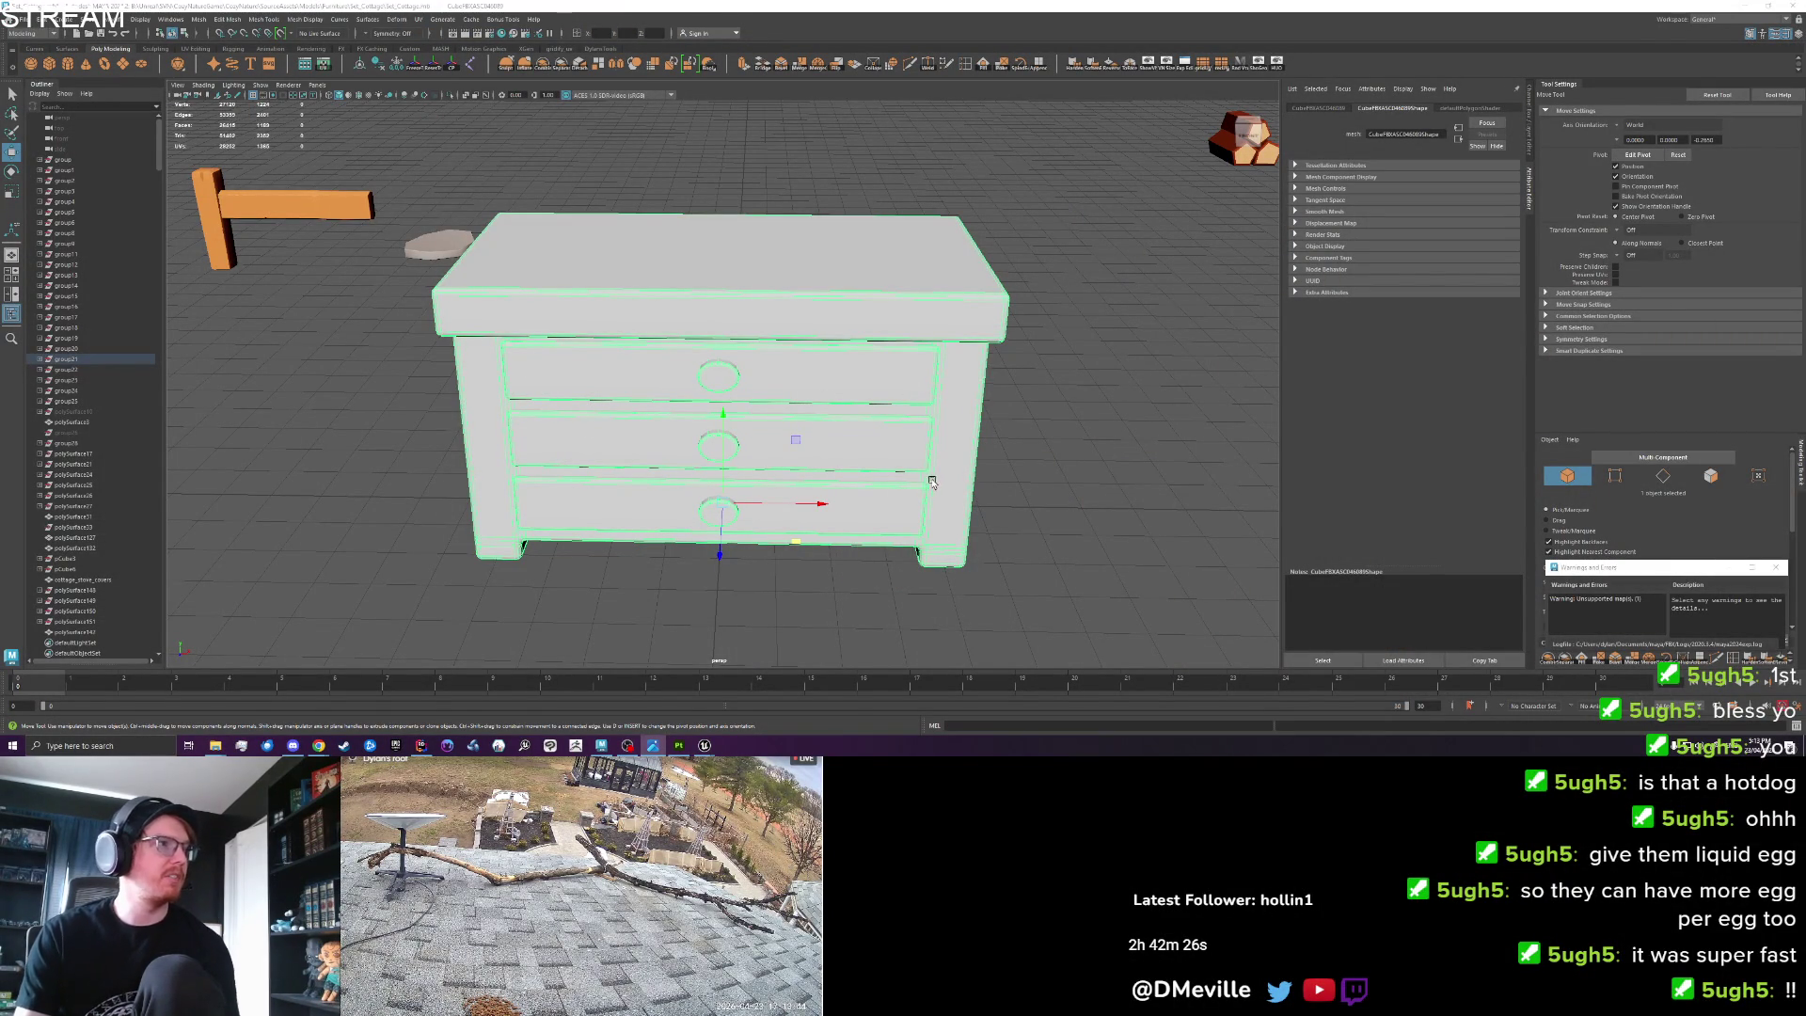
Inspect the dresser's UV layout with a checker preview, then close the UV view.
{"action": "mouse_move", "coordinate": [931, 480]}
{"action": "left_mouse_down", "text": "alt"}
{"action": "mouse_move", "coordinate": [690, 450]}
{"action": "mouse_move", "coordinate": [926, 465]}
{"action": "mouse_move", "coordinate": [889, 451]}
{"action": "mouse_move", "coordinate": [899, 508]}
{"action": "mouse_move", "coordinate": [919, 484]}
{"action": "left_mouse_up", "text": "alt"}
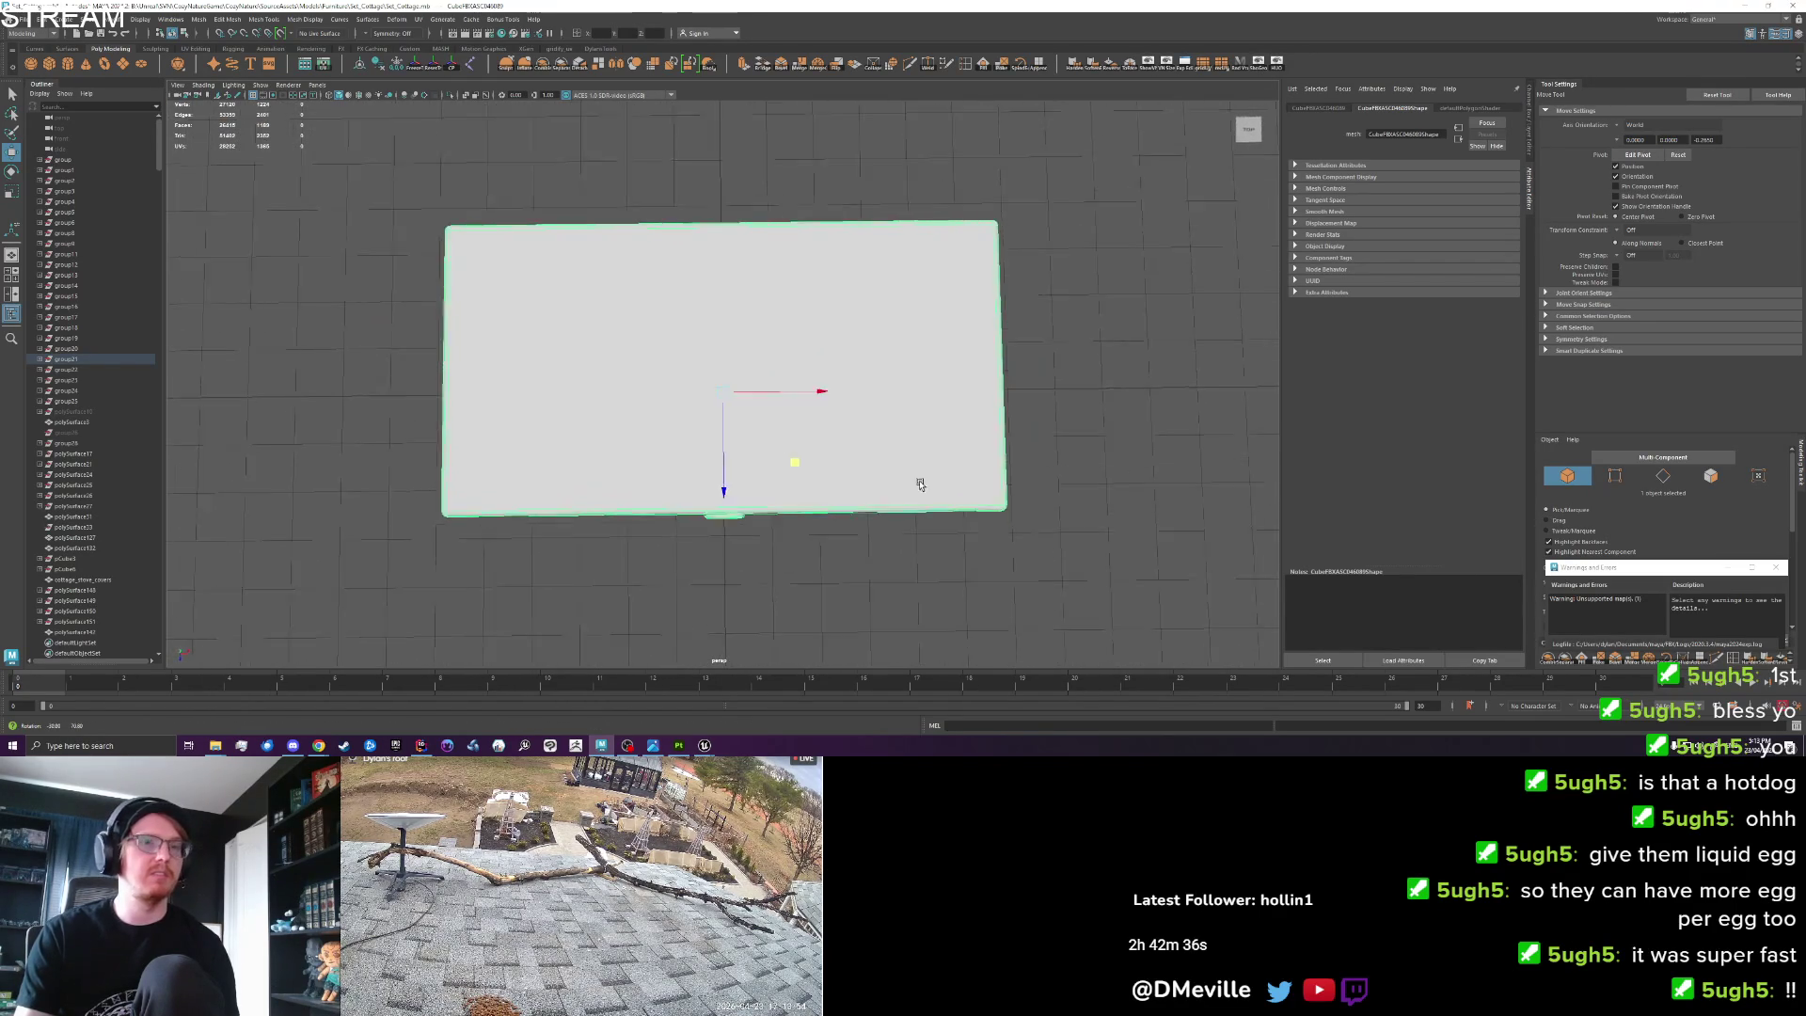
{"action": "key", "text": "bracketleft"}
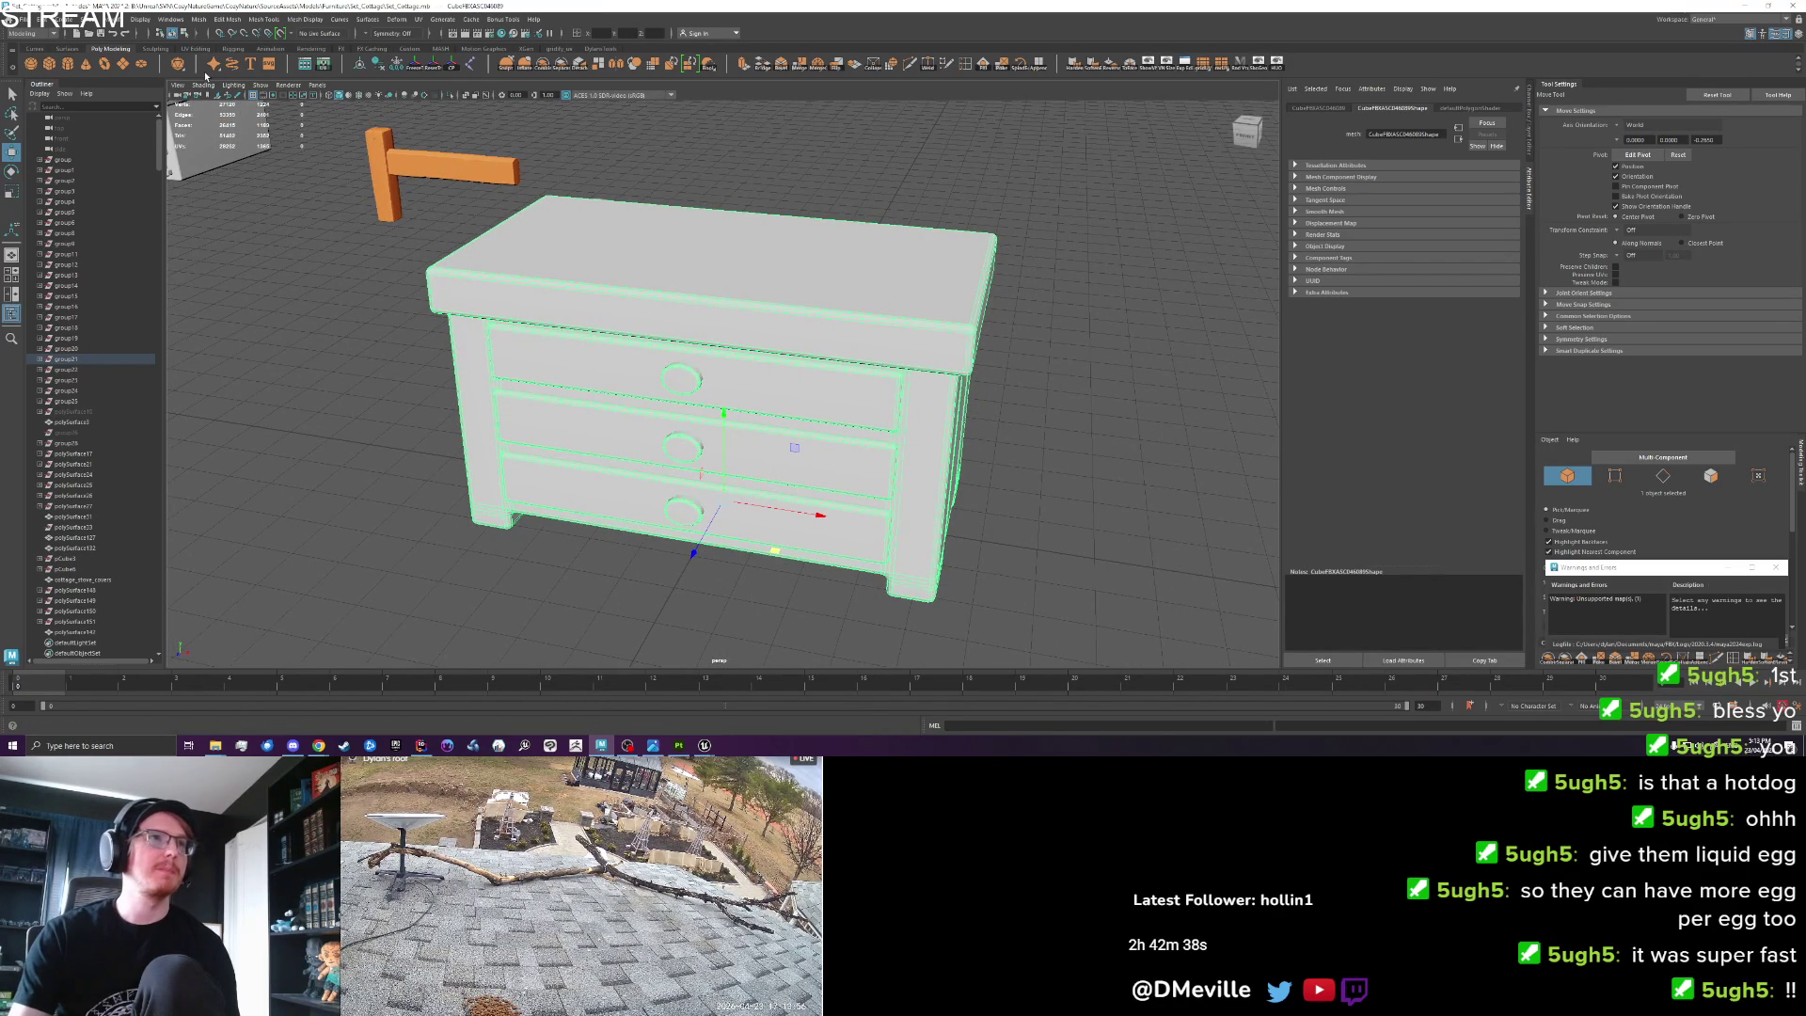
{"action": "left_click", "coordinate": [327, 68]}
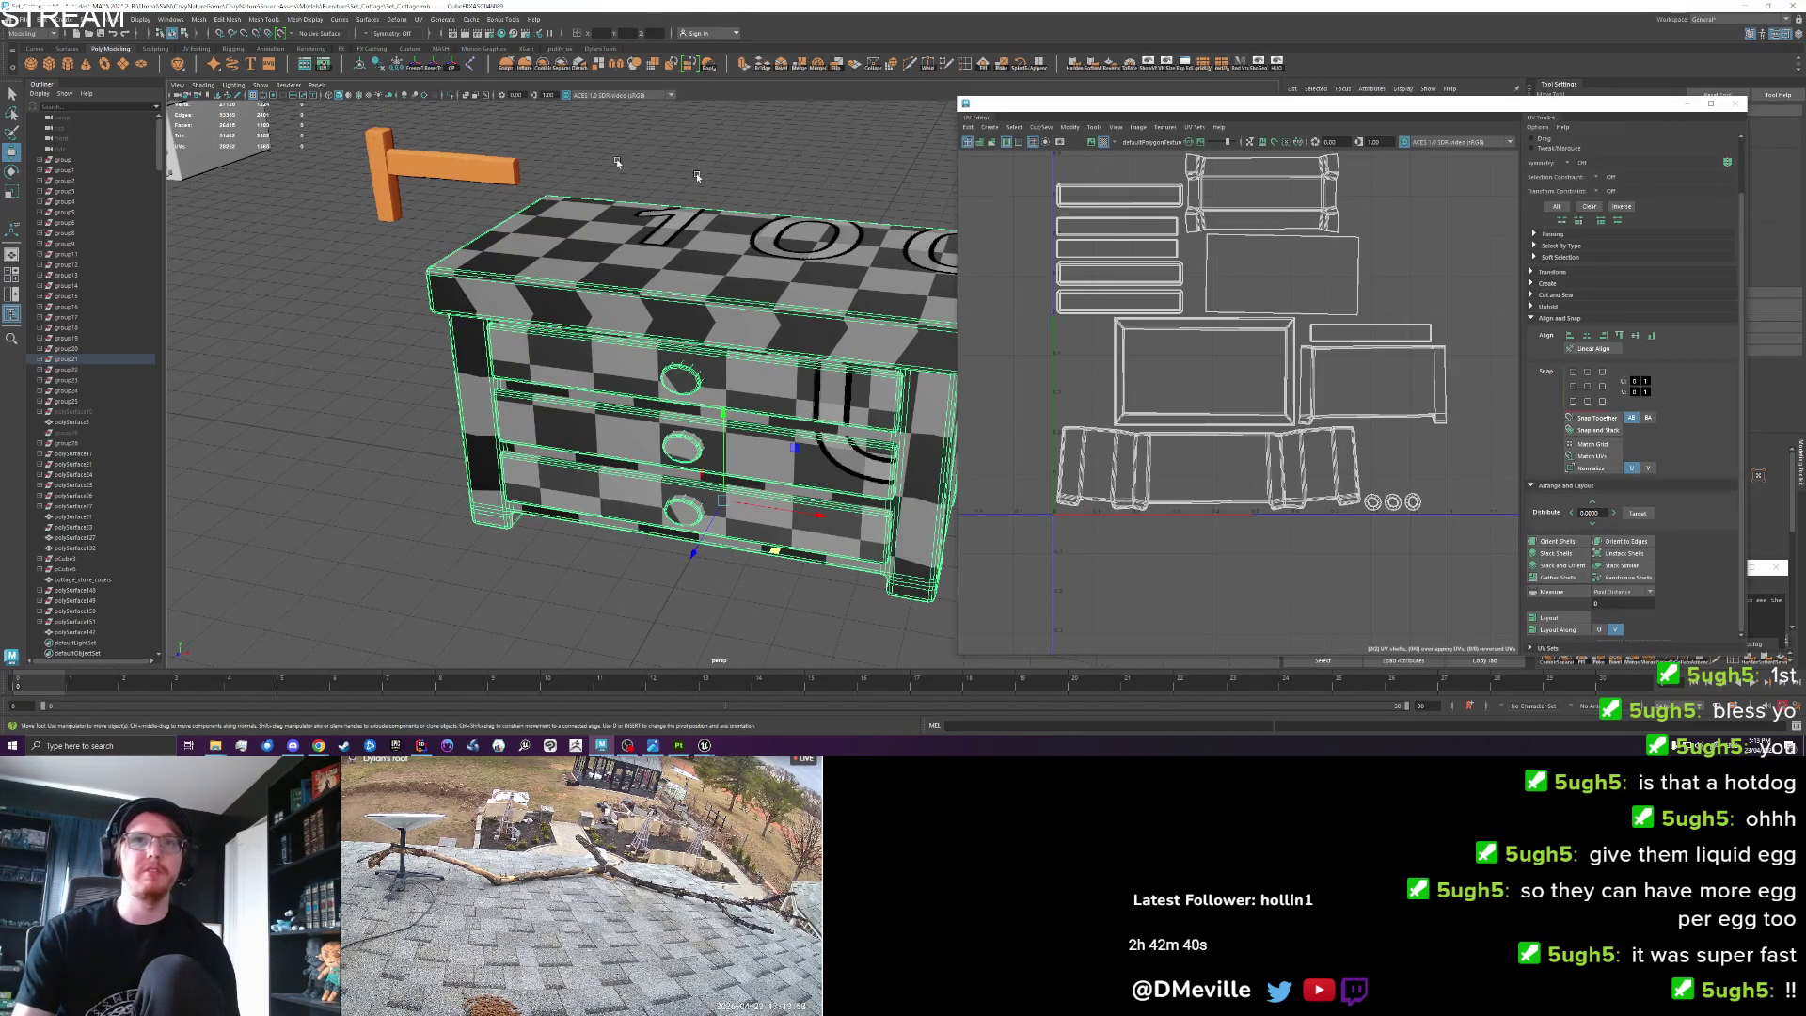
{"action": "scroll", "coordinate": [1196, 449], "scroll_direction": "down", "scroll_amount": 2}
{"action": "left_click", "coordinate": [1738, 103]}
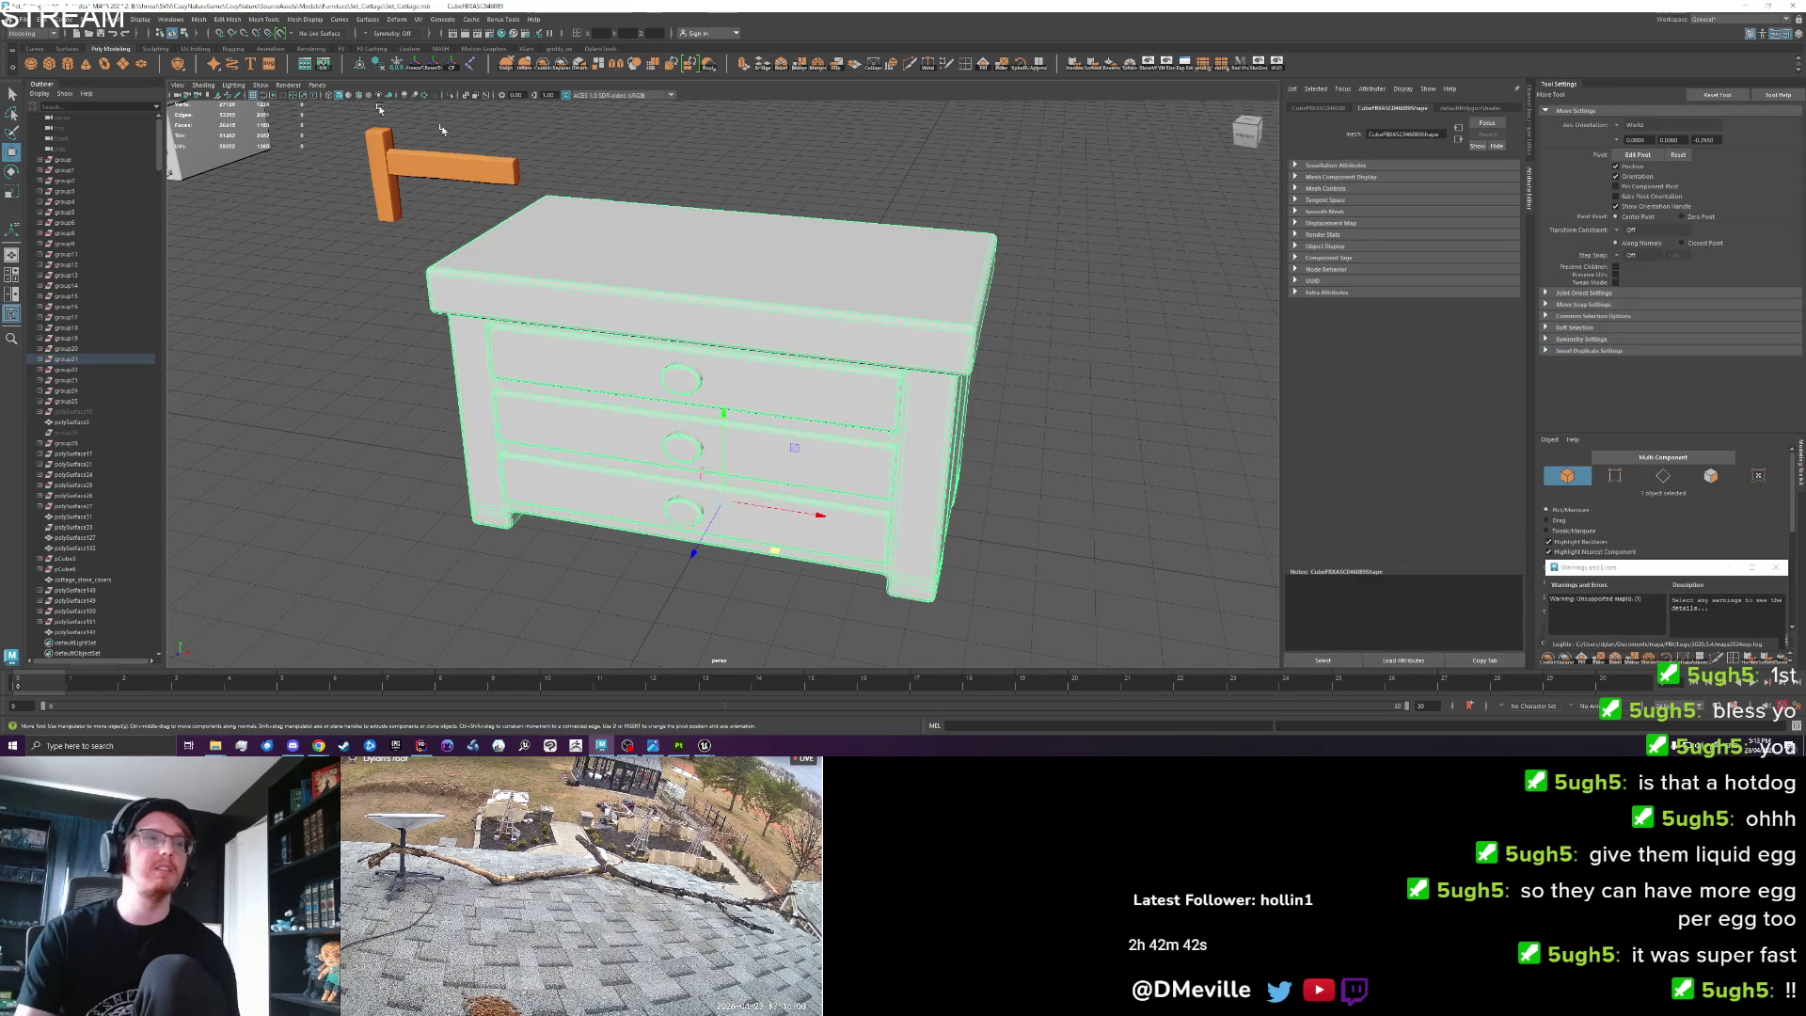
Export the selected dresser over the existing cottage_dresser.fbx, confirming the overwrite.
{"action": "left_click", "coordinate": [17, 18]}
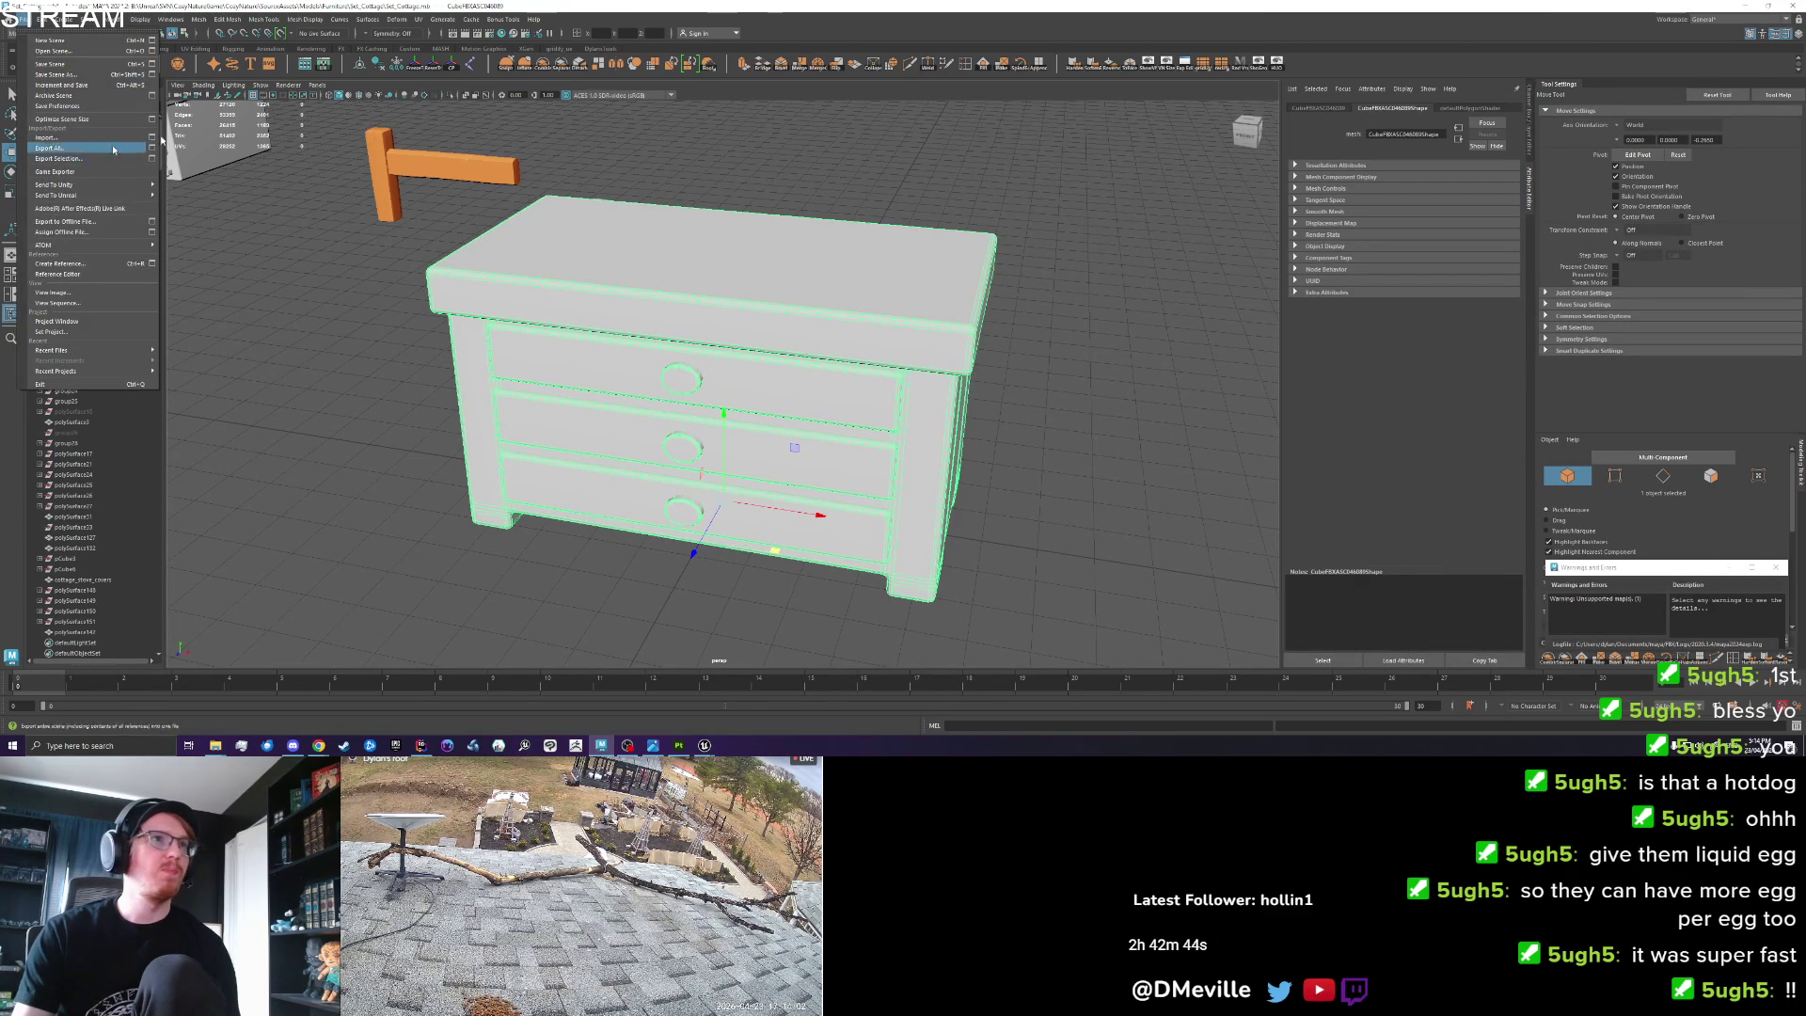
{"action": "key", "text": "Escape"}
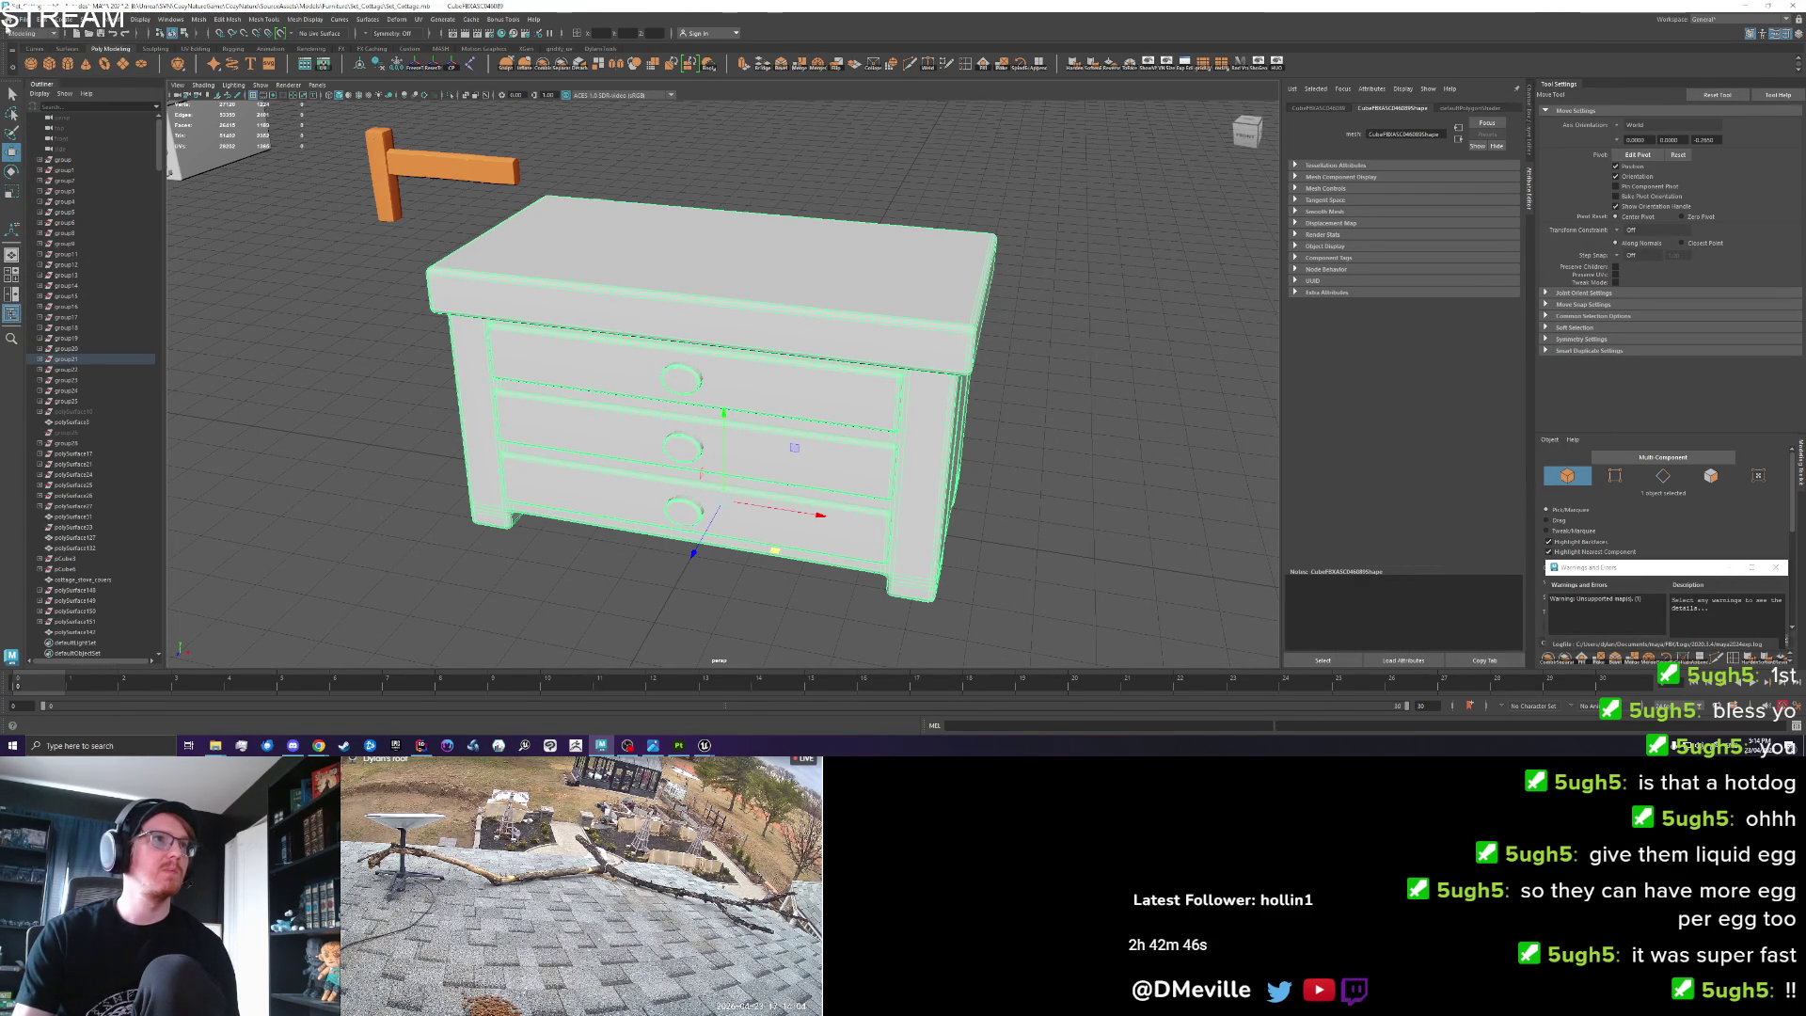
{"action": "left_click", "coordinate": [17, 19]}
{"action": "left_click", "coordinate": [76, 160]}
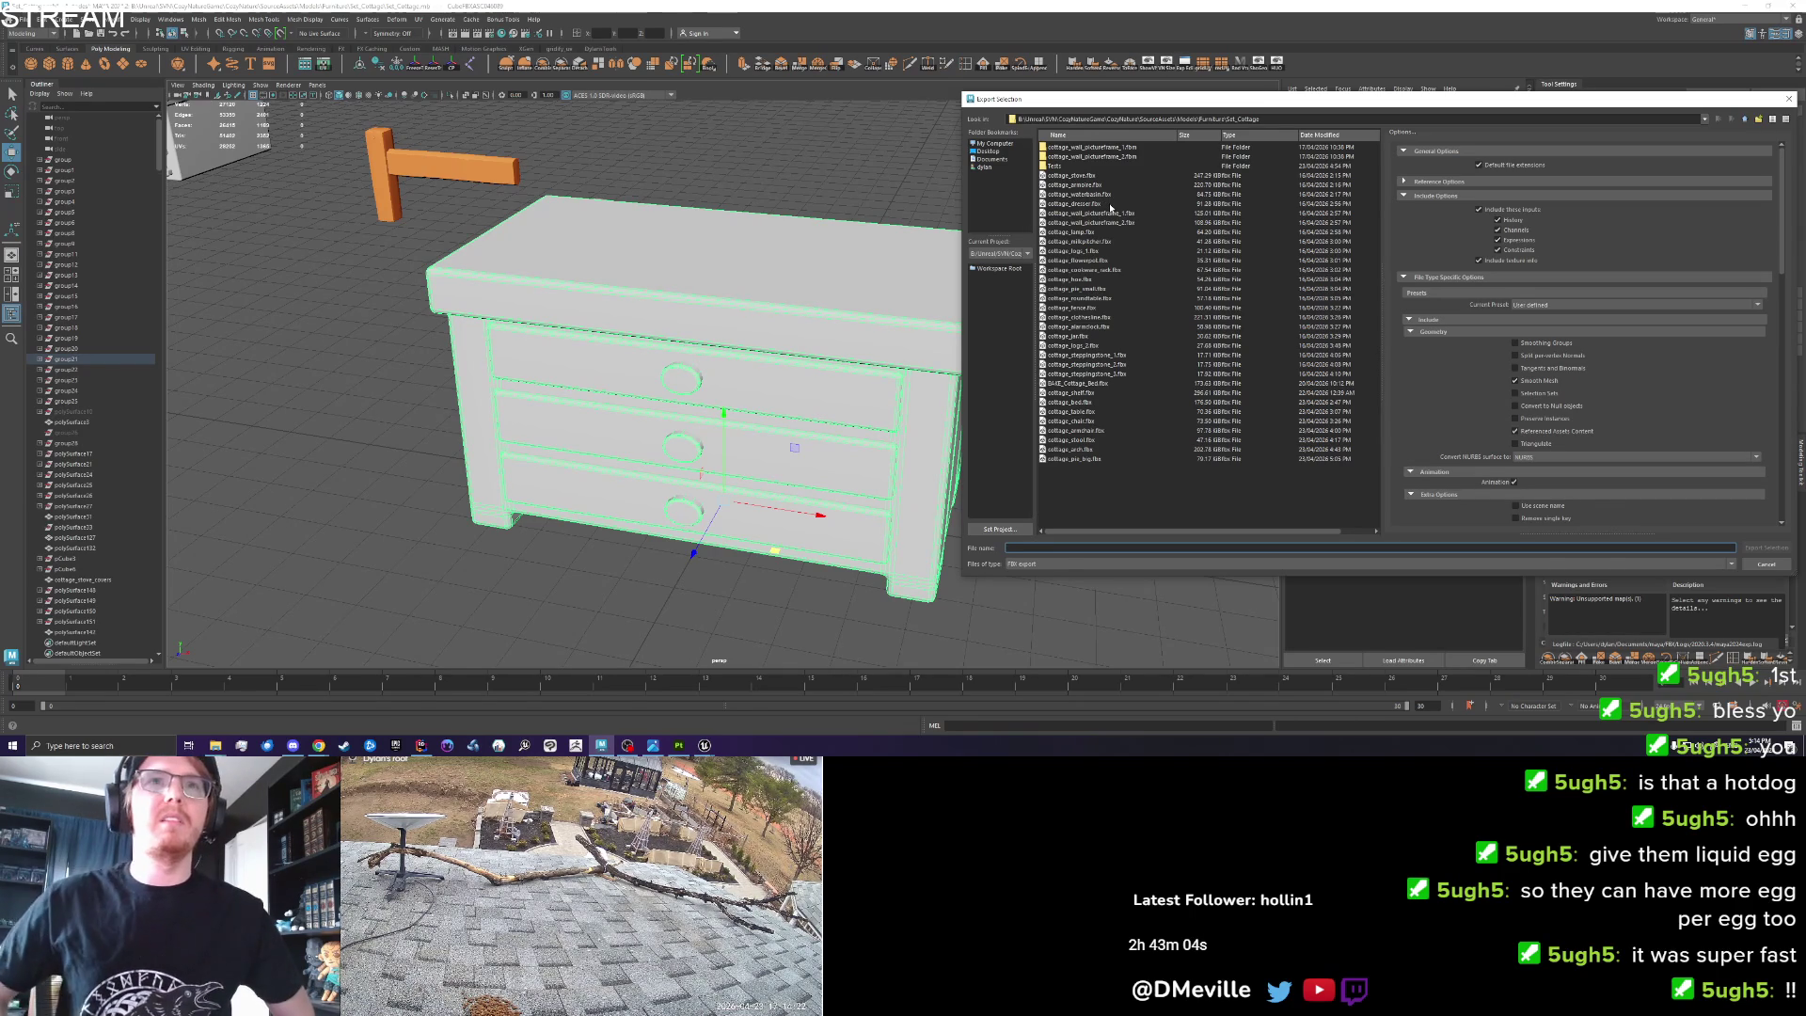
{"action": "left_click", "coordinate": [1111, 204]}
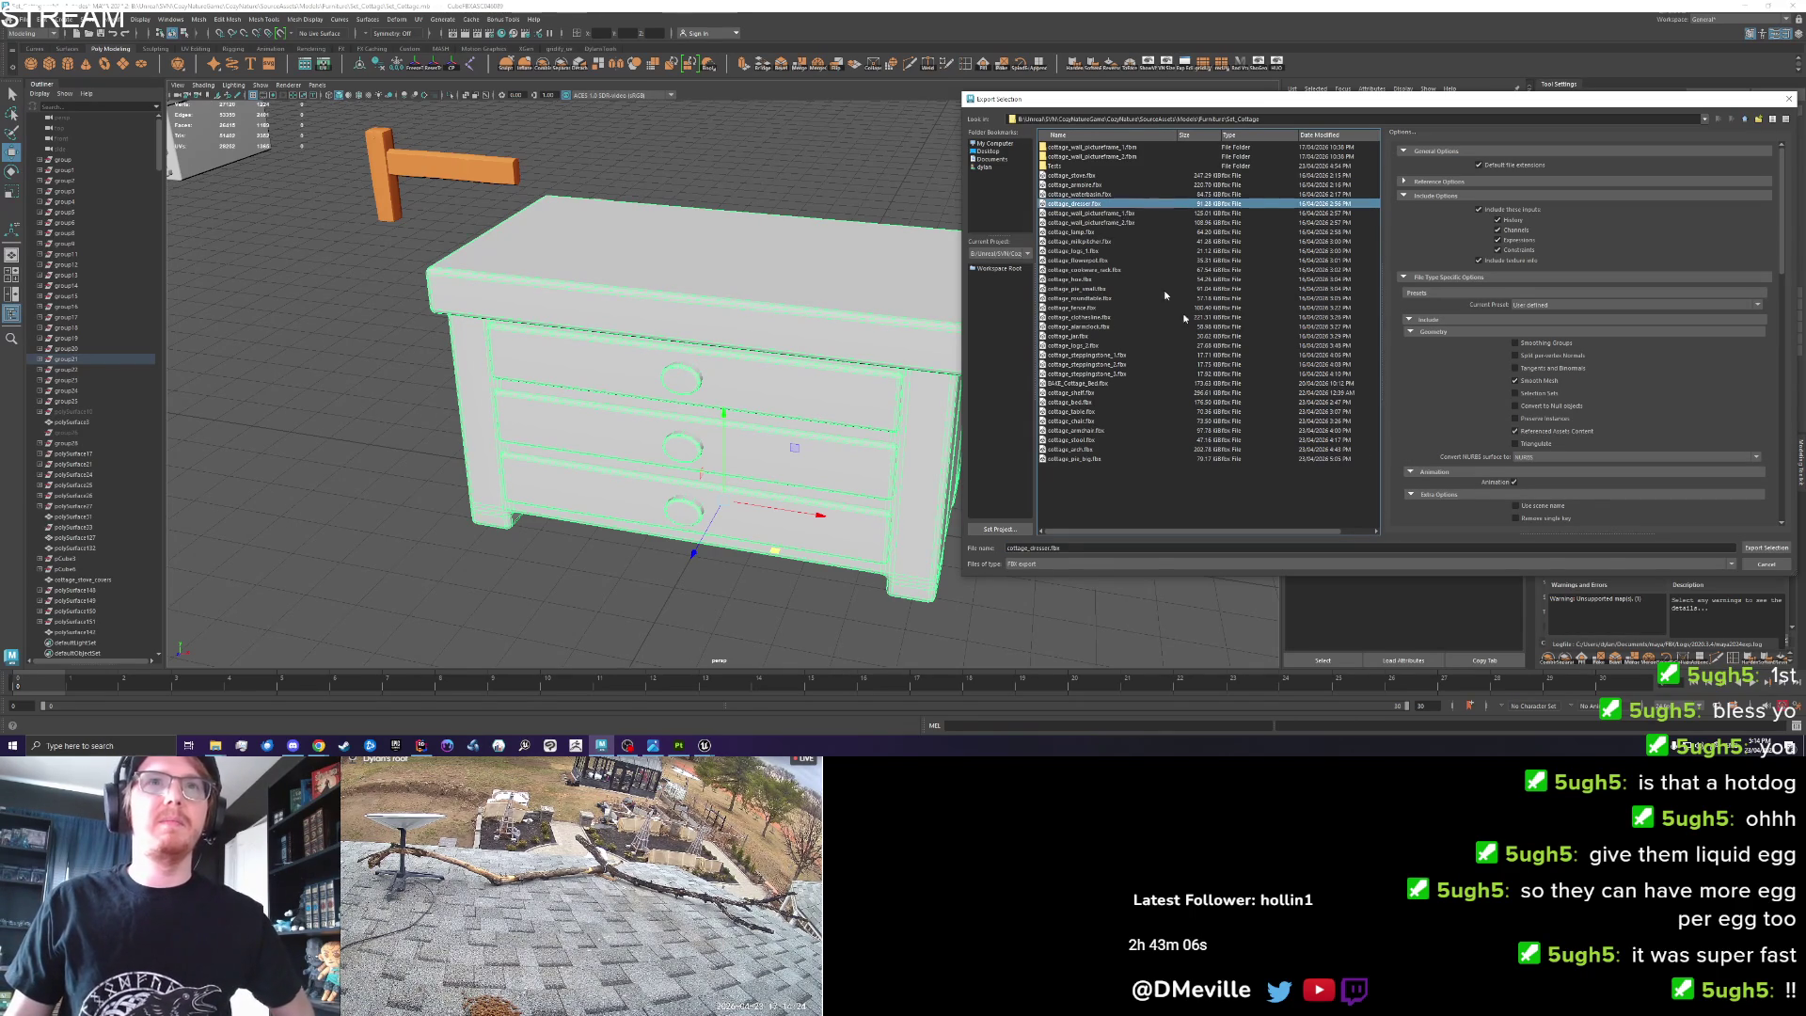
{"action": "left_click", "coordinate": [1759, 547]}
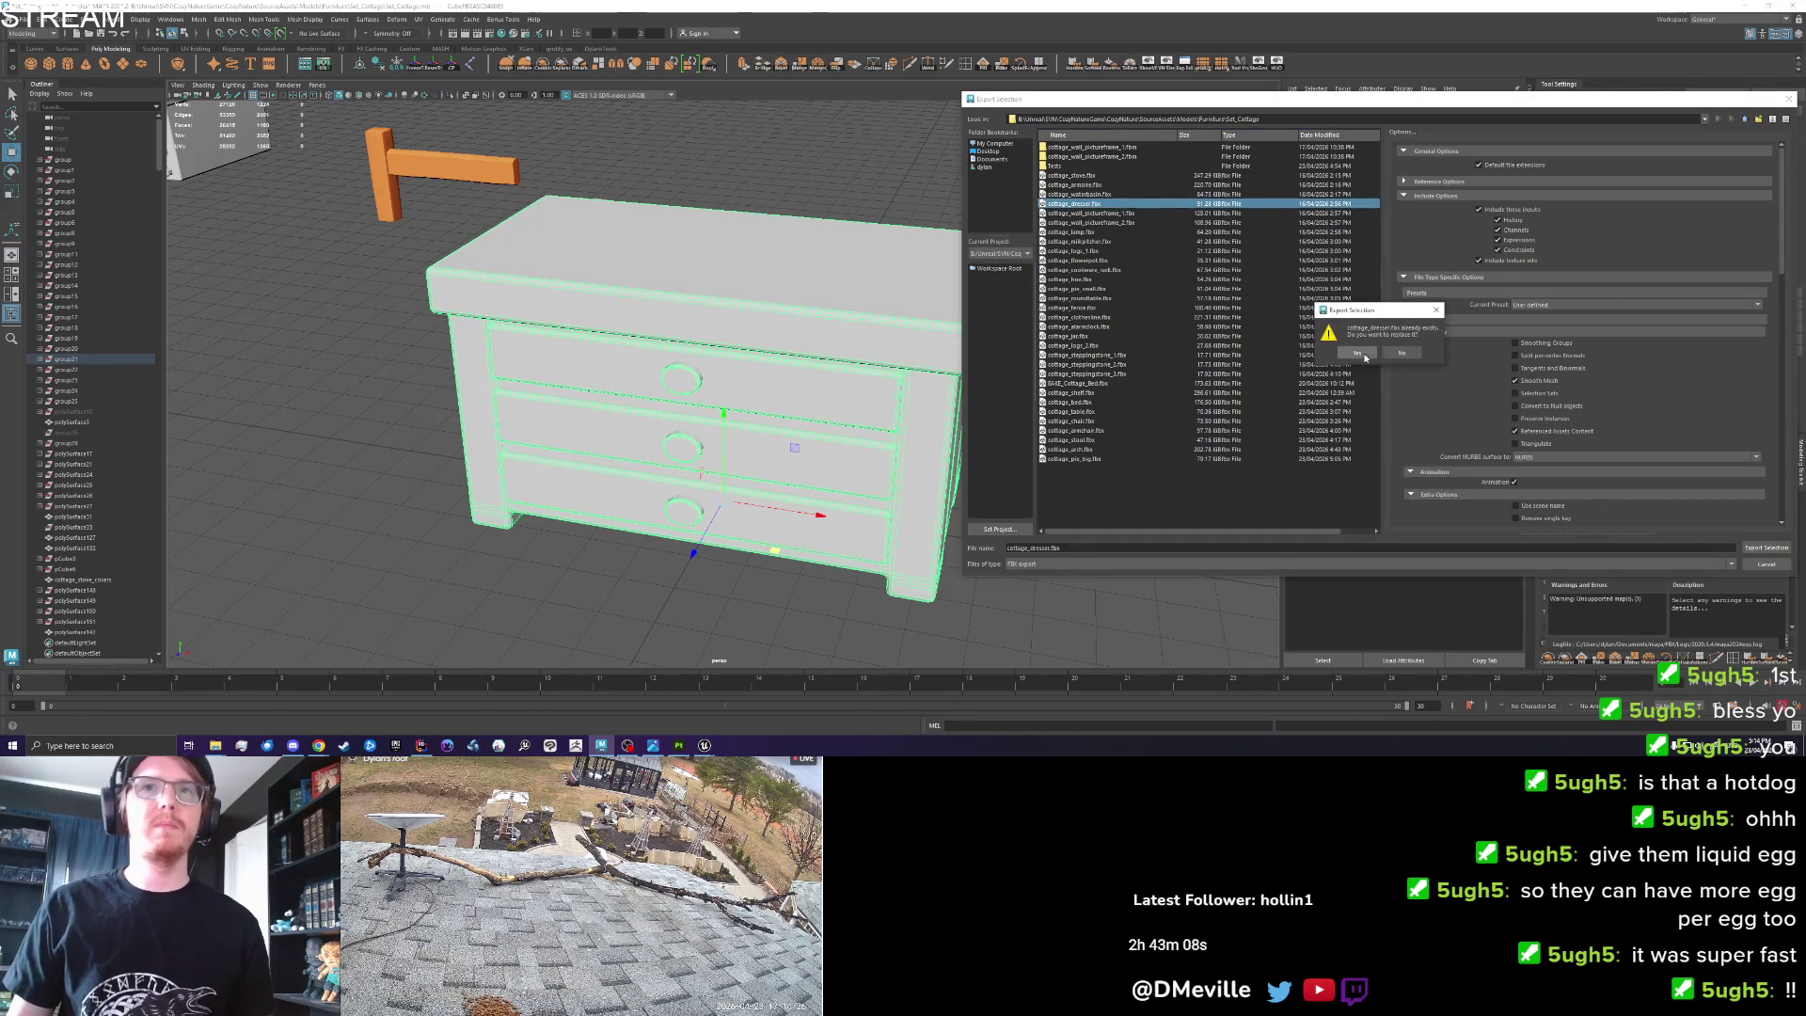
{"action": "left_click", "coordinate": [1358, 356]}
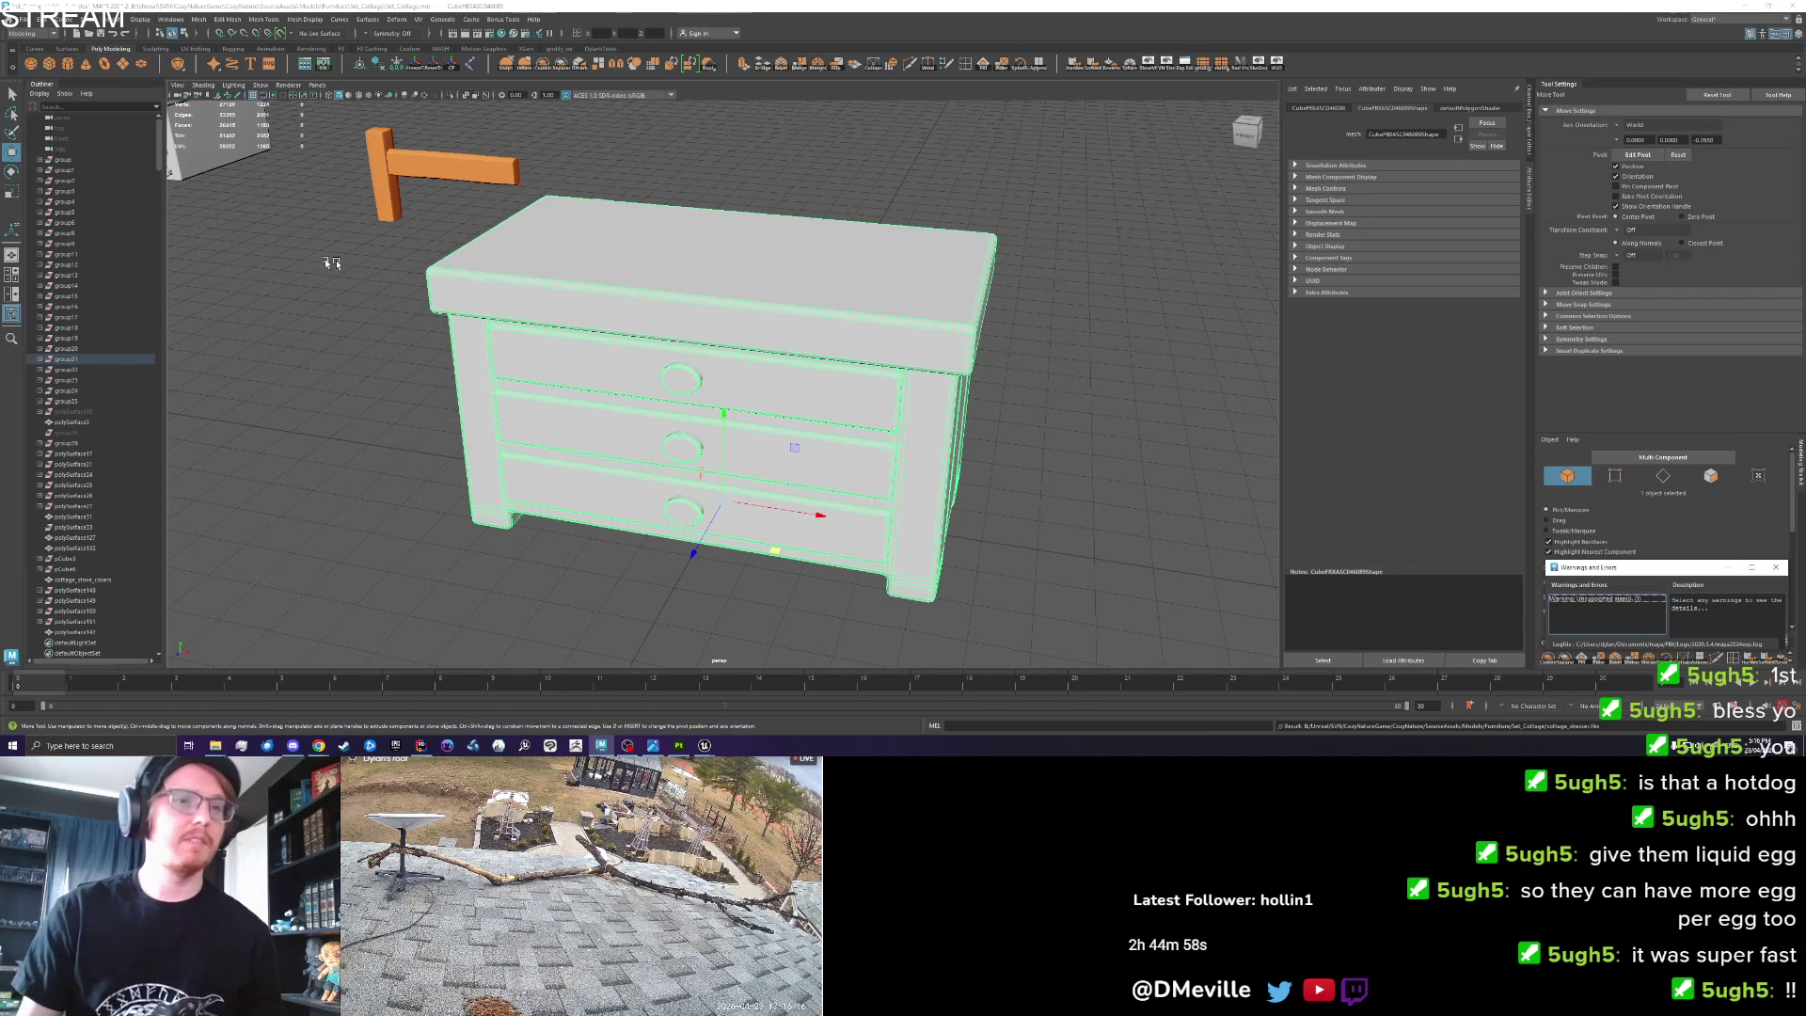
{"action": "left_click", "coordinate": [679, 745]}
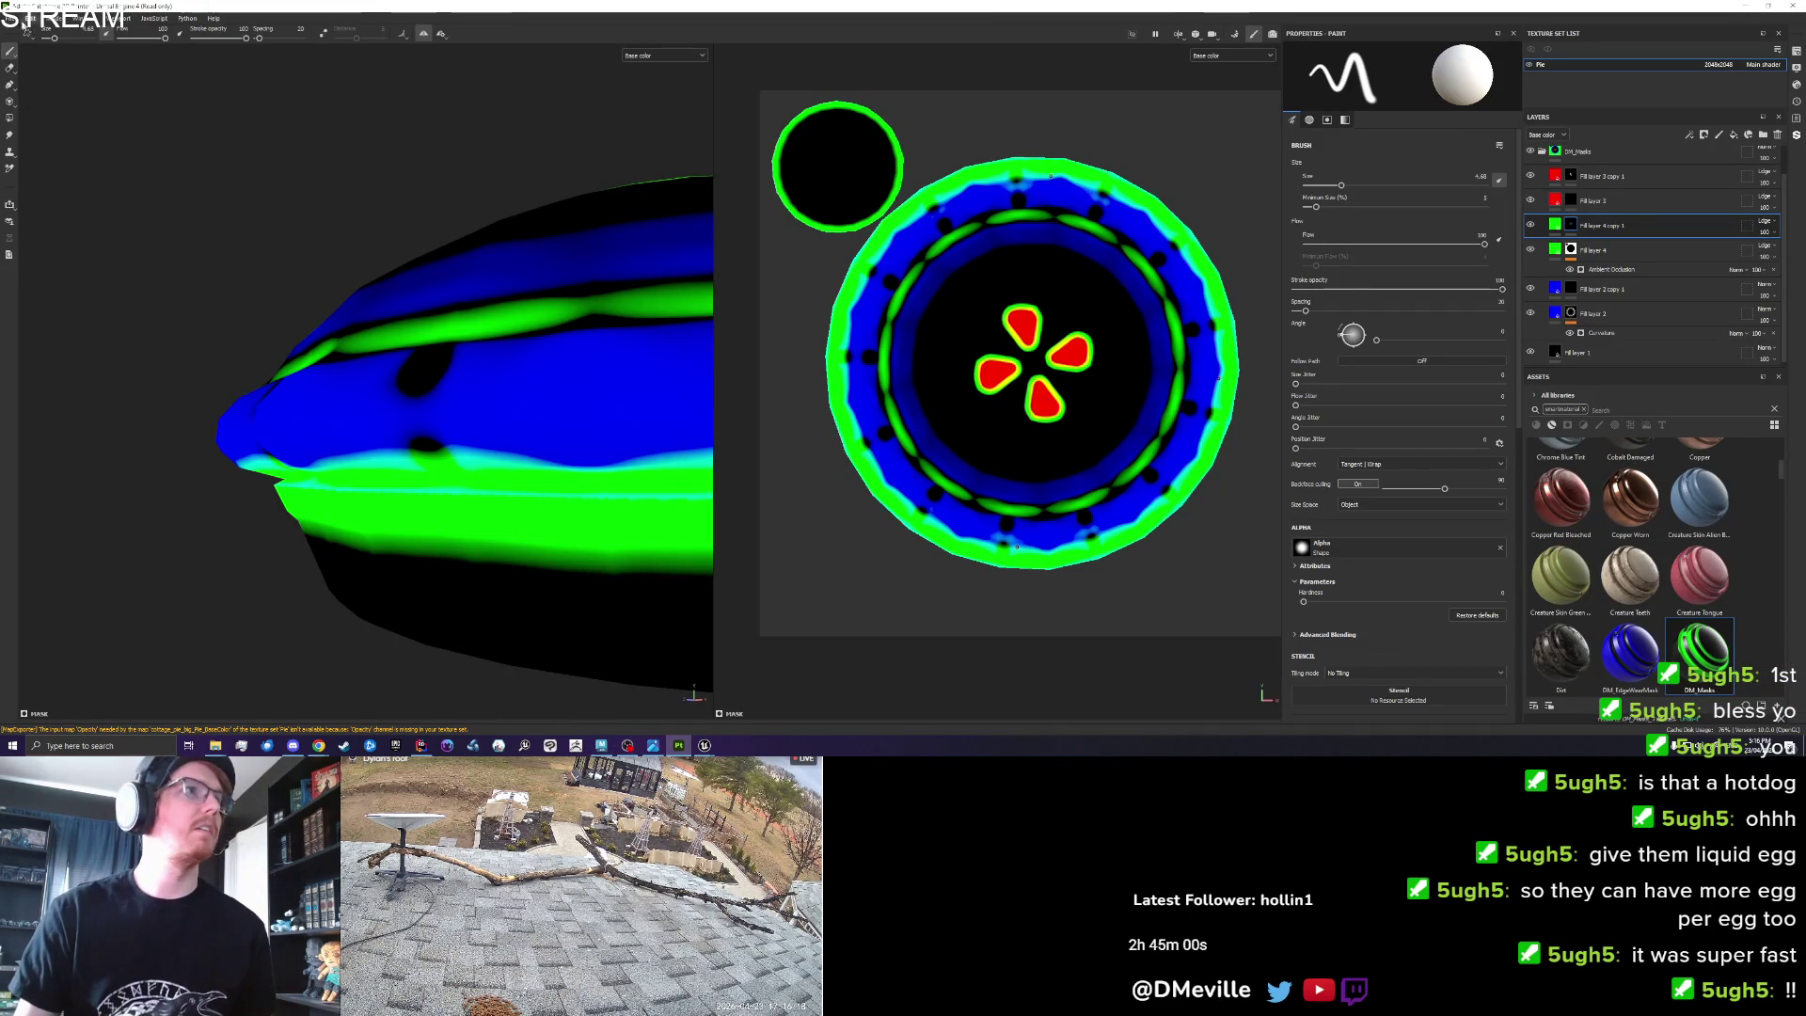
Create a new Painter project with cottage_dresser.fbx as the mesh, discarding the old project's changes.
{"action": "left_click", "coordinate": [11, 18]}
{"action": "left_click", "coordinate": [21, 31]}
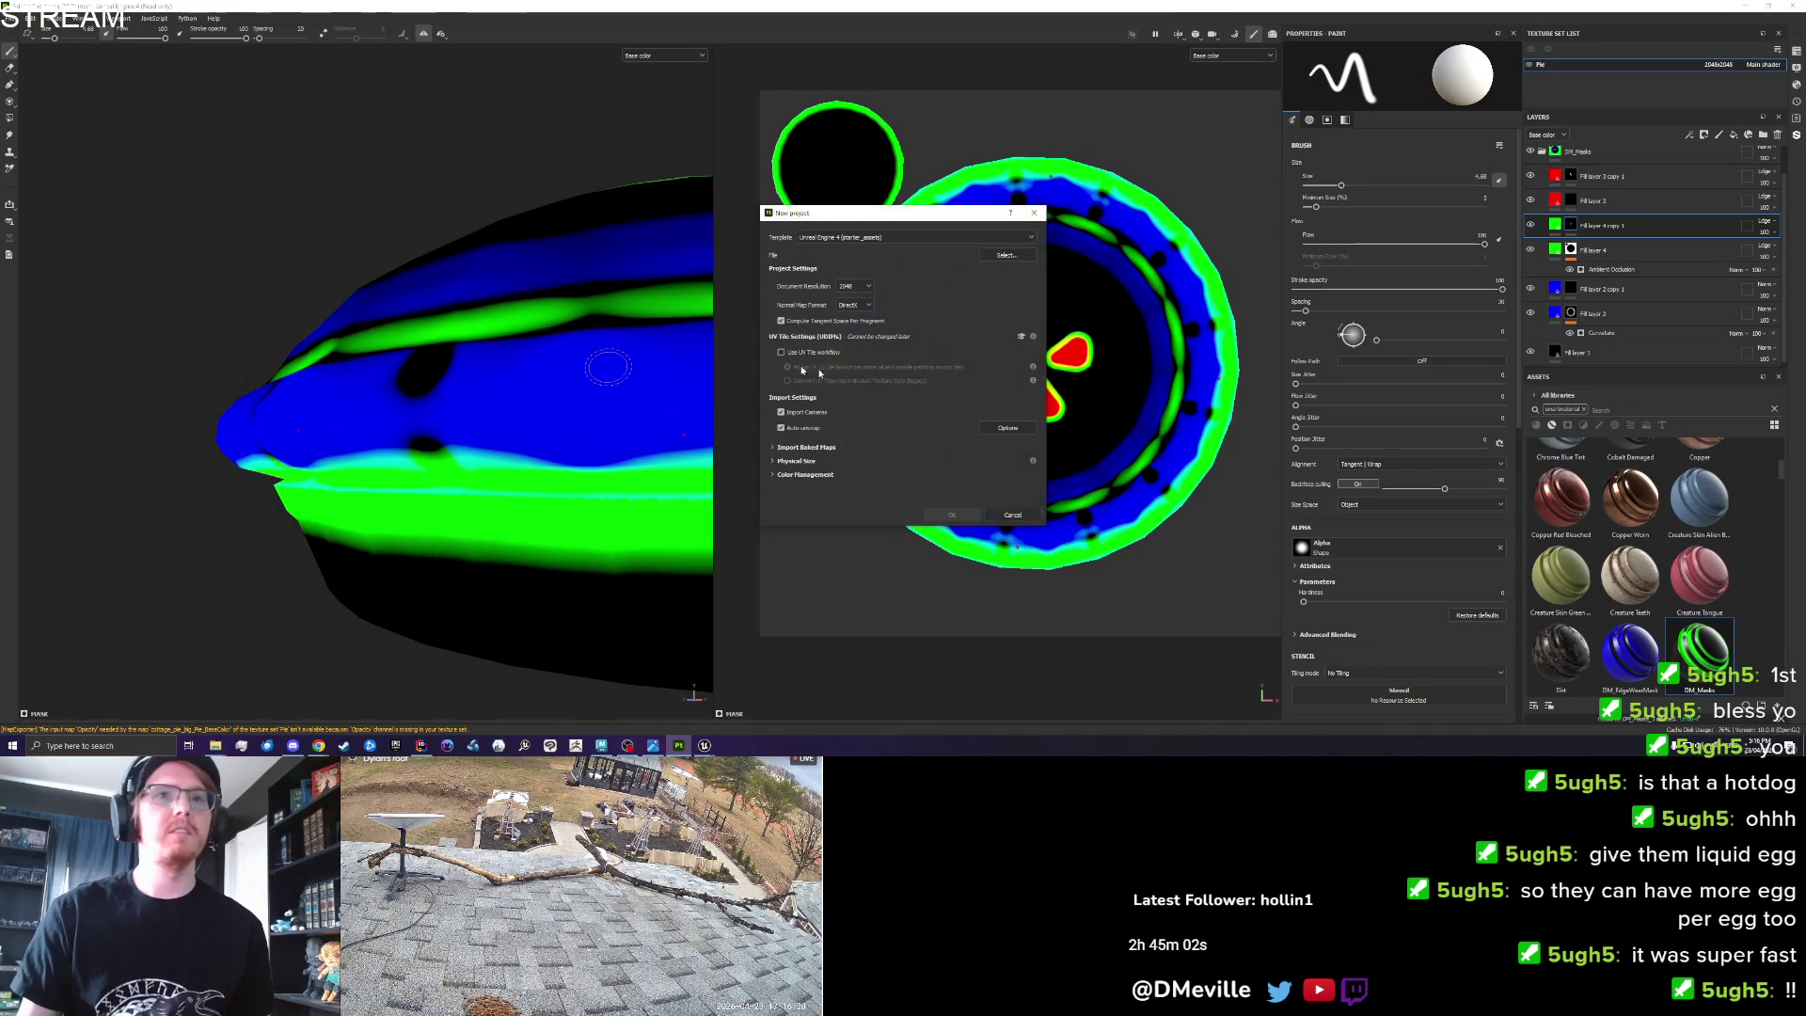
{"action": "left_click", "coordinate": [1006, 255]}
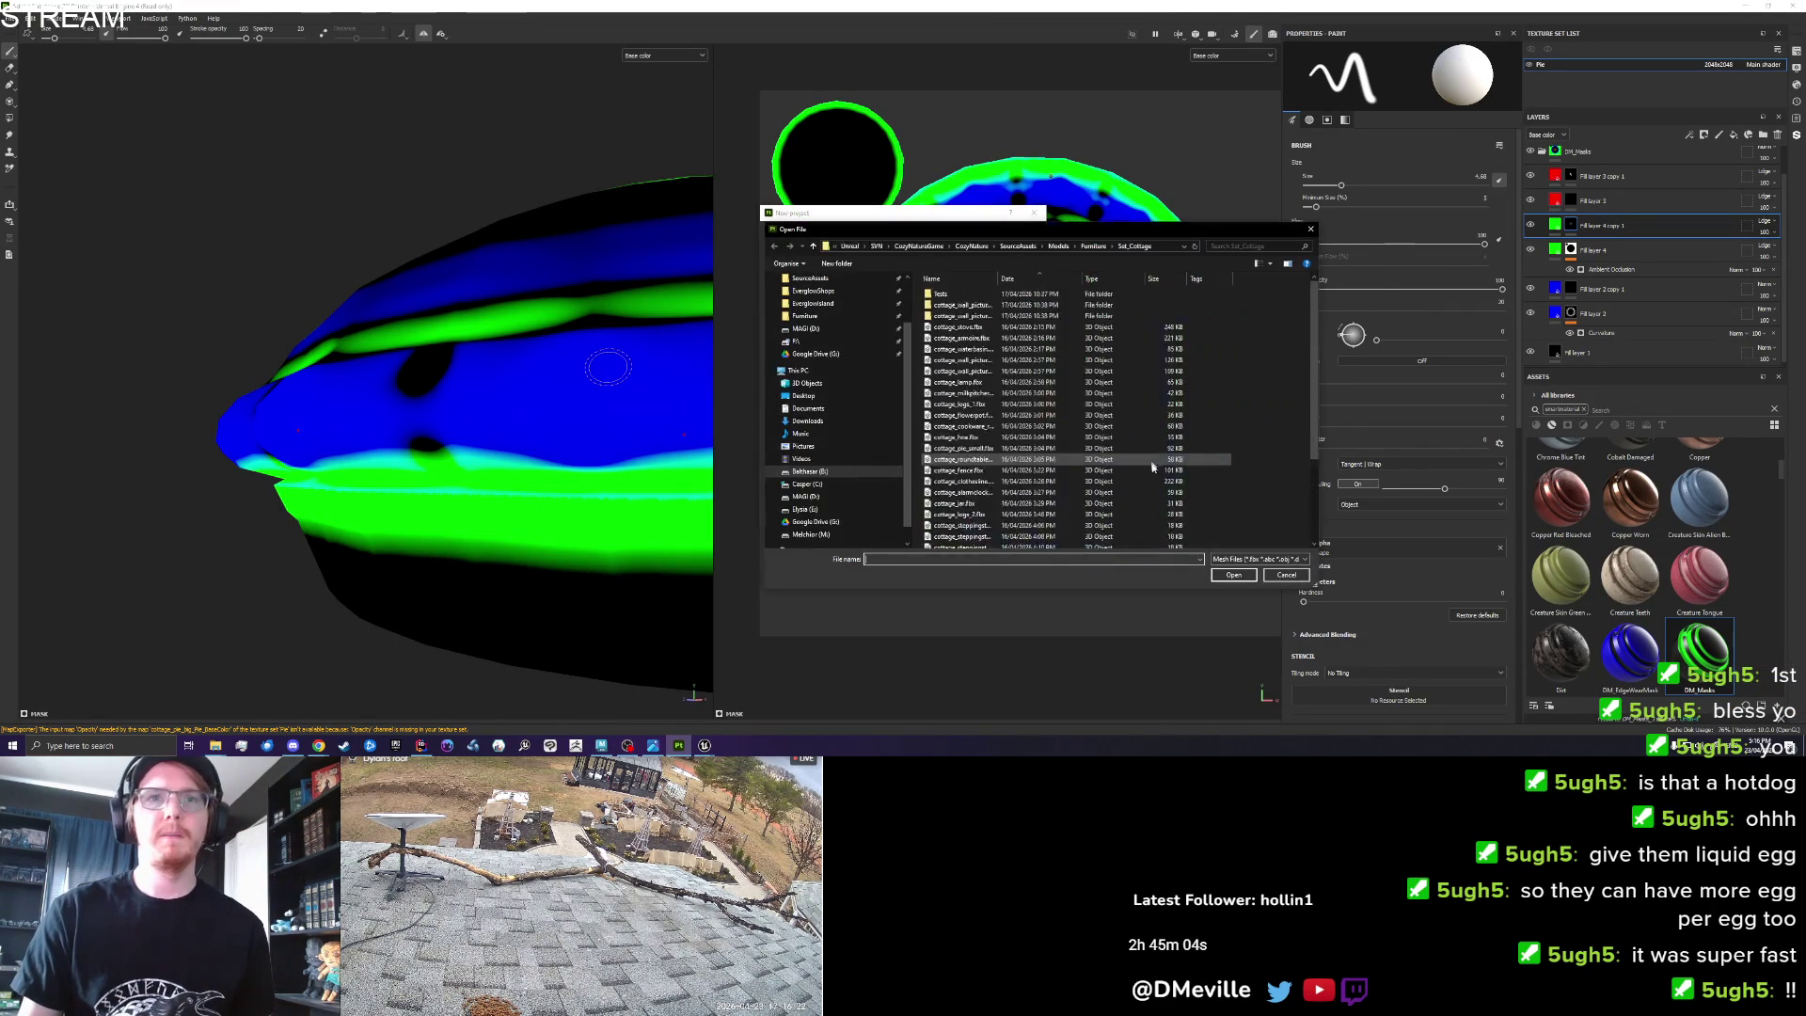
{"action": "left_click", "coordinate": [971, 543]}
{"action": "double_click", "coordinate": [971, 543]}
{"action": "left_click", "coordinate": [951, 428]}
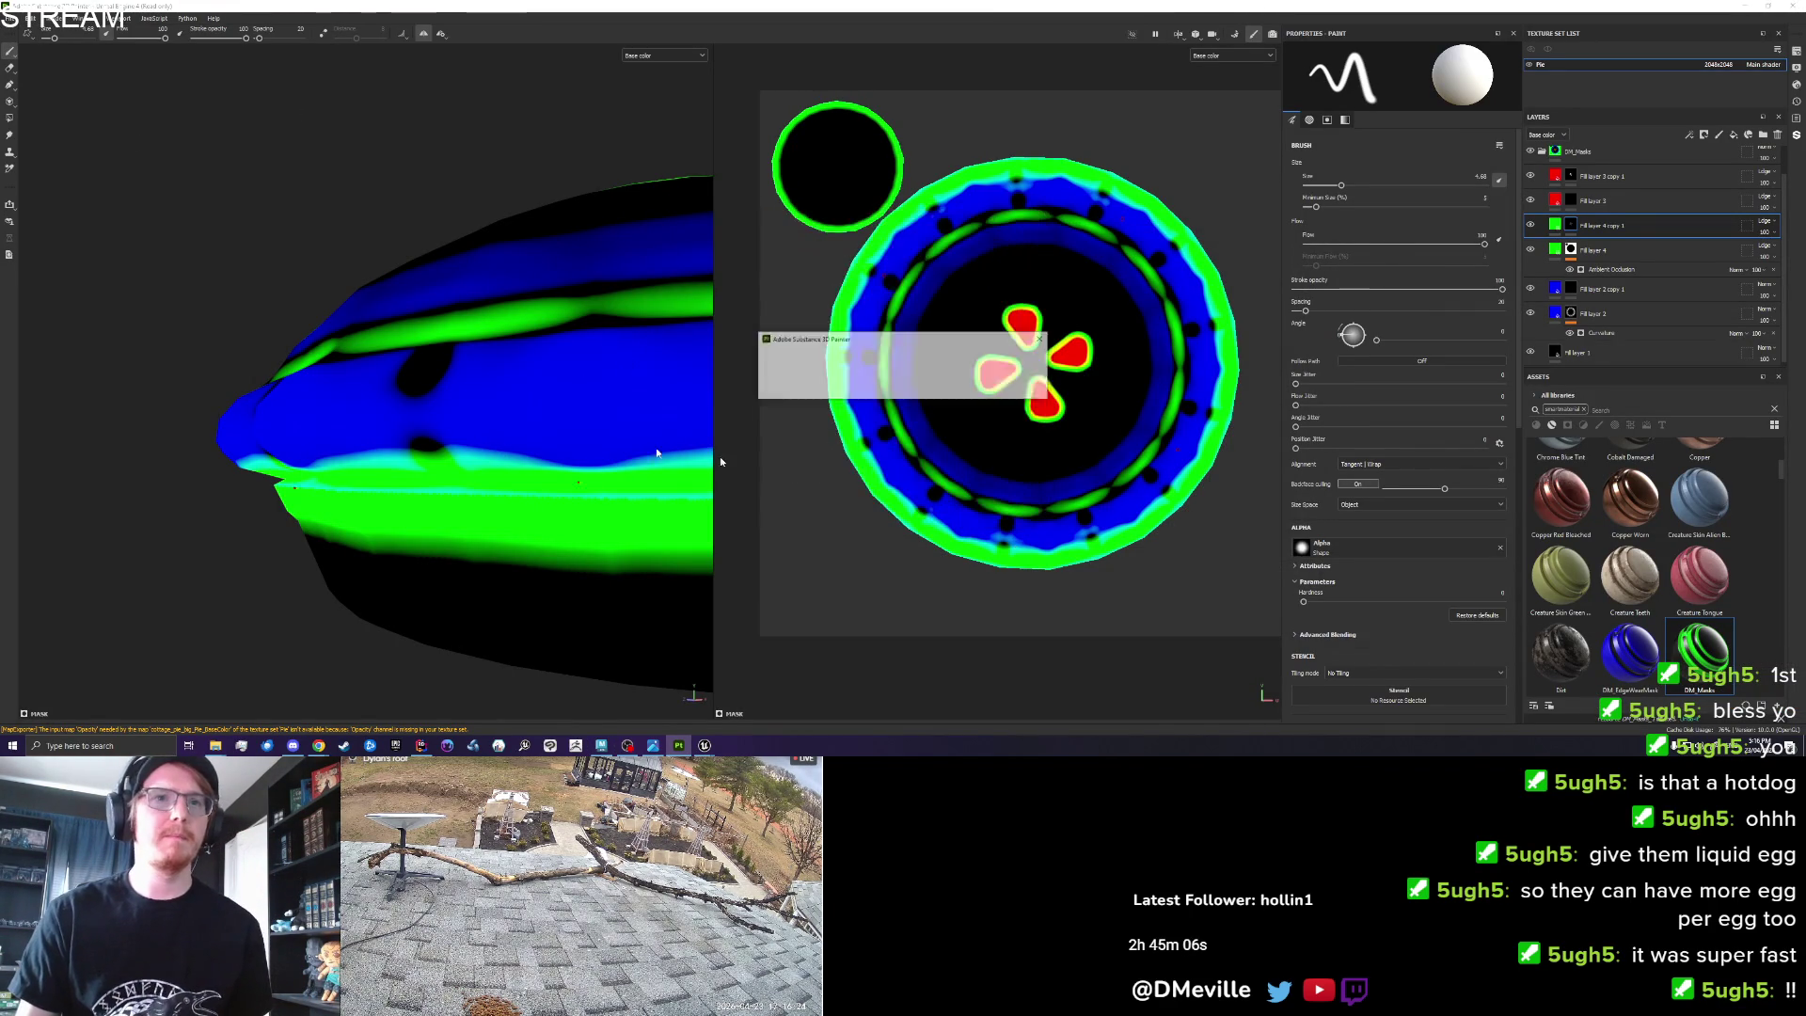
{"action": "left_click", "coordinate": [870, 386]}
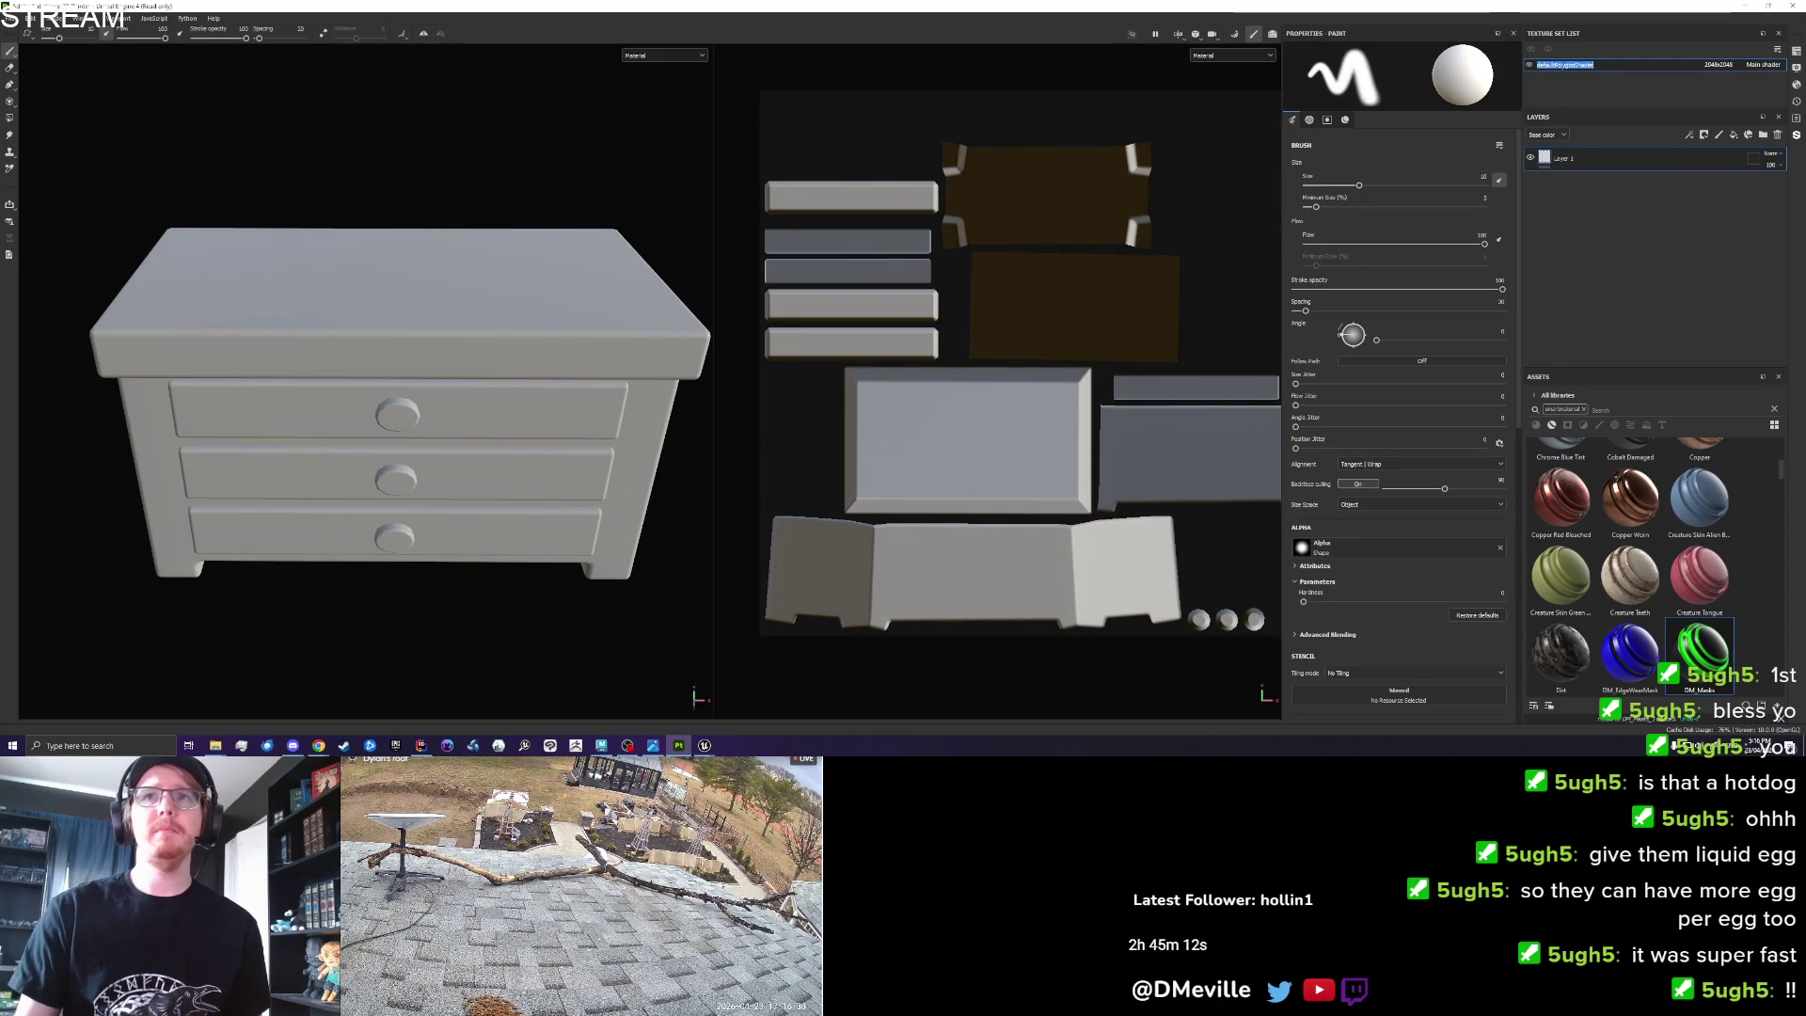
Rename the texture set to Dresser and bake with 256 AO secondary rays and curvature not bounding-box relative.
{"action": "double_click", "coordinate": [1563, 66]}
{"action": "key", "text": "Return"}
{"action": "left_click", "coordinate": [1235, 37]}
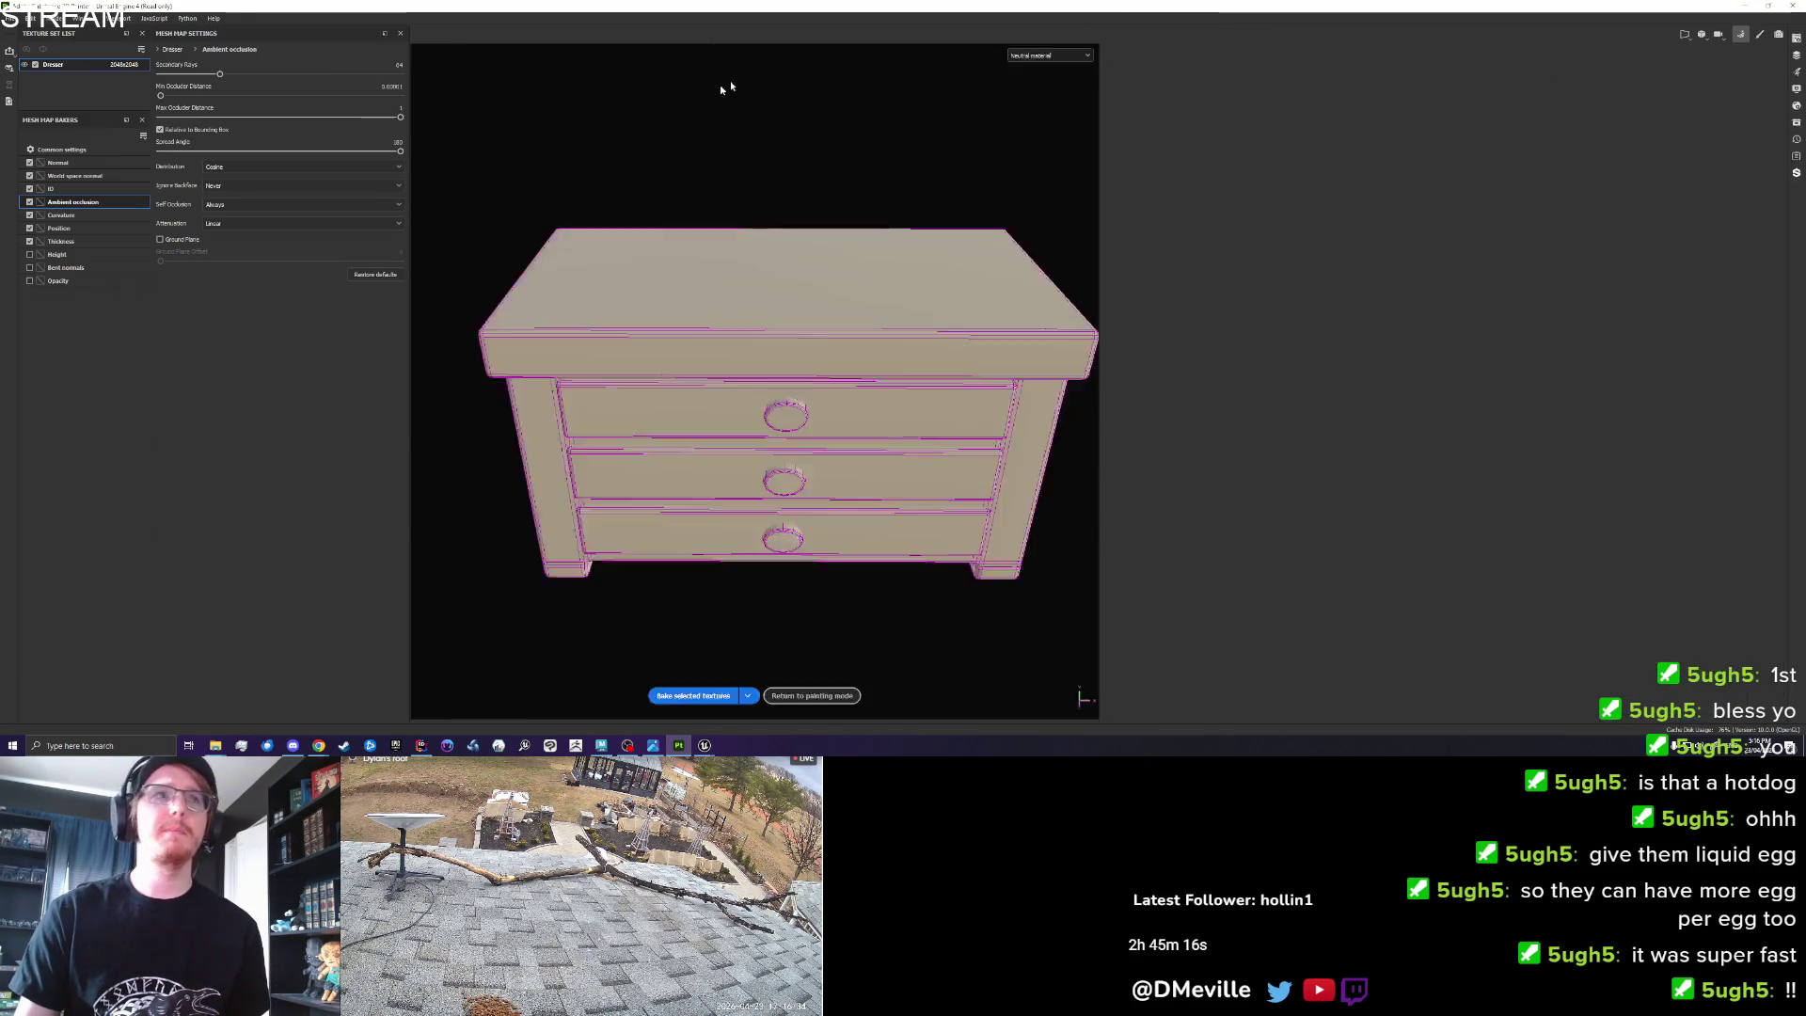
{"action": "left_click_drag", "start_coordinate": [219, 73], "coordinate": [547, 87]}
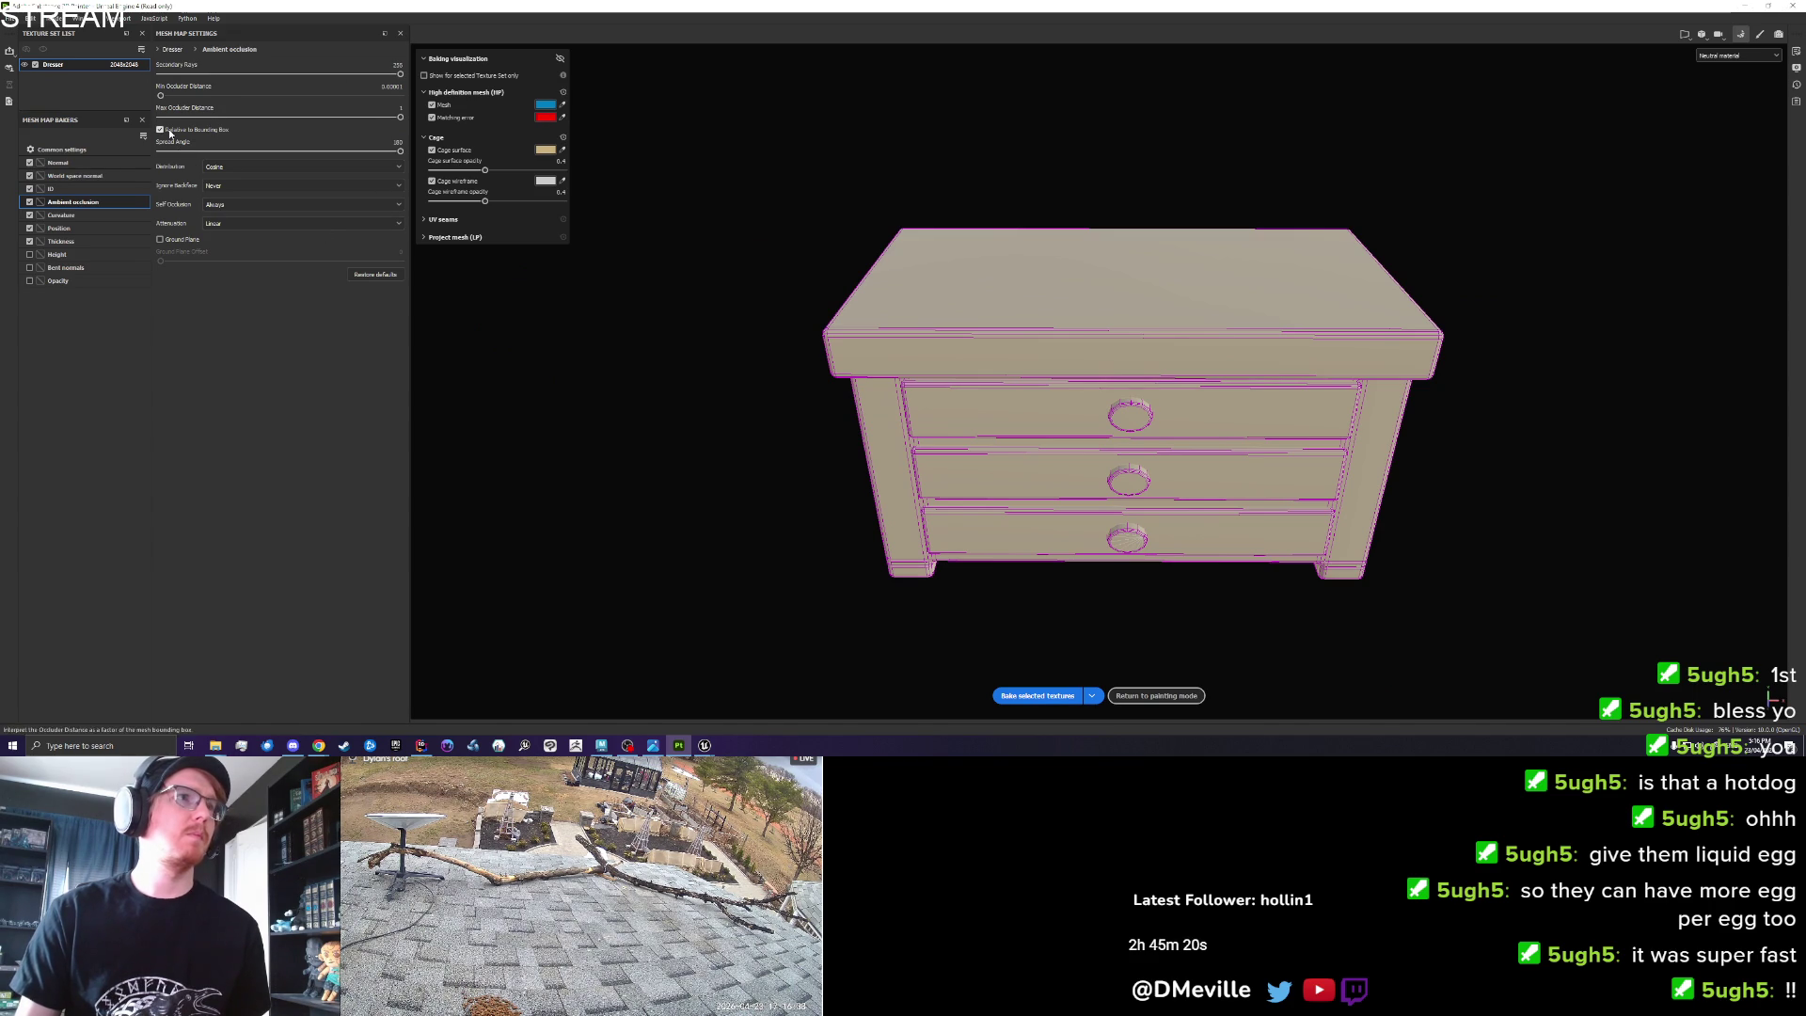
{"action": "left_click", "coordinate": [66, 215]}
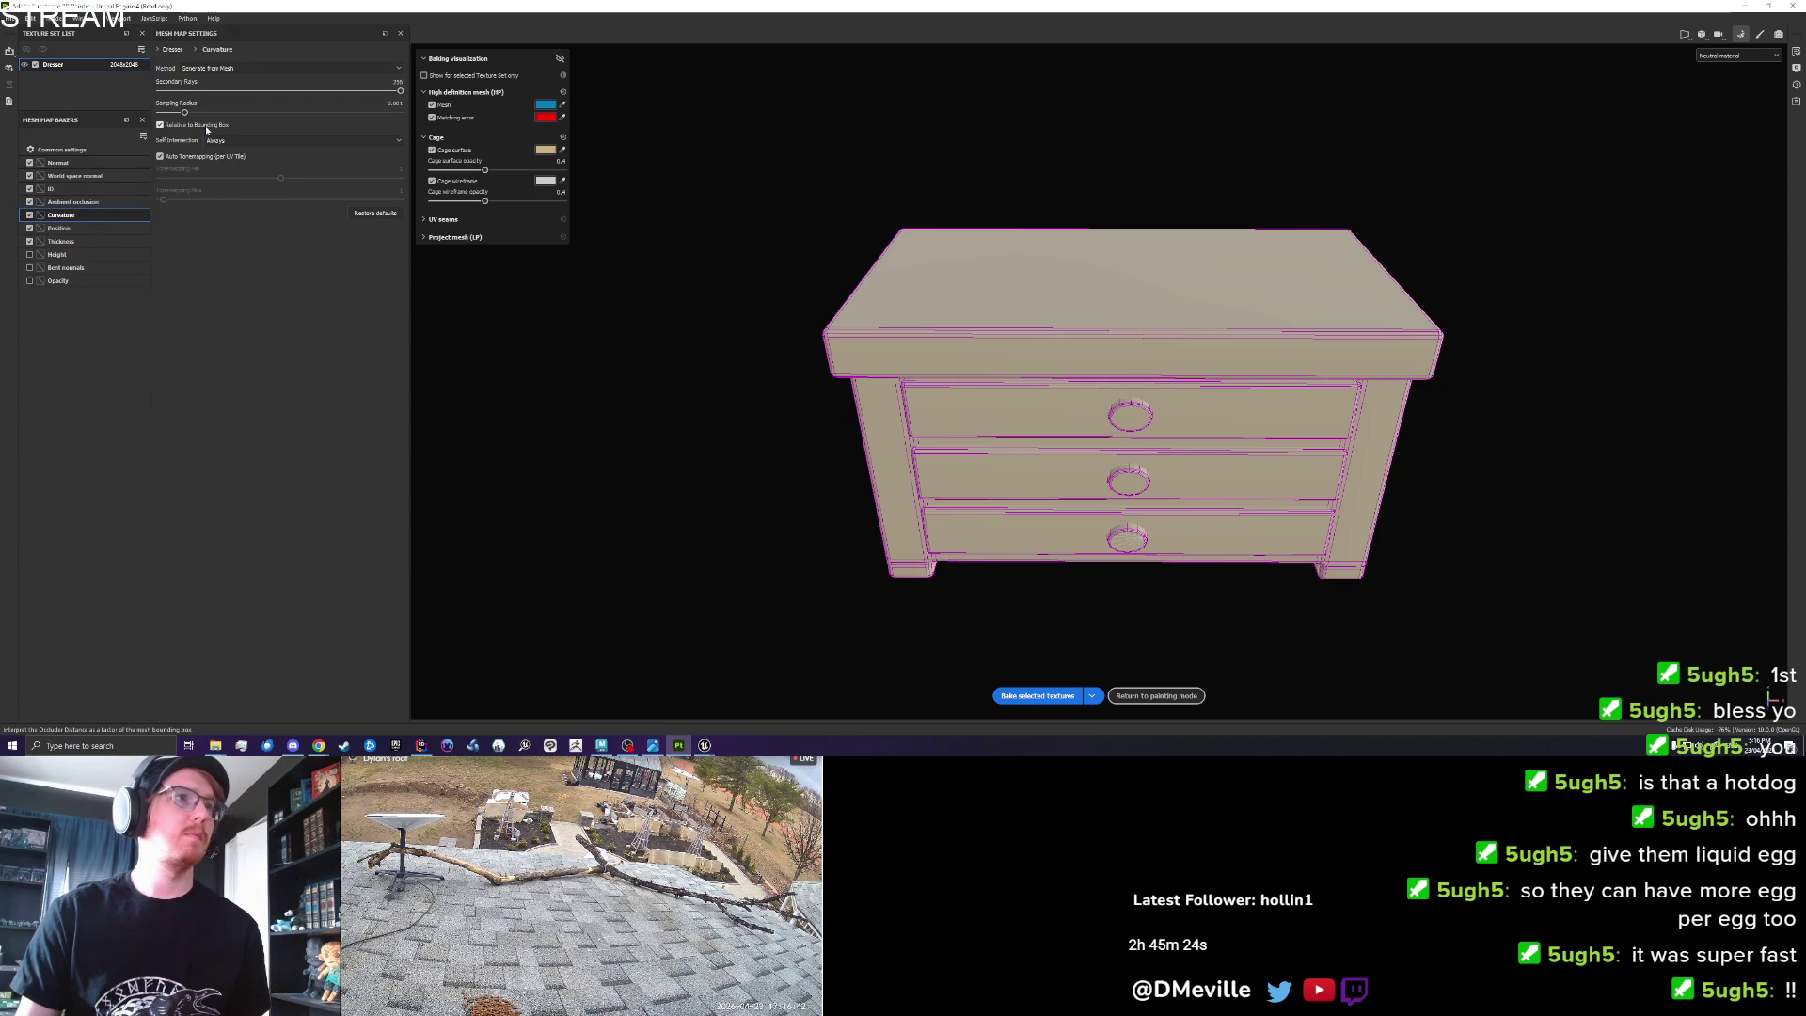
{"action": "left_click", "coordinate": [205, 126]}
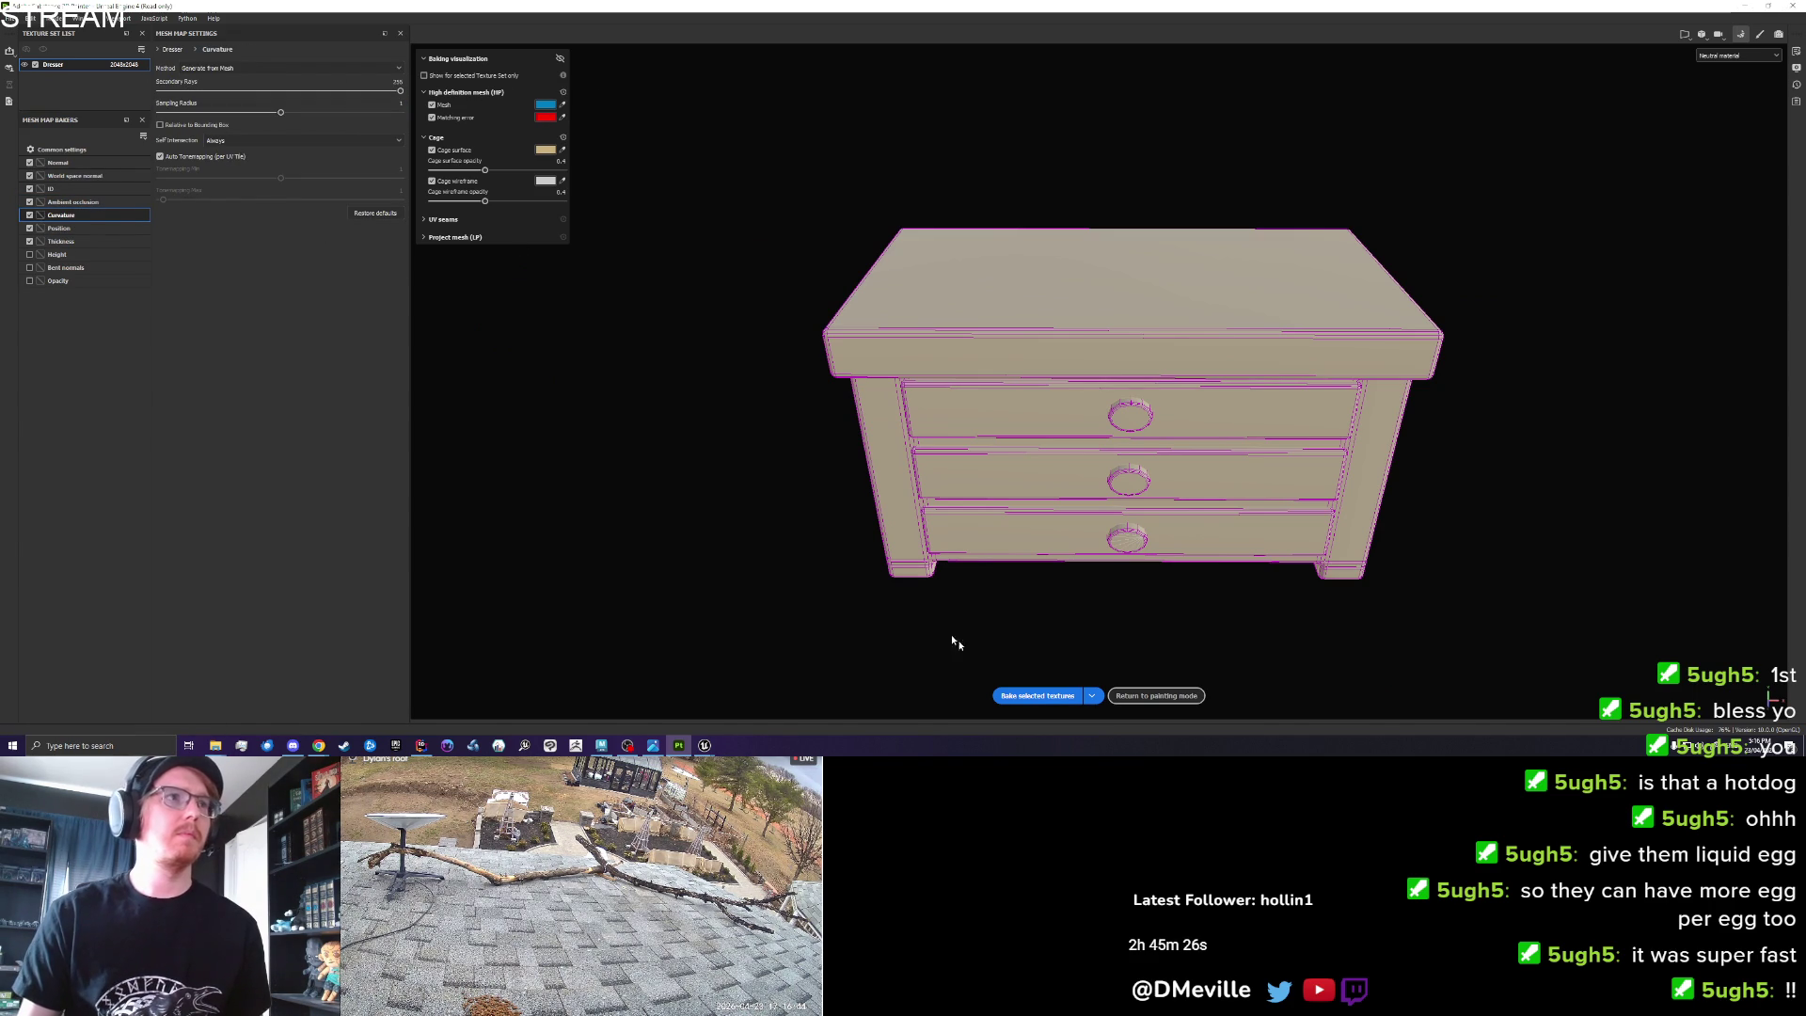
{"action": "left_click", "coordinate": [1025, 691]}
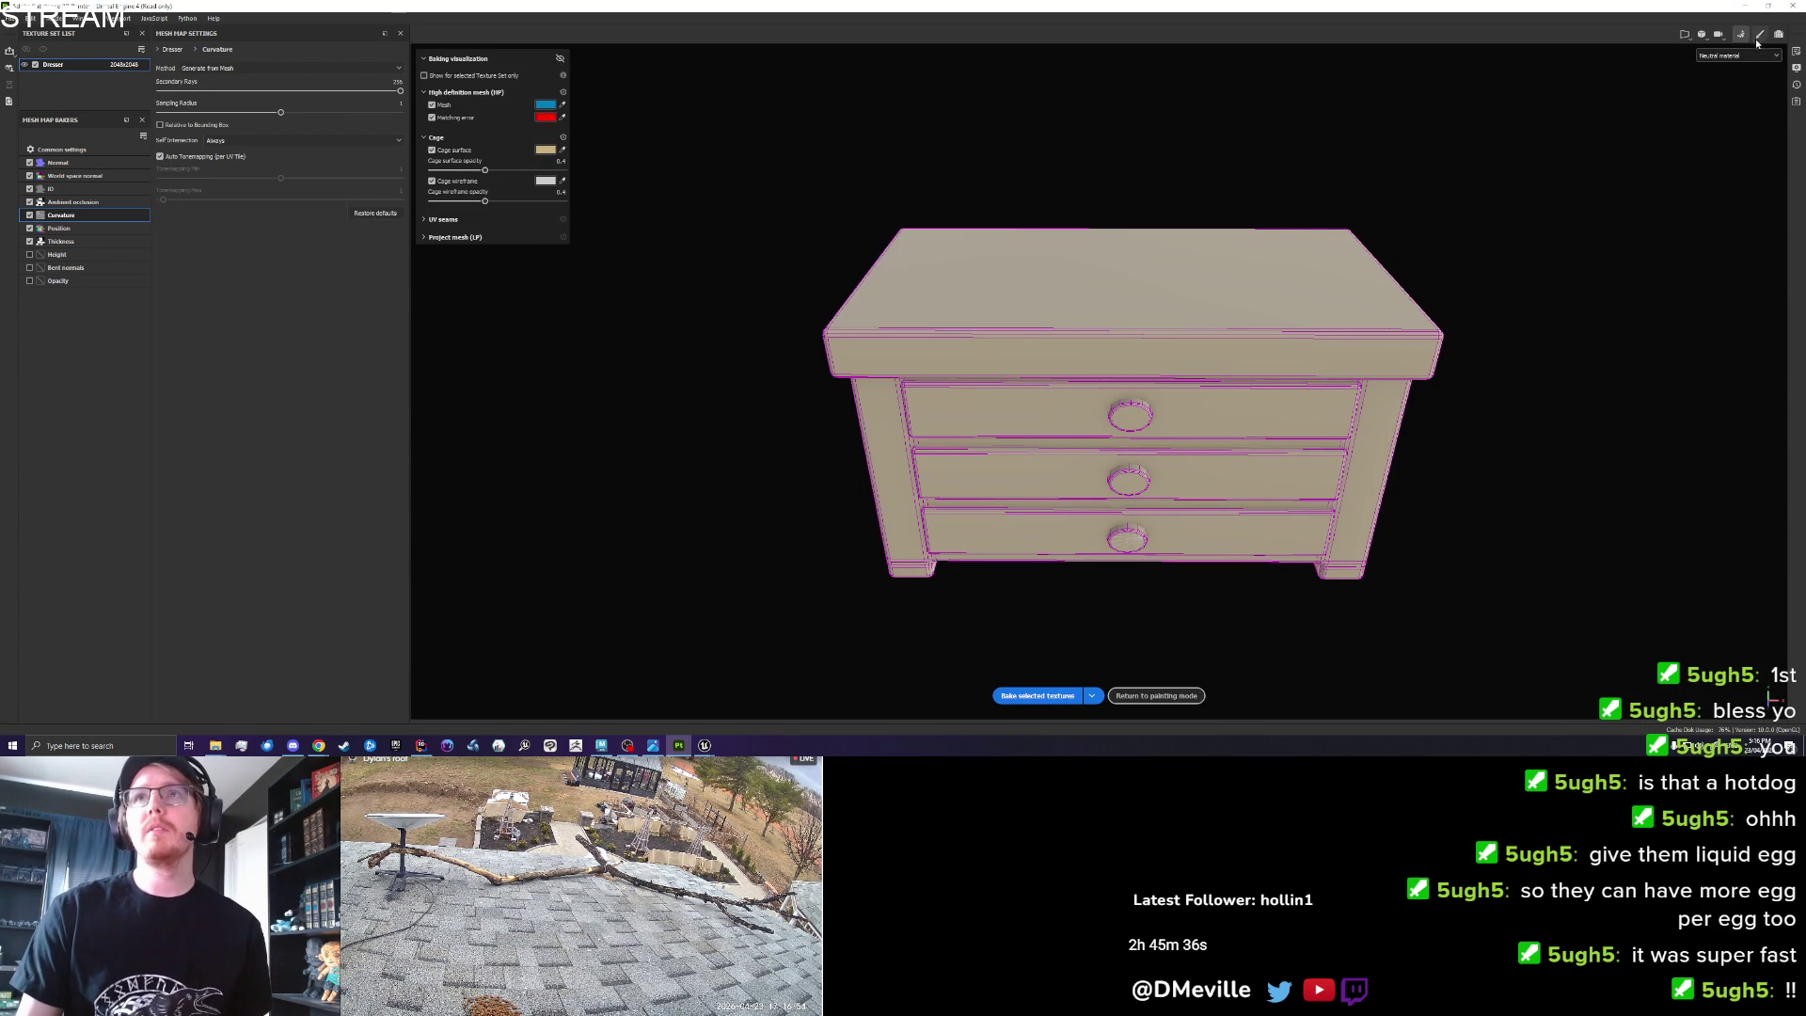
{"action": "key", "text": "ctrl+shift+b"}
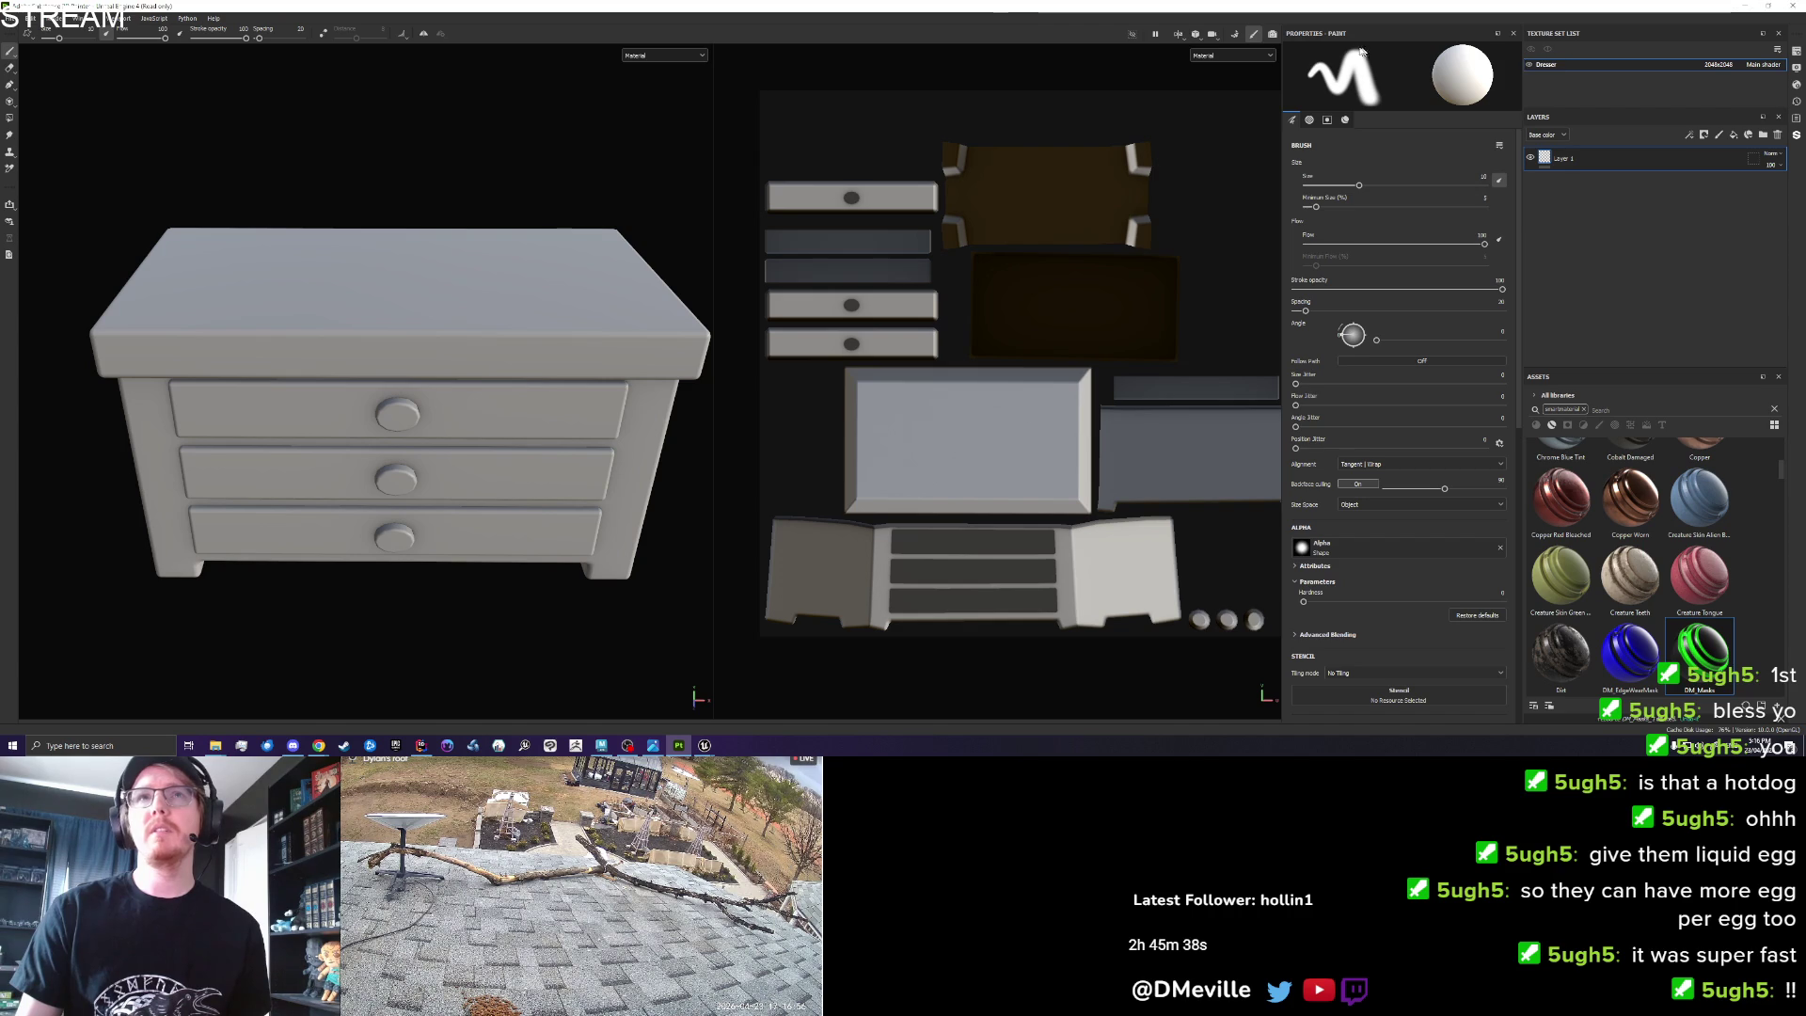
Show the Base color channel and add the DM_Masks smart material to the layer stack.
{"action": "left_click", "coordinate": [1225, 54]}
{"action": "left_click", "coordinate": [1212, 100]}
{"action": "mouse_move", "coordinate": [1700, 651]}
{"action": "left_mouse_down"}
{"action": "mouse_move", "coordinate": [1641, 649]}
{"action": "mouse_move", "coordinate": [1656, 414]}
{"action": "mouse_move", "coordinate": [1592, 175]}
{"action": "left_mouse_up"}
{"action": "mouse_move", "coordinate": [583, 376]}
{"action": "left_mouse_down"}
{"action": "mouse_move", "coordinate": [424, 333]}
{"action": "mouse_move", "coordinate": [489, 340]}
{"action": "left_mouse_up"}
Restore the ambient occlusion generator in Fill layer 4's mask to its defaults.
{"action": "left_click", "coordinate": [1571, 281]}
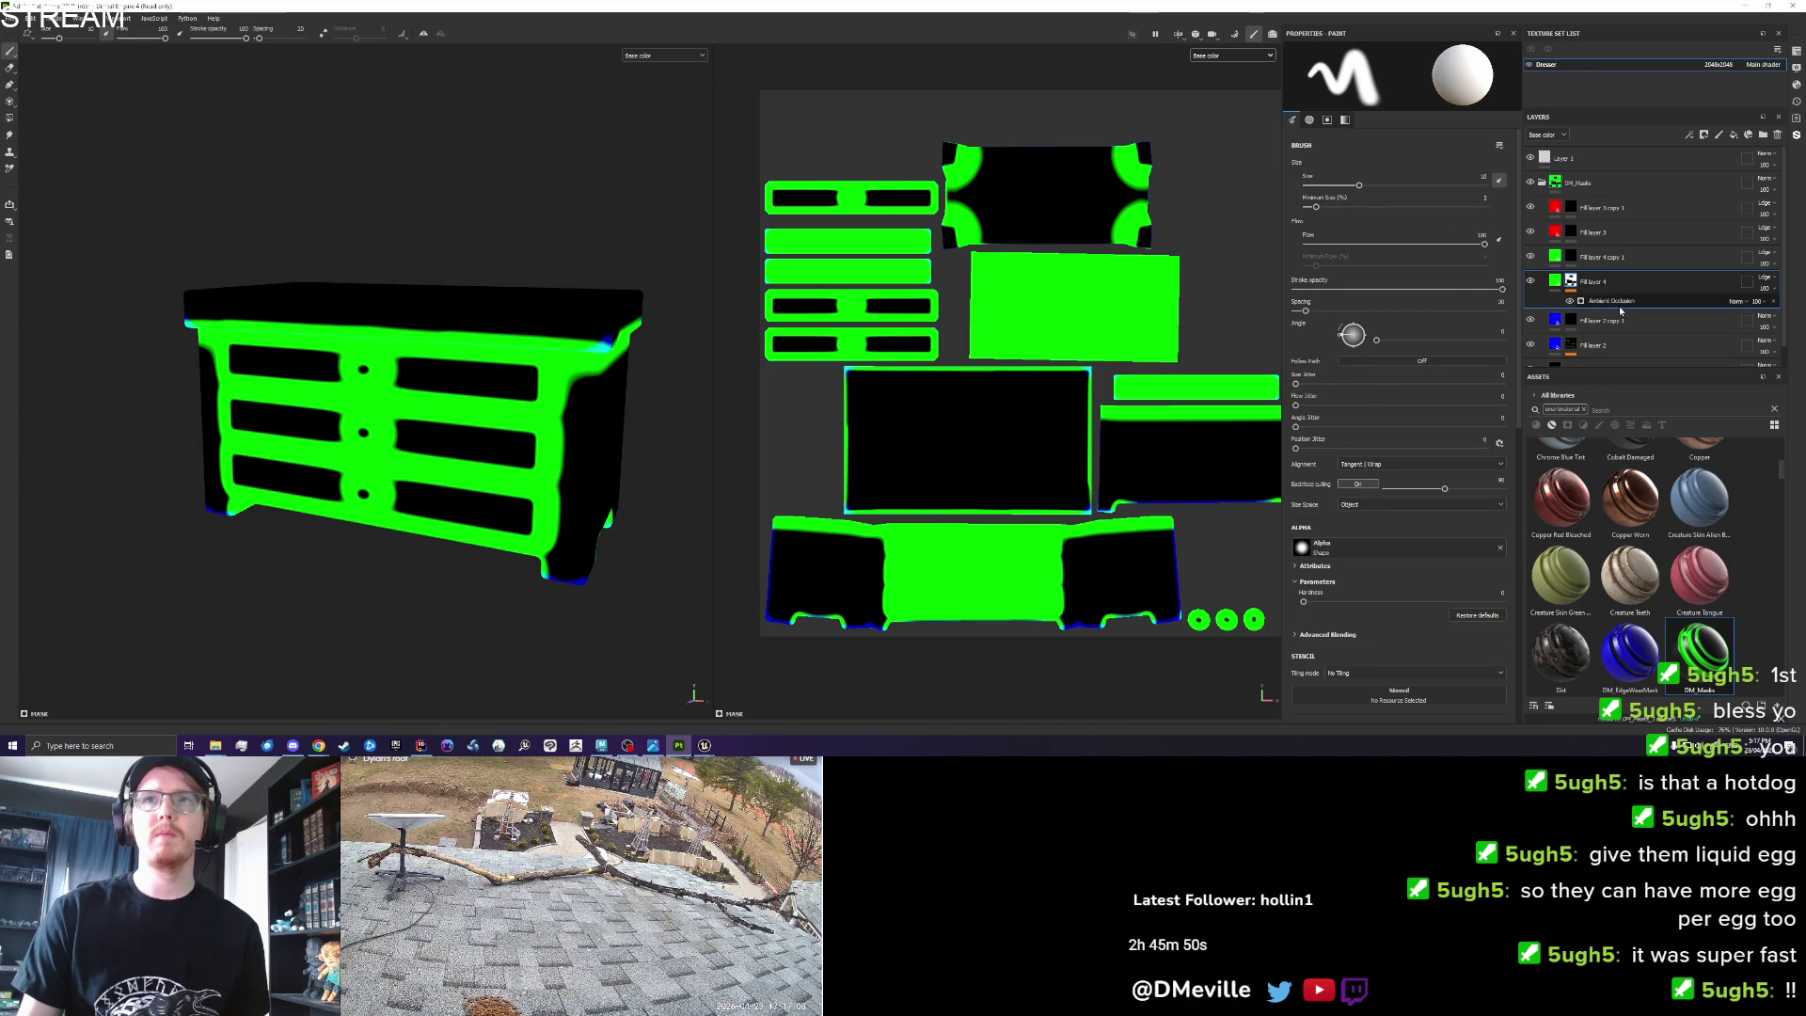
{"action": "left_click", "coordinate": [1486, 250]}
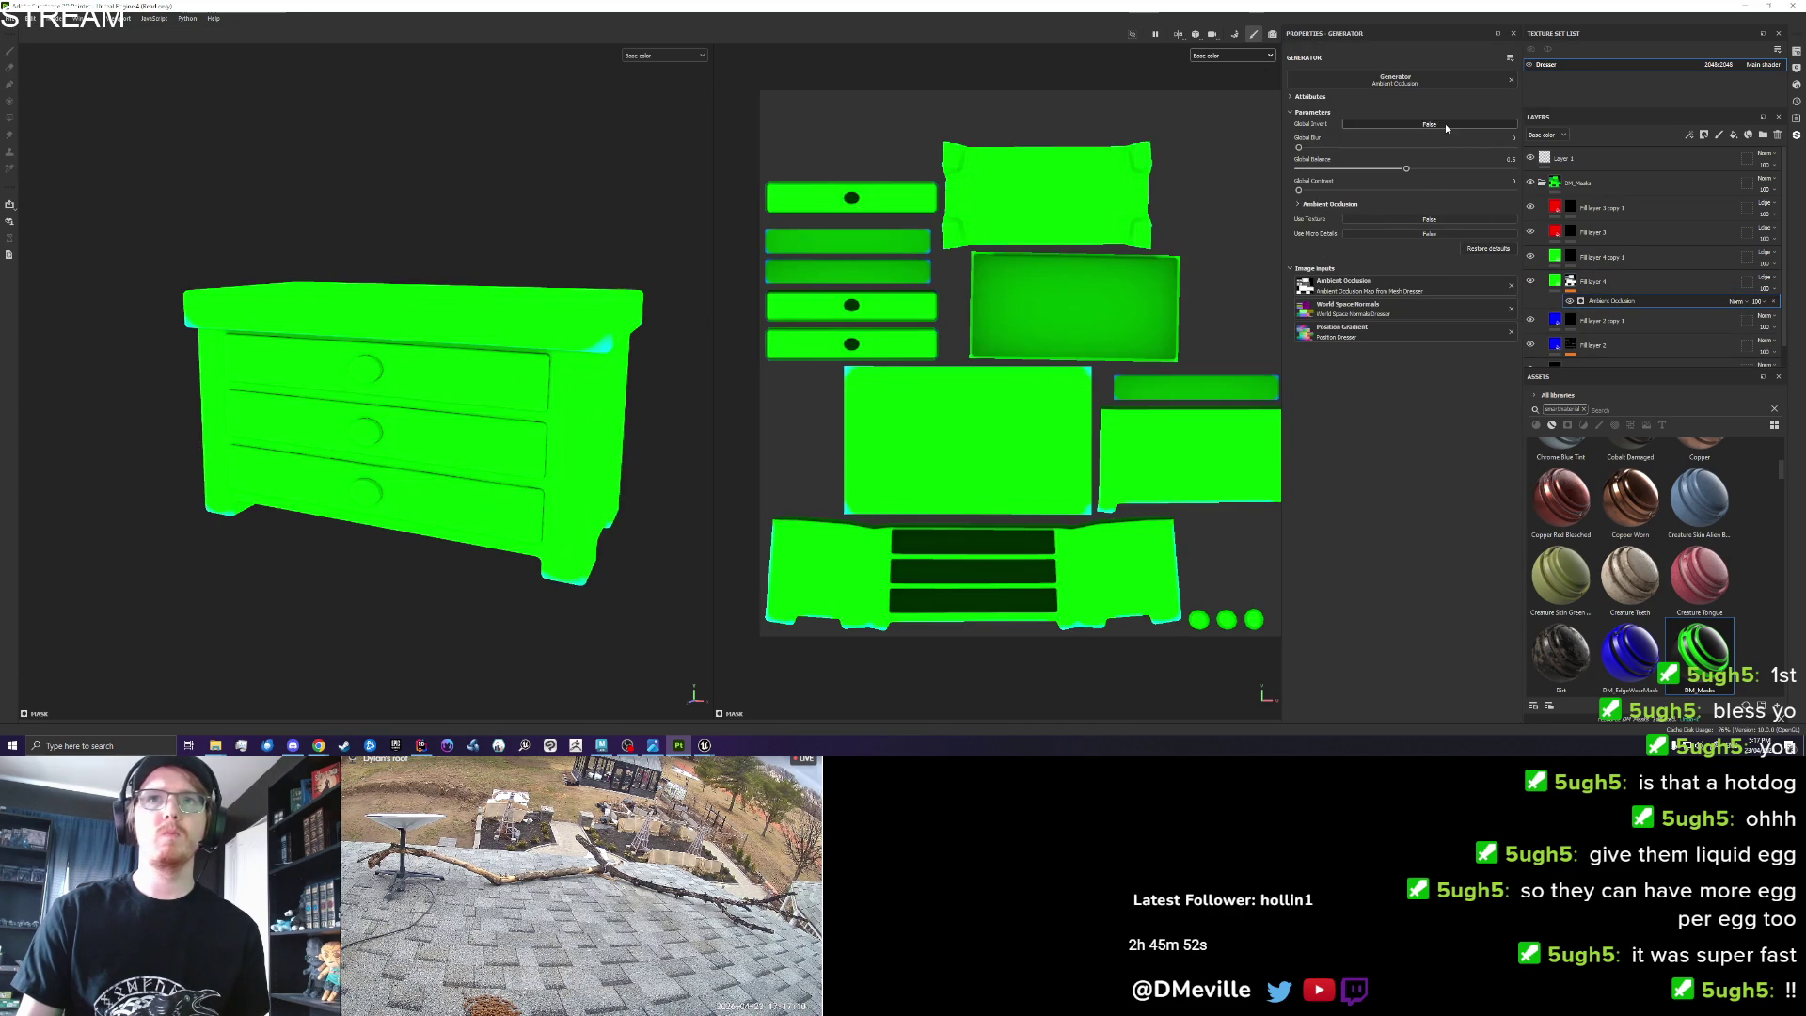
{"action": "scroll", "coordinate": [451, 395], "scroll_direction": "down", "scroll_amount": 3}
{"action": "mouse_move", "coordinate": [470, 385]}
{"action": "left_mouse_down"}
{"action": "mouse_move", "coordinate": [685, 378]}
{"action": "mouse_move", "coordinate": [452, 294]}
{"action": "mouse_move", "coordinate": [351, 298]}
{"action": "mouse_move", "coordinate": [433, 396]}
{"action": "left_mouse_up"}
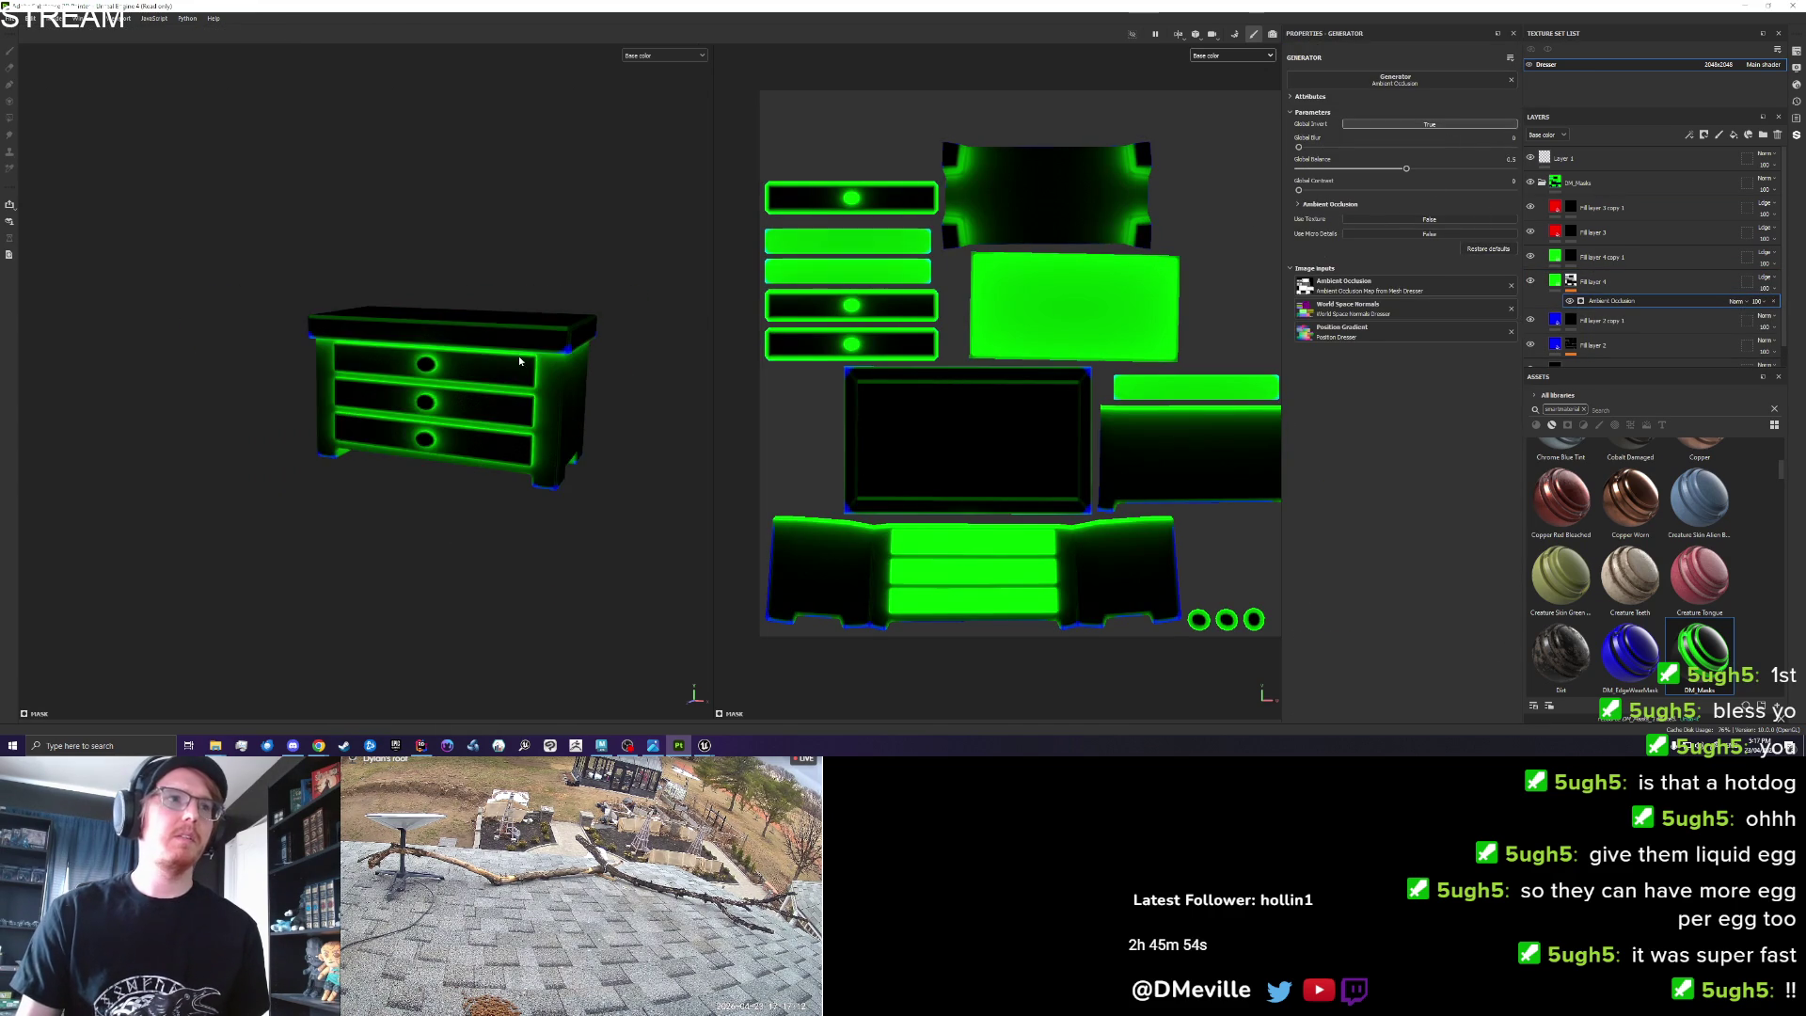
{"action": "scroll", "coordinate": [596, 411], "scroll_direction": "up", "scroll_amount": 2}
{"action": "scroll", "coordinate": [1608, 329], "scroll_direction": "down", "scroll_amount": 1}
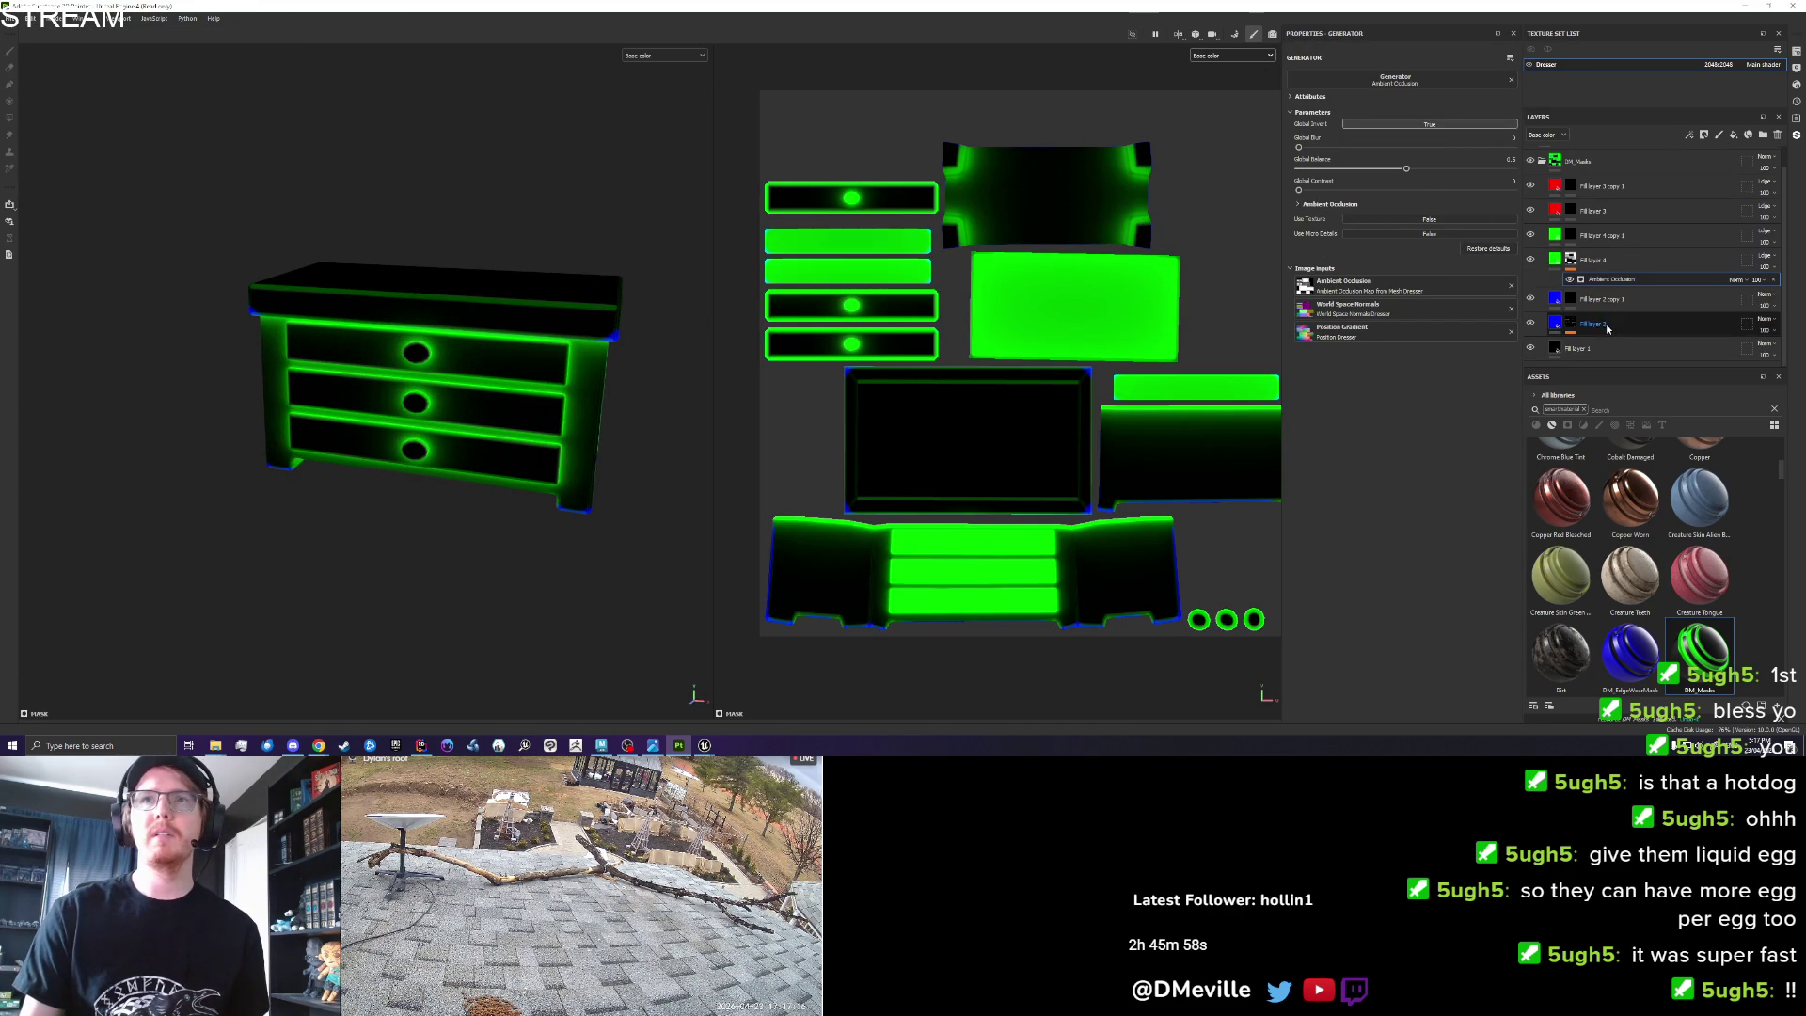
Restore Fill layer 2's Curvature generator to its defaults.
{"action": "left_click", "coordinate": [1606, 320]}
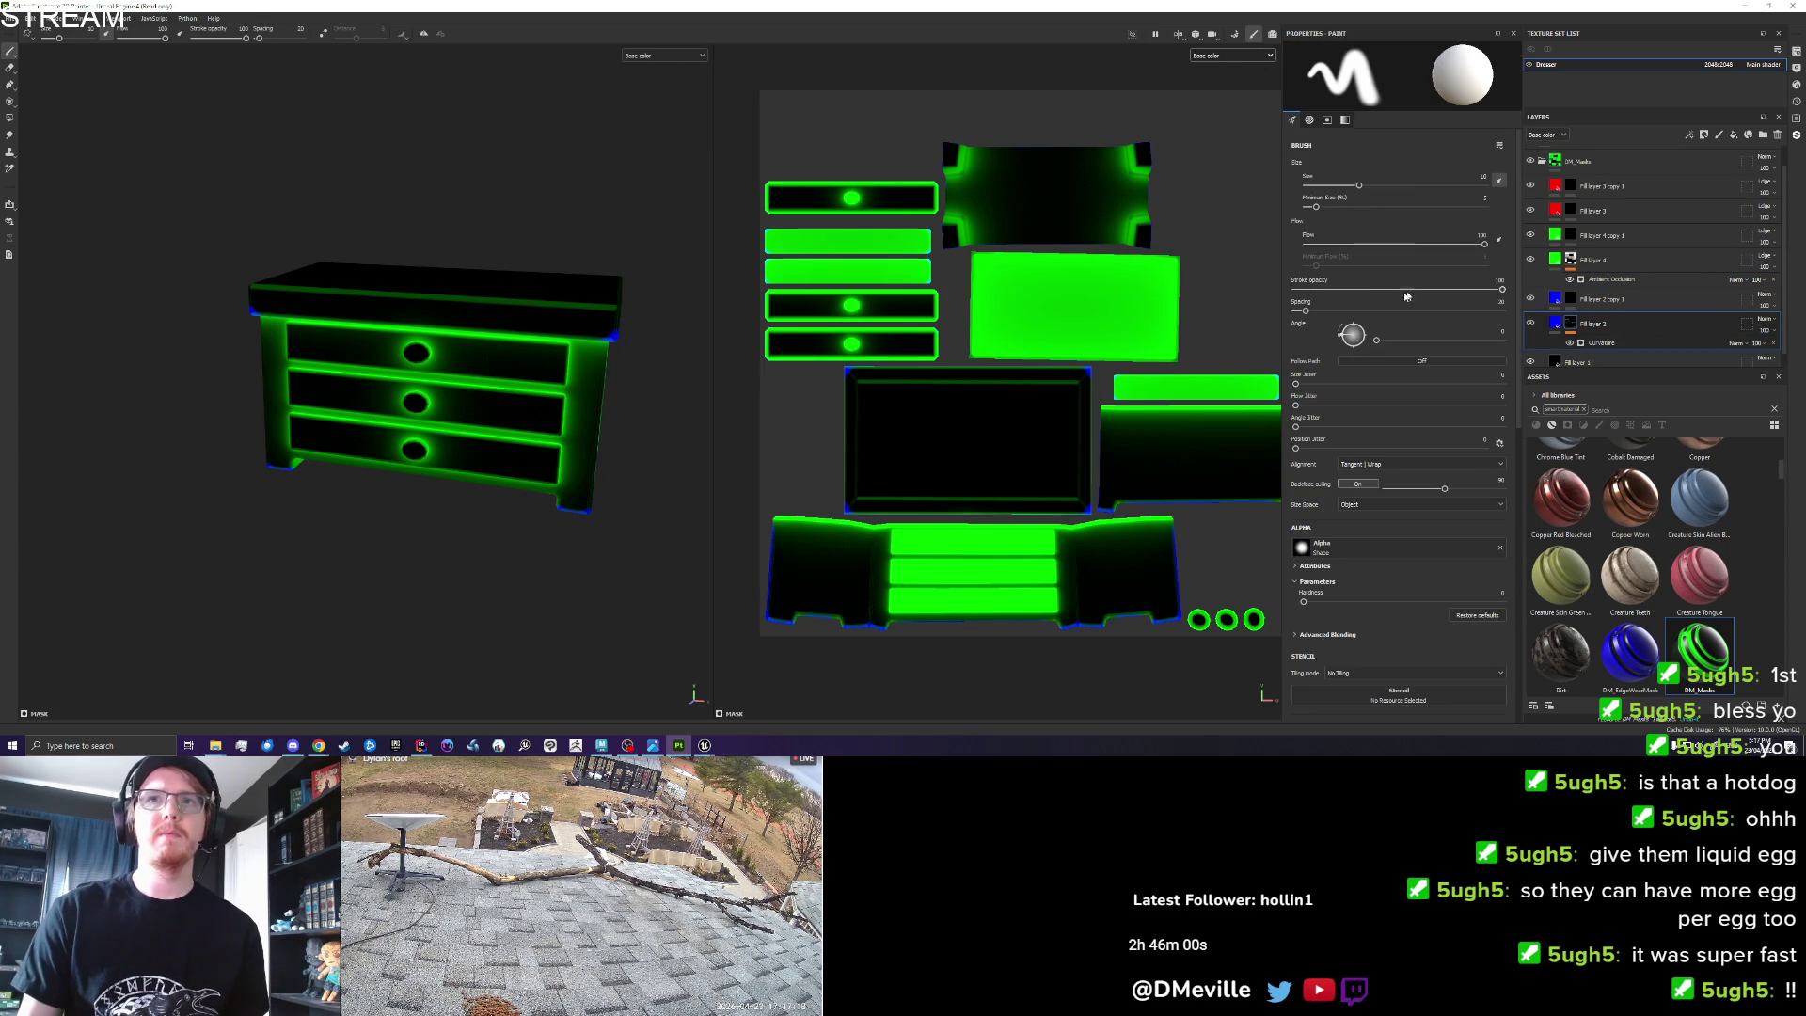
{"action": "left_click", "coordinate": [1603, 343]}
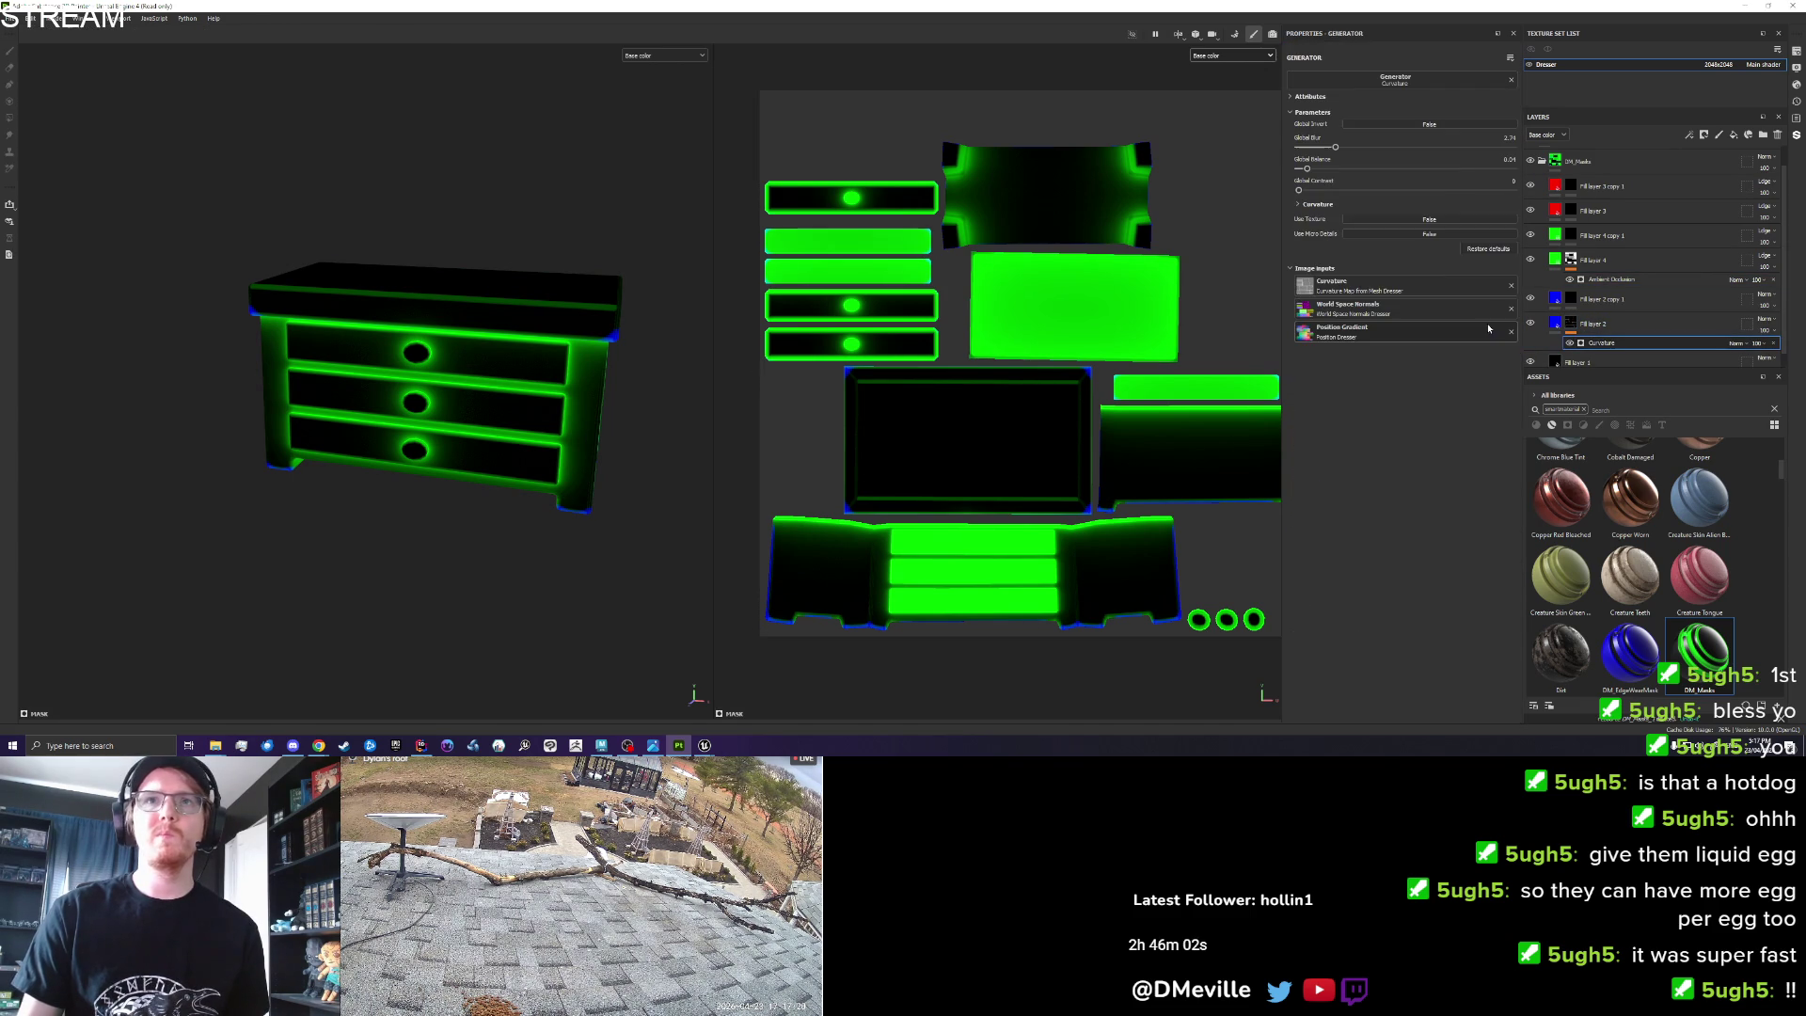
{"action": "left_click", "coordinate": [1496, 249]}
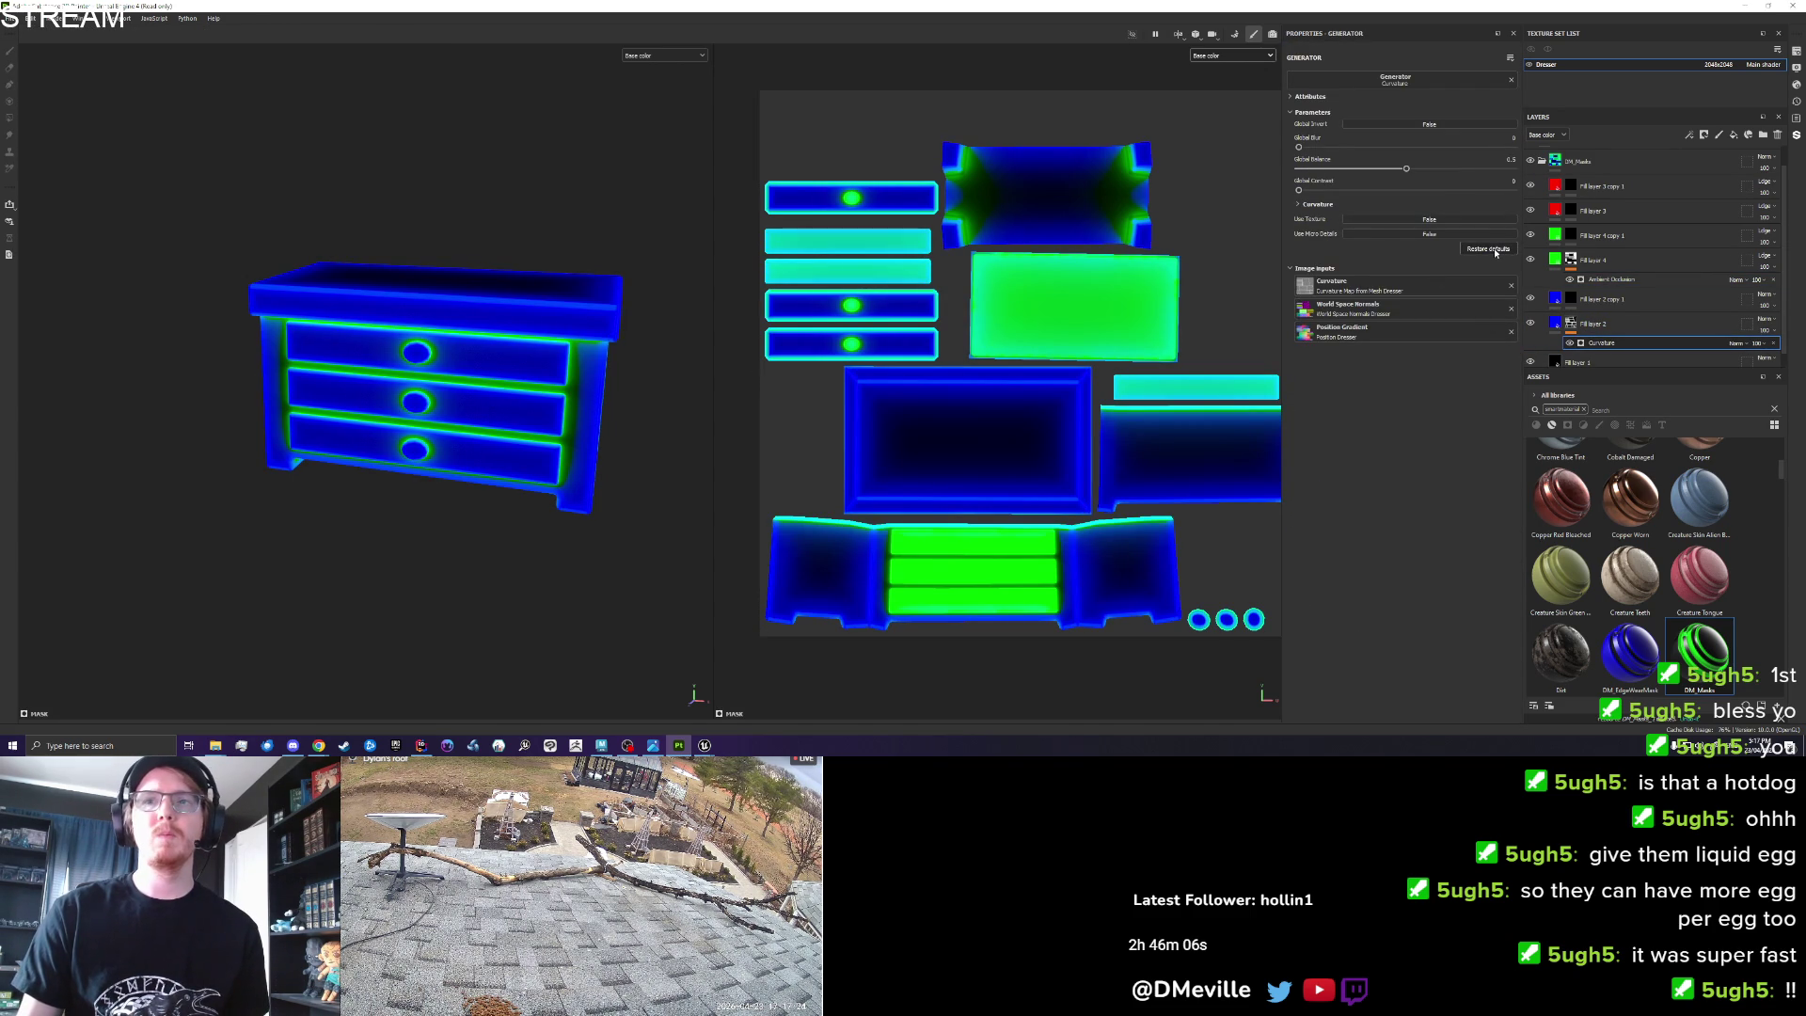
{"action": "right_click", "coordinate": [1686, 643]}
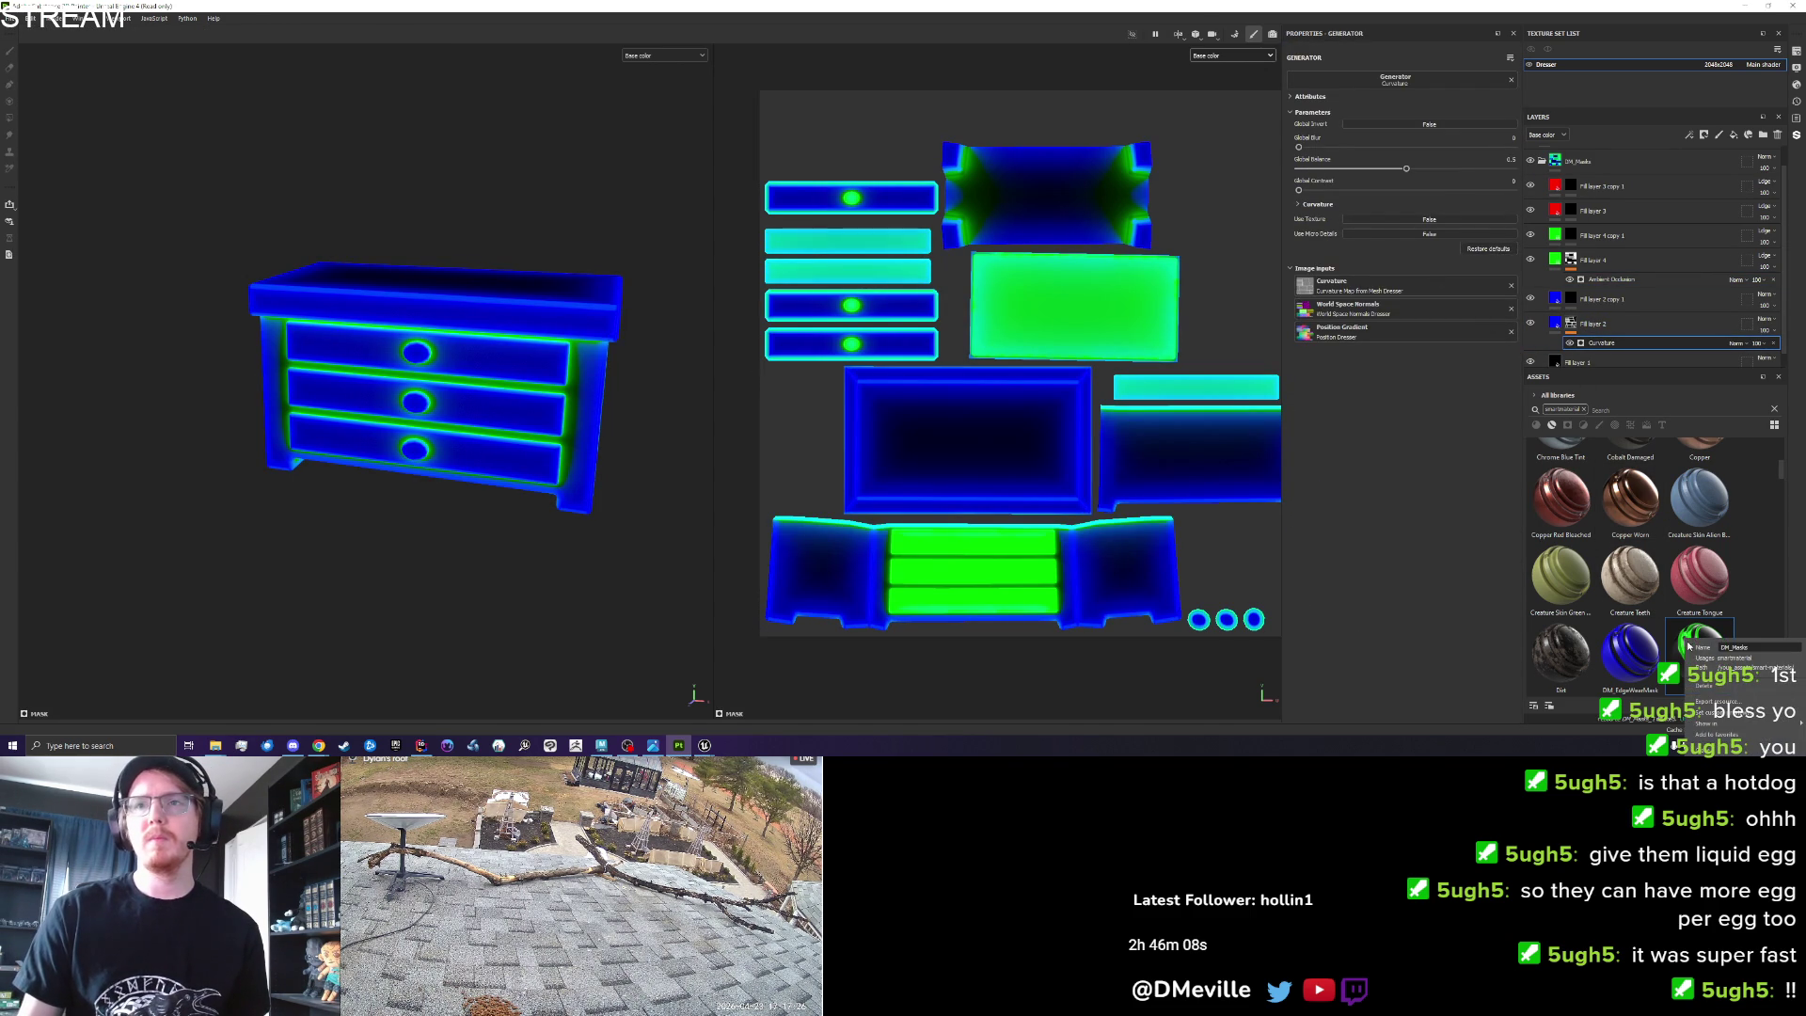
Delete the old DM_Masks asset and save the DM_Masks group as a new smart material.
{"action": "left_click", "coordinate": [1705, 685]}
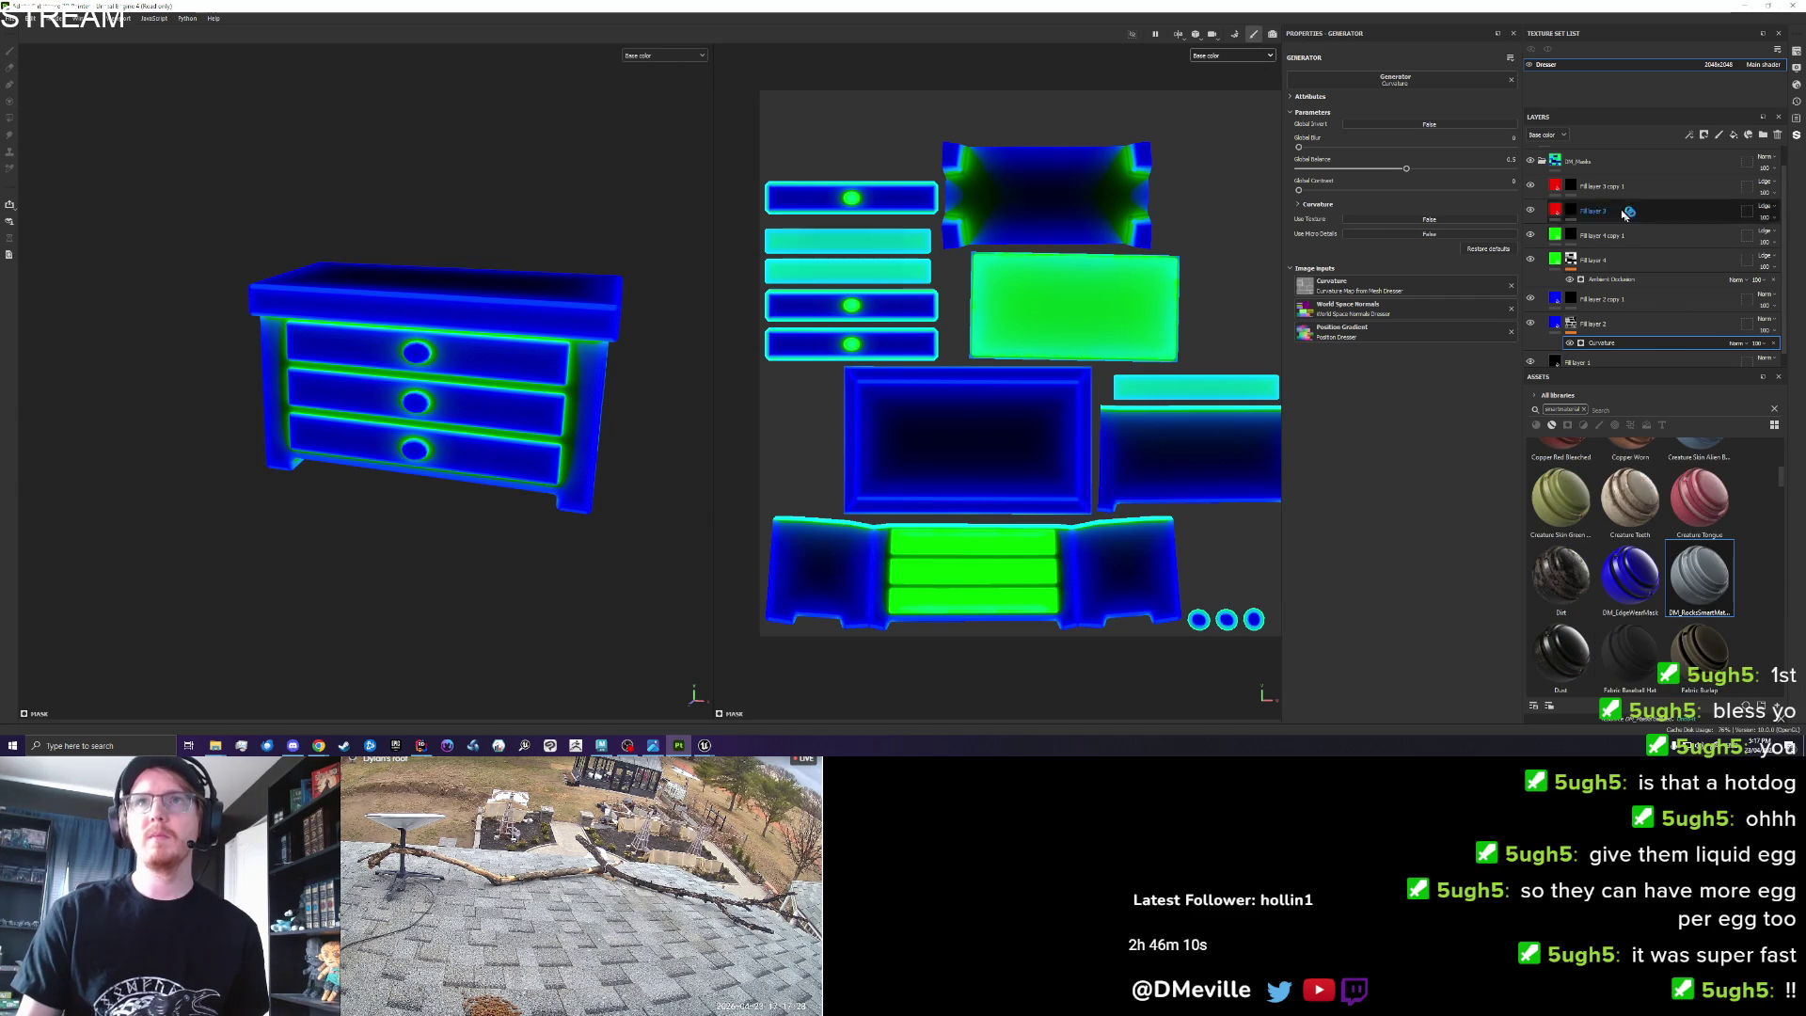
{"action": "right_click", "coordinate": [1586, 163]}
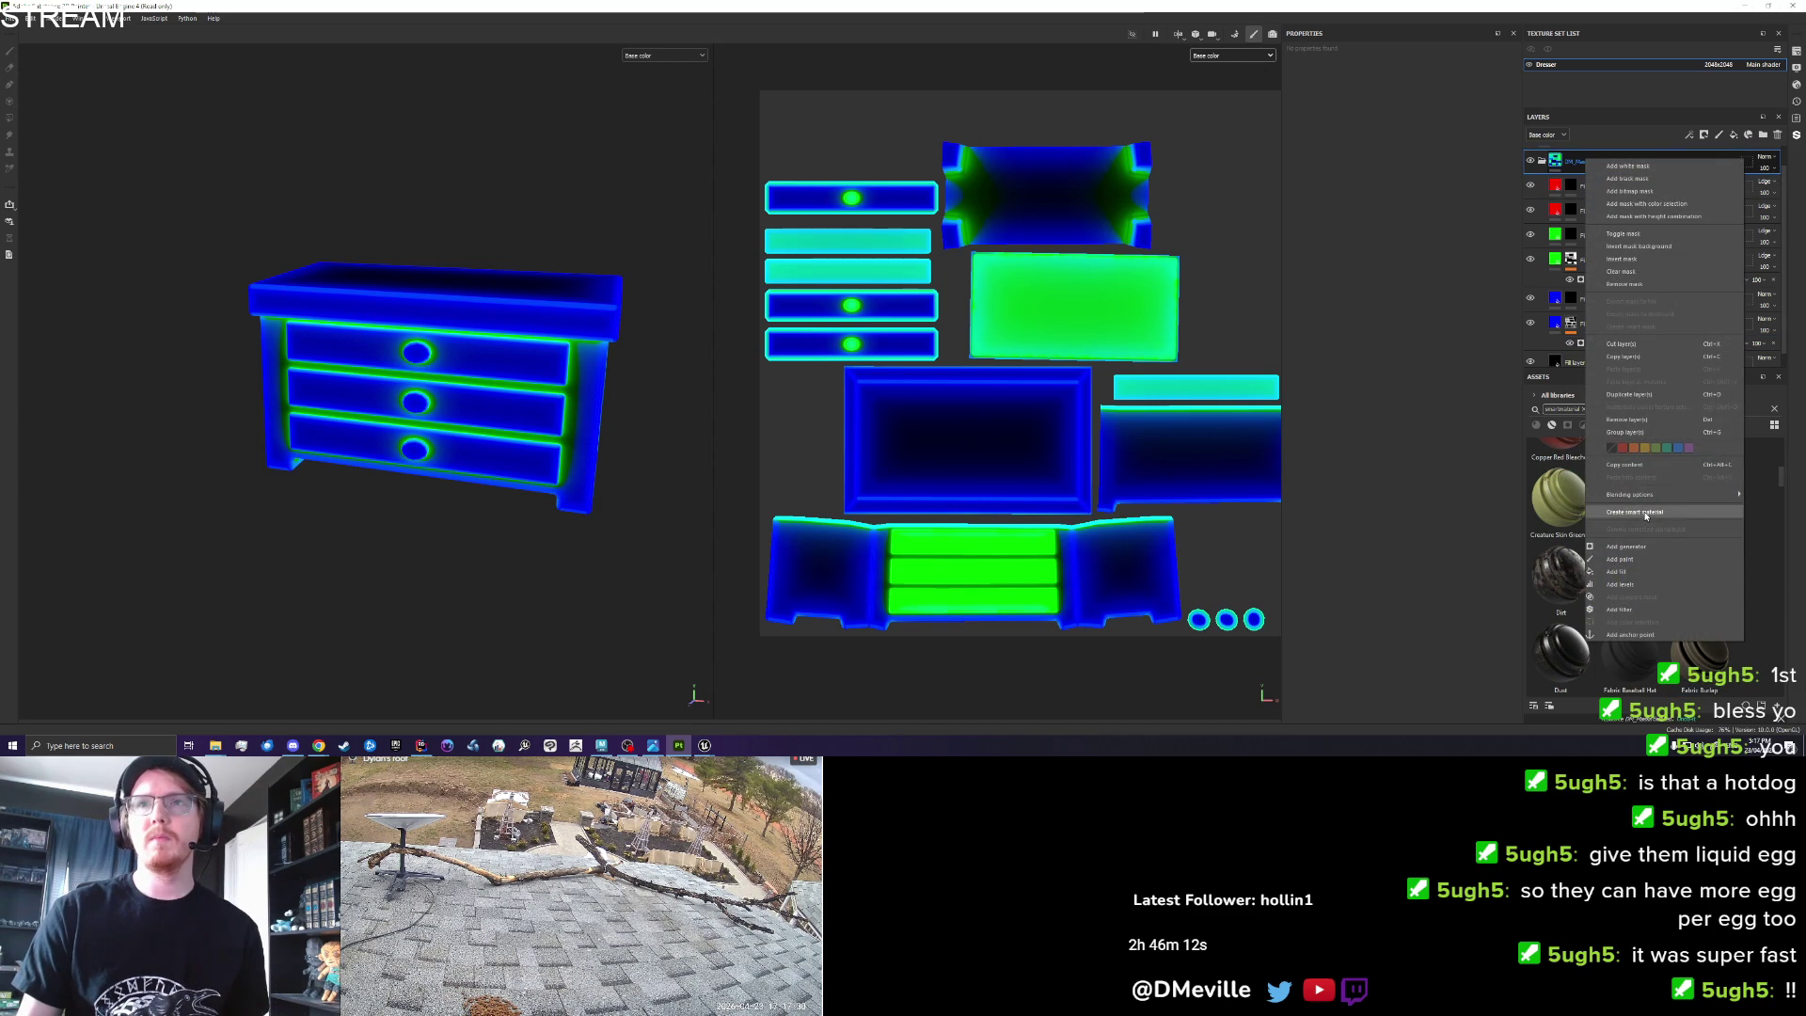
{"action": "left_click", "coordinate": [1642, 517]}
{"action": "mouse_move", "coordinate": [1640, 515]}
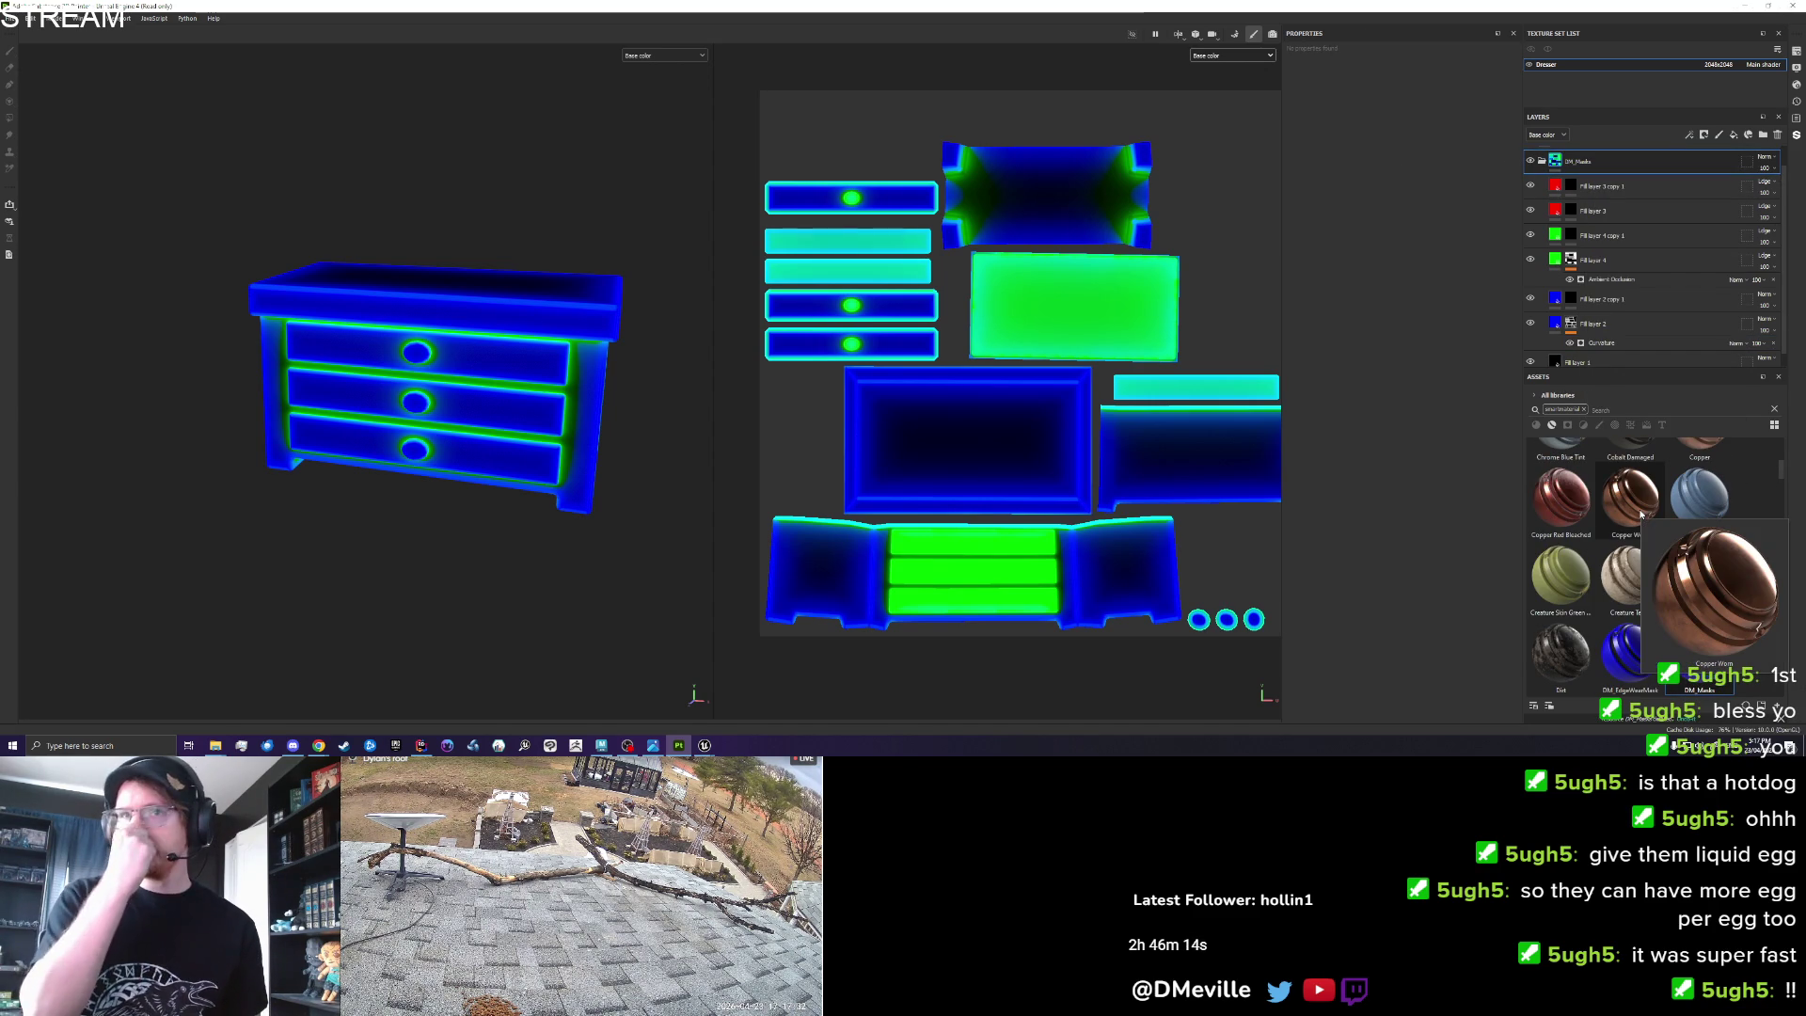
{"action": "scroll", "coordinate": [602, 387], "scroll_direction": "up", "scroll_amount": 5}
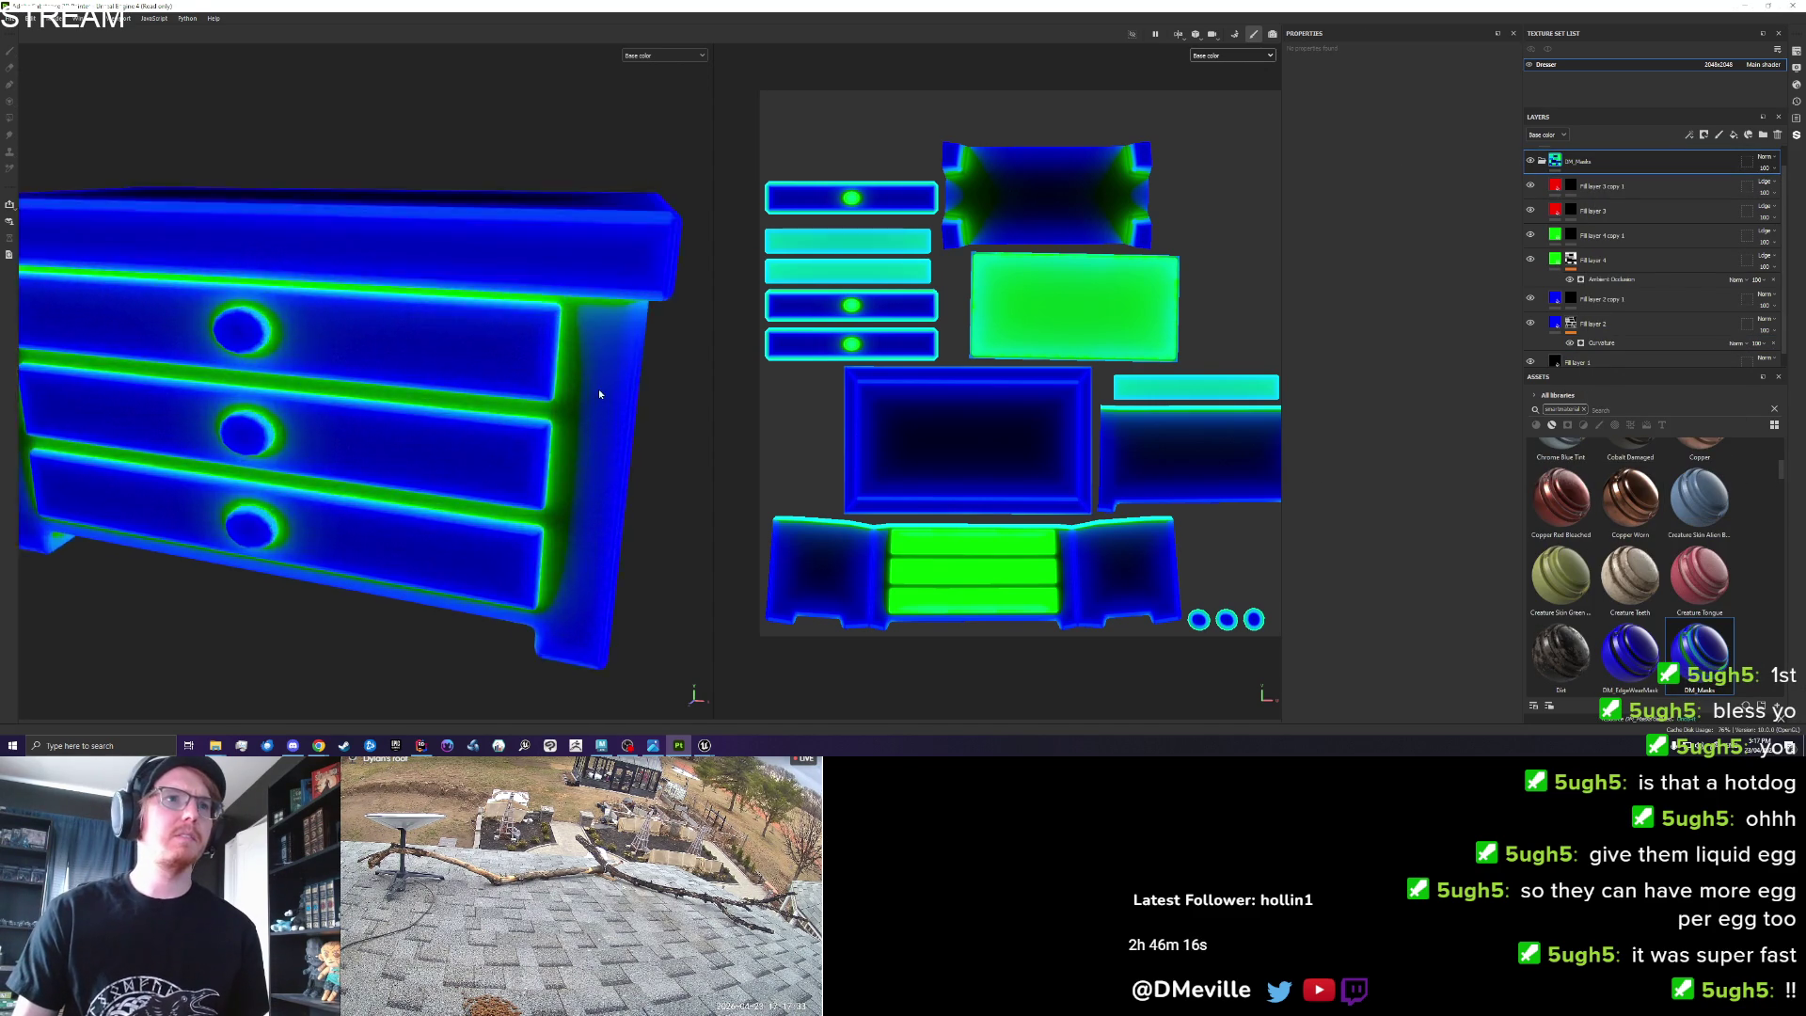
{"action": "scroll", "coordinate": [623, 387], "scroll_direction": "down", "scroll_amount": 5}
{"action": "mouse_move", "coordinate": [477, 330]}
{"action": "left_mouse_down"}
{"action": "mouse_move", "coordinate": [363, 274]}
{"action": "mouse_move", "coordinate": [527, 329]}
{"action": "left_mouse_up"}
{"action": "scroll", "coordinate": [376, 301], "scroll_direction": "up", "scroll_amount": 2}
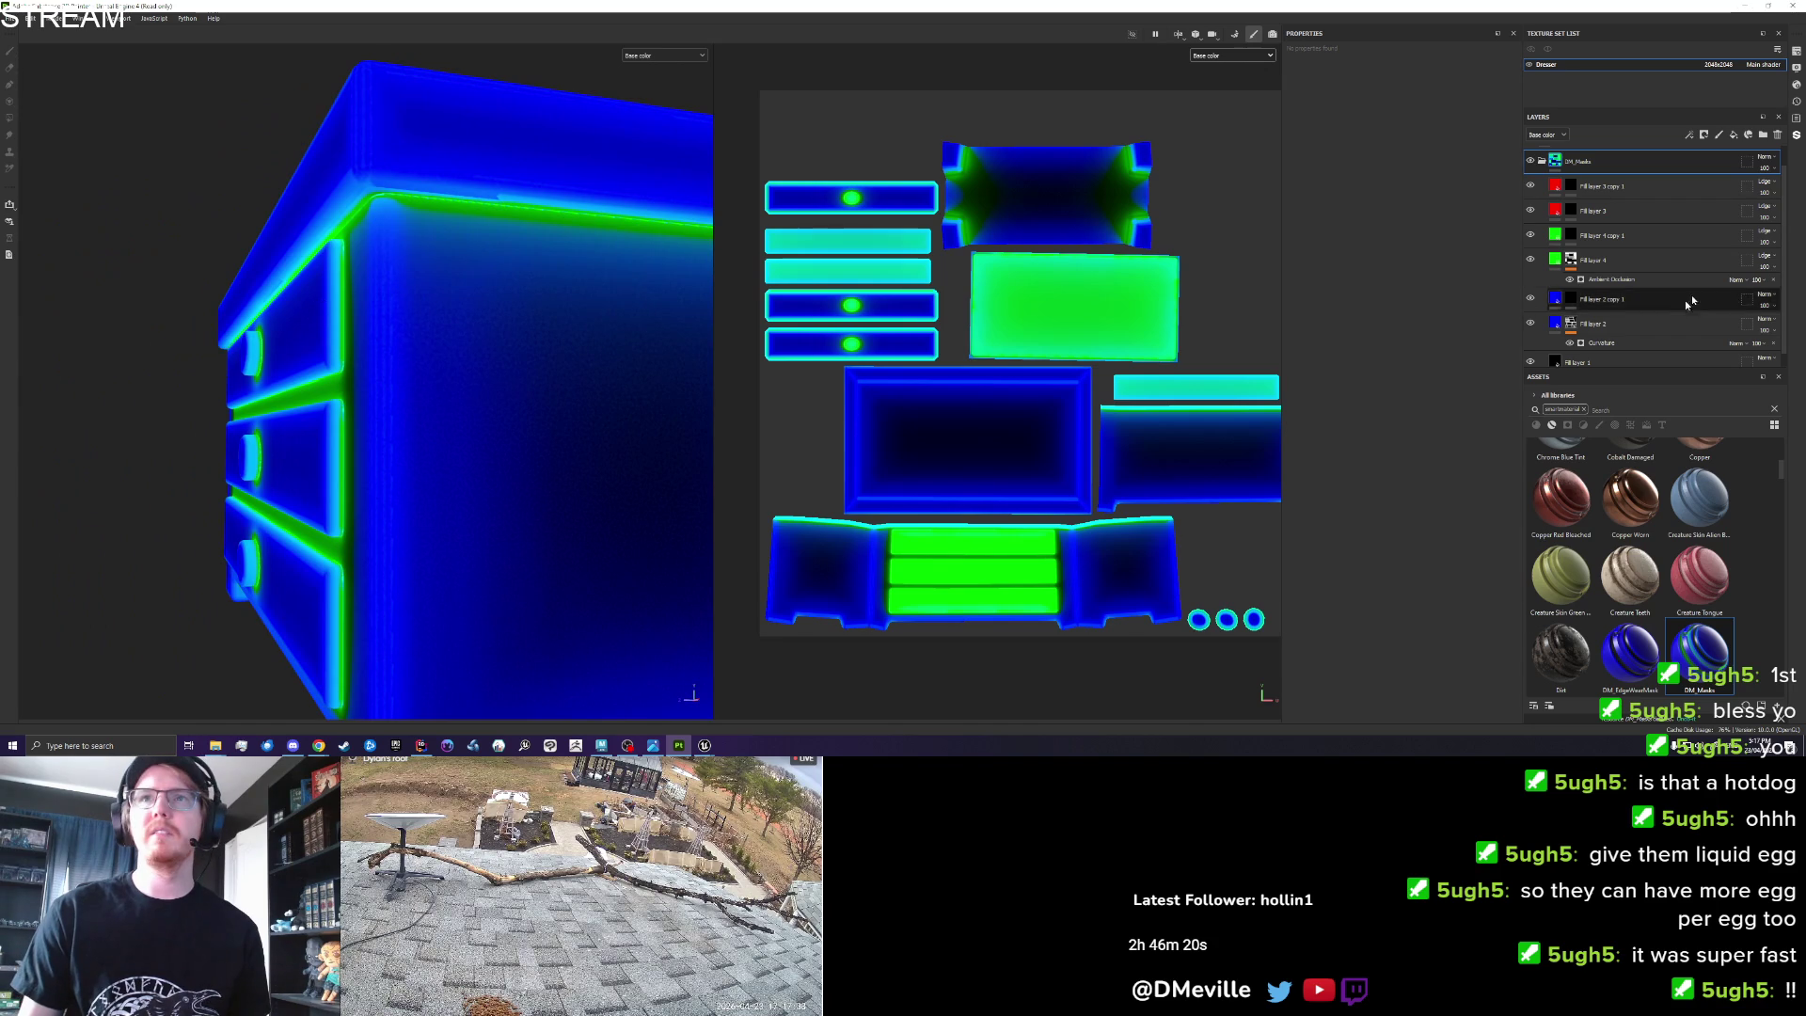
Set the Curvature generator's Global Blur to 0, toggling Fill layer 2 to check the mask.
{"action": "left_click", "coordinate": [1609, 344]}
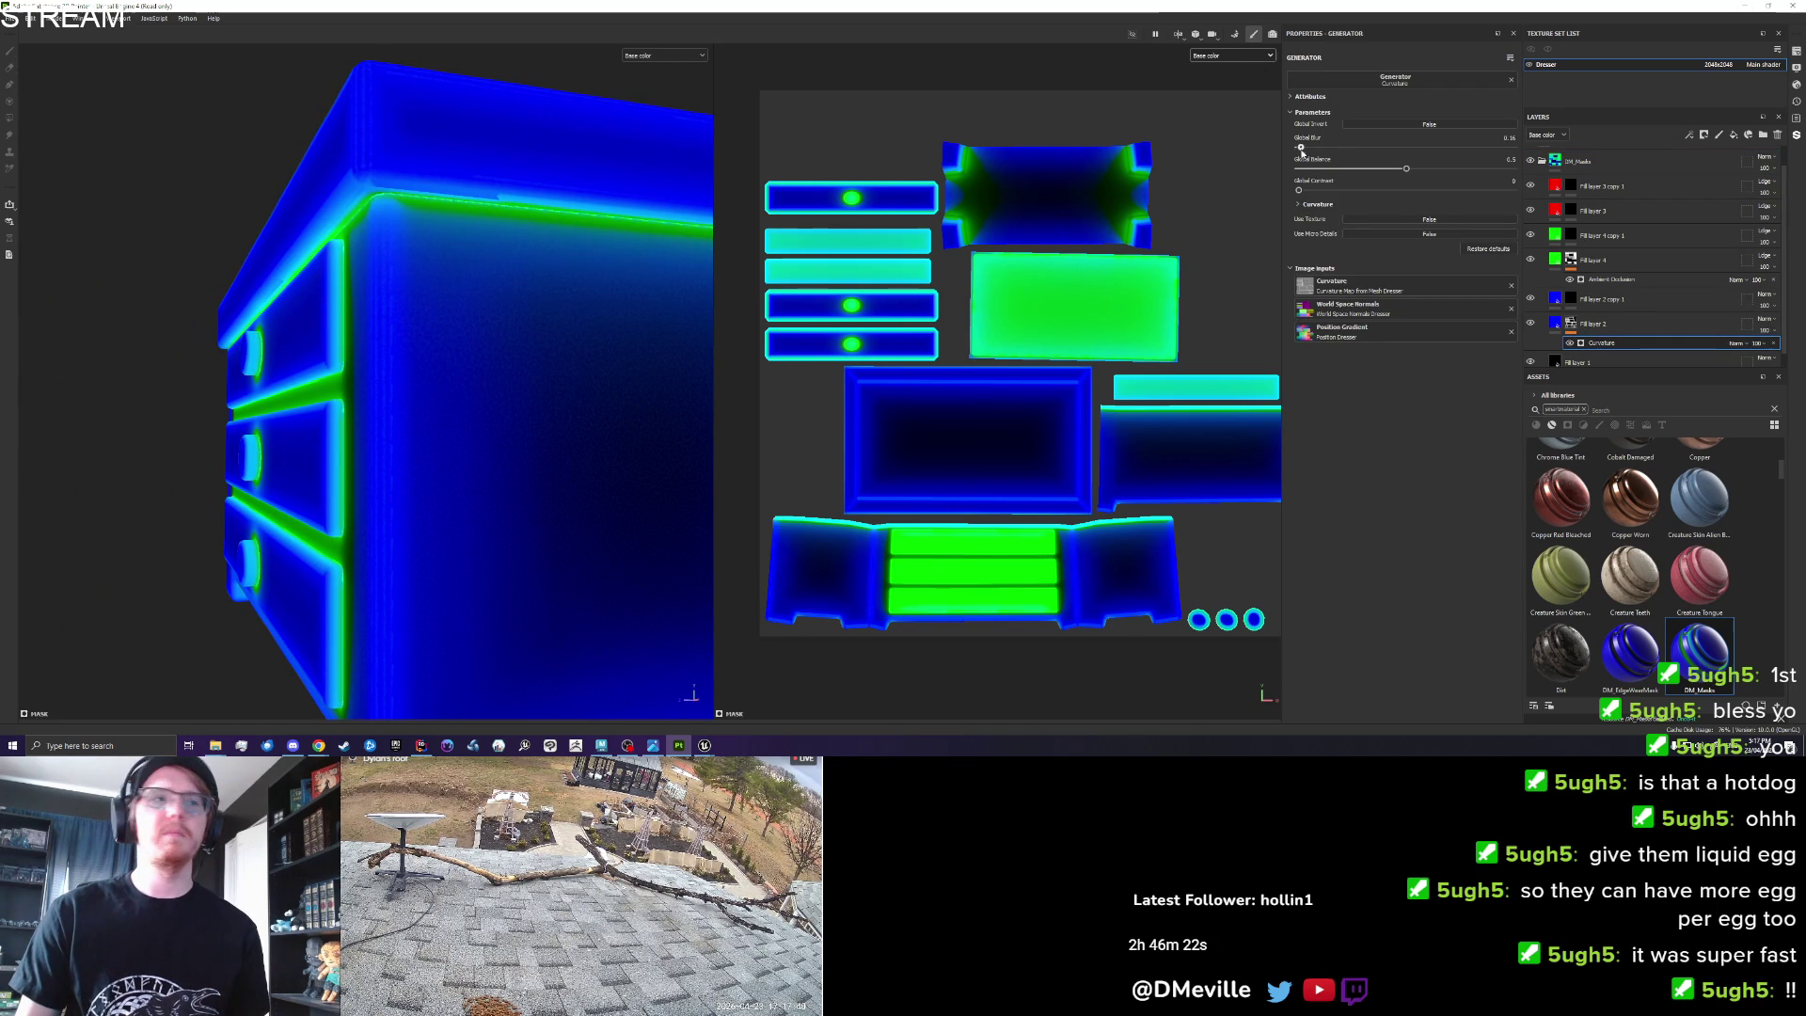
{"action": "mouse_move", "coordinate": [1392, 161]}
{"action": "left_mouse_down"}
{"action": "mouse_move", "coordinate": [1514, 151]}
{"action": "mouse_move", "coordinate": [1235, 177]}
{"action": "left_mouse_up"}
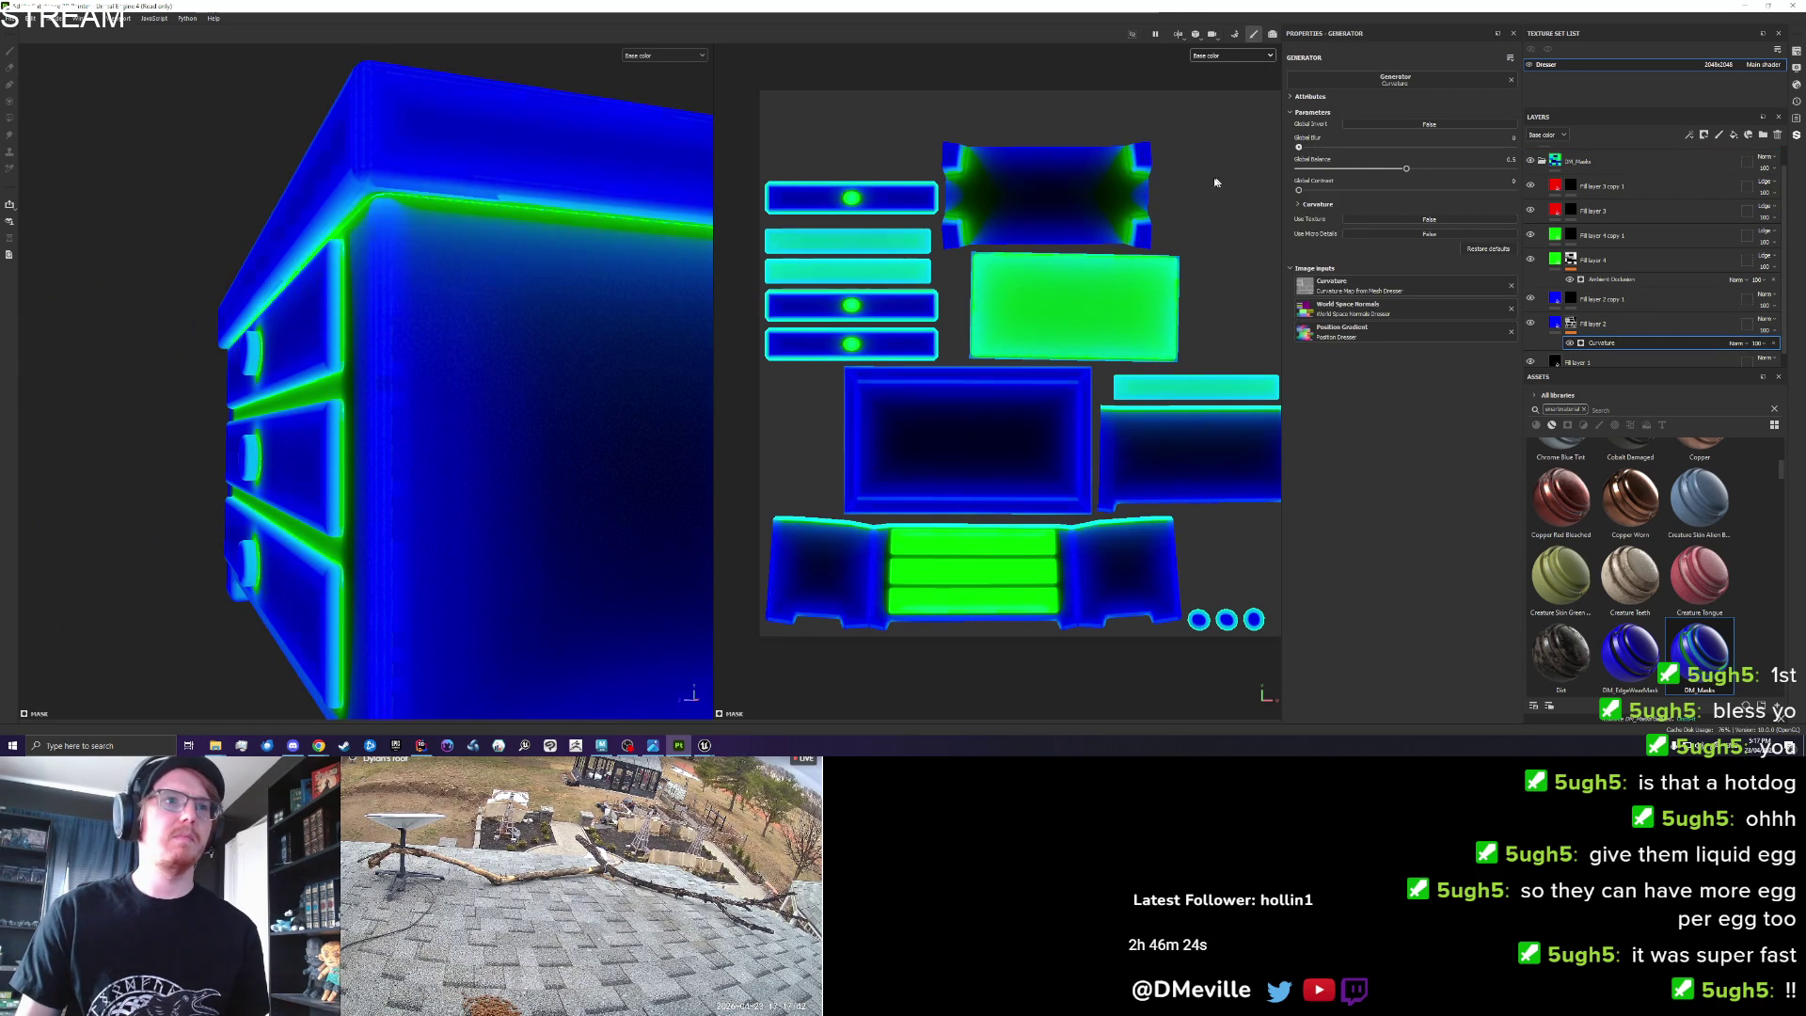
{"action": "left_click", "coordinate": [1530, 322]}
{"action": "left_click", "coordinate": [1530, 323]}
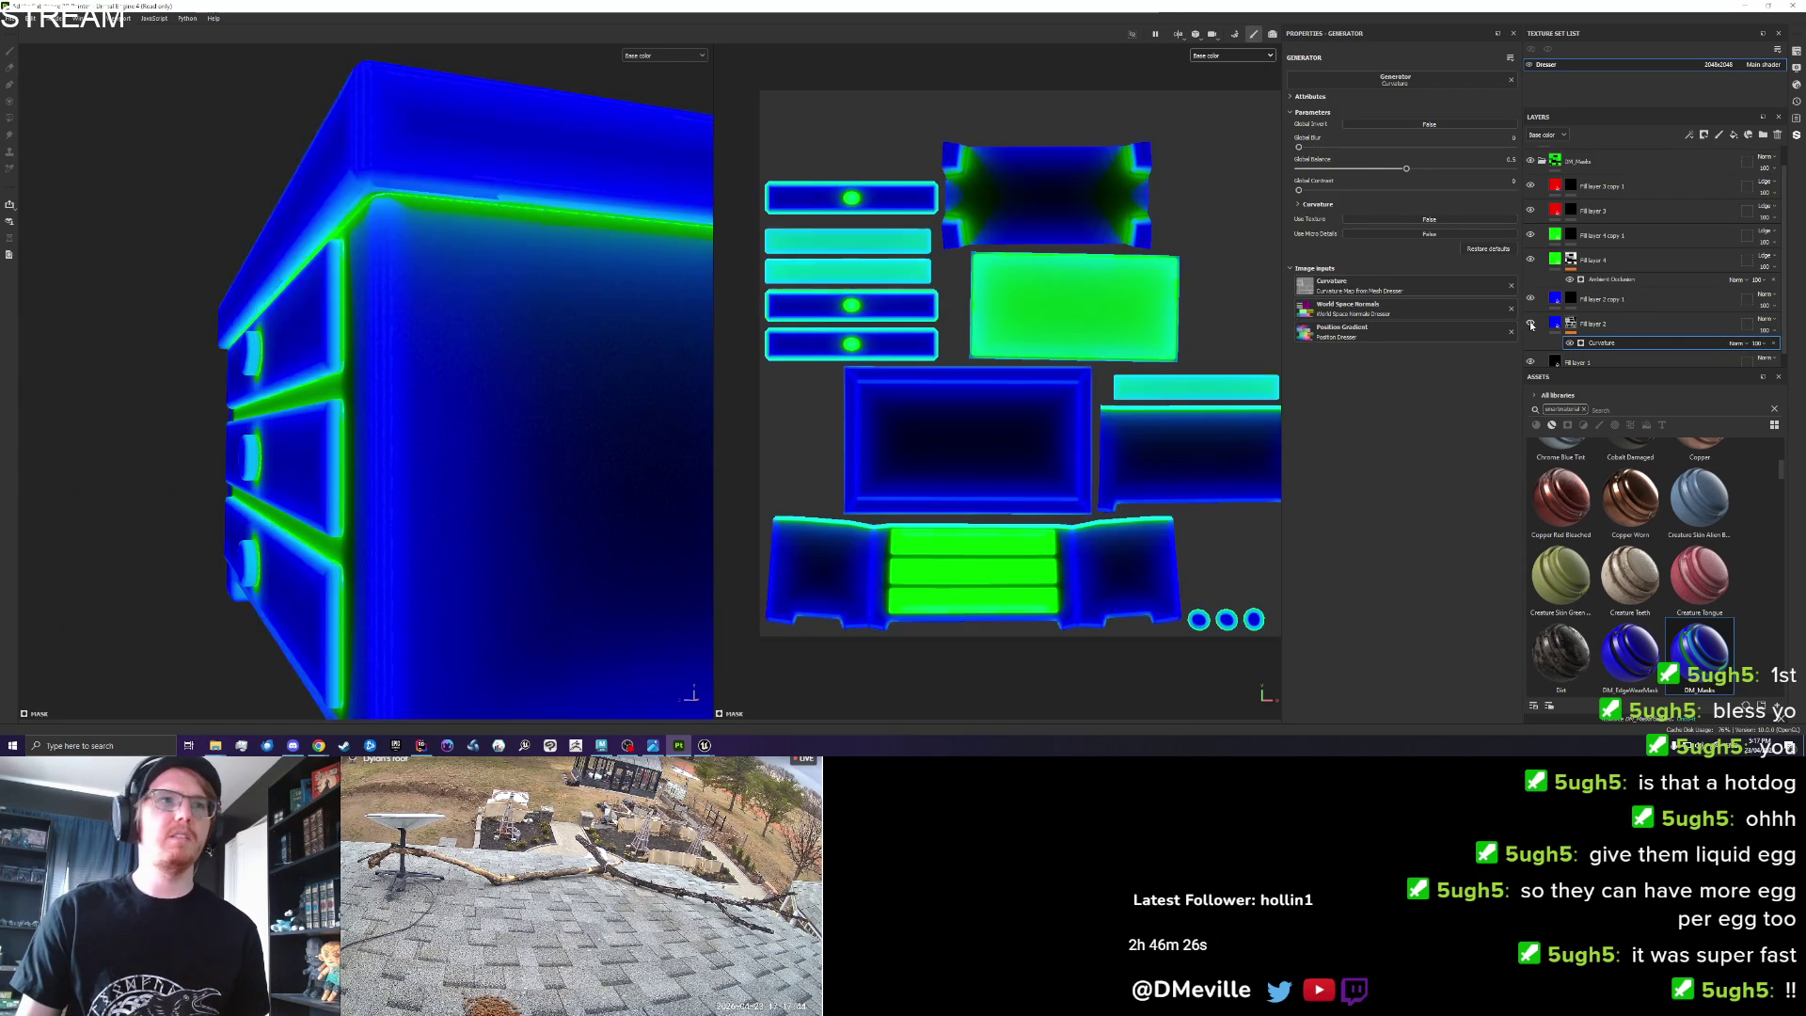
{"action": "left_click", "coordinate": [1571, 260]}
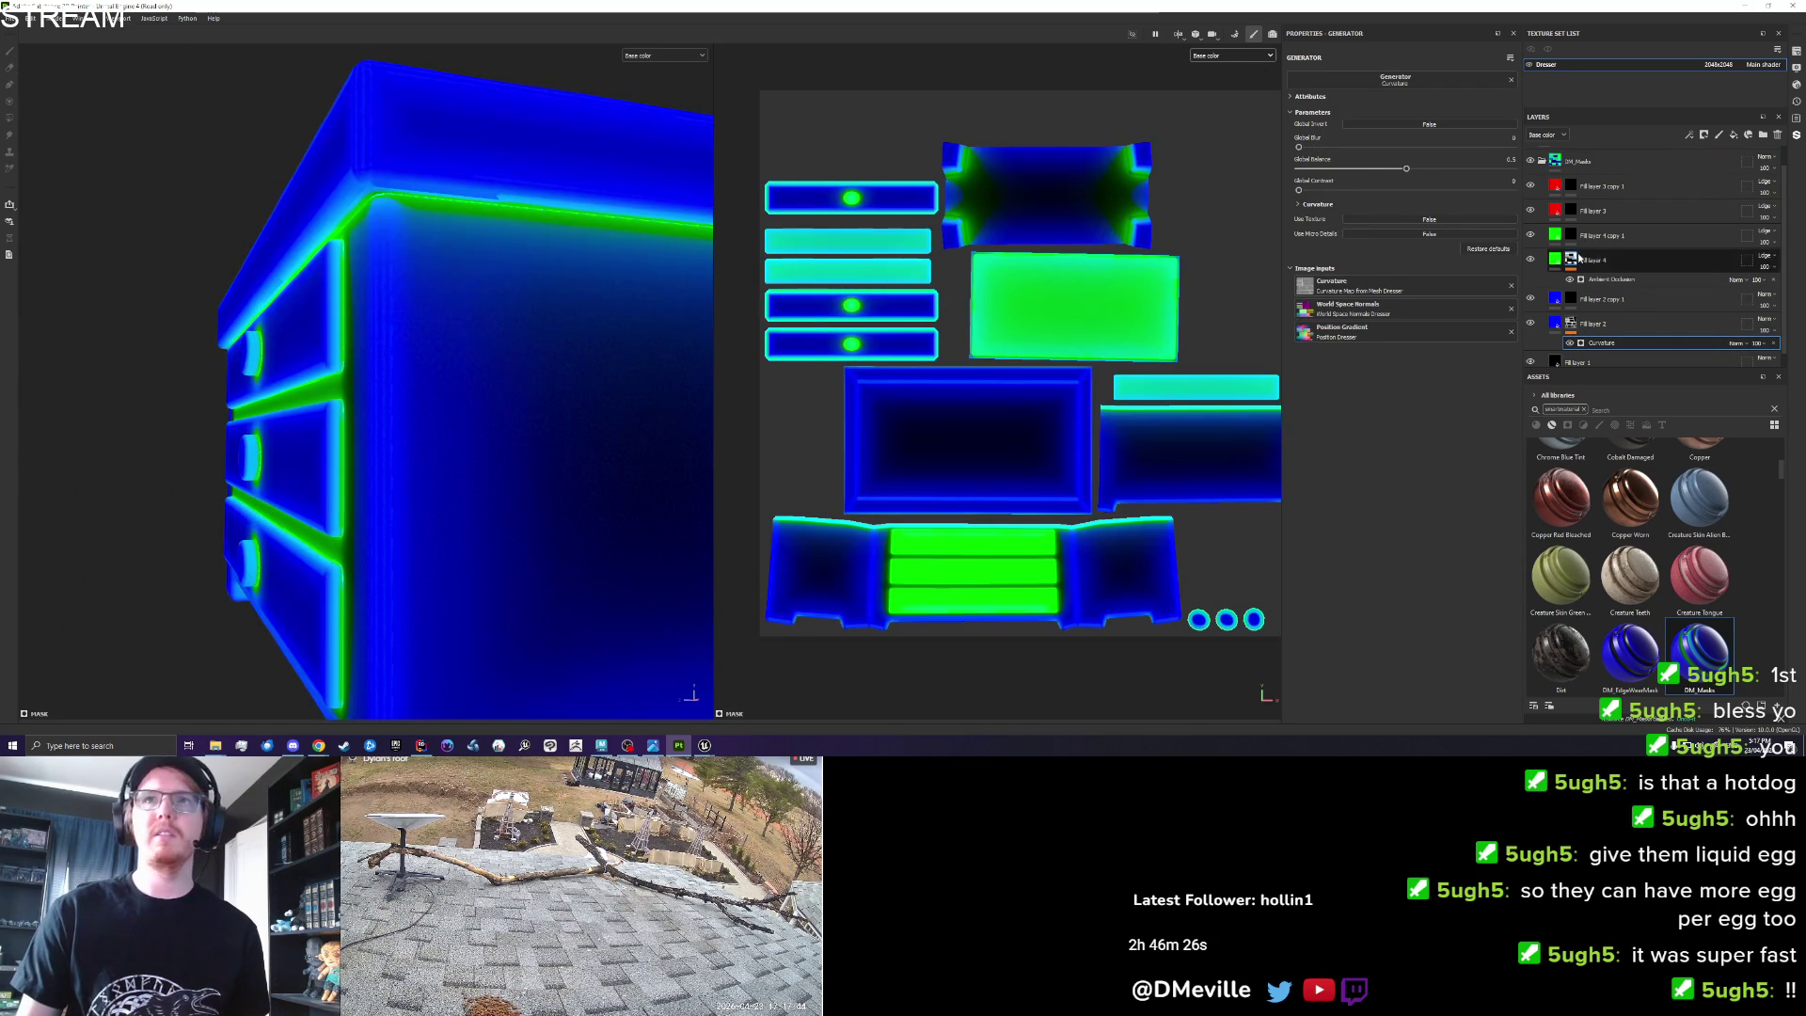
{"action": "left_click", "coordinate": [1232, 35]}
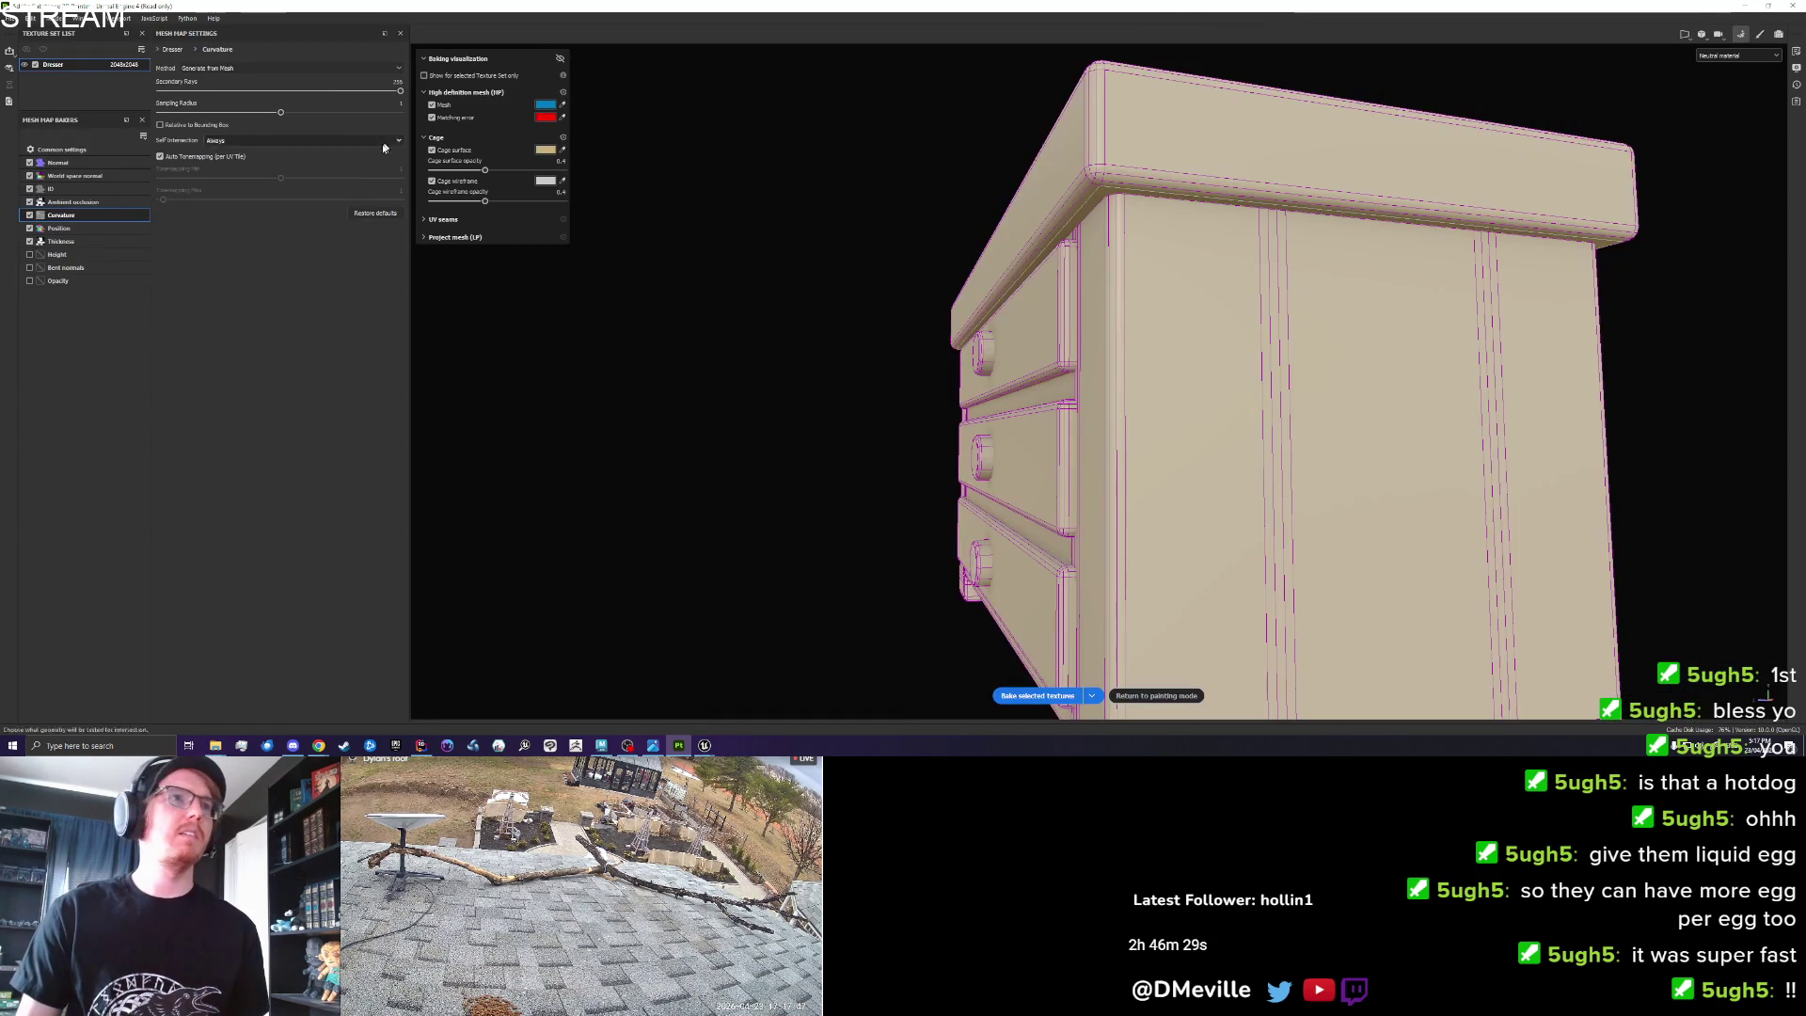
Set the ambient occlusion bake to 256 secondary rays and return to painting mode.
{"action": "left_click", "coordinate": [75, 202]}
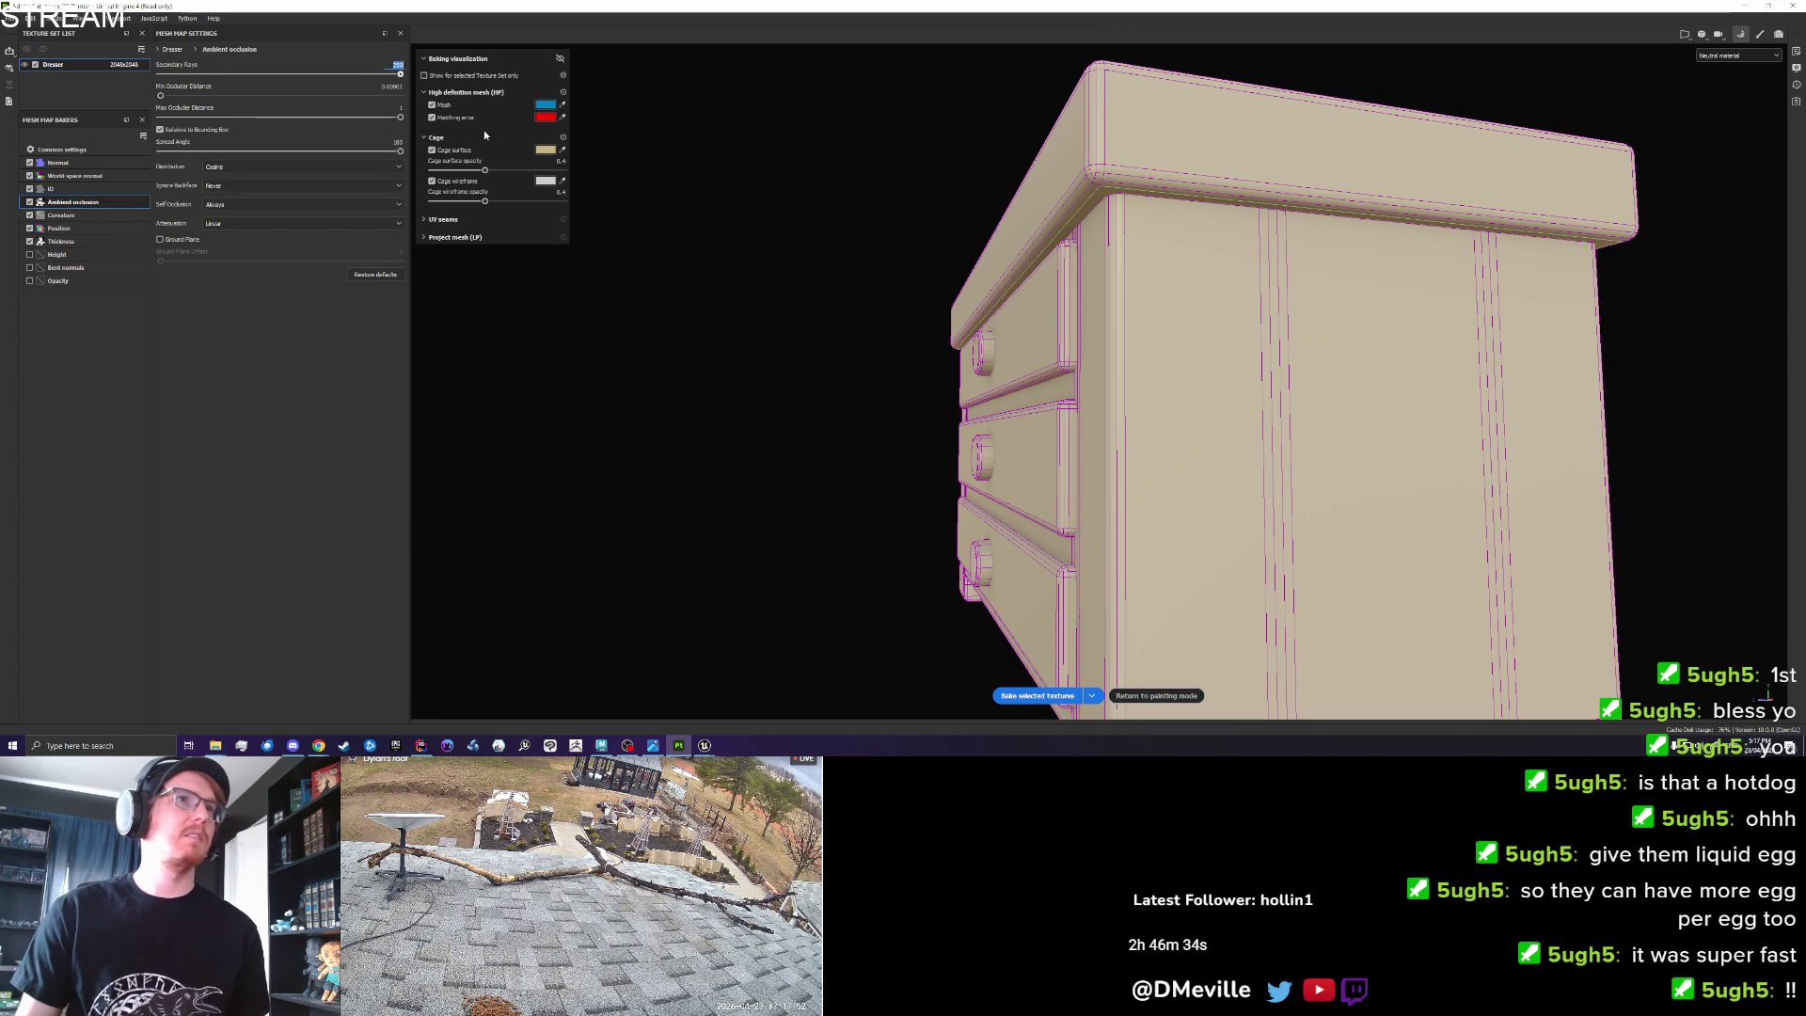
{"action": "type", "text": "256"}
{"action": "key", "text": "Return"}
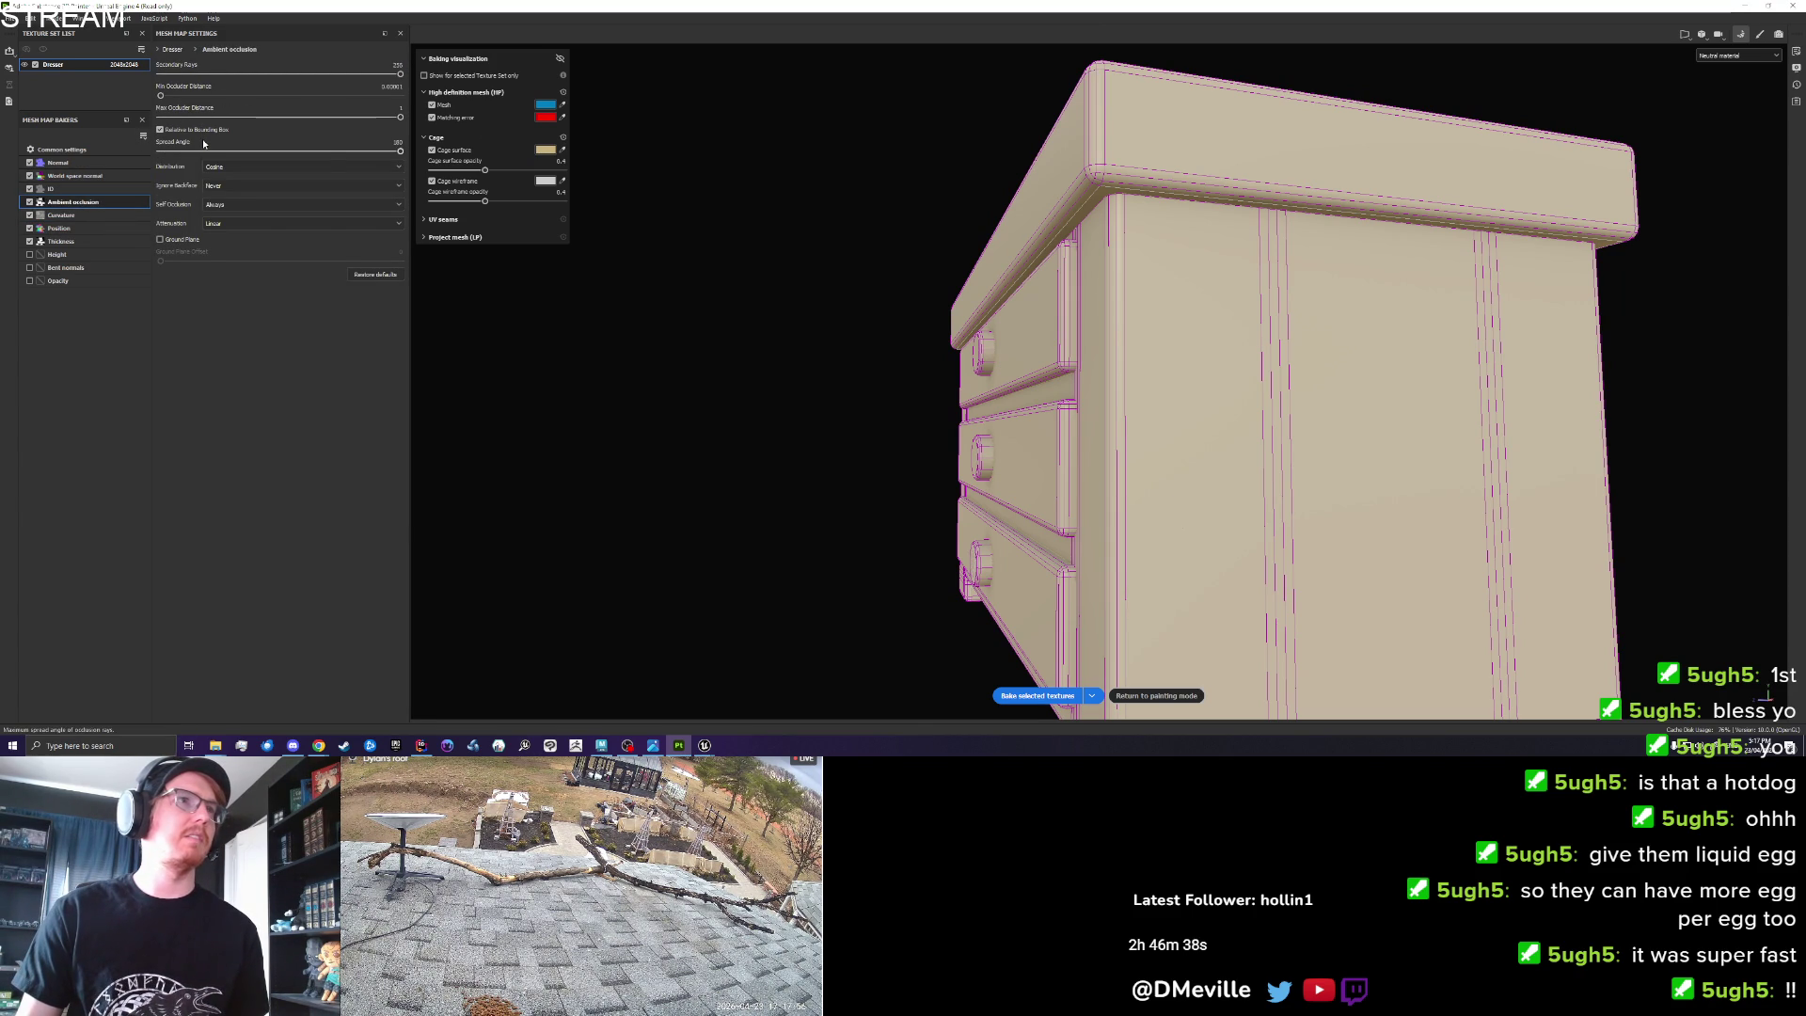
{"action": "left_click", "coordinate": [1759, 35]}
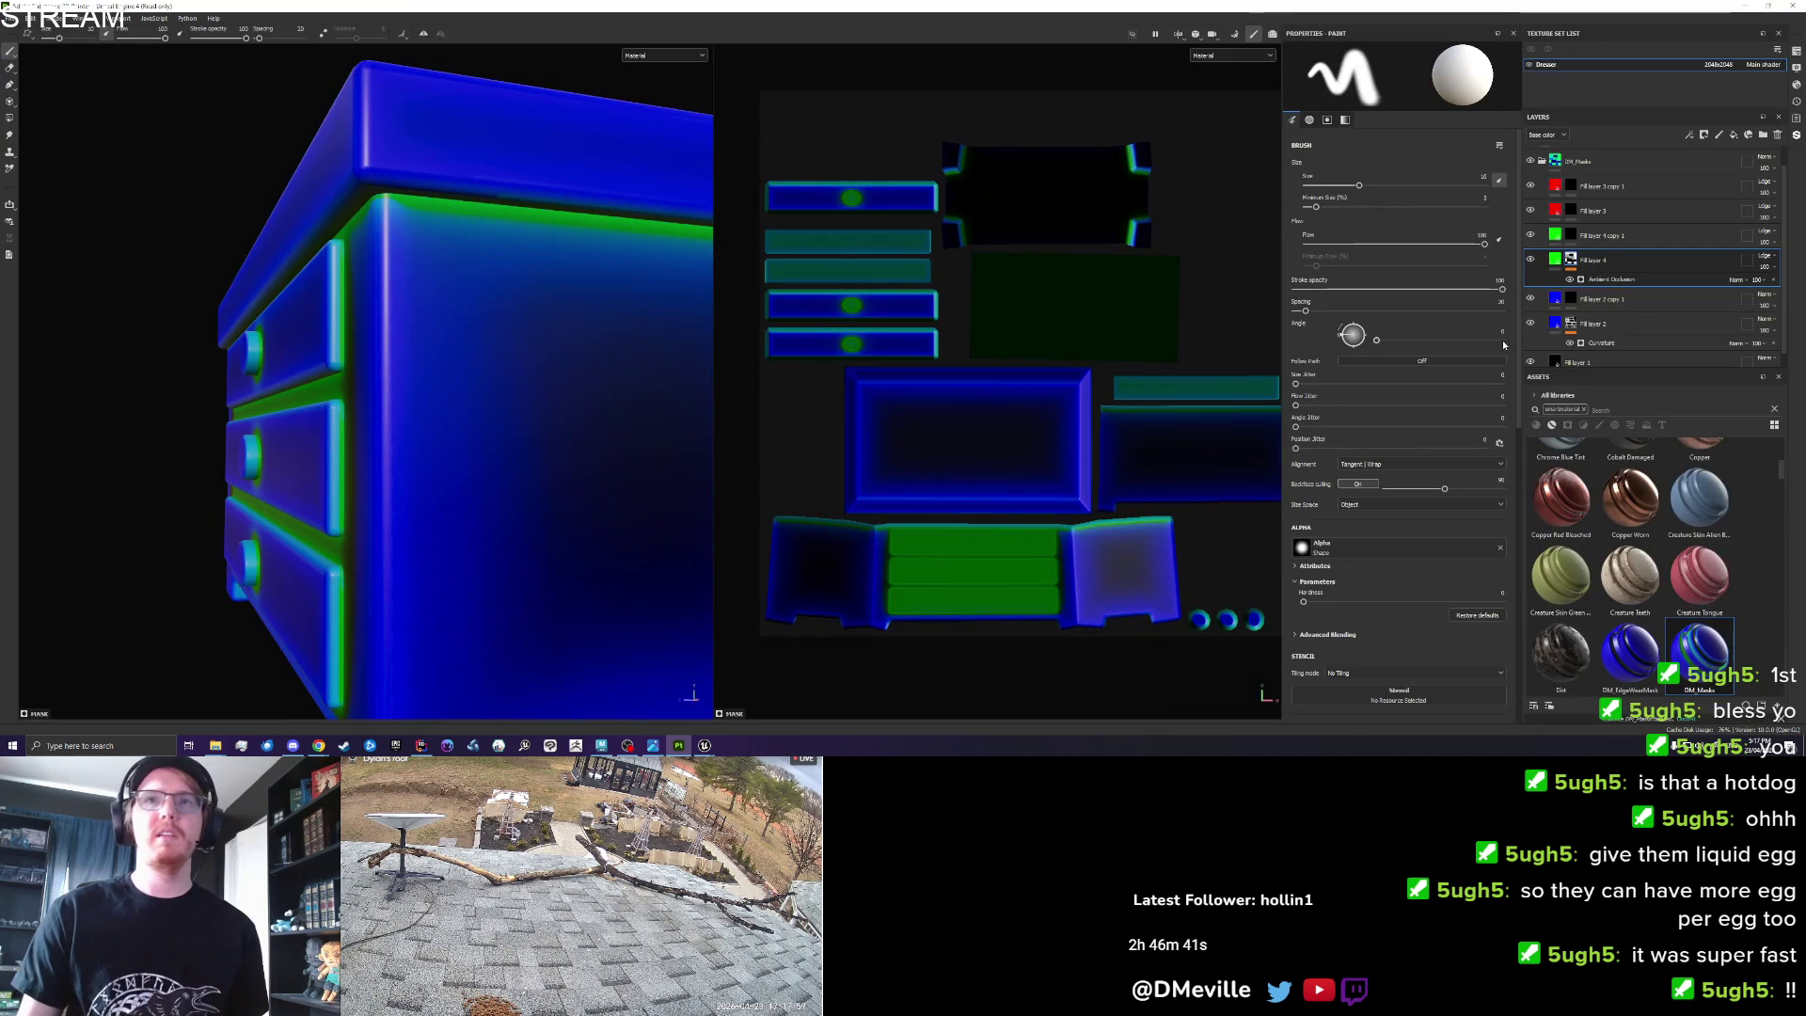
Set the Ambient Occlusion generator's Global Blur to 0.04.
{"action": "left_click", "coordinate": [1590, 283]}
{"action": "left_click_drag", "start_coordinate": [1301, 148], "coordinate": [1312, 148]}
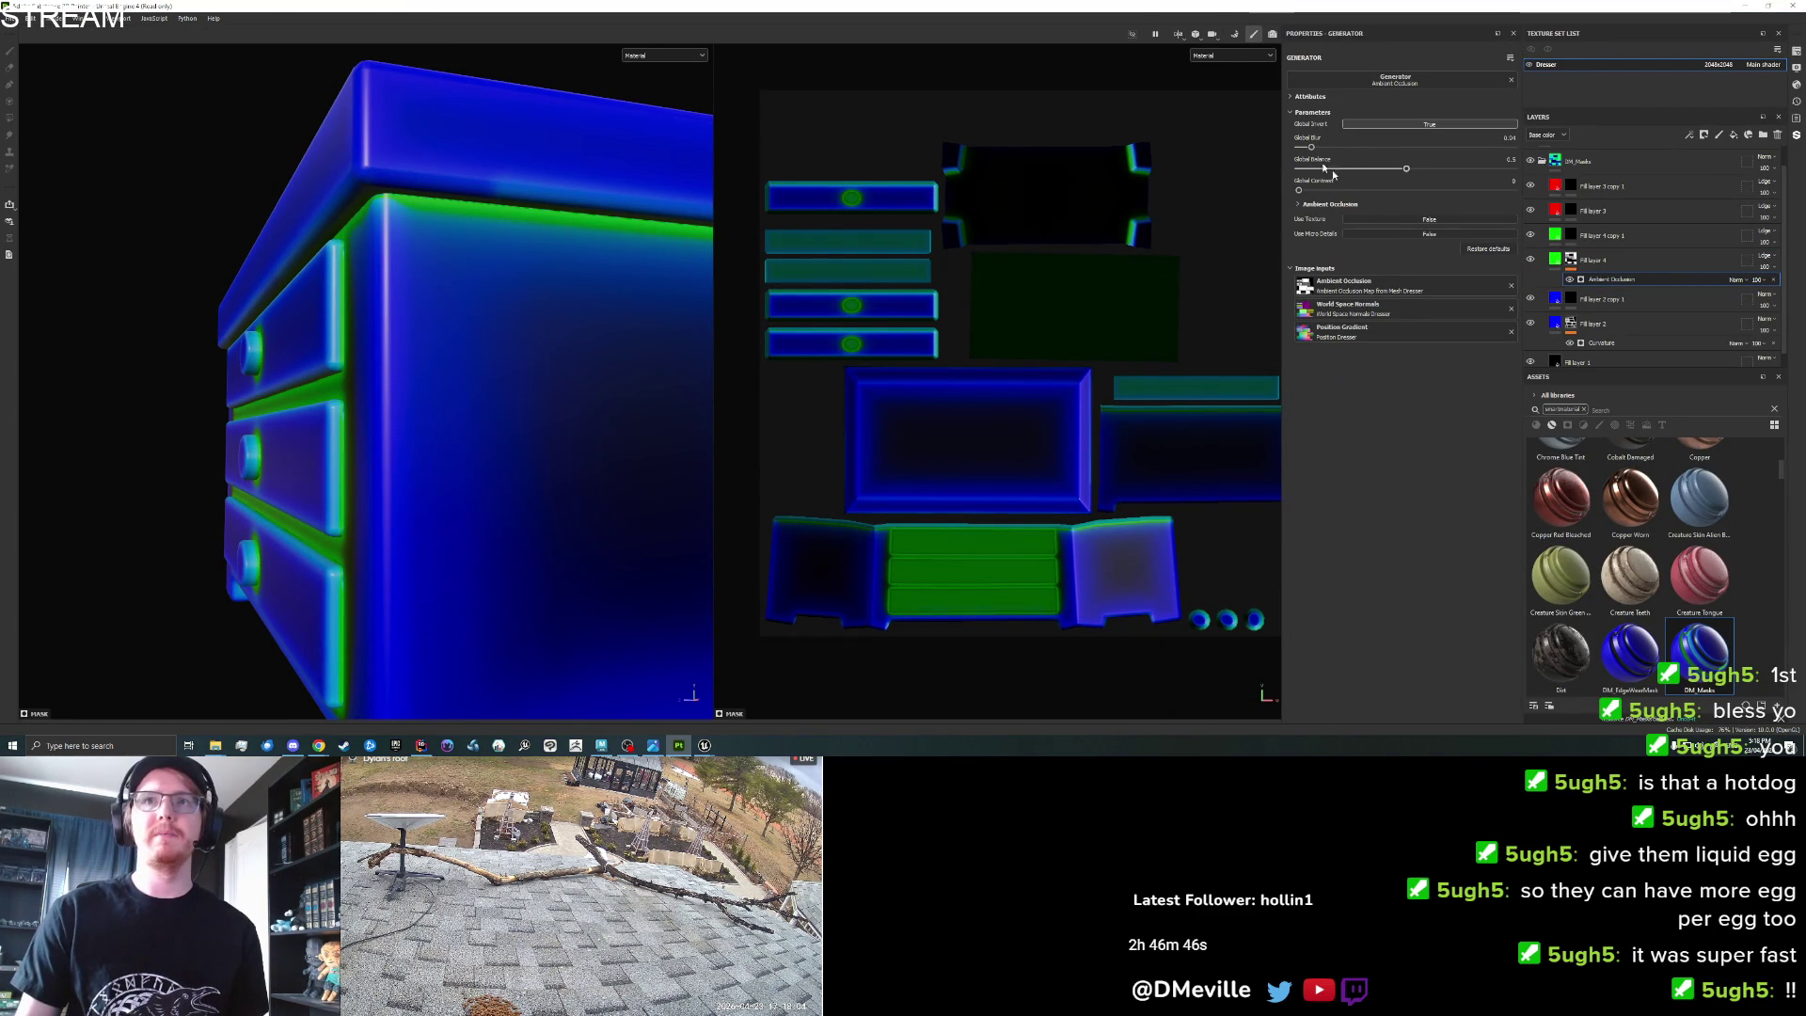
{"action": "left_click", "coordinate": [1569, 326]}
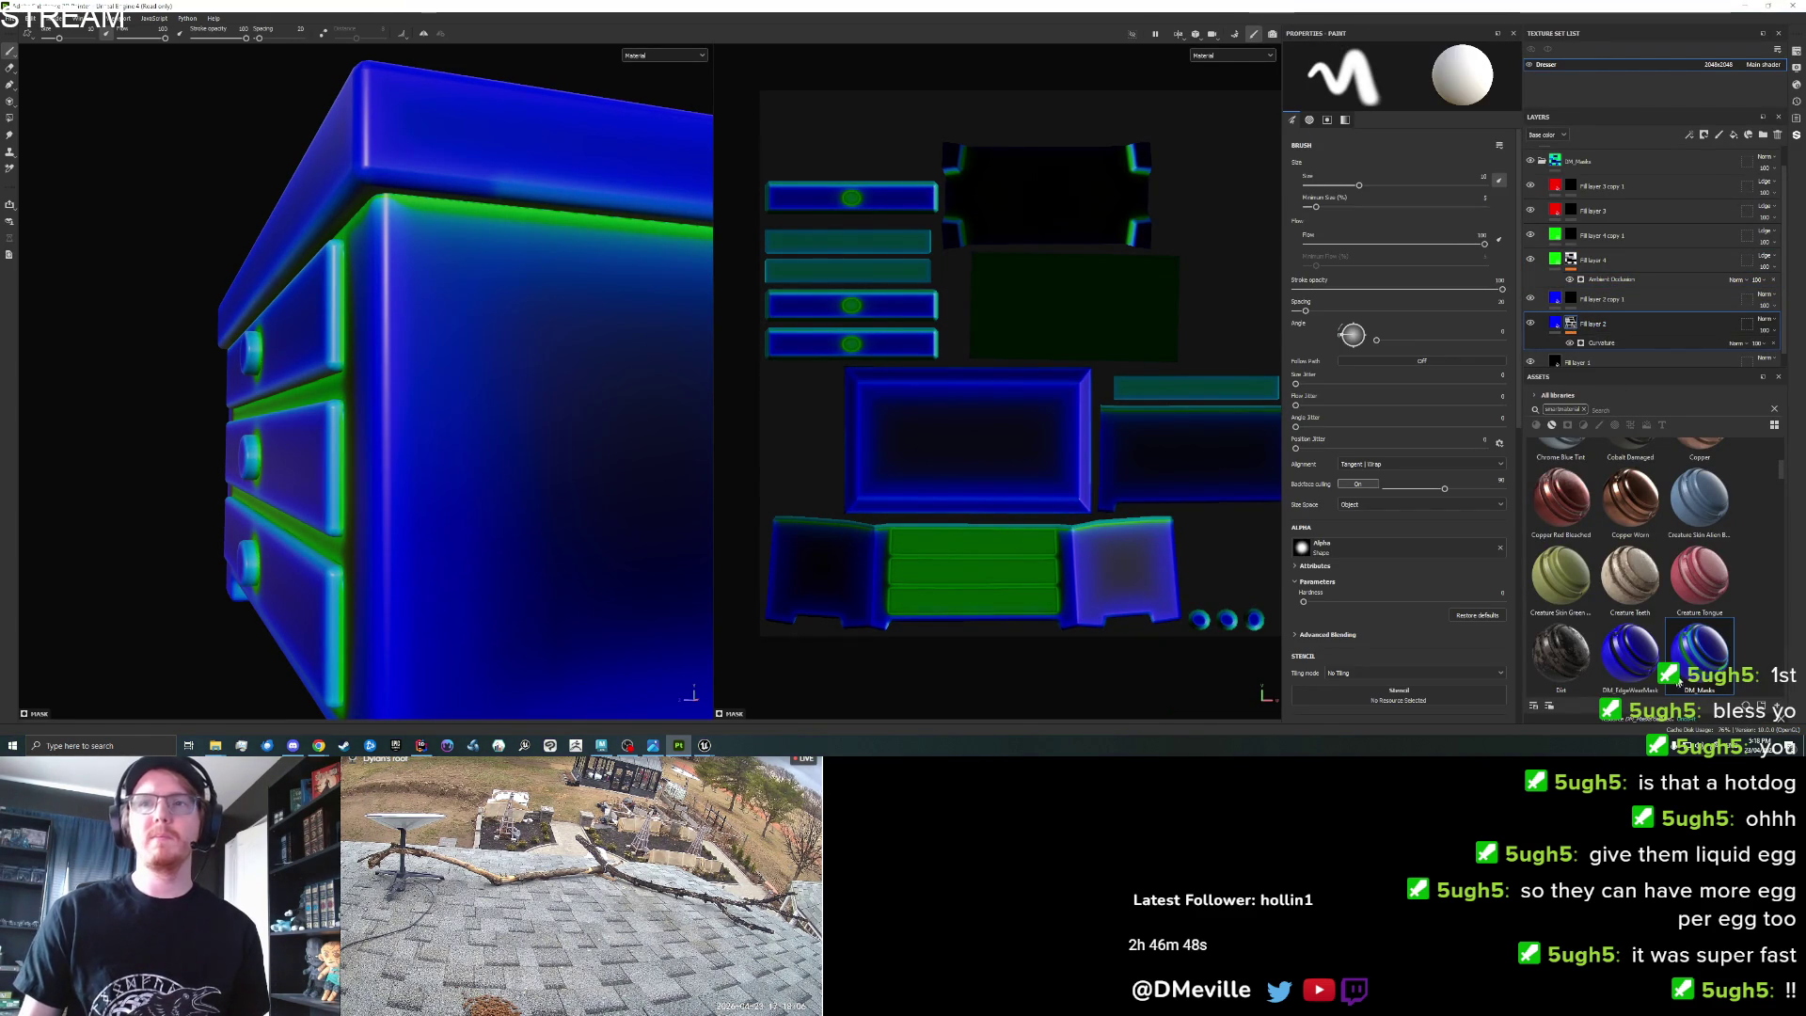
Save the DM_Masks group again as a smart material.
{"action": "right_click", "coordinate": [1687, 643]}
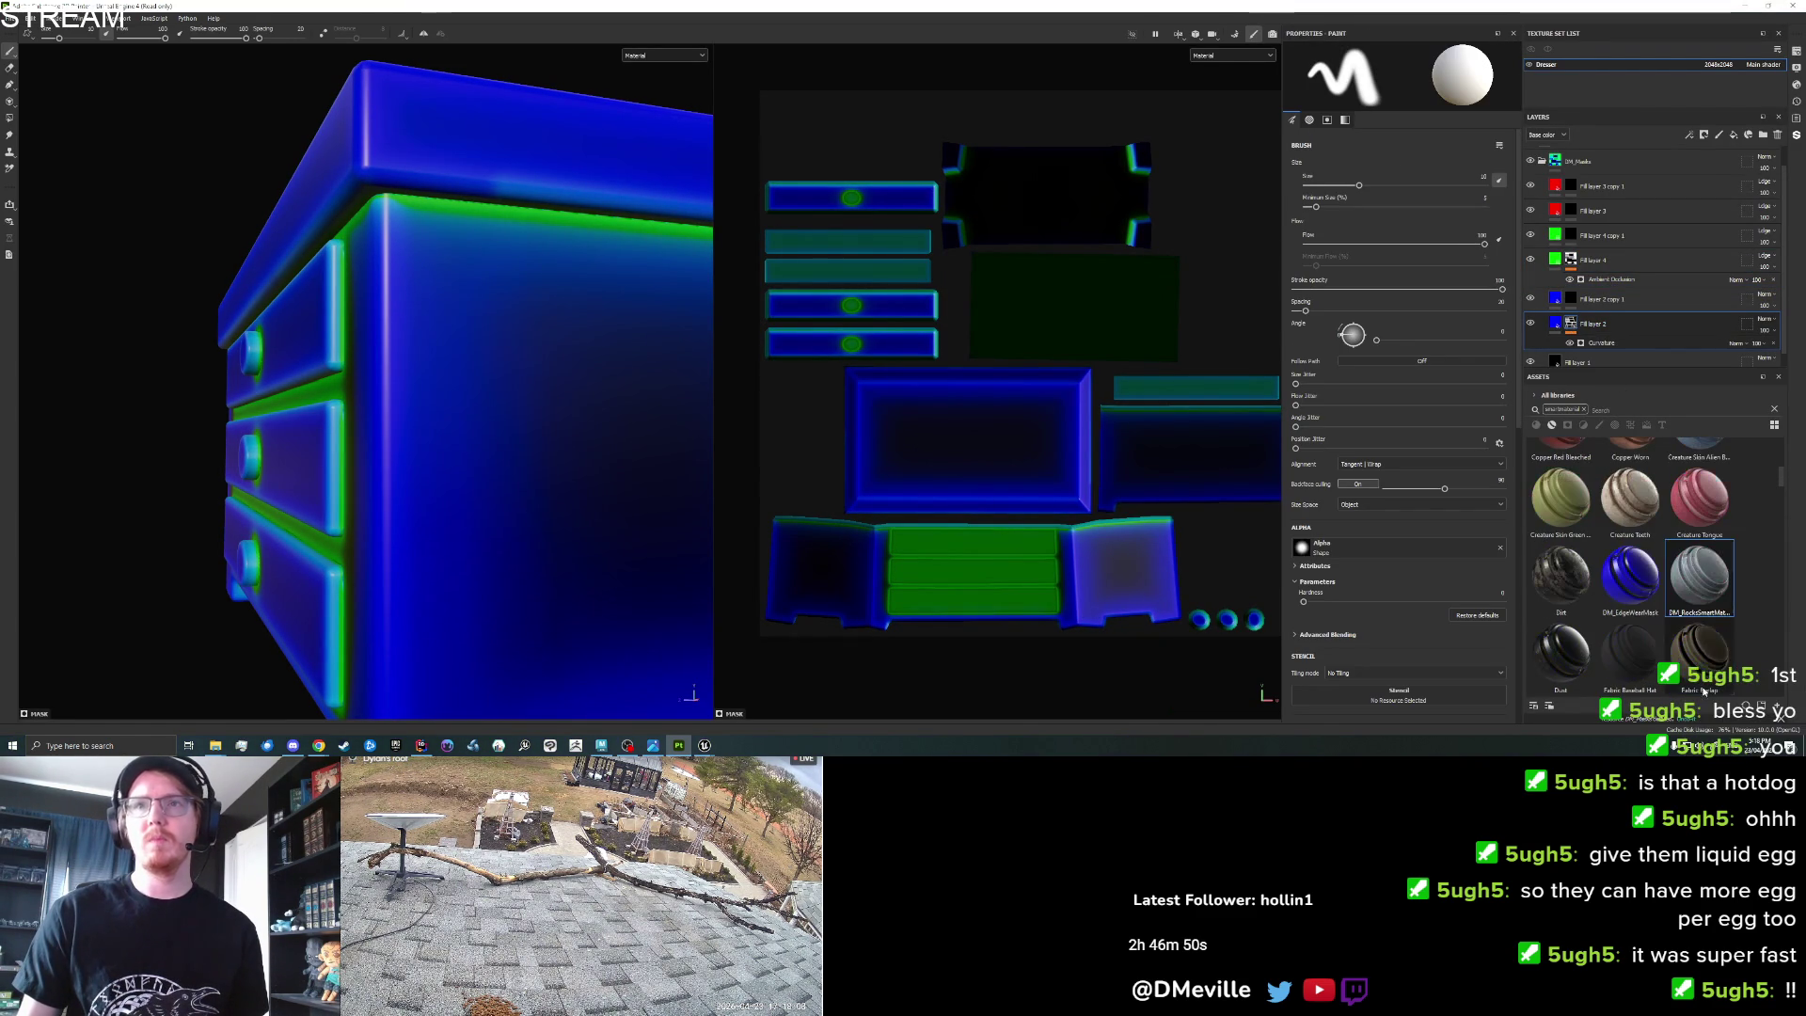
{"action": "left_click", "coordinate": [1590, 162]}
{"action": "right_click", "coordinate": [1599, 159]}
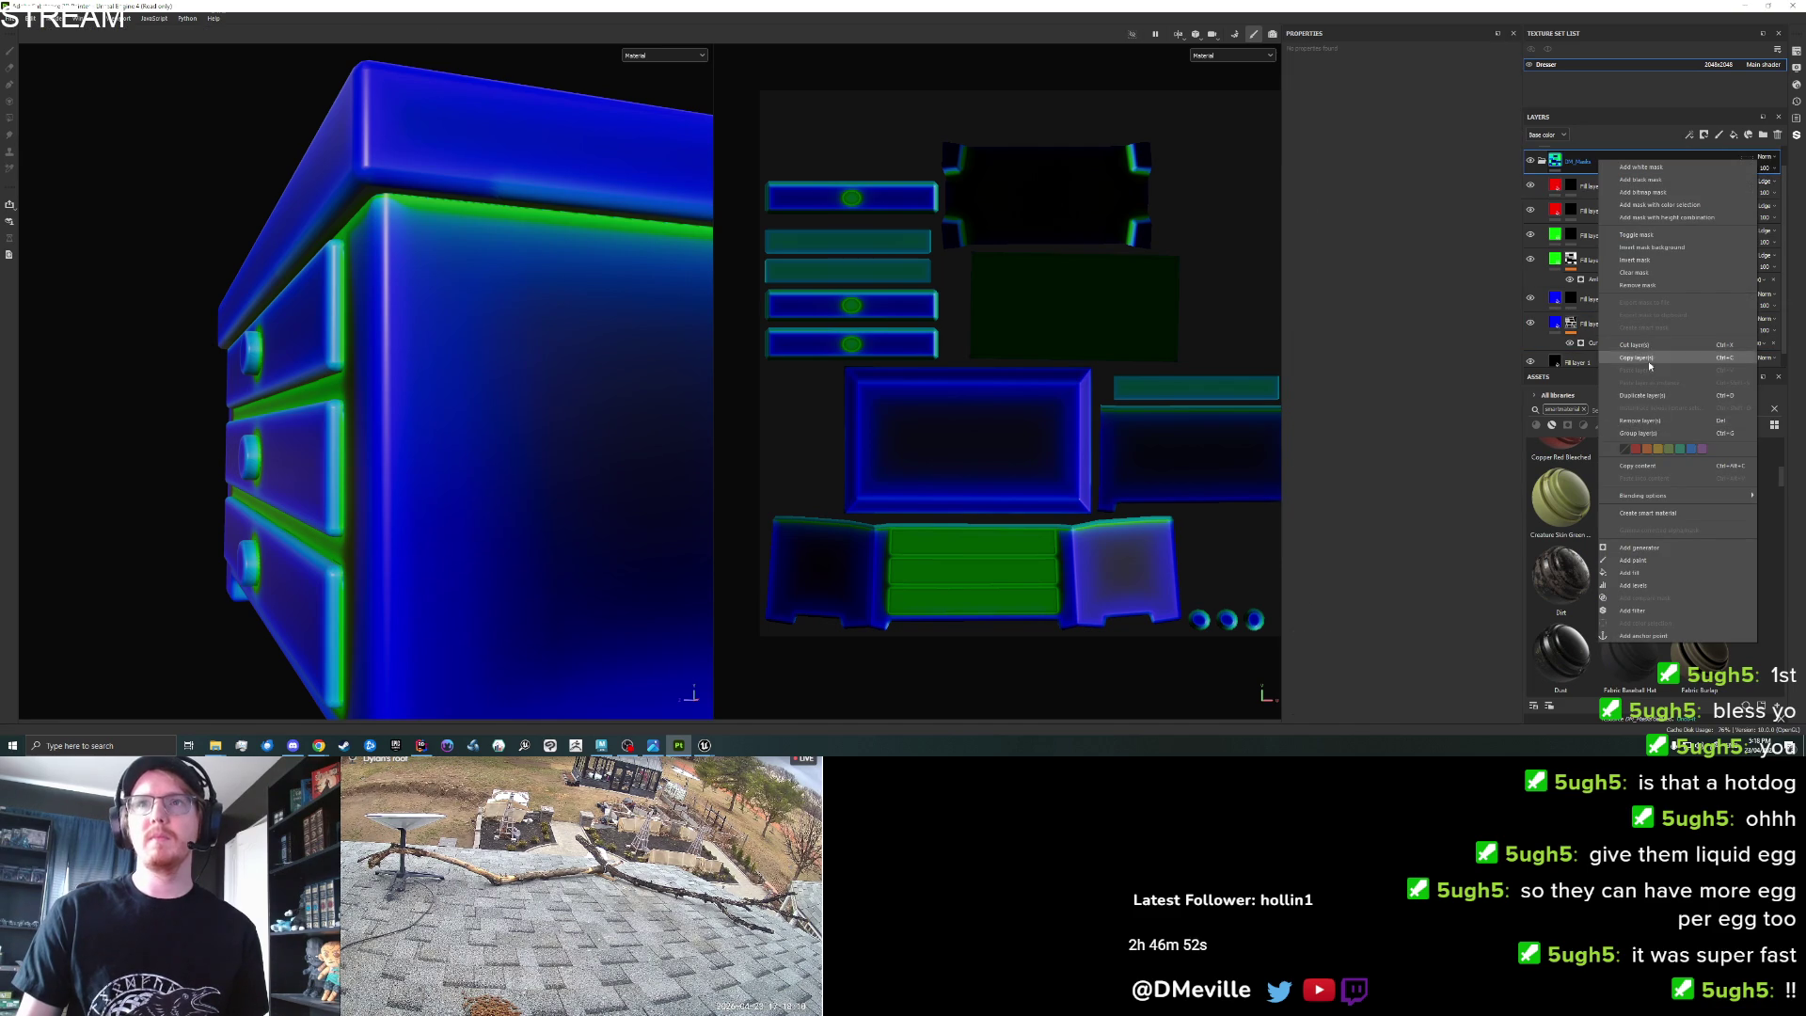
{"action": "left_click", "coordinate": [1663, 514]}
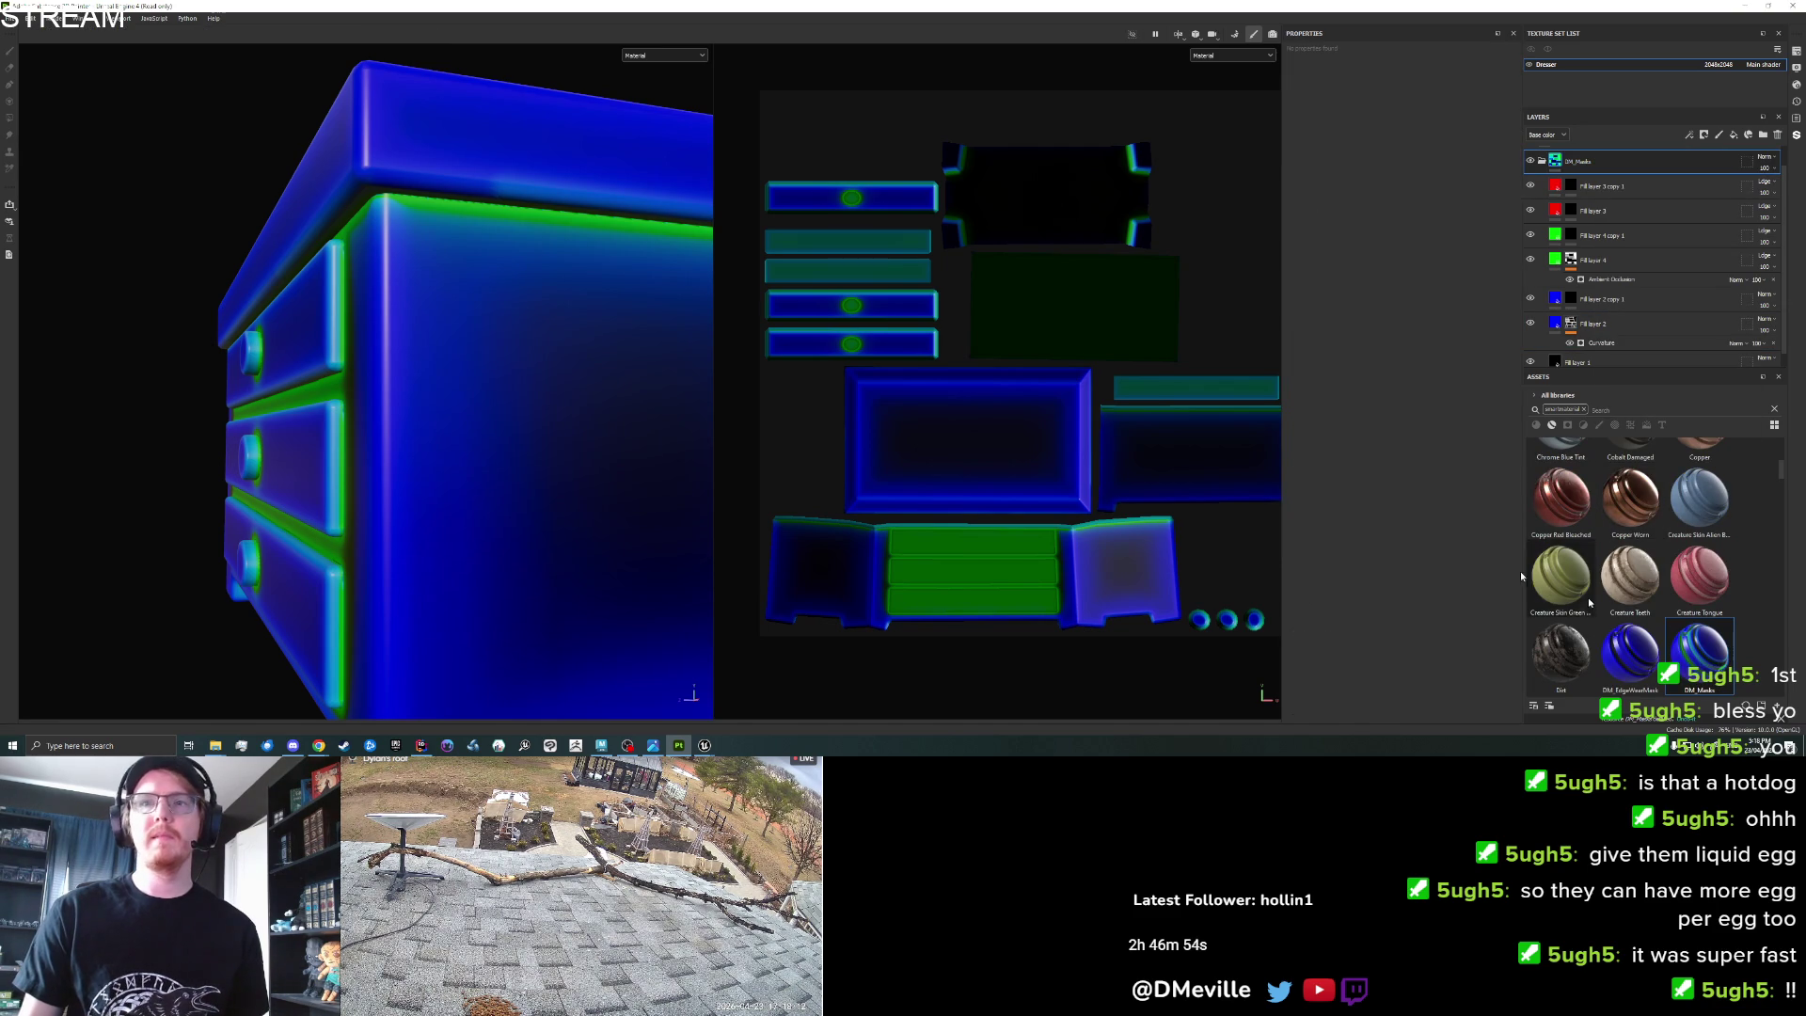
Hide the green Fill layer 4 and select Fill layer 2's Curvature generator.
{"action": "scroll", "coordinate": [757, 376], "scroll_direction": "down", "scroll_amount": 3}
{"action": "mouse_move", "coordinate": [685, 355]}
{"action": "left_mouse_down"}
{"action": "mouse_move", "coordinate": [452, 350]}
{"action": "mouse_move", "coordinate": [511, 377]}
{"action": "mouse_move", "coordinate": [553, 367]}
{"action": "left_mouse_up"}
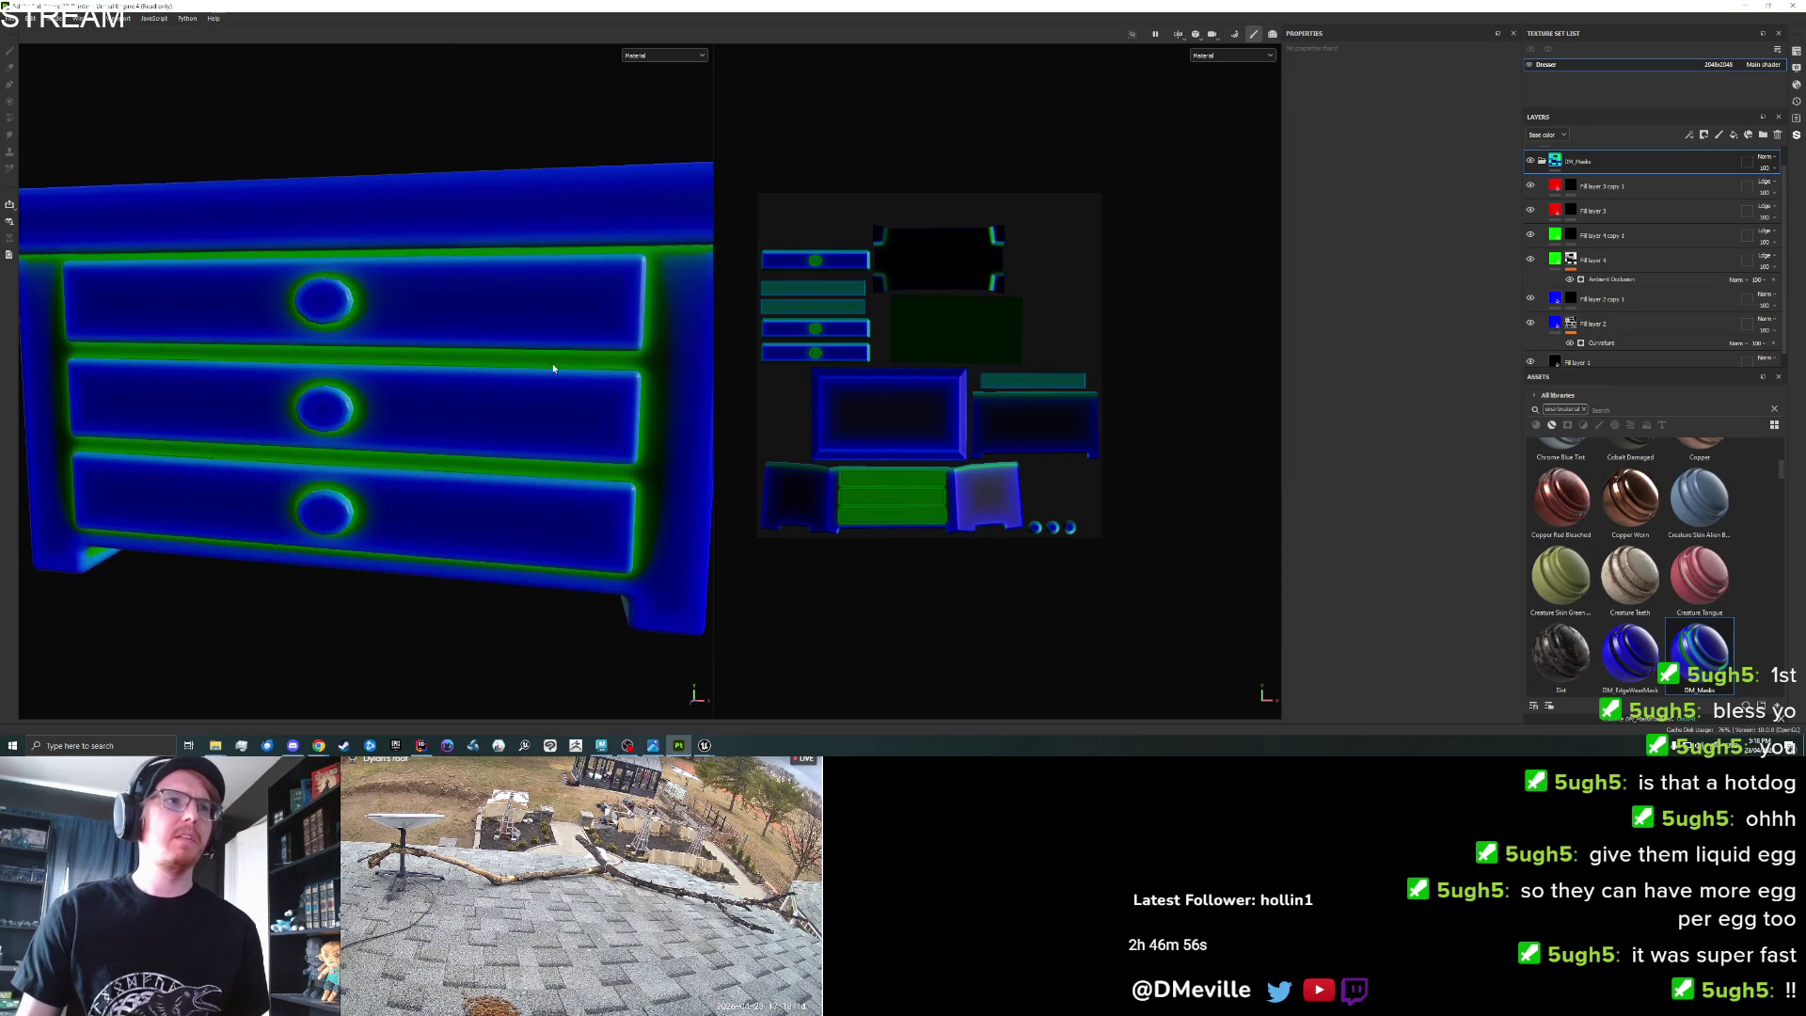
{"action": "scroll", "coordinate": [553, 366], "scroll_direction": "down", "scroll_amount": 3}
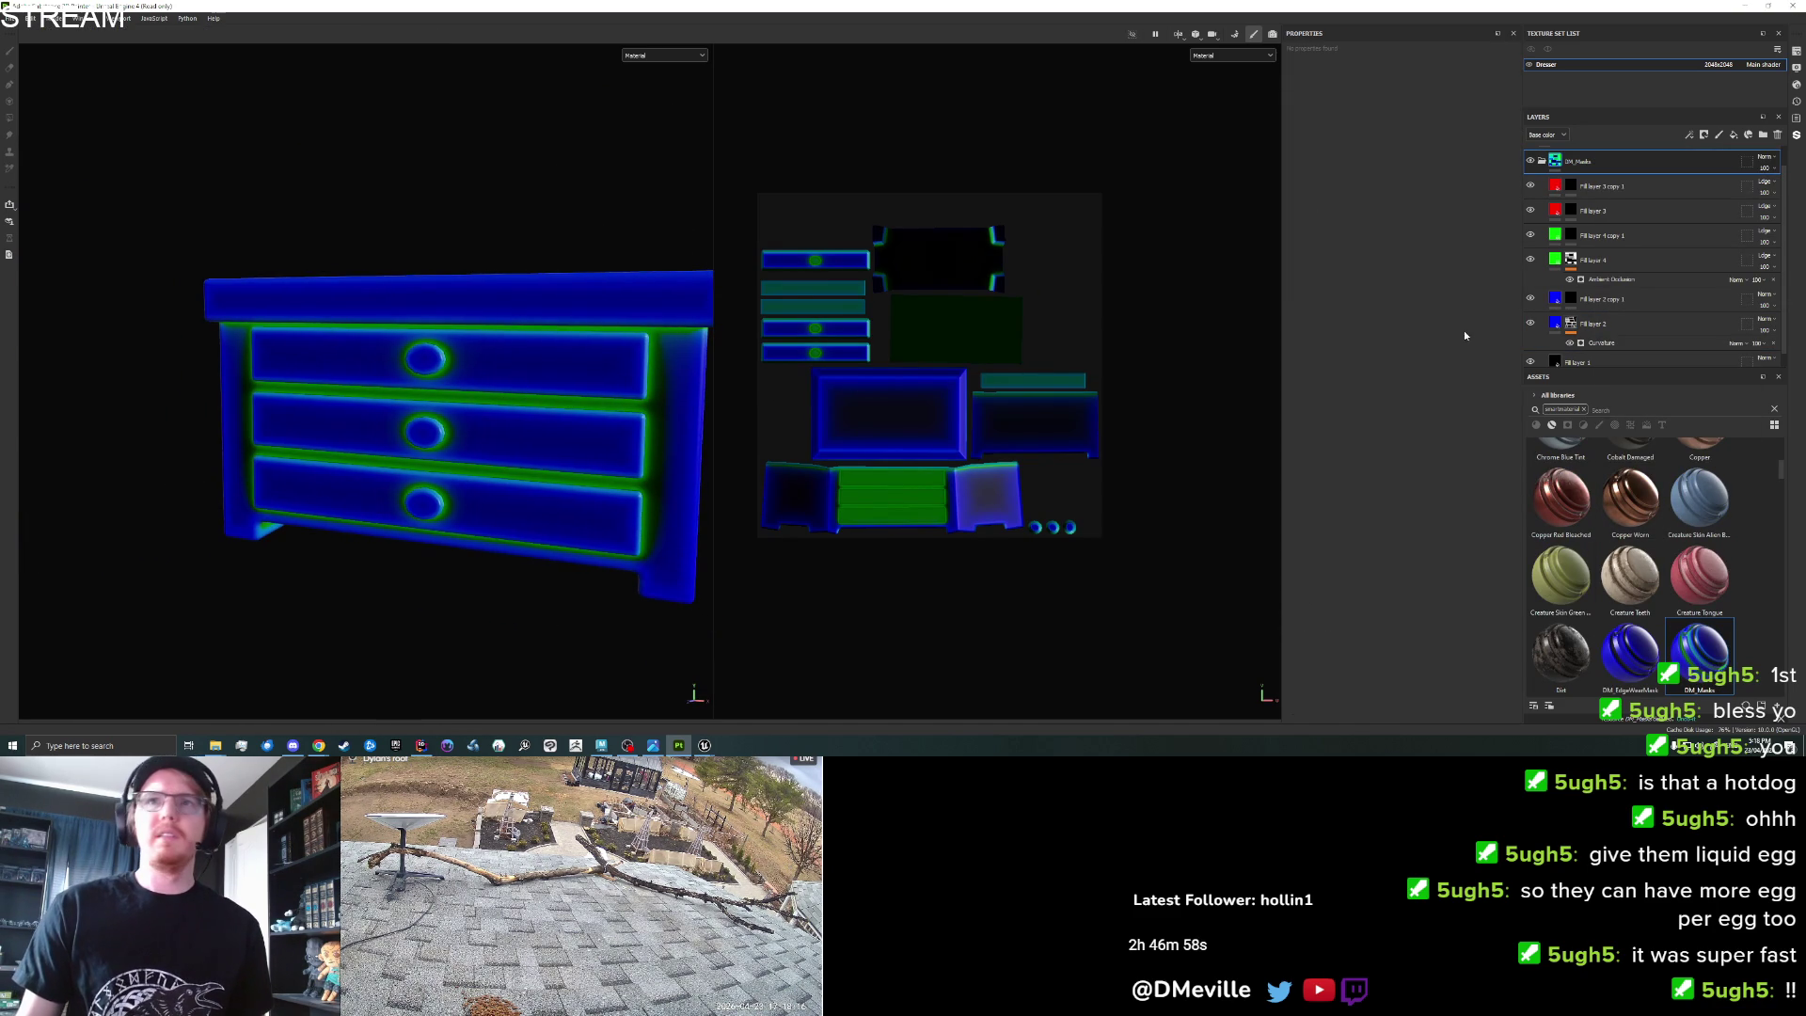
{"action": "left_click", "coordinate": [1530, 259]}
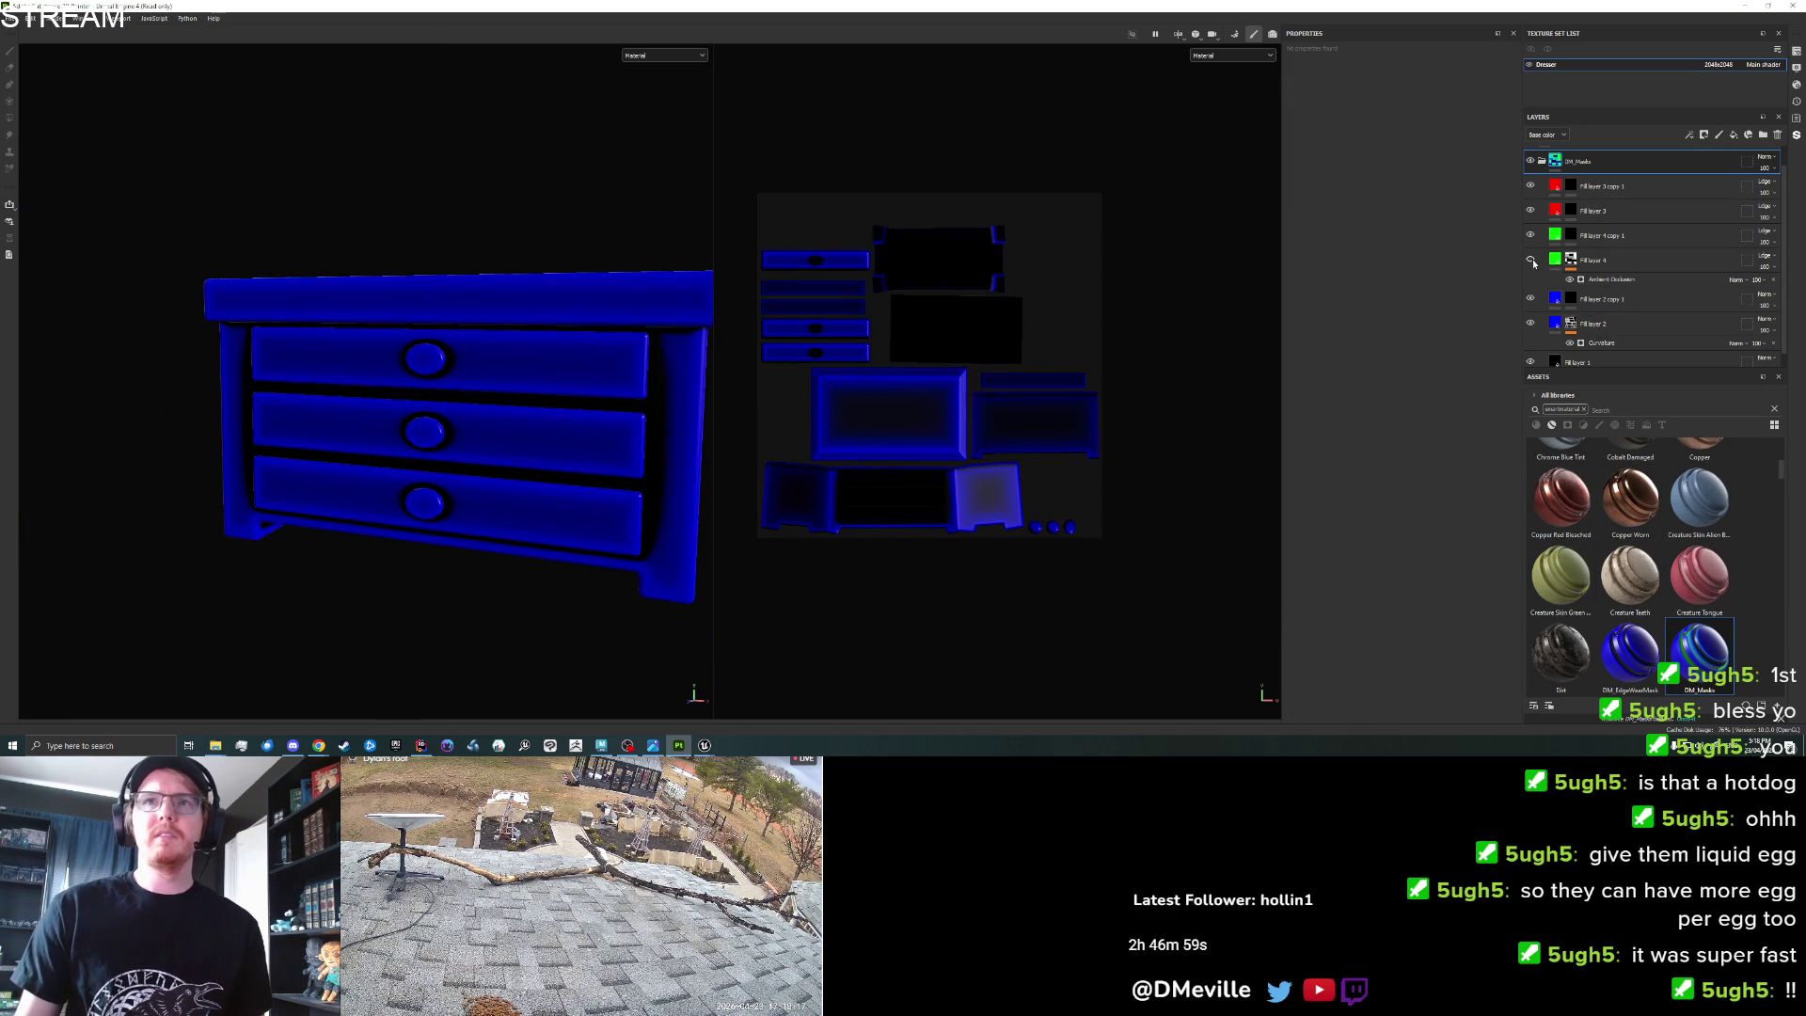
{"action": "left_click", "coordinate": [1603, 342]}
Try a lower curvature Global Balance for thinner edges, then set it back to 0.5.
{"action": "mouse_move", "coordinate": [659, 320]}
{"action": "left_mouse_down"}
{"action": "mouse_move", "coordinate": [355, 391]}
{"action": "mouse_move", "coordinate": [485, 404]}
{"action": "left_mouse_up"}
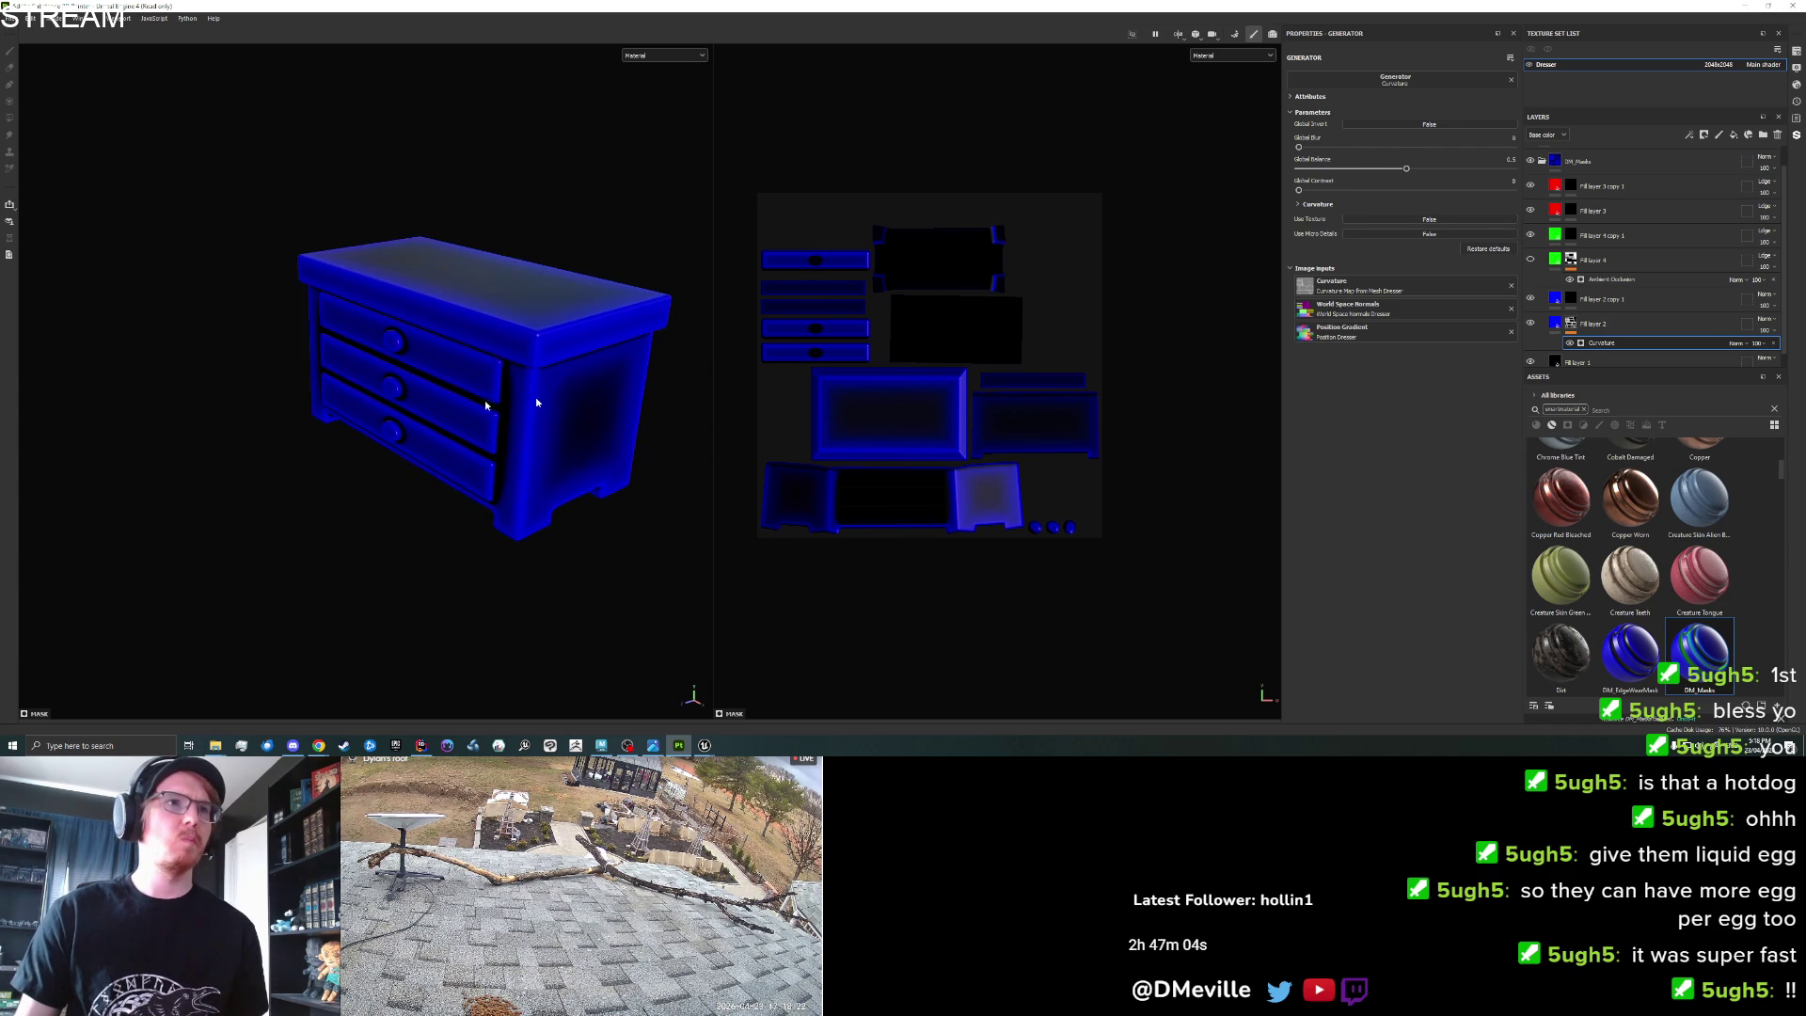
{"action": "mouse_move", "coordinate": [1393, 176]}
{"action": "left_mouse_down"}
{"action": "mouse_move", "coordinate": [1308, 175]}
{"action": "mouse_move", "coordinate": [1435, 194]}
{"action": "mouse_move", "coordinate": [1405, 196]}
{"action": "left_mouse_up"}
{"action": "mouse_move", "coordinate": [658, 376]}
{"action": "left_mouse_down"}
{"action": "mouse_move", "coordinate": [577, 411]}
{"action": "mouse_move", "coordinate": [694, 266]}
{"action": "mouse_move", "coordinate": [721, 375]}
{"action": "mouse_move", "coordinate": [577, 391]}
{"action": "mouse_move", "coordinate": [600, 409]}
{"action": "mouse_move", "coordinate": [705, 392]}
{"action": "mouse_move", "coordinate": [692, 395]}
{"action": "left_mouse_up"}
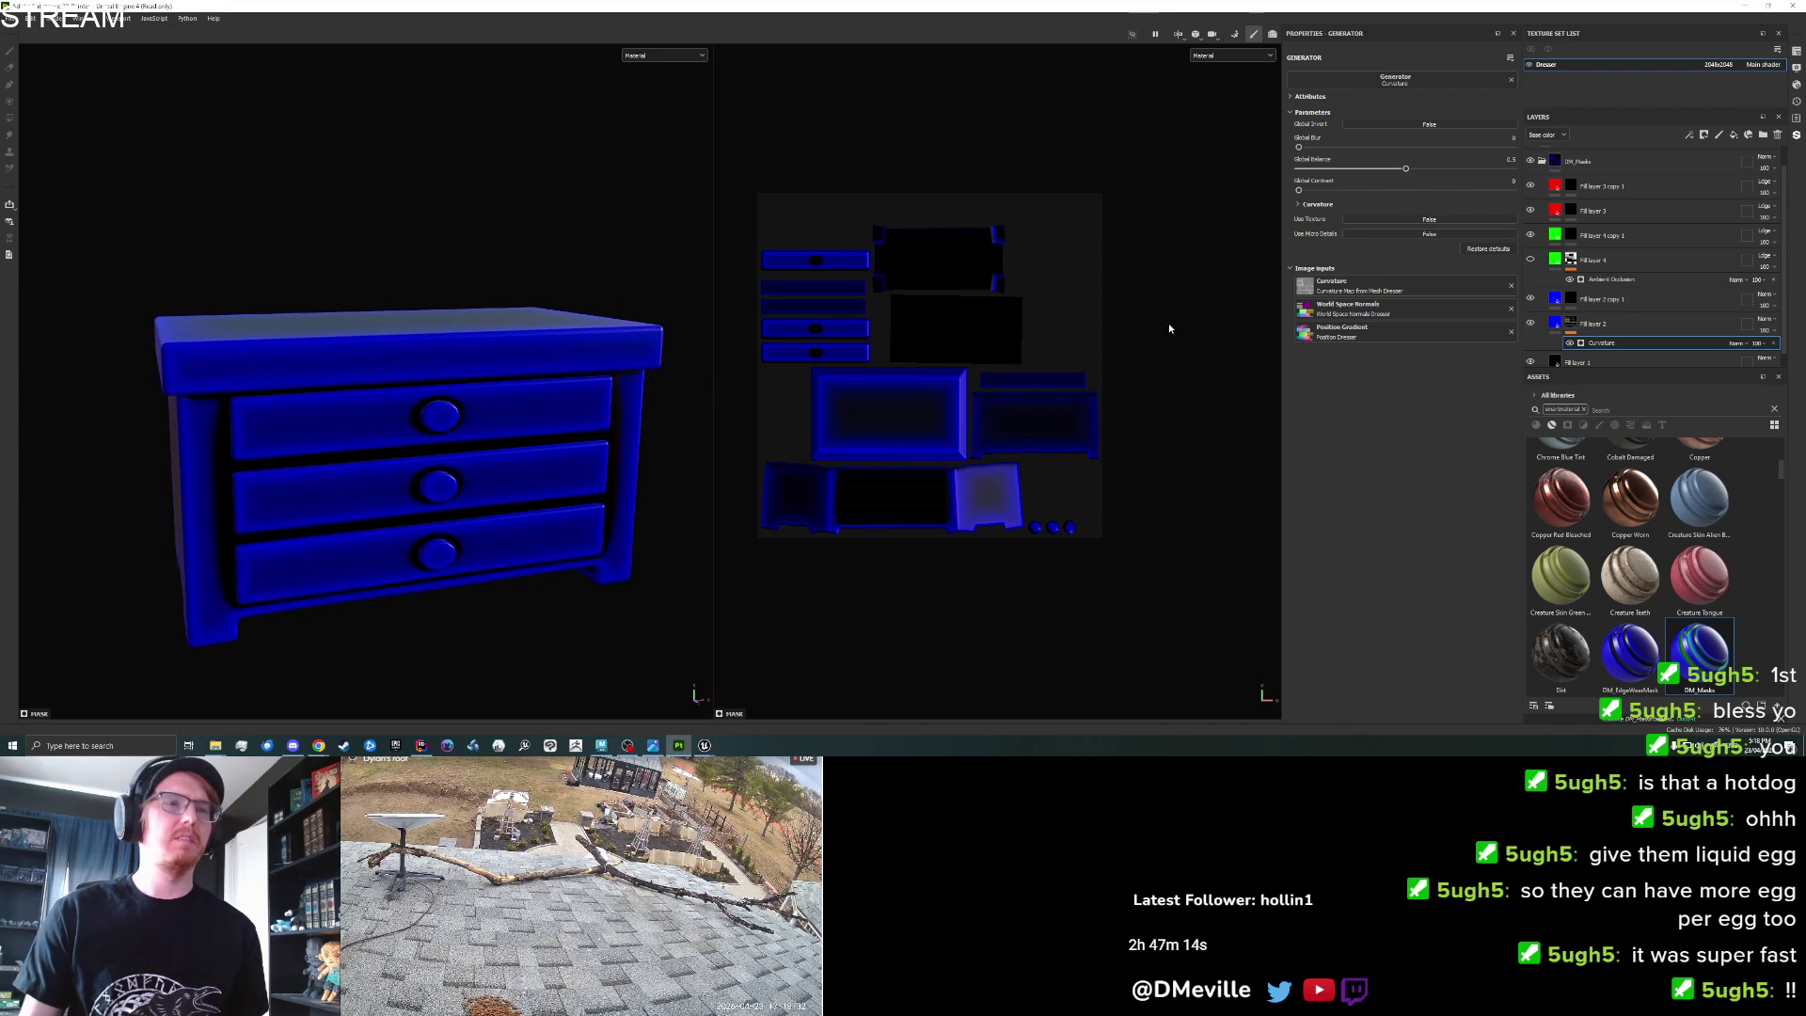
{"action": "left_click_drag", "start_coordinate": [1387, 175], "coordinate": [1358, 182]}
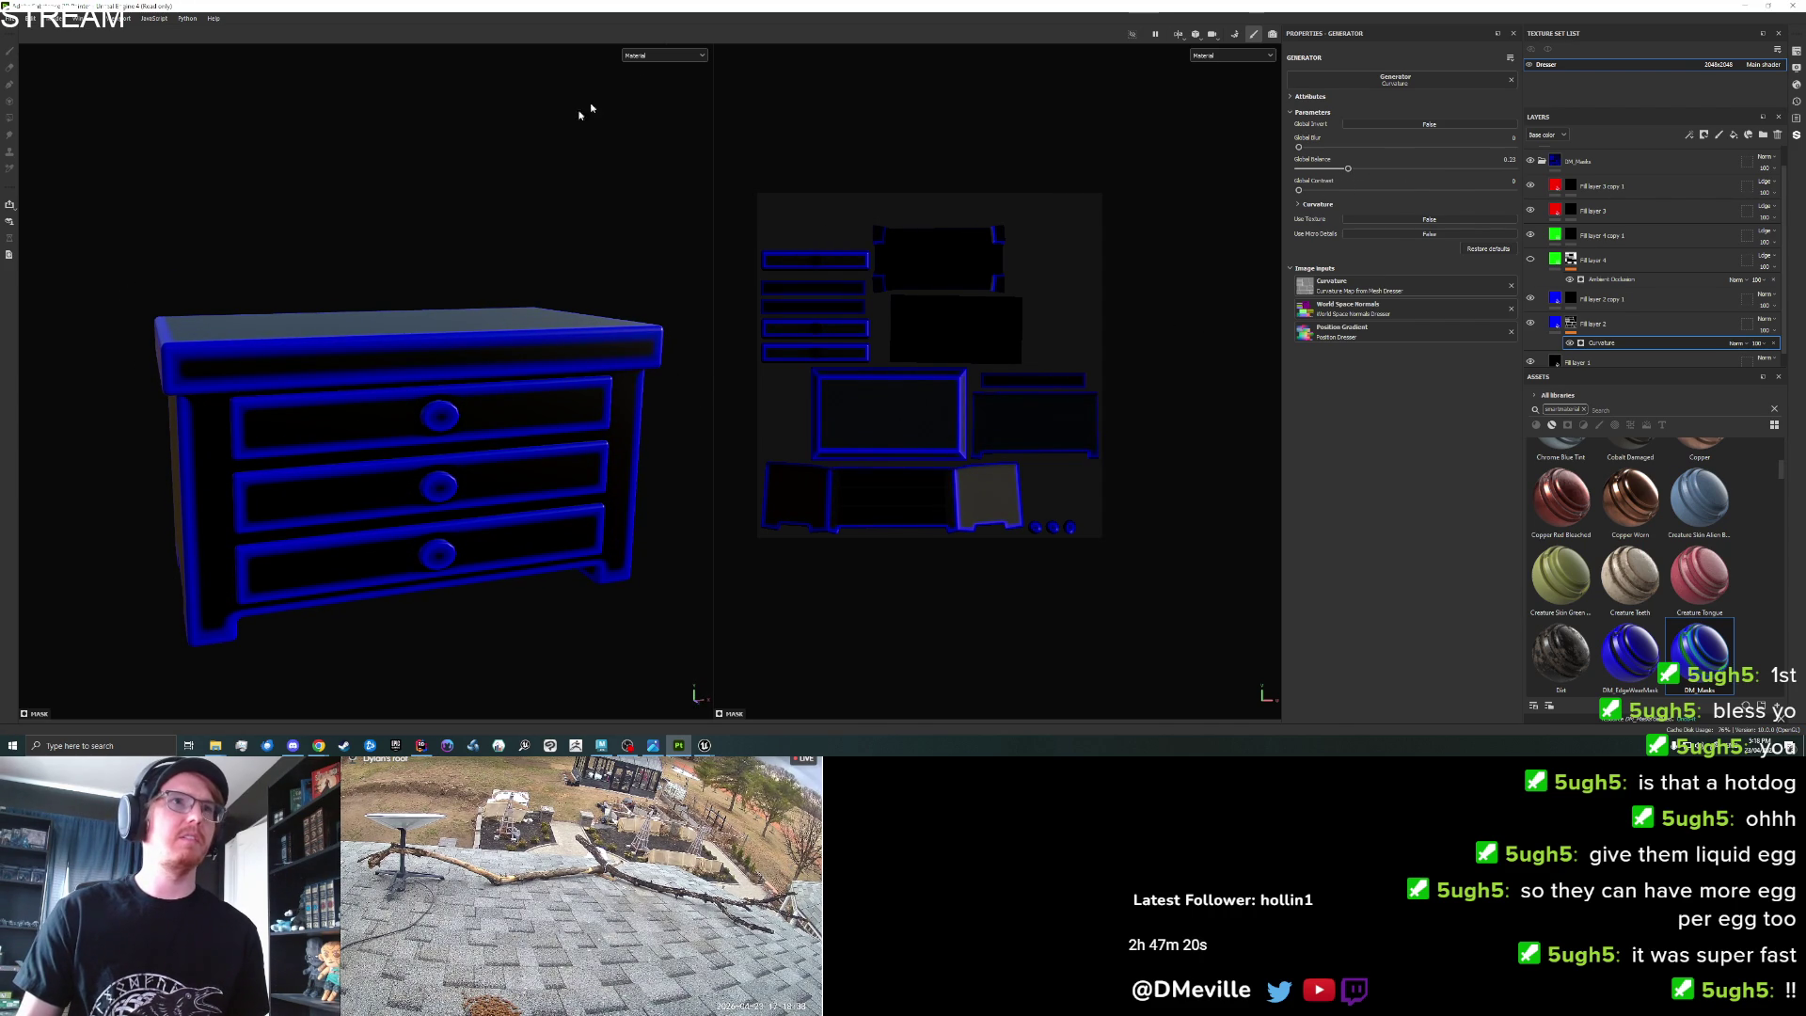
Display the Base color channel and hide Fill layer 2, leaving the dresser black.
{"action": "left_click", "coordinate": [664, 55]}
{"action": "left_click", "coordinate": [655, 99]}
{"action": "mouse_move", "coordinate": [354, 409]}
{"action": "left_mouse_down"}
{"action": "mouse_move", "coordinate": [387, 379]}
{"action": "mouse_move", "coordinate": [549, 351]}
{"action": "mouse_move", "coordinate": [553, 290]}
{"action": "mouse_move", "coordinate": [301, 326]}
{"action": "mouse_move", "coordinate": [404, 392]}
{"action": "mouse_move", "coordinate": [371, 455]}
{"action": "left_mouse_up"}
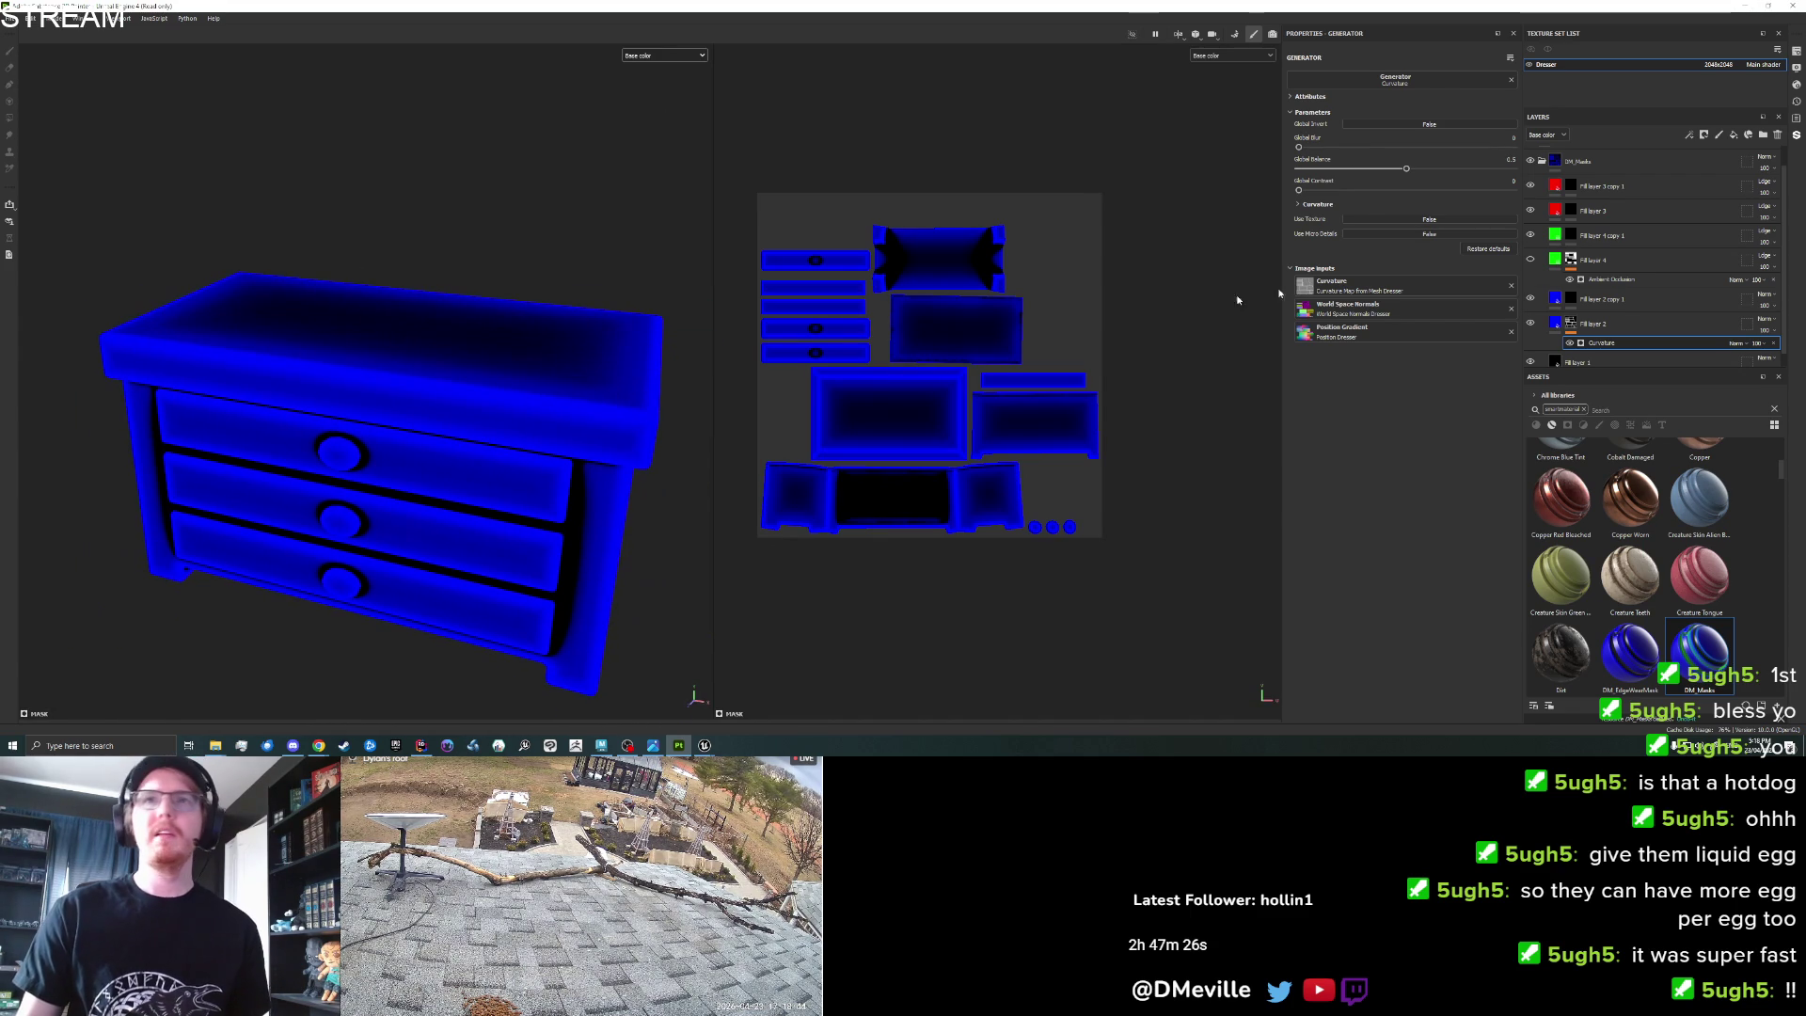
{"action": "left_click", "coordinate": [1530, 323]}
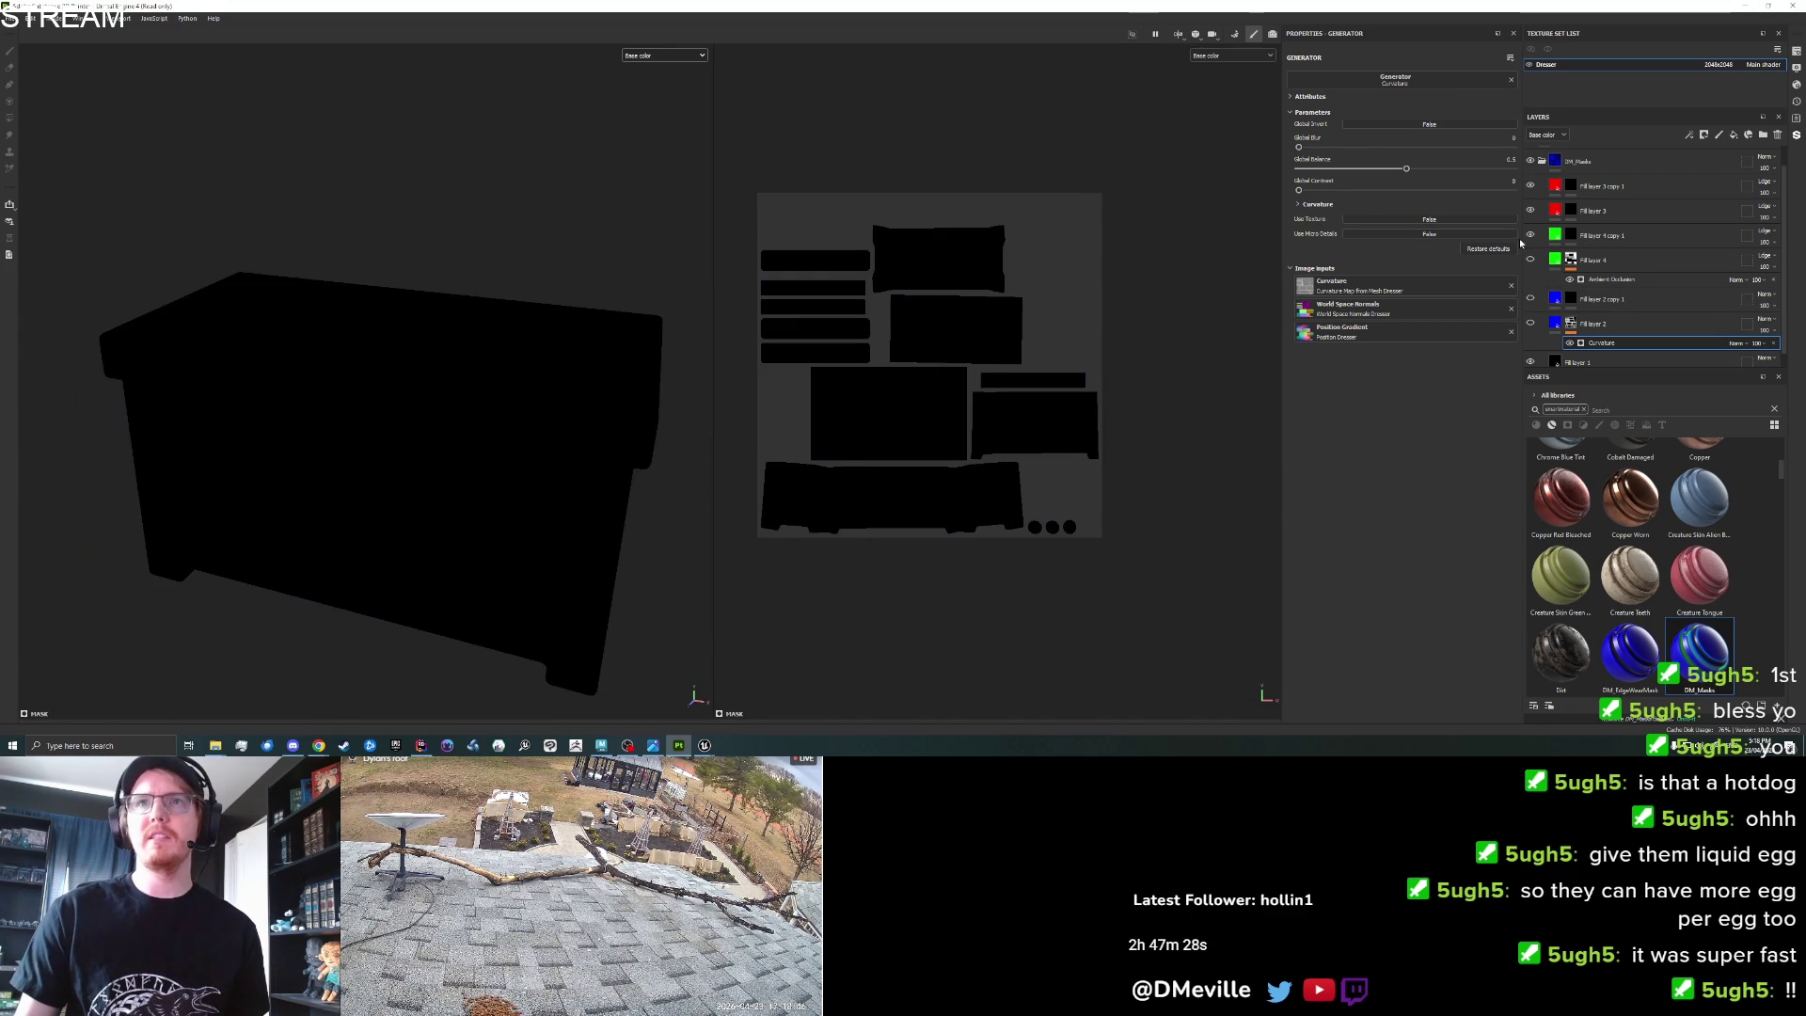
Unhide and select the green Fill layer 4, framing the whole dresser in view.
{"action": "left_click", "coordinate": [1530, 260]}
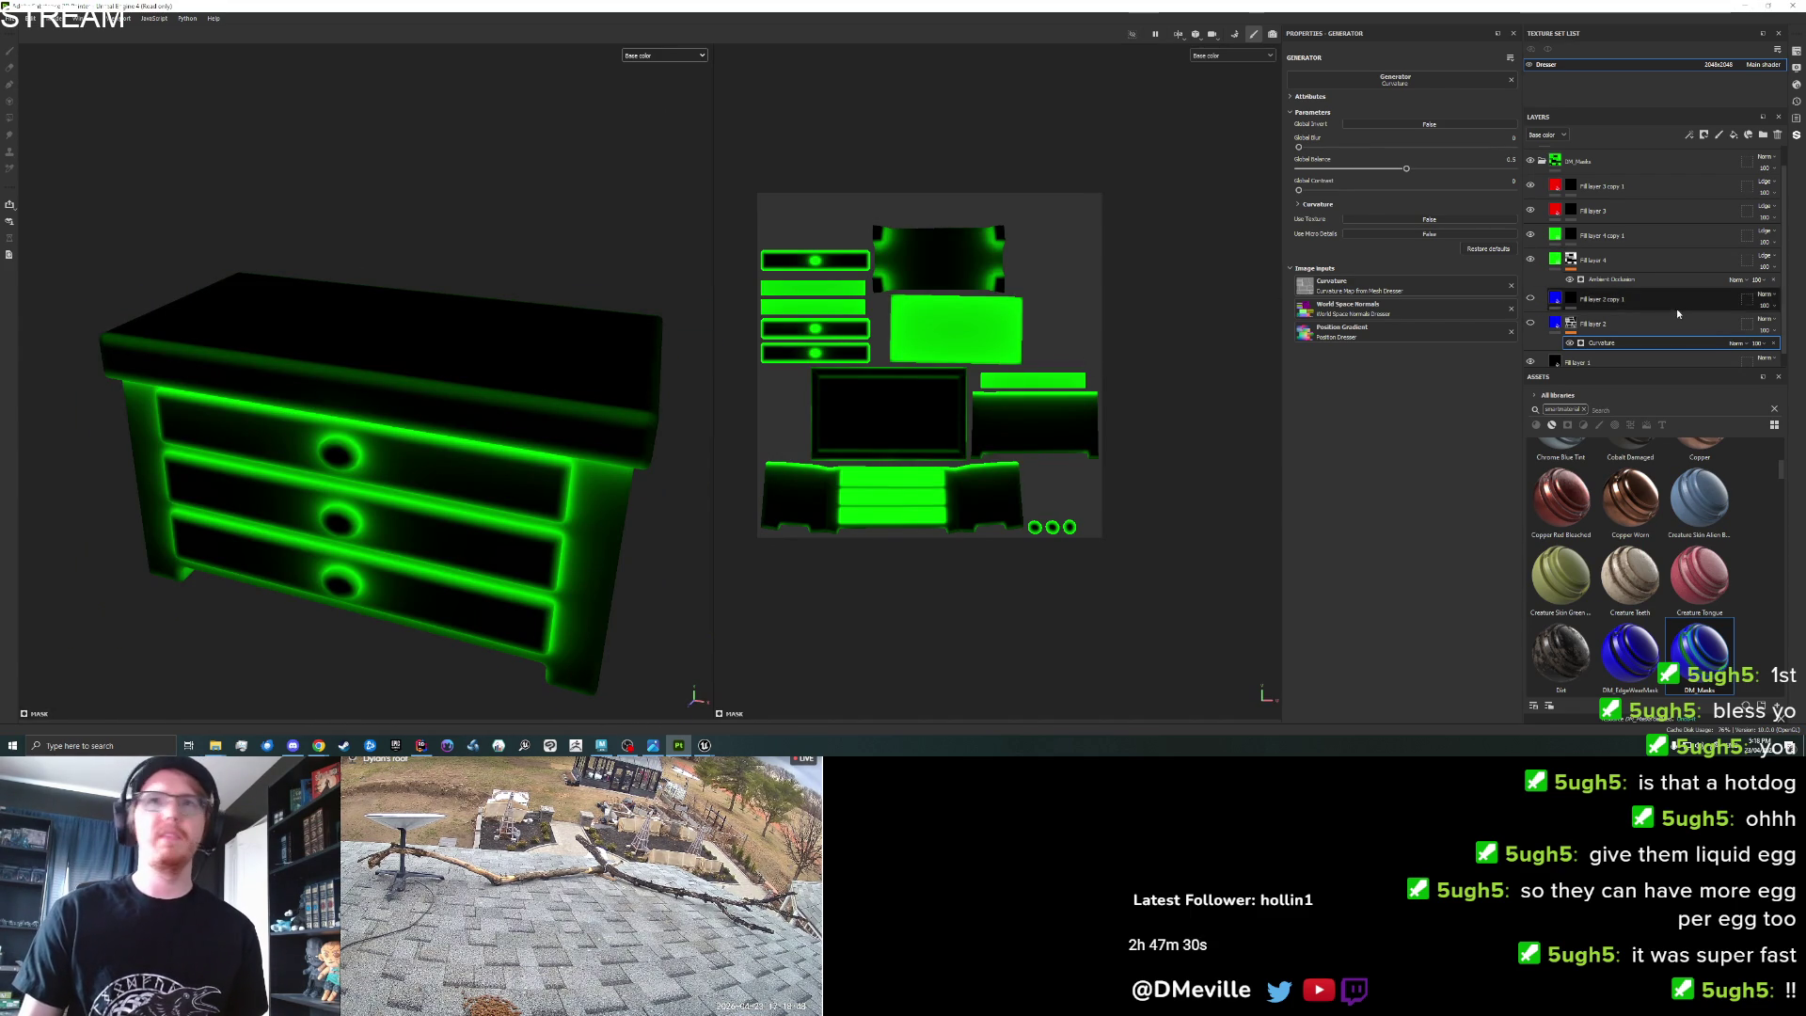
{"action": "left_click", "coordinate": [1621, 260]}
{"action": "left_click_drag", "start_coordinate": [440, 392], "coordinate": [212, 319]}
{"action": "key", "text": "f"}
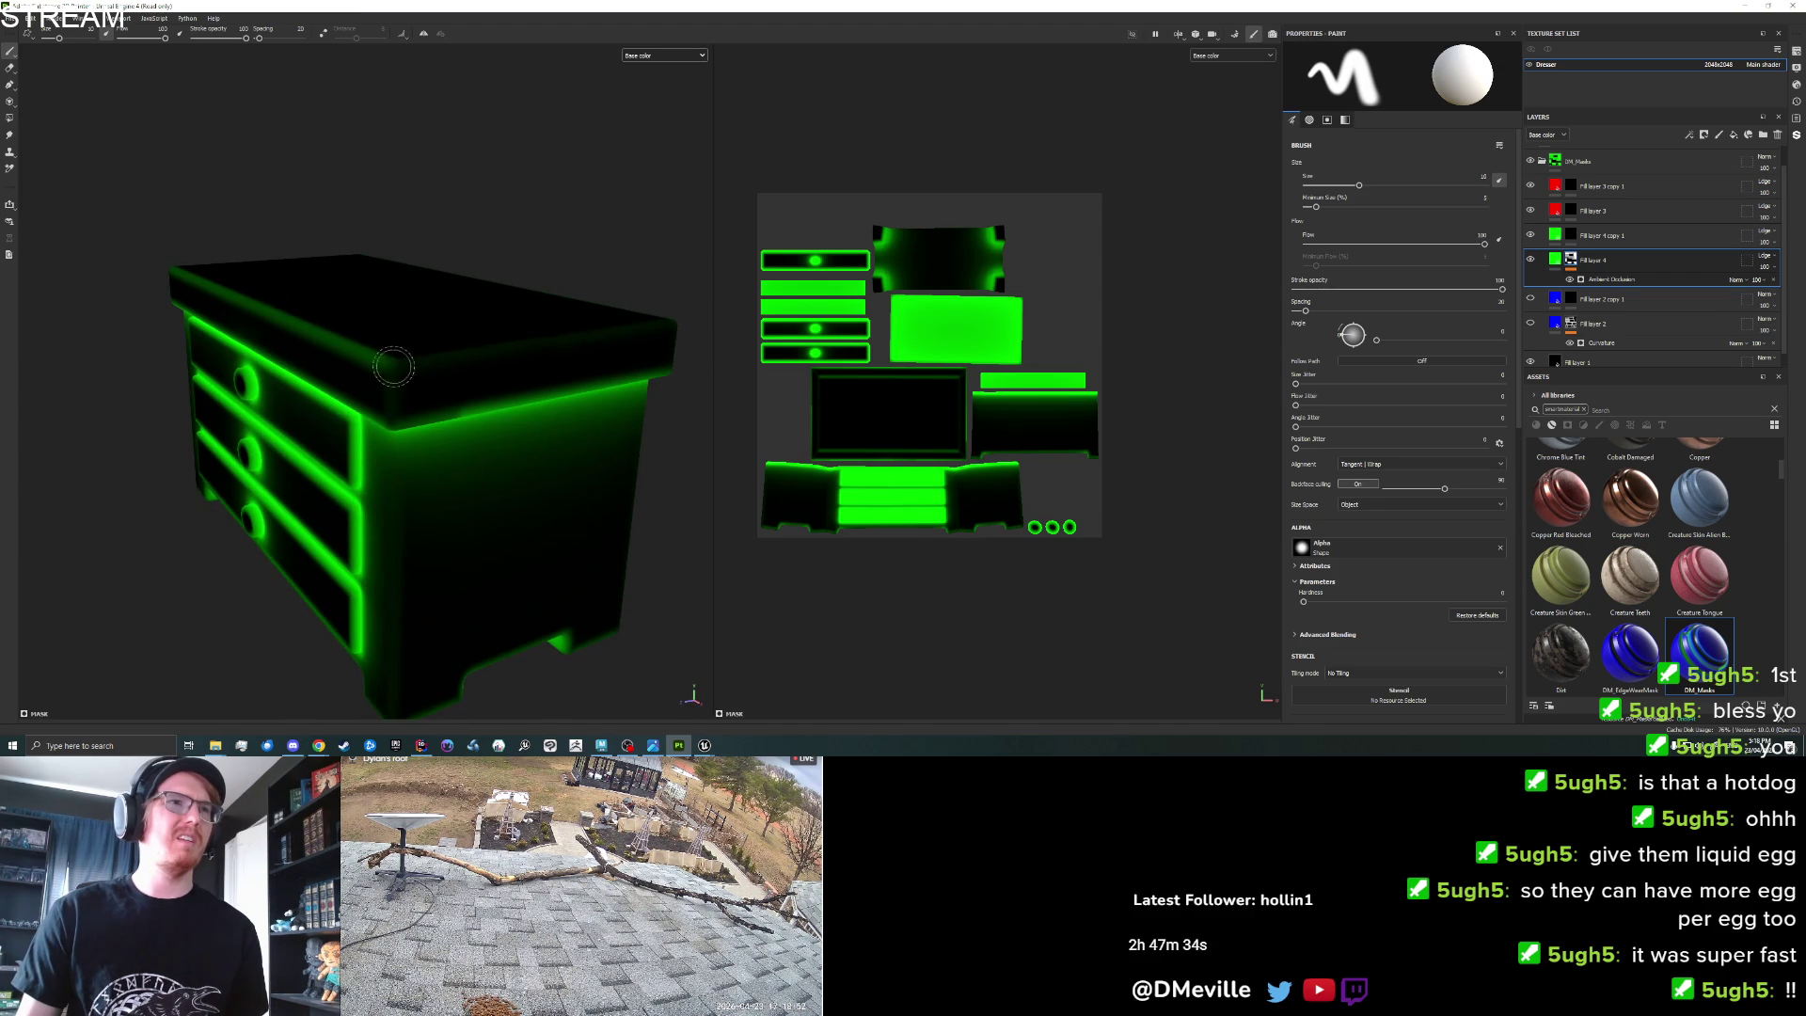
{"action": "left_click_drag", "start_coordinate": [322, 360], "coordinate": [702, 310]}
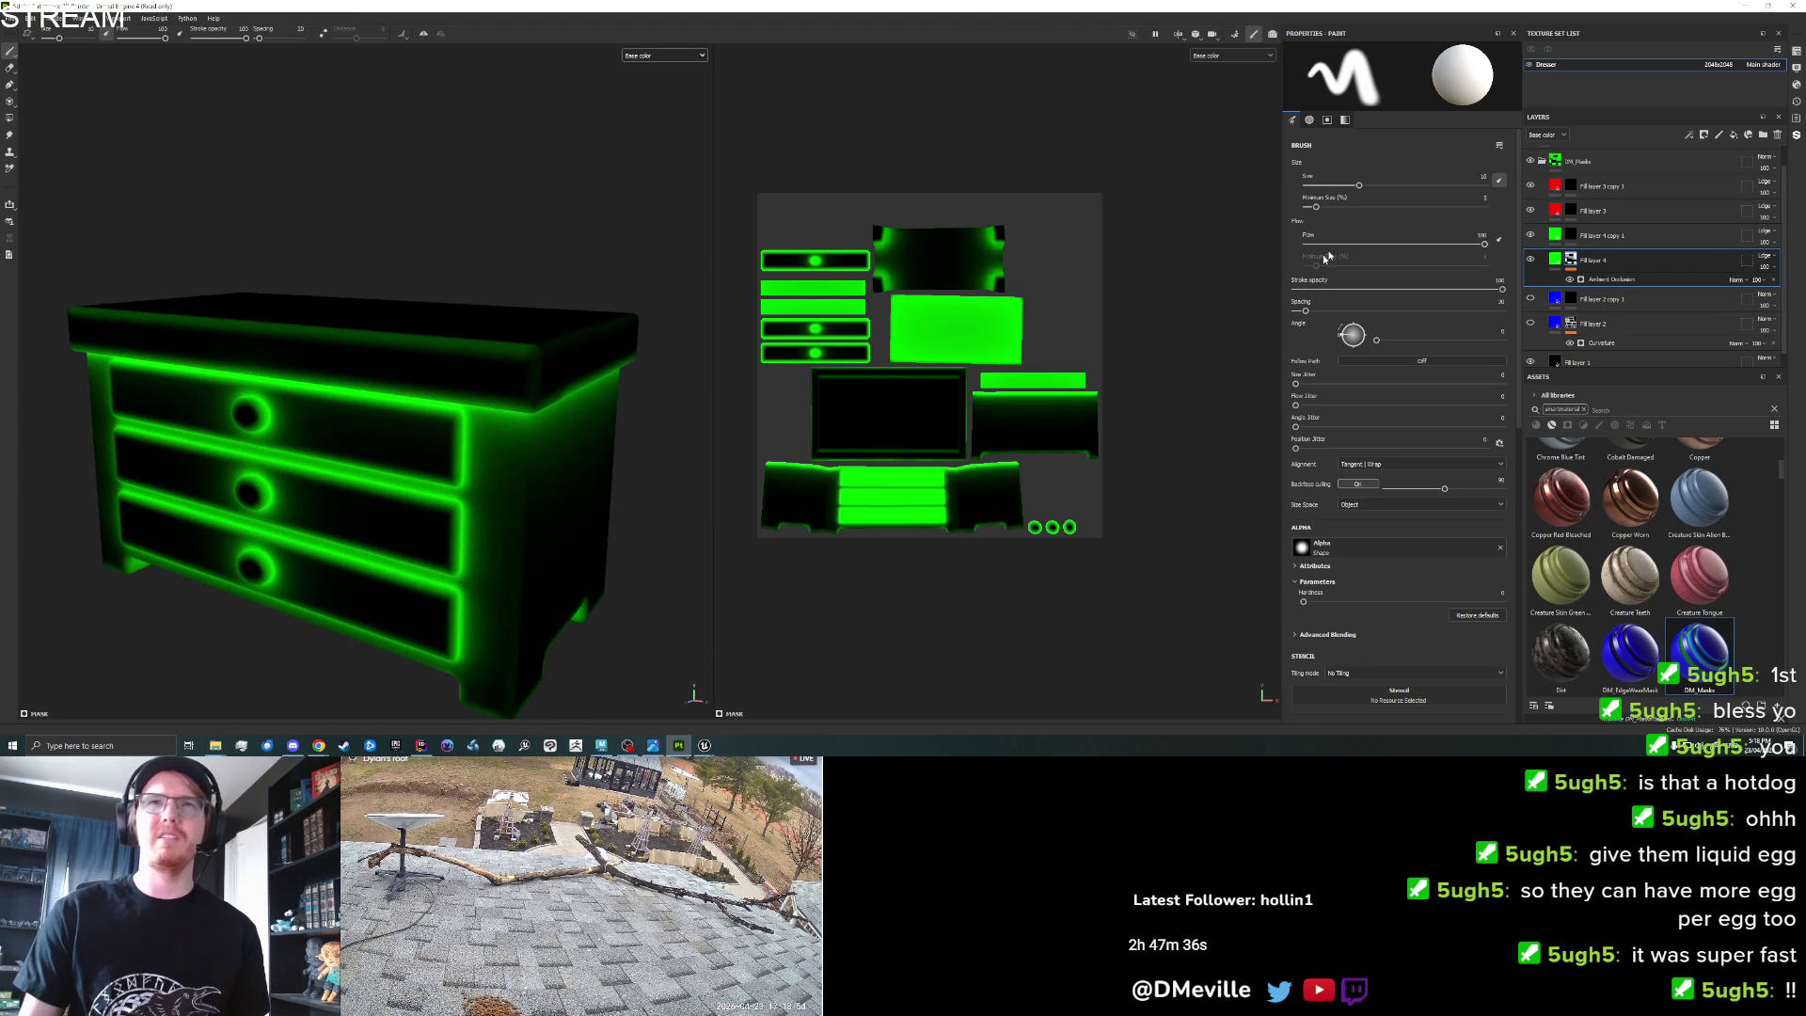
Raise the ambient occlusion generator's Global Blur to about 6.1, then select Fill layer 3's mask.
{"action": "left_click", "coordinate": [1611, 280]}
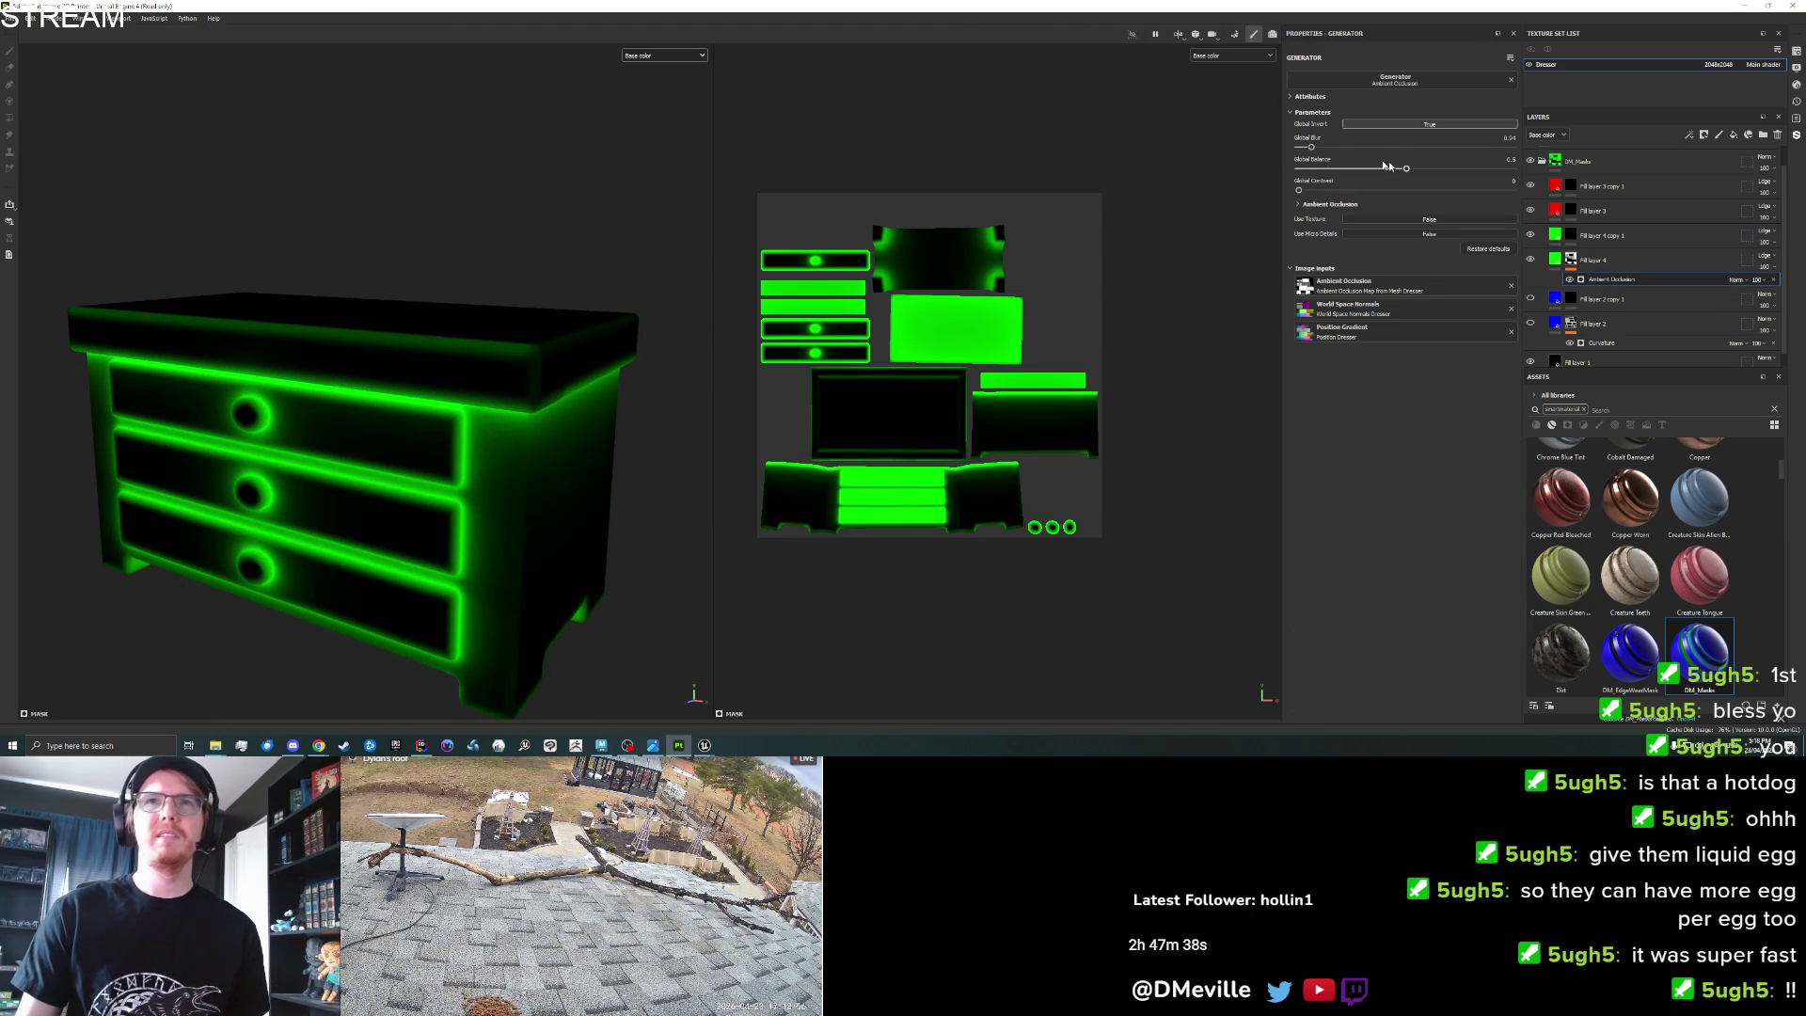
{"action": "mouse_move", "coordinate": [1314, 148]}
{"action": "left_mouse_down"}
{"action": "mouse_move", "coordinate": [1298, 150]}
{"action": "mouse_move", "coordinate": [1448, 169]}
{"action": "mouse_move", "coordinate": [1404, 168]}
{"action": "mouse_move", "coordinate": [1413, 185]}
{"action": "left_mouse_up"}
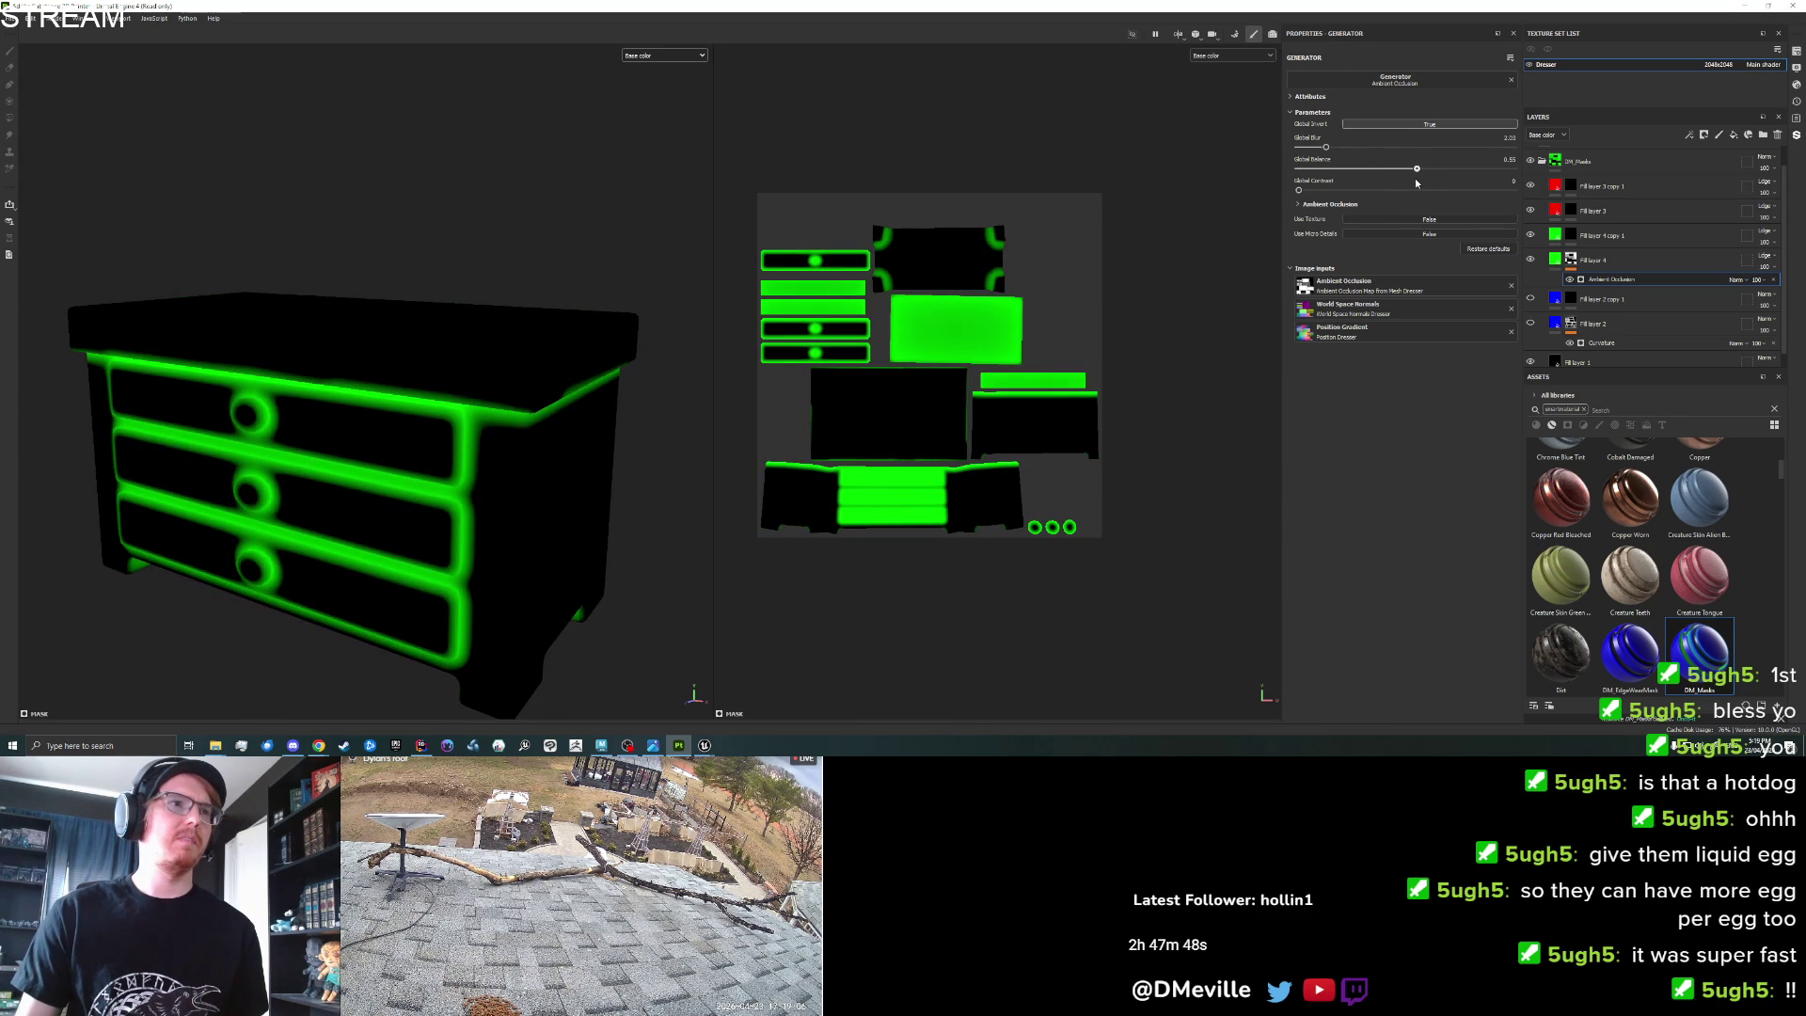
{"action": "scroll", "coordinate": [540, 322], "scroll_direction": "down", "scroll_amount": 3}
{"action": "mouse_move", "coordinate": [540, 322]}
{"action": "left_mouse_down"}
{"action": "mouse_move", "coordinate": [782, 280]}
{"action": "mouse_move", "coordinate": [697, 282]}
{"action": "mouse_move", "coordinate": [217, 423]}
{"action": "left_mouse_up"}
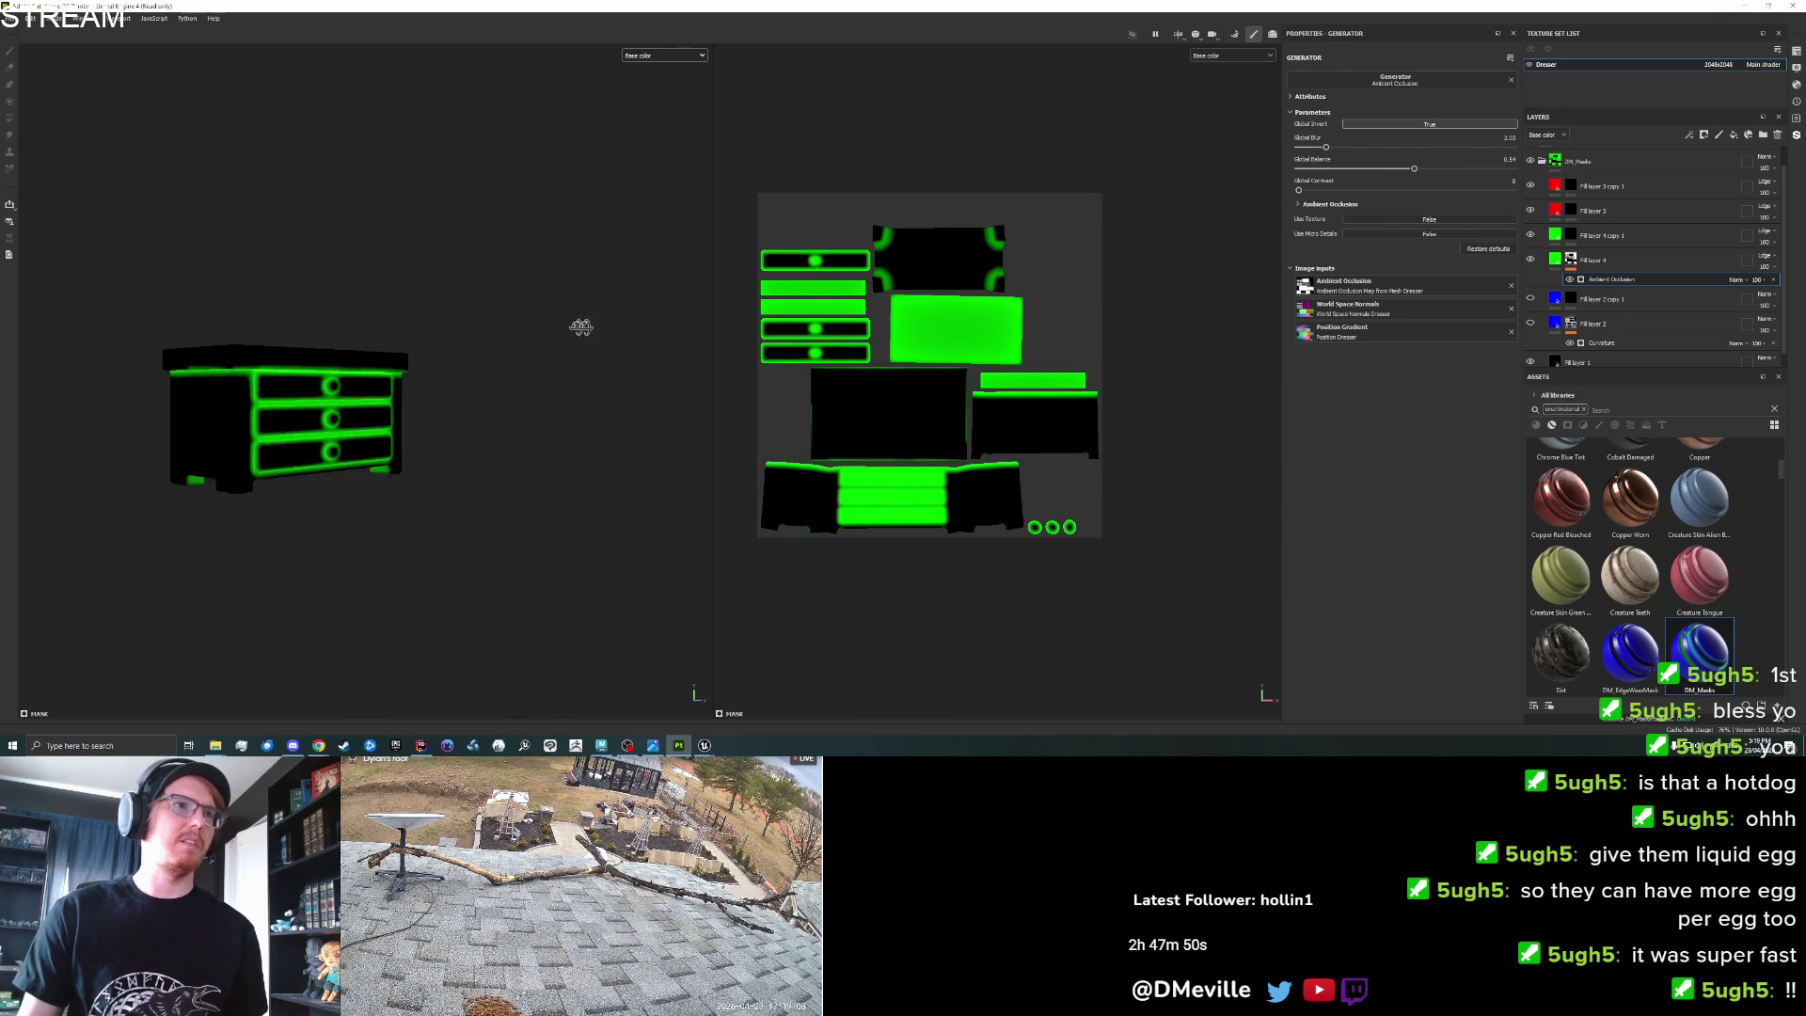
{"action": "left_click", "coordinate": [1298, 190]}
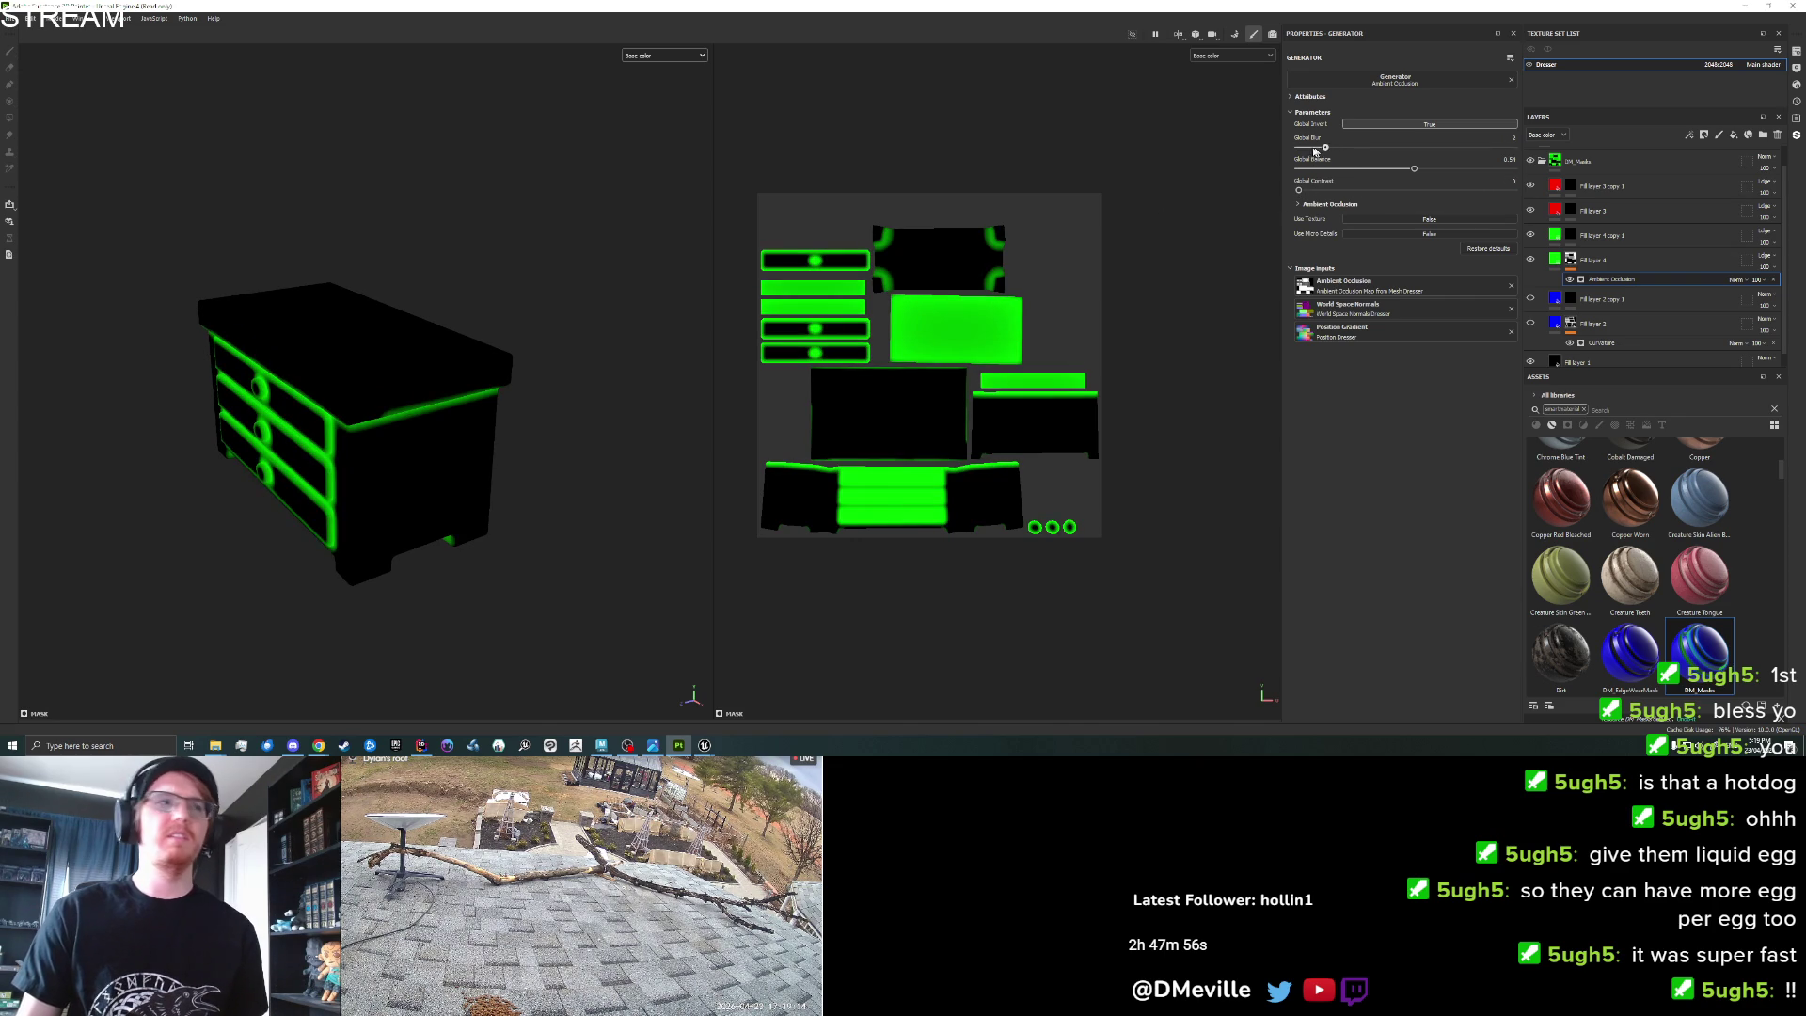
{"action": "left_click_drag", "start_coordinate": [1324, 149], "coordinate": [1373, 157]}
{"action": "left_click_drag", "start_coordinate": [696, 310], "coordinate": [613, 302]}
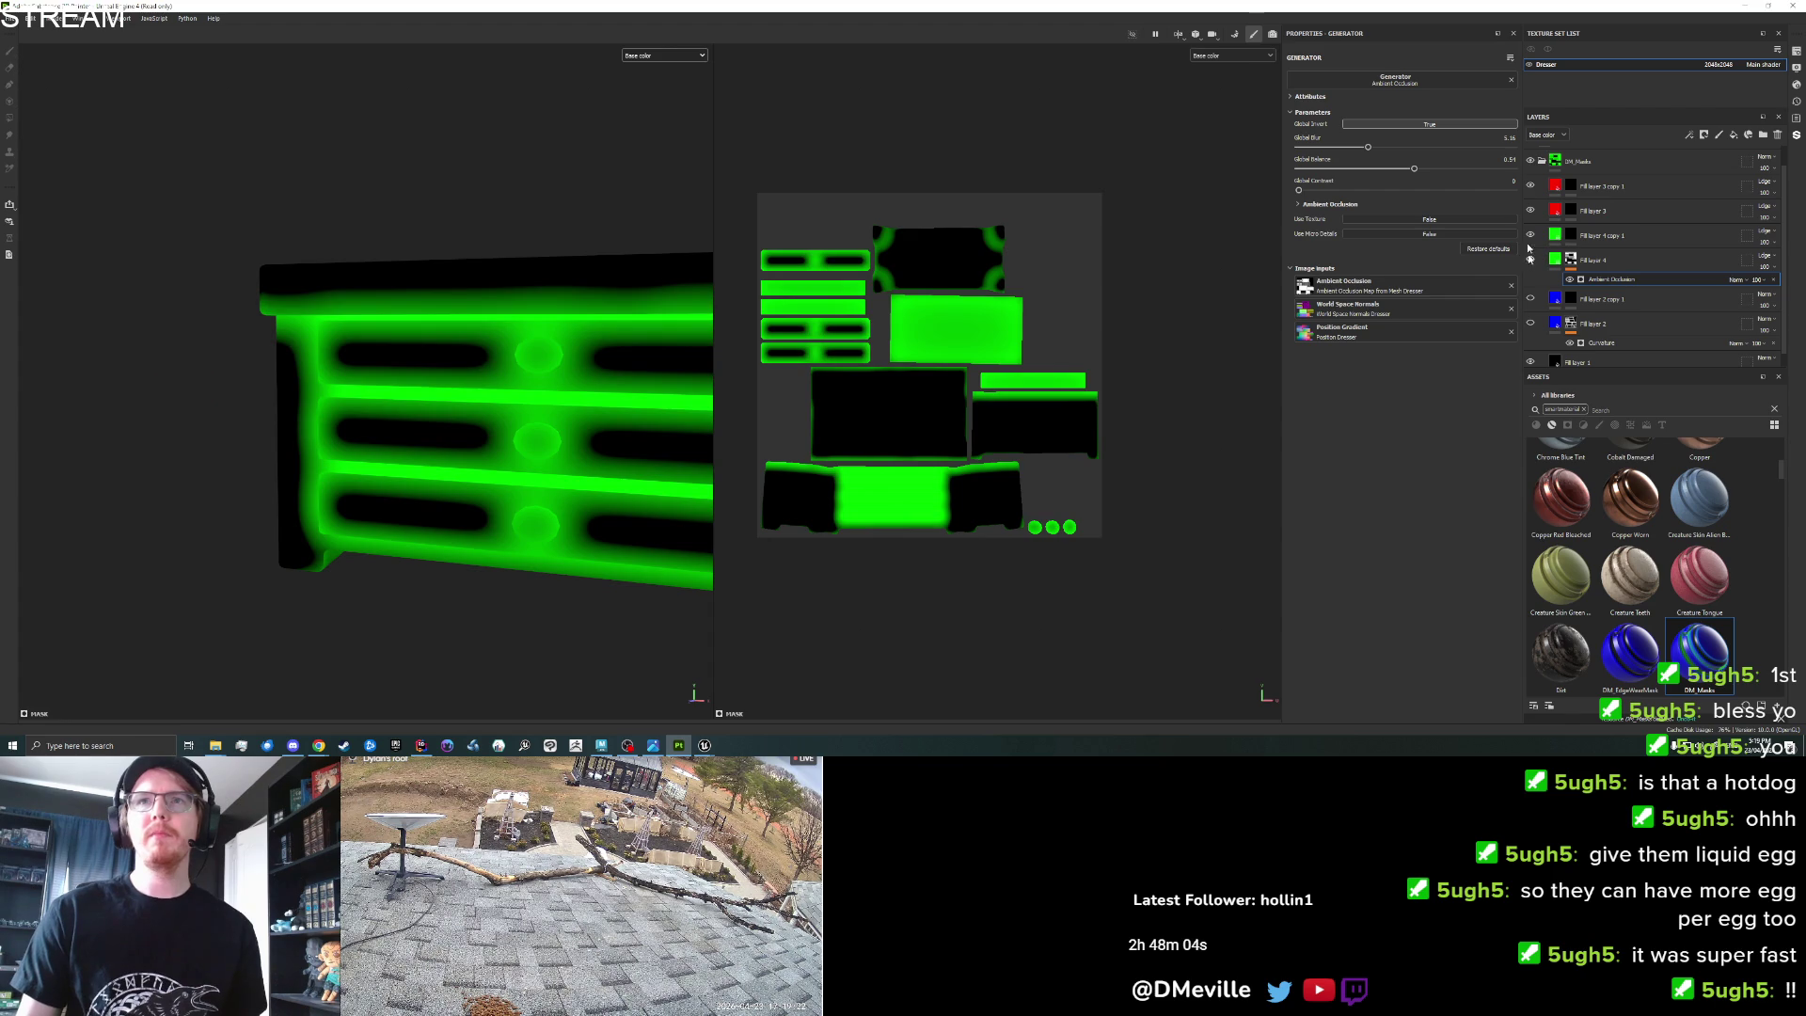
{"action": "left_click", "coordinate": [1571, 211]}
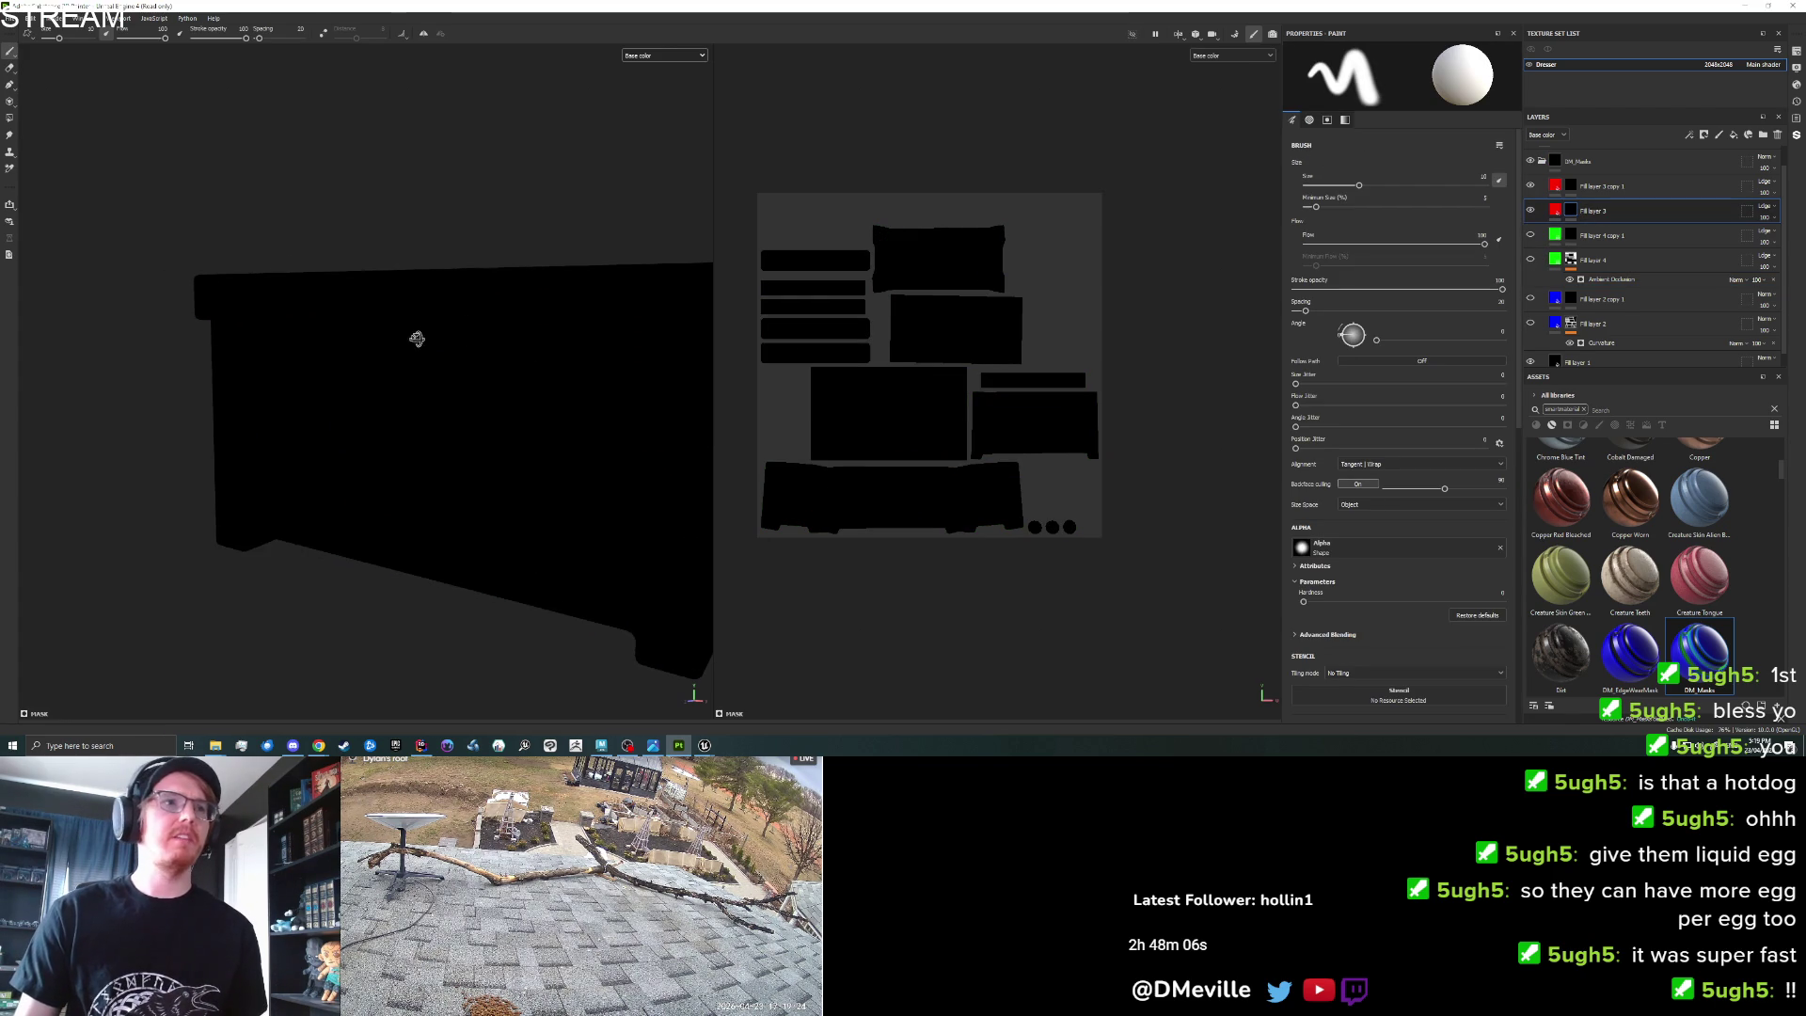
Fill all three drawer fronts red in Fill layer 3's mask using Polygon Fill in object mode.
{"action": "left_click", "coordinate": [12, 122]}
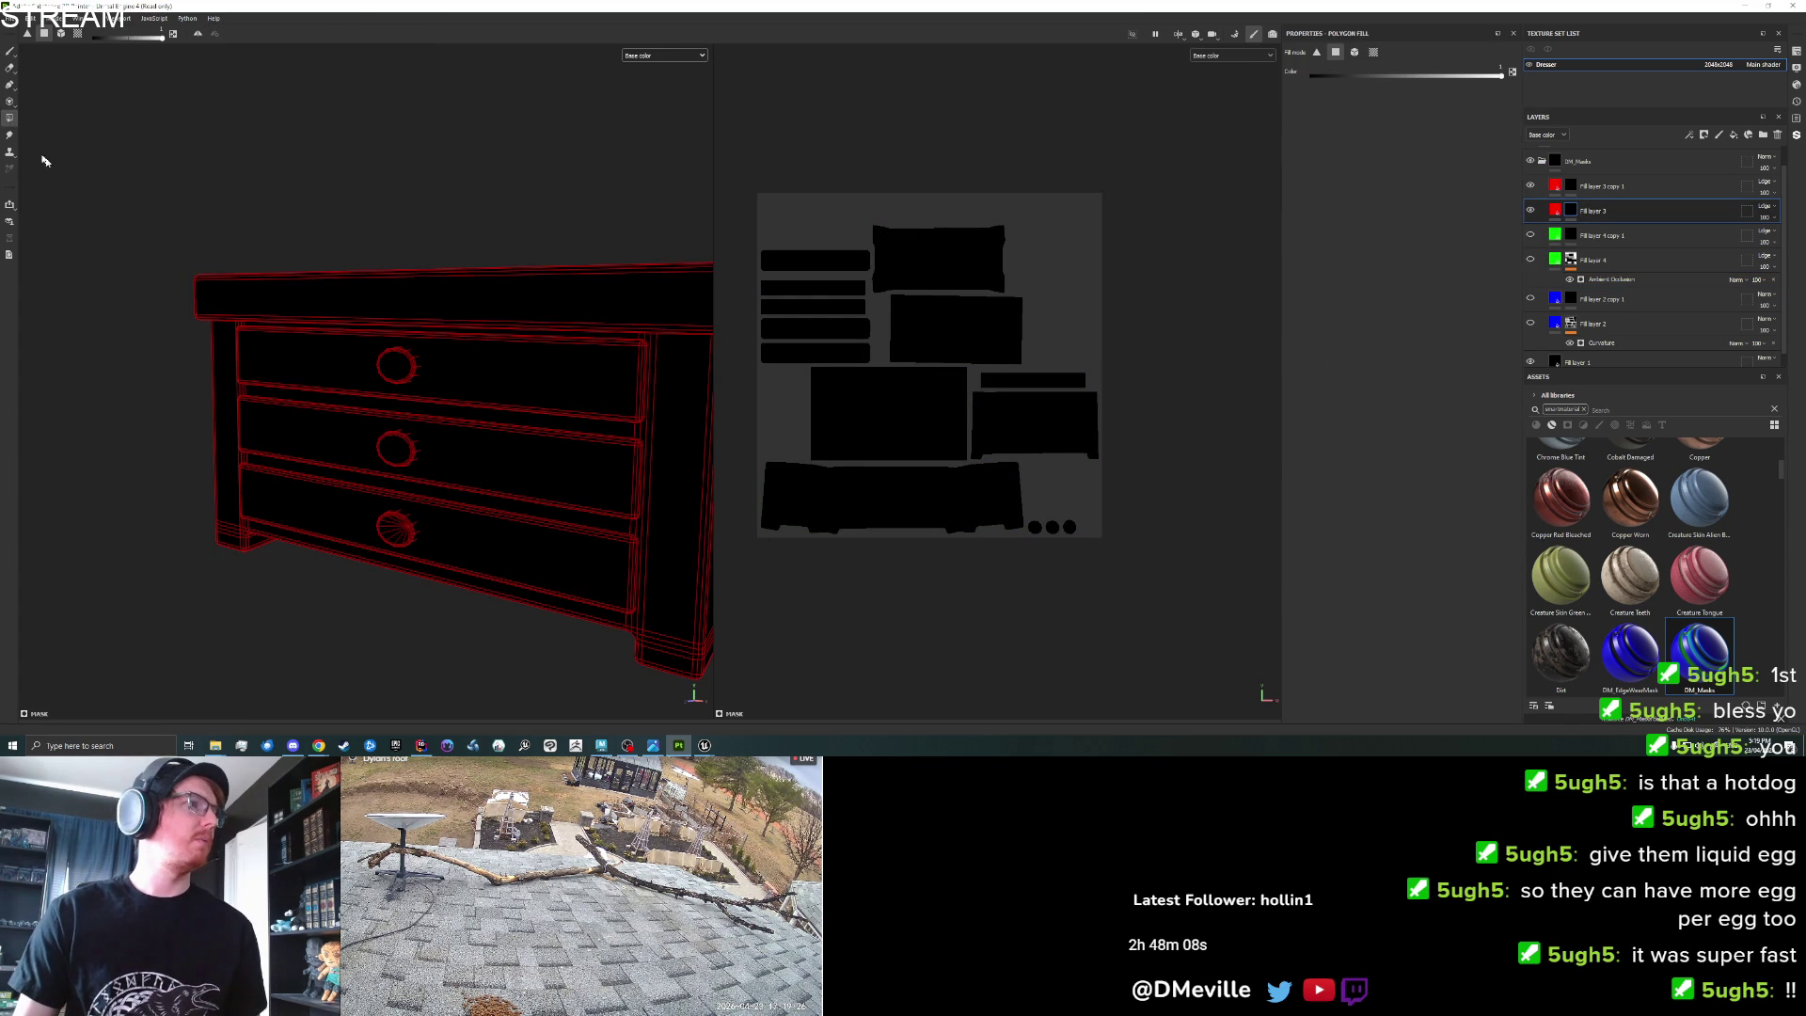
{"action": "left_click_drag", "start_coordinate": [384, 367], "coordinate": [404, 310]}
{"action": "left_click", "coordinate": [415, 315]}
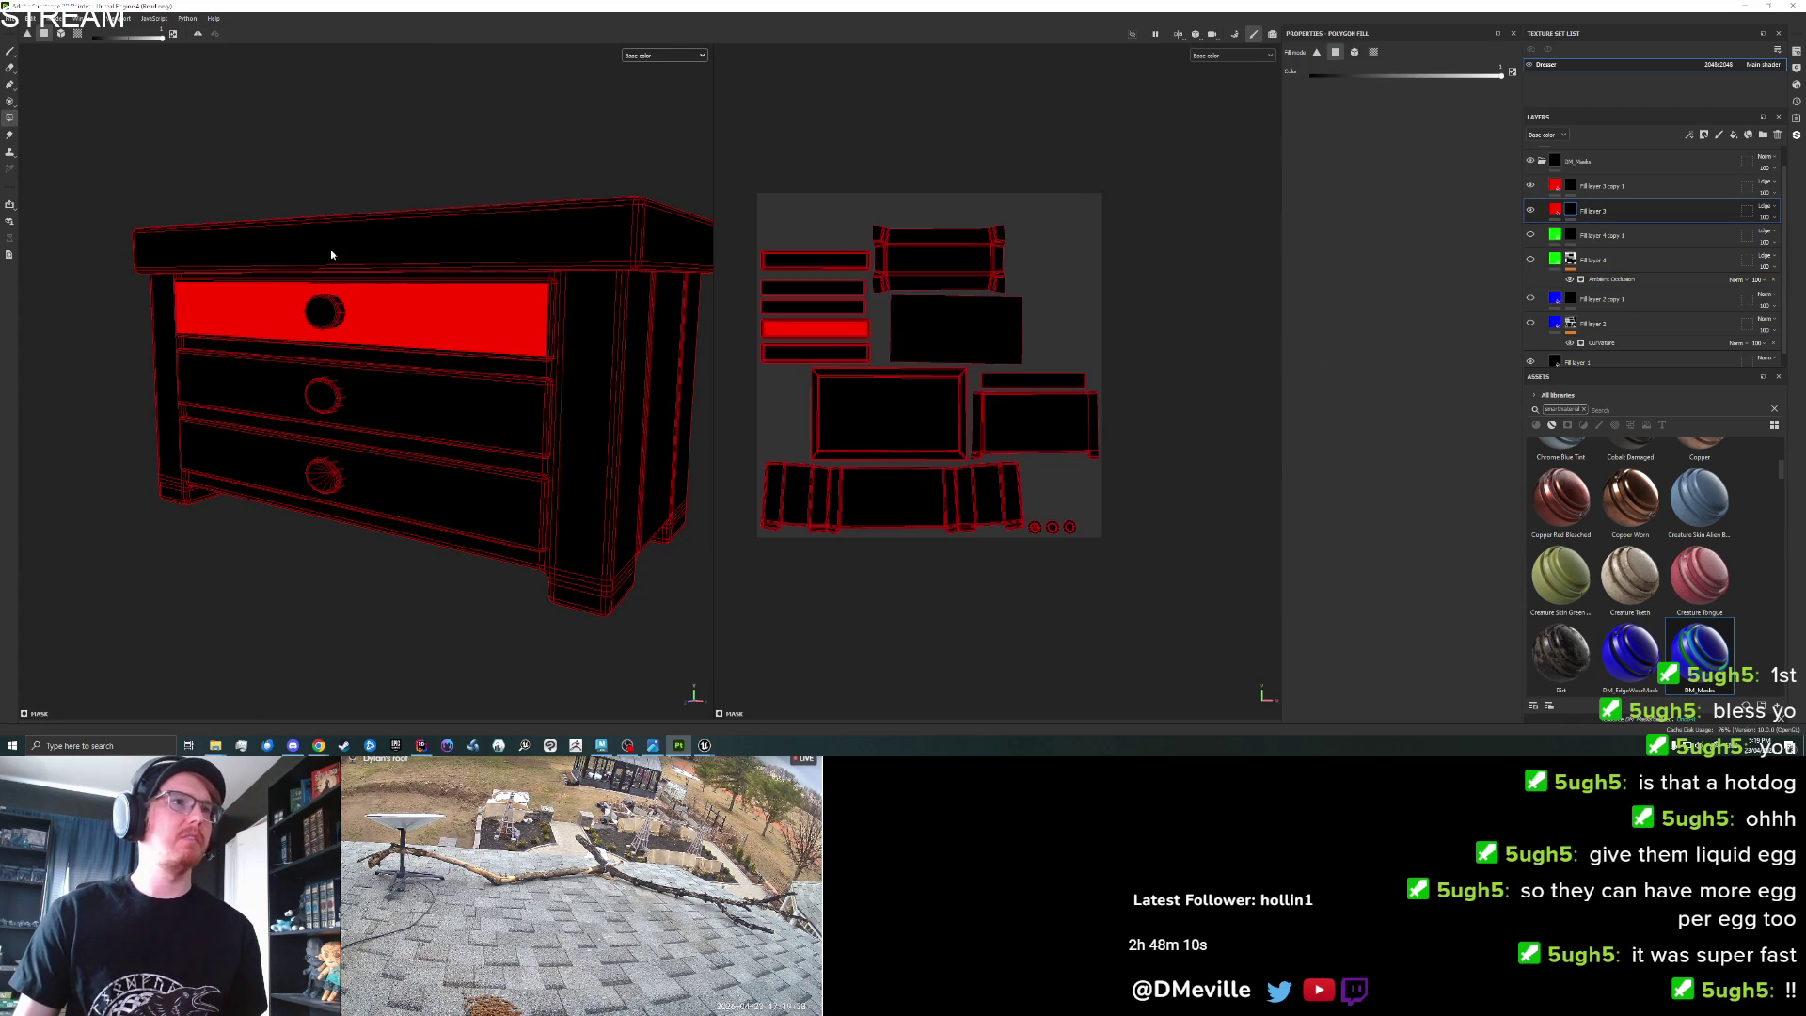
{"action": "left_click", "coordinate": [433, 414]}
{"action": "left_click", "coordinate": [444, 478]}
{"action": "left_click", "coordinate": [60, 33]}
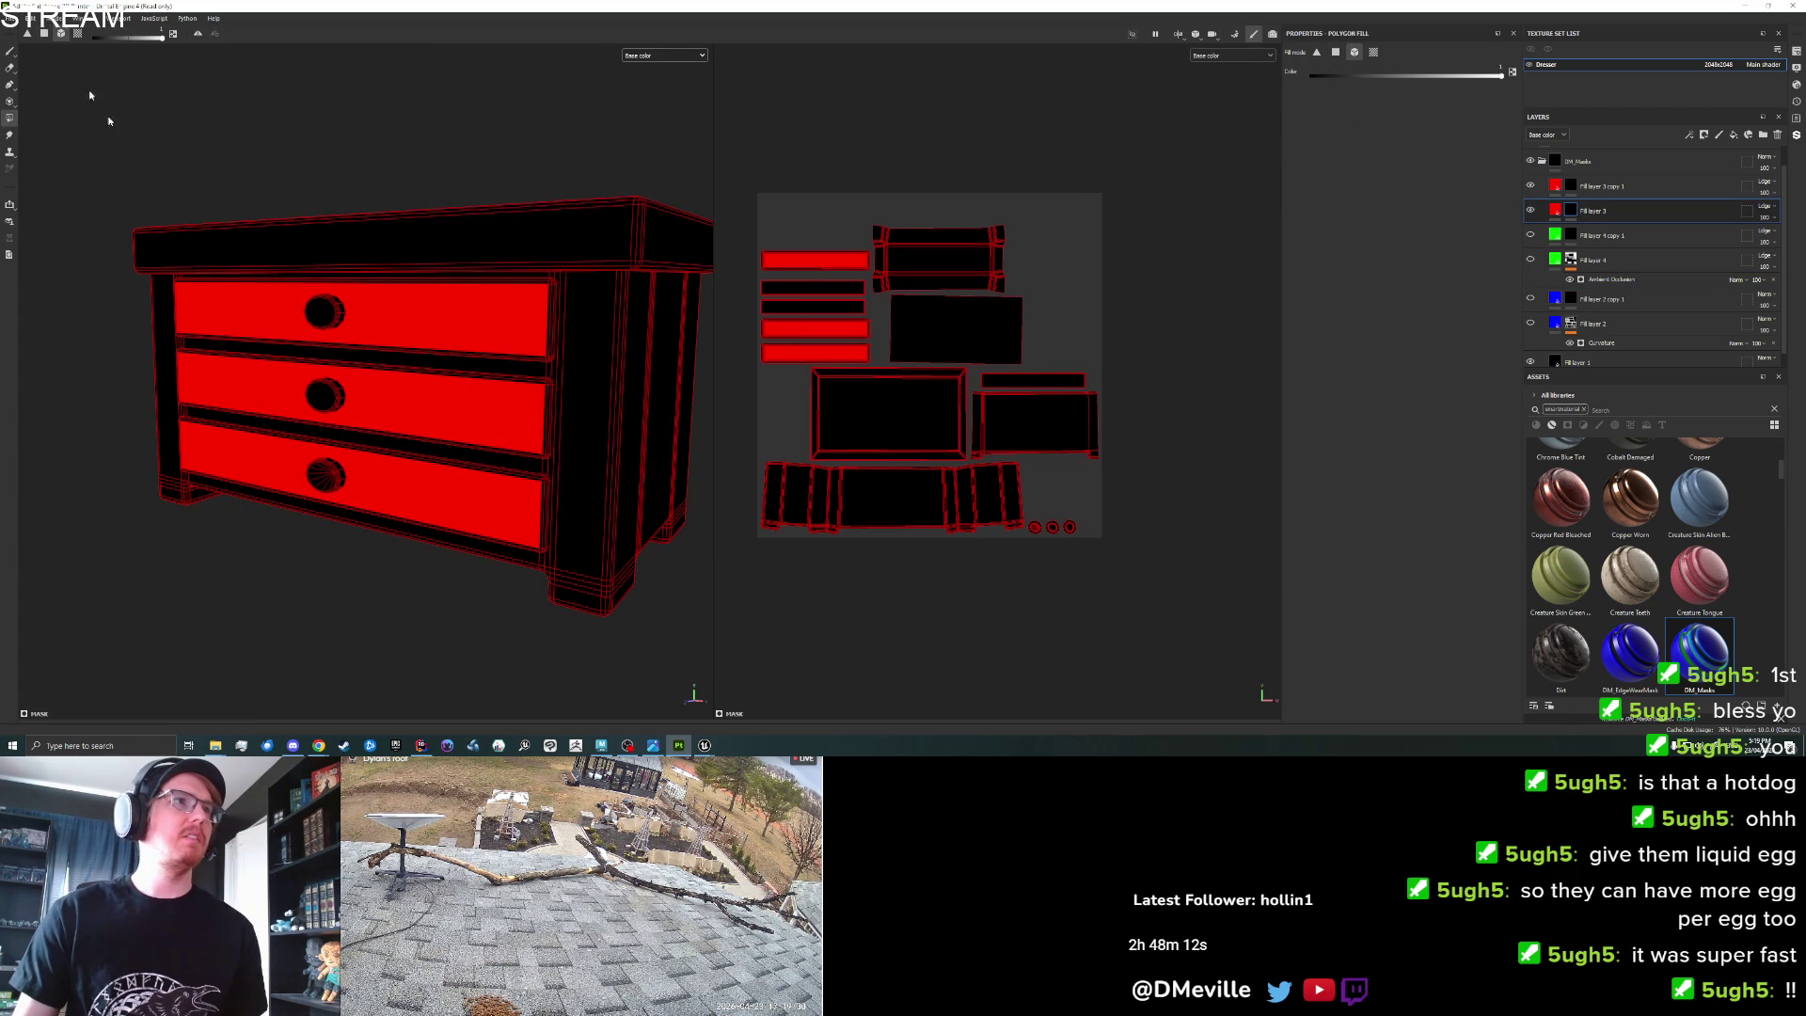
{"action": "left_click", "coordinate": [463, 411]}
{"action": "left_click", "coordinate": [499, 508]}
{"action": "left_click", "coordinate": [503, 312]}
Fill both of the dresser's side panels red in the mask.
{"action": "mouse_move", "coordinate": [571, 369]}
{"action": "left_mouse_down"}
{"action": "mouse_move", "coordinate": [310, 392]}
{"action": "mouse_move", "coordinate": [89, 364]}
{"action": "mouse_move", "coordinate": [452, 353]}
{"action": "left_mouse_up"}
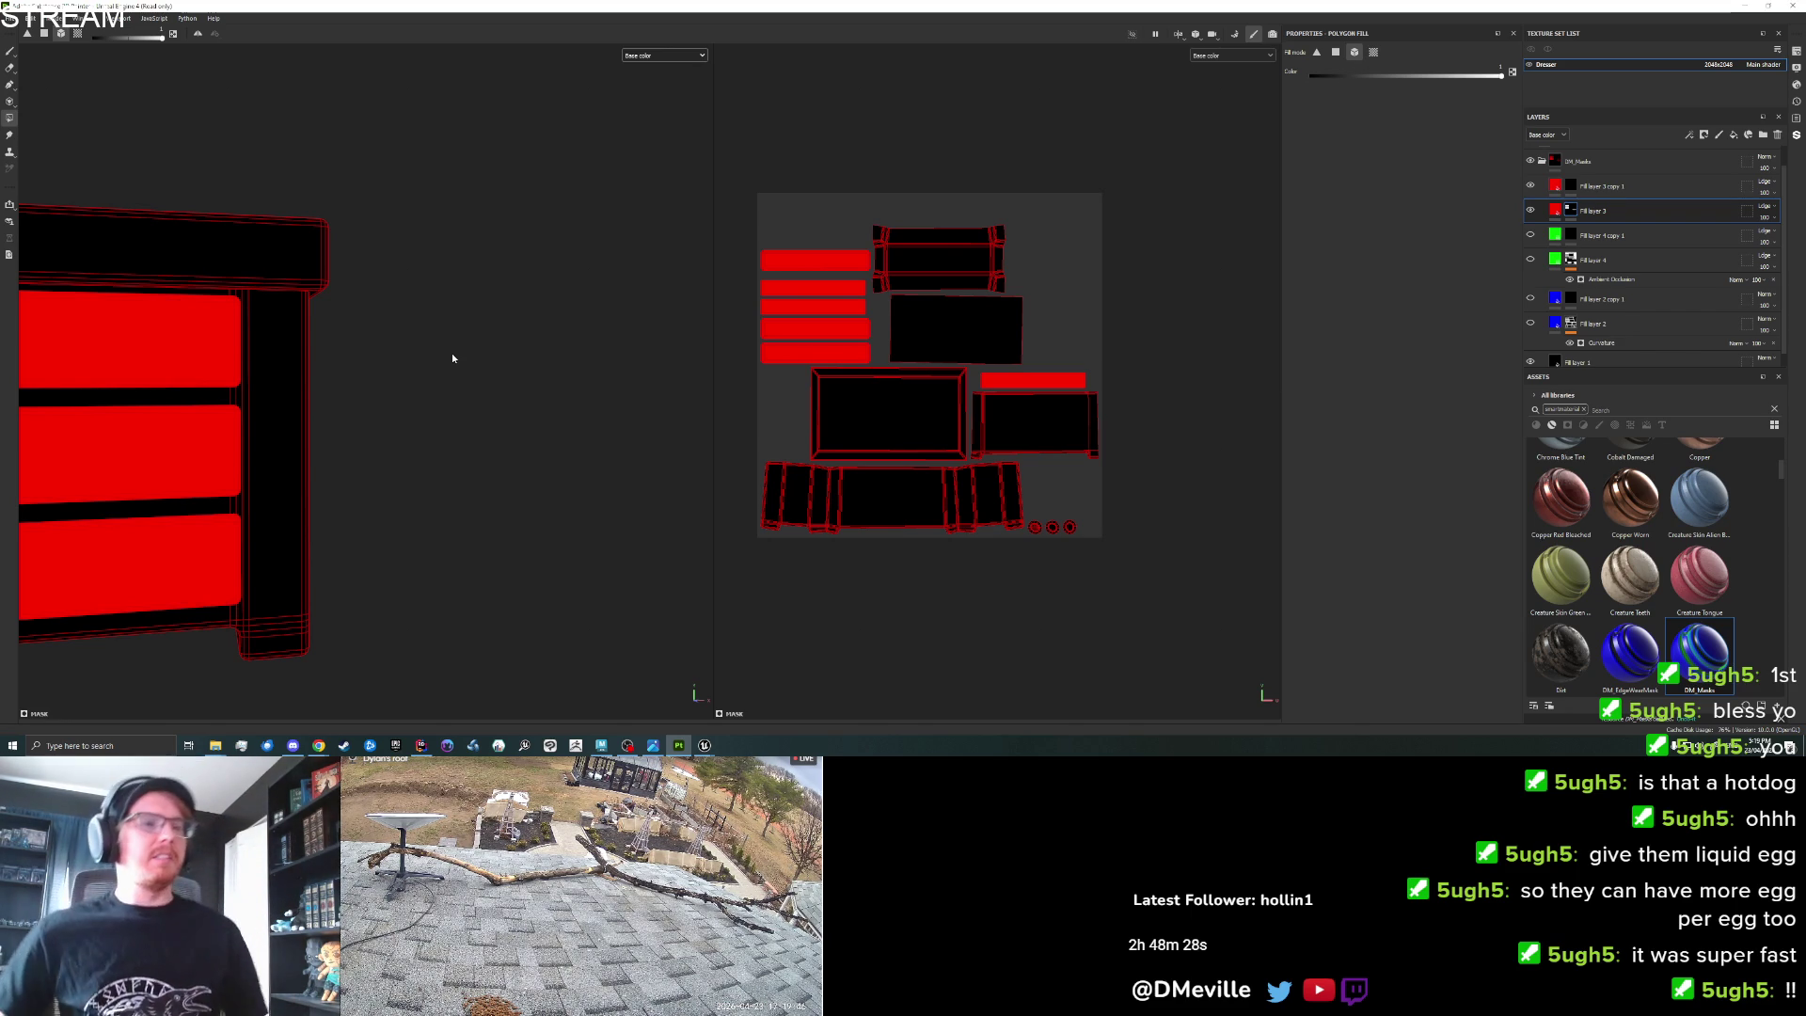
{"action": "left_click_drag", "start_coordinate": [451, 303], "coordinate": [466, 318], "text": "alt"}
{"action": "key", "text": "f"}
{"action": "left_click_drag", "start_coordinate": [371, 335], "coordinate": [368, 340]}
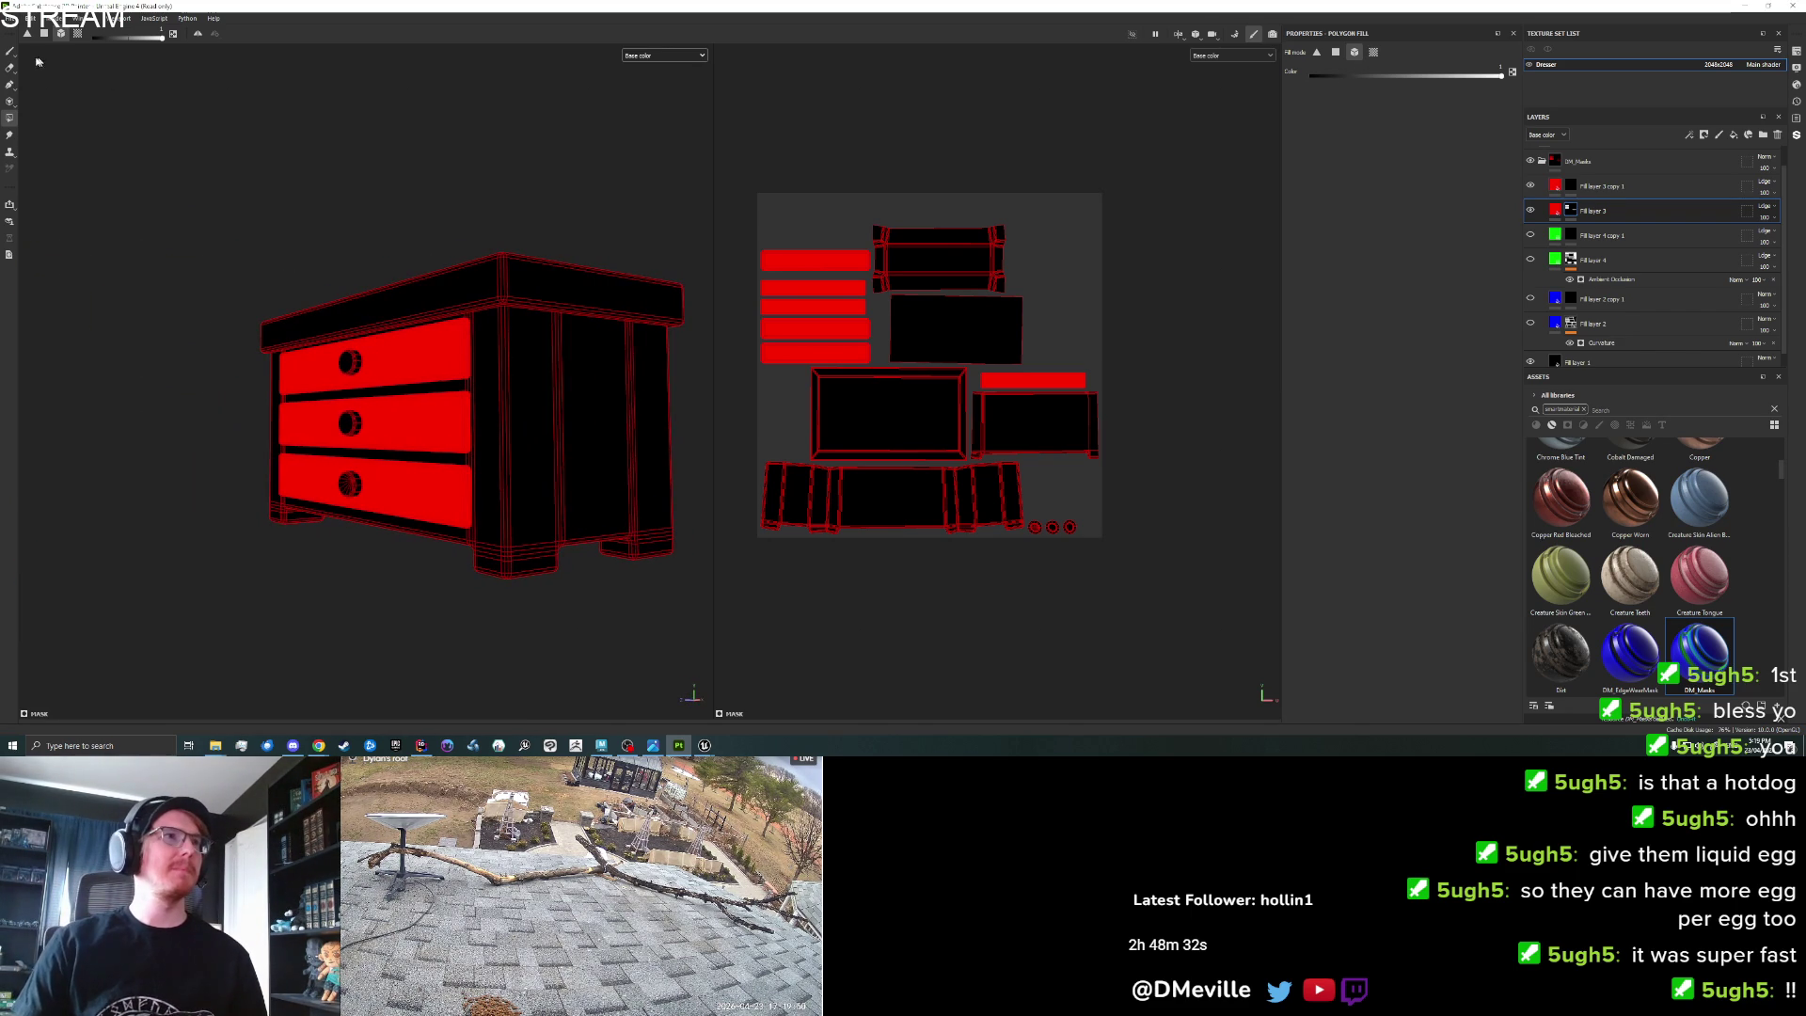
{"action": "left_click", "coordinate": [534, 436]}
{"action": "mouse_move", "coordinate": [524, 435]}
{"action": "left_mouse_down"}
{"action": "mouse_move", "coordinate": [323, 435]}
{"action": "mouse_move", "coordinate": [528, 419]}
{"action": "mouse_move", "coordinate": [492, 427]}
{"action": "left_mouse_up"}
{"action": "left_click", "coordinate": [407, 441]}
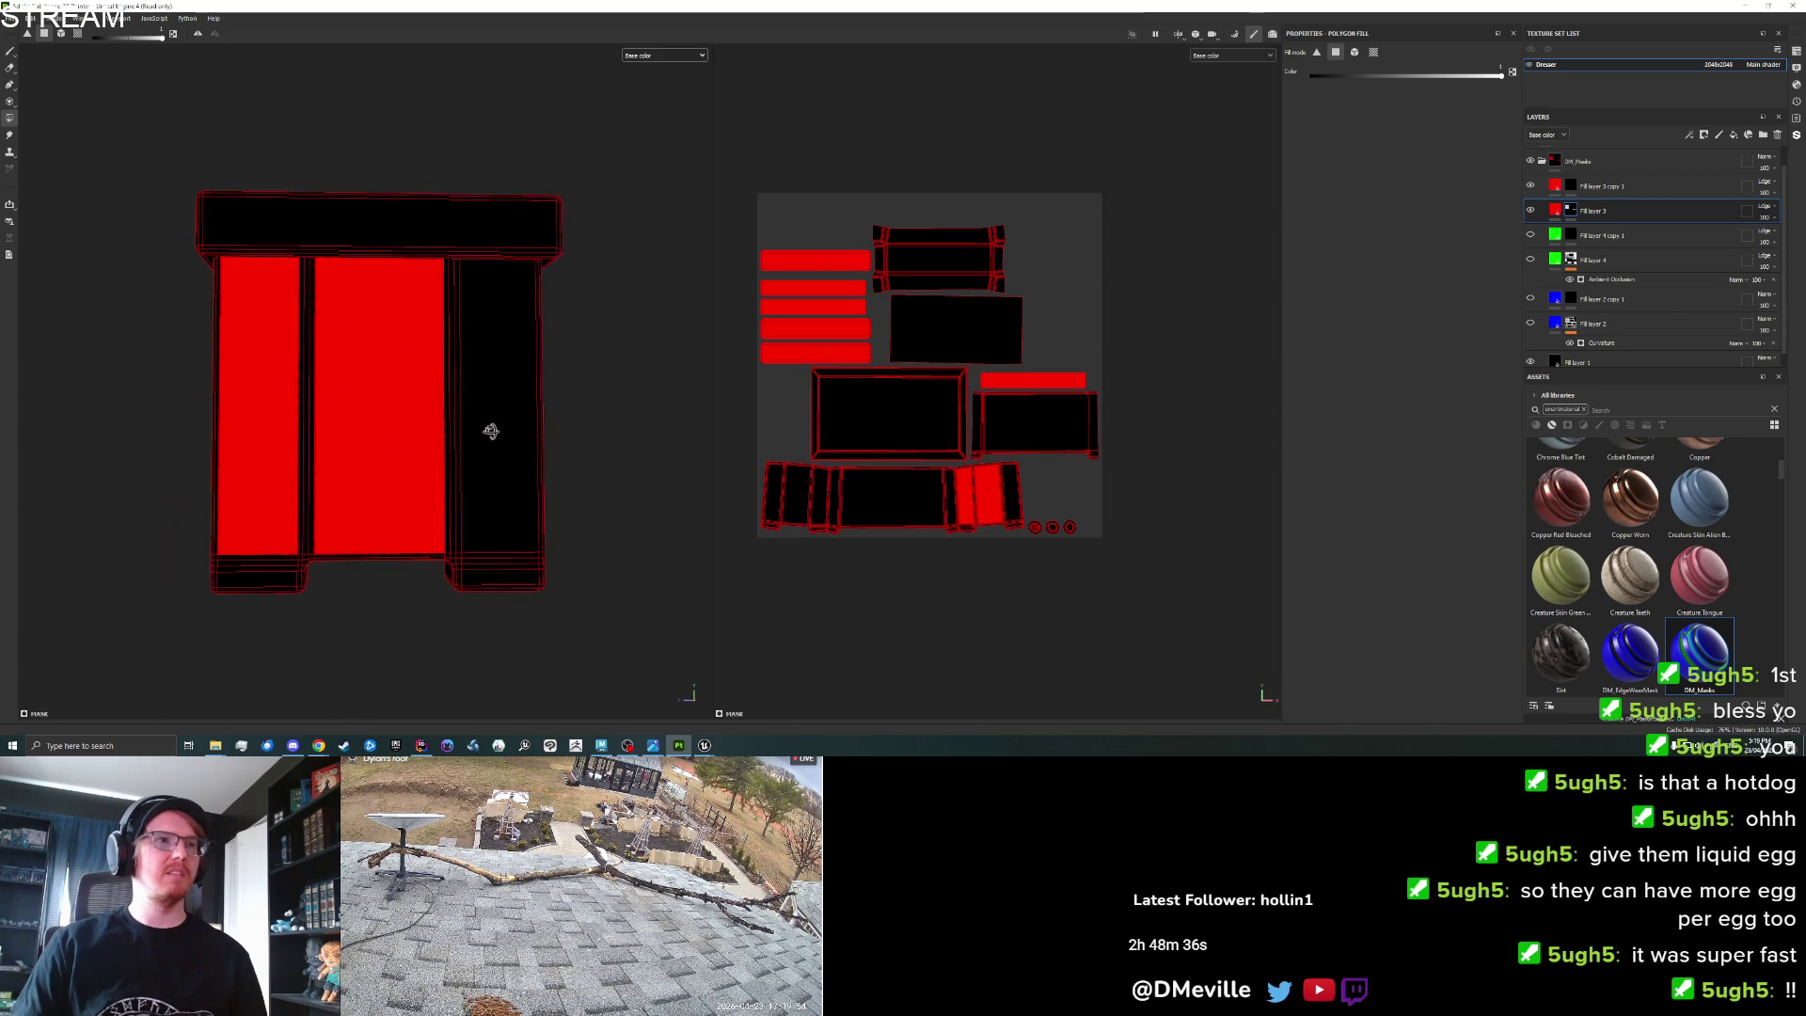
{"action": "mouse_move", "coordinate": [282, 403]}
{"action": "left_mouse_down"}
{"action": "mouse_move", "coordinate": [616, 460]}
{"action": "mouse_move", "coordinate": [561, 451]}
{"action": "mouse_move", "coordinate": [524, 407]}
{"action": "mouse_move", "coordinate": [342, 414]}
{"action": "mouse_move", "coordinate": [480, 415]}
{"action": "mouse_move", "coordinate": [415, 404]}
{"action": "mouse_move", "coordinate": [441, 375]}
{"action": "mouse_move", "coordinate": [480, 488]}
{"action": "mouse_move", "coordinate": [525, 354]}
{"action": "mouse_move", "coordinate": [577, 339]}
{"action": "mouse_move", "coordinate": [234, 435]}
{"action": "mouse_move", "coordinate": [447, 453]}
{"action": "left_mouse_up"}
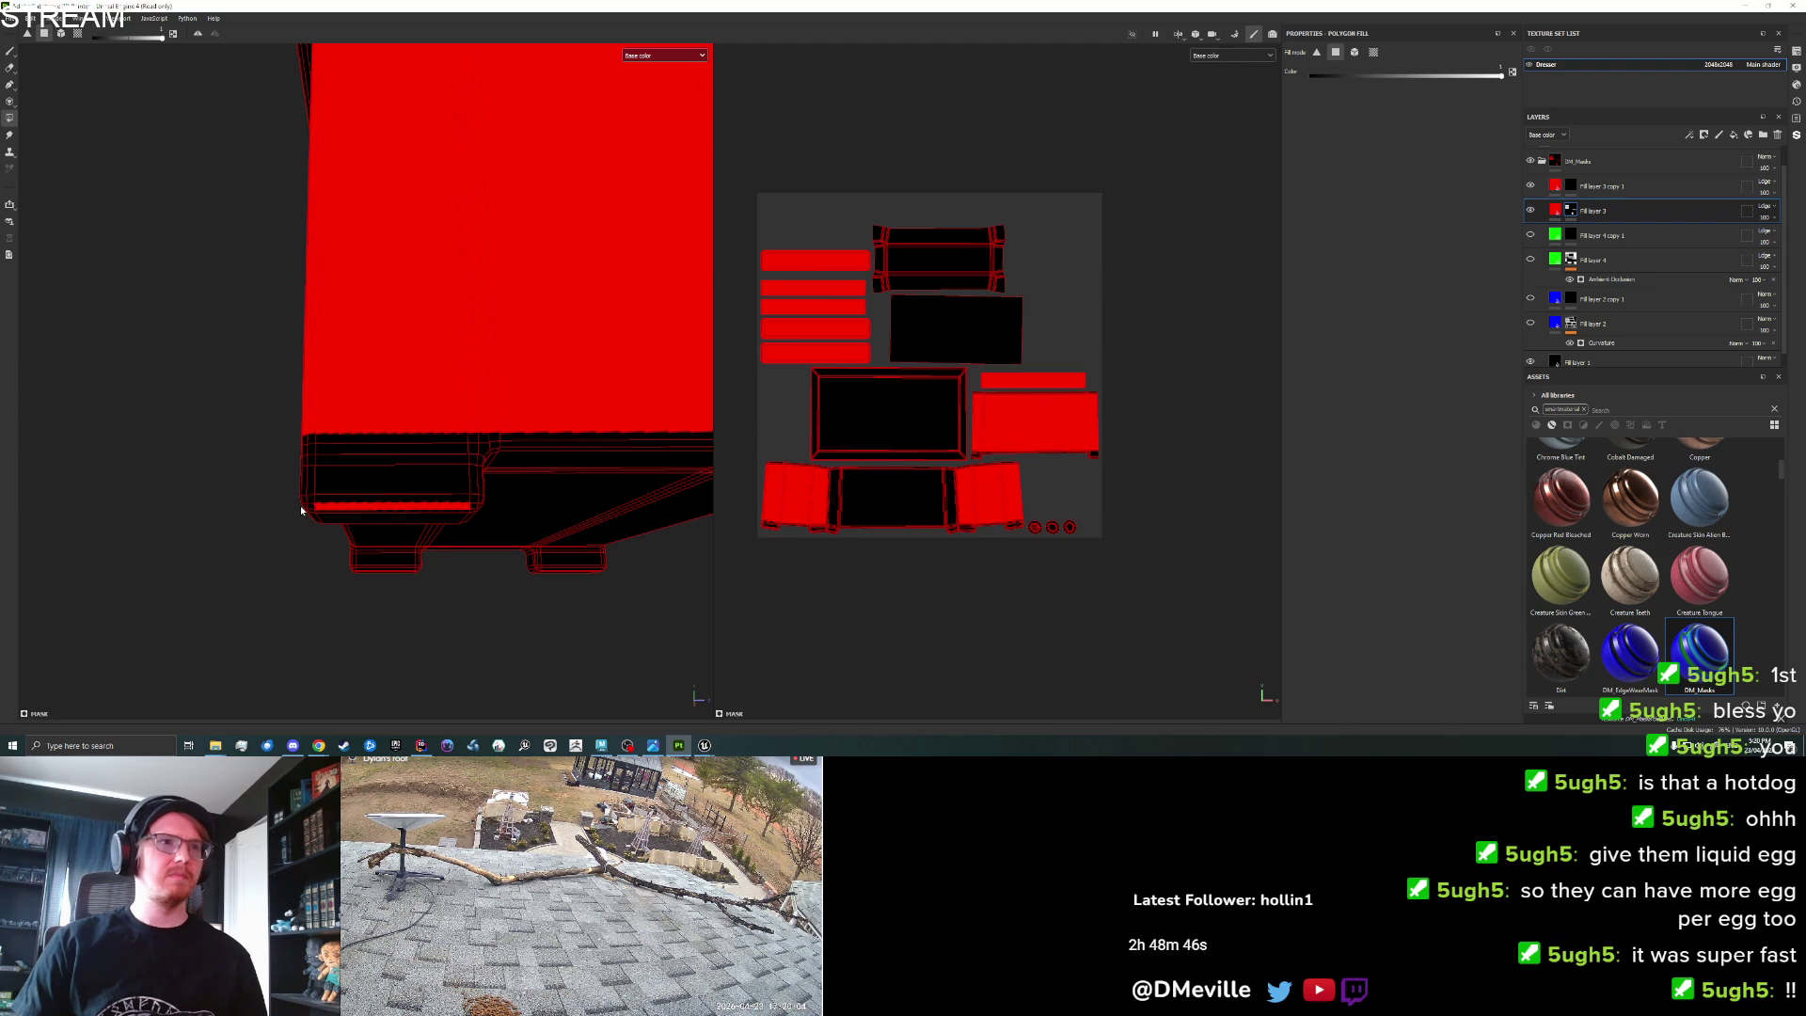
Fill the drawer corner faces and the strip below the red top band red.
{"action": "mouse_move", "coordinate": [307, 507]}
{"action": "left_mouse_down"}
{"action": "mouse_move", "coordinate": [477, 524]}
{"action": "mouse_move", "coordinate": [459, 519]}
{"action": "left_mouse_up"}
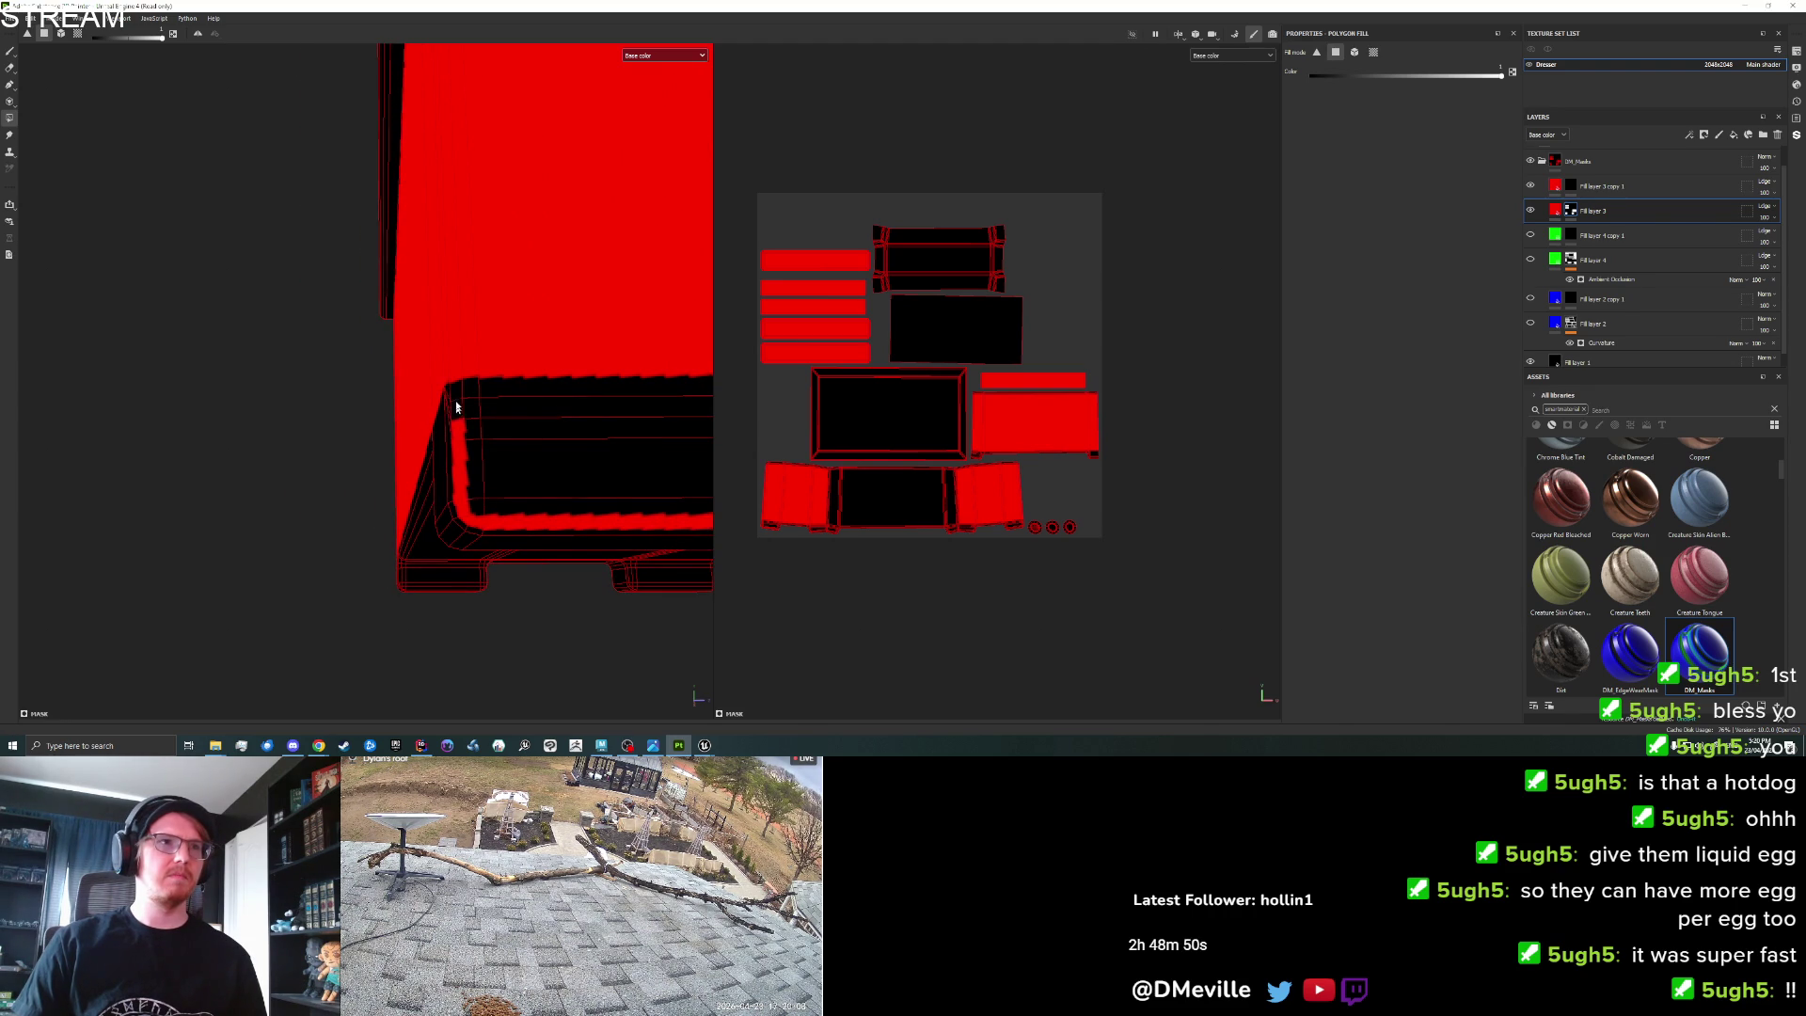
{"action": "mouse_move", "coordinate": [468, 390]}
{"action": "left_mouse_down"}
{"action": "mouse_move", "coordinate": [552, 420]}
{"action": "mouse_move", "coordinate": [354, 533]}
{"action": "mouse_move", "coordinate": [373, 508]}
{"action": "left_mouse_up"}
{"action": "scroll", "coordinate": [353, 532], "scroll_direction": "up", "scroll_amount": 3}
{"action": "left_click", "coordinate": [368, 425]}
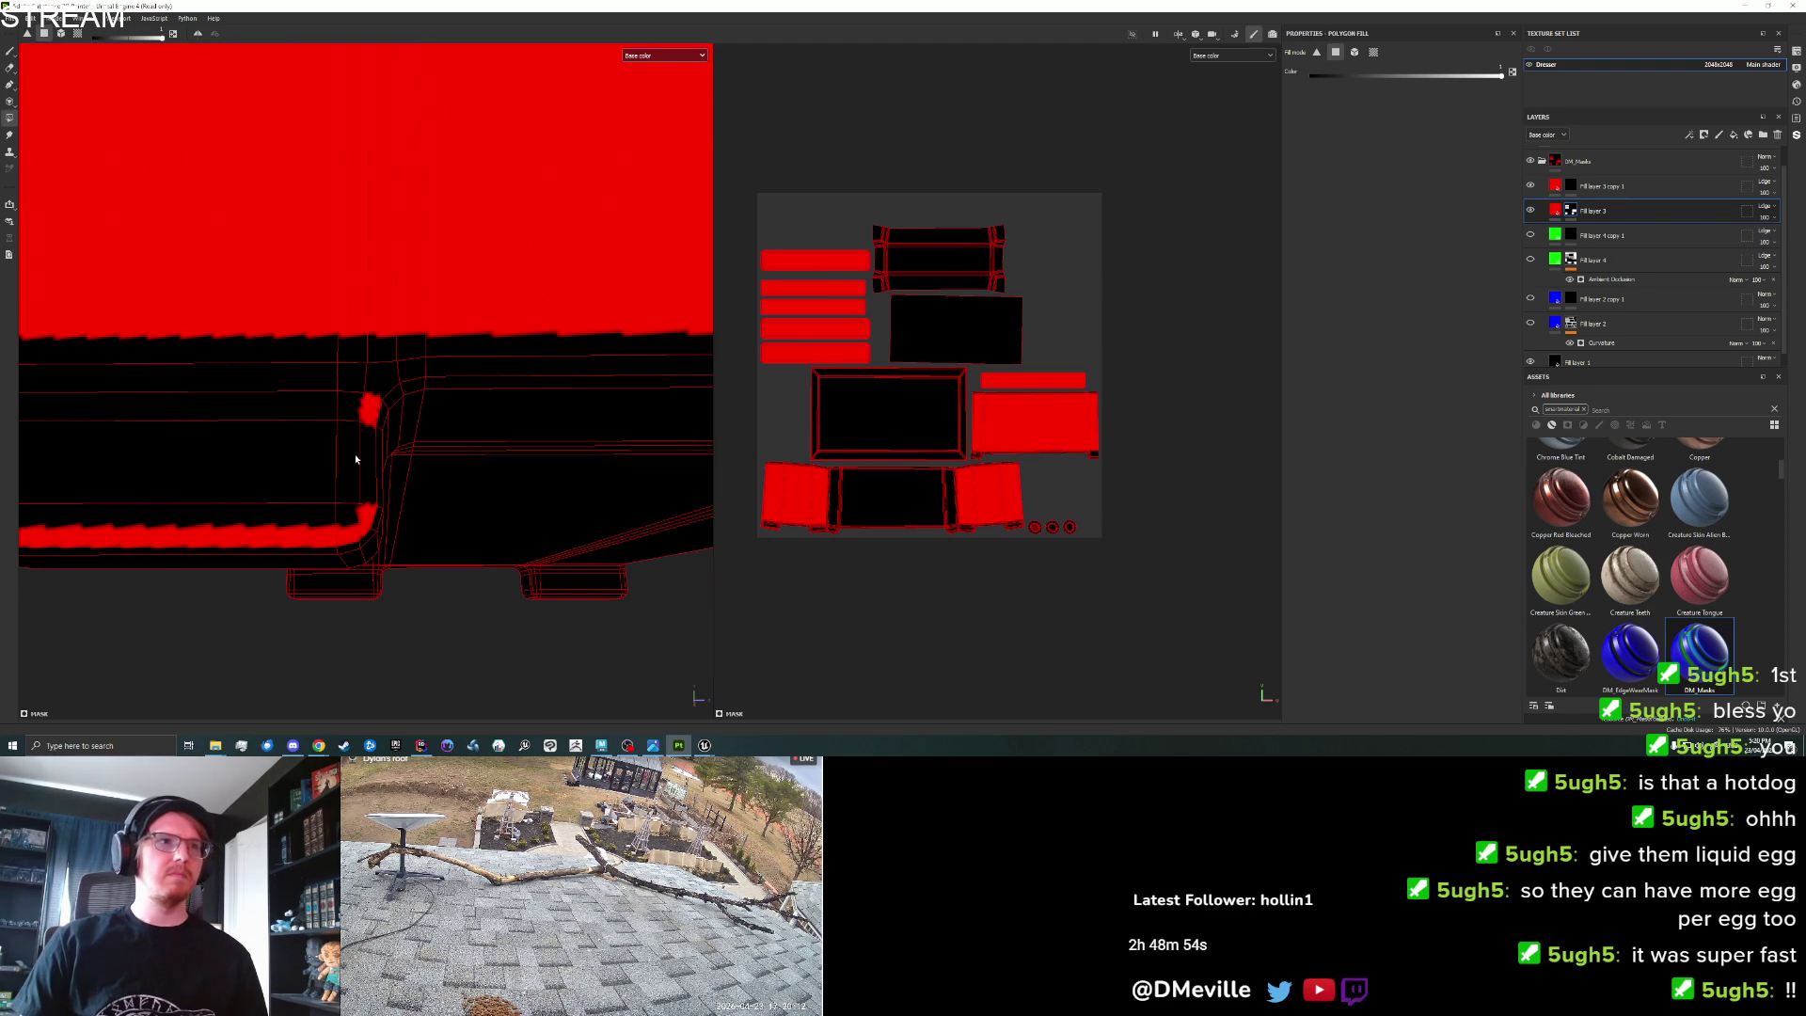
{"action": "left_click", "coordinate": [417, 368]}
{"action": "mouse_move", "coordinate": [552, 392]}
{"action": "left_mouse_down"}
{"action": "mouse_move", "coordinate": [211, 444]}
{"action": "mouse_move", "coordinate": [284, 427]}
{"action": "left_mouse_up"}
{"action": "mouse_move", "coordinate": [226, 374]}
{"action": "left_mouse_down"}
{"action": "mouse_move", "coordinate": [275, 438]}
{"action": "mouse_move", "coordinate": [278, 563]}
{"action": "mouse_move", "coordinate": [347, 570]}
{"action": "left_mouse_up"}
Fill the right-edge corner faces and the lower panel's black strips red.
{"action": "mouse_move", "coordinate": [541, 518]}
{"action": "left_mouse_down"}
{"action": "mouse_move", "coordinate": [495, 576]}
{"action": "mouse_move", "coordinate": [516, 562]}
{"action": "mouse_move", "coordinate": [519, 587]}
{"action": "left_mouse_up"}
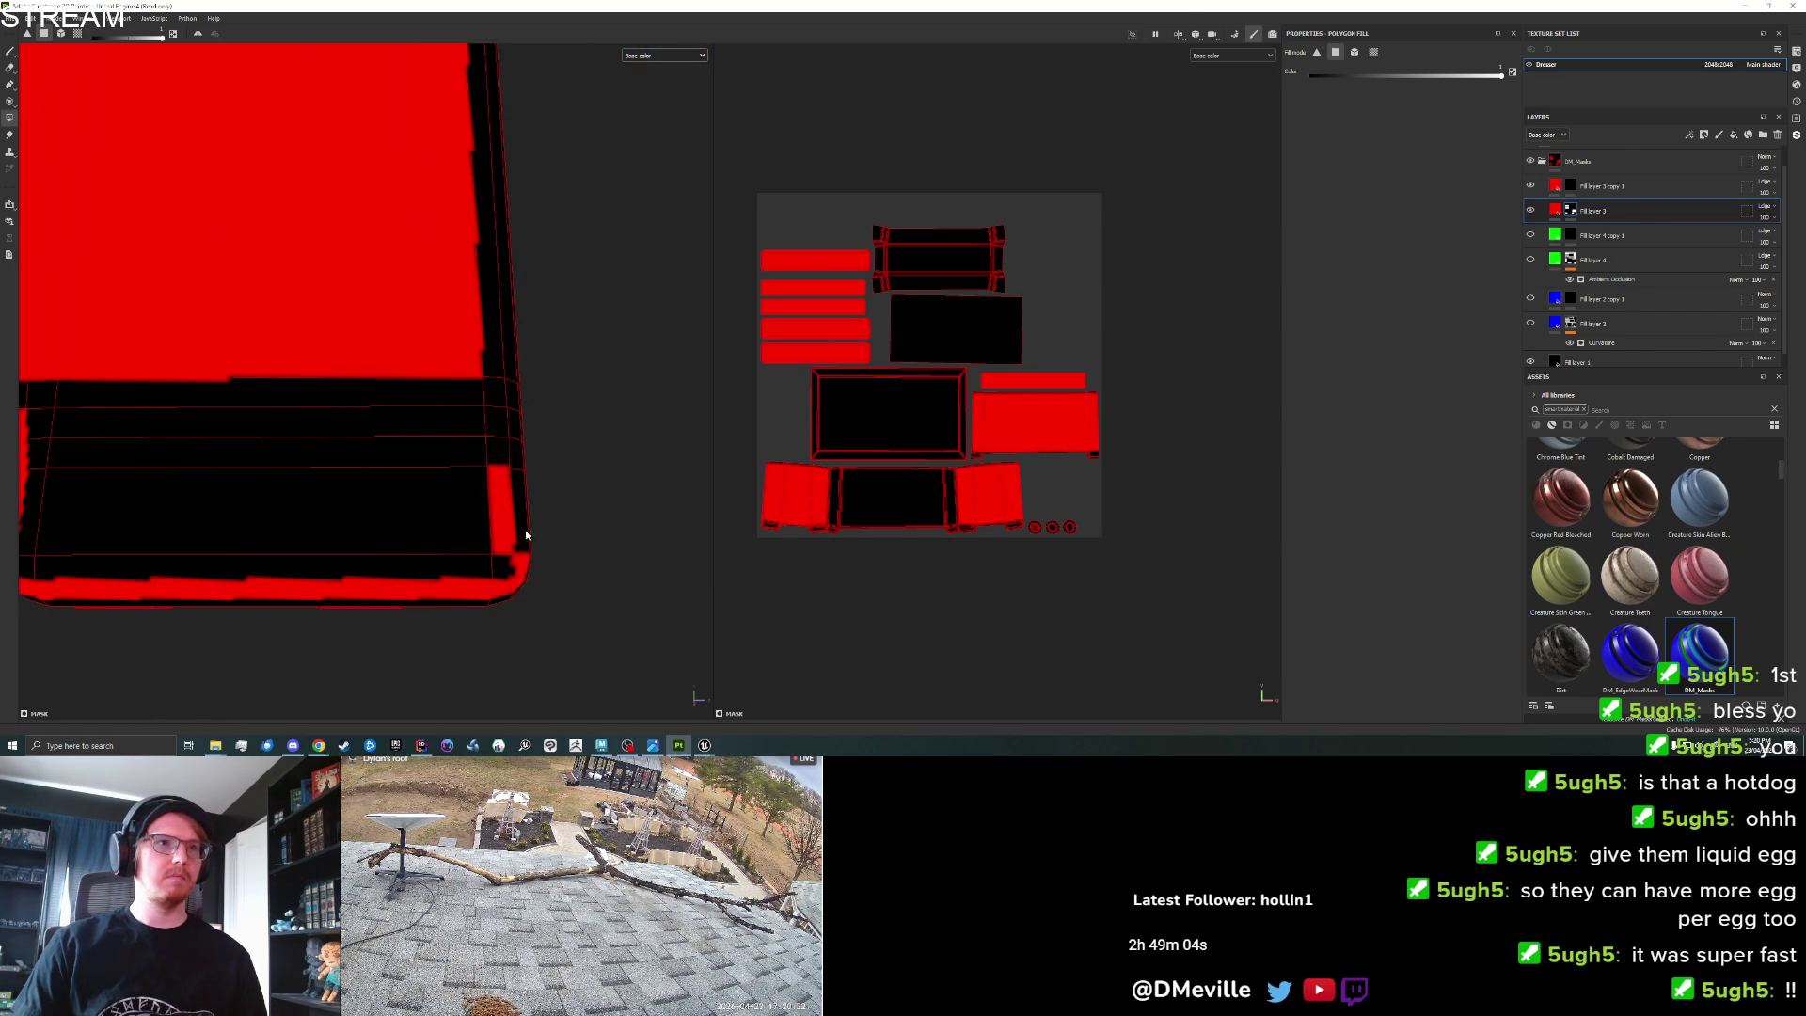
{"action": "left_click_drag", "start_coordinate": [515, 447], "coordinate": [494, 395]}
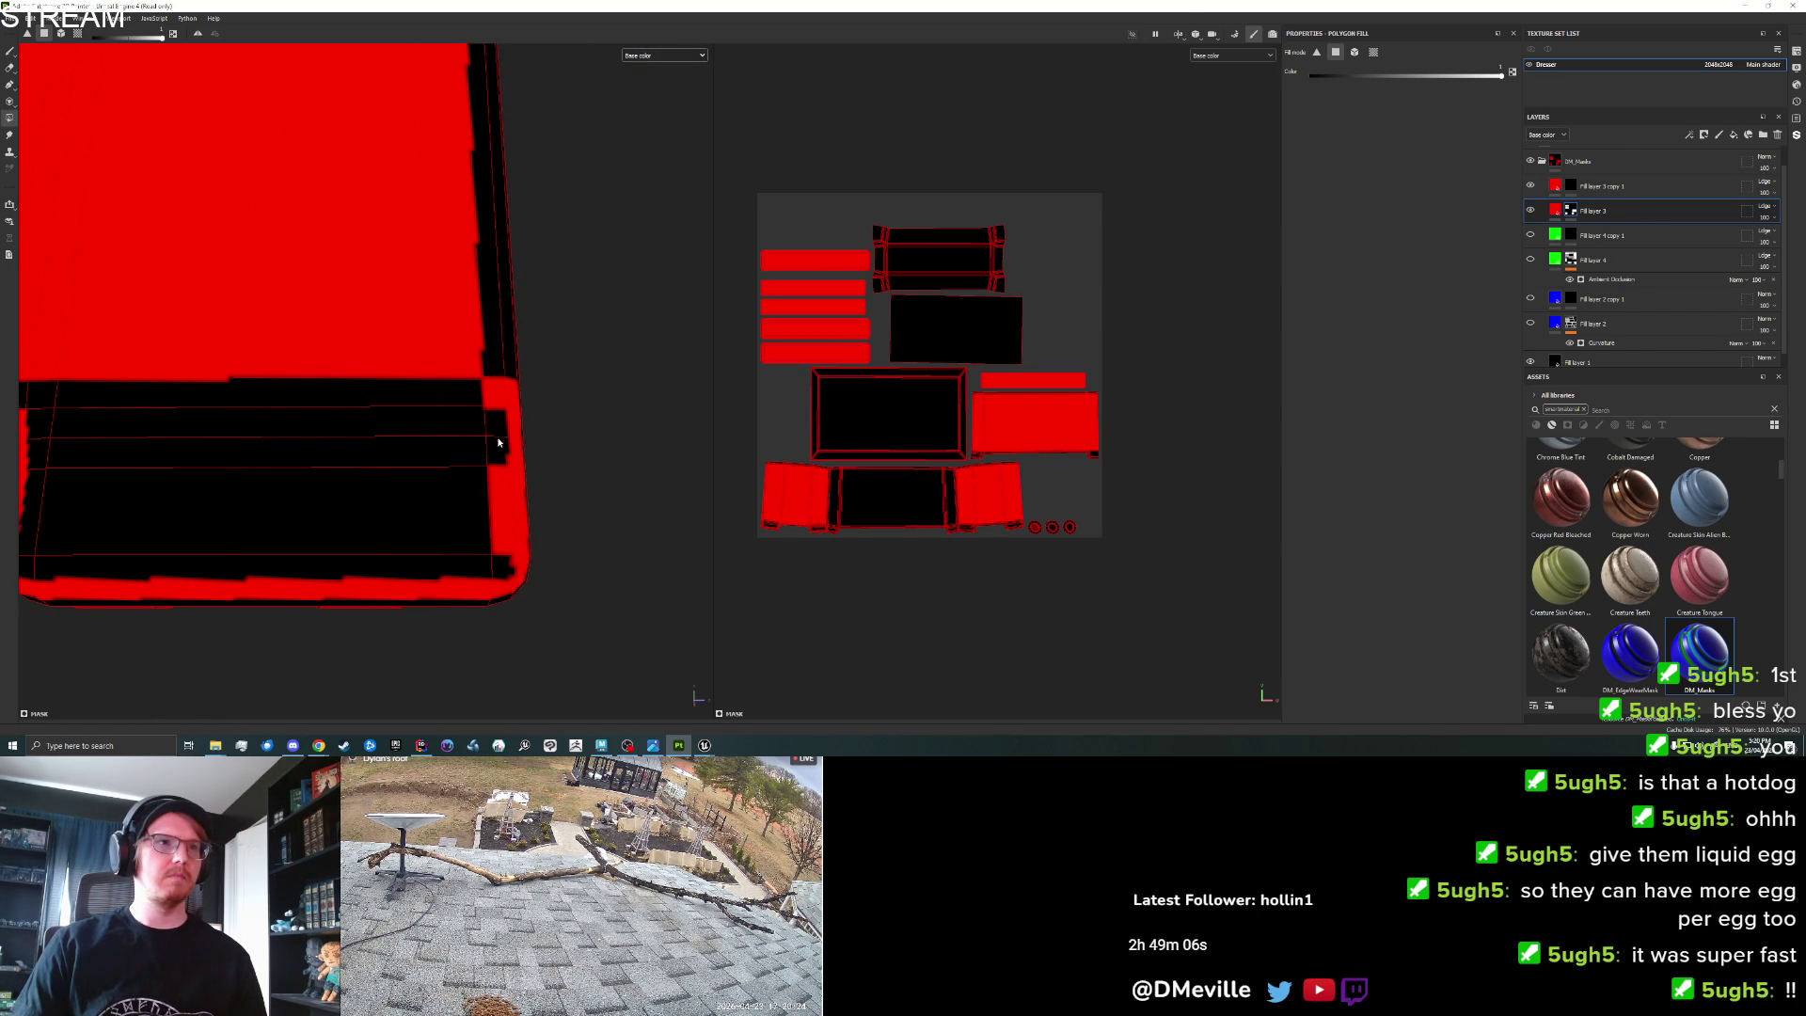
{"action": "left_click_drag", "start_coordinate": [494, 557], "coordinate": [646, 512]}
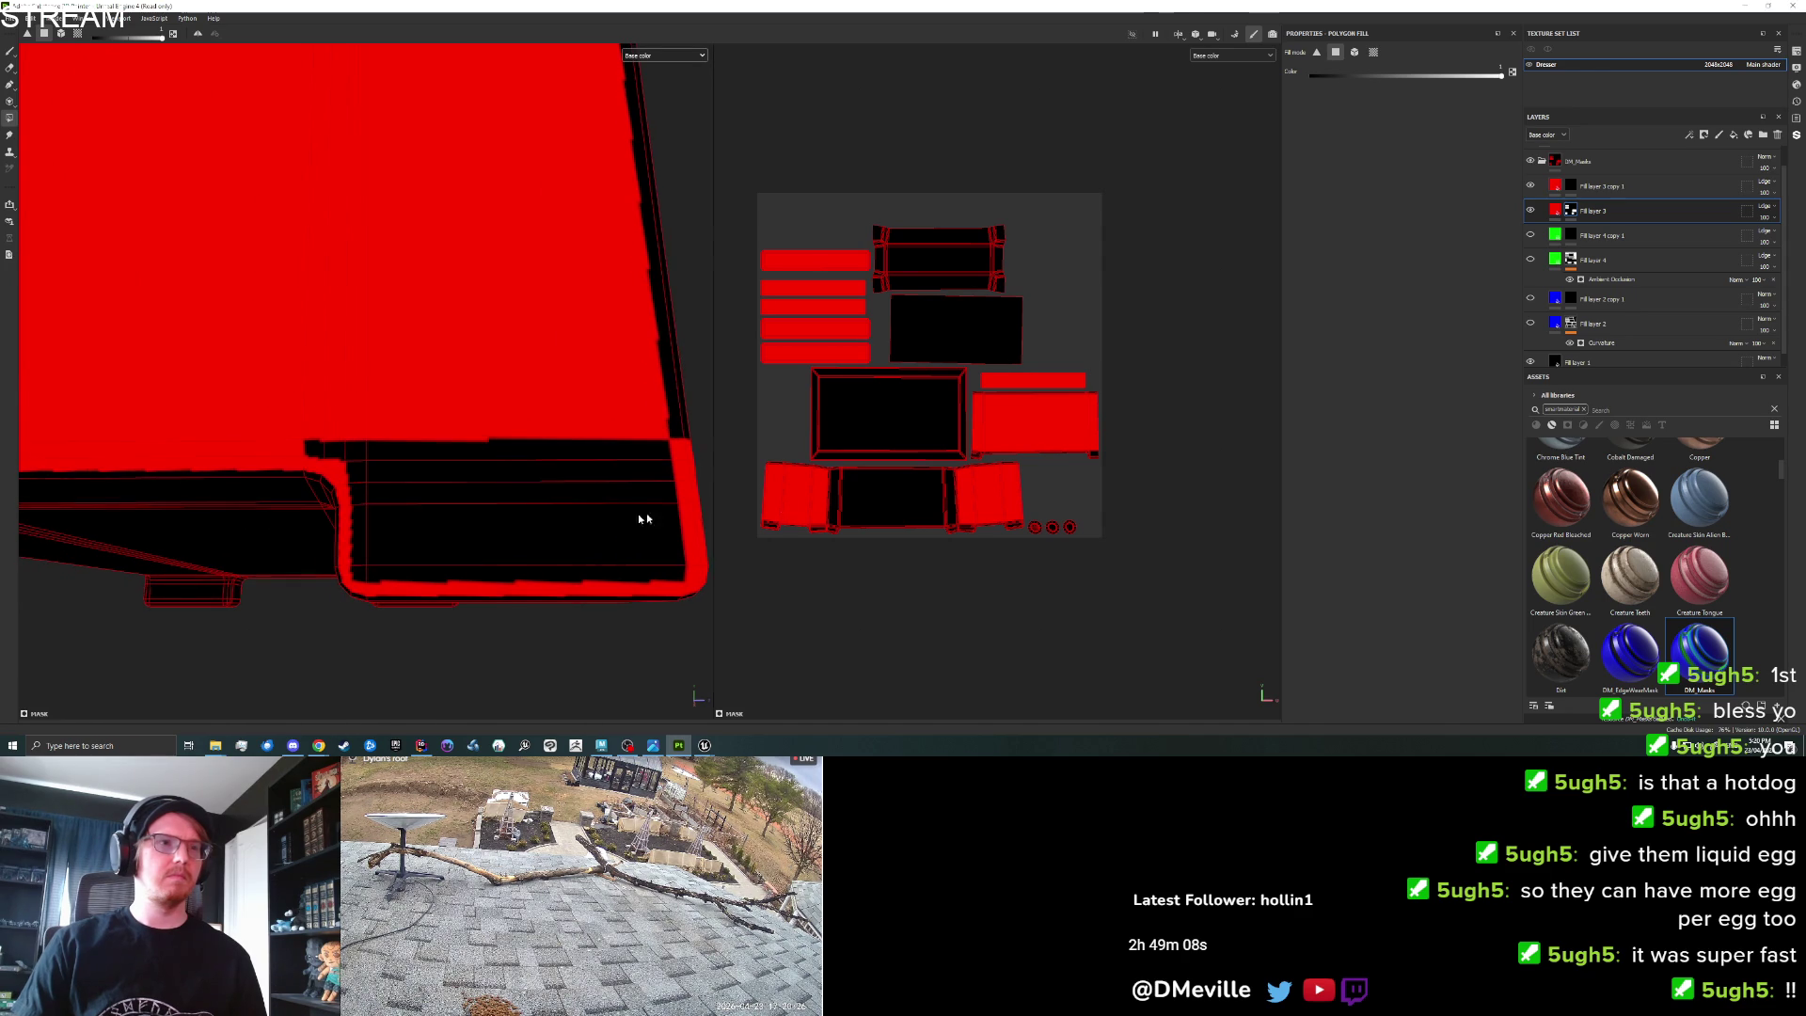
{"action": "left_click_drag", "start_coordinate": [455, 476], "coordinate": [464, 501]}
{"action": "mouse_move", "coordinate": [463, 575]}
{"action": "left_mouse_down"}
{"action": "mouse_move", "coordinate": [354, 569]}
{"action": "mouse_move", "coordinate": [386, 536]}
{"action": "mouse_move", "coordinate": [359, 579]}
{"action": "left_mouse_up"}
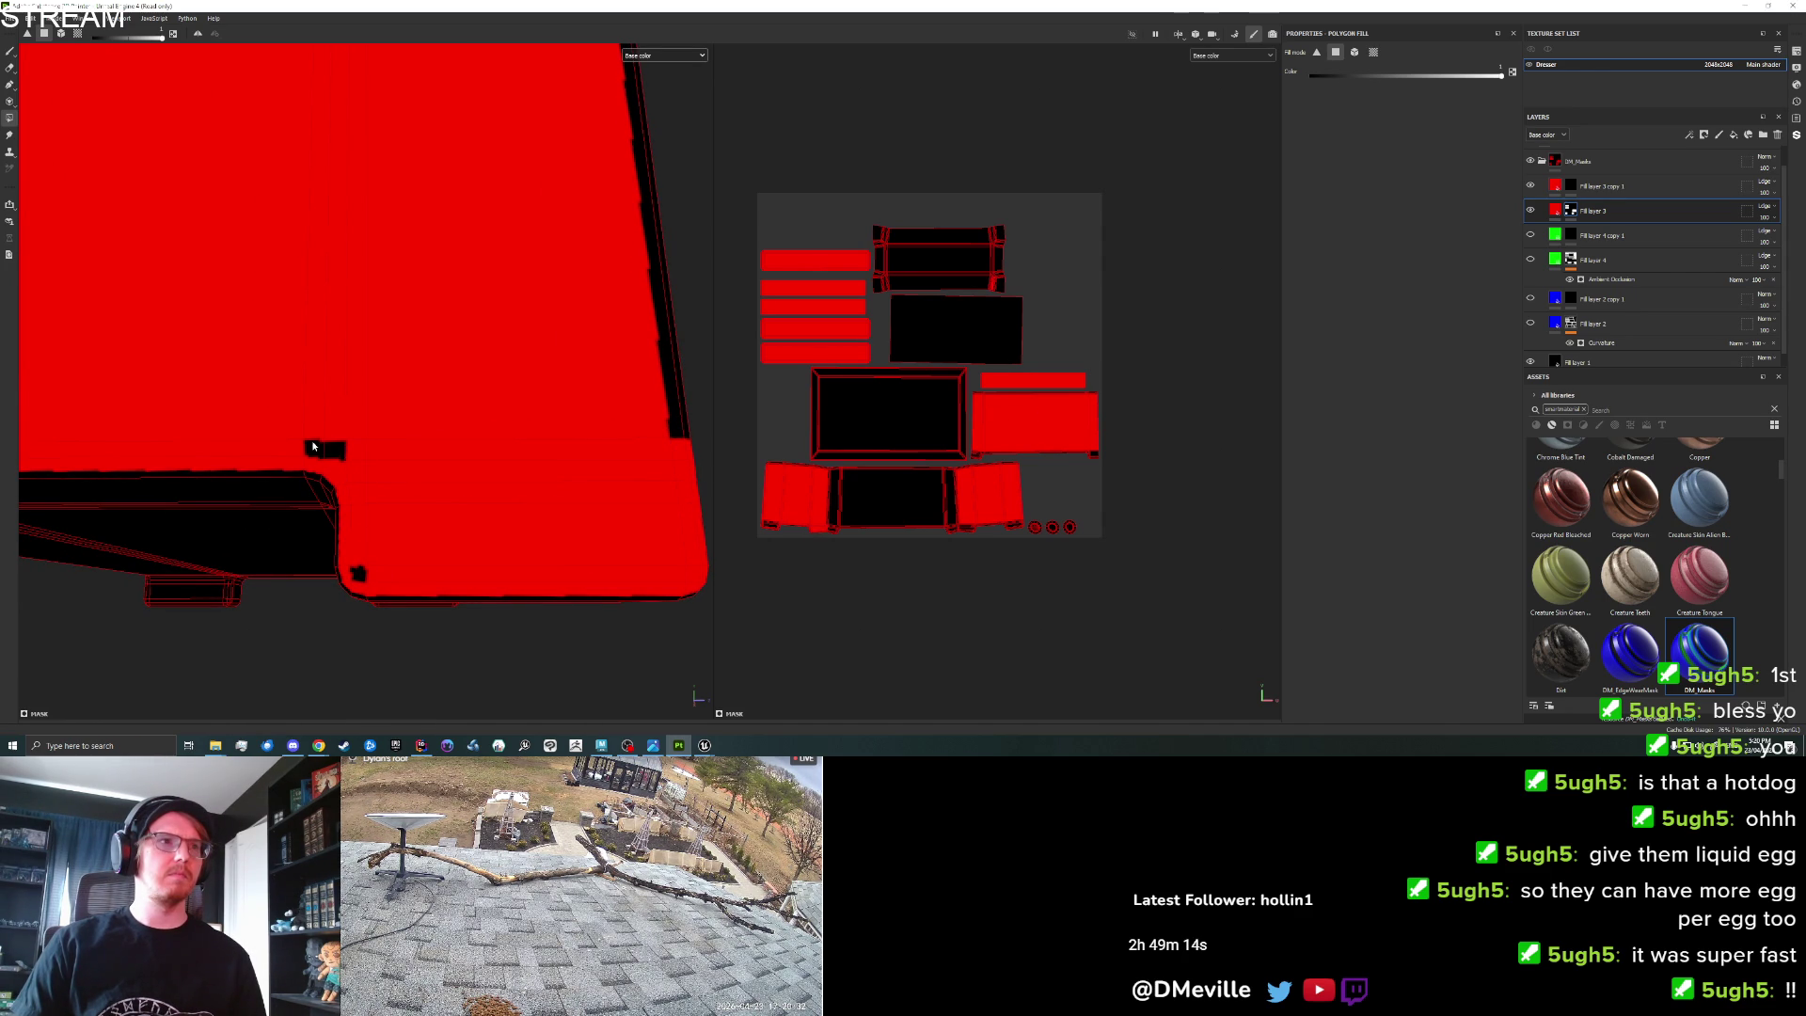
{"action": "left_click", "coordinate": [354, 568]}
Fill the lower front face's strips and the left edge strip red.
{"action": "mouse_move", "coordinate": [354, 568]}
{"action": "left_mouse_down"}
{"action": "mouse_move", "coordinate": [524, 468]}
{"action": "mouse_move", "coordinate": [693, 463]}
{"action": "mouse_move", "coordinate": [345, 500]}
{"action": "left_mouse_up"}
{"action": "left_click", "coordinate": [345, 506]}
{"action": "mouse_move", "coordinate": [479, 516]}
{"action": "left_mouse_down"}
{"action": "mouse_move", "coordinate": [430, 536]}
{"action": "mouse_move", "coordinate": [396, 585]}
{"action": "left_mouse_up"}
{"action": "mouse_move", "coordinate": [489, 623]}
{"action": "left_mouse_down"}
{"action": "mouse_move", "coordinate": [419, 605]}
{"action": "mouse_move", "coordinate": [371, 516]}
{"action": "mouse_move", "coordinate": [464, 516]}
{"action": "left_mouse_up"}
{"action": "left_click", "coordinate": [168, 504]}
{"action": "left_click", "coordinate": [162, 606]}
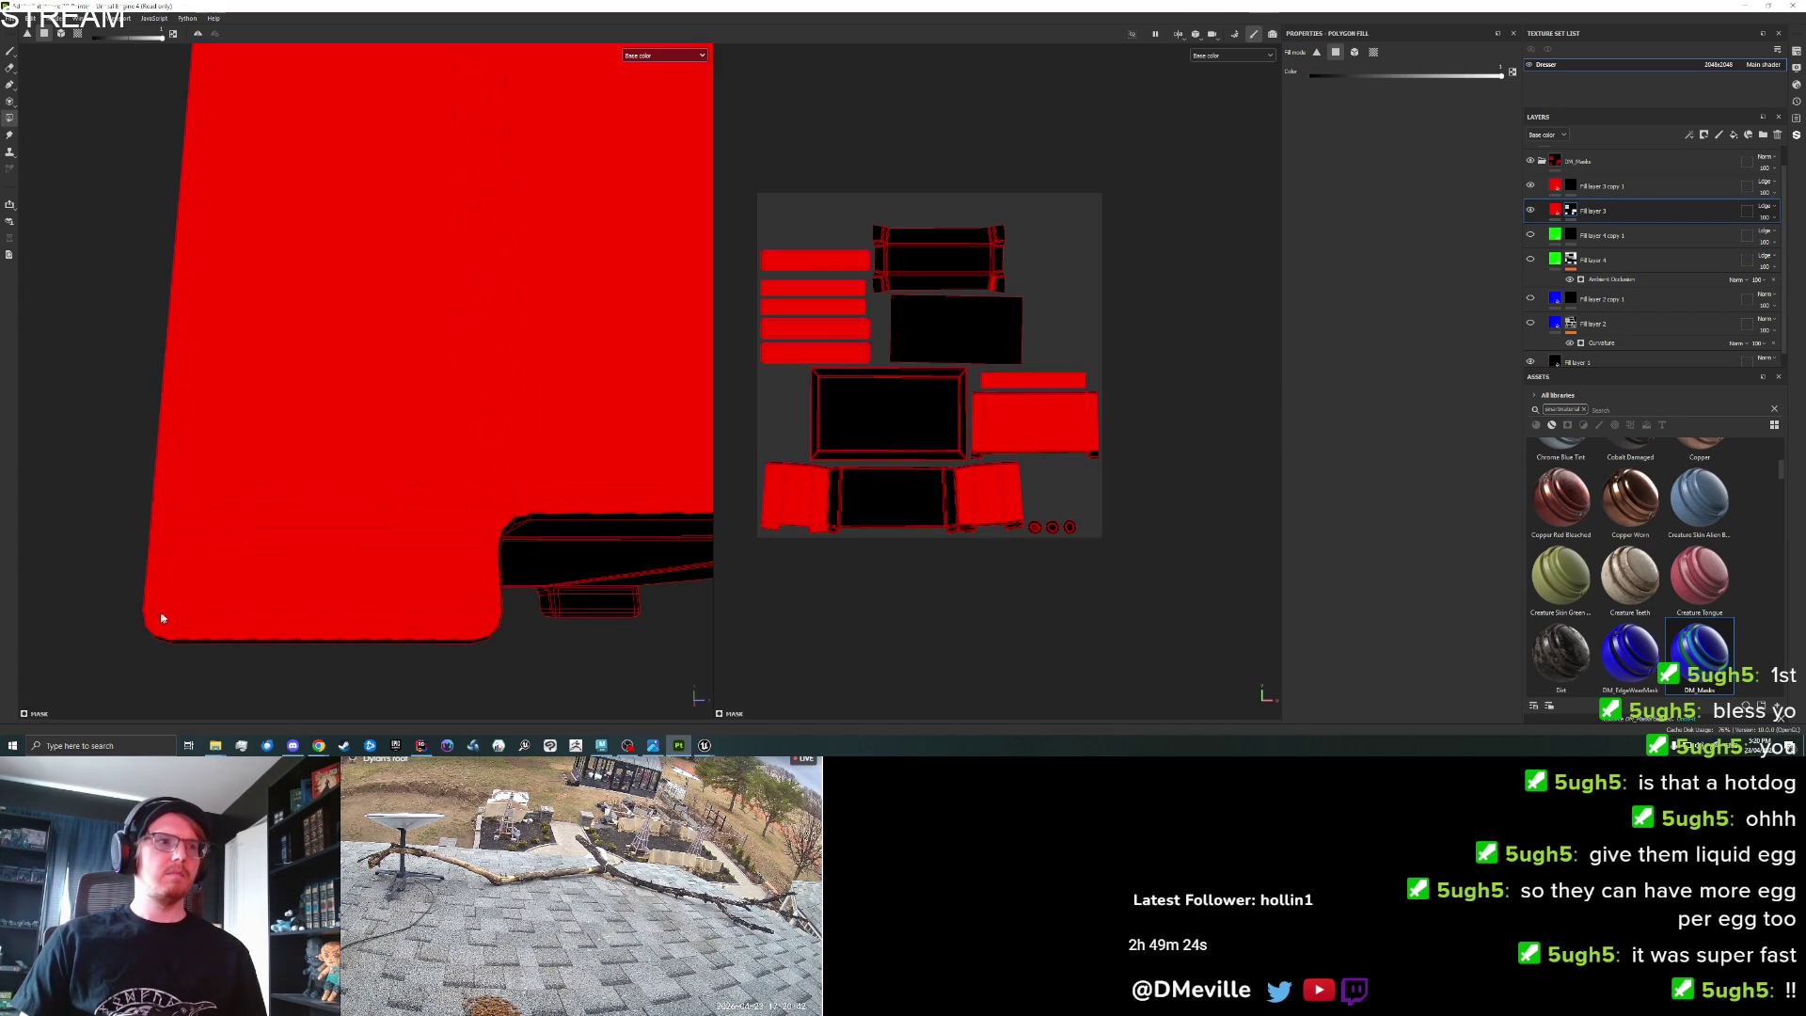
{"action": "scroll", "coordinate": [420, 536], "scroll_direction": "down", "scroll_amount": 5}
{"action": "mouse_move", "coordinate": [427, 536]}
{"action": "left_mouse_down"}
{"action": "mouse_move", "coordinate": [457, 487]}
{"action": "mouse_move", "coordinate": [549, 492]}
{"action": "left_mouse_up"}
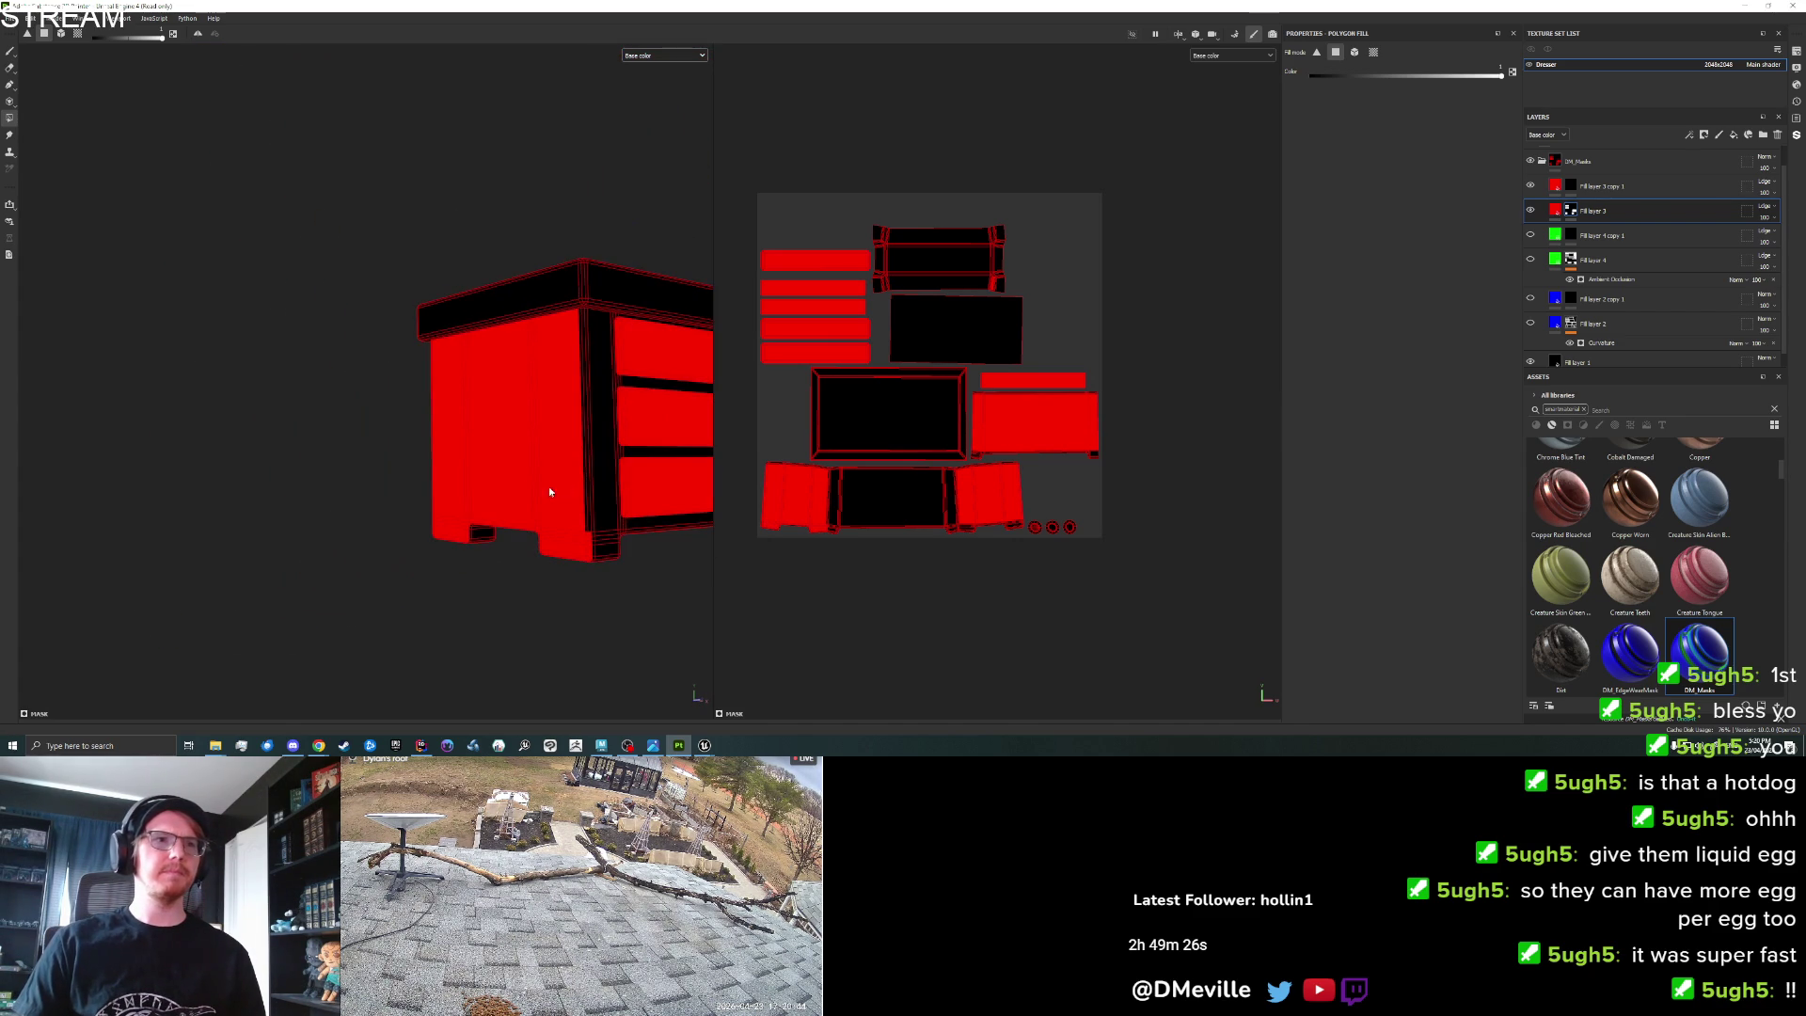
Fill the small black face and the faces below it red, undoing one misplaced fill.
{"action": "scroll", "coordinate": [614, 498], "scroll_direction": "up", "scroll_amount": 5}
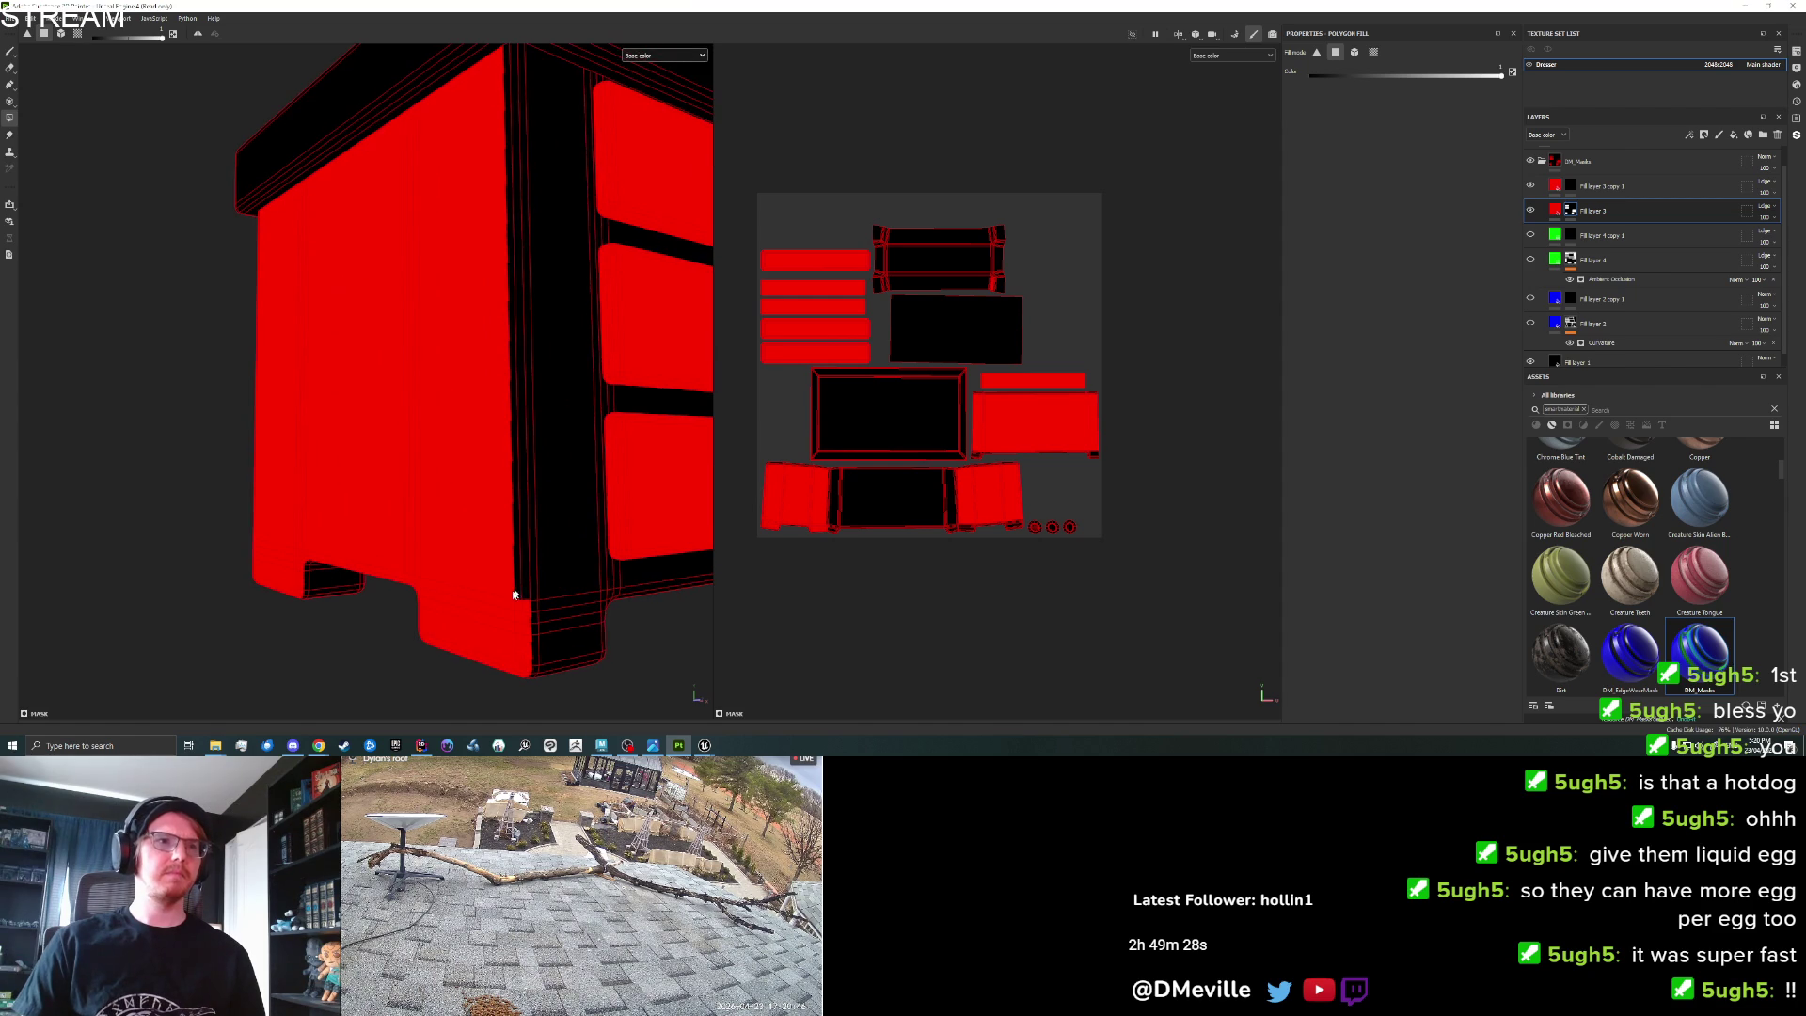
{"action": "scroll", "coordinate": [524, 569], "scroll_direction": "down", "scroll_amount": 3}
{"action": "left_click_drag", "start_coordinate": [552, 536], "coordinate": [579, 521]}
{"action": "scroll", "coordinate": [580, 521], "scroll_direction": "up", "scroll_amount": 8}
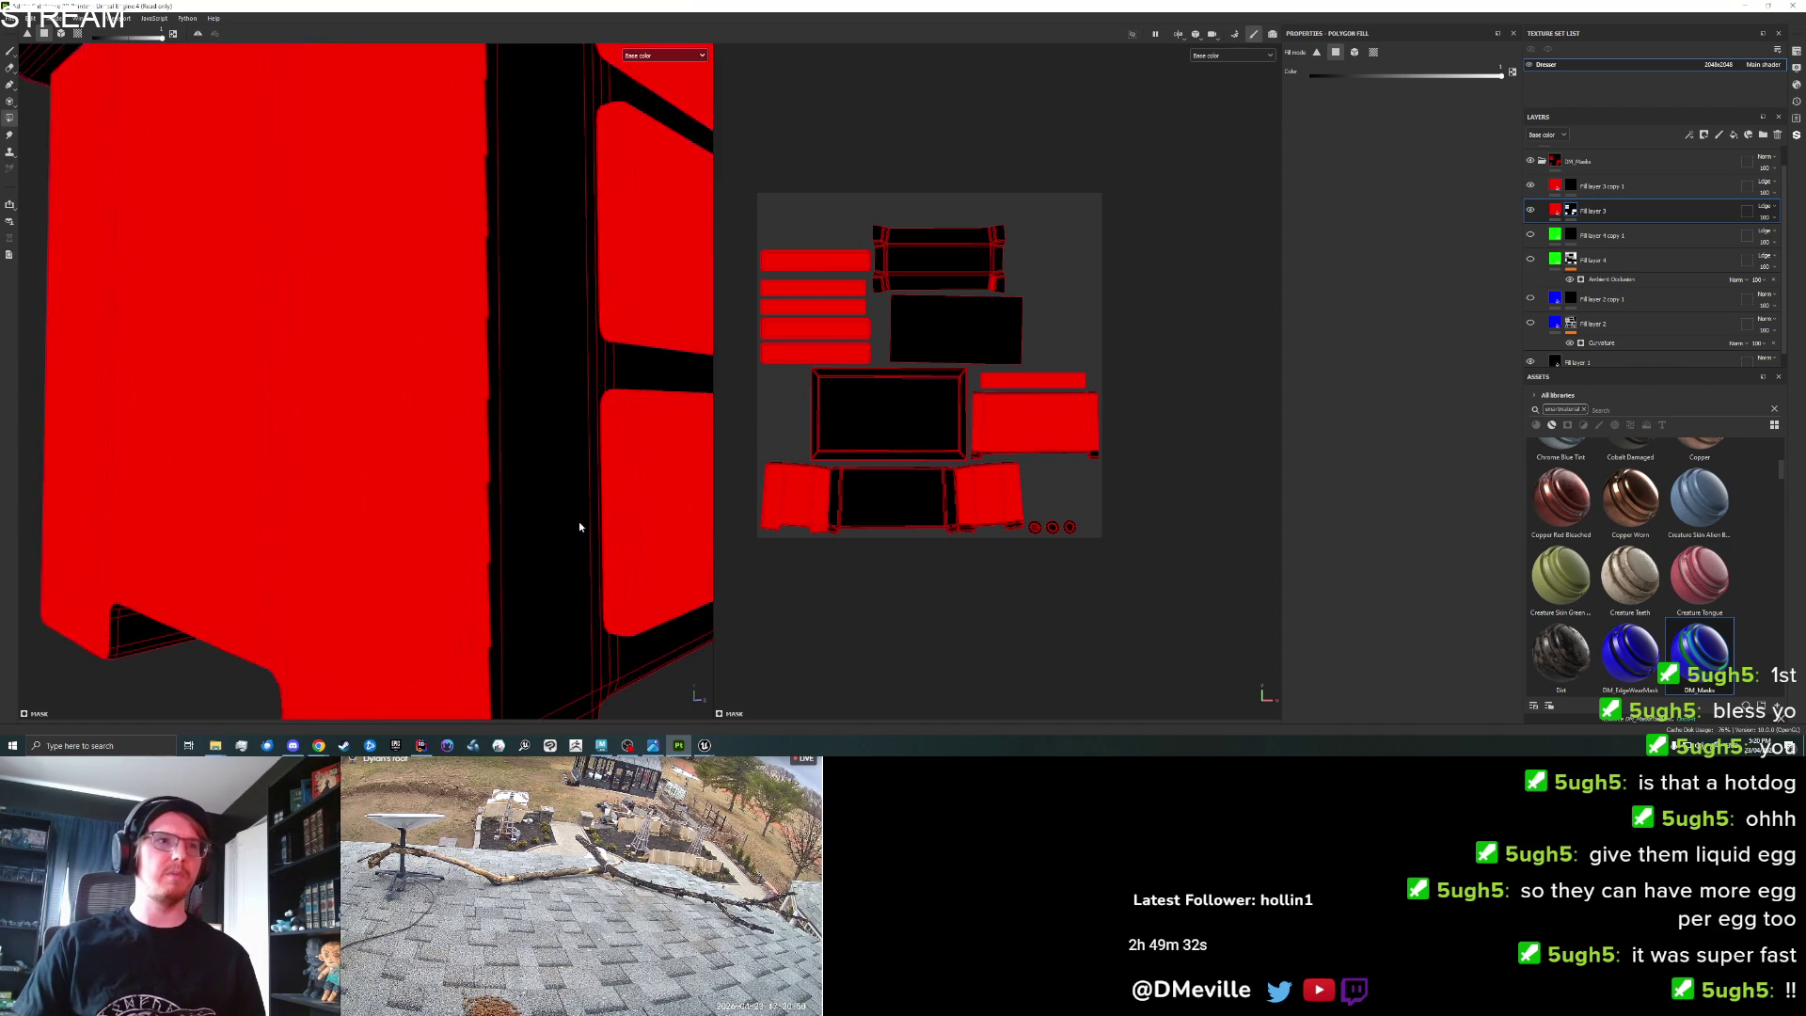
{"action": "scroll", "coordinate": [637, 511], "scroll_direction": "down", "scroll_amount": 8}
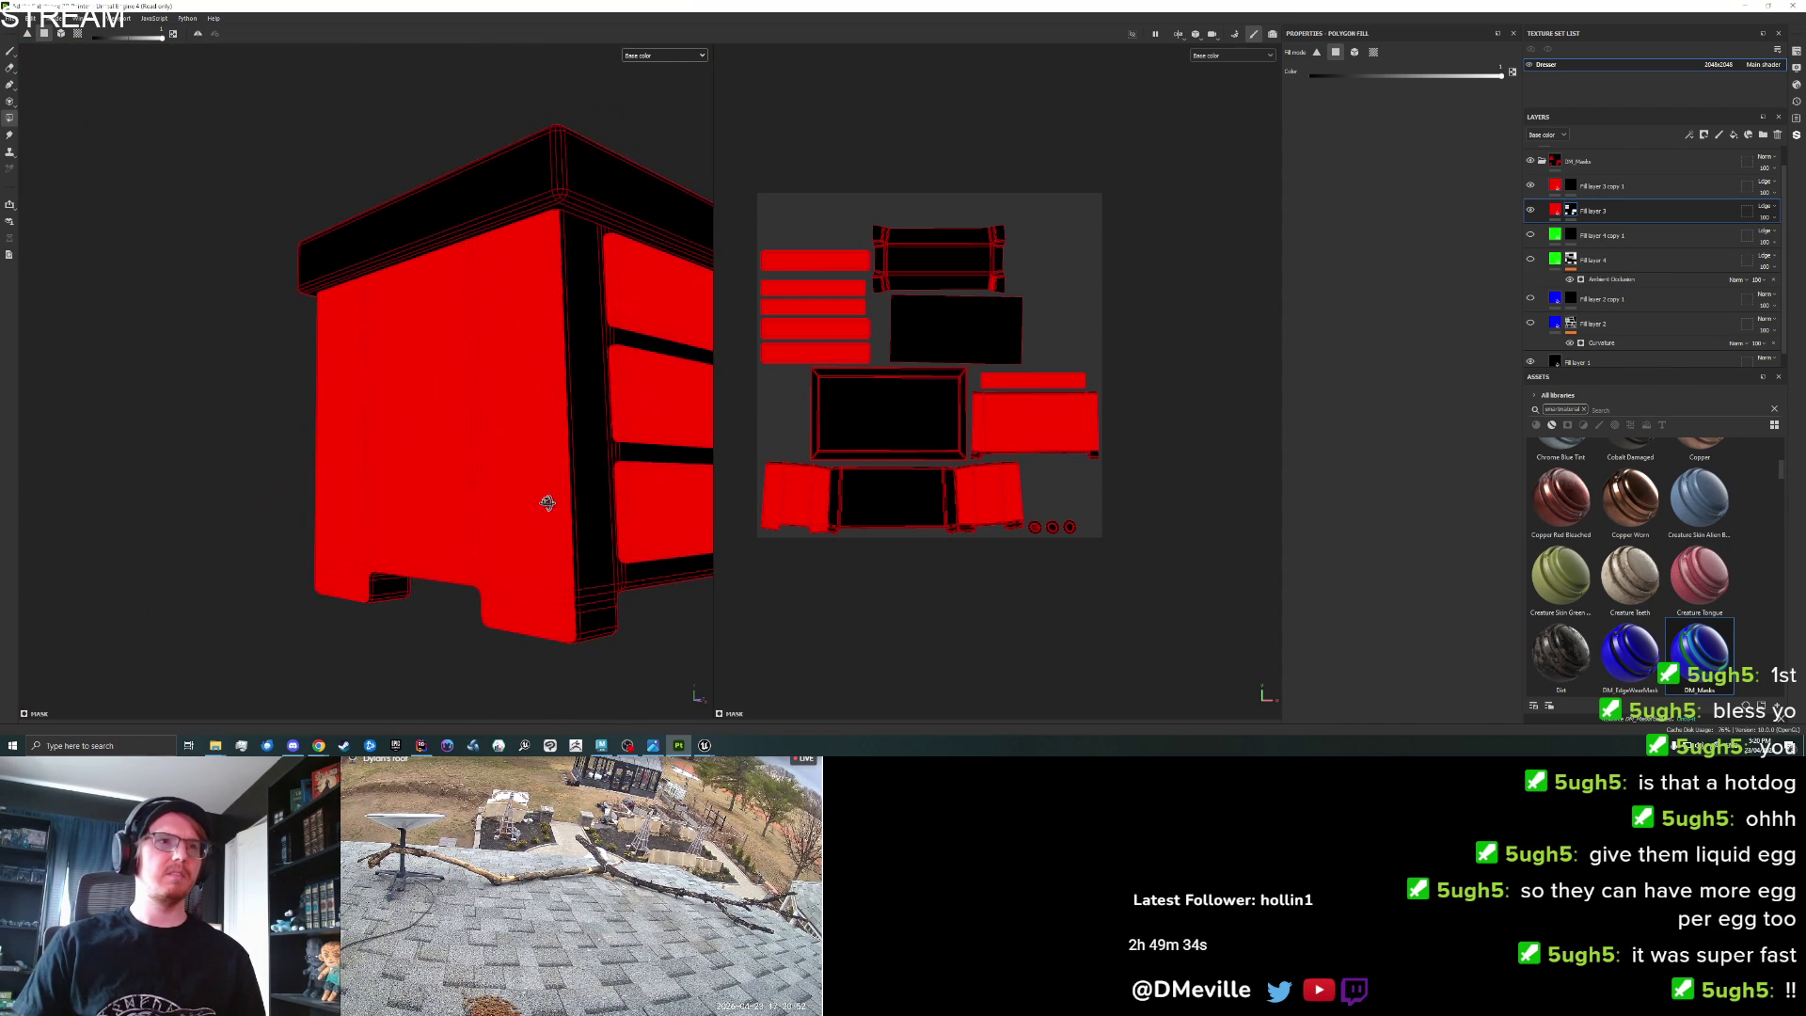
{"action": "scroll", "coordinate": [569, 596], "scroll_direction": "up", "scroll_amount": 6}
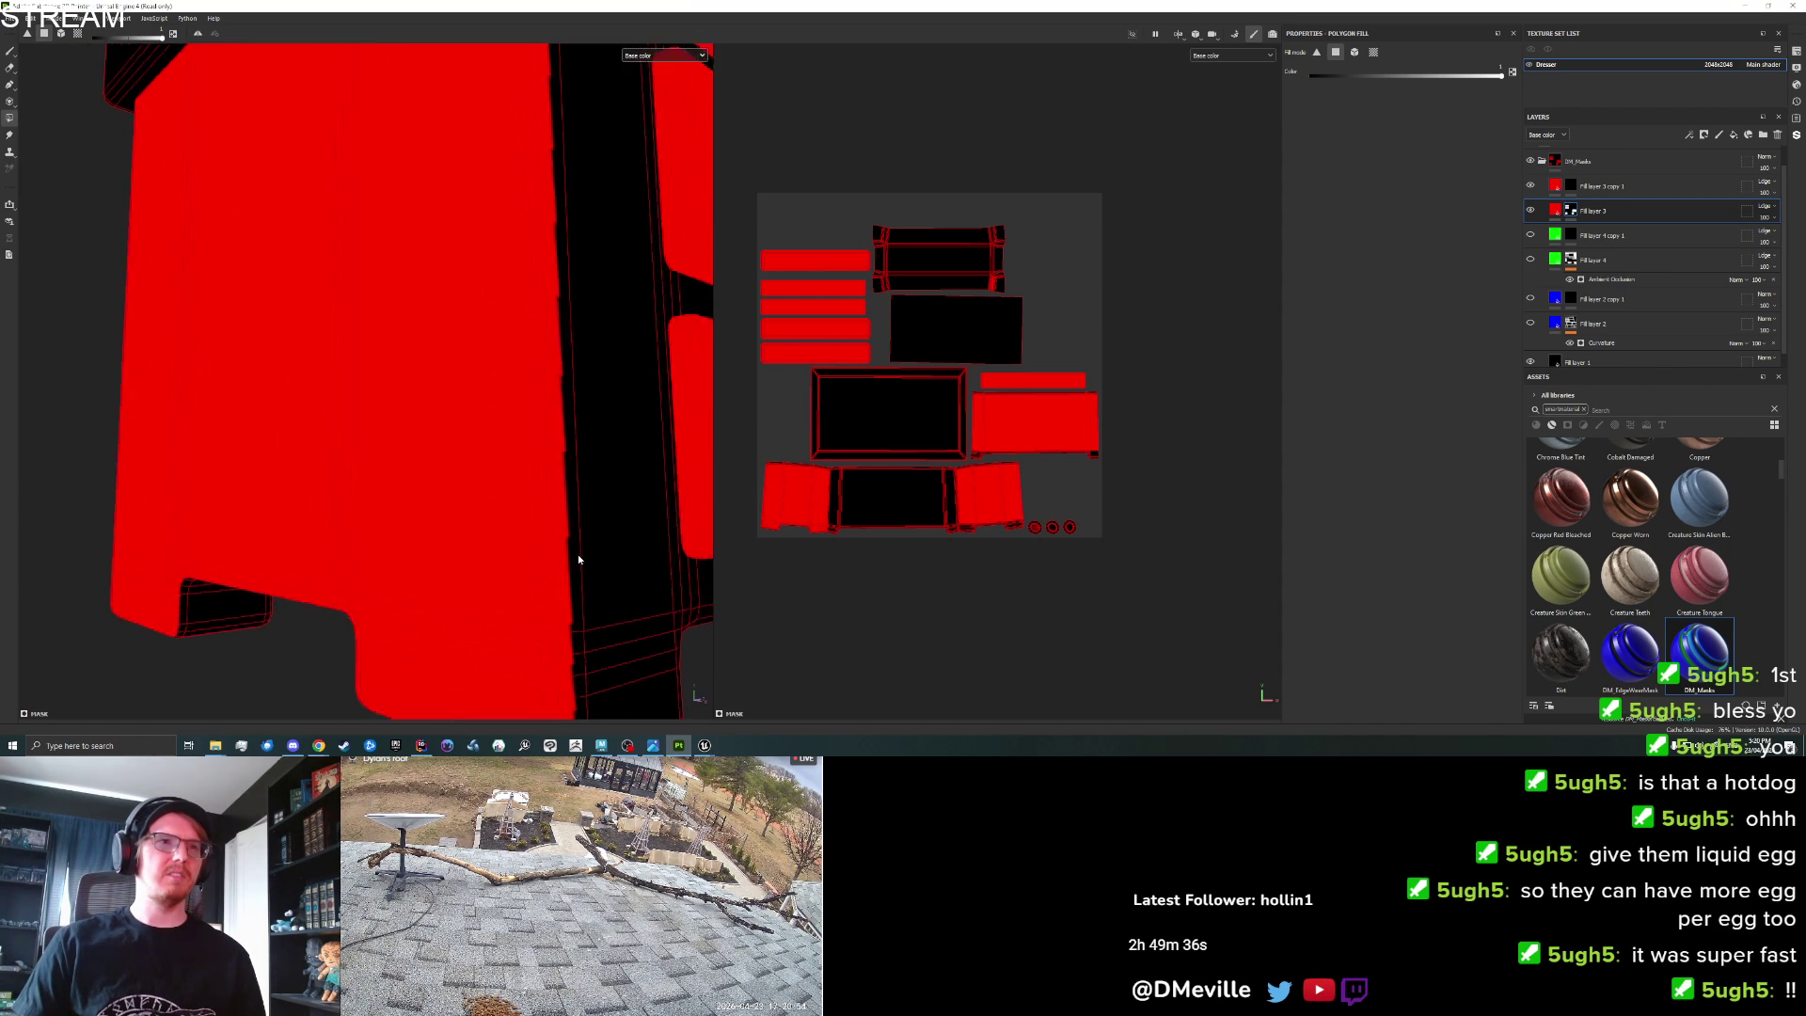
{"action": "scroll", "coordinate": [567, 525], "scroll_direction": "down", "scroll_amount": 6}
{"action": "mouse_move", "coordinate": [567, 521]}
{"action": "left_mouse_down"}
{"action": "mouse_move", "coordinate": [600, 496]}
{"action": "mouse_move", "coordinate": [257, 504]}
{"action": "mouse_move", "coordinate": [617, 504]}
{"action": "mouse_move", "coordinate": [617, 536]}
{"action": "left_mouse_up"}
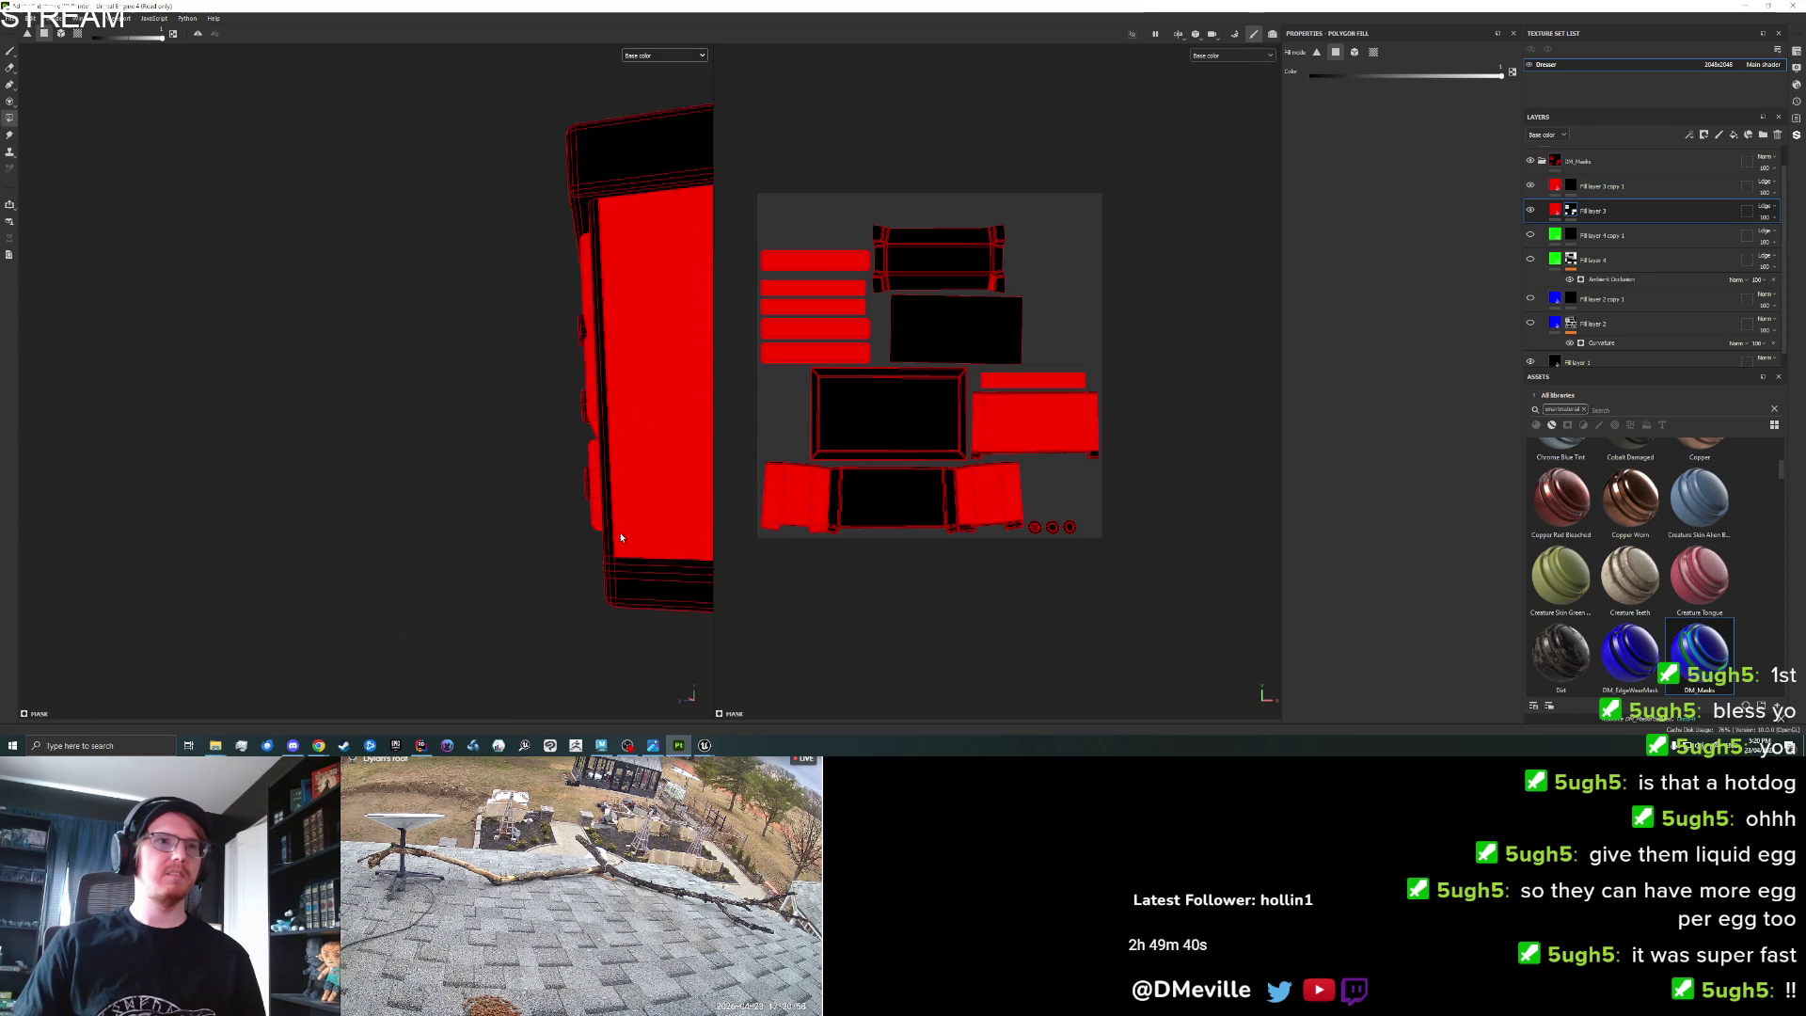
{"action": "scroll", "coordinate": [597, 528], "scroll_direction": "up", "scroll_amount": 5}
{"action": "mouse_move", "coordinate": [455, 512]}
{"action": "left_mouse_down"}
{"action": "mouse_move", "coordinate": [568, 524]}
{"action": "mouse_move", "coordinate": [484, 533]}
{"action": "mouse_move", "coordinate": [479, 637]}
{"action": "mouse_move", "coordinate": [485, 378]}
{"action": "mouse_move", "coordinate": [414, 393]}
{"action": "mouse_move", "coordinate": [427, 513]}
{"action": "mouse_move", "coordinate": [438, 381]}
{"action": "left_mouse_up"}
{"action": "left_click", "coordinate": [437, 376]}
{"action": "key", "text": "ctrl+z"}
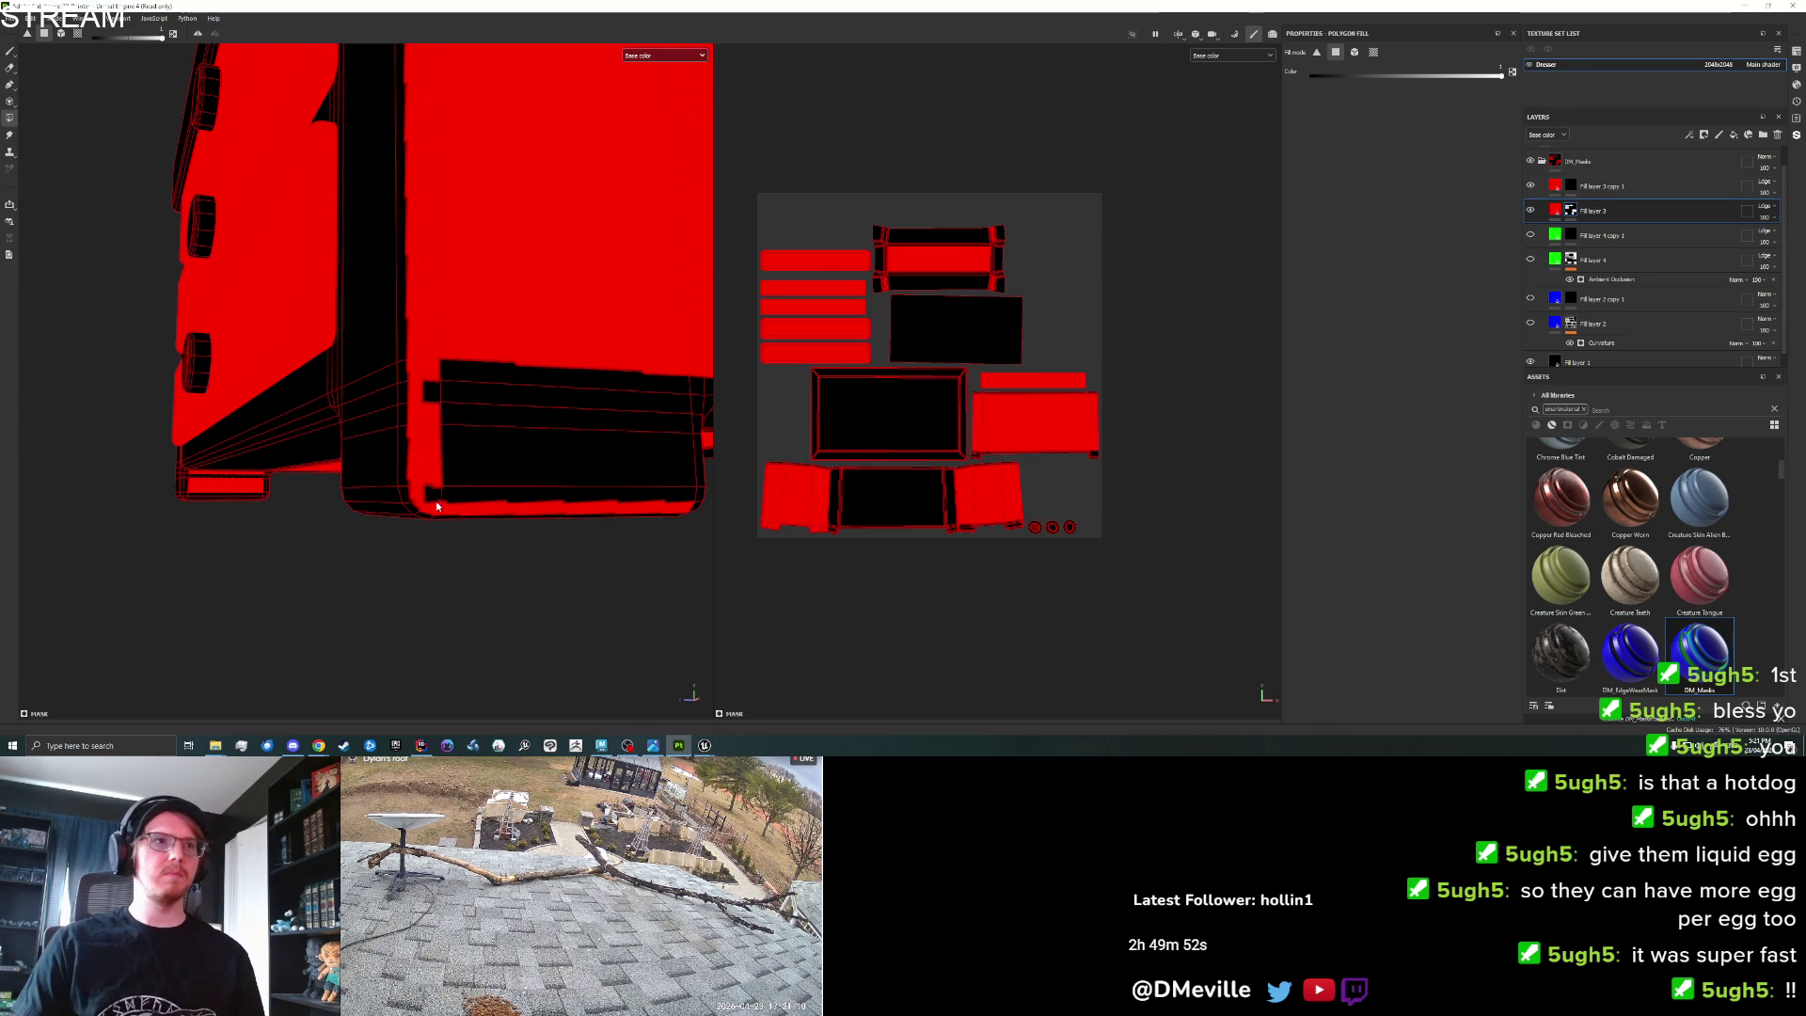
{"action": "mouse_move", "coordinate": [433, 401]}
{"action": "left_mouse_down"}
{"action": "mouse_move", "coordinate": [484, 383]}
{"action": "mouse_move", "coordinate": [492, 492]}
{"action": "mouse_move", "coordinate": [607, 452]}
{"action": "mouse_move", "coordinate": [222, 480]}
{"action": "mouse_move", "coordinate": [262, 451]}
{"action": "mouse_move", "coordinate": [329, 454]}
{"action": "mouse_move", "coordinate": [288, 472]}
{"action": "mouse_move", "coordinate": [484, 504]}
{"action": "left_mouse_up"}
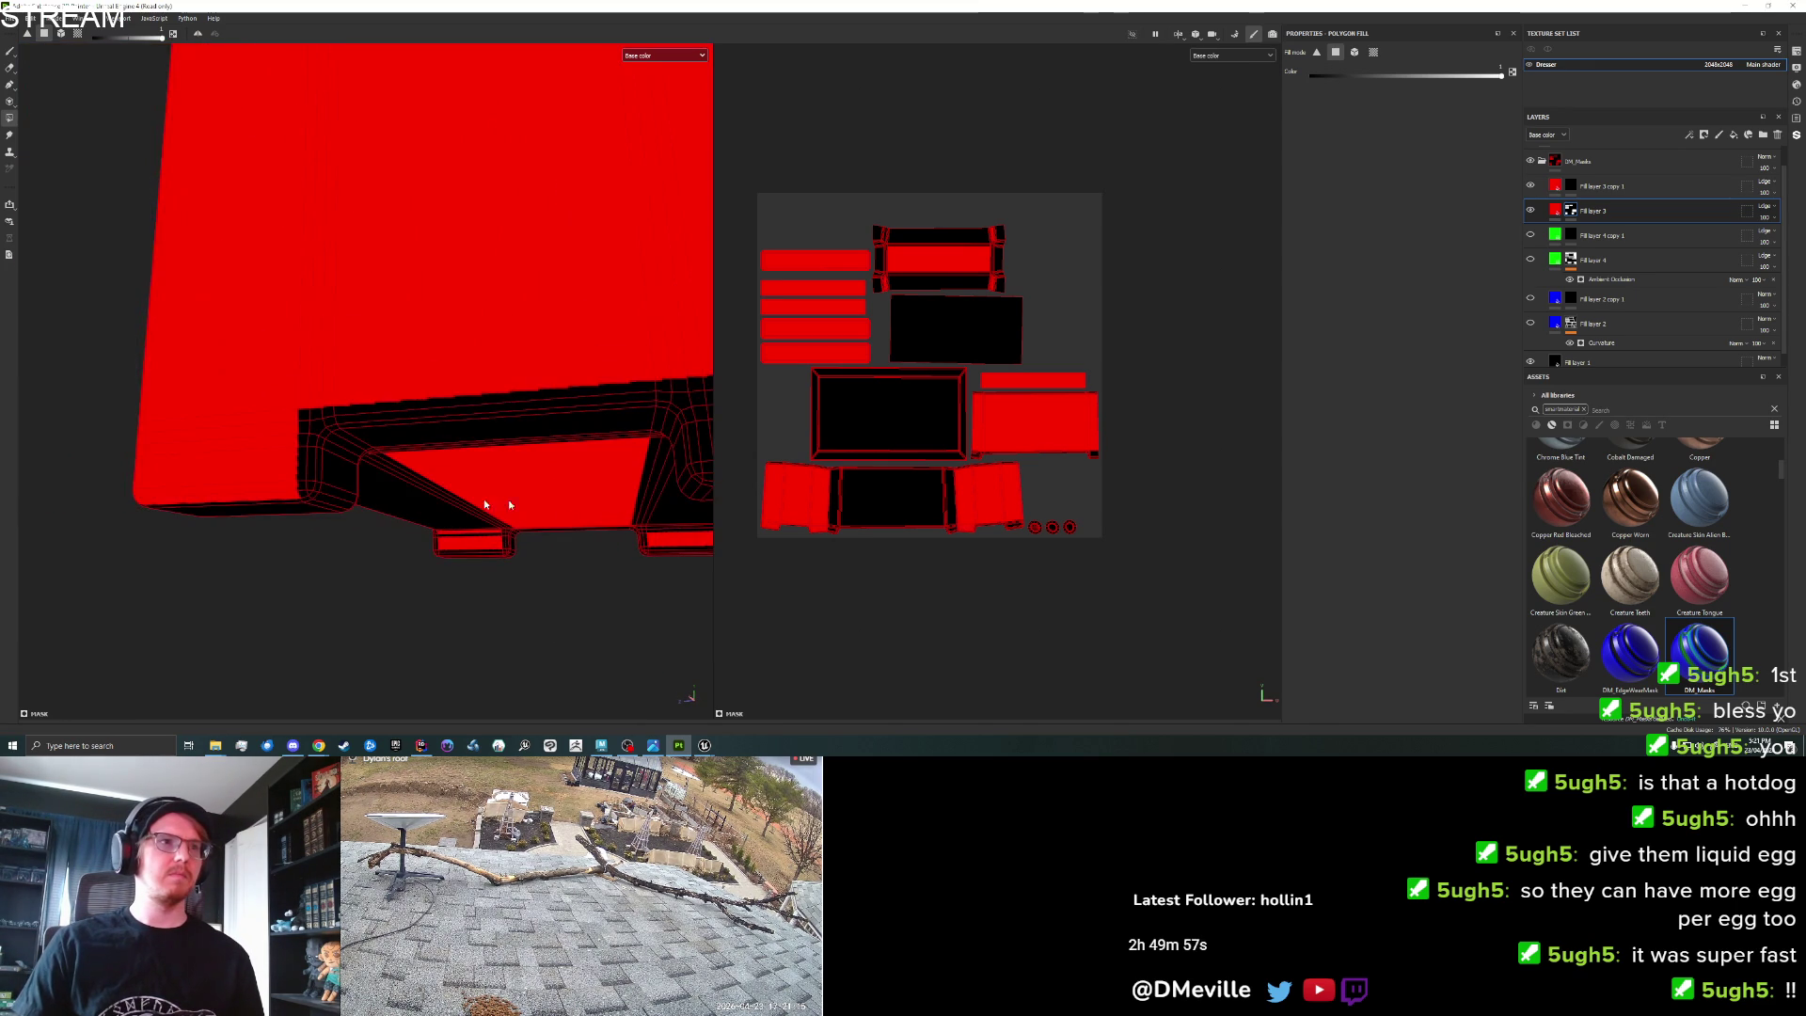
Fill the inner-corner strip and the band's top edge strips red.
{"action": "left_click", "coordinate": [310, 479]}
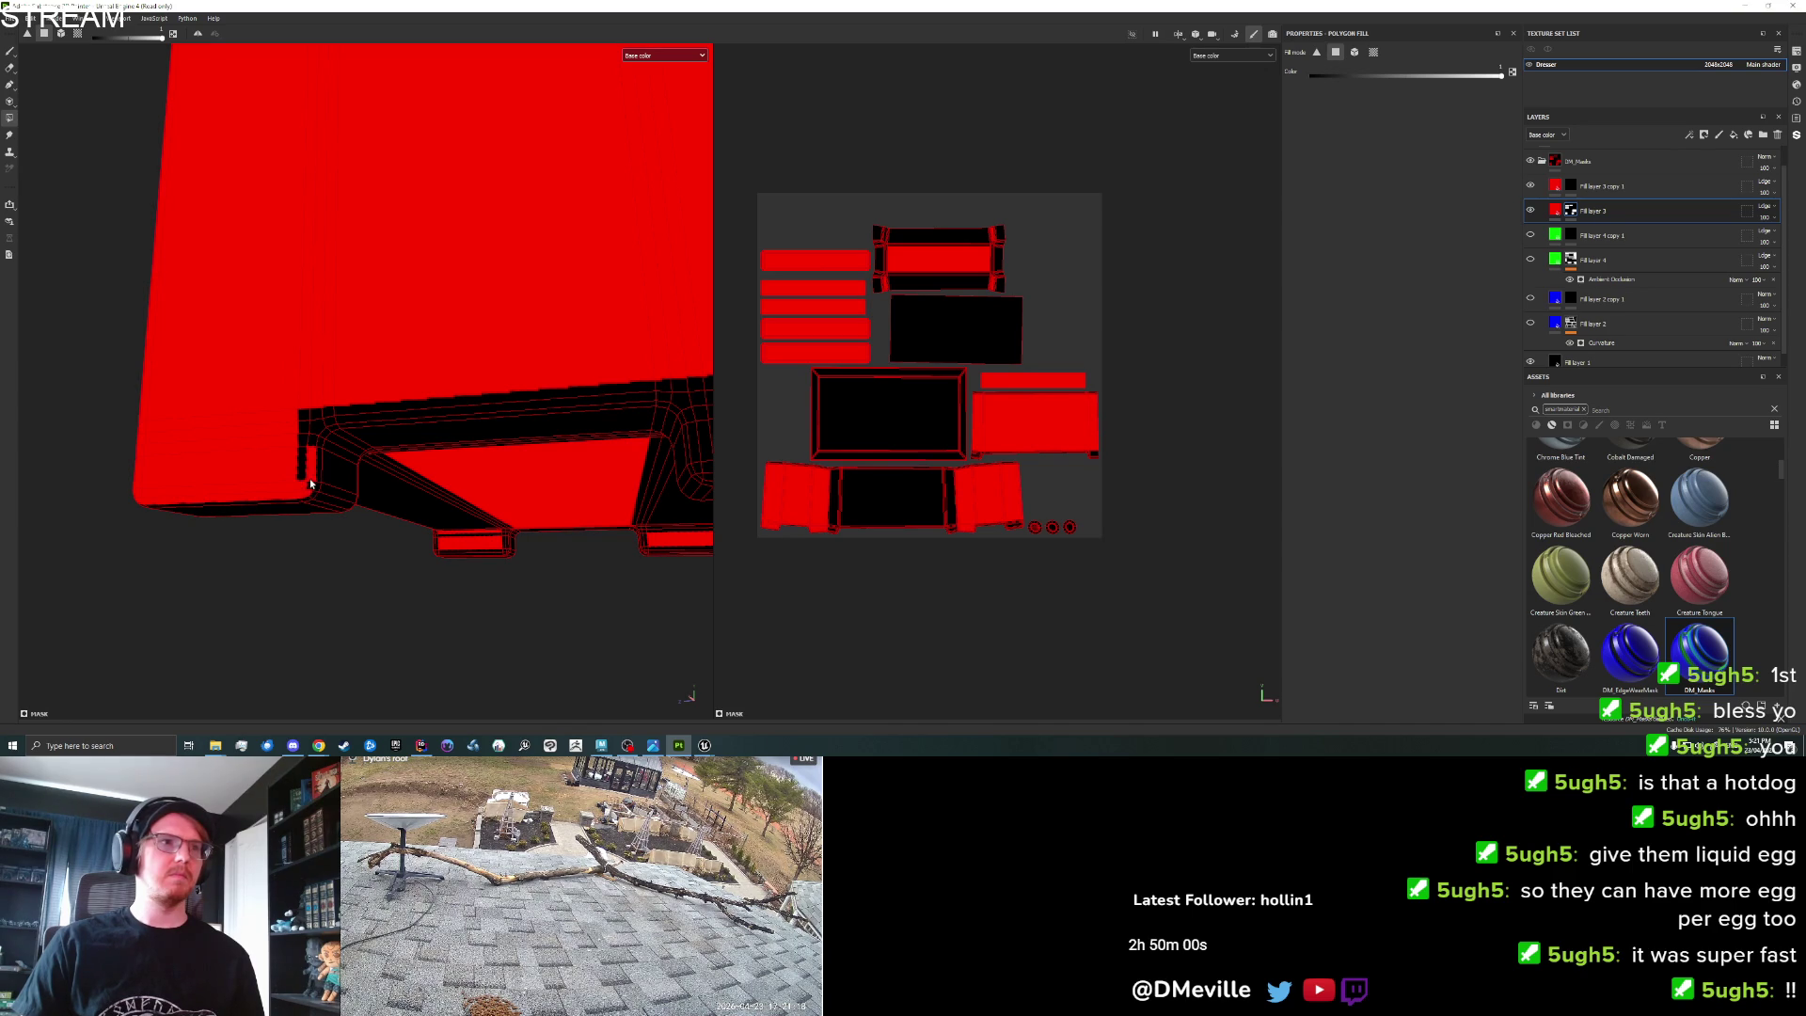
{"action": "left_click", "coordinate": [309, 451]}
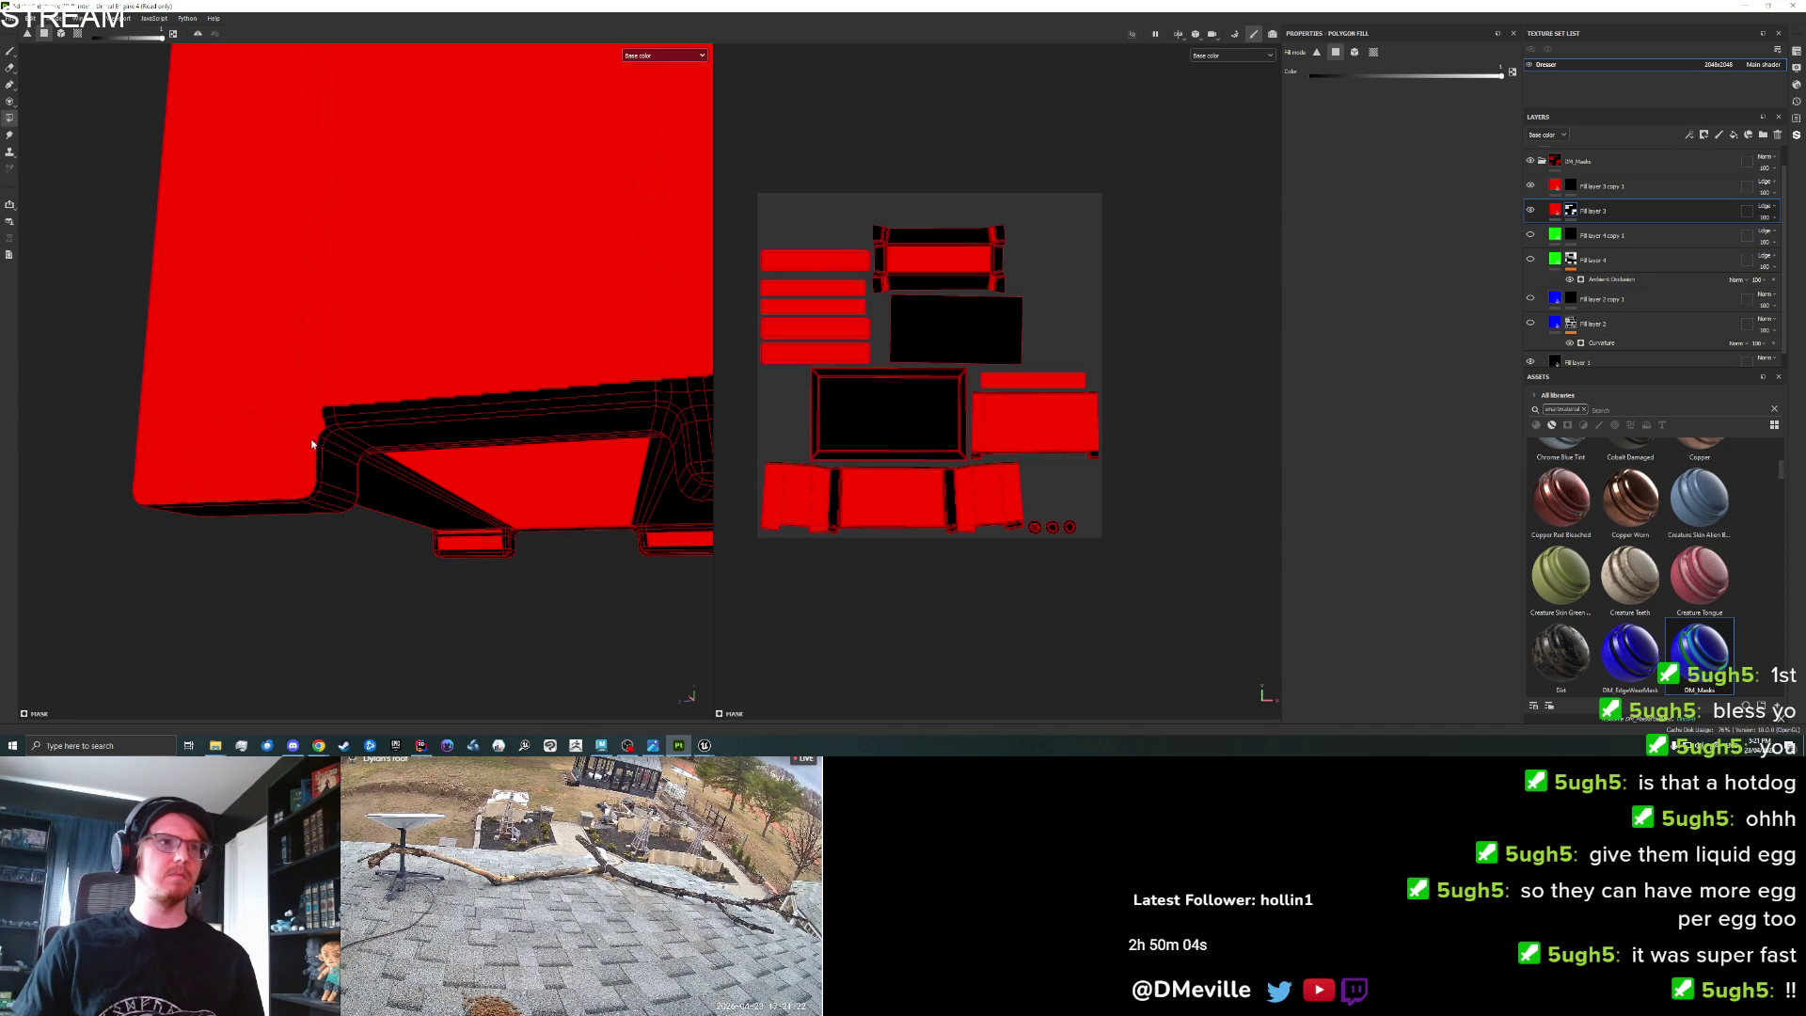
{"action": "left_click", "coordinate": [335, 421]}
{"action": "left_click", "coordinate": [366, 420]}
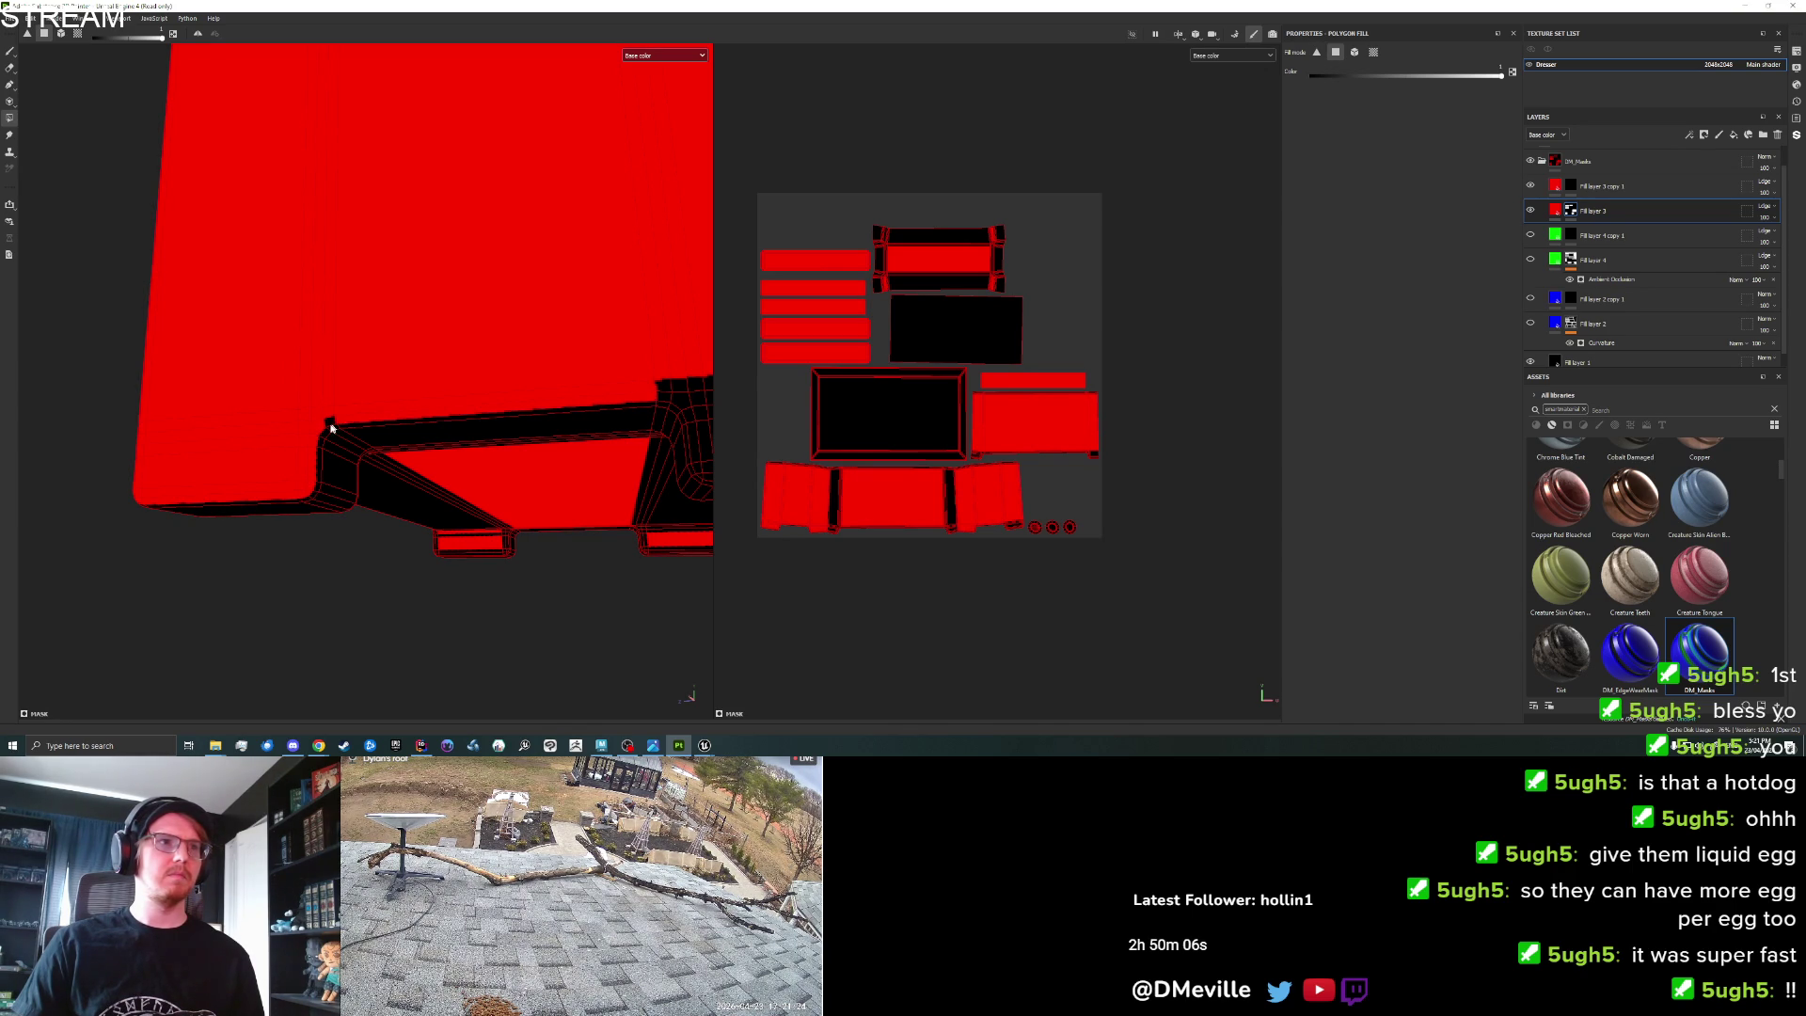
{"action": "mouse_move", "coordinate": [329, 424]}
{"action": "left_mouse_down"}
{"action": "mouse_move", "coordinate": [254, 436]}
{"action": "mouse_move", "coordinate": [363, 416]}
{"action": "left_mouse_up"}
{"action": "left_click", "coordinate": [381, 429]}
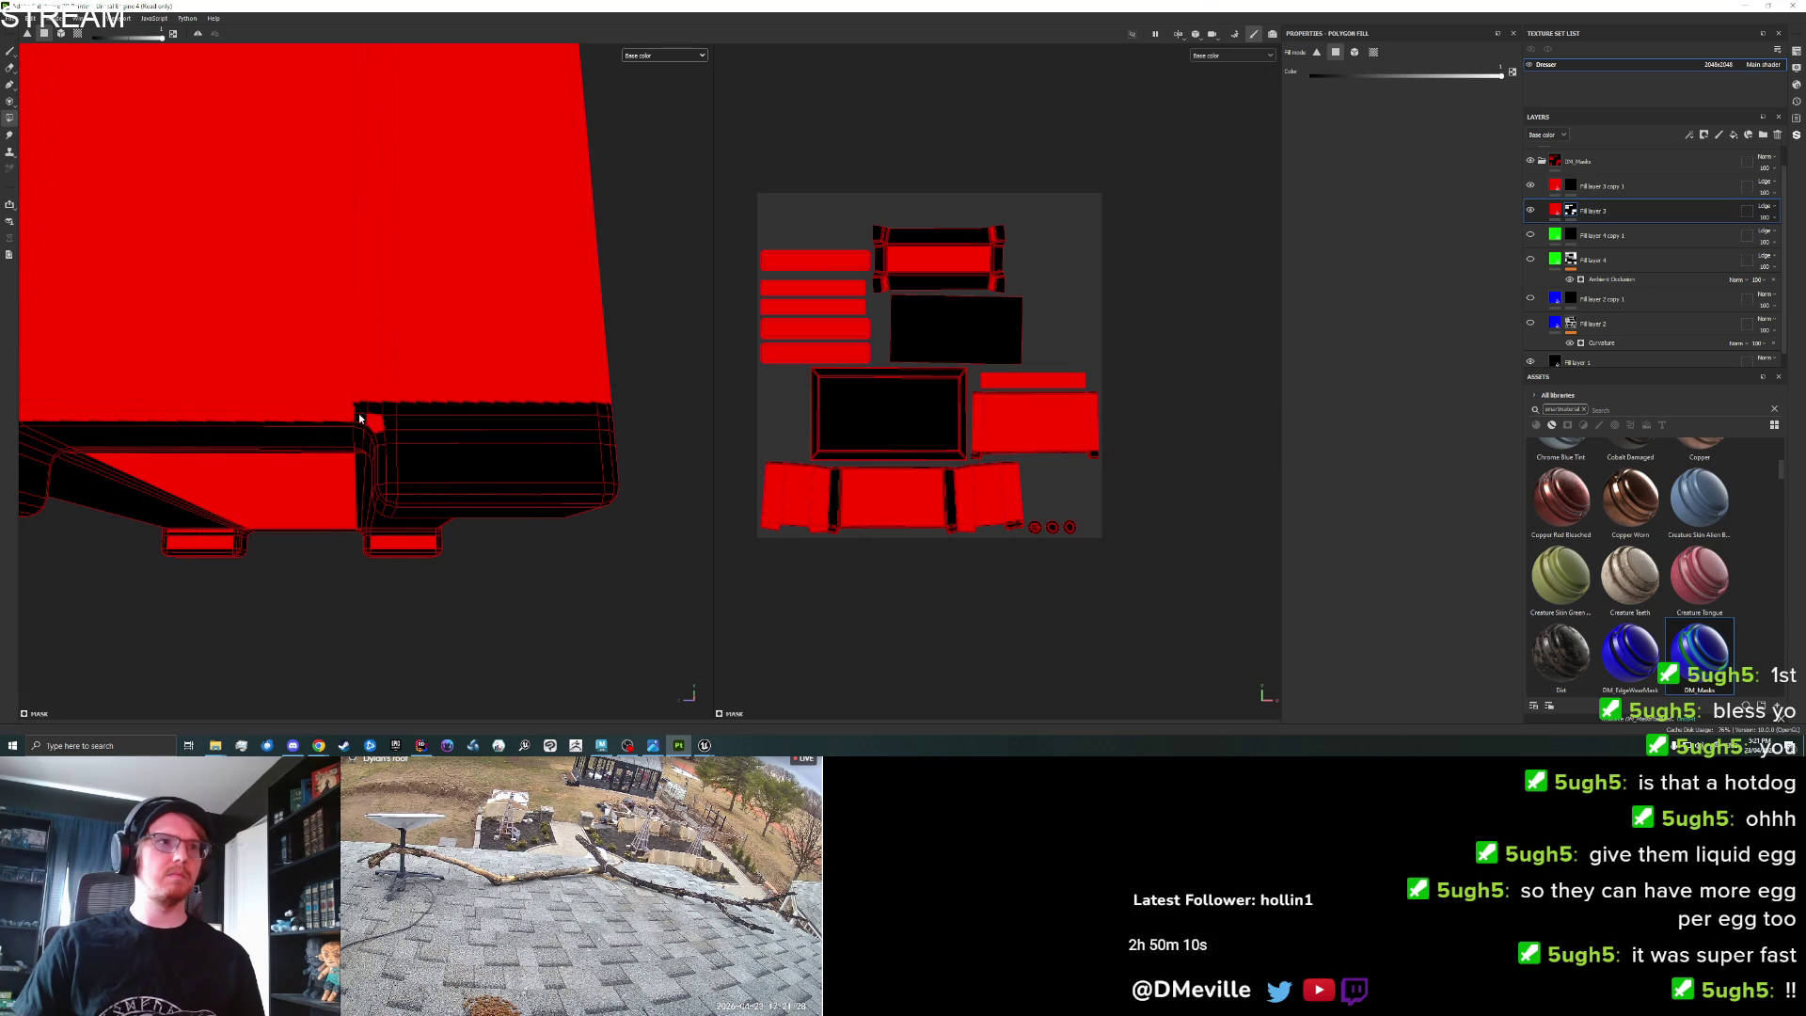
Fill the black band's strips, the dresser's bottom strip and the upper notch red.
{"action": "left_click", "coordinate": [409, 414]}
{"action": "left_click", "coordinate": [396, 427]}
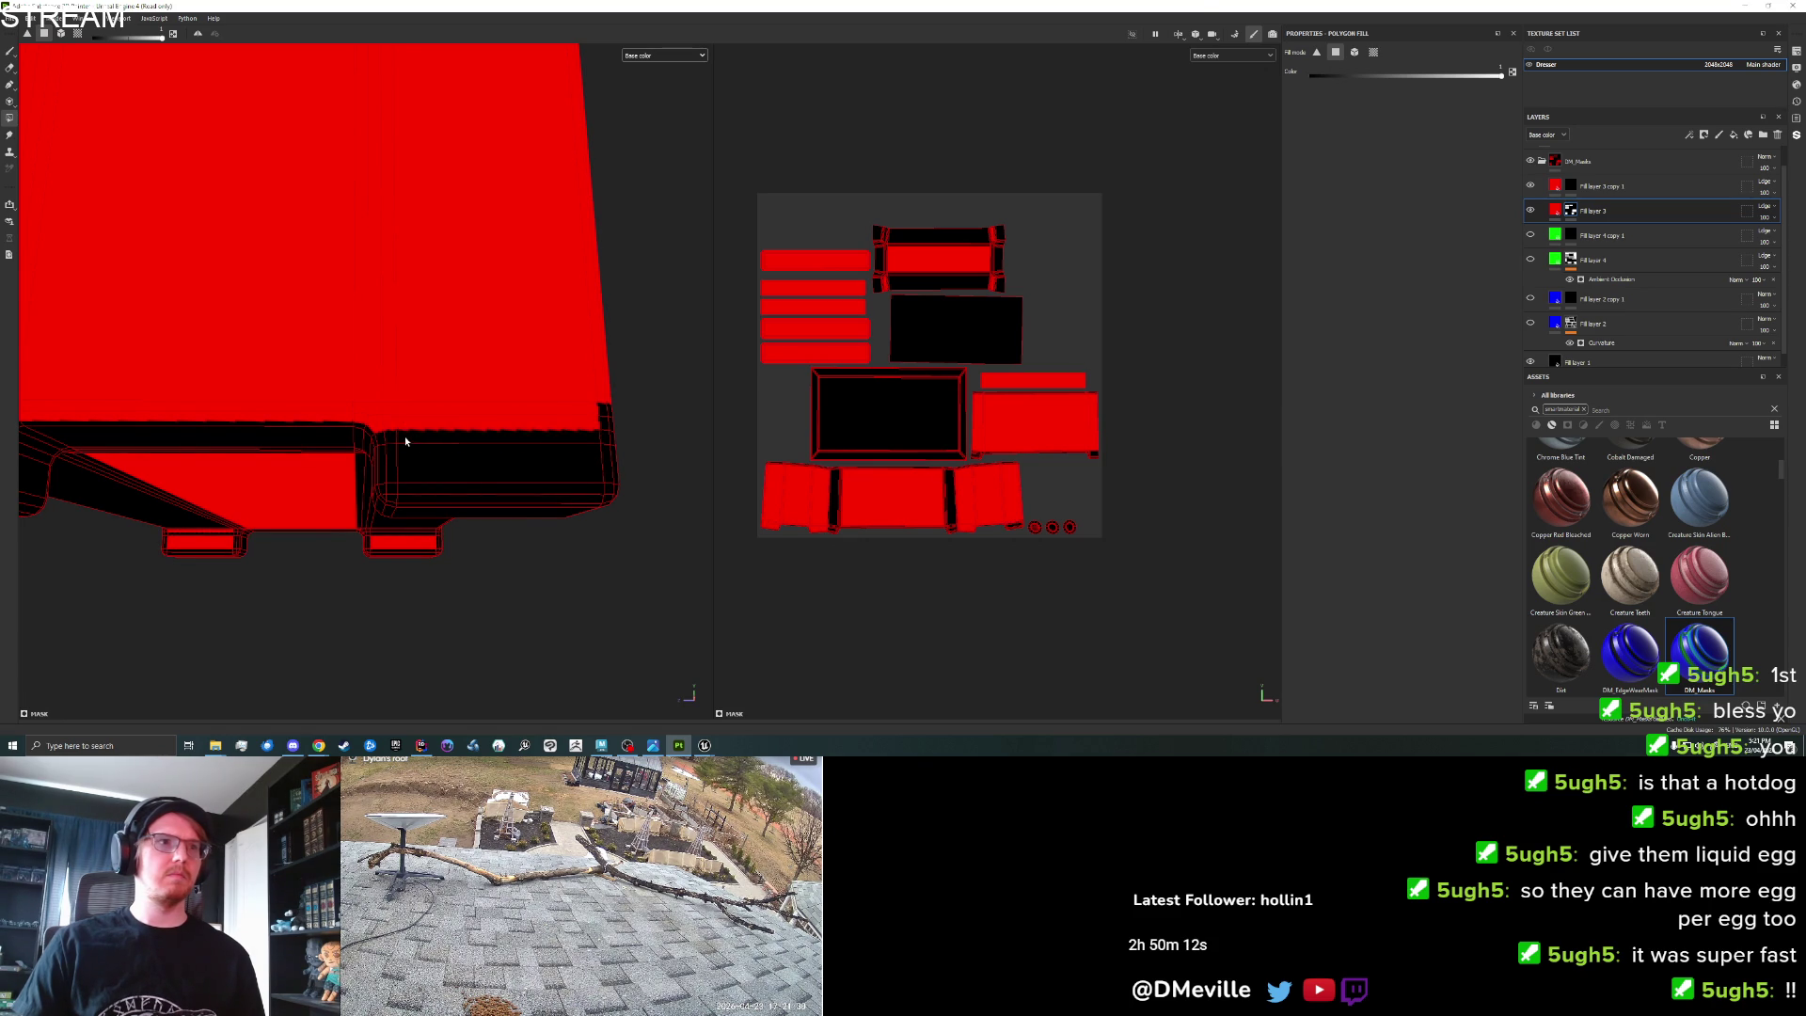
{"action": "left_click", "coordinate": [405, 437]}
{"action": "left_click", "coordinate": [414, 467]}
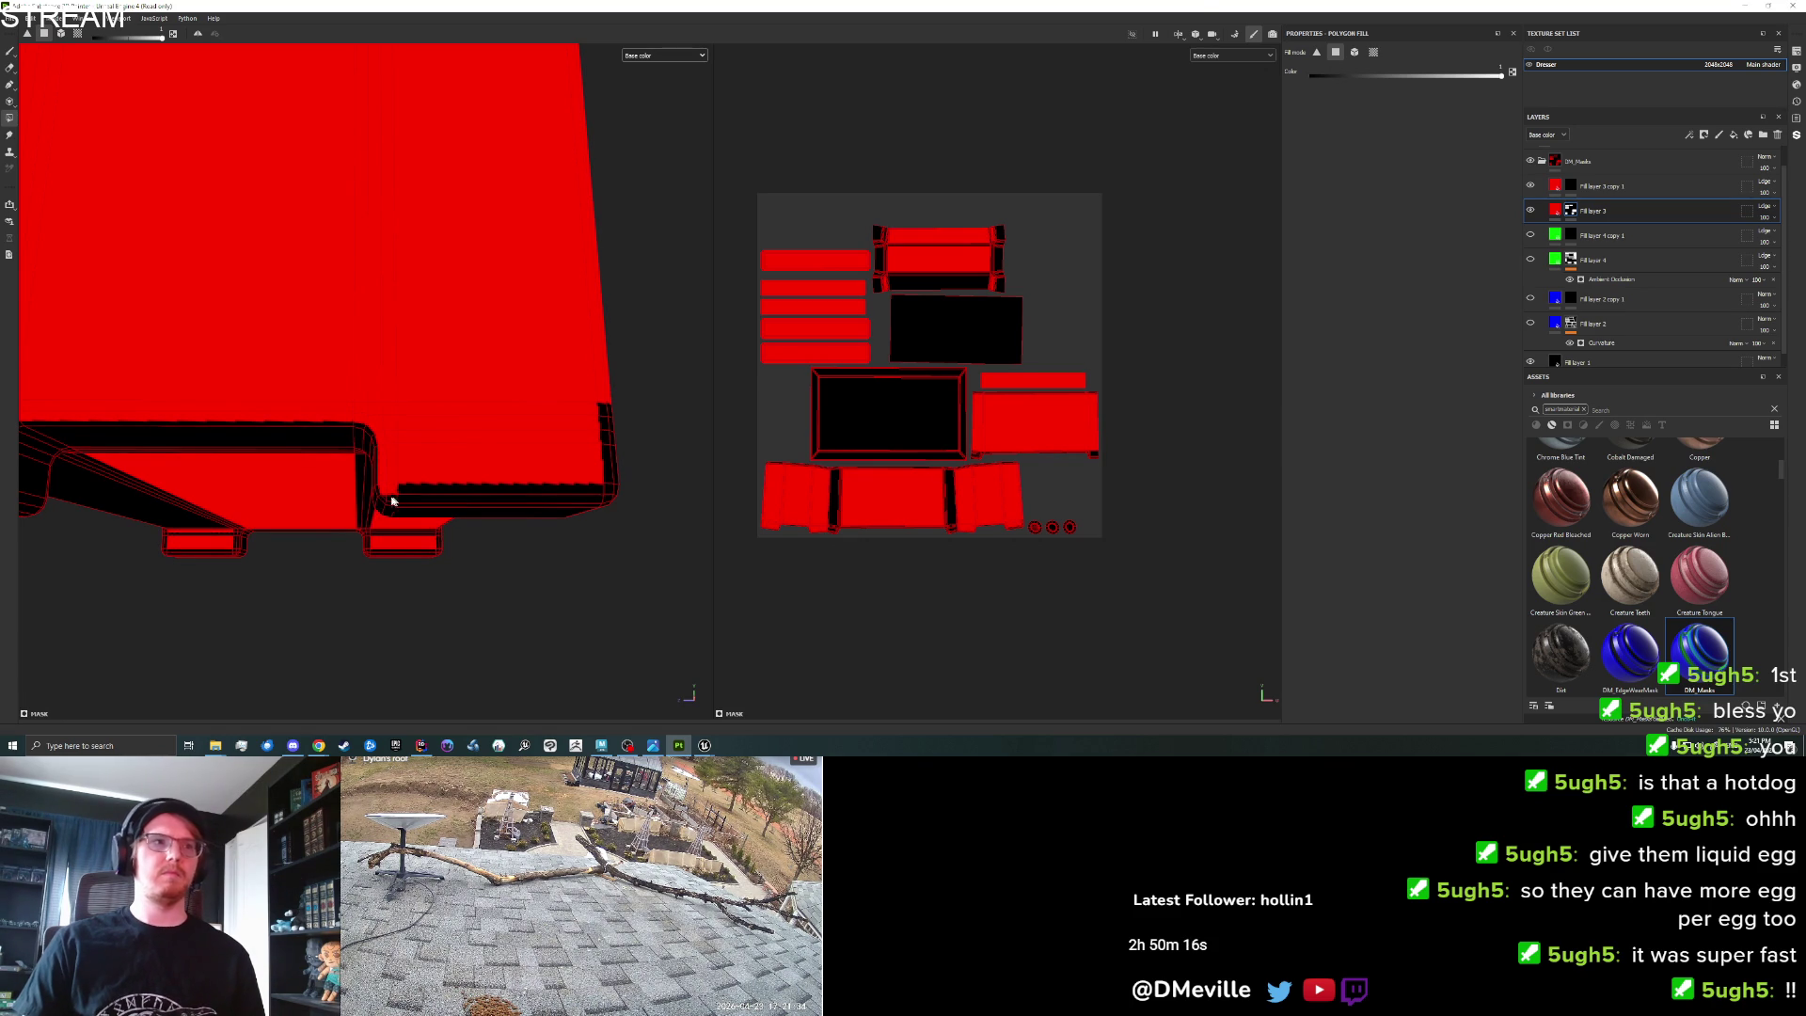
{"action": "left_click", "coordinate": [396, 503]}
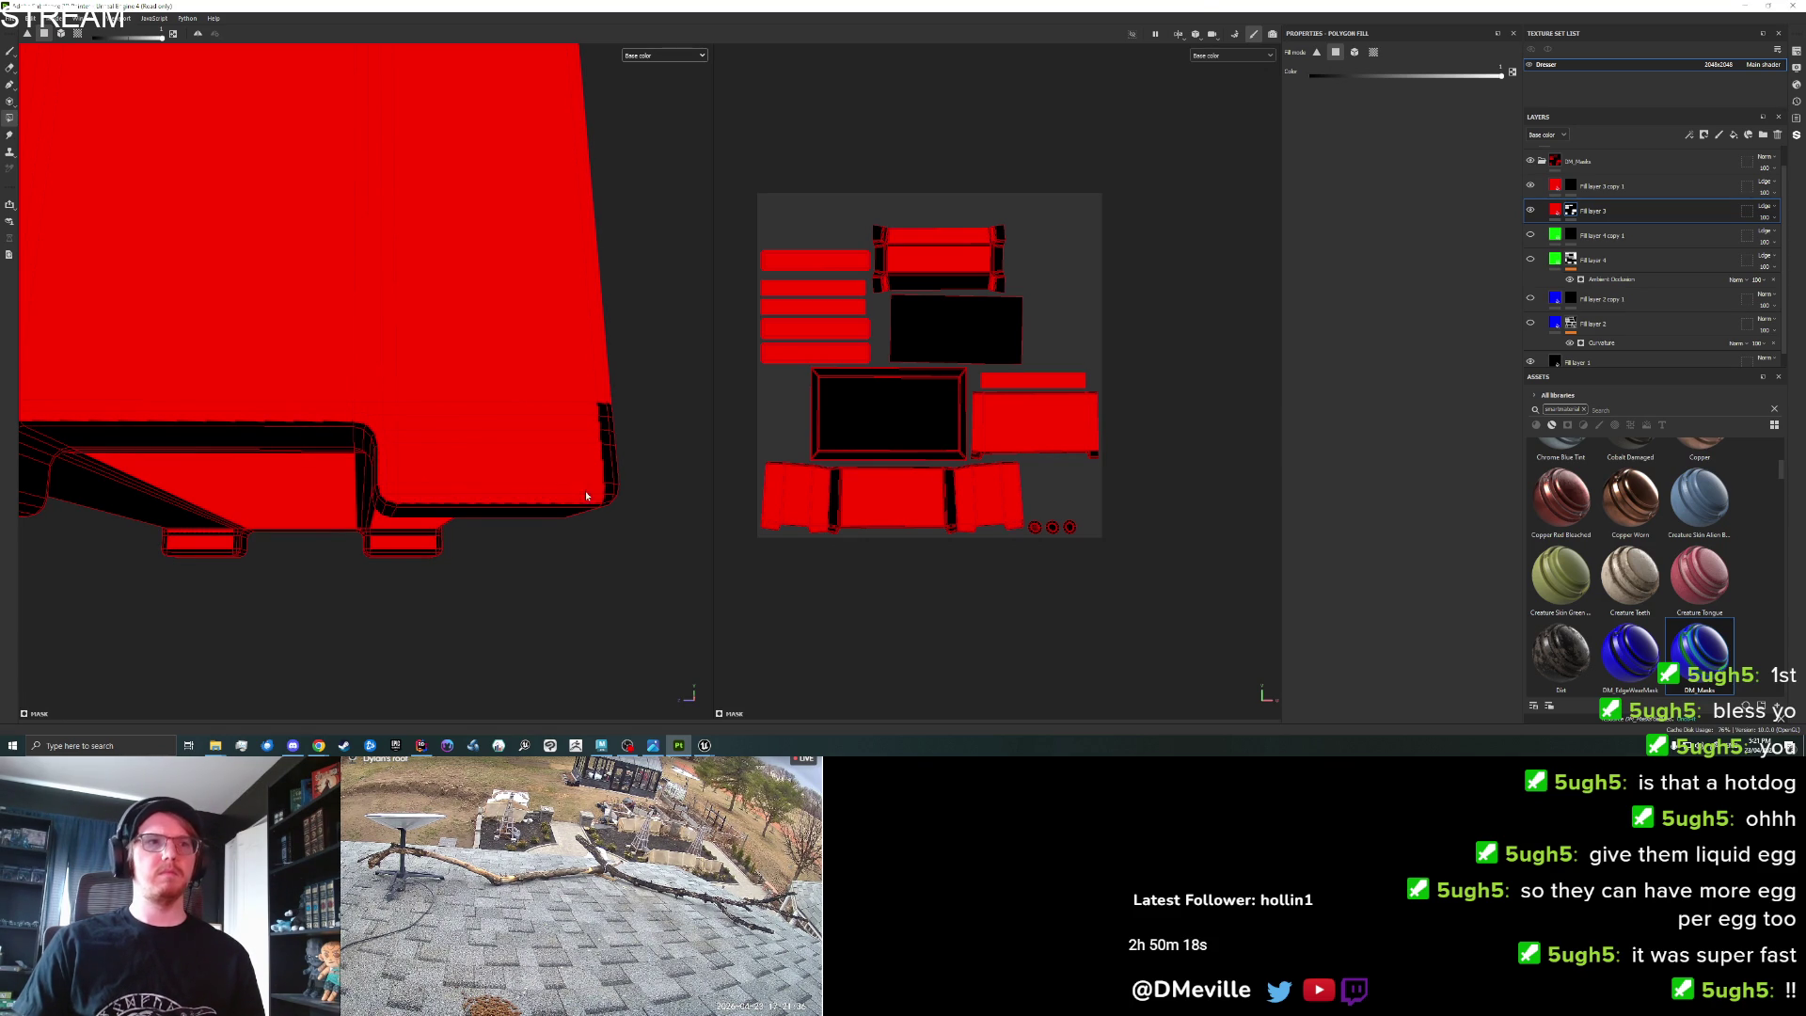
{"action": "left_click_drag", "start_coordinate": [607, 499], "coordinate": [459, 517]}
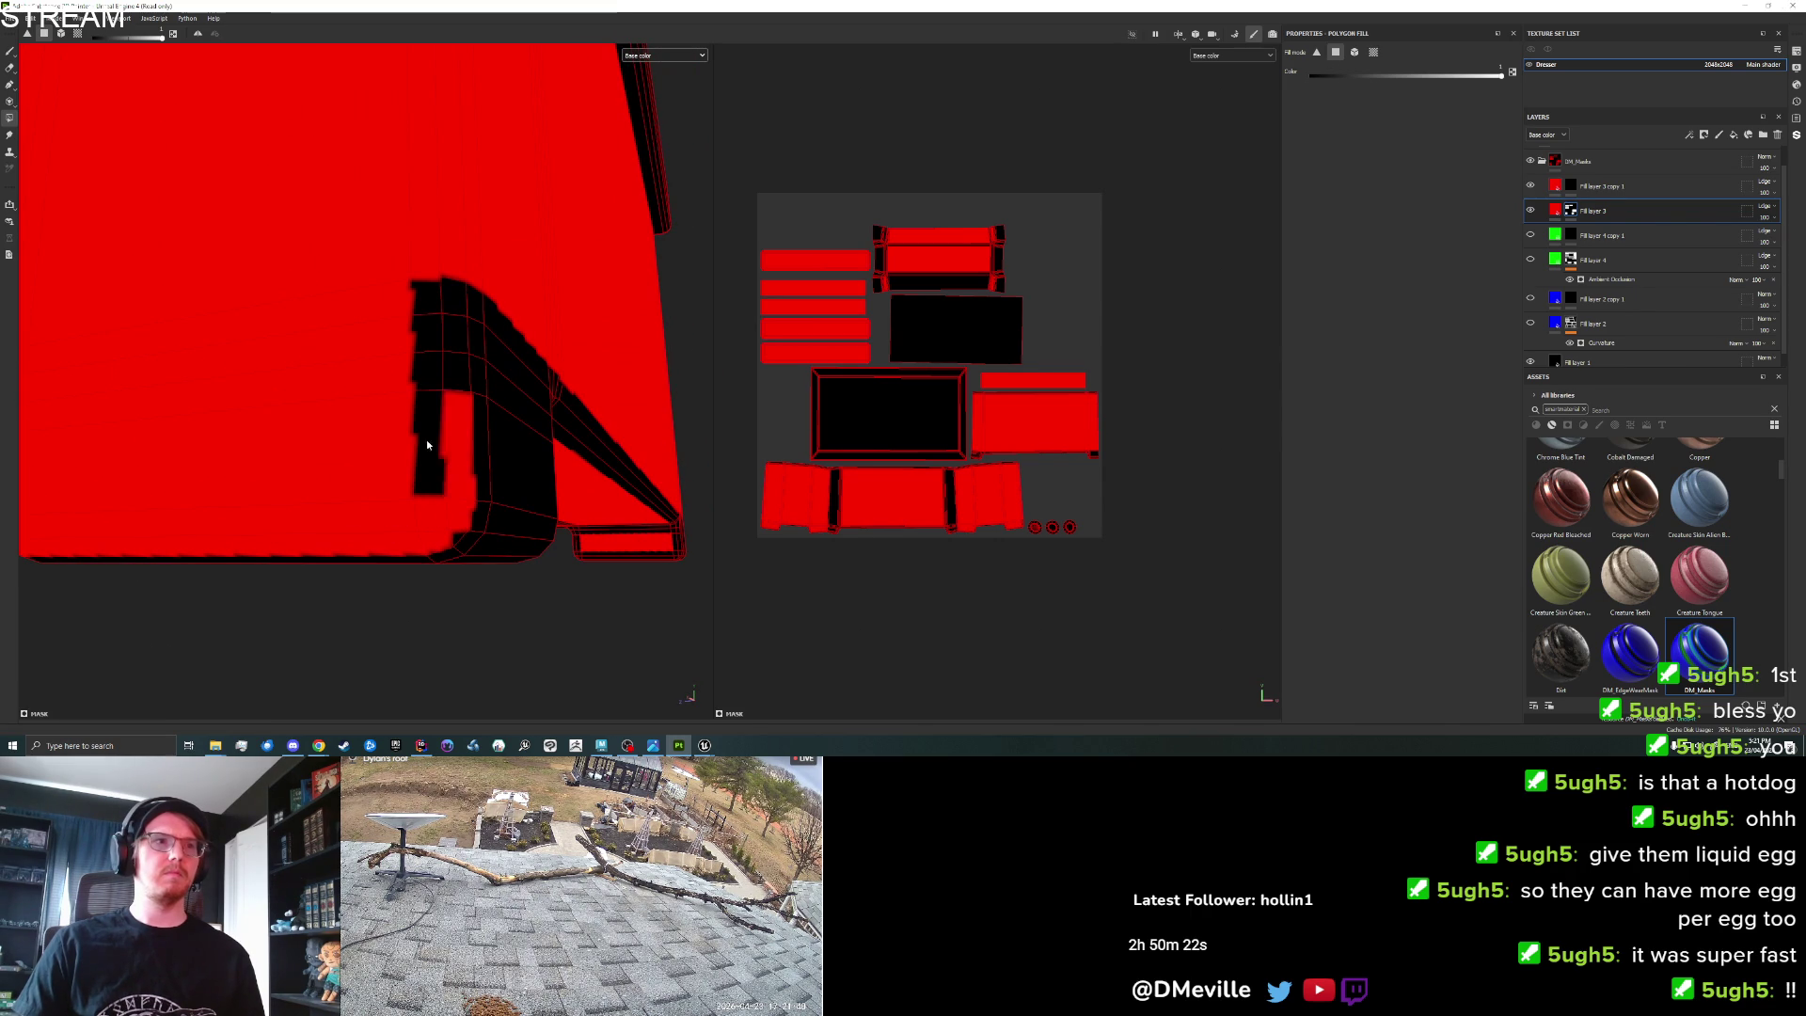
{"action": "mouse_move", "coordinate": [453, 372]}
{"action": "left_mouse_down"}
{"action": "mouse_move", "coordinate": [428, 334]}
{"action": "mouse_move", "coordinate": [454, 298]}
{"action": "left_mouse_up"}
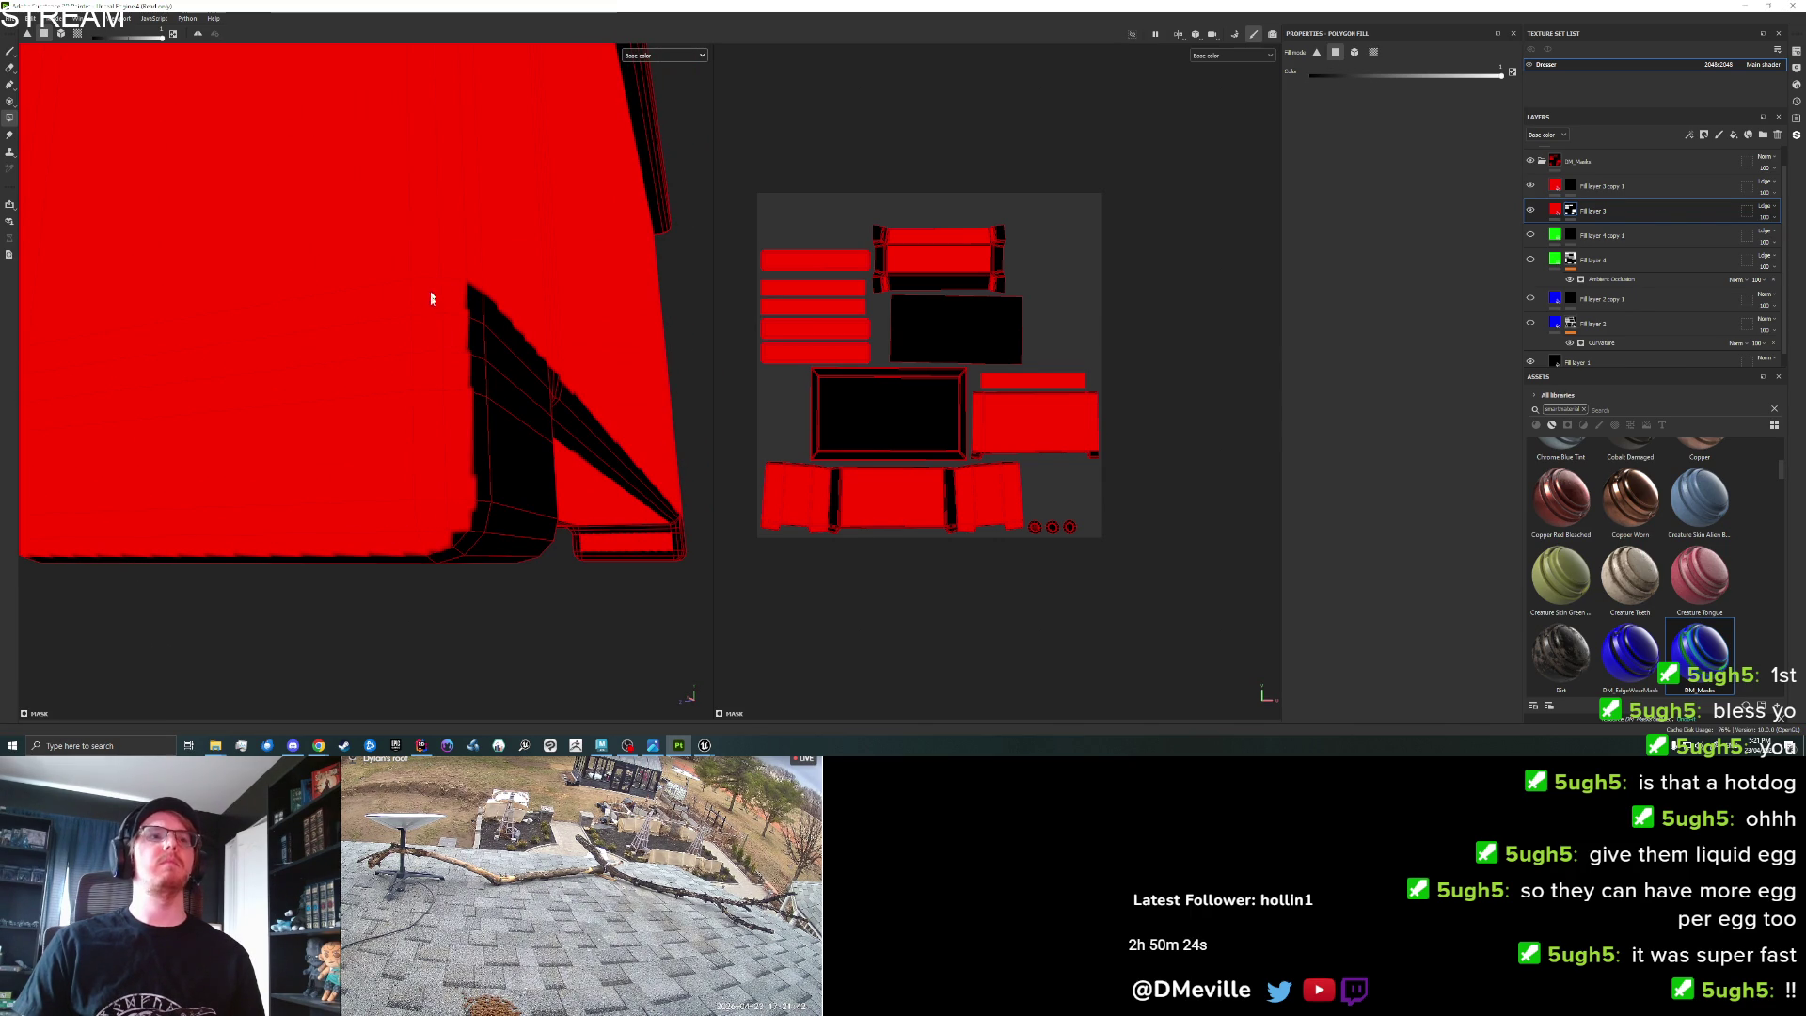
Fill the thin front strips and the drawer corner block's top and left edges red.
{"action": "mouse_move", "coordinate": [459, 538]}
{"action": "left_mouse_down"}
{"action": "mouse_move", "coordinate": [585, 534]}
{"action": "mouse_move", "coordinate": [423, 524]}
{"action": "mouse_move", "coordinate": [605, 524]}
{"action": "mouse_move", "coordinate": [609, 540]}
{"action": "mouse_move", "coordinate": [455, 556]}
{"action": "mouse_move", "coordinate": [548, 576]}
{"action": "mouse_move", "coordinate": [411, 420]}
{"action": "left_mouse_up"}
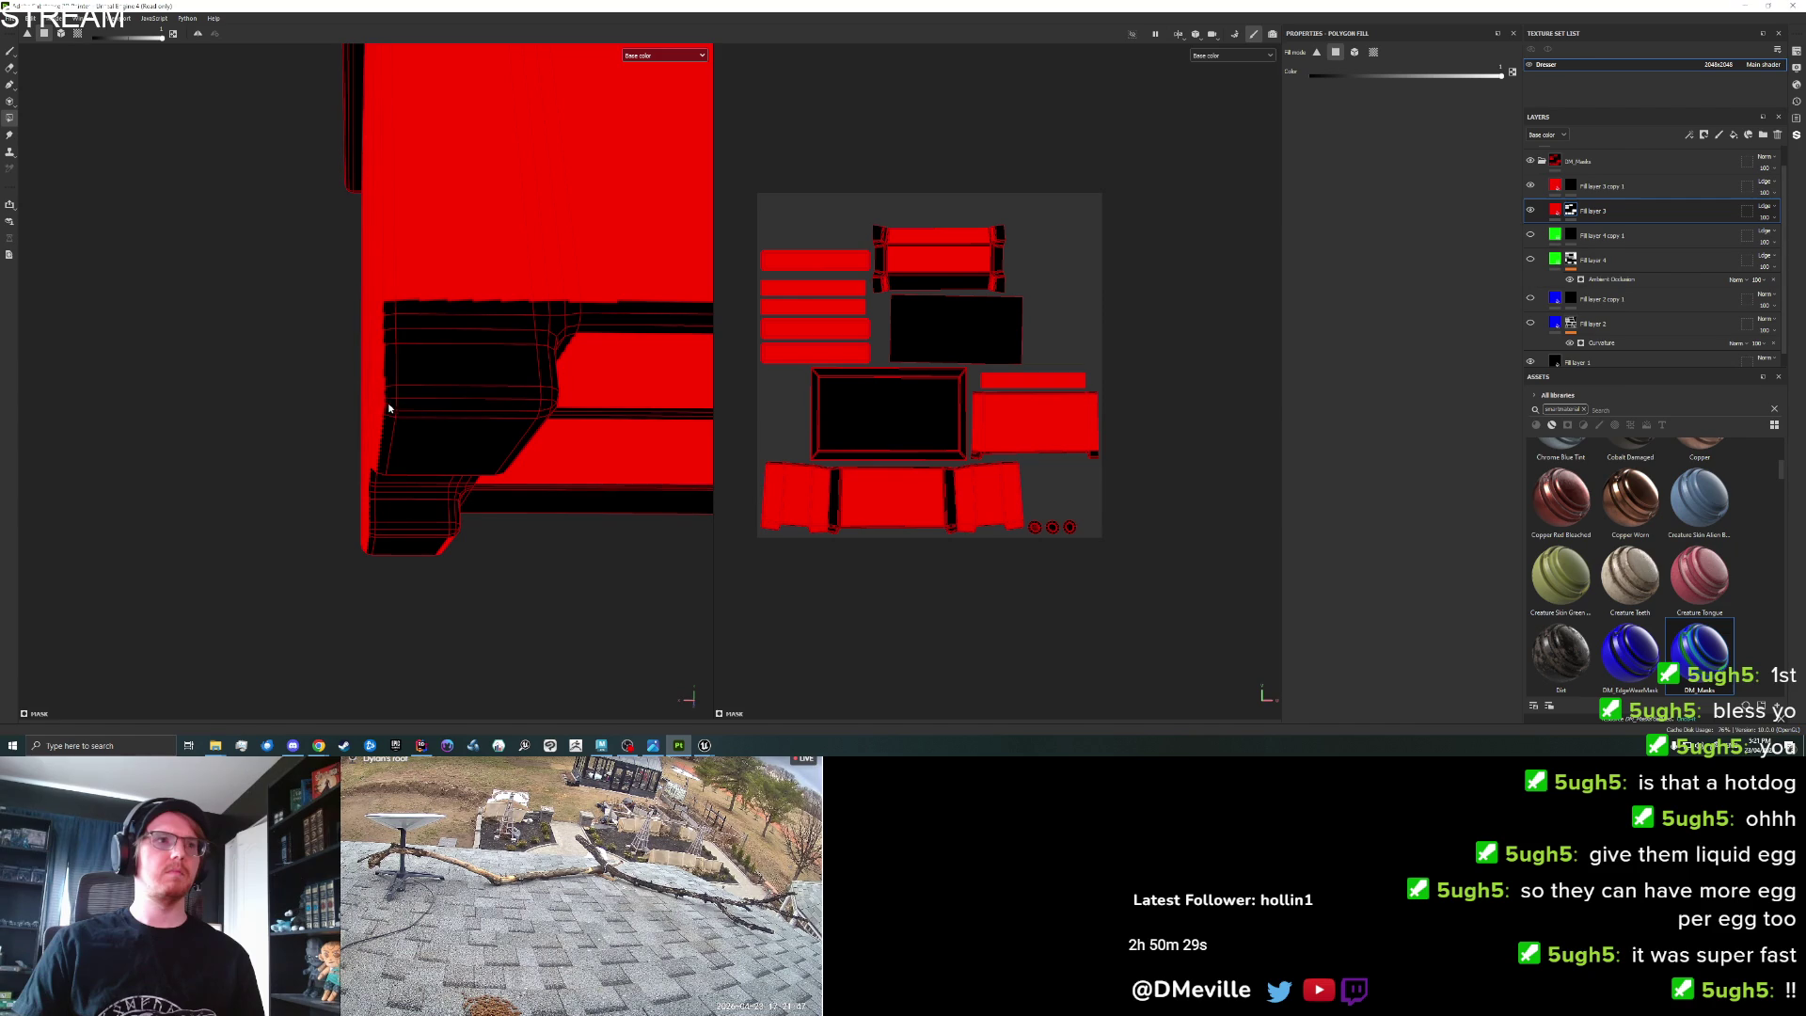
{"action": "left_click", "coordinate": [405, 407]}
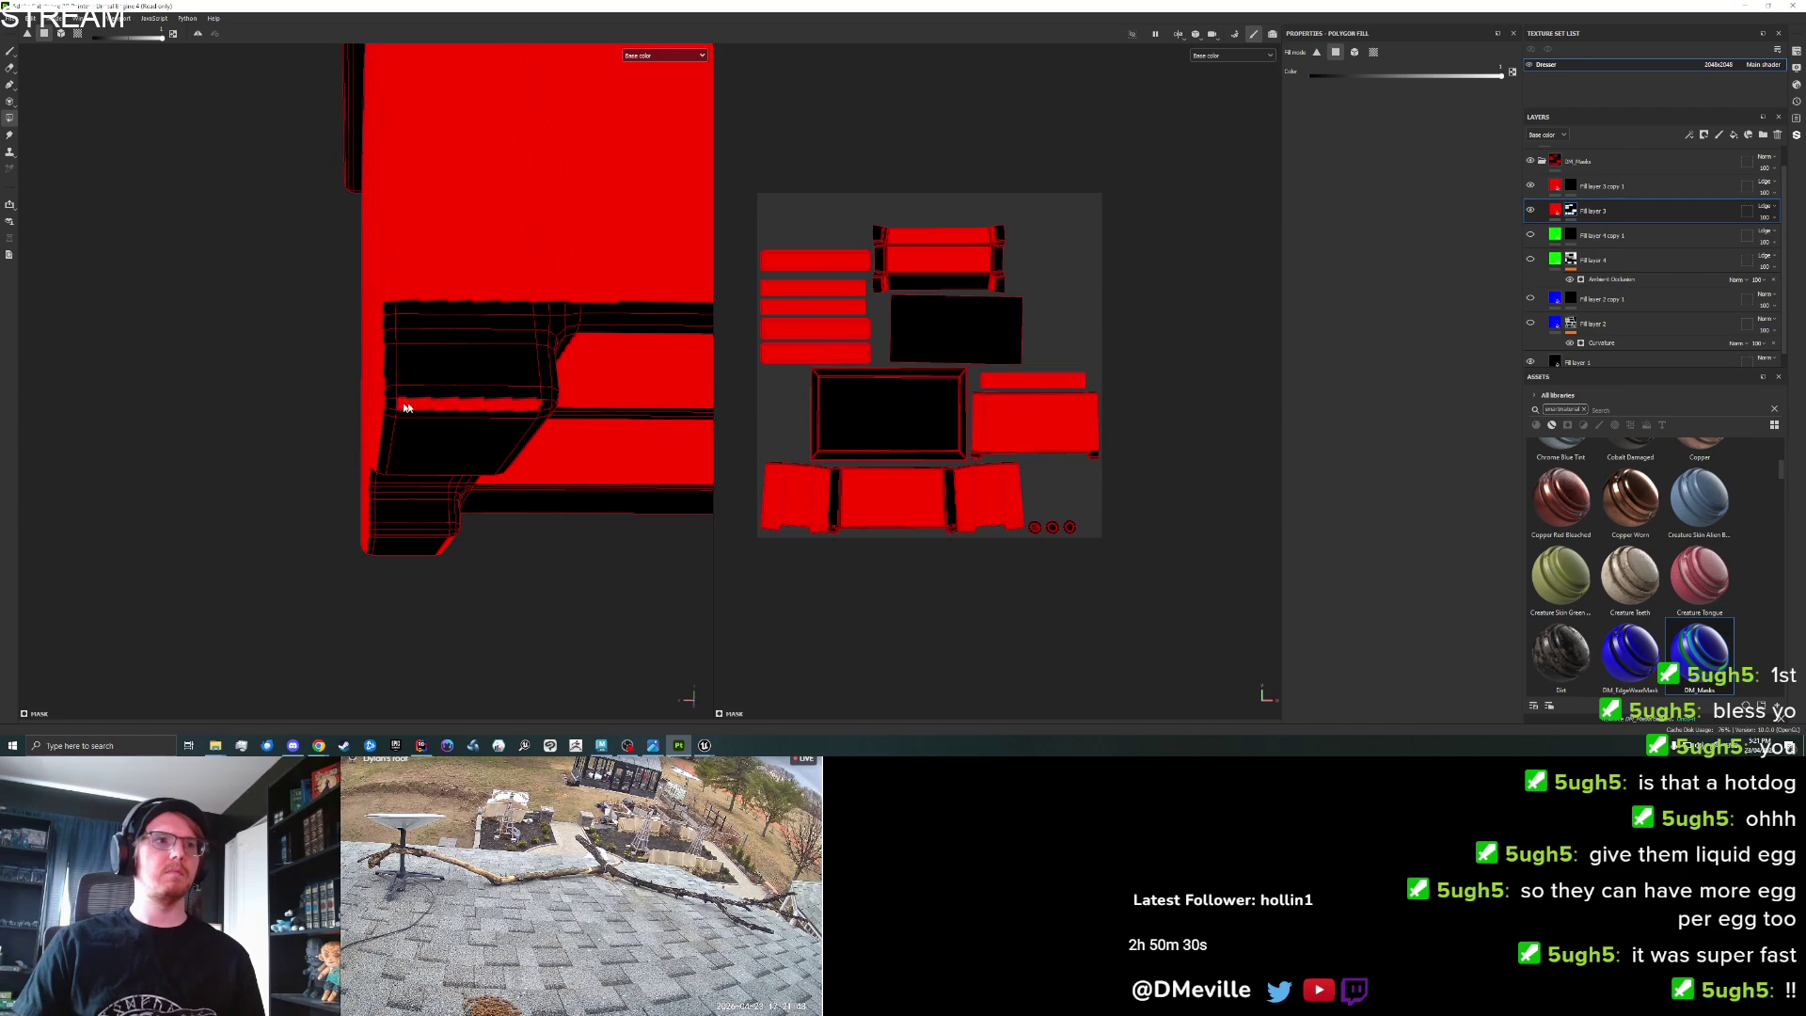
{"action": "mouse_move", "coordinate": [551, 407]}
{"action": "left_mouse_down"}
{"action": "mouse_move", "coordinate": [556, 492]}
{"action": "mouse_move", "coordinate": [376, 585]}
{"action": "left_mouse_up"}
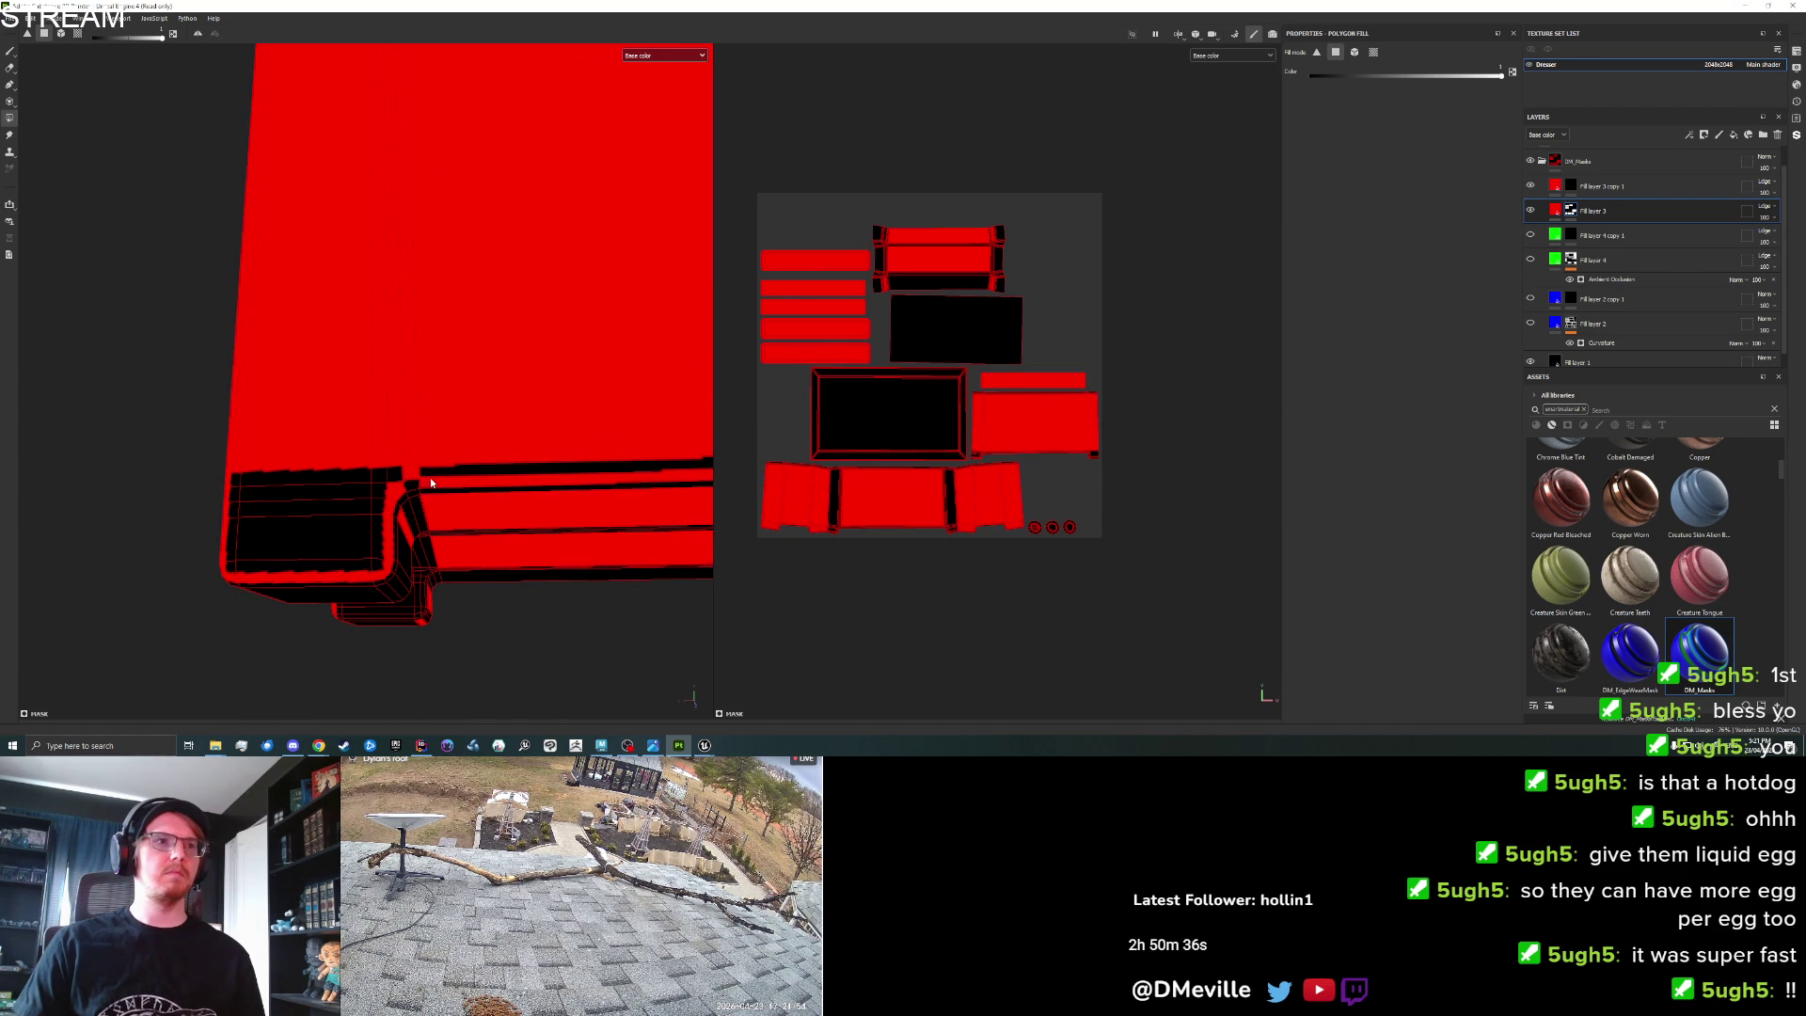
{"action": "left_click", "coordinate": [405, 478]}
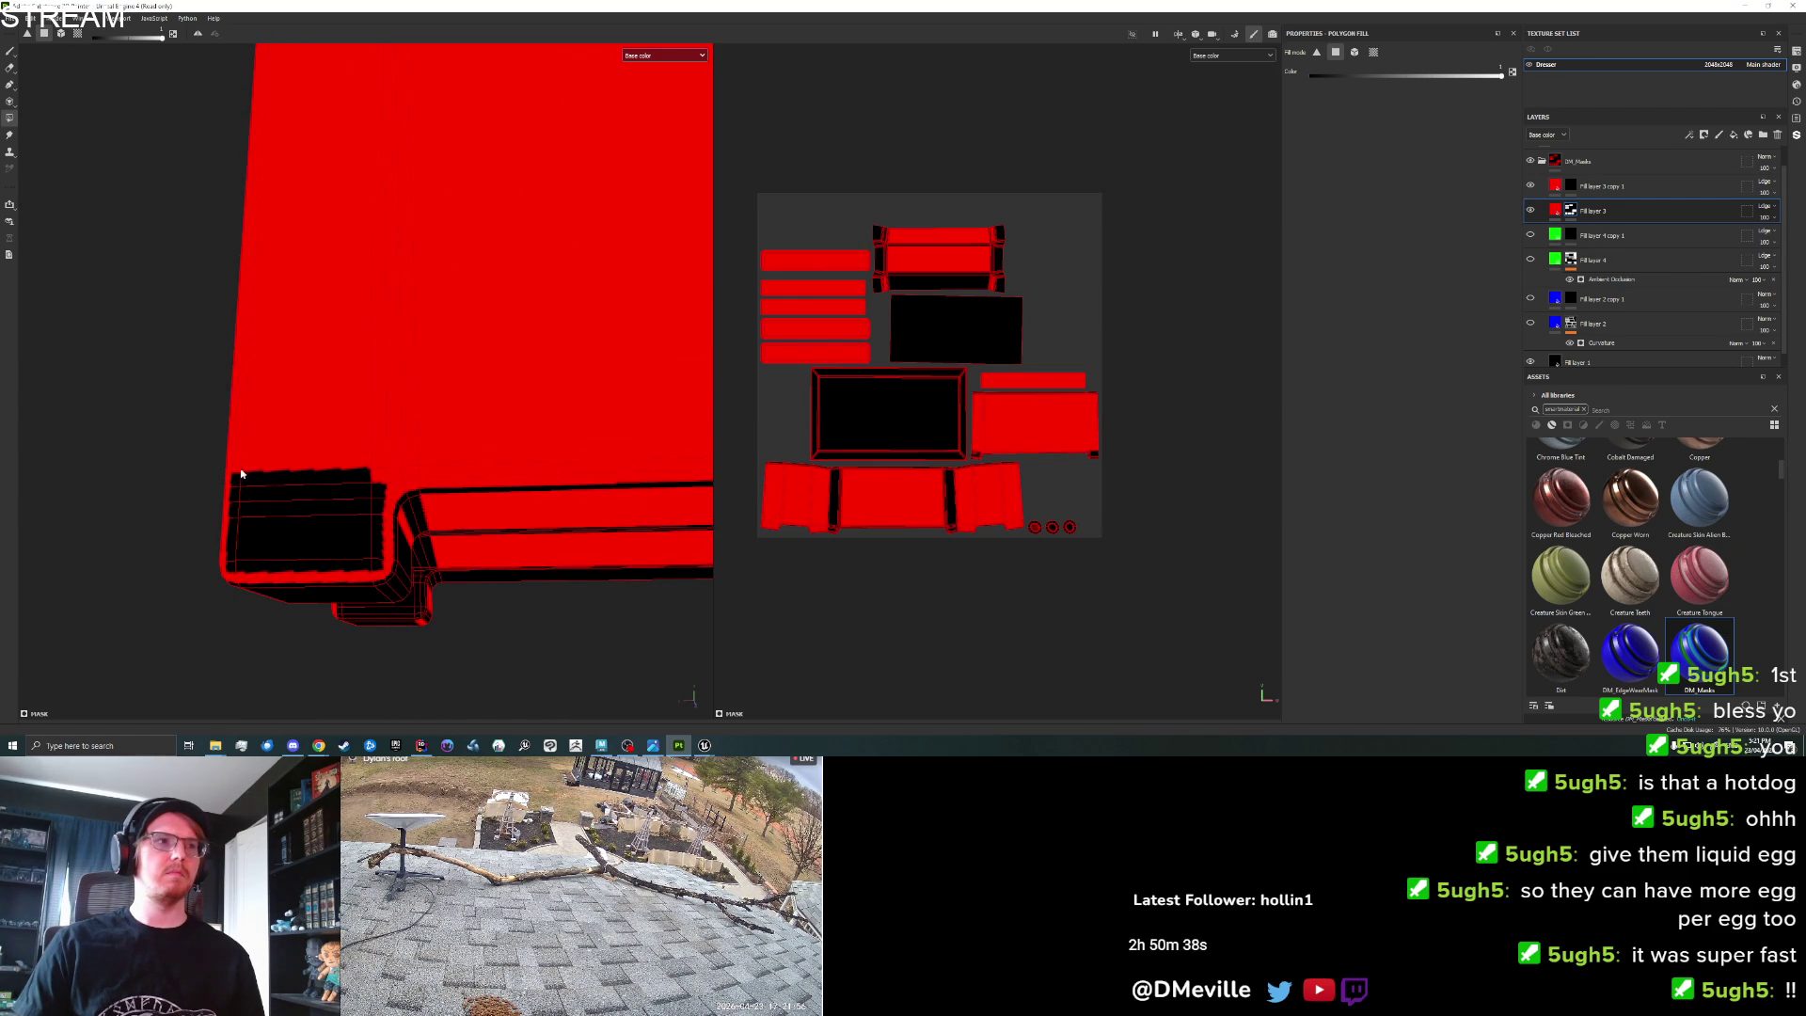
{"action": "left_click", "coordinate": [256, 492]}
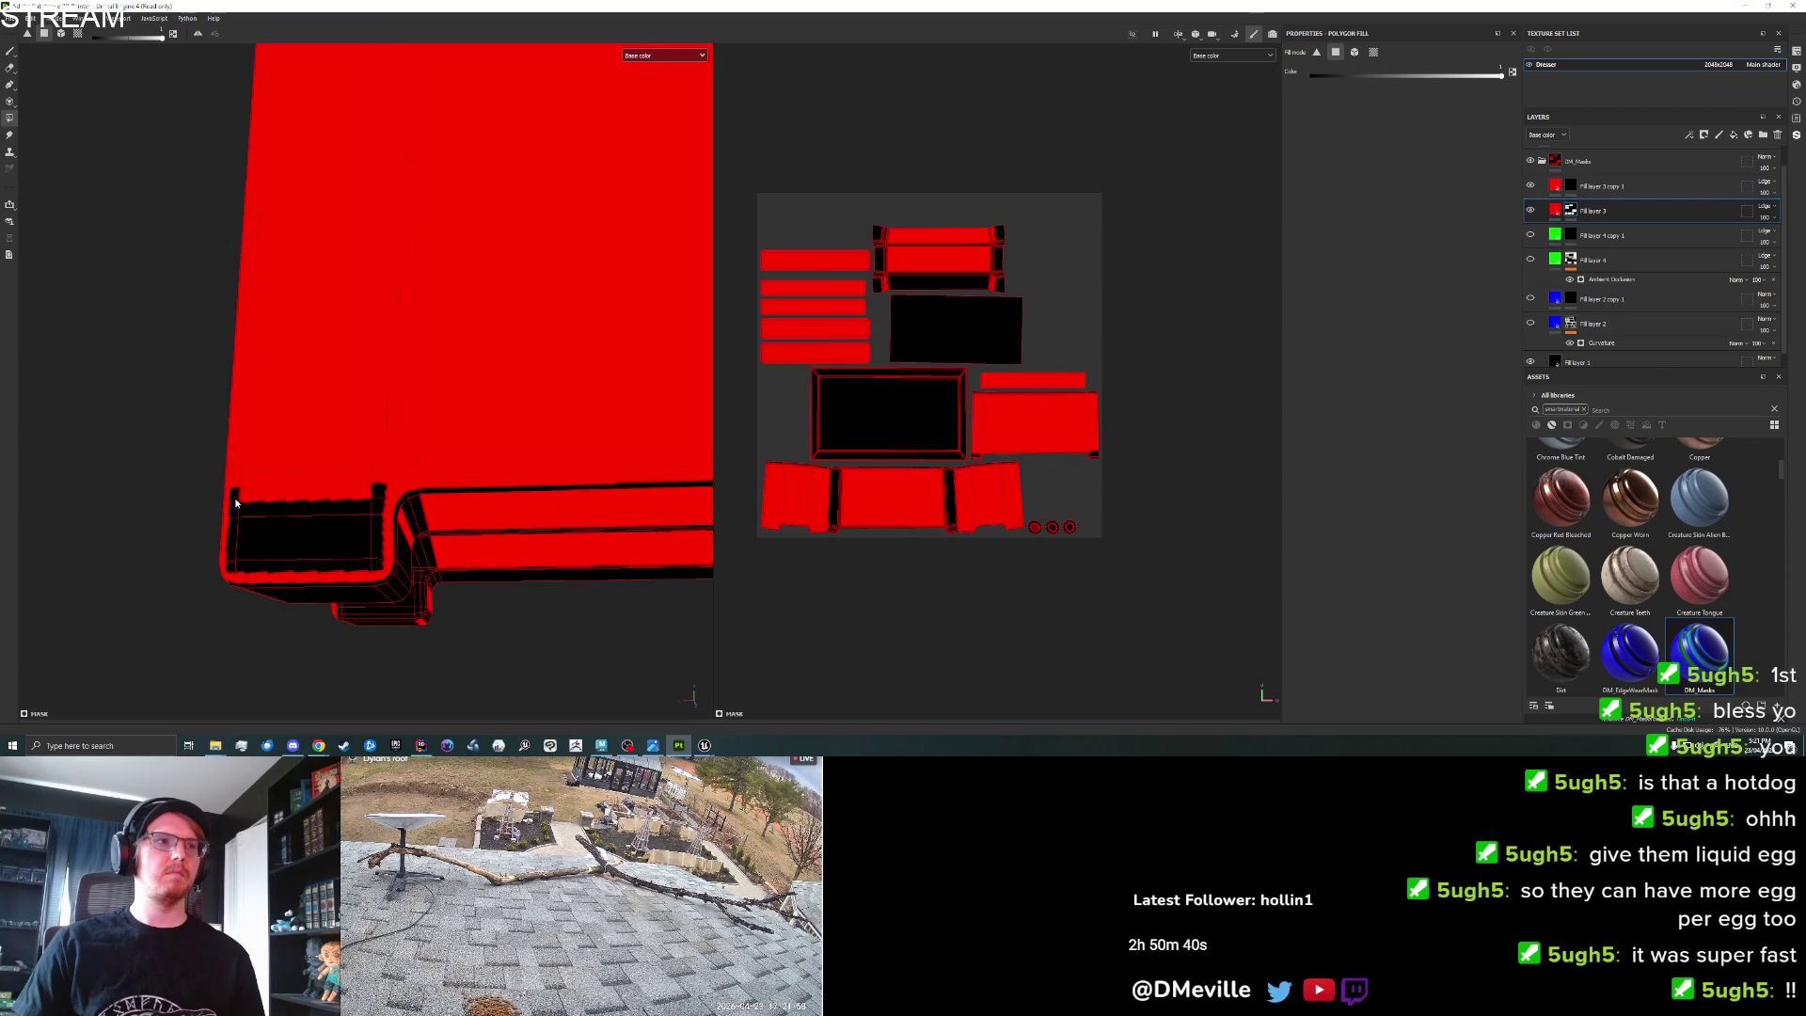
{"action": "left_click", "coordinate": [255, 516]}
{"action": "left_click", "coordinate": [236, 532]}
Fill the corner block, its edge strips and the black box's faces red.
{"action": "left_click", "coordinate": [229, 572]}
{"action": "left_click", "coordinate": [273, 547]}
{"action": "left_click", "coordinate": [377, 558]}
{"action": "mouse_move", "coordinate": [377, 490]}
{"action": "left_mouse_down"}
{"action": "mouse_move", "coordinate": [505, 516]}
{"action": "mouse_move", "coordinate": [338, 492]}
{"action": "mouse_move", "coordinate": [537, 480]}
{"action": "mouse_move", "coordinate": [166, 478]}
{"action": "mouse_move", "coordinate": [363, 420]}
{"action": "left_mouse_up"}
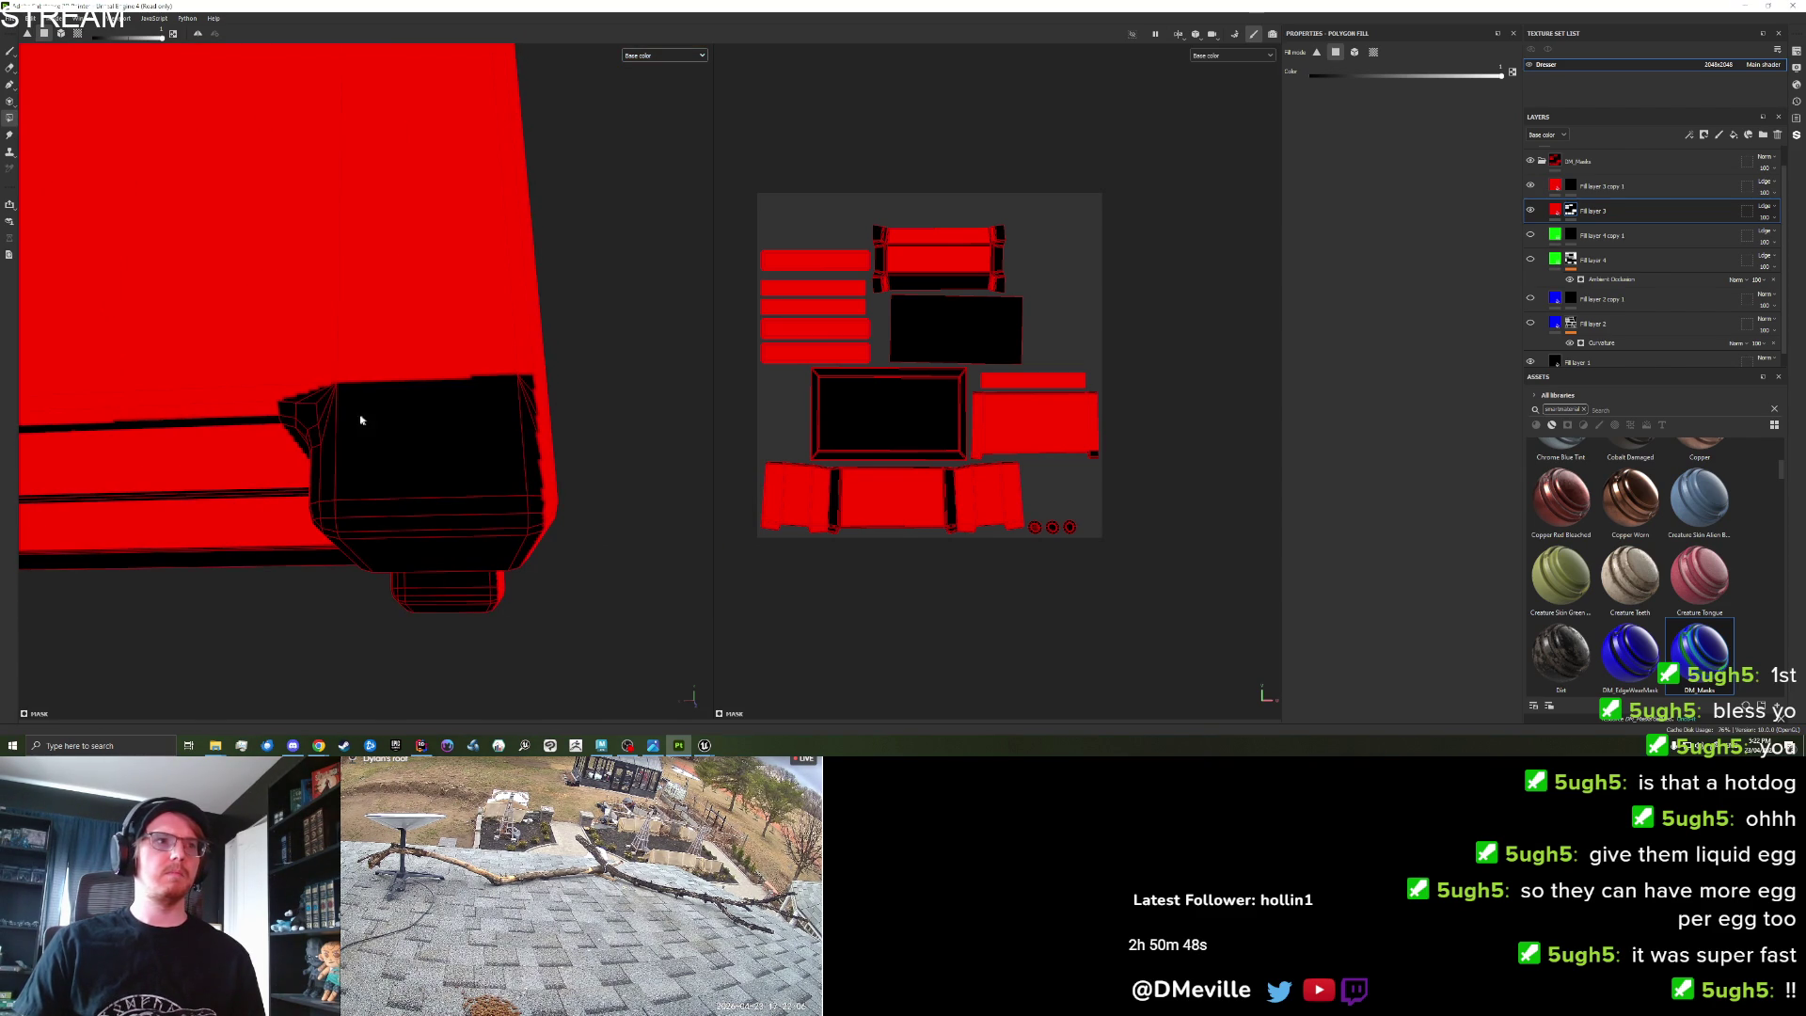
{"action": "left_click", "coordinate": [289, 414]}
{"action": "left_click_drag", "start_coordinate": [323, 416], "coordinate": [319, 519]}
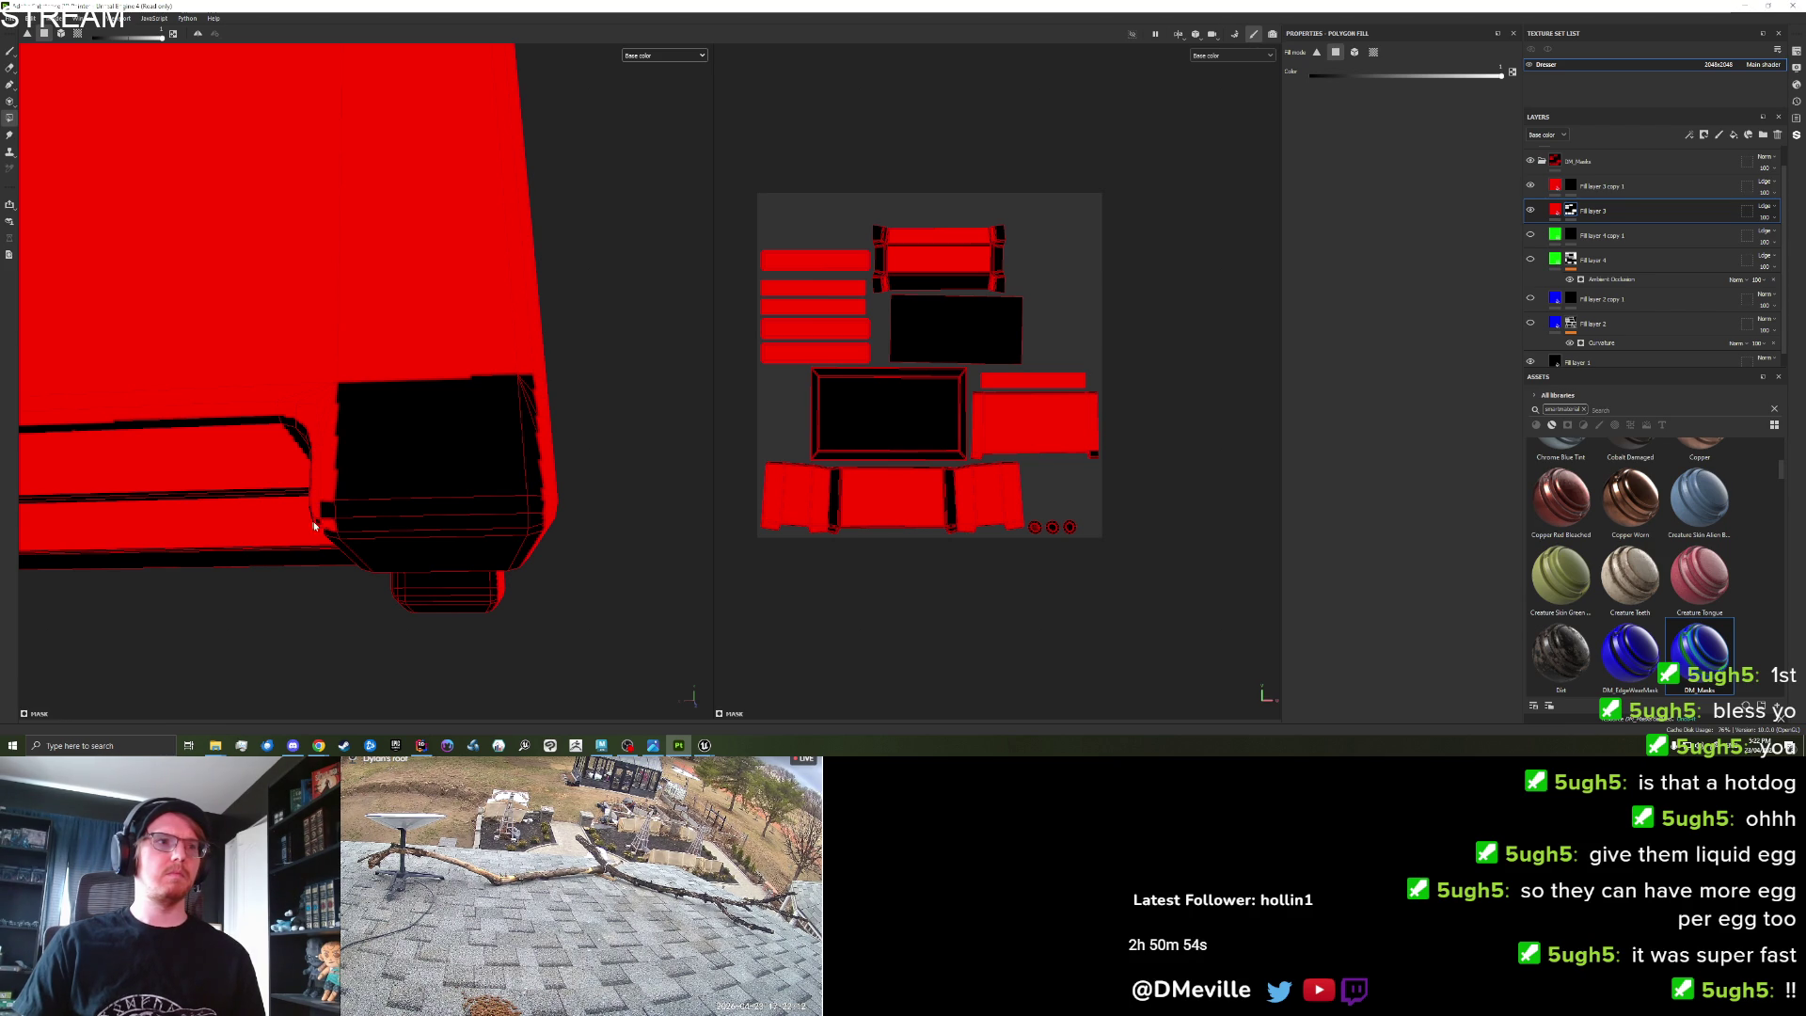
{"action": "mouse_move", "coordinate": [327, 510]}
{"action": "left_mouse_down"}
{"action": "mouse_move", "coordinate": [516, 523]}
{"action": "mouse_move", "coordinate": [531, 428]}
{"action": "left_mouse_up"}
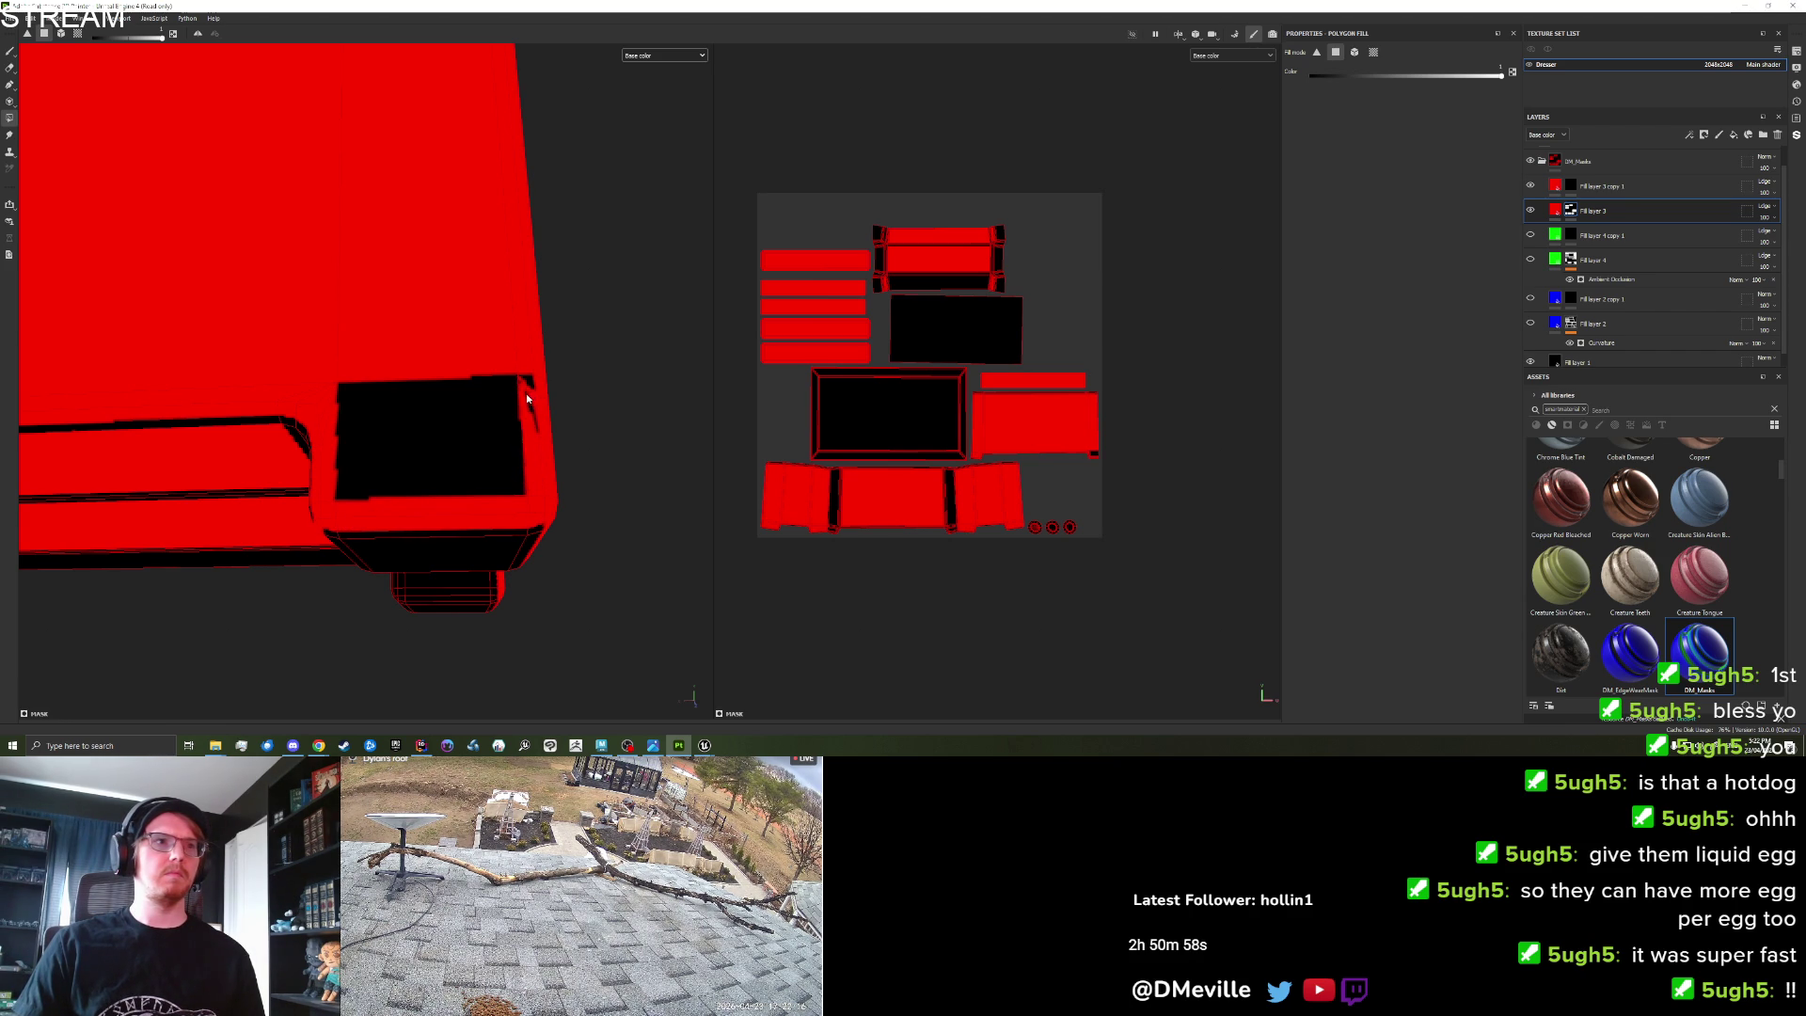
{"action": "left_click", "coordinate": [465, 424]}
Set the fill colour to 0 to turn the long underside faces black, then refill a front face red.
{"action": "mouse_move", "coordinate": [465, 423]}
{"action": "left_mouse_down", "text": "alt"}
{"action": "mouse_move", "coordinate": [403, 489]}
{"action": "mouse_move", "coordinate": [499, 467]}
{"action": "mouse_move", "coordinate": [73, 201]}
{"action": "left_mouse_up", "text": "alt"}
{"action": "left_click_drag", "start_coordinate": [136, 36], "coordinate": [94, 36]}
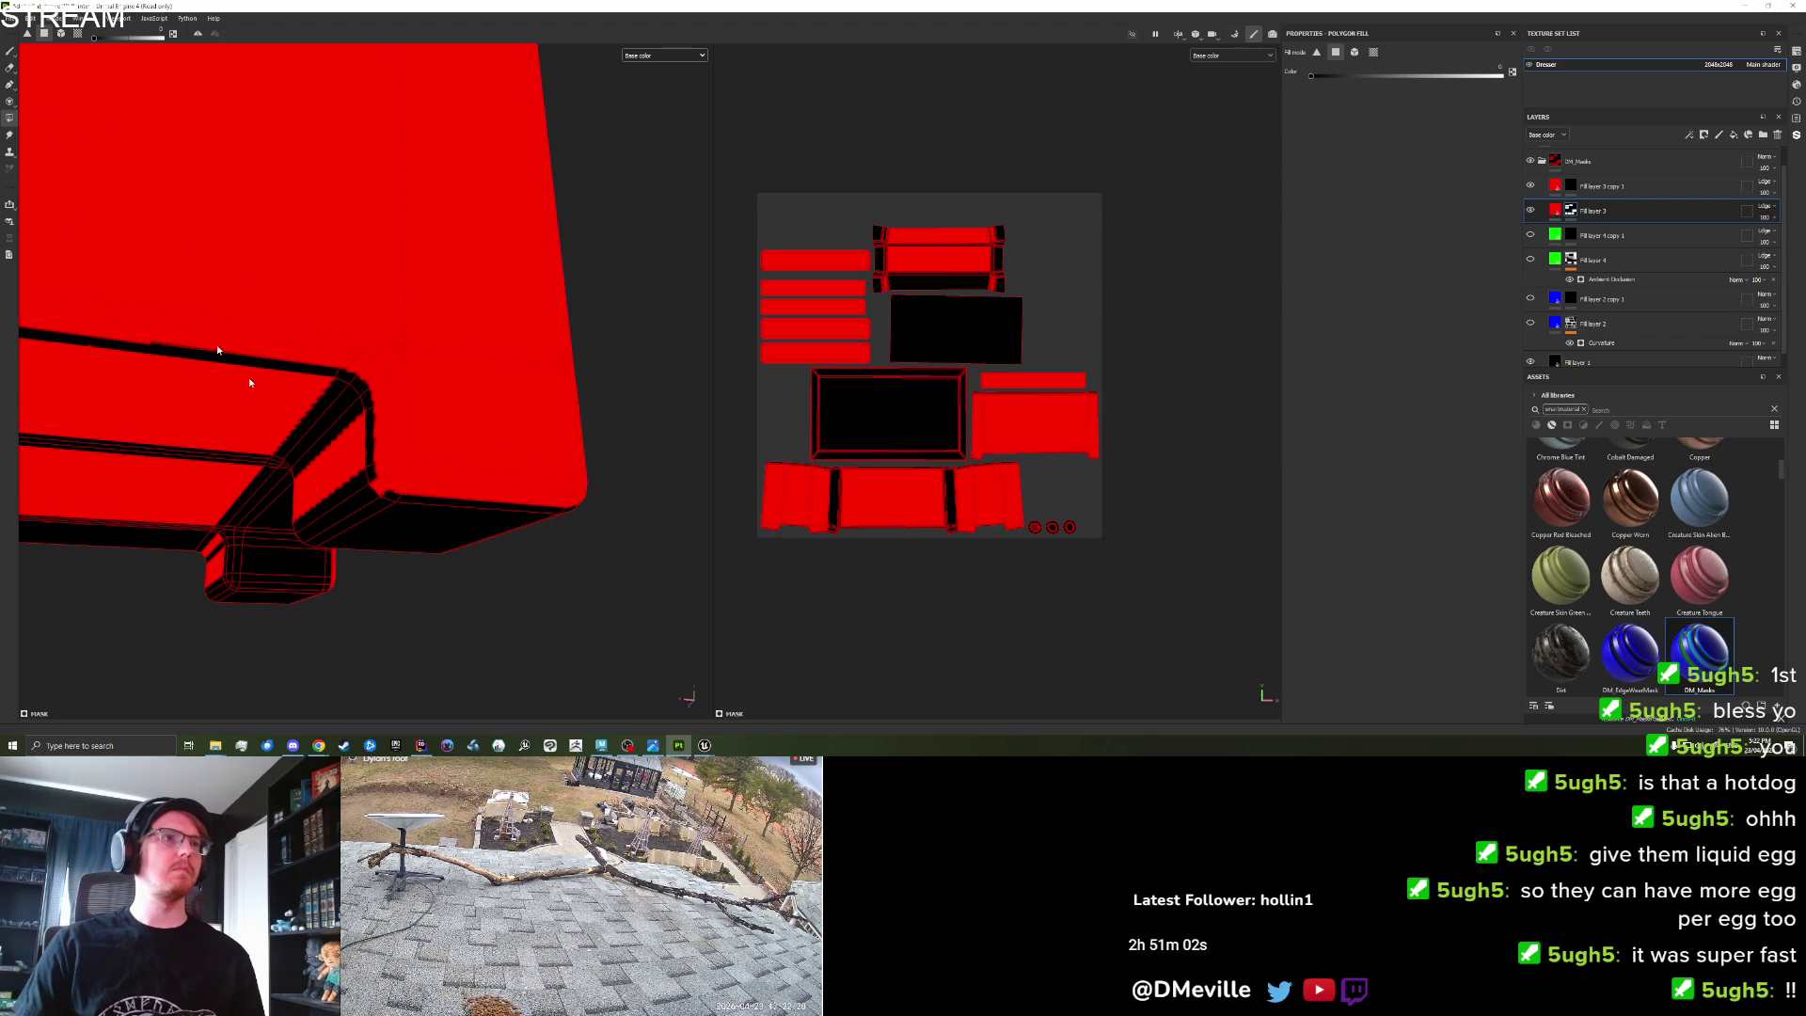
{"action": "left_click", "coordinate": [380, 489]}
{"action": "mouse_move", "coordinate": [380, 489]}
{"action": "left_mouse_down", "text": "alt"}
{"action": "mouse_move", "coordinate": [336, 464]}
{"action": "mouse_move", "coordinate": [489, 499]}
{"action": "mouse_move", "coordinate": [564, 490]}
{"action": "mouse_move", "coordinate": [592, 450]}
{"action": "mouse_move", "coordinate": [597, 467]}
{"action": "mouse_move", "coordinate": [483, 500]}
{"action": "mouse_move", "coordinate": [318, 367]}
{"action": "mouse_move", "coordinate": [208, 552]}
{"action": "left_mouse_up", "text": "alt"}
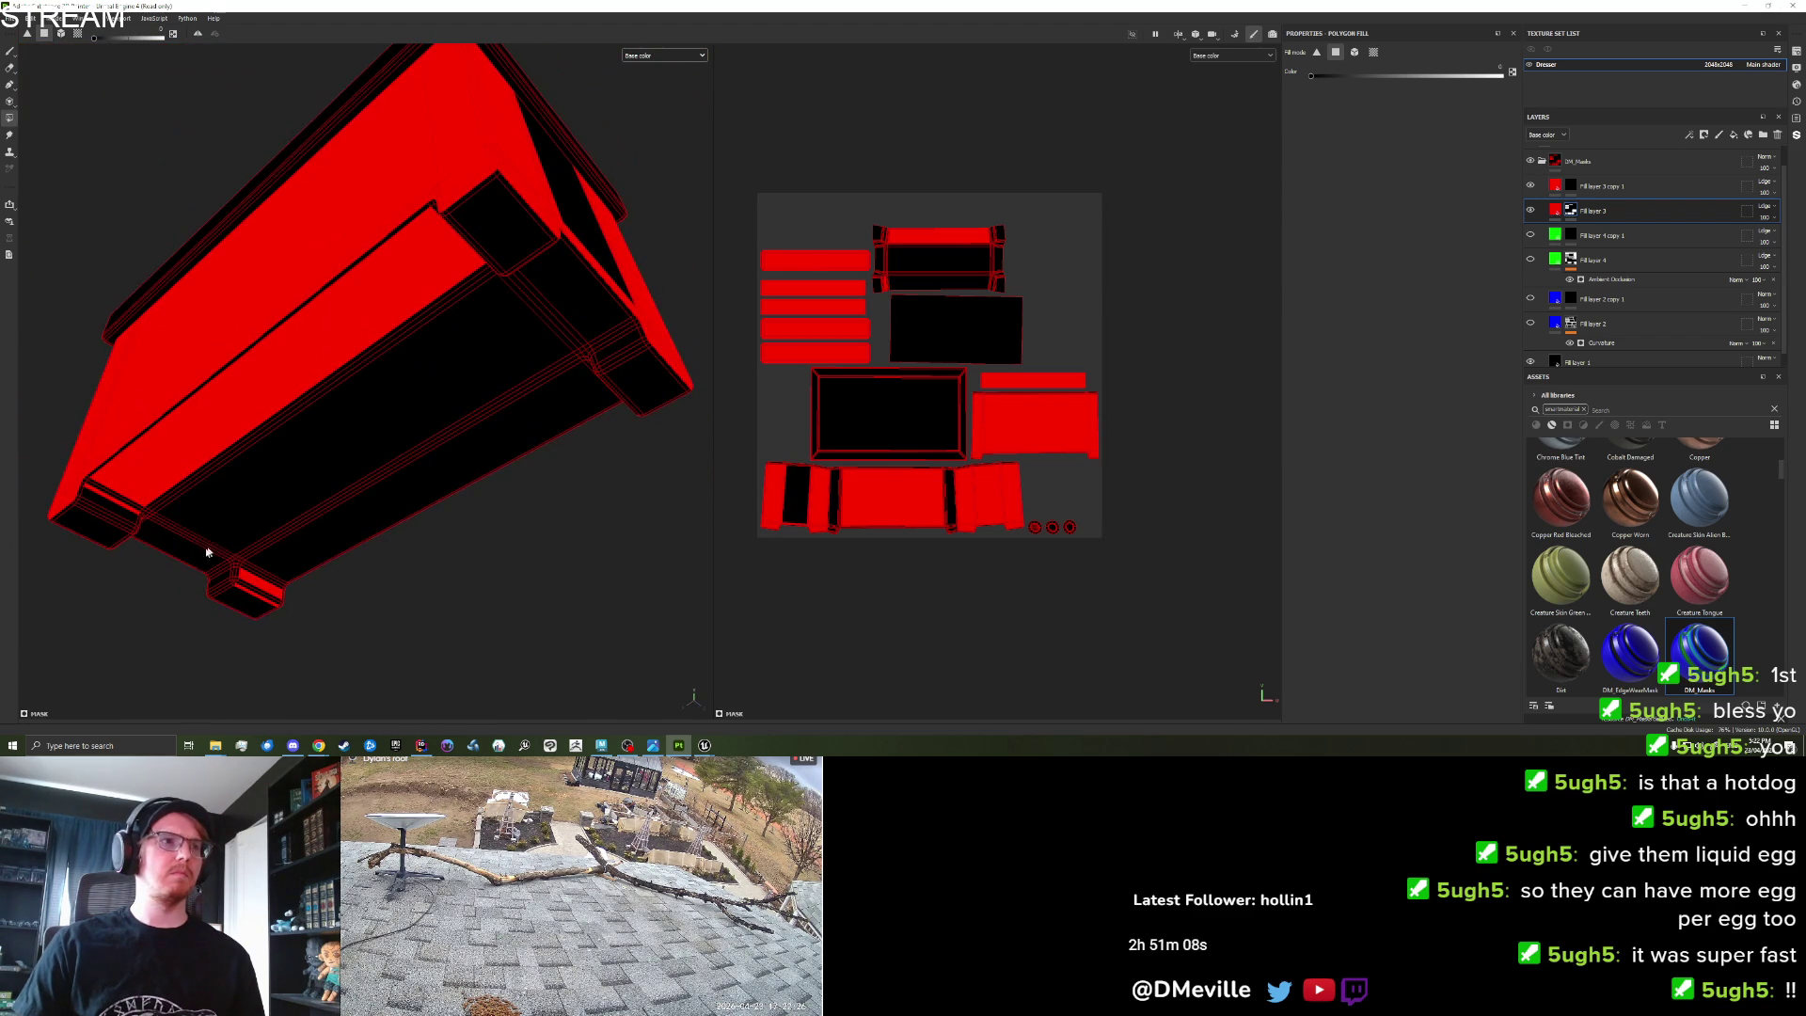
{"action": "left_click", "coordinate": [127, 508]}
{"action": "left_click", "coordinate": [257, 596]}
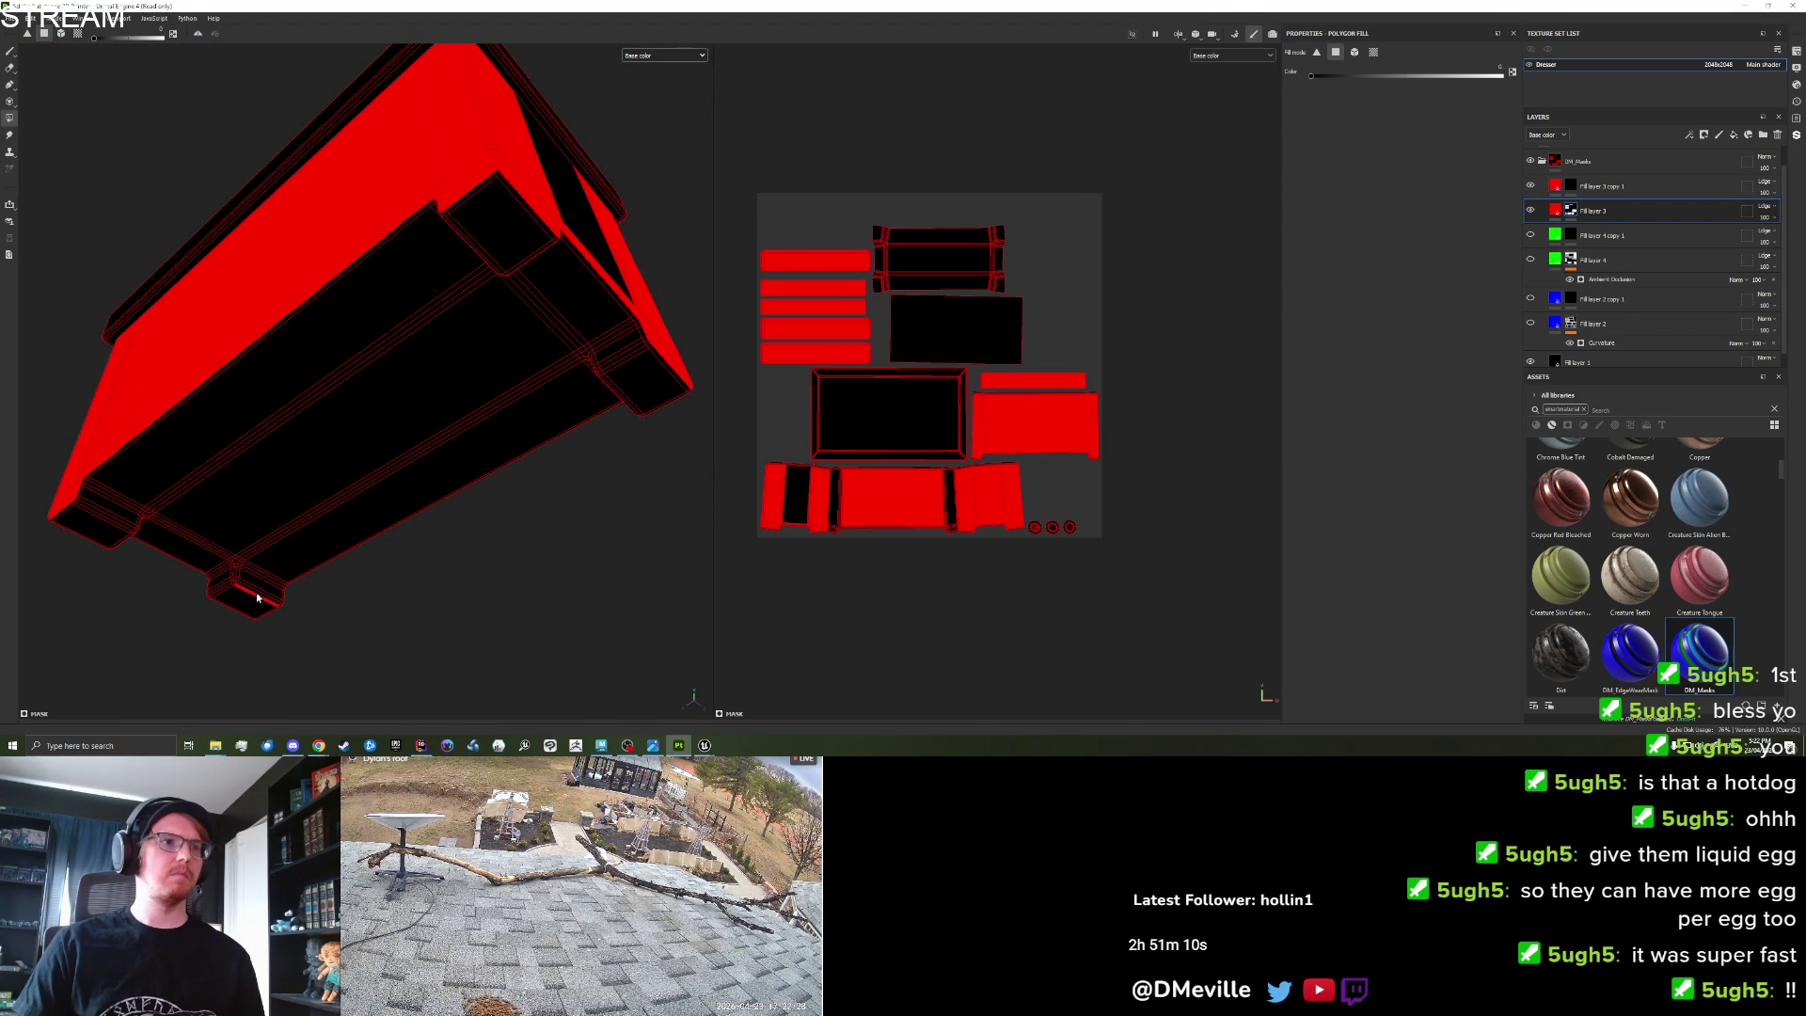
{"action": "left_click_drag", "start_coordinate": [248, 589], "coordinate": [209, 576]}
{"action": "scroll", "coordinate": [209, 576], "scroll_direction": "up", "scroll_amount": 3}
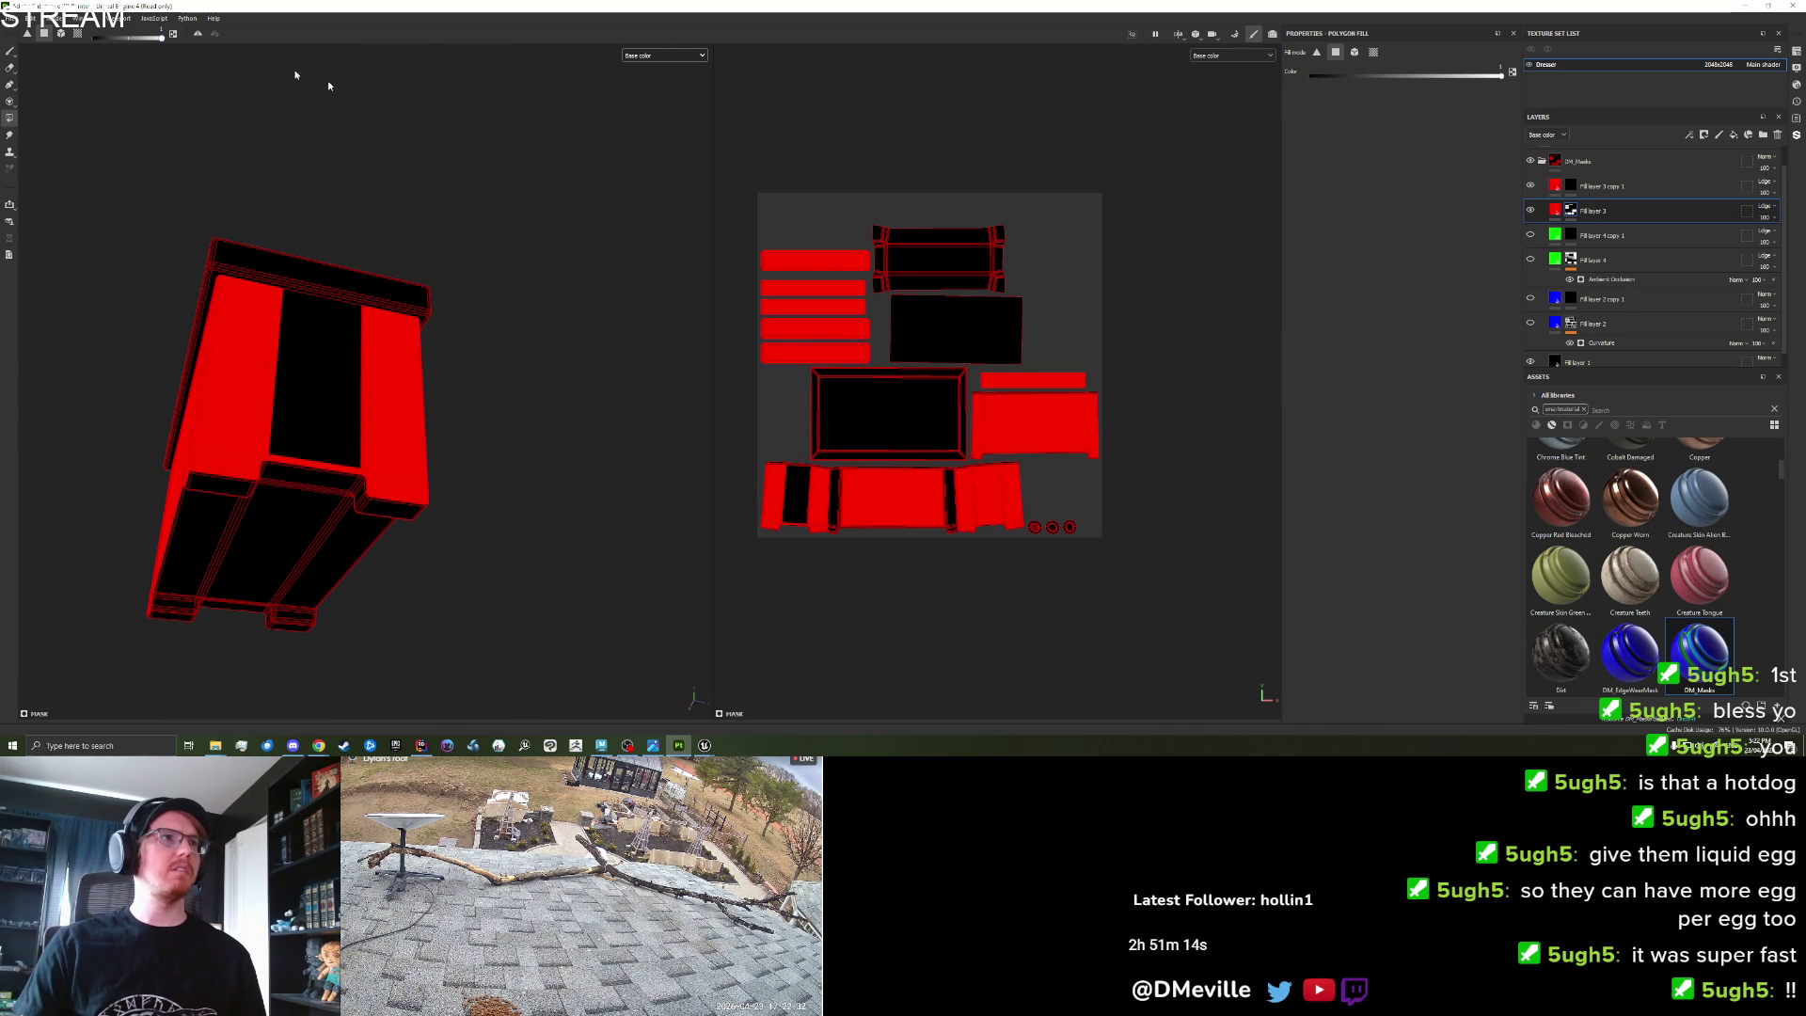
{"action": "left_click", "coordinate": [278, 426]}
{"action": "mouse_move", "coordinate": [133, 464]}
{"action": "left_mouse_down"}
{"action": "mouse_move", "coordinate": [472, 427]}
{"action": "mouse_move", "coordinate": [169, 431]}
{"action": "mouse_move", "coordinate": [645, 633]}
{"action": "mouse_move", "coordinate": [270, 527]}
{"action": "mouse_move", "coordinate": [423, 540]}
{"action": "mouse_move", "coordinate": [201, 538]}
{"action": "mouse_move", "coordinate": [335, 564]}
{"action": "mouse_move", "coordinate": [254, 565]}
{"action": "mouse_move", "coordinate": [201, 553]}
{"action": "mouse_move", "coordinate": [256, 498]}
{"action": "mouse_move", "coordinate": [198, 522]}
{"action": "left_mouse_up"}
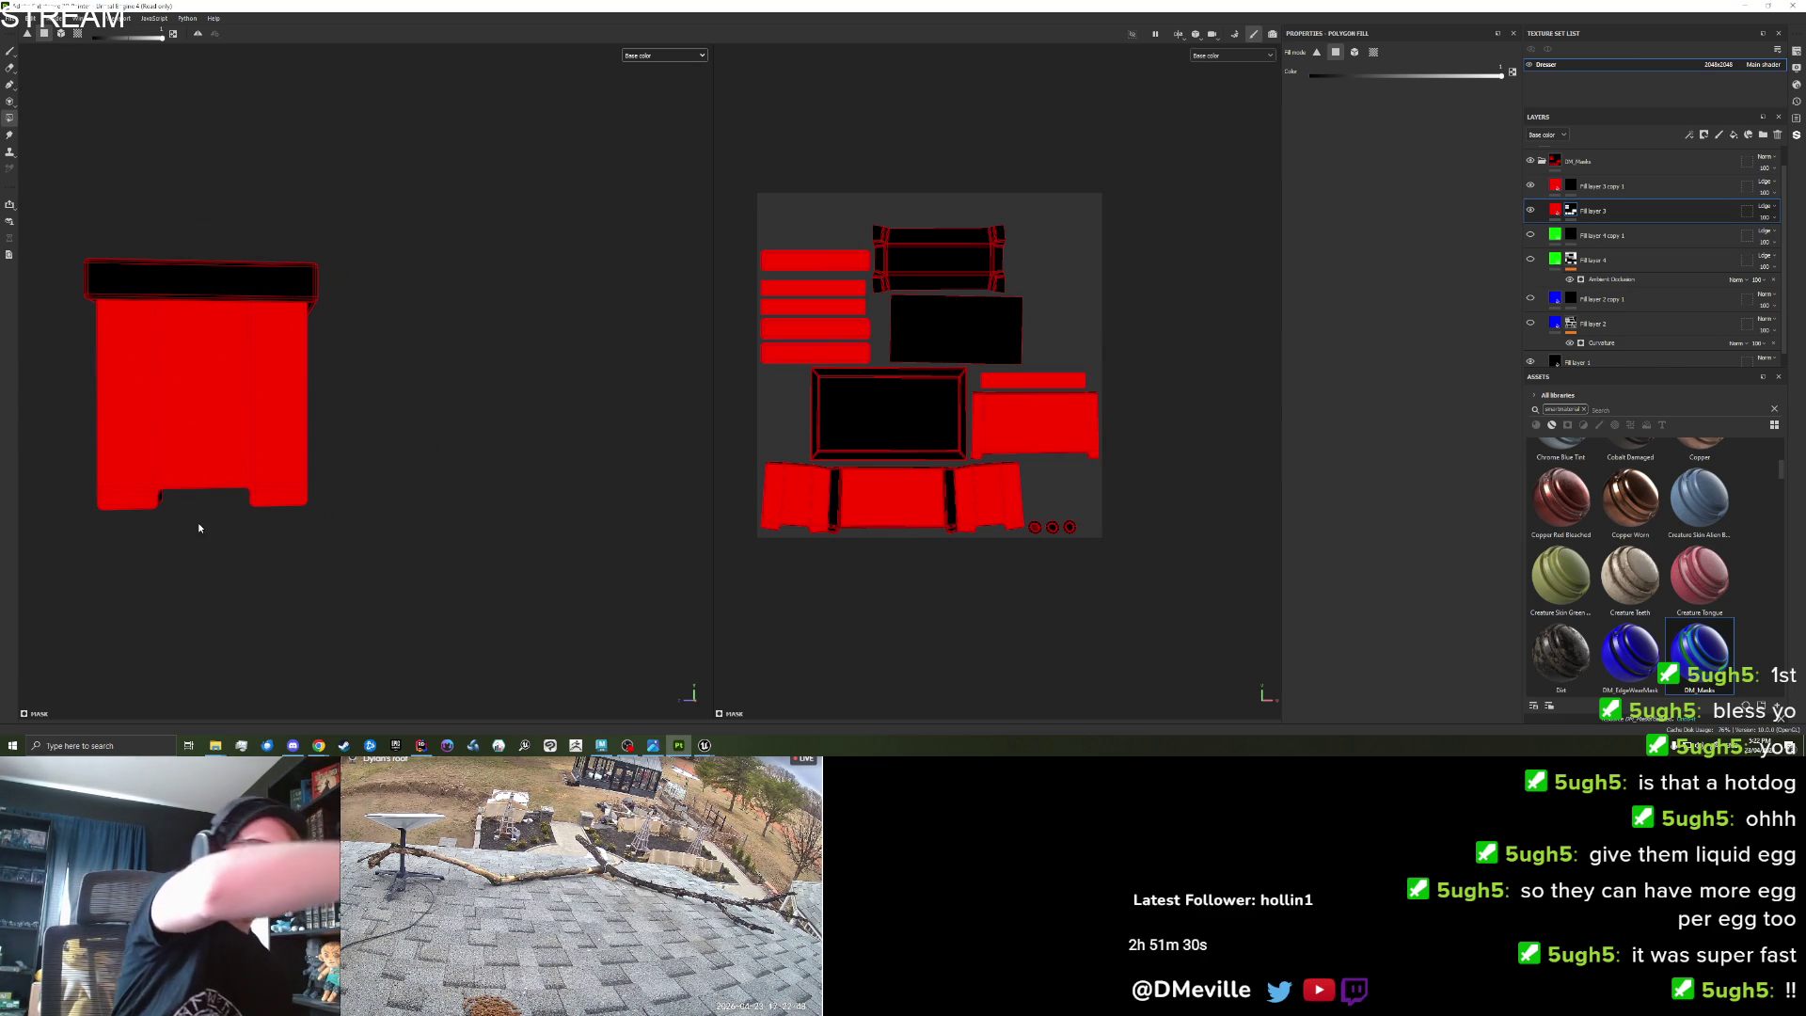
Unhide Fill layer 4 copy 1 and Fill layer 2 to reveal the full multicoloured ID map.
{"action": "scroll", "coordinate": [197, 522], "scroll_direction": "down", "scroll_amount": 2}
{"action": "scroll", "coordinate": [166, 411], "scroll_direction": "up", "scroll_amount": 2}
{"action": "mouse_move", "coordinate": [166, 411]}
{"action": "left_mouse_down"}
{"action": "mouse_move", "coordinate": [335, 532]}
{"action": "mouse_move", "coordinate": [306, 513]}
{"action": "mouse_move", "coordinate": [562, 546]}
{"action": "mouse_move", "coordinate": [368, 542]}
{"action": "left_mouse_up"}
{"action": "scroll", "coordinate": [350, 522], "scroll_direction": "up", "scroll_amount": 2}
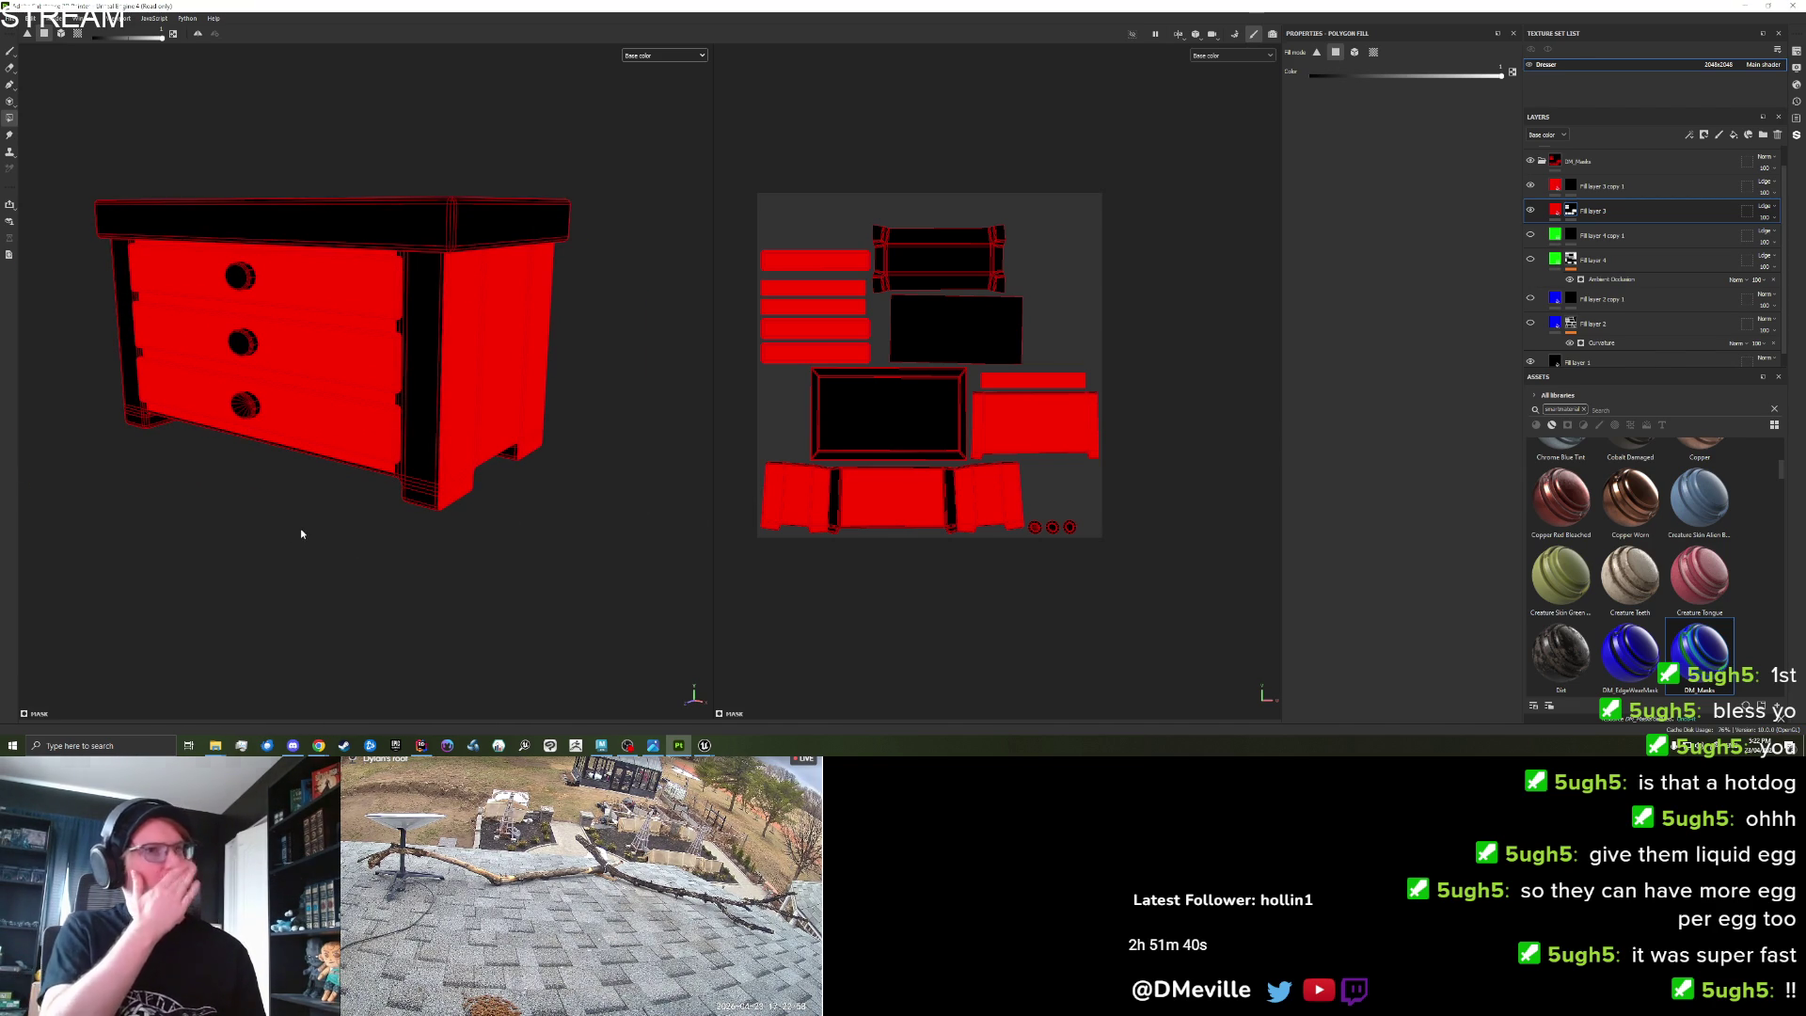
{"action": "left_click", "coordinate": [1531, 235]}
{"action": "left_click", "coordinate": [1530, 322]}
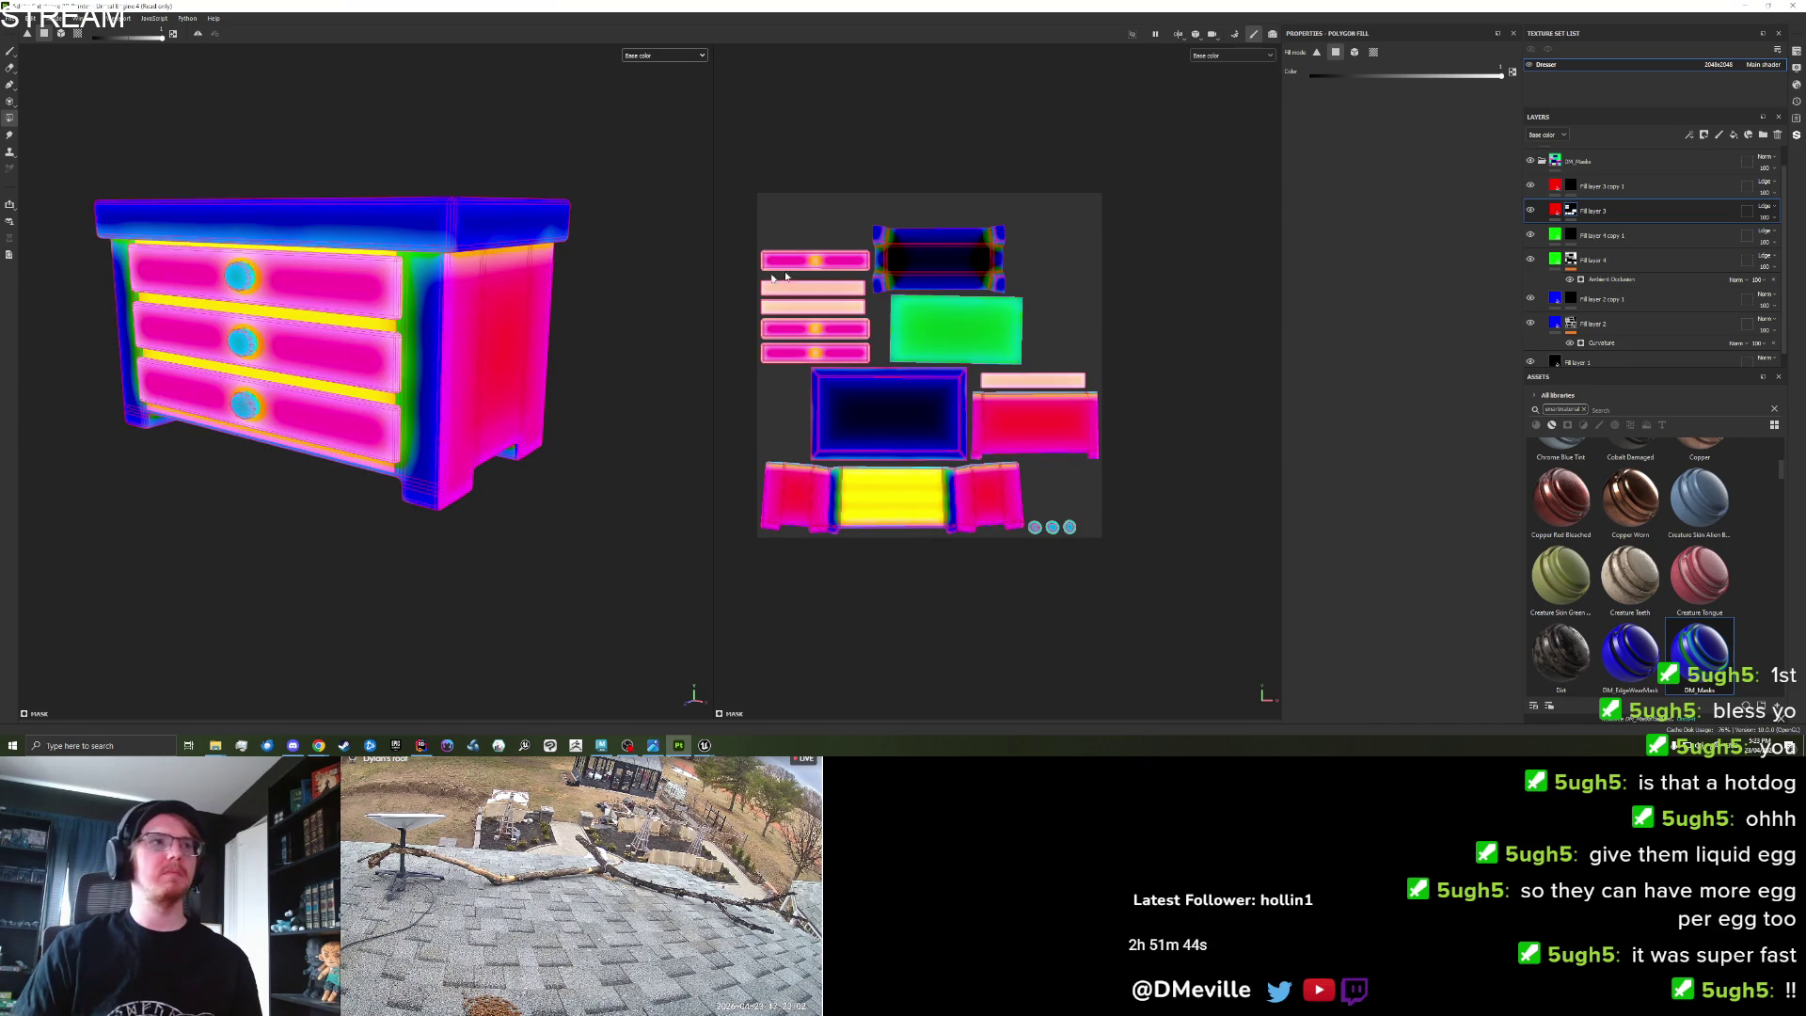
{"action": "scroll", "coordinate": [376, 541], "scroll_direction": "down", "scroll_amount": 3}
{"action": "mouse_move", "coordinate": [376, 544]}
{"action": "left_mouse_down"}
{"action": "mouse_move", "coordinate": [315, 513]}
{"action": "mouse_move", "coordinate": [340, 508]}
{"action": "left_mouse_up"}
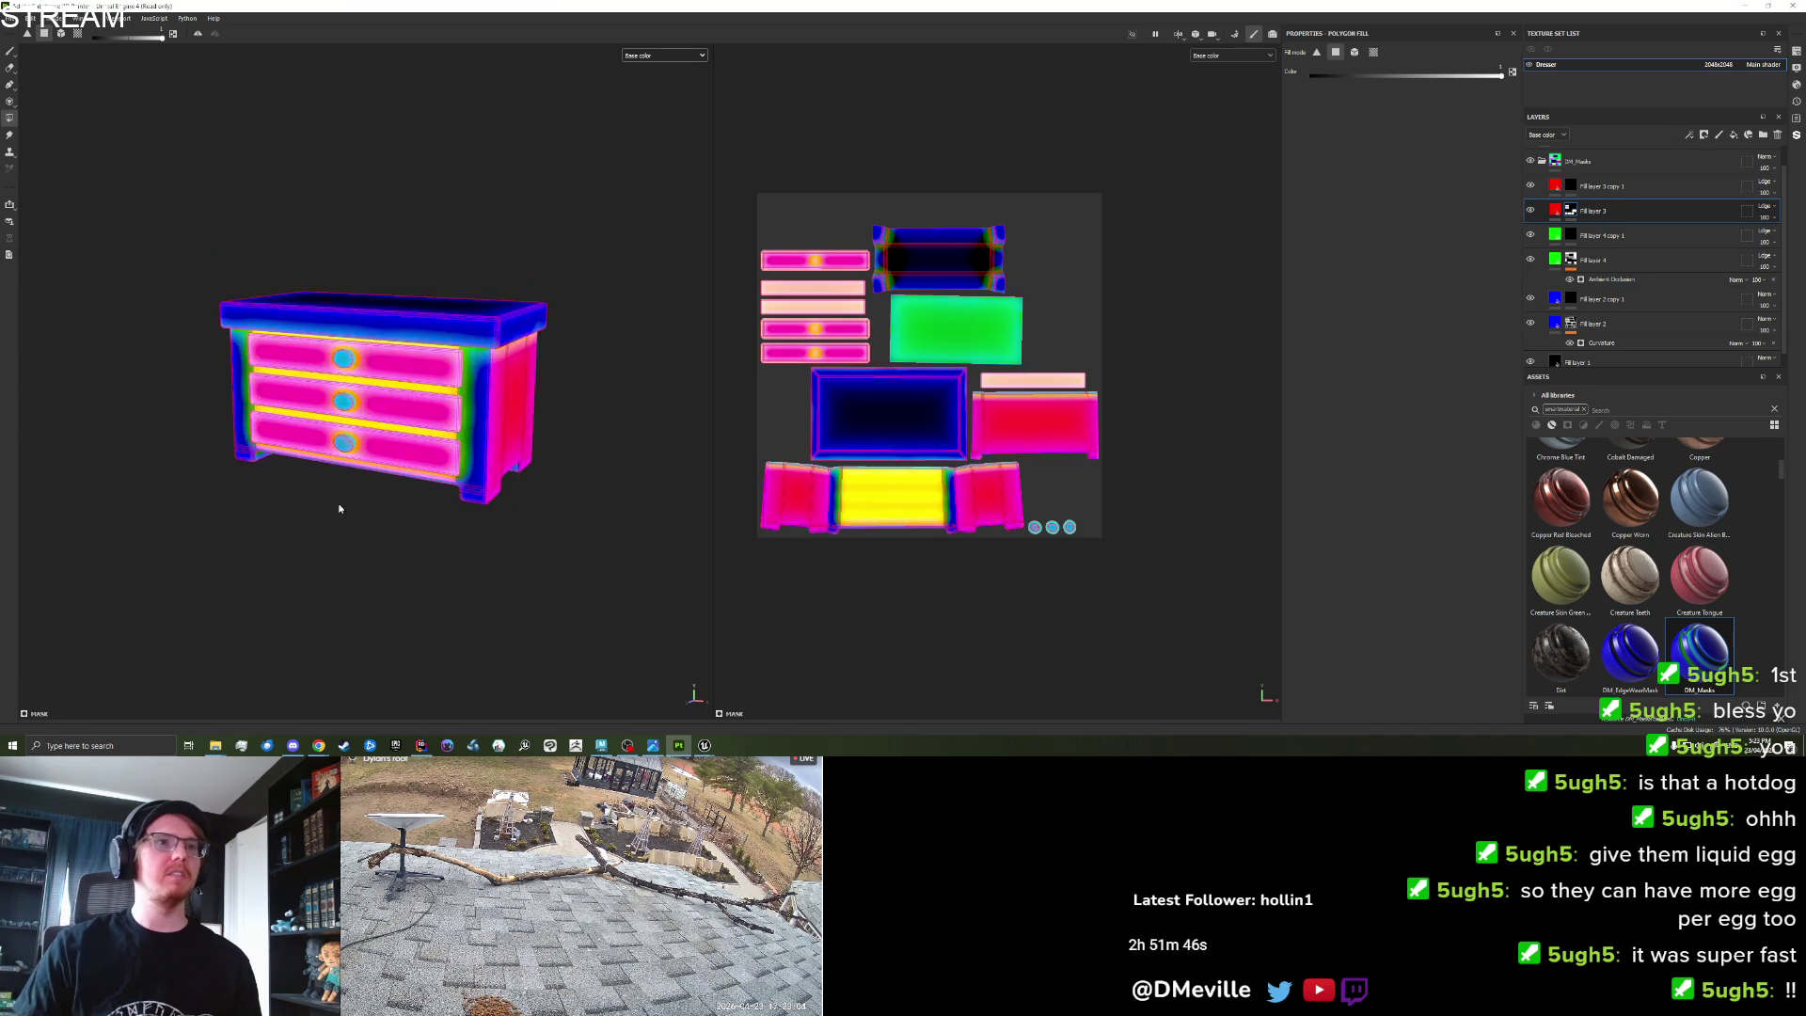
{"action": "scroll", "coordinate": [340, 508], "scroll_direction": "up", "scroll_amount": 2}
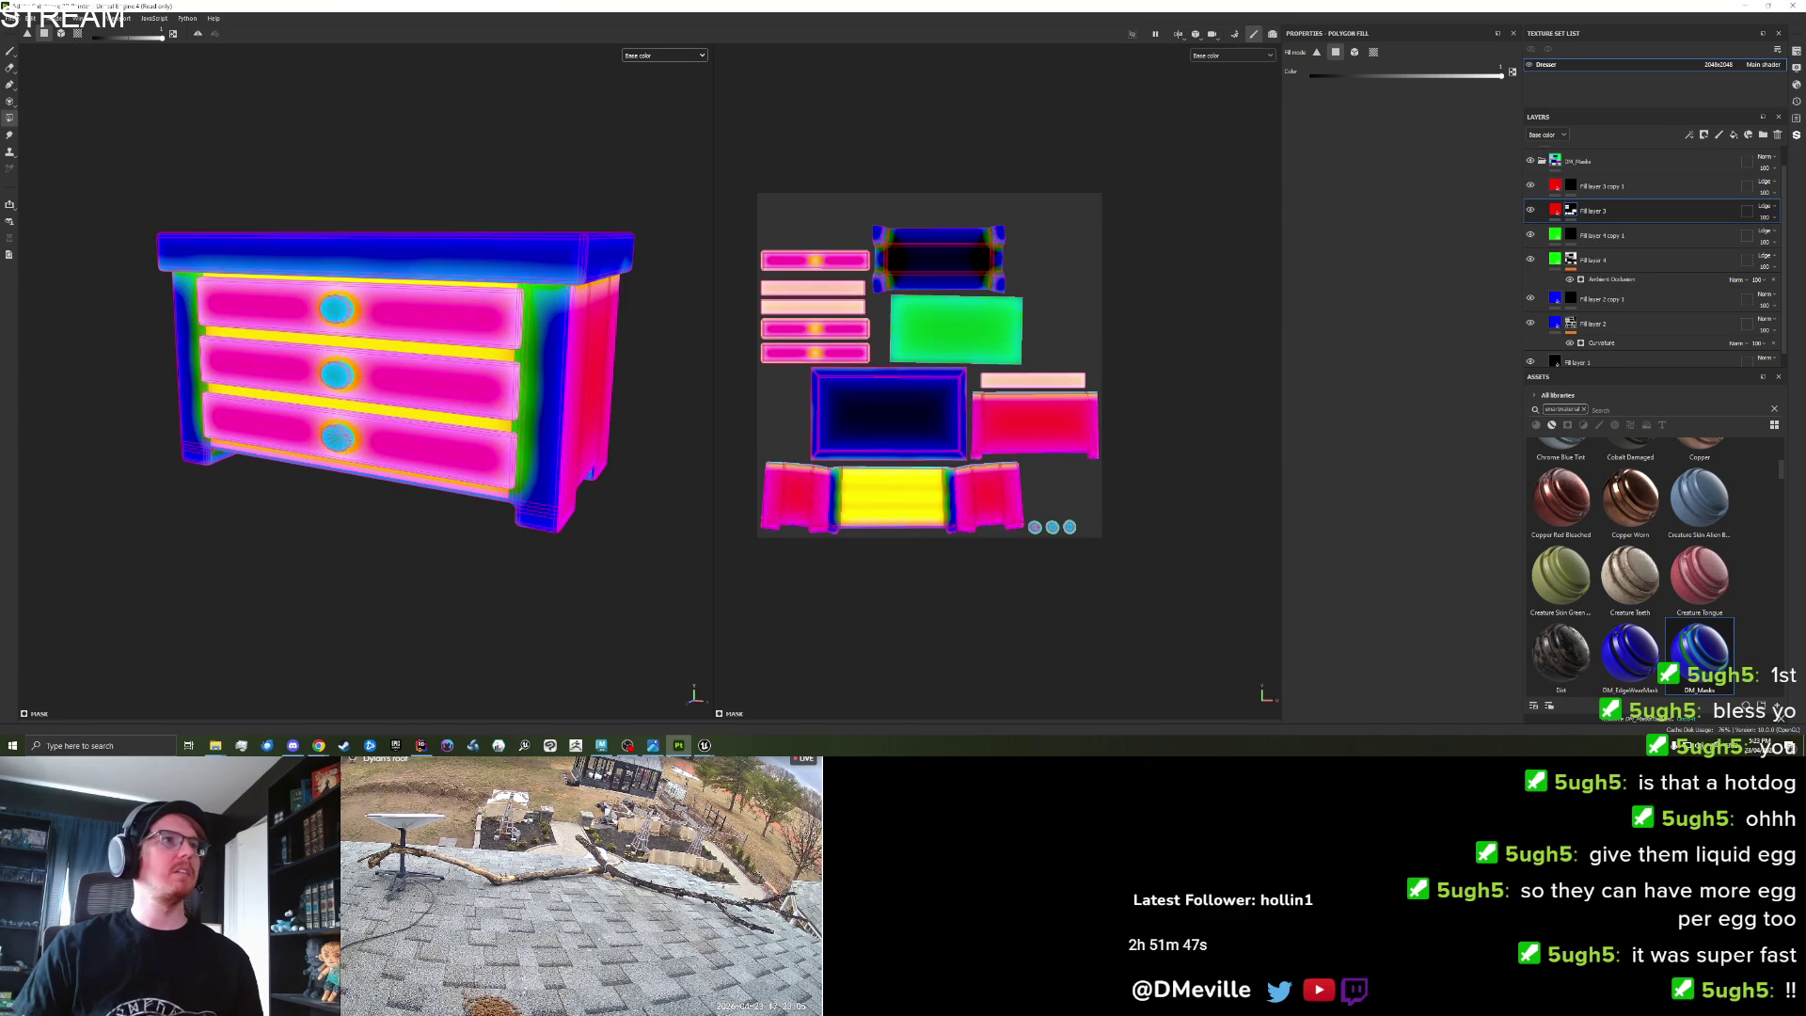
{"action": "left_click", "coordinate": [11, 18]}
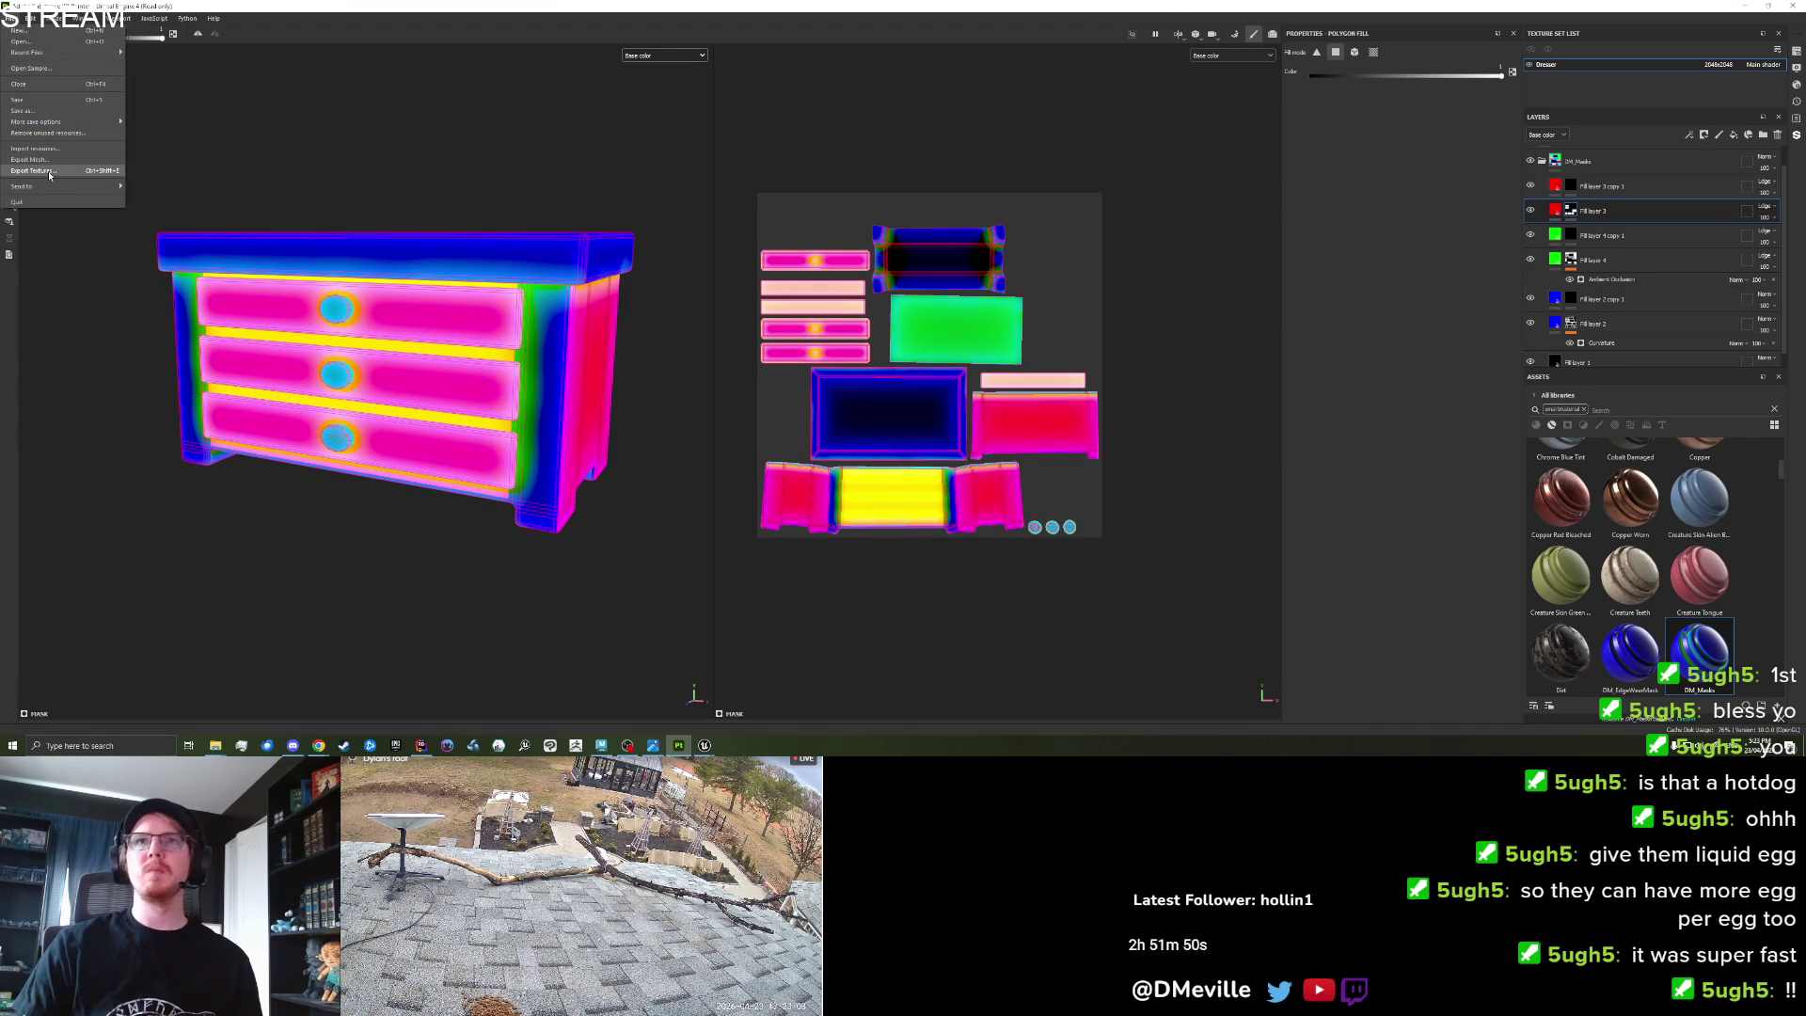
Export the dresser's textures to the Furniture/Set_Cottage folder and return to Unreal Engine.
{"action": "left_click", "coordinate": [50, 174]}
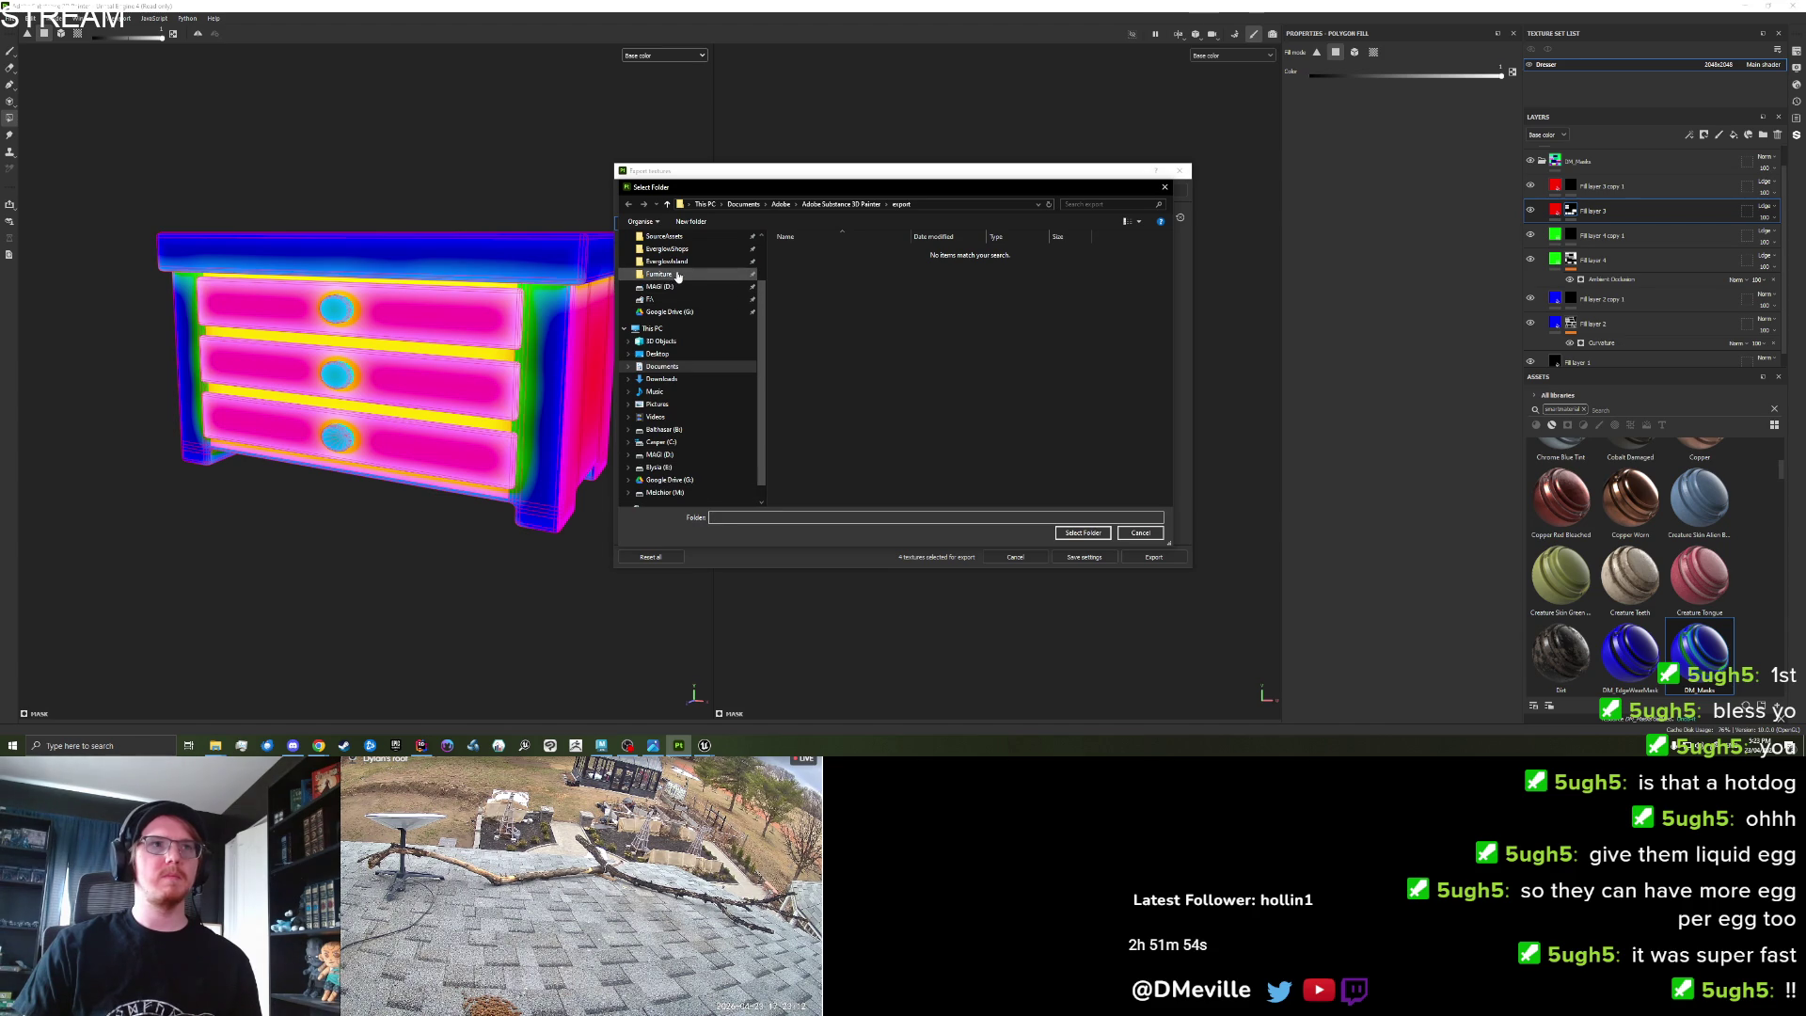
{"action": "left_click", "coordinate": [677, 275]}
{"action": "double_click", "coordinate": [815, 311]}
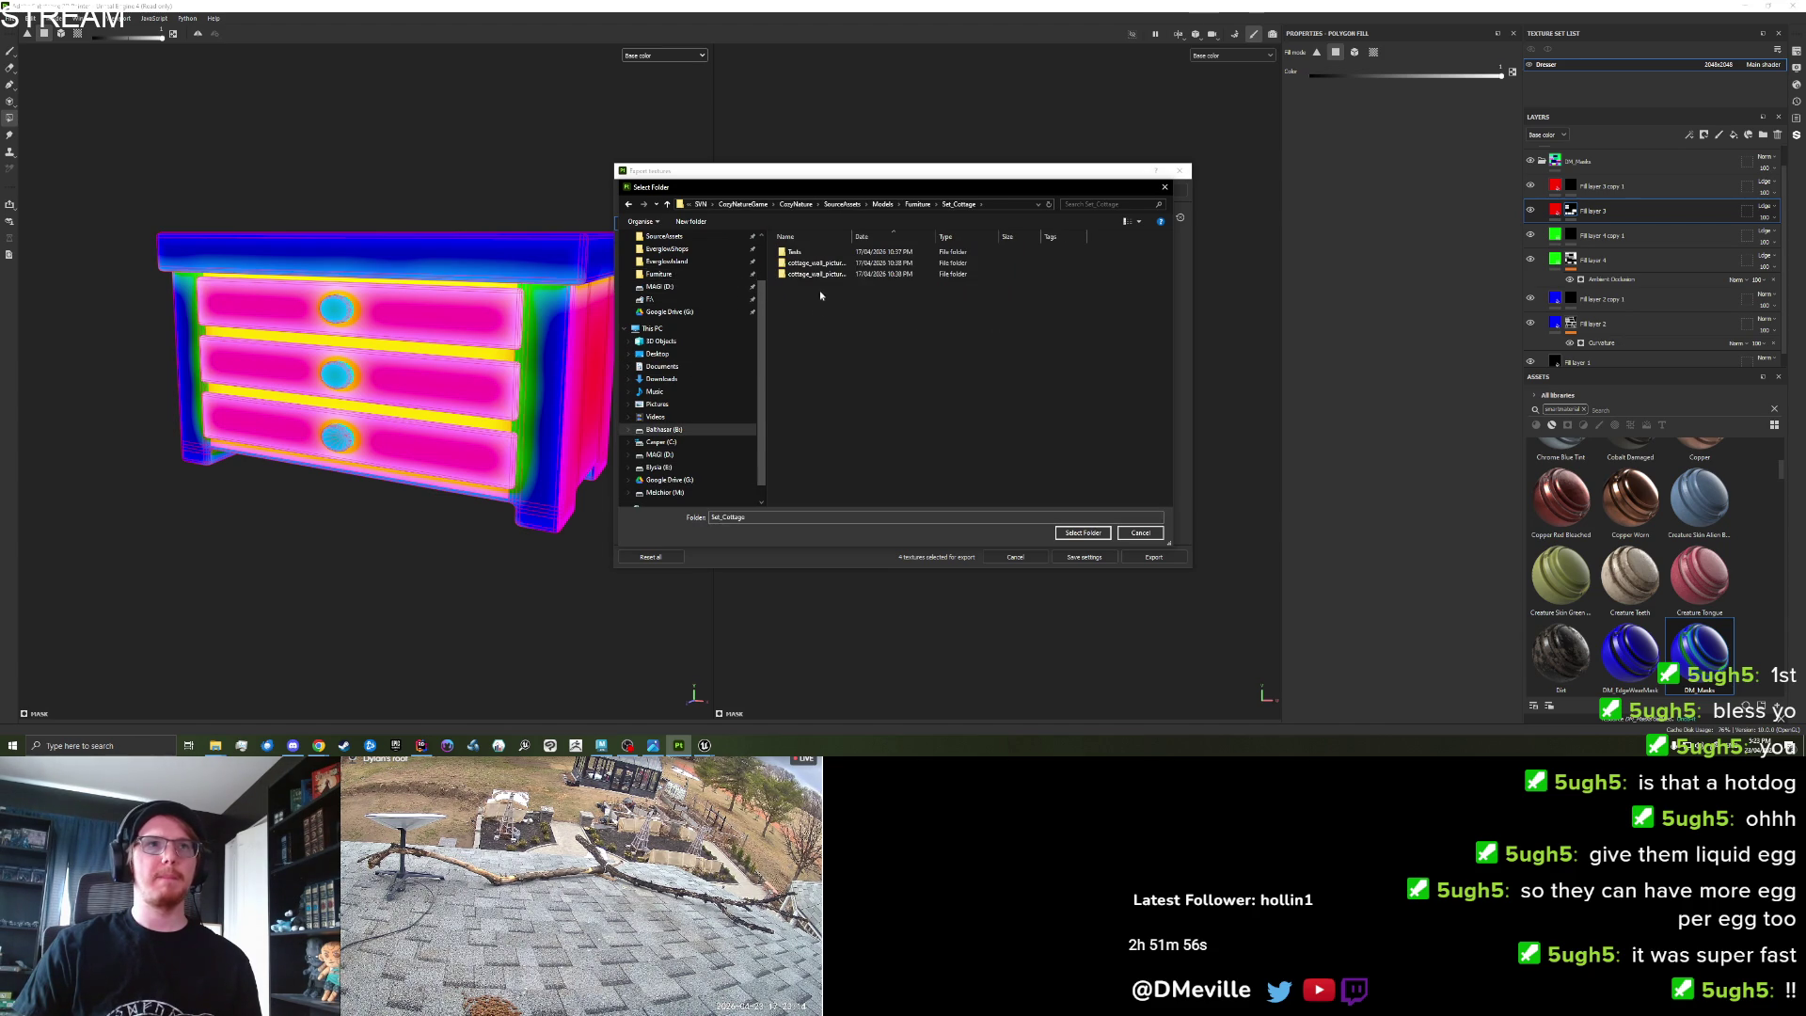
{"action": "left_click", "coordinate": [1086, 534]}
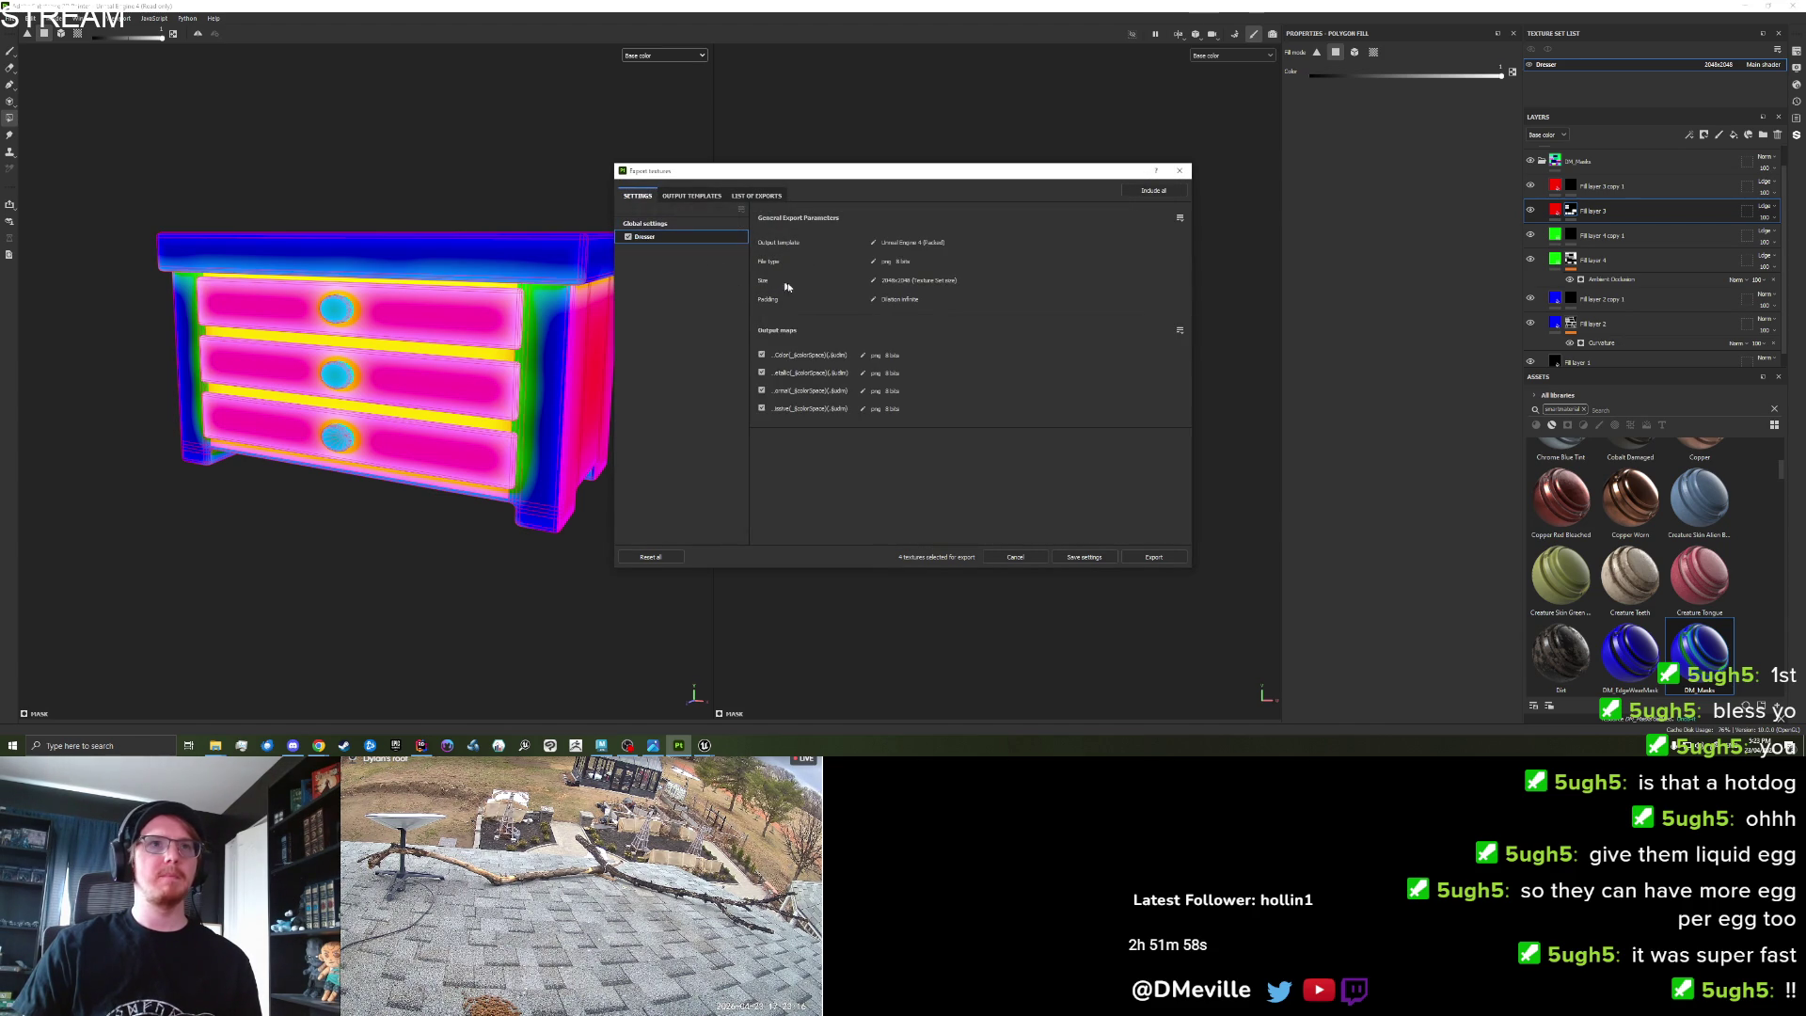
{"action": "left_click", "coordinate": [1132, 554]}
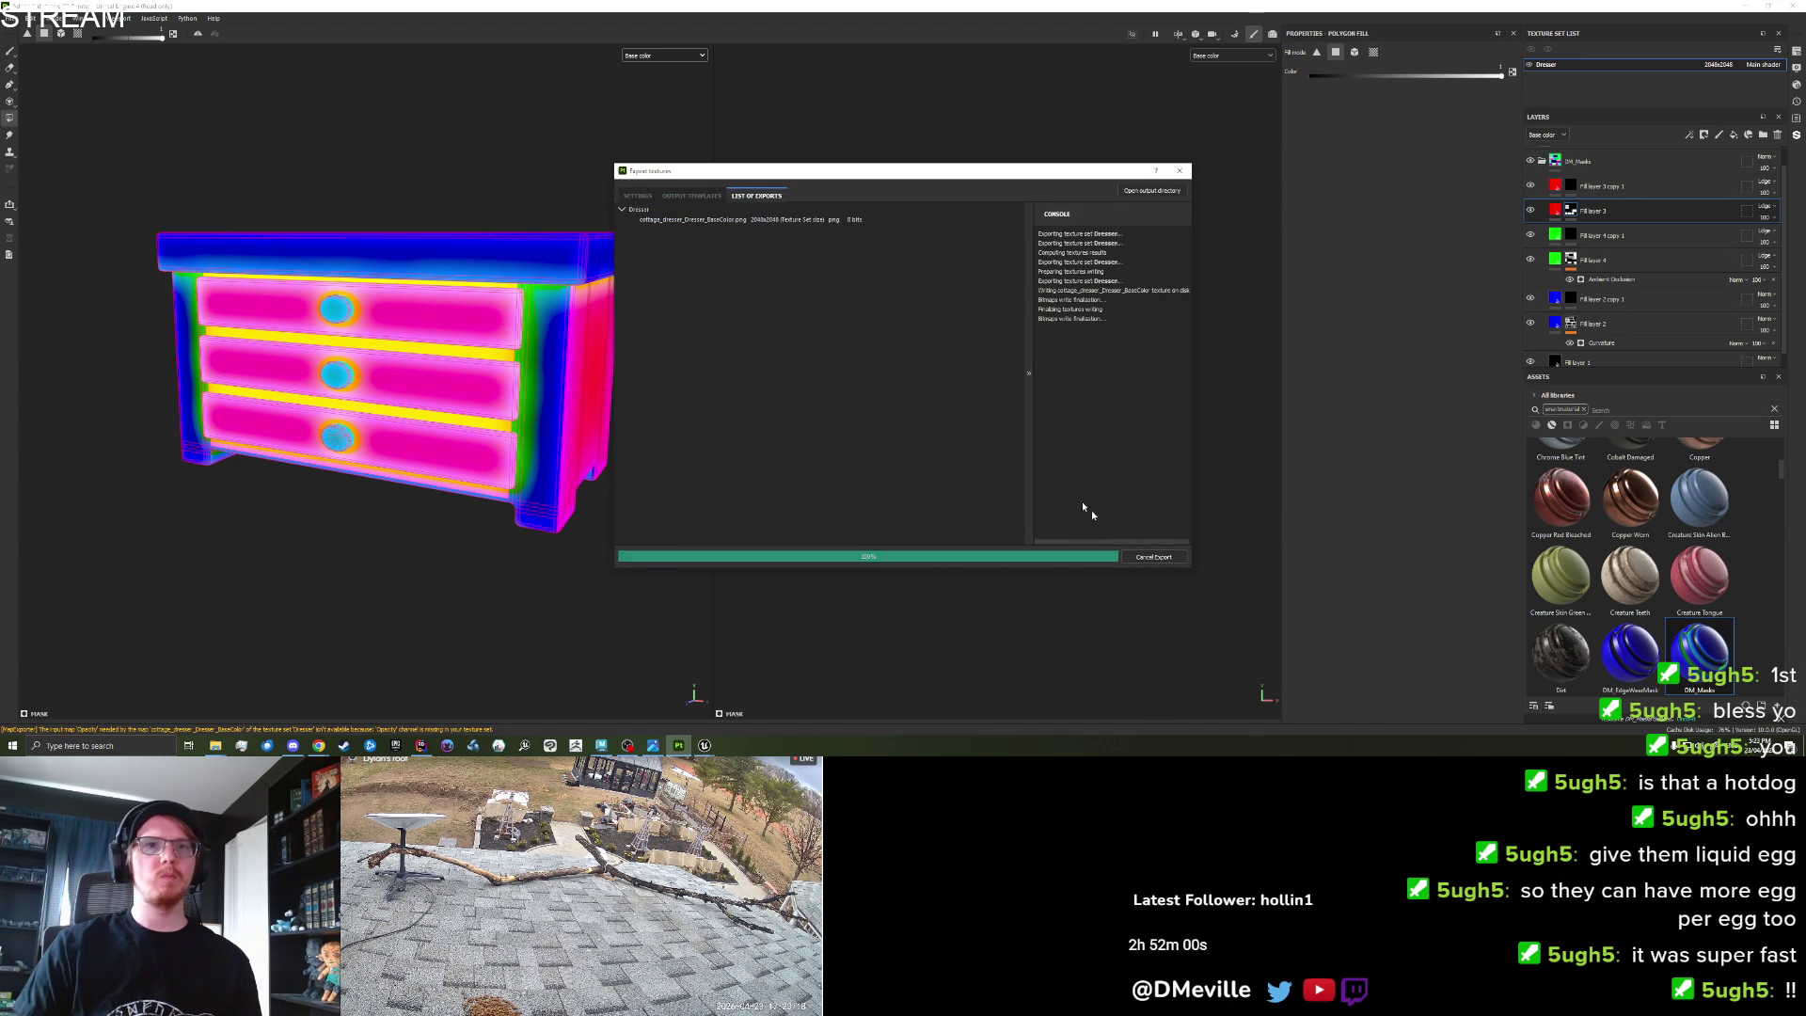
{"action": "left_click", "coordinate": [704, 745]}
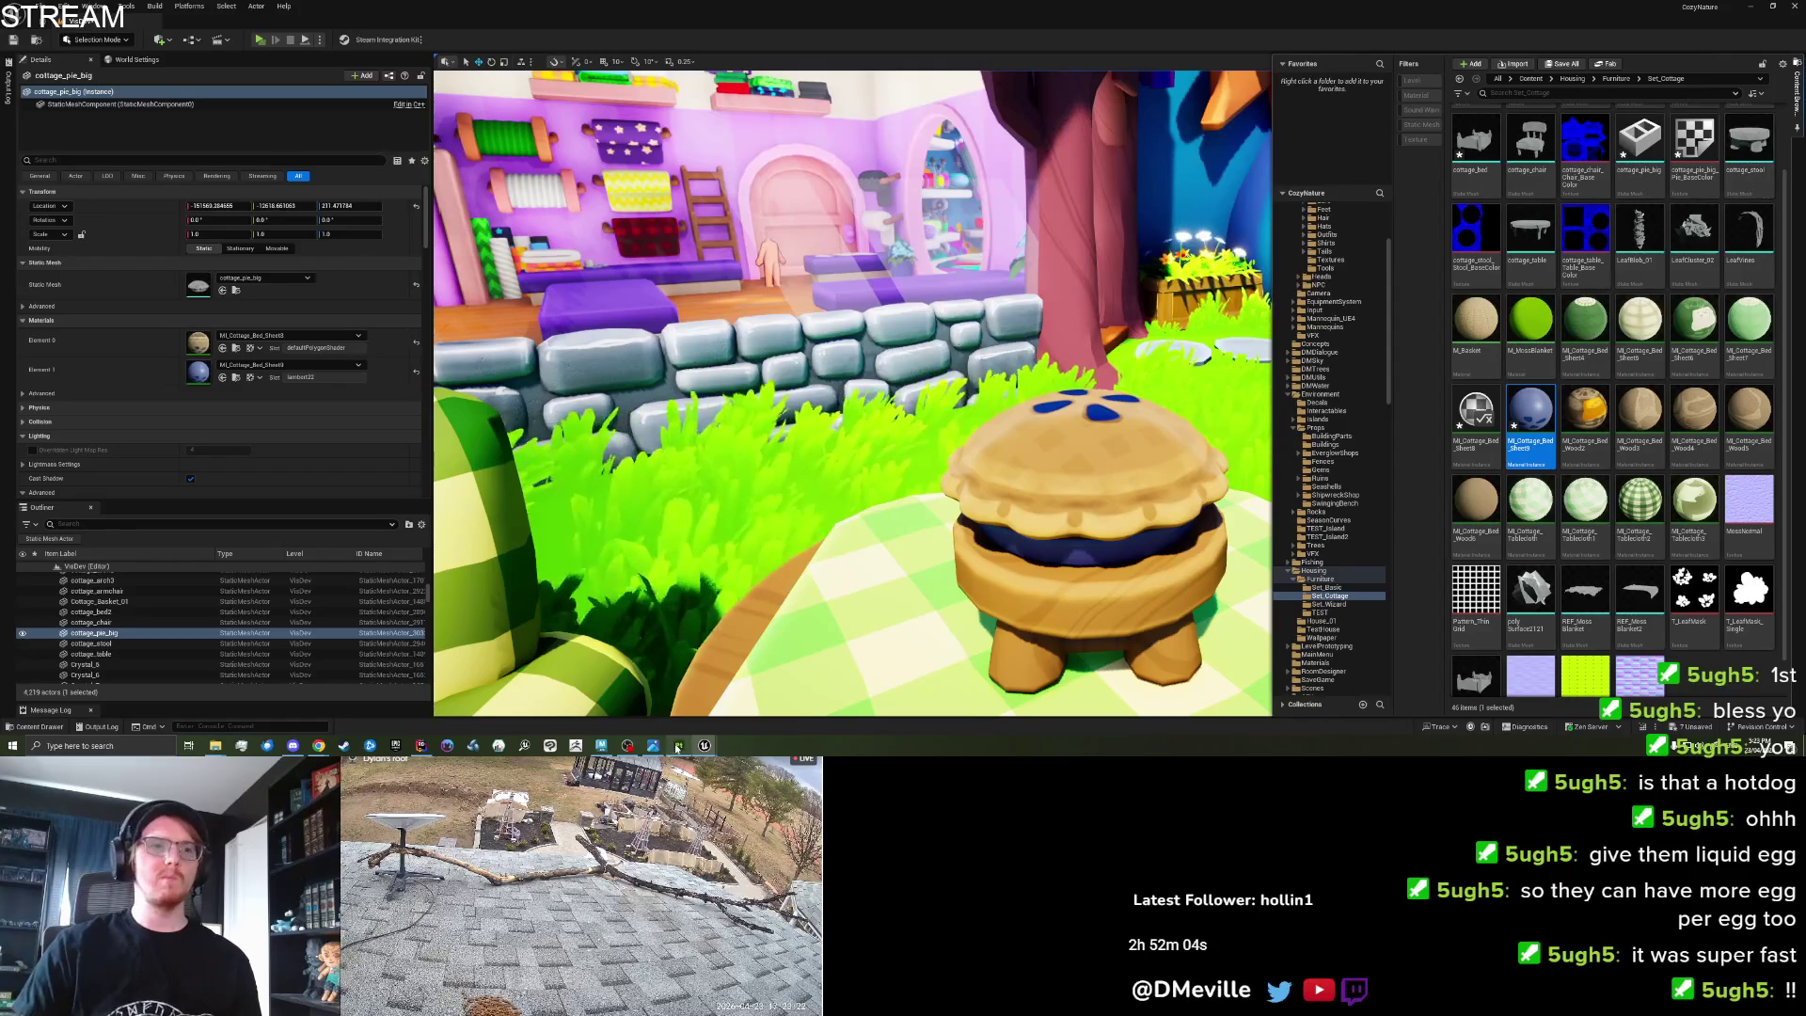
Export the selected dresser from Maya to cottage_dresser.fbx, then return to Unreal Engine.
{"action": "left_click", "coordinate": [607, 747]}
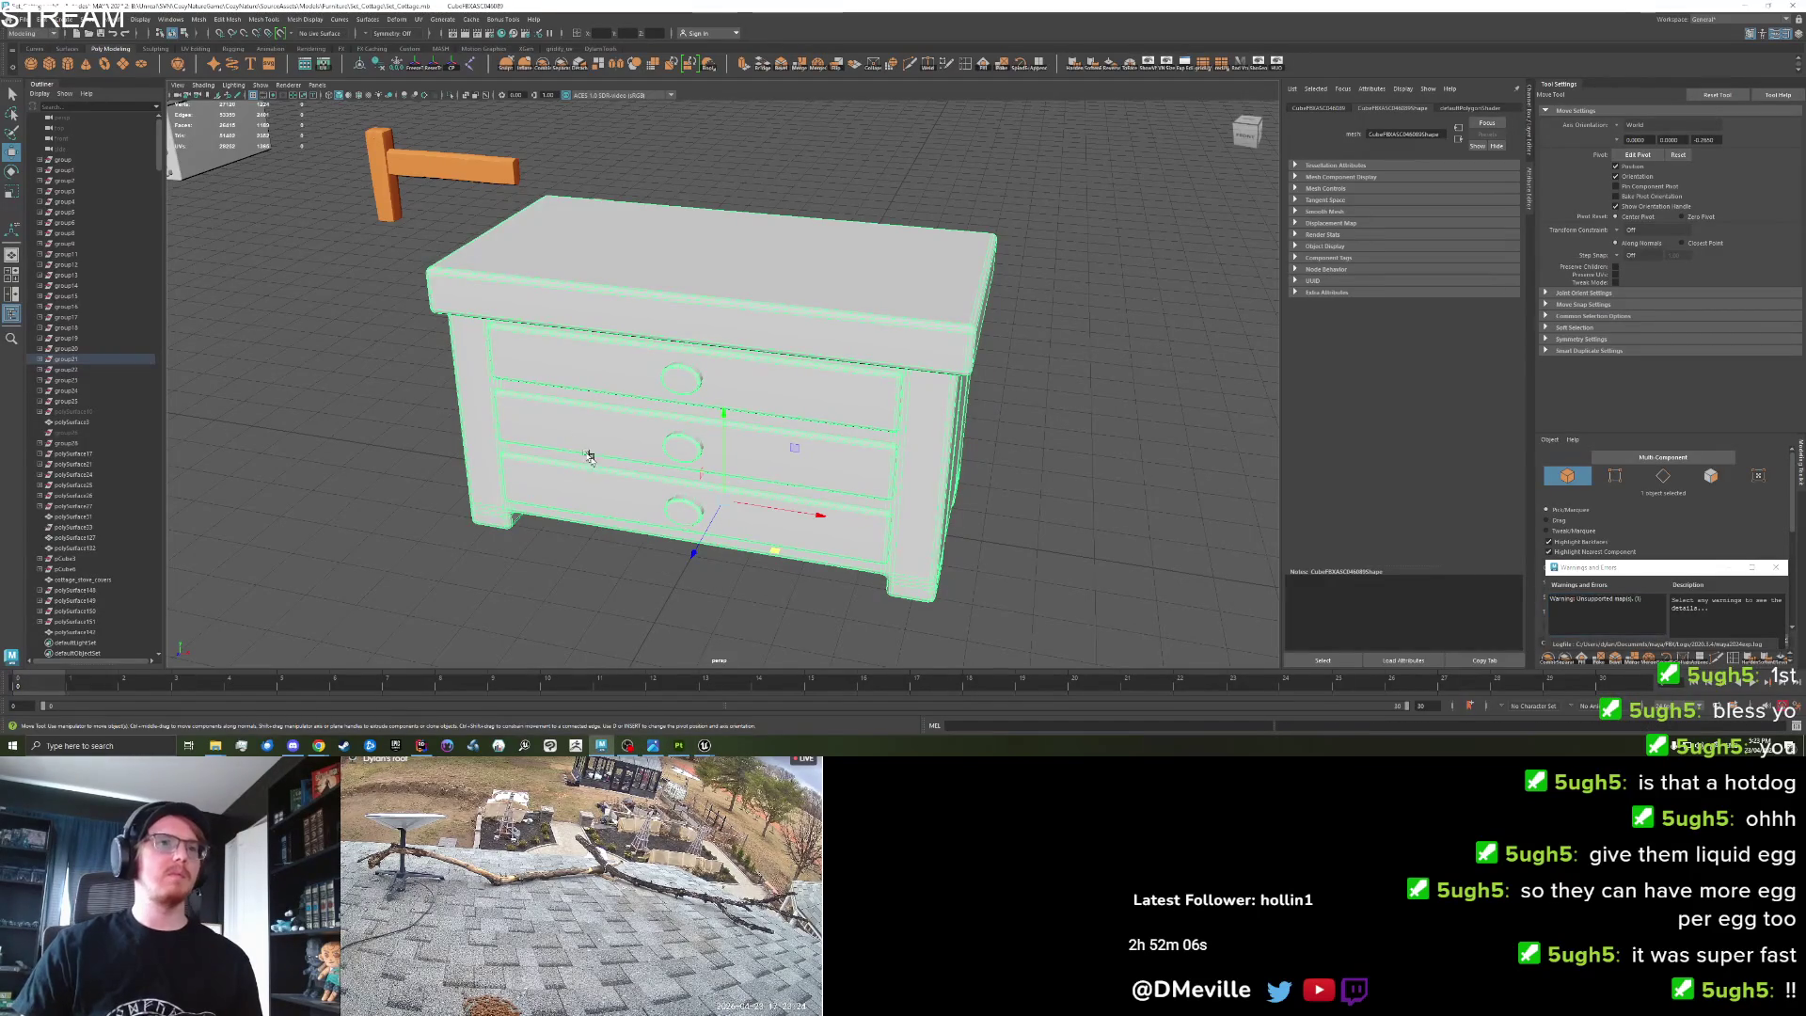
{"action": "left_click", "coordinate": [17, 20]}
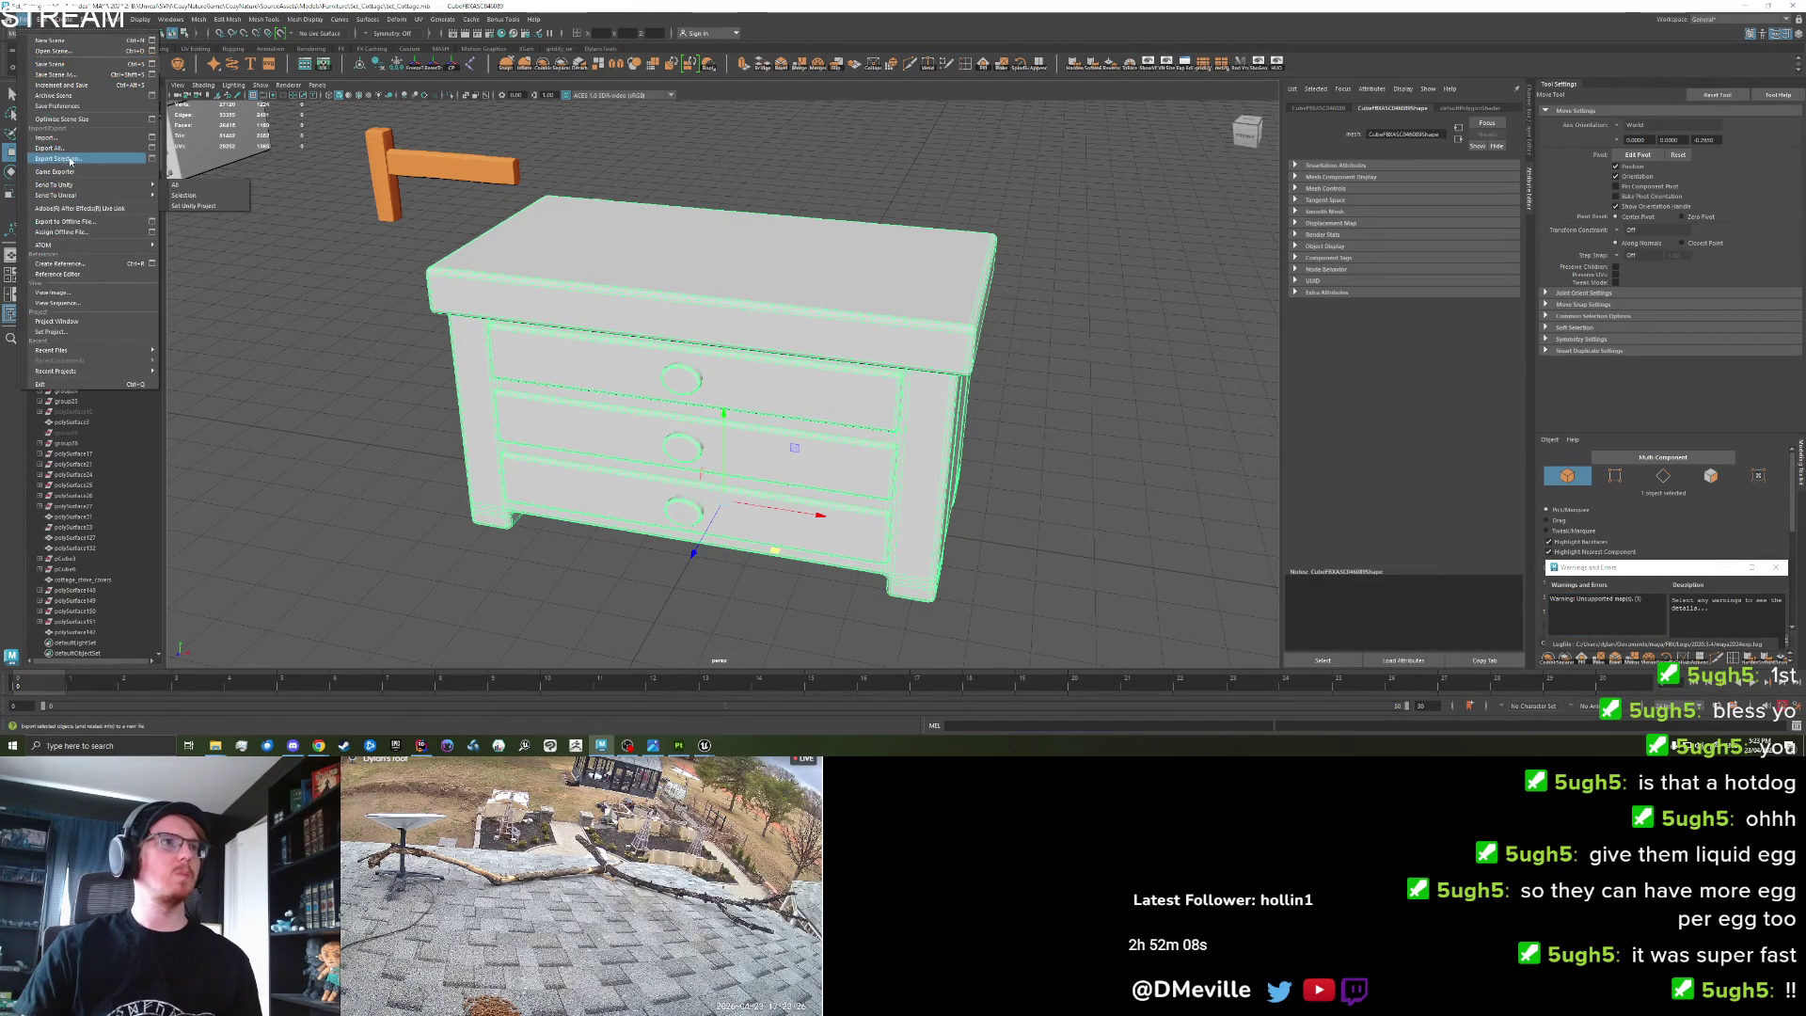
{"action": "left_click", "coordinate": [71, 159]}
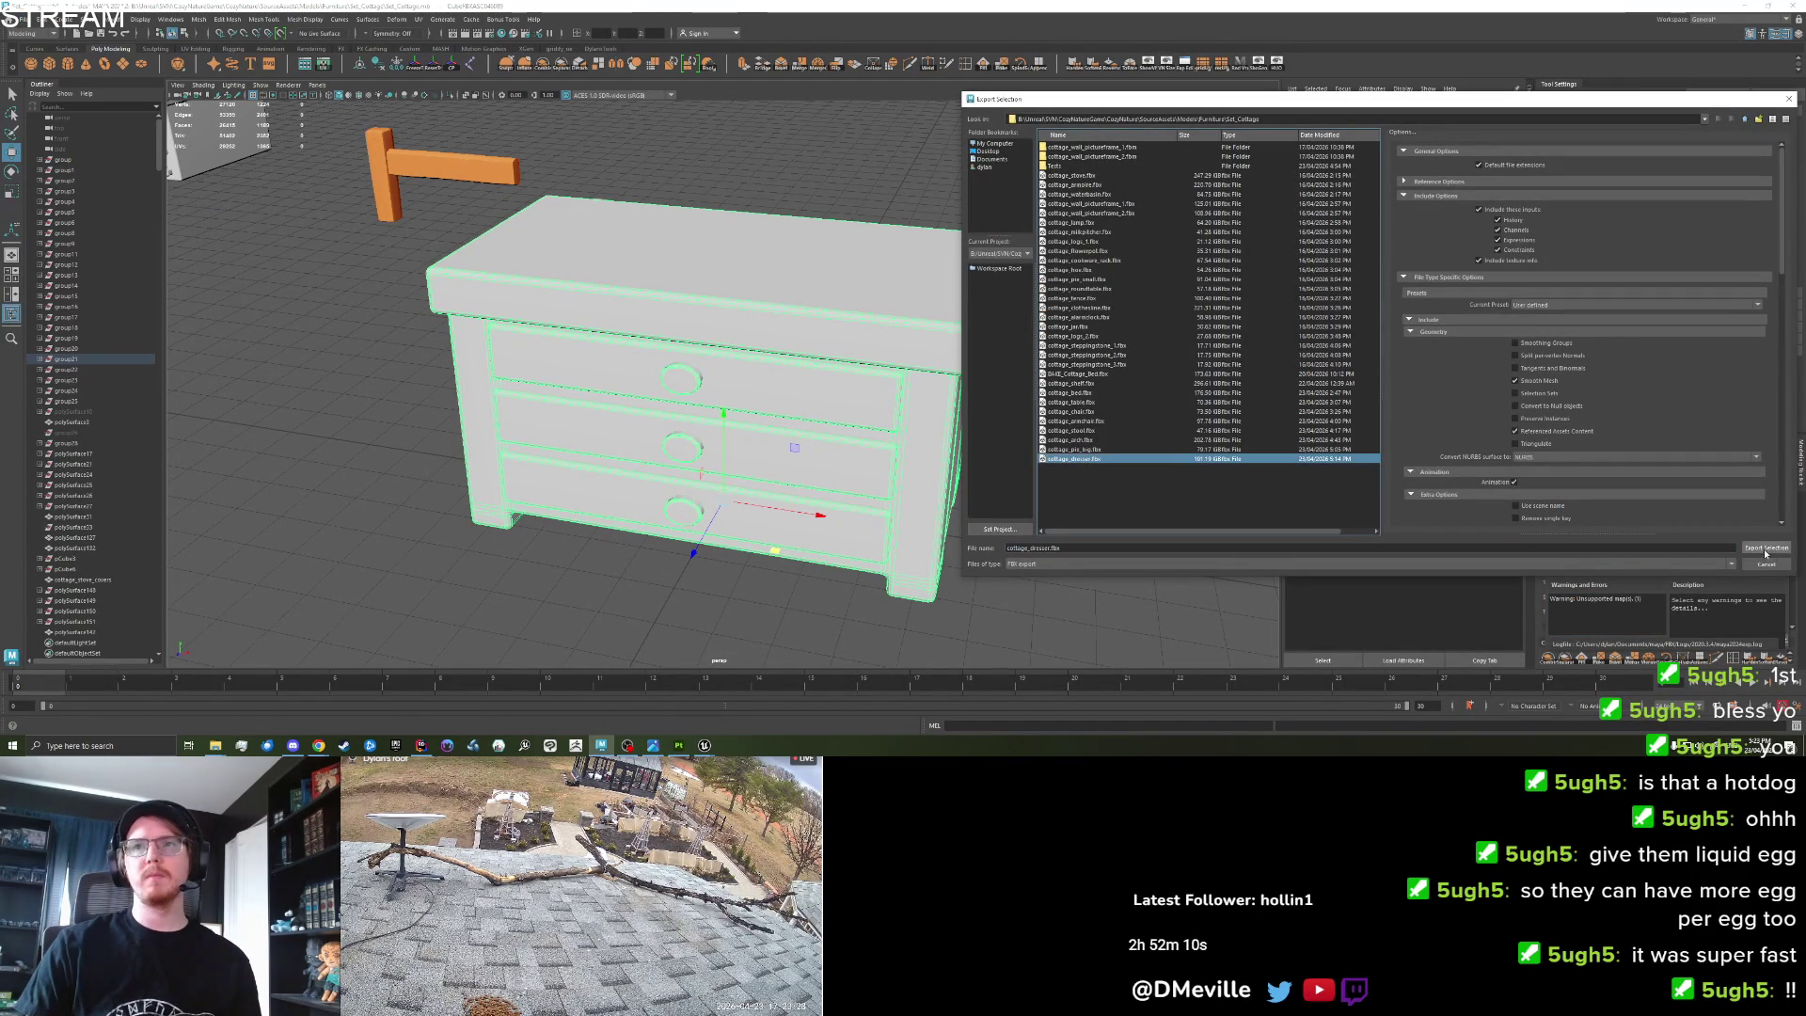
{"action": "left_click", "coordinate": [1767, 551]}
{"action": "mouse_move", "coordinate": [704, 746]}
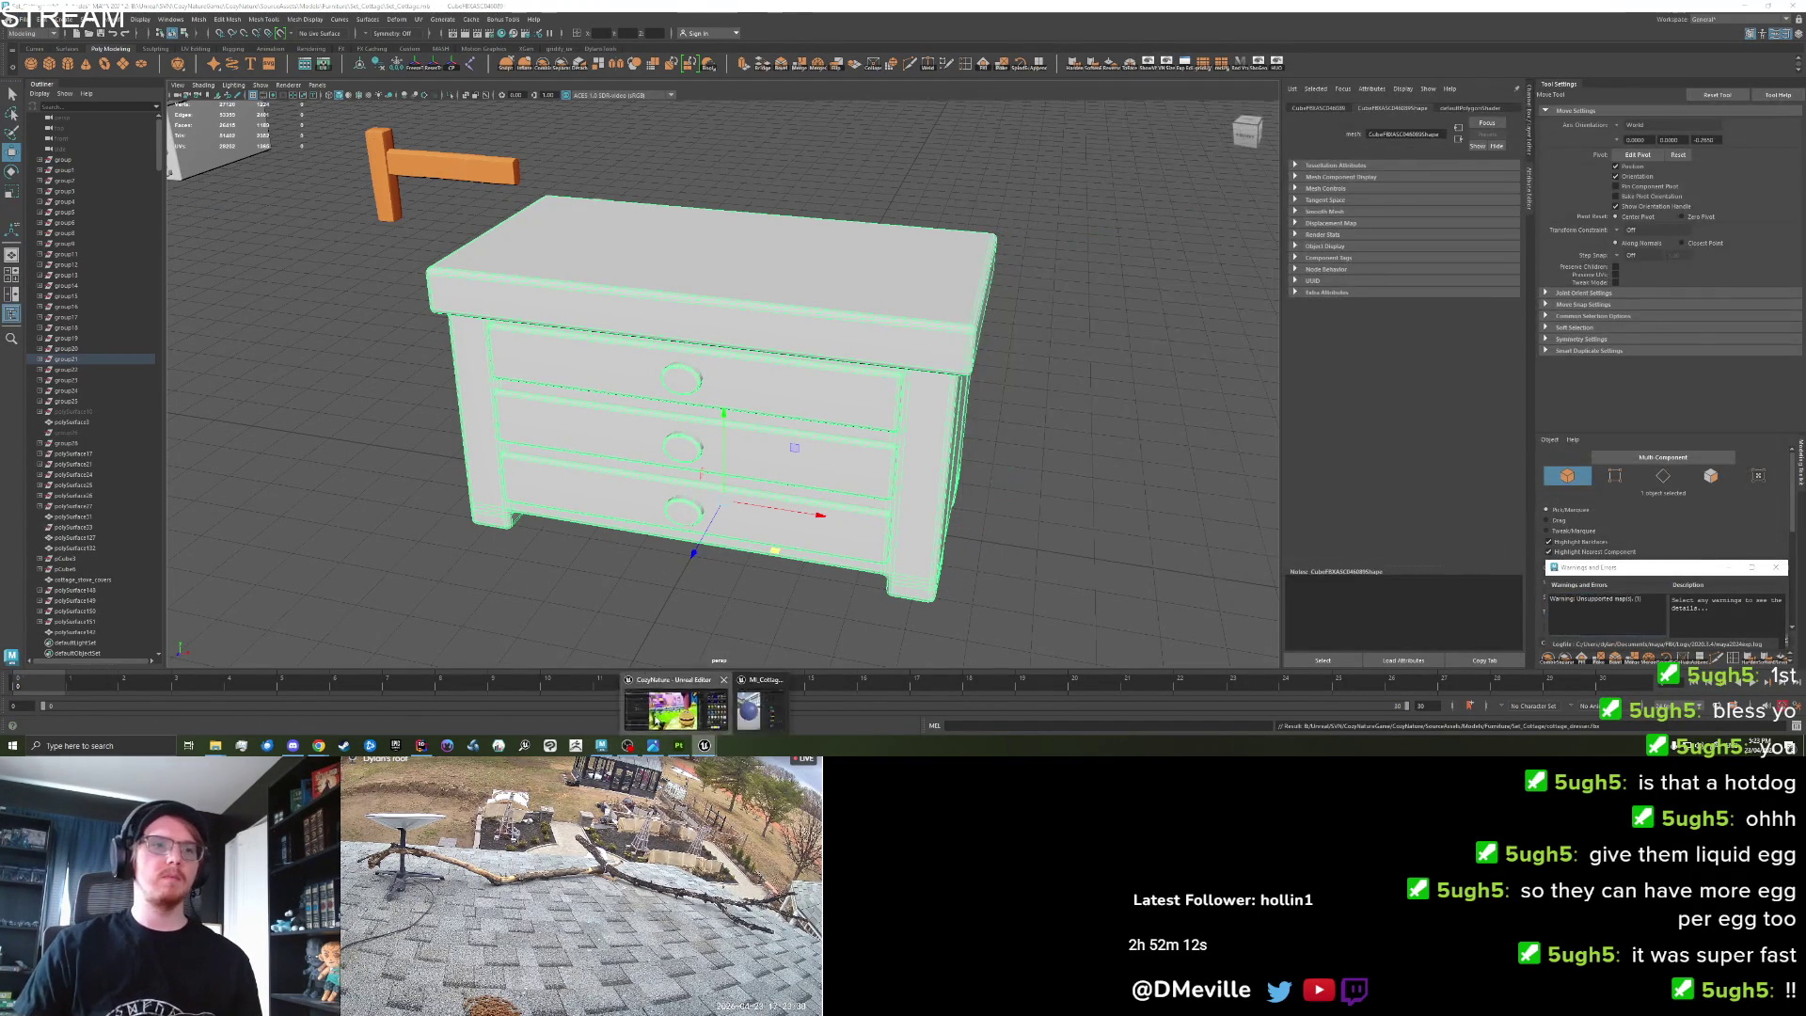
{"action": "left_click", "coordinate": [672, 710]}
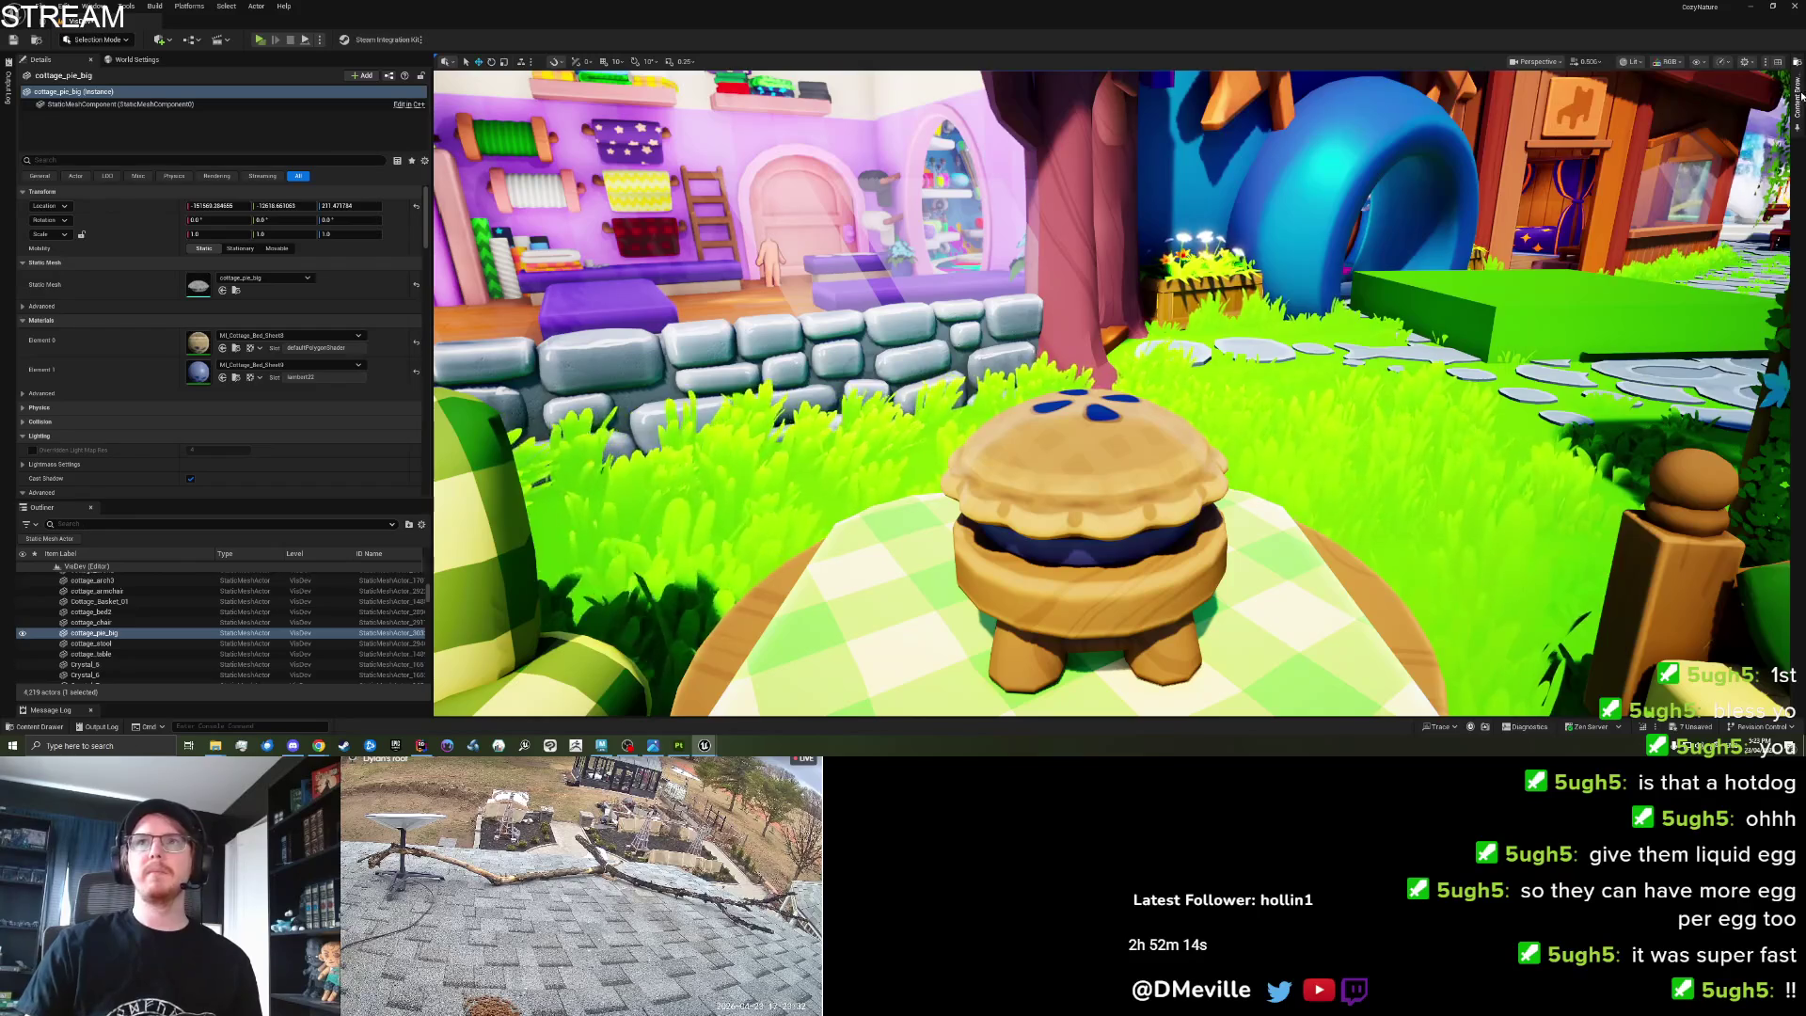
Import the dresser FBX and place cottage_dresser in the level beside the pie table.
{"action": "left_click", "coordinate": [1799, 94]}
{"action": "mouse_move", "coordinate": [216, 748]}
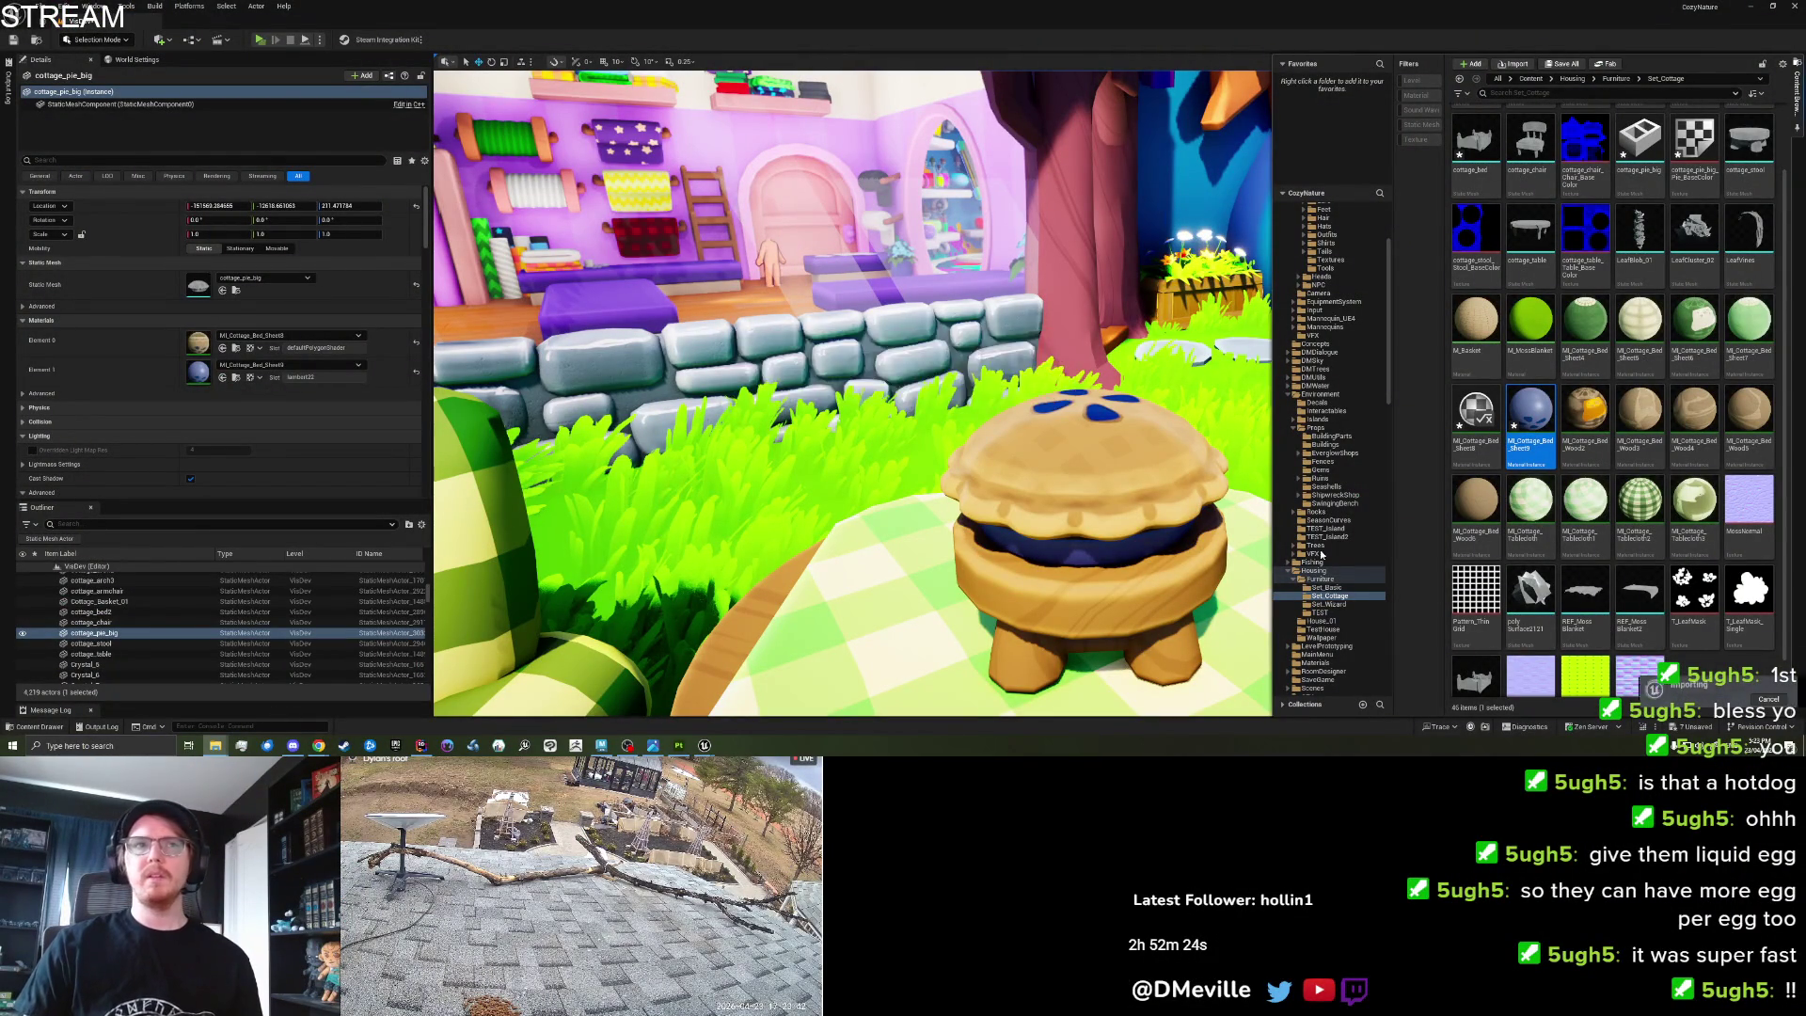
{"action": "left_click", "coordinate": [1028, 534]}
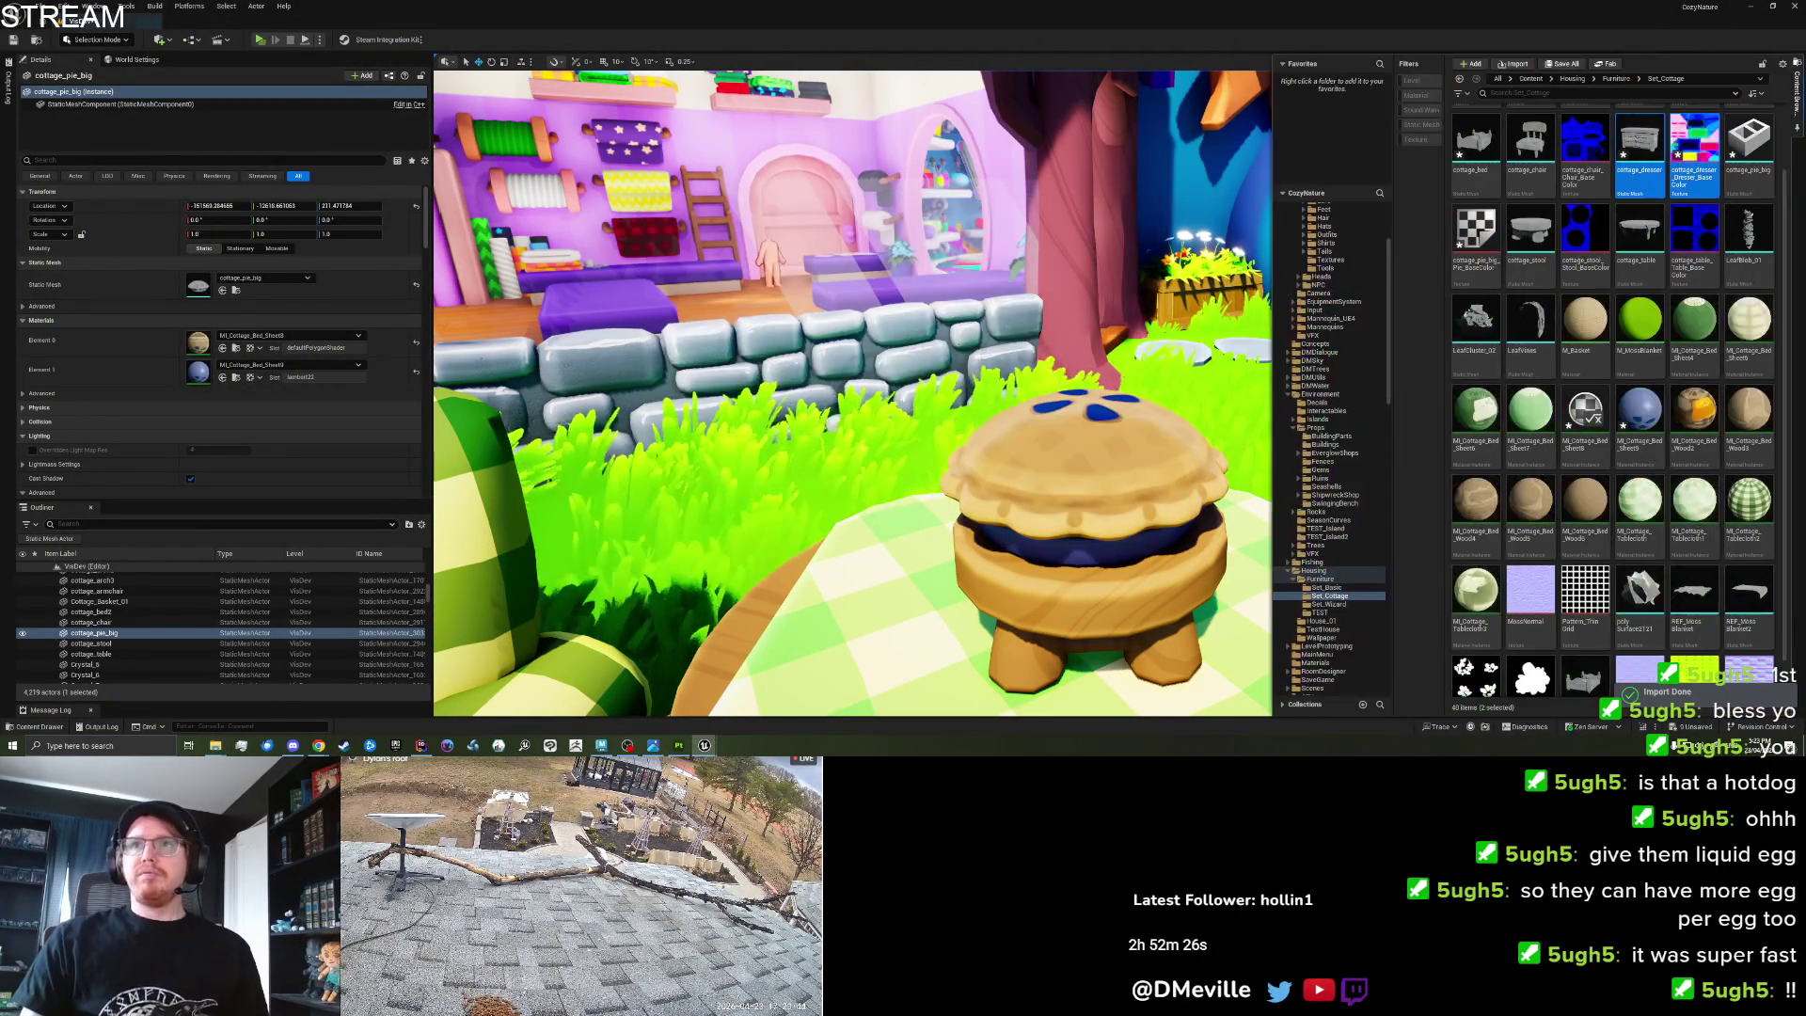
{"action": "scroll", "coordinate": [1602, 597], "scroll_direction": "up", "scroll_amount": 1}
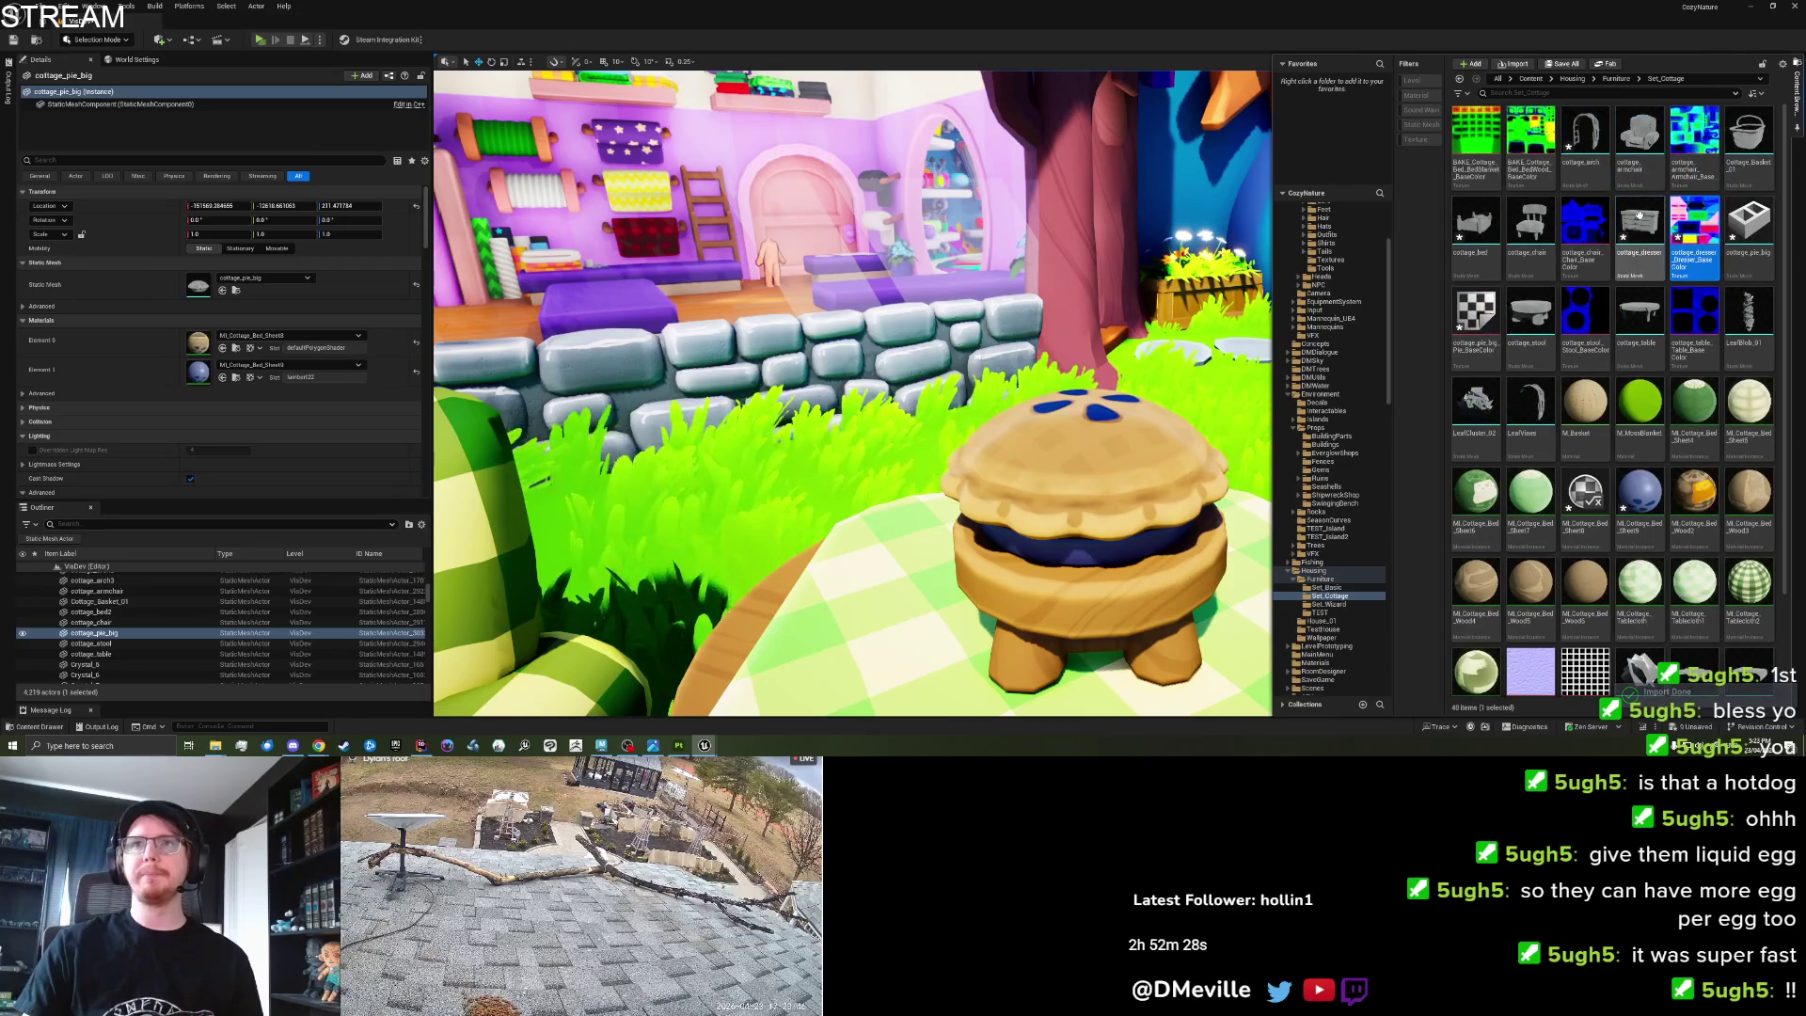
{"action": "mouse_move", "coordinate": [1634, 224]}
{"action": "left_mouse_down"}
{"action": "mouse_move", "coordinate": [835, 524]}
{"action": "mouse_move", "coordinate": [941, 470]}
{"action": "mouse_move", "coordinate": [1213, 508]}
{"action": "mouse_move", "coordinate": [1138, 508]}
{"action": "mouse_move", "coordinate": [708, 628]}
{"action": "mouse_move", "coordinate": [753, 602]}
{"action": "left_mouse_up"}
Turn the dresser, lower it onto the grass, and select the stool beside the table.
{"action": "scroll", "coordinate": [880, 555], "scroll_direction": "down", "scroll_amount": 3}
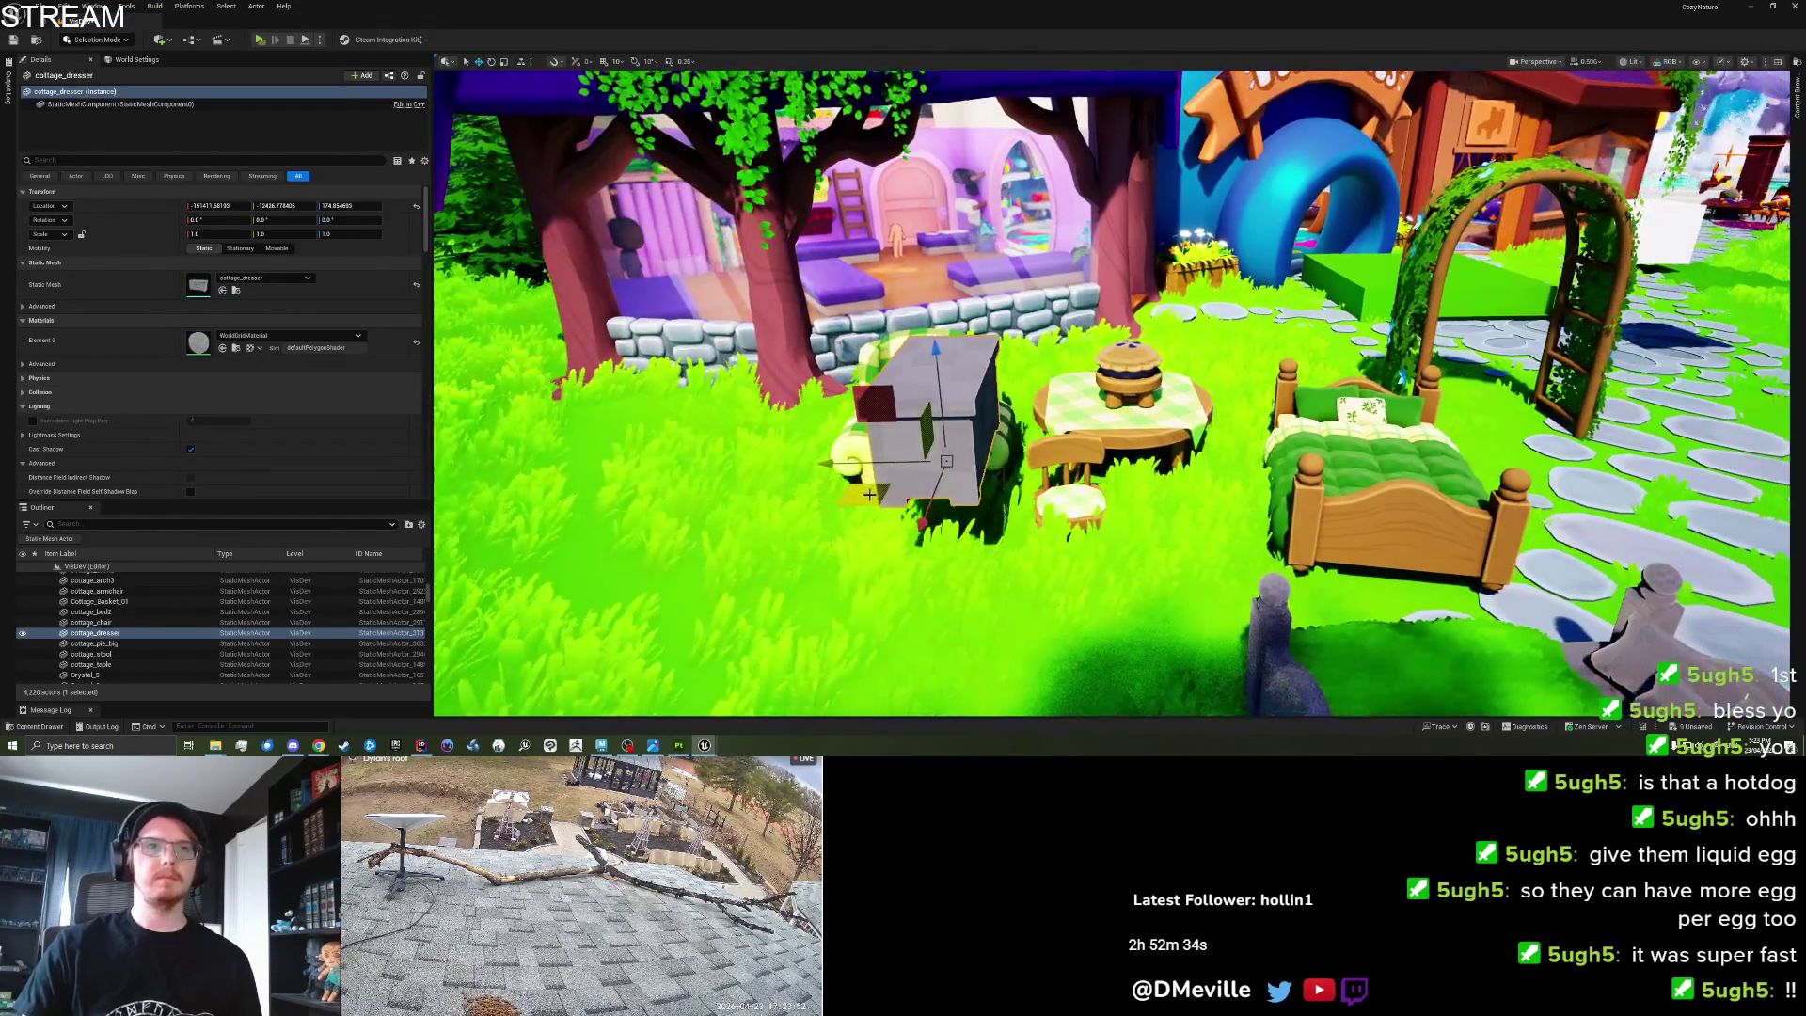
{"action": "mouse_move", "coordinate": [880, 554]}
{"action": "left_mouse_down"}
{"action": "mouse_move", "coordinate": [856, 471]}
{"action": "mouse_move", "coordinate": [854, 543]}
{"action": "mouse_move", "coordinate": [849, 524]}
{"action": "left_mouse_up"}
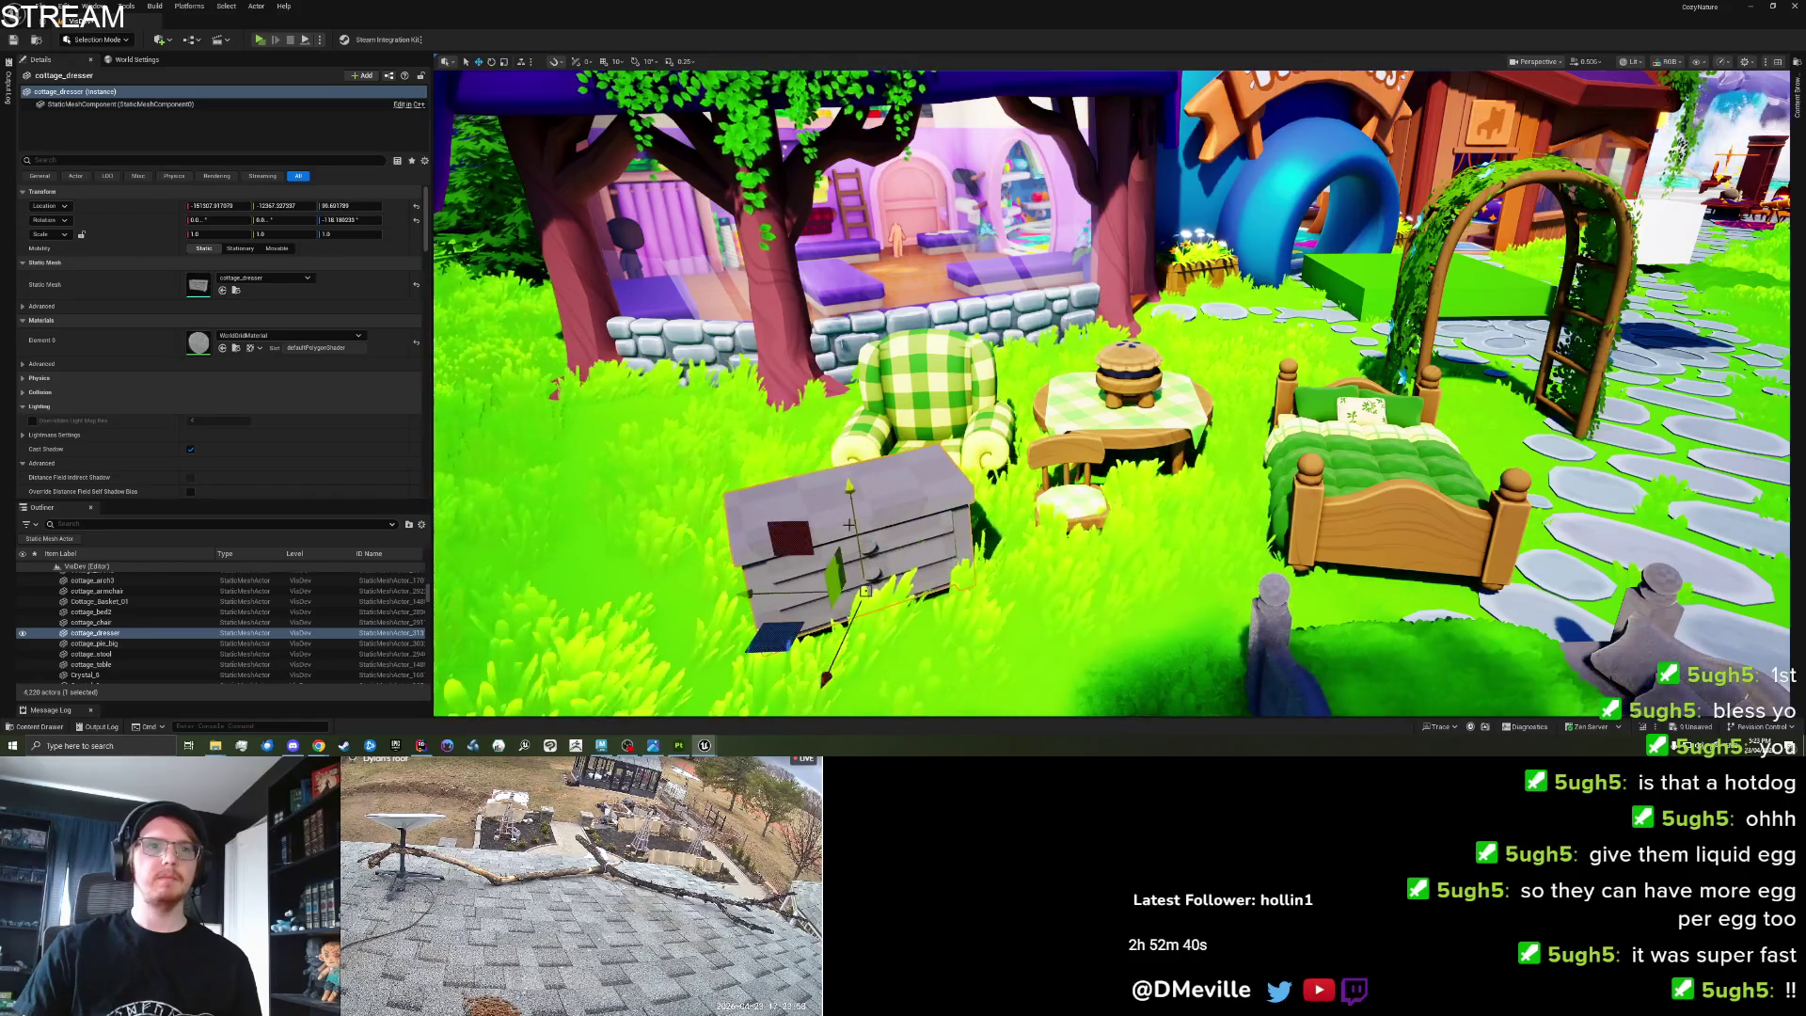
{"action": "key", "text": "f"}
{"action": "left_click_drag", "start_coordinate": [1314, 590], "coordinate": [1272, 548]}
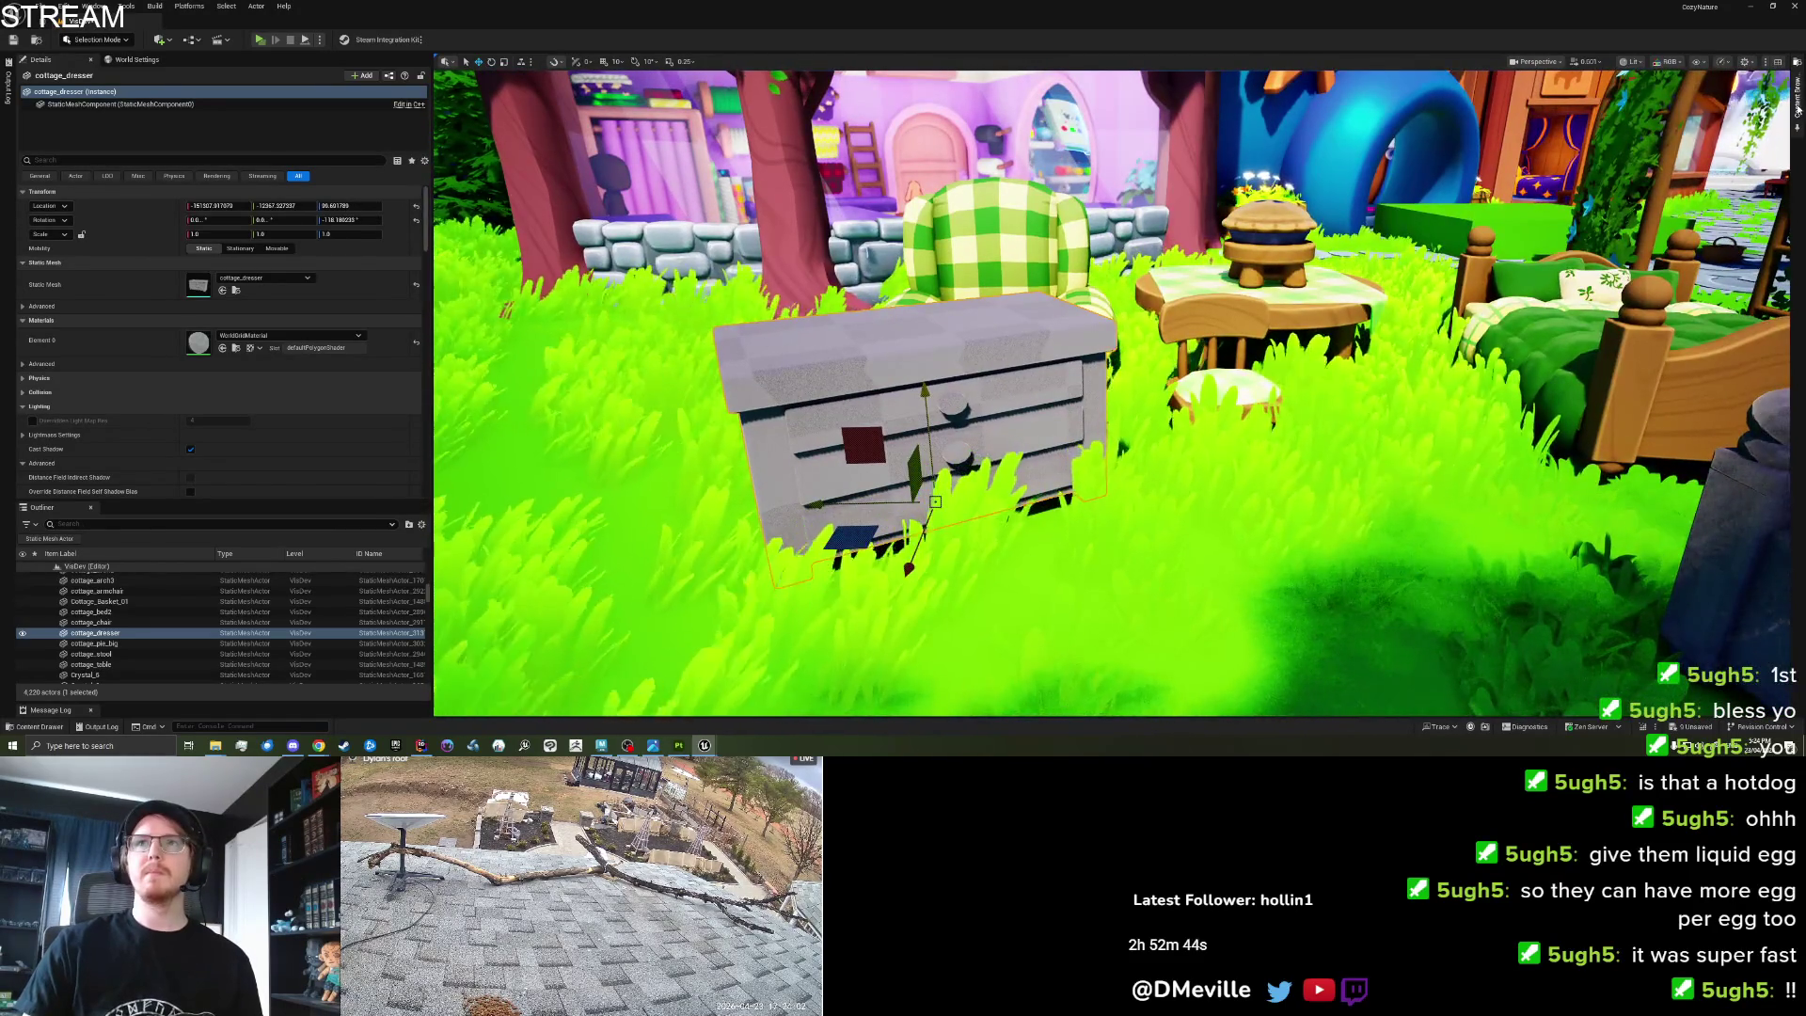
{"action": "key", "text": "ctrl+space"}
{"action": "left_click", "coordinate": [1245, 245]}
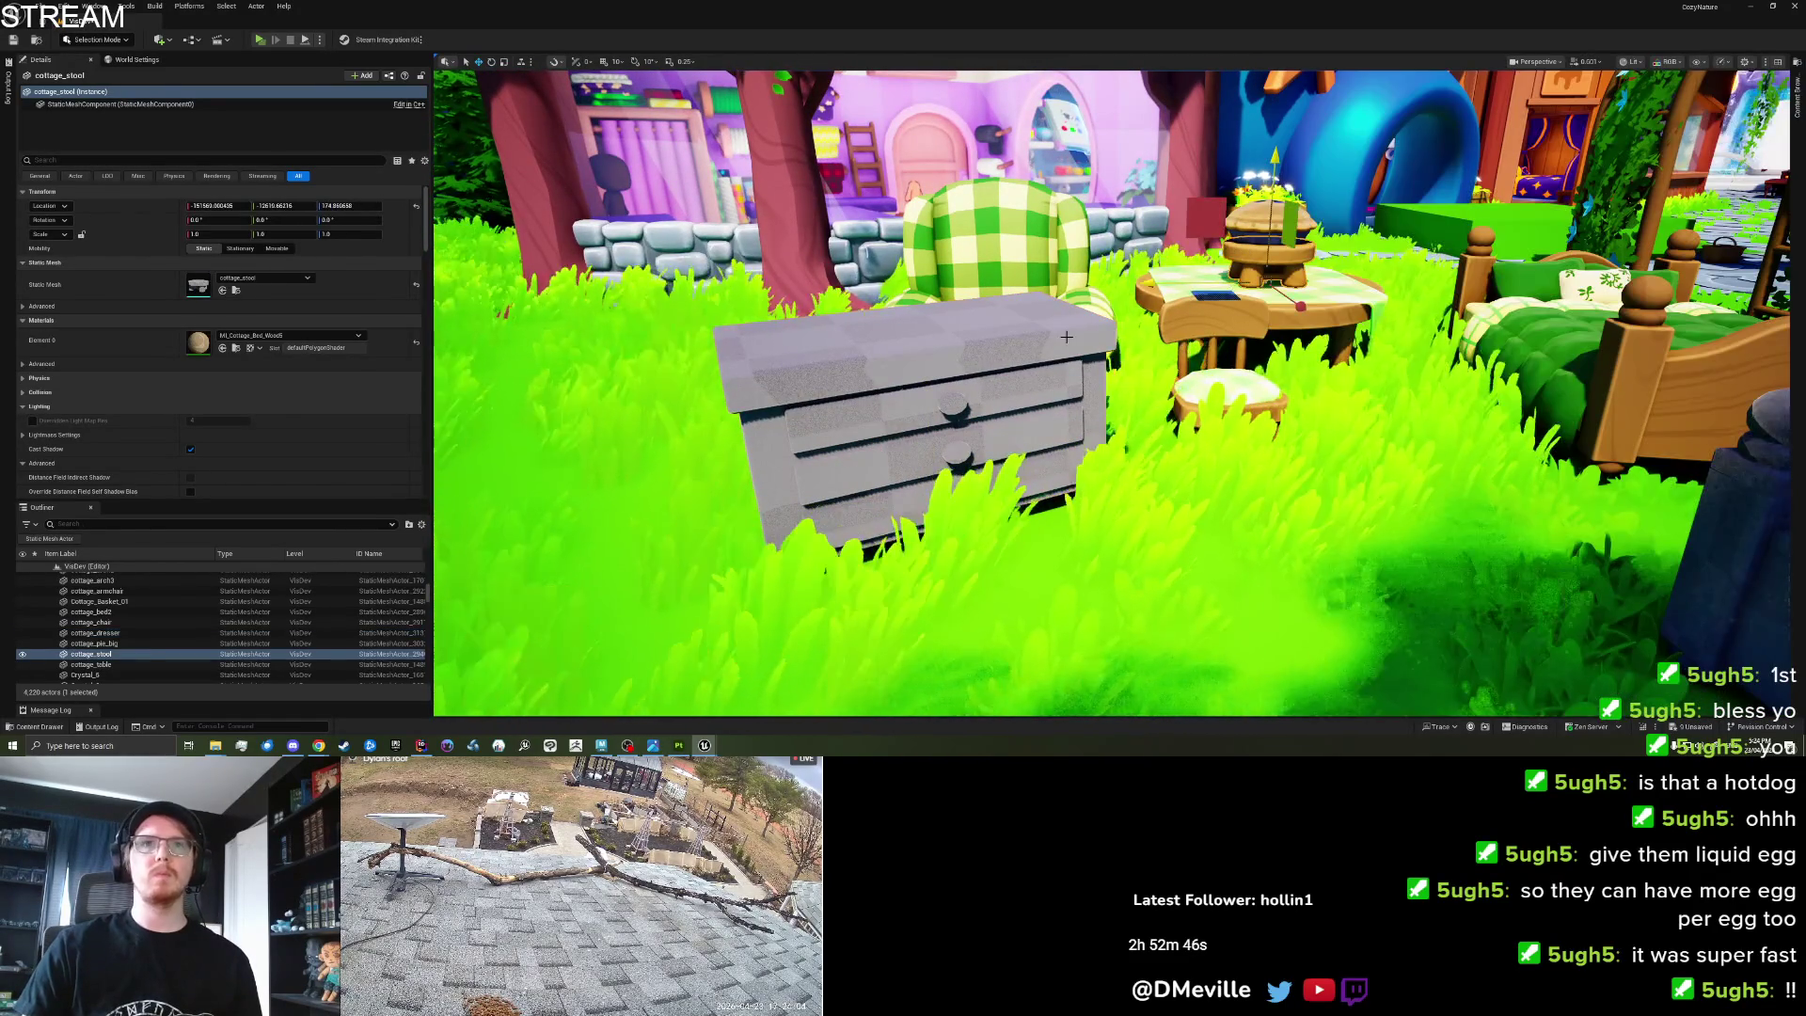
Duplicate MI_Cottage_Bed_Wood5, assign it, and set its Masks to cottage_dresser_Dresser_BaseColor.
{"action": "left_click", "coordinate": [231, 350]}
{"action": "right_click", "coordinate": [1526, 588]}
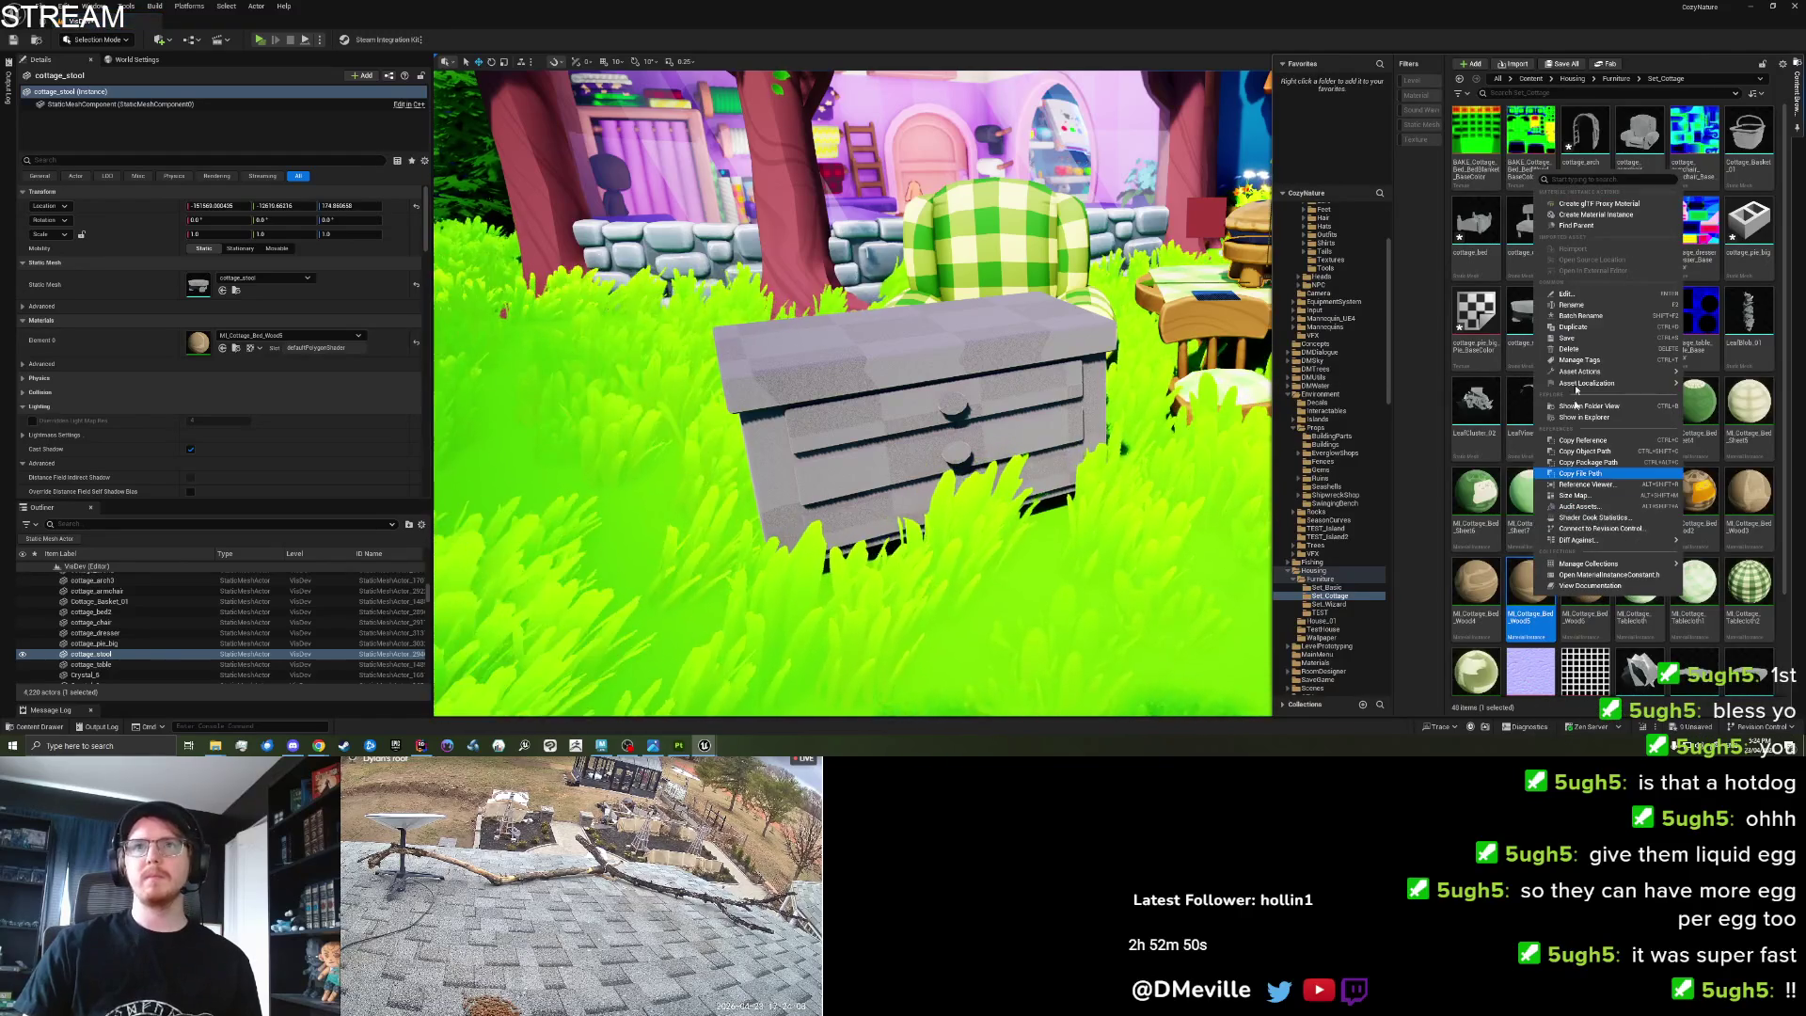
{"action": "left_click", "coordinate": [1573, 326]}
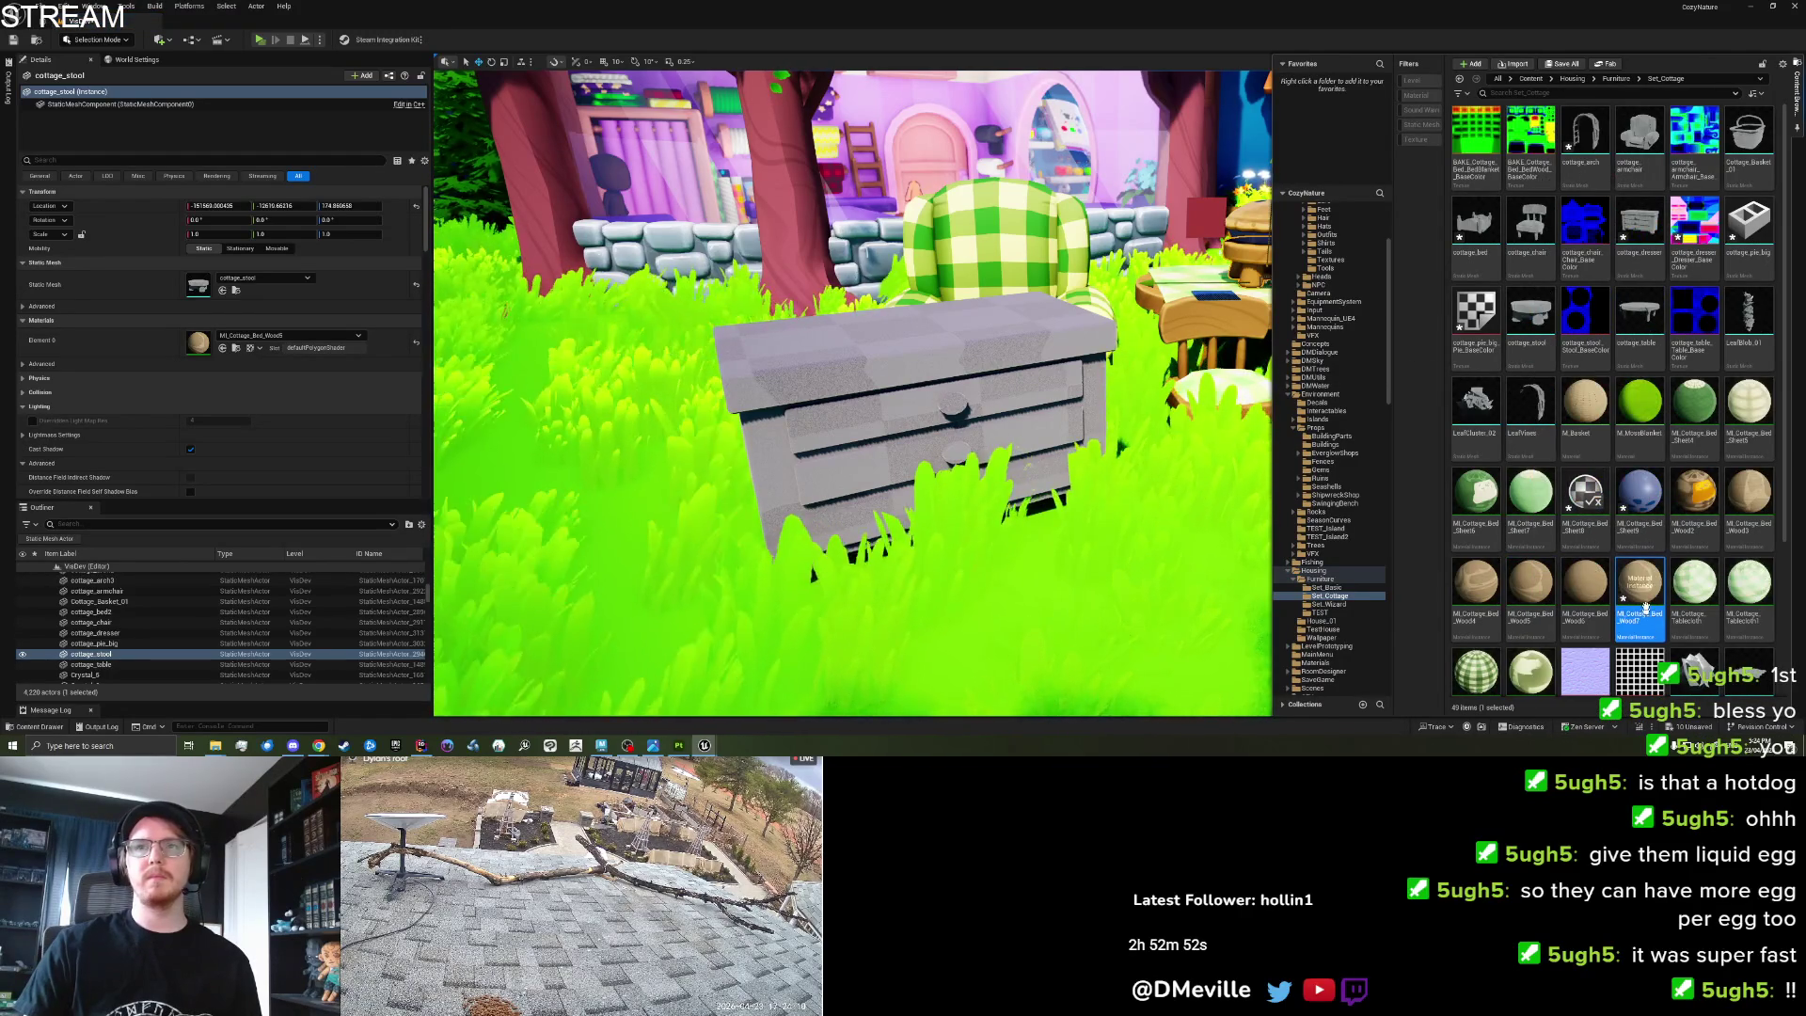
{"action": "left_click", "coordinate": [947, 428]}
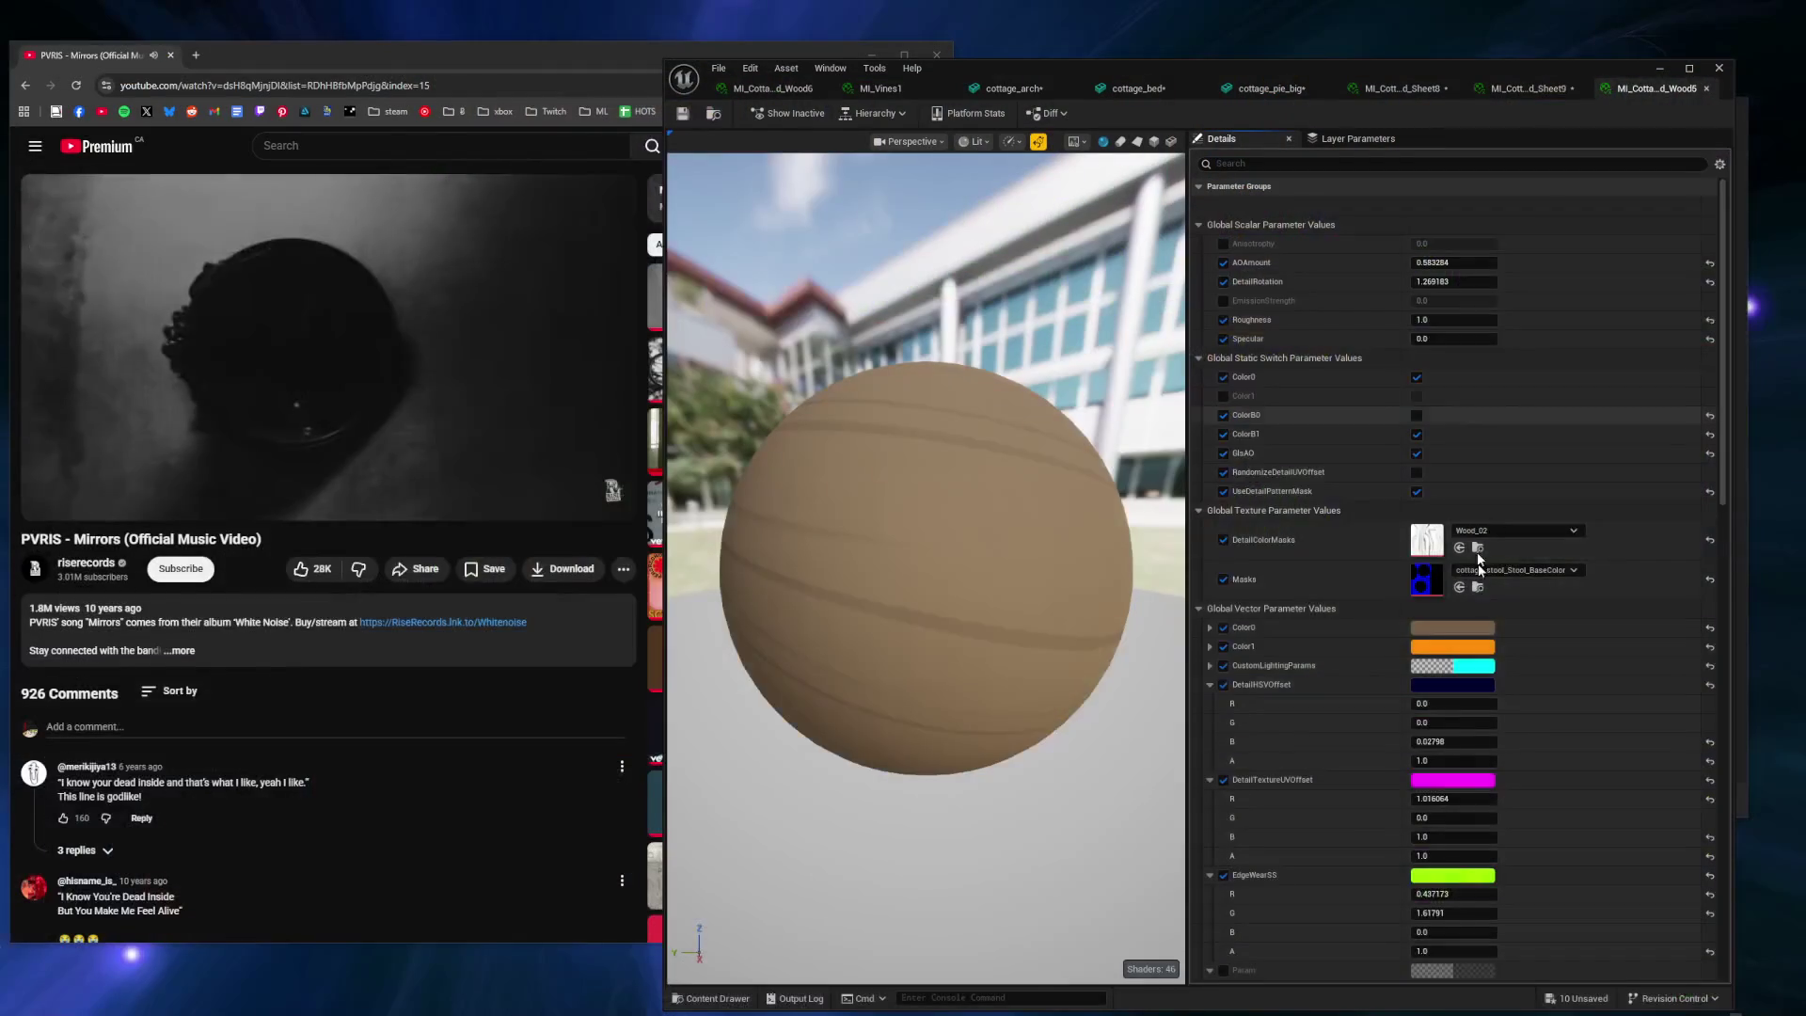
{"action": "left_click", "coordinate": [1487, 569]}
{"action": "type", "text": "dresser"}
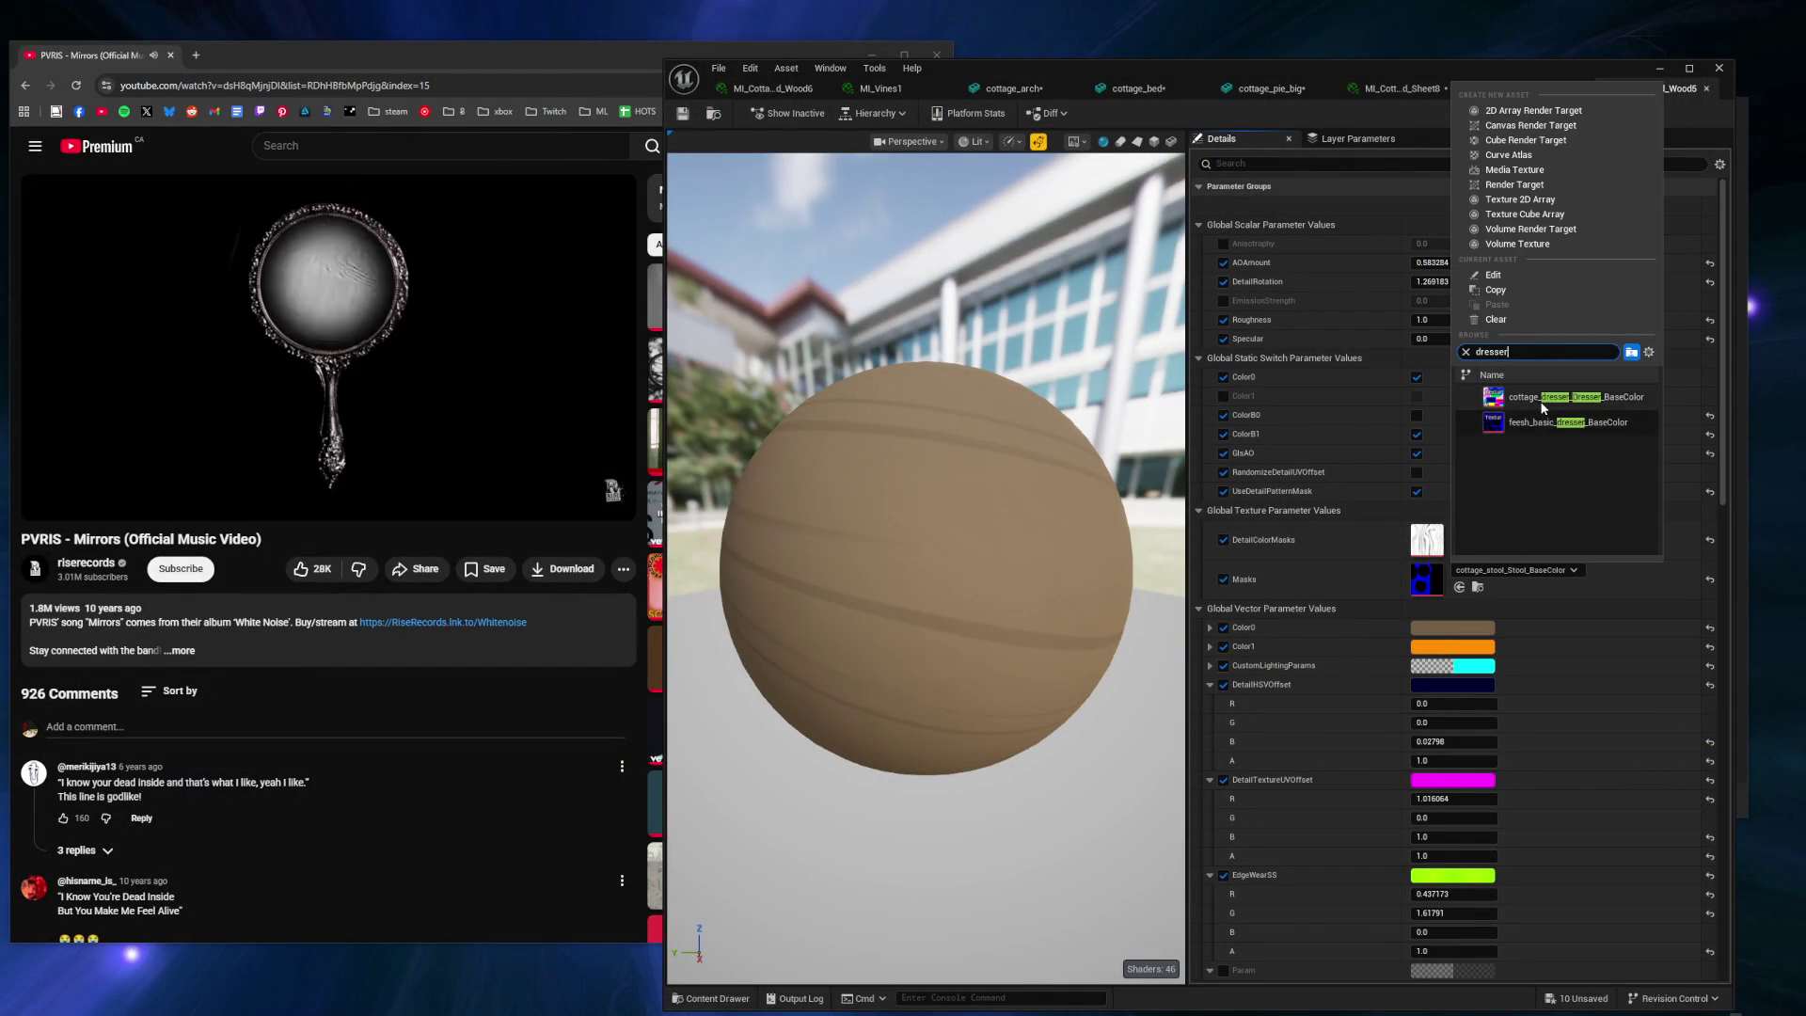
{"action": "left_click", "coordinate": [1562, 397]}
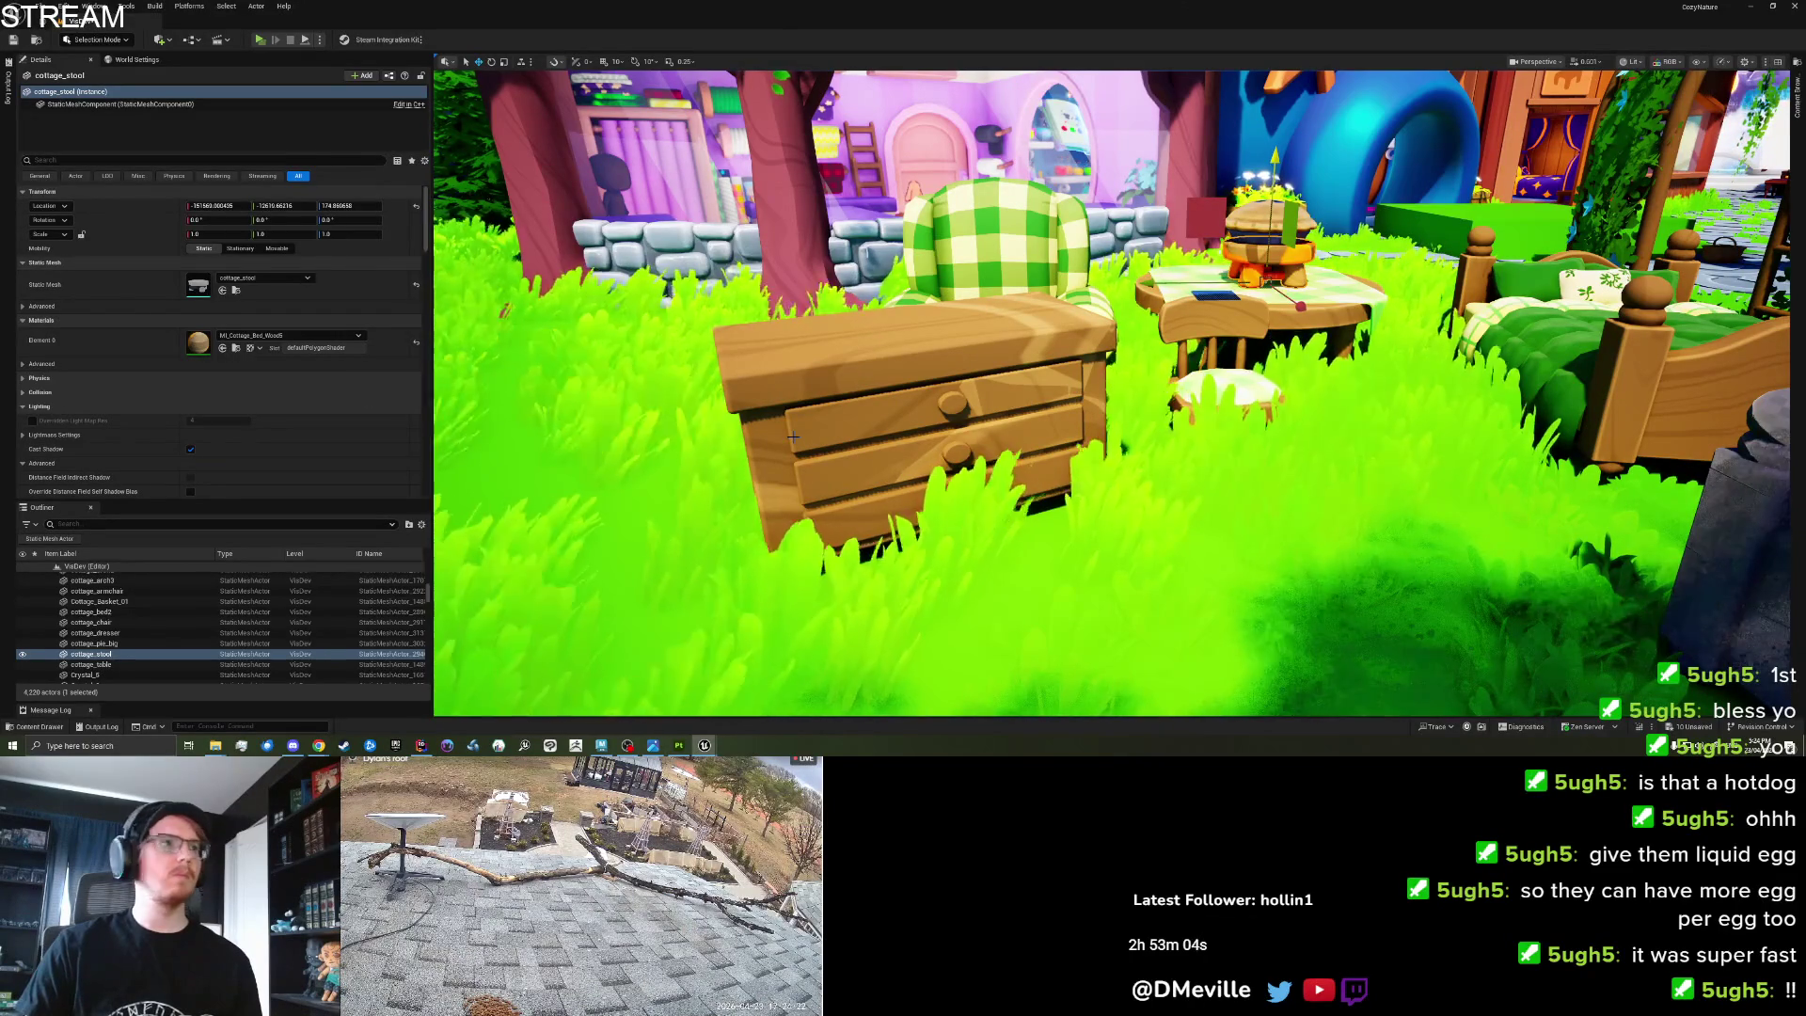
Raise AOAmount to about 1.76 and apply the Wood7 material to the dresser.
{"action": "left_click_drag", "start_coordinate": [793, 435], "coordinate": [757, 362]}
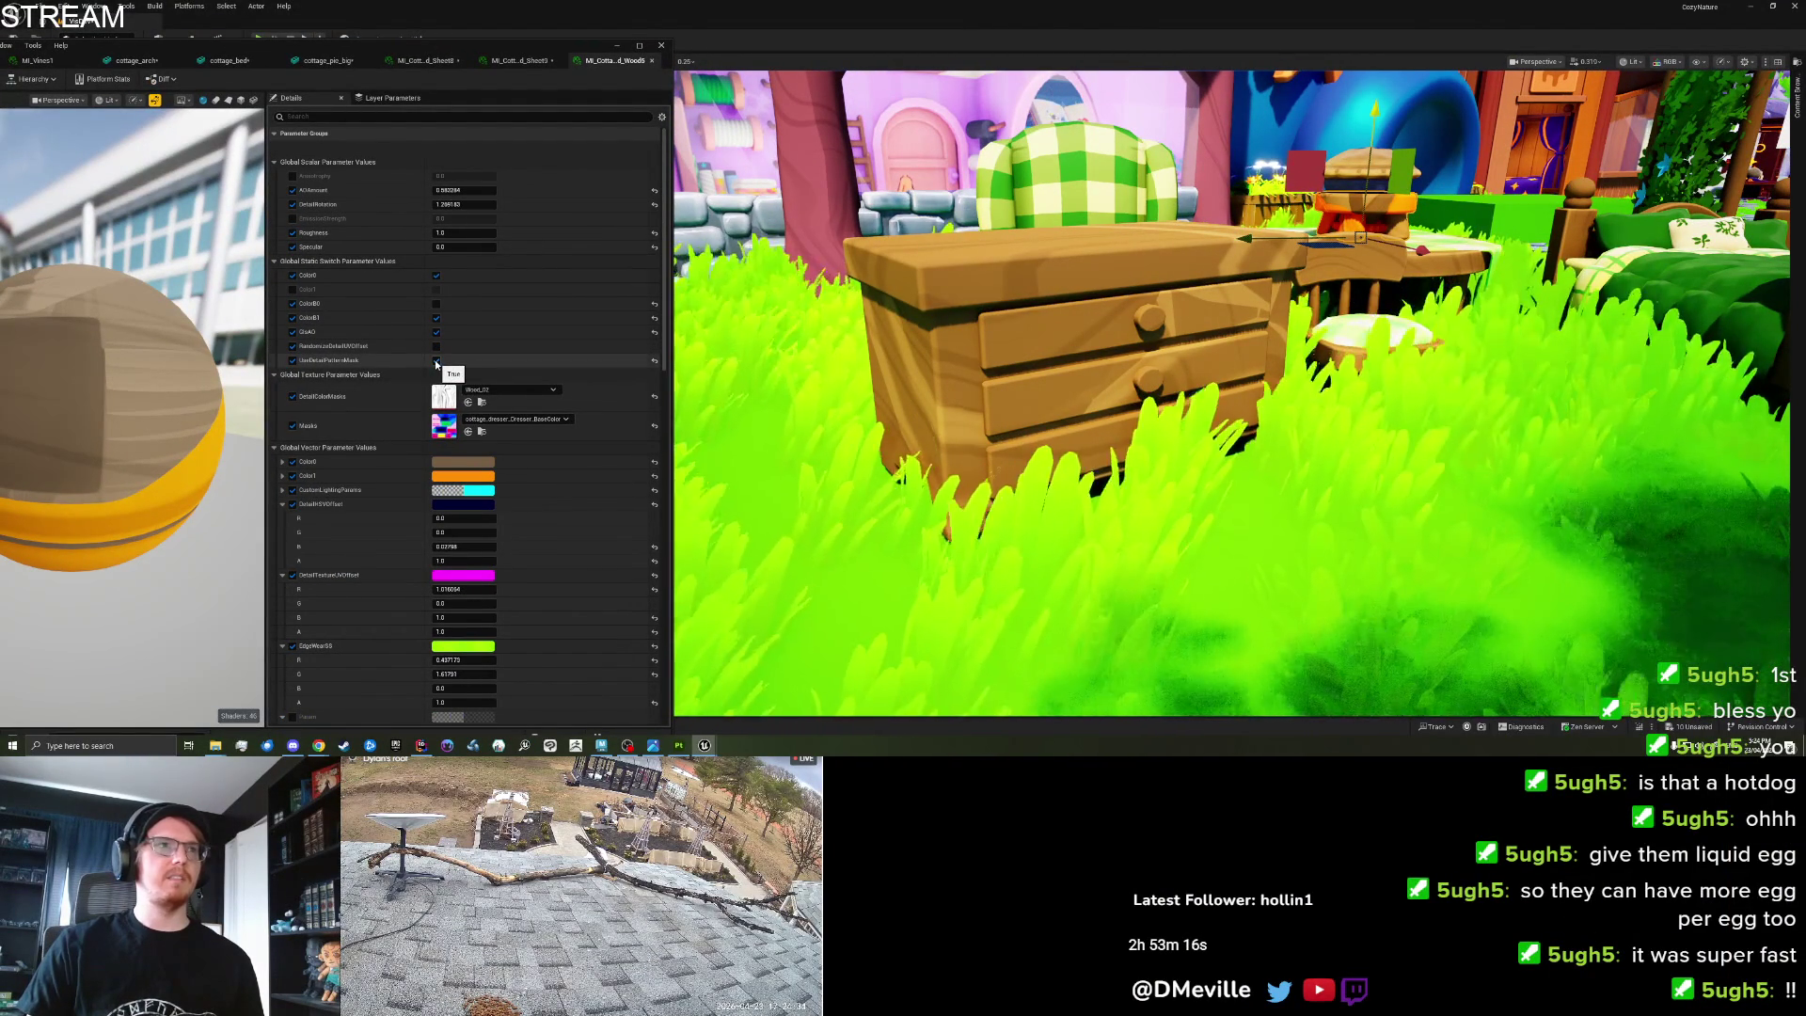
{"action": "left_click_drag", "start_coordinate": [464, 190], "coordinate": [546, 190]}
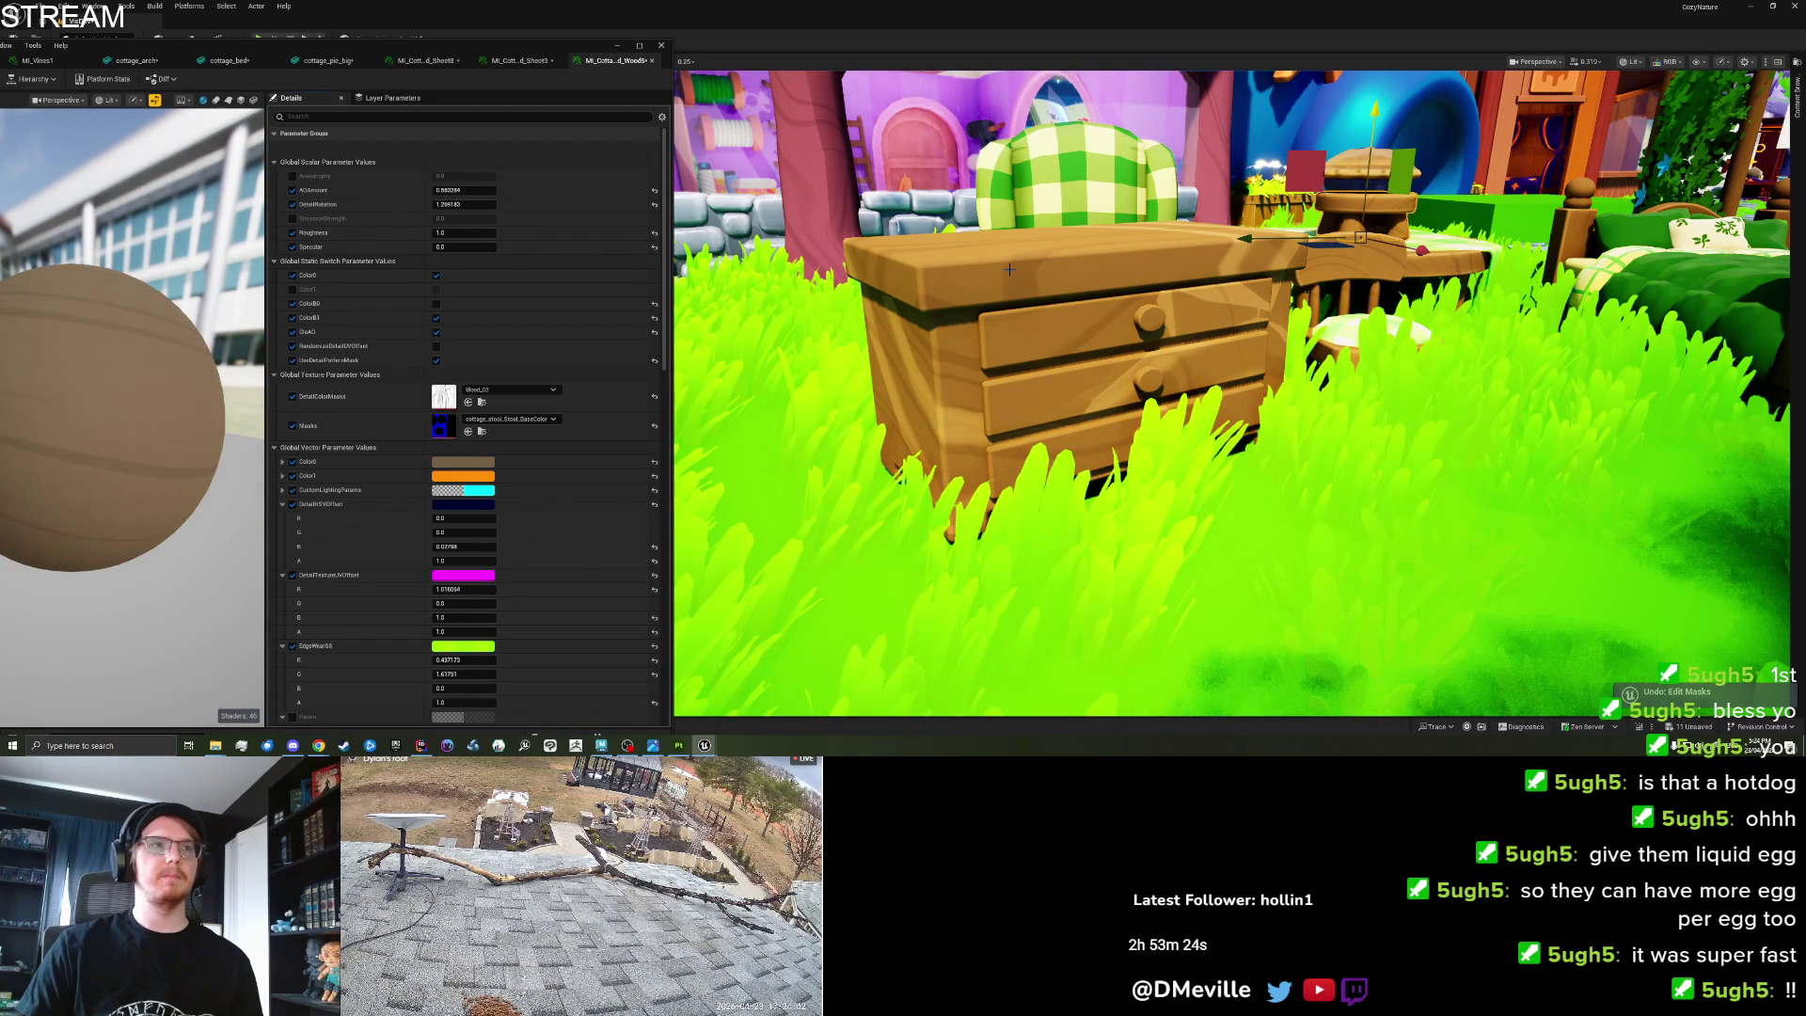
{"action": "left_click", "coordinate": [1007, 269]}
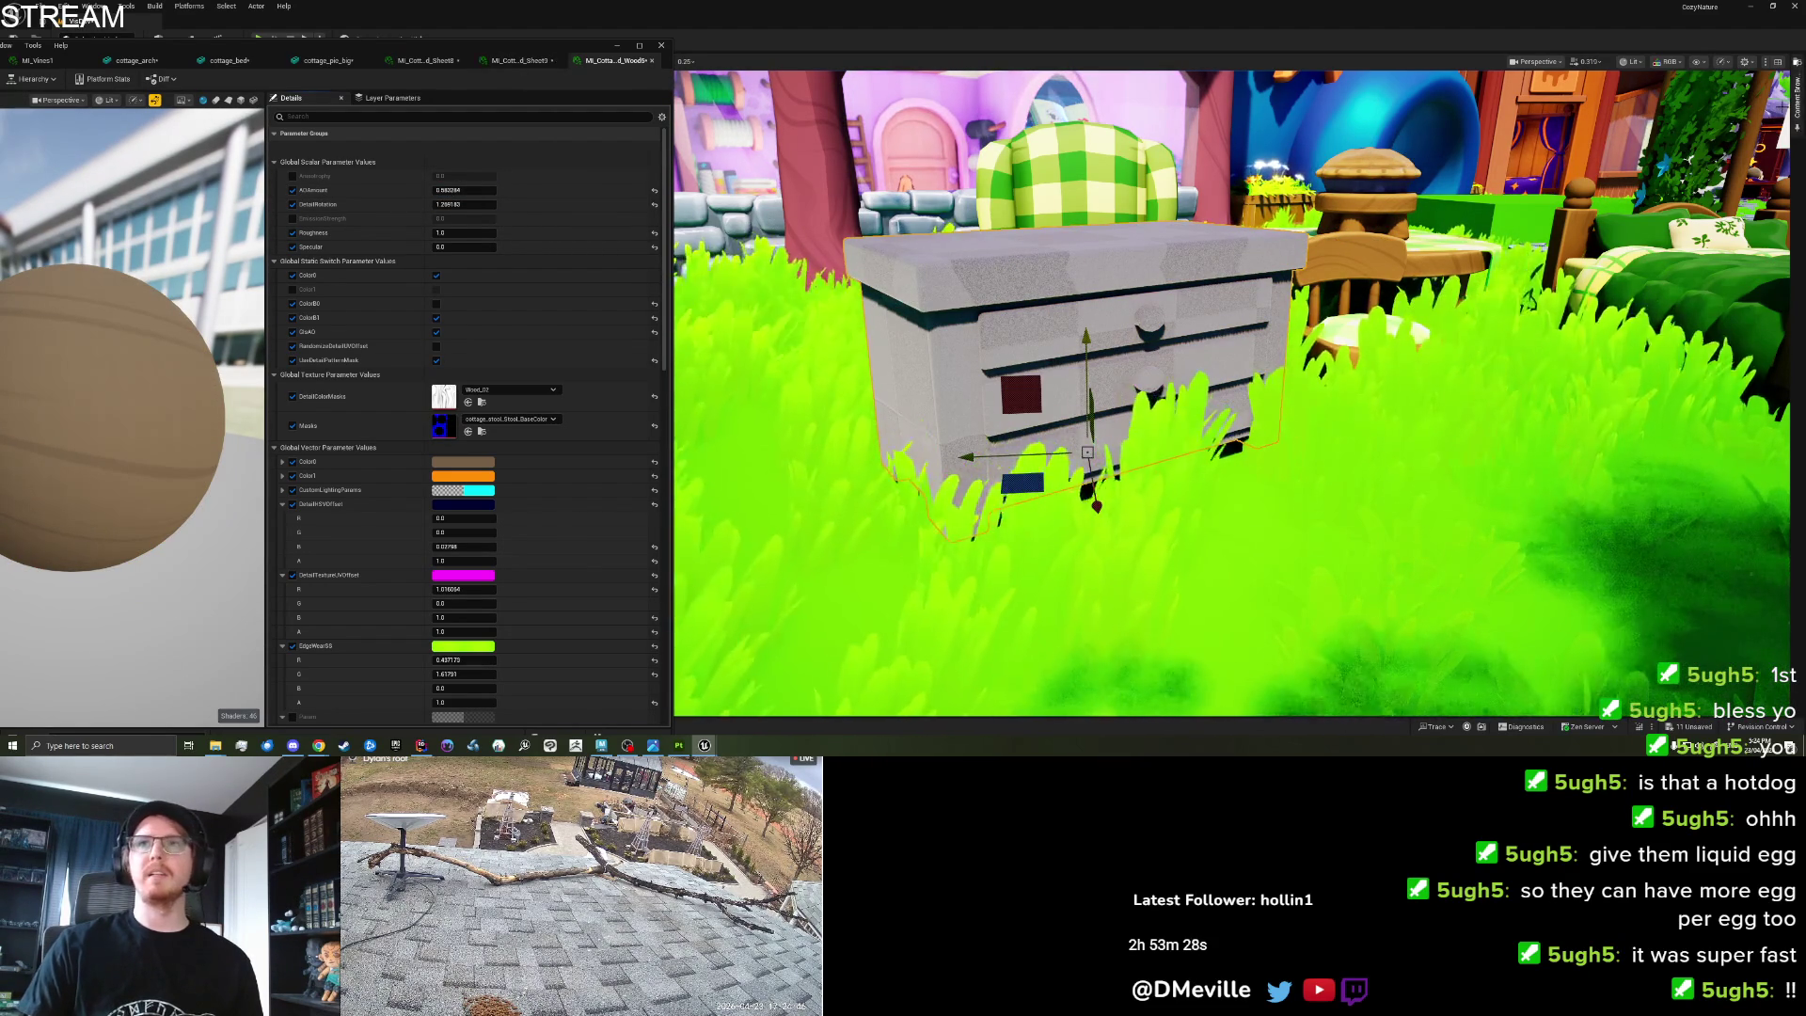
{"action": "key", "text": "ctrl+space"}
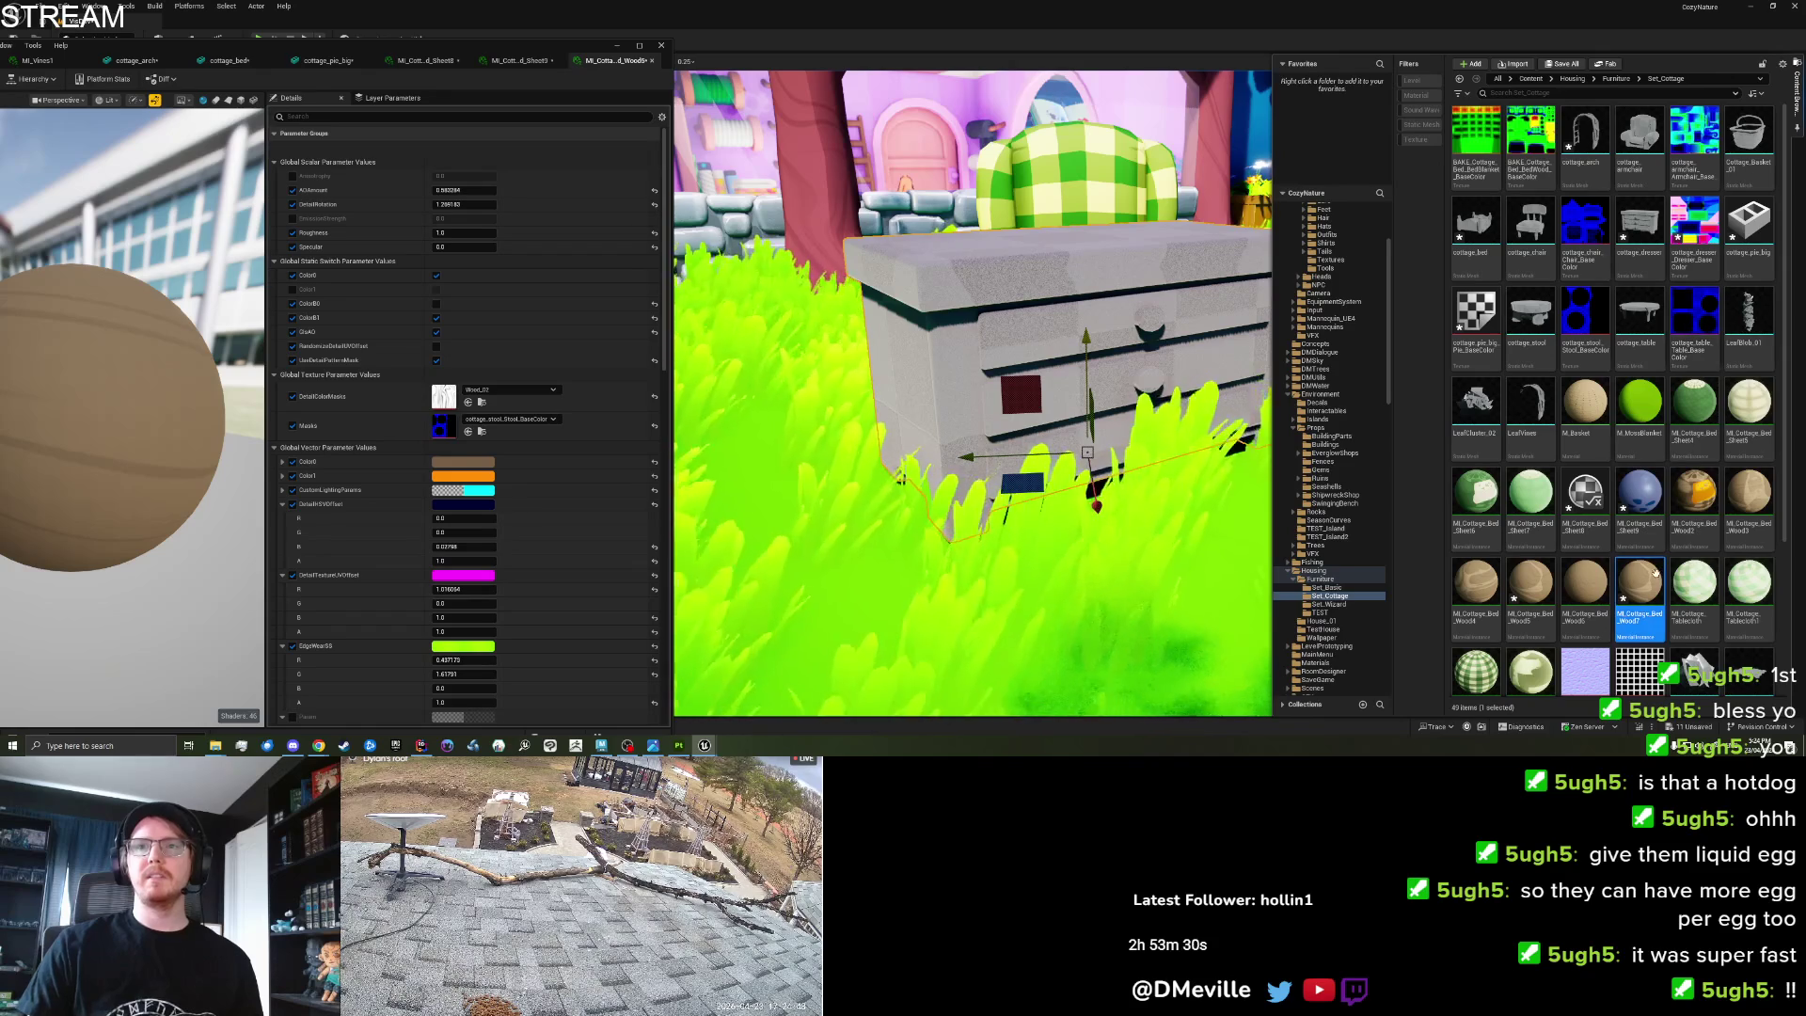
{"action": "left_click", "coordinate": [984, 267]}
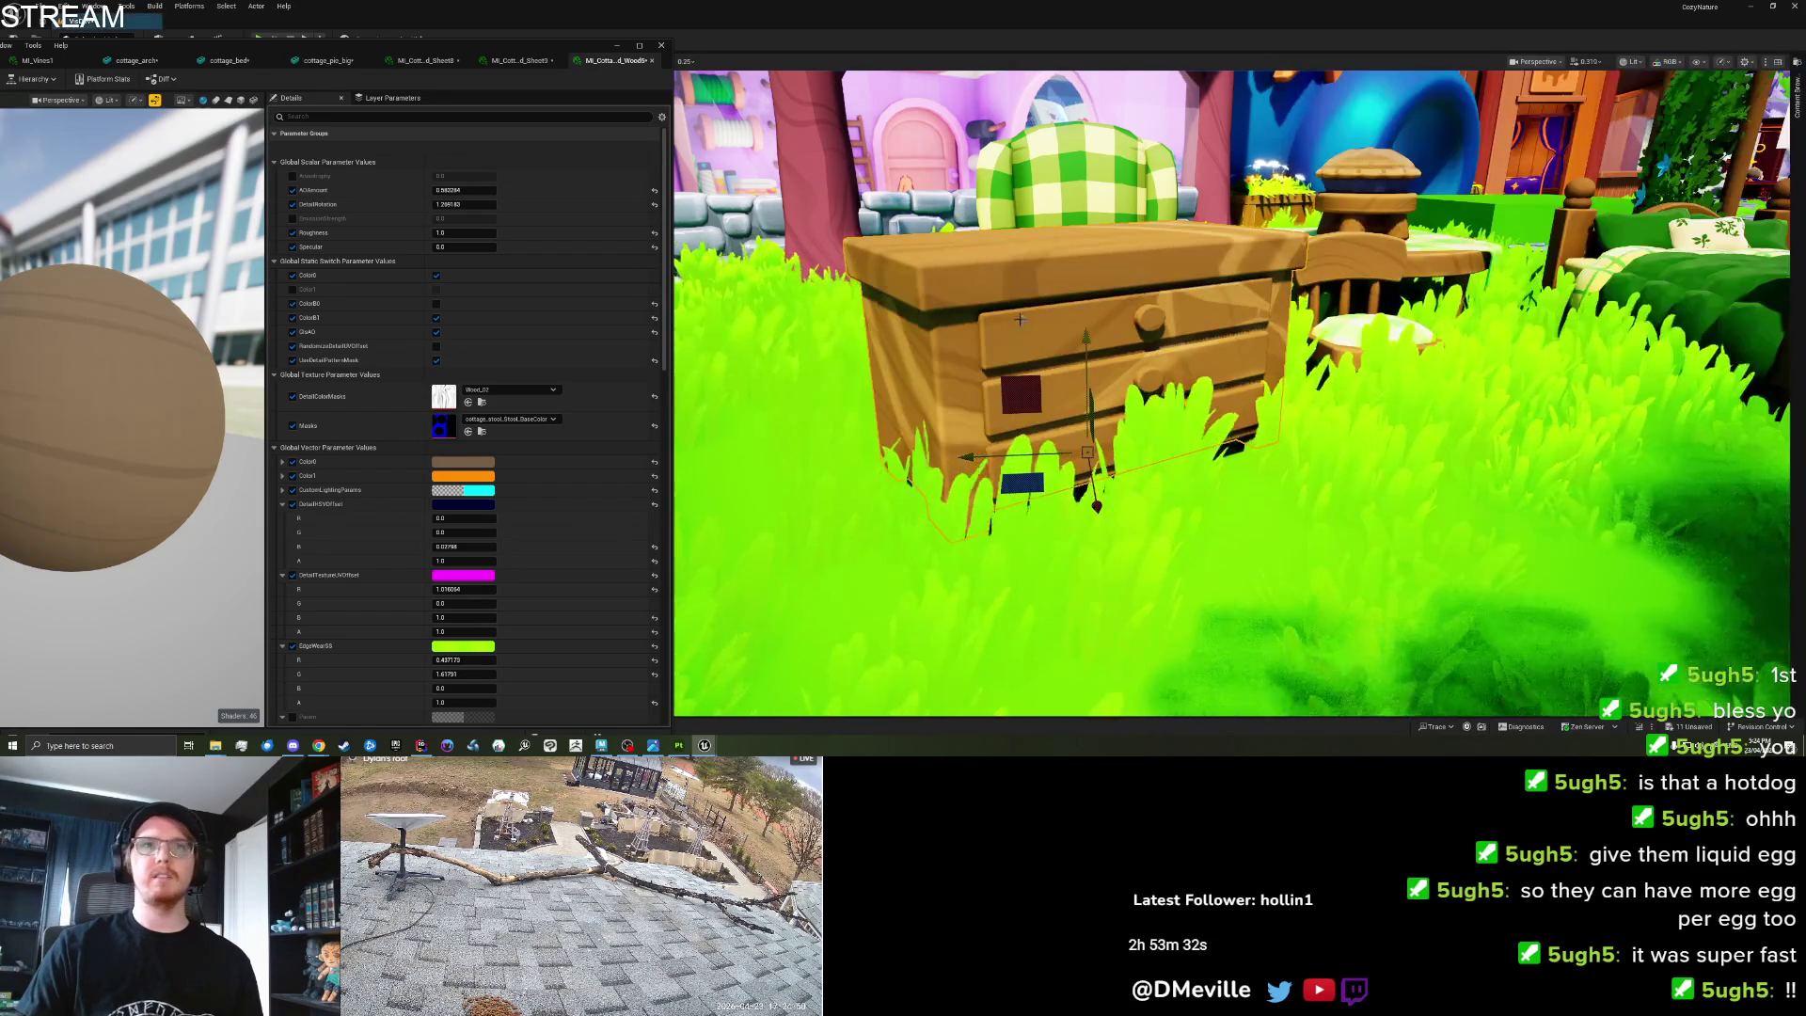
{"action": "left_click_drag", "start_coordinate": [389, 50], "coordinate": [797, 72]}
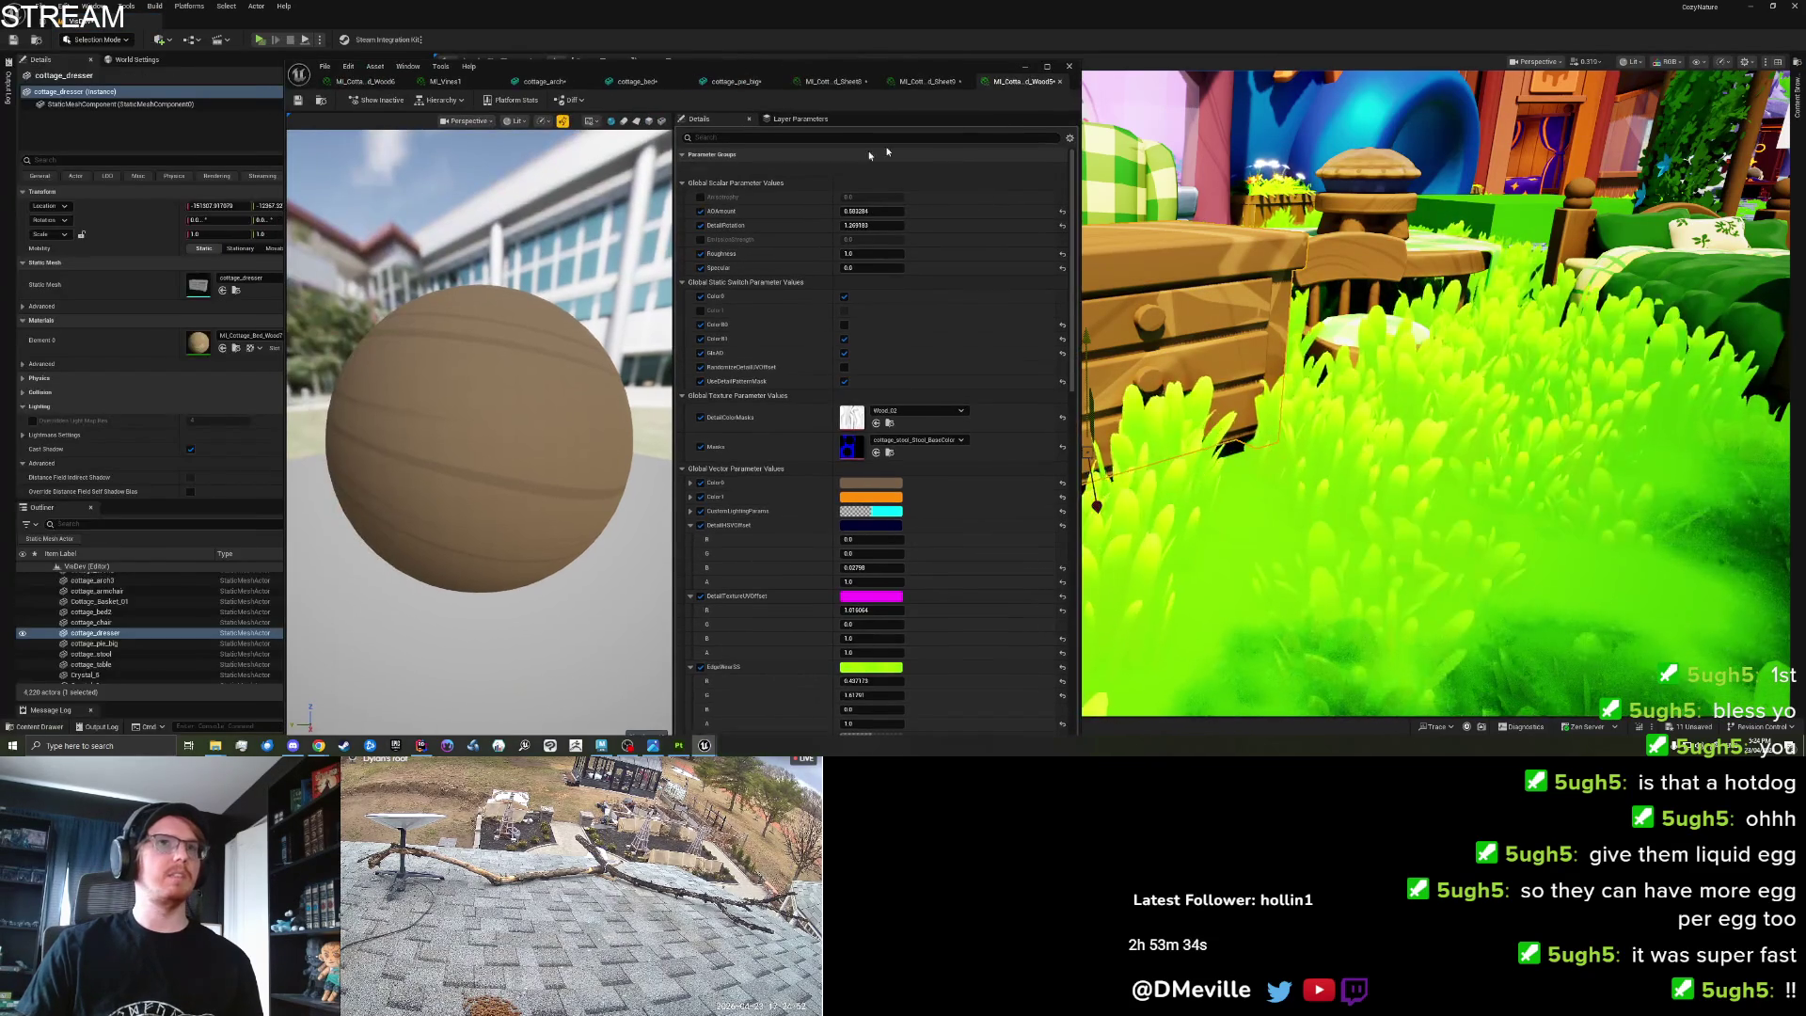
Open the Wood7 material and set its Masks texture to cottage_dresser_Dresser_BaseColor.
{"action": "key", "text": "ctrl+w"}
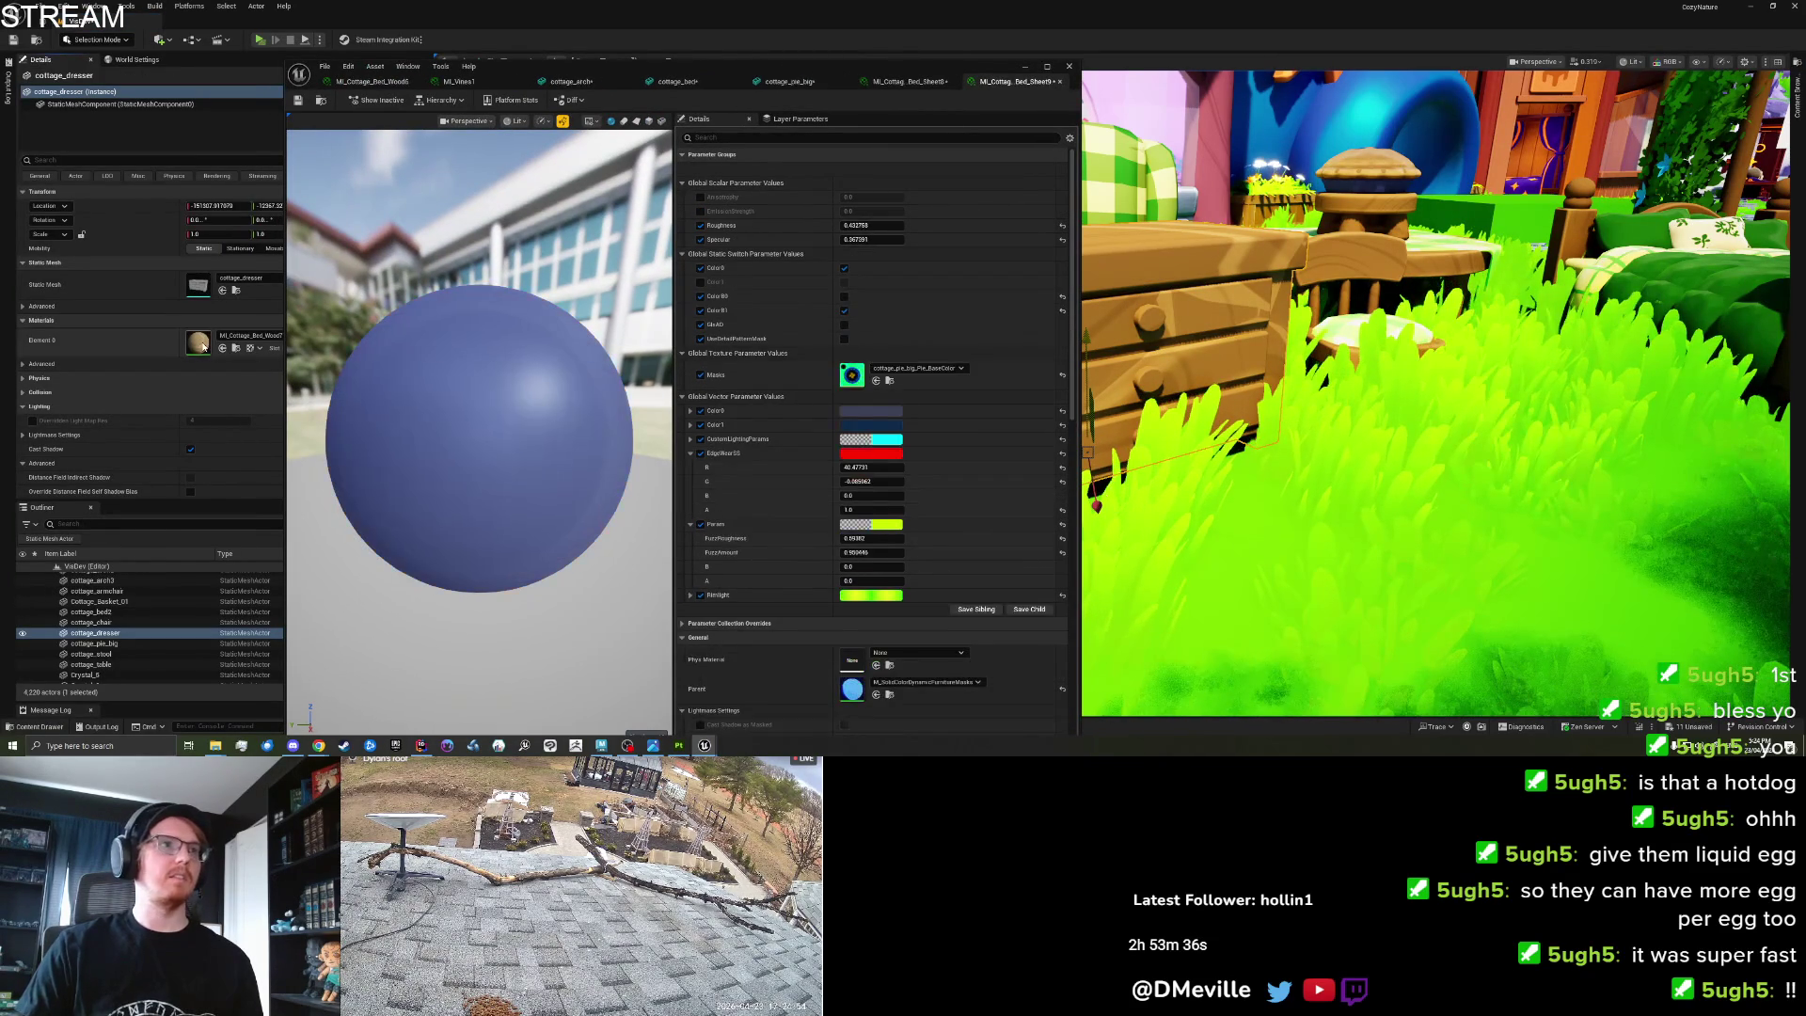
{"action": "double_click", "coordinate": [198, 341]}
{"action": "left_click_drag", "start_coordinate": [564, 66], "coordinate": [316, 57]}
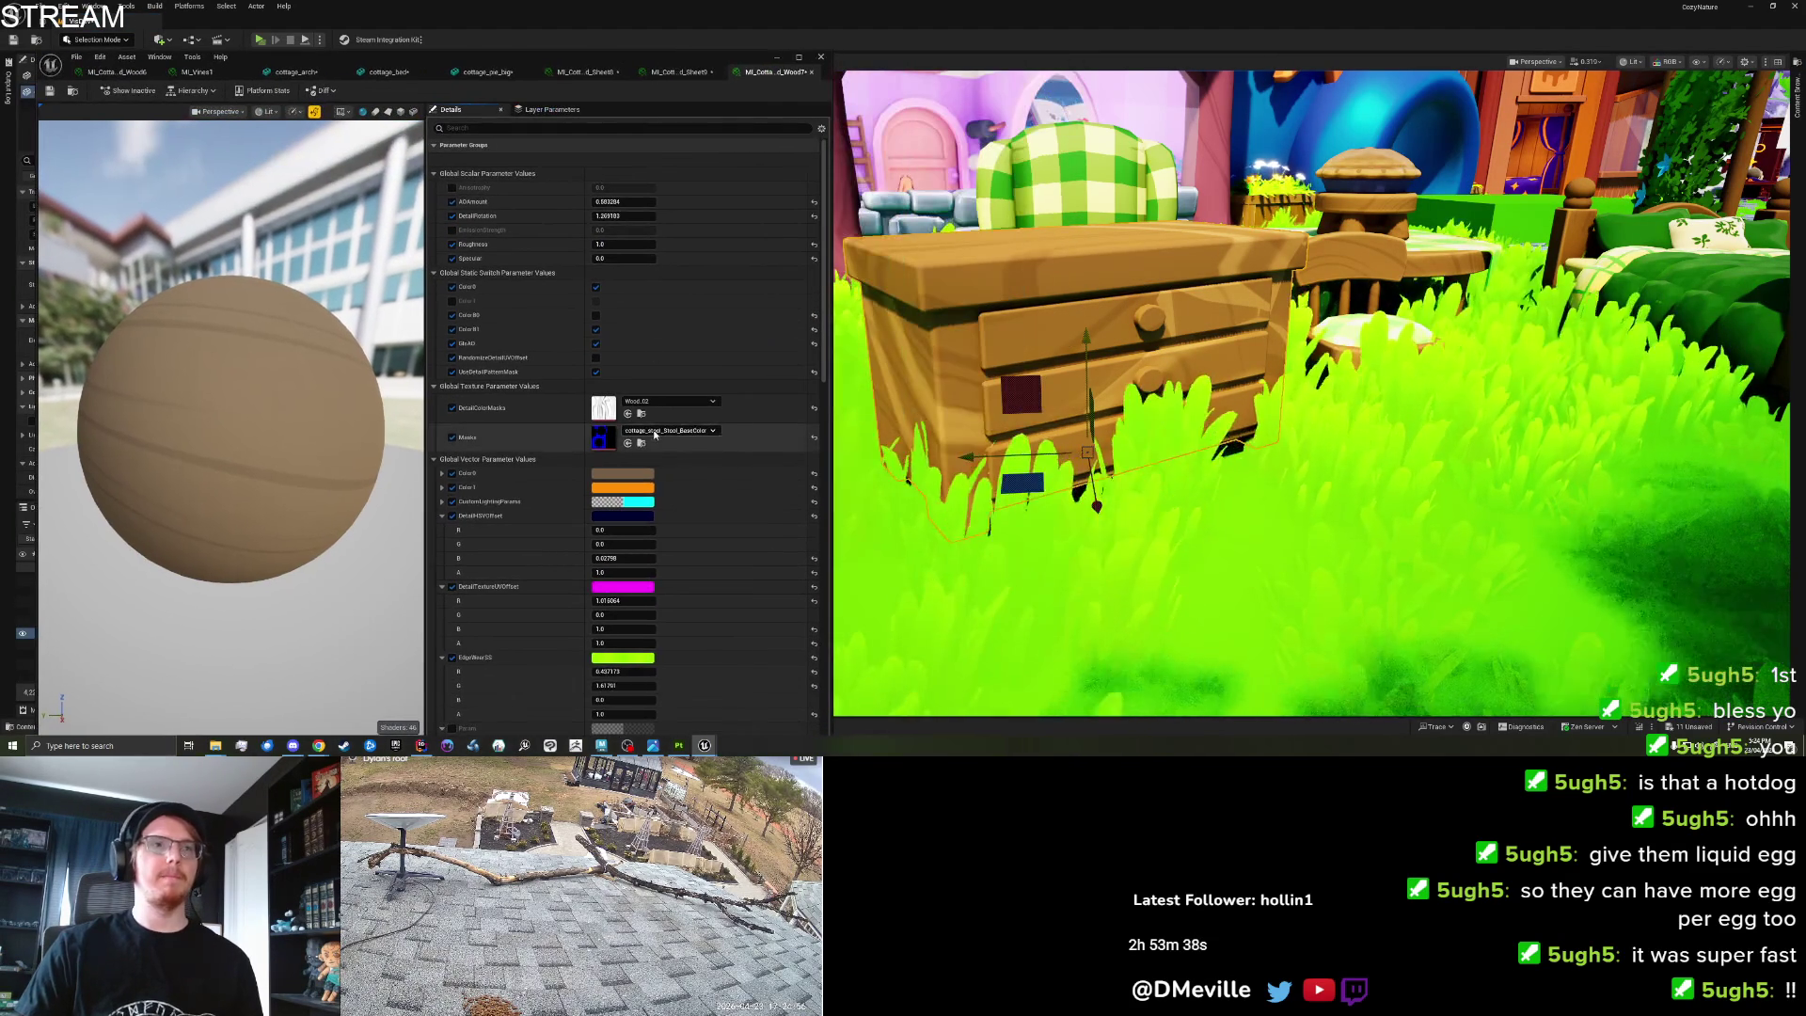
{"action": "left_click", "coordinate": [659, 431]}
{"action": "left_click", "coordinate": [706, 301]}
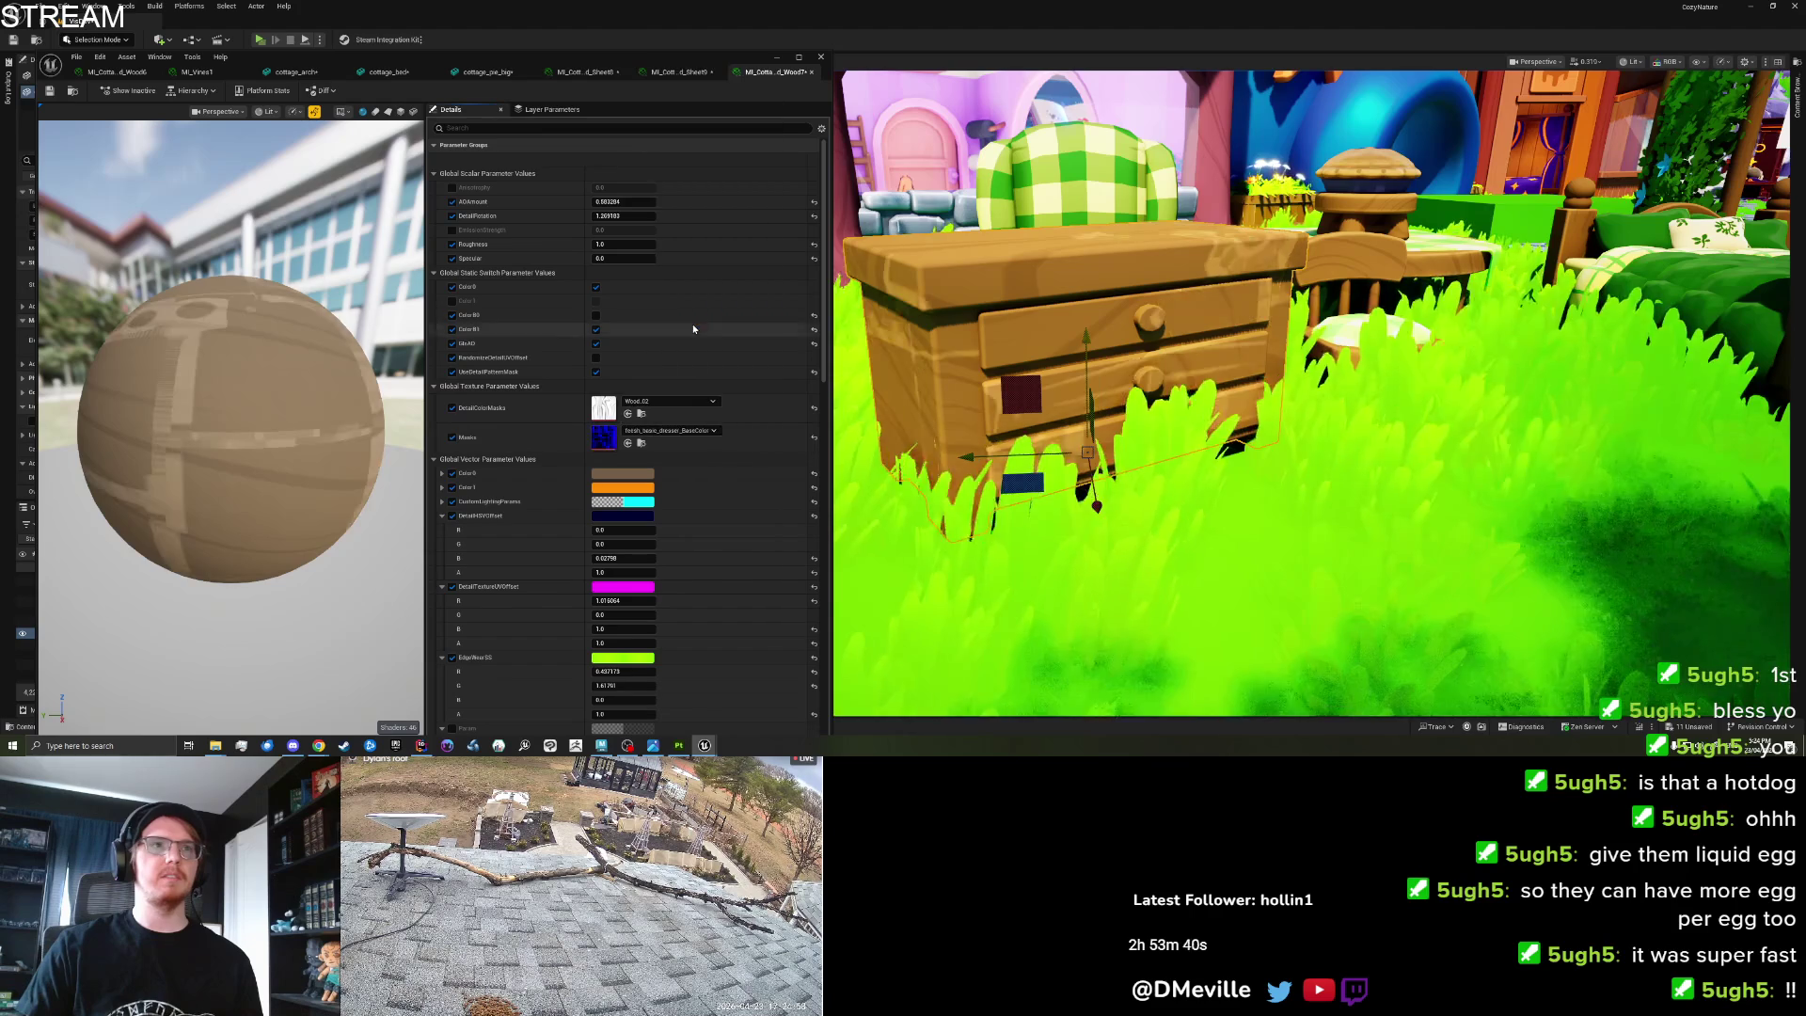
{"action": "left_click", "coordinate": [670, 430]}
{"action": "type", "text": "dresser"}
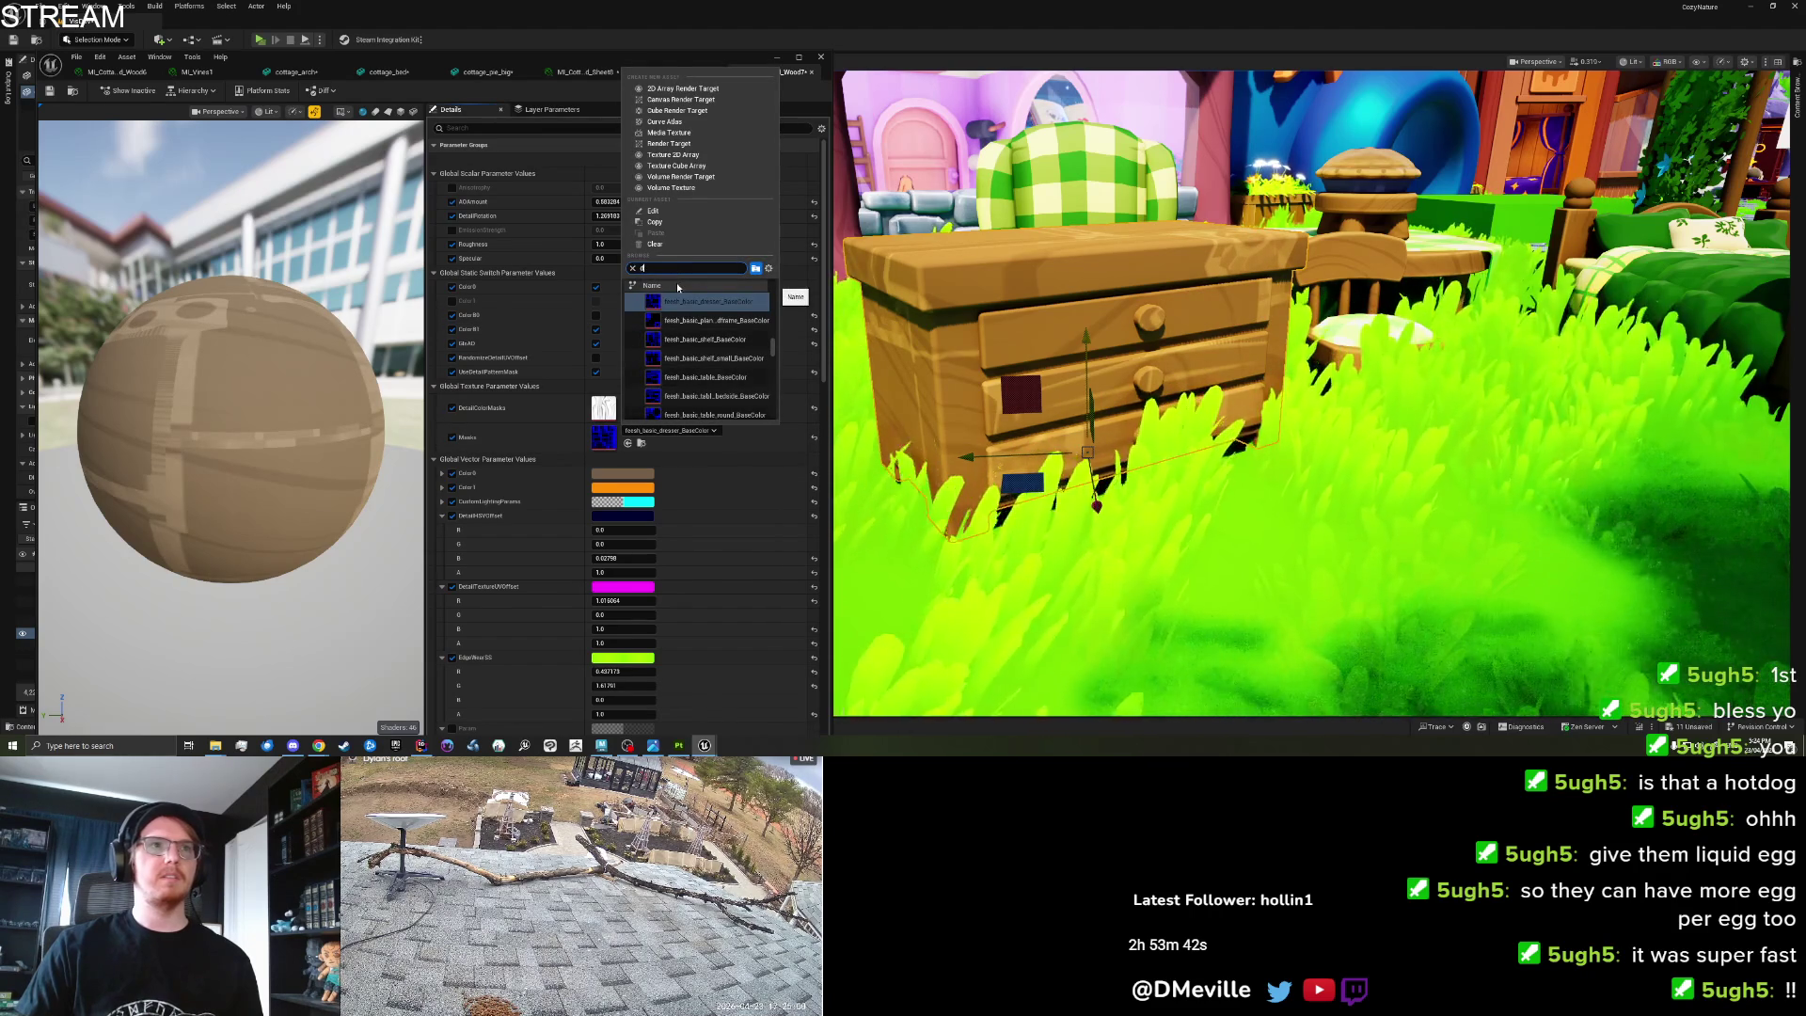
{"action": "left_click", "coordinate": [699, 320]}
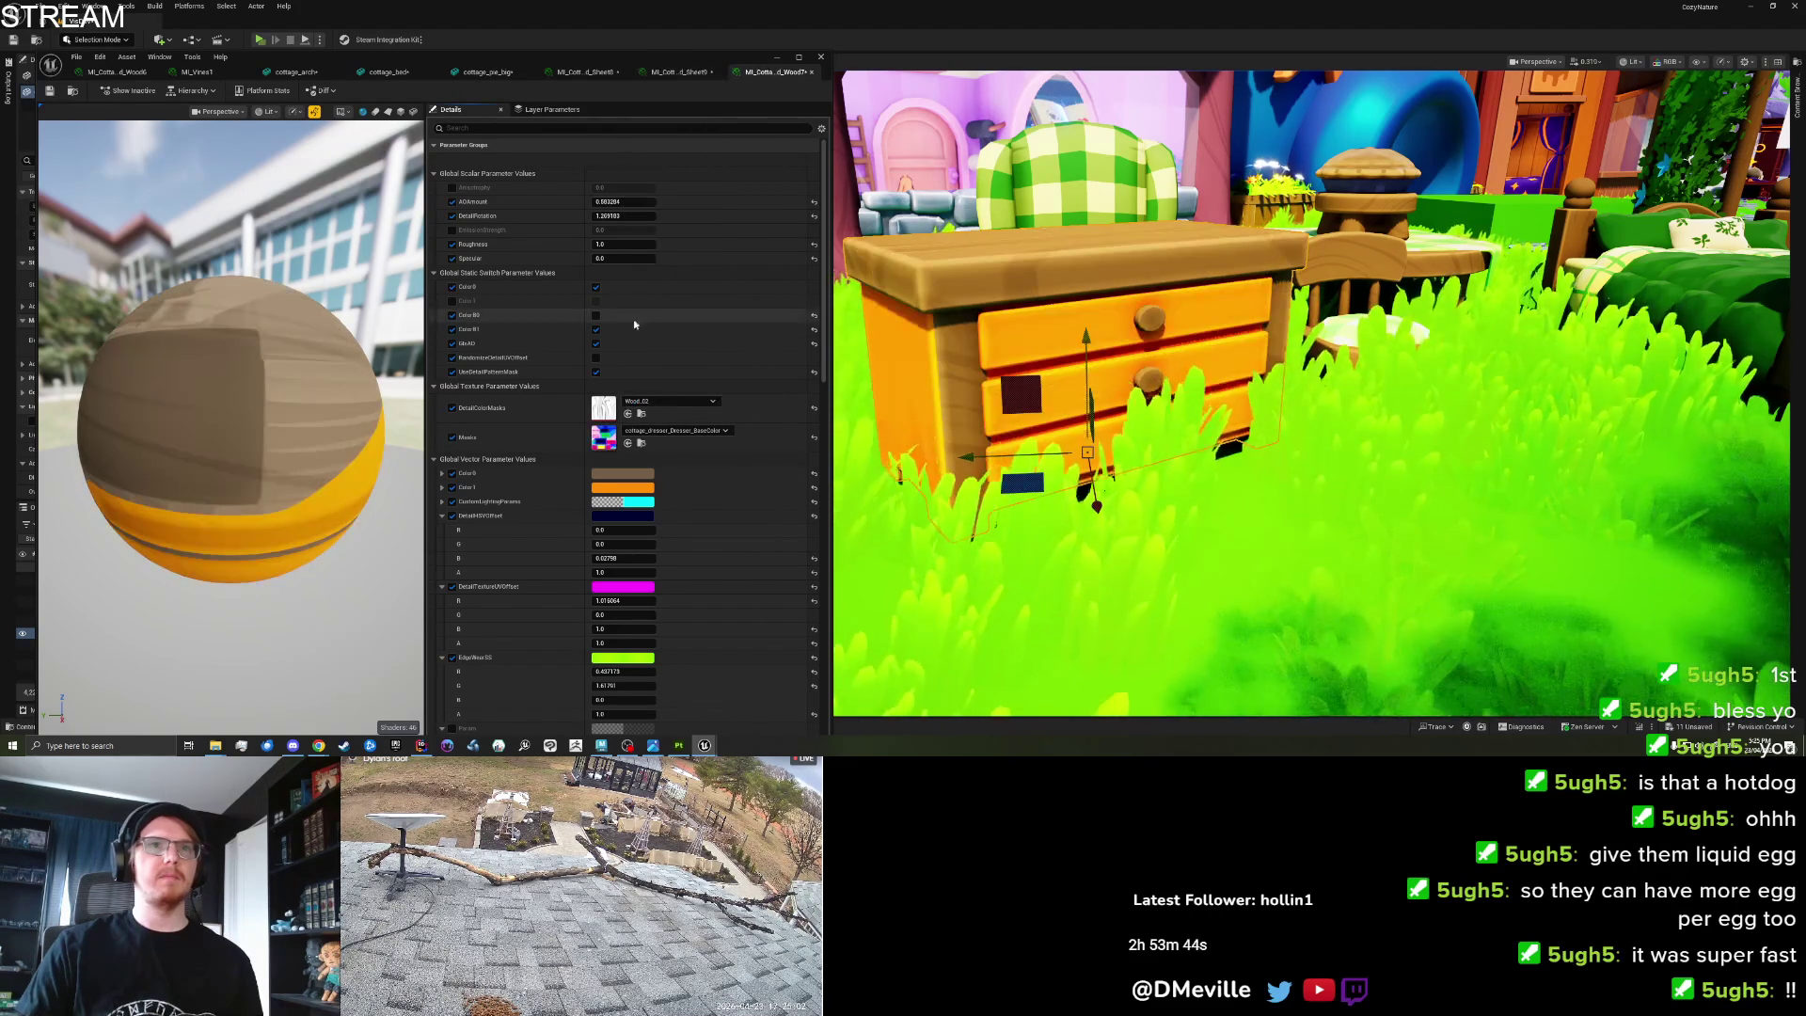
{"action": "mouse_move", "coordinate": [1408, 308]}
{"action": "left_mouse_down"}
{"action": "mouse_move", "coordinate": [1110, 316]}
{"action": "mouse_move", "coordinate": [928, 411]}
{"action": "left_mouse_up"}
In Substance Painter, fill the strips between the drawers green using fill colour value 0.
{"action": "left_click", "coordinate": [679, 745]}
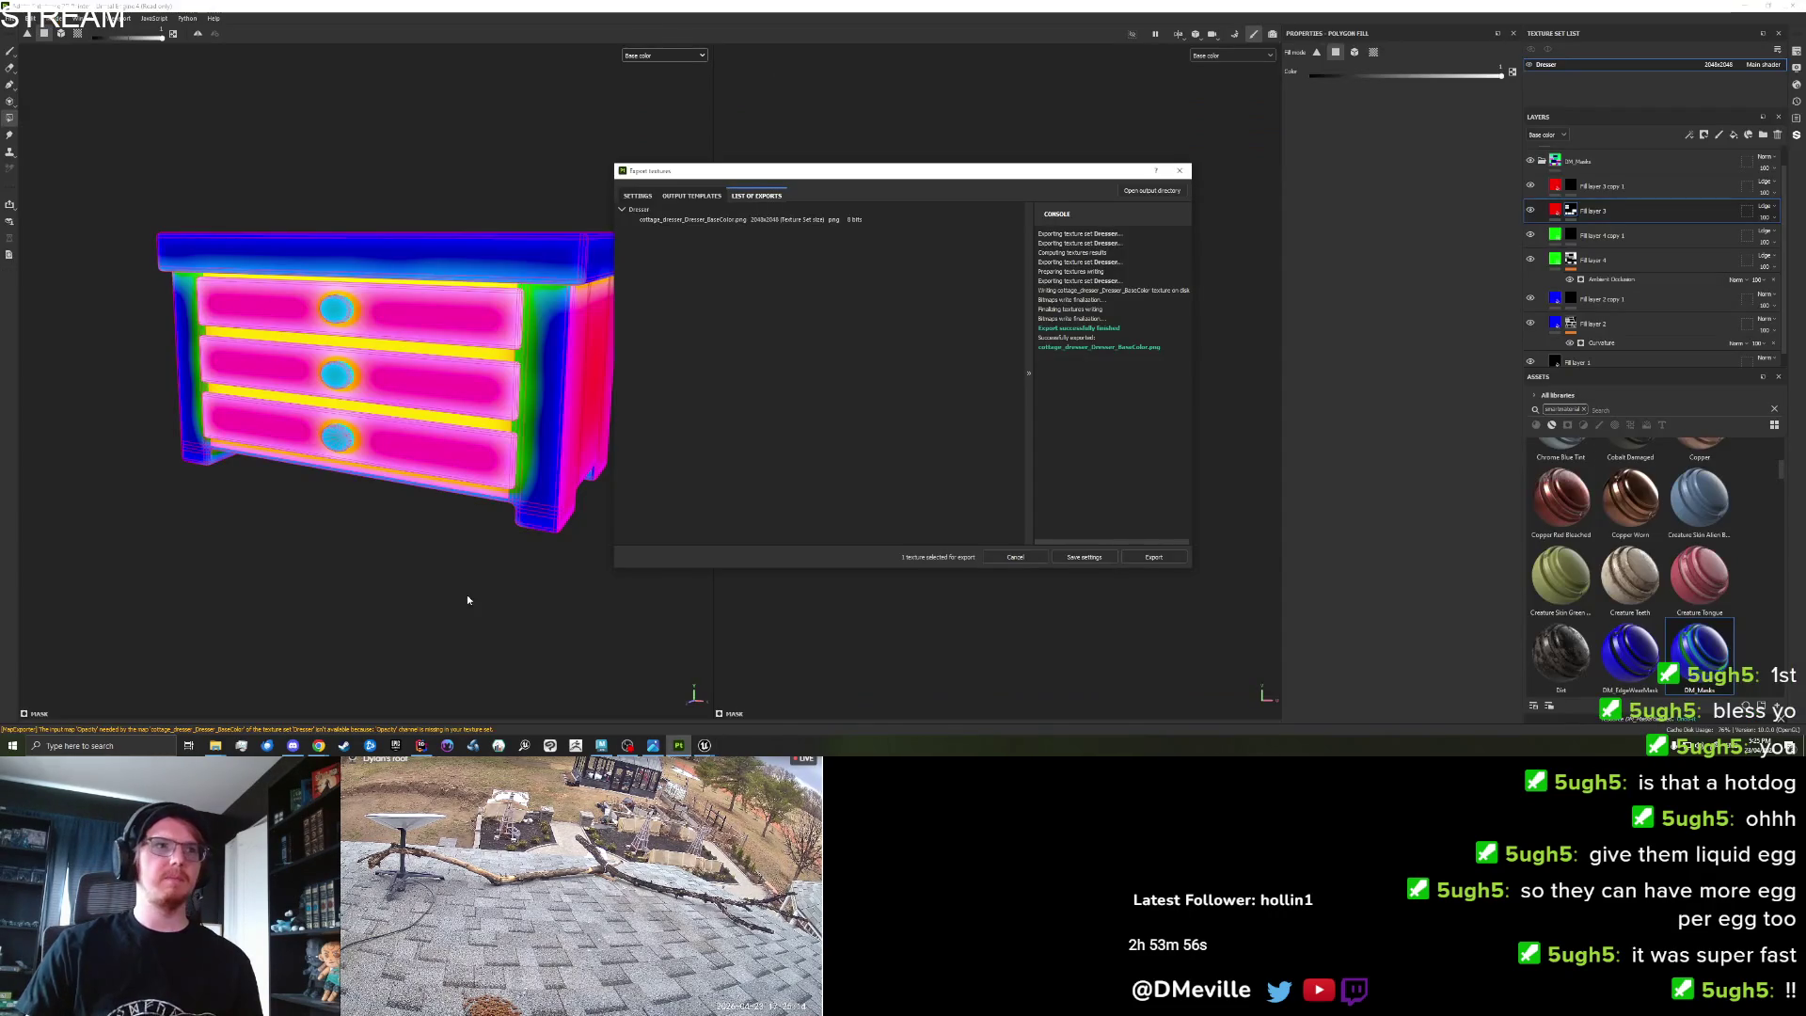
{"action": "left_click", "coordinate": [1172, 174]}
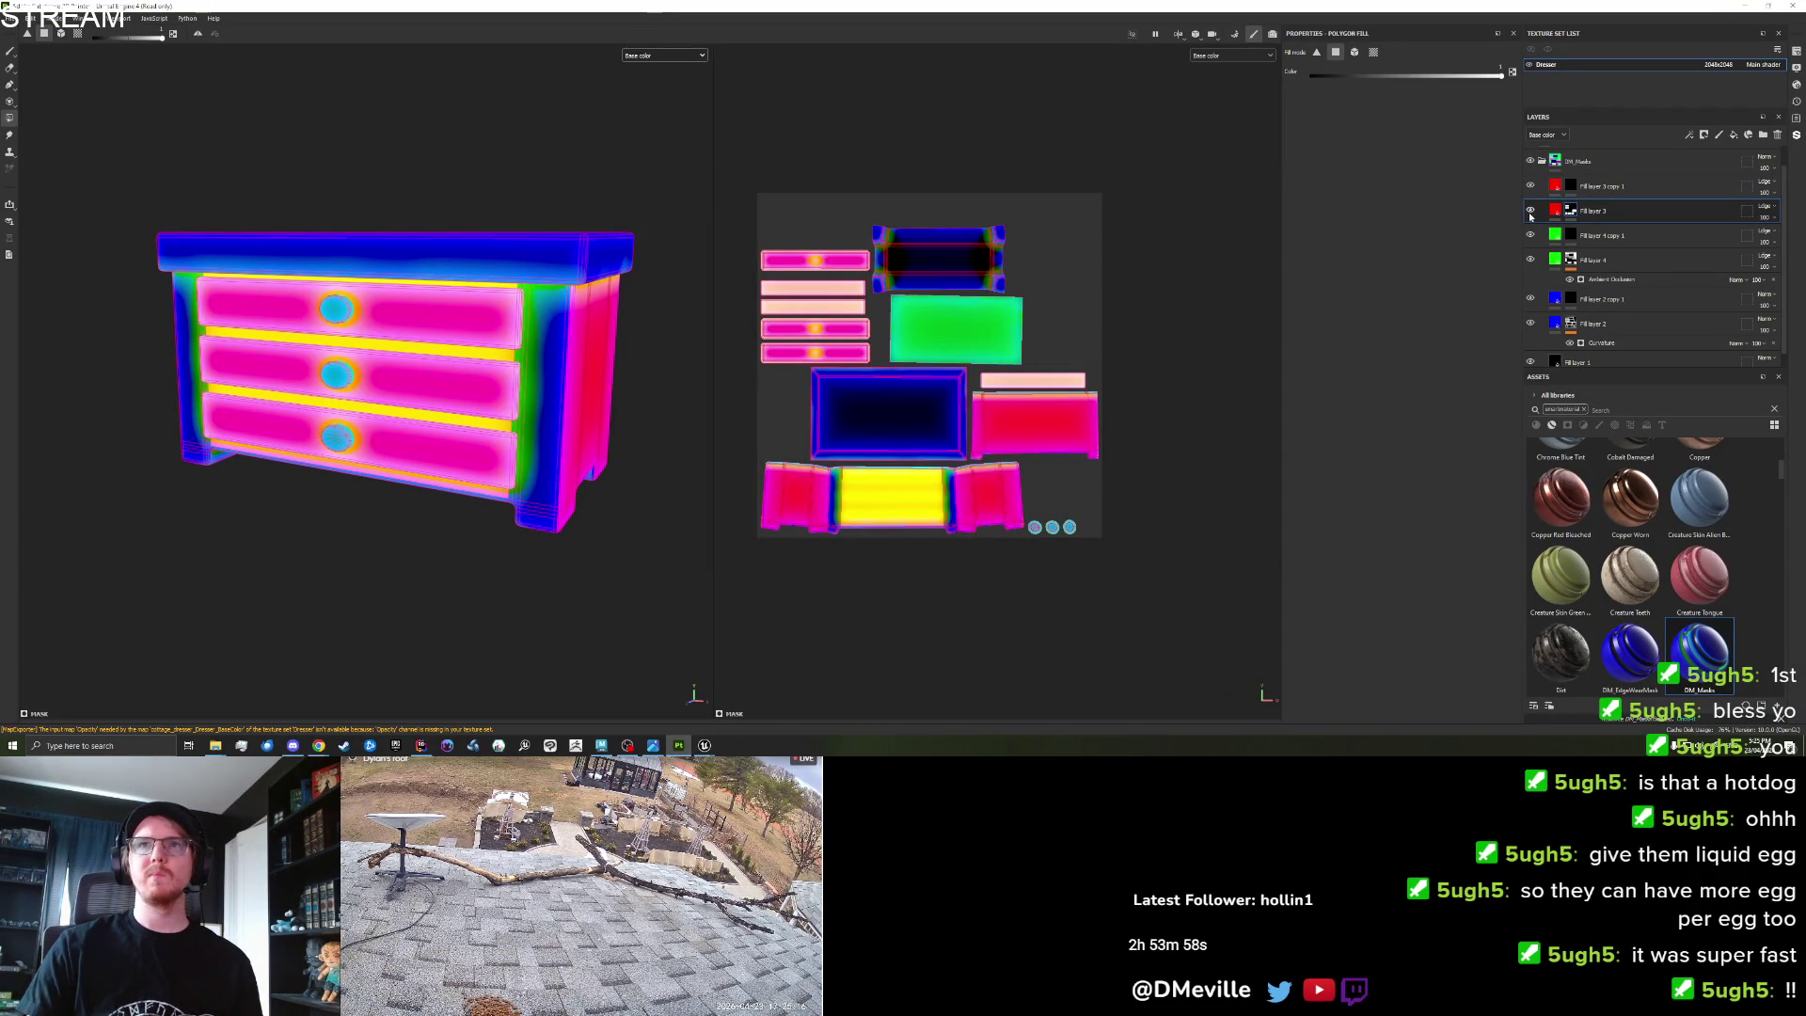
{"action": "scroll", "coordinate": [463, 360], "scroll_direction": "up", "scroll_amount": 4}
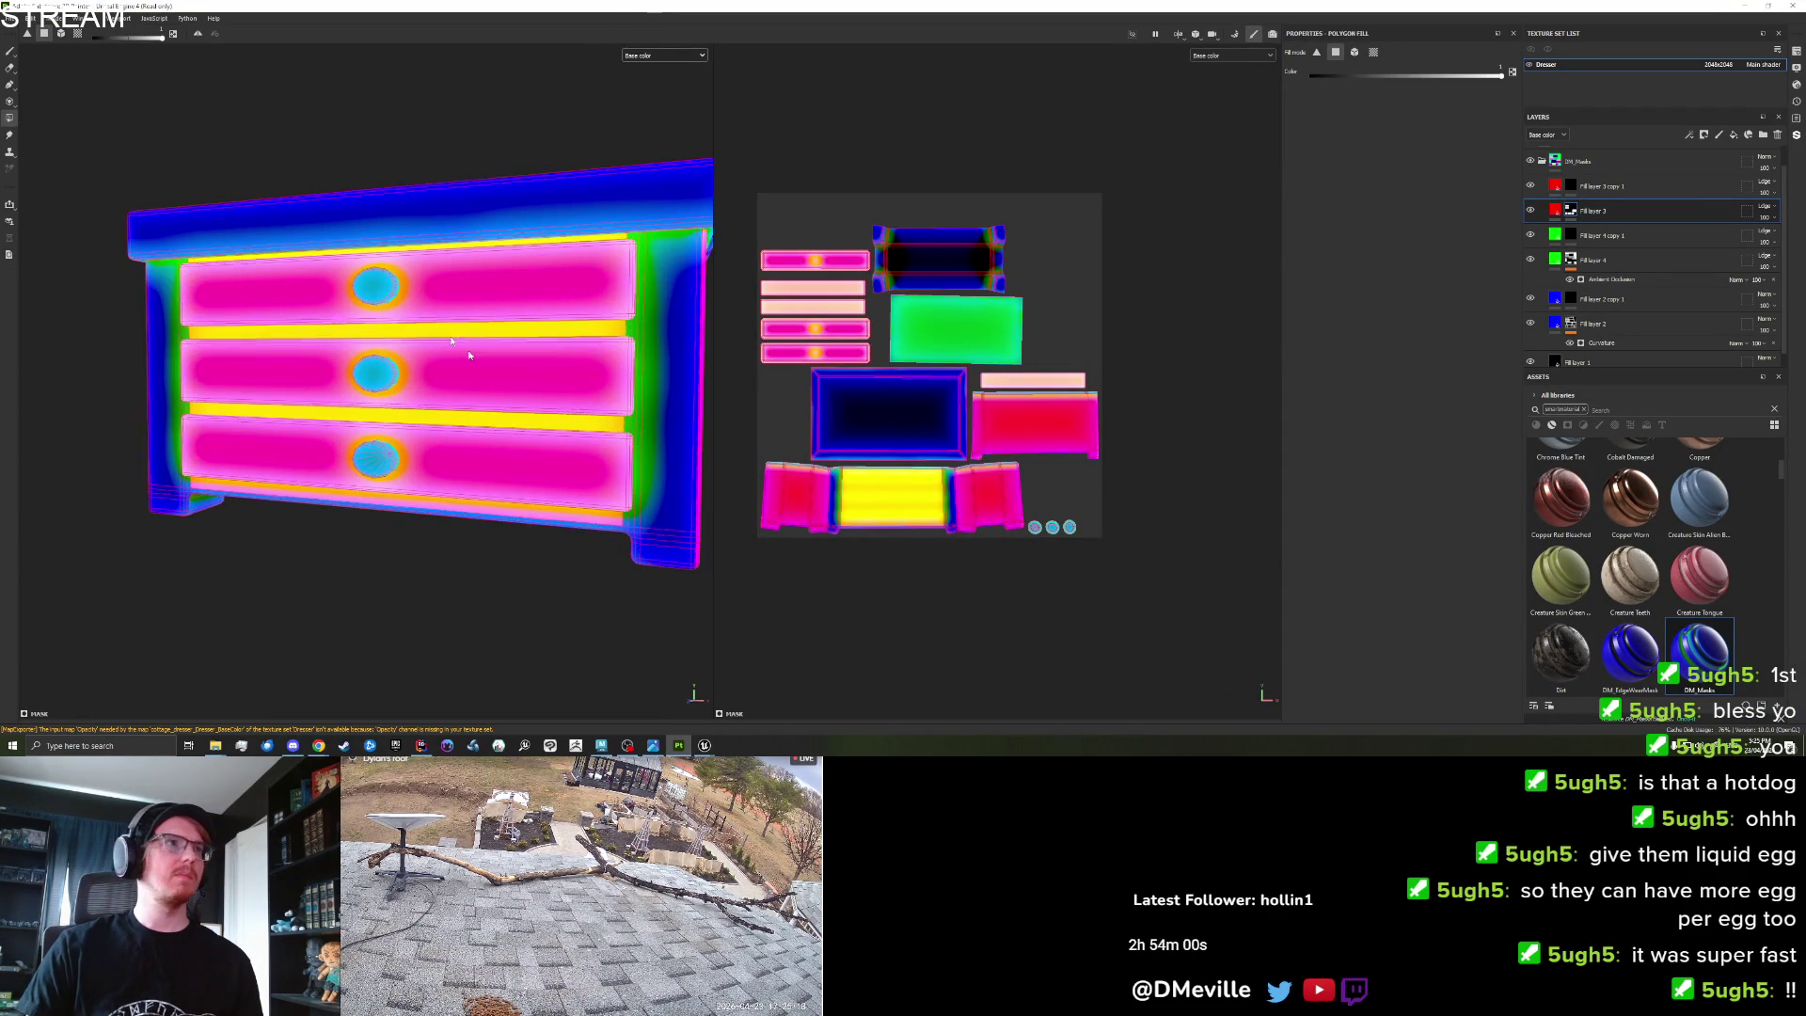
{"action": "right_click", "coordinate": [261, 334]}
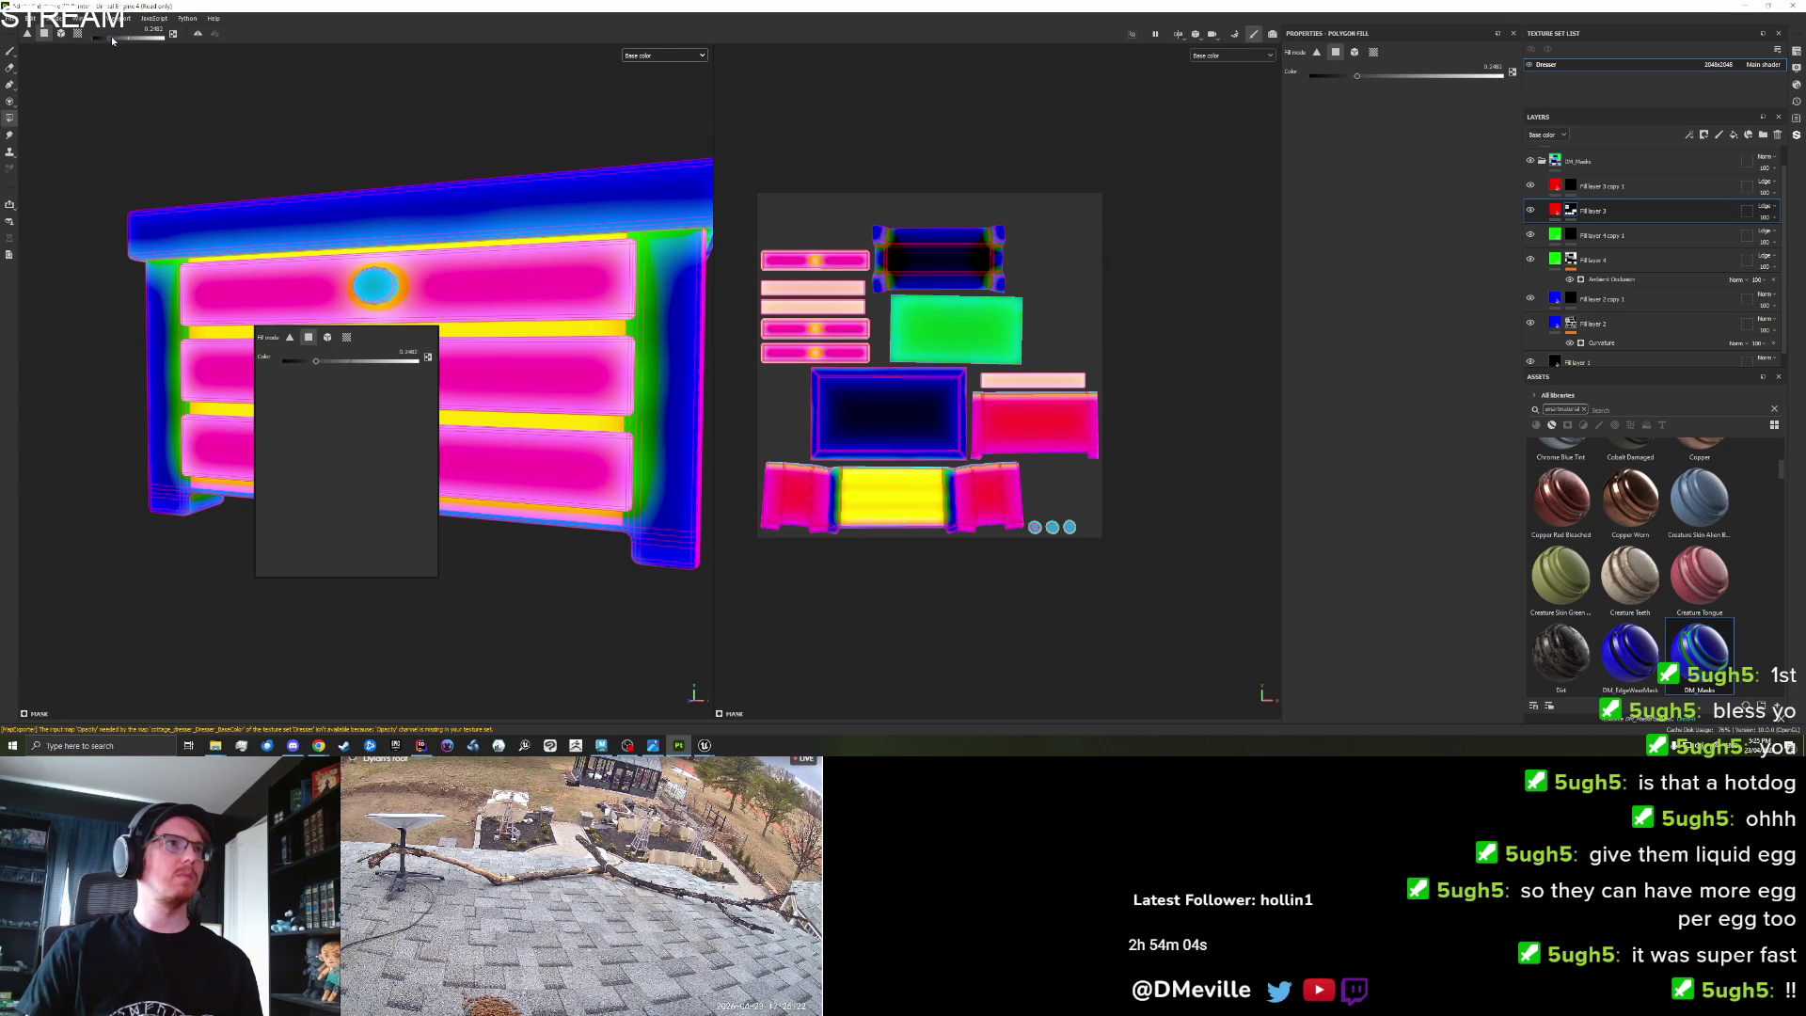
{"action": "left_click_drag", "start_coordinate": [112, 39], "coordinate": [94, 38]}
{"action": "left_click", "coordinate": [261, 334]}
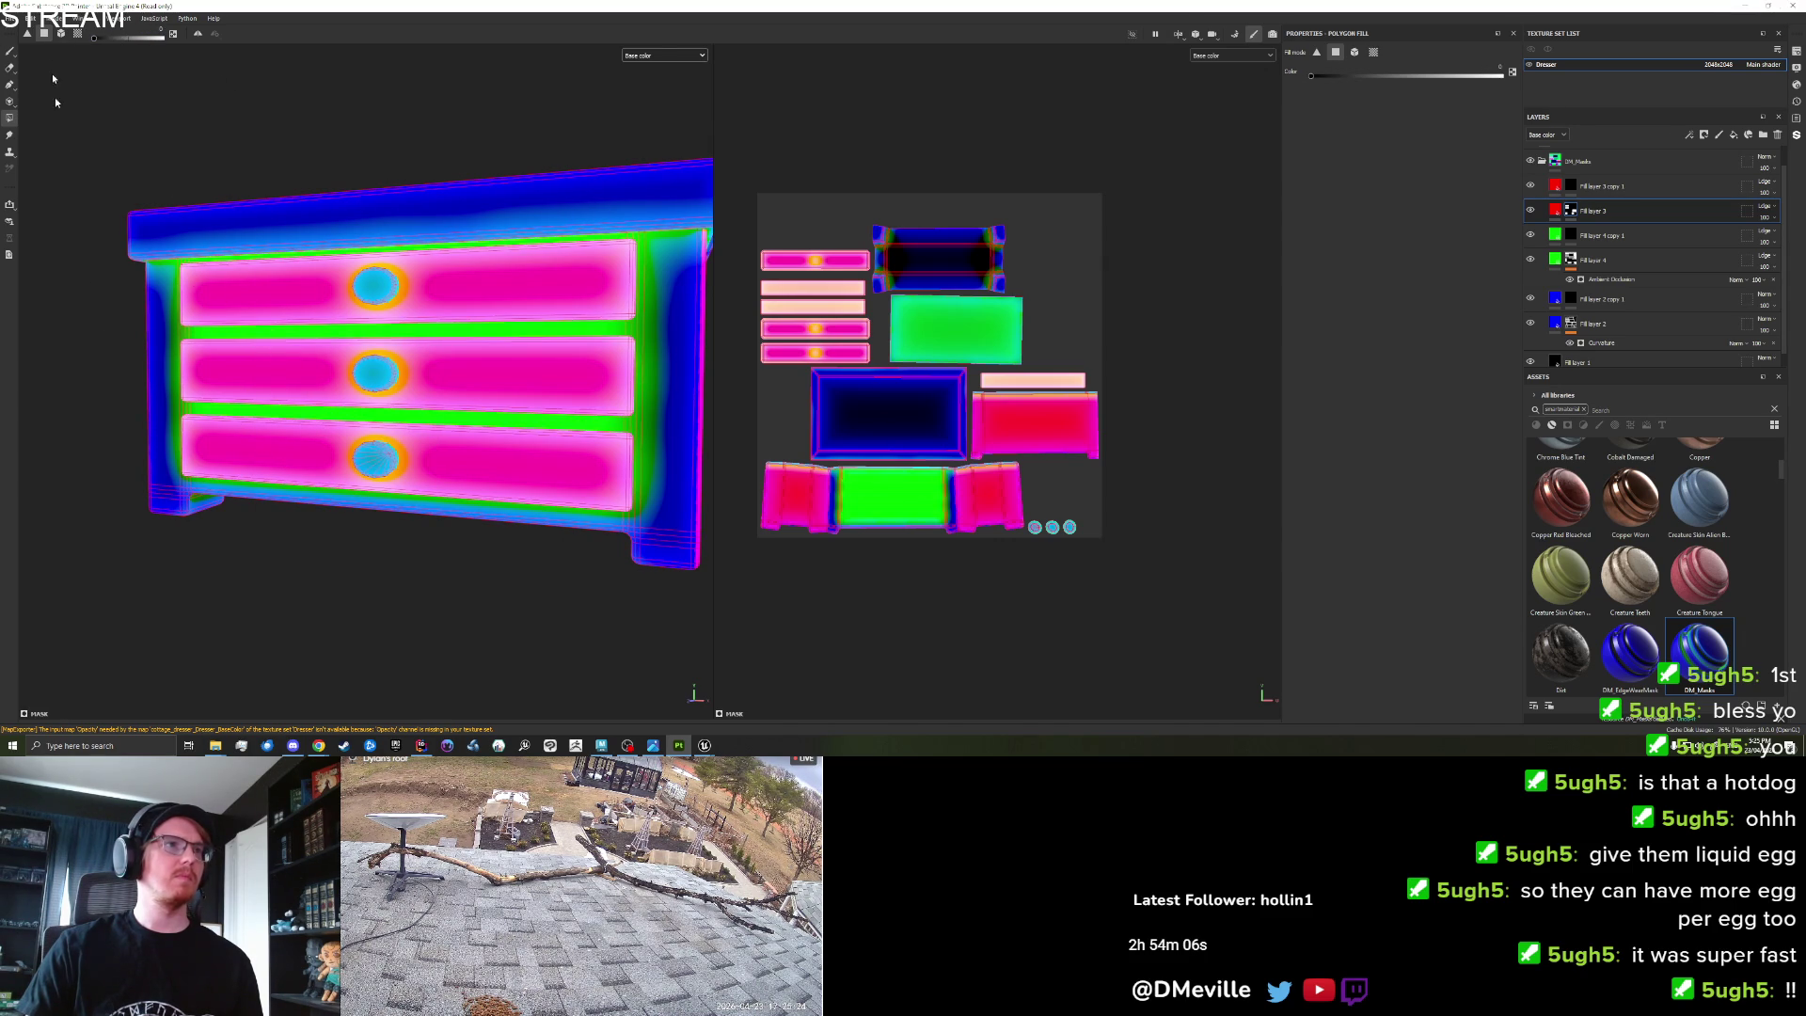
Re-export the dresser textures and return to Unreal Engine.
{"action": "left_click", "coordinate": [11, 18]}
{"action": "left_click", "coordinate": [55, 173]}
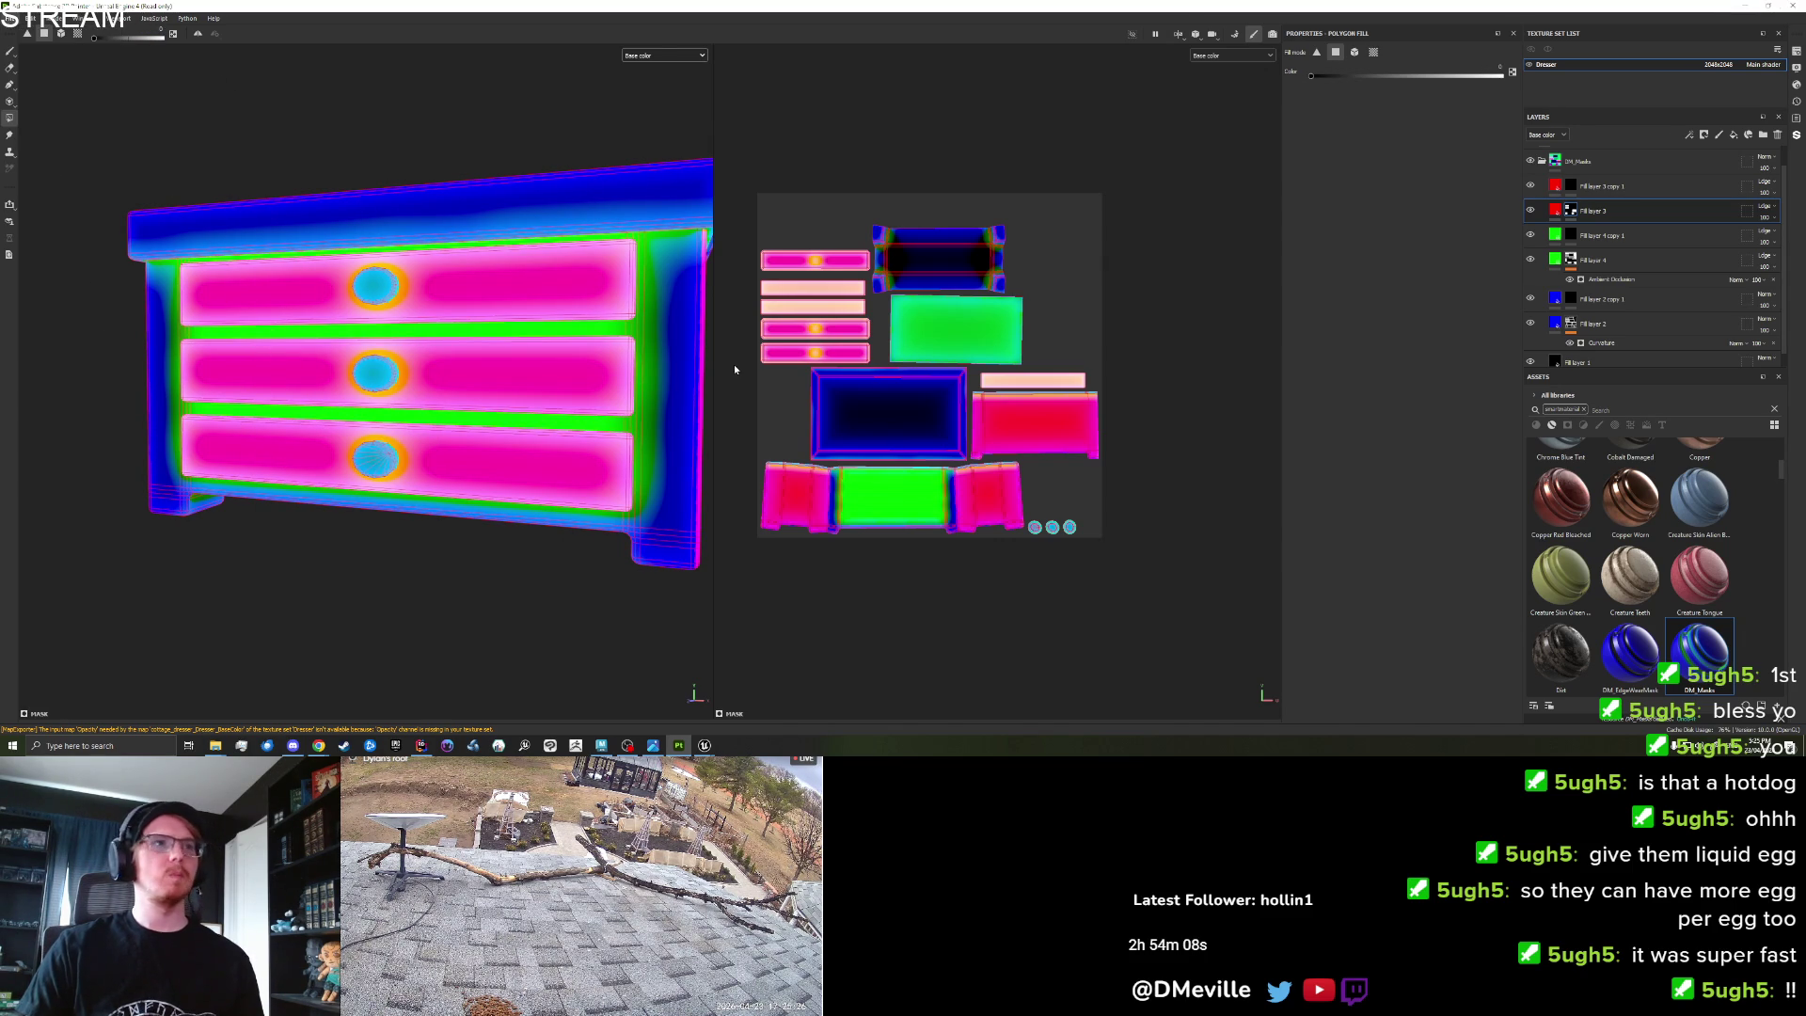
{"action": "left_click", "coordinate": [1154, 558]}
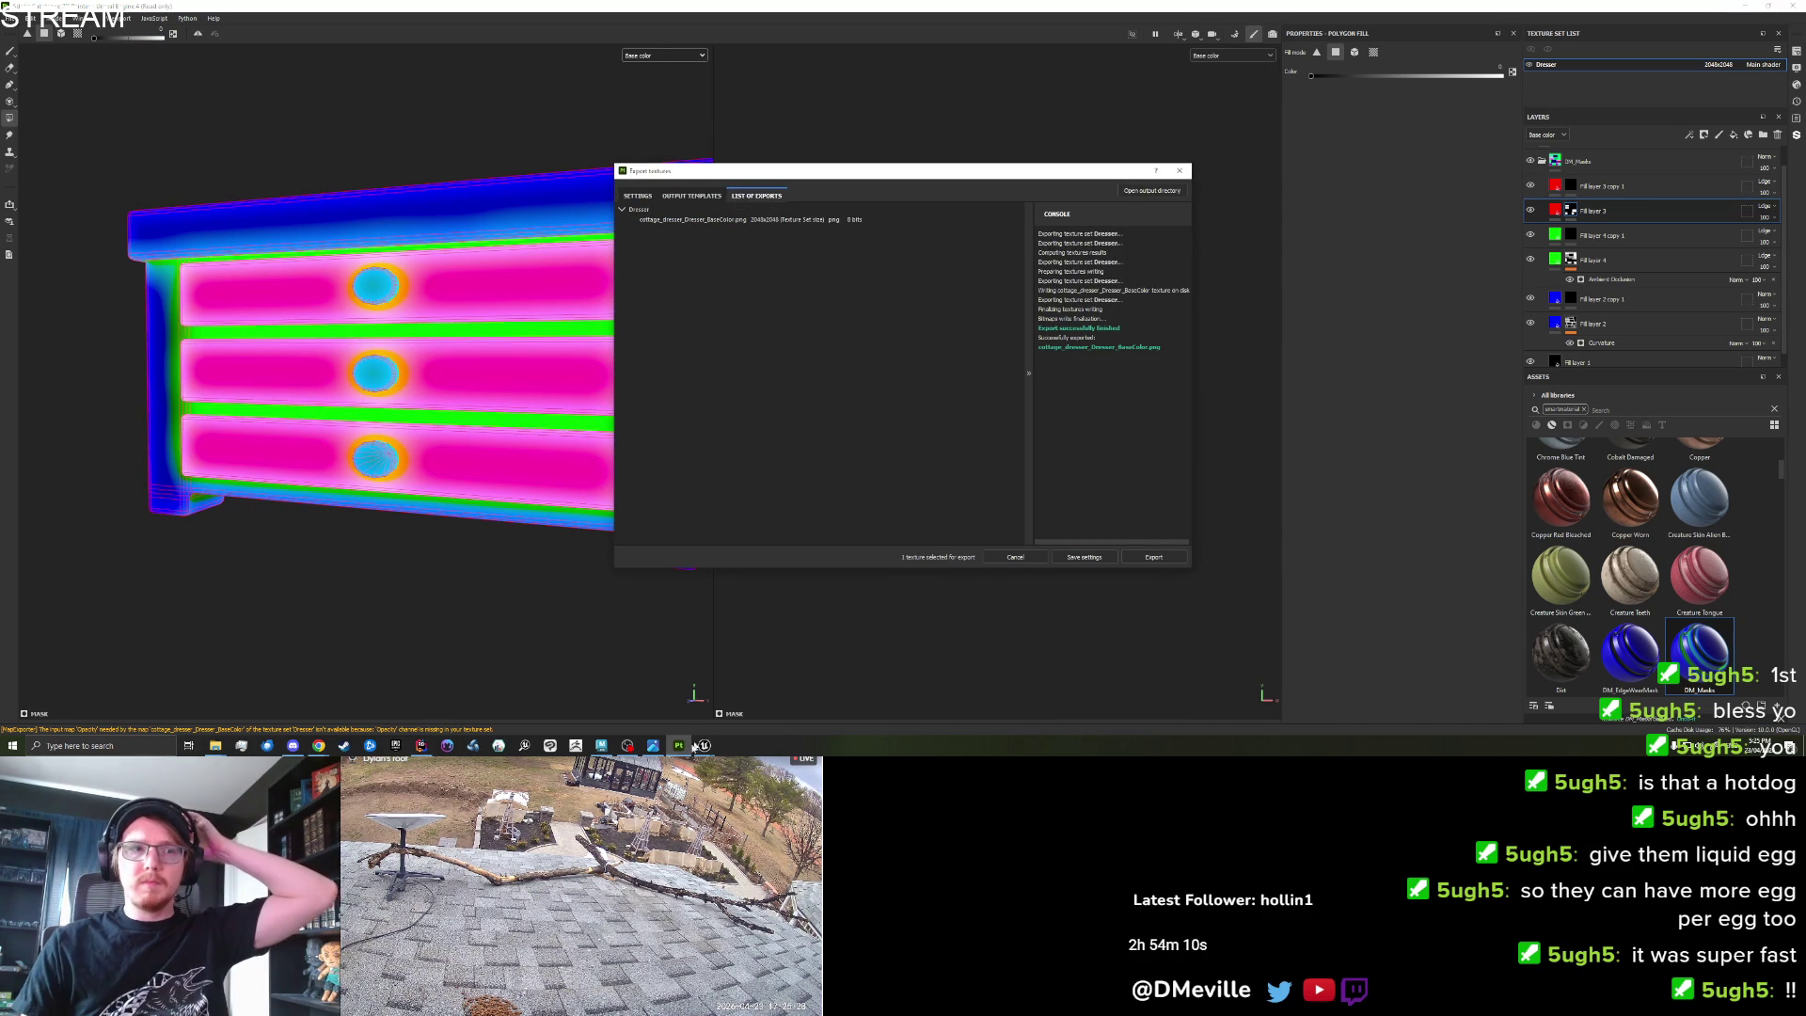
{"action": "left_click", "coordinate": [709, 746]}
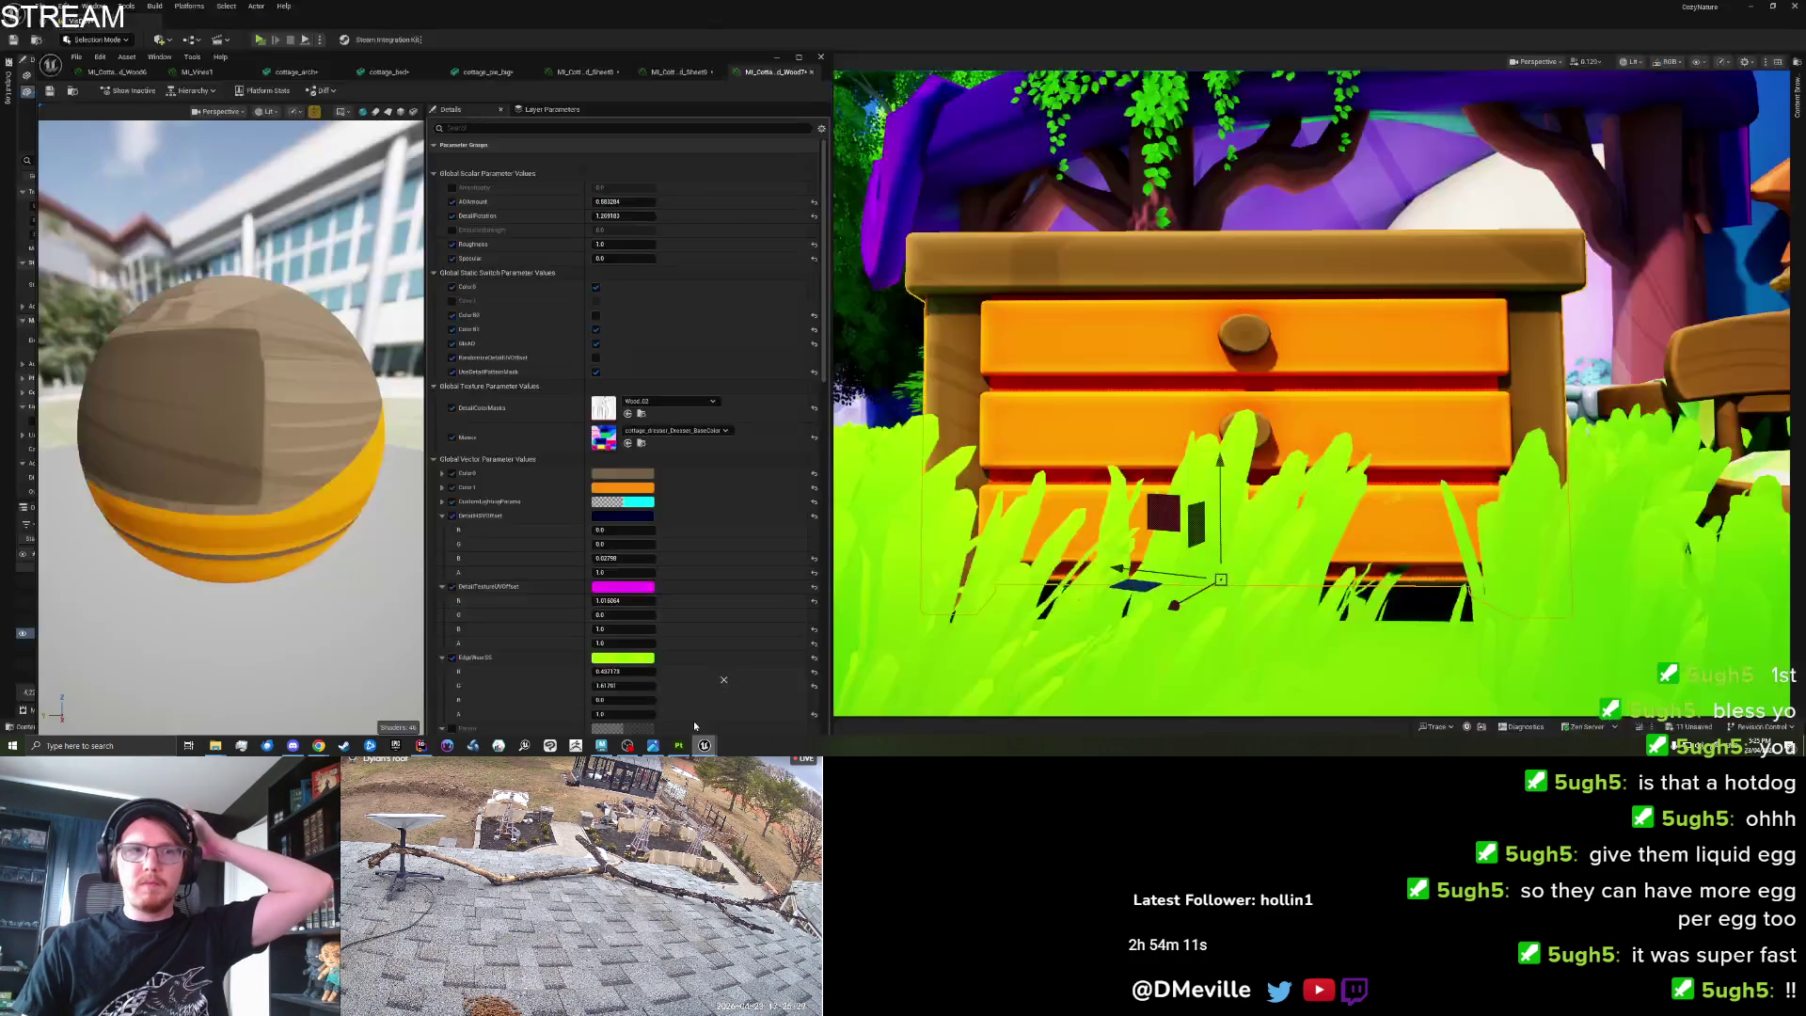
Inspect the BaseColor texture, then shift MI_Cot..Wood7's Color1 from orange toward pale peach.
{"action": "double_click", "coordinate": [603, 436]}
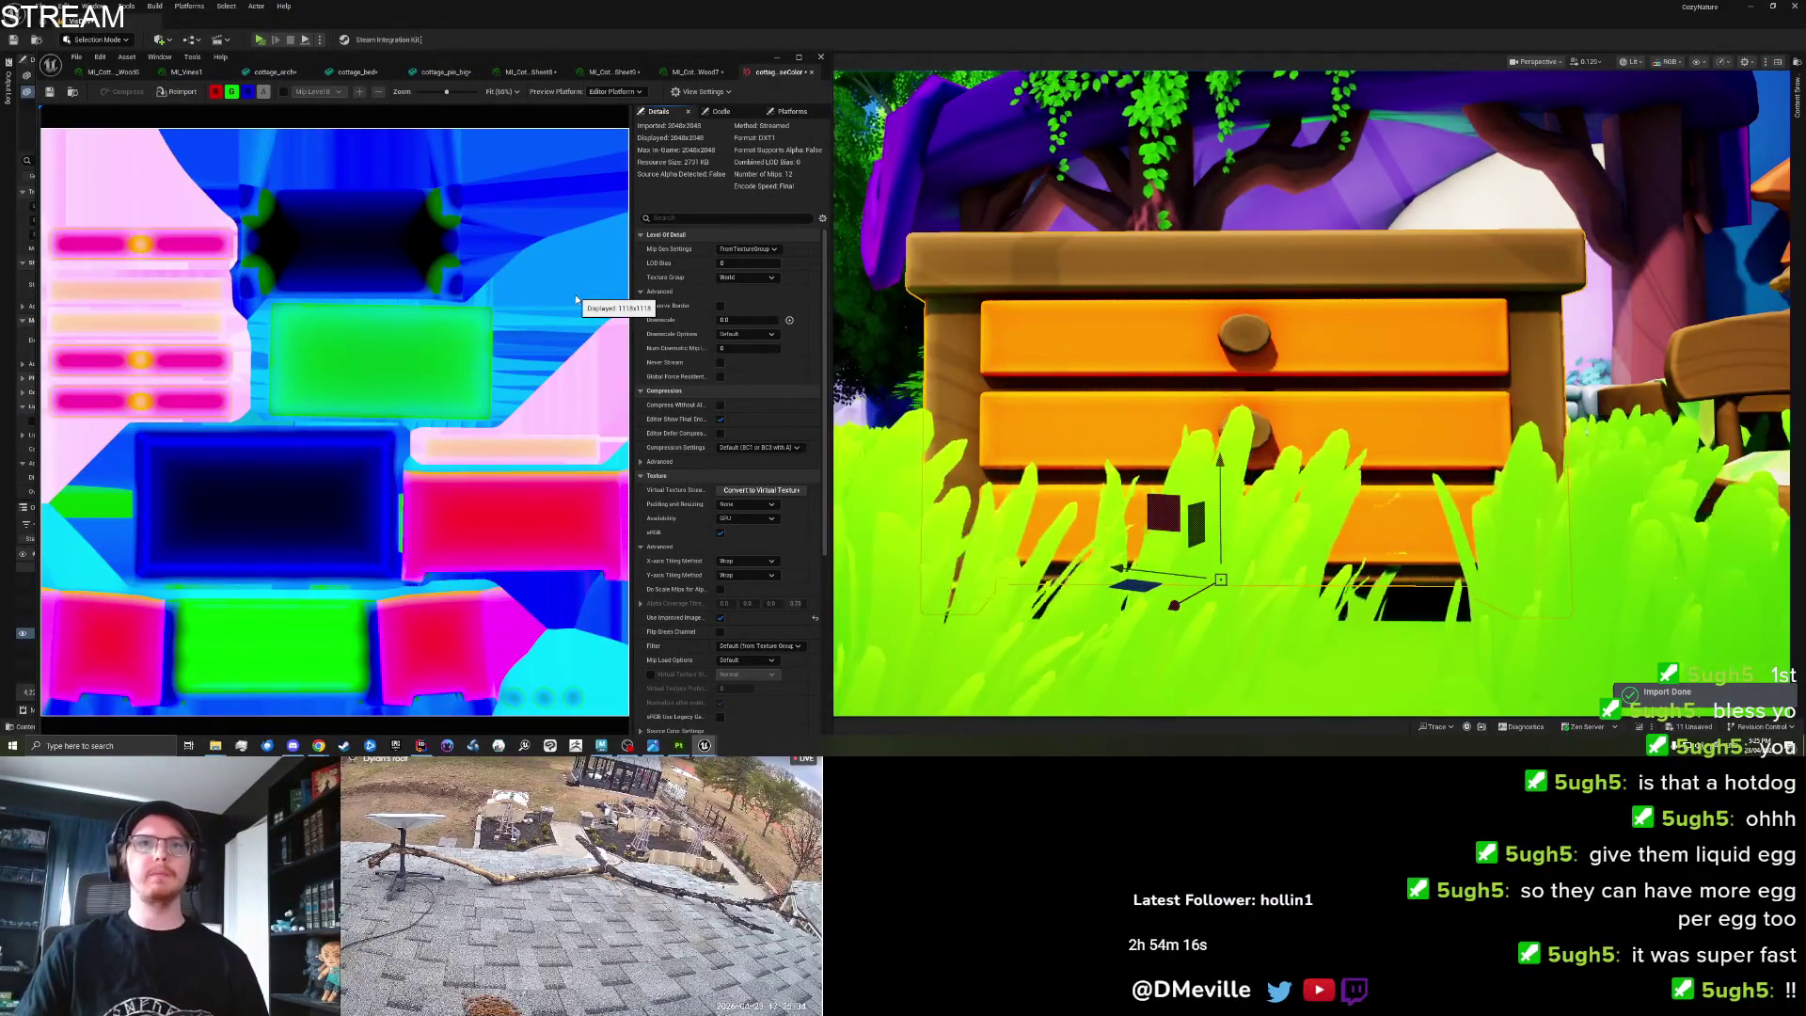
{"action": "left_click", "coordinate": [692, 72]}
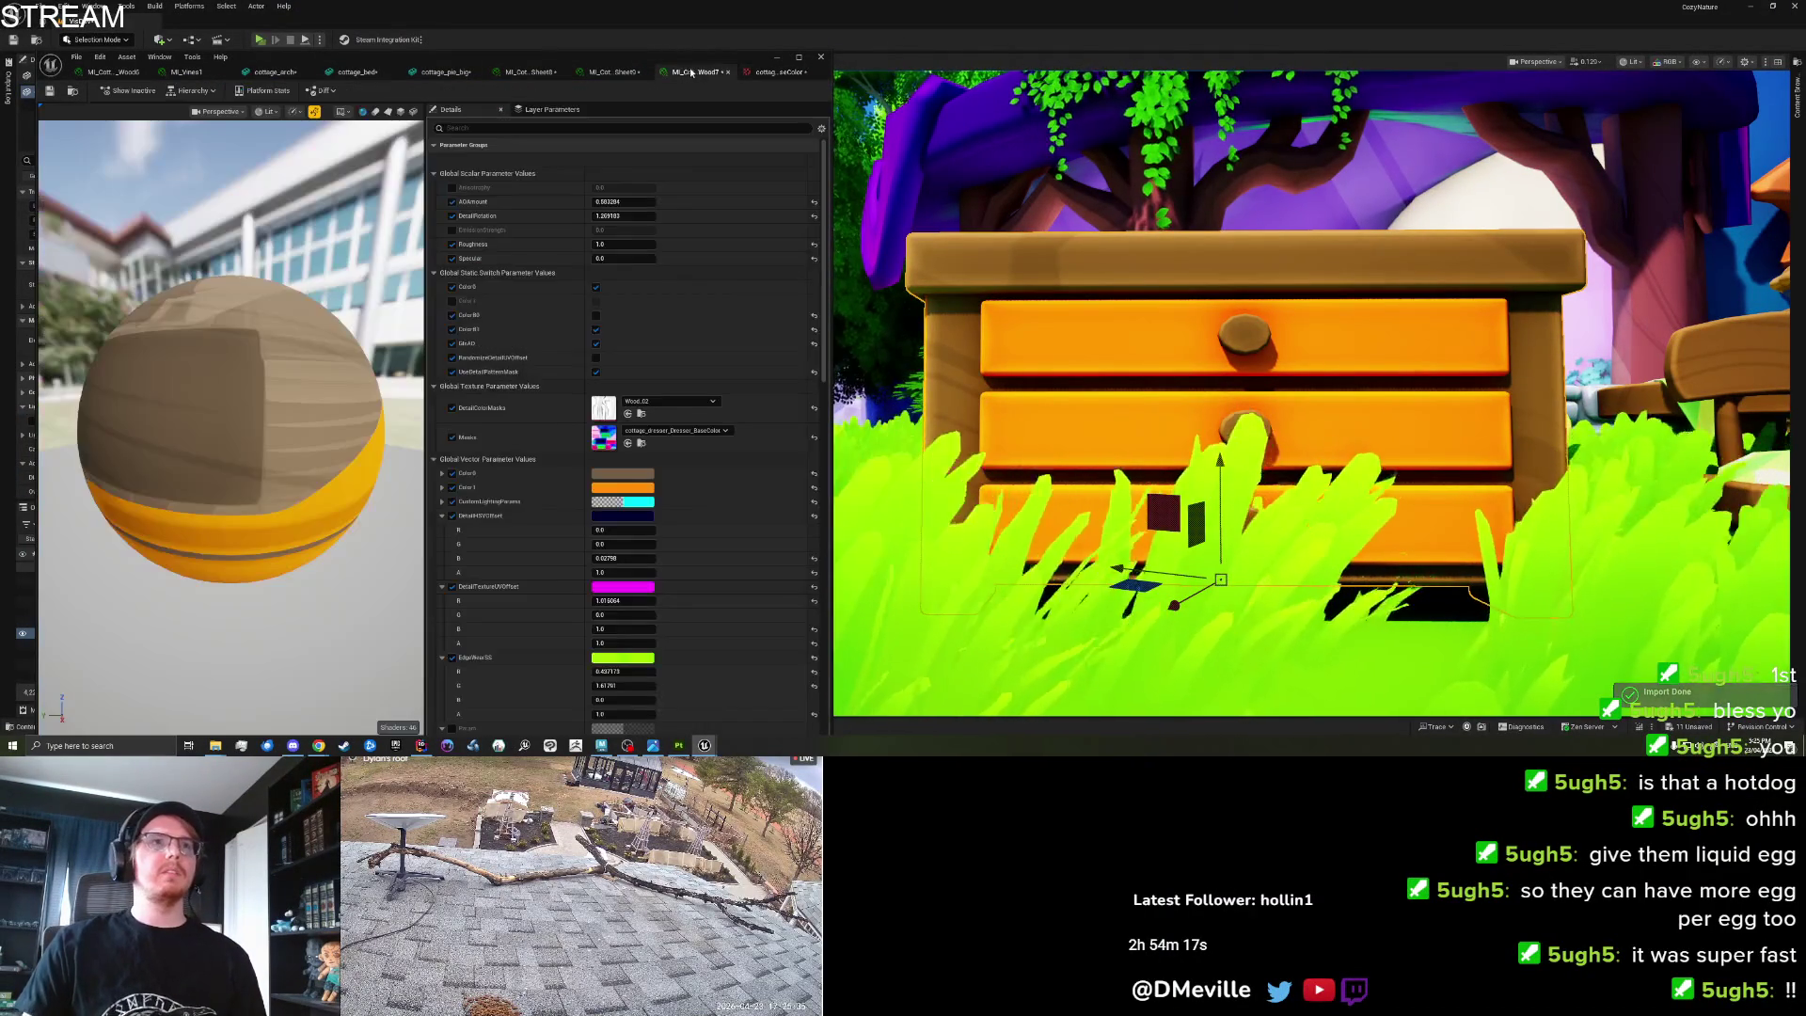
{"action": "left_click", "coordinate": [645, 489]}
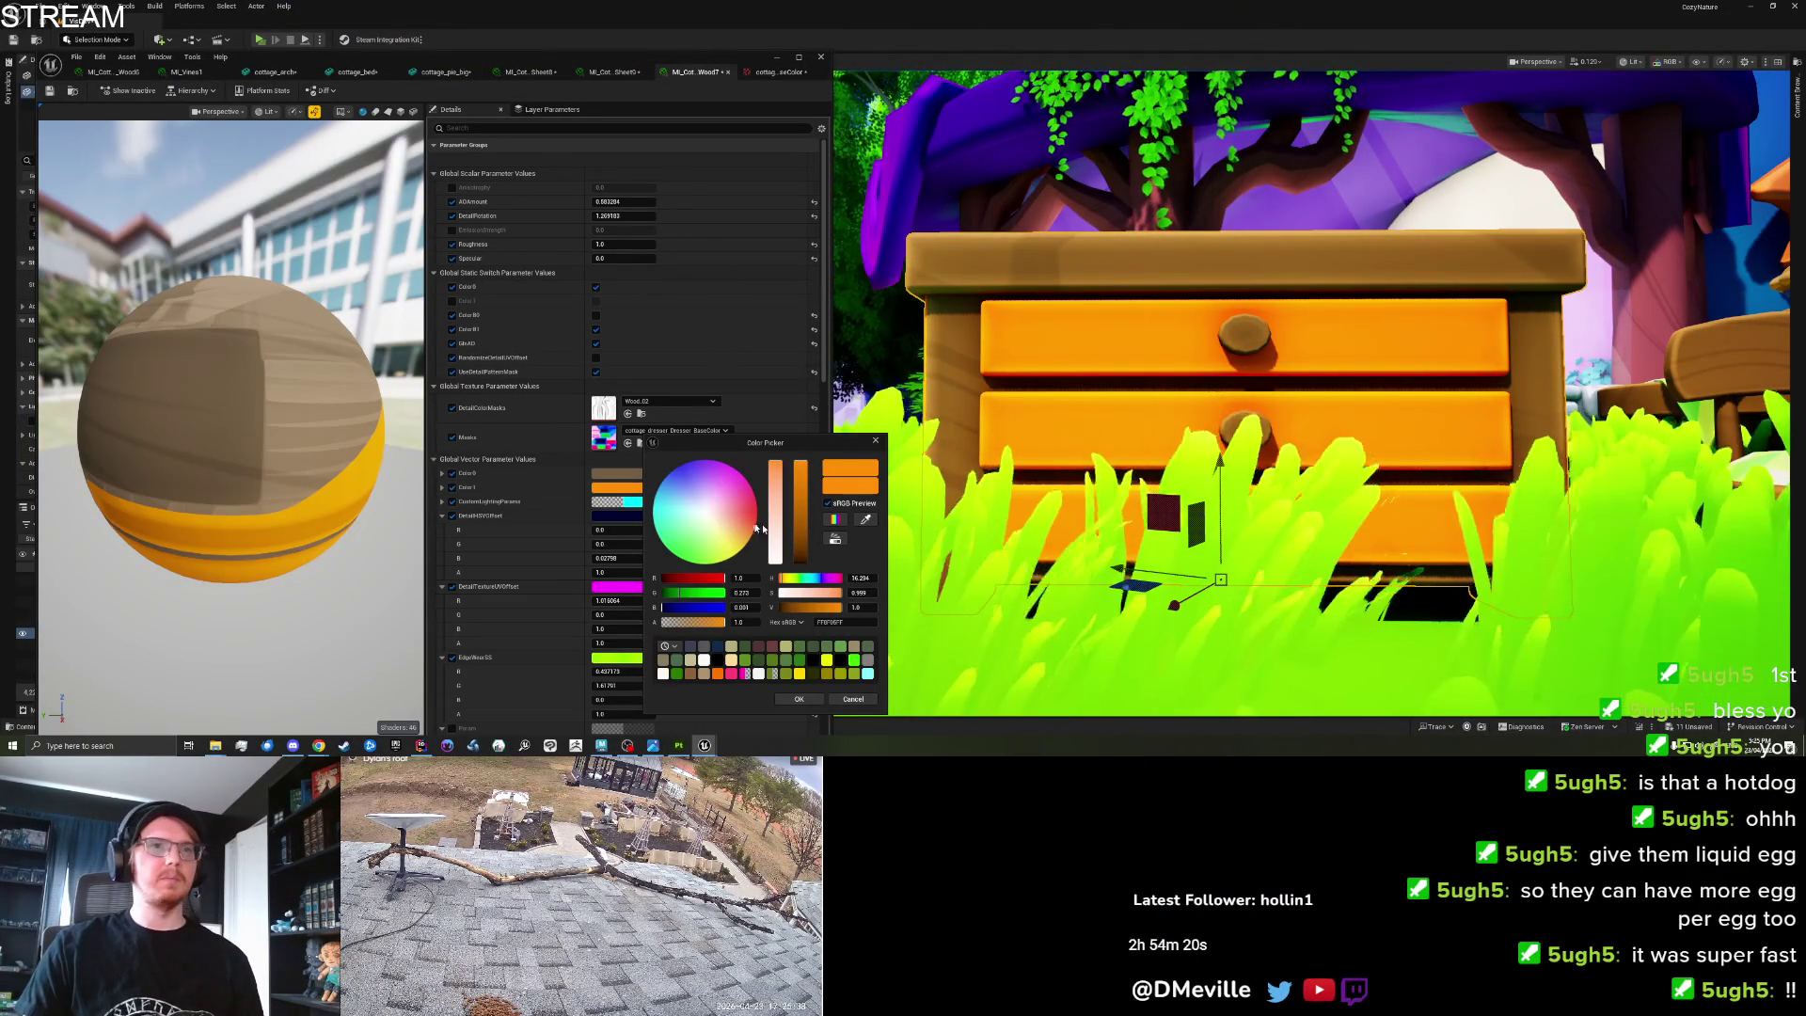
{"action": "mouse_move", "coordinate": [777, 497]}
{"action": "left_mouse_down"}
{"action": "mouse_move", "coordinate": [768, 519]}
{"action": "mouse_move", "coordinate": [766, 502]}
{"action": "left_mouse_up"}
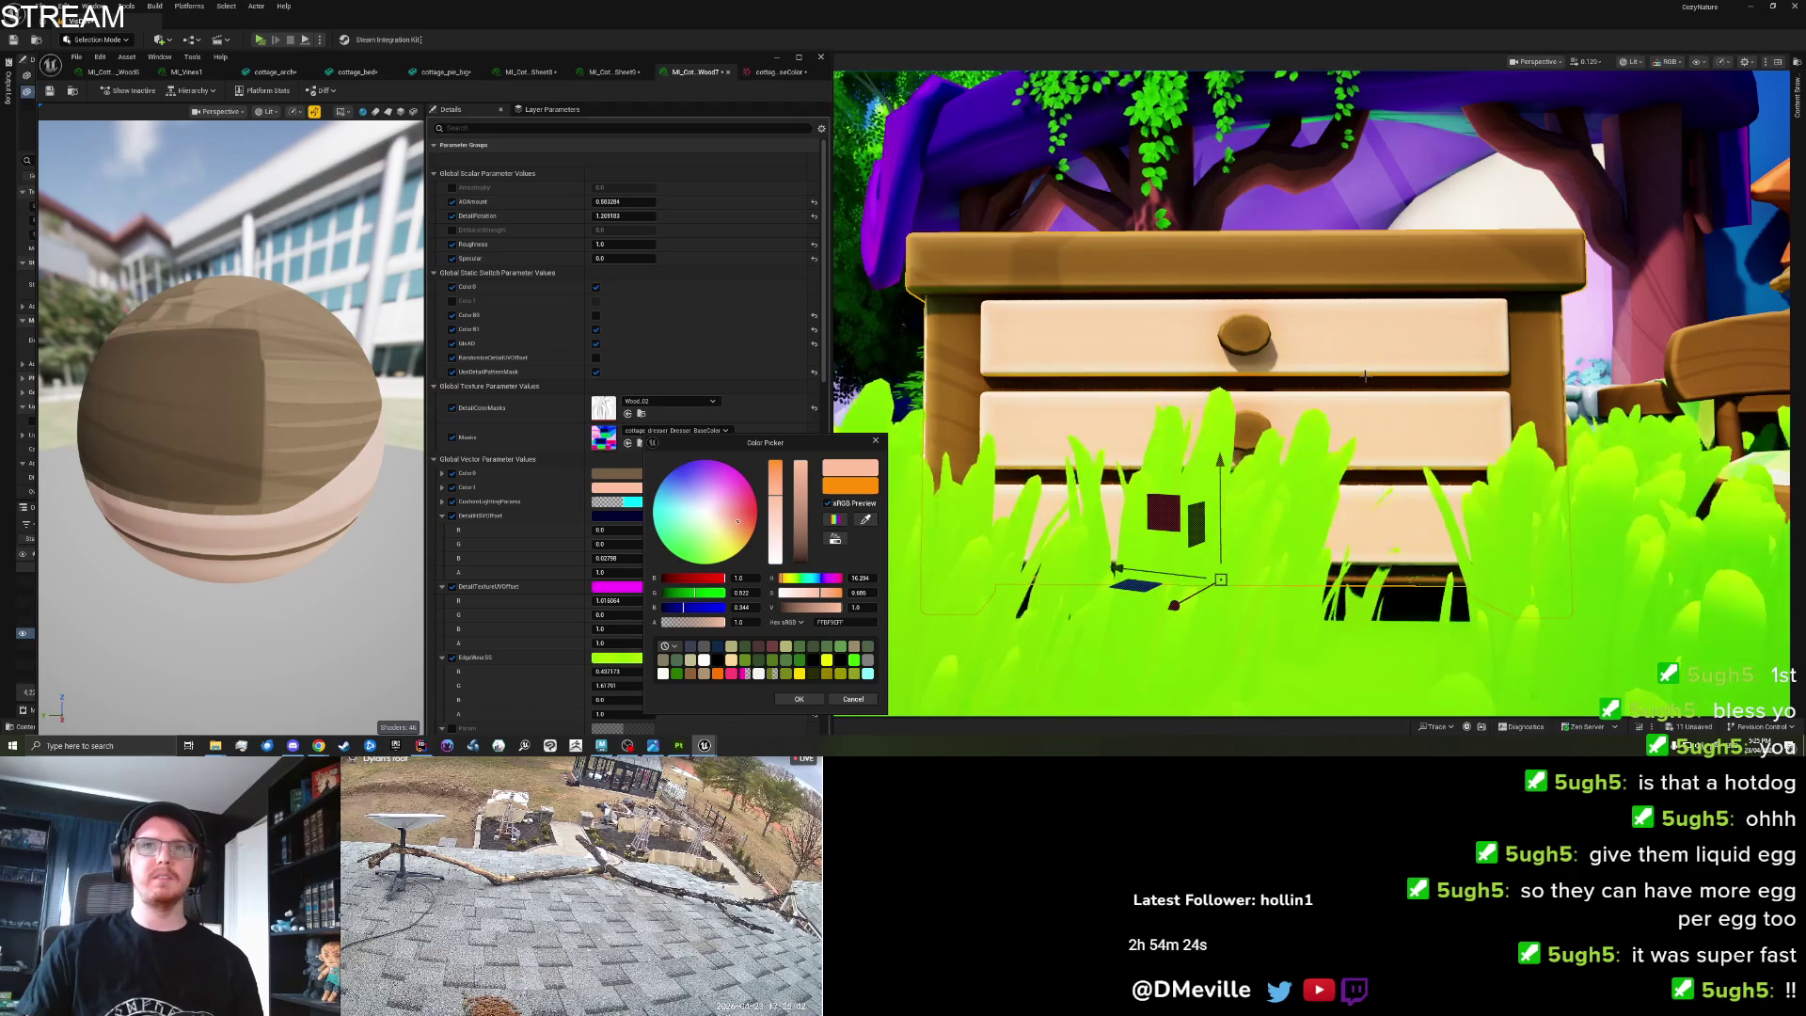
Orbit around the dresser to review the peach drawer fronts and accept the colour.
{"action": "scroll", "coordinate": [1366, 375], "scroll_direction": "down", "scroll_amount": 5}
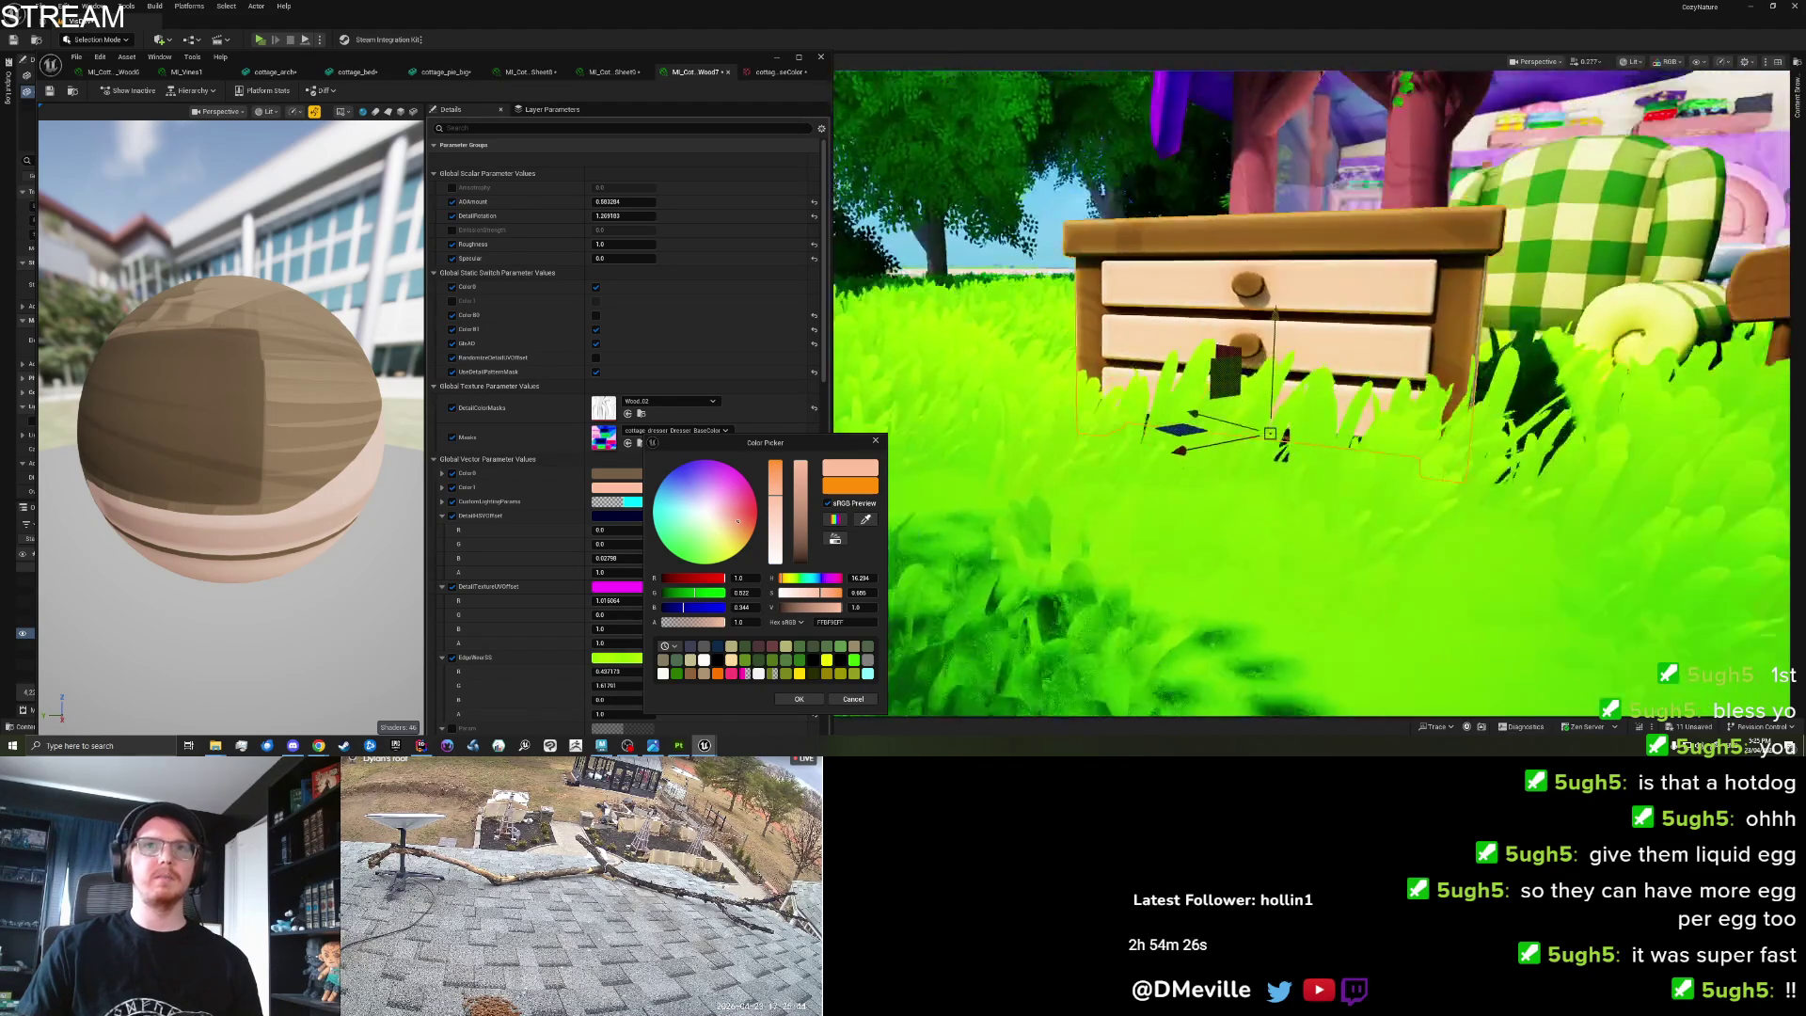
{"action": "scroll", "coordinate": [1164, 506], "scroll_direction": "down", "scroll_amount": 5}
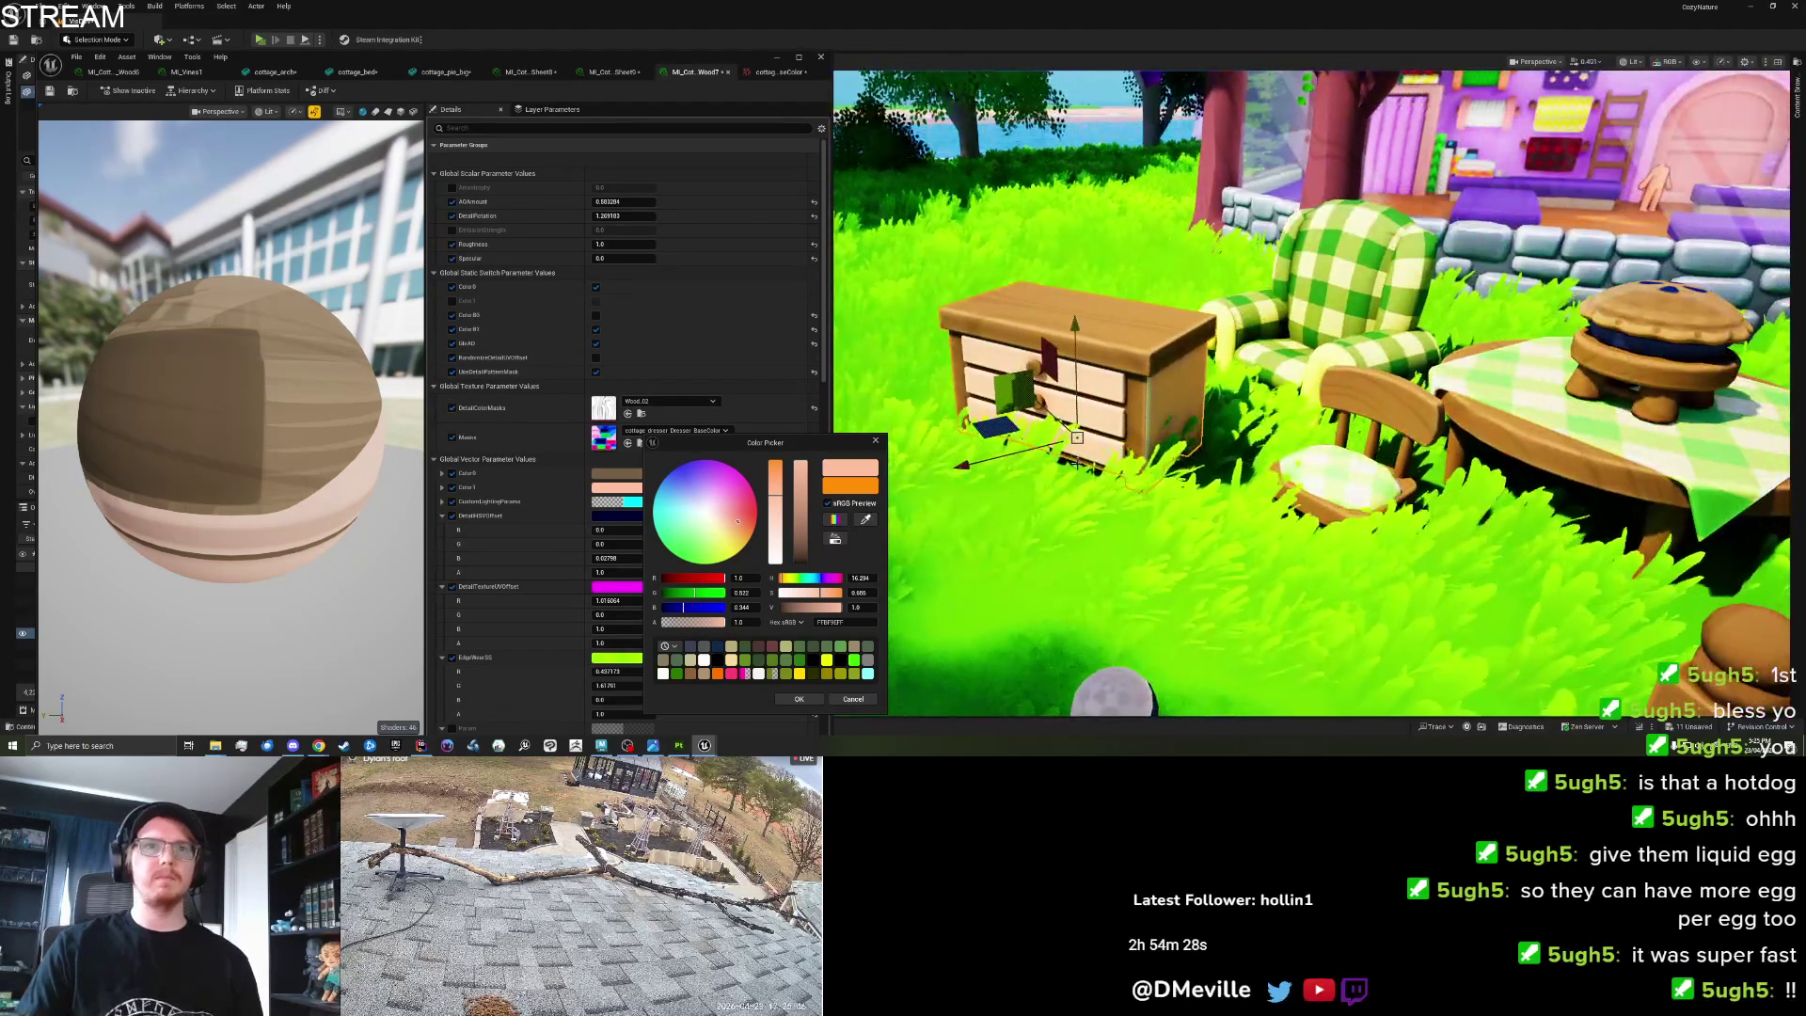
{"action": "left_click_drag", "start_coordinate": [1121, 302], "coordinate": [1233, 449]}
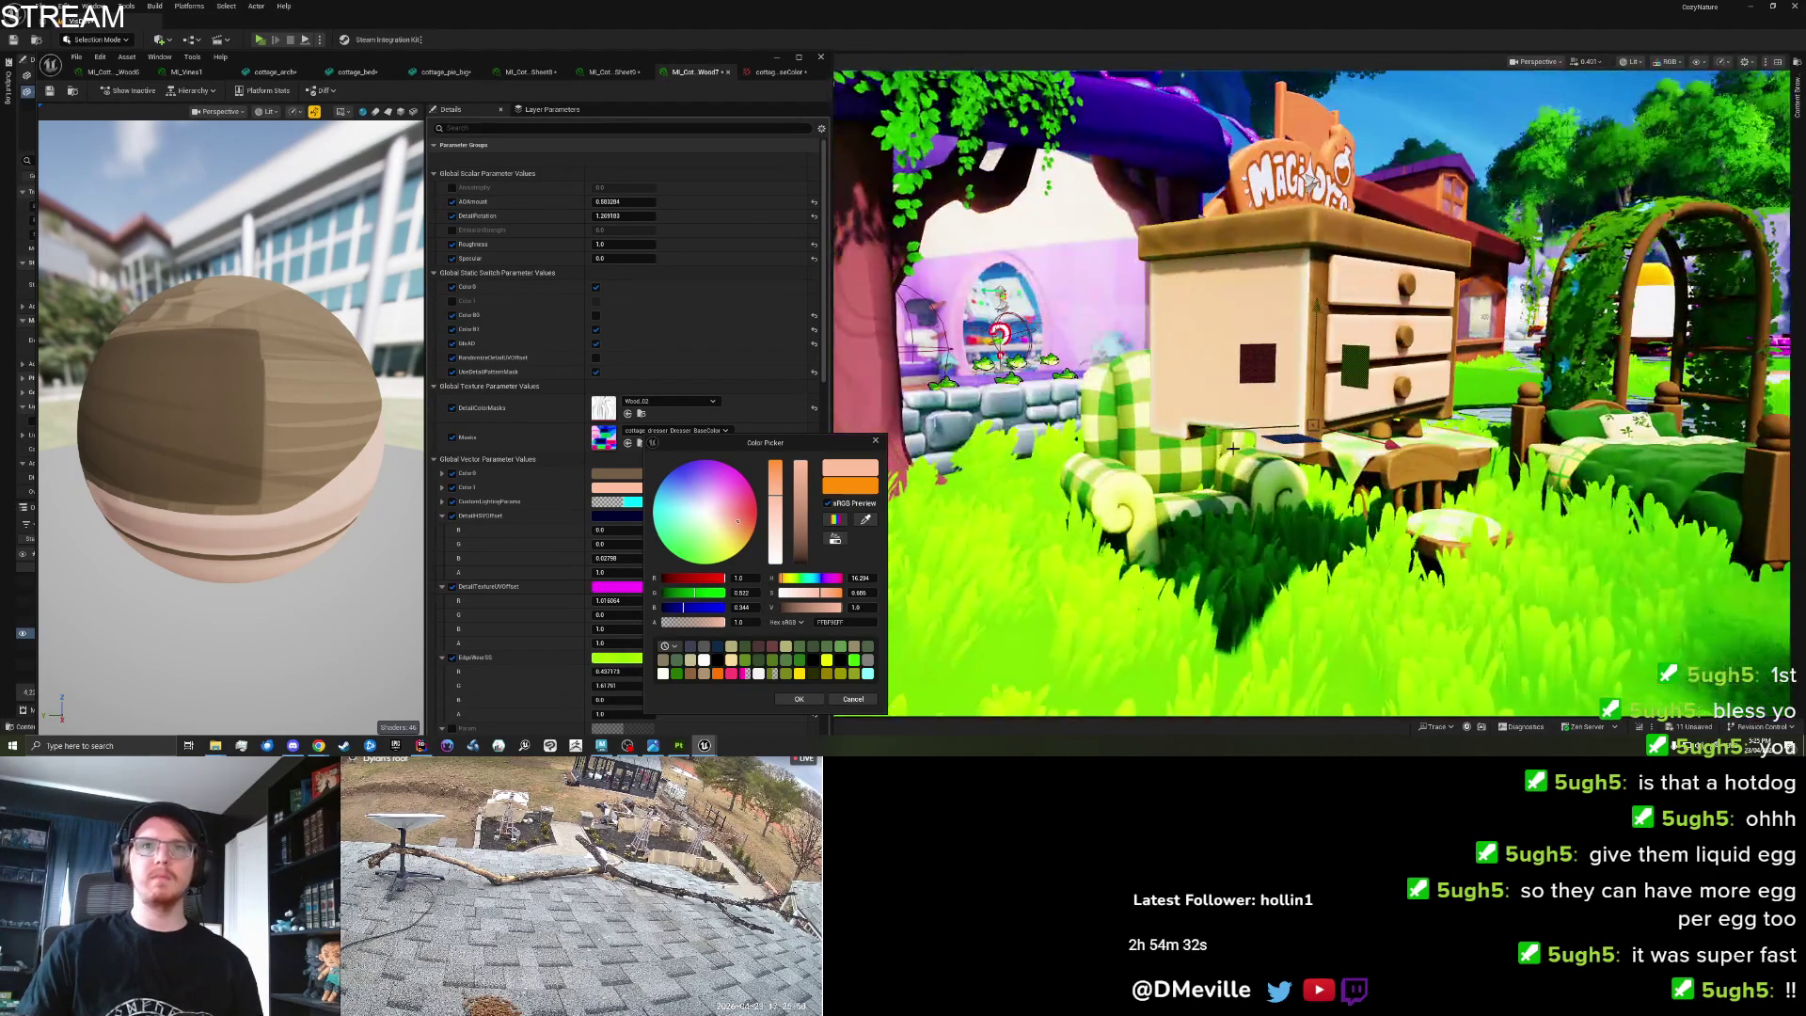
{"action": "scroll", "coordinate": [1218, 498], "scroll_direction": "up", "scroll_amount": 5}
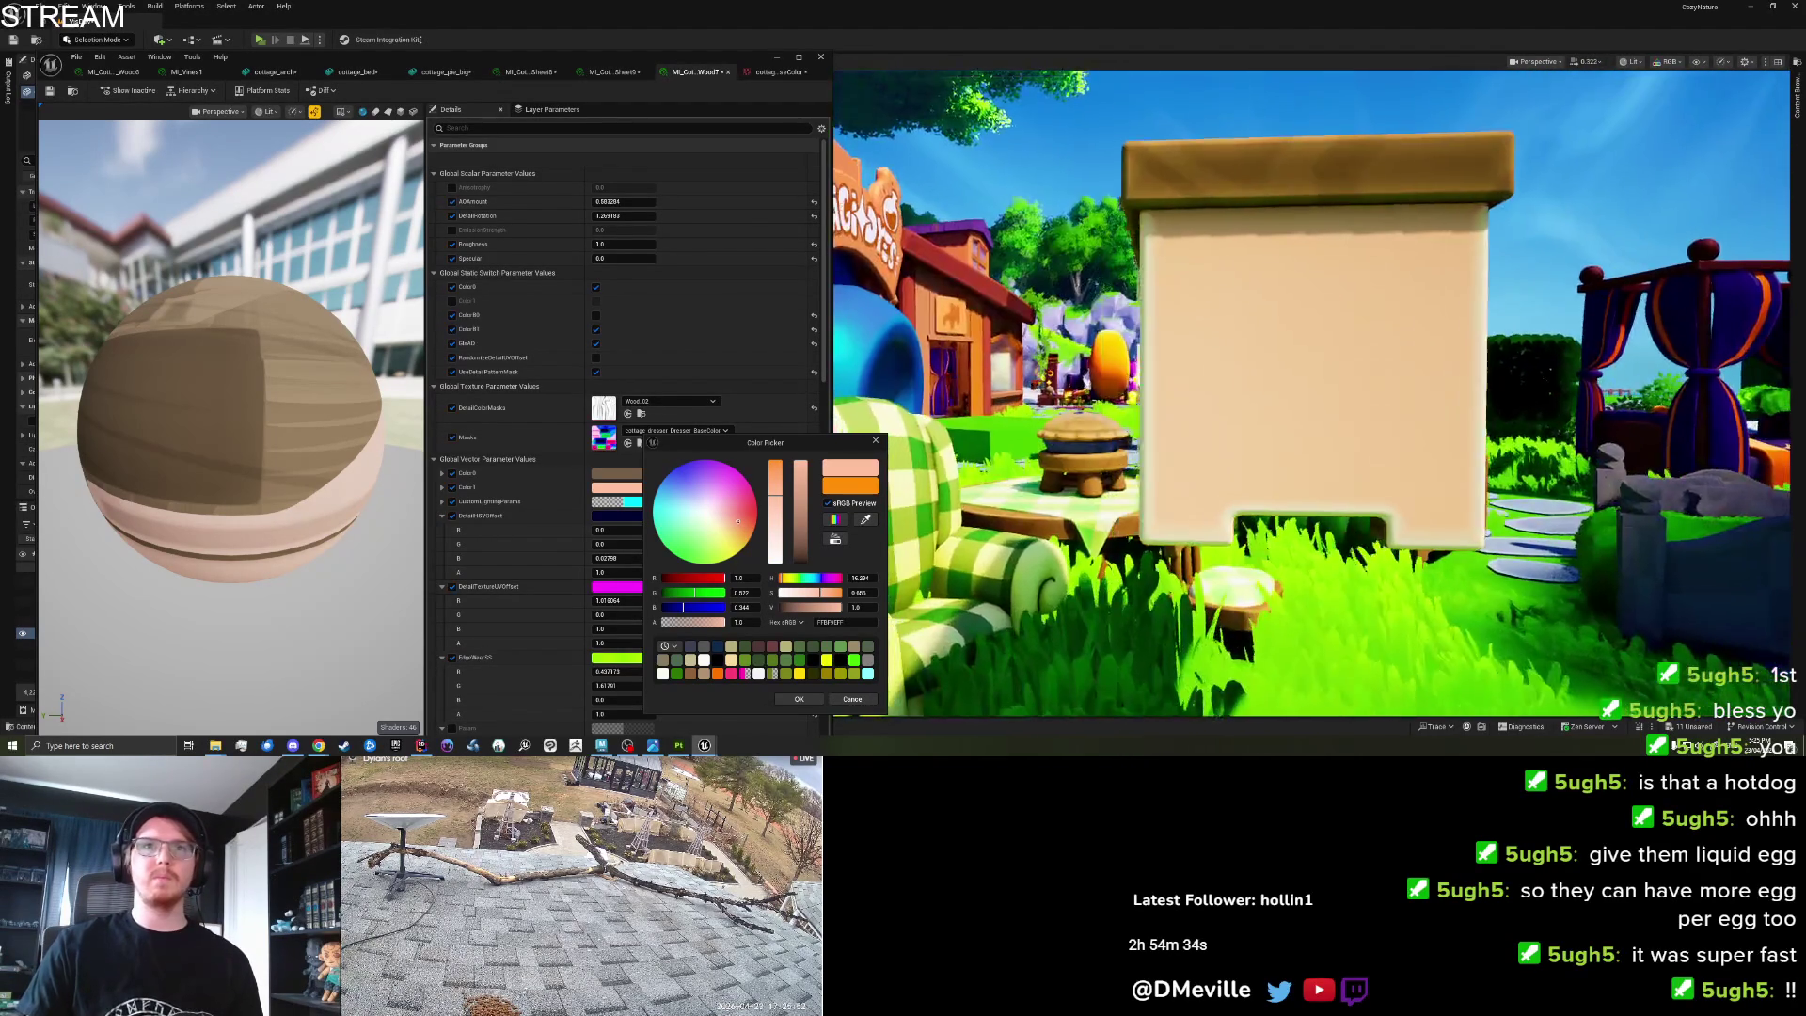
{"action": "mouse_move", "coordinate": [1218, 497]}
{"action": "left_mouse_down"}
{"action": "mouse_move", "coordinate": [1252, 497]}
{"action": "mouse_move", "coordinate": [1167, 386]}
{"action": "left_mouse_up"}
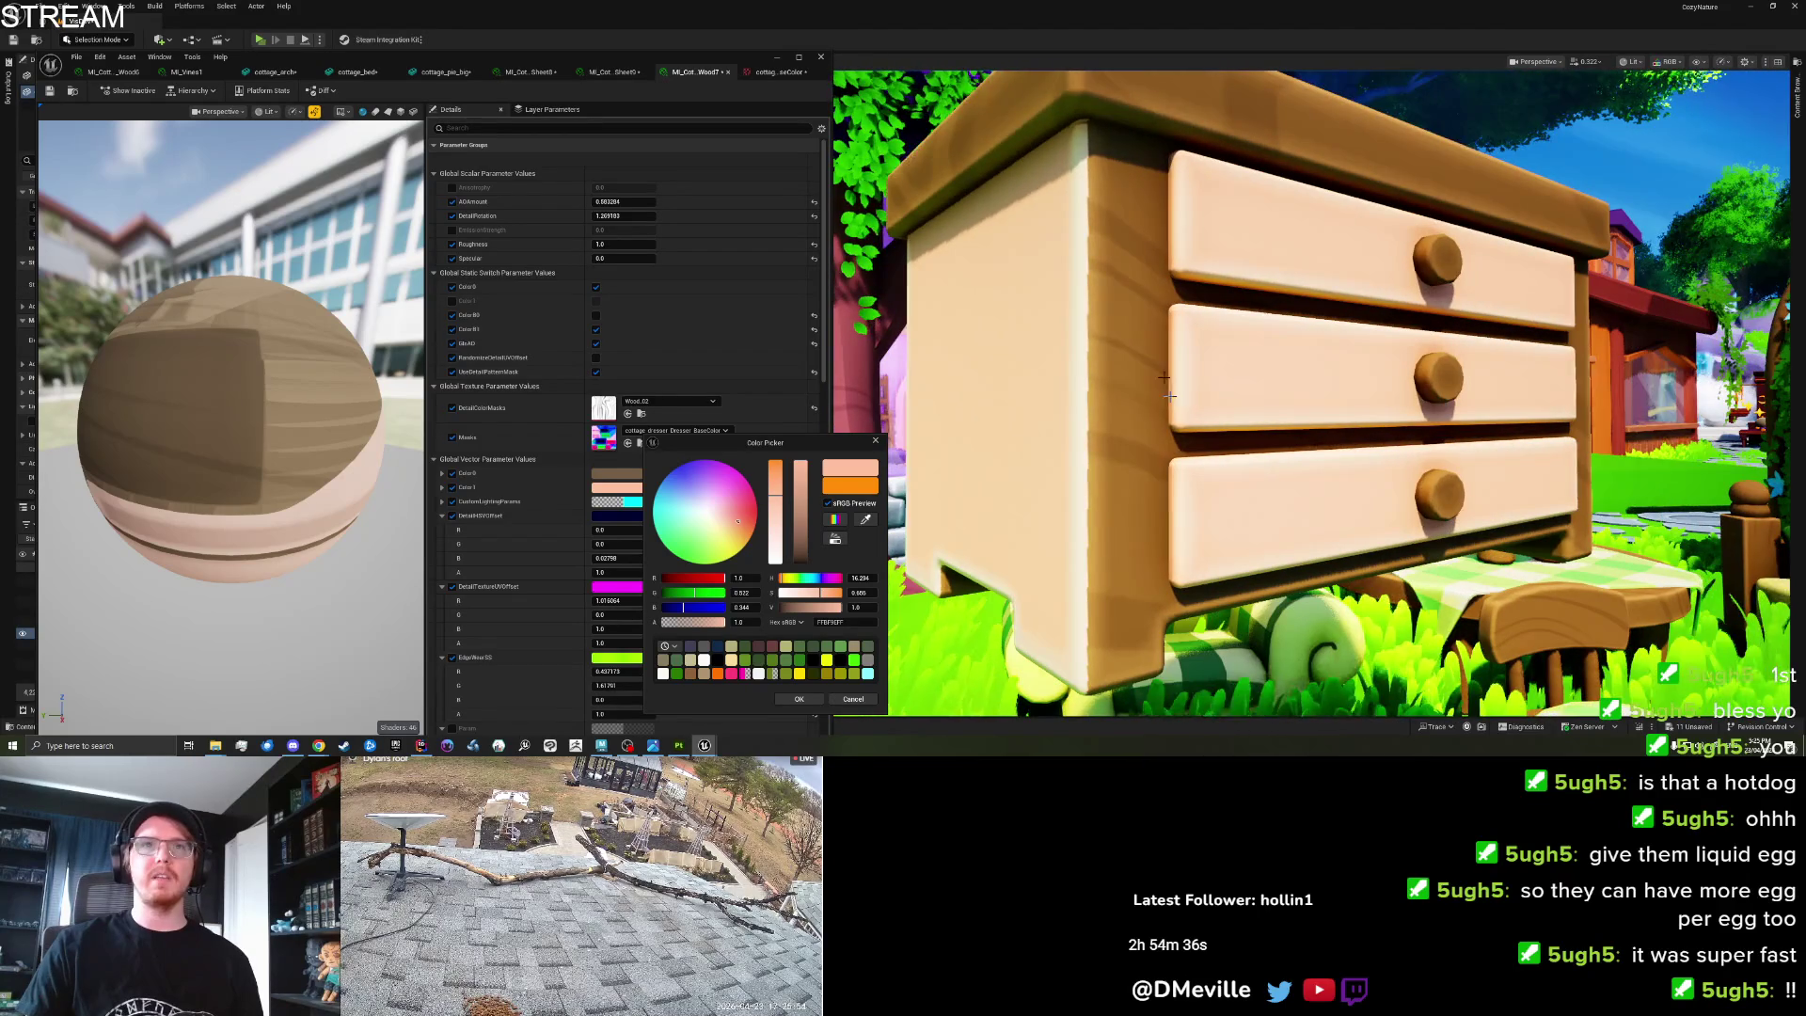
{"action": "left_click_drag", "start_coordinate": [1084, 628], "coordinate": [1214, 627]}
{"action": "scroll", "coordinate": [1313, 393], "scroll_direction": "up", "scroll_amount": 3}
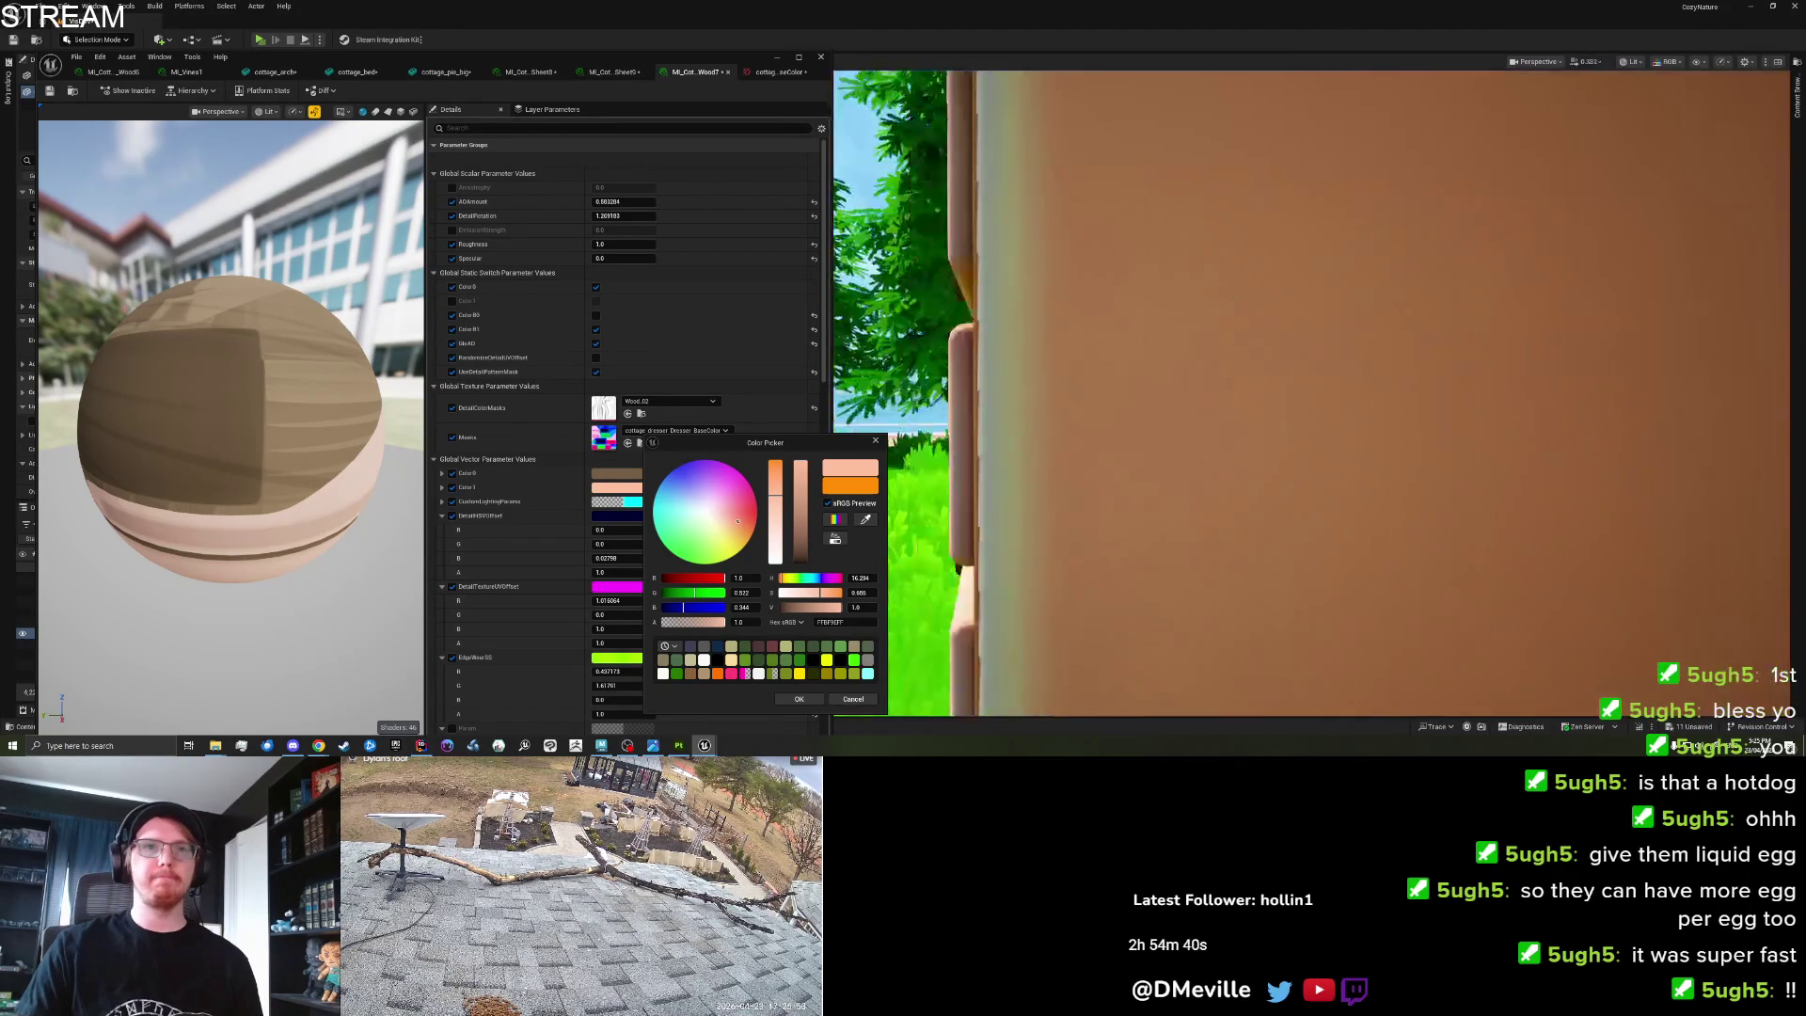
{"action": "scroll", "coordinate": [1312, 393], "scroll_direction": "down", "scroll_amount": 5}
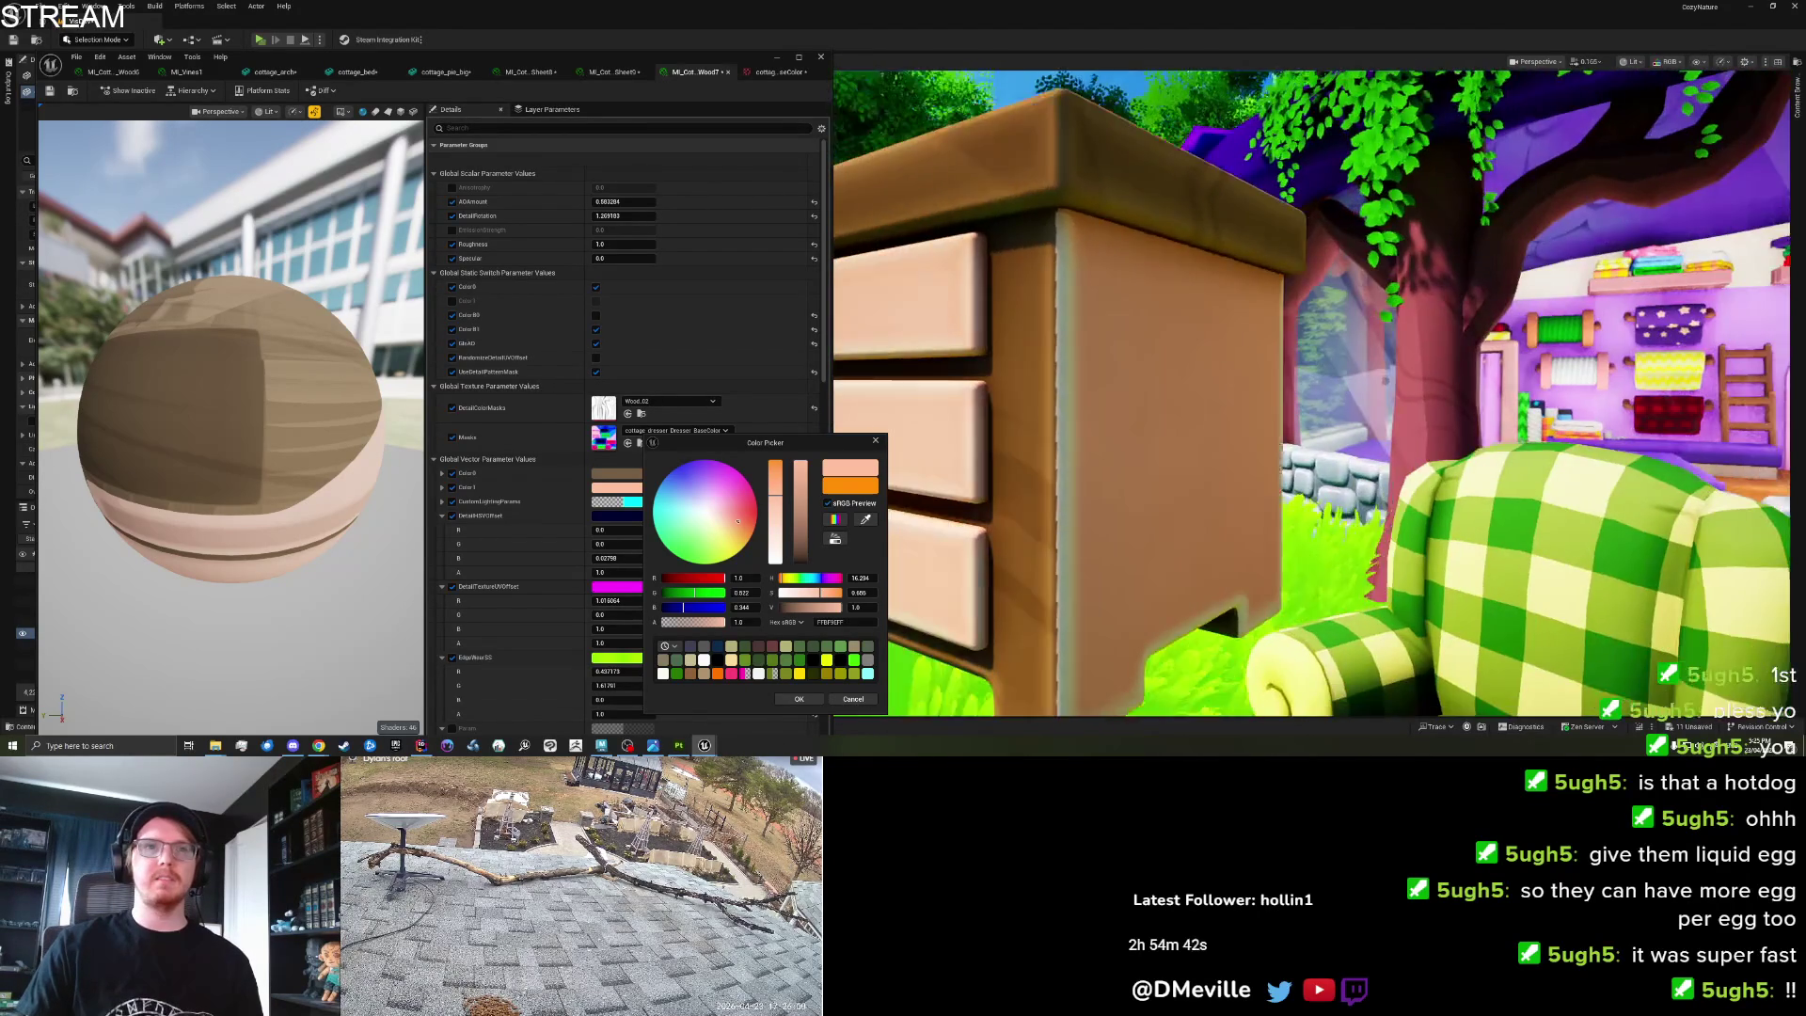
{"action": "left_click_drag", "start_coordinate": [1312, 393], "coordinate": [1233, 393]}
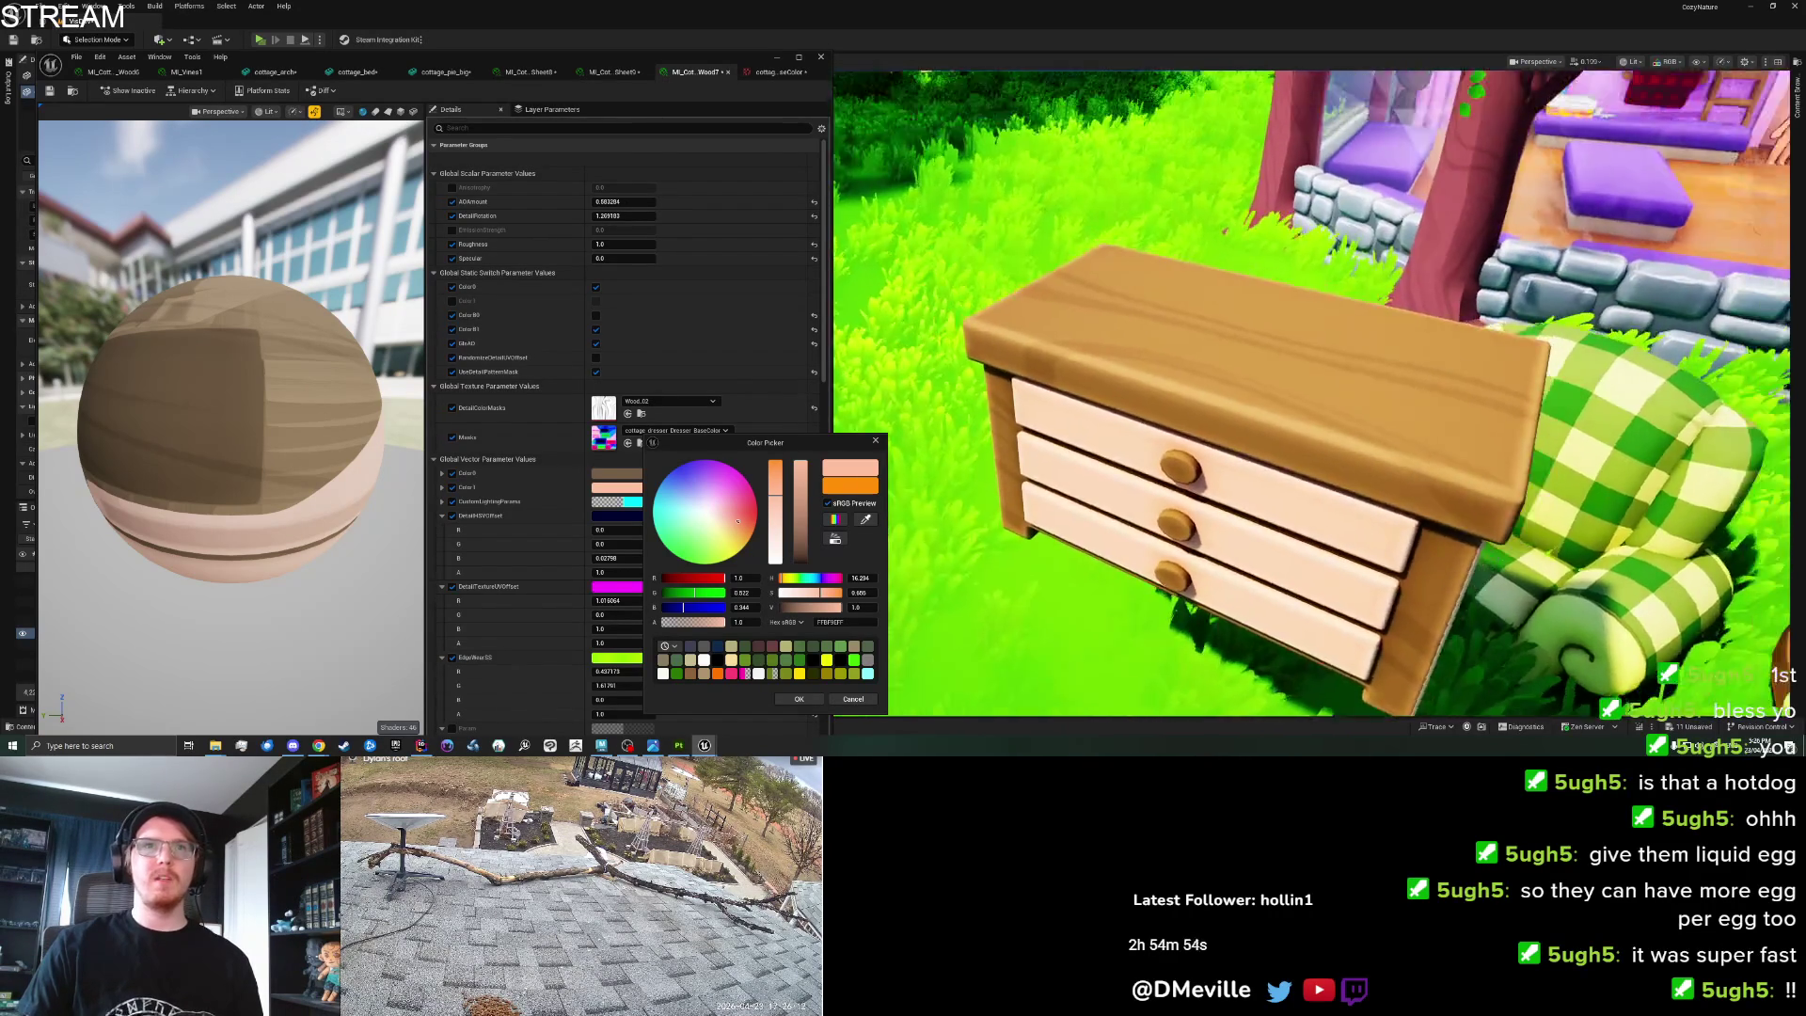
{"action": "left_click", "coordinate": [799, 699]}
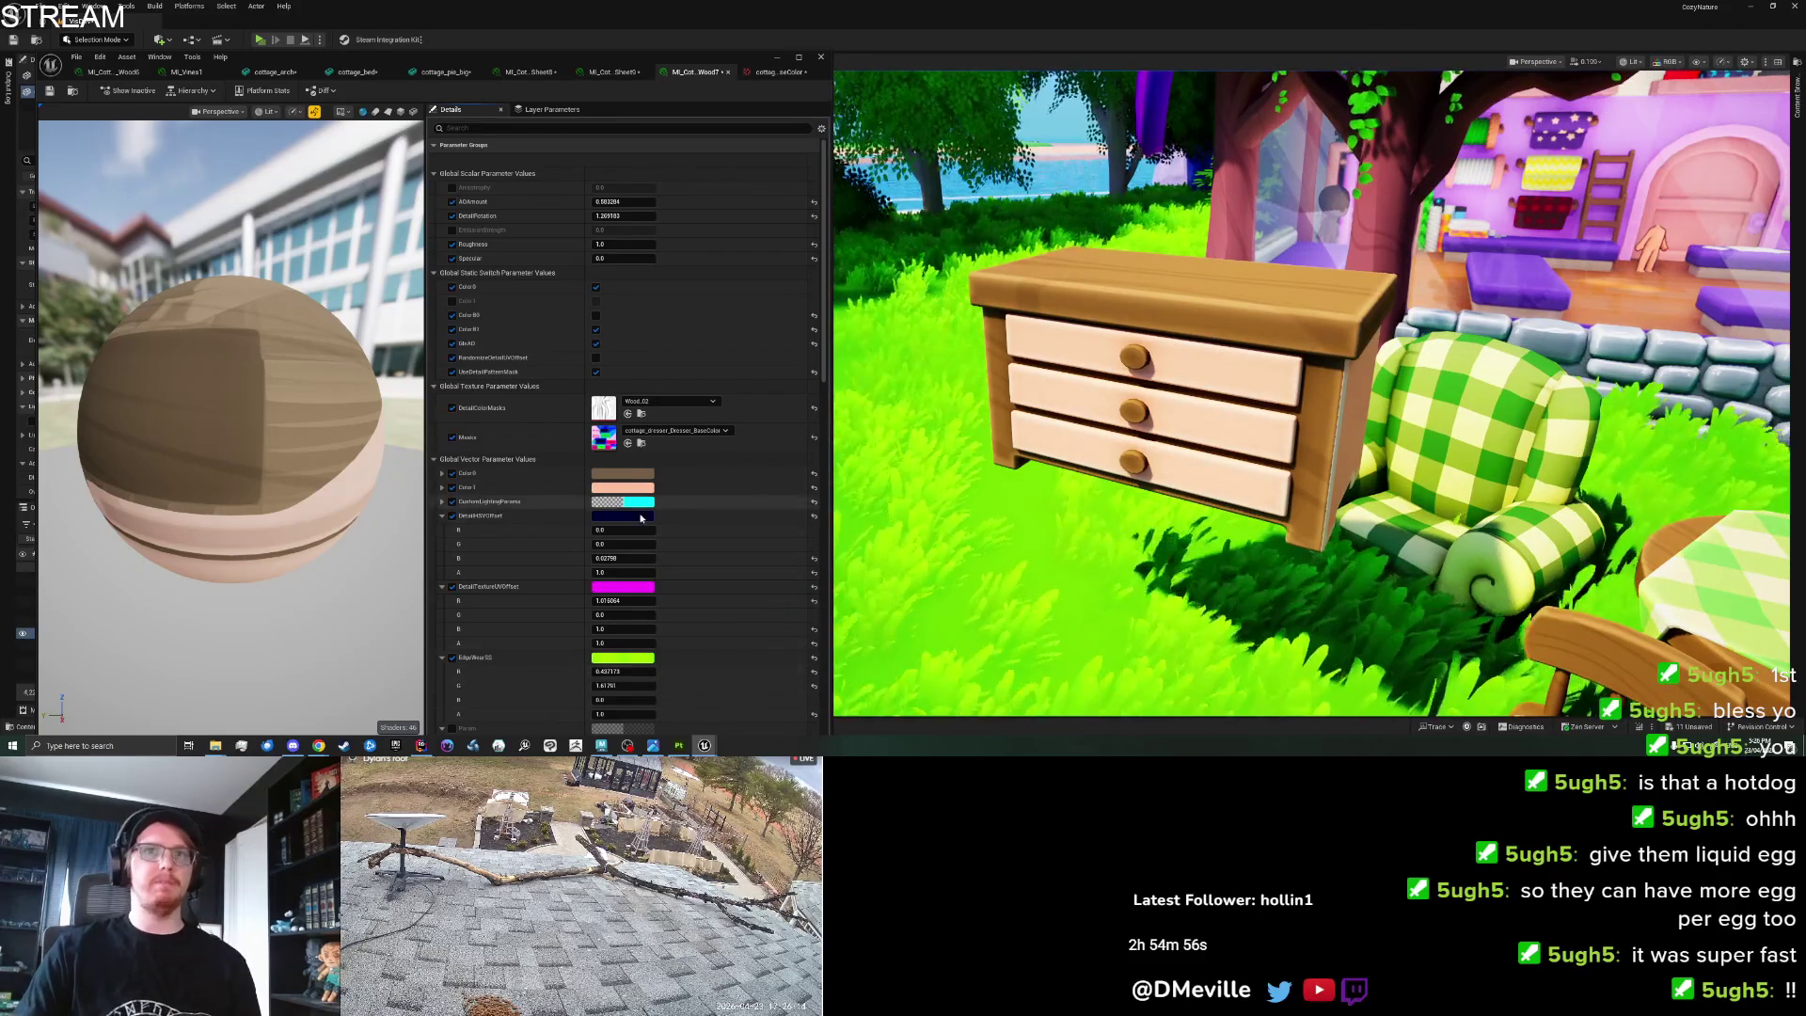
Restore the RimLight colour by undoing its reset in the Details panel.
{"action": "scroll", "coordinate": [644, 523], "scroll_direction": "down", "scroll_amount": 2}
{"action": "scroll", "coordinate": [644, 523], "scroll_direction": "down", "scroll_amount": 6}
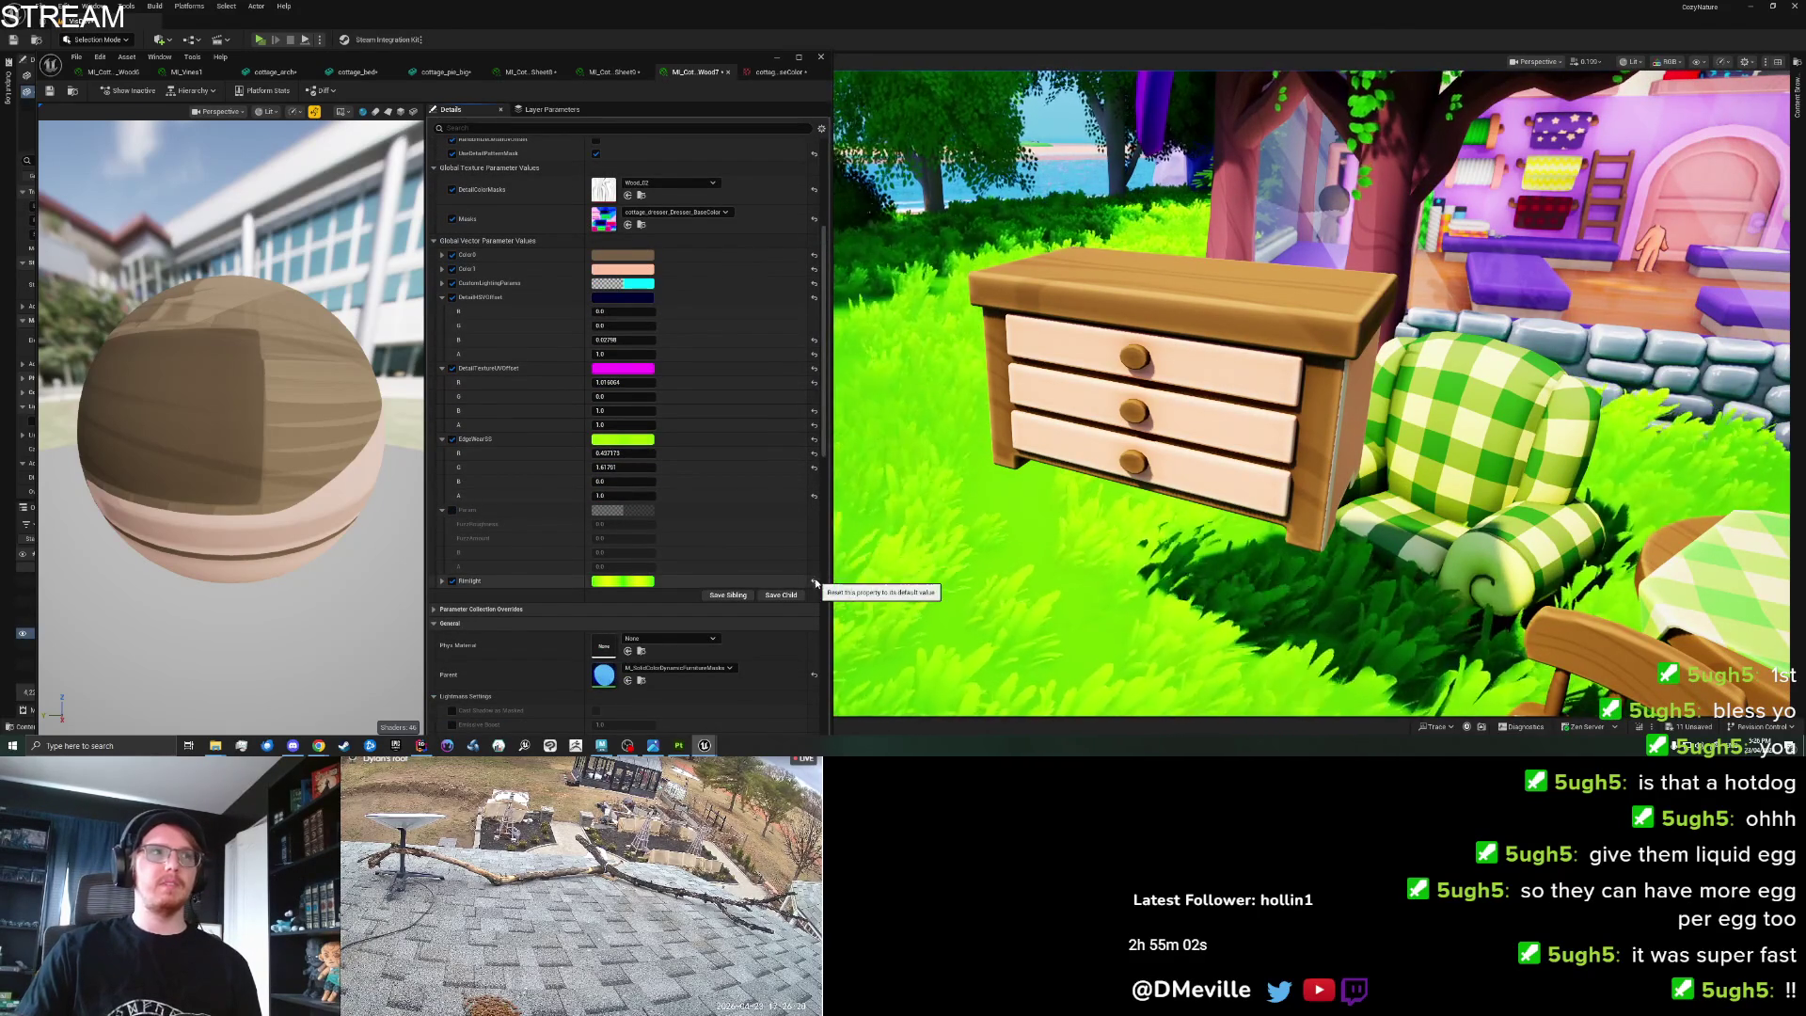
{"action": "key", "text": "ctrl+z"}
{"action": "left_click", "coordinate": [444, 584]}
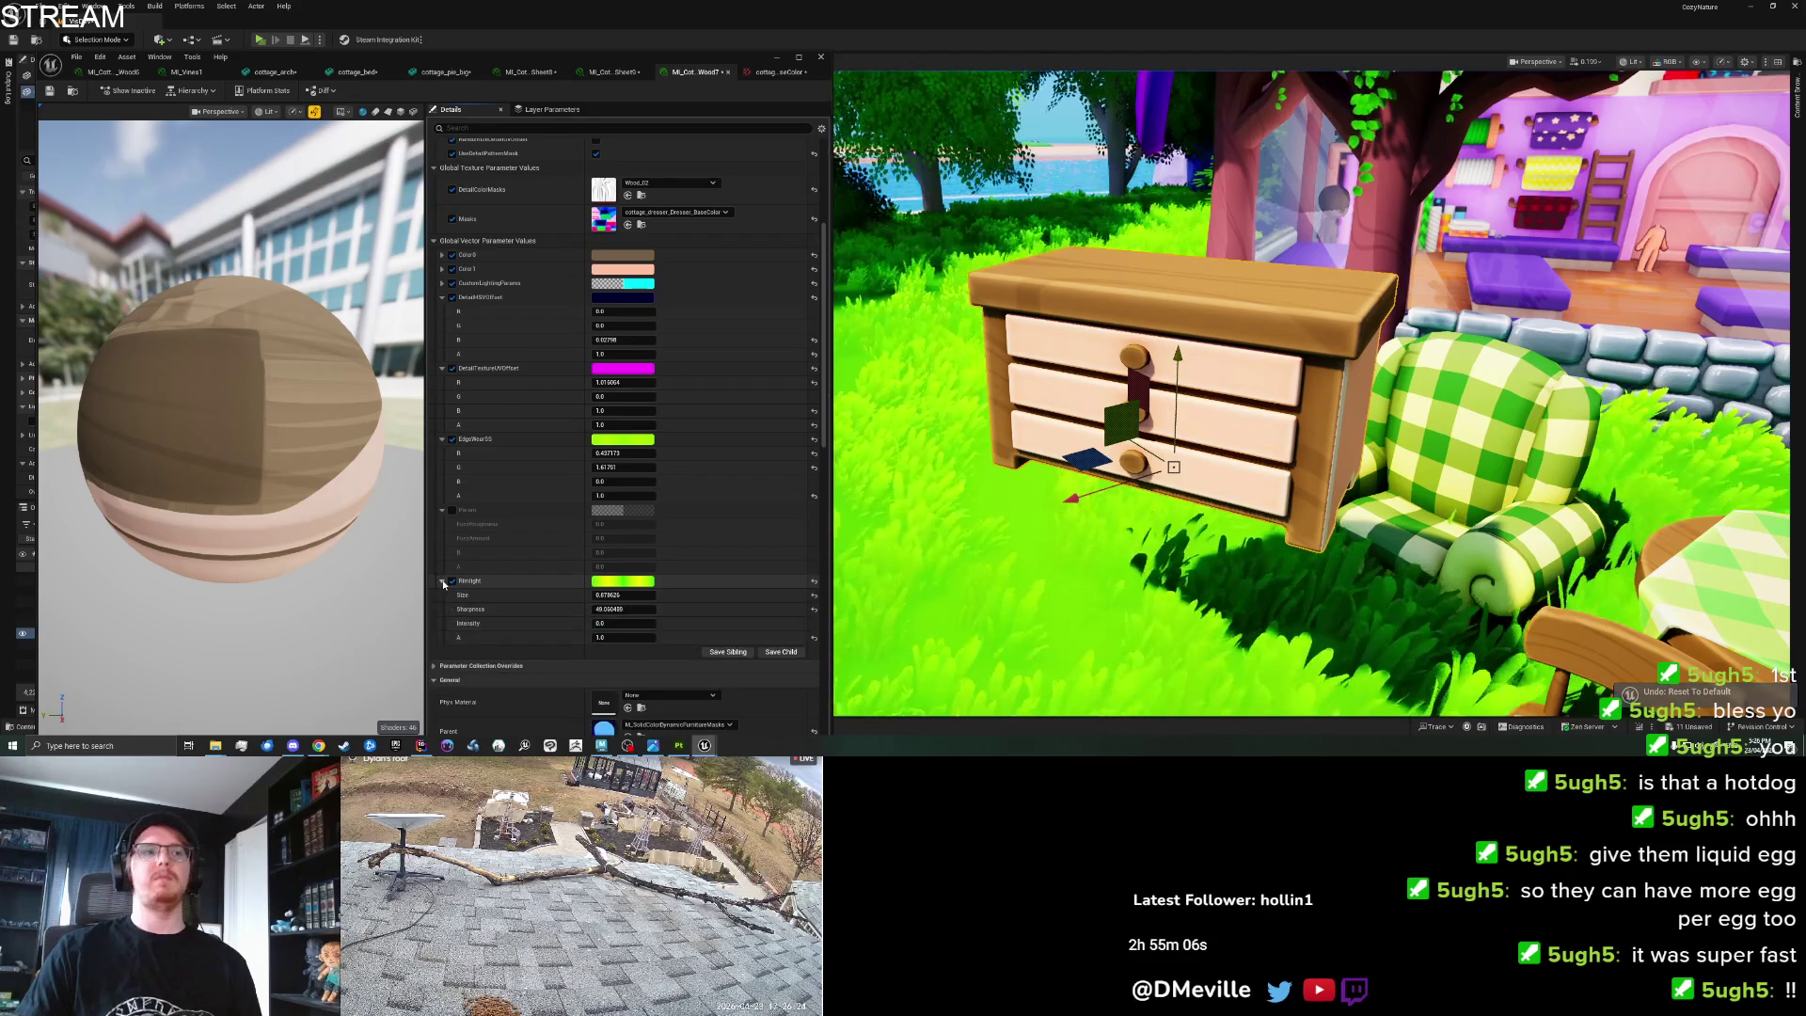
{"action": "left_click", "coordinate": [444, 584]}
Tweak the EdgeWearSS R and G values, G ending near 1.2, then try salmon pink for Color1.
{"action": "left_click_drag", "start_coordinate": [622, 467], "coordinate": [588, 467]}
{"action": "left_click_drag", "start_coordinate": [624, 467], "coordinate": [656, 467]}
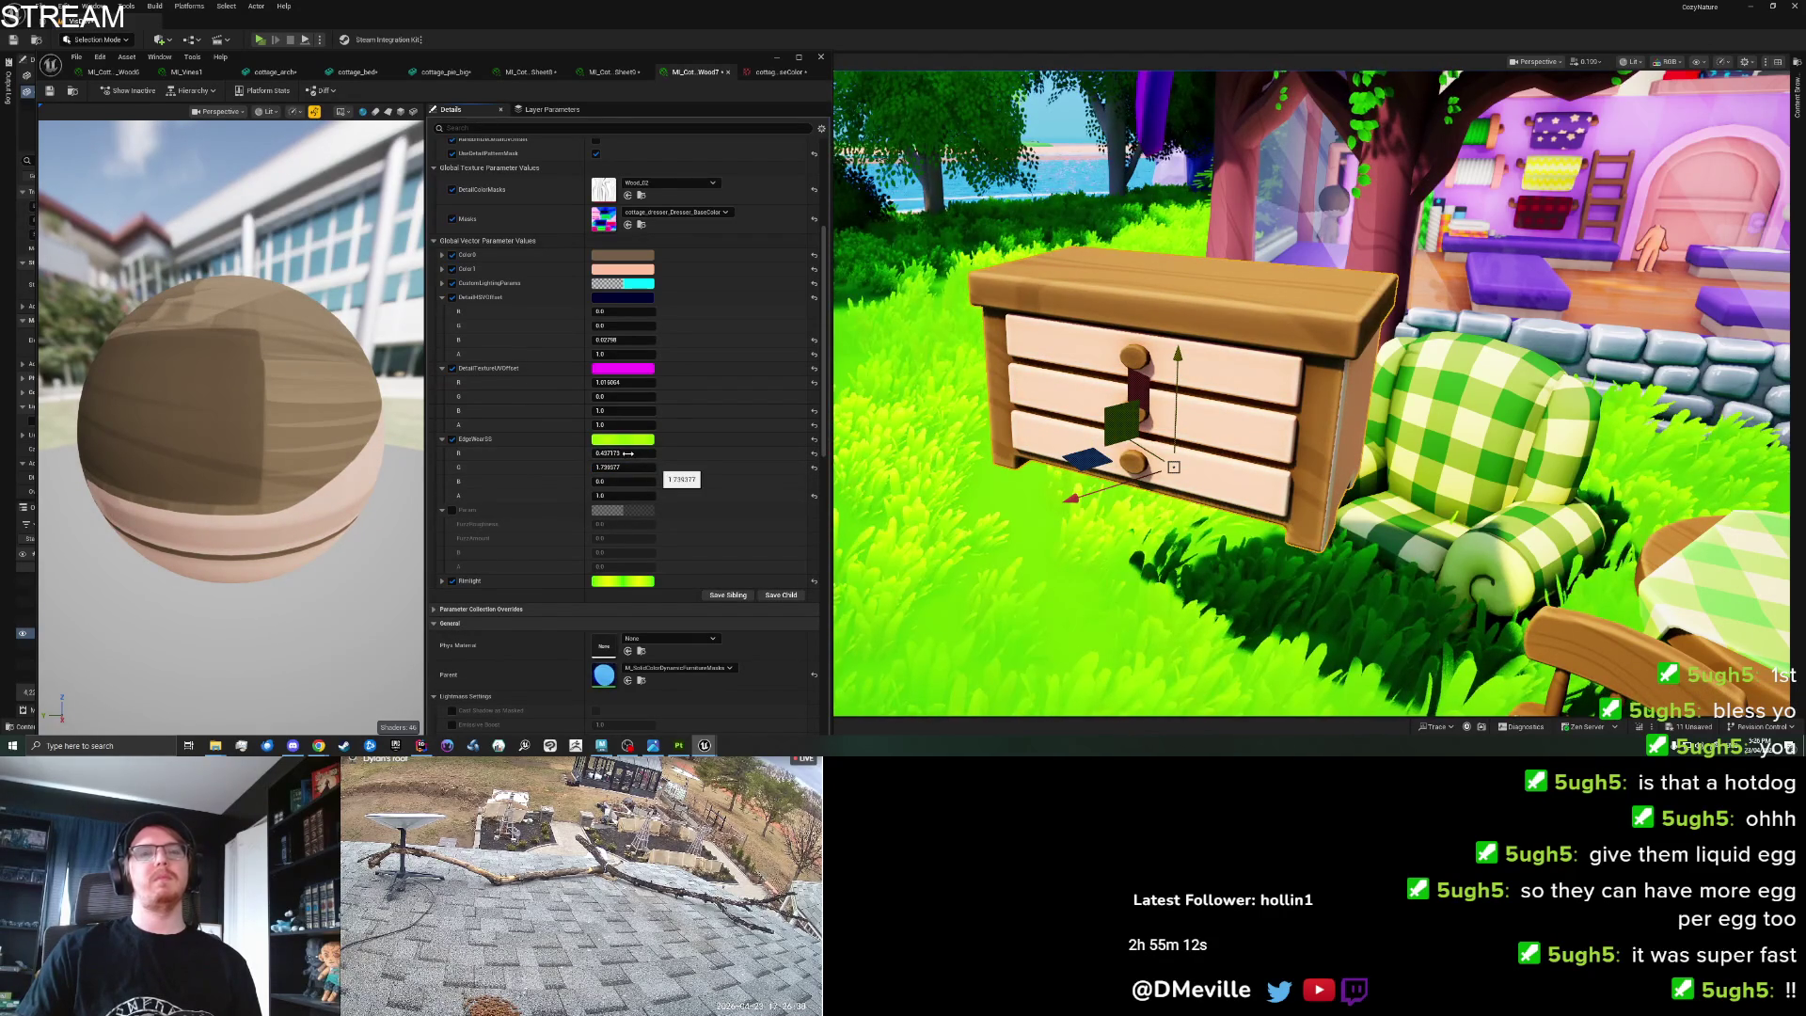
{"action": "mouse_move", "coordinate": [628, 453]}
{"action": "left_mouse_down"}
{"action": "mouse_move", "coordinate": [661, 452]}
{"action": "mouse_move", "coordinate": [621, 453]}
{"action": "left_mouse_up"}
{"action": "left_click_drag", "start_coordinate": [622, 468], "coordinate": [620, 468]}
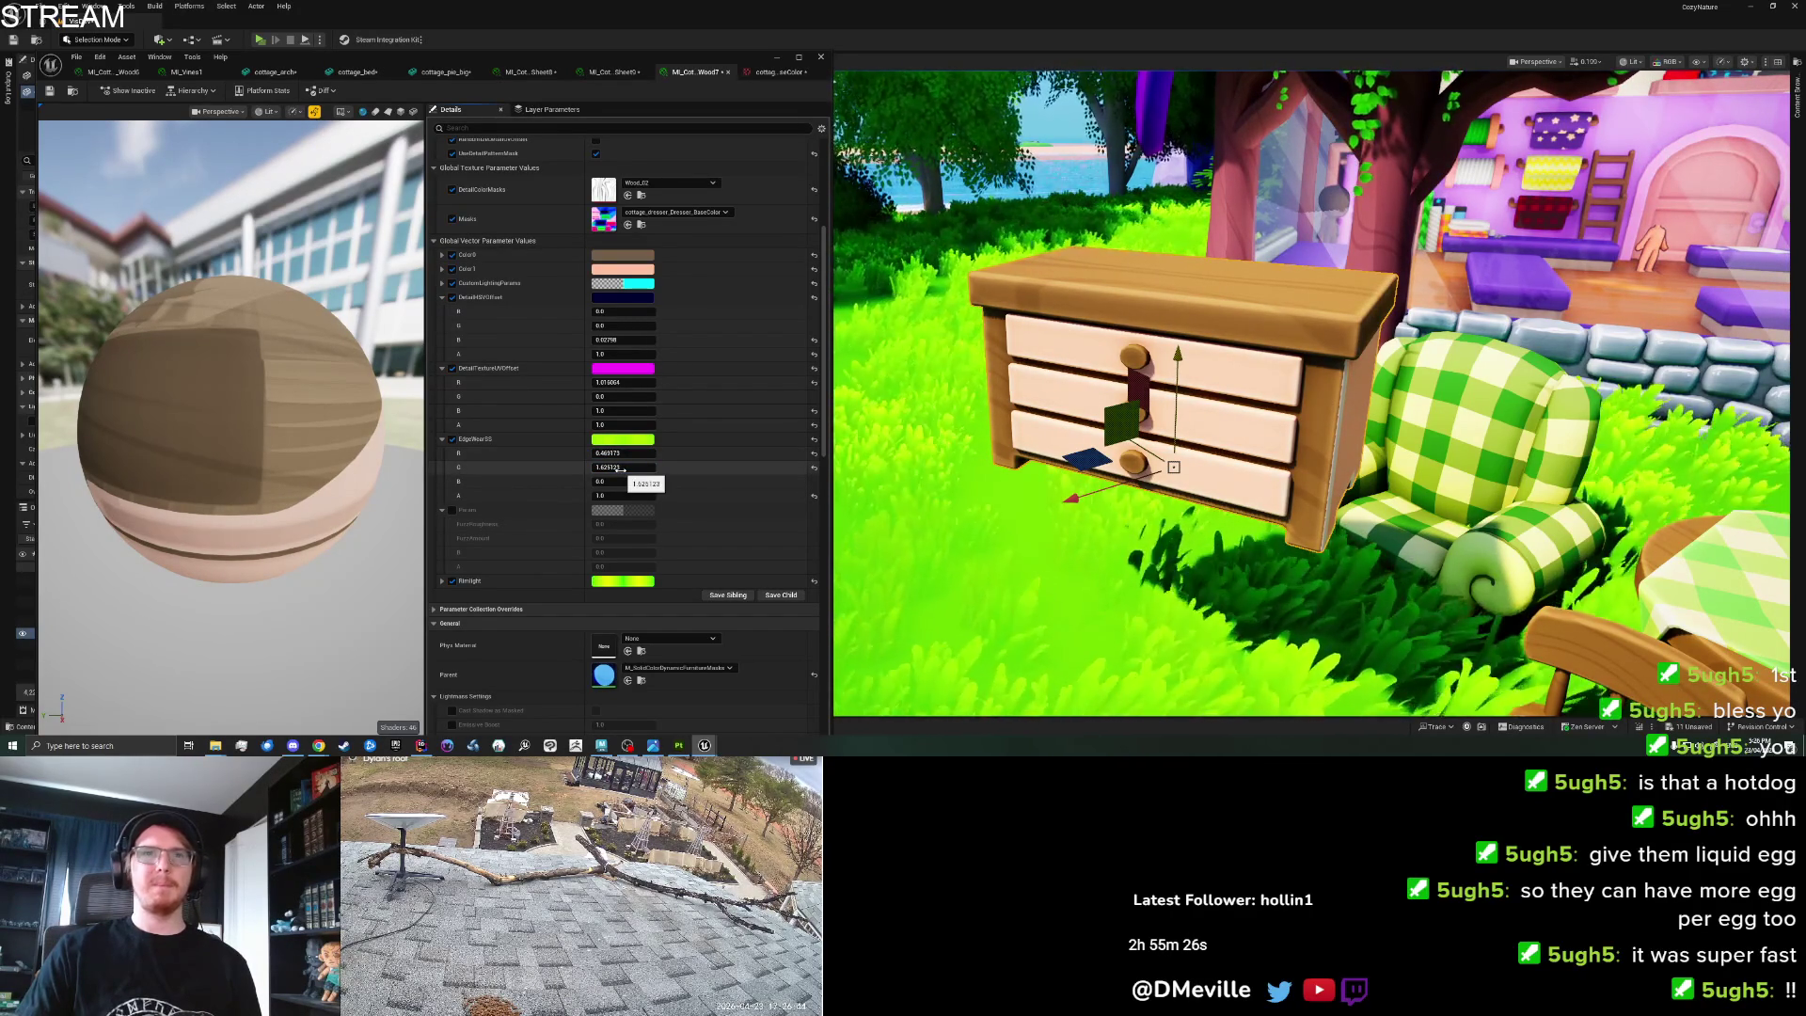
{"action": "left_click_drag", "start_coordinate": [620, 468], "coordinate": [617, 468]}
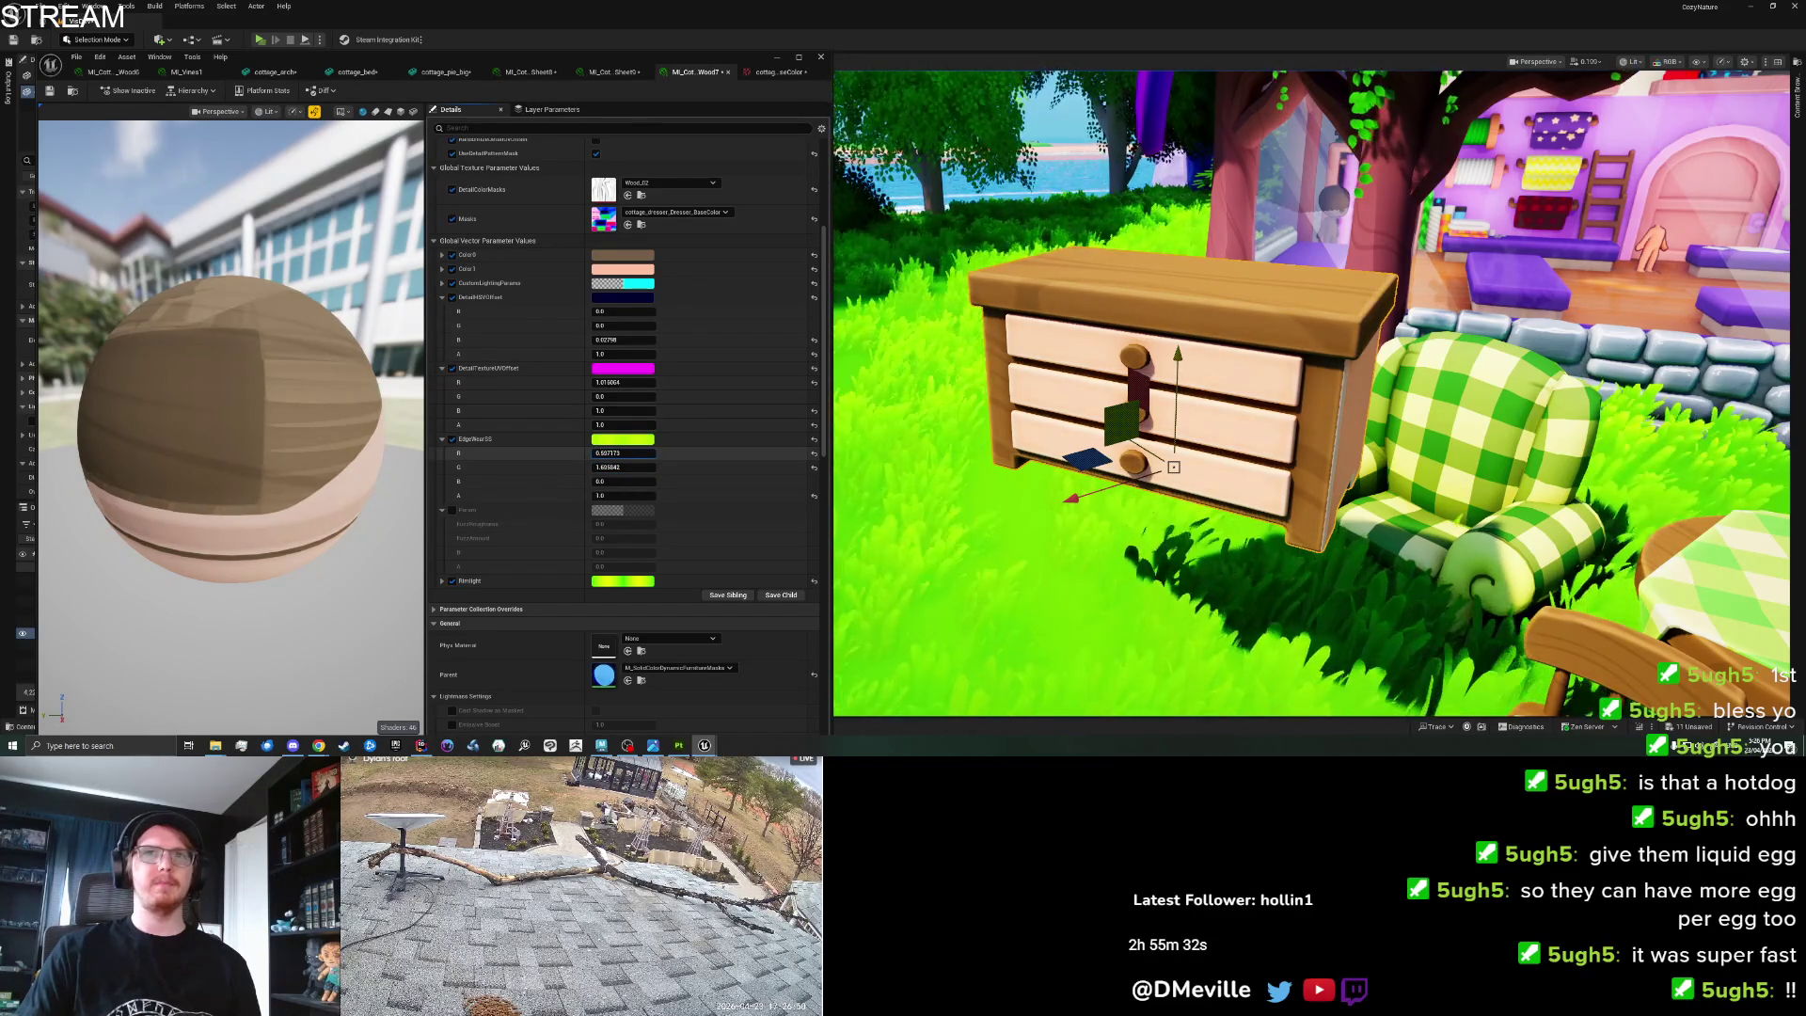
{"action": "left_click_drag", "start_coordinate": [618, 468], "coordinate": [613, 467]}
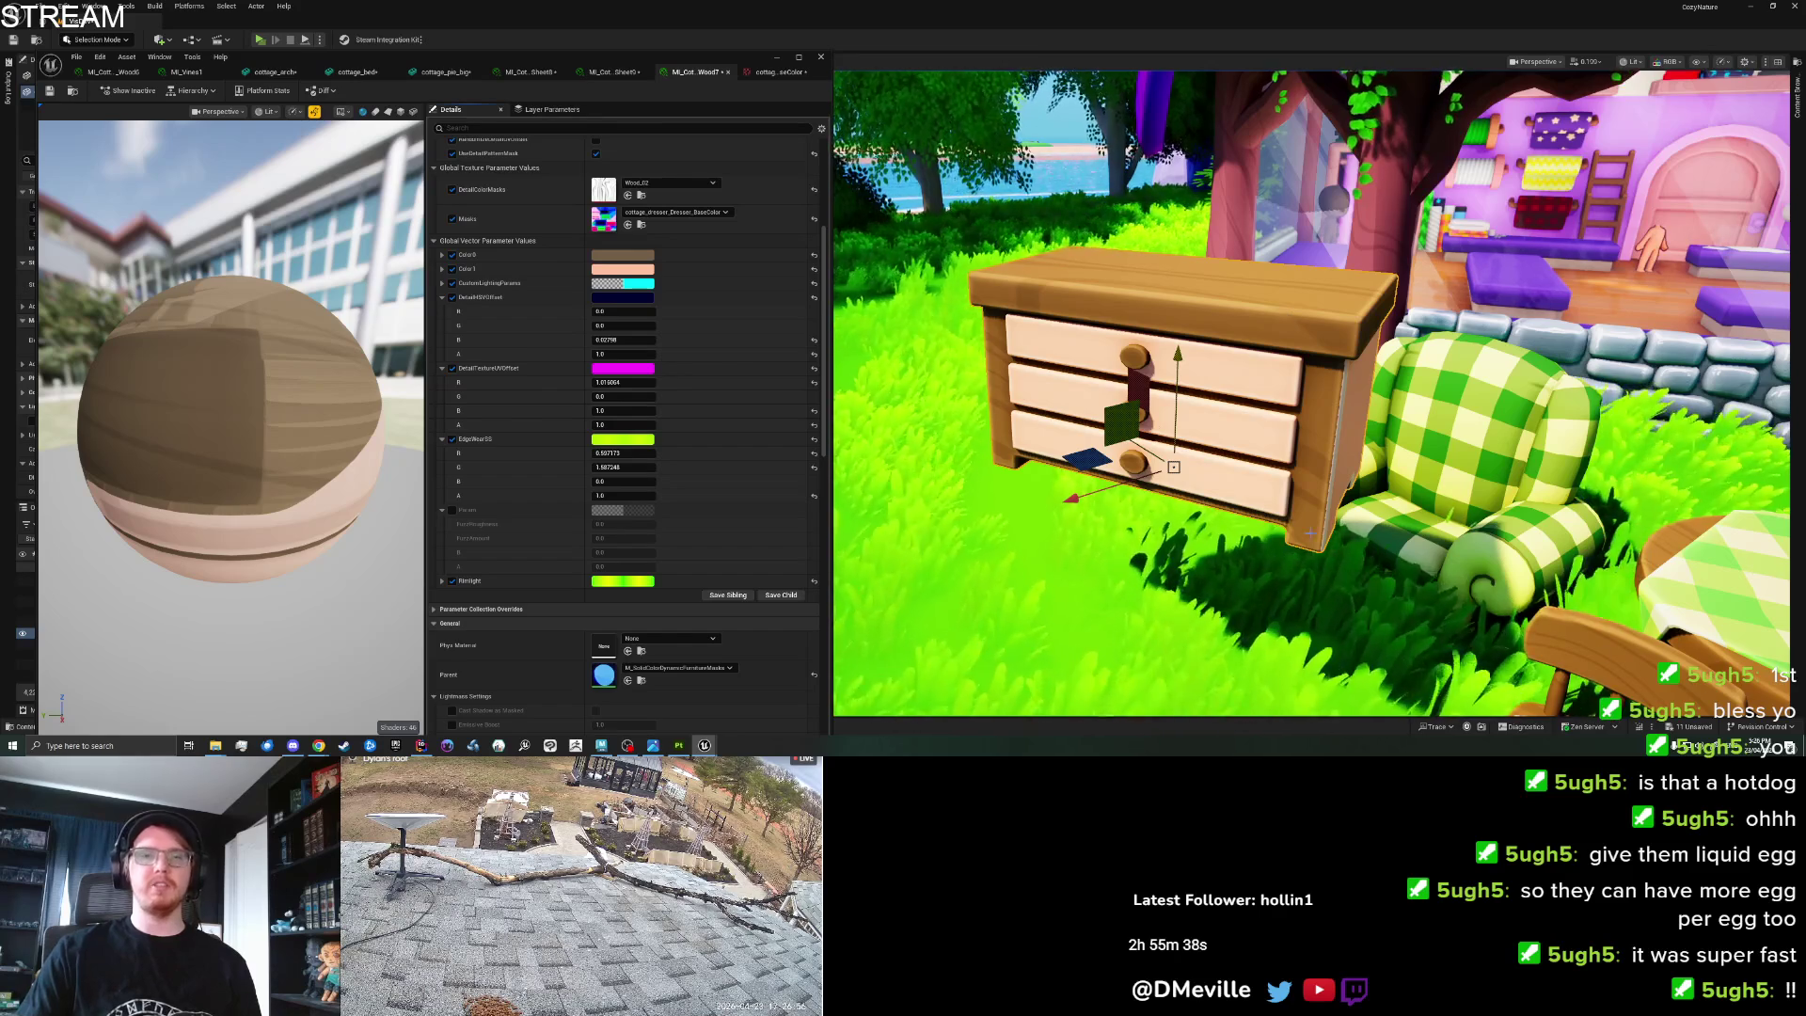
{"action": "left_click", "coordinate": [622, 270]}
{"action": "left_click", "coordinate": [717, 352]}
Try orange-red and lavender for Color1 and teal for Color0, keeping Color0 reddish-brown.
{"action": "mouse_move", "coordinate": [717, 351]}
{"action": "left_mouse_down"}
{"action": "mouse_move", "coordinate": [666, 351]}
{"action": "mouse_move", "coordinate": [656, 386]}
{"action": "mouse_move", "coordinate": [687, 394]}
{"action": "mouse_move", "coordinate": [726, 368]}
{"action": "mouse_move", "coordinate": [720, 341]}
{"action": "mouse_move", "coordinate": [676, 329]}
{"action": "left_mouse_up"}
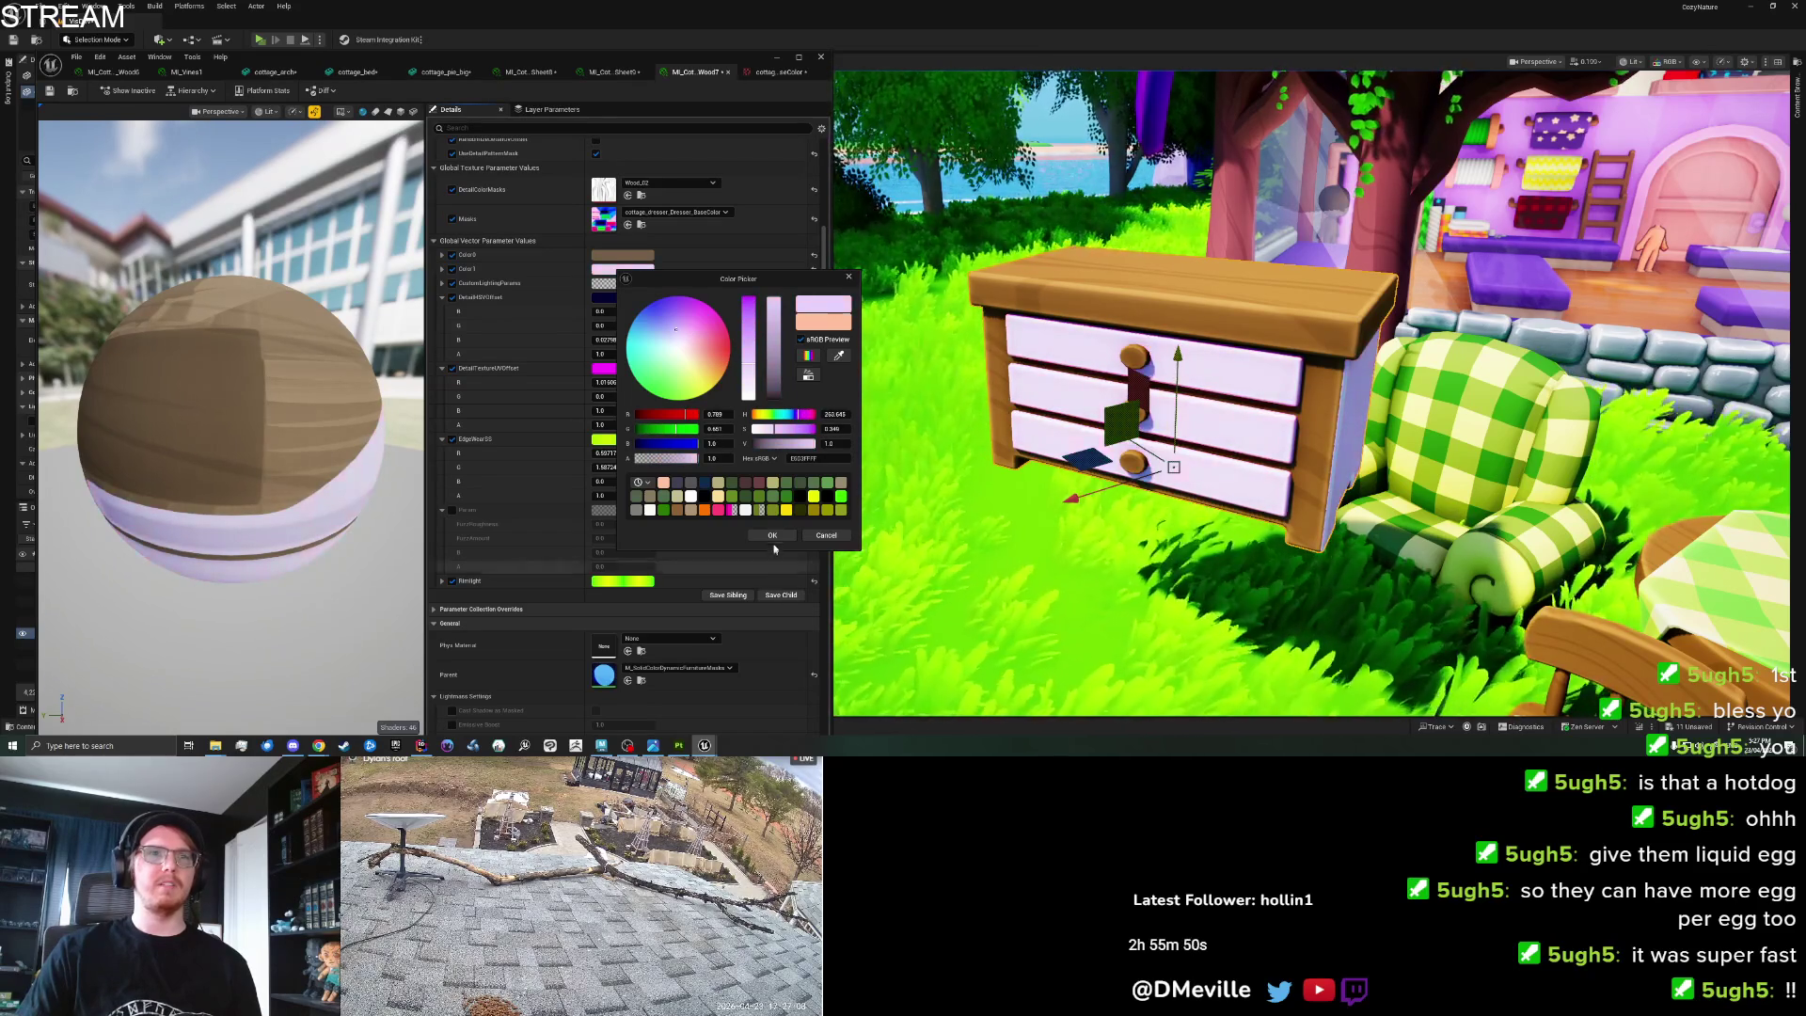
{"action": "left_click", "coordinate": [773, 535]}
{"action": "left_click", "coordinate": [622, 255]}
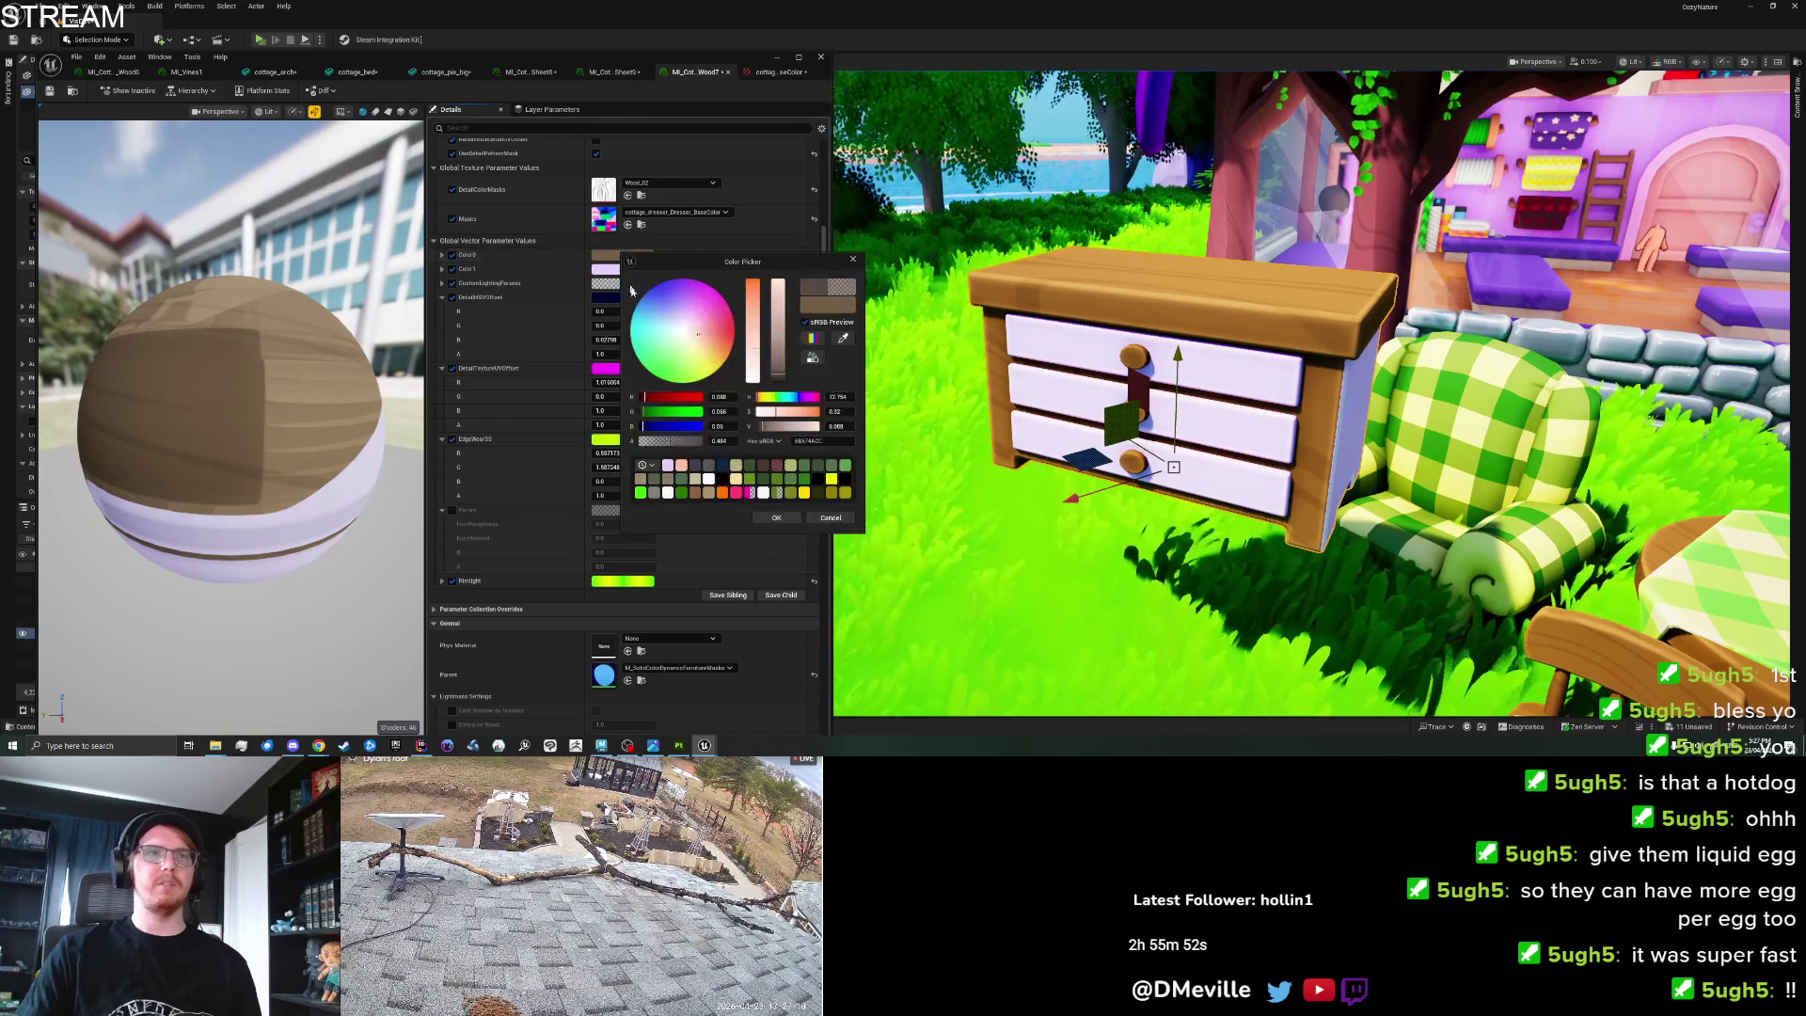
{"action": "mouse_move", "coordinate": [713, 345]}
{"action": "left_mouse_down"}
{"action": "mouse_move", "coordinate": [658, 359]}
{"action": "mouse_move", "coordinate": [645, 333]}
{"action": "mouse_move", "coordinate": [687, 280]}
{"action": "left_mouse_up"}
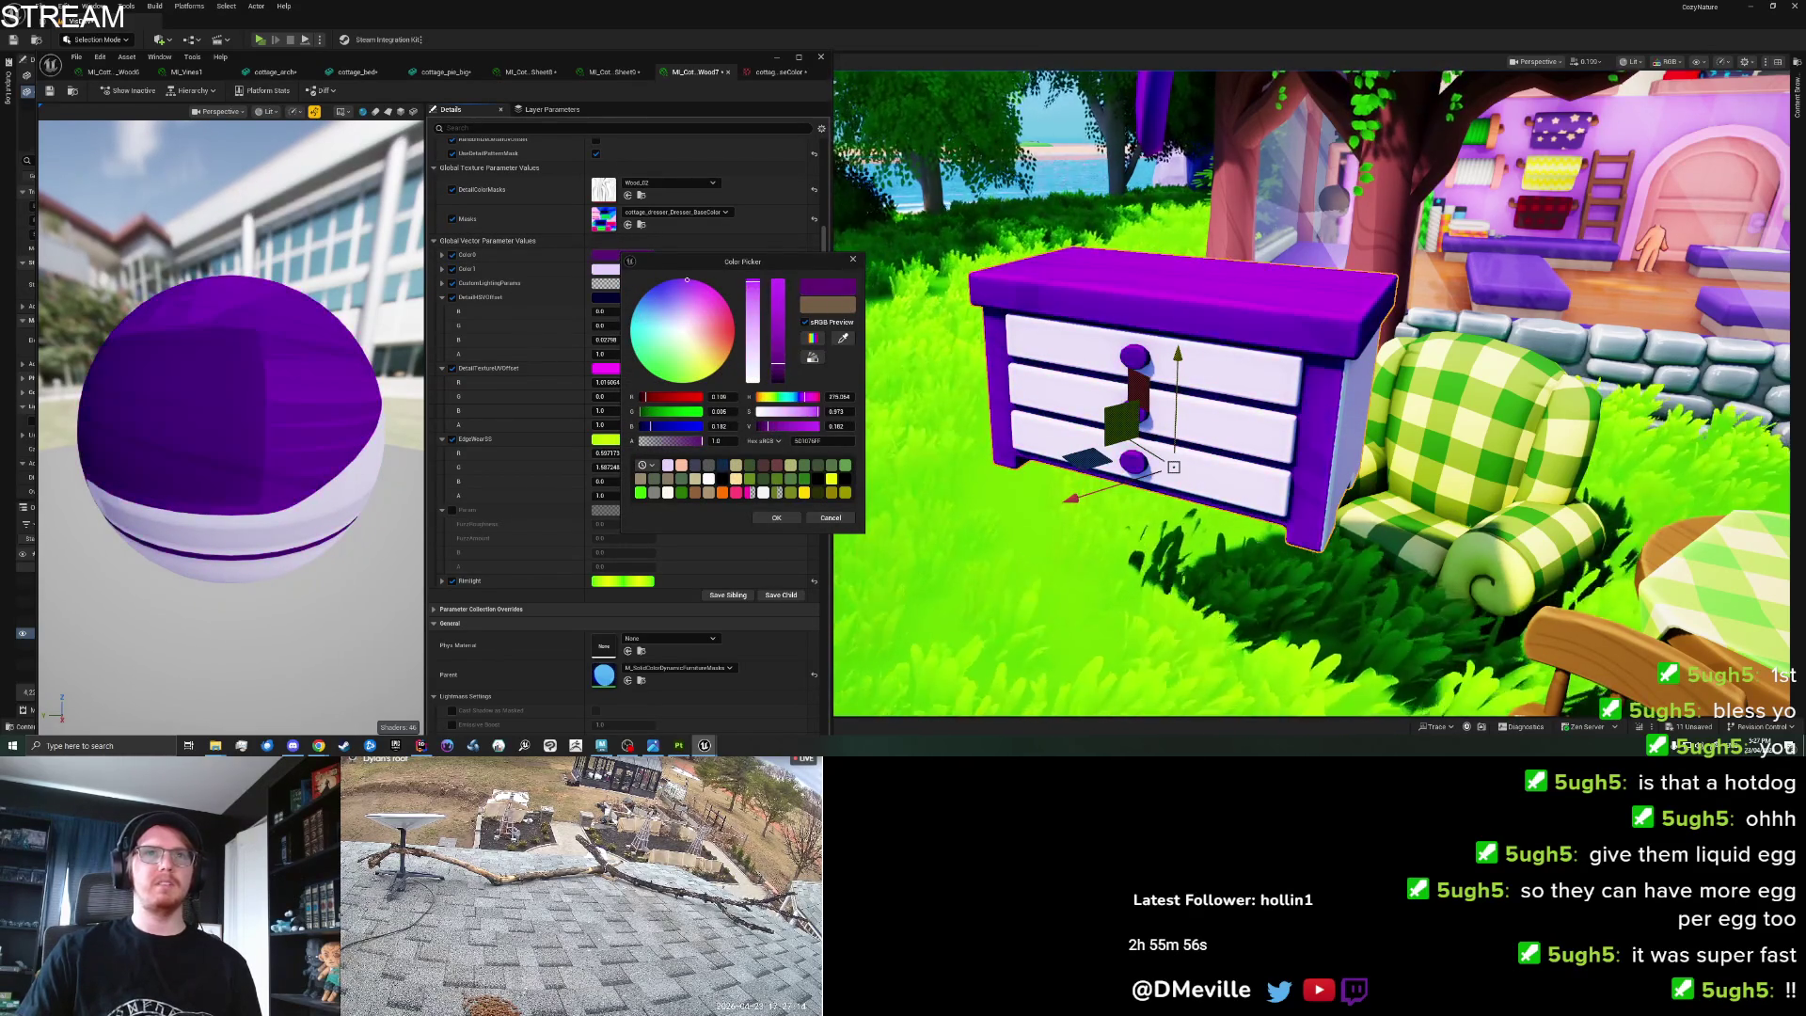
{"action": "key", "text": "ctrl+z"}
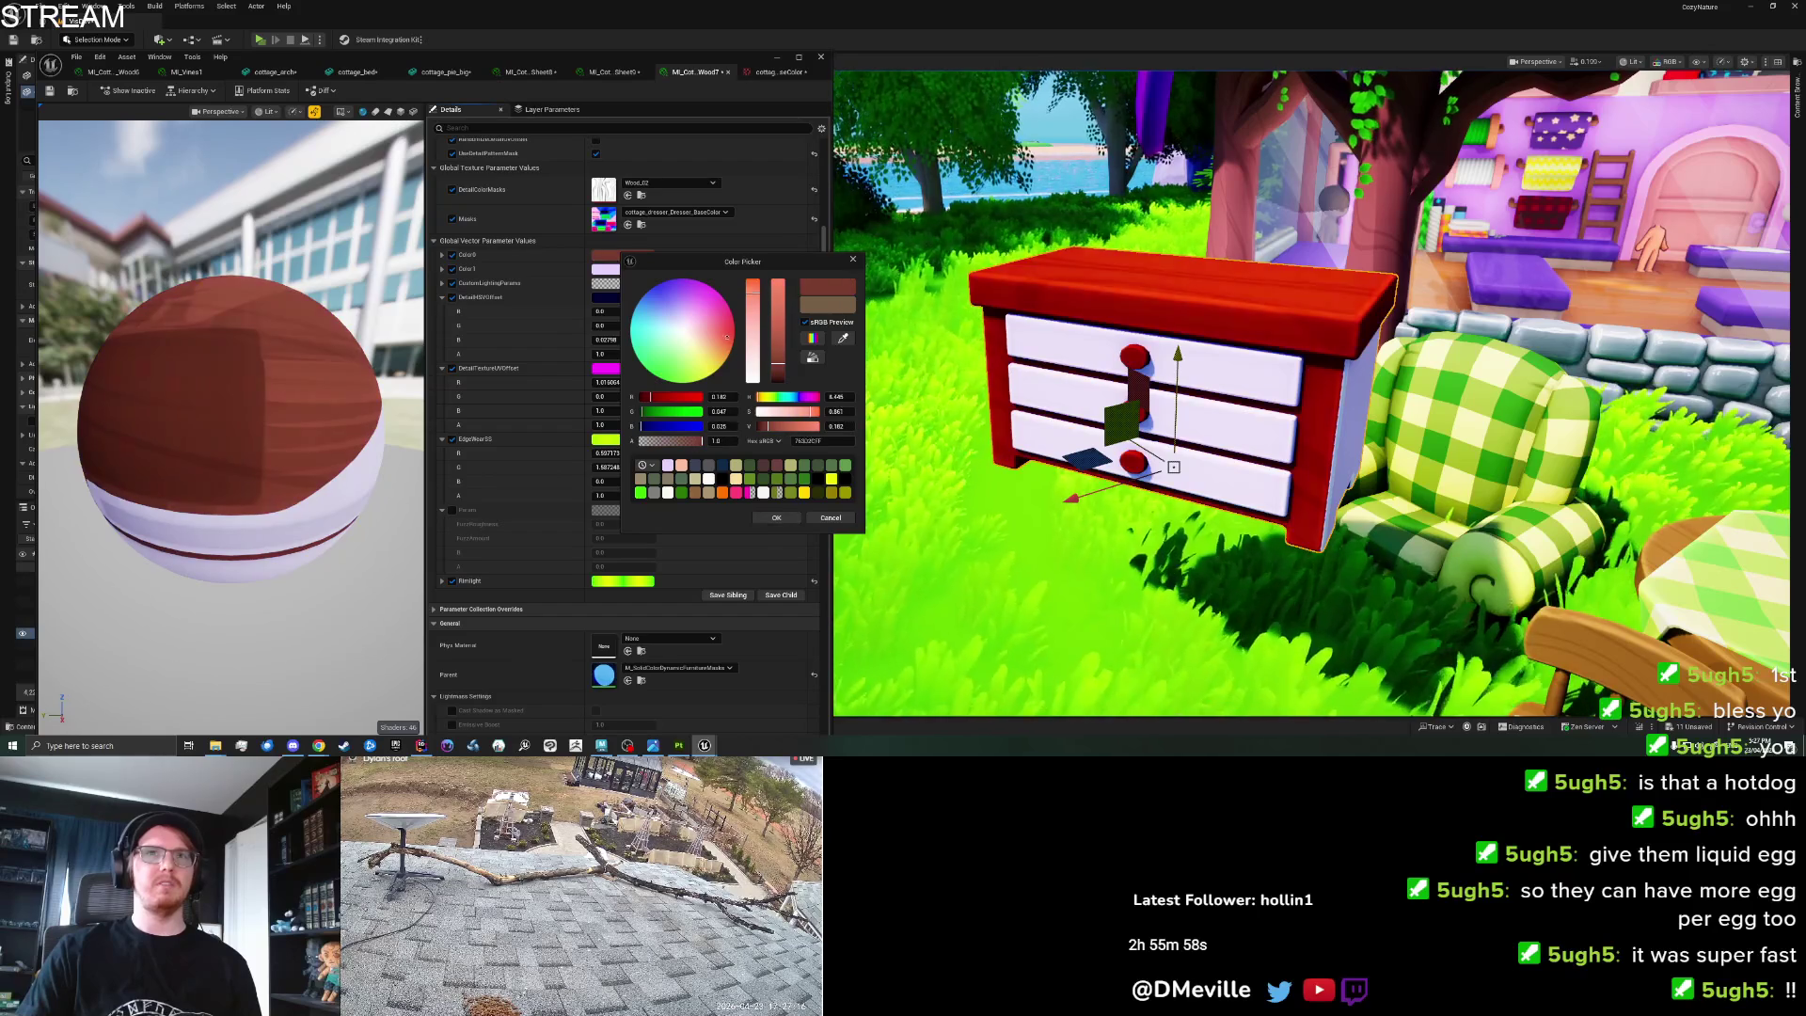
{"action": "left_click", "coordinate": [774, 517]}
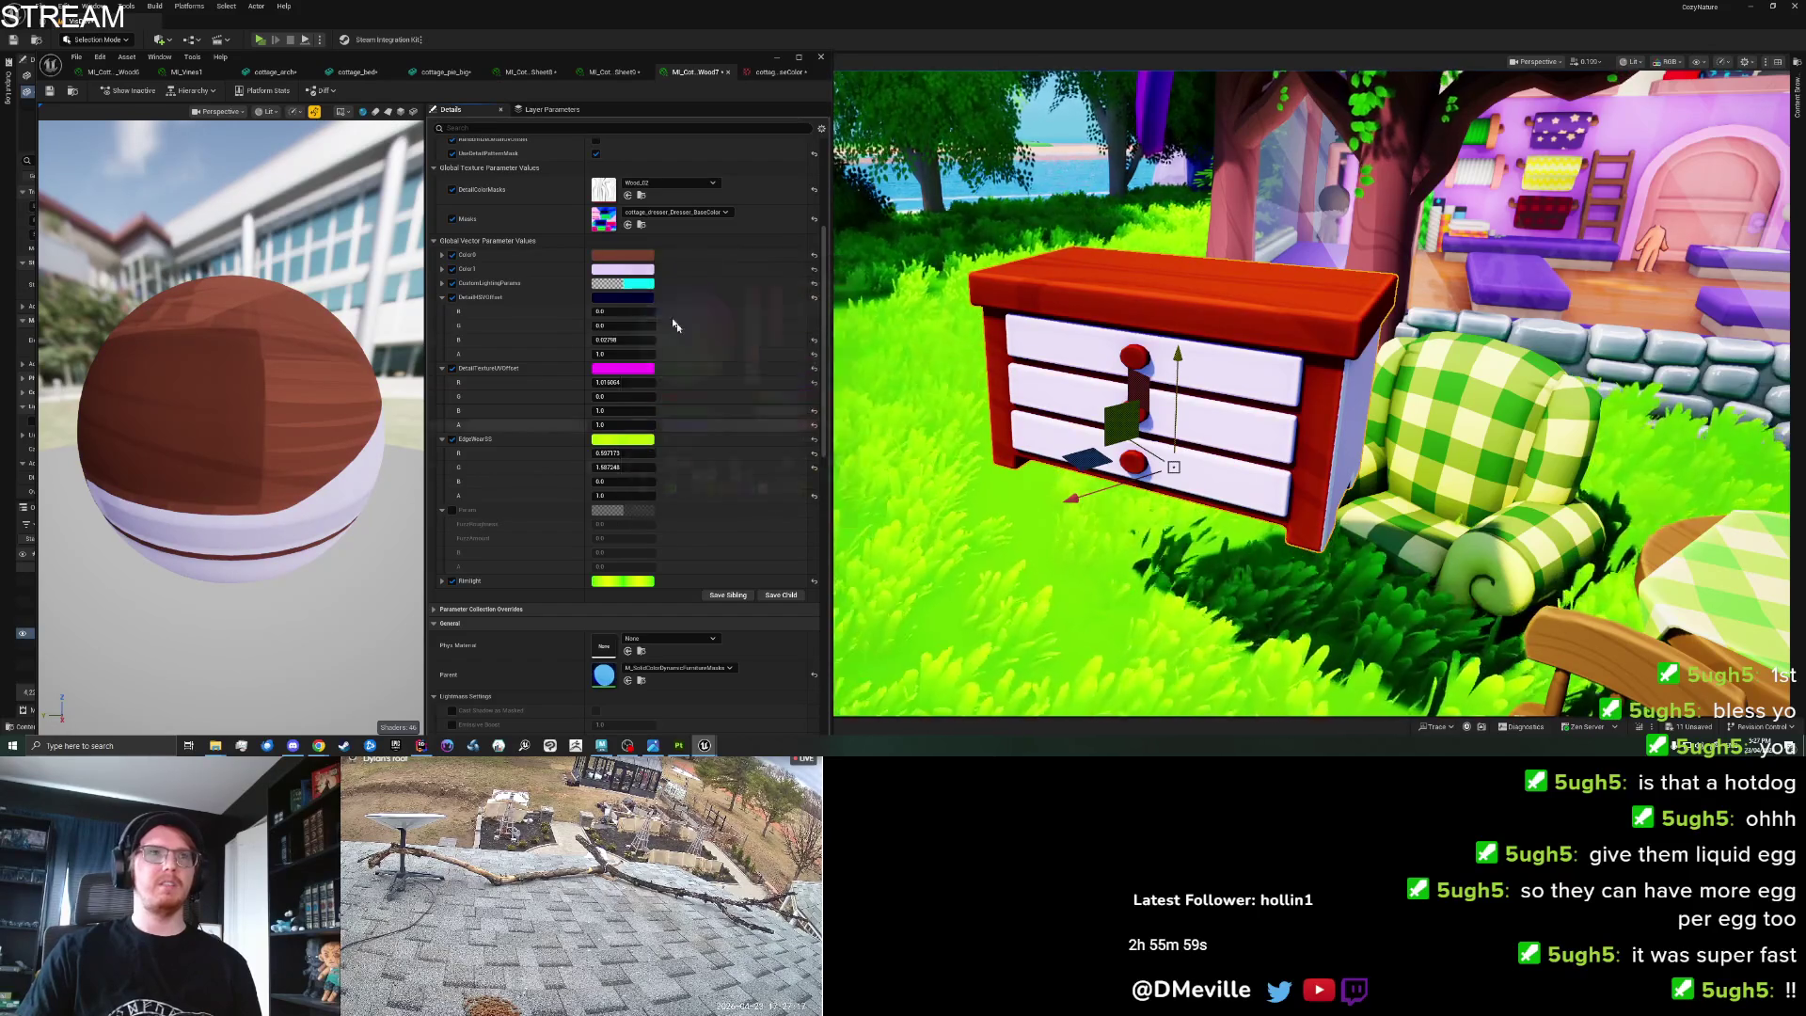
Test a reddish-brown Color1, then undo Color0 back to tan and Color1 to peach.
{"action": "left_click", "coordinate": [640, 272], "text": "shift"}
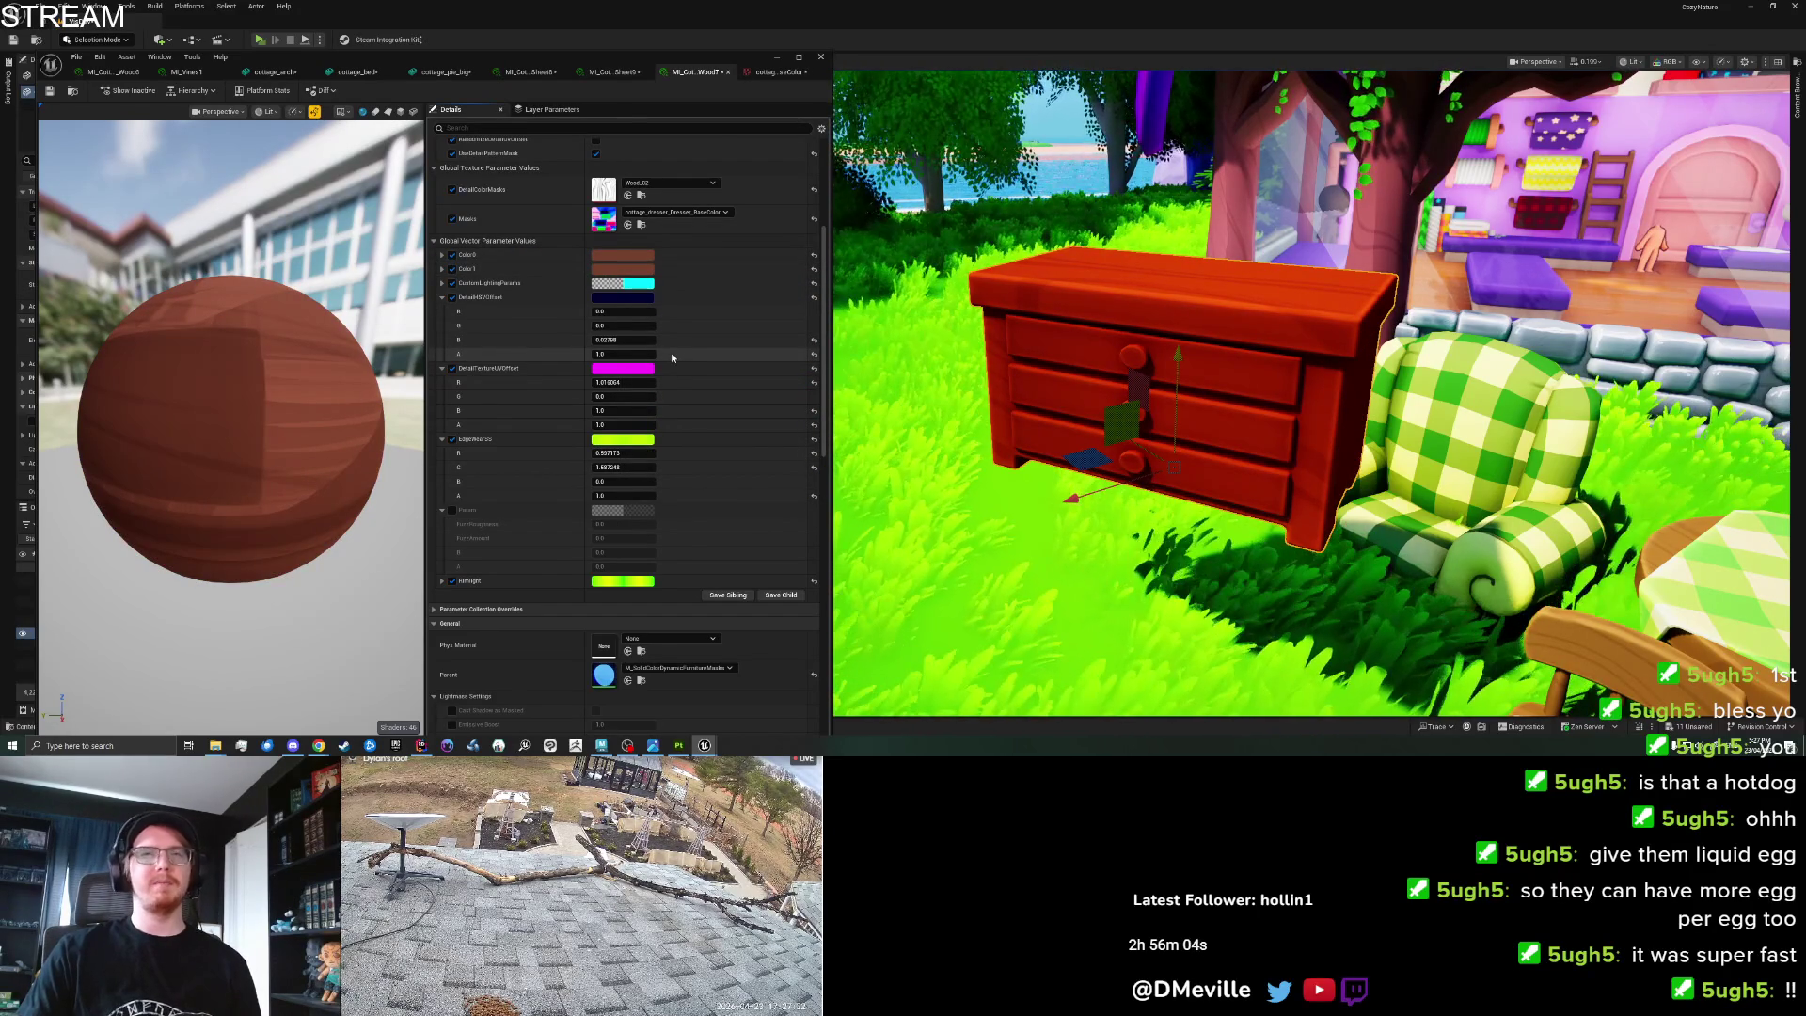
{"action": "key", "text": "ctrl+z"}
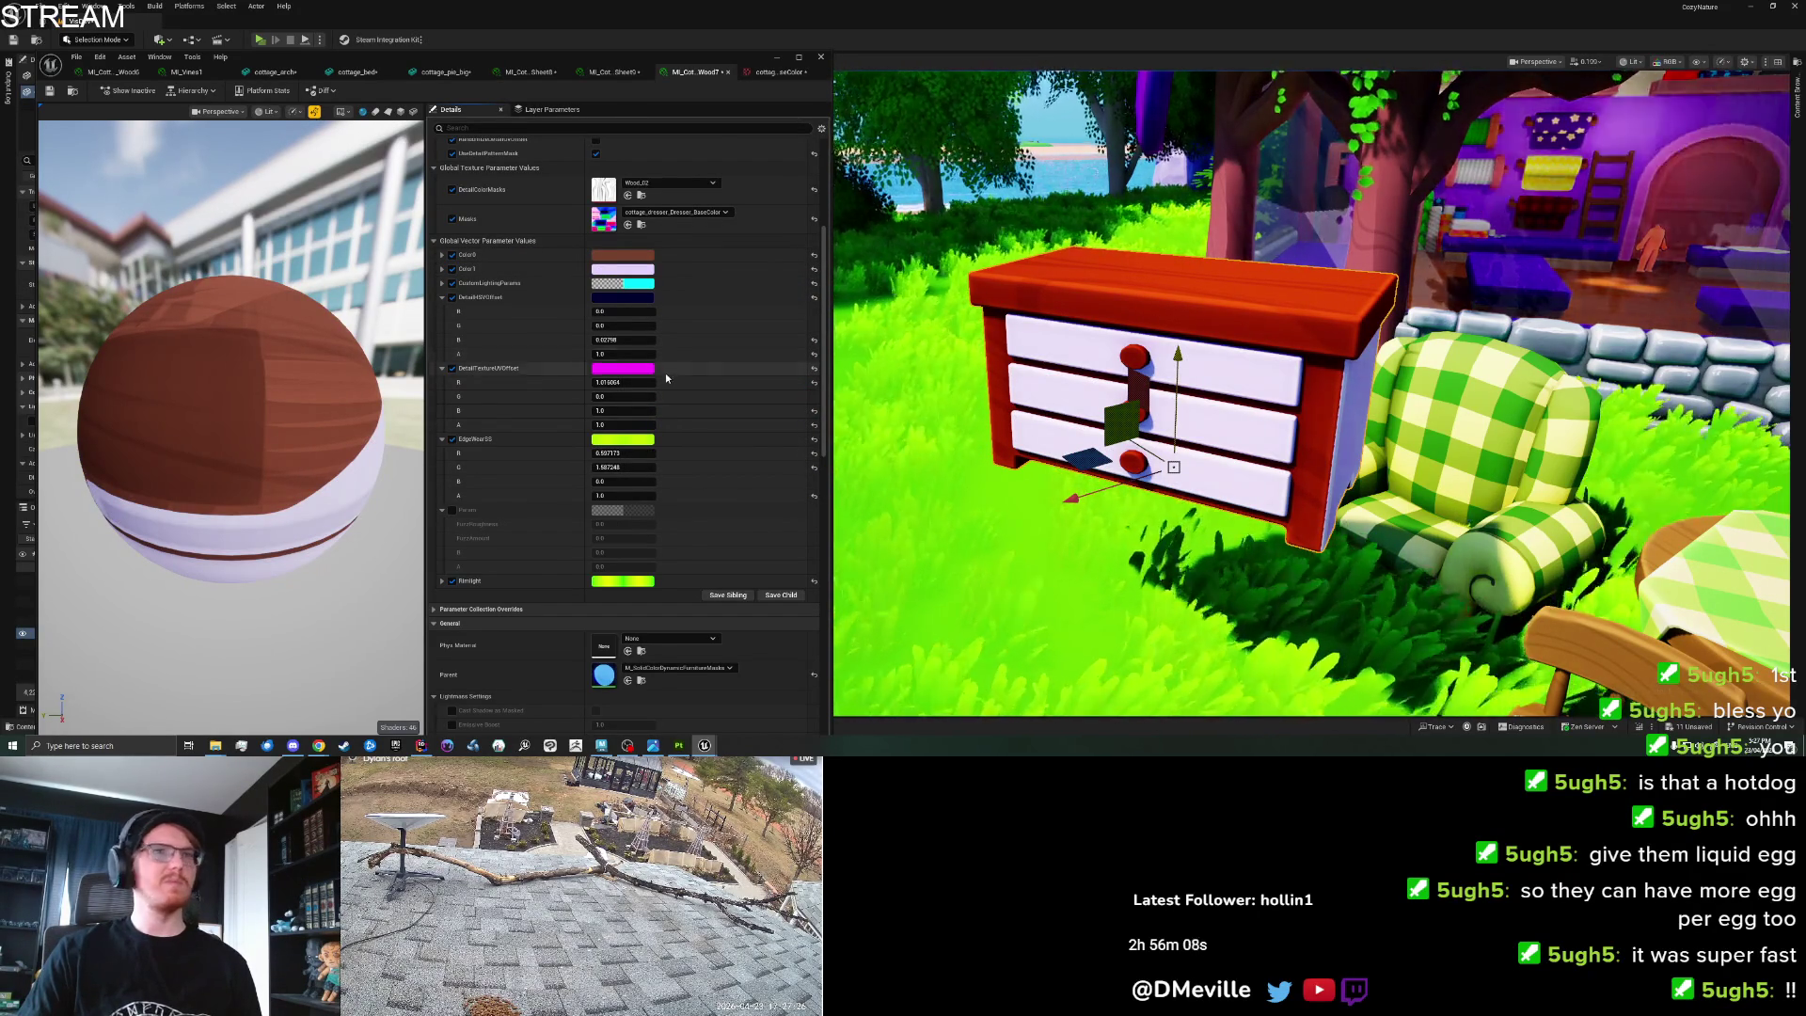
{"action": "key", "text": "ctrl+z"}
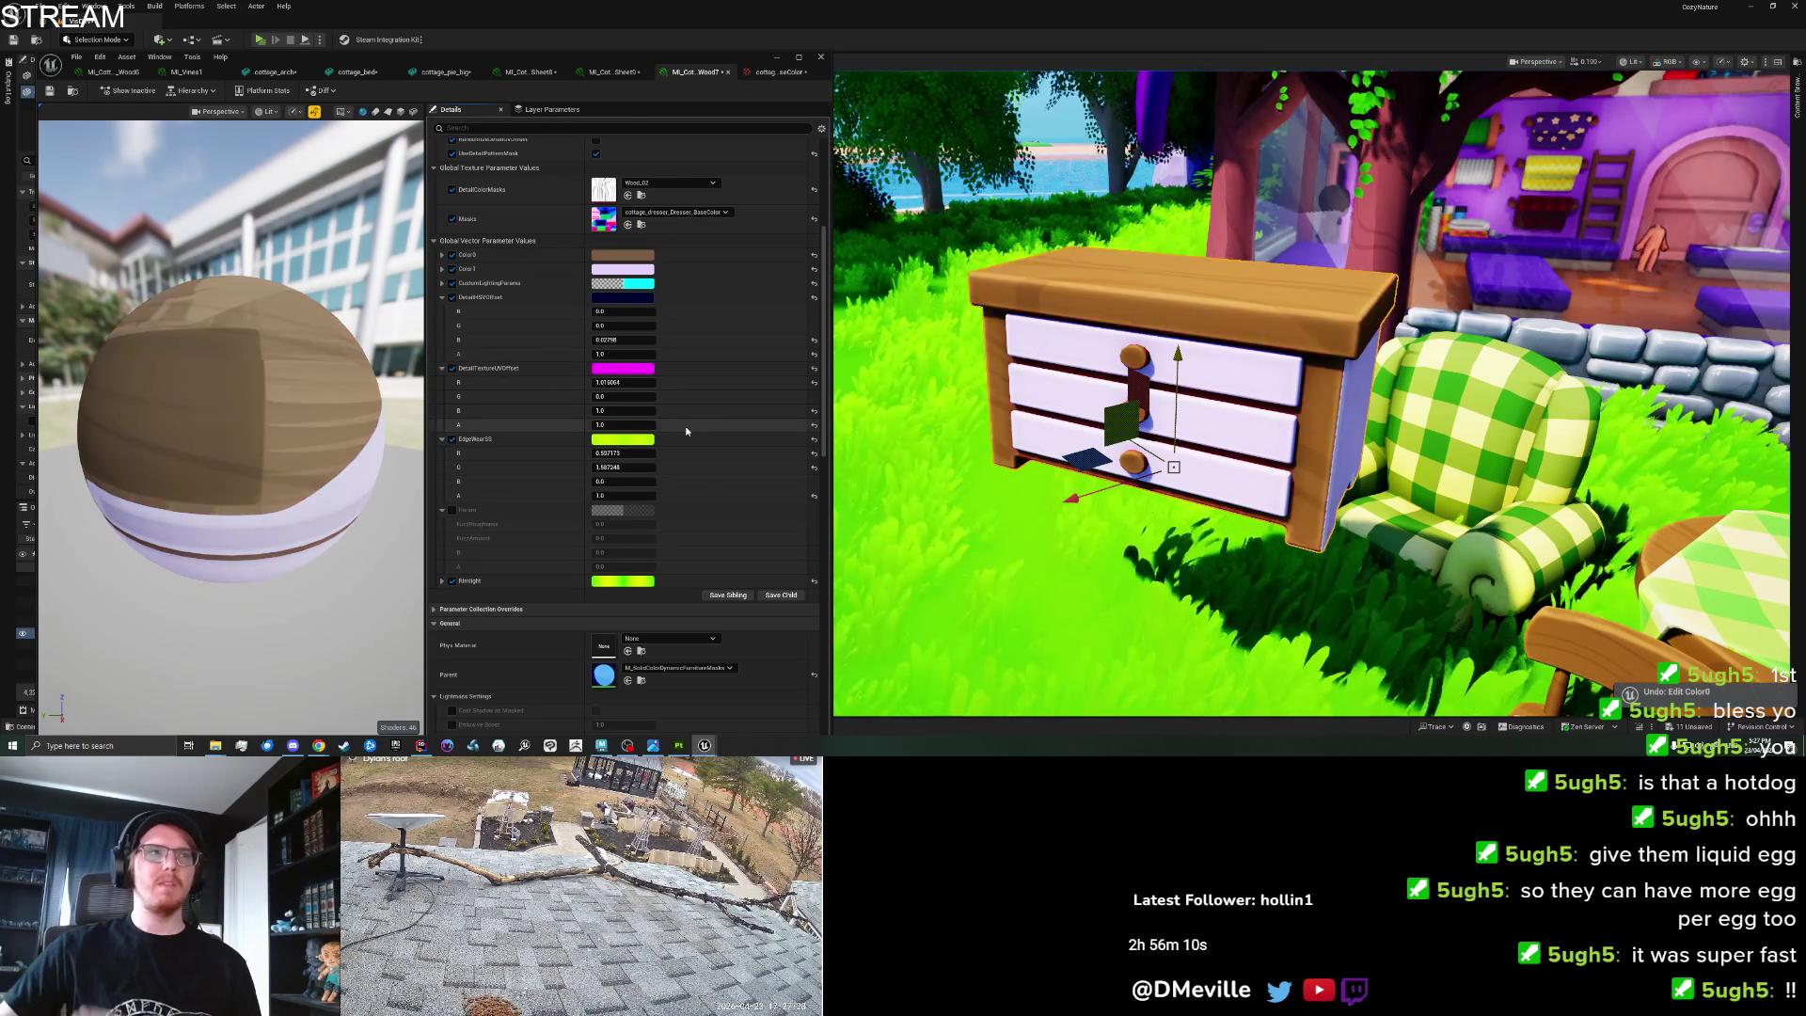
{"action": "key", "text": "ctrl+z"}
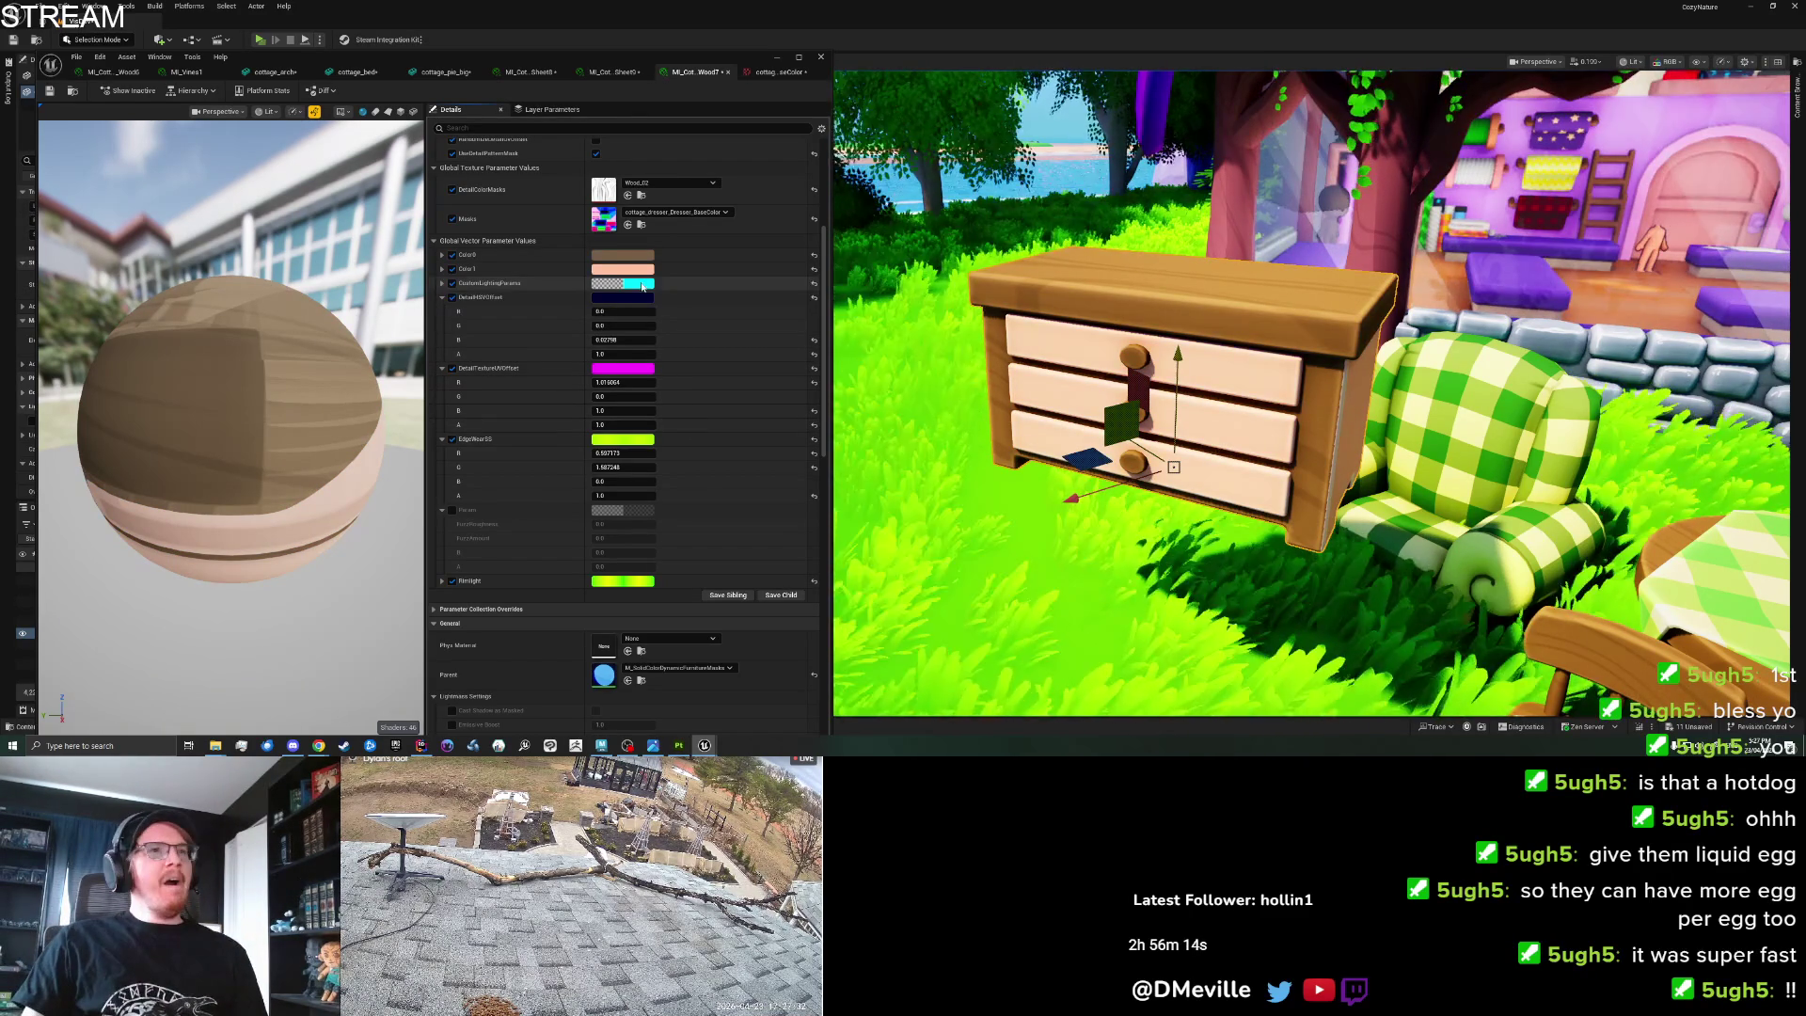
Set Color1 to a pale cream and switch over to Substance Painter.
{"action": "left_click", "coordinate": [634, 270]}
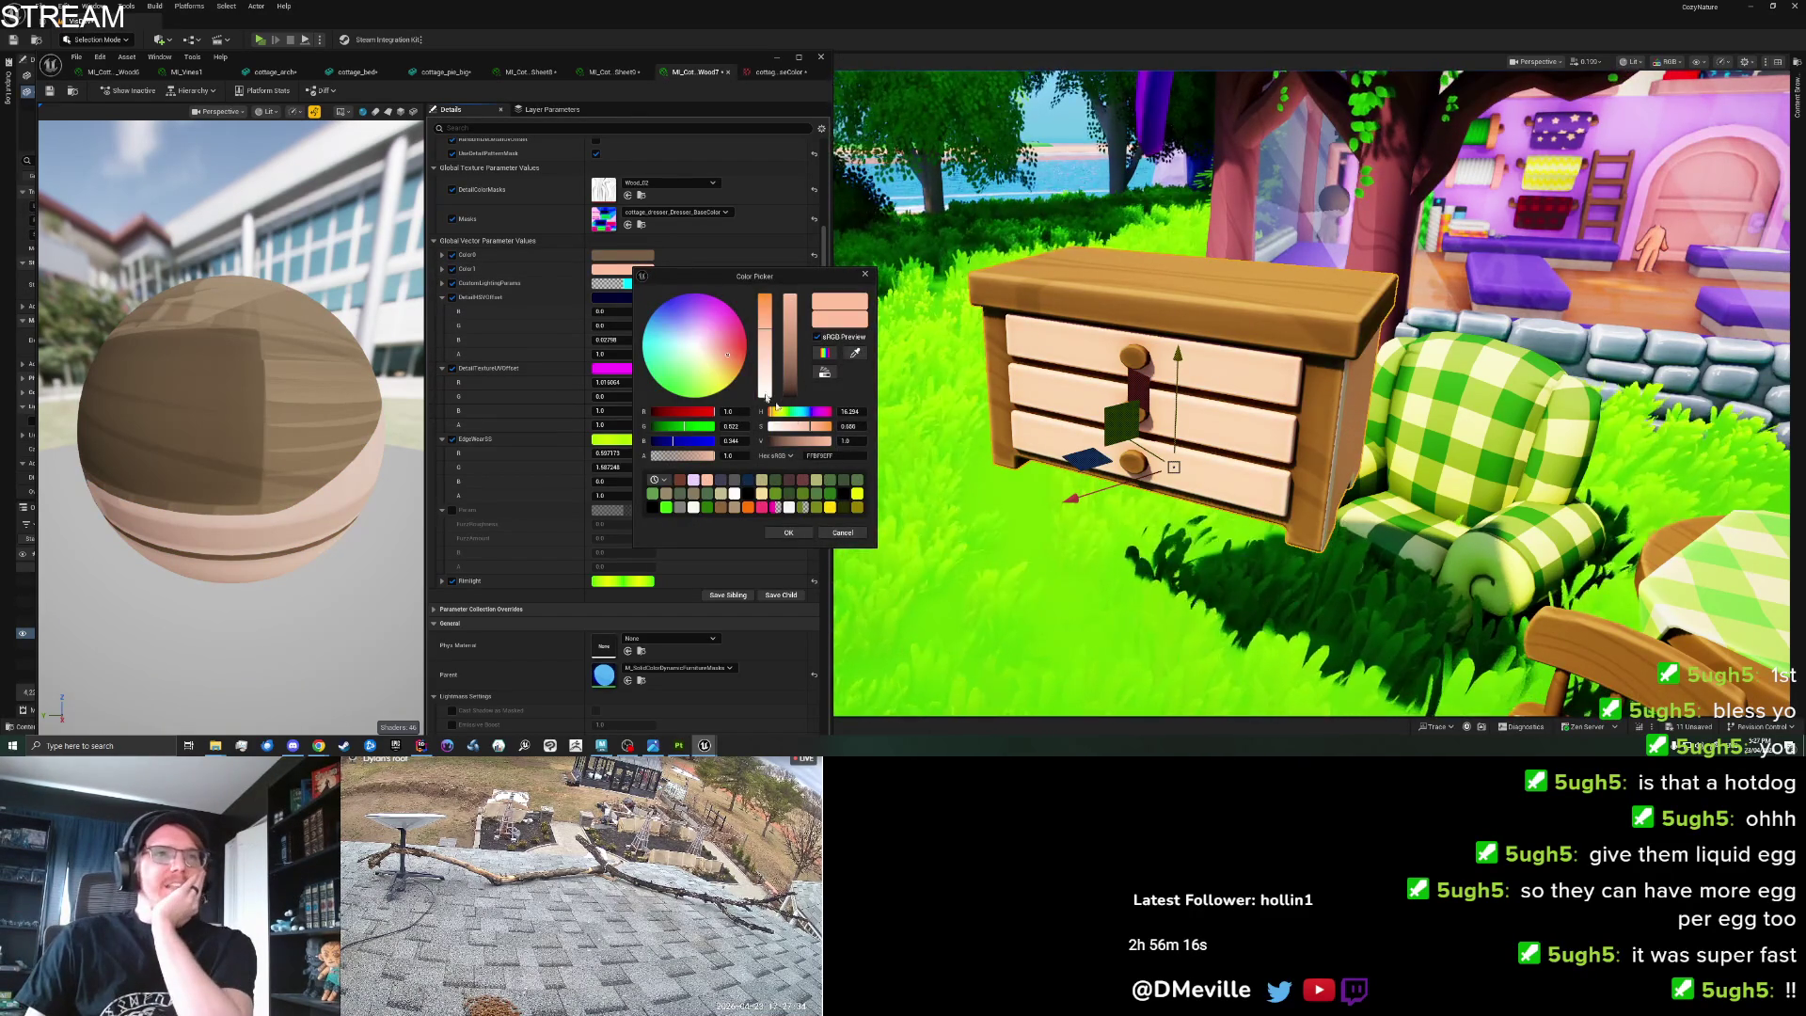
{"action": "left_click_drag", "start_coordinate": [772, 415], "coordinate": [776, 411]}
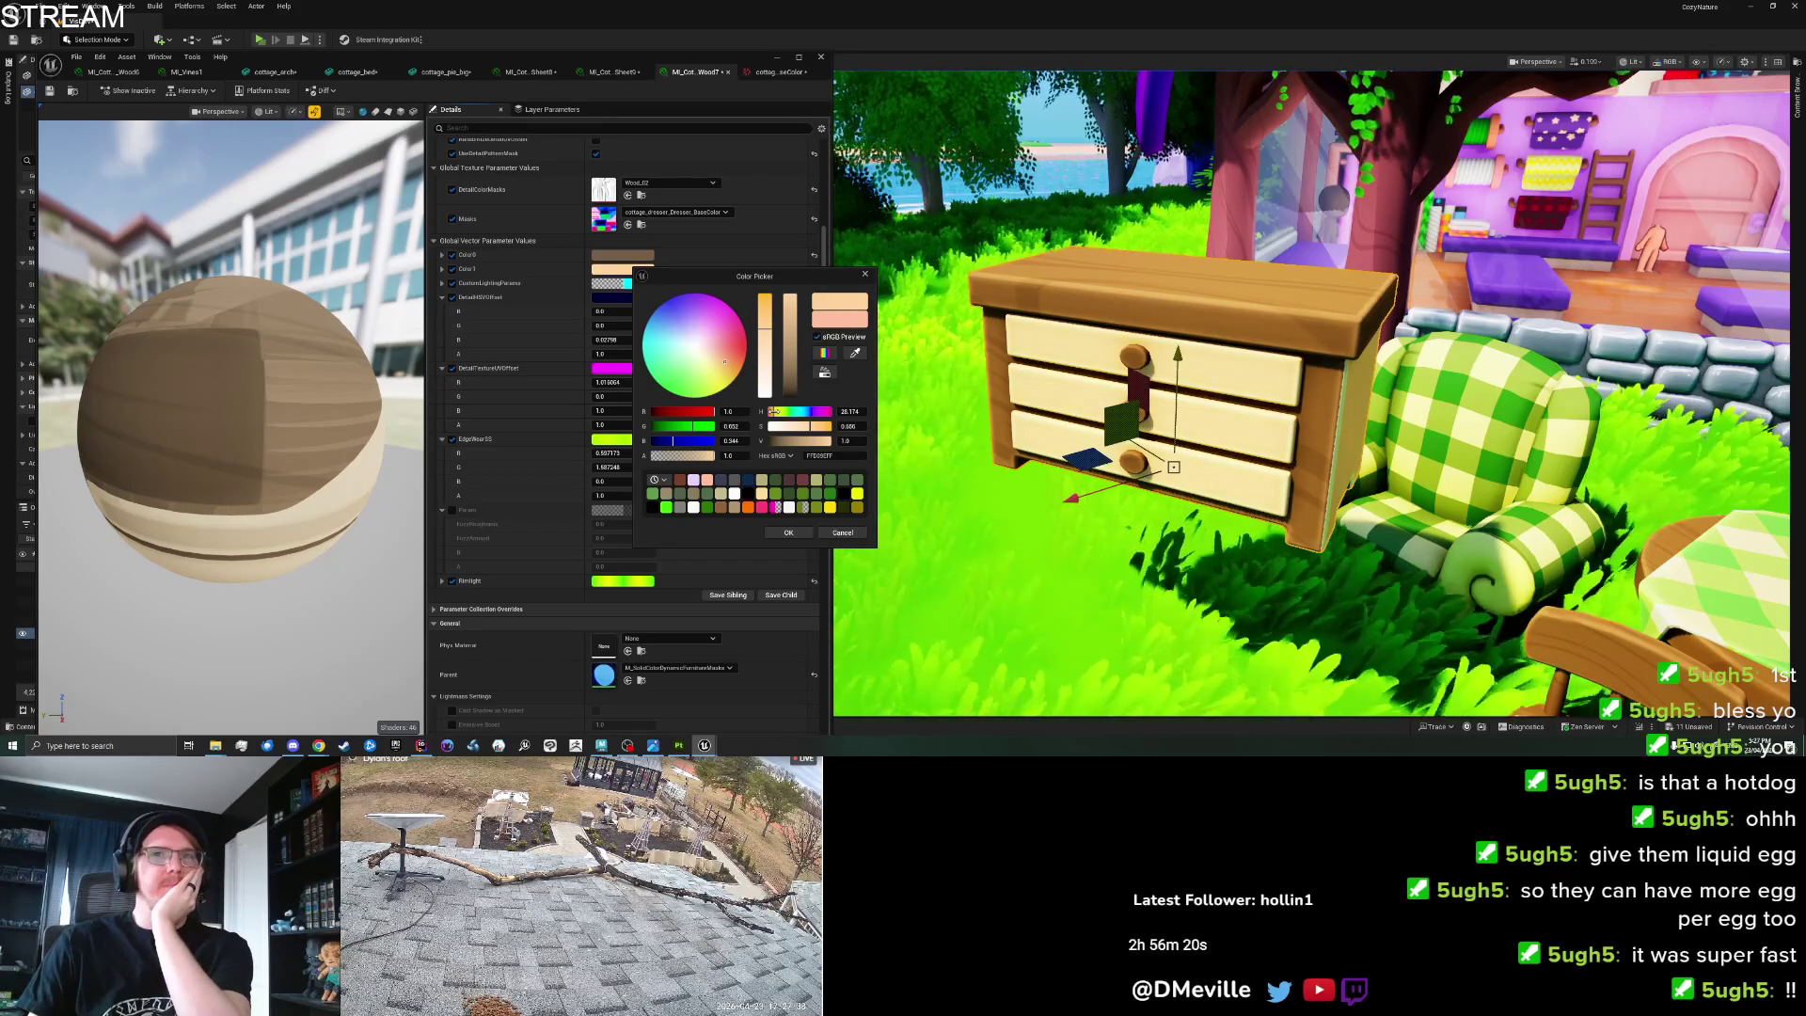
{"action": "left_click", "coordinate": [794, 534]}
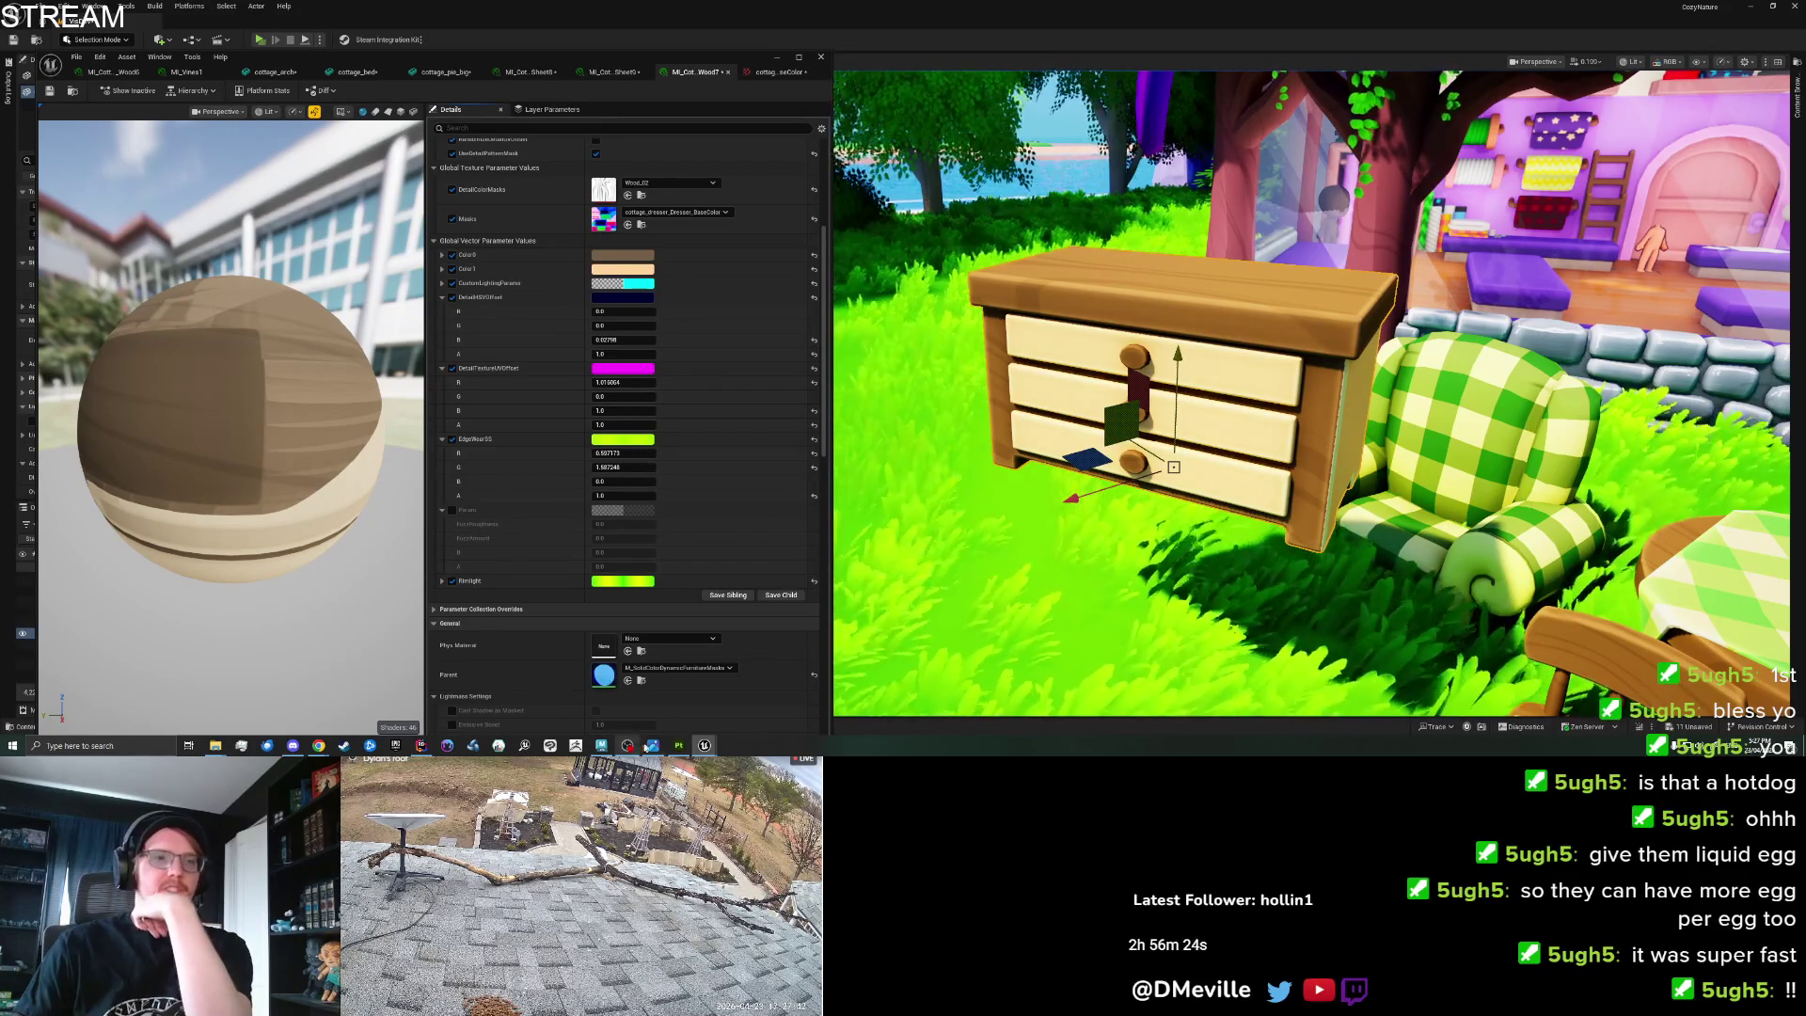
{"action": "left_click", "coordinate": [678, 745]}
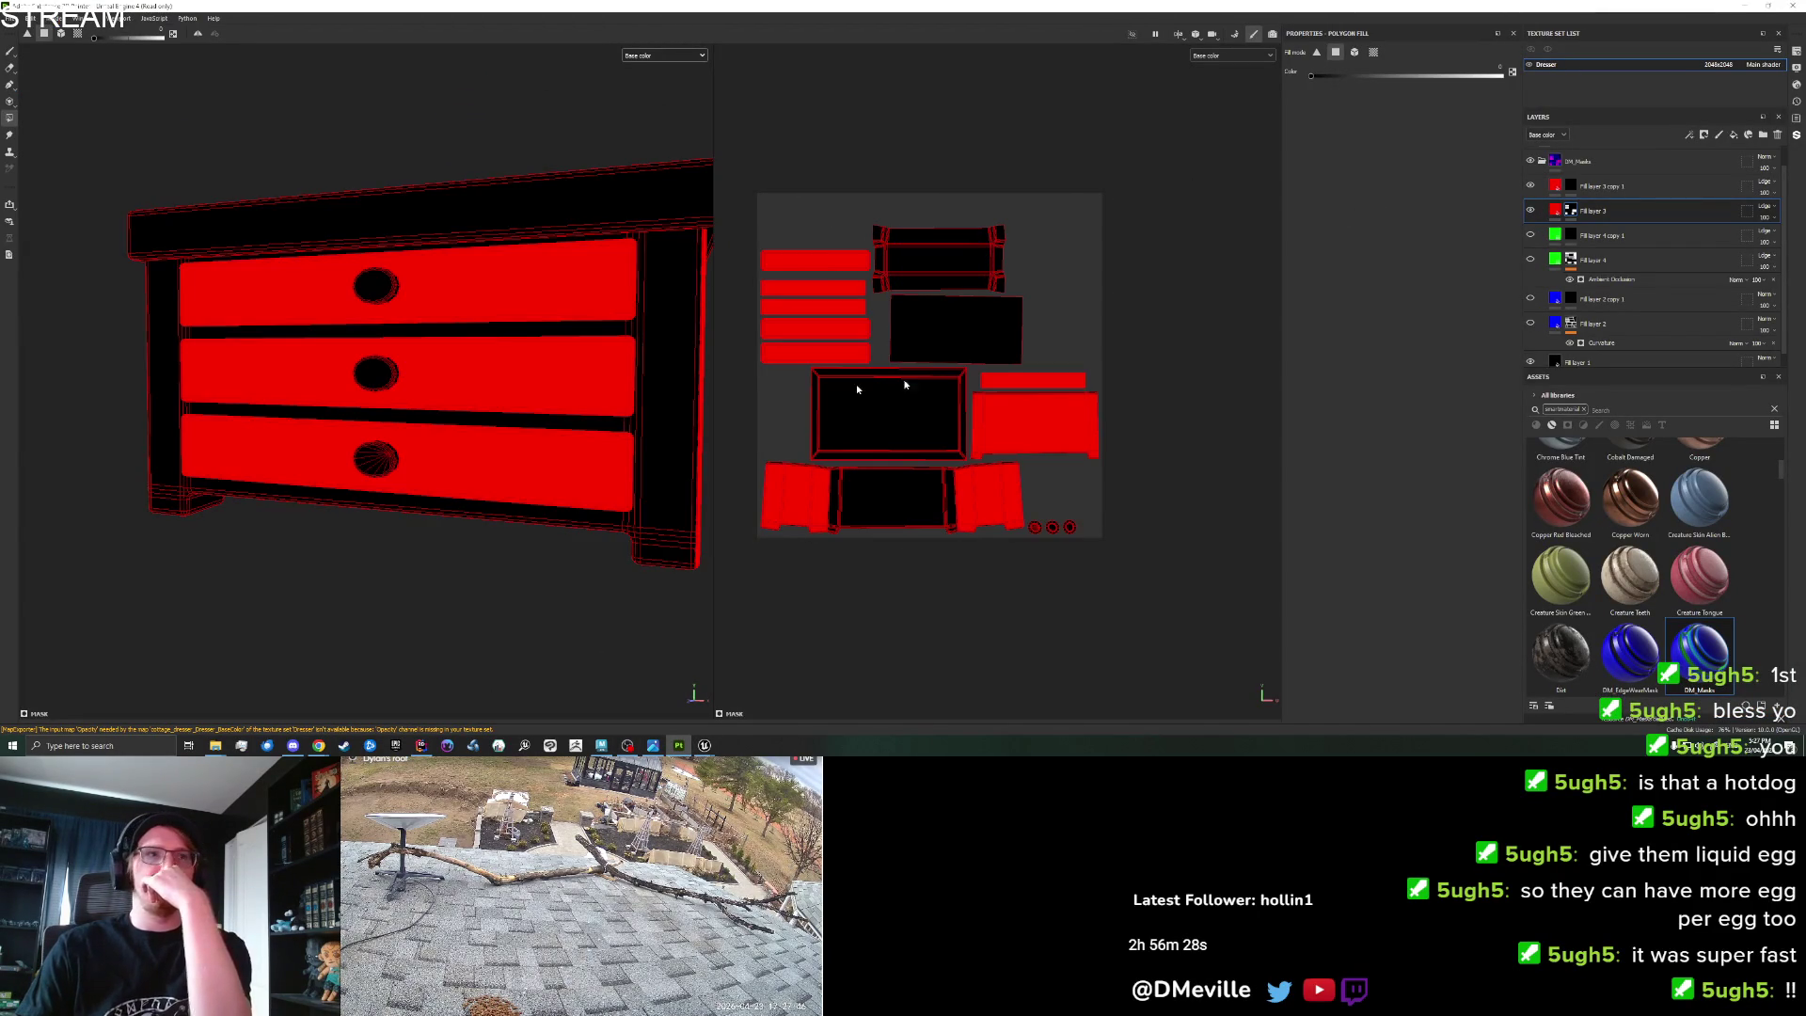
Undo an accidental black fill and set up freehand painting with brush size 1.35.
{"action": "mouse_move", "coordinate": [649, 605]}
{"action": "left_mouse_down"}
{"action": "mouse_move", "coordinate": [592, 520]}
{"action": "mouse_move", "coordinate": [612, 496]}
{"action": "mouse_move", "coordinate": [589, 452]}
{"action": "mouse_move", "coordinate": [408, 444]}
{"action": "mouse_move", "coordinate": [659, 457]}
{"action": "left_mouse_up"}
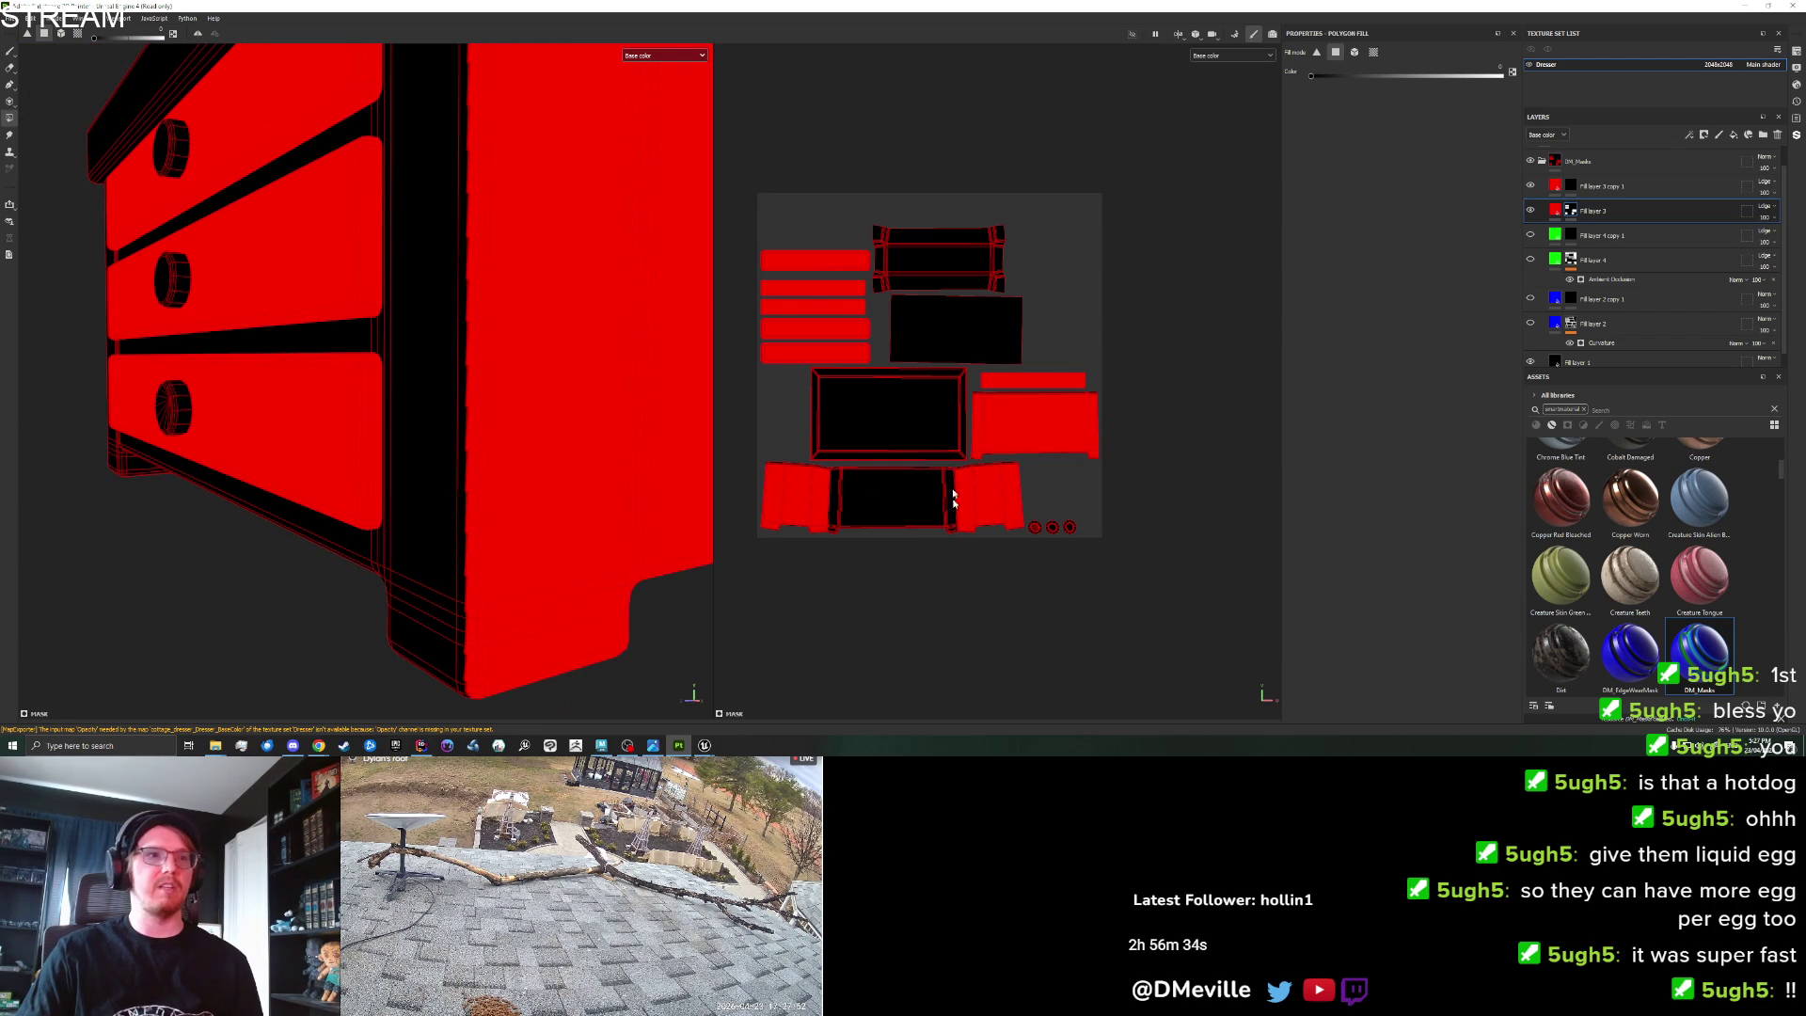
{"action": "left_click", "coordinate": [959, 520]}
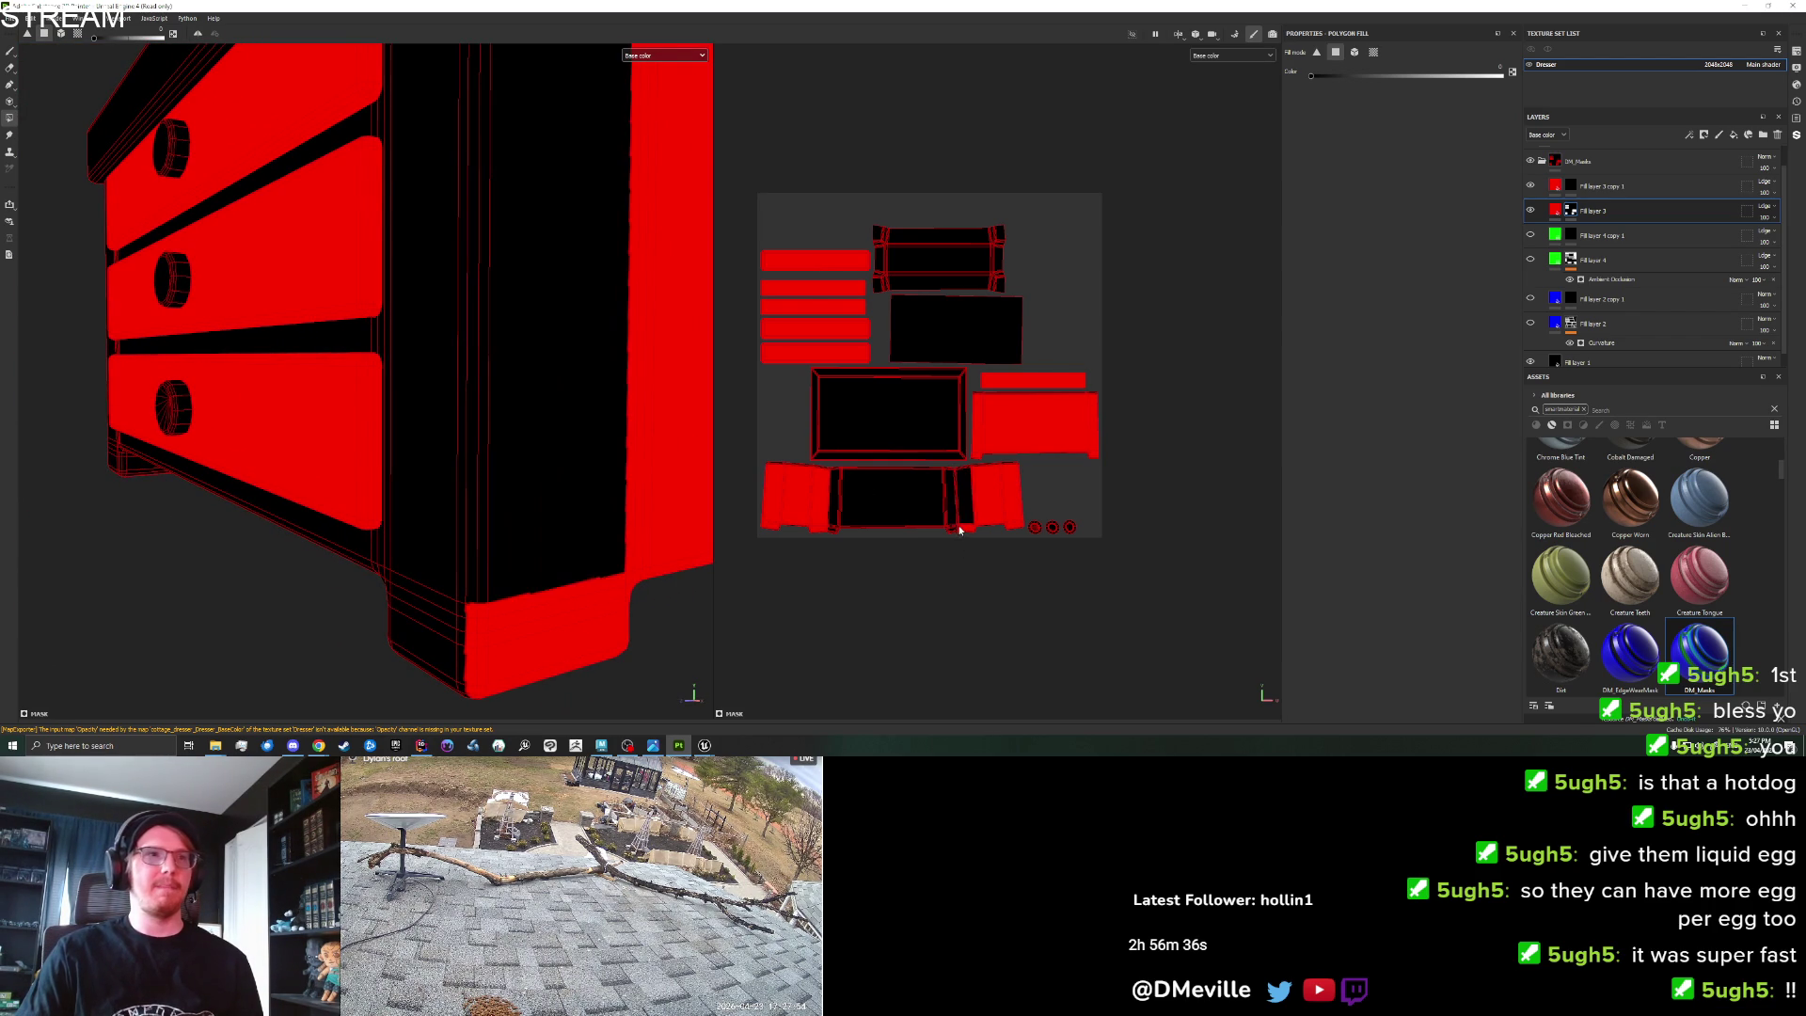
{"action": "key", "text": "ctrl+z"}
{"action": "left_click_drag", "start_coordinate": [602, 513], "coordinate": [498, 491]}
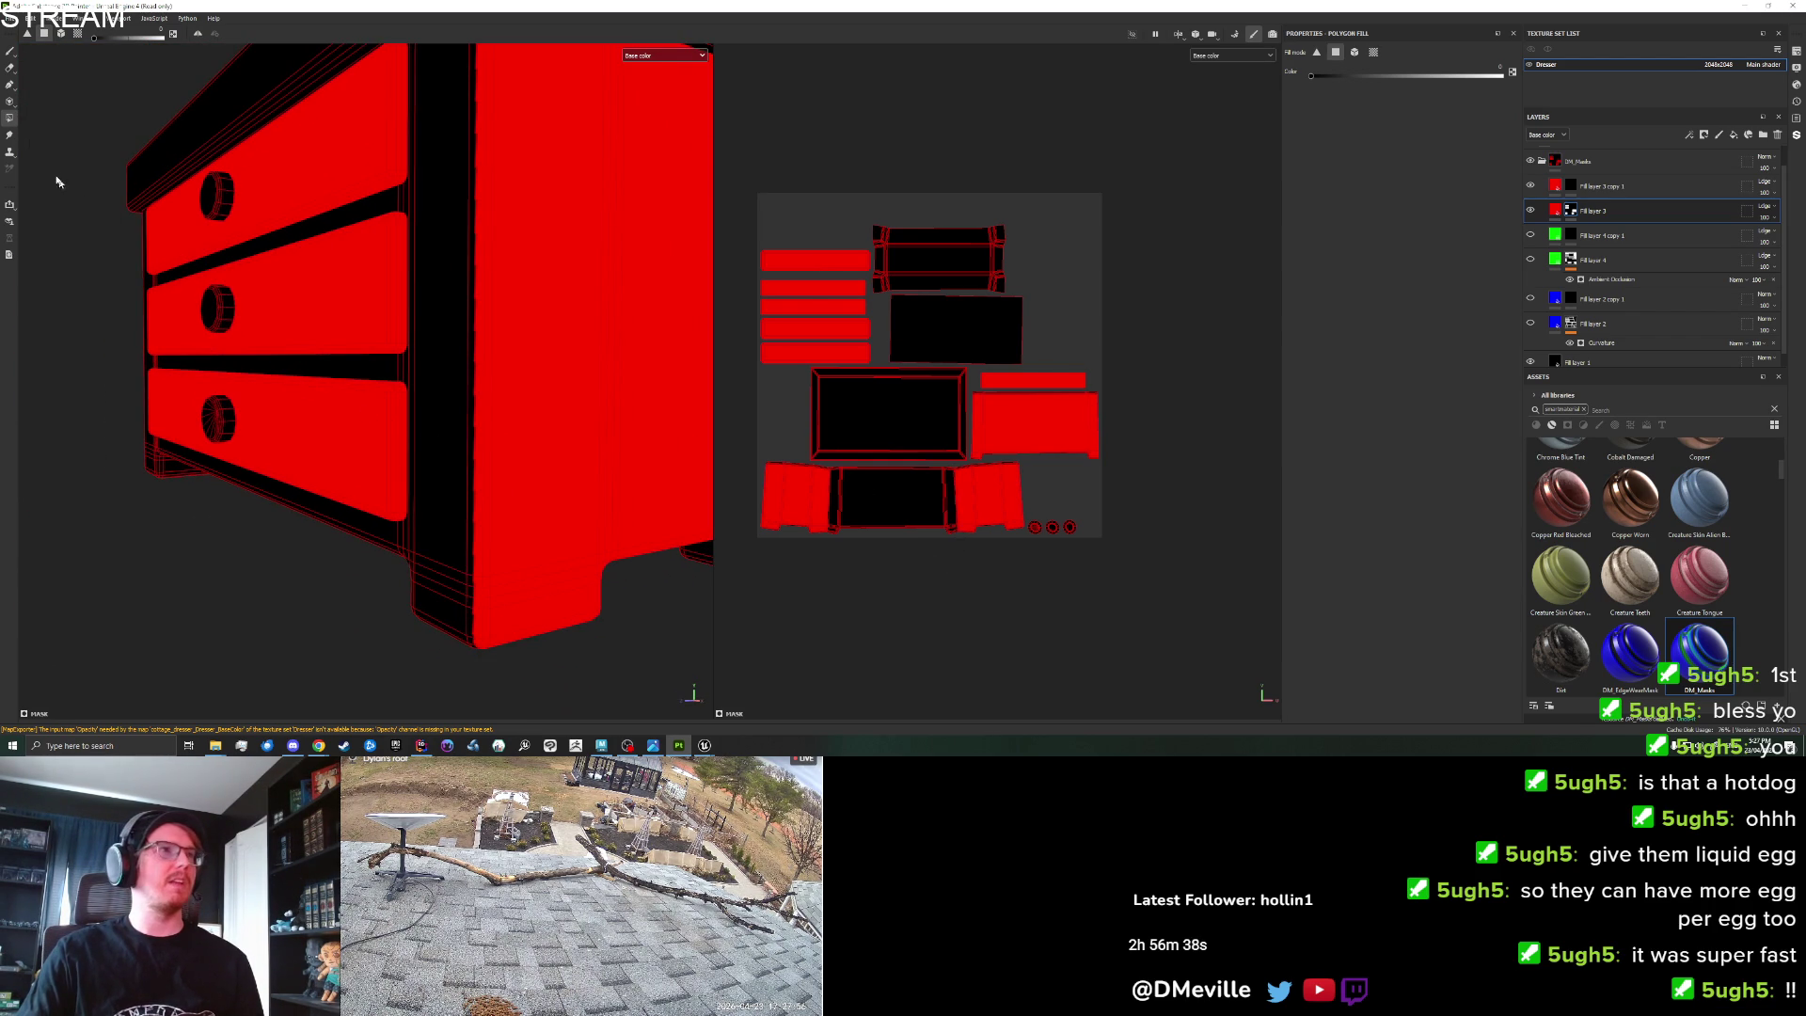
{"action": "left_click", "coordinate": [10, 51]}
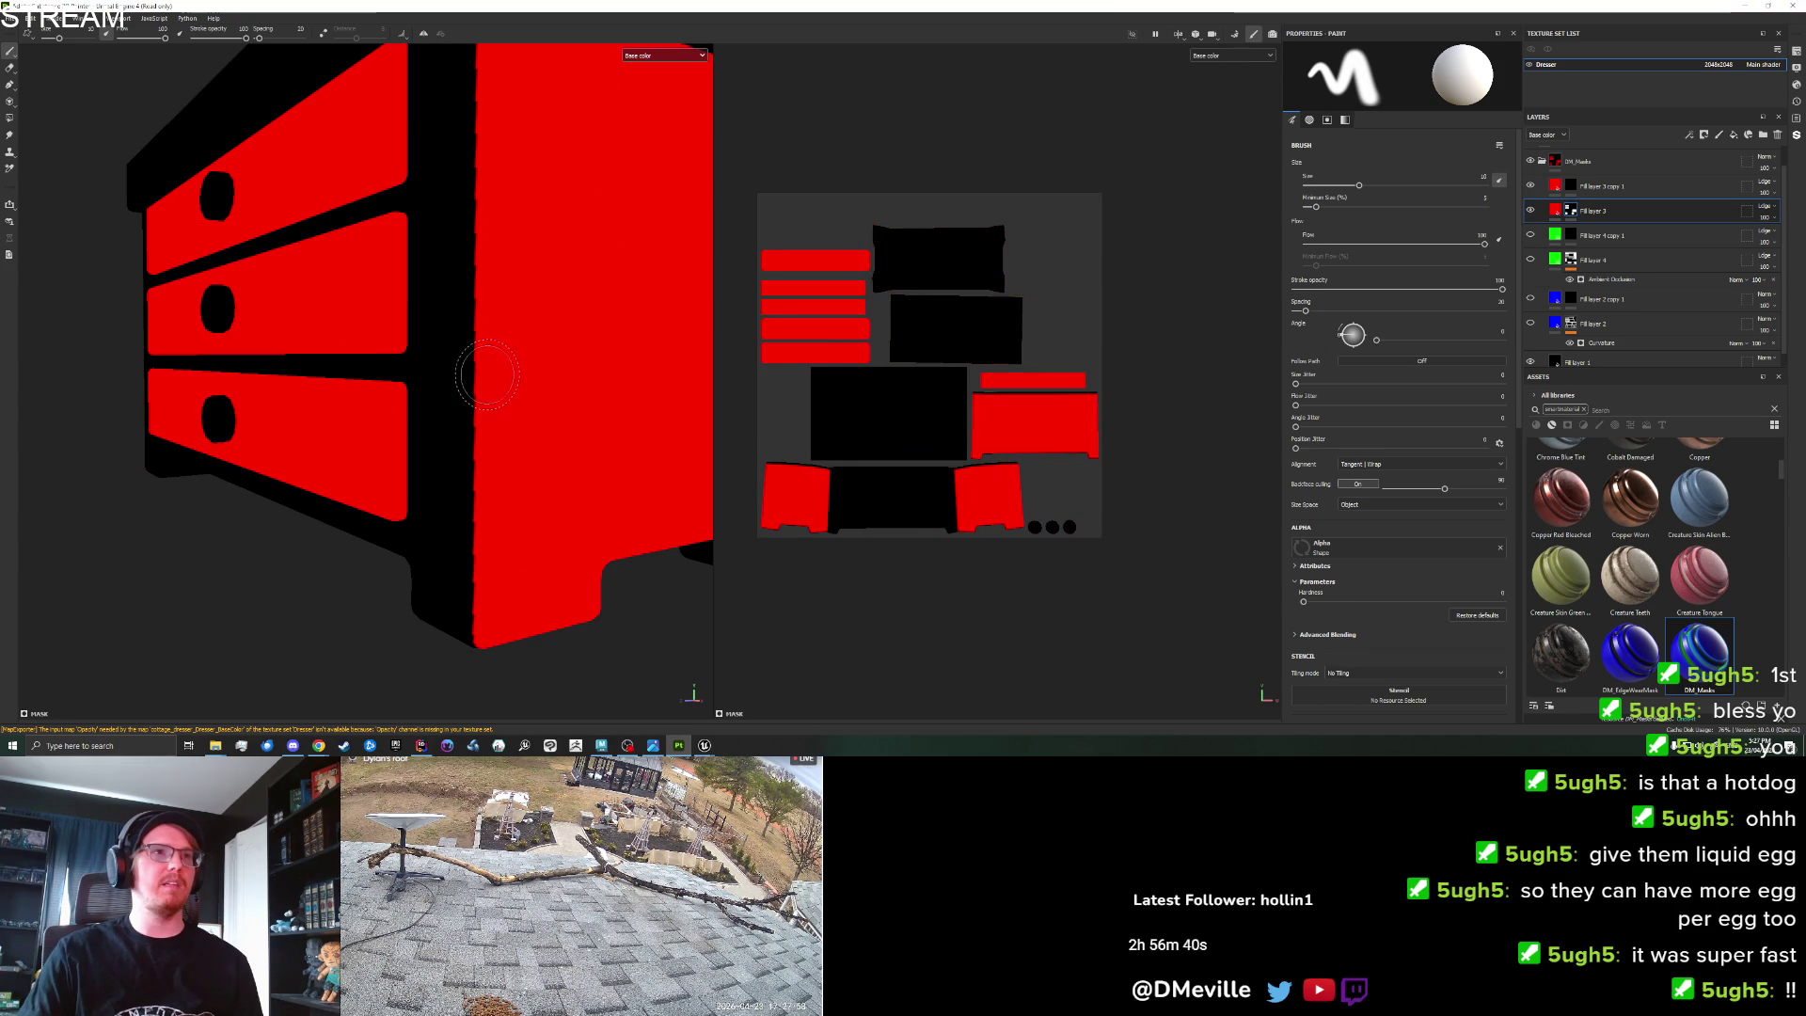
{"action": "key", "text": "bracketleft"}
{"action": "key", "text": "bracketleft"}
{"action": "key", "text": "bracketleft"}
{"action": "left_click_drag", "start_coordinate": [488, 374], "coordinate": [79, 172]}
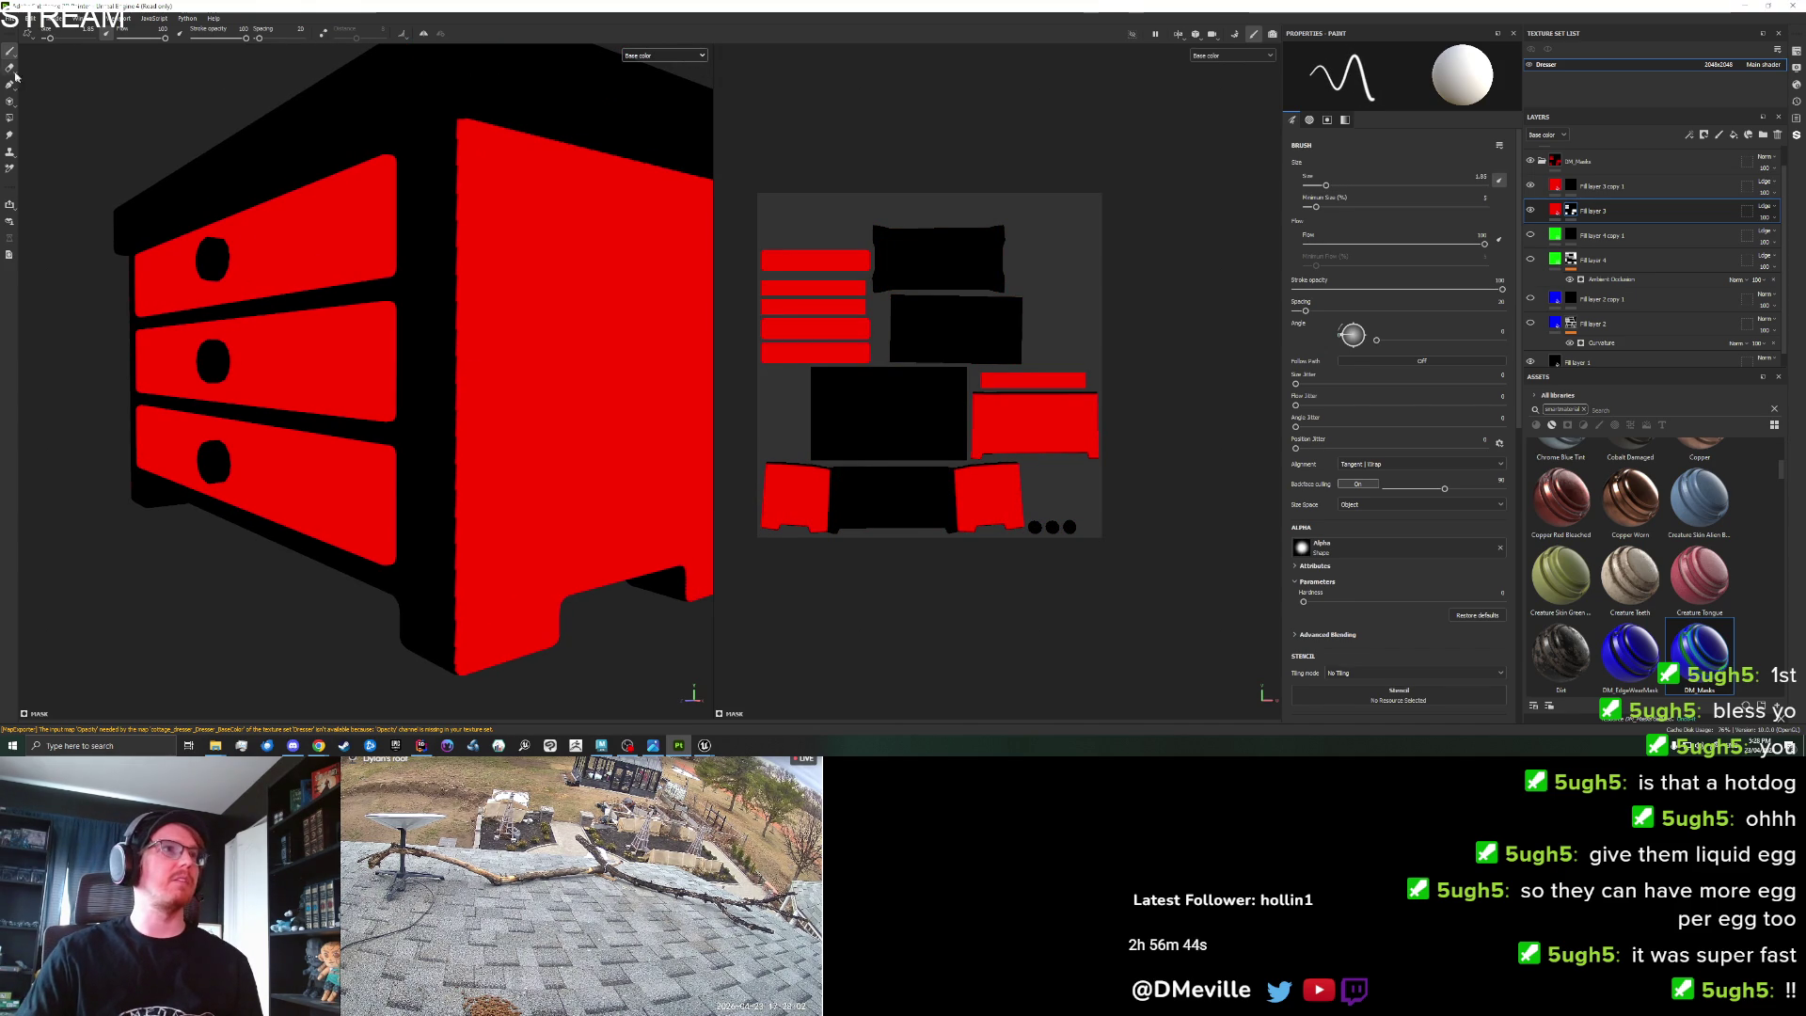
Smudge the red mask along the side panel's top and left edges at brush size 3.85.
{"action": "left_click", "coordinate": [10, 134]}
{"action": "left_click_drag", "start_coordinate": [461, 127], "coordinate": [460, 257]}
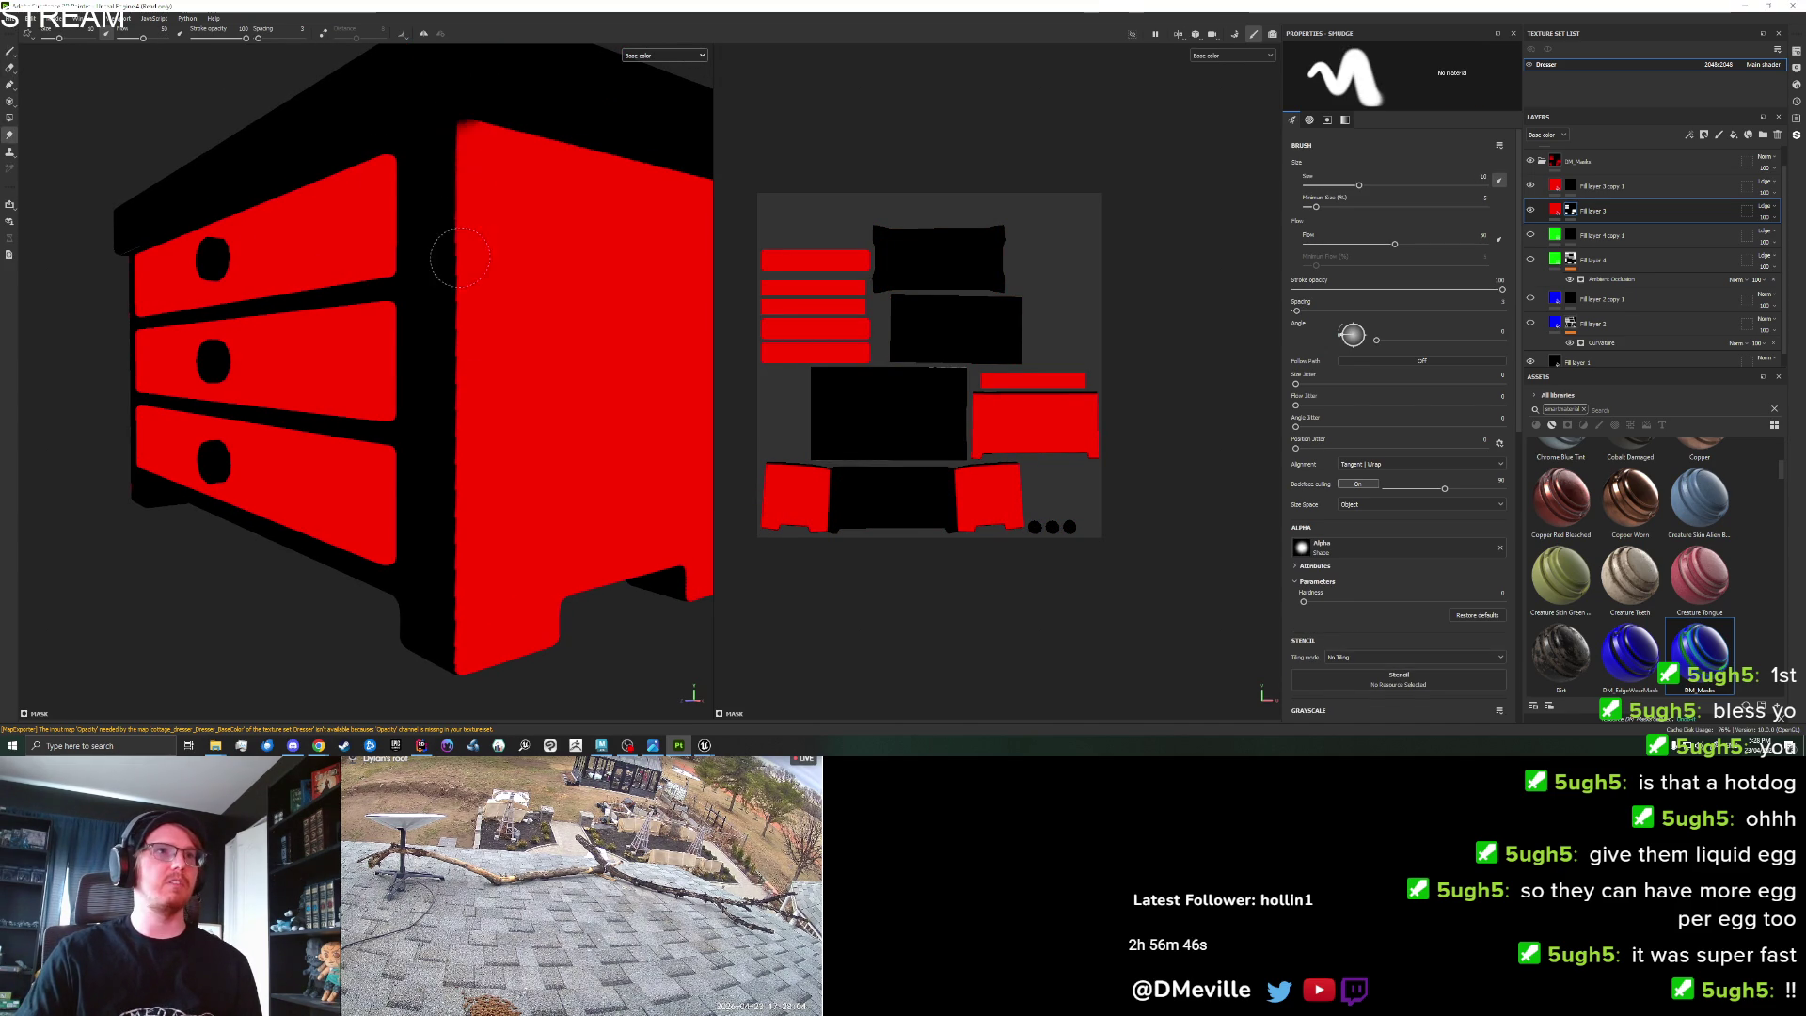
{"action": "left_click_drag", "start_coordinate": [448, 414], "coordinate": [451, 282]}
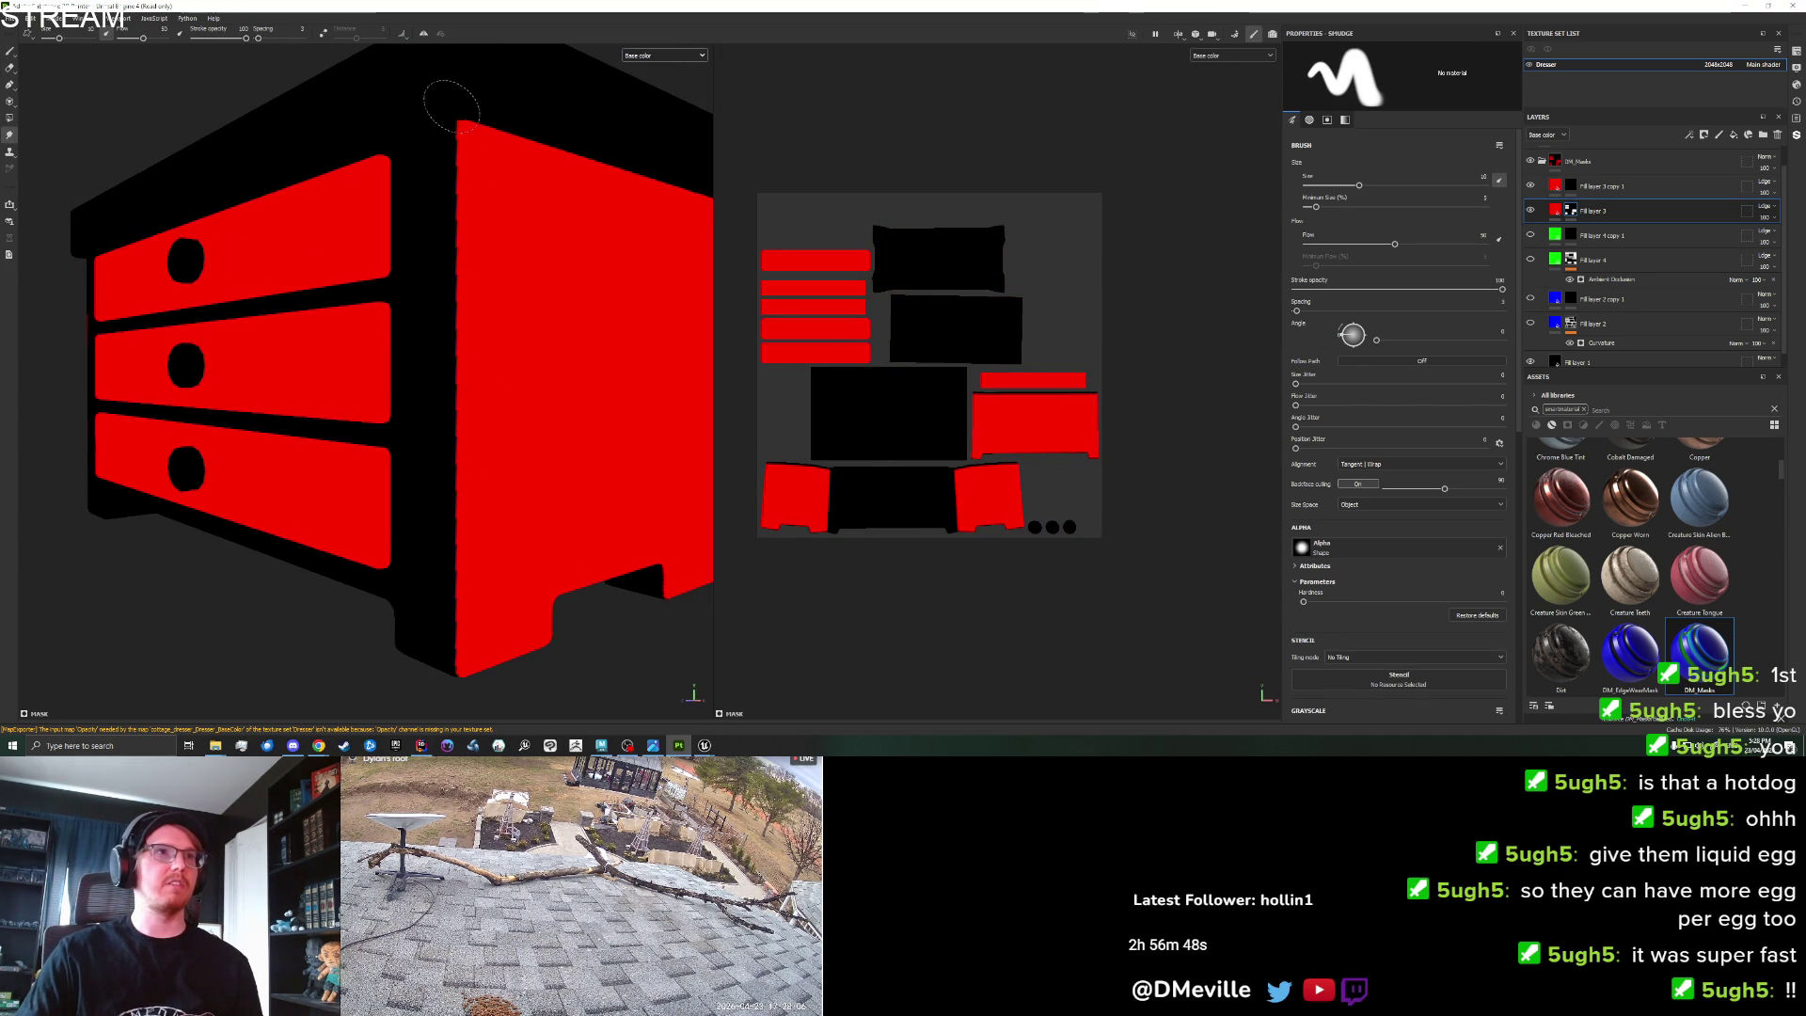
{"action": "left_click", "coordinate": [454, 592], "text": "shift"}
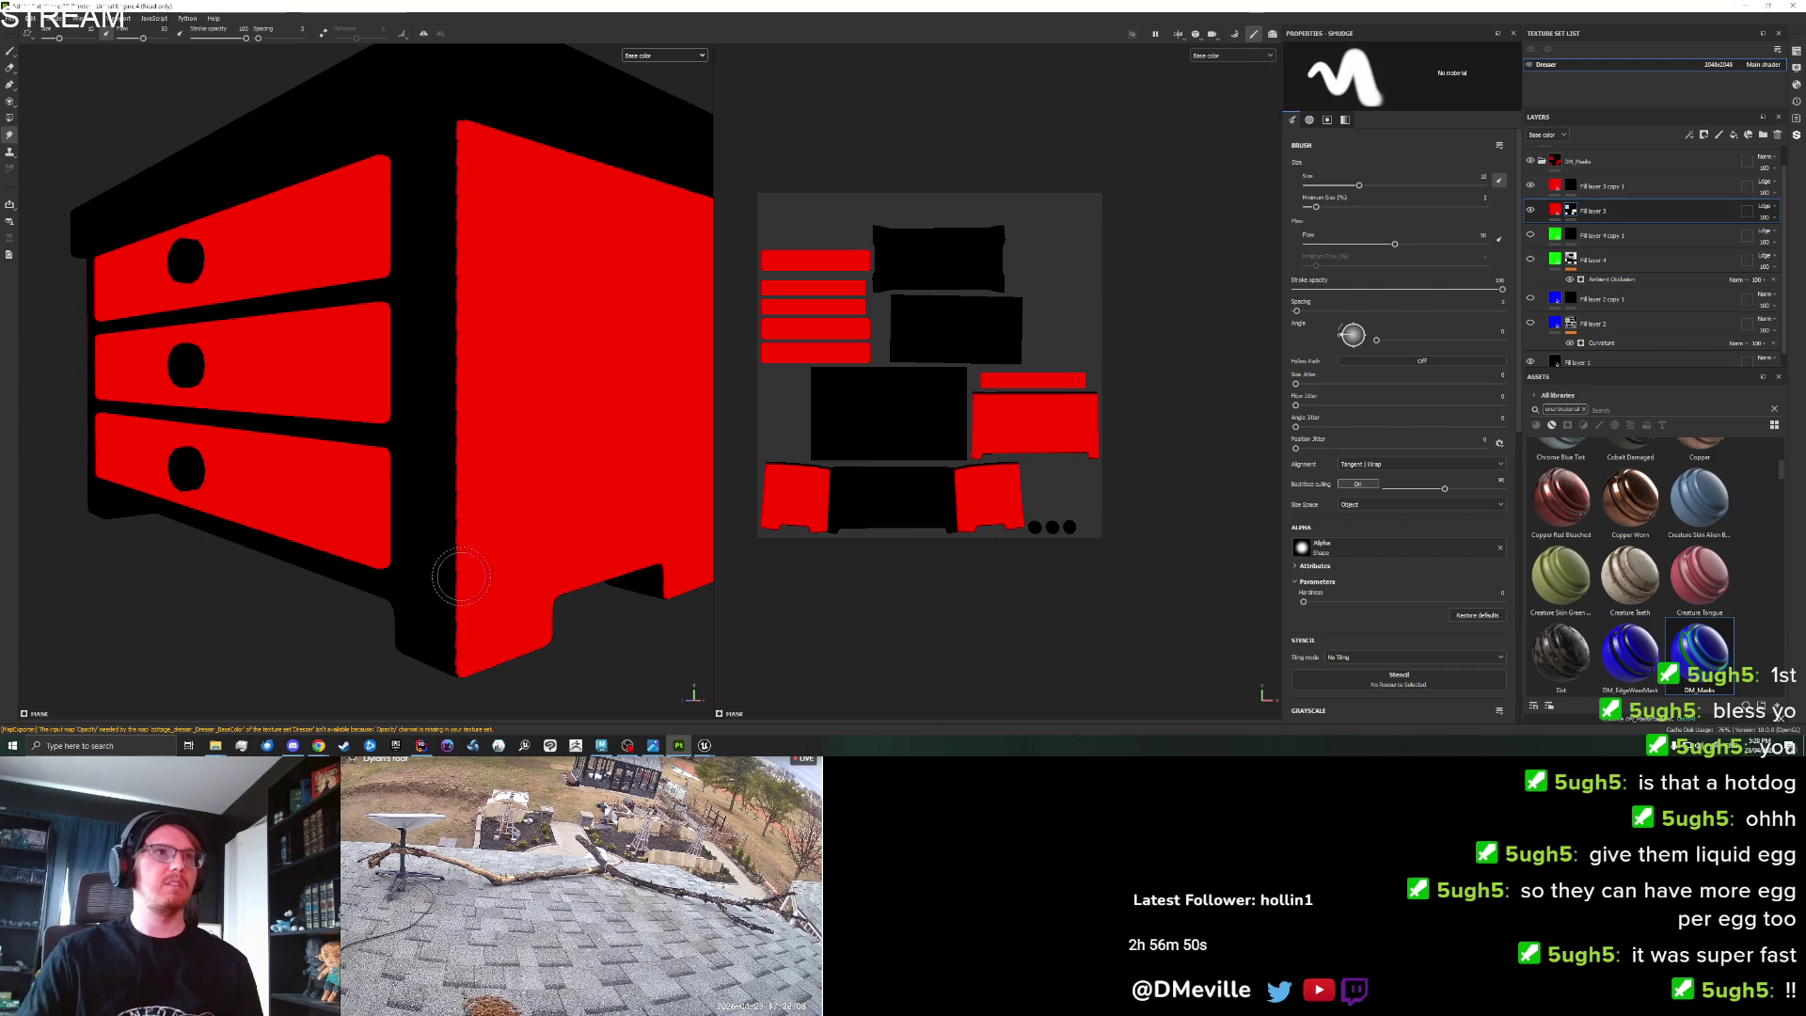
{"action": "key", "text": "bracketleft"}
{"action": "key", "text": "bracketleft"}
{"action": "key", "text": "bracketleft"}
{"action": "scroll", "coordinate": [452, 266], "scroll_direction": "down", "scroll_amount": 2}
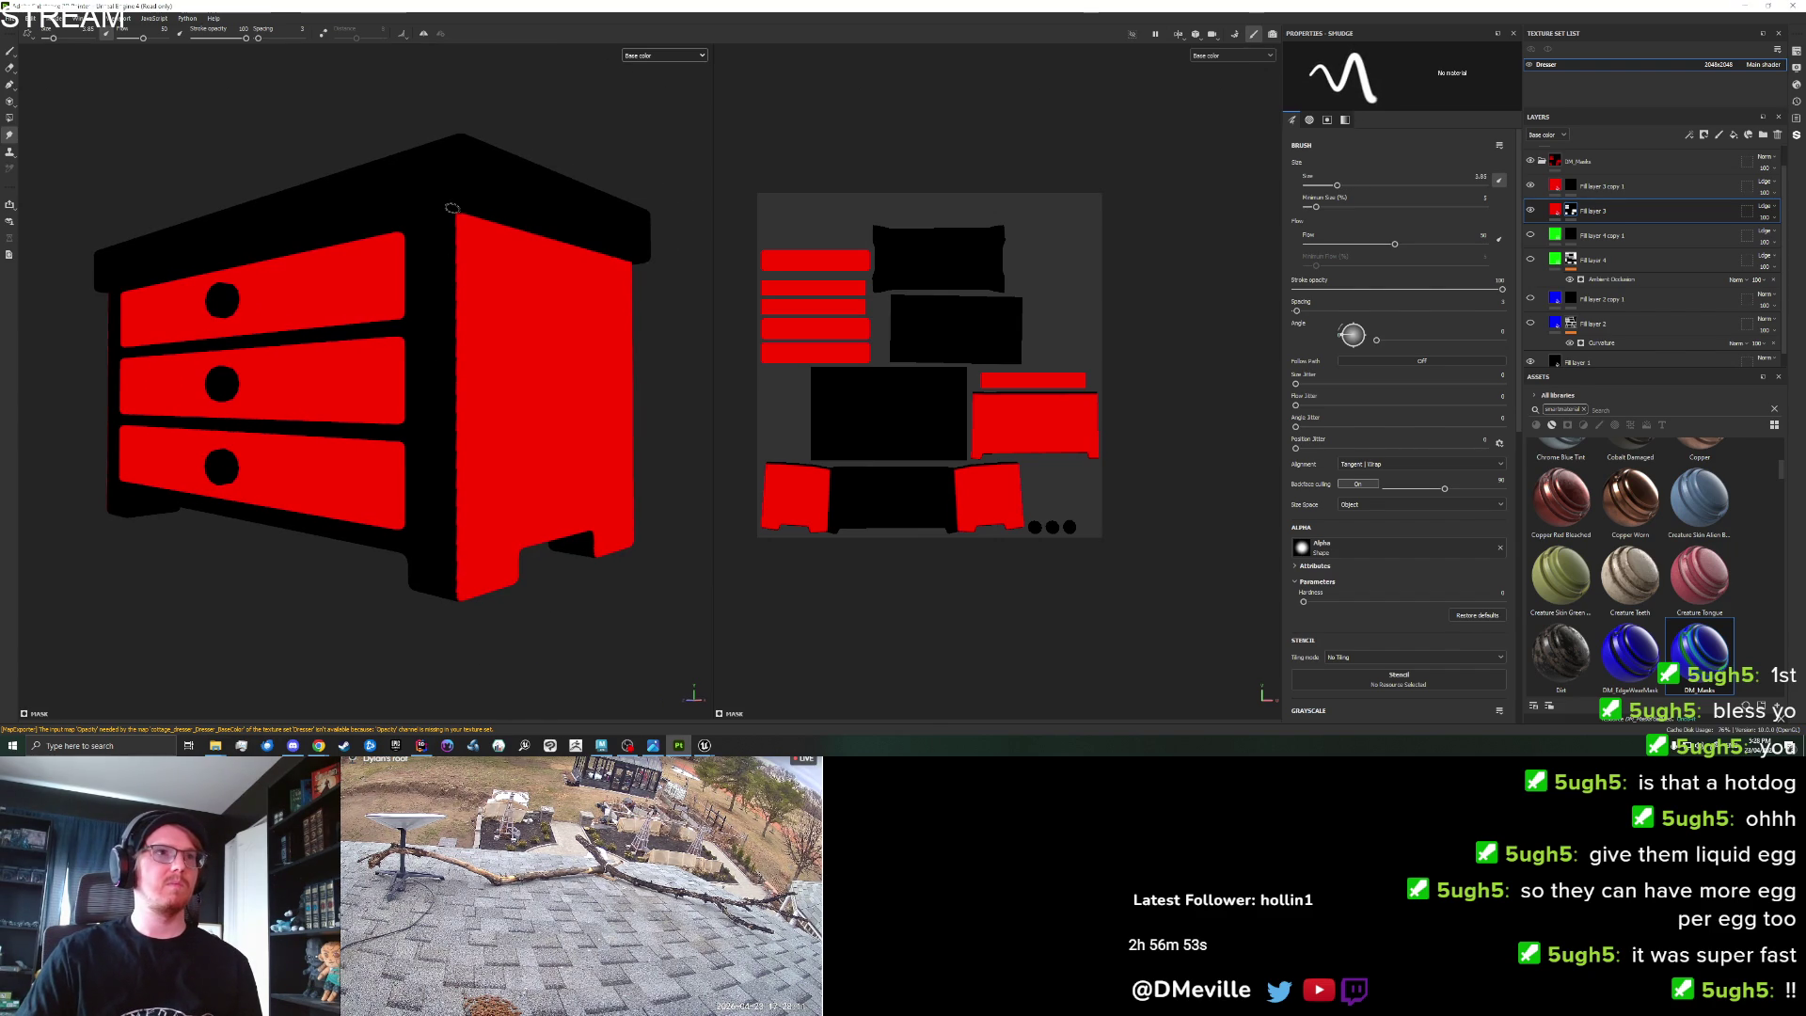
{"action": "left_click", "coordinate": [452, 209]}
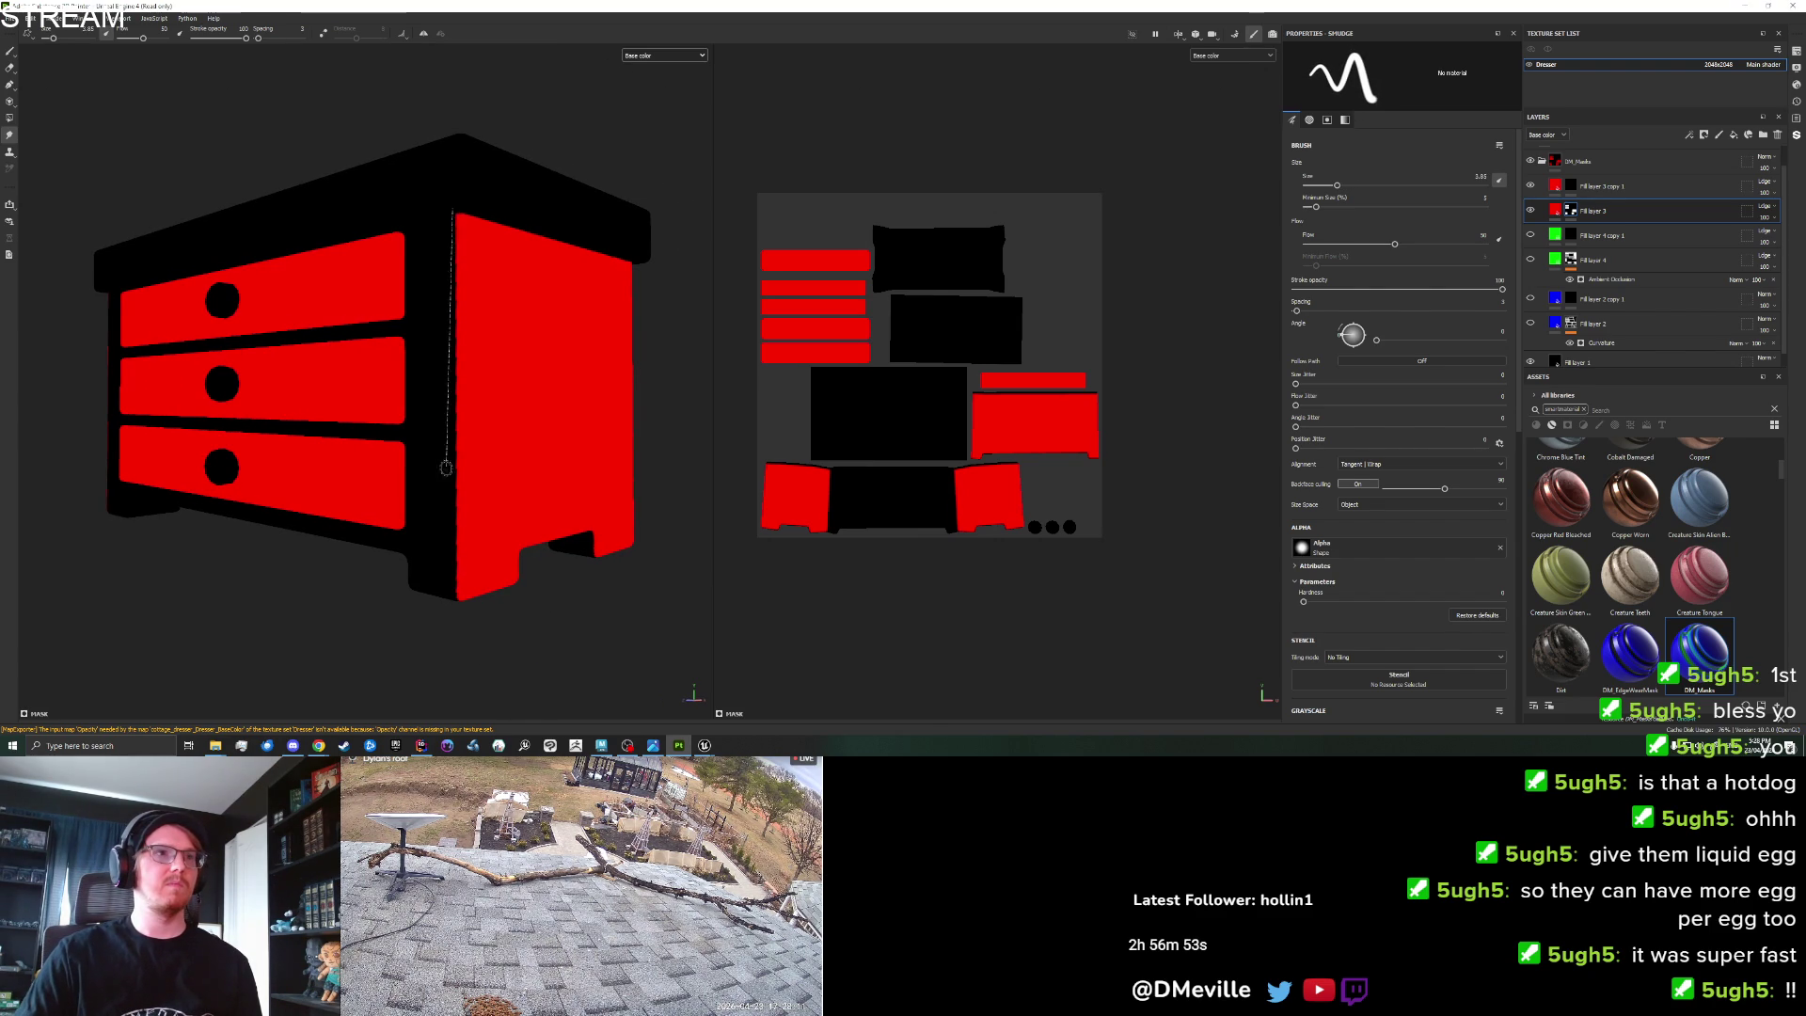
{"action": "left_click", "coordinate": [454, 621], "text": "shift"}
Smudge further Shift-constrained straight lines up and down the side panel edge.
{"action": "left_click_drag", "start_coordinate": [349, 598], "coordinate": [424, 567]}
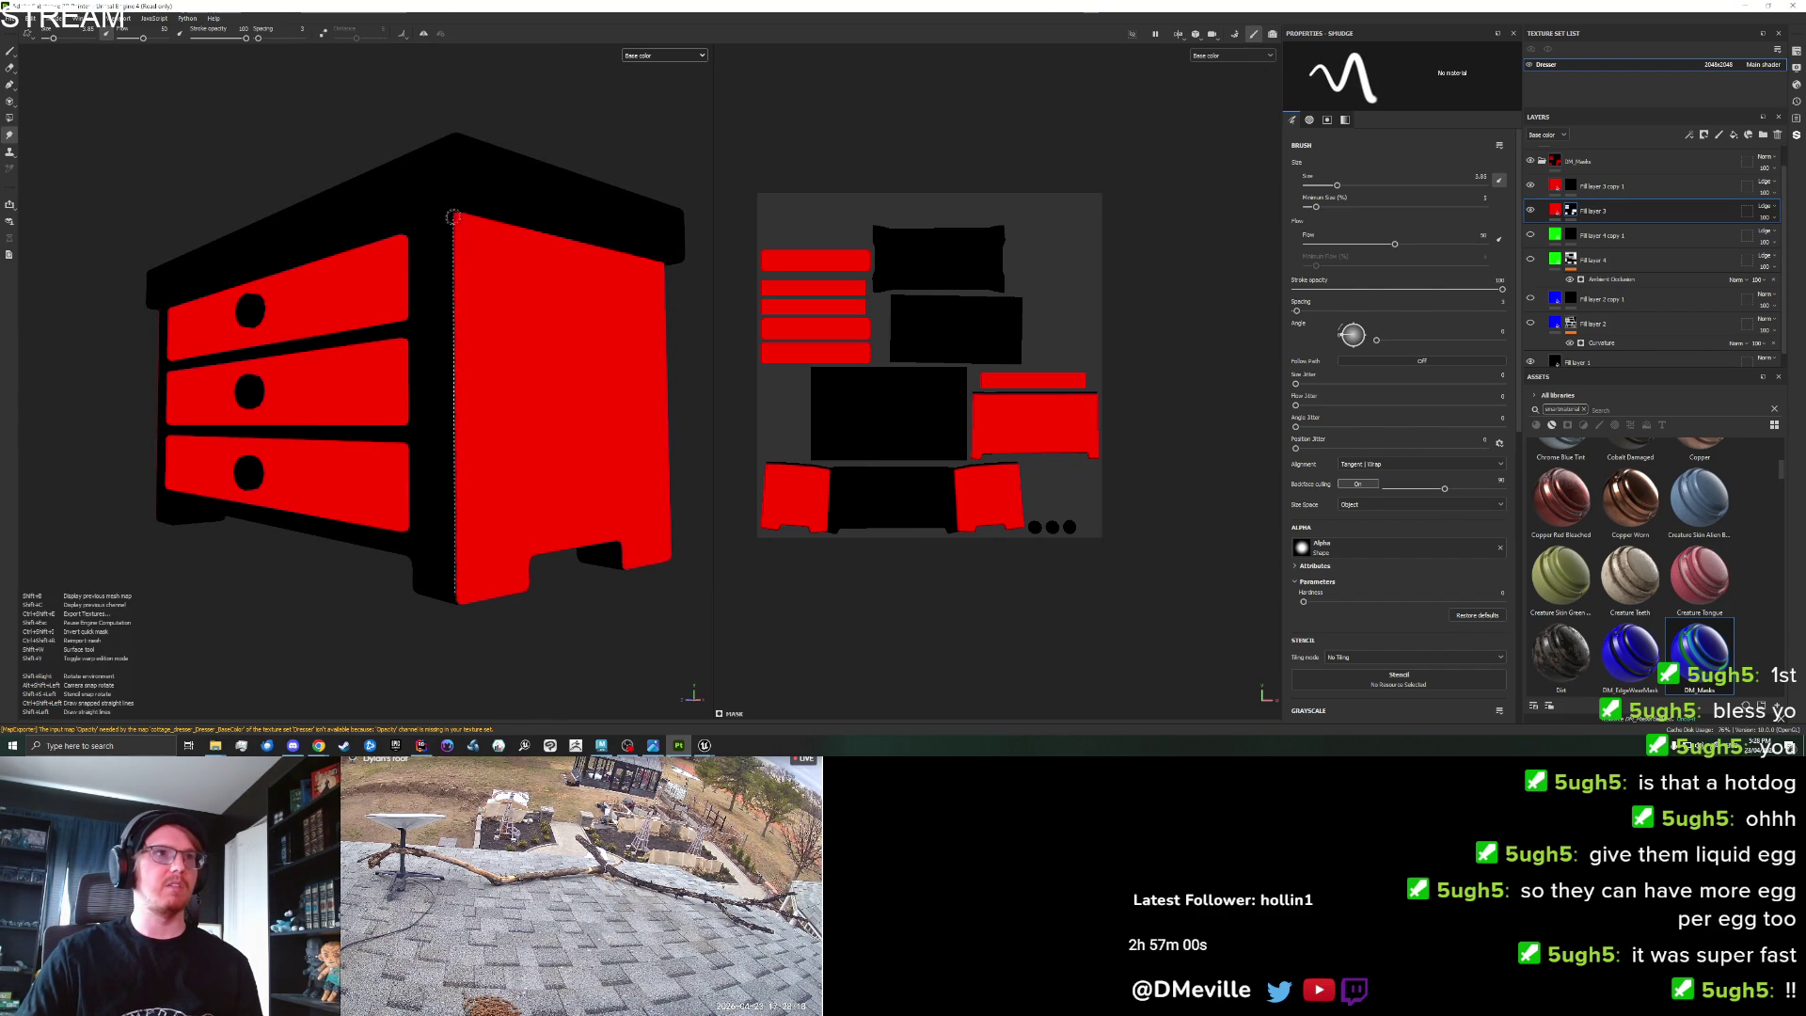
{"action": "left_click_drag", "start_coordinate": [461, 292], "coordinate": [383, 98]}
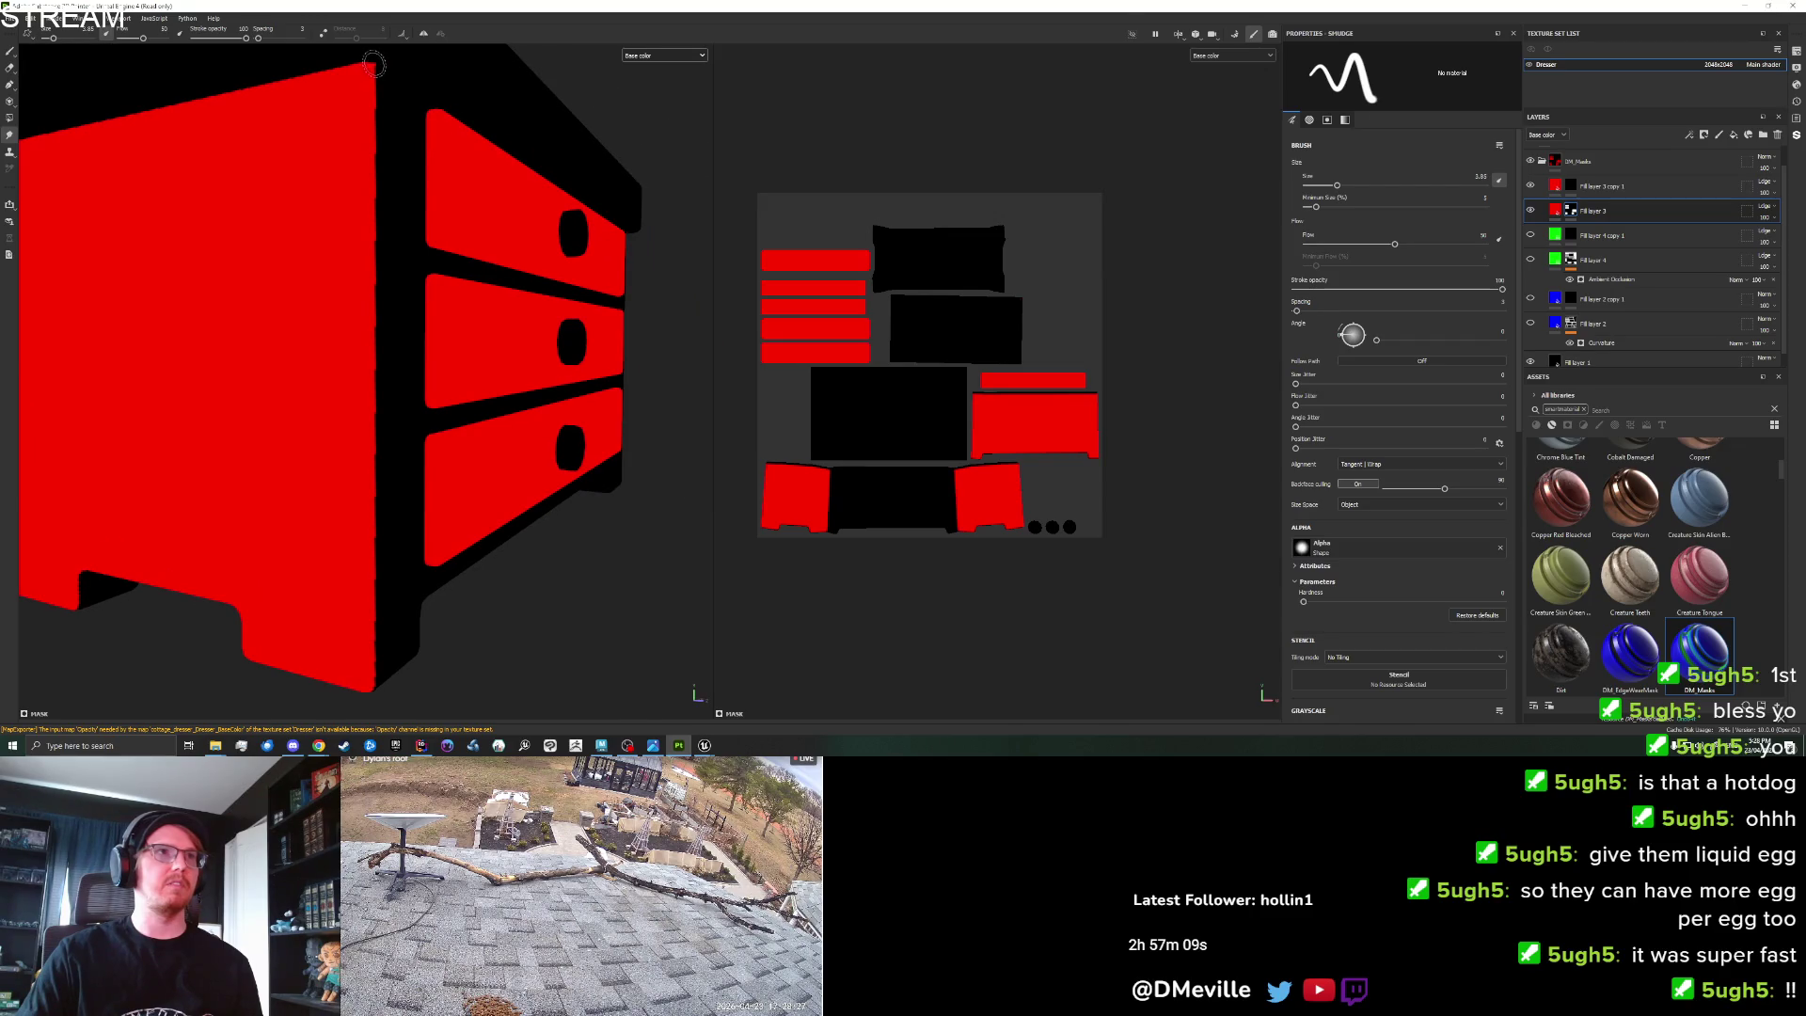
{"action": "key", "text": "shift"}
{"action": "left_click", "coordinate": [372, 693], "text": "shift"}
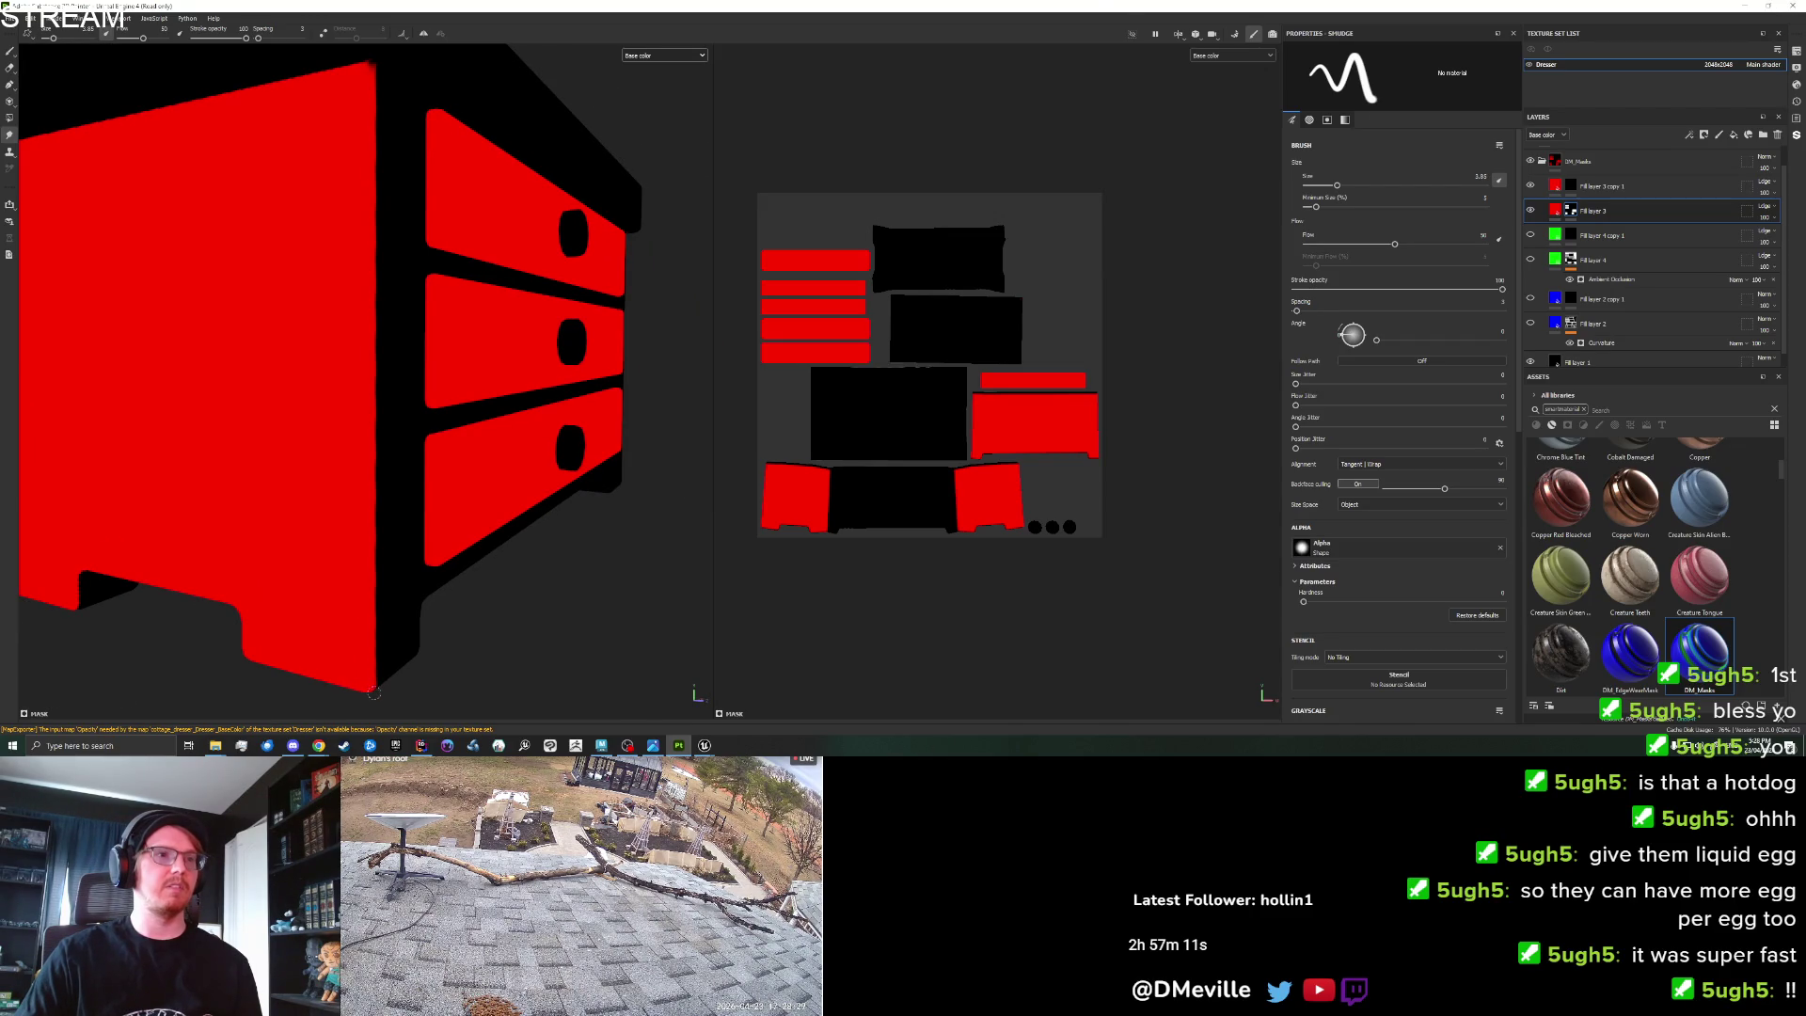
{"action": "mouse_move", "coordinate": [383, 656]}
{"action": "left_mouse_down"}
{"action": "mouse_move", "coordinate": [407, 504]}
{"action": "mouse_move", "coordinate": [388, 656]}
{"action": "left_mouse_up"}
{"action": "left_click", "coordinate": [378, 641]}
{"action": "key", "text": "shift"}
{"action": "left_click", "coordinate": [373, 264], "text": "shift"}
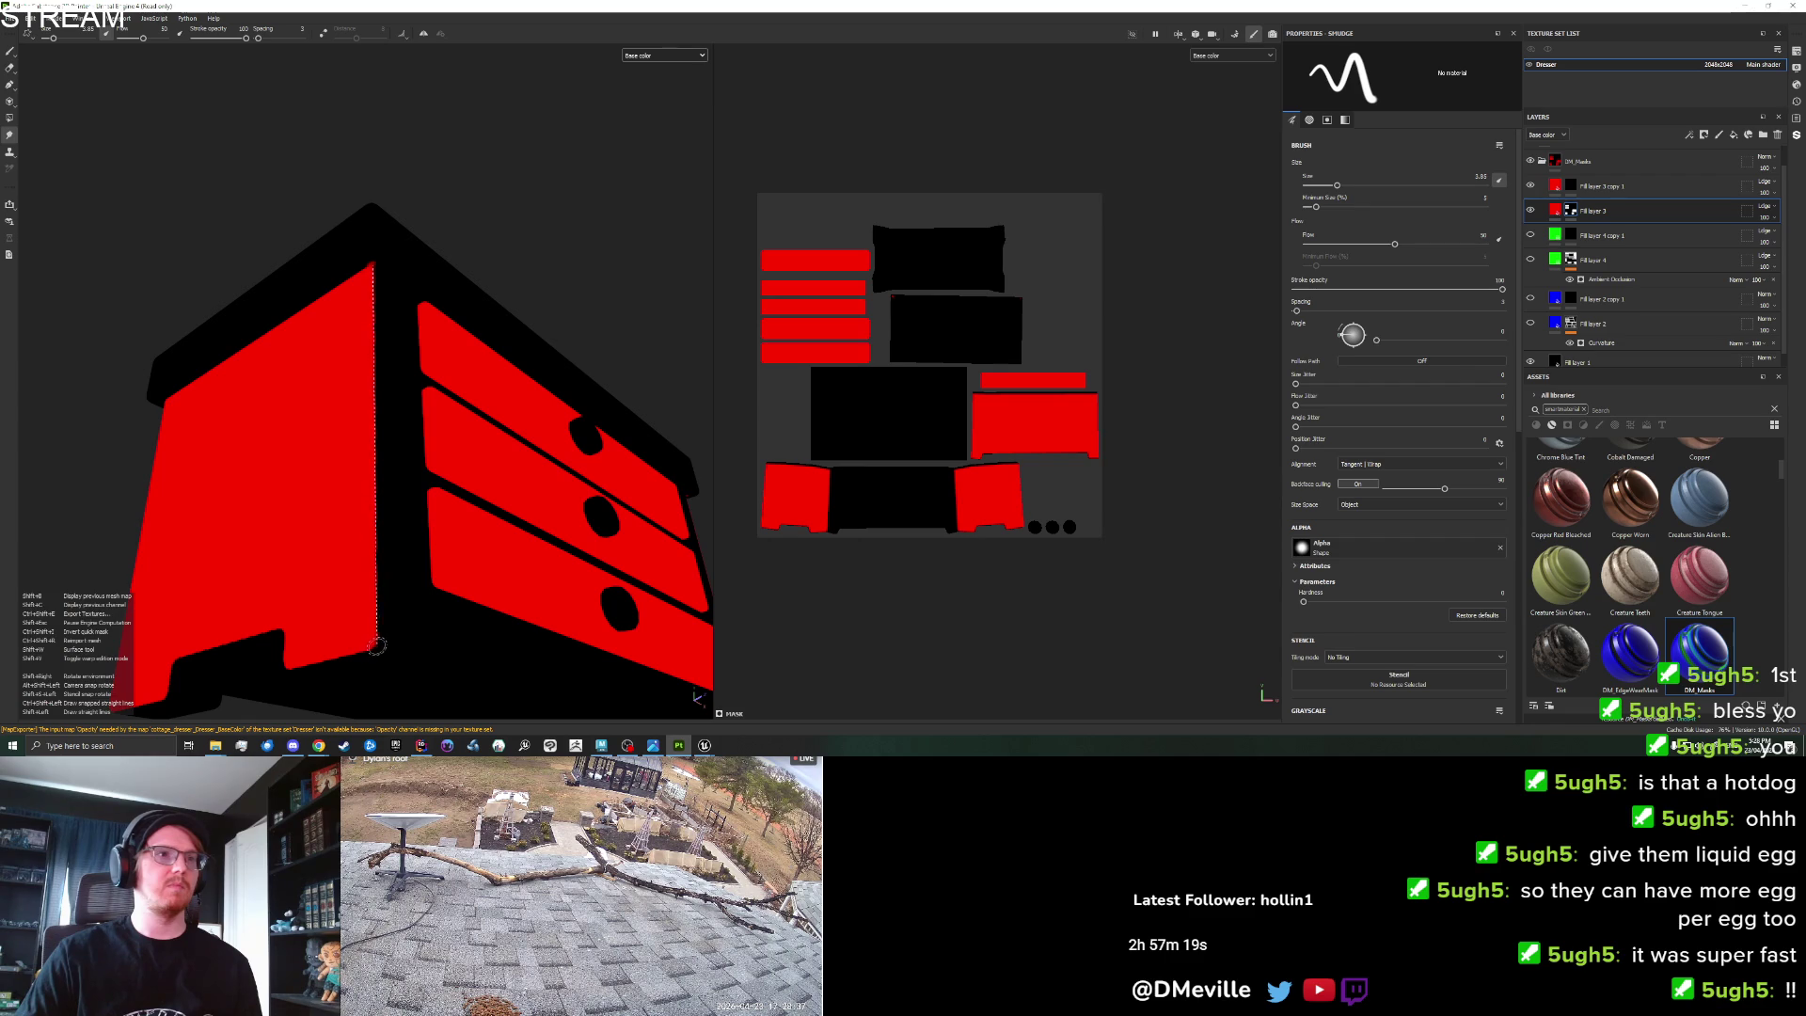
Export the updated textures through File > Export Textures.
{"action": "scroll", "coordinate": [469, 594], "scroll_direction": "down", "scroll_amount": 3}
{"action": "left_click", "coordinate": [11, 19]}
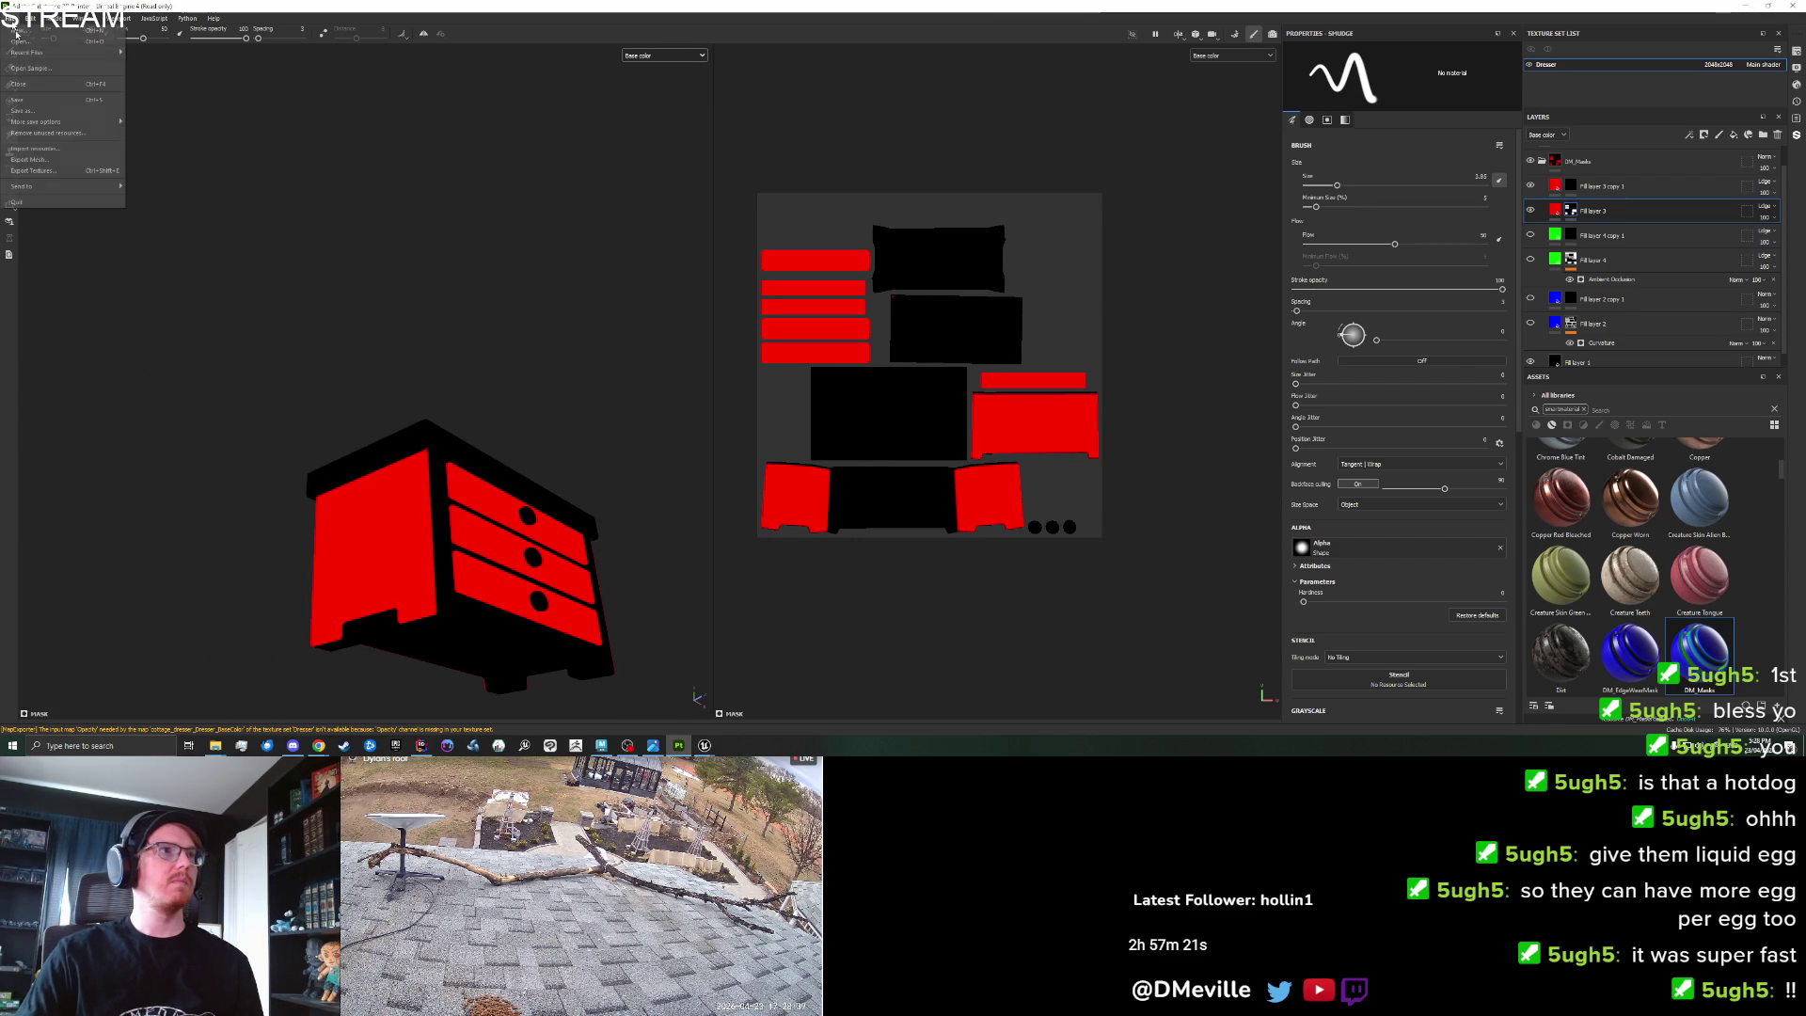
{"action": "left_click", "coordinate": [42, 171]}
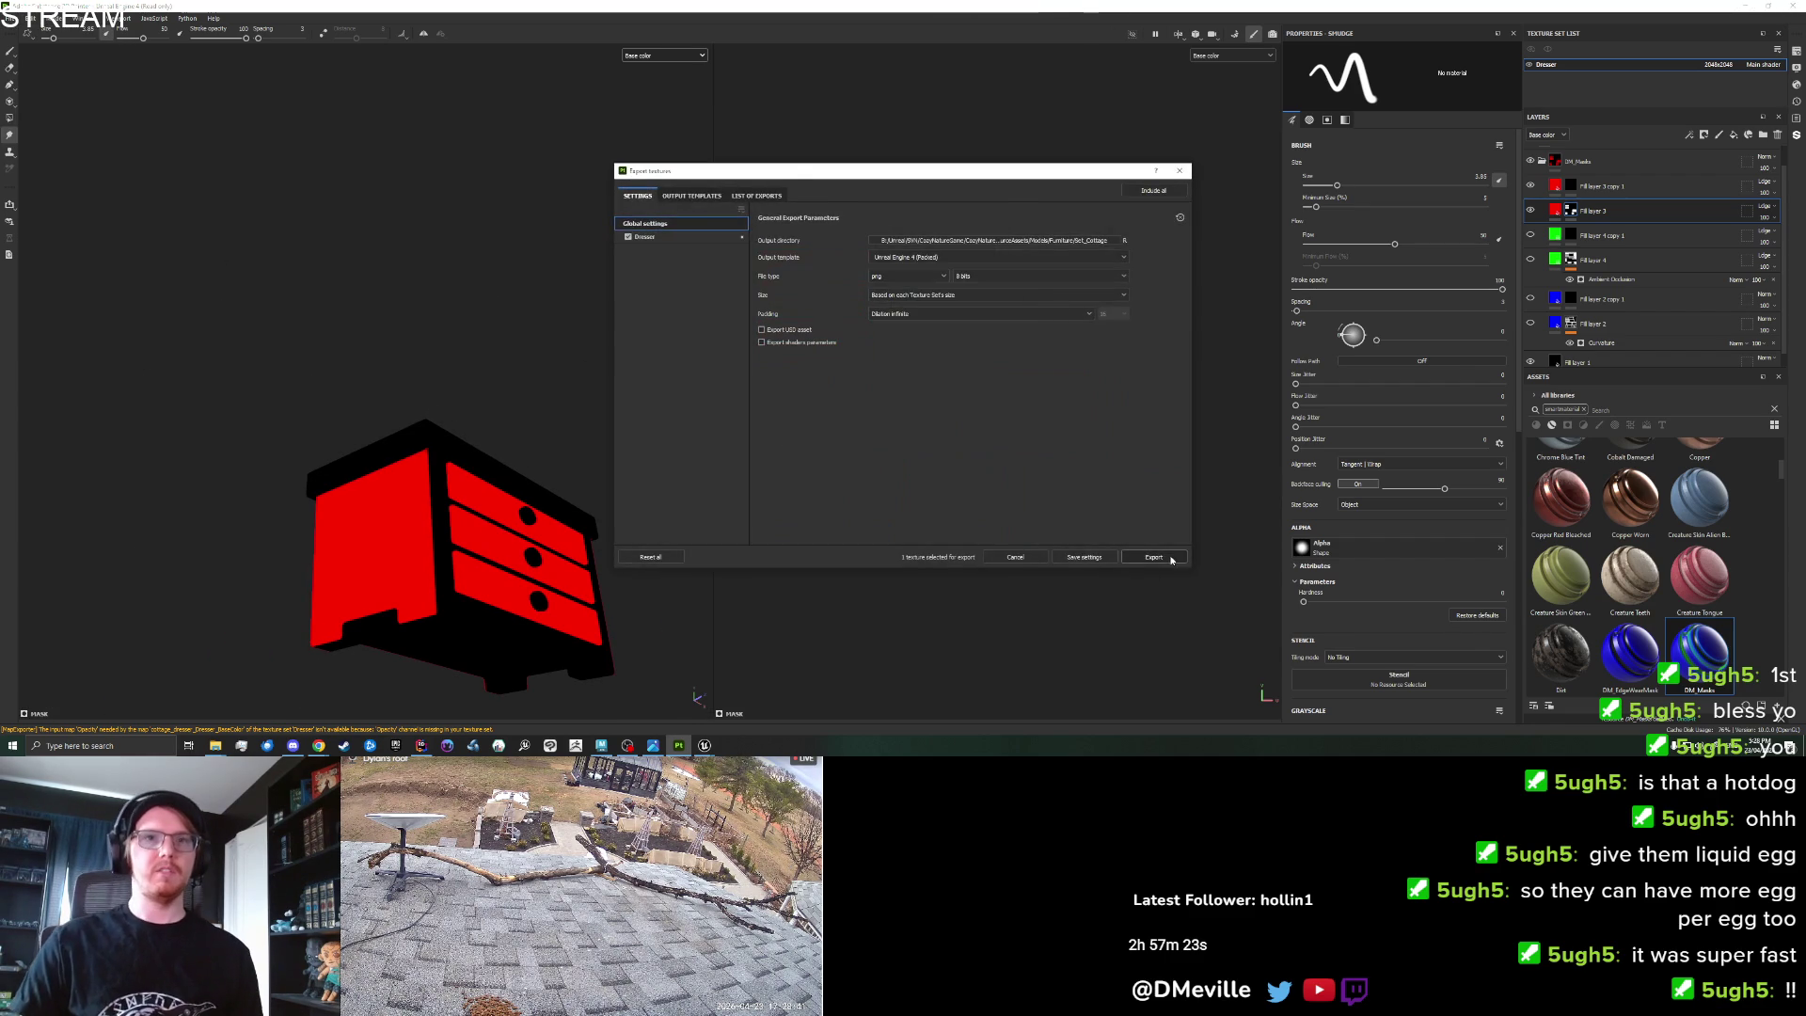
{"action": "left_click", "coordinate": [1172, 559]}
Back in Unreal, open the dresser base colour texture and reimport it from disk.
{"action": "mouse_move", "coordinate": [704, 745]}
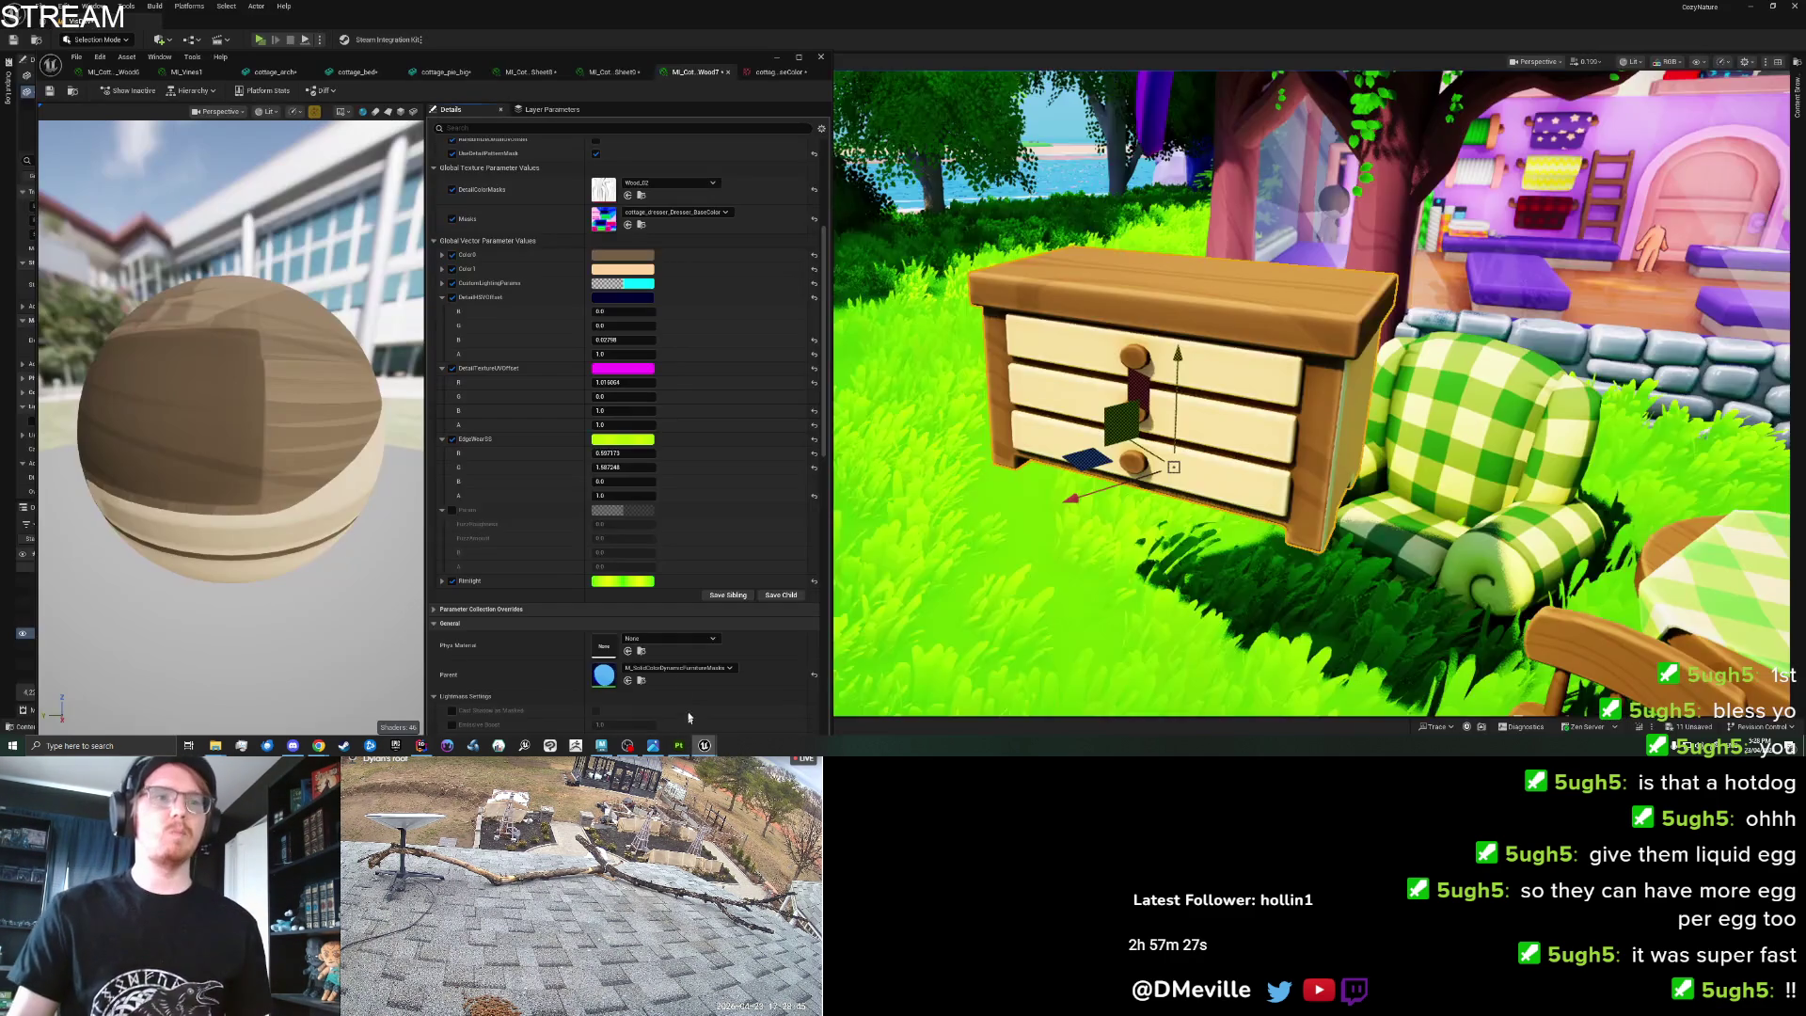
{"action": "left_click", "coordinate": [703, 703]}
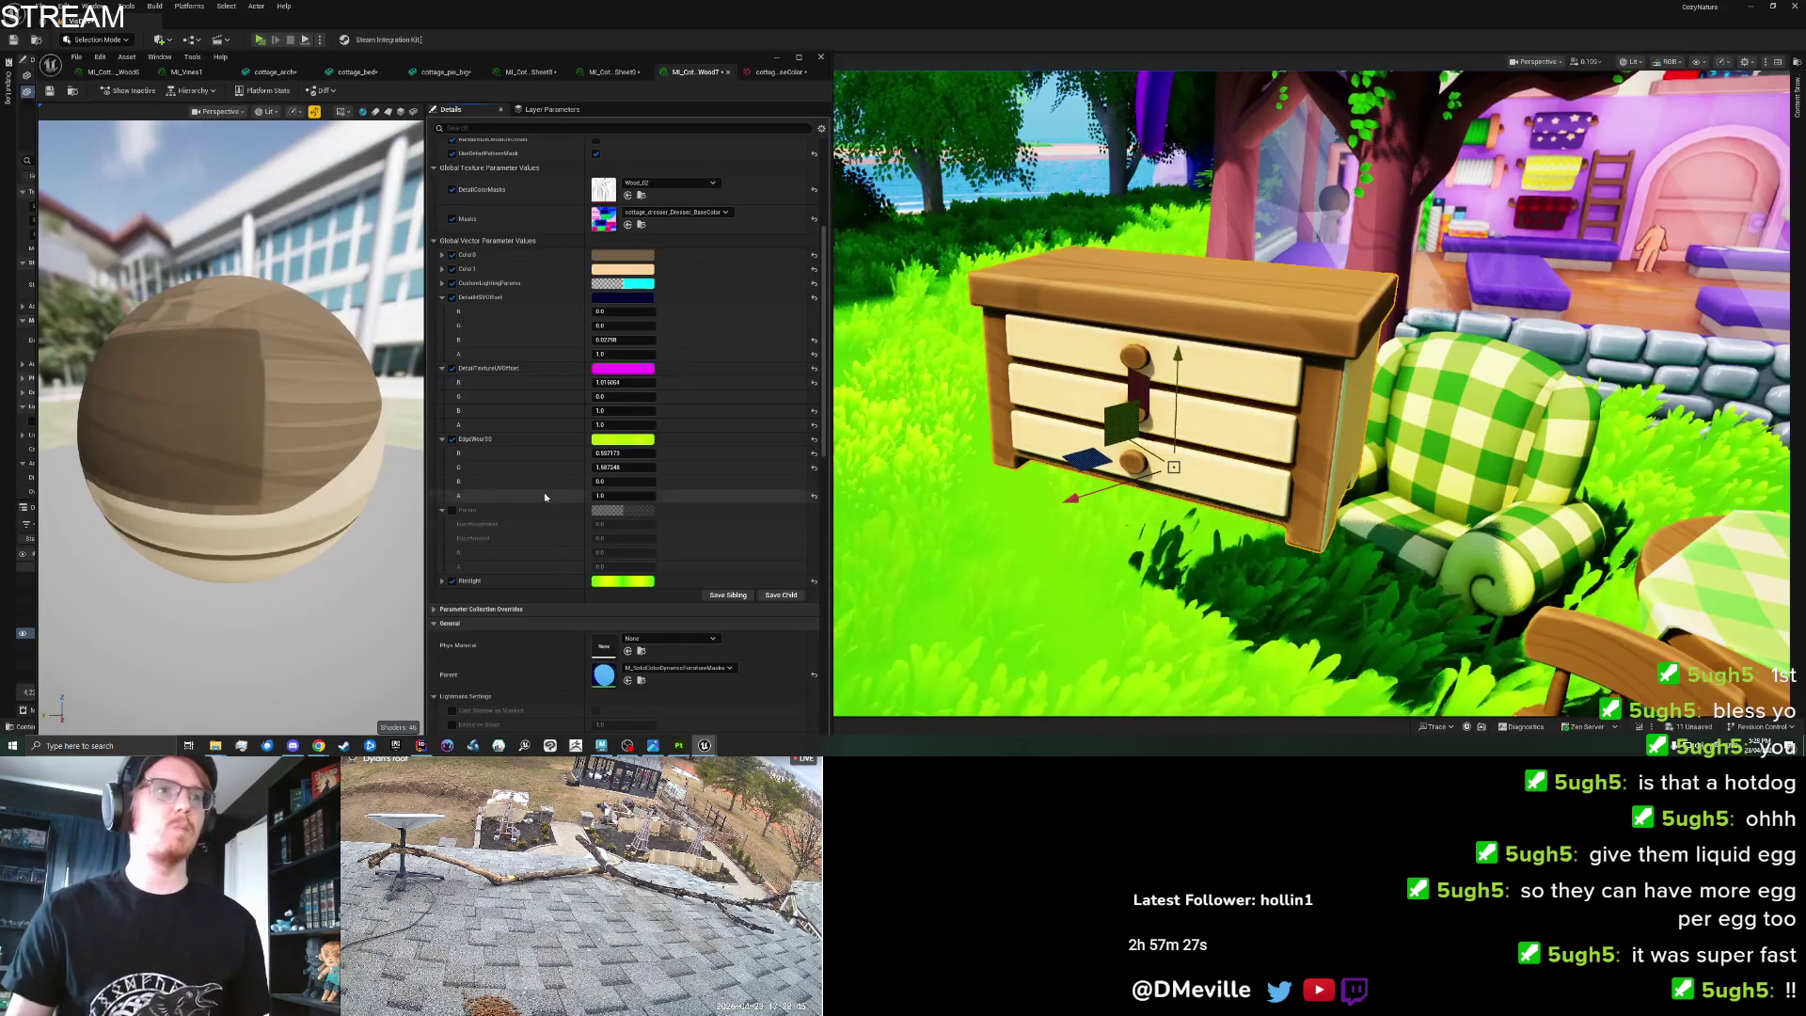
{"action": "double_click", "coordinate": [603, 218]}
{"action": "left_click", "coordinate": [177, 92]}
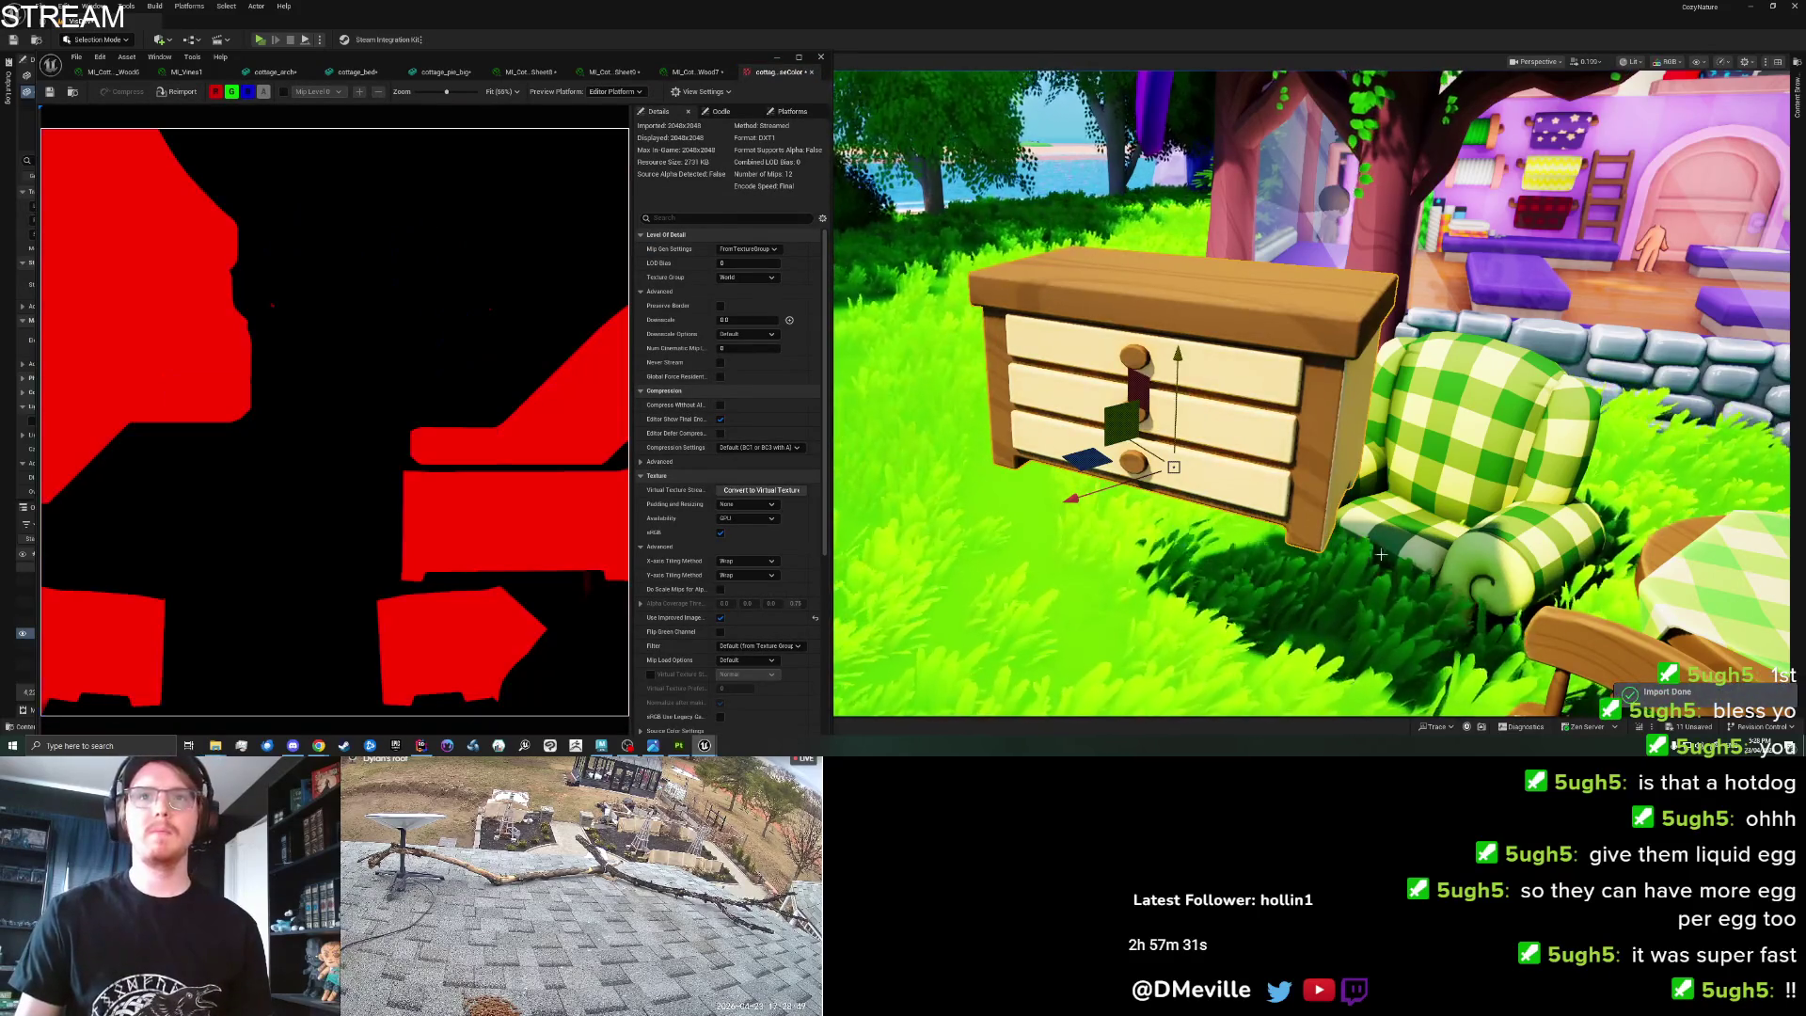
Check the updated dresser in the viewport and save the level with Ctrl+S.
{"action": "scroll", "coordinate": [1380, 555], "scroll_direction": "up", "scroll_amount": 5}
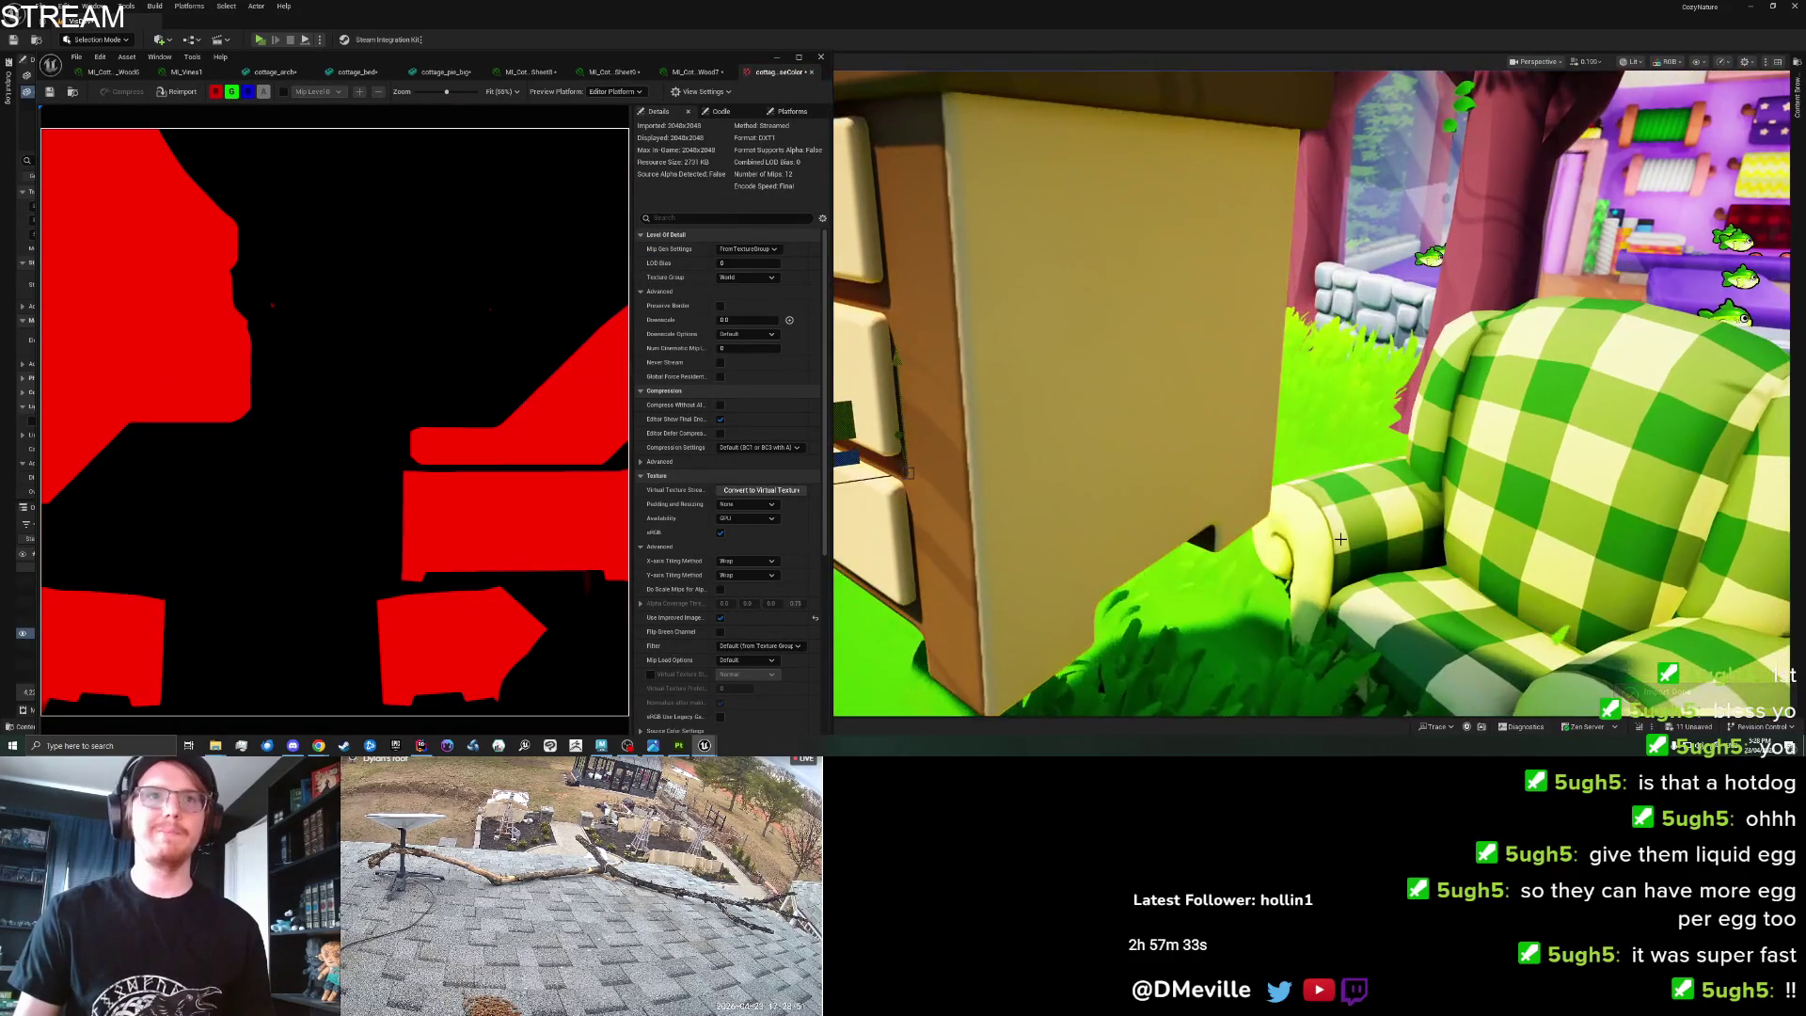
{"action": "scroll", "coordinate": [1341, 539], "scroll_direction": "down", "scroll_amount": 5}
{"action": "mouse_move", "coordinate": [1134, 549]}
{"action": "left_mouse_down"}
{"action": "mouse_move", "coordinate": [1553, 550]}
{"action": "mouse_move", "coordinate": [1080, 557]}
{"action": "left_mouse_up"}
{"action": "key", "text": "ctrl+s"}
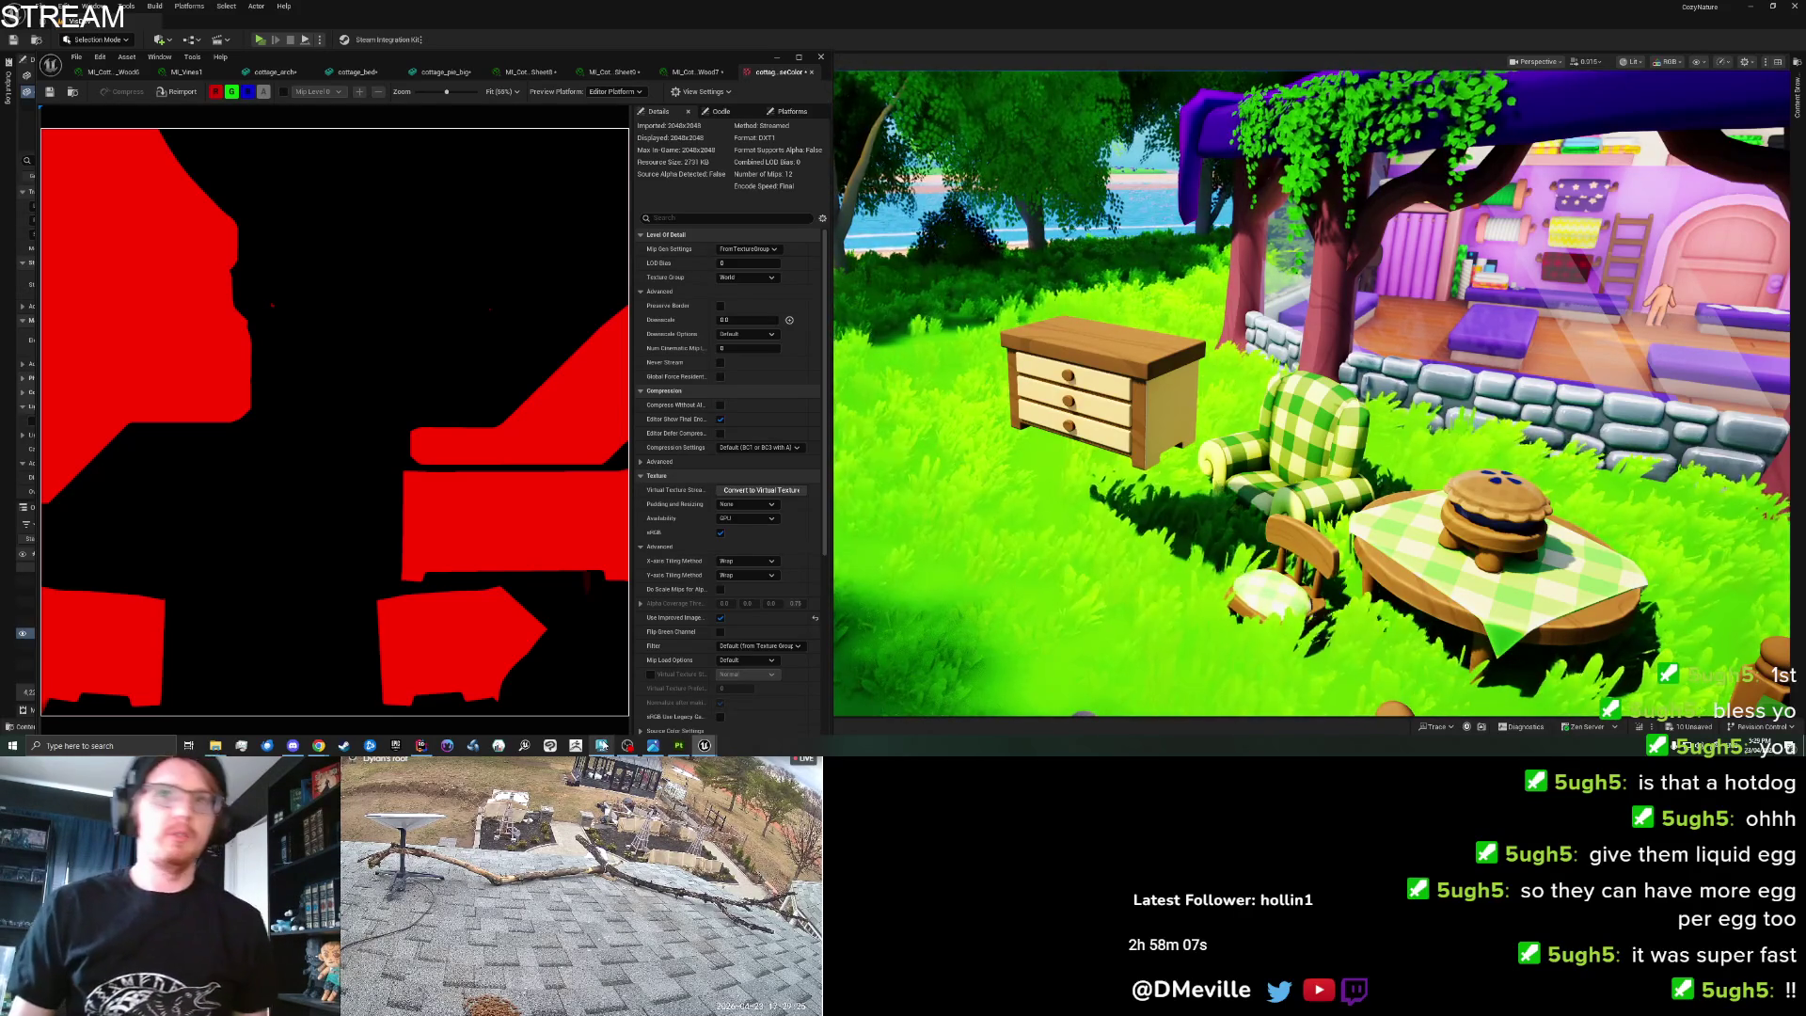
{"action": "left_click", "coordinate": [602, 745]}
Move the dresser to sit behind the bed and clear the selection.
{"action": "scroll", "coordinate": [703, 444], "scroll_direction": "down", "scroll_amount": 3}
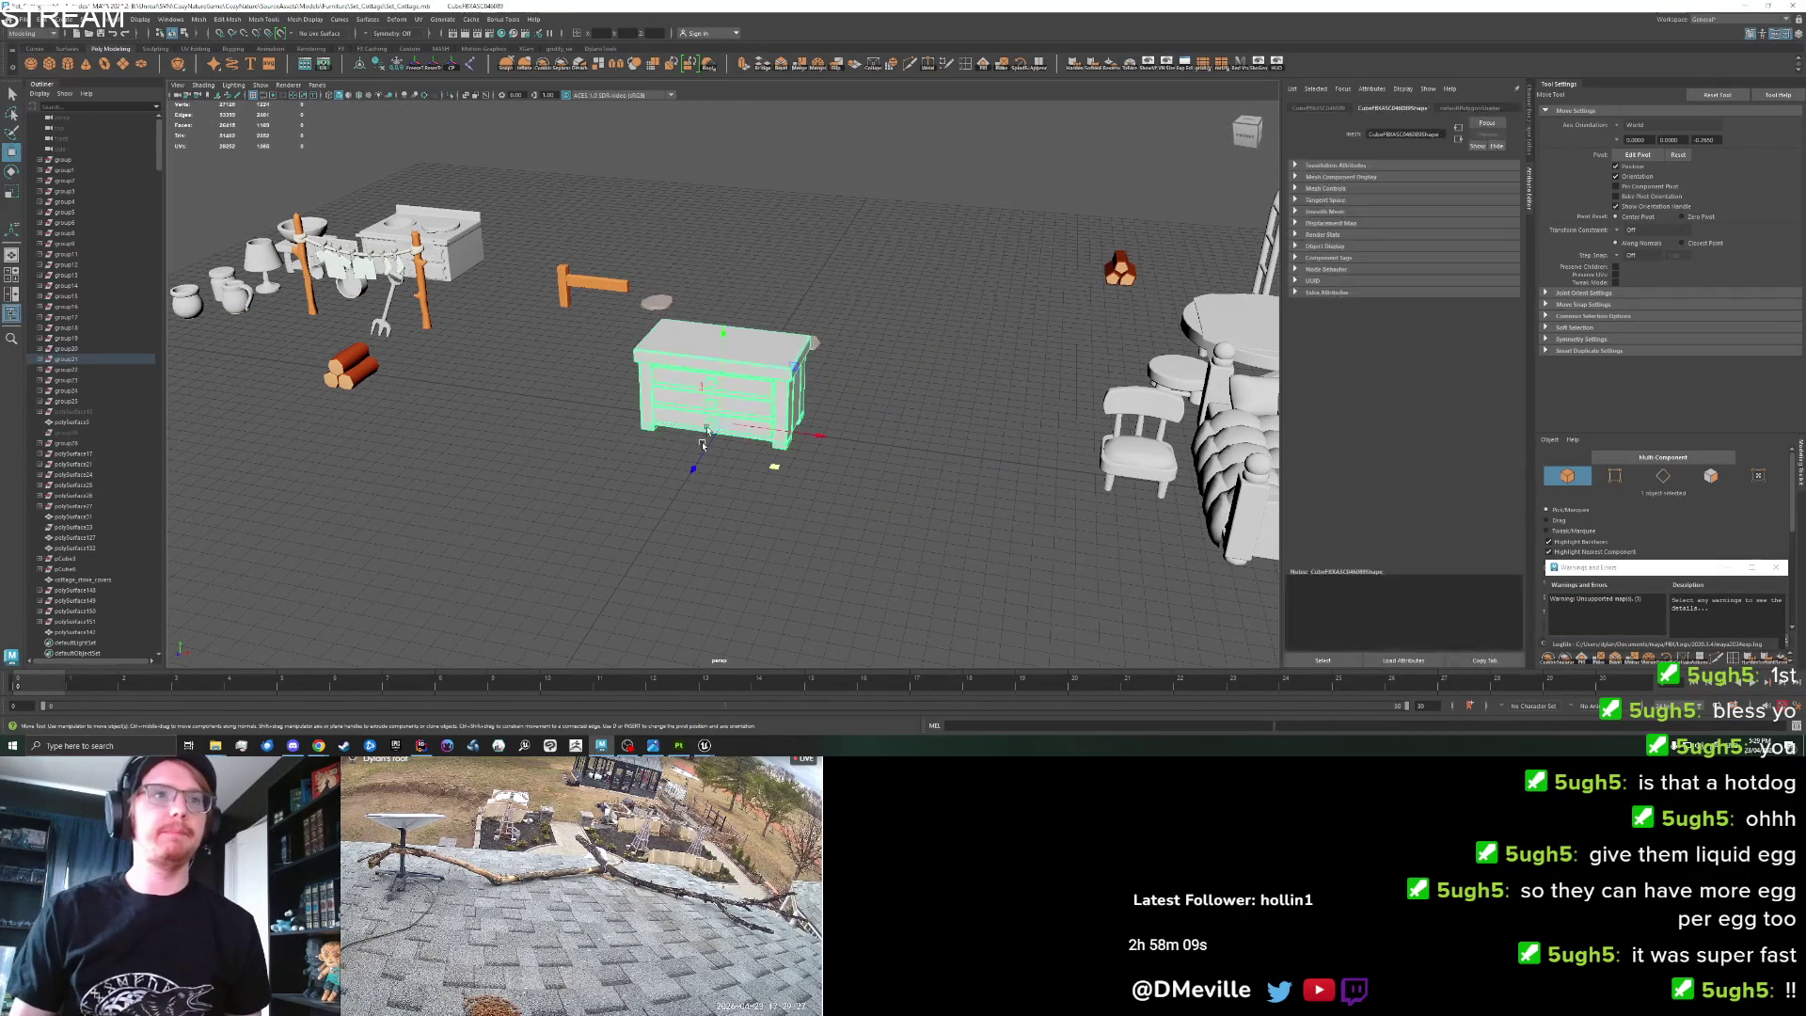
{"action": "scroll", "coordinate": [713, 533], "scroll_direction": "down", "scroll_amount": 3}
{"action": "left_click_drag", "start_coordinate": [770, 449], "coordinate": [1178, 359]}
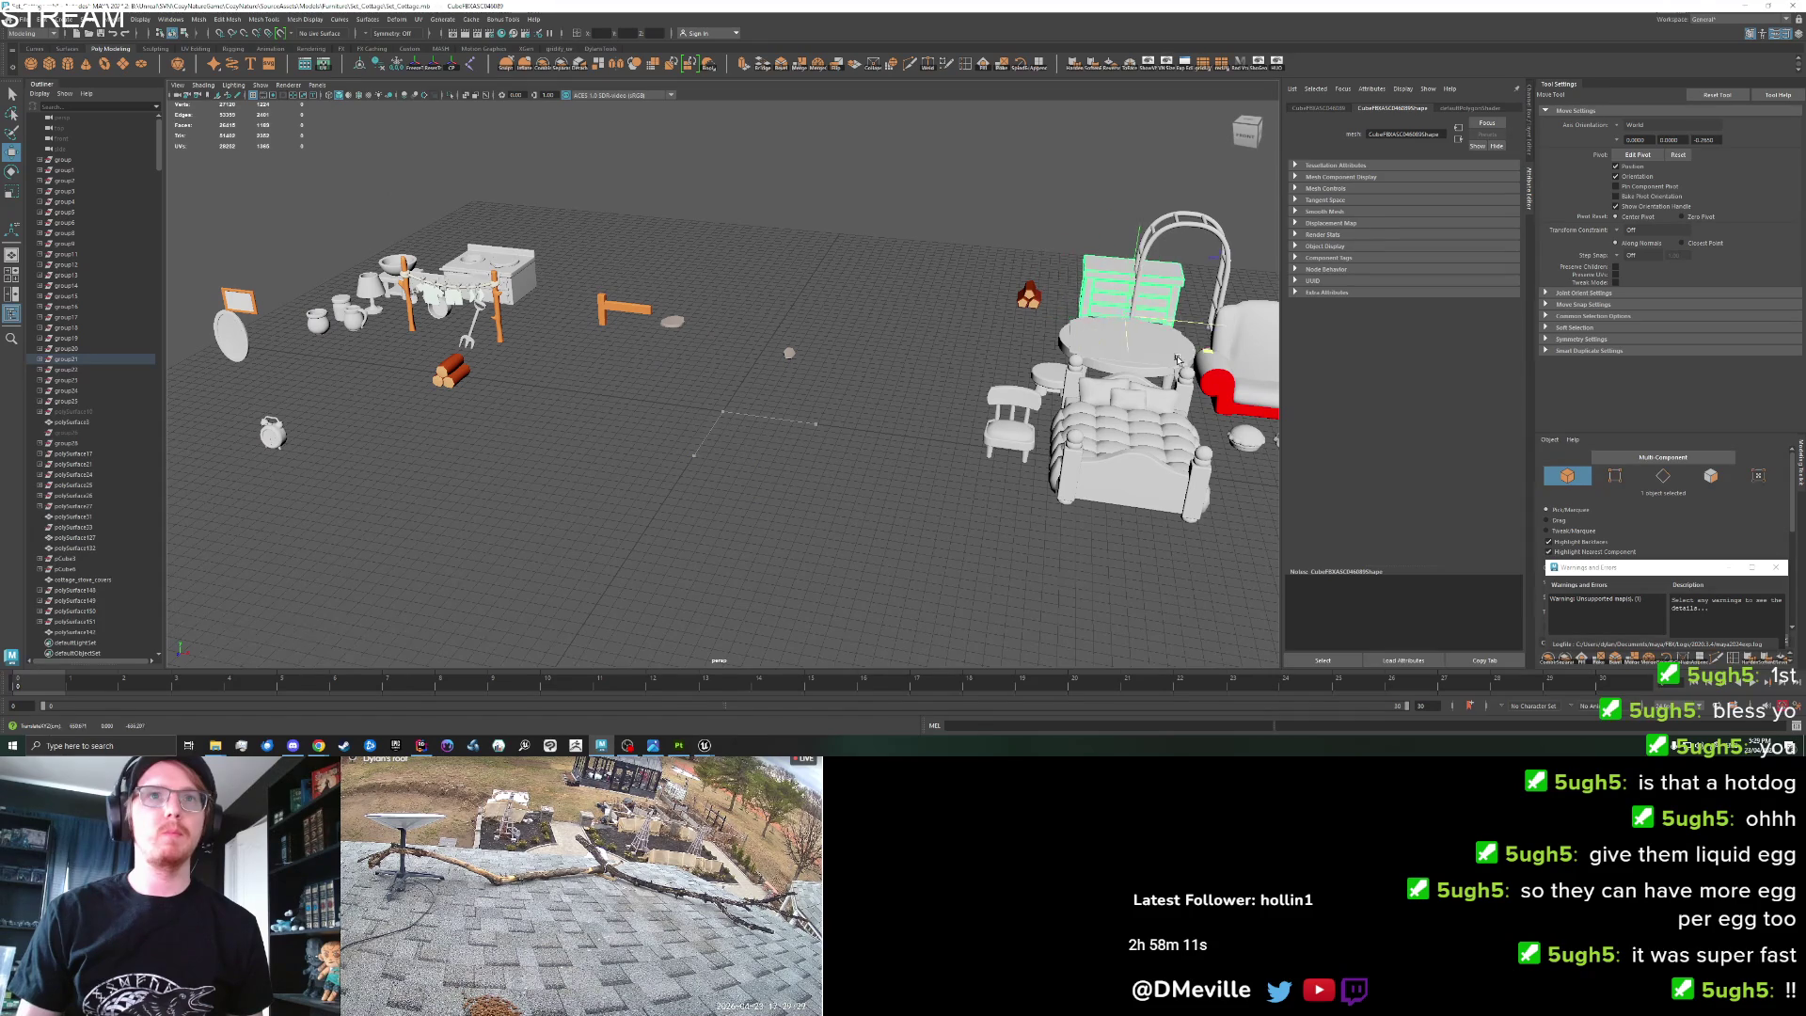
{"action": "left_click", "coordinate": [677, 470]}
Move the basin stand from beside the stove onto open floor and frame it.
{"action": "scroll", "coordinate": [720, 523], "scroll_direction": "up", "scroll_amount": 2}
{"action": "scroll", "coordinate": [721, 523], "scroll_direction": "up", "scroll_amount": 2}
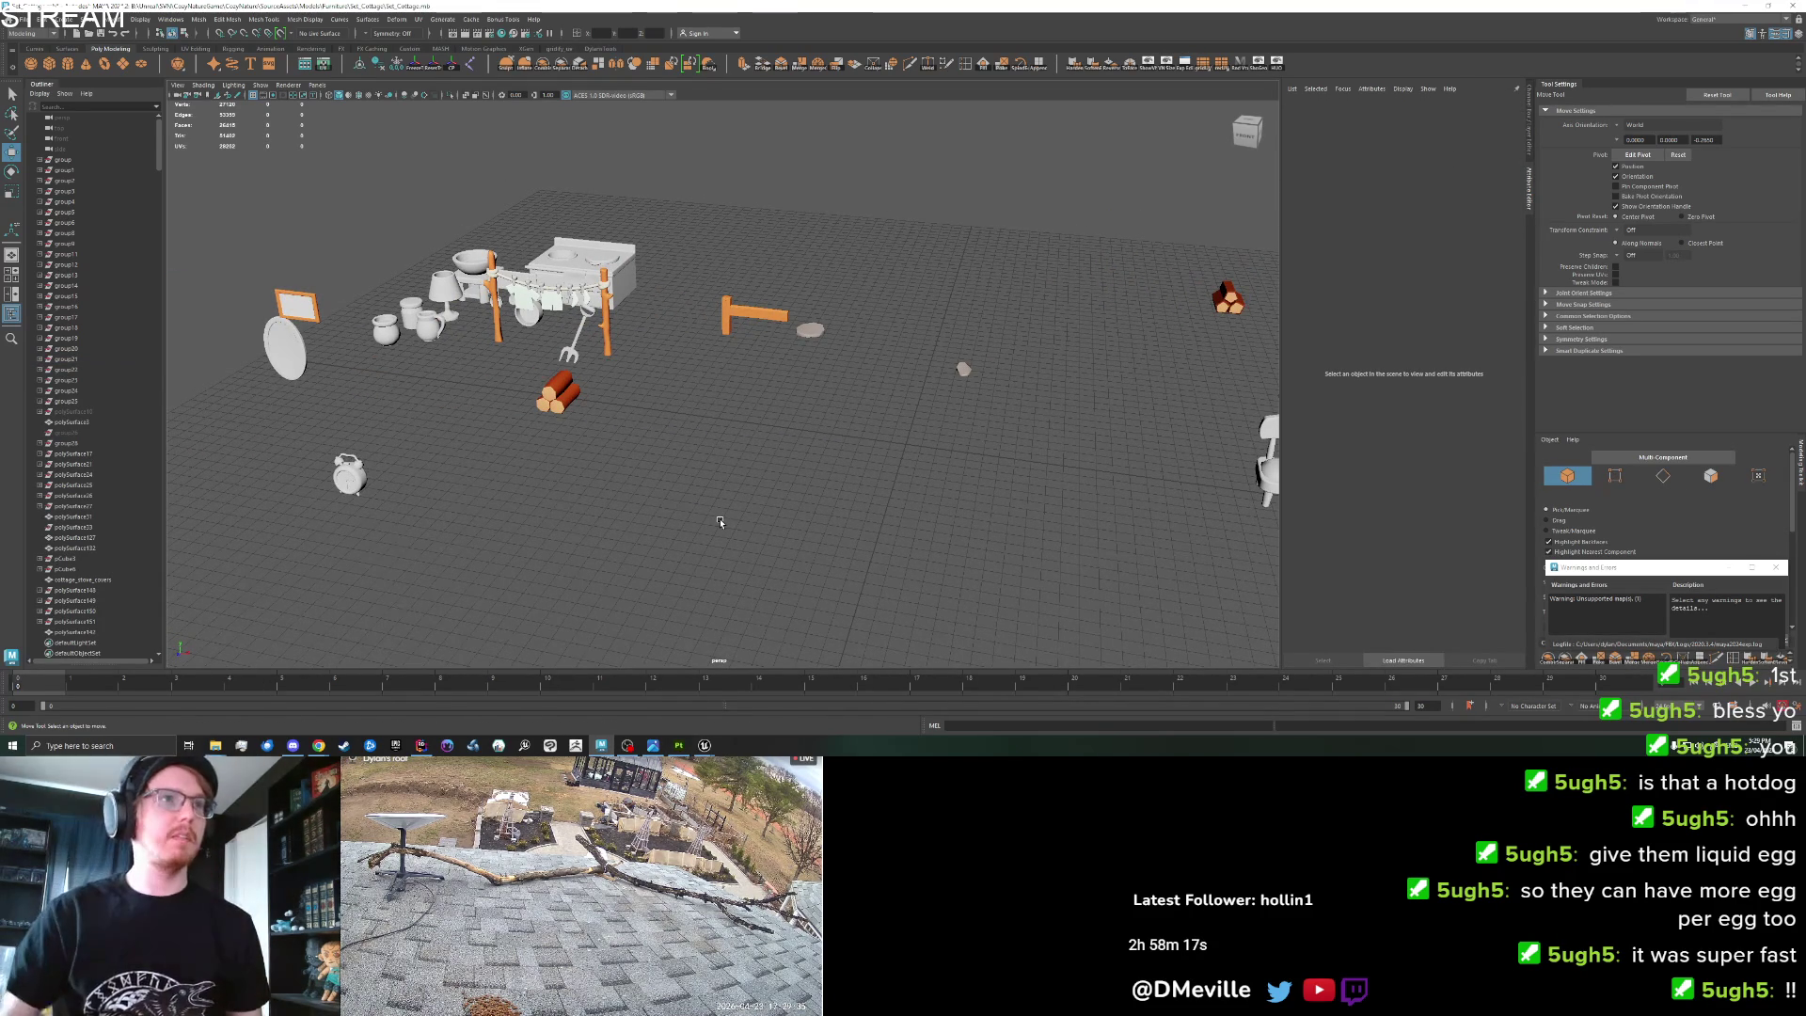
{"action": "left_click", "coordinate": [496, 292]}
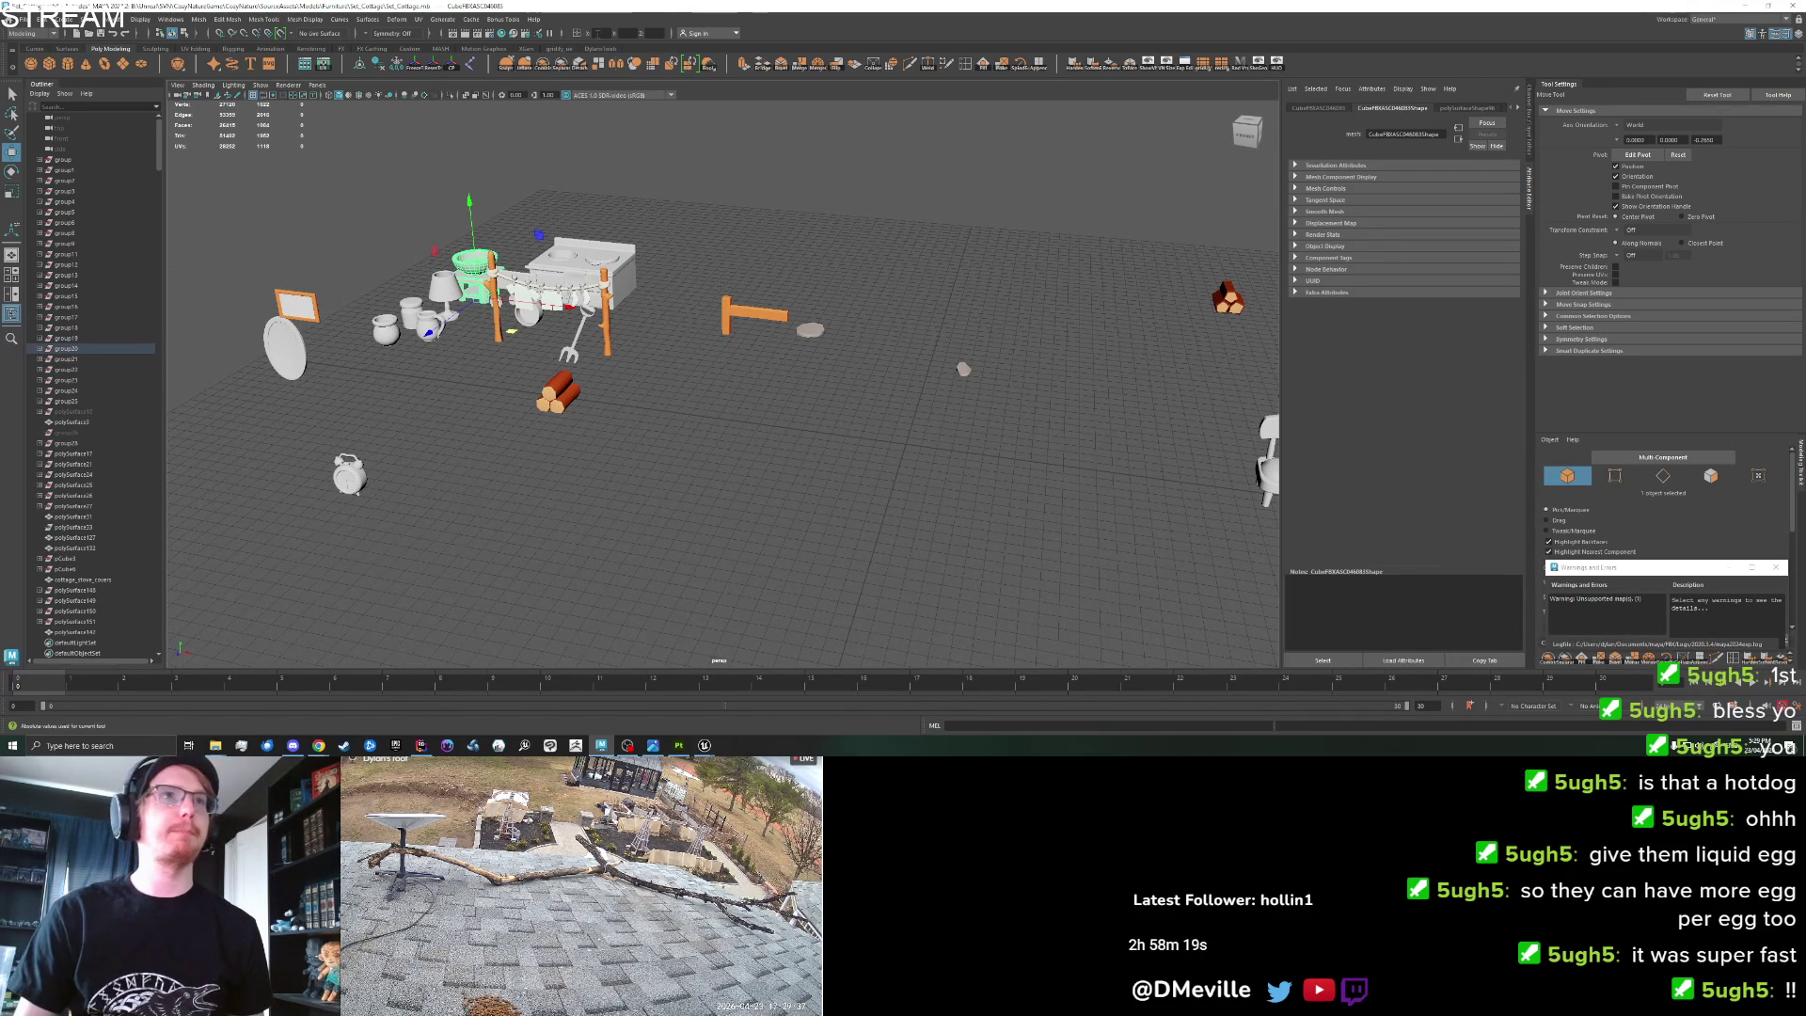
{"action": "left_click_drag", "start_coordinate": [511, 331], "coordinate": [972, 489]}
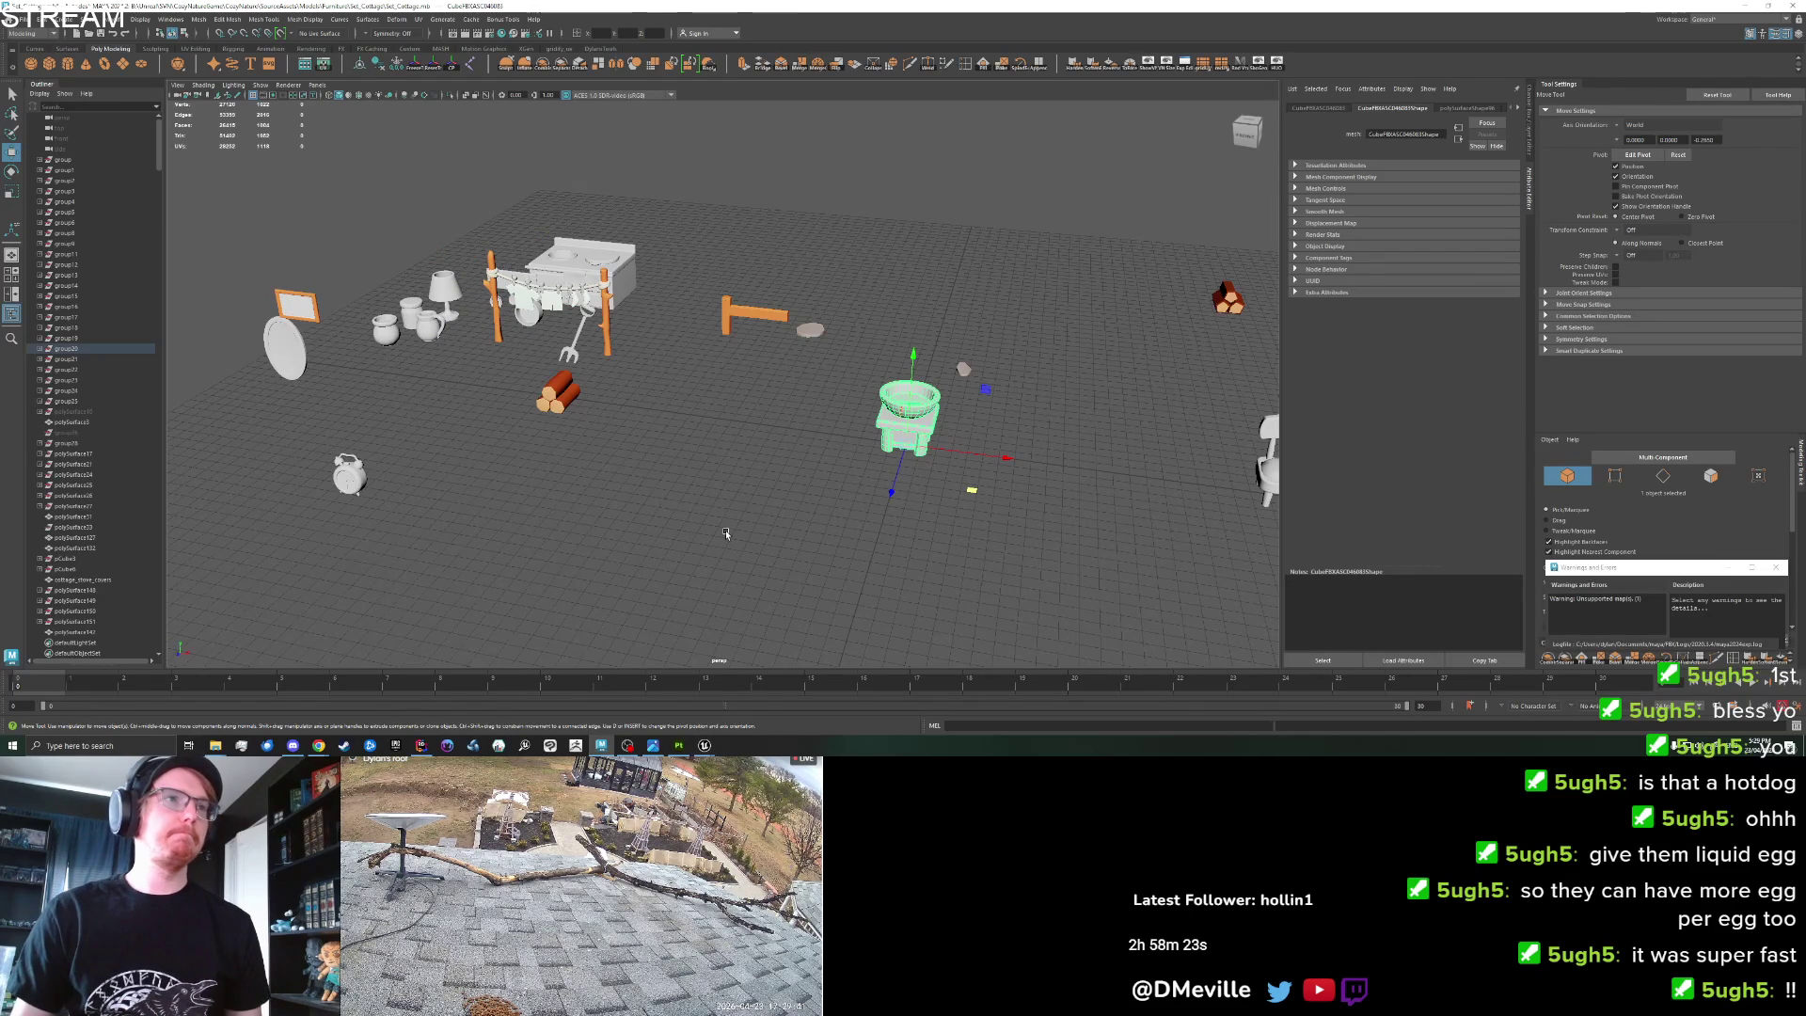
{"action": "key", "text": "f"}
{"action": "mouse_move", "coordinate": [884, 450]}
{"action": "left_mouse_down", "text": "alt"}
{"action": "mouse_move", "coordinate": [929, 438]}
{"action": "mouse_move", "coordinate": [935, 505]}
{"action": "mouse_move", "coordinate": [968, 500]}
{"action": "mouse_move", "coordinate": [966, 516]}
{"action": "left_mouse_up", "text": "alt"}
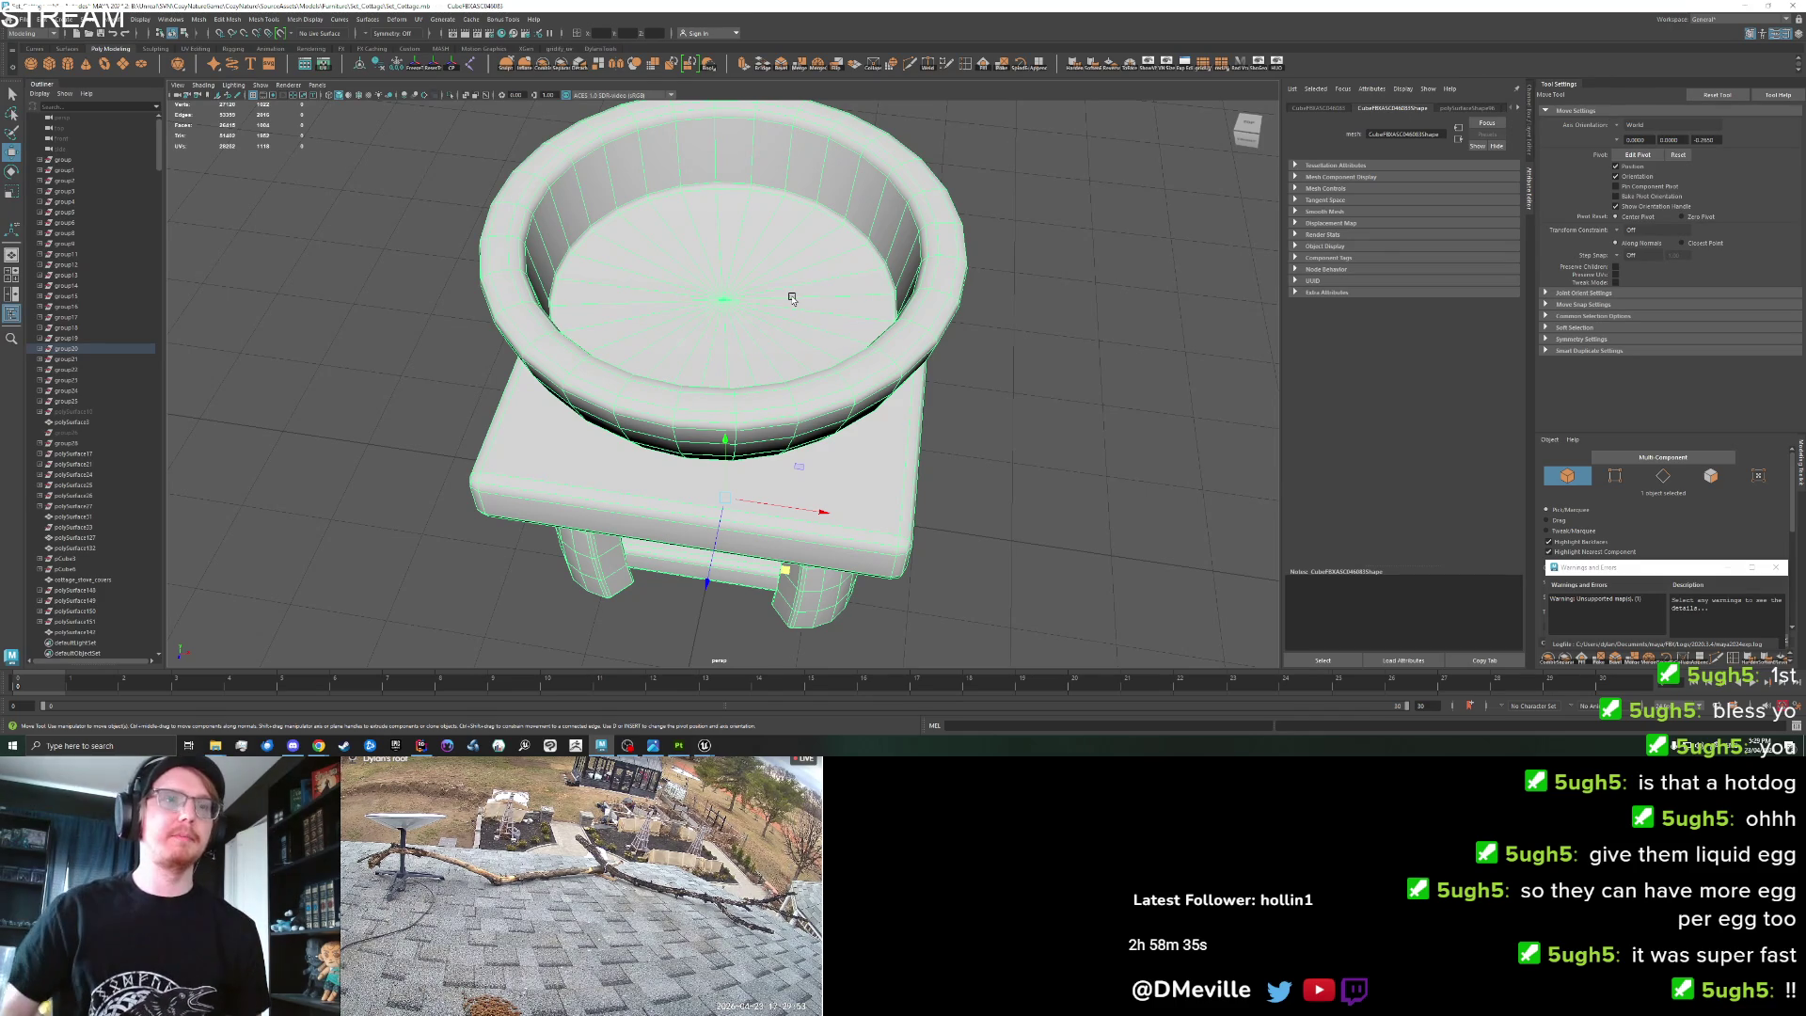
Orbit around the stool to a medium angle and select the washbasin stand group.
{"action": "left_click_drag", "start_coordinate": [726, 420], "coordinate": [1057, 447]}
{"action": "left_click", "coordinate": [968, 435]}
{"action": "scroll", "coordinate": [968, 435], "scroll_direction": "down", "scroll_amount": 5}
{"action": "mouse_move", "coordinate": [772, 420]}
{"action": "left_mouse_down"}
{"action": "mouse_move", "coordinate": [781, 357]}
{"action": "mouse_move", "coordinate": [790, 433]}
{"action": "mouse_move", "coordinate": [786, 367]}
{"action": "mouse_move", "coordinate": [803, 408]}
{"action": "left_mouse_up"}
{"action": "scroll", "coordinate": [802, 407], "scroll_direction": "down", "scroll_amount": 4}
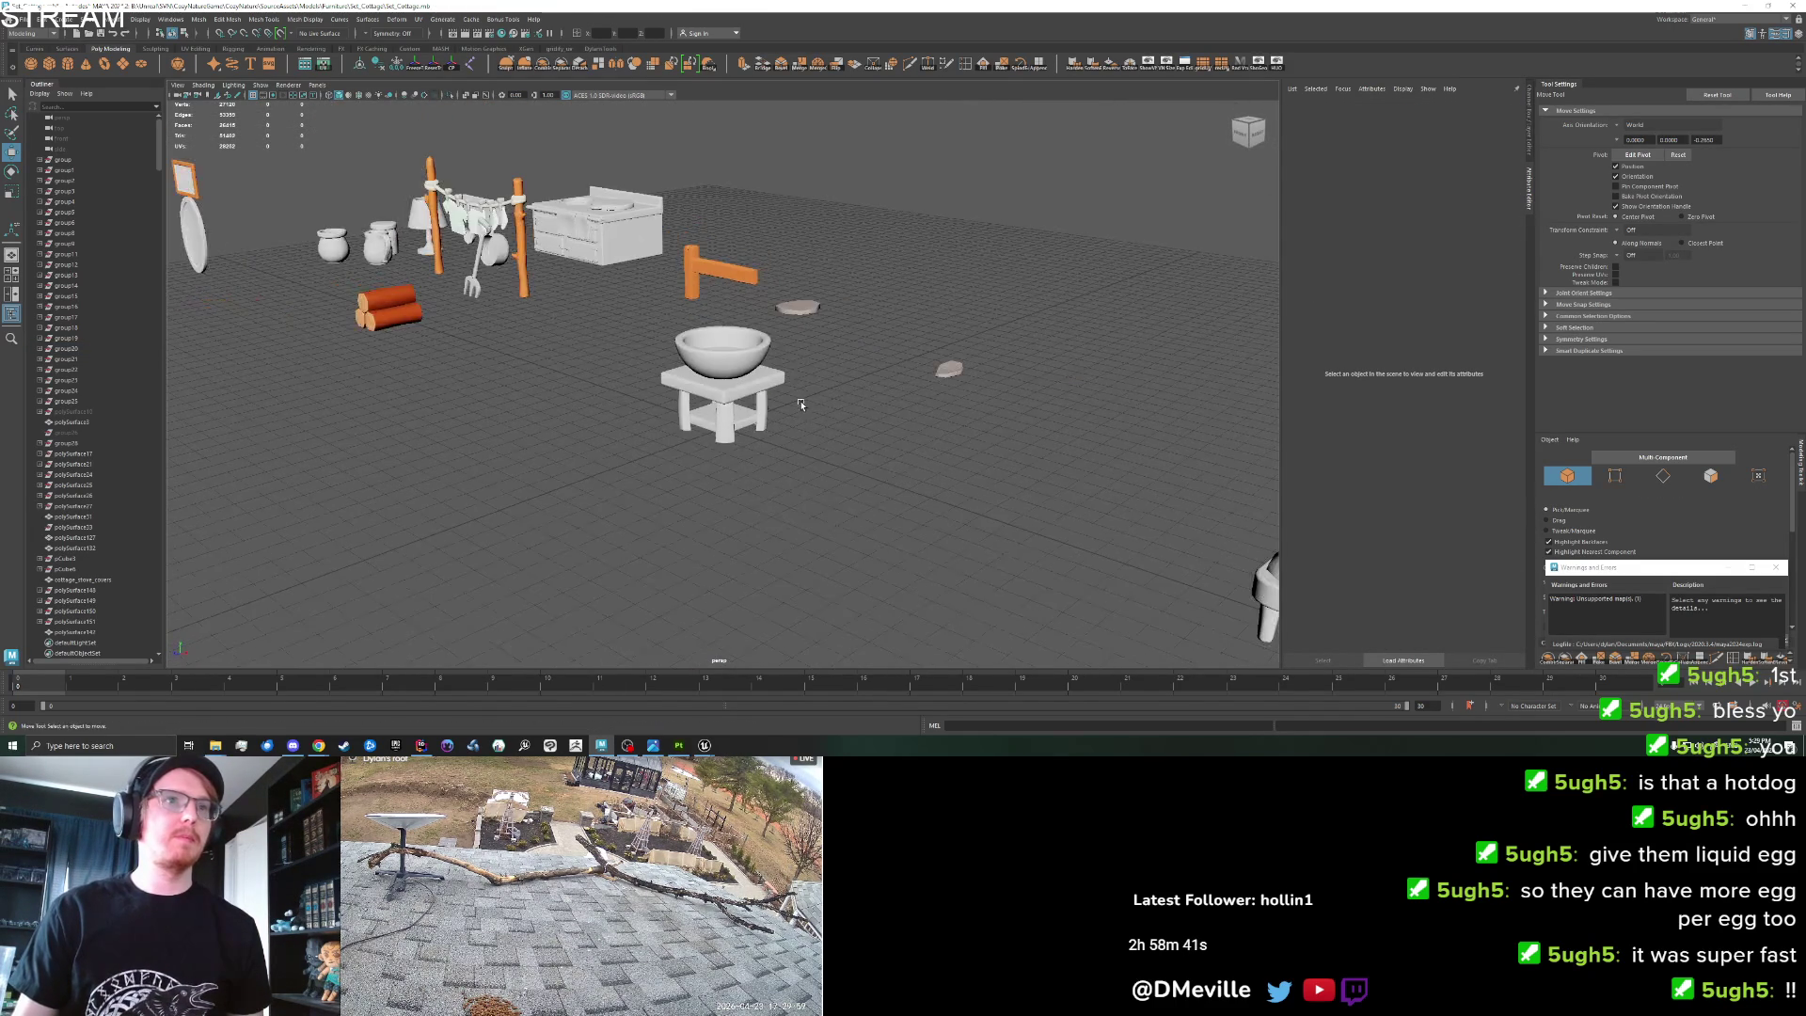
{"action": "scroll", "coordinate": [718, 423], "scroll_direction": "up", "scroll_amount": 8}
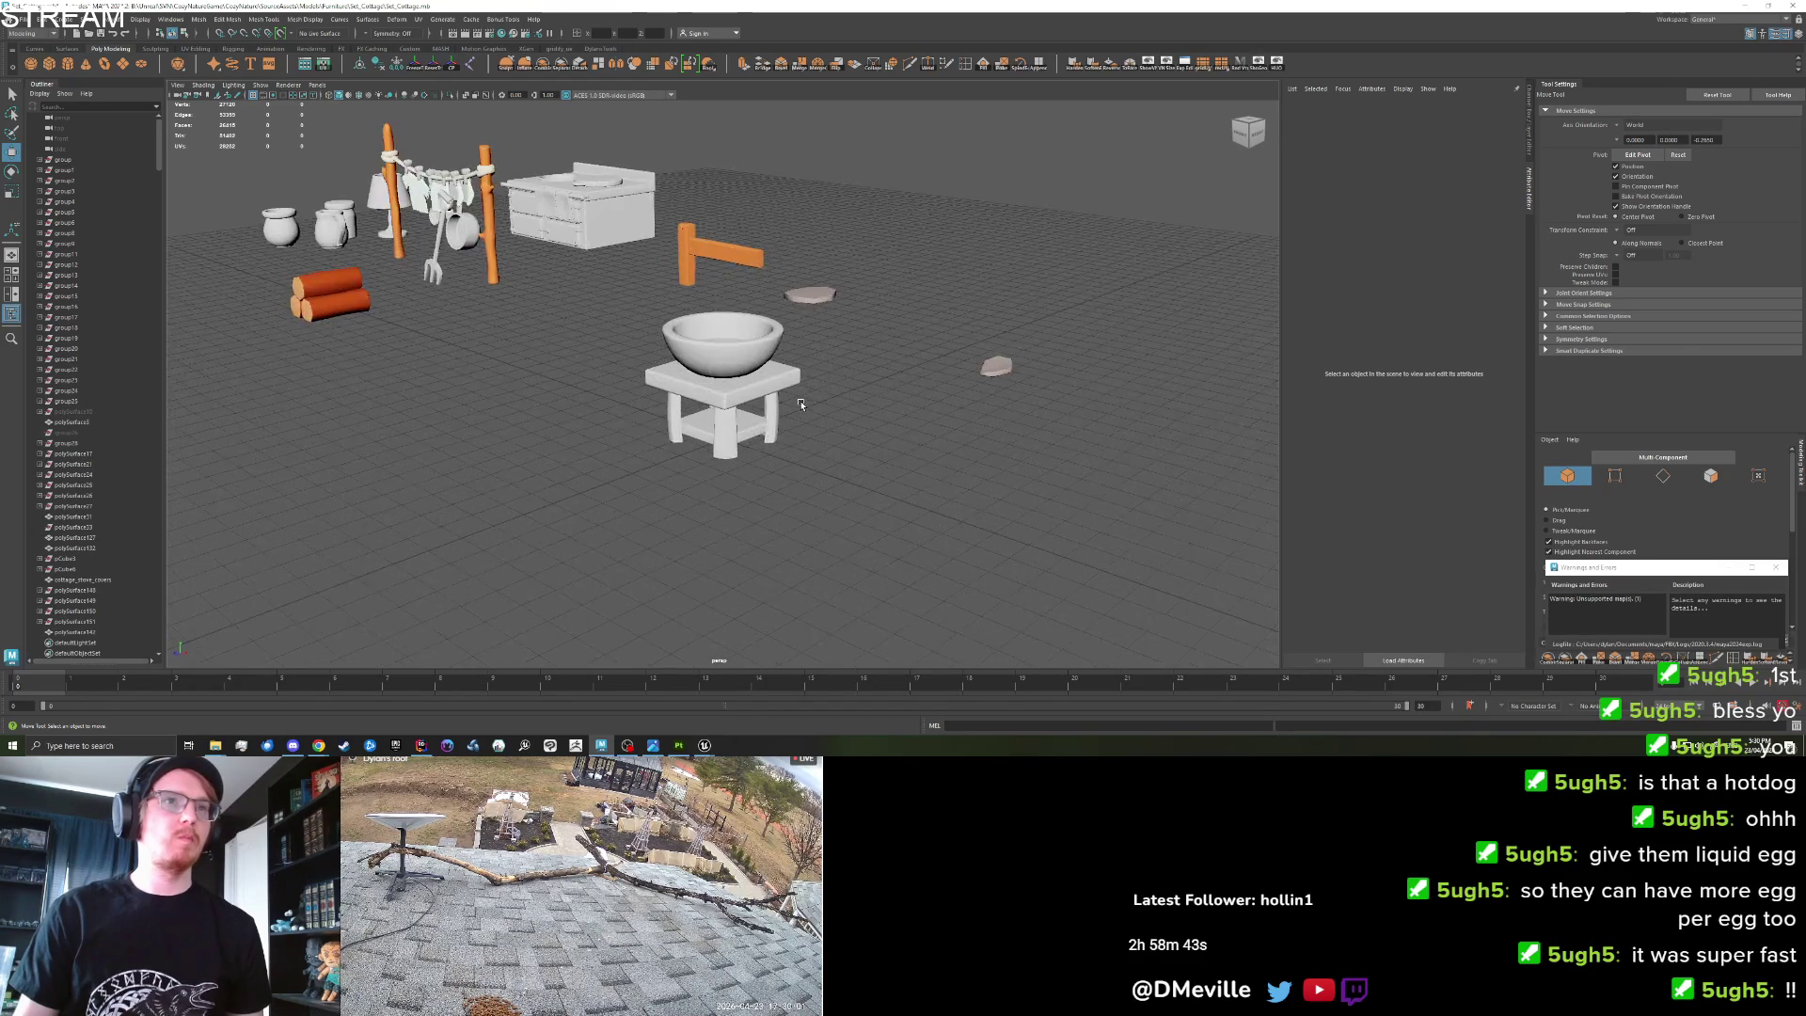
{"action": "mouse_move", "coordinate": [719, 424]}
{"action": "left_mouse_down"}
{"action": "mouse_move", "coordinate": [715, 352]}
{"action": "mouse_move", "coordinate": [313, 406]}
{"action": "left_mouse_up"}
{"action": "scroll", "coordinate": [301, 414], "scroll_direction": "down", "scroll_amount": 2}
{"action": "scroll", "coordinate": [339, 409], "scroll_direction": "up", "scroll_amount": 2}
{"action": "scroll", "coordinate": [461, 395], "scroll_direction": "down", "scroll_amount": 4}
{"action": "scroll", "coordinate": [602, 409], "scroll_direction": "up", "scroll_amount": 2}
{"action": "left_click", "coordinate": [672, 423]}
{"action": "scroll", "coordinate": [715, 419], "scroll_direction": "up", "scroll_amount": 1}
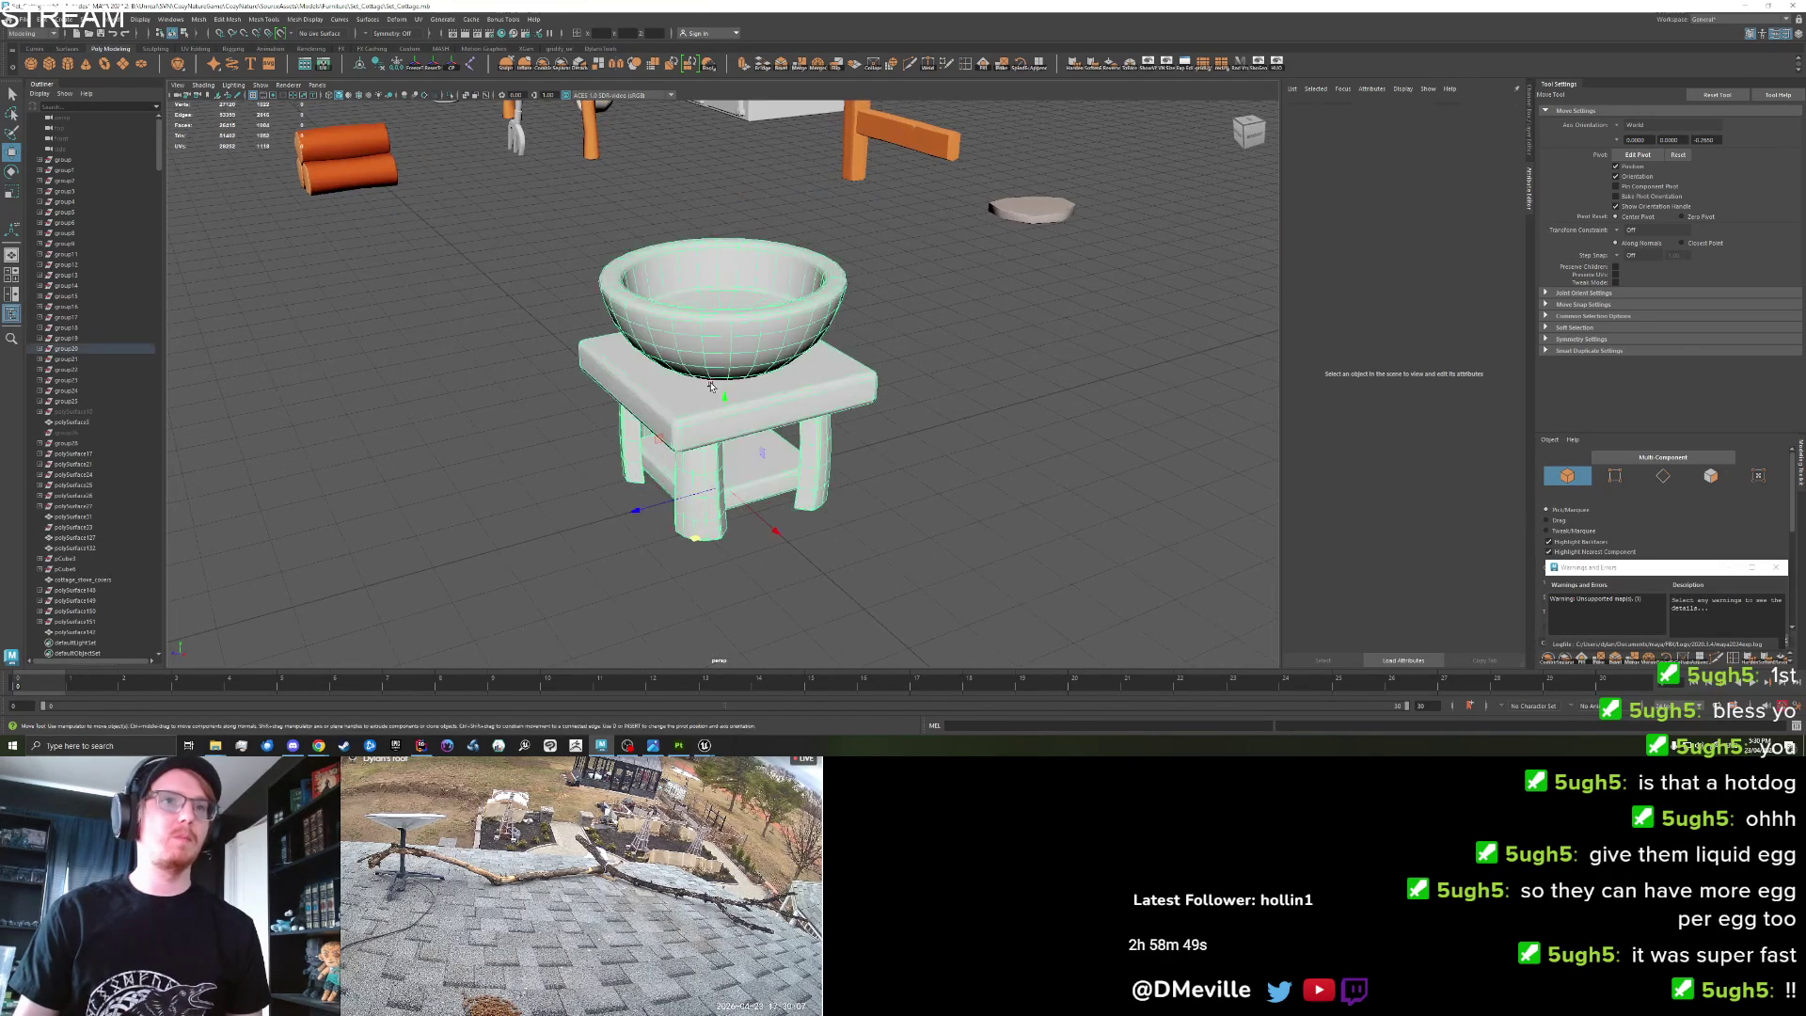
Check the stand's UVs, then Export Selection over the existing washbasin FBX file.
{"action": "left_click", "coordinate": [324, 64]}
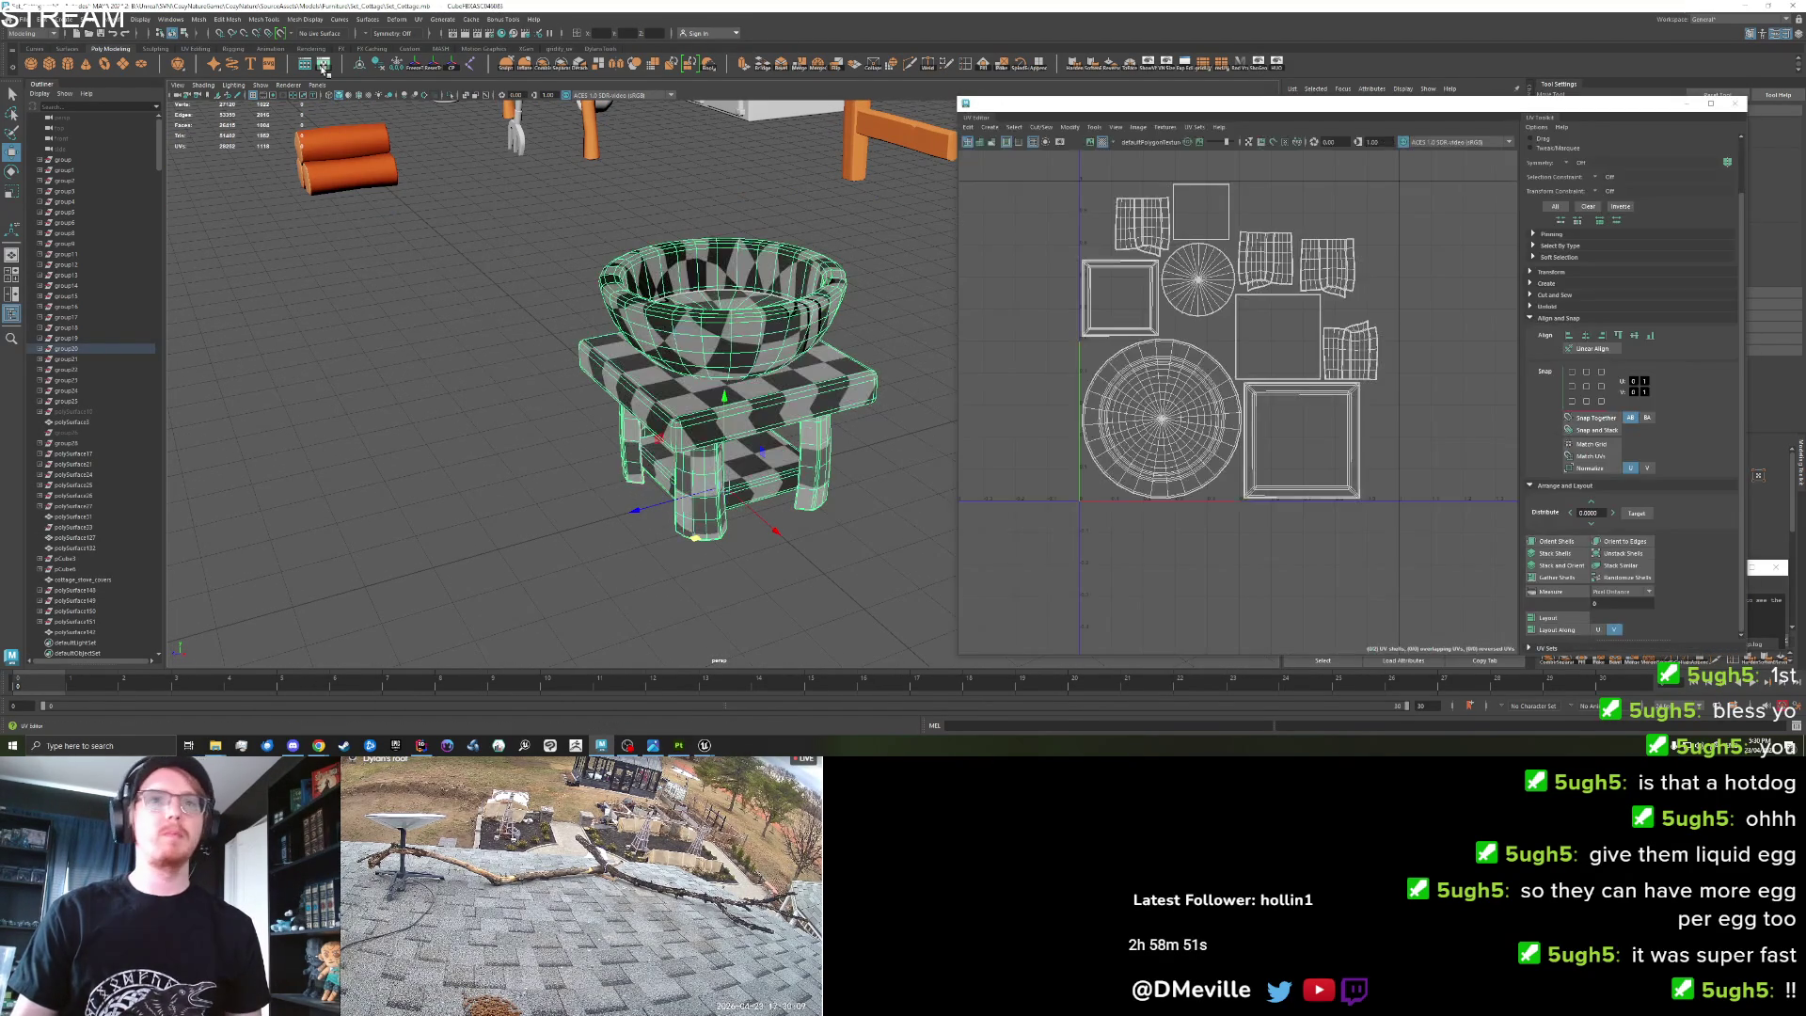
{"action": "left_click", "coordinate": [1732, 104]}
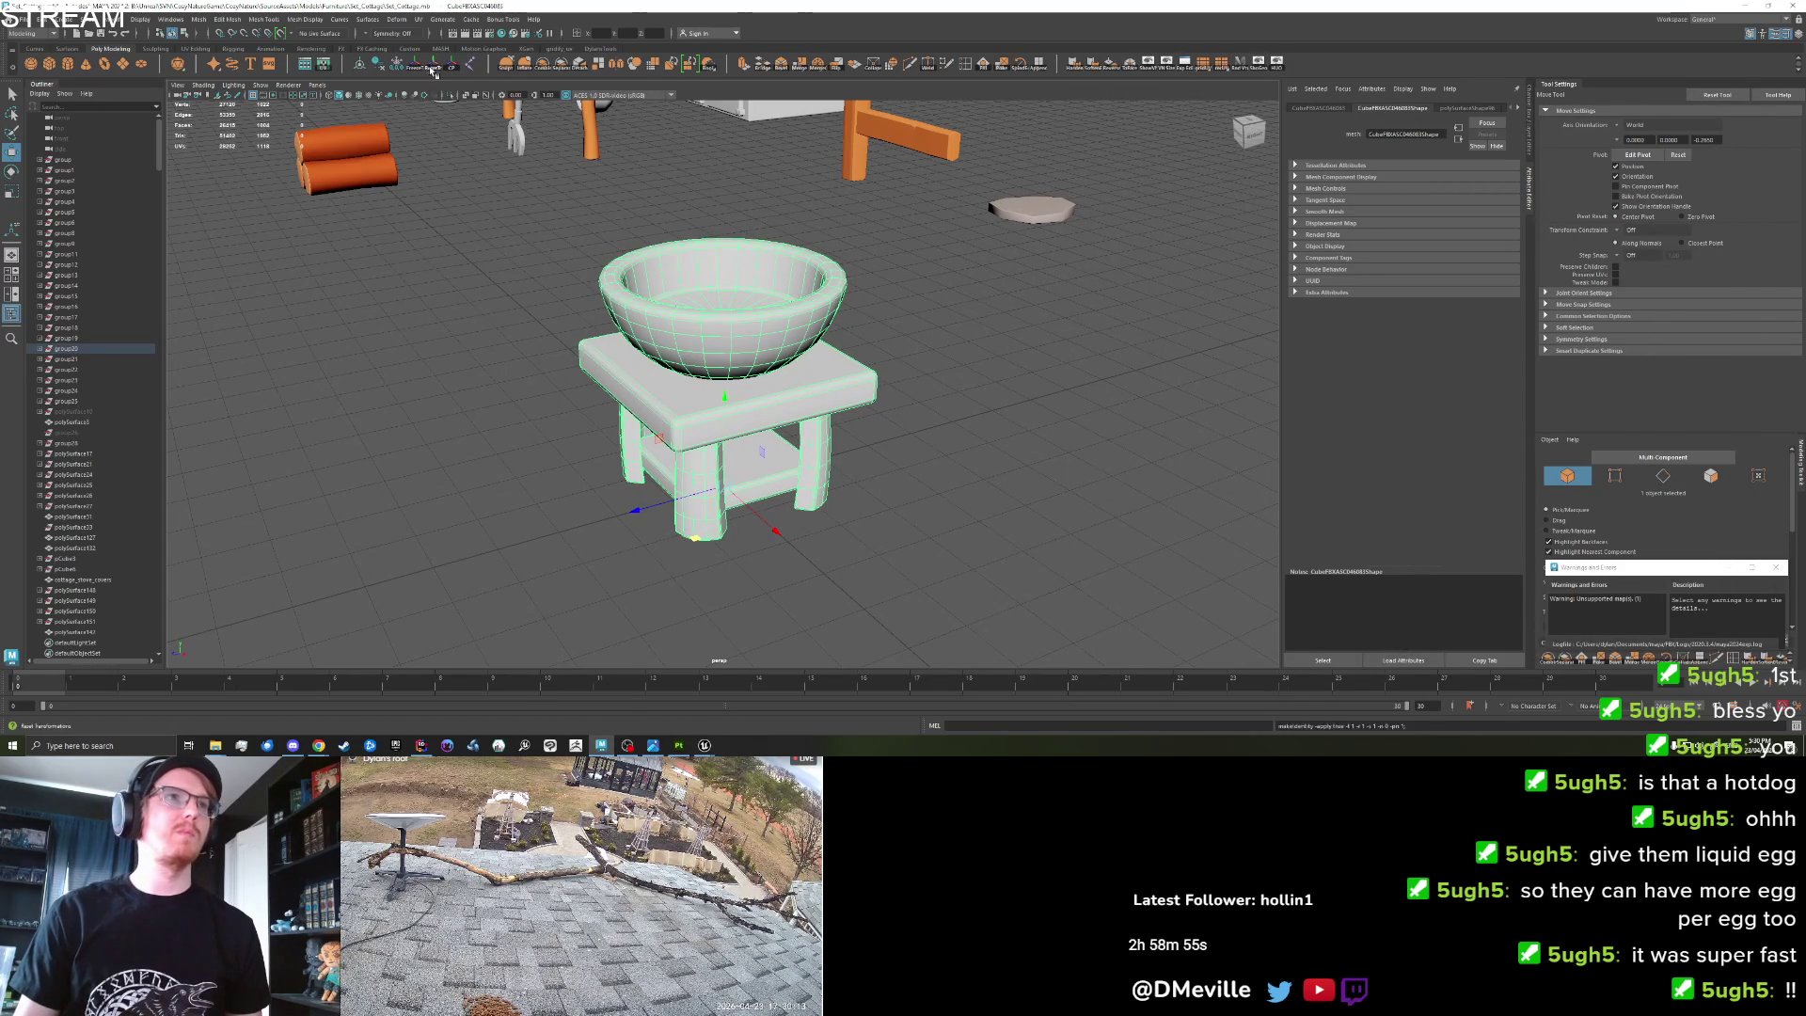
{"action": "left_click", "coordinate": [19, 20]}
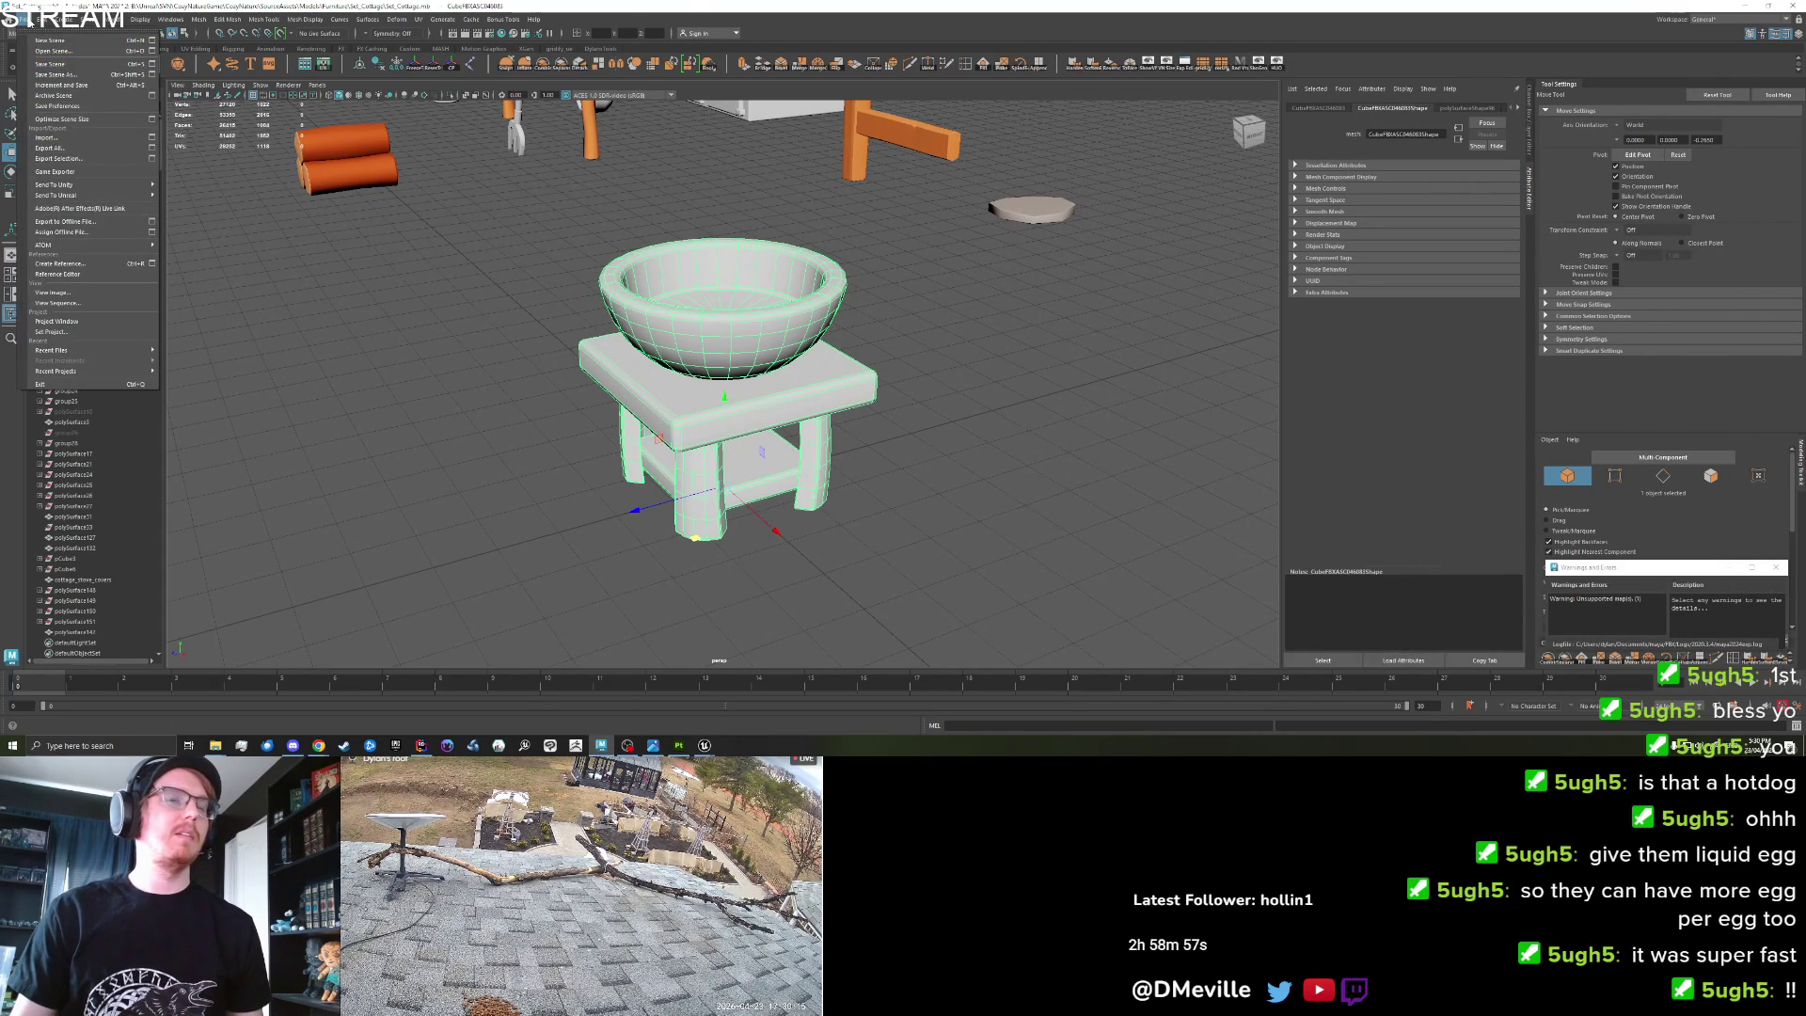
{"action": "left_click", "coordinate": [58, 158]}
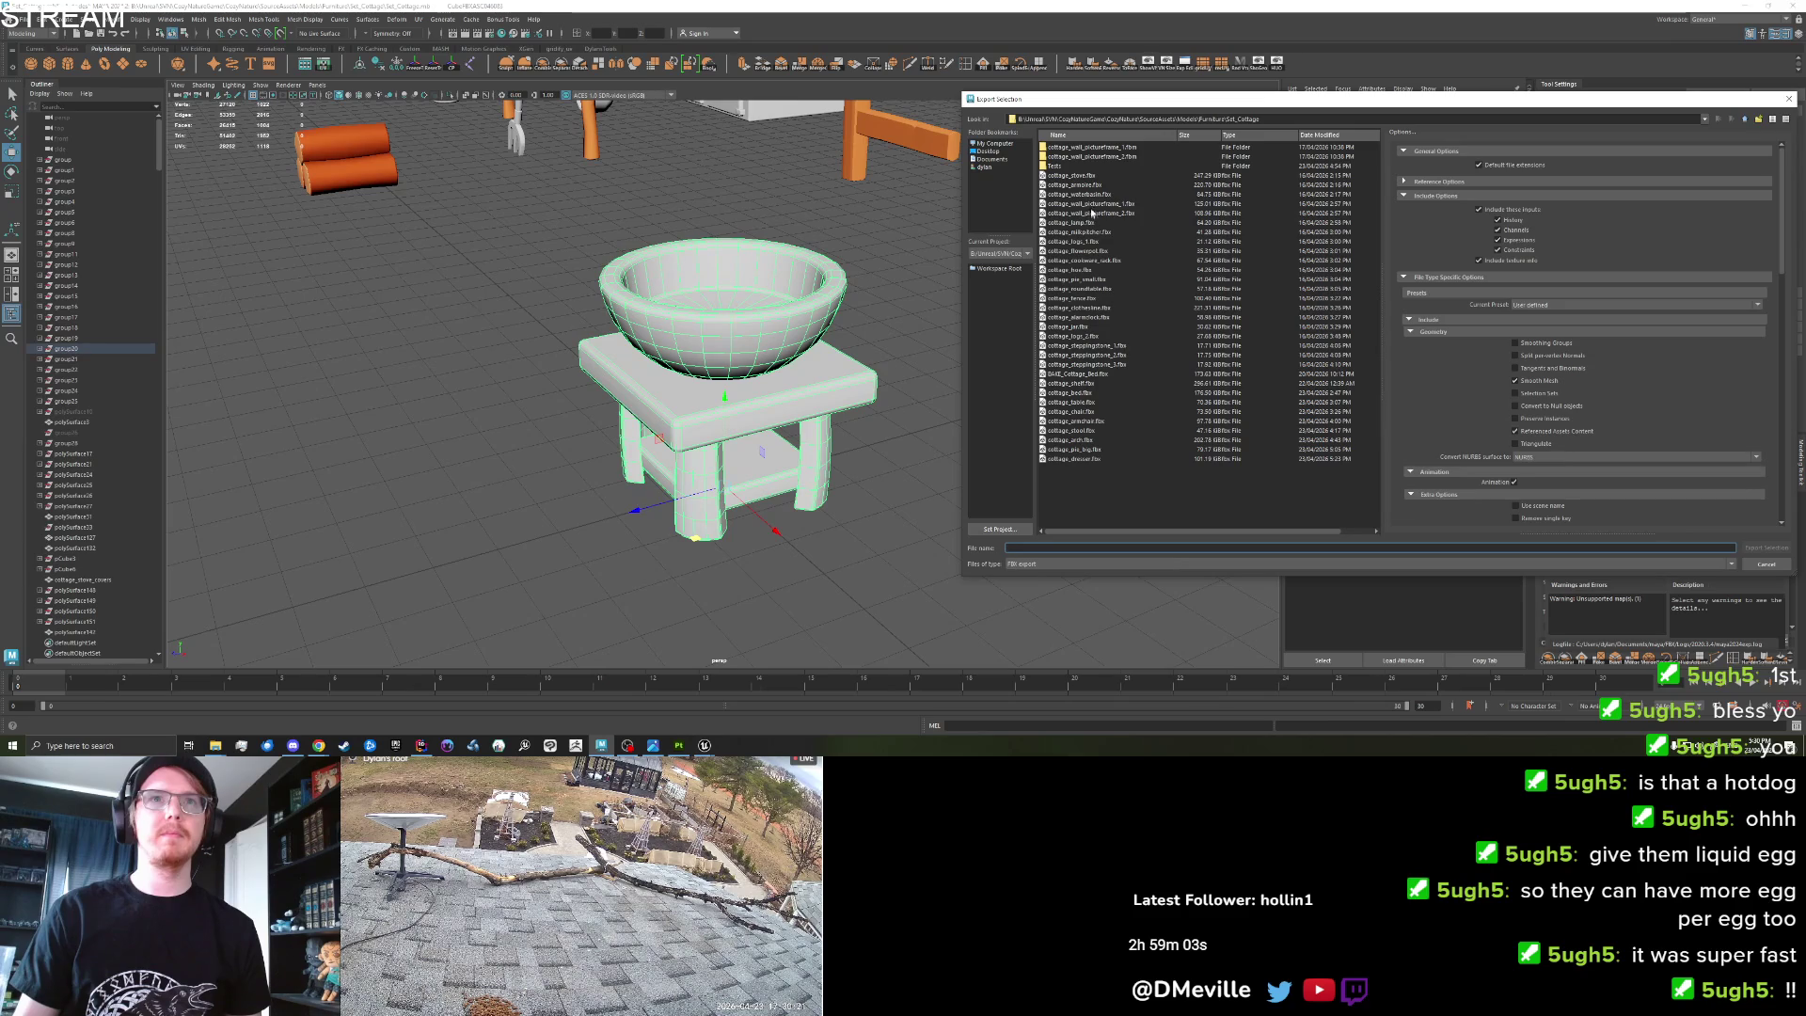
{"action": "double_click", "coordinate": [1092, 193]}
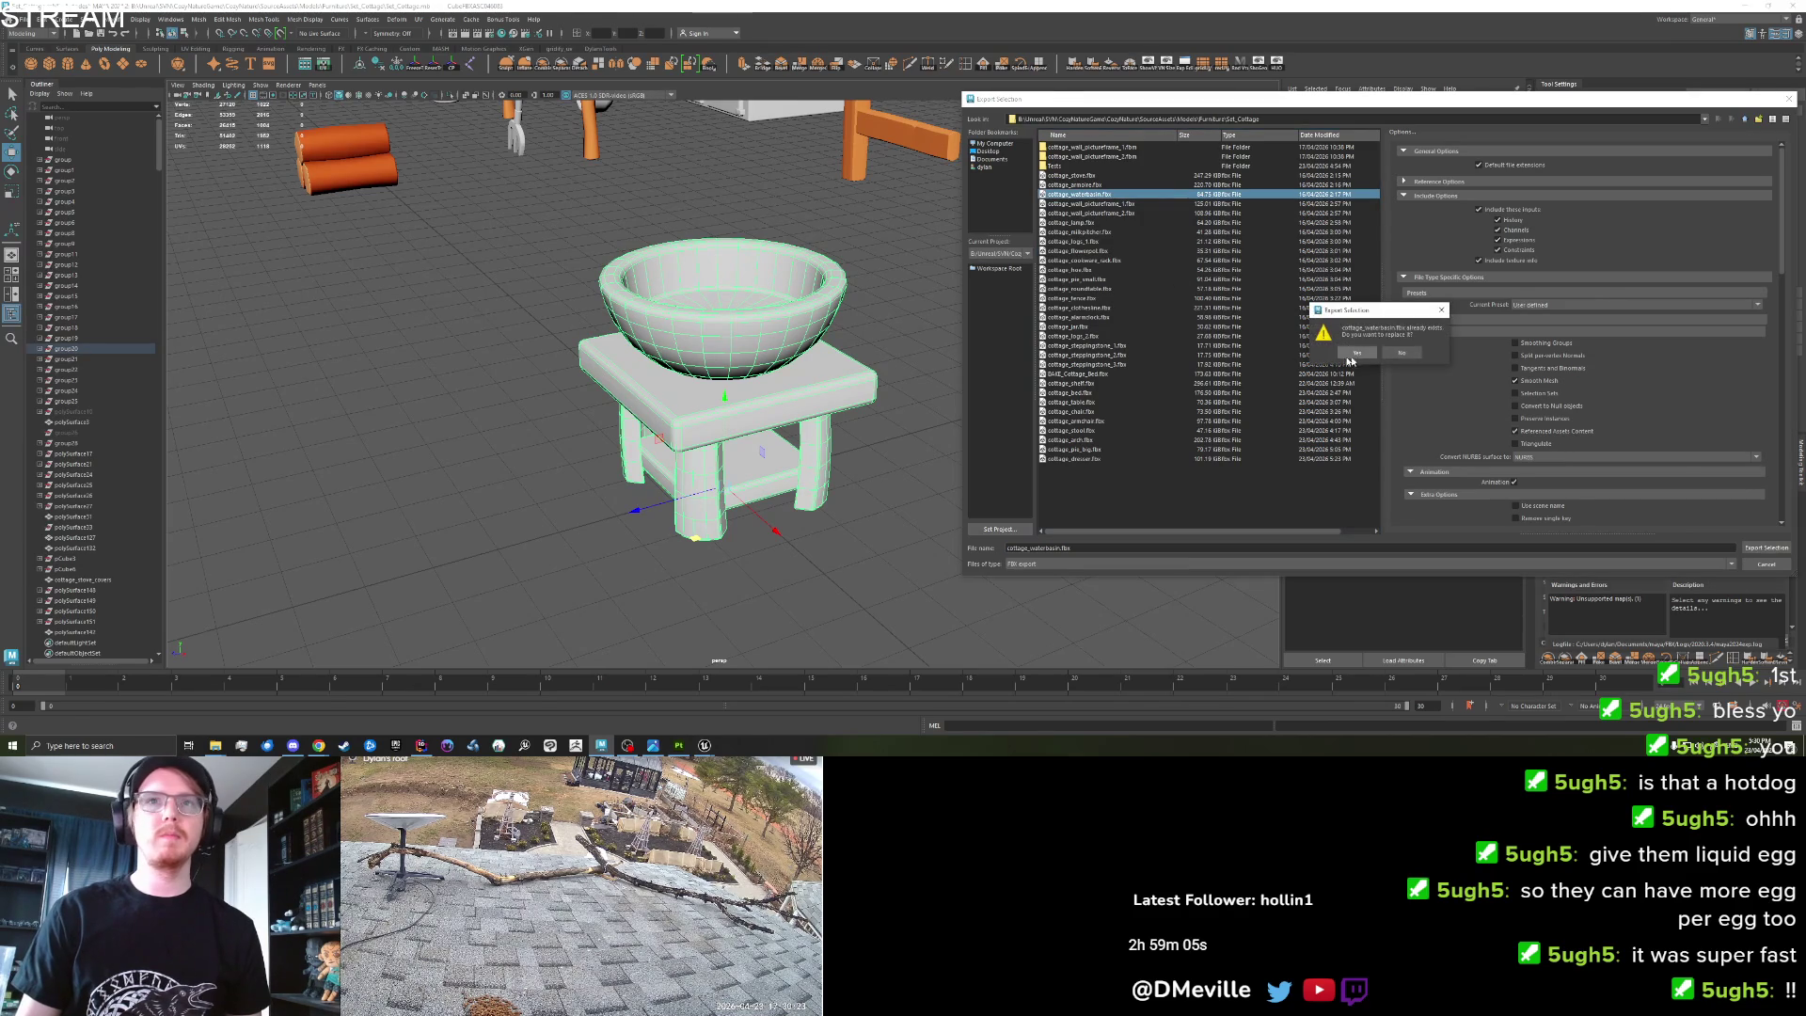
{"action": "left_click", "coordinate": [1401, 353]}
Tumble the camera to look down on the bowl and select it.
{"action": "left_click", "coordinate": [1115, 456]}
{"action": "mouse_move", "coordinate": [715, 452]}
{"action": "left_mouse_down"}
{"action": "mouse_move", "coordinate": [688, 336]}
{"action": "mouse_move", "coordinate": [633, 371]}
{"action": "left_mouse_up"}
{"action": "scroll", "coordinate": [687, 336], "scroll_direction": "up", "scroll_amount": 5}
{"action": "left_click", "coordinate": [688, 336]}
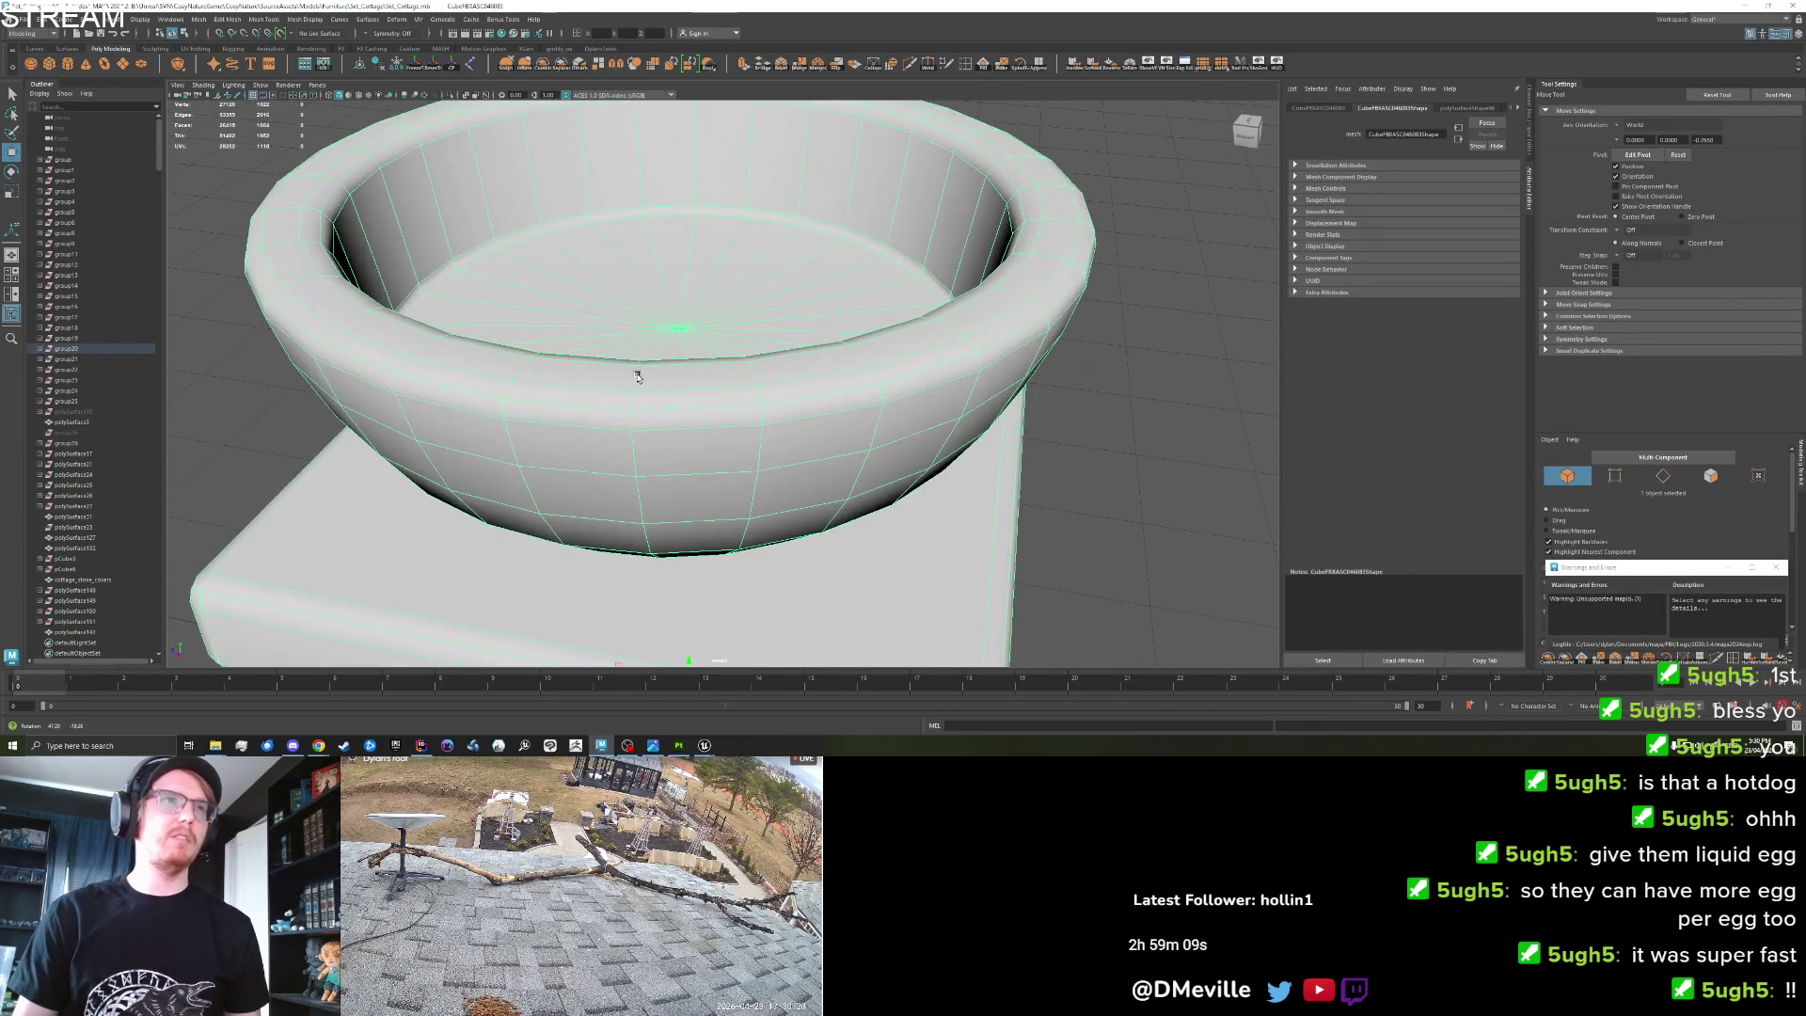
Inspect the inside of the bowl in face mode, then return to object mode.
{"action": "right_click", "coordinate": [551, 262]}
{"action": "left_click_drag", "start_coordinate": [545, 295], "coordinate": [602, 325]}
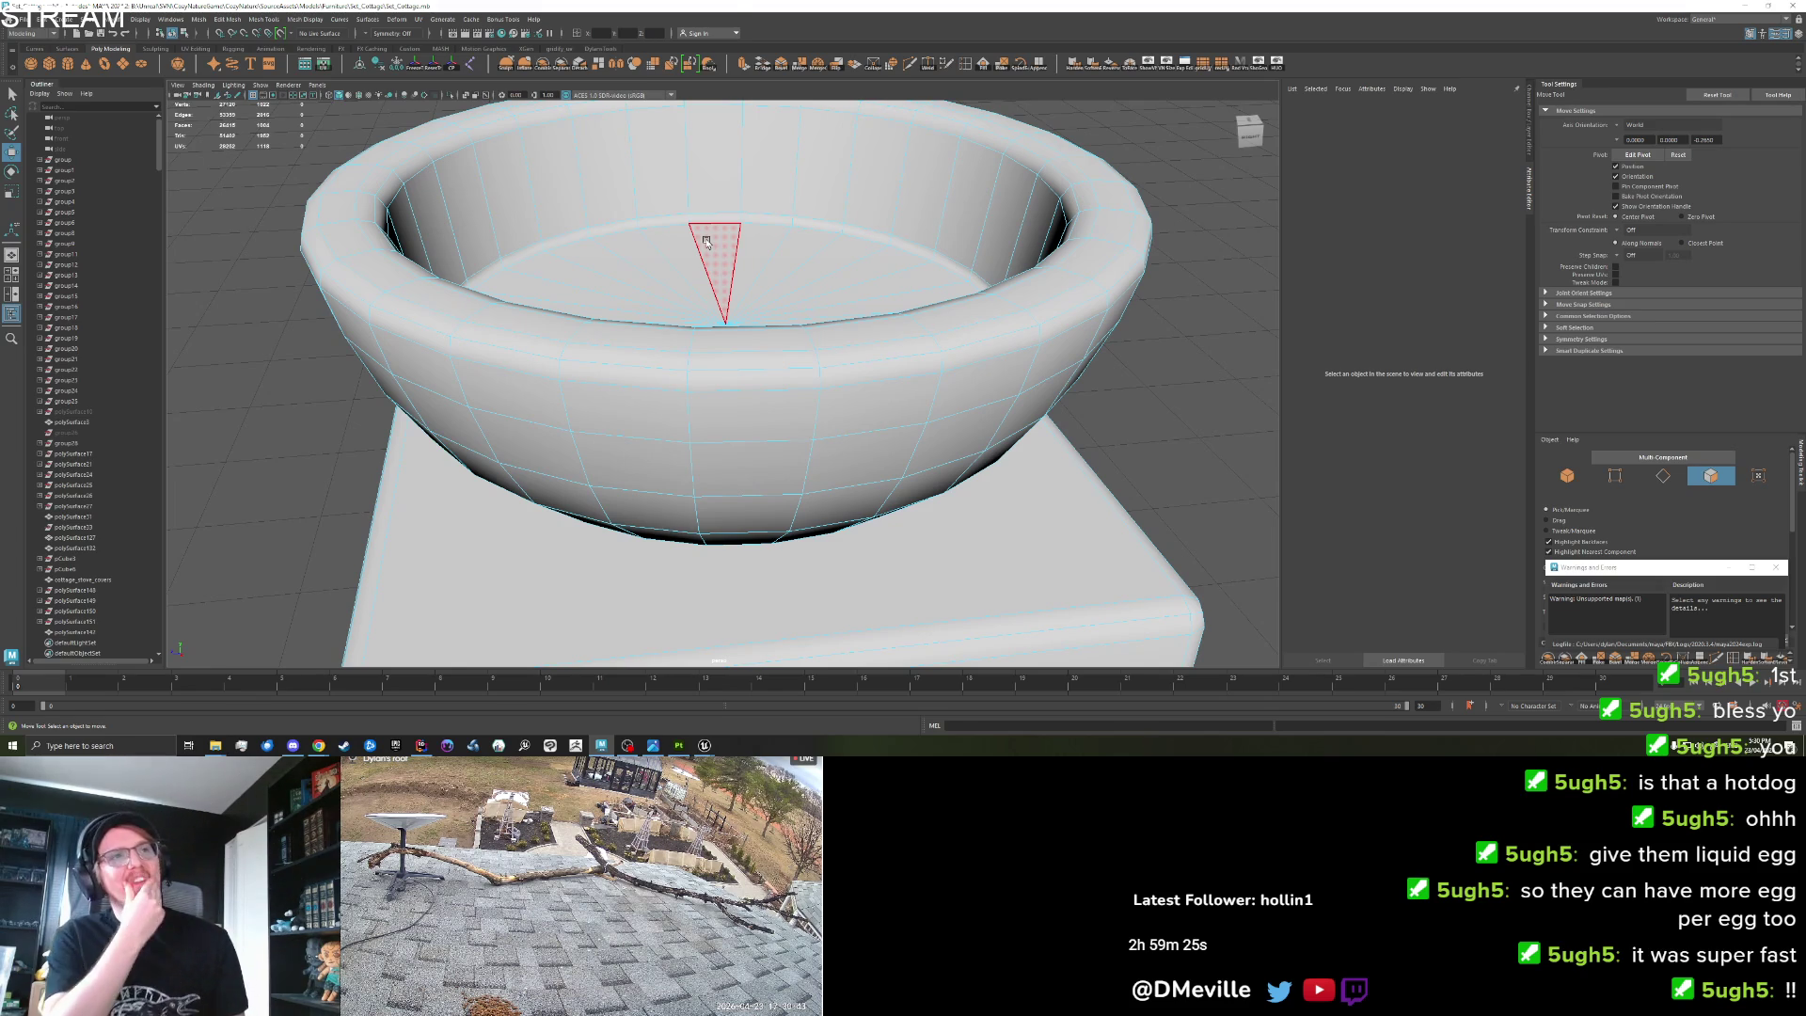
{"action": "scroll", "coordinate": [707, 242], "scroll_direction": "down", "scroll_amount": 6}
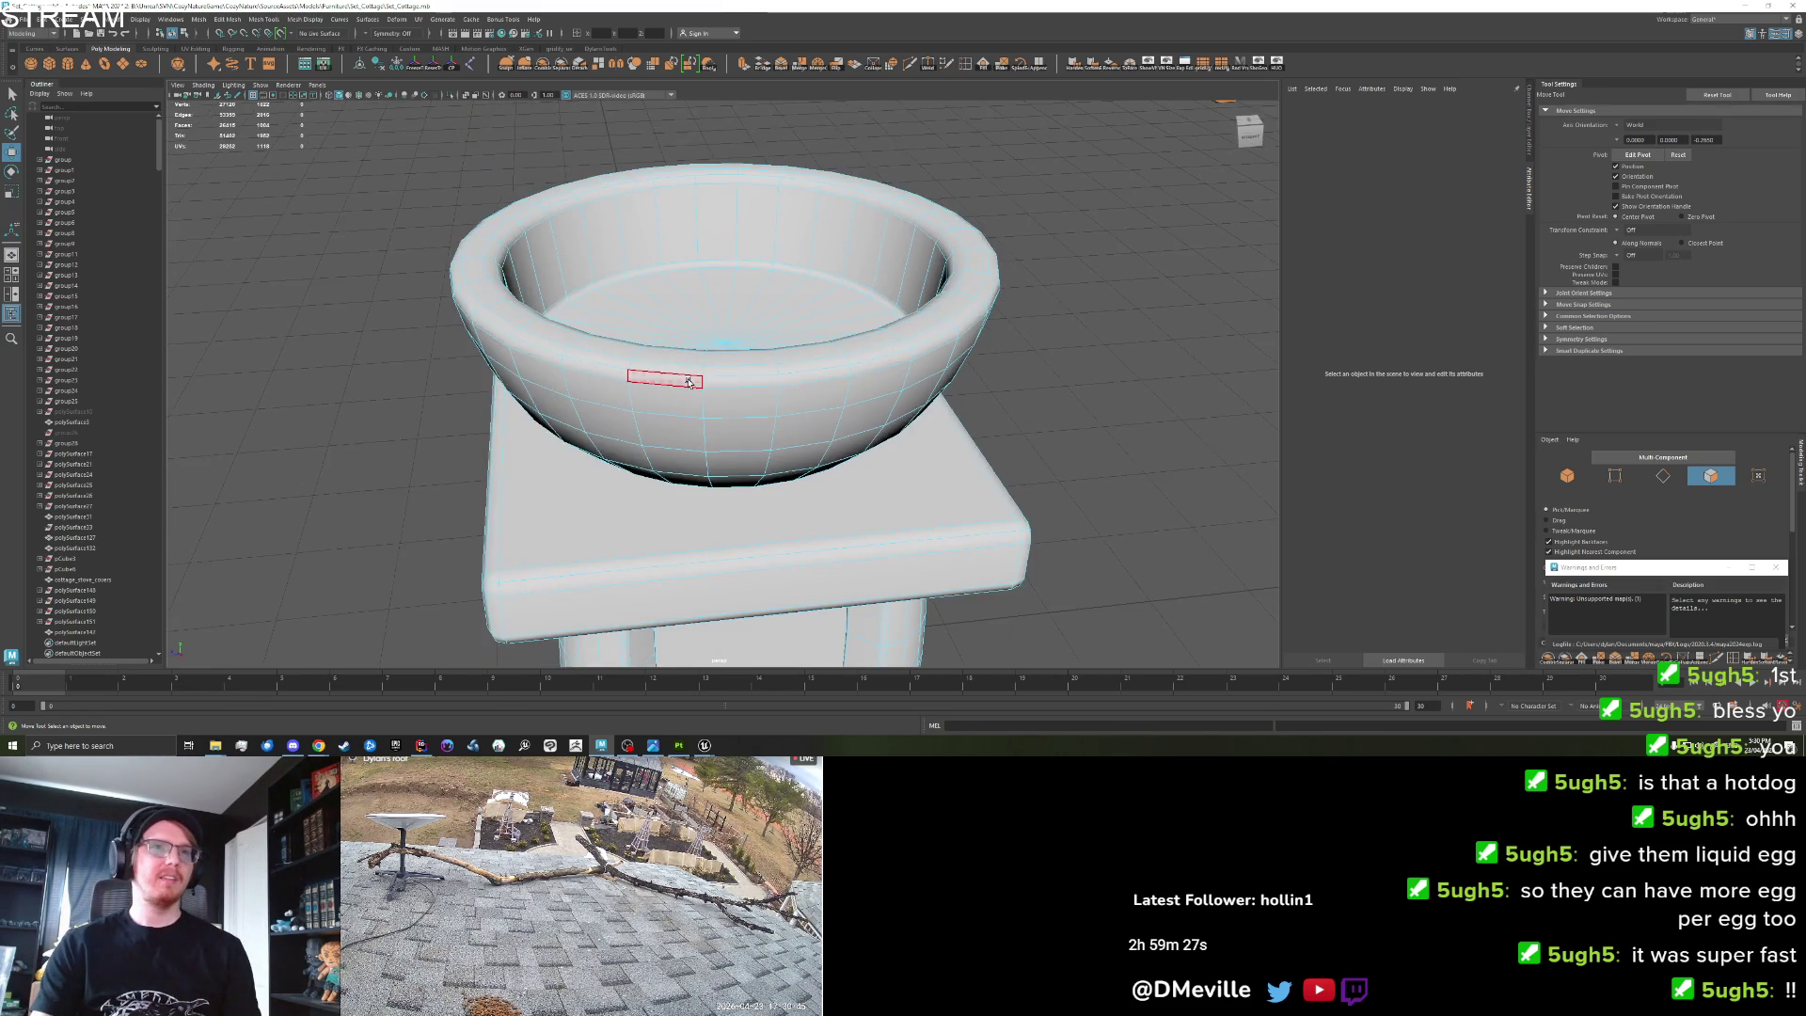
{"action": "mouse_move", "coordinate": [659, 414]}
{"action": "left_mouse_down"}
{"action": "mouse_move", "coordinate": [637, 436]}
{"action": "mouse_move", "coordinate": [541, 396]}
{"action": "left_mouse_up"}
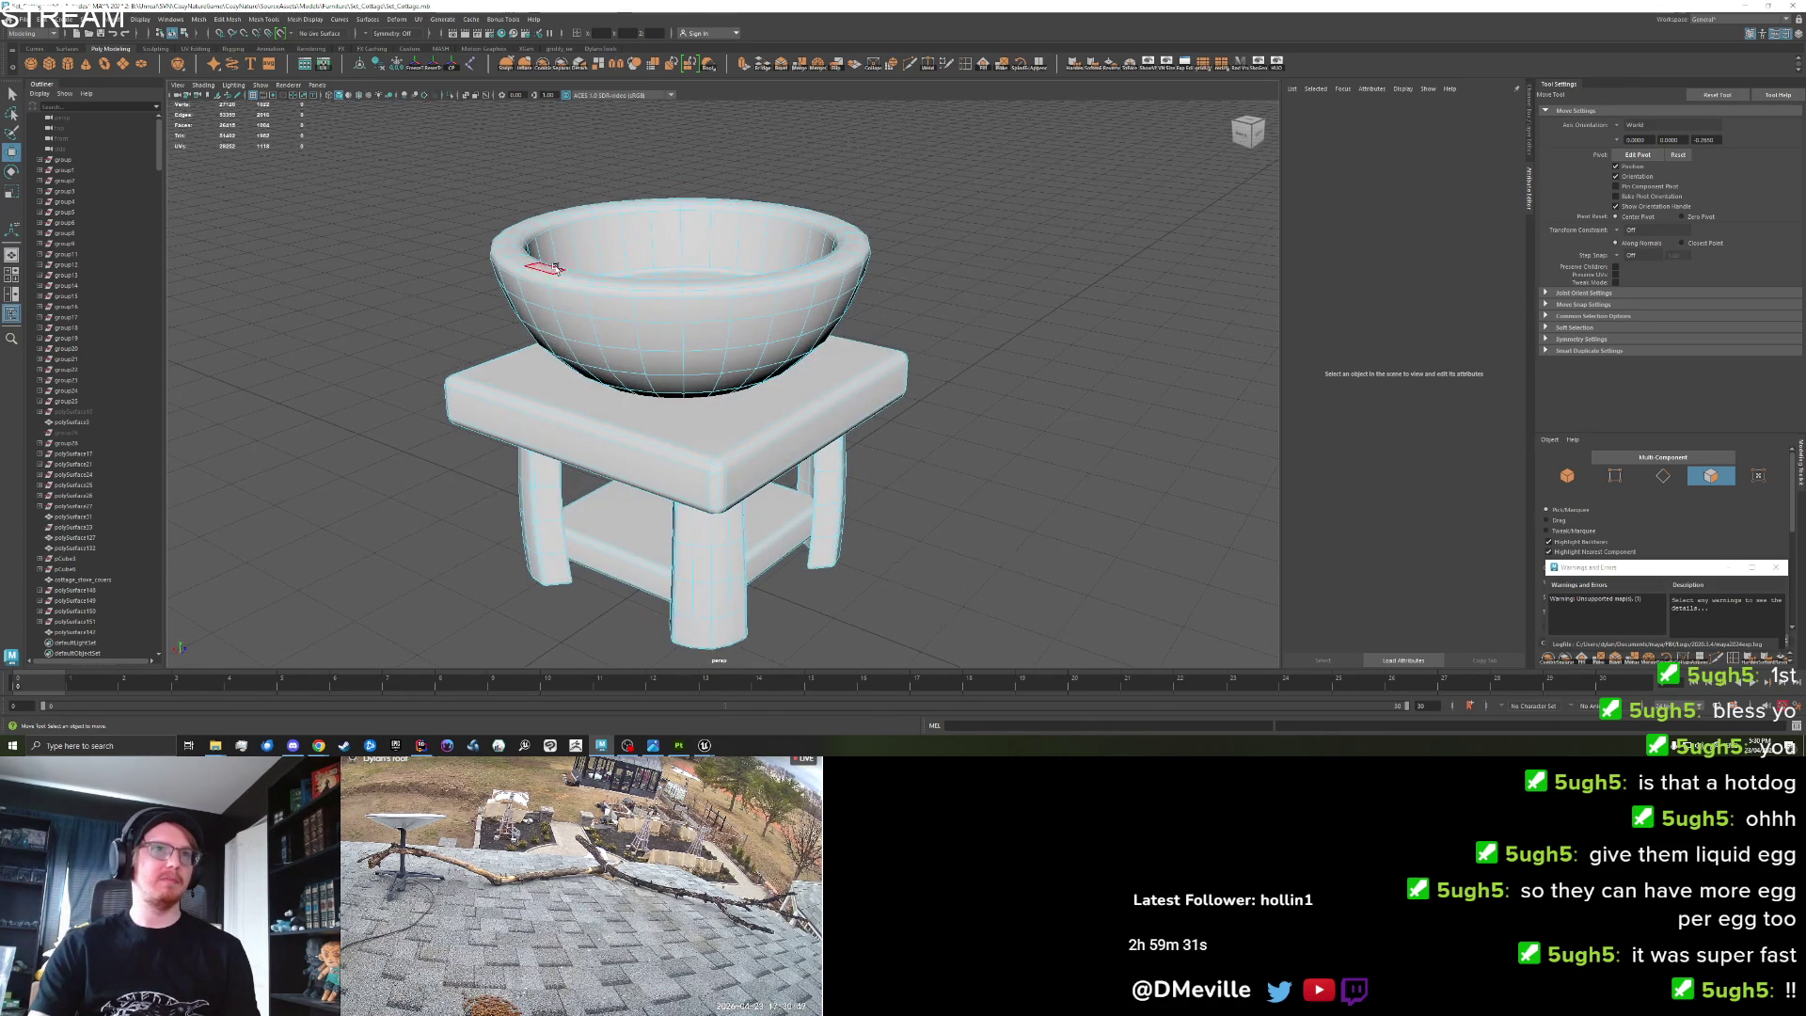
{"action": "scroll", "coordinate": [705, 282], "scroll_direction": "up", "scroll_amount": 4}
{"action": "mouse_move", "coordinate": [746, 310]}
{"action": "left_mouse_down"}
{"action": "mouse_move", "coordinate": [748, 376]}
{"action": "mouse_move", "coordinate": [928, 364]}
{"action": "left_mouse_up"}
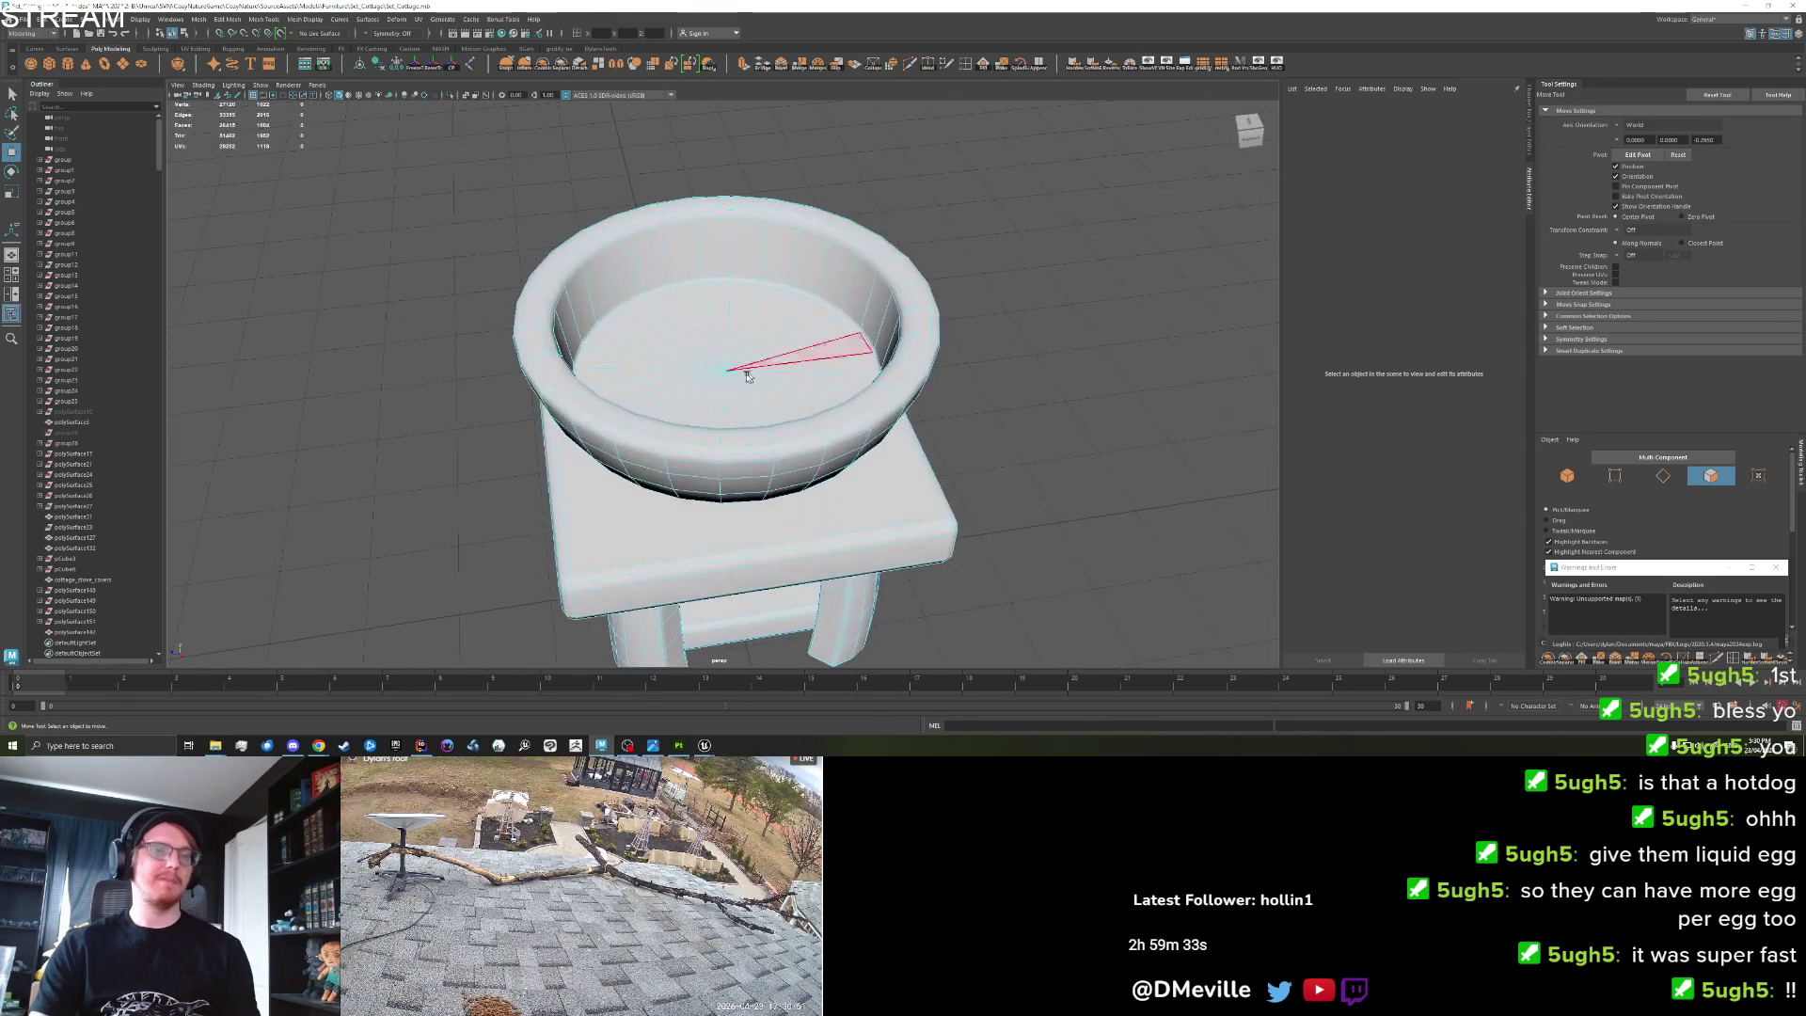
{"action": "right_click", "coordinate": [748, 377]}
{"action": "left_click", "coordinate": [781, 350]}
{"action": "scroll", "coordinate": [927, 363], "scroll_direction": "down", "scroll_amount": 5}
{"action": "mouse_move", "coordinate": [738, 577]}
{"action": "left_mouse_down"}
{"action": "mouse_move", "coordinate": [724, 417]}
{"action": "mouse_move", "coordinate": [648, 425]}
{"action": "left_mouse_up"}
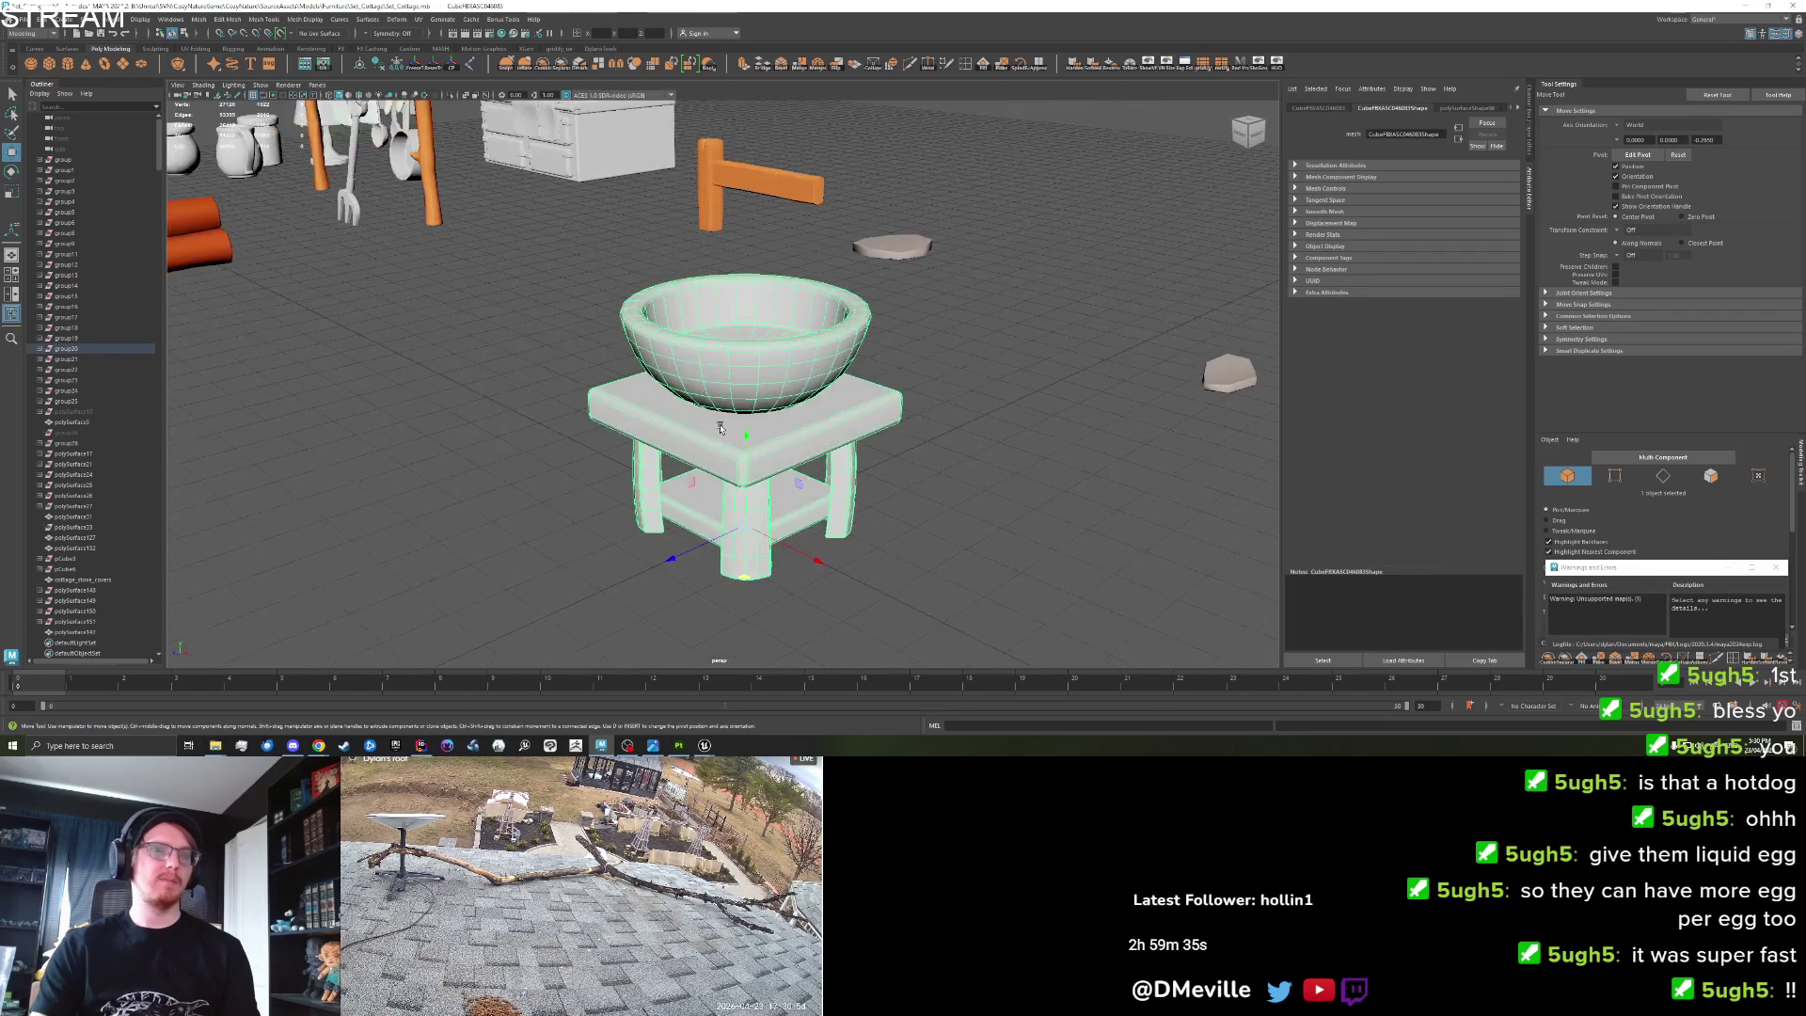
{"action": "scroll", "coordinate": [648, 424], "scroll_direction": "up", "scroll_amount": 6}
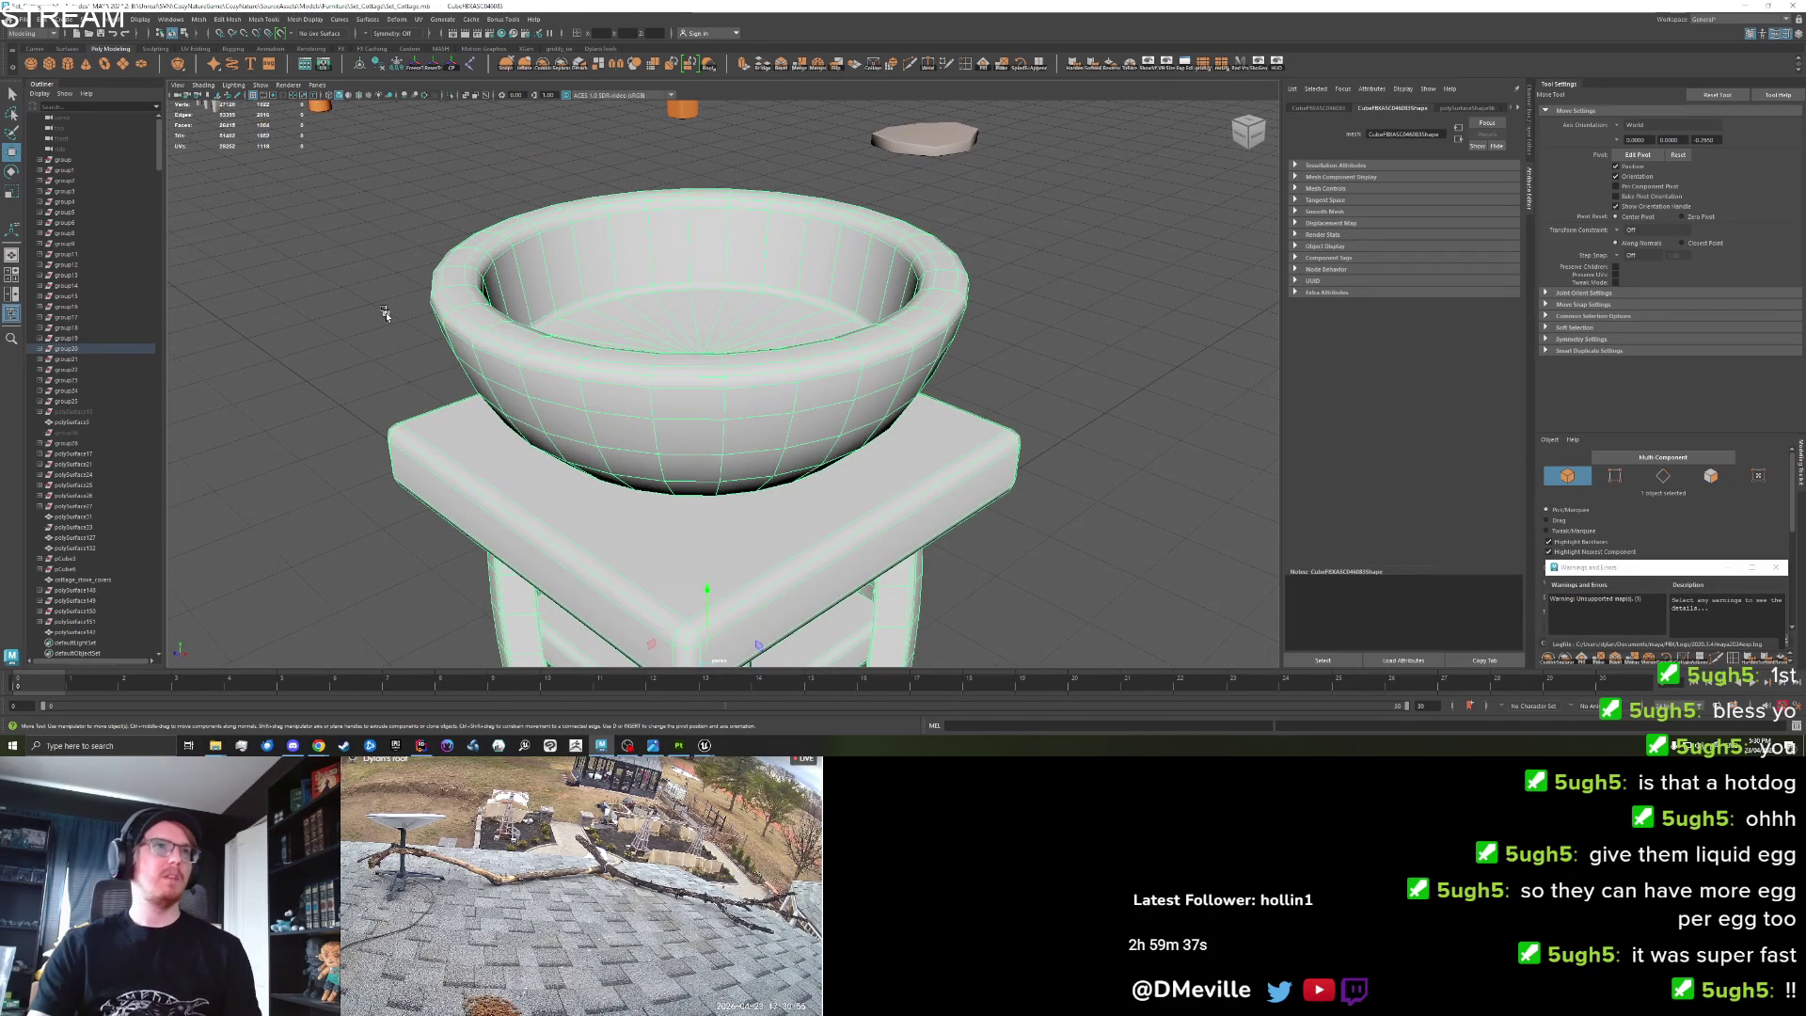
Create a polygon disc, raise it into the bowl and scale it up.
{"action": "left_click", "coordinate": [141, 63]}
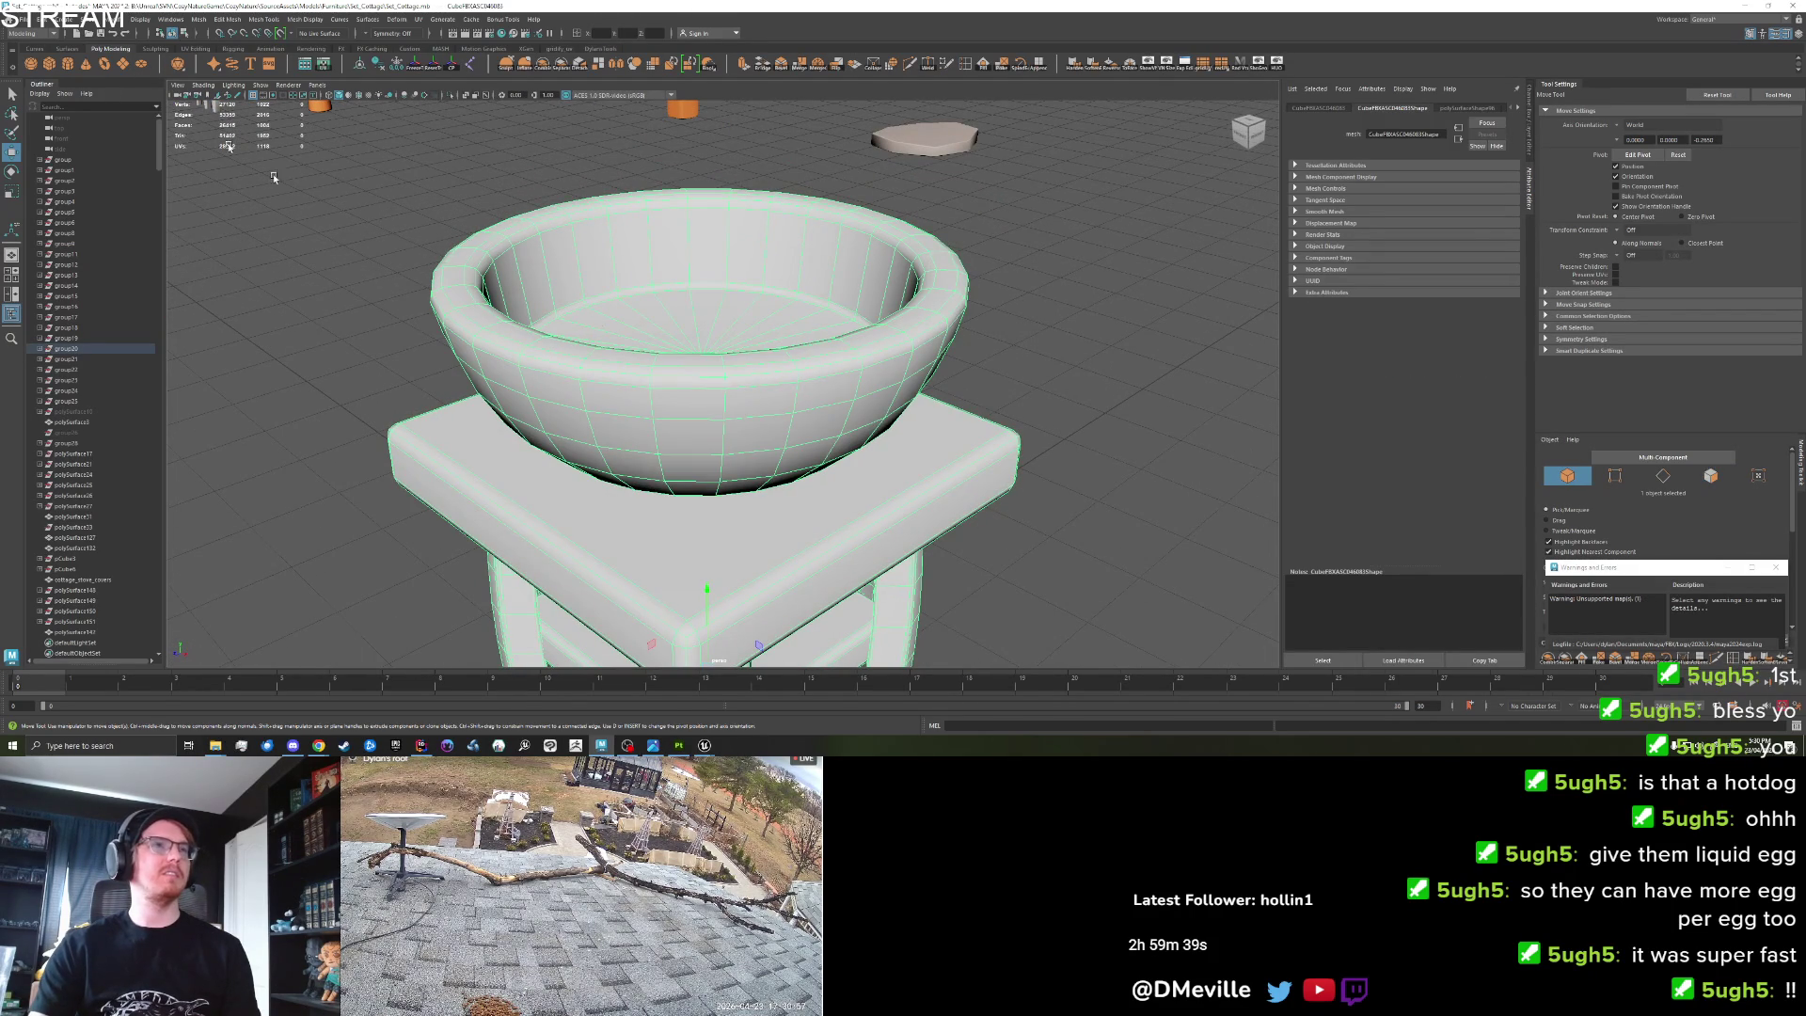
{"action": "scroll", "coordinate": [643, 376], "scroll_direction": "down", "scroll_amount": 5}
{"action": "left_click_drag", "start_coordinate": [707, 489], "coordinate": [708, 334]}
{"action": "key", "text": "r"}
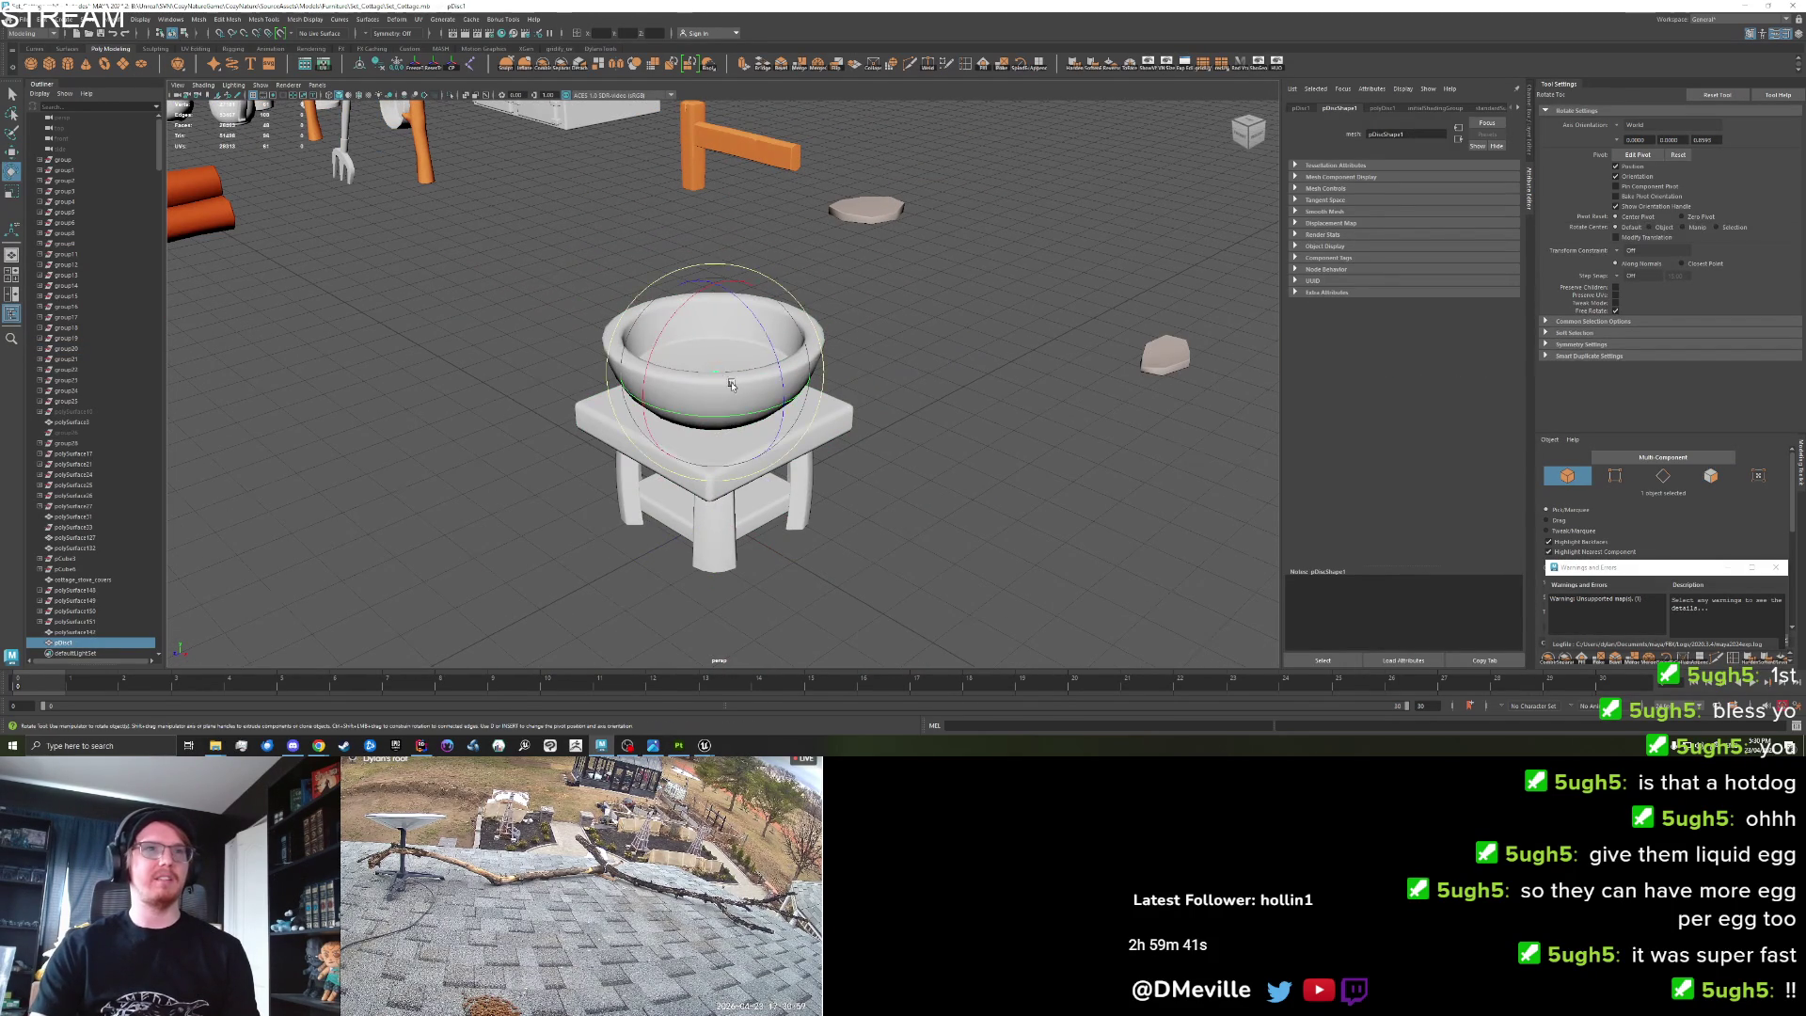
{"action": "left_click_drag", "start_coordinate": [859, 506], "coordinate": [950, 498]}
{"action": "left_click_drag", "start_coordinate": [698, 396], "coordinate": [790, 396]}
{"action": "scroll", "coordinate": [706, 337], "scroll_direction": "up", "scroll_amount": 3}
Enlarge the disc to fit, lower it onto the bowl bottom, and show its UVs.
{"action": "key", "text": "w"}
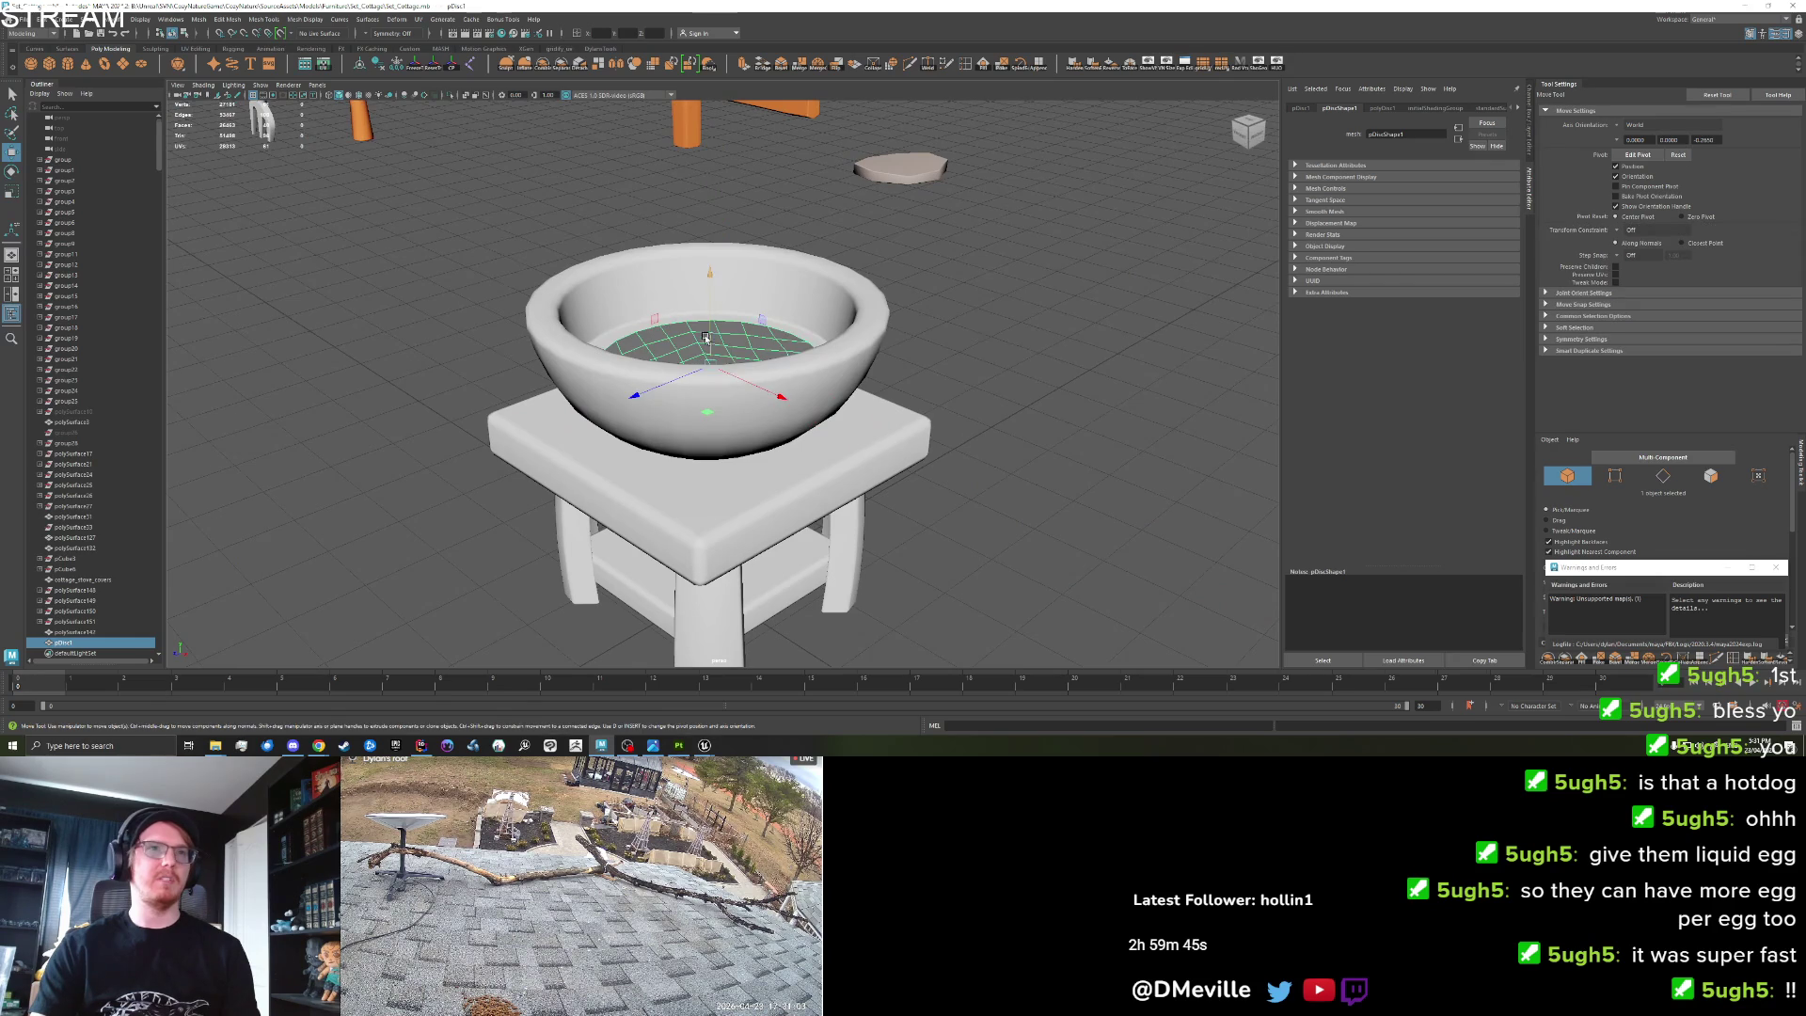
{"action": "key", "text": "r"}
{"action": "mouse_move", "coordinate": [707, 337]}
{"action": "left_mouse_down"}
{"action": "mouse_move", "coordinate": [724, 357]}
{"action": "mouse_move", "coordinate": [761, 350]}
{"action": "left_mouse_up"}
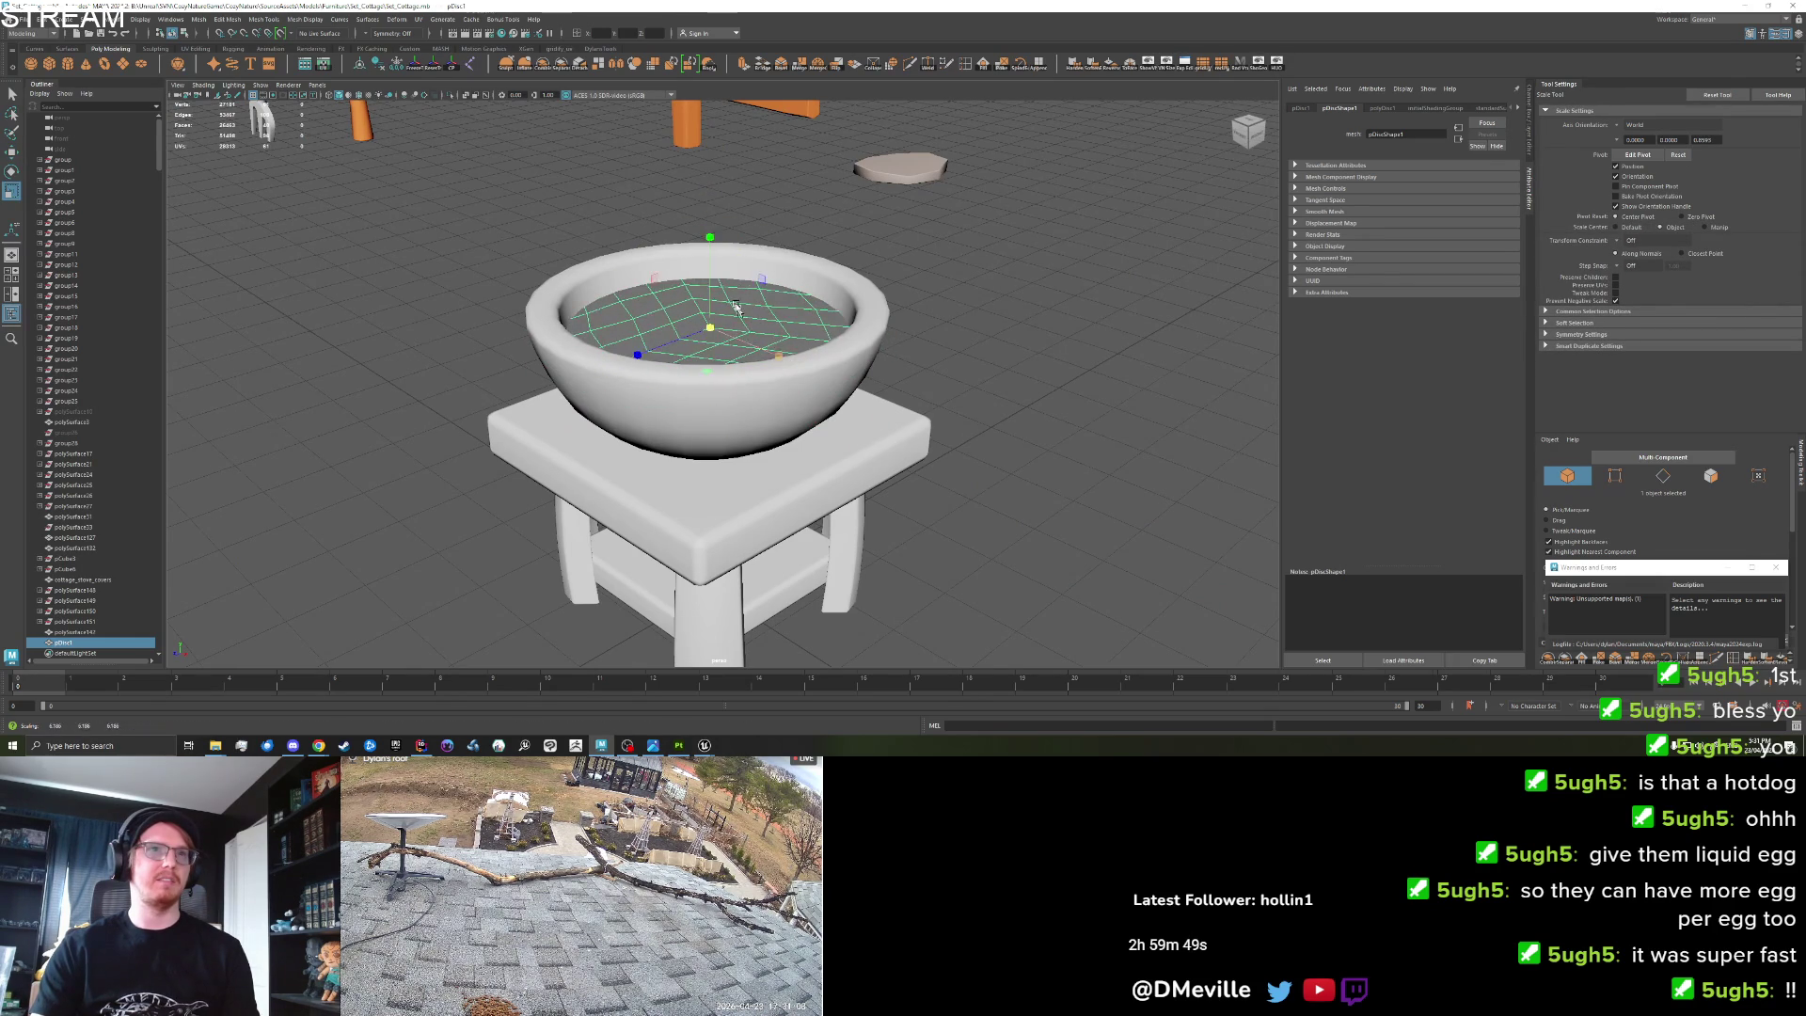
{"action": "key", "text": "w"}
{"action": "left_click_drag", "start_coordinate": [709, 282], "coordinate": [710, 316]}
{"action": "mouse_move", "coordinate": [919, 351]}
{"action": "left_mouse_down", "text": "alt"}
{"action": "mouse_move", "coordinate": [875, 442]}
{"action": "mouse_move", "coordinate": [828, 414]}
{"action": "mouse_move", "coordinate": [757, 458]}
{"action": "left_mouse_up", "text": "alt"}
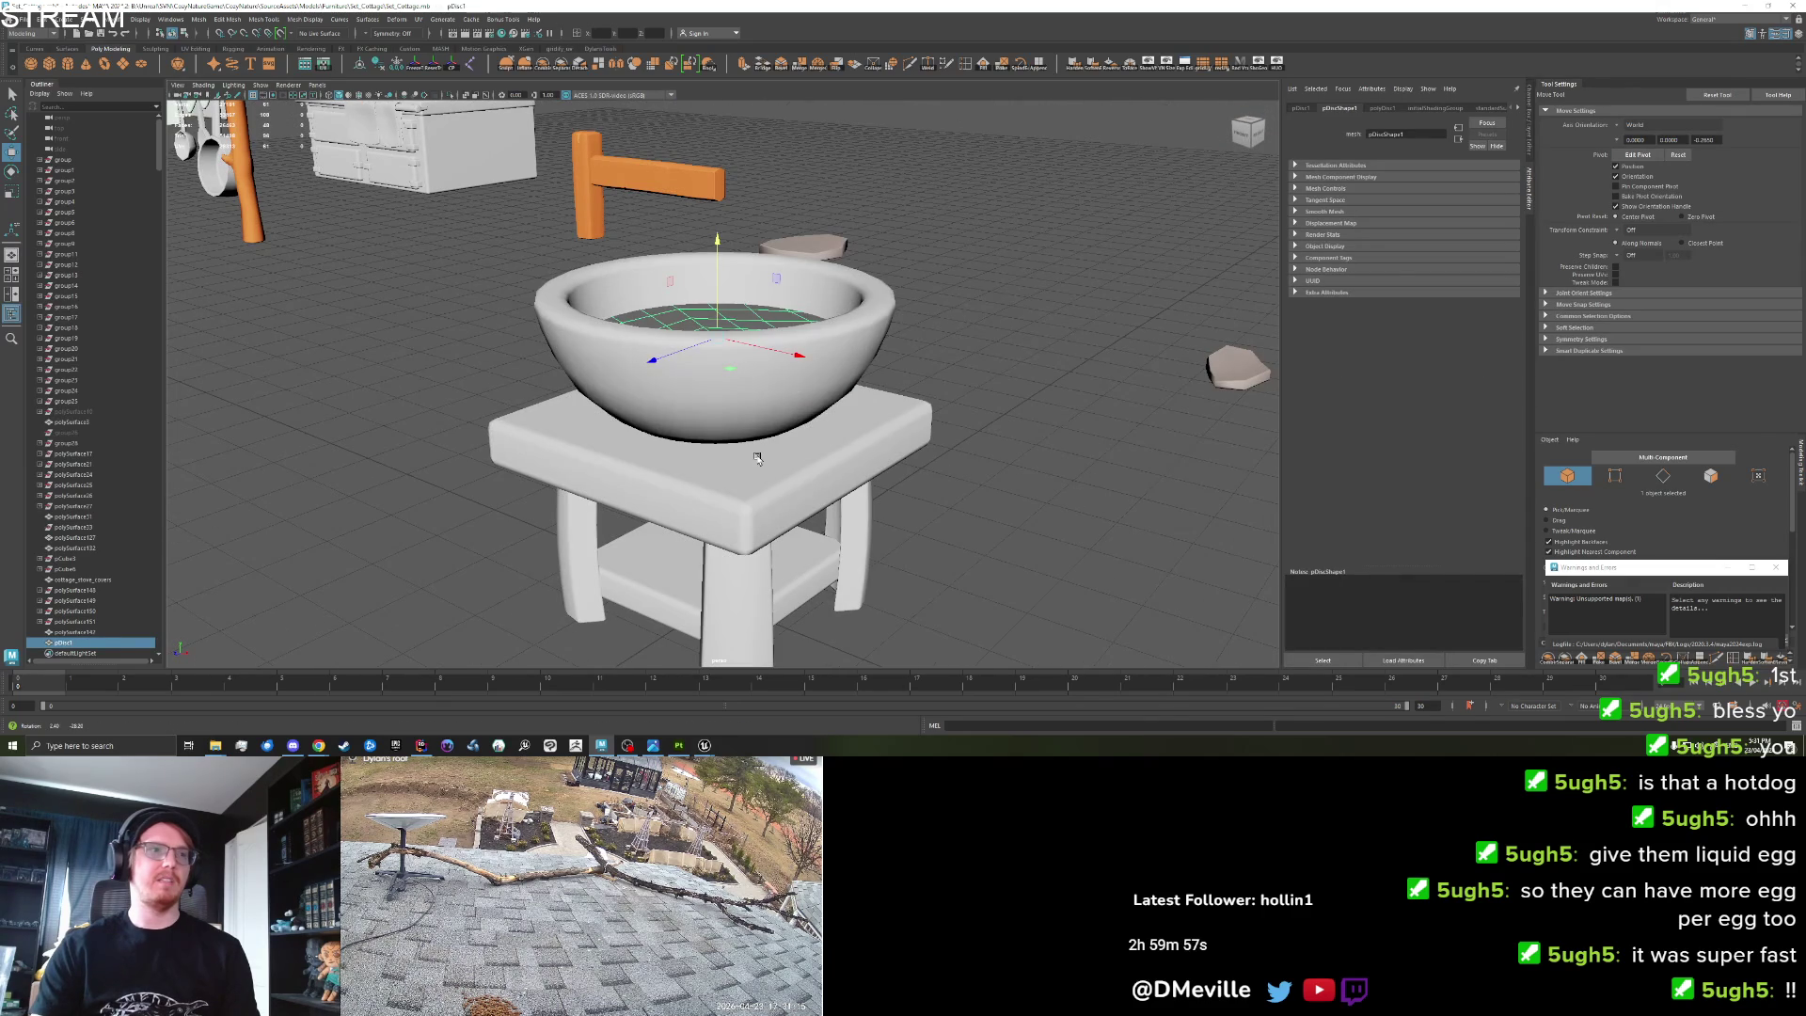
{"action": "left_click", "coordinate": [325, 63]}
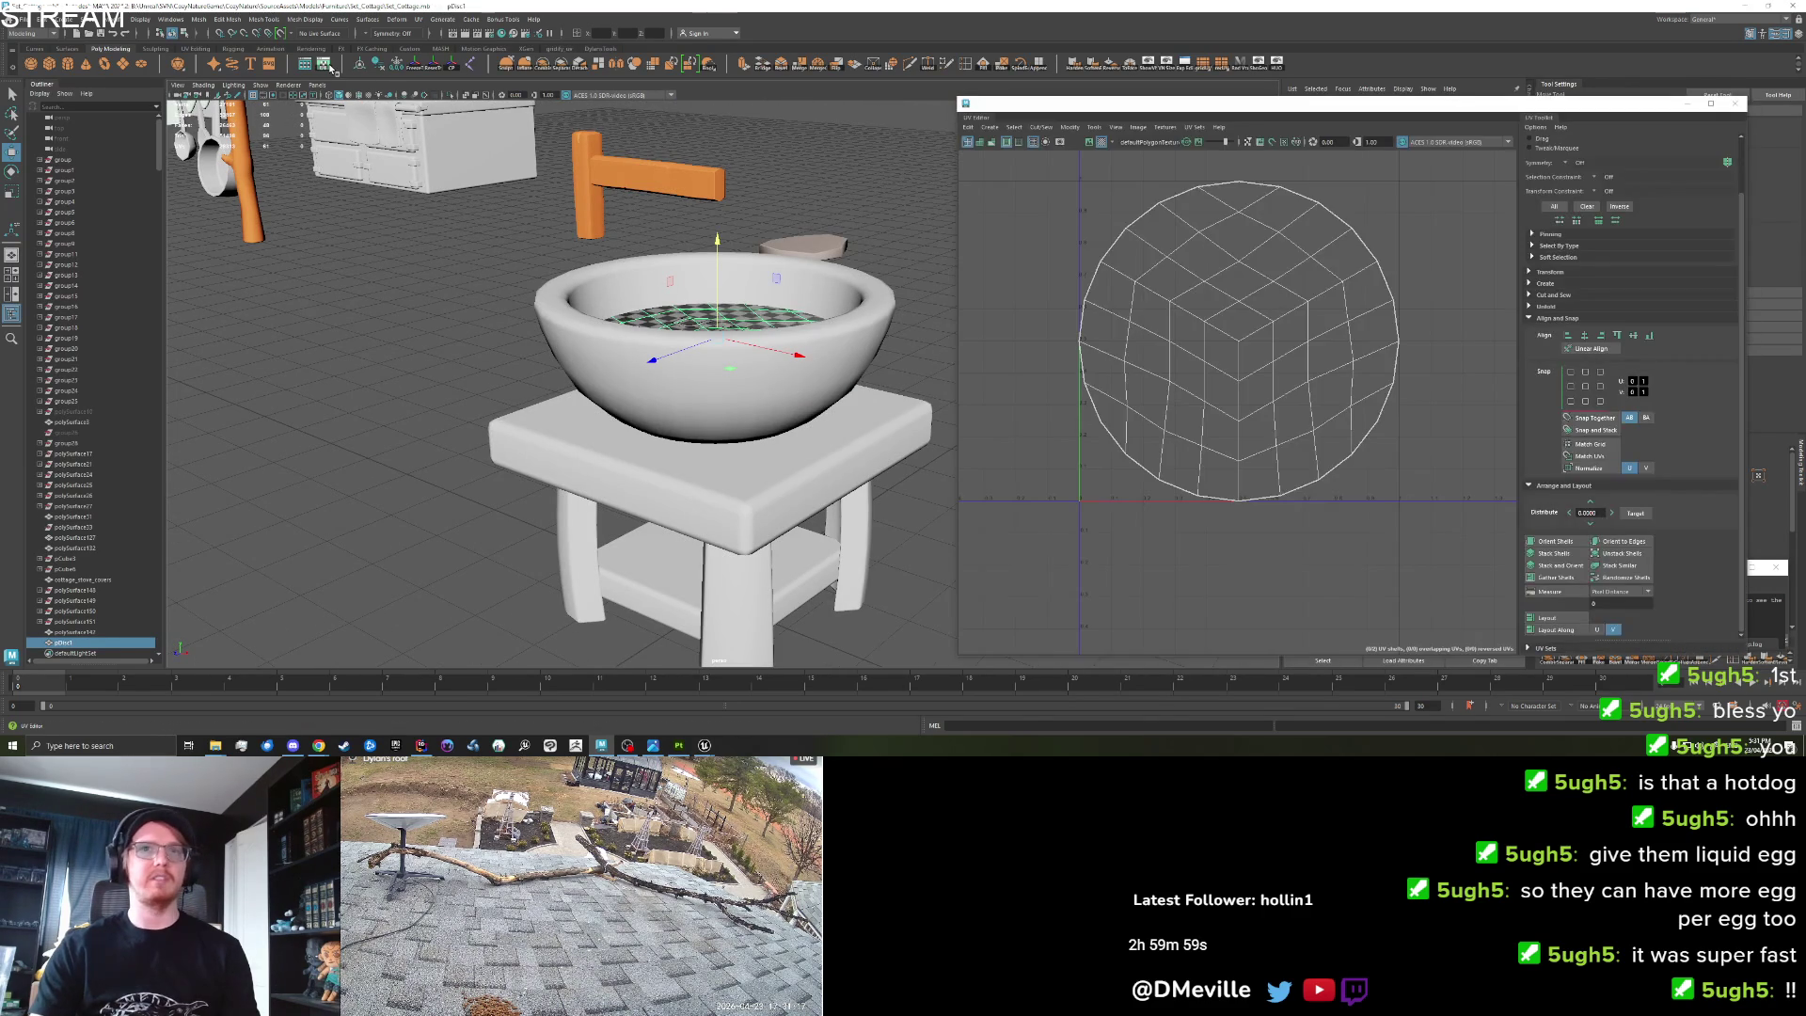
Select the whole stand group and try combining it, then undo the merge.
{"action": "key", "text": "q"}
{"action": "left_click", "coordinate": [724, 329]}
{"action": "left_click", "coordinate": [724, 329]}
{"action": "key", "text": "Up"}
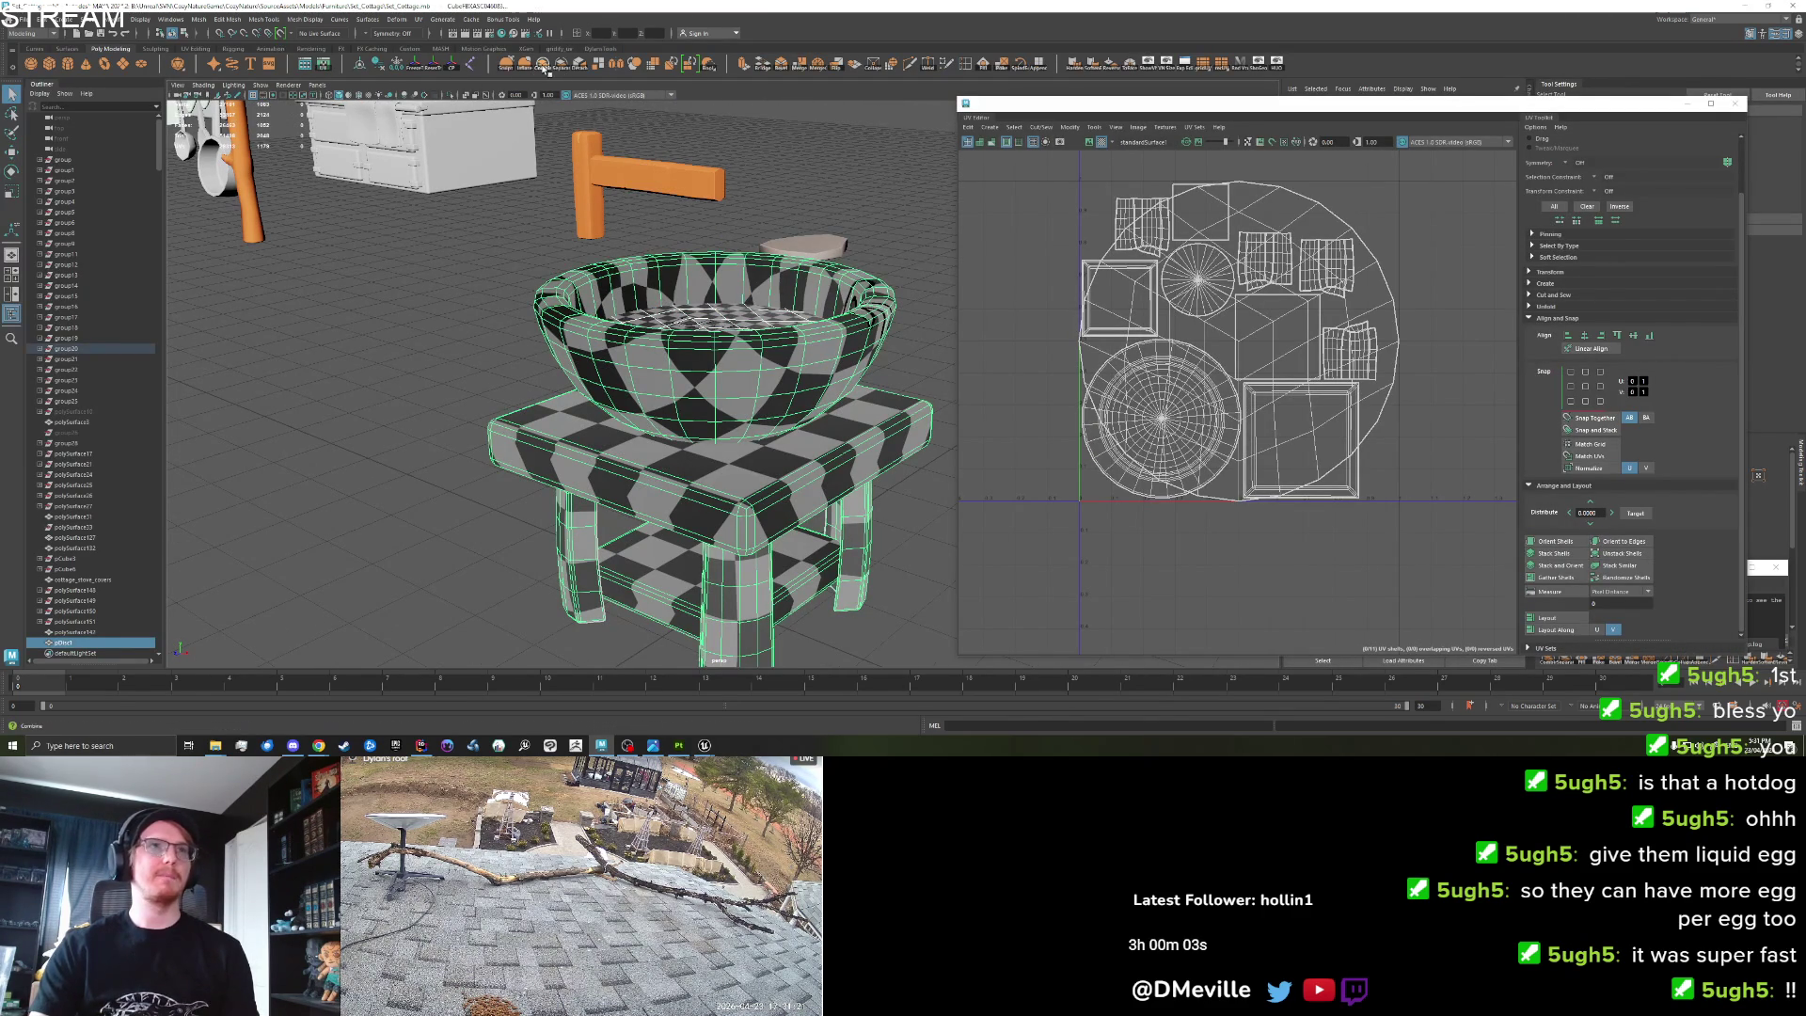
{"action": "left_click", "coordinate": [544, 66]}
{"action": "key", "text": "ctrl+z"}
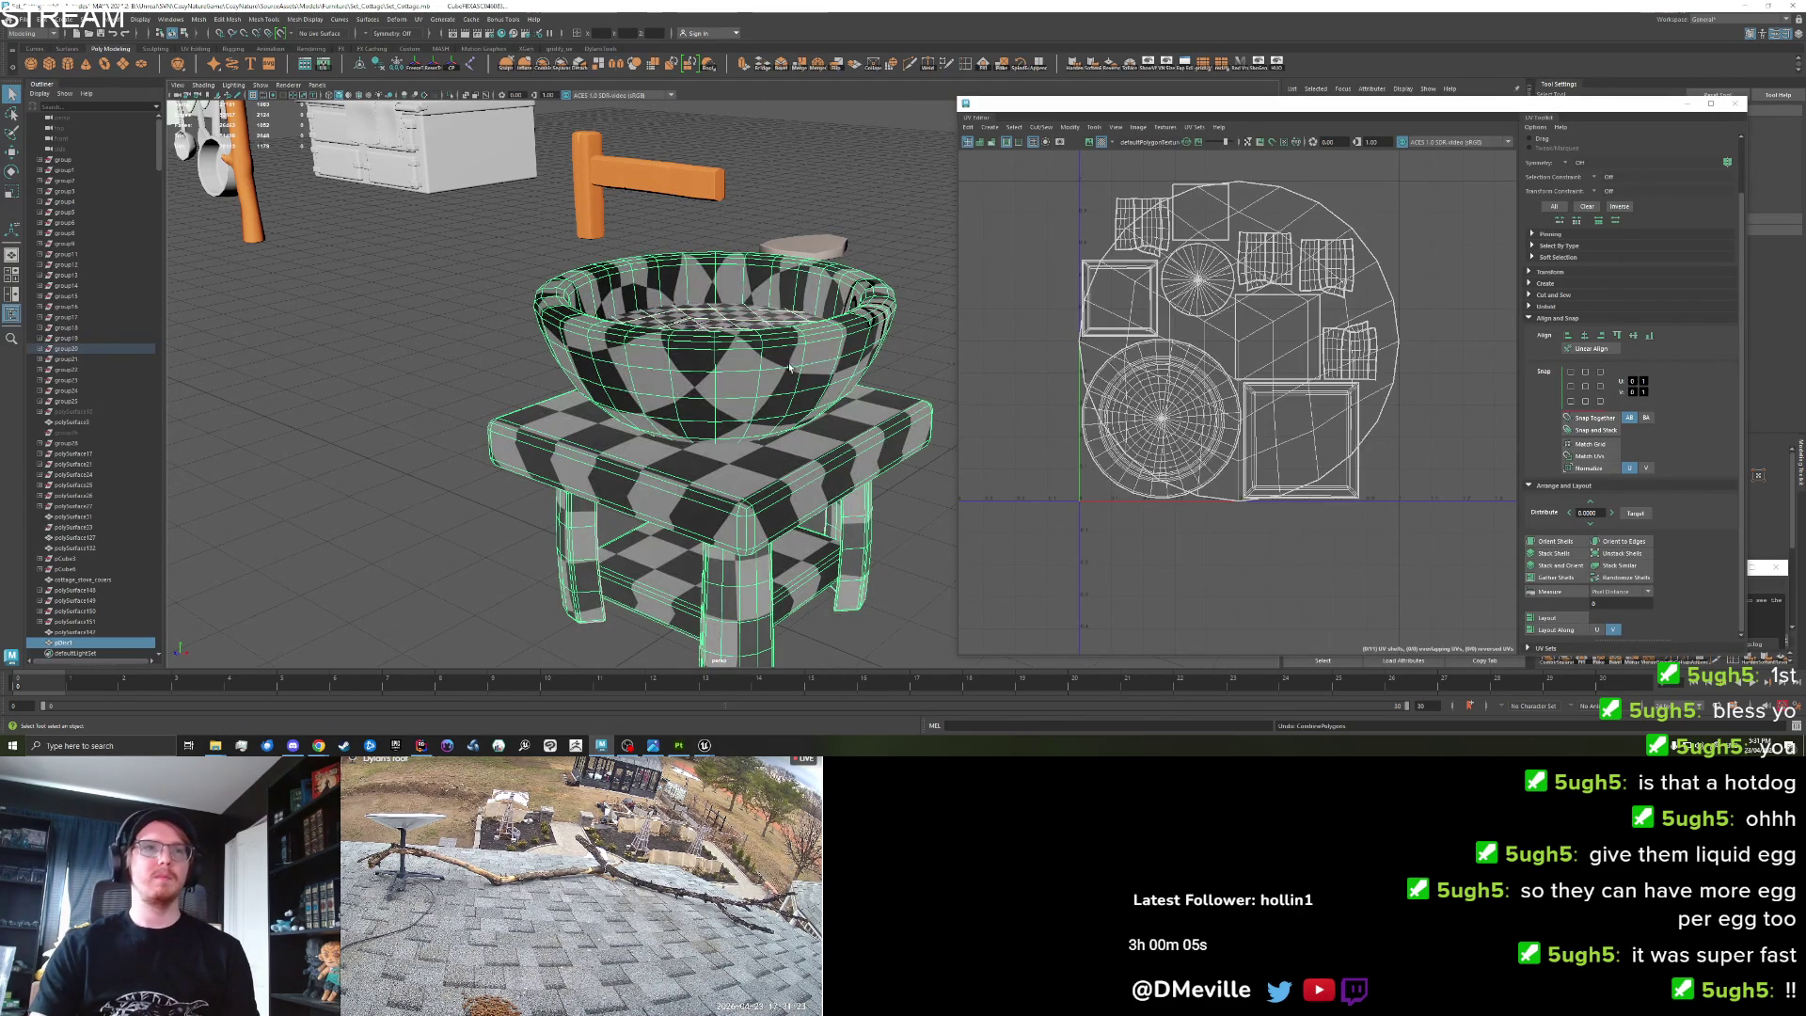
Rename the current UV set to 'UV'.
{"action": "left_click", "coordinate": [1187, 129]}
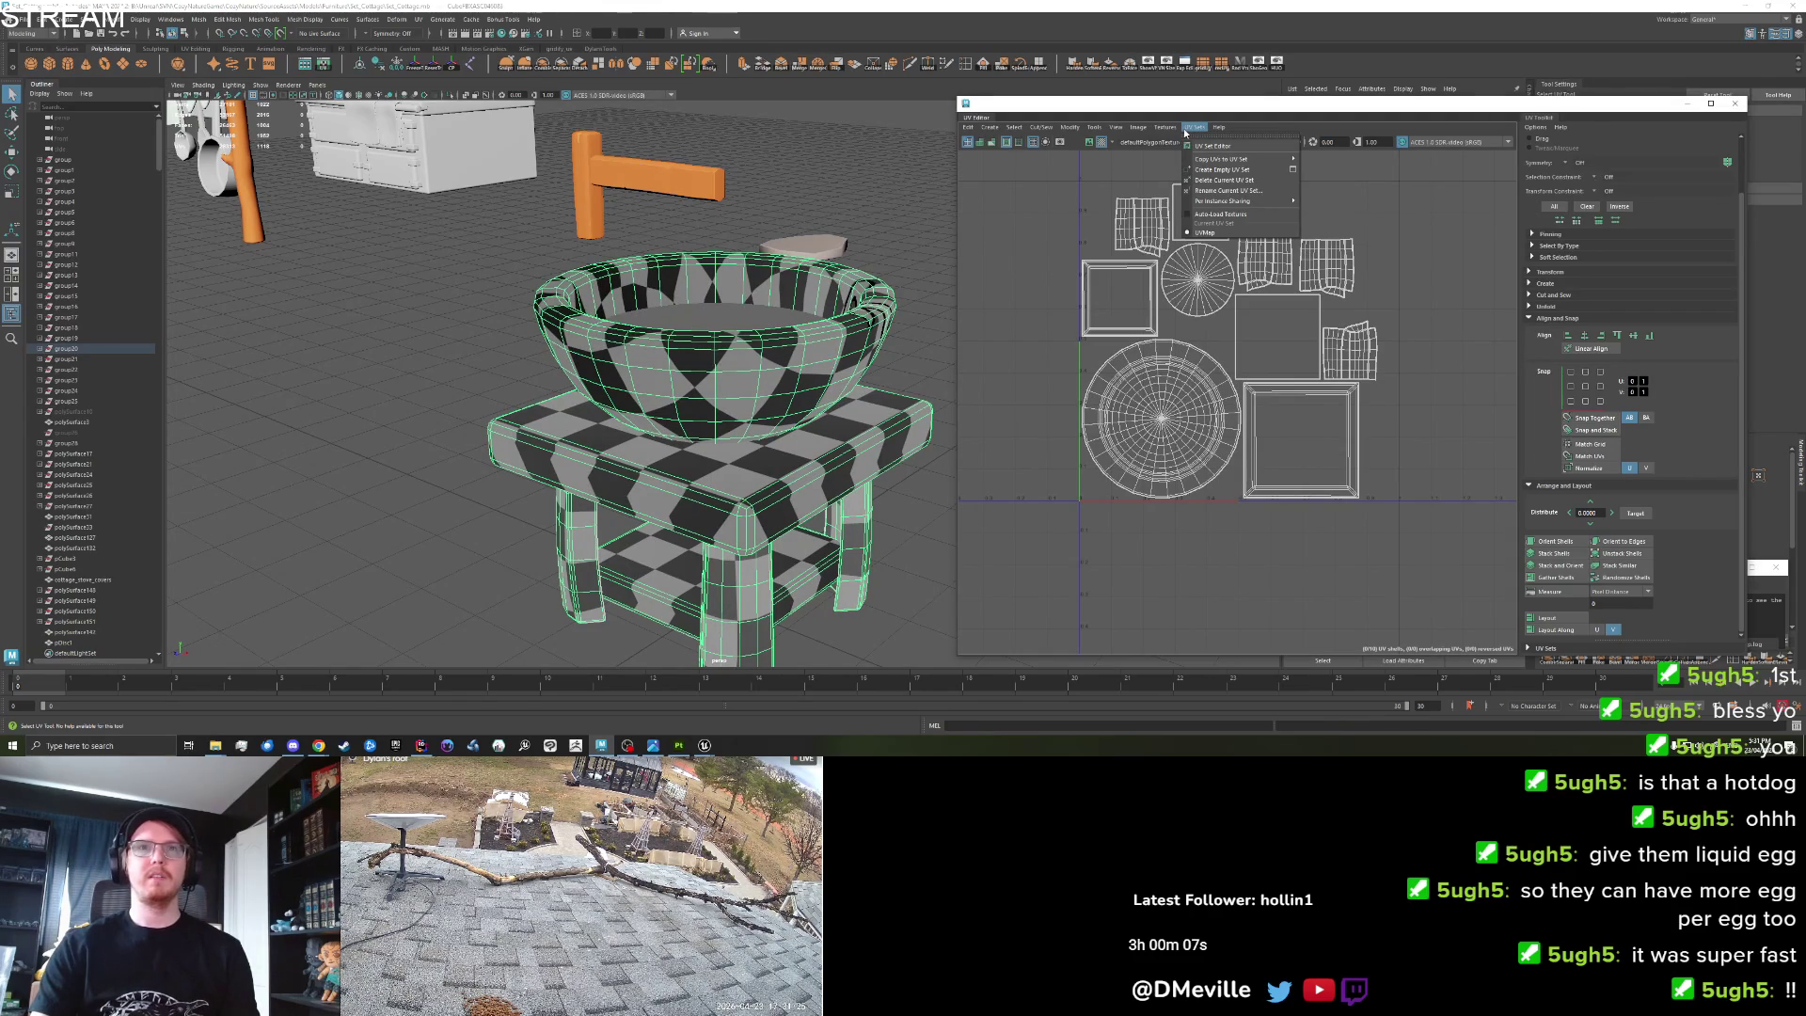
{"action": "left_click", "coordinate": [1005, 217]}
{"action": "key", "text": "ctrl+z"}
{"action": "left_click", "coordinate": [1193, 128]}
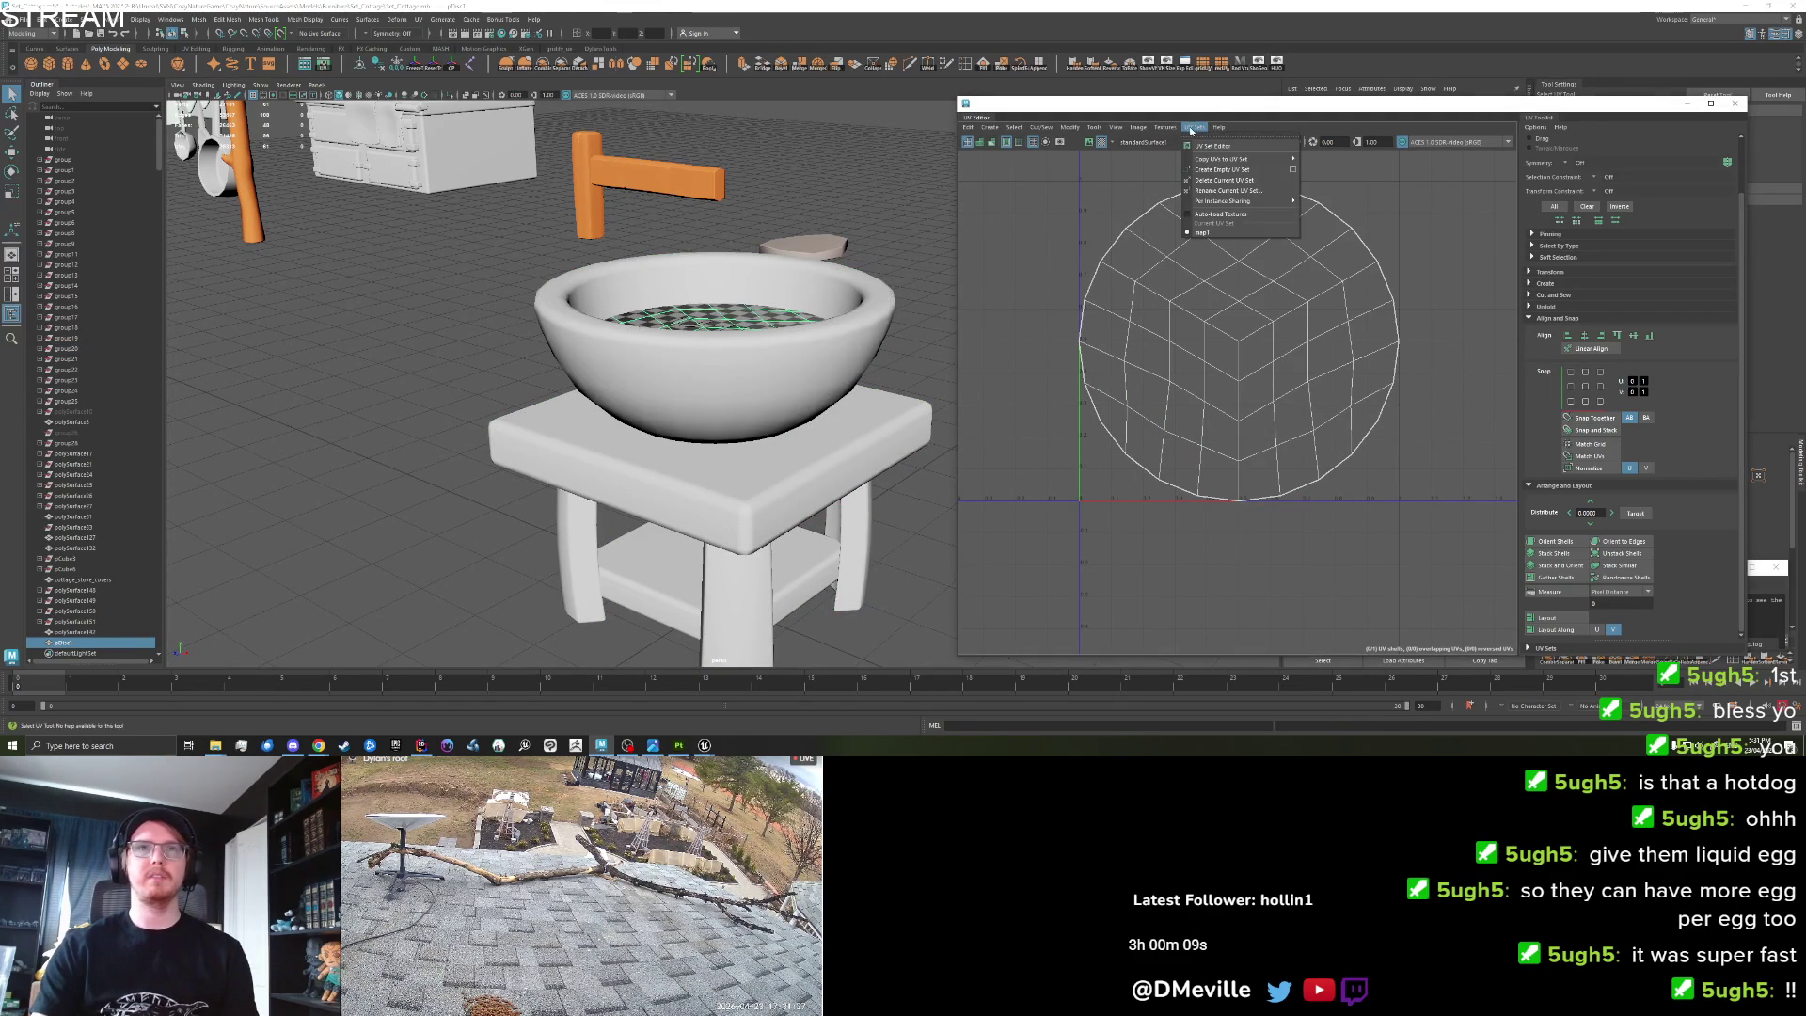
{"action": "left_click", "coordinate": [1220, 190]}
{"action": "type", "text": "UV"}
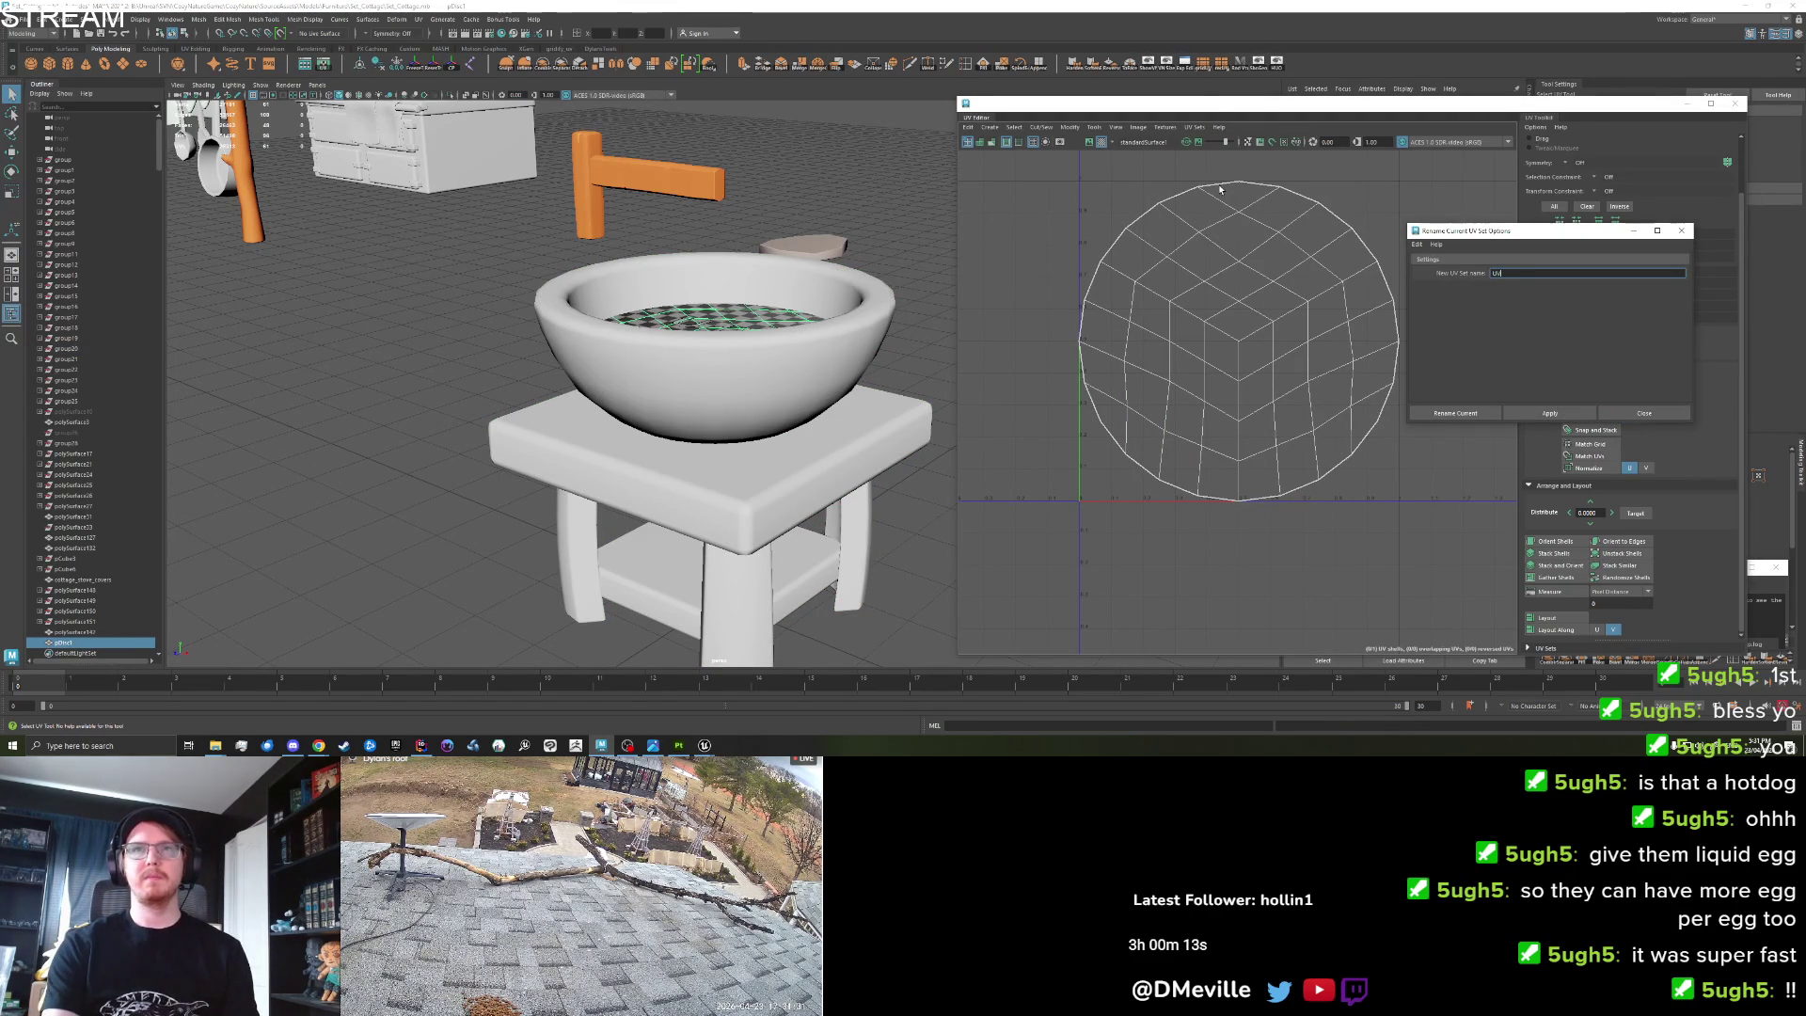
{"action": "left_click", "coordinate": [1455, 413]}
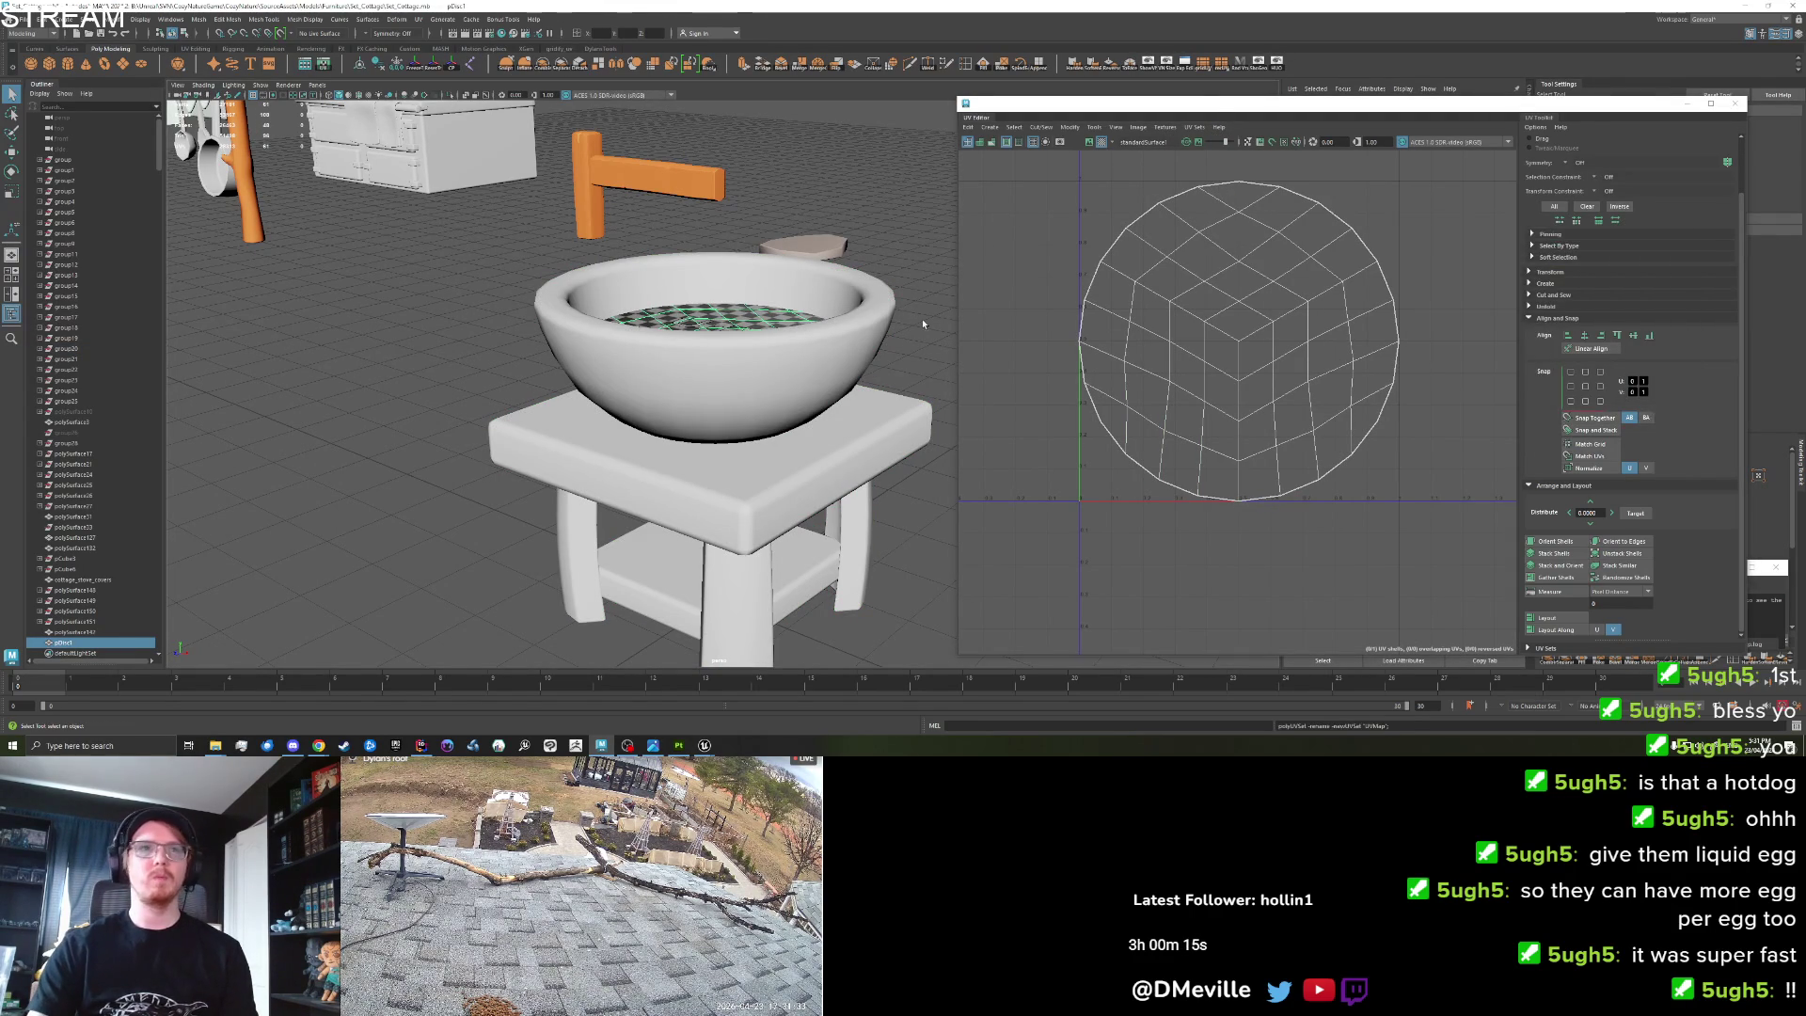
Separate the stand back into pieces and rename the disc's UV set to UVMap.
{"action": "left_click", "coordinate": [709, 273]}
{"action": "left_click", "coordinate": [546, 67]}
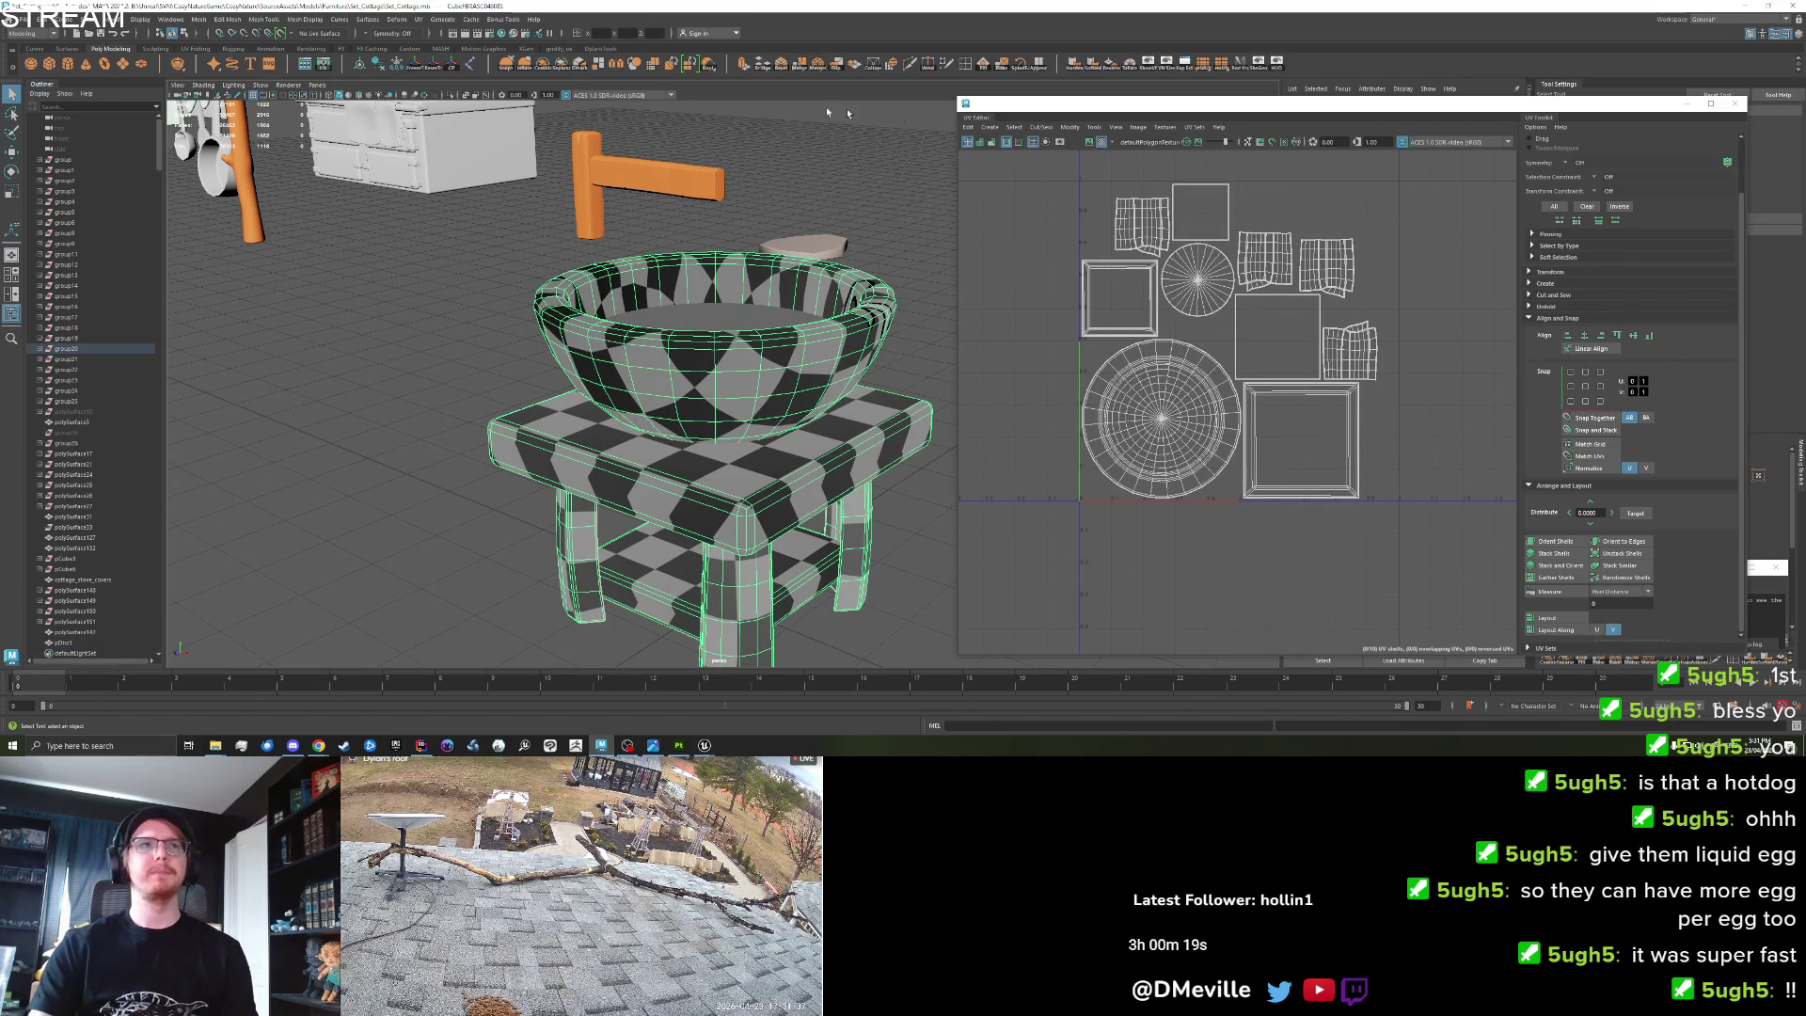
{"action": "left_click", "coordinate": [1195, 127]}
{"action": "left_click", "coordinate": [1198, 280]}
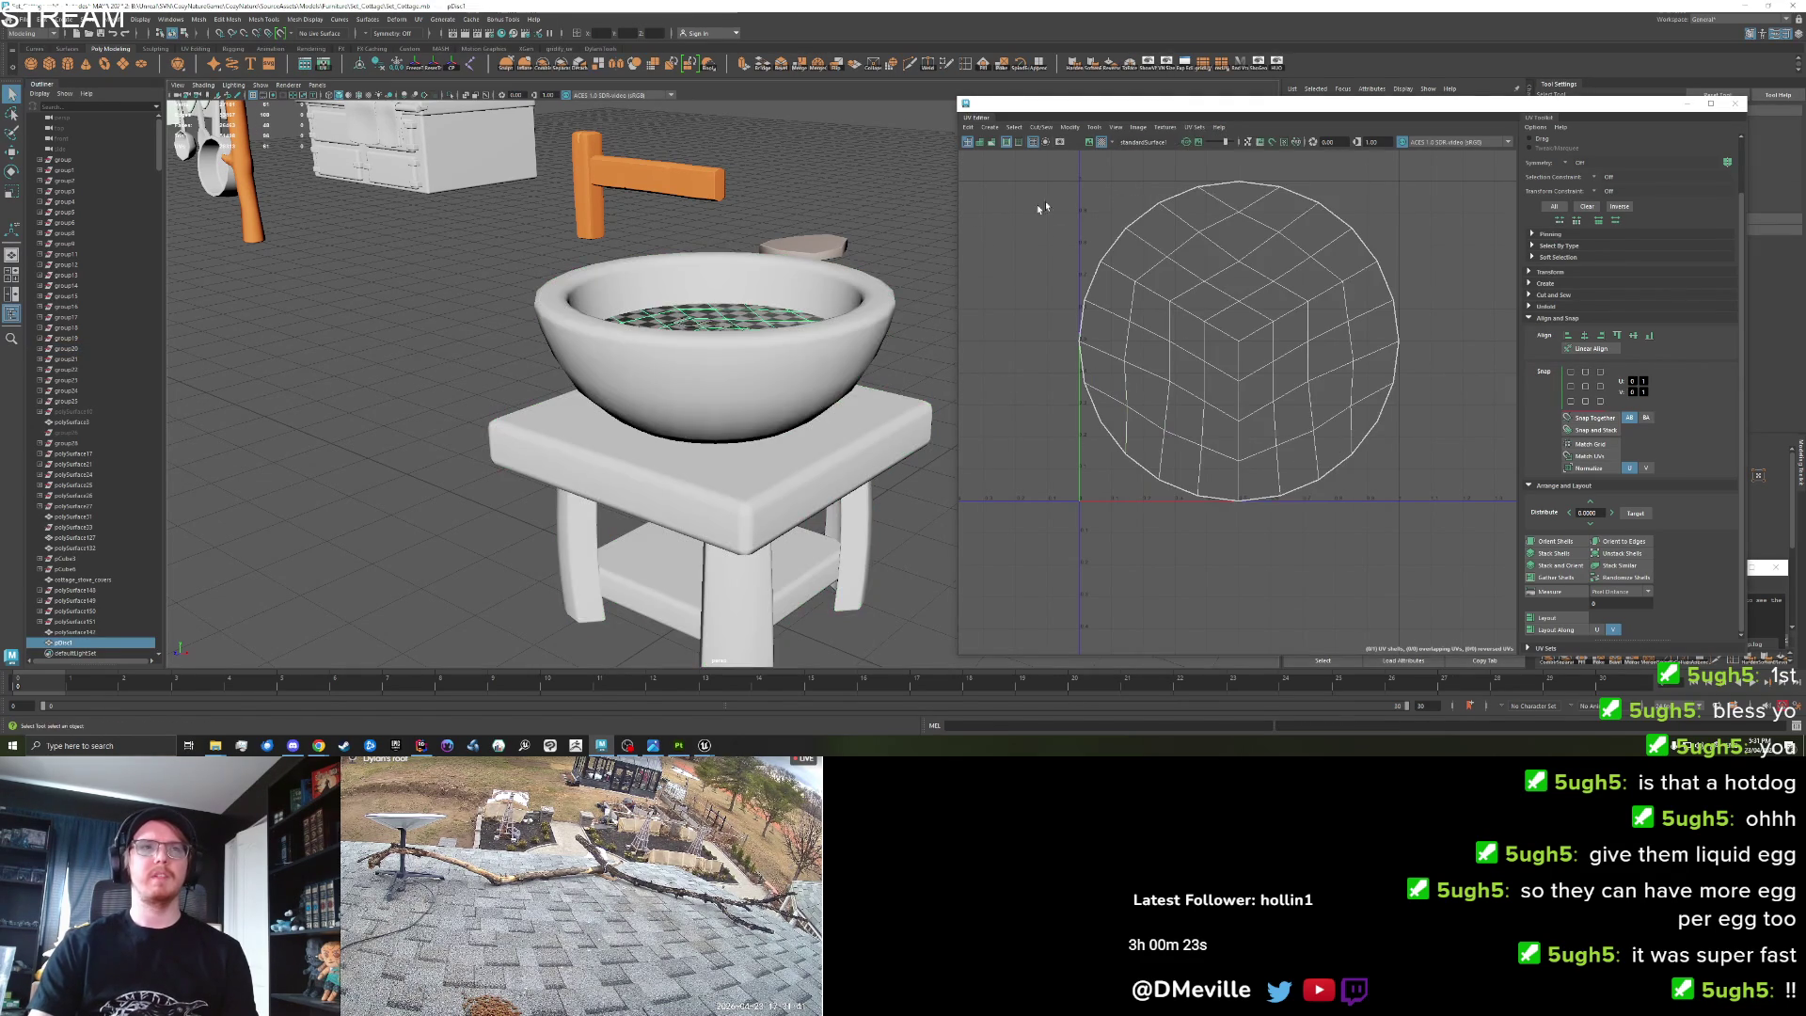
{"action": "left_click", "coordinate": [1189, 128]}
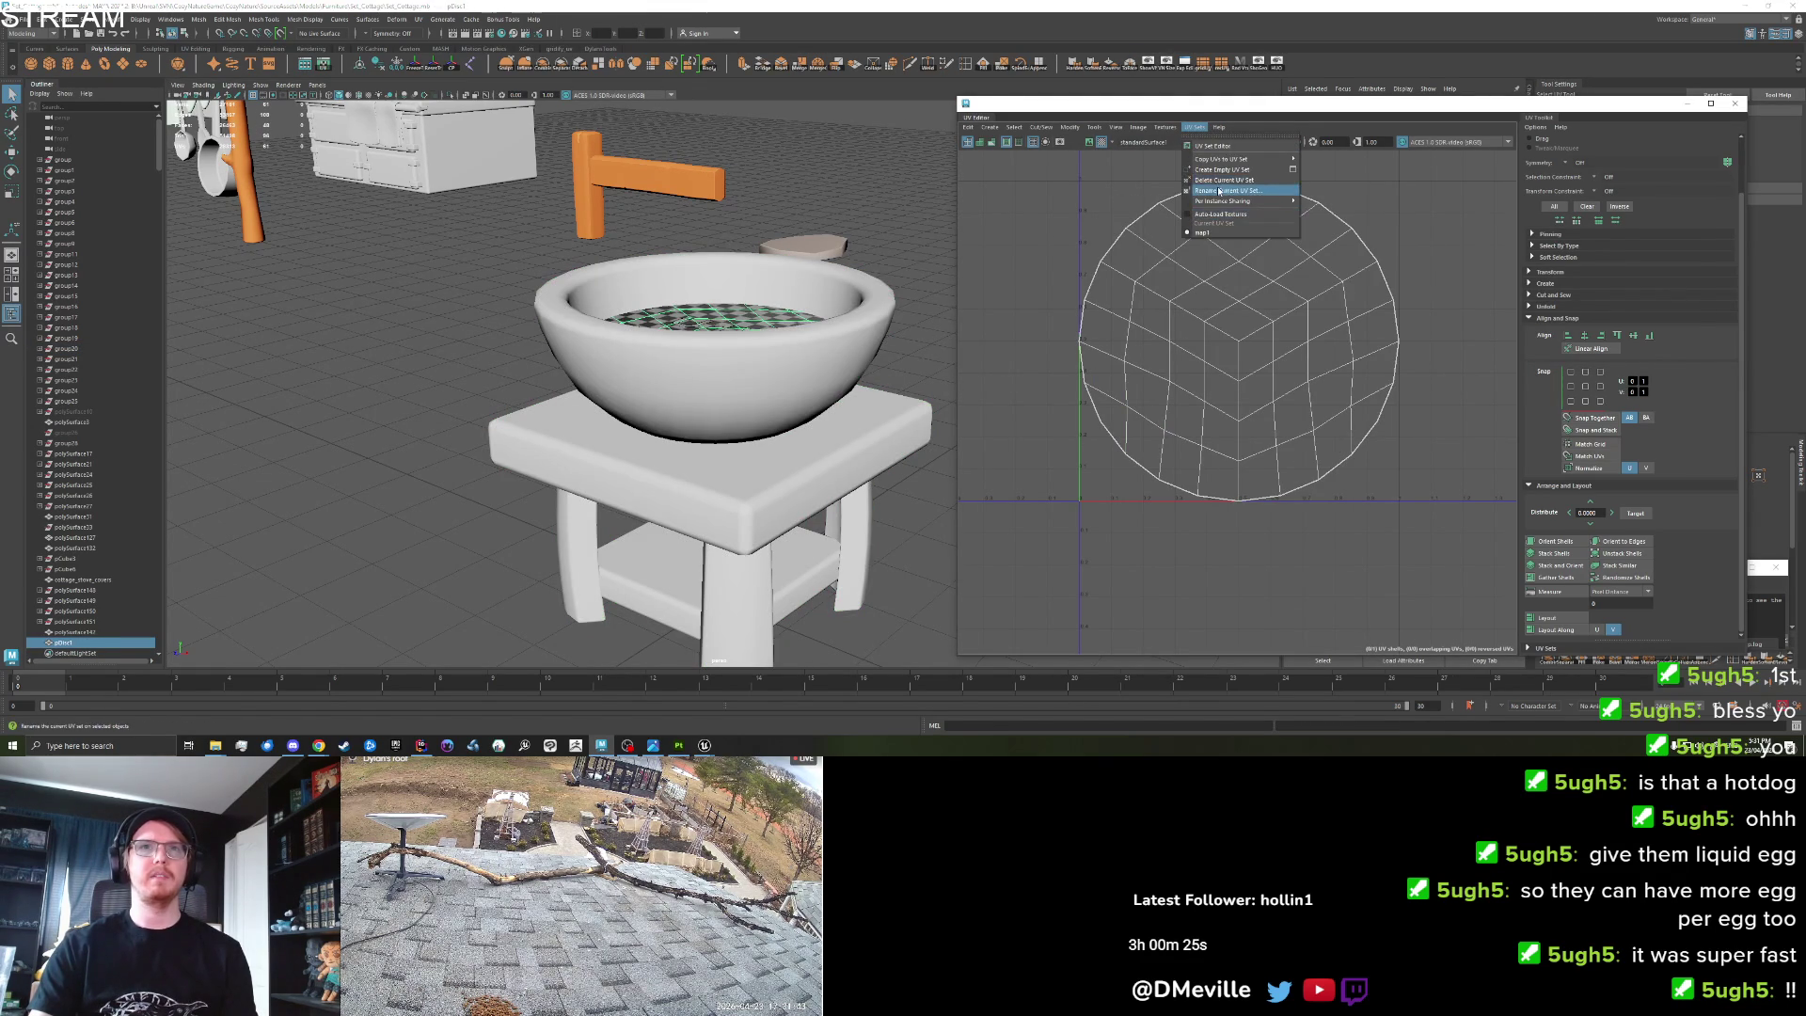
{"action": "left_click", "coordinate": [1239, 223]}
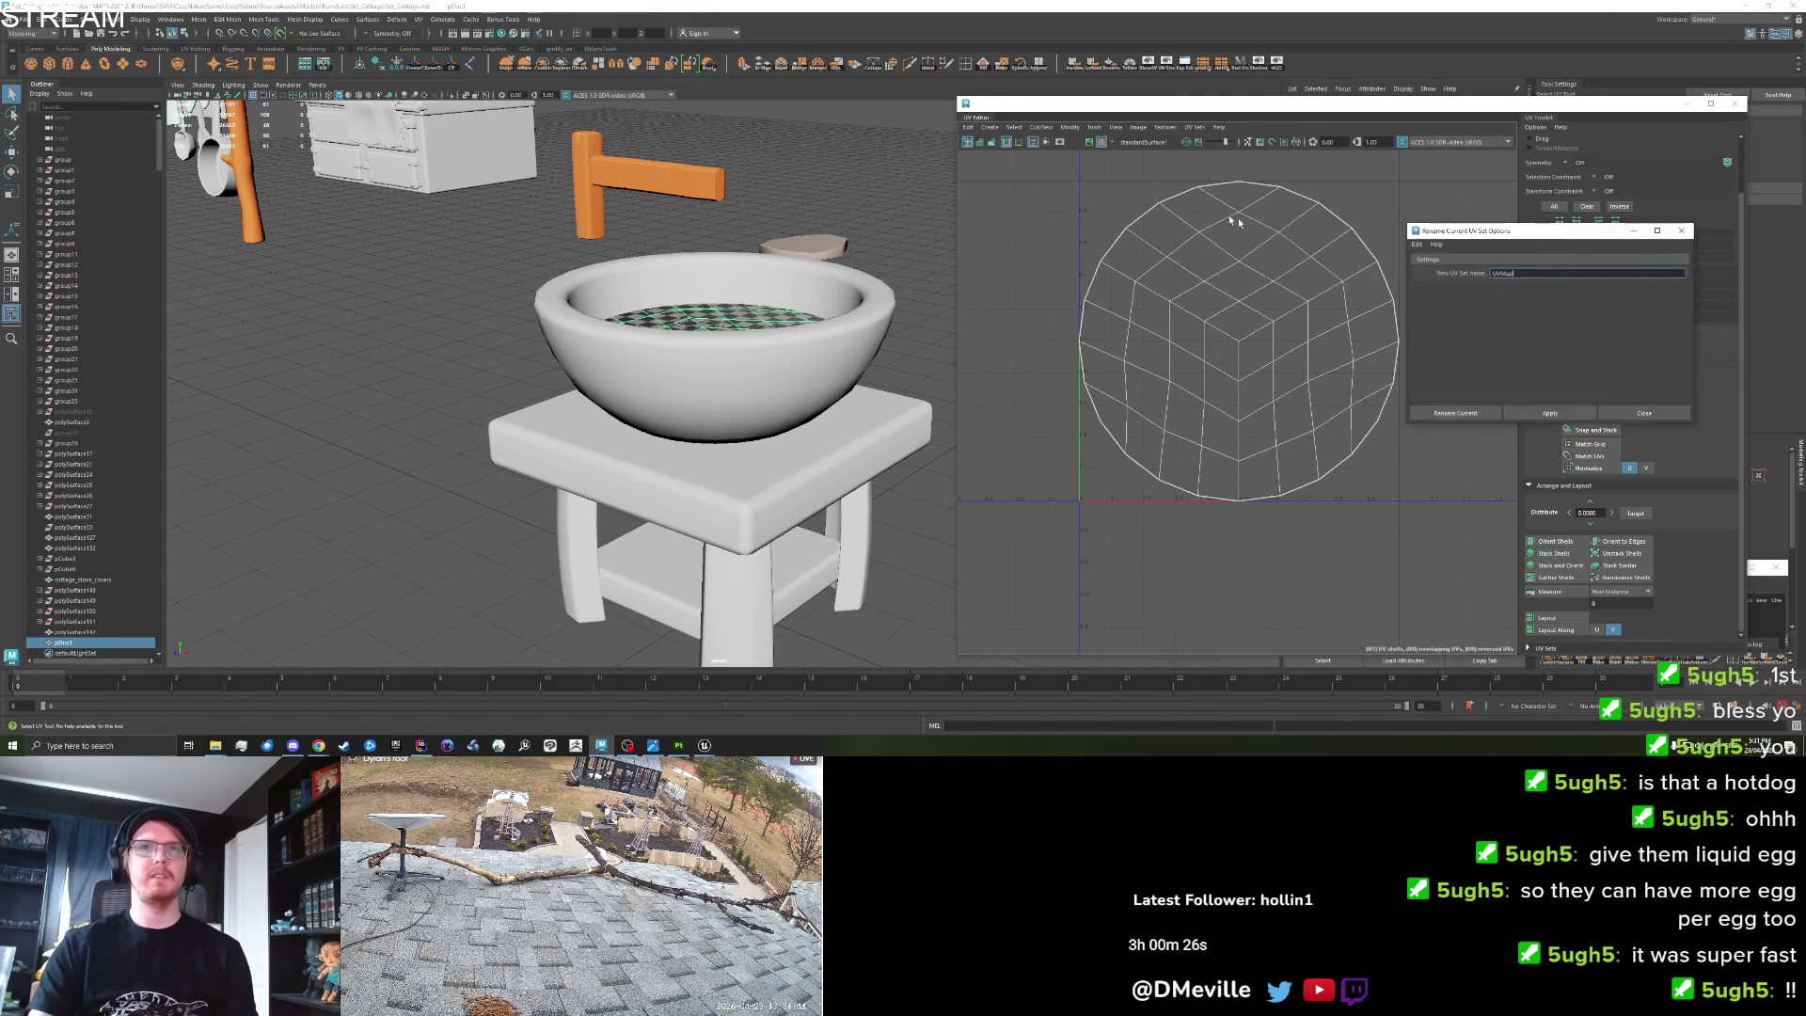
{"action": "left_click", "coordinate": [1479, 414]}
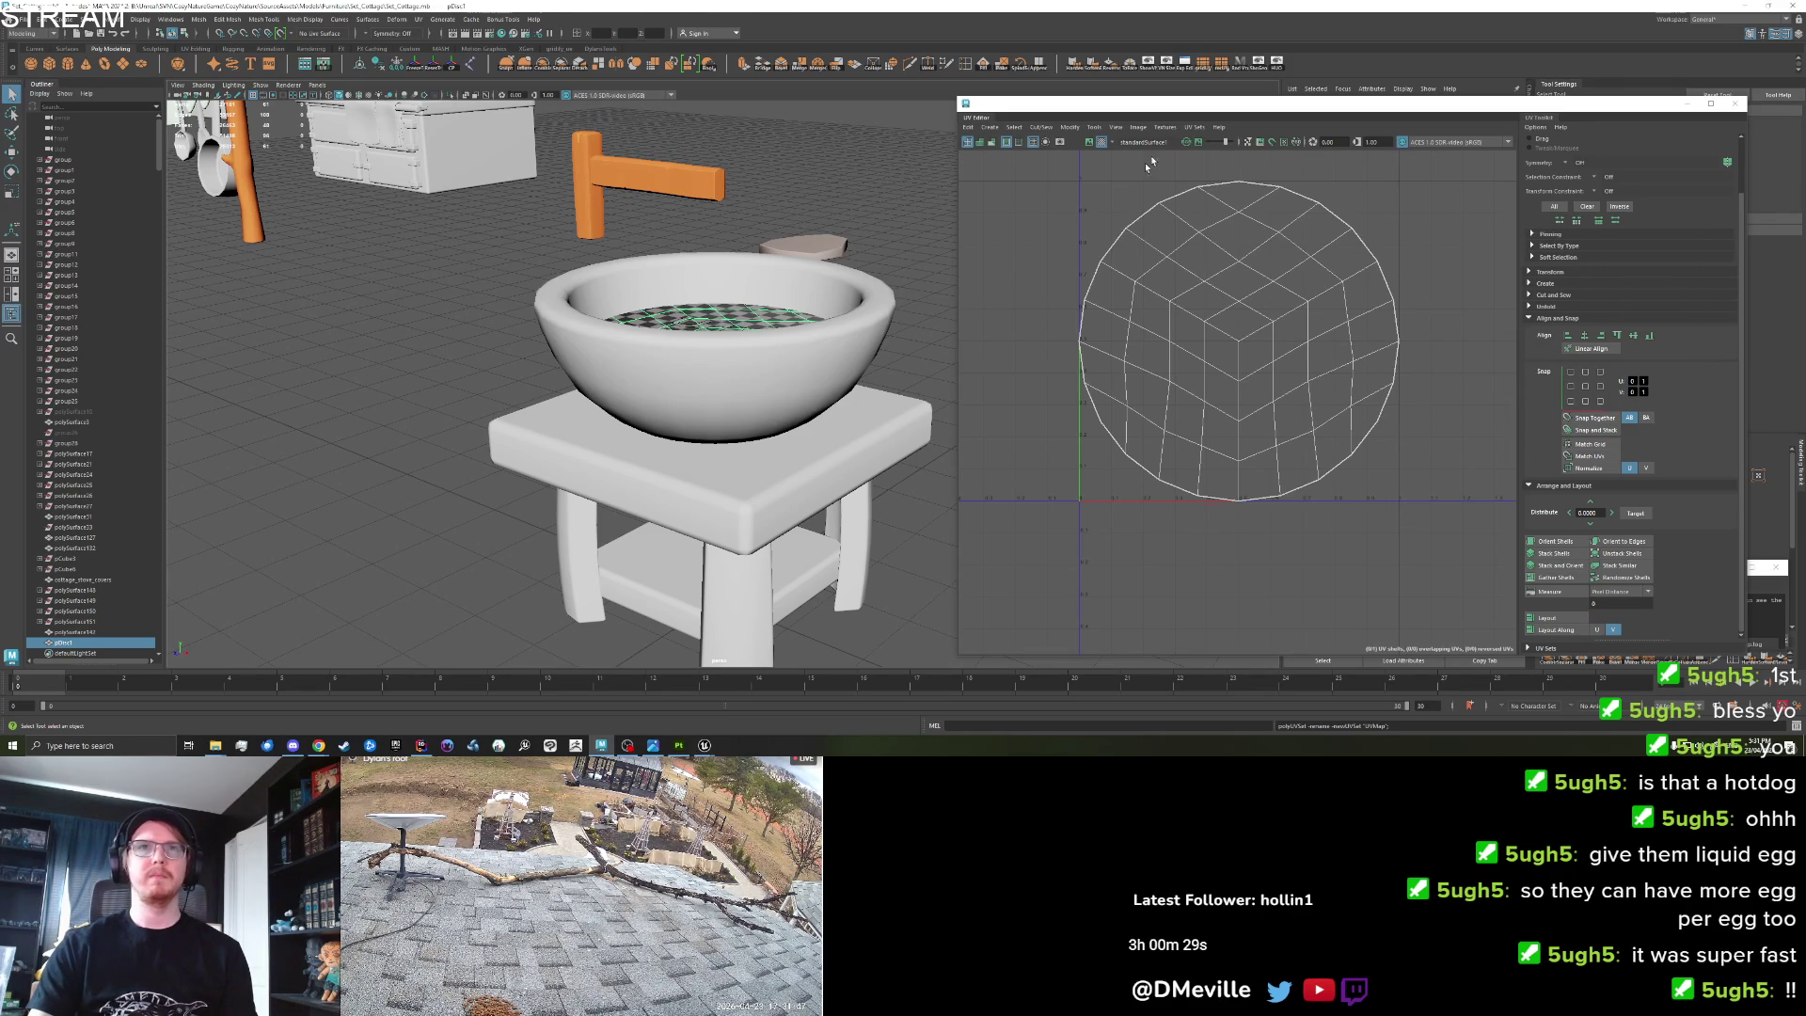
{"action": "left_click", "coordinate": [1193, 128]}
{"action": "left_click", "coordinate": [1067, 239]}
In the UV Set Editor, delete the extra uvSet so only map1 remains.
{"action": "left_click", "coordinate": [1194, 127]}
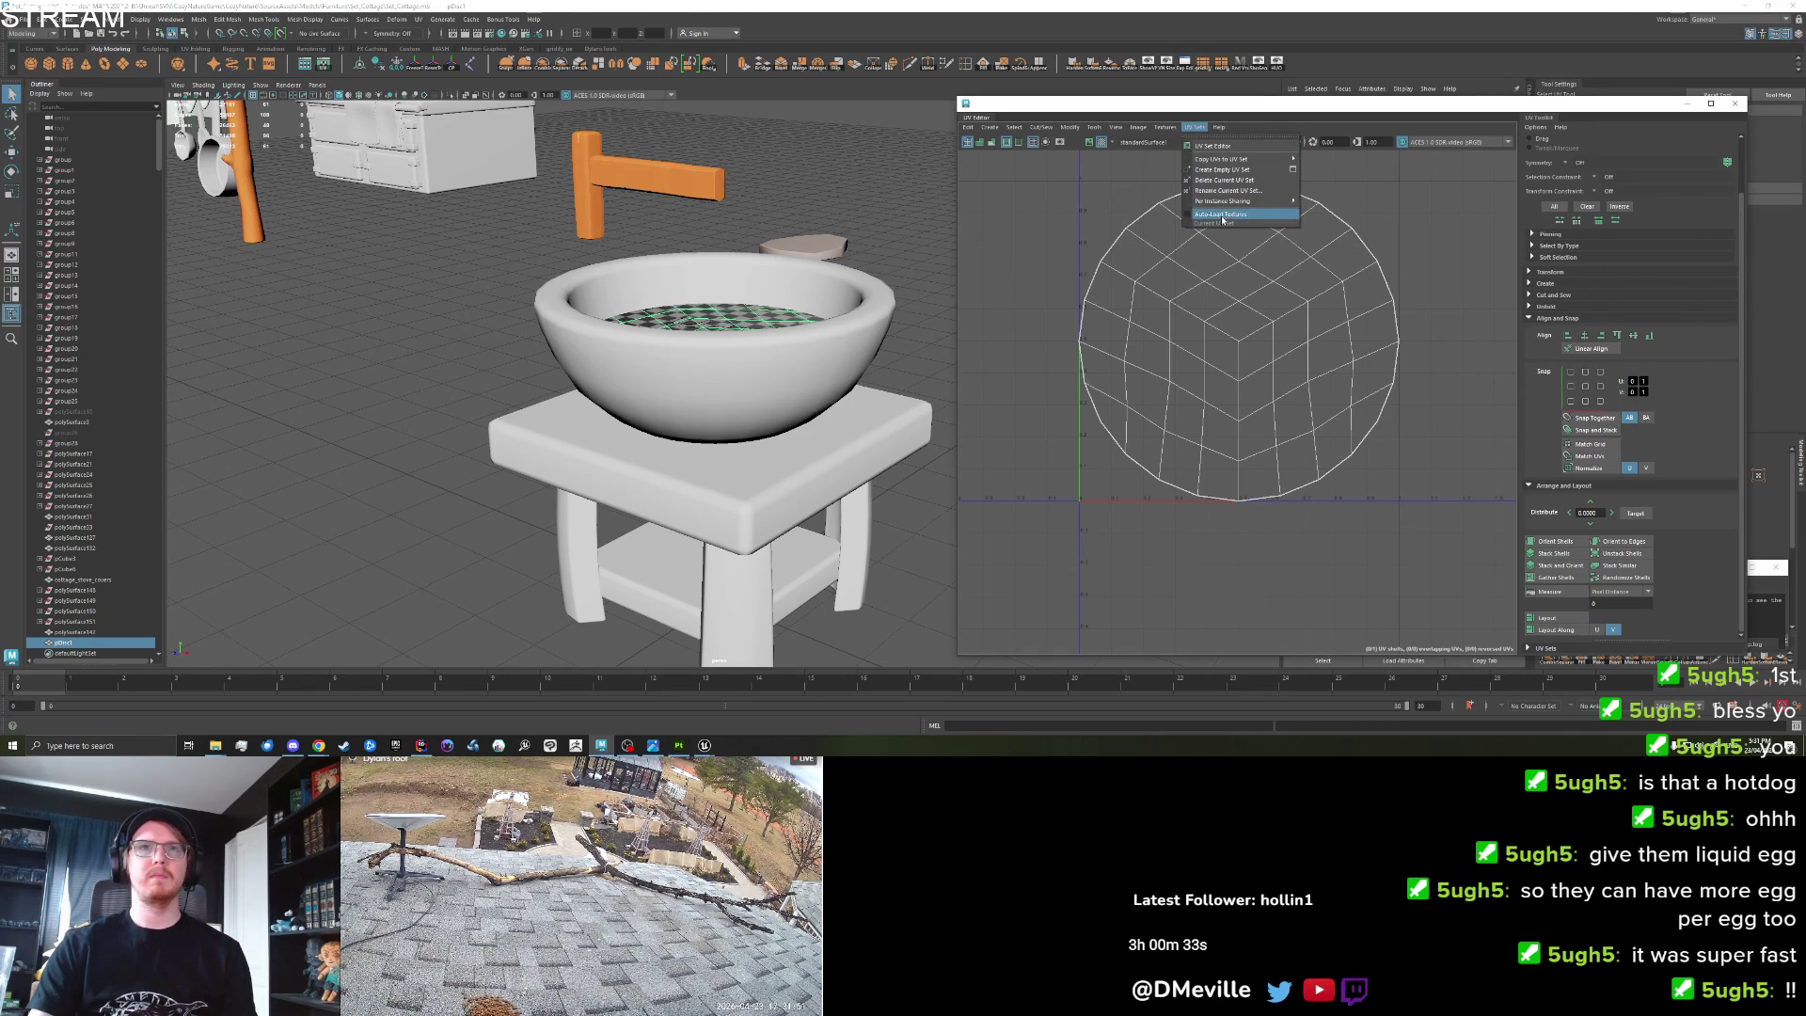
{"action": "left_click", "coordinate": [1214, 146]}
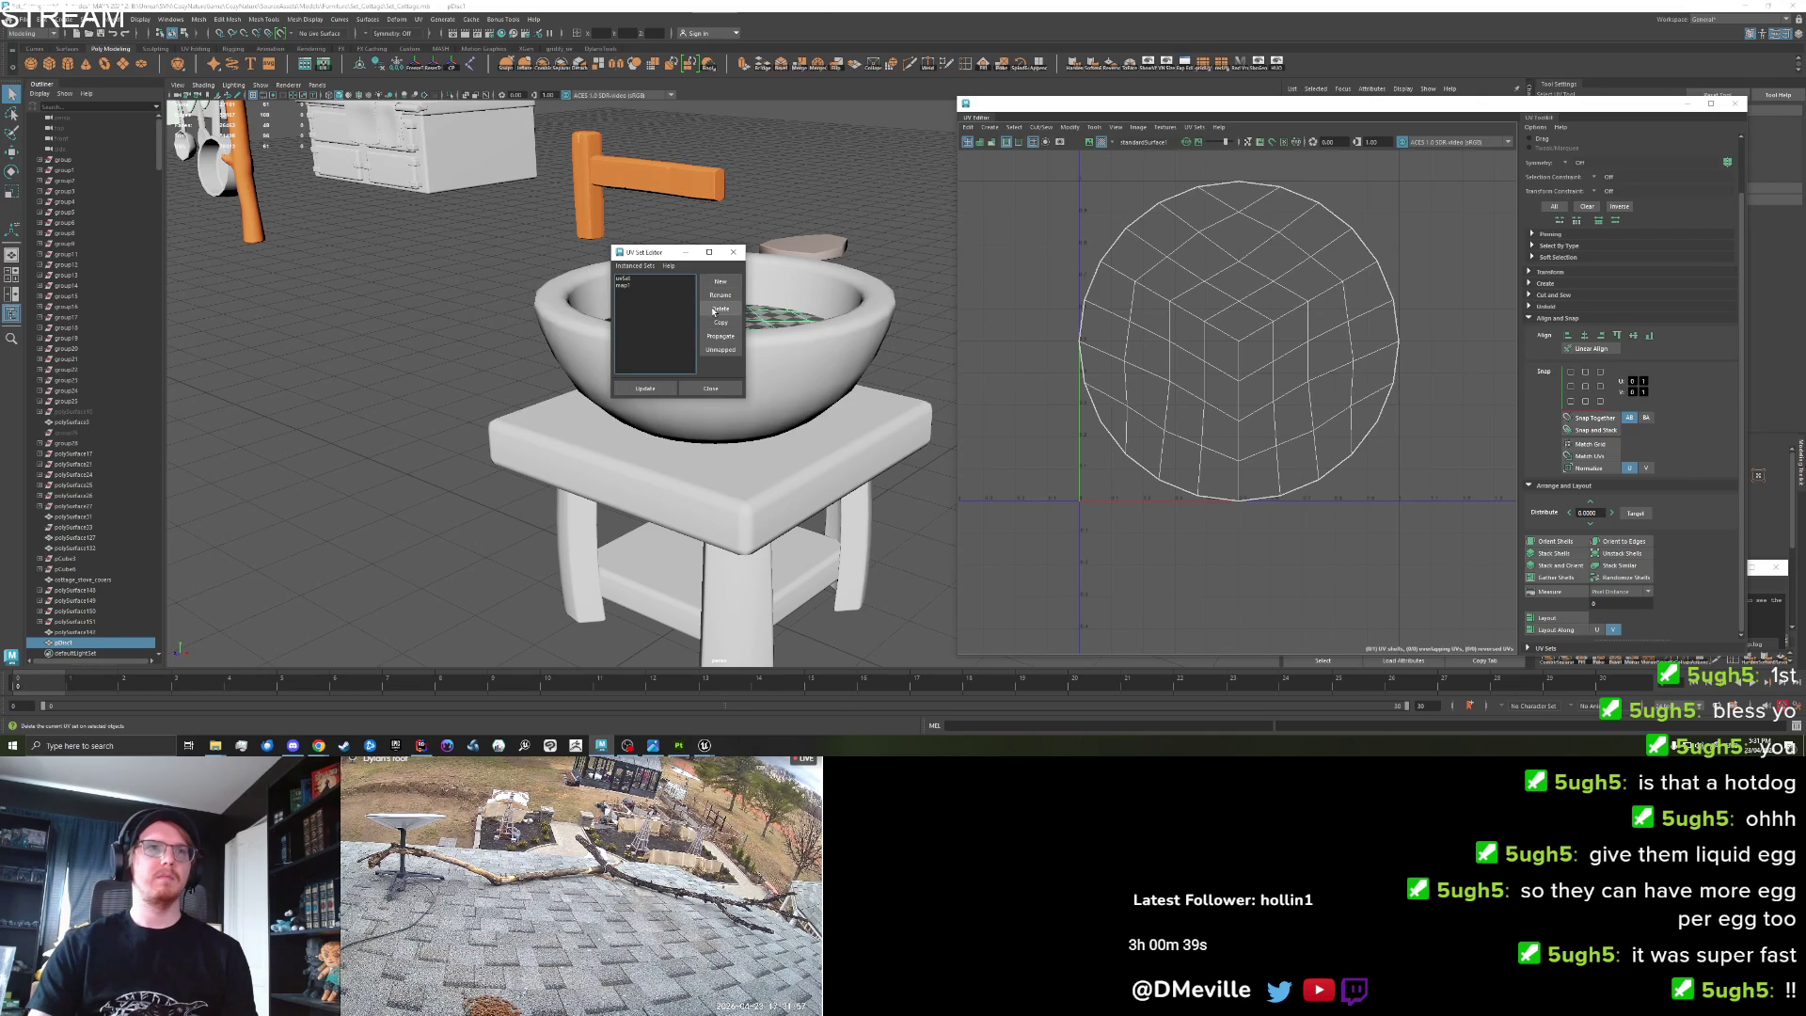
{"action": "left_click", "coordinate": [719, 308]}
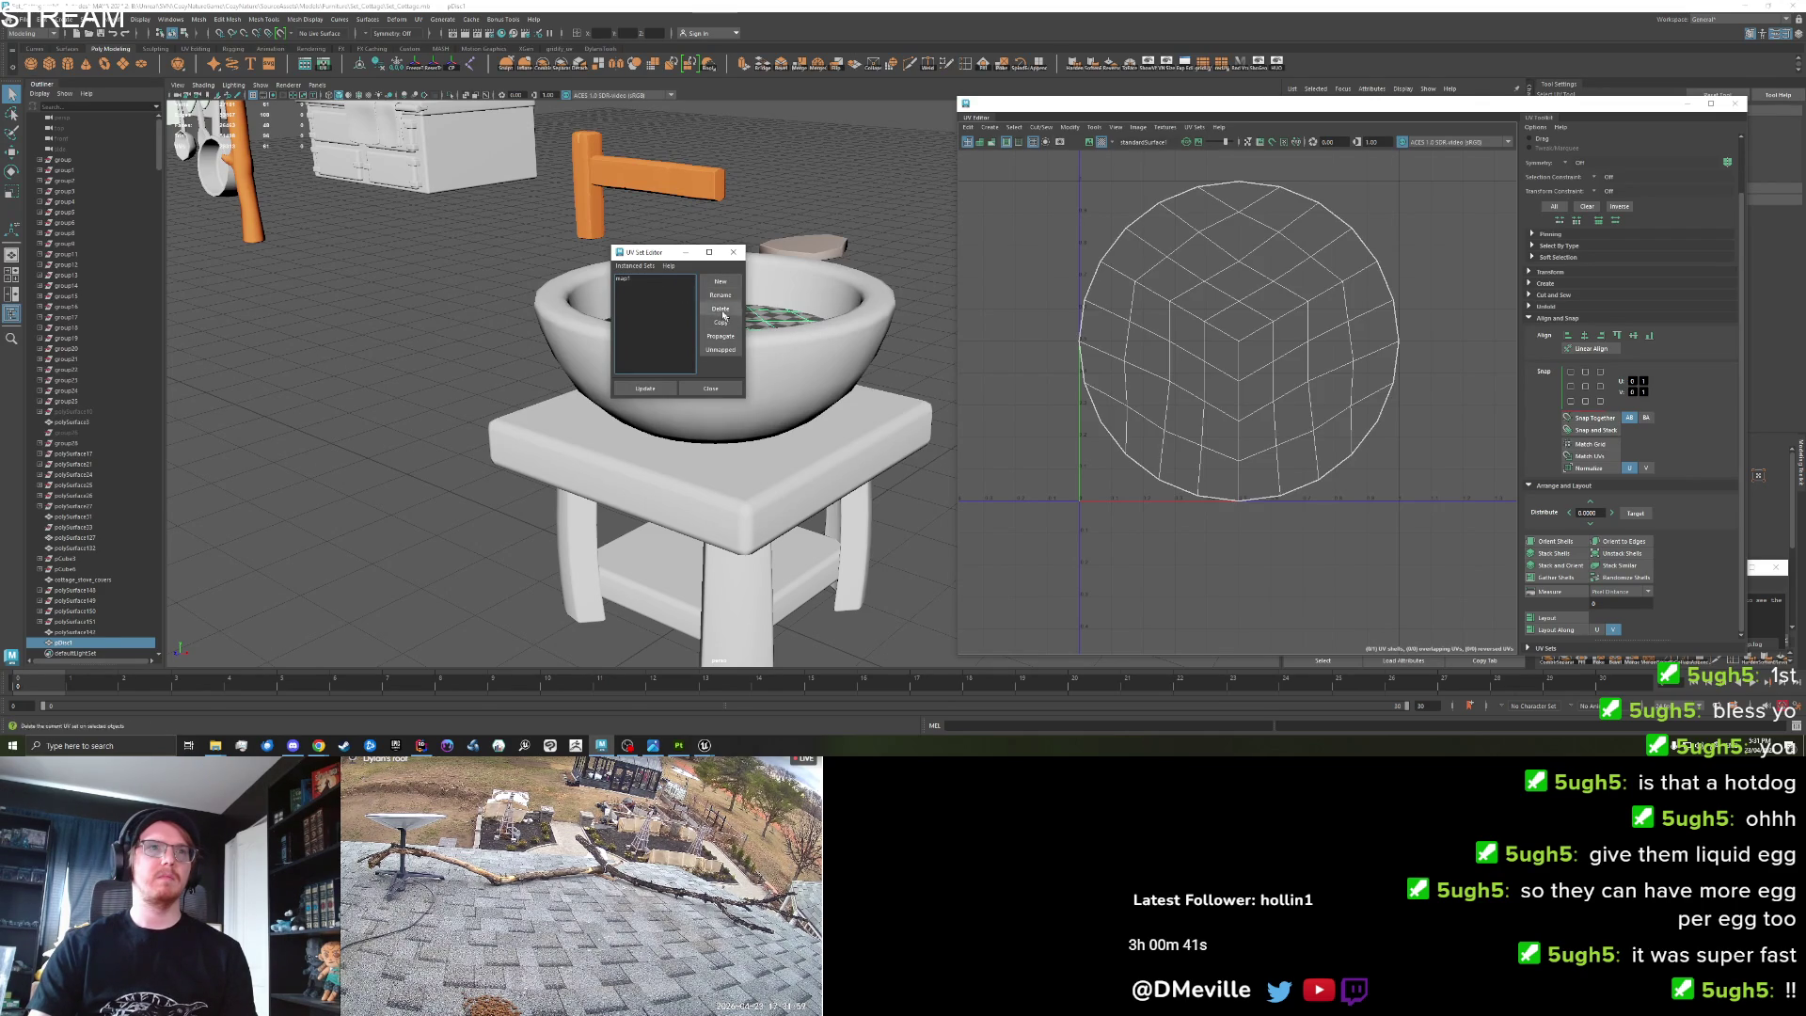
{"action": "left_click", "coordinate": [732, 255]}
Rename the bowl and table UV set to map1, then combine them with the disc.
{"action": "left_click", "coordinate": [804, 354]}
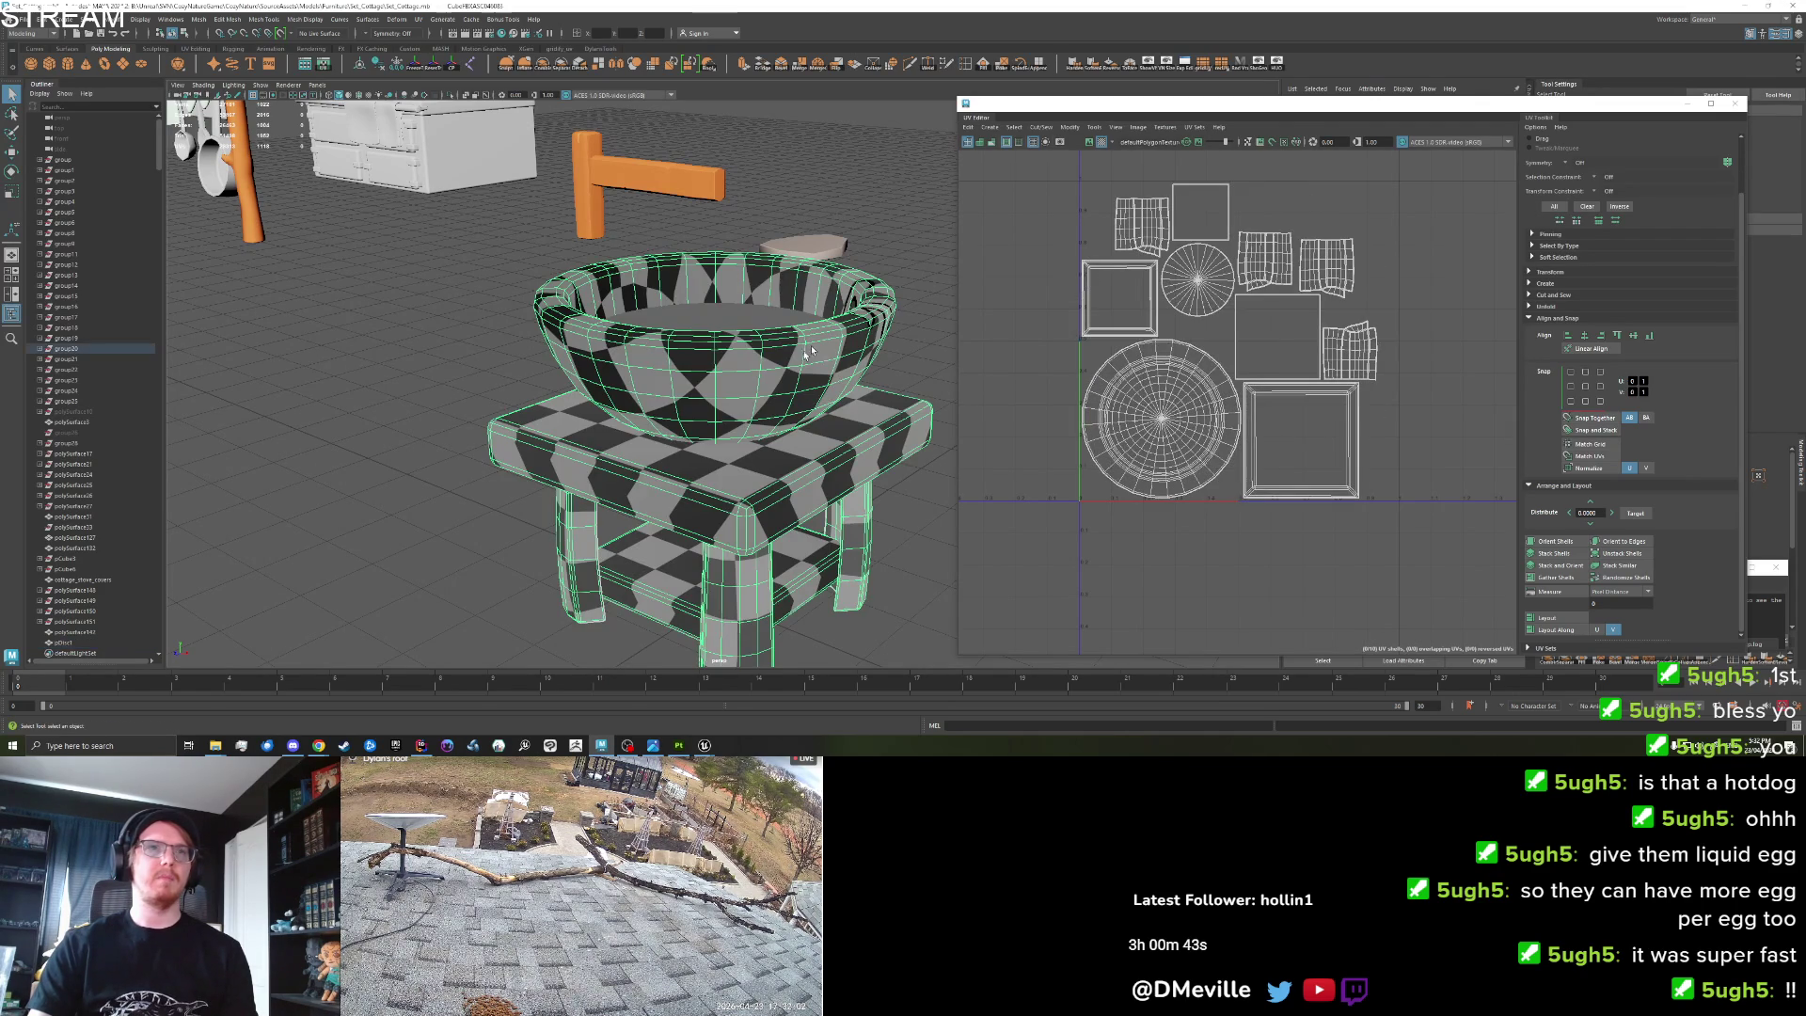
{"action": "left_click", "coordinate": [1194, 127]}
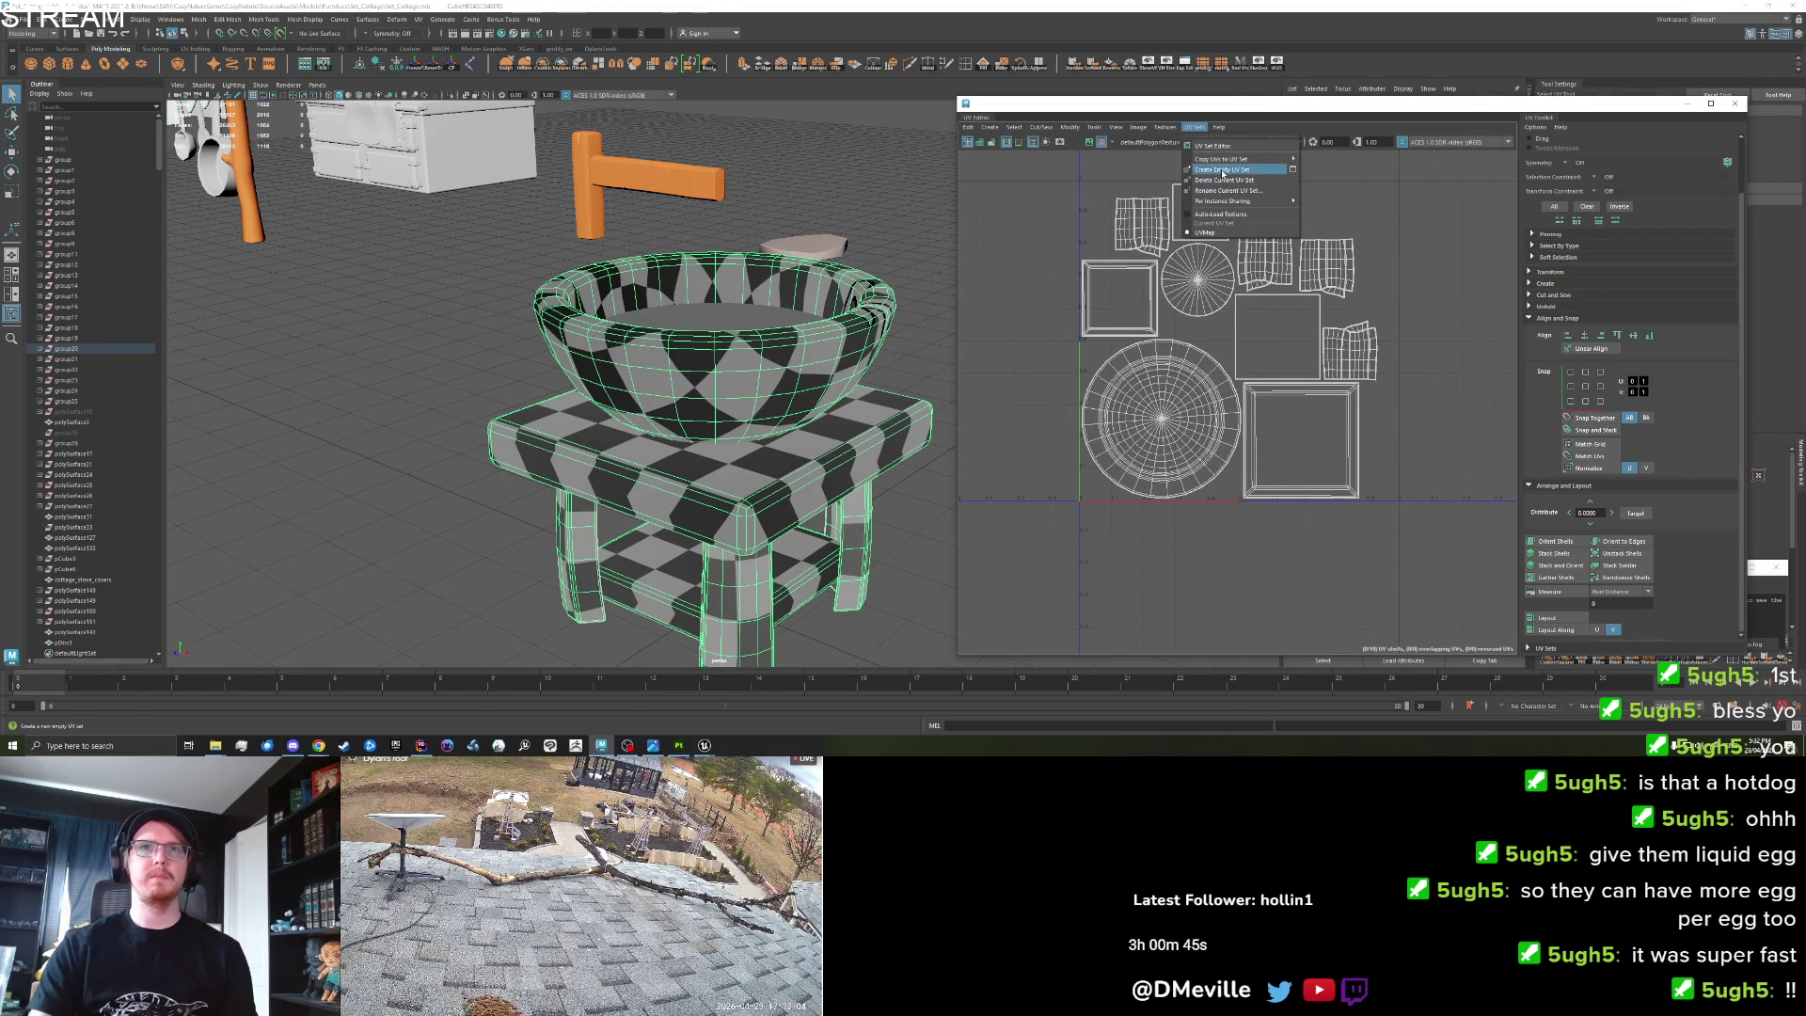
{"action": "left_click", "coordinate": [1223, 191]}
{"action": "key", "text": "BackSpace"}
{"action": "key", "text": "BackSpace"}
{"action": "key", "text": "BackSpace"}
{"action": "type", "text": "map1"}
{"action": "left_click", "coordinate": [1454, 412]}
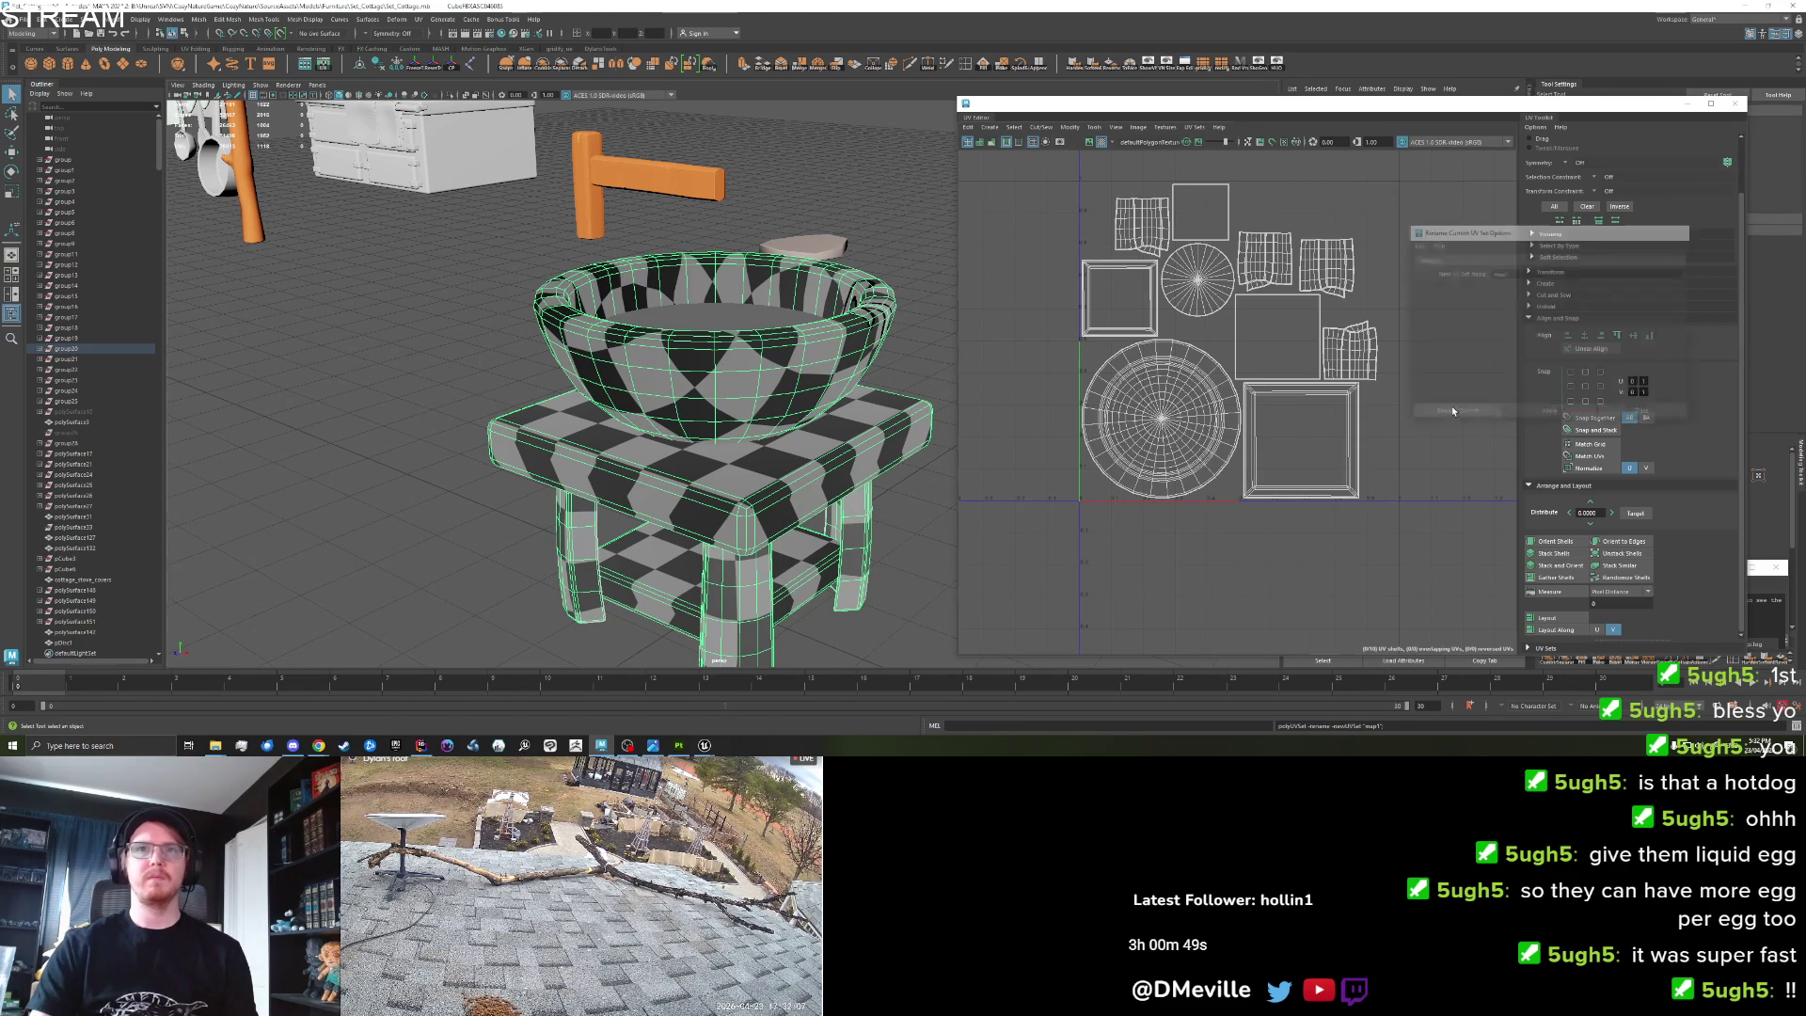
{"action": "left_click", "coordinate": [773, 314]}
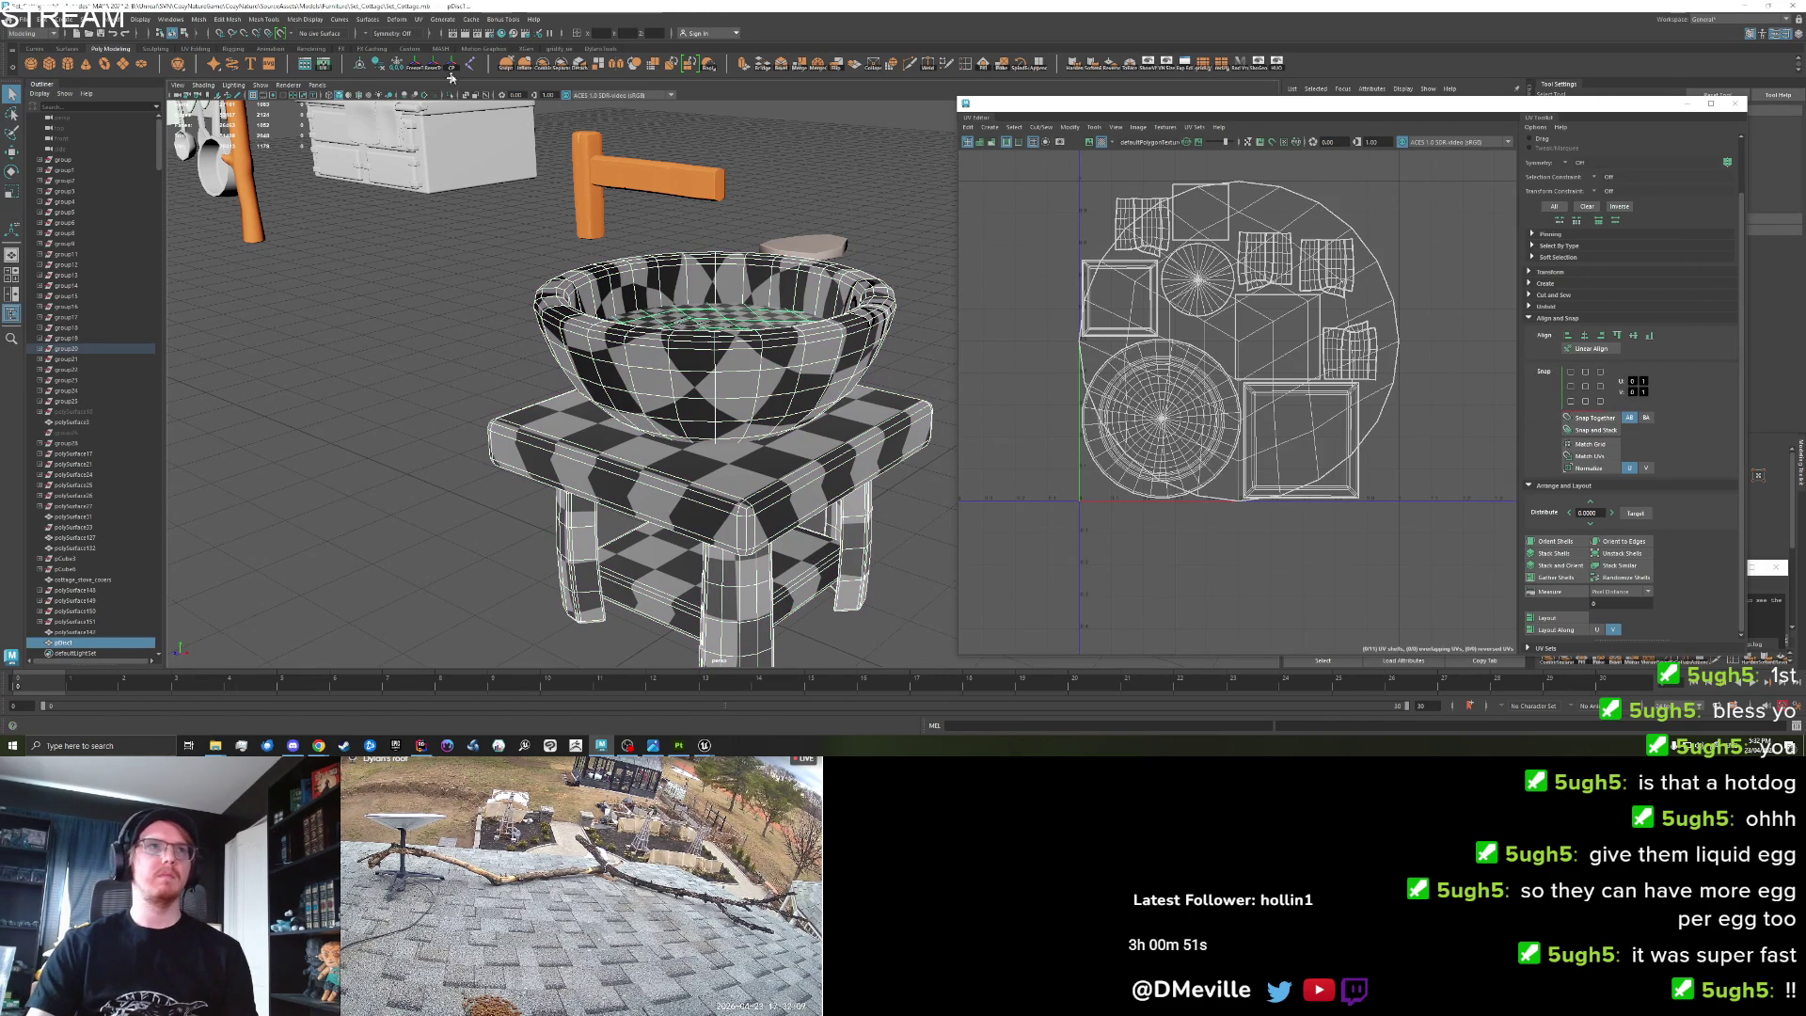
{"action": "left_click", "coordinate": [534, 66]}
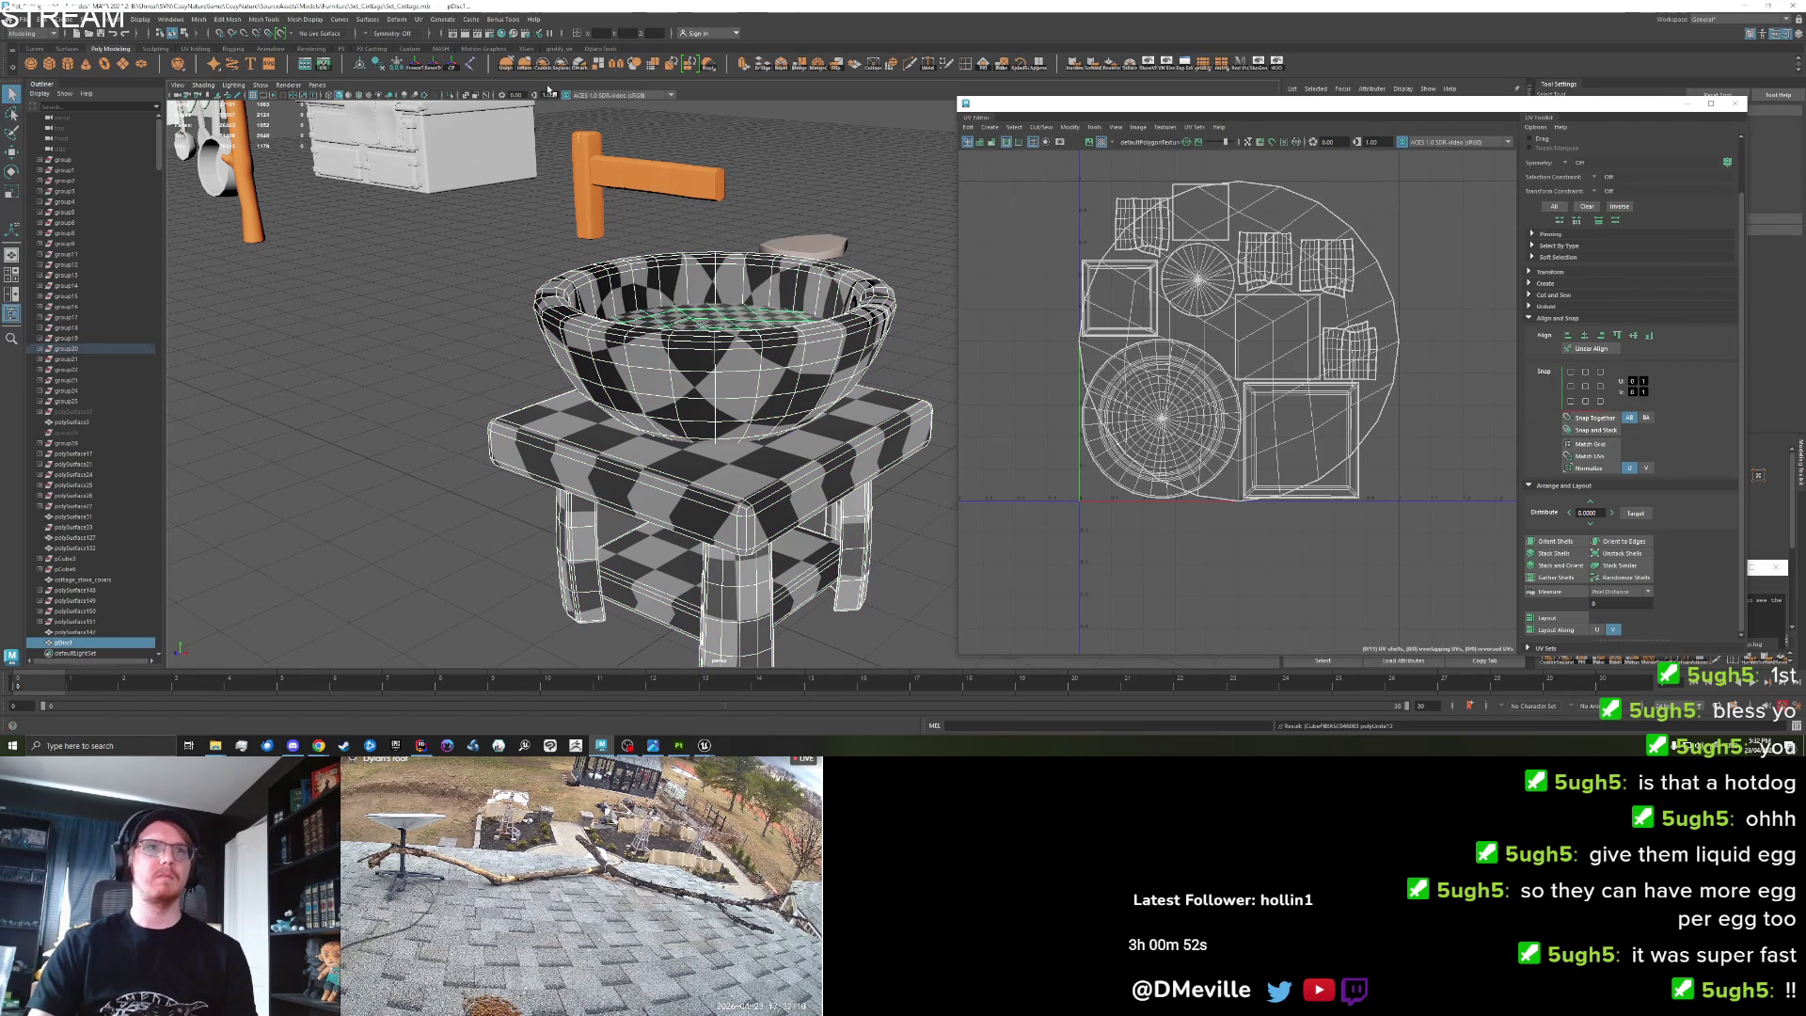
Scale the large disc UV shell down to a small circle in a free corner.
{"action": "double_click", "coordinate": [1271, 344]}
{"action": "key", "text": "r"}
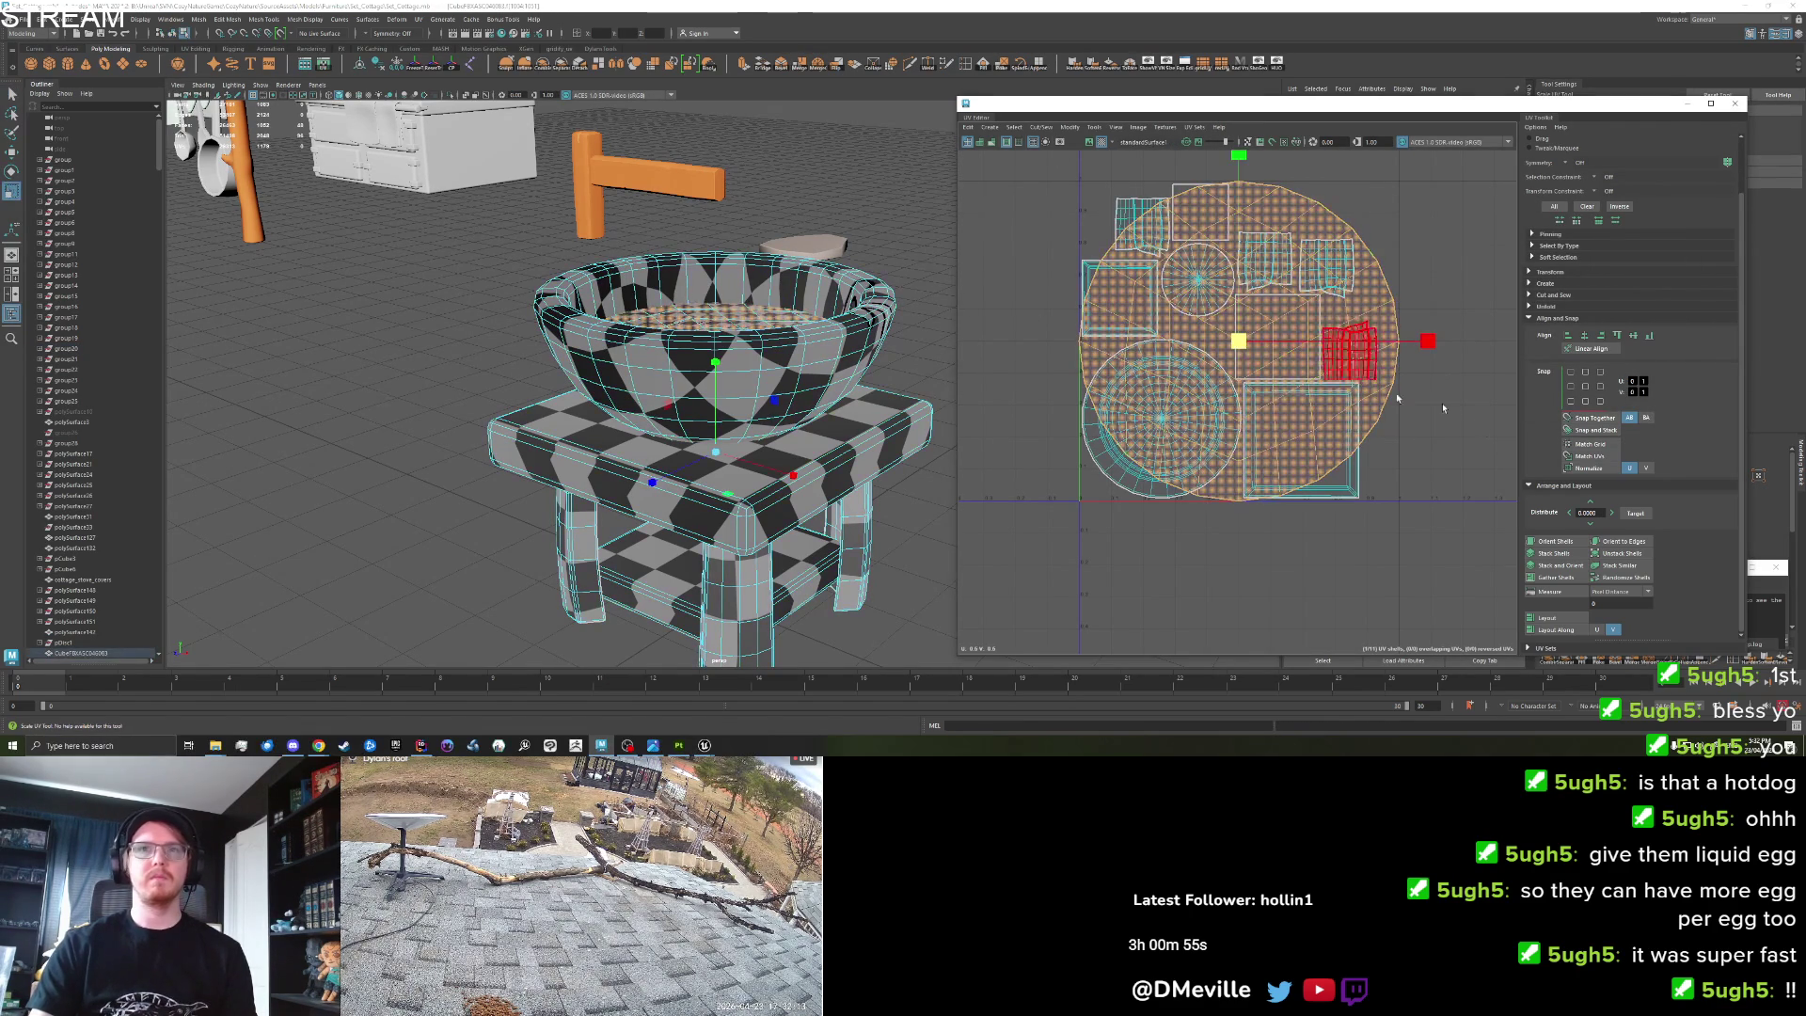
{"action": "mouse_move", "coordinate": [1240, 340]}
{"action": "left_mouse_down"}
{"action": "mouse_move", "coordinate": [1185, 342]}
{"action": "mouse_move", "coordinate": [1364, 223]}
{"action": "left_mouse_up"}
{"action": "key", "text": "w"}
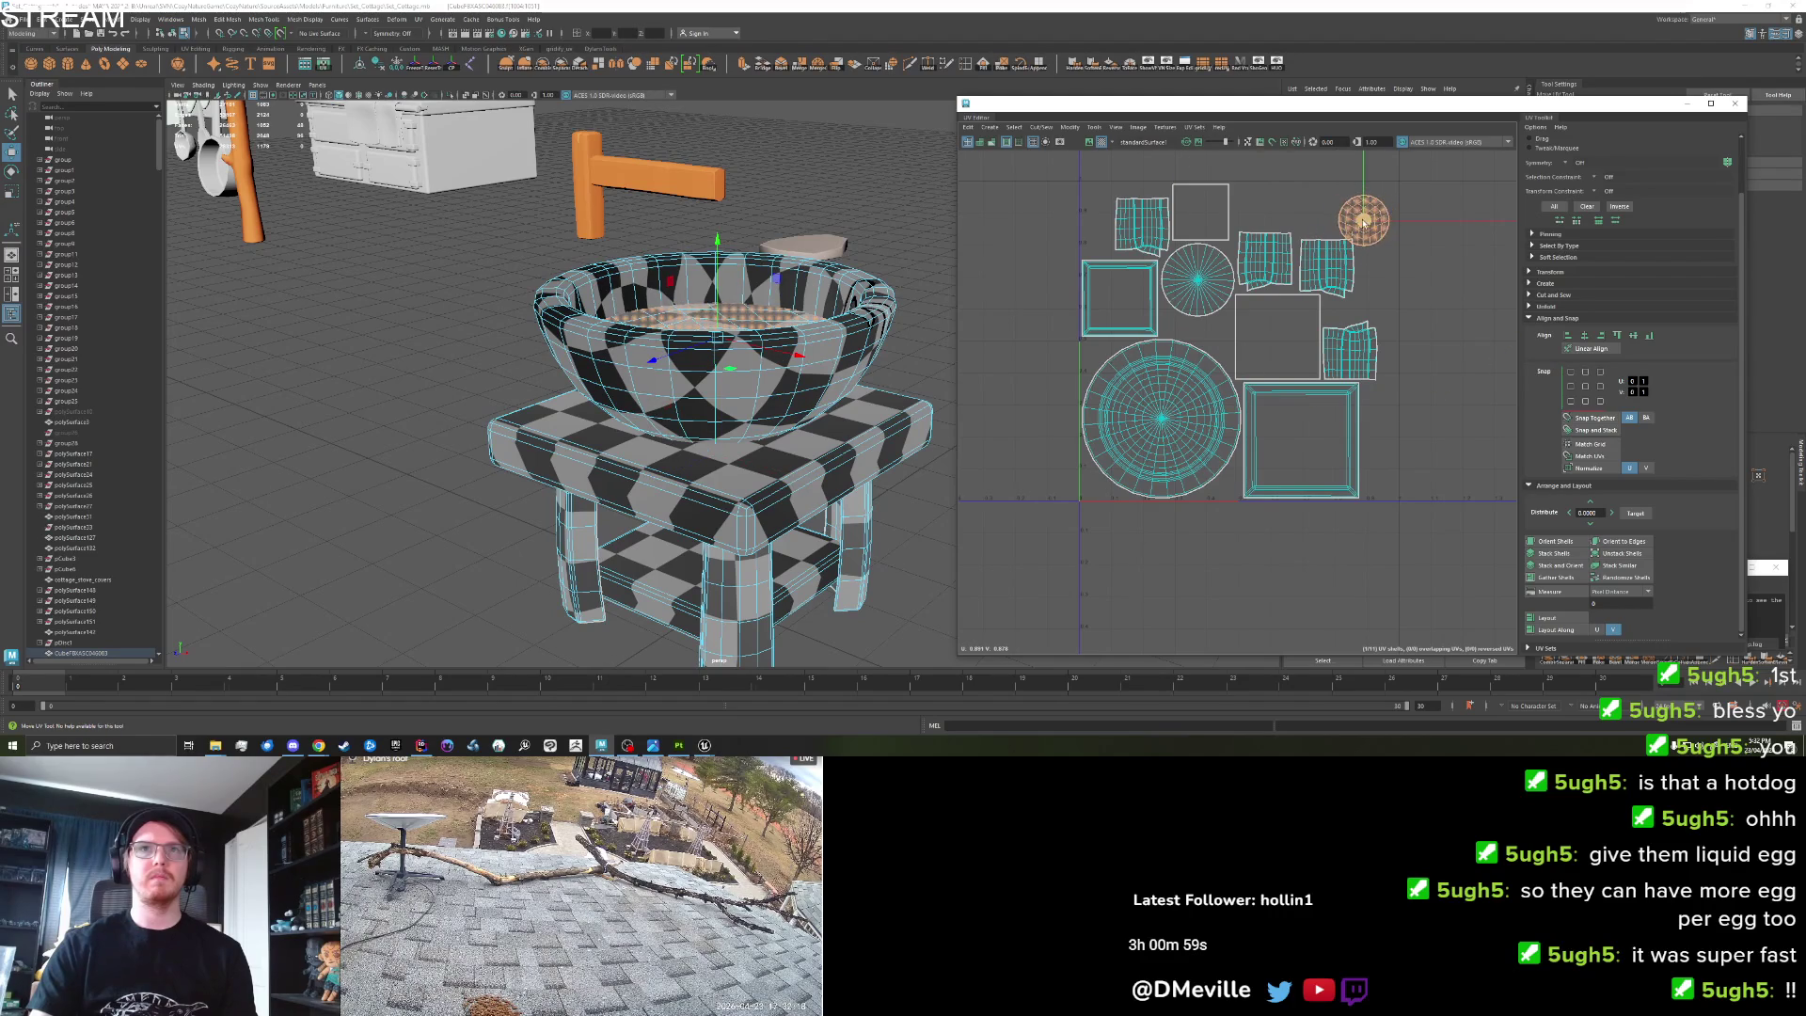
{"action": "left_click", "coordinate": [1448, 283]}
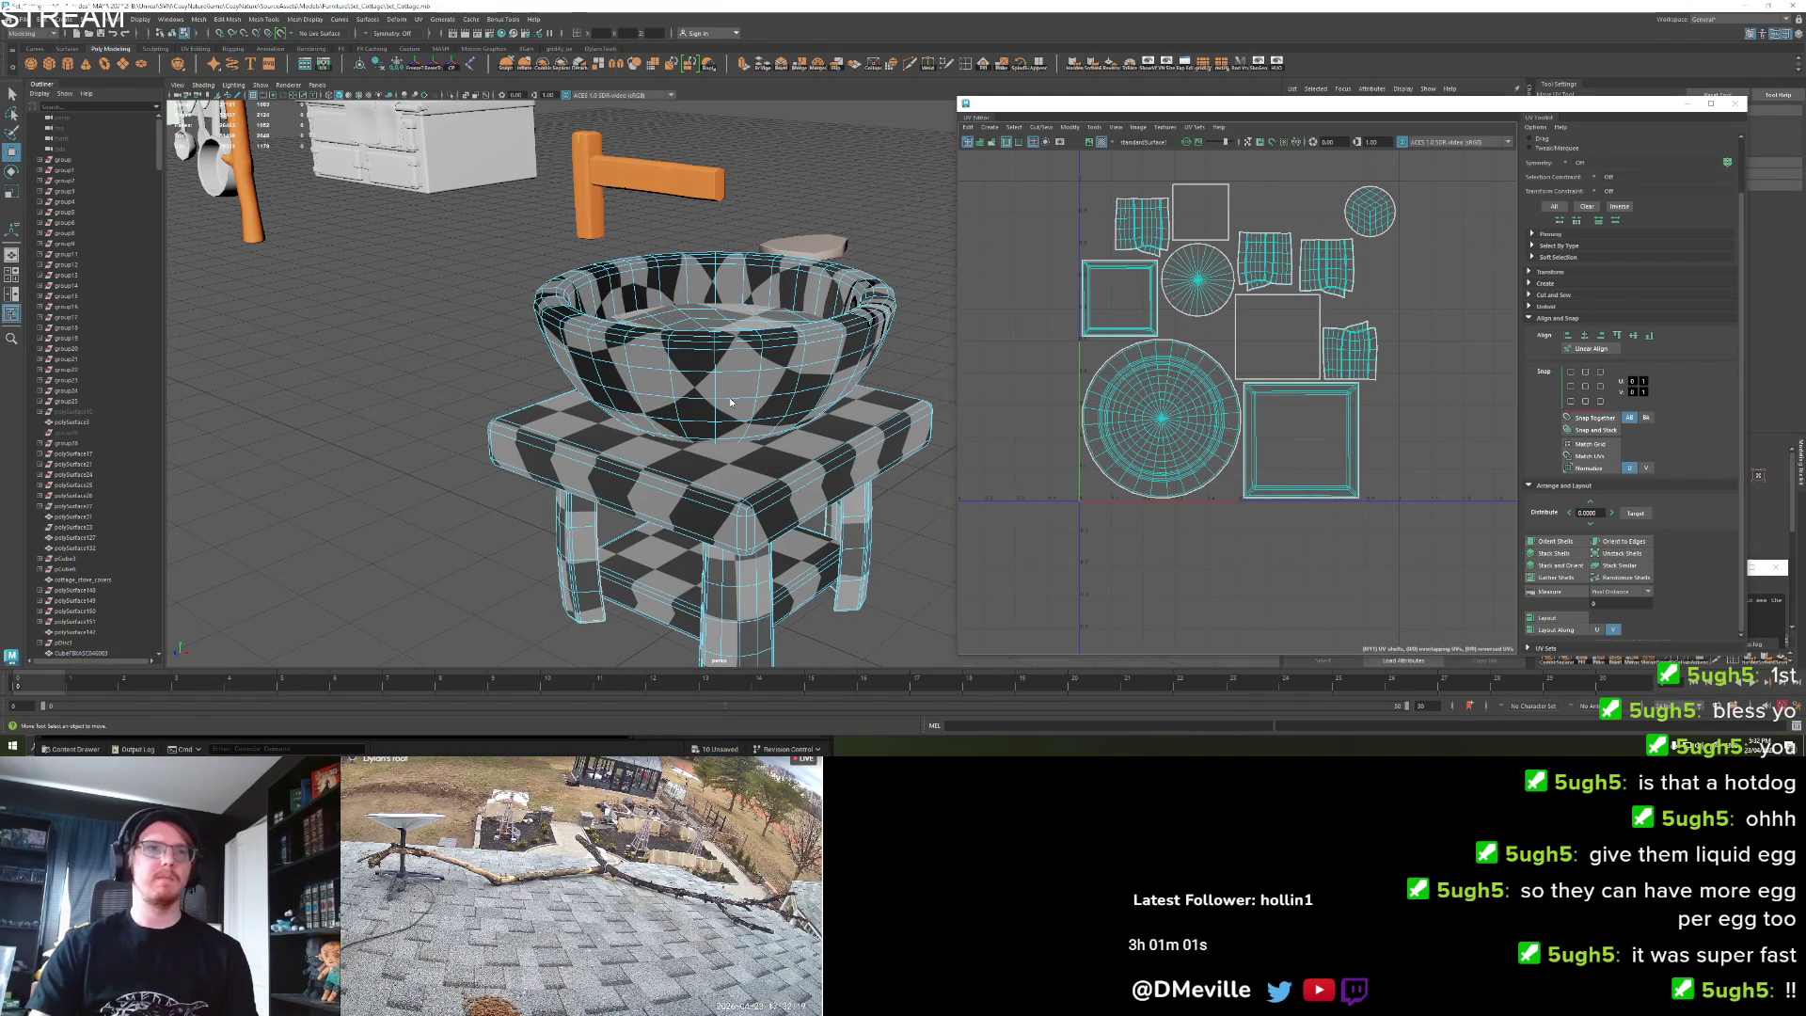
Move the disc faces from the bowl's bottom down beneath the stand.
{"action": "left_click", "coordinate": [815, 358]}
{"action": "left_click_drag", "start_coordinate": [814, 357], "coordinate": [888, 497]}
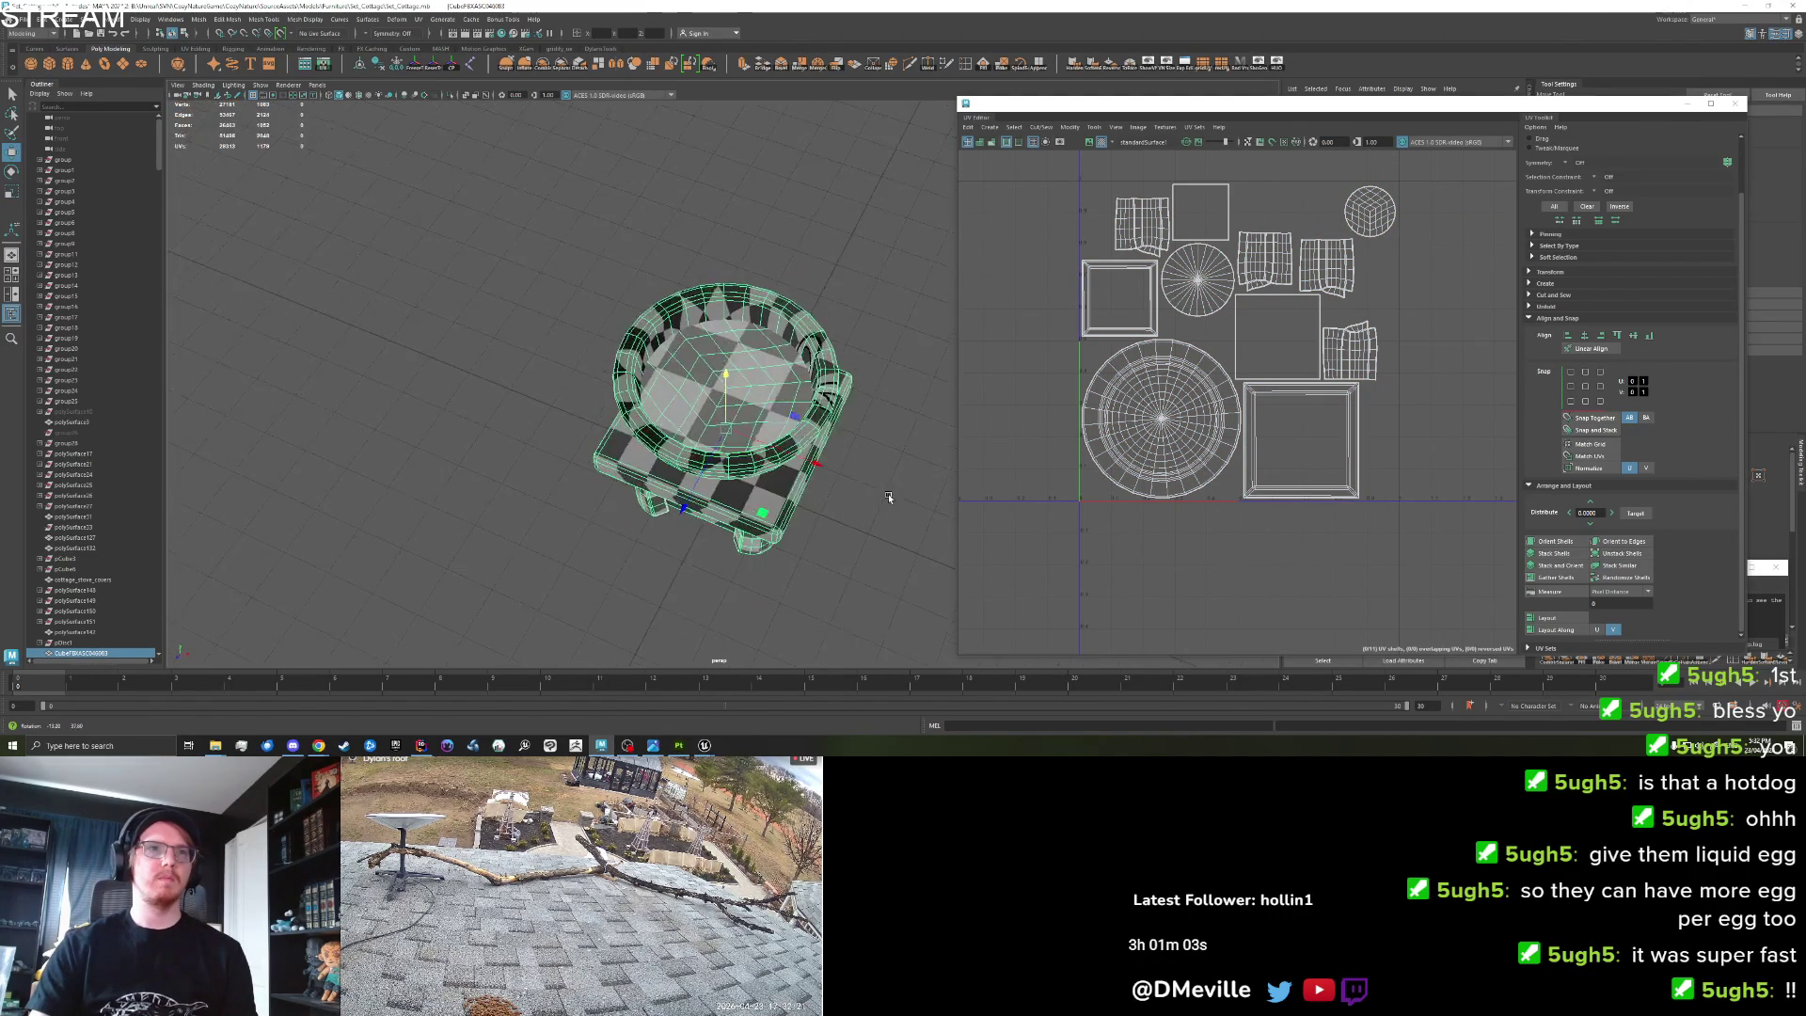
{"action": "left_click_drag", "start_coordinate": [781, 433], "coordinate": [778, 361]}
{"action": "right_click", "coordinate": [778, 361]}
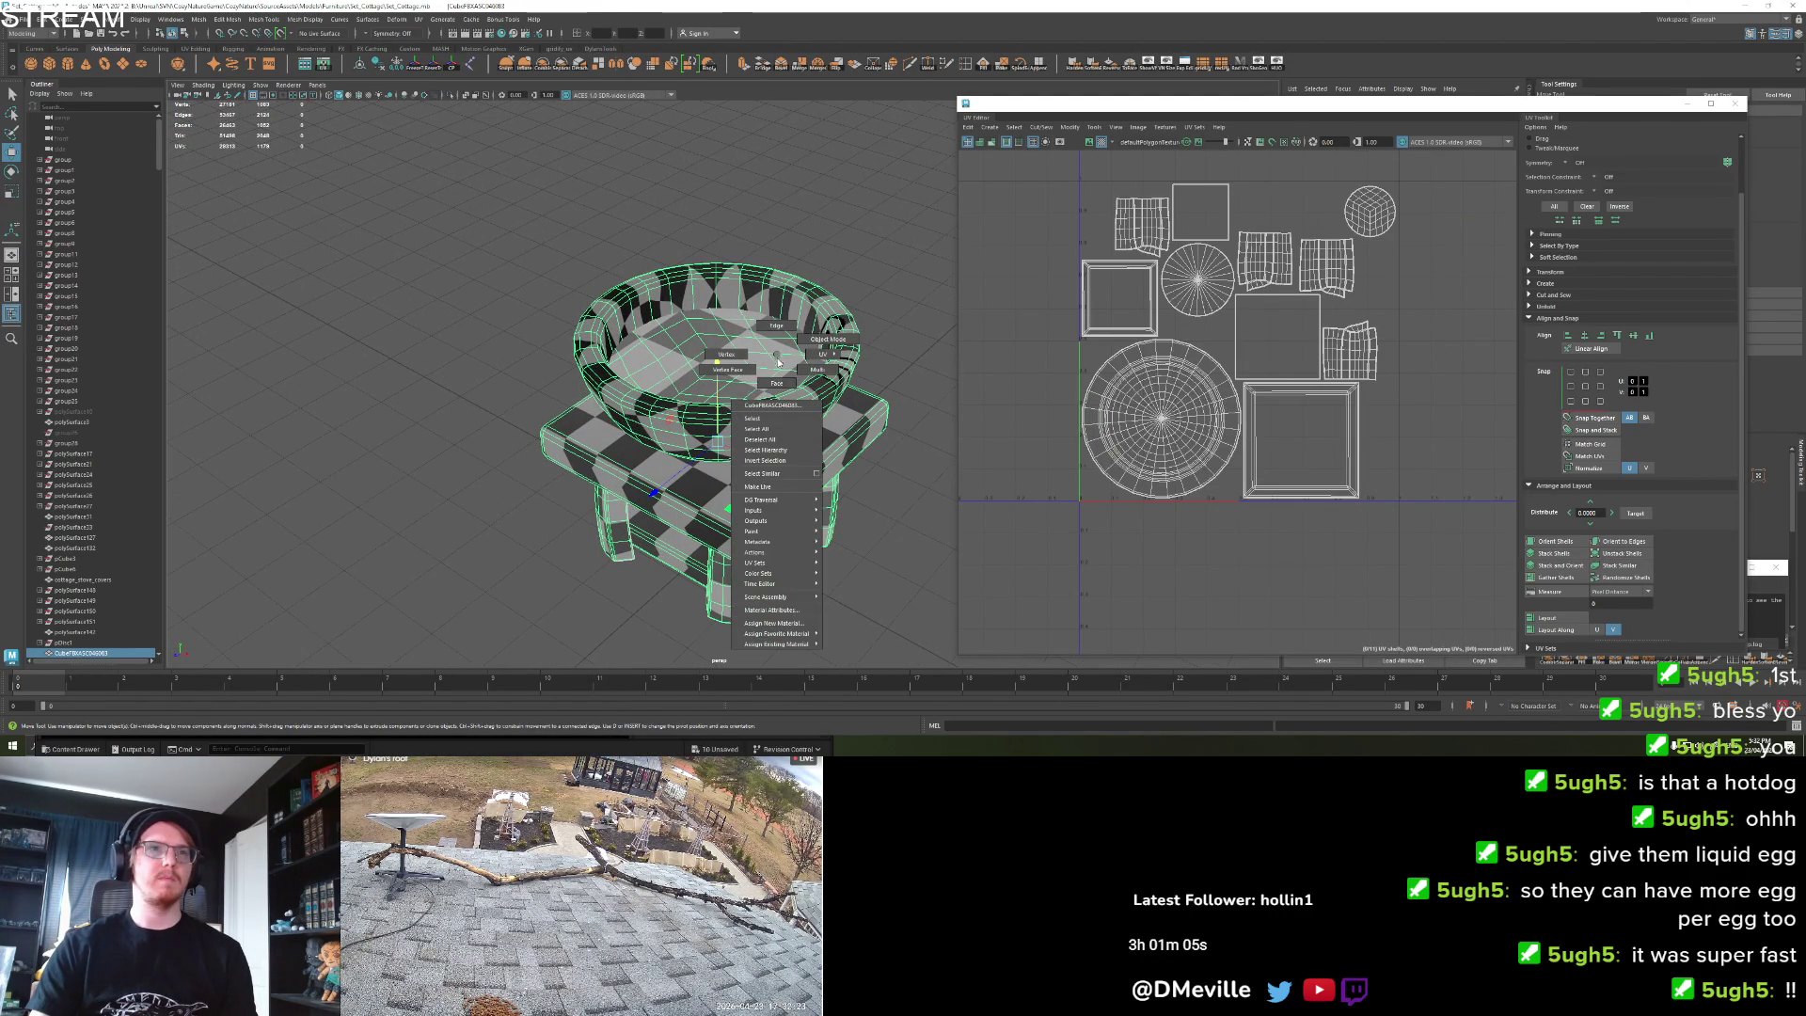
{"action": "left_click", "coordinate": [777, 380]}
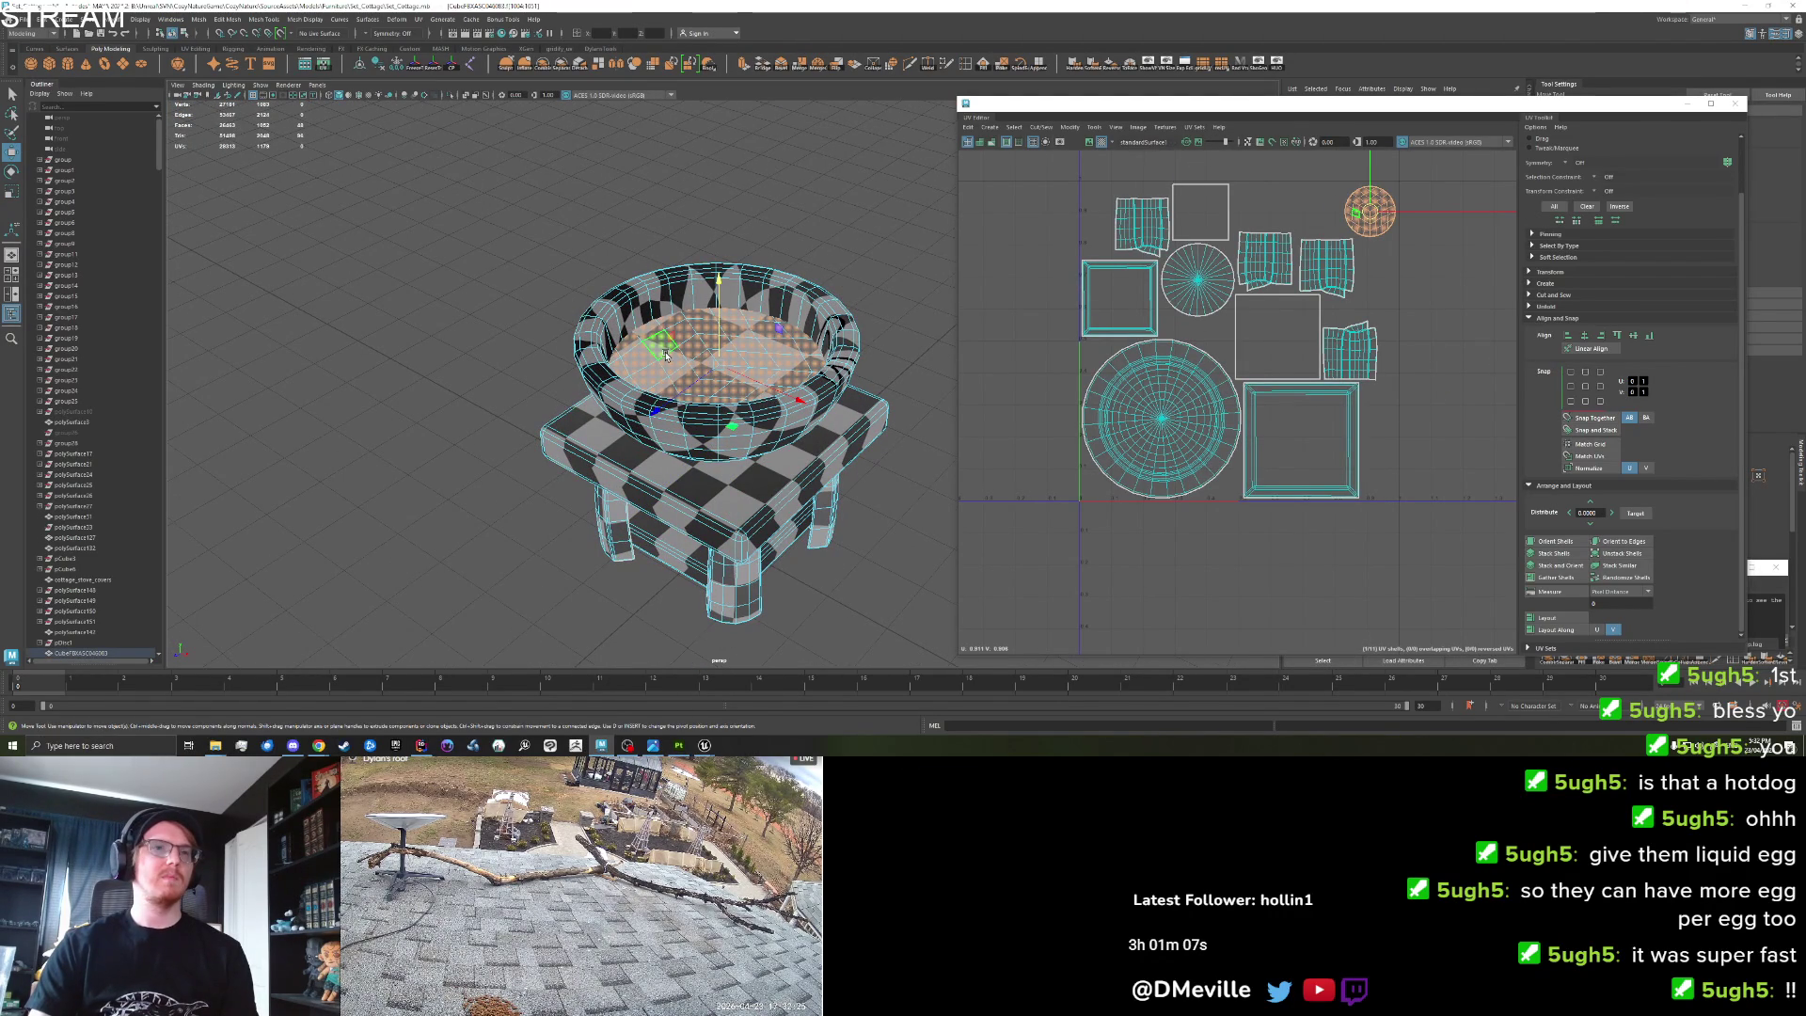
{"action": "left_click", "coordinate": [661, 440]}
{"action": "left_click_drag", "start_coordinate": [501, 658], "coordinate": [954, 208]}
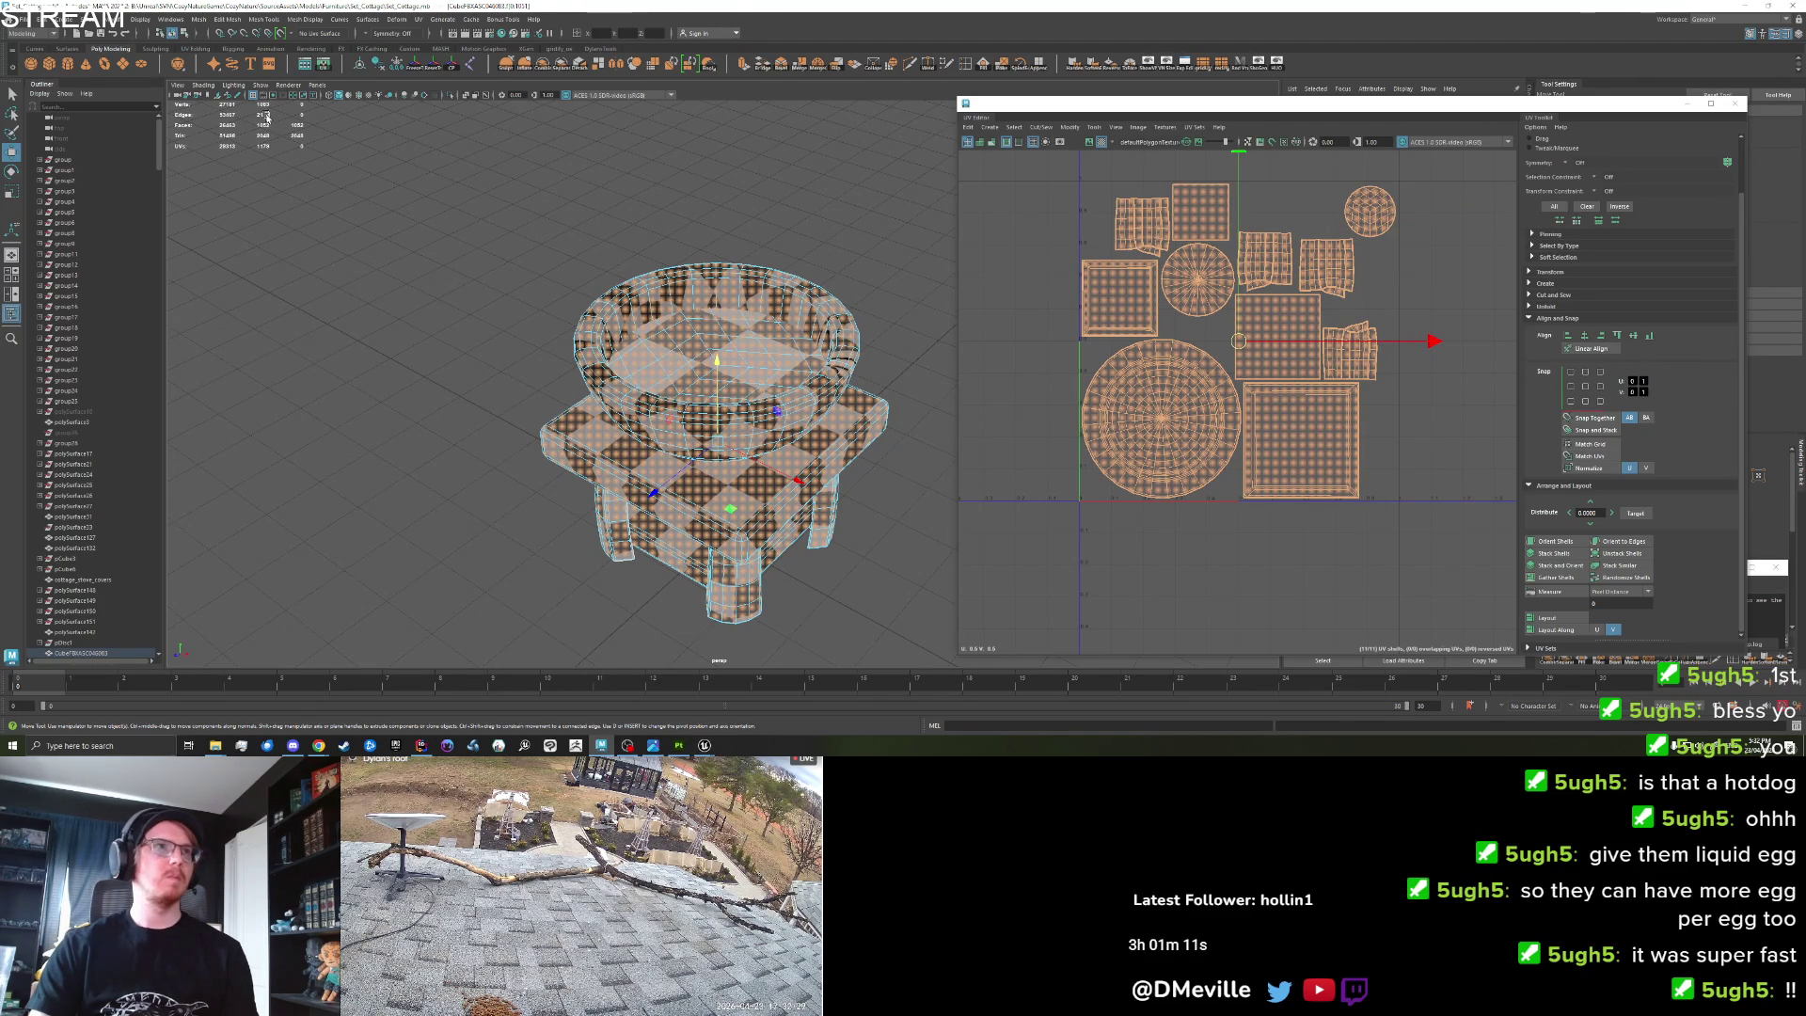
{"action": "left_click", "coordinate": [660, 347]}
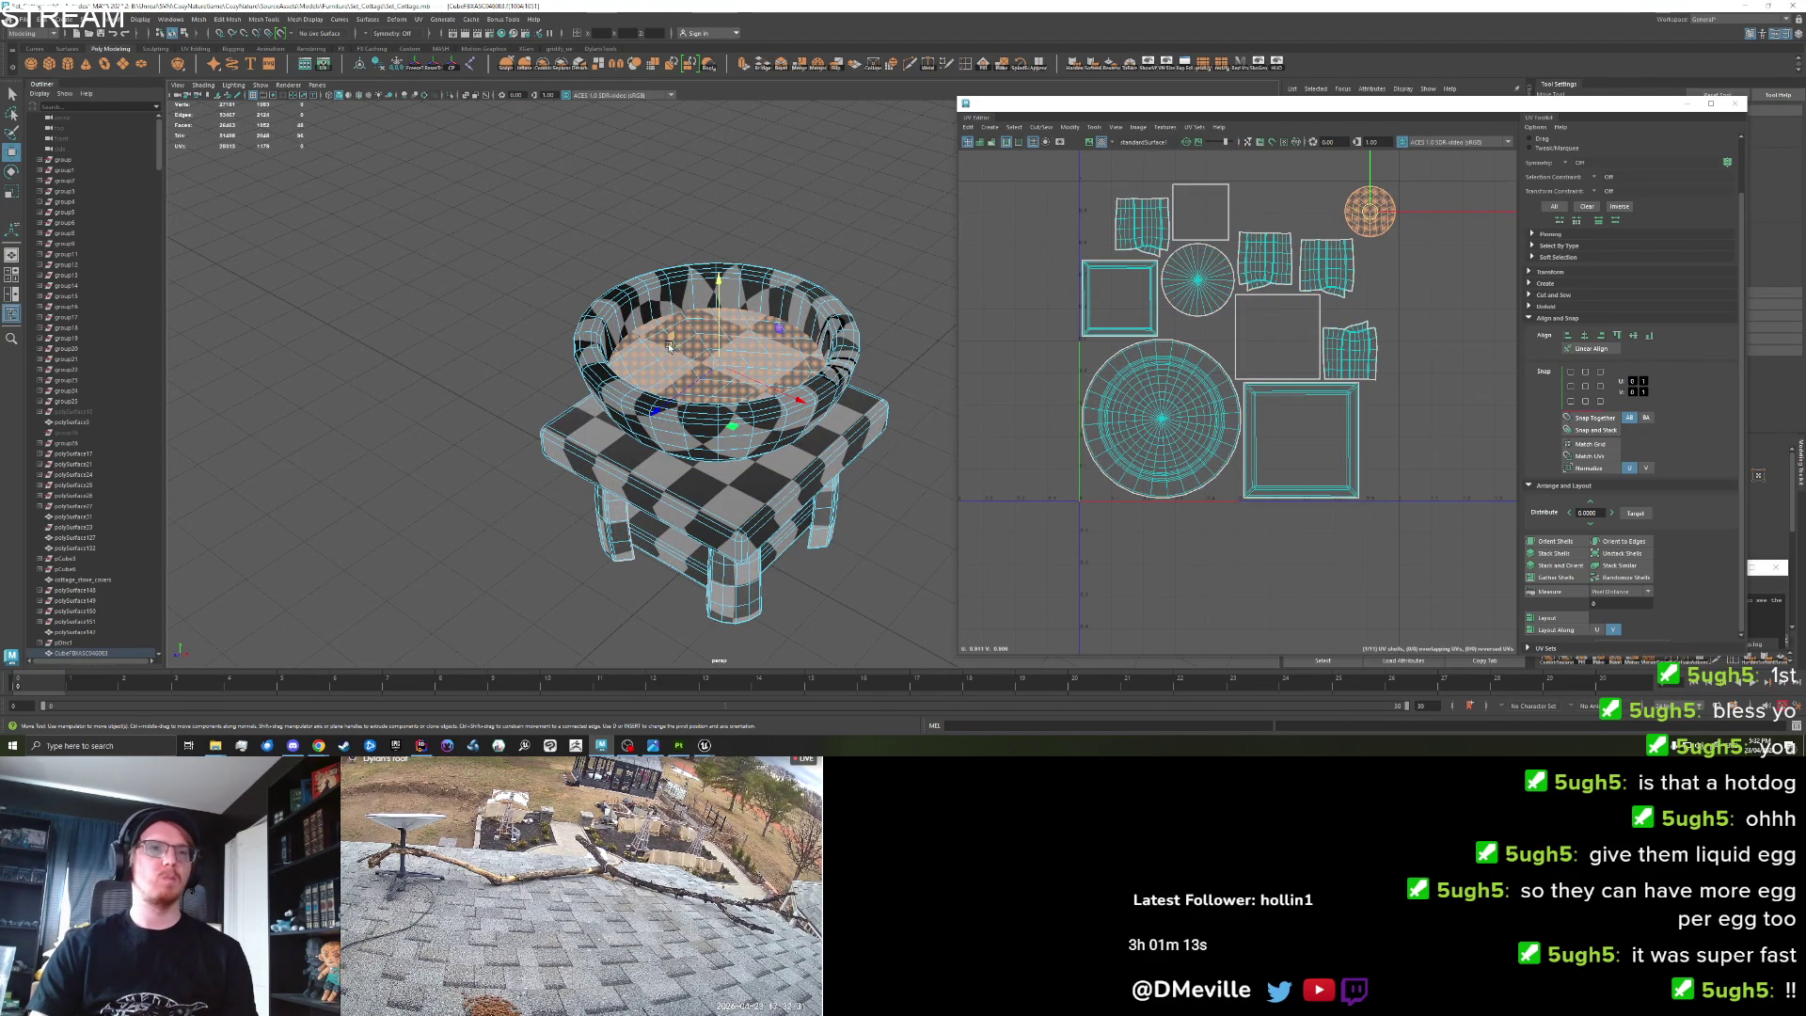
{"action": "left_click_drag", "start_coordinate": [712, 327], "coordinate": [730, 77]}
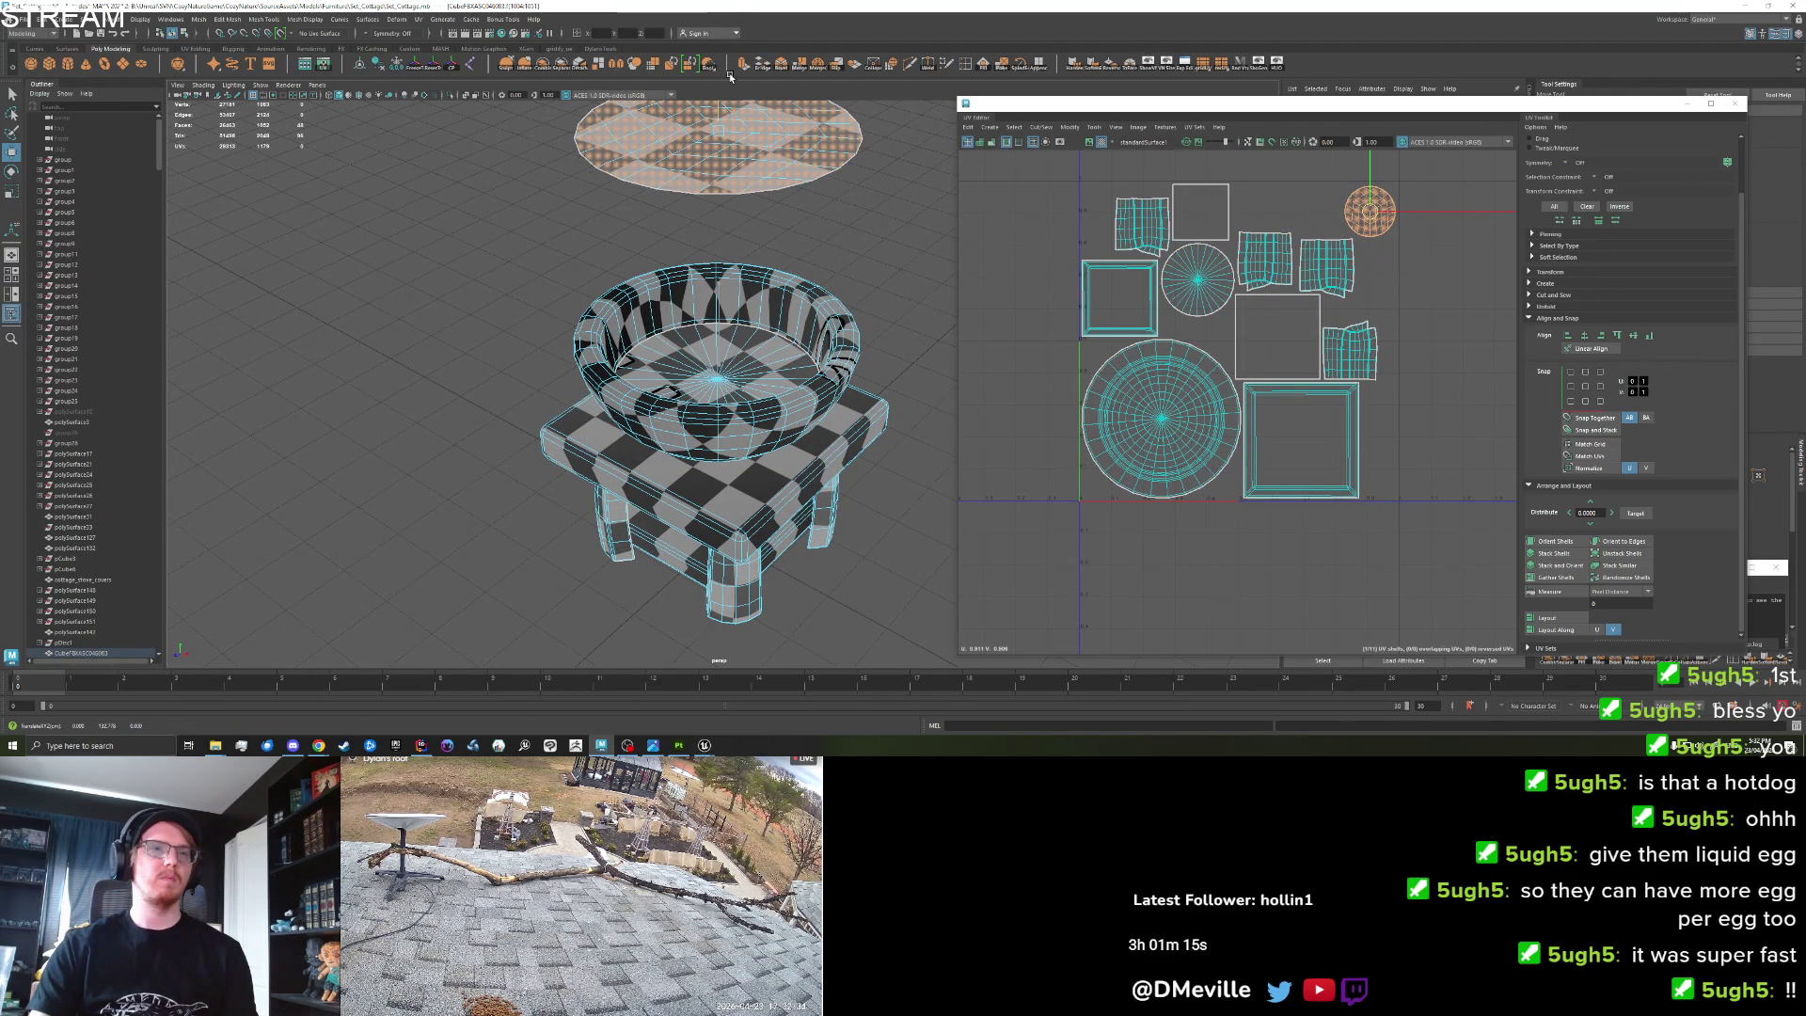
{"action": "left_click_drag", "start_coordinate": [730, 77], "coordinate": [725, 560]}
{"action": "right_click", "coordinate": [710, 420]}
{"action": "left_click", "coordinate": [754, 393]}
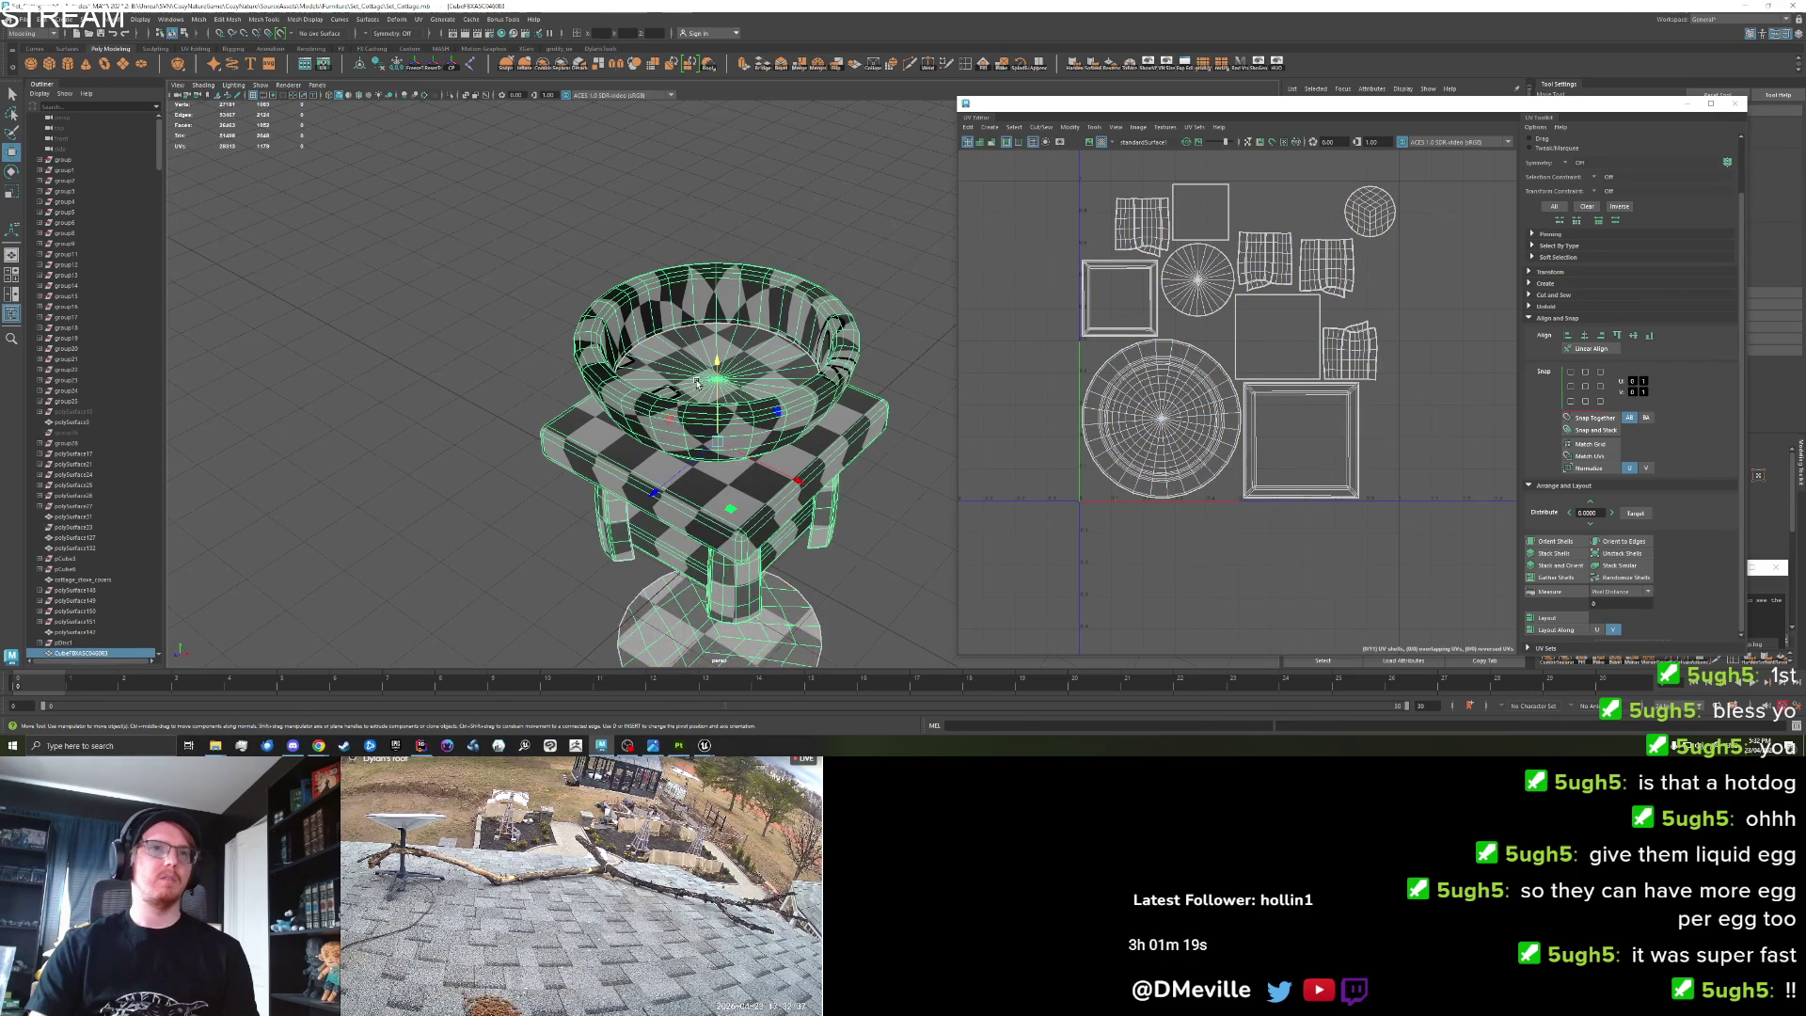
{"action": "key", "text": "f"}
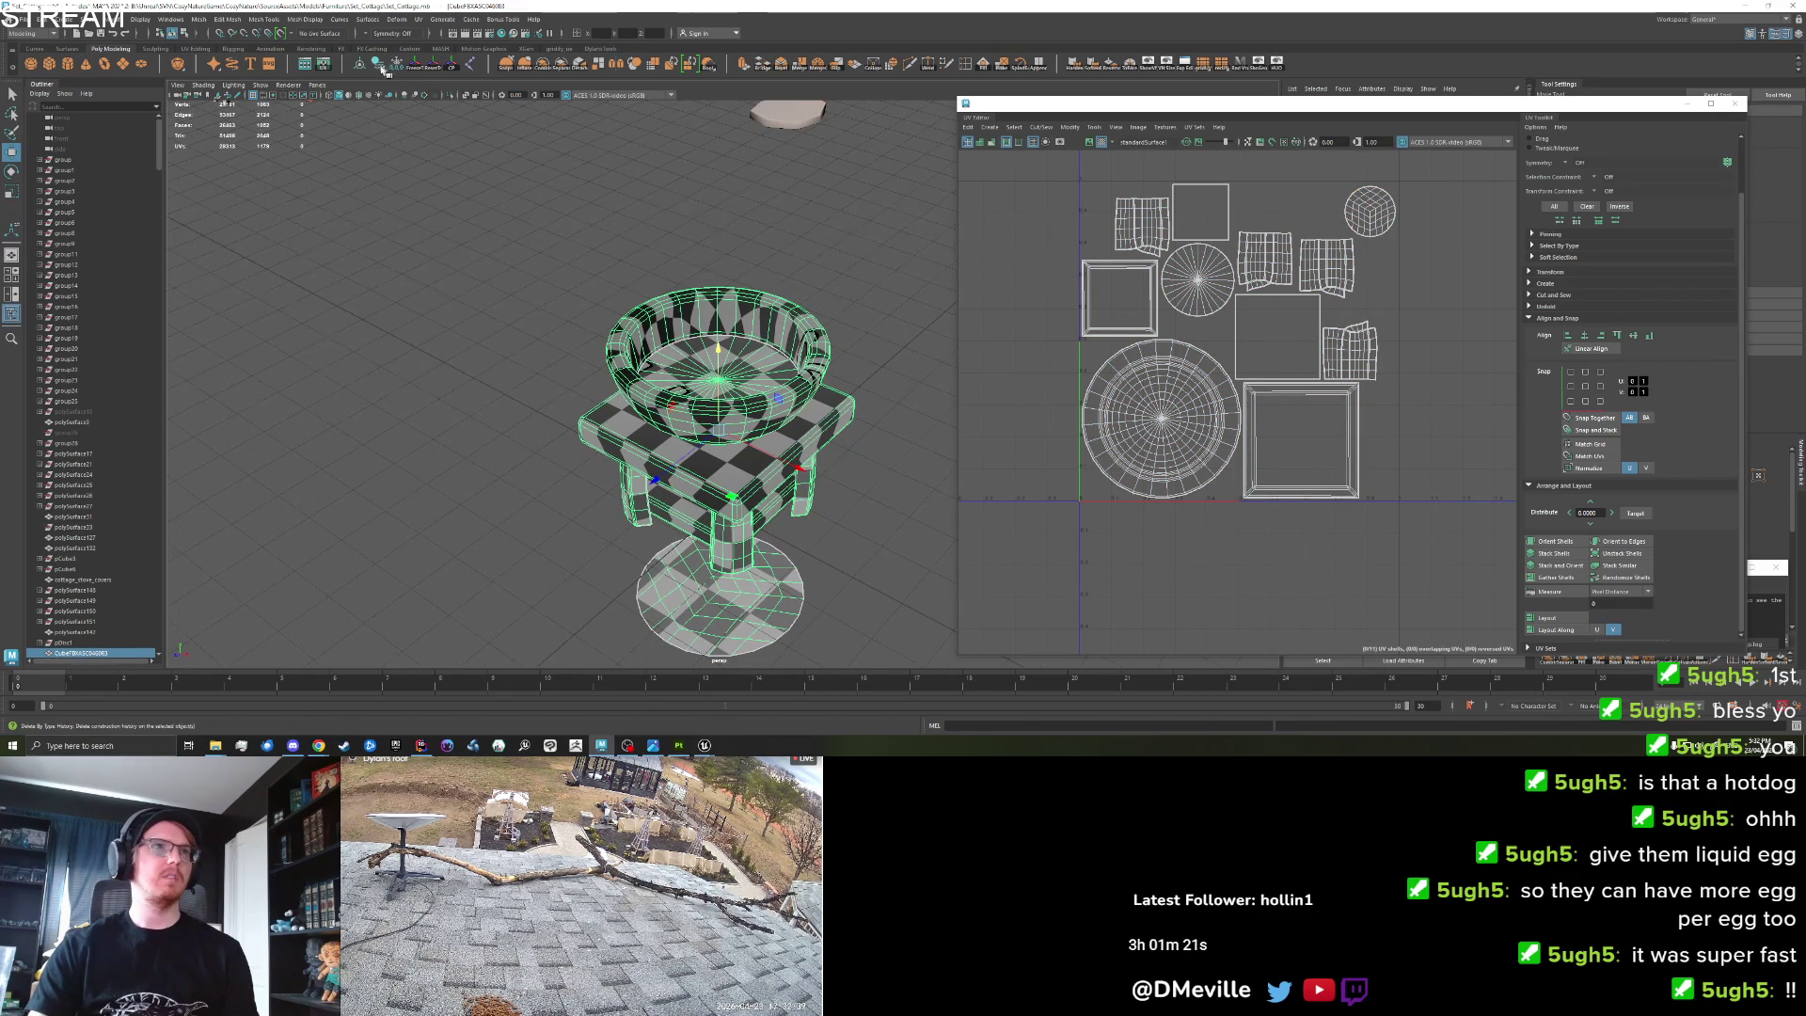
Freeze the stand's transformations and export the selection, replacing the existing file.
{"action": "left_click", "coordinate": [389, 72]}
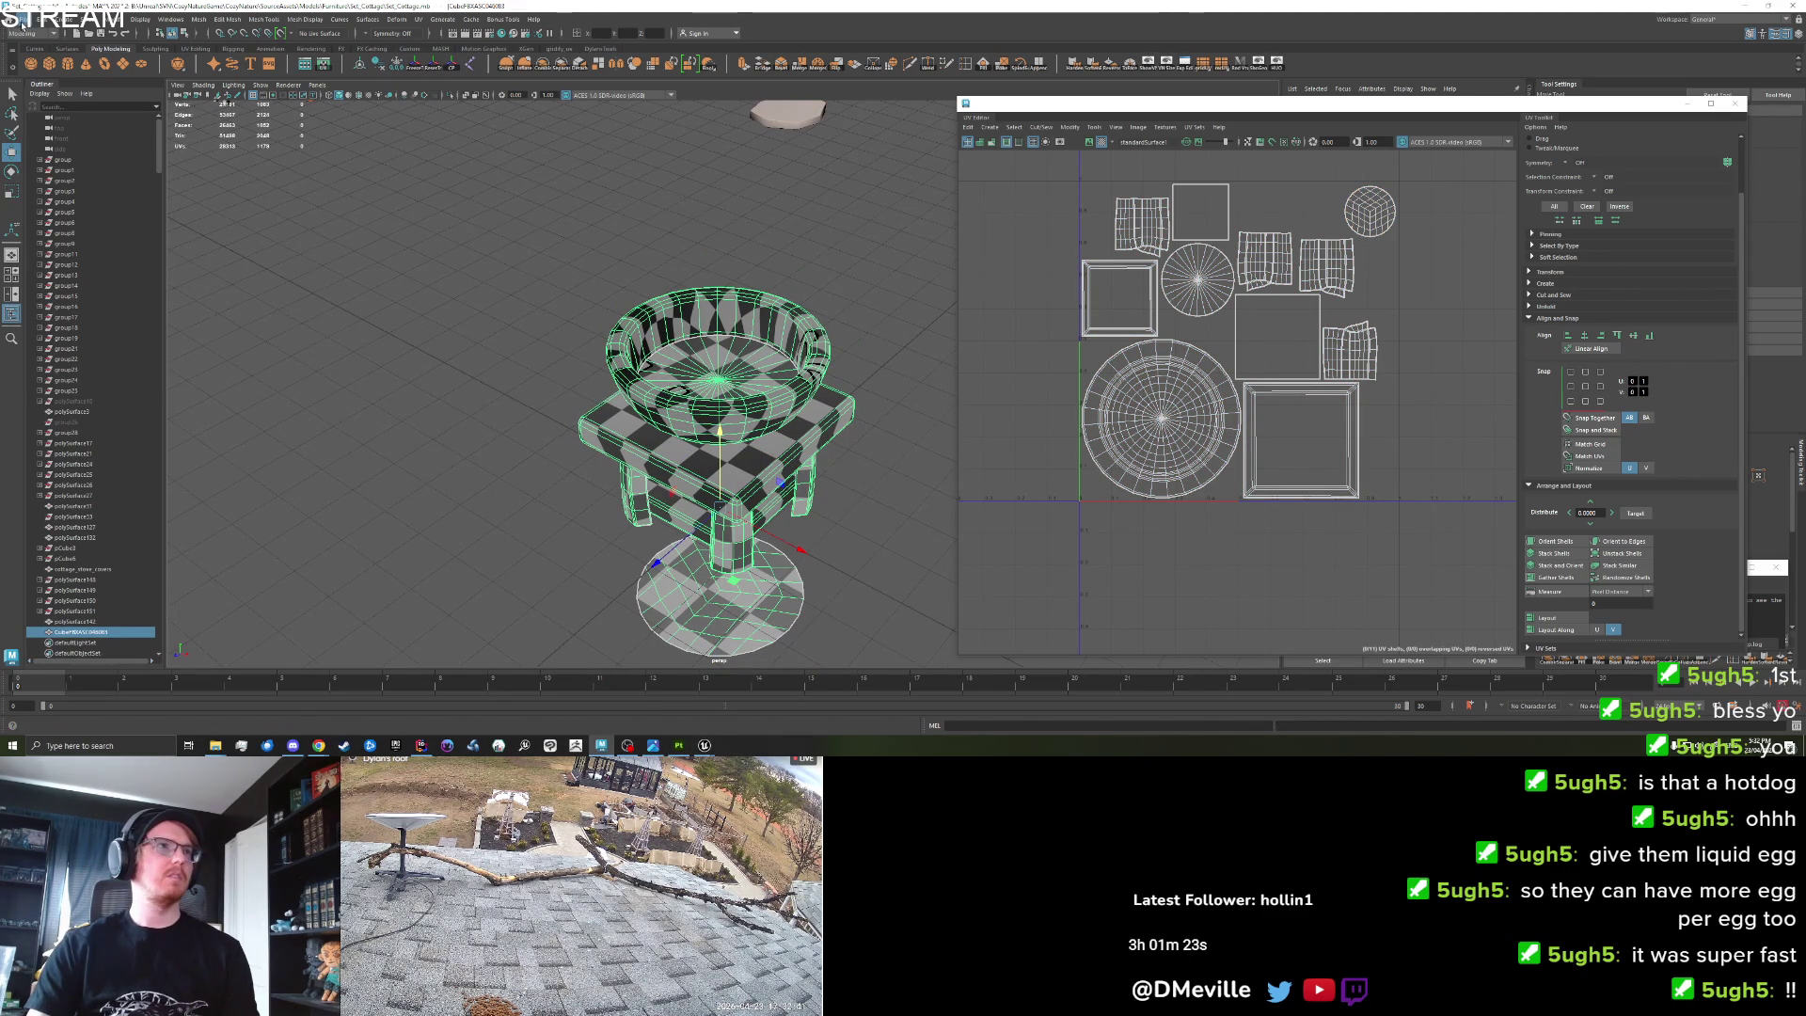
{"action": "left_click", "coordinate": [18, 19]}
{"action": "left_click", "coordinate": [76, 152]}
{"action": "left_click", "coordinate": [1128, 440]}
{"action": "key", "text": "Return"}
{"action": "left_click", "coordinate": [1357, 354]}
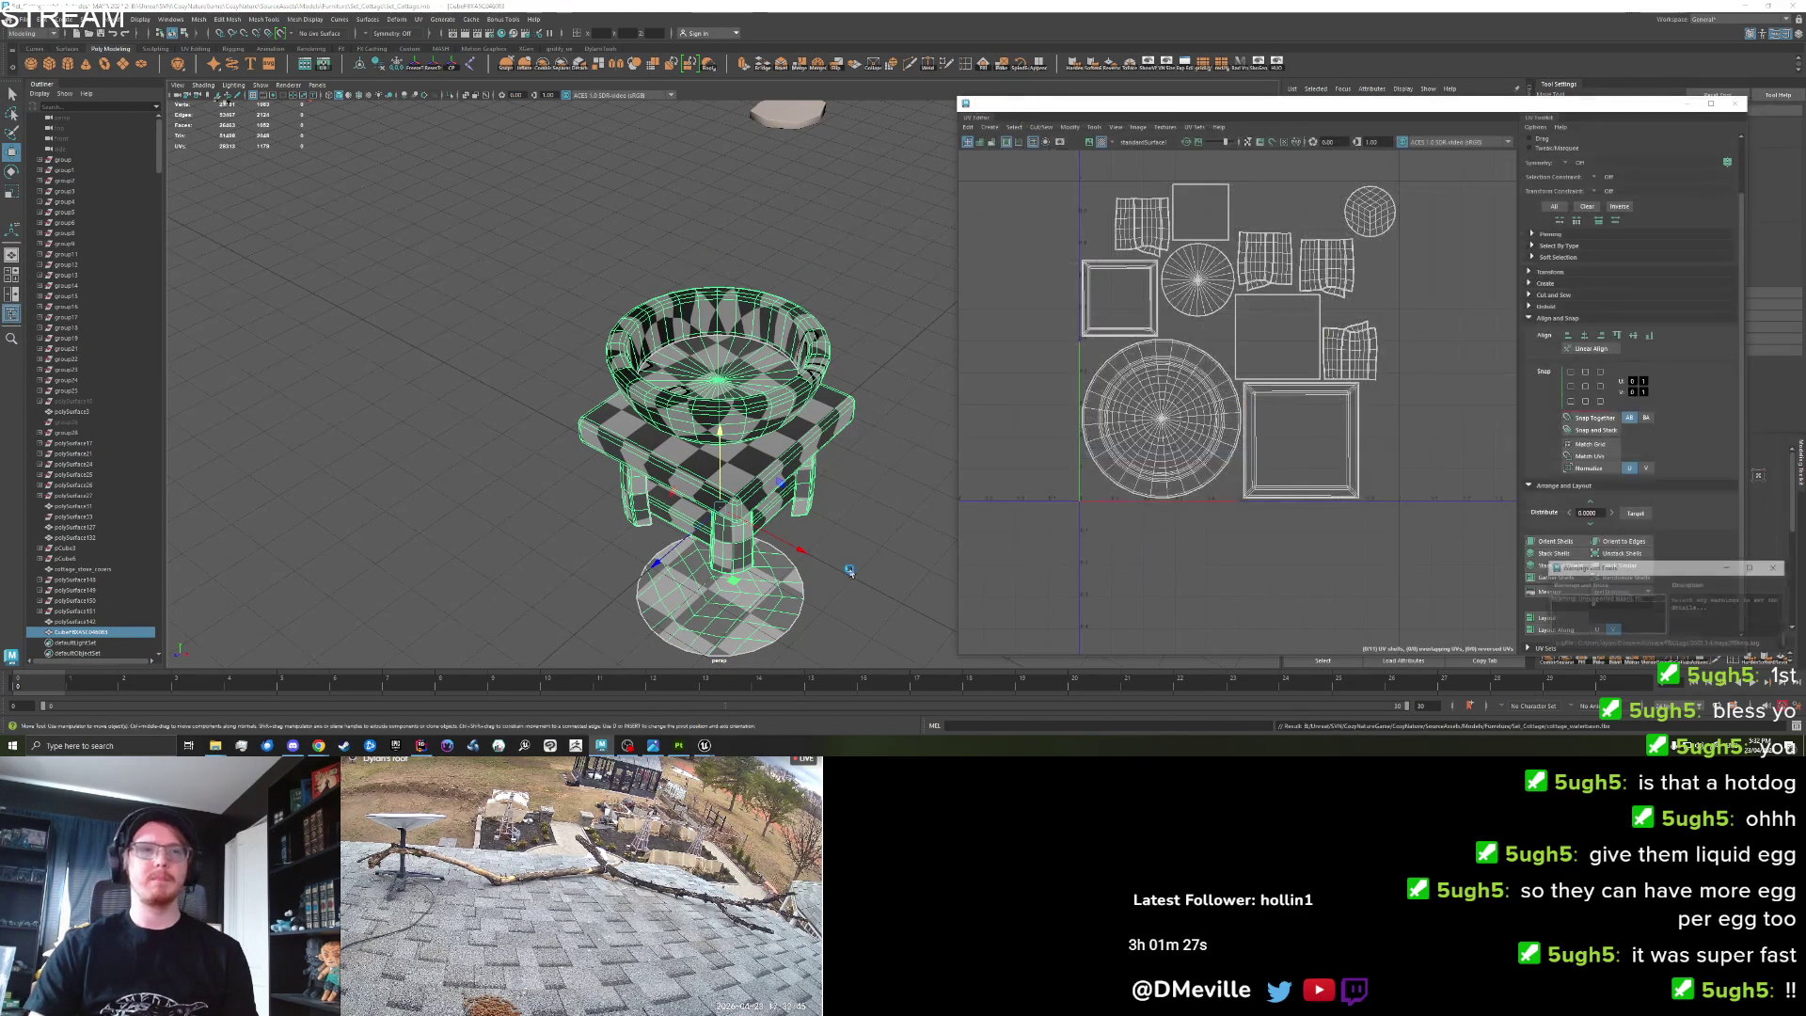
{"action": "key", "text": "alt+Tab"}
{"action": "key", "text": "Escape"}
Create a new Substance Painter project from cottage_waterbasin.fbx, discarding the previous project's changes.
{"action": "left_click", "coordinate": [12, 18]}
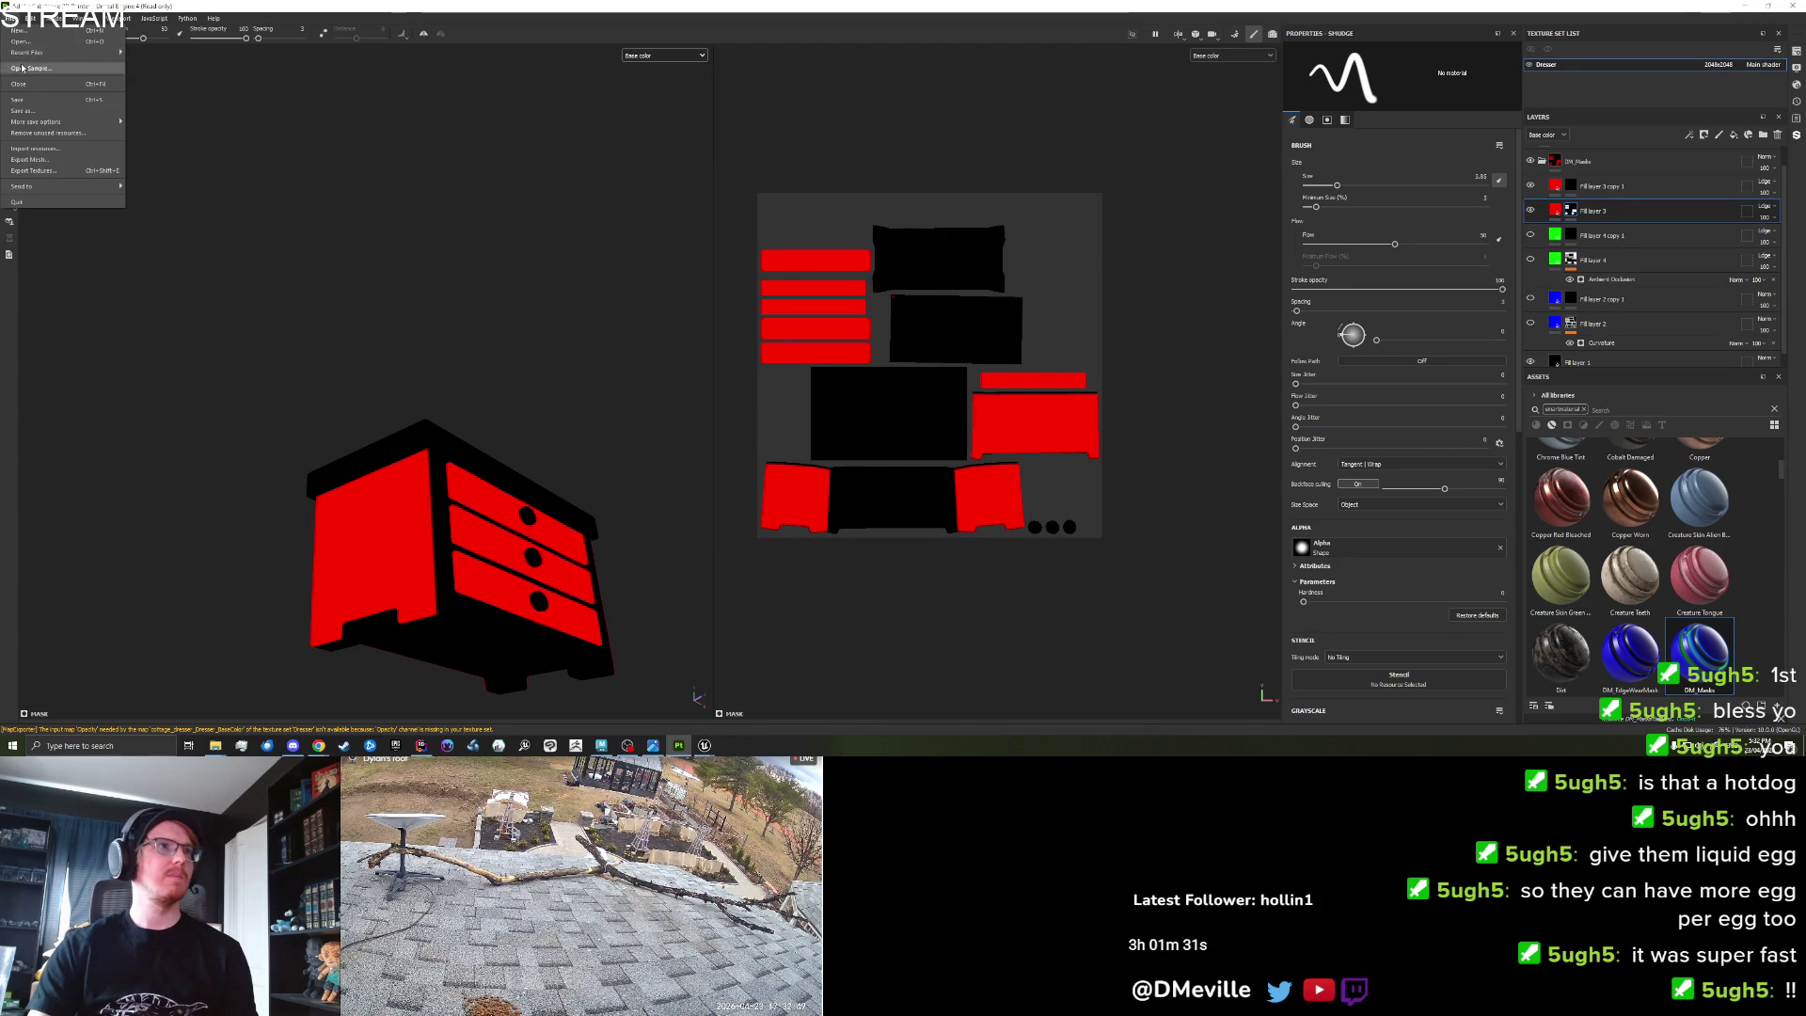
{"action": "left_click", "coordinate": [31, 33]}
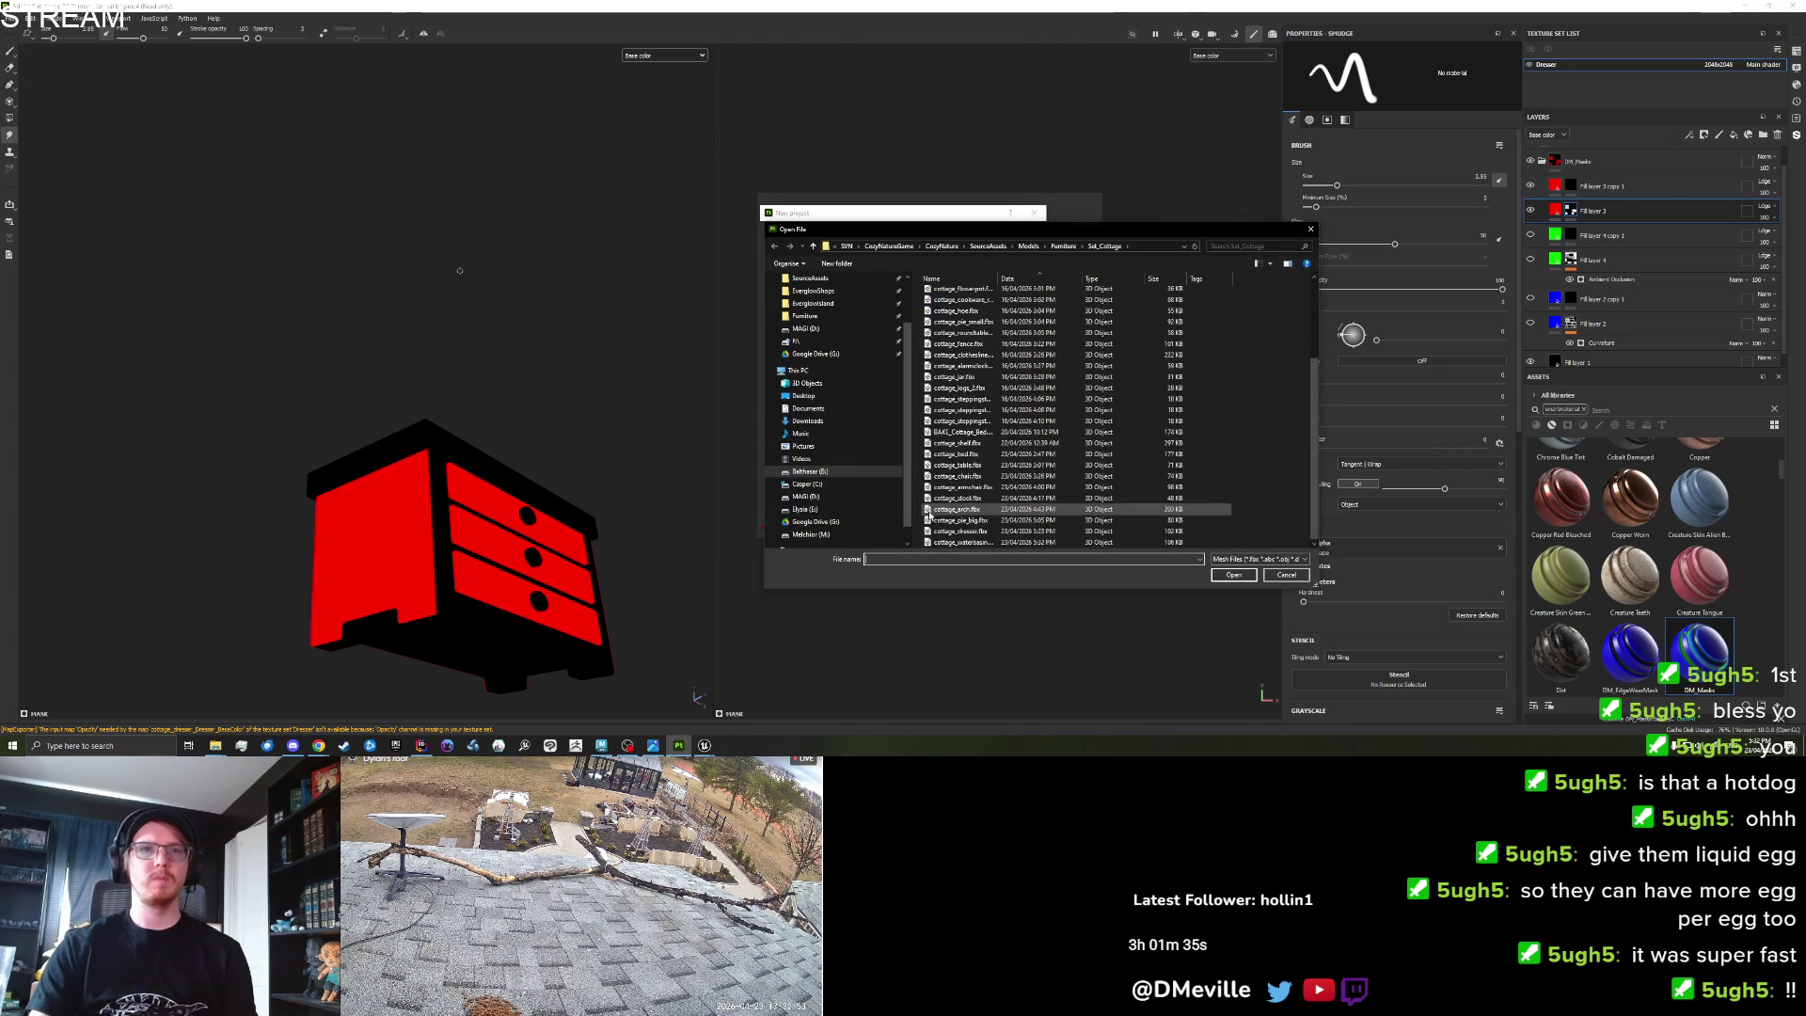
{"action": "double_click", "coordinate": [977, 544]}
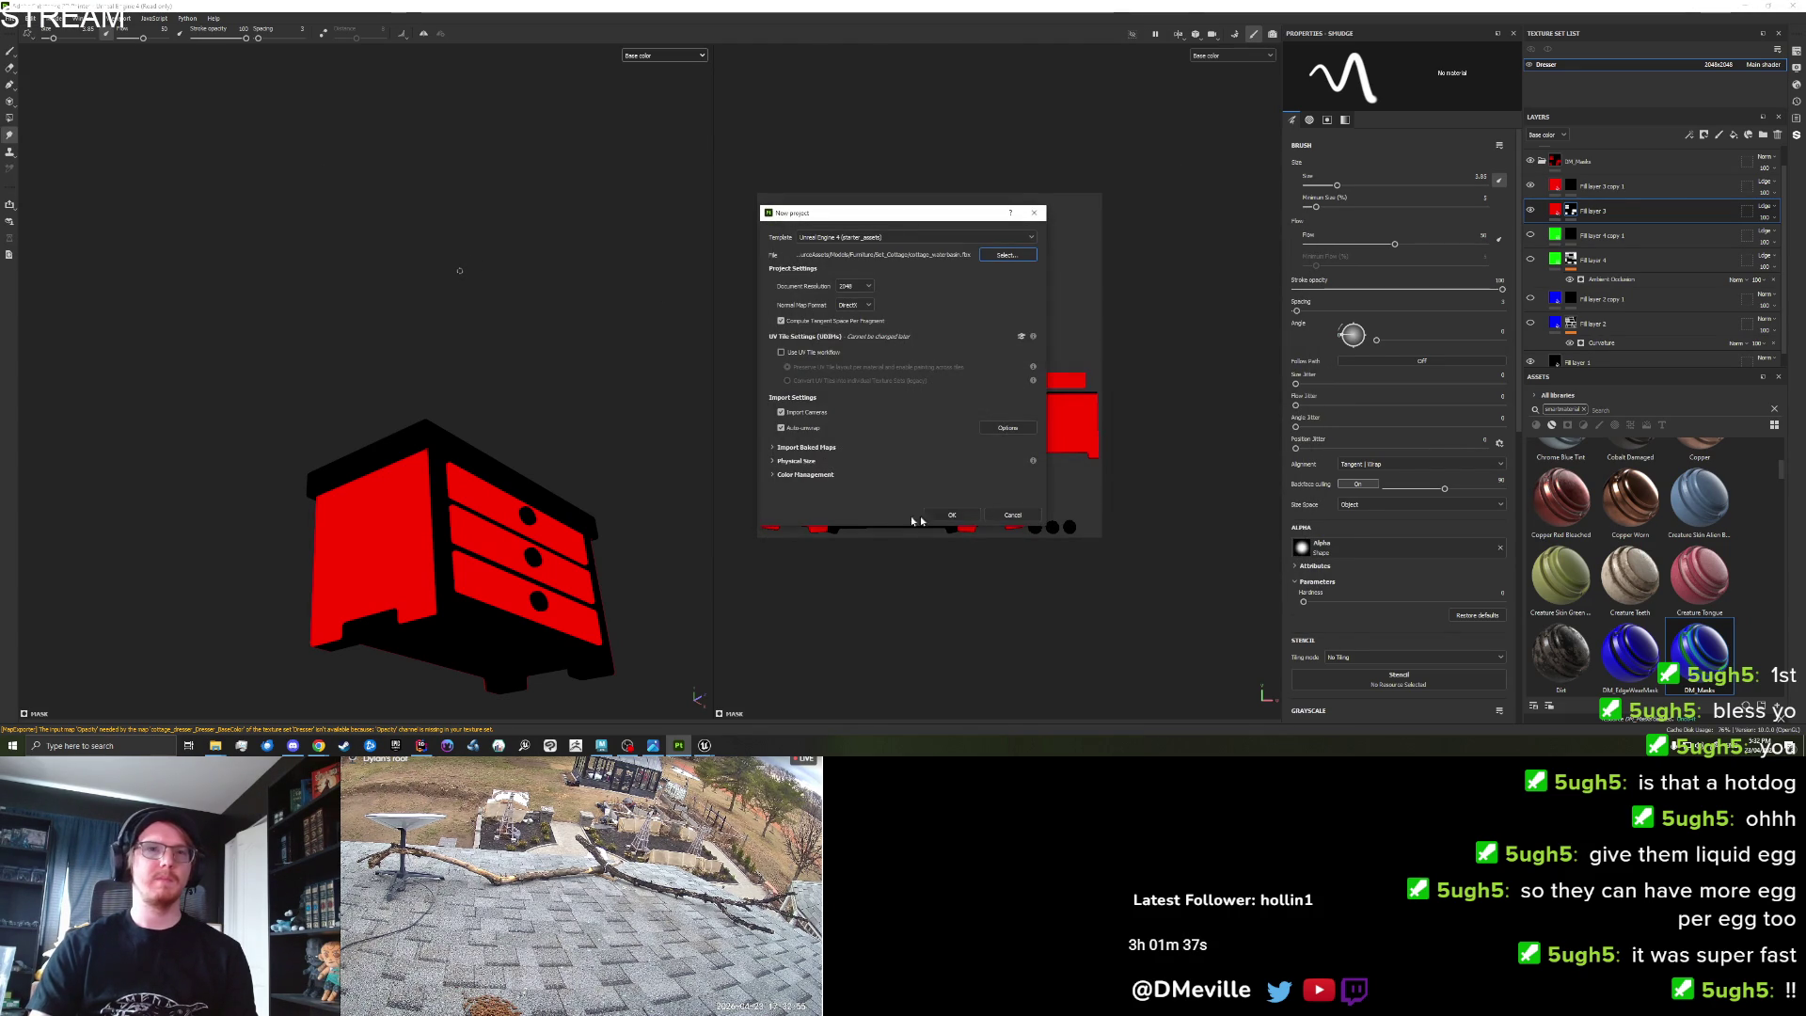
{"action": "left_click", "coordinate": [877, 385]}
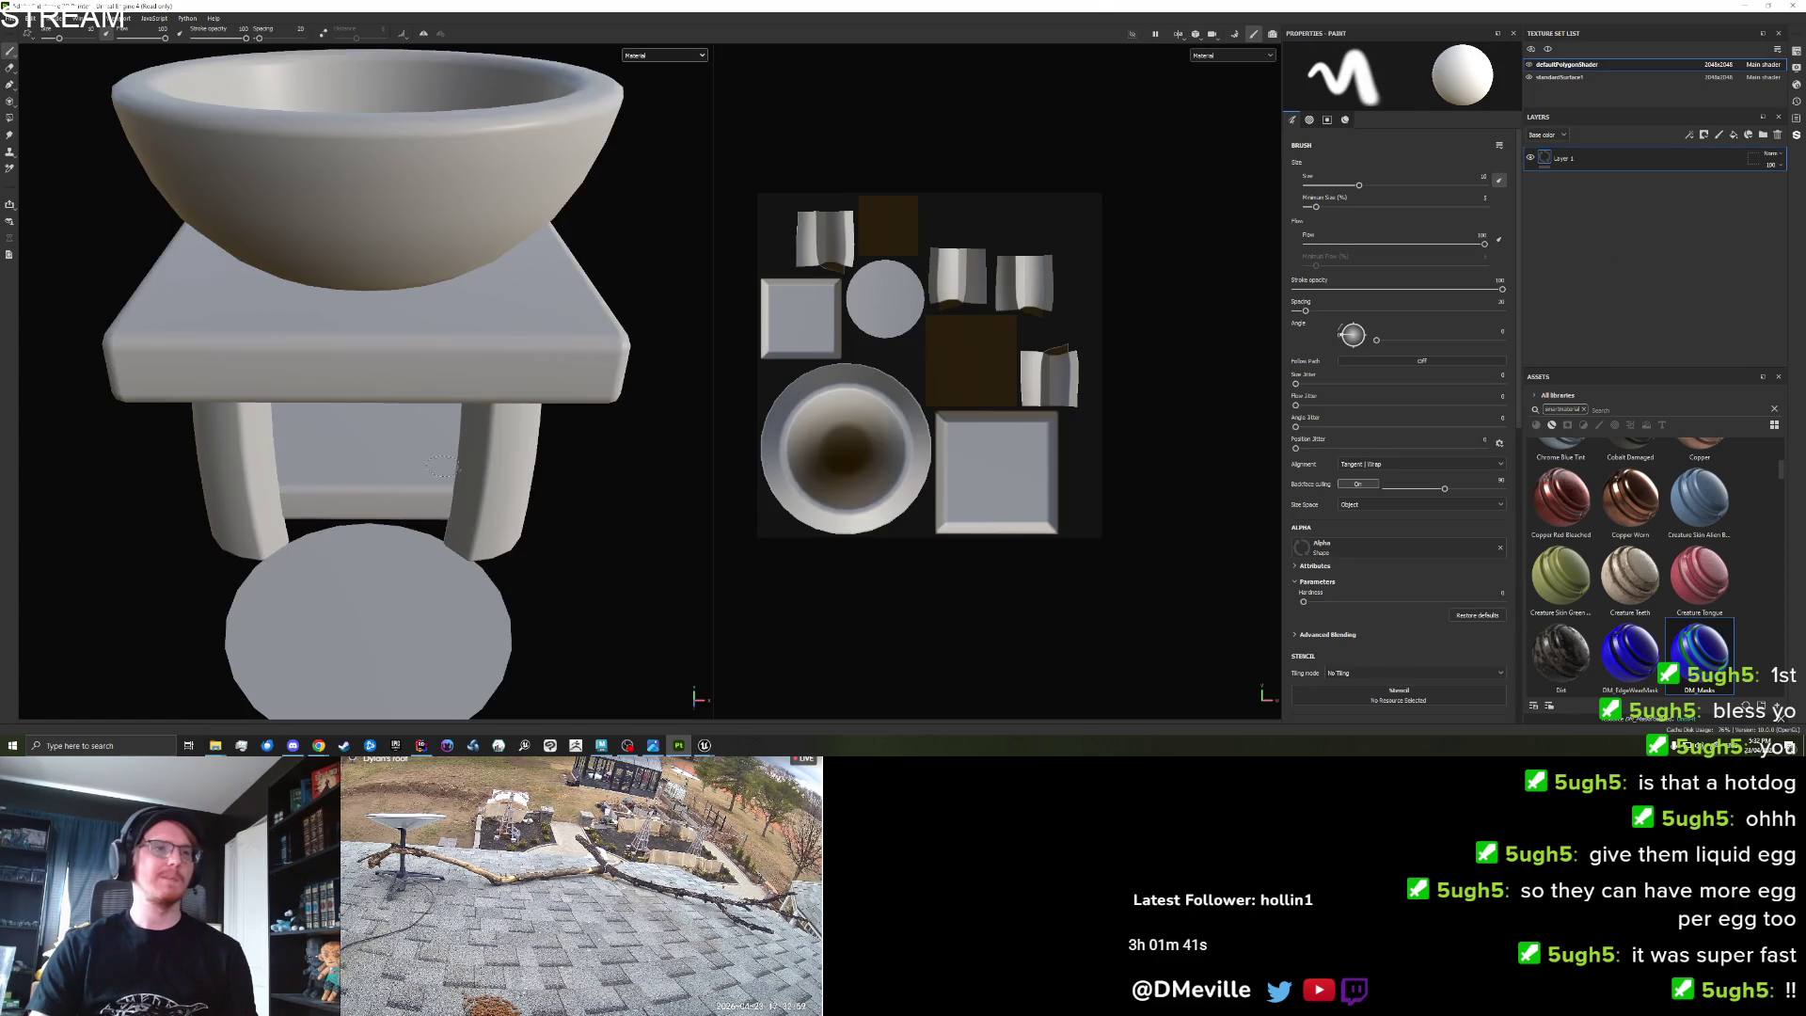
Show the Base color channel in the viewport and enter mesh-map baking mode.
{"action": "left_click", "coordinate": [663, 56]}
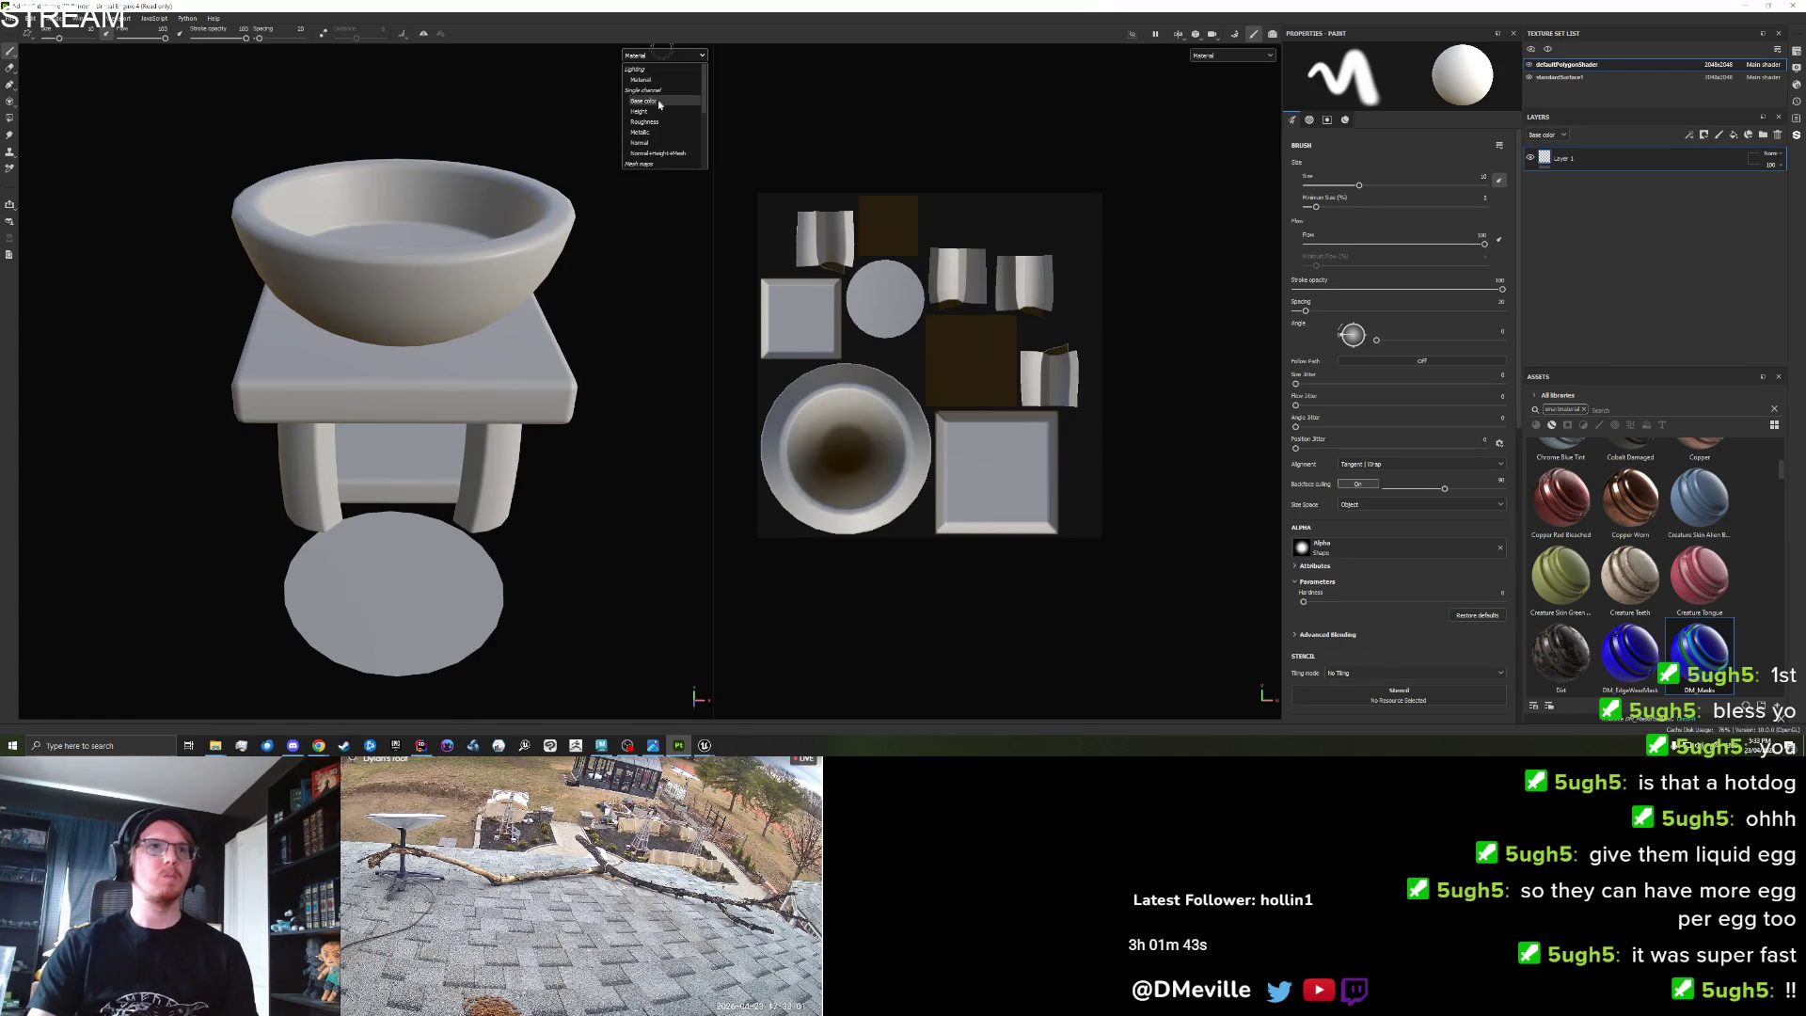
{"action": "left_click", "coordinate": [644, 100]}
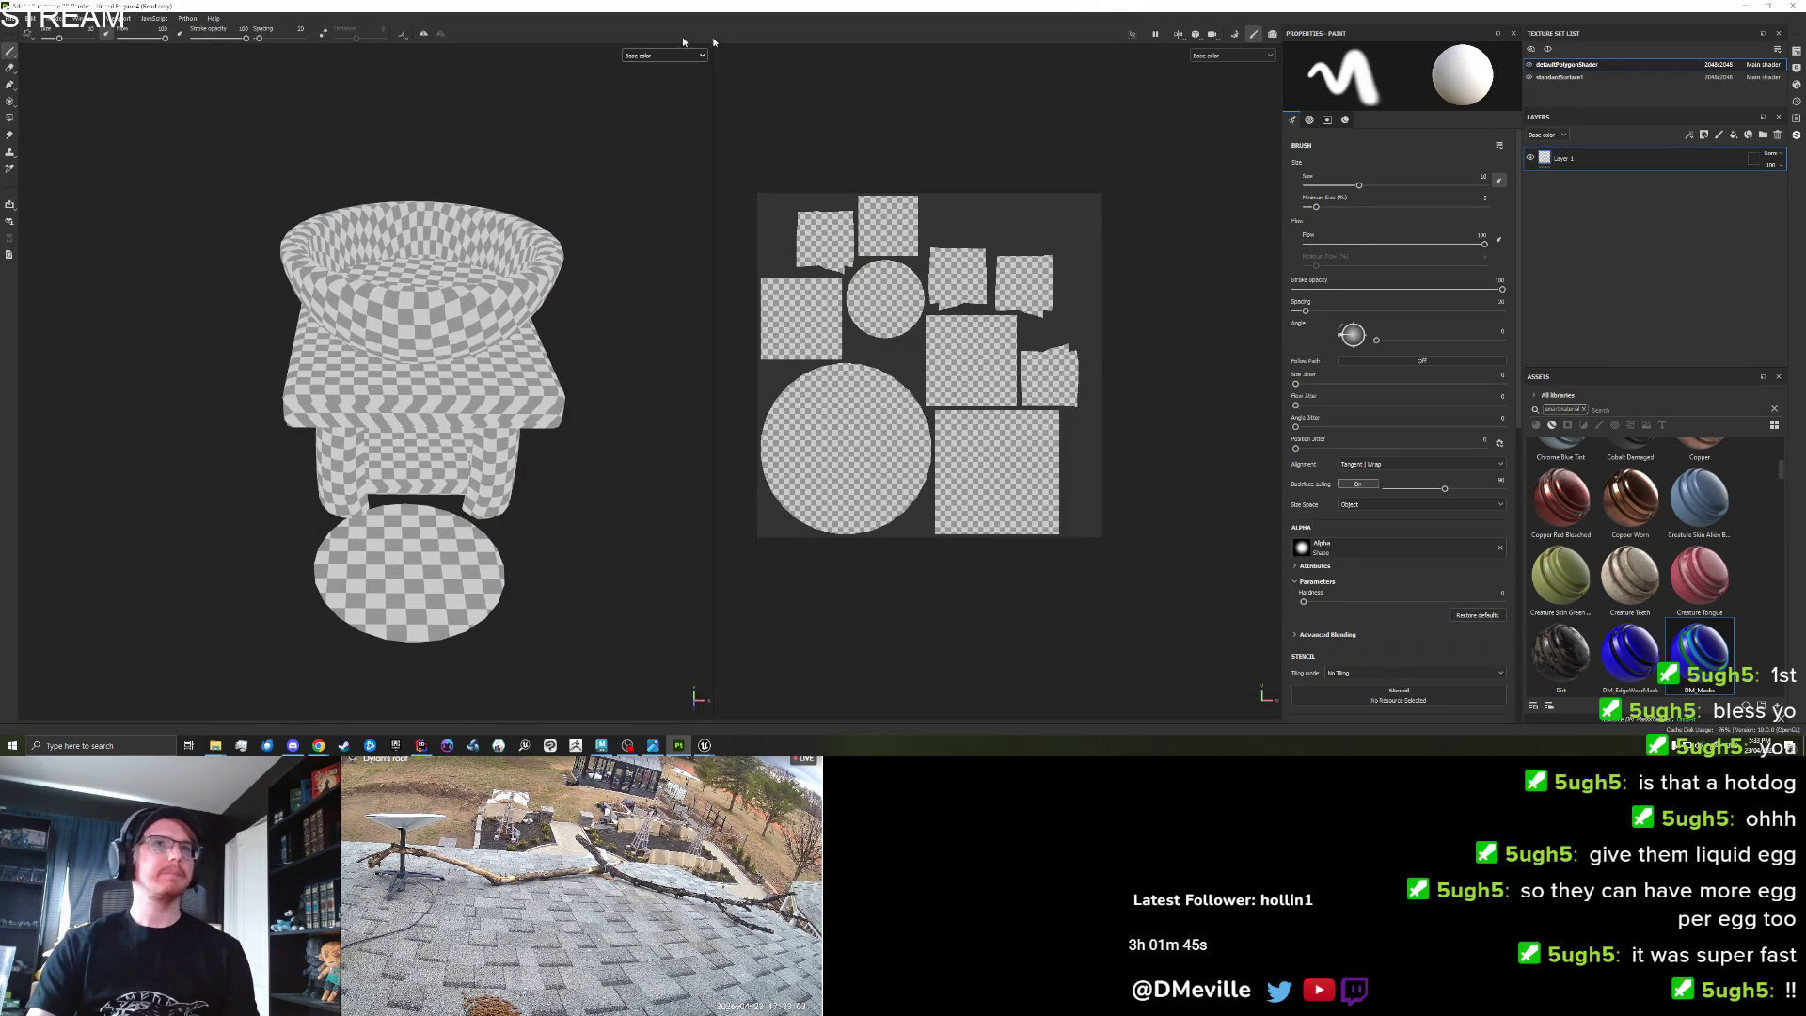
{"action": "key", "text": "ctrl+shift+b"}
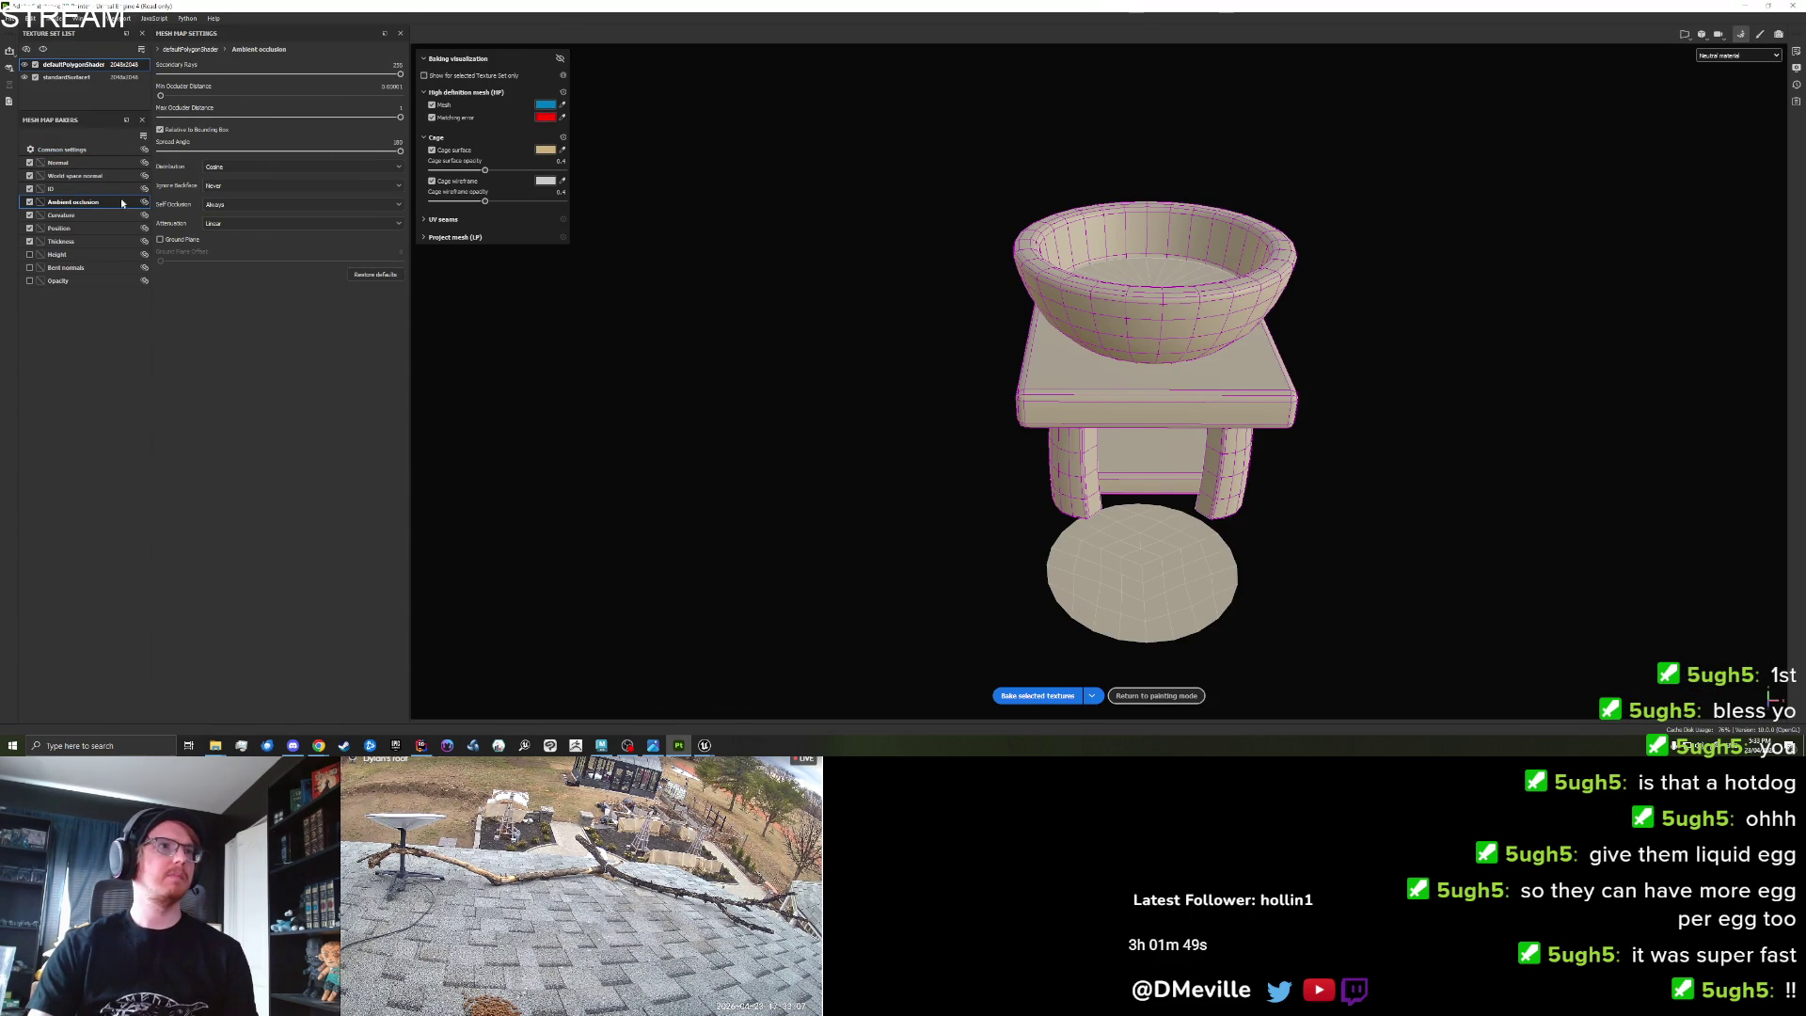
Check the Curvature baker settings and bake the selected mesh map textures.
{"action": "left_click", "coordinate": [94, 215]}
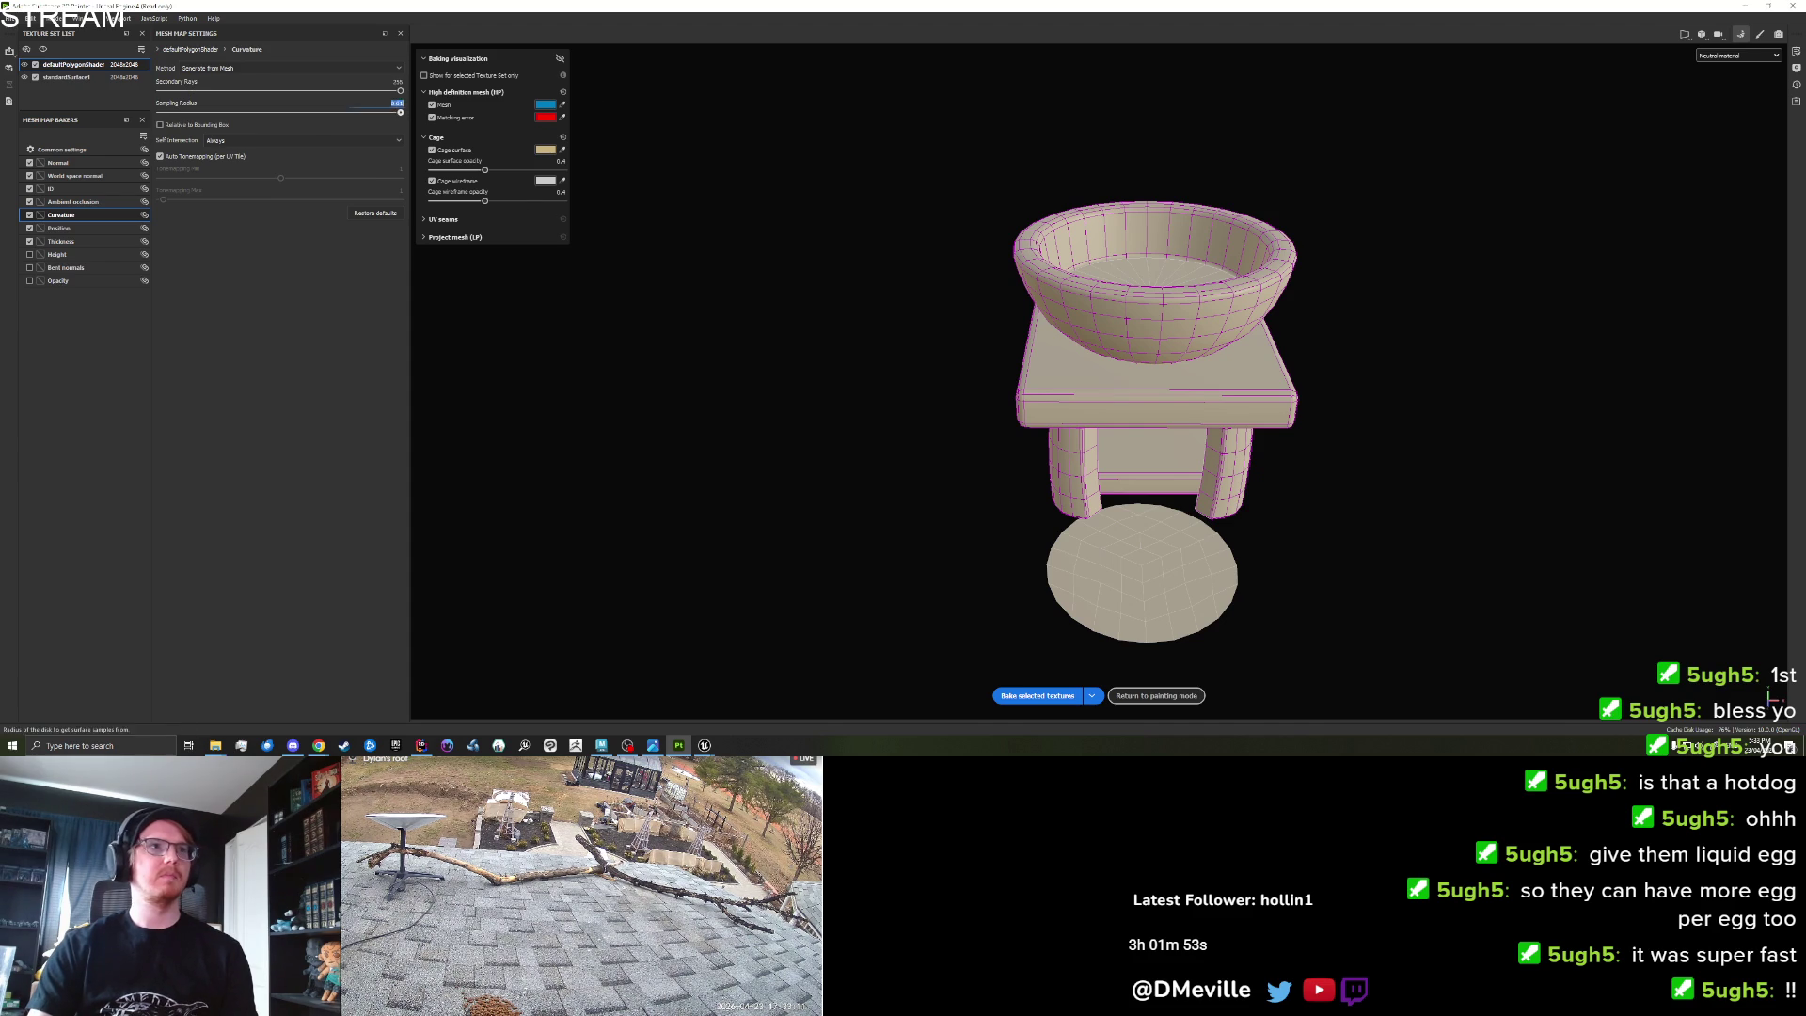
{"action": "left_click", "coordinate": [1064, 692]}
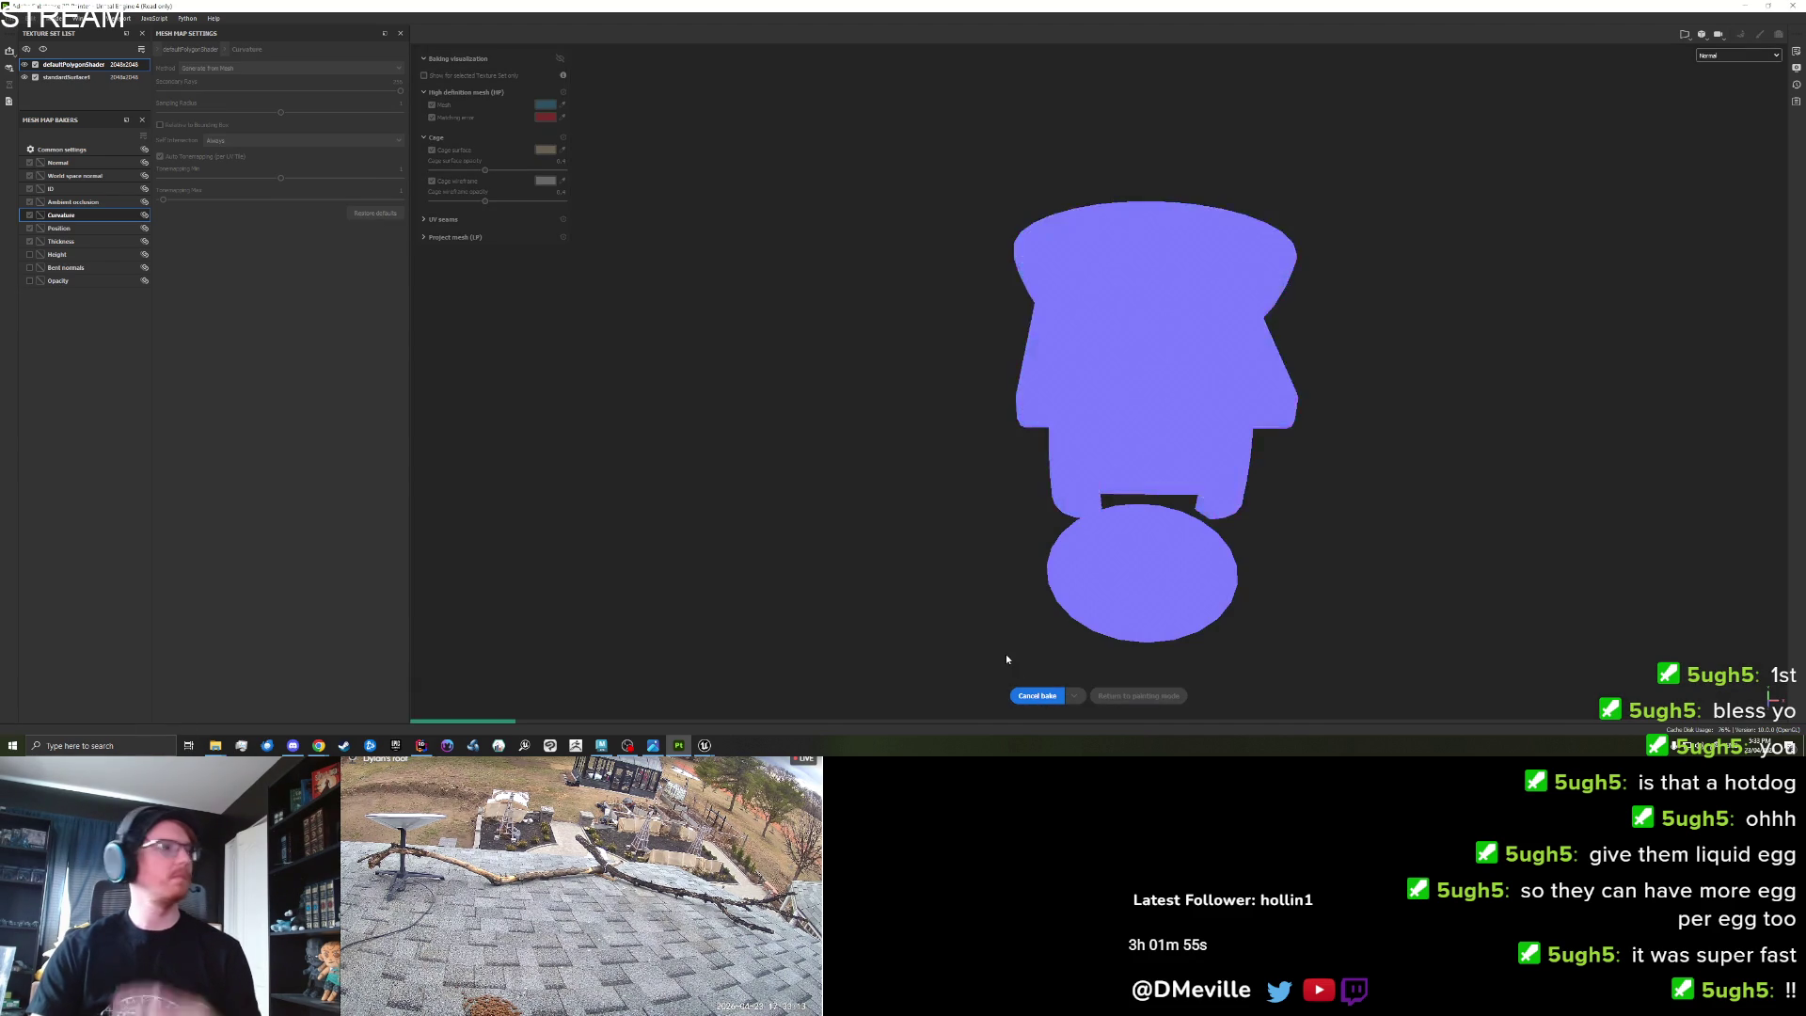
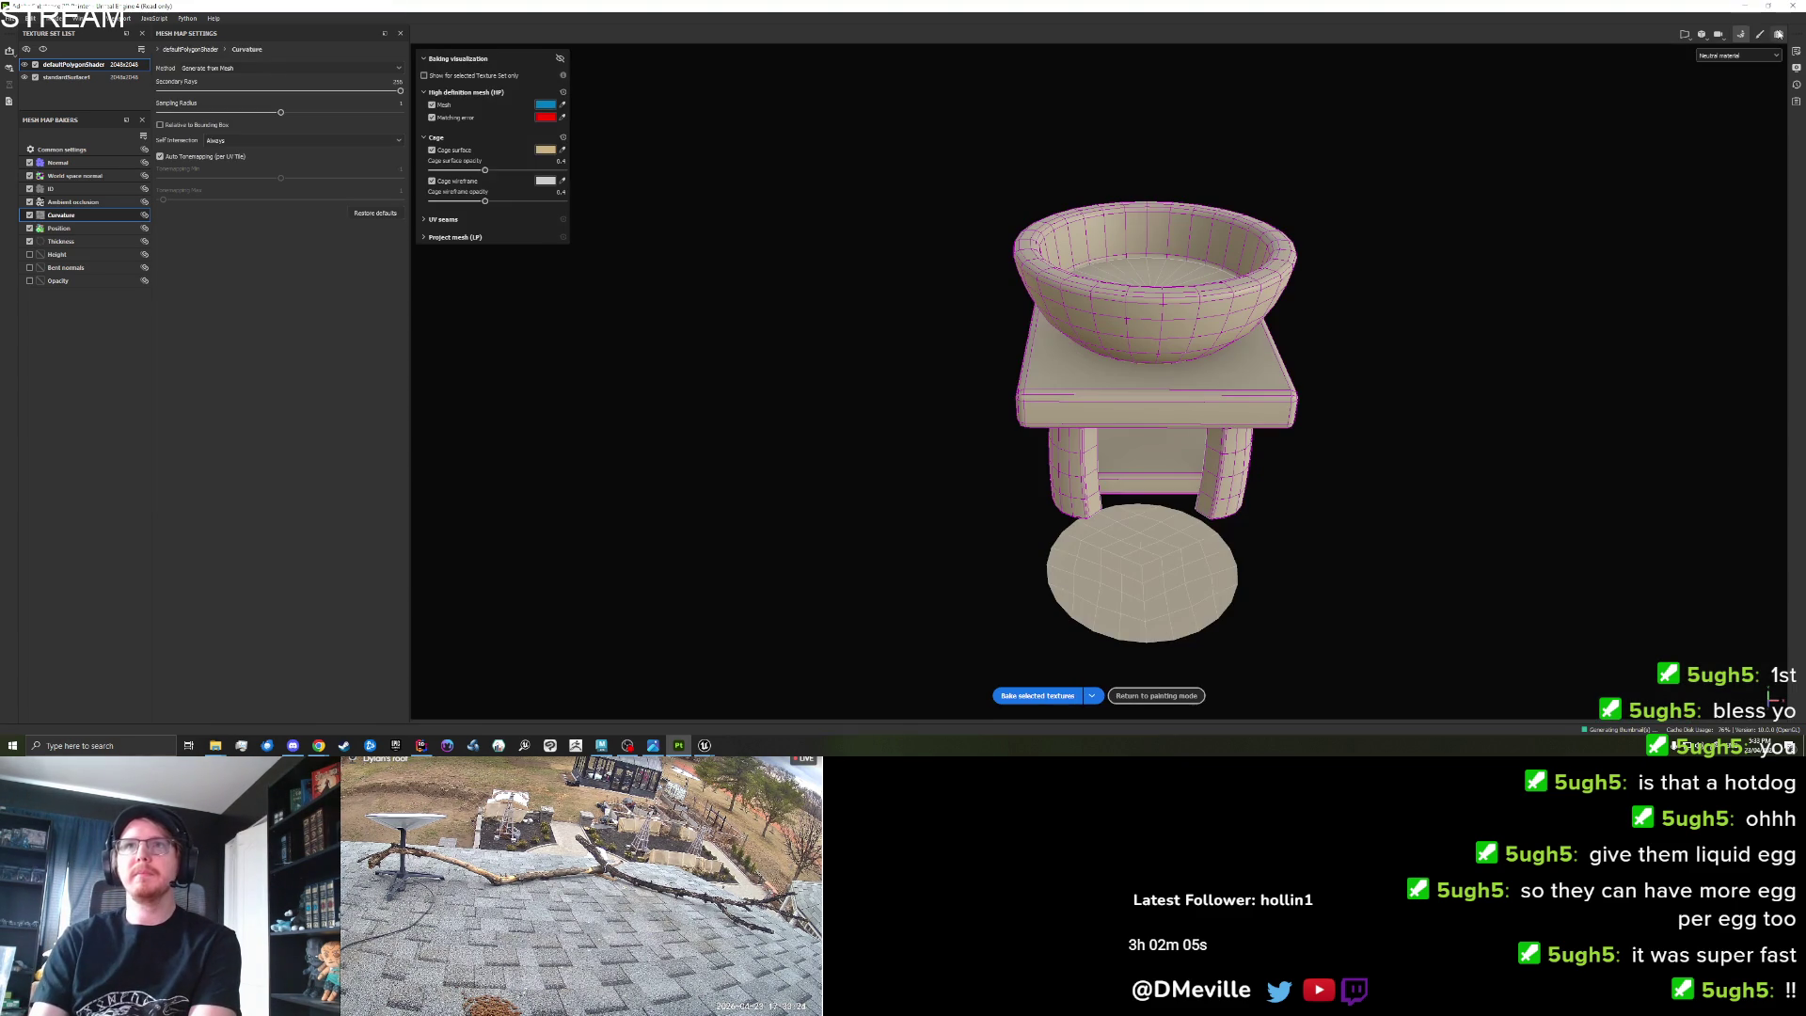
Return to painting mode, show Base color in both views, and apply DM_Masks to the stand.
{"action": "left_click", "coordinate": [1762, 35]}
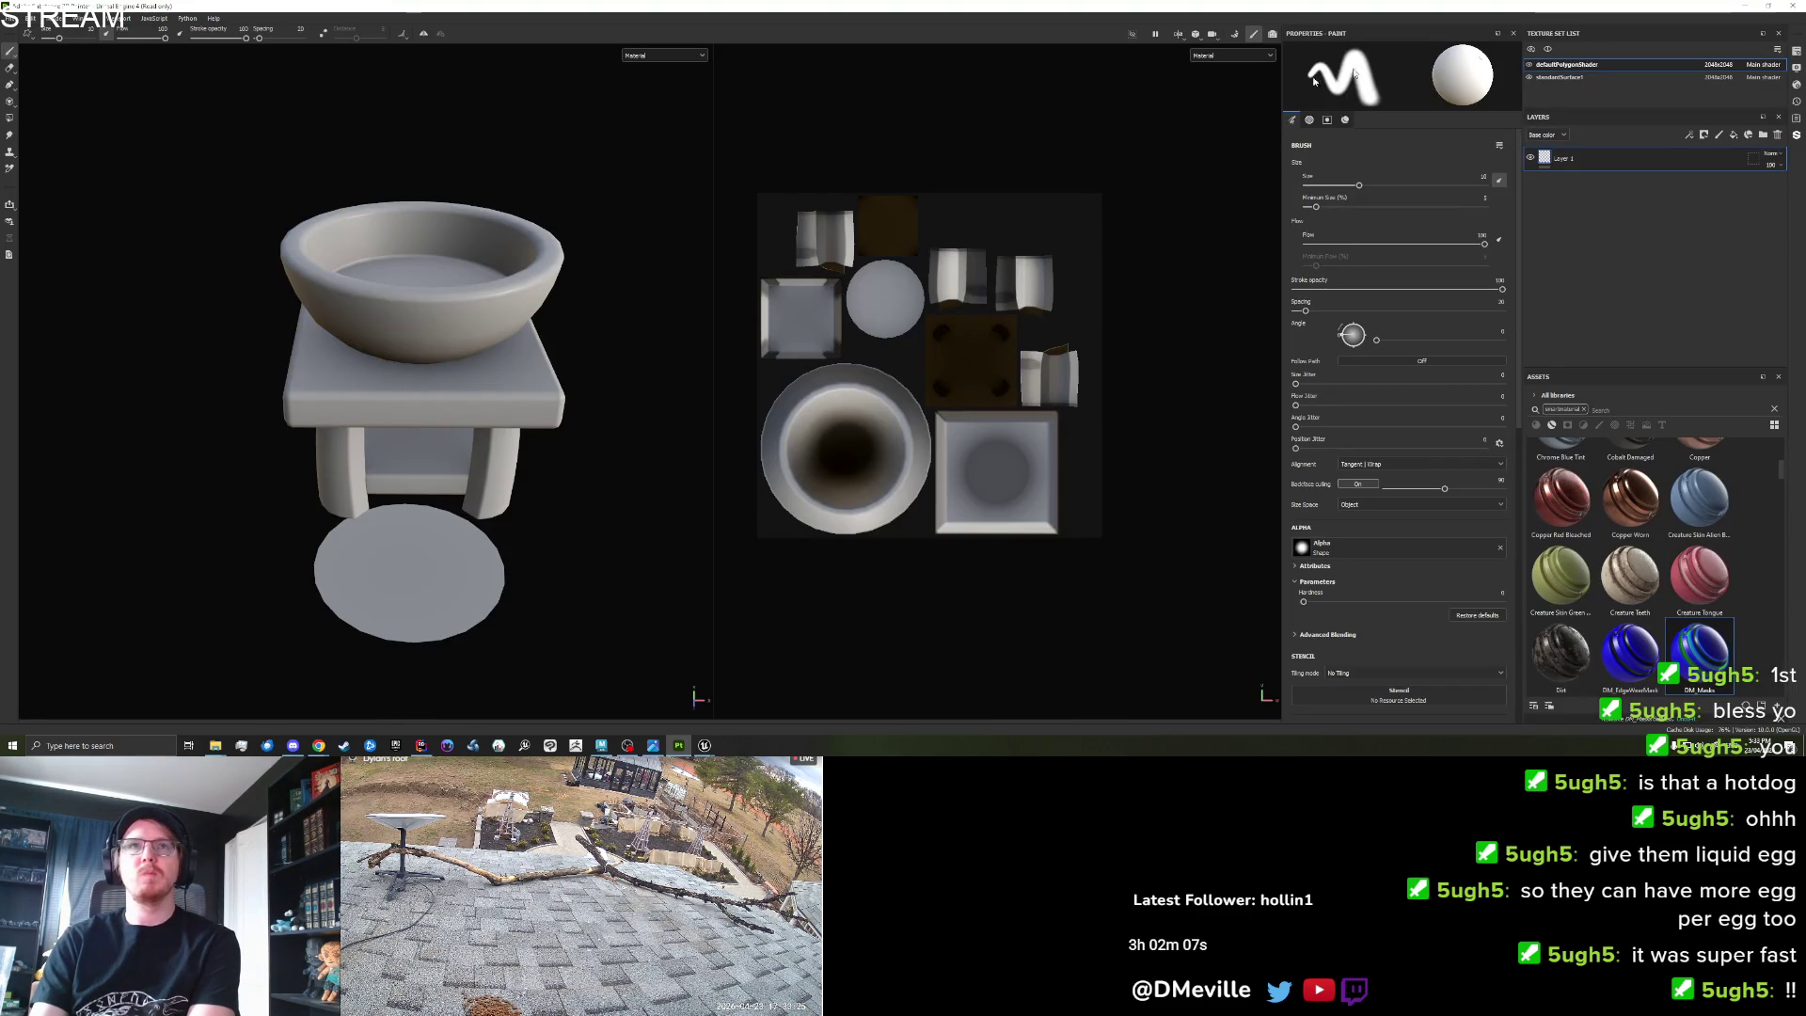
{"action": "left_click", "coordinate": [1203, 58]}
{"action": "left_click", "coordinate": [1209, 101]}
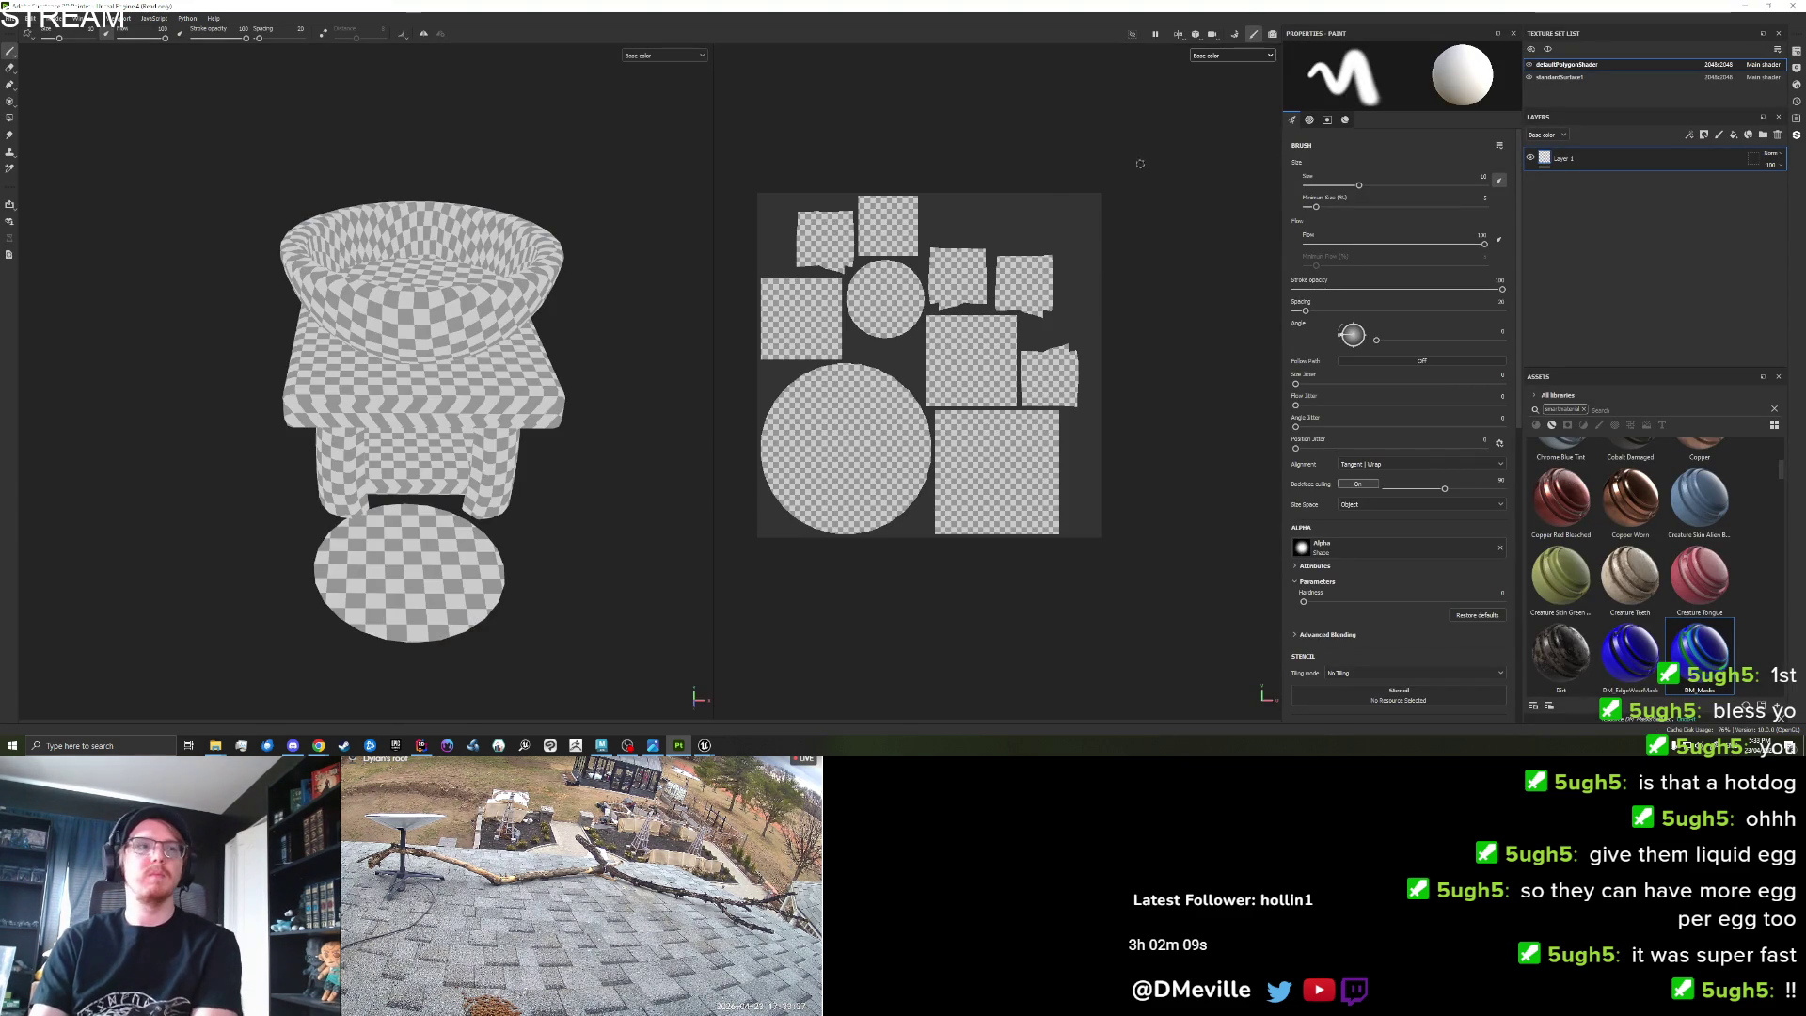
{"action": "left_click_drag", "start_coordinate": [1716, 627], "coordinate": [1600, 226]}
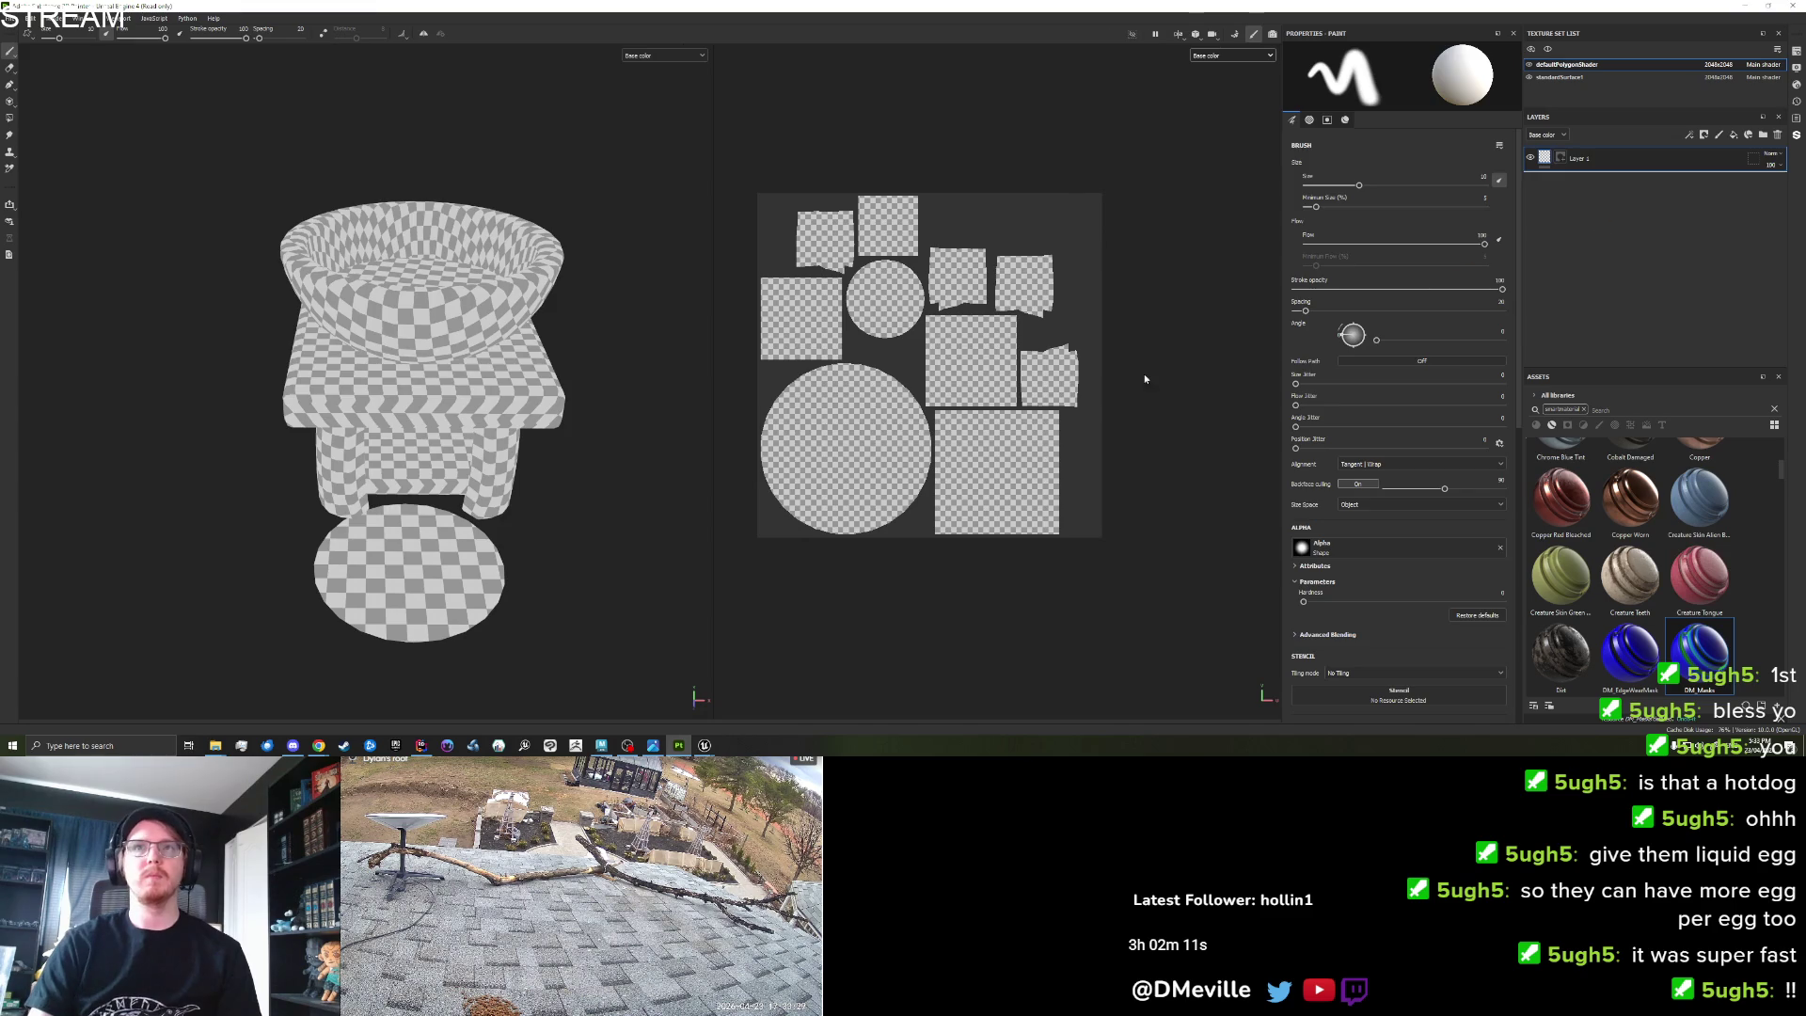
{"action": "mouse_move", "coordinate": [470, 477]}
{"action": "left_mouse_down"}
{"action": "mouse_move", "coordinate": [442, 427]}
{"action": "mouse_move", "coordinate": [560, 494]}
{"action": "left_mouse_up"}
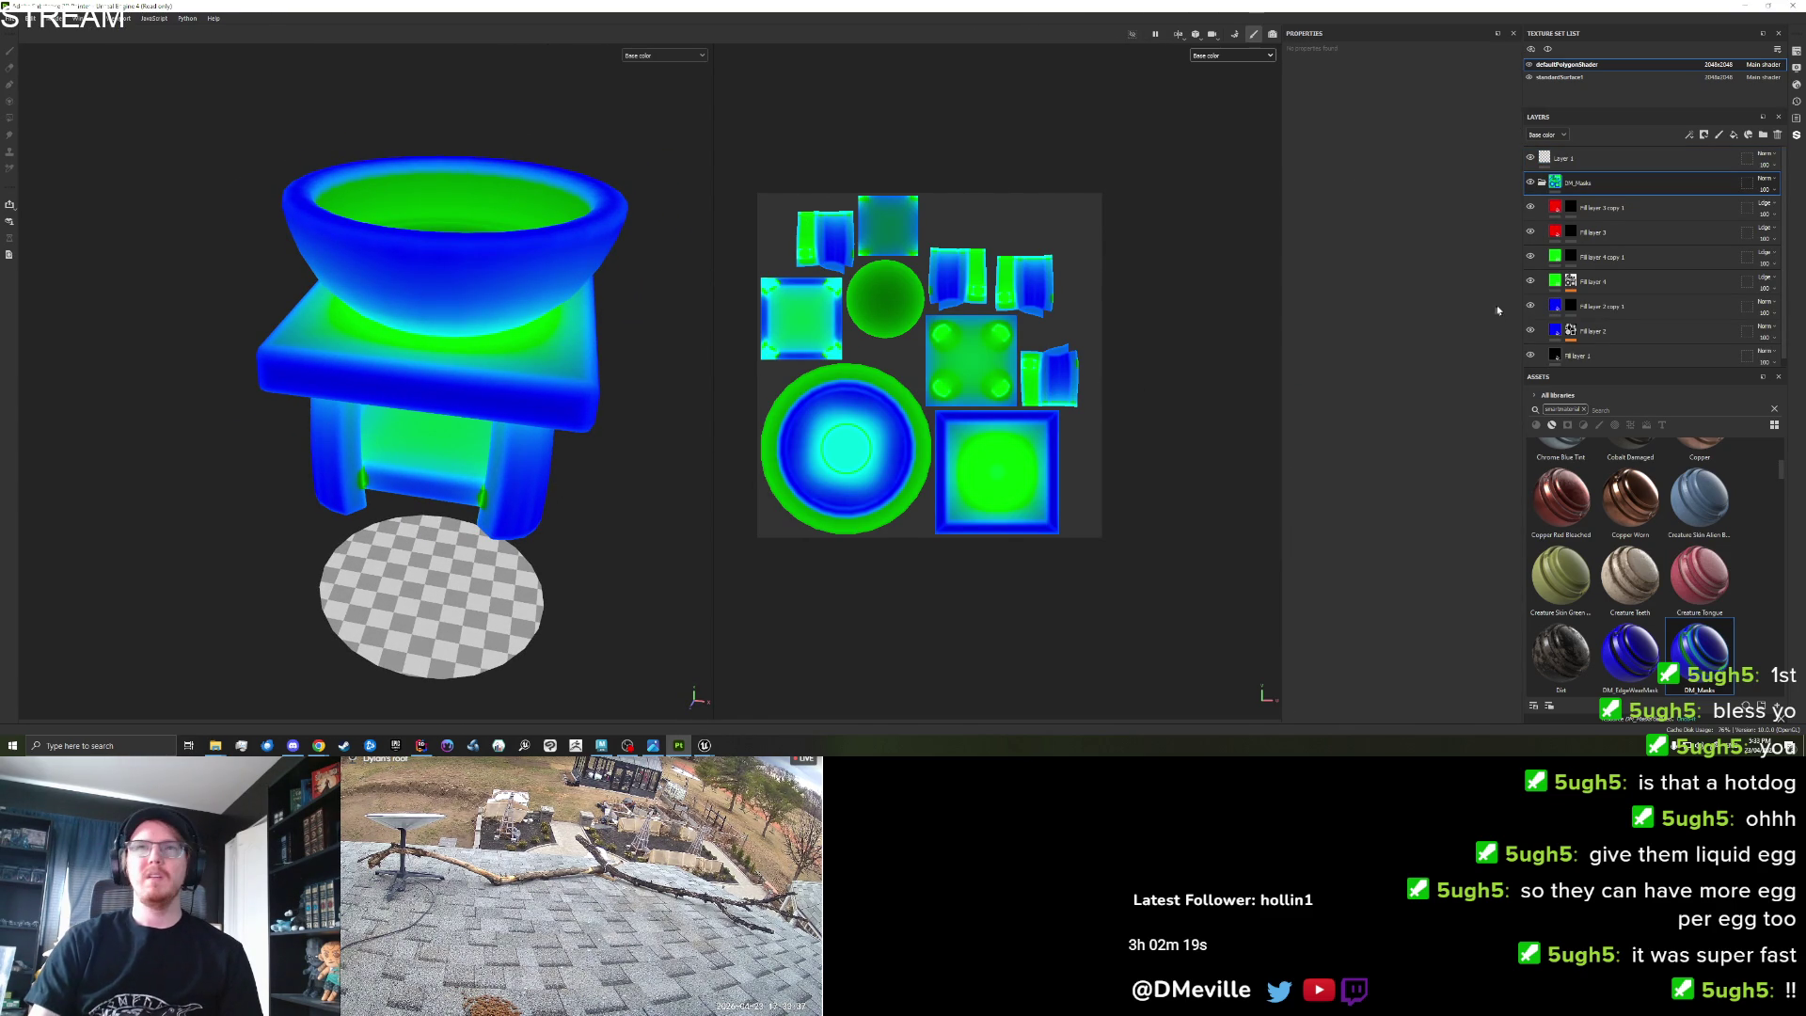
Set Fill layer 2's curvature mask to blur 1.92, balance 0.26, contrast 0.3, and hide Fill layer 4.
{"action": "left_click", "coordinate": [1571, 331]}
{"action": "left_click", "coordinate": [1587, 352]}
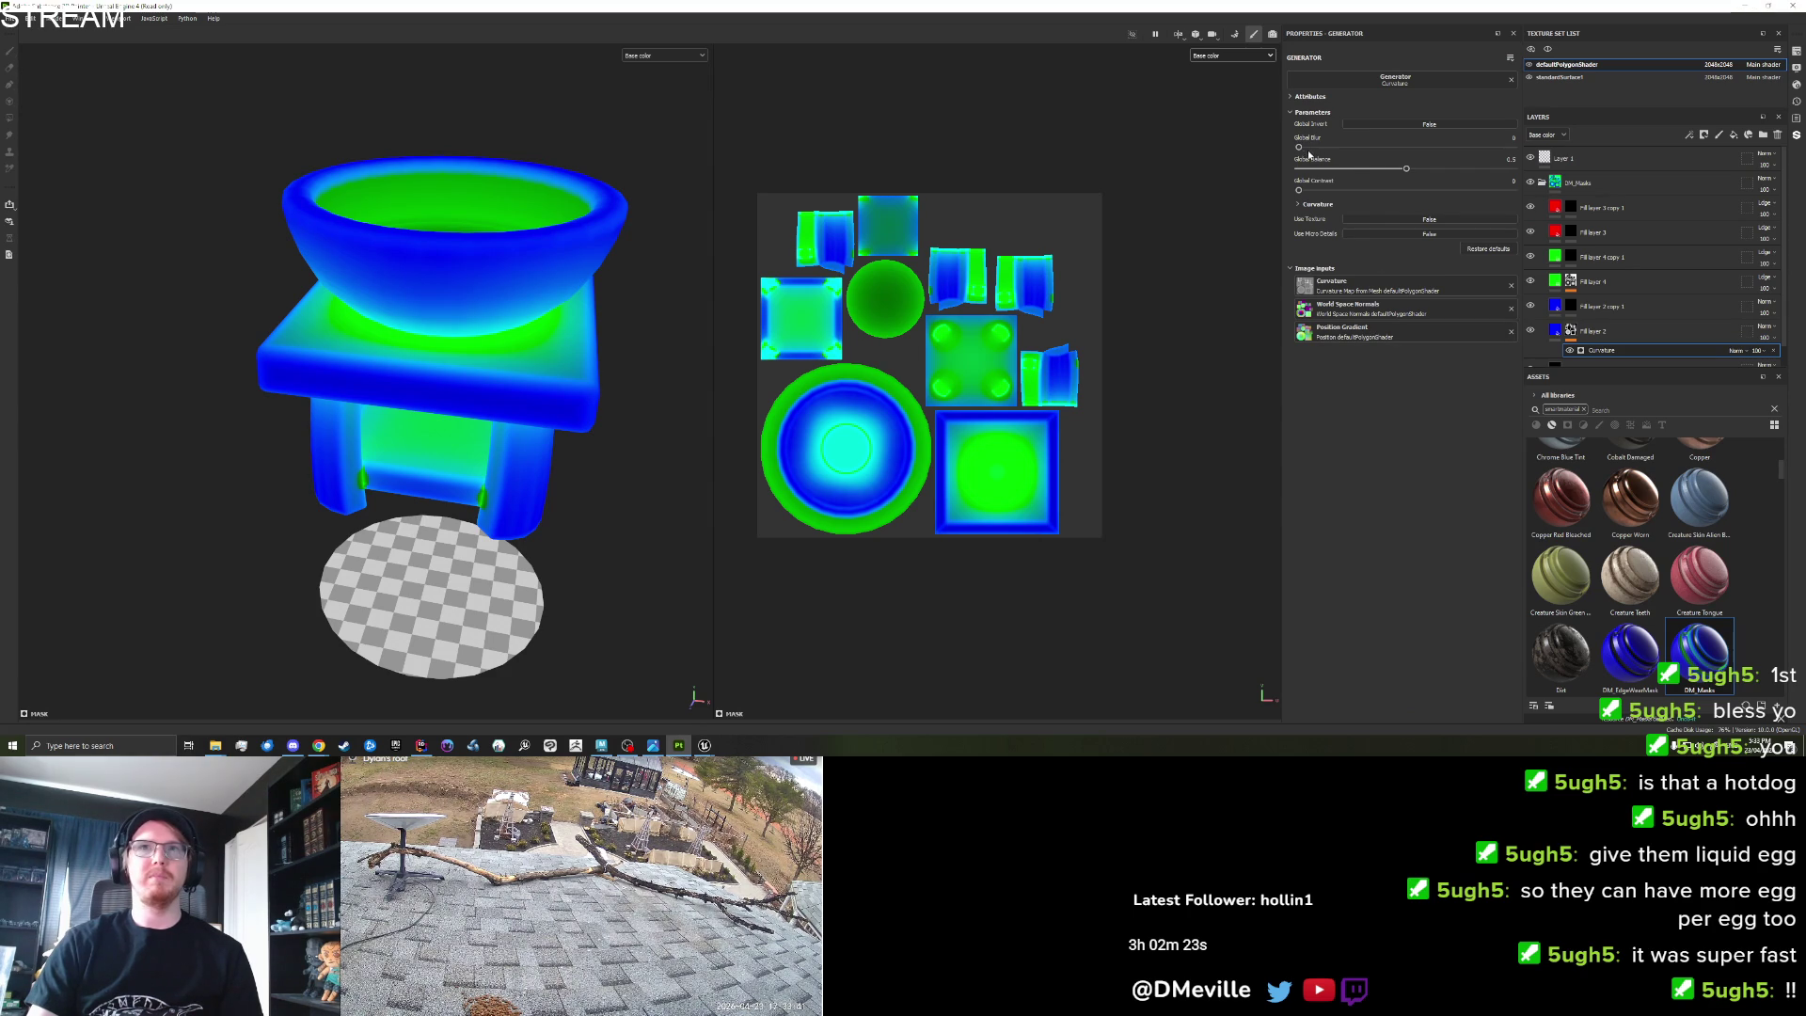
{"action": "left_click_drag", "start_coordinate": [1332, 149], "coordinate": [1323, 163]}
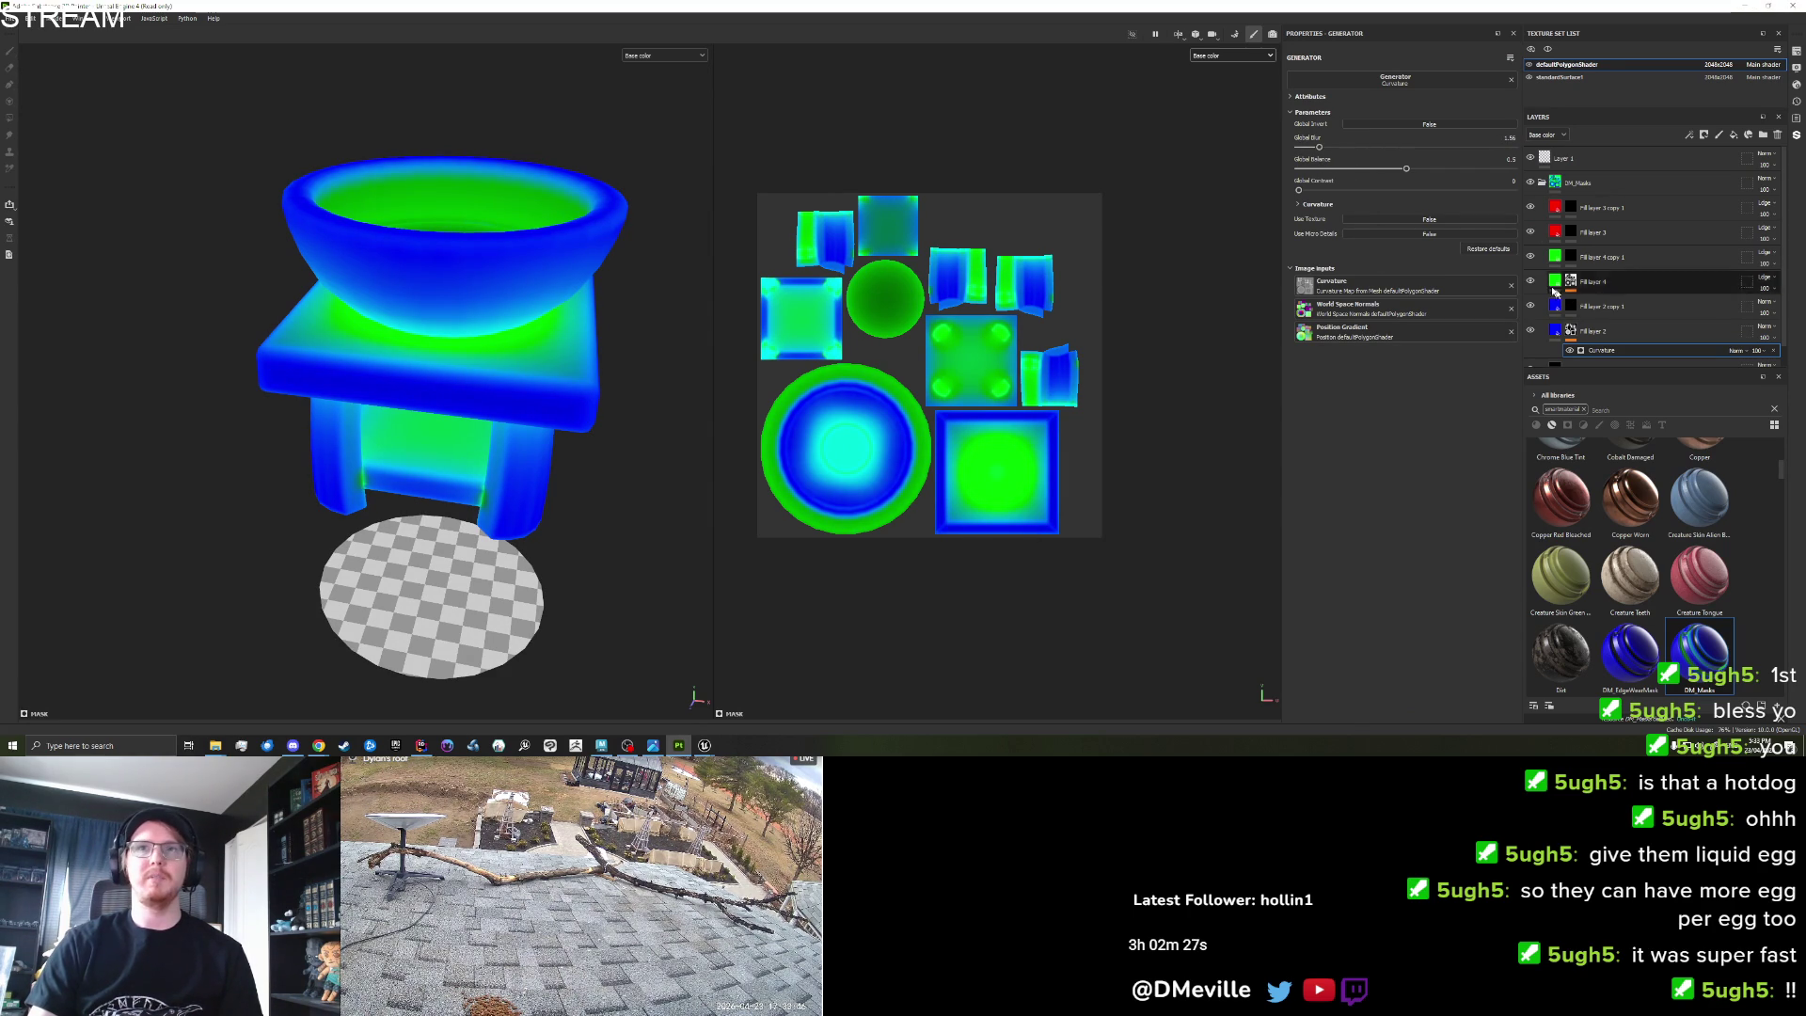
{"action": "left_click", "coordinate": [1531, 282]}
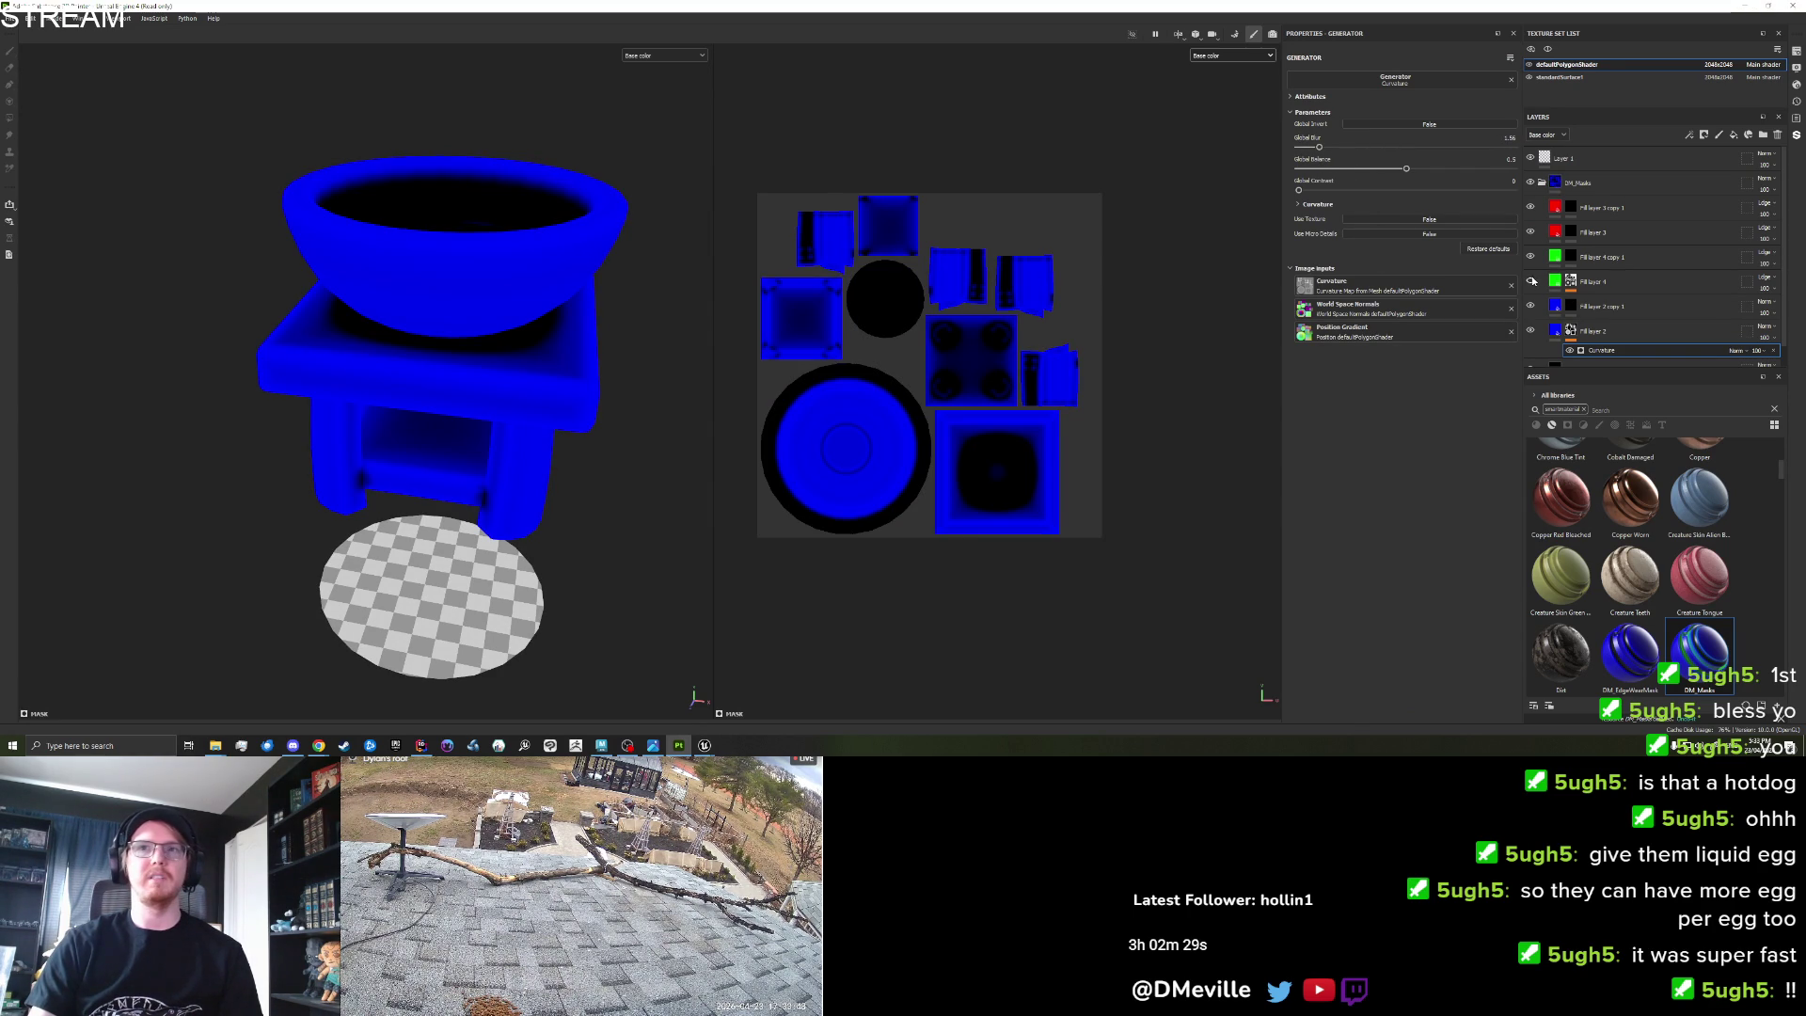
{"action": "mouse_move", "coordinate": [1386, 170]}
{"action": "left_mouse_down"}
{"action": "mouse_move", "coordinate": [1286, 173]}
{"action": "mouse_move", "coordinate": [1317, 169]}
{"action": "left_mouse_up"}
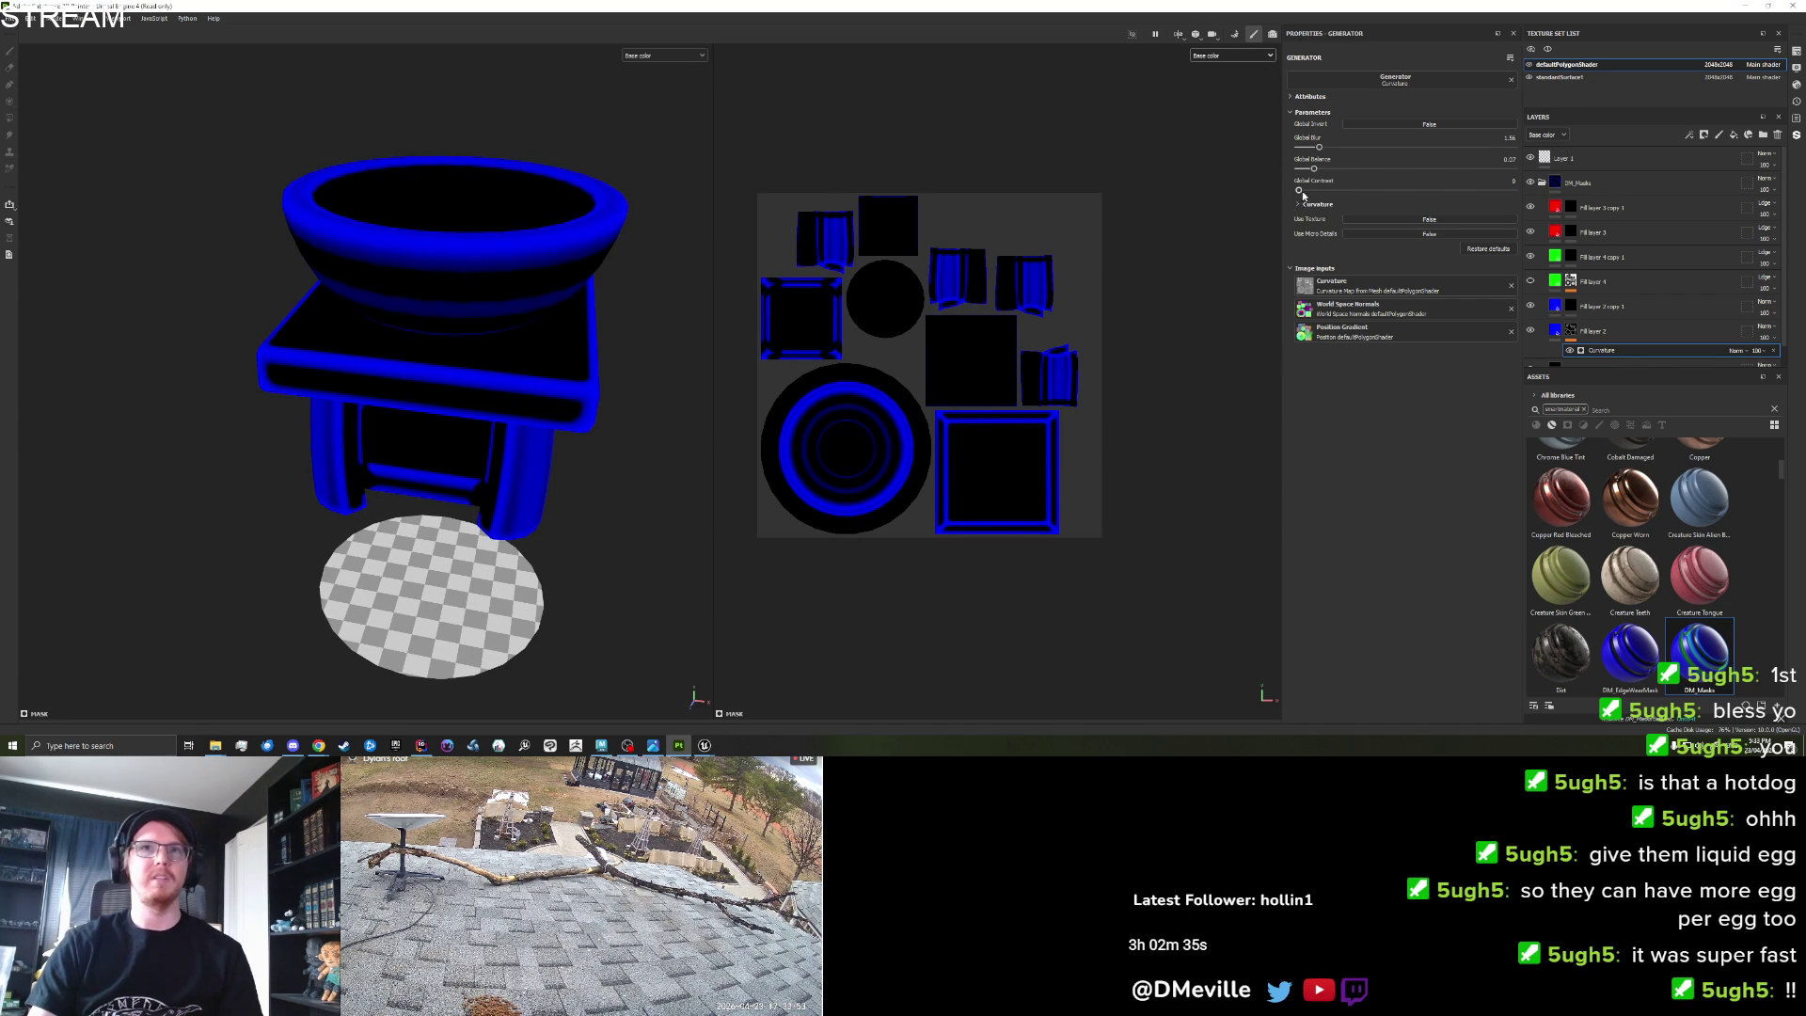
{"action": "left_click_drag", "start_coordinate": [1340, 190], "coordinate": [1362, 190]}
{"action": "mouse_move", "coordinate": [1315, 168]}
{"action": "left_mouse_down"}
{"action": "mouse_move", "coordinate": [1354, 178]}
{"action": "mouse_move", "coordinate": [1315, 187]}
{"action": "left_mouse_up"}
{"action": "mouse_move", "coordinate": [735, 367]}
{"action": "left_mouse_down"}
{"action": "mouse_move", "coordinate": [404, 363]}
{"action": "mouse_move", "coordinate": [545, 366]}
{"action": "mouse_move", "coordinate": [629, 411]}
{"action": "mouse_move", "coordinate": [674, 387]}
{"action": "mouse_move", "coordinate": [886, 389]}
{"action": "mouse_move", "coordinate": [734, 404]}
{"action": "mouse_move", "coordinate": [674, 460]}
{"action": "mouse_move", "coordinate": [485, 437]}
{"action": "mouse_move", "coordinate": [545, 421]}
{"action": "mouse_move", "coordinate": [621, 489]}
{"action": "mouse_move", "coordinate": [649, 465]}
{"action": "left_mouse_up"}
Polygon-fill black on Fill layer 2 copy 1's mask over the top-left and square UV islands.
{"action": "left_click", "coordinate": [1571, 306]}
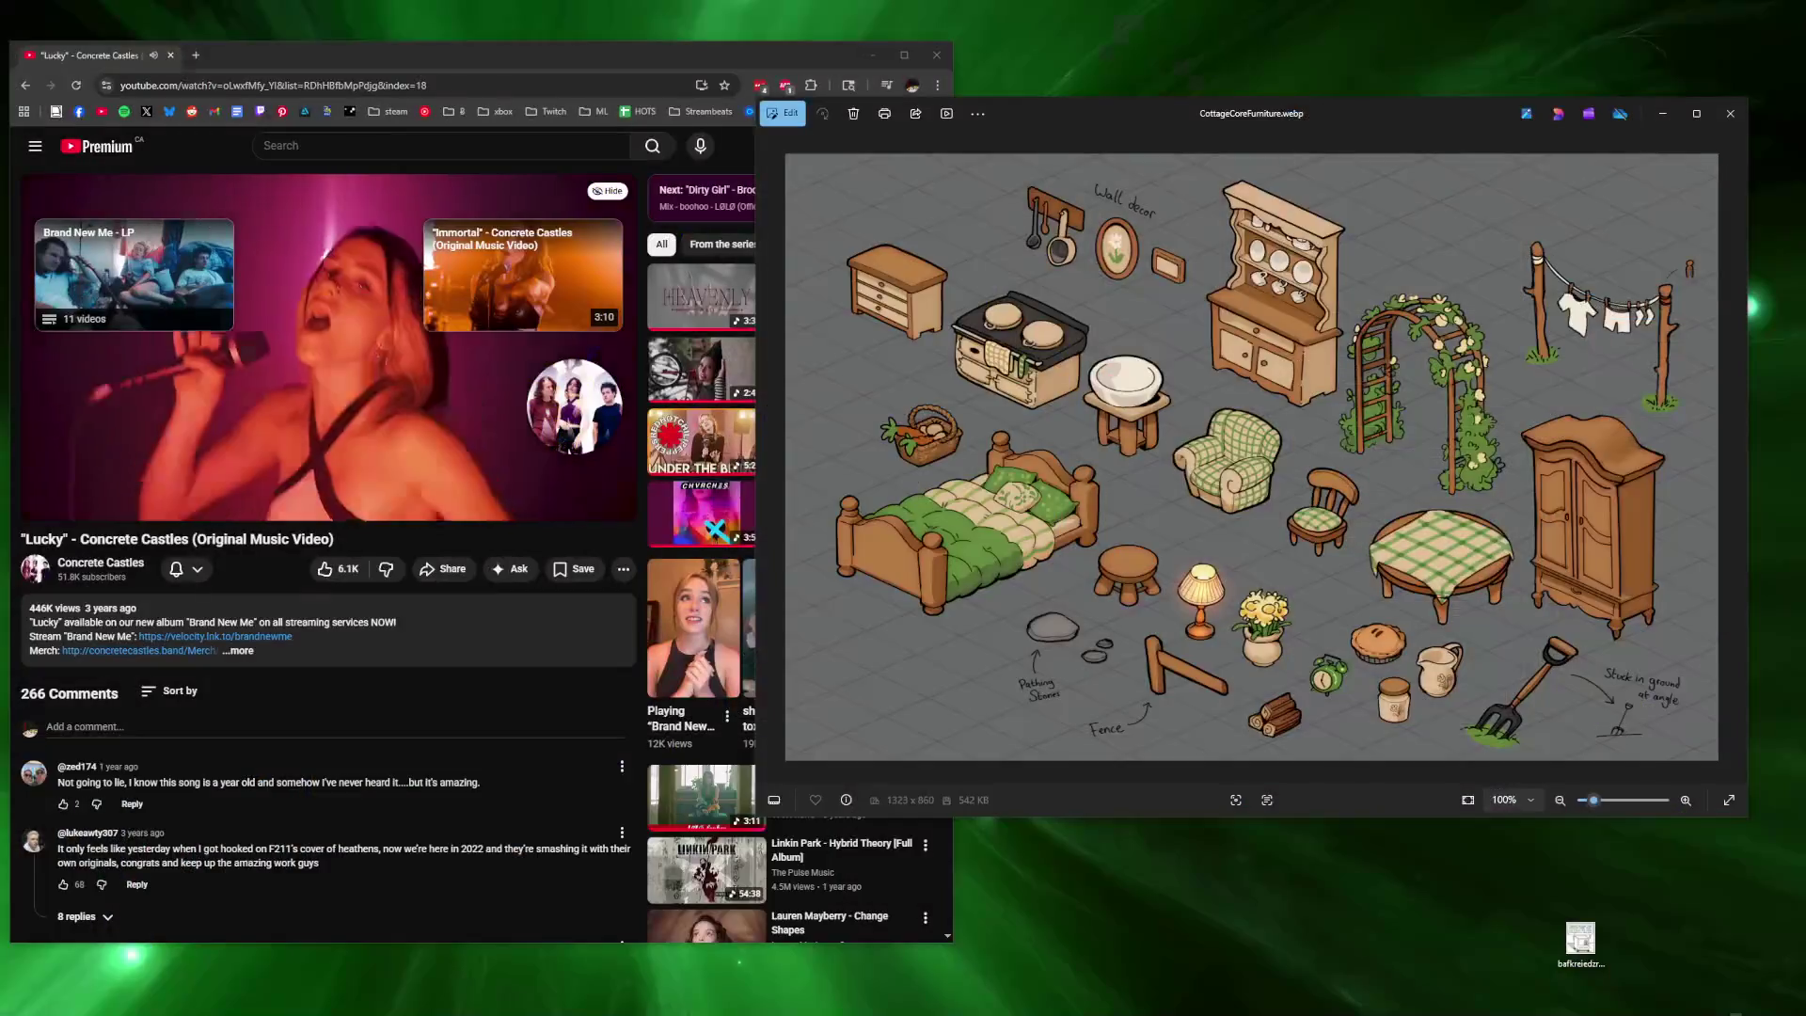
{"action": "key", "text": "4"}
{"action": "left_click_drag", "start_coordinate": [797, 189], "coordinate": [860, 246]}
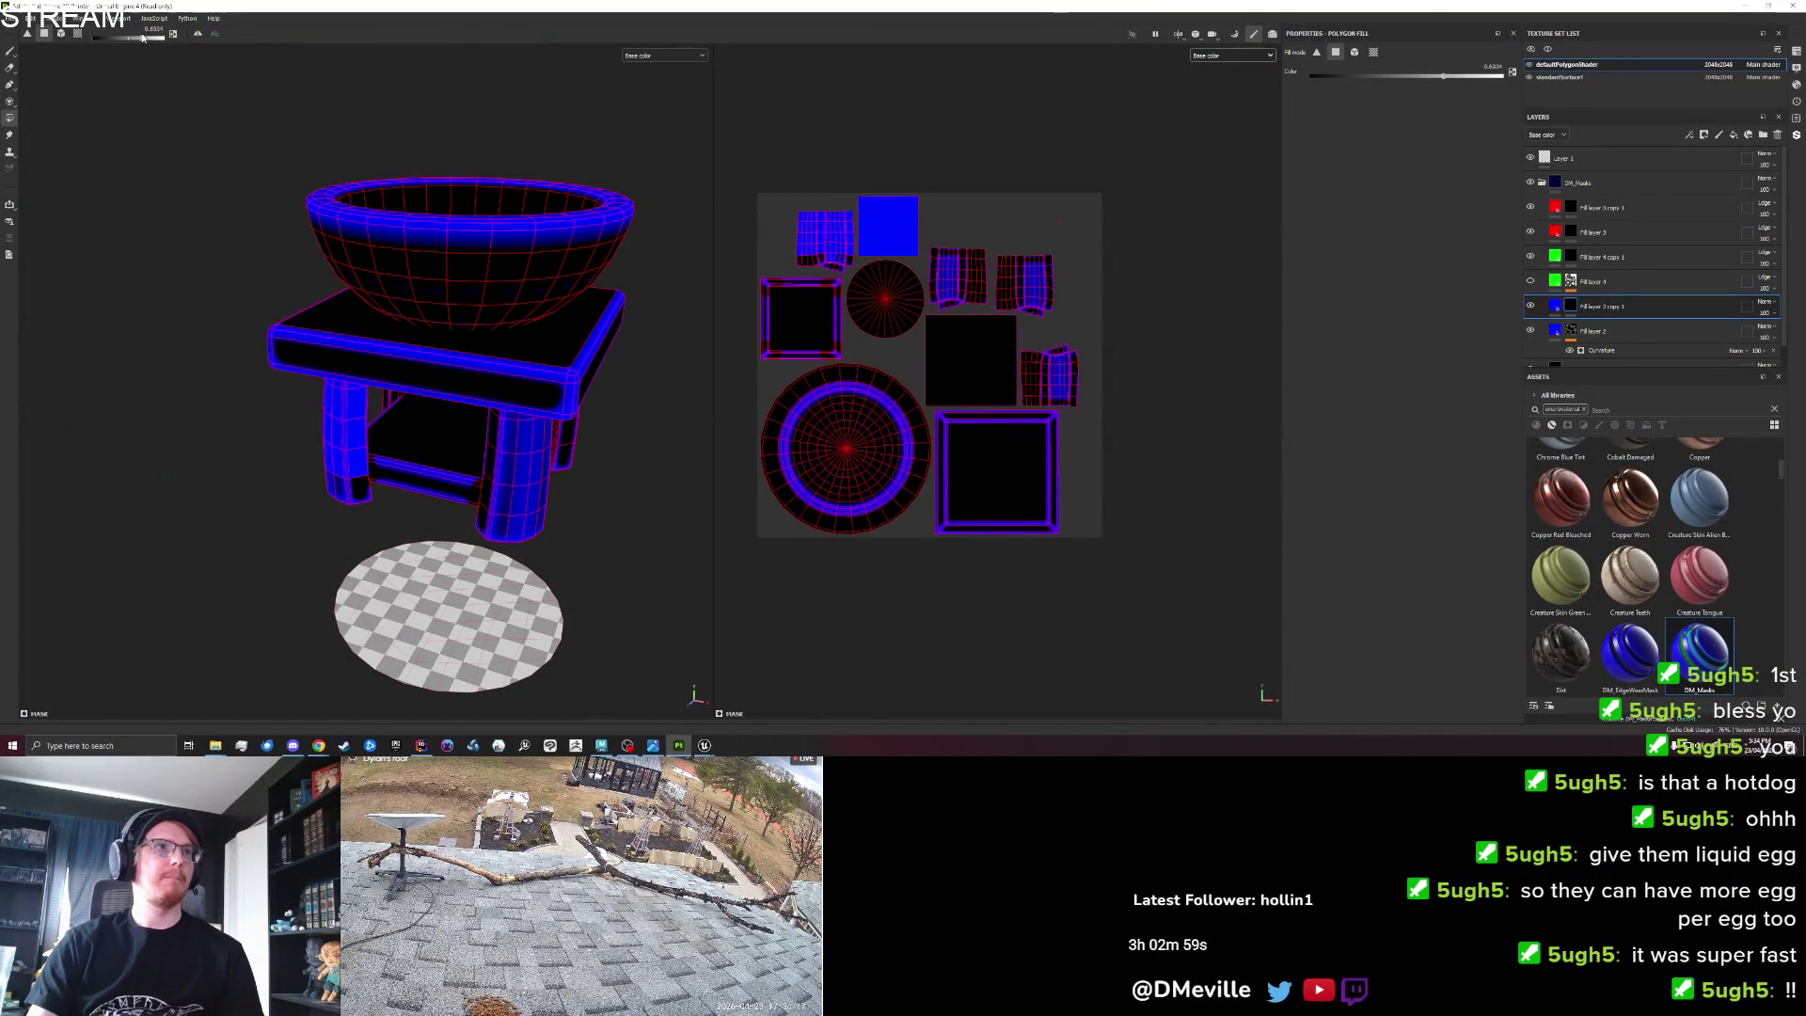
{"action": "left_click_drag", "start_coordinate": [782, 186], "coordinate": [965, 277]}
Check the fill layer's blend mode and base colour, leaving both unchanged.
{"action": "left_click", "coordinate": [1768, 303]}
{"action": "left_click", "coordinate": [1772, 303]}
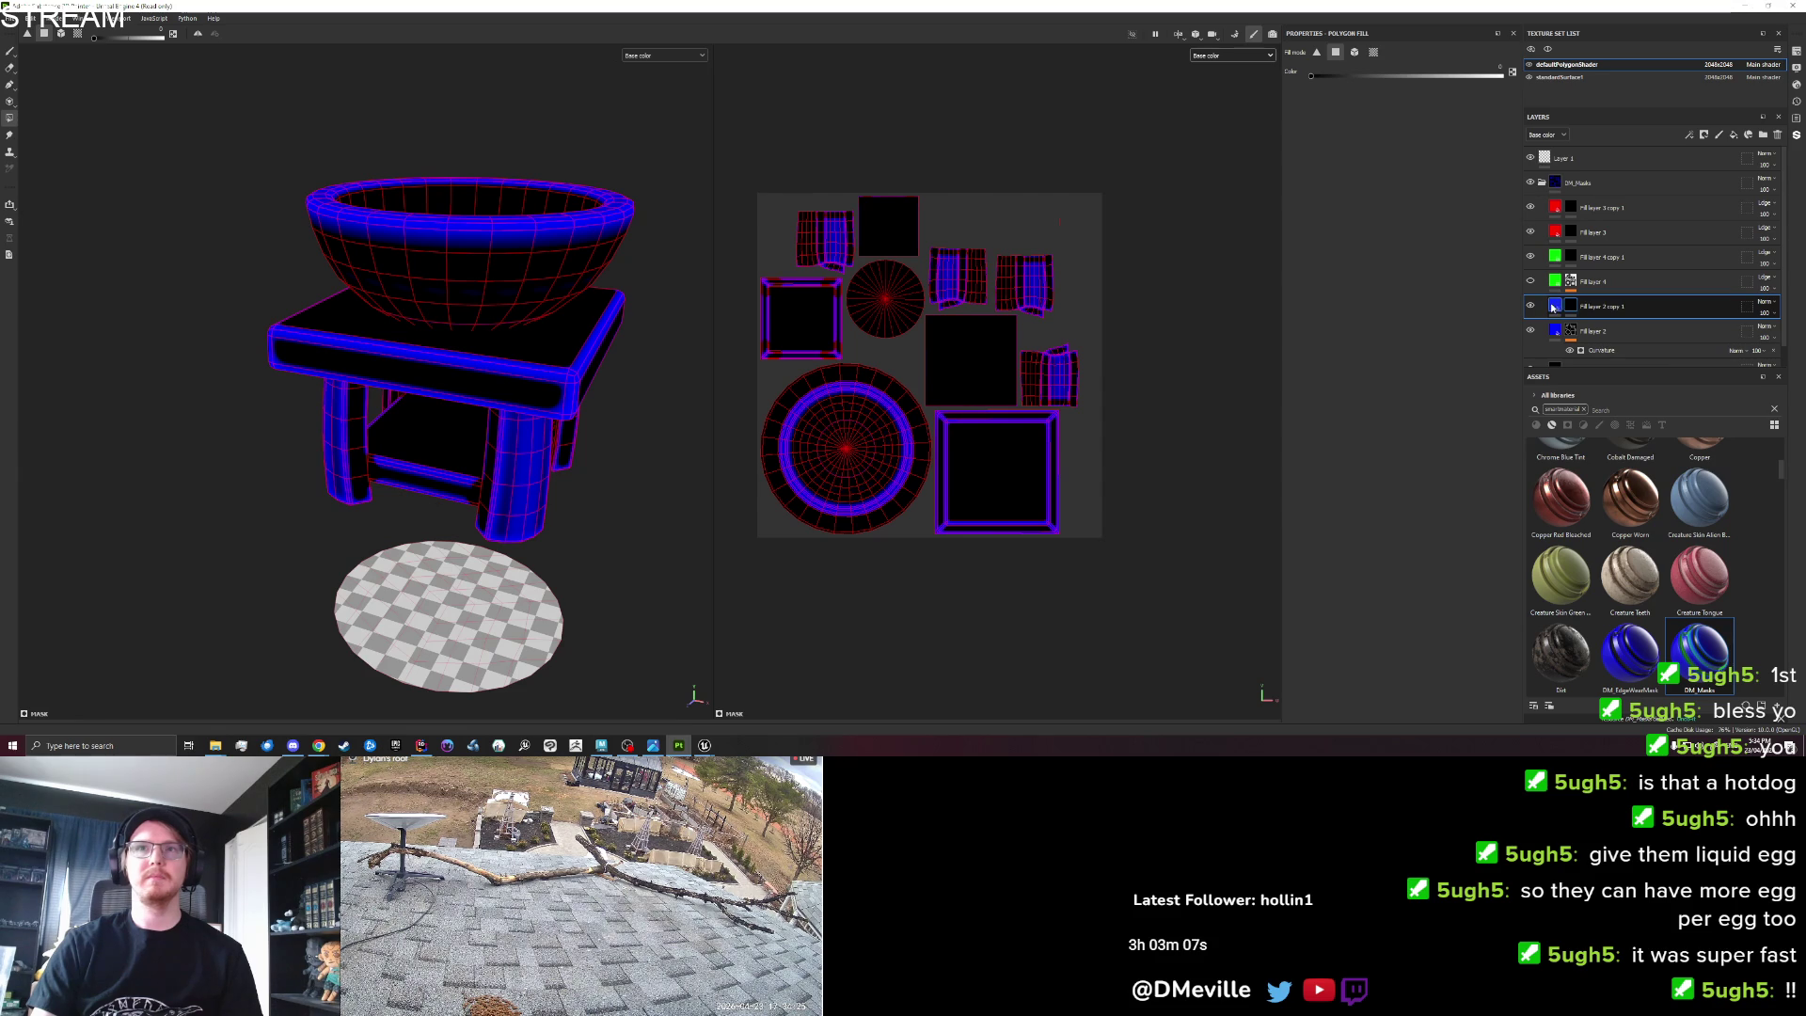
{"action": "left_click", "coordinate": [1554, 308]}
{"action": "left_click", "coordinate": [1361, 334]}
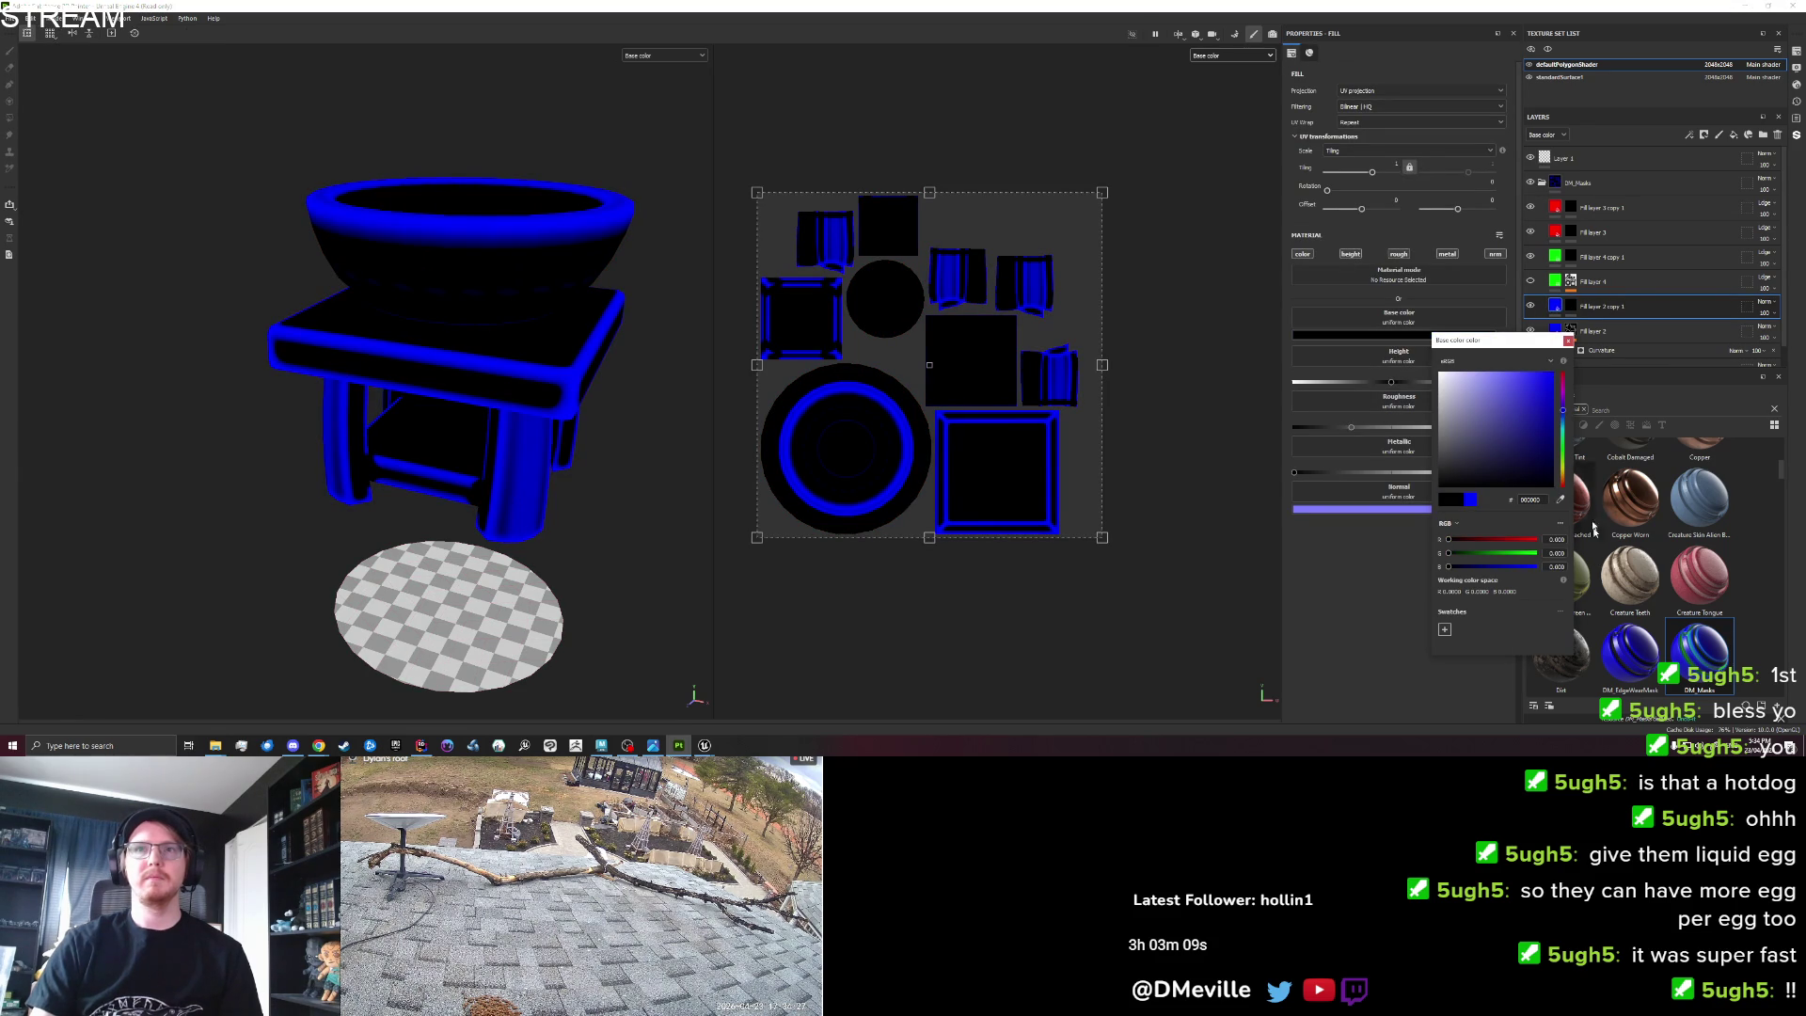
{"action": "left_click", "coordinate": [1566, 340]}
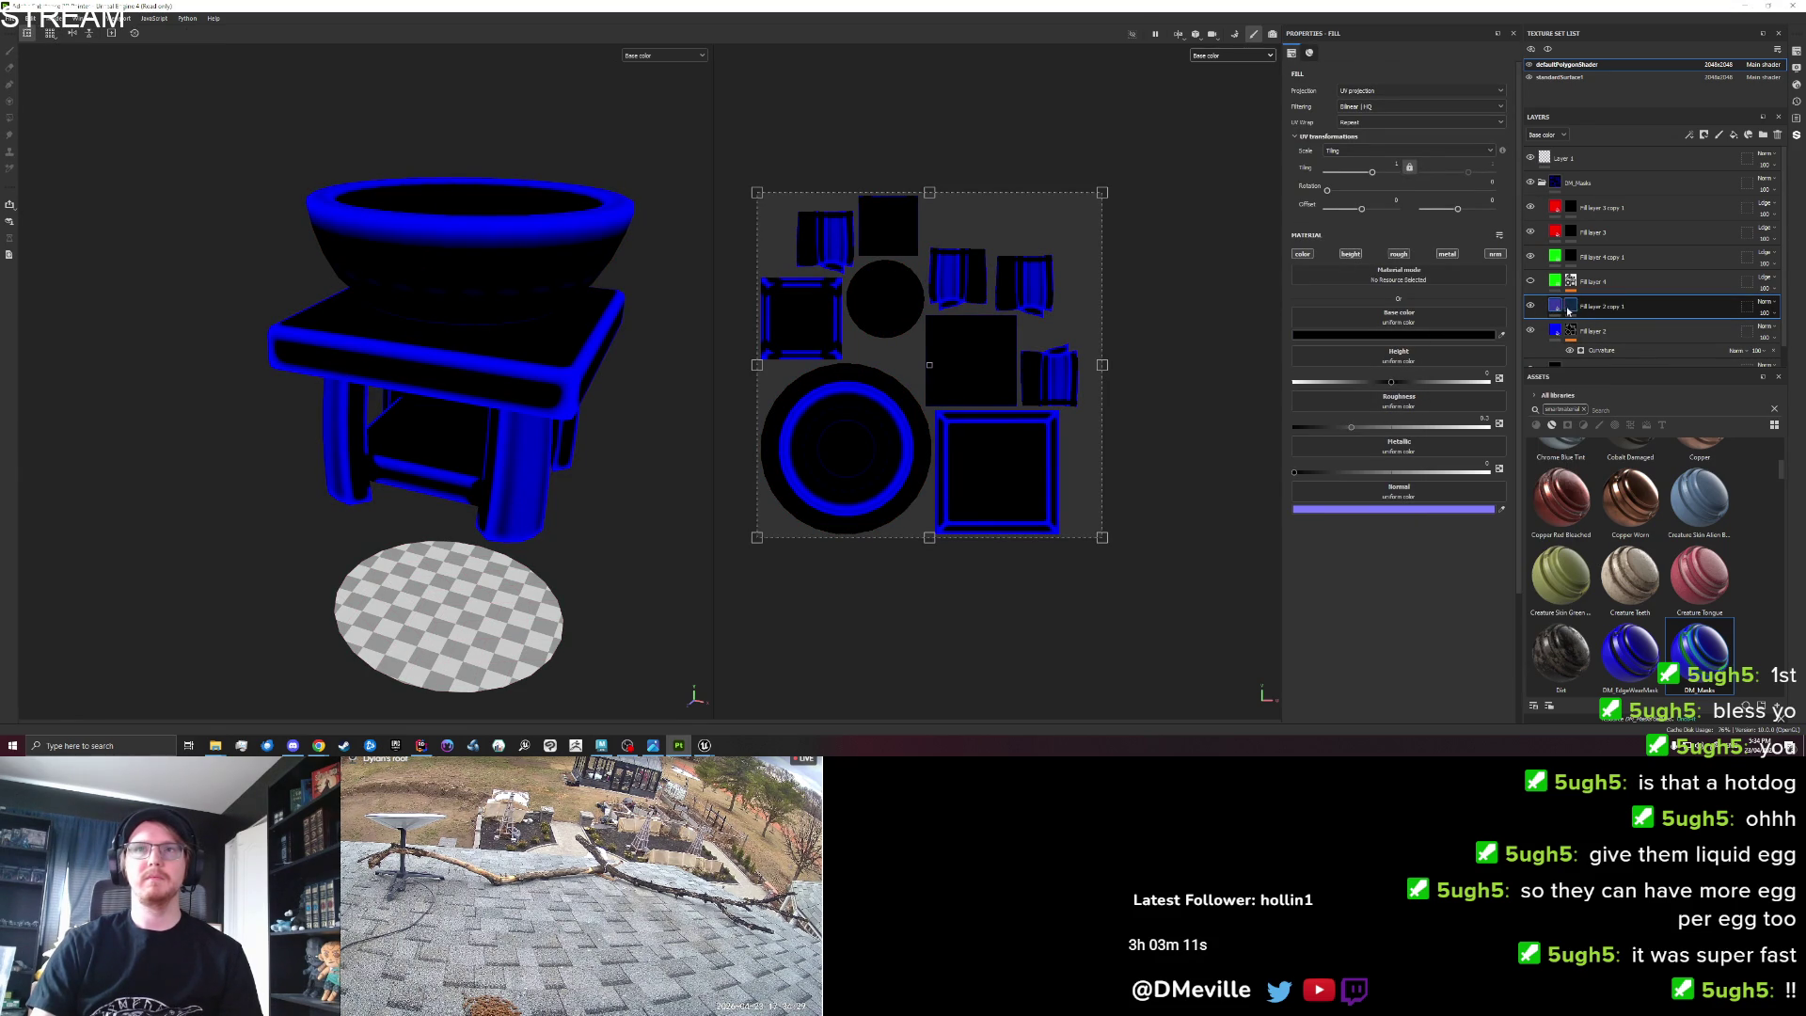
Clear the blue fill from the leg and lower-right UV islands, then switch to the Paint tool.
{"action": "left_click", "coordinate": [1569, 307]}
{"action": "left_click_drag", "start_coordinate": [855, 244], "coordinate": [856, 252]}
{"action": "mouse_move", "coordinate": [788, 201]}
{"action": "left_mouse_down"}
{"action": "mouse_move", "coordinate": [872, 279]}
{"action": "mouse_move", "coordinate": [1063, 320]}
{"action": "left_mouse_up"}
{"action": "left_click_drag", "start_coordinate": [1105, 409], "coordinate": [992, 339]}
{"action": "mouse_move", "coordinate": [575, 431]}
{"action": "left_mouse_down"}
{"action": "mouse_move", "coordinate": [625, 516]}
{"action": "mouse_move", "coordinate": [670, 335]}
{"action": "mouse_move", "coordinate": [315, 220]}
{"action": "left_mouse_up"}
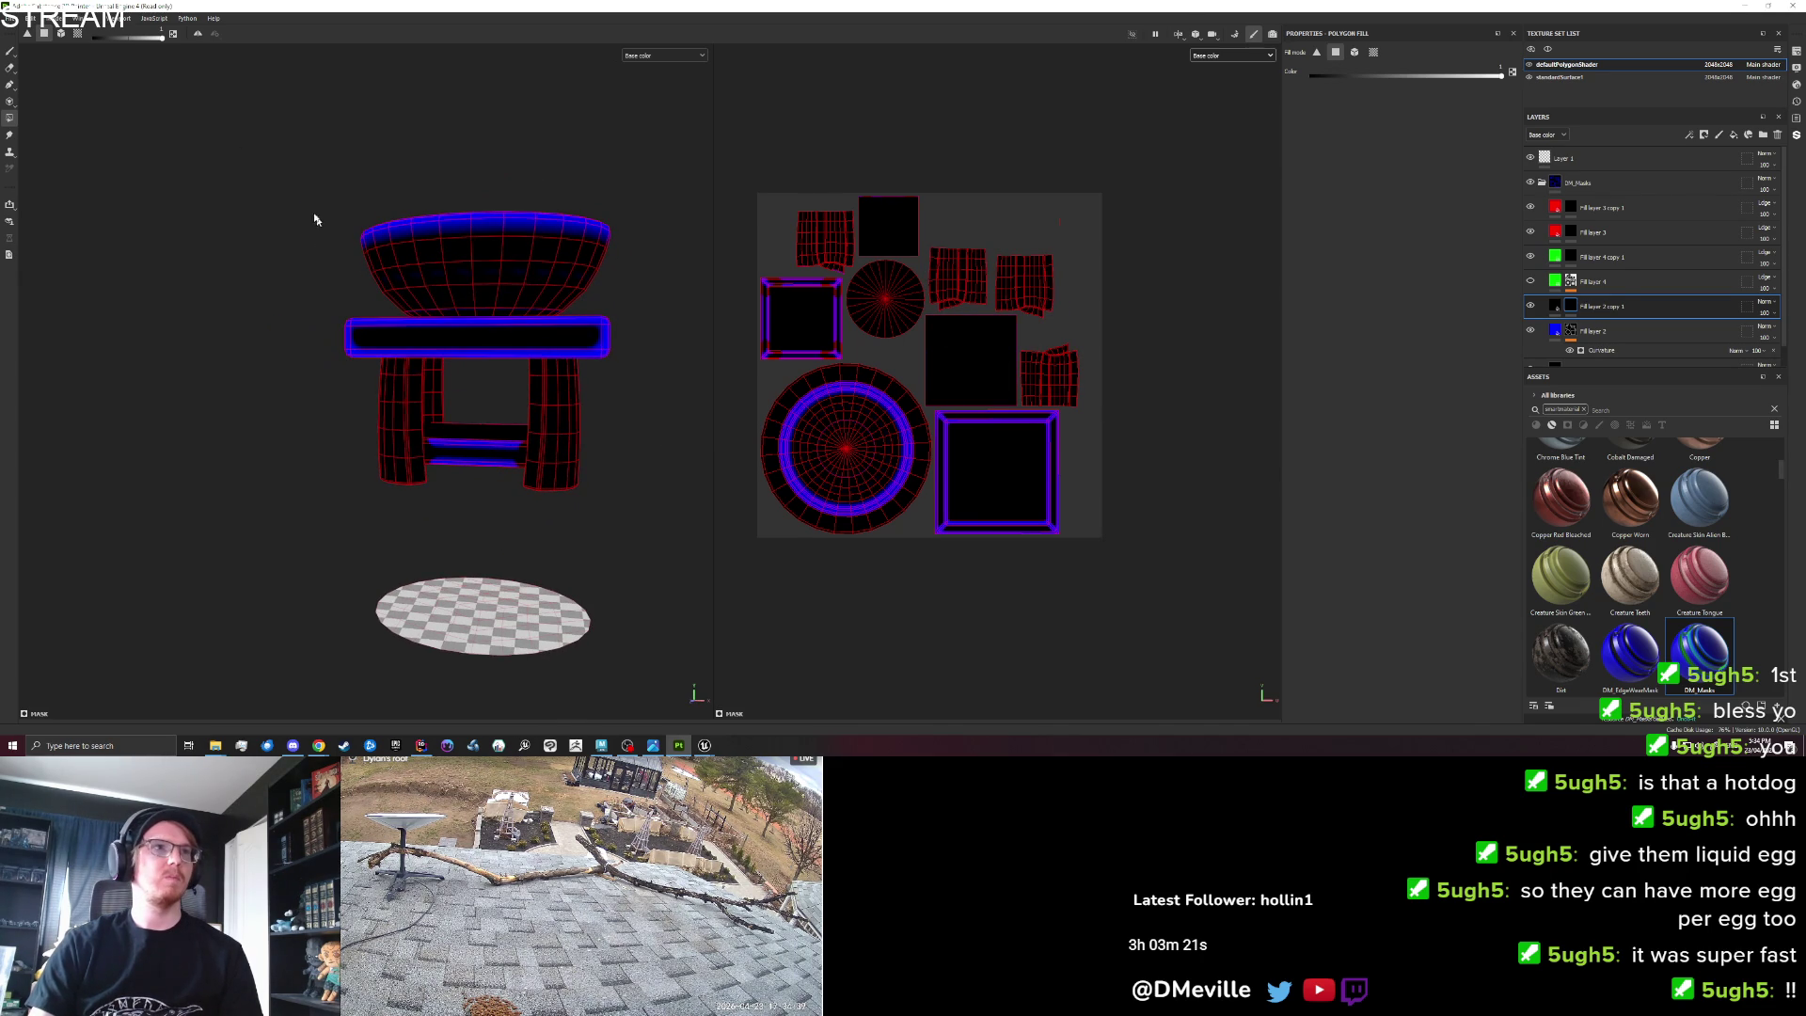
{"action": "left_click", "coordinate": [9, 51]}
{"action": "mouse_move", "coordinate": [452, 404]}
{"action": "left_mouse_down"}
{"action": "mouse_move", "coordinate": [528, 420]}
{"action": "mouse_move", "coordinate": [399, 440]}
{"action": "mouse_move", "coordinate": [388, 397]}
{"action": "mouse_move", "coordinate": [395, 475]}
{"action": "mouse_move", "coordinate": [314, 448]}
{"action": "mouse_move", "coordinate": [432, 461]}
{"action": "mouse_move", "coordinate": [355, 343]}
{"action": "mouse_move", "coordinate": [306, 407]}
{"action": "left_mouse_up"}
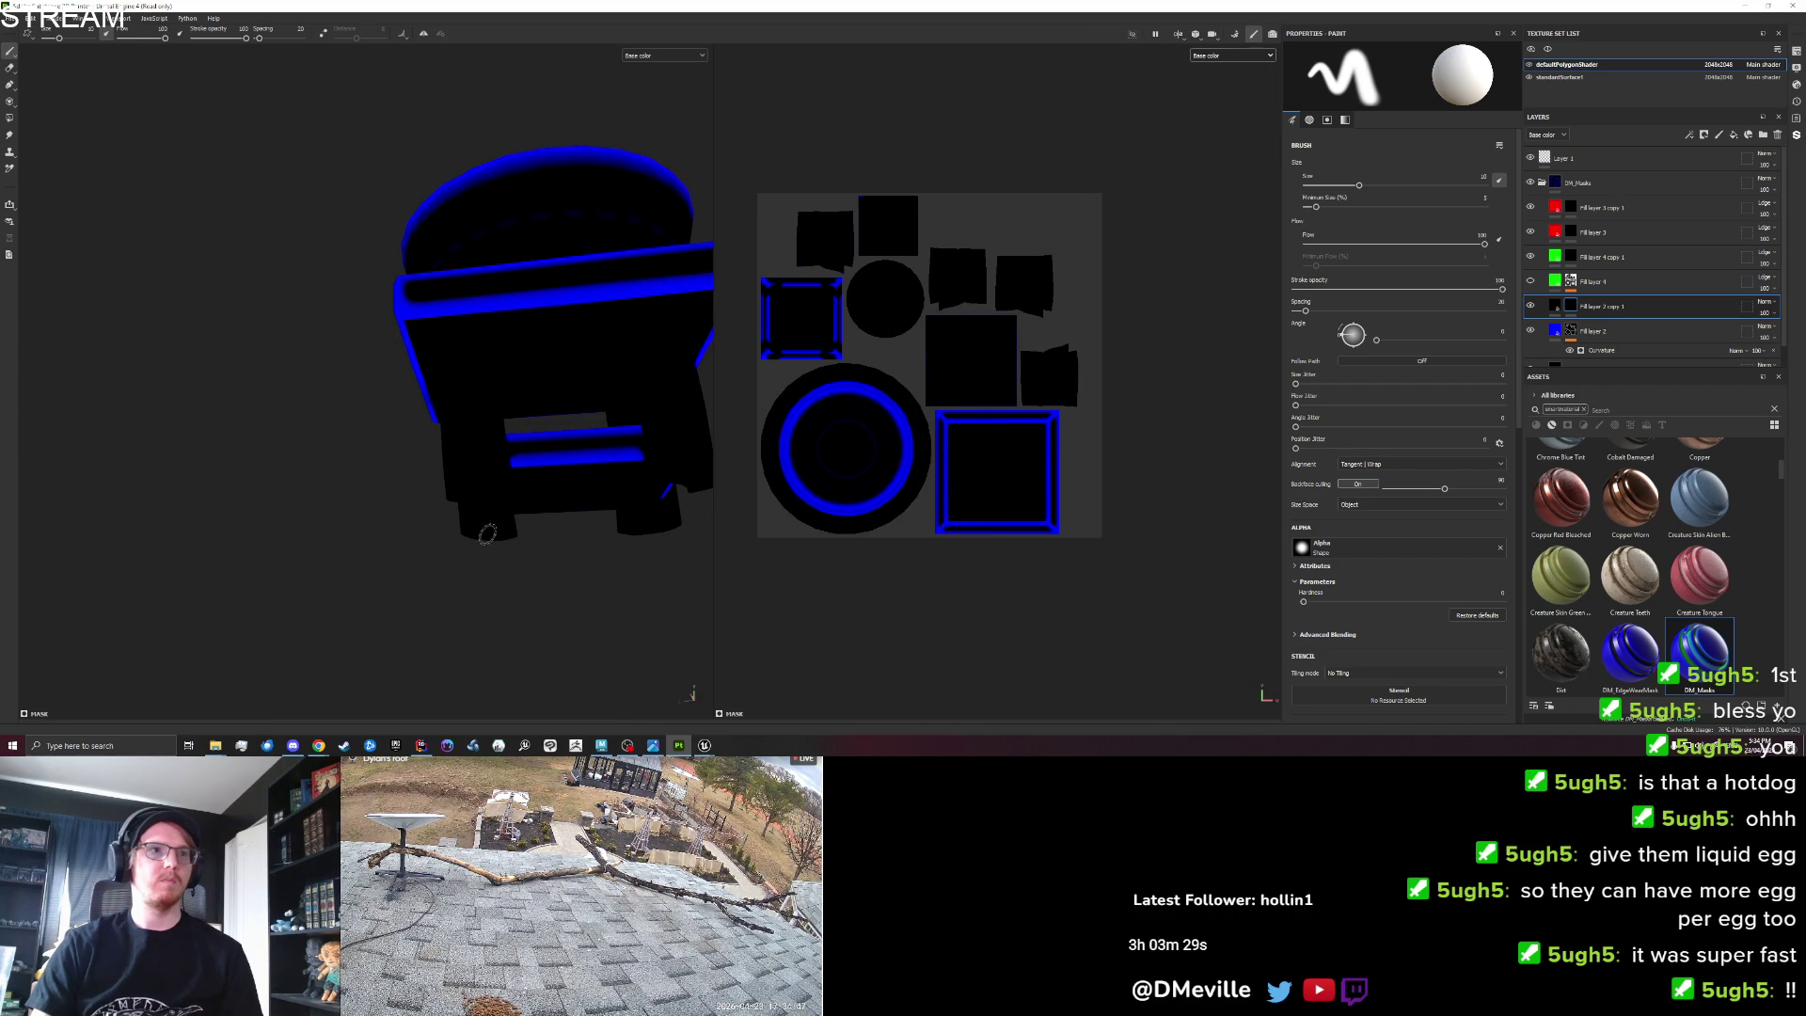
Paint black over part of the blue band on the stand's lower crossbar.
{"action": "left_click_drag", "start_coordinate": [508, 469], "coordinate": [657, 460]}
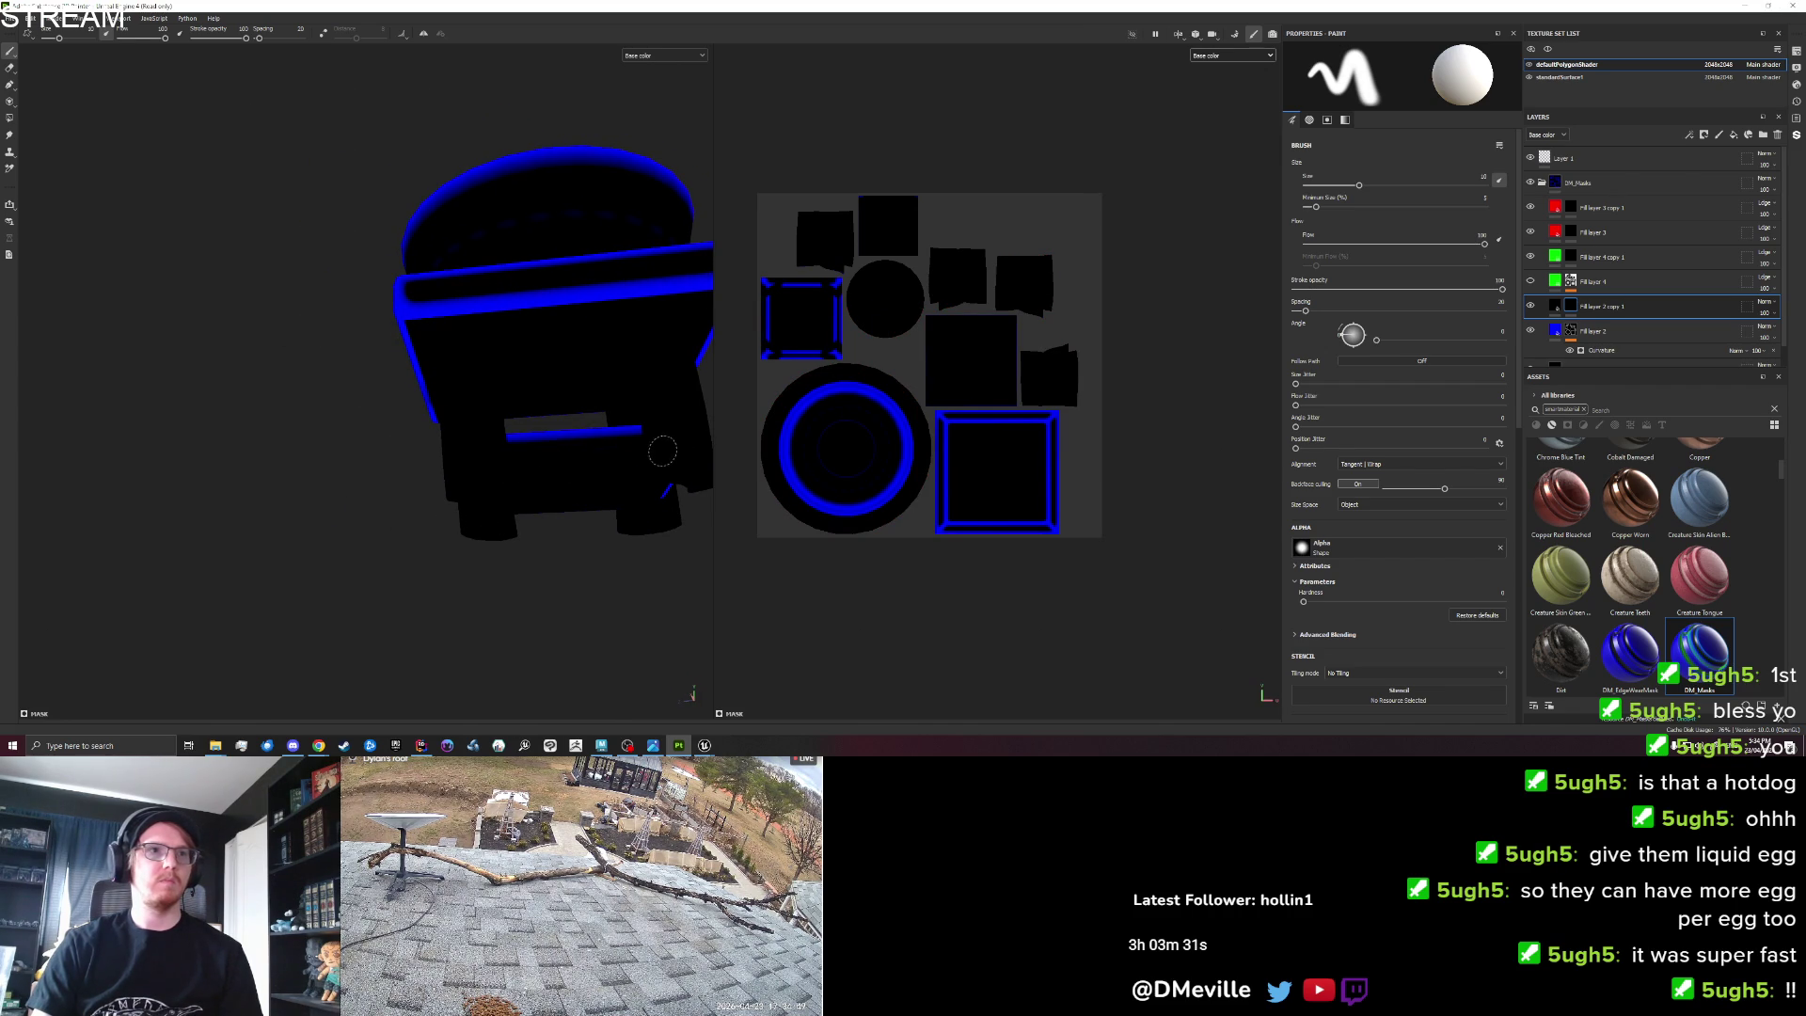
{"action": "mouse_move", "coordinate": [513, 469]}
{"action": "left_mouse_down"}
{"action": "mouse_move", "coordinate": [401, 447]}
{"action": "mouse_move", "coordinate": [511, 430]}
{"action": "left_mouse_up"}
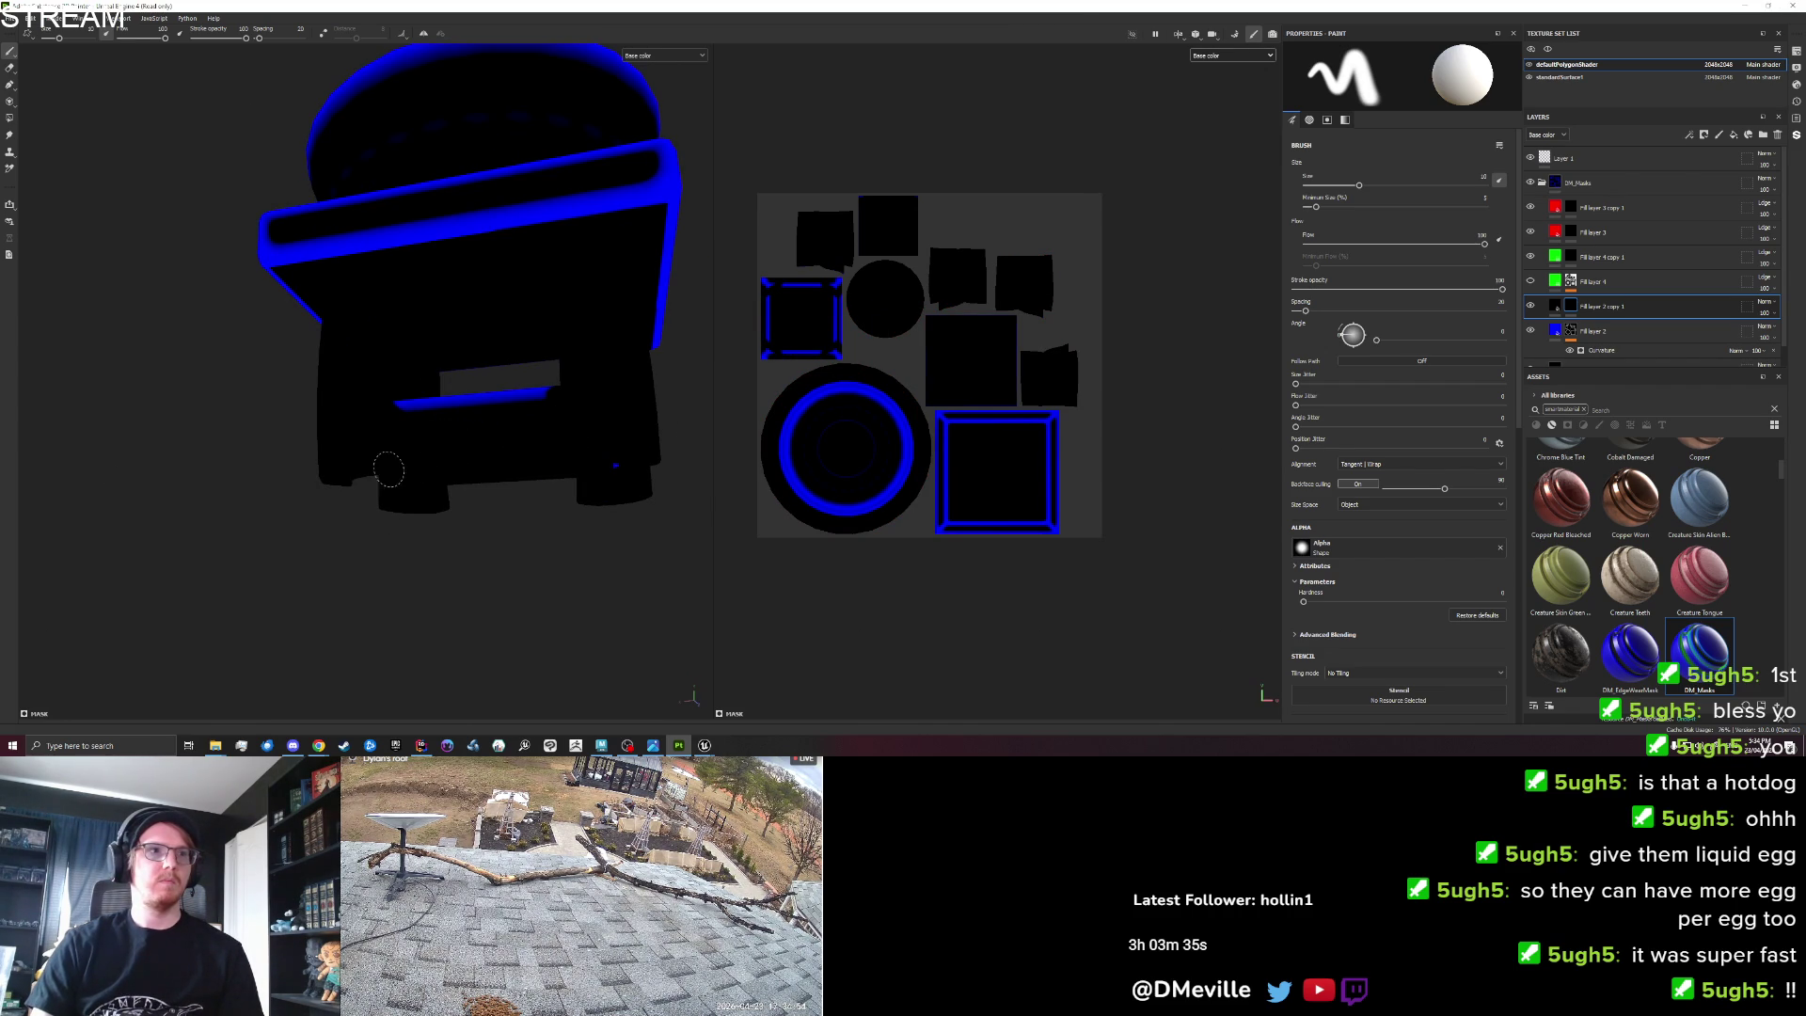
{"action": "mouse_move", "coordinate": [617, 461]}
{"action": "left_mouse_down"}
{"action": "mouse_move", "coordinate": [364, 432]}
{"action": "mouse_move", "coordinate": [222, 455]}
{"action": "mouse_move", "coordinate": [343, 462]}
{"action": "left_mouse_up"}
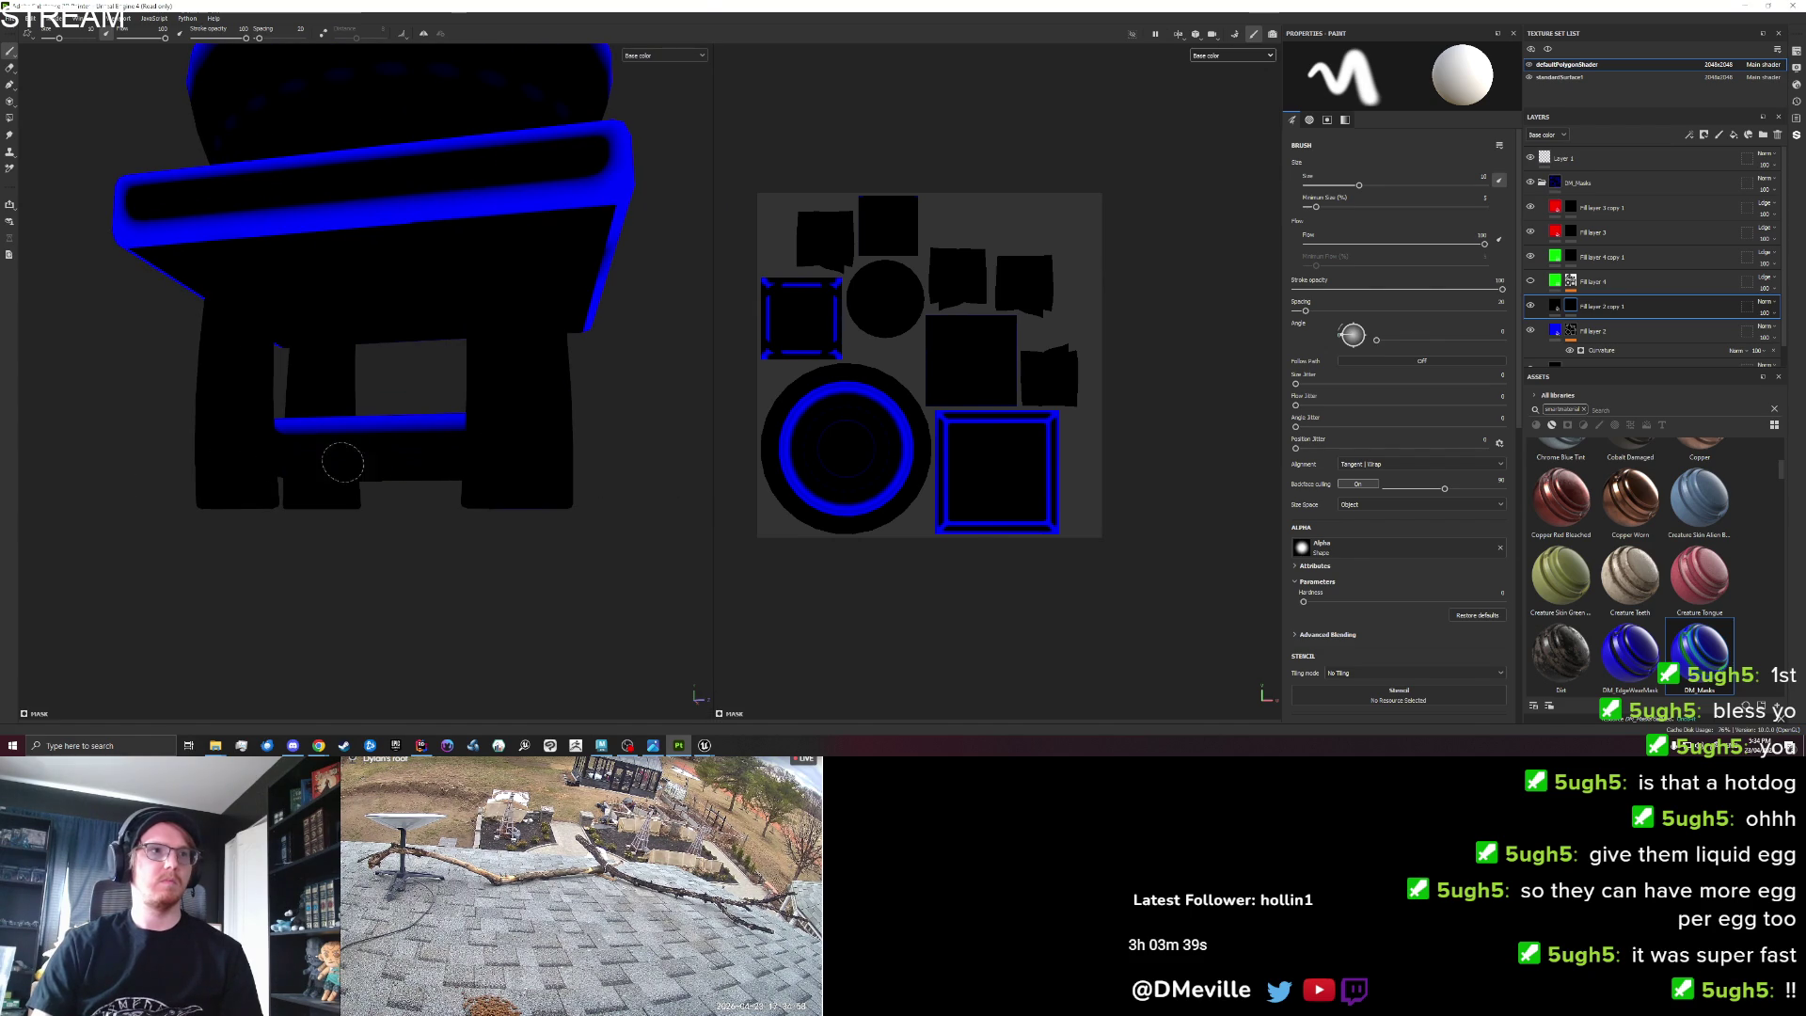
{"action": "scroll", "coordinate": [404, 470], "scroll_direction": "down", "scroll_amount": 5}
{"action": "mouse_move", "coordinate": [508, 499]}
{"action": "left_mouse_down"}
{"action": "mouse_move", "coordinate": [556, 536]}
{"action": "mouse_move", "coordinate": [676, 574]}
{"action": "mouse_move", "coordinate": [1145, 552]}
{"action": "mouse_move", "coordinate": [568, 499]}
{"action": "mouse_move", "coordinate": [543, 523]}
{"action": "mouse_move", "coordinate": [565, 508]}
{"action": "left_mouse_up"}
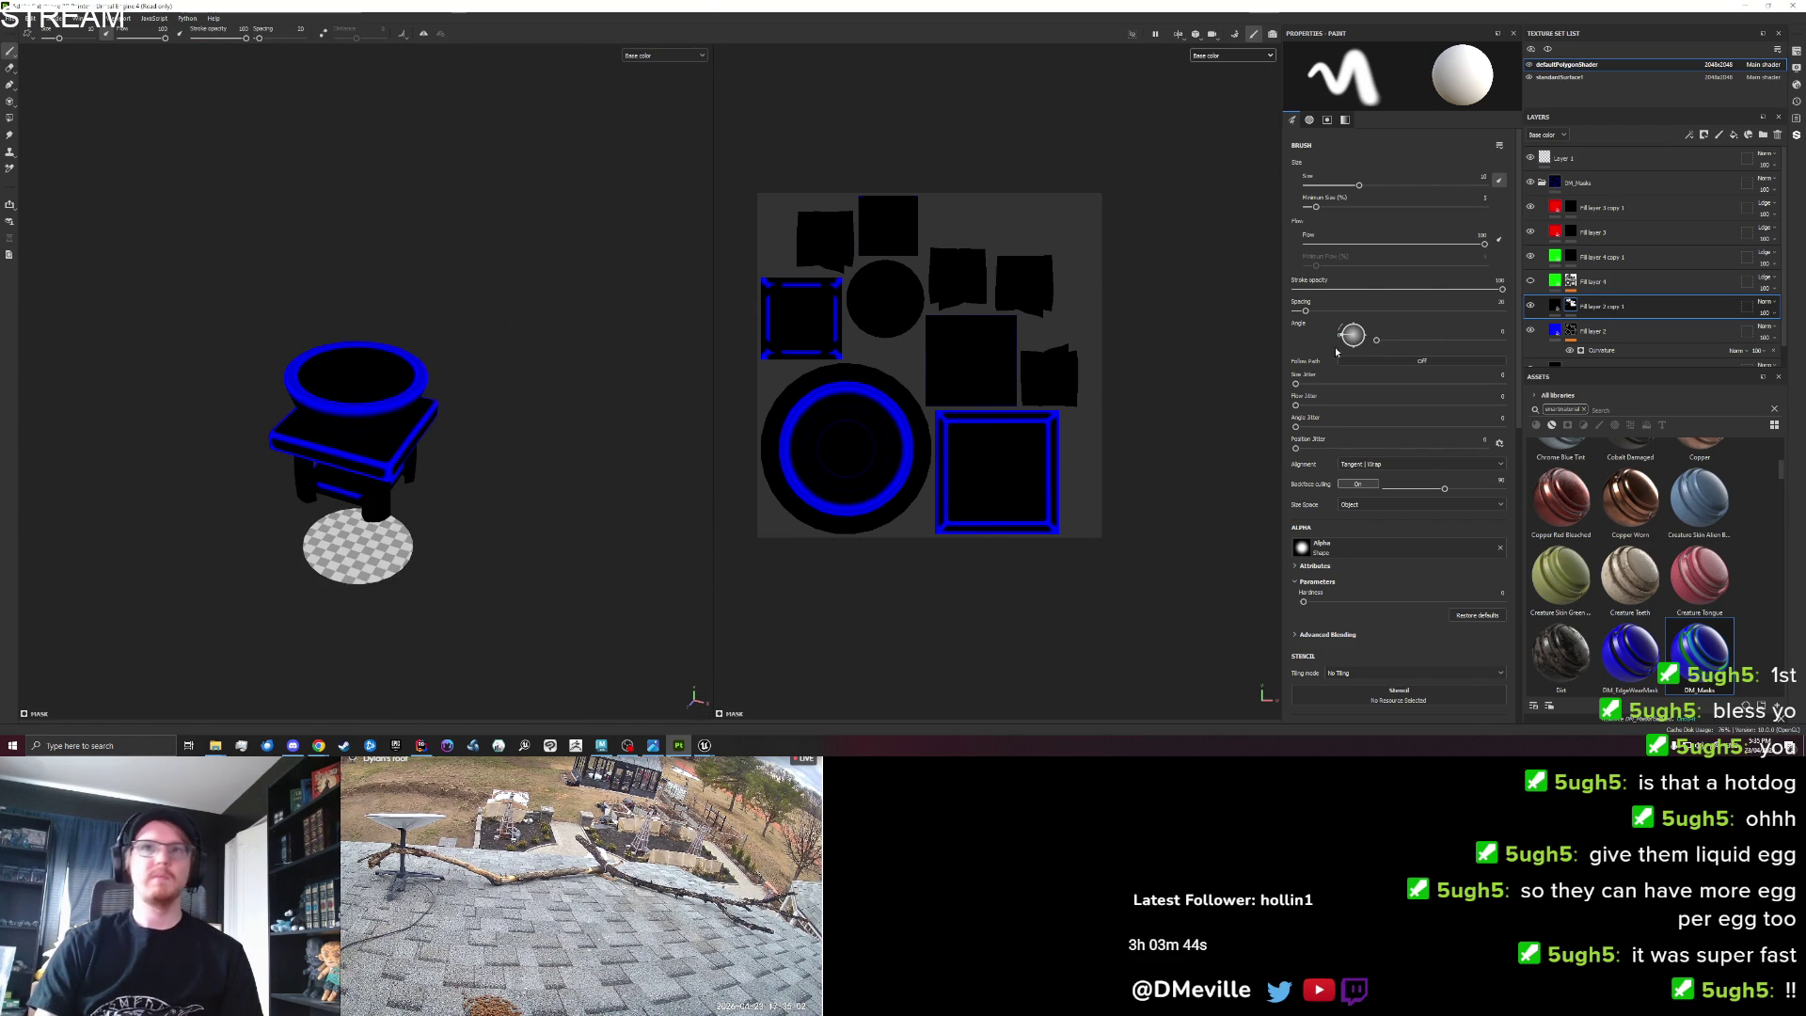
Toggle green Fill layer 4 on and off, select red Fill layer 3, and choose Polygon Fill.
{"action": "left_click", "coordinate": [1531, 281]}
{"action": "scroll", "coordinate": [541, 396], "scroll_direction": "up", "scroll_amount": 4}
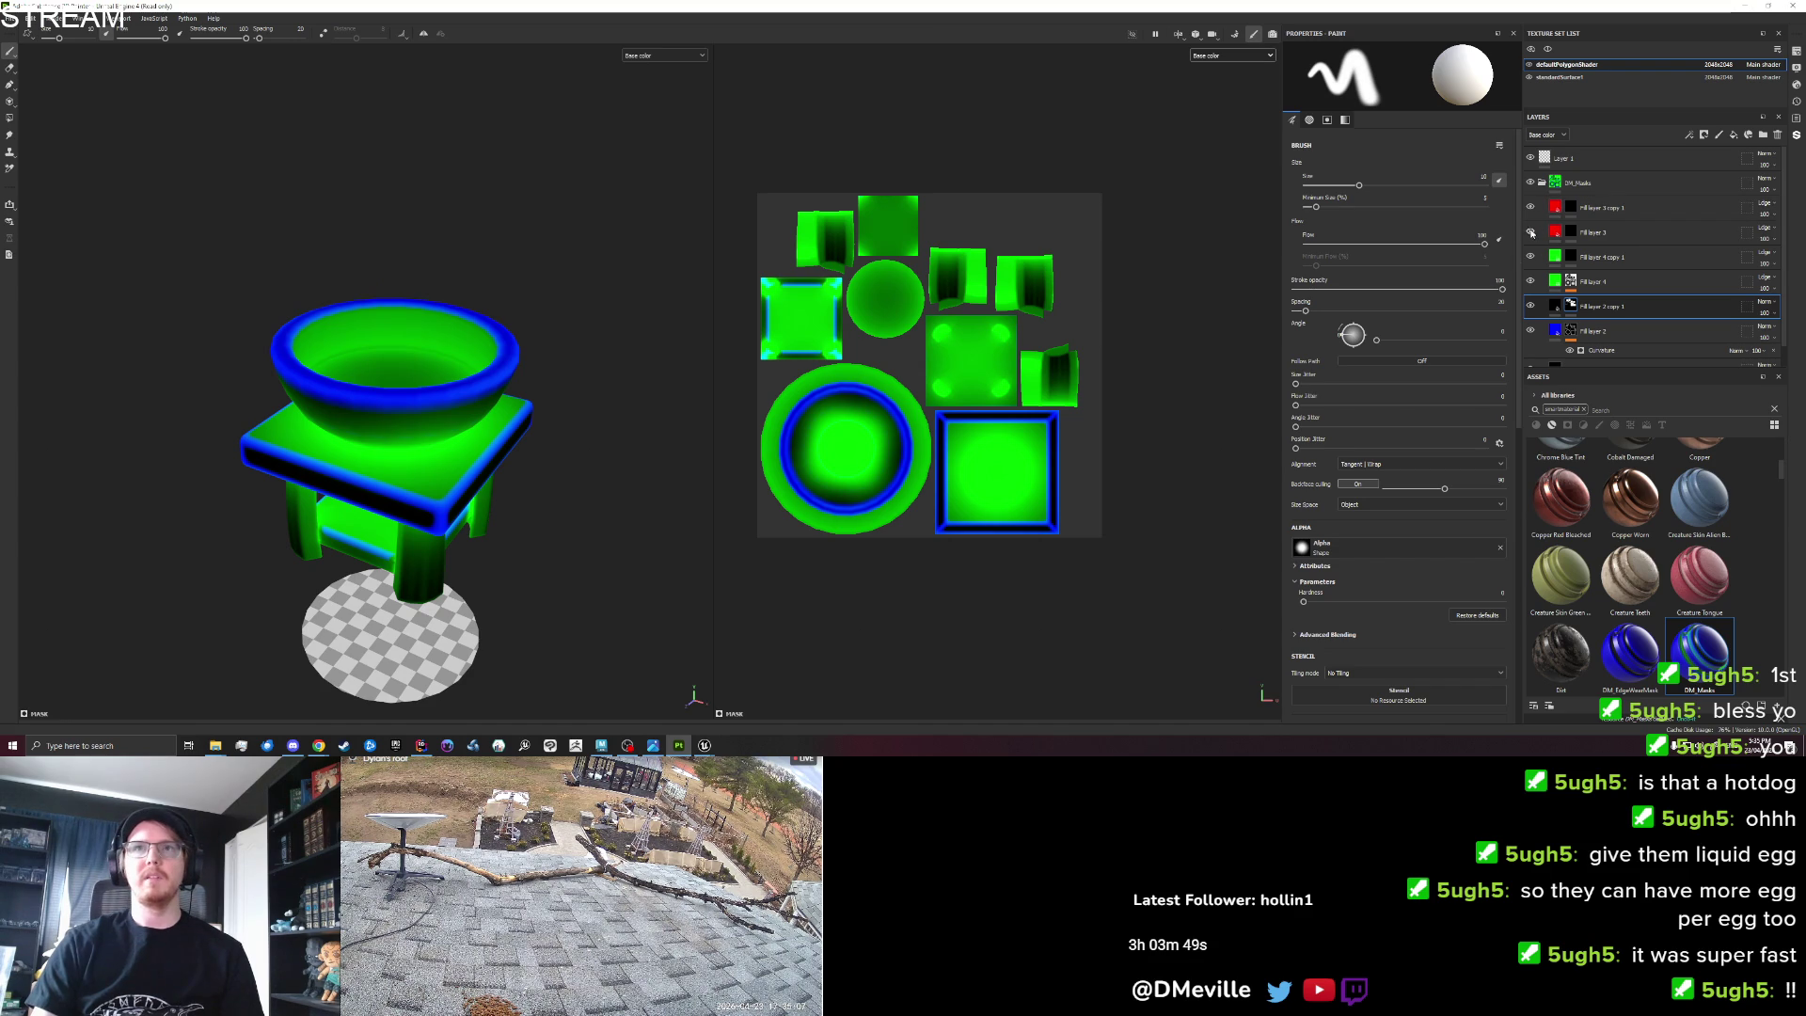
{"action": "left_click", "coordinate": [1530, 281]}
{"action": "left_click", "coordinate": [1600, 231]}
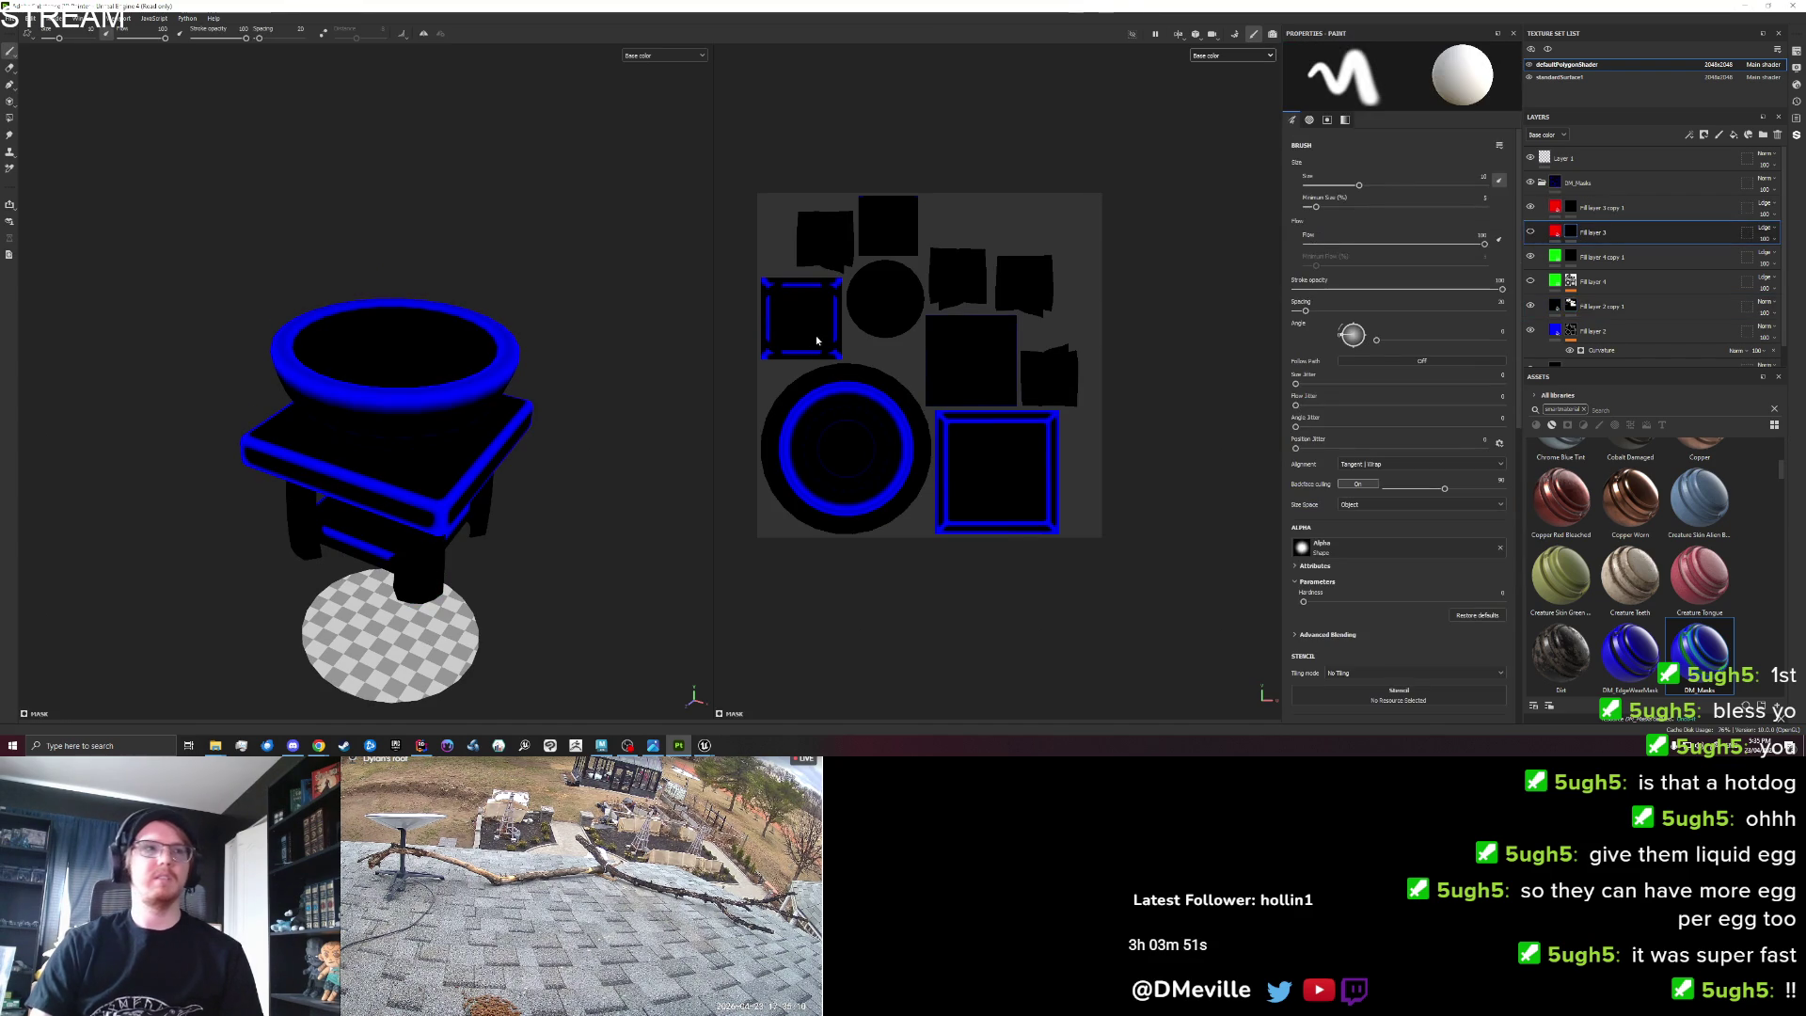
{"action": "scroll", "coordinate": [396, 472], "scroll_direction": "up", "scroll_amount": 3}
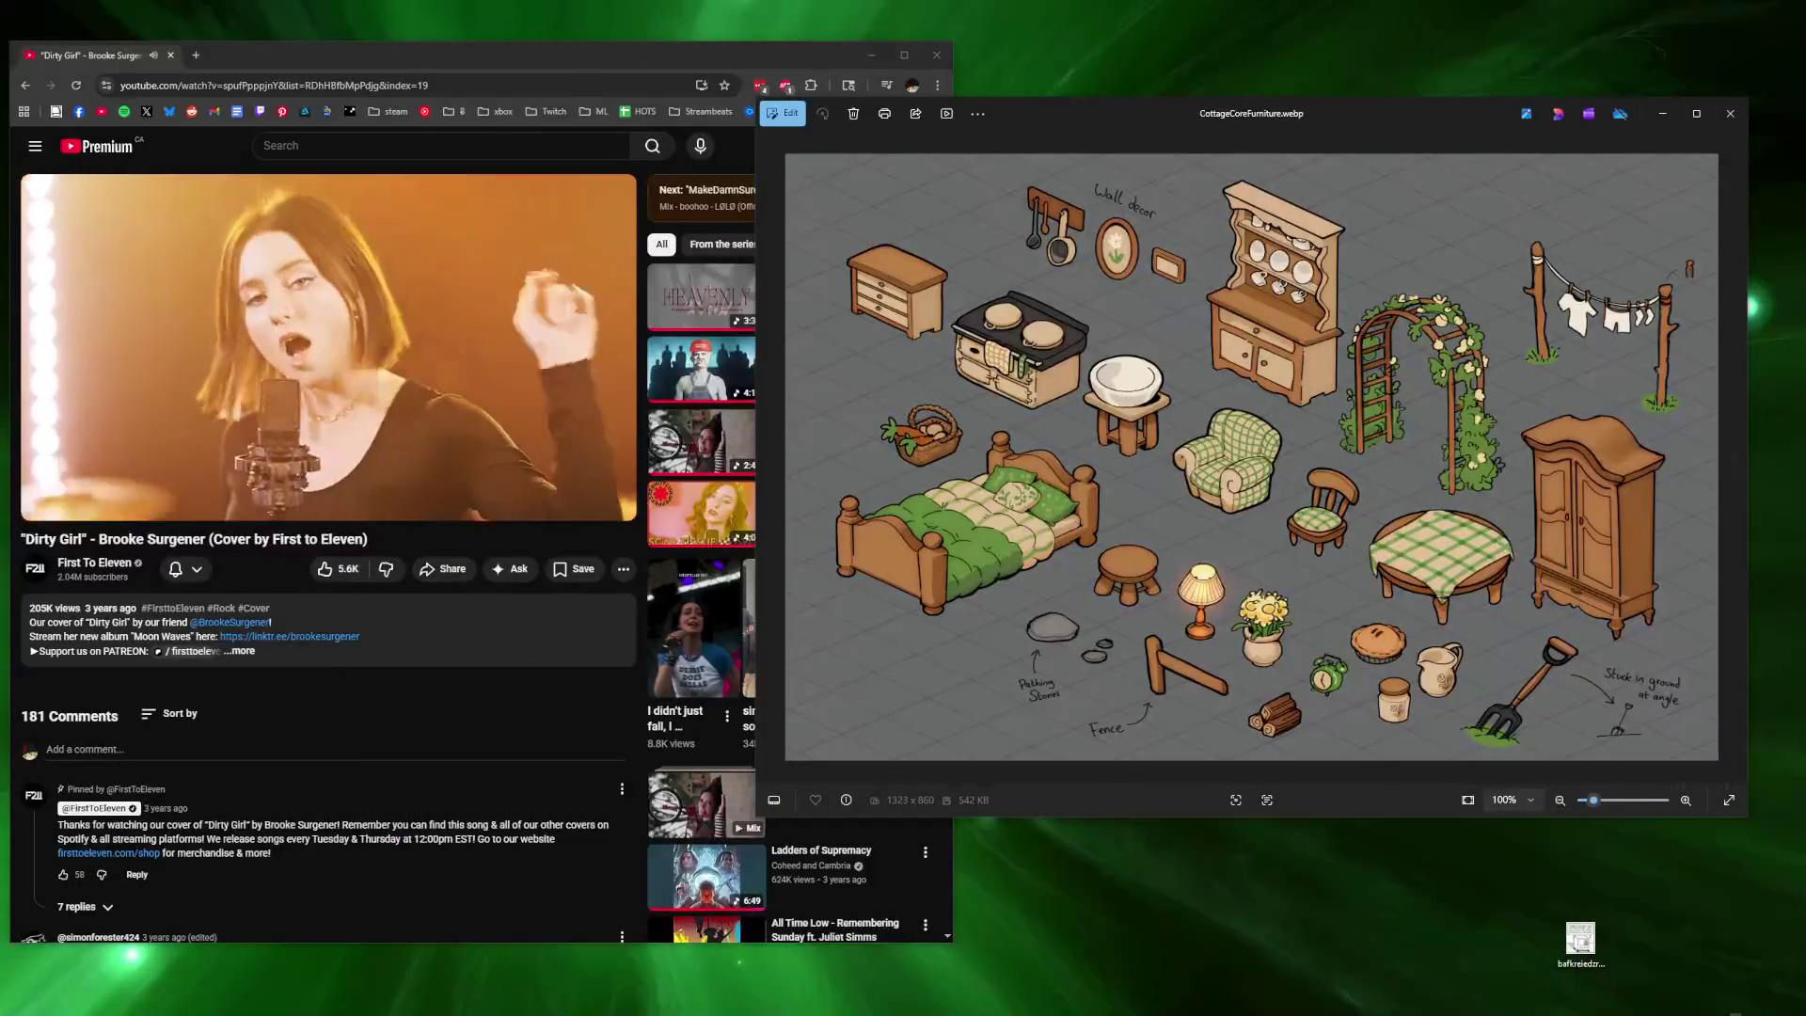
{"action": "left_click", "coordinate": [349, 451]}
{"action": "left_click", "coordinate": [10, 118]}
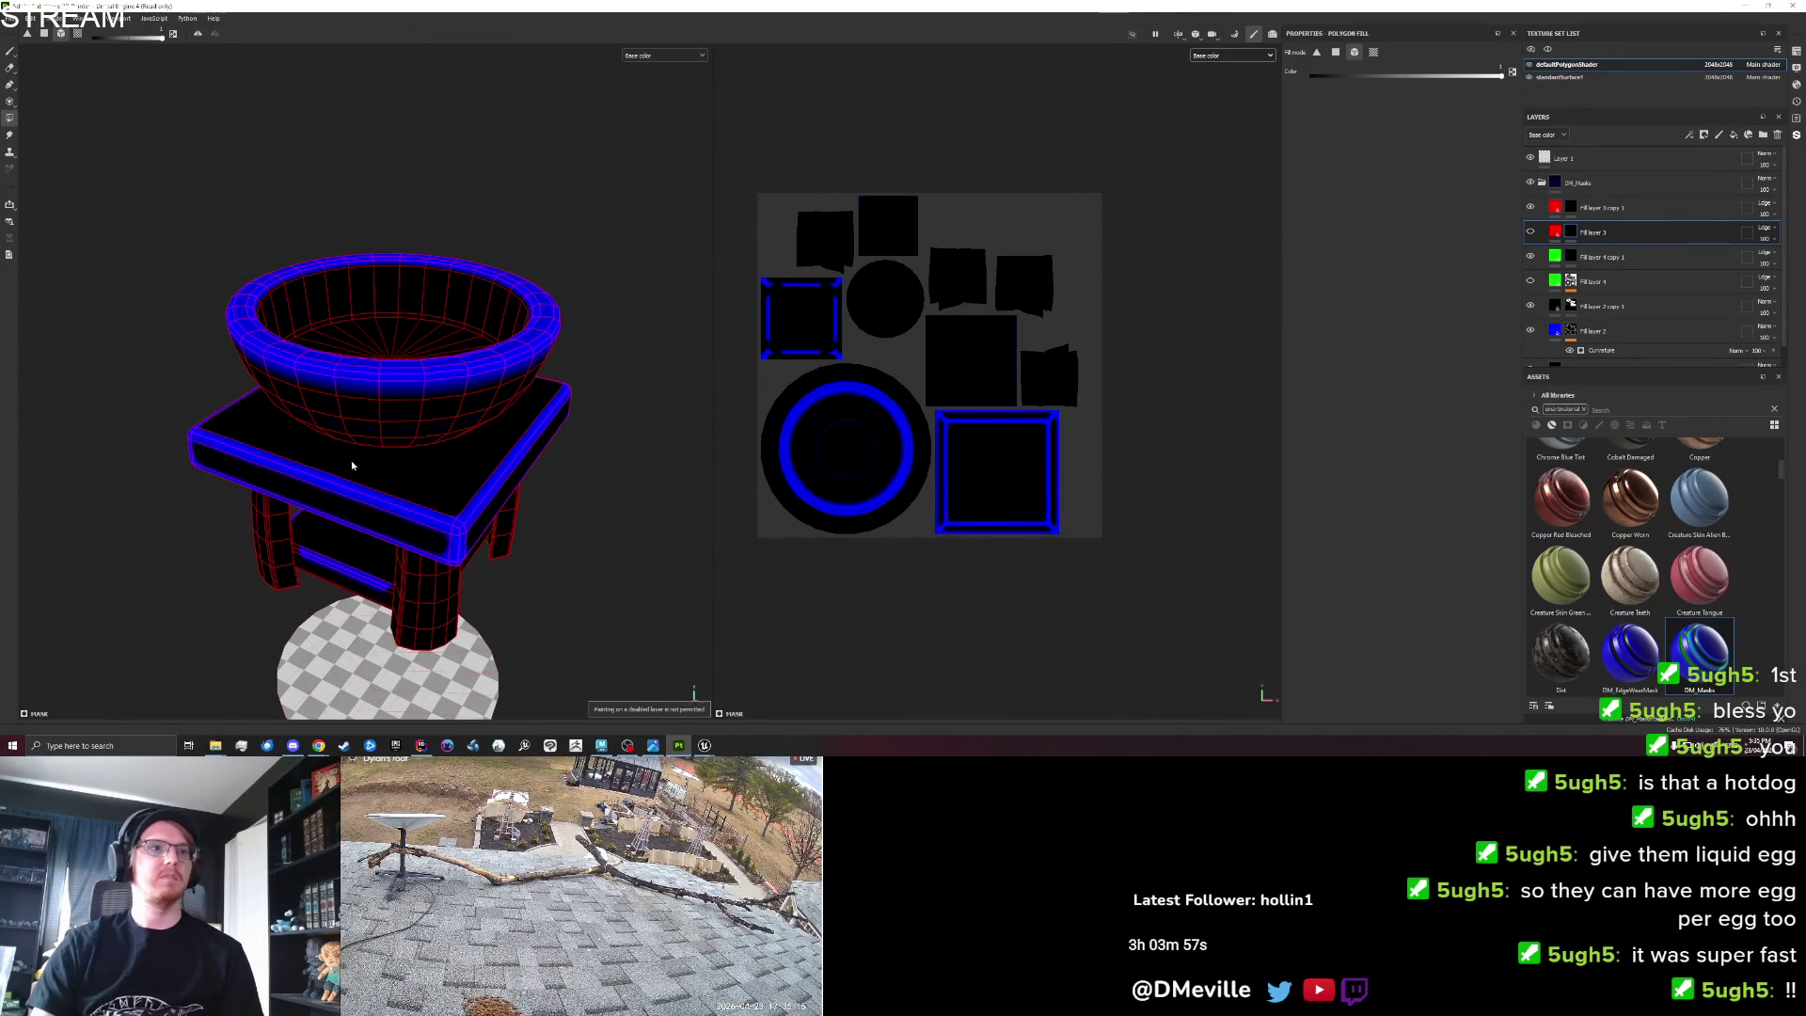
Show Fill layers 3 and 4, switch to the Paint tool, and open File > Export Textures.
{"action": "left_click", "coordinate": [1531, 231]}
{"action": "mouse_move", "coordinate": [481, 461]}
{"action": "left_mouse_down"}
{"action": "mouse_move", "coordinate": [528, 512]}
{"action": "mouse_move", "coordinate": [541, 449]}
{"action": "left_mouse_up"}
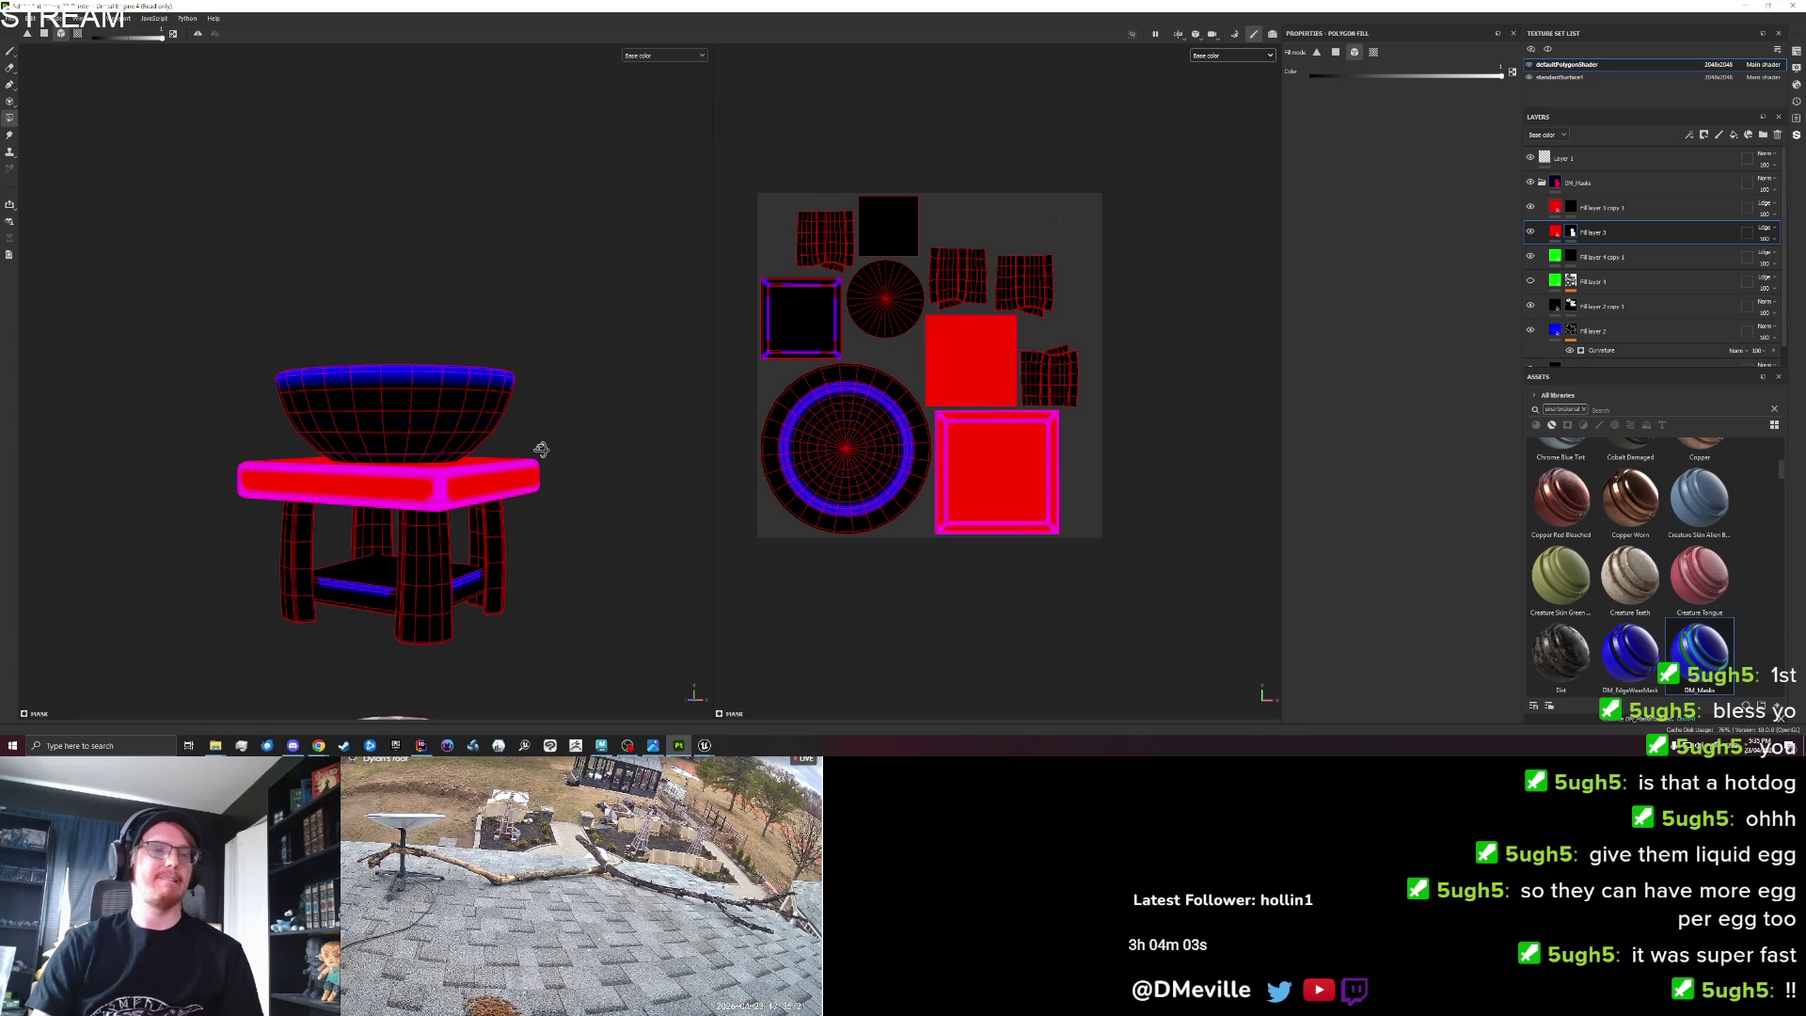
{"action": "key", "text": "1"}
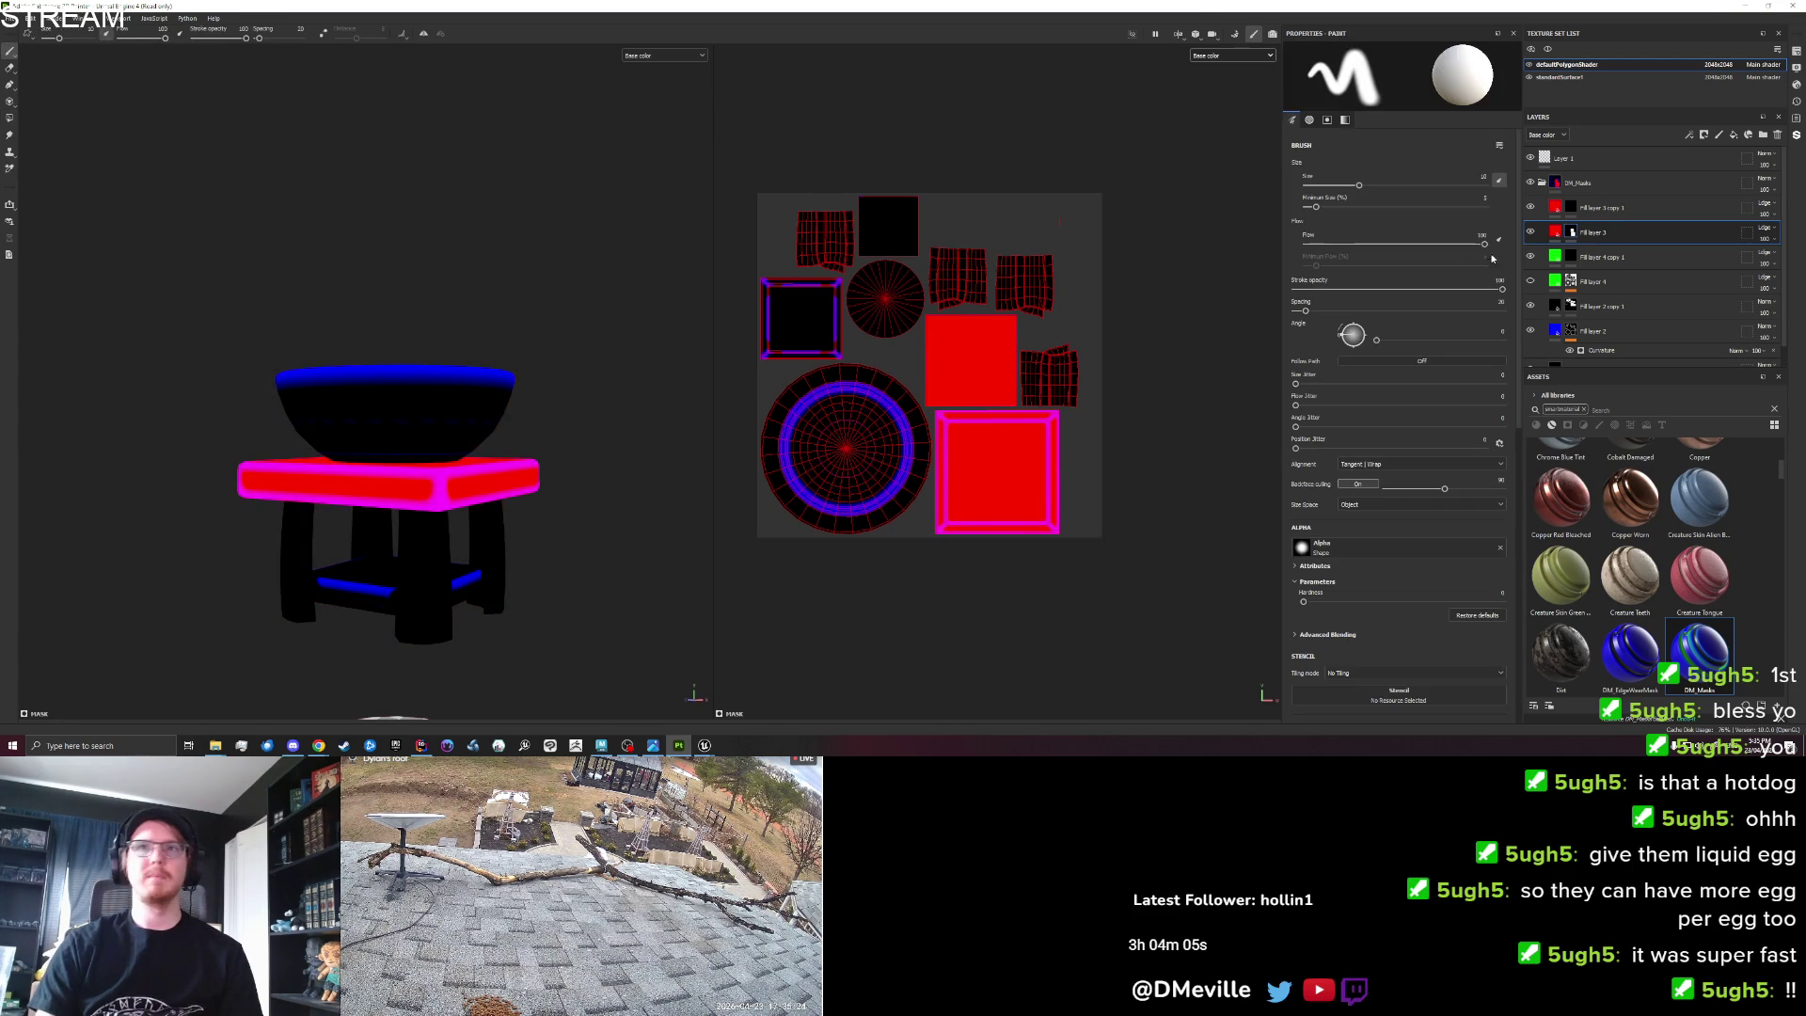
{"action": "left_click", "coordinate": [1531, 280]}
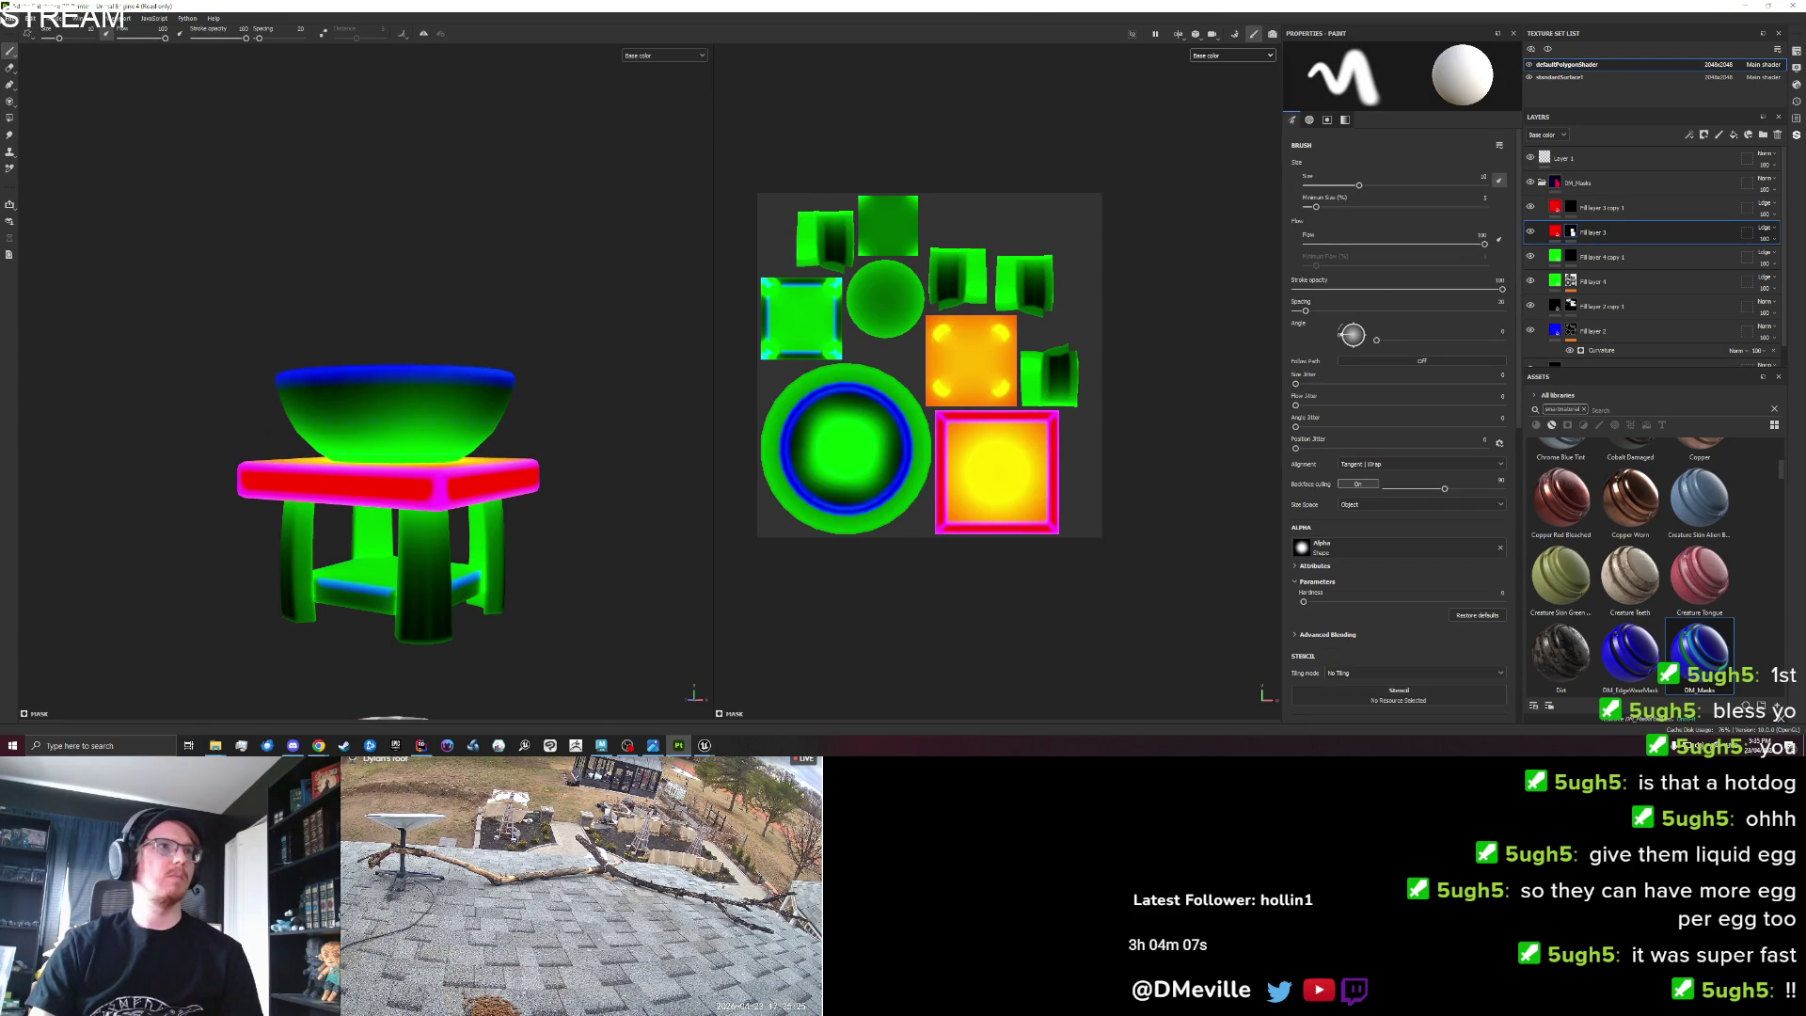
{"action": "left_click", "coordinate": [11, 18]}
{"action": "left_click", "coordinate": [43, 166]}
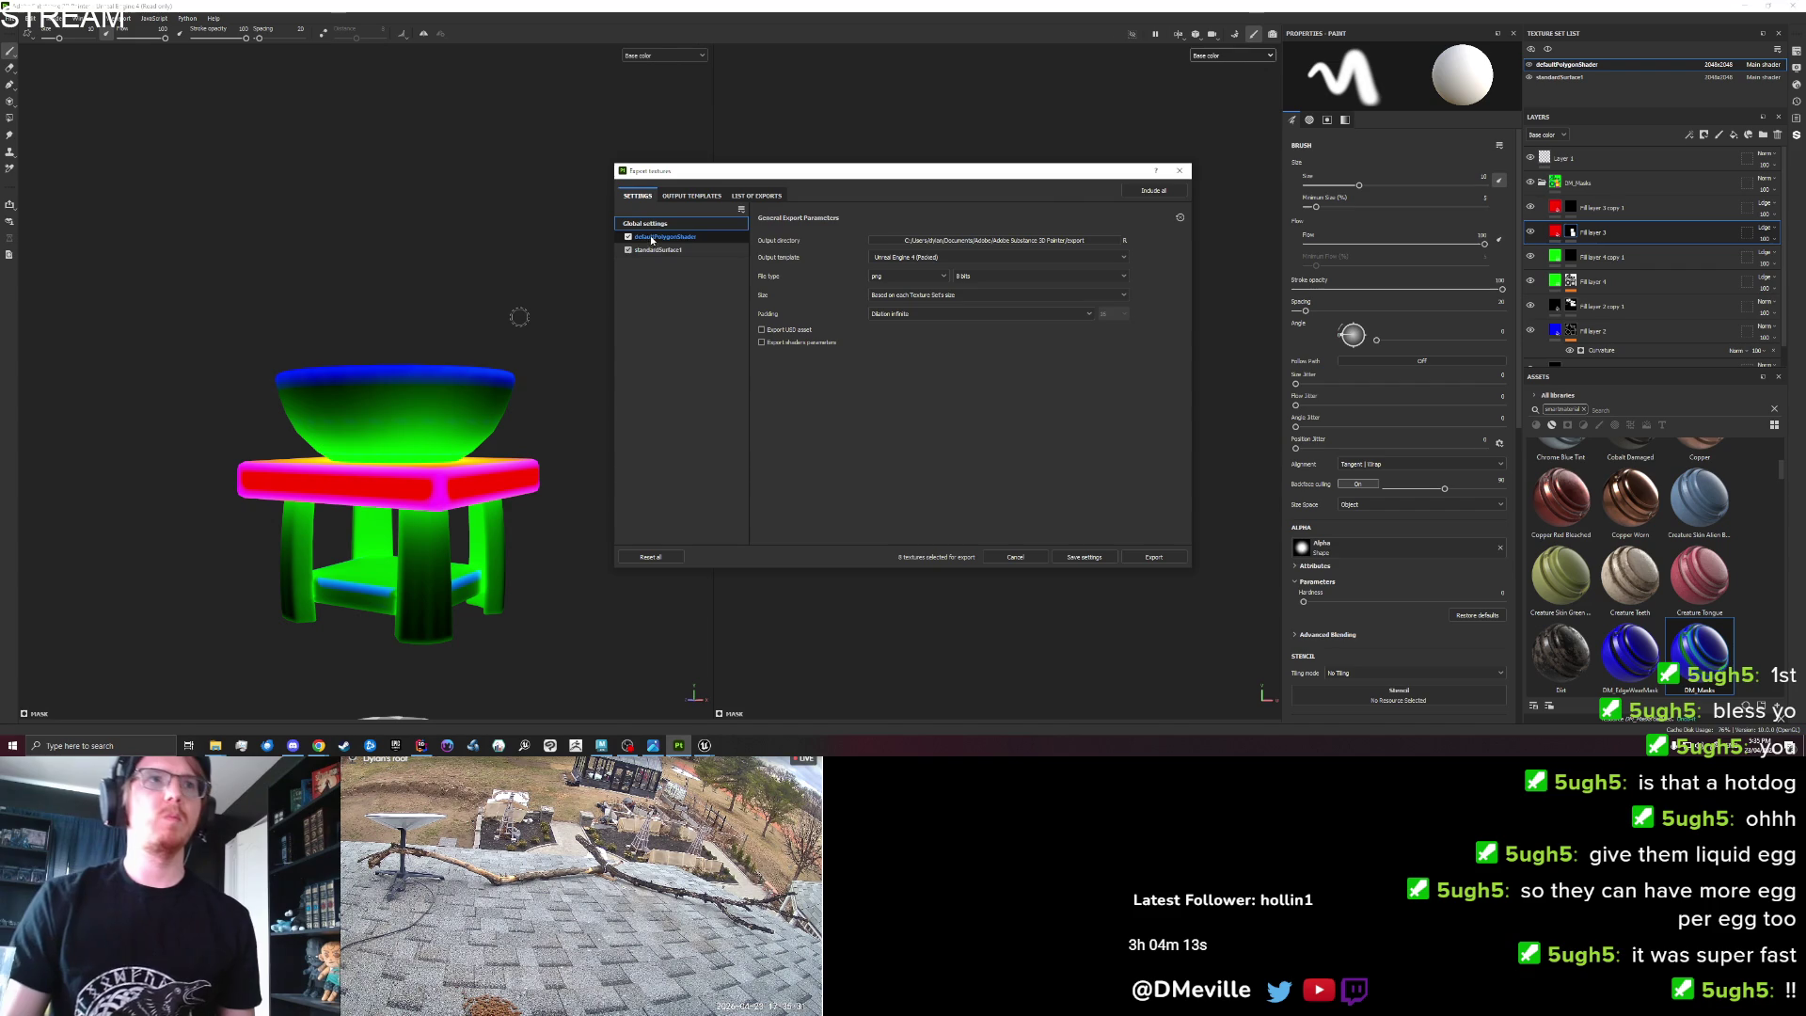
Reopen Export Textures, exclude standardSurface1, and drop the WashingBasin Metallic map.
{"action": "left_click", "coordinate": [1180, 173]}
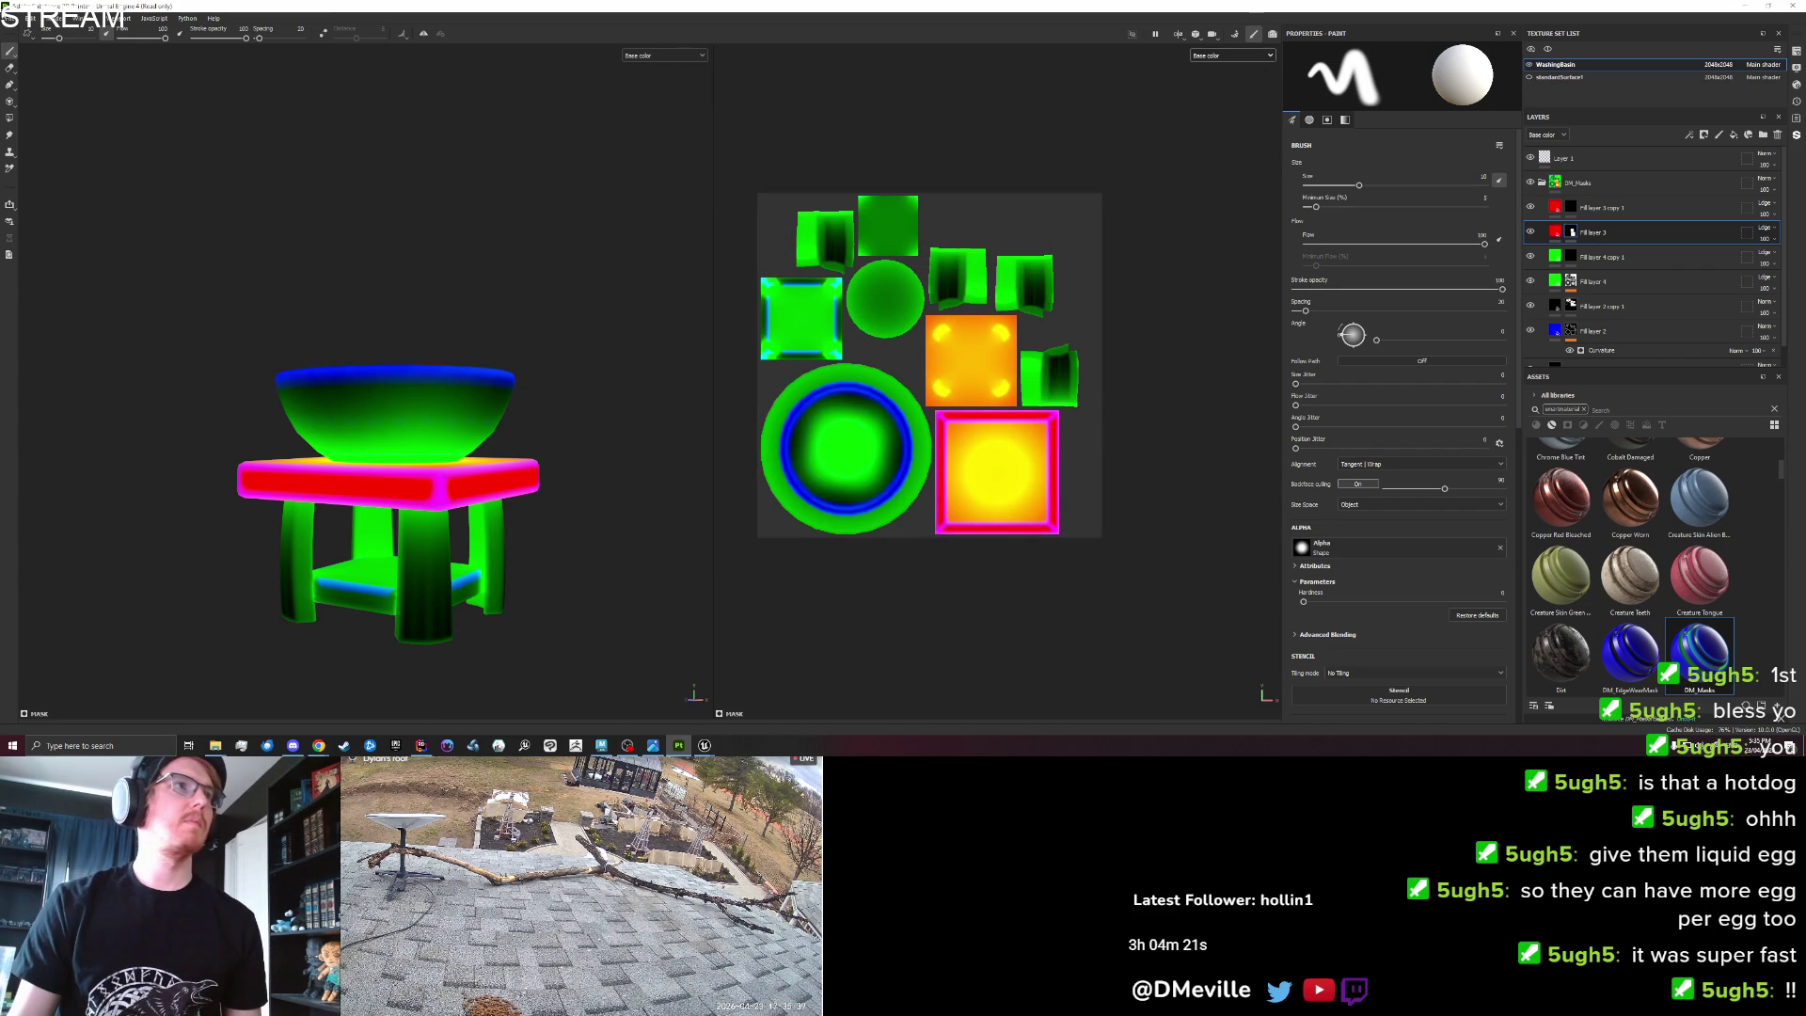
{"action": "left_click", "coordinate": [17, 18]}
{"action": "left_click", "coordinate": [28, 165]}
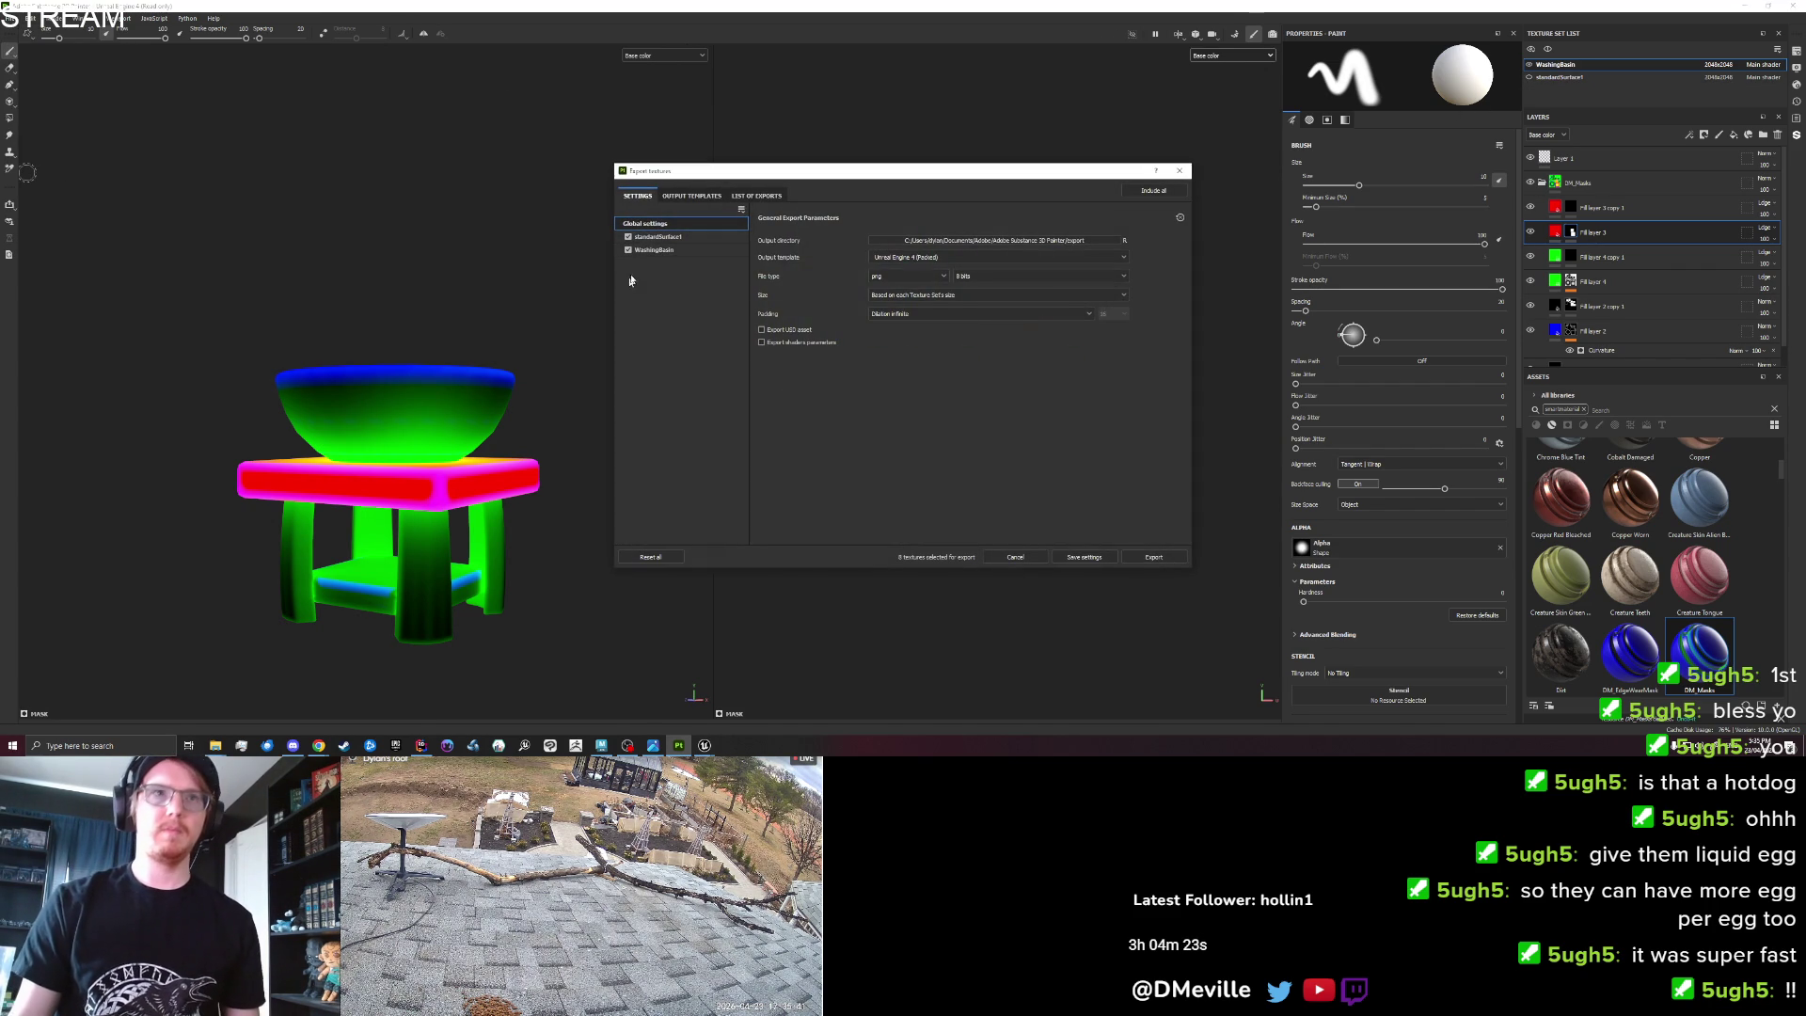
{"action": "left_click", "coordinate": [629, 236]}
{"action": "left_click", "coordinate": [659, 249]}
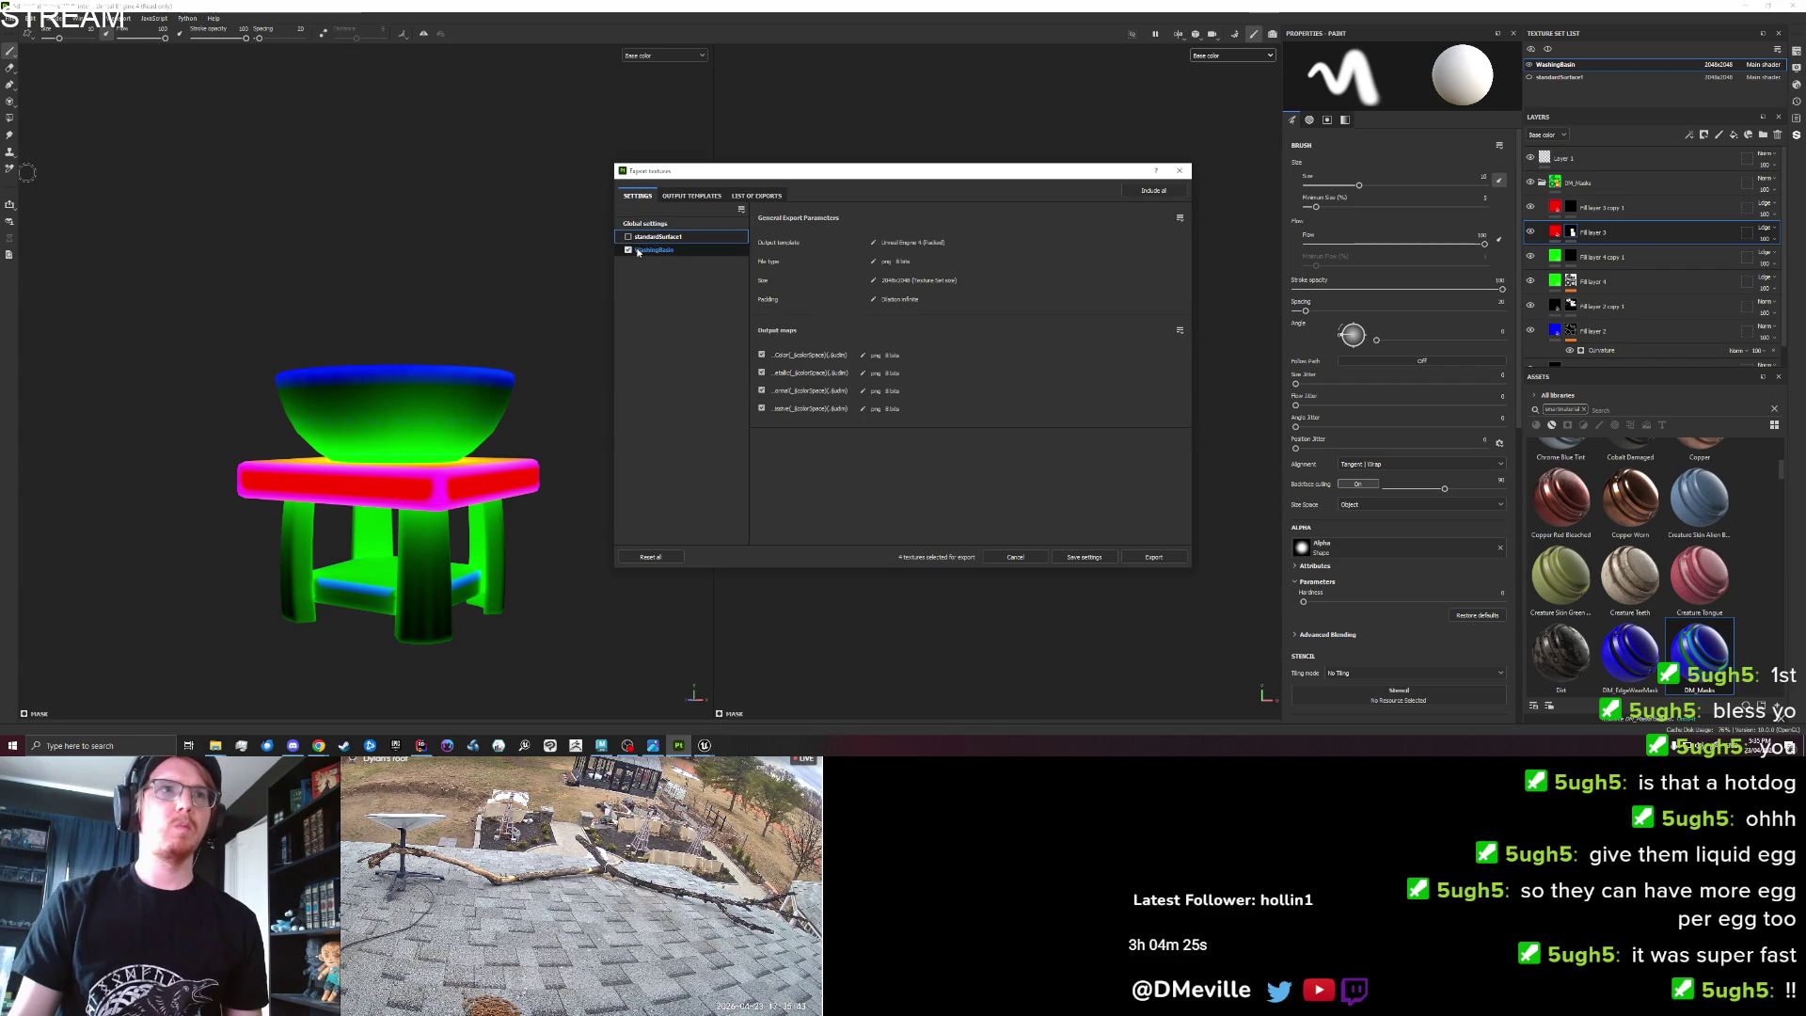
{"action": "left_click", "coordinate": [762, 374]}
Set the output directory to Furniture/Set_Cottage and export the textures.
{"action": "left_click", "coordinate": [645, 224]}
{"action": "left_click", "coordinate": [1088, 241]}
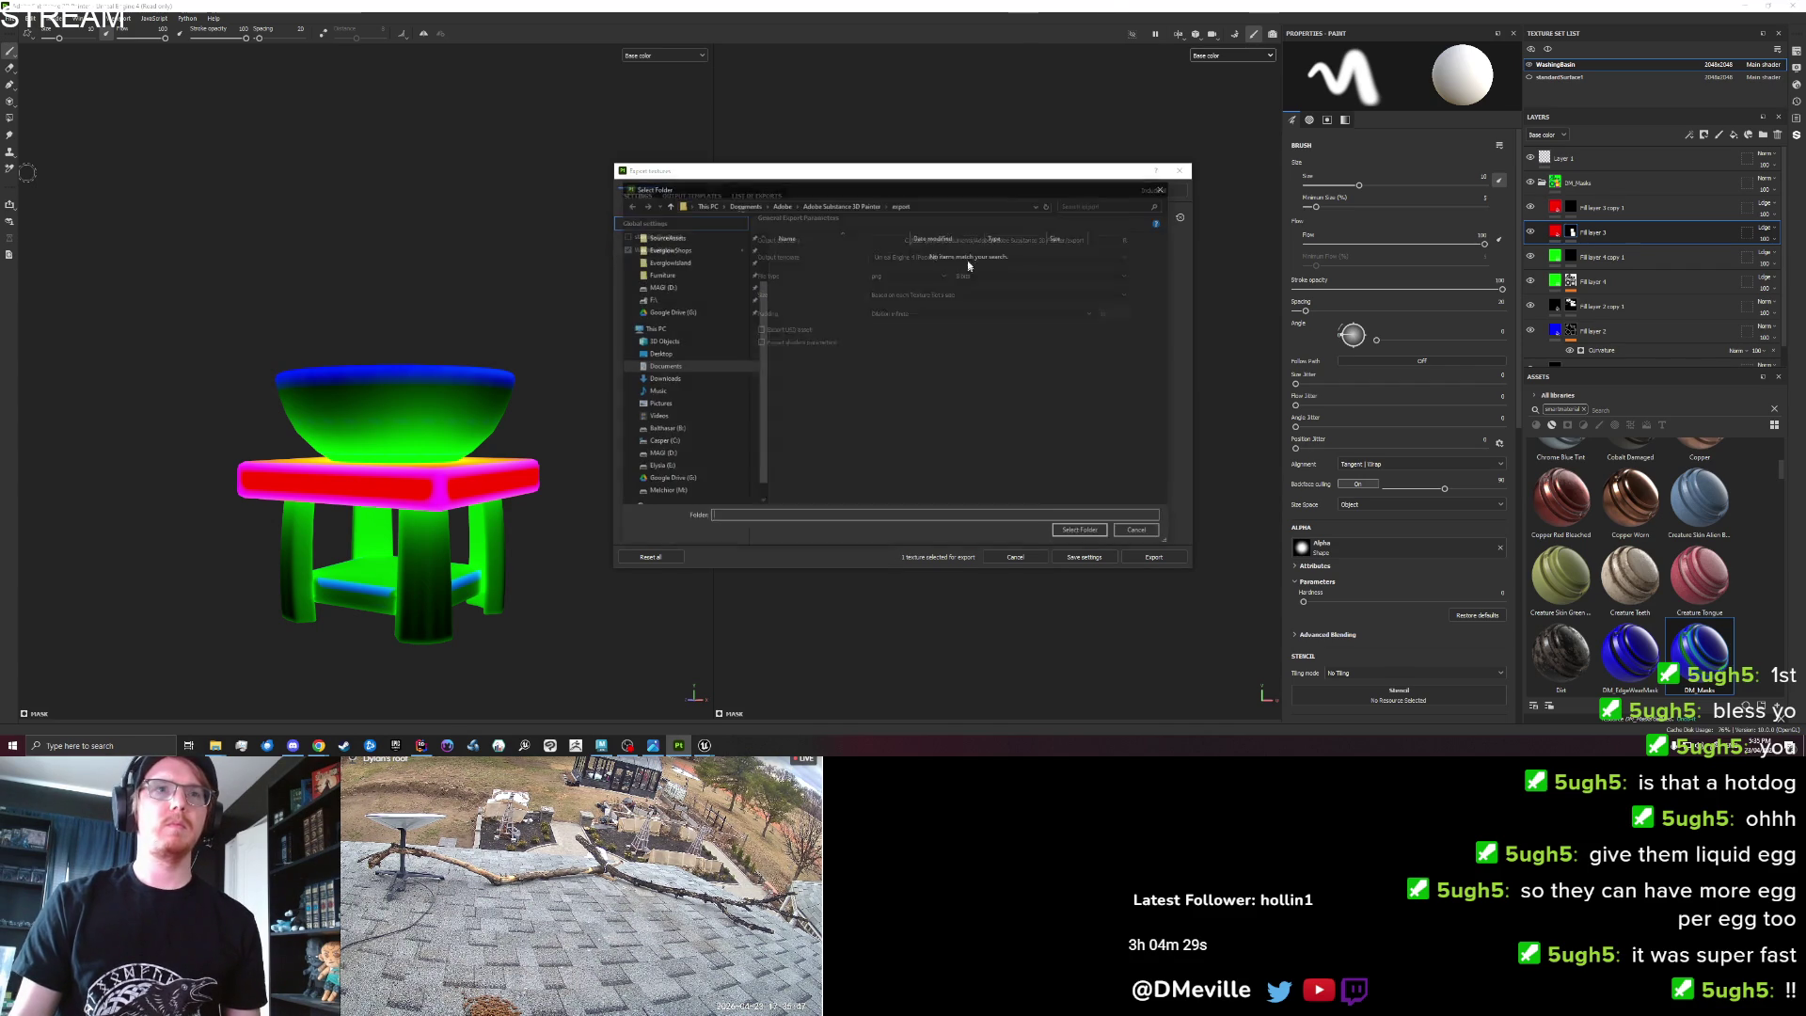
{"action": "left_click", "coordinate": [659, 274]}
{"action": "left_click", "coordinate": [826, 309]}
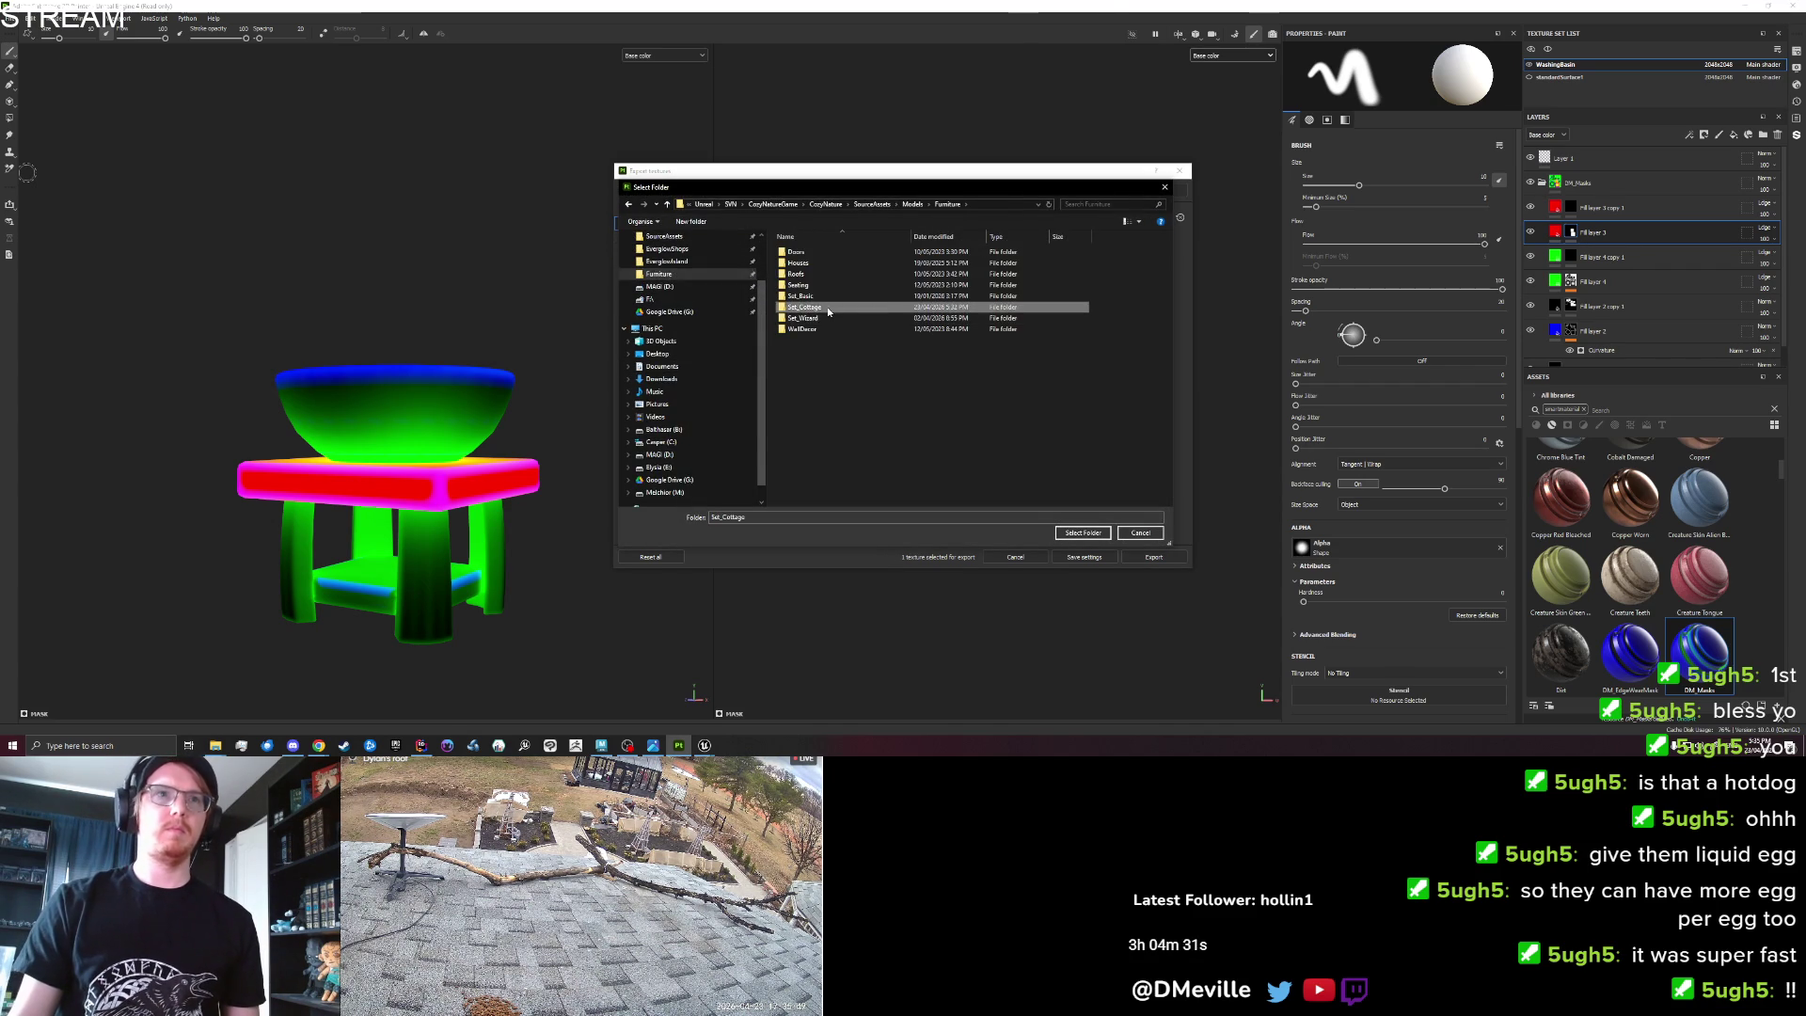
{"action": "left_click", "coordinate": [1085, 533]}
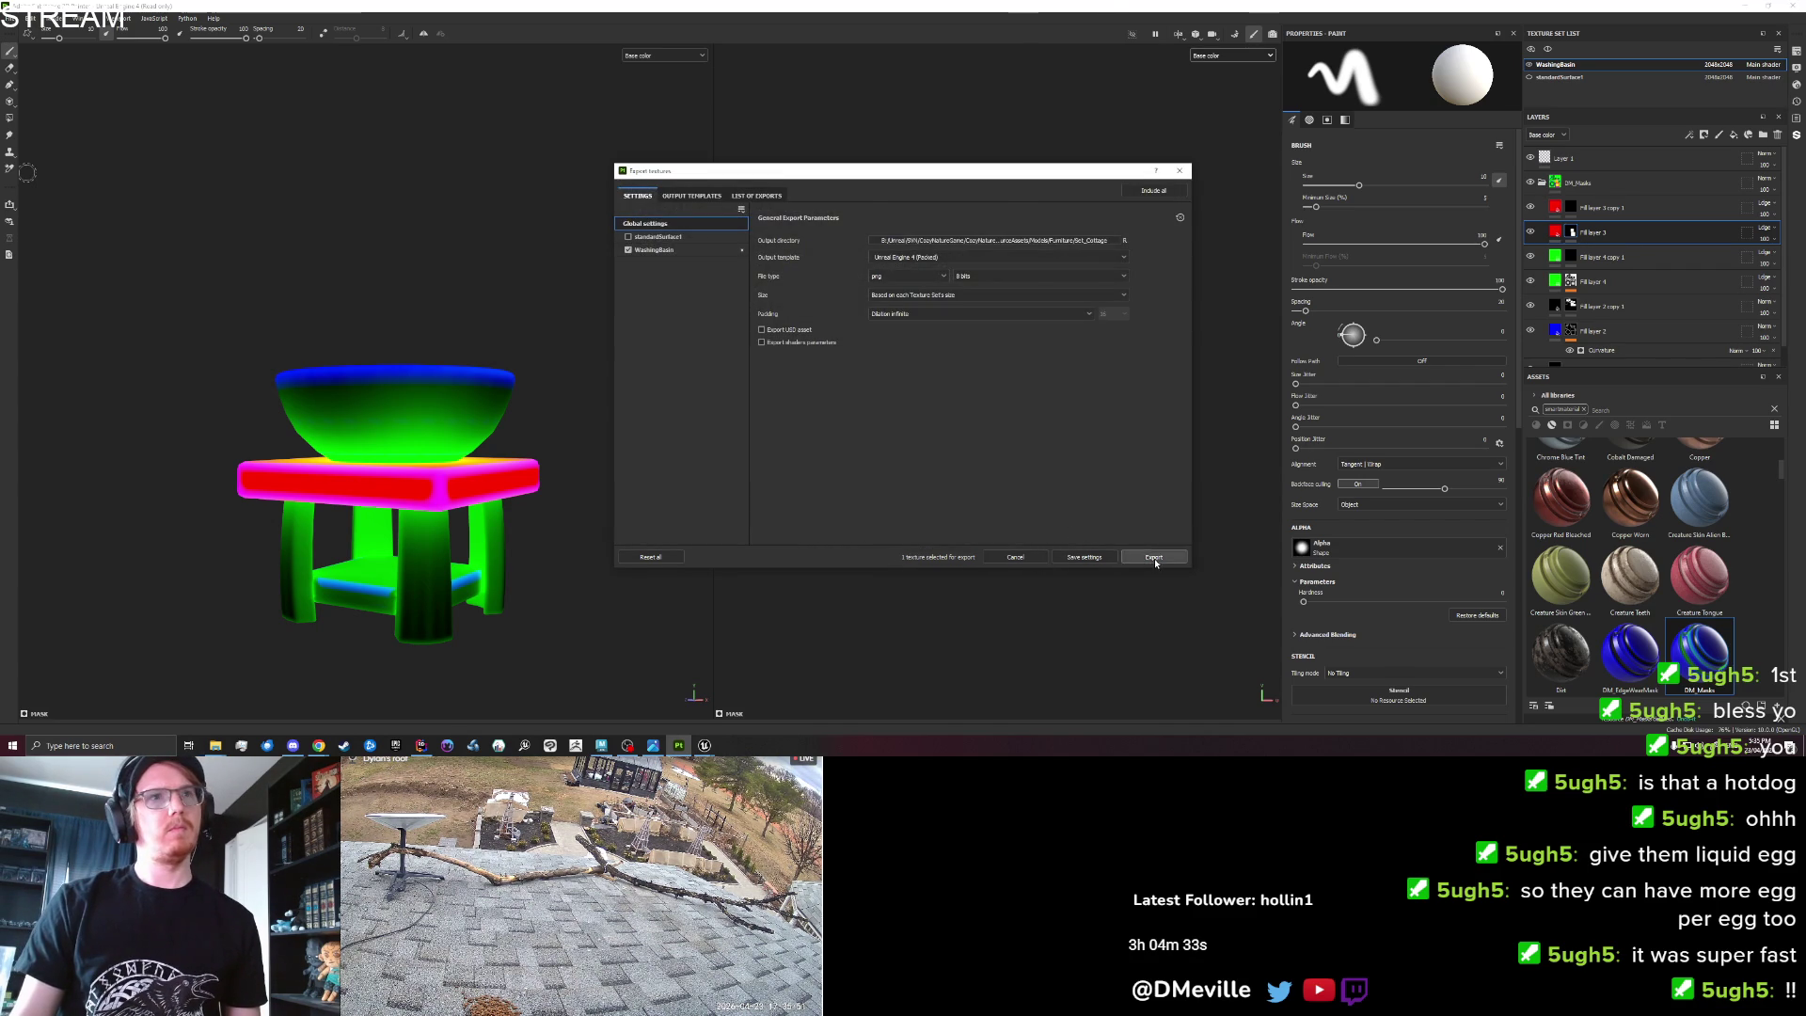
{"action": "left_click", "coordinate": [1154, 558]}
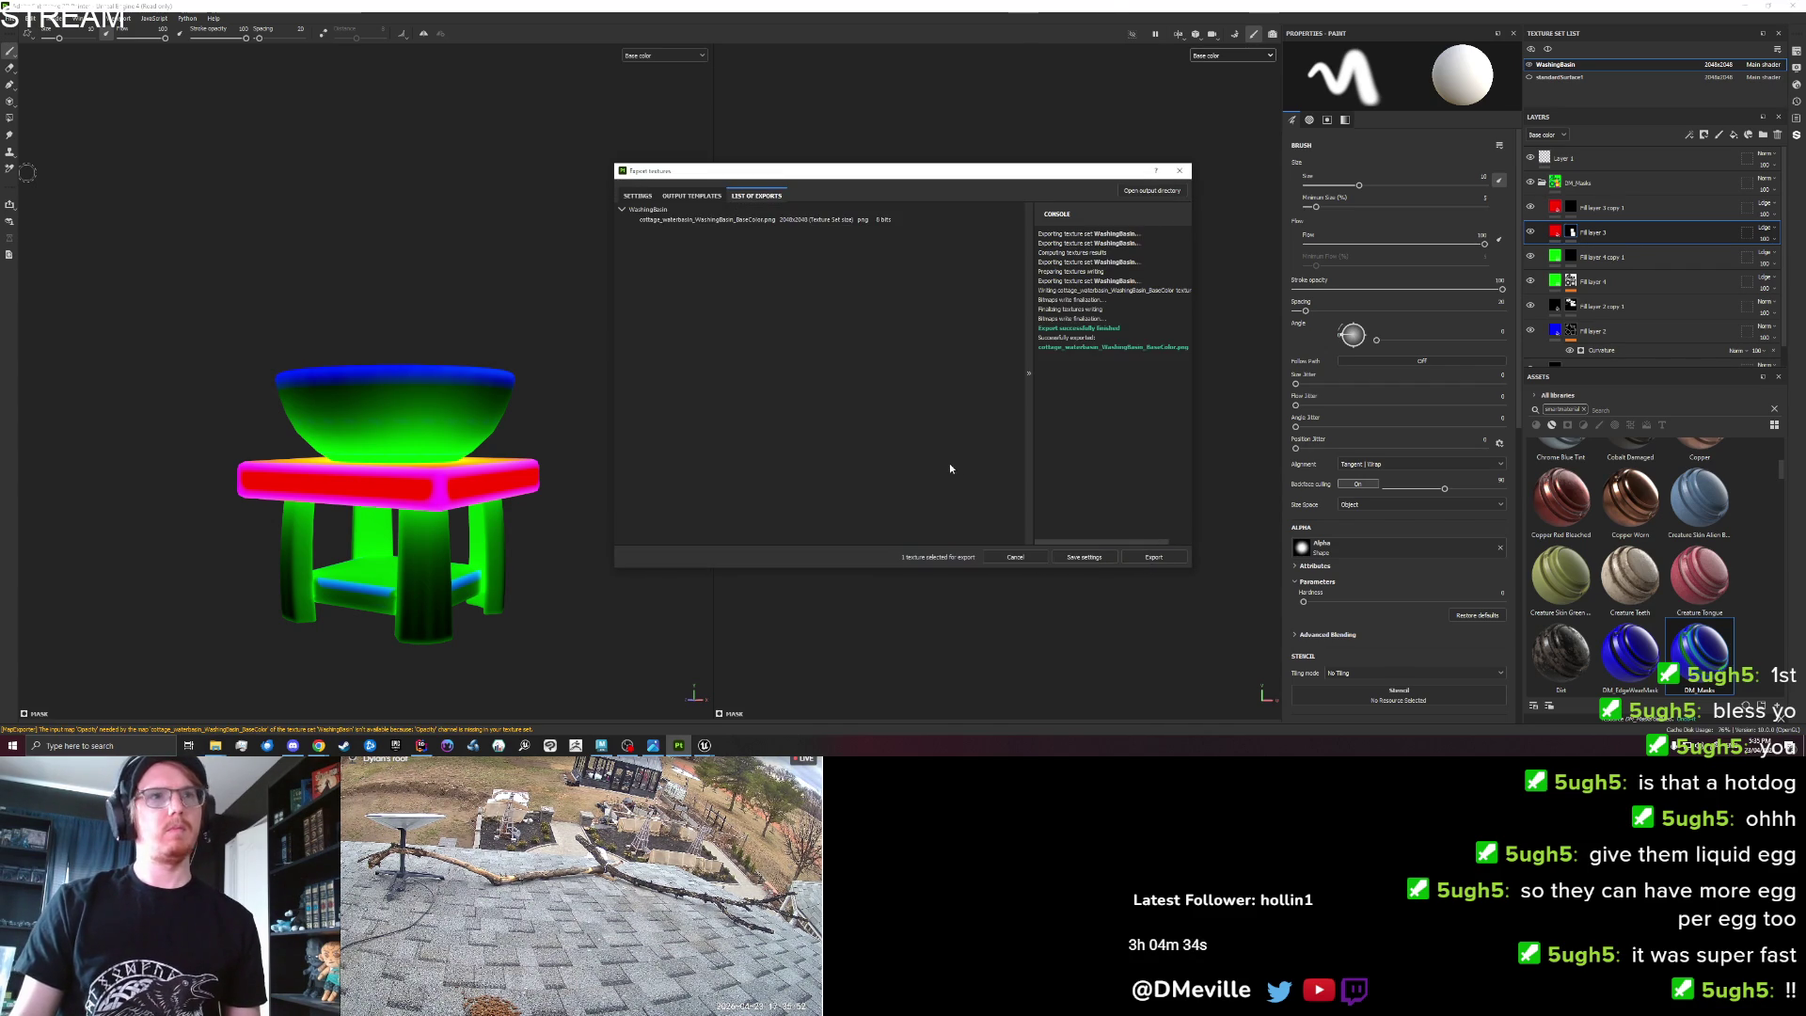
{"action": "left_click", "coordinate": [703, 746]}
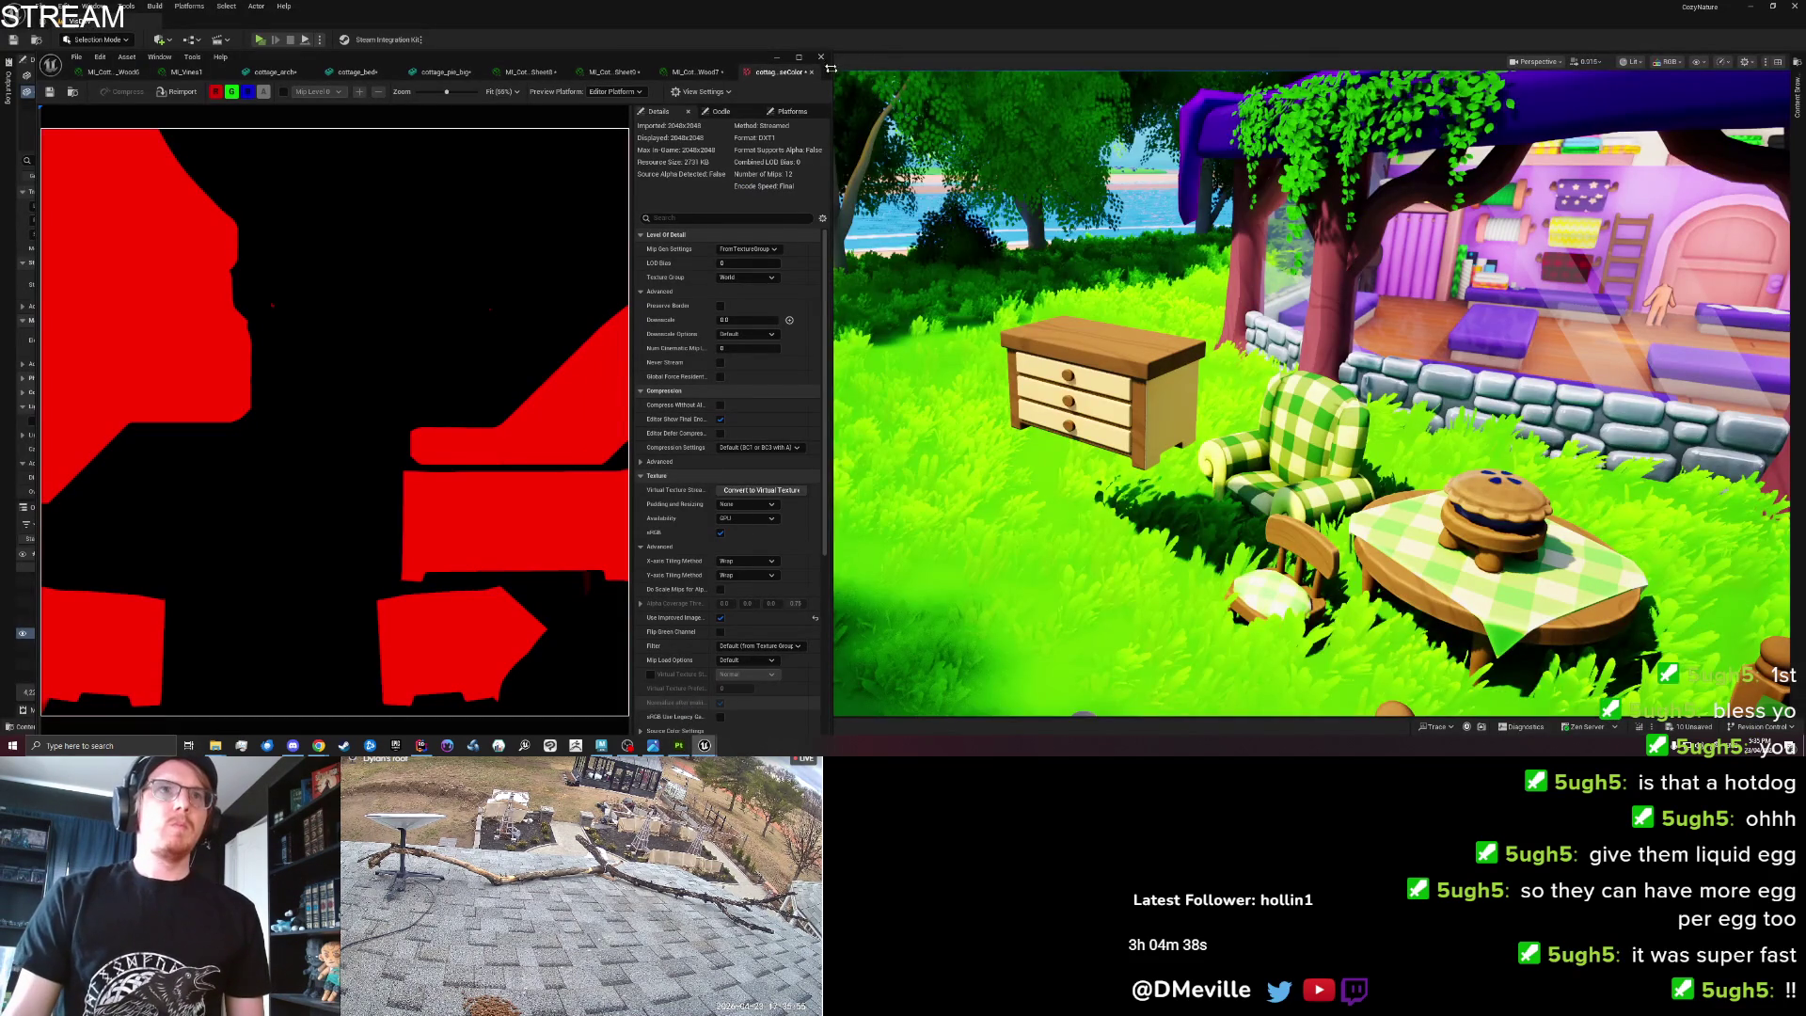
Import cottage_waterbasin from Set_Cottage and place it on the dresser.
{"action": "left_click", "coordinate": [1247, 145]}
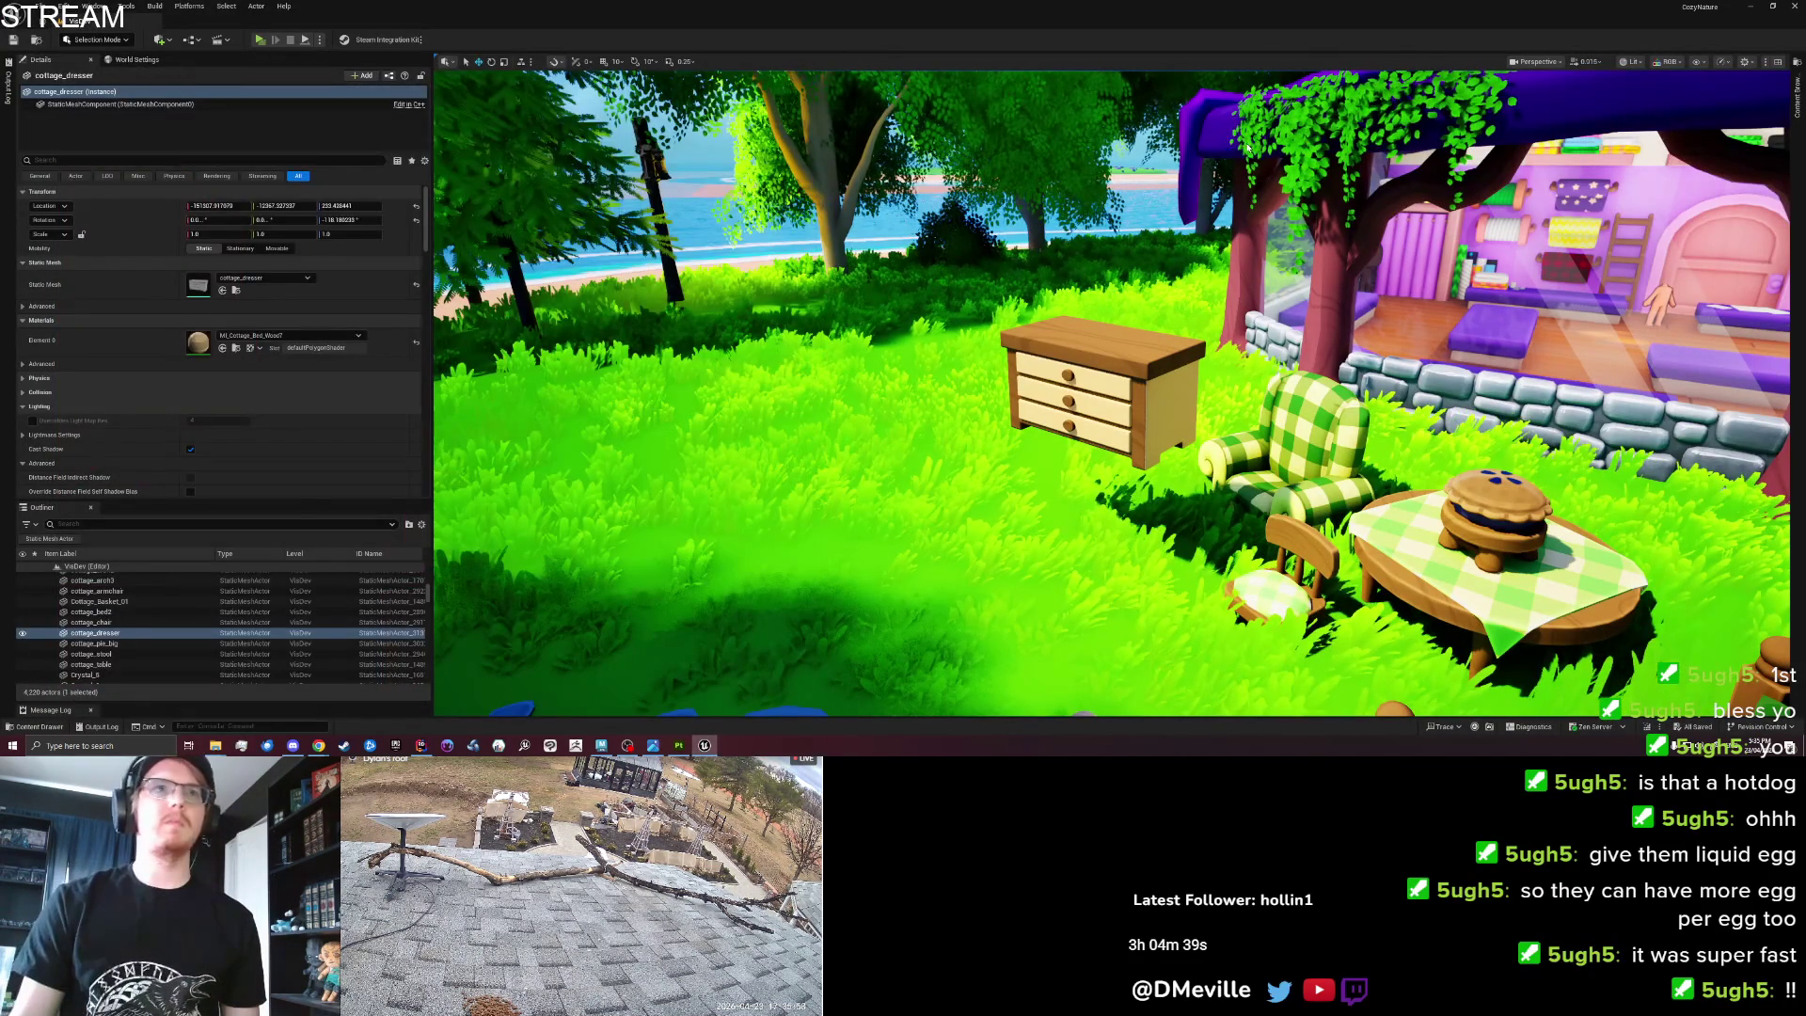
{"action": "left_click", "coordinate": [1796, 105]}
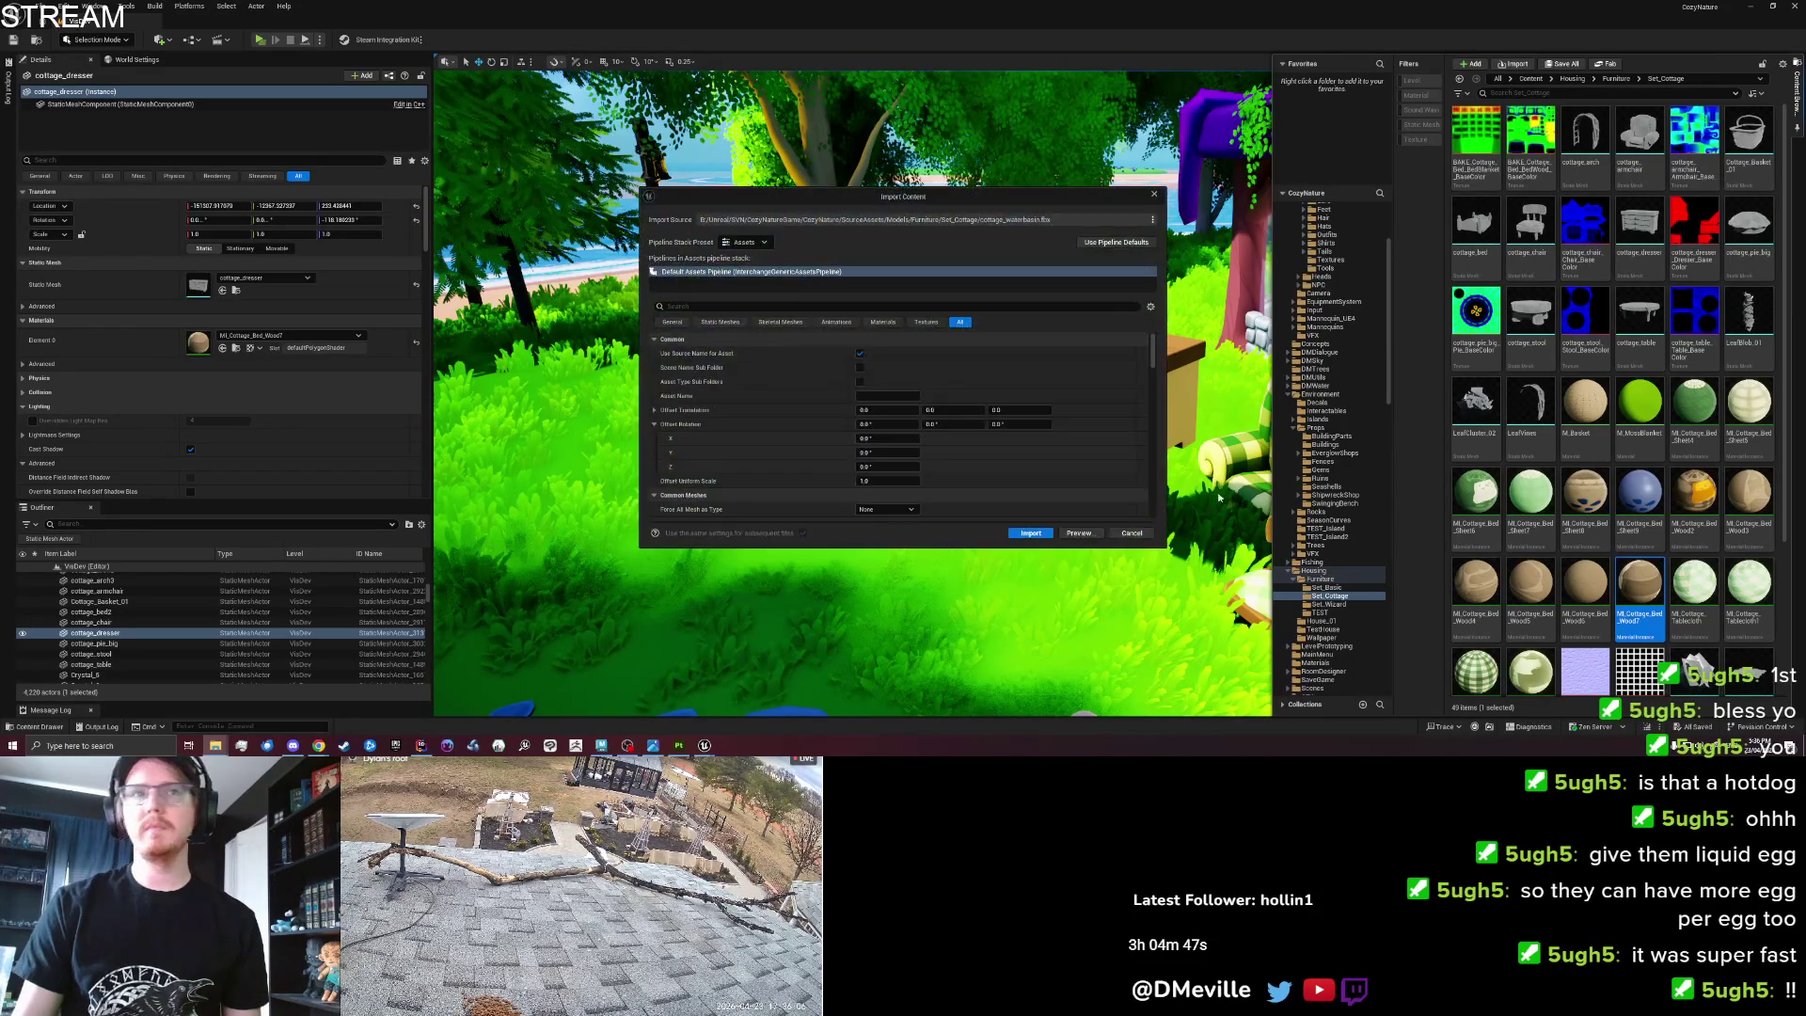
{"action": "left_click", "coordinate": [1031, 537]}
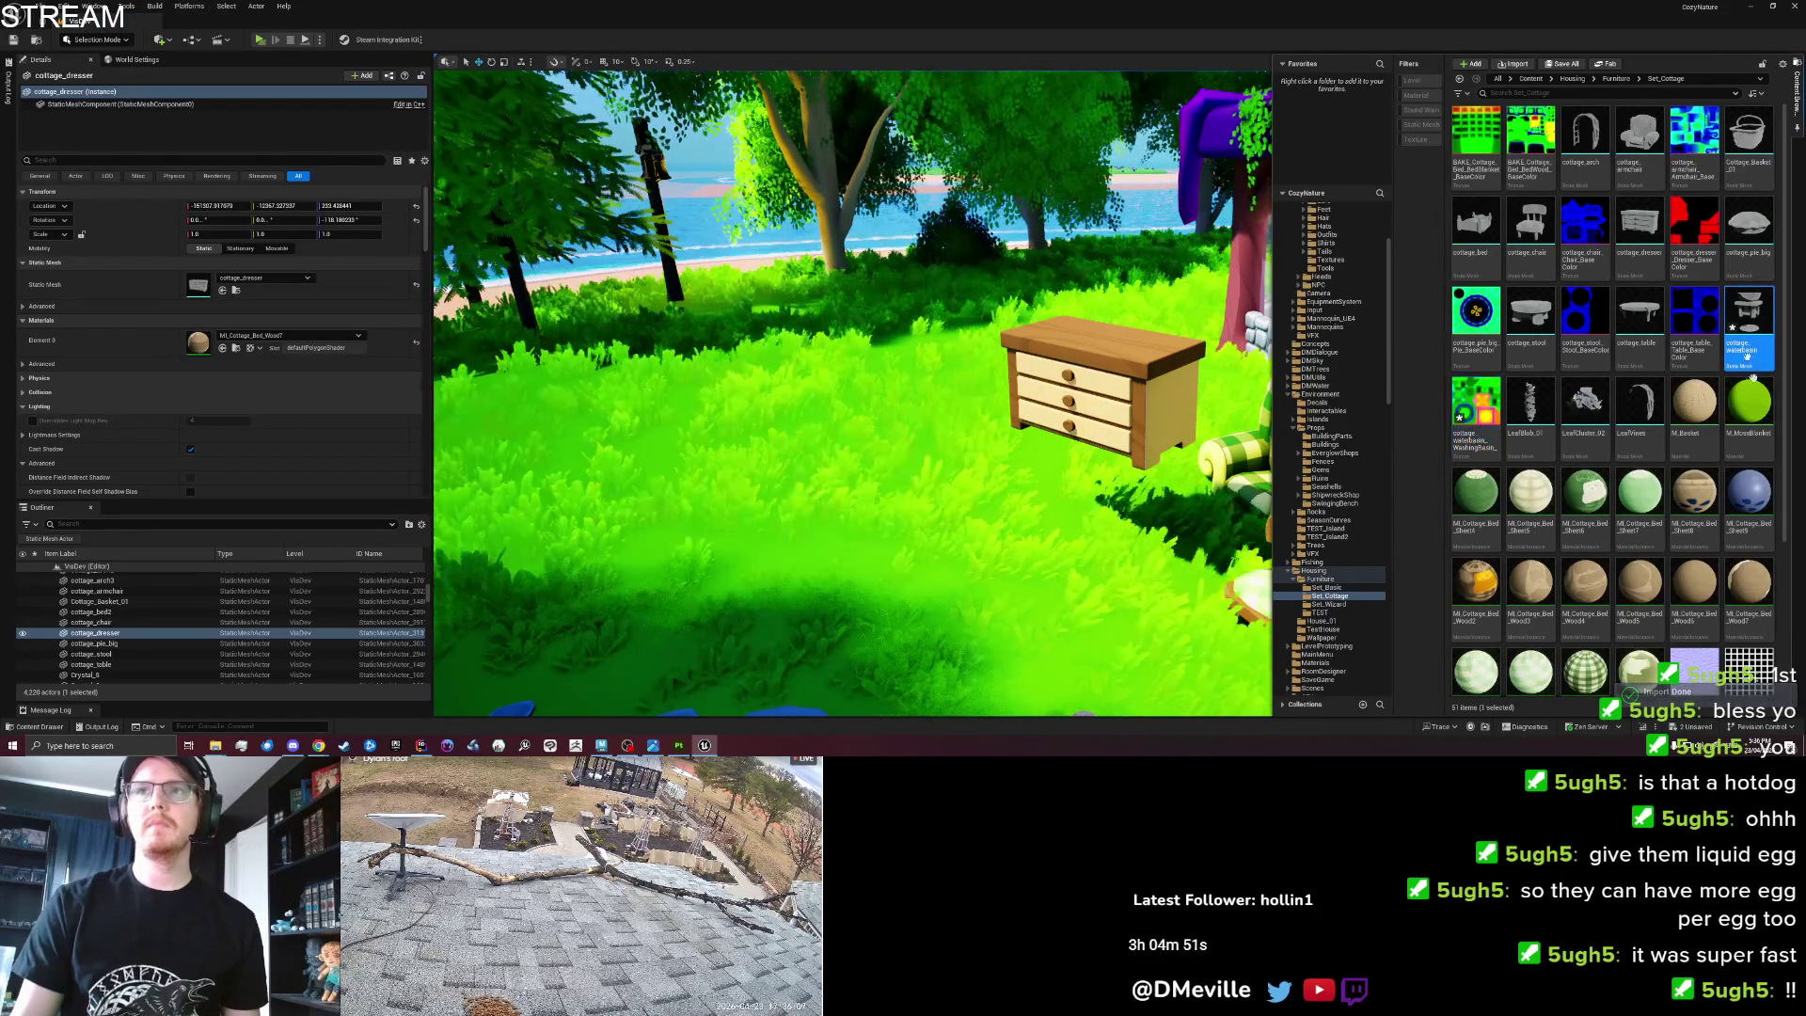
{"action": "mouse_move", "coordinate": [1757, 317]}
{"action": "left_mouse_down"}
{"action": "mouse_move", "coordinate": [1074, 334]}
{"action": "mouse_move", "coordinate": [1040, 508]}
{"action": "mouse_move", "coordinate": [980, 508]}
{"action": "mouse_move", "coordinate": [1041, 517]}
{"action": "mouse_move", "coordinate": [1083, 556]}
{"action": "mouse_move", "coordinate": [1080, 376]}
{"action": "left_mouse_up"}
{"action": "left_click", "coordinate": [1084, 556]}
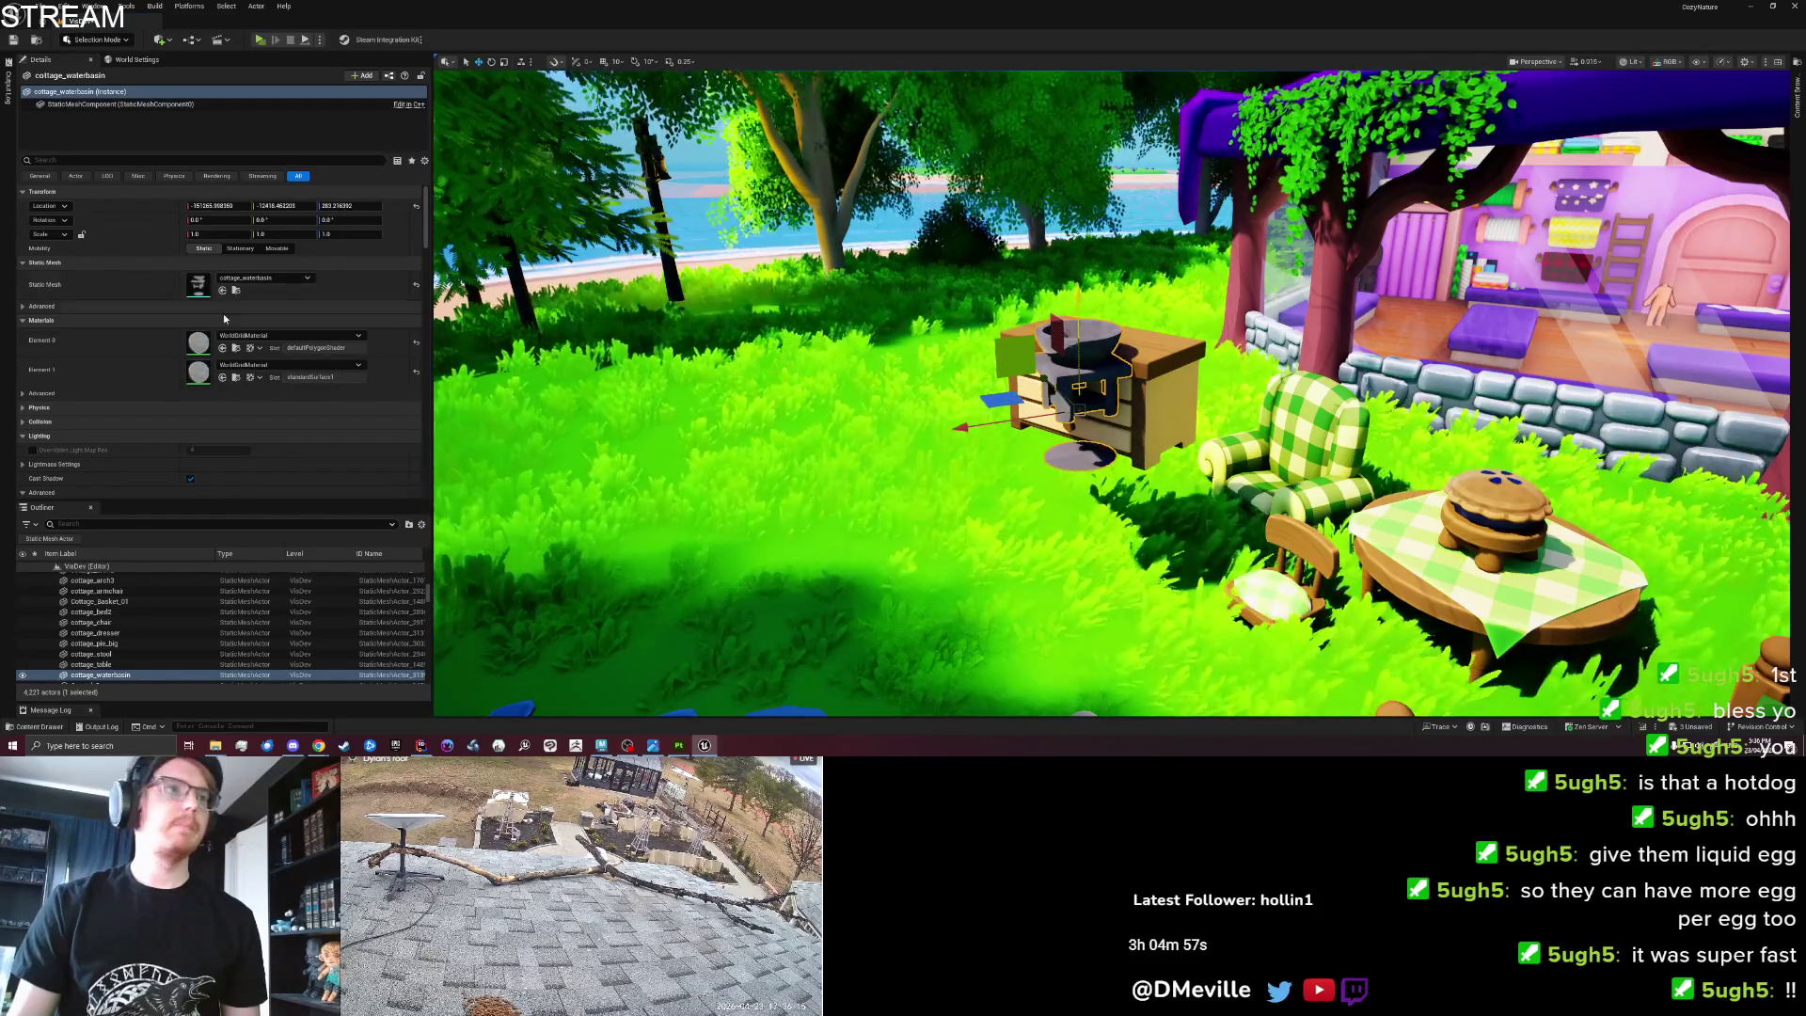
Duplicate the dresser's MI_Cottage_Bed_Wood7 as MI_Cottage_Bed_Wood8 and assign it to the basin.
{"action": "left_click", "coordinate": [1194, 377]}
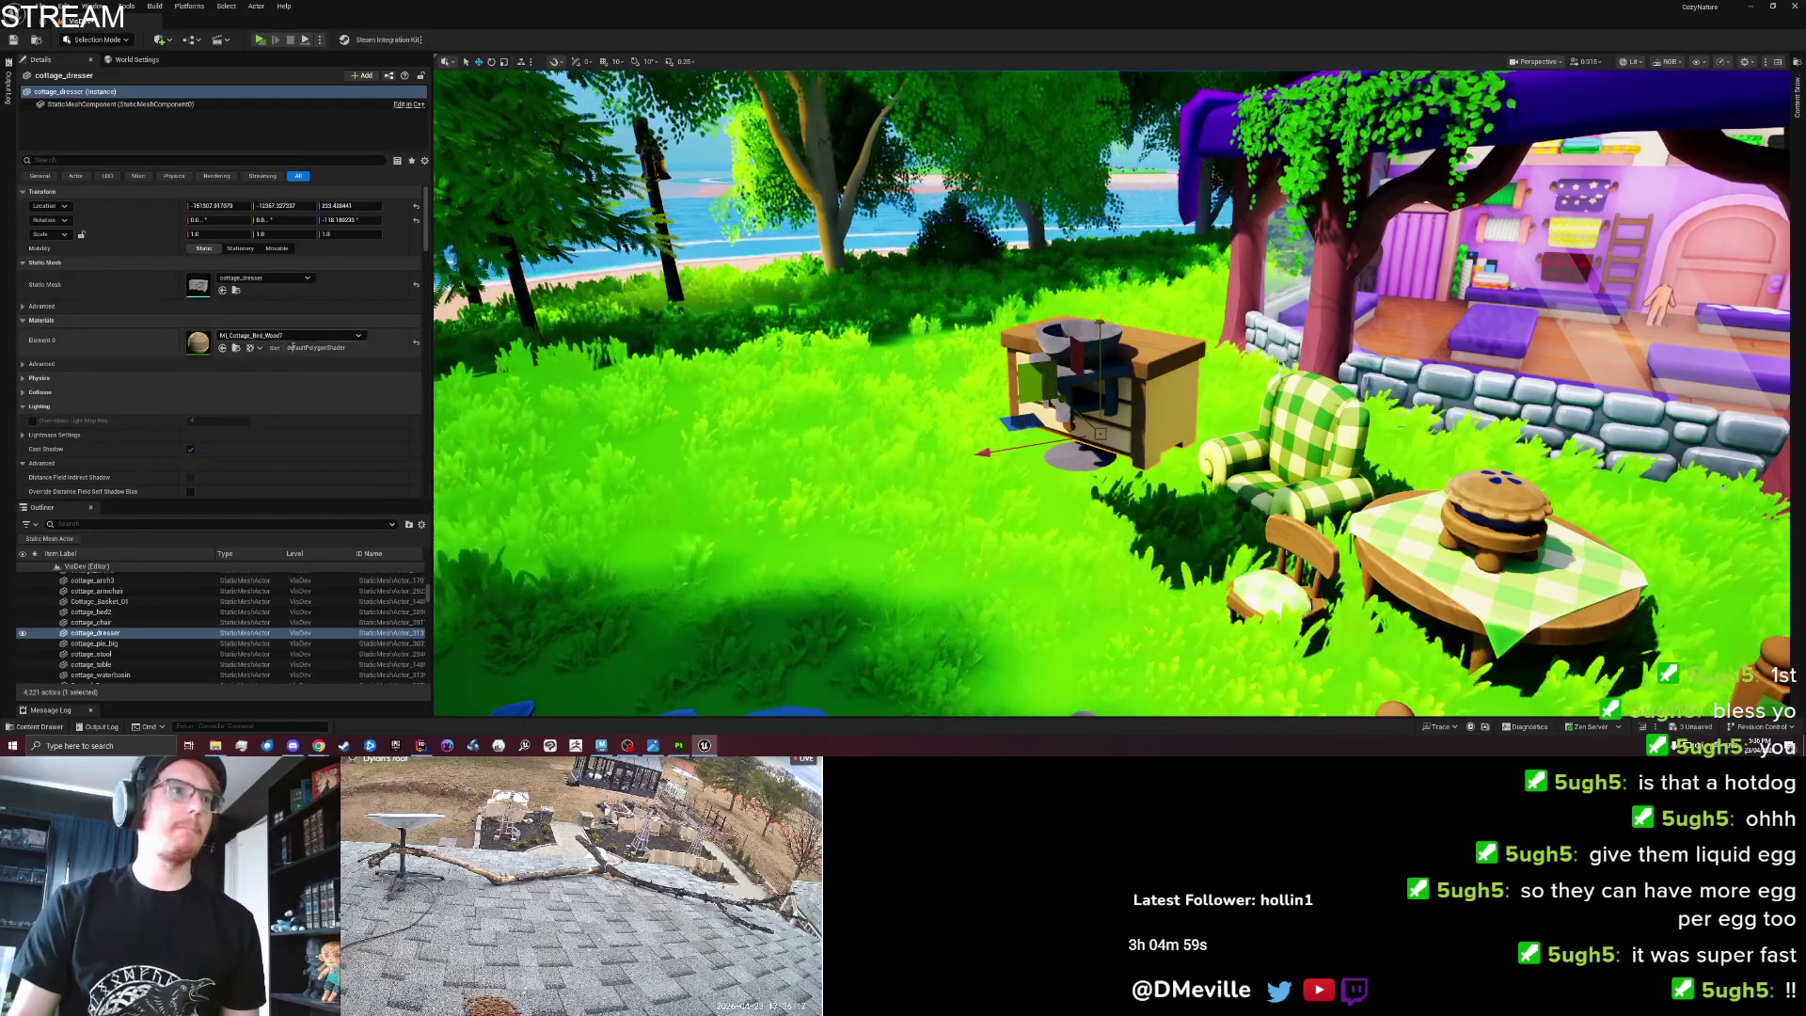
{"action": "left_click", "coordinate": [236, 348]}
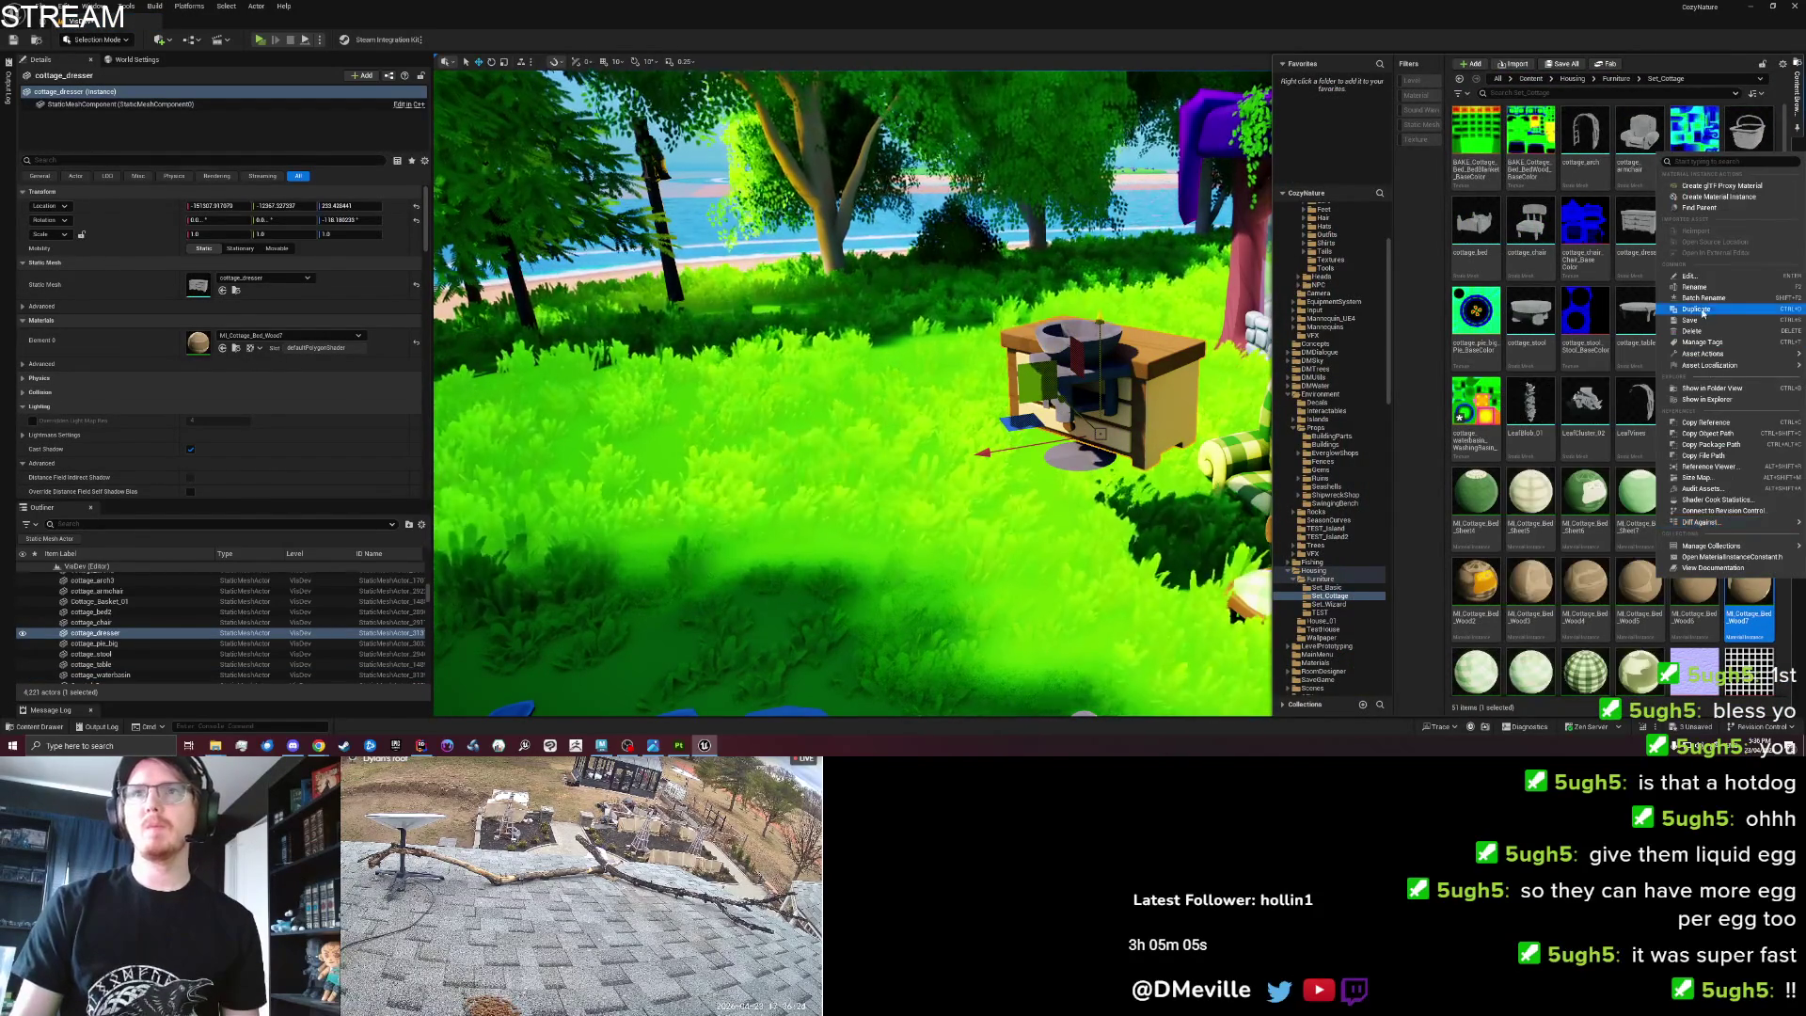
{"action": "key", "text": "ctrl+d"}
{"action": "mouse_move", "coordinate": [1473, 595]}
{"action": "left_mouse_down"}
{"action": "mouse_move", "coordinate": [917, 513]}
{"action": "mouse_move", "coordinate": [376, 388]}
{"action": "left_mouse_up"}
{"action": "left_click_drag", "start_coordinate": [1058, 335], "coordinate": [1057, 335]}
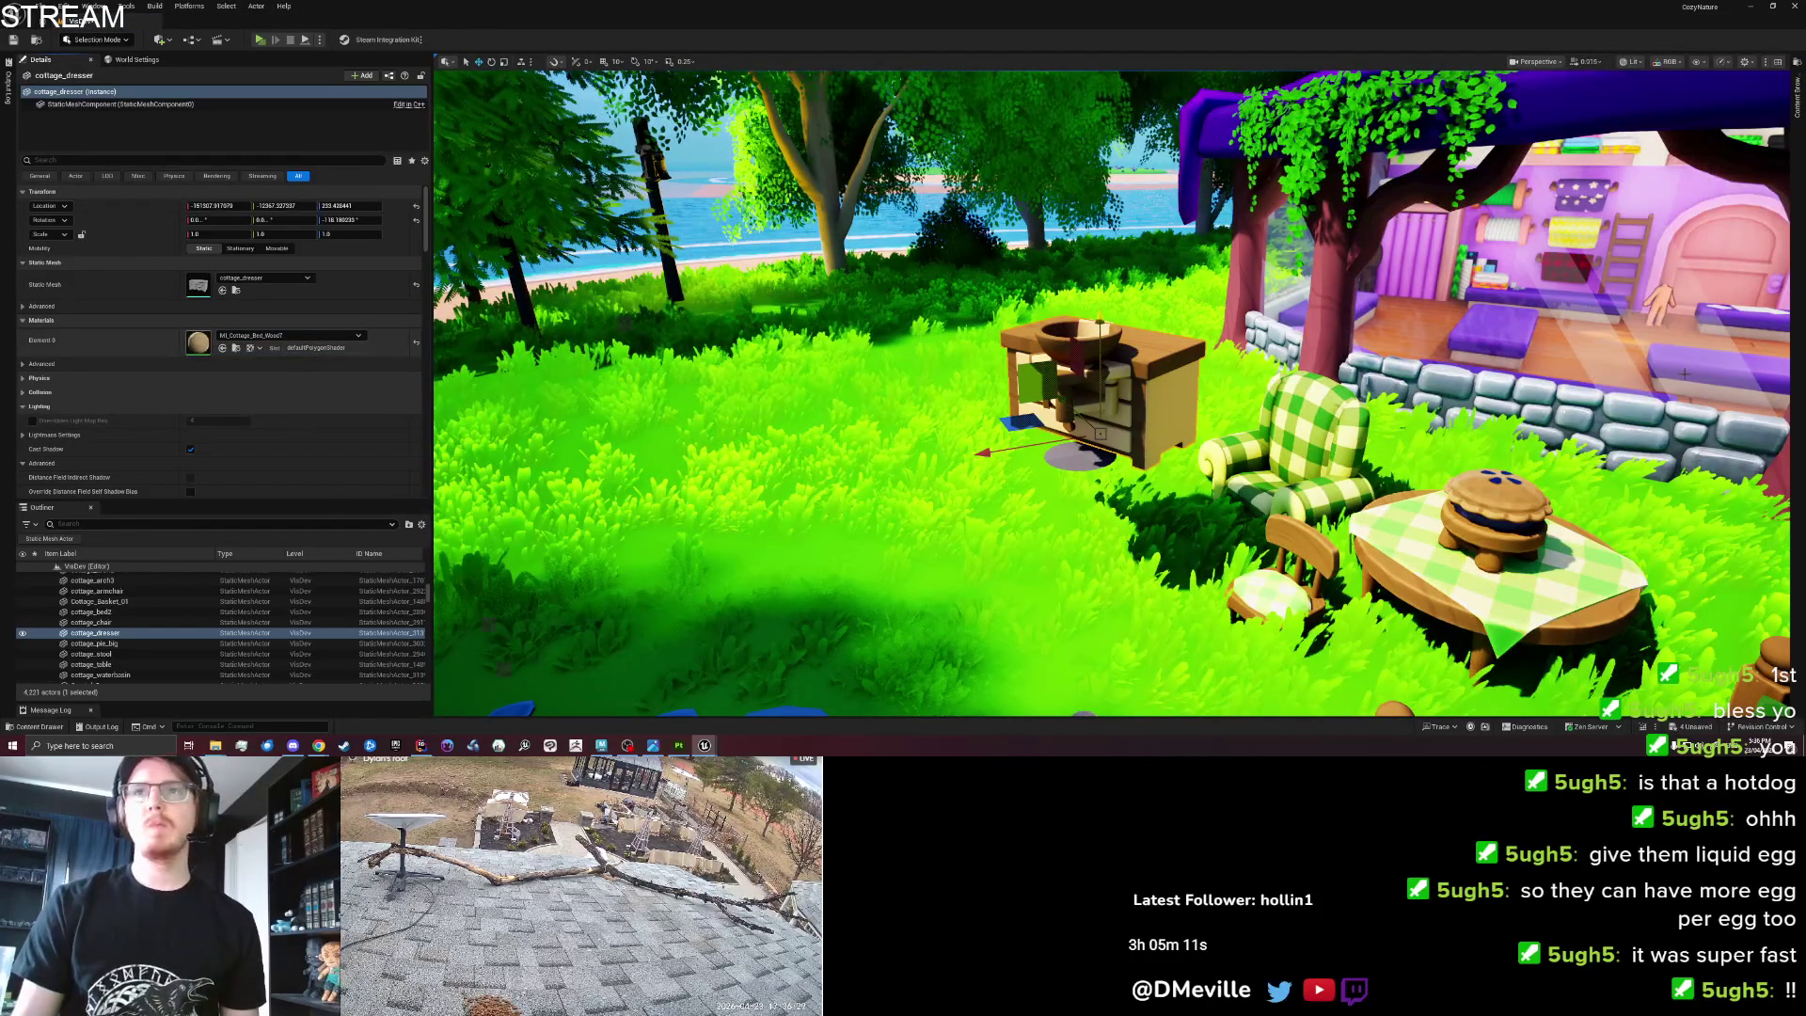
{"action": "double_click", "coordinate": [199, 341]}
{"action": "left_click", "coordinate": [715, 430]}
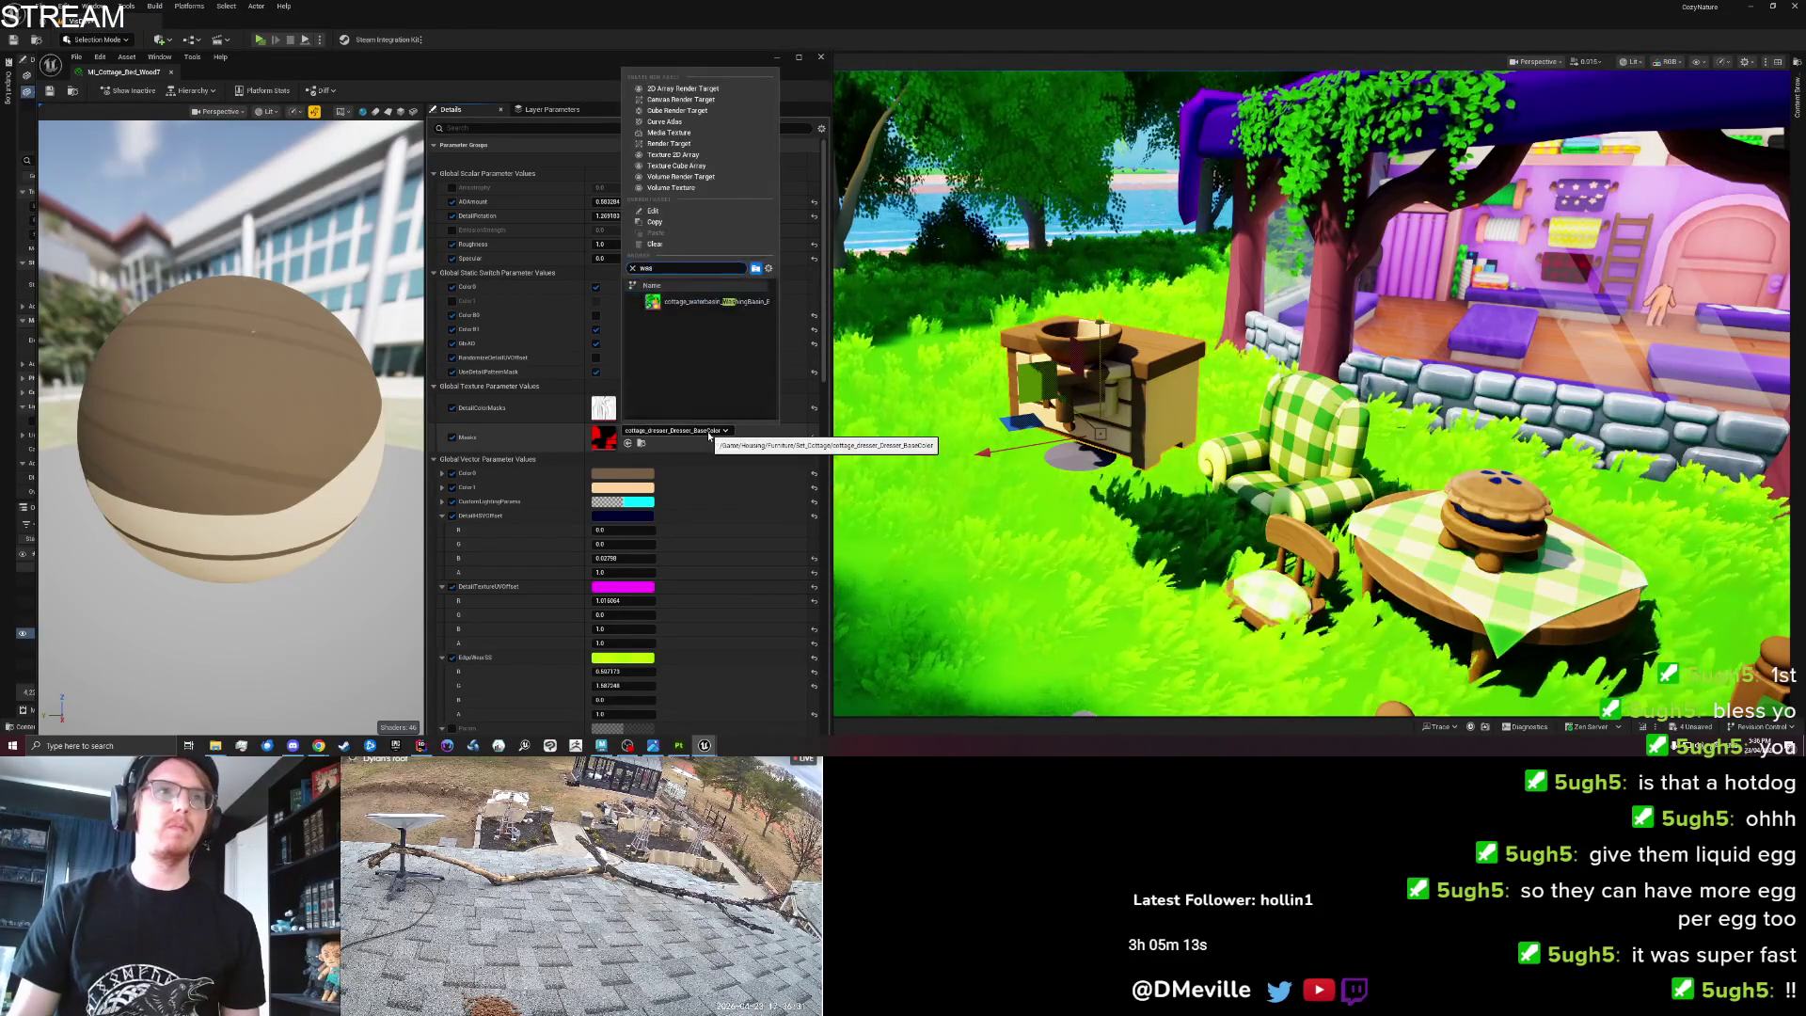
Undo the washing-basin mask mistakenly set on the dresser's material, then inspect its mask texture.
{"action": "type", "text": "wash"}
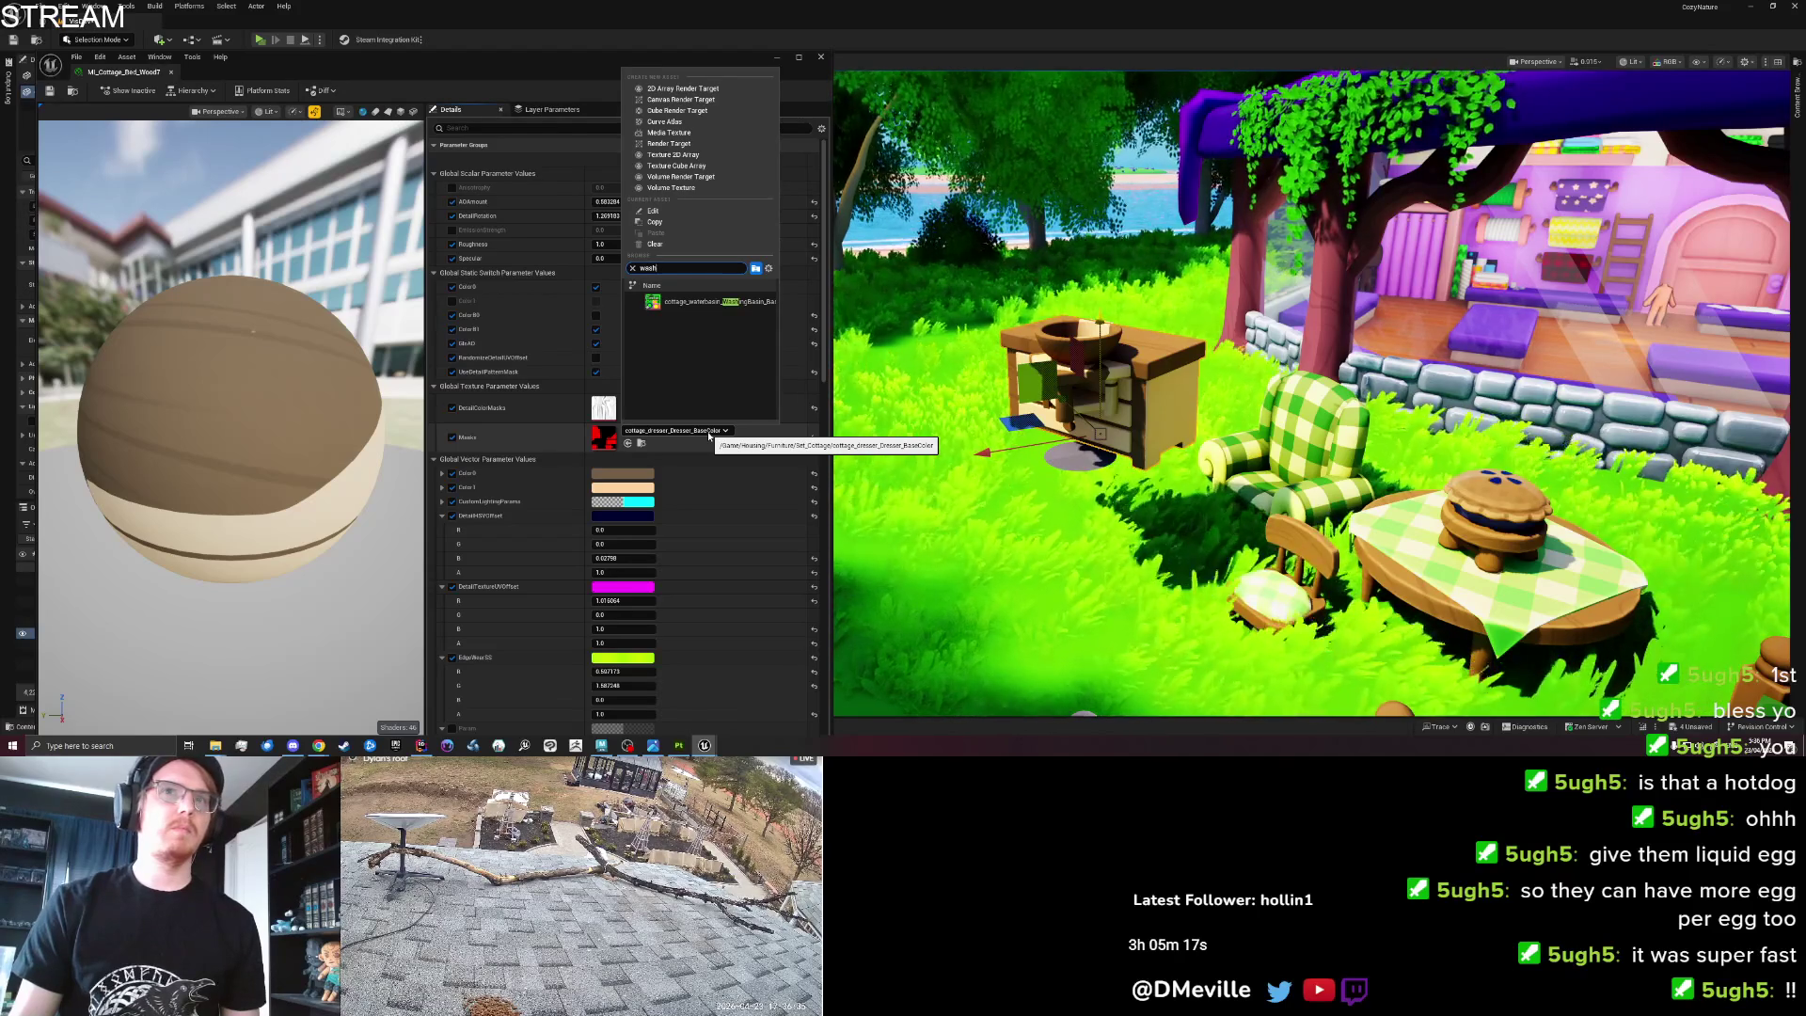
{"action": "left_click", "coordinate": [701, 301]}
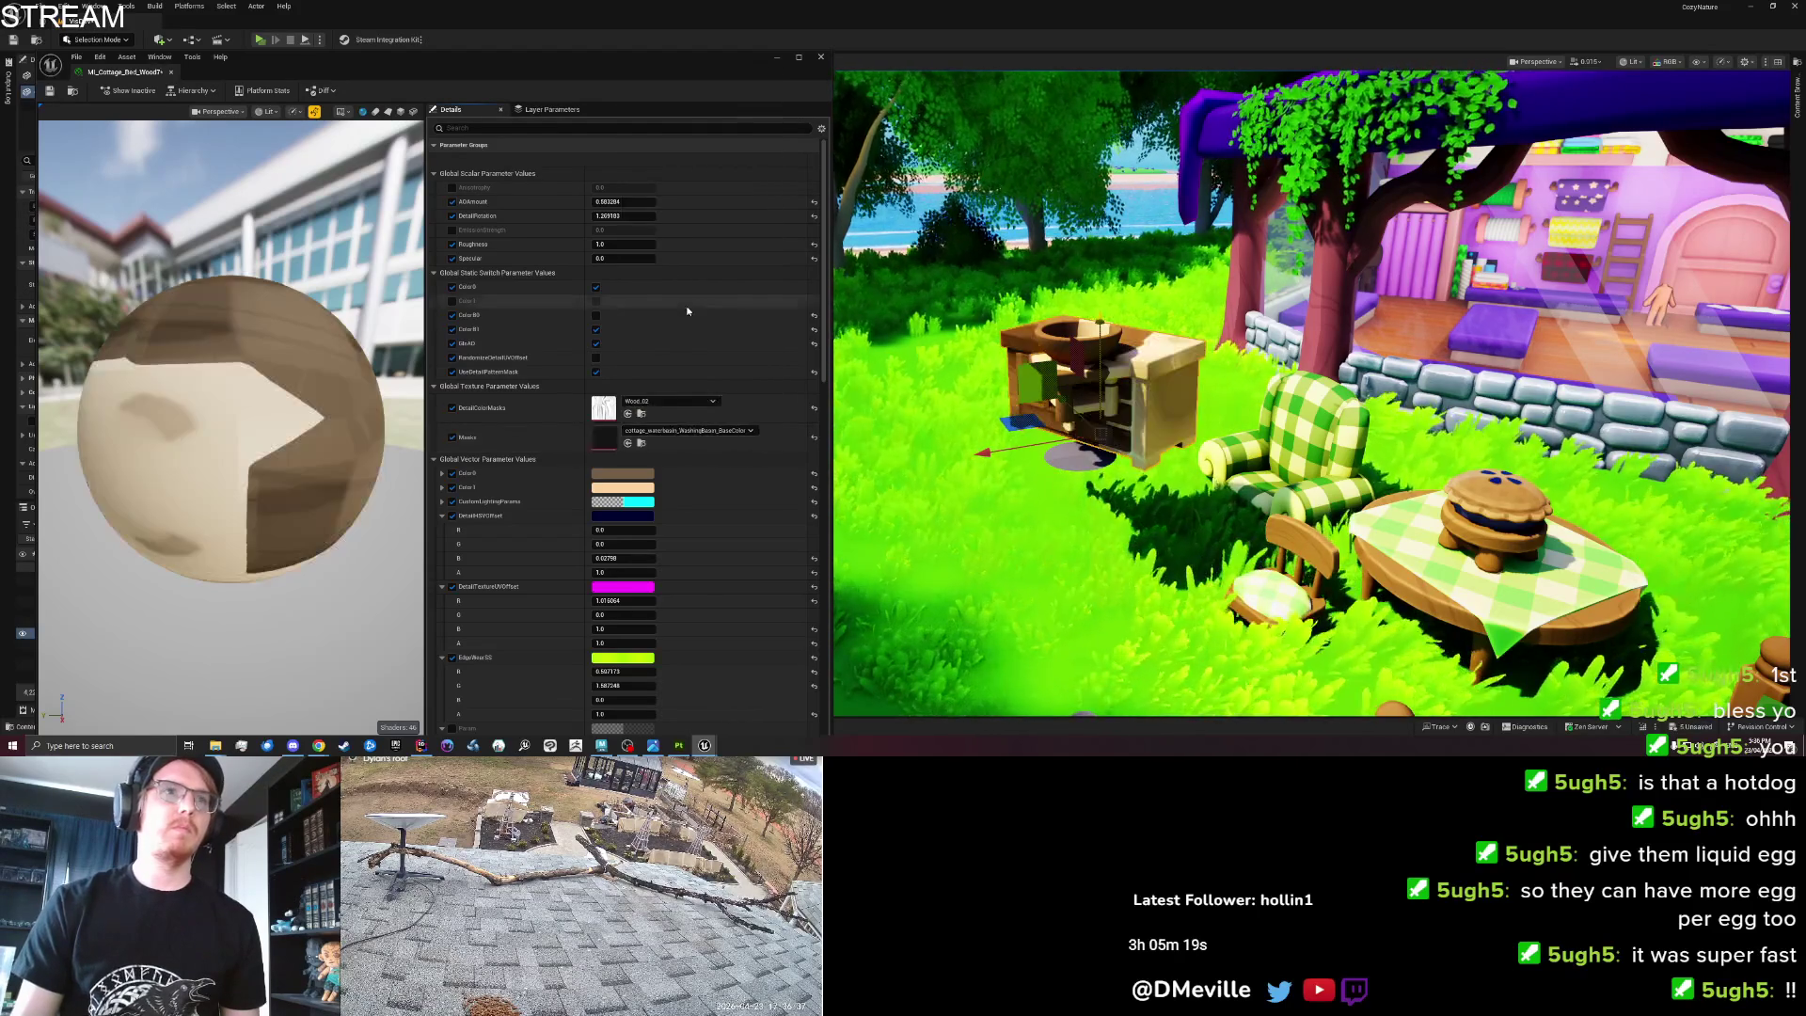
{"action": "scroll", "coordinate": [1029, 425], "scroll_direction": "up", "scroll_amount": 5}
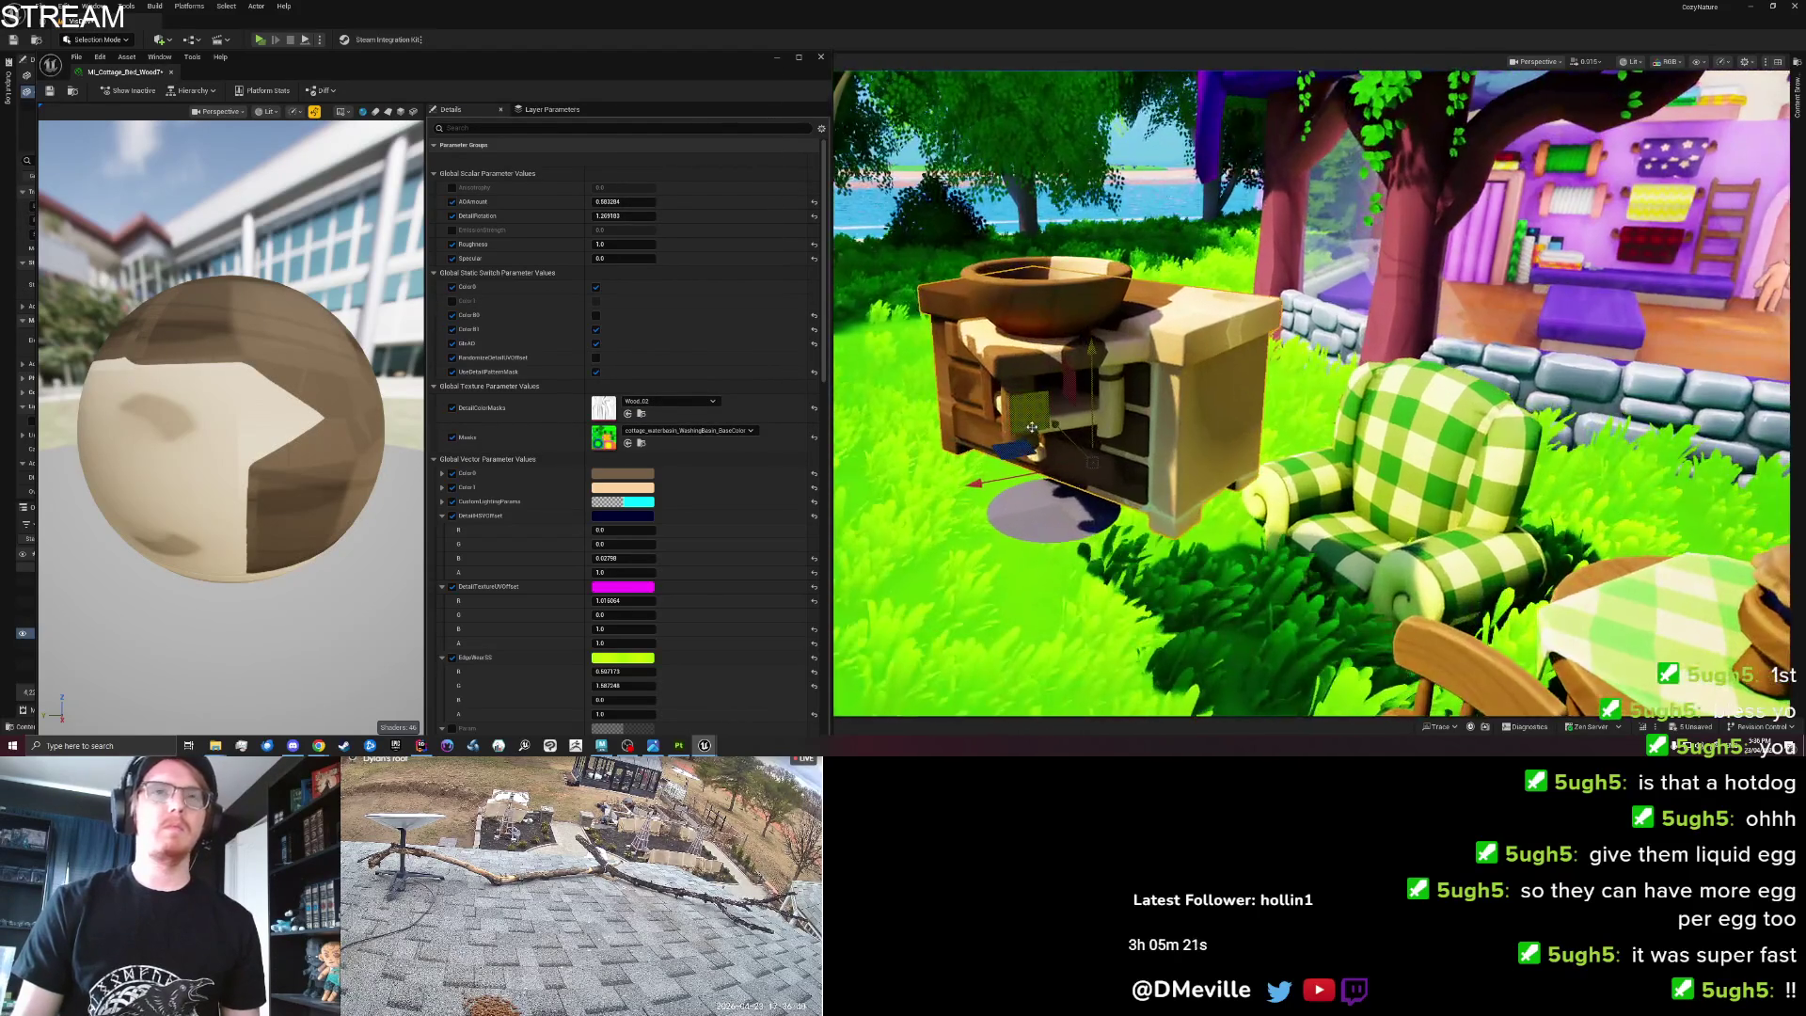
{"action": "key", "text": "ctrl+z"}
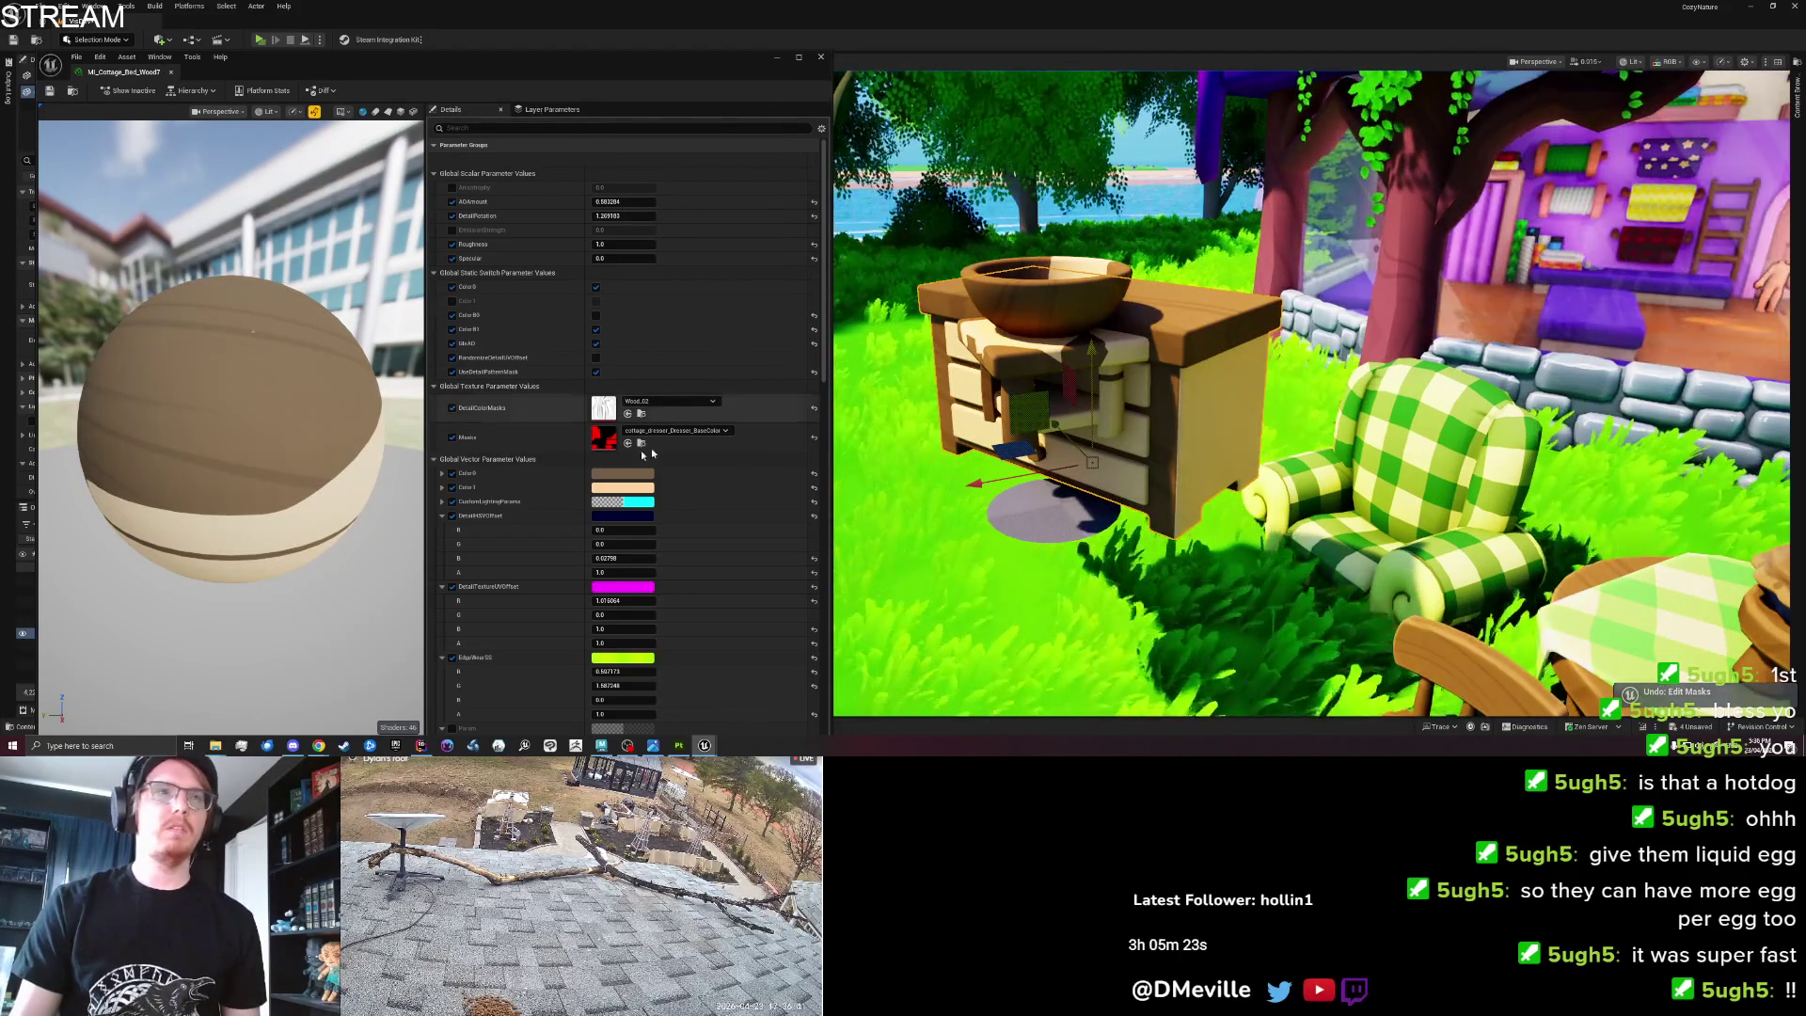
{"action": "double_click", "coordinate": [604, 438]}
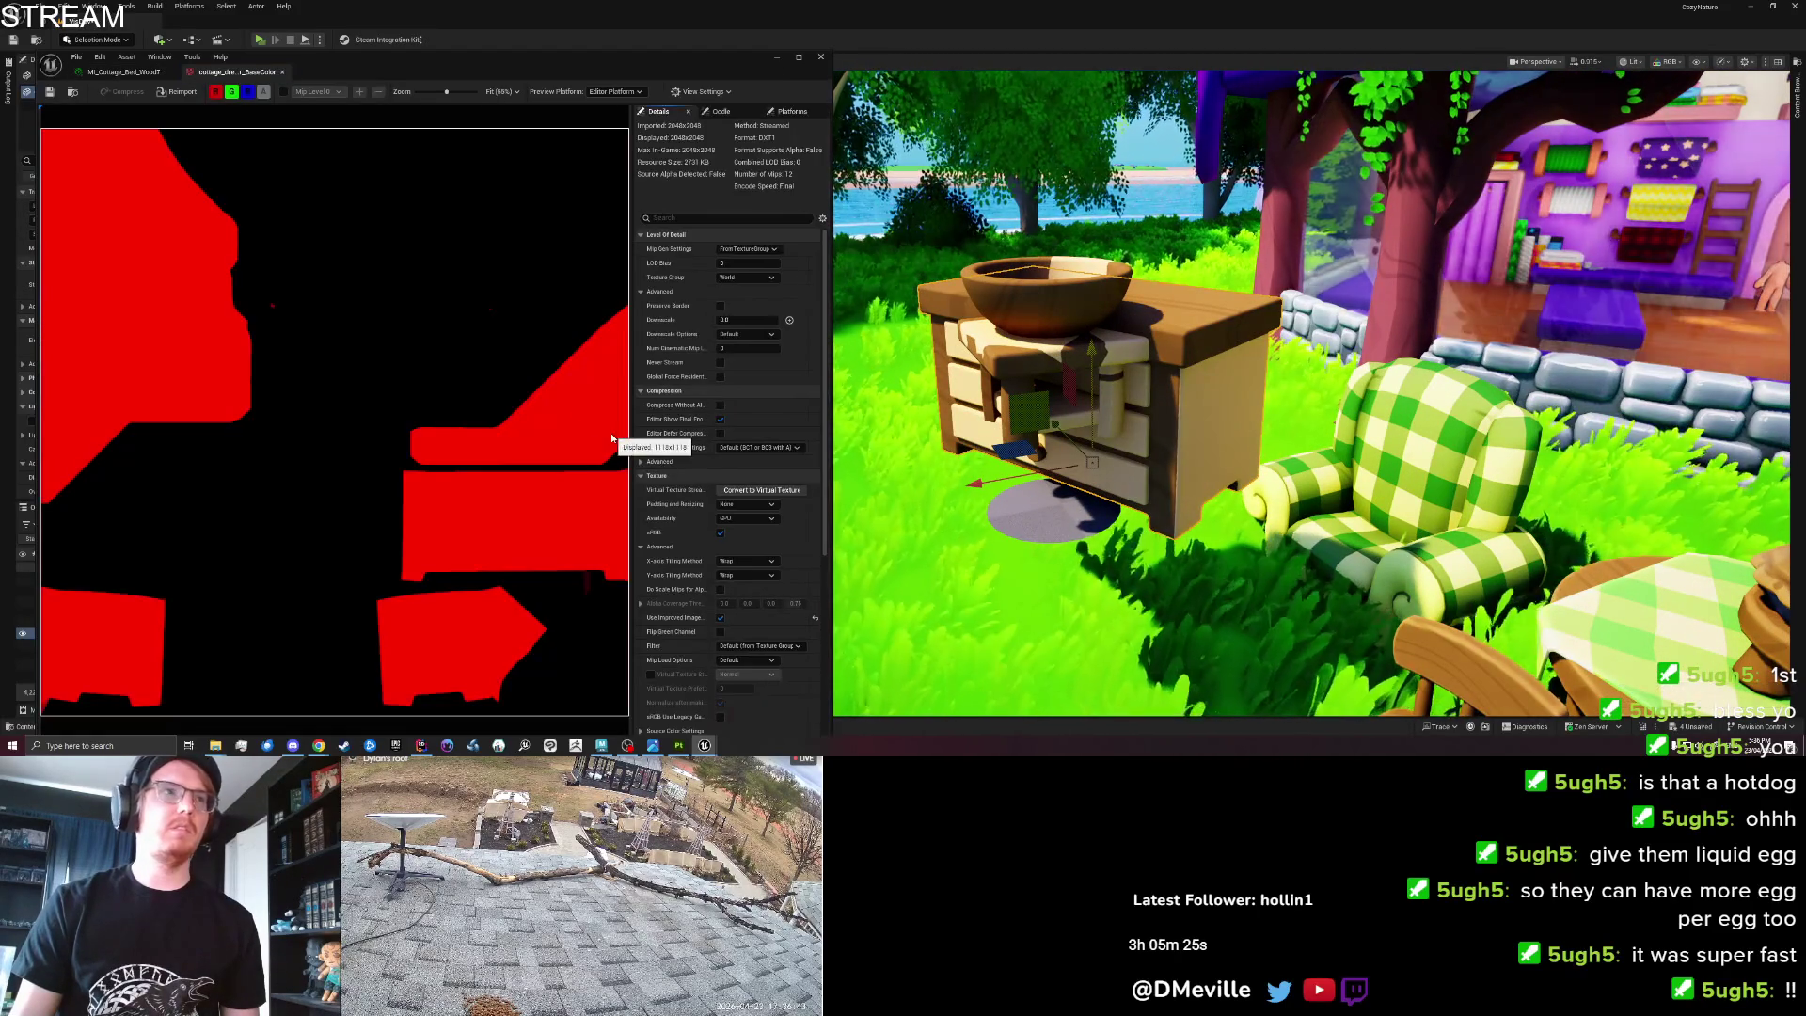
{"action": "scroll", "coordinate": [418, 375], "scroll_direction": "down", "scroll_amount": 3}
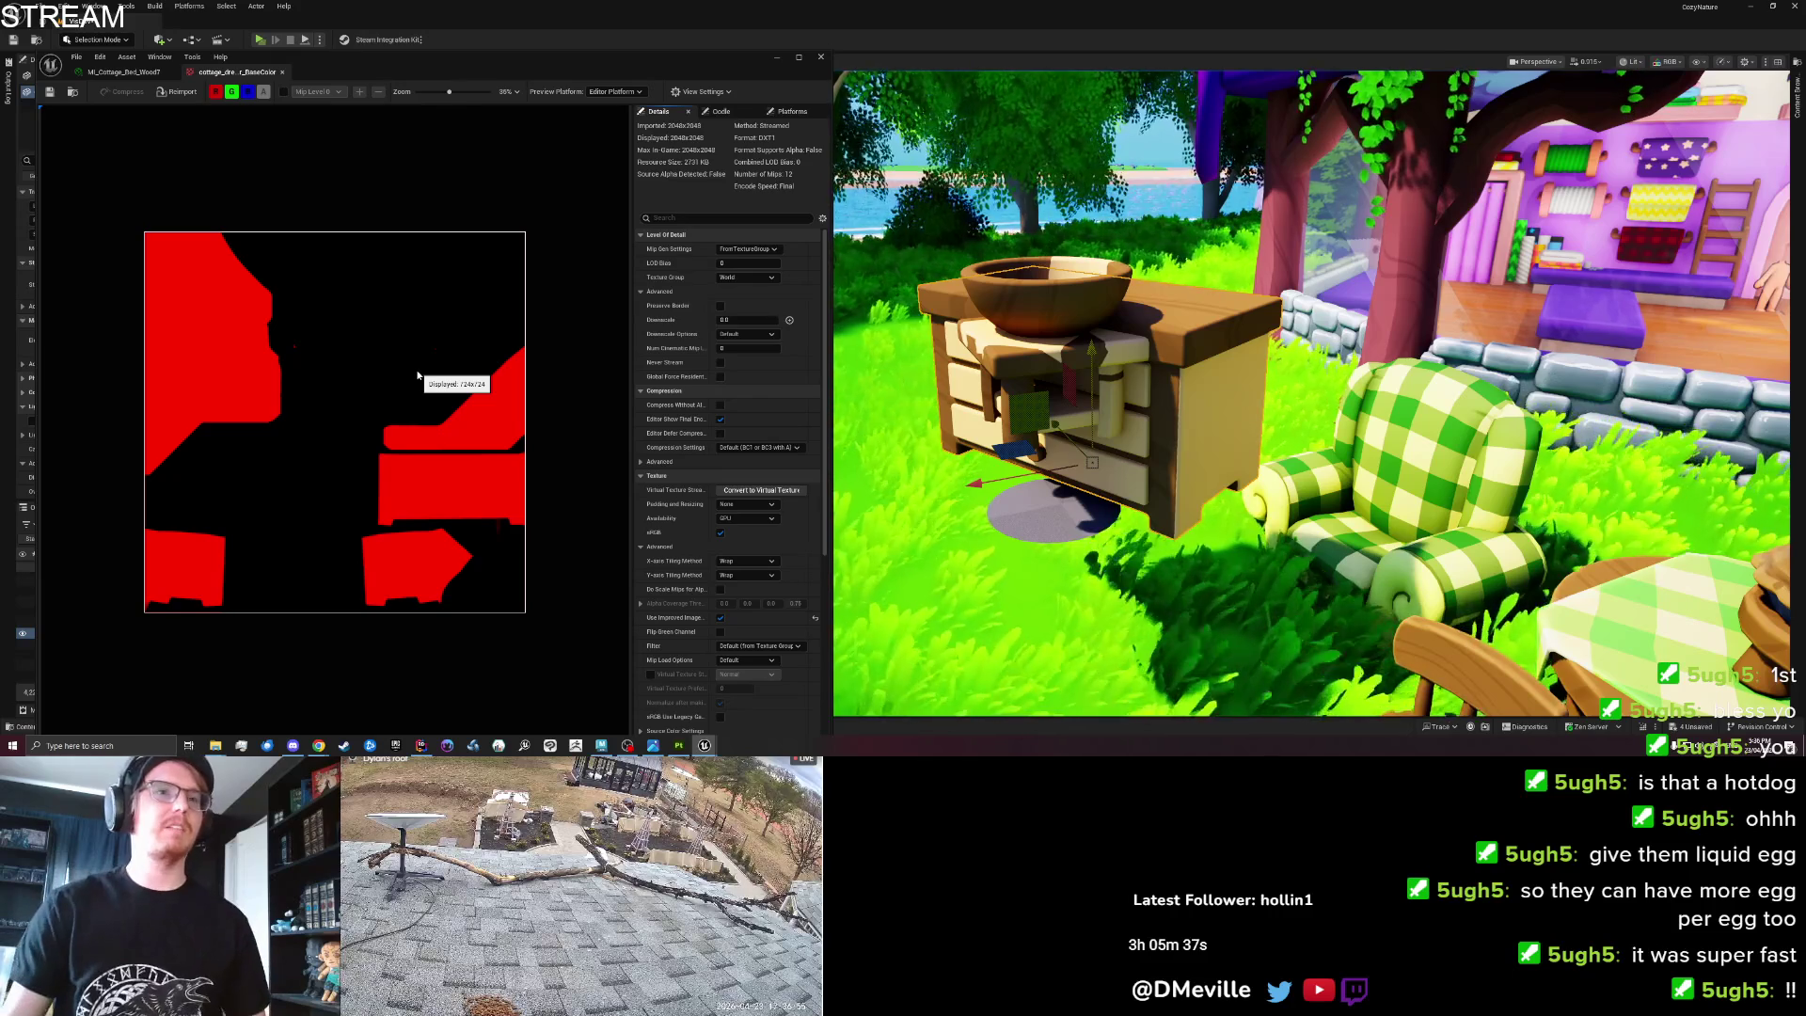
Set MI_Cottage_Bed_Wood8's Masks to cottage_waterbasin_WashingBasin_BaseColor and frame the basin.
{"action": "left_click_drag", "start_coordinate": [422, 62], "coordinate": [458, 63]}
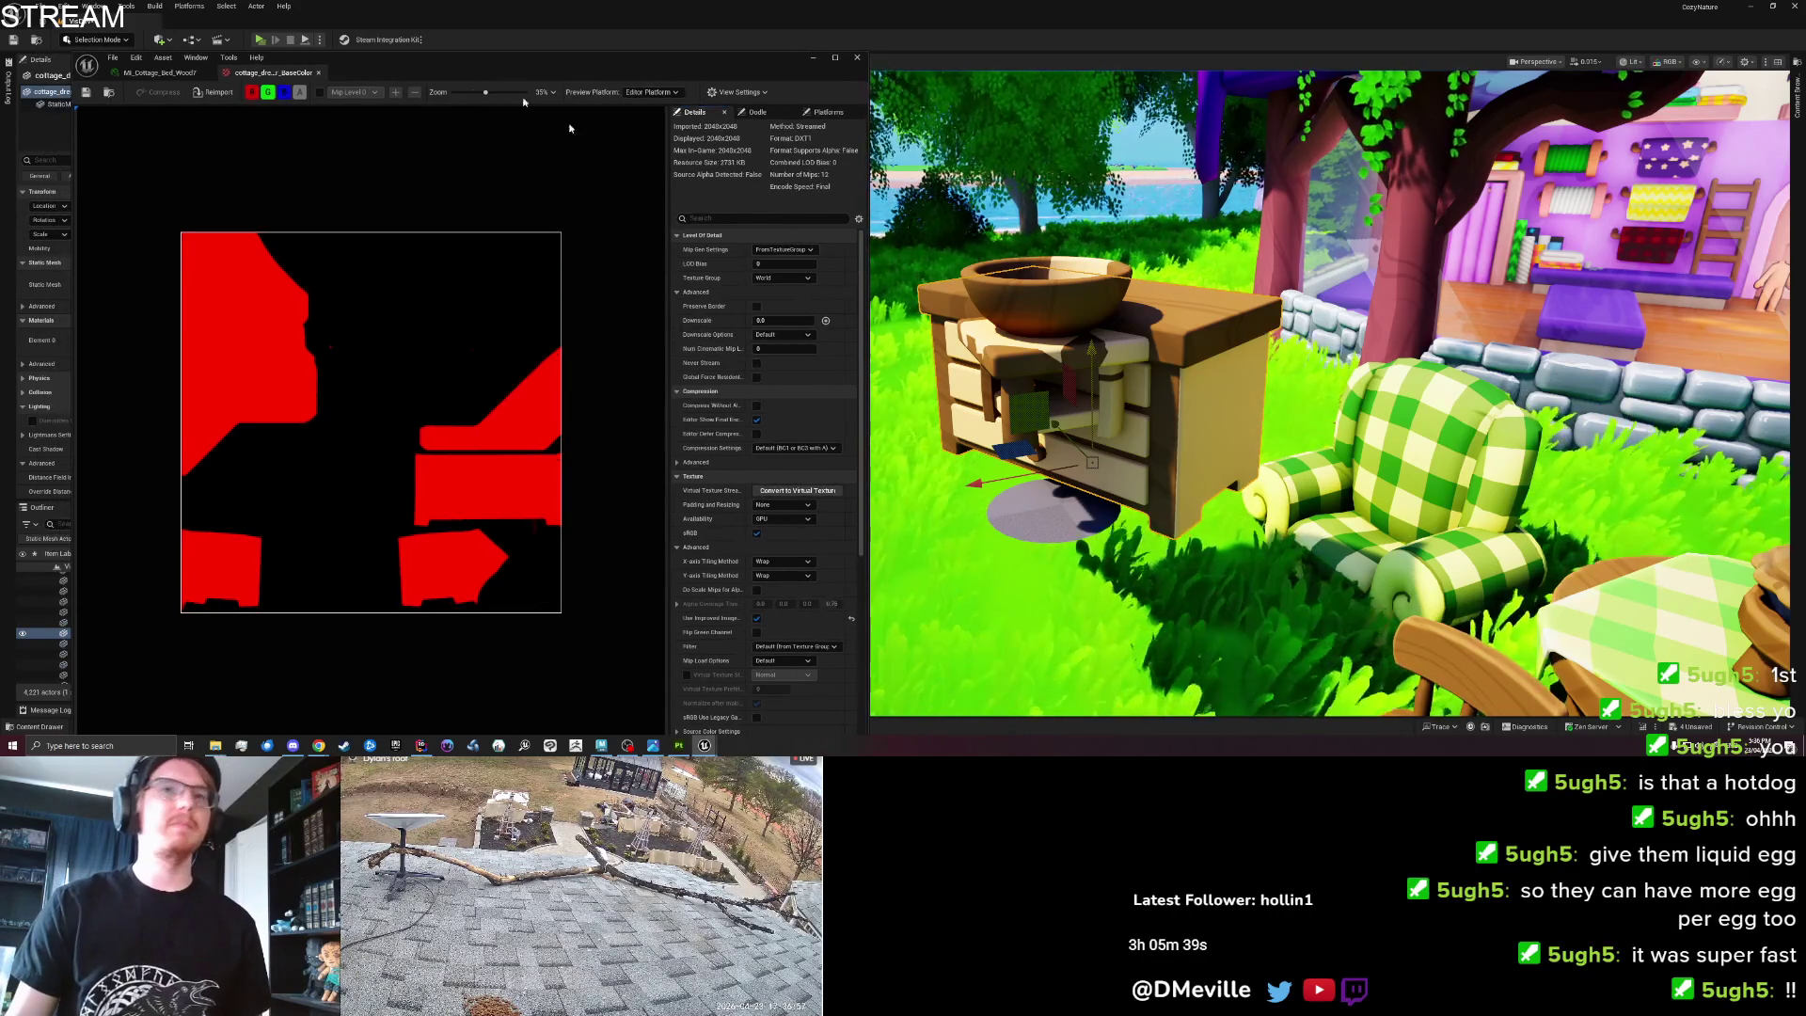
{"action": "left_click_drag", "start_coordinate": [282, 62], "coordinate": [494, 62]}
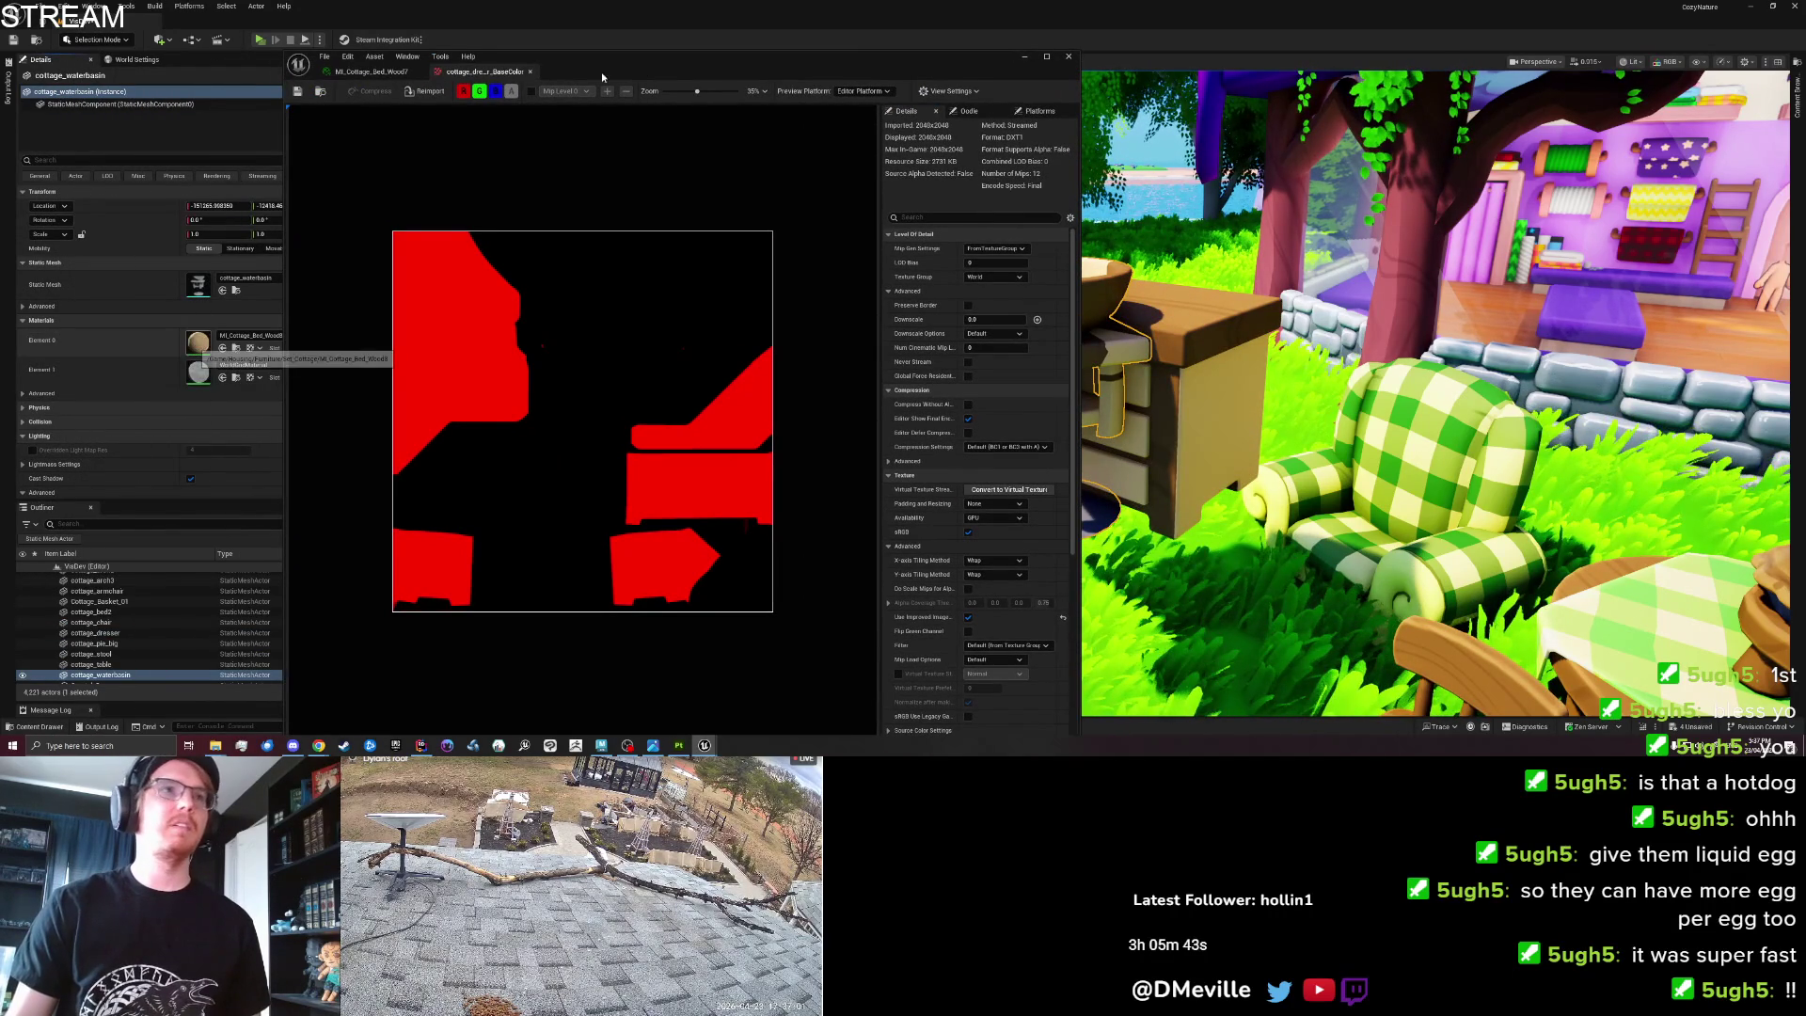
{"action": "left_click", "coordinate": [466, 73]}
{"action": "left_click_drag", "start_coordinate": [709, 66], "coordinate": [494, 55]}
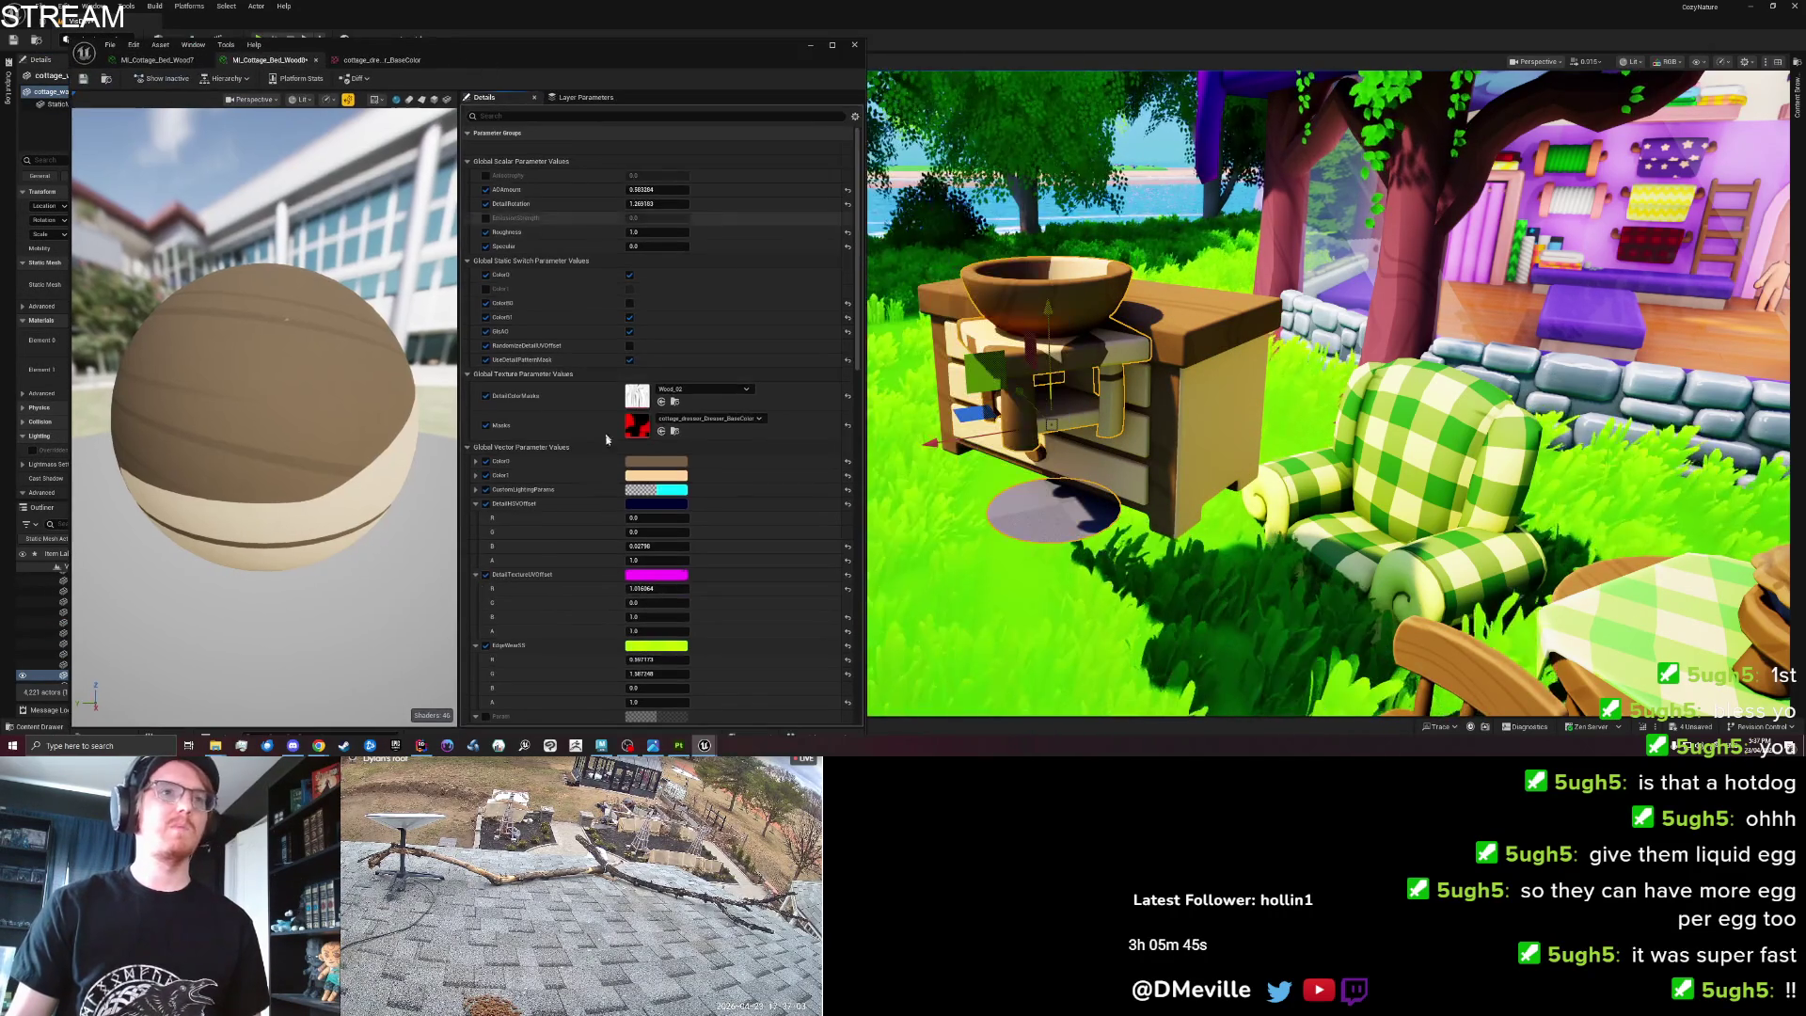
{"action": "left_click", "coordinate": [704, 420]}
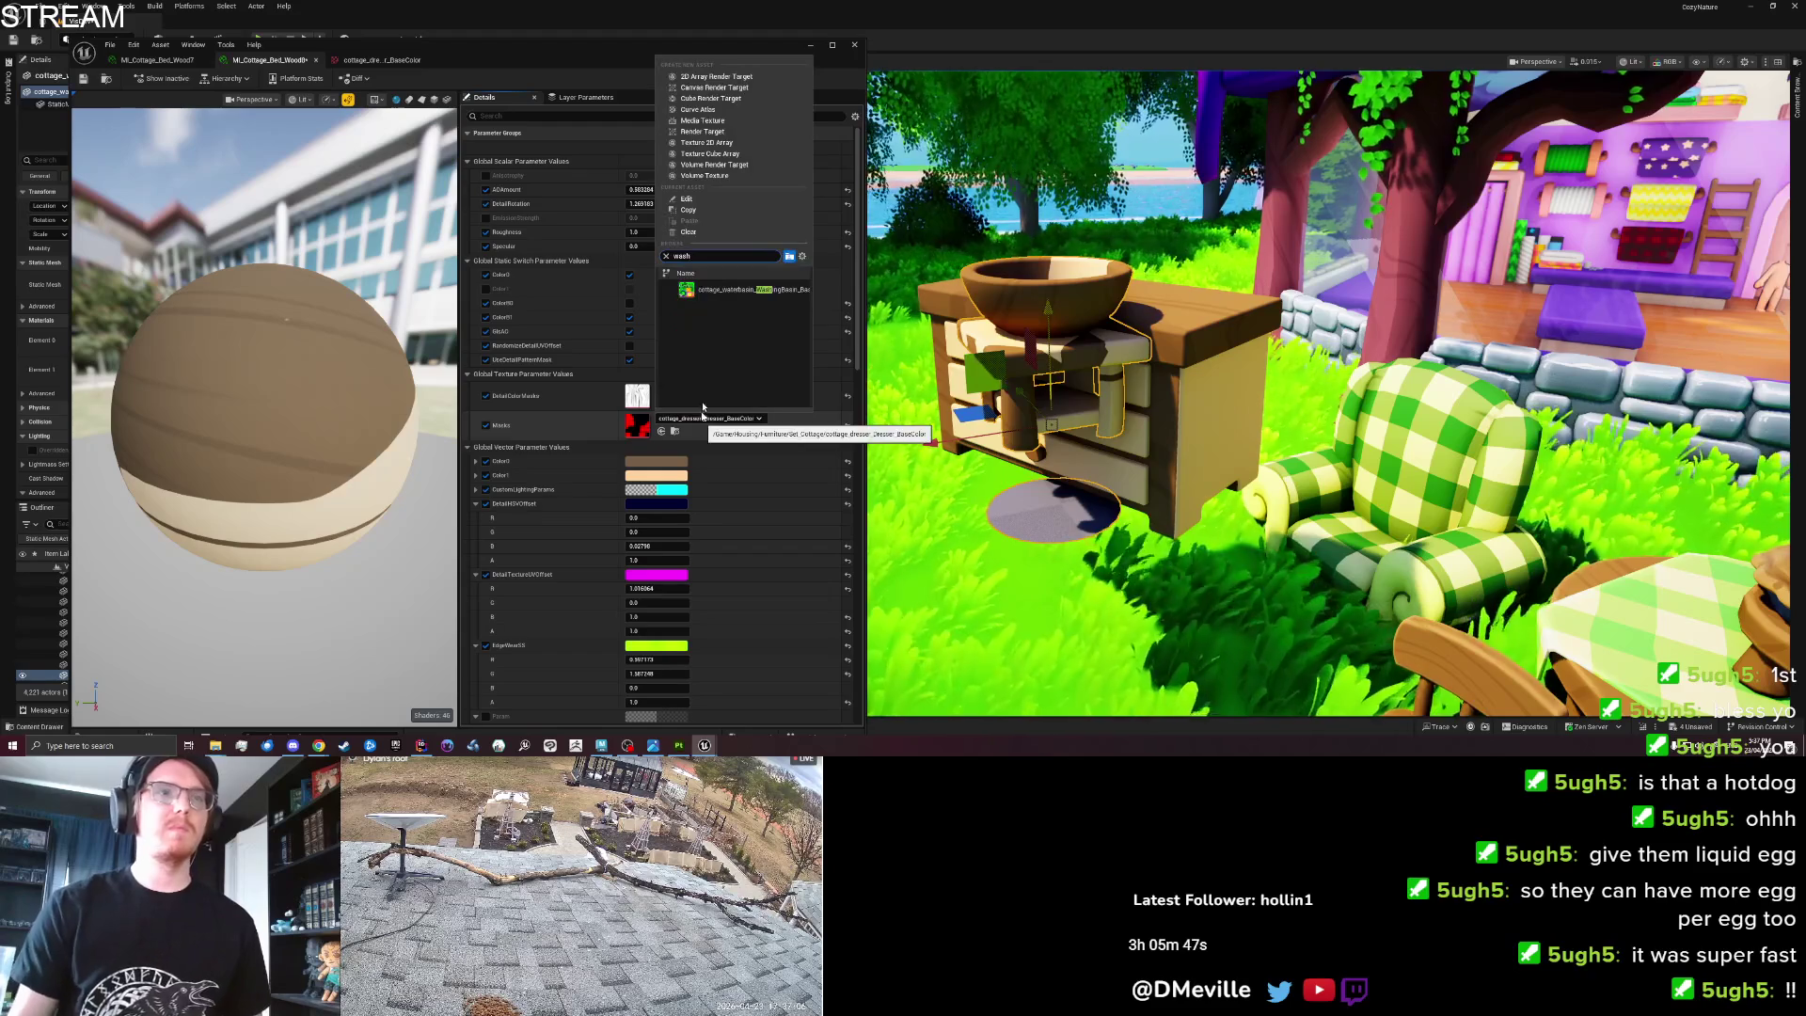
{"action": "left_click", "coordinate": [743, 289]}
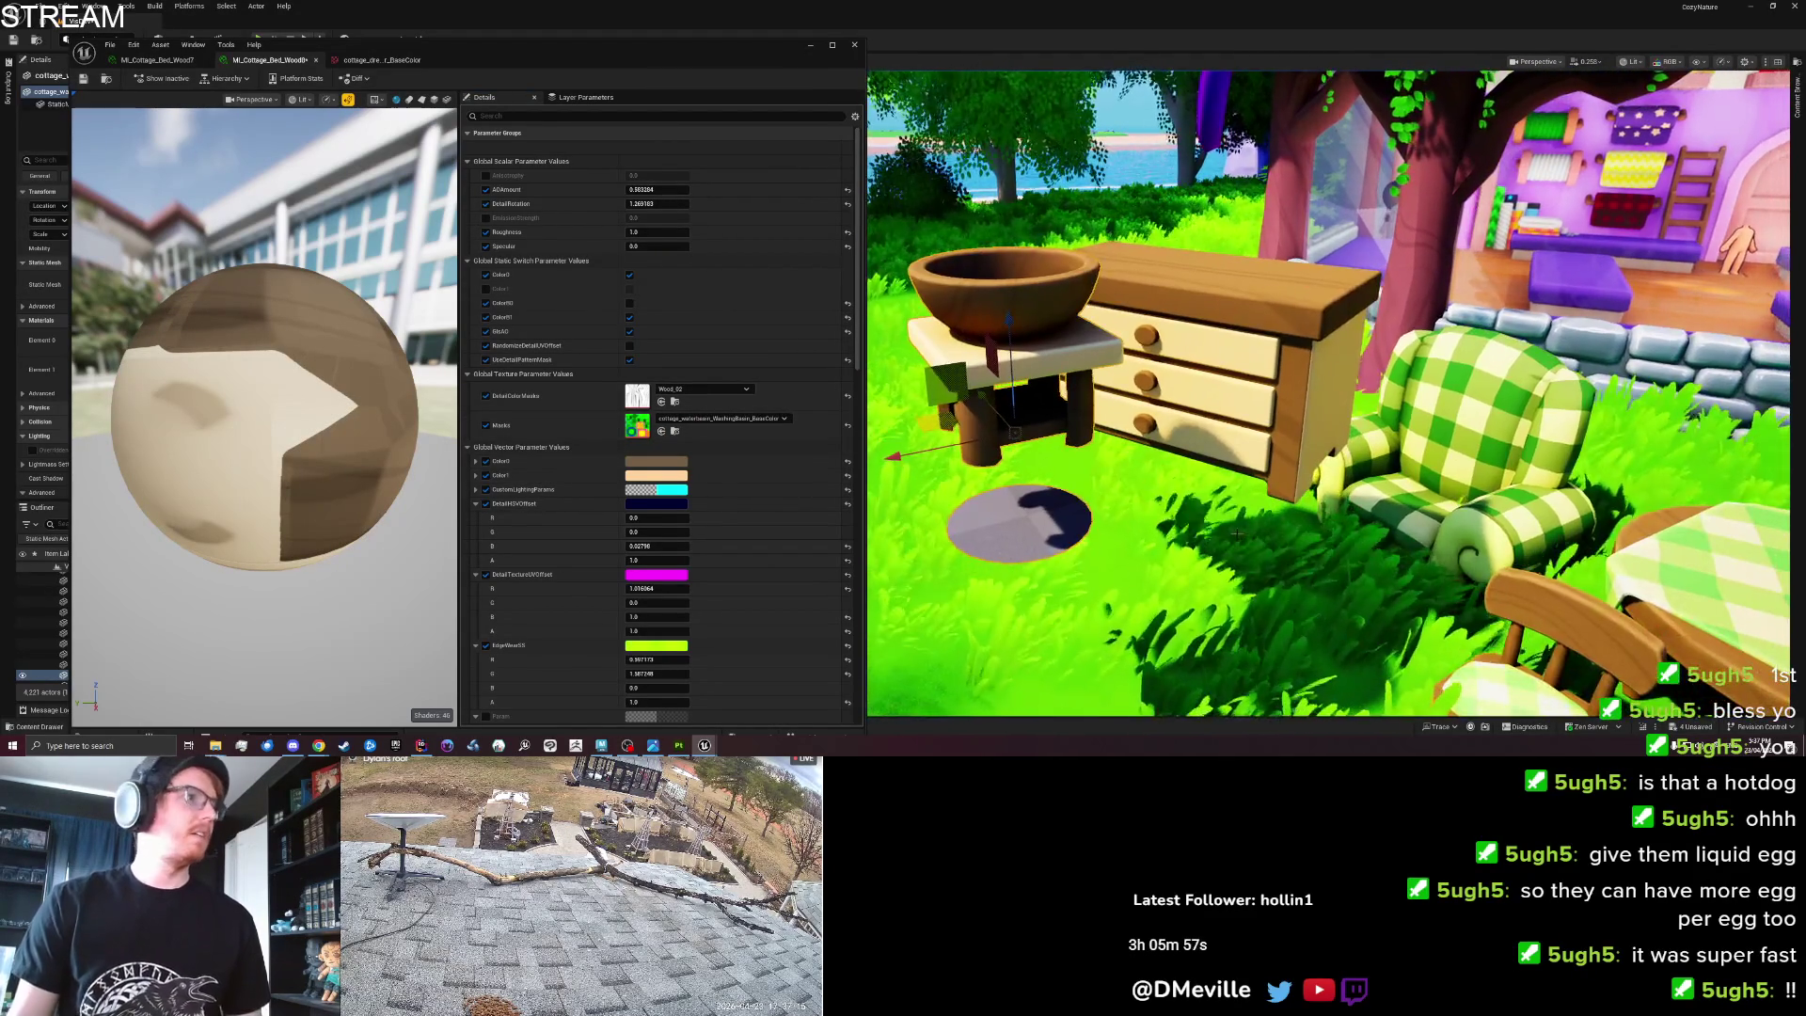
{"action": "key", "text": "f"}
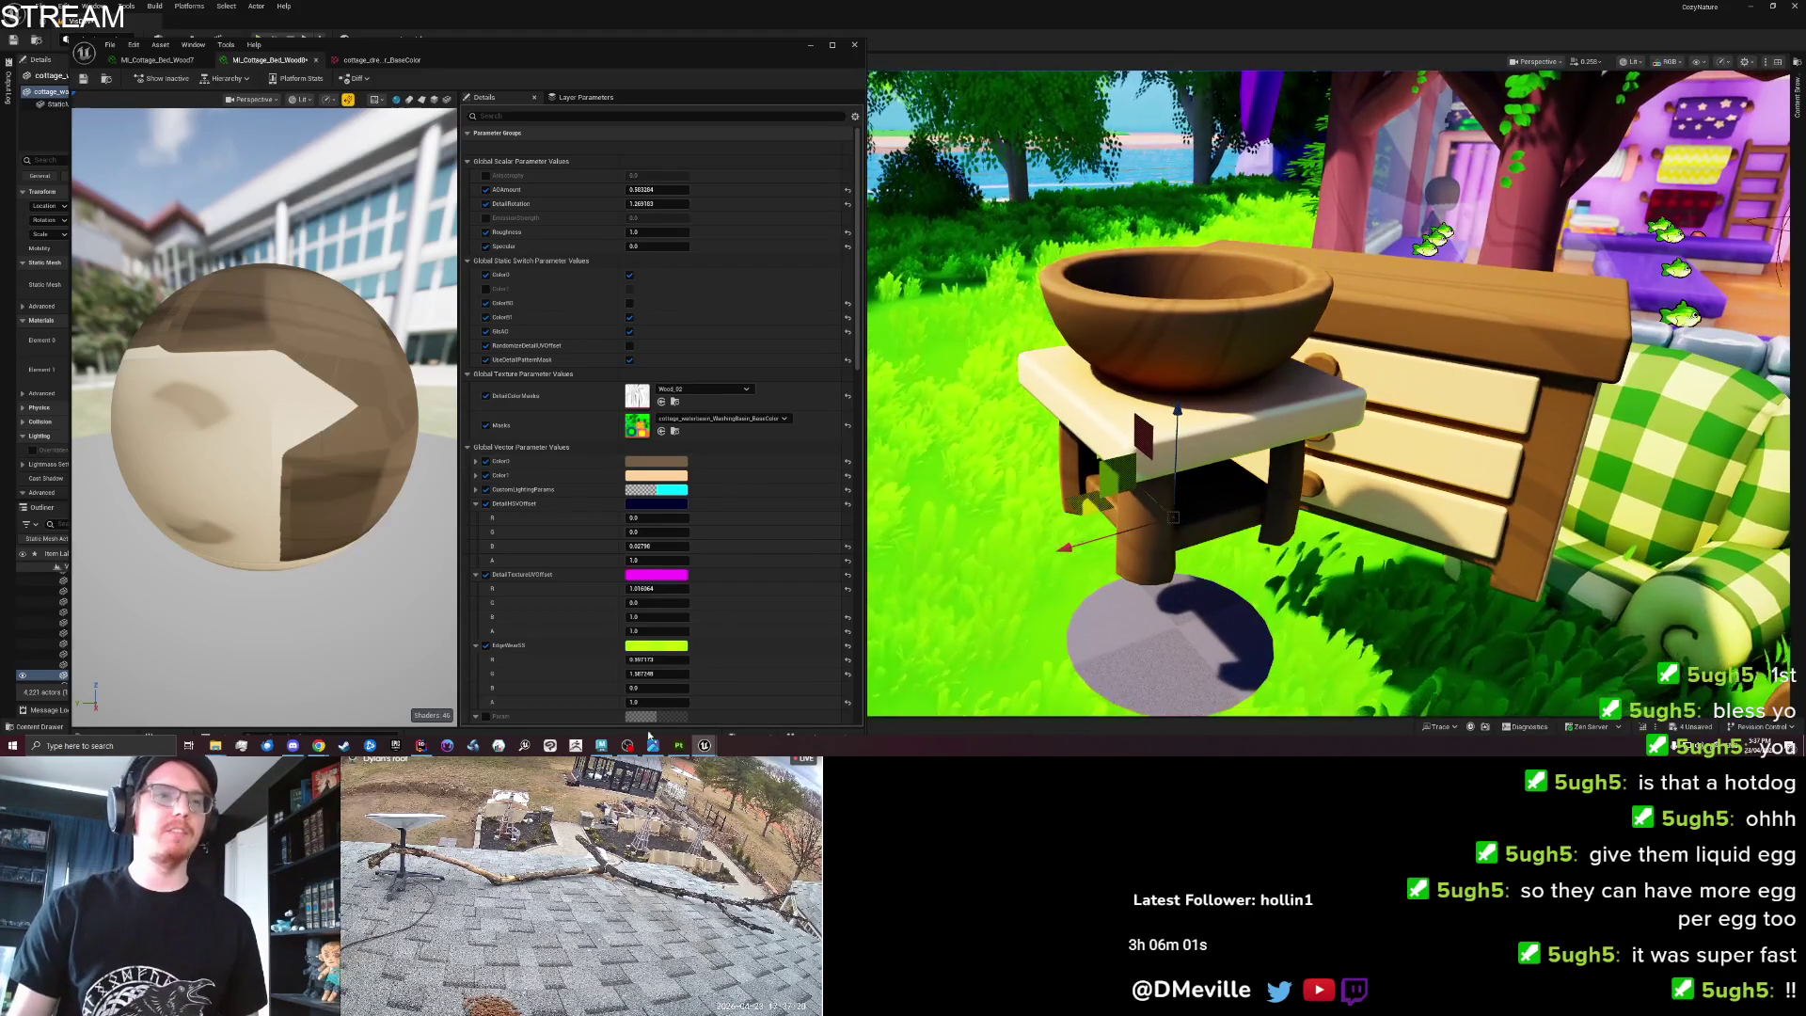
{"action": "left_click", "coordinate": [599, 746]}
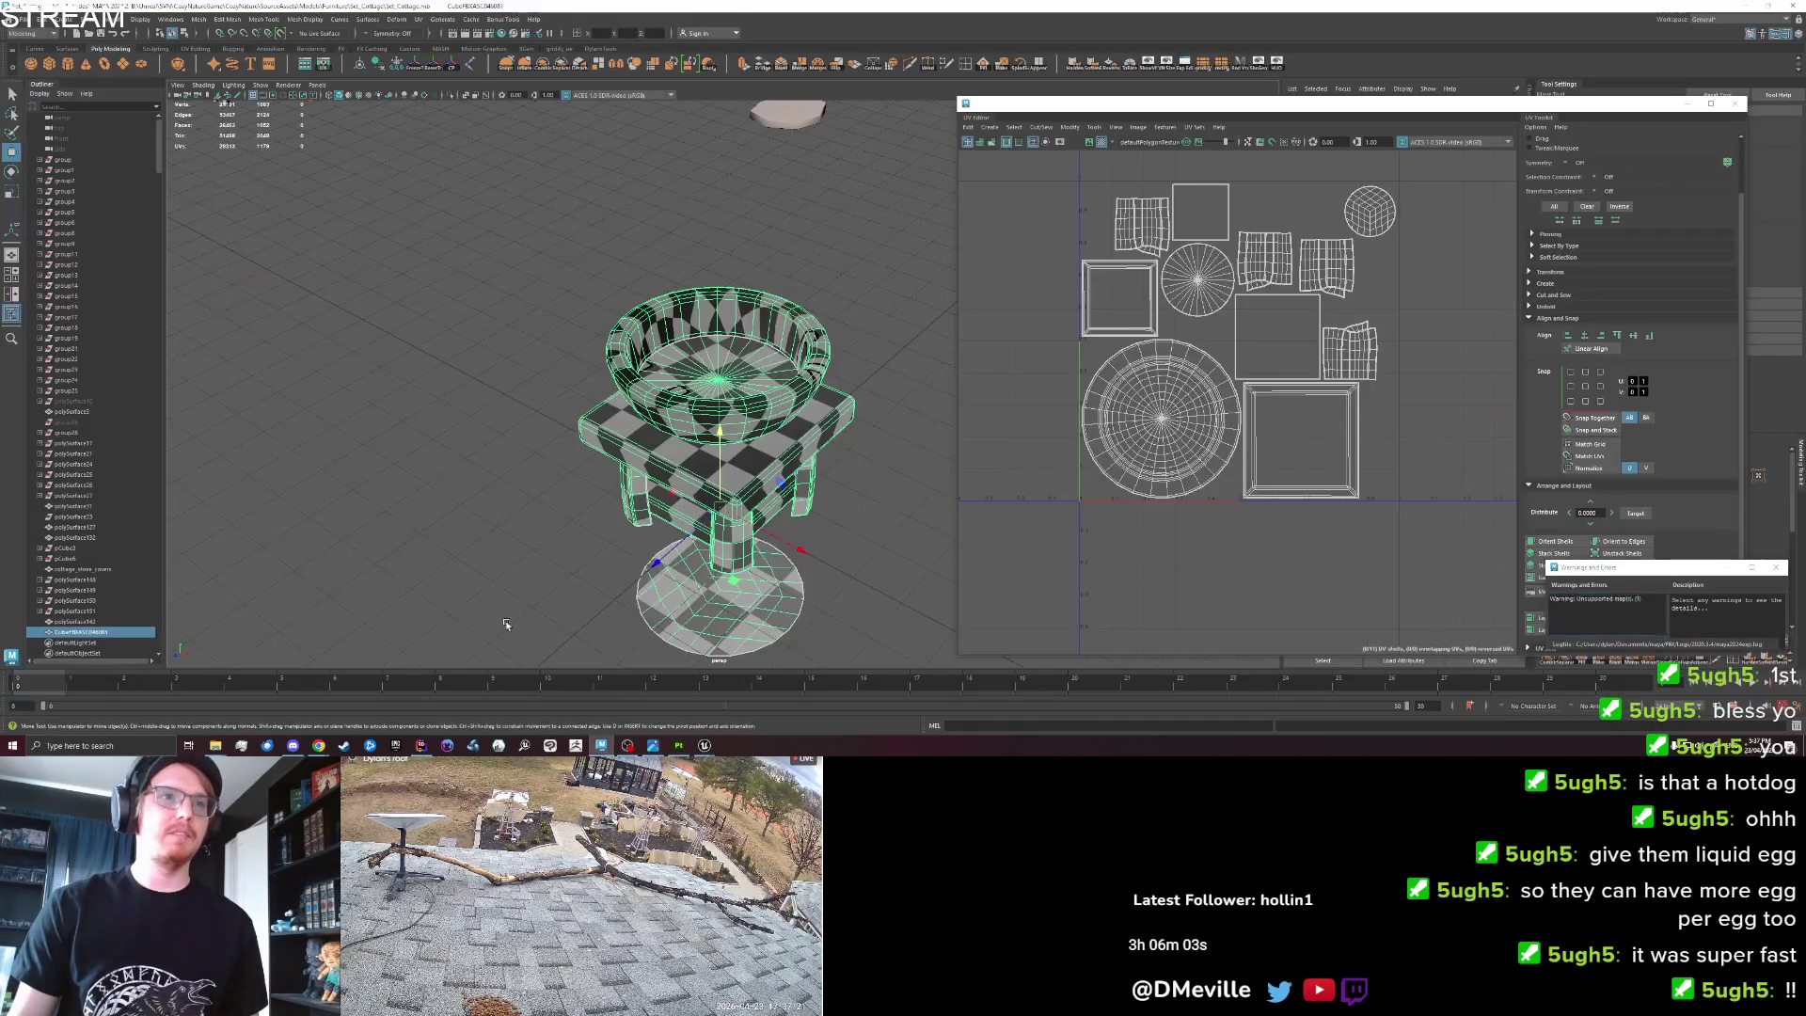
Assign a new Lambert material to the basin and move the round base disk up into the bowl.
{"action": "right_click", "coordinate": [720, 384]}
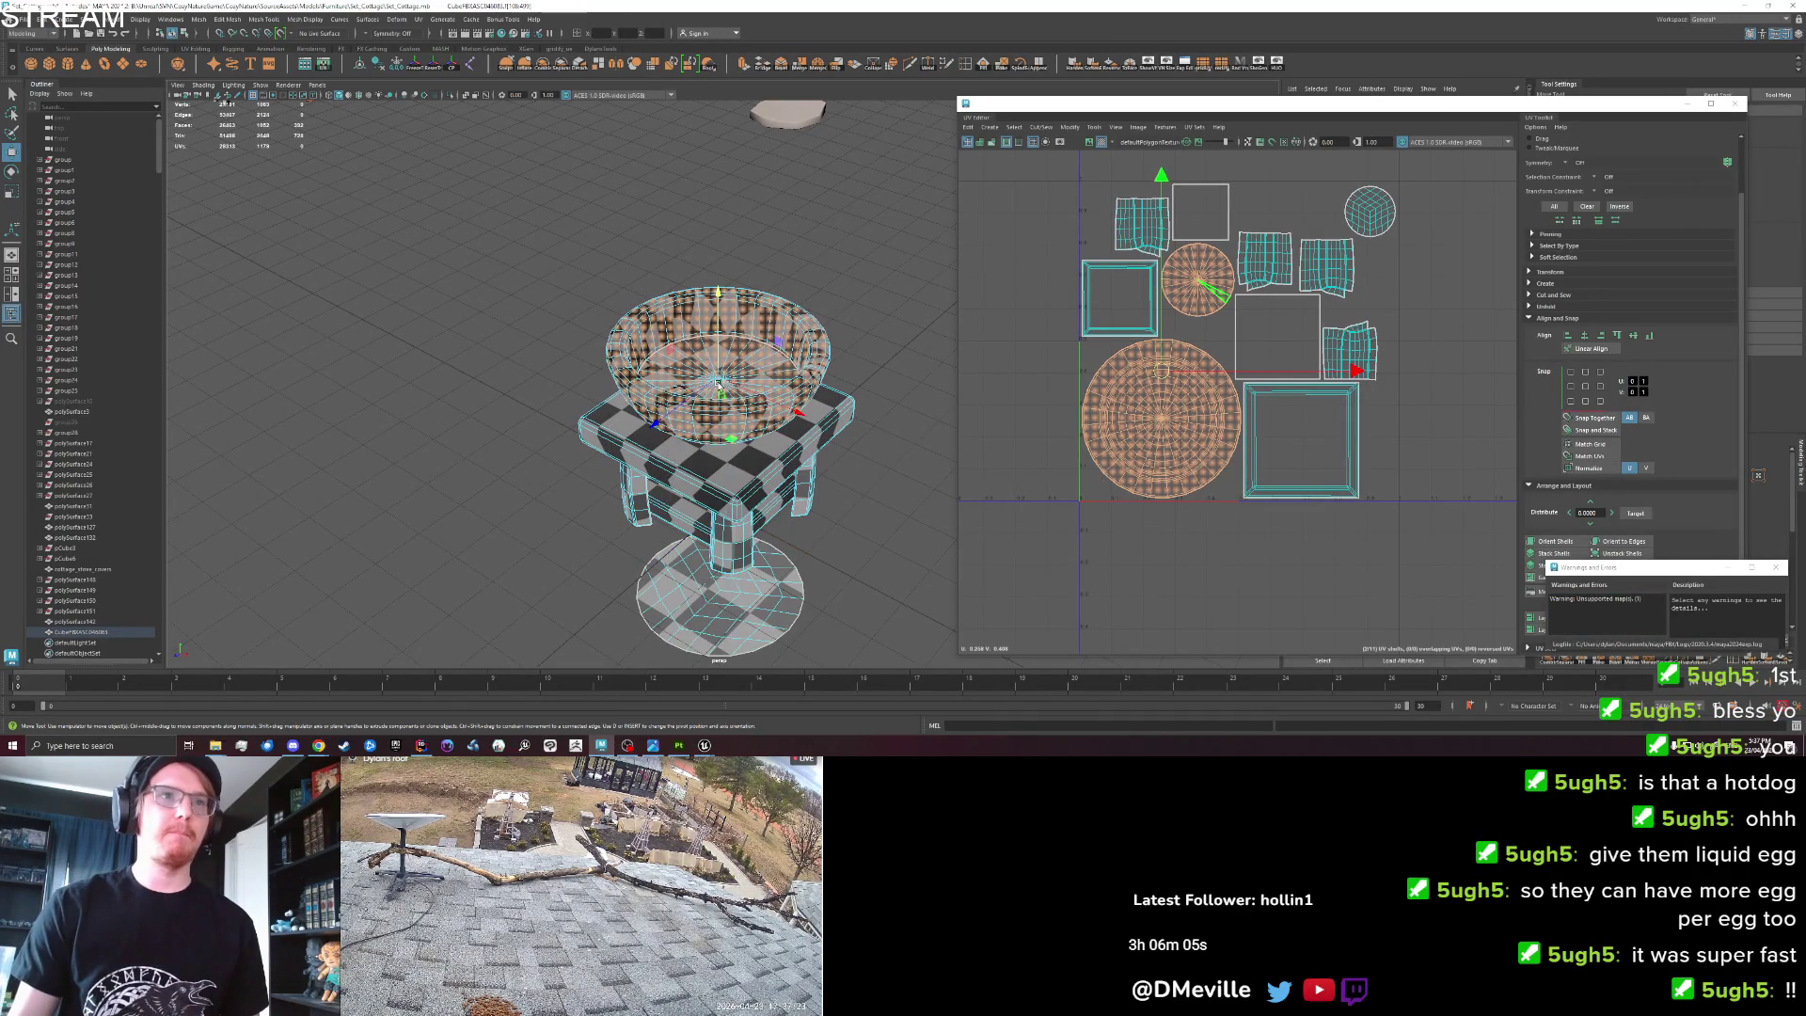
{"action": "right_click", "coordinate": [719, 384]}
{"action": "left_click", "coordinate": [722, 653]}
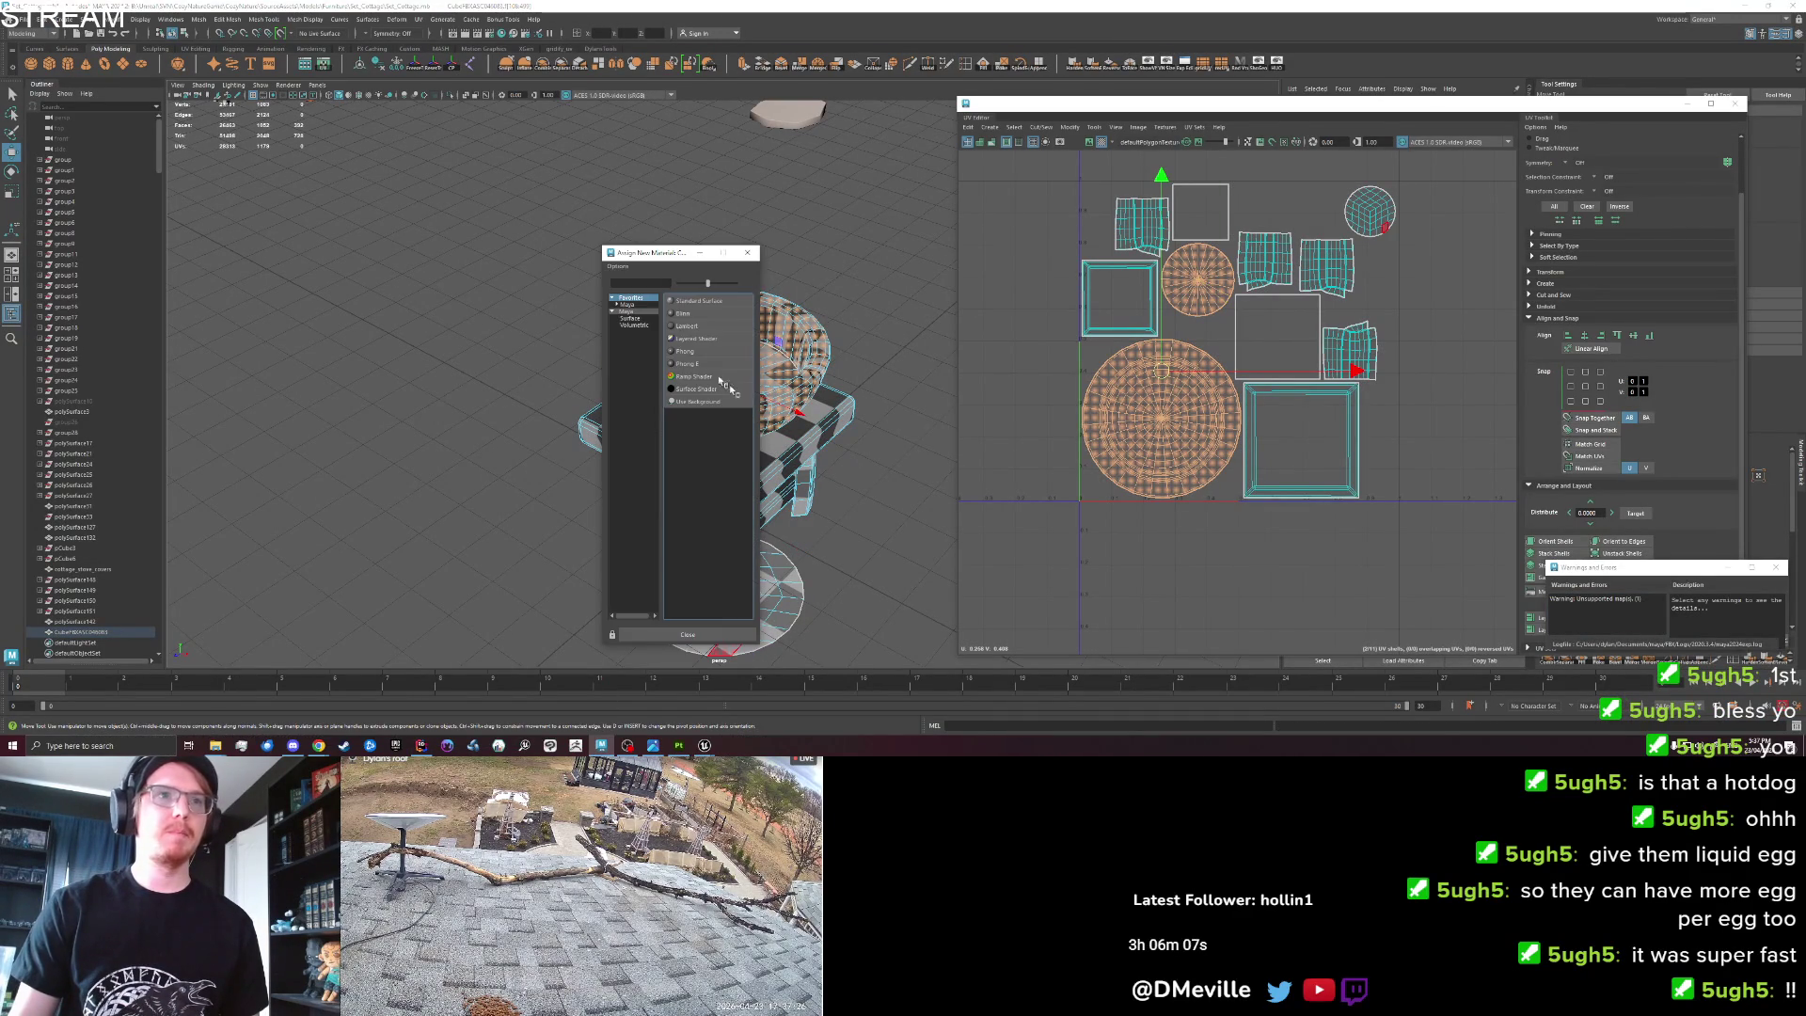
{"action": "left_click", "coordinate": [685, 327]}
{"action": "left_click", "coordinate": [750, 587]}
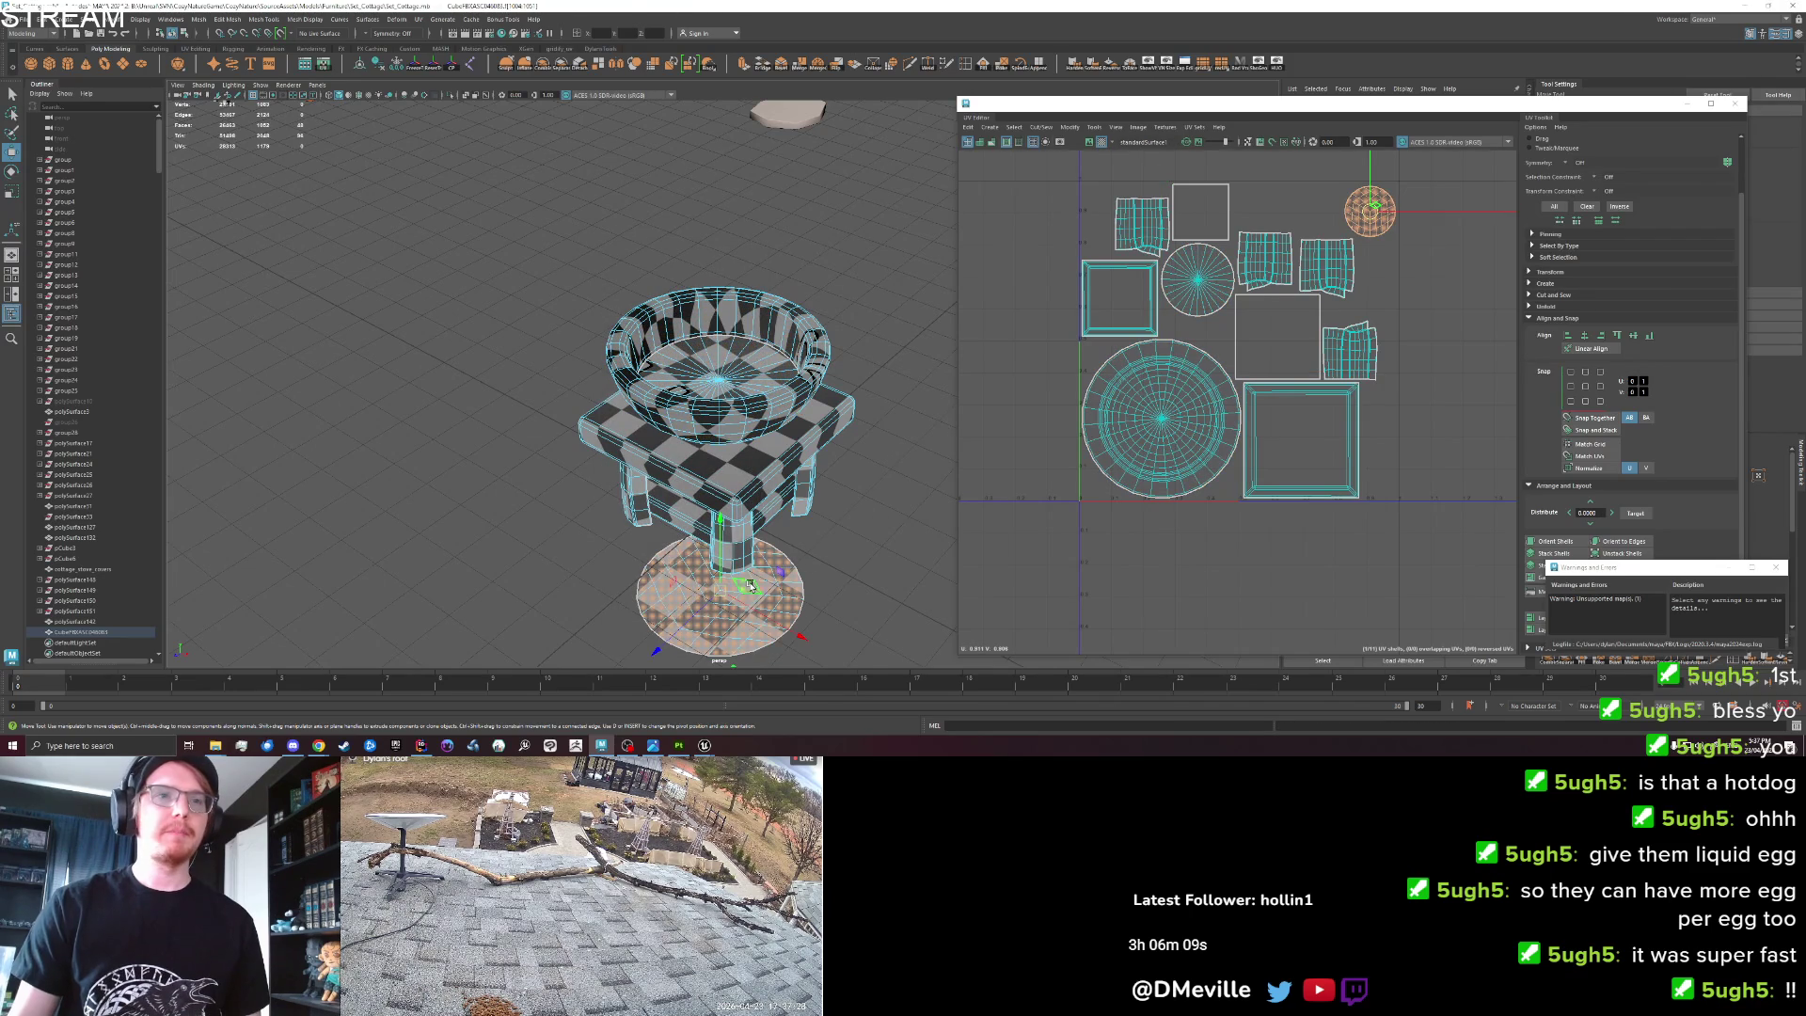
{"action": "left_click_drag", "start_coordinate": [718, 527], "coordinate": [715, 275]}
{"action": "right_click", "coordinate": [746, 450]}
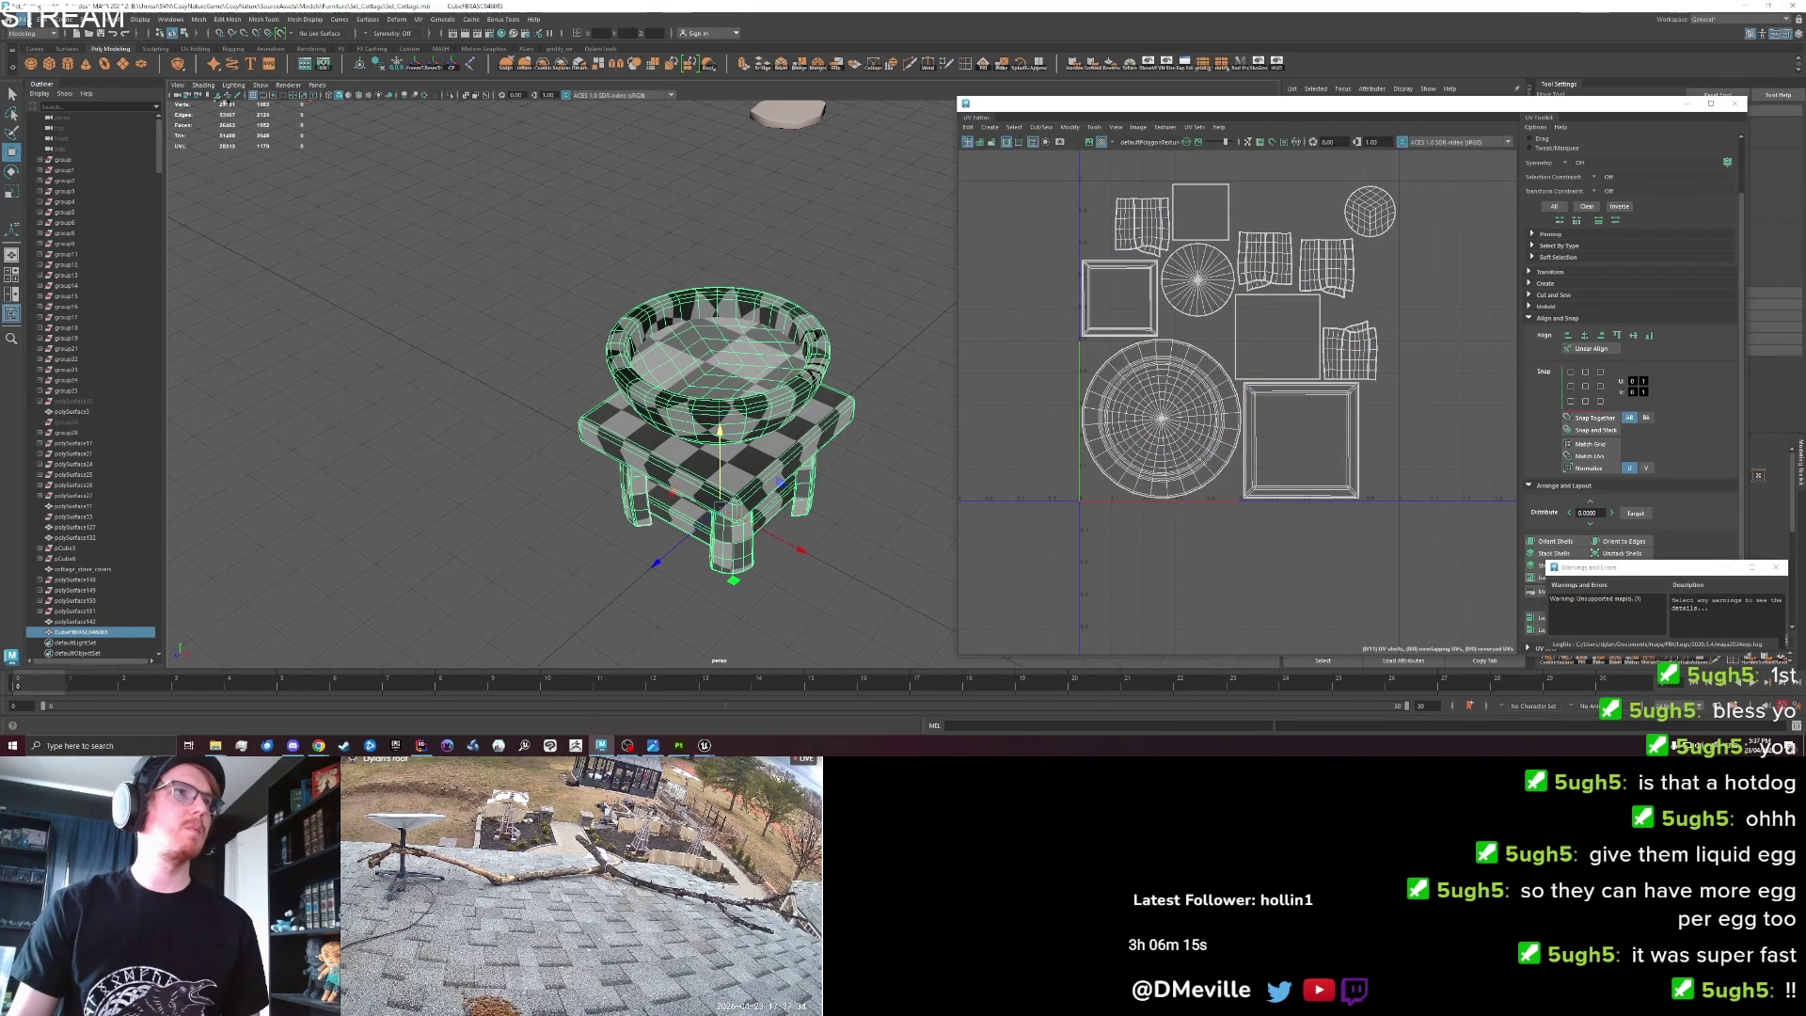
Export the selected basin, overwriting cottage_waterbasin.fbx.
{"action": "left_click", "coordinate": [31, 19]}
{"action": "left_click", "coordinate": [60, 158]}
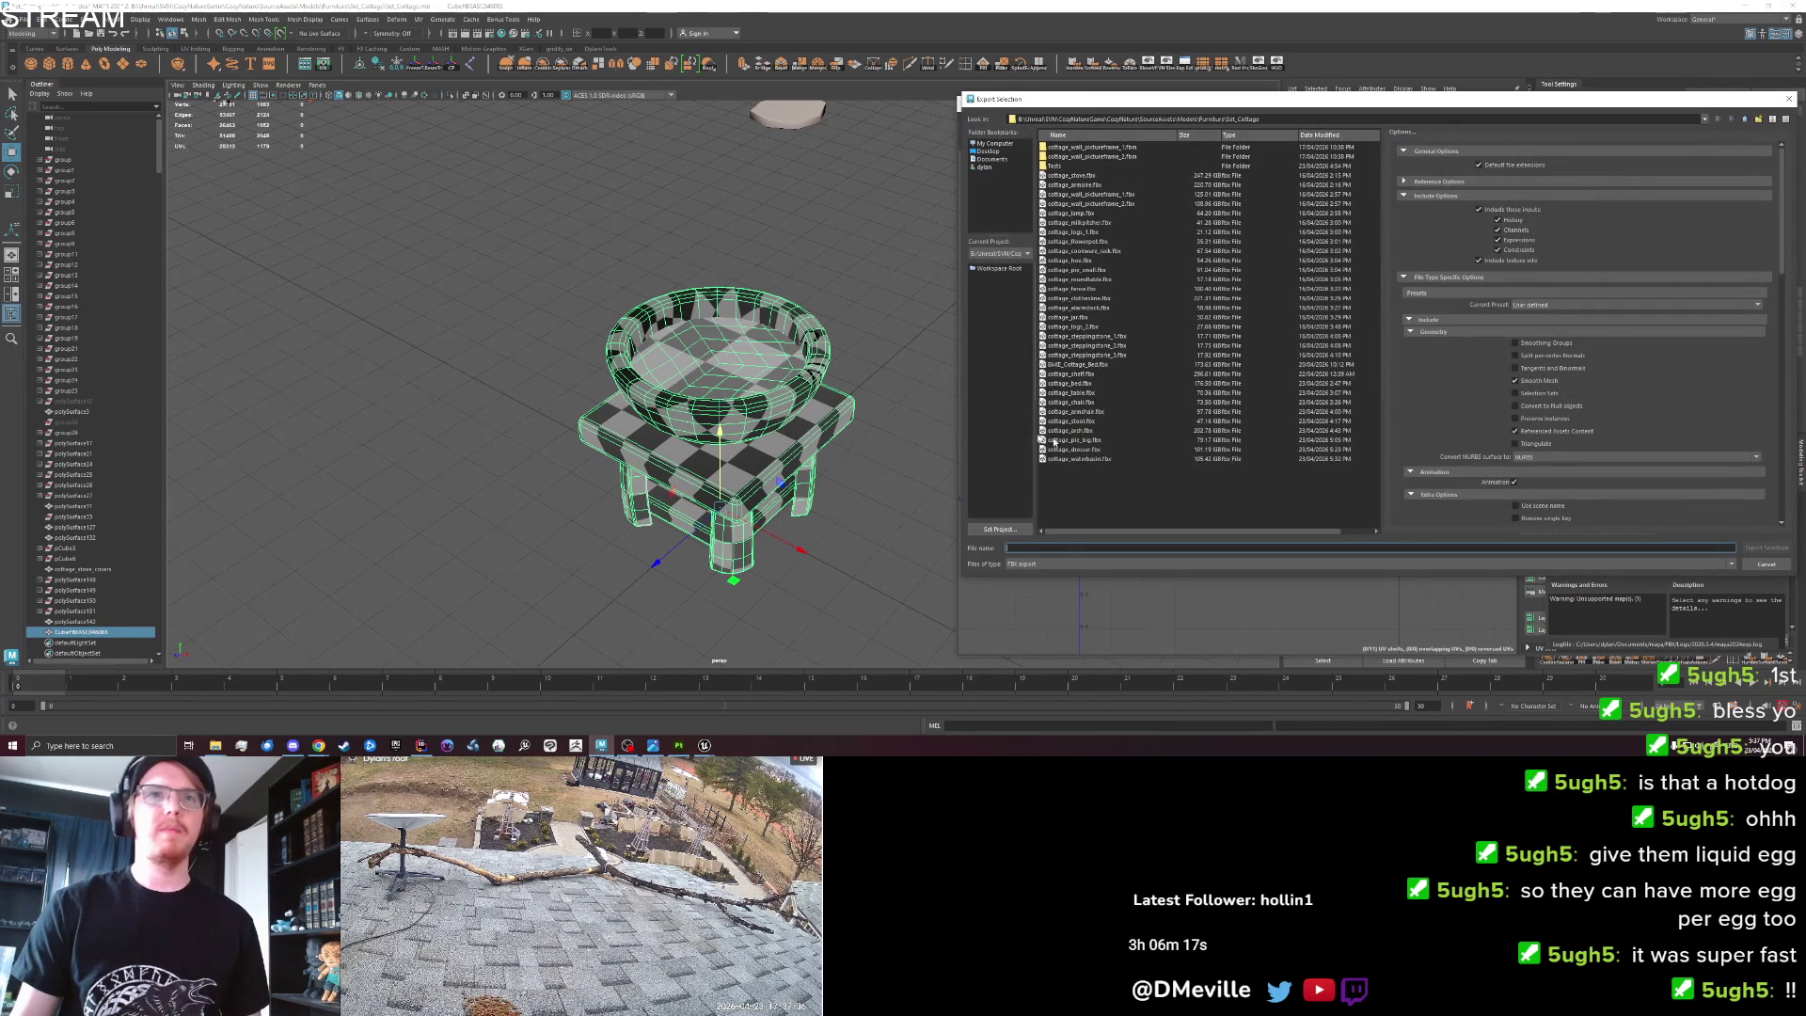
{"action": "left_click", "coordinate": [1088, 460]}
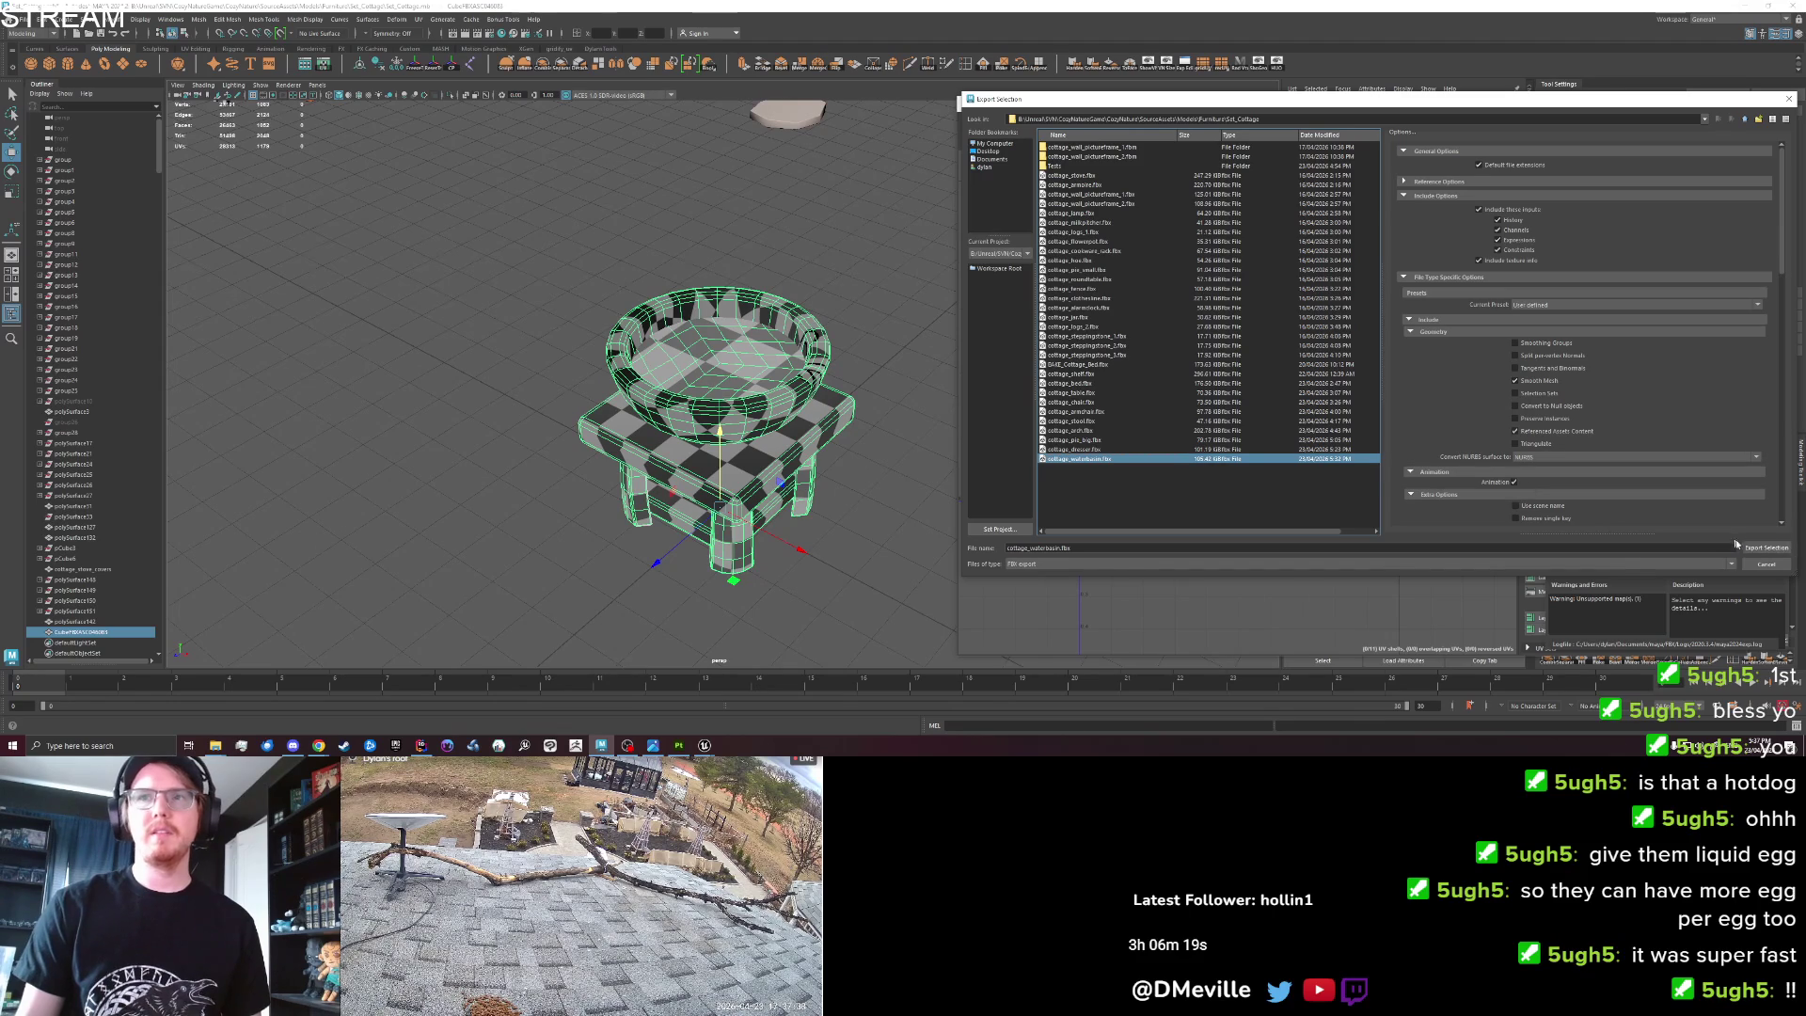
{"action": "left_click", "coordinate": [1738, 545]}
{"action": "left_click", "coordinate": [1358, 354]}
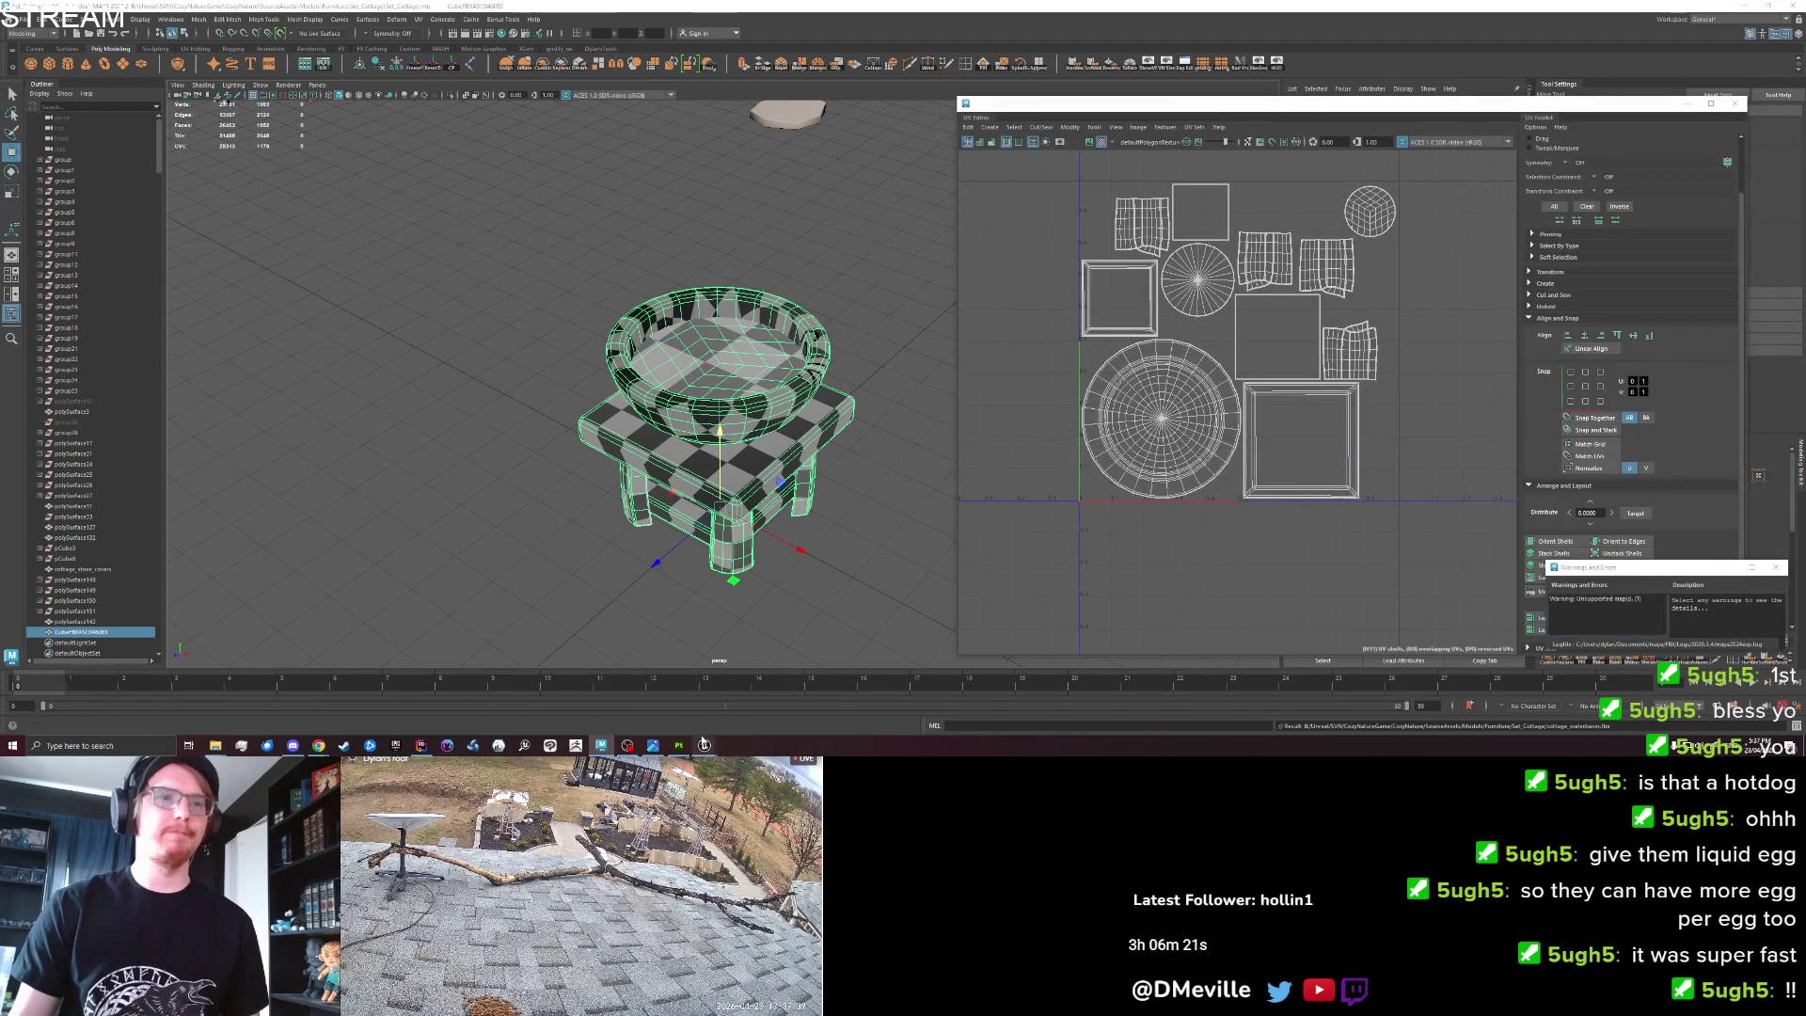
{"action": "left_click", "coordinate": [704, 744]}
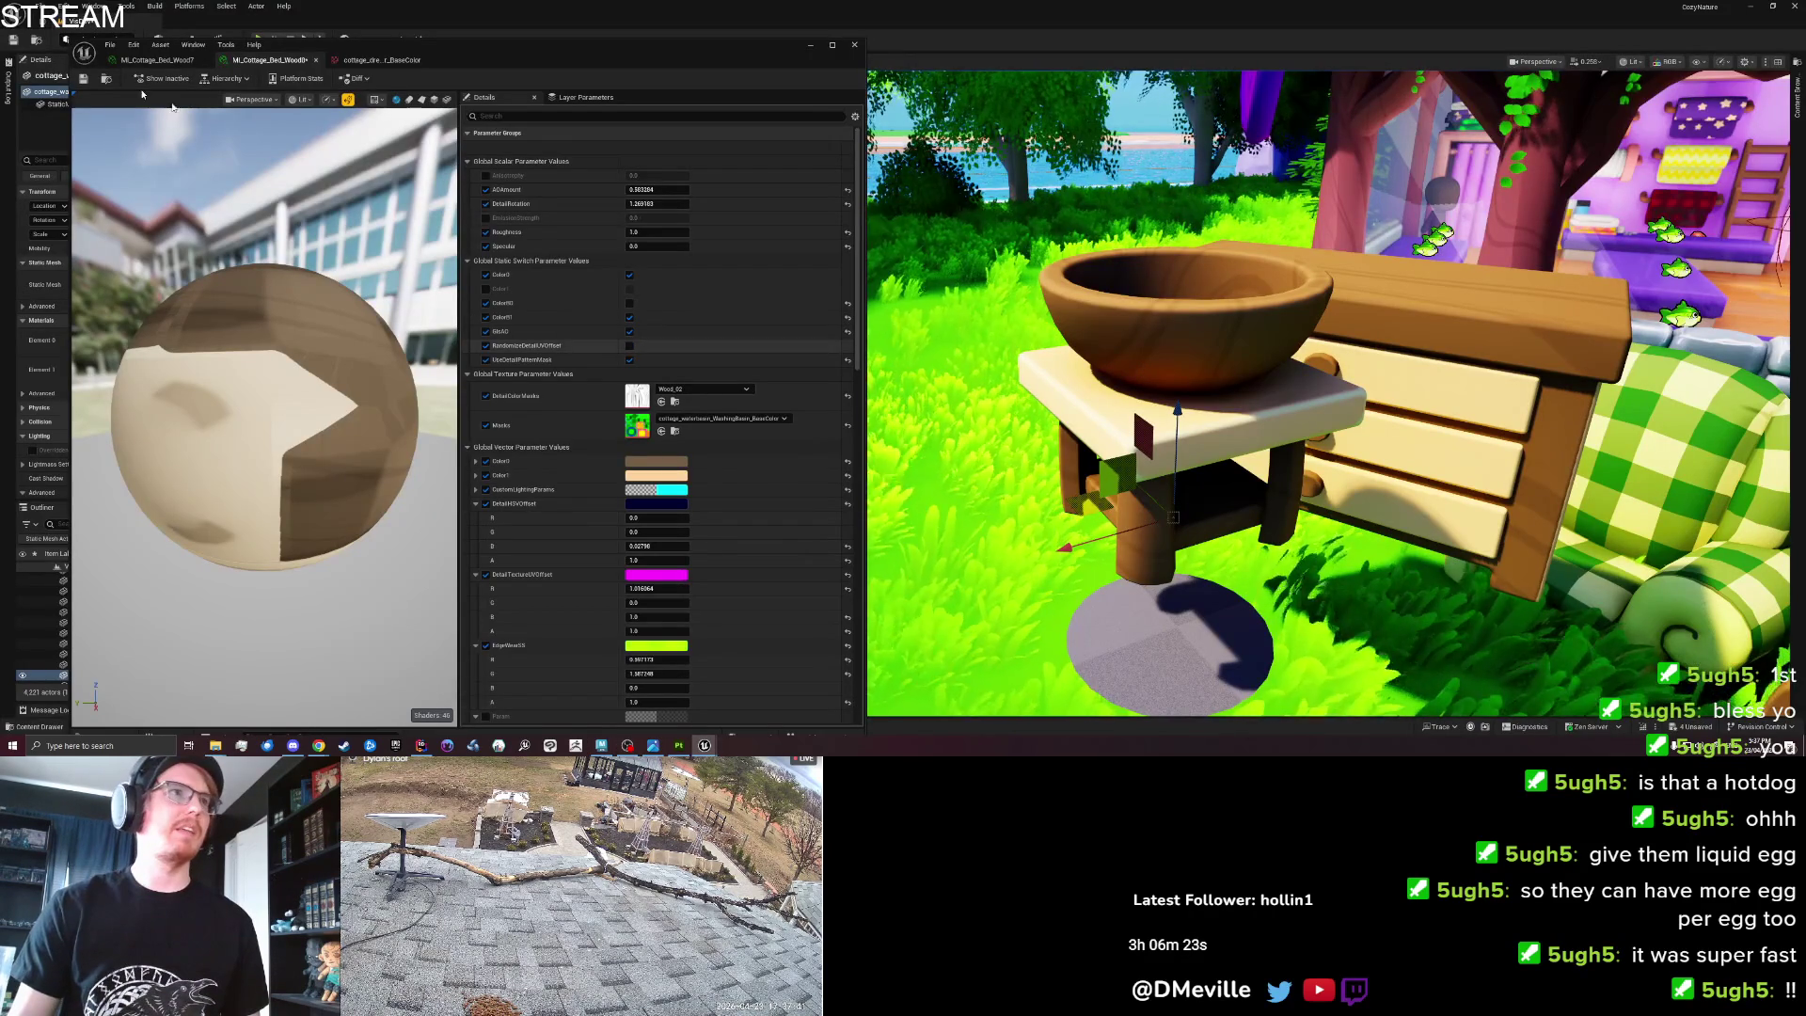
Save the basin's BaseColor texture, then open the updated cottage_waterbasin mesh to check its slots.
{"action": "double_click", "coordinate": [638, 430]}
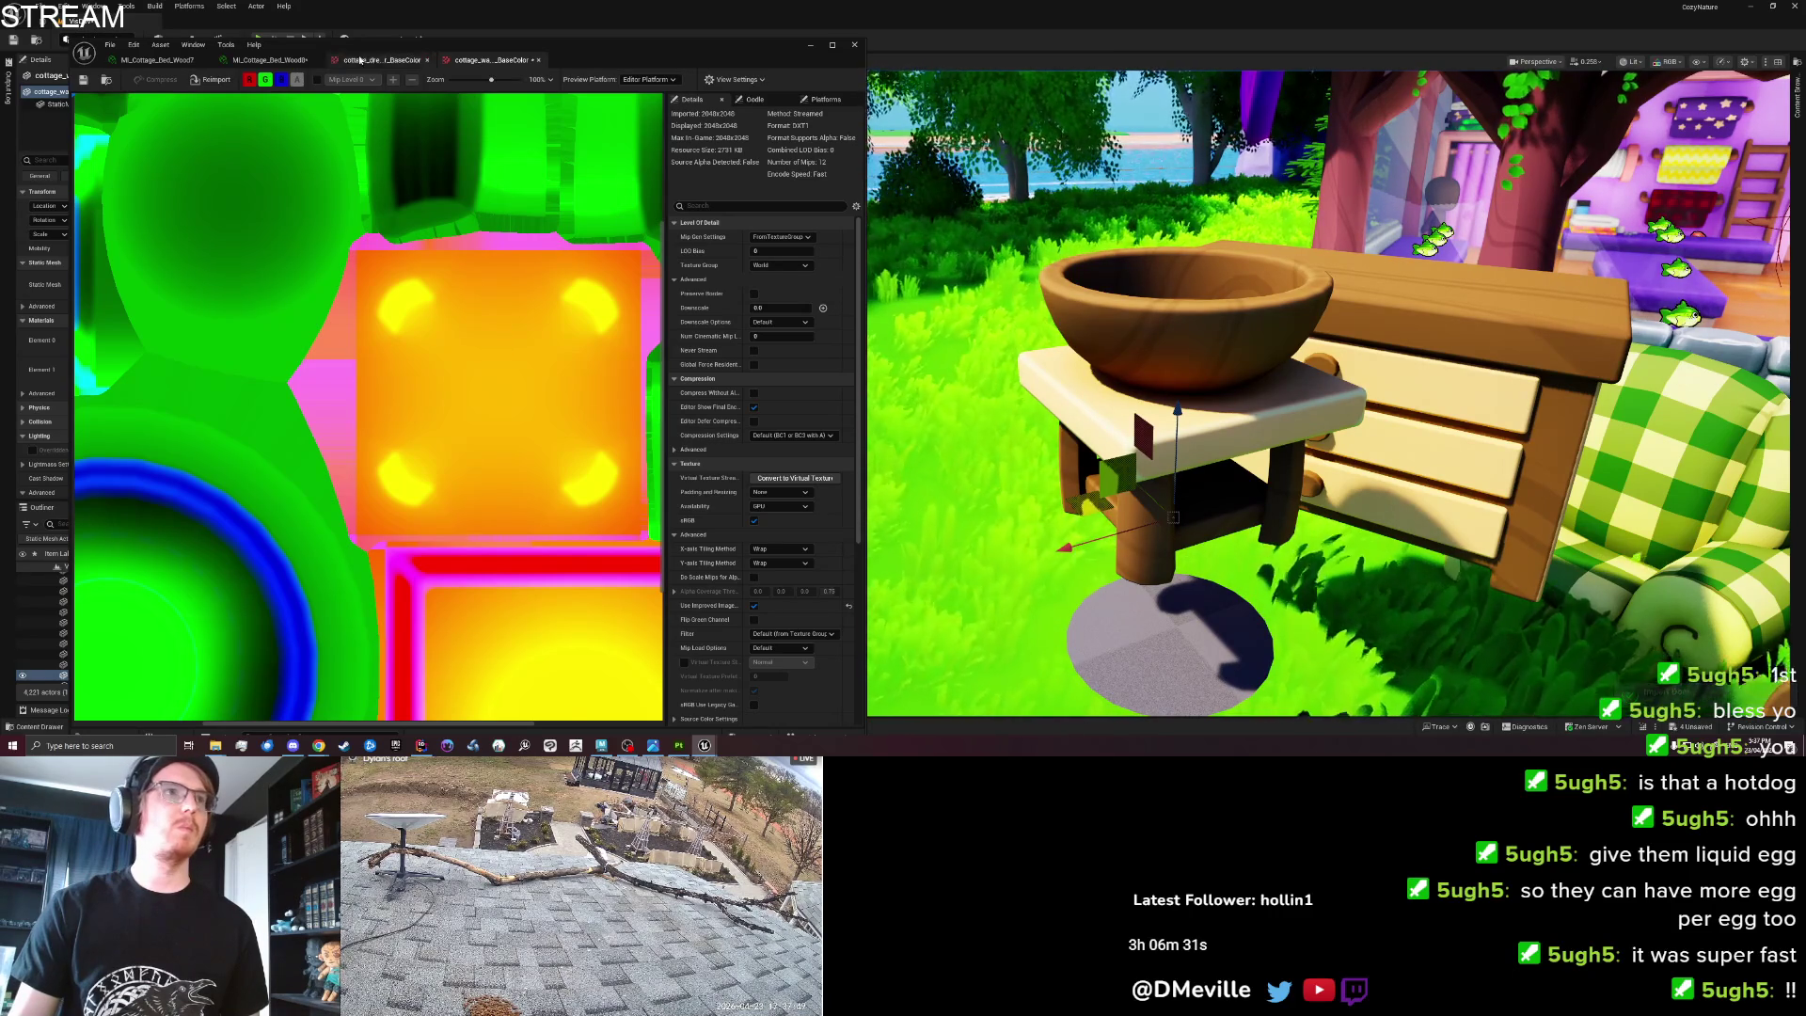
{"action": "key", "text": "ctrl+s"}
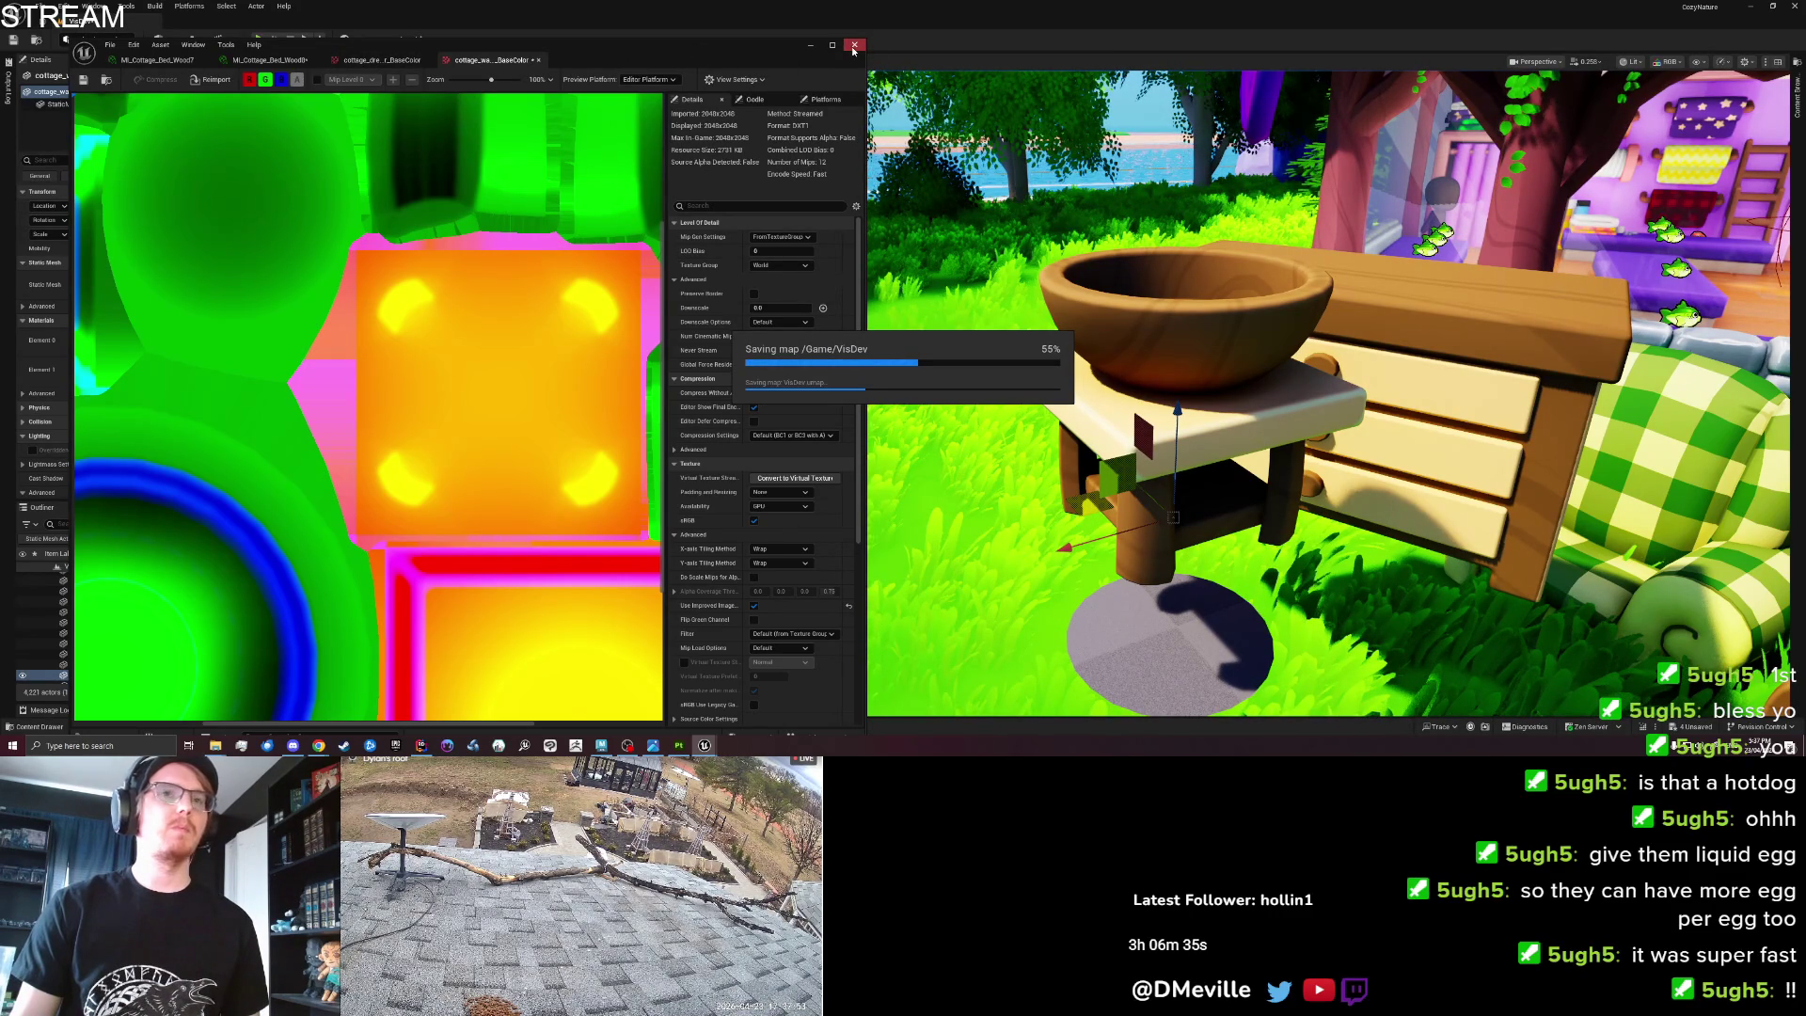
{"action": "left_click", "coordinate": [854, 46]}
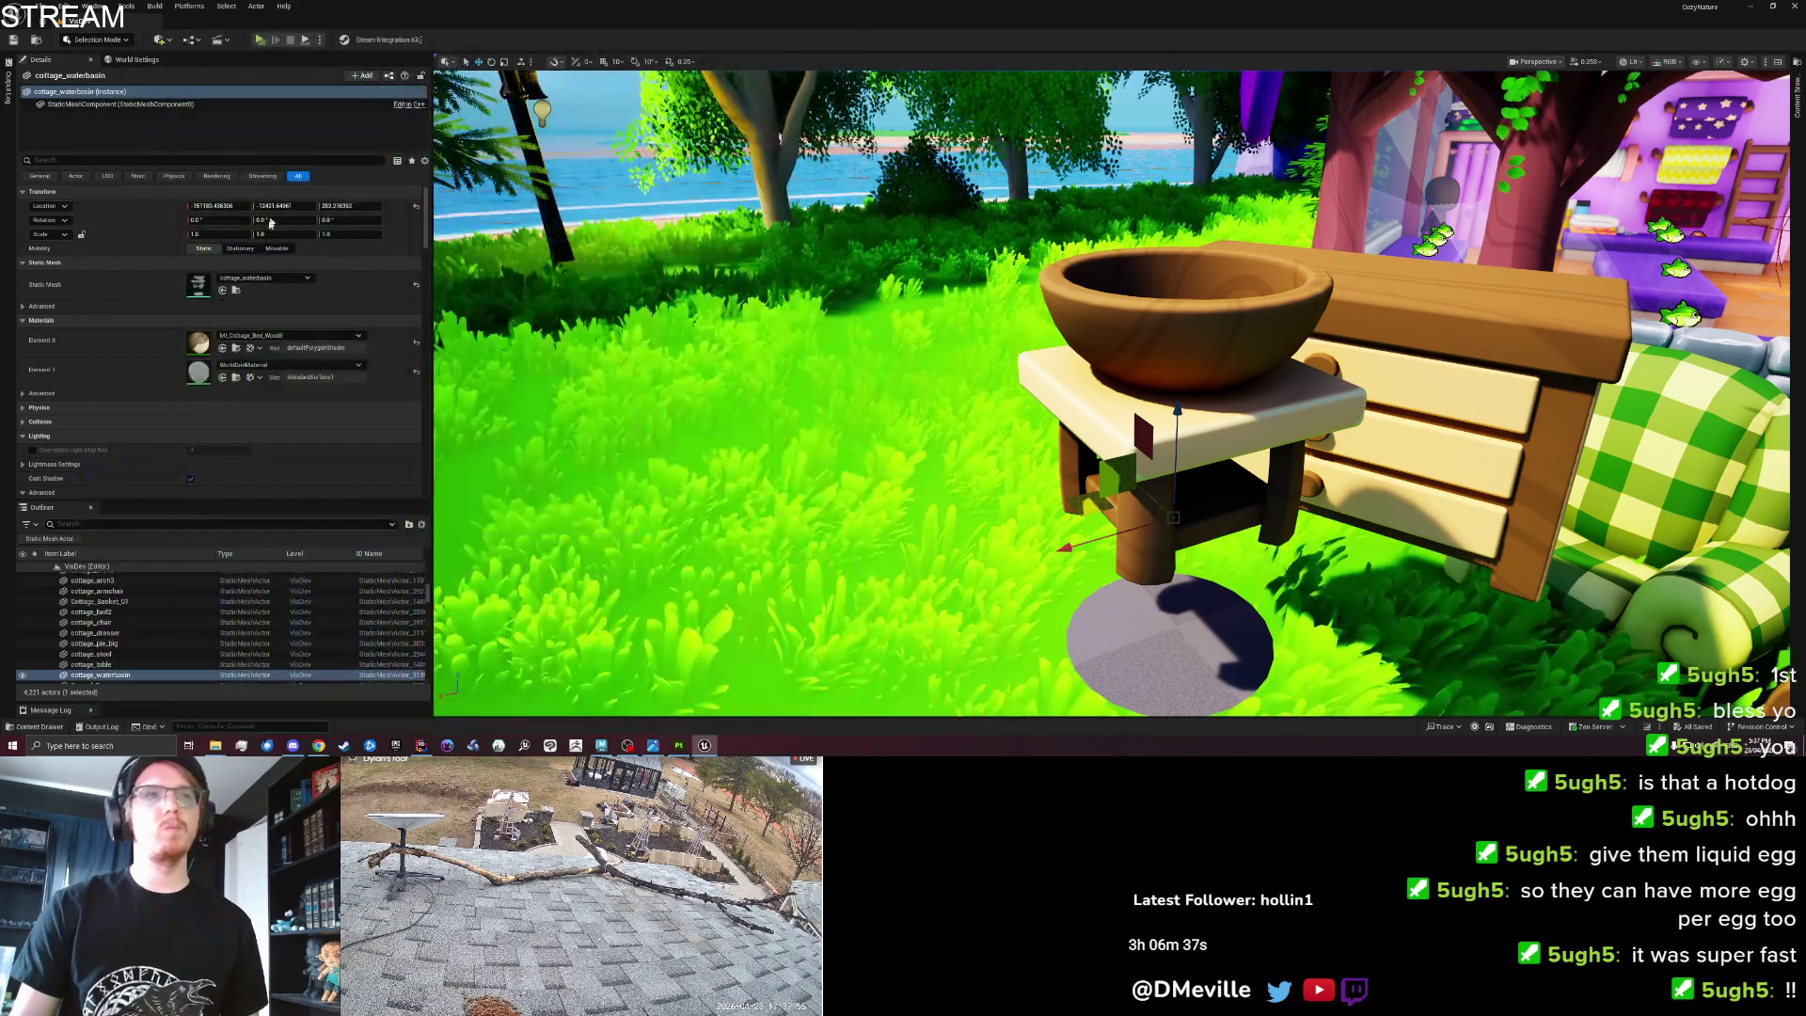
{"action": "double_click", "coordinate": [198, 284]}
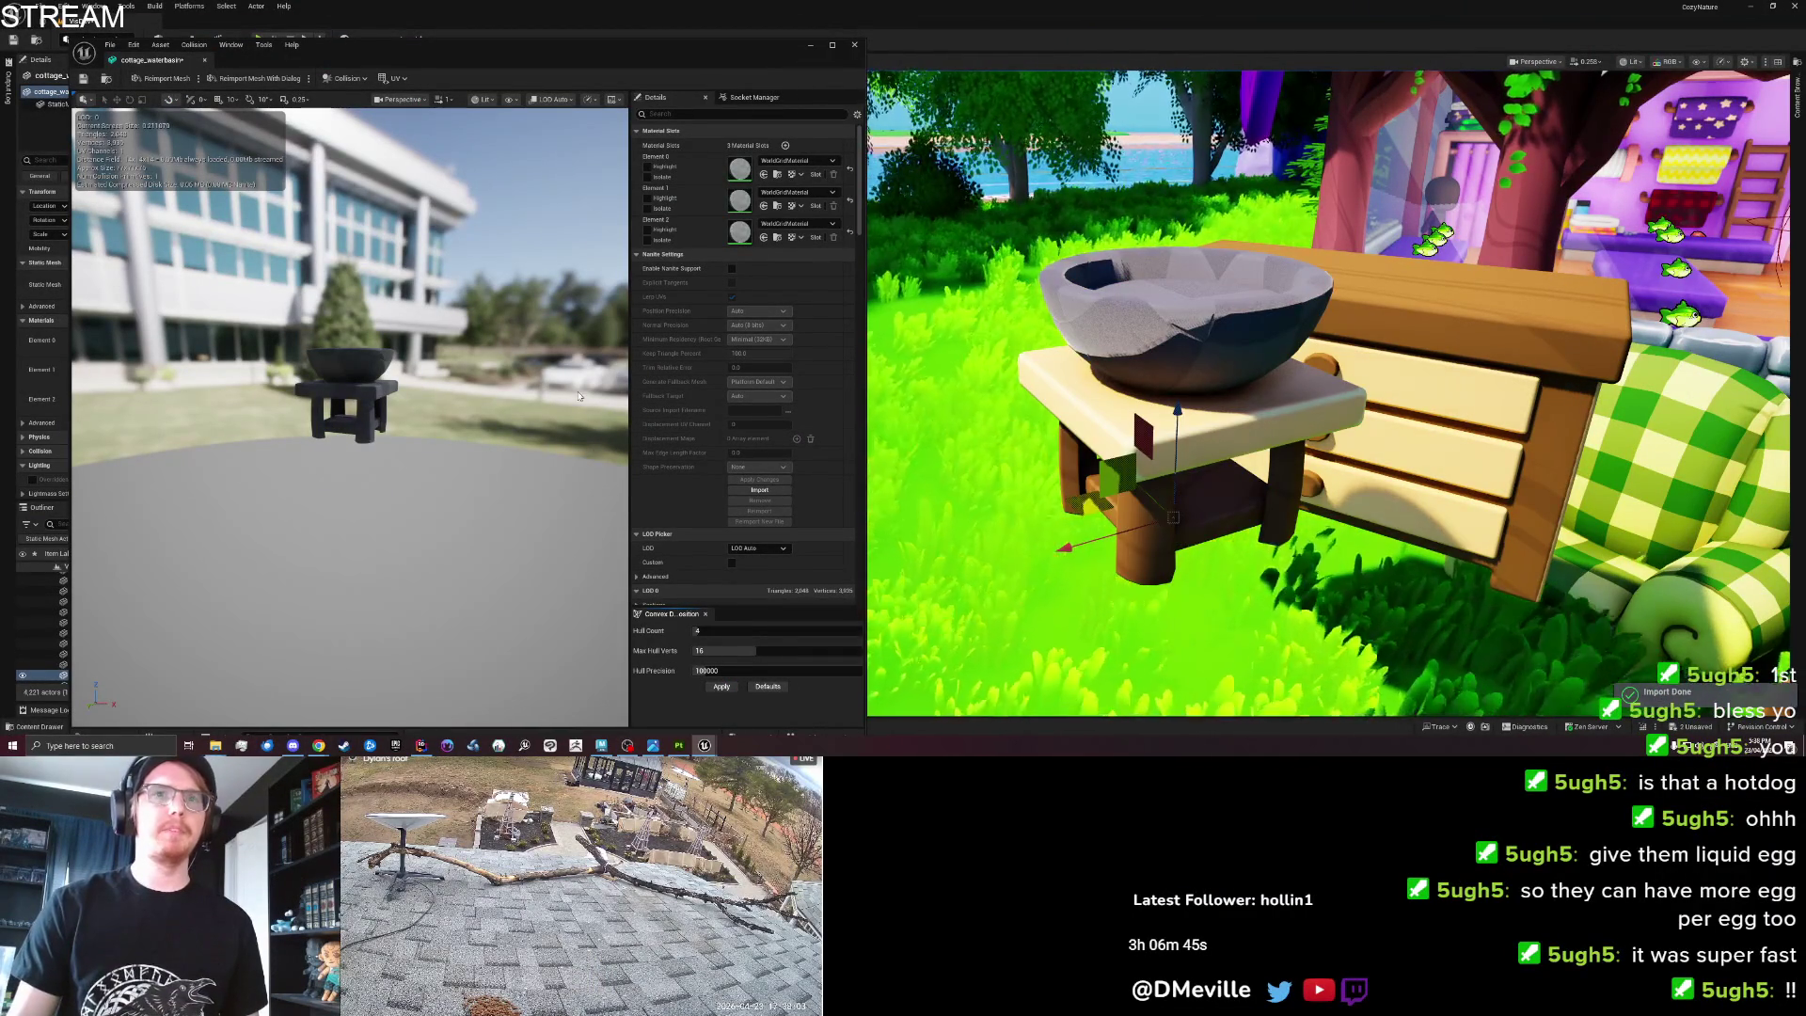
{"action": "left_click_drag", "start_coordinate": [453, 68], "coordinate": [593, 66]}
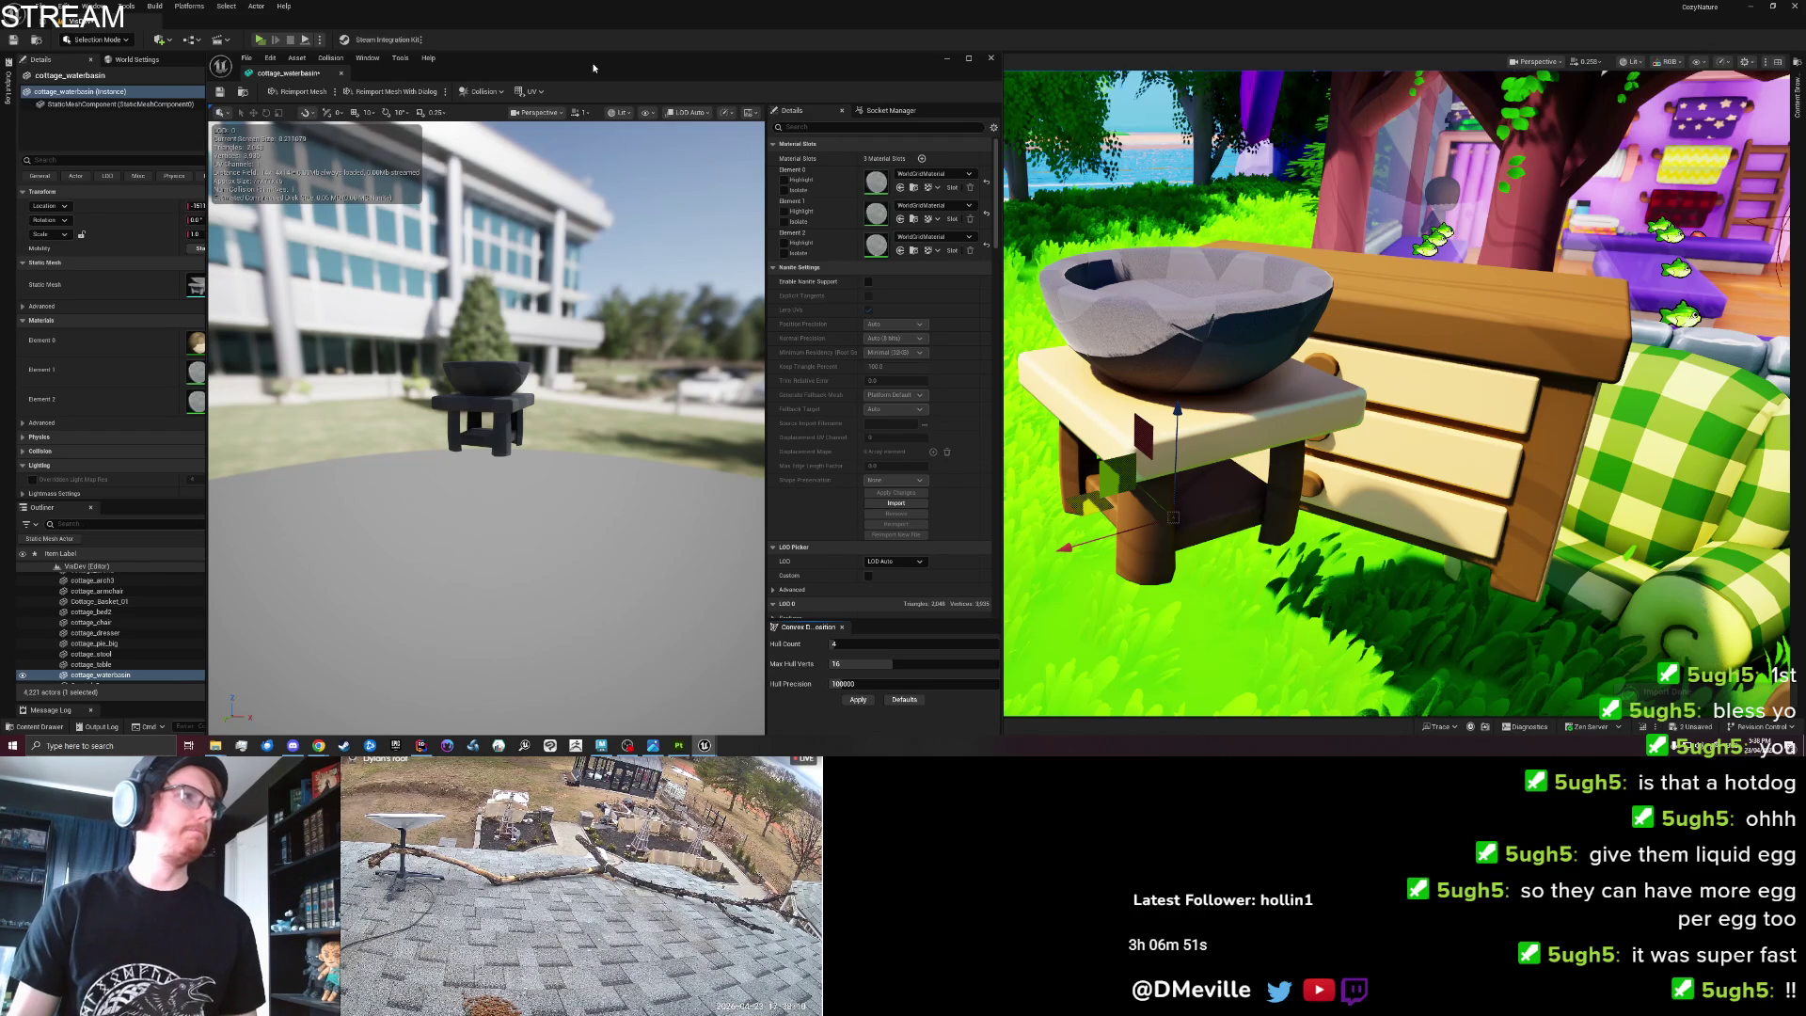
{"action": "left_click_drag", "start_coordinate": [593, 68], "coordinate": [0, 67]}
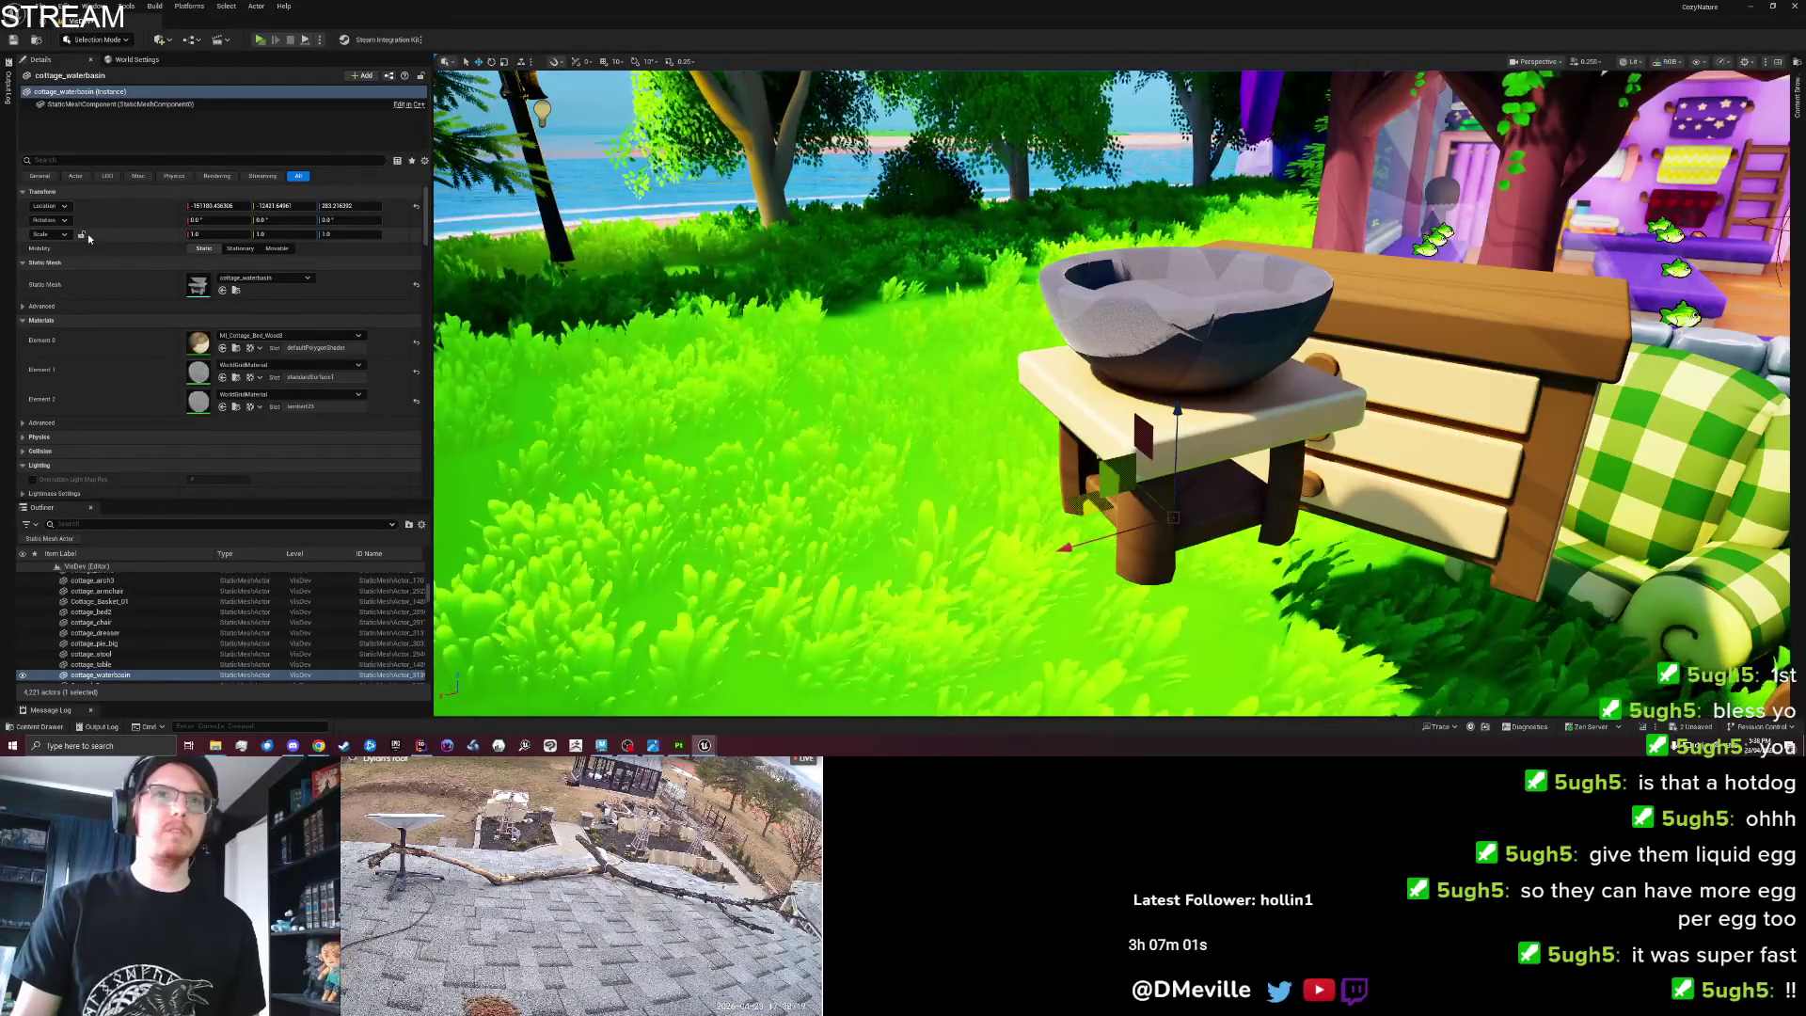
Give the bowl's inner slot MI_Cottage_Bed_Wood8 and its outer slot a duplicate, MI_Cottage_Bed_Wood9.
{"action": "left_click", "coordinate": [222, 377]}
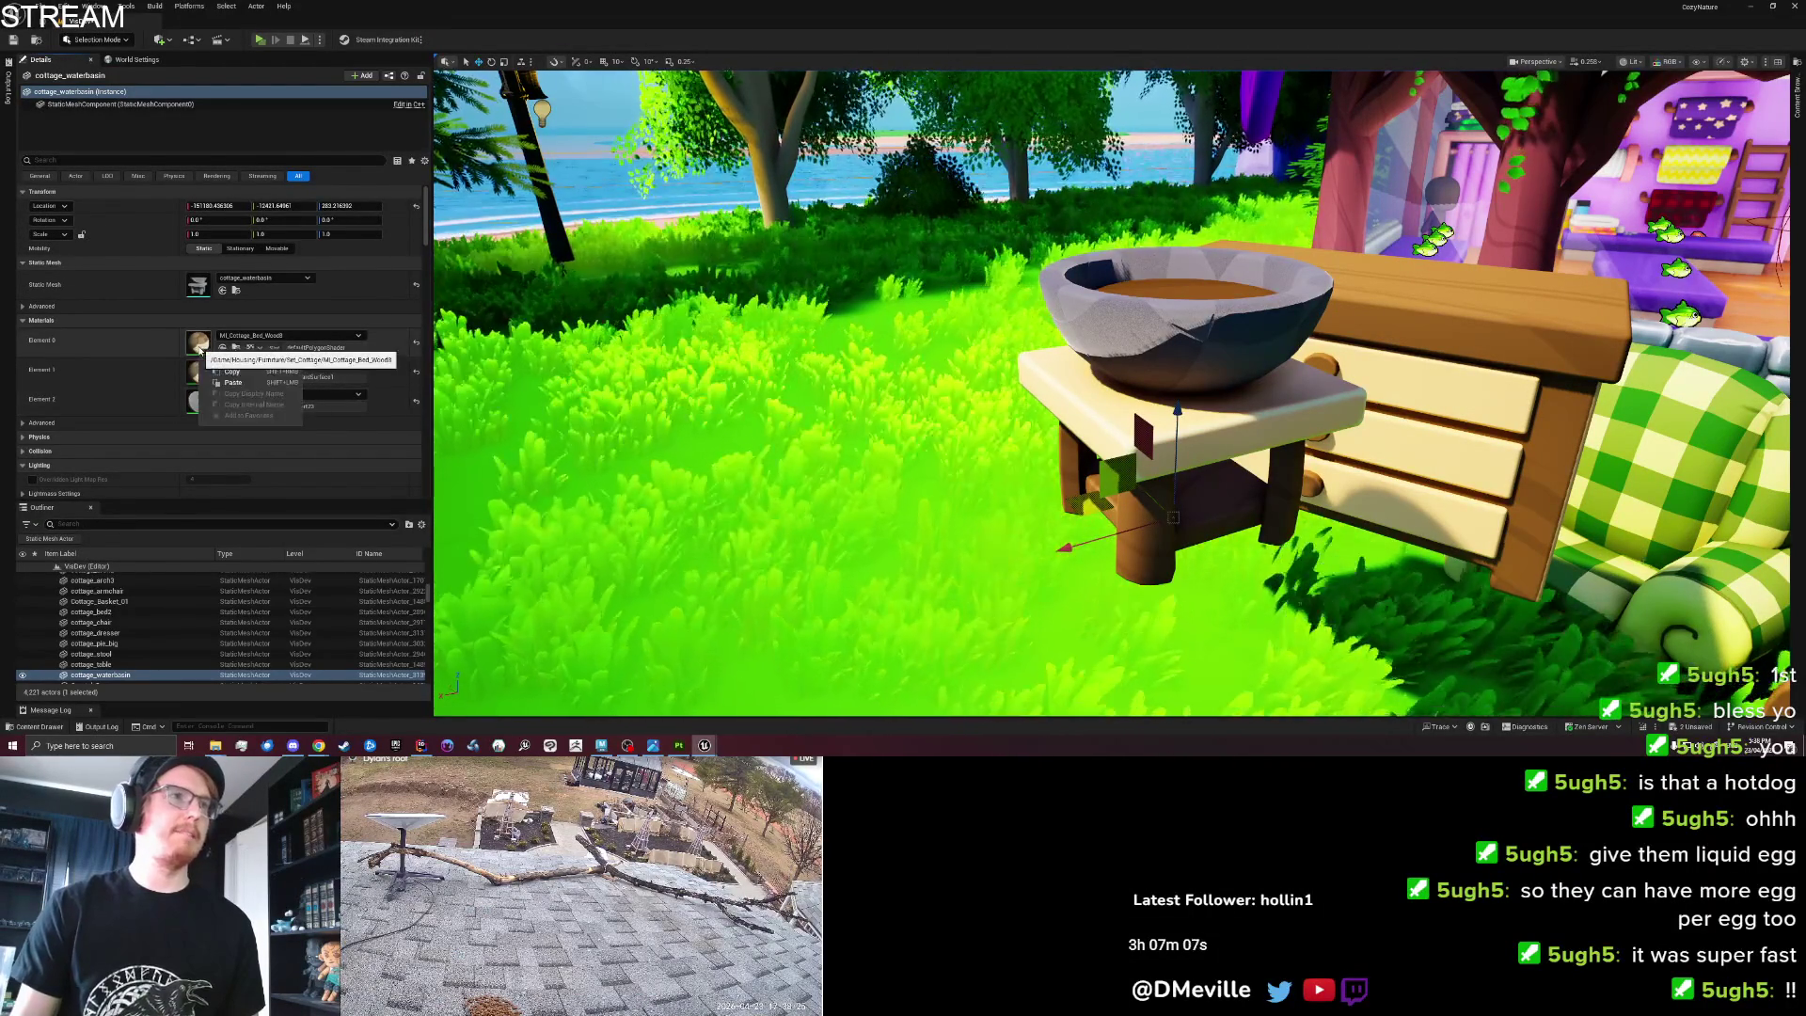
{"action": "left_click", "coordinate": [236, 348]}
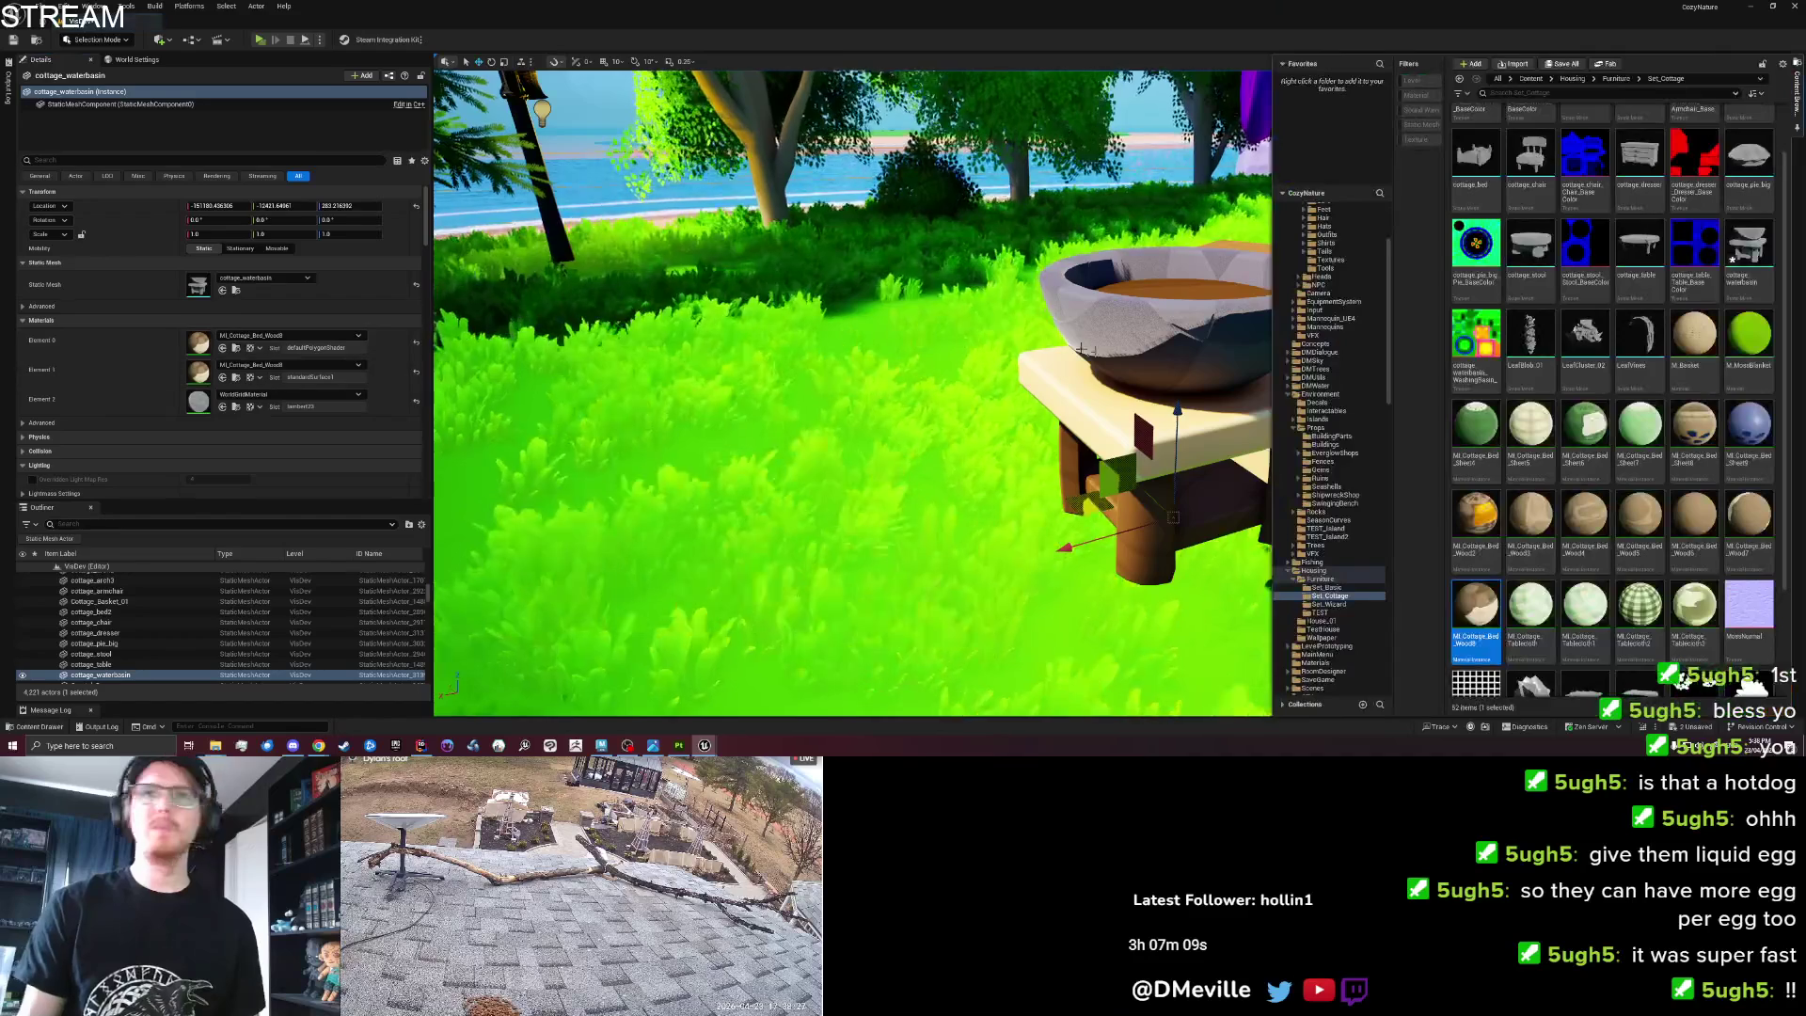
{"action": "right_click", "coordinate": [1479, 607]}
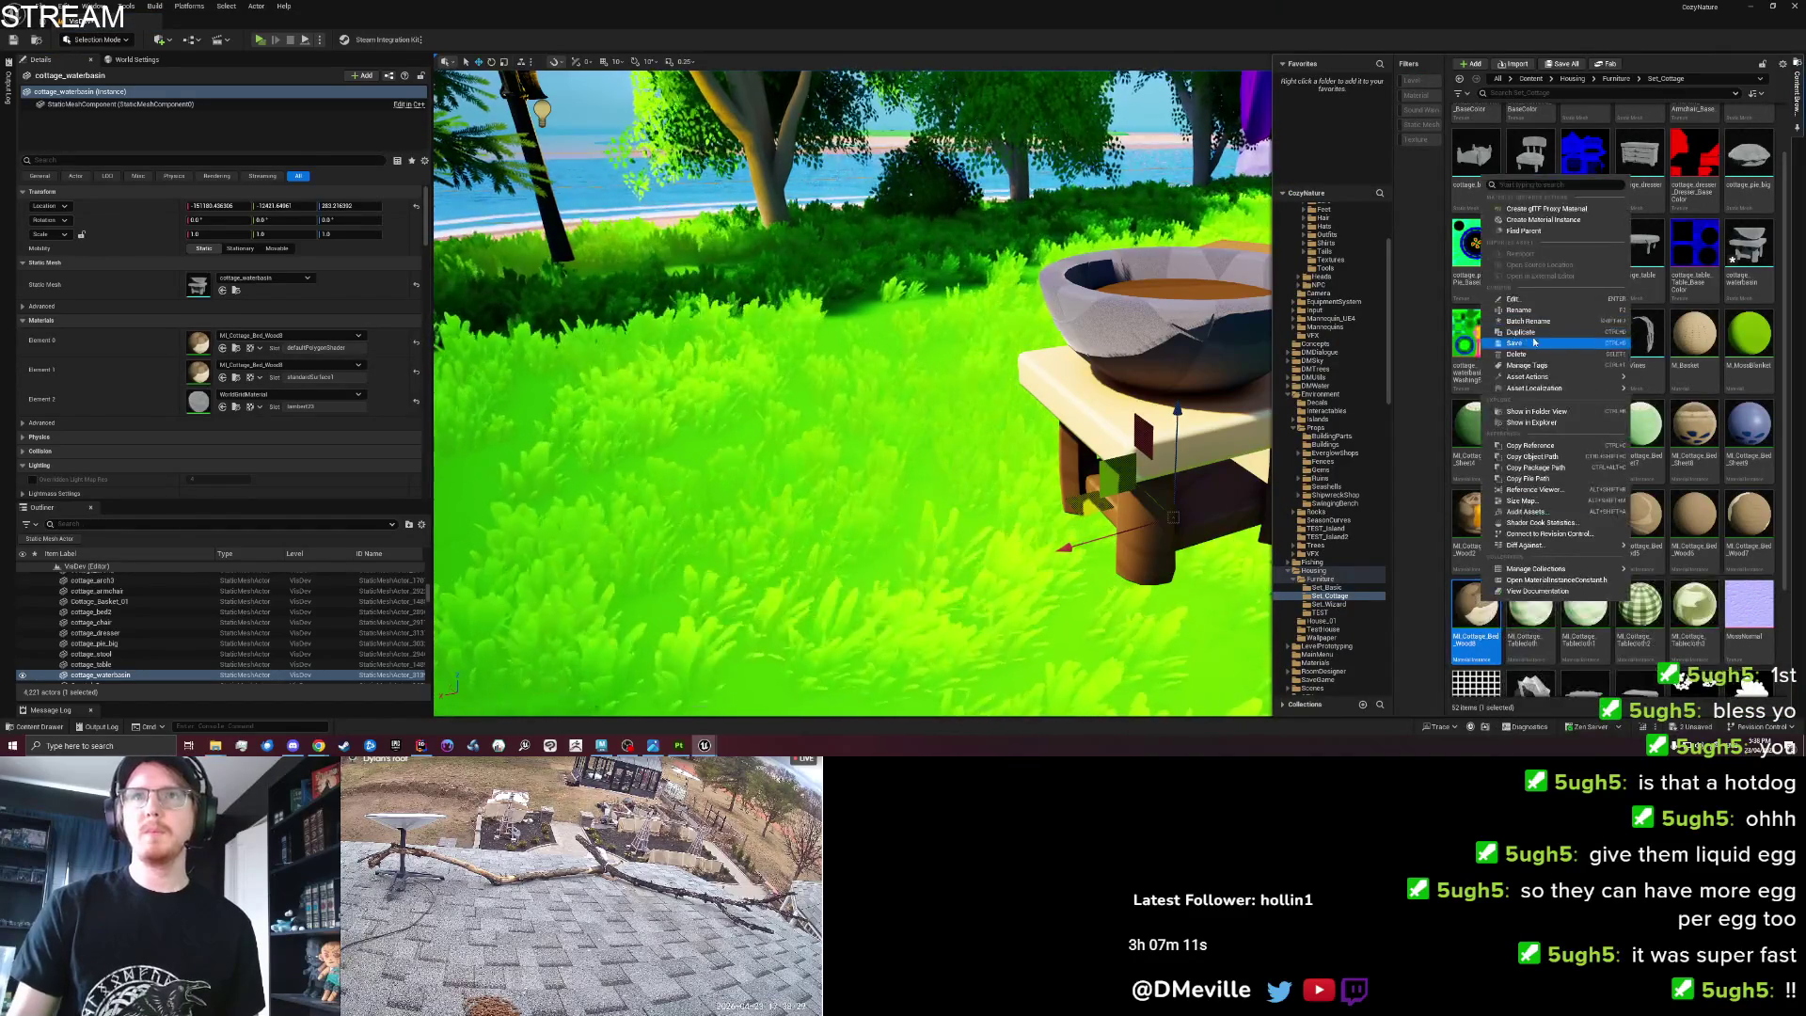
{"action": "left_click", "coordinate": [1520, 332]}
{"action": "mouse_move", "coordinate": [1539, 637]}
{"action": "left_mouse_down"}
{"action": "mouse_move", "coordinate": [311, 443]}
{"action": "mouse_move", "coordinate": [244, 479]}
{"action": "mouse_move", "coordinate": [199, 406]}
{"action": "left_mouse_up"}
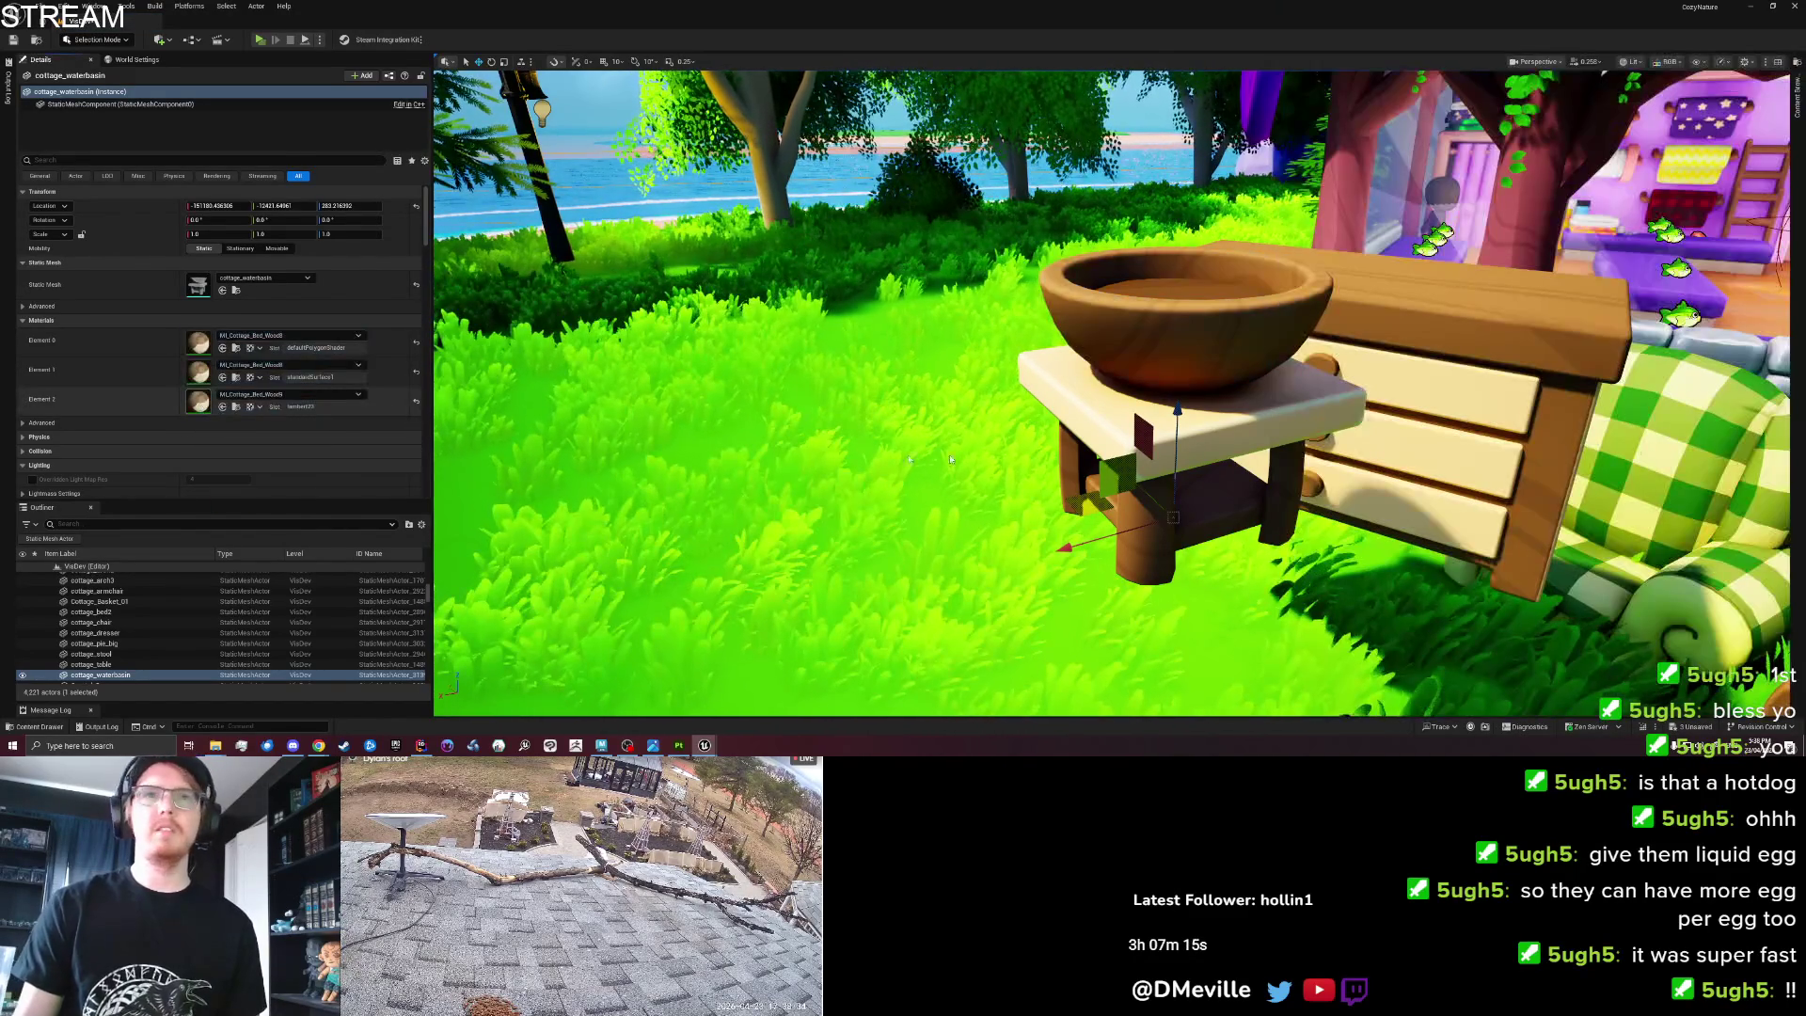
{"action": "double_click", "coordinate": [199, 407]}
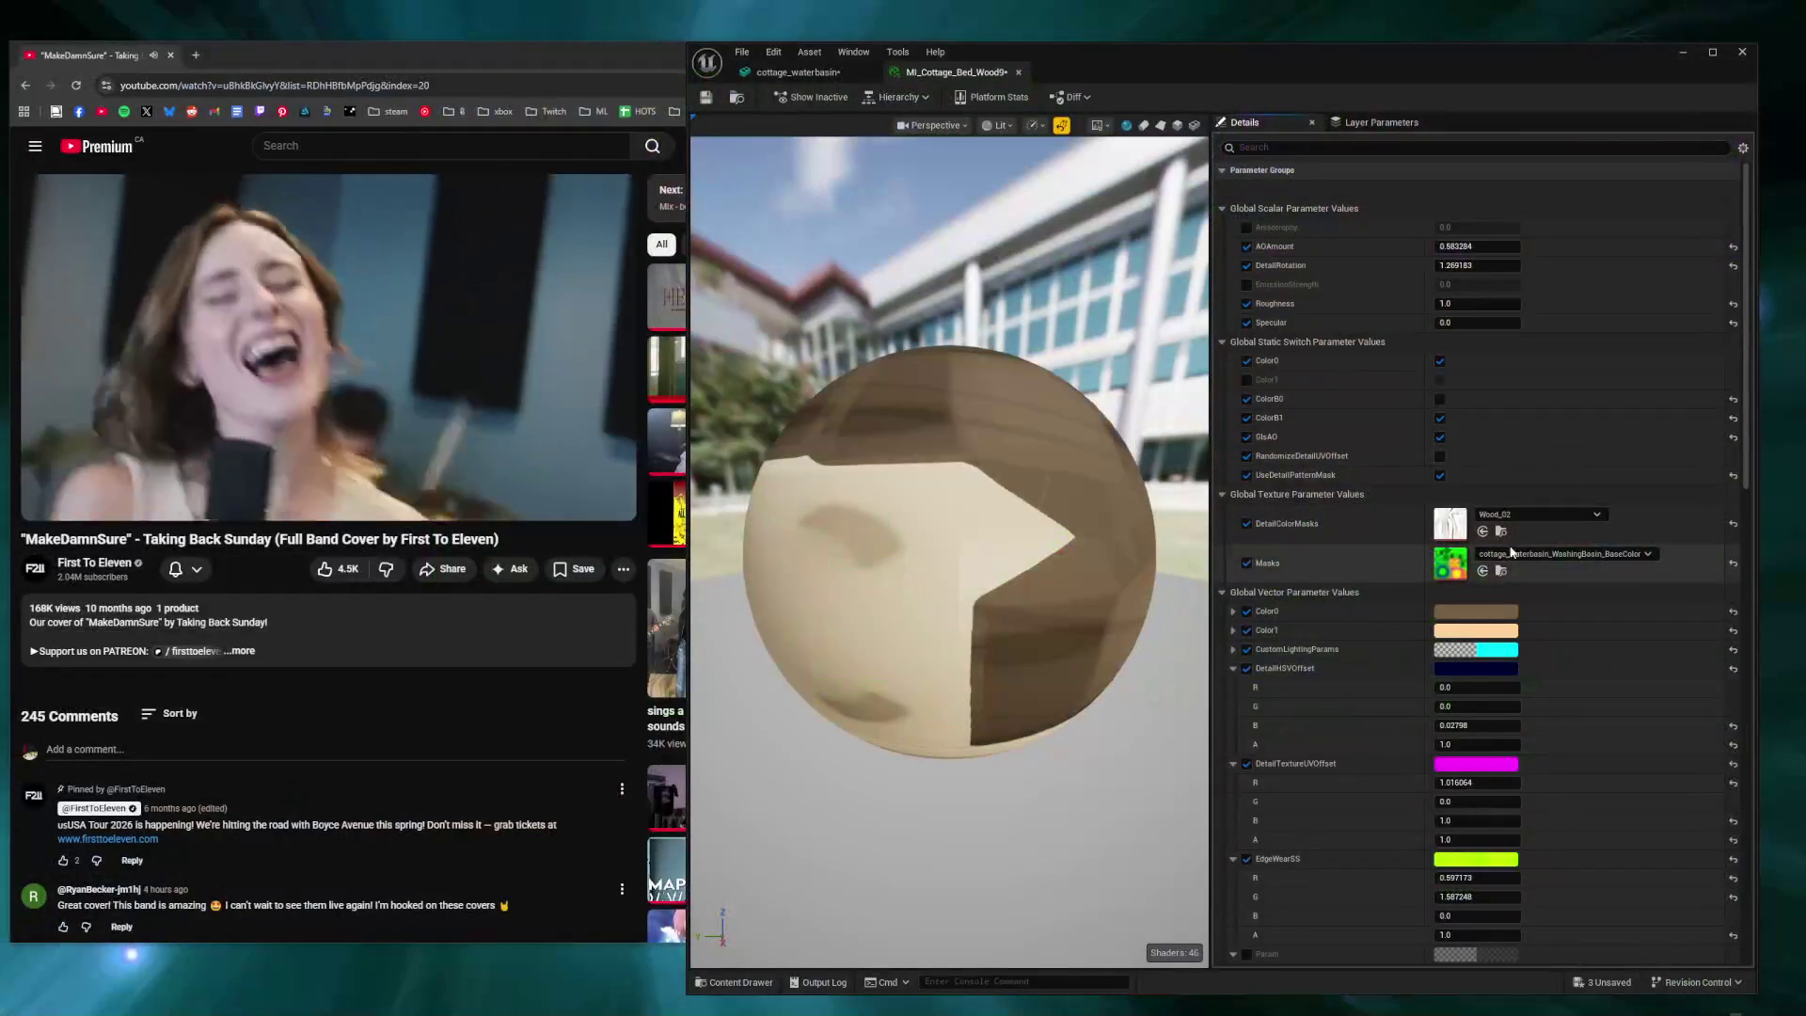
In Wood9, set Masks to T_BlackLinear, disable UseDetailPatternMask, make Color0 near-white, Specular 0.848.
{"action": "left_click", "coordinate": [1525, 556]}
{"action": "type", "text": "T_Black"}
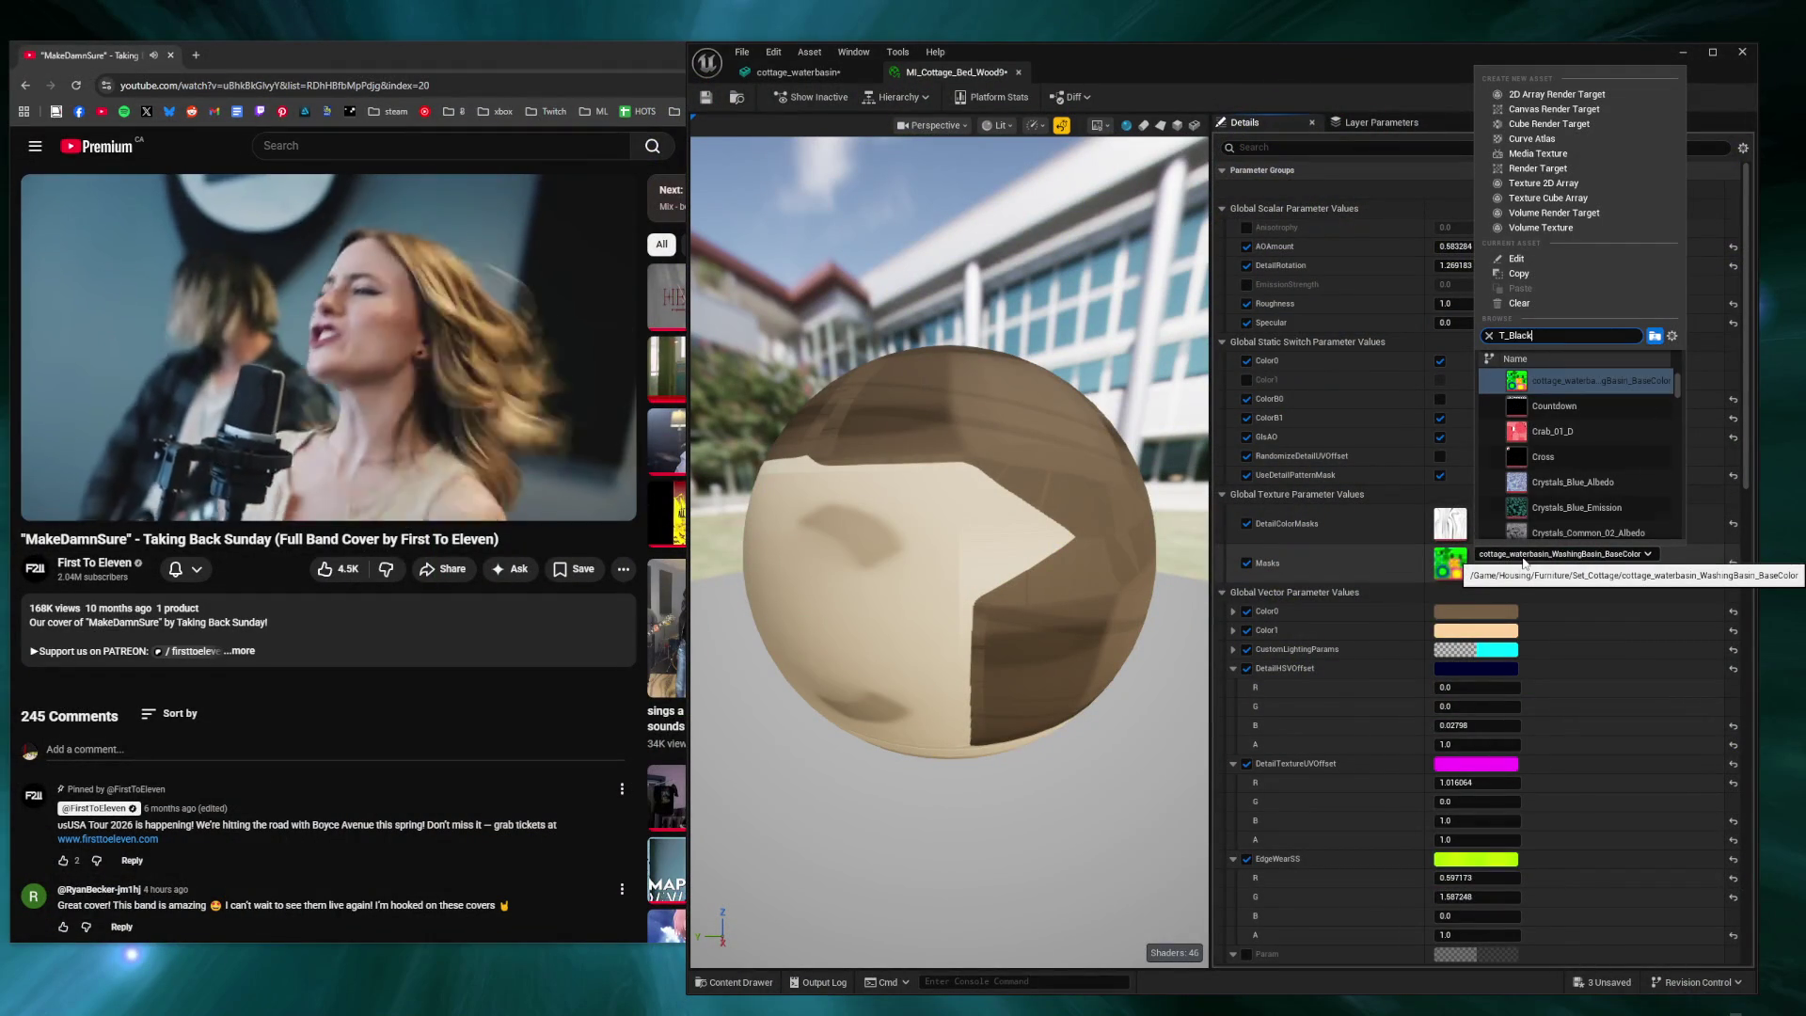
{"action": "left_click", "coordinate": [1566, 380]}
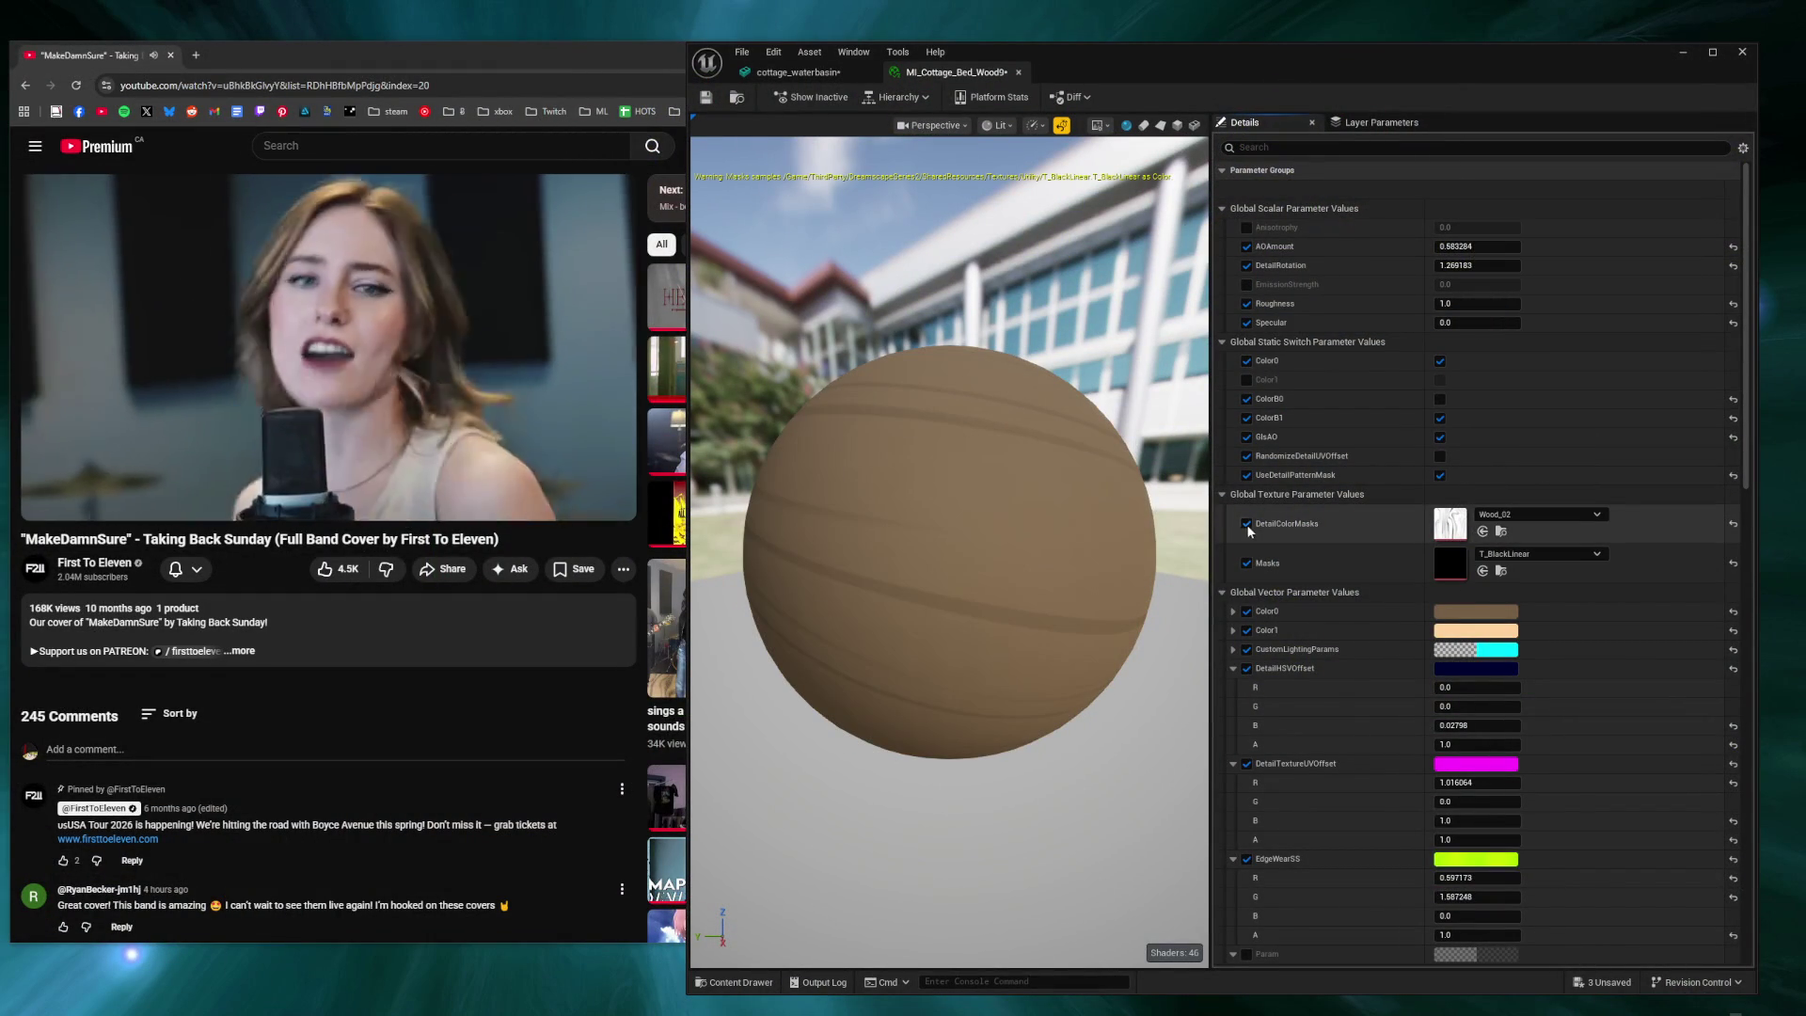
{"action": "left_click", "coordinate": [1440, 476]}
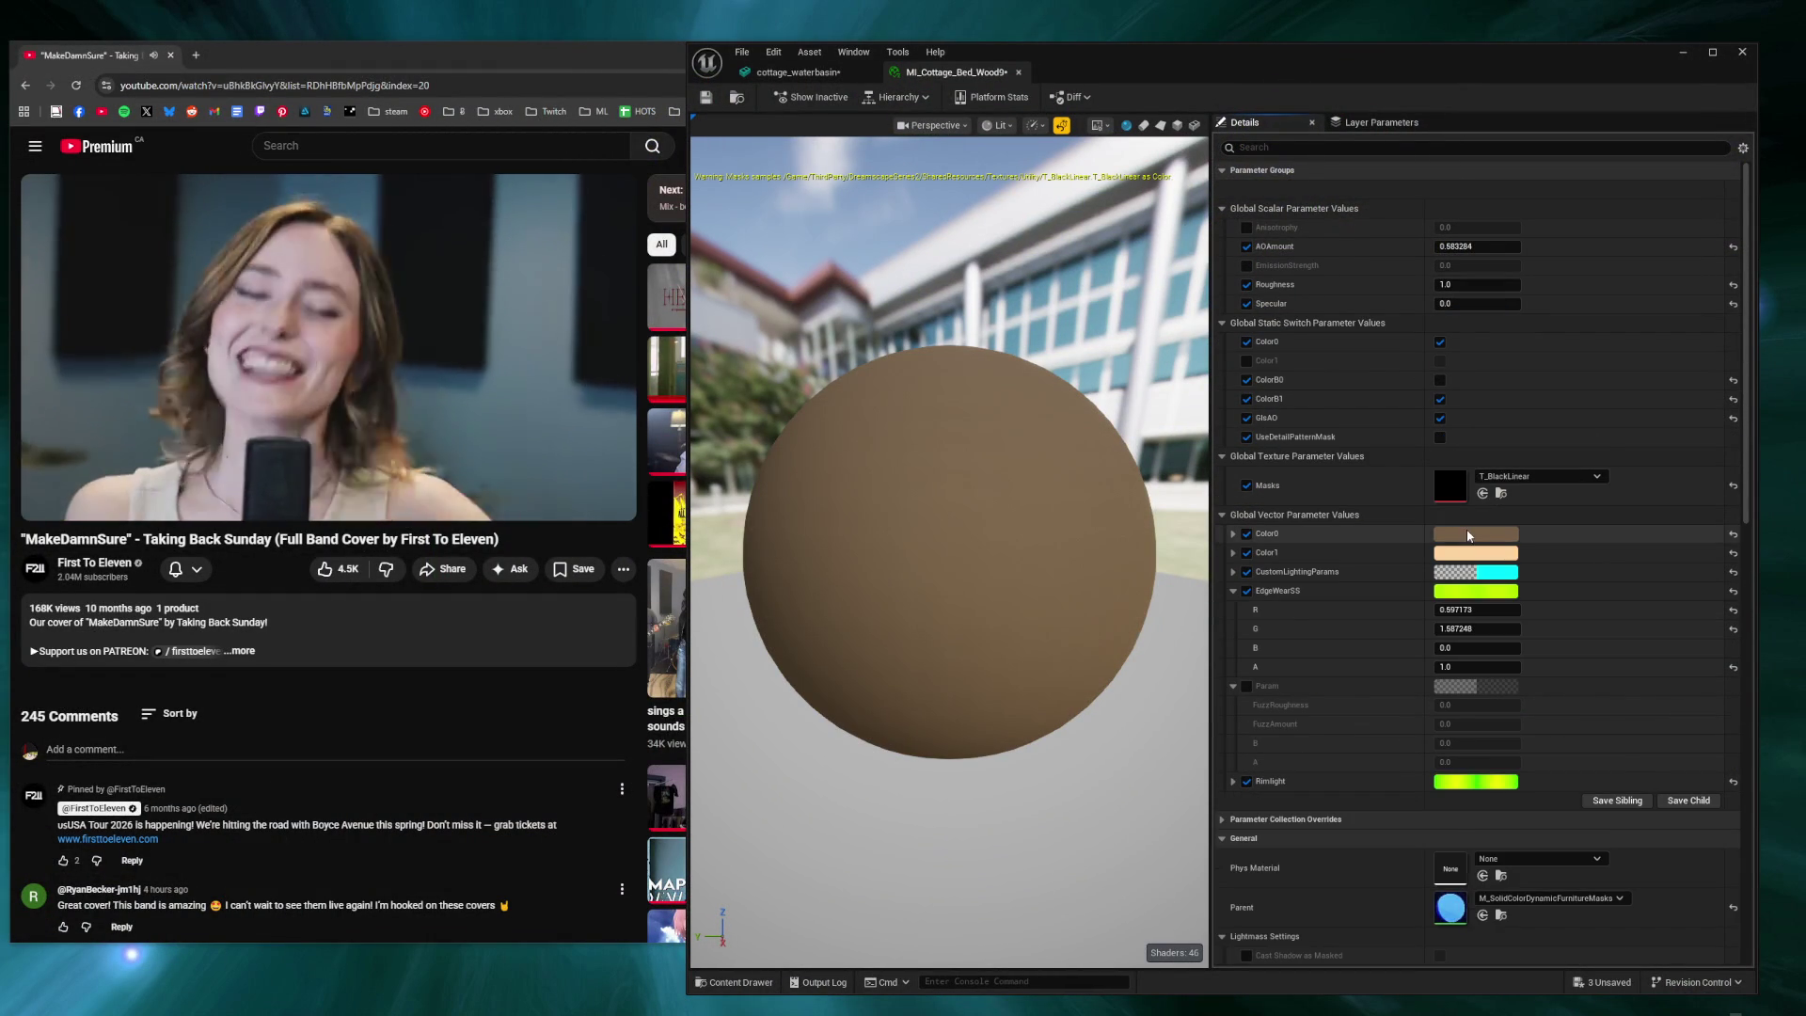
{"action": "left_click", "coordinate": [1476, 533]}
{"action": "left_click", "coordinate": [1656, 744]}
{"action": "left_click_drag", "start_coordinate": [1679, 680], "coordinate": [1704, 602]}
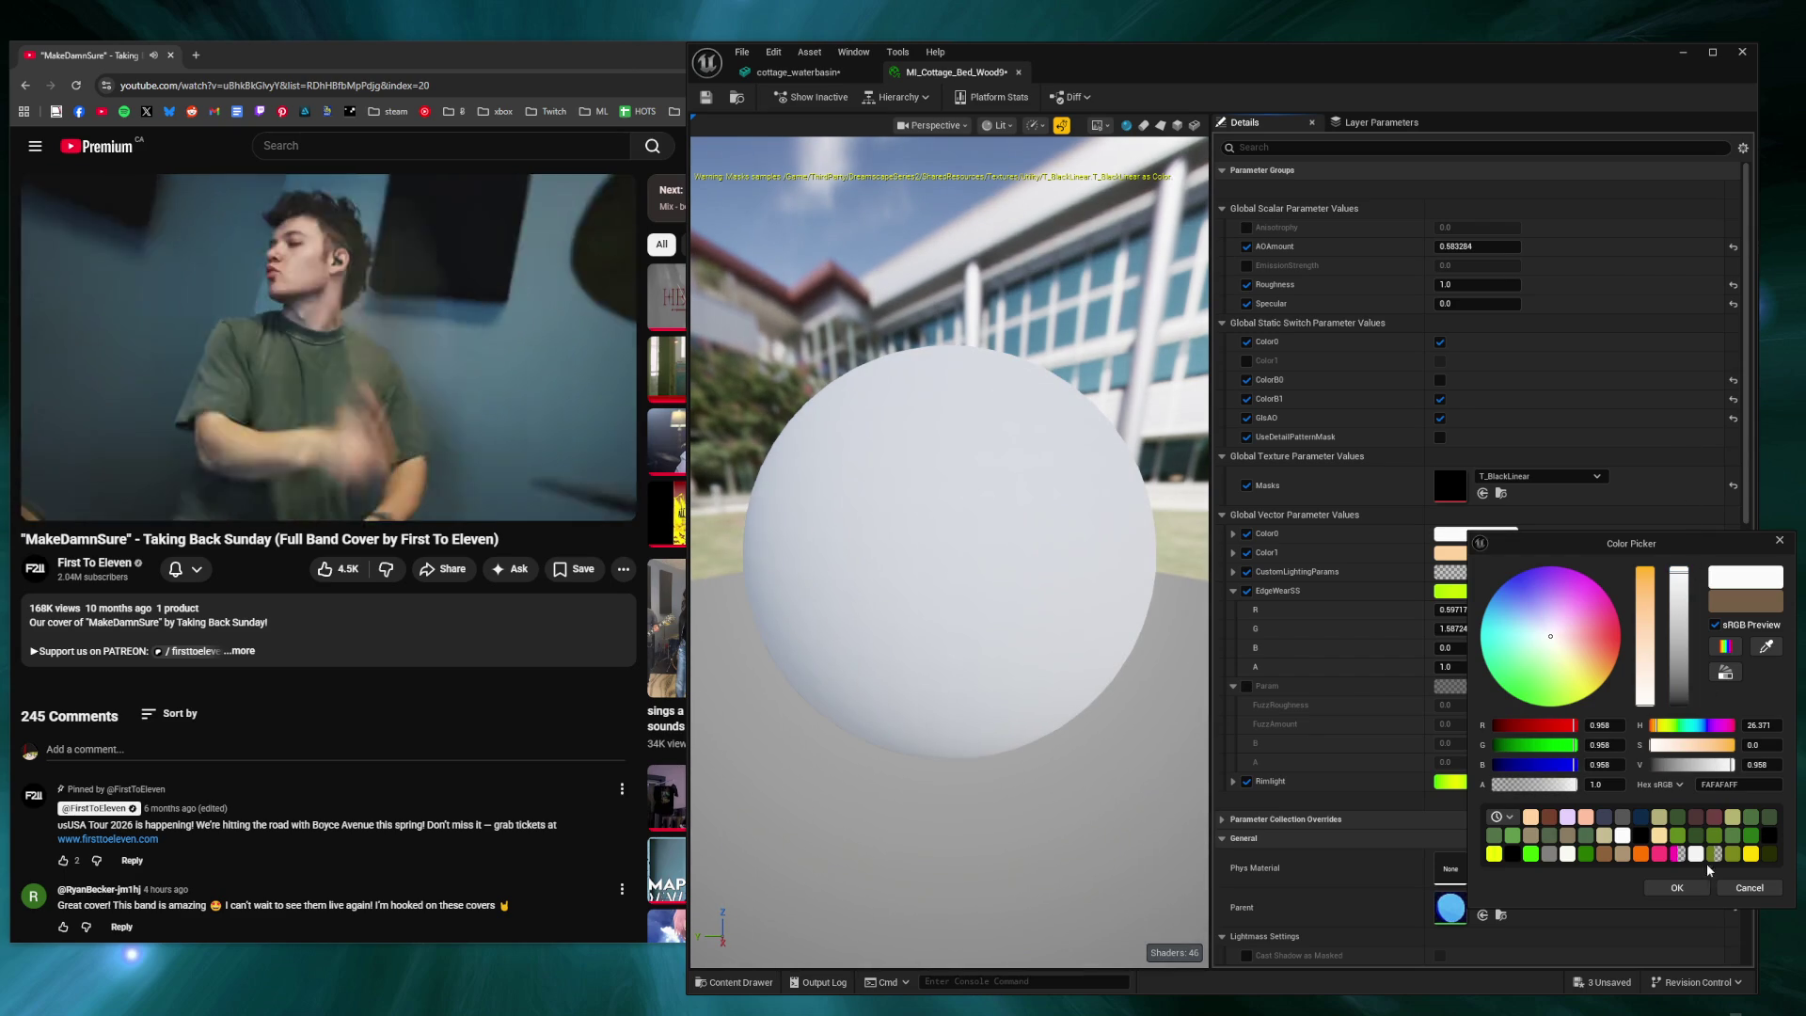
{"action": "left_click", "coordinate": [1440, 326]}
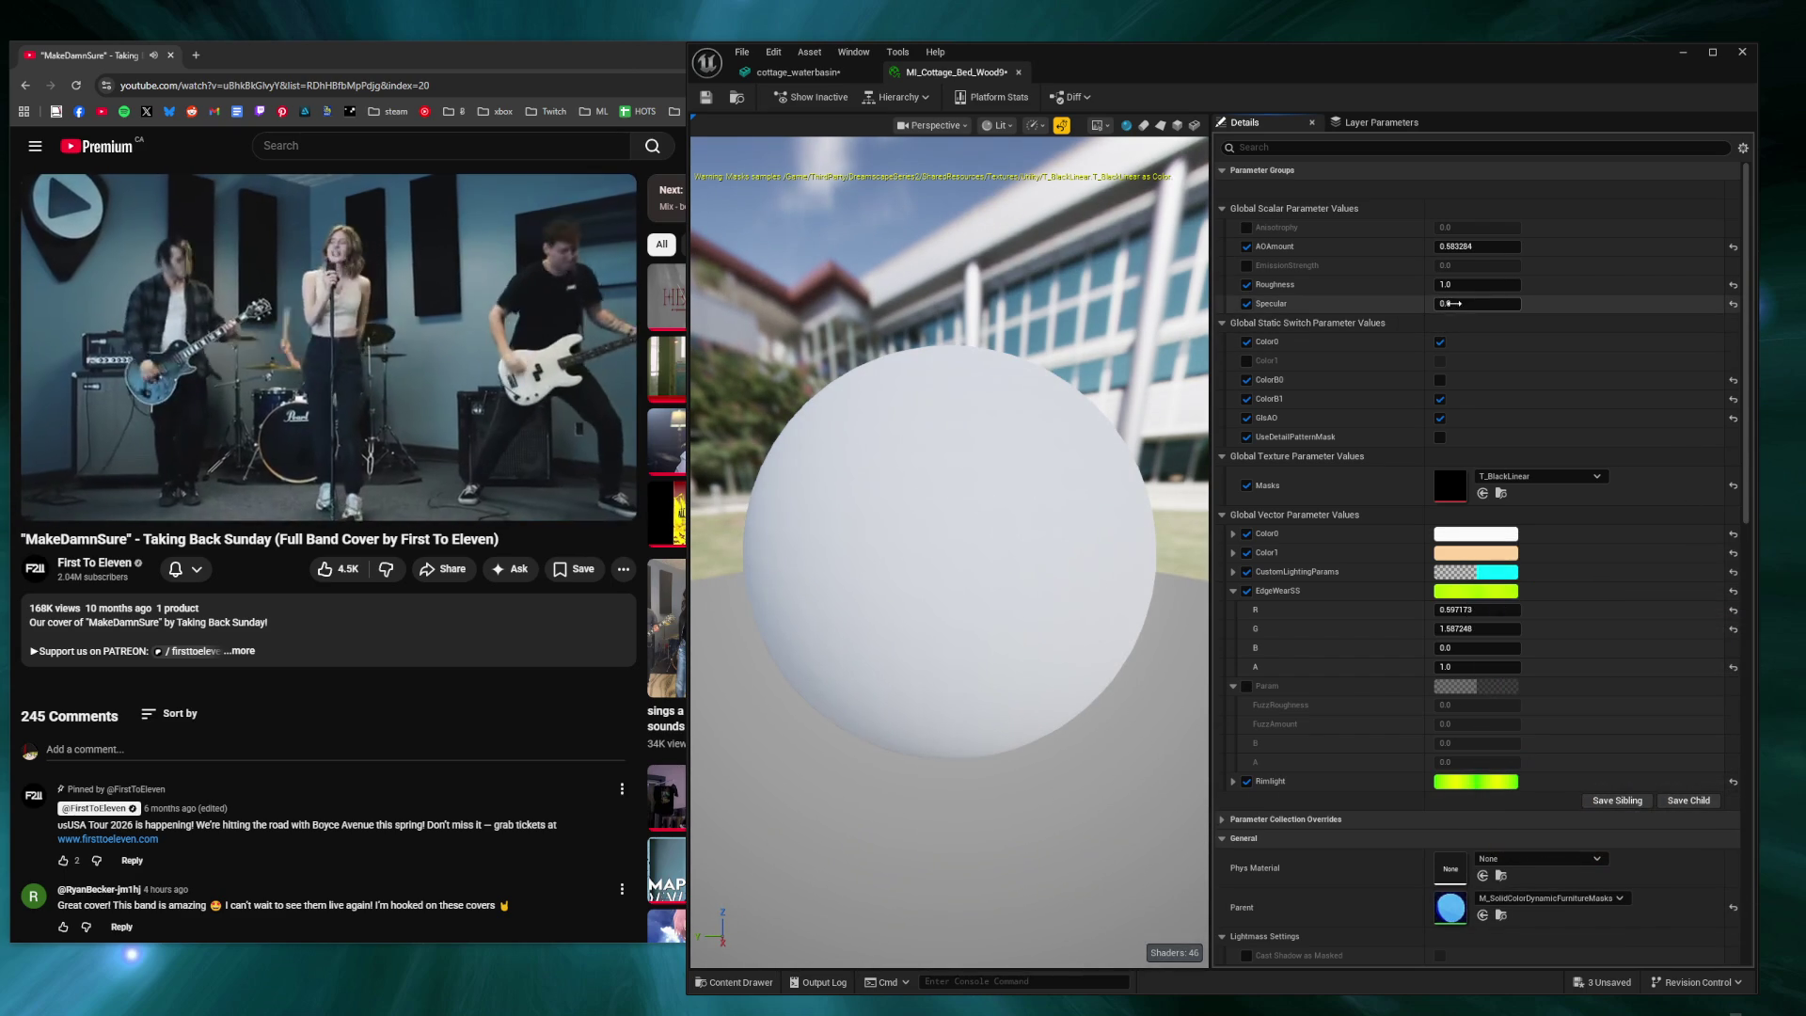
{"action": "mouse_move", "coordinate": [1457, 303]}
{"action": "left_mouse_down"}
{"action": "mouse_move", "coordinate": [1524, 303]}
{"action": "mouse_move", "coordinate": [1383, 285]}
{"action": "mouse_move", "coordinate": [1496, 285]}
{"action": "left_mouse_up"}
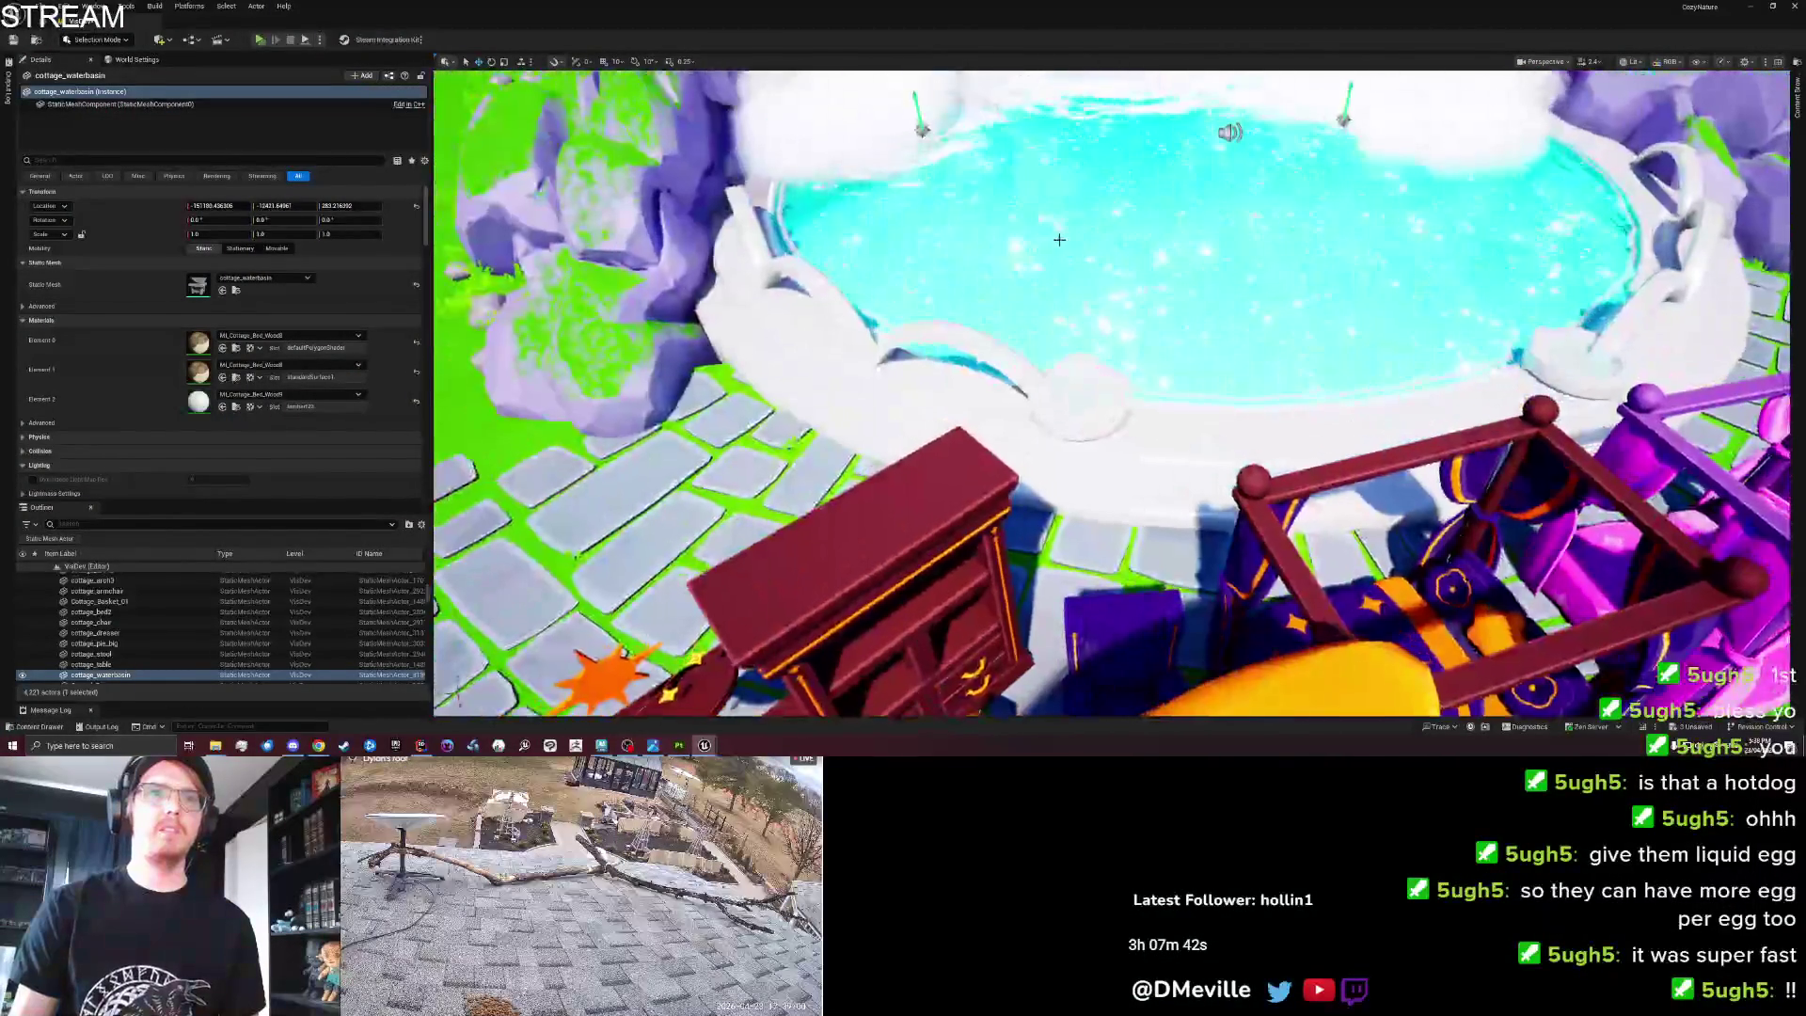
Select cottage_waterbasin and give the bowl's inner slot the white material.
{"action": "left_click", "coordinate": [888, 277]}
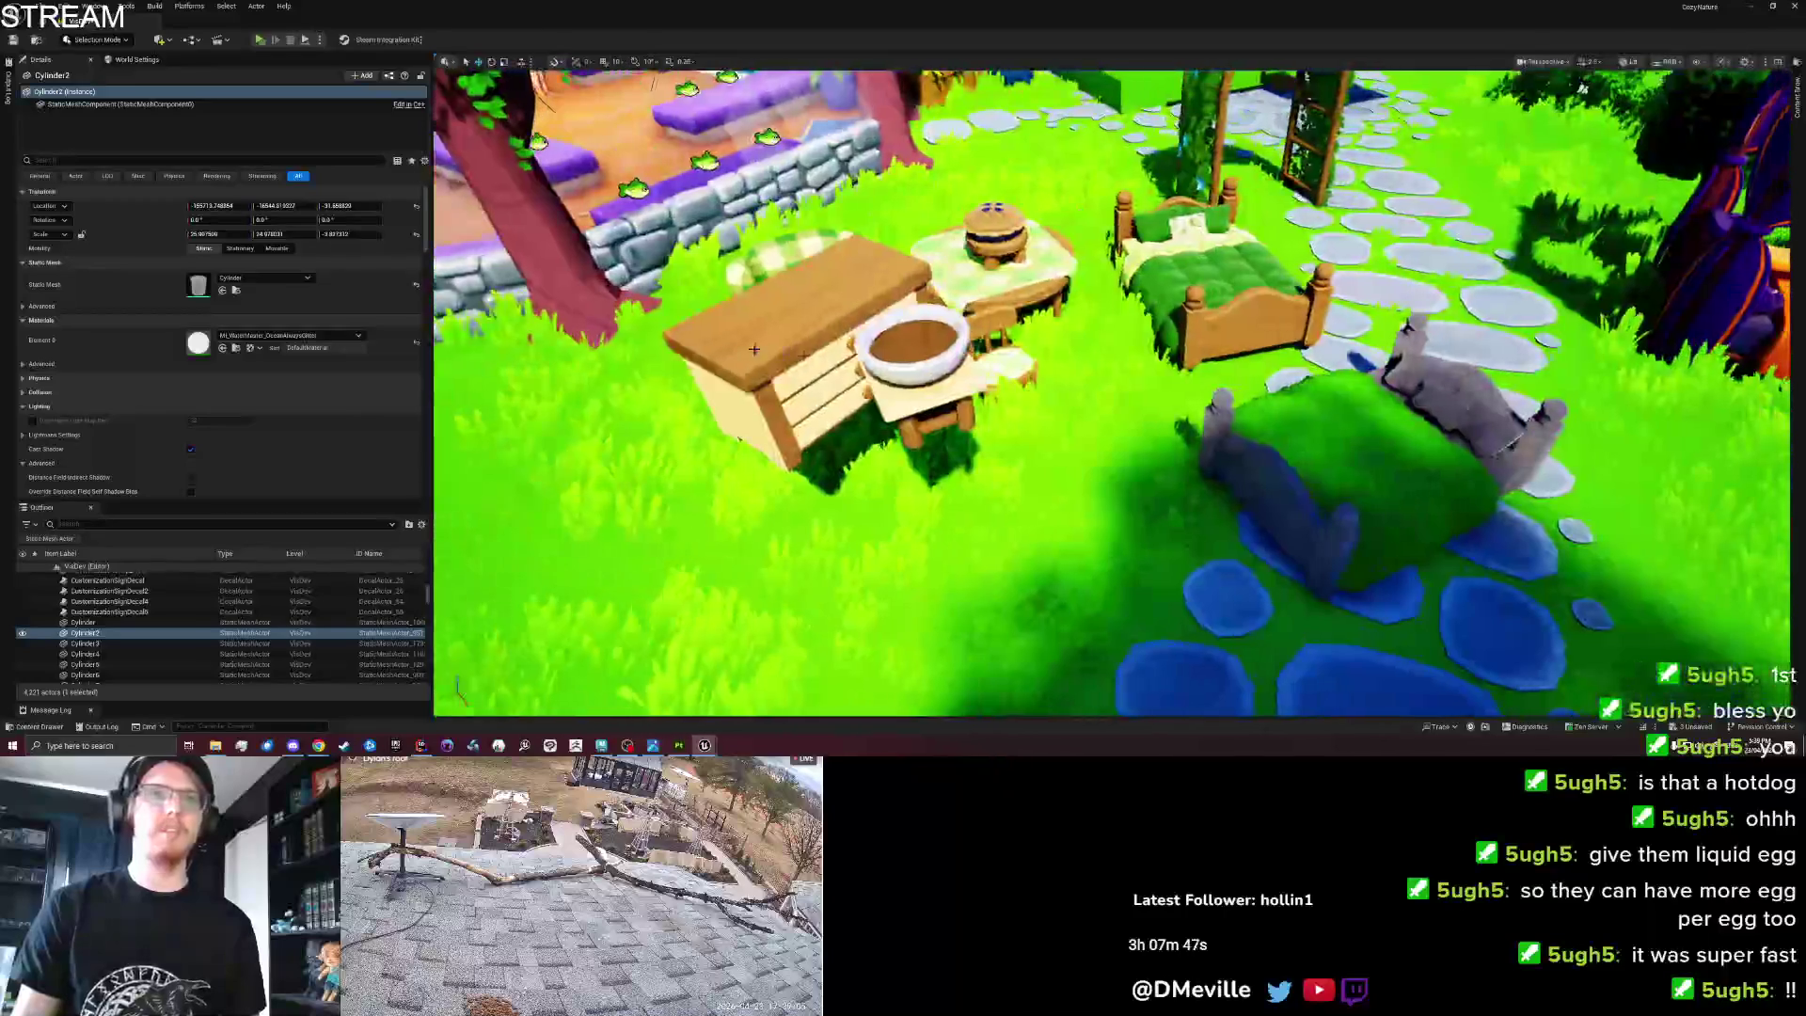
{"action": "left_click", "coordinate": [909, 346]}
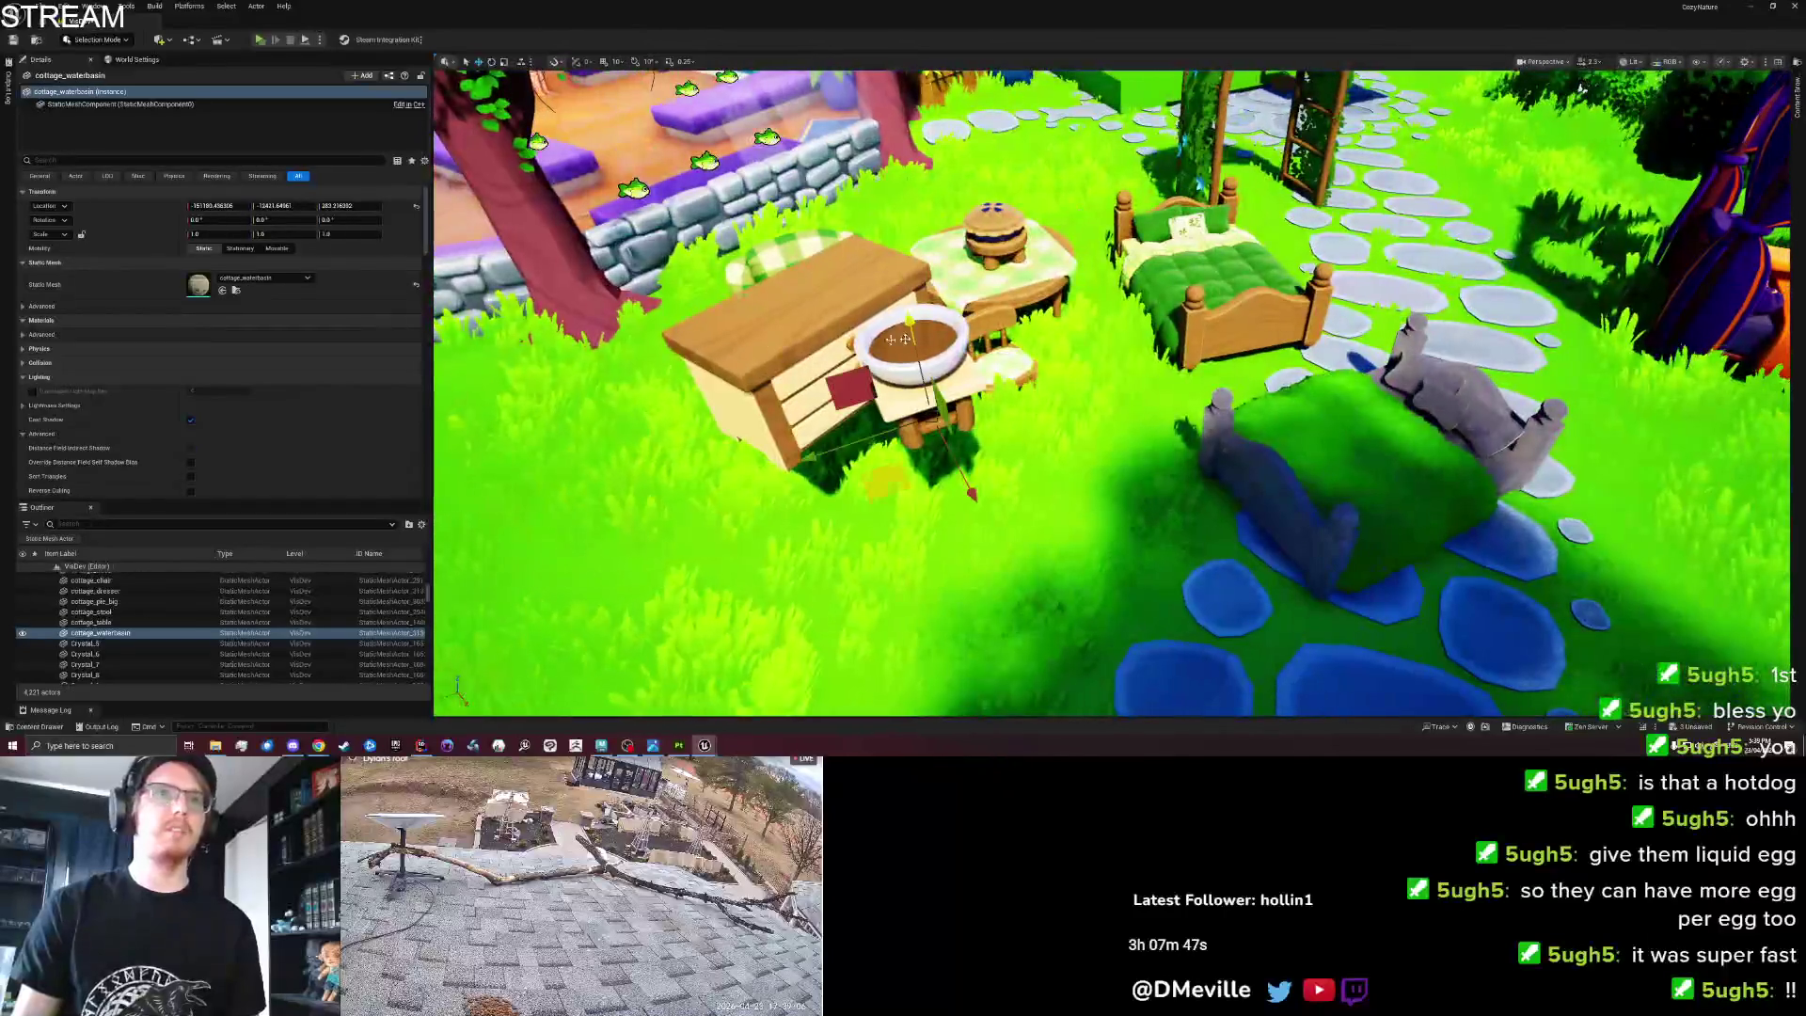
{"action": "left_click", "coordinate": [223, 376]}
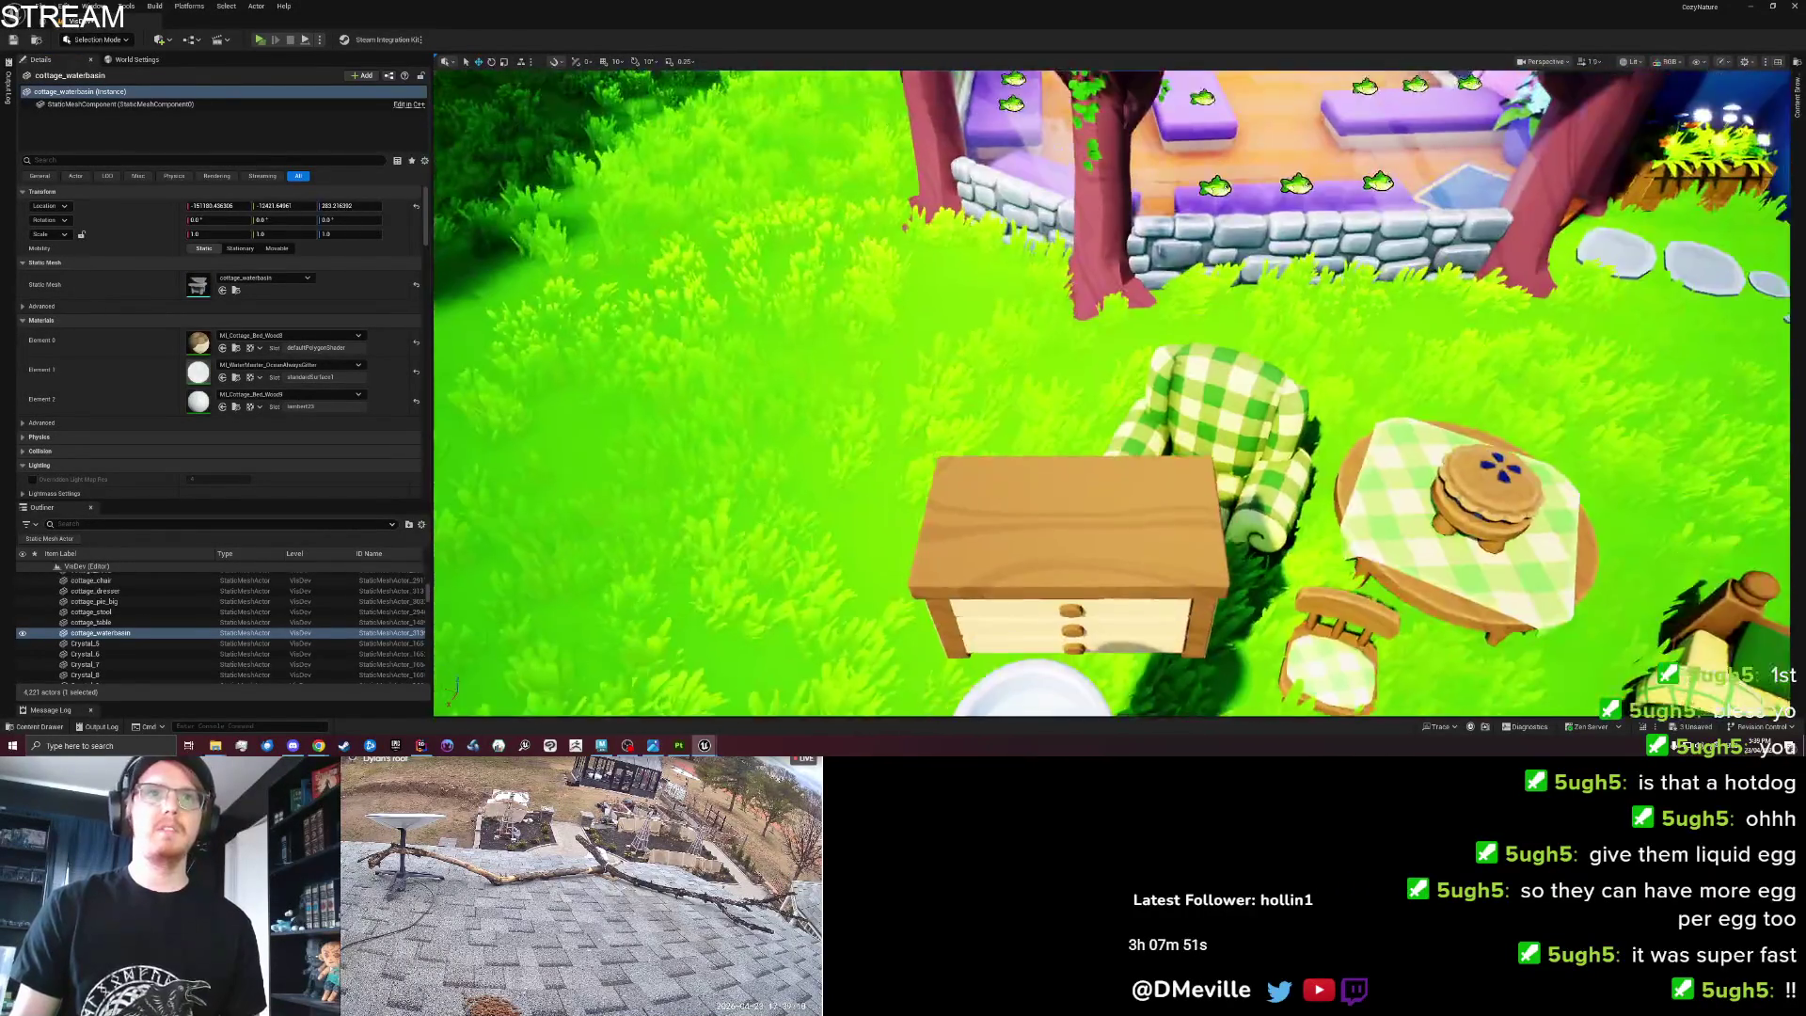
Frame and orbit around the white basin to check it, then save the level.
{"action": "key", "text": "f"}
{"action": "mouse_move", "coordinate": [870, 343]}
{"action": "left_mouse_down"}
{"action": "mouse_move", "coordinate": [879, 395]}
{"action": "mouse_move", "coordinate": [922, 358]}
{"action": "mouse_move", "coordinate": [988, 350]}
{"action": "mouse_move", "coordinate": [870, 300]}
{"action": "left_mouse_up"}
{"action": "scroll", "coordinate": [870, 300], "scroll_direction": "down", "scroll_amount": 8}
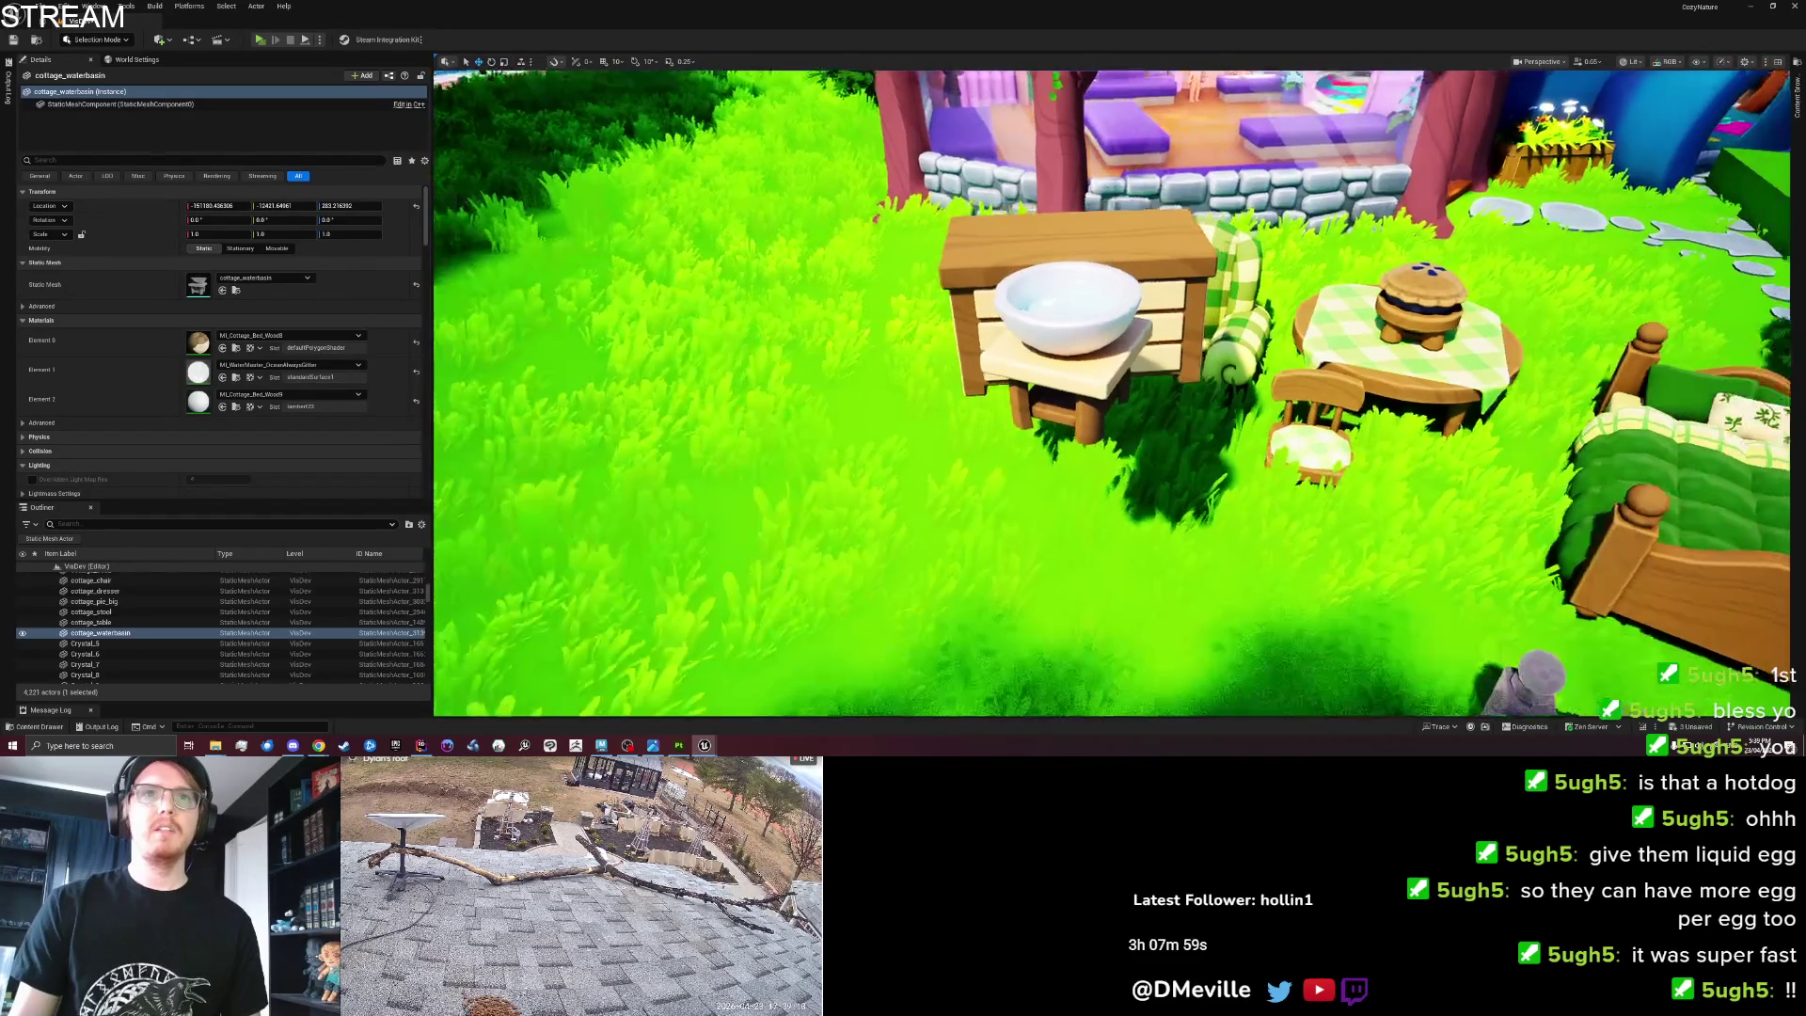
{"action": "scroll", "coordinate": [870, 300], "scroll_direction": "up", "scroll_amount": 5}
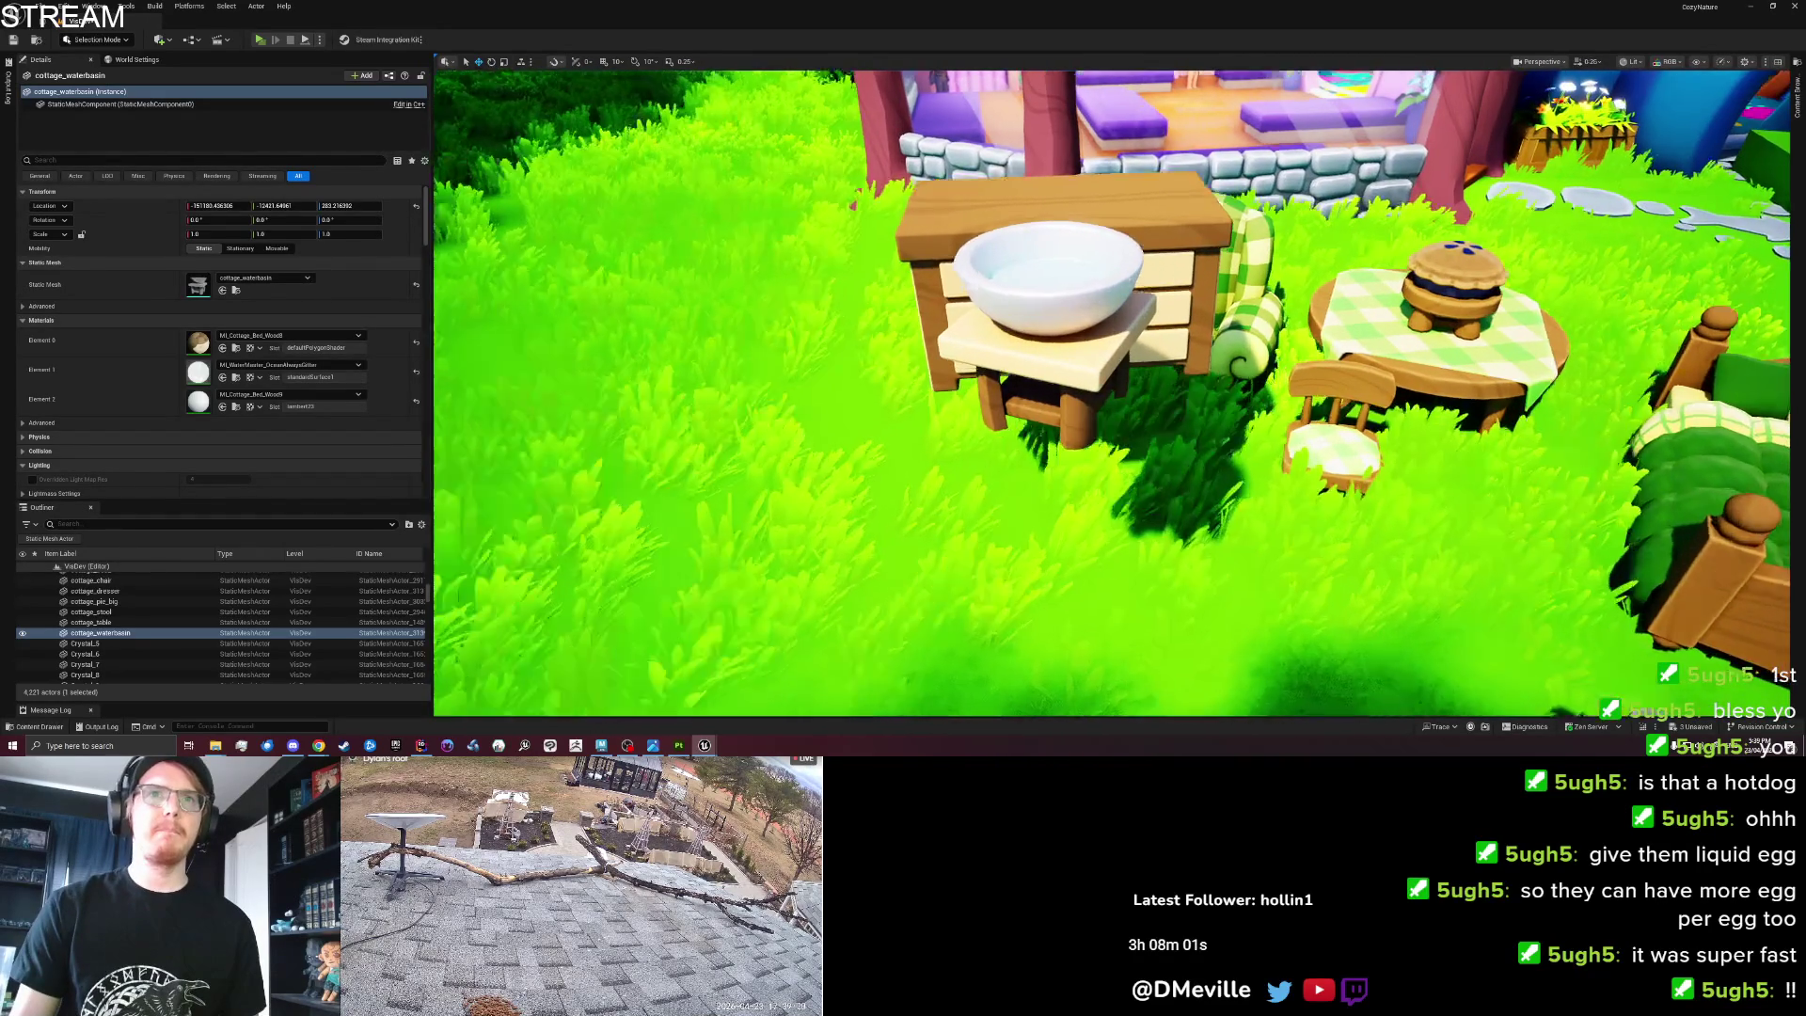
{"action": "key", "text": "ctrl+s"}
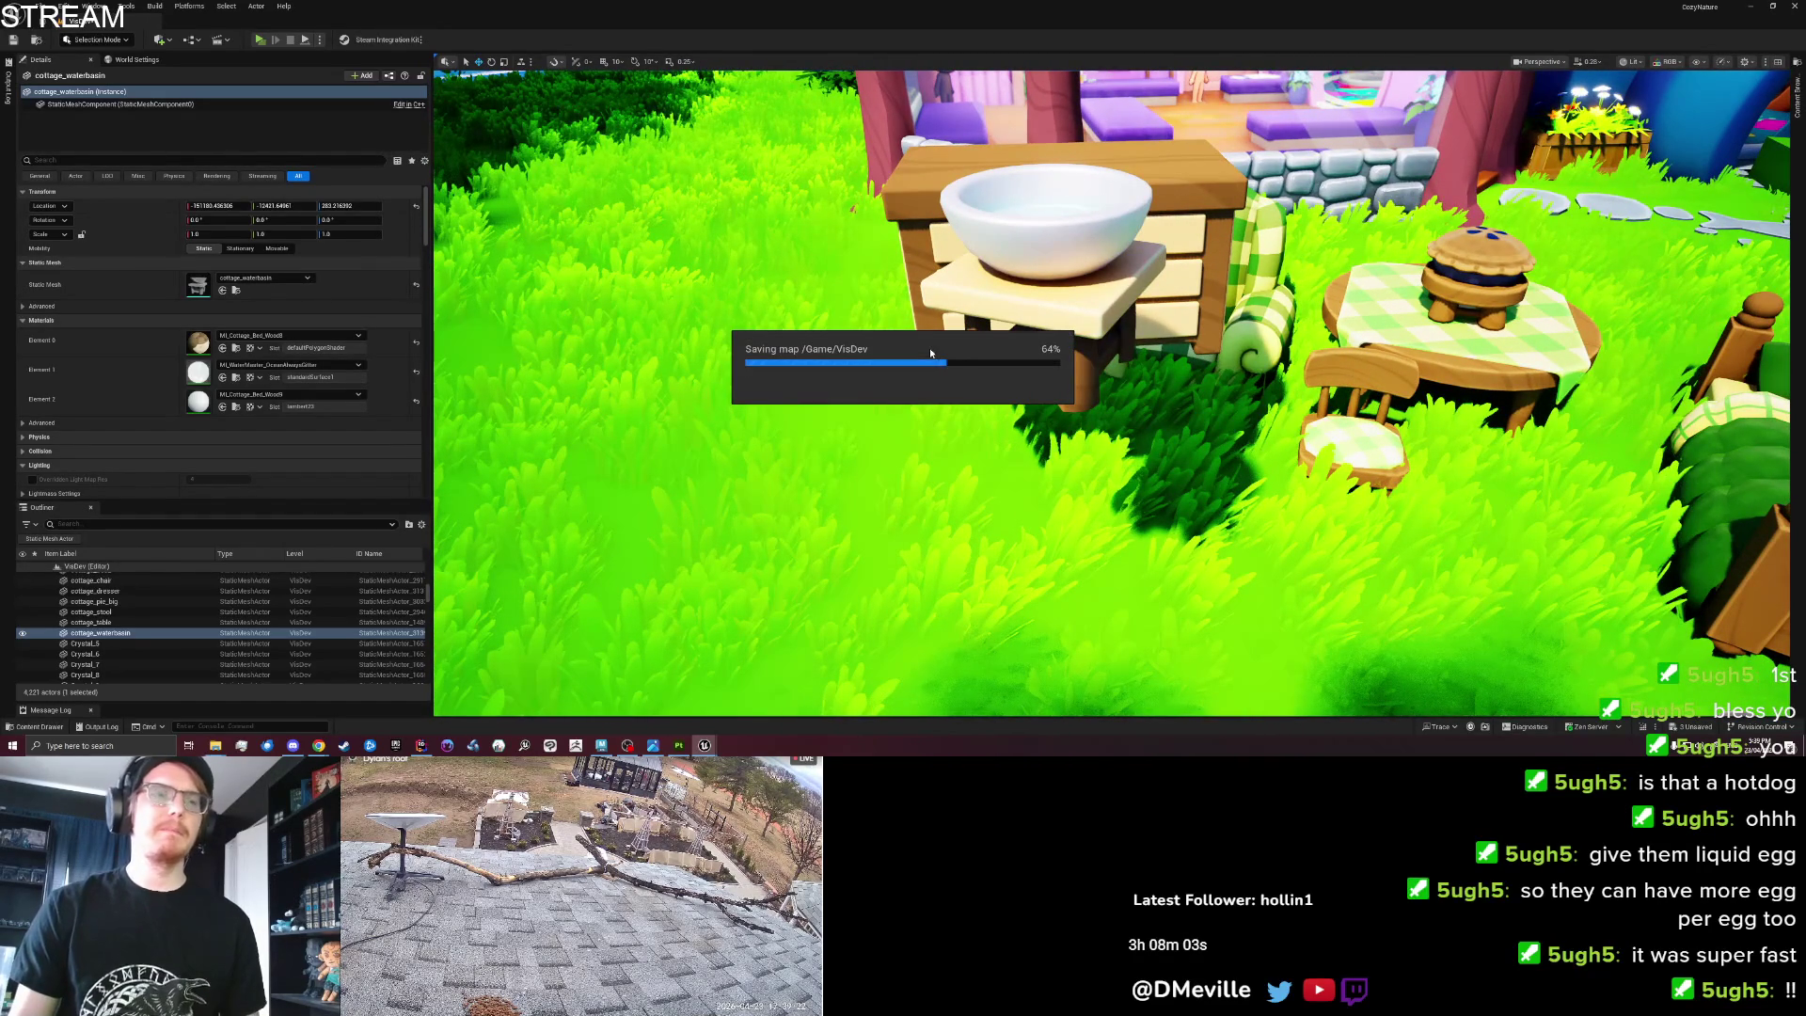
{"action": "left_click", "coordinate": [680, 745]}
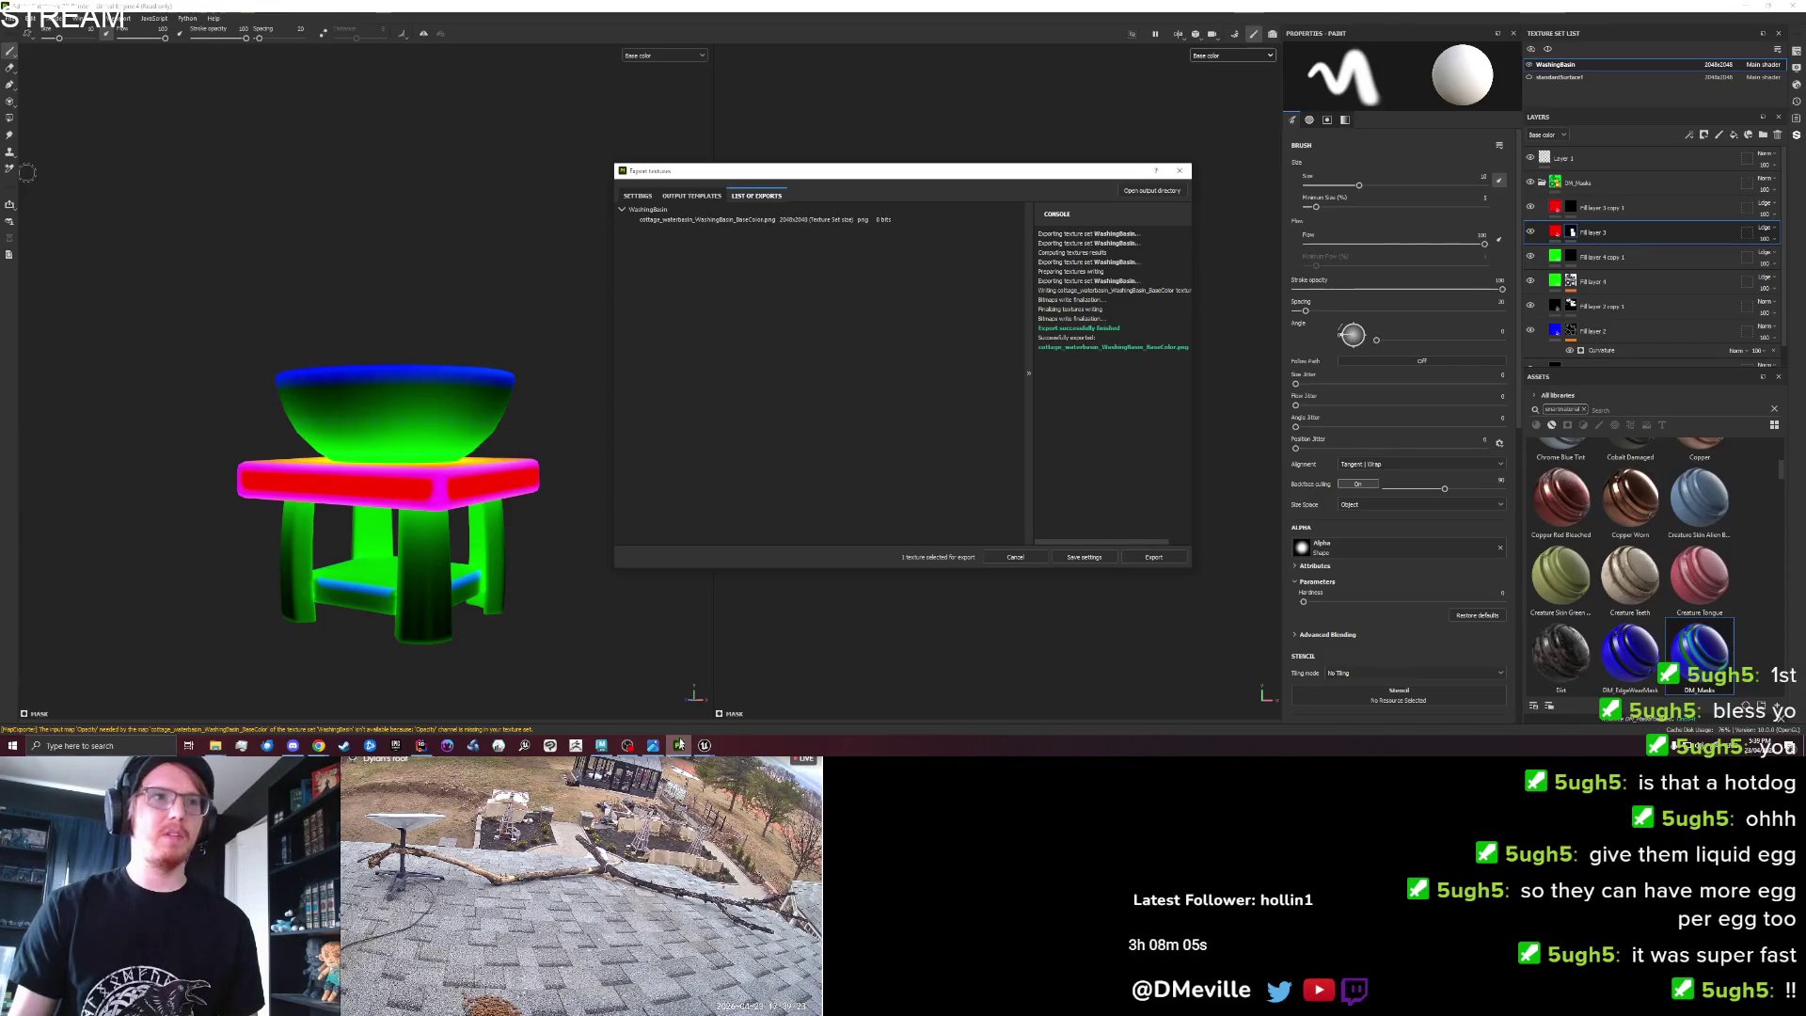
Start a new project from cottage_dresser.fbx, answer the old project's save prompt, and open Bake Mesh Maps.
{"action": "left_click", "coordinate": [1179, 171]}
{"action": "left_click_drag", "start_coordinate": [653, 342], "coordinate": [661, 407], "text": "alt"}
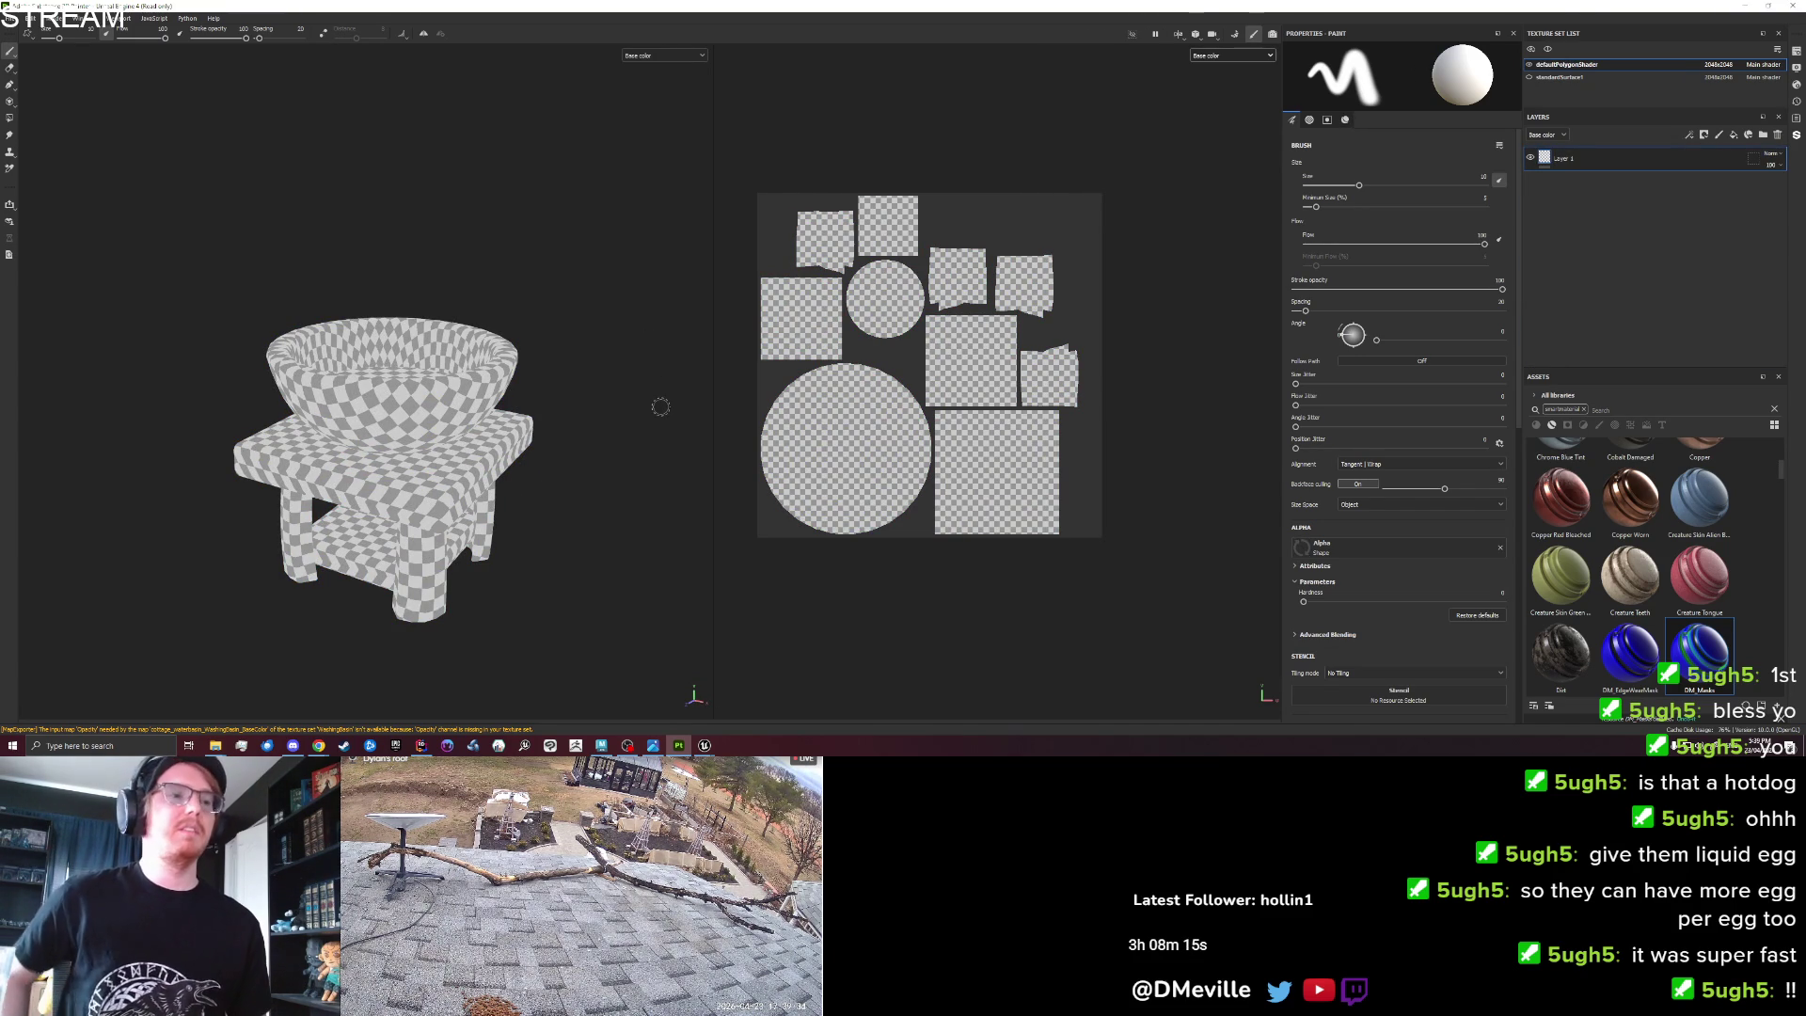
{"action": "left_click", "coordinate": [12, 18]}
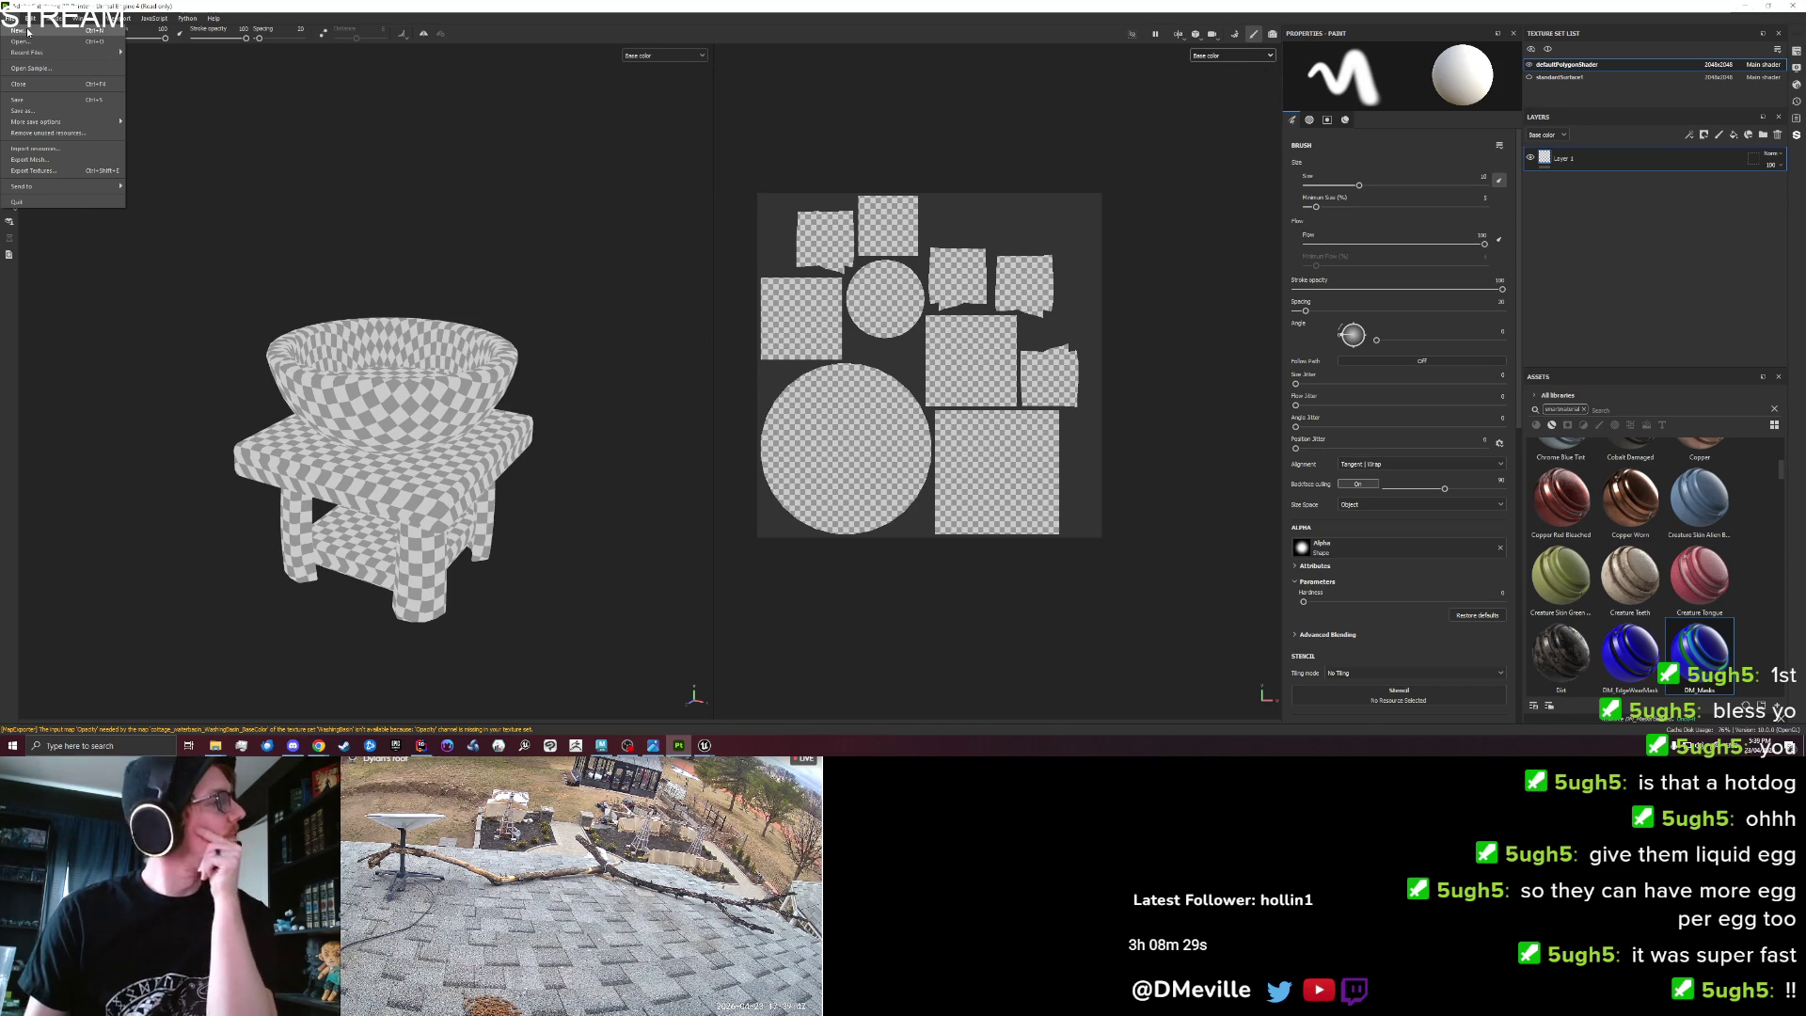
{"action": "left_click", "coordinate": [19, 31]}
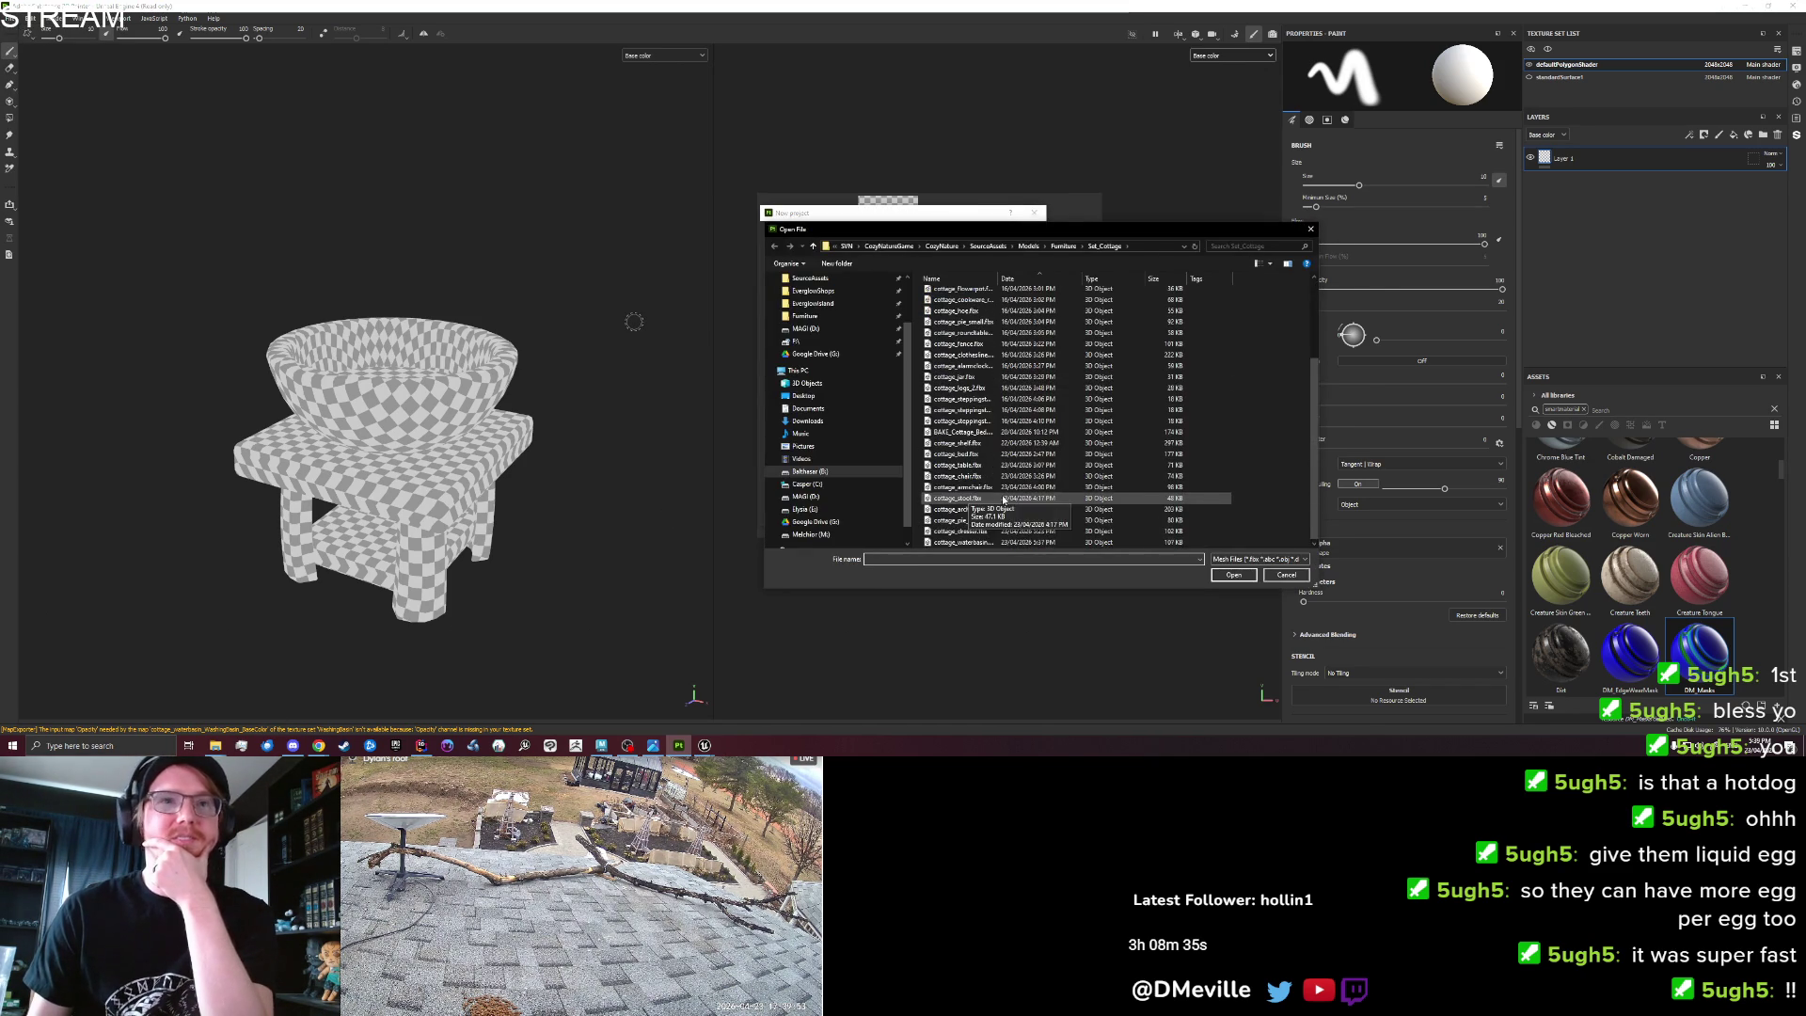
{"action": "left_click", "coordinate": [987, 532]}
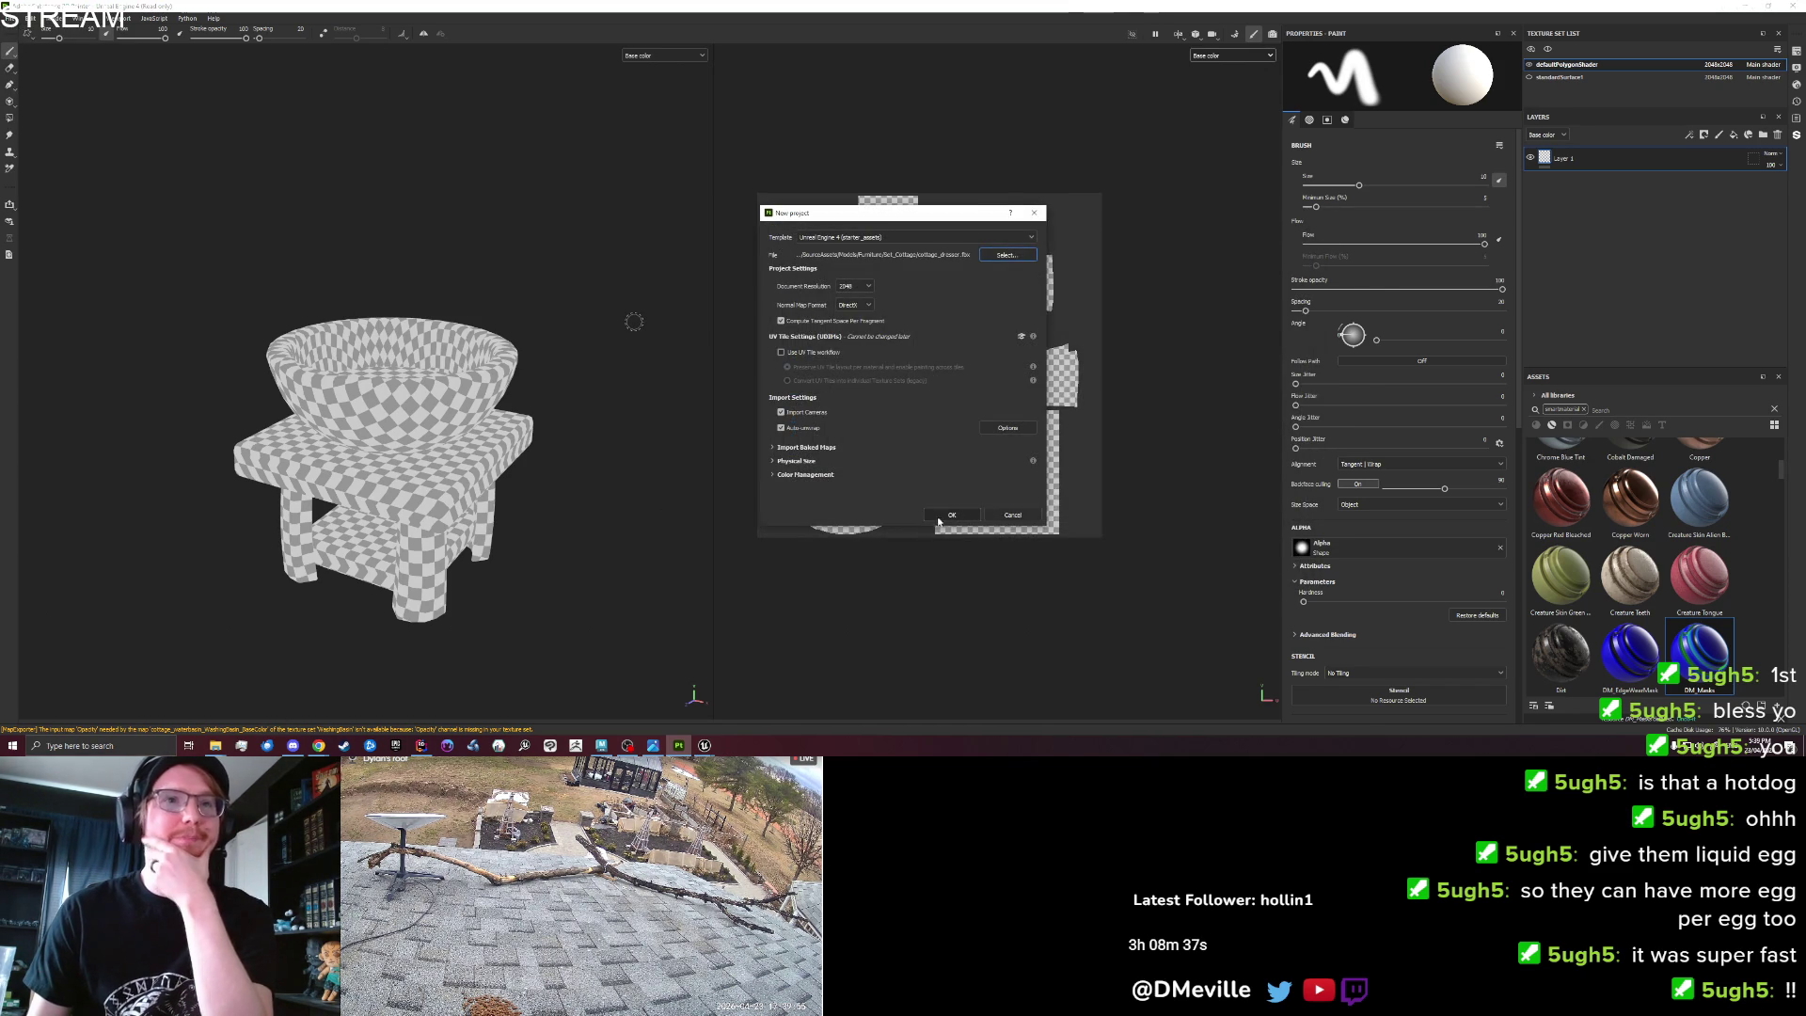
{"action": "left_click", "coordinate": [947, 515]}
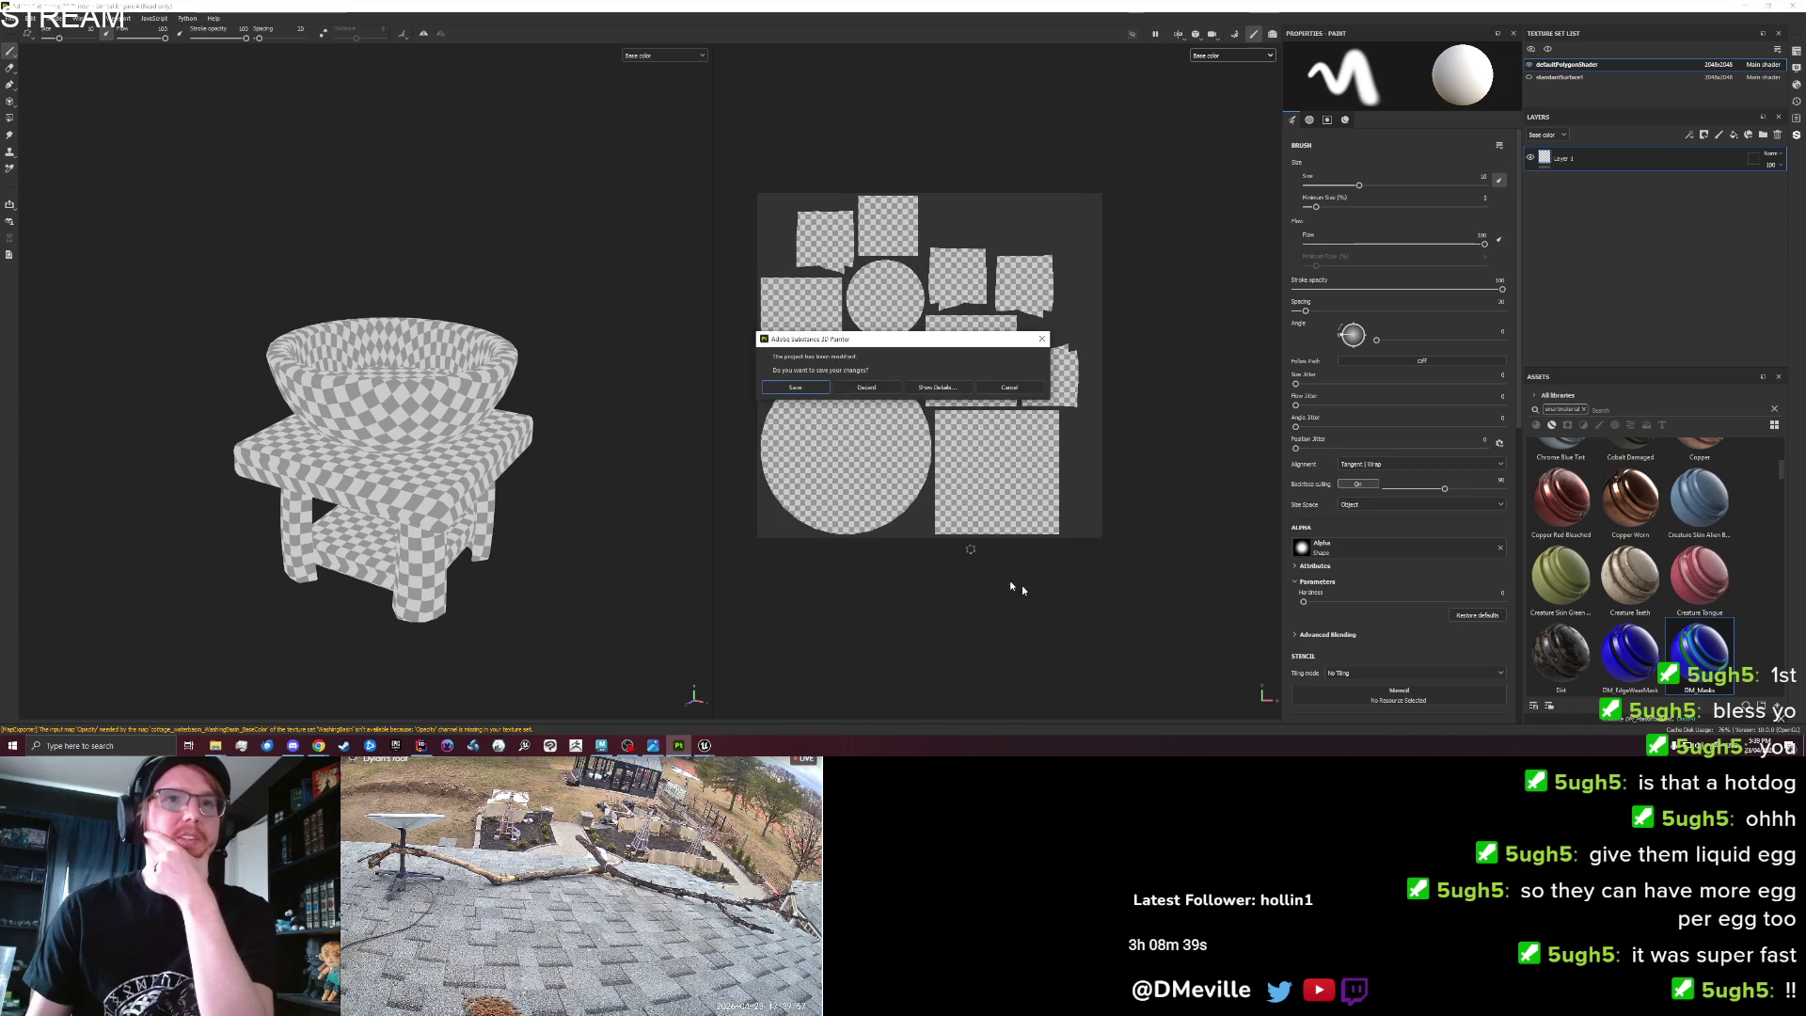
{"action": "left_click", "coordinate": [868, 387]}
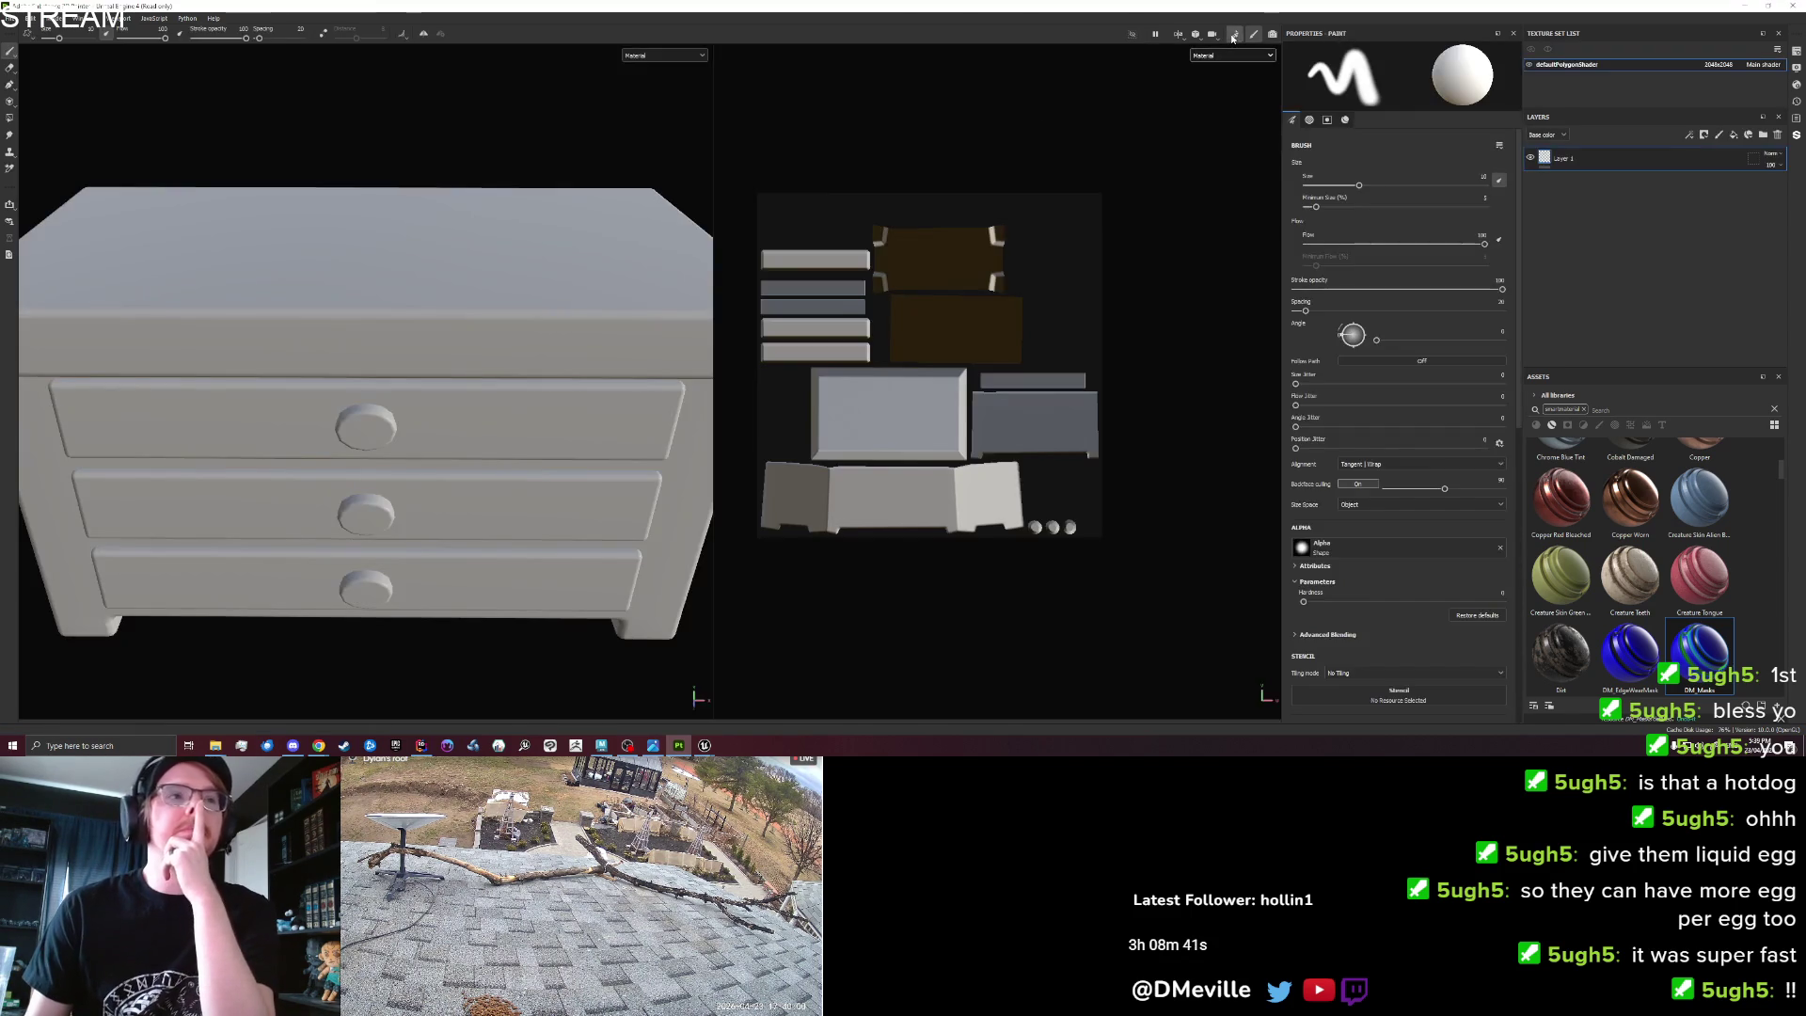
{"action": "left_click", "coordinate": [1235, 34]}
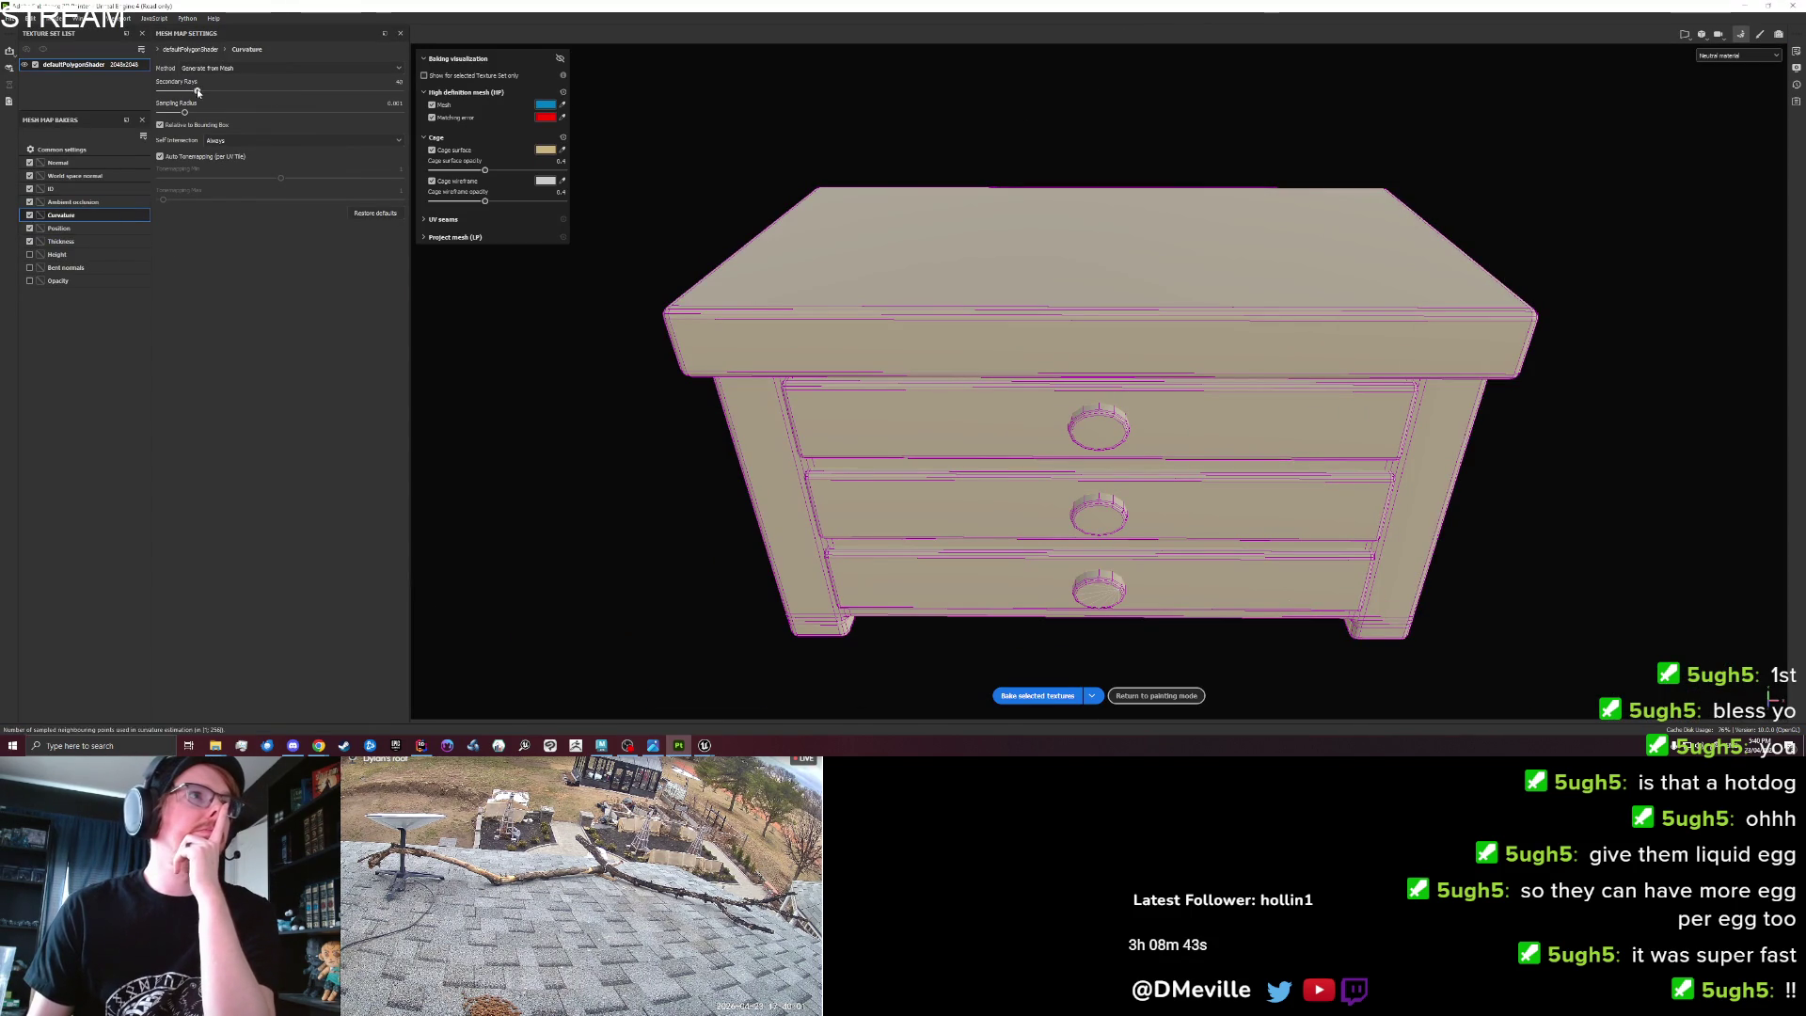
Bake the chest's mesh maps with a Curvature Sampling Radius of 1 and return to painting.
{"action": "left_click", "coordinate": [397, 104]}
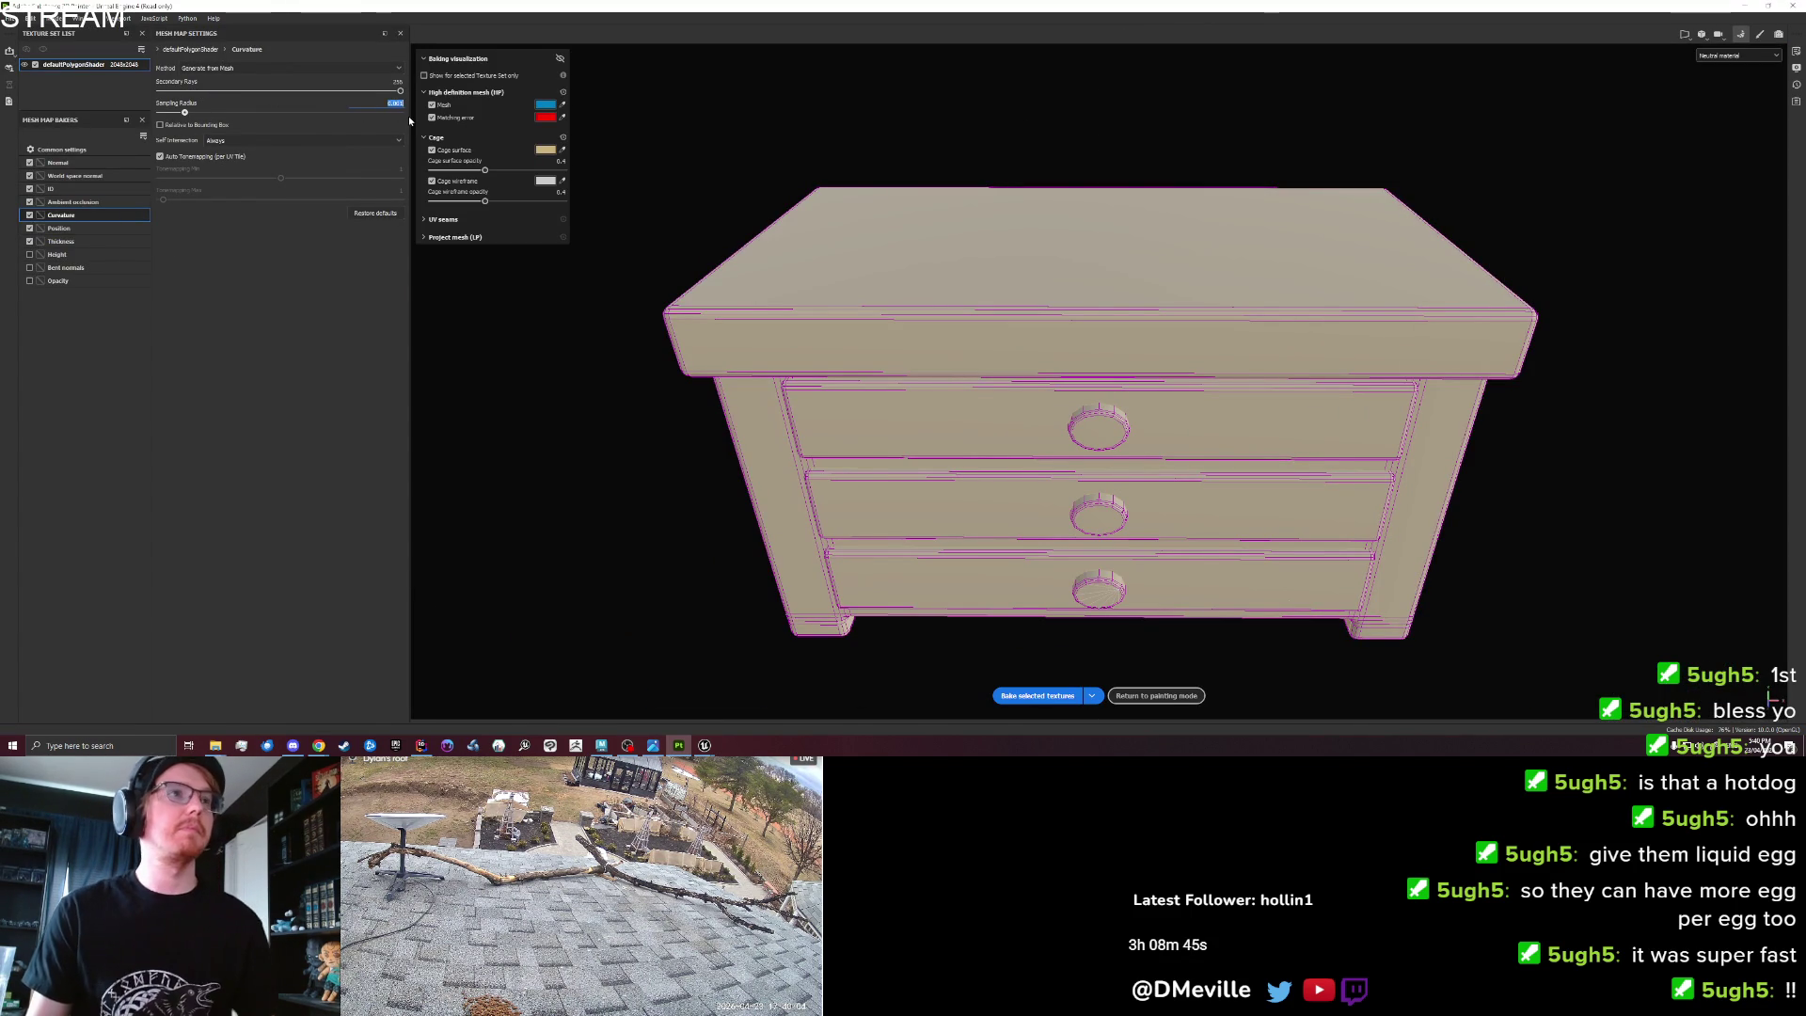
{"action": "type", "text": "1"}
{"action": "key", "text": "Return"}
{"action": "left_click", "coordinate": [73, 201]}
{"action": "left_click", "coordinate": [1038, 695]}
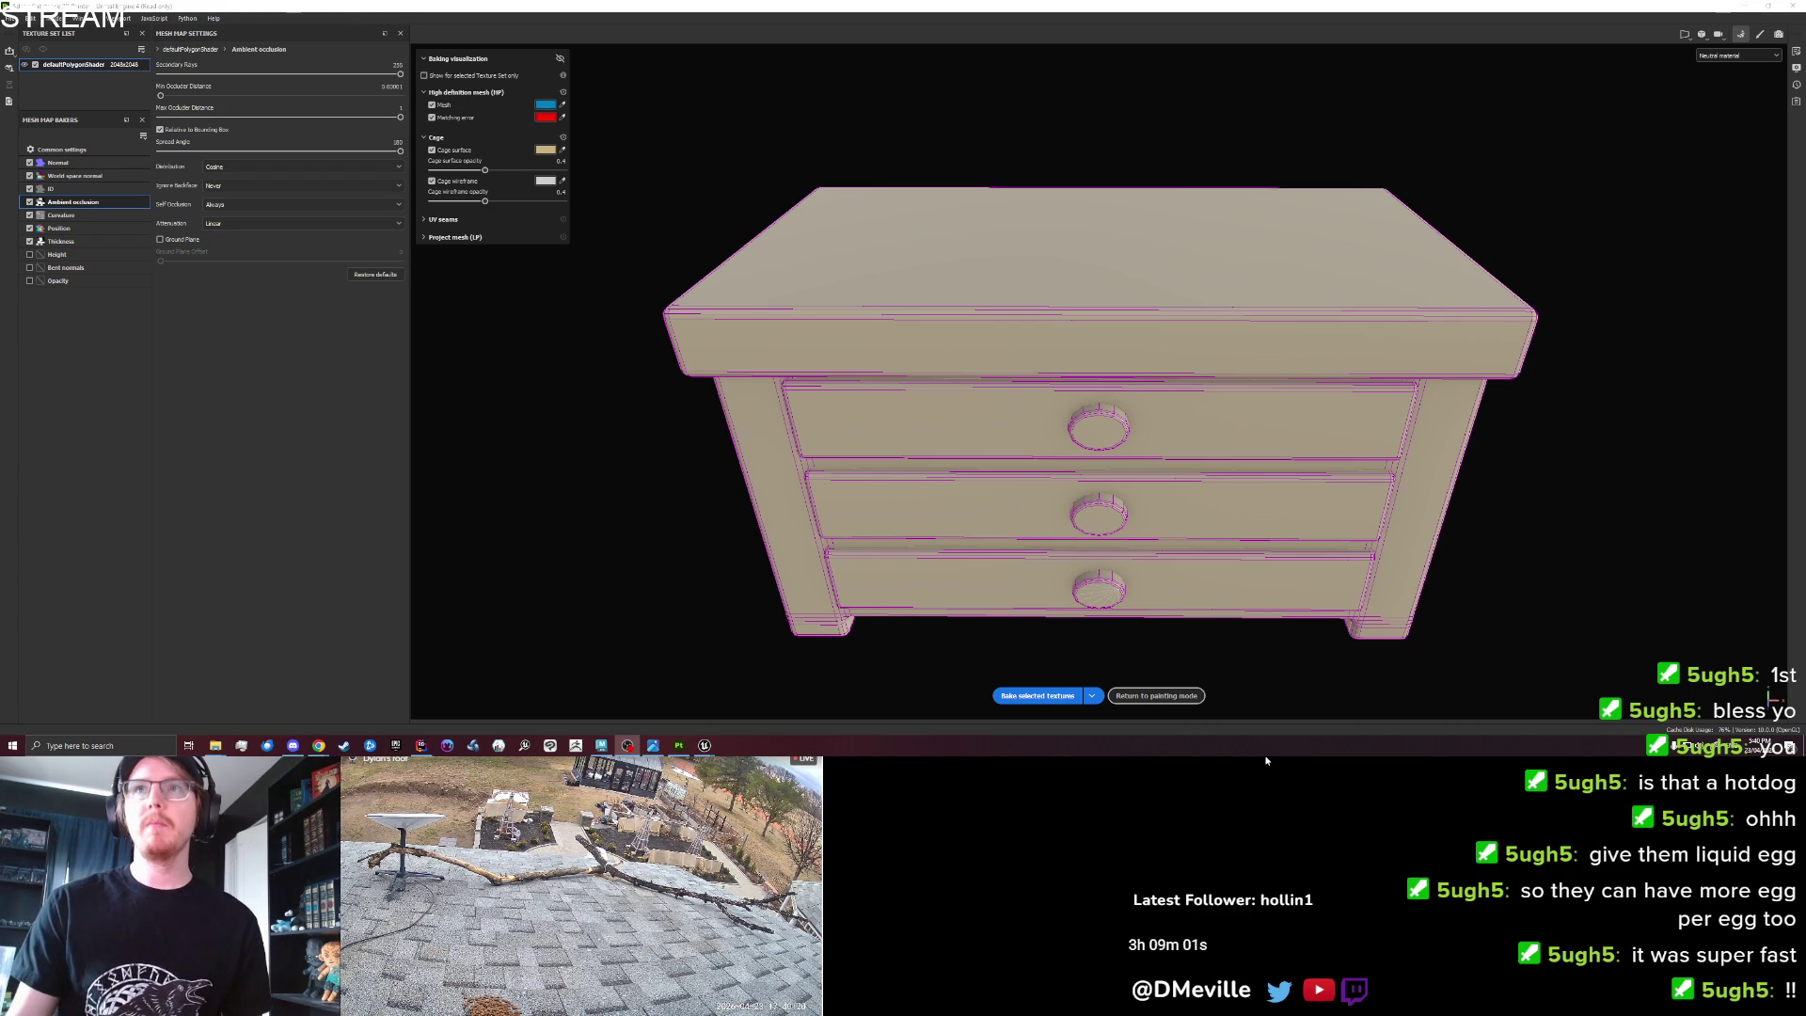
{"action": "left_click", "coordinate": [1761, 35]}
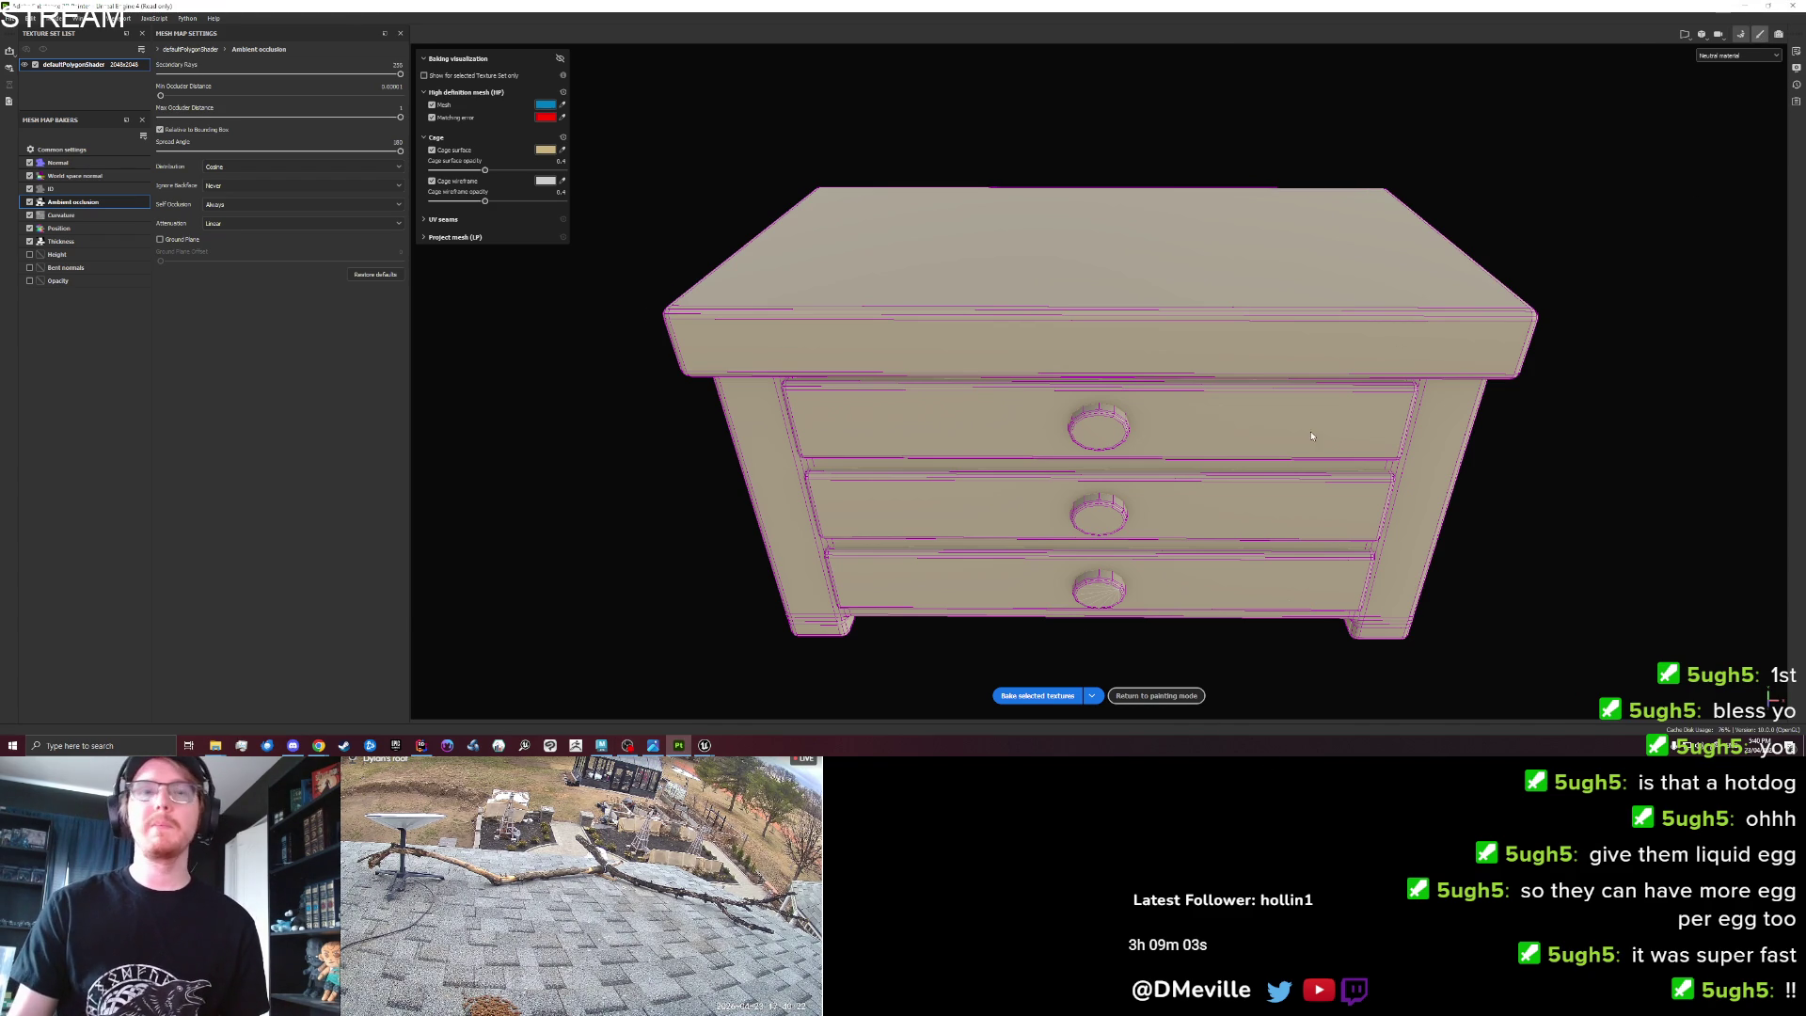
{"action": "left_click", "coordinate": [1252, 61]}
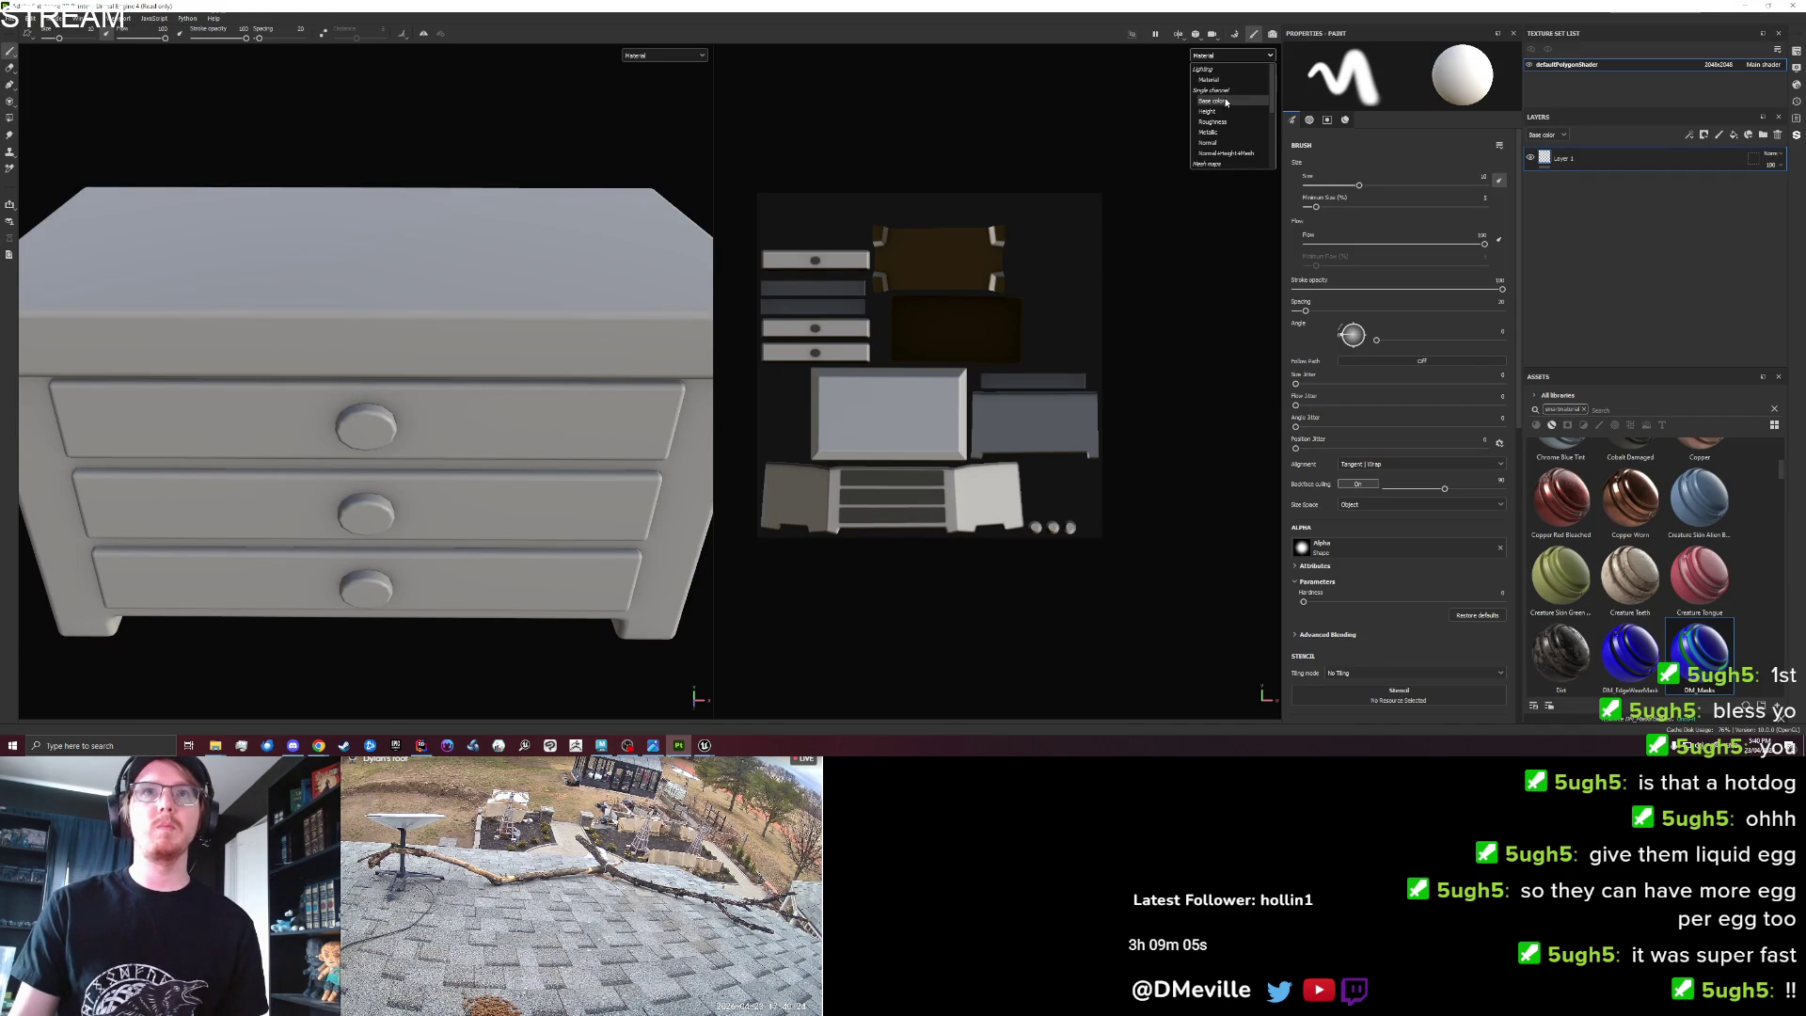
Show Base color, apply the DM Masks material to the chest, and set Curvature Global Blur to 0.86.
{"action": "left_click", "coordinate": [1218, 58]}
{"action": "mouse_move", "coordinate": [1630, 654]}
{"action": "left_mouse_down"}
{"action": "mouse_move", "coordinate": [1661, 630]}
{"action": "mouse_move", "coordinate": [1595, 224]}
{"action": "left_mouse_up"}
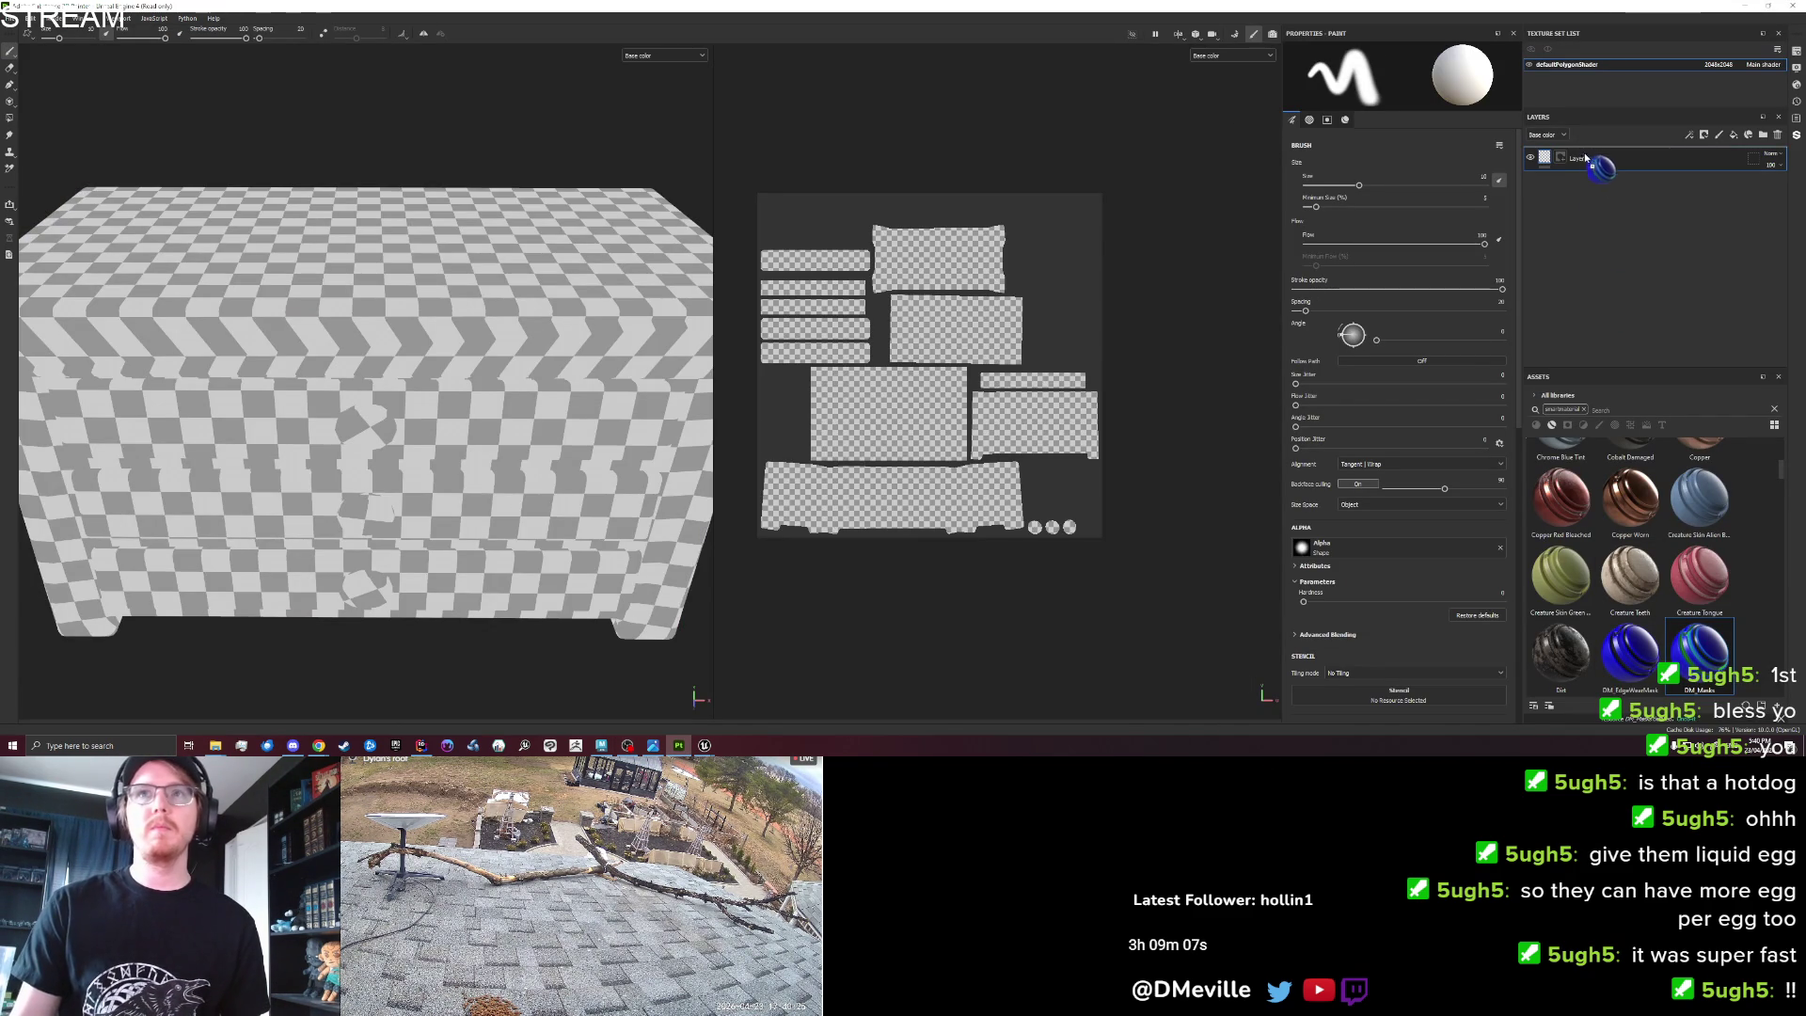
{"action": "mouse_move", "coordinate": [537, 453]}
{"action": "left_mouse_down"}
{"action": "mouse_move", "coordinate": [555, 484]}
{"action": "mouse_move", "coordinate": [534, 555]}
{"action": "mouse_move", "coordinate": [548, 437]}
{"action": "left_mouse_up"}
{"action": "scroll", "coordinate": [529, 436], "scroll_direction": "up", "scroll_amount": 5}
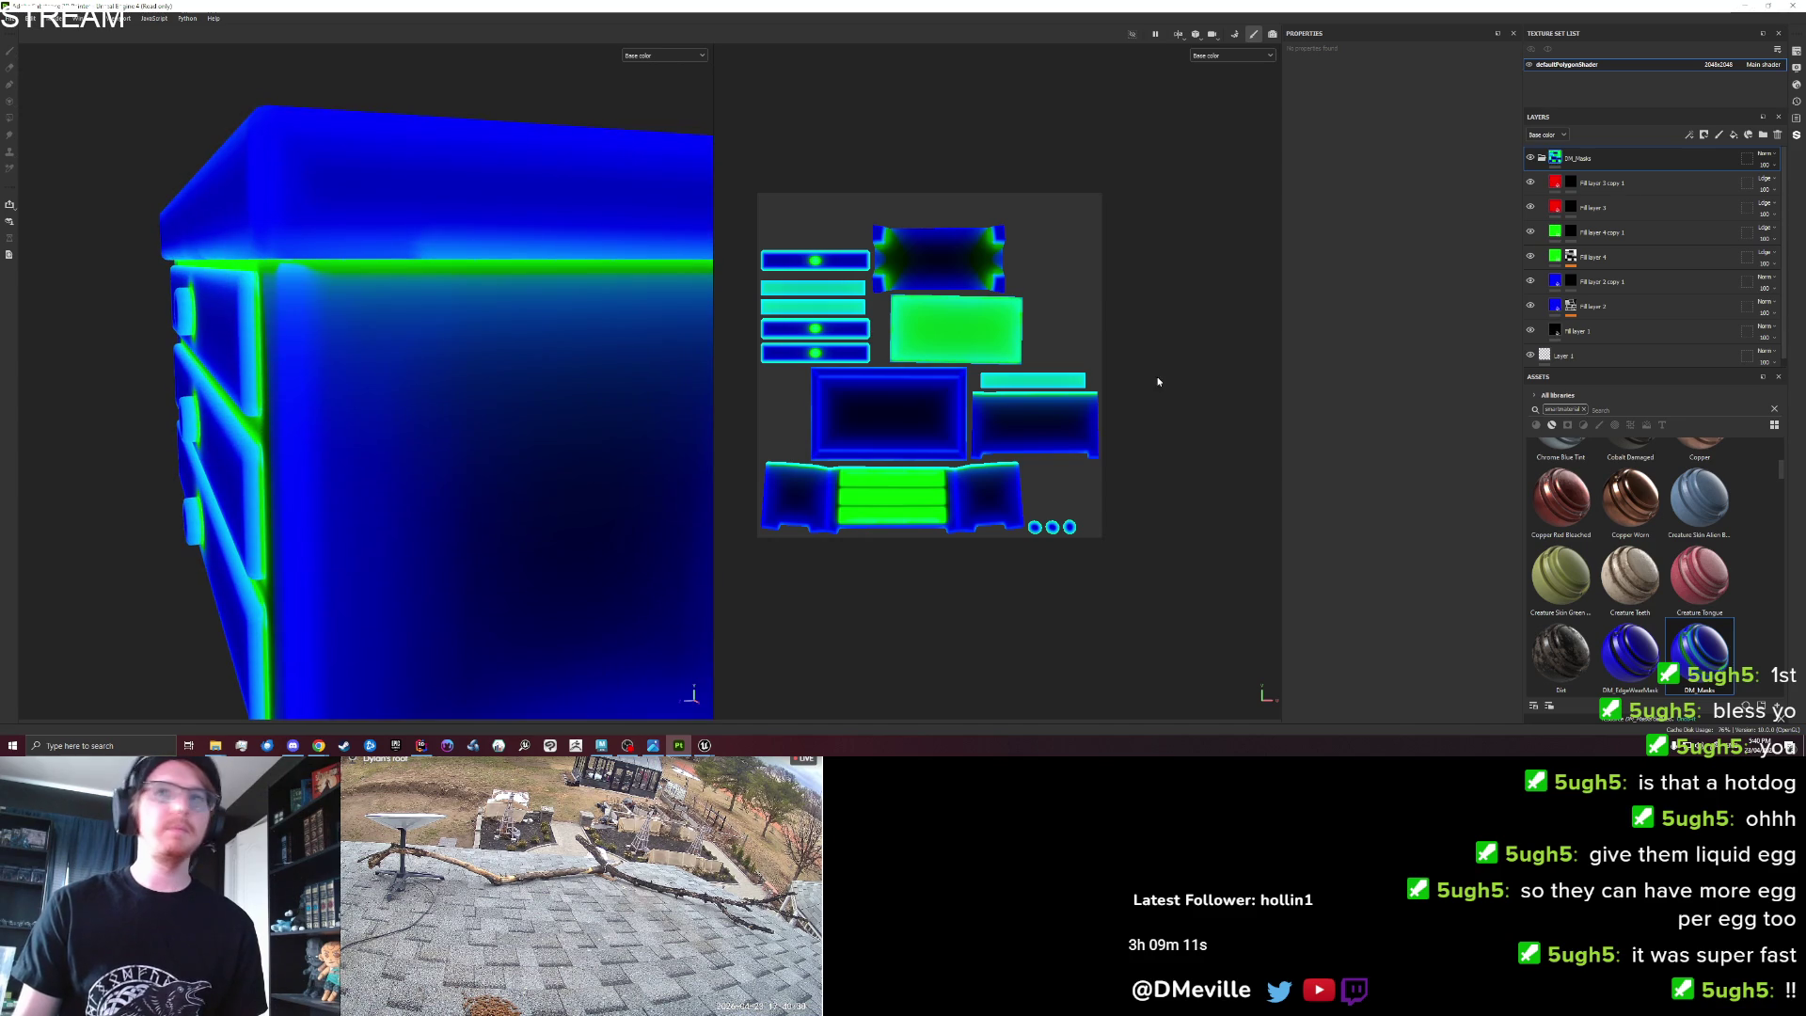
{"action": "left_click", "coordinate": [1580, 318]}
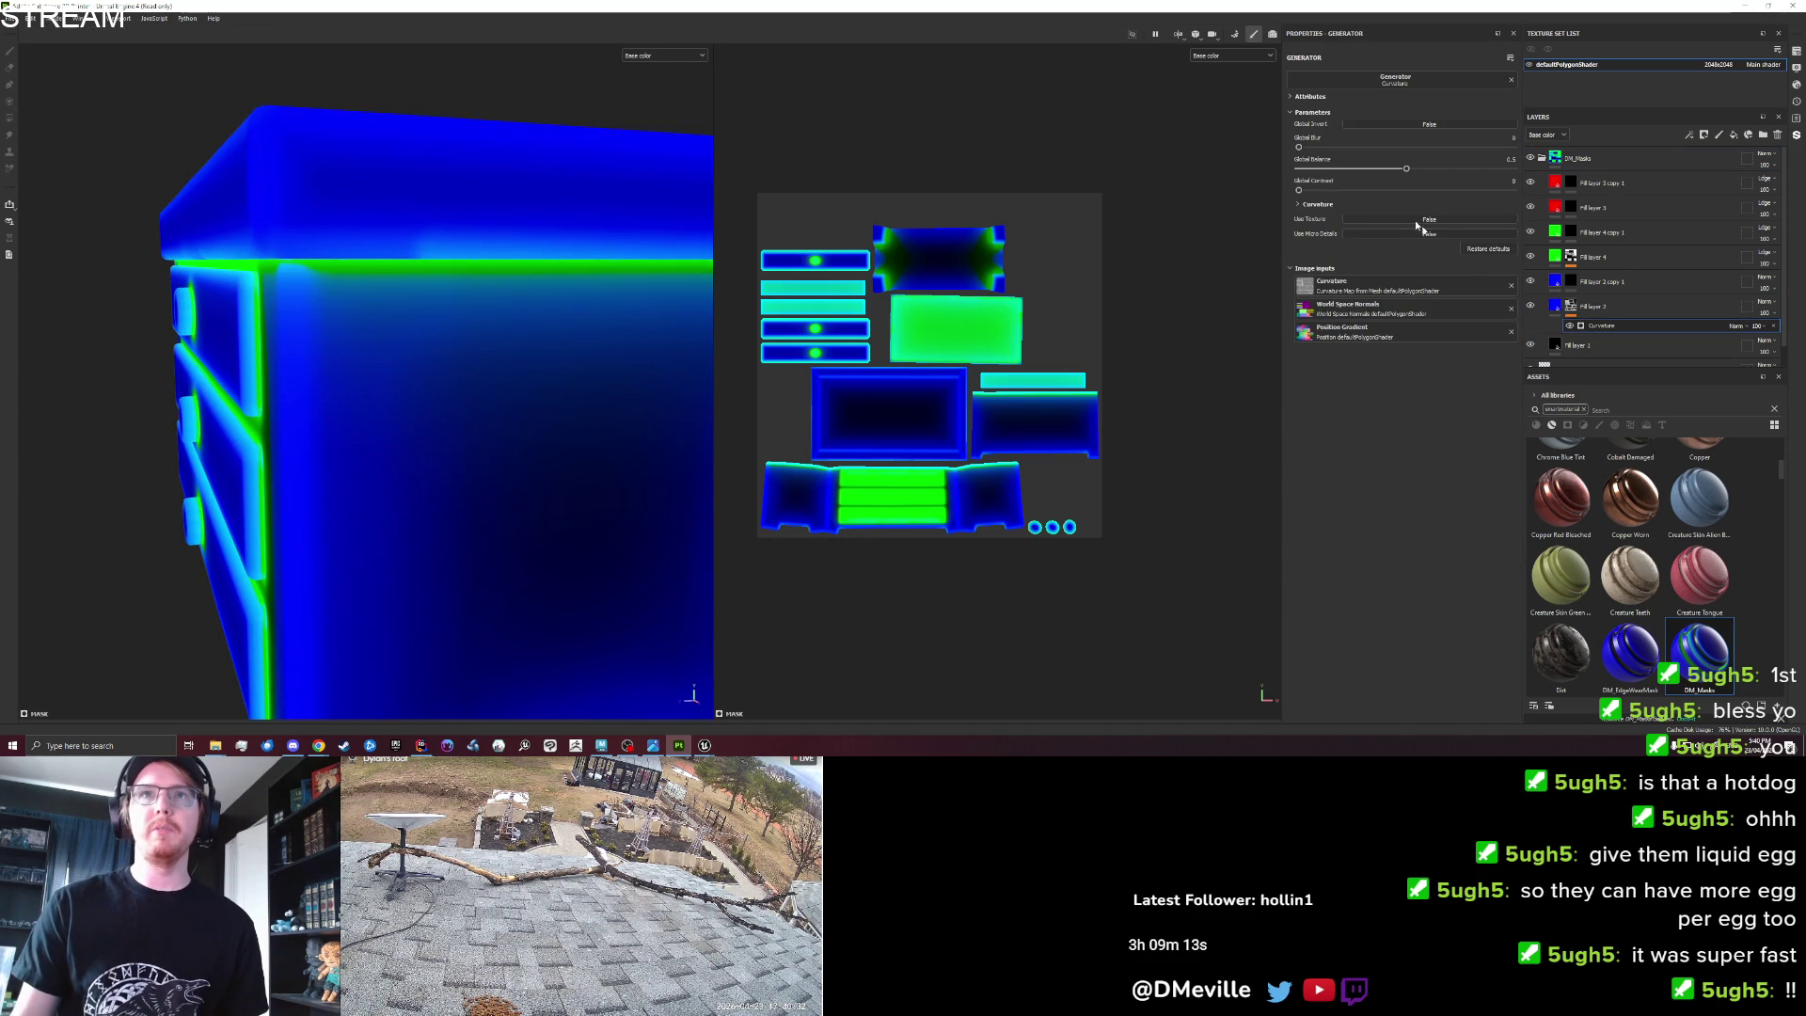
{"action": "left_click_drag", "start_coordinate": [1308, 148], "coordinate": [1312, 148]}
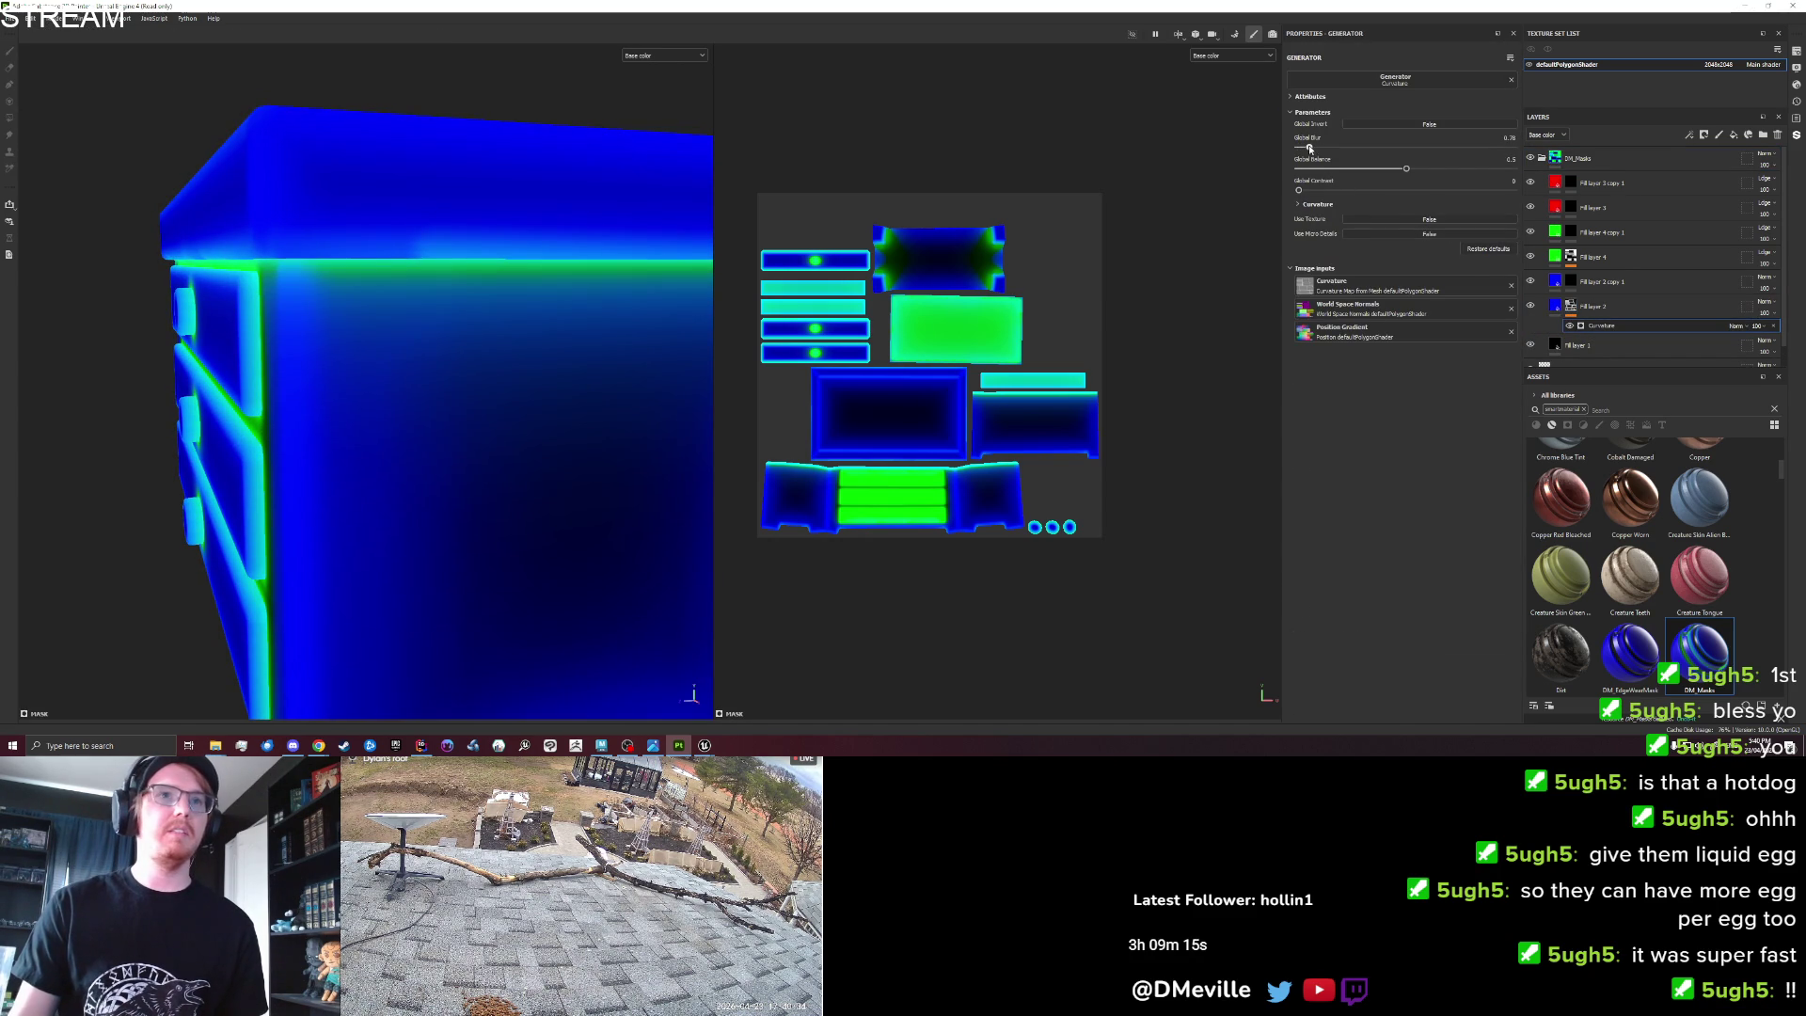
Compare fill layer 4 on and off, then test the Ambient Occlusion blur, leaving it at 0.04.
{"action": "left_click", "coordinate": [1531, 255]}
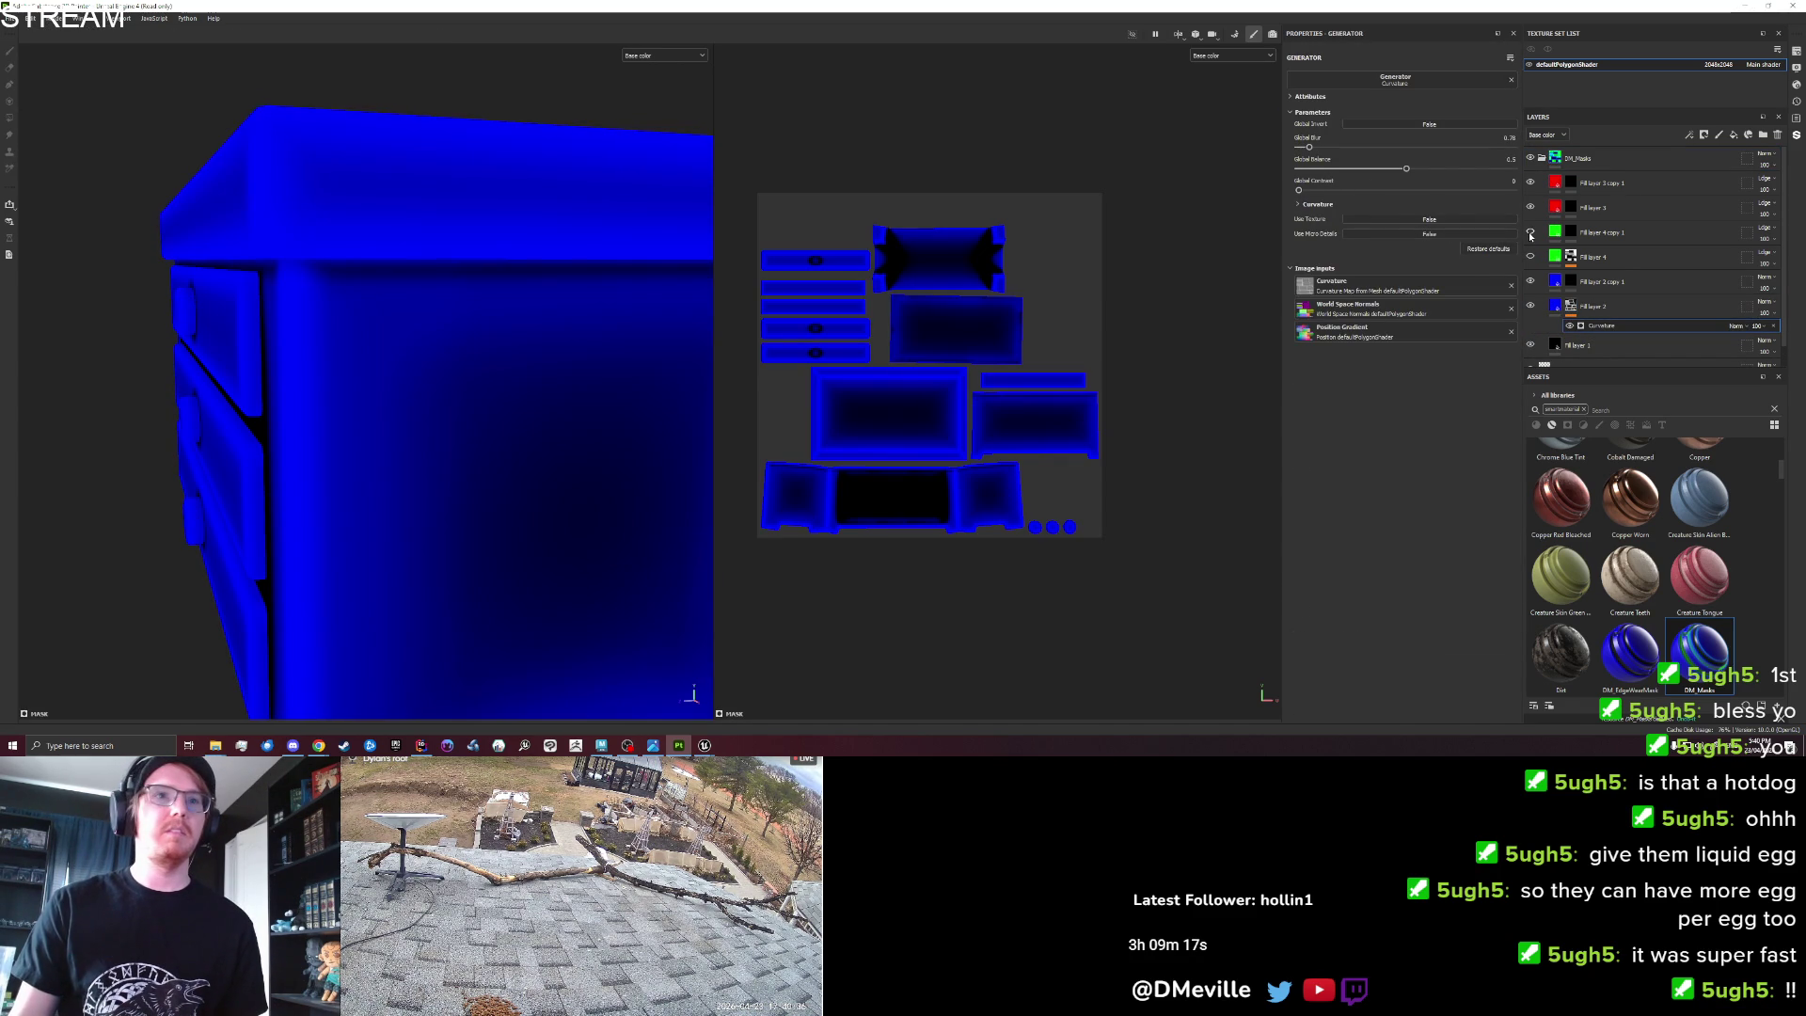
{"action": "key", "text": "f"}
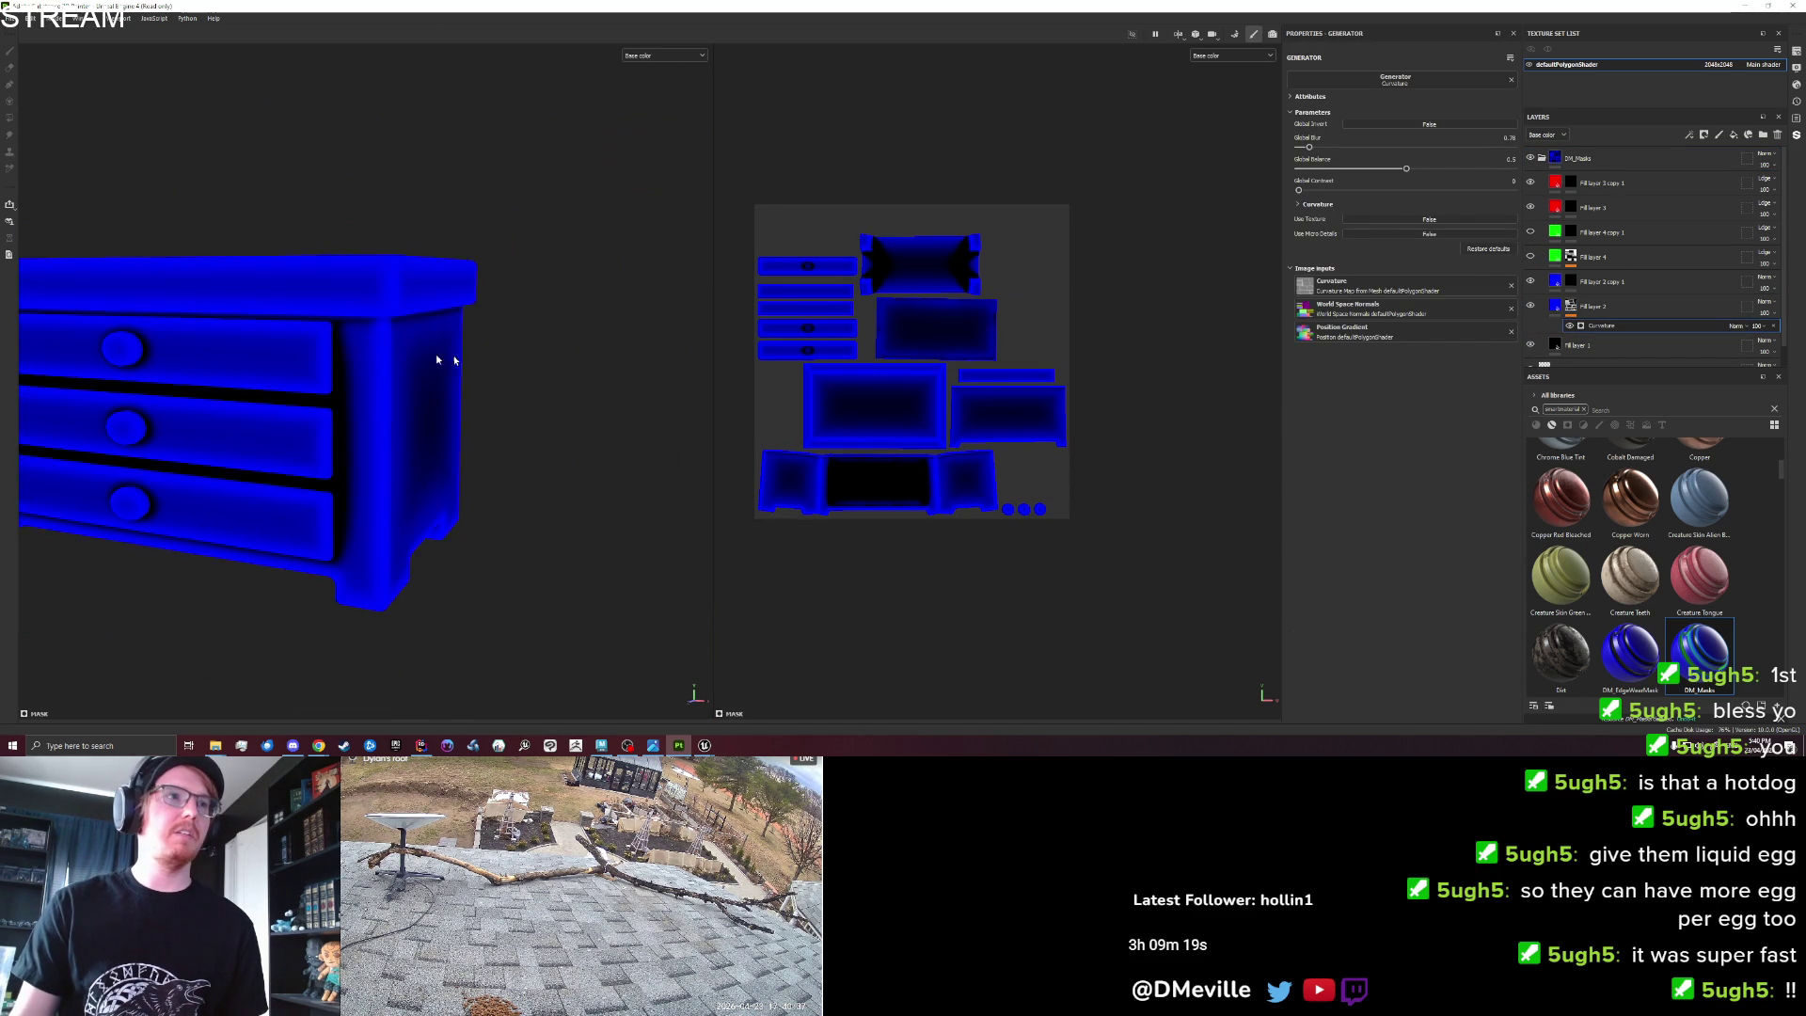
{"action": "left_click", "coordinate": [1531, 256]}
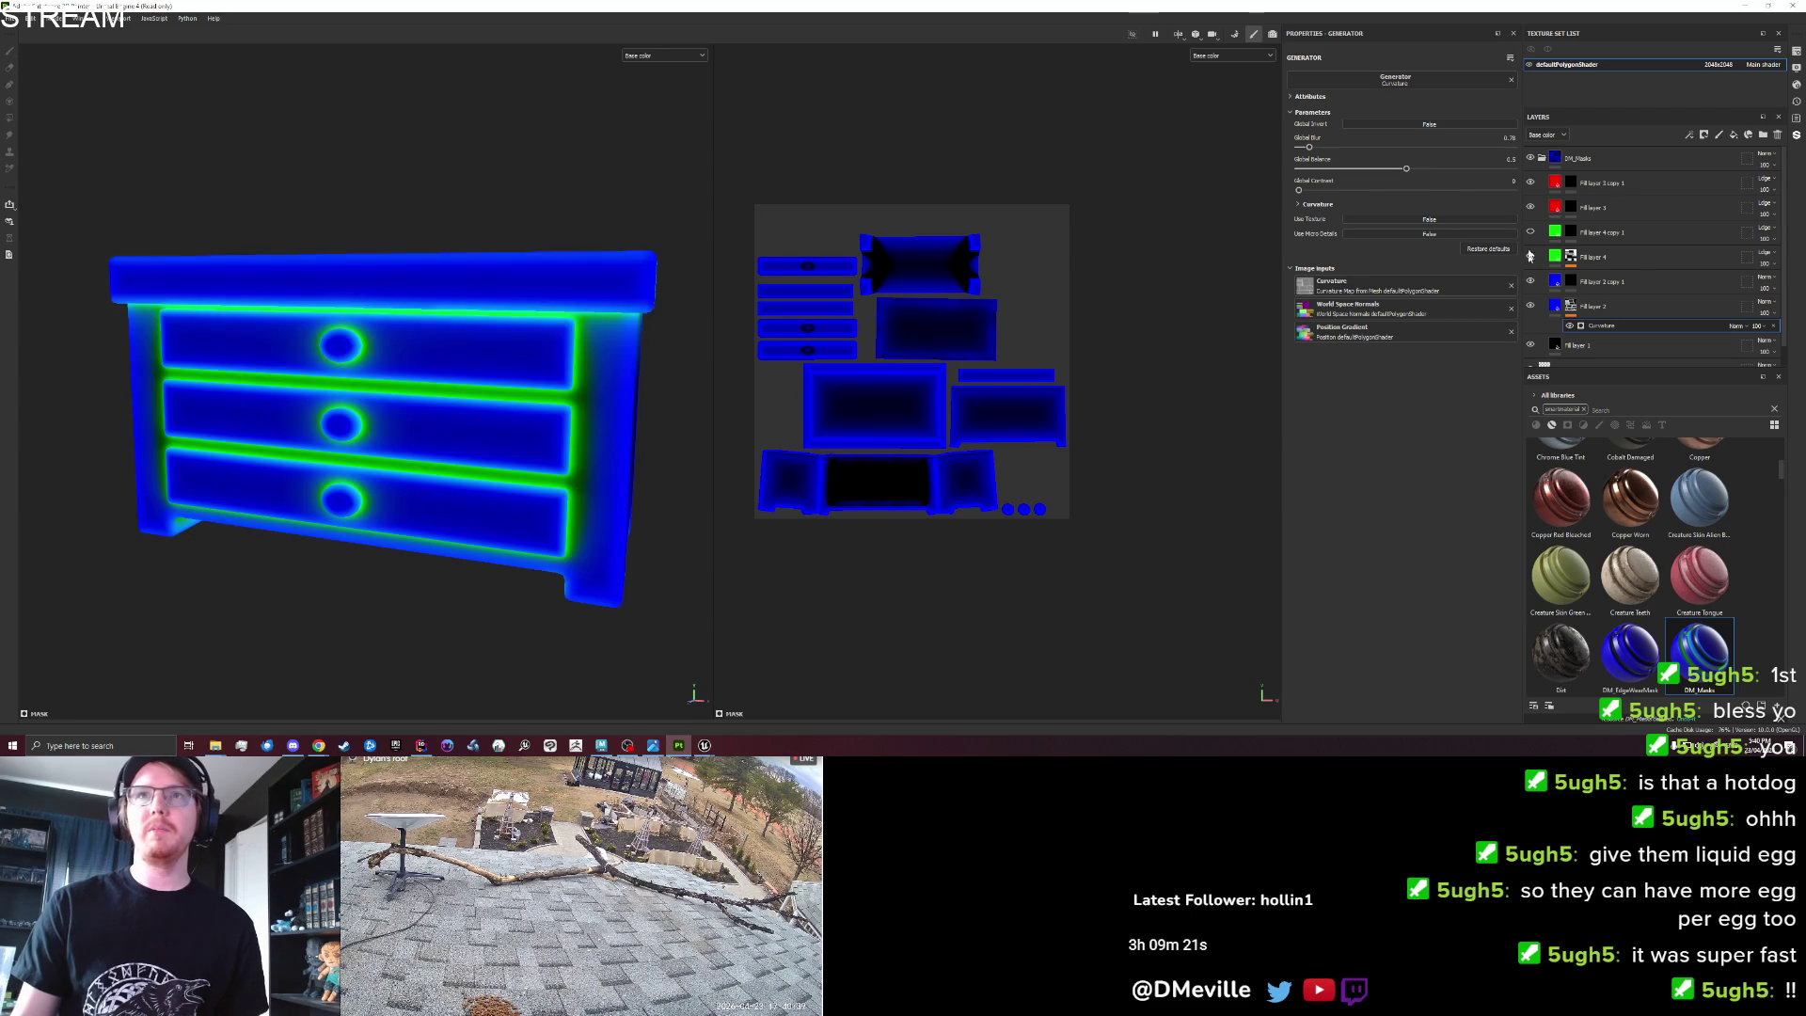
{"action": "left_click", "coordinate": [1571, 256]}
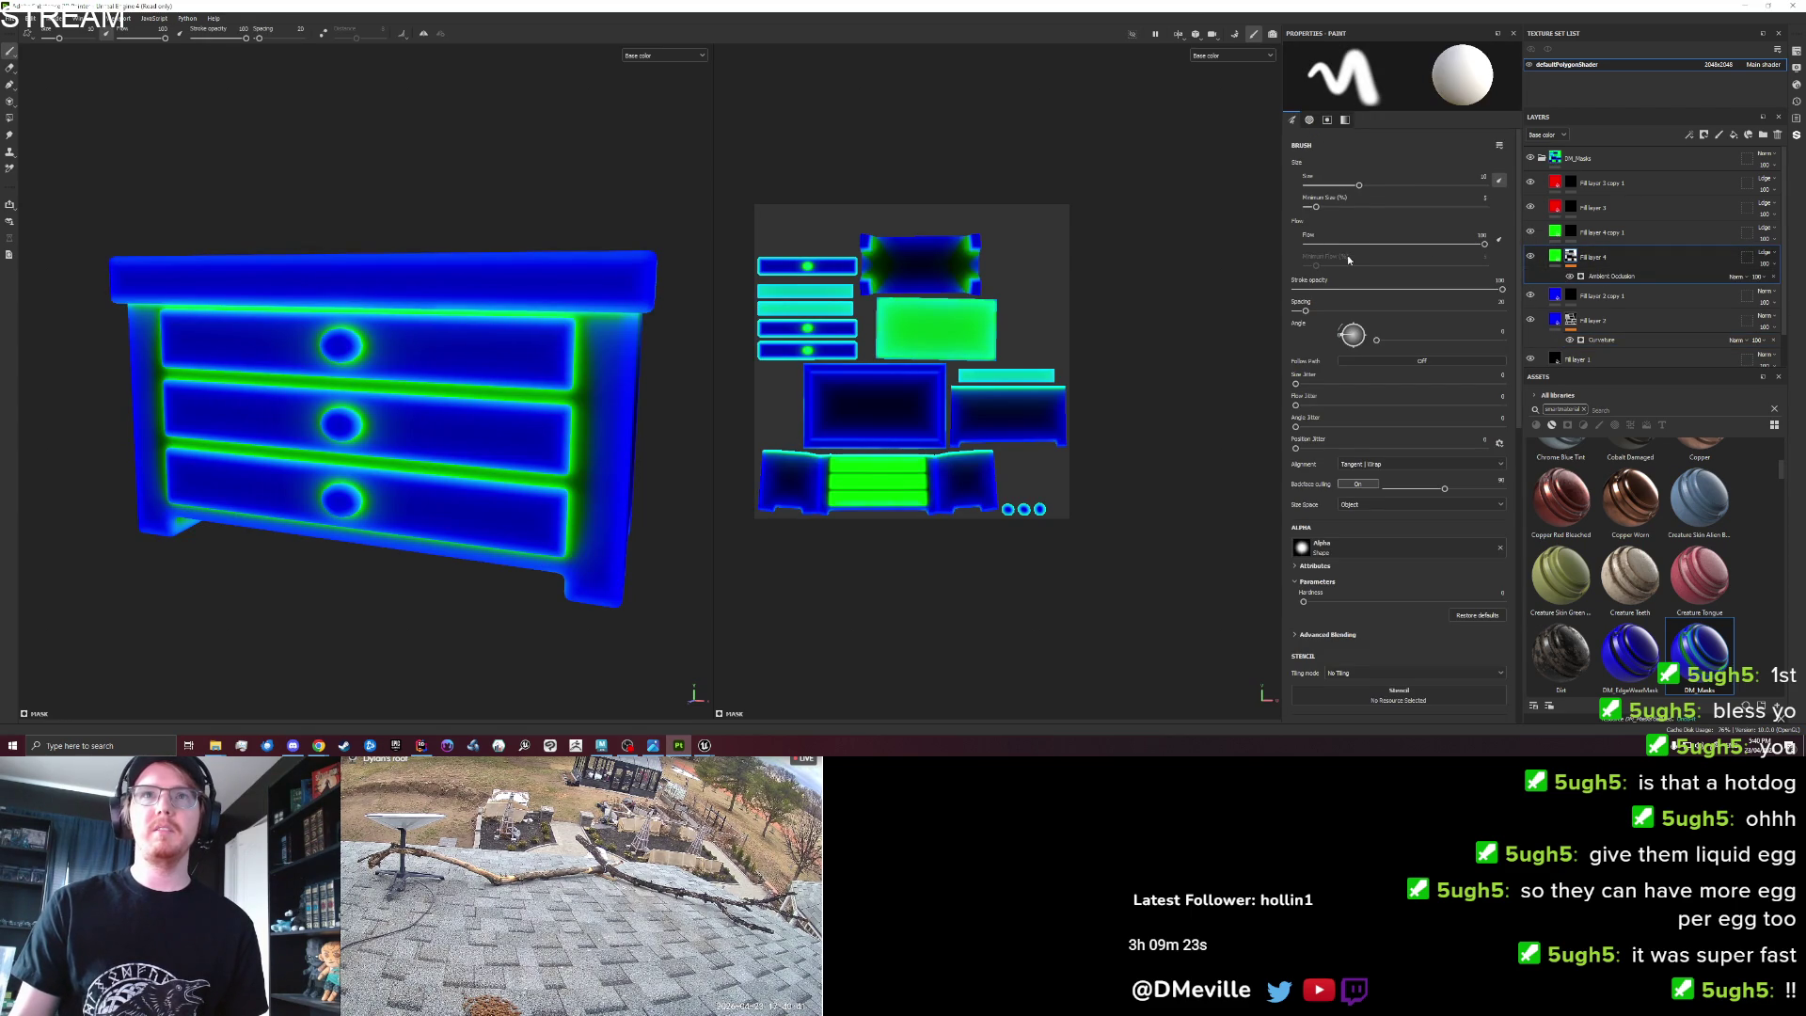
{"action": "left_click", "coordinate": [1592, 278]}
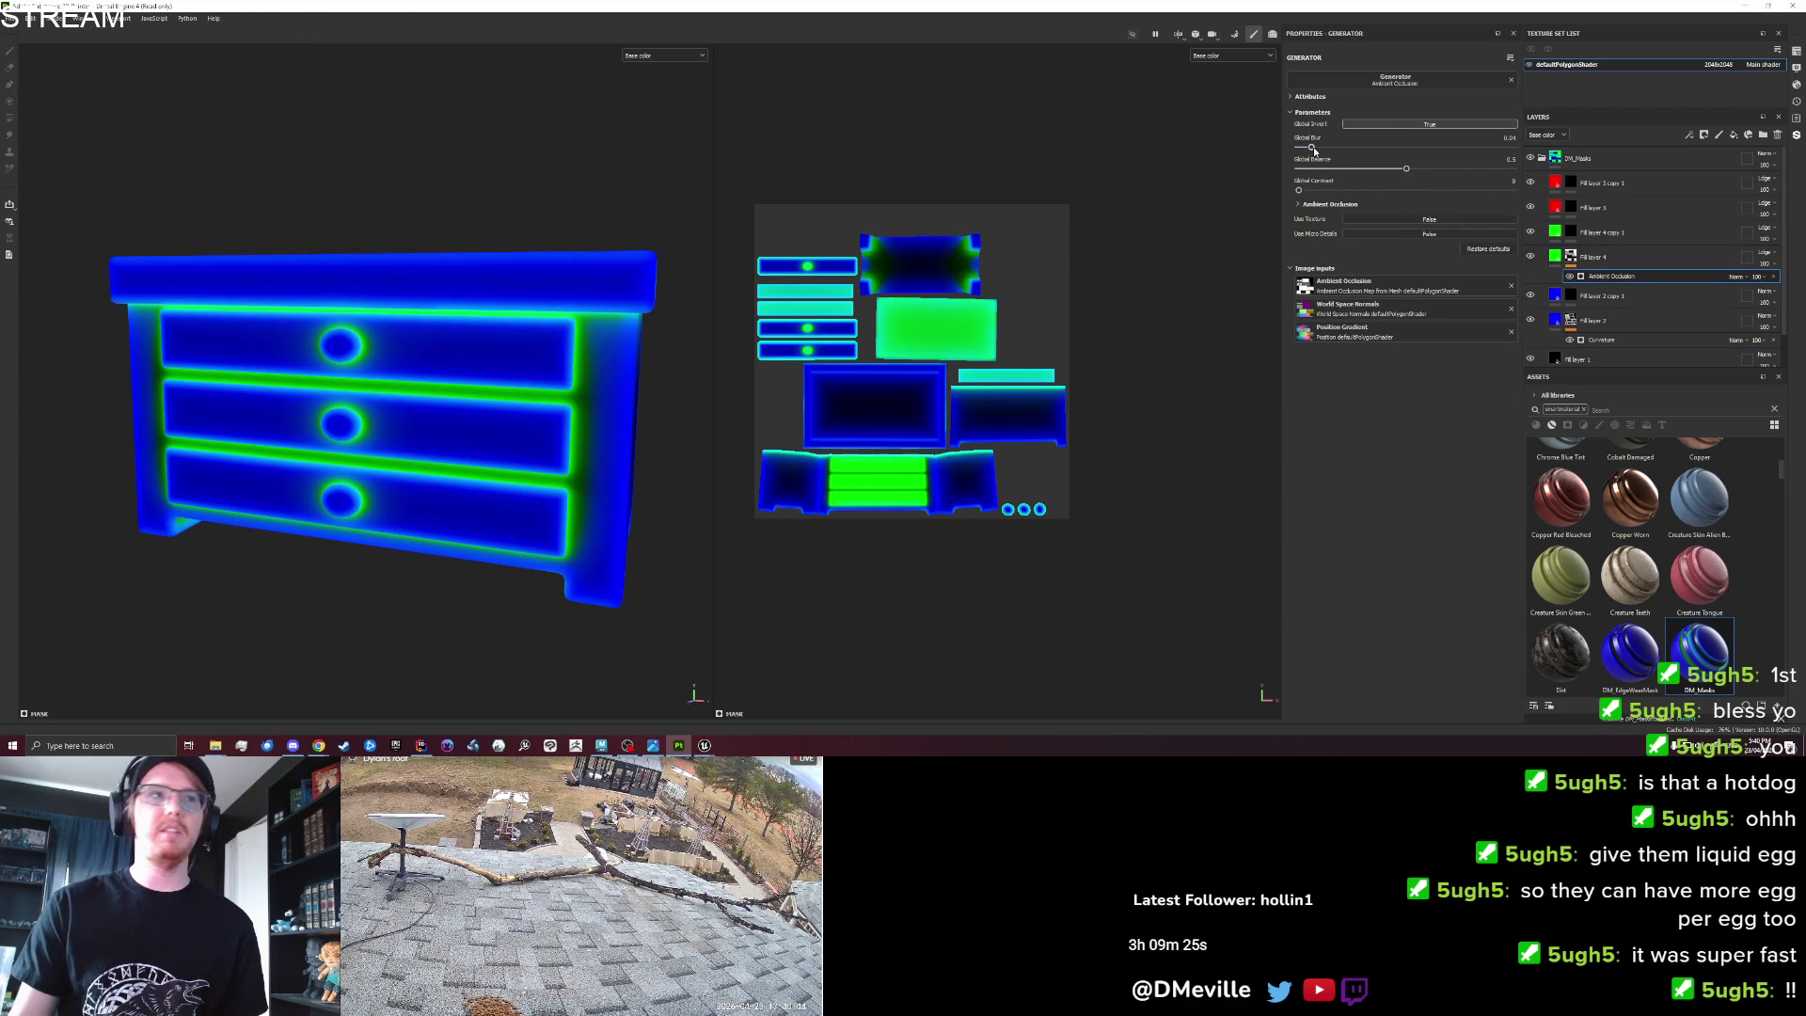
{"action": "left_click_drag", "start_coordinate": [1314, 148], "coordinate": [1340, 147]}
{"action": "left_click_drag", "start_coordinate": [508, 367], "coordinate": [595, 364]}
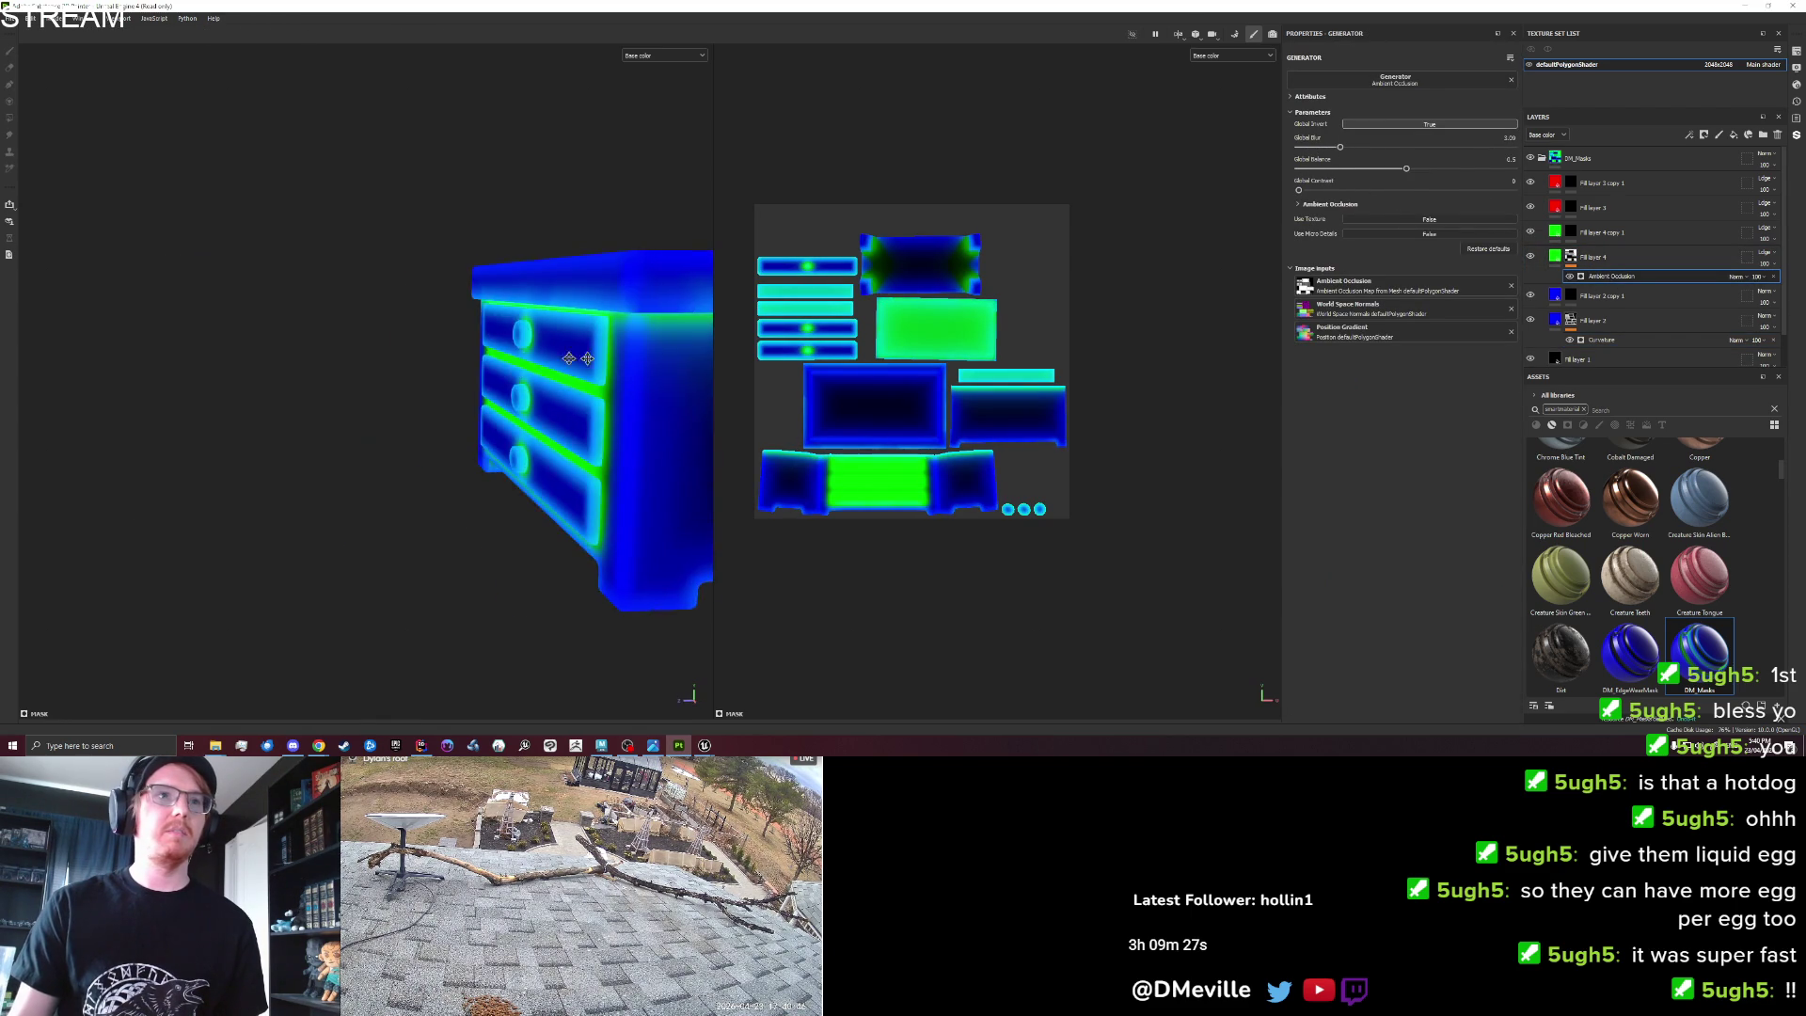
{"action": "scroll", "coordinate": [604, 385], "scroll_direction": "up", "scroll_amount": 5}
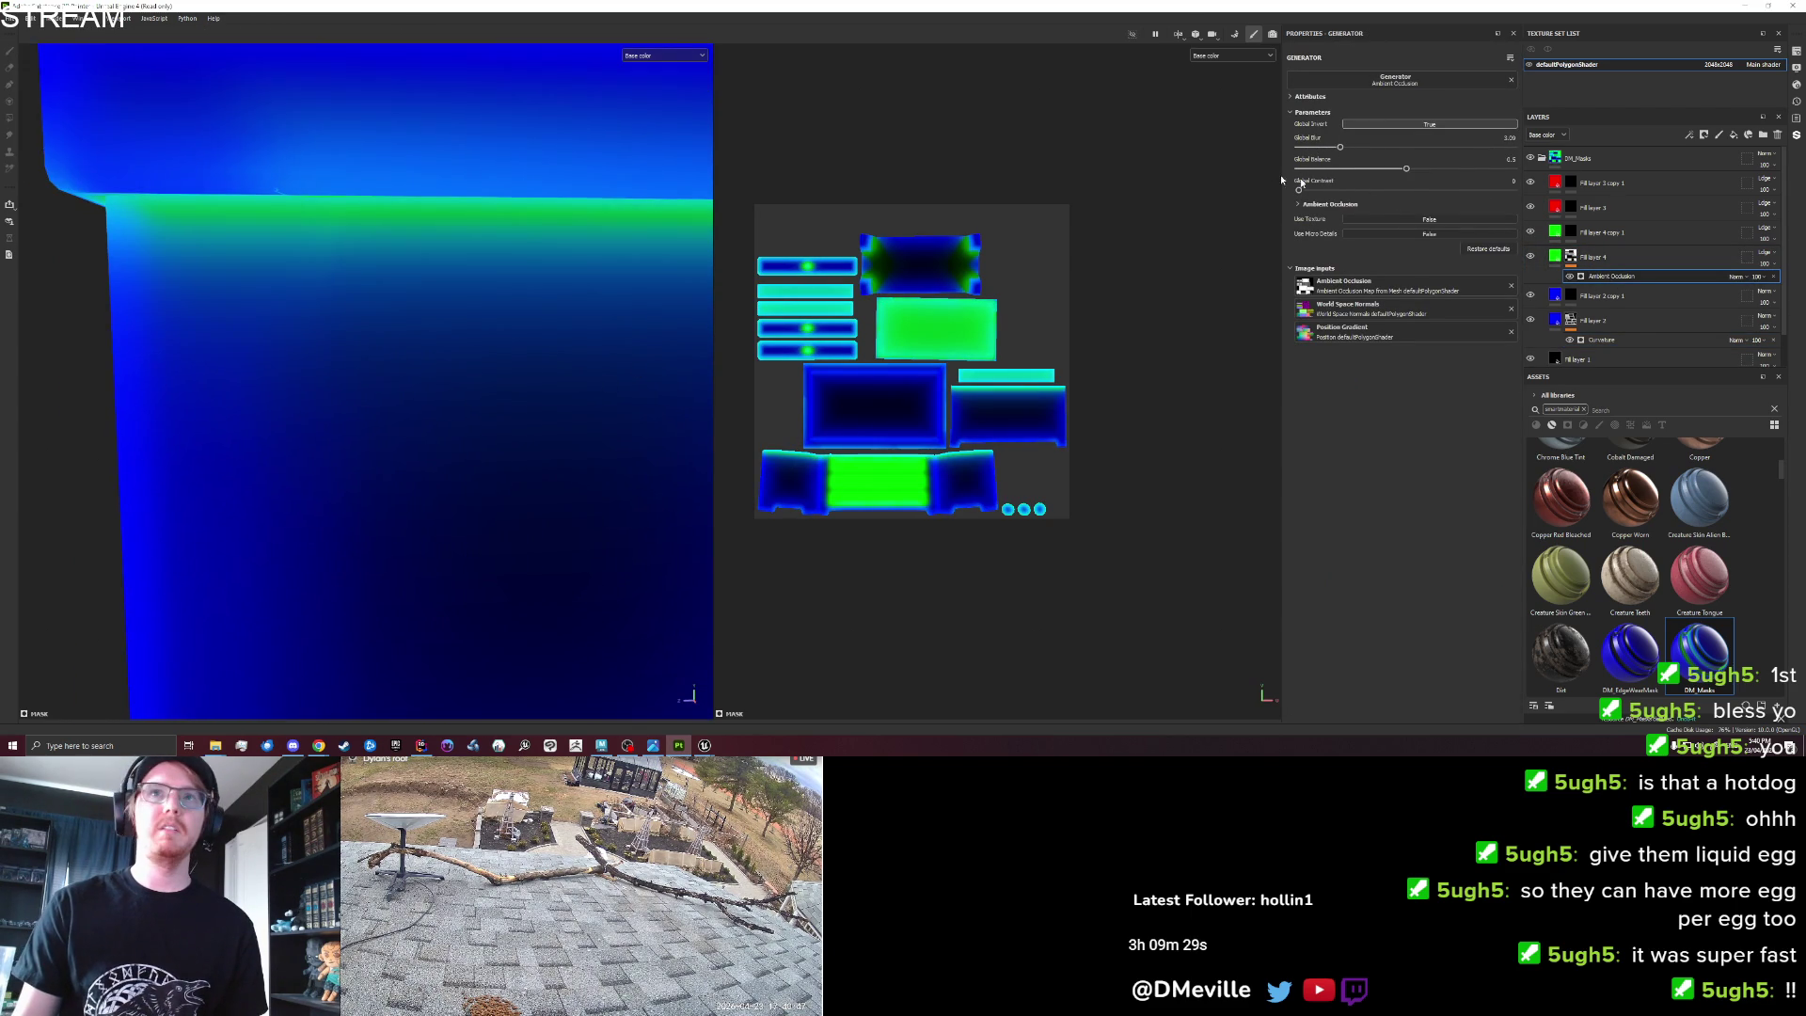
{"action": "left_click_drag", "start_coordinate": [1343, 148], "coordinate": [1261, 139]}
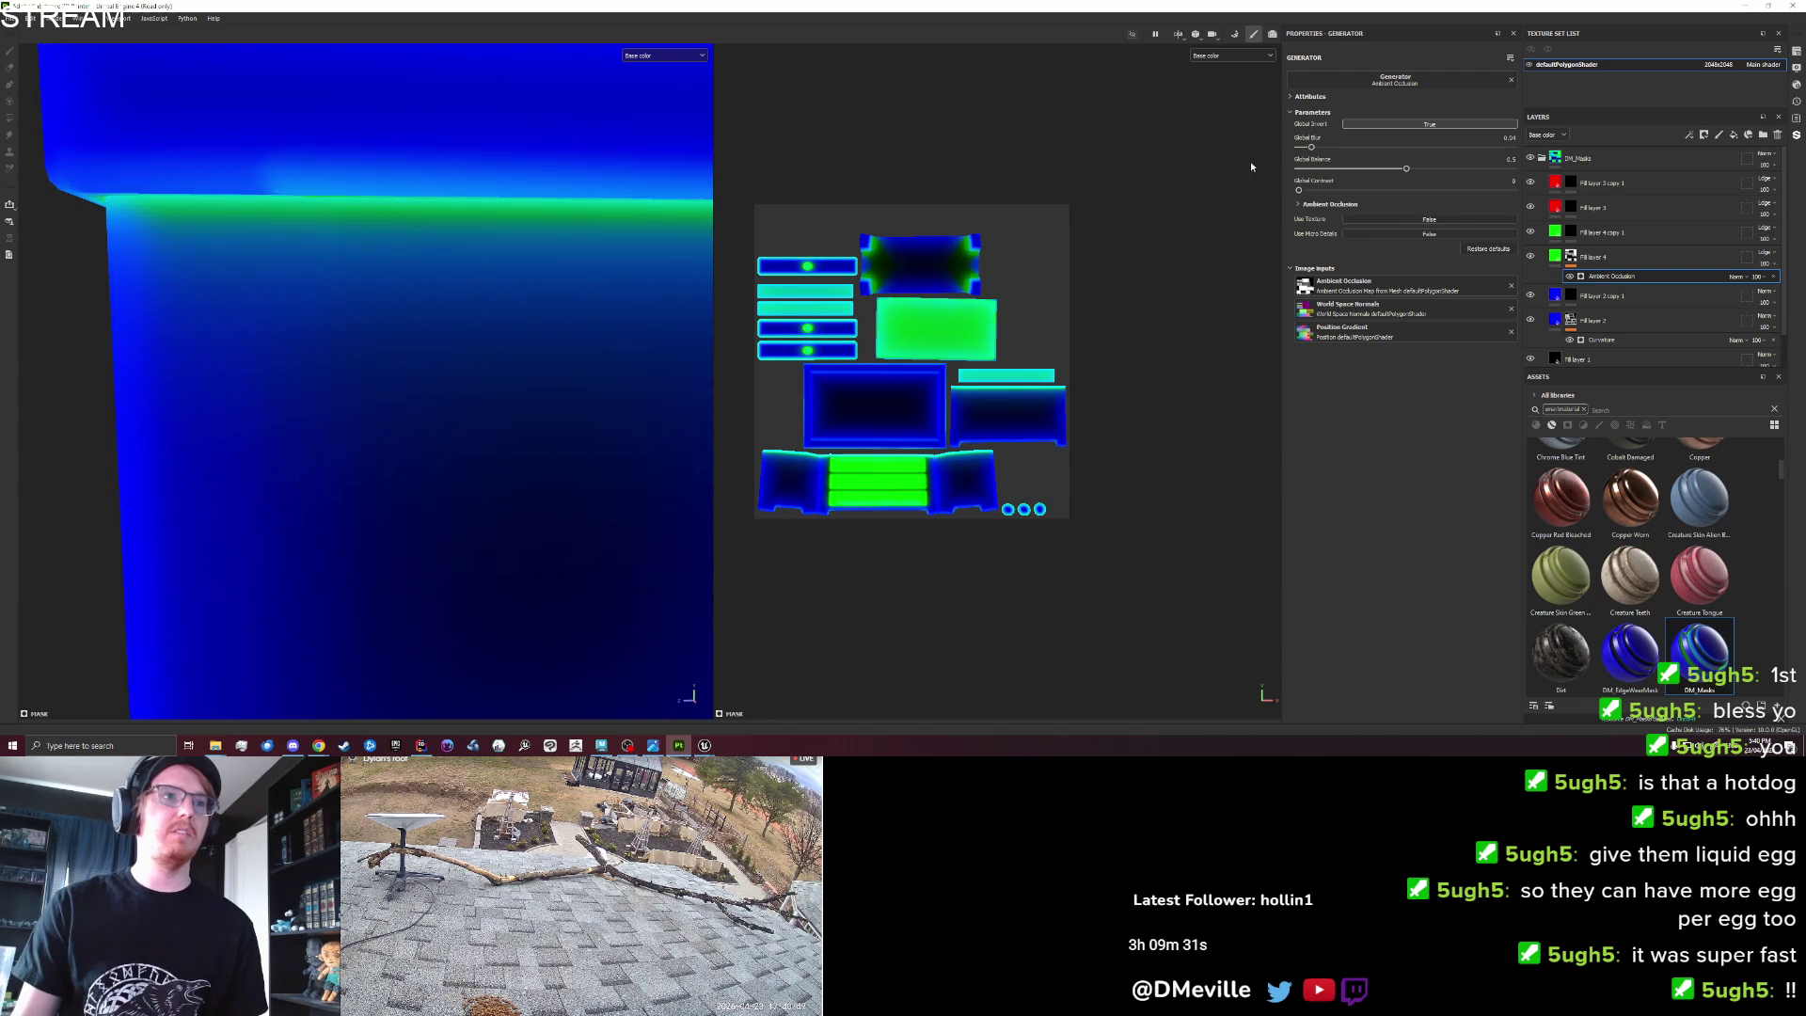
{"action": "scroll", "coordinate": [524, 311], "scroll_direction": "down", "scroll_amount": 5}
{"action": "mouse_move", "coordinate": [524, 311]}
{"action": "left_mouse_down"}
{"action": "mouse_move", "coordinate": [637, 311]}
{"action": "mouse_move", "coordinate": [612, 310]}
{"action": "left_mouse_up"}
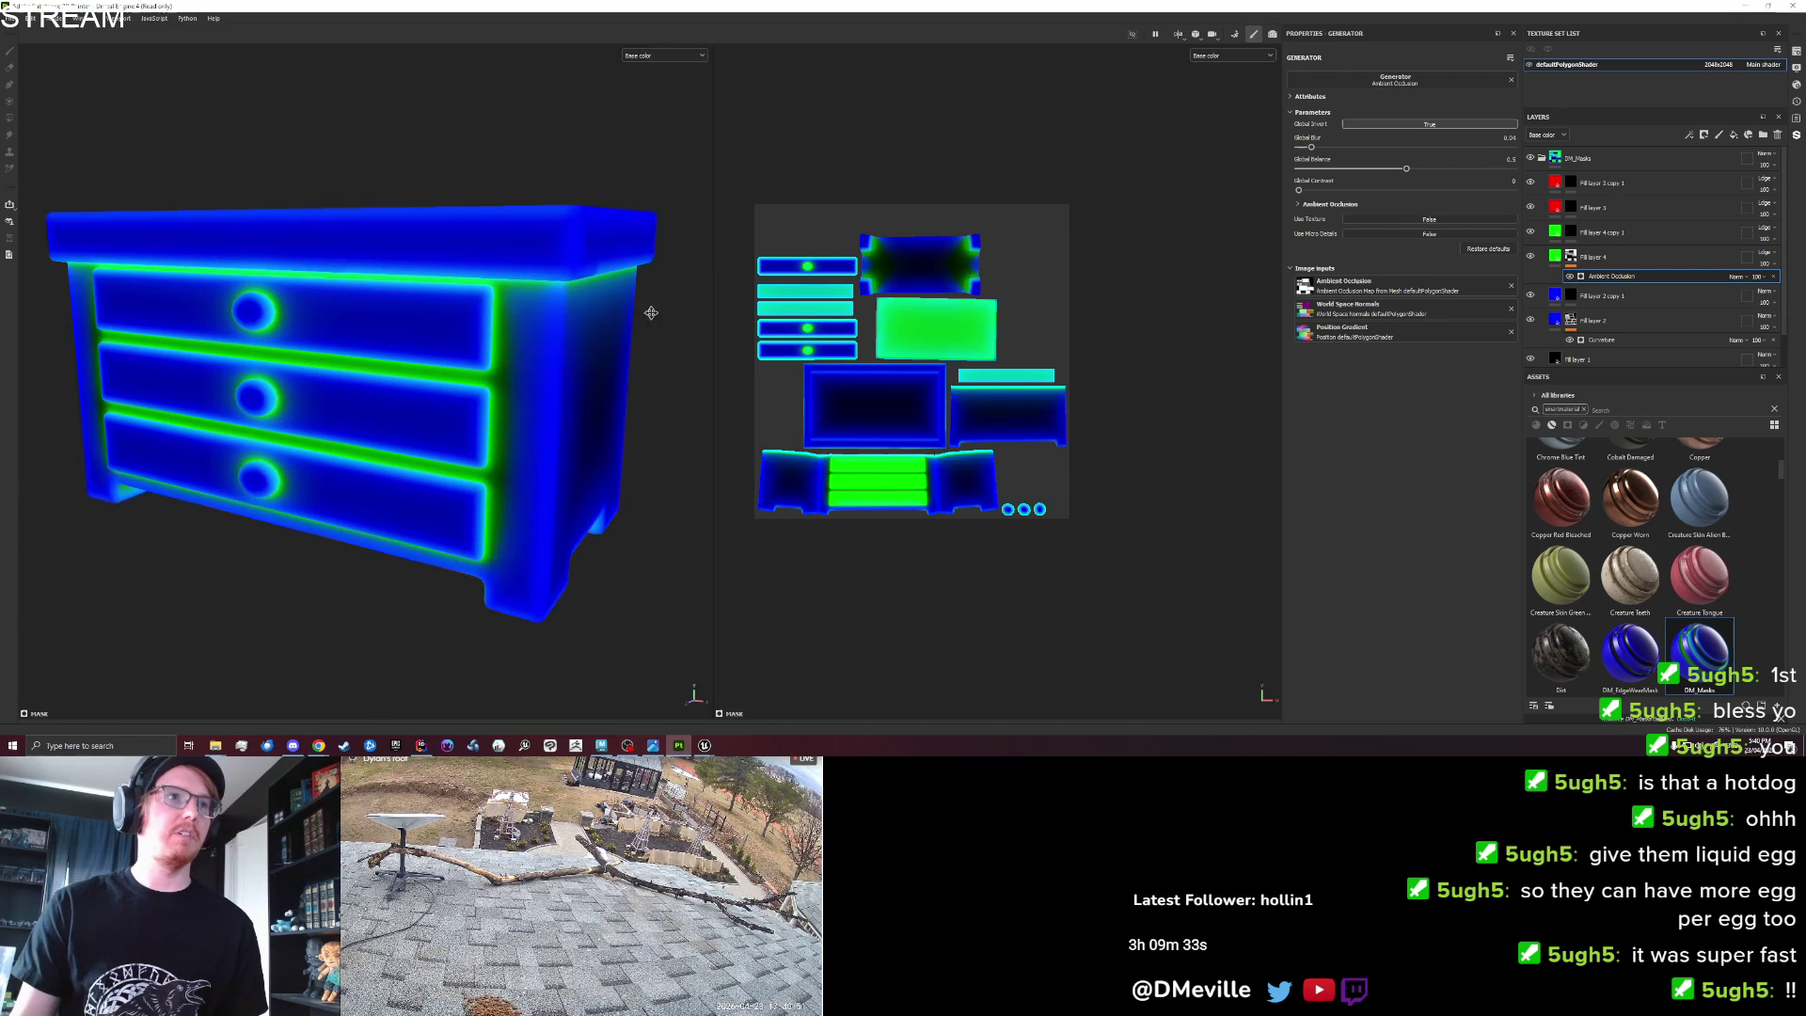
Select fill layer 3's mask and choose Polygon Fill for painting it.
{"action": "left_click", "coordinate": [1570, 207]}
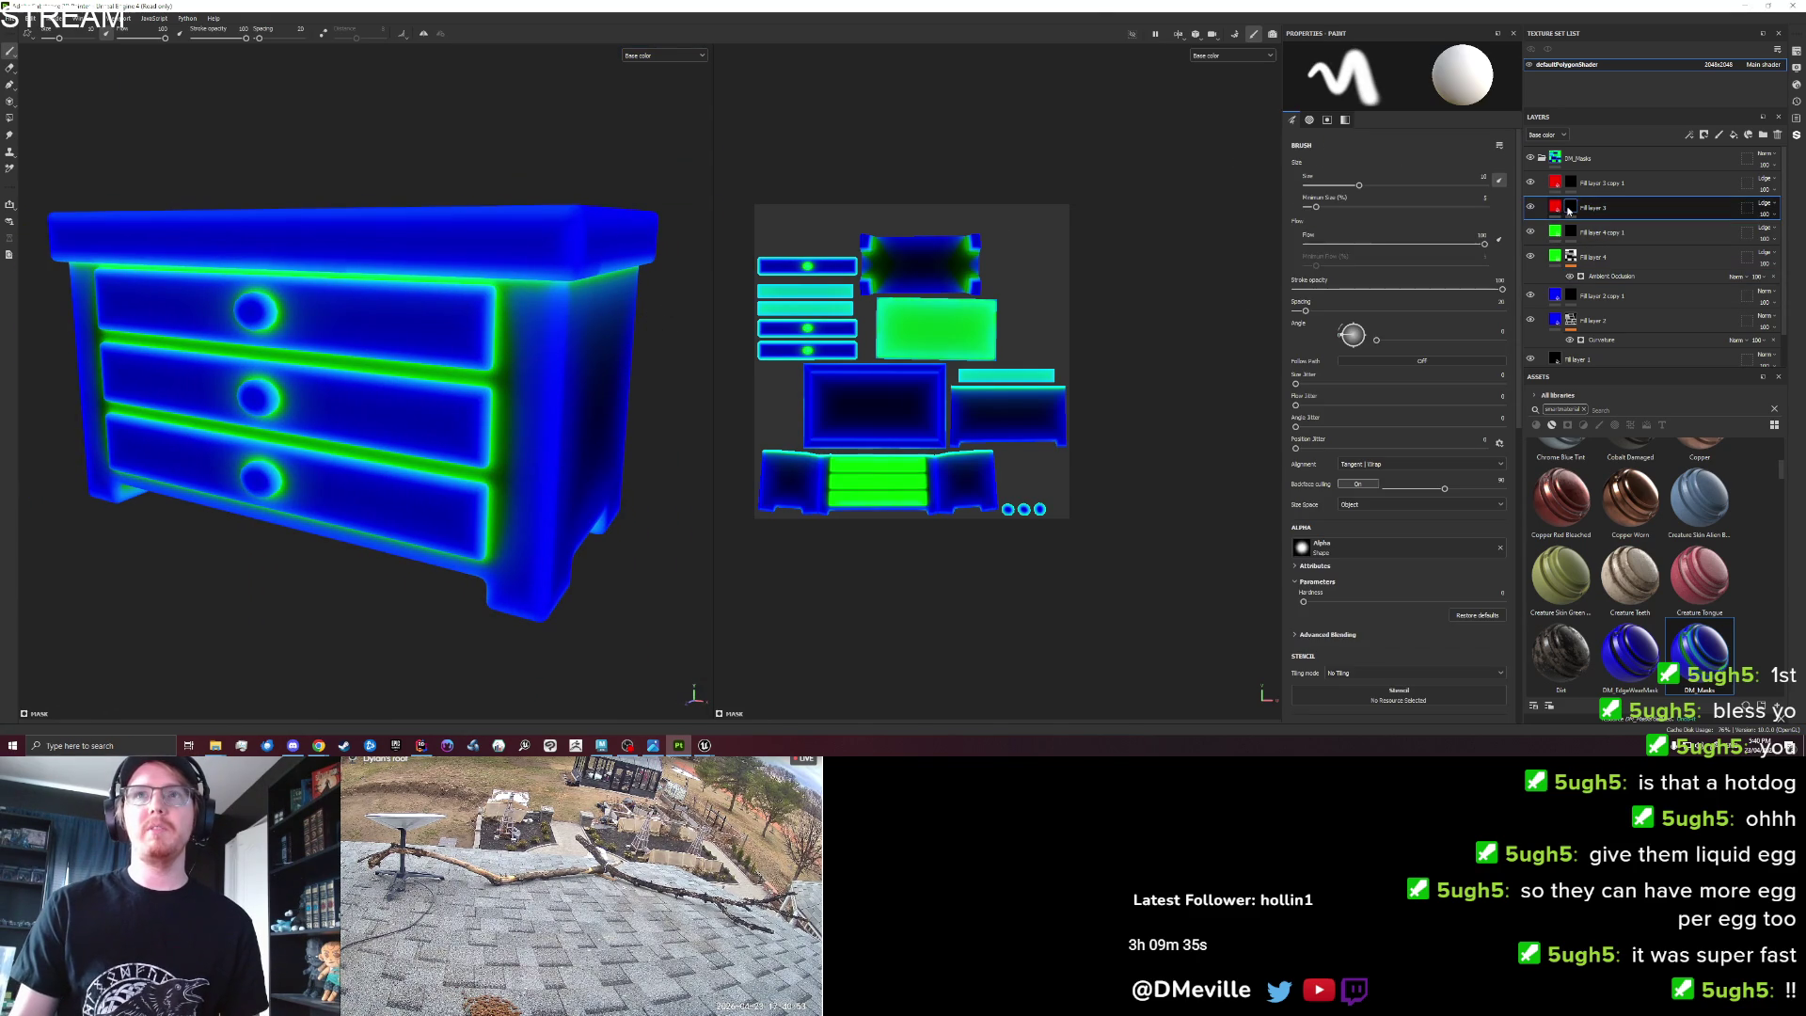
{"action": "scroll", "coordinate": [639, 312], "scroll_direction": "down", "scroll_amount": 2}
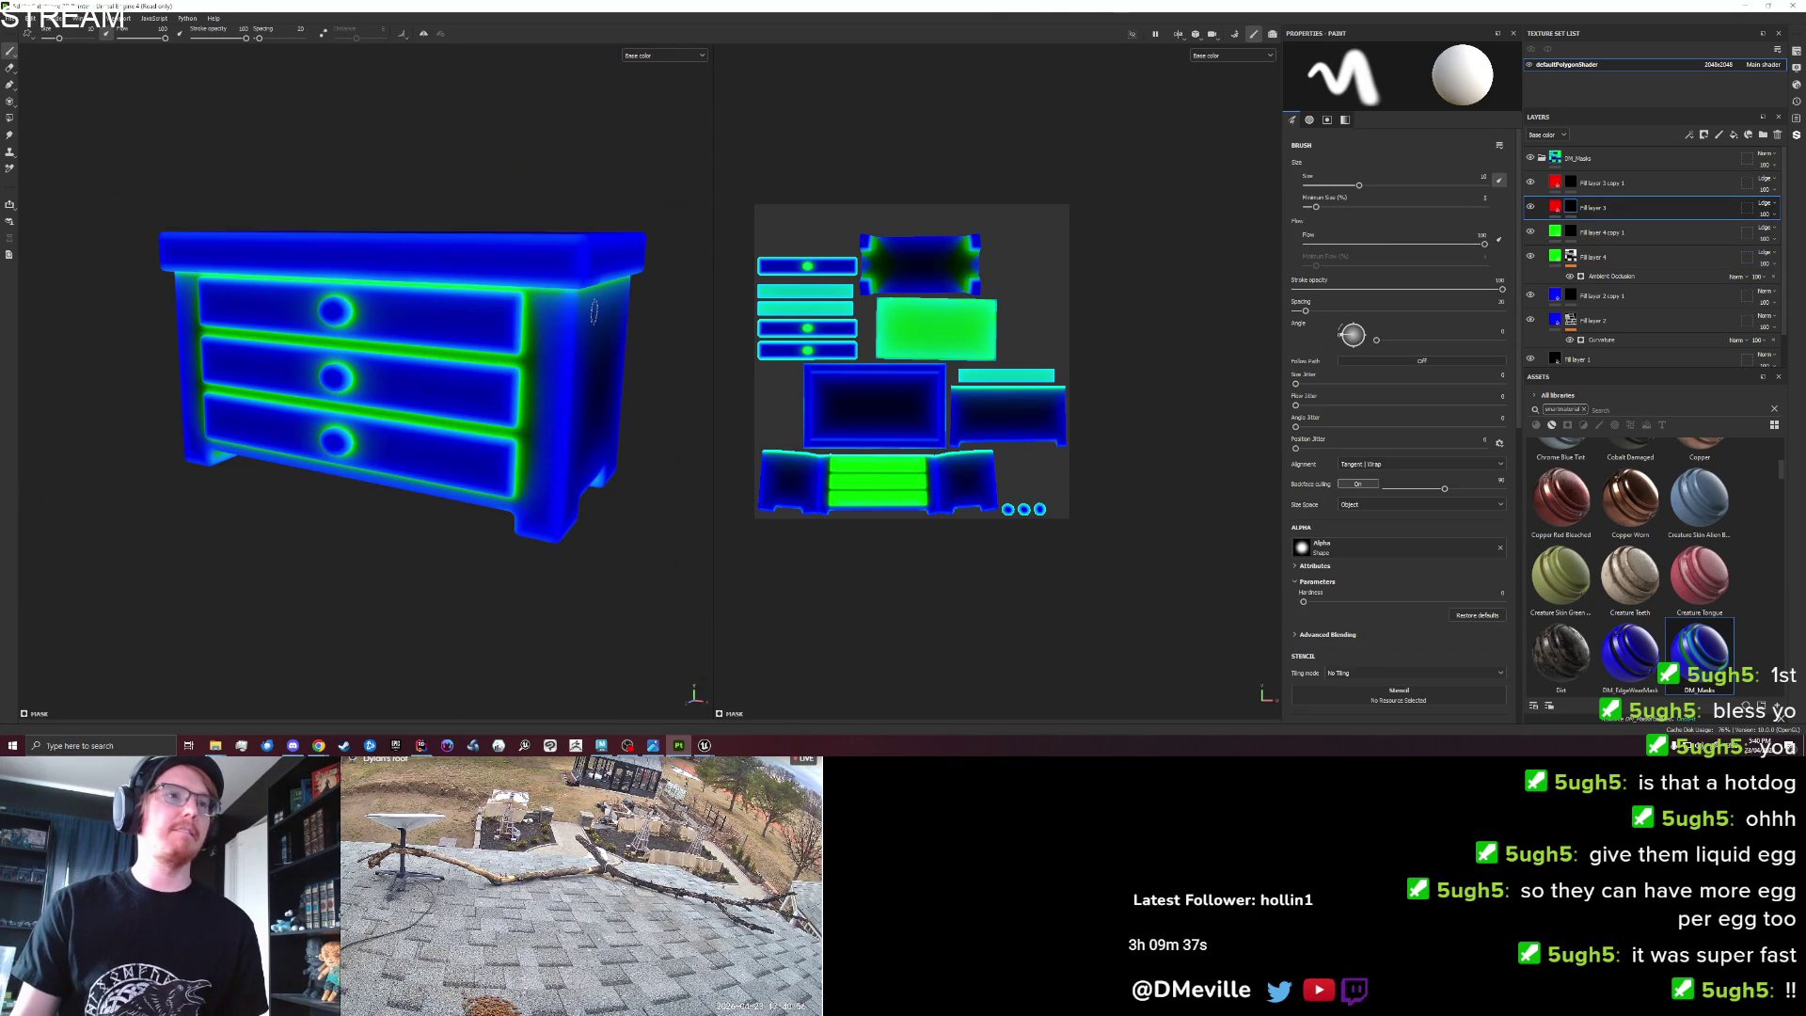
{"action": "scroll", "coordinate": [114, 205], "scroll_direction": "up", "scroll_amount": 2}
{"action": "left_click", "coordinate": [10, 117]}
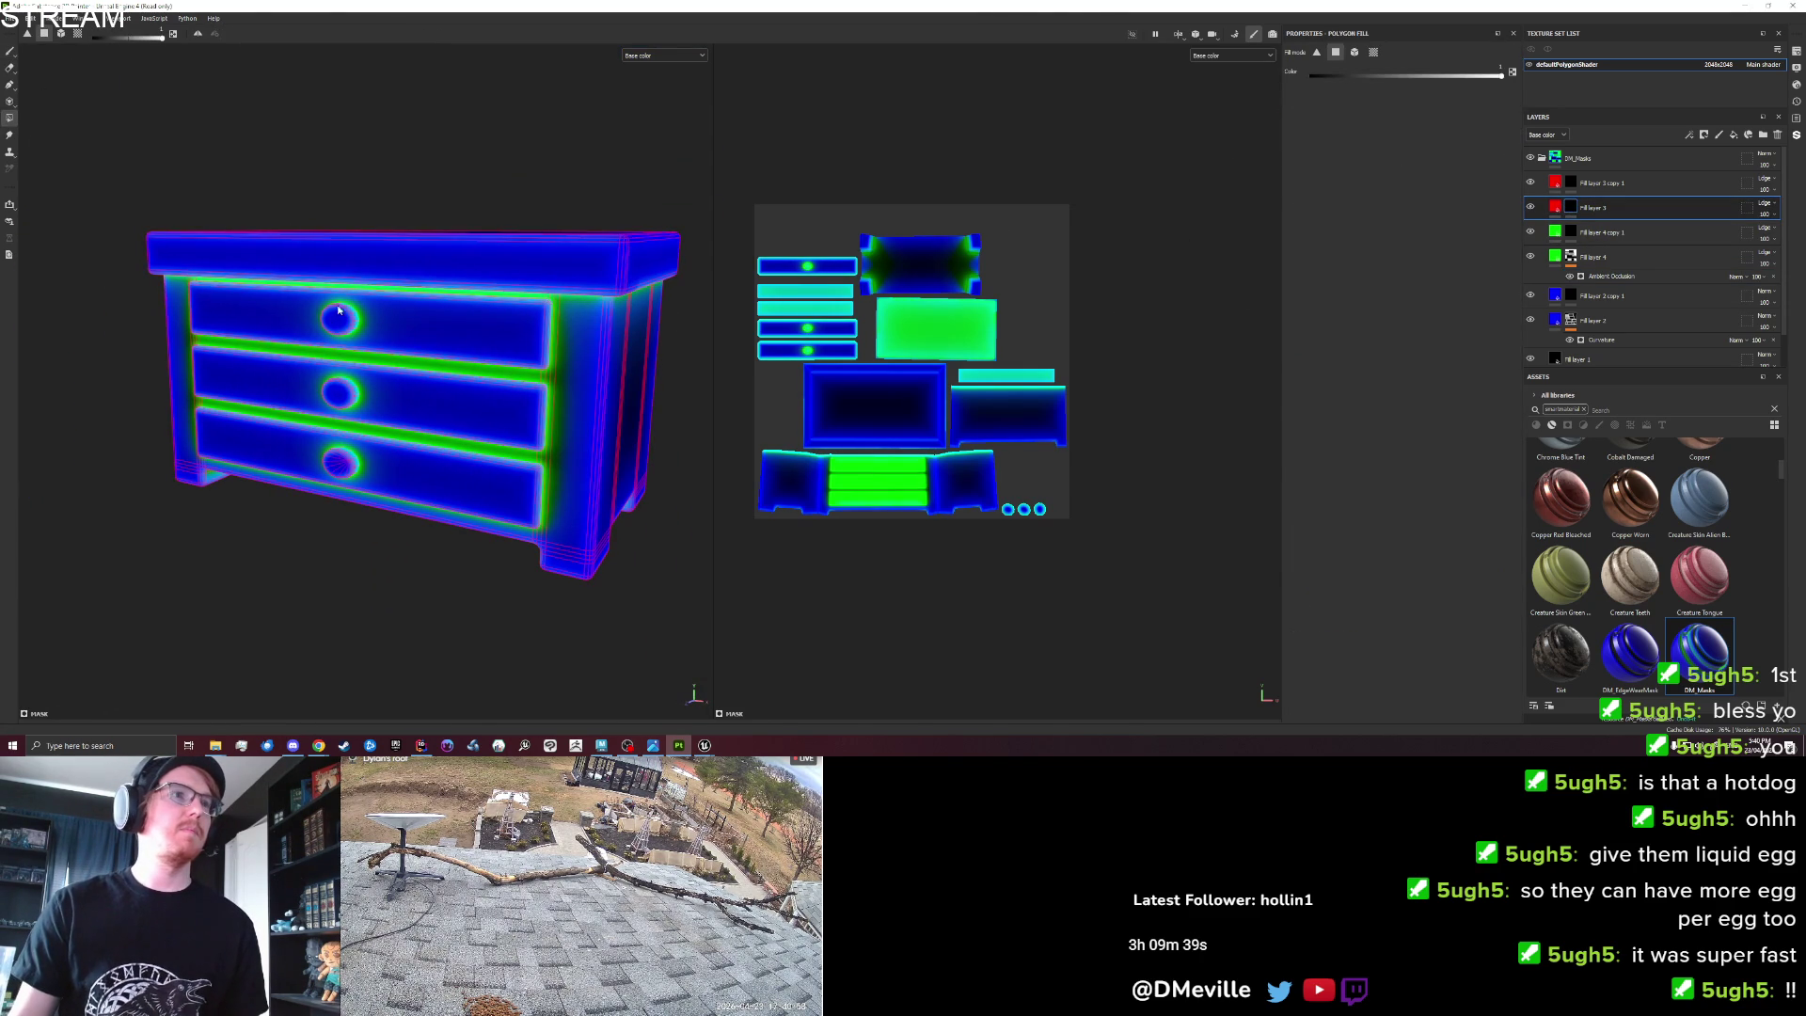
Fill the top, middle and bottom drawer fronts in the mask using mesh fill.
{"action": "left_click", "coordinate": [339, 310]}
{"action": "left_click", "coordinate": [60, 33]}
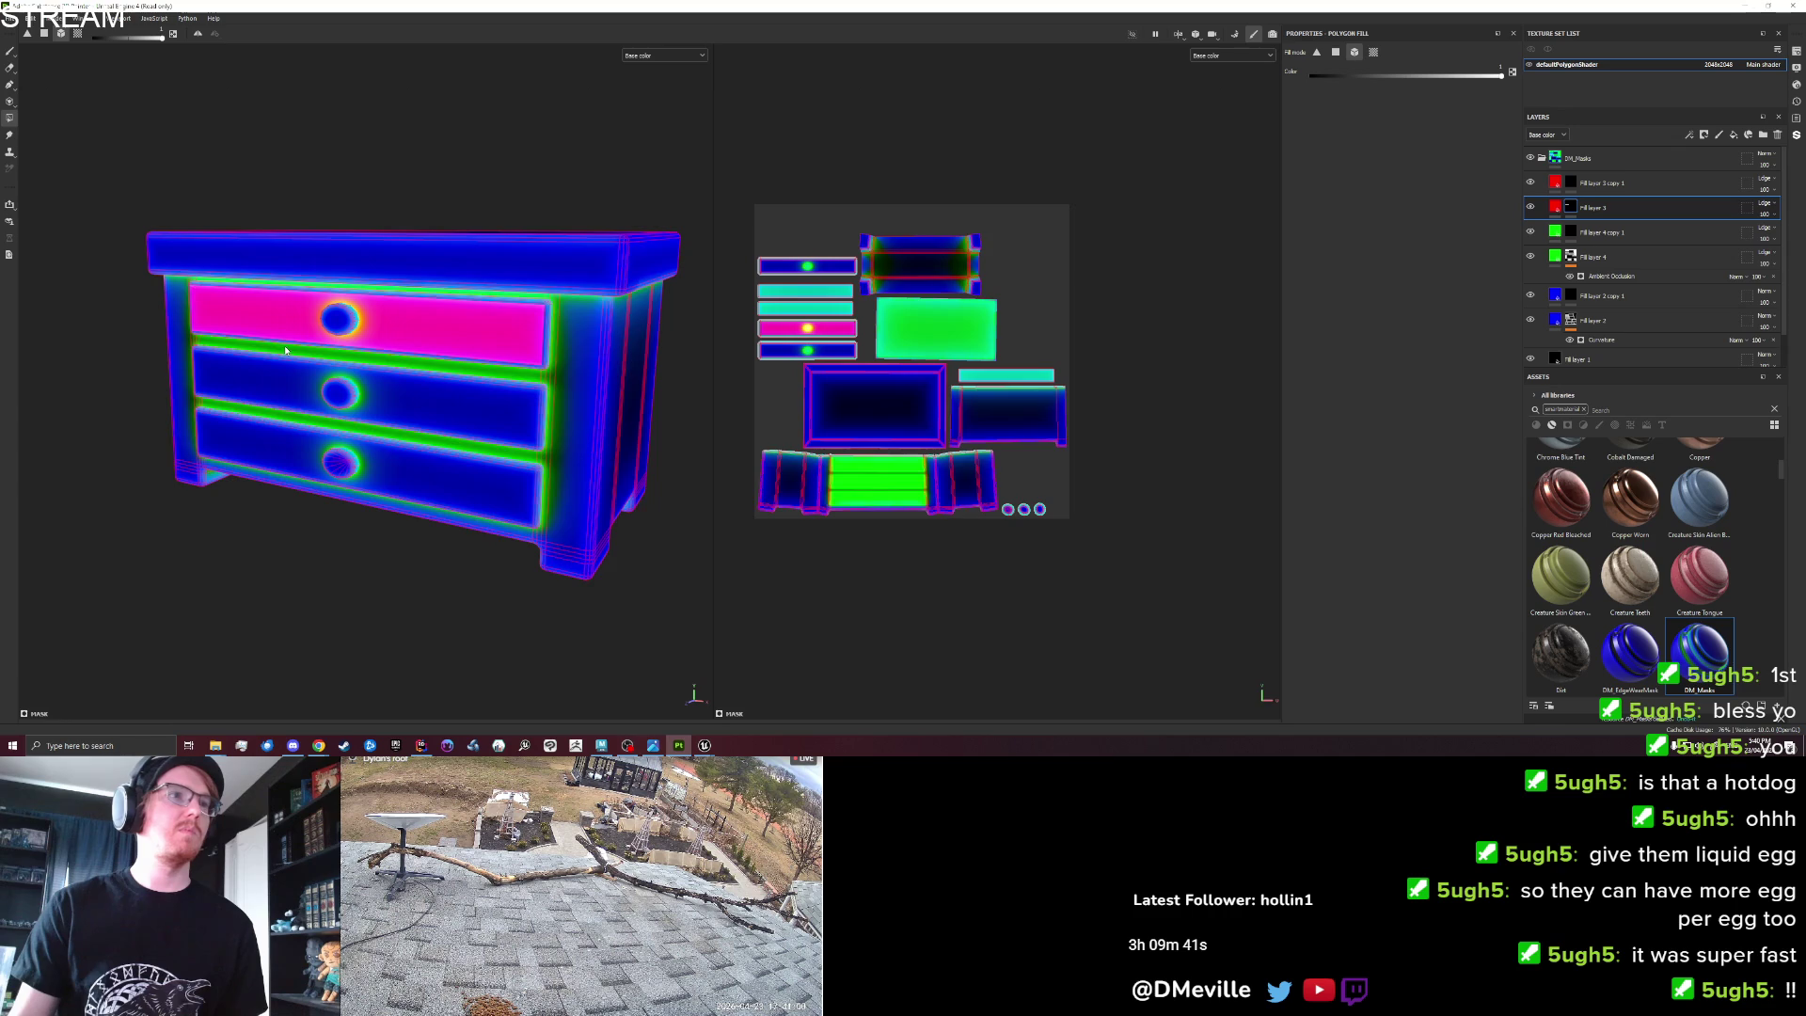
{"action": "left_click", "coordinate": [298, 349]}
{"action": "key", "text": "ctrl+z"}
{"action": "left_click", "coordinate": [292, 355]}
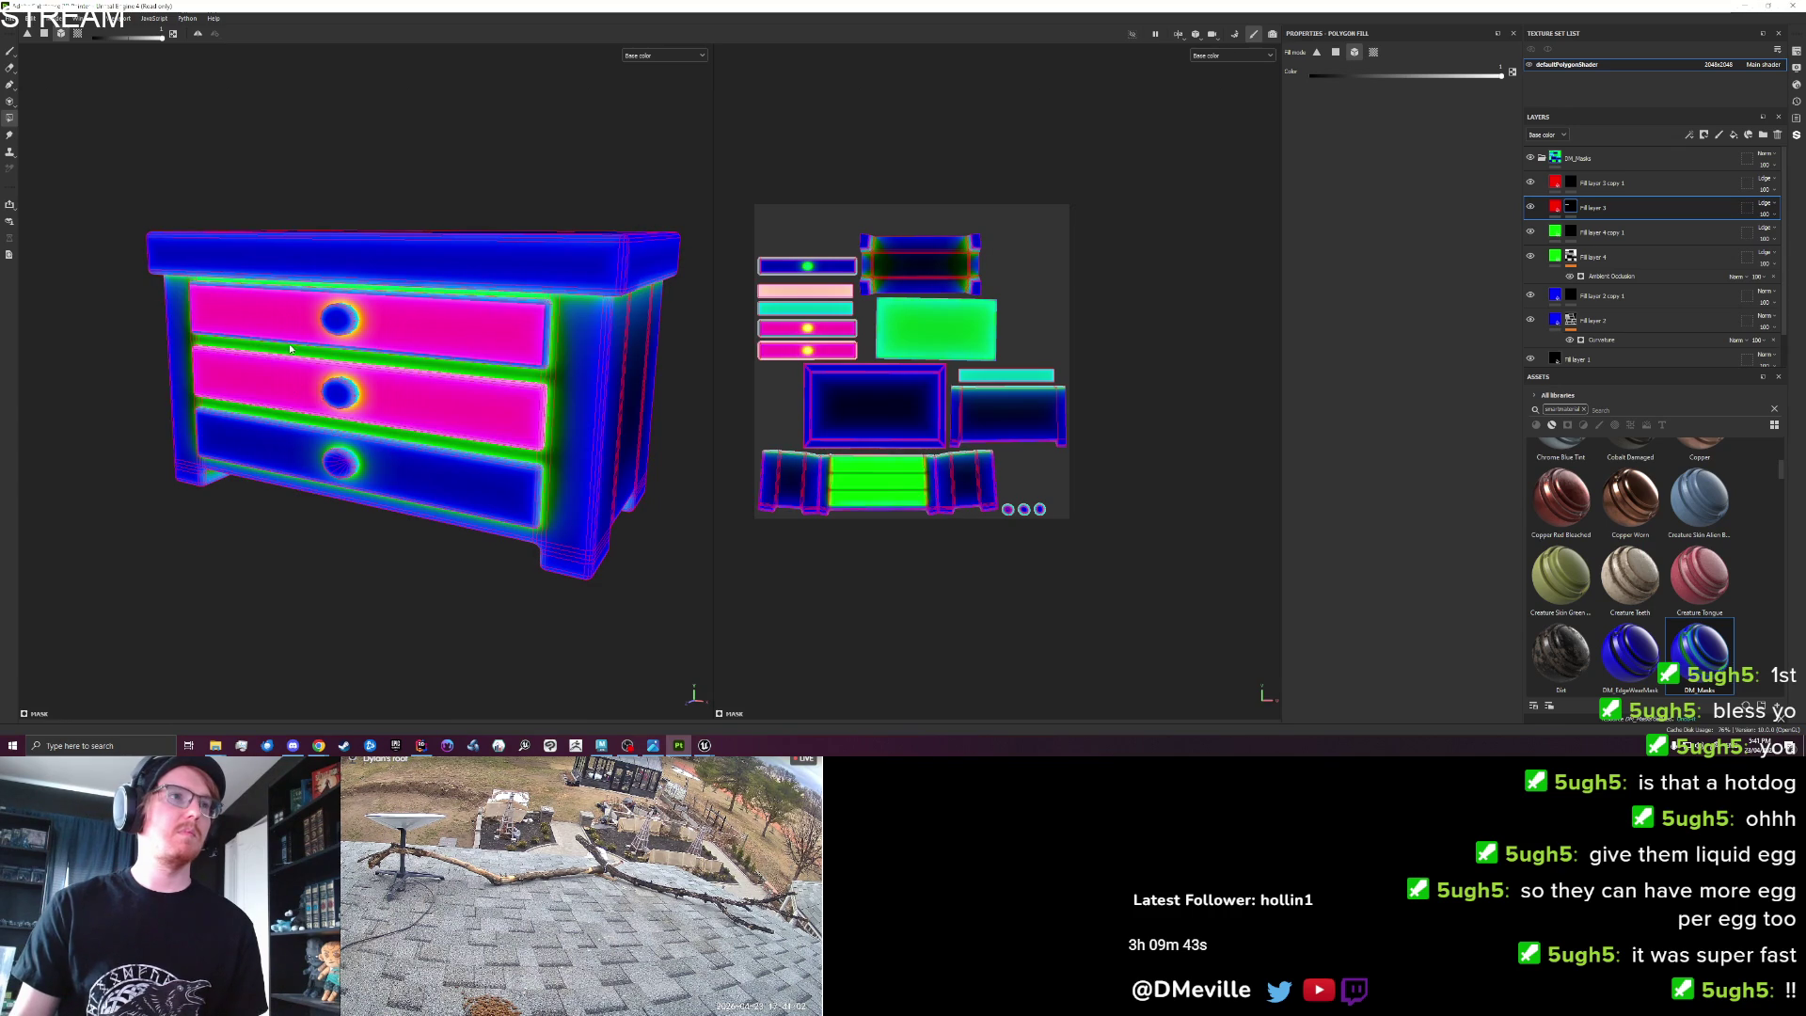
{"action": "left_click", "coordinate": [303, 472]}
{"action": "left_click_drag", "start_coordinate": [303, 473], "coordinate": [246, 399]}
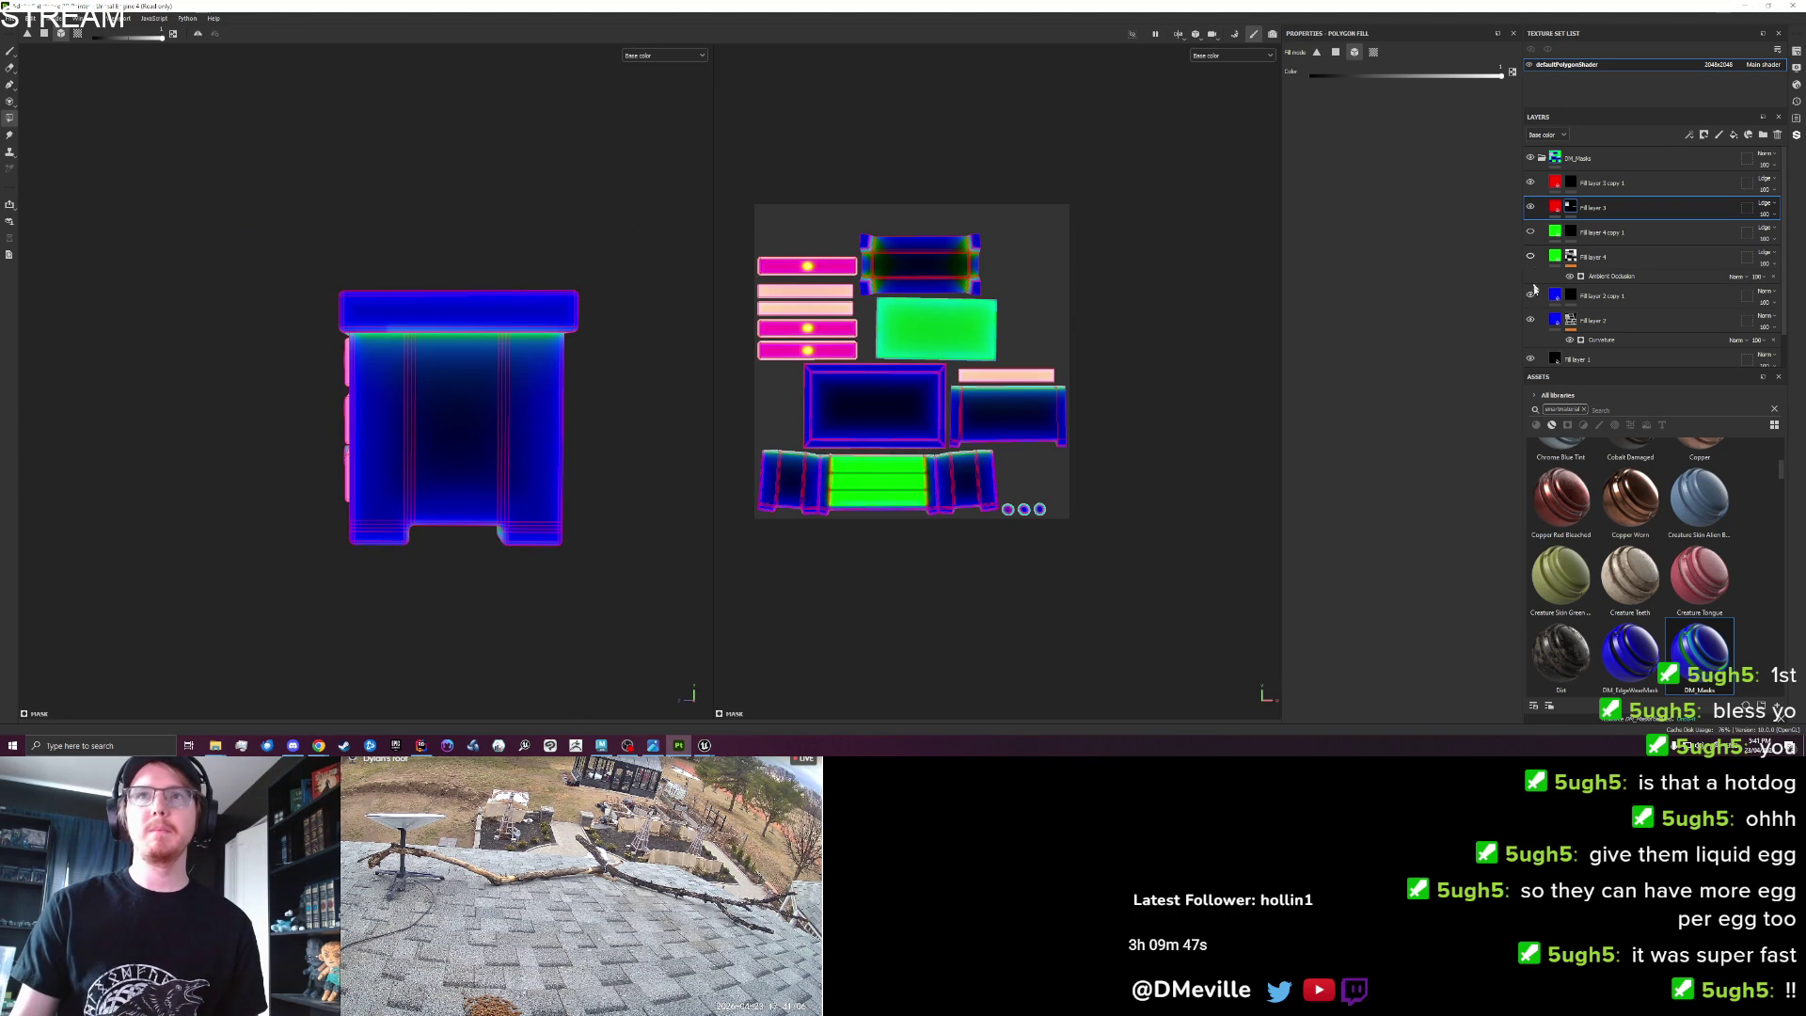
Hide fill layer 1, then rectangle-fill polygons across the chest's front and left side, clearing extras.
{"action": "left_click", "coordinate": [1530, 357]}
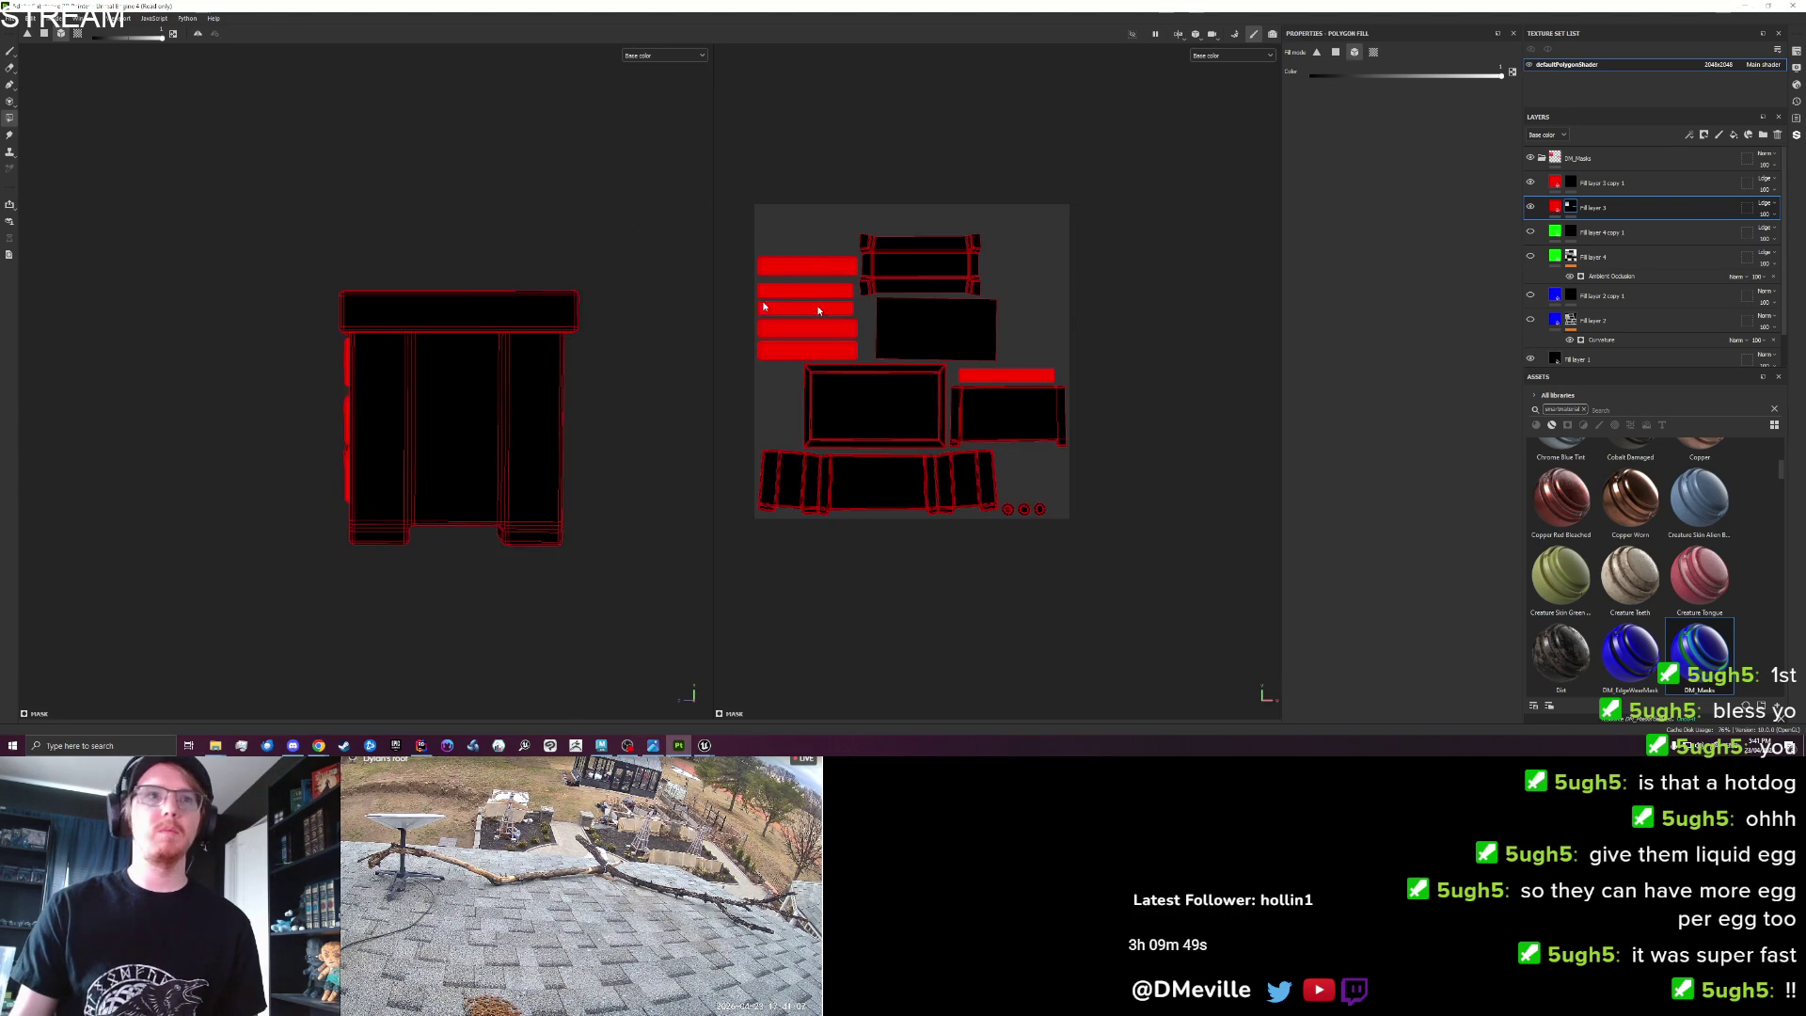
{"action": "scroll", "coordinate": [521, 360], "scroll_direction": "up", "scroll_amount": 2}
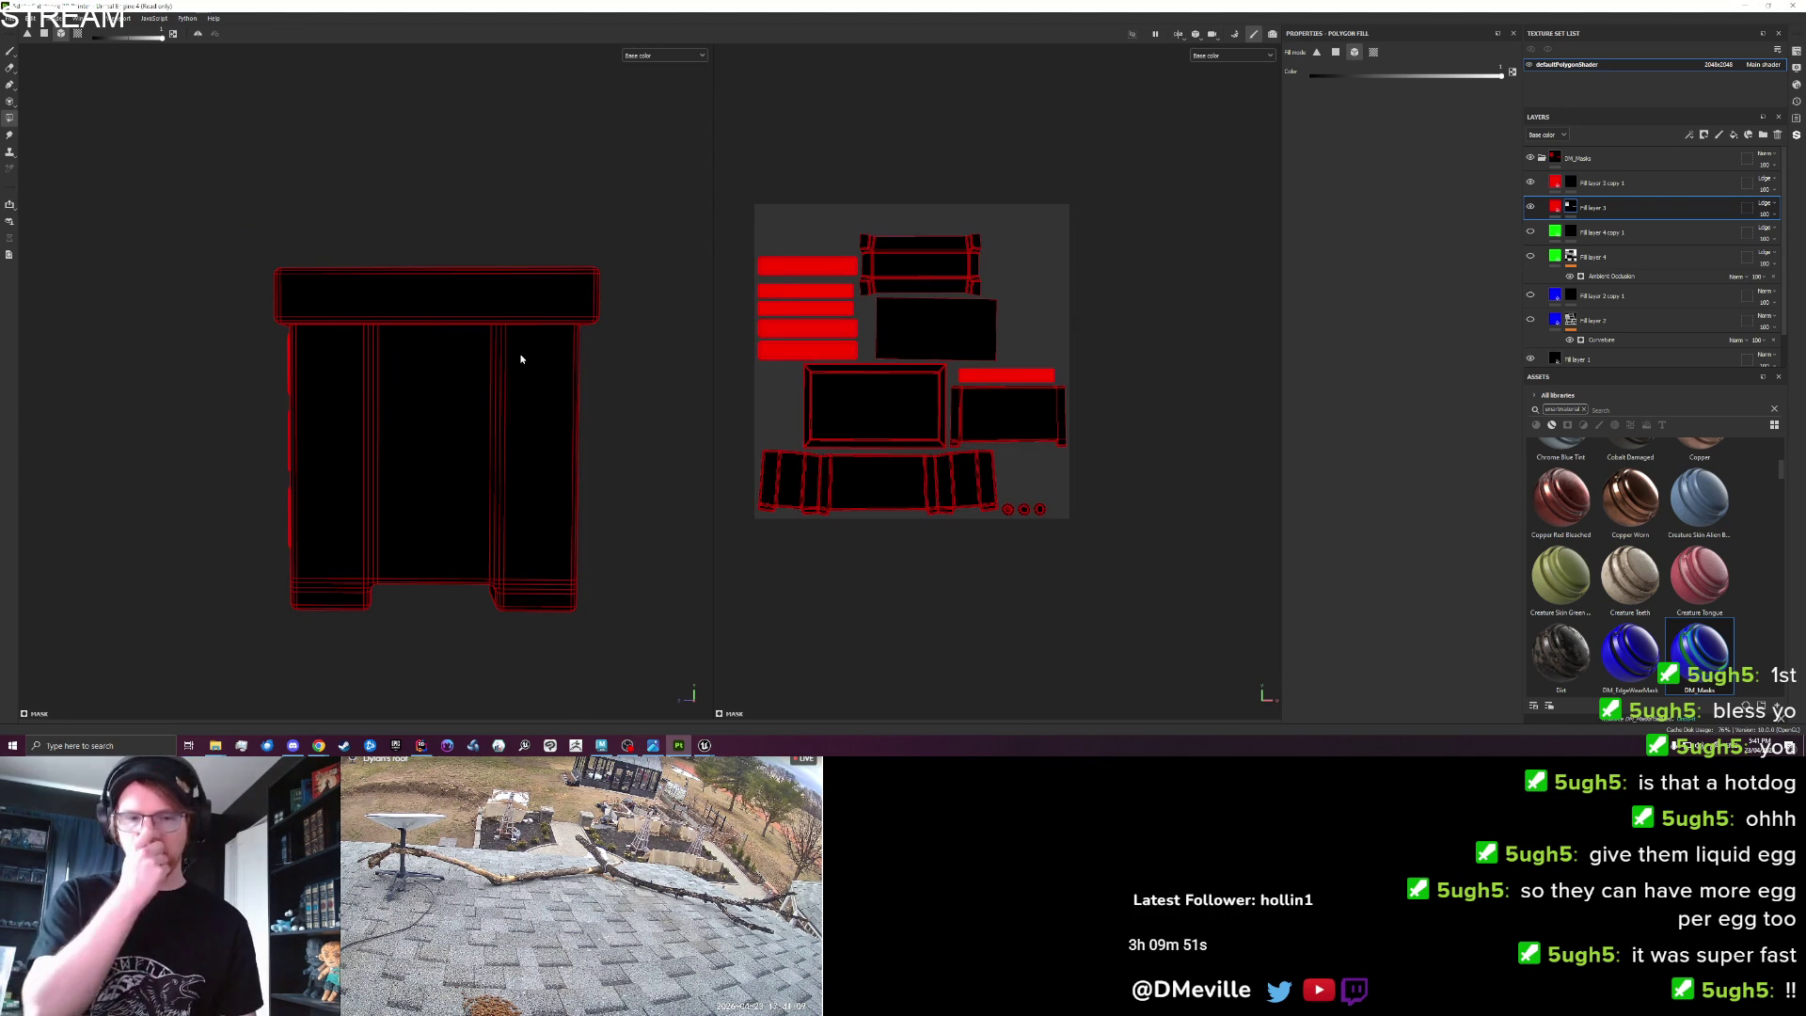
{"action": "mouse_move", "coordinate": [521, 359]}
{"action": "left_mouse_down"}
{"action": "mouse_move", "coordinate": [464, 471]}
{"action": "mouse_move", "coordinate": [633, 451]}
{"action": "mouse_move", "coordinate": [689, 391]}
{"action": "mouse_move", "coordinate": [693, 348]}
{"action": "mouse_move", "coordinate": [609, 403]}
{"action": "mouse_move", "coordinate": [618, 338]}
{"action": "mouse_move", "coordinate": [633, 384]}
{"action": "left_mouse_up"}
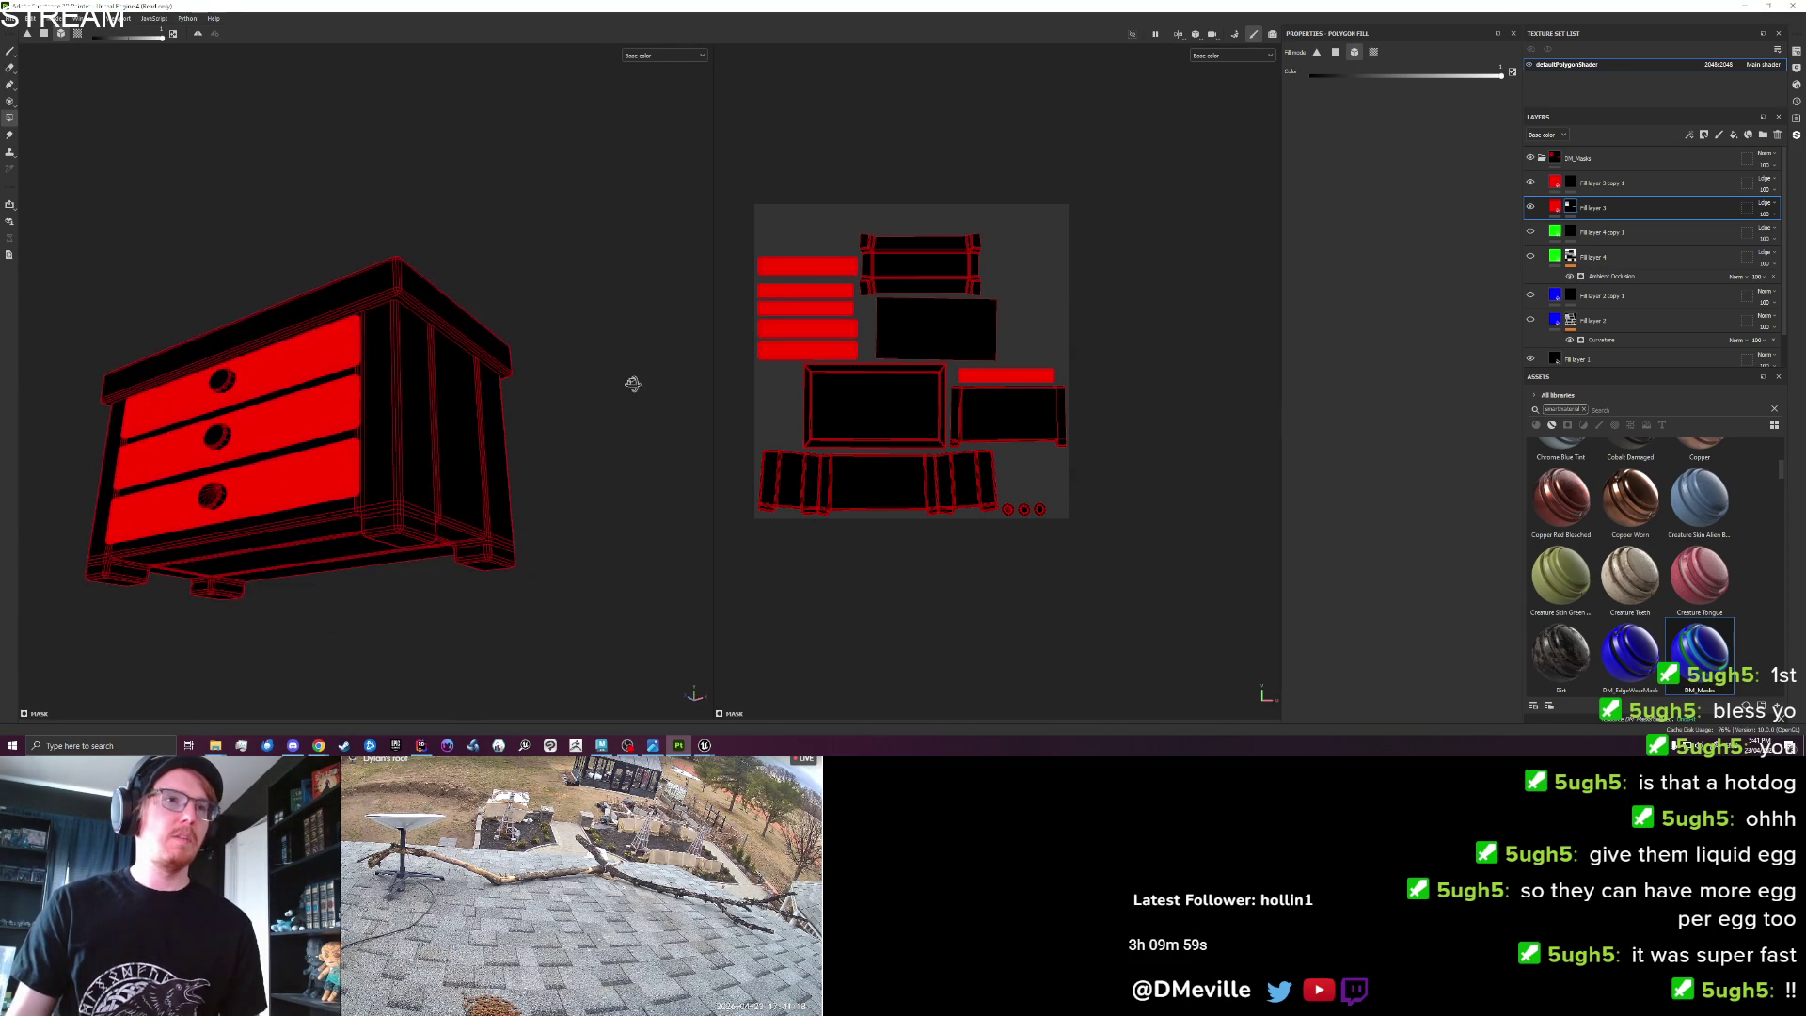
{"action": "key", "text": "2"}
{"action": "left_click_drag", "start_coordinate": [479, 352], "coordinate": [612, 407]}
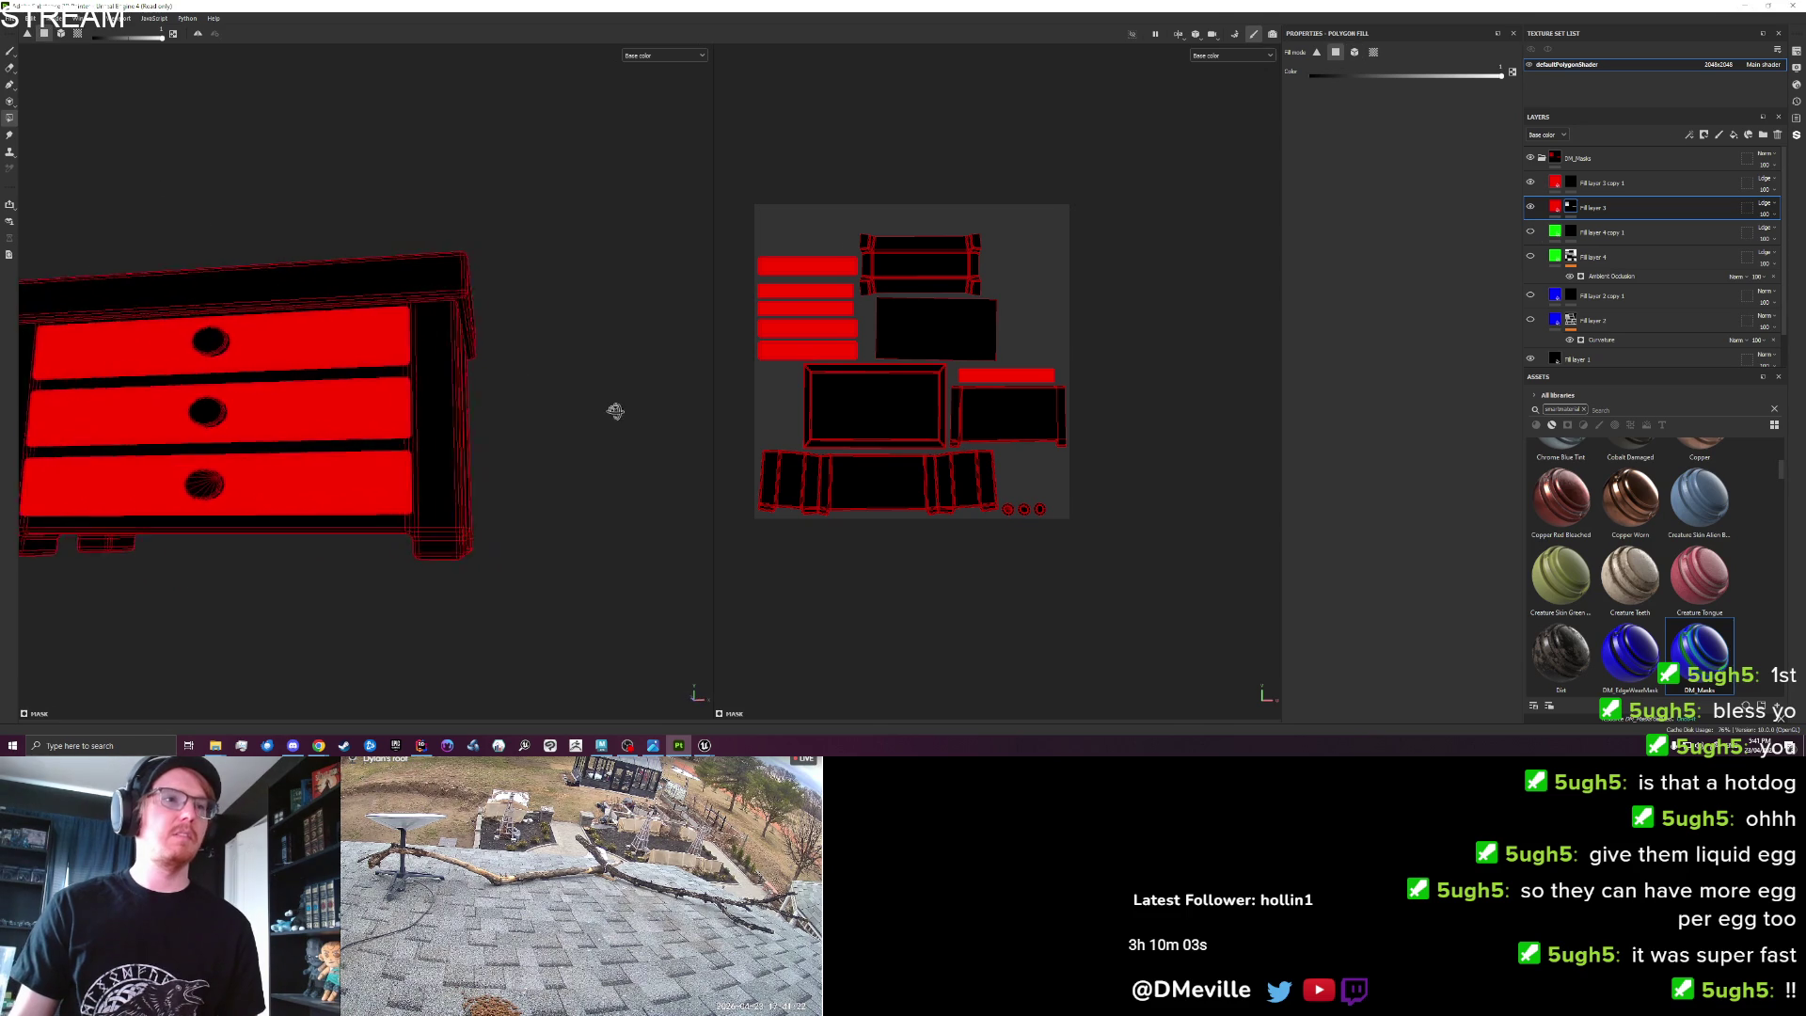
{"action": "mouse_move", "coordinate": [556, 612]}
{"action": "left_mouse_down"}
{"action": "mouse_move", "coordinate": [461, 209]}
{"action": "mouse_move", "coordinate": [214, 206]}
{"action": "left_mouse_up"}
{"action": "mouse_move", "coordinate": [223, 111]}
{"action": "left_mouse_down"}
{"action": "mouse_move", "coordinate": [375, 513]}
{"action": "mouse_move", "coordinate": [360, 551]}
{"action": "mouse_move", "coordinate": [380, 549]}
{"action": "left_mouse_up"}
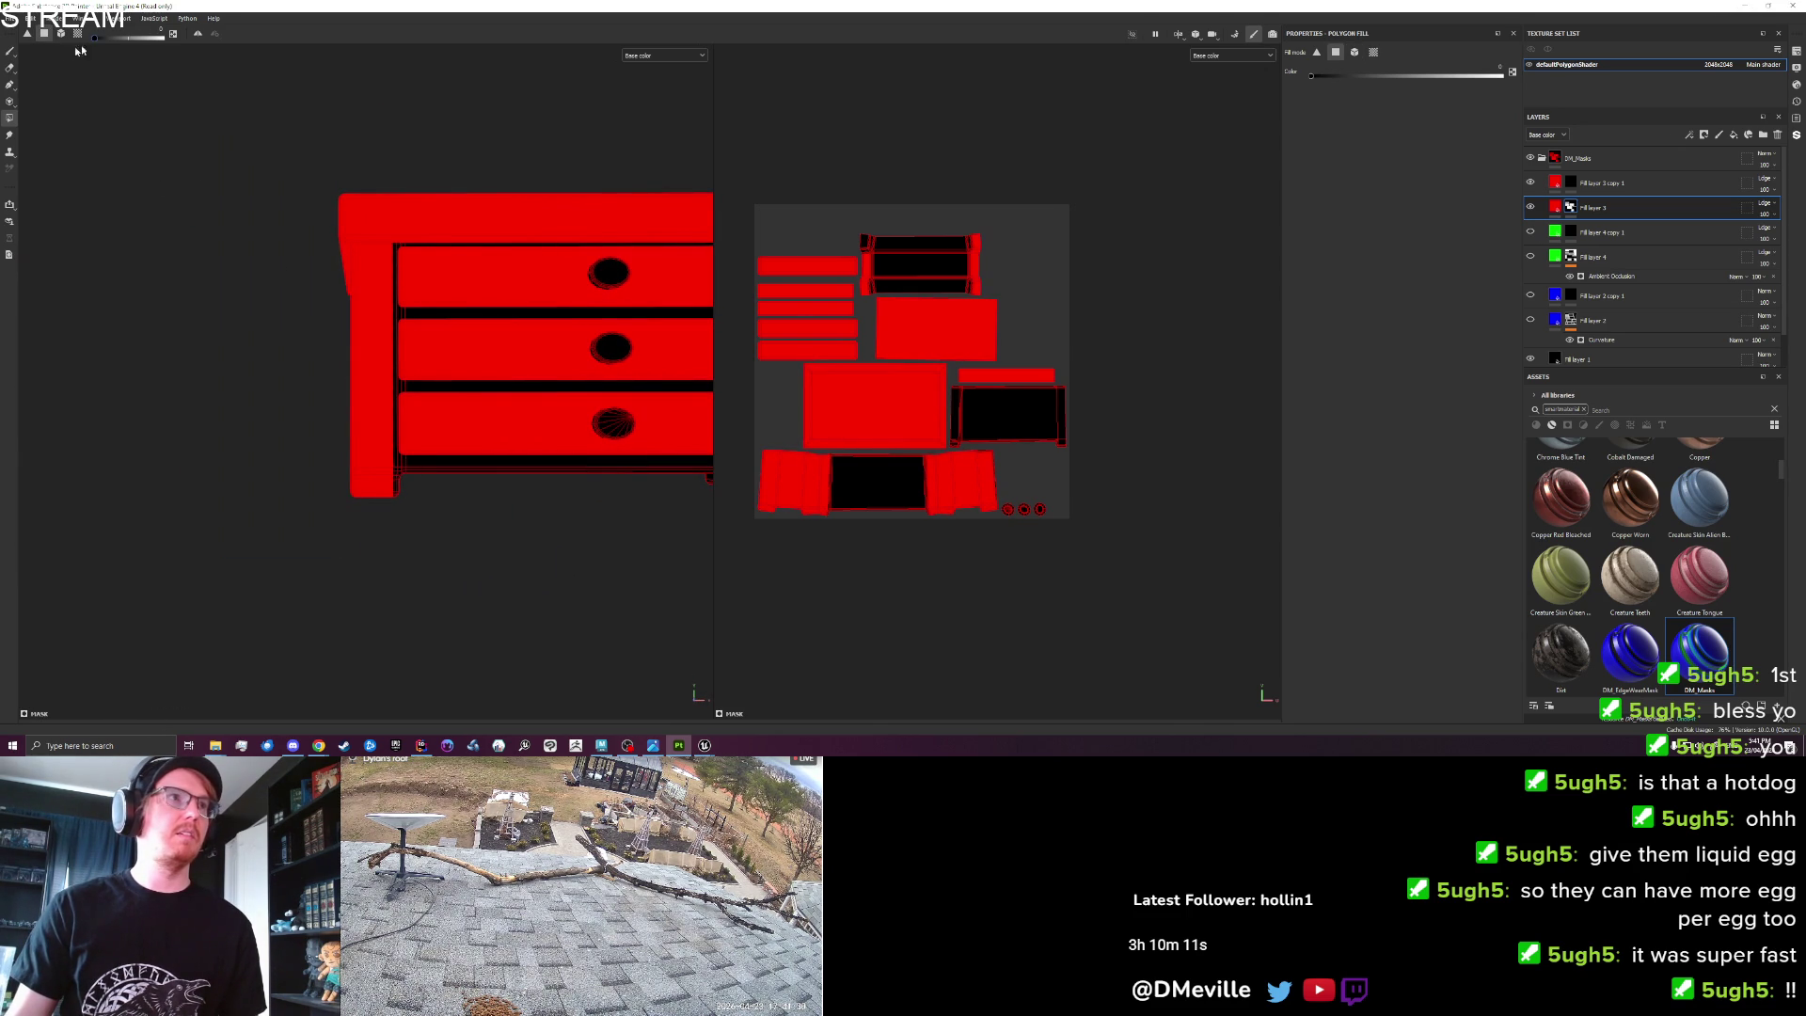
{"action": "mouse_move", "coordinate": [508, 536]}
{"action": "left_mouse_down"}
{"action": "mouse_move", "coordinate": [447, 434]}
{"action": "mouse_move", "coordinate": [364, 147]}
{"action": "mouse_move", "coordinate": [431, 262]}
{"action": "mouse_move", "coordinate": [496, 584]}
{"action": "mouse_move", "coordinate": [470, 567]}
{"action": "left_mouse_up"}
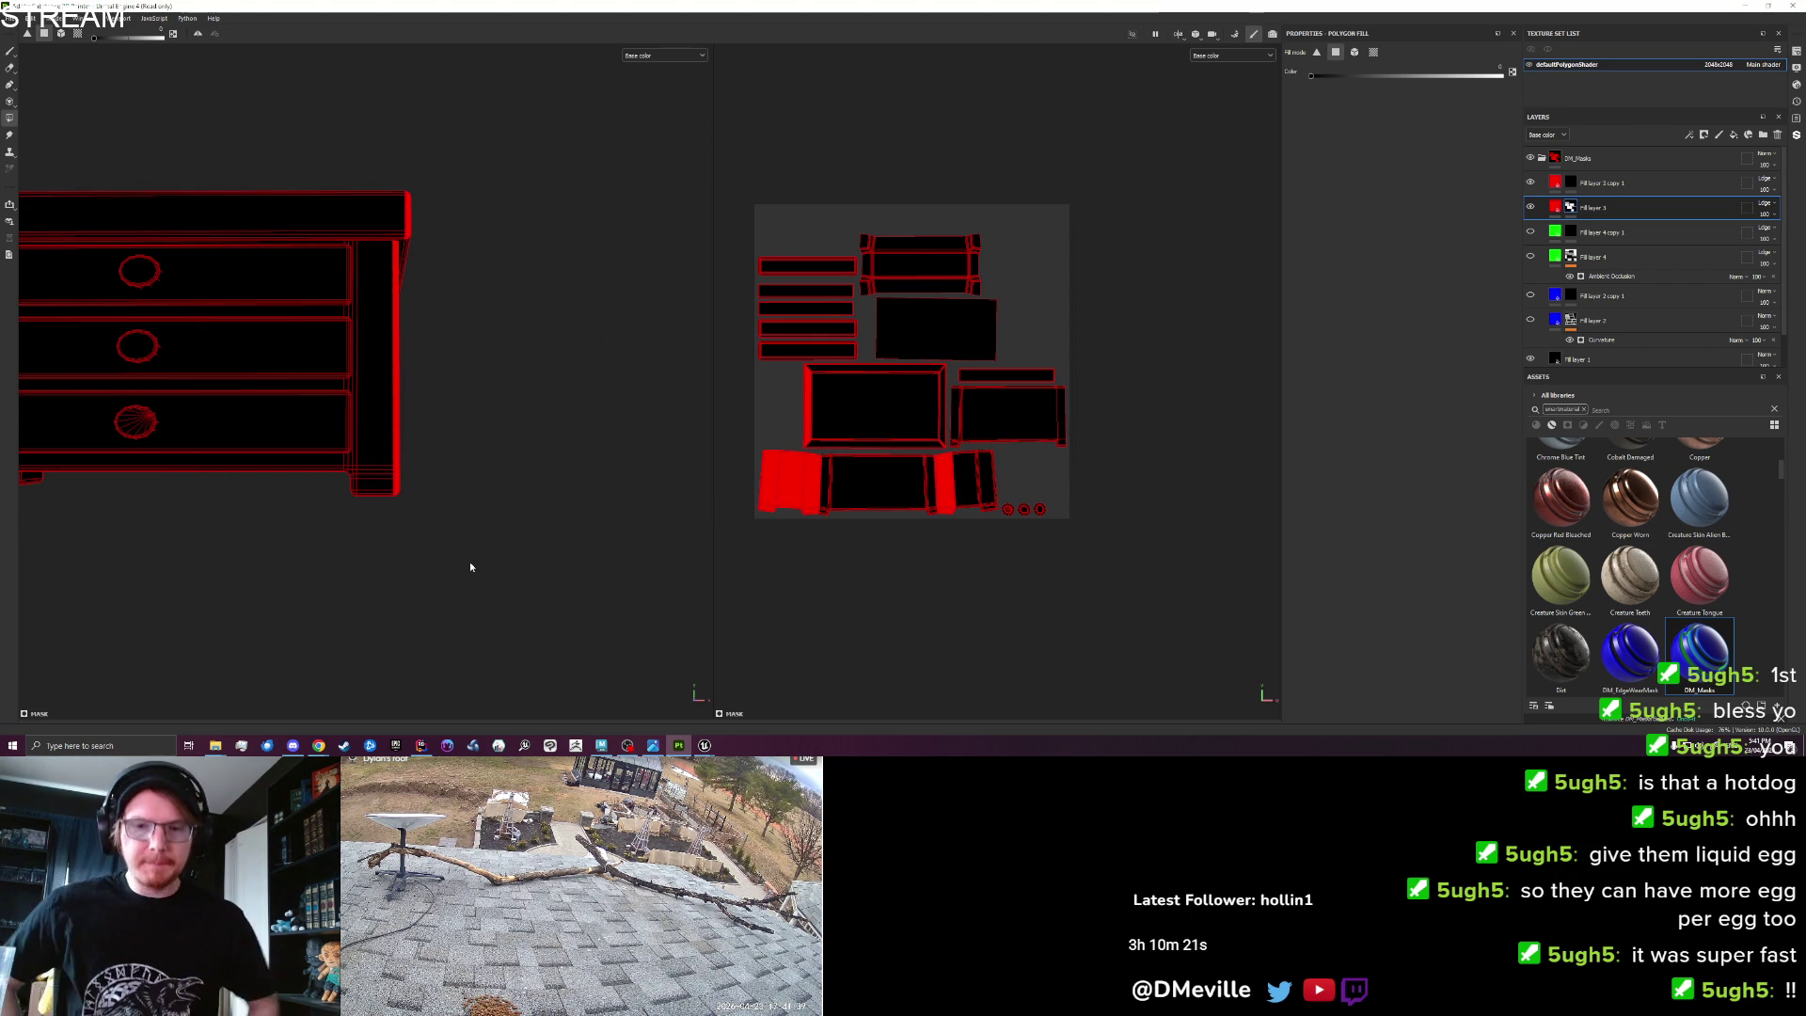
Fill the chest's side faces red and clear the centre panels back to black.
{"action": "mouse_move", "coordinate": [476, 448]}
{"action": "left_mouse_down"}
{"action": "mouse_move", "coordinate": [501, 460]}
{"action": "mouse_move", "coordinate": [234, 455]}
{"action": "mouse_move", "coordinate": [565, 480]}
{"action": "left_mouse_up"}
{"action": "mouse_move", "coordinate": [464, 572]}
{"action": "left_mouse_down"}
{"action": "mouse_move", "coordinate": [303, 360]}
{"action": "mouse_move", "coordinate": [254, 116]}
{"action": "left_mouse_up"}
{"action": "left_click_drag", "start_coordinate": [438, 623], "coordinate": [279, 111]}
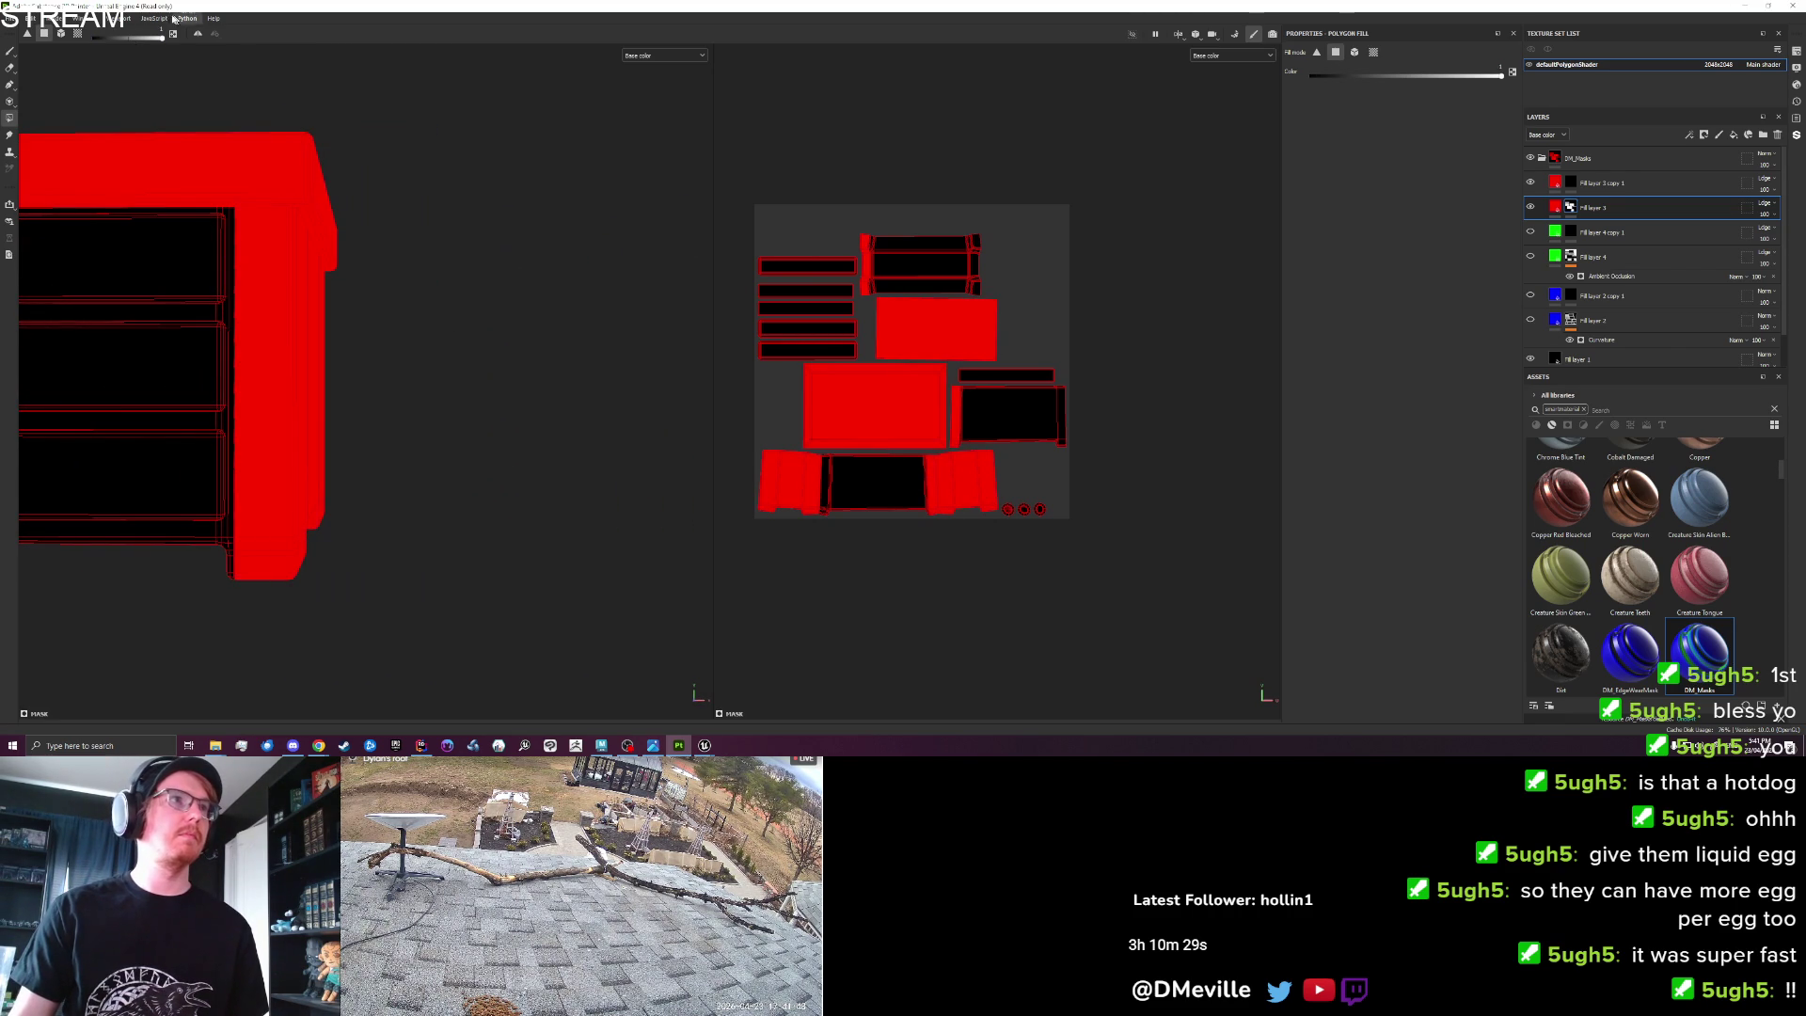
{"action": "mouse_move", "coordinate": [423, 331]}
{"action": "left_mouse_down"}
{"action": "mouse_move", "coordinate": [488, 319]}
{"action": "mouse_move", "coordinate": [133, 89]}
{"action": "mouse_move", "coordinate": [301, 505]}
{"action": "left_mouse_up"}
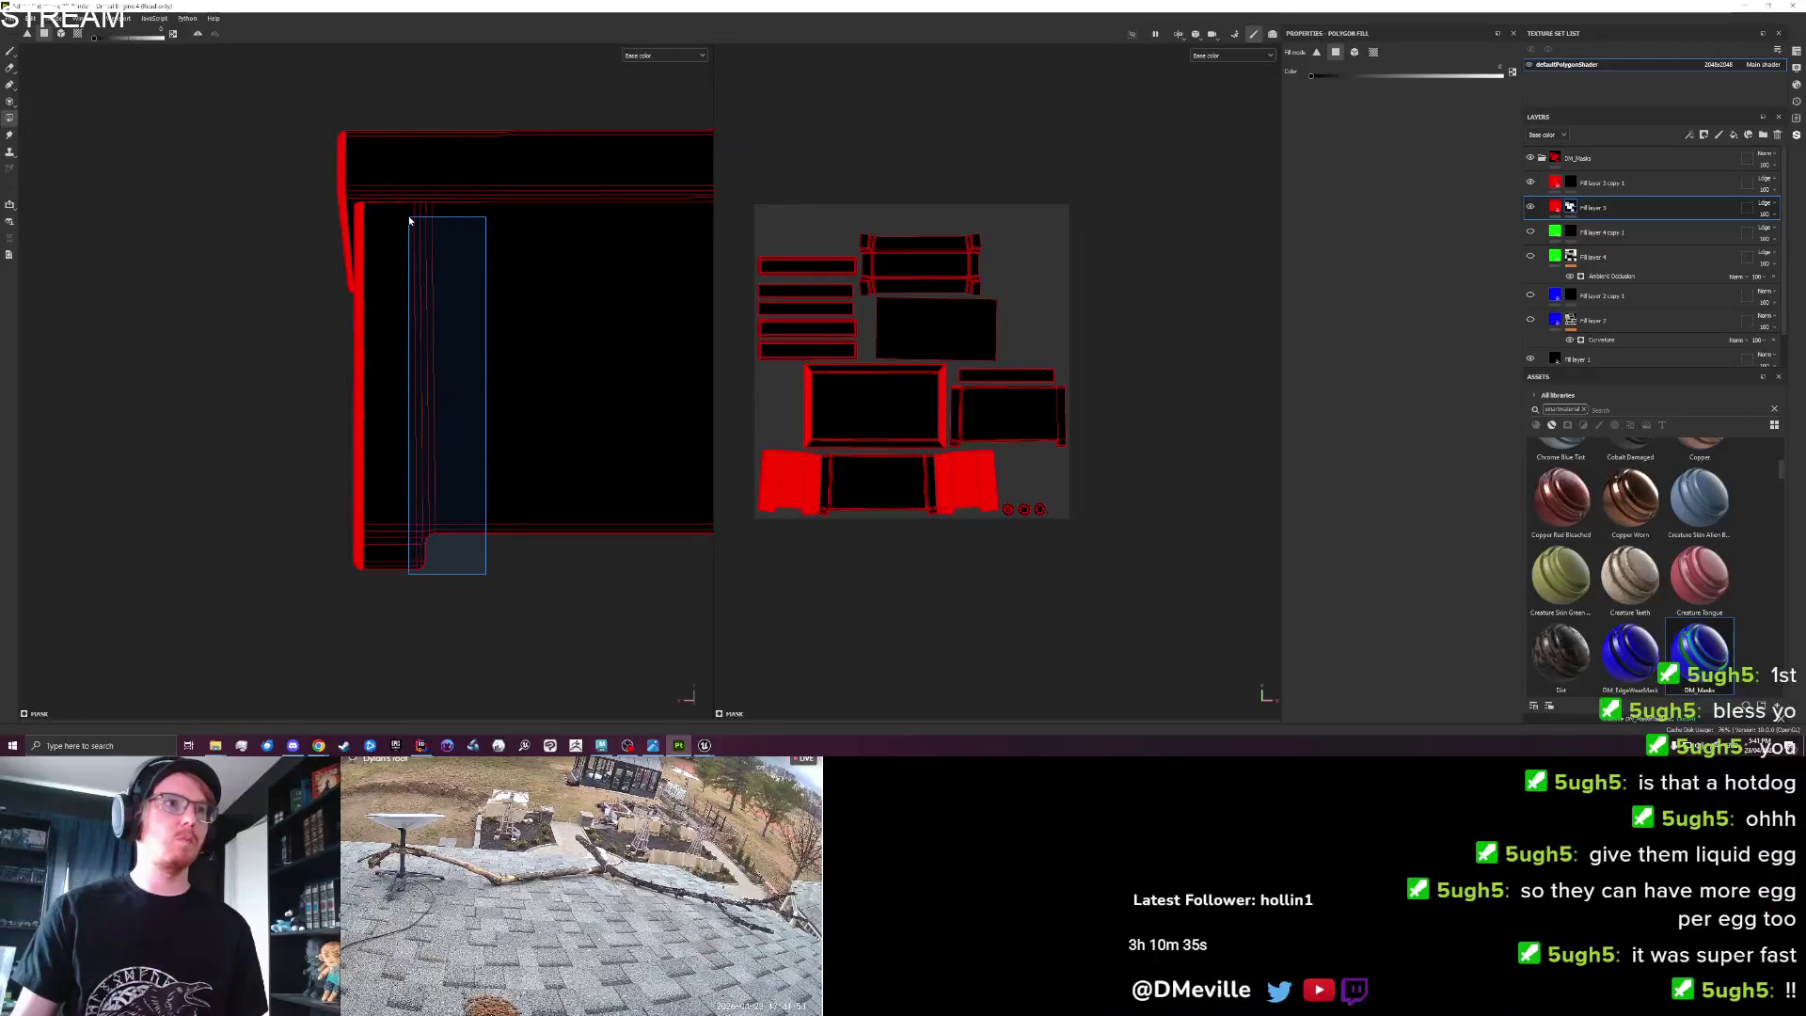
Fill the chest's top band red, then clear it back to black.
{"action": "mouse_move", "coordinate": [355, 247]}
{"action": "left_mouse_down"}
{"action": "mouse_move", "coordinate": [520, 210]}
{"action": "mouse_move", "coordinate": [210, 201]}
{"action": "mouse_move", "coordinate": [233, 203]}
{"action": "mouse_move", "coordinate": [214, 173]}
{"action": "mouse_move", "coordinate": [602, 309]}
{"action": "left_mouse_up"}
{"action": "mouse_move", "coordinate": [104, 296]}
{"action": "left_mouse_down"}
{"action": "mouse_move", "coordinate": [464, 354]}
{"action": "mouse_move", "coordinate": [484, 419]}
{"action": "mouse_move", "coordinate": [507, 404]}
{"action": "mouse_move", "coordinate": [470, 395]}
{"action": "left_mouse_up"}
{"action": "left_click_drag", "start_coordinate": [107, 110], "coordinate": [540, 221]}
{"action": "mouse_move", "coordinate": [451, 354]}
{"action": "left_mouse_down"}
{"action": "mouse_move", "coordinate": [658, 375]}
{"action": "mouse_move", "coordinate": [665, 350]}
{"action": "mouse_move", "coordinate": [625, 298]}
{"action": "mouse_move", "coordinate": [662, 306]}
{"action": "mouse_move", "coordinate": [694, 246]}
{"action": "left_mouse_up"}
{"action": "mouse_move", "coordinate": [25, 209]}
{"action": "left_mouse_down"}
{"action": "mouse_move", "coordinate": [614, 242]}
{"action": "mouse_move", "coordinate": [629, 259]}
{"action": "left_mouse_up"}
{"action": "mouse_move", "coordinate": [382, 188]}
{"action": "left_mouse_down"}
{"action": "mouse_move", "coordinate": [134, 216]}
{"action": "mouse_move", "coordinate": [605, 237]}
{"action": "mouse_move", "coordinate": [620, 254]}
{"action": "left_mouse_up"}
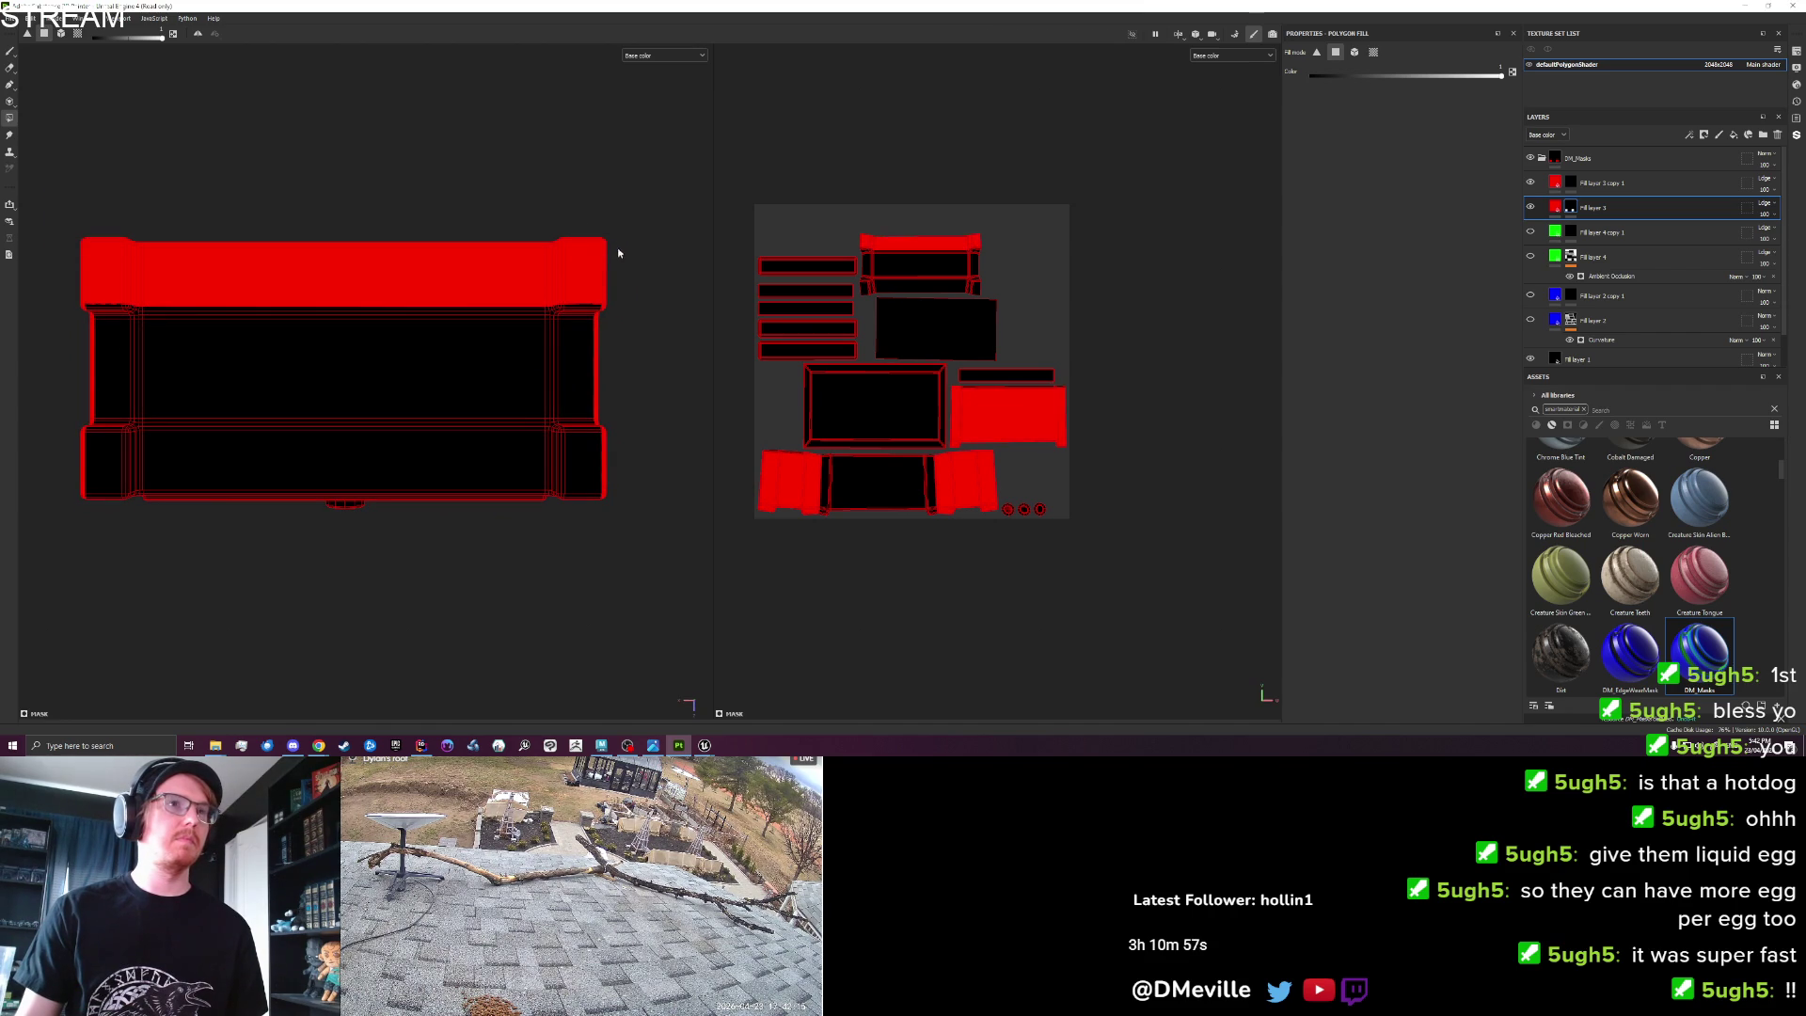
{"action": "mouse_move", "coordinate": [127, 337]}
{"action": "left_mouse_down"}
{"action": "mouse_move", "coordinate": [148, 287]}
{"action": "mouse_move", "coordinate": [110, 272]}
{"action": "left_mouse_up"}
{"action": "mouse_move", "coordinate": [336, 322]}
{"action": "left_mouse_down"}
{"action": "mouse_move", "coordinate": [589, 266]}
{"action": "mouse_move", "coordinate": [401, 391]}
{"action": "left_mouse_up"}
{"action": "scroll", "coordinate": [643, 259], "scroll_direction": "up", "scroll_amount": 3}
{"action": "scroll", "coordinate": [393, 268], "scroll_direction": "down", "scroll_amount": 3}
{"action": "mouse_move", "coordinate": [391, 295]}
{"action": "left_mouse_down"}
{"action": "mouse_move", "coordinate": [348, 521]}
{"action": "mouse_move", "coordinate": [572, 545]}
{"action": "mouse_move", "coordinate": [407, 346]}
{"action": "mouse_move", "coordinate": [443, 488]}
{"action": "mouse_move", "coordinate": [624, 420]}
{"action": "mouse_move", "coordinate": [309, 368]}
{"action": "mouse_move", "coordinate": [315, 443]}
{"action": "mouse_move", "coordinate": [664, 447]}
{"action": "left_mouse_up"}
In triangle mode, fill the chest's front face, right-edge strips and thin vertical strips red.
{"action": "left_click", "coordinate": [27, 33]}
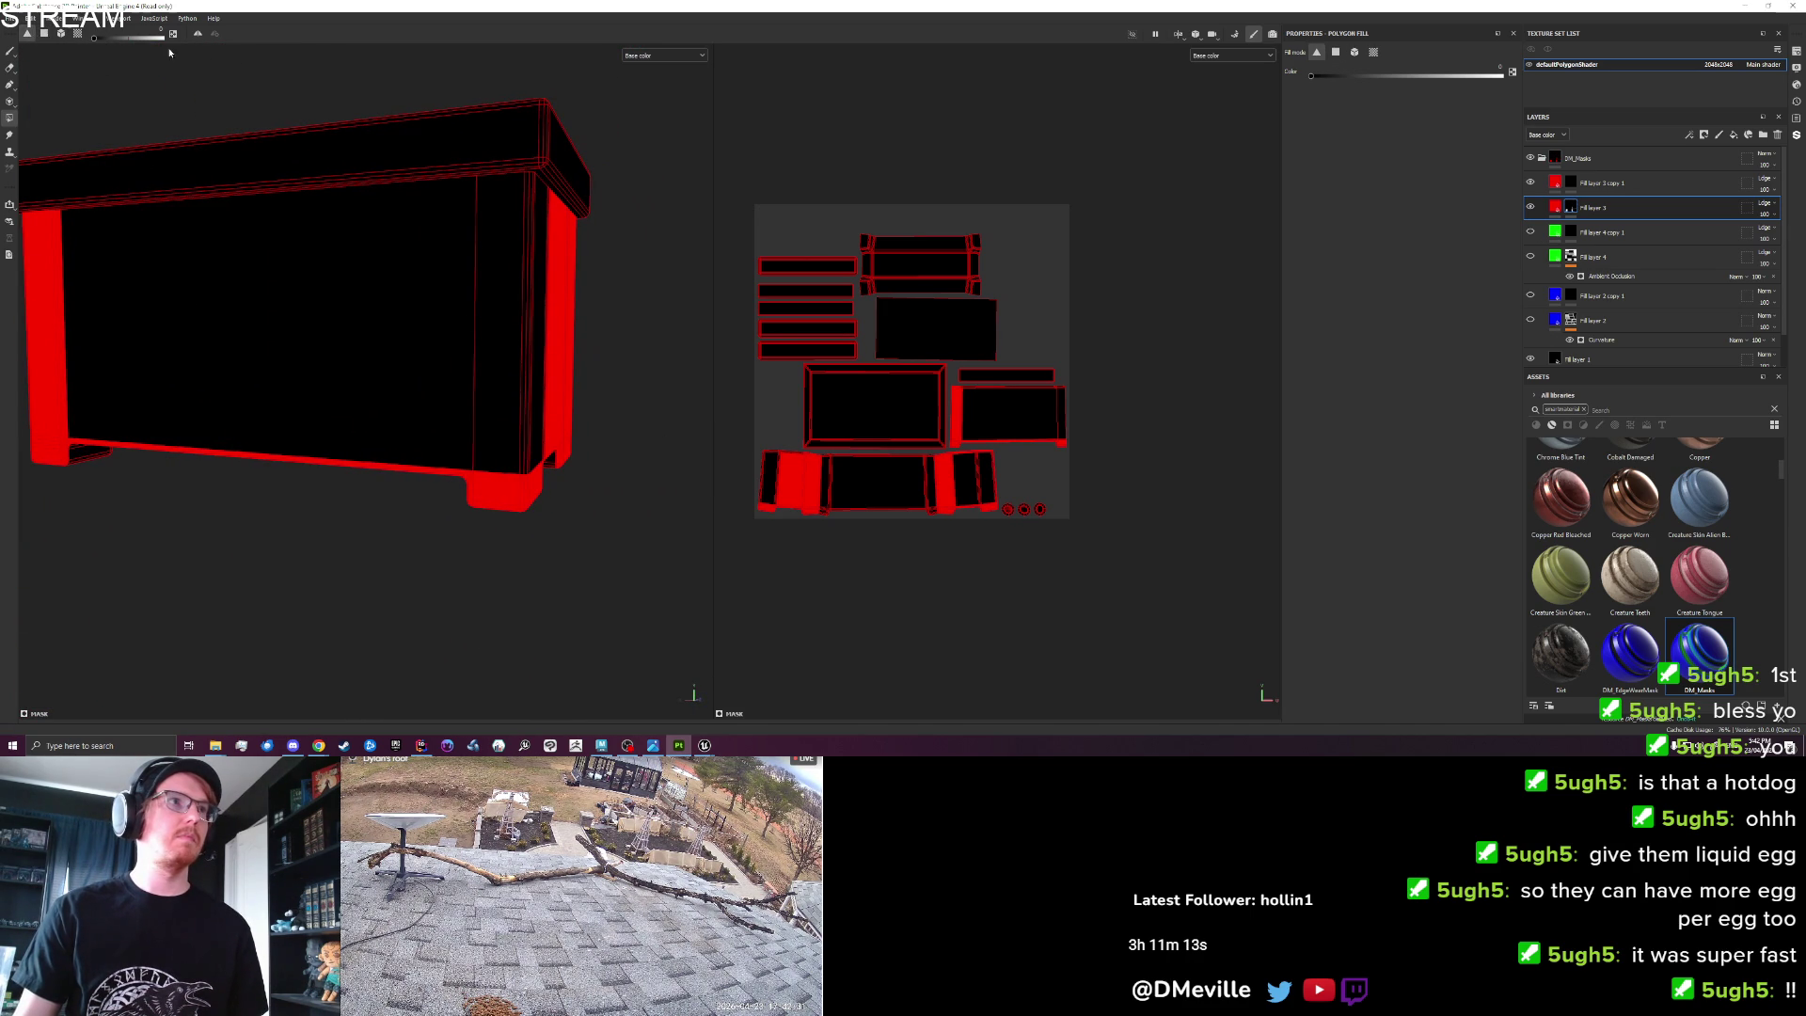
{"action": "left_click", "coordinate": [543, 256]}
{"action": "left_click", "coordinate": [538, 251]}
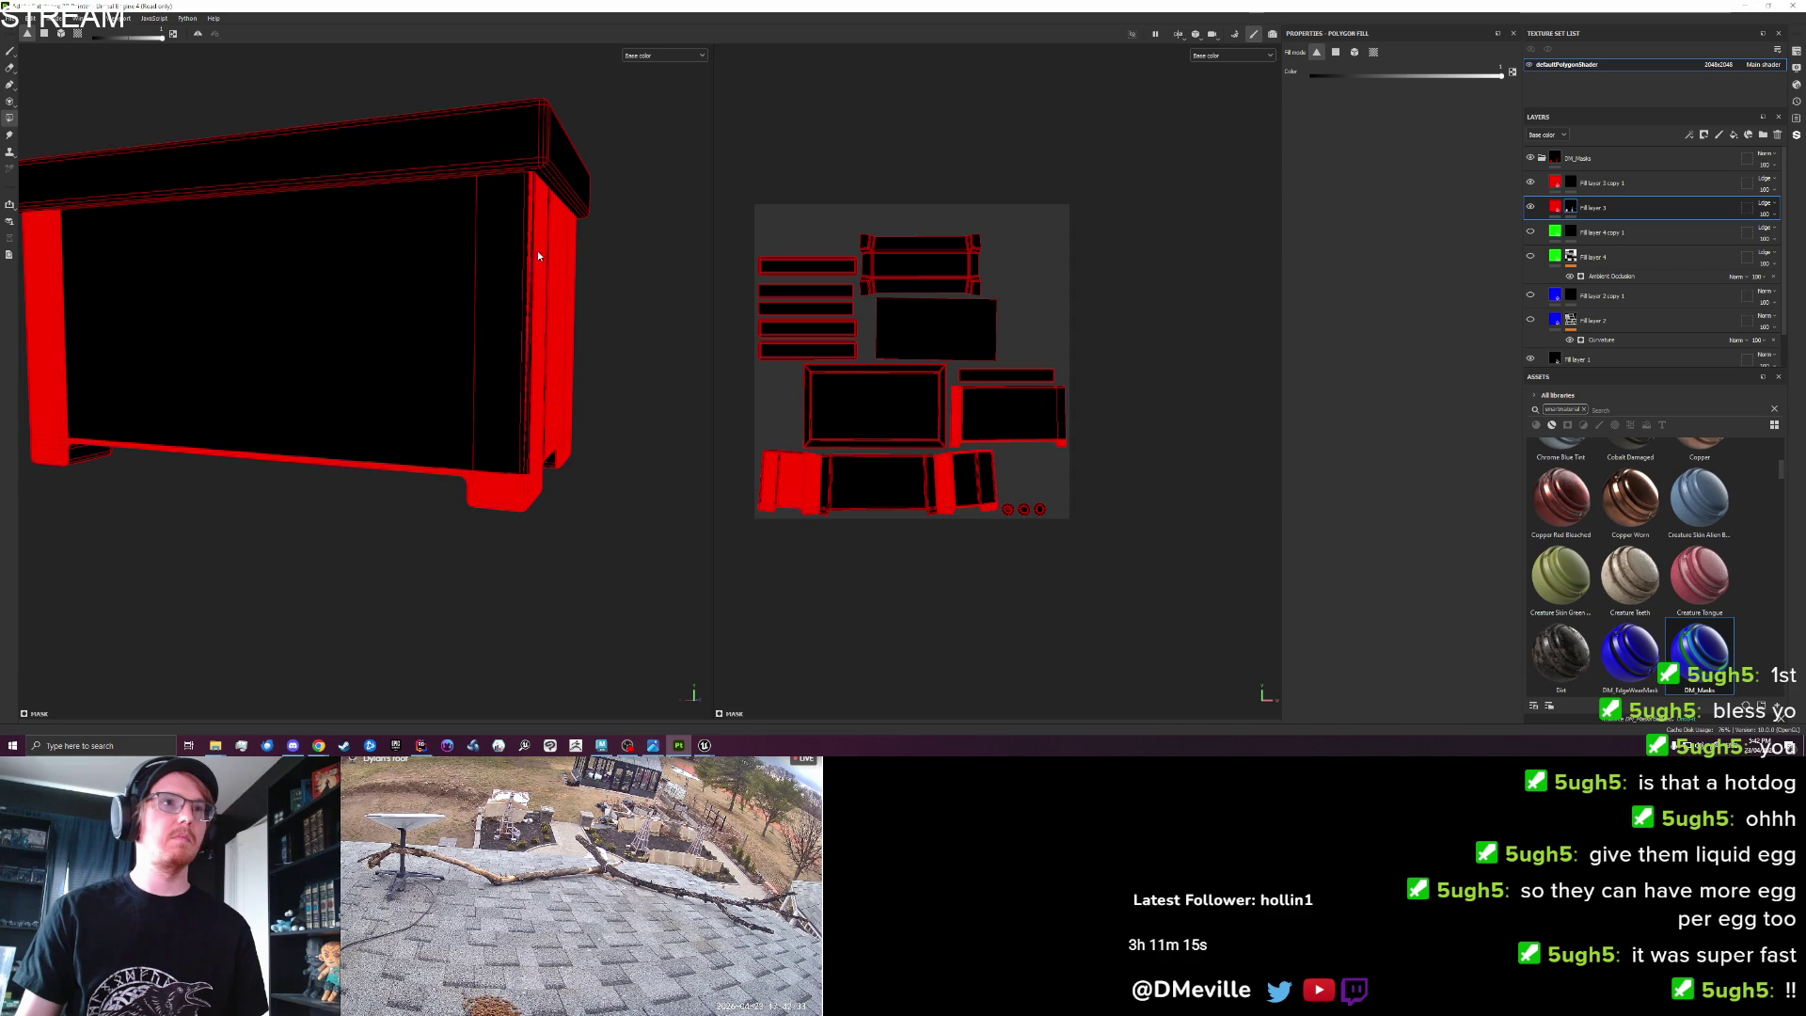
{"action": "left_click", "coordinate": [300, 308]}
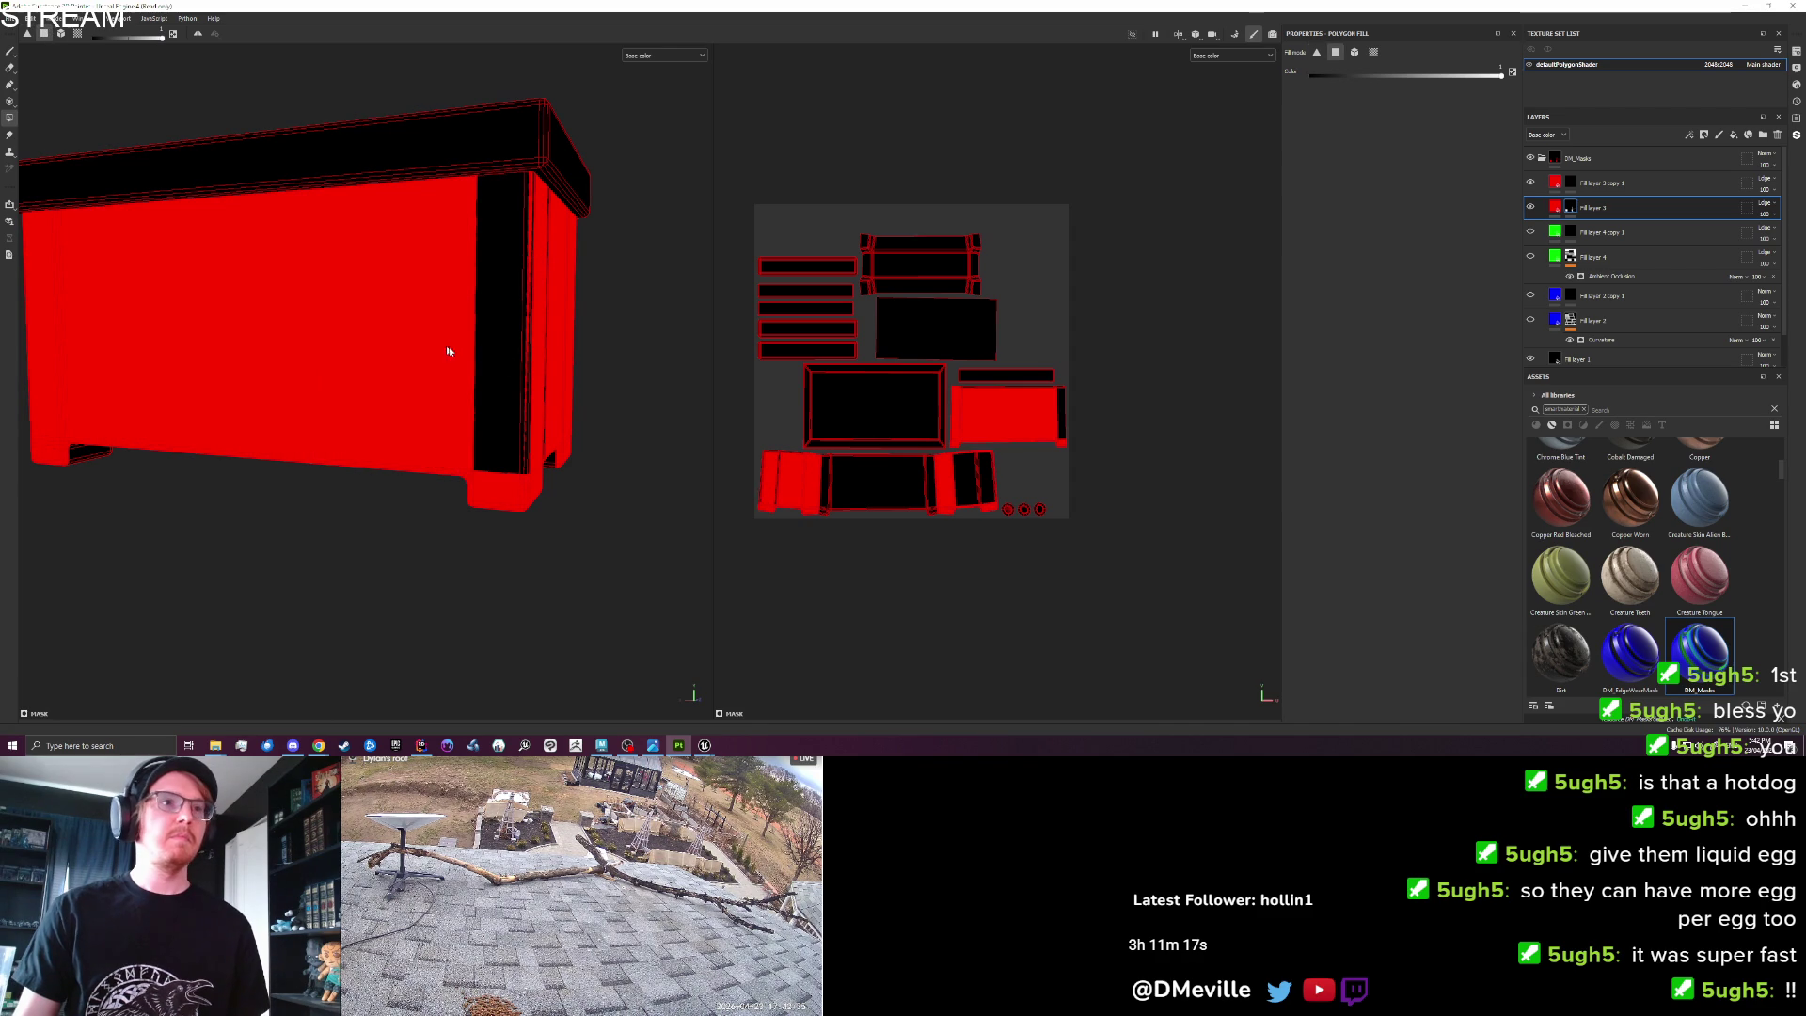
{"action": "left_click", "coordinate": [501, 352]}
{"action": "left_click", "coordinate": [527, 352]}
{"action": "left_click", "coordinate": [533, 355]}
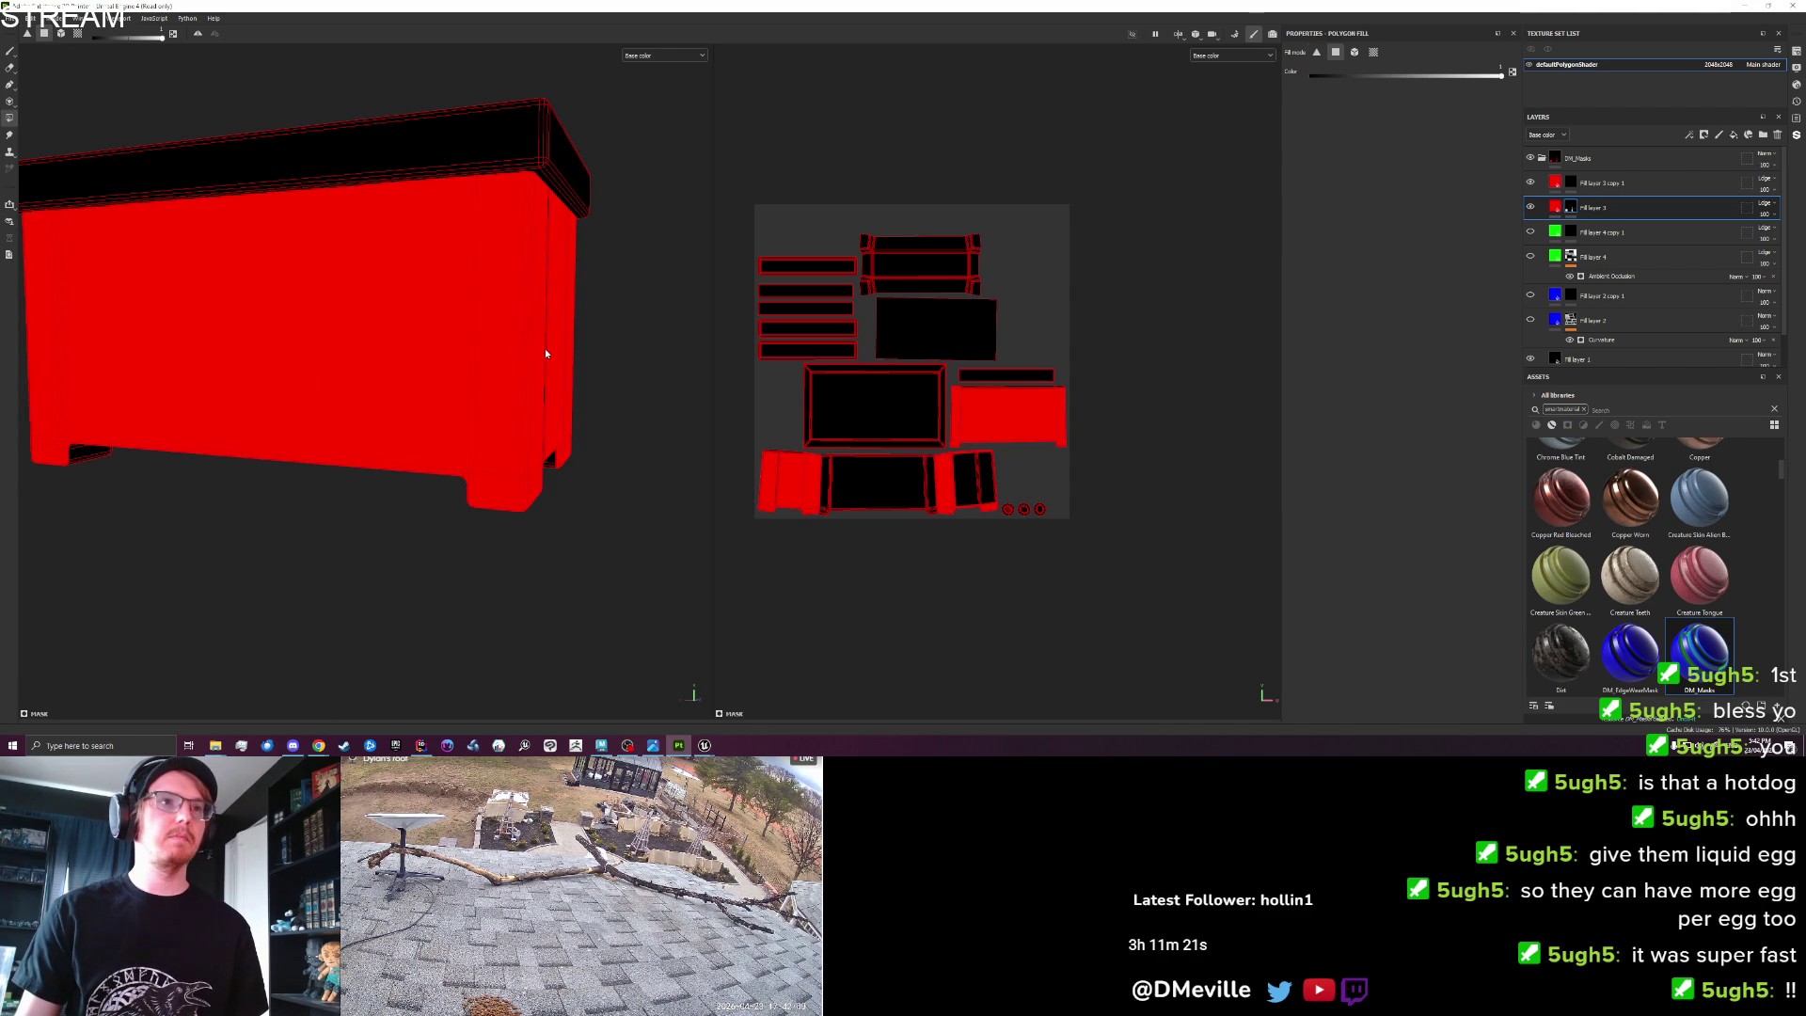
{"action": "mouse_move", "coordinate": [544, 352]}
{"action": "left_mouse_down", "text": "alt"}
{"action": "mouse_move", "coordinate": [578, 363]}
{"action": "mouse_move", "coordinate": [790, 122]}
{"action": "mouse_move", "coordinate": [1131, 369]}
{"action": "mouse_move", "coordinate": [367, 363]}
{"action": "left_mouse_up", "text": "alt"}
{"action": "left_click", "coordinate": [558, 358]}
{"action": "left_click", "coordinate": [367, 363]}
{"action": "left_click", "coordinate": [352, 369]}
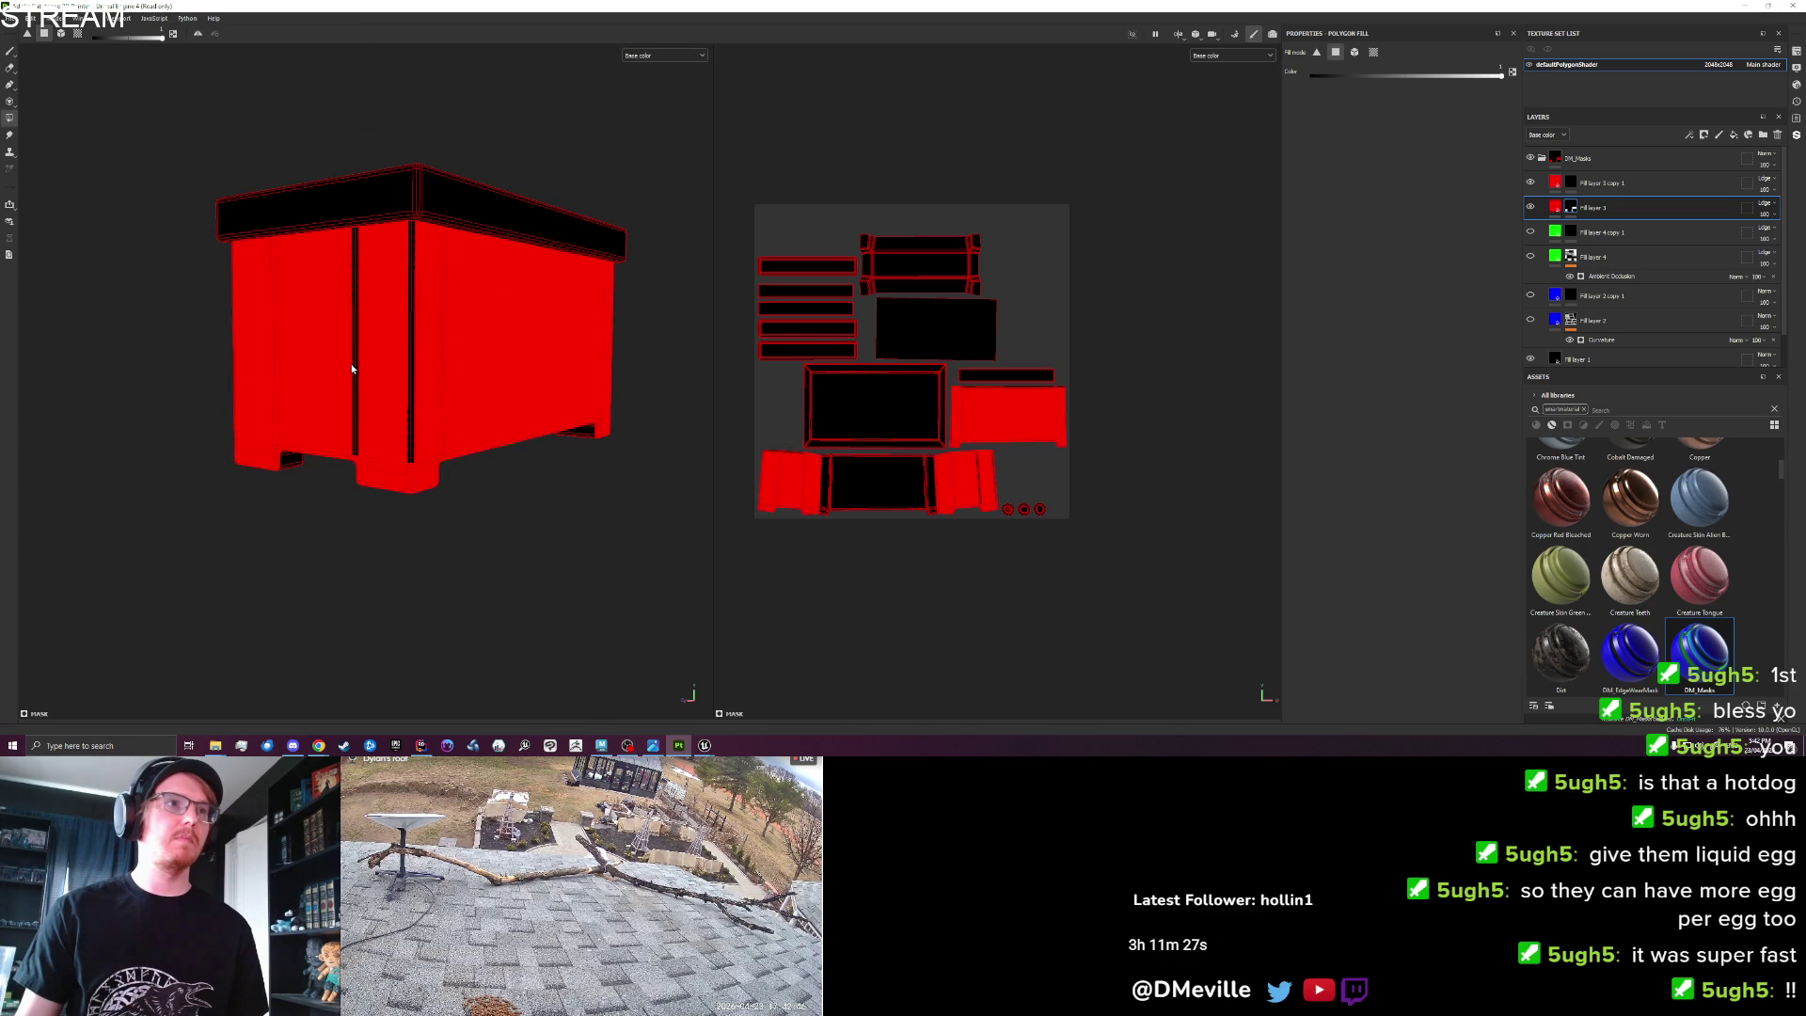
{"action": "left_click", "coordinate": [354, 367]}
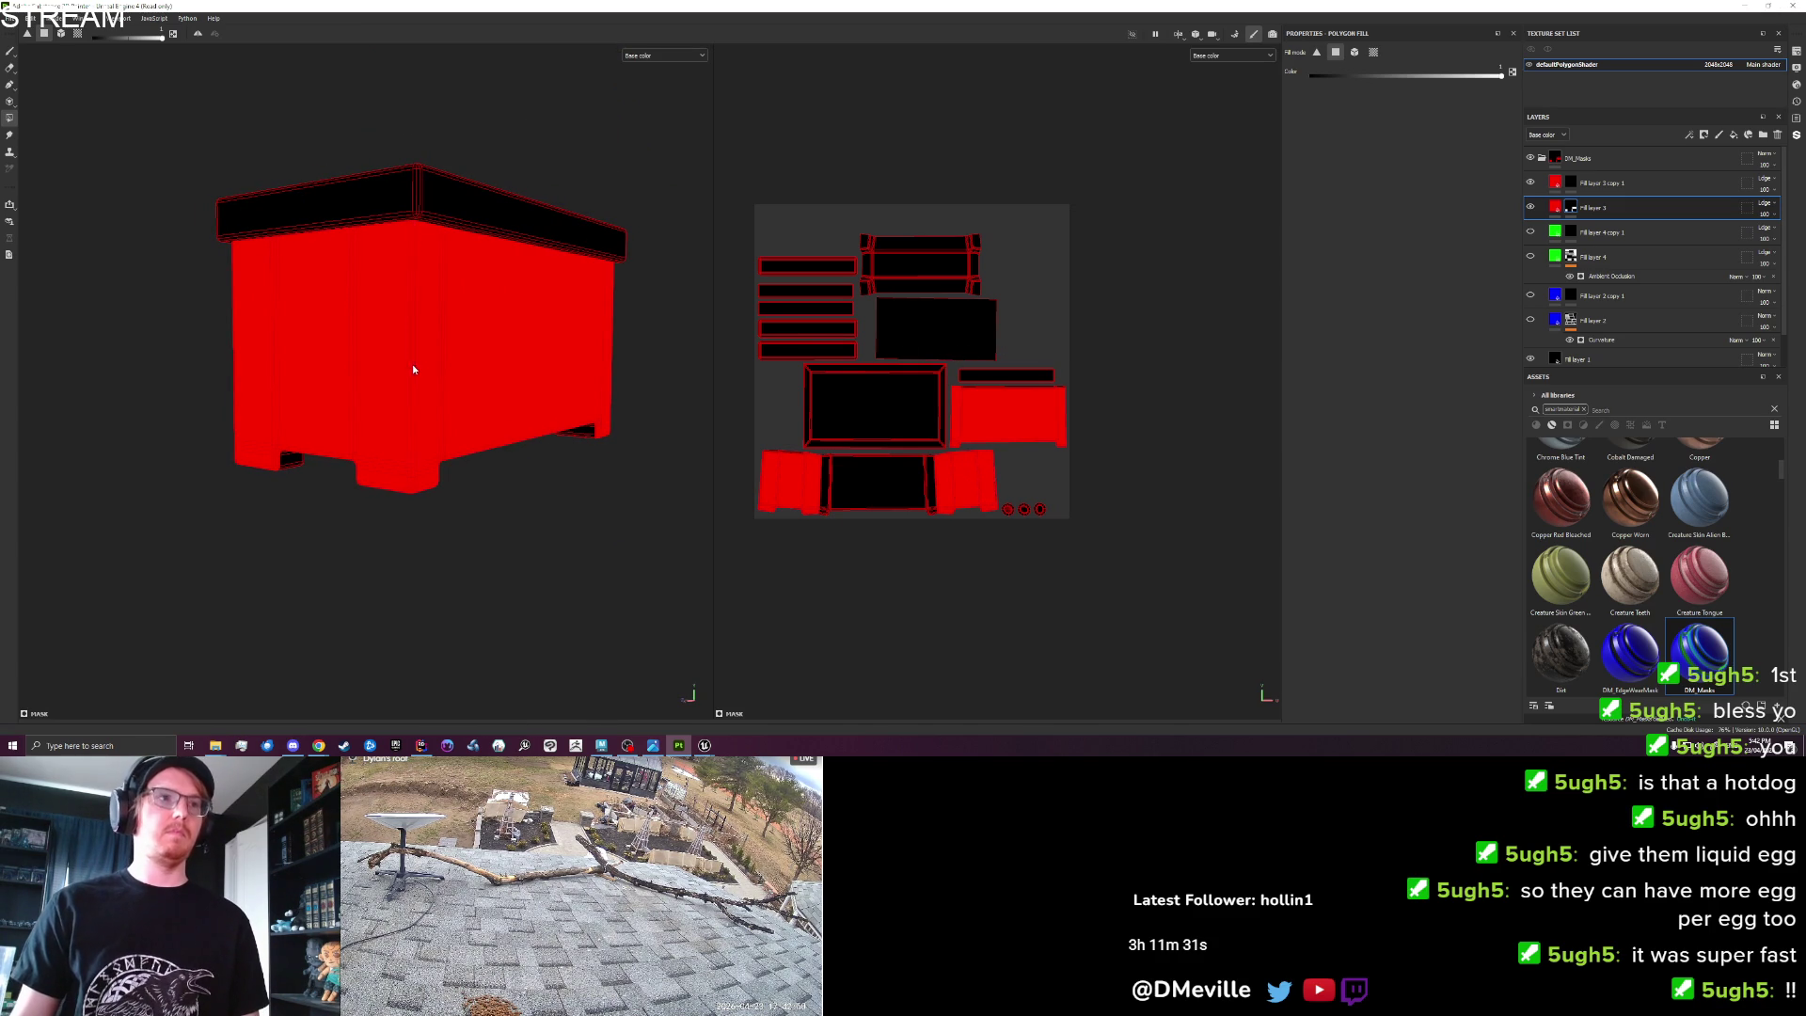
{"action": "scroll", "coordinate": [411, 365], "scroll_direction": "down", "scroll_amount": 2}
Fill the top, second and third drawer faces red.
{"action": "mouse_move", "coordinate": [341, 358]}
{"action": "left_mouse_down", "text": "alt"}
{"action": "mouse_move", "coordinate": [665, 339]}
{"action": "mouse_move", "coordinate": [778, 165]}
{"action": "mouse_move", "coordinate": [429, 345]}
{"action": "mouse_move", "coordinate": [424, 412]}
{"action": "mouse_move", "coordinate": [475, 420]}
{"action": "left_mouse_up", "text": "alt"}
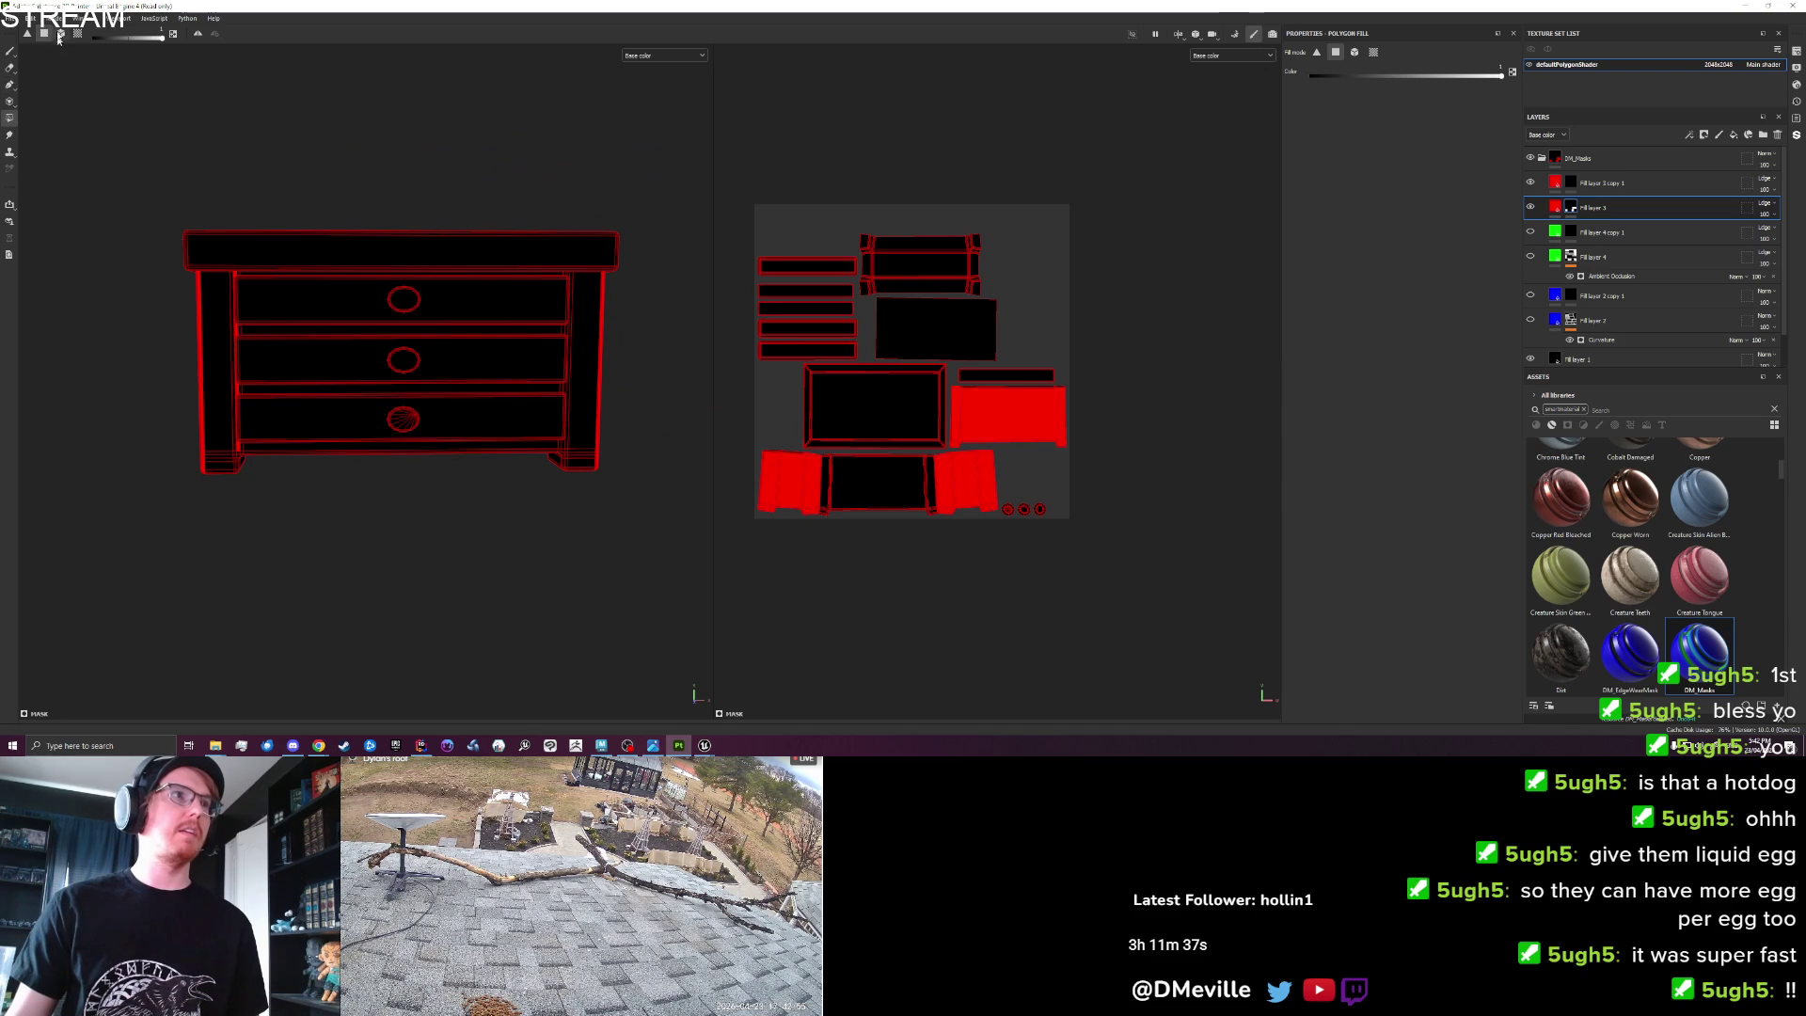
{"action": "left_click", "coordinate": [287, 300]}
{"action": "left_click", "coordinate": [320, 365]}
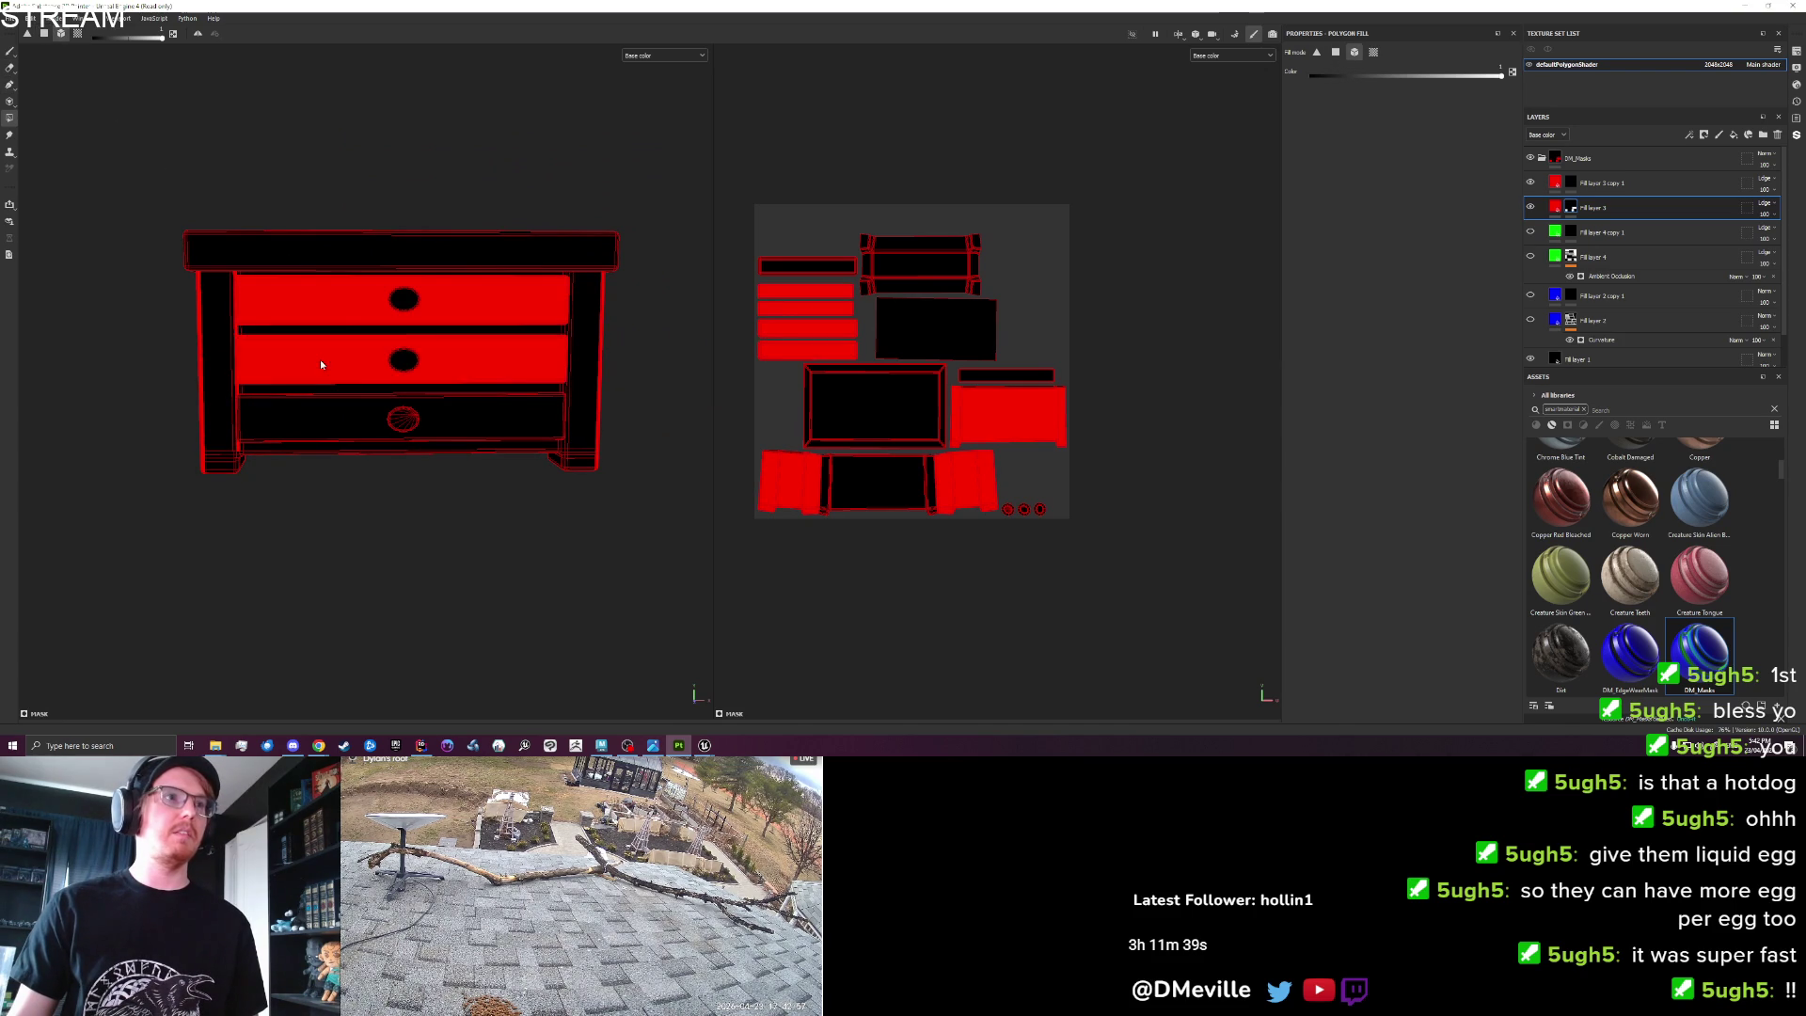
{"action": "left_click", "coordinate": [323, 412]}
{"action": "mouse_move", "coordinate": [323, 412]}
{"action": "left_mouse_down", "text": "alt"}
{"action": "mouse_move", "coordinate": [472, 375]}
{"action": "mouse_move", "coordinate": [198, 412]}
{"action": "mouse_move", "coordinate": [284, 431]}
{"action": "left_mouse_up", "text": "alt"}
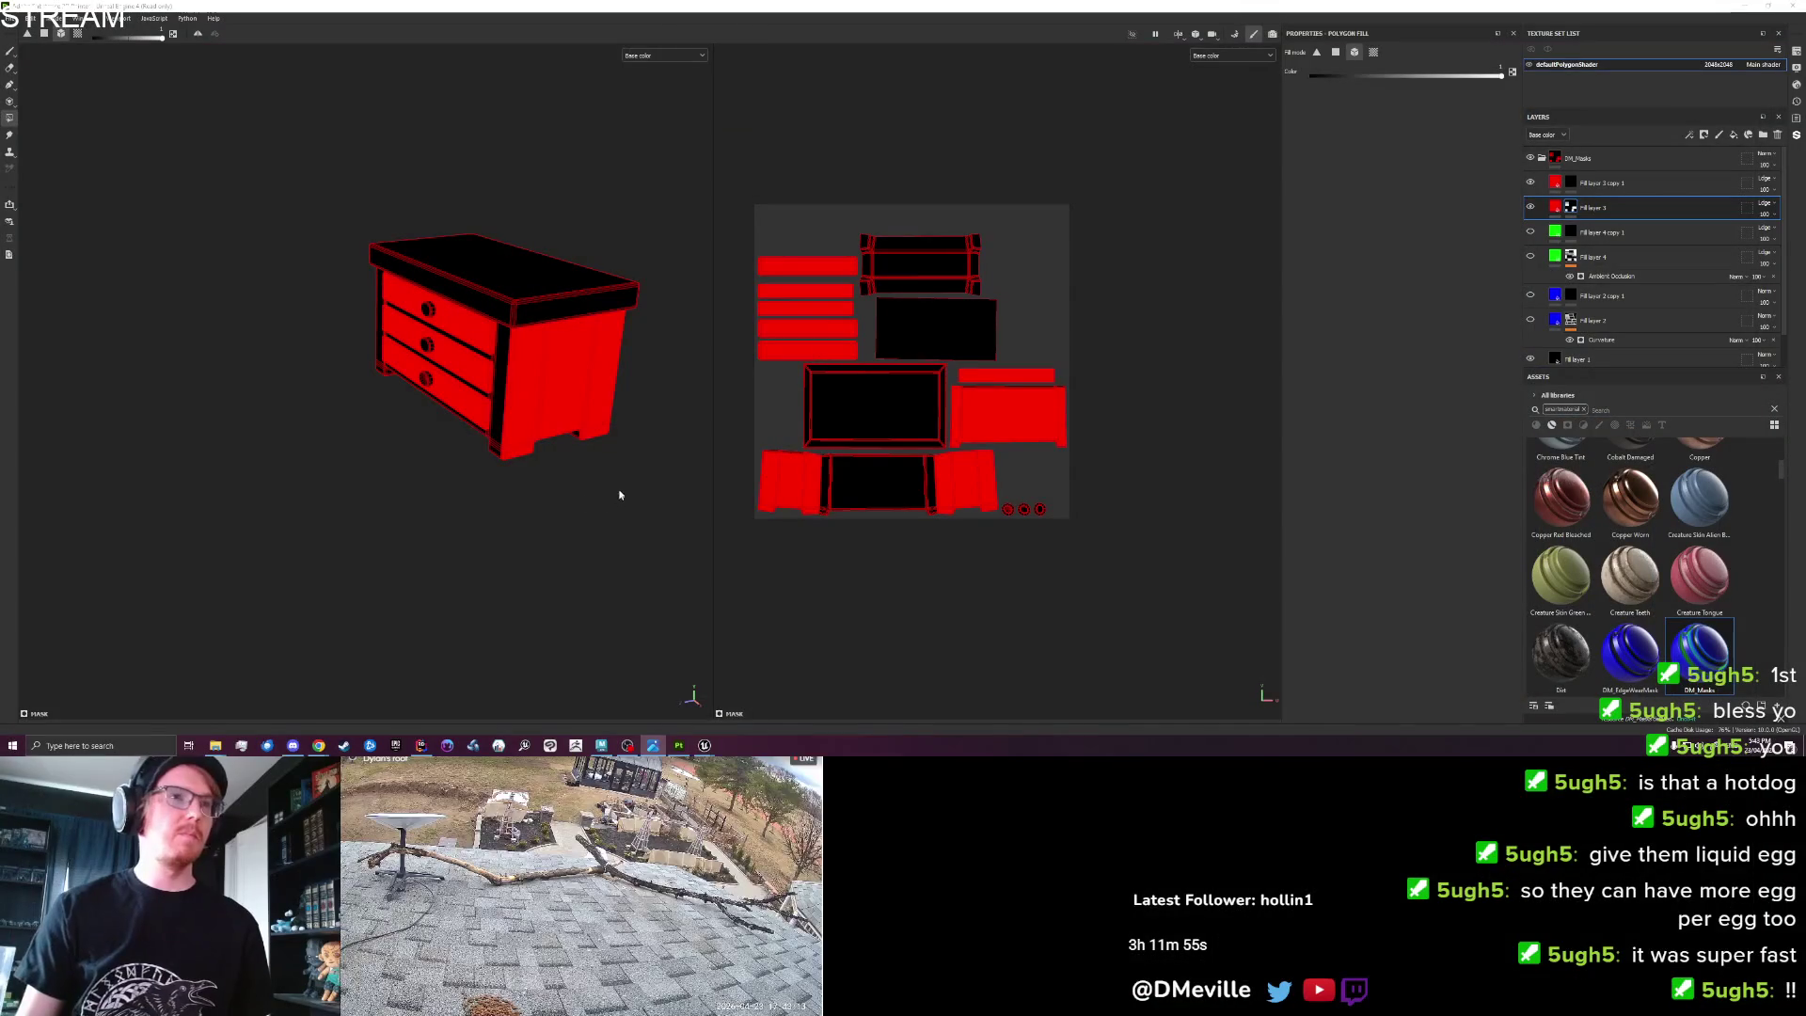
Make all four hidden mask fill layers visible to show the combined magenta, blue and green mask.
{"action": "mouse_move", "coordinate": [619, 495]}
{"action": "left_mouse_down"}
{"action": "mouse_move", "coordinate": [374, 419]}
{"action": "mouse_move", "coordinate": [343, 452]}
{"action": "mouse_move", "coordinate": [686, 490]}
{"action": "left_mouse_up"}
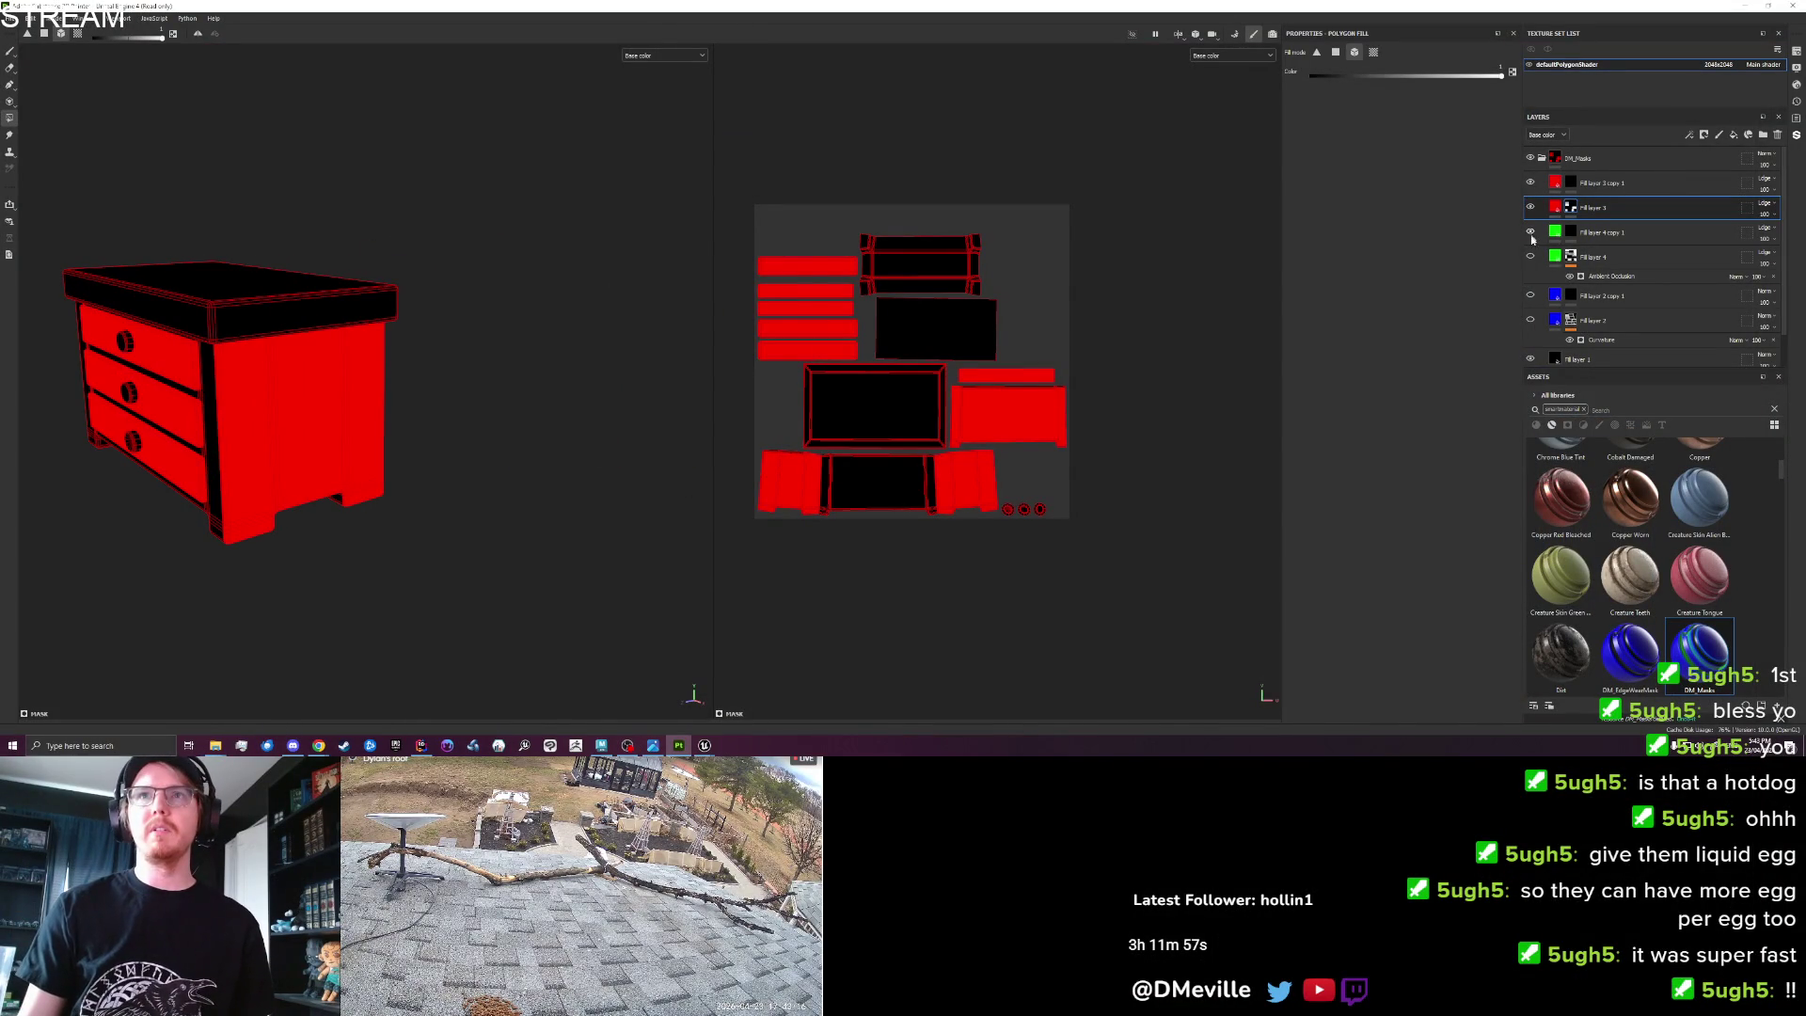
{"action": "left_click", "coordinate": [1530, 231]}
{"action": "left_click", "coordinate": [1531, 256]}
{"action": "left_click", "coordinate": [1531, 294]}
{"action": "left_click", "coordinate": [1531, 320]}
{"action": "left_click_drag", "start_coordinate": [645, 288], "coordinate": [289, 216]}
{"action": "left_click", "coordinate": [11, 18]}
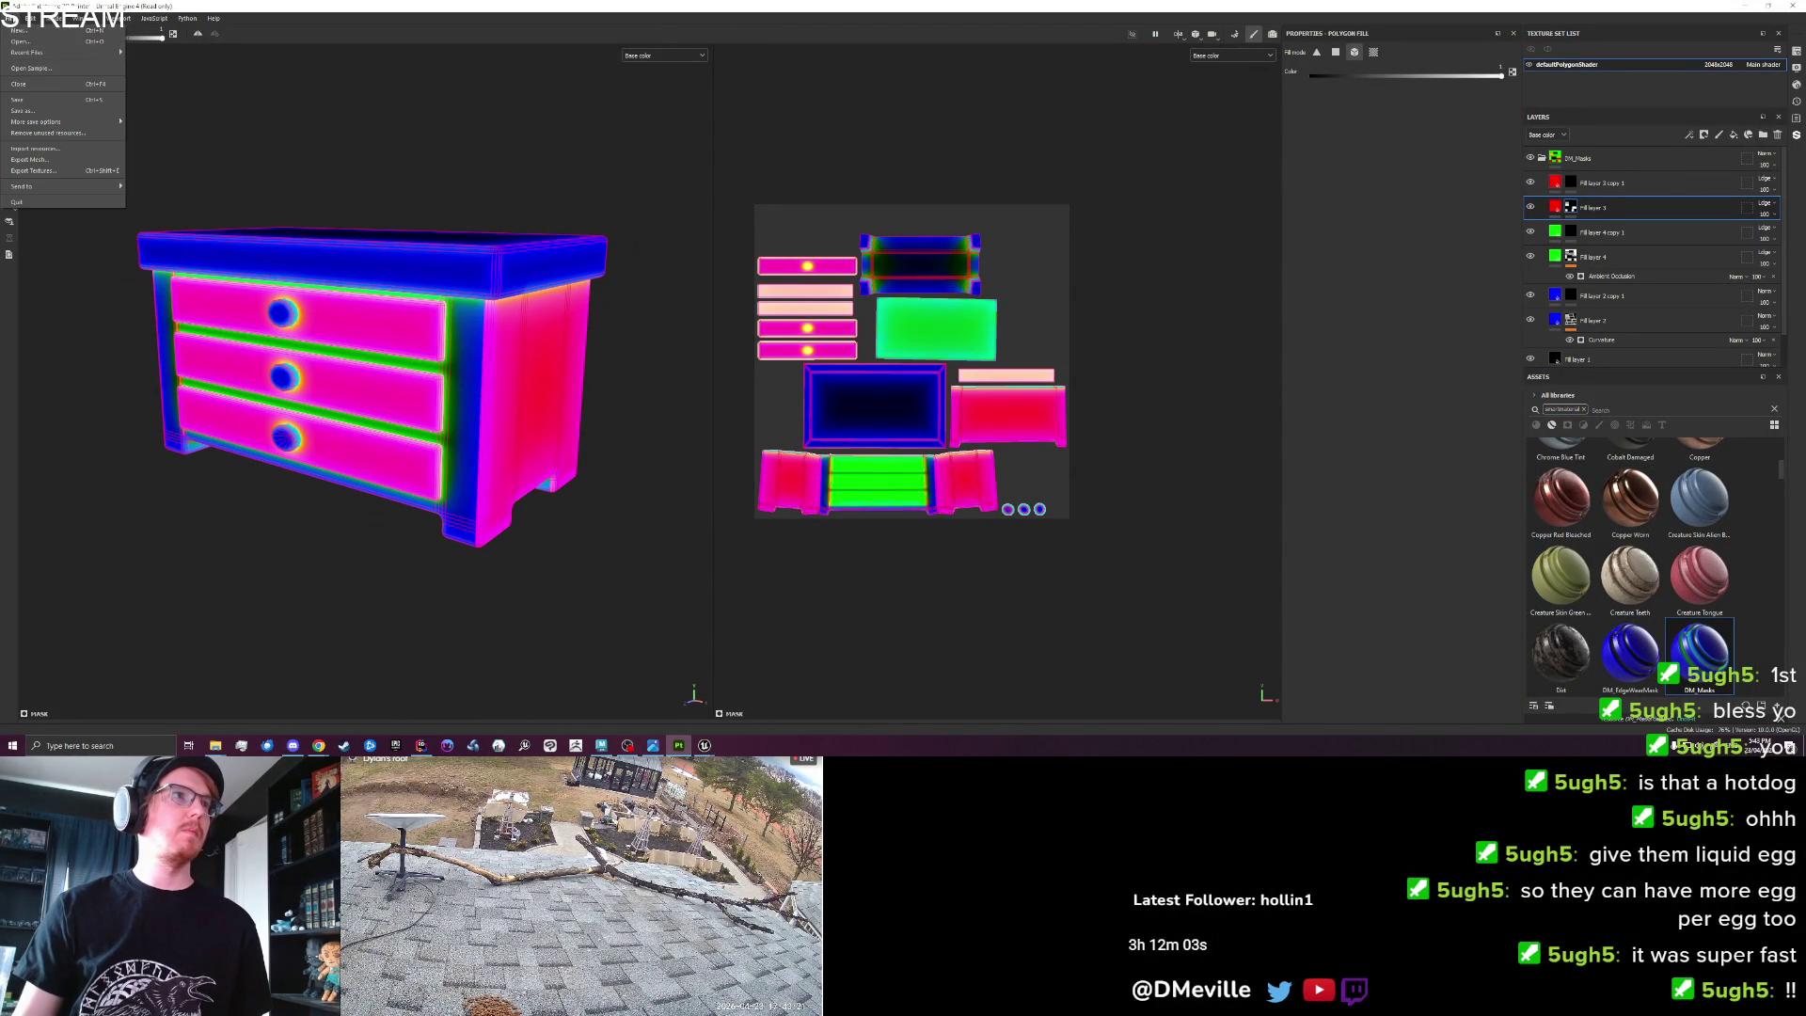
Set the texture export output folder to Set_Cottage.
{"action": "left_click", "coordinate": [44, 170]}
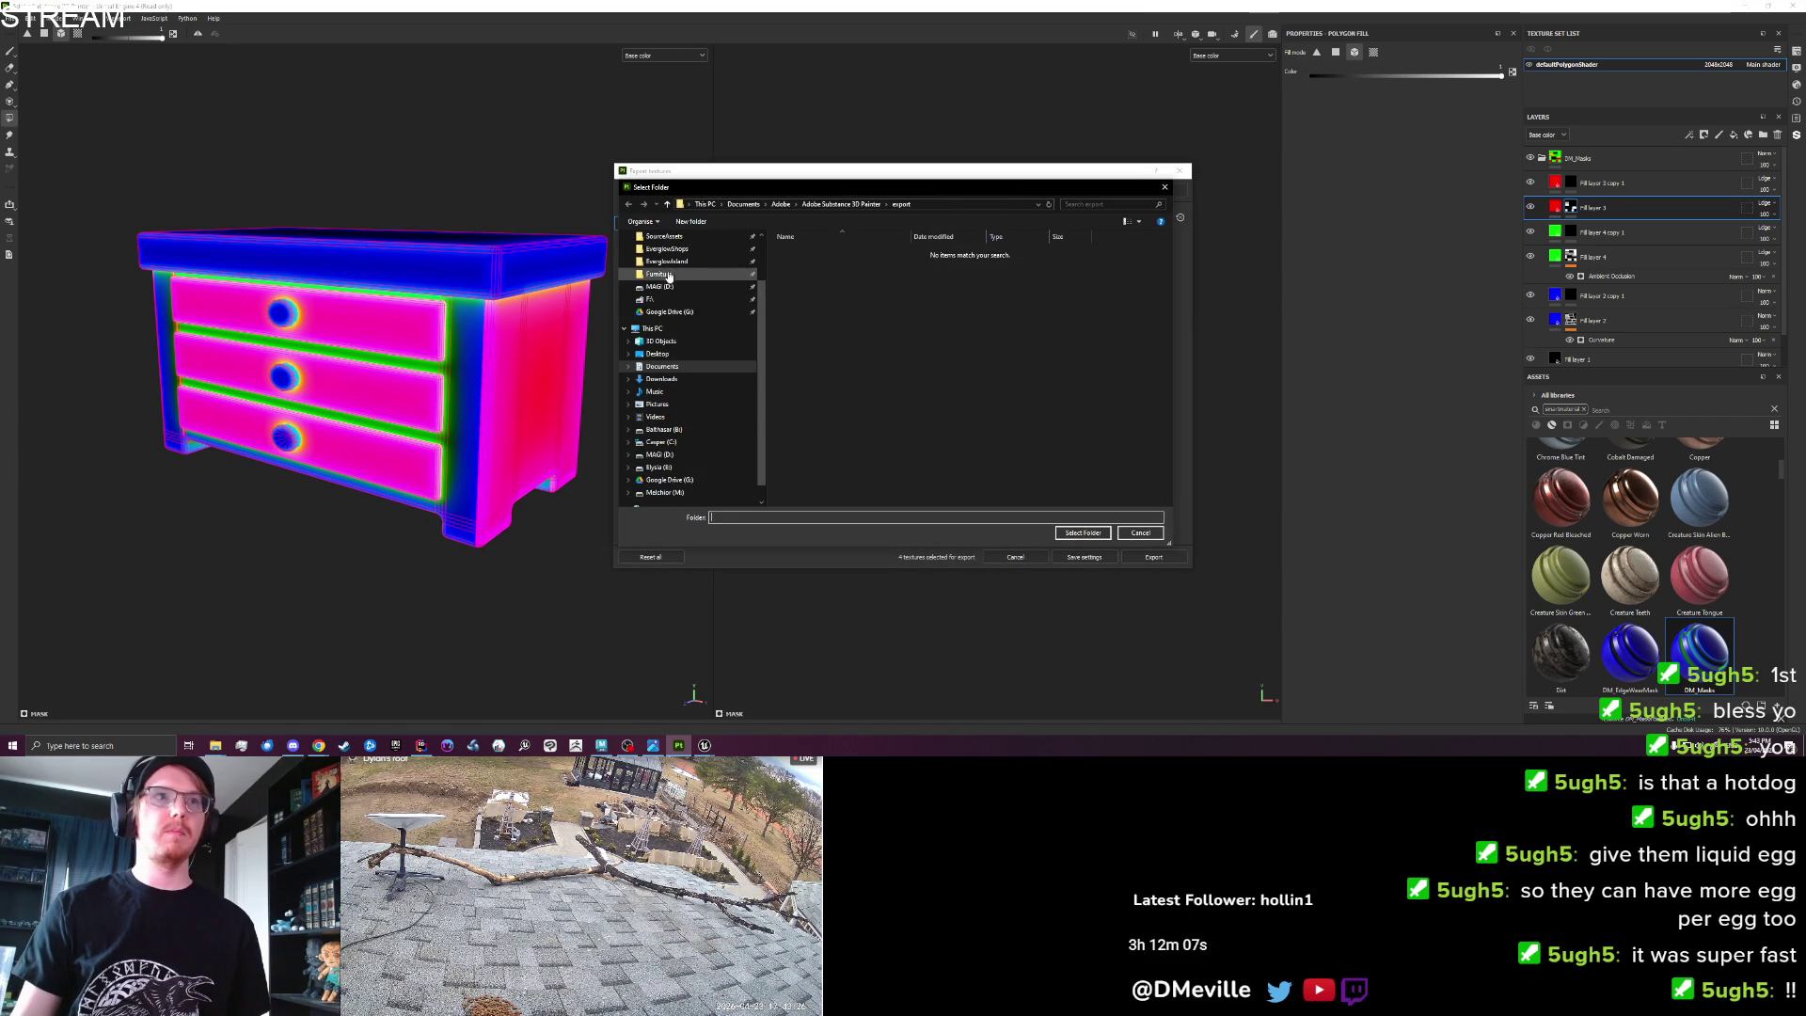
{"action": "left_click", "coordinate": [1089, 535]}
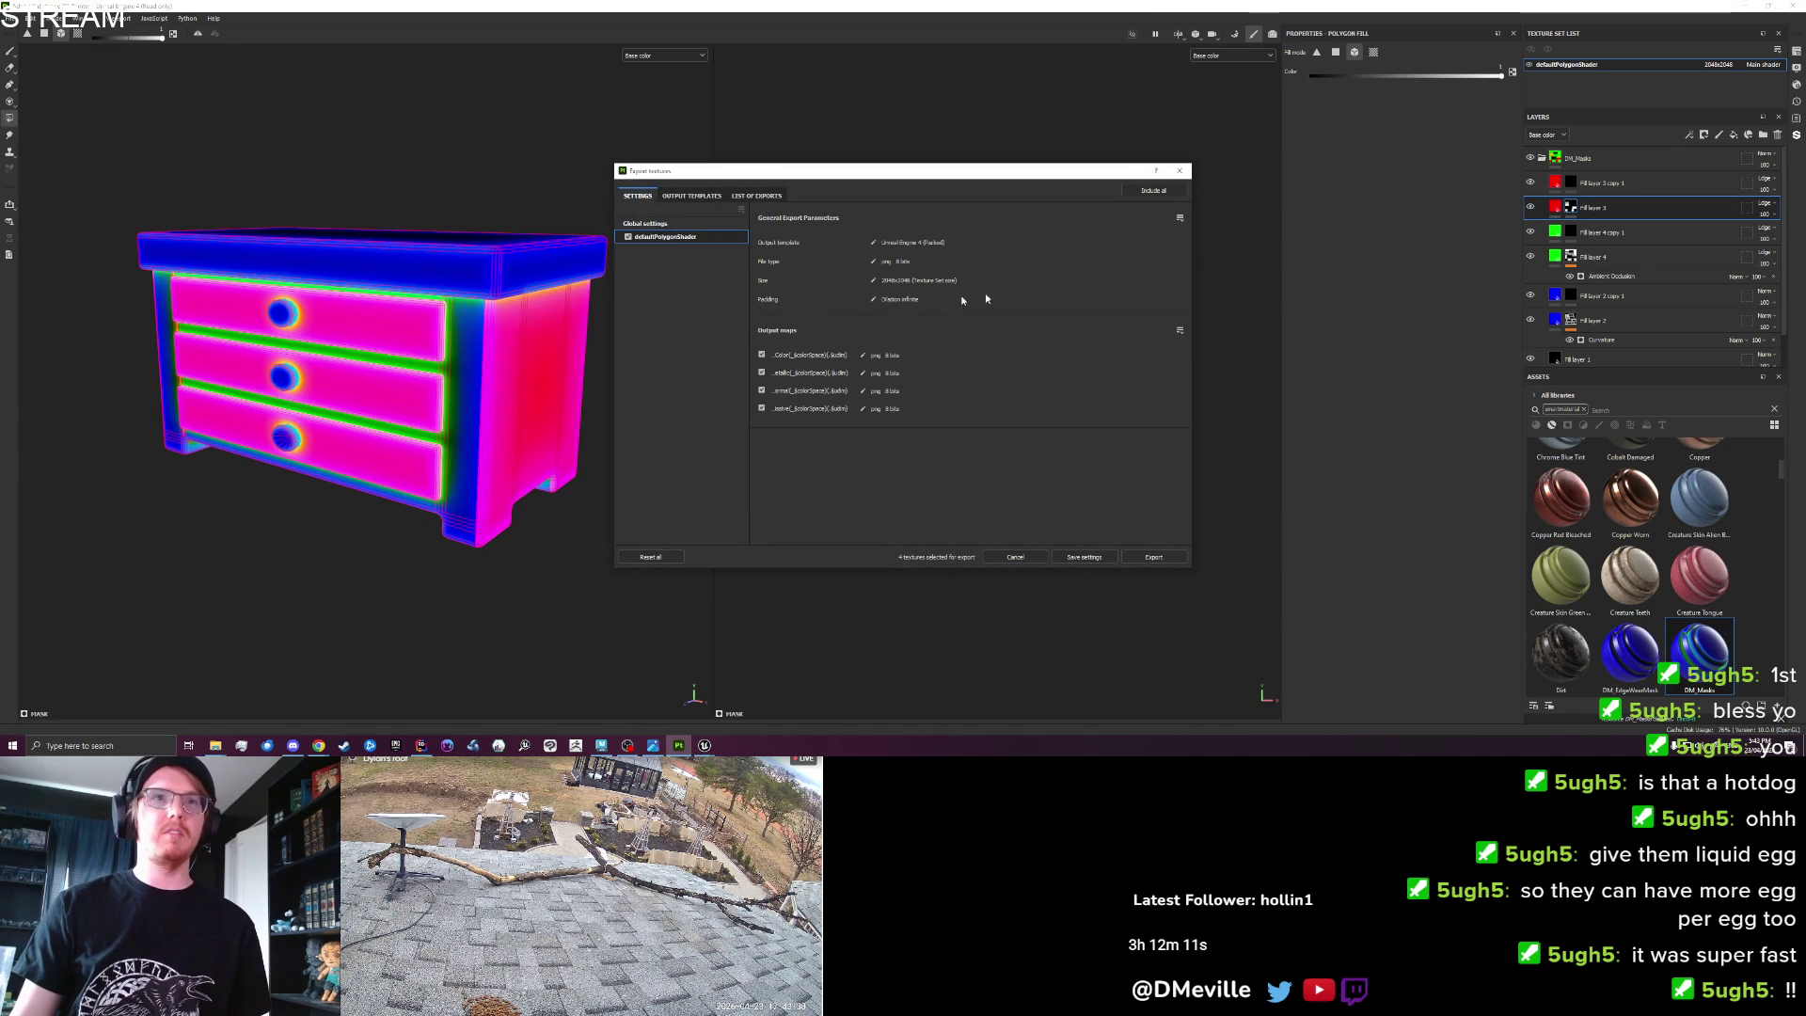
{"action": "left_click", "coordinate": [1178, 172]}
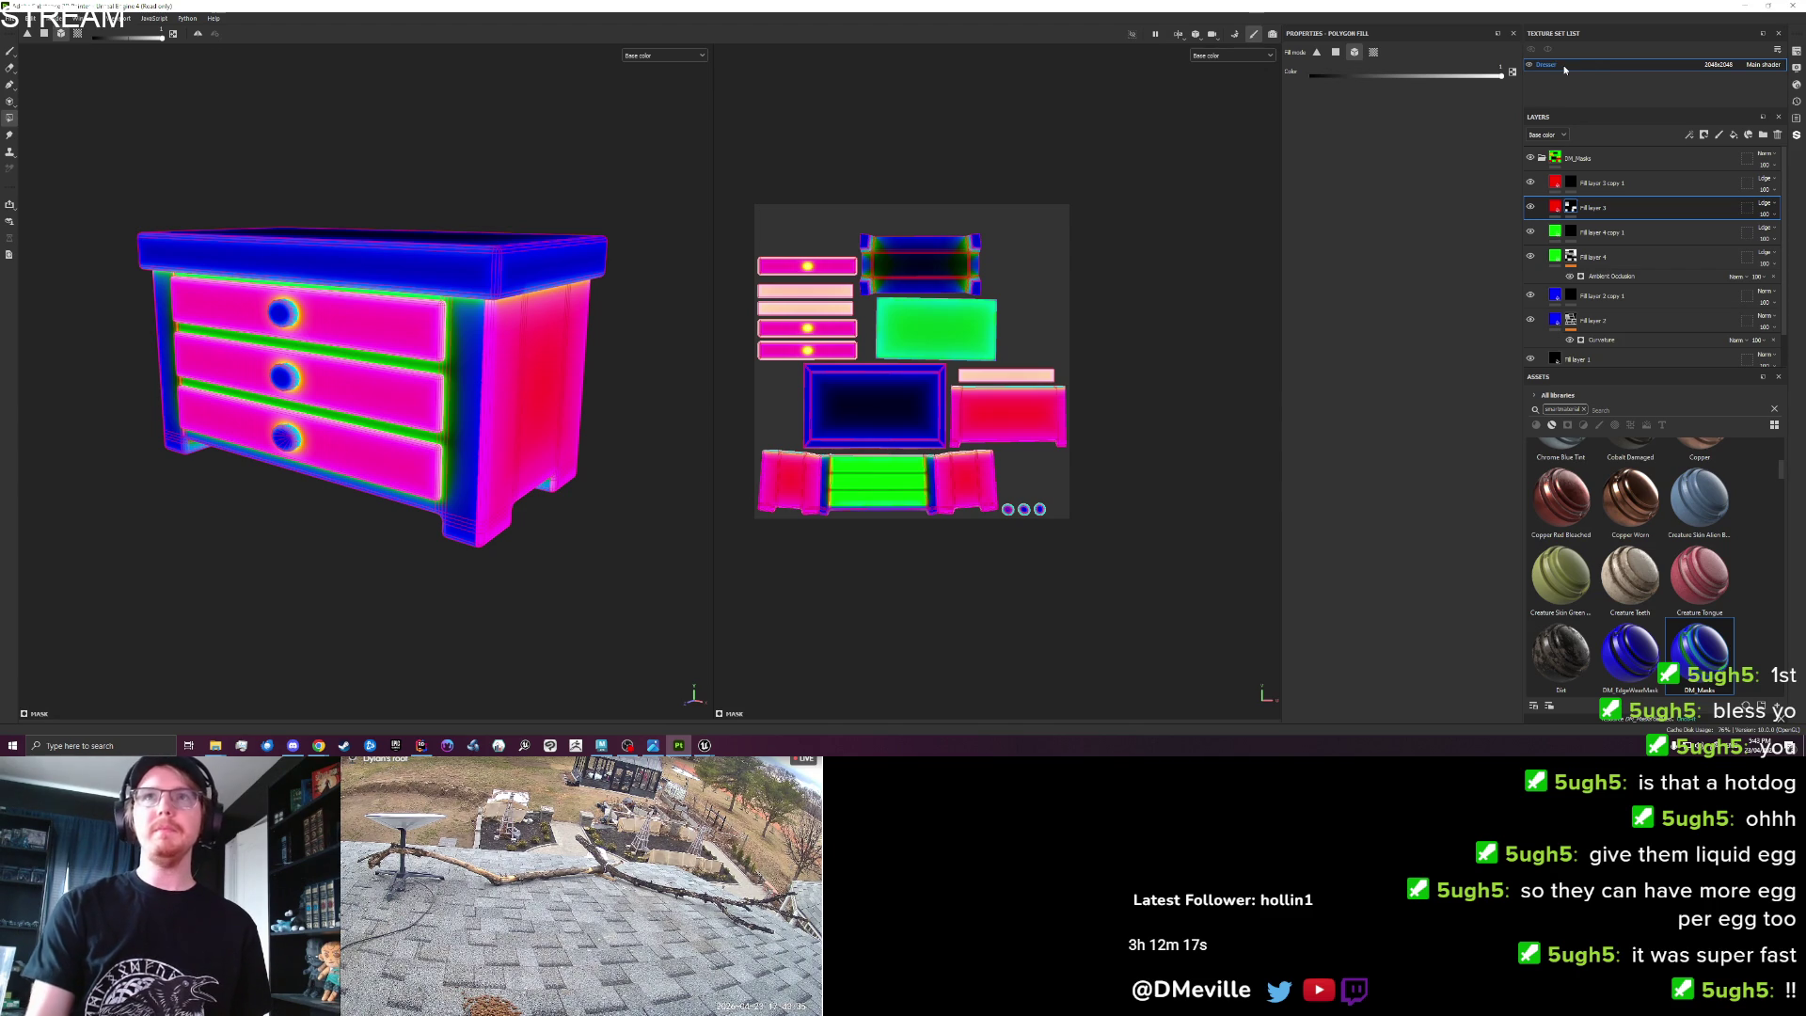
Reopen Export Textures, confirm Set_Cottage as output directory, and export the Dresser textures.
{"action": "left_click", "coordinate": [8, 19]}
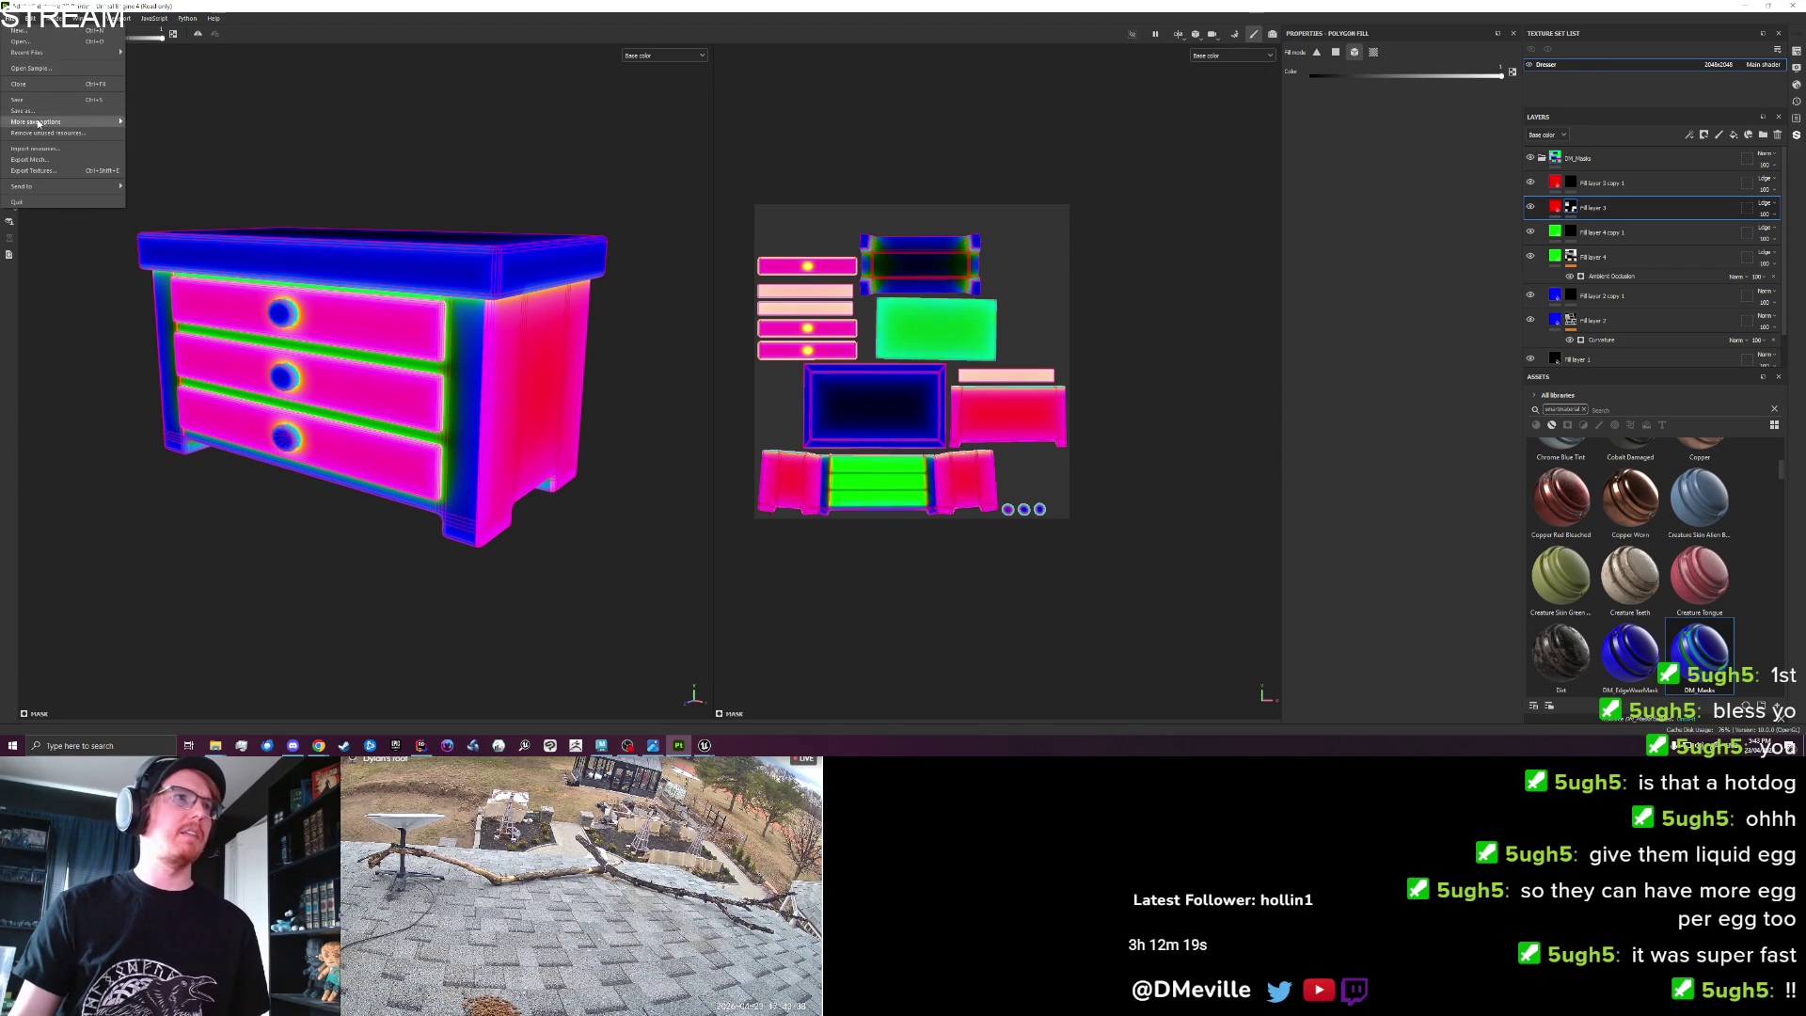
{"action": "left_click", "coordinate": [35, 171]}
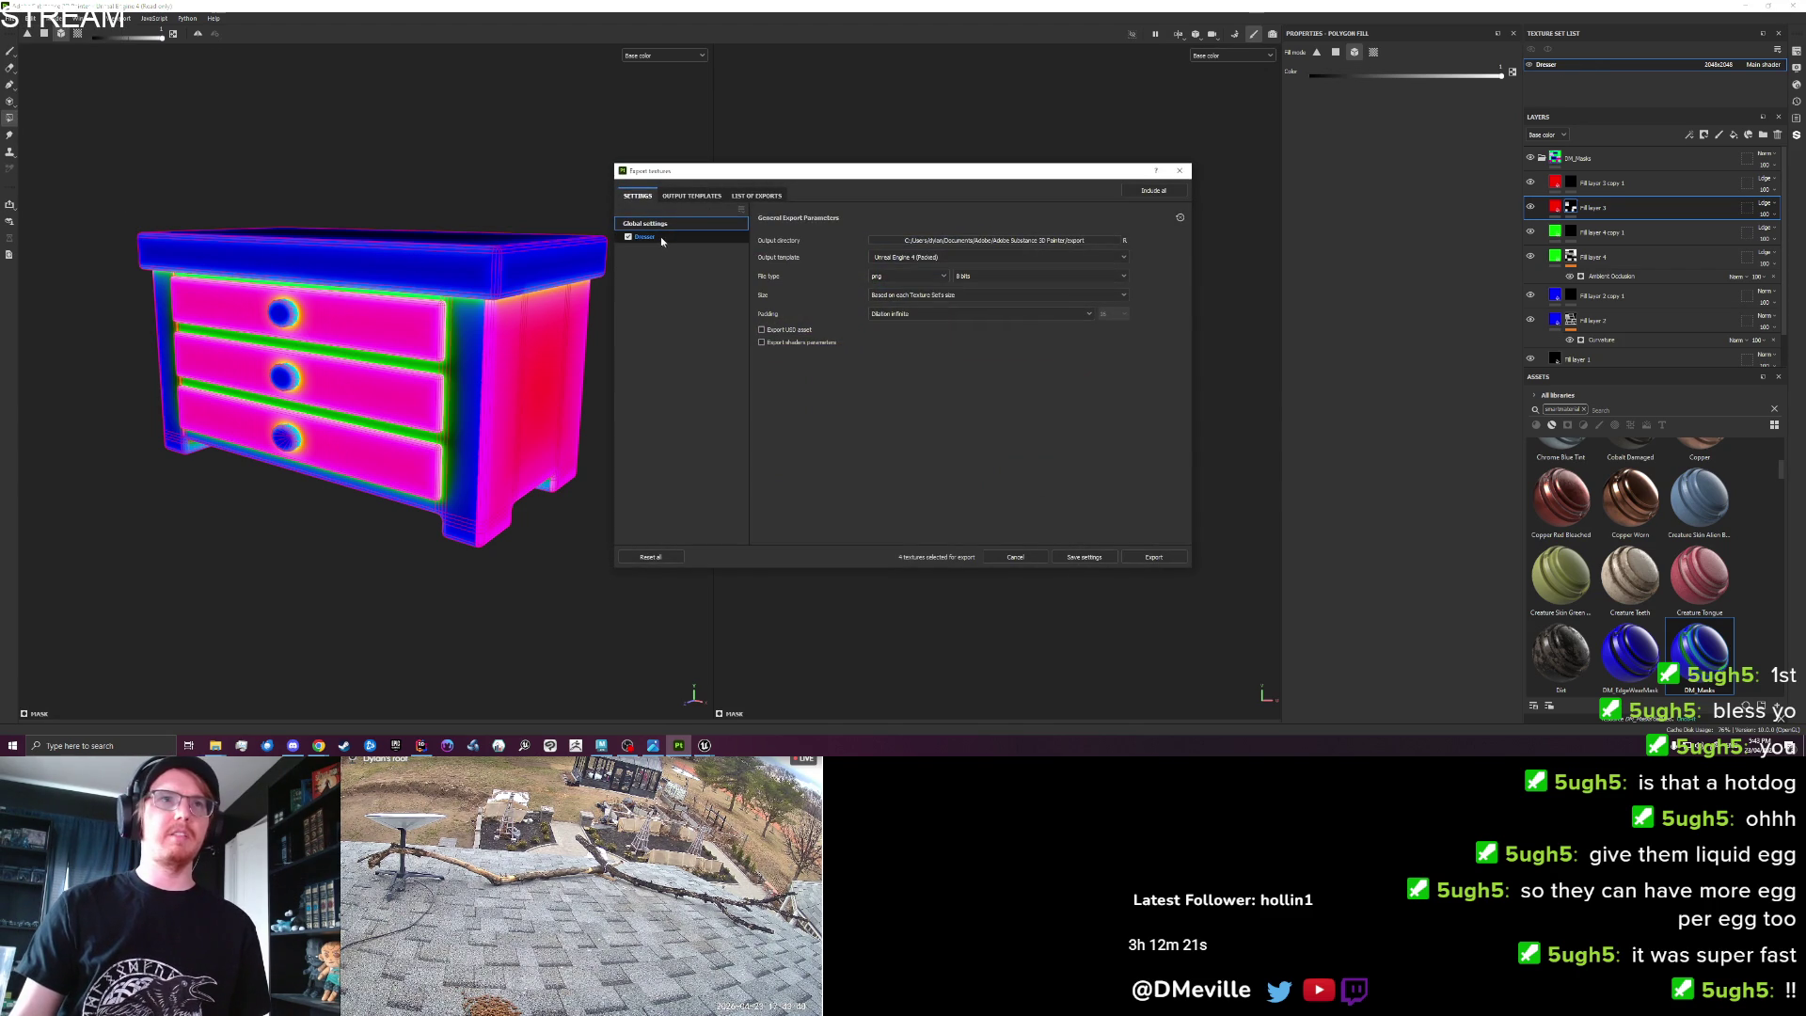
{"action": "left_click", "coordinate": [1010, 242]}
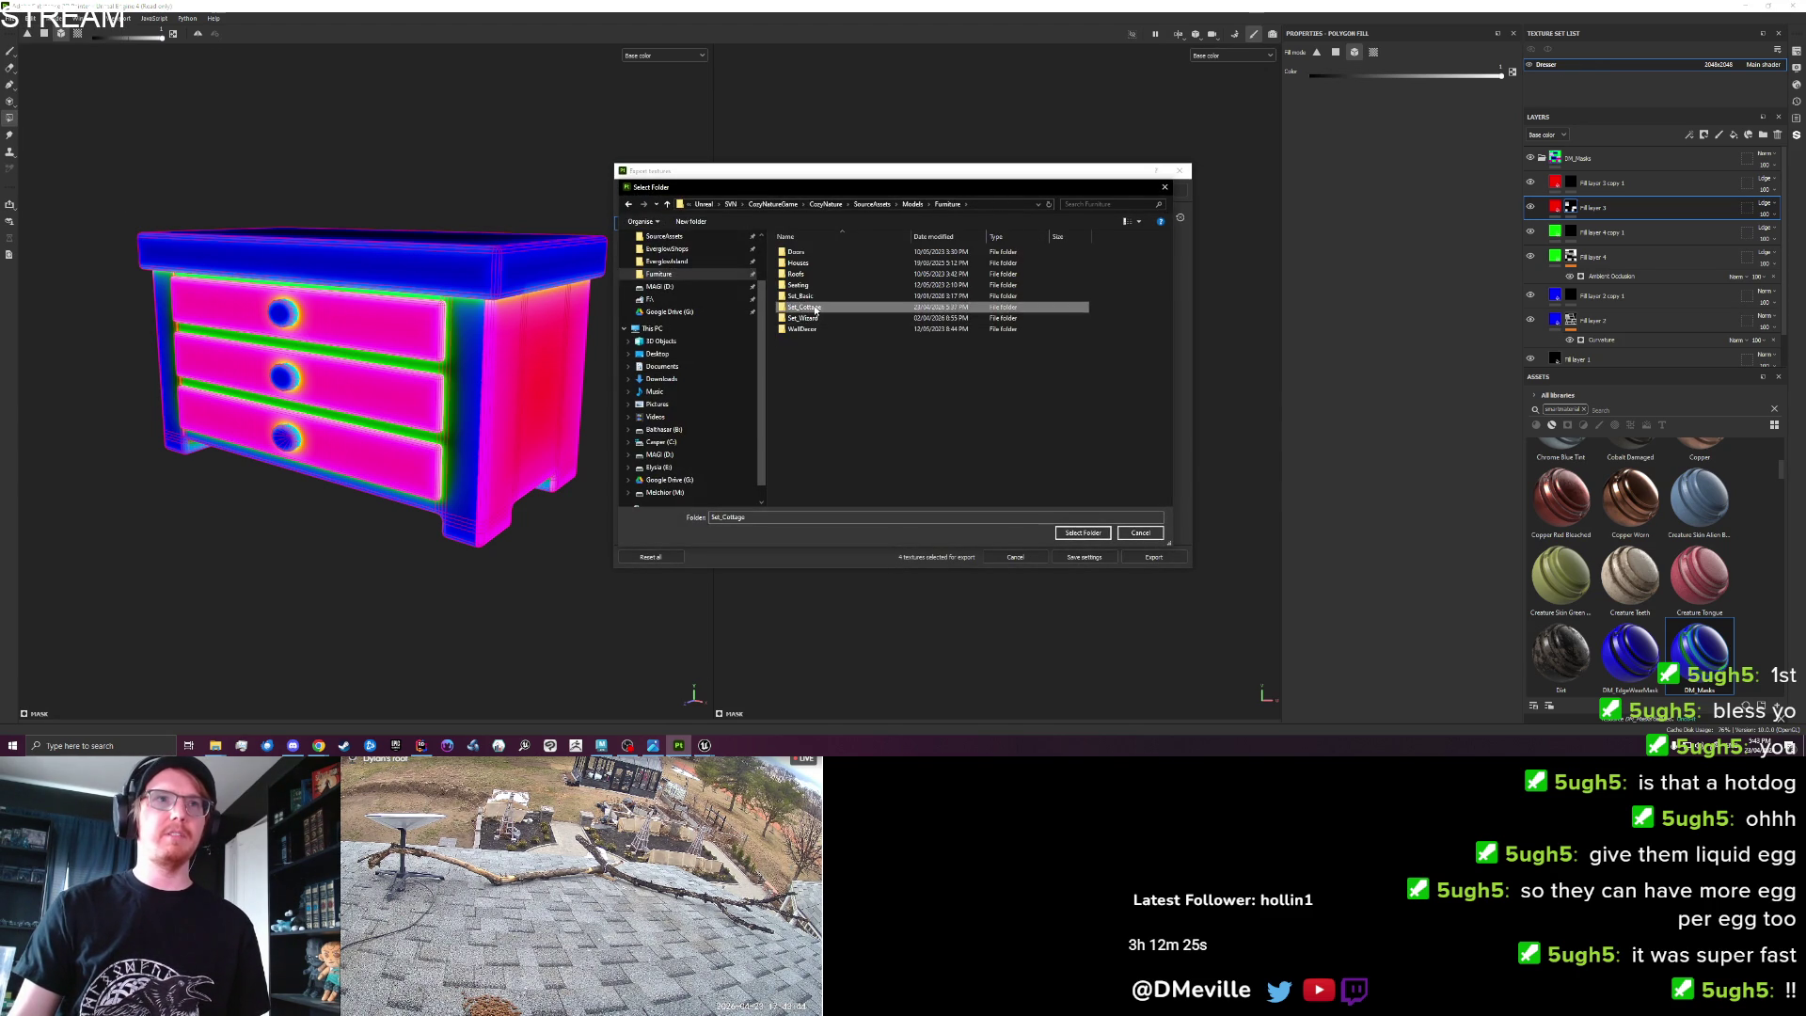
{"action": "left_click", "coordinate": [1083, 533]}
{"action": "left_click", "coordinate": [701, 237]}
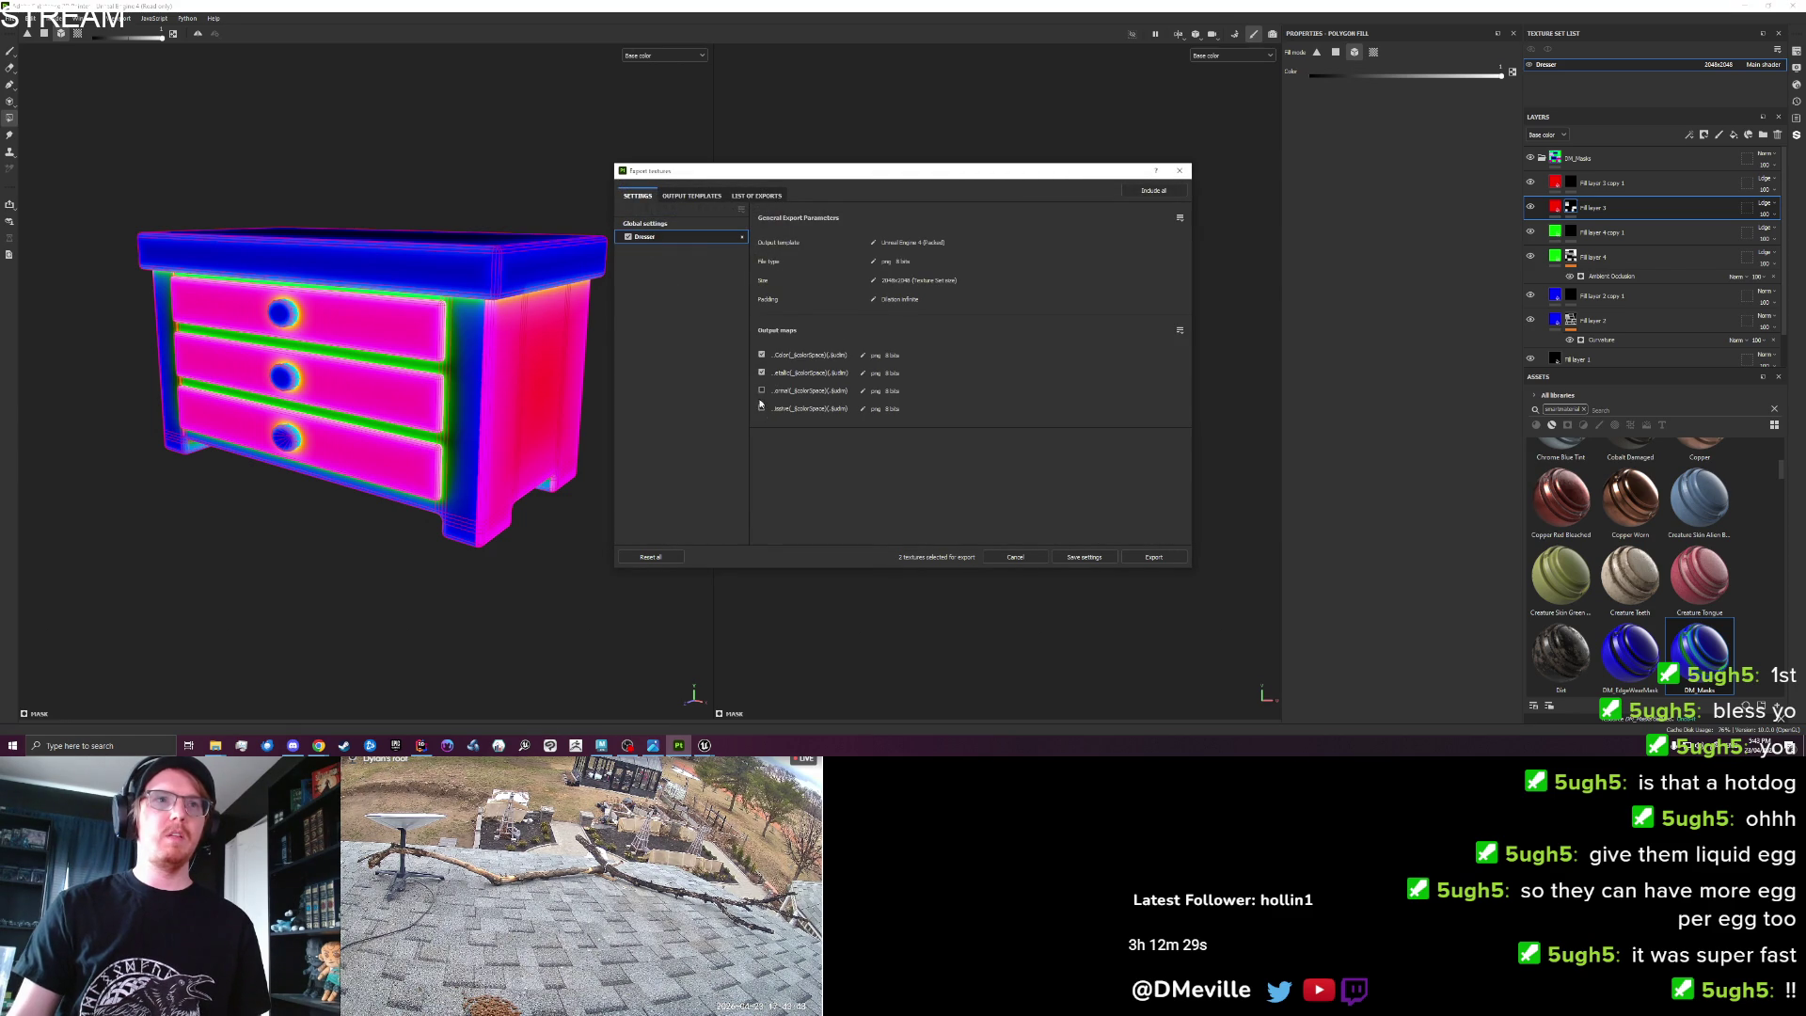
{"action": "left_click", "coordinate": [1142, 559]}
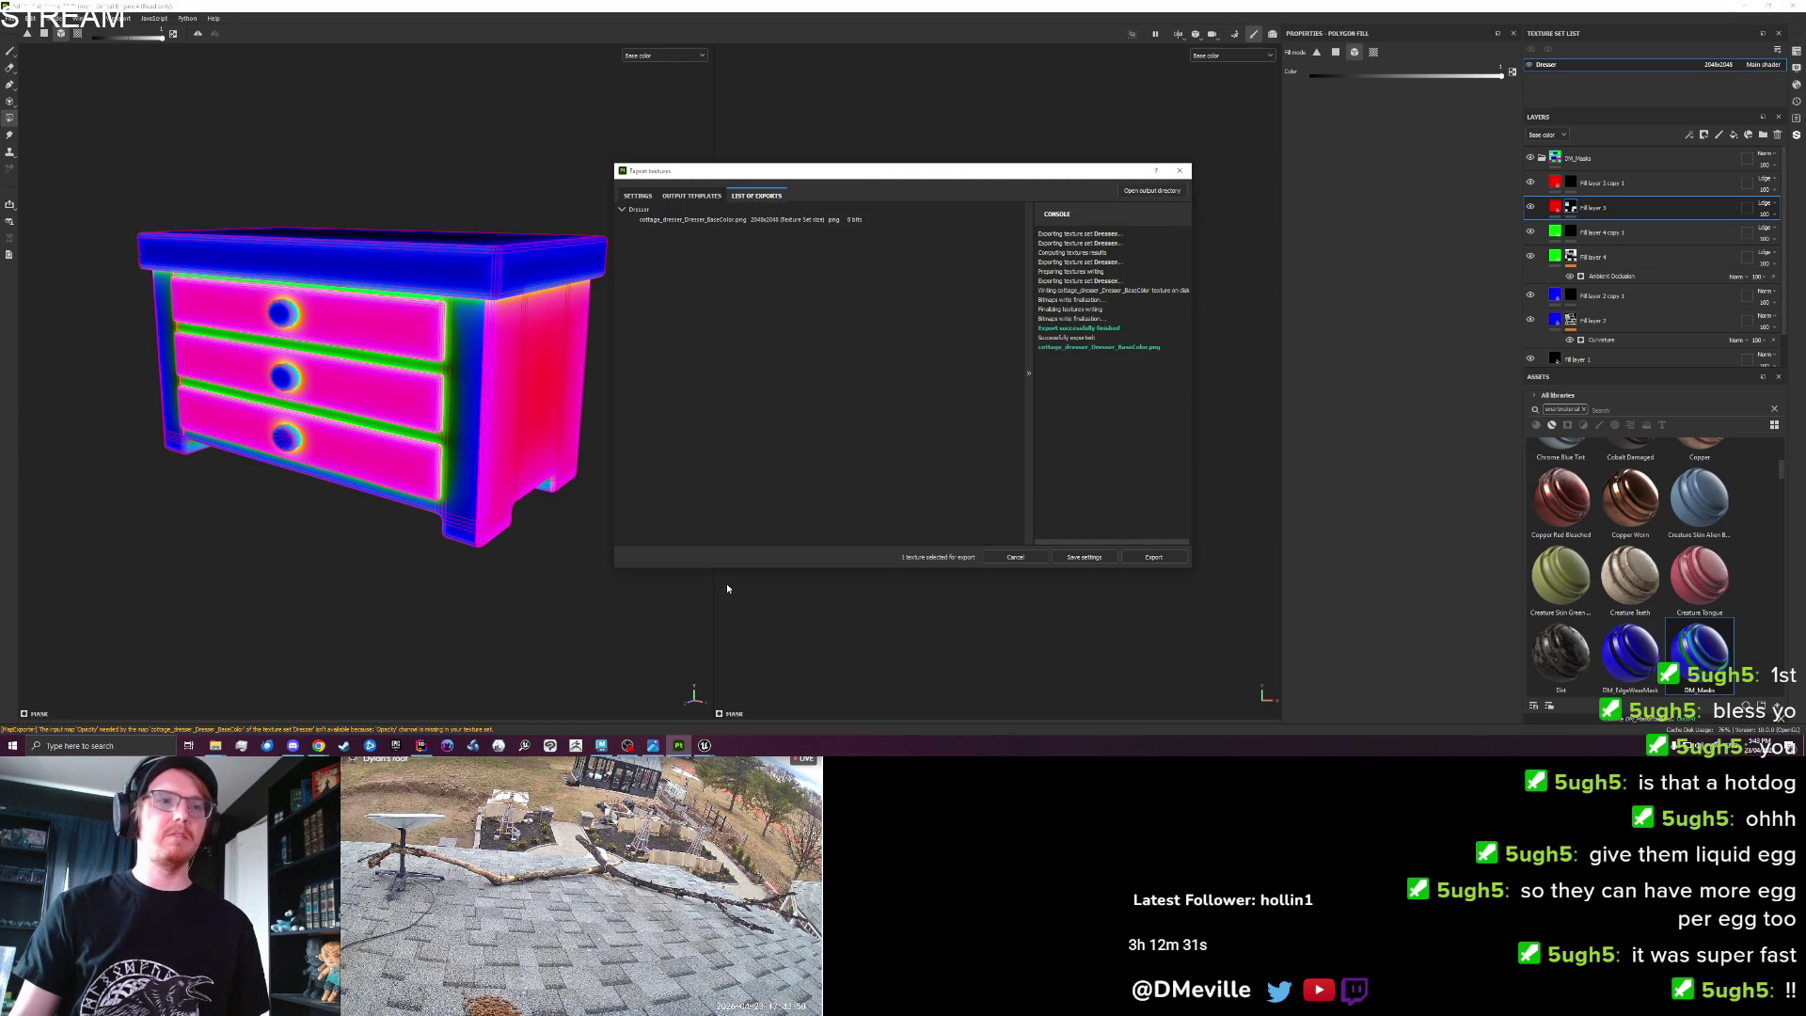
{"action": "left_click", "coordinate": [704, 746]}
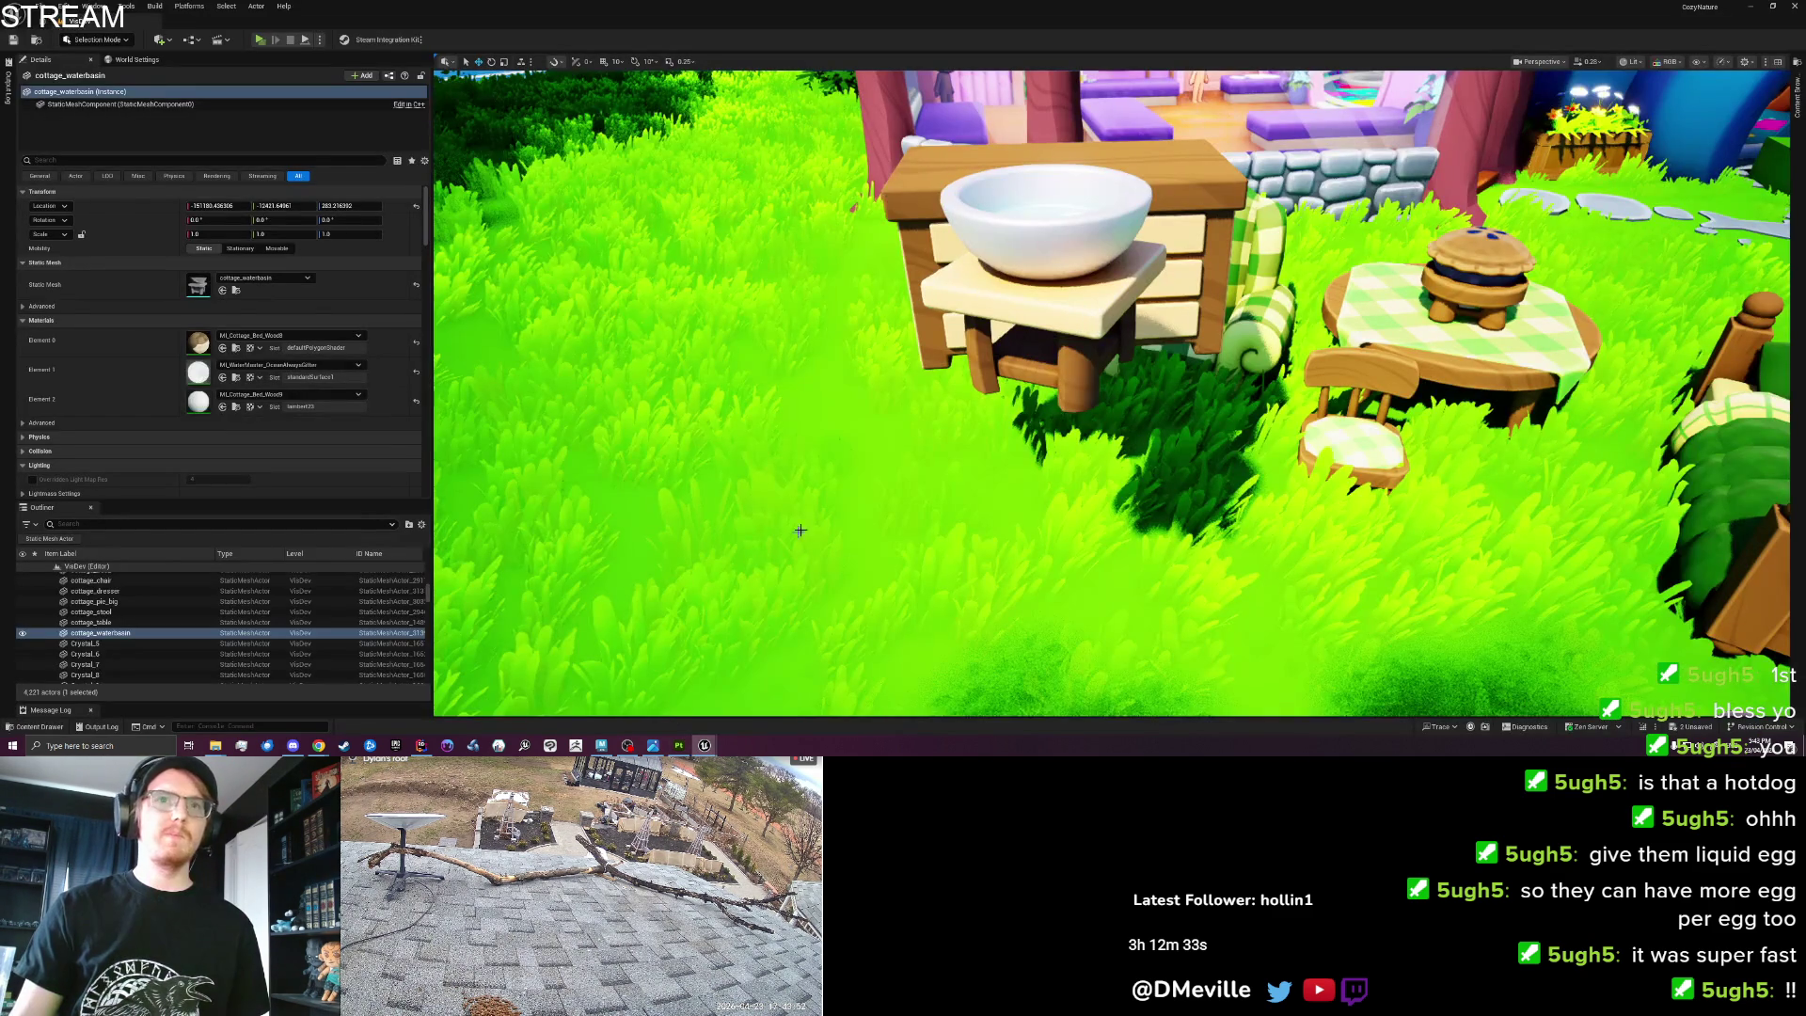
Inspect cottage_dresser and its new BaseColor mask texture in the viewport, then return to Painter.
{"action": "left_click", "coordinate": [906, 183]}
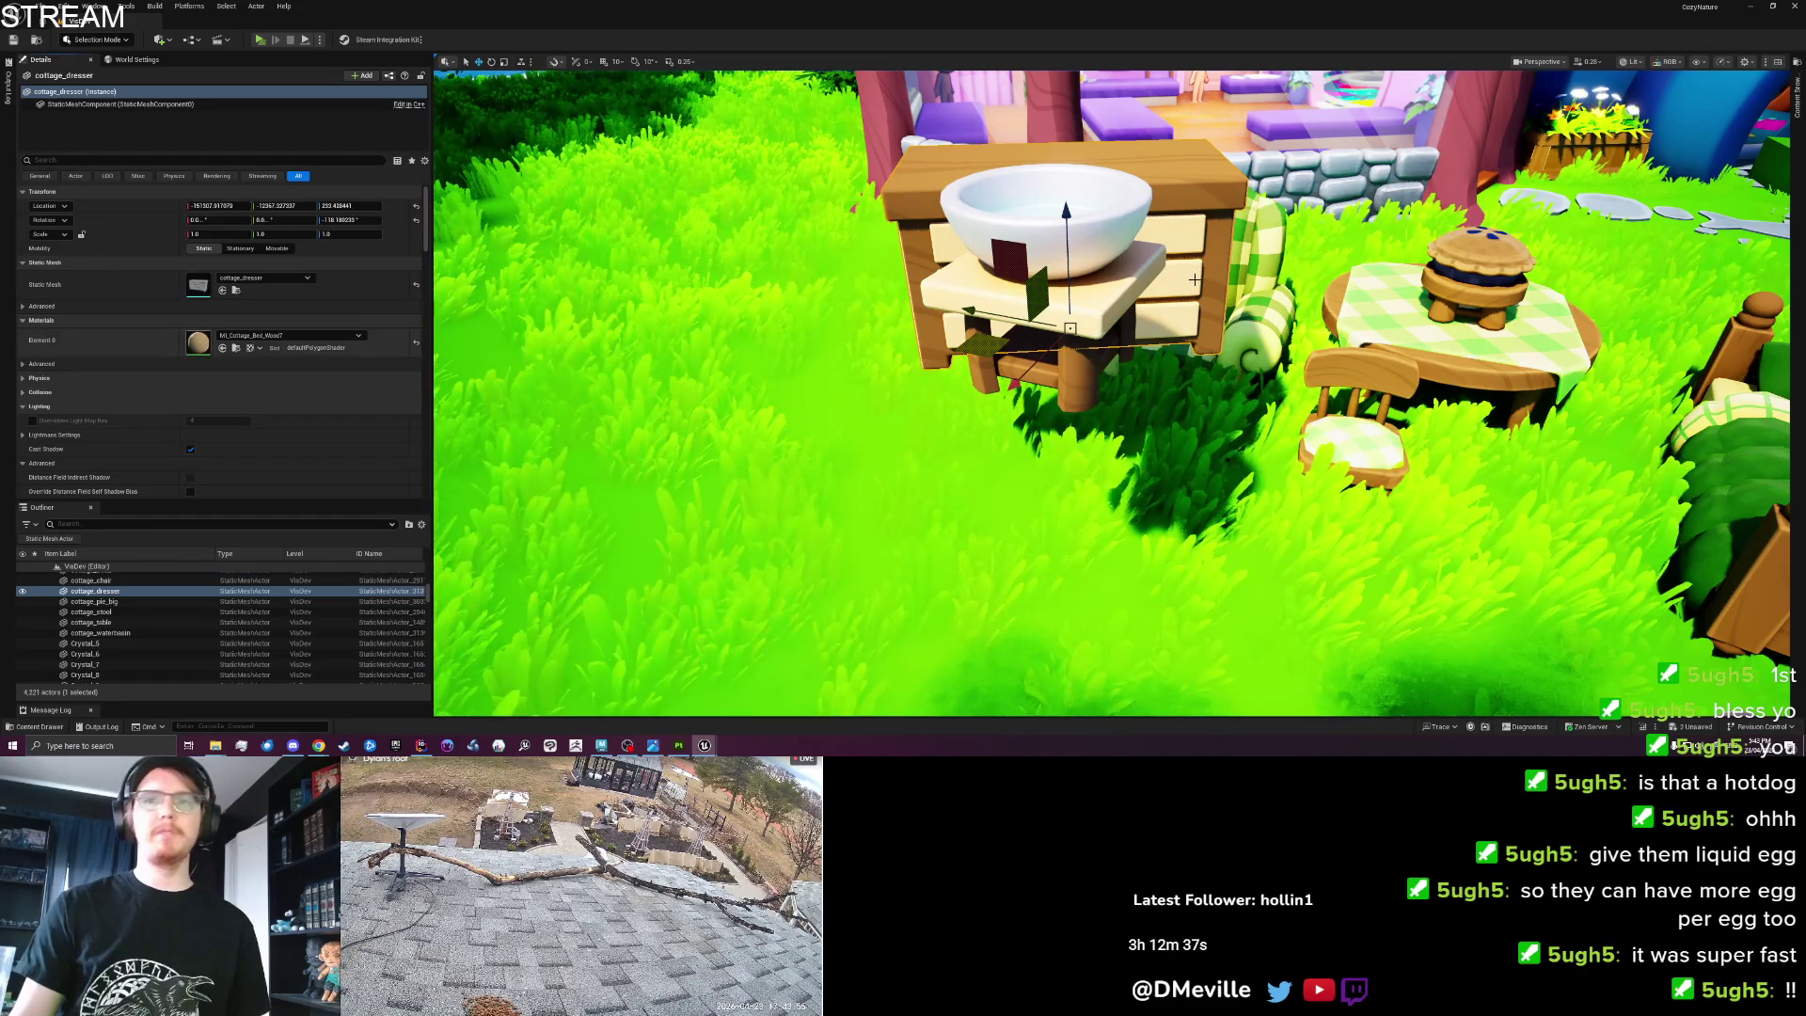
{"action": "mouse_move", "coordinate": [1176, 291]}
{"action": "left_mouse_down"}
{"action": "mouse_move", "coordinate": [1054, 315]}
{"action": "mouse_move", "coordinate": [1300, 238]}
{"action": "left_mouse_up"}
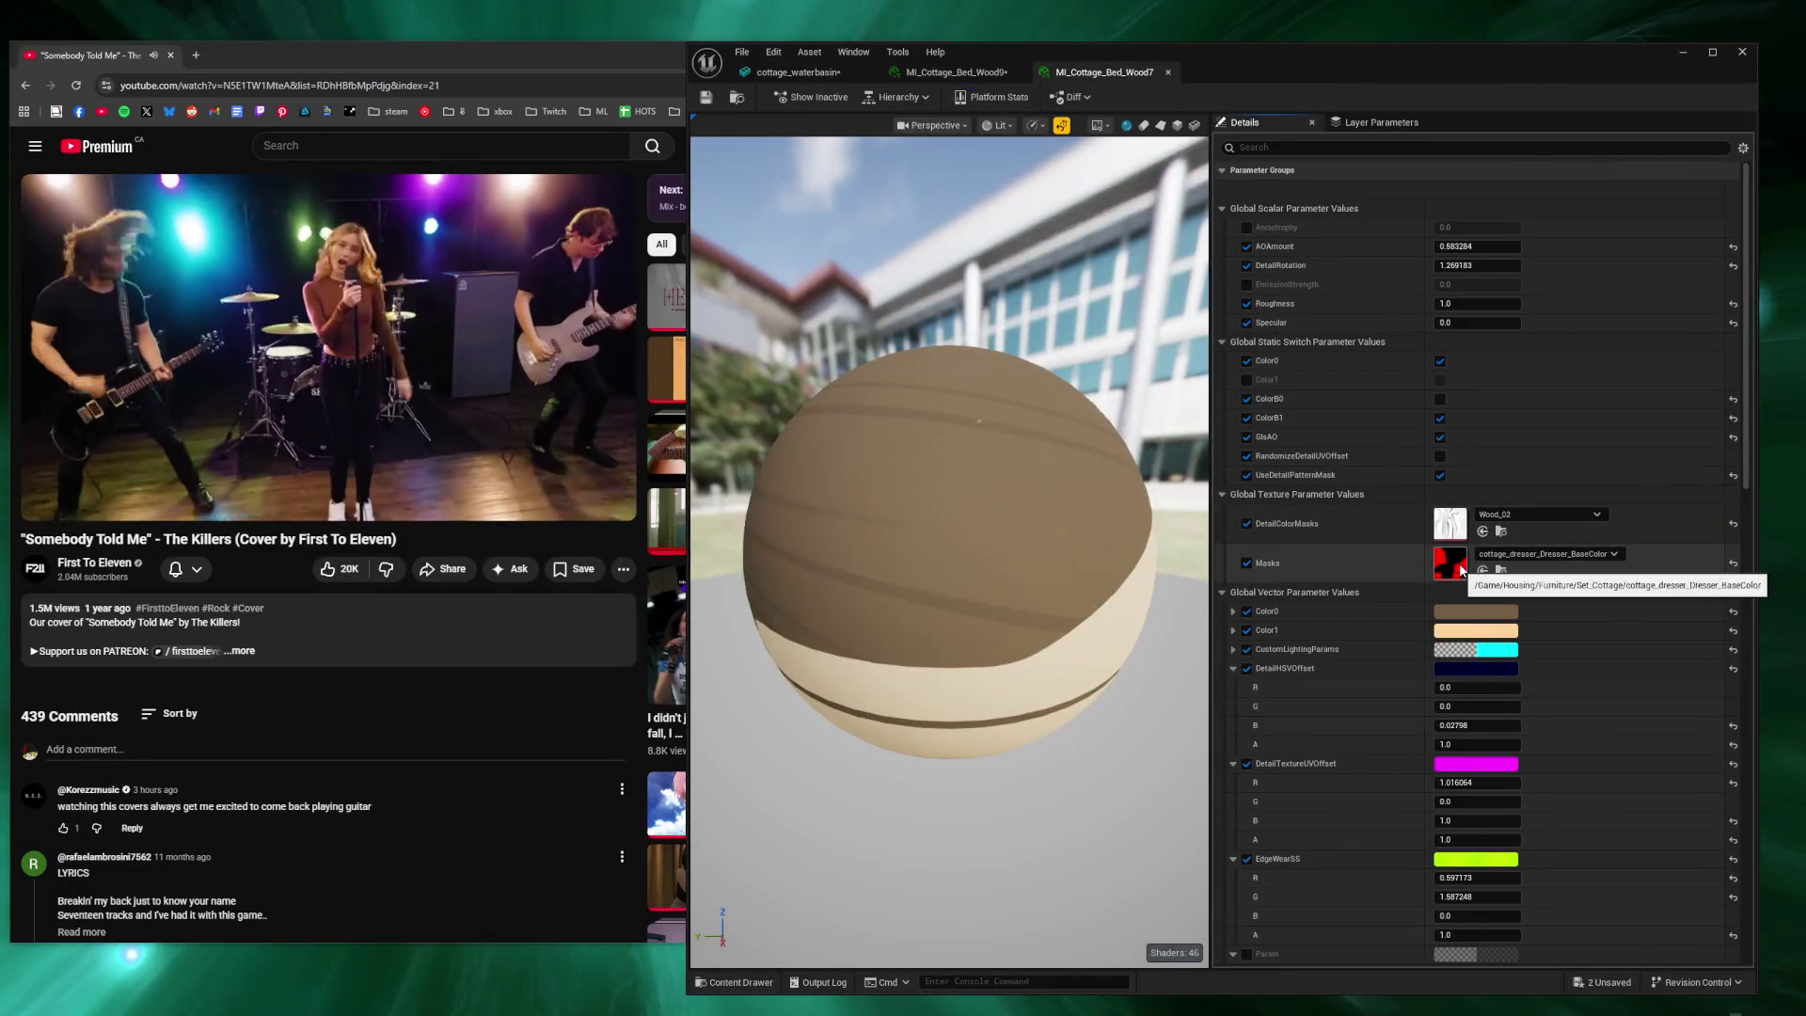
{"action": "double_click", "coordinate": [1461, 570]}
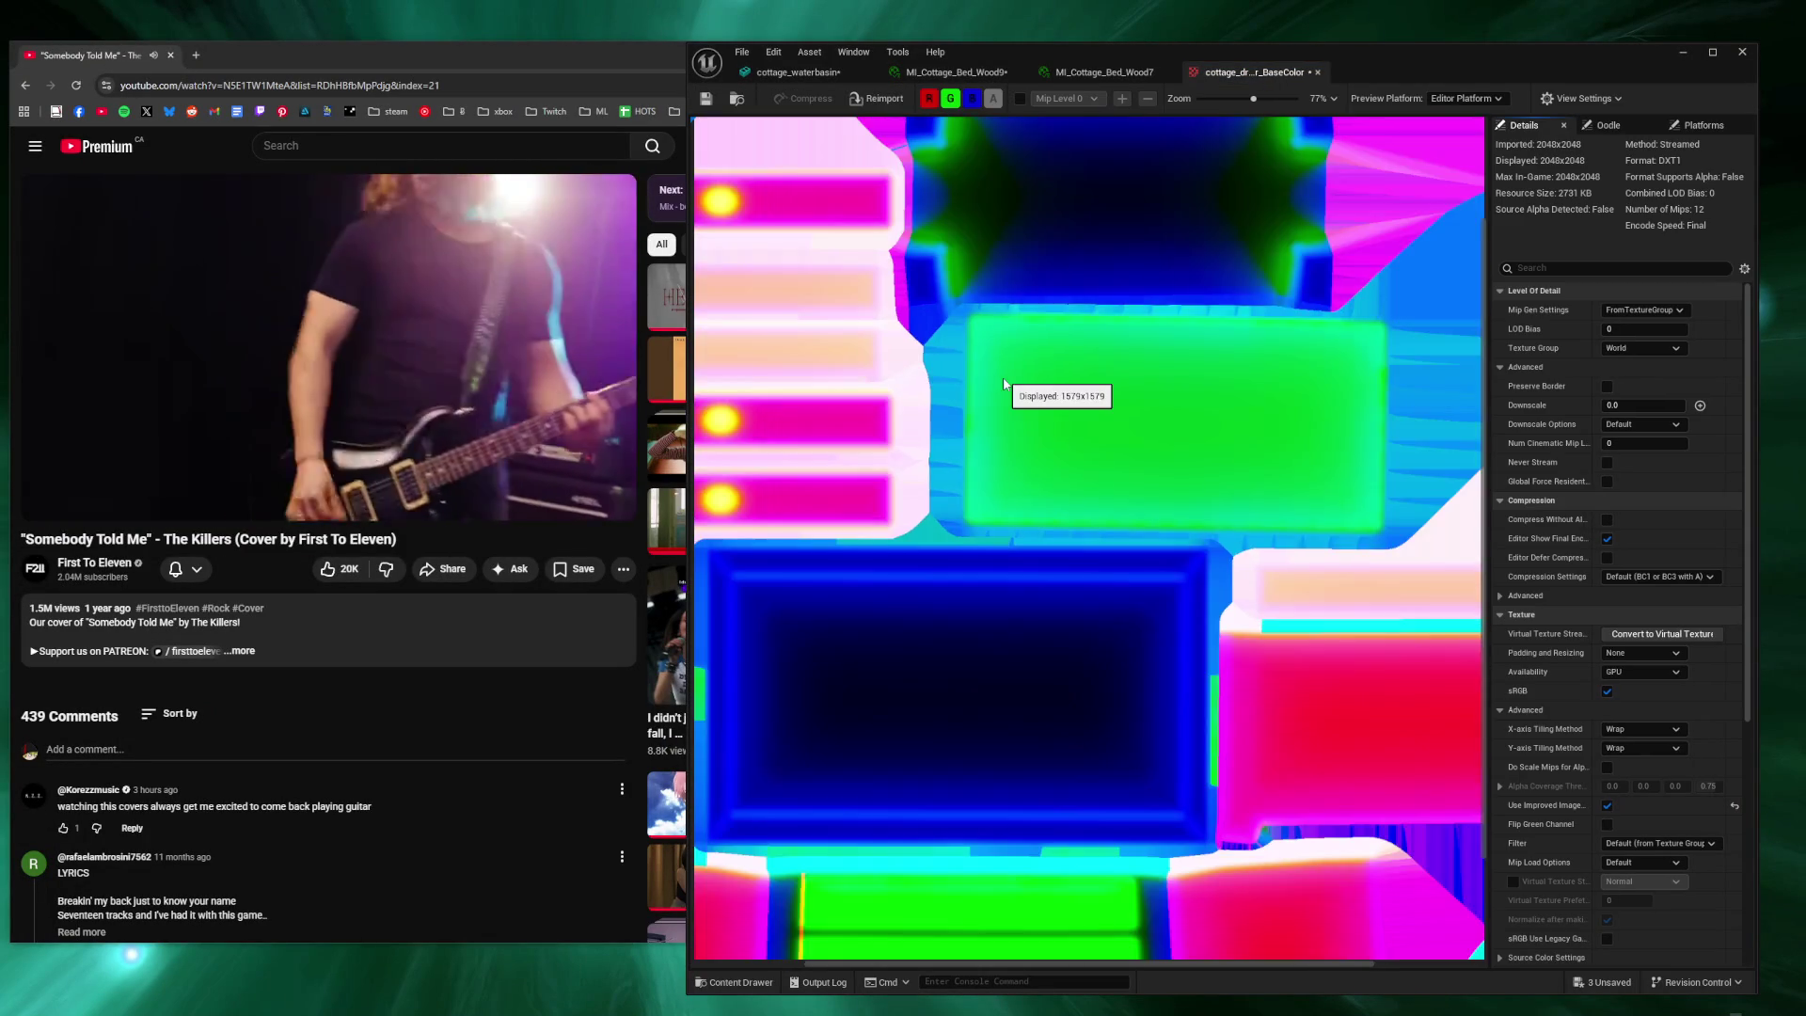
{"action": "scroll", "coordinate": [1005, 385], "scroll_direction": "down", "scroll_amount": 5}
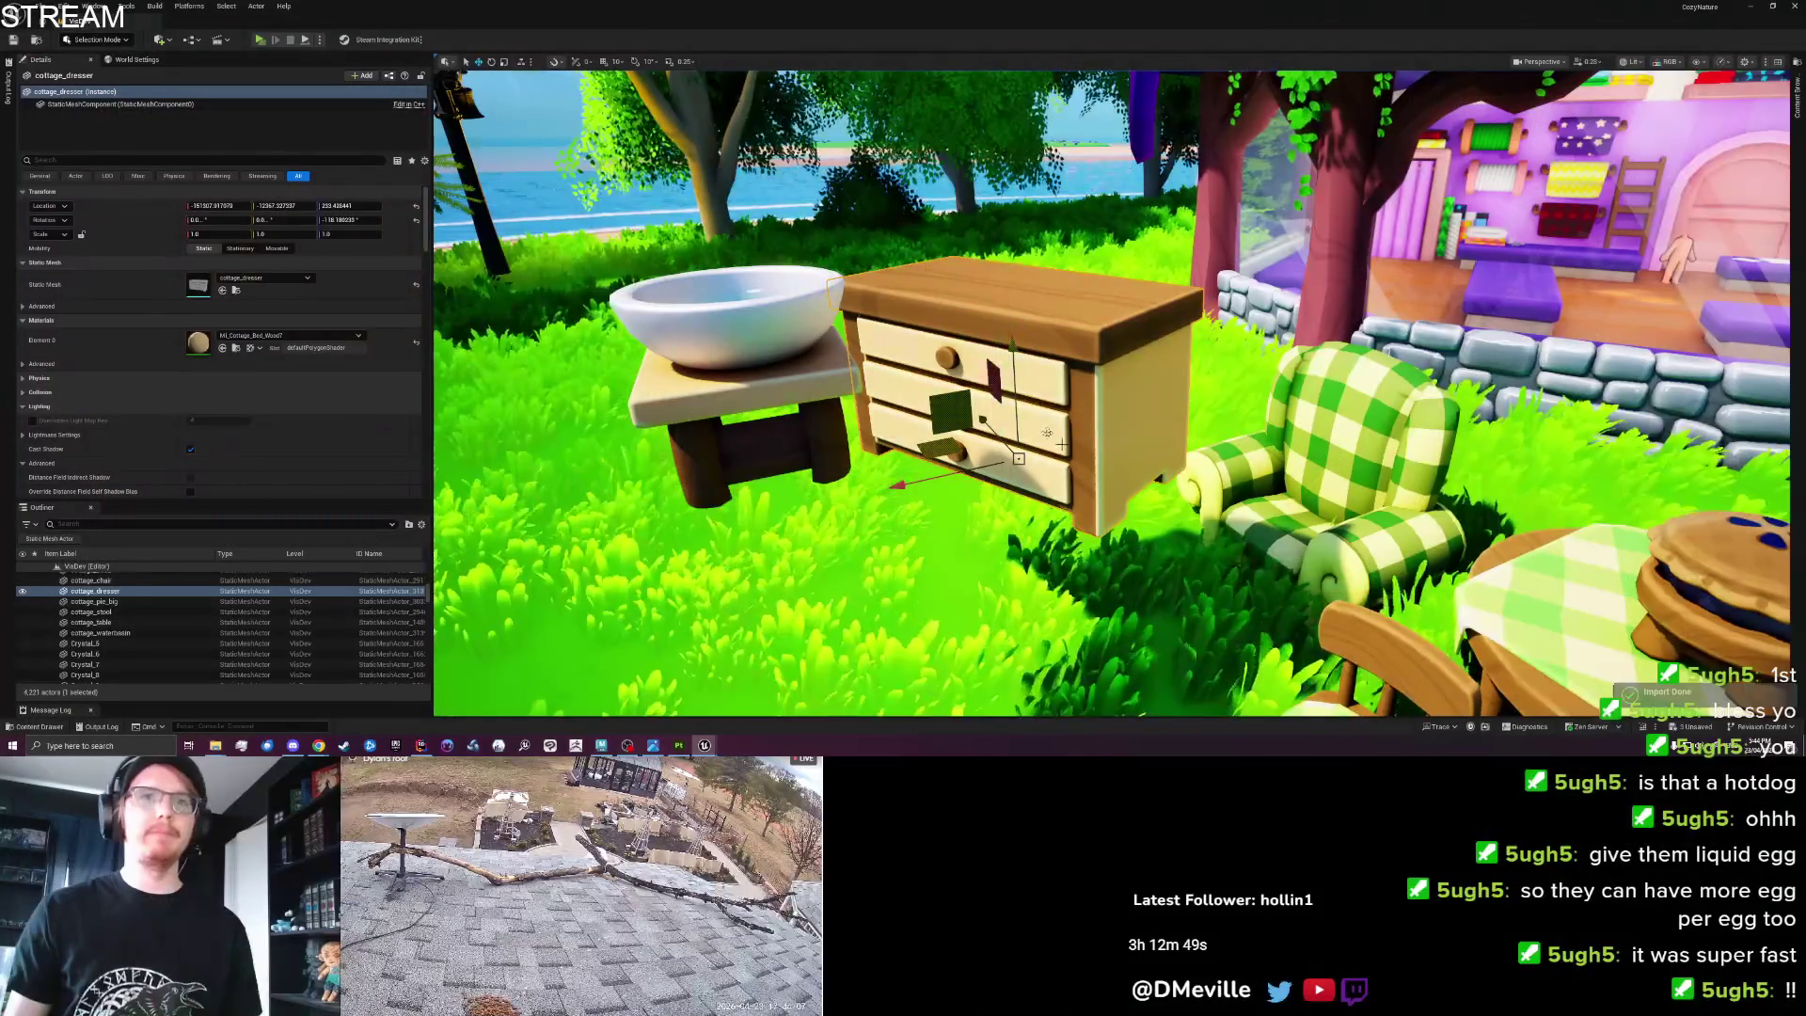
{"action": "scroll", "coordinate": [1062, 443], "scroll_direction": "up", "scroll_amount": 3}
{"action": "scroll", "coordinate": [1061, 443], "scroll_direction": "up", "scroll_amount": 2}
{"action": "left_click_drag", "start_coordinate": [1061, 443], "coordinate": [988, 436]}
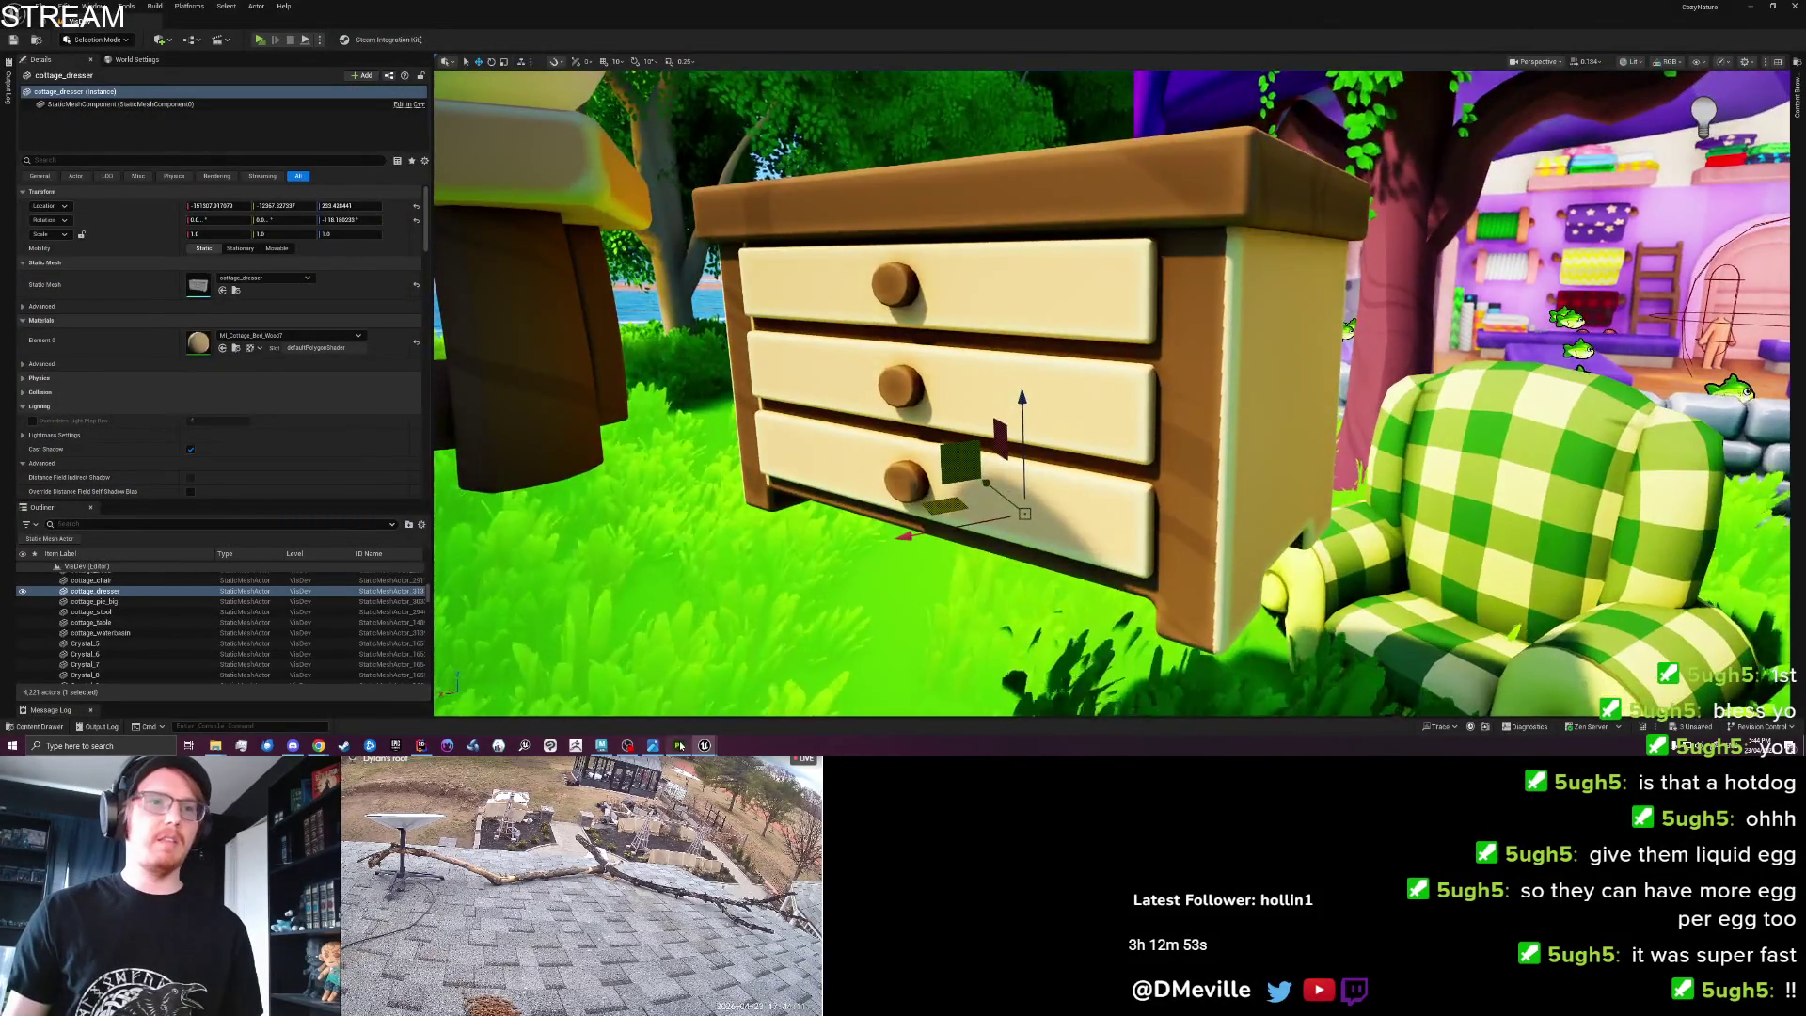
{"action": "key", "text": "alt+Tab"}
{"action": "left_click", "coordinate": [1177, 175]}
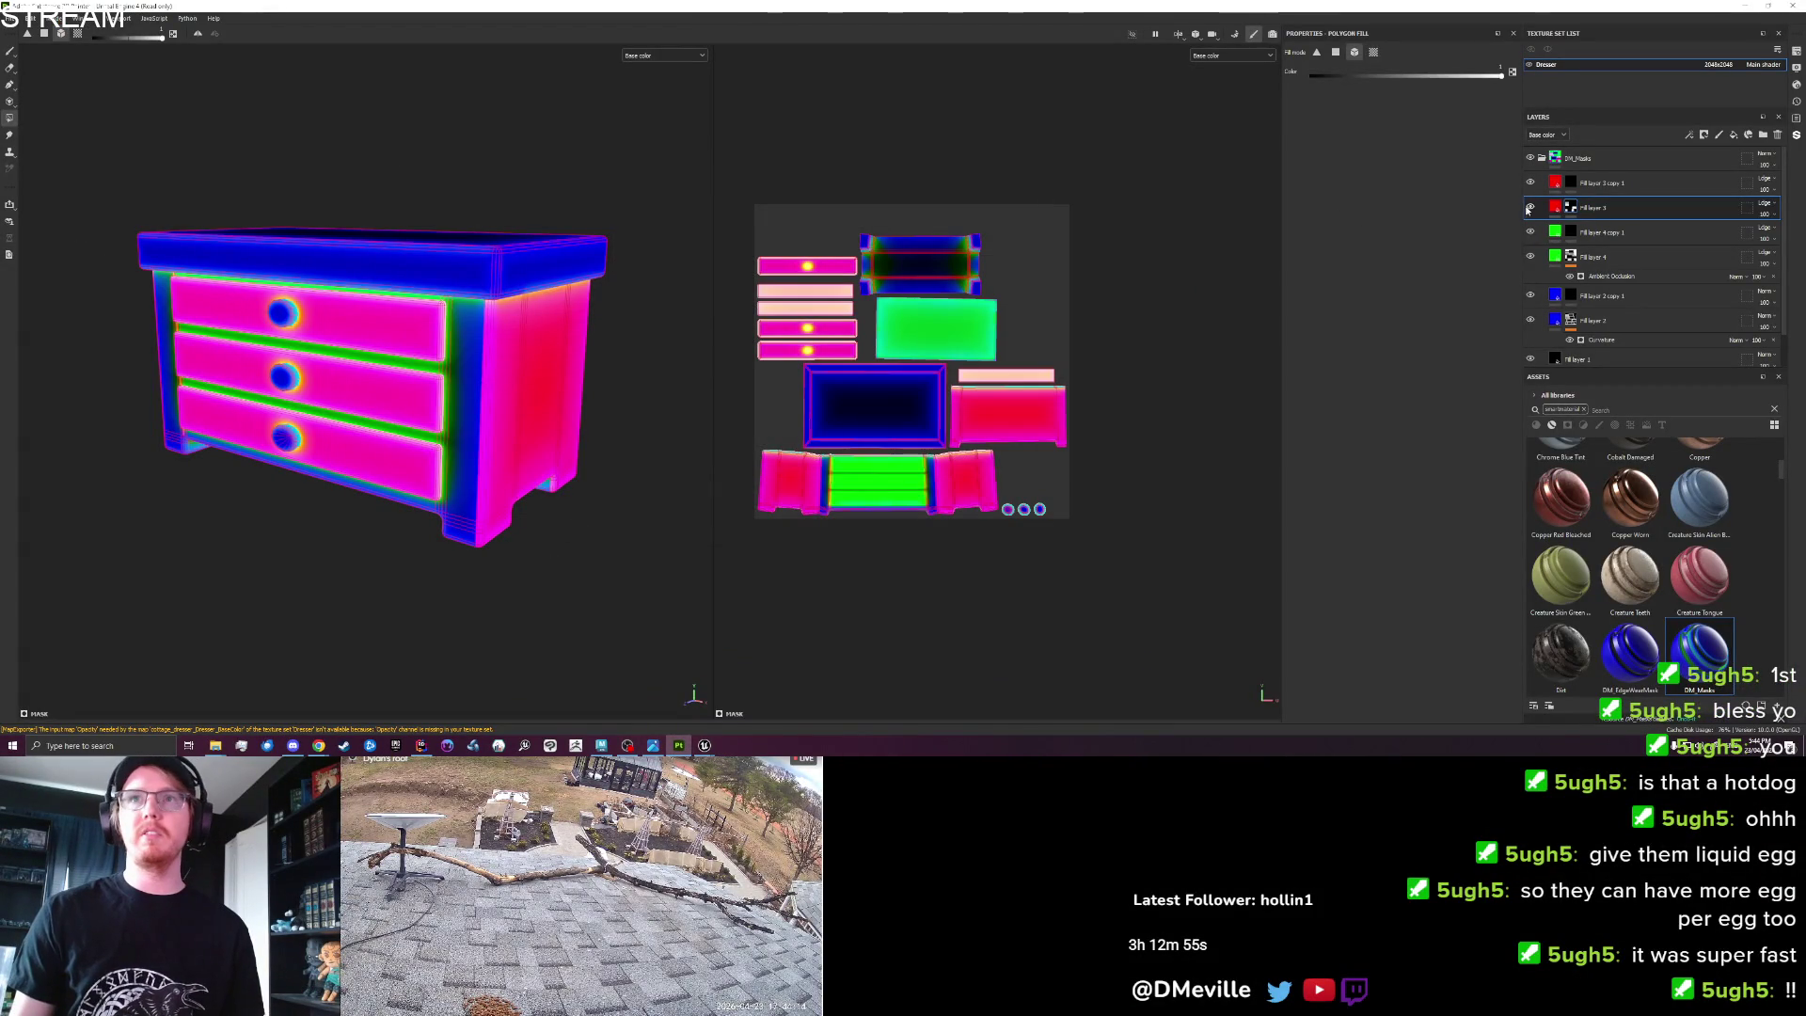
Hide the other mask colour layers and orbit in close on the dresser's front-side view.
{"action": "left_click", "coordinate": [1589, 208]}
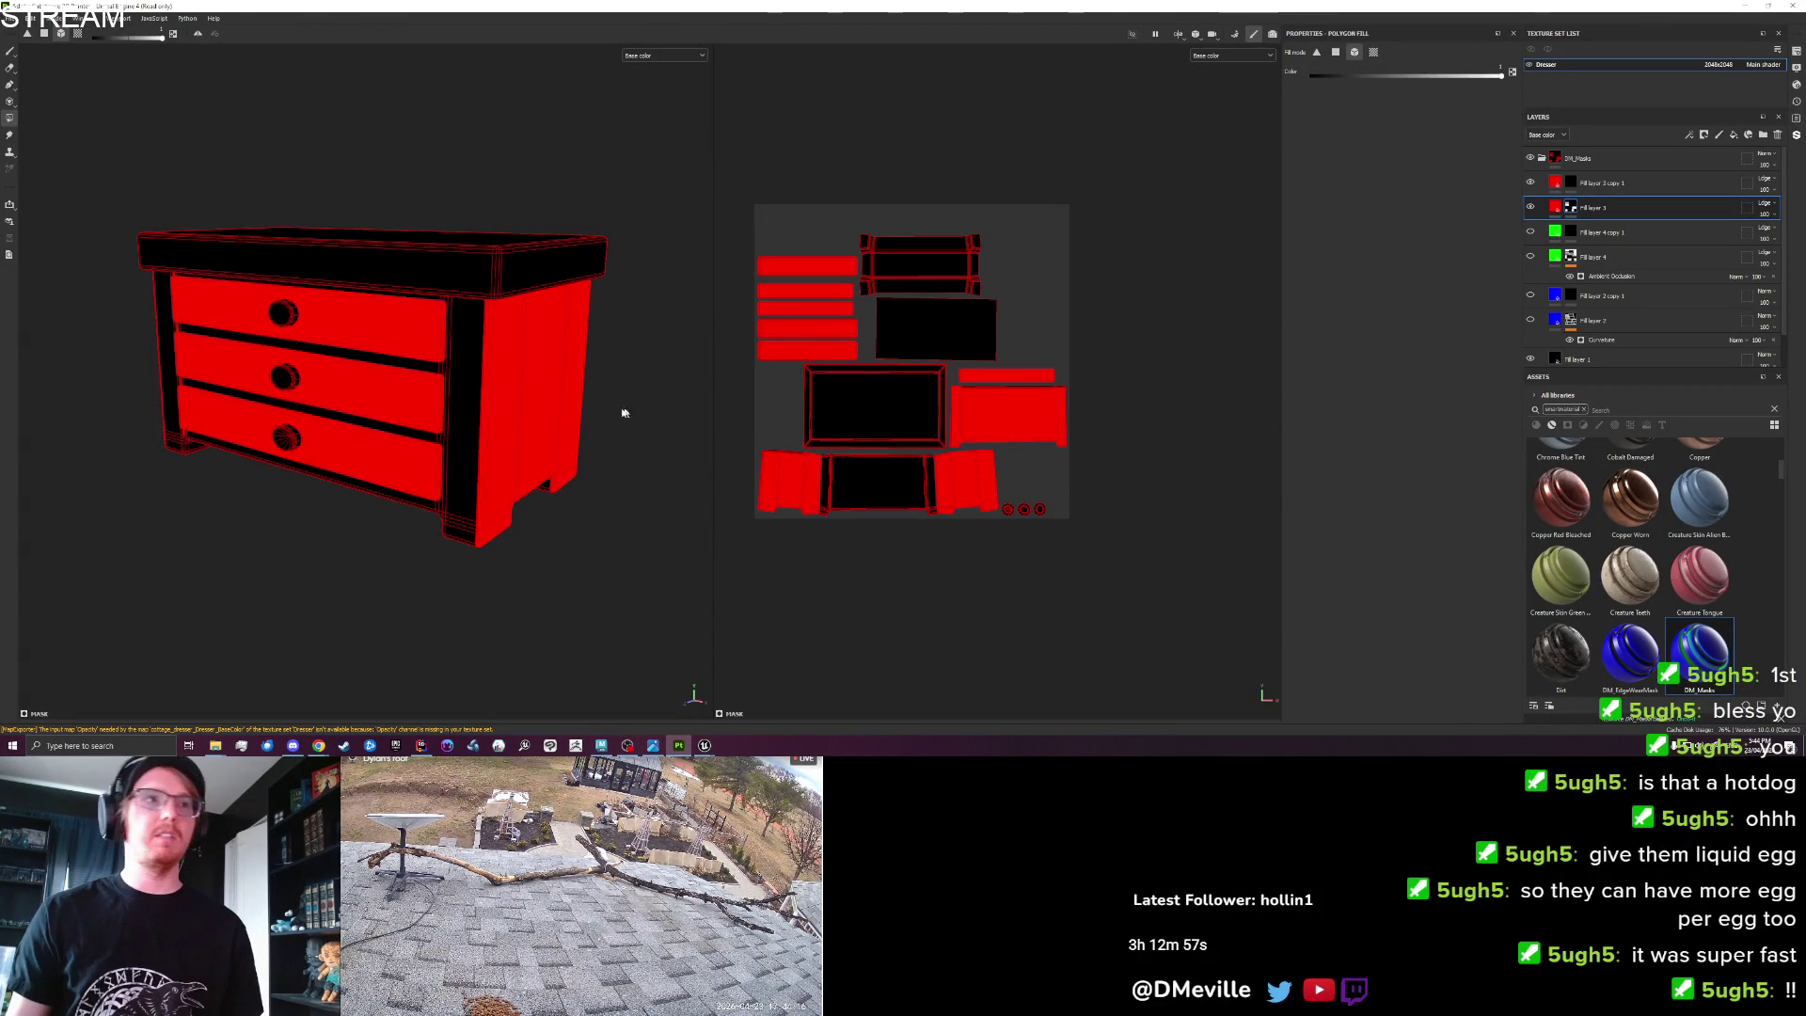
{"action": "scroll", "coordinate": [658, 405], "scroll_direction": "up", "scroll_amount": 5}
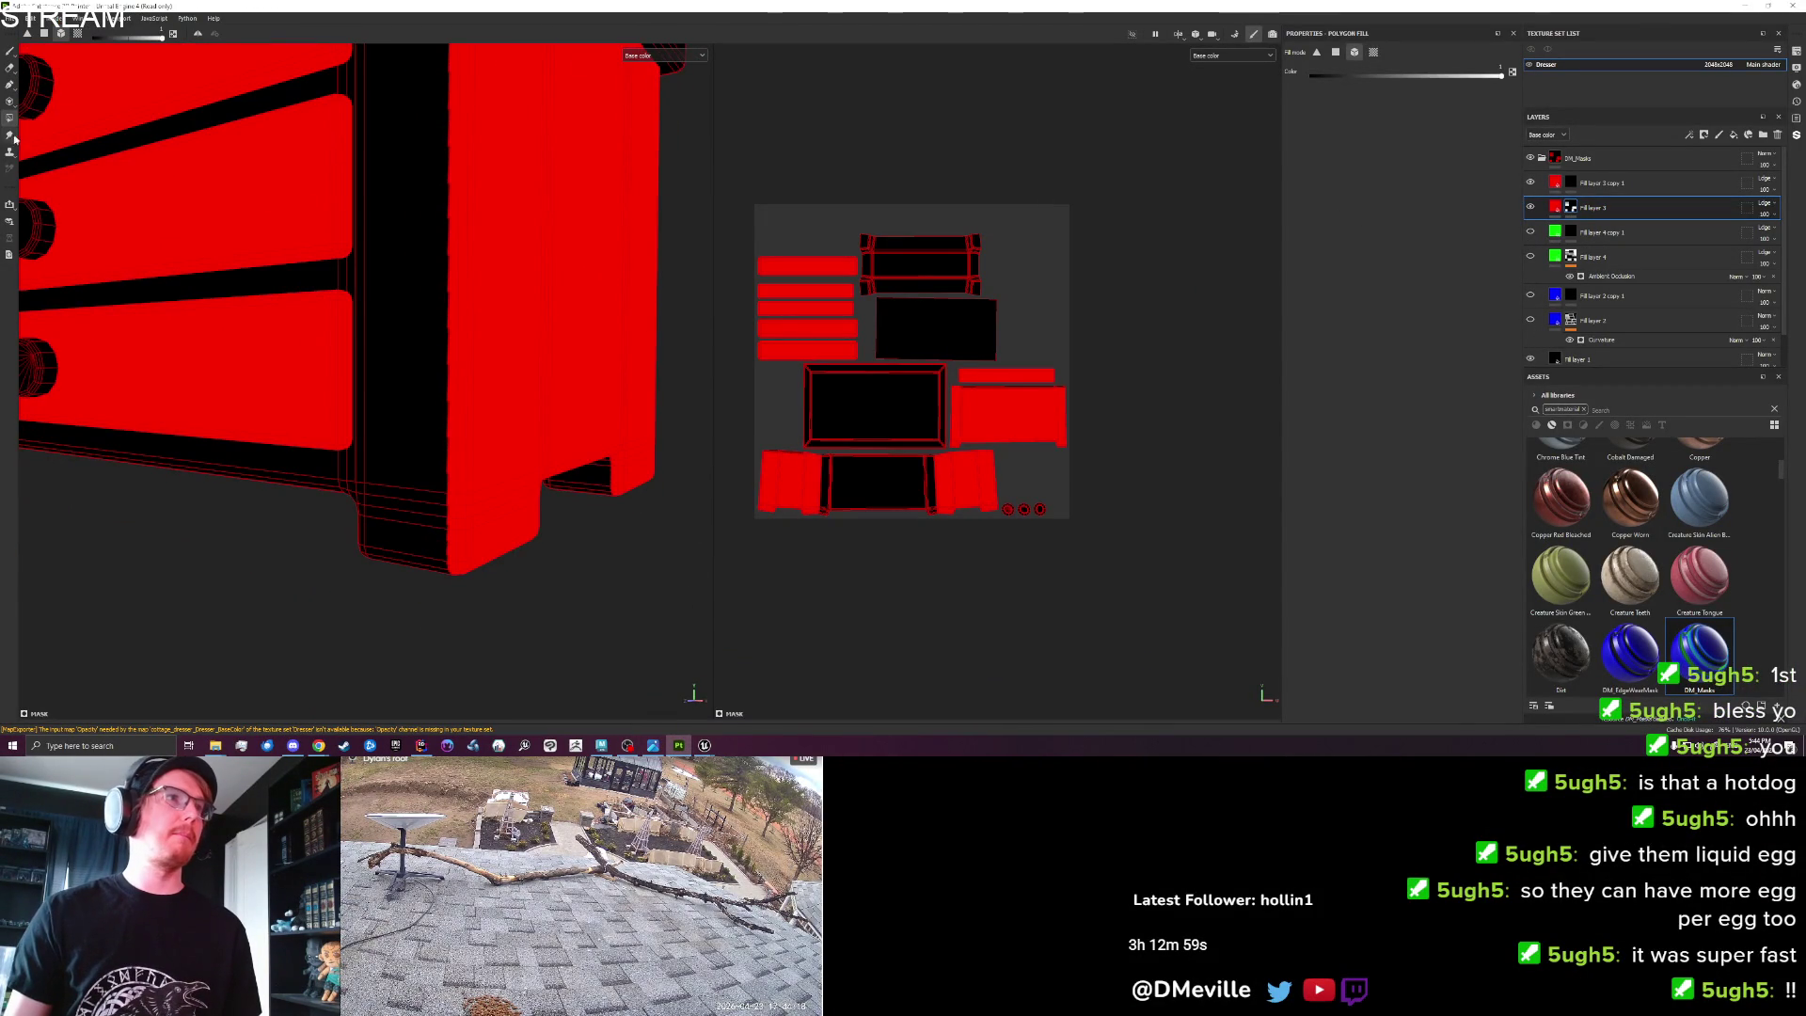
{"action": "left_click", "coordinate": [16, 135]}
{"action": "scroll", "coordinate": [400, 254], "scroll_direction": "down", "scroll_amount": 5}
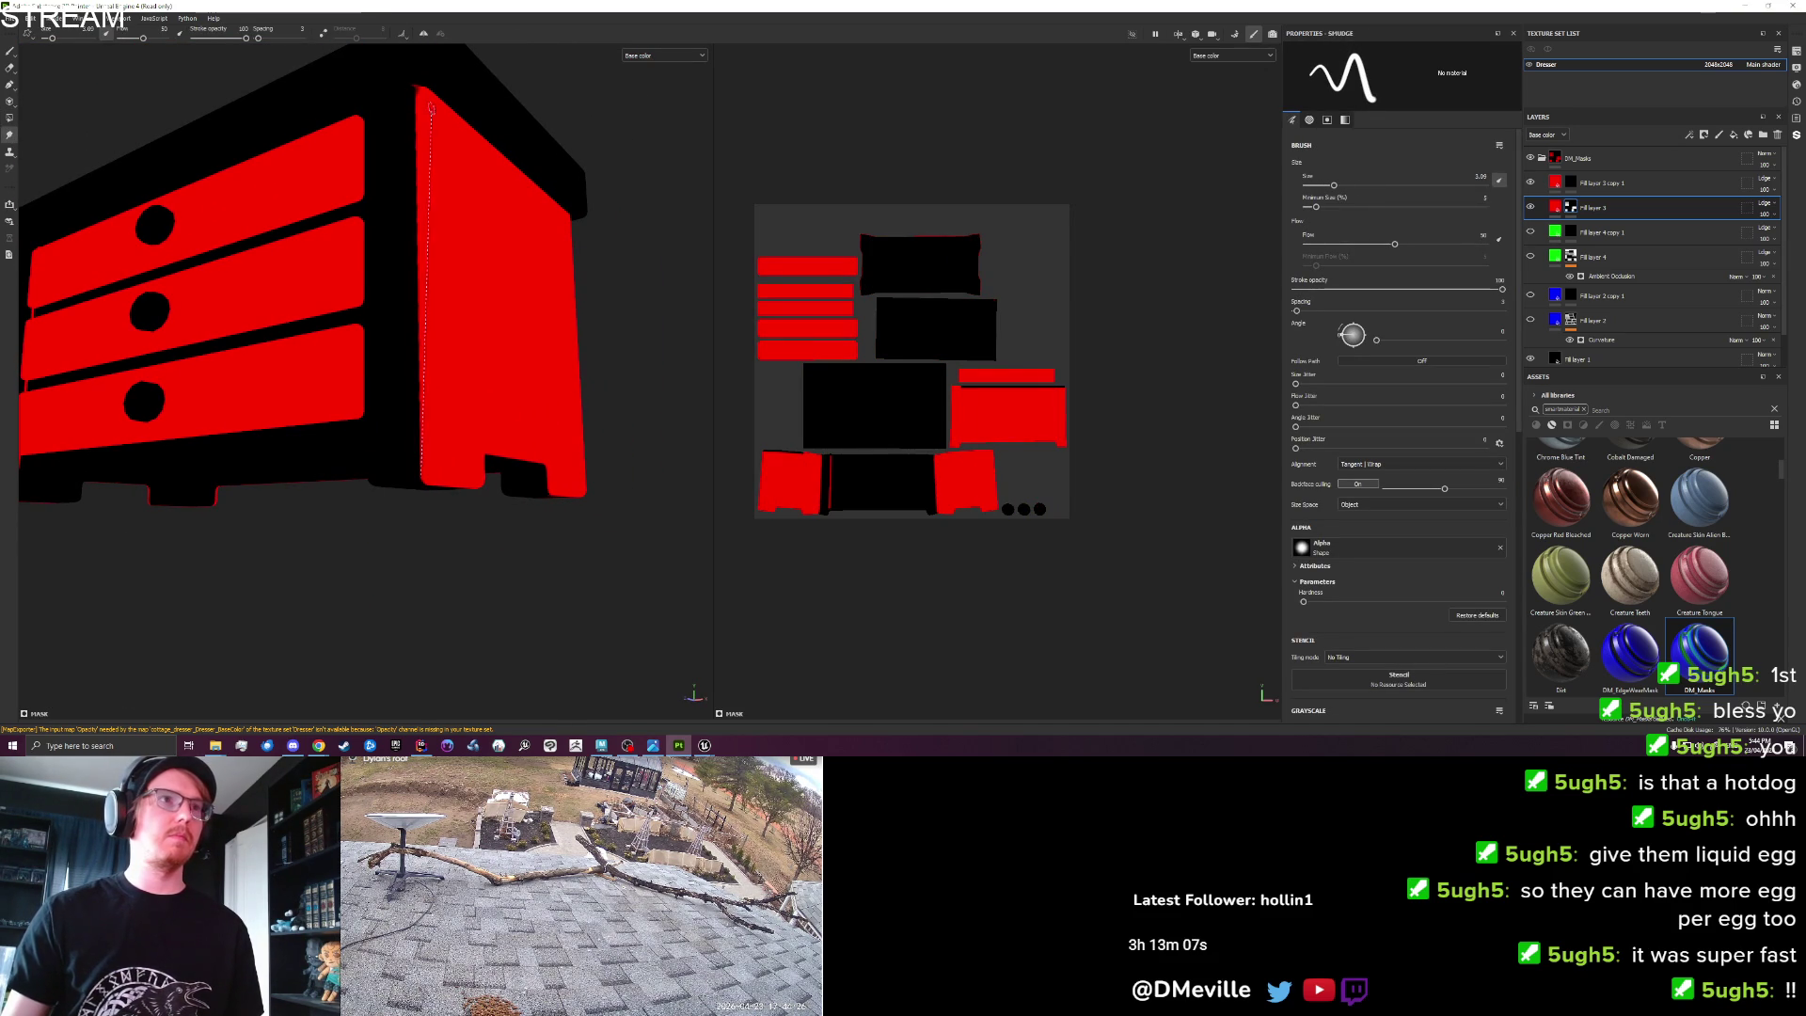
{"action": "mouse_move", "coordinate": [412, 83]}
{"action": "left_mouse_down"}
{"action": "mouse_move", "coordinate": [195, 299]}
{"action": "mouse_move", "coordinate": [324, 330]}
{"action": "mouse_move", "coordinate": [194, 391]}
{"action": "mouse_move", "coordinate": [443, 183]}
{"action": "left_mouse_up"}
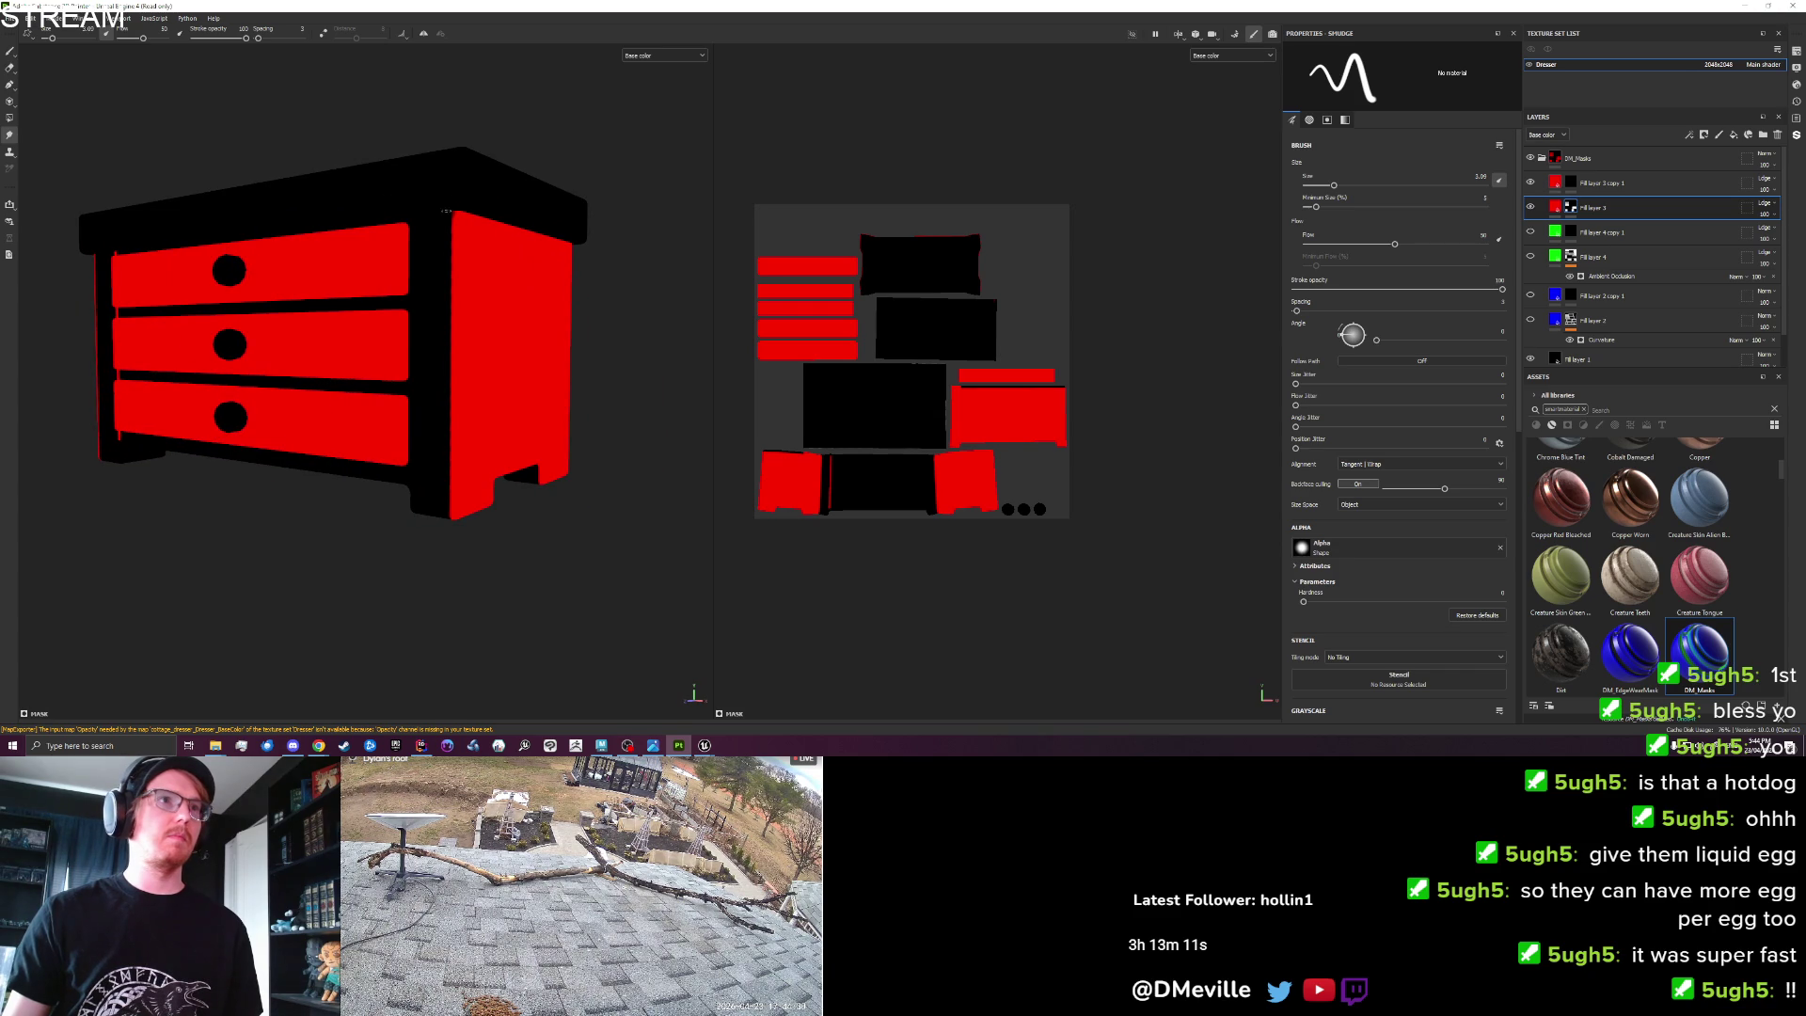
{"action": "mouse_move", "coordinate": [422, 246]}
{"action": "left_mouse_down"}
{"action": "mouse_move", "coordinate": [435, 129]}
{"action": "mouse_move", "coordinate": [500, 132]}
{"action": "mouse_move", "coordinate": [189, 277]}
{"action": "mouse_move", "coordinate": [330, 355]}
{"action": "mouse_move", "coordinate": [531, 337]}
{"action": "left_mouse_up"}
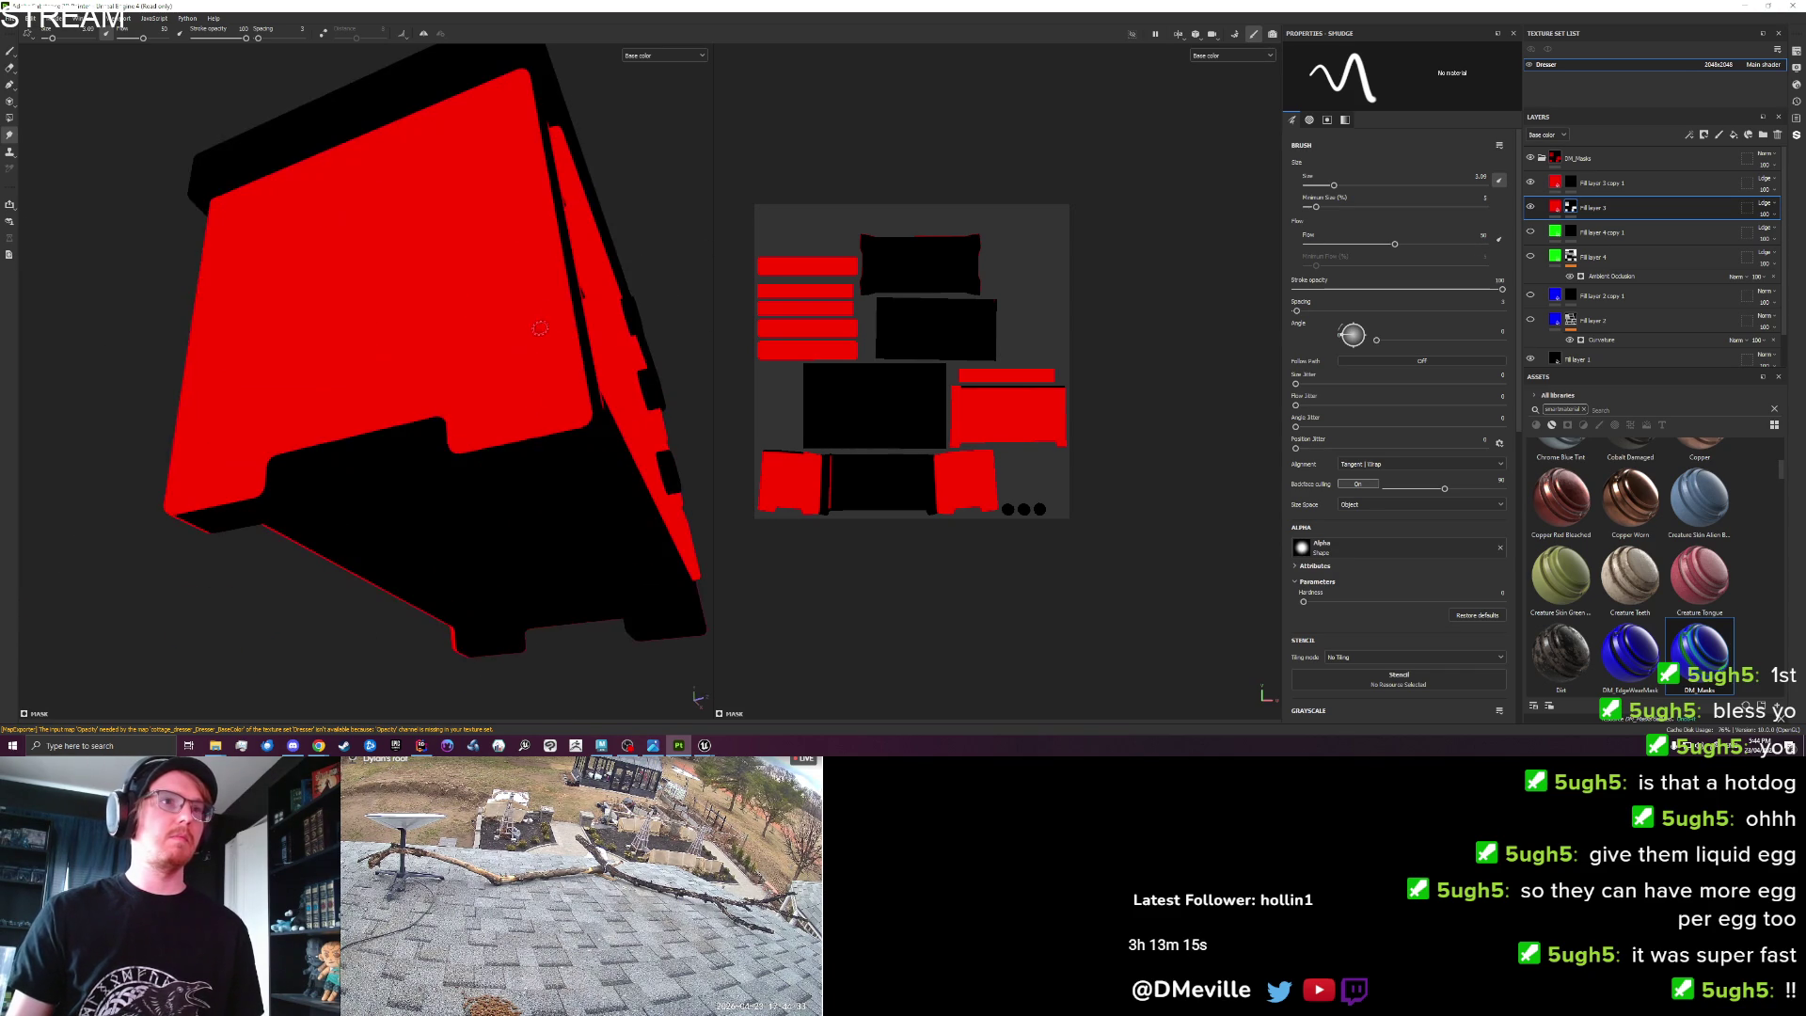
{"action": "mouse_move", "coordinate": [589, 462]}
{"action": "left_mouse_down"}
{"action": "mouse_move", "coordinate": [395, 492]}
{"action": "mouse_move", "coordinate": [480, 475]}
{"action": "left_mouse_up"}
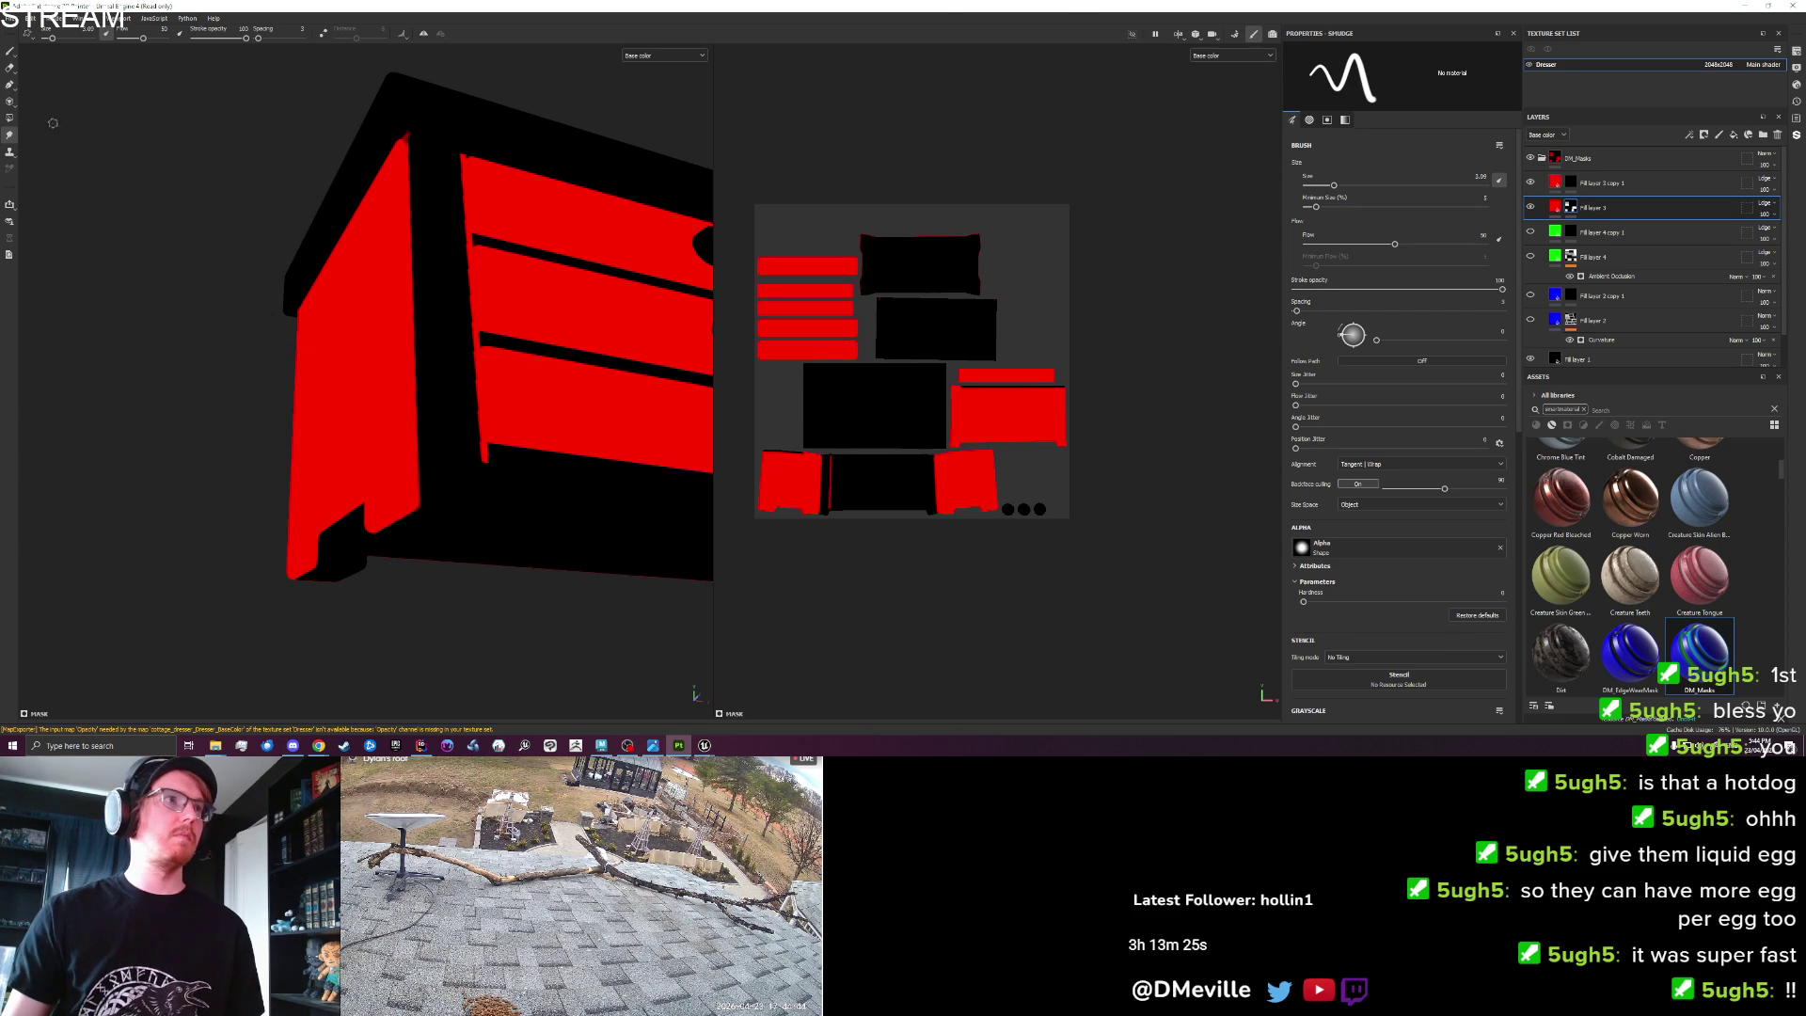
Test a Polygon Fill of the left side panel in black, undo it, and return to the front.
{"action": "left_click", "coordinate": [9, 118]}
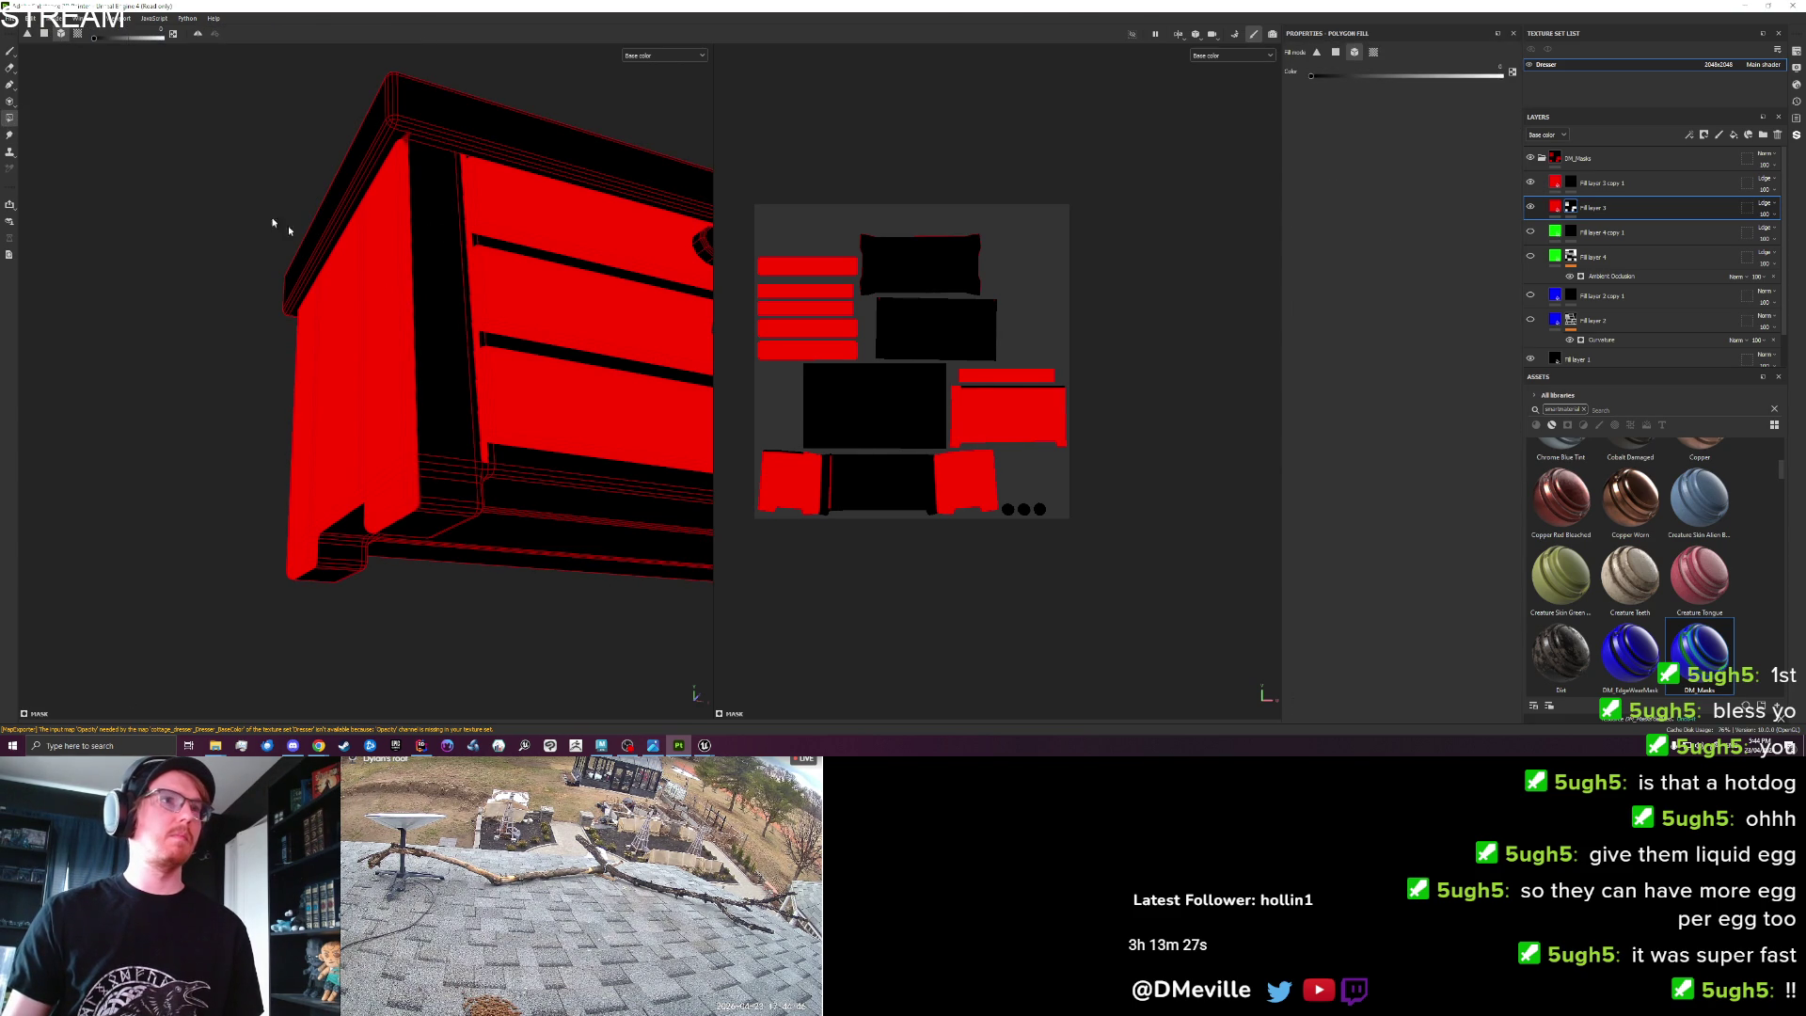
{"action": "left_click", "coordinate": [475, 342]}
{"action": "key", "text": "ctrl+z"}
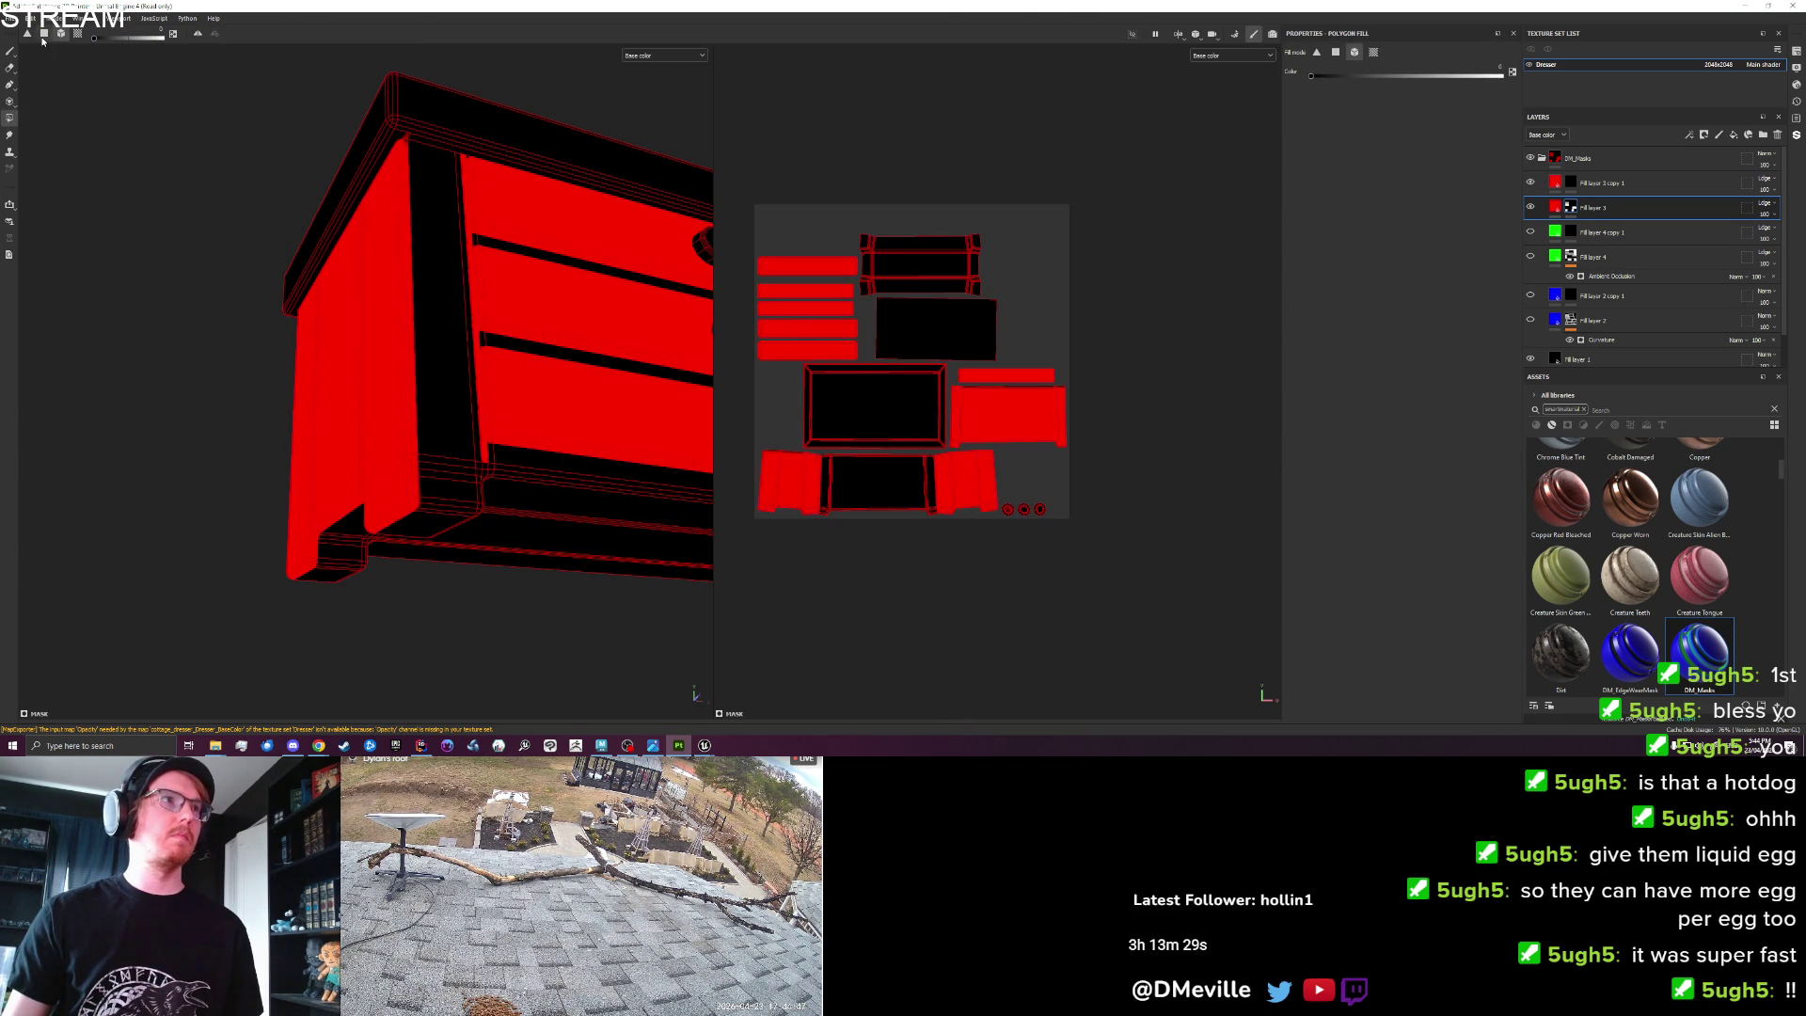
{"action": "mouse_move", "coordinate": [478, 343]}
{"action": "left_mouse_down"}
{"action": "mouse_move", "coordinate": [568, 464]}
{"action": "mouse_move", "coordinate": [231, 426]}
{"action": "left_mouse_up"}
Export the dresser's textures and reimport the base colour texture in Unreal.
{"action": "left_click", "coordinate": [11, 18]}
{"action": "left_click", "coordinate": [43, 171]}
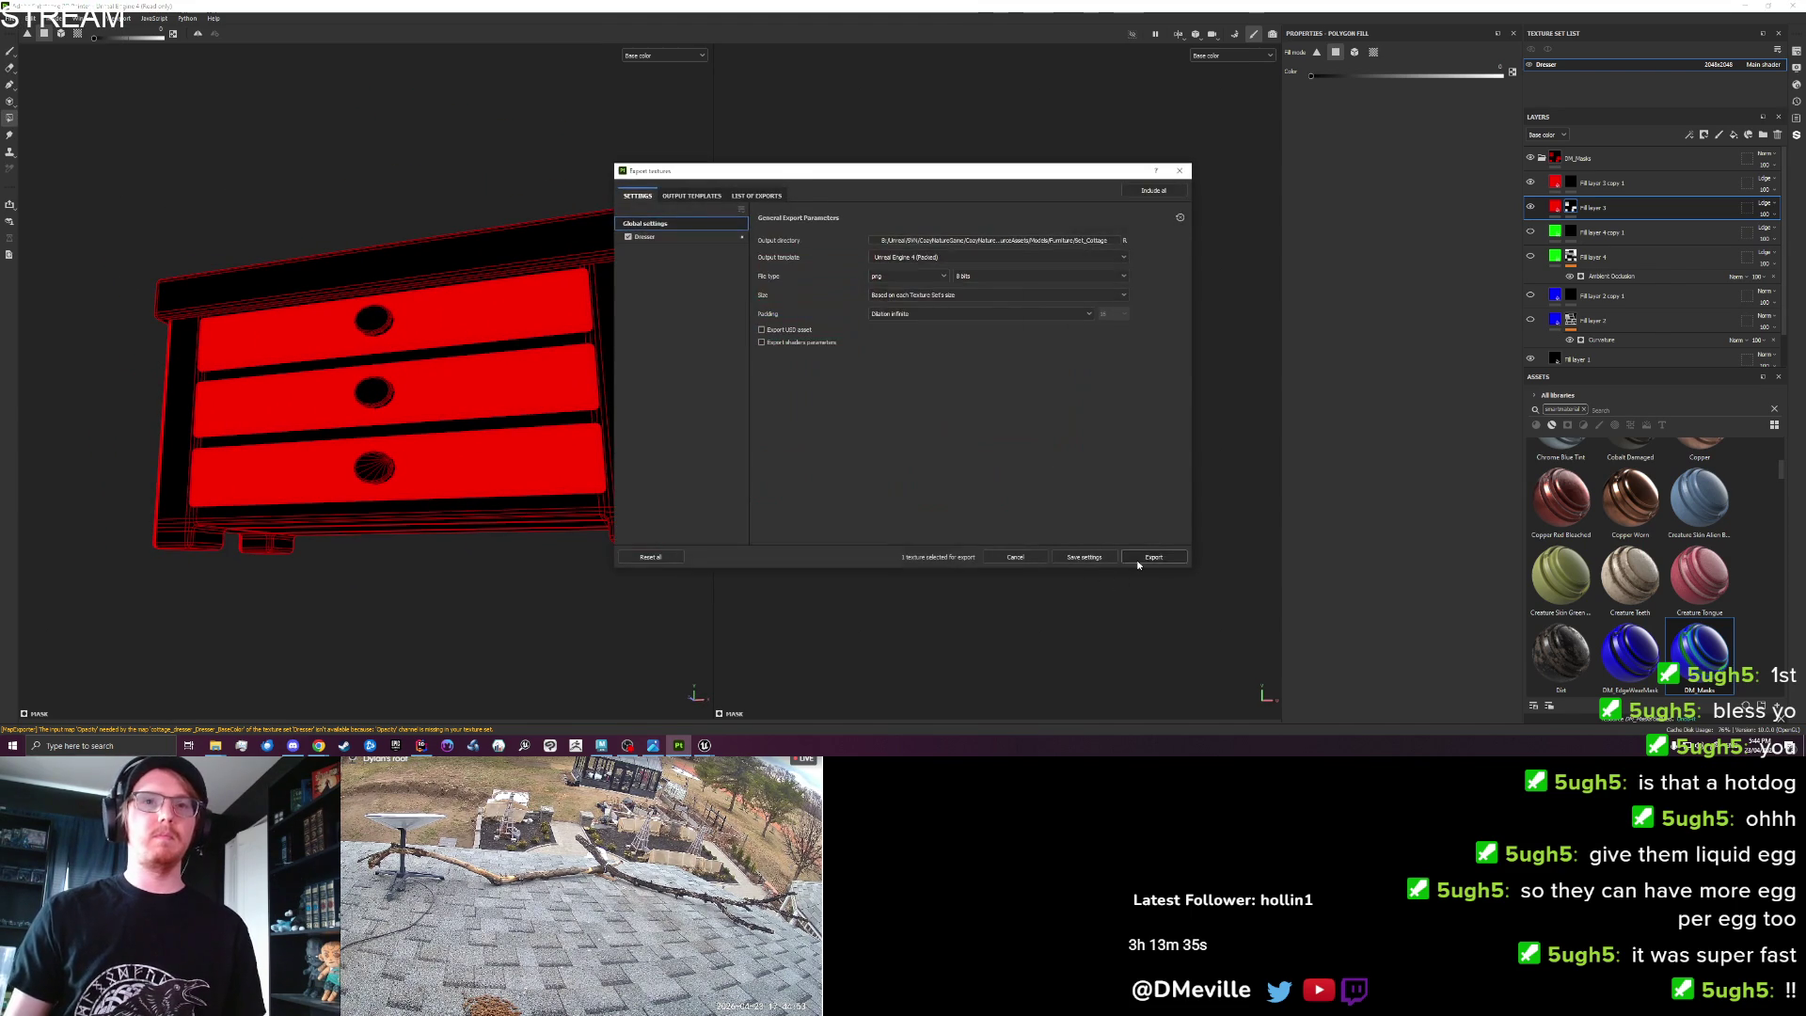
{"action": "left_click", "coordinate": [1138, 561]}
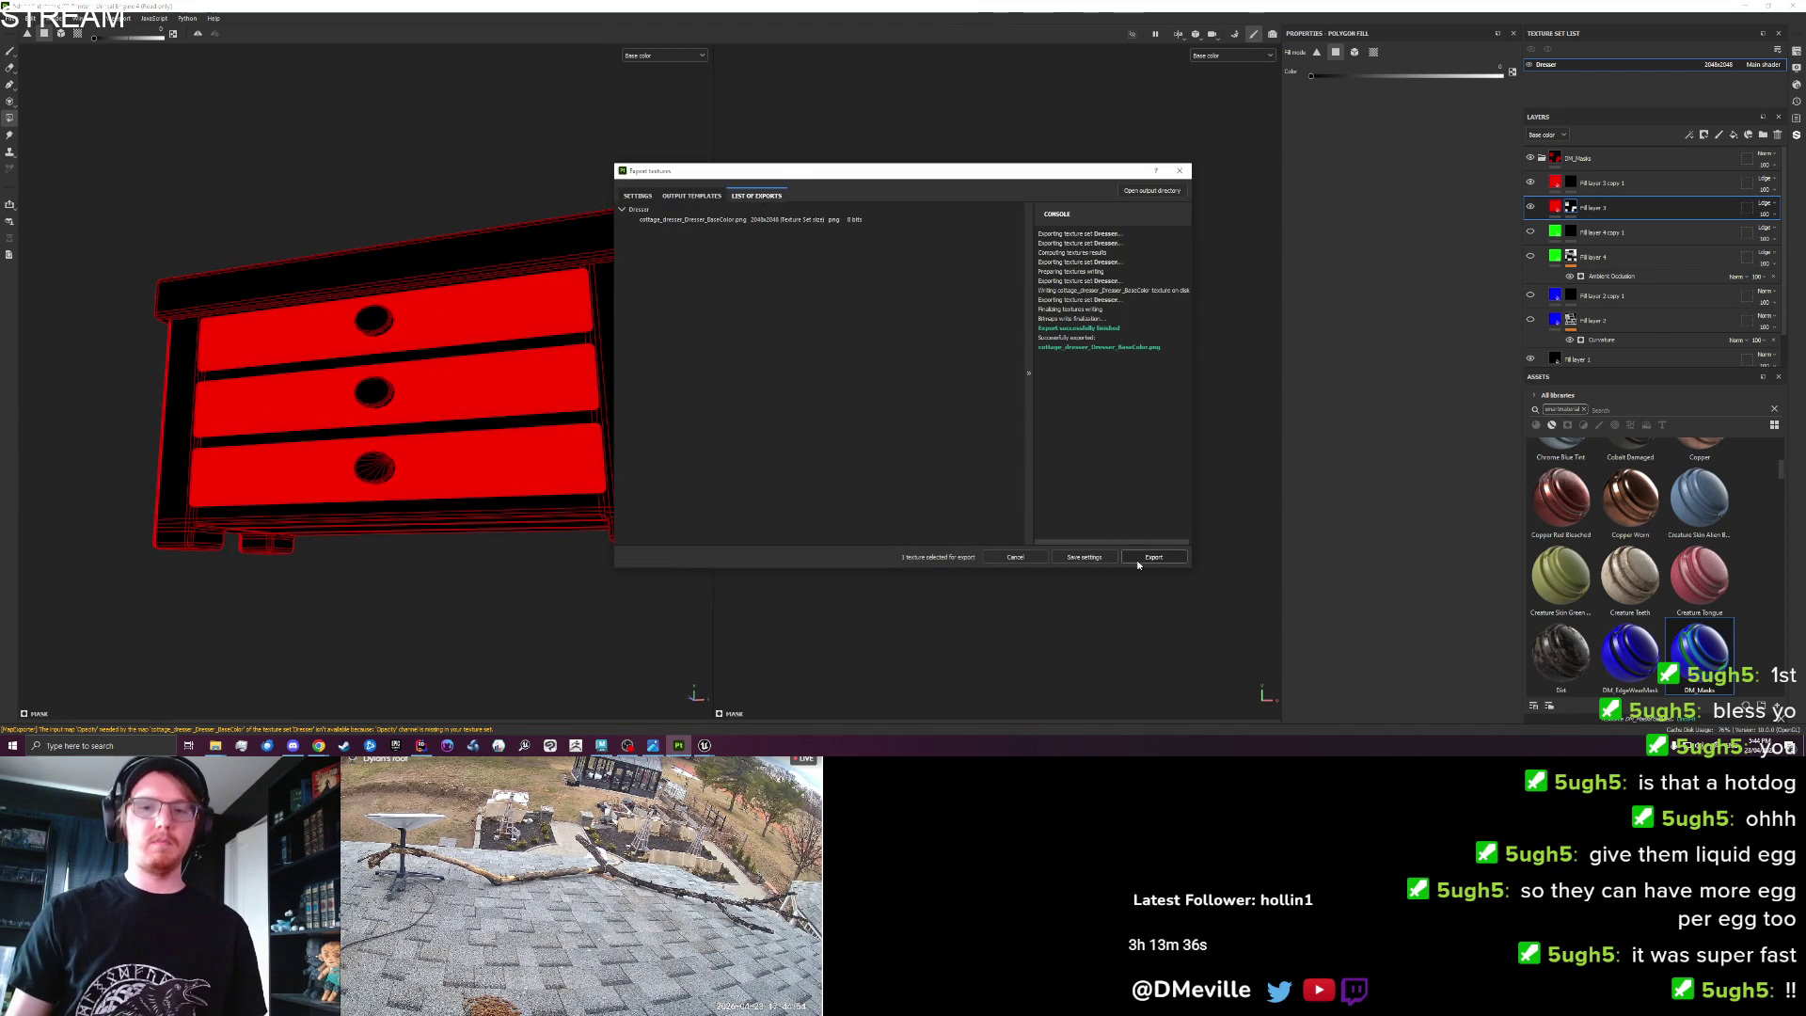
{"action": "left_click", "coordinate": [685, 725]}
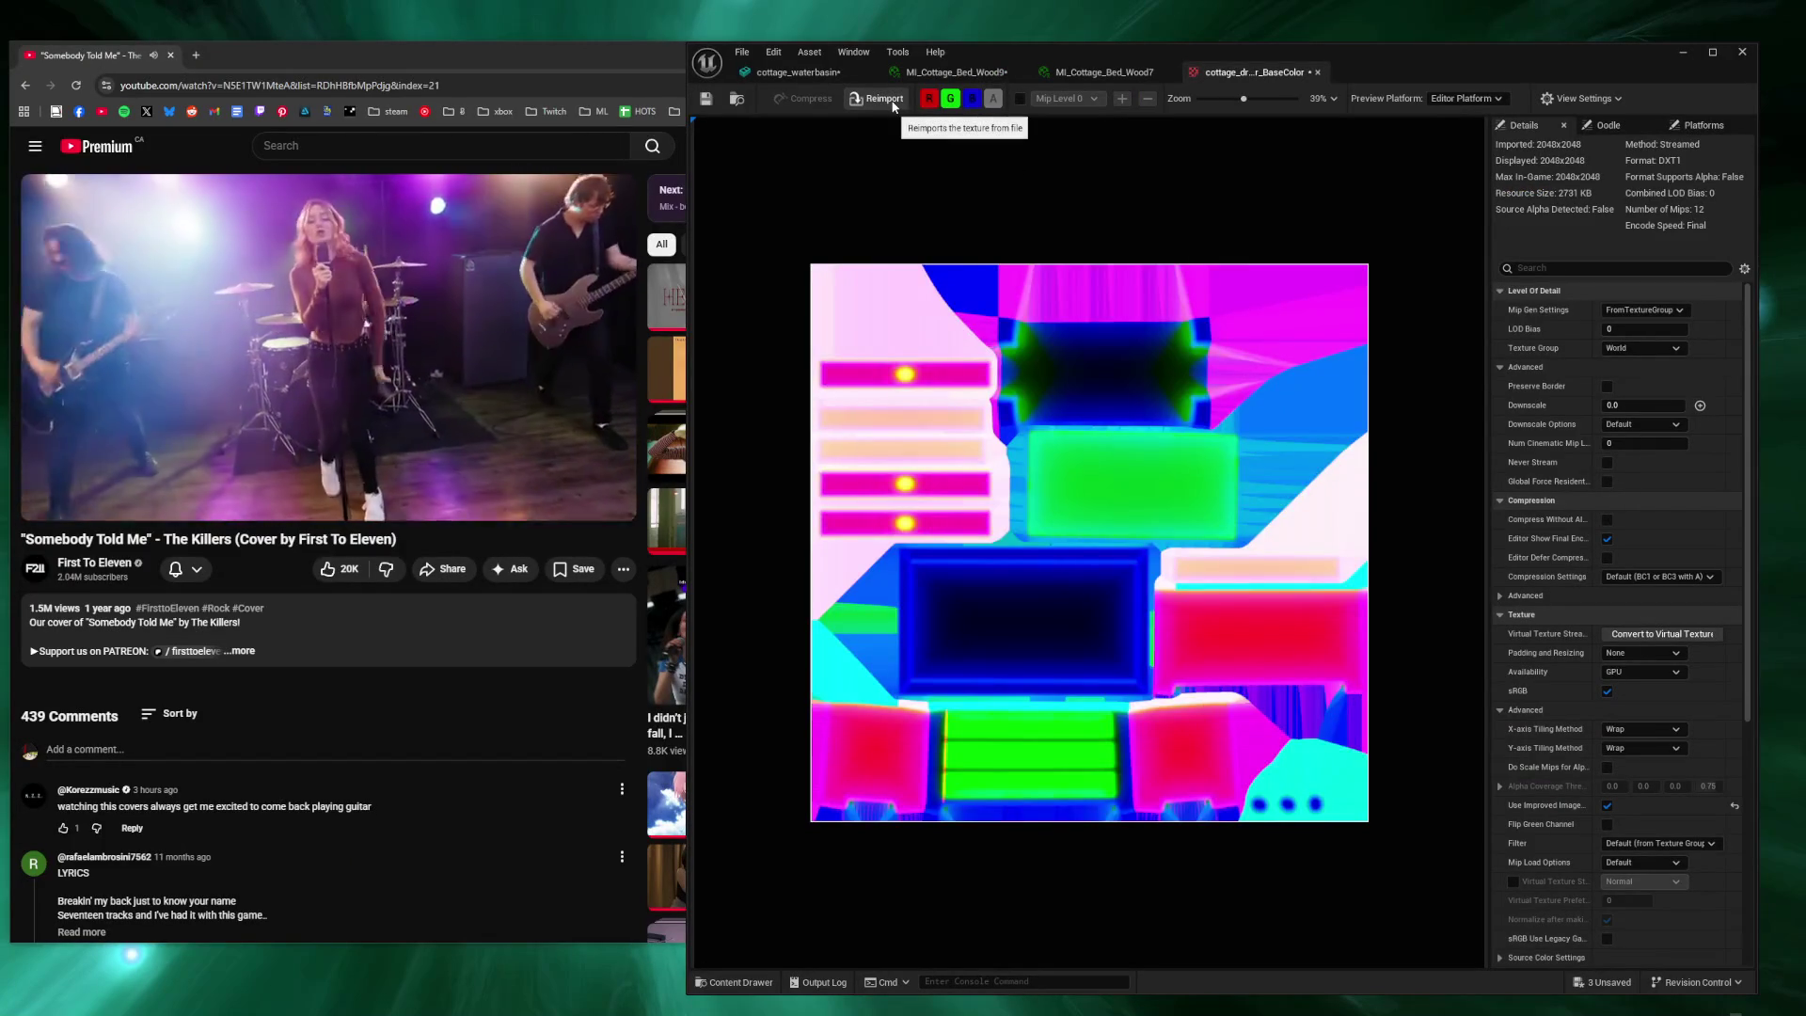
{"action": "left_click", "coordinate": [885, 99]}
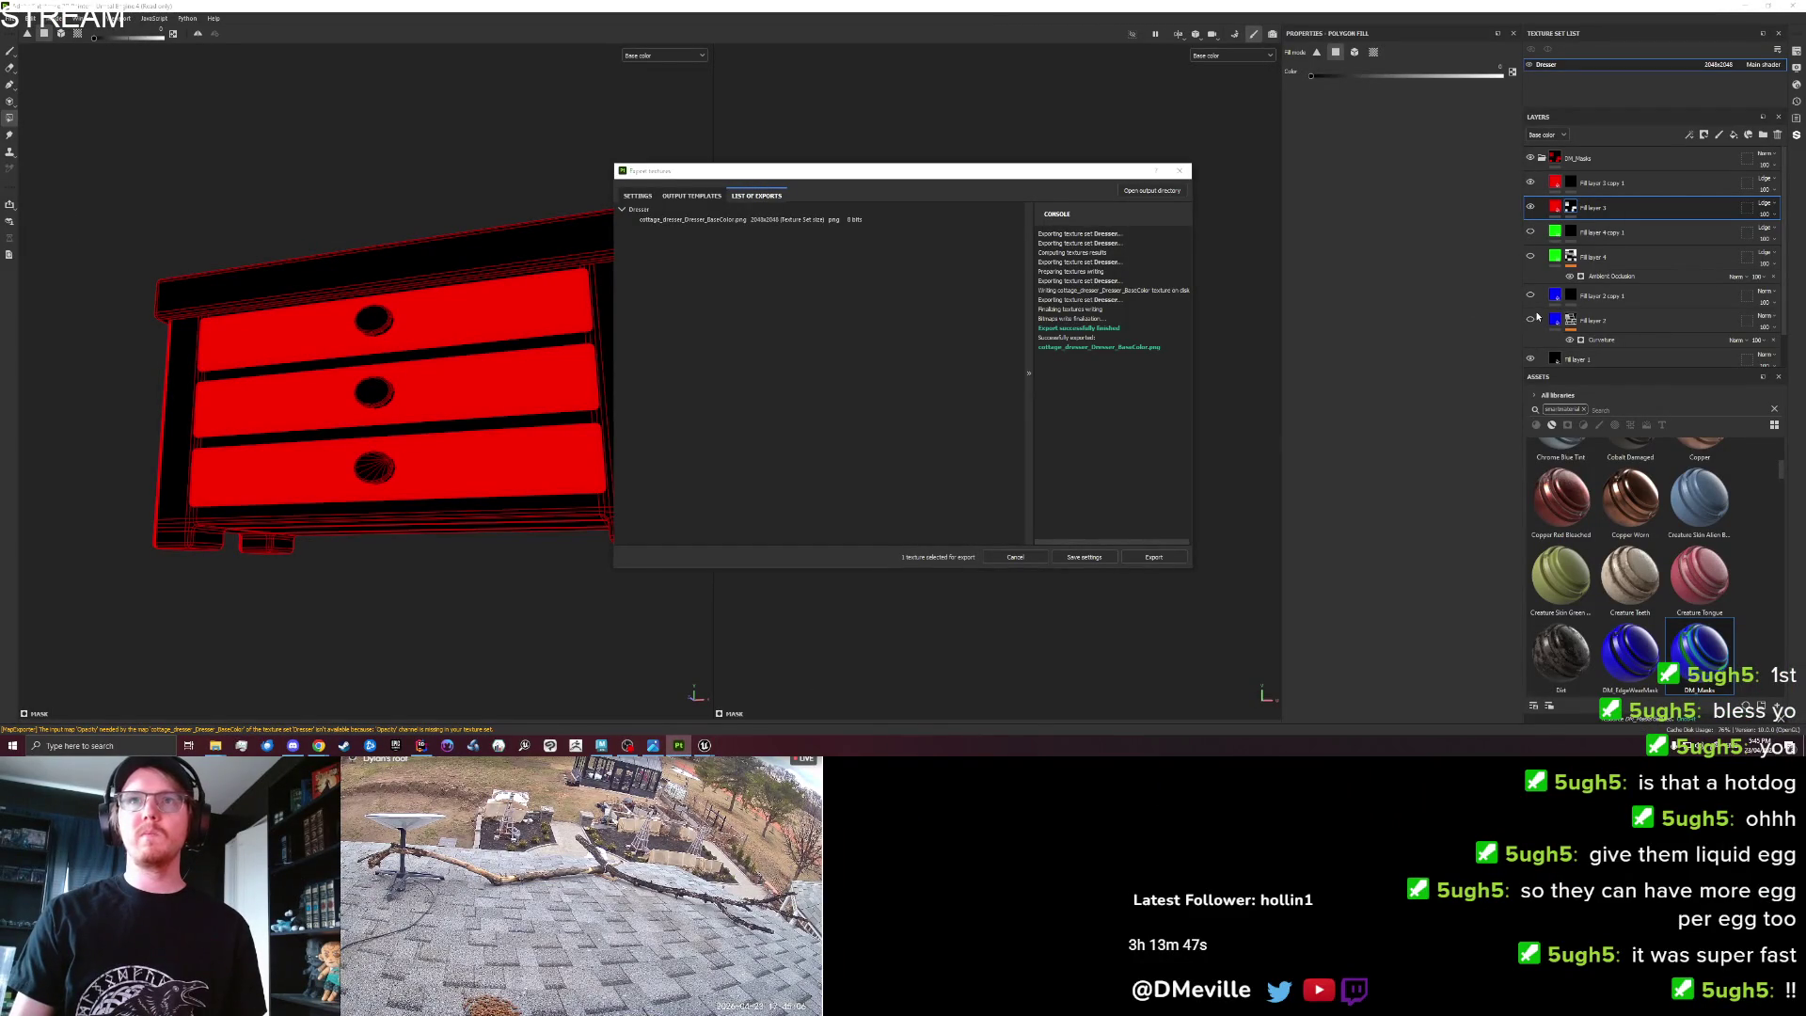
Export the textures again and reimport the new full-colour texture in Unreal.
{"action": "left_click", "coordinate": [1180, 170]}
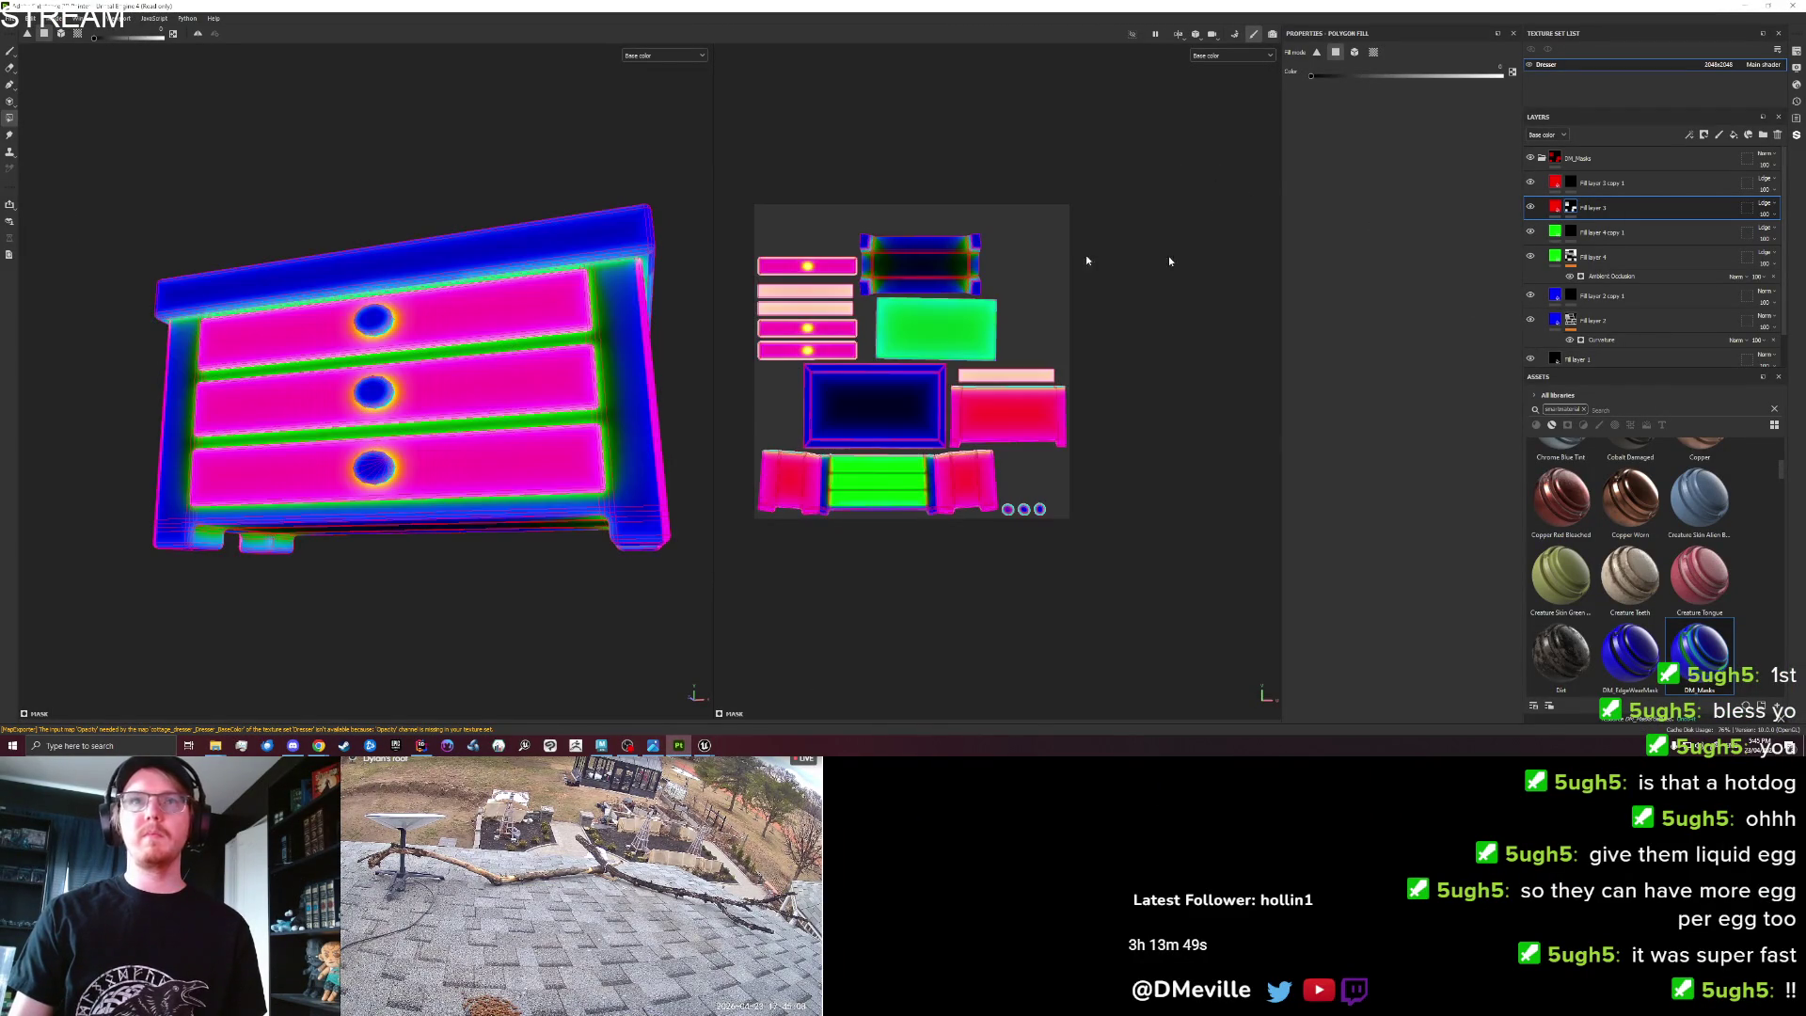
{"action": "left_click", "coordinate": [13, 18]}
{"action": "left_click", "coordinate": [52, 181]}
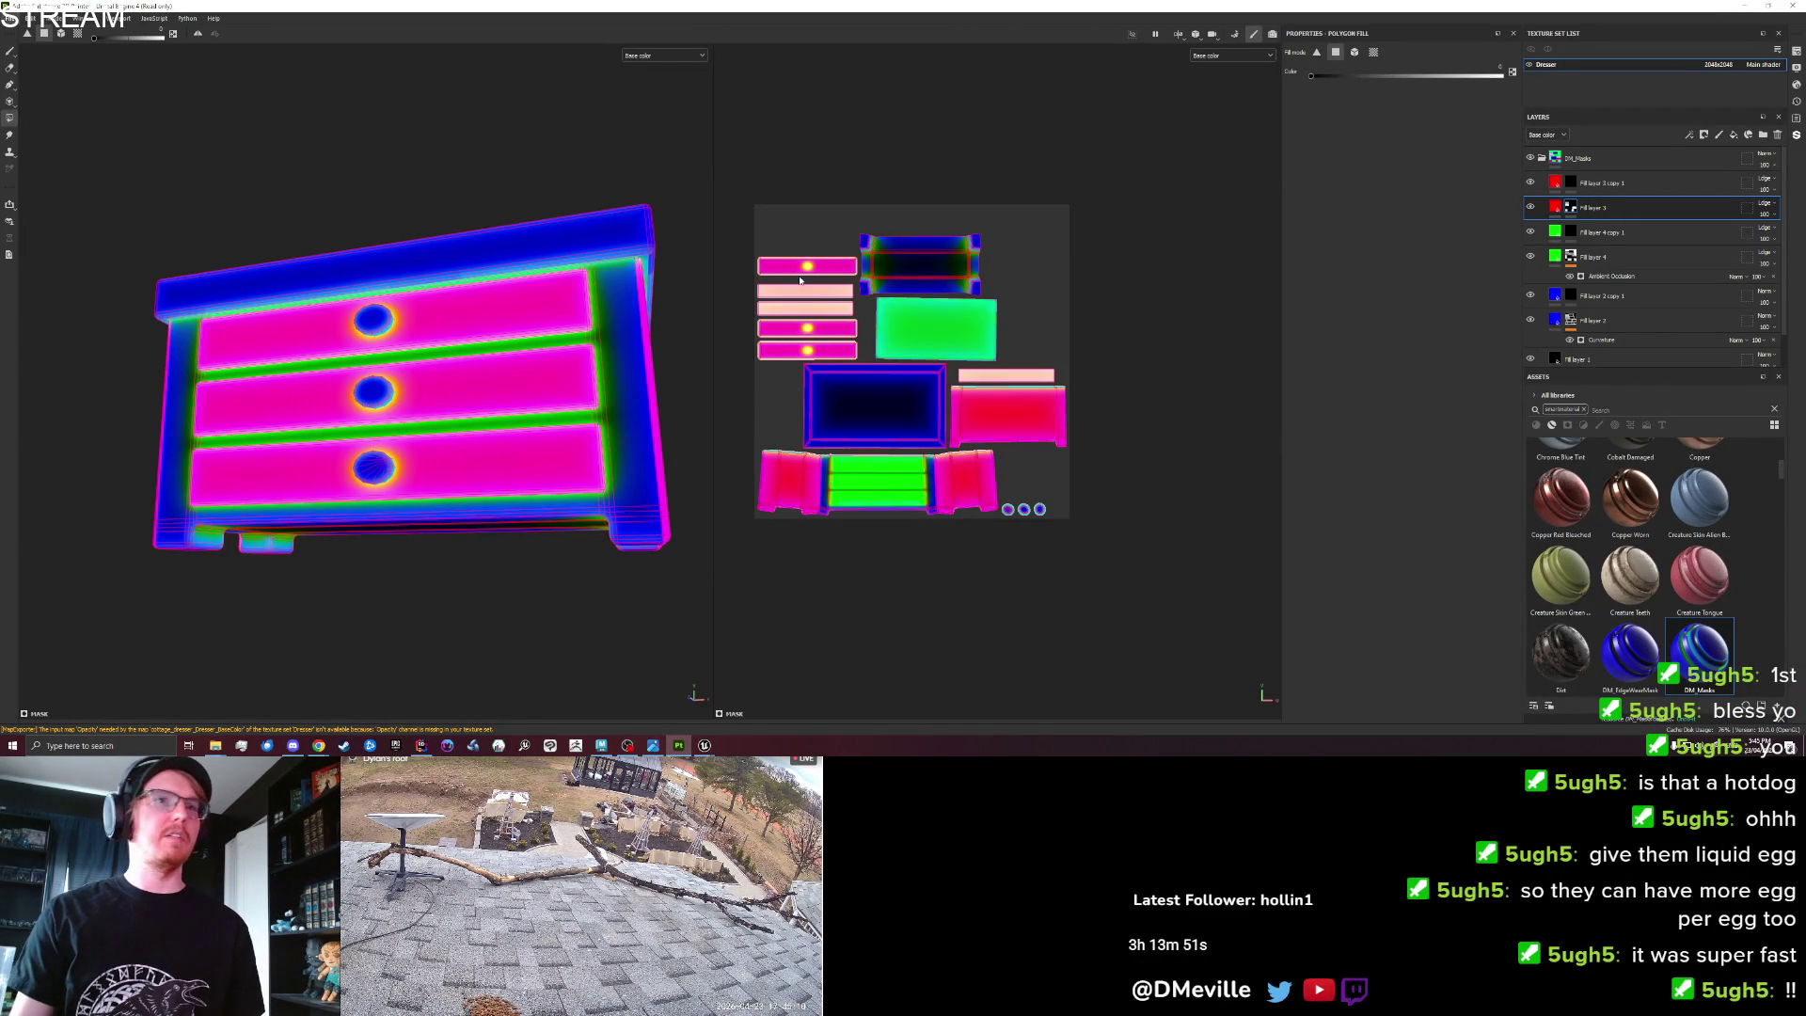
{"action": "left_click", "coordinate": [1170, 558]}
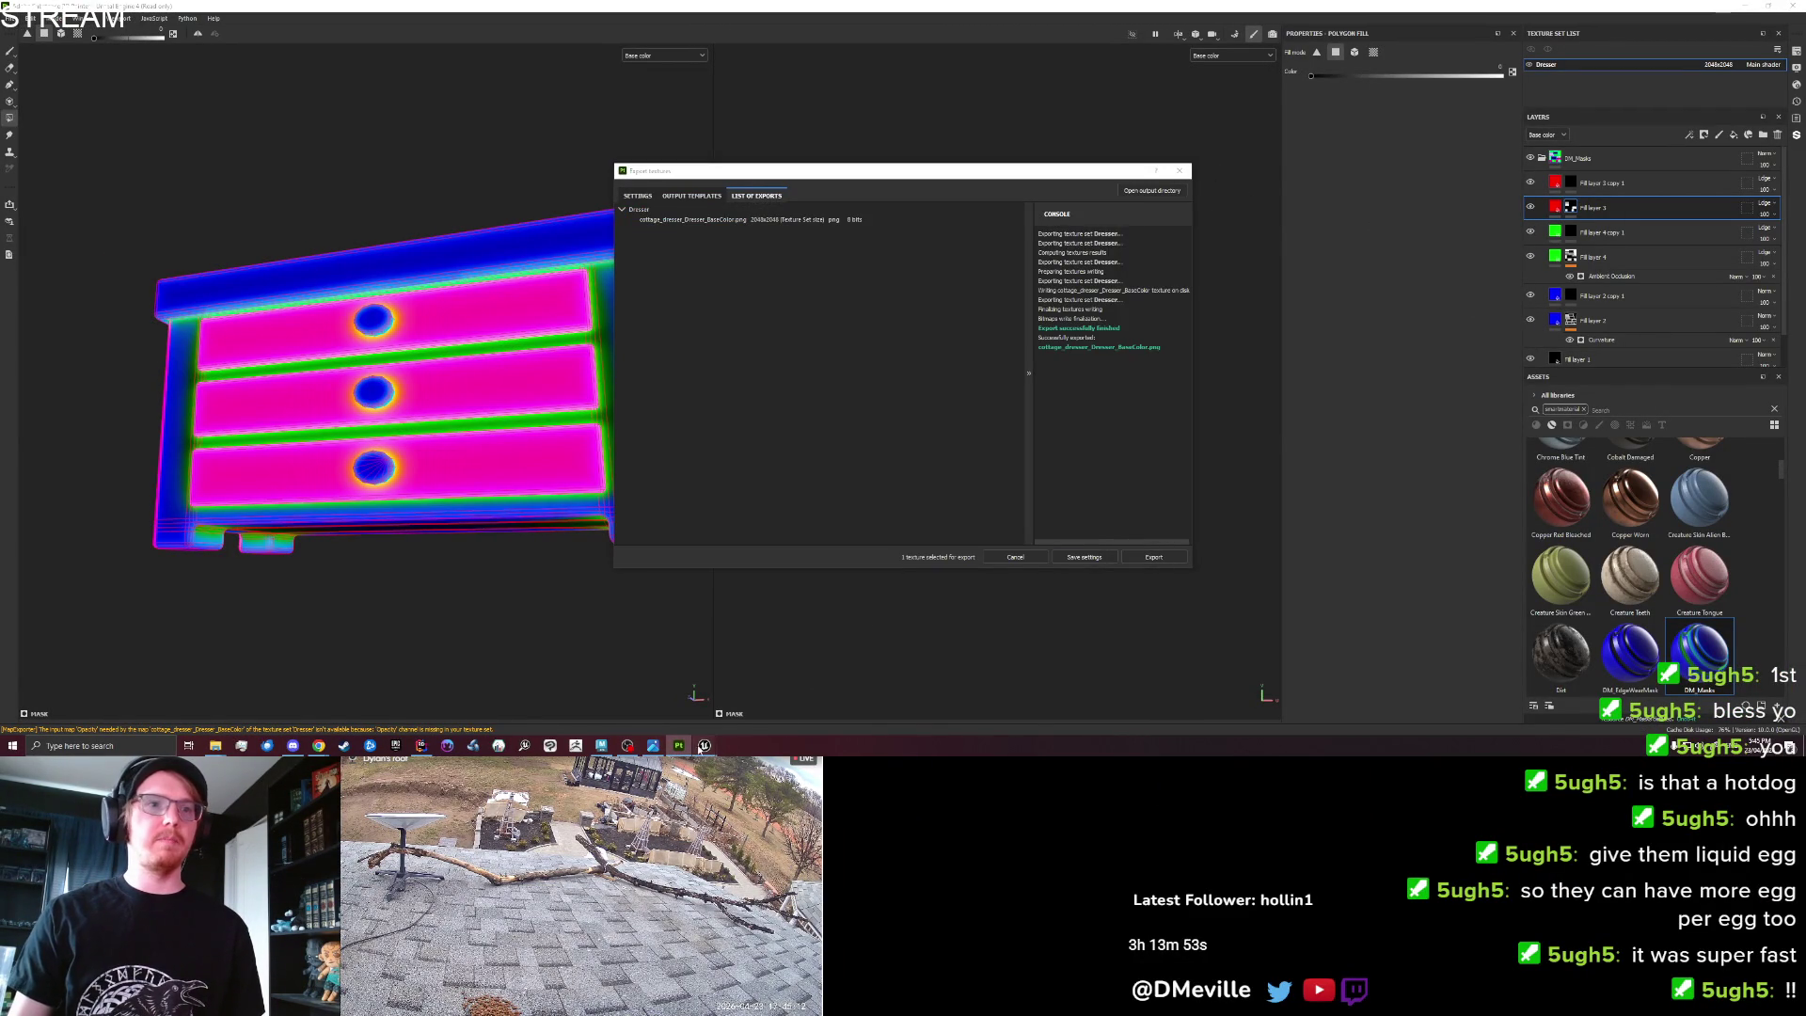
{"action": "left_click", "coordinate": [704, 746]}
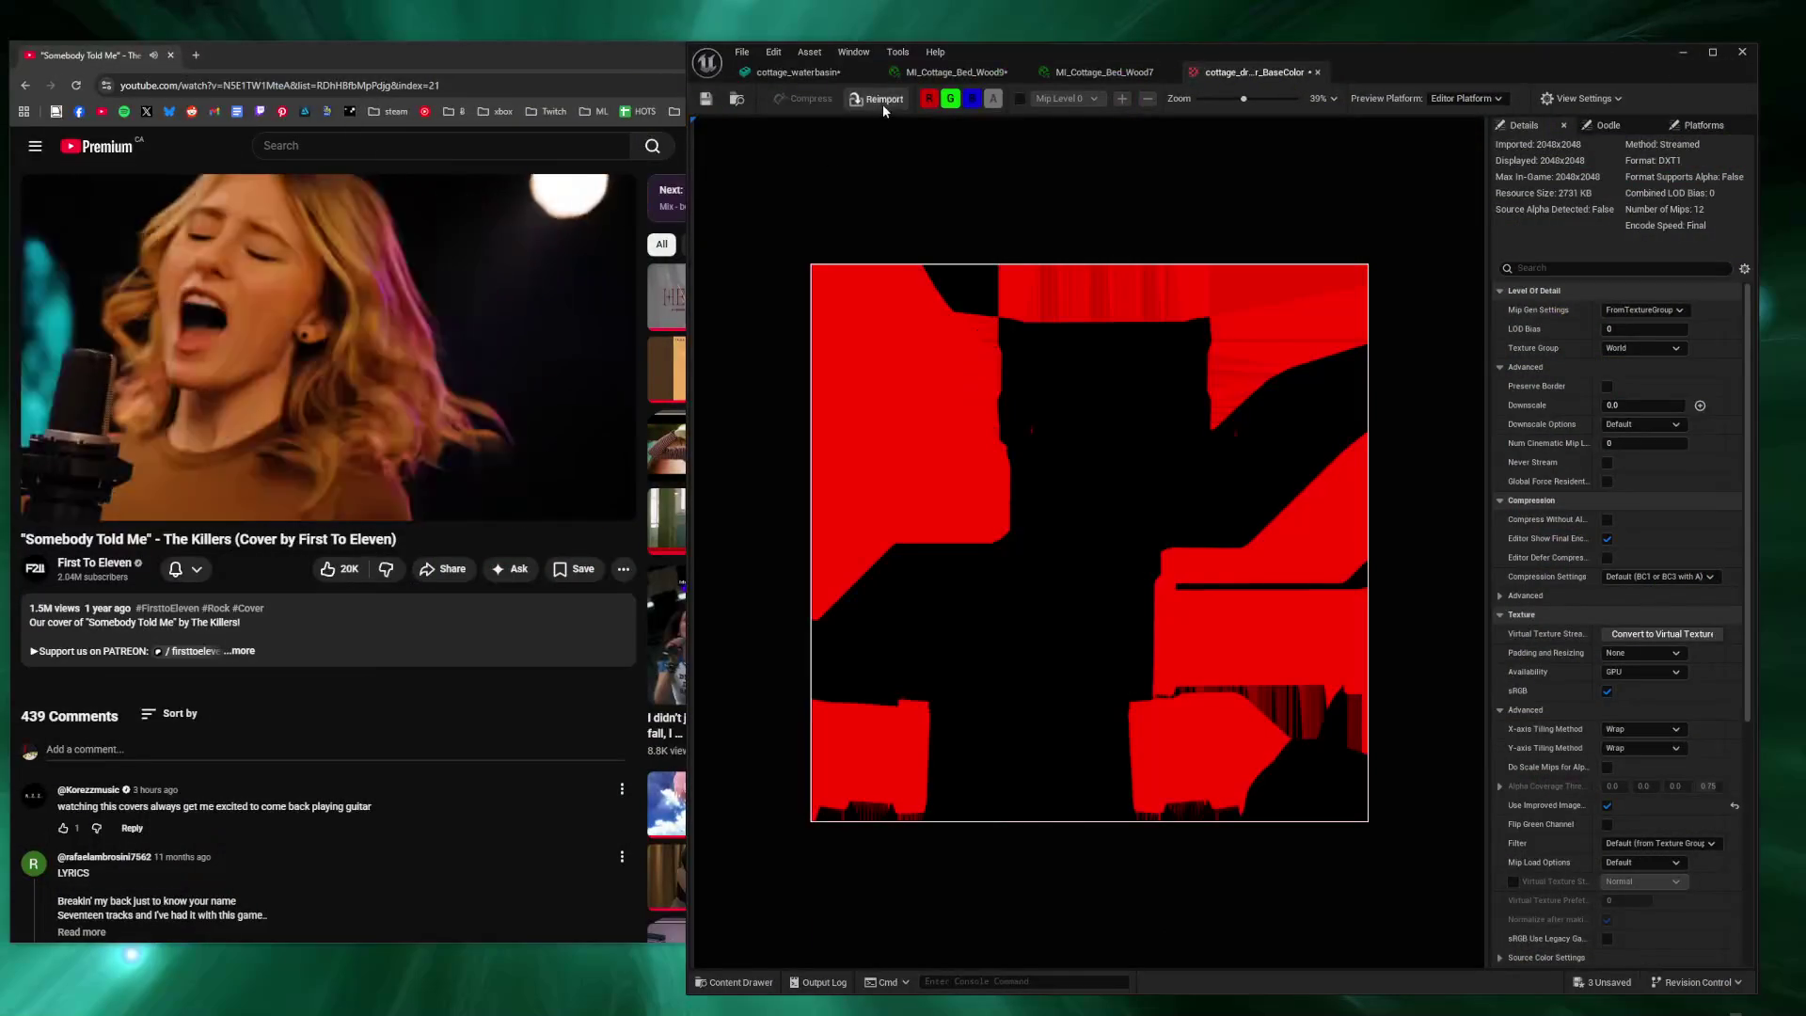
{"action": "left_click", "coordinate": [884, 108]}
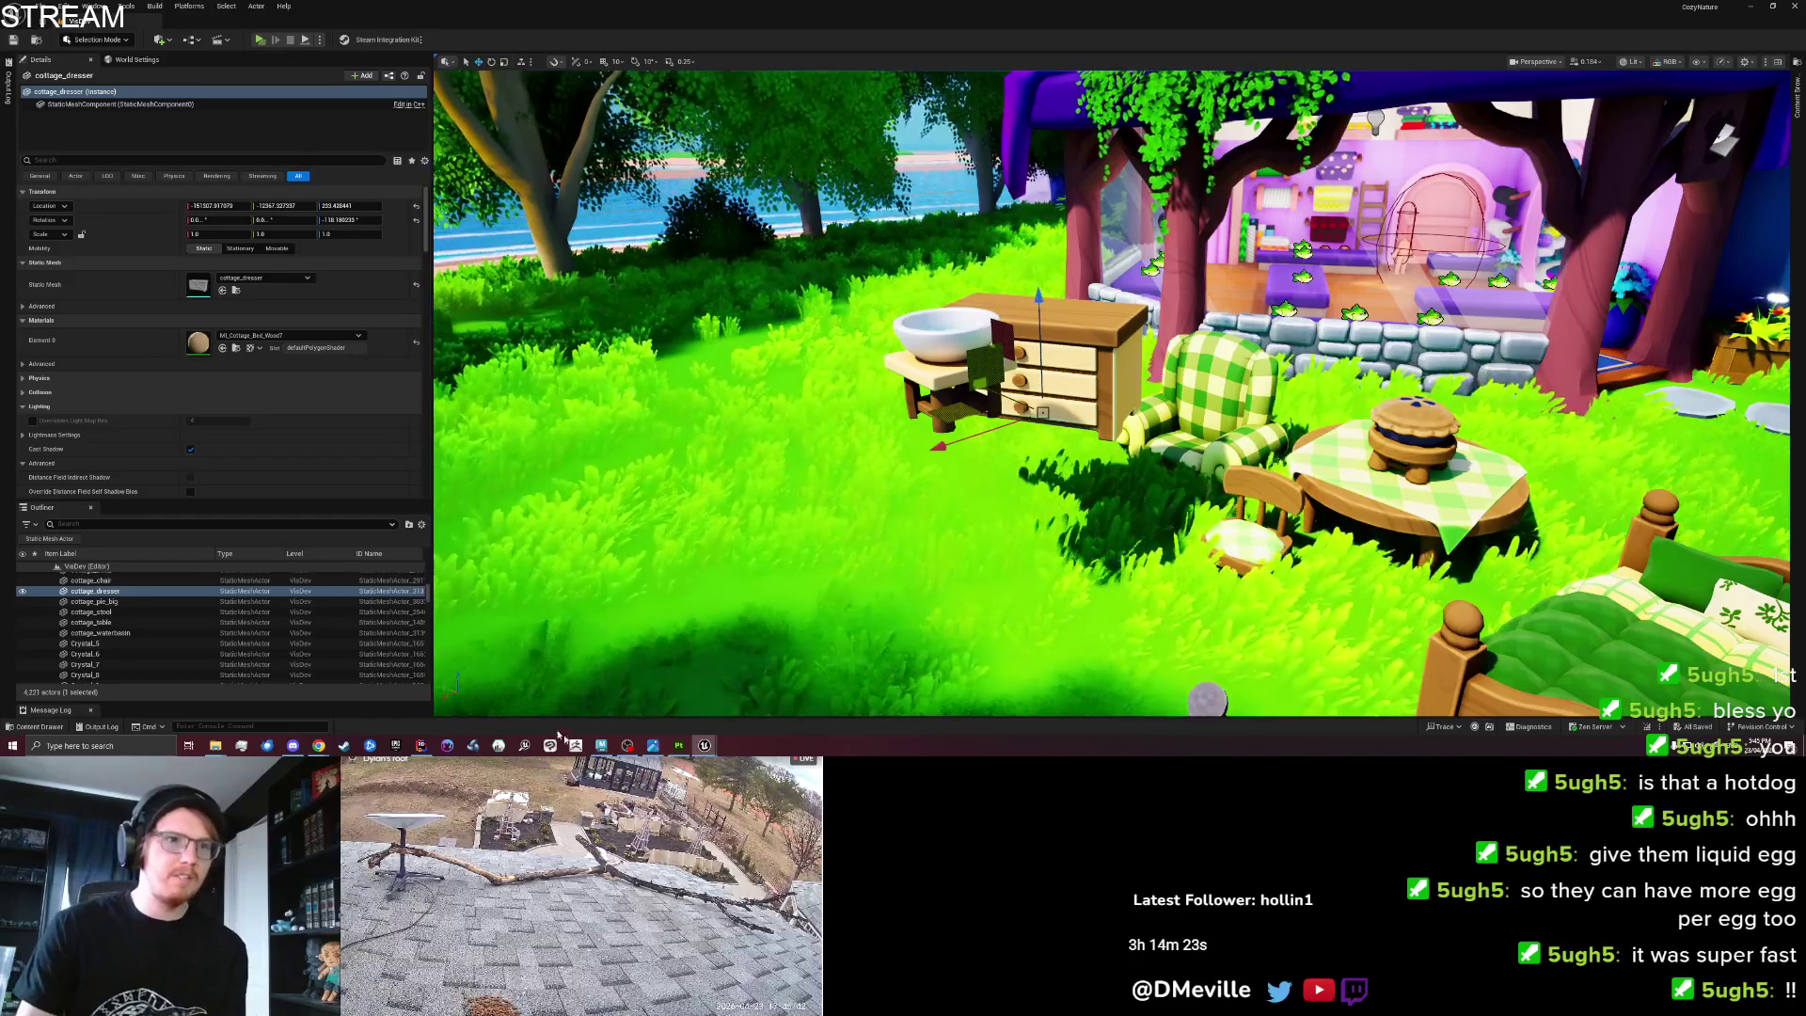
{"action": "left_click", "coordinate": [602, 745]}
Close the export window and save the chest project as Cottage_Dresser in Set_Cottage.
{"action": "scroll", "coordinate": [649, 602], "scroll_direction": "down", "scroll_amount": 6}
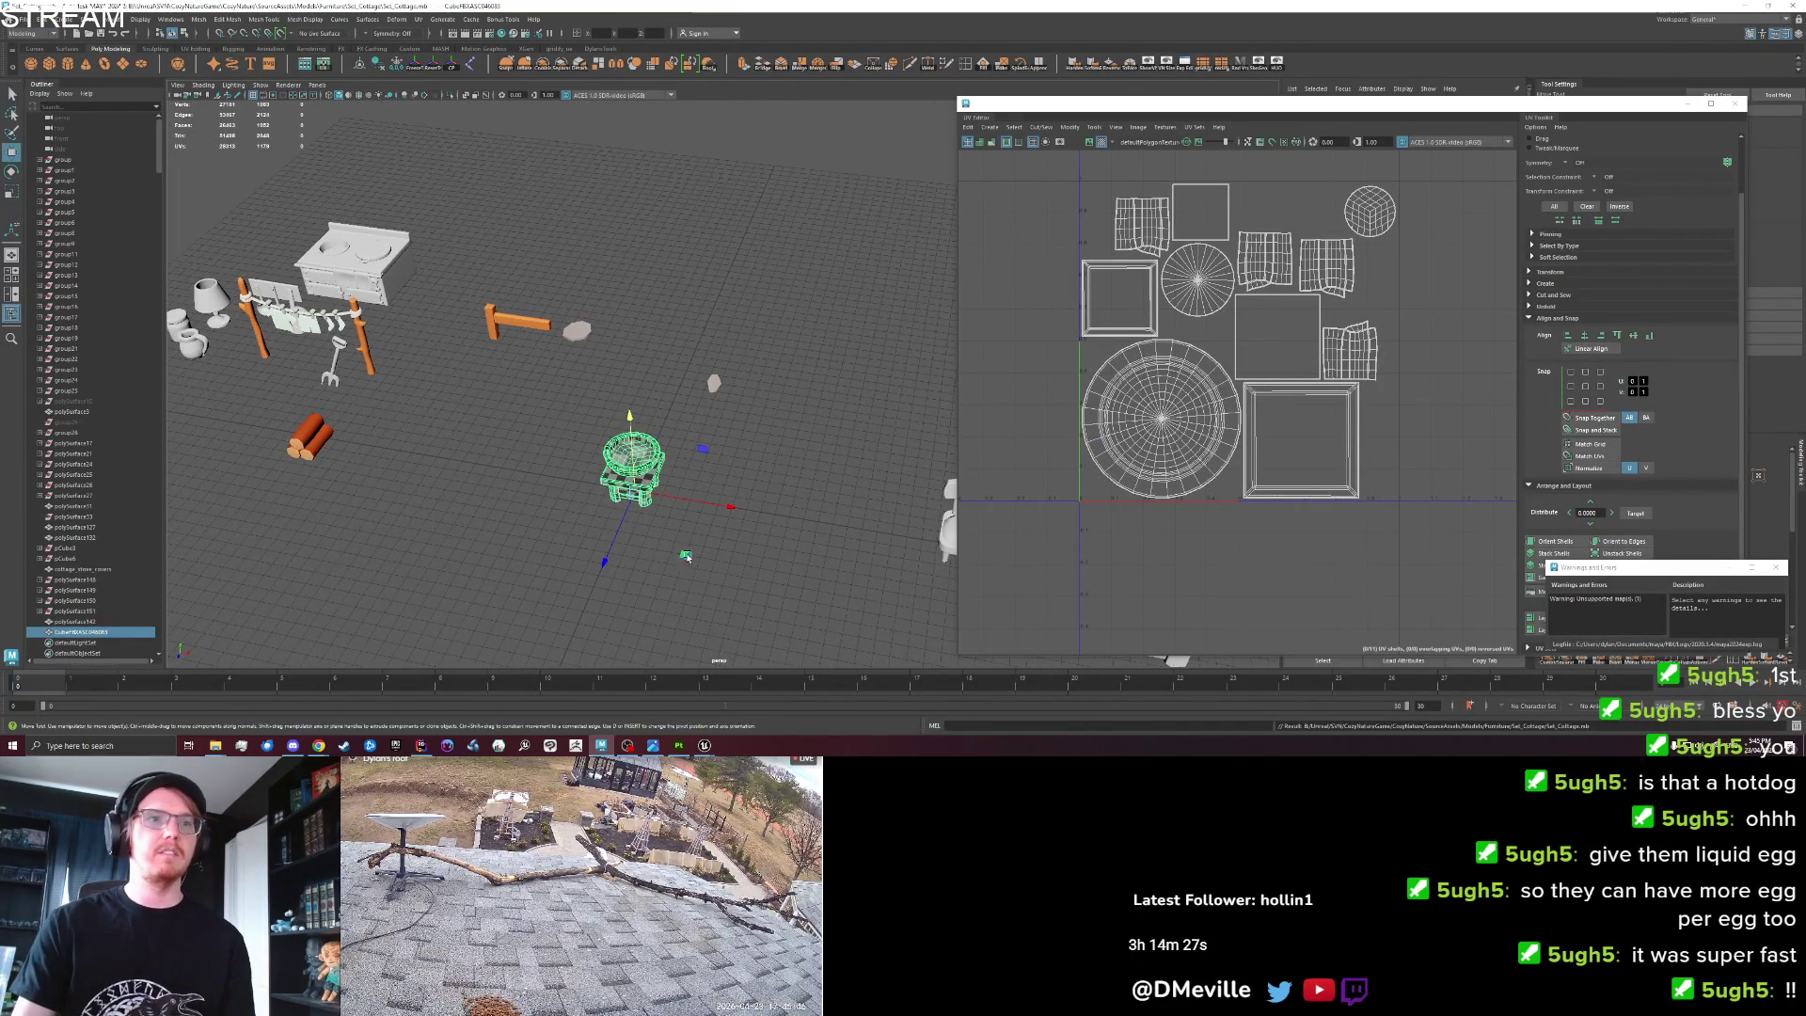
{"action": "scroll", "coordinate": [679, 550], "scroll_direction": "down", "scroll_amount": 3}
{"action": "left_click", "coordinate": [796, 446]}
{"action": "key", "text": "alt+Tab"}
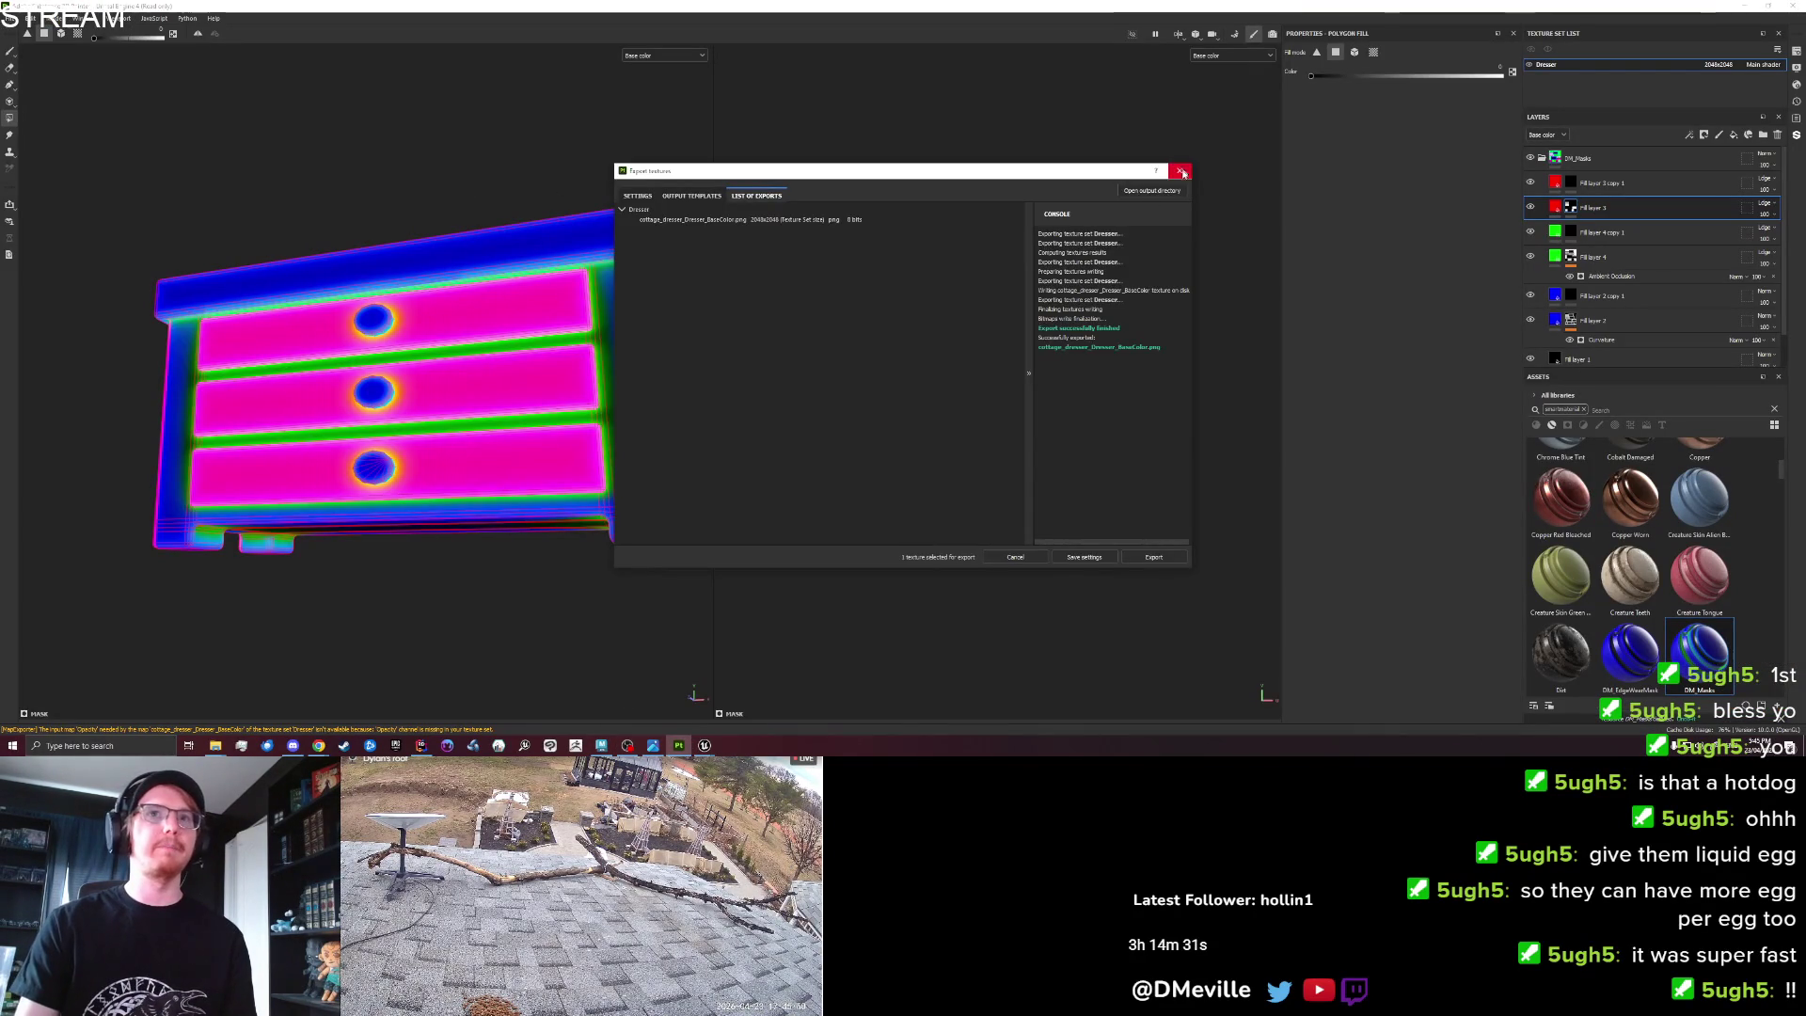
{"action": "left_click", "coordinate": [1182, 170]}
{"action": "left_click", "coordinate": [11, 18]}
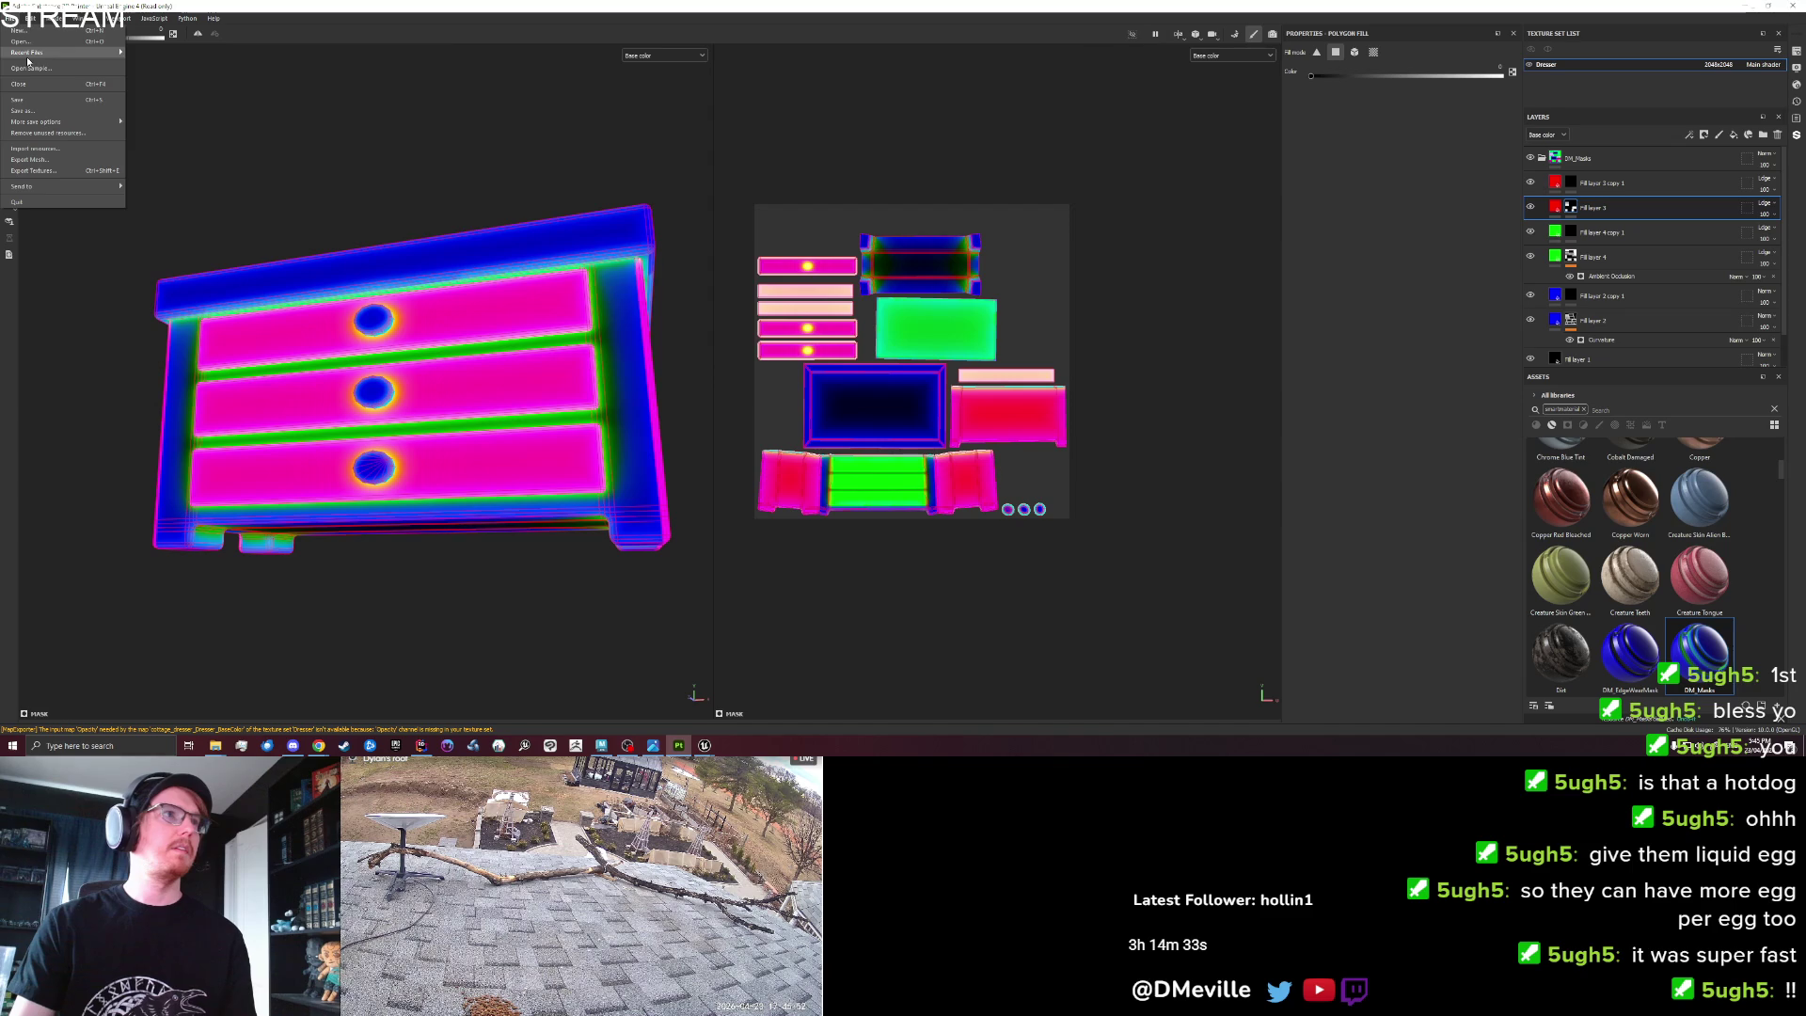
{"action": "left_click", "coordinate": [32, 110]}
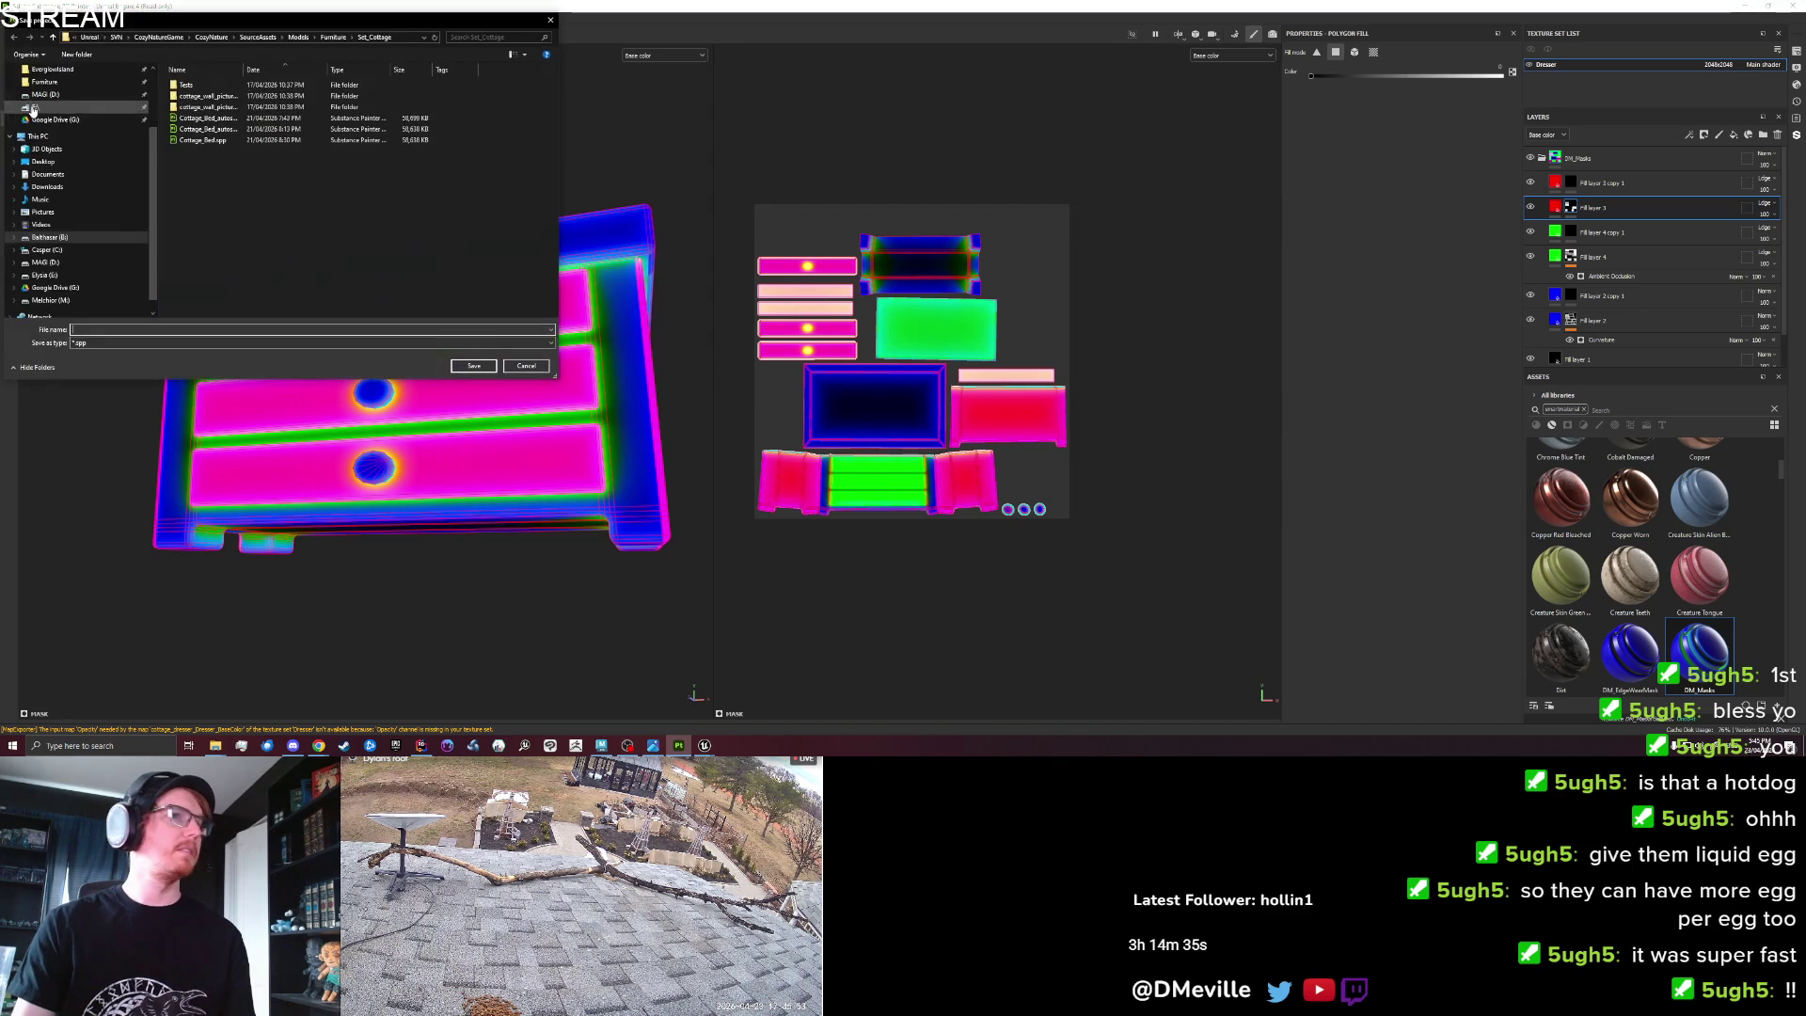
{"action": "type", "text": "Cot"}
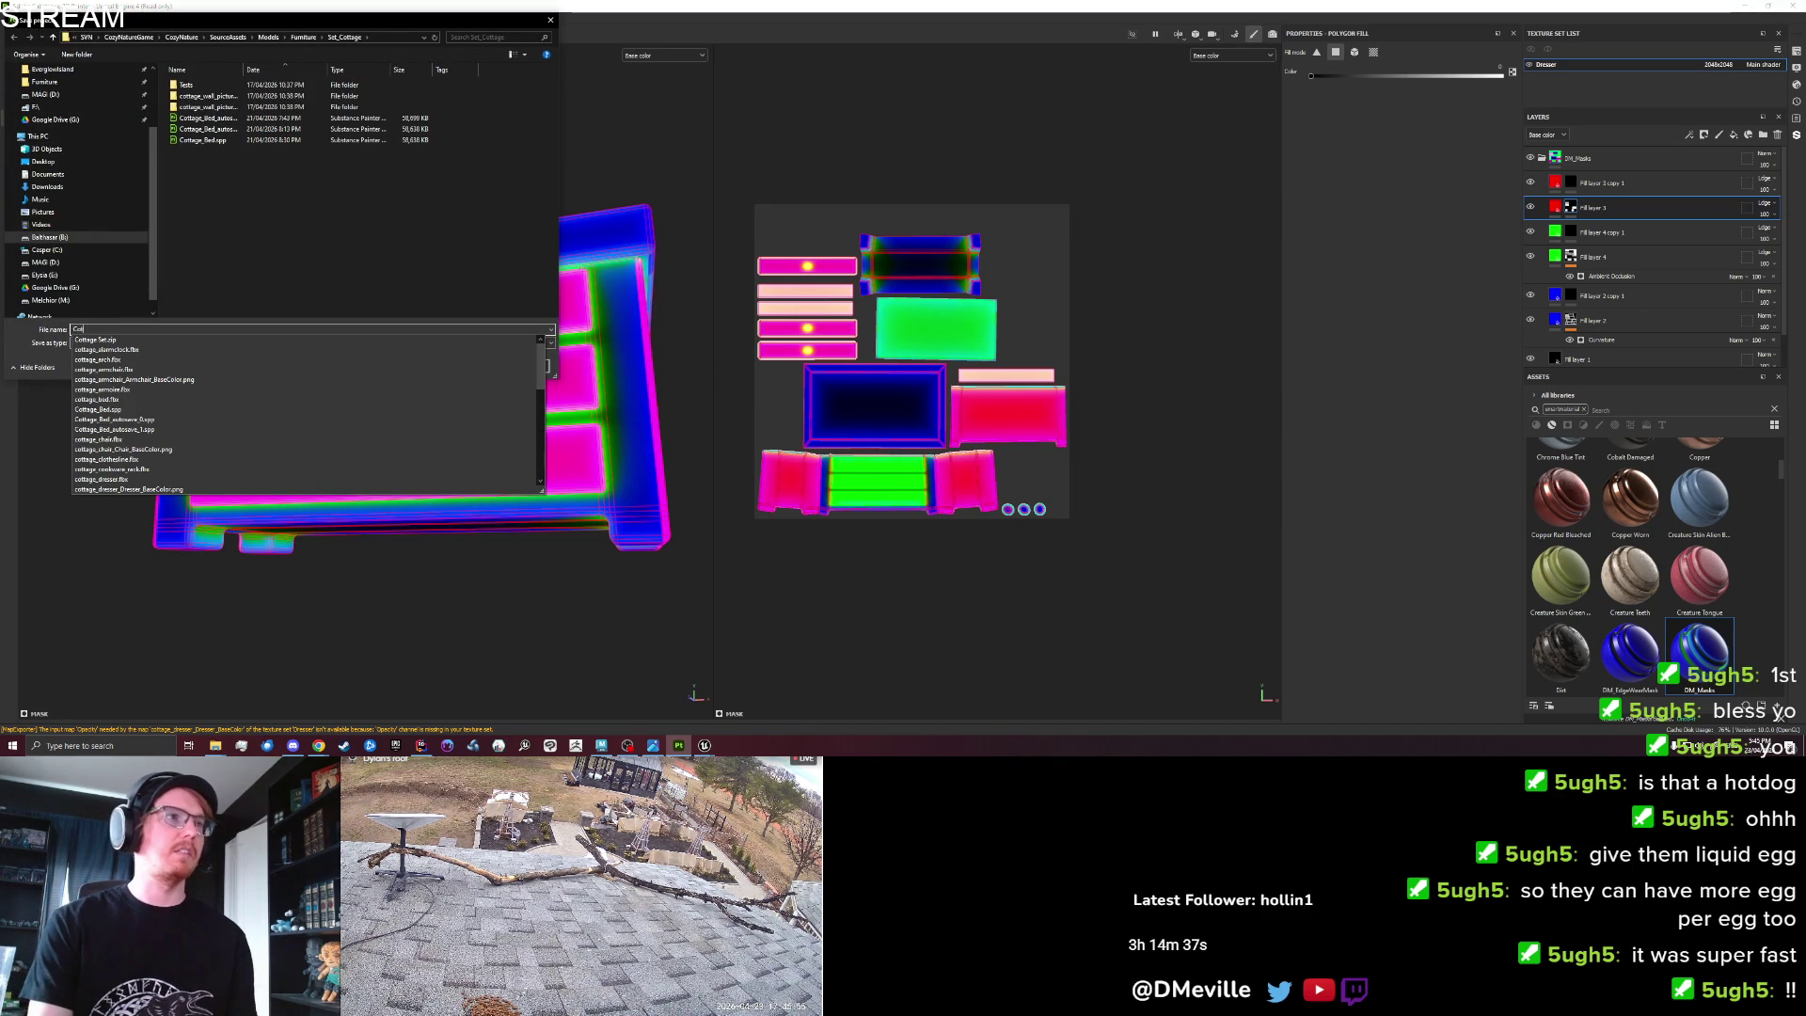
{"action": "type", "text": "tage_Dresser"}
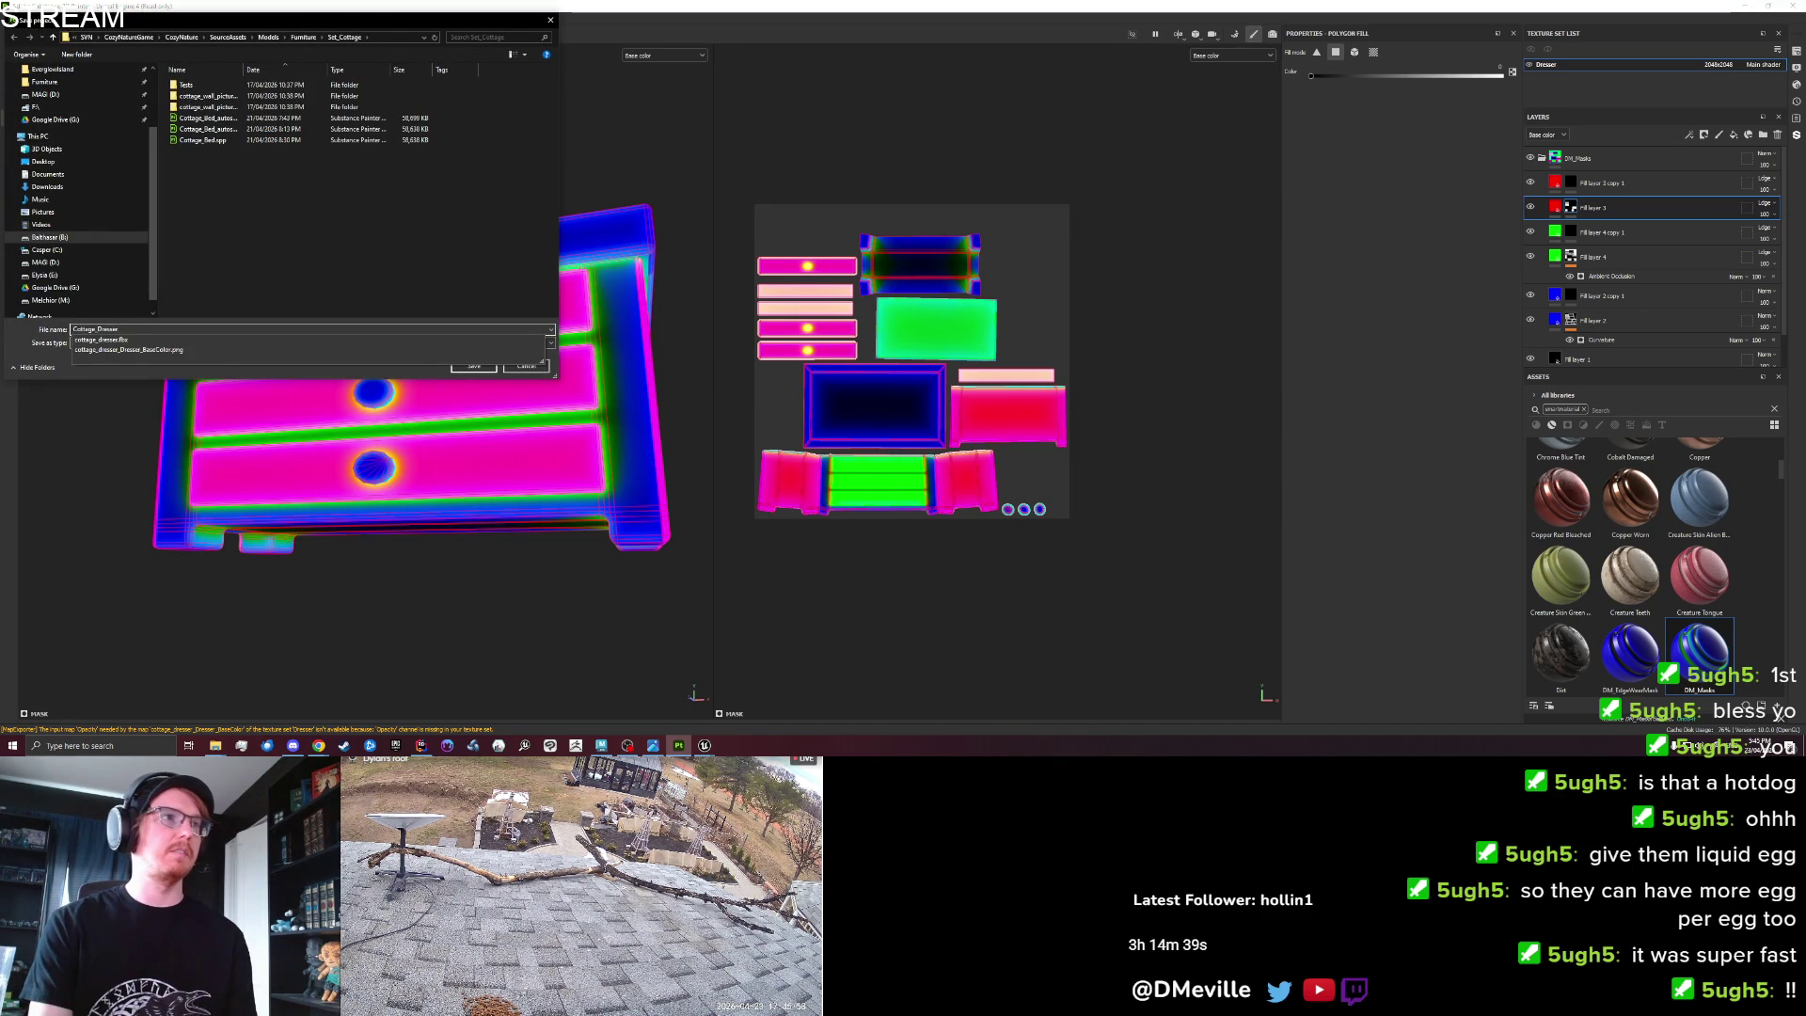
{"action": "key", "text": "Return"}
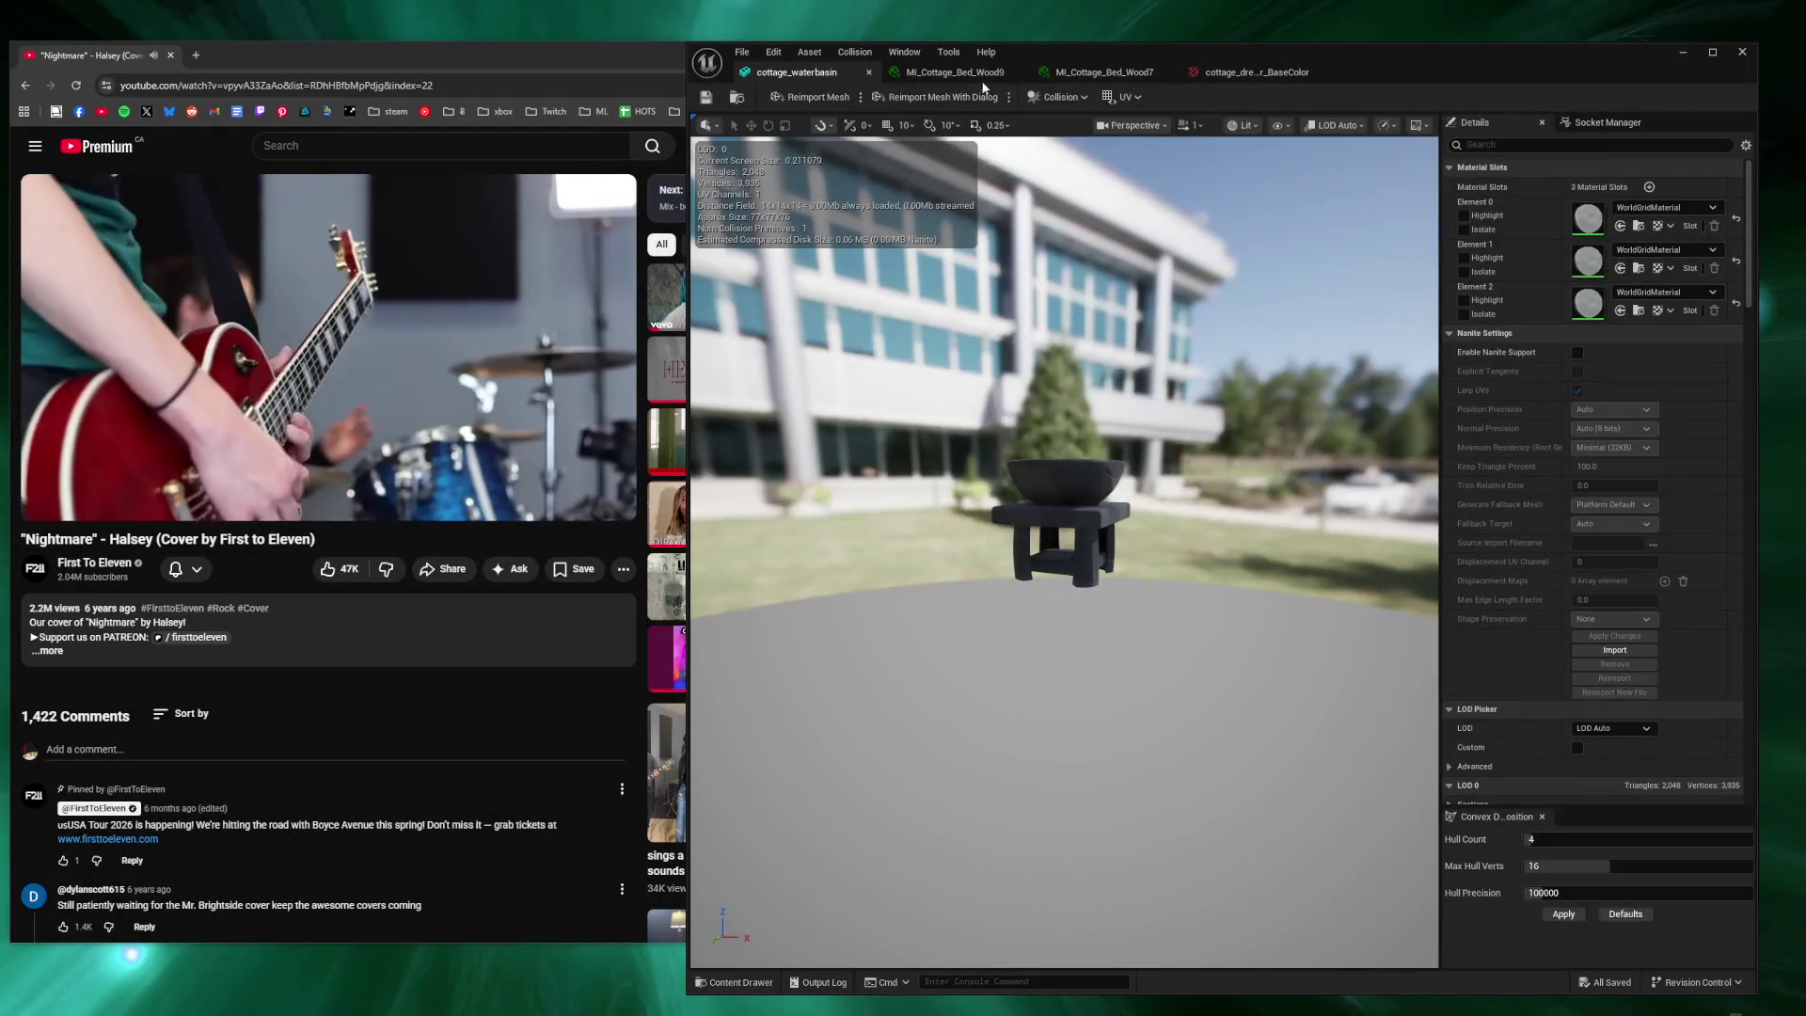
Check the cottage_waterbasin collision, turn toward the dresser, and save all changes.
{"action": "left_click", "coordinate": [1072, 73]}
{"action": "left_click", "coordinate": [797, 72]}
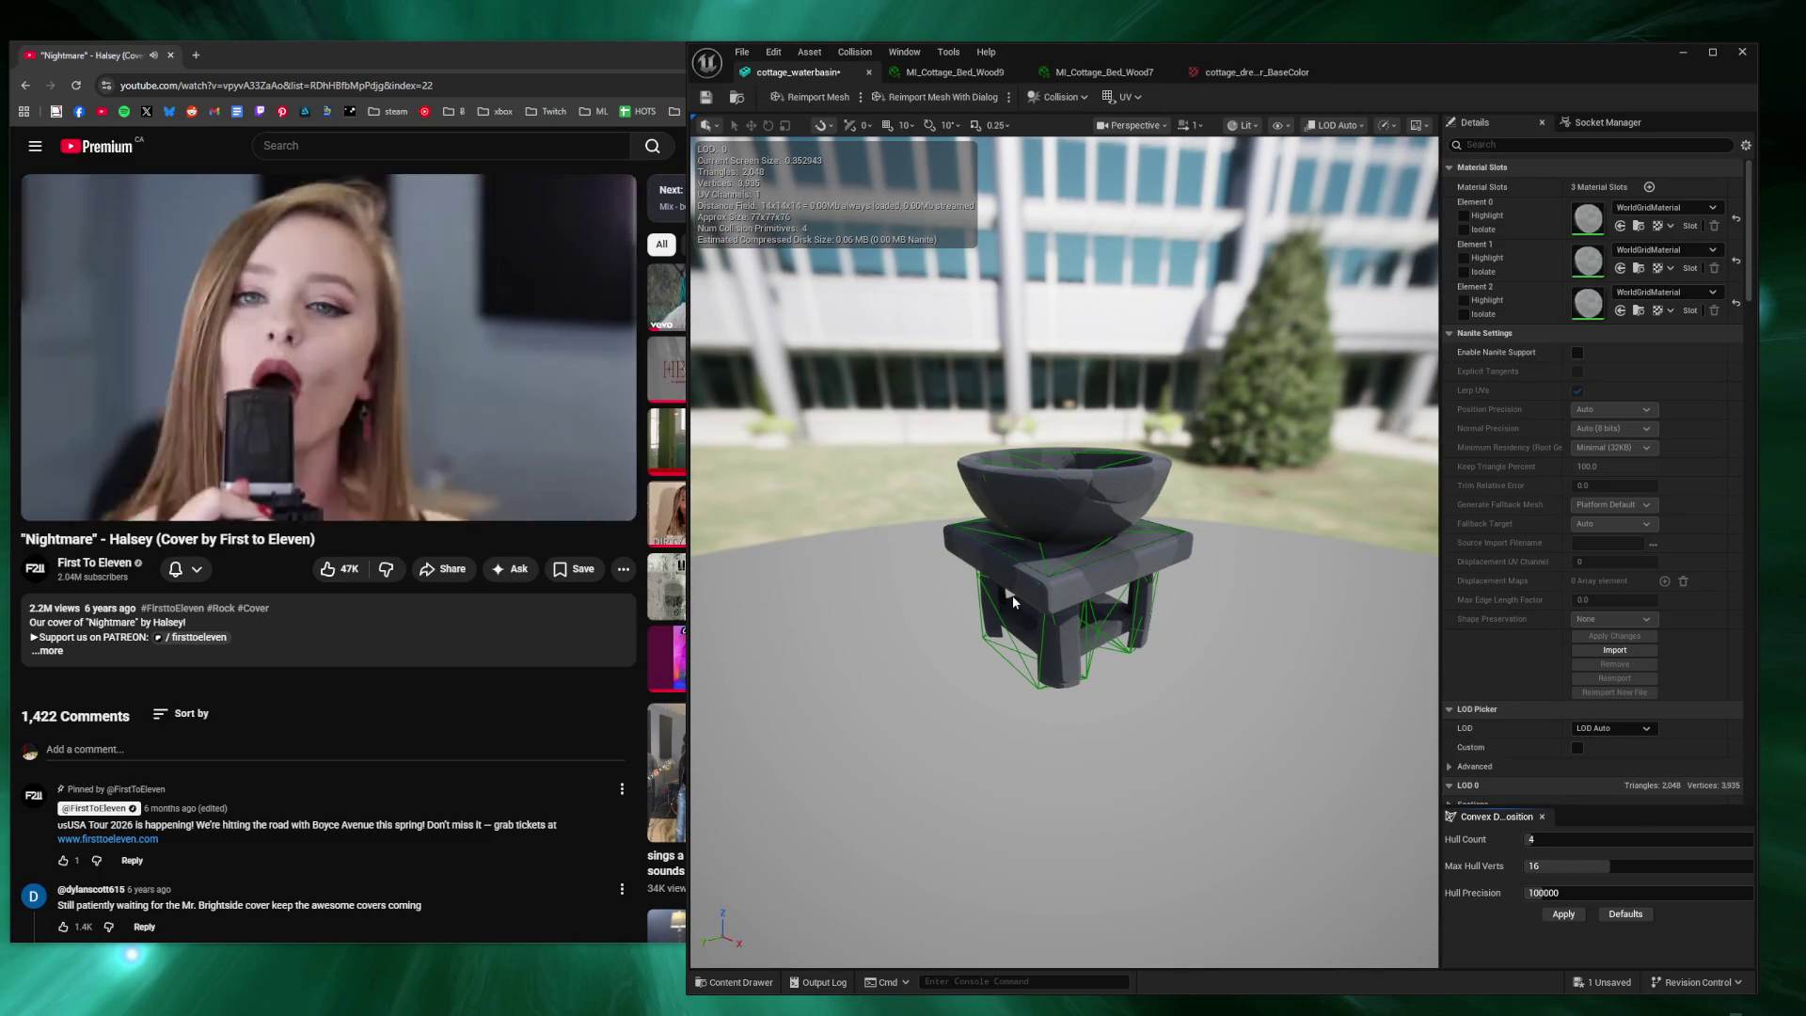
{"action": "mouse_move", "coordinate": [1012, 595]}
{"action": "left_mouse_down"}
{"action": "mouse_move", "coordinate": [1016, 696]}
{"action": "mouse_move", "coordinate": [1026, 526]}
{"action": "mouse_move", "coordinate": [1139, 555]}
{"action": "mouse_move", "coordinate": [1129, 584]}
{"action": "left_mouse_up"}
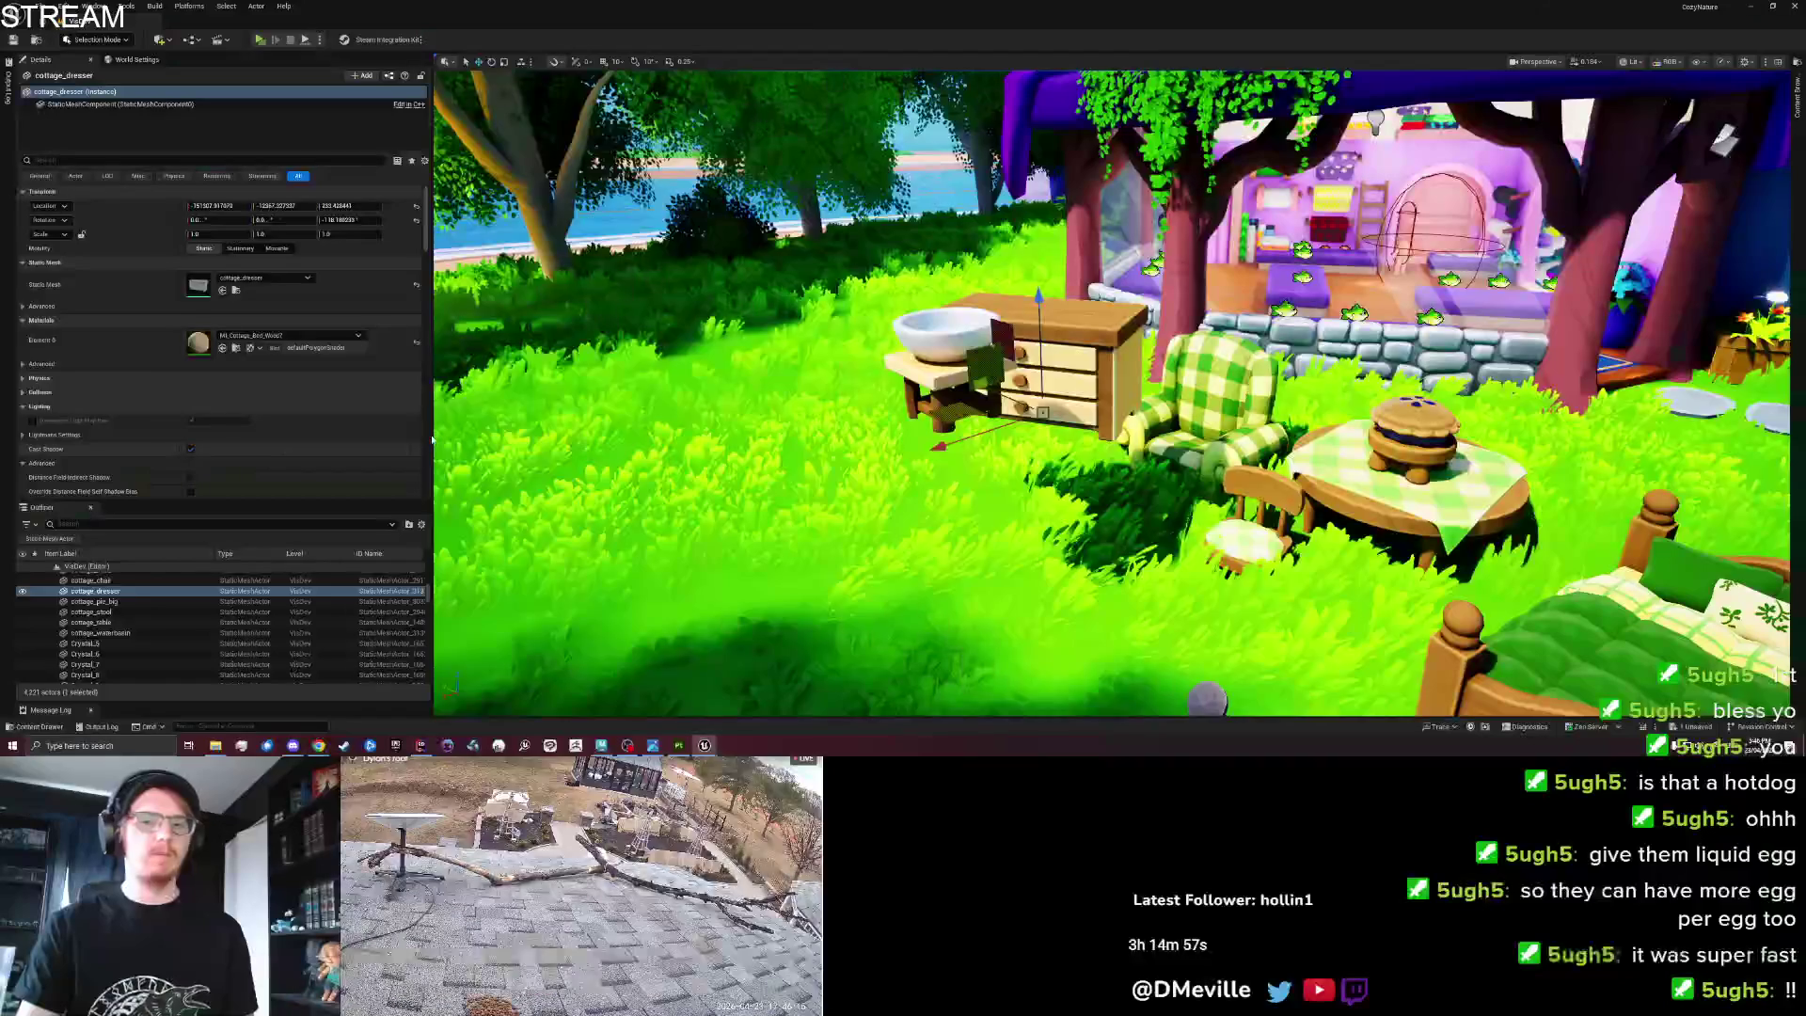
{"action": "left_click_drag", "start_coordinate": [940, 322], "coordinate": [904, 357]}
{"action": "key", "text": "ctrl+s"}
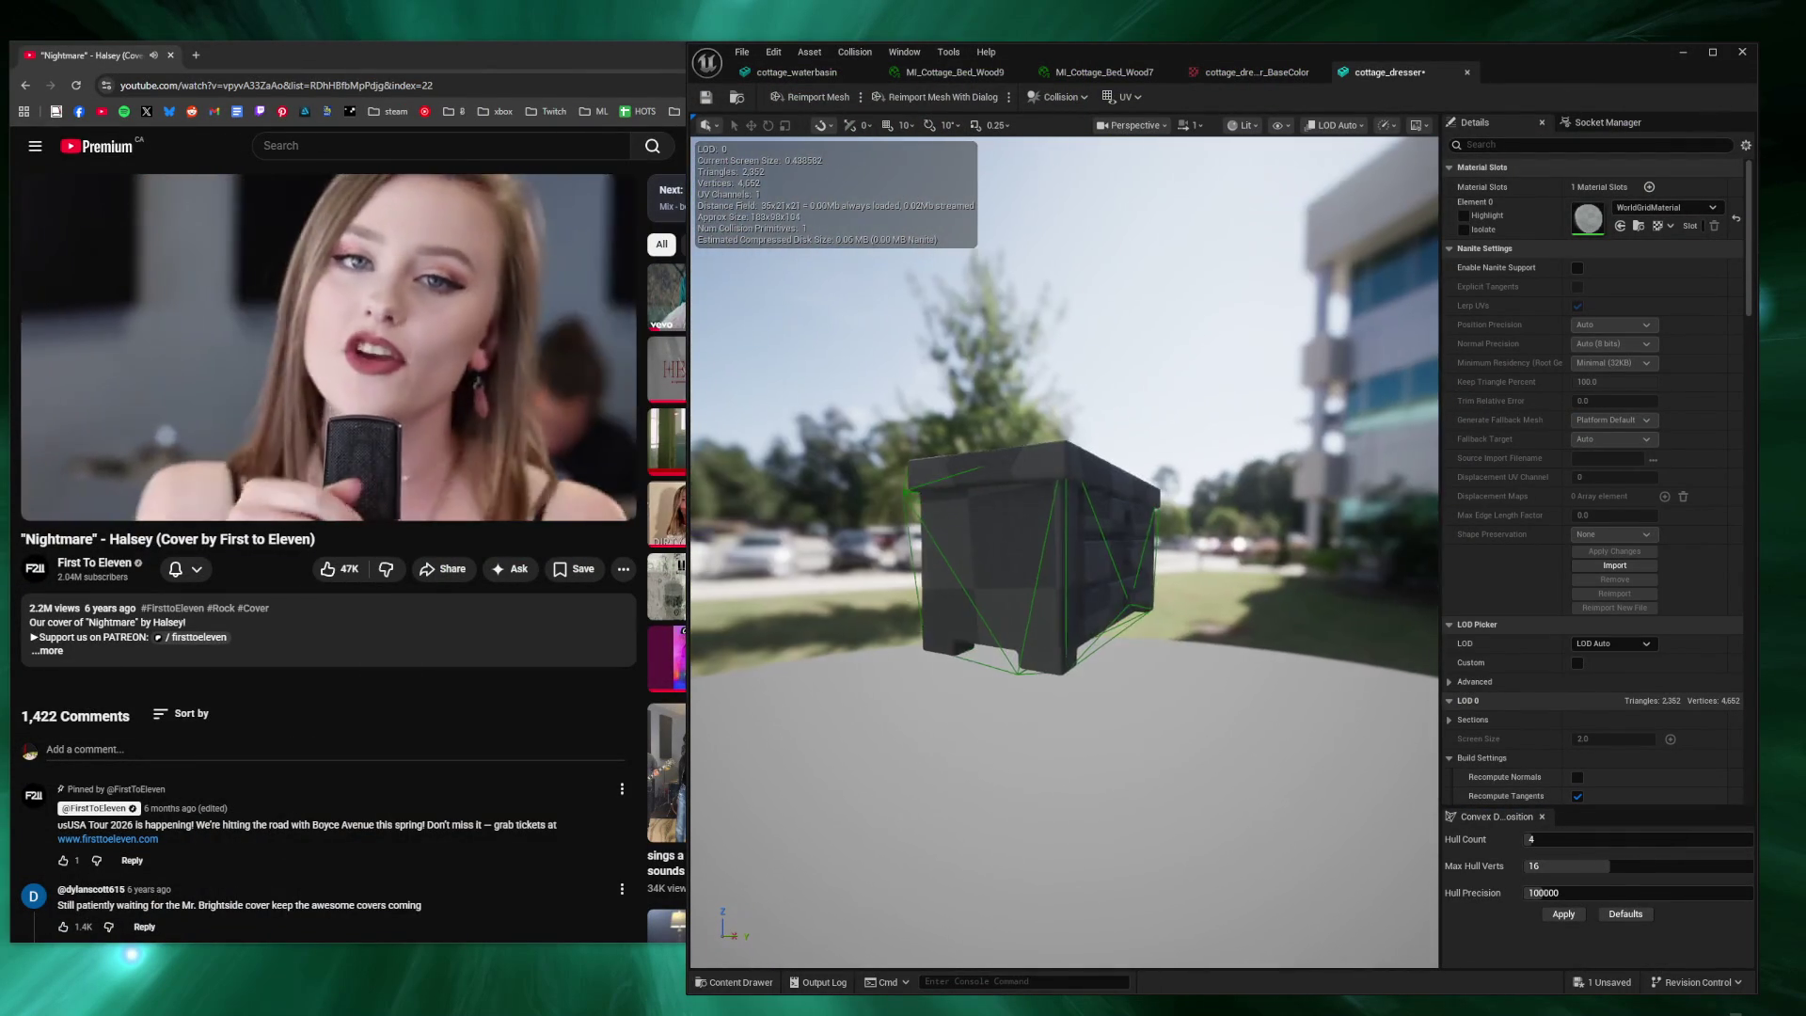
Set the dresser's Convex Decomposition Hull Precision to 820000 and apply it.
{"action": "left_click", "coordinate": [1543, 893]}
{"action": "left_click_drag", "start_coordinate": [1543, 893], "coordinate": [1710, 893]}
{"action": "left_click", "coordinate": [1564, 913]}
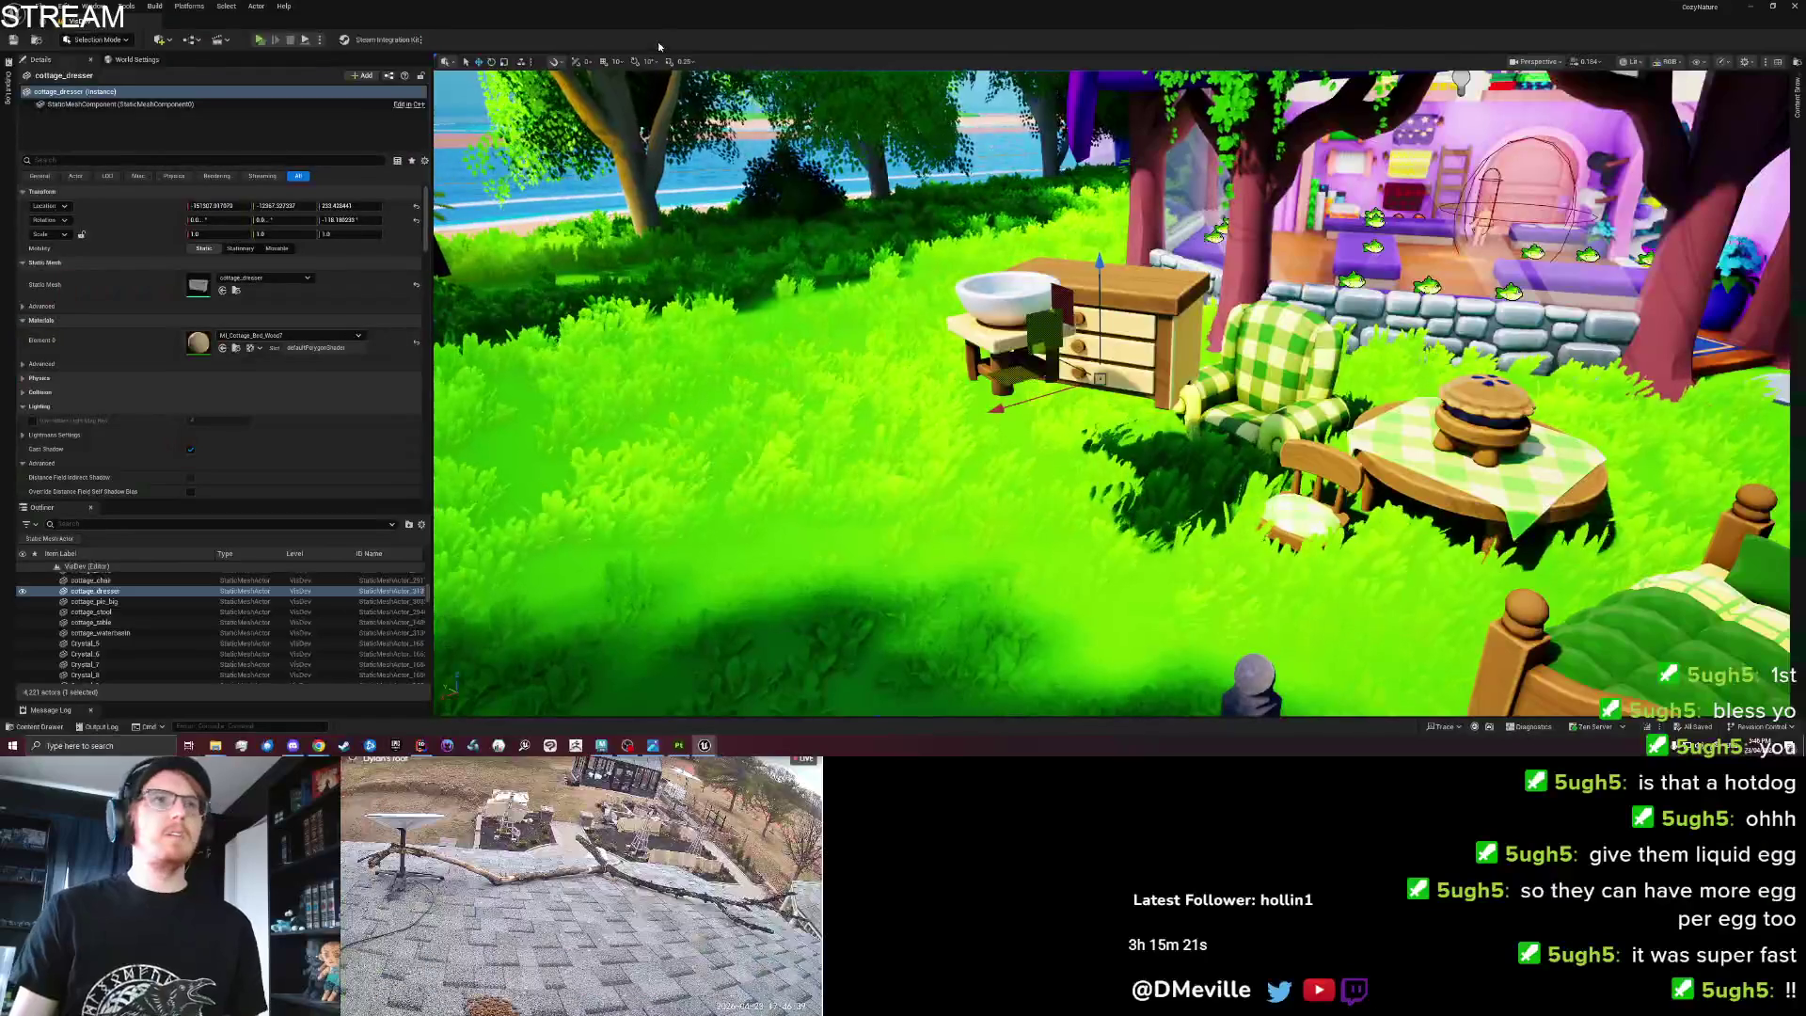
{"action": "left_click", "coordinate": [603, 746]}
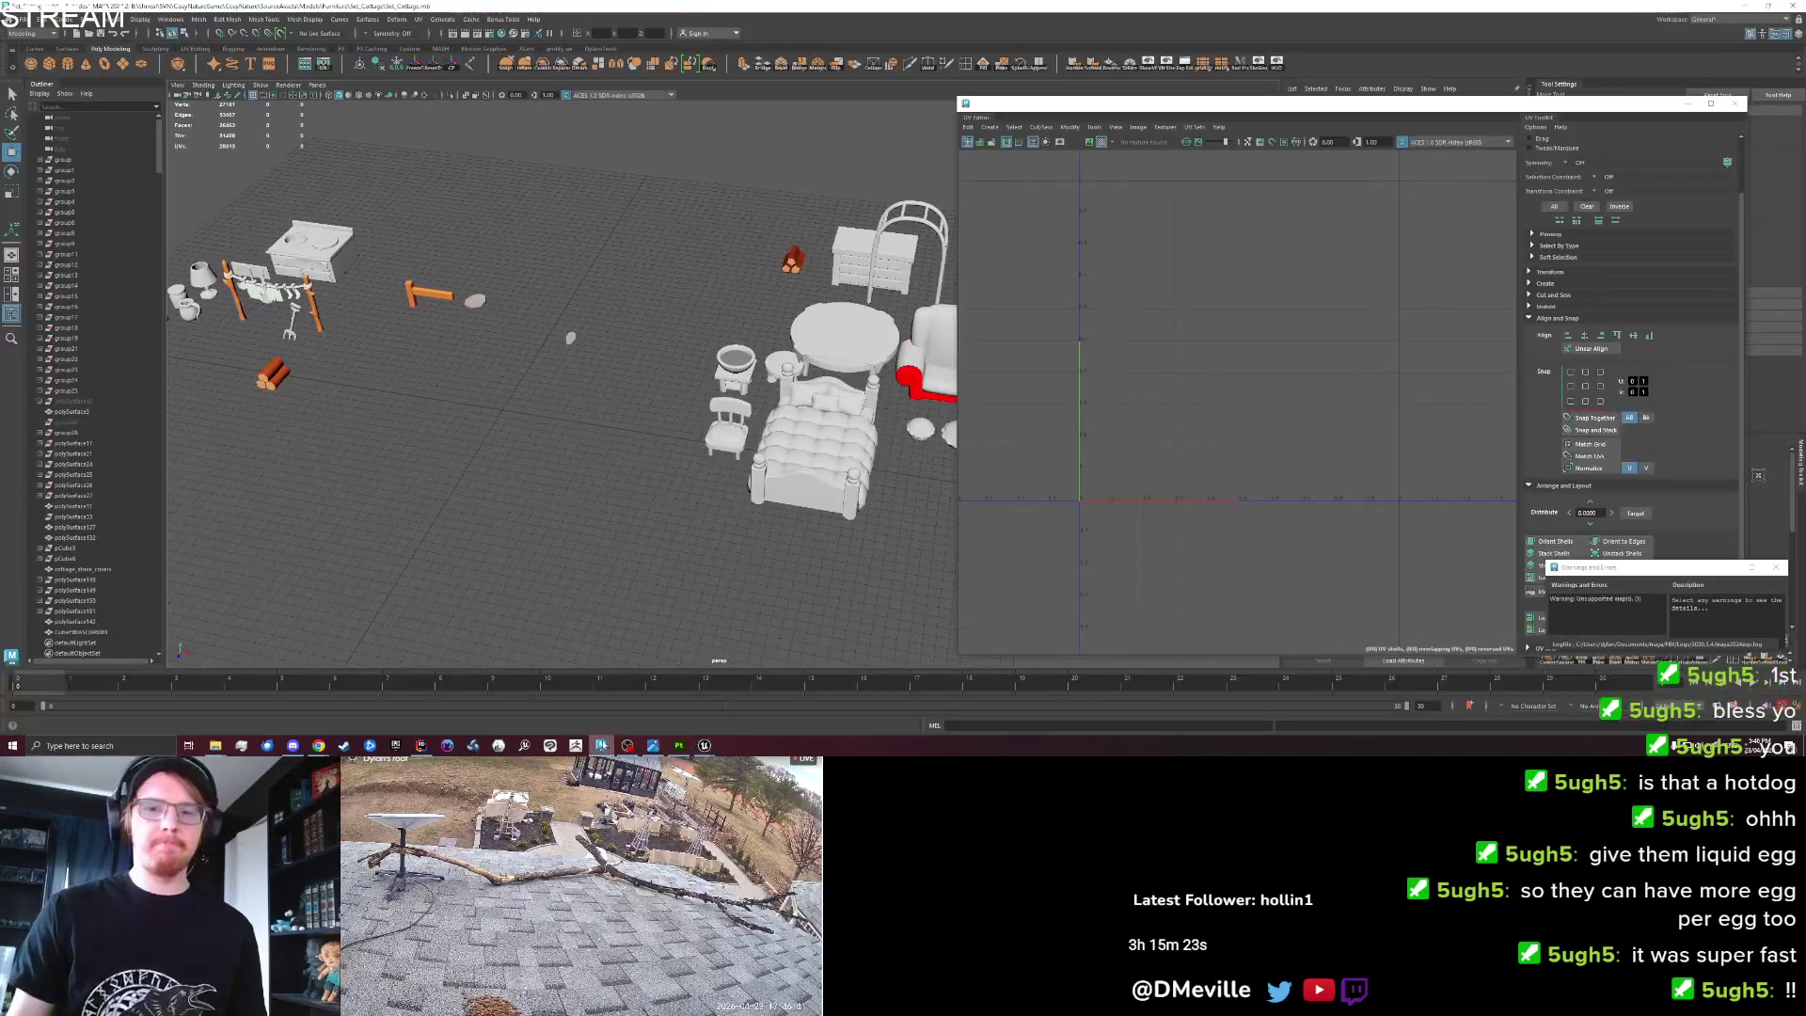
Select the small pots, lamp and other small prop, move them aside, frame them, then deselect.
{"action": "scroll", "coordinate": [629, 502], "scroll_direction": "up", "scroll_amount": 2}
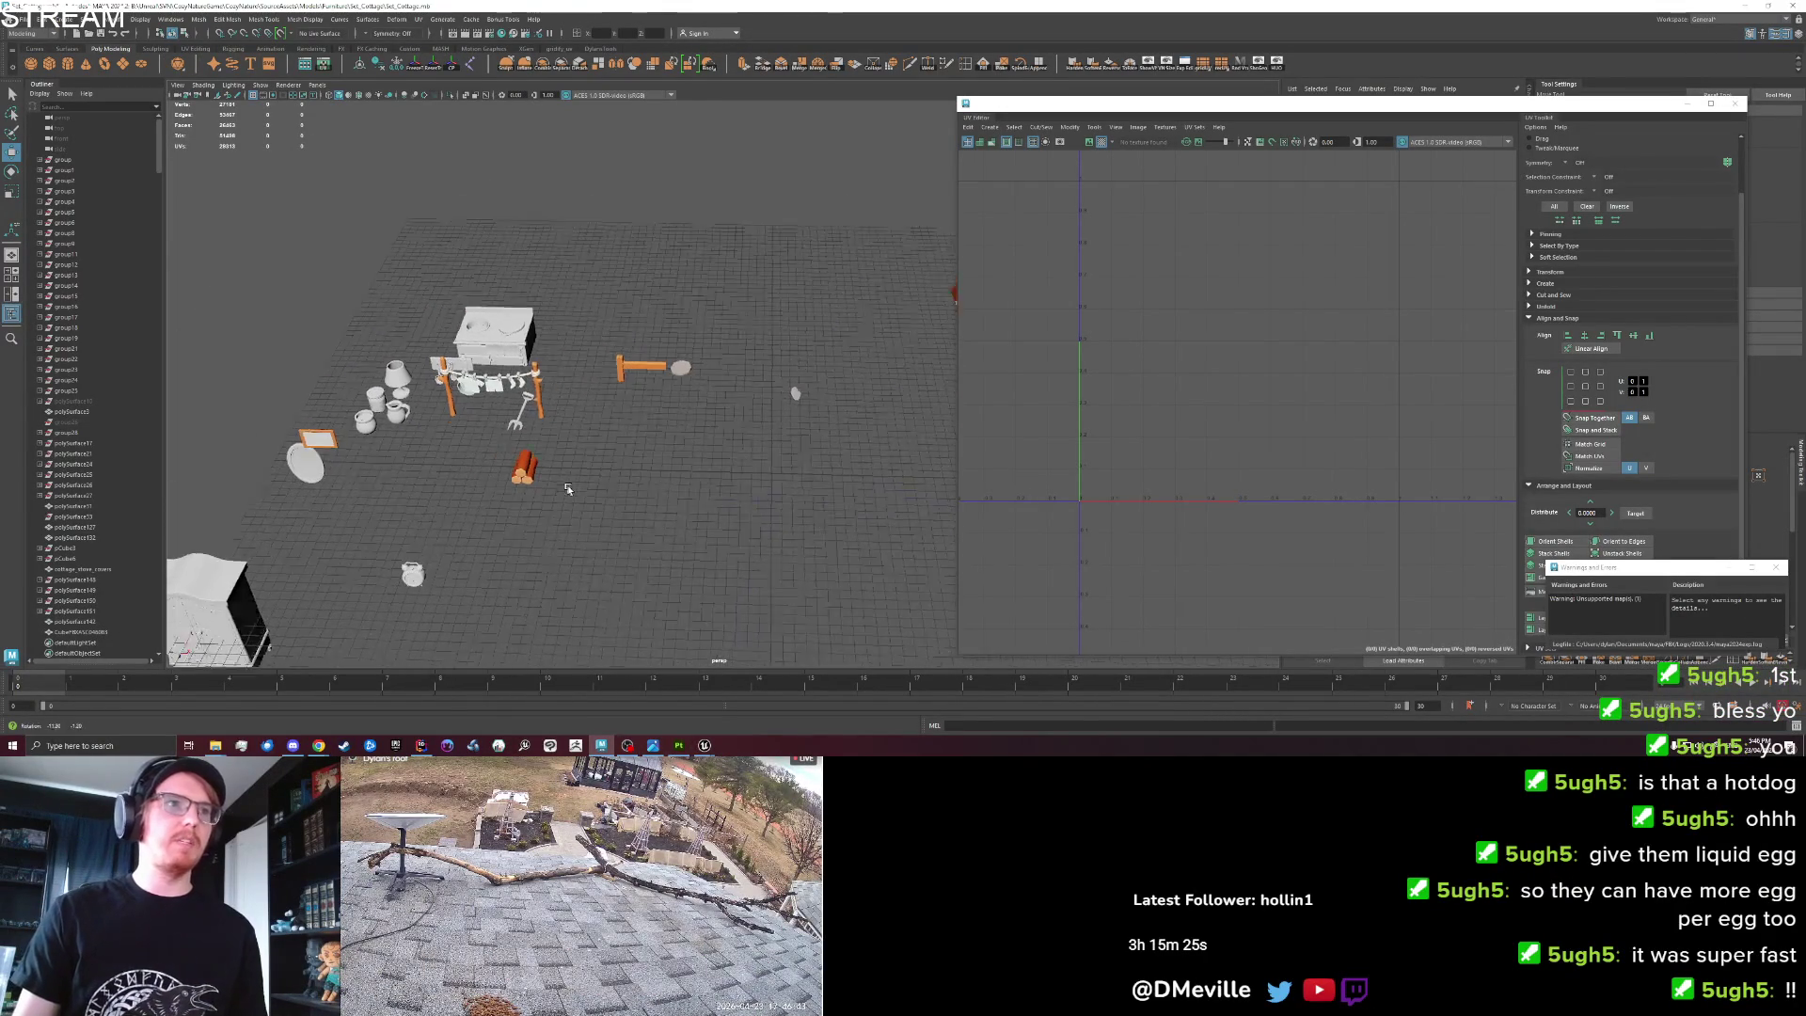
{"action": "left_click", "coordinate": [368, 435]}
{"action": "key", "text": "q"}
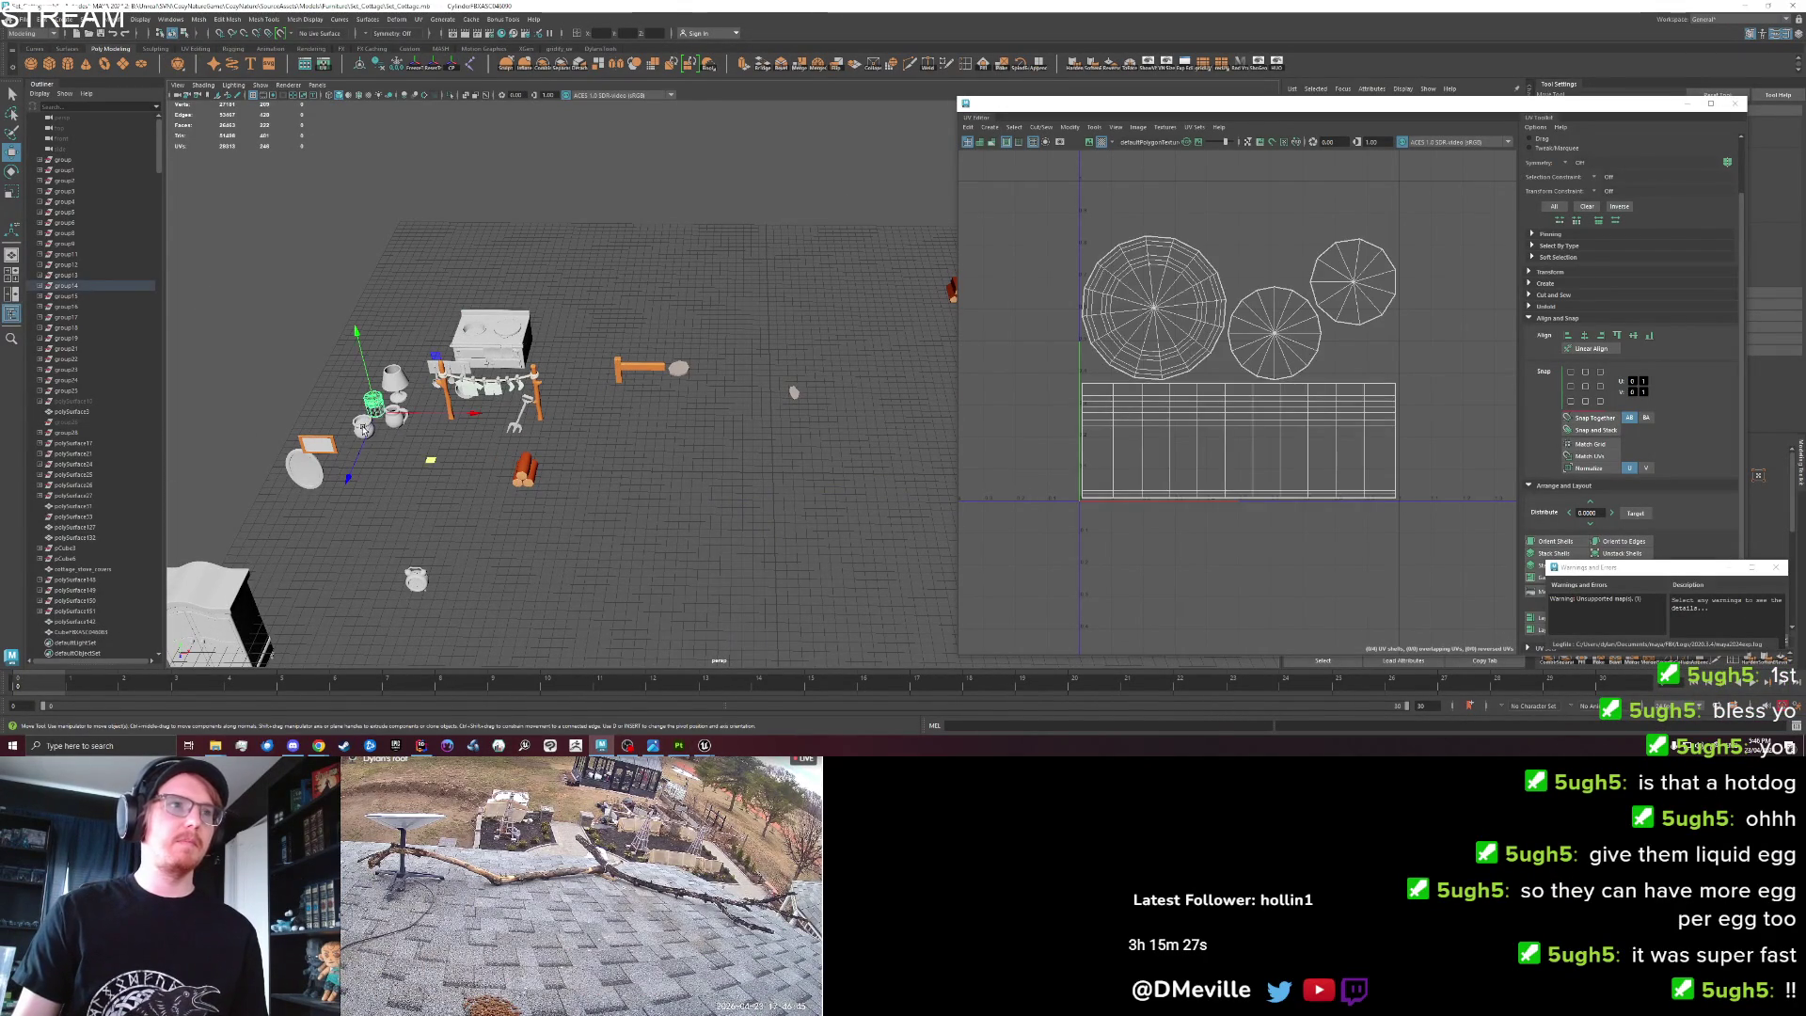
{"action": "left_click", "coordinate": [363, 425]}
{"action": "left_click", "coordinate": [374, 403], "text": "shift"}
{"action": "left_click", "coordinate": [395, 415], "text": "shift"}
{"action": "left_click", "coordinate": [393, 379], "text": "shift"}
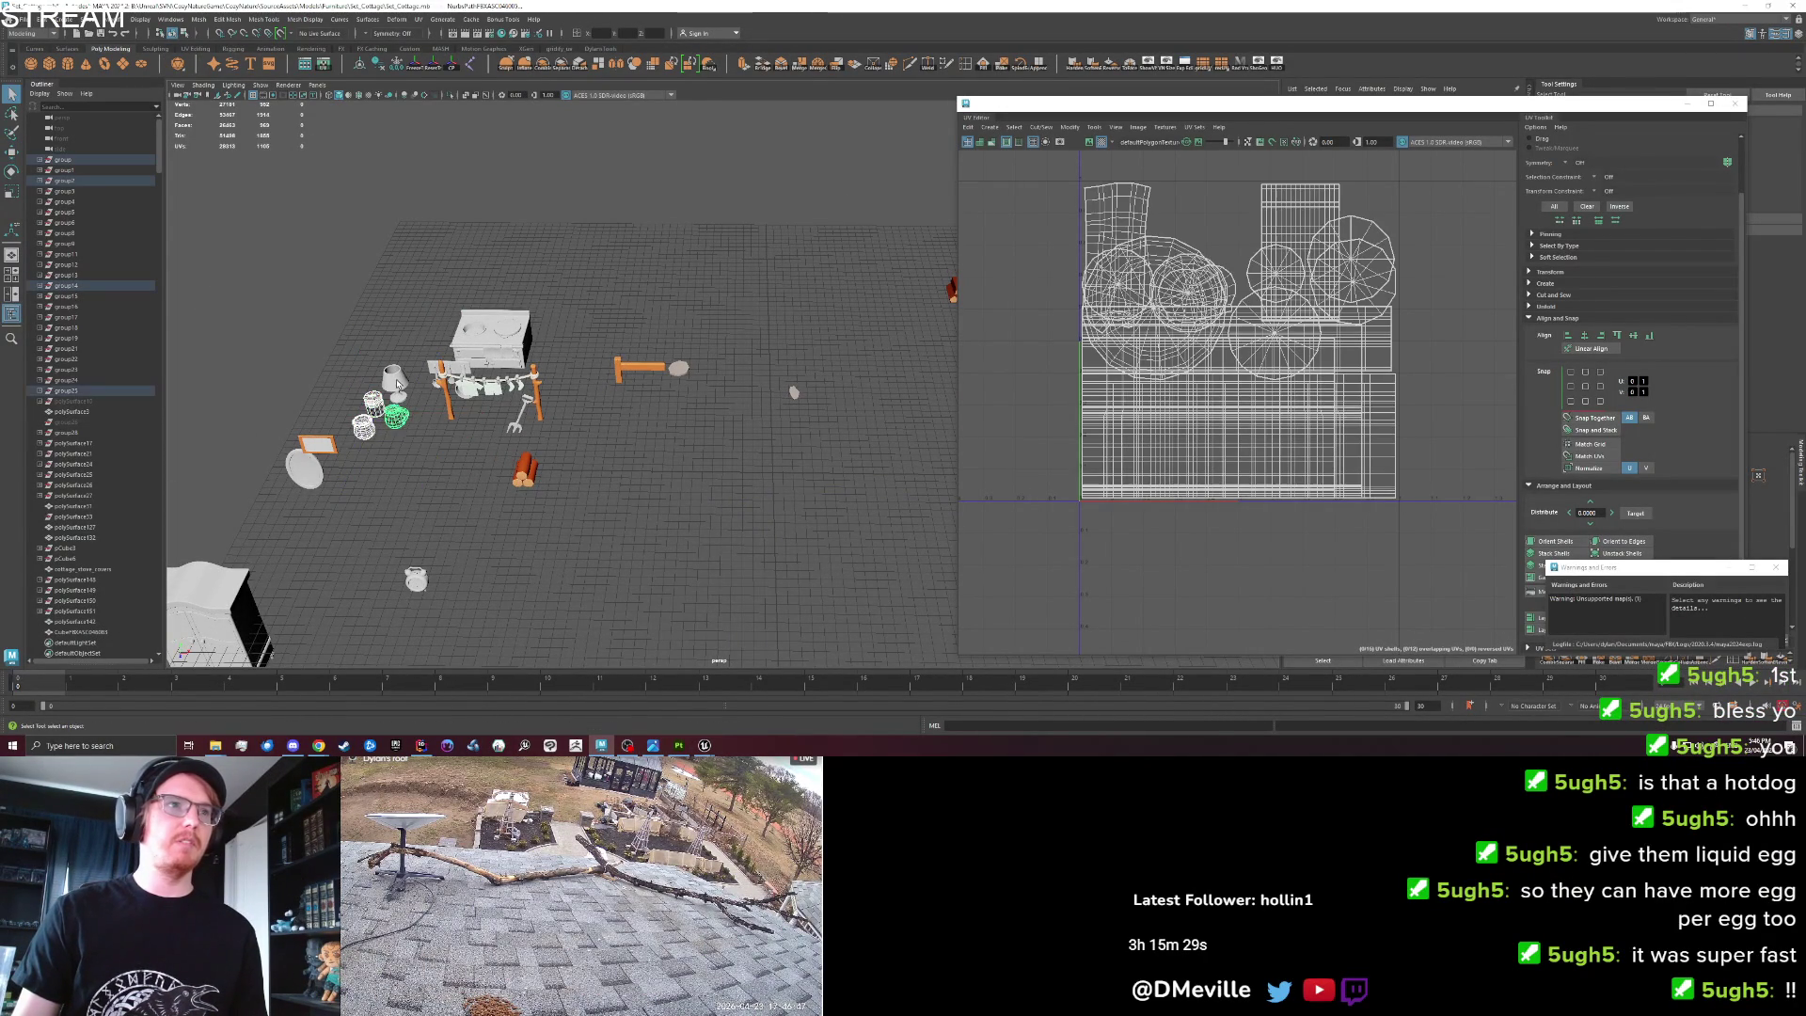
{"action": "key", "text": "w"}
{"action": "left_click_drag", "start_coordinate": [404, 428], "coordinate": [936, 537]}
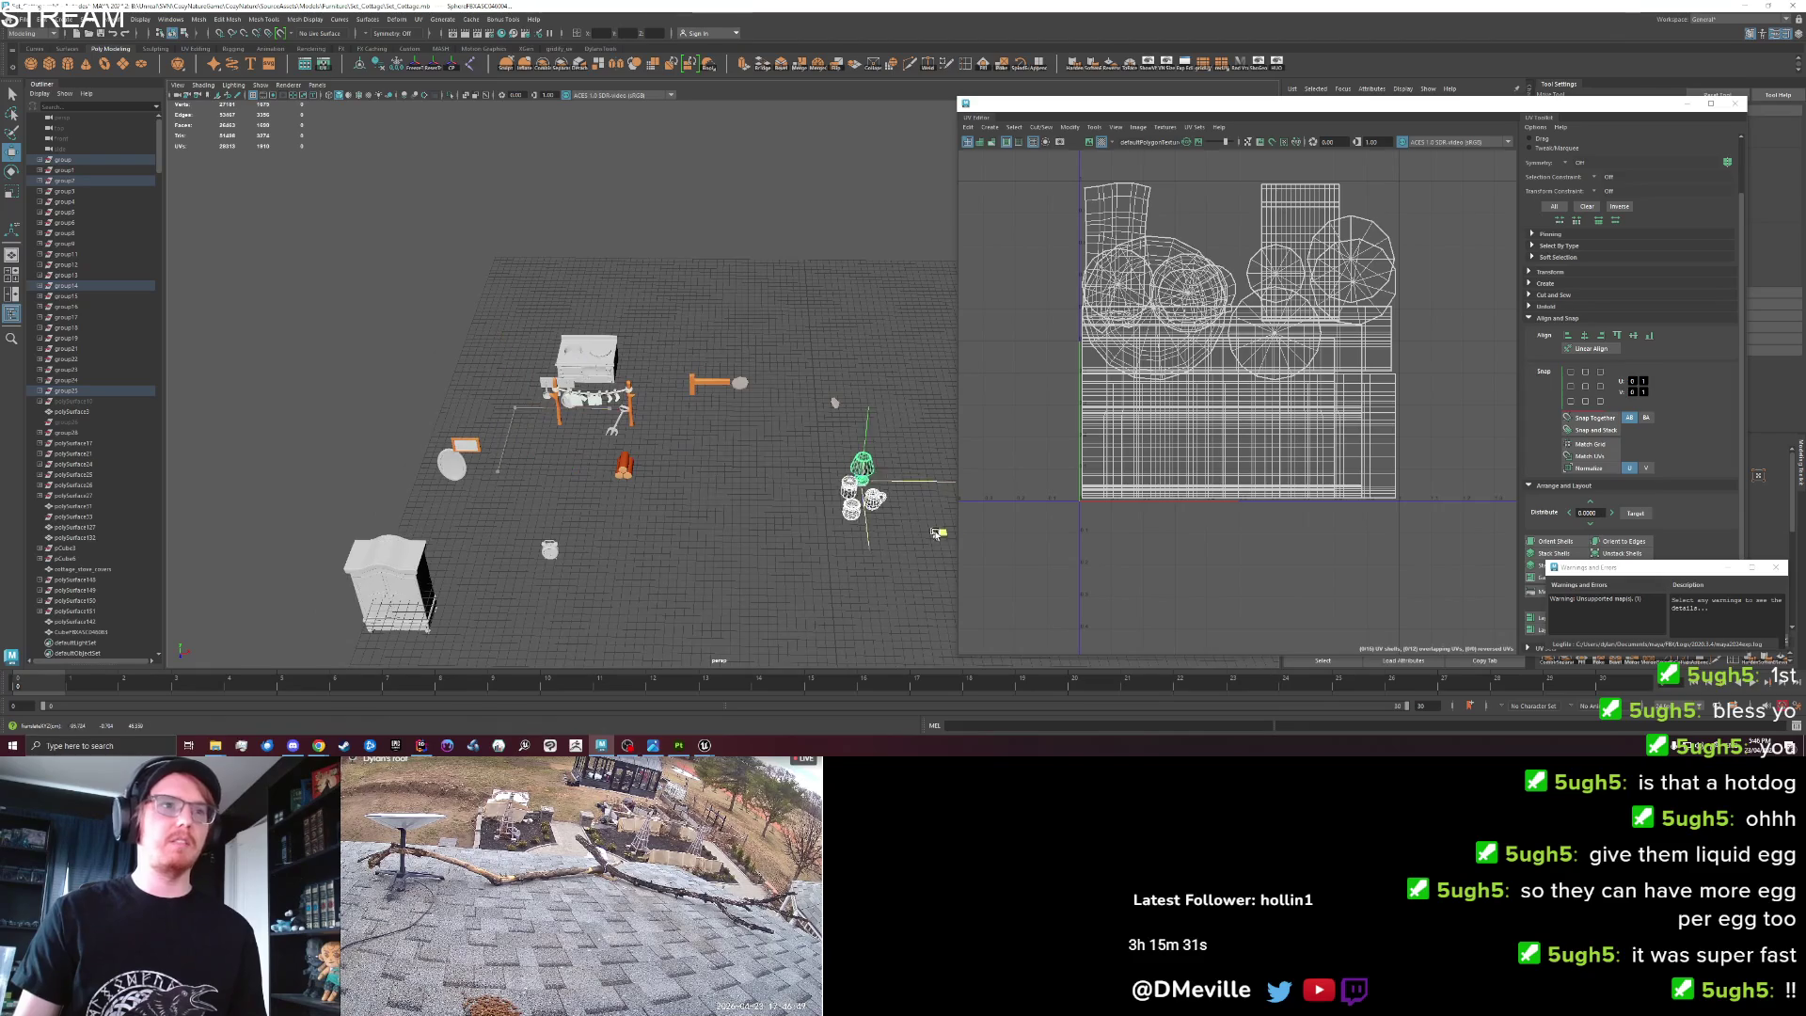
{"action": "key", "text": "f"}
{"action": "left_click", "coordinate": [824, 545]}
{"action": "mouse_move", "coordinate": [824, 546]}
{"action": "left_mouse_down"}
{"action": "mouse_move", "coordinate": [746, 500]}
{"action": "mouse_move", "coordinate": [791, 524]}
{"action": "left_mouse_up"}
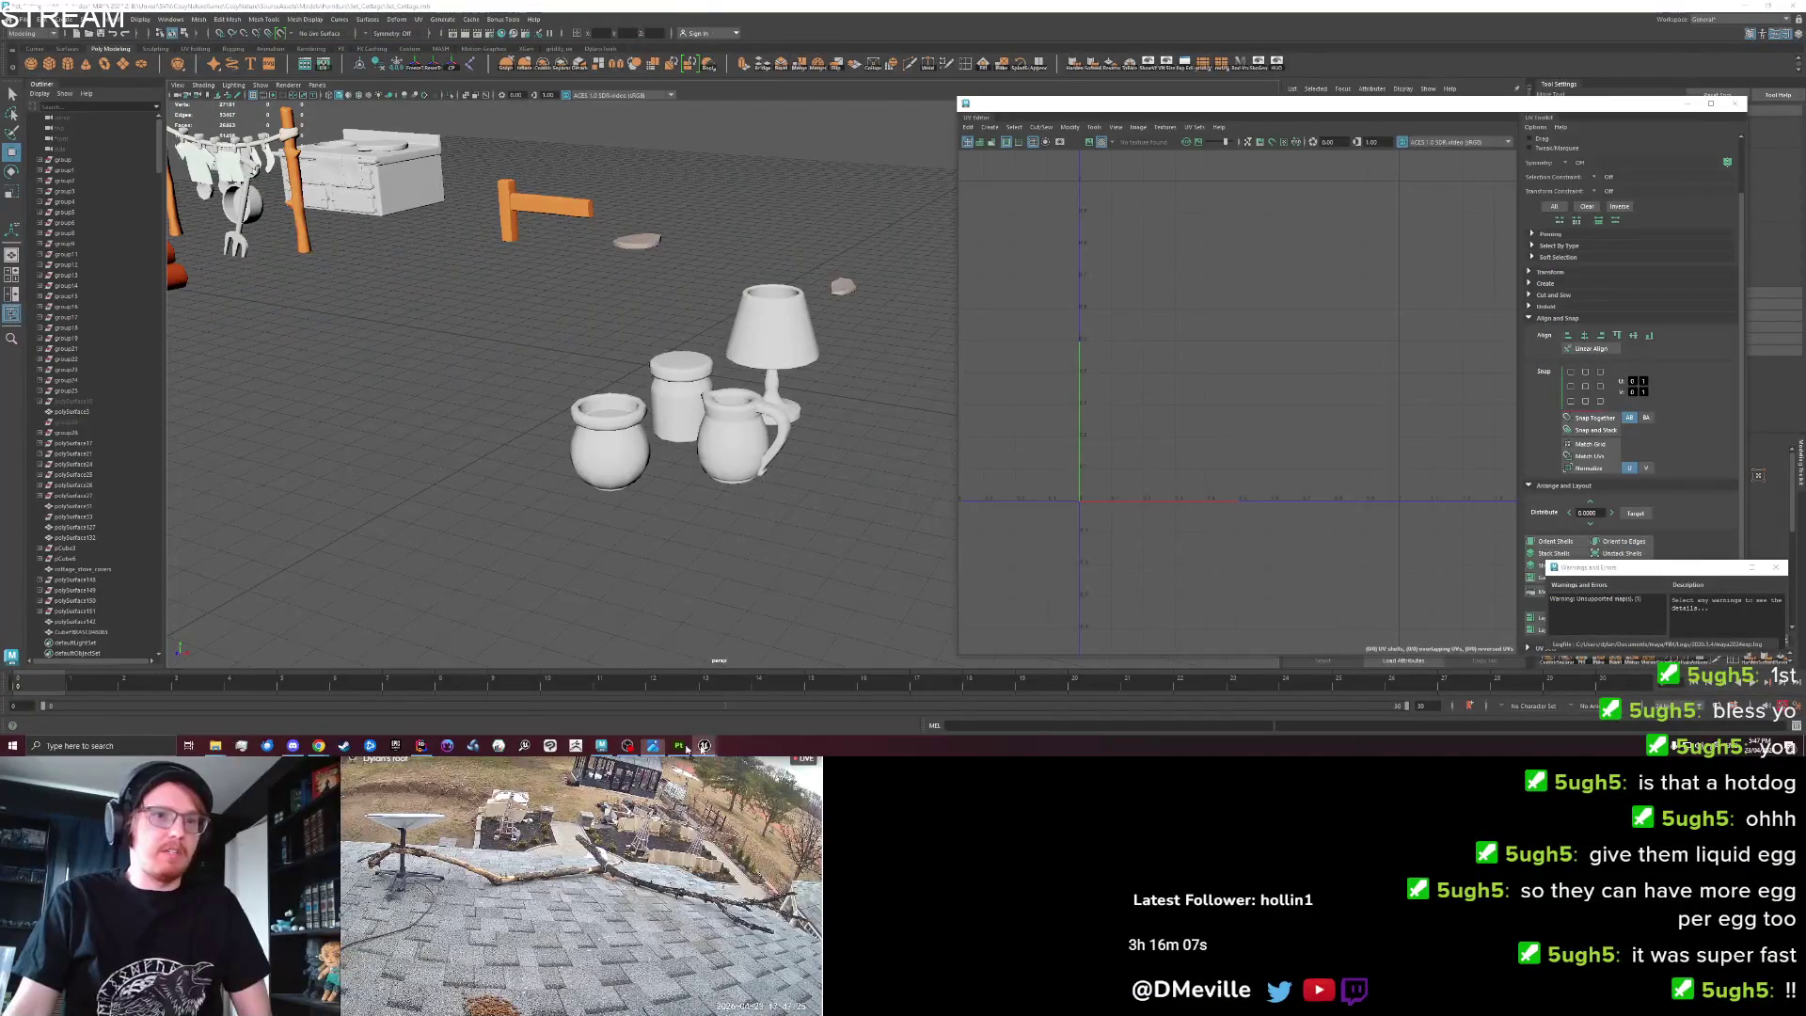
Pan the Unreal level view toward the bed and pull back to see all the cottage furniture.
{"action": "left_click", "coordinate": [704, 746]}
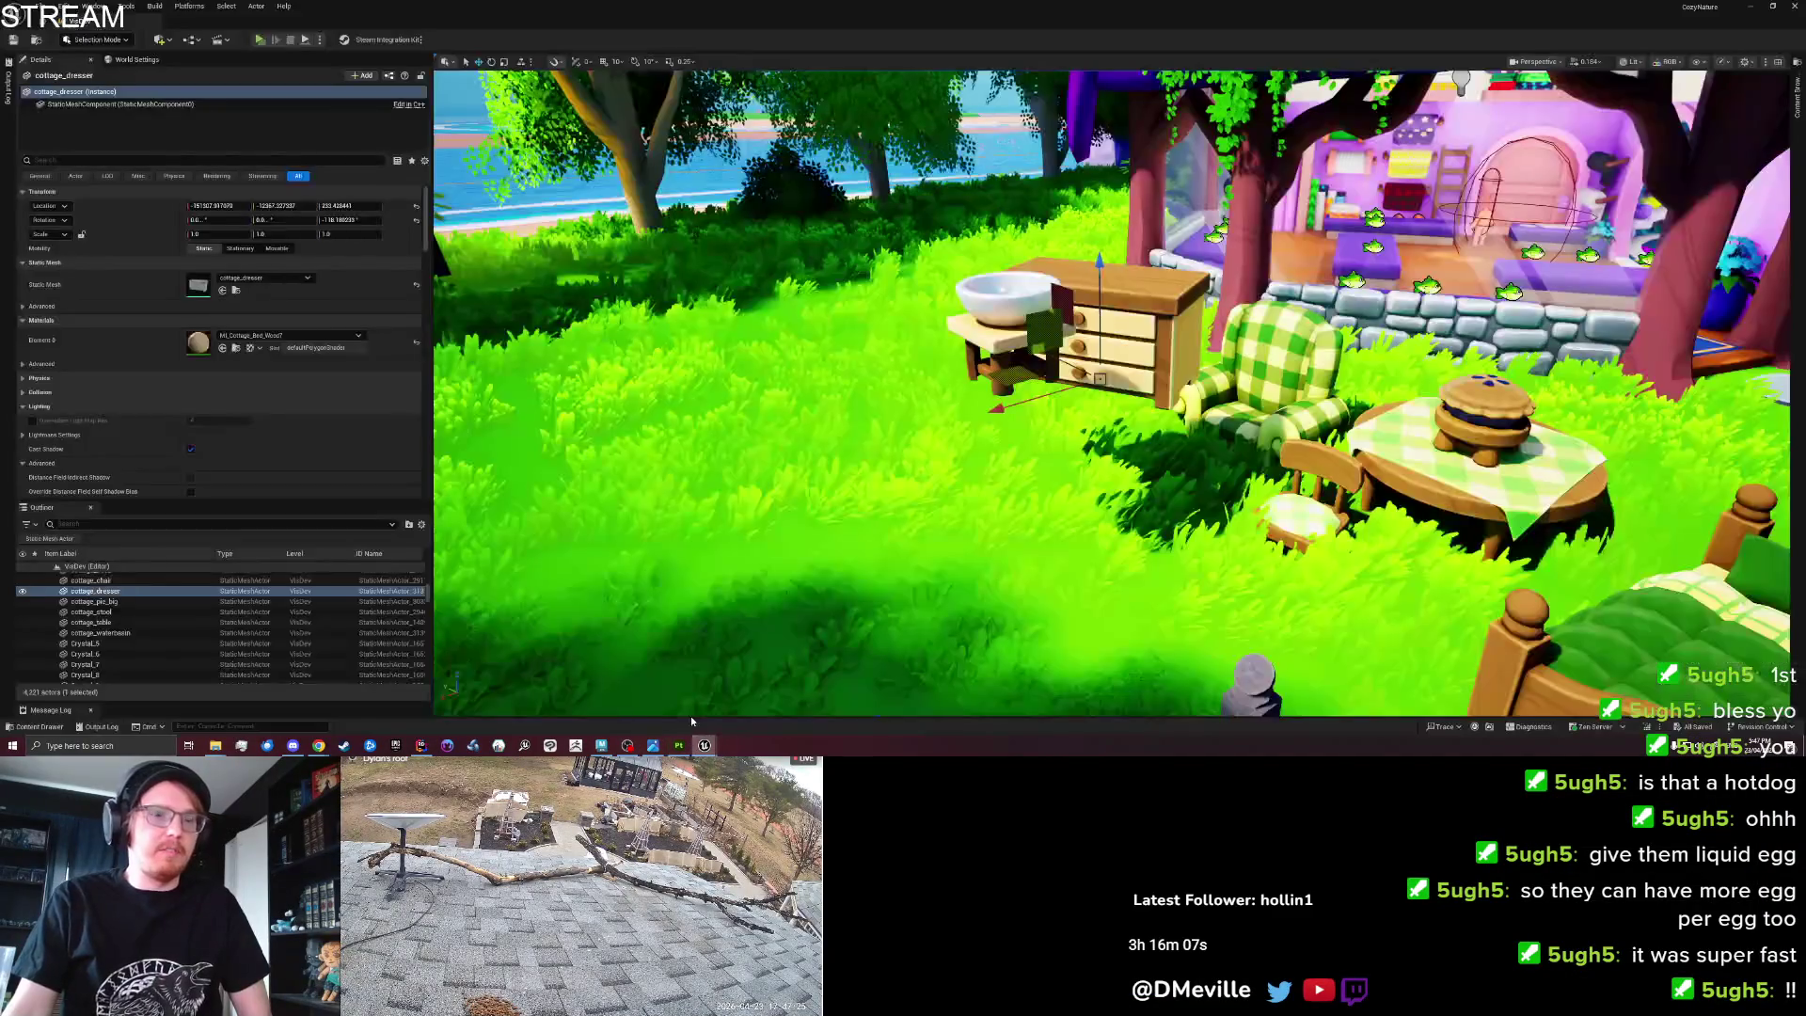
{"action": "key", "text": "d"}
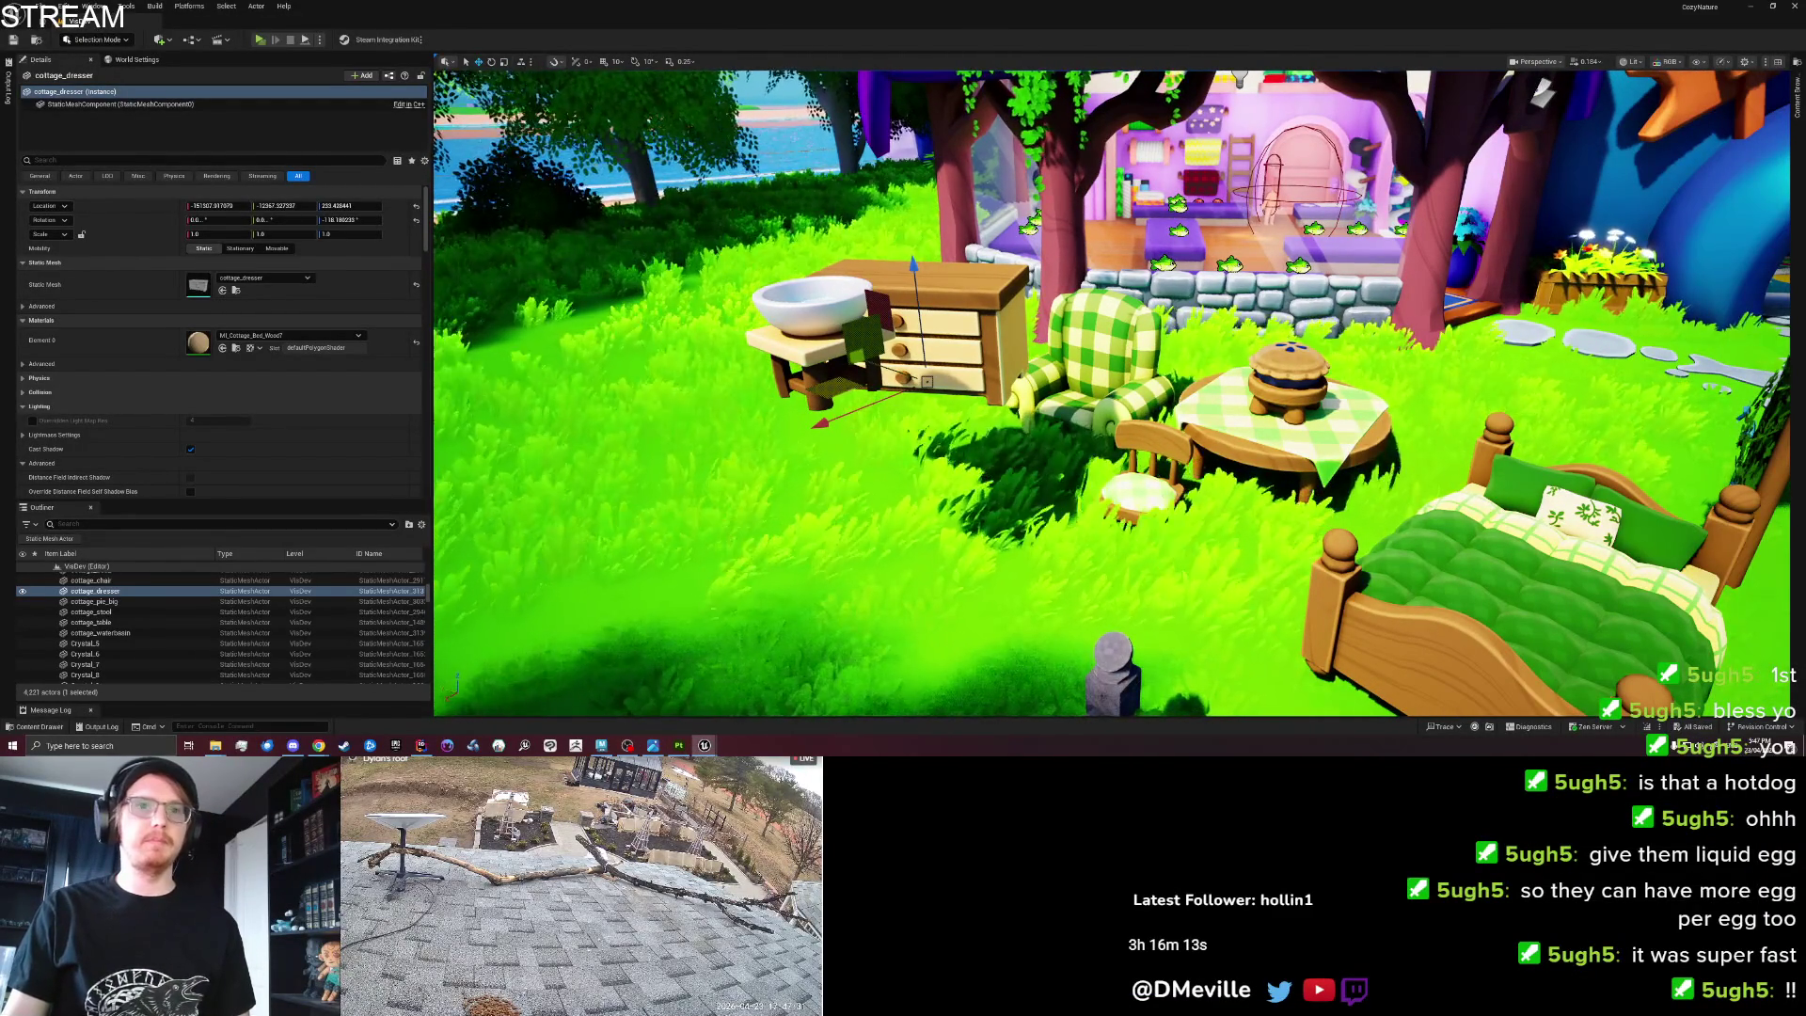
{"action": "key", "text": "s"}
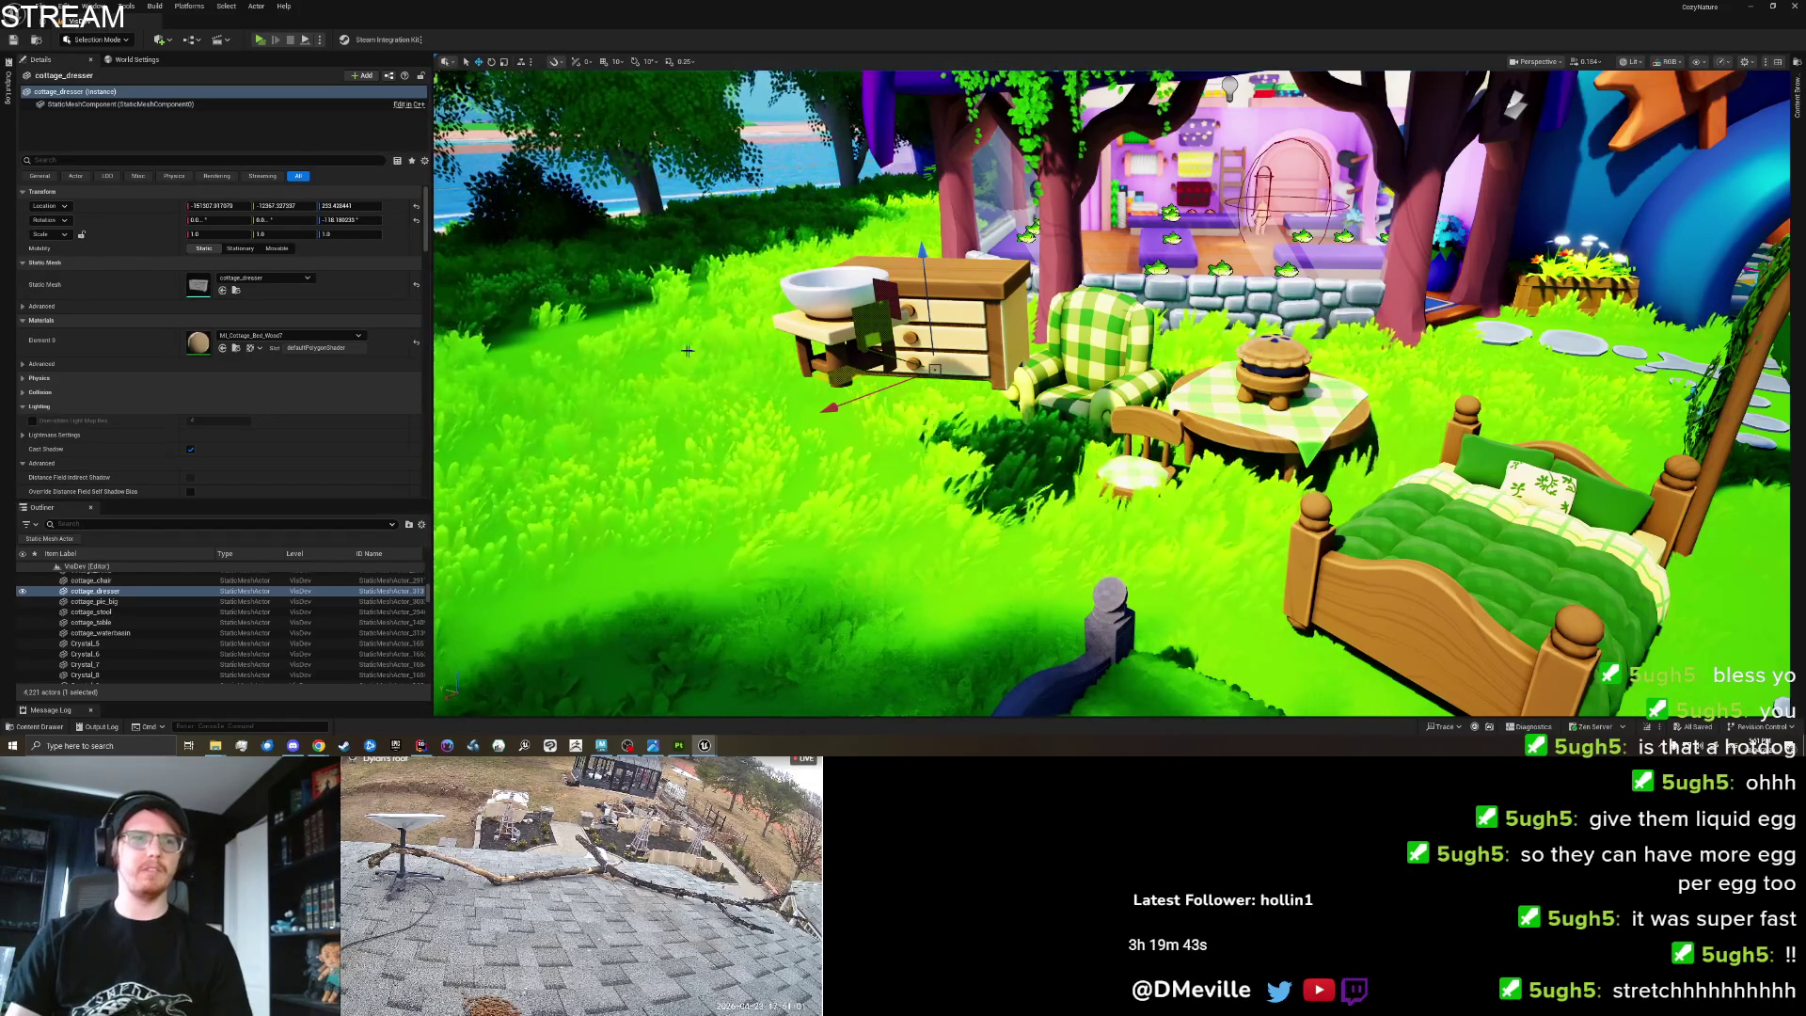
Move the armoire over beside the jugs to its exact position and frame it.
{"action": "left_click", "coordinate": [601, 745]}
{"action": "scroll", "coordinate": [532, 475], "scroll_direction": "down", "scroll_amount": 5}
{"action": "left_click_drag", "start_coordinate": [532, 475], "coordinate": [588, 449]}
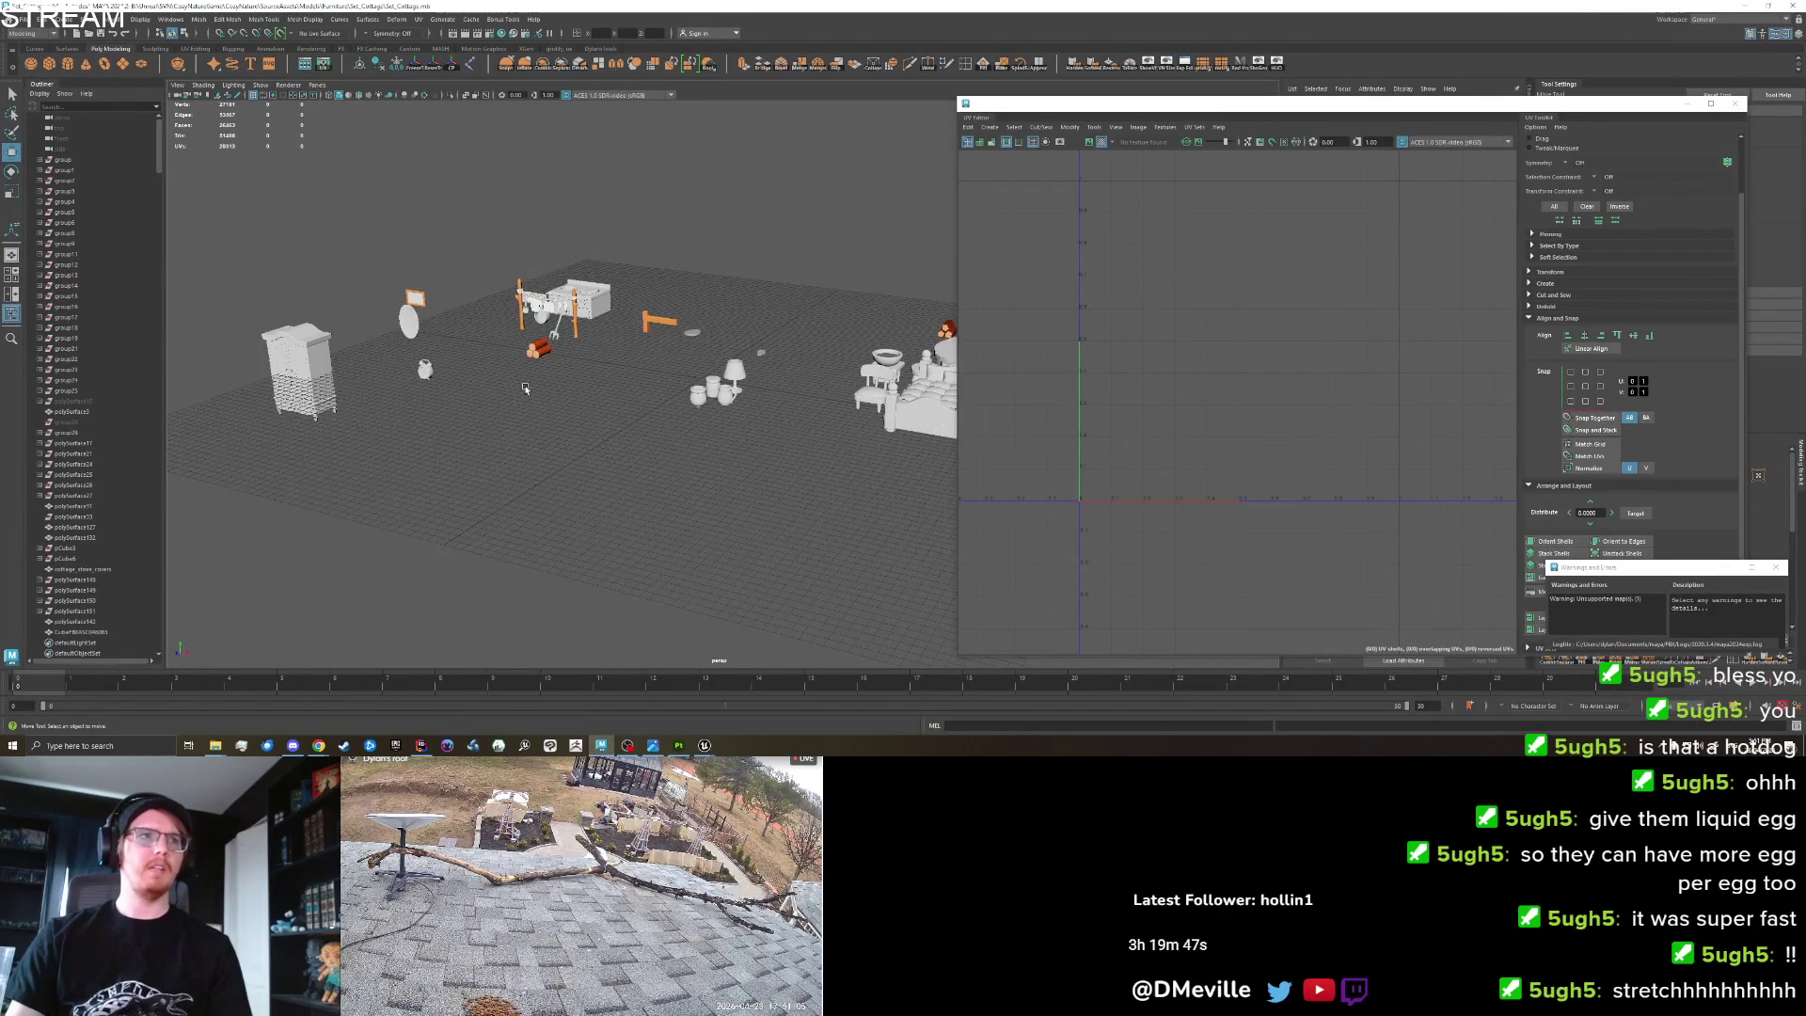
{"action": "left_click", "coordinate": [323, 459]}
{"action": "left_click_drag", "start_coordinate": [322, 459], "coordinate": [665, 264]}
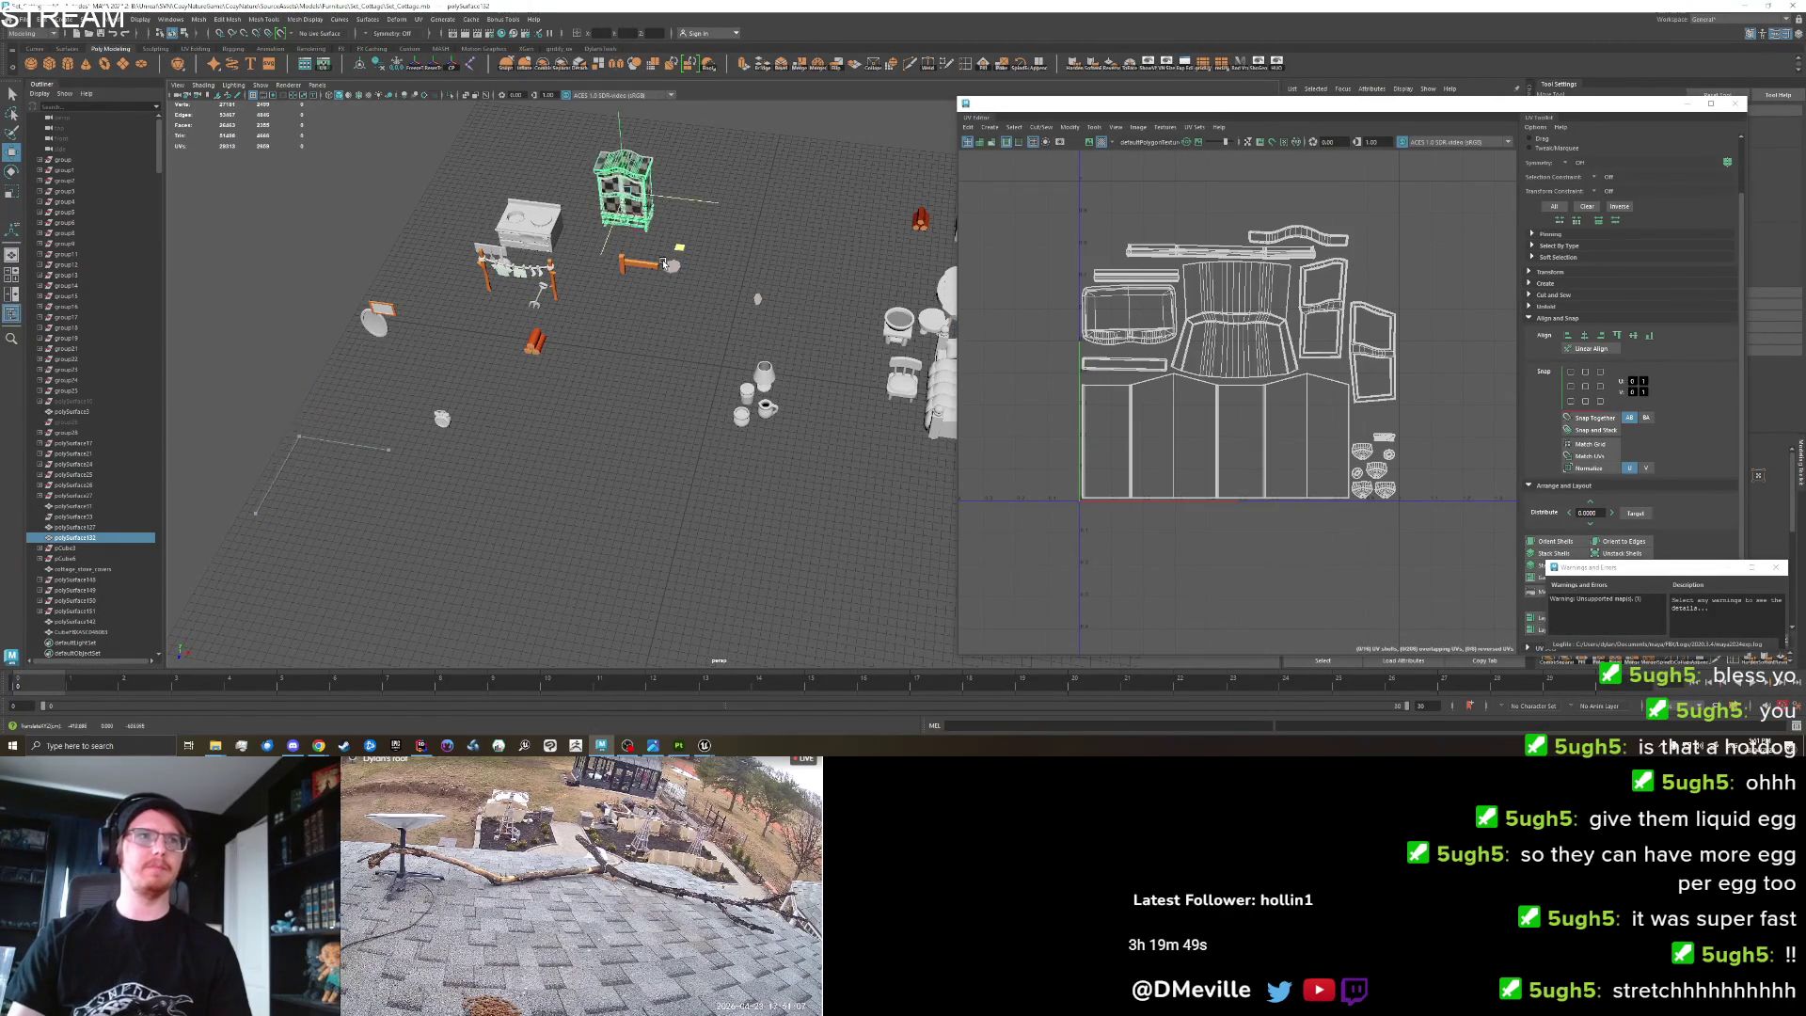
{"action": "left_click", "coordinate": [639, 360]}
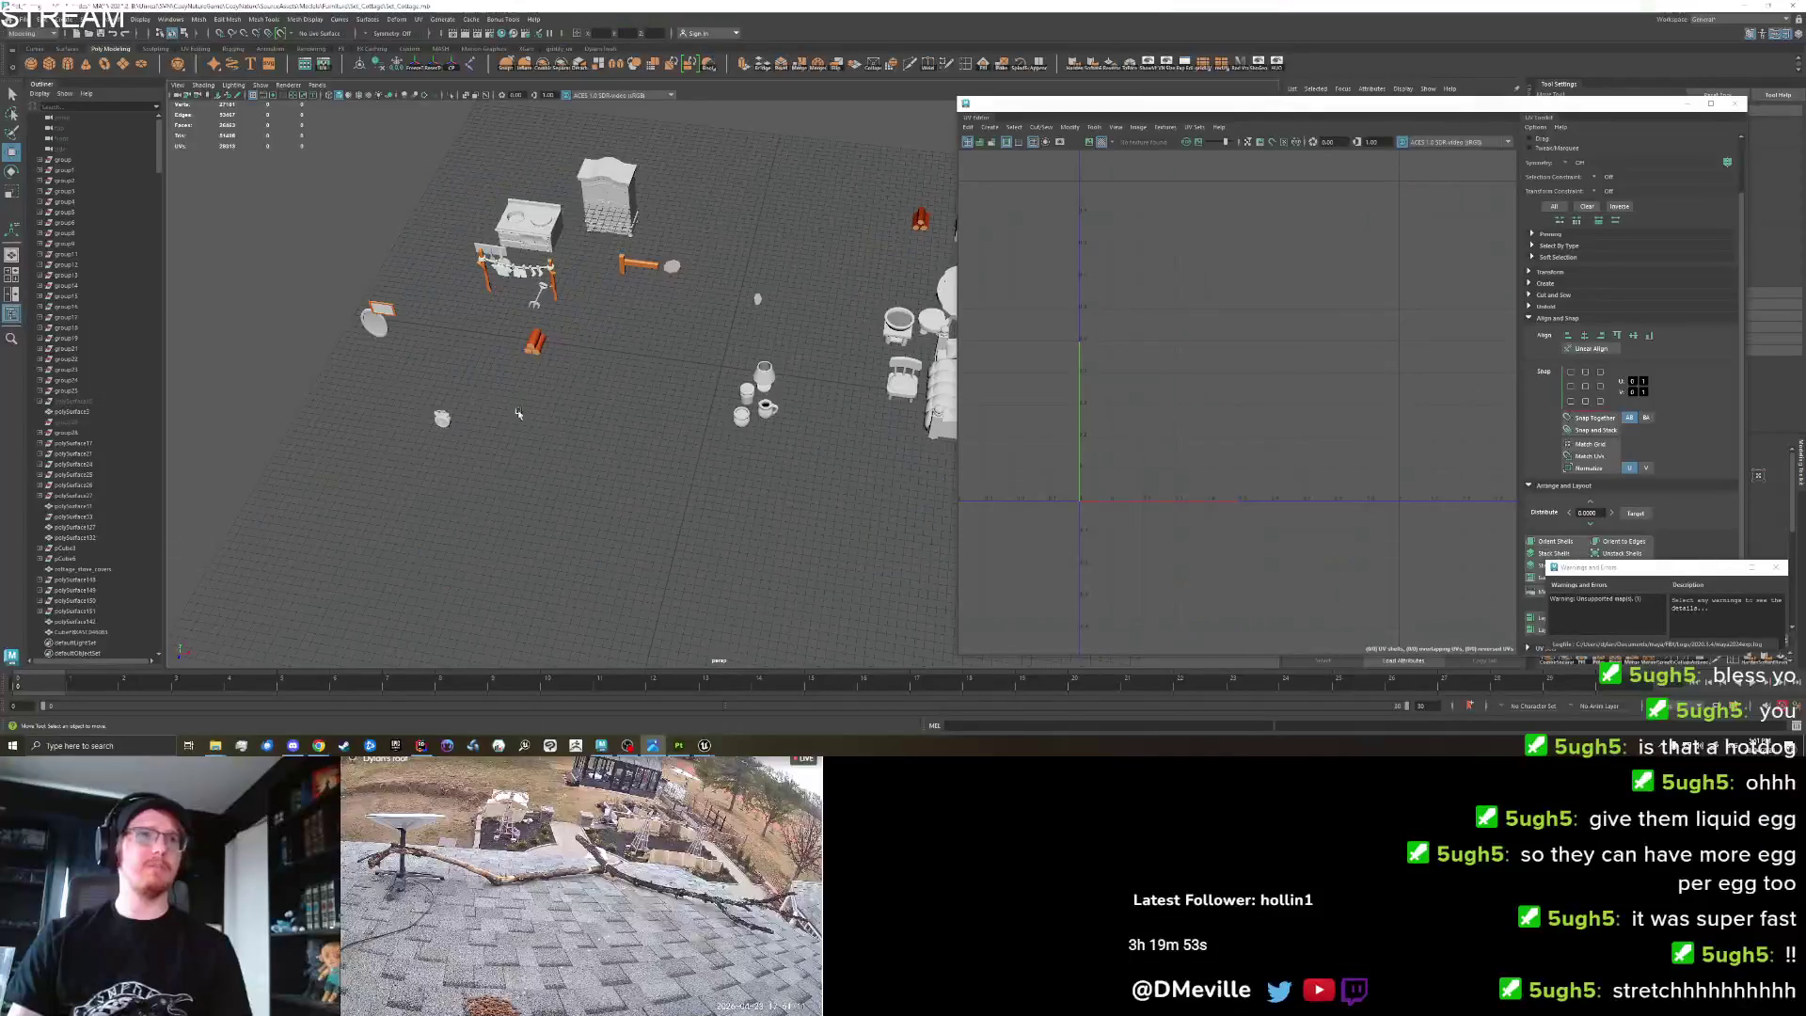
{"action": "key", "text": "ctrl+z"}
{"action": "mouse_move", "coordinate": [621, 272]}
{"action": "left_mouse_down"}
{"action": "mouse_move", "coordinate": [545, 449]}
{"action": "mouse_move", "coordinate": [354, 418]}
{"action": "mouse_move", "coordinate": [559, 436]}
{"action": "mouse_move", "coordinate": [605, 419]}
{"action": "left_mouse_up"}
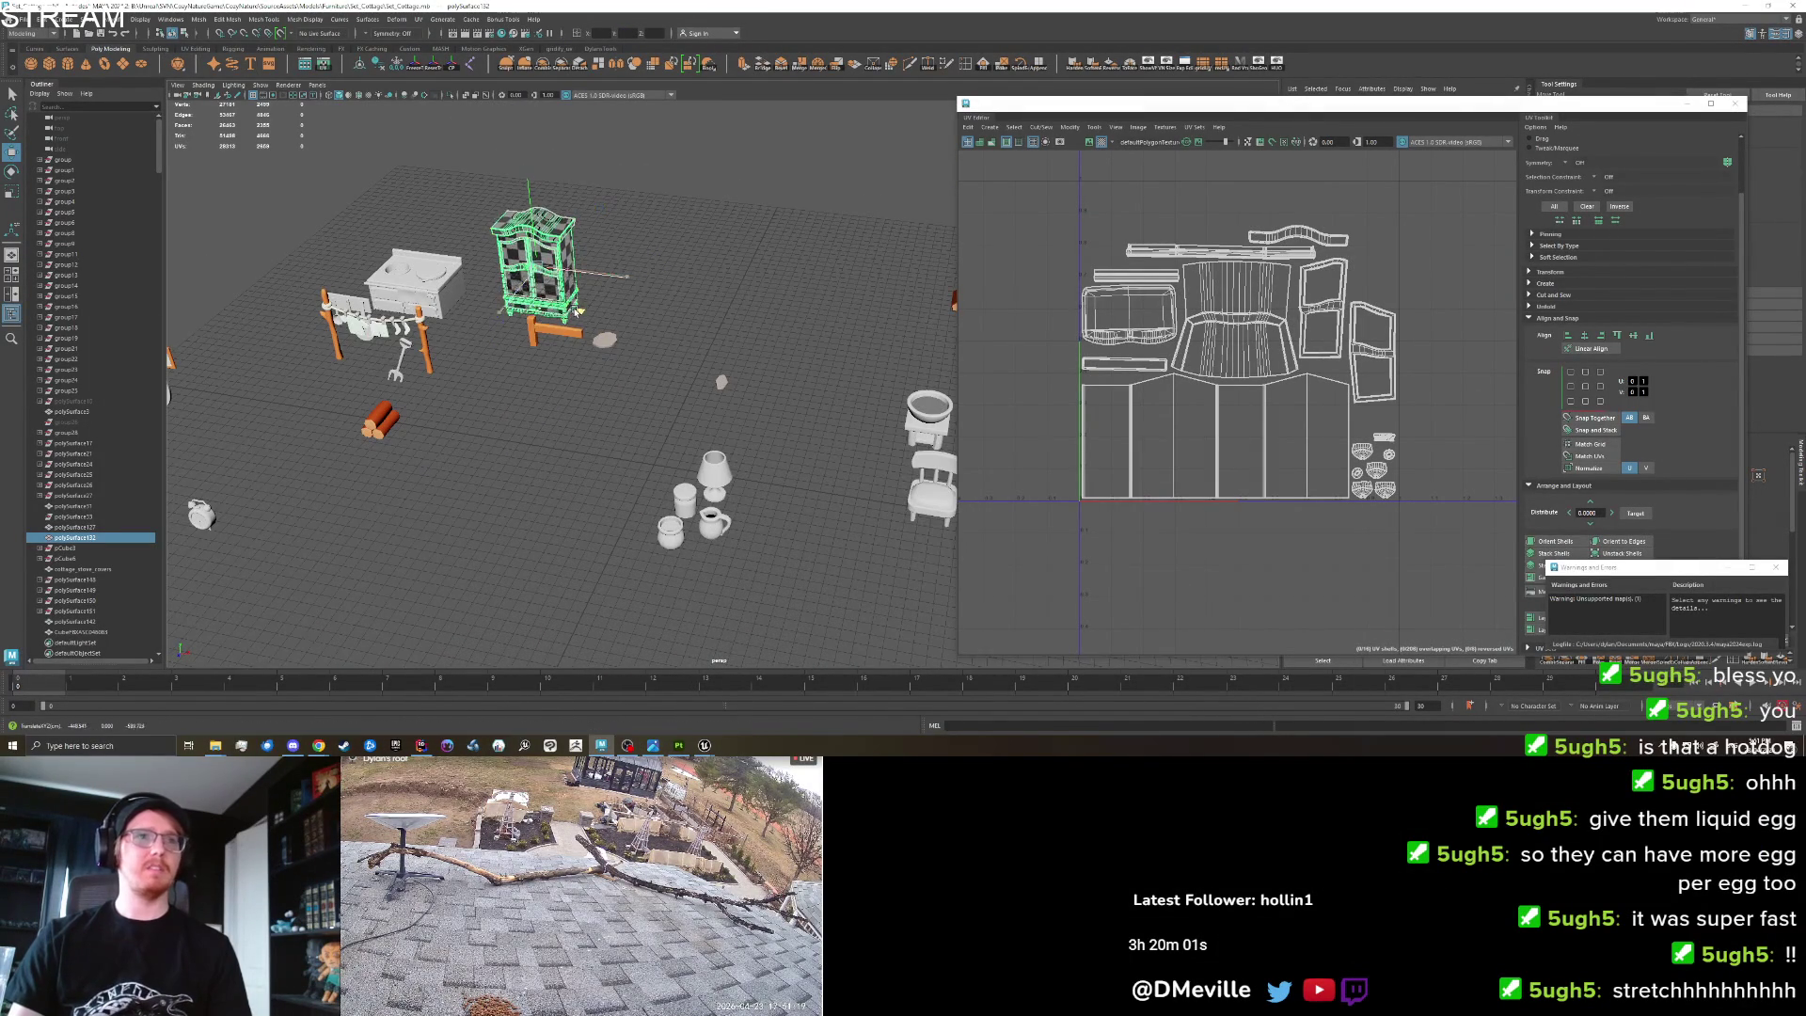
{"action": "left_click_drag", "start_coordinate": [565, 318], "coordinate": [607, 457]}
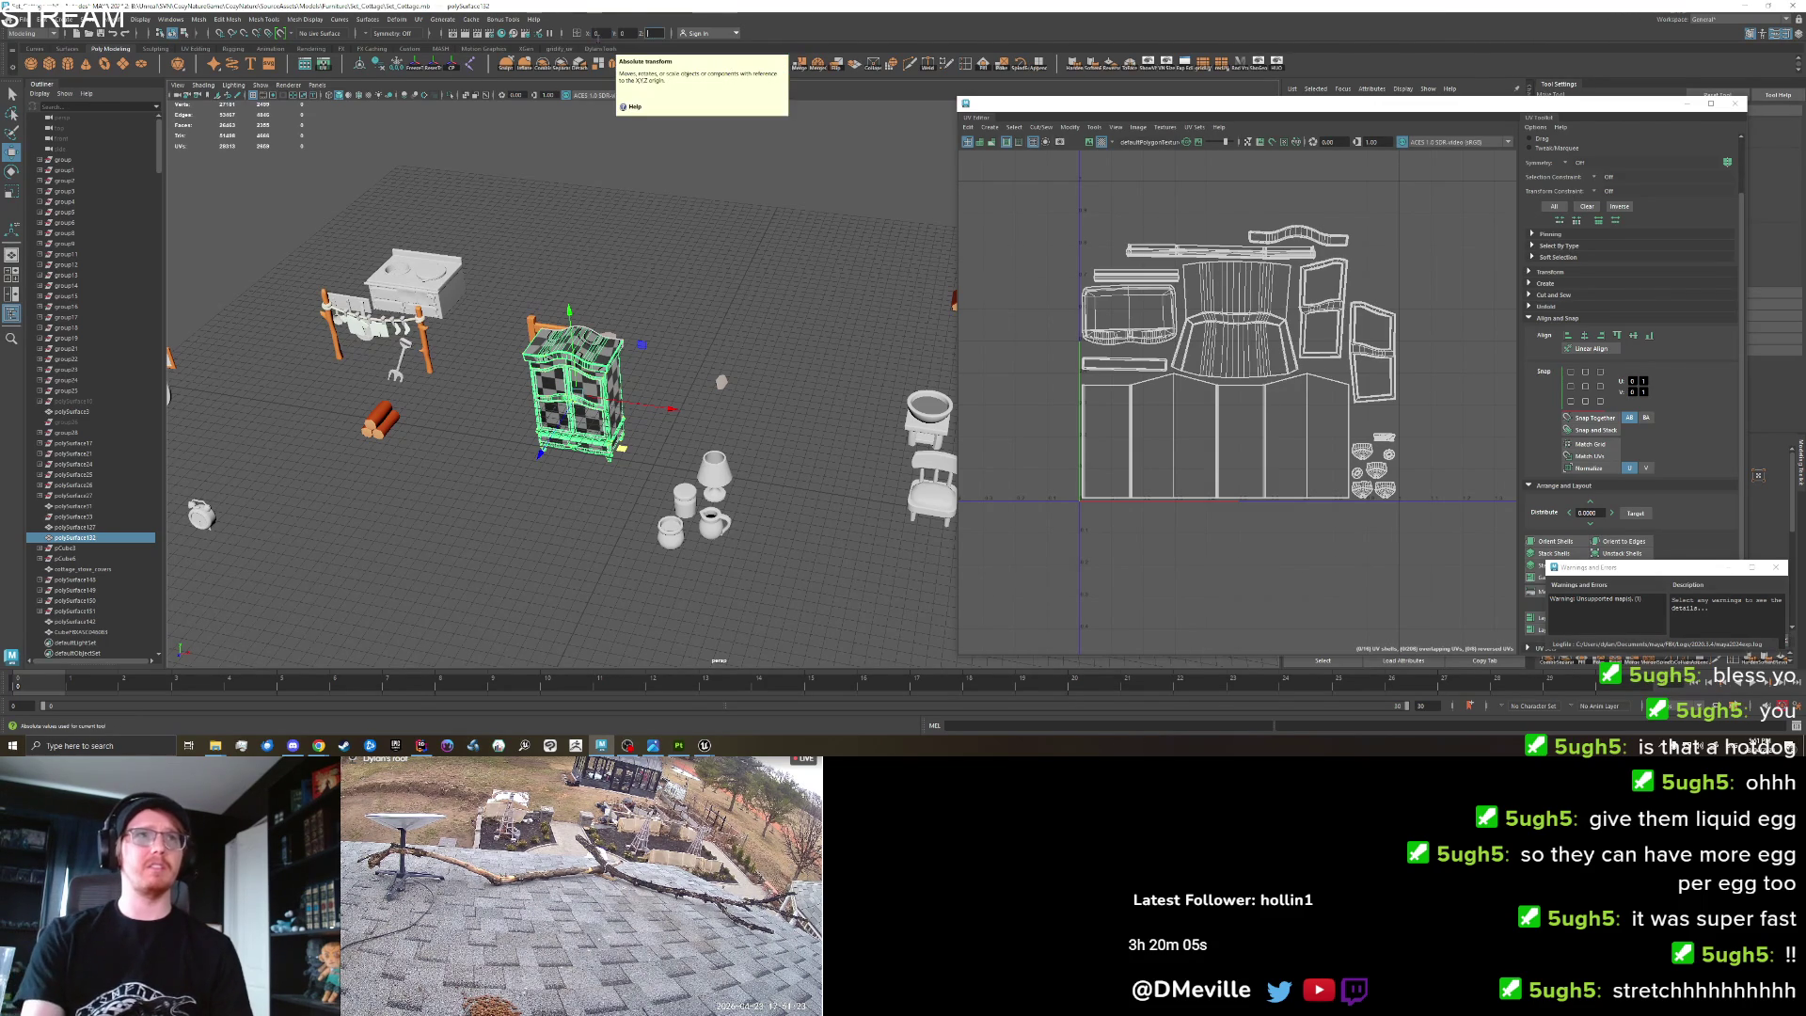
{"action": "key", "text": "Return"}
{"action": "key", "text": "f"}
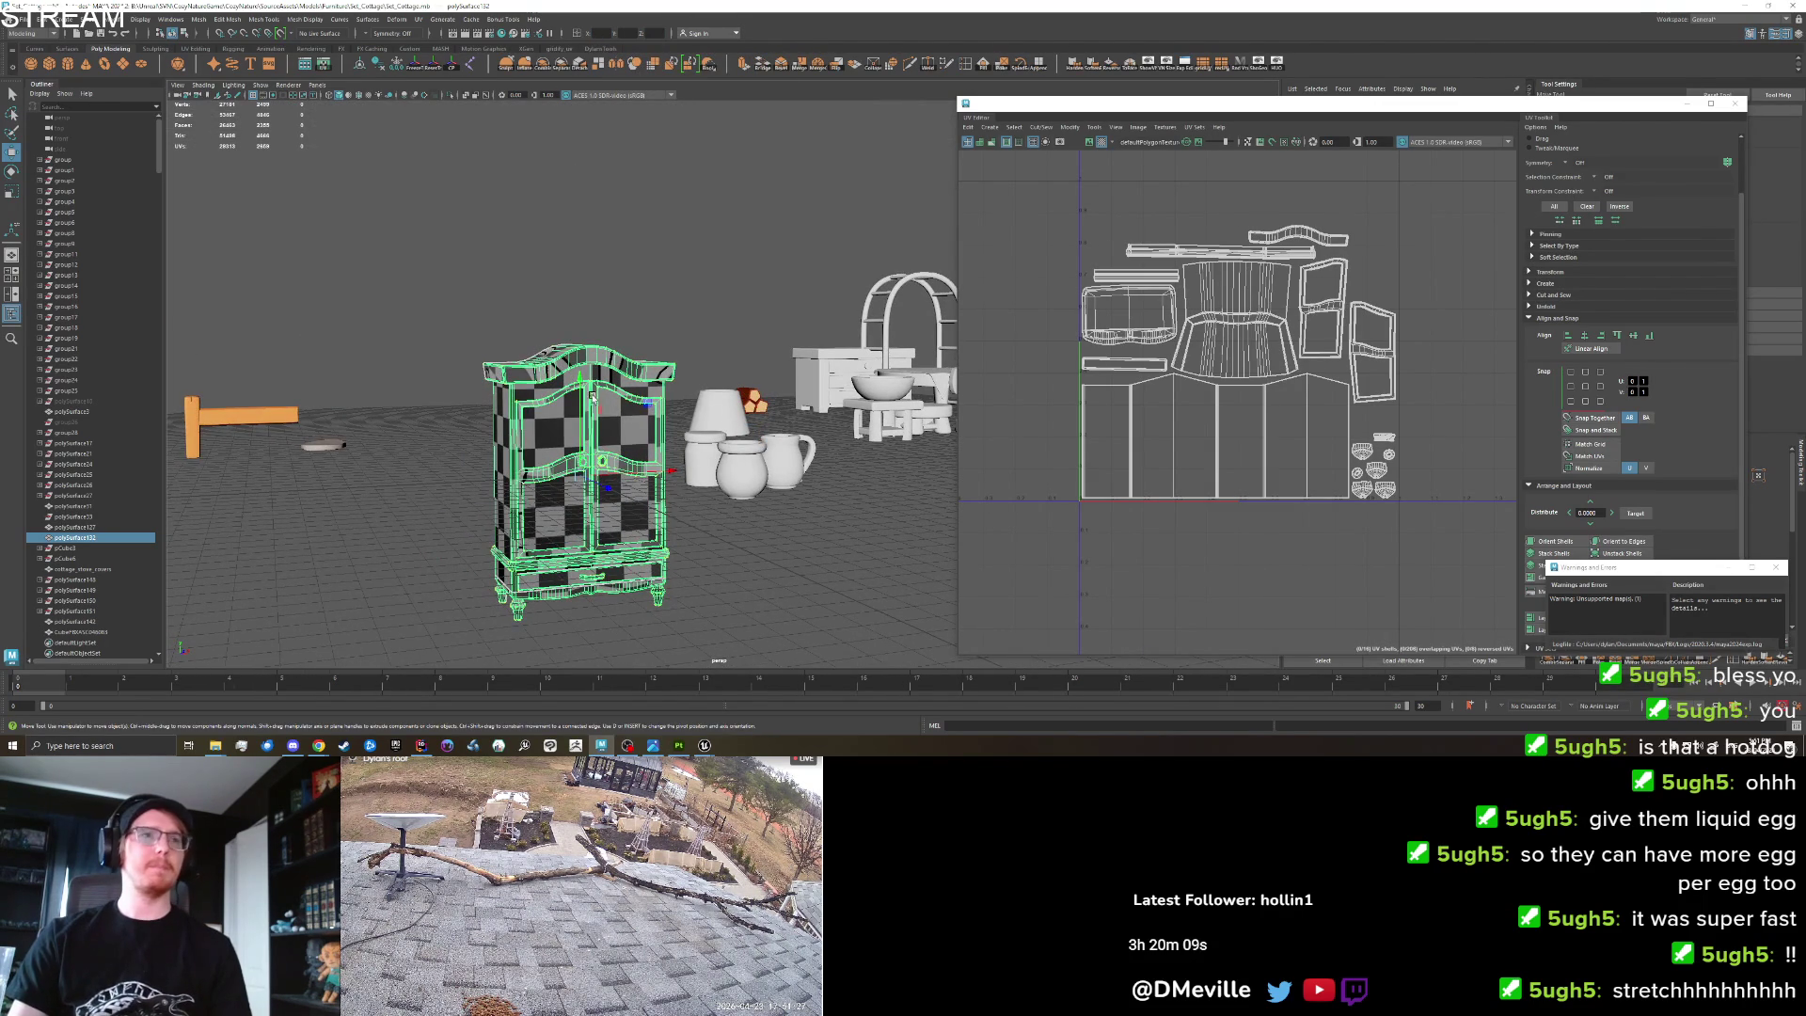
Raise the armoire slightly onto the ground and freeze its transformations.
{"action": "scroll", "coordinate": [555, 403], "scroll_direction": "up", "scroll_amount": 3}
{"action": "scroll", "coordinate": [553, 403], "scroll_direction": "up", "scroll_amount": 2}
{"action": "scroll", "coordinate": [792, 411], "scroll_direction": "up", "scroll_amount": 2}
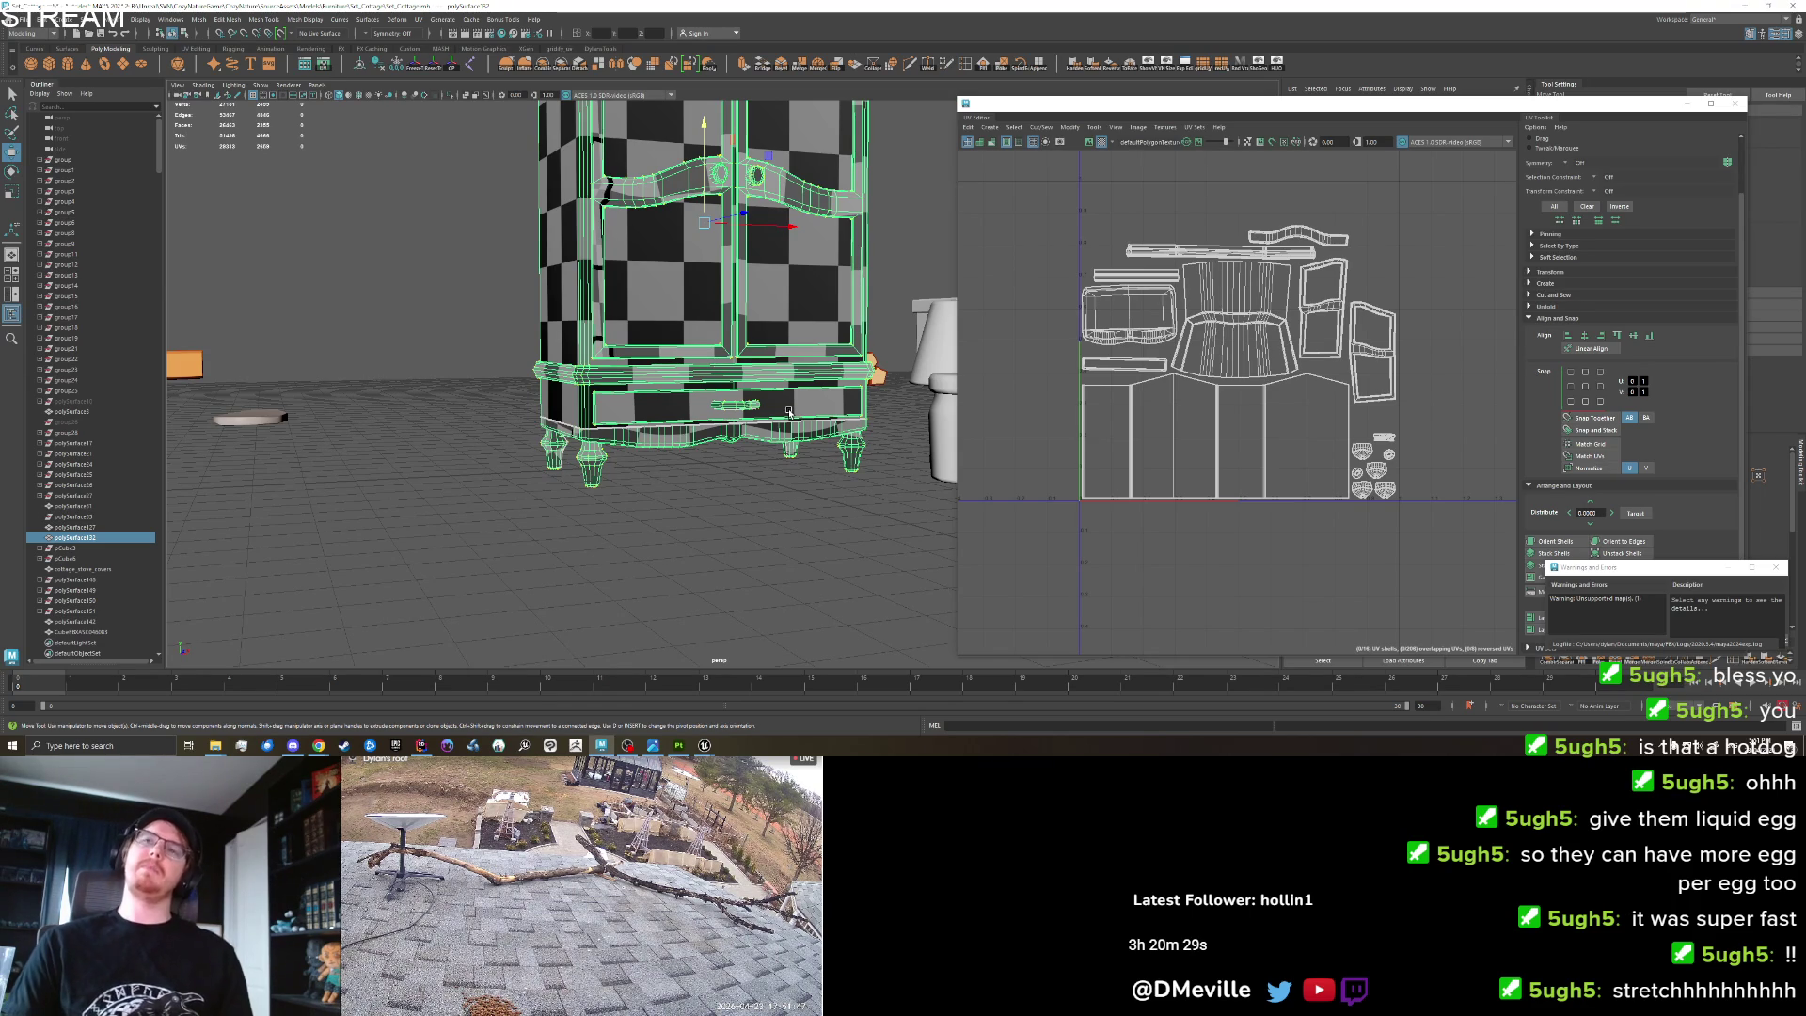
{"action": "left_click_drag", "start_coordinate": [705, 186], "coordinate": [712, 324]}
{"action": "mouse_move", "coordinate": [728, 187]}
{"action": "left_mouse_down"}
{"action": "mouse_move", "coordinate": [588, 299]}
{"action": "mouse_move", "coordinate": [395, 339]}
{"action": "left_mouse_up"}
{"action": "left_click", "coordinate": [419, 67]}
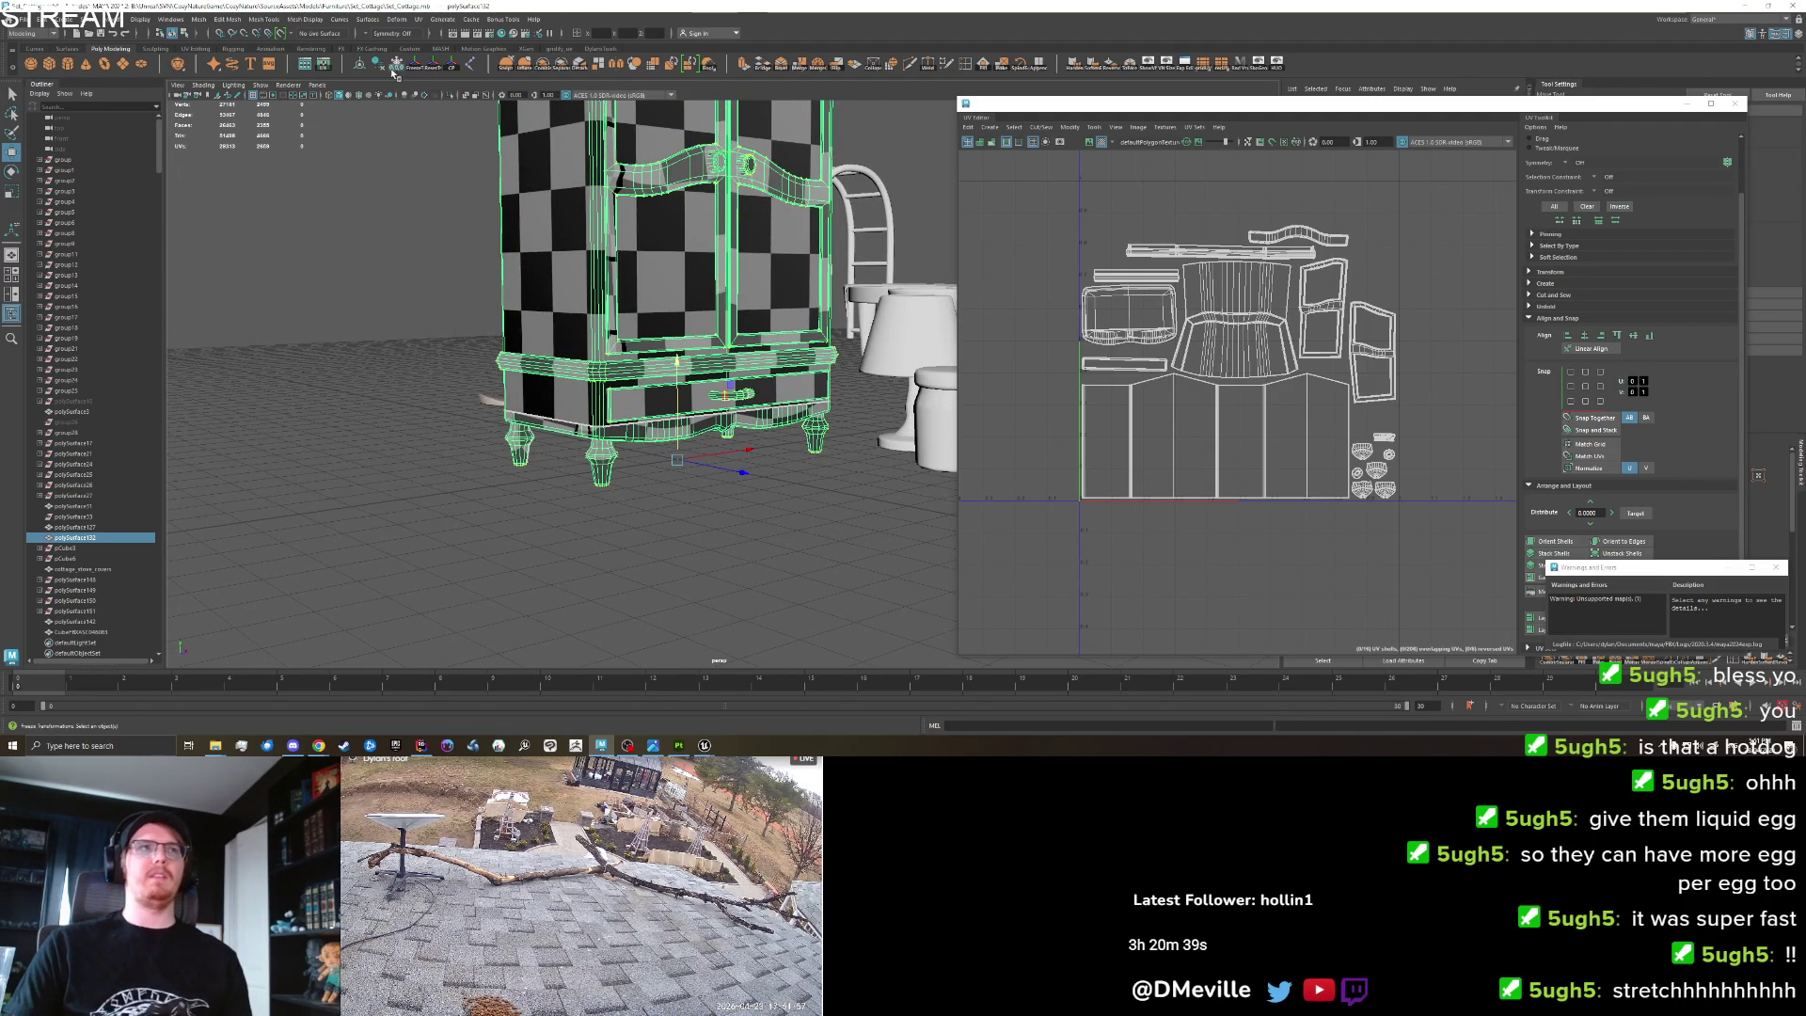
{"action": "left_click_drag", "start_coordinate": [442, 367], "coordinate": [418, 376]}
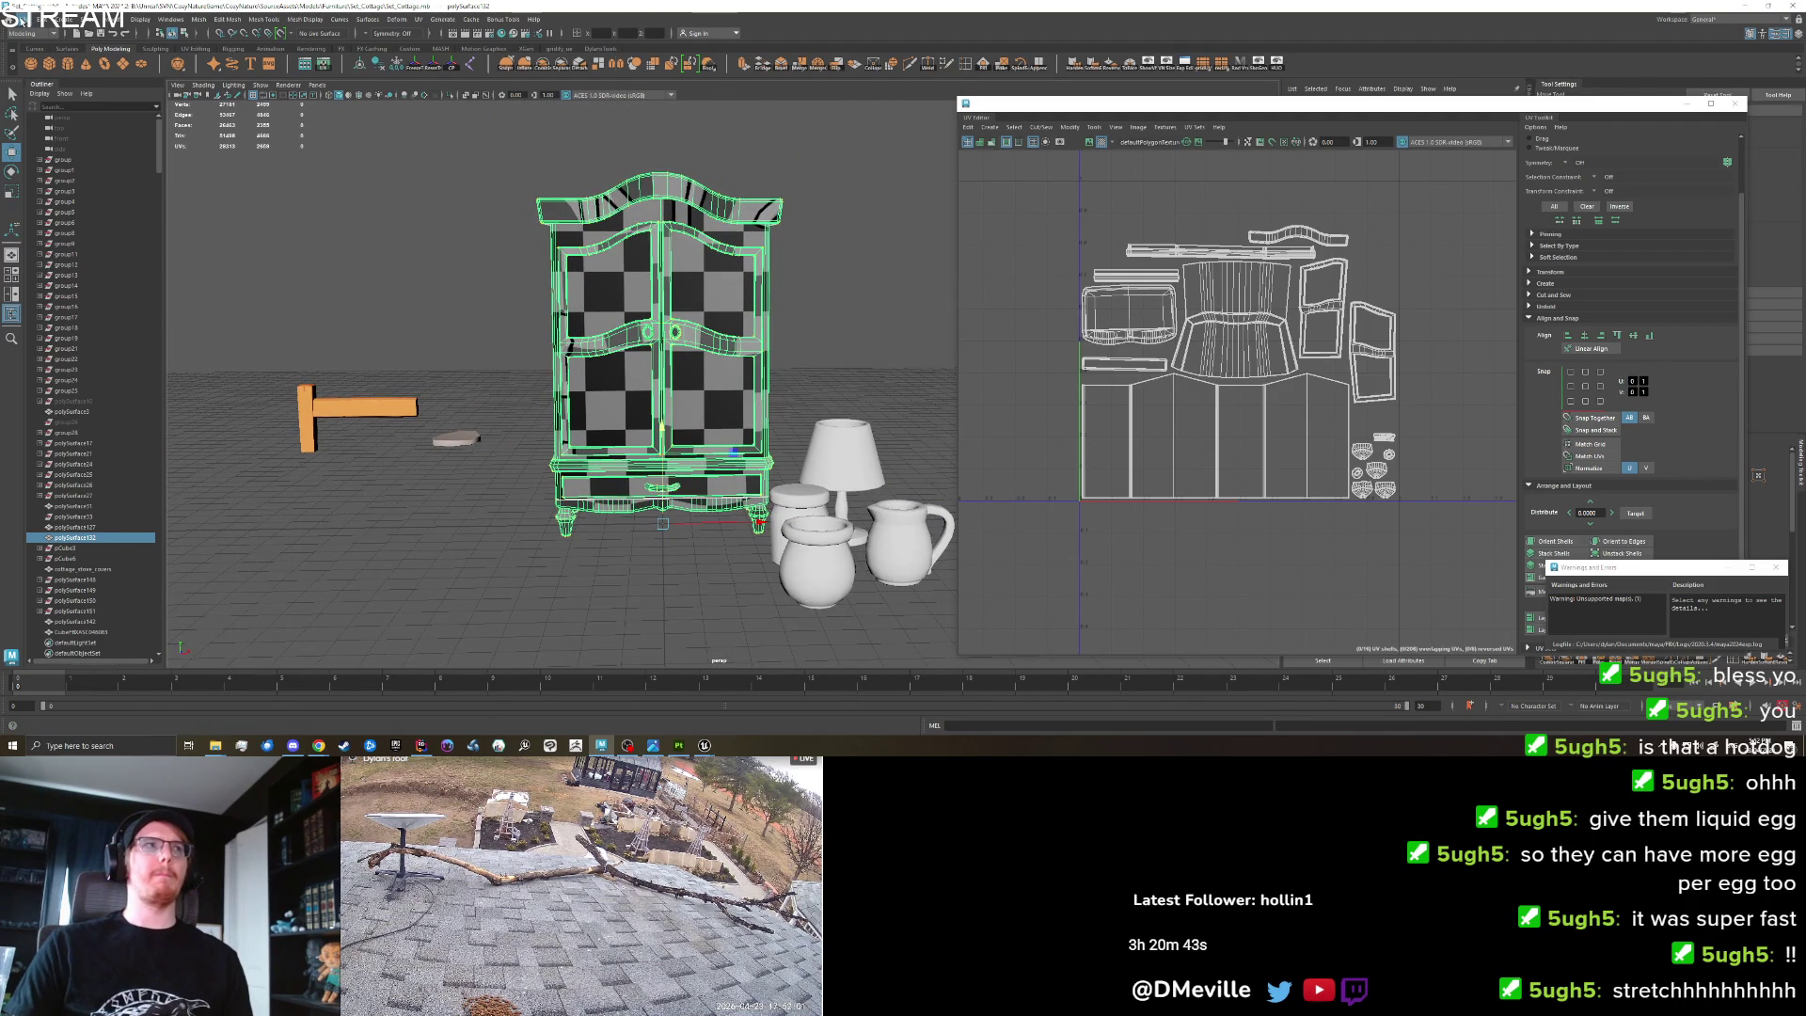
{"action": "left_click", "coordinate": [21, 18]}
{"action": "left_click", "coordinate": [59, 160]}
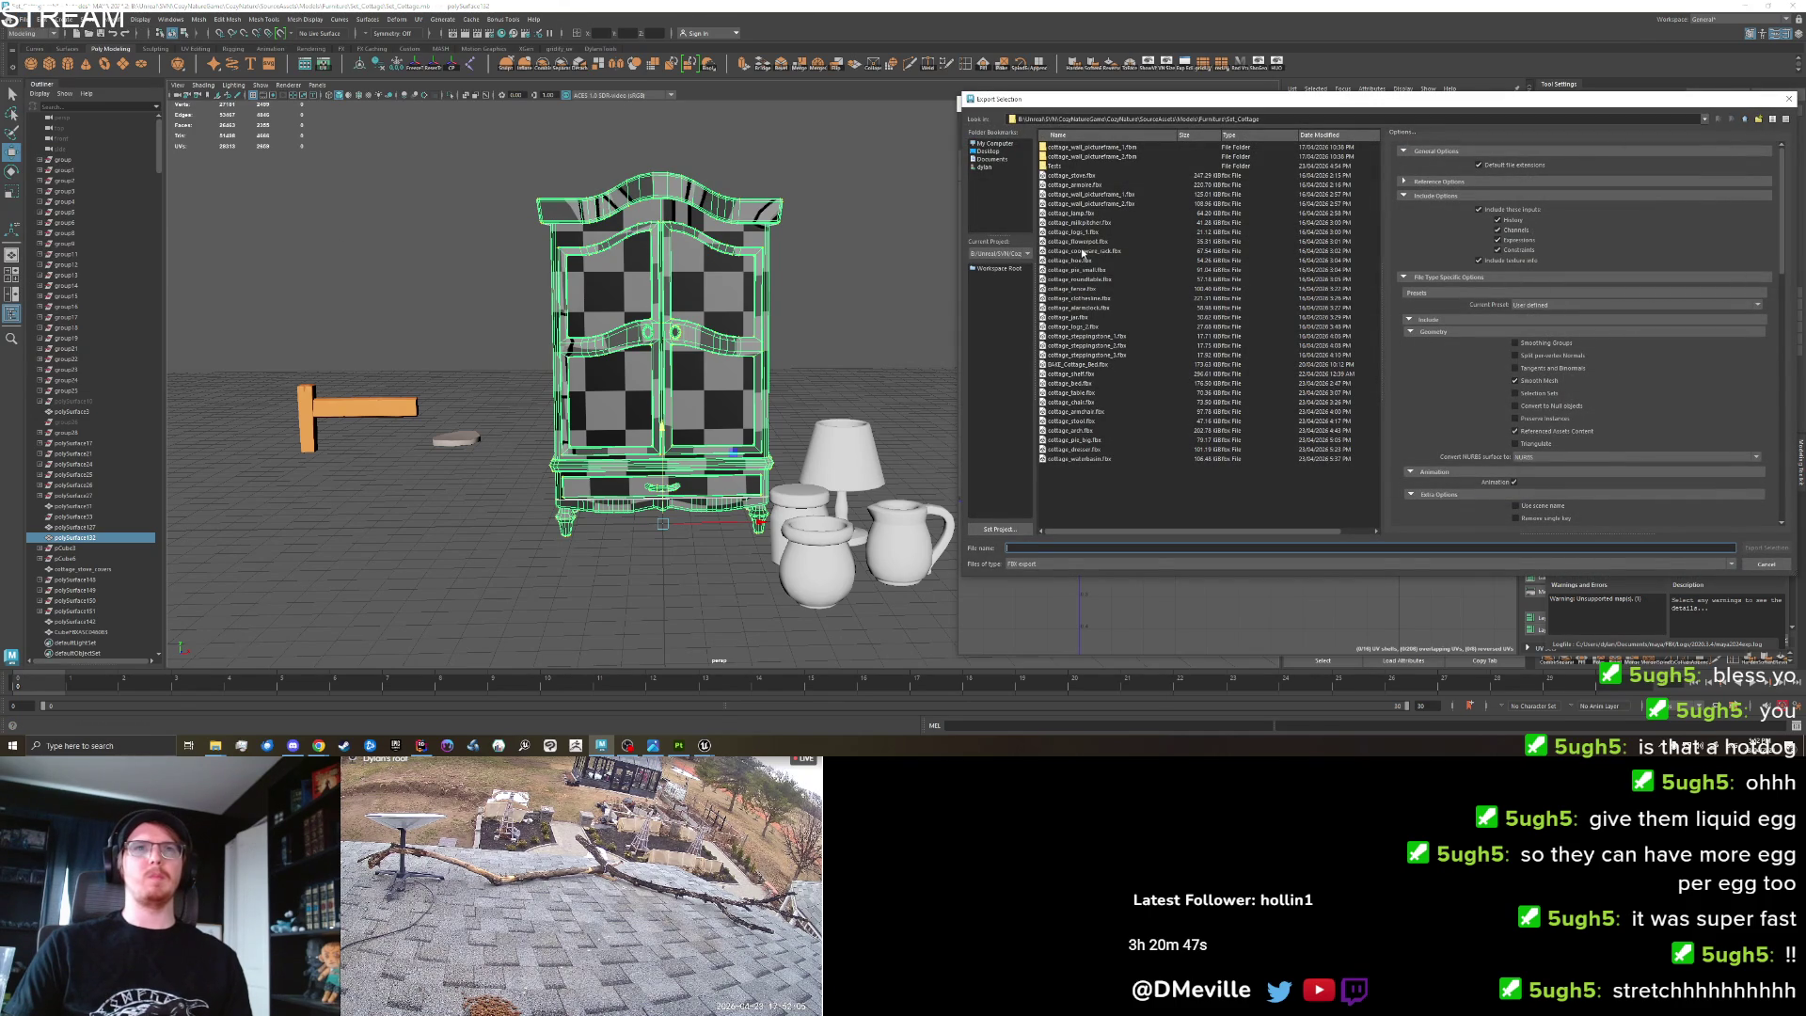
Overwrite cottage_armoire.fbx with the selected armoire, confirming the replacement.
{"action": "left_click", "coordinate": [1074, 186]}
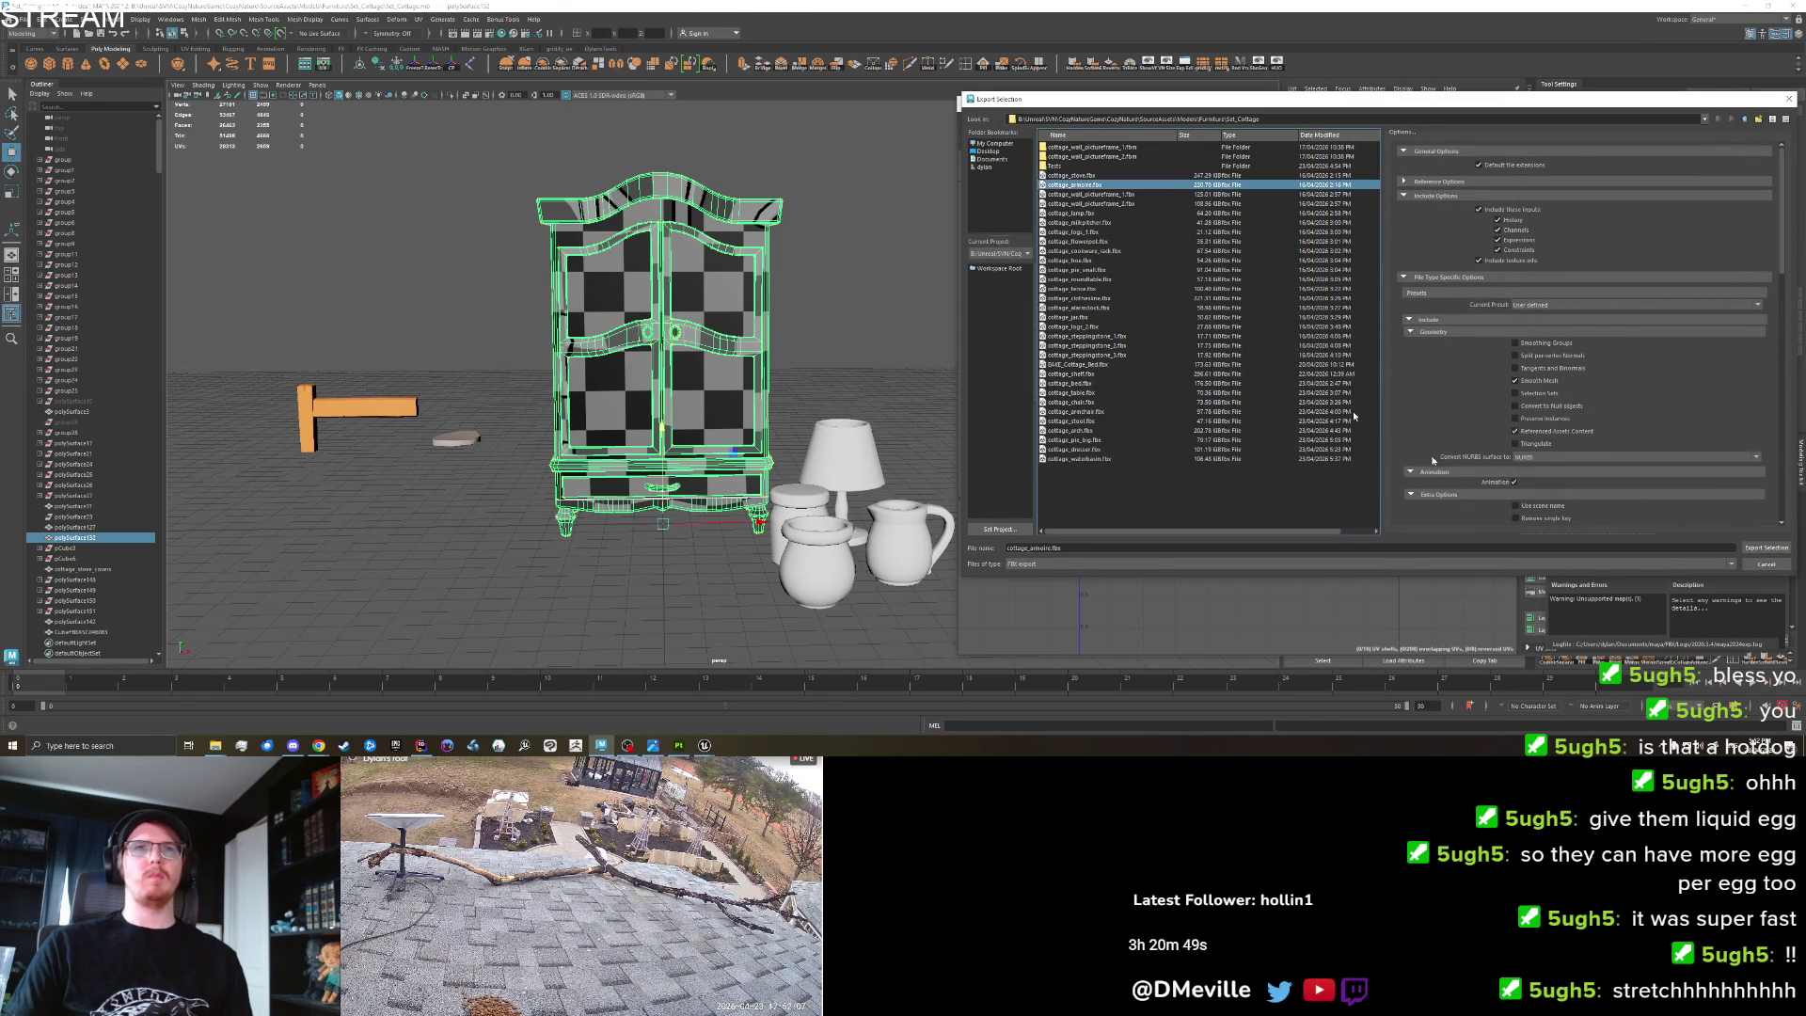
{"action": "left_click", "coordinate": [1755, 546]}
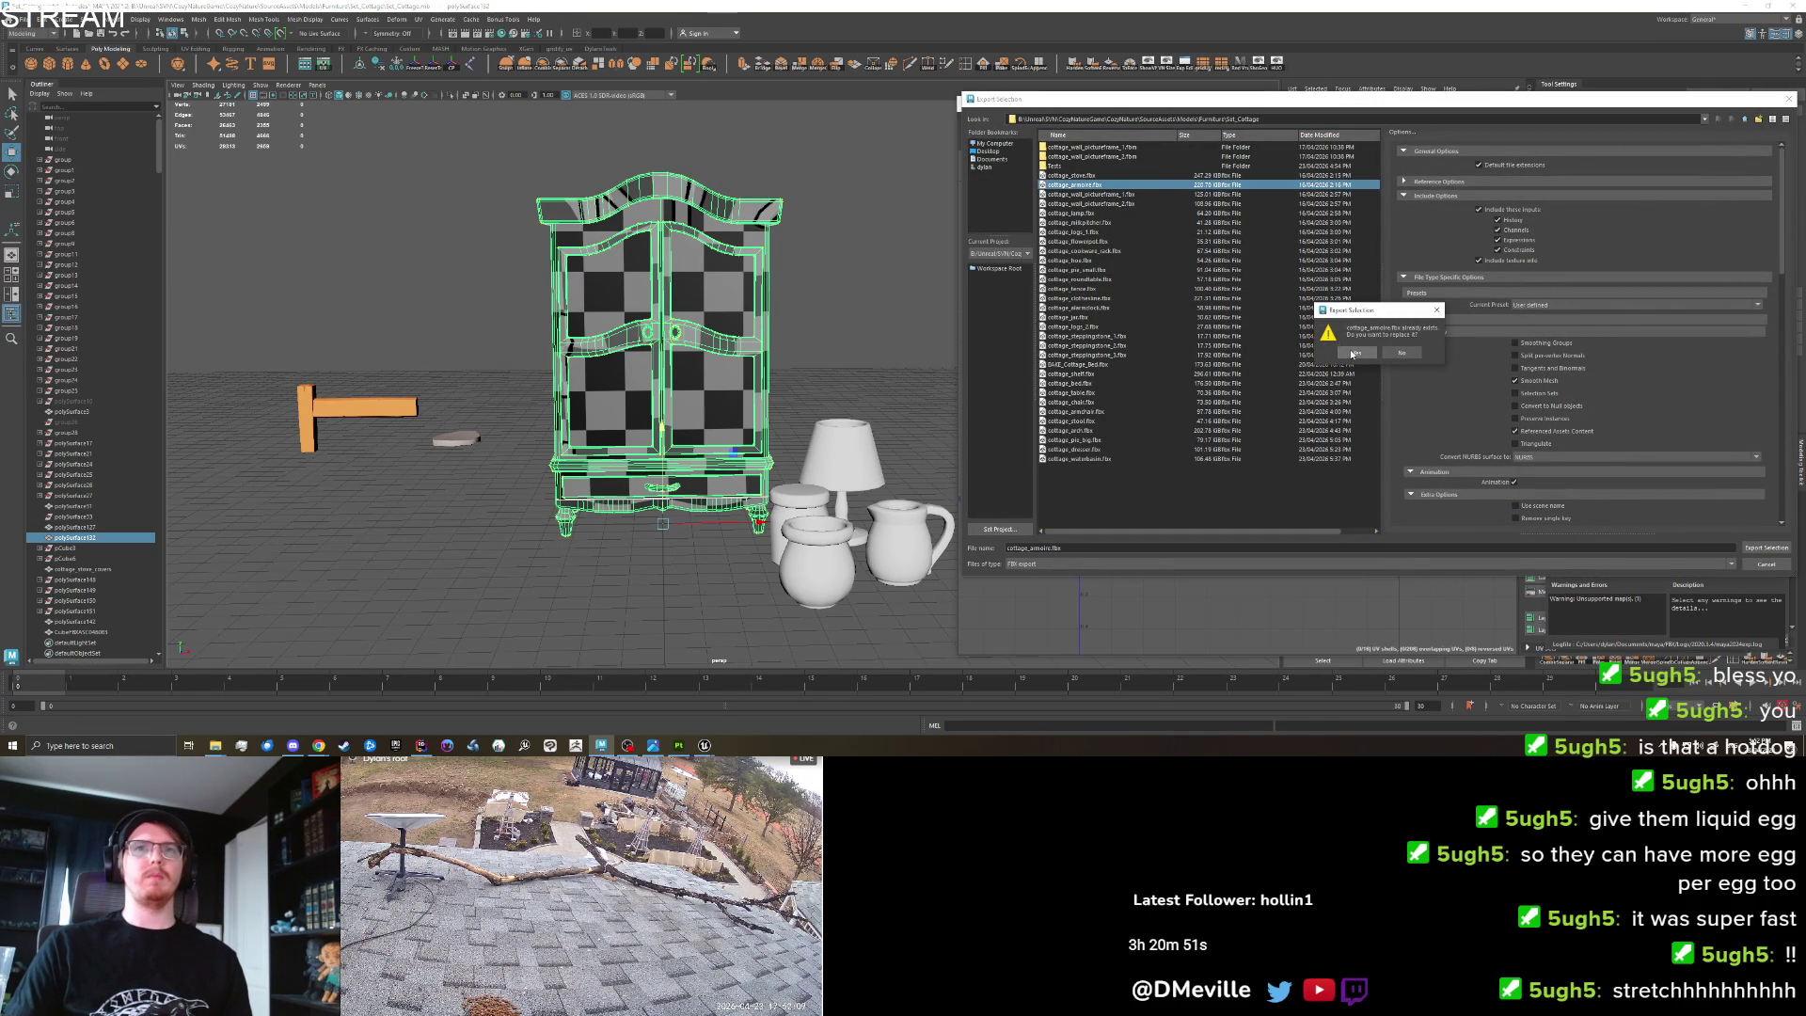
{"action": "left_click", "coordinate": [1355, 353]}
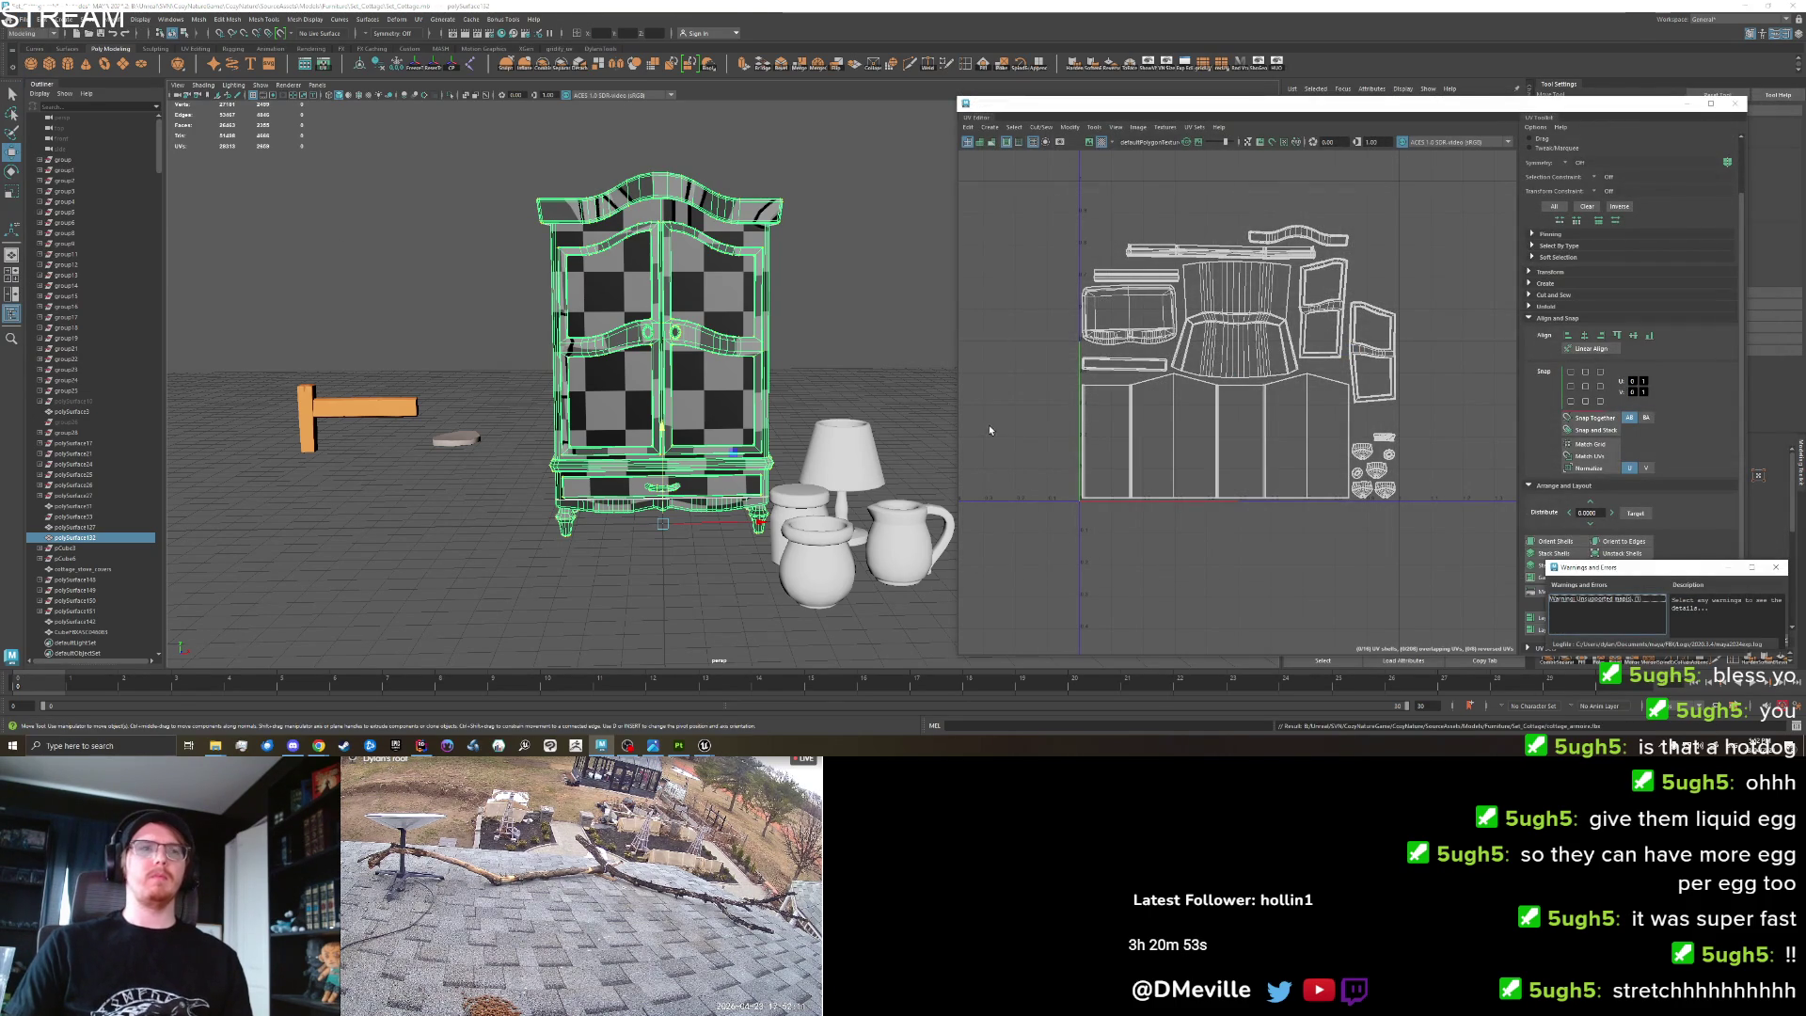
{"action": "left_click", "coordinate": [679, 745]}
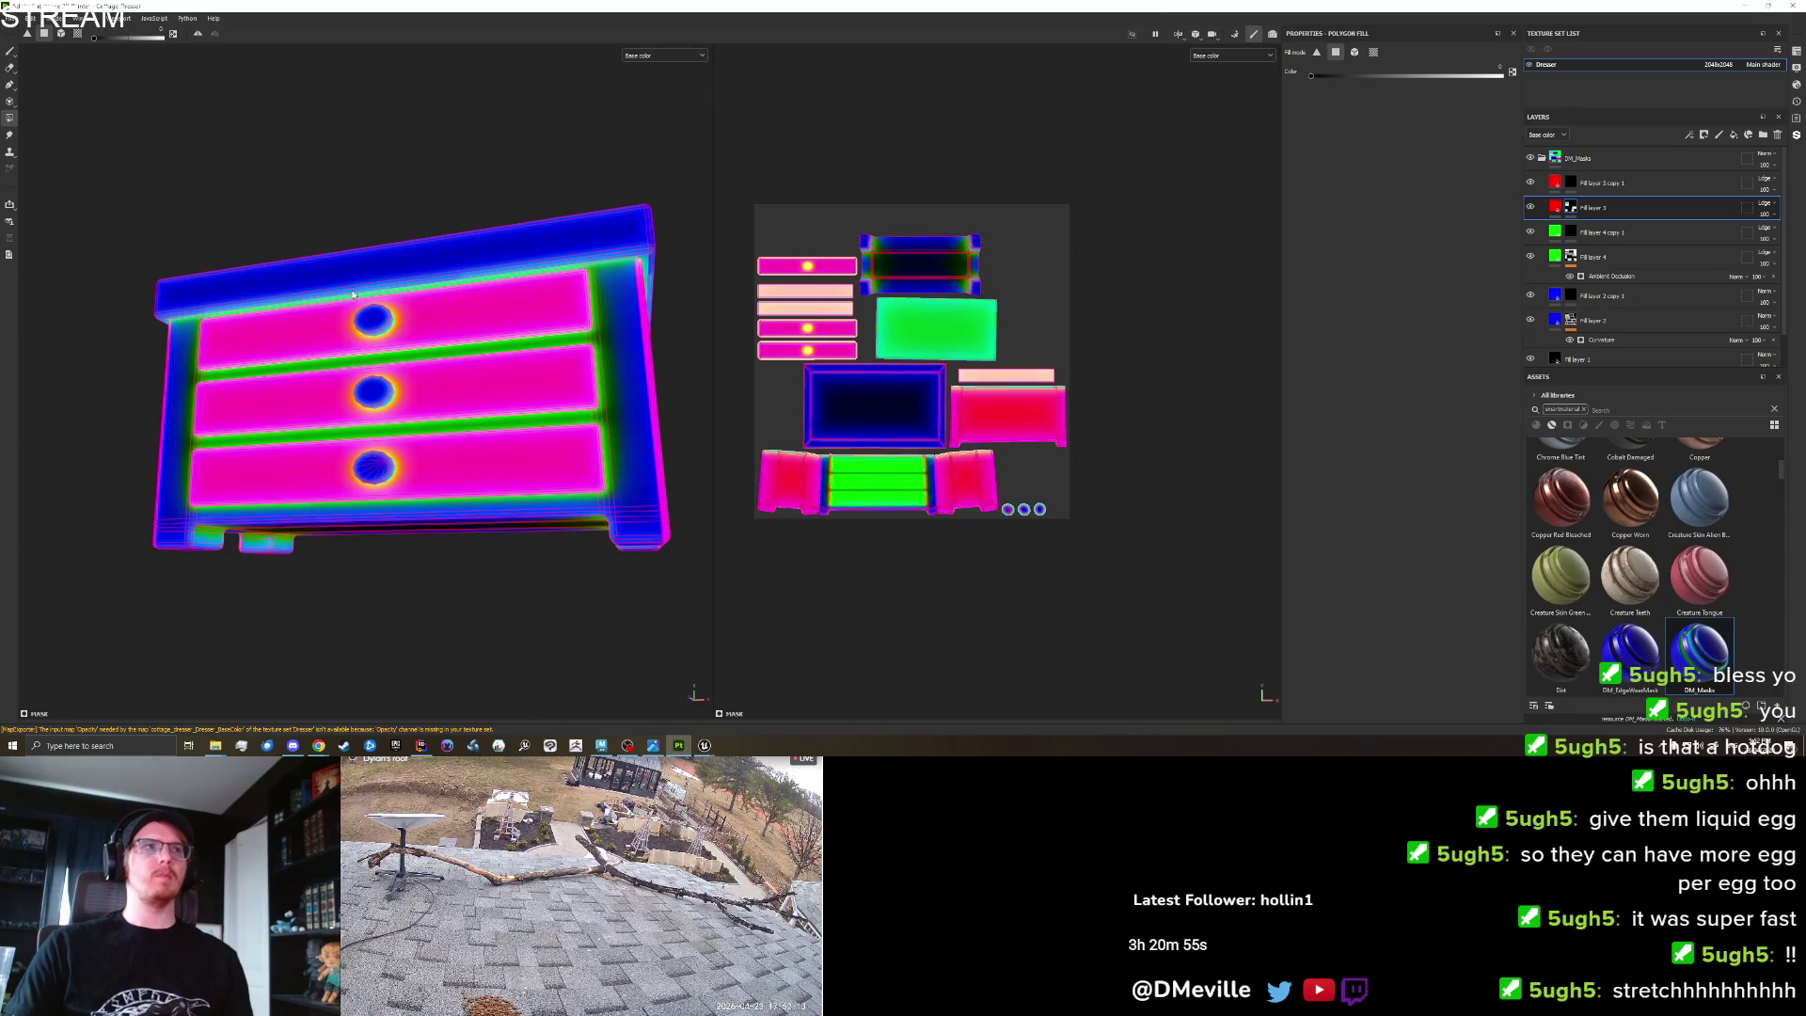
Create a new Substance Painter project with cottage_armoire.fbx chosen as its mesh.
{"action": "left_click", "coordinate": [9, 18]}
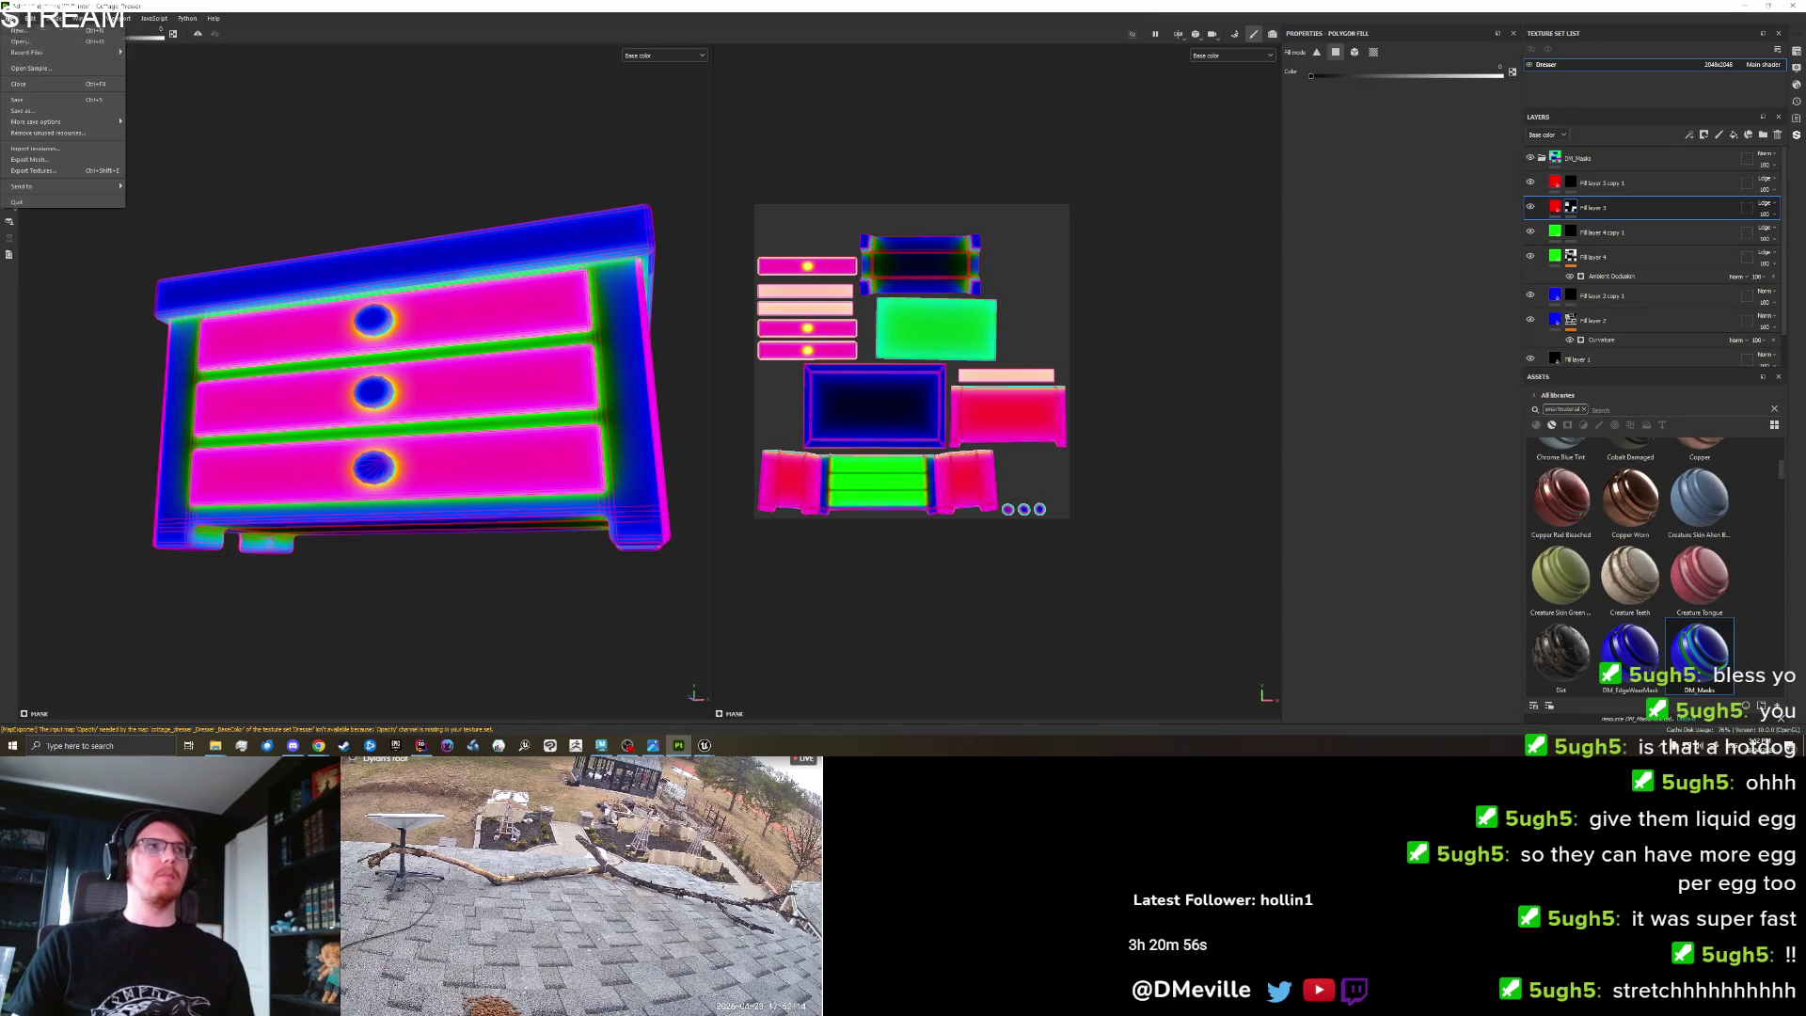
{"action": "left_click", "coordinate": [26, 30]}
{"action": "left_click", "coordinate": [989, 258]}
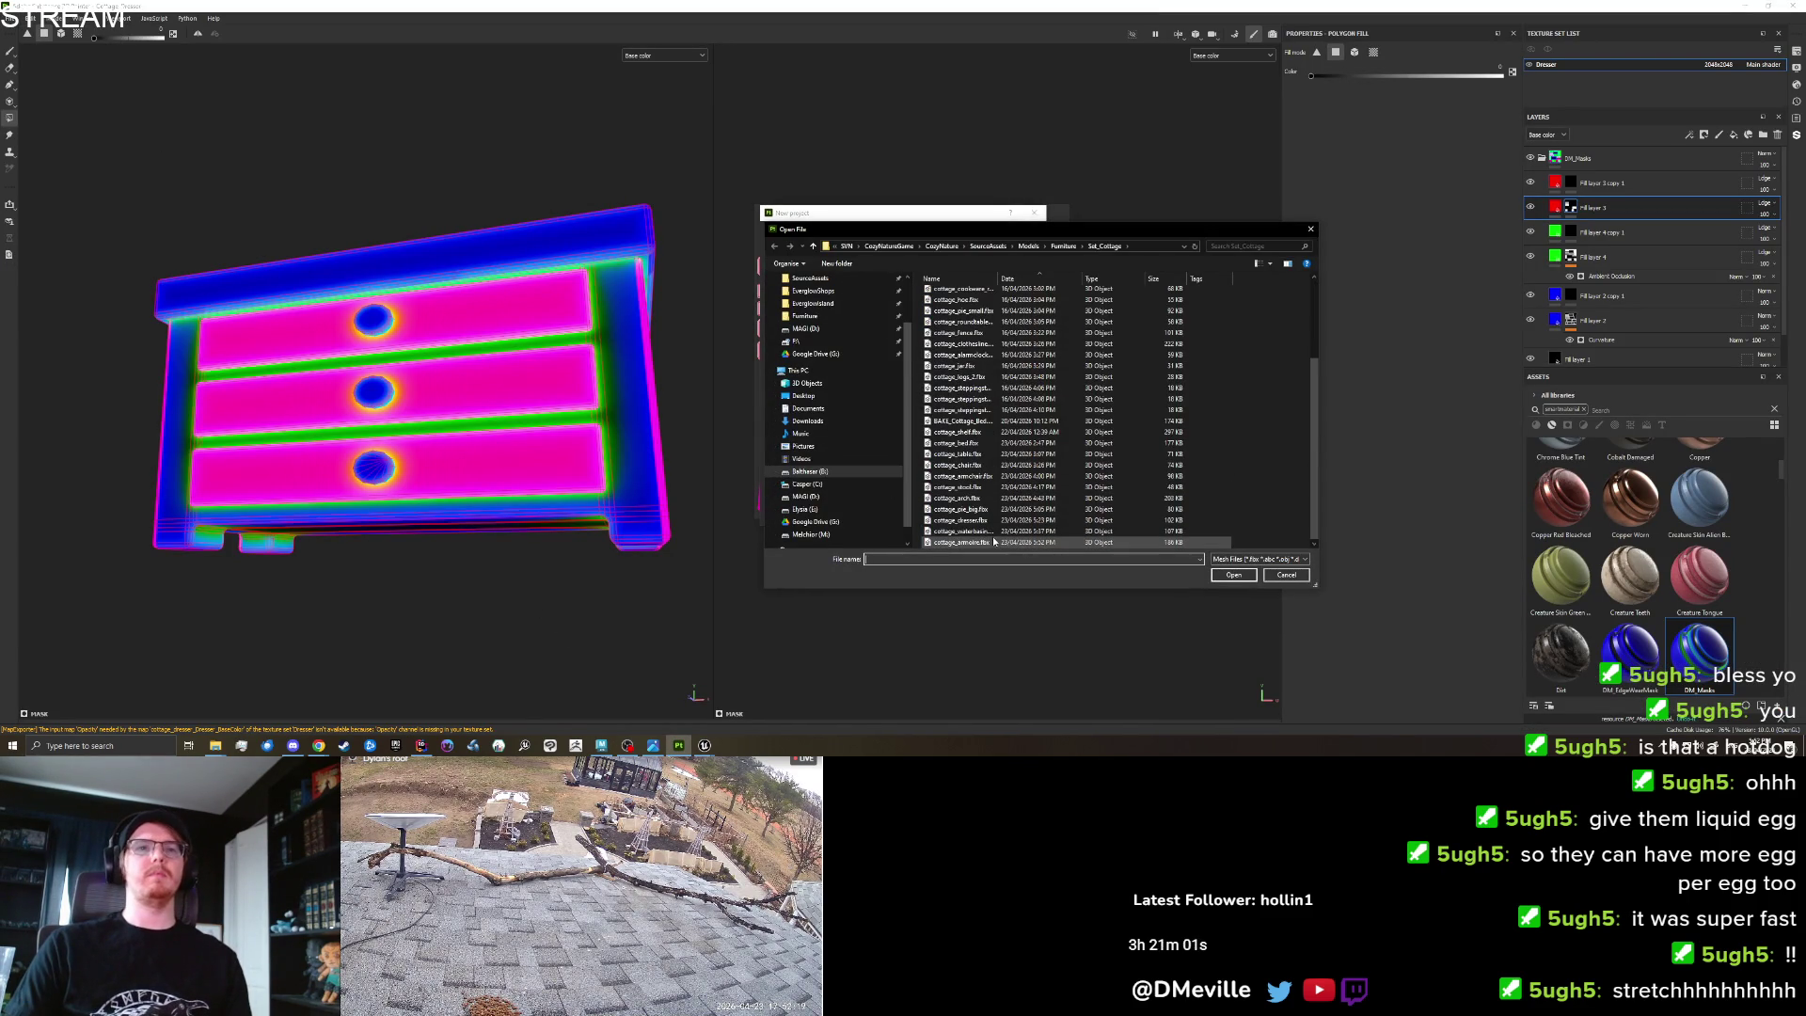
{"action": "double_click", "coordinate": [990, 537]}
{"action": "left_click", "coordinate": [938, 517]}
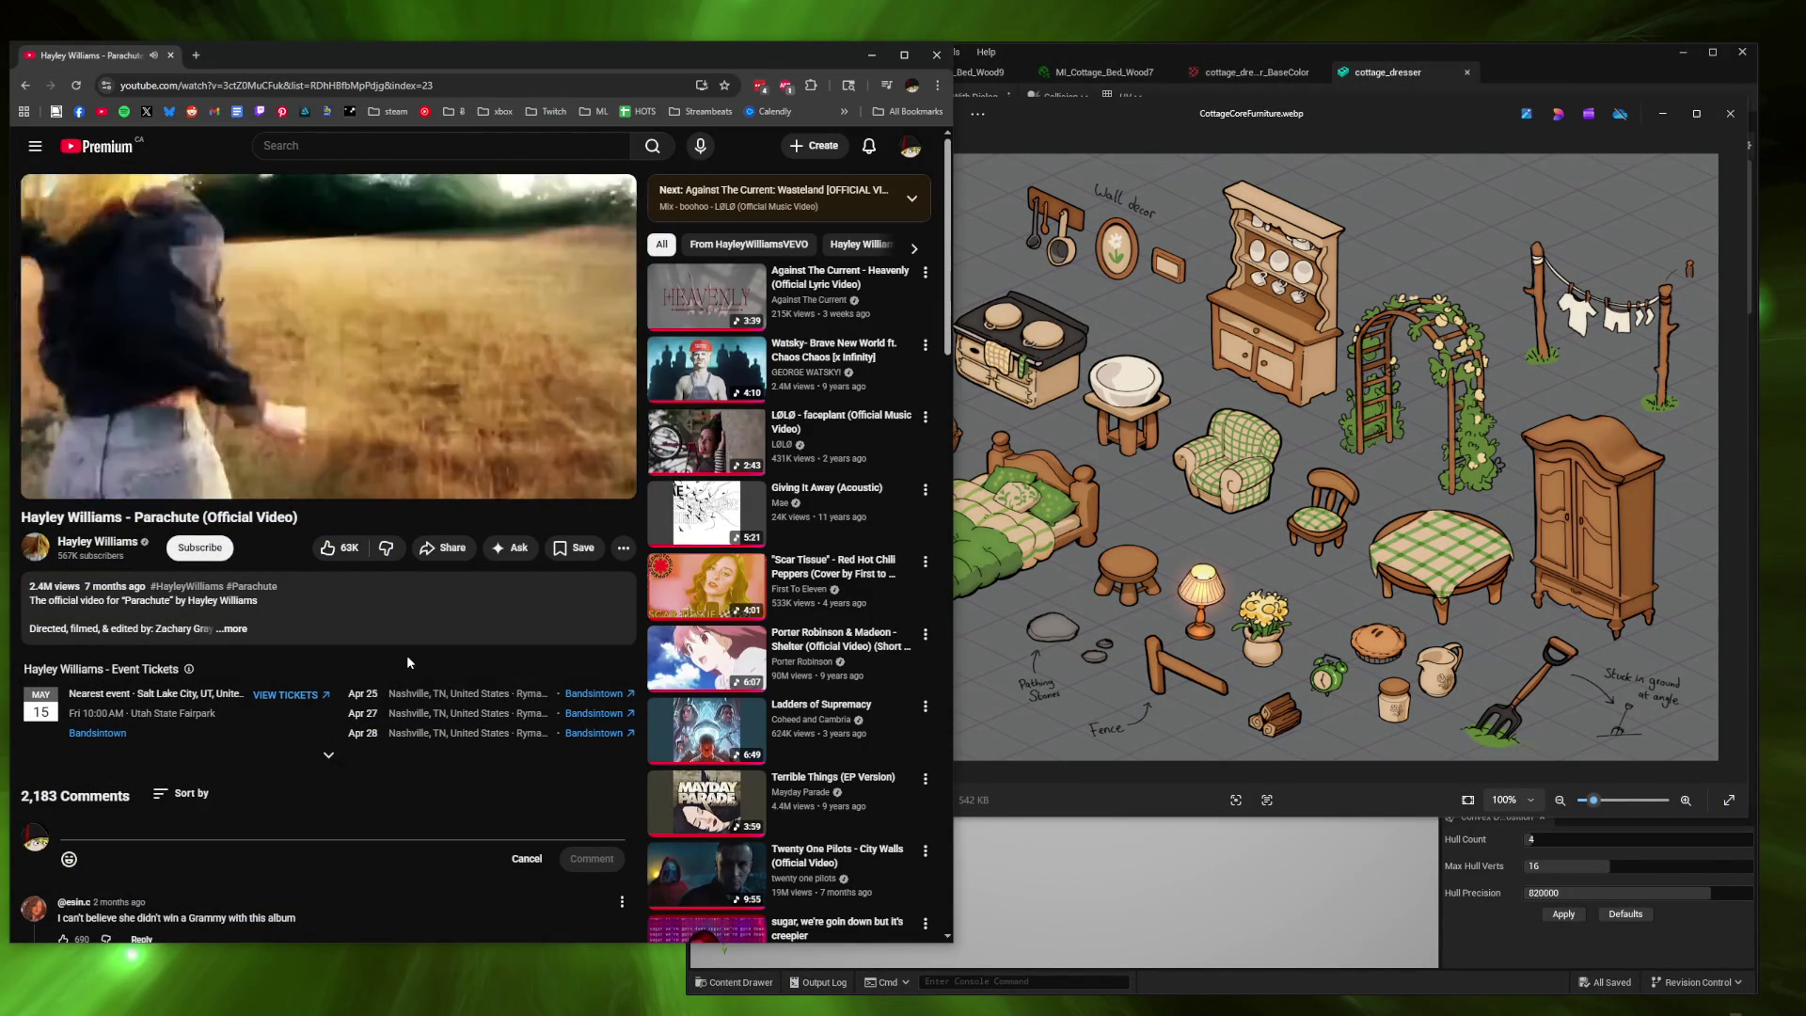
In a new tab, search Google for 'armour', then try respelling the query toward armoire.
{"action": "key", "text": "ctrl+t"}
{"action": "type", "text": "armour"}
{"action": "key", "text": "Return"}
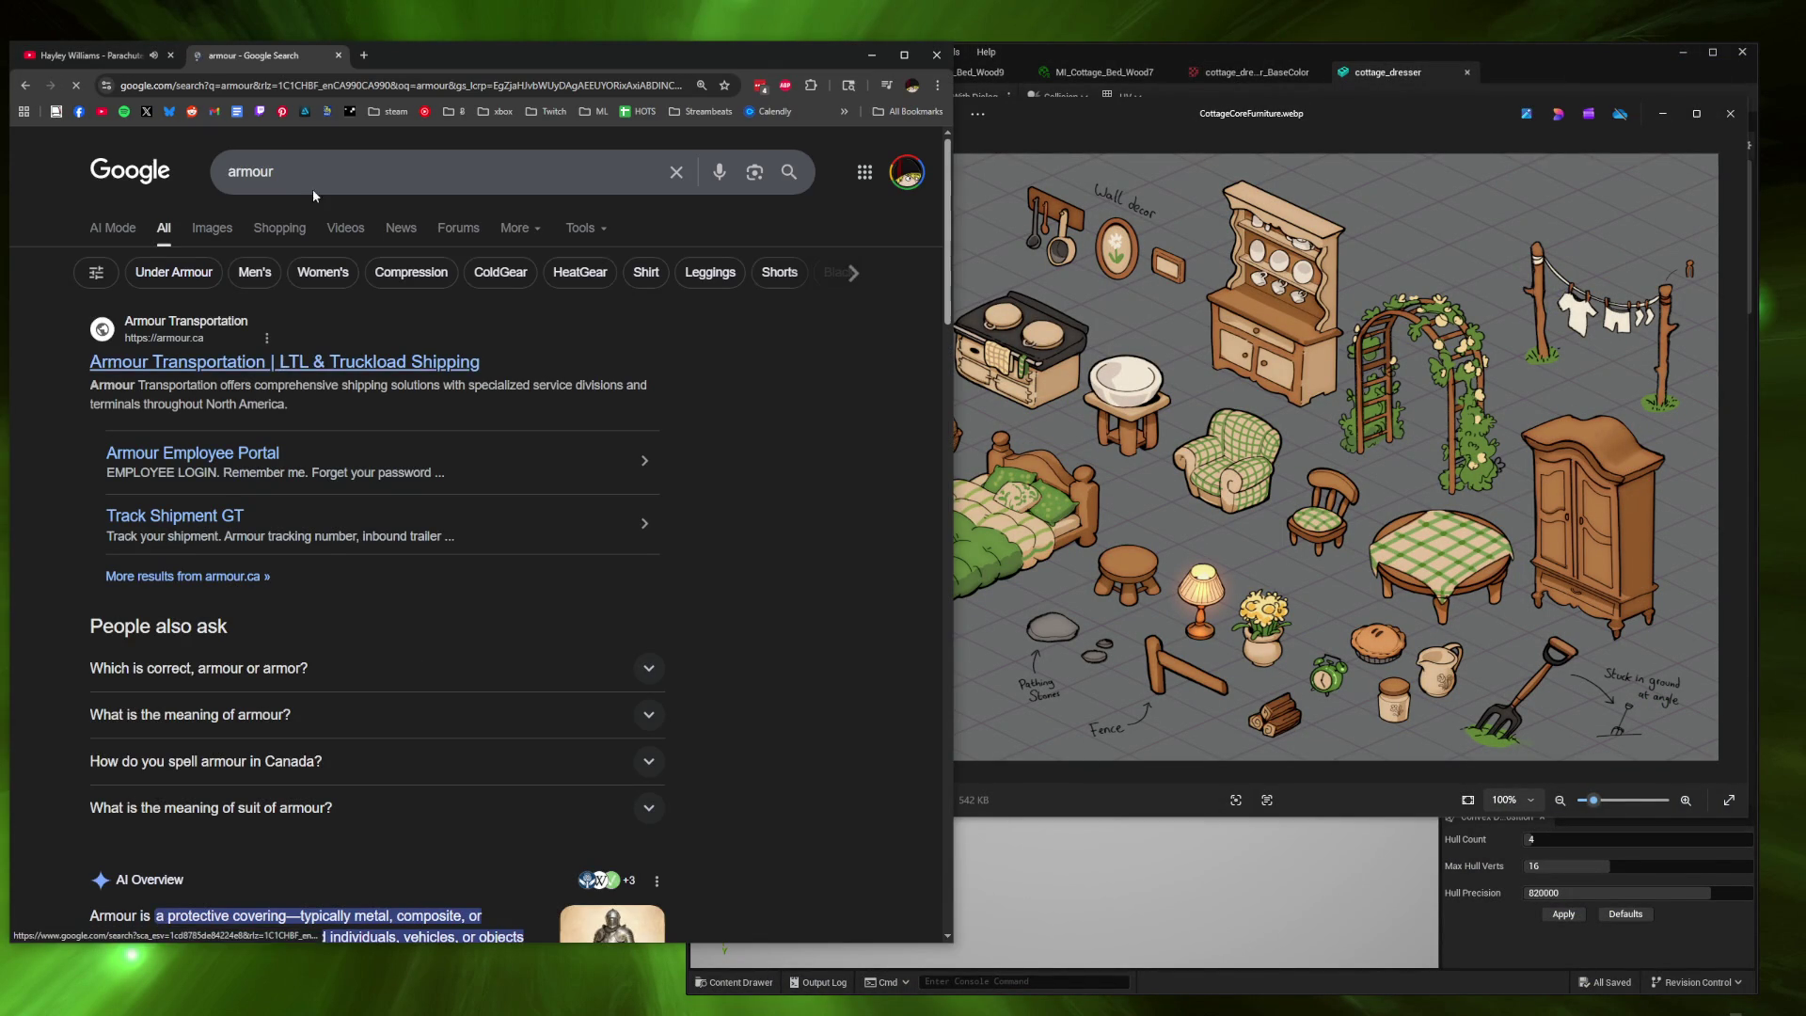
{"action": "left_click", "coordinate": [312, 186]}
{"action": "key", "text": "BackSpace"}
{"action": "key", "text": "BackSpace"}
{"action": "type", "text": "ior"}
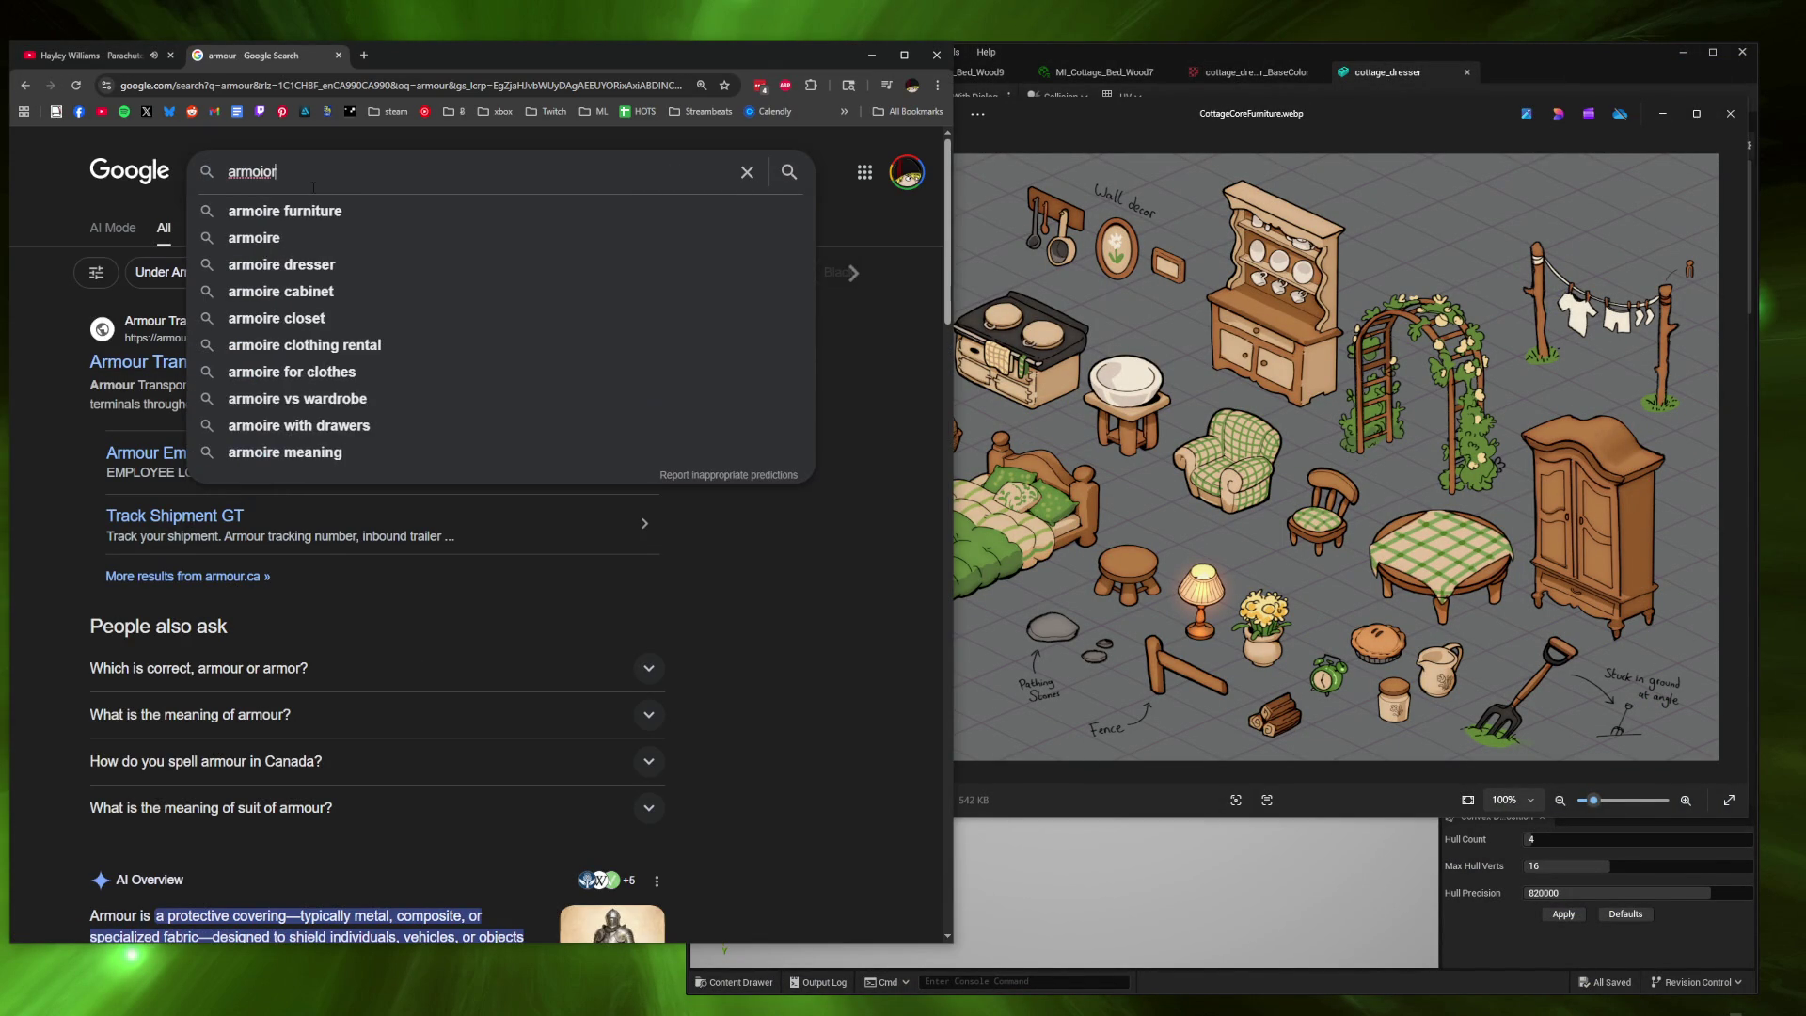
{"action": "type", "text": "e"}
{"action": "key", "text": "Return"}
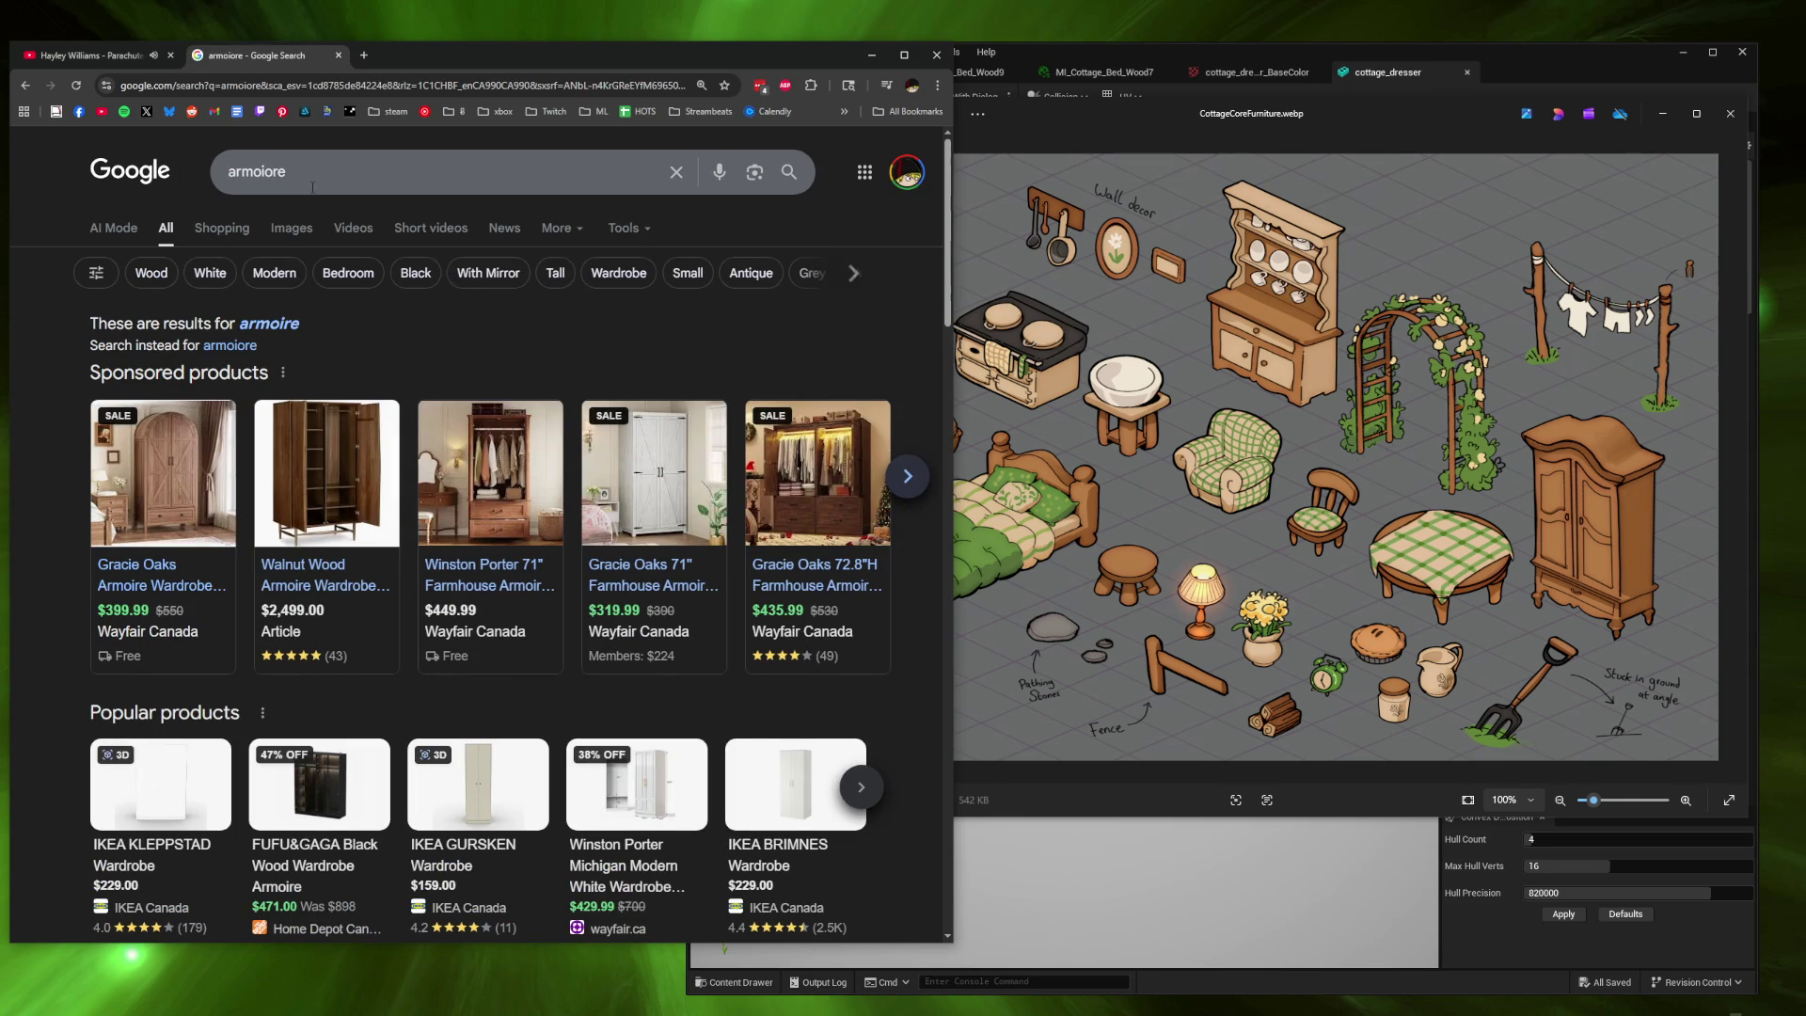
Search for 'armoire', then refine the query to 'armoire define'.
{"action": "left_click", "coordinate": [315, 184]}
{"action": "double_click", "coordinate": [321, 179]}
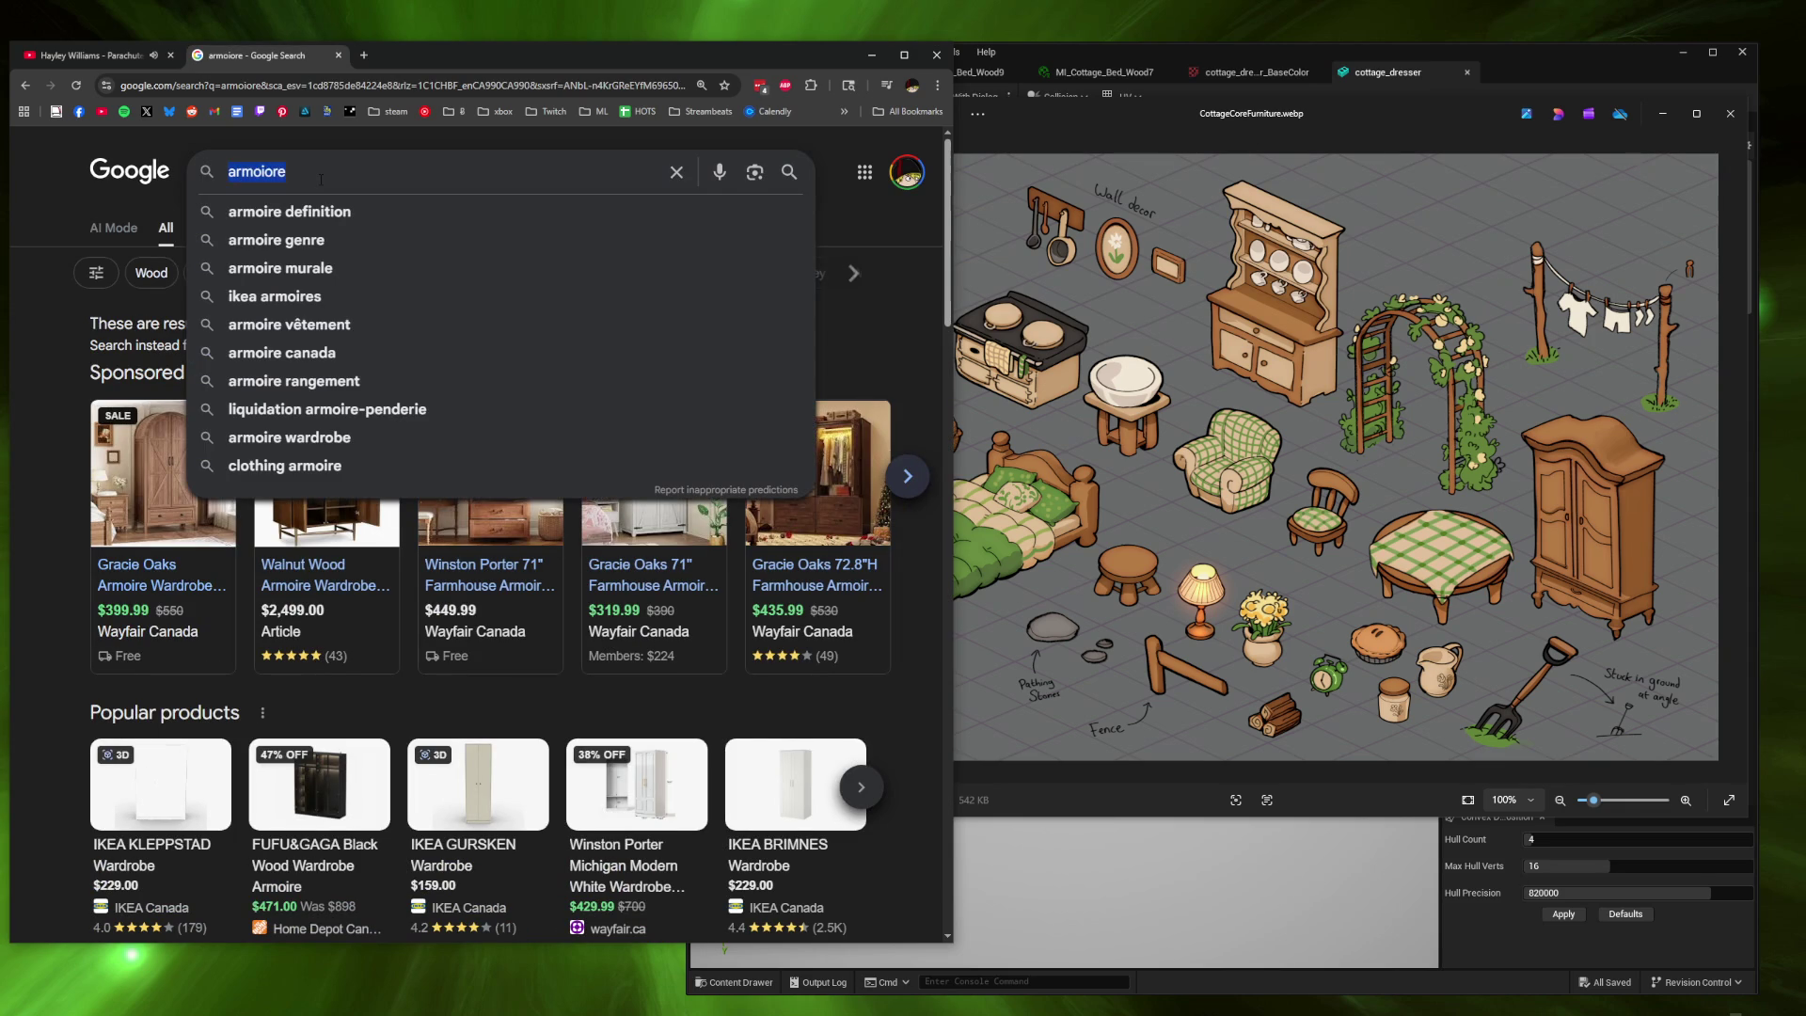
{"action": "type", "text": "armoire"}
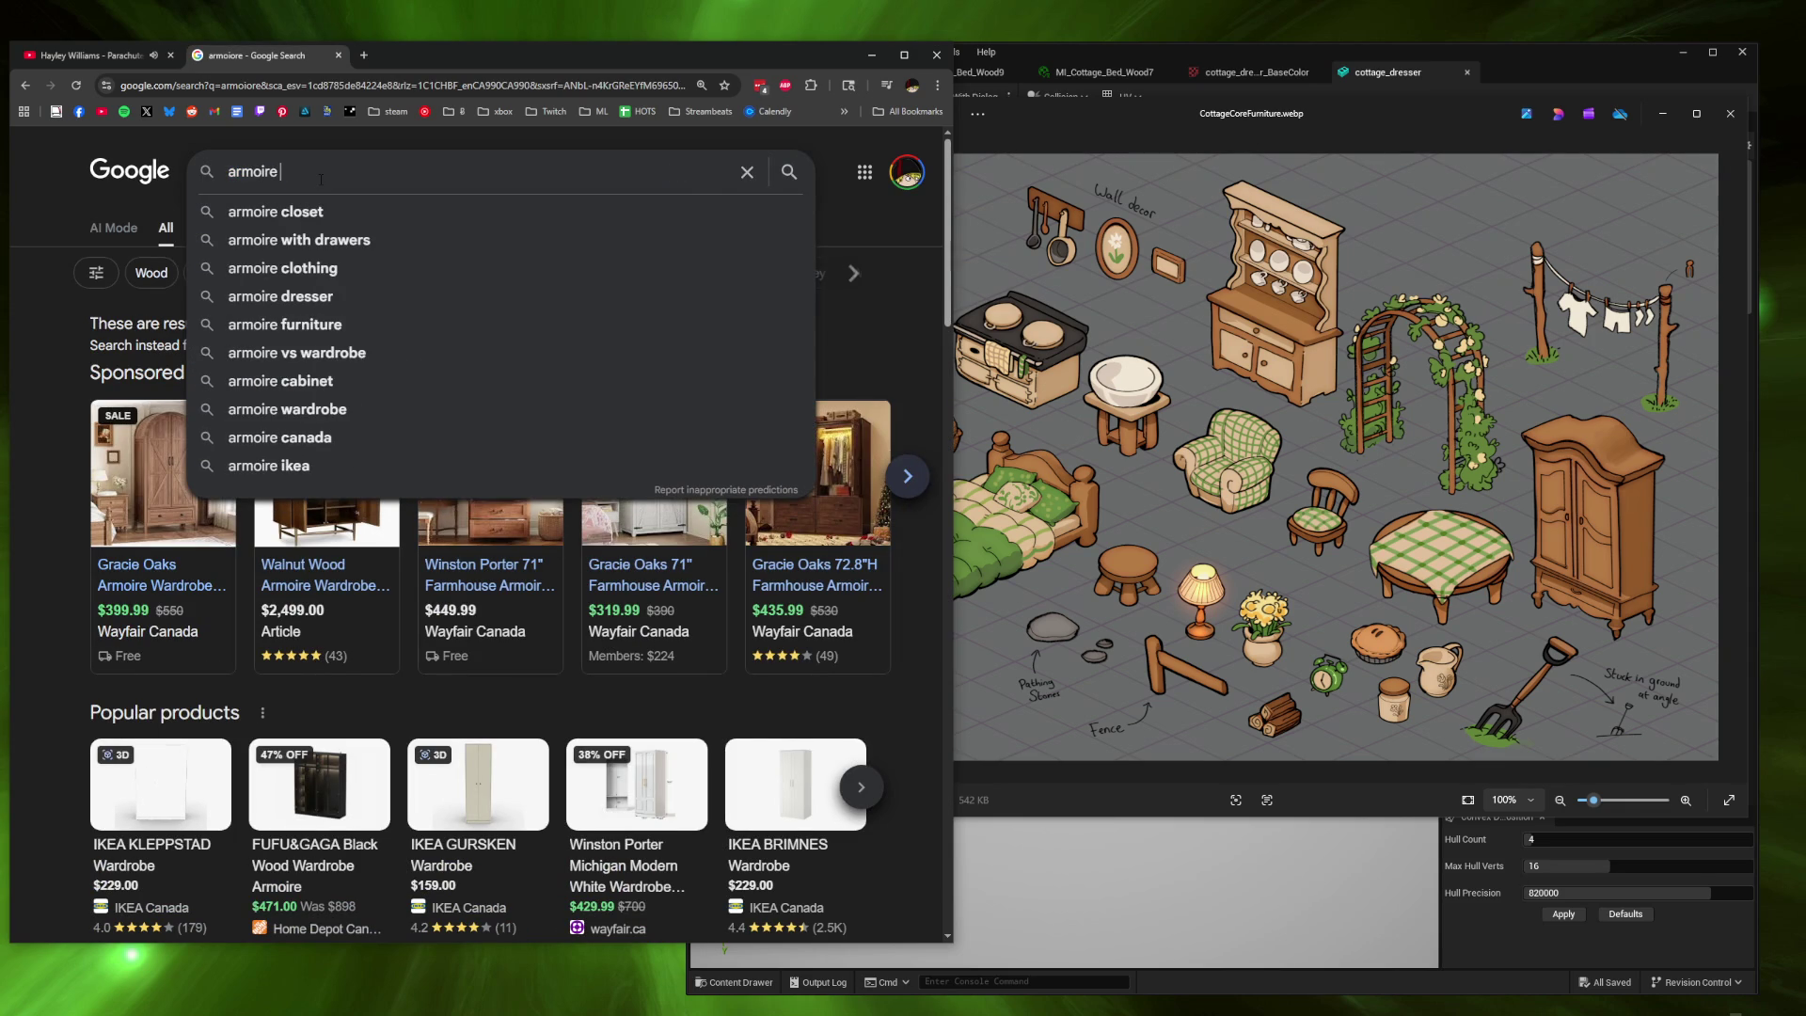
{"action": "key", "text": "Return"}
{"action": "left_click", "coordinate": [318, 177]}
{"action": "type", "text": "define"}
{"action": "key", "text": "Return"}
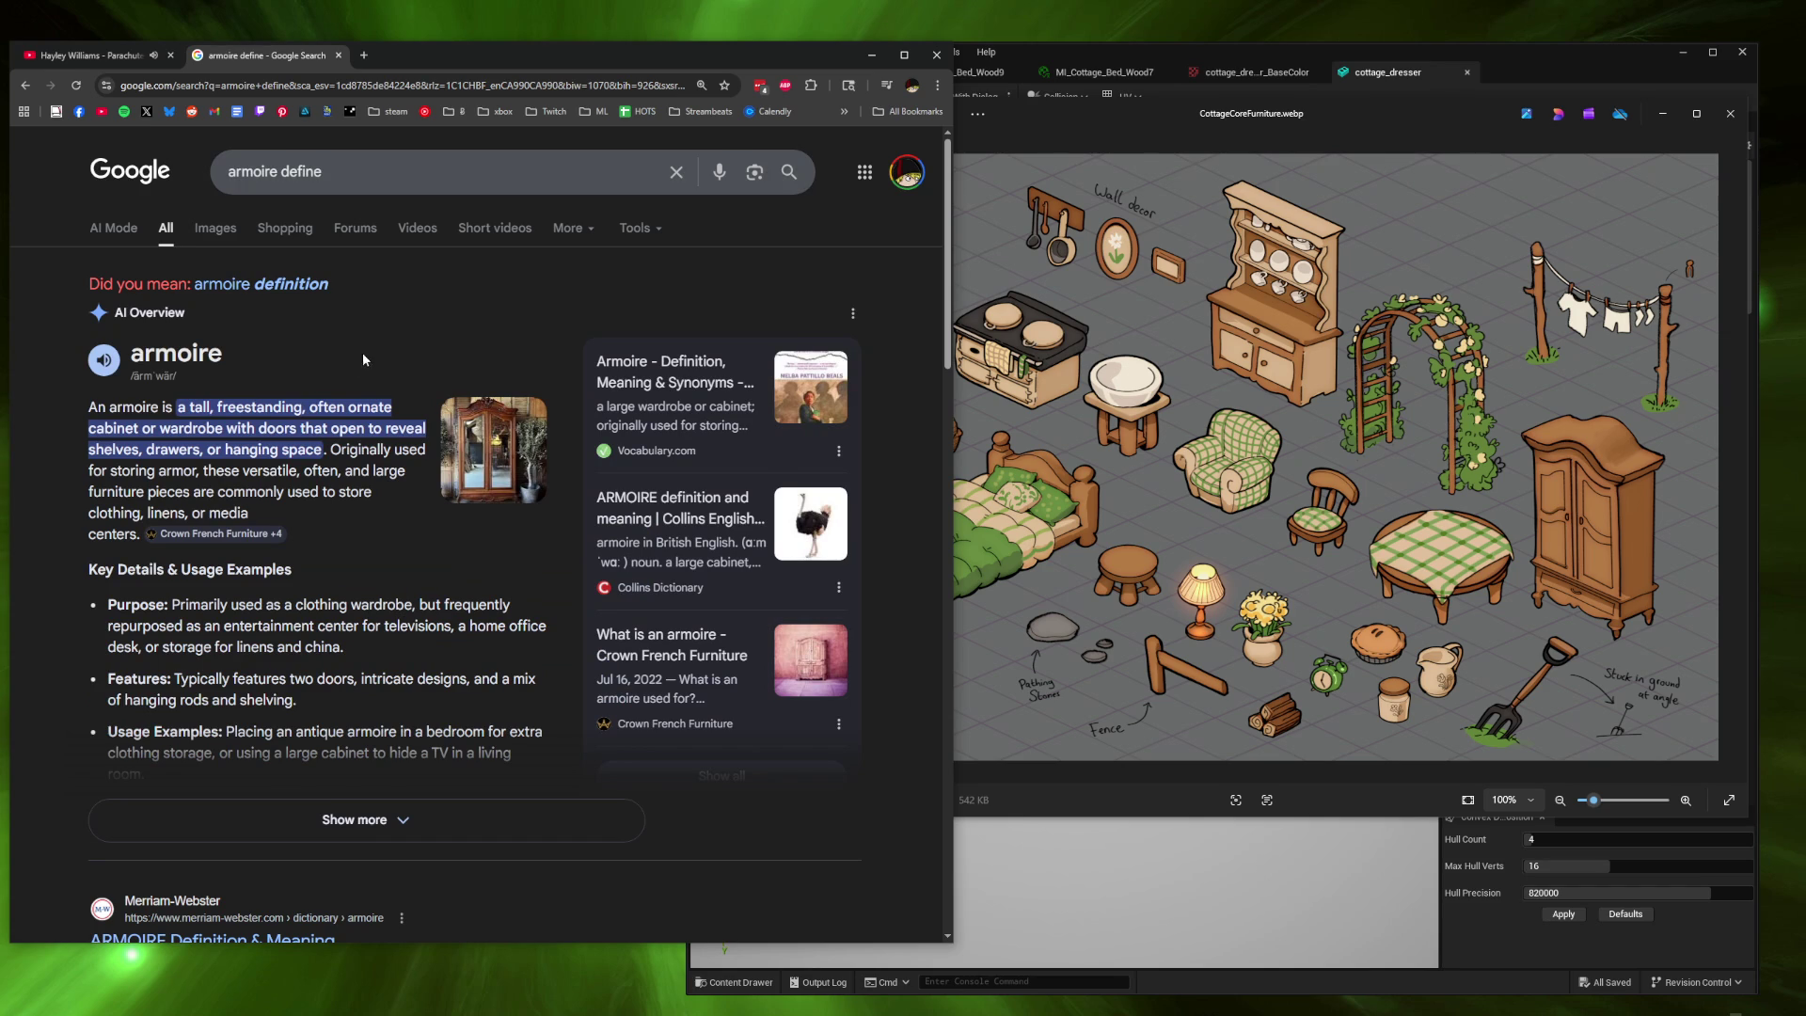
Bake the armoire's mesh maps with AO secondary rays at 255 and curvature radius 1, then inspect them.
{"action": "key", "text": "ctrl+shift+Tab"}
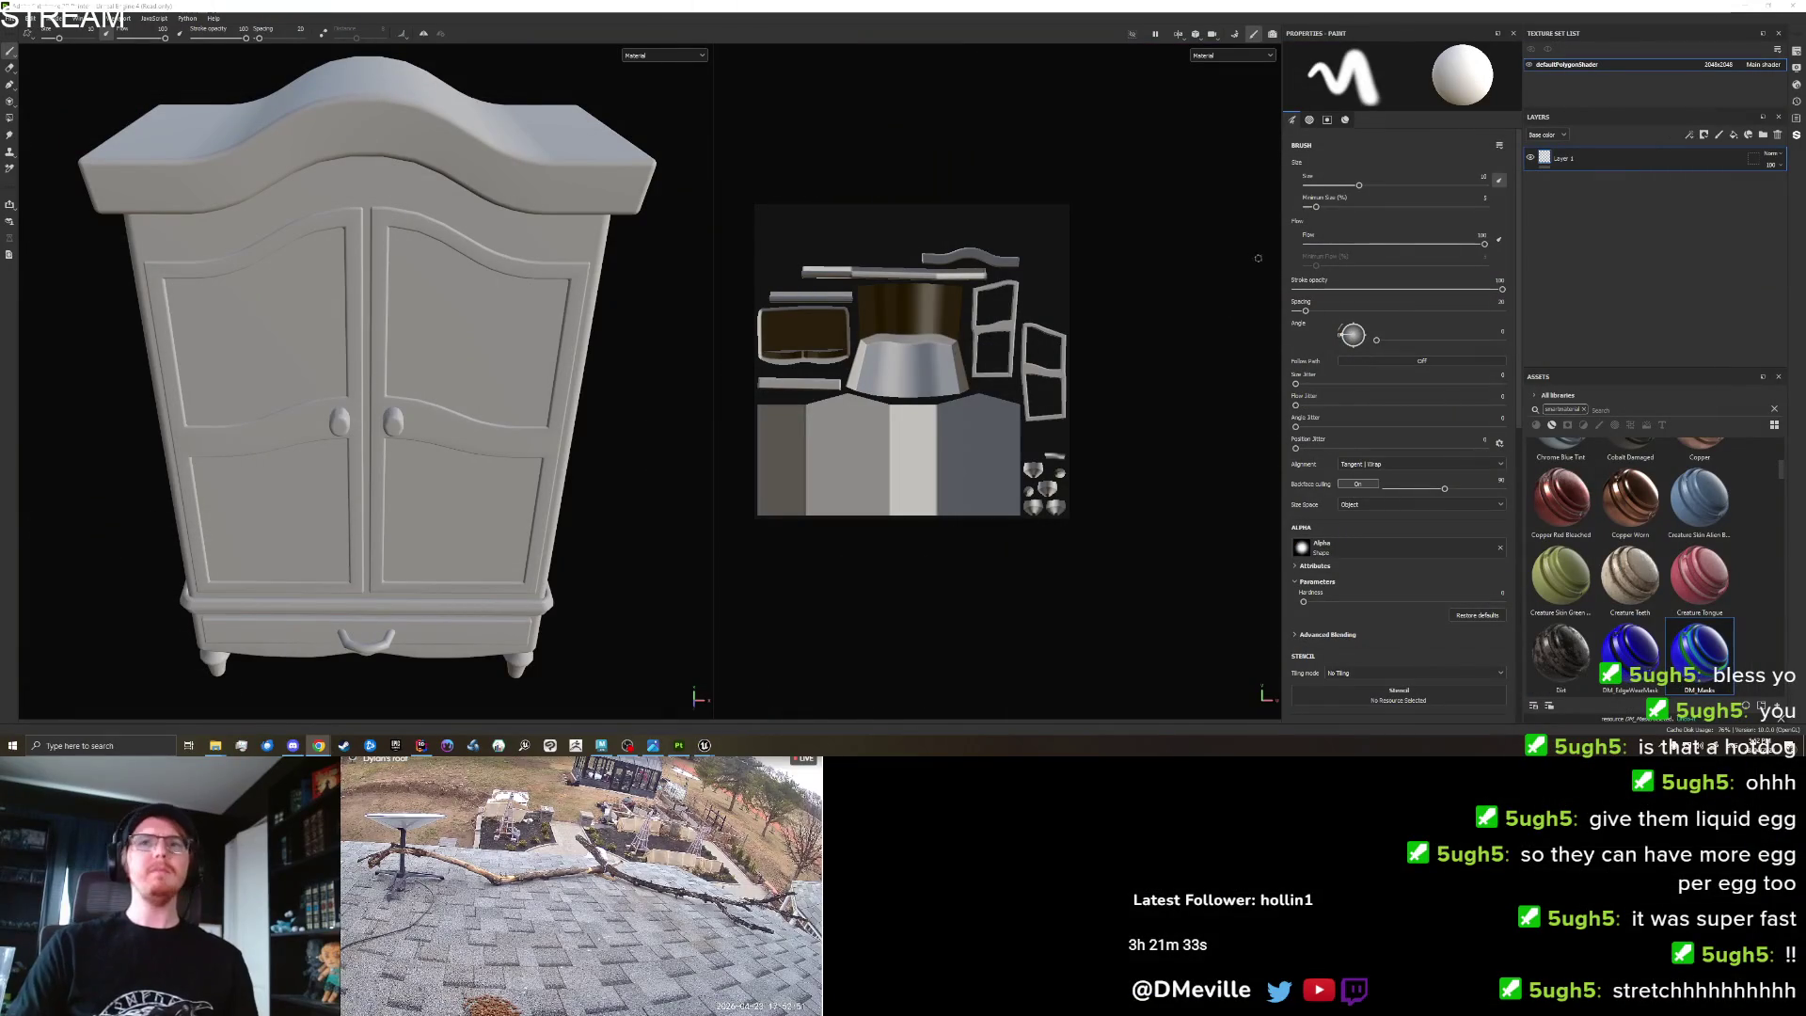
{"action": "left_click", "coordinate": [1235, 34]}
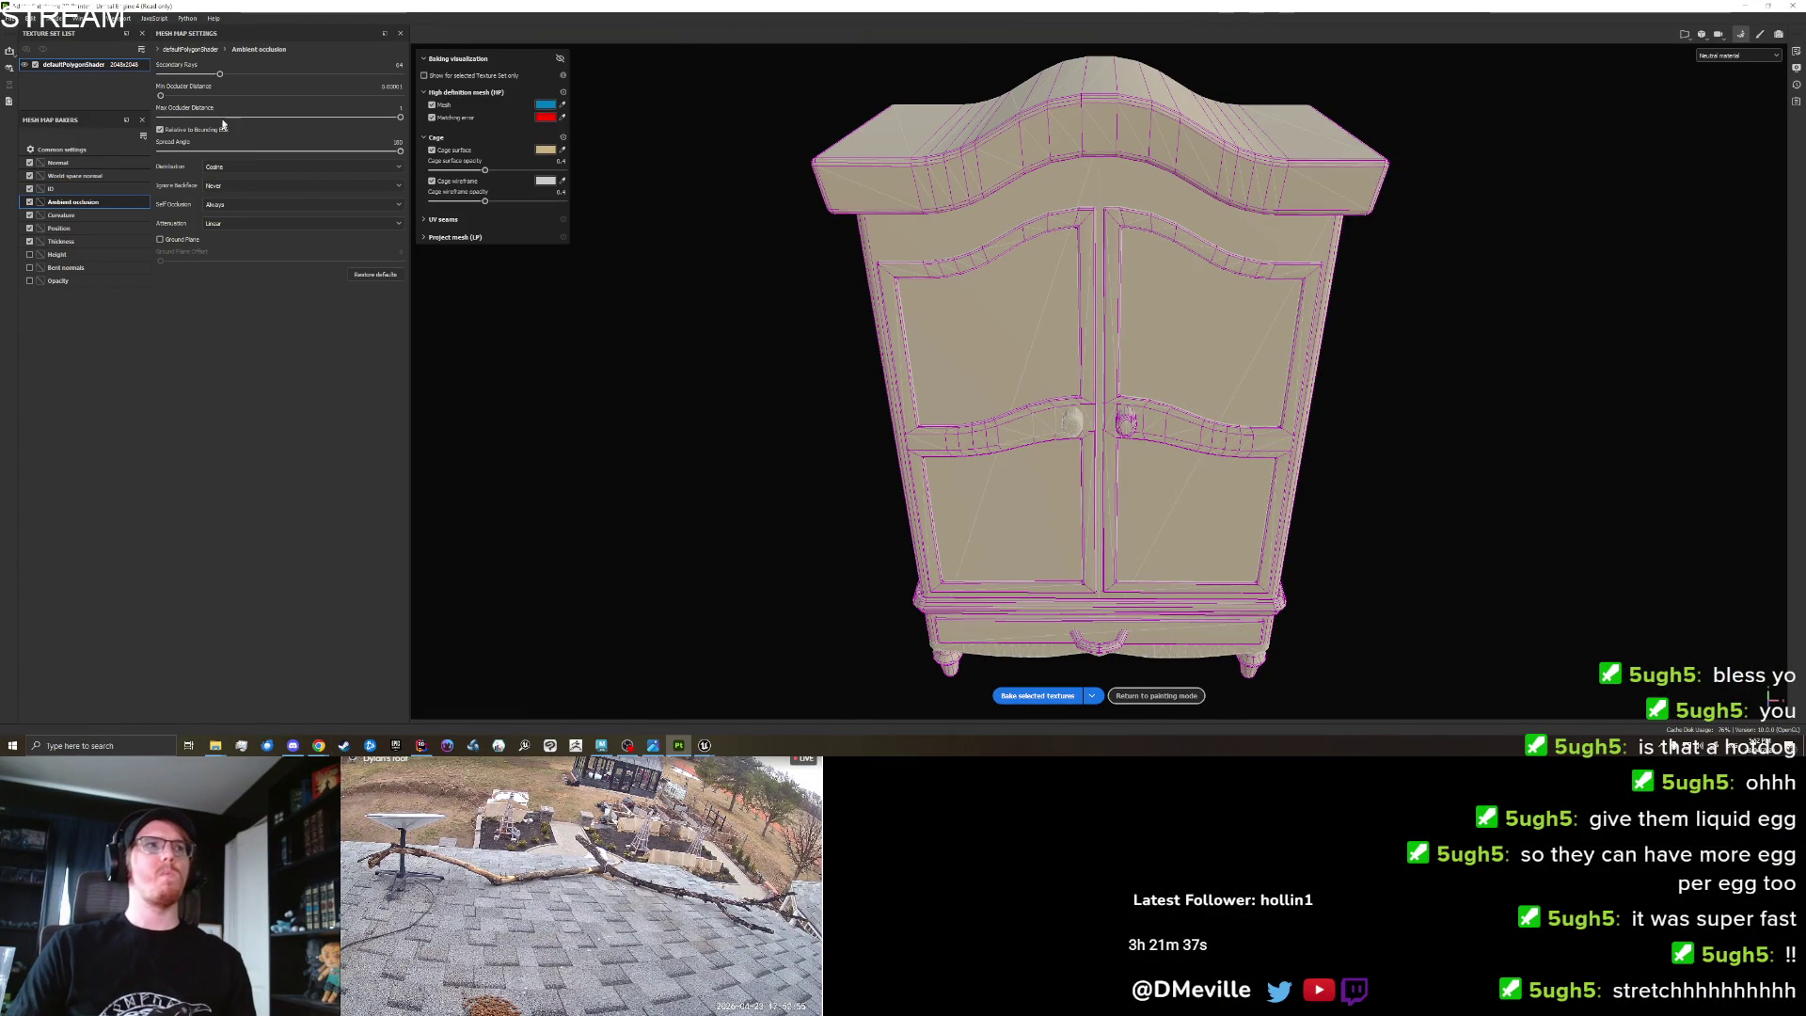
{"action": "left_click_drag", "start_coordinate": [219, 73], "coordinate": [400, 74]}
{"action": "left_click", "coordinate": [92, 216]}
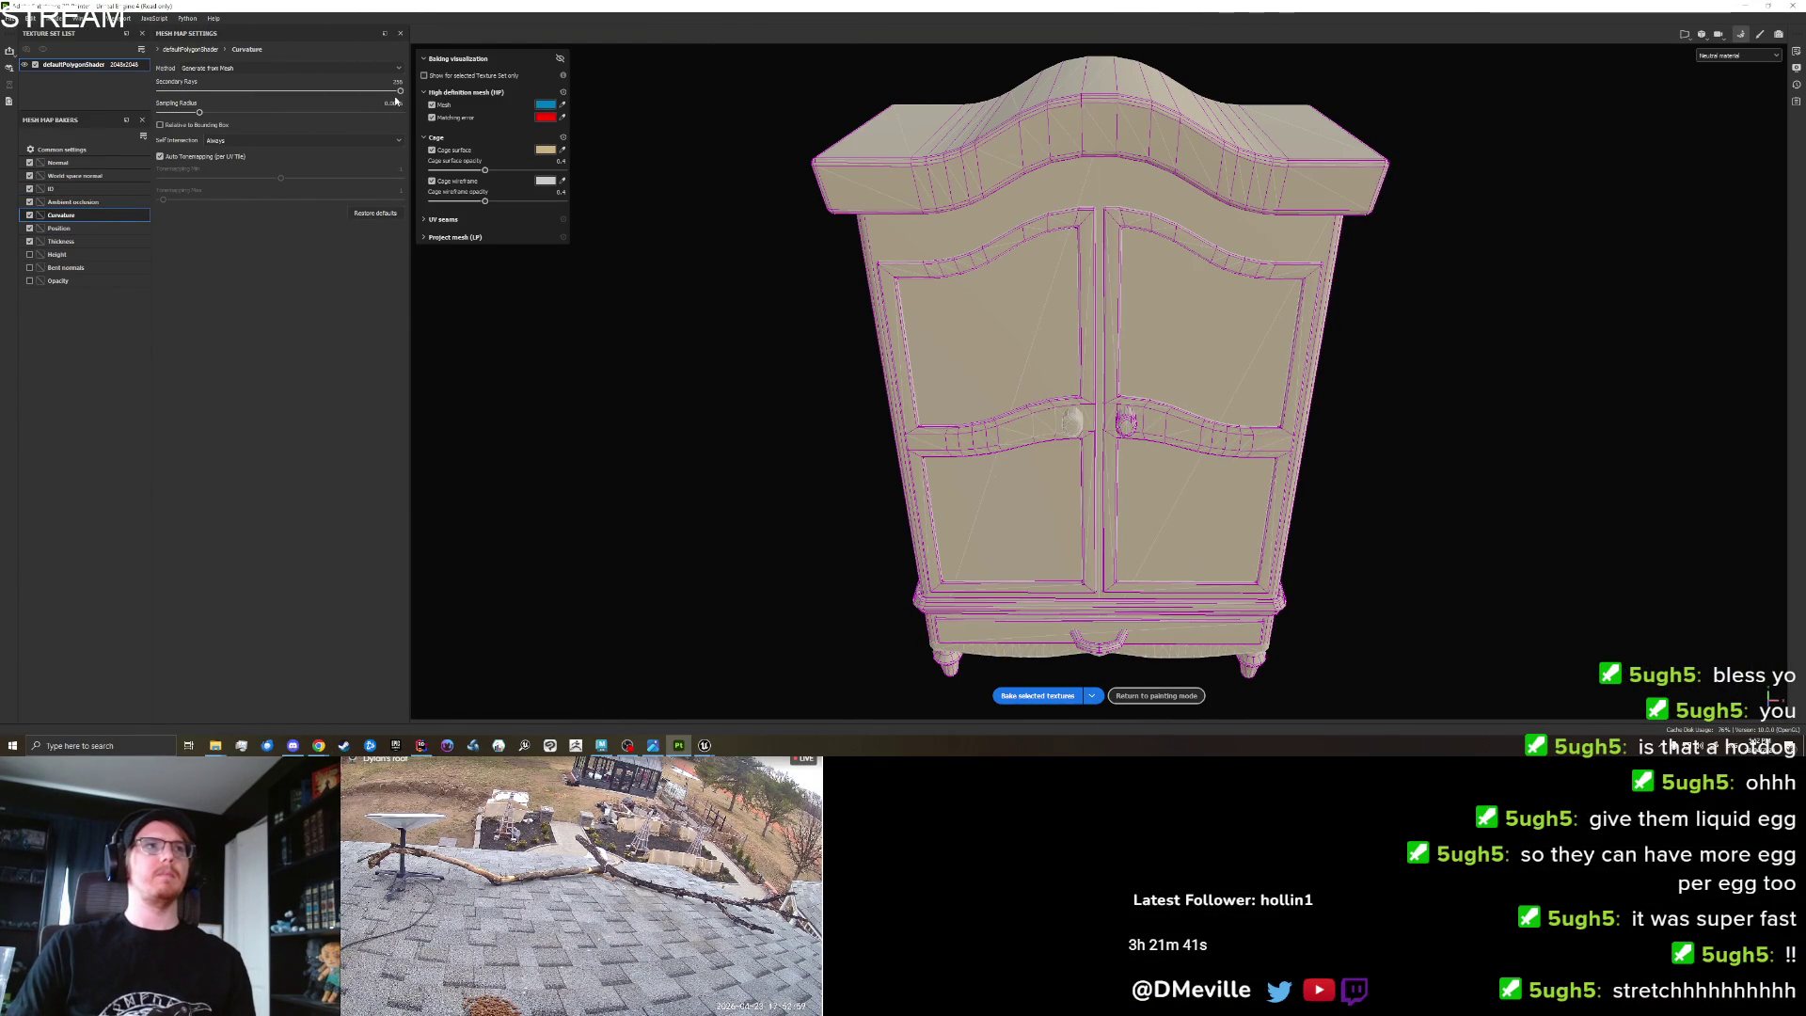
{"action": "left_click", "coordinate": [280, 112]}
{"action": "left_click", "coordinate": [1034, 696]}
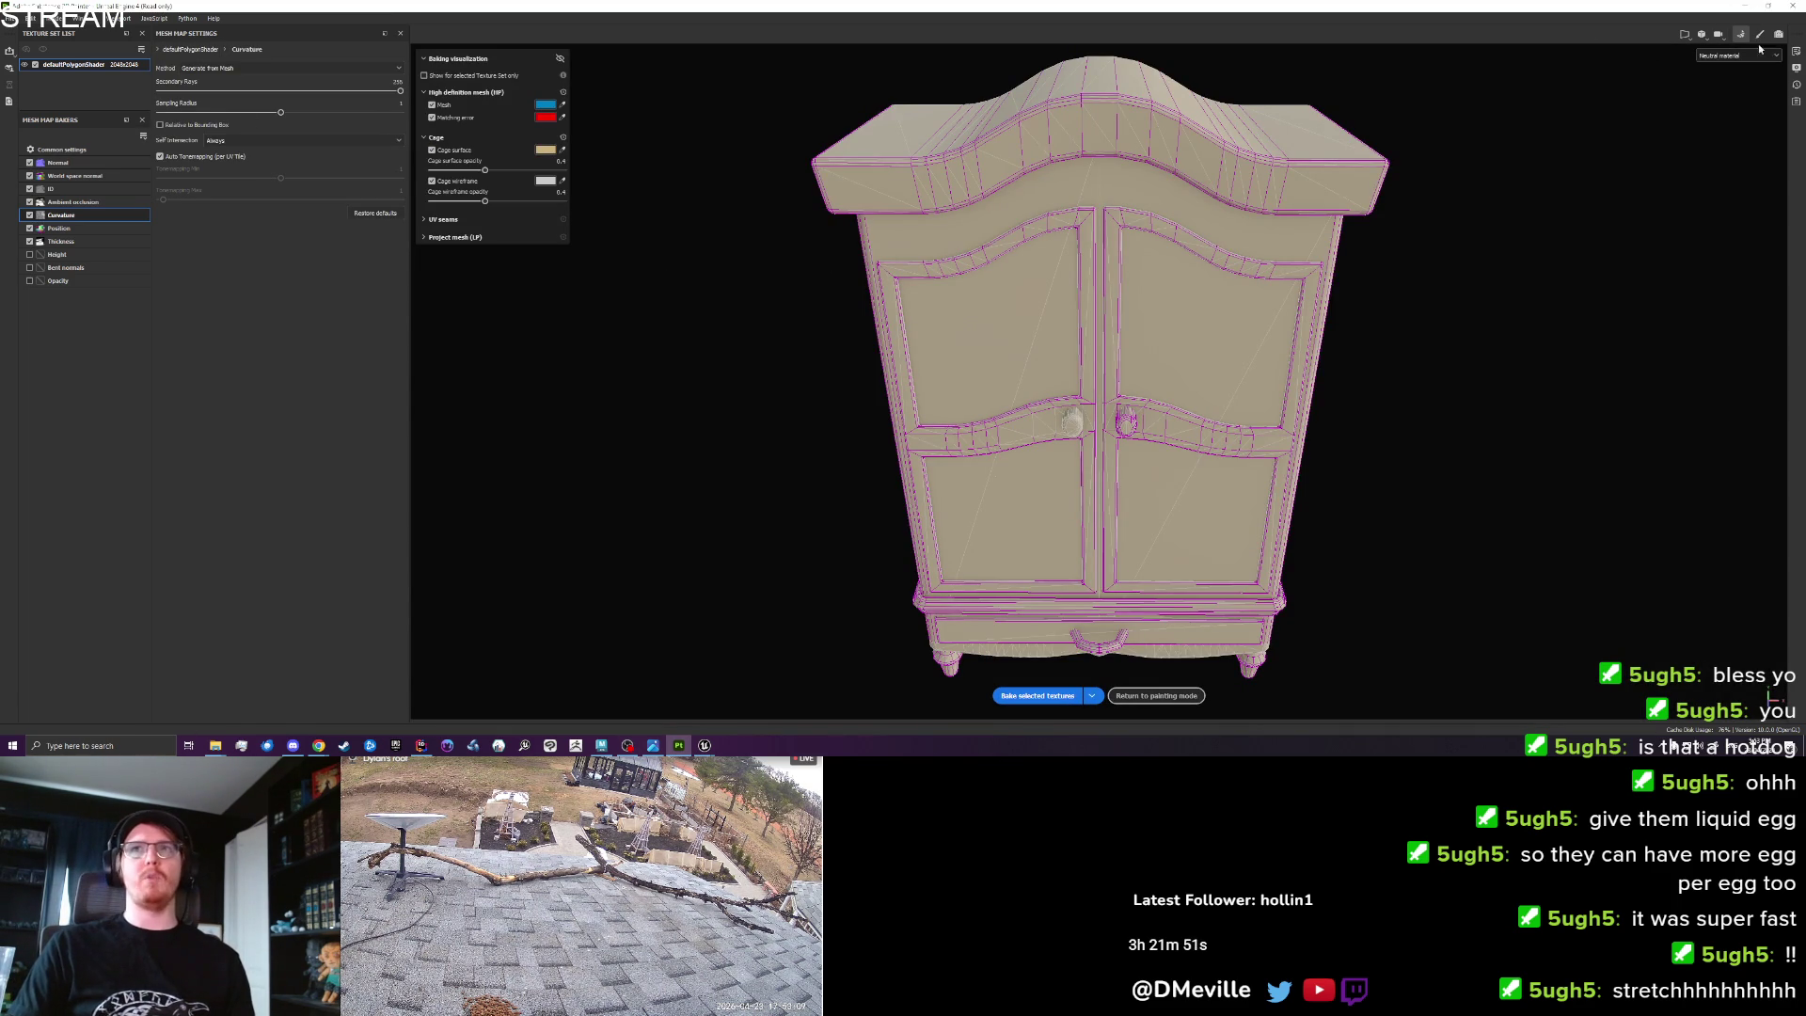
{"action": "key", "text": "Escape"}
{"action": "mouse_move", "coordinate": [723, 352]}
{"action": "left_mouse_down", "text": "alt"}
{"action": "mouse_move", "coordinate": [516, 322]}
{"action": "mouse_move", "coordinate": [511, 427]}
{"action": "mouse_move", "coordinate": [564, 338]}
{"action": "left_mouse_up", "text": "alt"}
Raise Global Blur on Fill layer 4's Ambient Occlusion mask generator to about 1.21.
{"action": "key", "text": "f"}
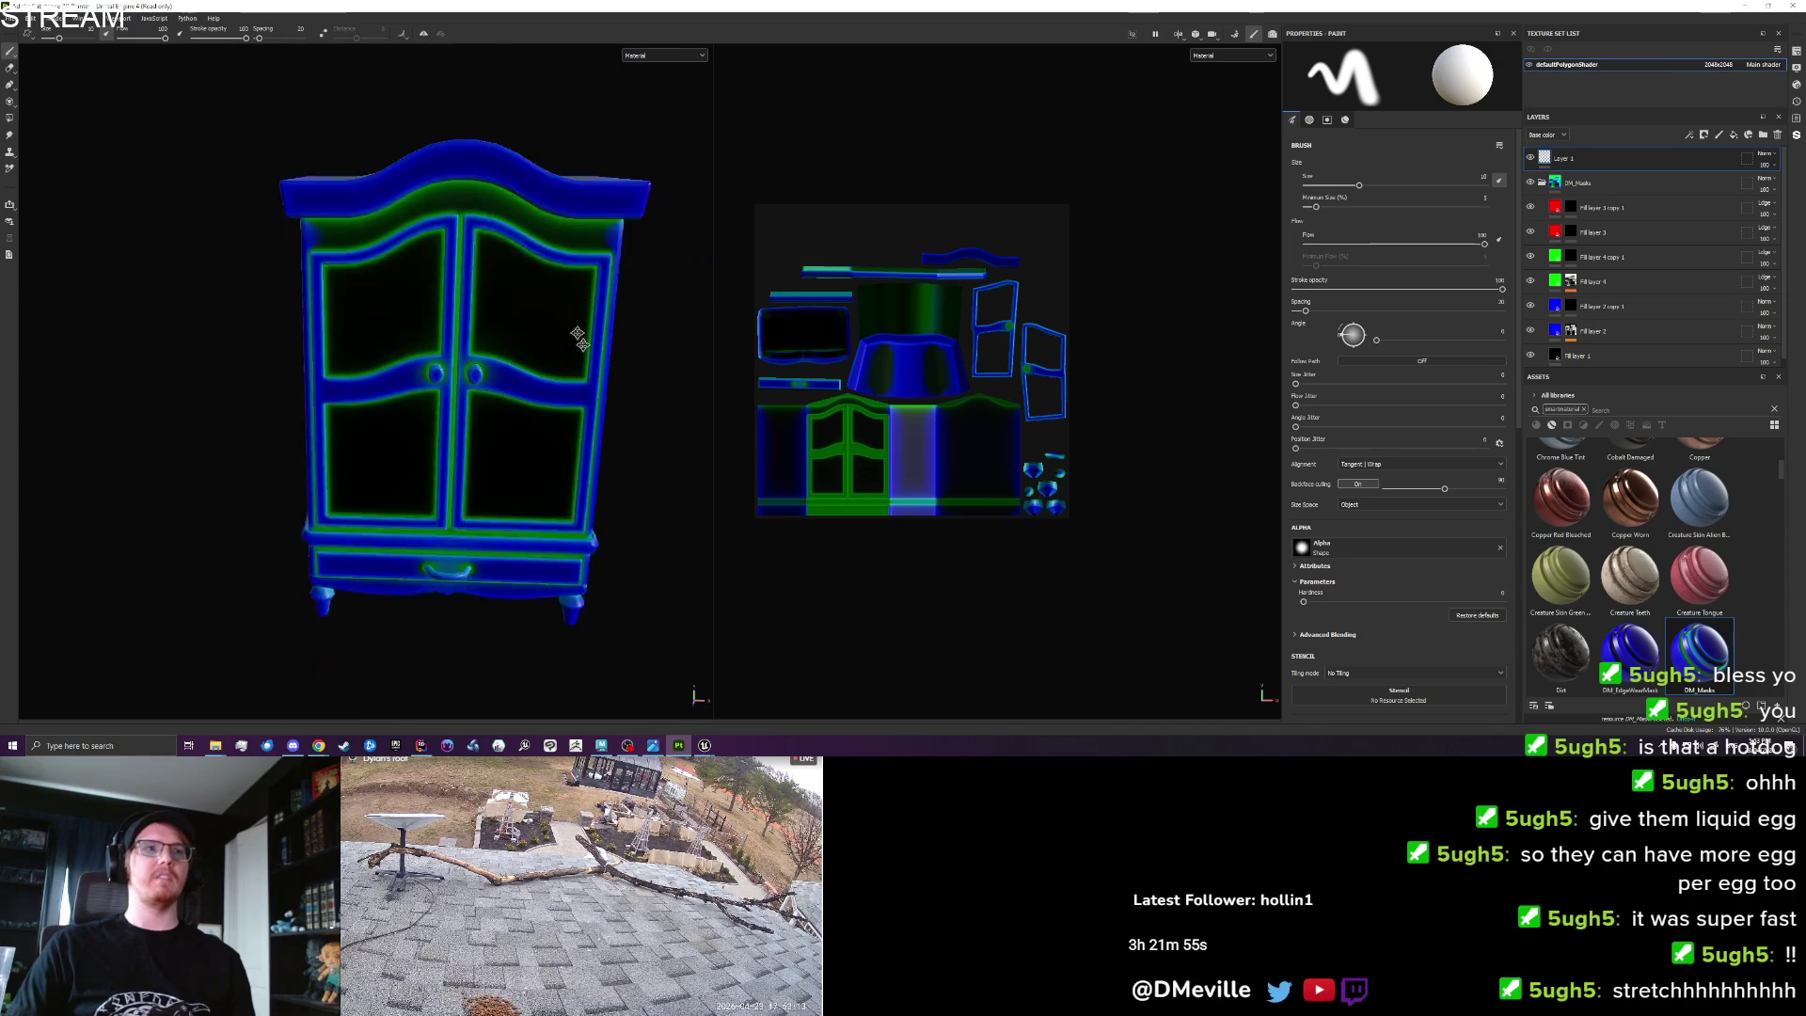
{"action": "scroll", "coordinate": [527, 367], "scroll_direction": "up", "scroll_amount": 3}
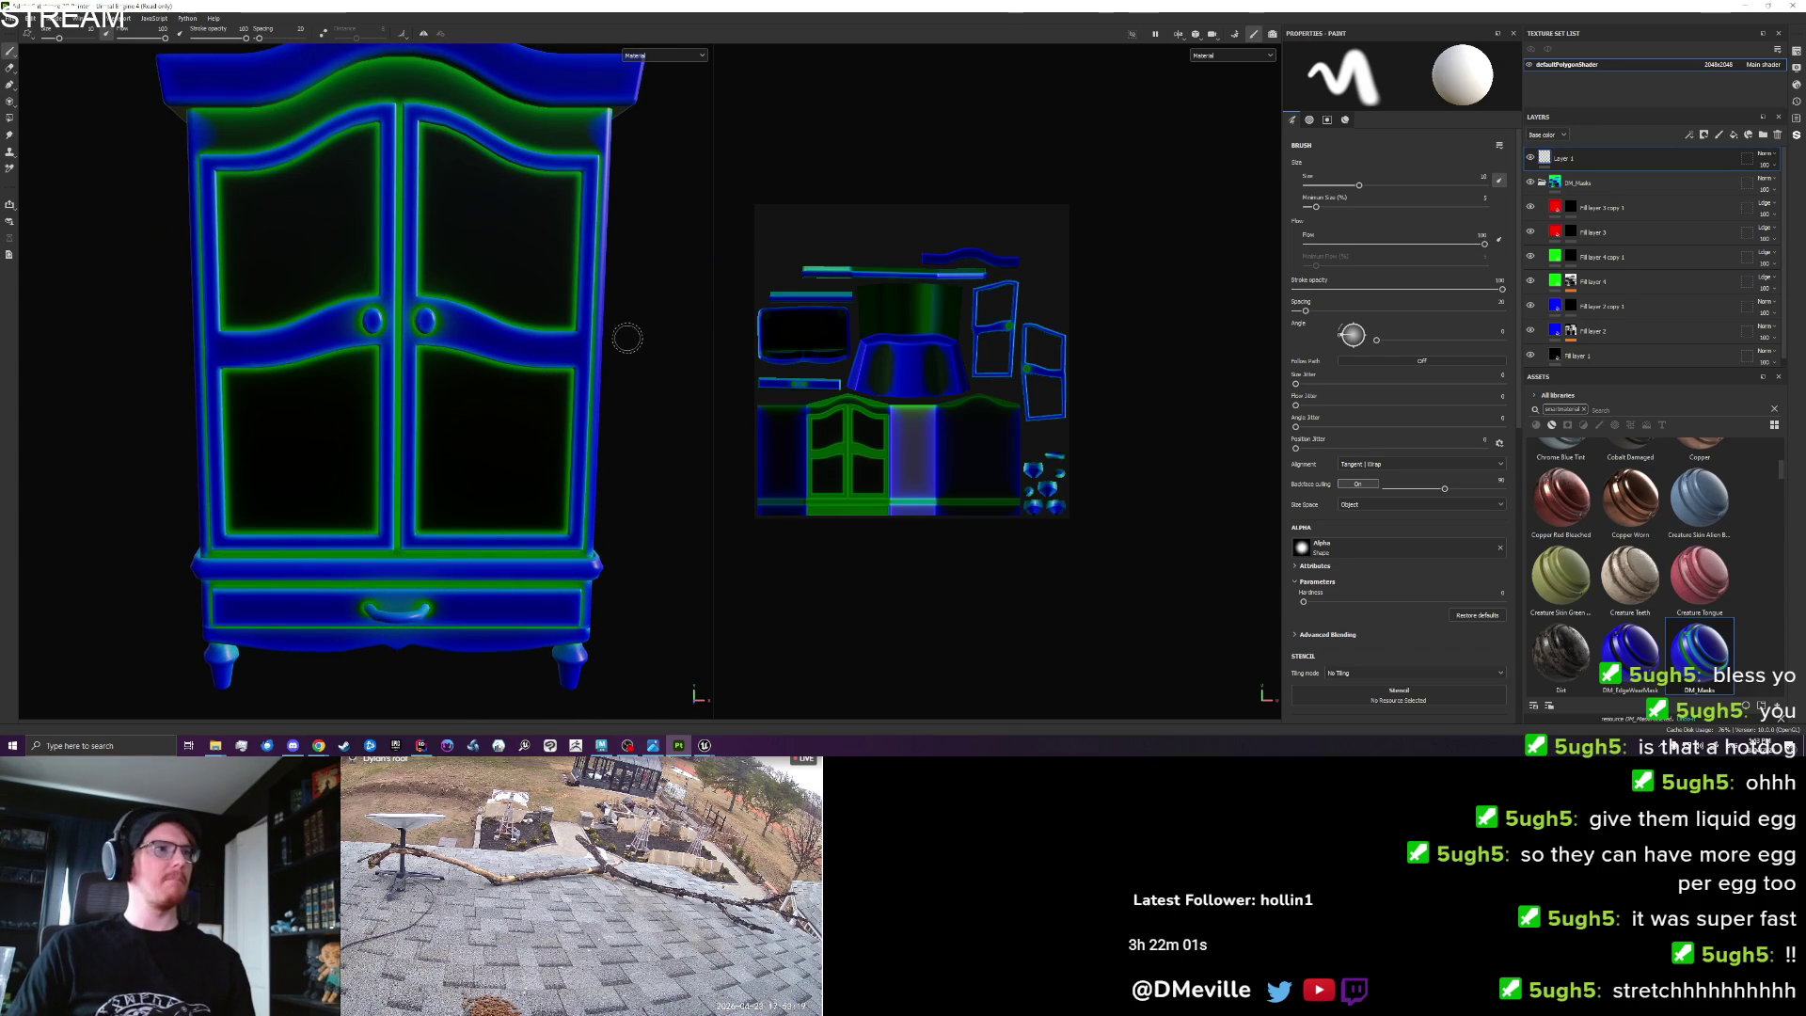
{"action": "scroll", "coordinate": [625, 330], "scroll_direction": "down", "scroll_amount": 2}
{"action": "mouse_move", "coordinate": [621, 345]}
{"action": "left_mouse_down"}
{"action": "mouse_move", "coordinate": [847, 381]}
{"action": "mouse_move", "coordinate": [581, 387]}
{"action": "mouse_move", "coordinate": [601, 347]}
{"action": "left_mouse_up"}
{"action": "left_click", "coordinate": [1570, 283]}
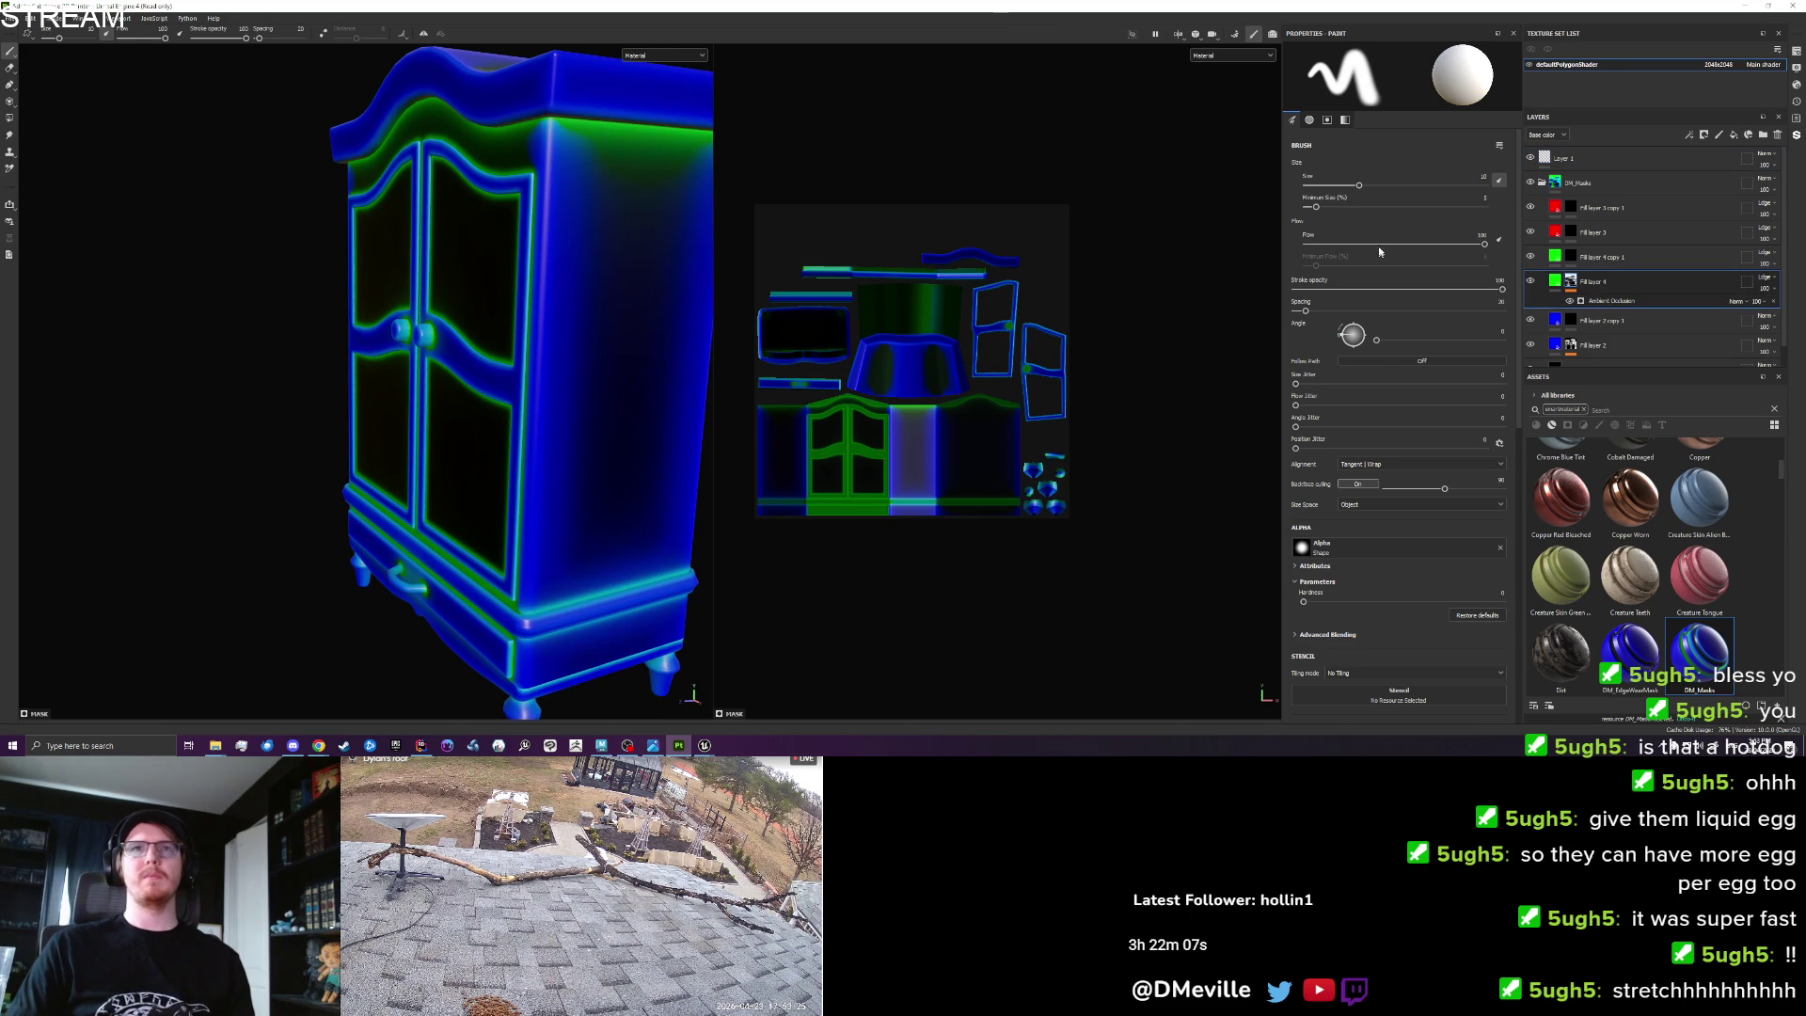
{"action": "left_click", "coordinate": [1611, 301]}
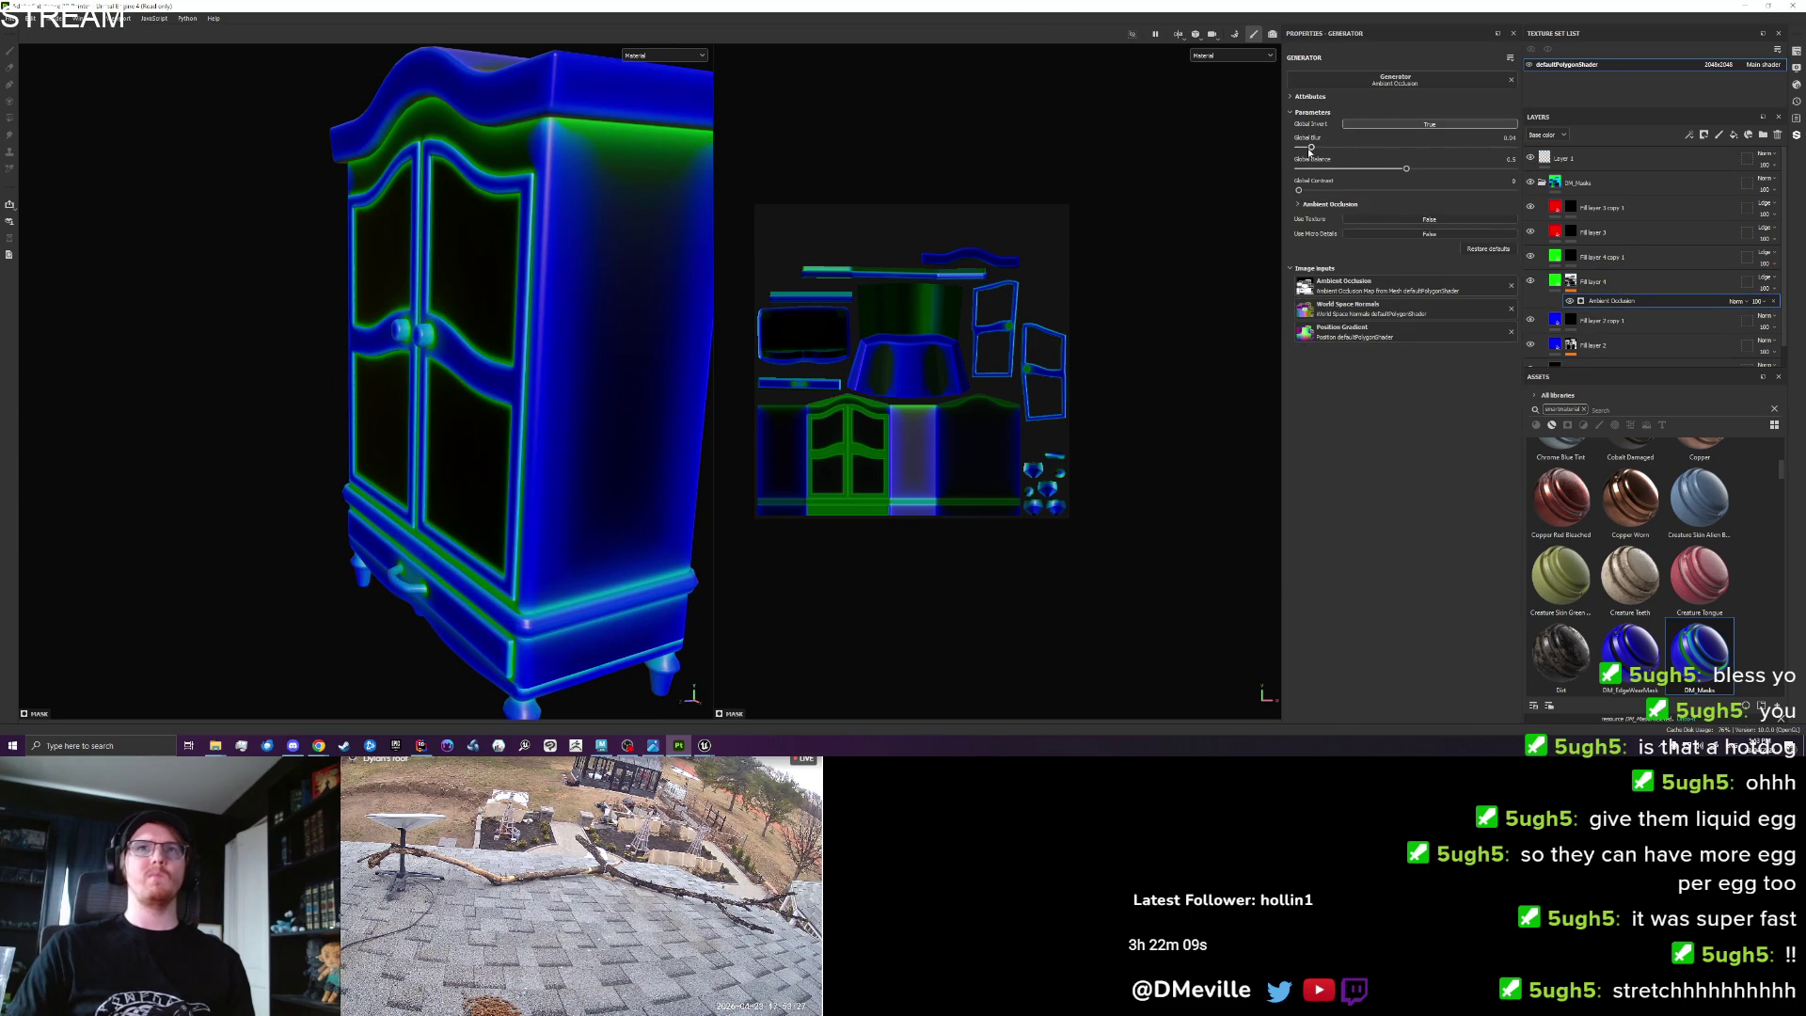
{"action": "left_click_drag", "start_coordinate": [1312, 149], "coordinate": [1316, 153]}
{"action": "left_click_drag", "start_coordinate": [658, 310], "coordinate": [532, 306]}
{"action": "left_click", "coordinate": [10, 18]}
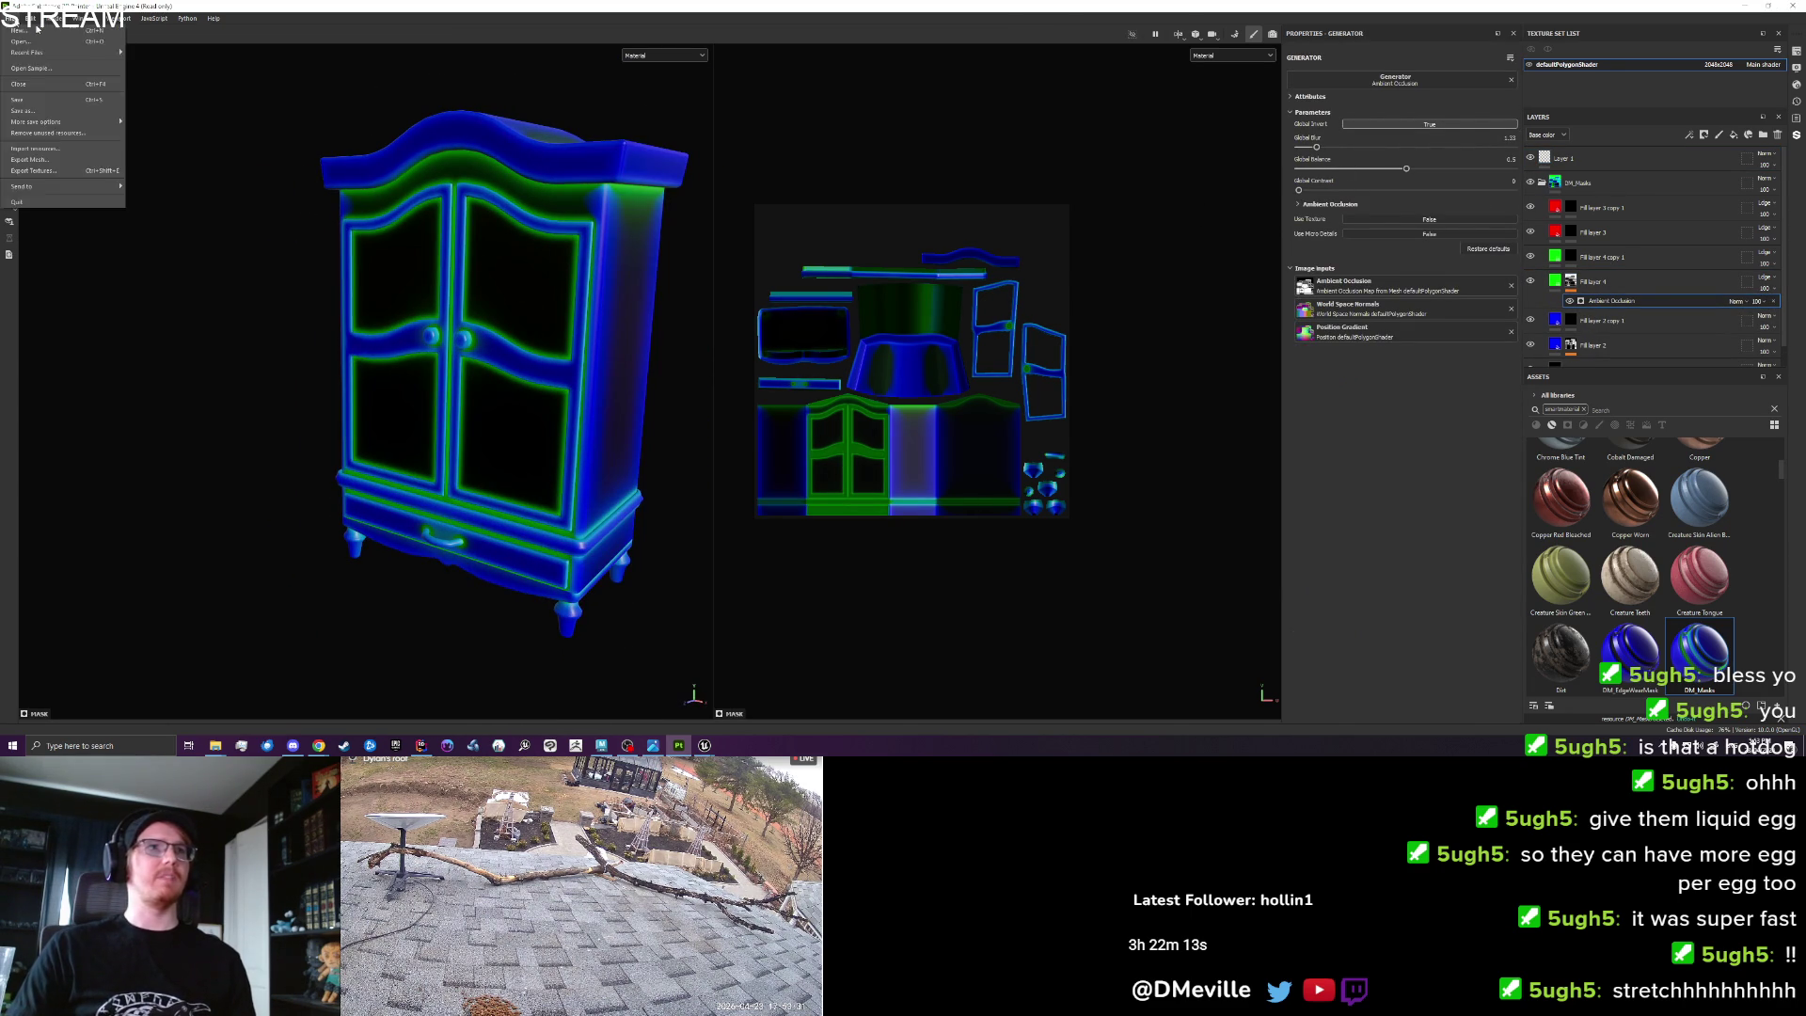
Rename the texture set to Armoire.
{"action": "key", "text": "Escape"}
{"action": "double_click", "coordinate": [1562, 65]}
{"action": "type", "text": "Armoire"}
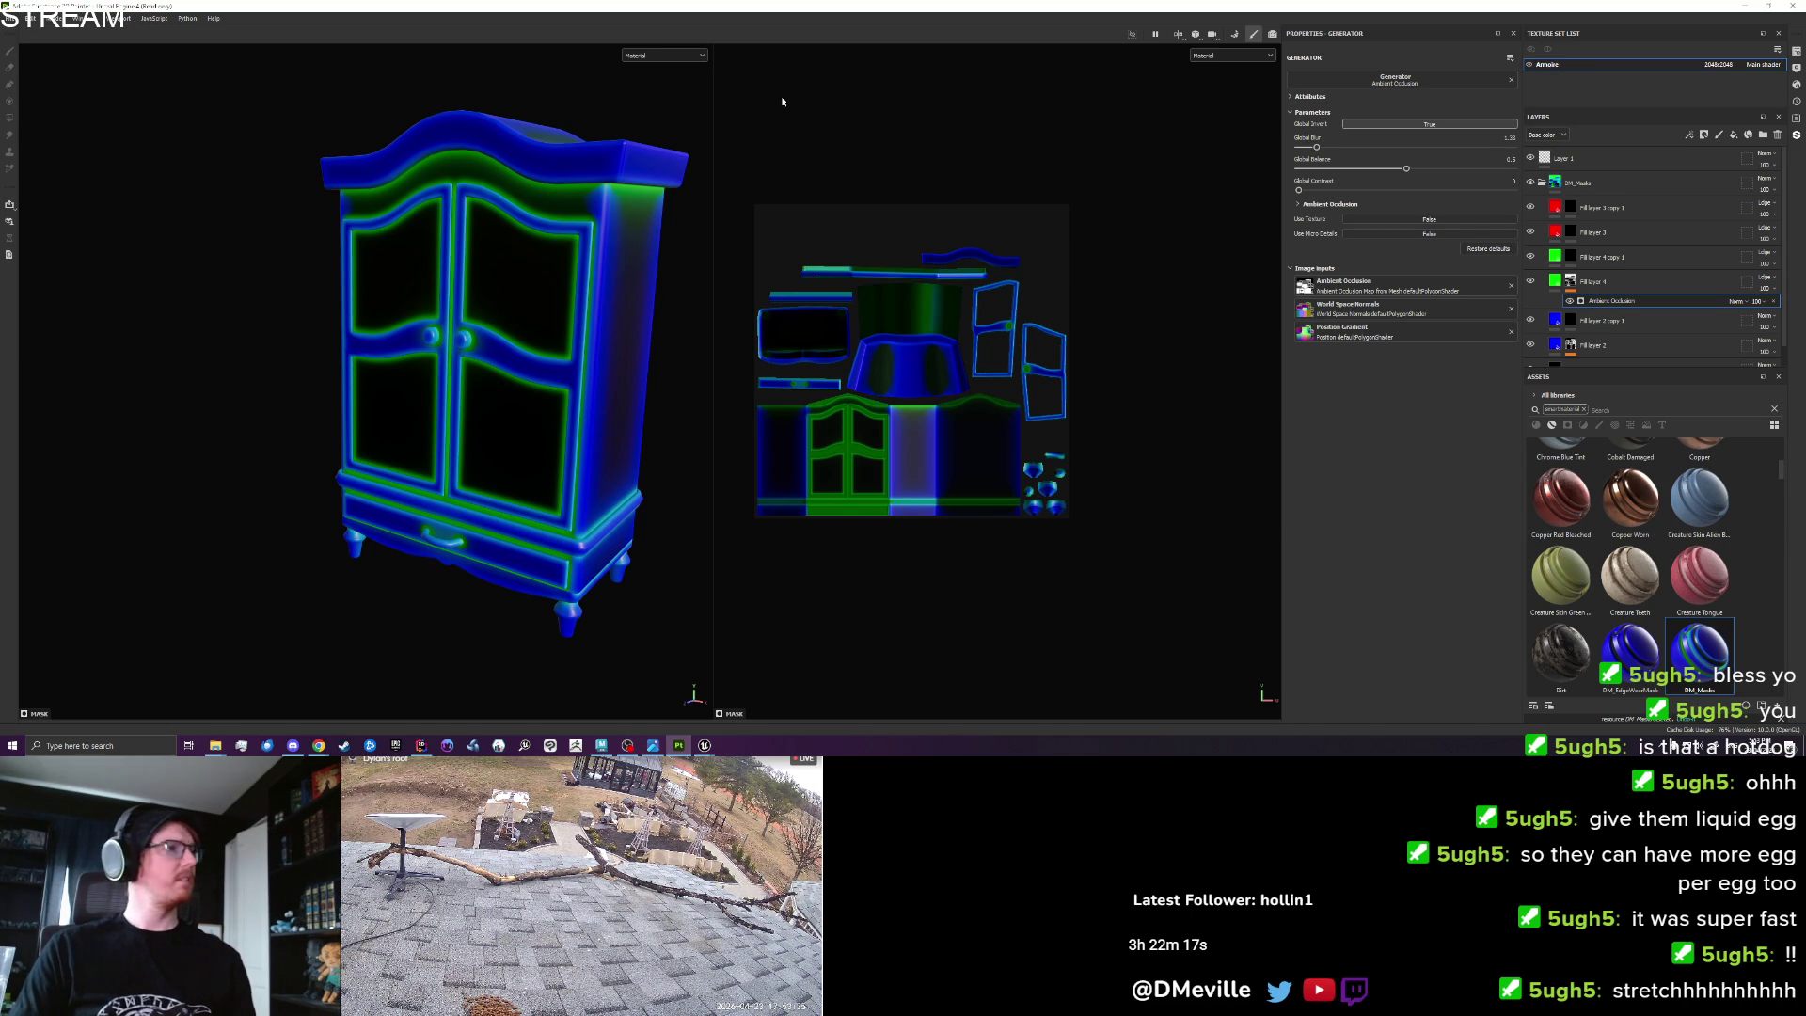
{"action": "left_click", "coordinate": [9, 18]}
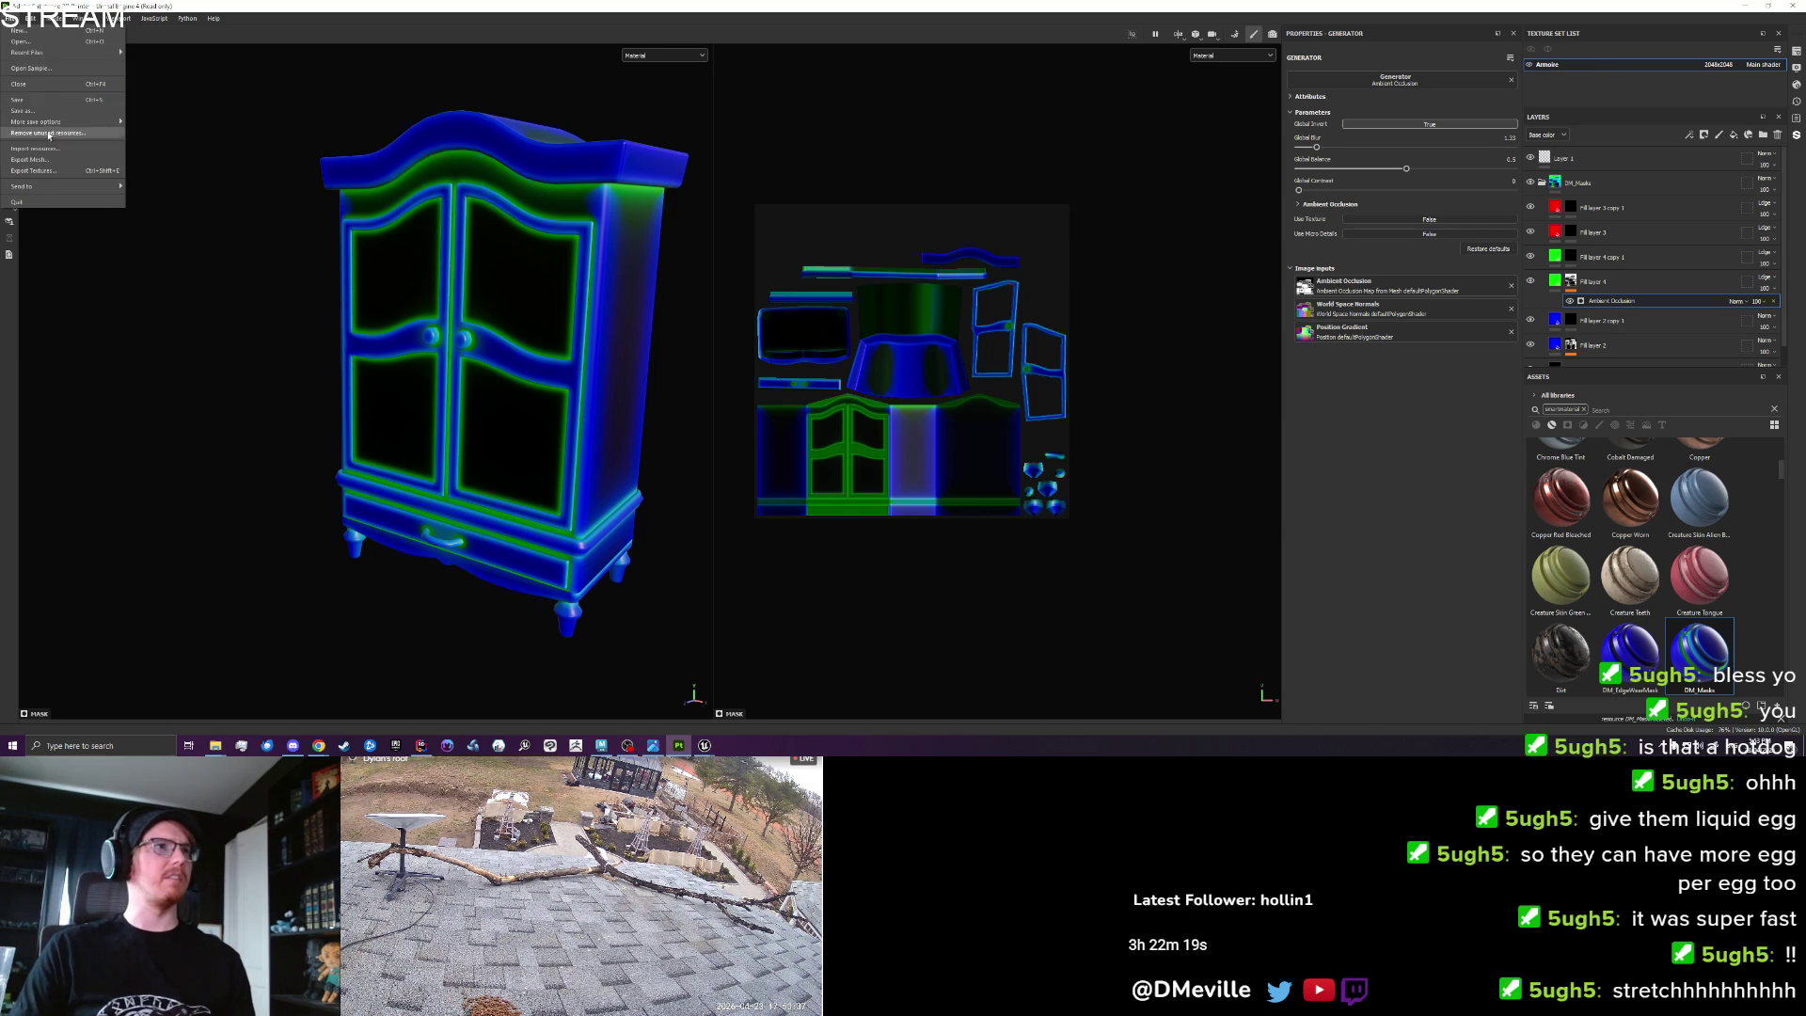
{"action": "left_click", "coordinate": [50, 170]}
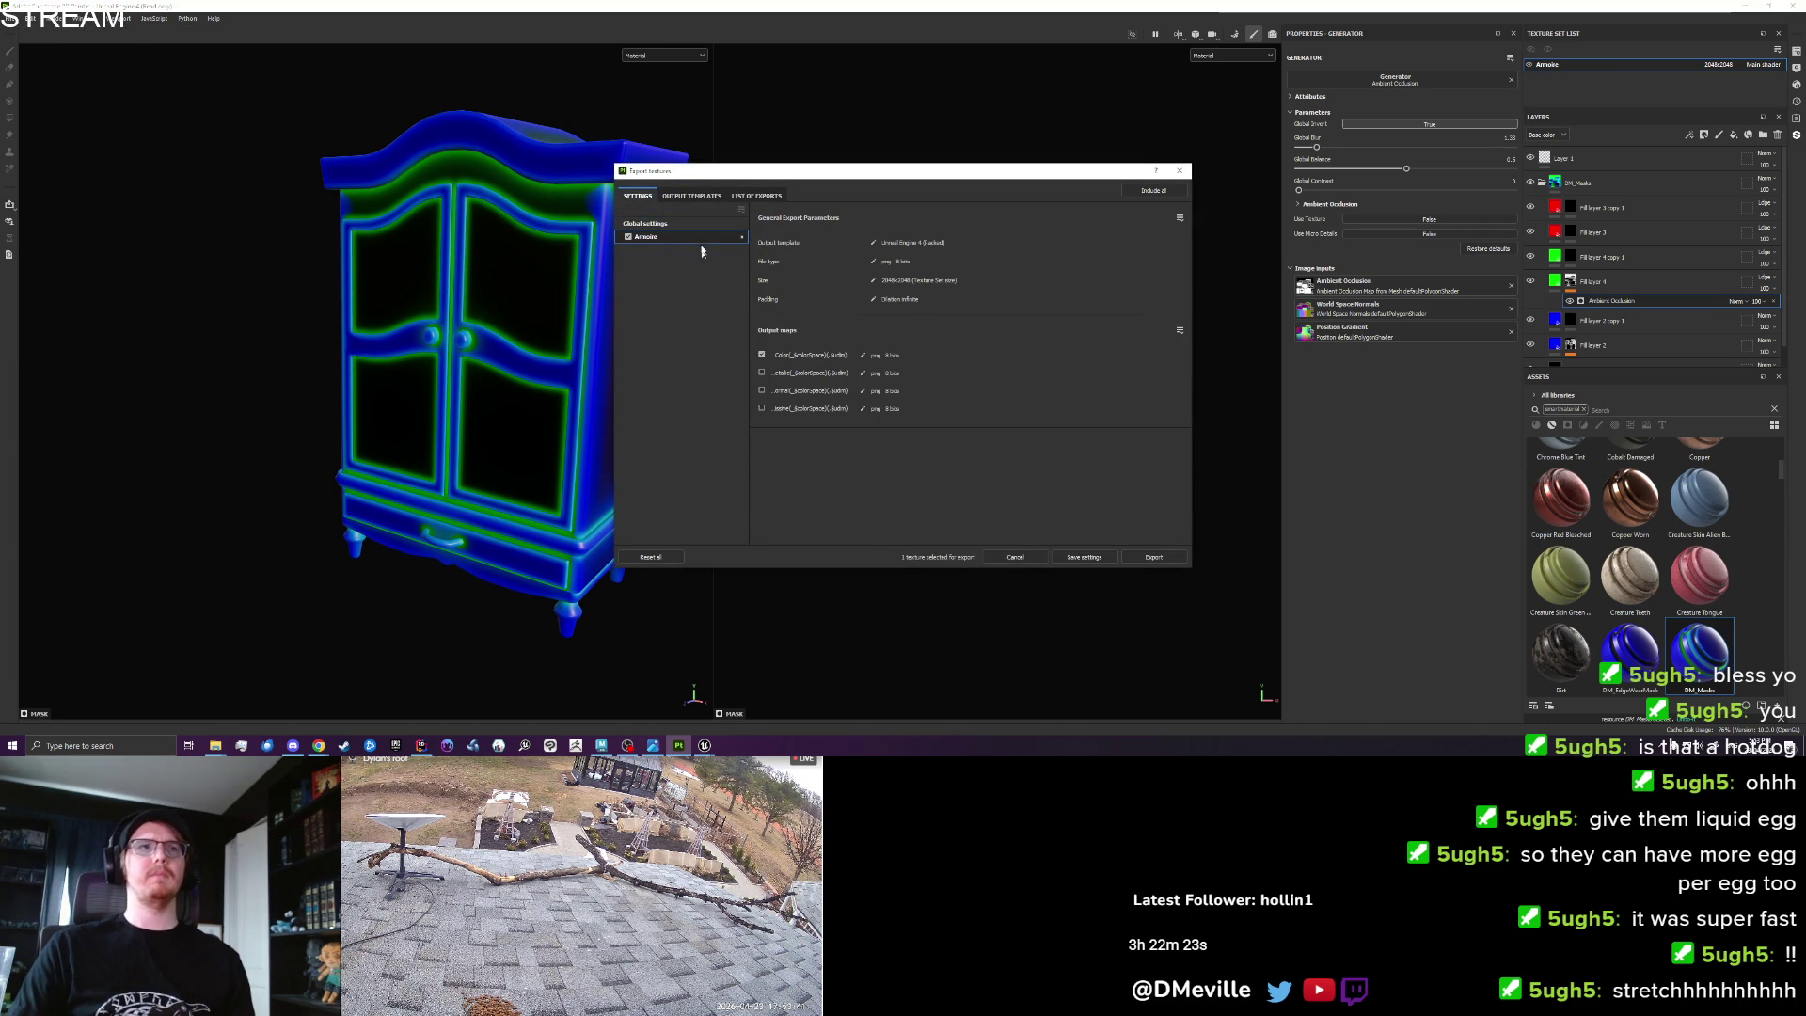
Export the armoire textures to the Furniture > Set_Cottage output folder.
{"action": "left_click", "coordinate": [1003, 244]}
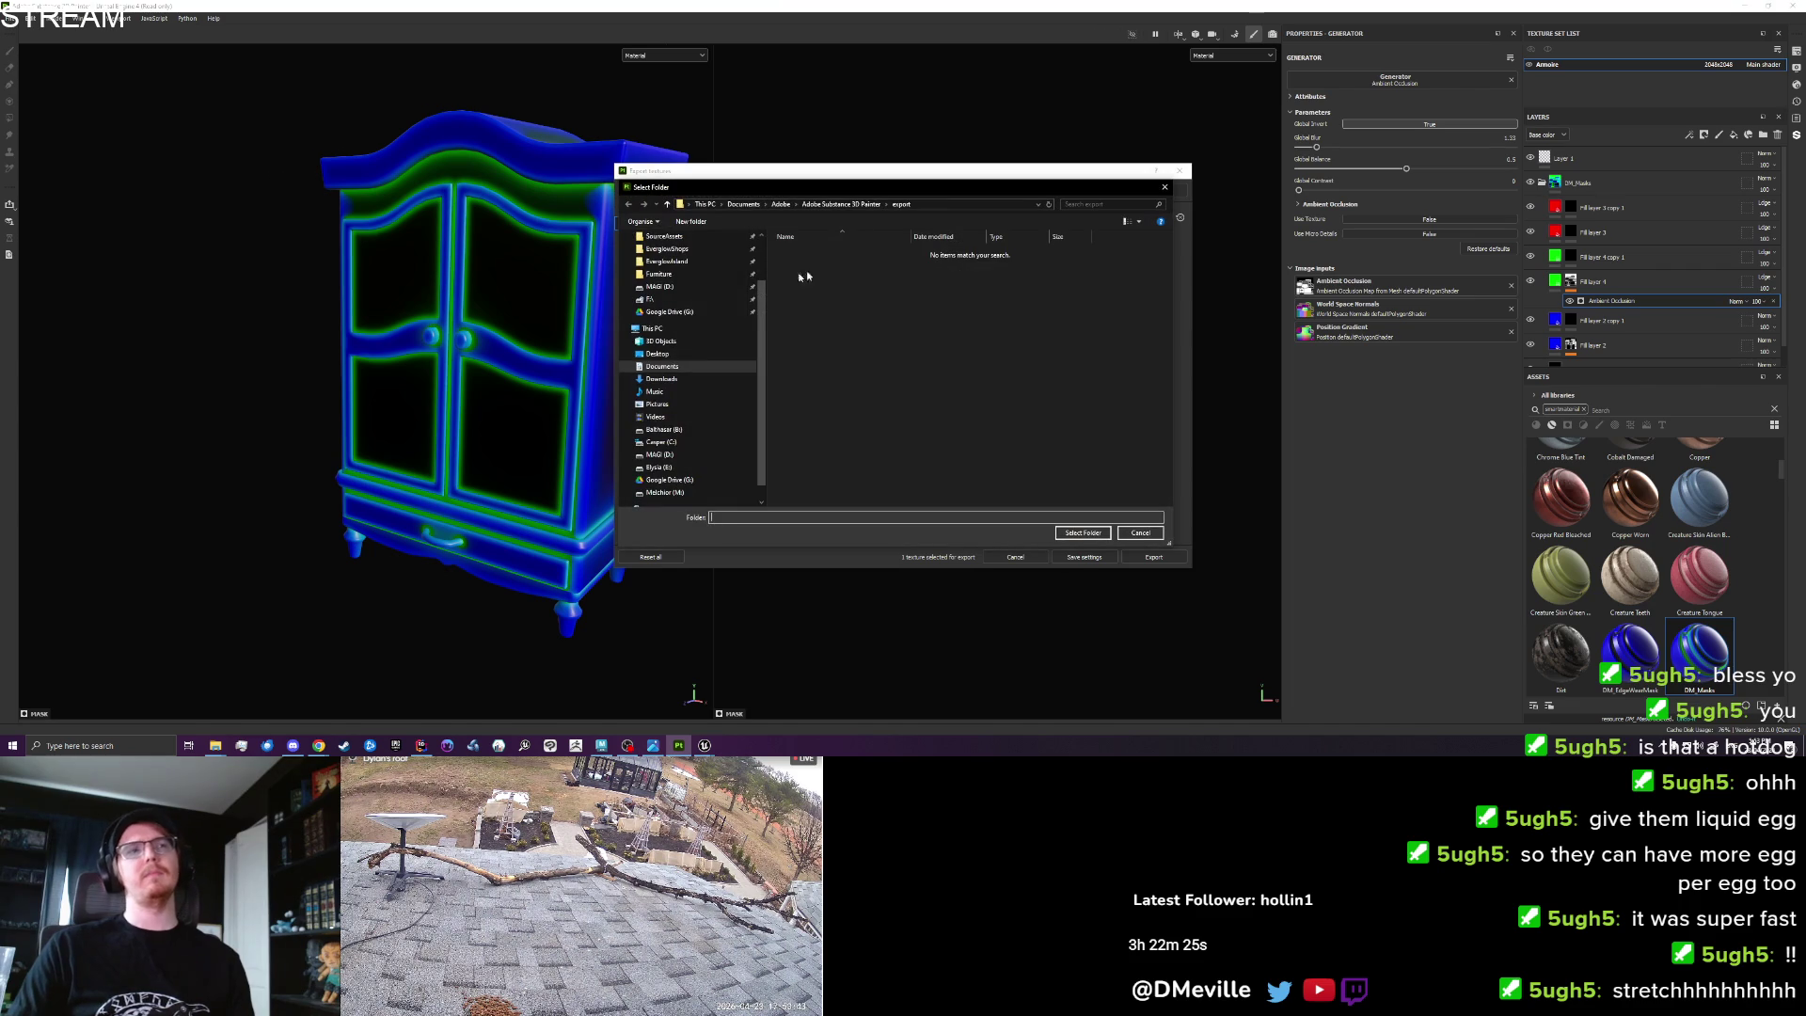
{"action": "left_click", "coordinate": [693, 273]}
{"action": "left_click", "coordinate": [831, 317]}
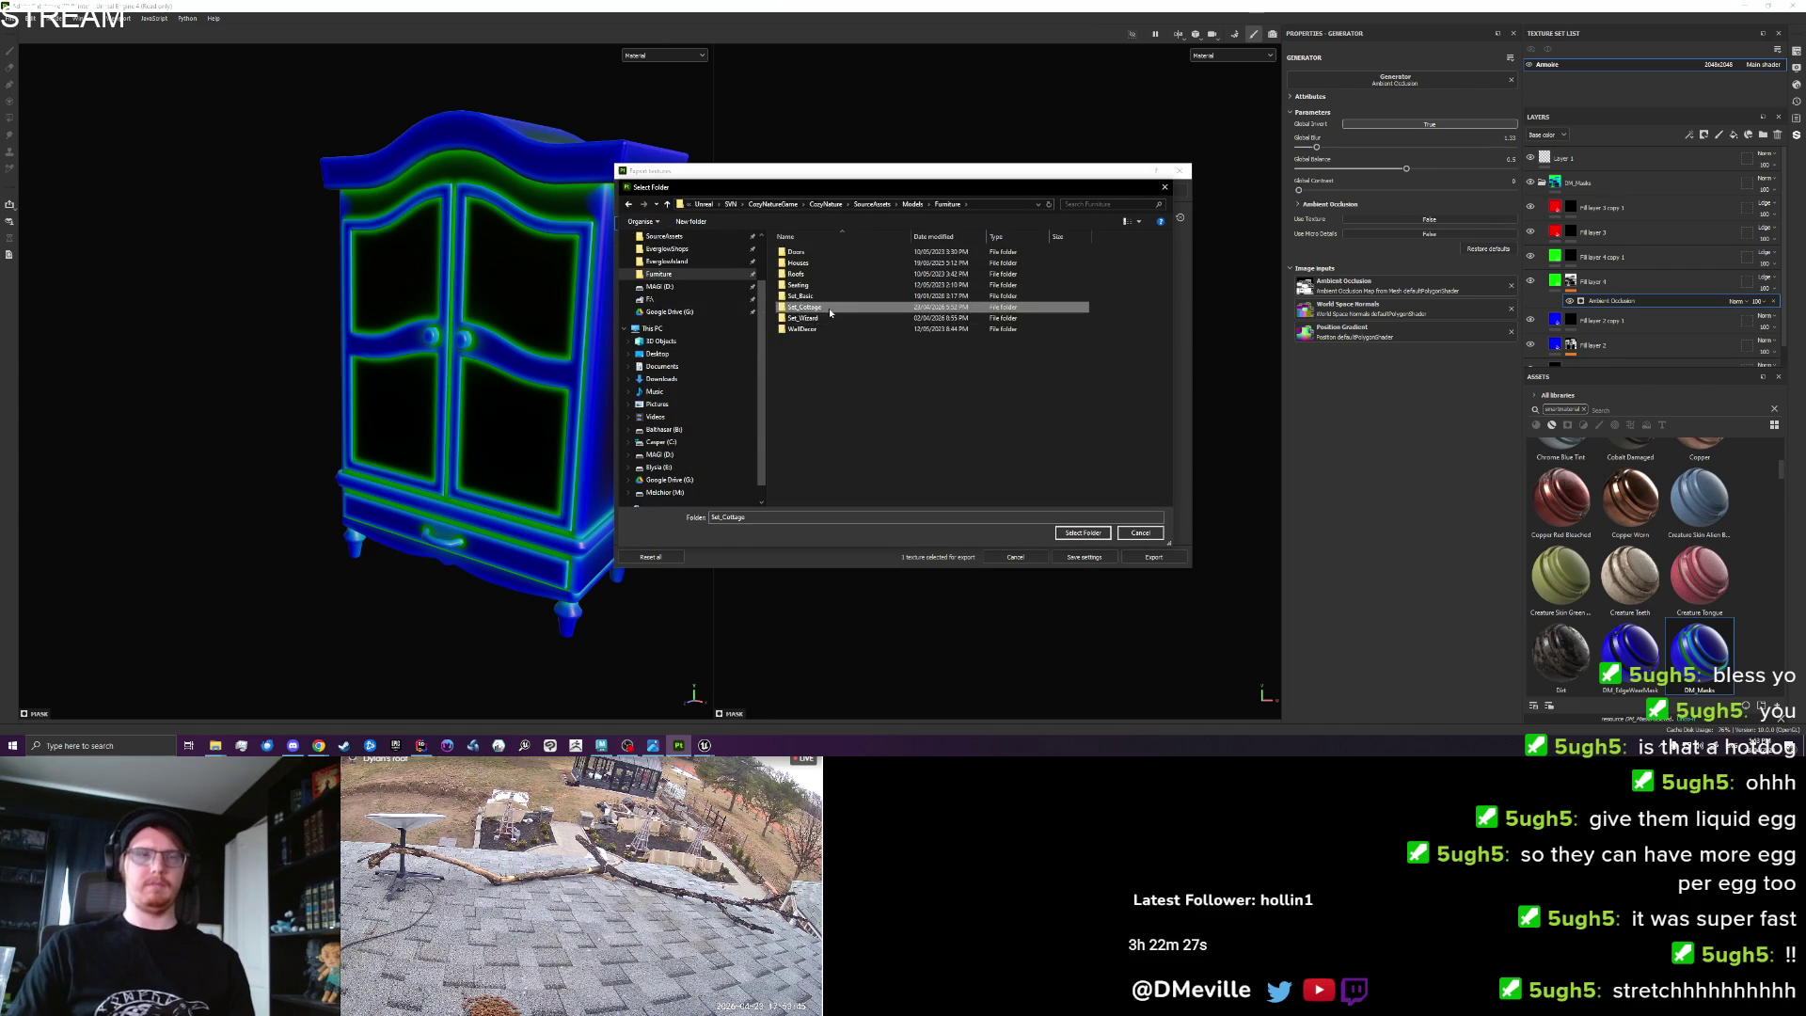
{"action": "double_click", "coordinate": [830, 311]}
{"action": "left_click", "coordinate": [1082, 532]}
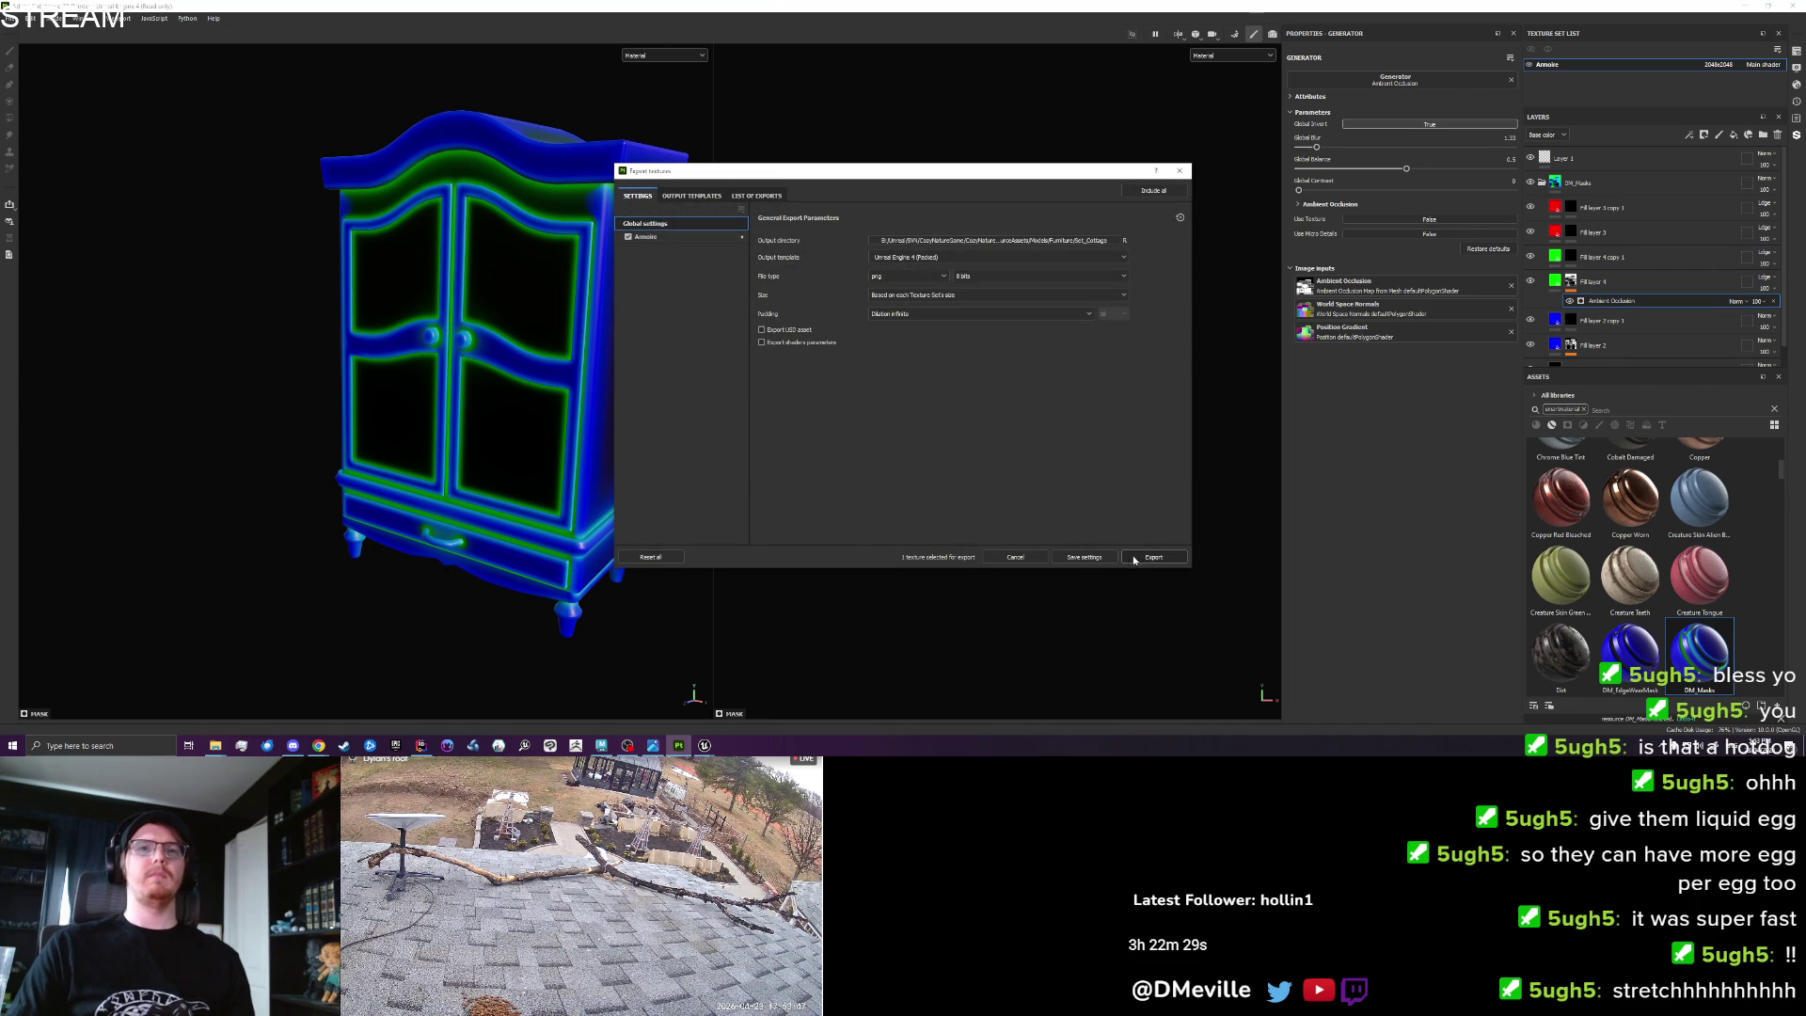
{"action": "left_click", "coordinate": [1149, 558]}
{"action": "mouse_move", "coordinate": [705, 745]}
{"action": "left_click", "coordinate": [696, 694]}
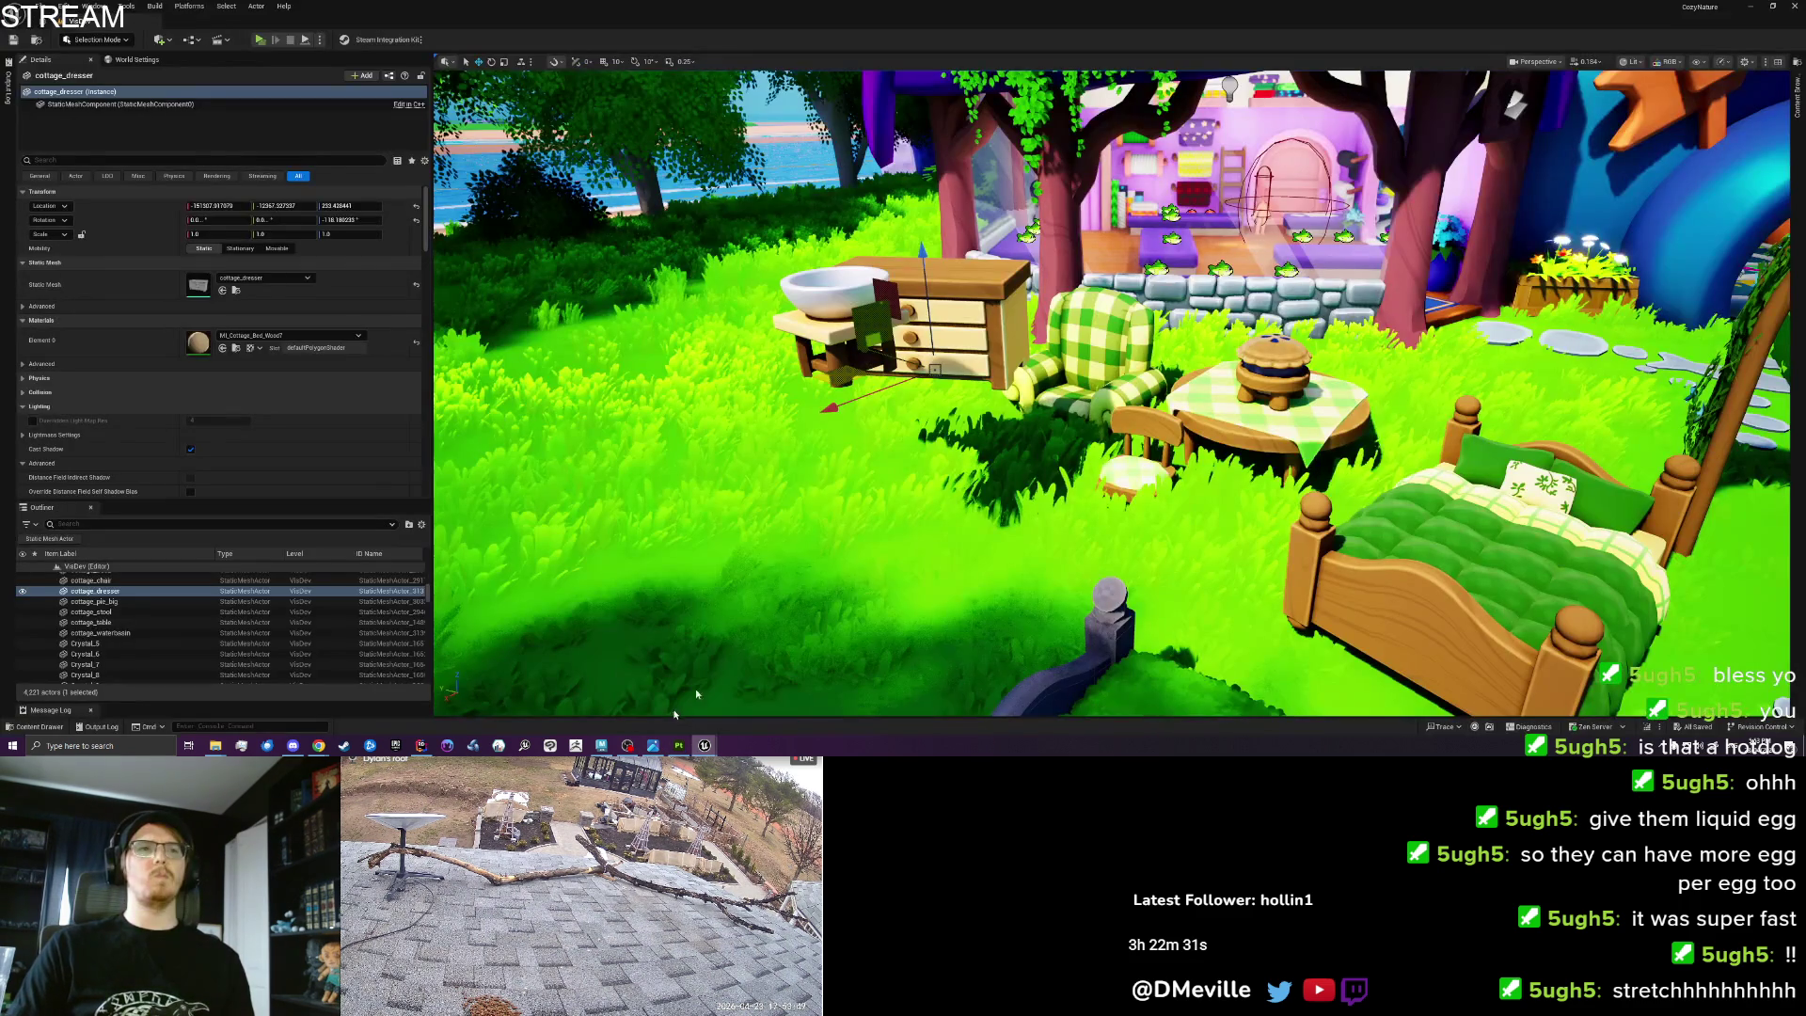
Import cottage_armoire.fbx into the Housing > Furniture > Set_Cottage folder via the Content Drawer.
{"action": "key", "text": "ctrl+space"}
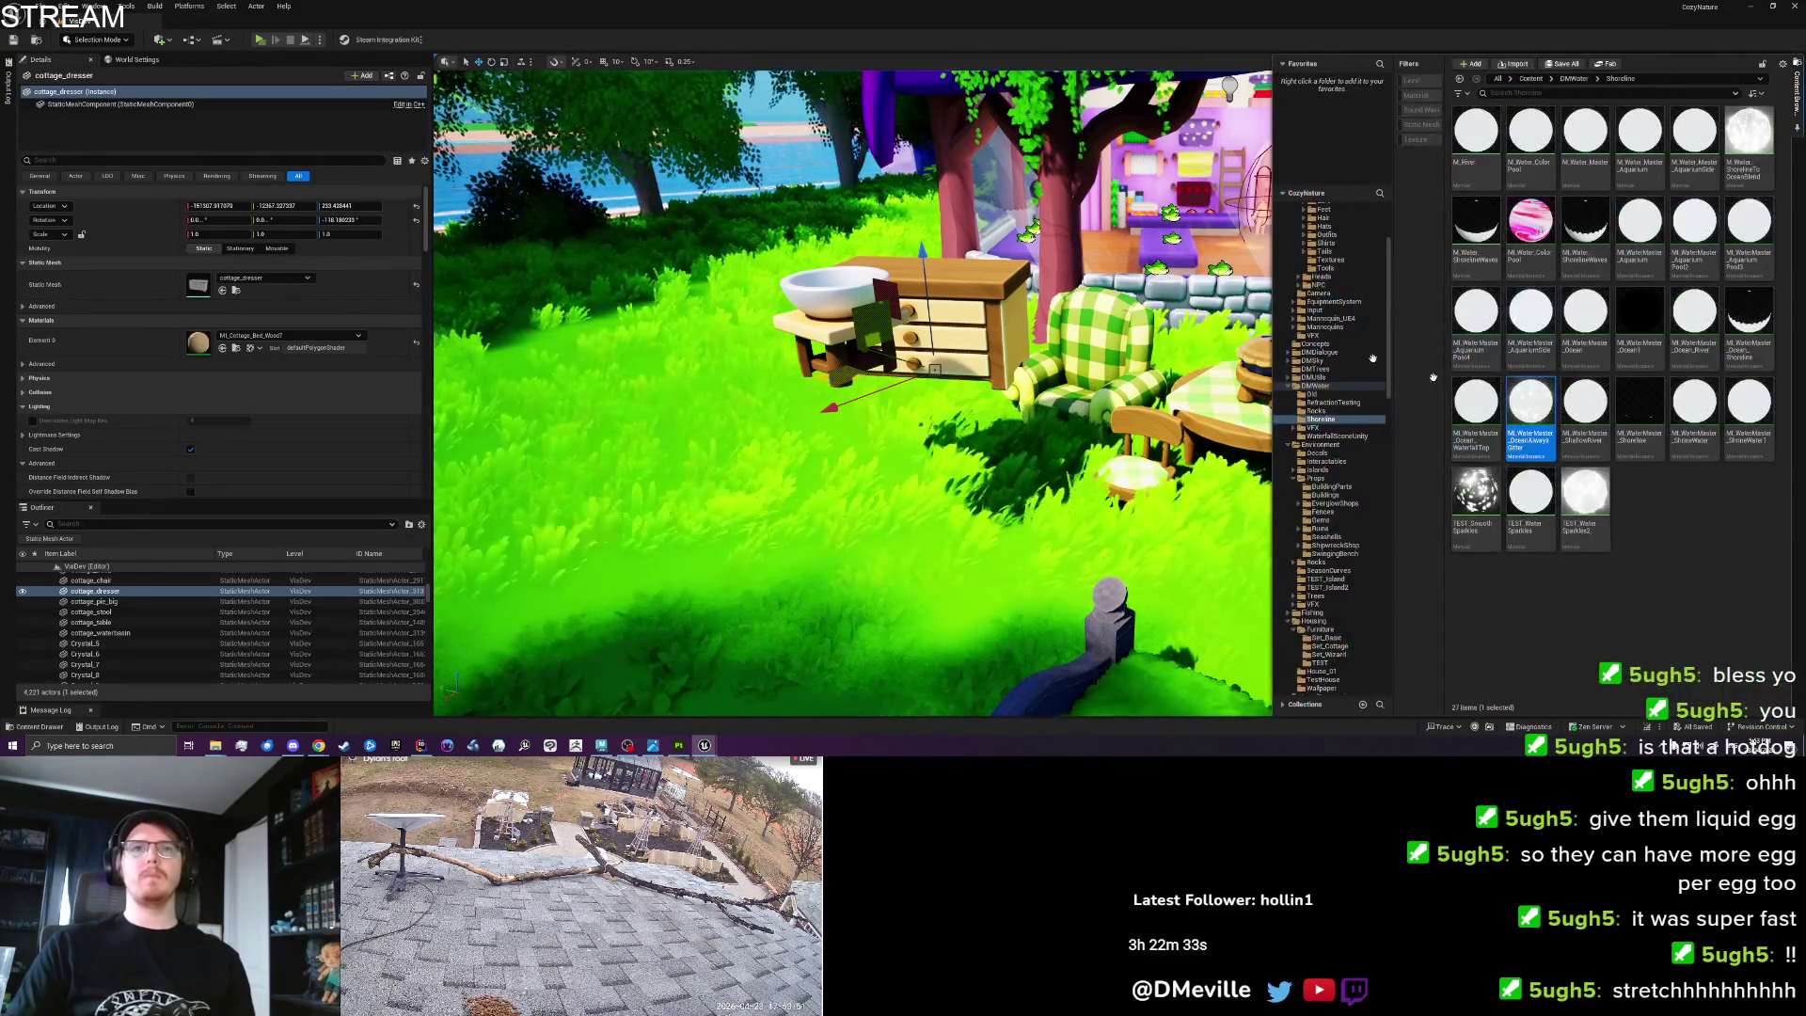
{"action": "left_click", "coordinate": [237, 290]}
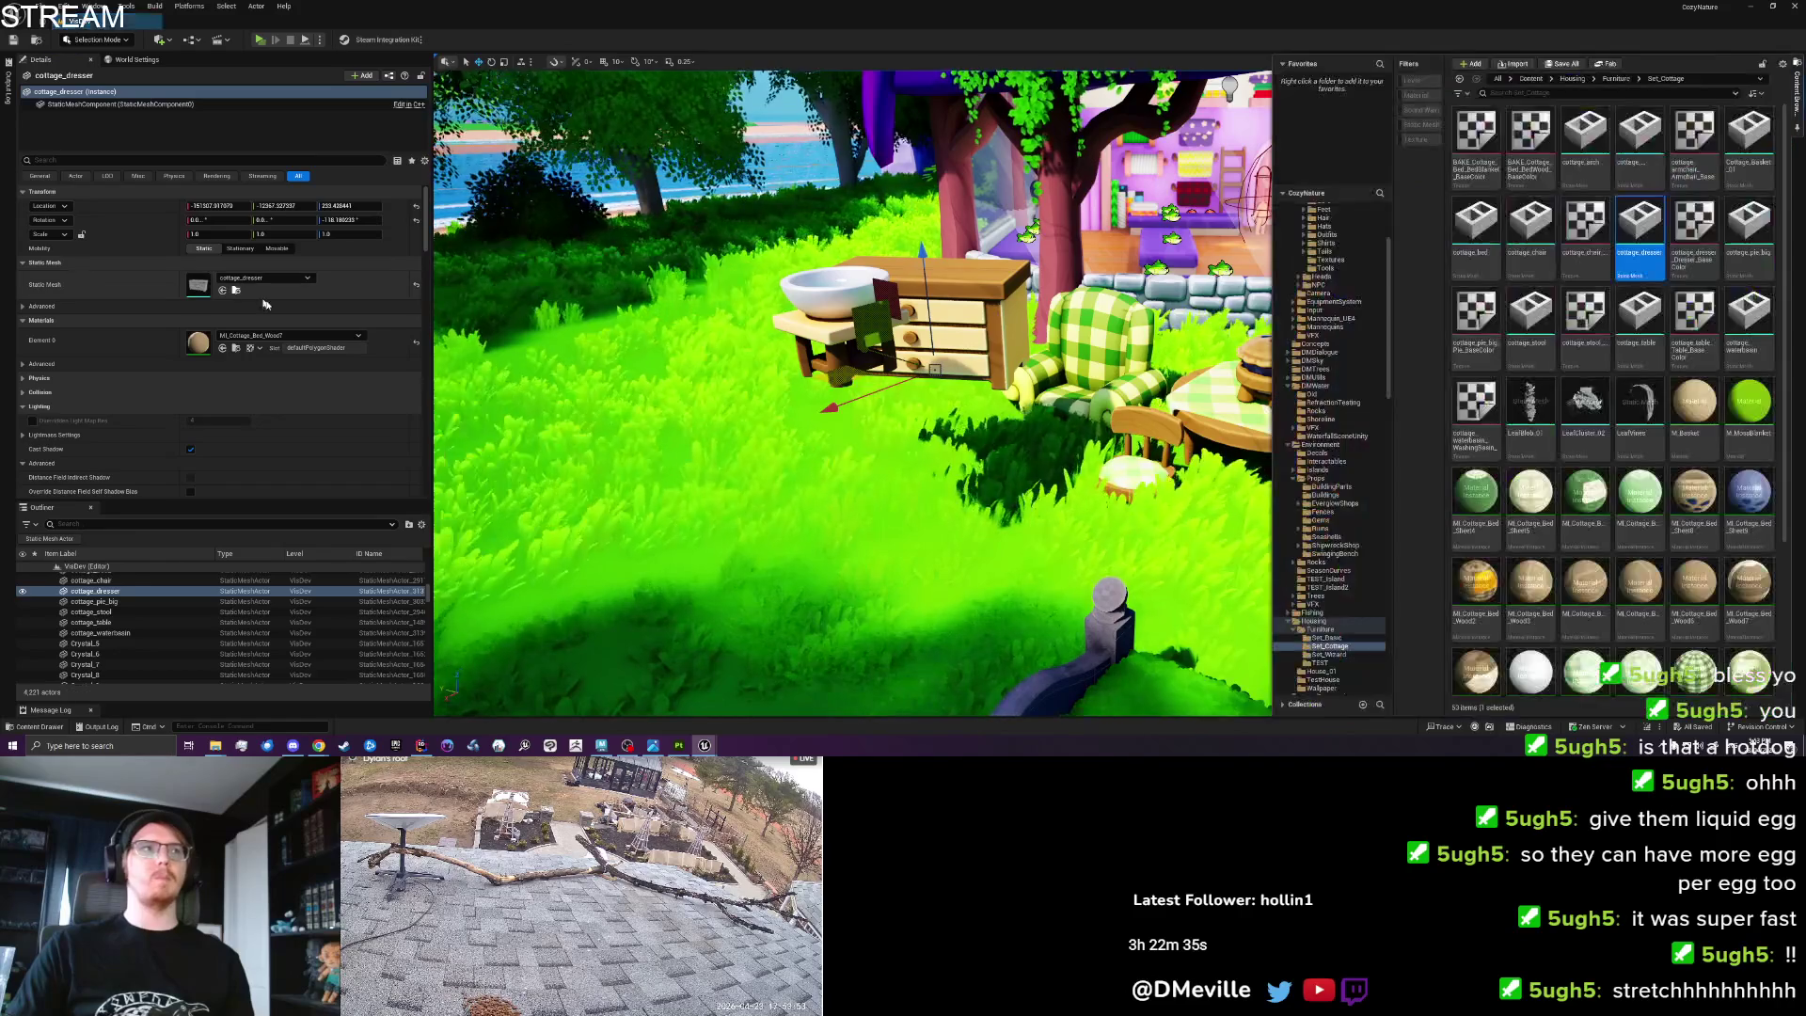
{"action": "mouse_move", "coordinate": [215, 745]}
{"action": "mouse_move", "coordinate": [252, 721]}
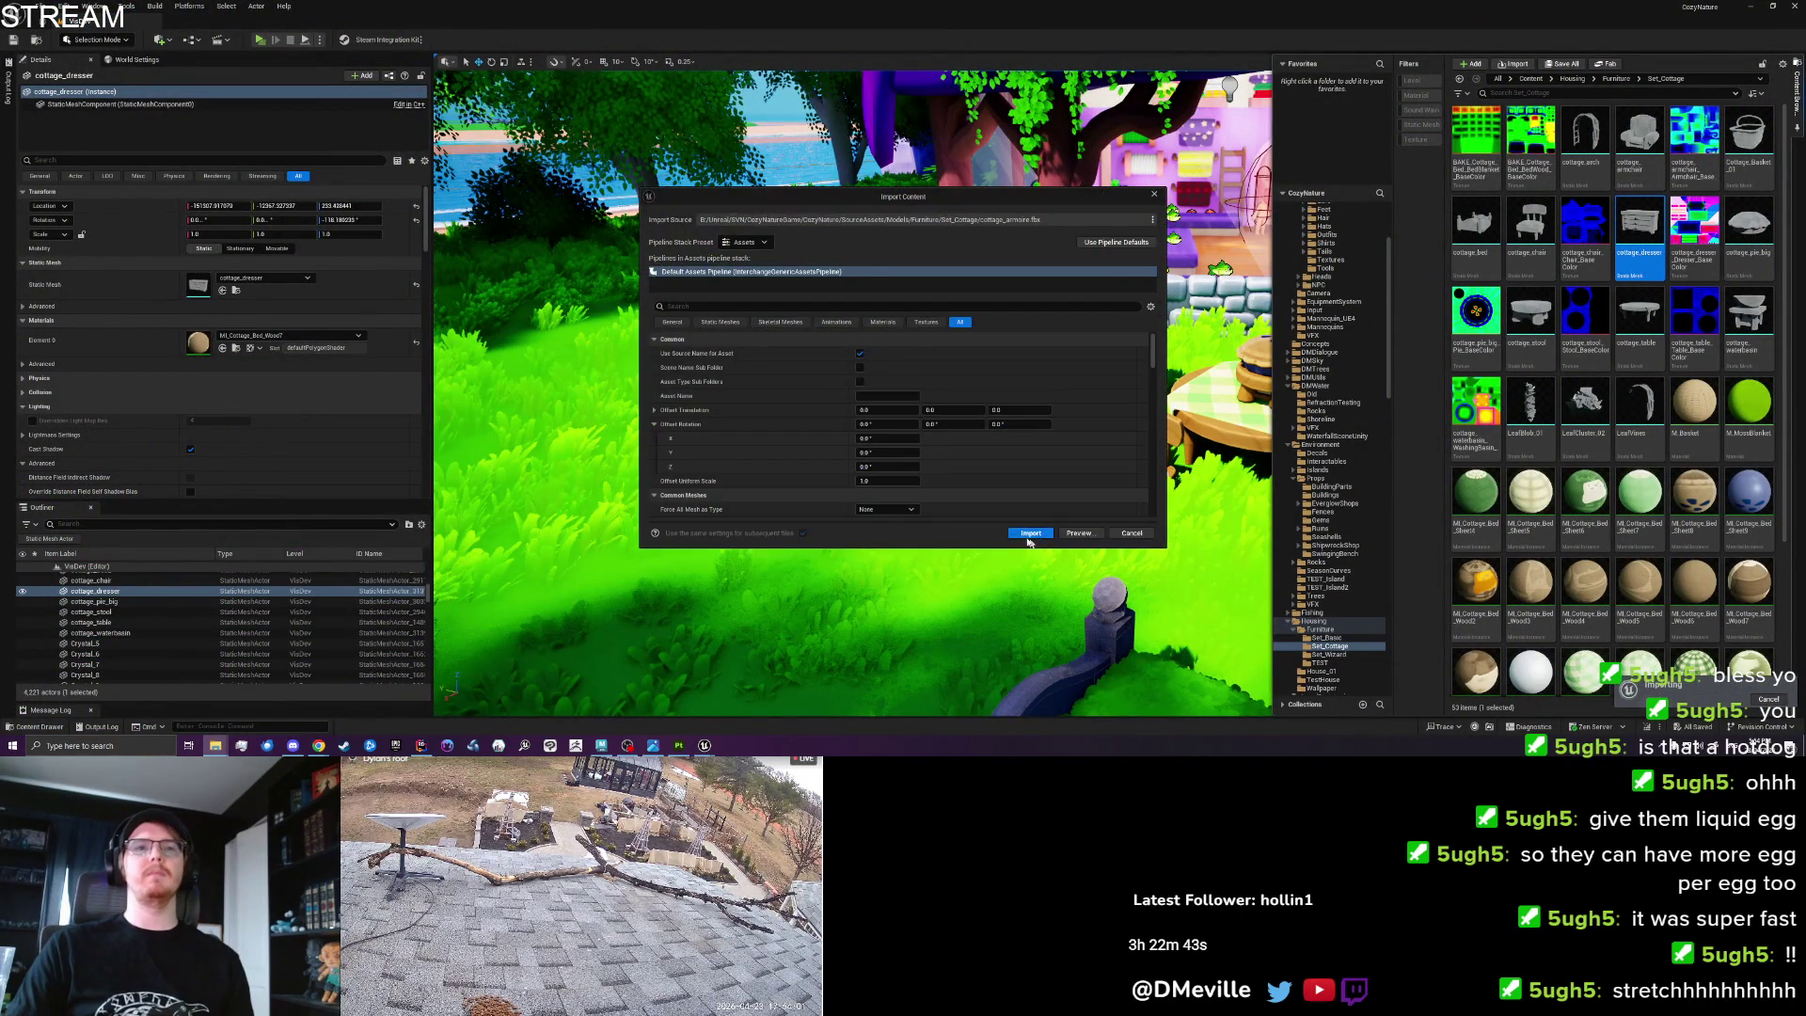
{"action": "left_click", "coordinate": [1029, 536]}
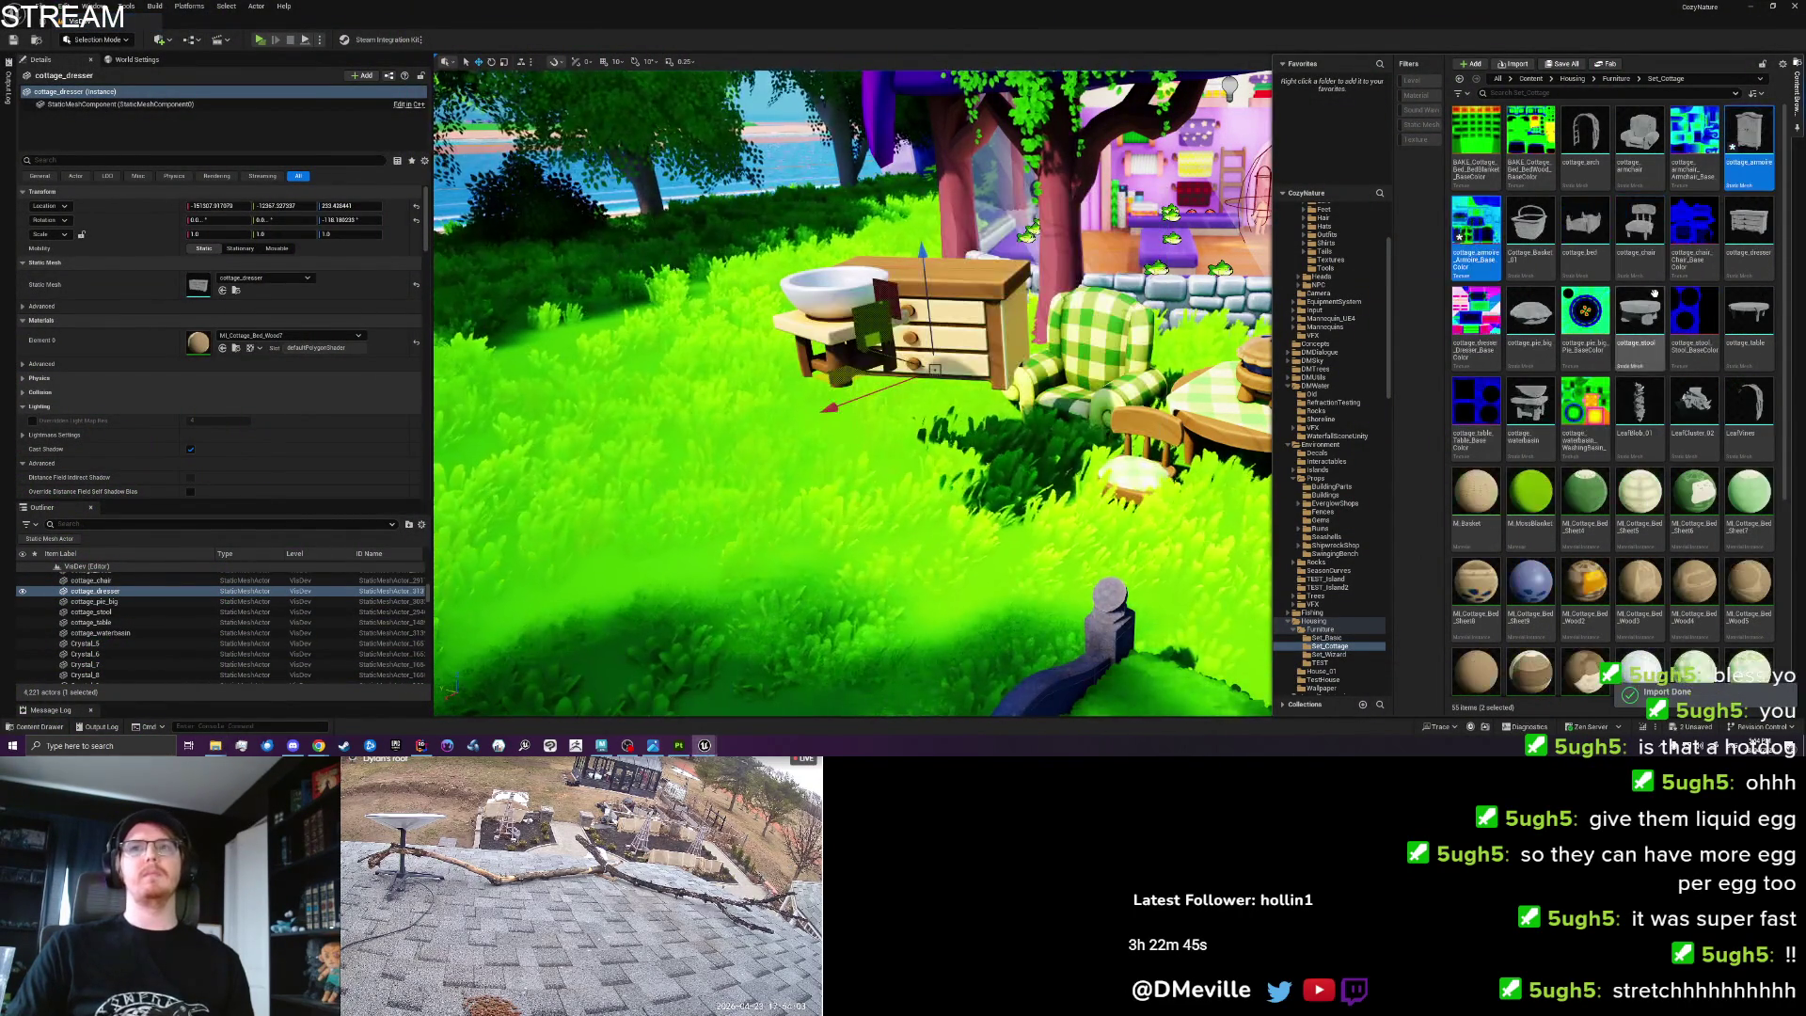
Drag cottage_armoire into the level beside the cottage furniture.
{"action": "left_click_drag", "start_coordinate": [1741, 144], "coordinate": [915, 420]}
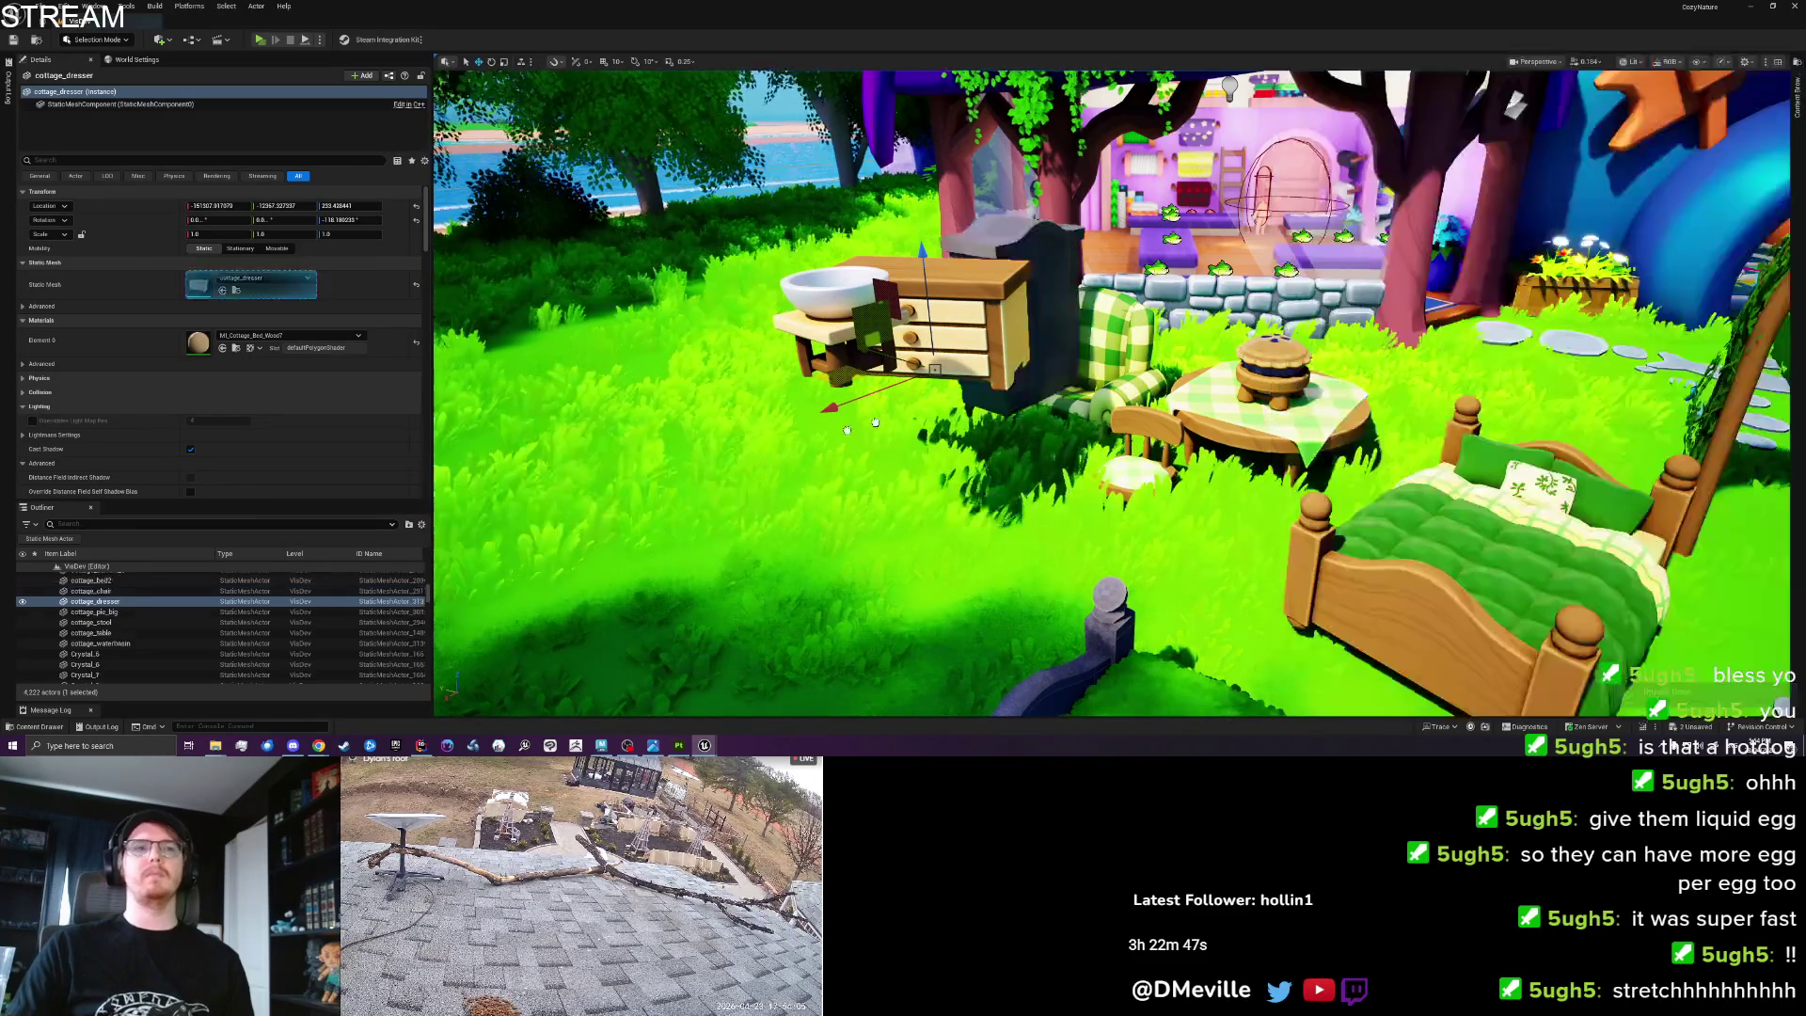
{"action": "left_click_drag", "start_coordinate": [717, 547], "coordinate": [720, 539]}
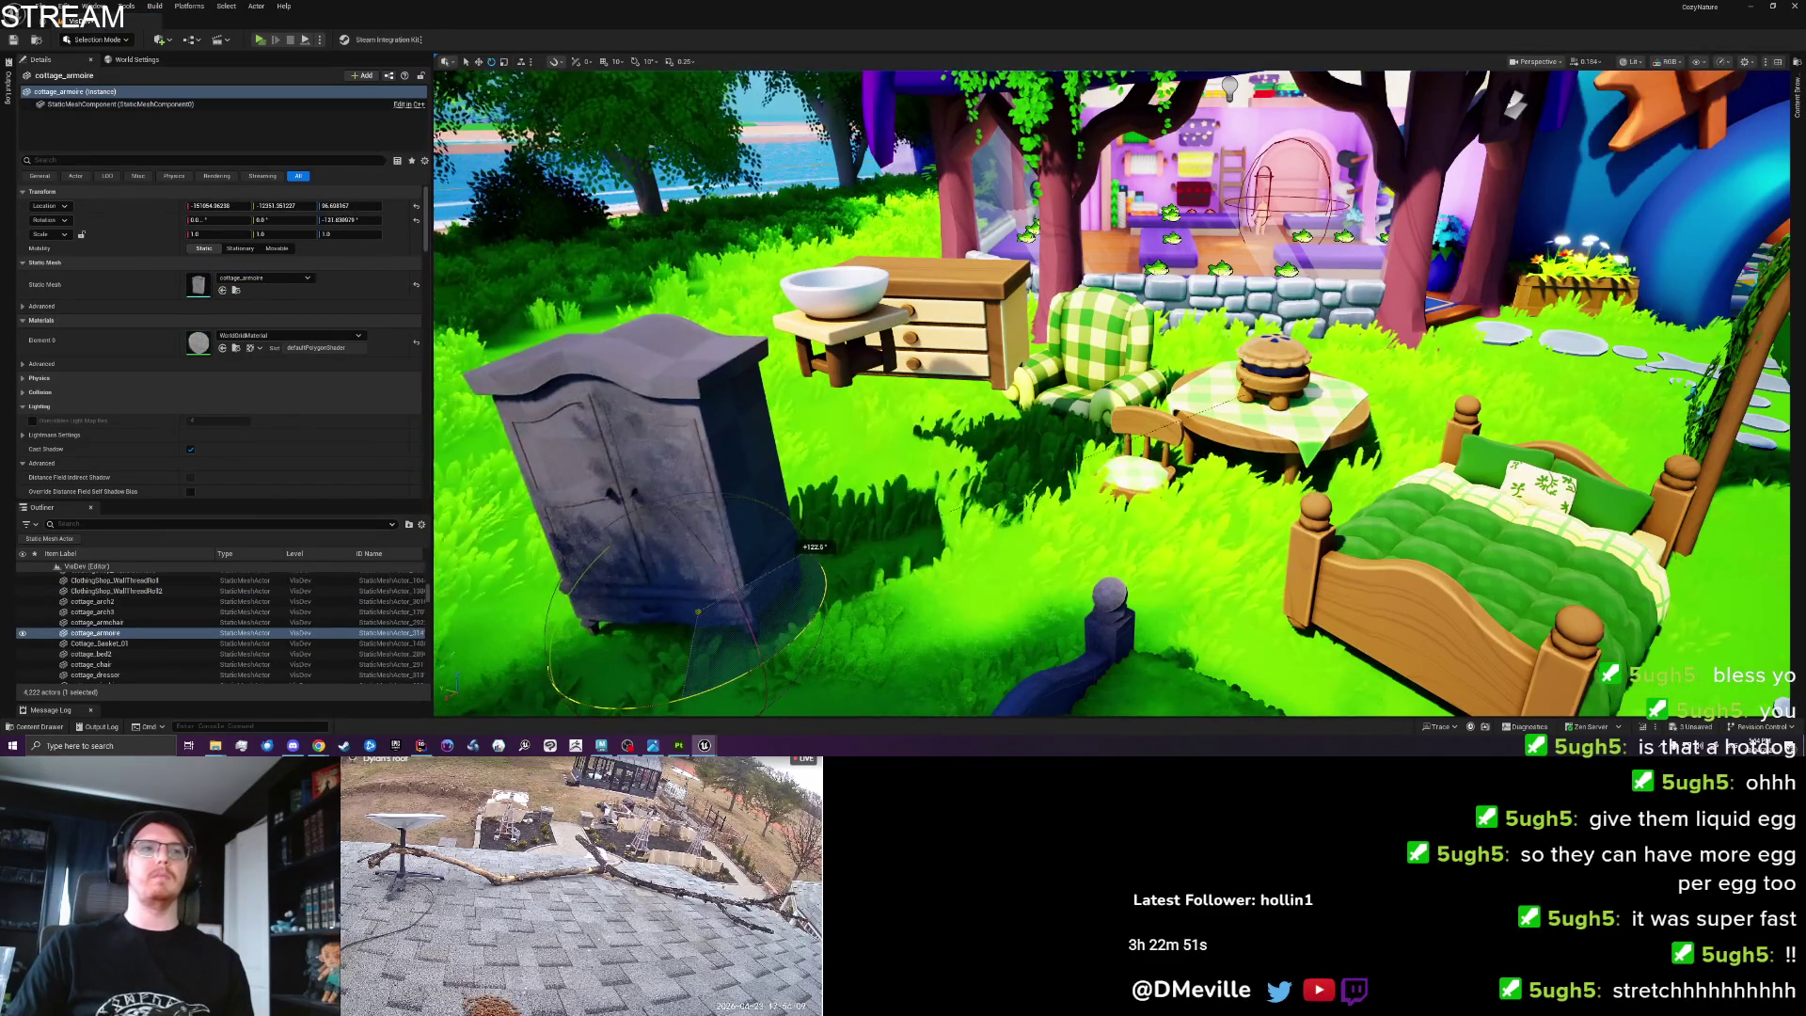
{"action": "key", "text": "a"}
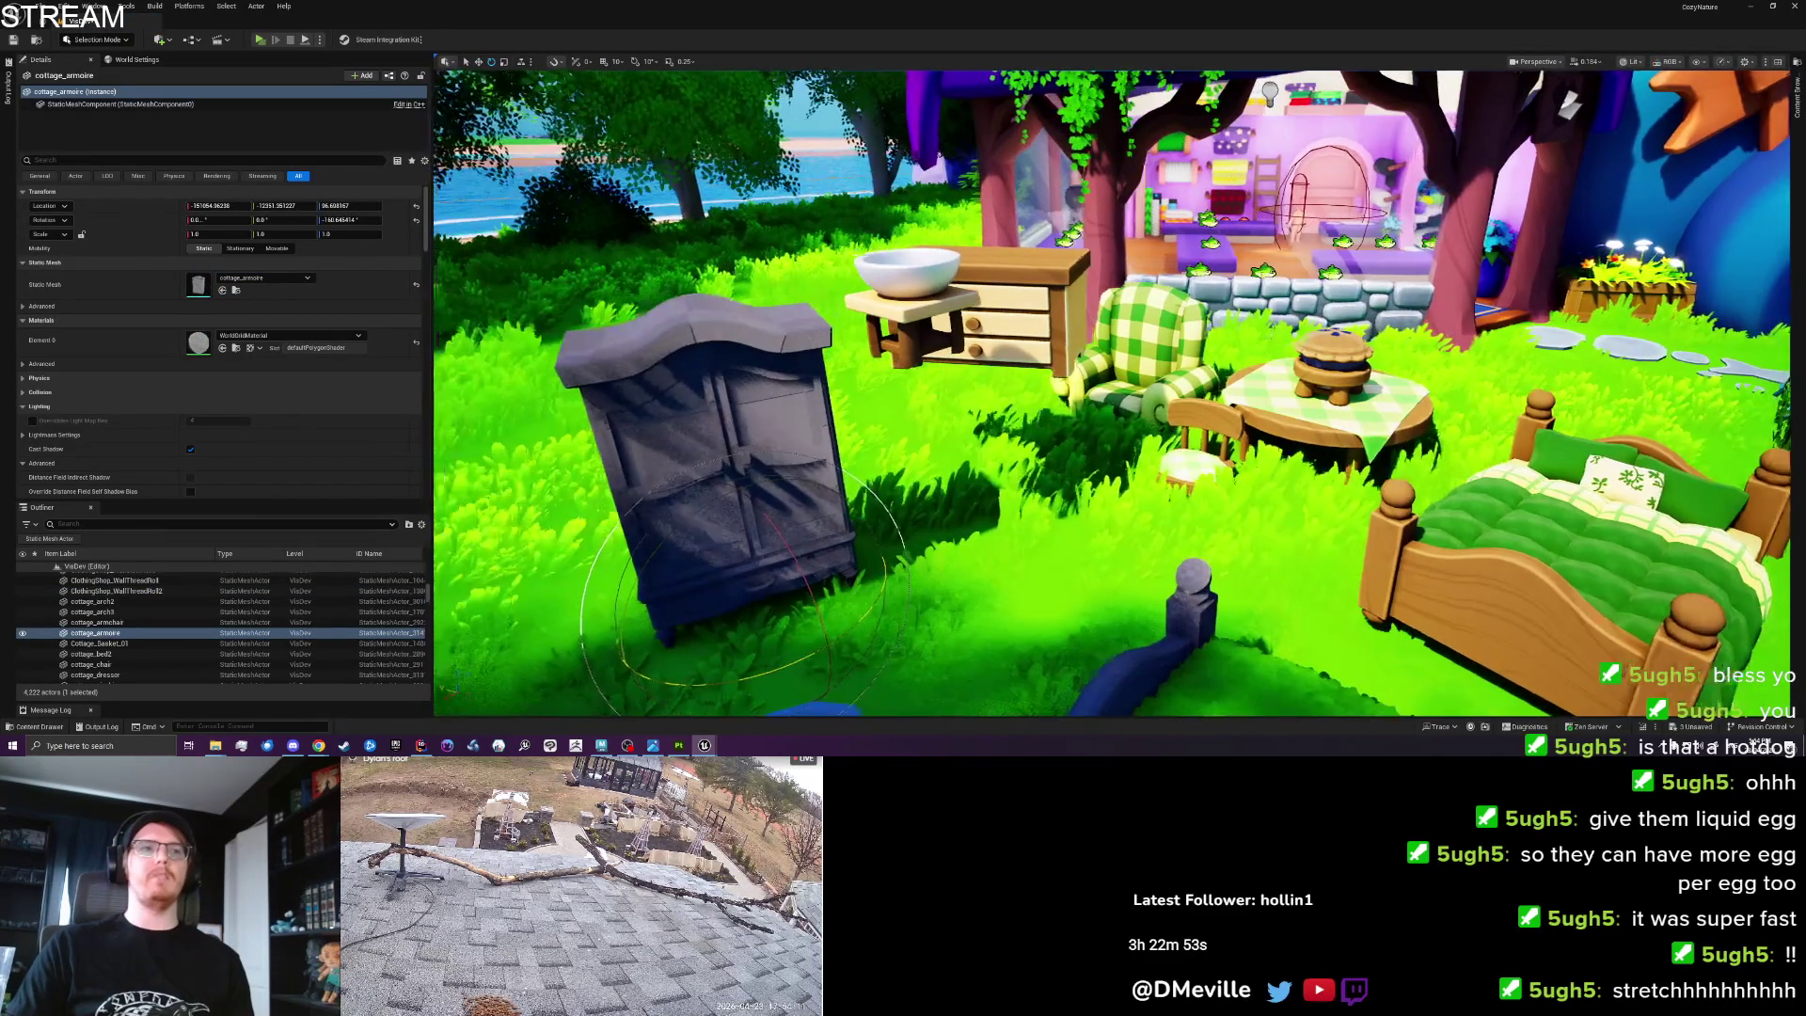
Copy the dresser's Element 0 material and locate MI_Cottage_Bed_Wood7 in the Content Drawer.
{"action": "key", "text": "ctrl+space"}
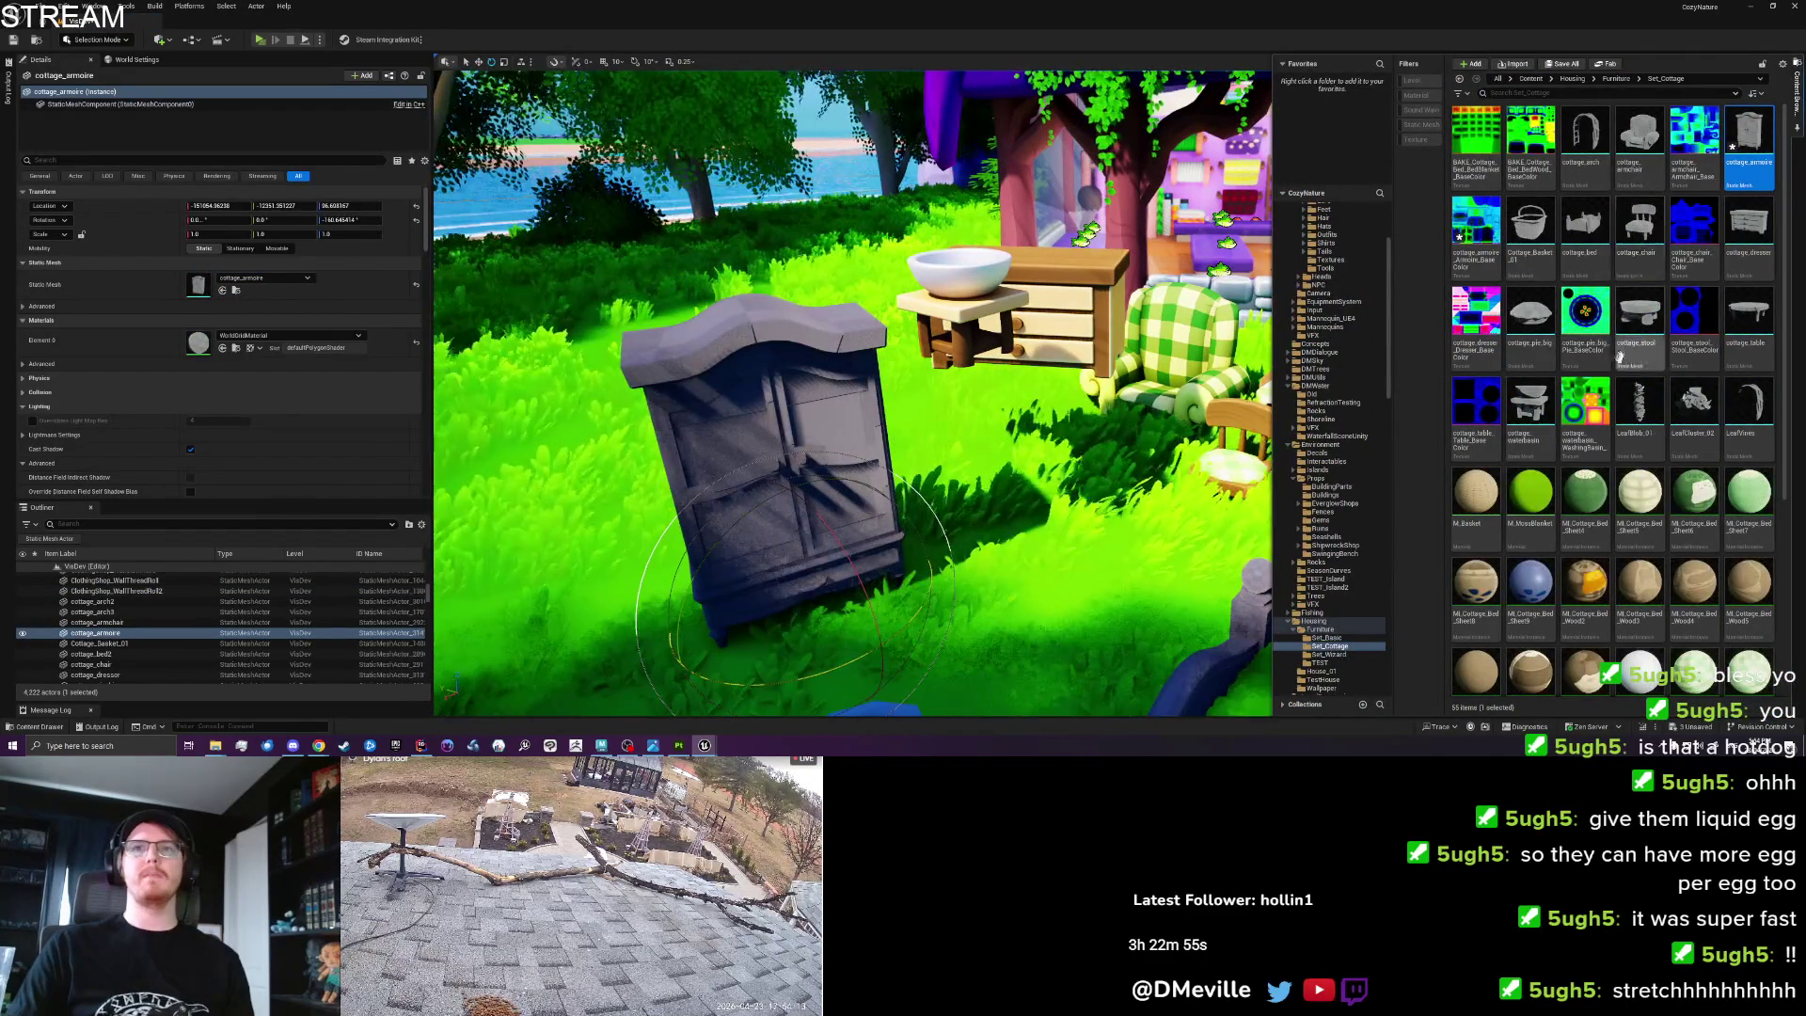
{"action": "left_click", "coordinate": [1051, 268]}
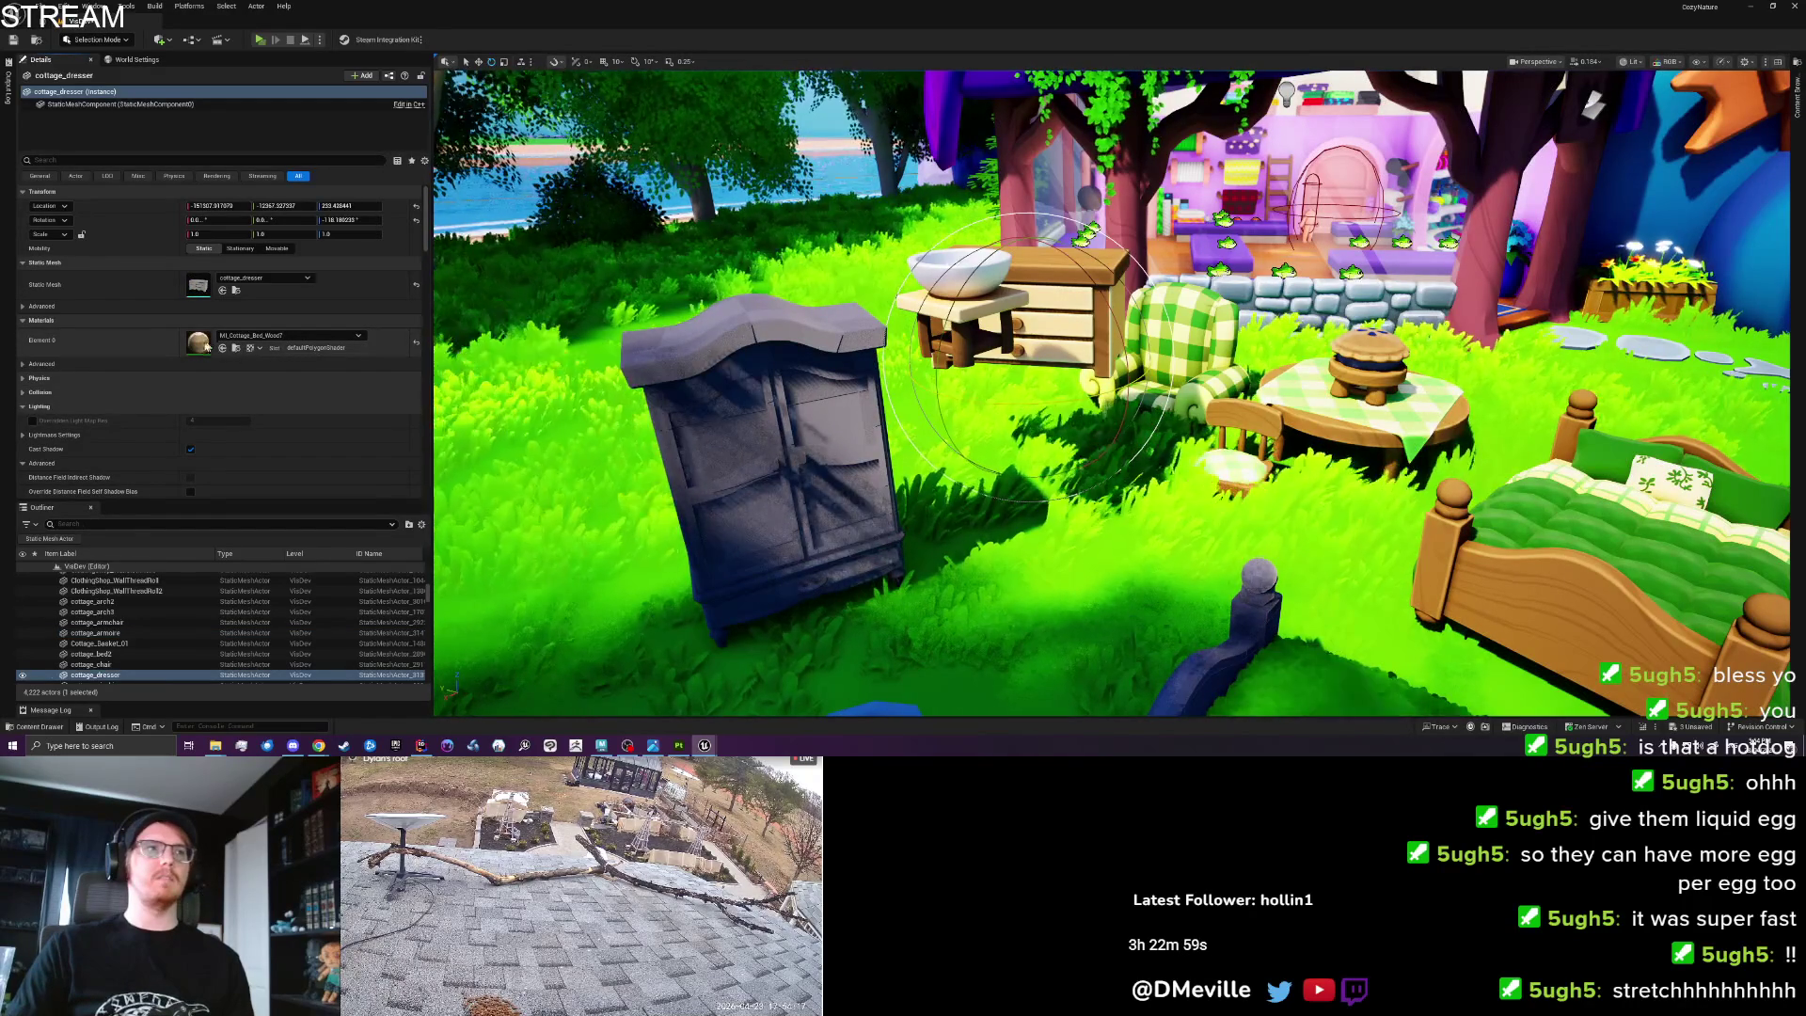
{"action": "right_click", "coordinate": [202, 349]}
{"action": "left_click", "coordinate": [220, 364]}
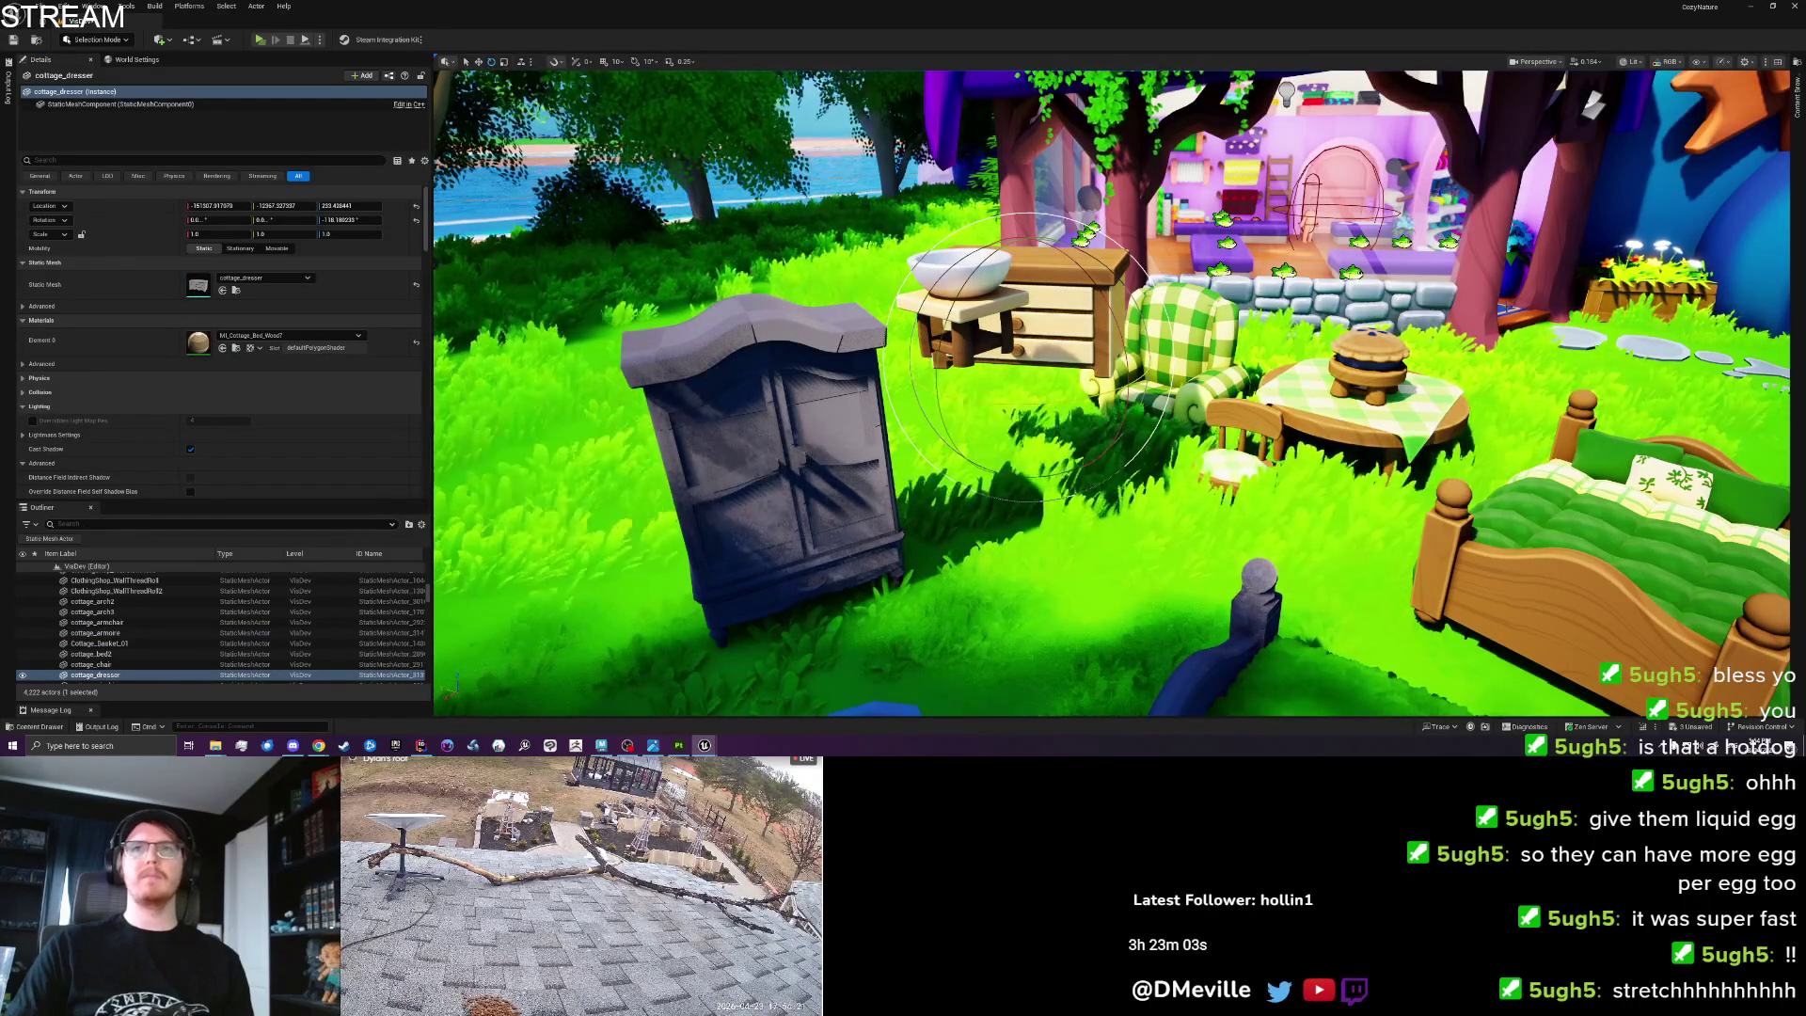
{"action": "left_click", "coordinate": [236, 349]}
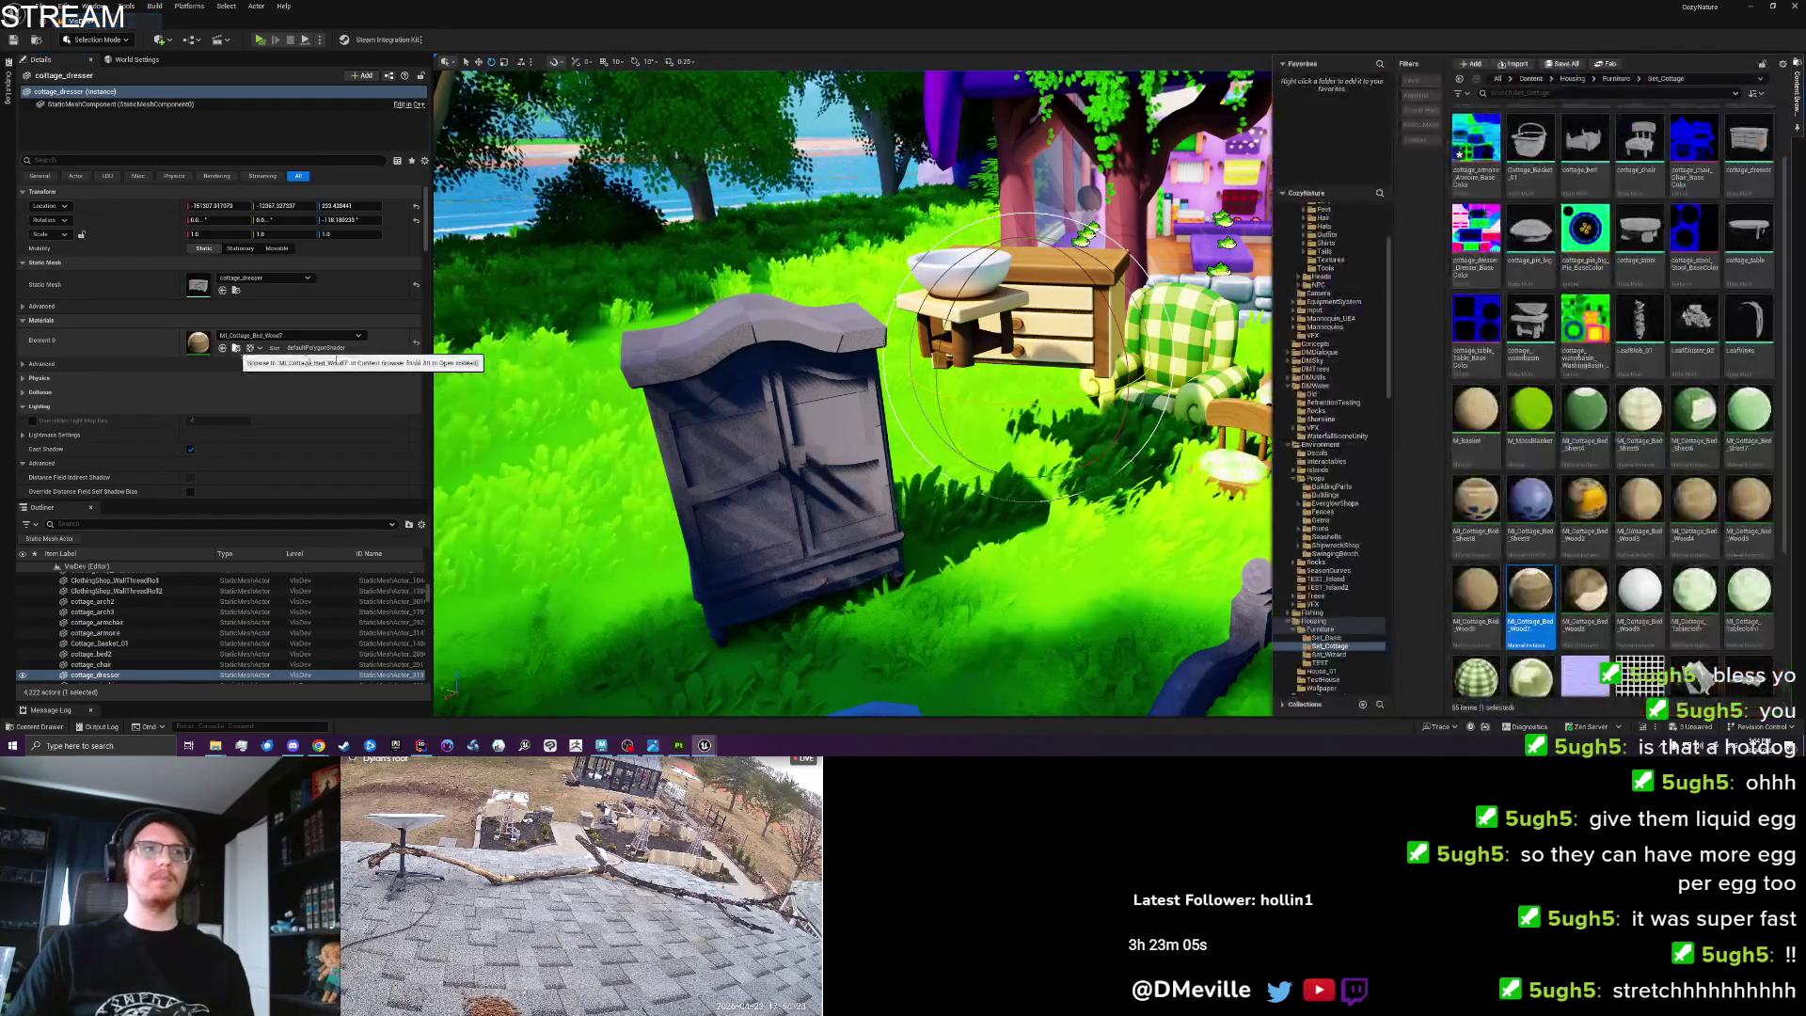
{"action": "right_click", "coordinate": [1525, 591]}
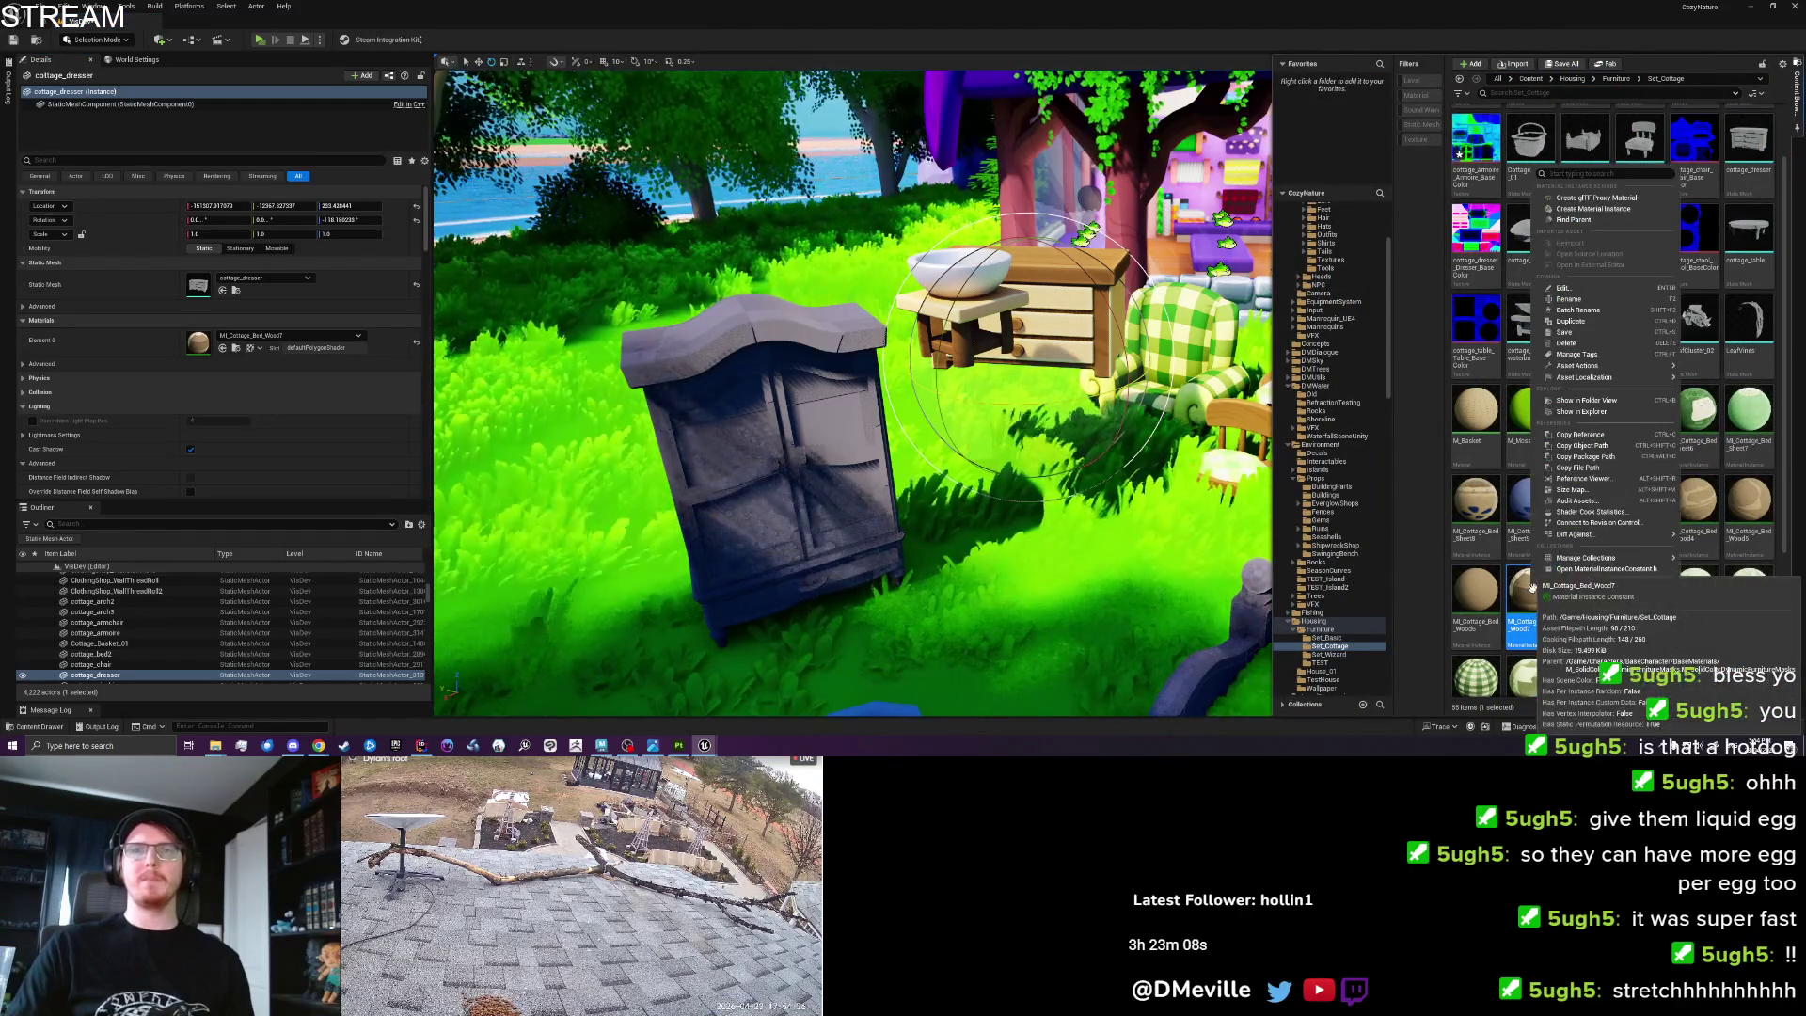
Duplicate MI_Cottage_Bed_Wood7 as MI_Cottage_Bed_Wood10 with cottage_armoire_Armoire_BaseColor as its Masks texture.
{"action": "left_click", "coordinate": [1571, 321]}
{"action": "key", "text": "Return"}
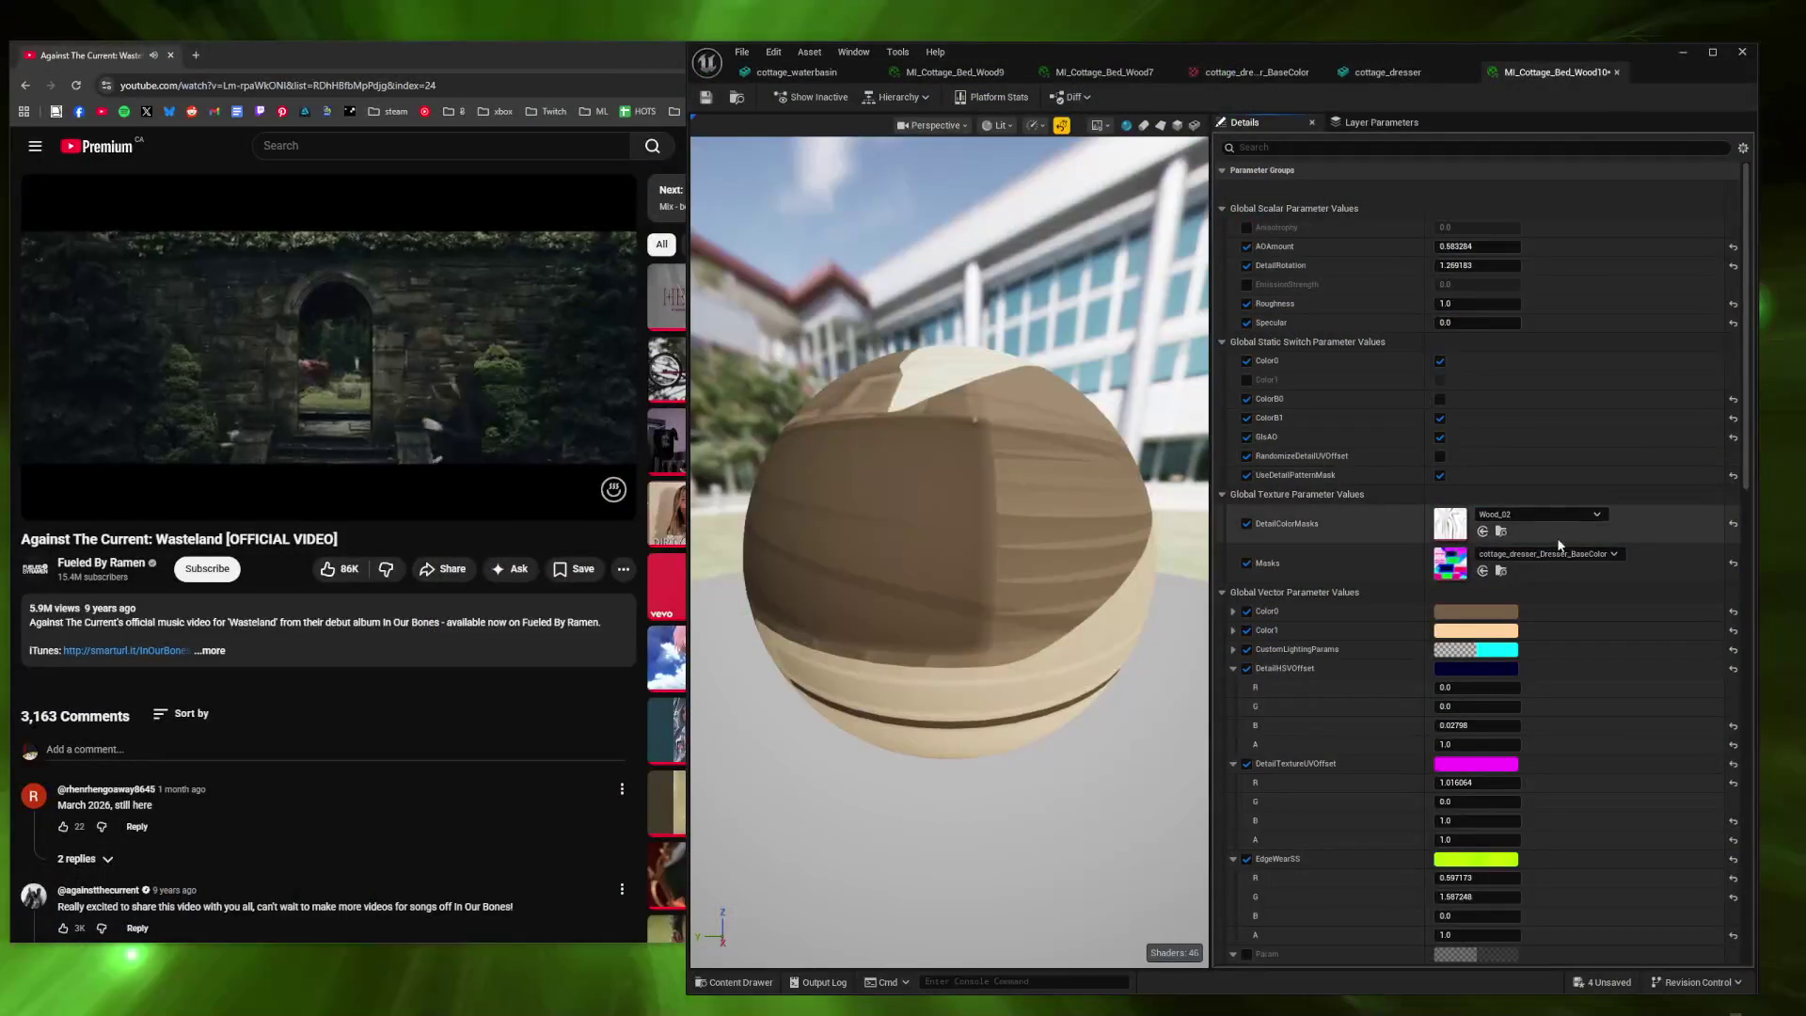
{"action": "left_click", "coordinate": [1554, 553]}
{"action": "type", "text": "armo"}
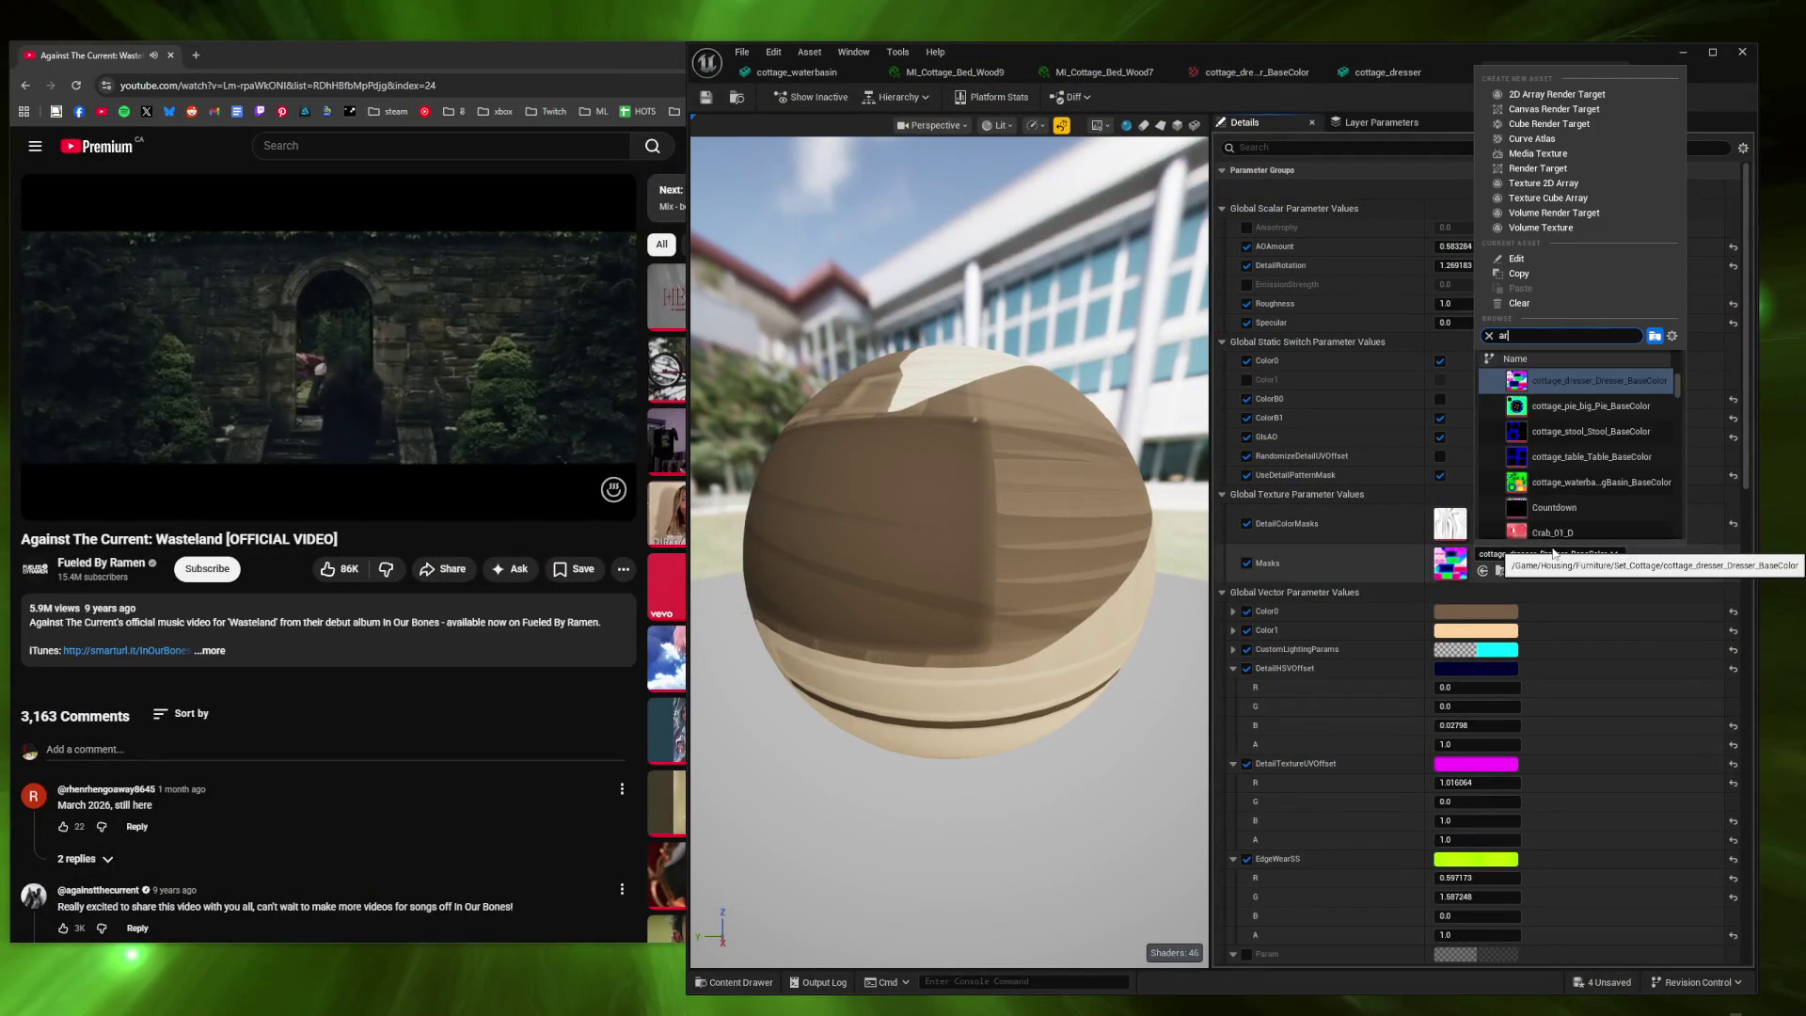
{"action": "type", "text": "ire"}
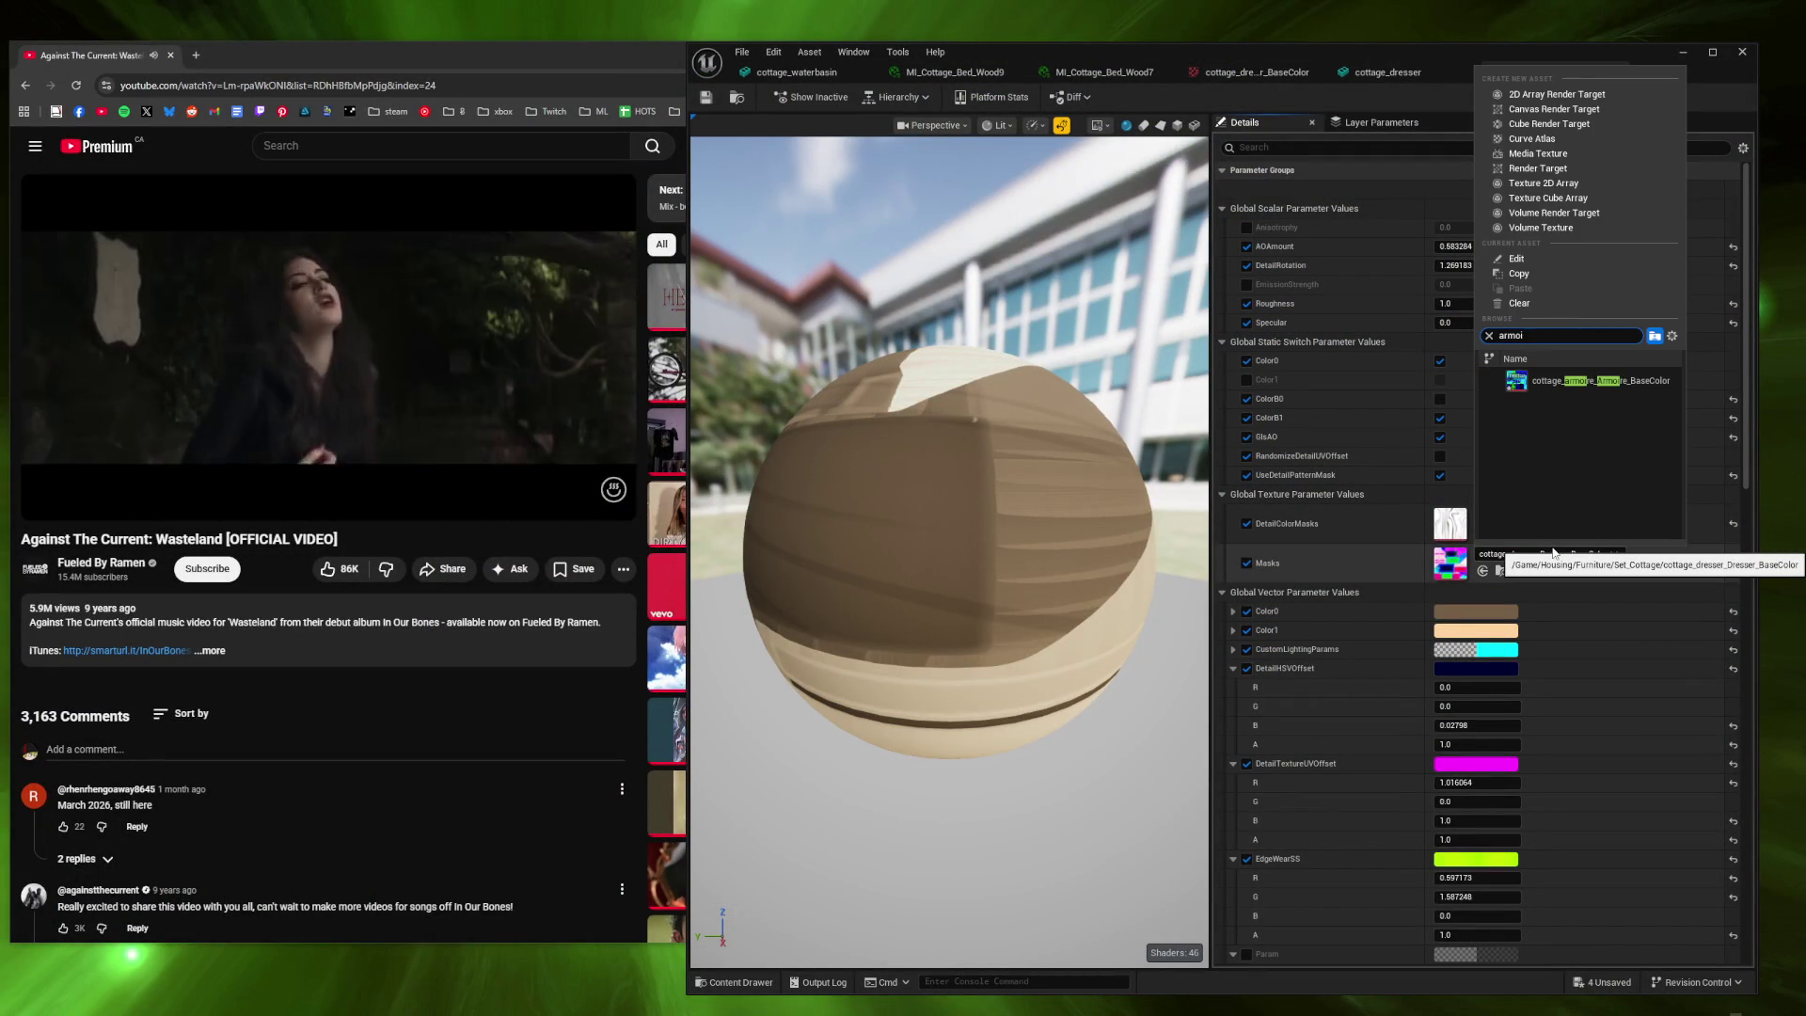
{"action": "left_click", "coordinate": [1584, 382]}
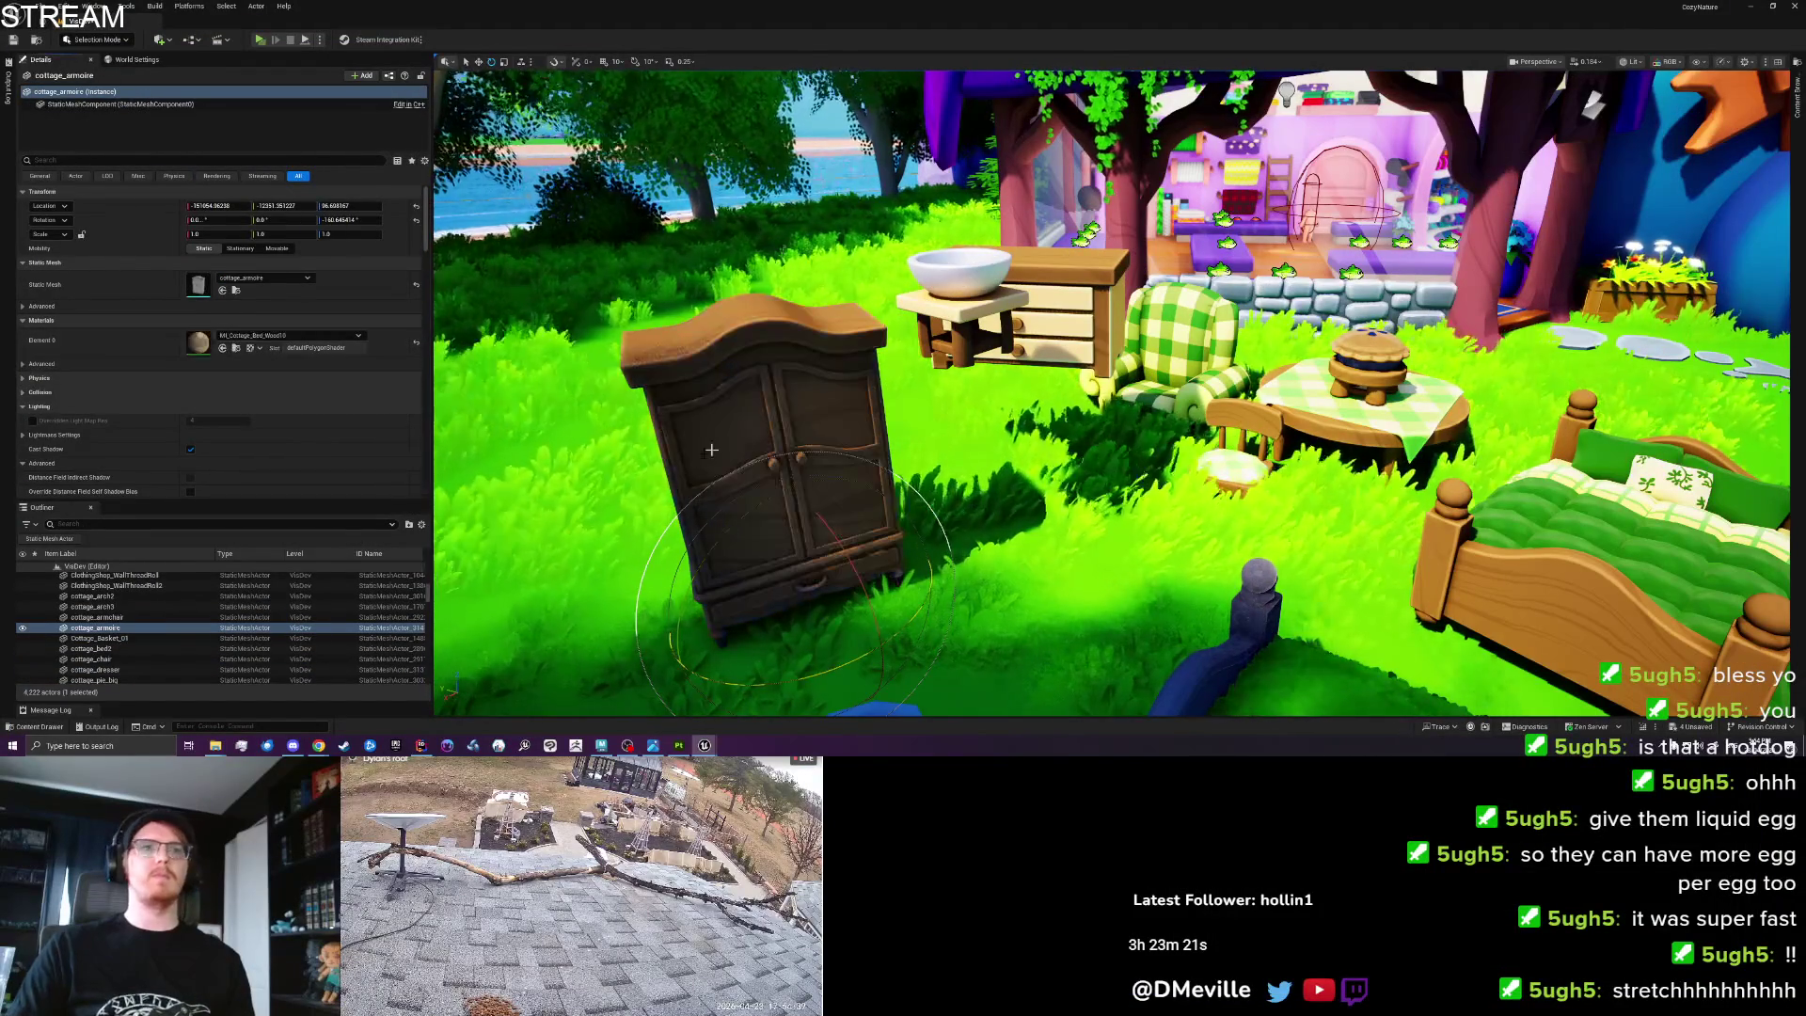
Move the armoire behind the checkered table and rotate it about 64 degrees around Z.
{"action": "mouse_move", "coordinate": [844, 595]}
{"action": "left_mouse_down"}
{"action": "mouse_move", "coordinate": [995, 430]}
{"action": "mouse_move", "coordinate": [659, 437]}
{"action": "left_mouse_up"}
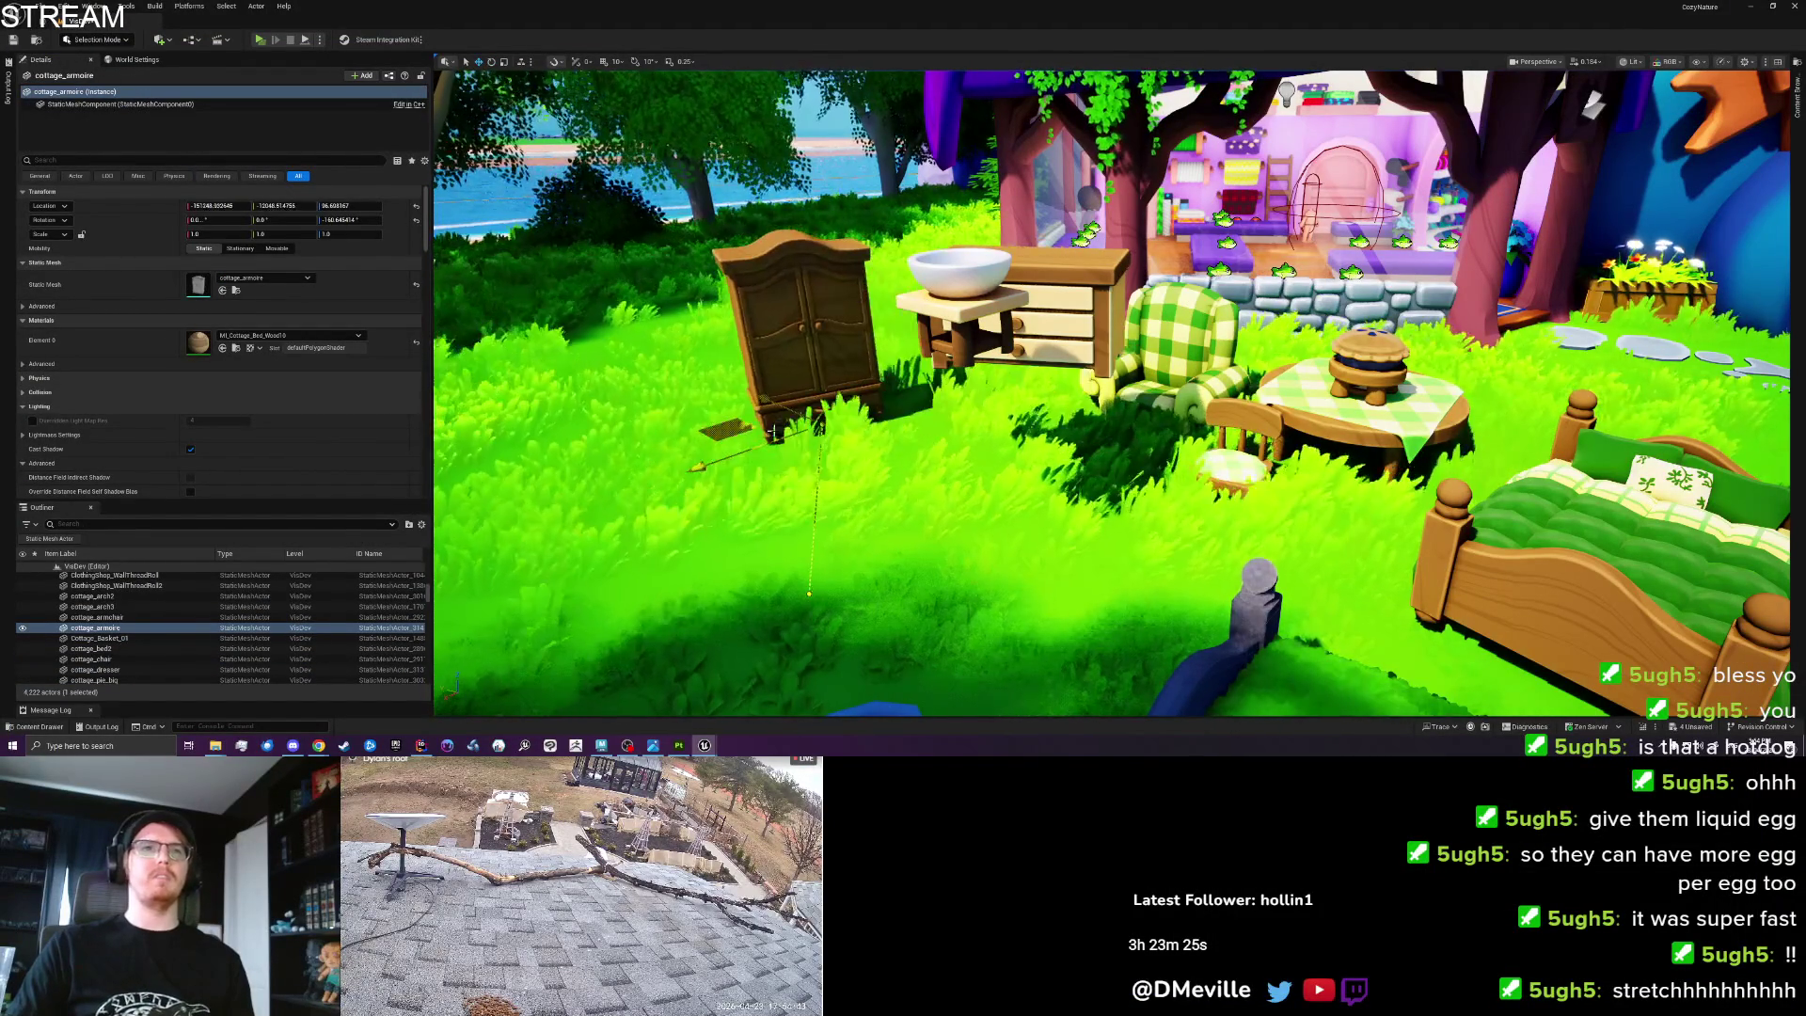
{"action": "key", "text": "f"}
{"action": "mouse_move", "coordinate": [833, 440]}
{"action": "left_mouse_down"}
{"action": "mouse_move", "coordinate": [696, 442]}
{"action": "mouse_move", "coordinate": [847, 414]}
{"action": "mouse_move", "coordinate": [941, 311]}
{"action": "mouse_move", "coordinate": [1022, 268]}
{"action": "left_mouse_up"}
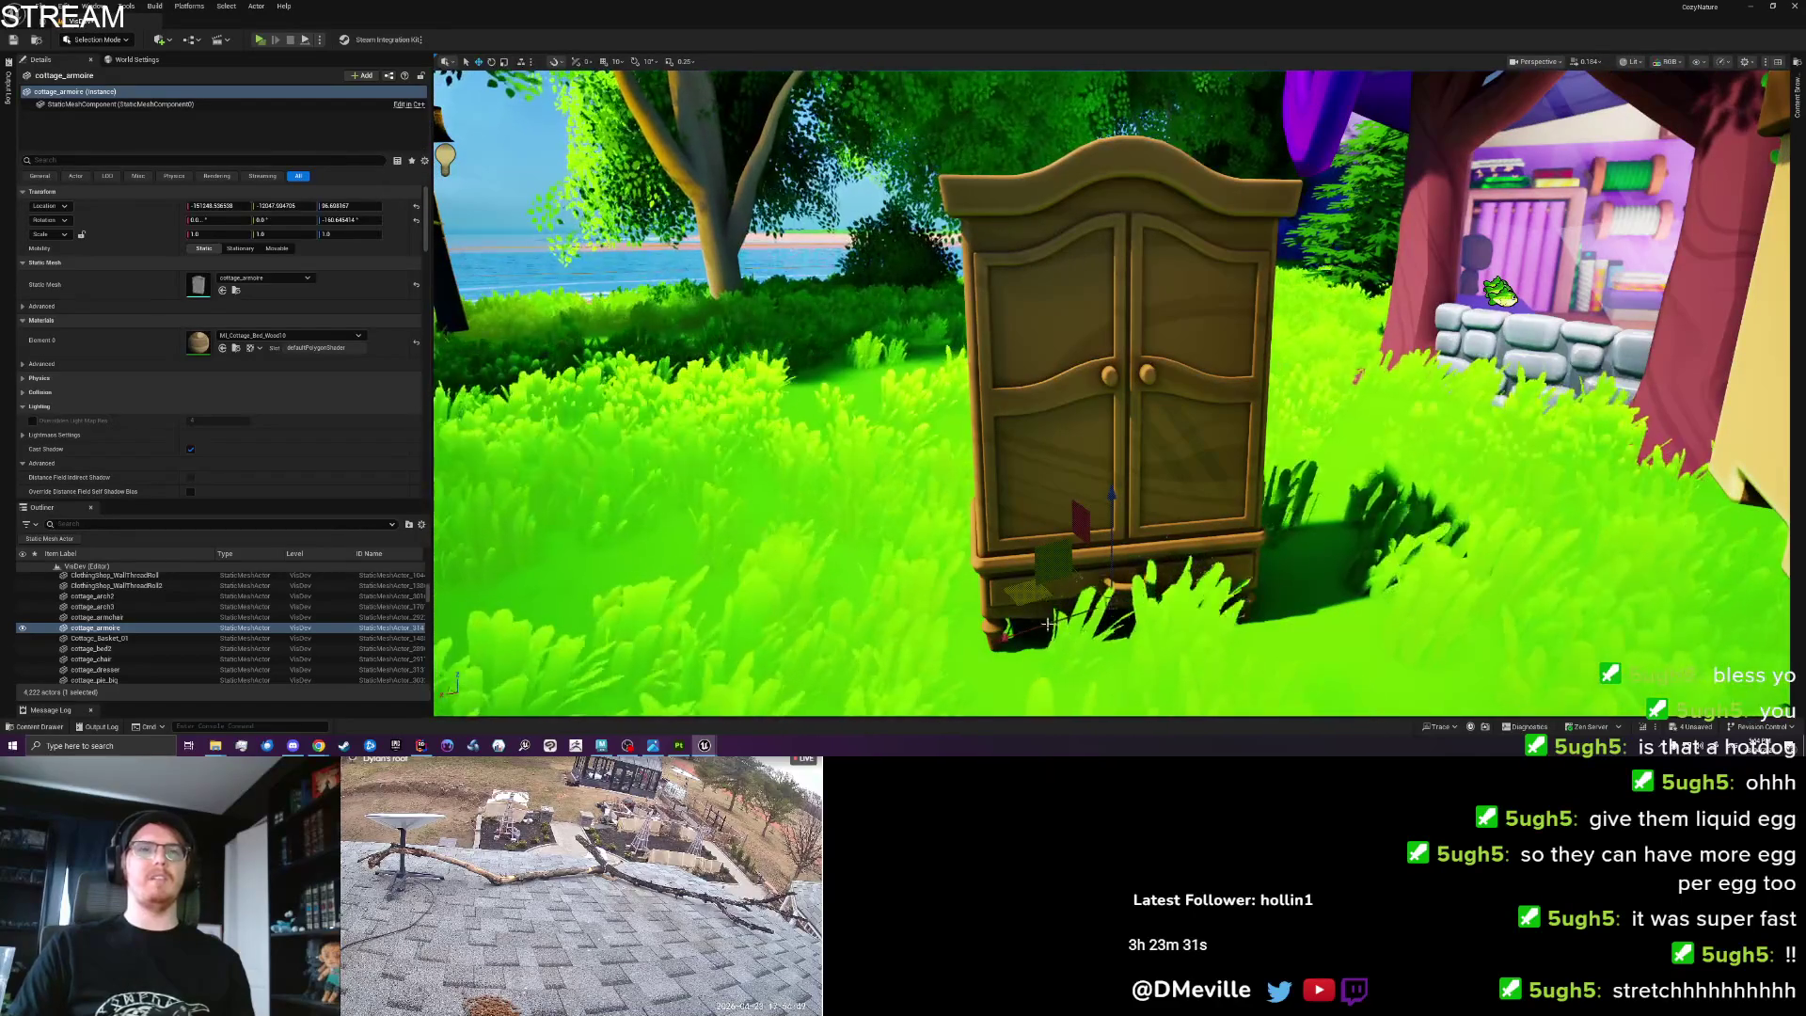
{"action": "key", "text": "e"}
{"action": "left_click_drag", "start_coordinate": [1058, 670], "coordinate": [774, 529]}
{"action": "left_click_drag", "start_coordinate": [911, 420], "coordinate": [1082, 425]}
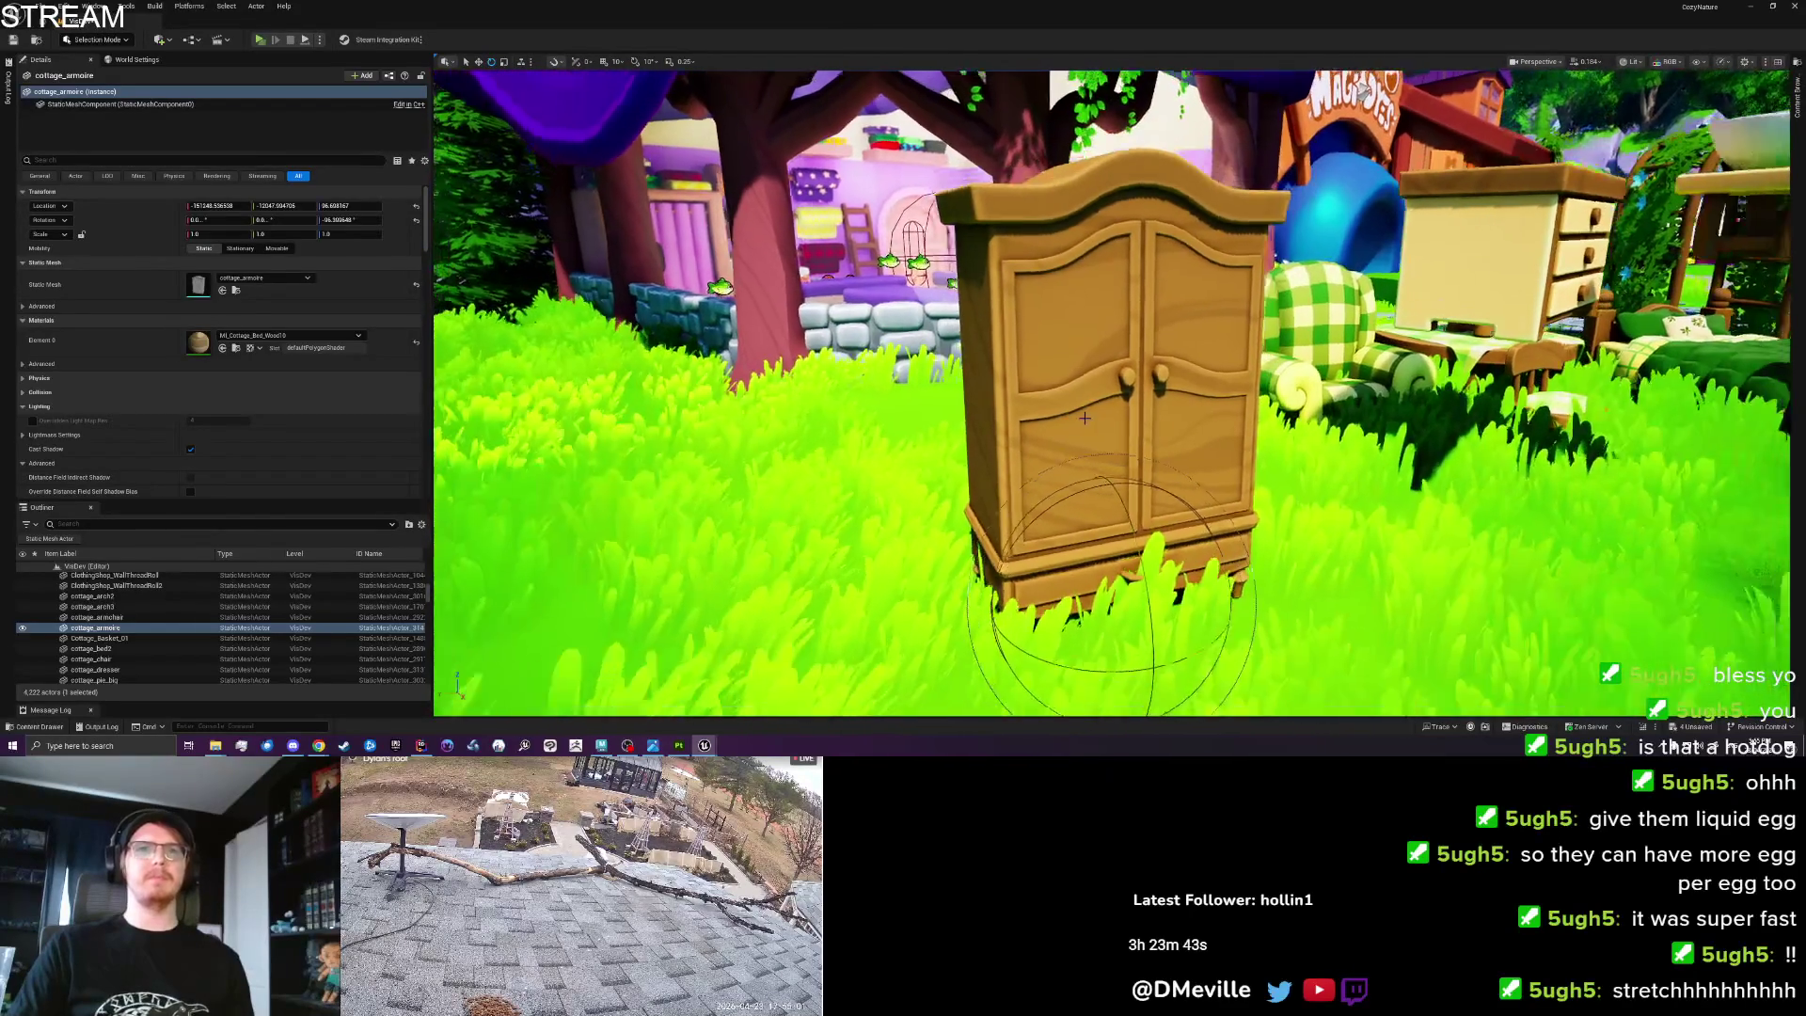
Fly the camera around the cottage scene and frame the cottage_armoire in view.
{"action": "key", "text": "d"}
{"action": "scroll", "coordinate": [1110, 390], "scroll_direction": "up", "scroll_amount": 2}
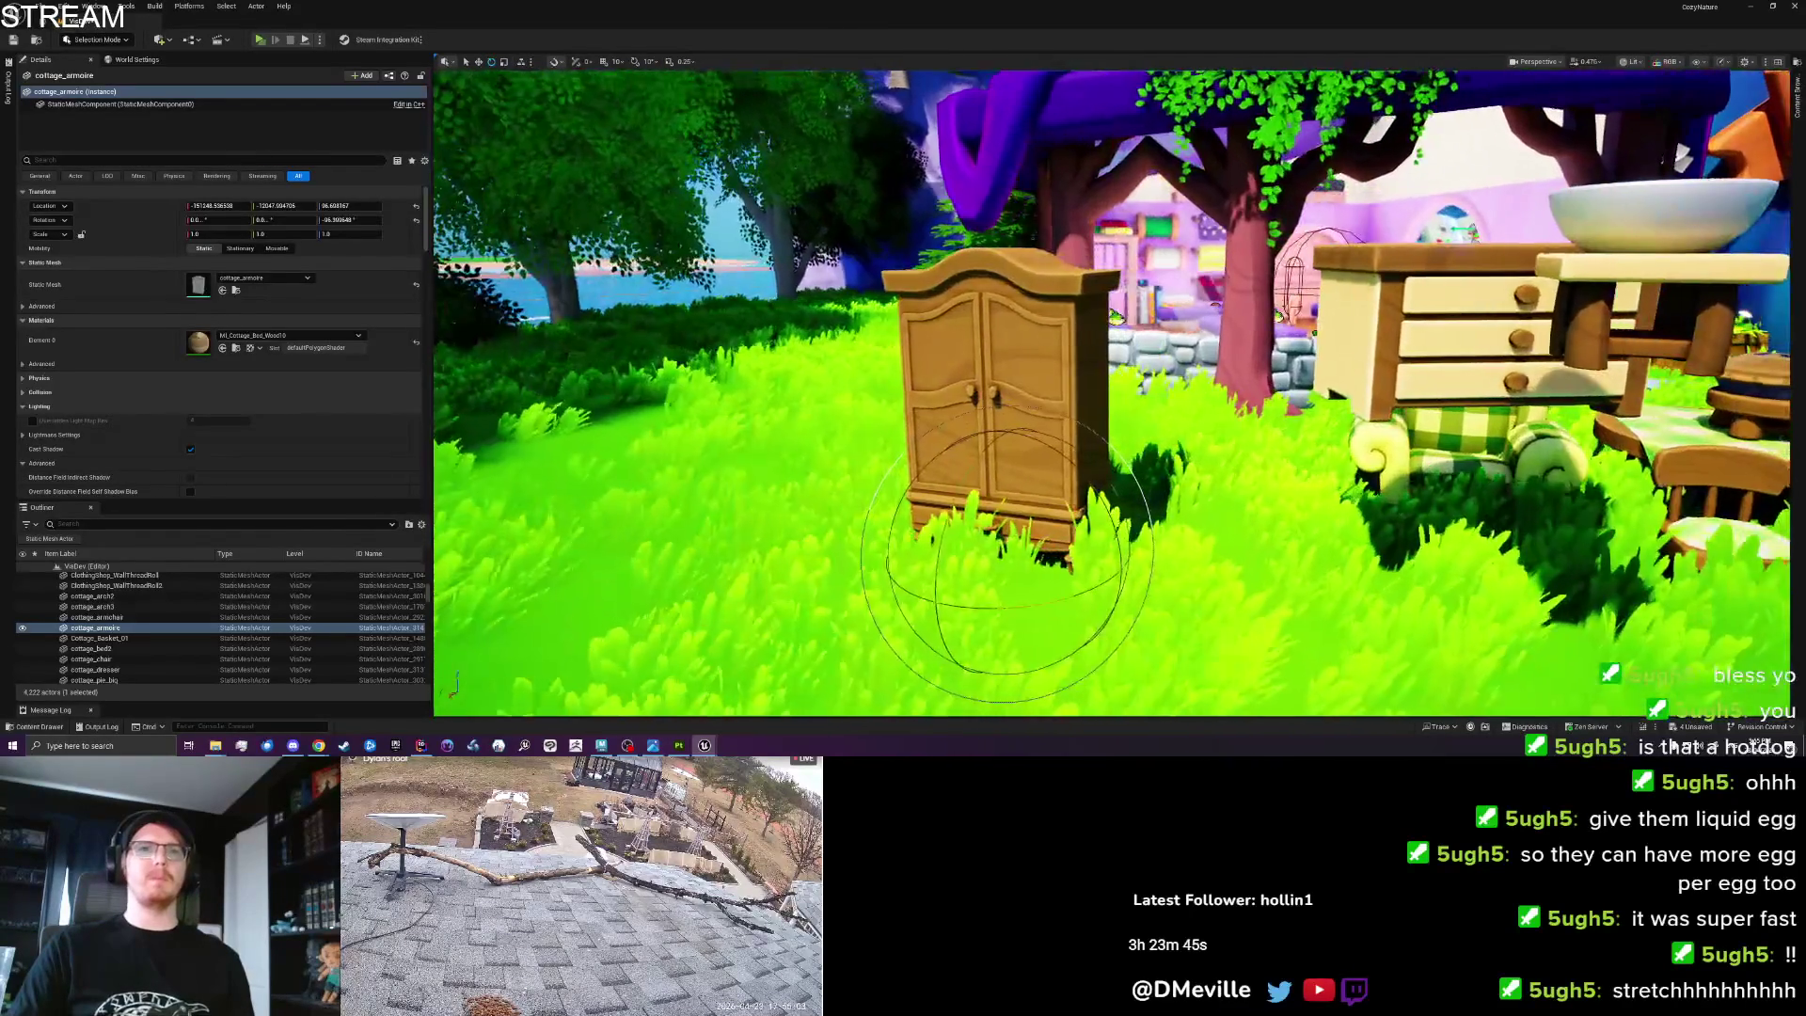
{"action": "scroll", "coordinate": [1110, 390], "scroll_direction": "up", "scroll_amount": 3}
{"action": "key", "text": "w"}
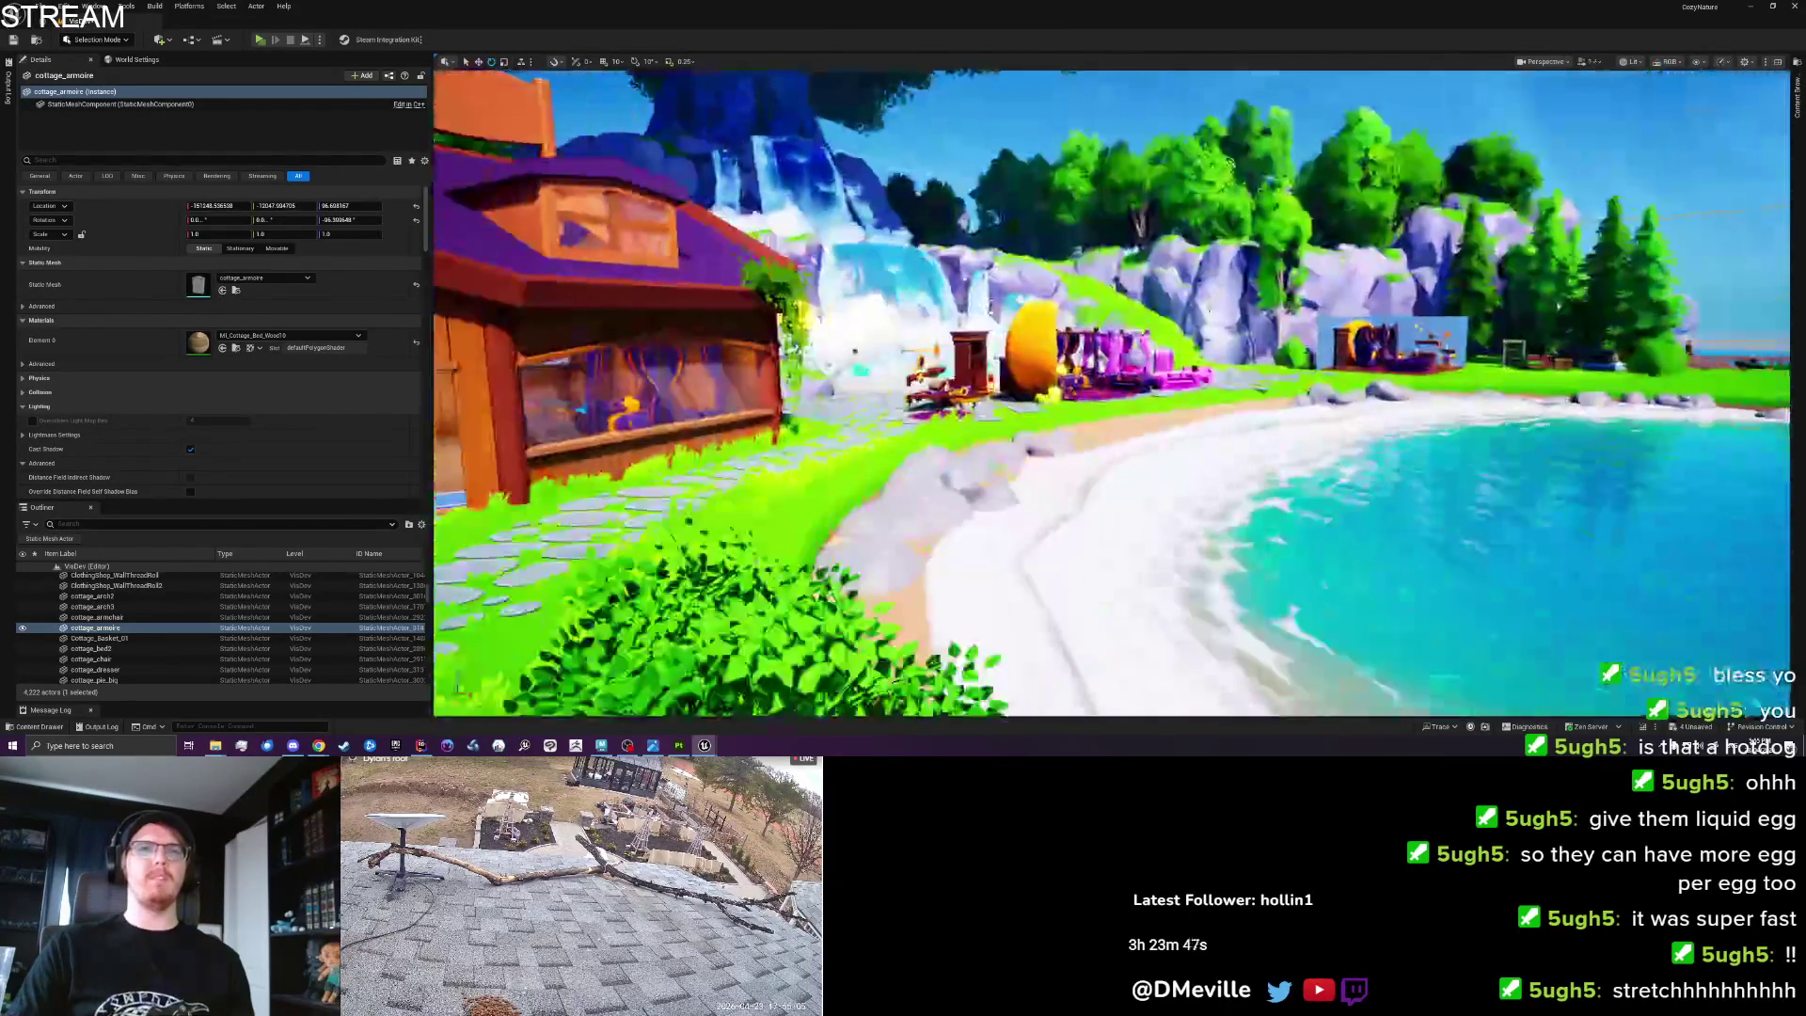
{"action": "key", "text": "w"}
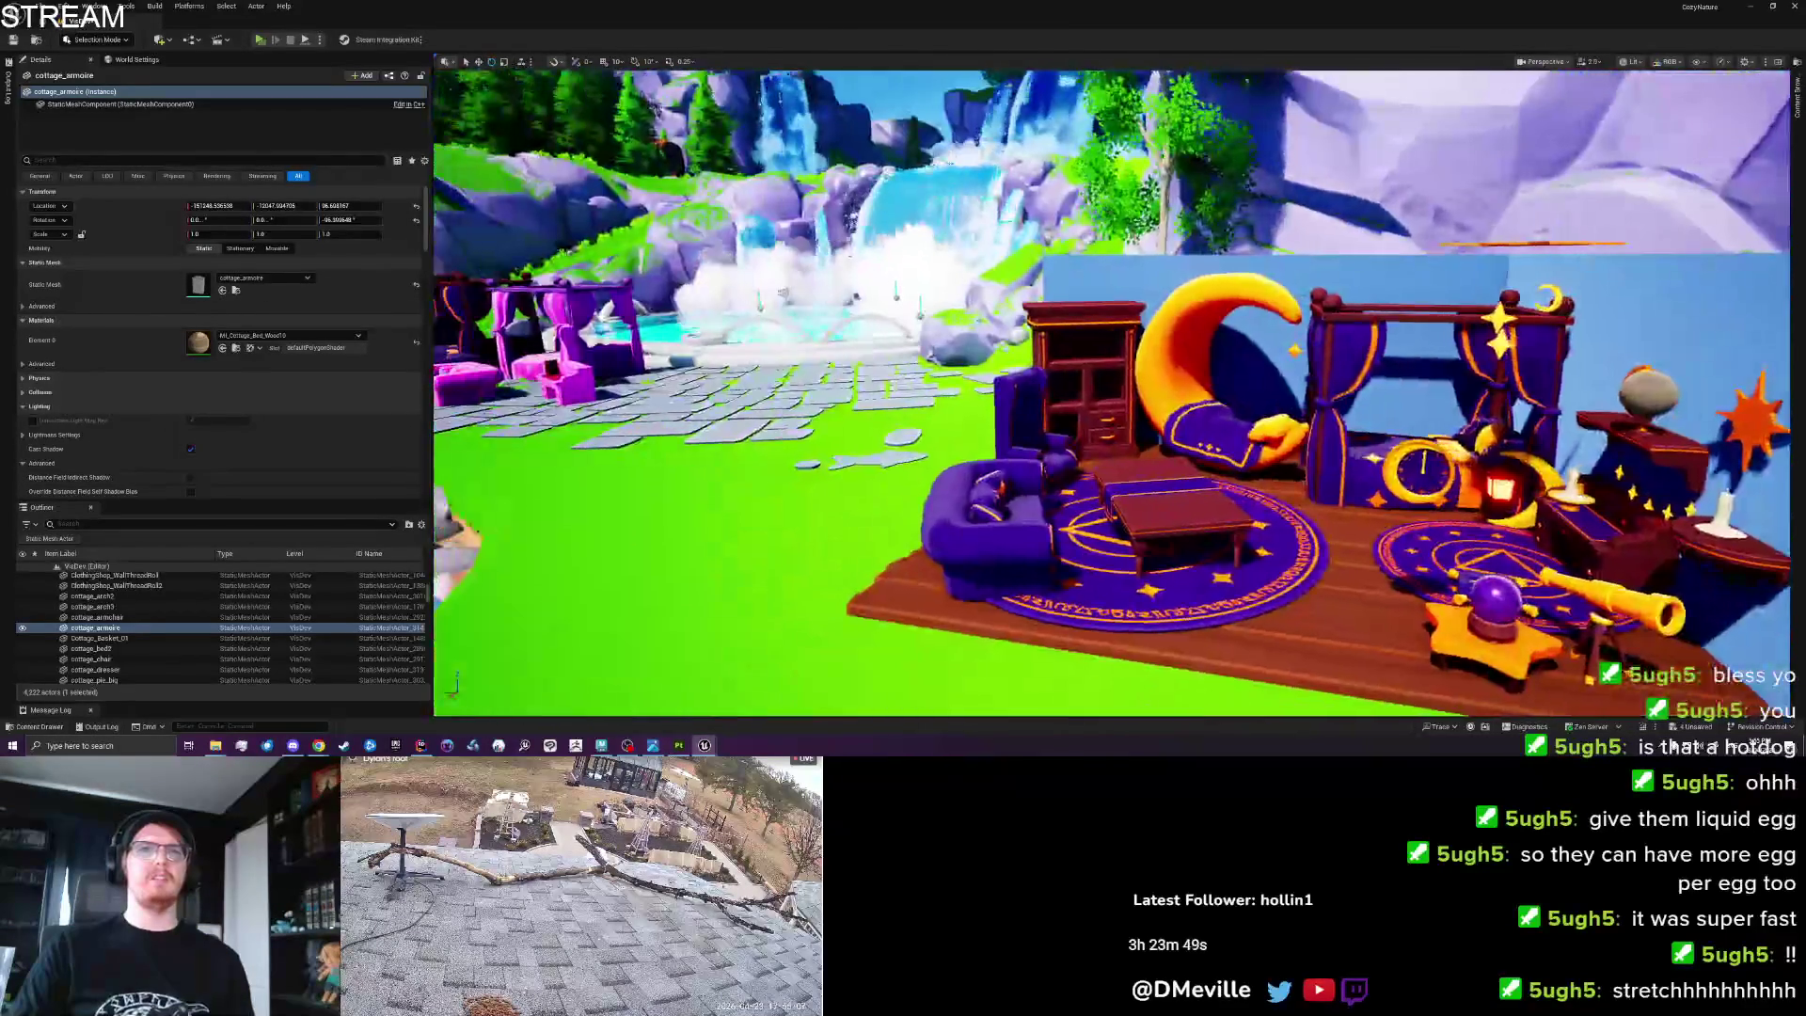
{"action": "key", "text": "s"}
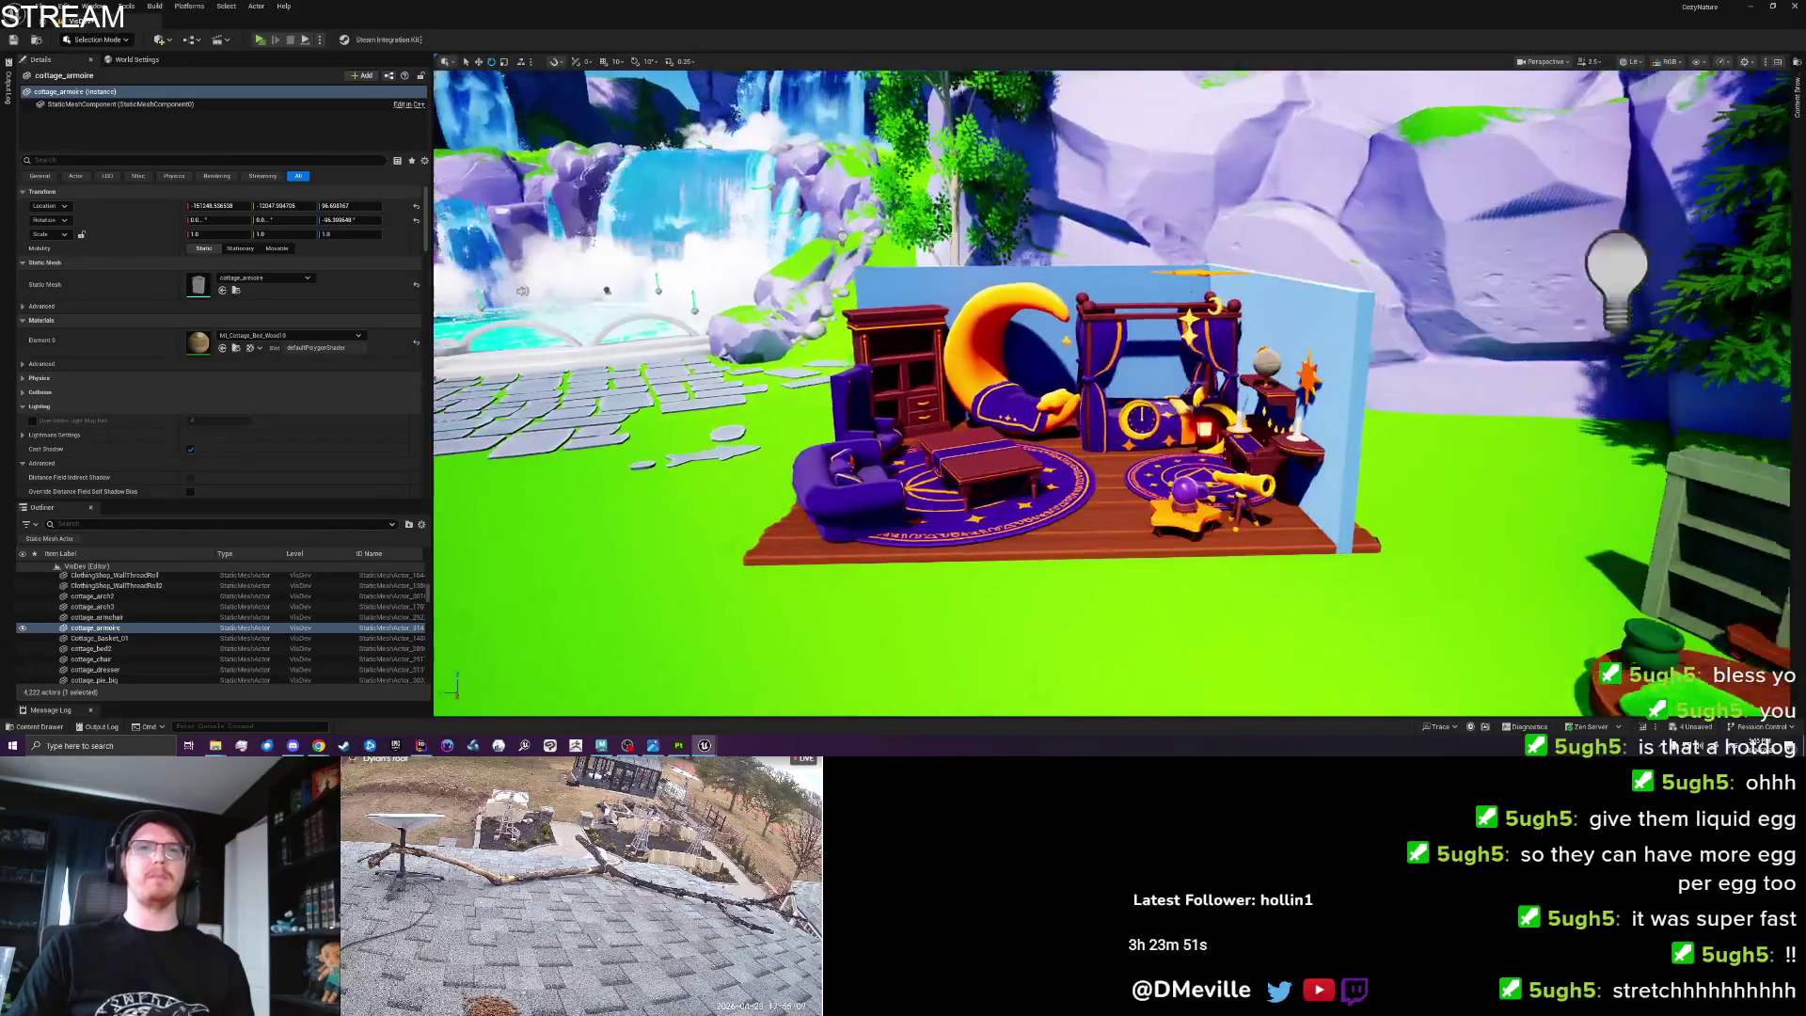
{"action": "key", "text": "w"}
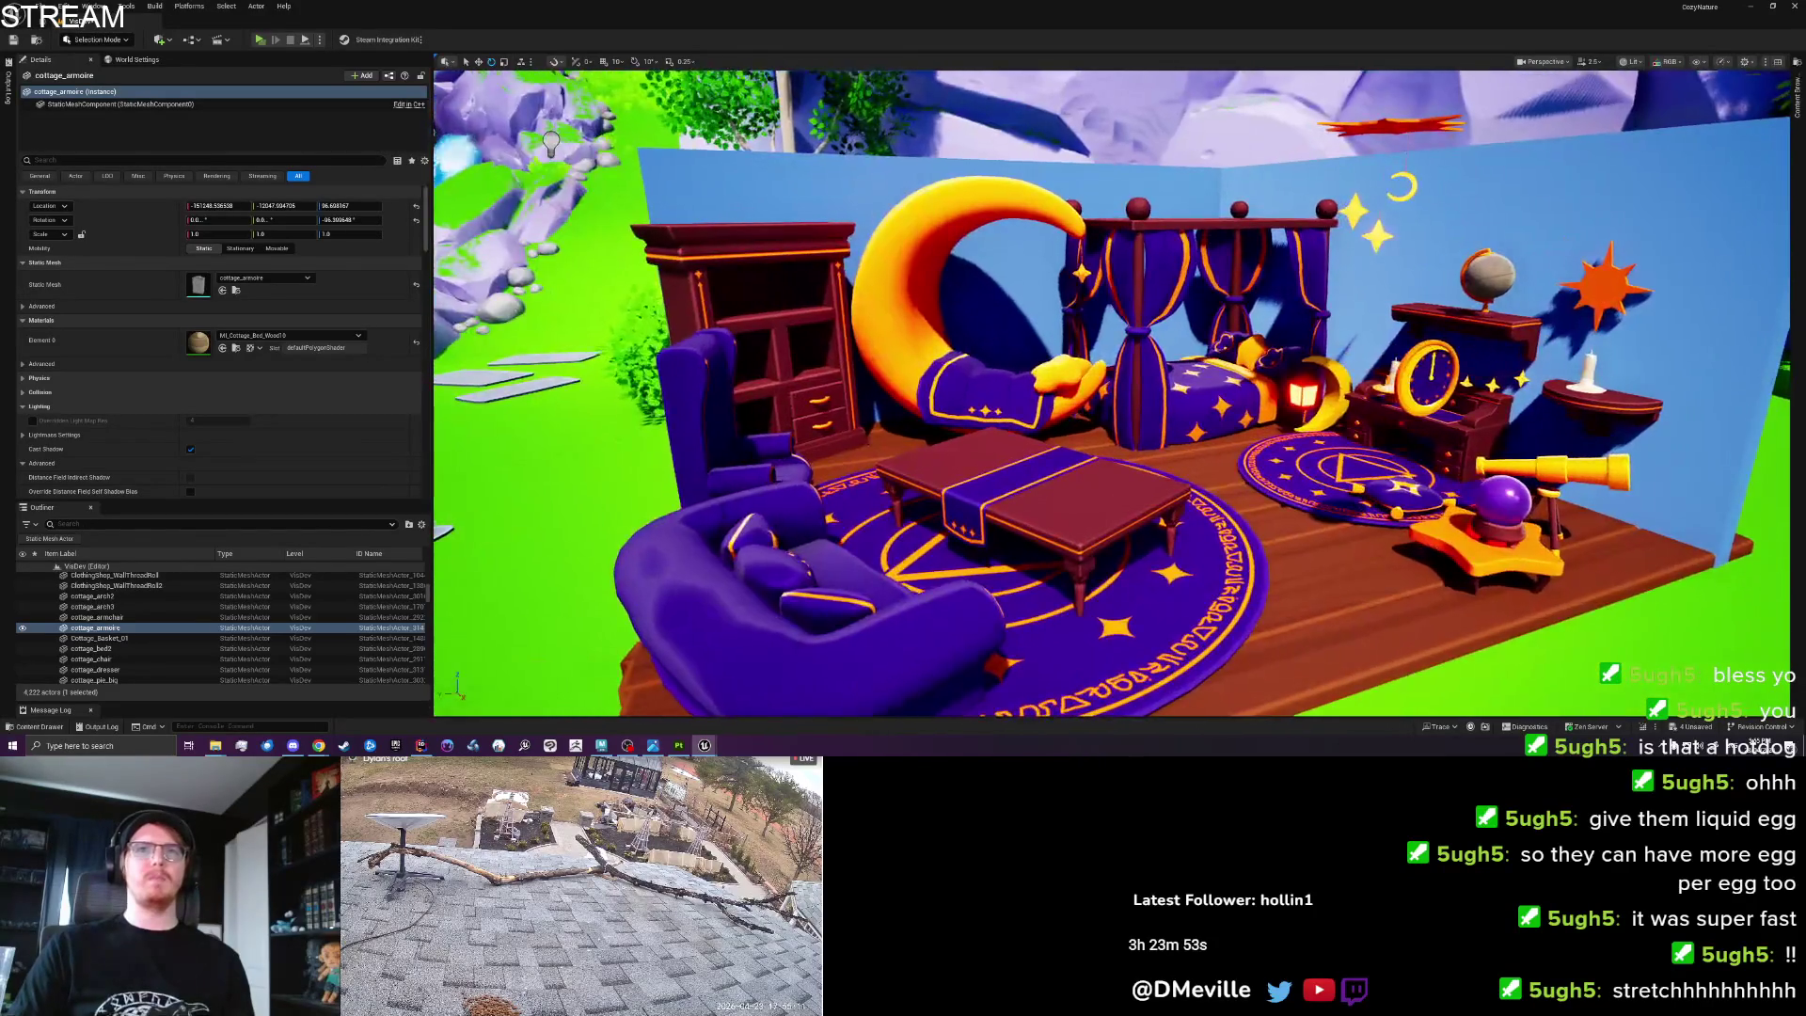
{"action": "key", "text": "a"}
{"action": "key", "text": "a"}
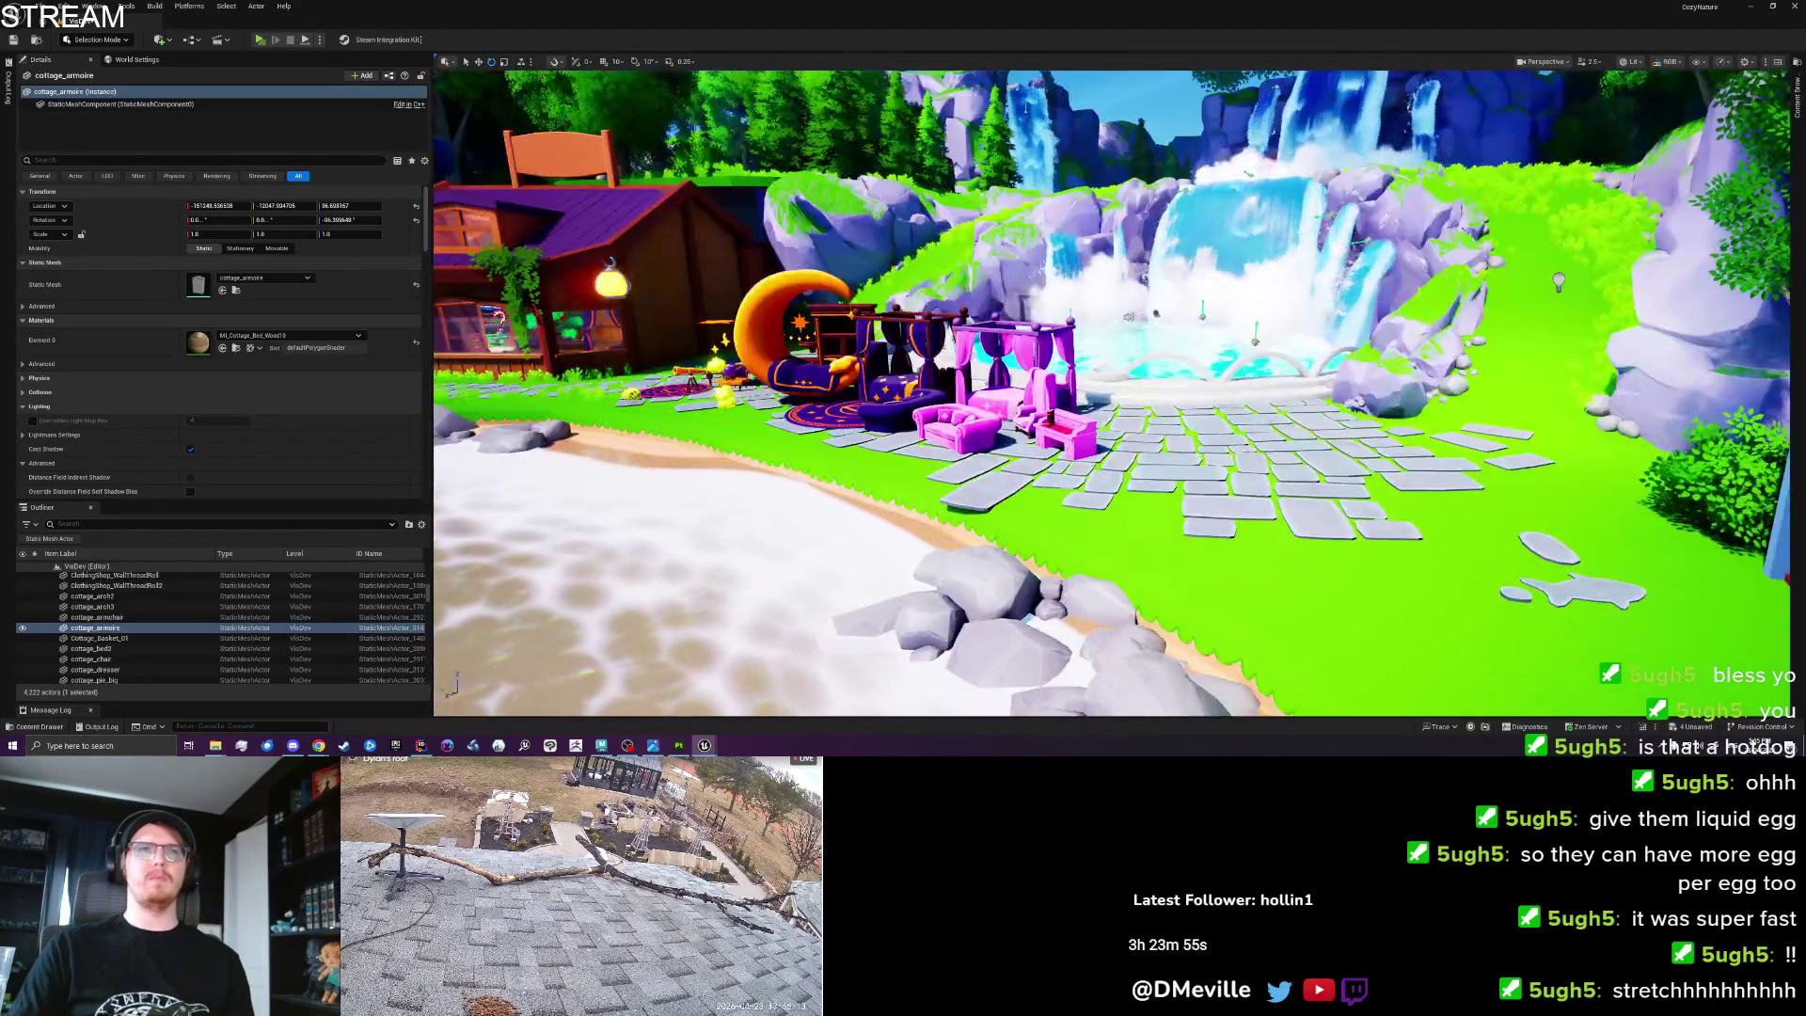
{"action": "key", "text": "a"}
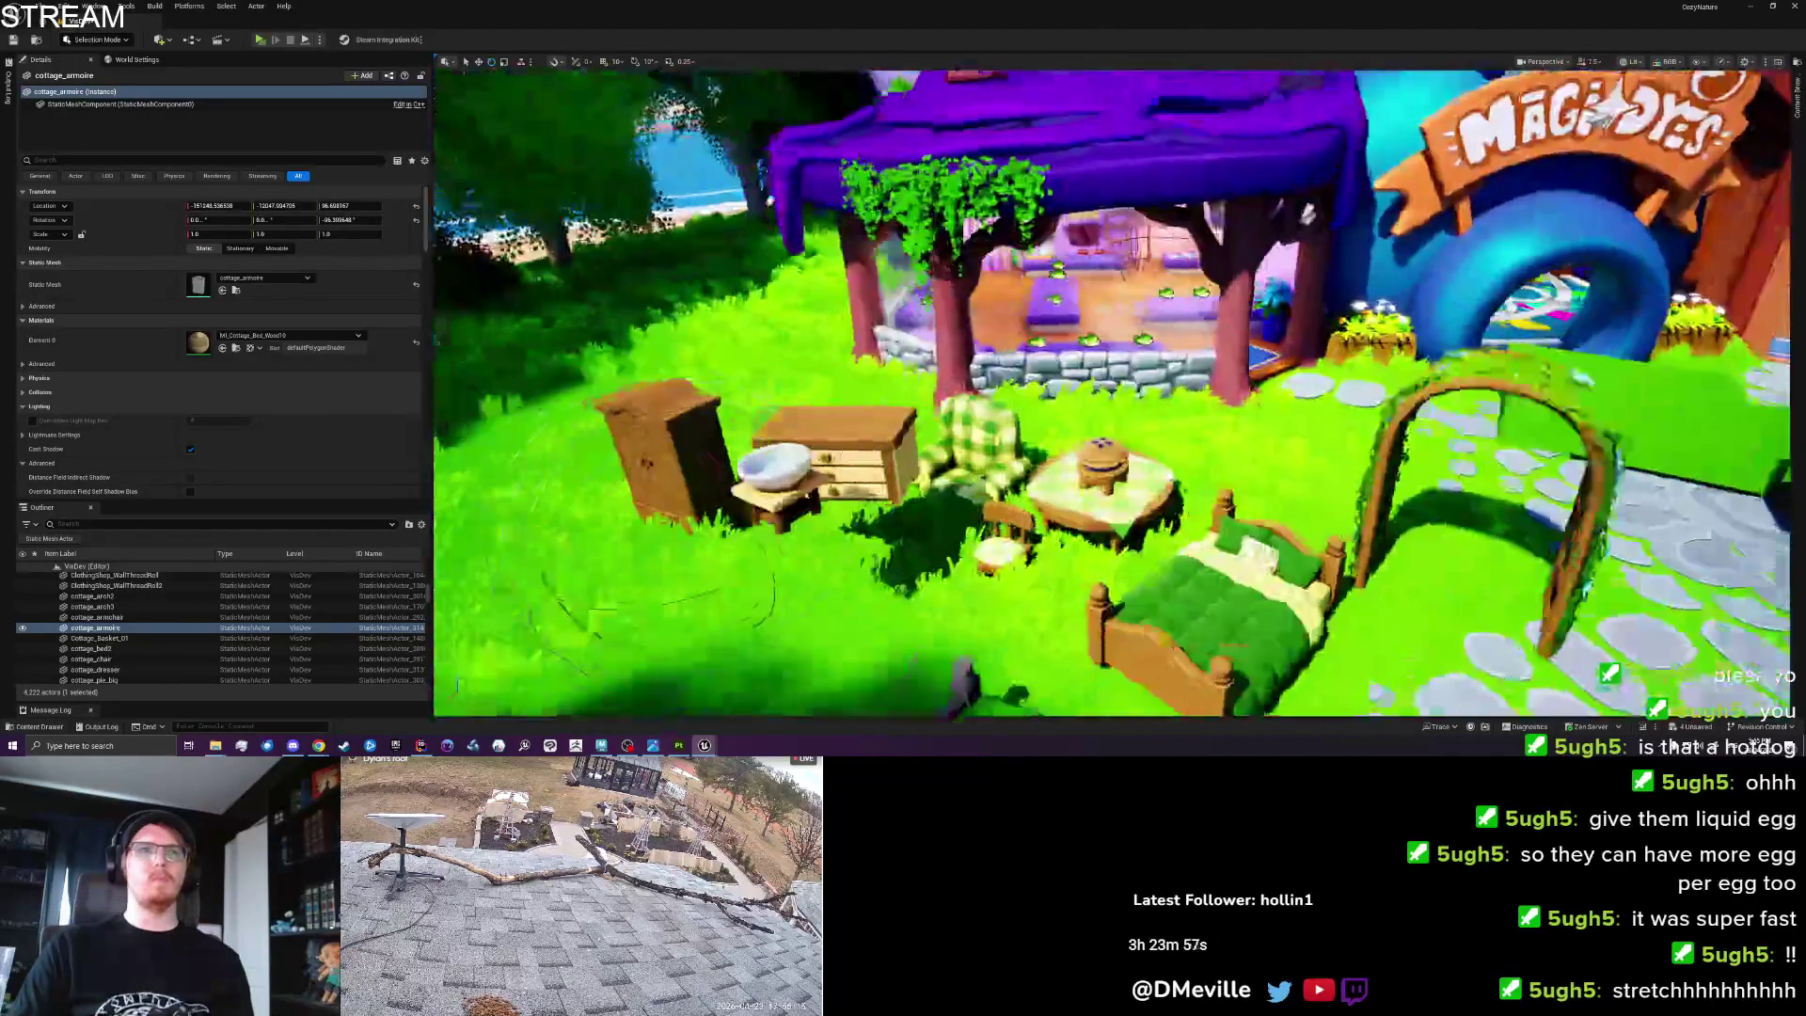
{"action": "key", "text": "f"}
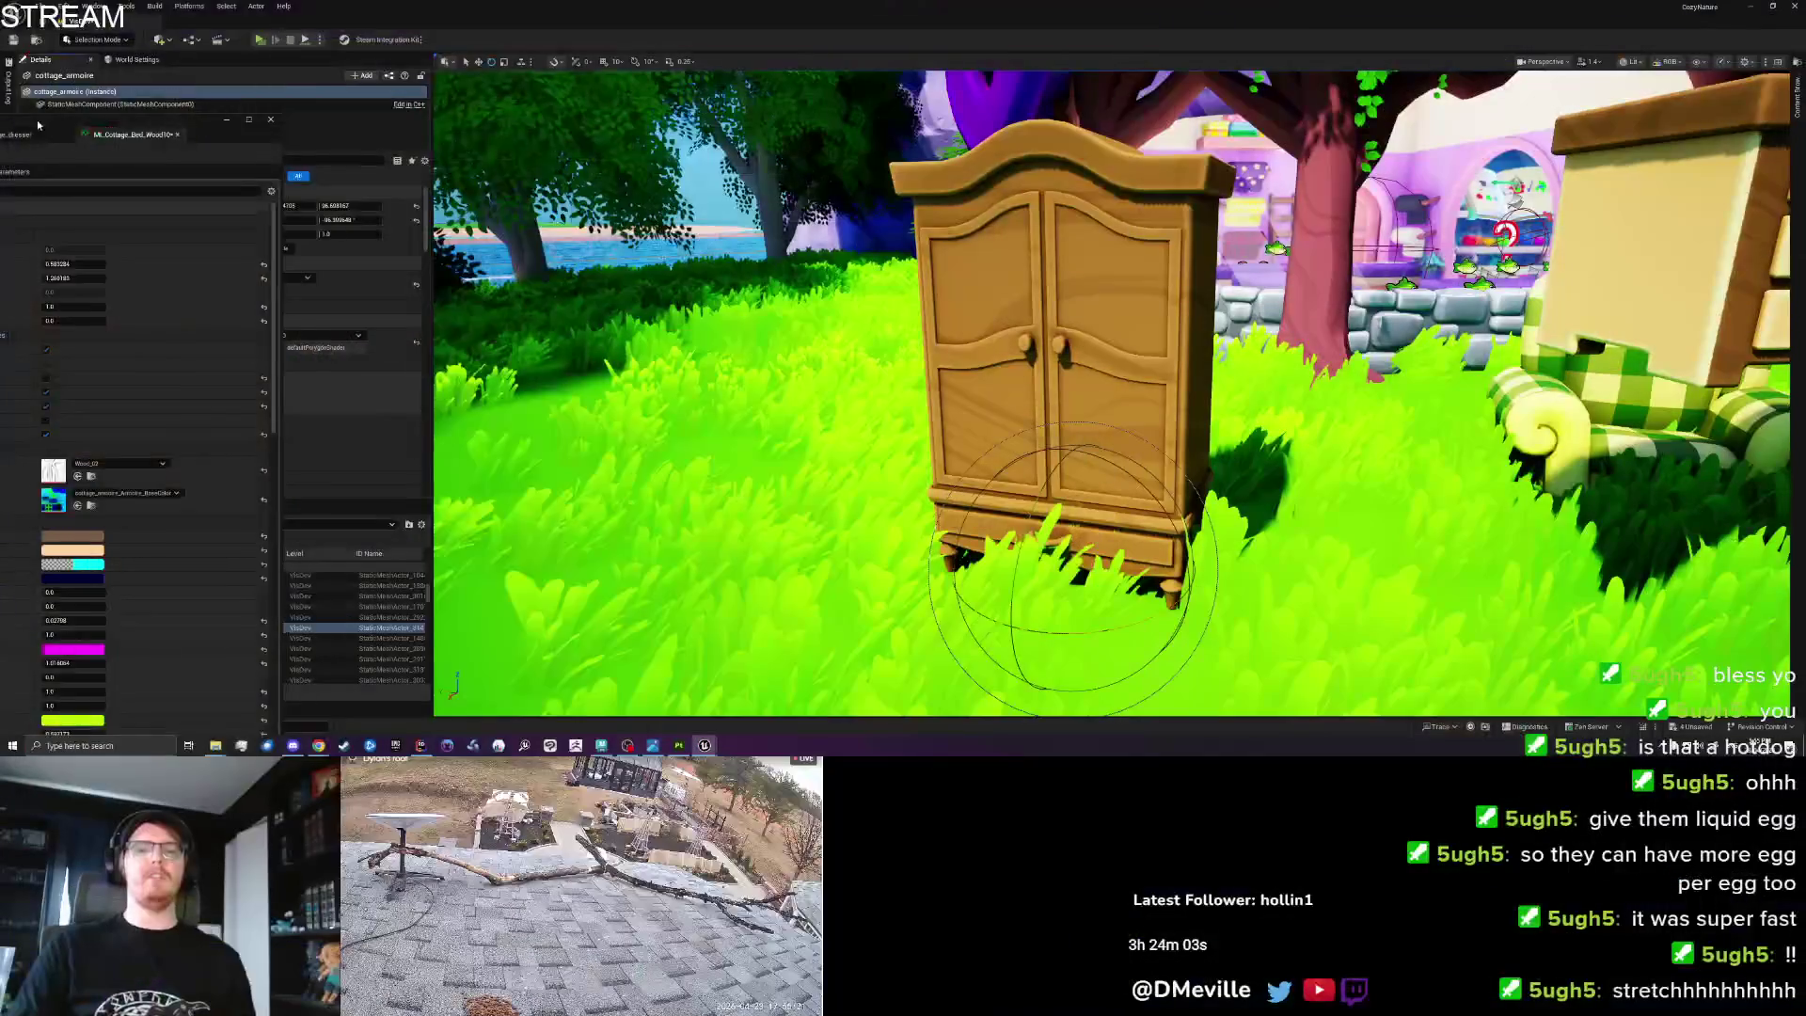
Centre the material instance editor and raise AOAmount to darken the armoire wood.
{"action": "left_click_drag", "start_coordinate": [37, 124], "coordinate": [704, 72]}
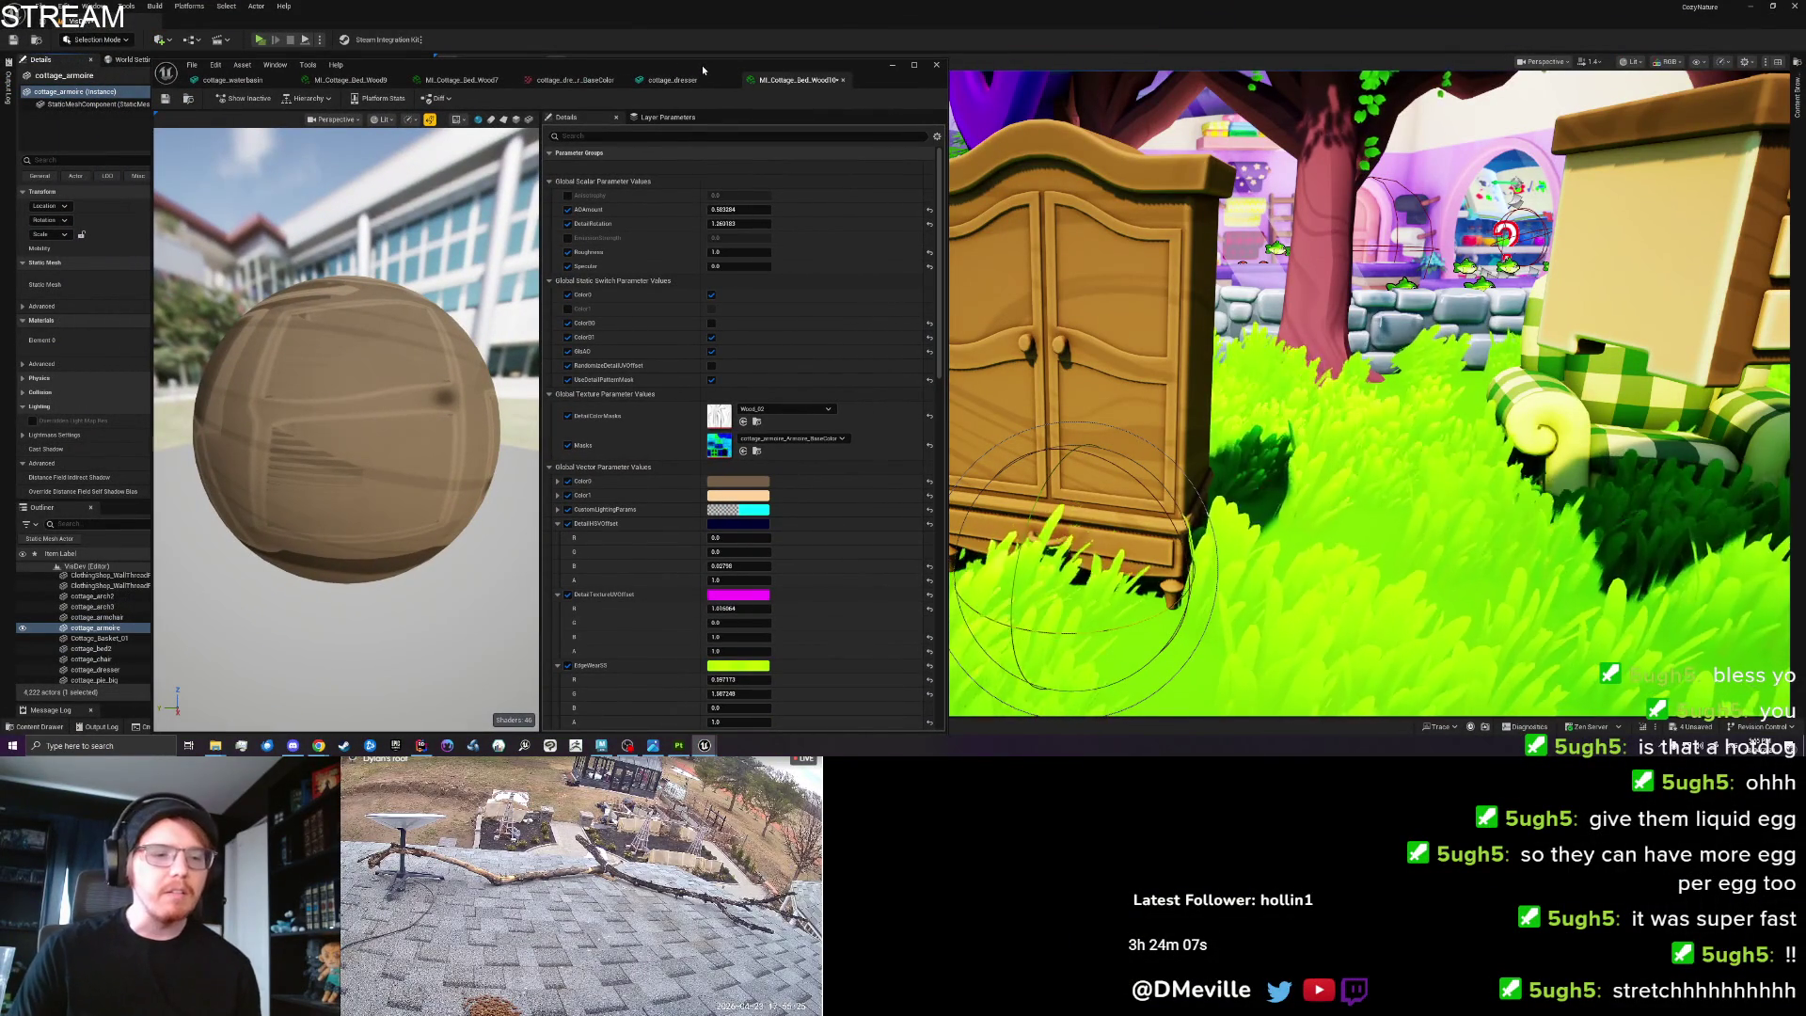
{"action": "mouse_move", "coordinate": [702, 65]}
{"action": "left_mouse_down"}
{"action": "mouse_move", "coordinate": [722, 36]}
{"action": "mouse_move", "coordinate": [649, 44]}
{"action": "left_mouse_up"}
{"action": "key", "text": "f"}
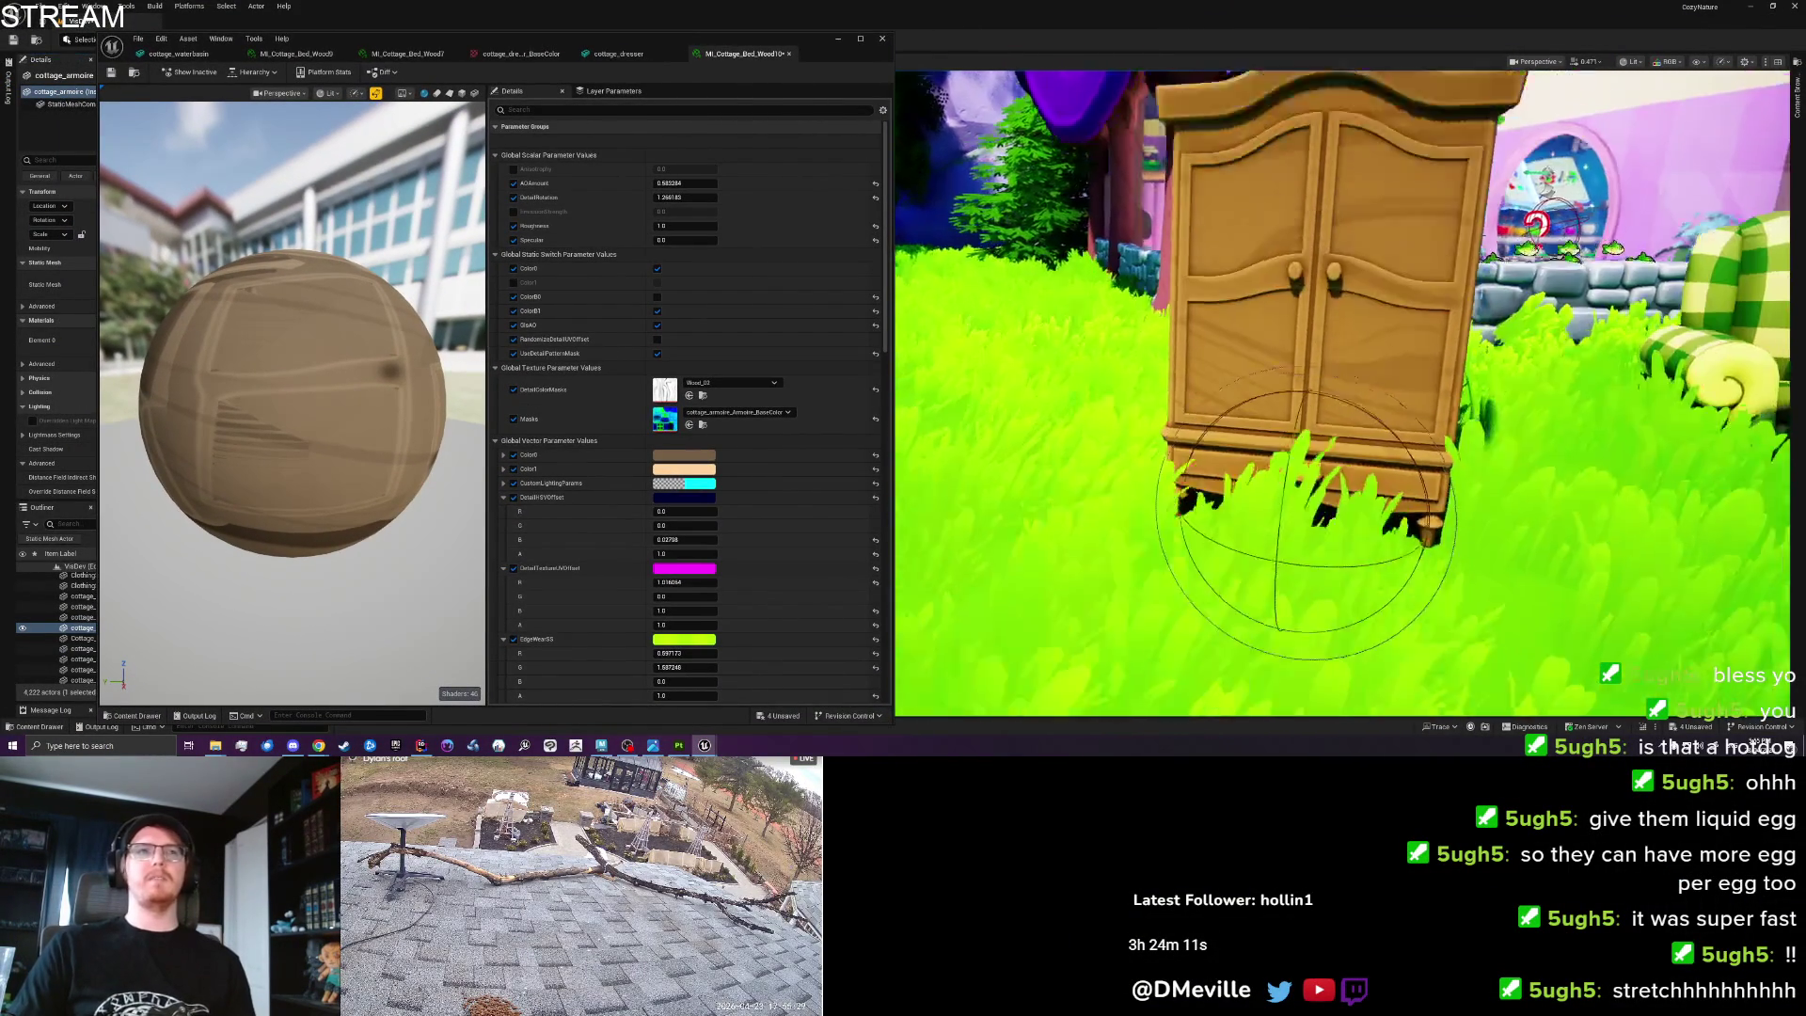
{"action": "mouse_move", "coordinate": [688, 182]}
{"action": "left_mouse_down"}
{"action": "mouse_move", "coordinate": [663, 182]}
{"action": "mouse_move", "coordinate": [767, 181]}
{"action": "mouse_move", "coordinate": [658, 183]}
{"action": "left_mouse_up"}
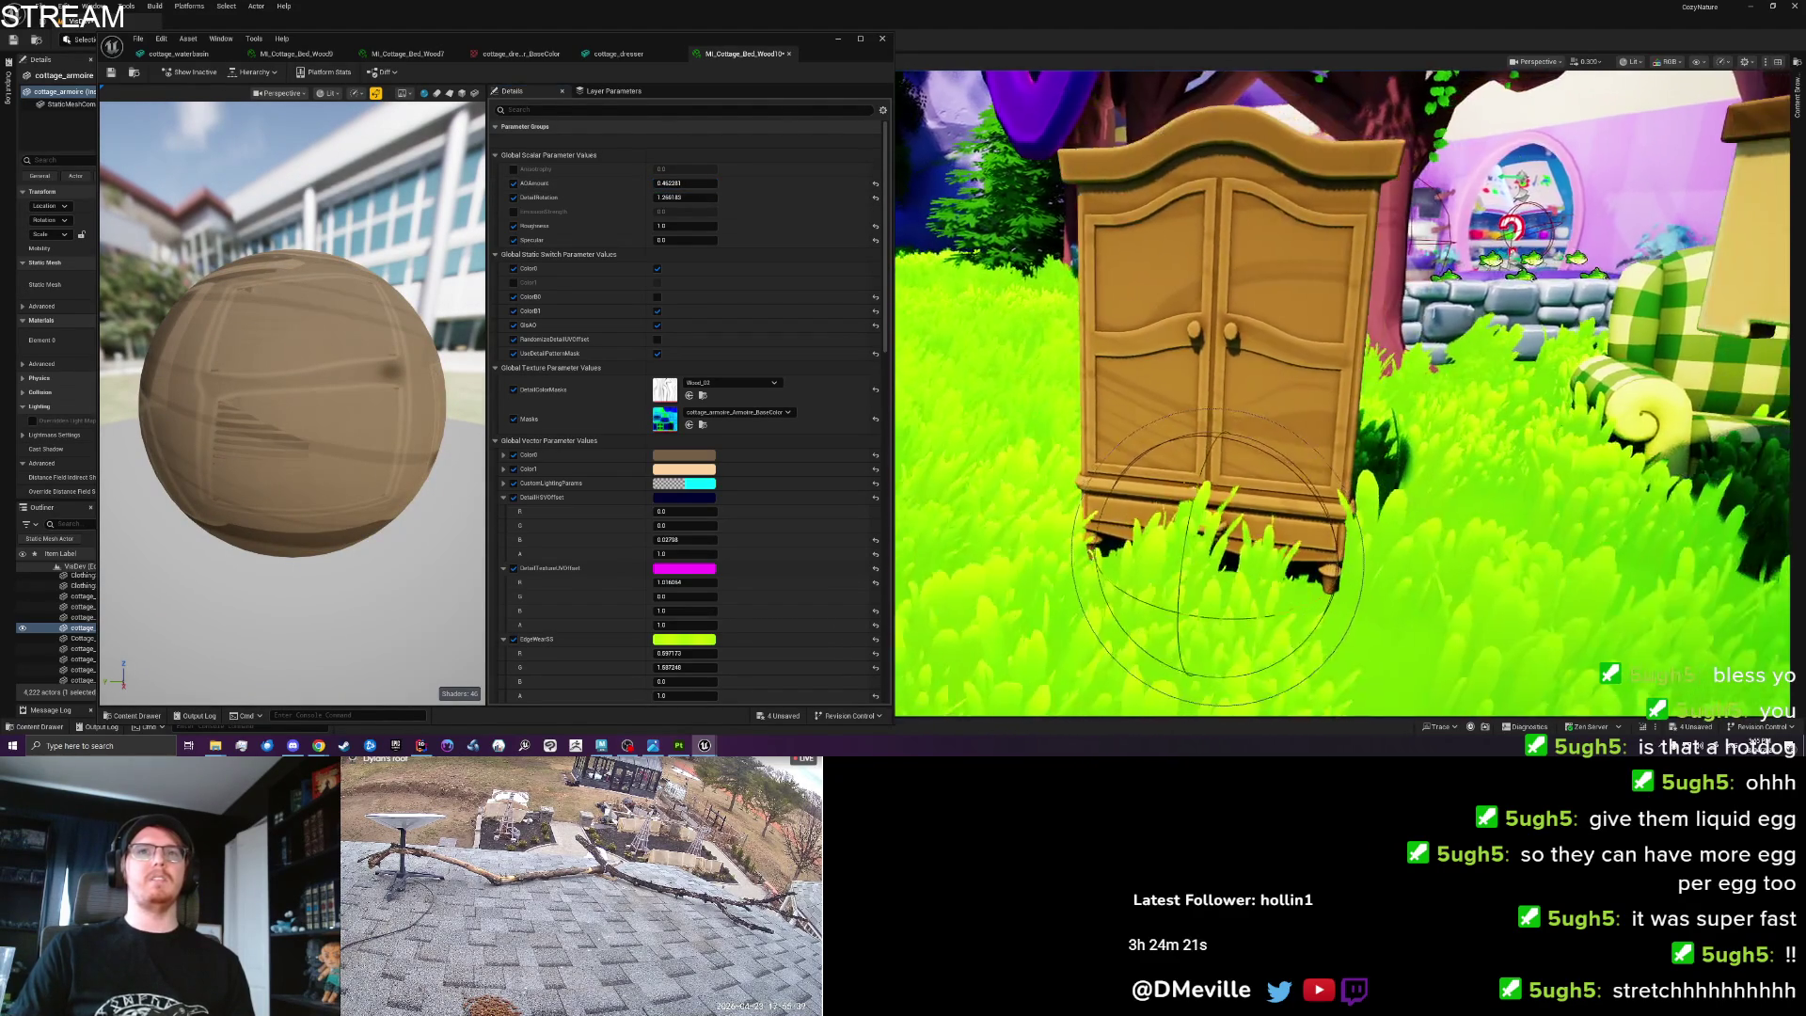
Raise the EdgeWearSS green value and set its red value to 0.
{"action": "scroll", "coordinate": [629, 515], "scroll_direction": "down", "scroll_amount": 5}
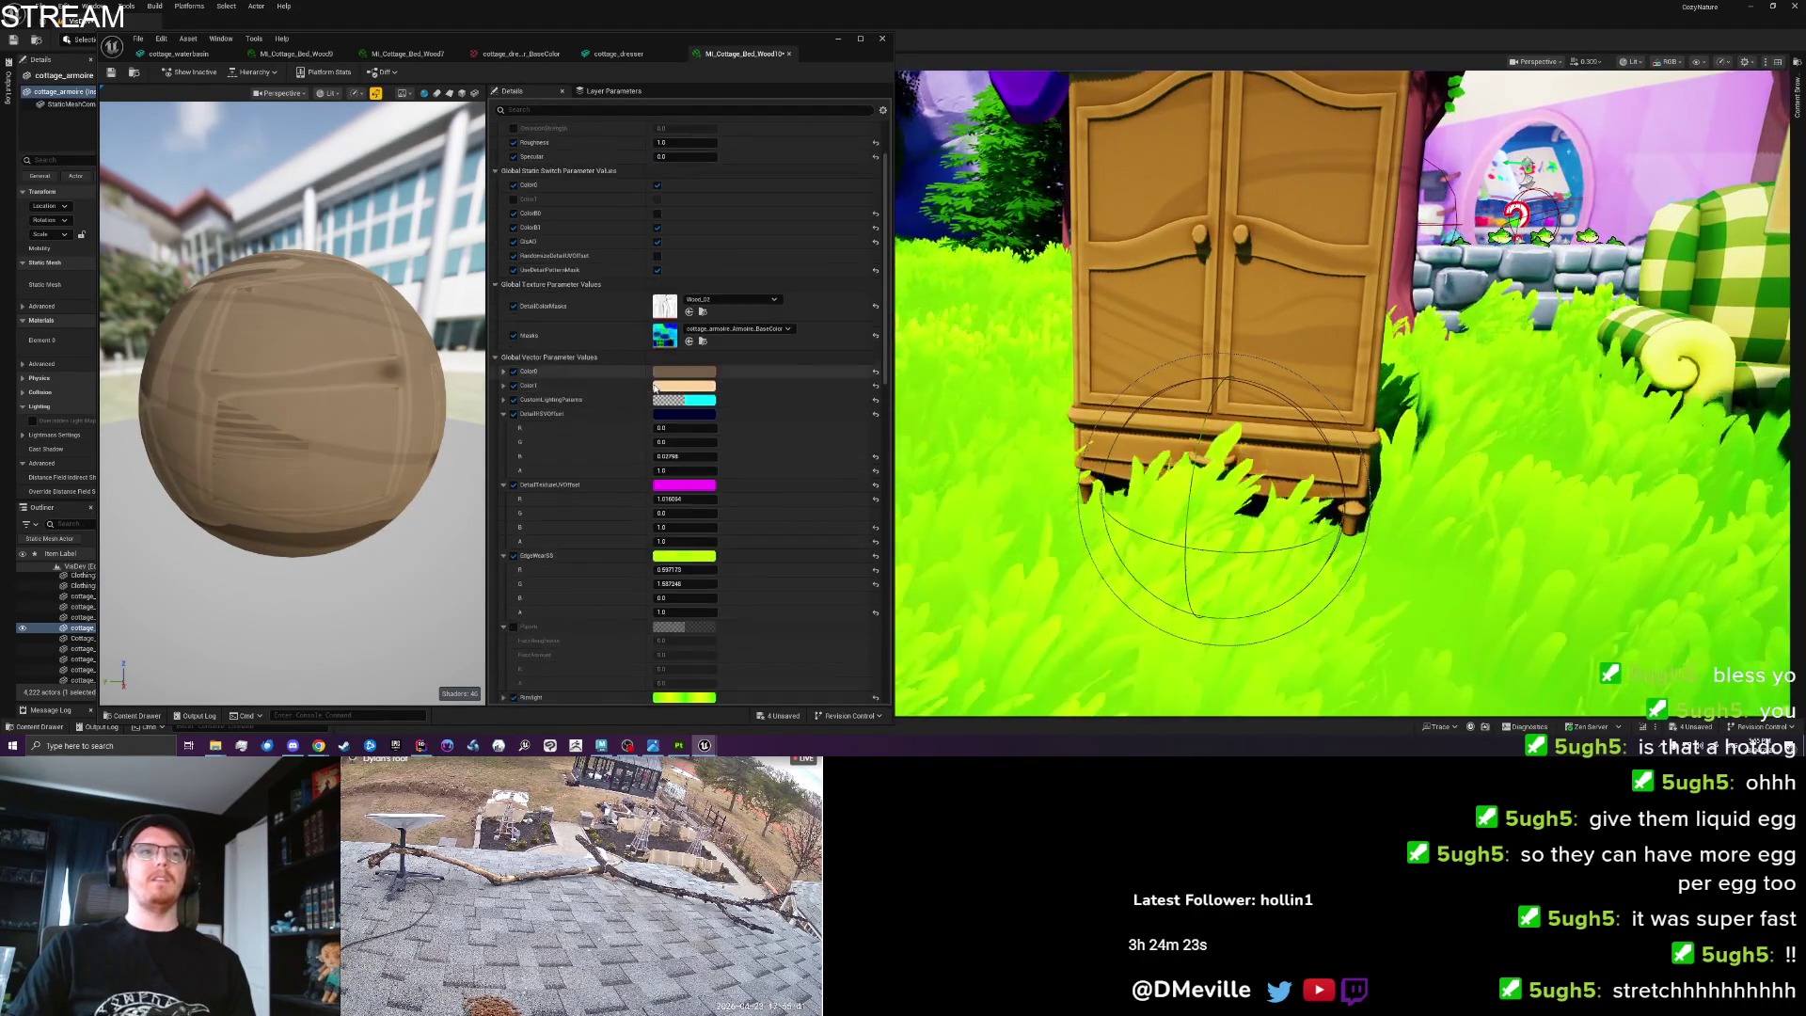
{"action": "left_click_drag", "start_coordinate": [690, 518], "coordinate": [734, 518]}
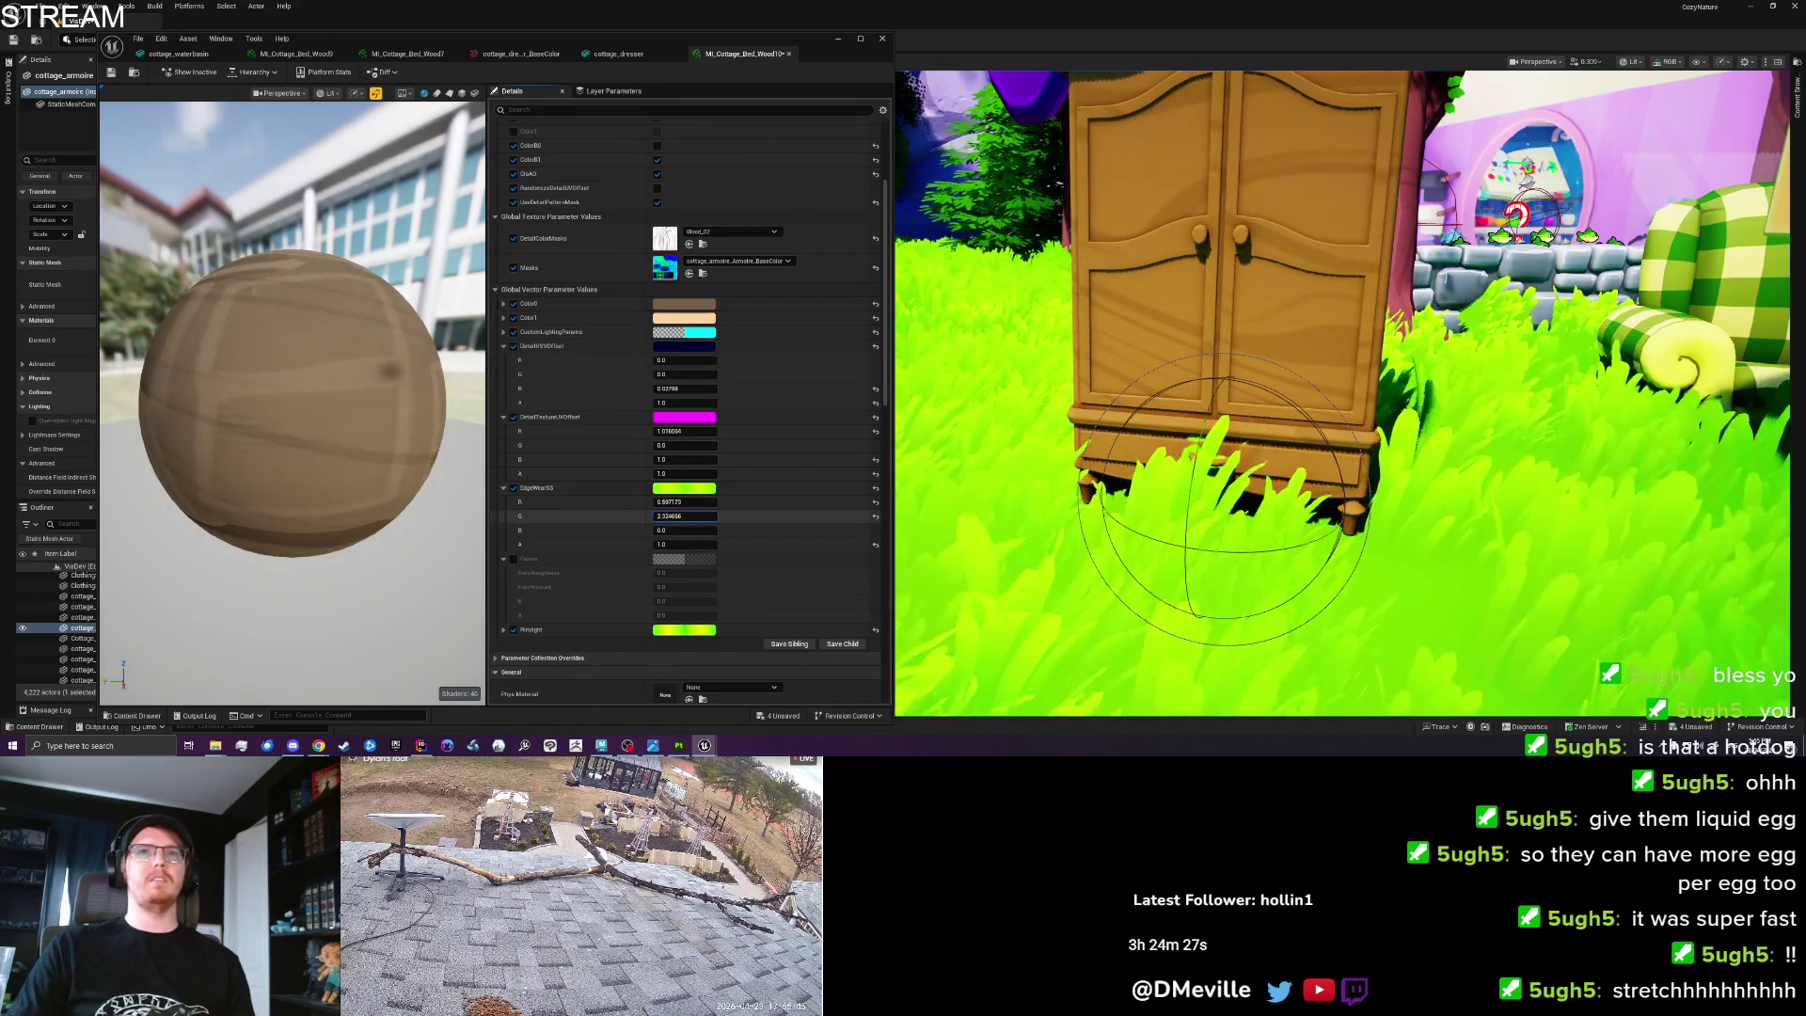
{"action": "left_click_drag", "start_coordinate": [696, 502], "coordinate": [670, 516]}
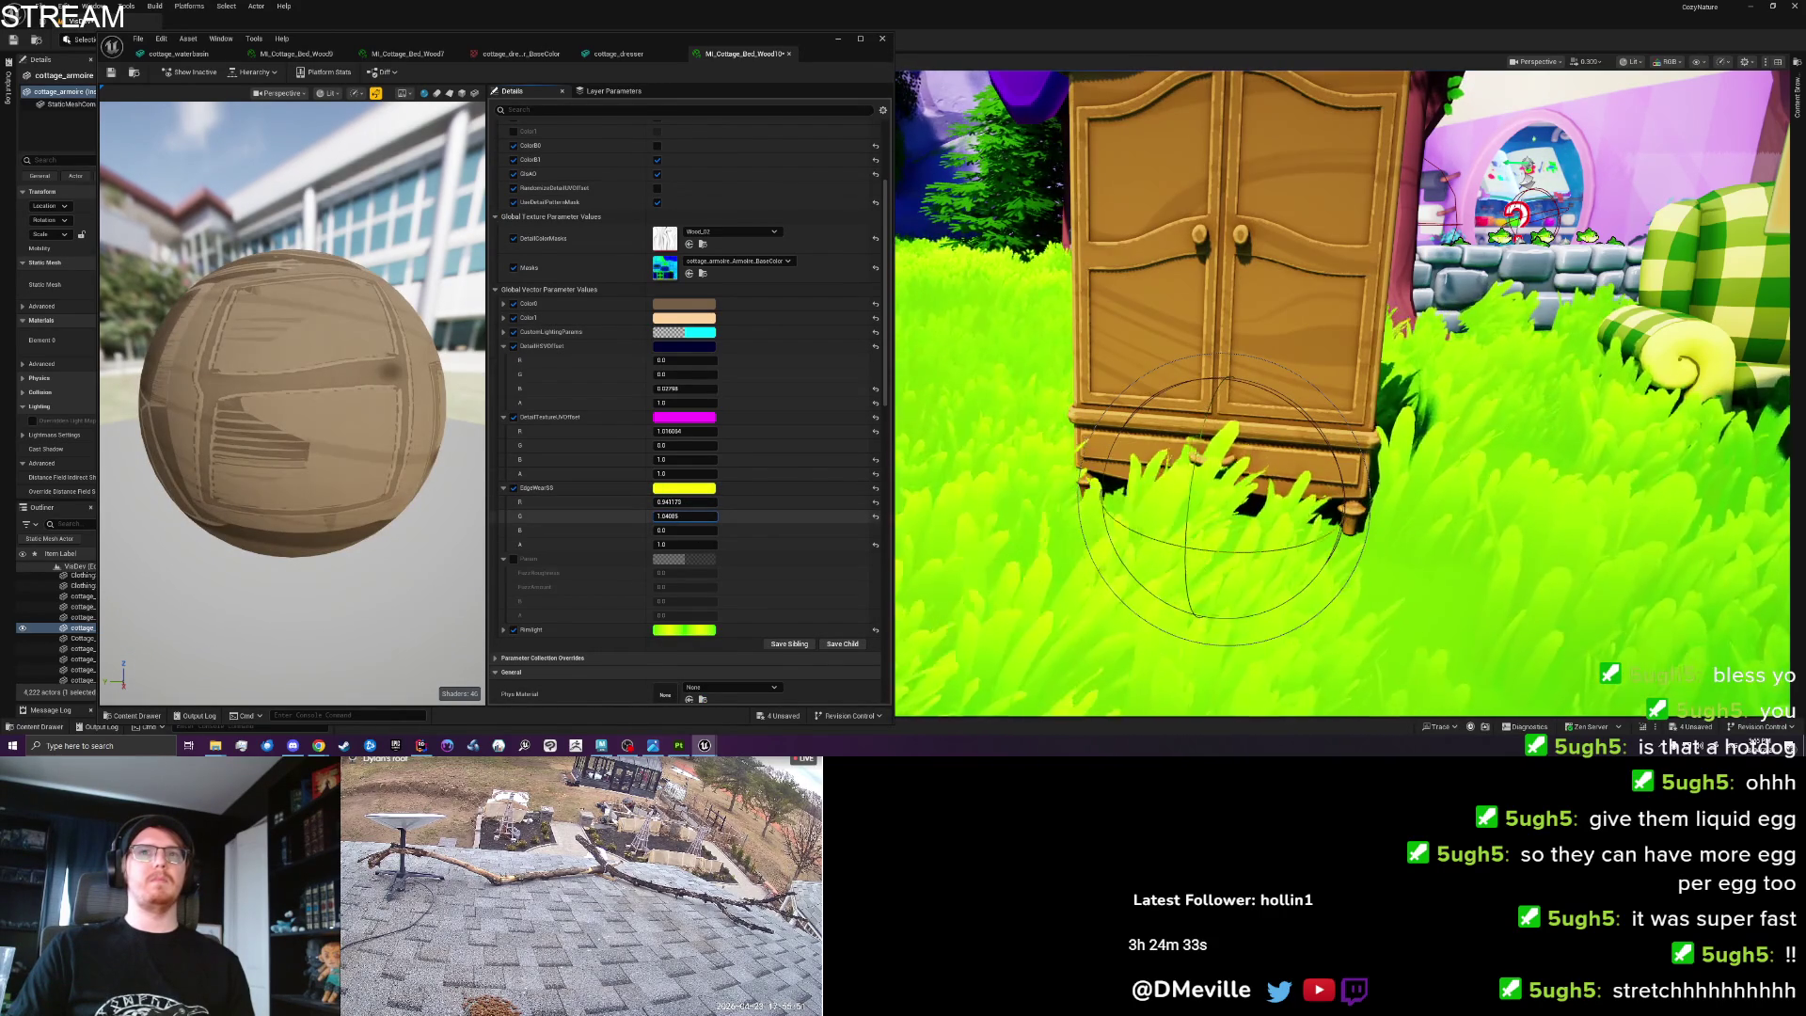
{"action": "left_click_drag", "start_coordinate": [690, 503], "coordinate": [696, 503]}
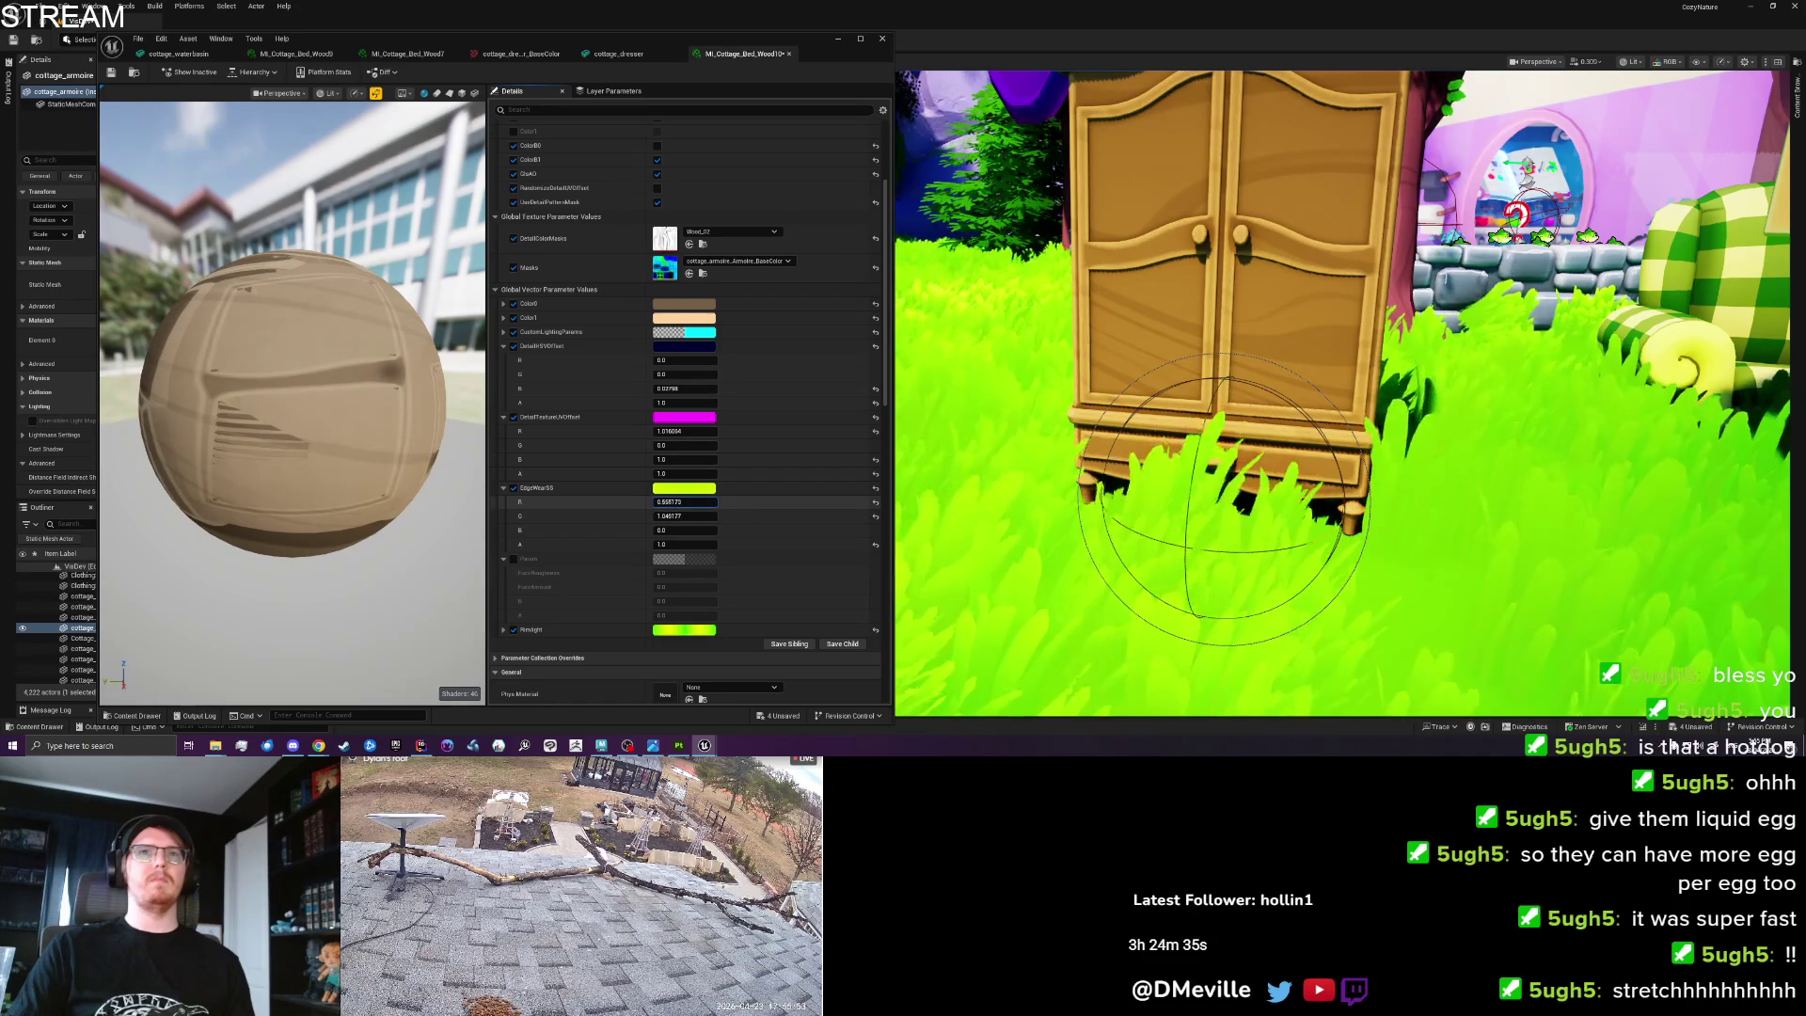
{"action": "type", "text": "0"}
{"action": "key", "text": "Tab"}
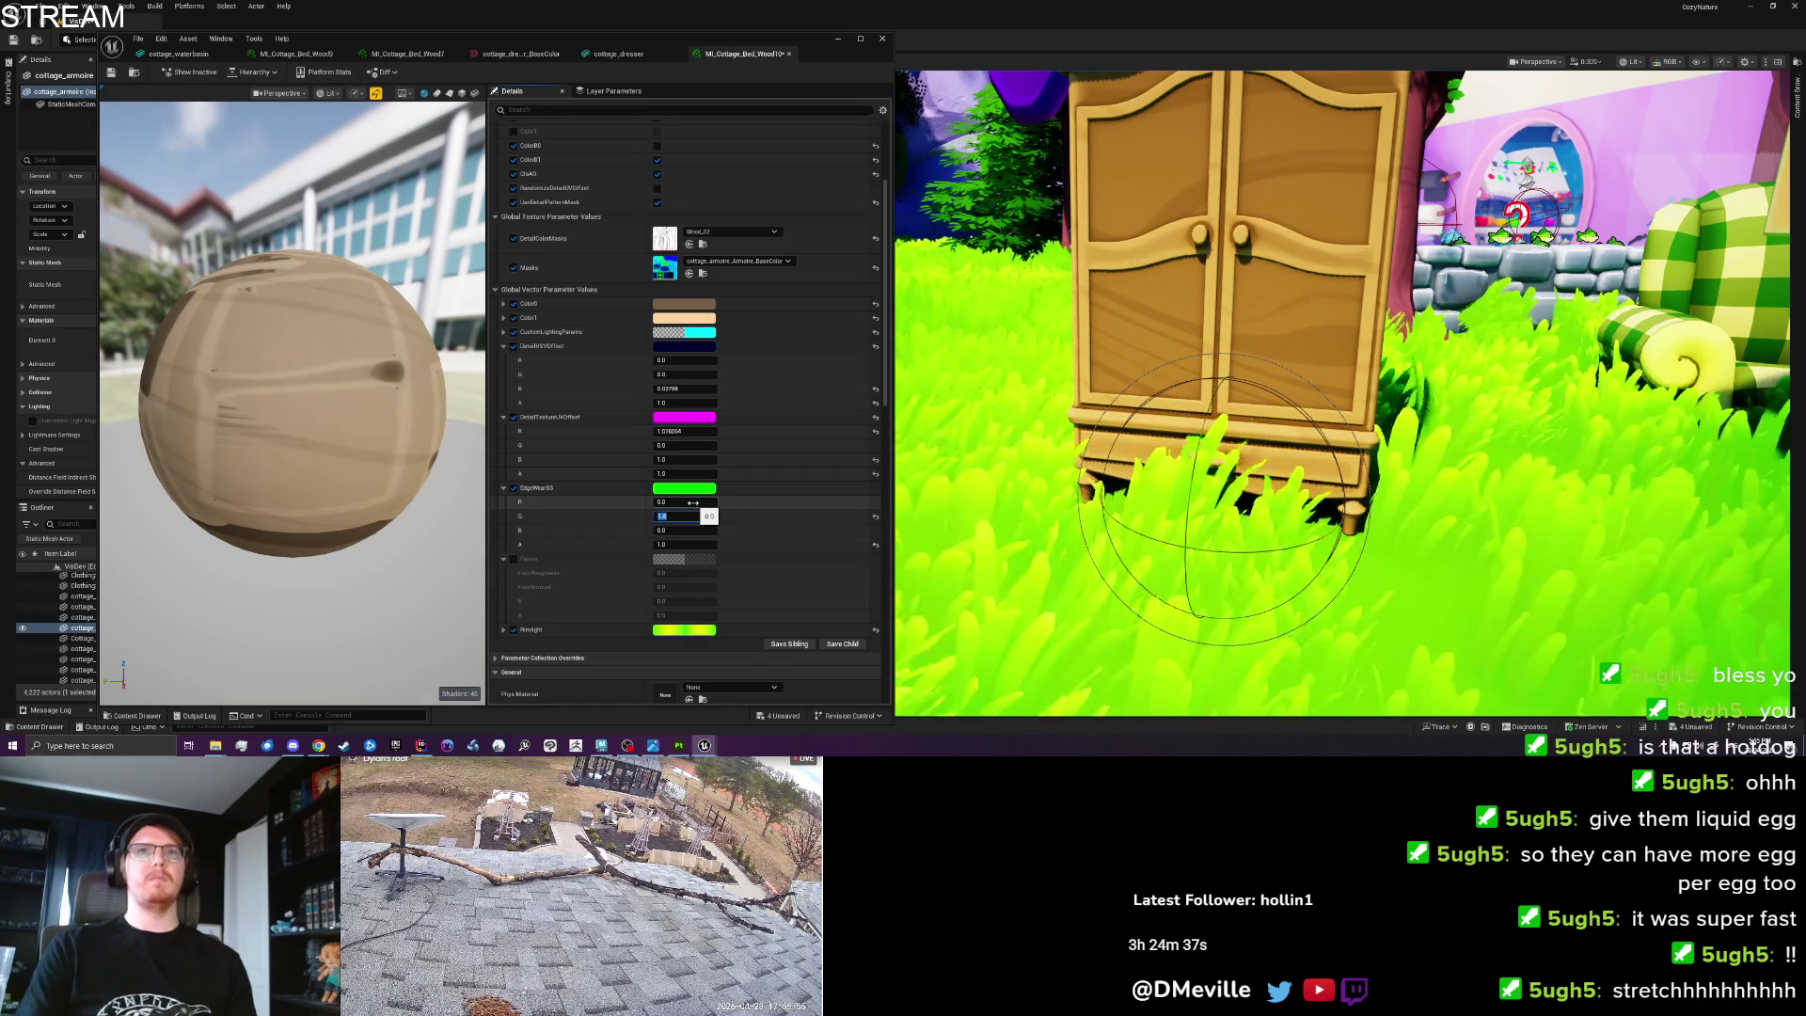
Tune EdgeWearSS red and green to a yellow-green, with green near 1.0.
{"action": "key", "text": "Return"}
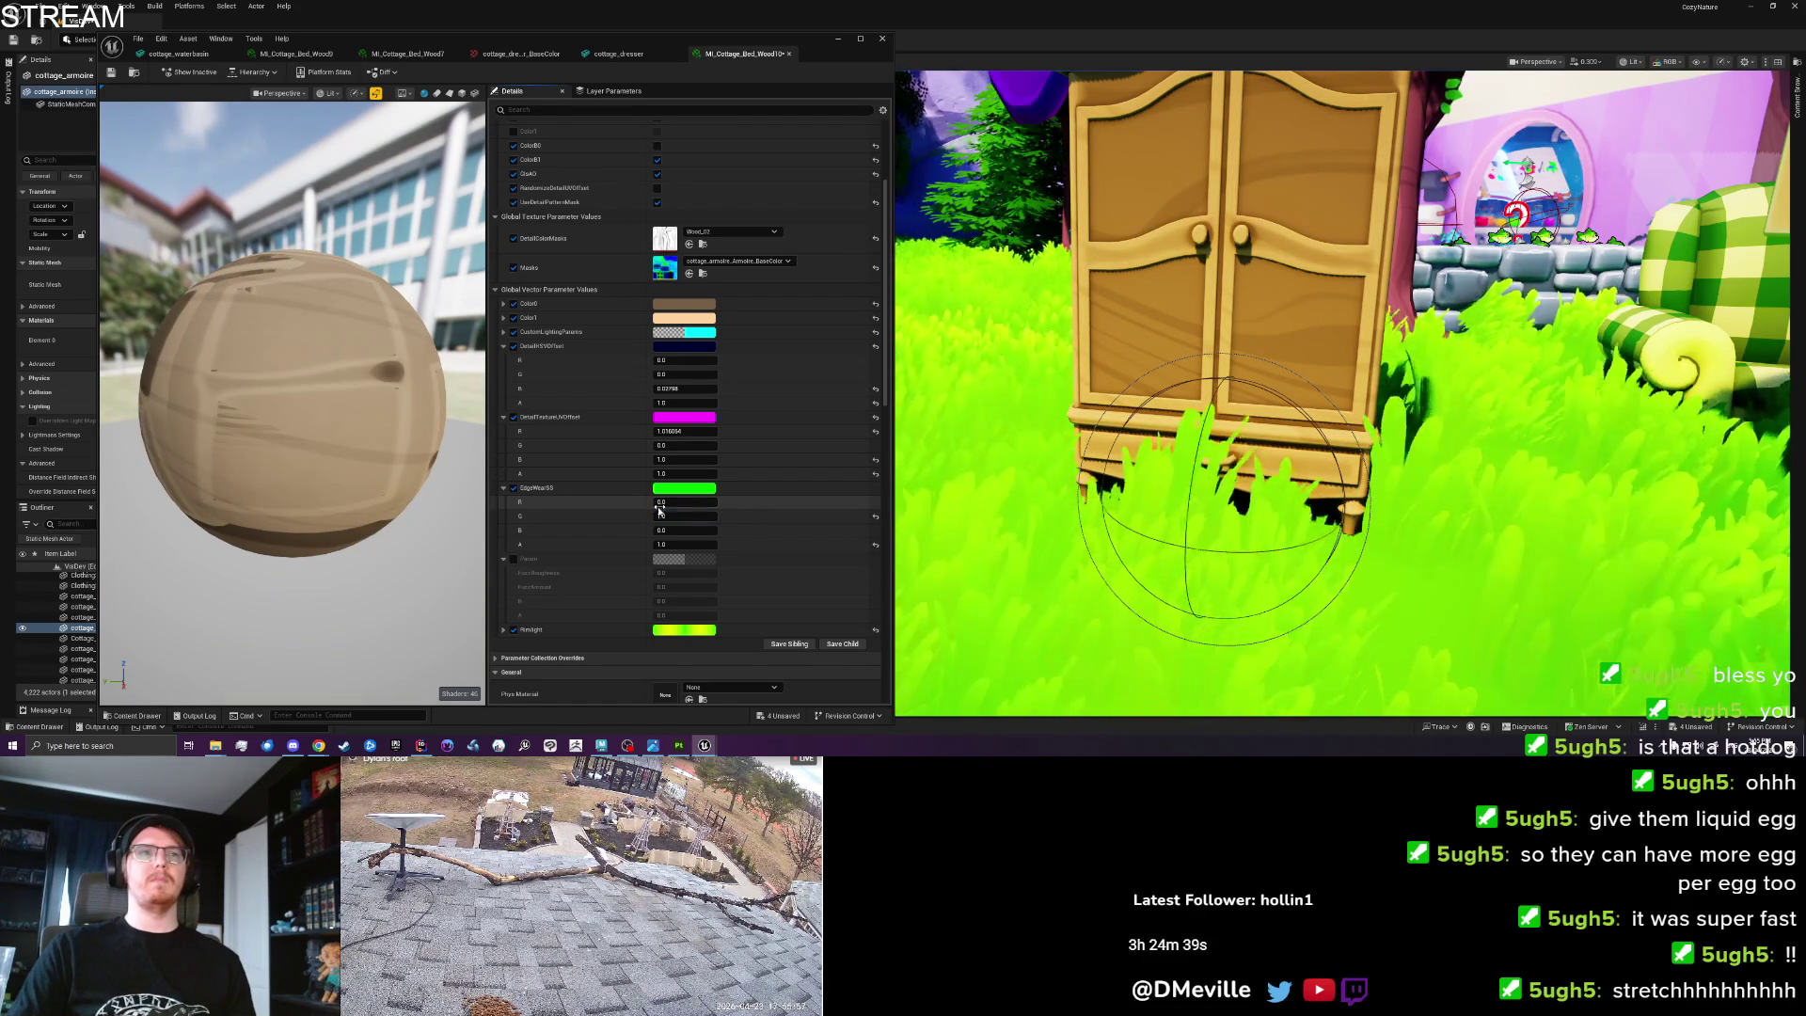
{"action": "mouse_move", "coordinate": [687, 516]}
{"action": "left_mouse_down"}
{"action": "mouse_move", "coordinate": [729, 515]}
{"action": "mouse_move", "coordinate": [710, 516]}
{"action": "left_mouse_up"}
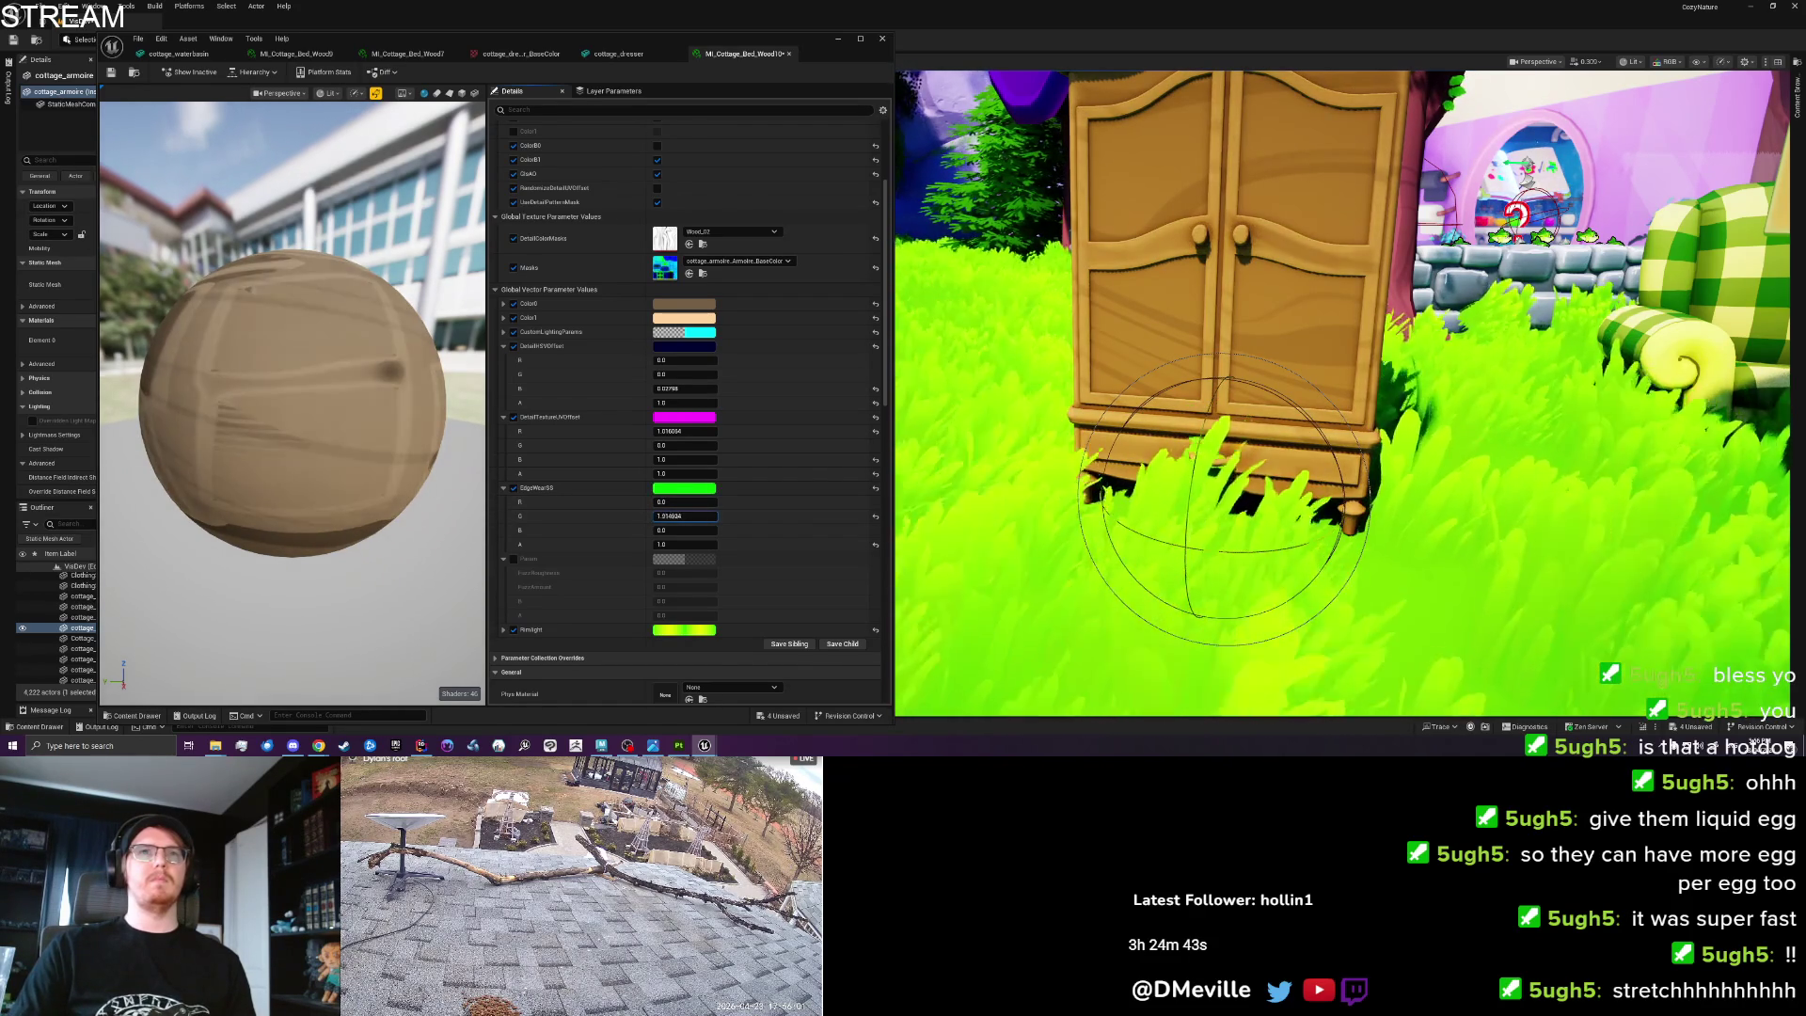
{"action": "left_click", "coordinate": [677, 503]}
{"action": "type", "text": "0.56"}
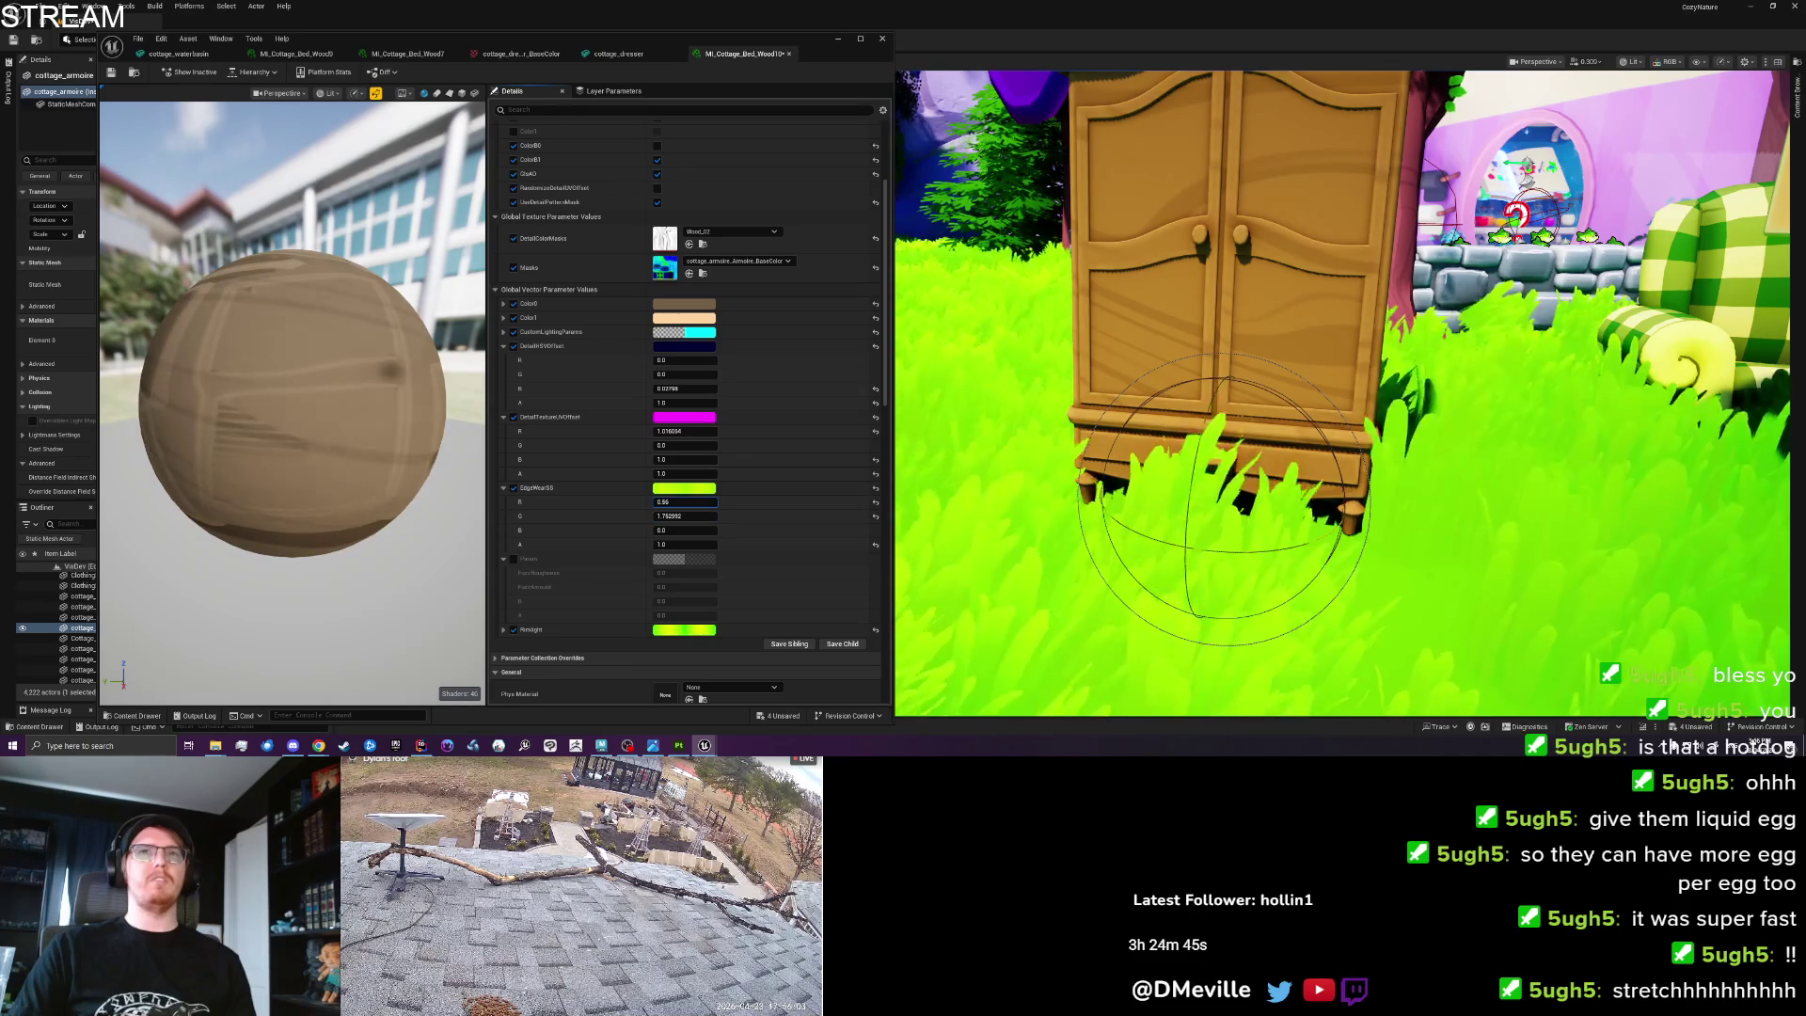
{"action": "left_click_drag", "start_coordinate": [685, 516], "coordinate": [692, 515]}
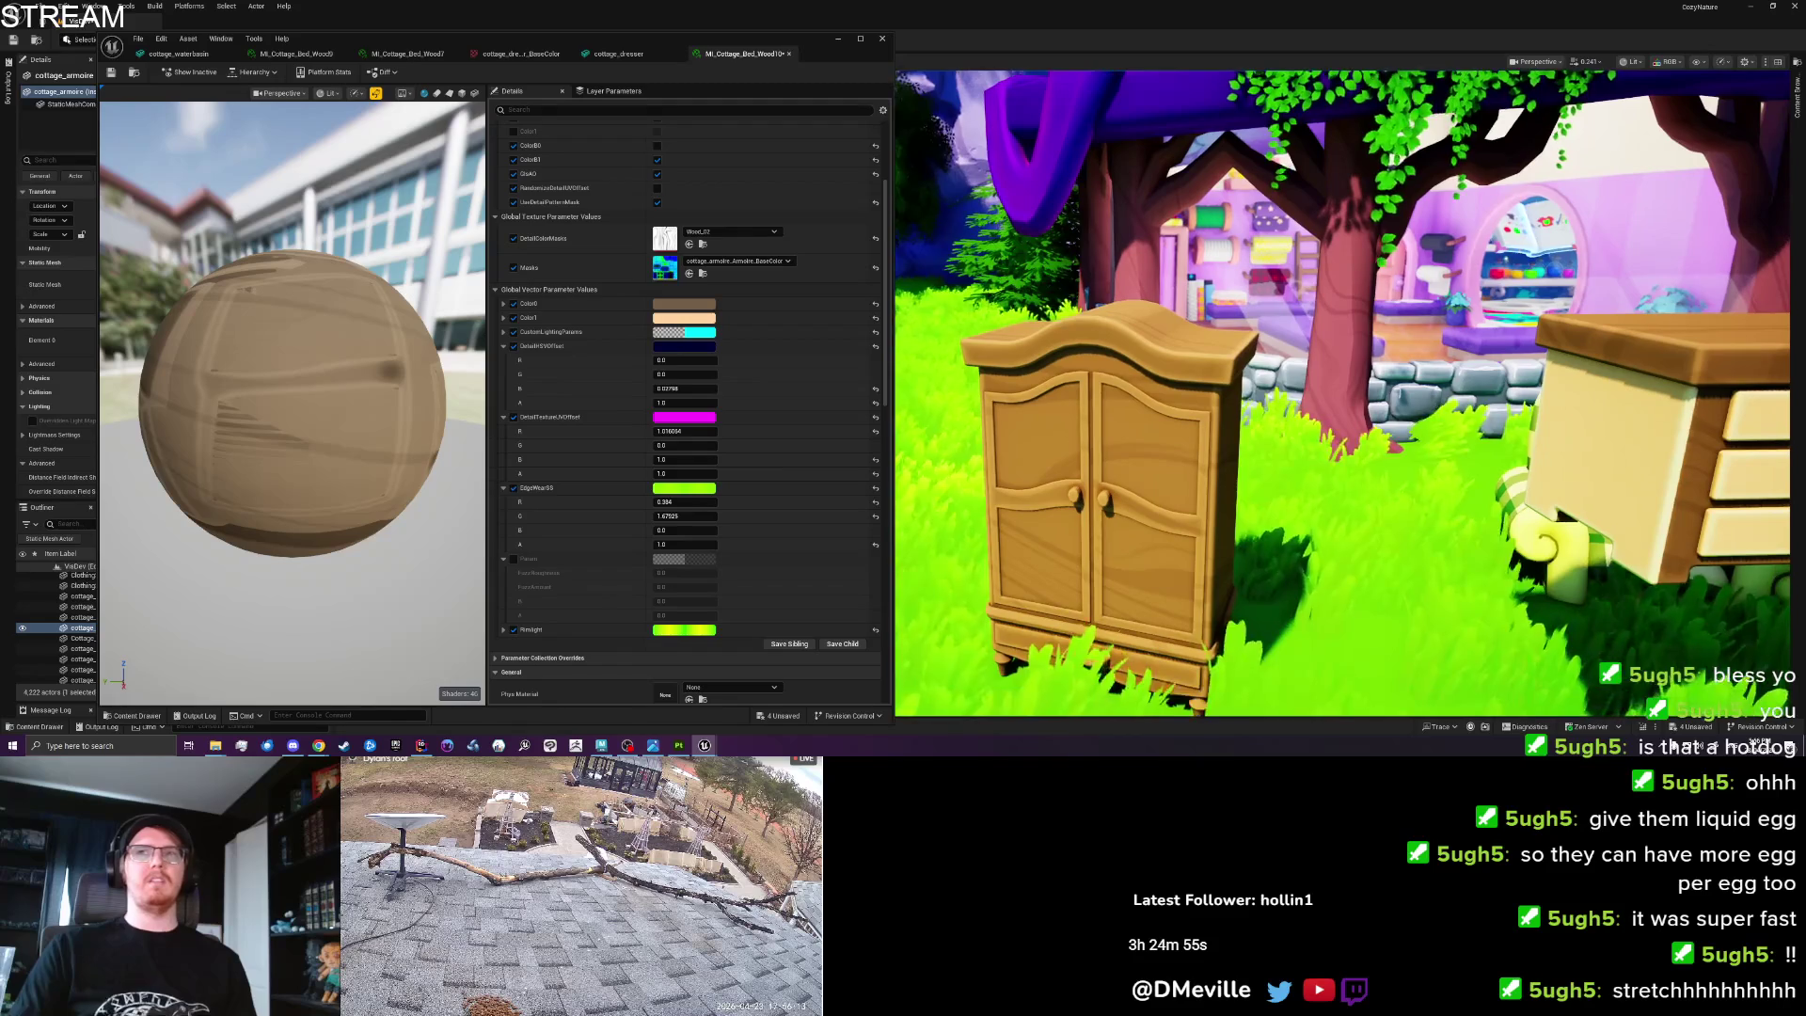
{"action": "left_click", "coordinate": [677, 502]}
{"action": "type", "text": "0.8"}
{"action": "key", "text": "Return"}
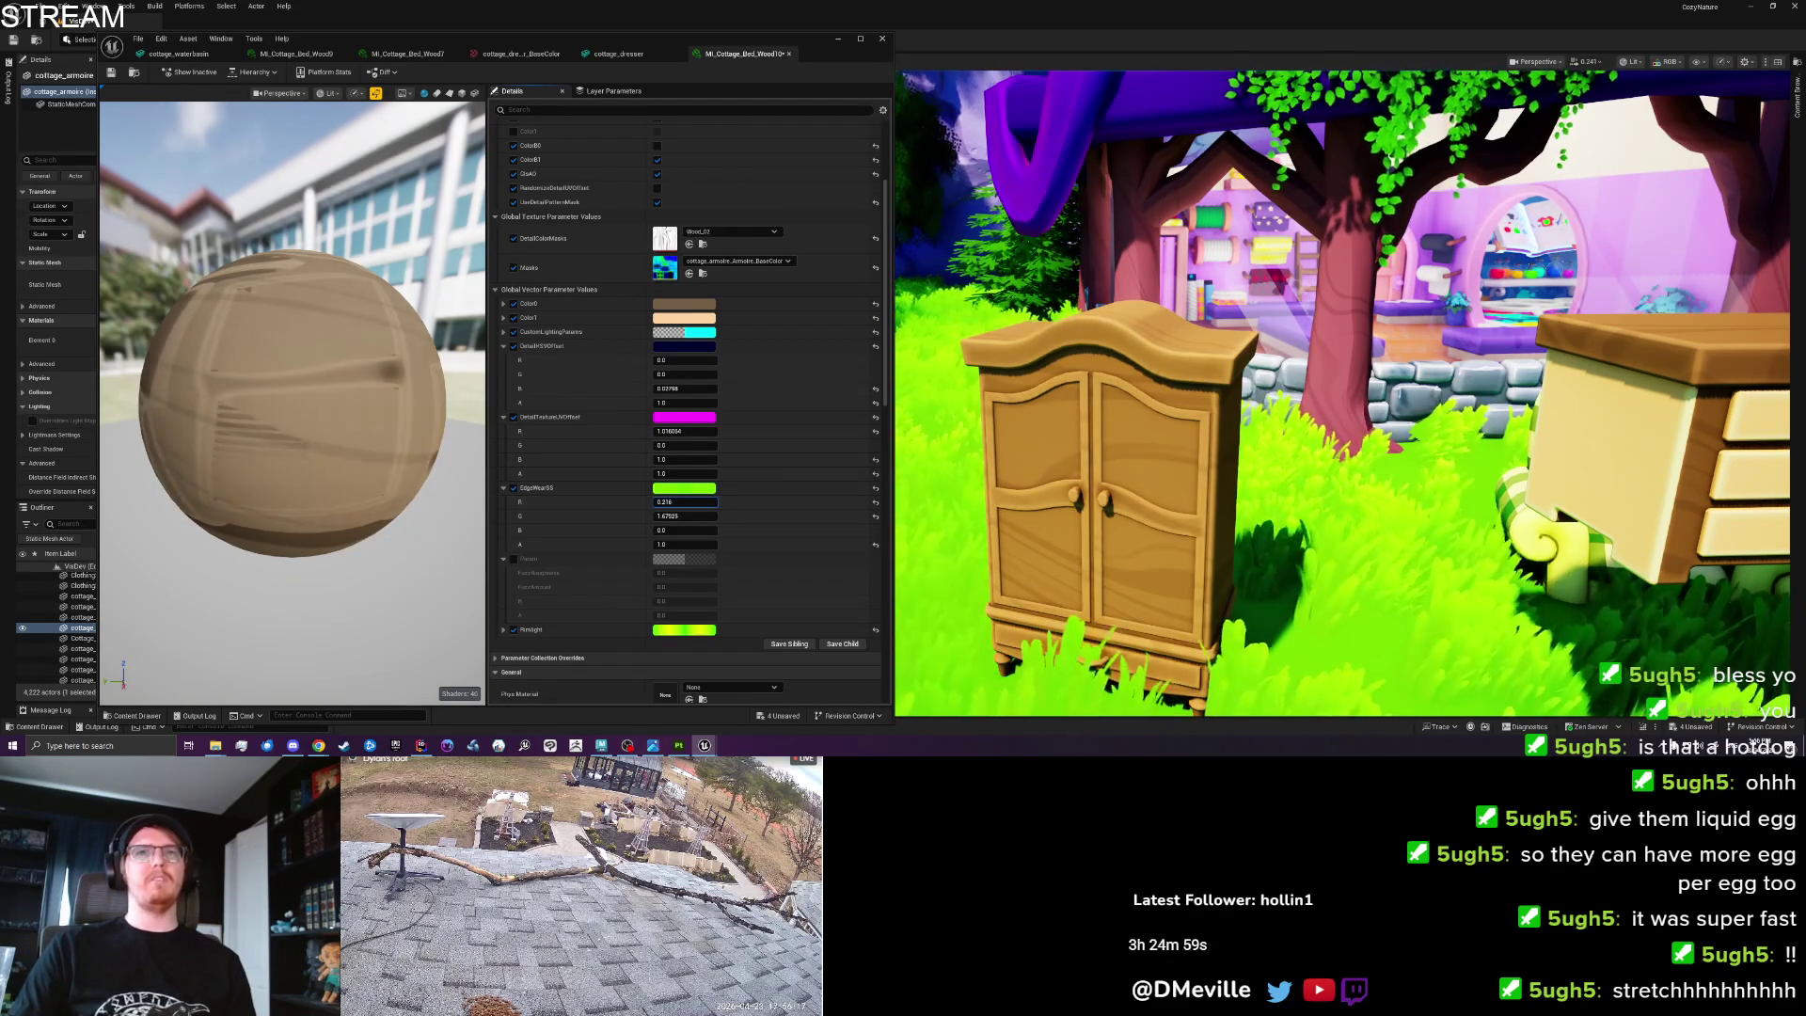
{"action": "type", "text": "0.44"}
{"action": "mouse_move", "coordinate": [682, 519]}
{"action": "left_mouse_down"}
{"action": "mouse_move", "coordinate": [654, 519]}
{"action": "mouse_move", "coordinate": [691, 515]}
{"action": "left_mouse_up"}
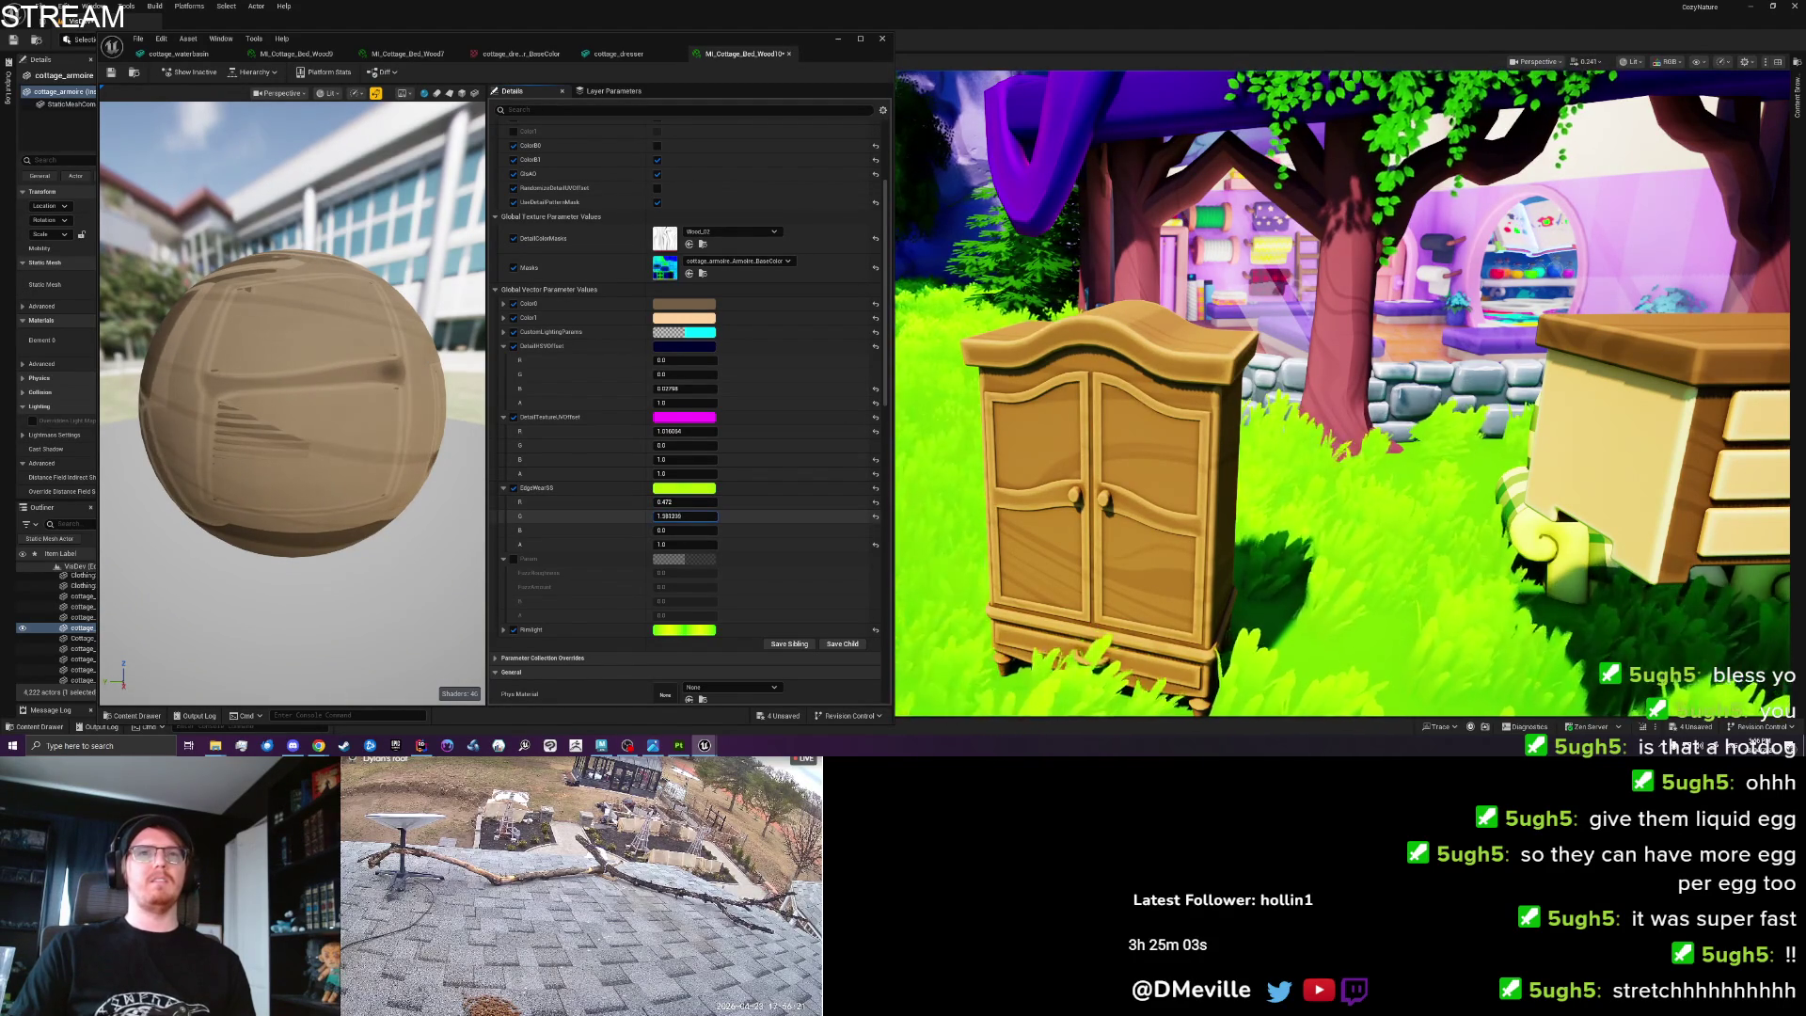
Set DetailRotation to 0, then drag it to about -0.125.
{"action": "scroll", "coordinate": [1079, 525], "scroll_direction": "up", "scroll_amount": 2}
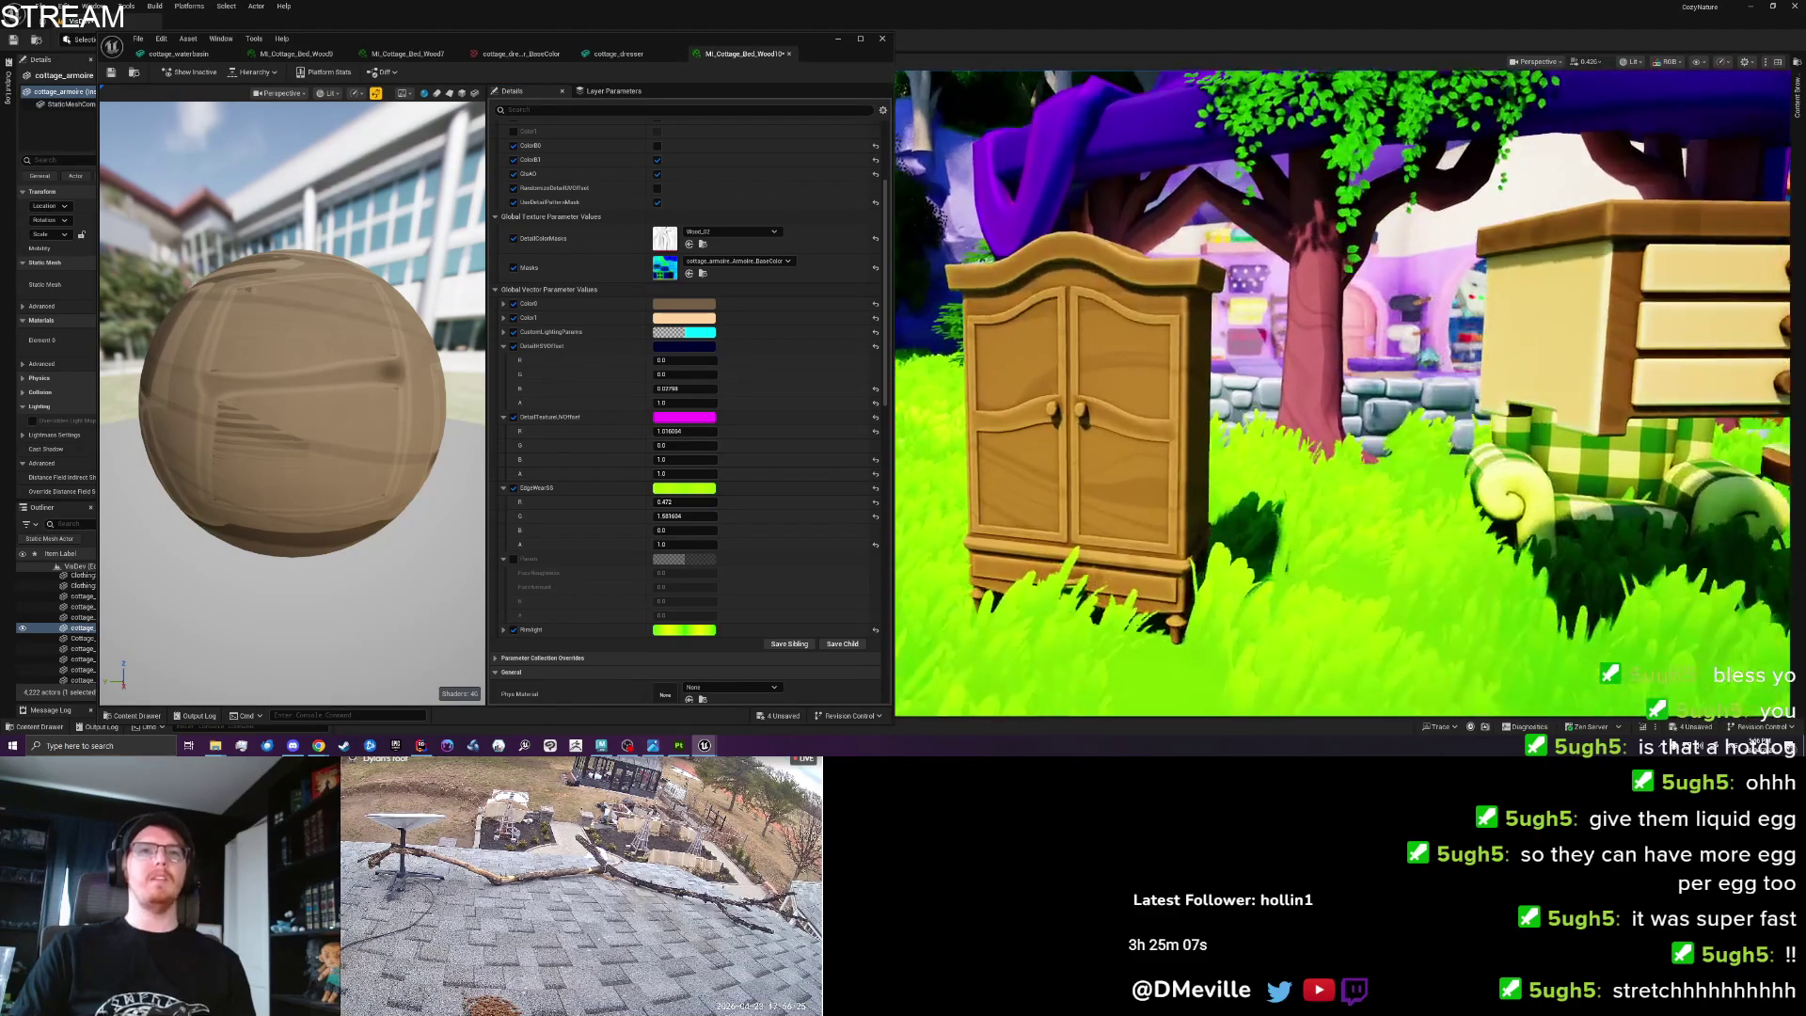
{"action": "key", "text": "w"}
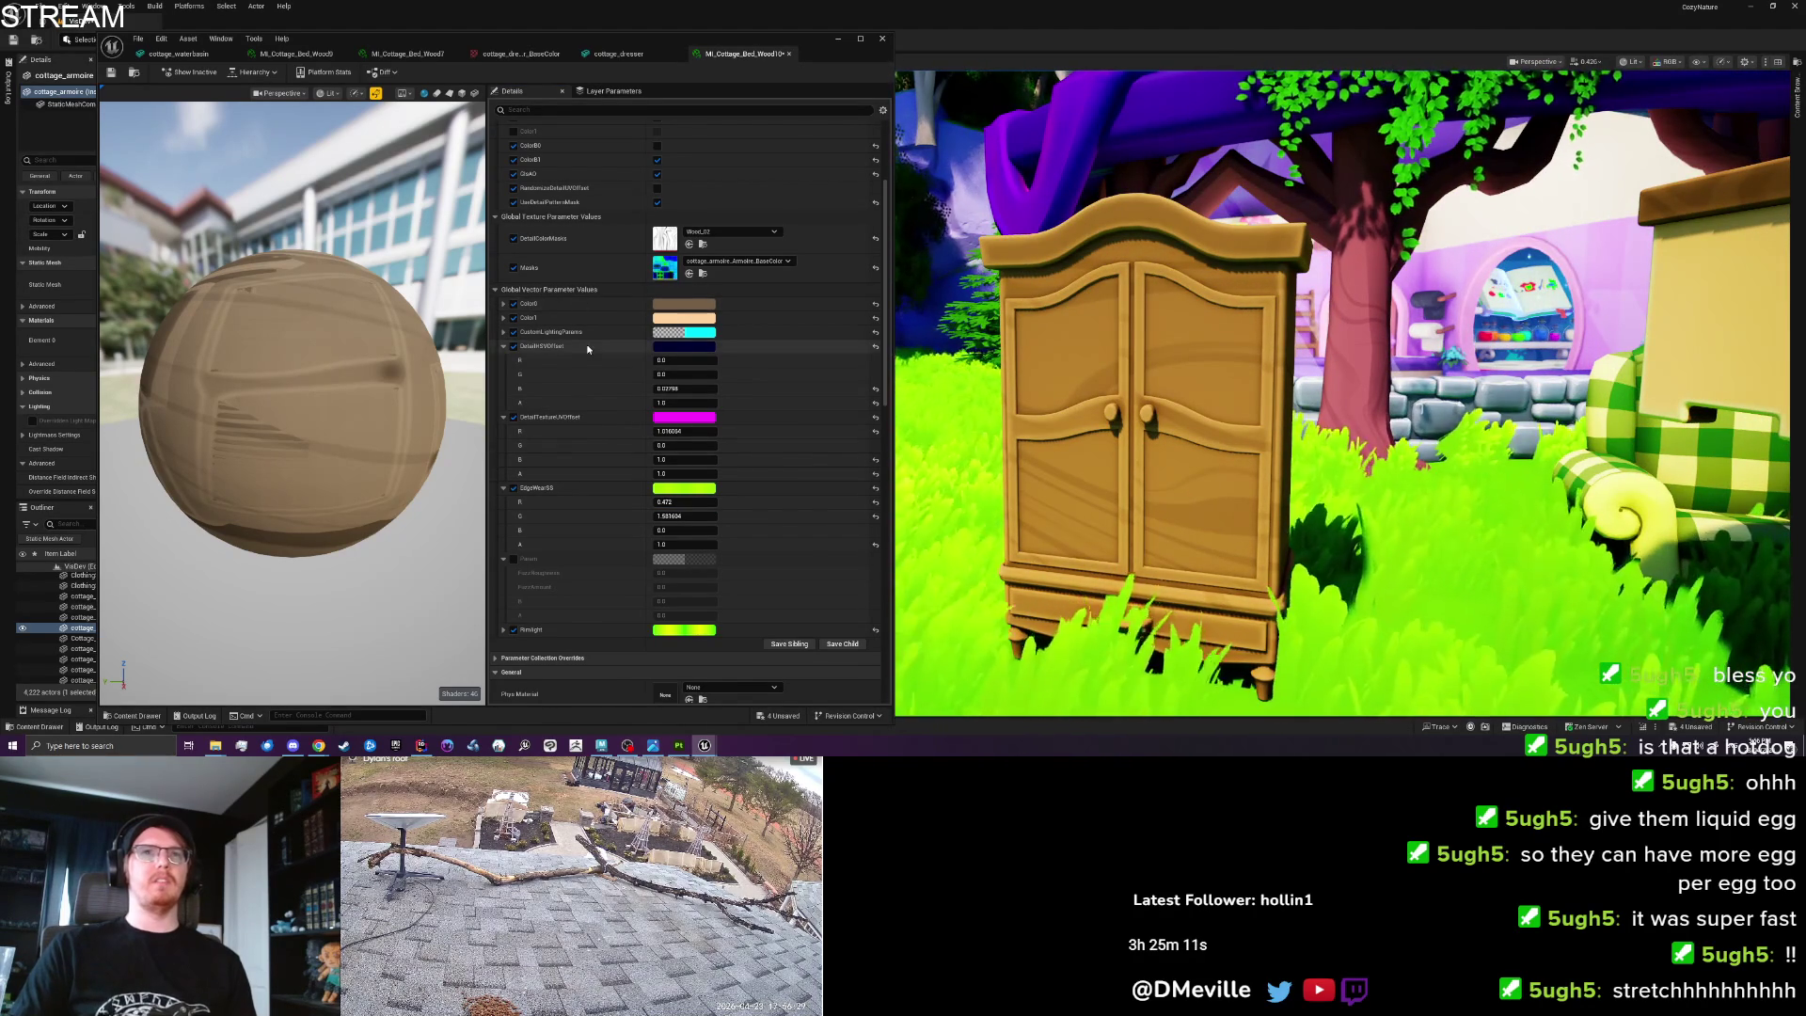
{"action": "scroll", "coordinate": [592, 323], "scroll_direction": "up", "scroll_amount": 3}
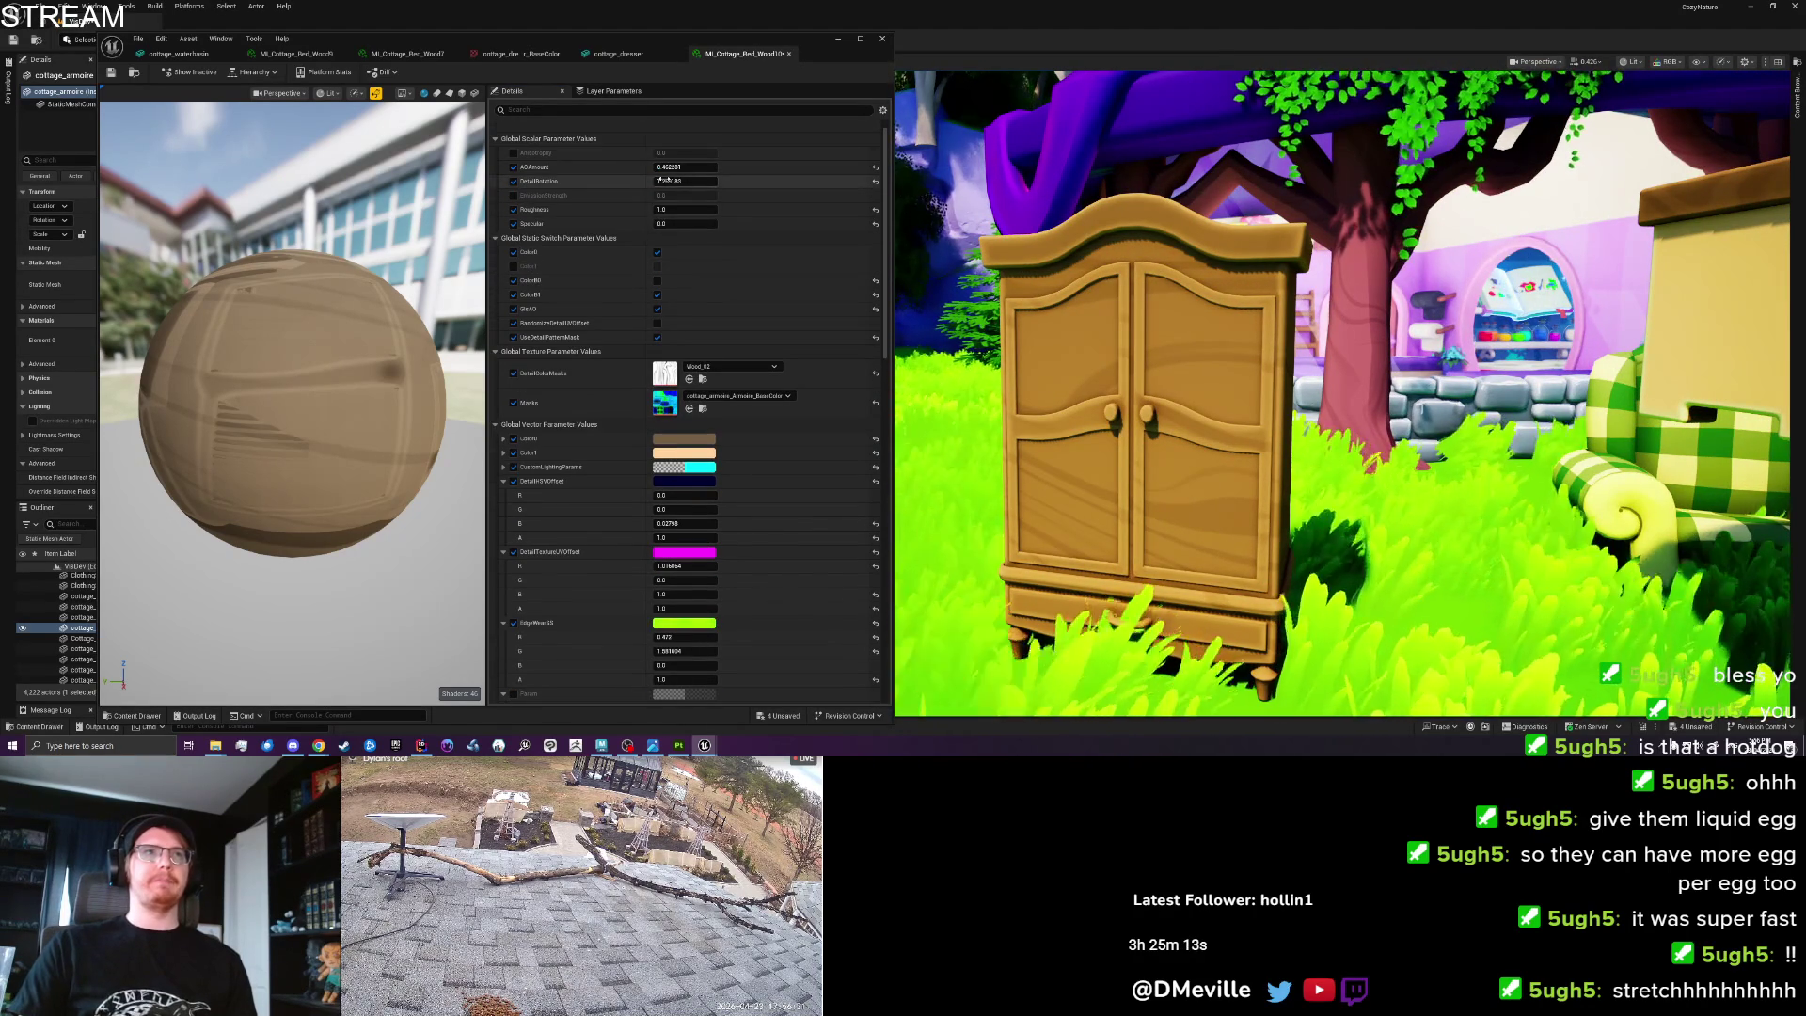
{"action": "type", "text": "0"}
{"action": "key", "text": "Return"}
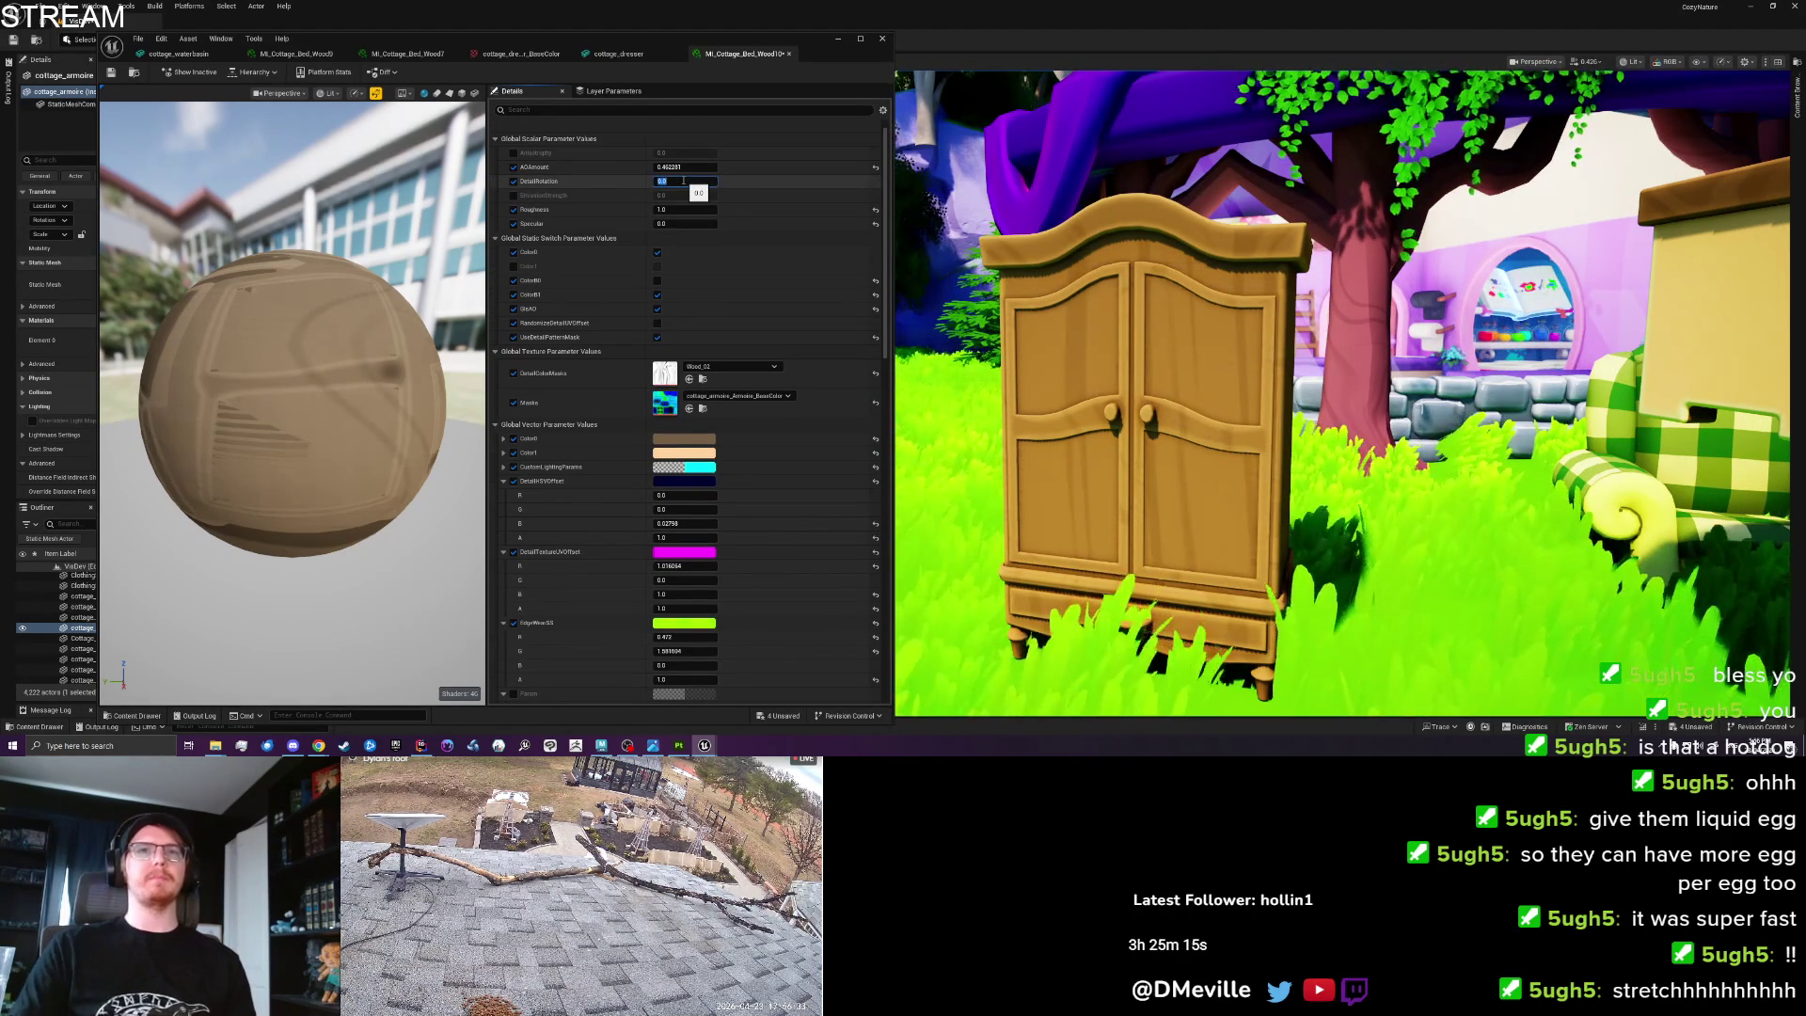
{"action": "left_click_drag", "start_coordinate": [669, 185], "coordinate": [663, 181]}
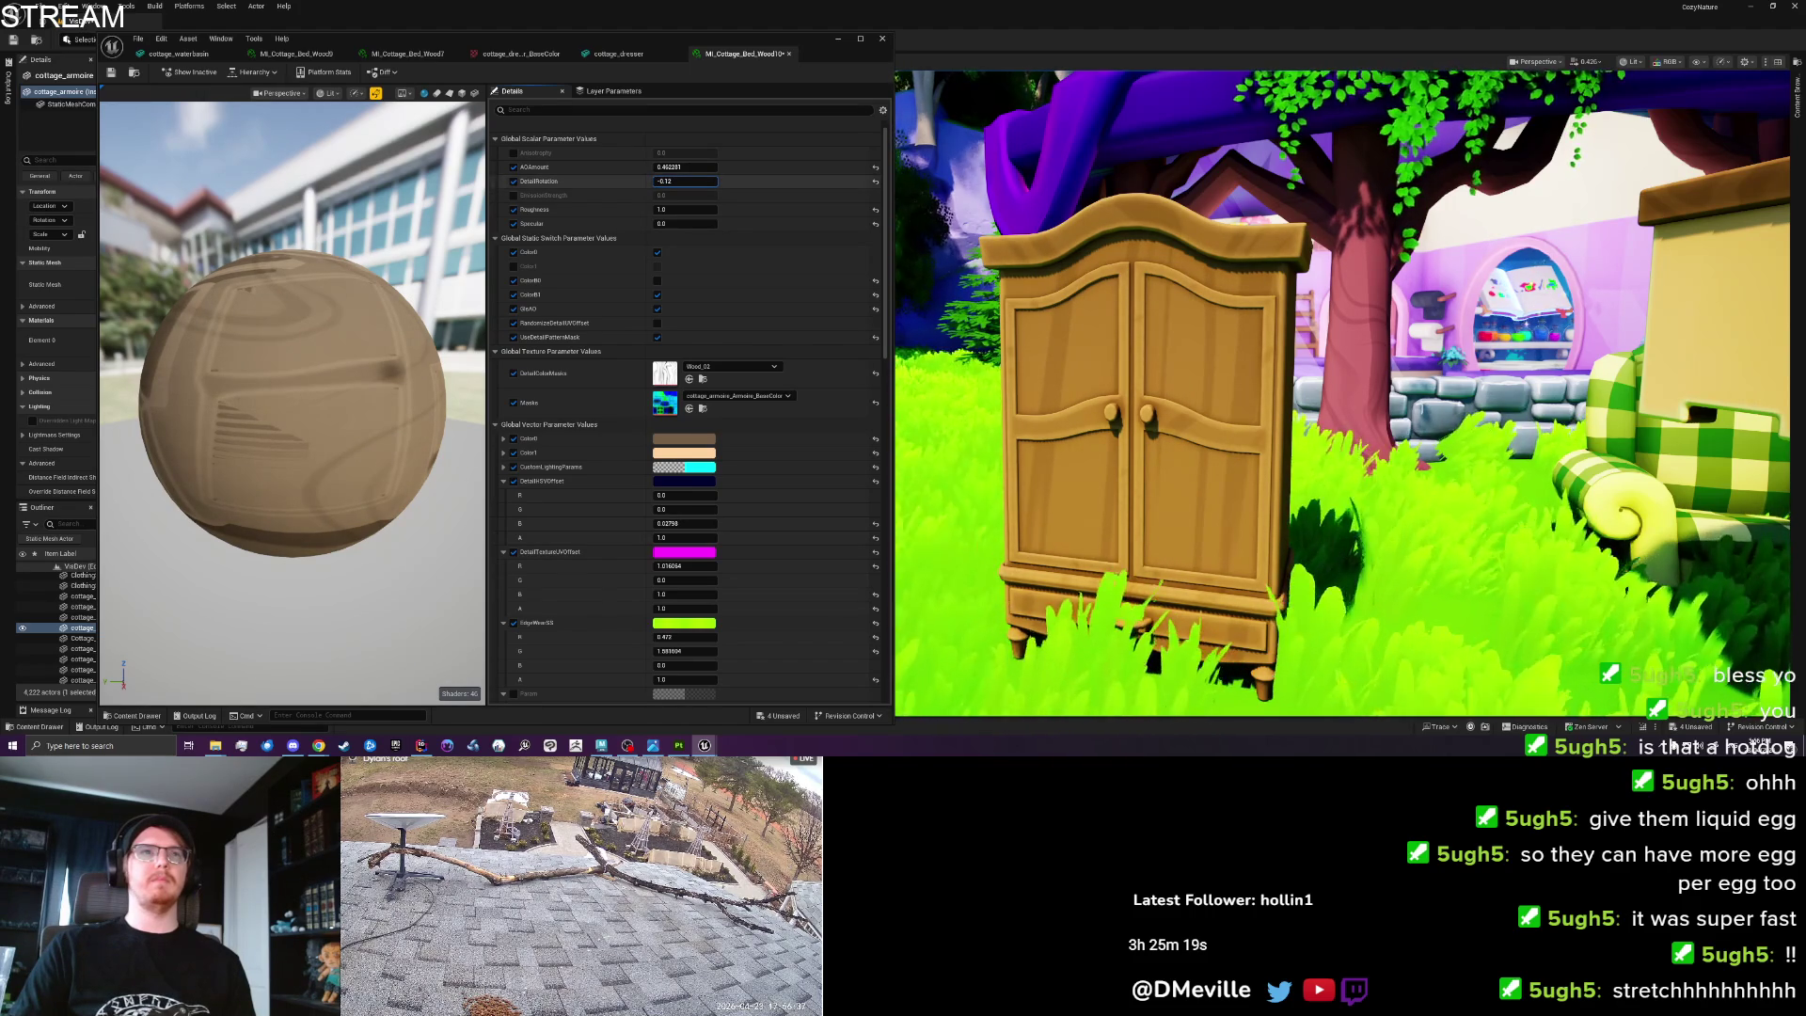
{"action": "scroll", "coordinate": [1226, 459], "scroll_direction": "down", "scroll_amount": 5}
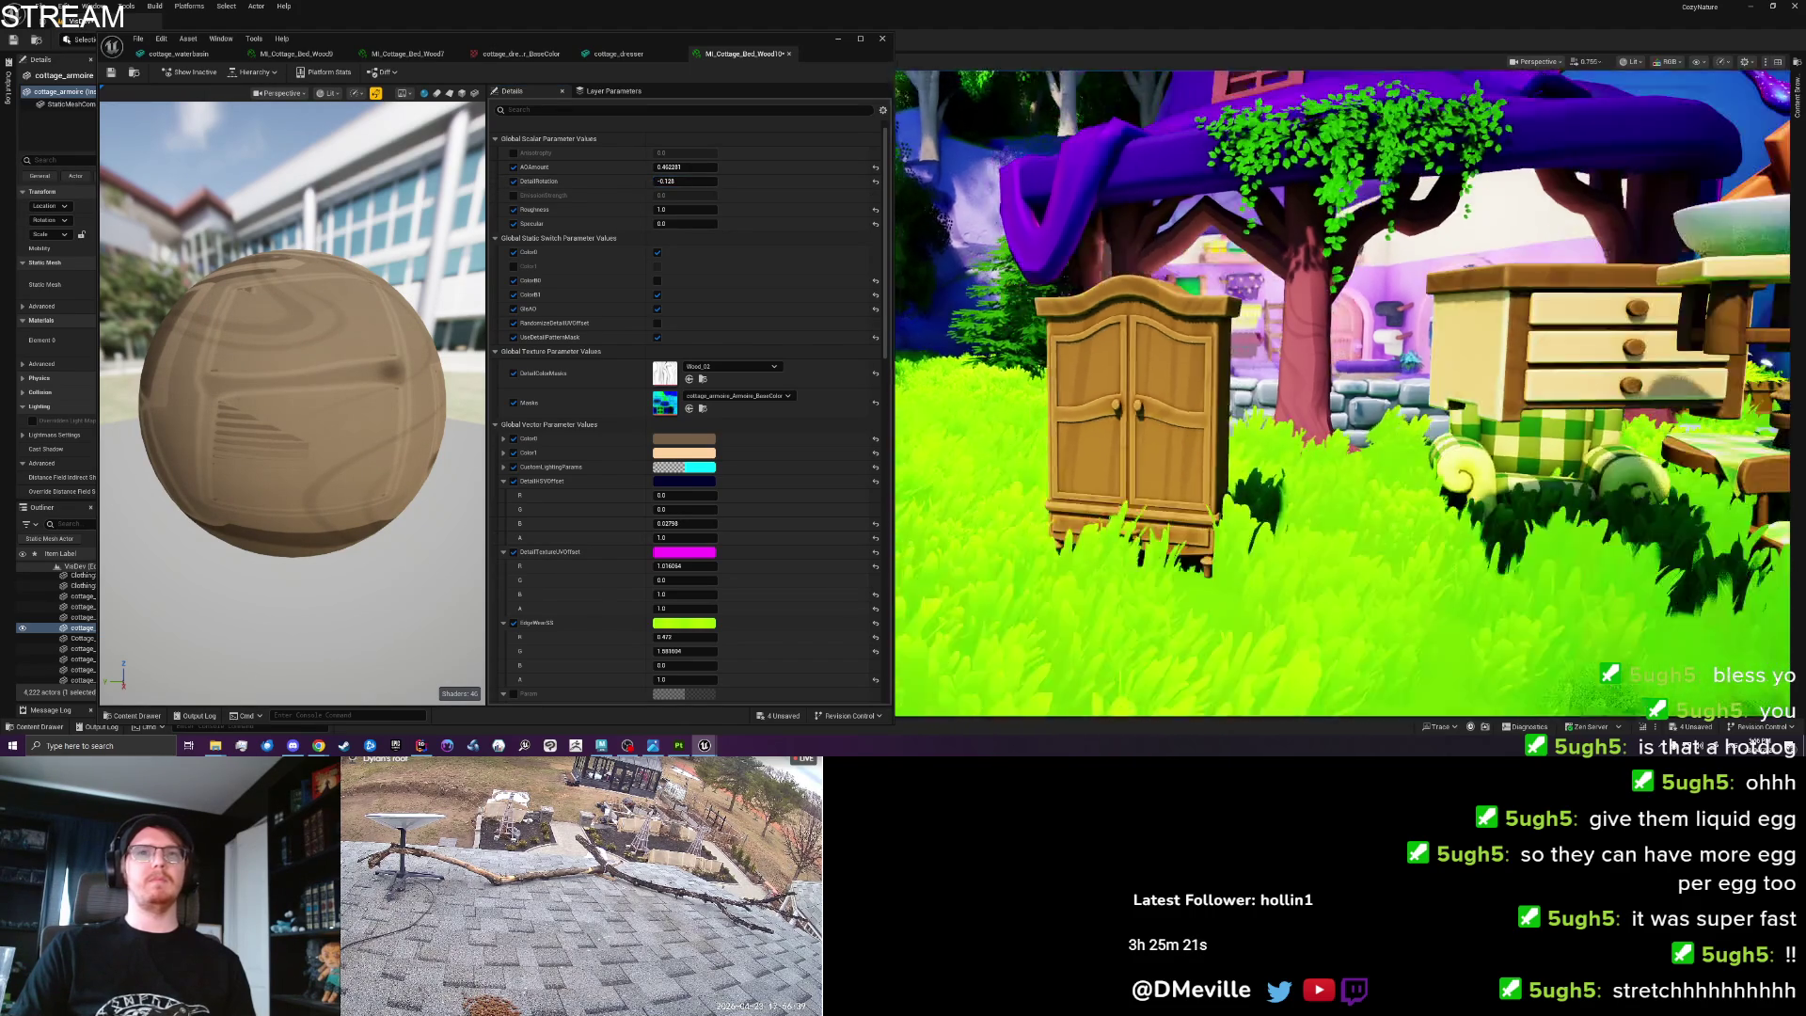
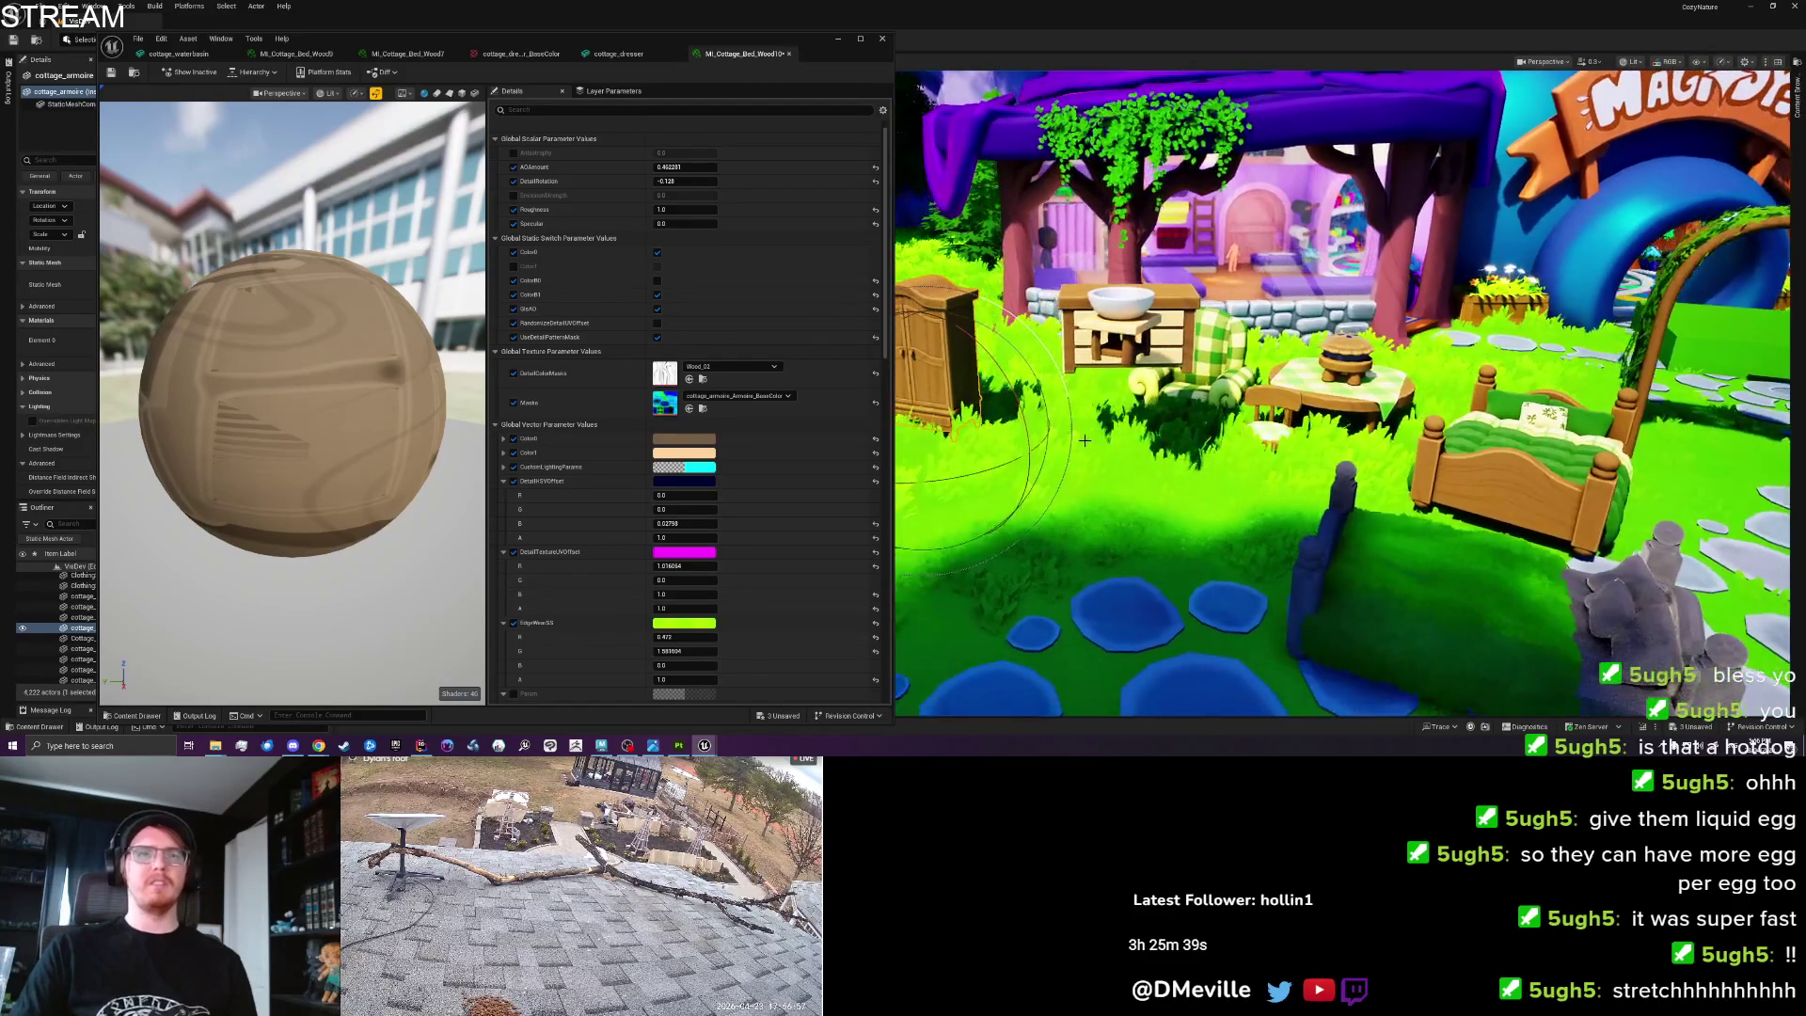
Save and close the wood material, then move the wardrobe beside the stone path.
{"action": "key", "text": "ctrl+s"}
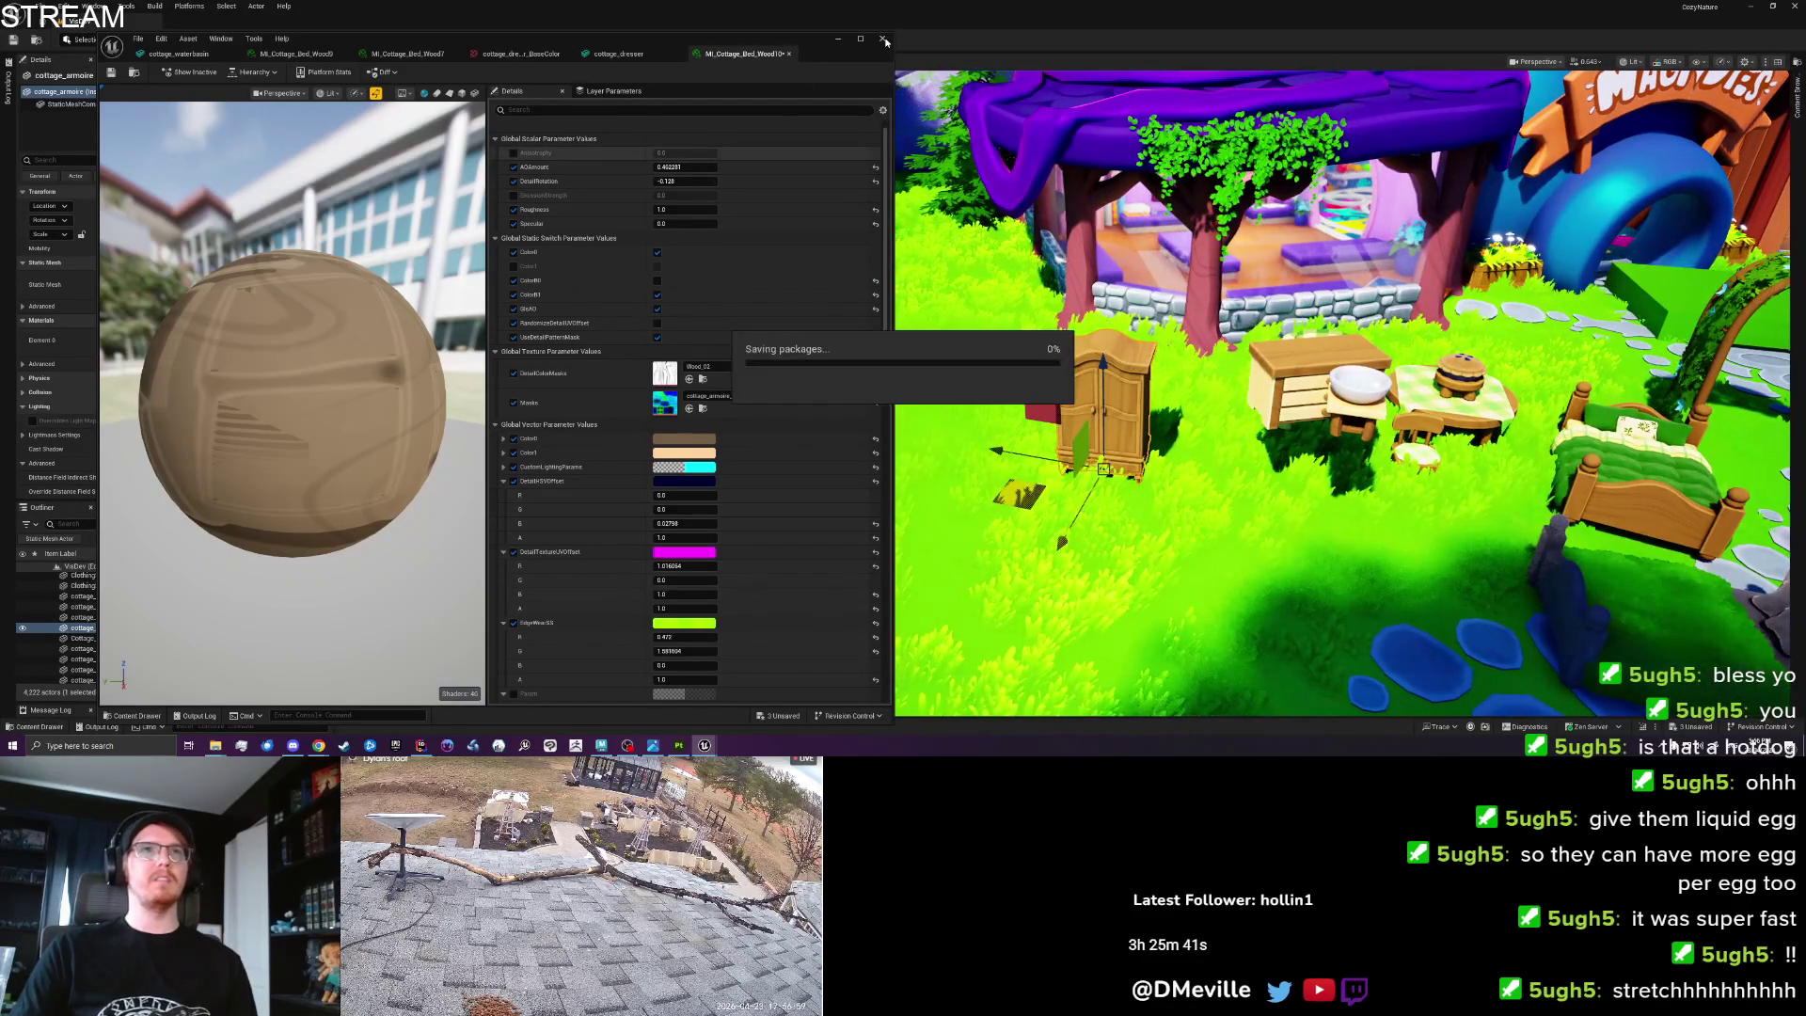
{"action": "left_click", "coordinate": [884, 41]}
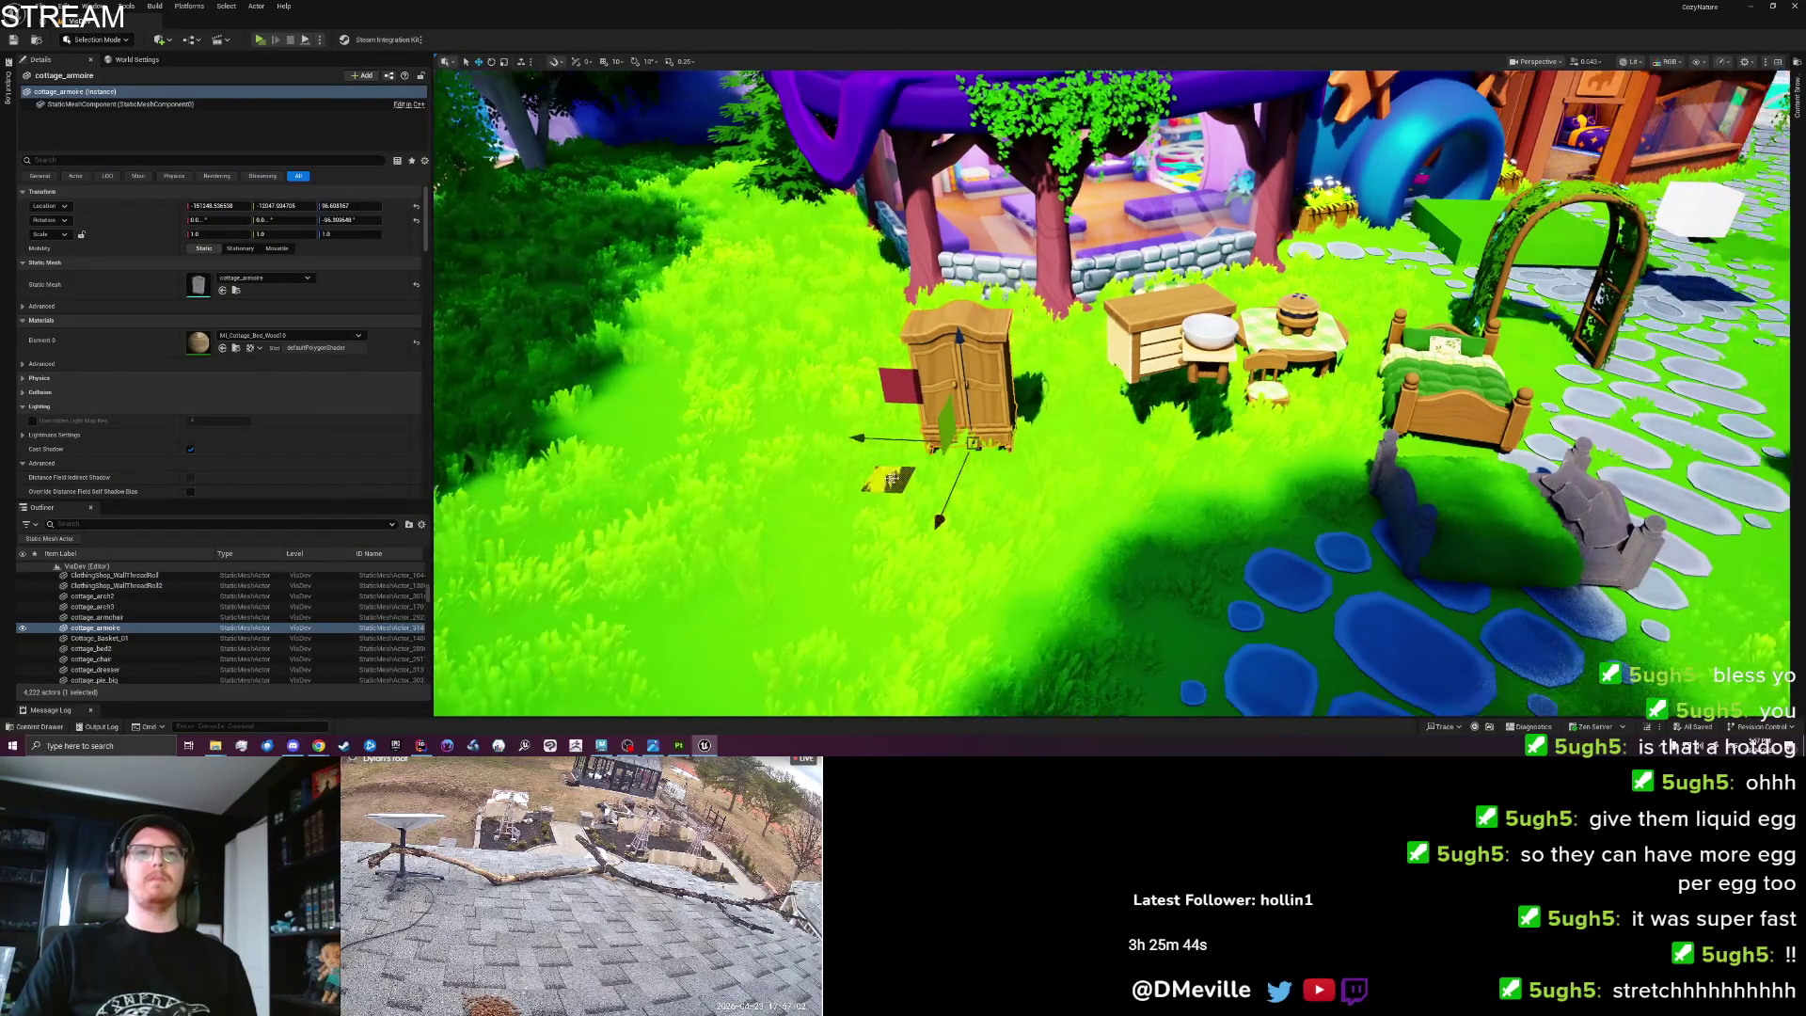
{"action": "left_click_drag", "start_coordinate": [995, 445], "coordinate": [1644, 424]}
Remove the stray REF_MossBlanket2 moss blanket and the green plane from the lawn.
{"action": "left_click", "coordinate": [1510, 465]}
{"action": "left_click_drag", "start_coordinate": [1510, 465], "coordinate": [1510, 465]}
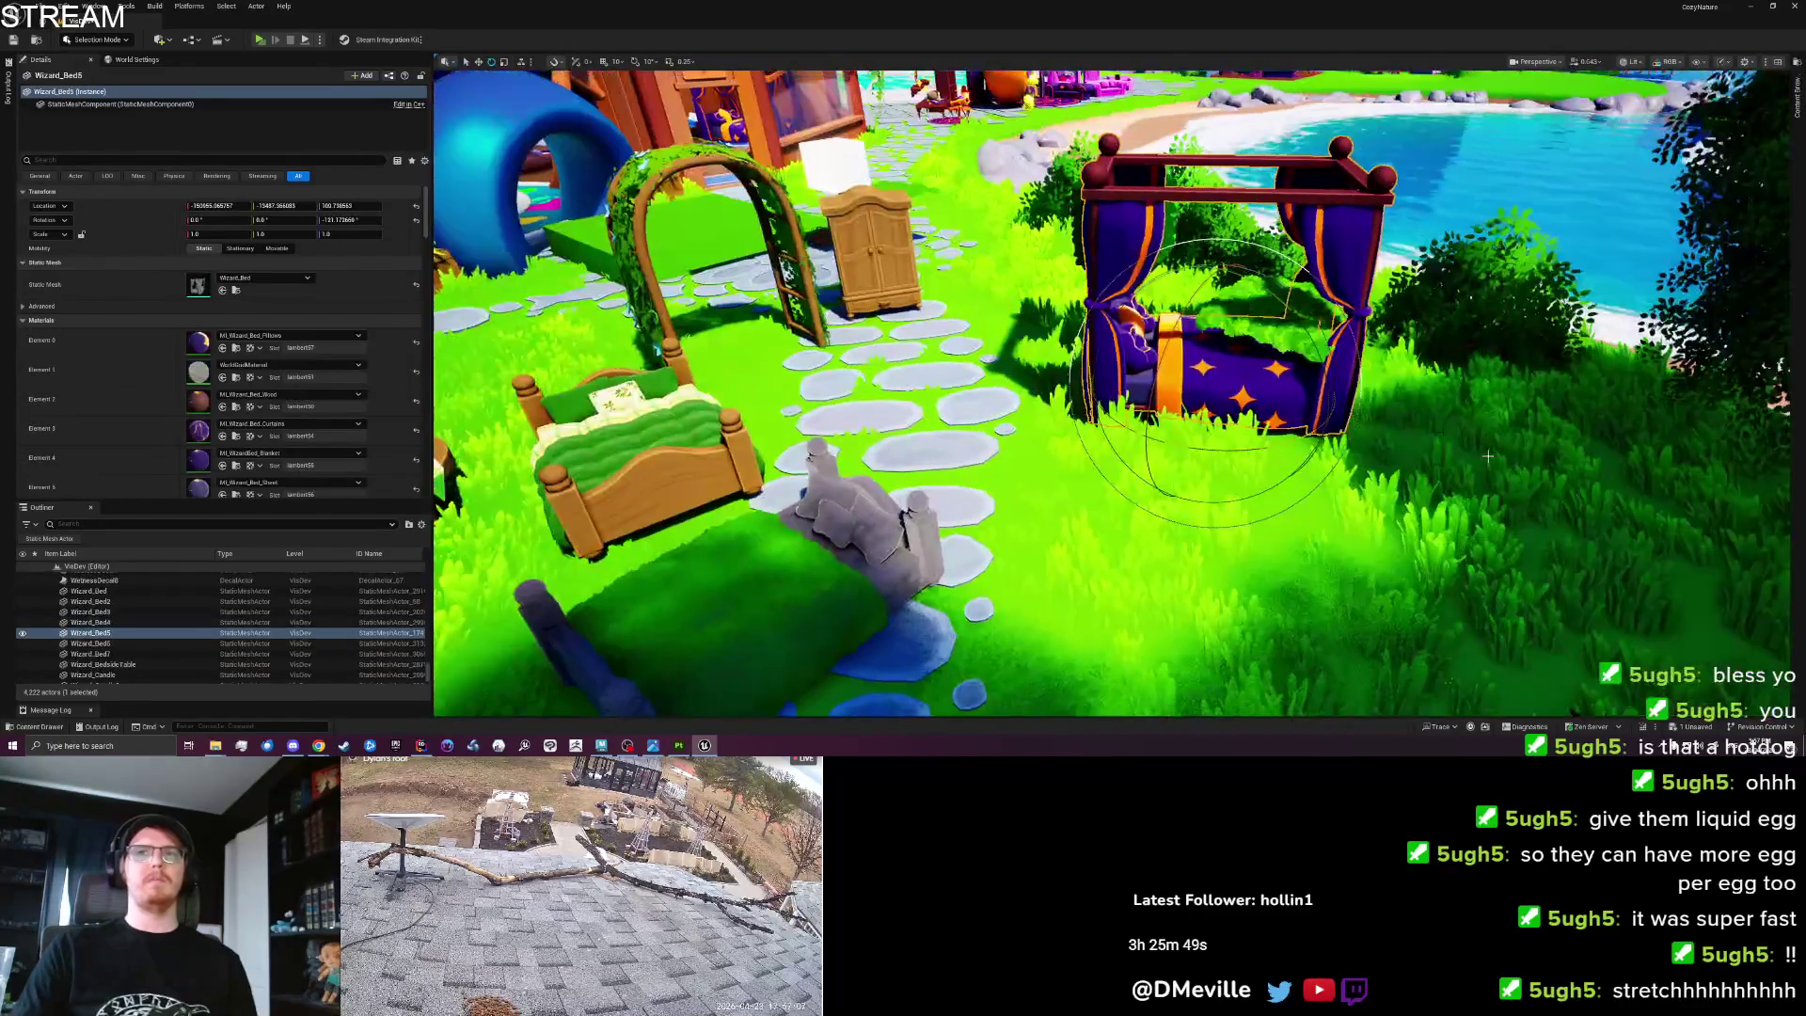
{"action": "left_click", "coordinate": [1249, 397], "text": "ctrl"}
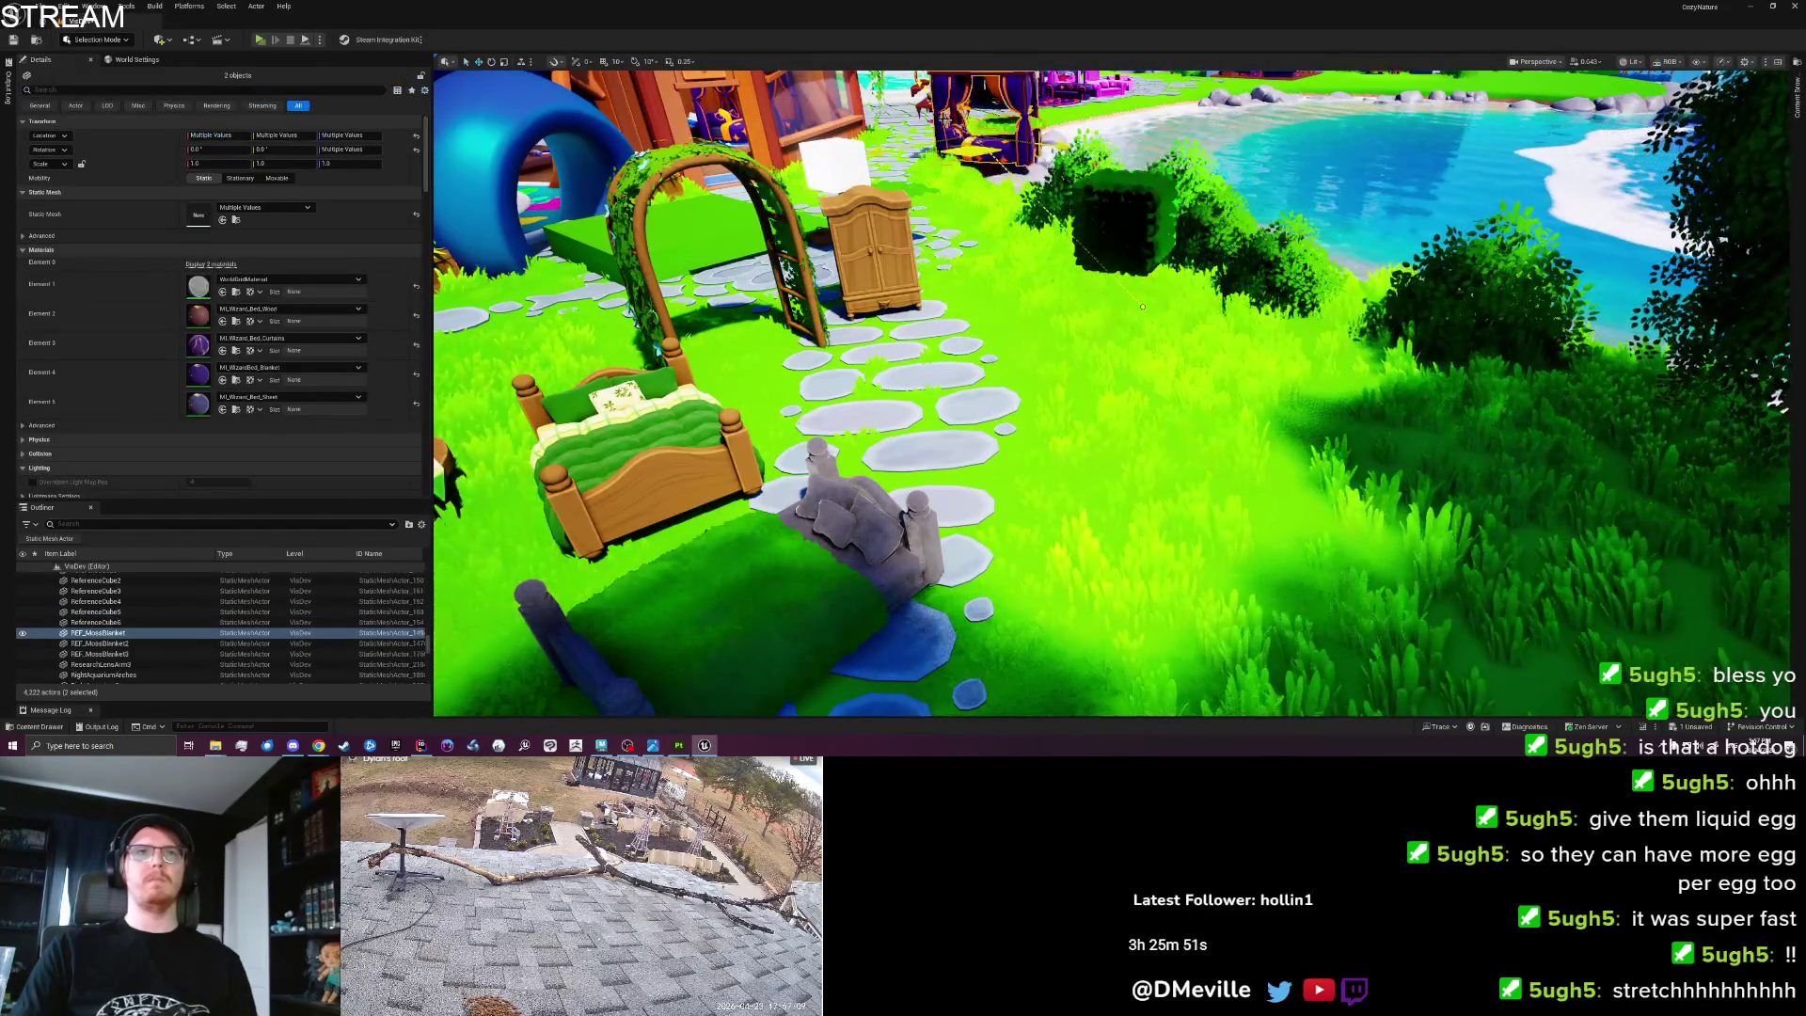
{"action": "left_click", "coordinate": [1143, 306]}
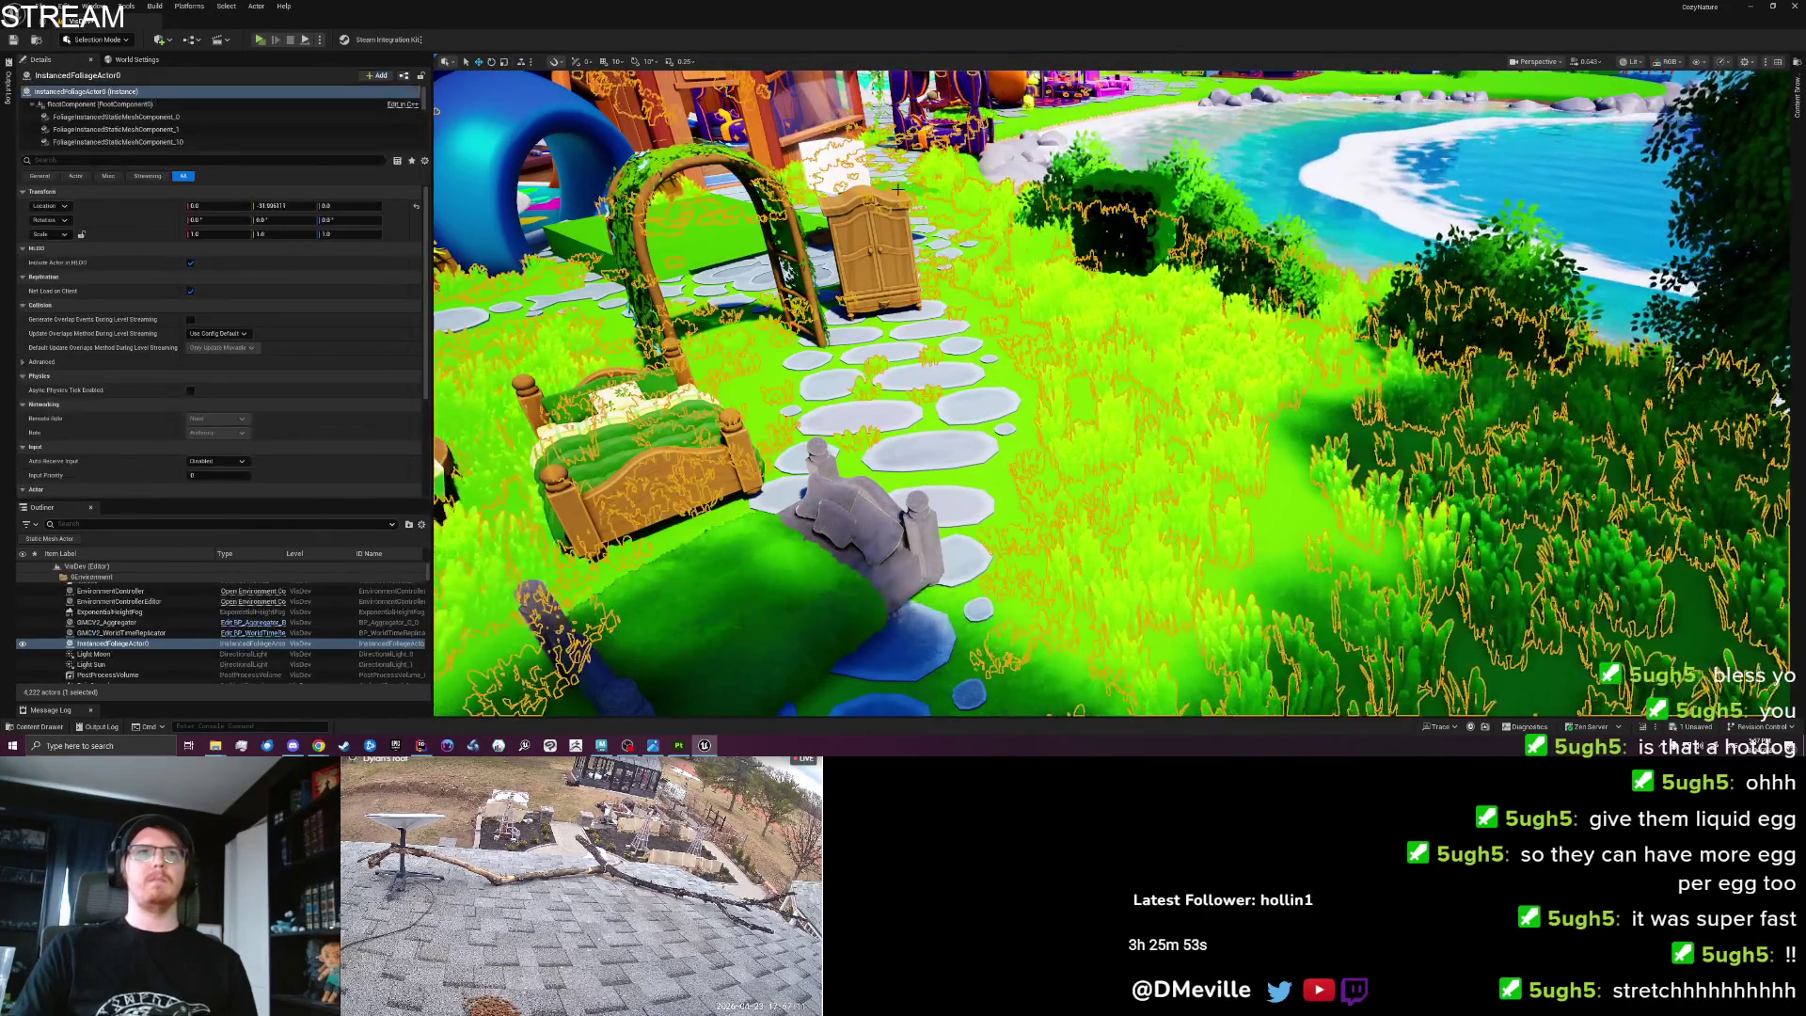
{"action": "left_click", "coordinate": [909, 188]}
{"action": "left_click", "coordinate": [921, 188]}
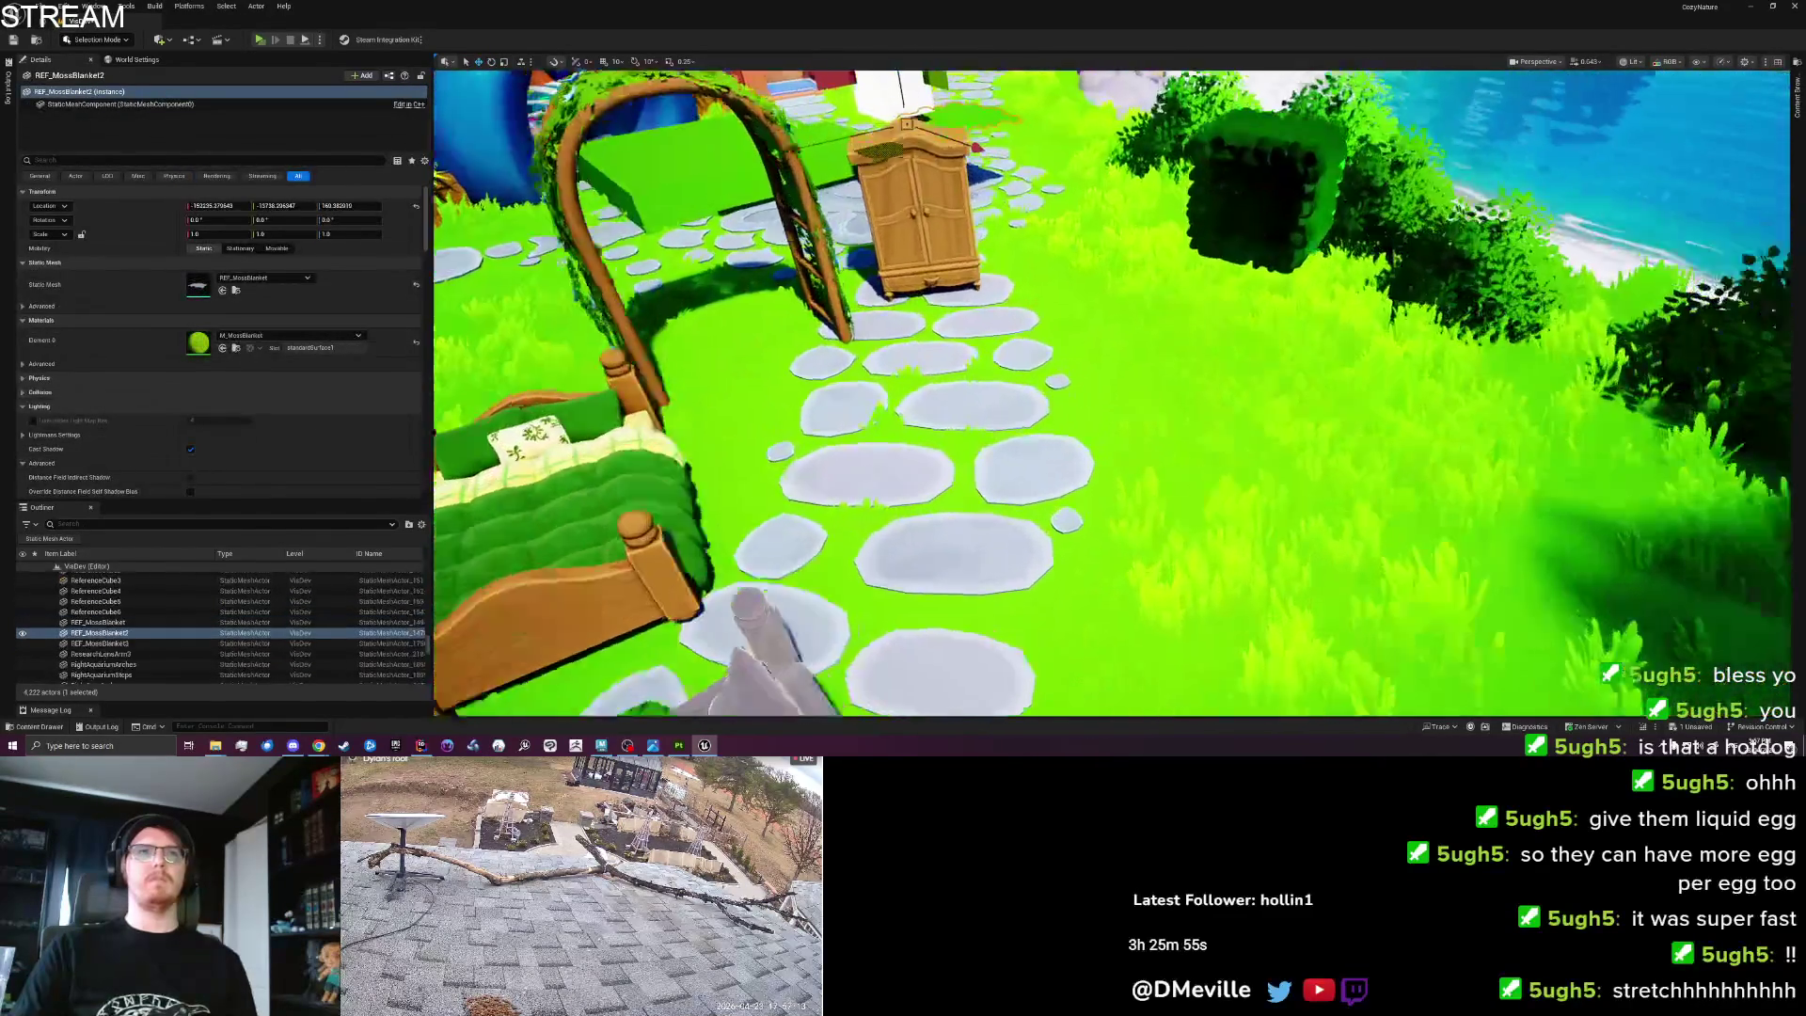
{"action": "key", "text": "ctrl+z"}
{"action": "key", "text": "ctrl+z"}
{"action": "key", "text": "ctrl+z"}
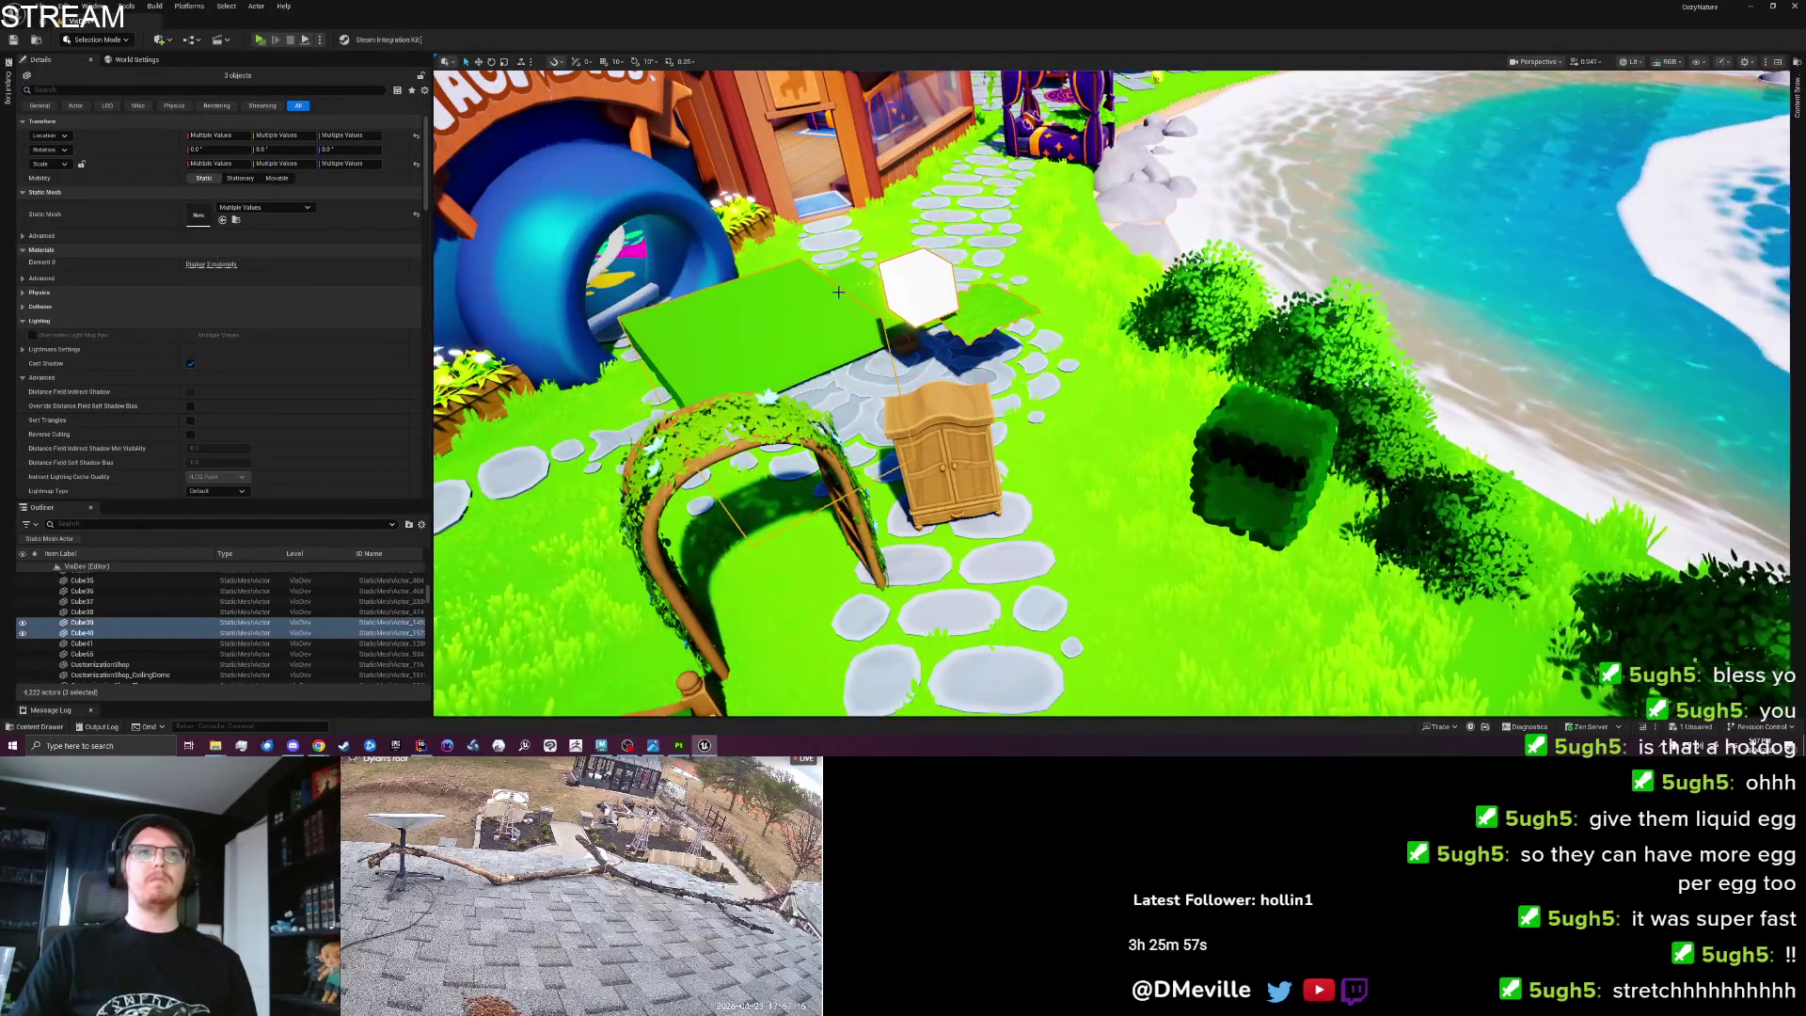
{"action": "left_click", "coordinate": [843, 326]}
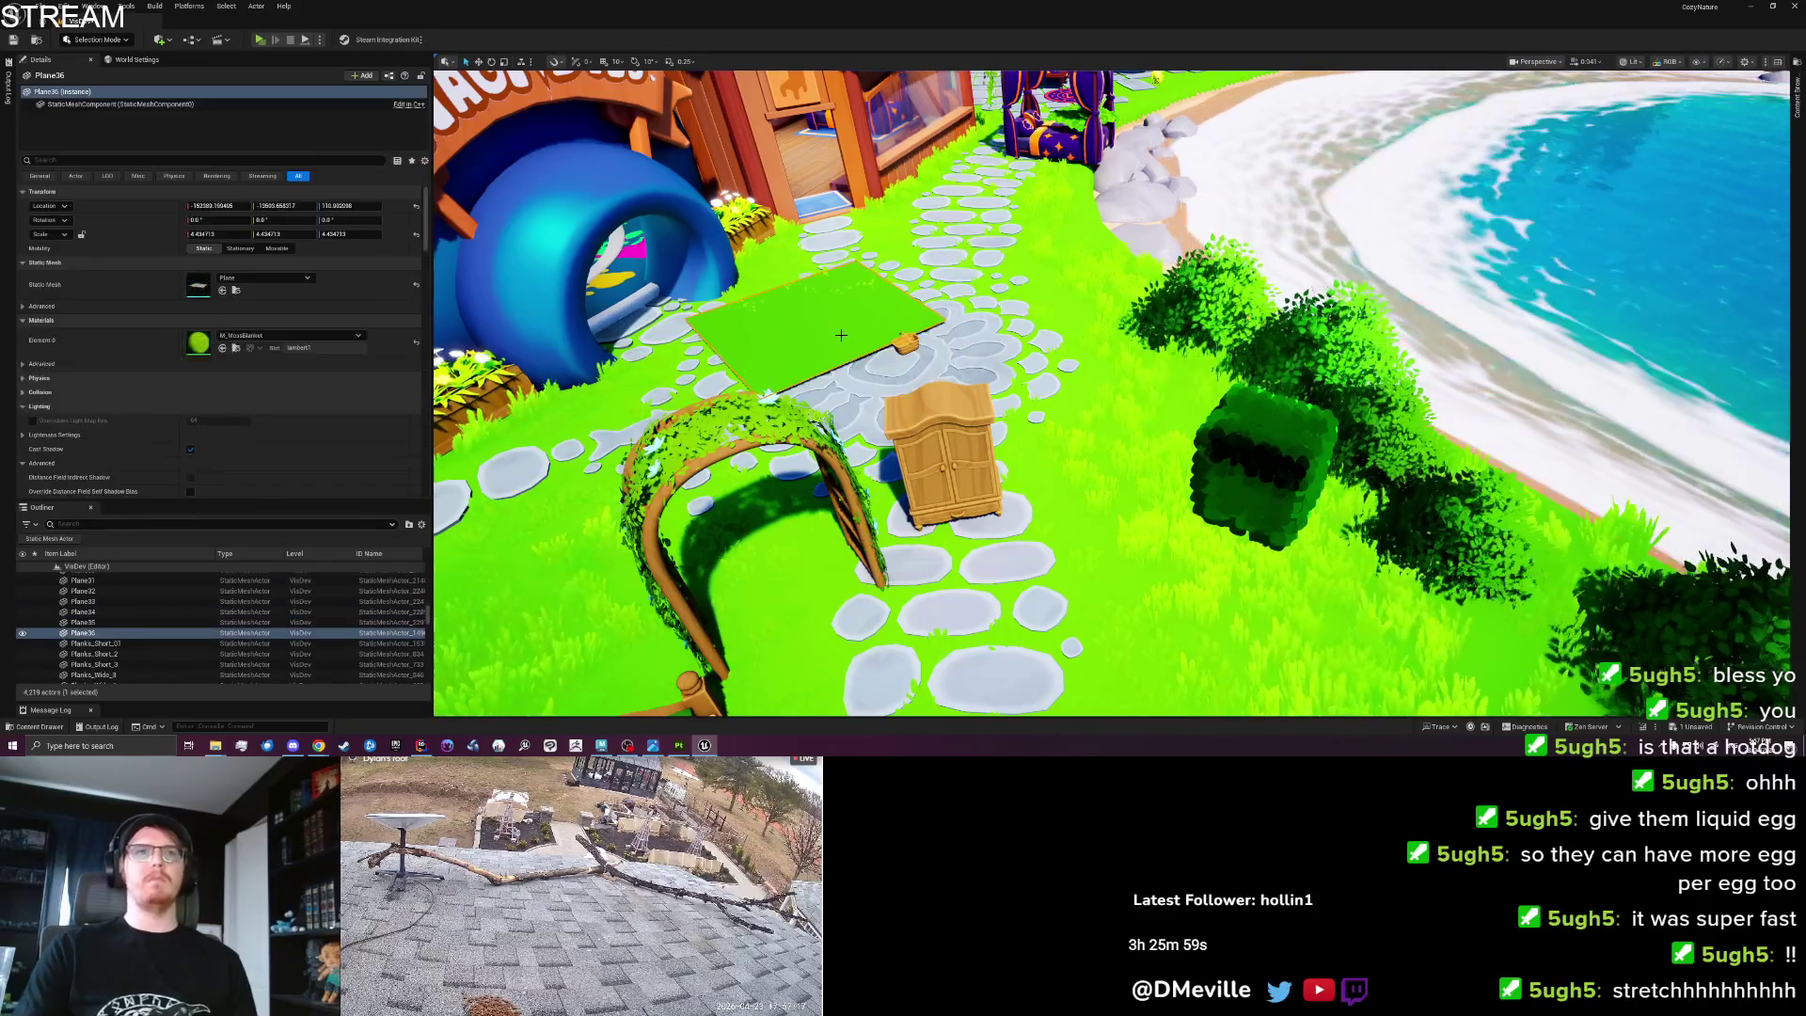
{"action": "key", "text": "Delete"}
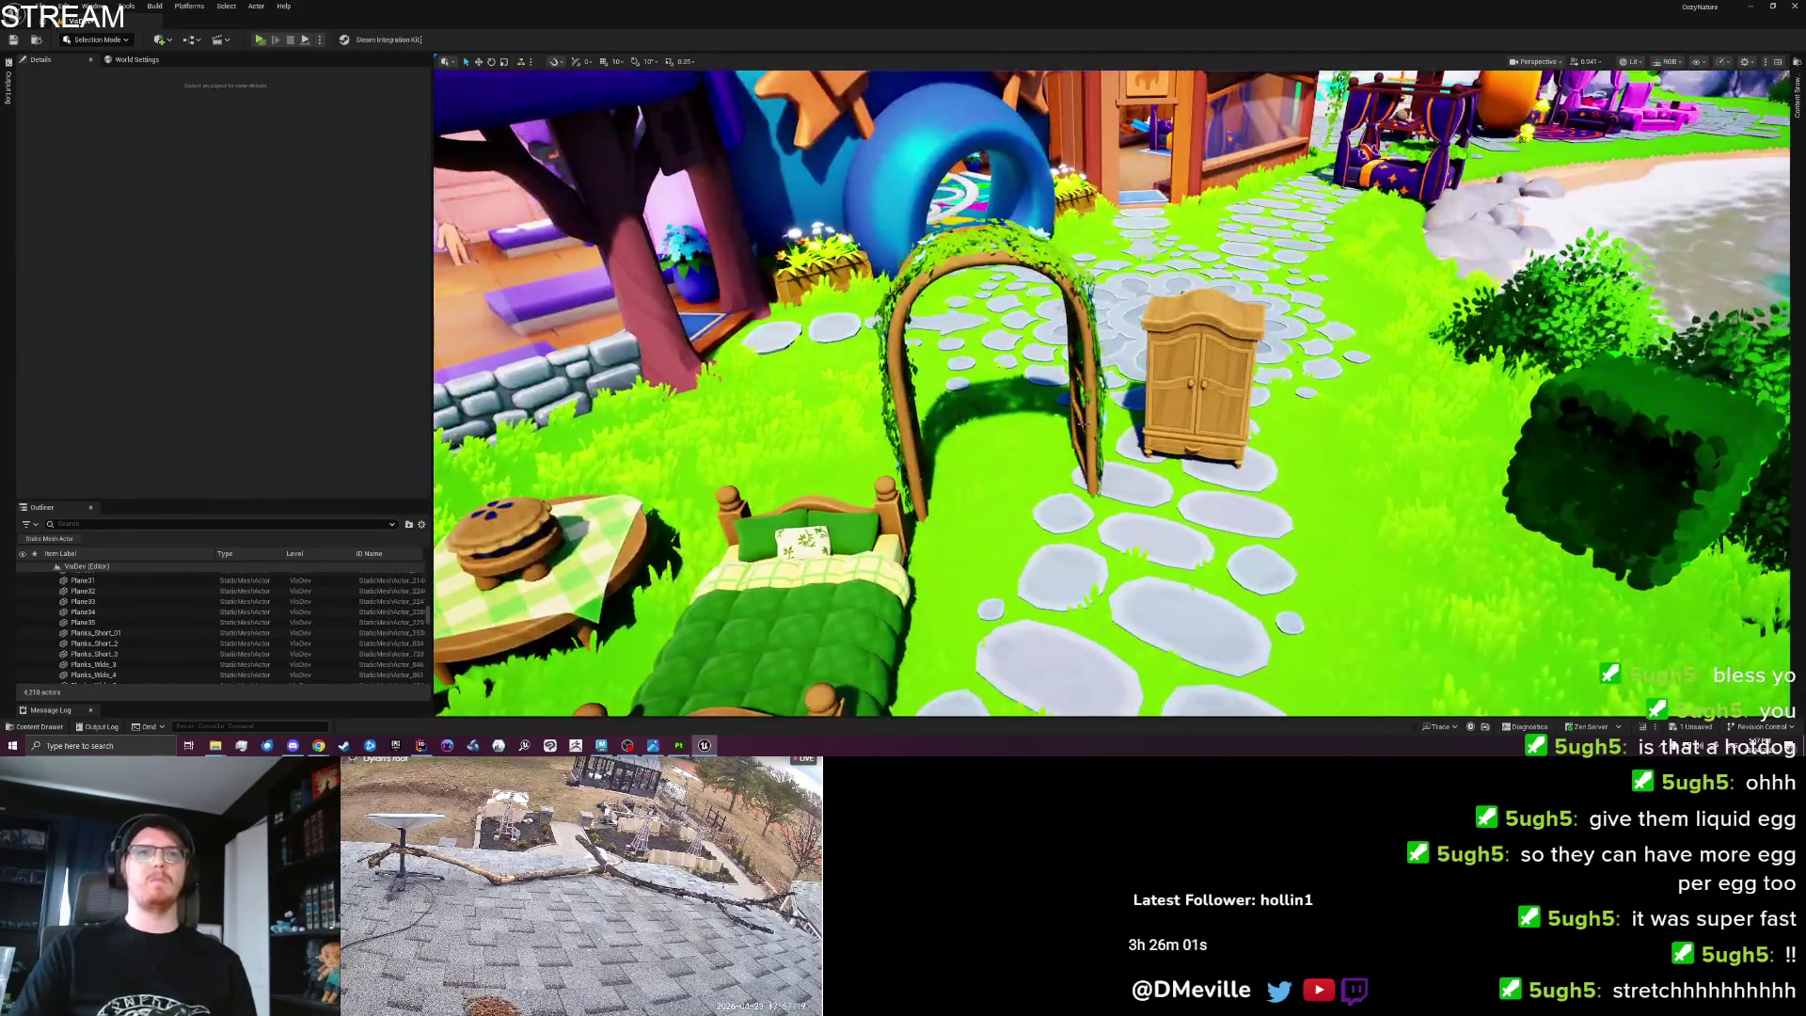
Move the flowered arch behind the wardrobe and the bed beside it.
{"action": "left_click", "coordinate": [1078, 500]}
{"action": "mouse_move", "coordinate": [948, 535]}
{"action": "left_mouse_down"}
{"action": "mouse_move", "coordinate": [1200, 380]}
{"action": "mouse_move", "coordinate": [1152, 377]}
{"action": "left_mouse_up"}
{"action": "scroll", "coordinate": [909, 554], "scroll_direction": "down", "scroll_amount": 3}
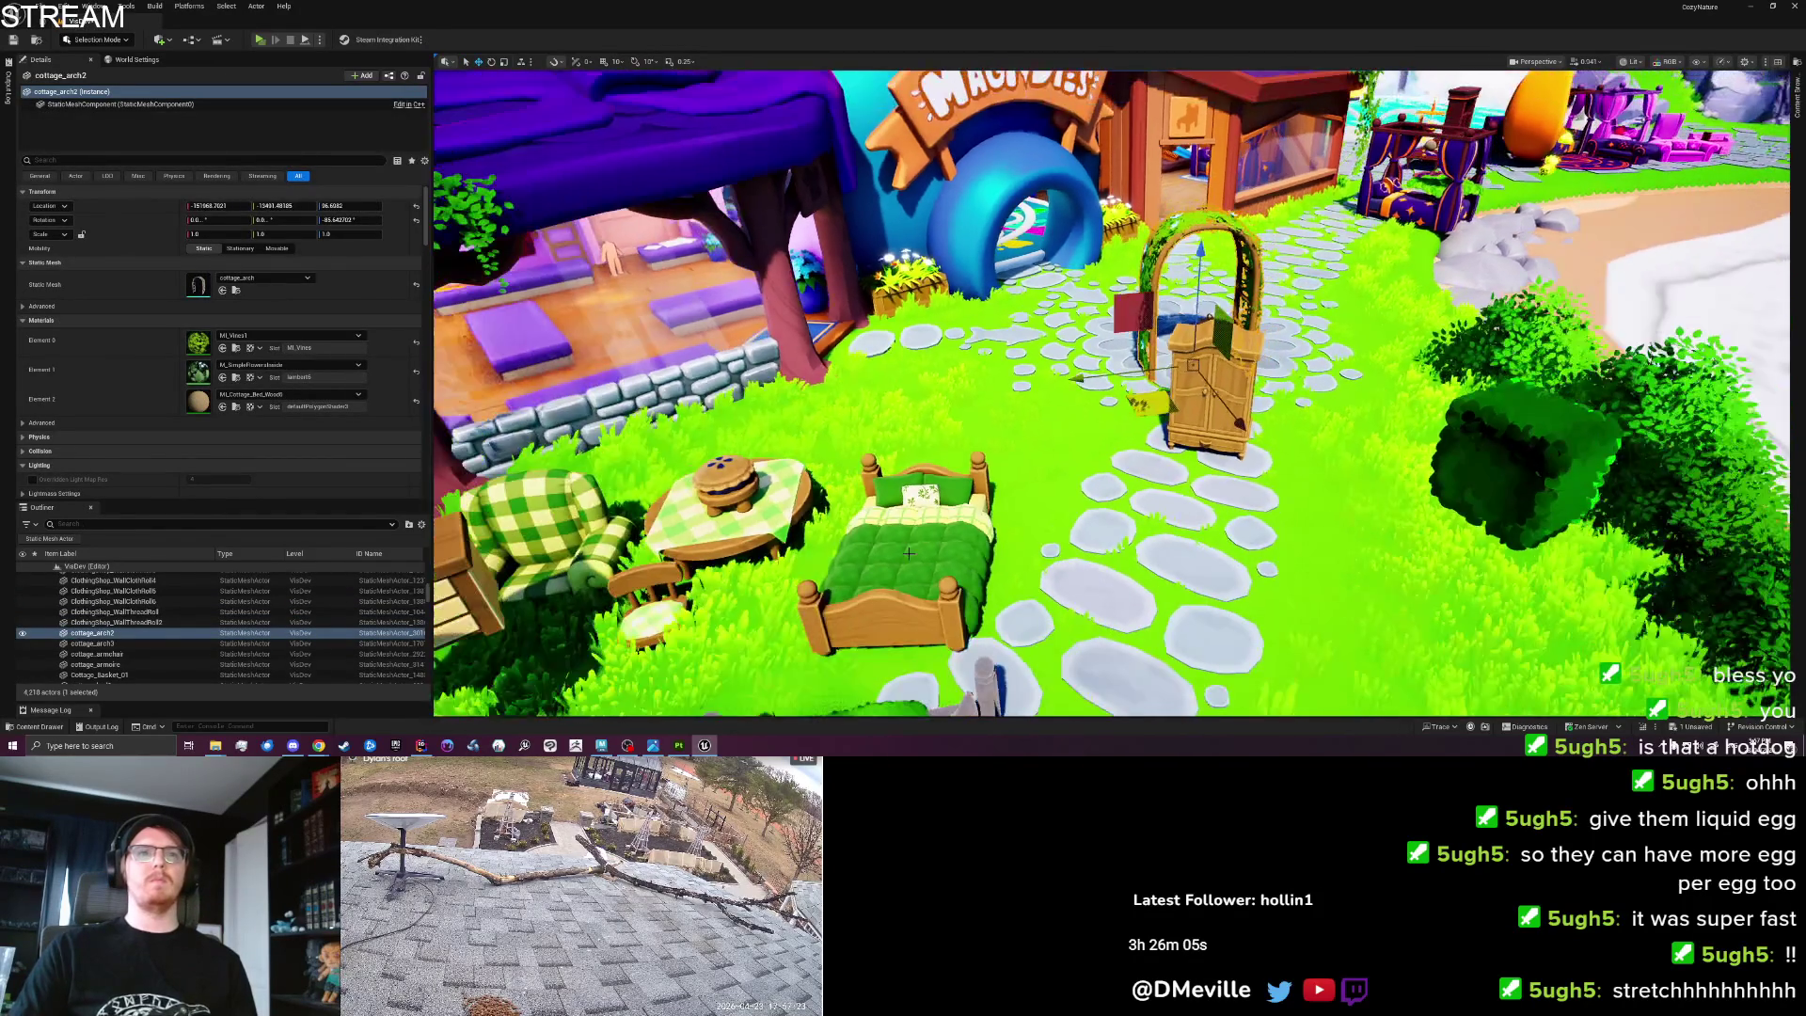
{"action": "left_click", "coordinate": [909, 554]}
{"action": "mouse_move", "coordinate": [909, 554]}
{"action": "left_mouse_down"}
{"action": "mouse_move", "coordinate": [1082, 405]}
{"action": "mouse_move", "coordinate": [1089, 428]}
{"action": "left_mouse_up"}
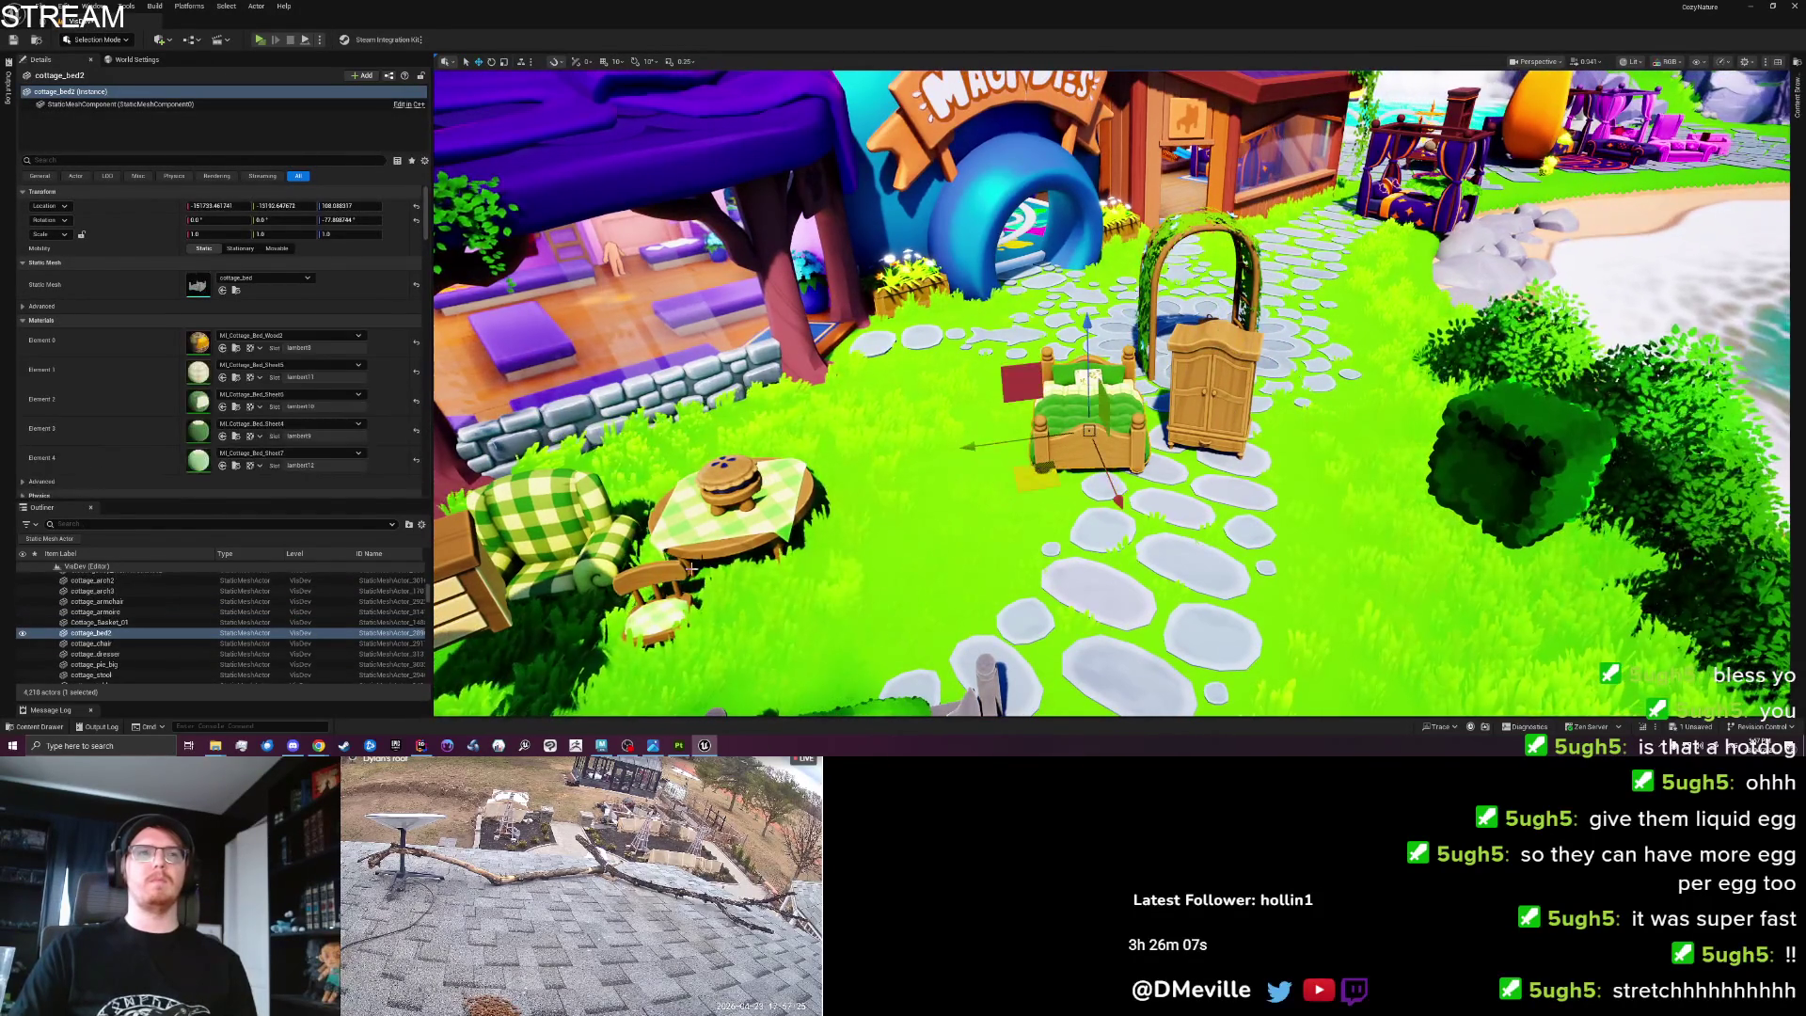
Move the round table, pie and stool beside the wardrobe, with the small chair next to the table.
{"action": "left_click", "coordinate": [727, 578]}
{"action": "left_click", "coordinate": [743, 493], "text": "ctrl"}
{"action": "left_click", "coordinate": [733, 537], "text": "ctrl"}
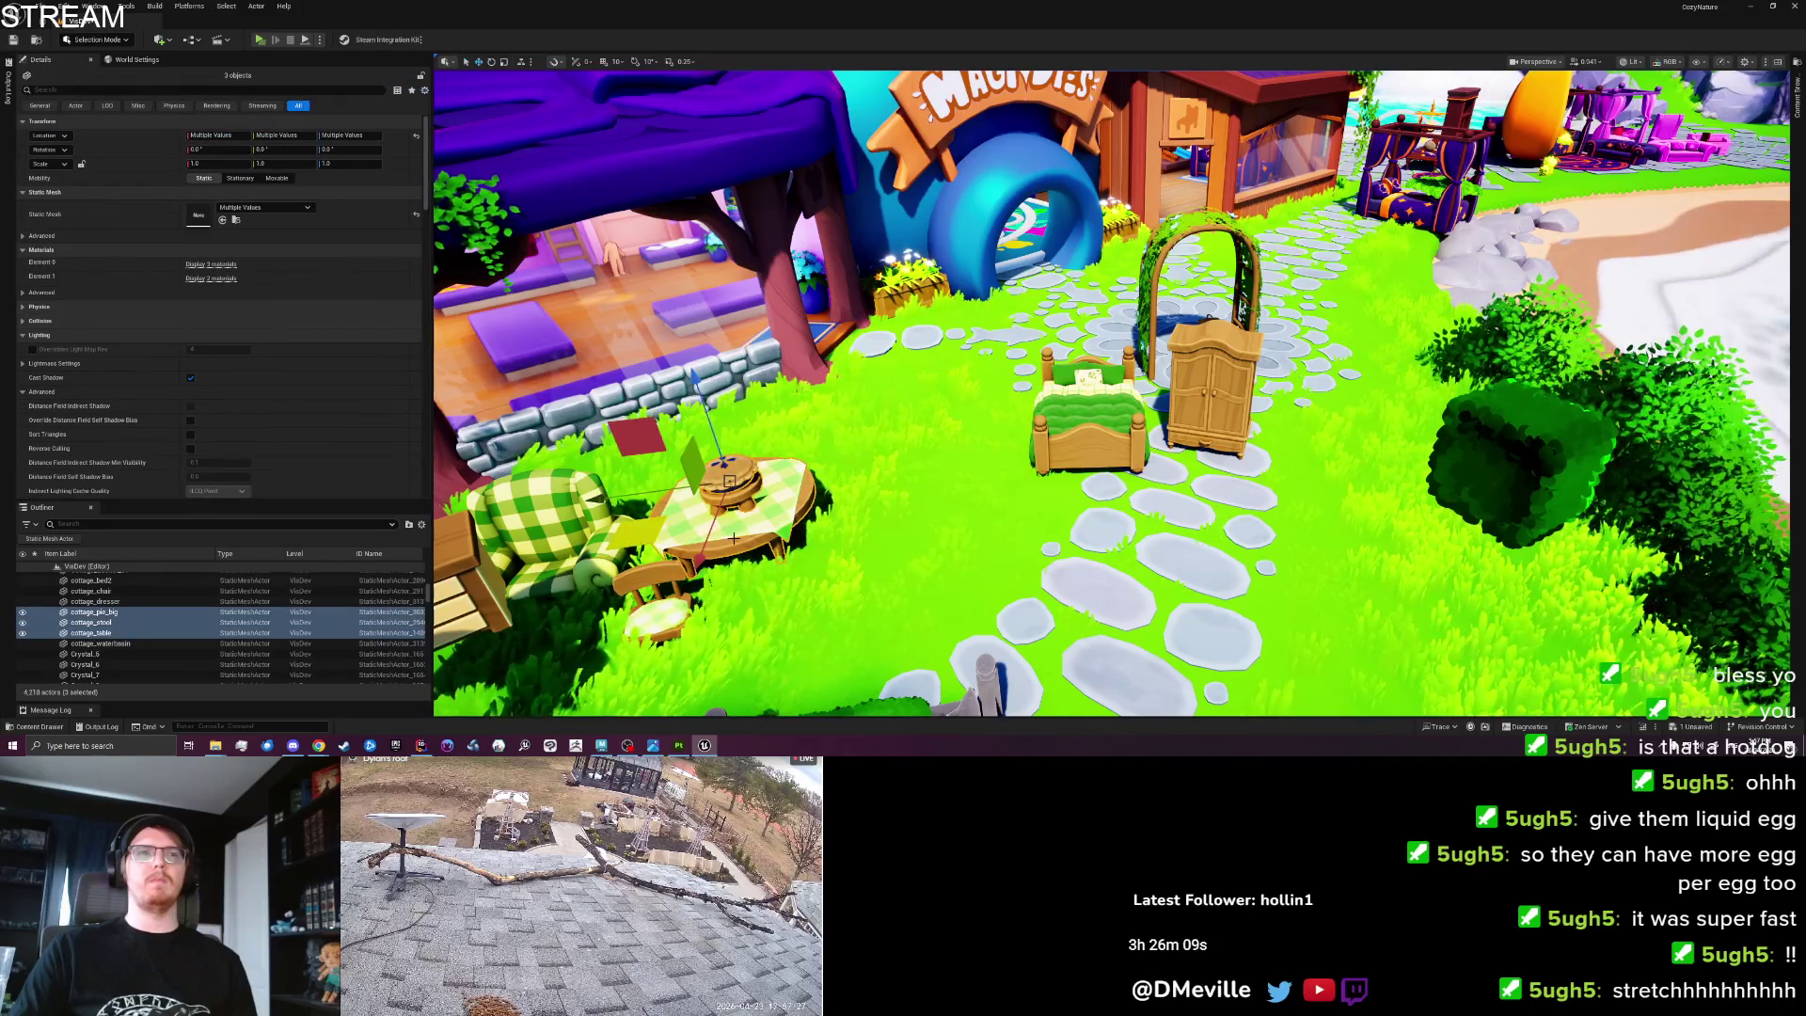
{"action": "mouse_move", "coordinate": [679, 524]}
{"action": "left_mouse_down"}
{"action": "mouse_move", "coordinate": [1119, 499]}
{"action": "mouse_move", "coordinate": [1185, 442]}
{"action": "mouse_move", "coordinate": [1298, 414]}
{"action": "left_mouse_up"}
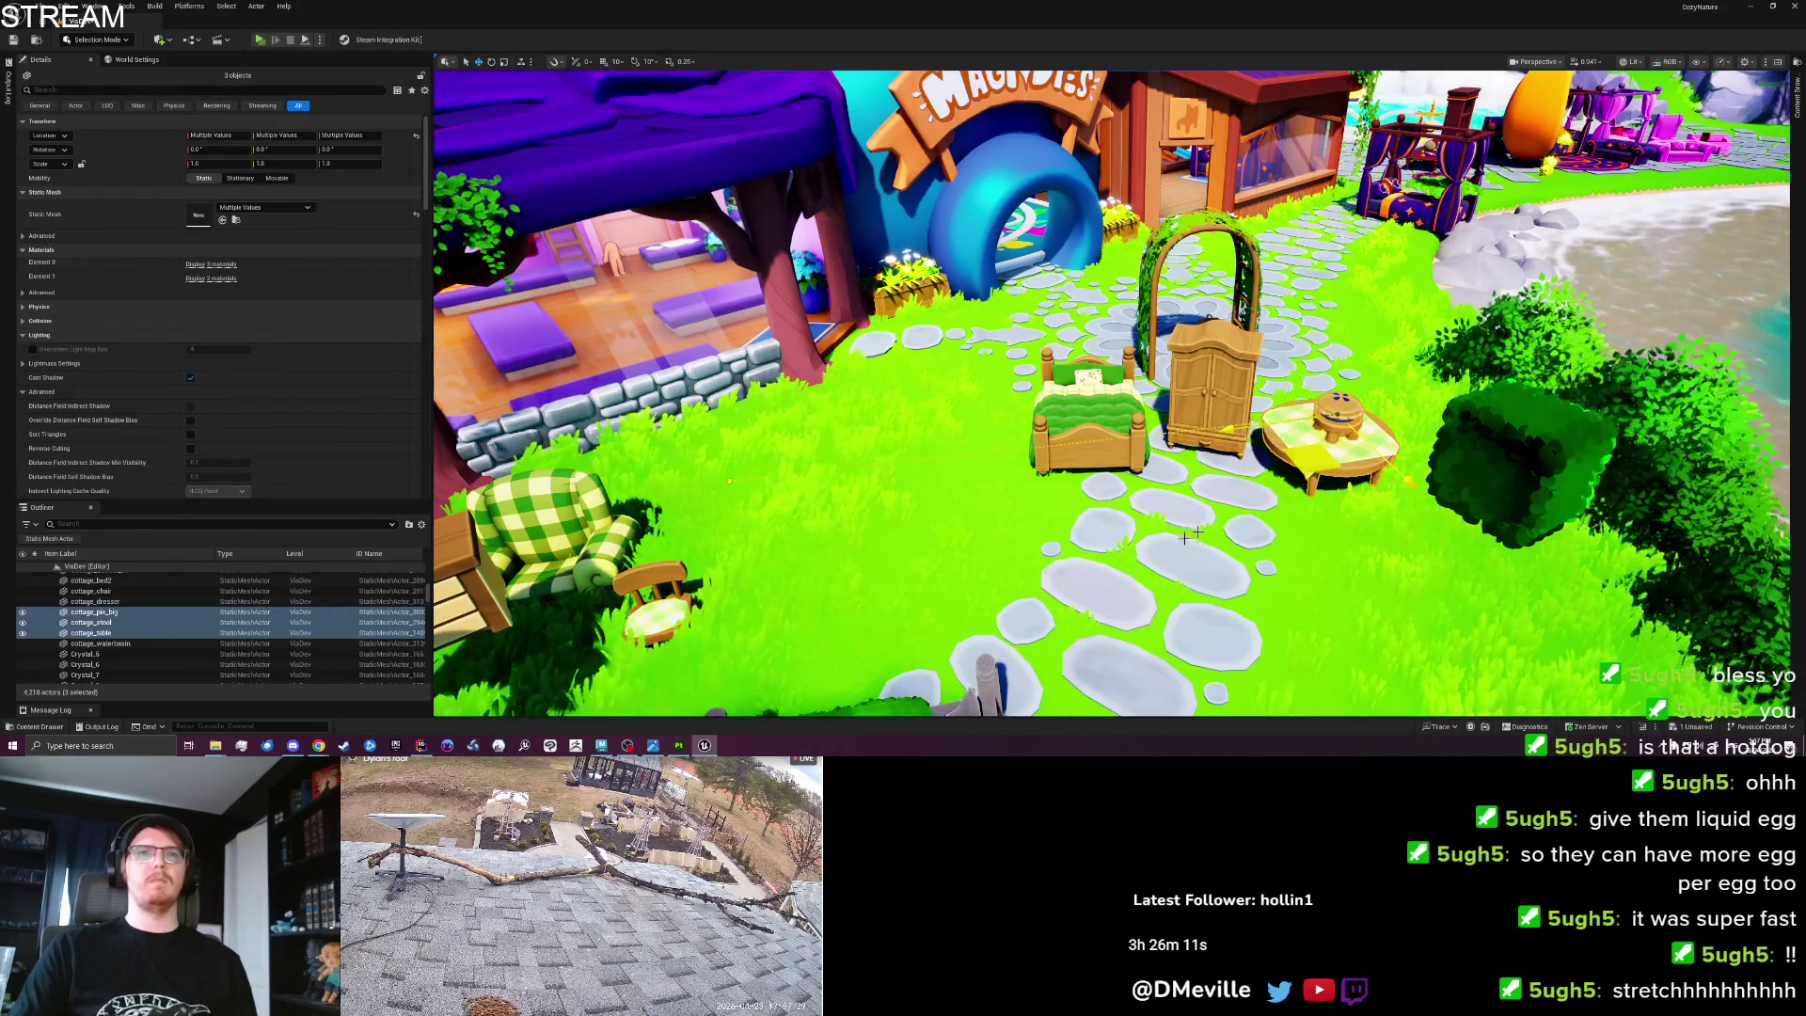
{"action": "left_click", "coordinate": [793, 593]}
{"action": "mouse_move", "coordinate": [793, 593]}
{"action": "left_mouse_down"}
{"action": "mouse_move", "coordinate": [1261, 564]}
{"action": "mouse_move", "coordinate": [1308, 569]}
{"action": "mouse_move", "coordinate": [1345, 604]}
{"action": "left_mouse_up"}
Place the checkered armchair near the wardrobe and the dresser between bed and wardrobe.
{"action": "left_click", "coordinate": [737, 595]}
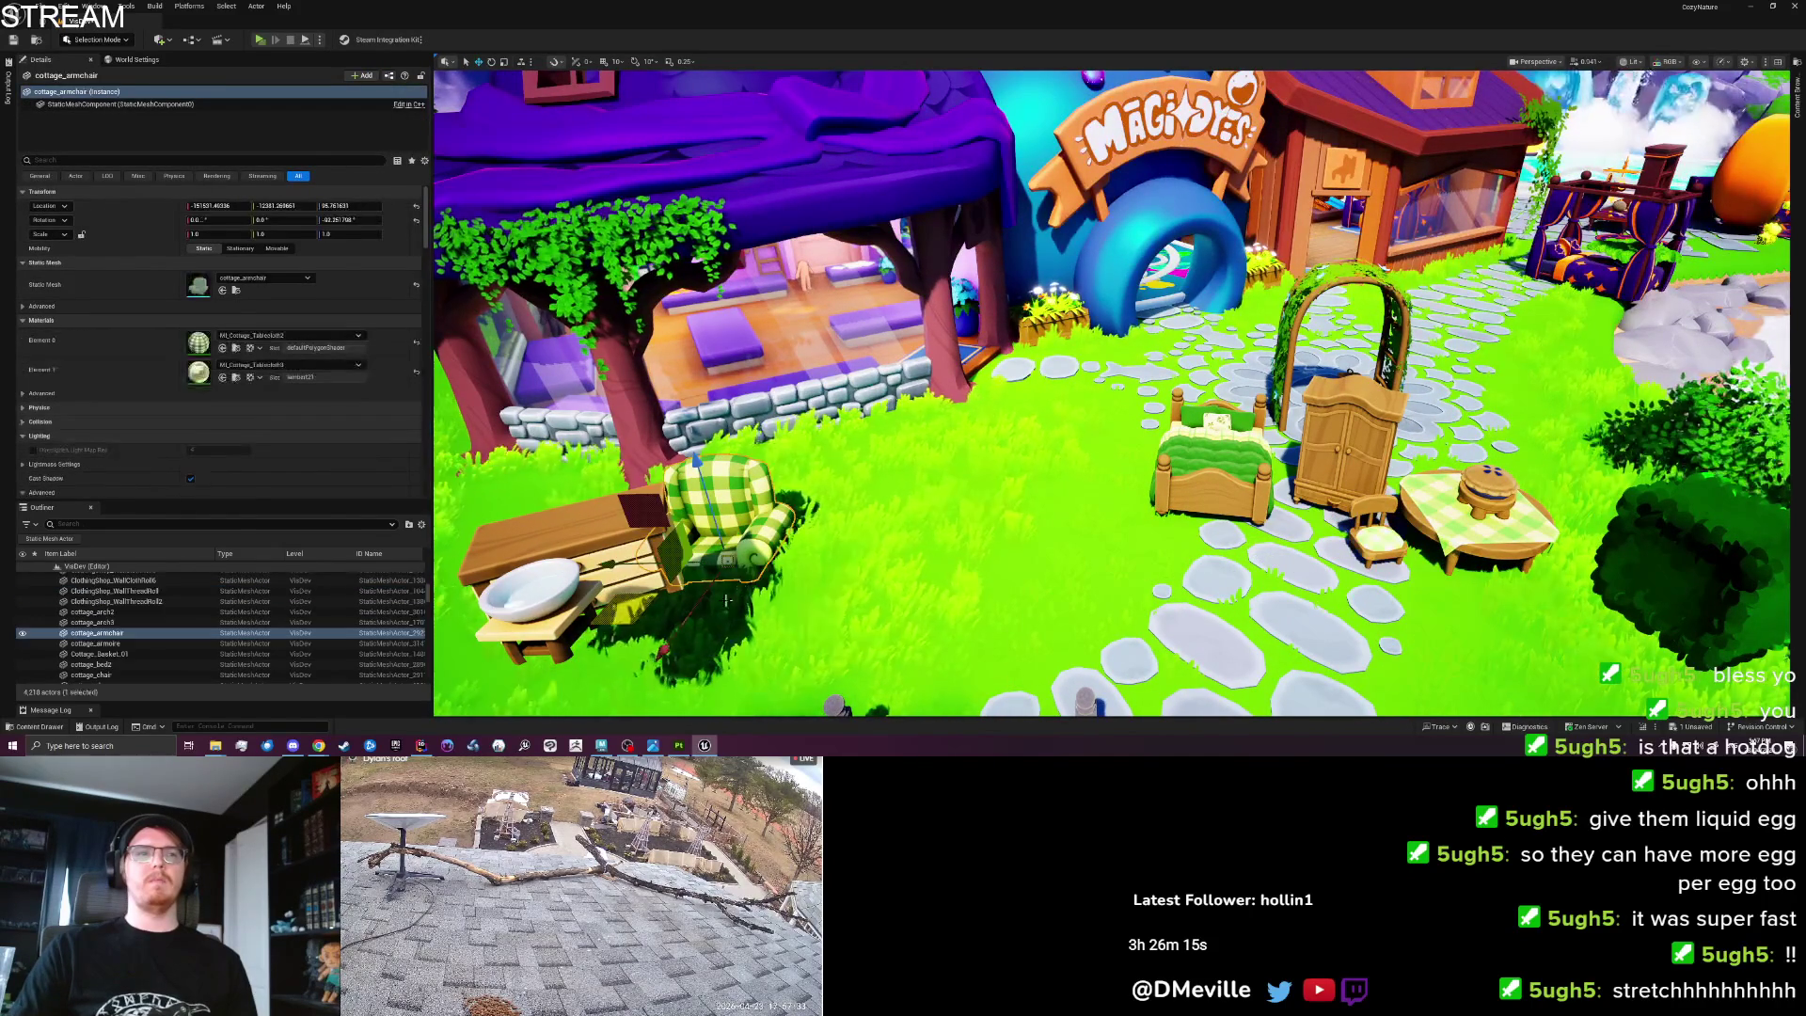
{"action": "mouse_move", "coordinate": [630, 619]}
{"action": "left_mouse_down"}
{"action": "mouse_move", "coordinate": [1026, 527]}
{"action": "mouse_move", "coordinate": [1433, 484]}
{"action": "mouse_move", "coordinate": [1086, 492]}
{"action": "left_mouse_up"}
{"action": "left_click", "coordinate": [578, 575]}
{"action": "mouse_move", "coordinate": [625, 644]}
{"action": "left_mouse_down"}
{"action": "mouse_move", "coordinate": [1215, 421]}
{"action": "mouse_move", "coordinate": [1227, 539]}
{"action": "left_mouse_up"}
{"action": "key", "text": "f"}
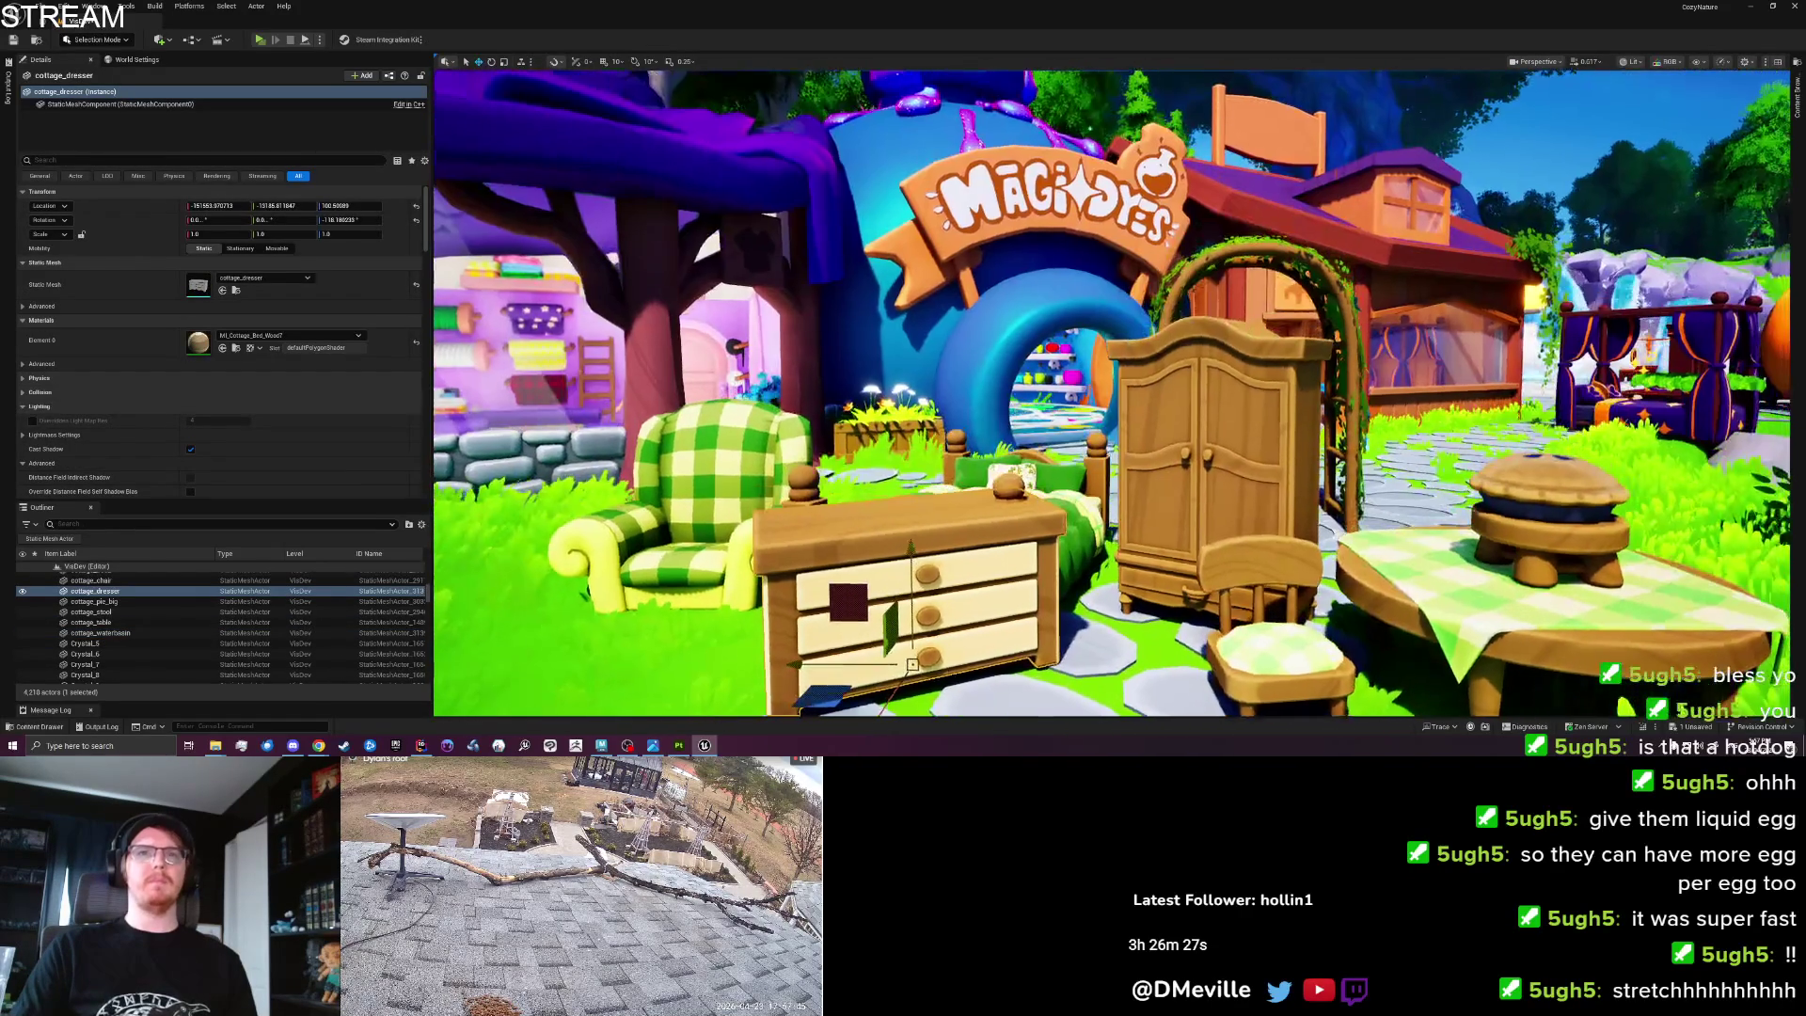
Leave the wardrobe's height unchanged and place the water basin beside the armchair.
{"action": "left_click", "coordinate": [1213, 454]}
{"action": "left_click_drag", "start_coordinate": [1216, 497], "coordinate": [1215, 454]}
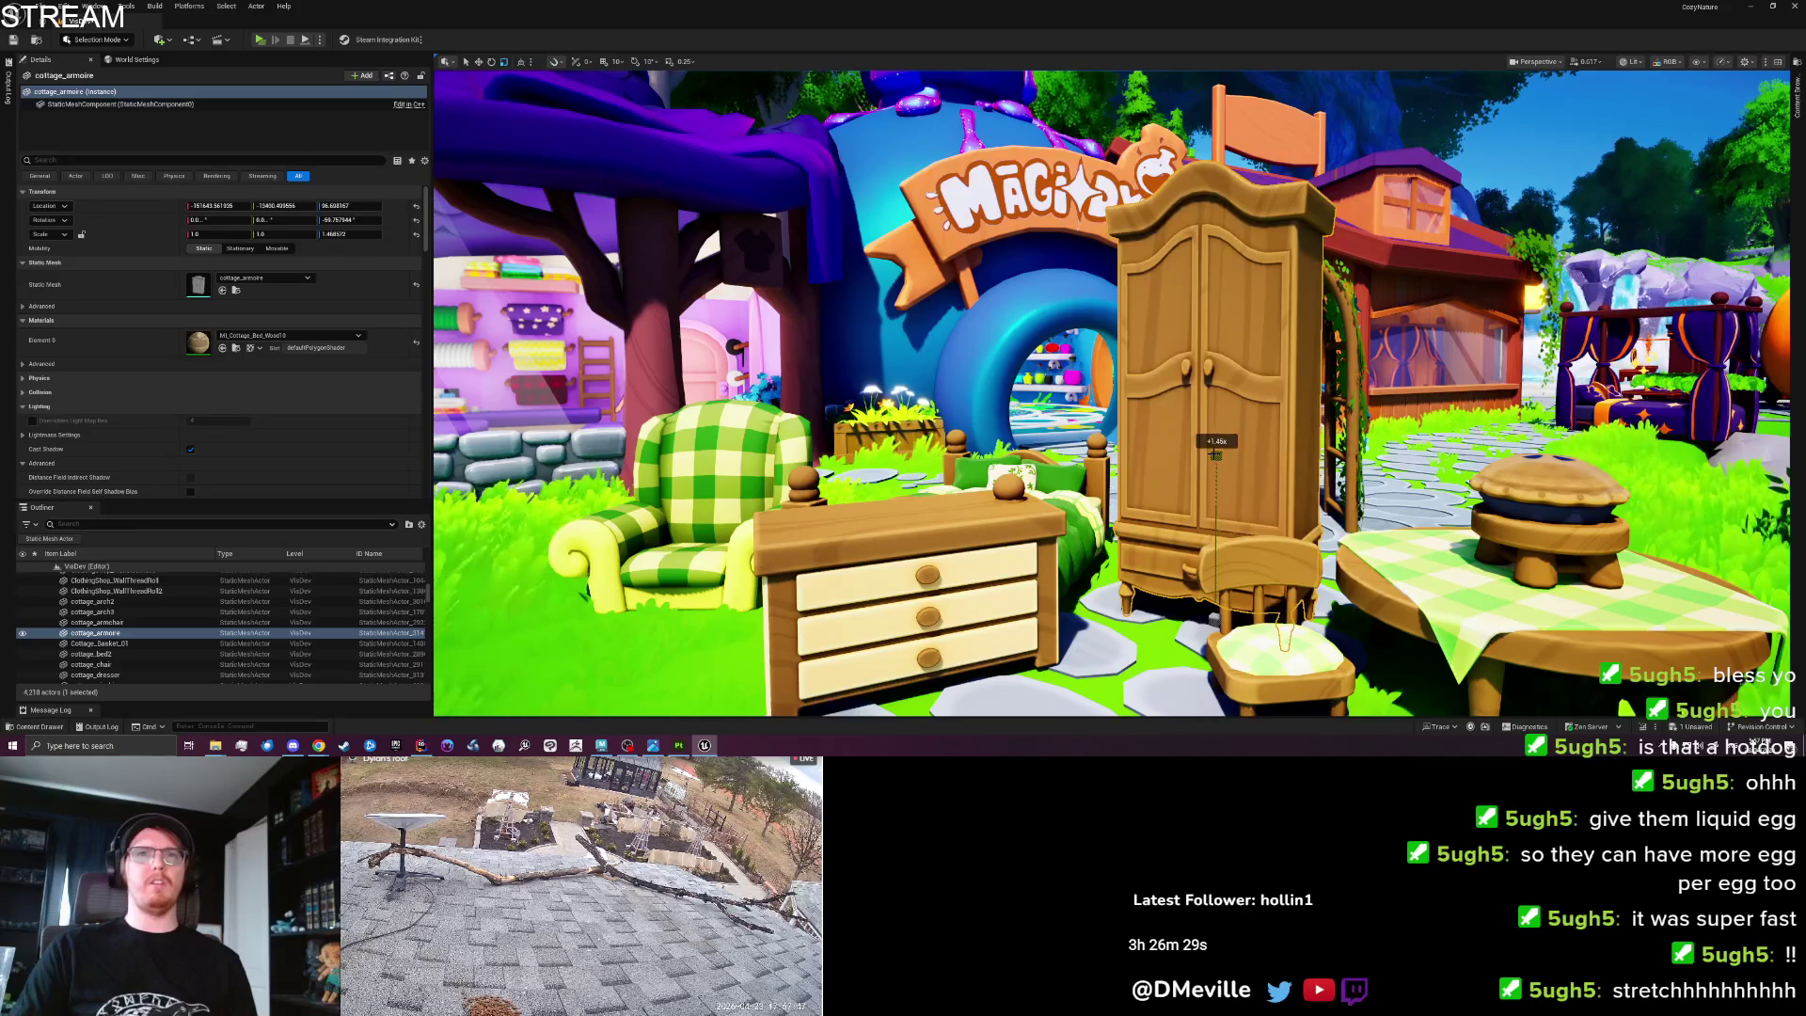
{"action": "key", "text": "ctrl+z"}
{"action": "scroll", "coordinate": [1213, 454], "scroll_direction": "down", "scroll_amount": 5}
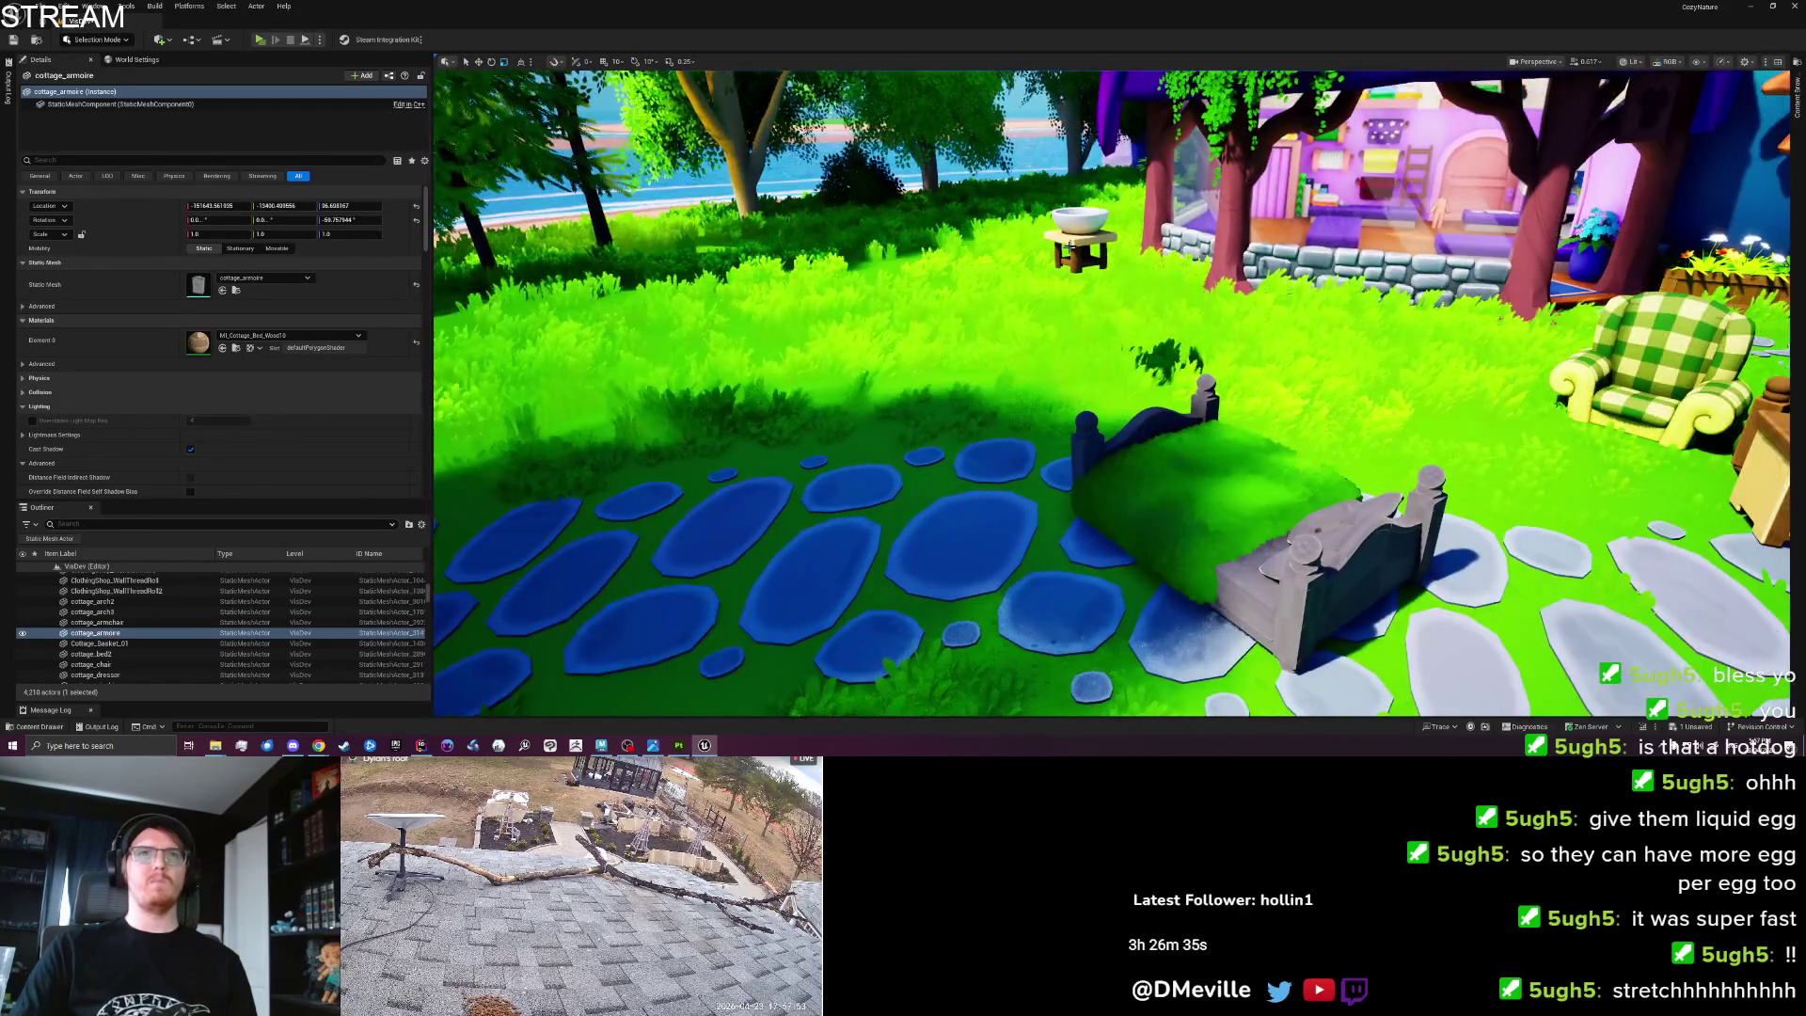
{"action": "left_click", "coordinate": [1091, 242]}
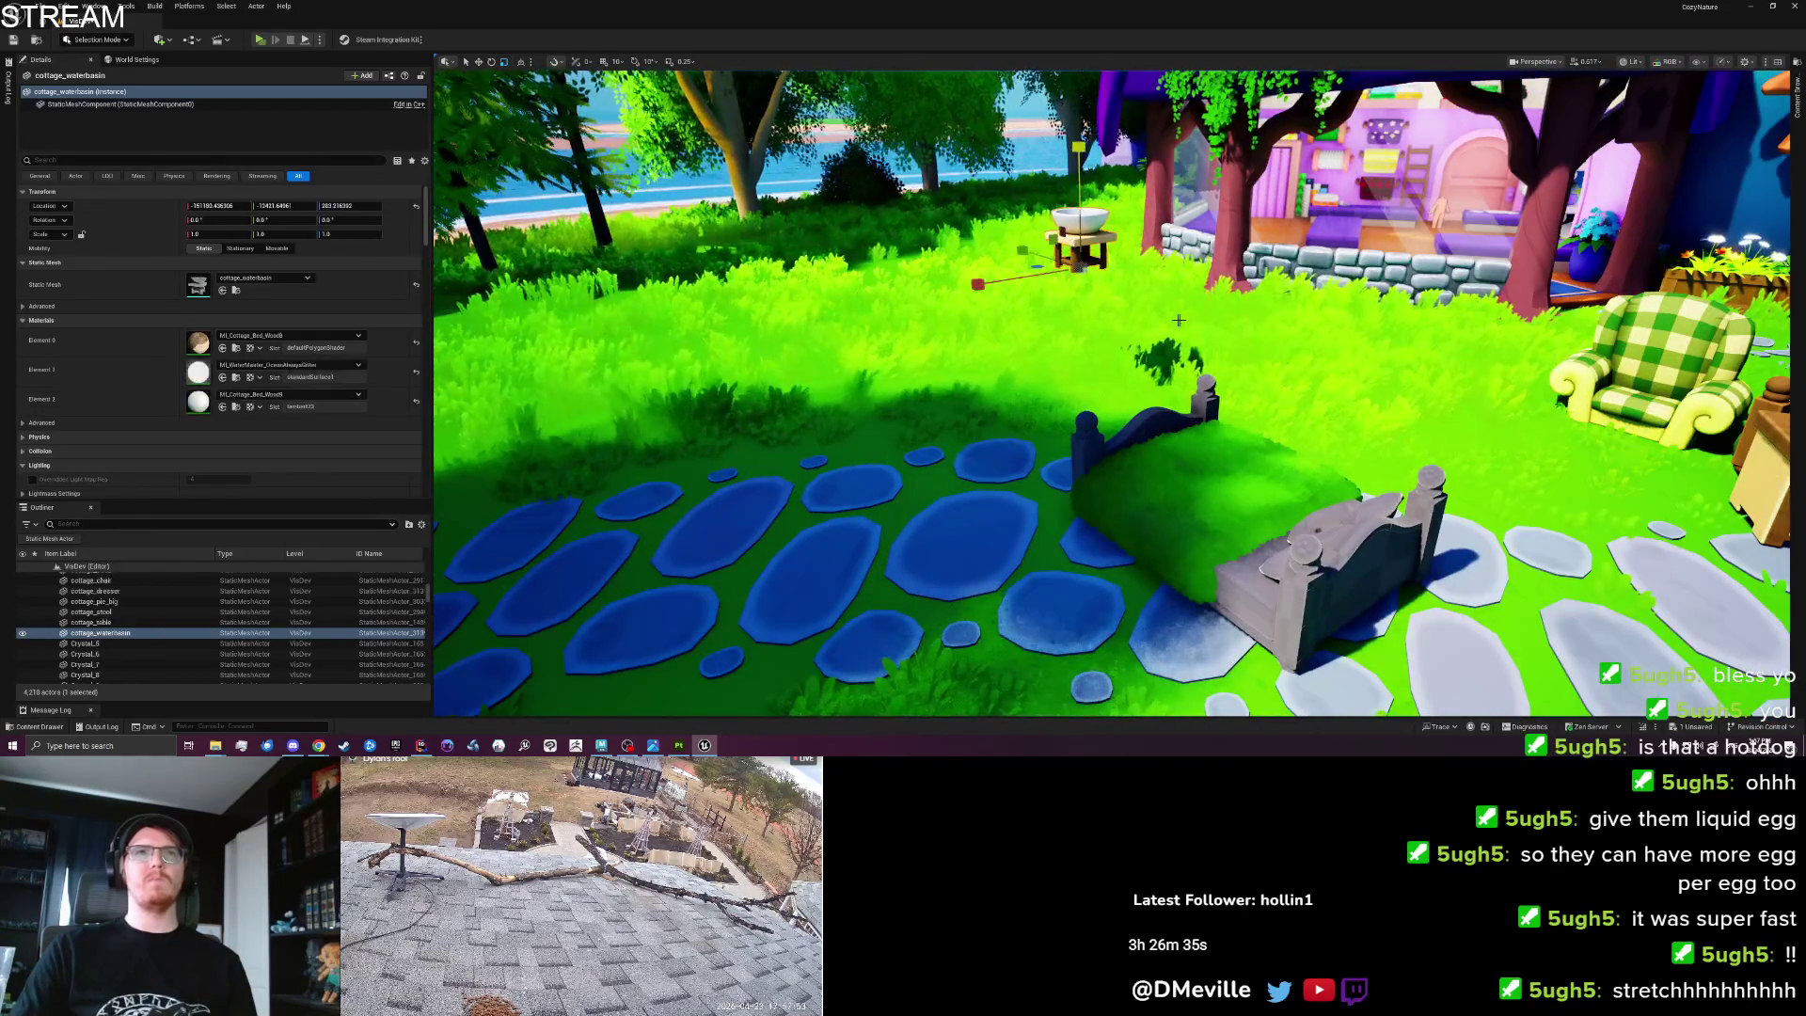
{"action": "left_click_drag", "start_coordinate": [1242, 341], "coordinate": [1206, 227]}
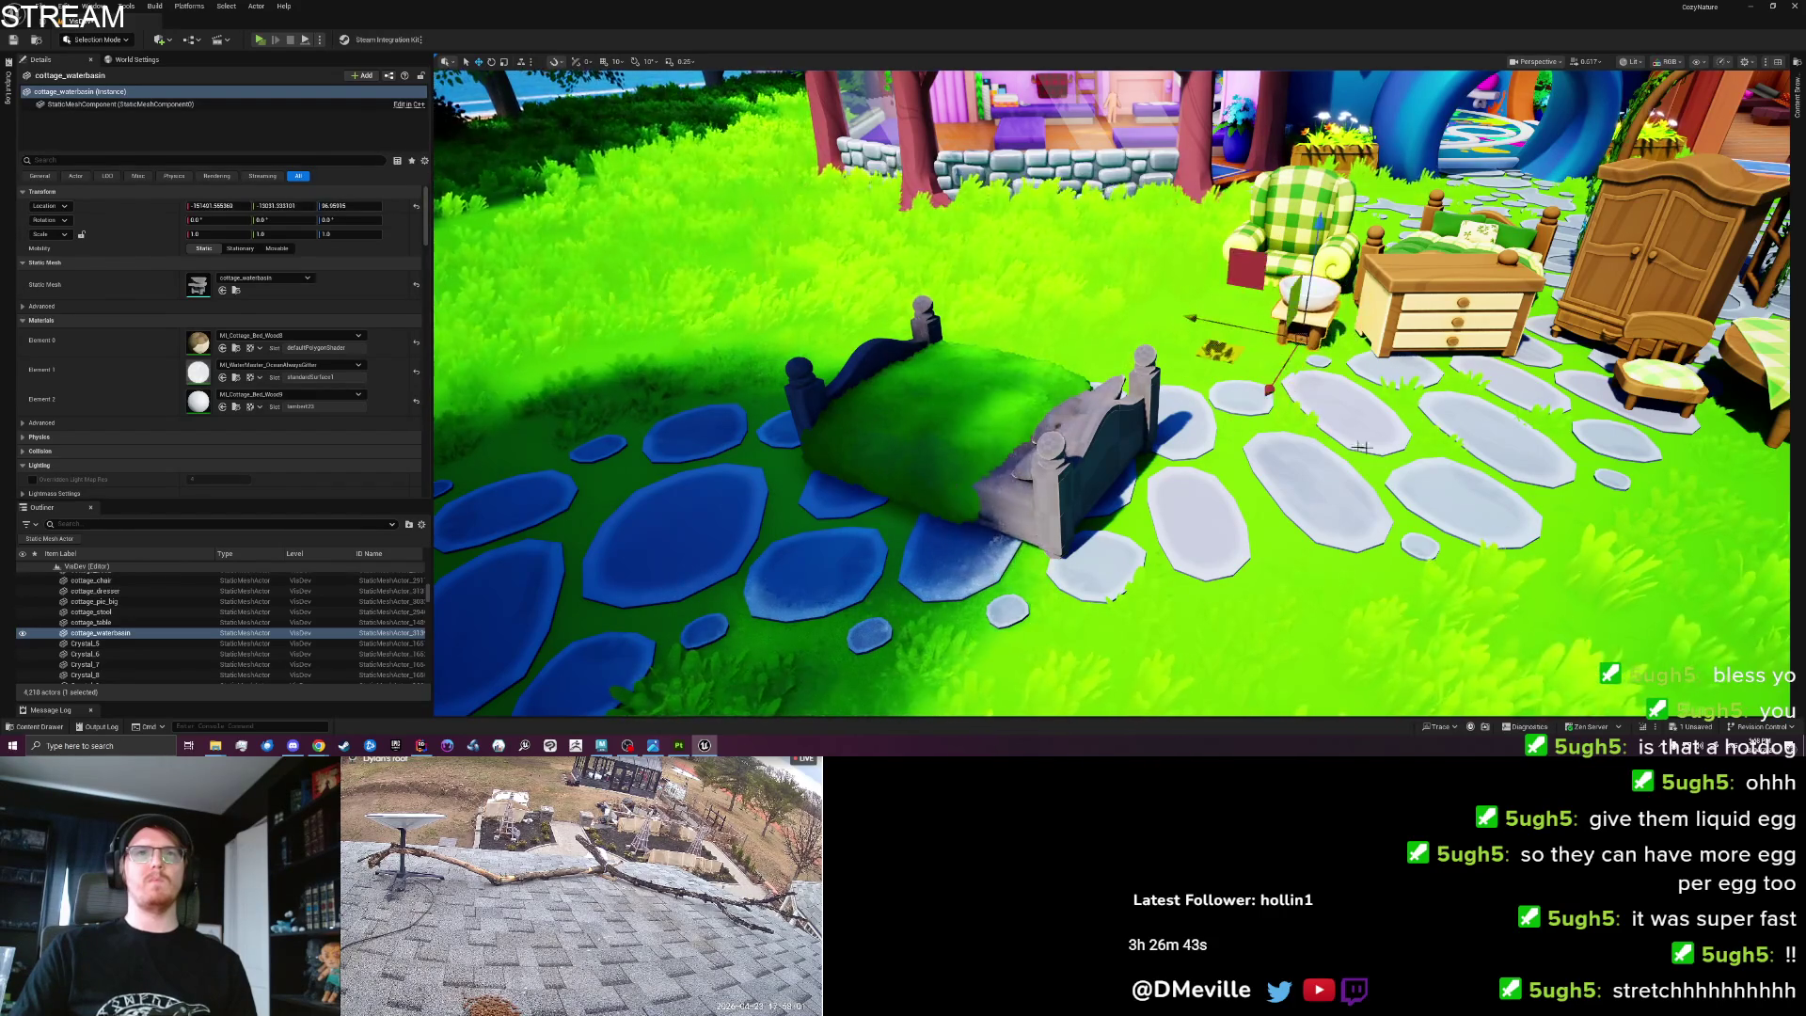
Save the level and start a play session in the furnished garden.
{"action": "key", "text": "ctrl+s"}
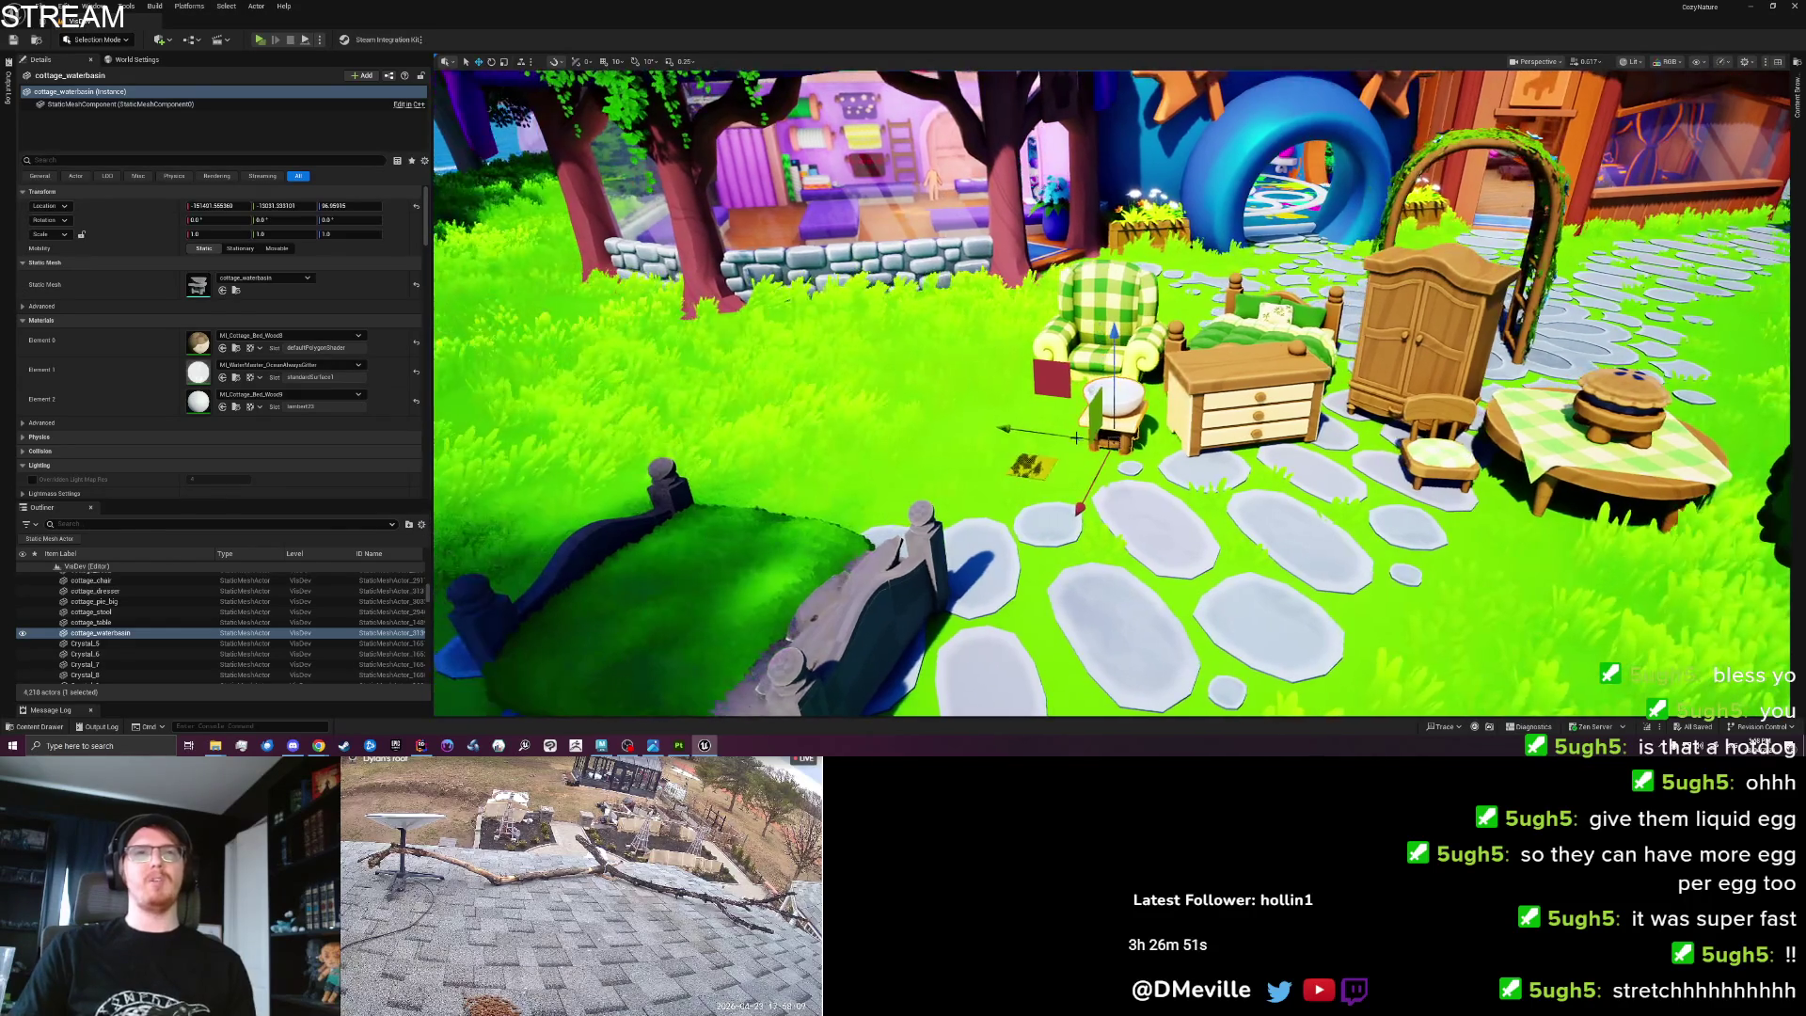
{"action": "key", "text": "Escape"}
{"action": "mouse_move", "coordinate": [1182, 440]}
{"action": "left_mouse_down"}
{"action": "mouse_move", "coordinate": [1252, 439]}
{"action": "mouse_move", "coordinate": [1261, 357]}
{"action": "left_mouse_up"}
{"action": "right_click", "coordinate": [1138, 549]}
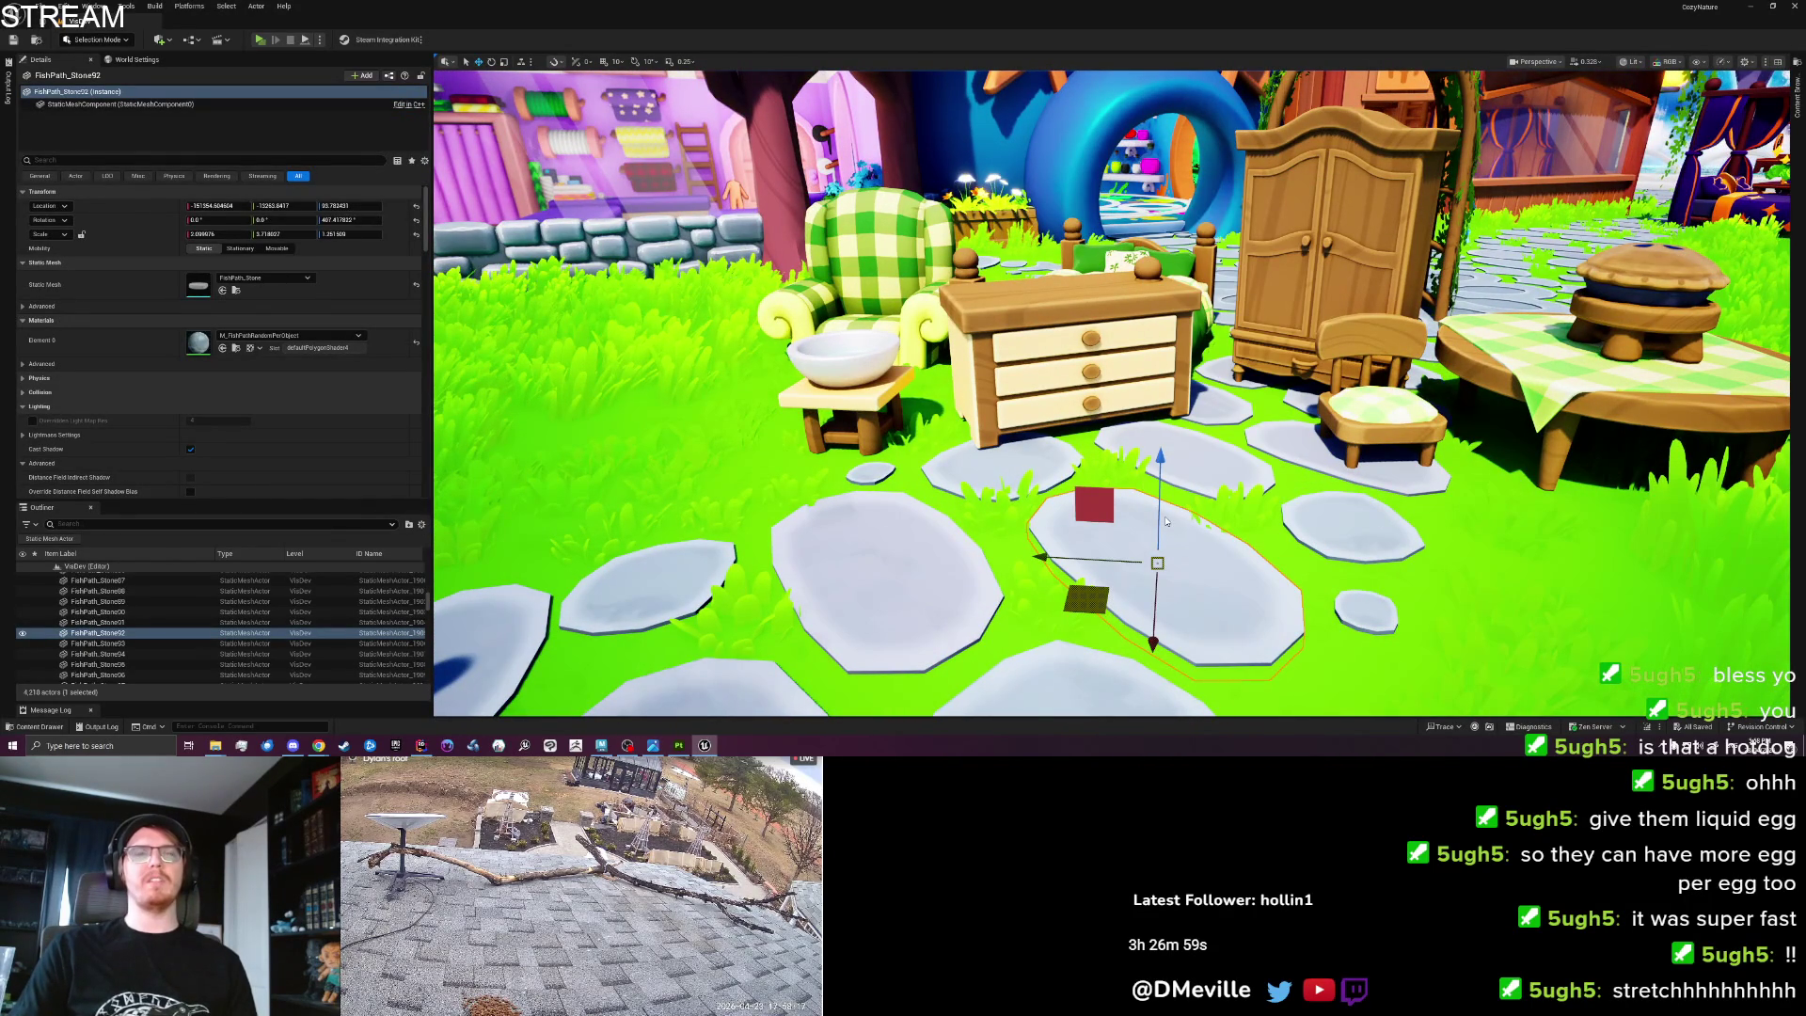
{"action": "key", "text": "alt+p"}
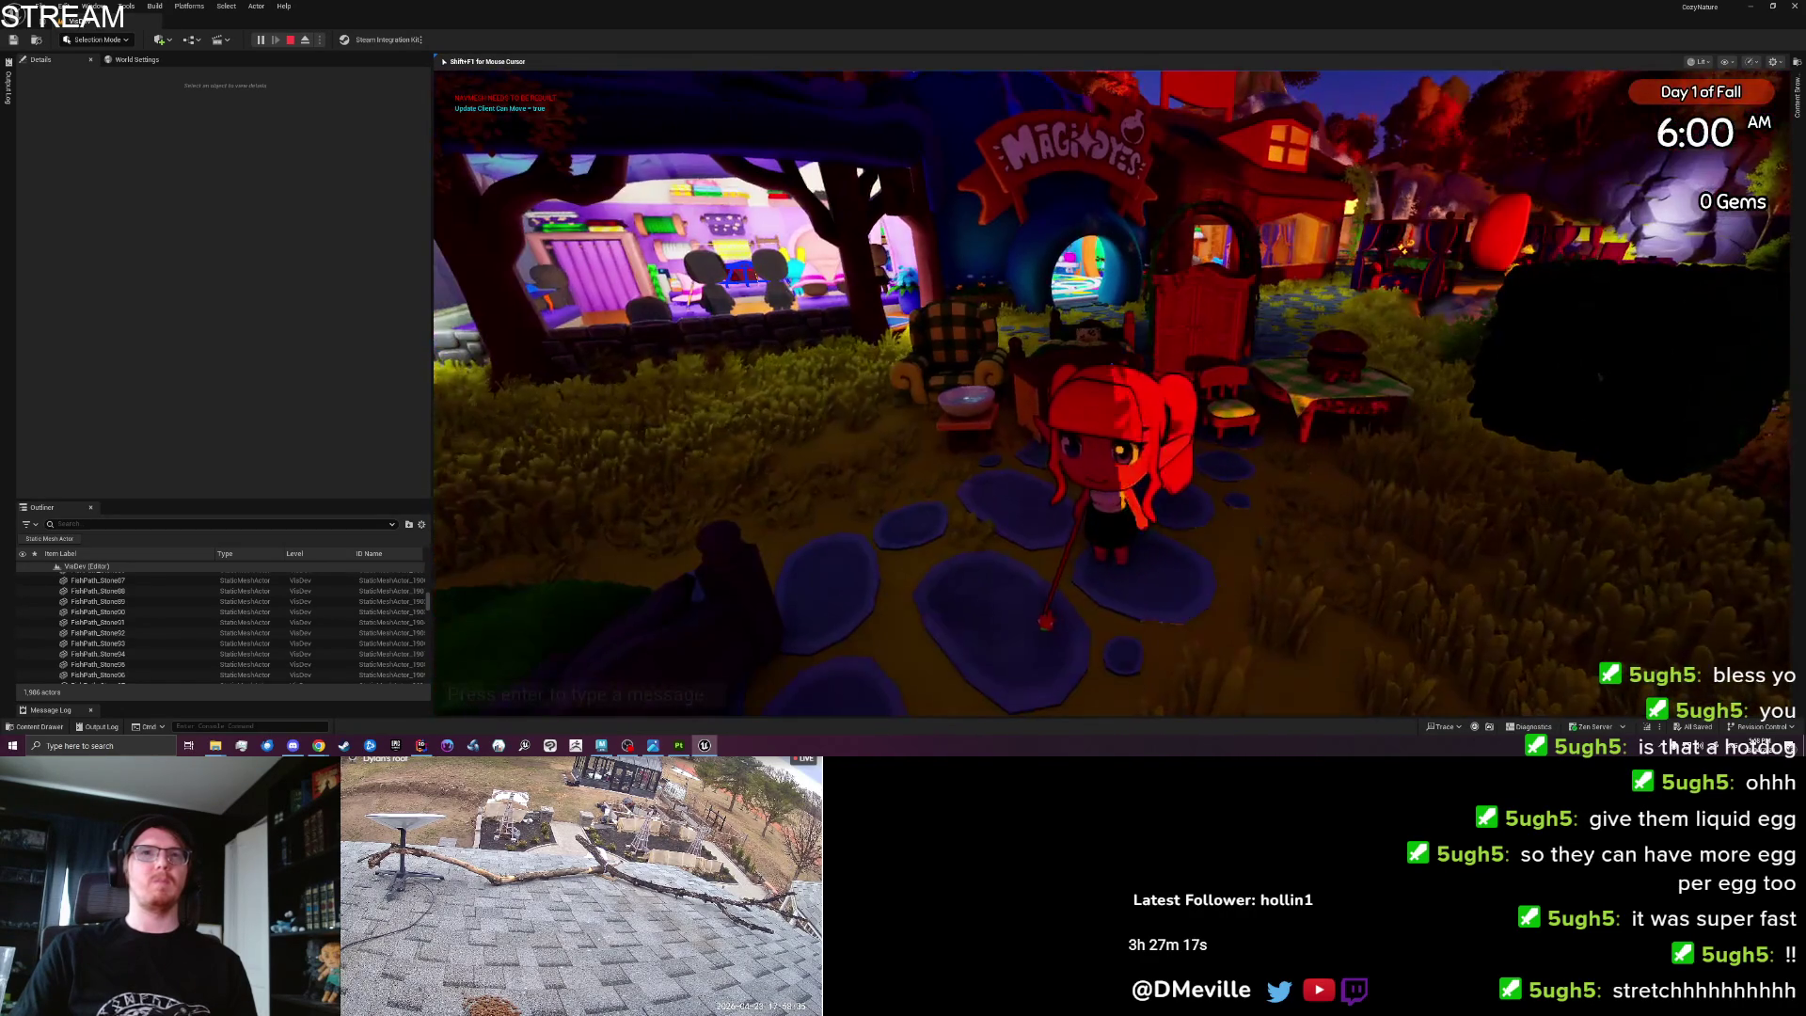
{"action": "key", "text": "Escape"}
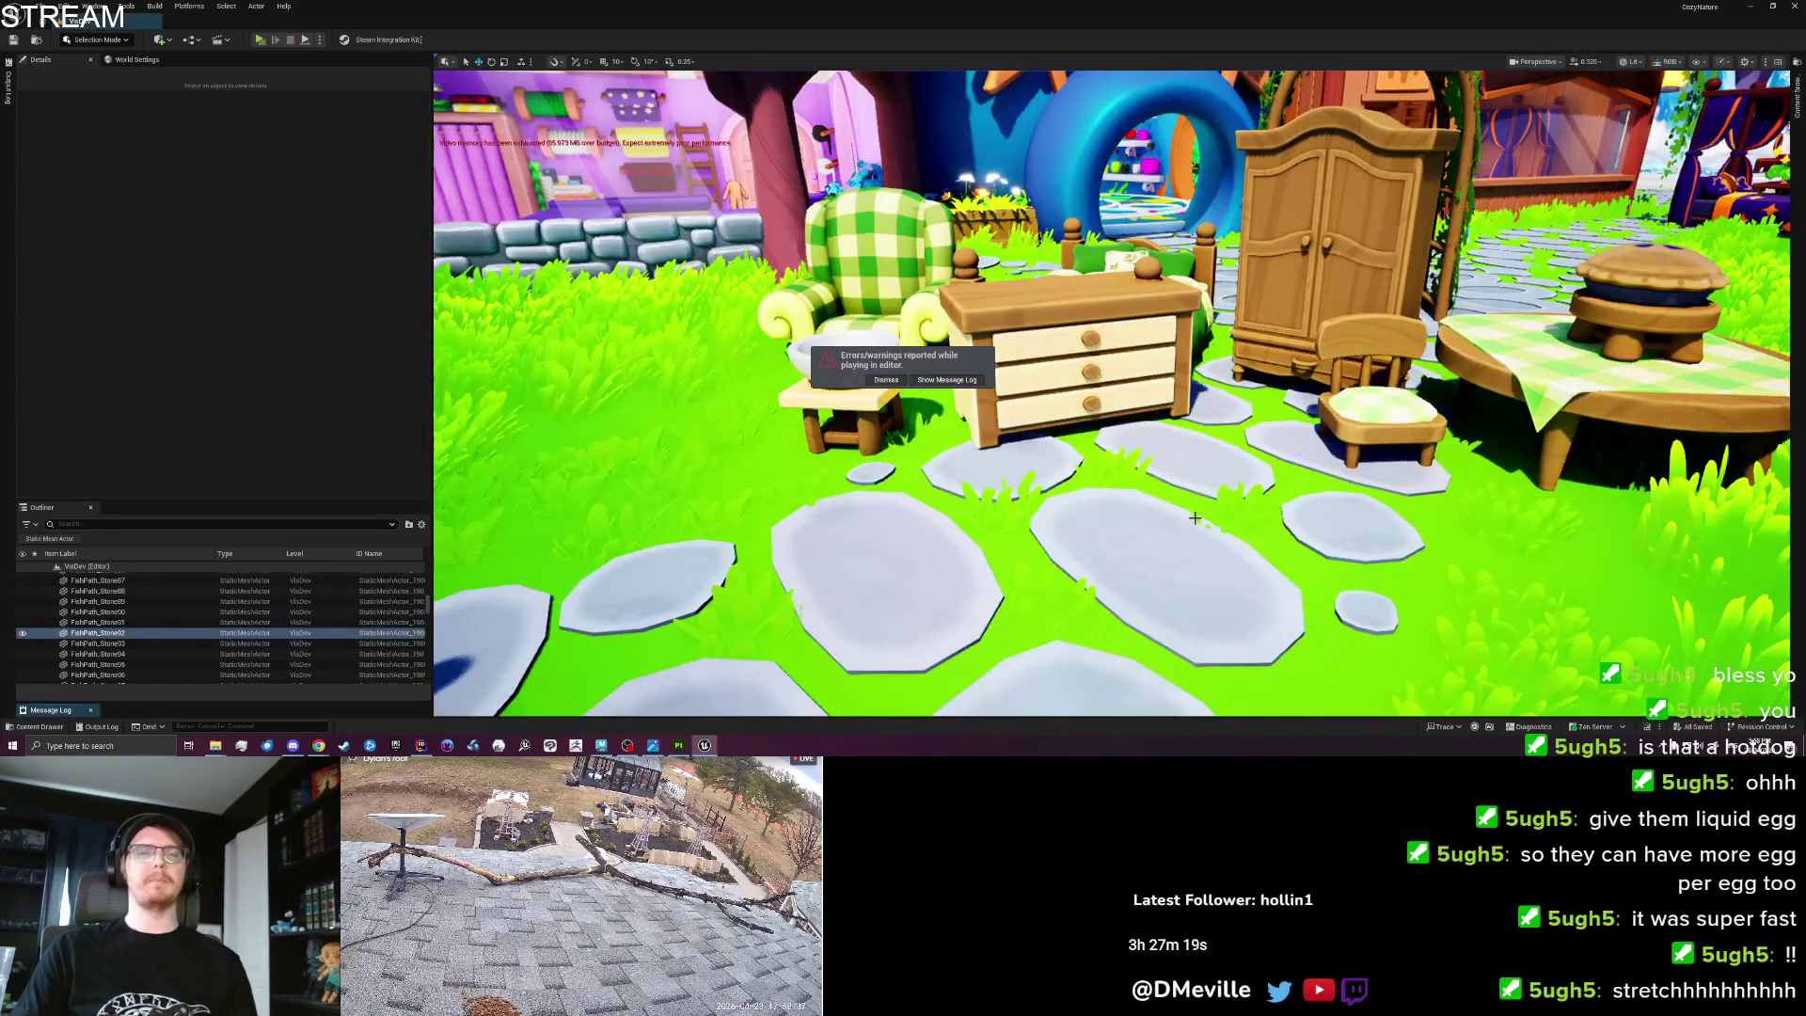
{"action": "left_click", "coordinate": [1192, 511]}
{"action": "scroll", "coordinate": [1192, 511], "scroll_direction": "down", "scroll_amount": 10}
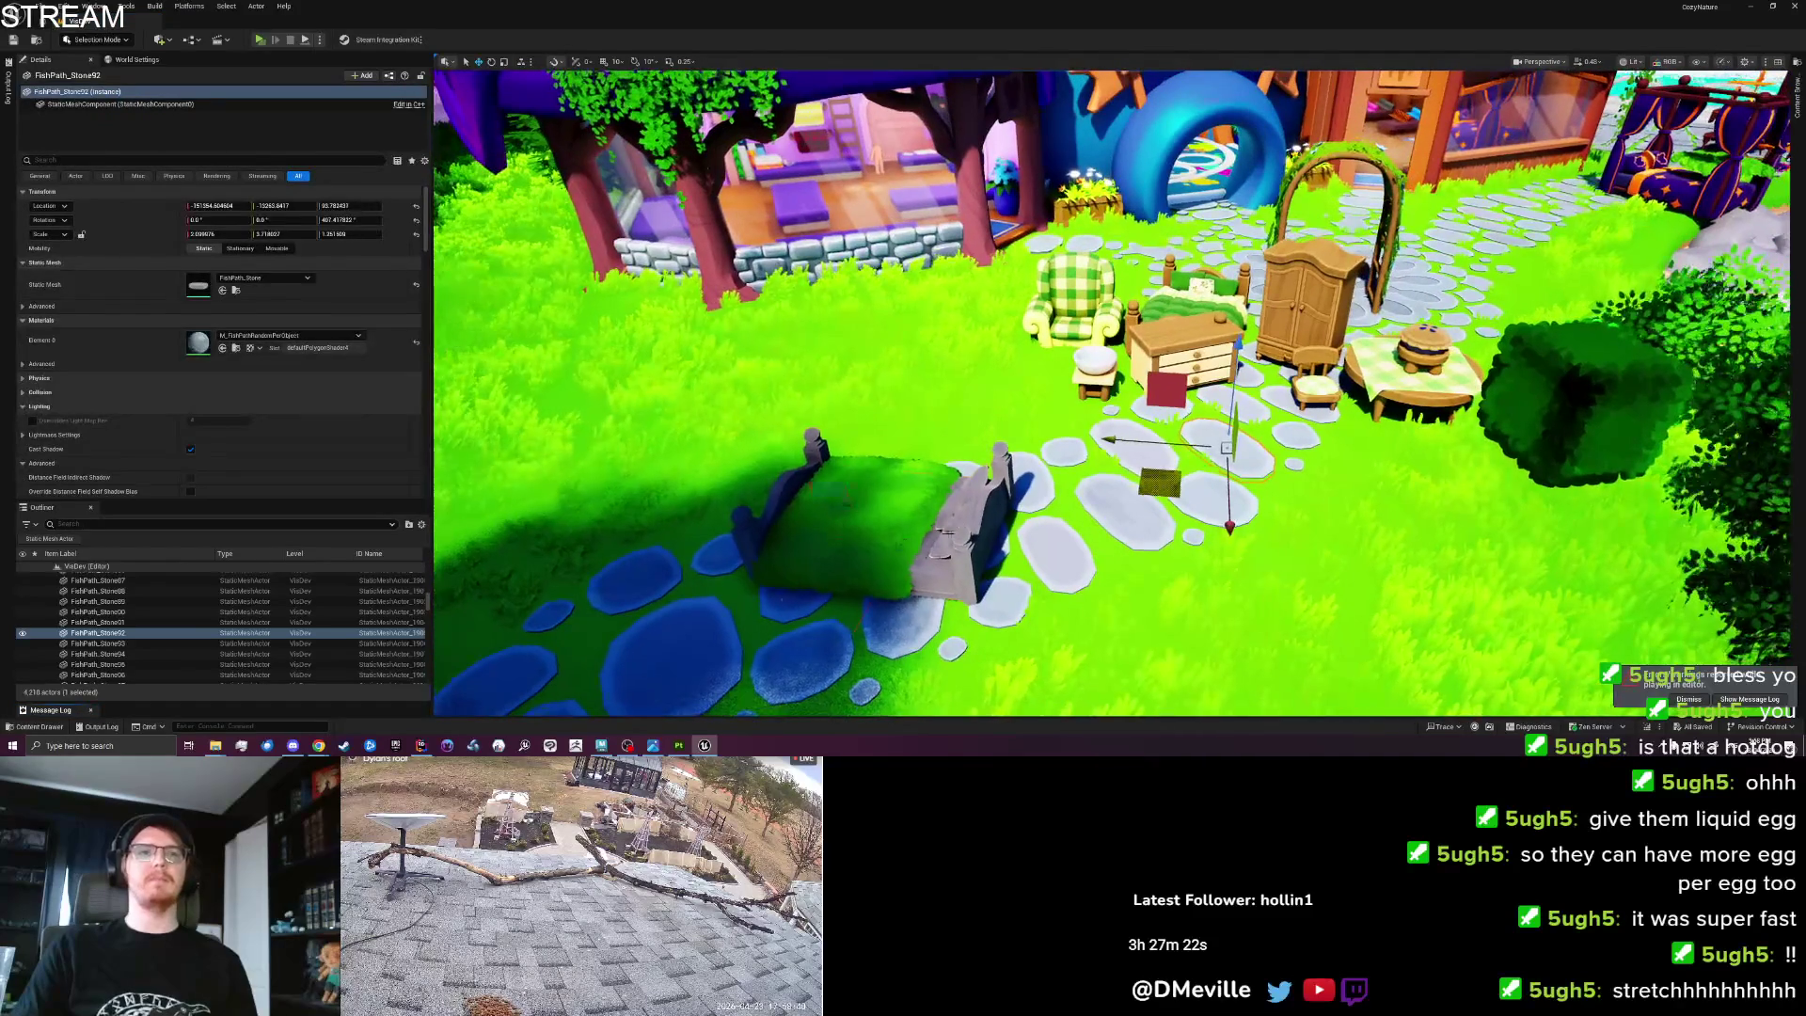
Move the test bed and its moss blanket to the back lawn.
{"action": "left_click", "coordinate": [798, 600]}
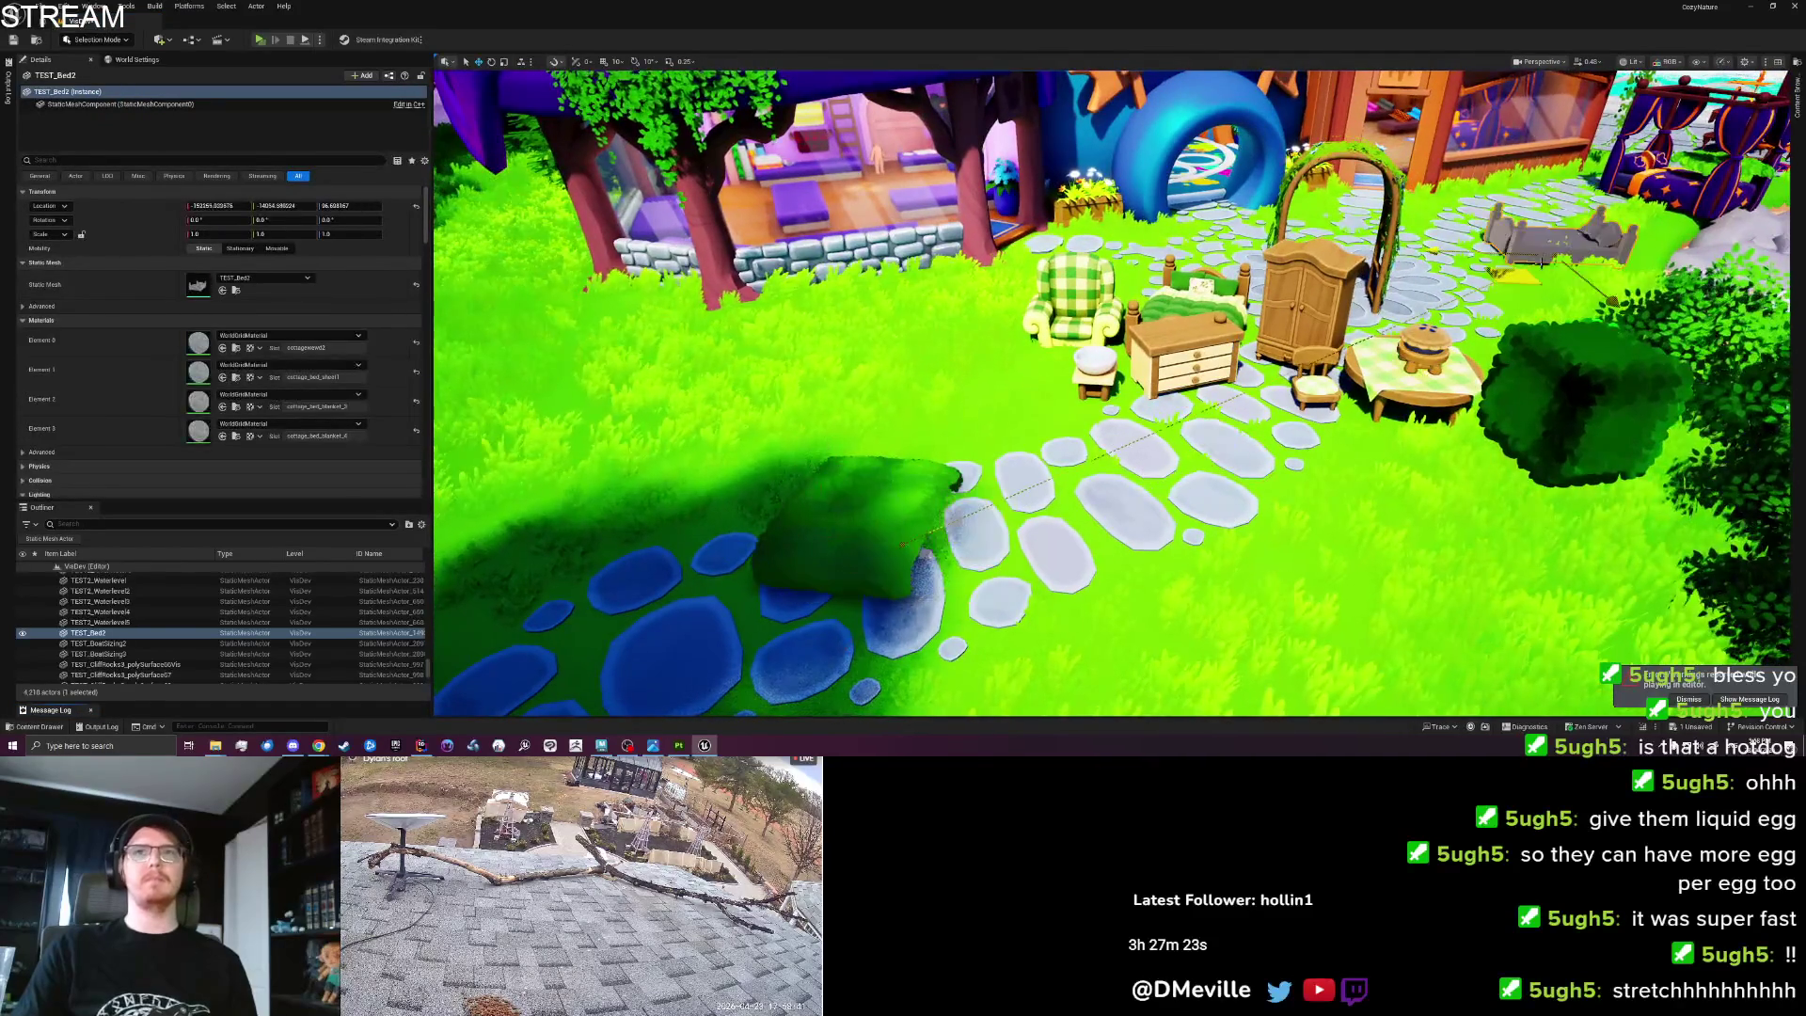
{"action": "left_click_drag", "start_coordinate": [833, 521], "coordinate": [823, 516]}
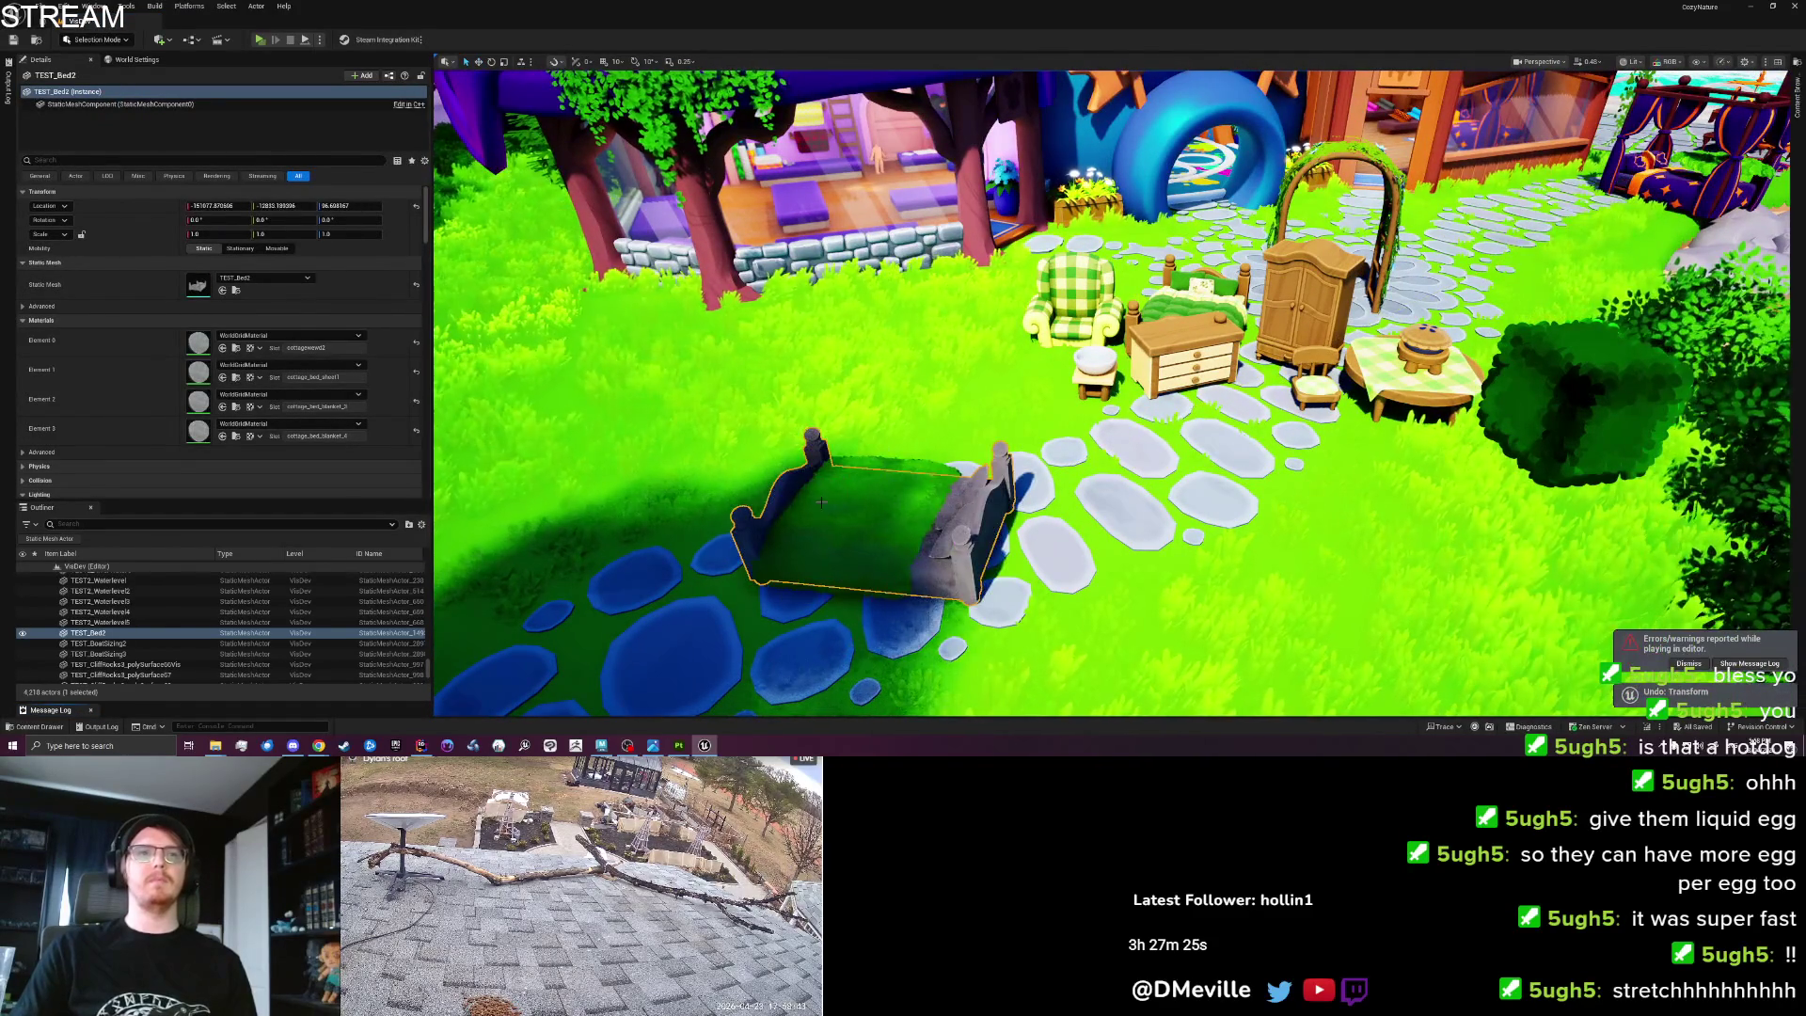
{"action": "left_click", "coordinate": [833, 564], "text": "ctrl"}
{"action": "mouse_move", "coordinate": [809, 580]}
{"action": "left_mouse_down"}
{"action": "mouse_move", "coordinate": [1515, 295]}
{"action": "mouse_move", "coordinate": [1562, 320]}
{"action": "left_mouse_up"}
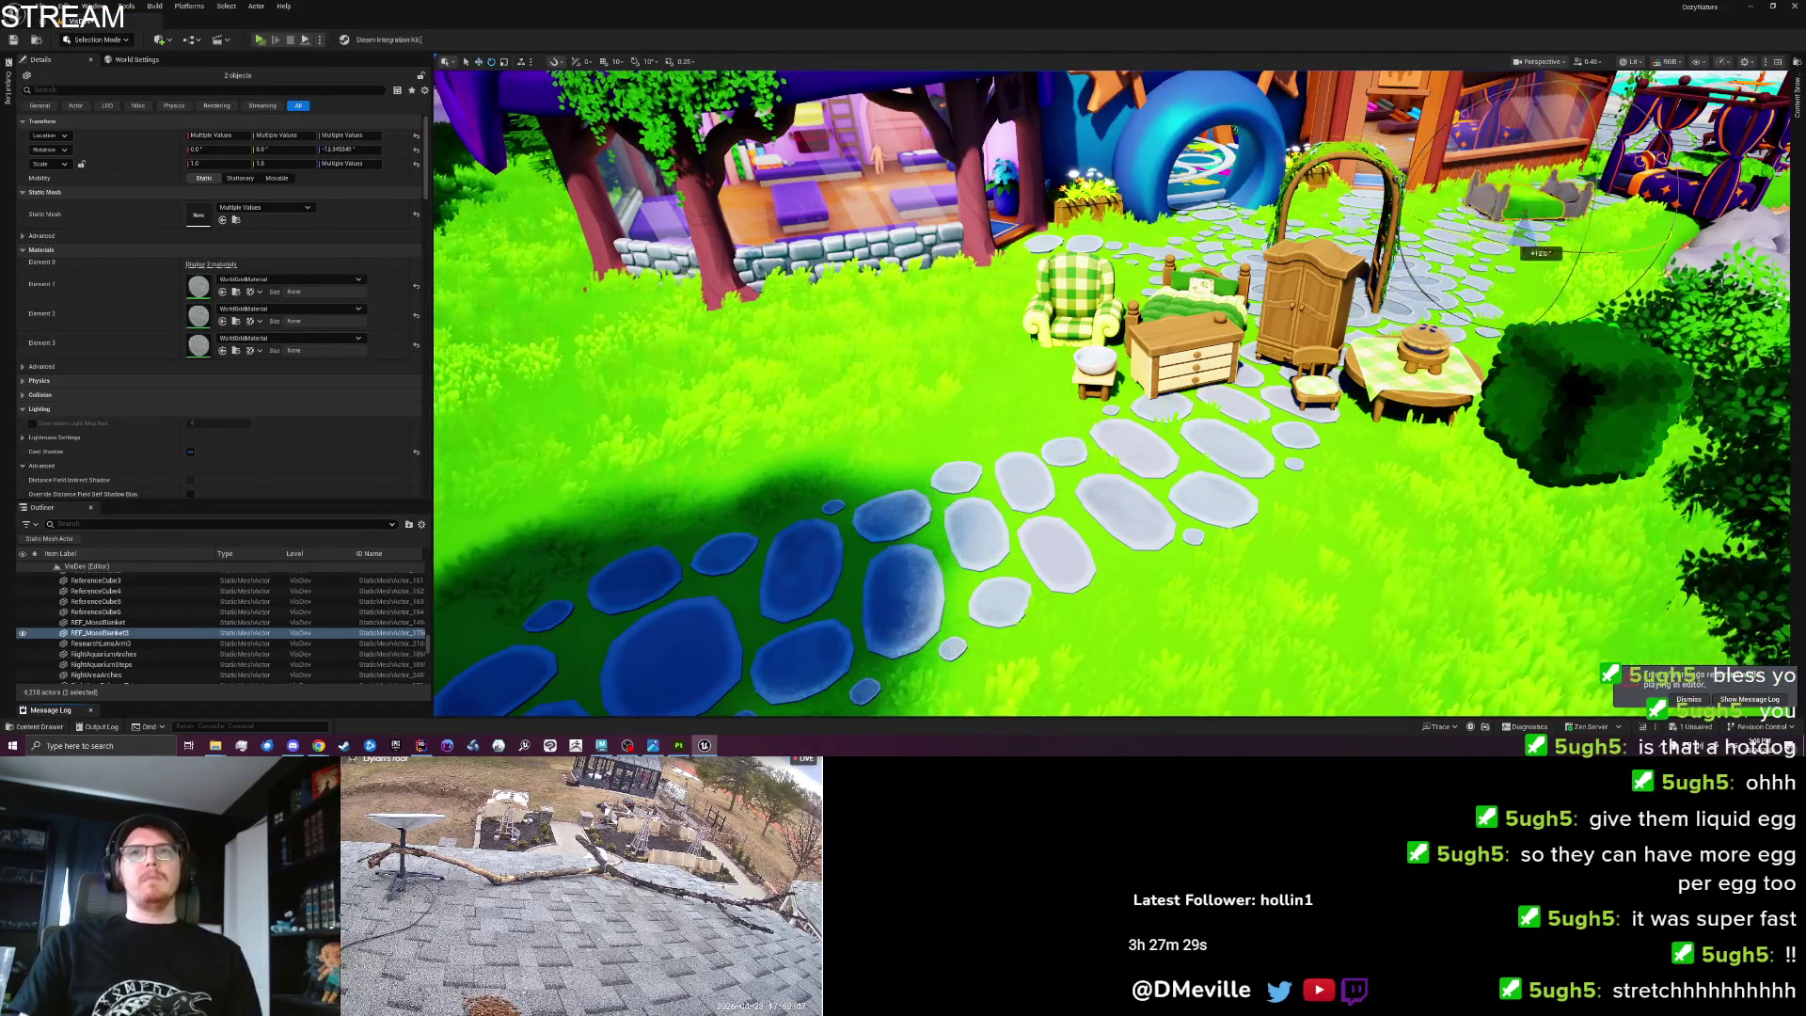
{"action": "scroll", "coordinate": [1173, 451], "scroll_direction": "up", "scroll_amount": 5}
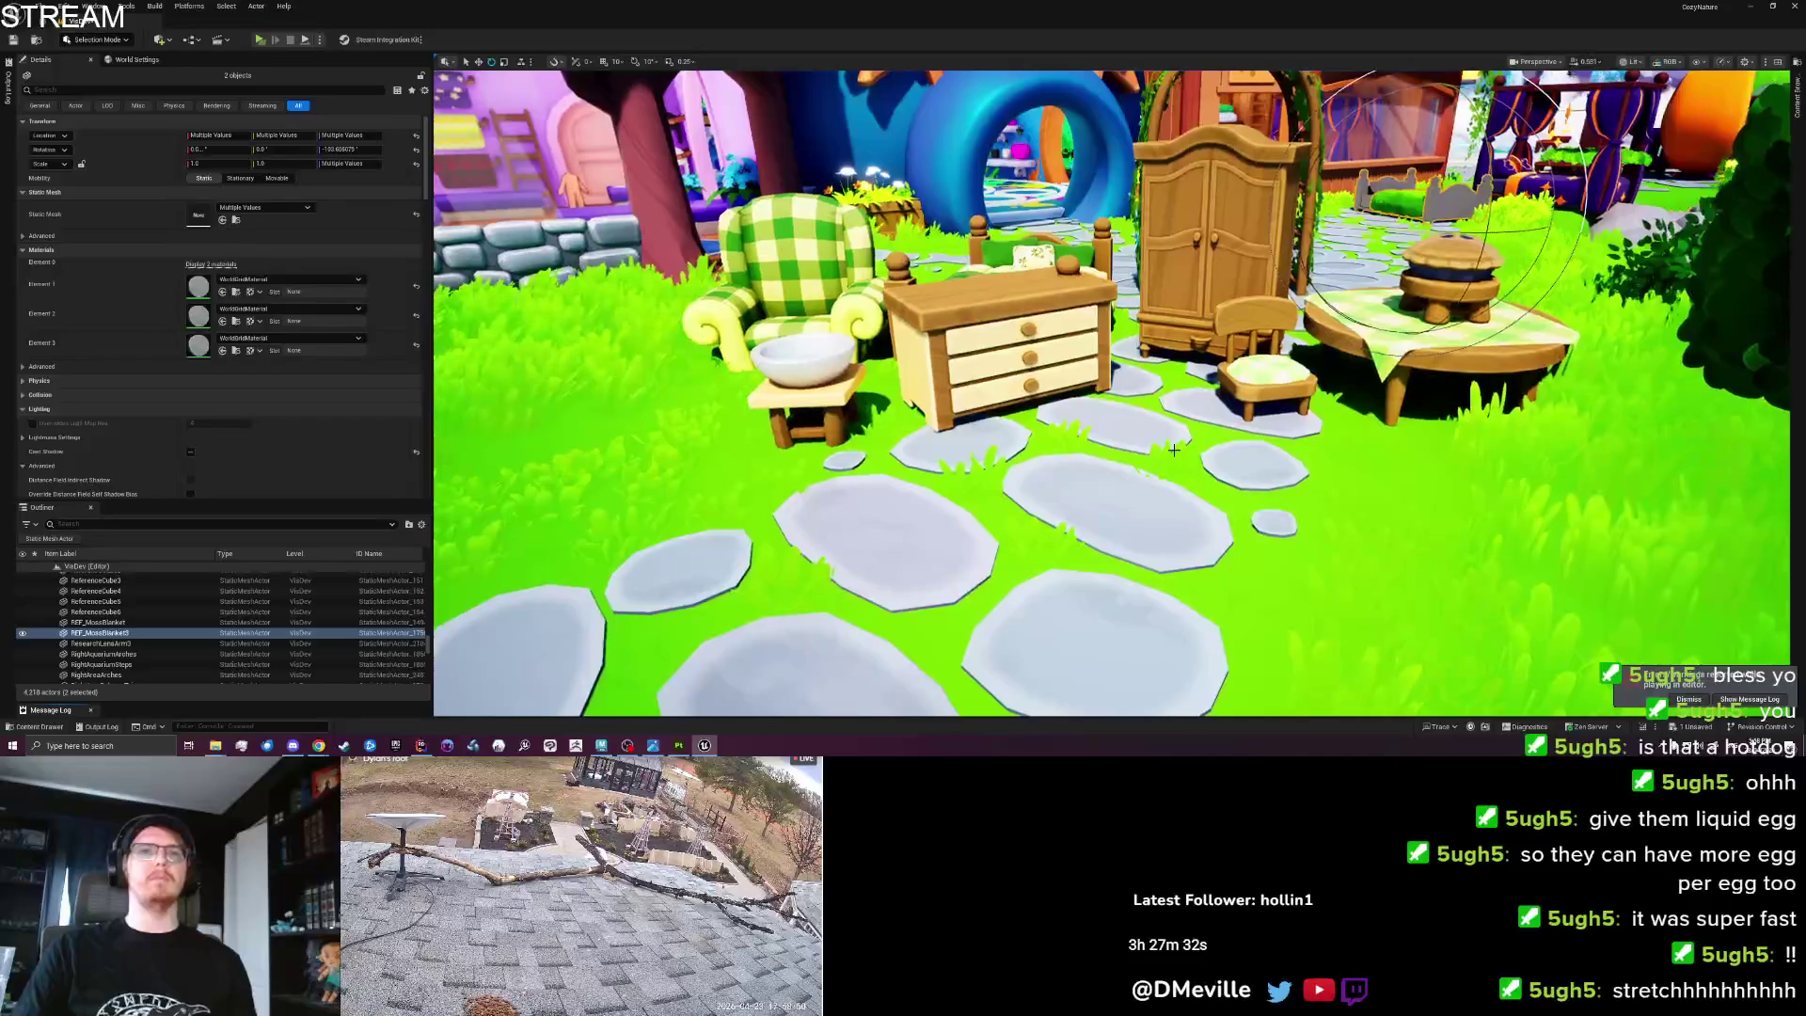
{"action": "key", "text": "Escape"}
{"action": "scroll", "coordinate": [1173, 451], "scroll_direction": "down", "scroll_amount": 2}
Turn the dresser to face a new direction and save the level.
{"action": "left_click", "coordinate": [1026, 442]}
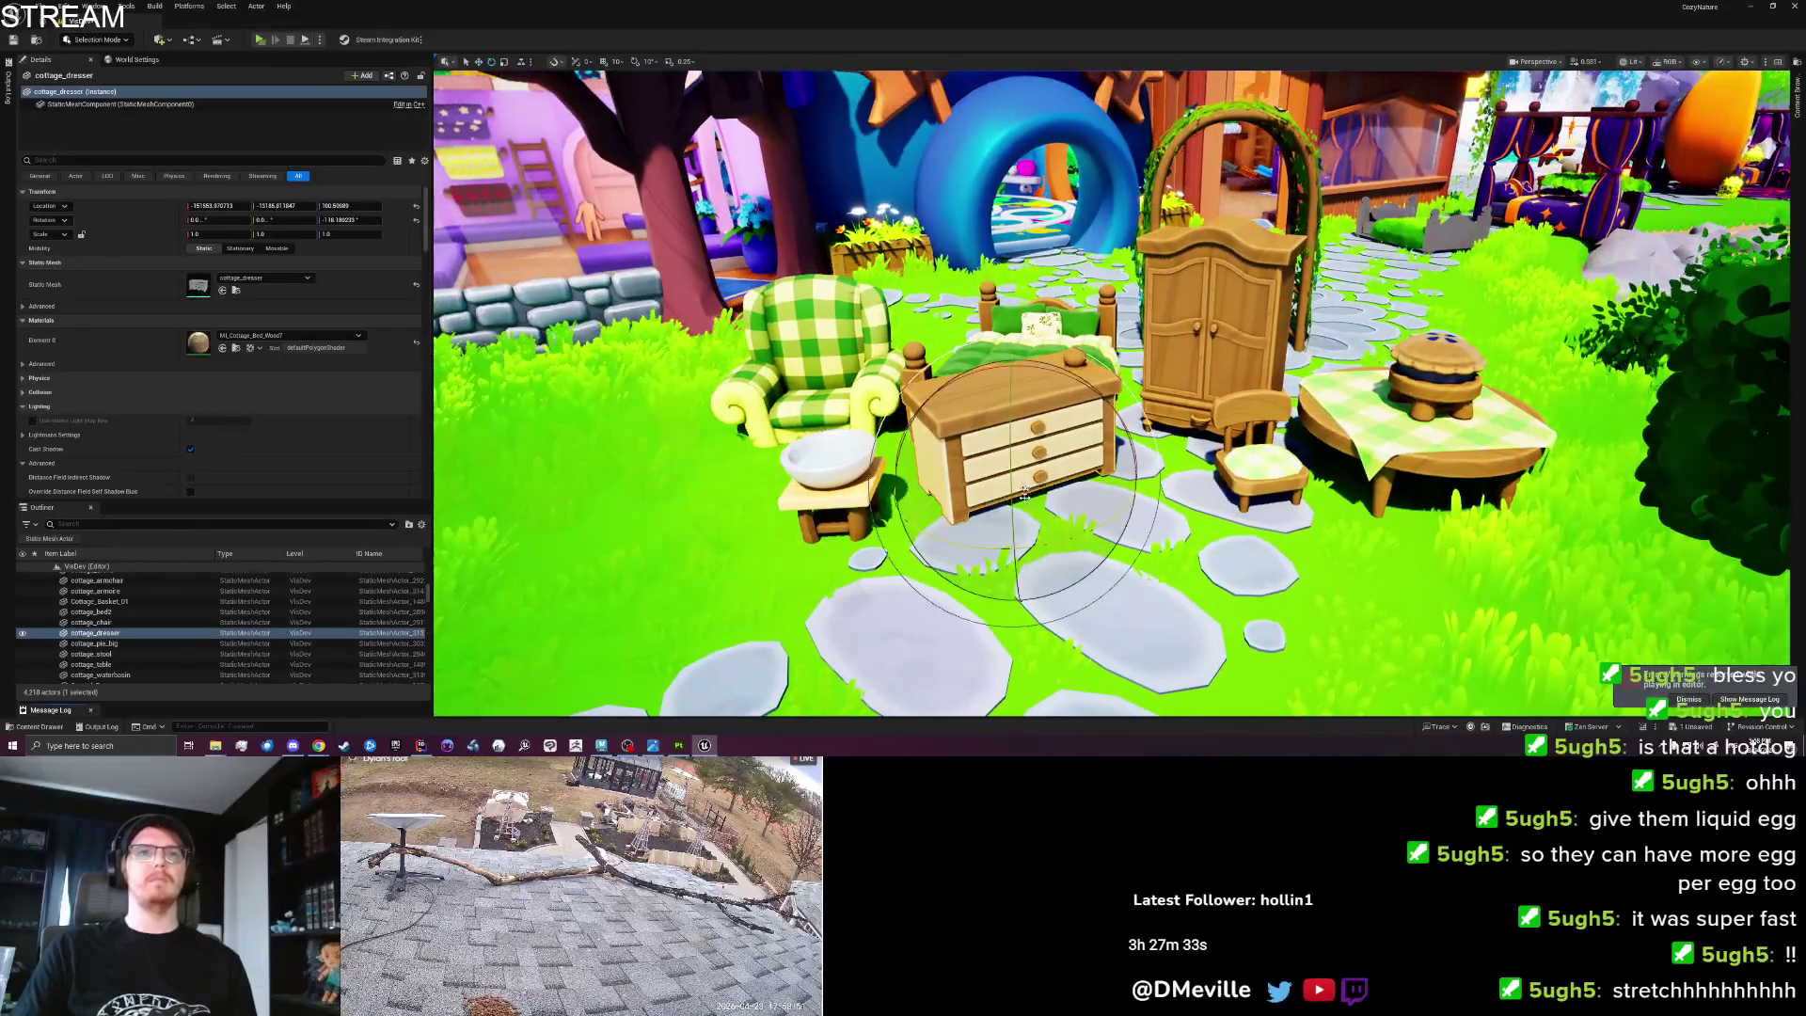
{"action": "left_click_drag", "start_coordinate": [976, 543], "coordinate": [1072, 585]}
{"action": "key", "text": "ctrl+s"}
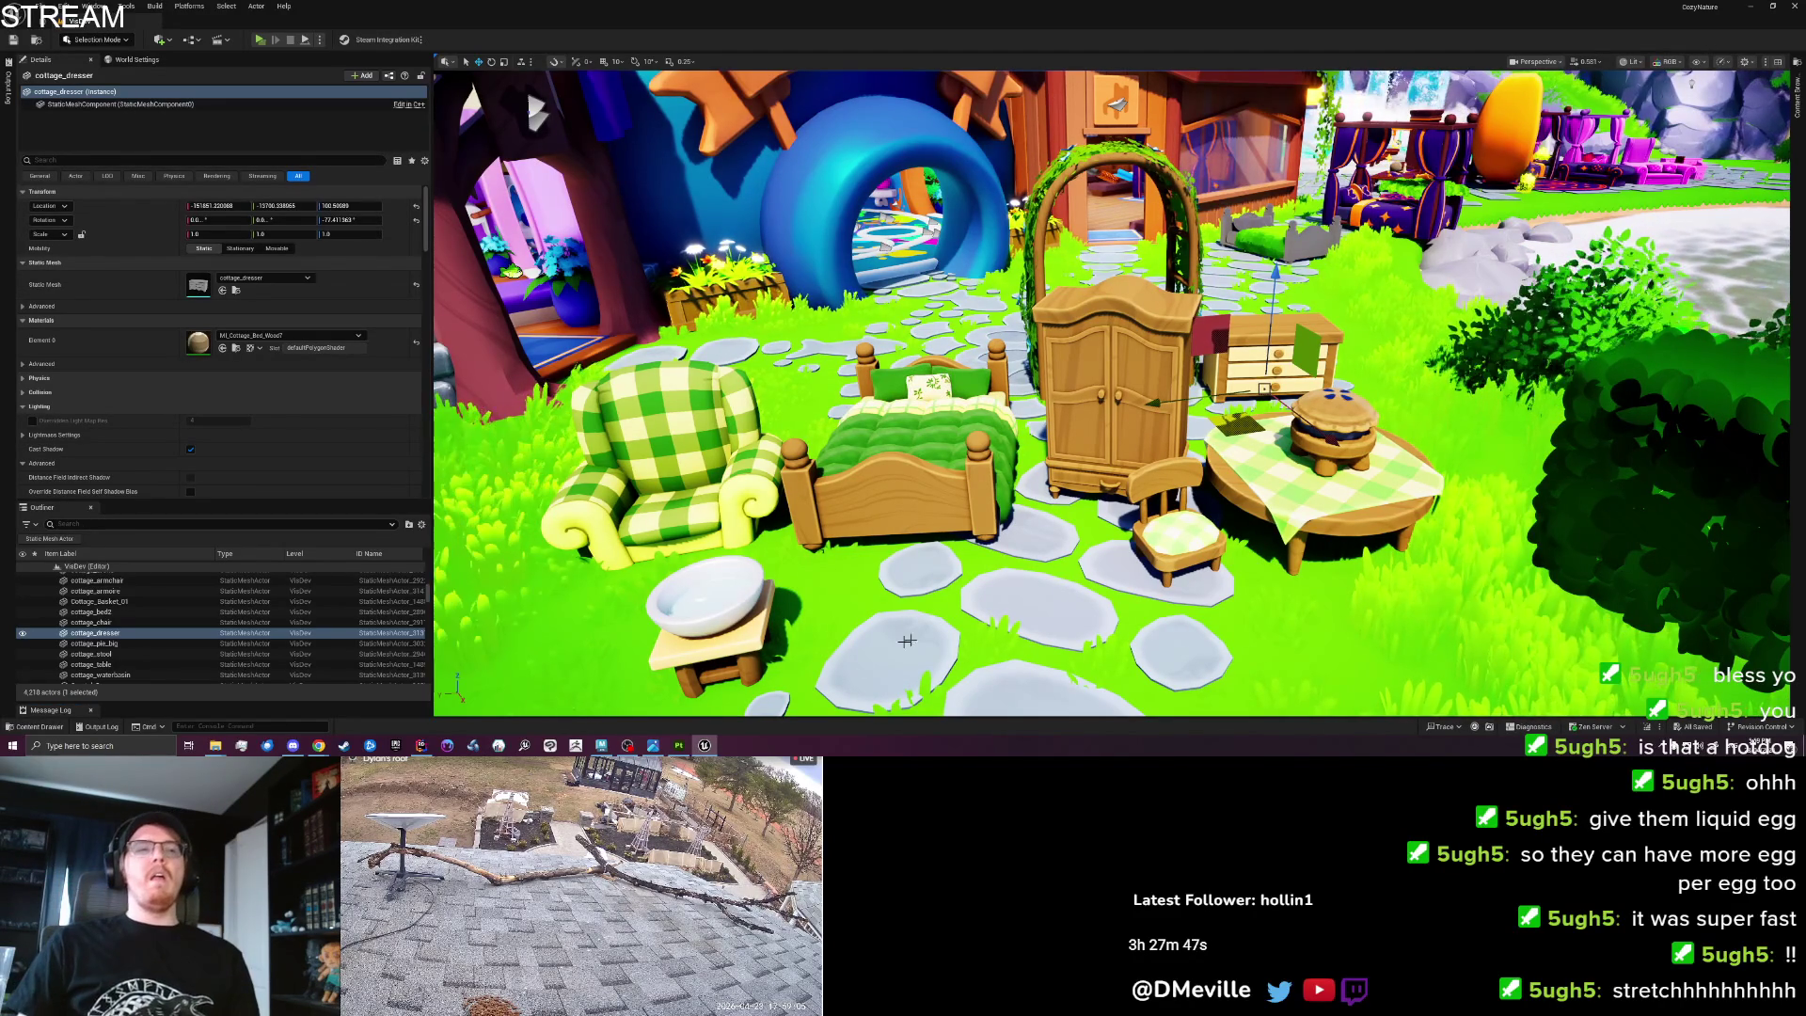
{"action": "scroll", "coordinate": [853, 549], "scroll_direction": "up", "scroll_amount": 3}
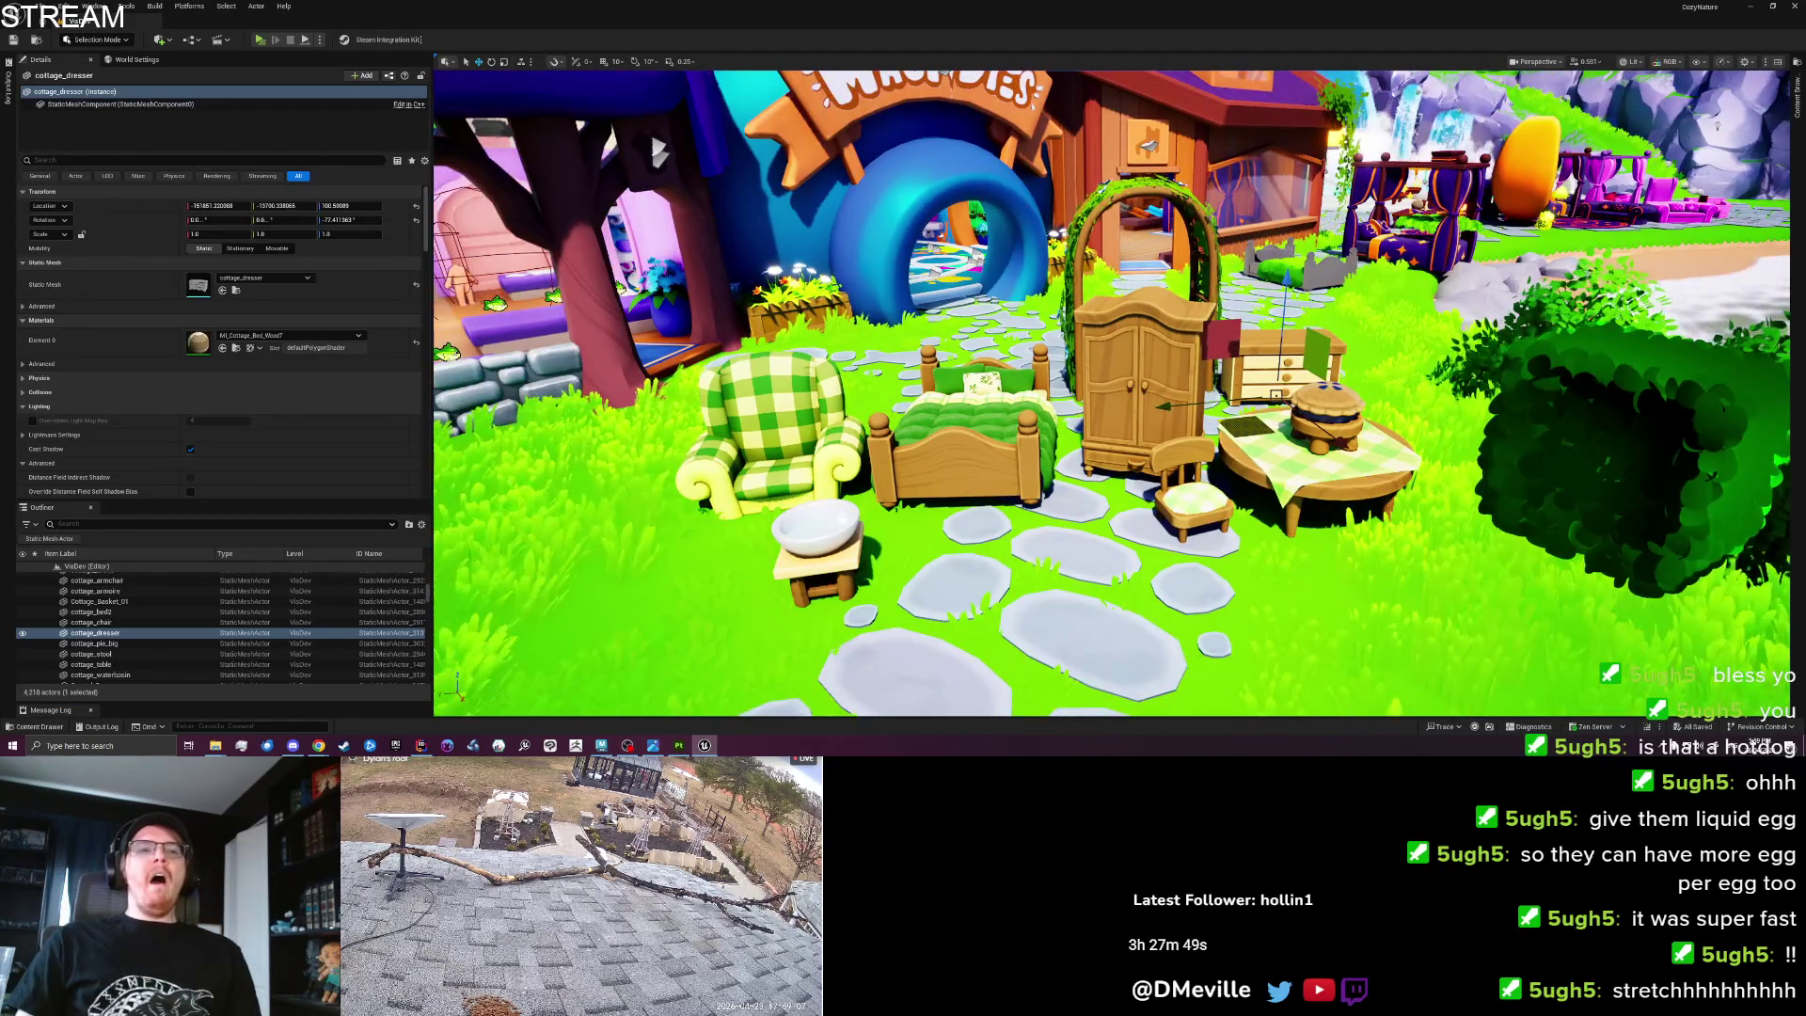
{"action": "scroll", "coordinate": [853, 549], "scroll_direction": "up", "scroll_amount": 2}
{"action": "key", "text": "g"}
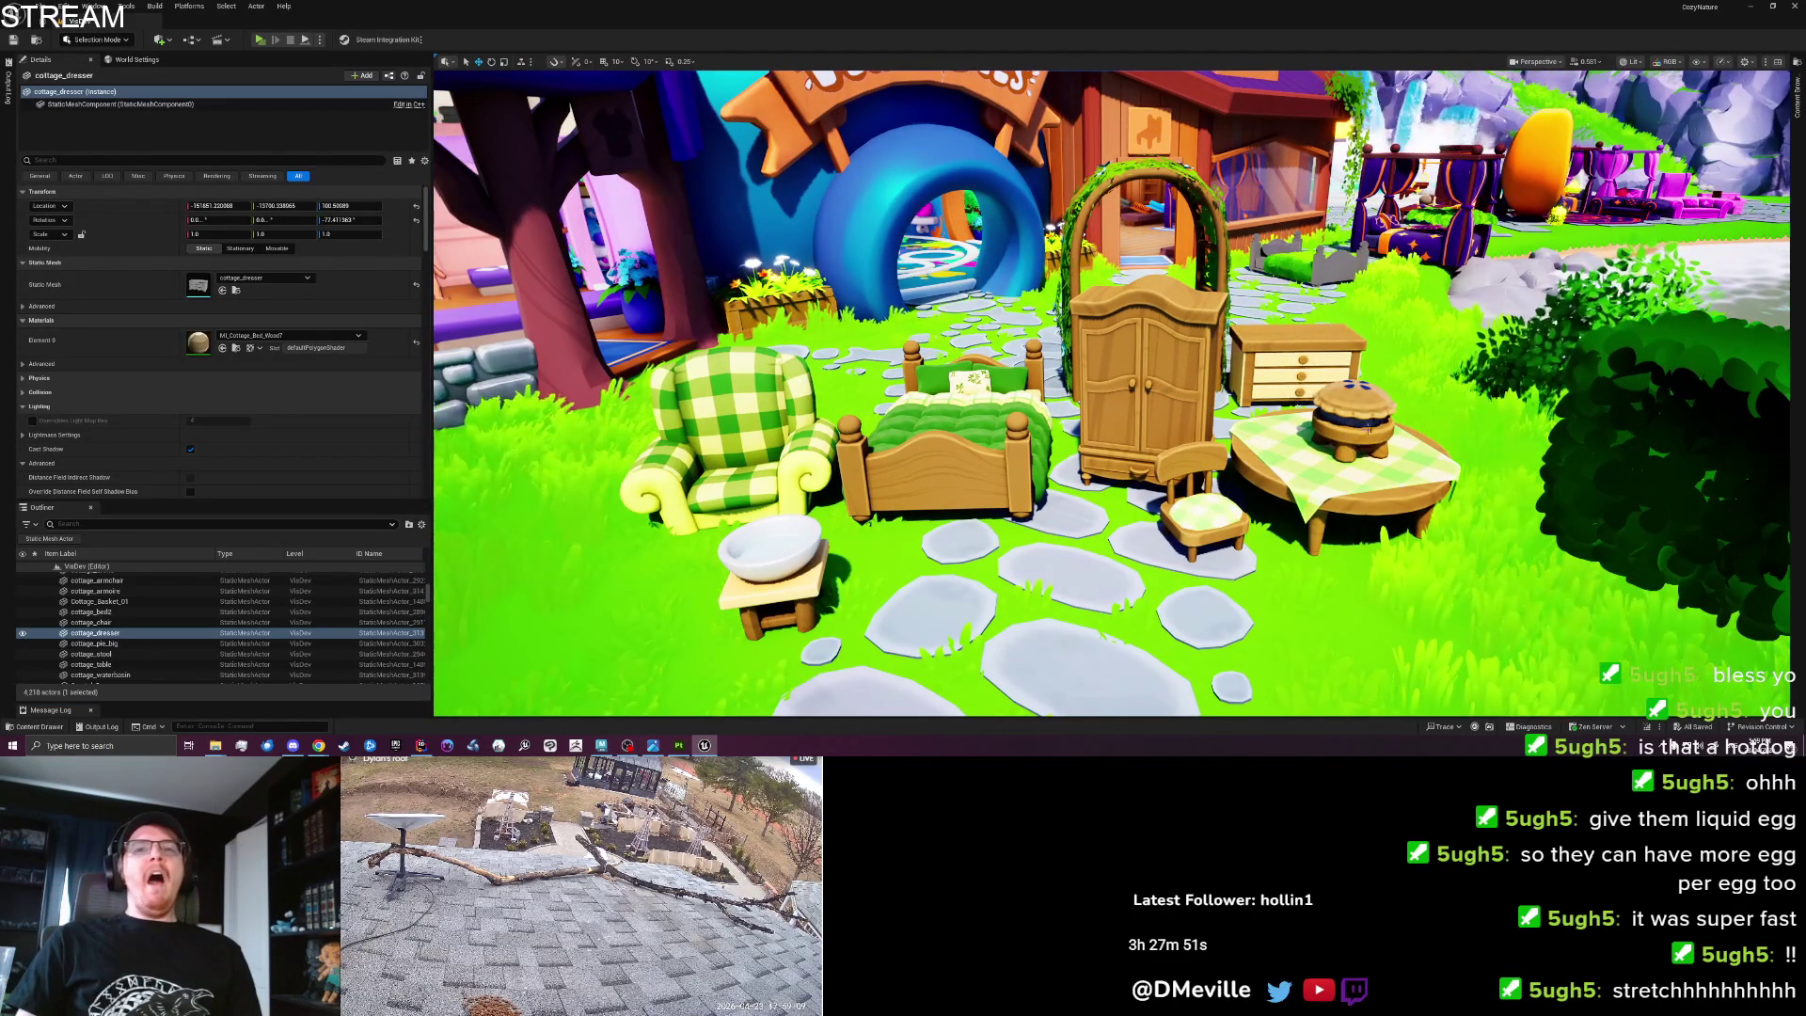
Move the big pie to the table's left edge and the stool in front of the table, then save.
{"action": "left_click", "coordinate": [1367, 437]}
{"action": "left_click_drag", "start_coordinate": [1331, 452], "coordinate": [1288, 428]}
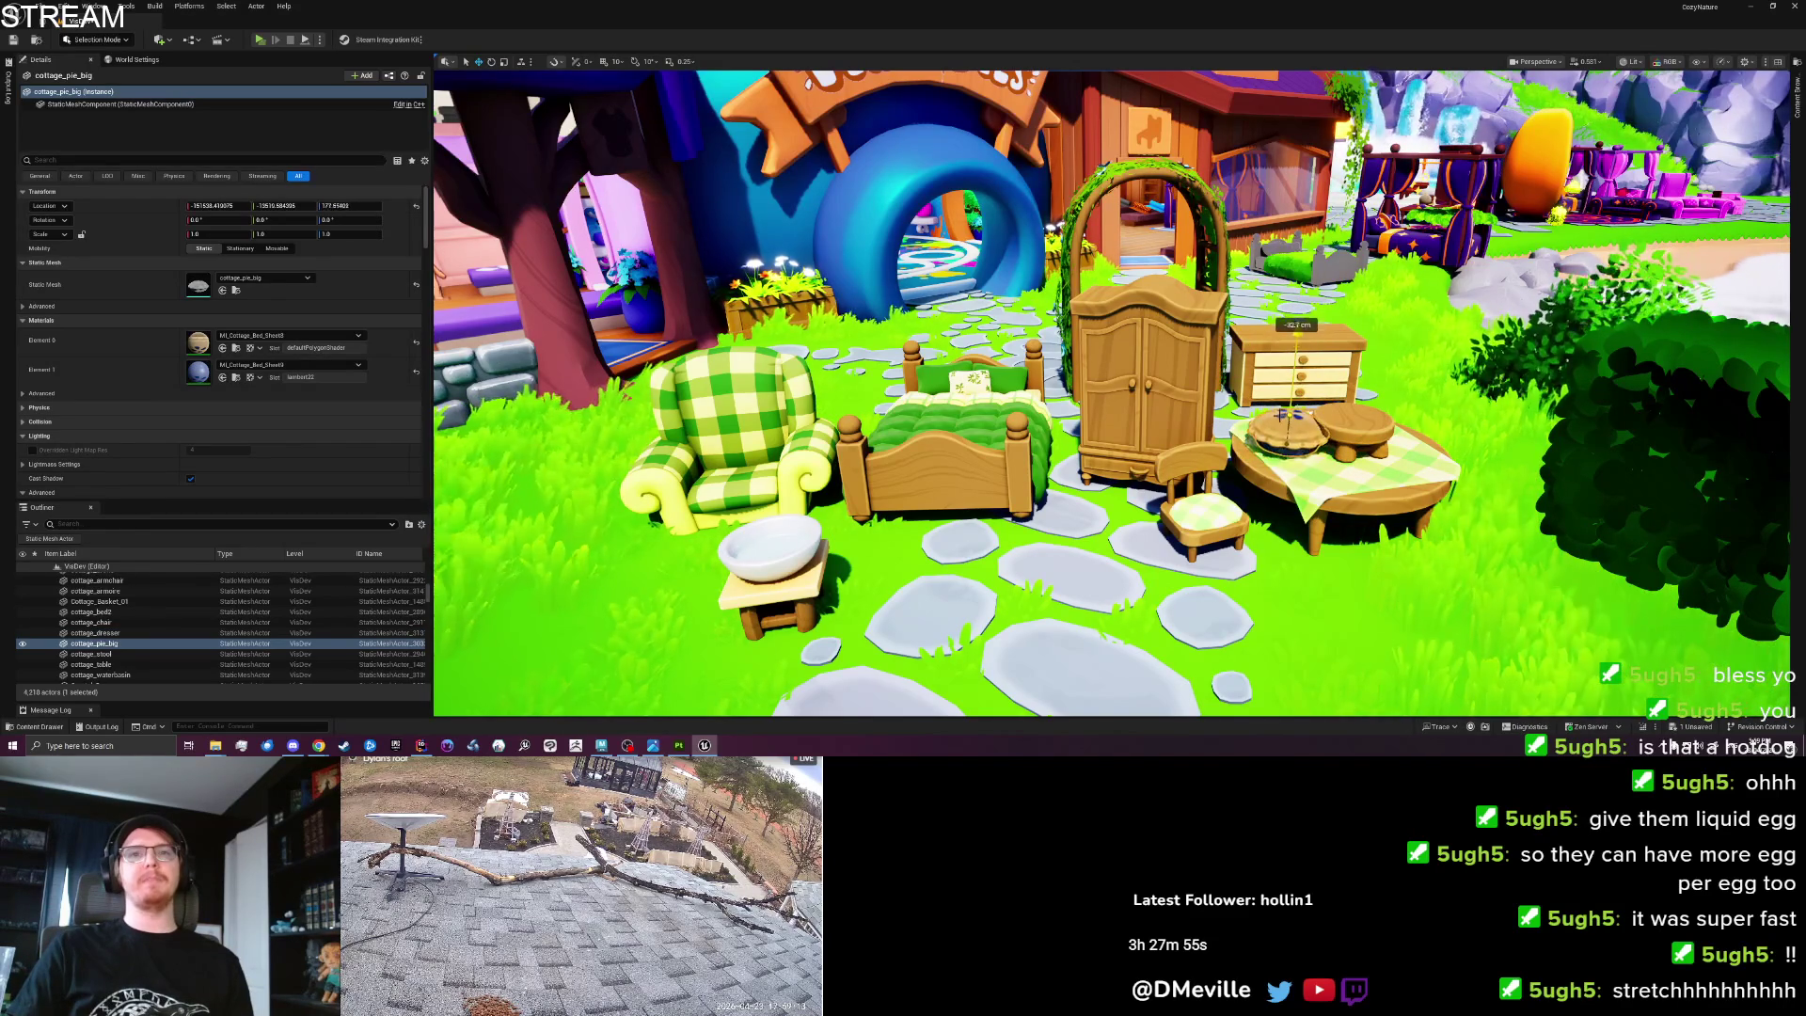
{"action": "left_click", "coordinate": [1380, 419]}
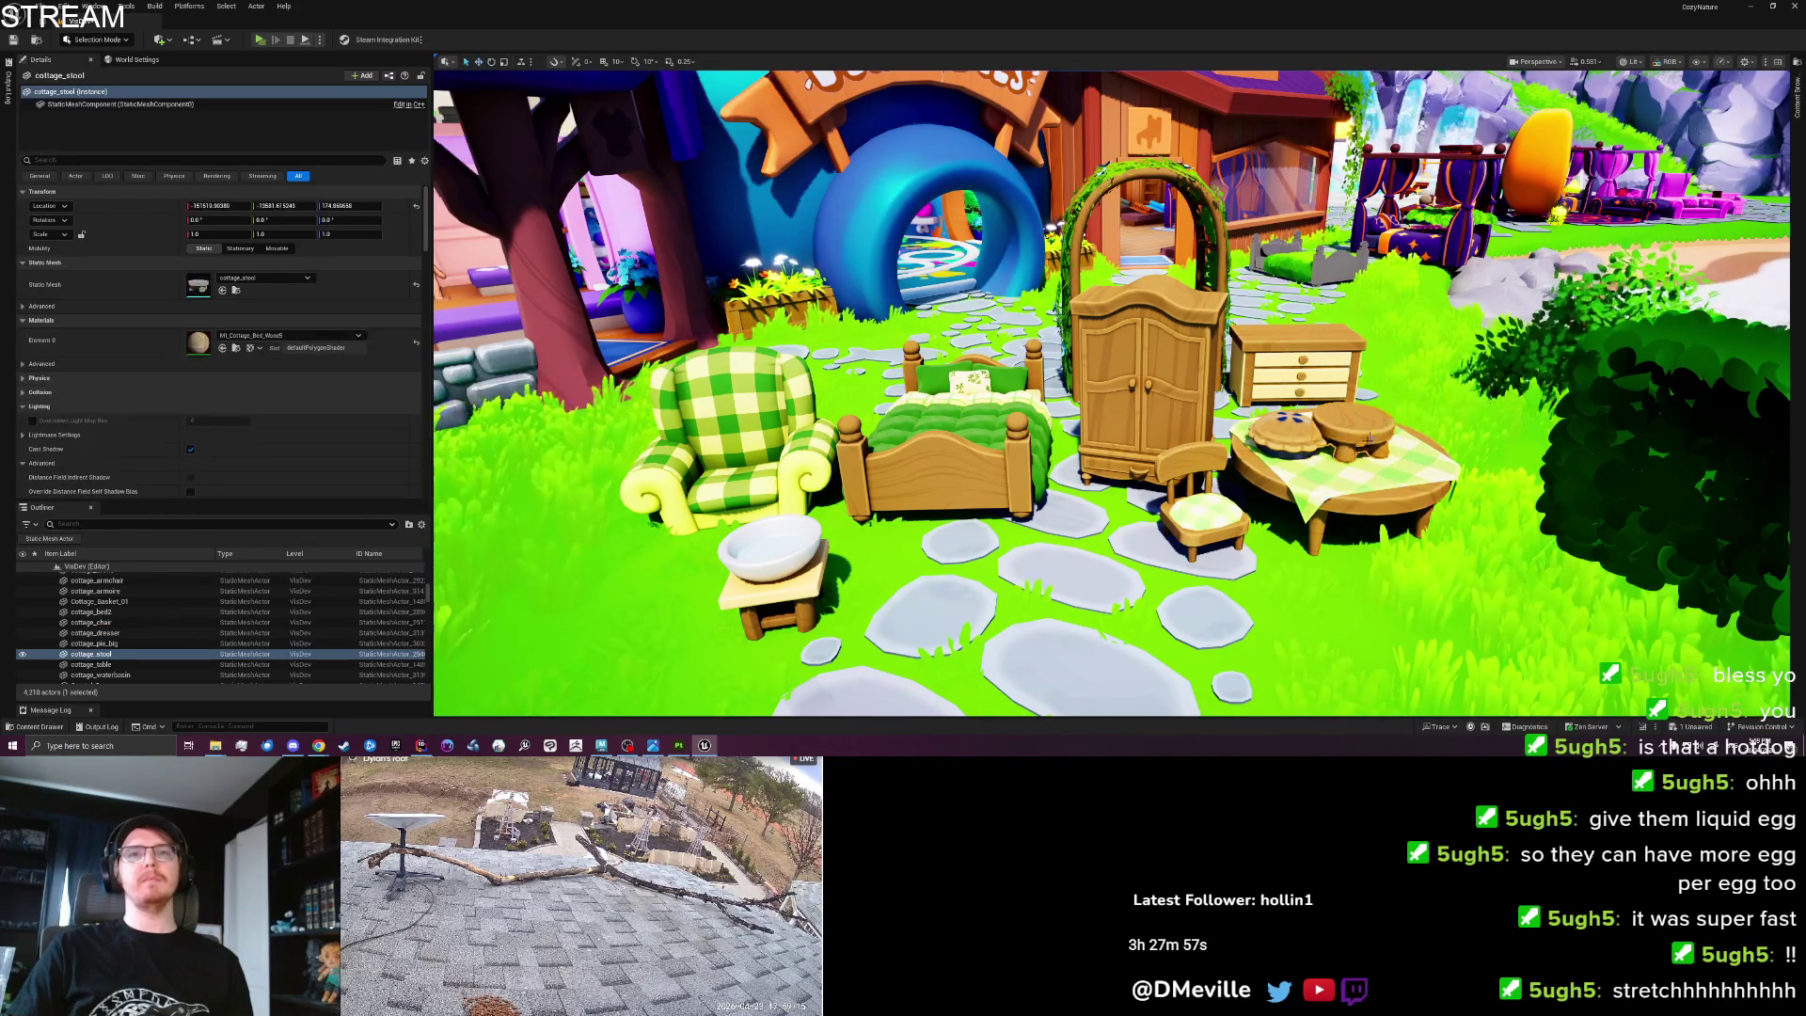
{"action": "mouse_move", "coordinate": [1355, 428]}
{"action": "left_mouse_down"}
{"action": "mouse_move", "coordinate": [1233, 593]}
{"action": "mouse_move", "coordinate": [1244, 557]}
{"action": "mouse_move", "coordinate": [1252, 576]}
{"action": "mouse_move", "coordinate": [1195, 545]}
{"action": "mouse_move", "coordinate": [1059, 560]}
{"action": "mouse_move", "coordinate": [1212, 576]}
{"action": "left_mouse_up"}
{"action": "key", "text": "Escape"}
{"action": "key", "text": "ctrl+s"}
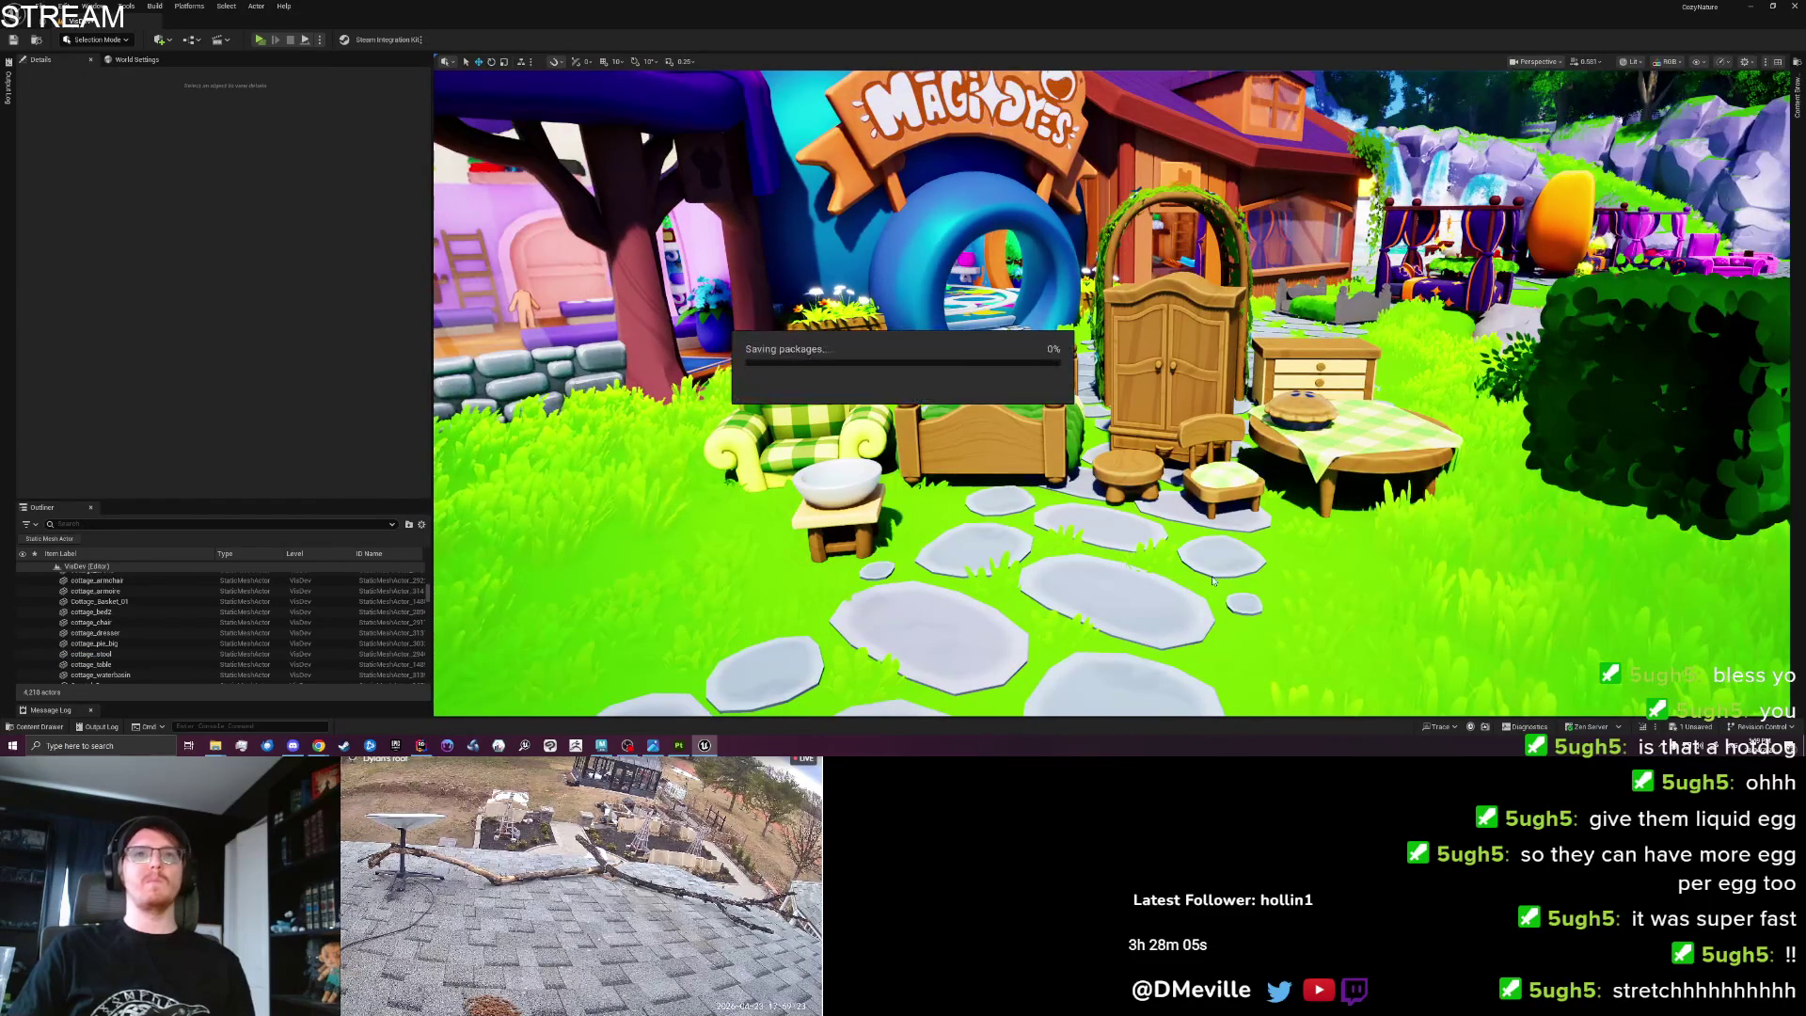
{"action": "left_click", "coordinate": [678, 745]}
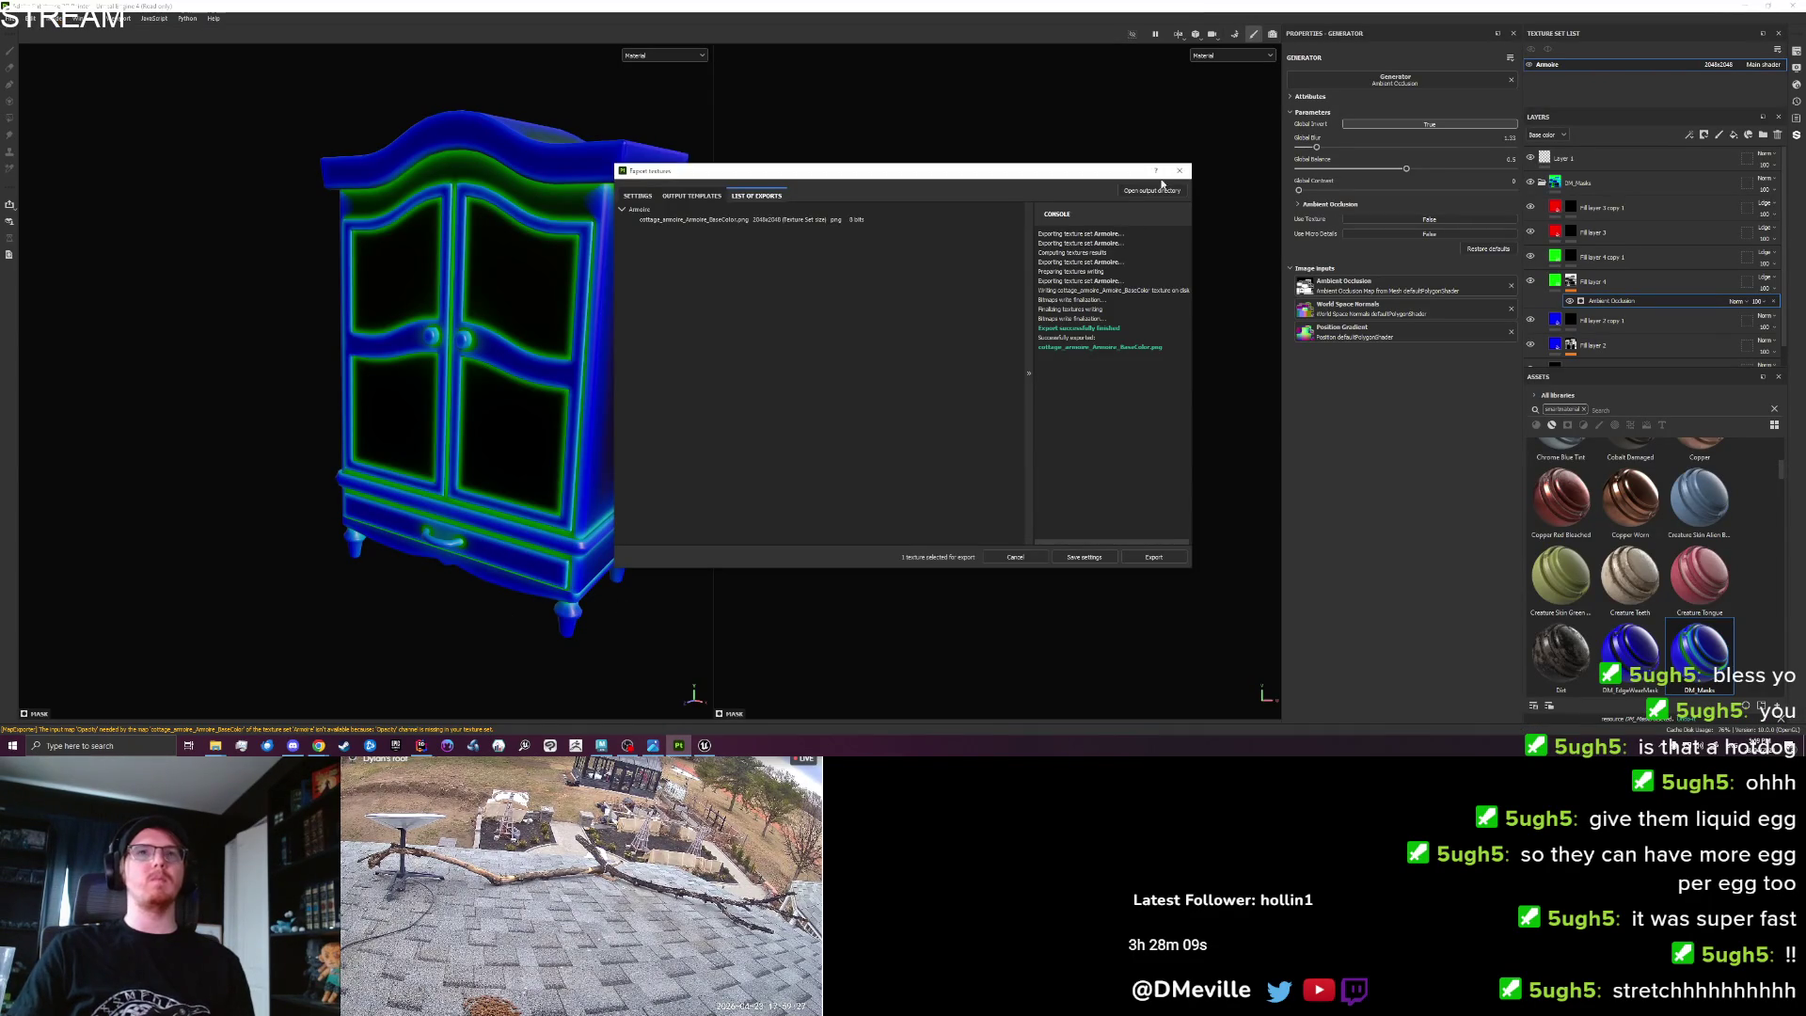
Save the armoire texturing project as 'Cottage_Armoire'.
{"action": "left_click", "coordinate": [12, 18]}
{"action": "left_click", "coordinate": [33, 112]}
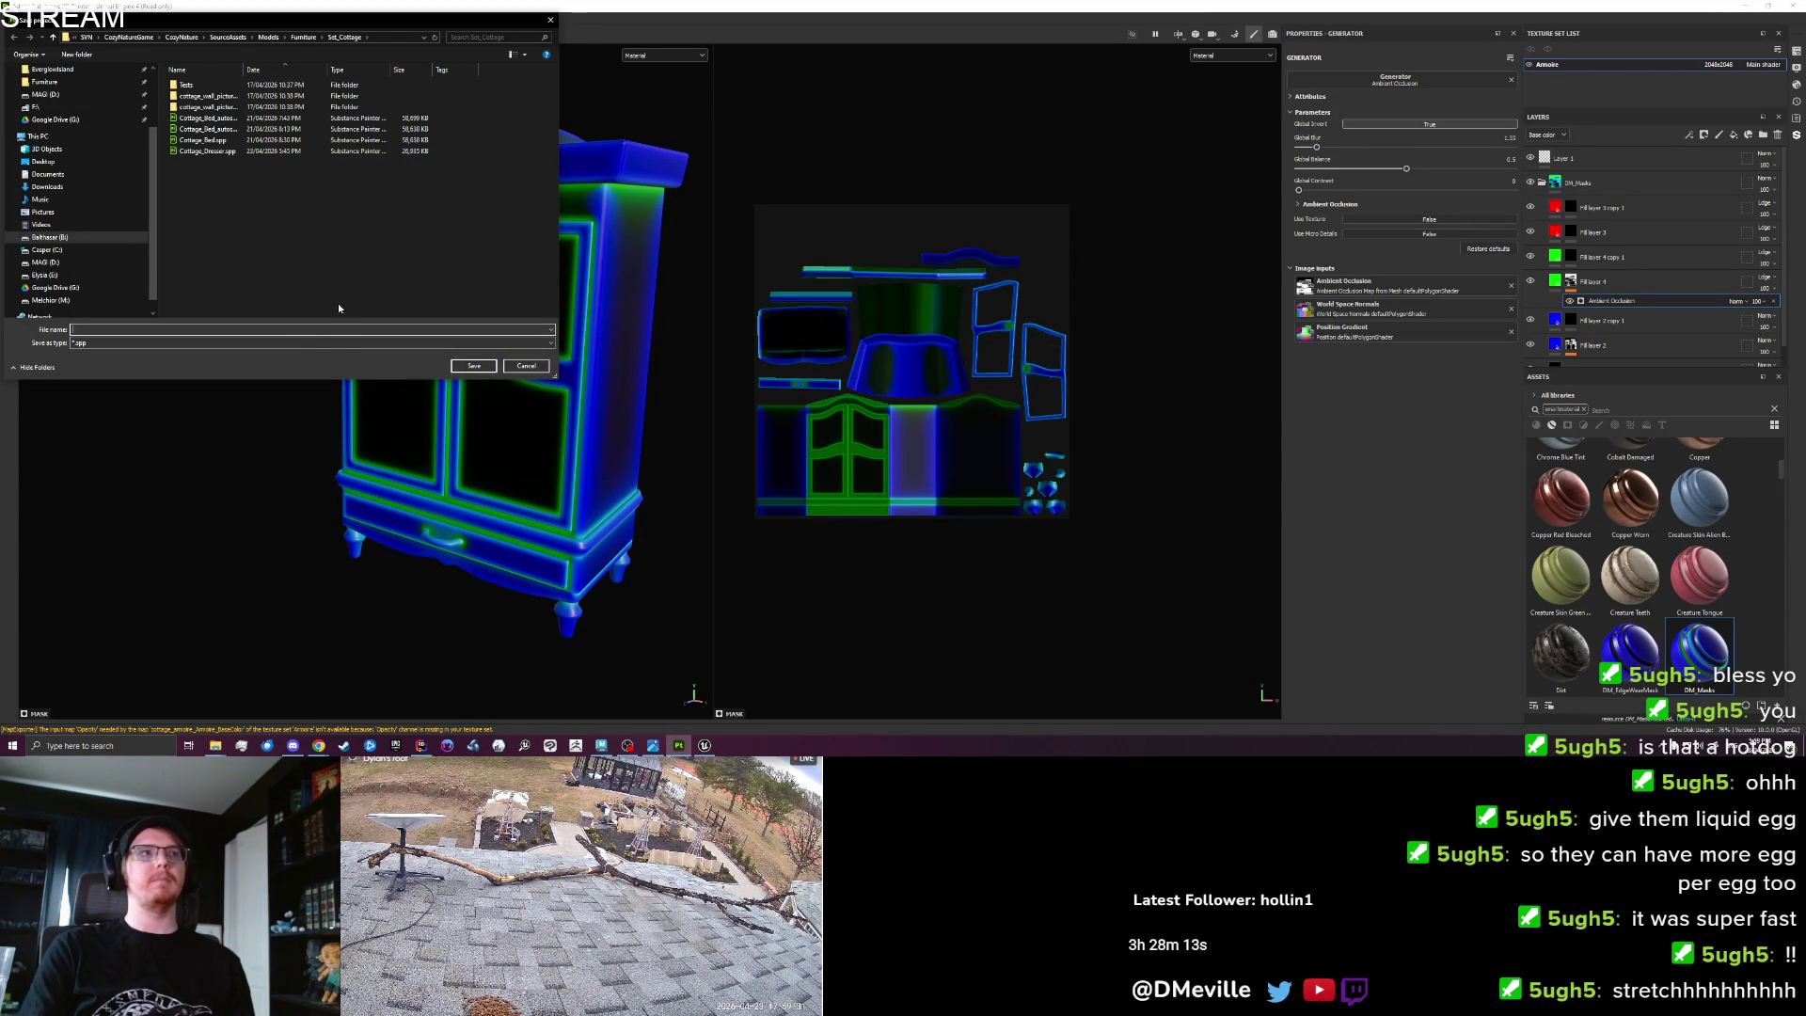
{"action": "type", "text": "Cottage_arm"}
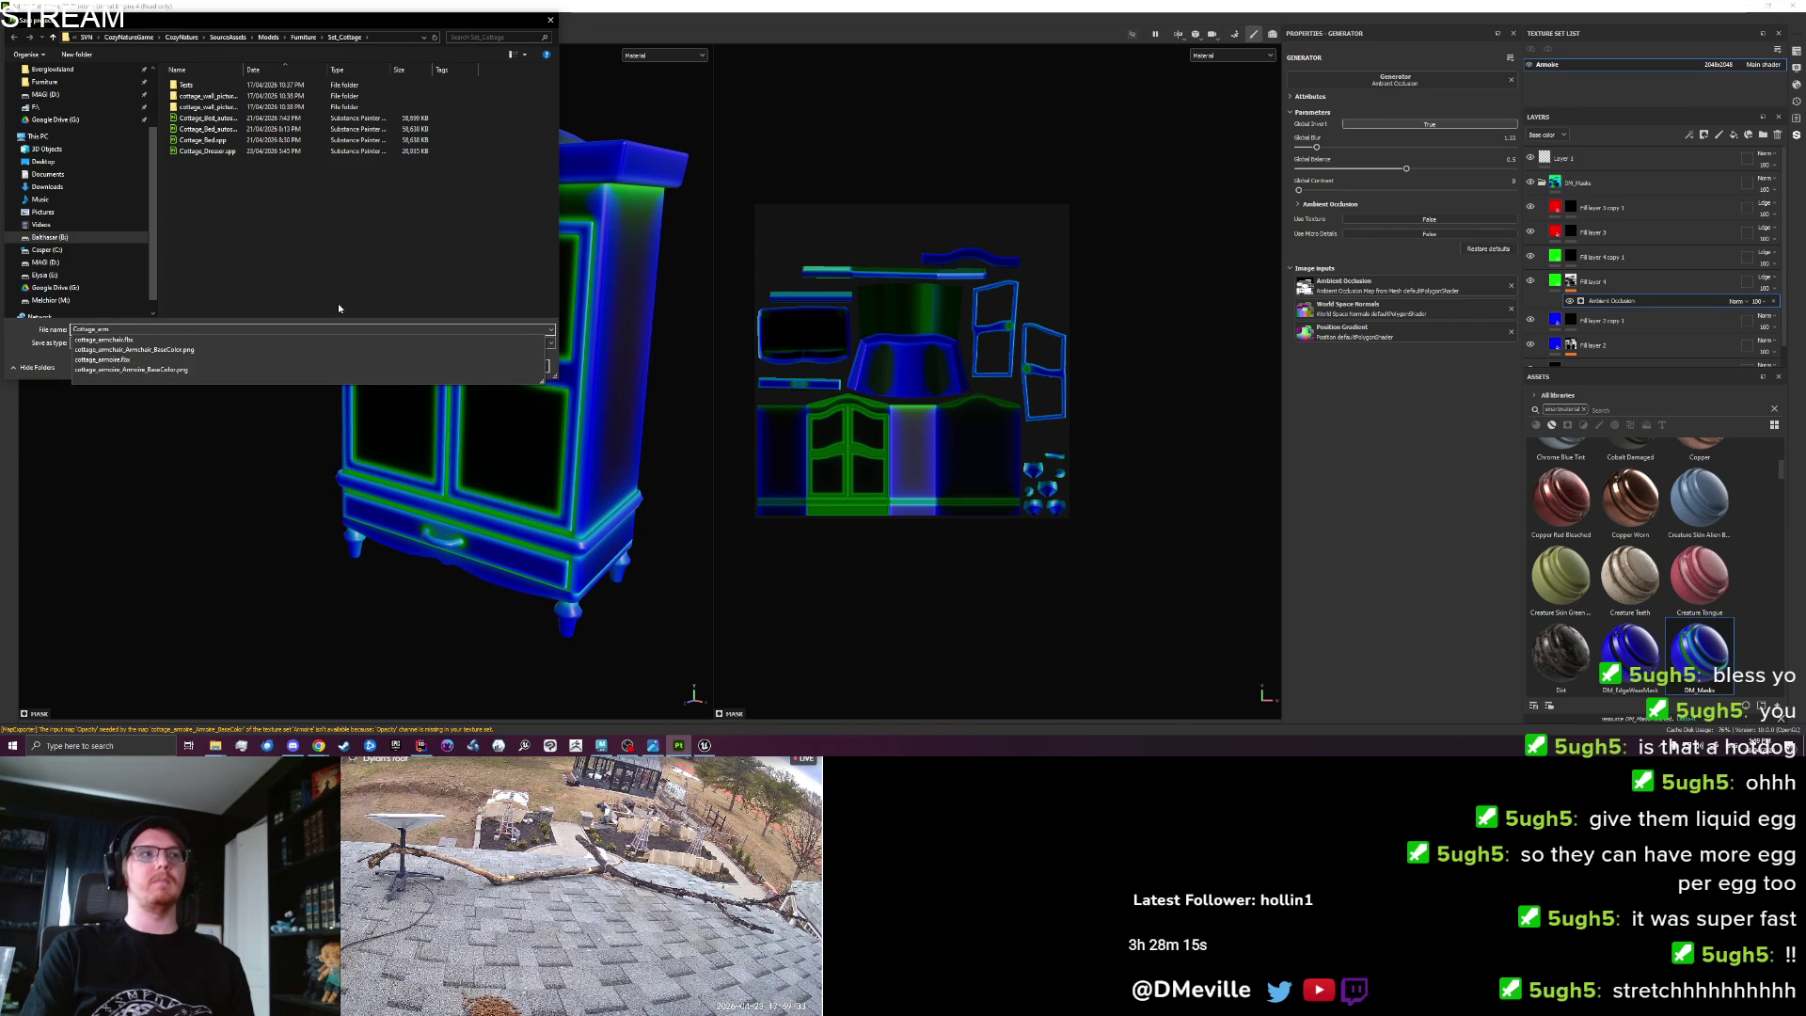
{"action": "key", "text": "BackSpace"}
{"action": "key", "text": "BackSpace"}
{"action": "type", "text": "Armoire"}
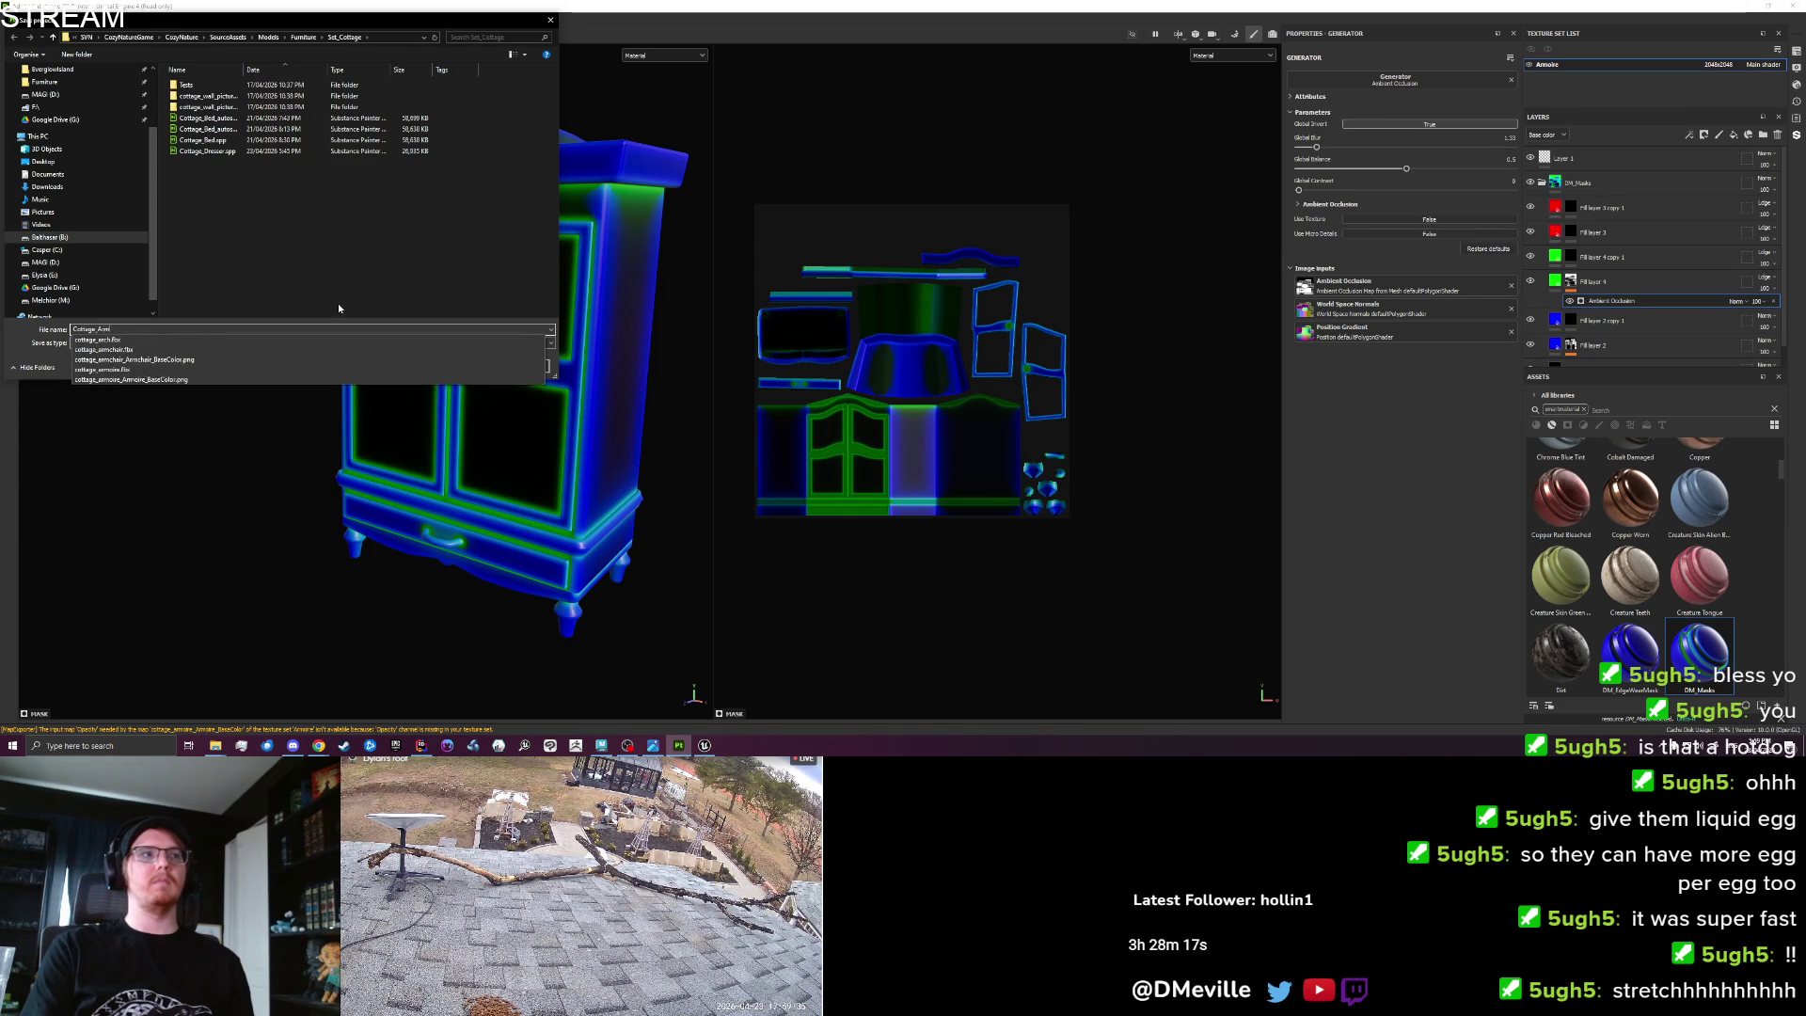
{"action": "key", "text": "Return"}
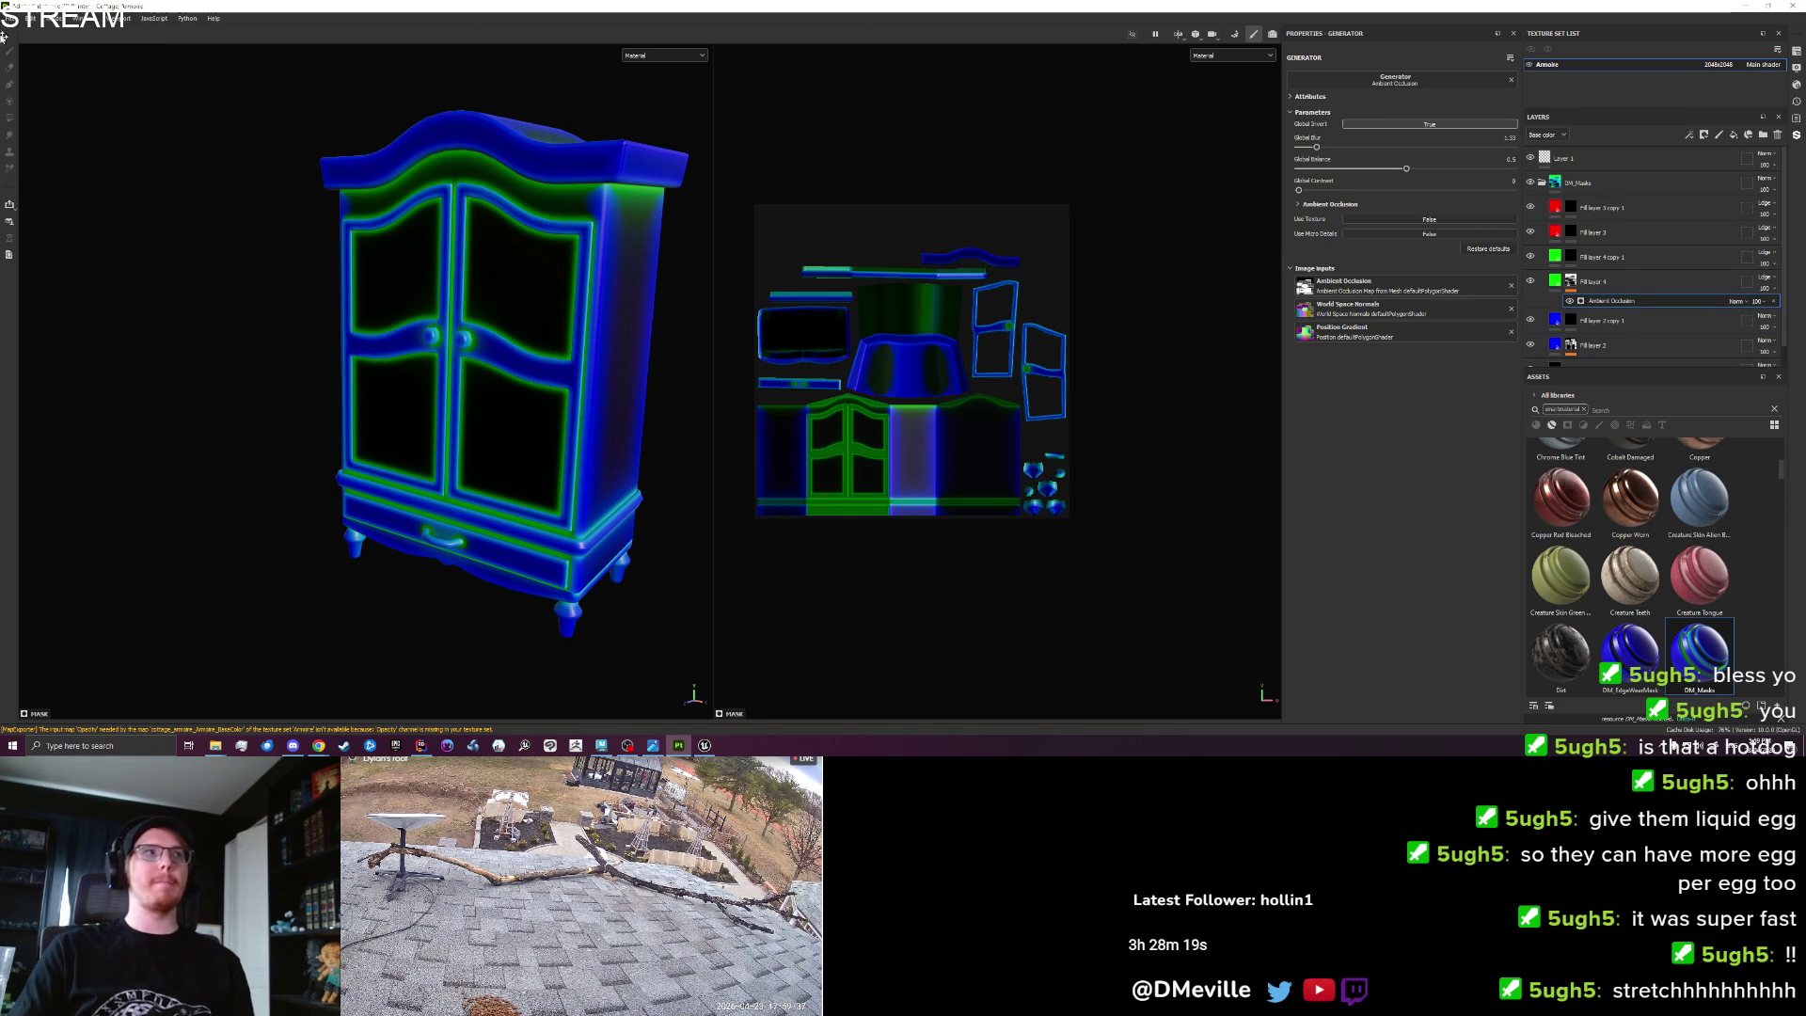
Start a new Painter project and open the mesh file selector.
{"action": "left_click", "coordinate": [11, 18]}
{"action": "left_click", "coordinate": [28, 36]}
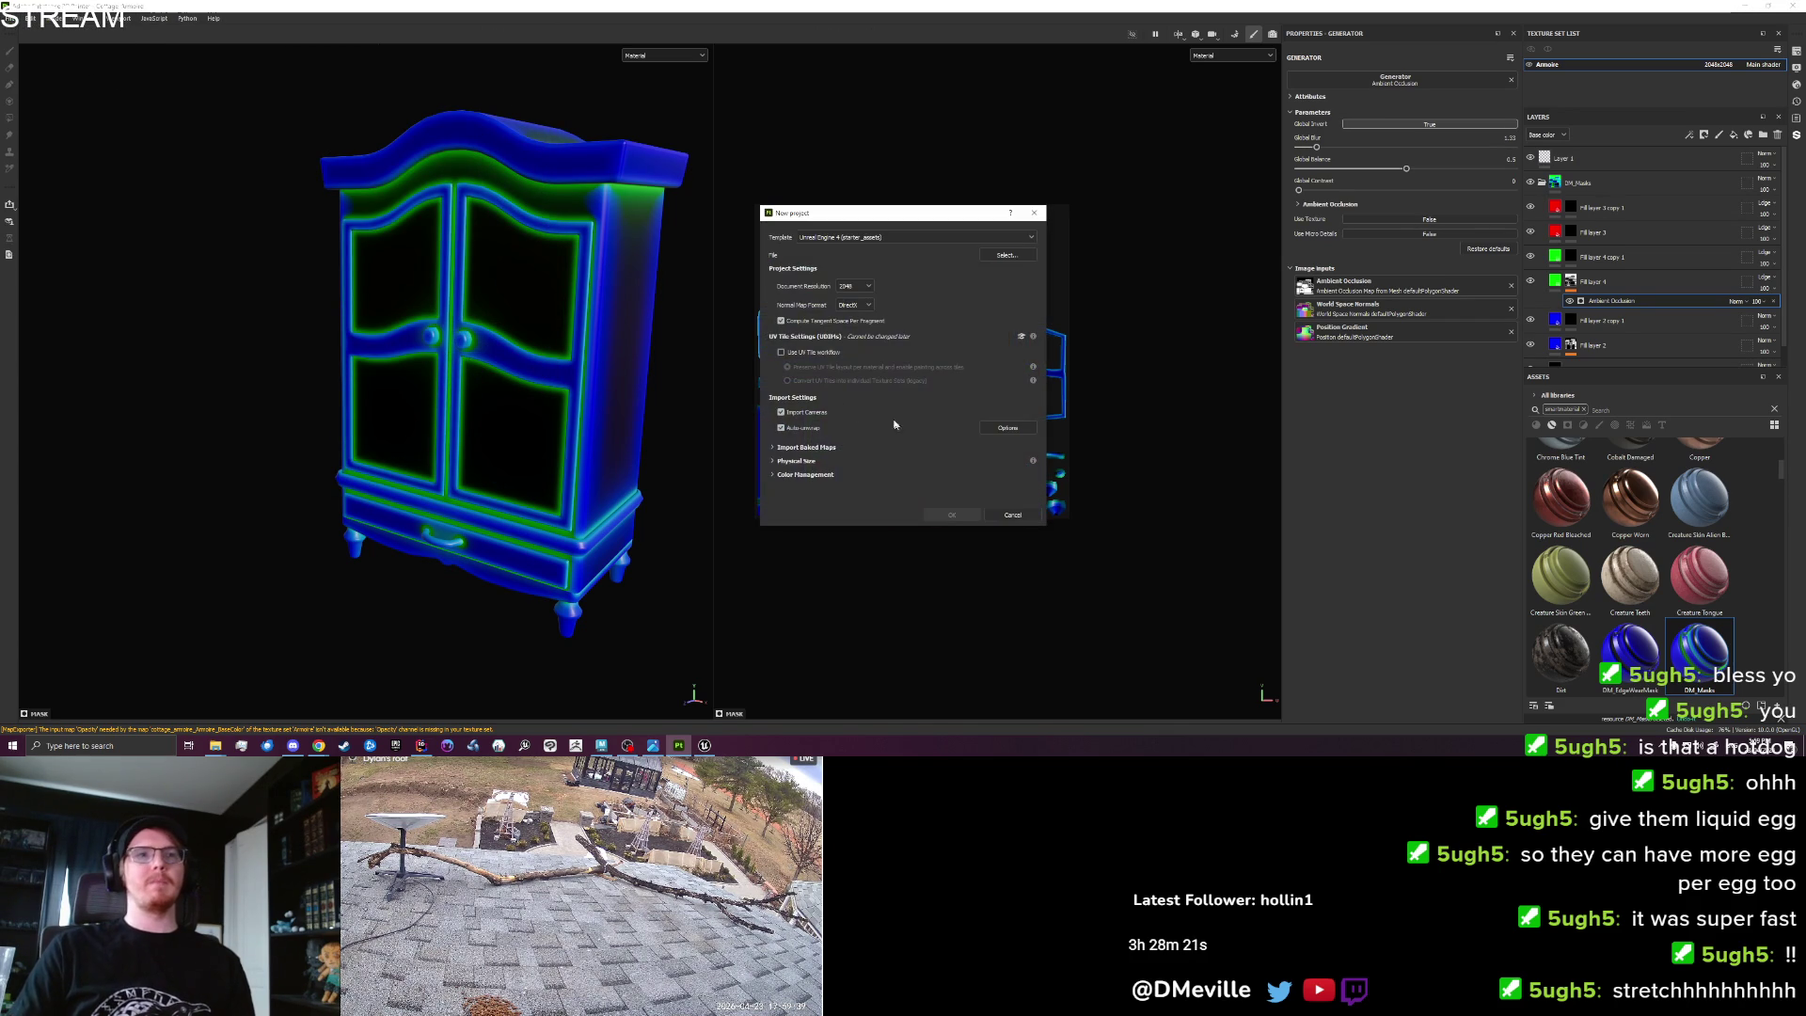
{"action": "left_click", "coordinate": [1005, 255]}
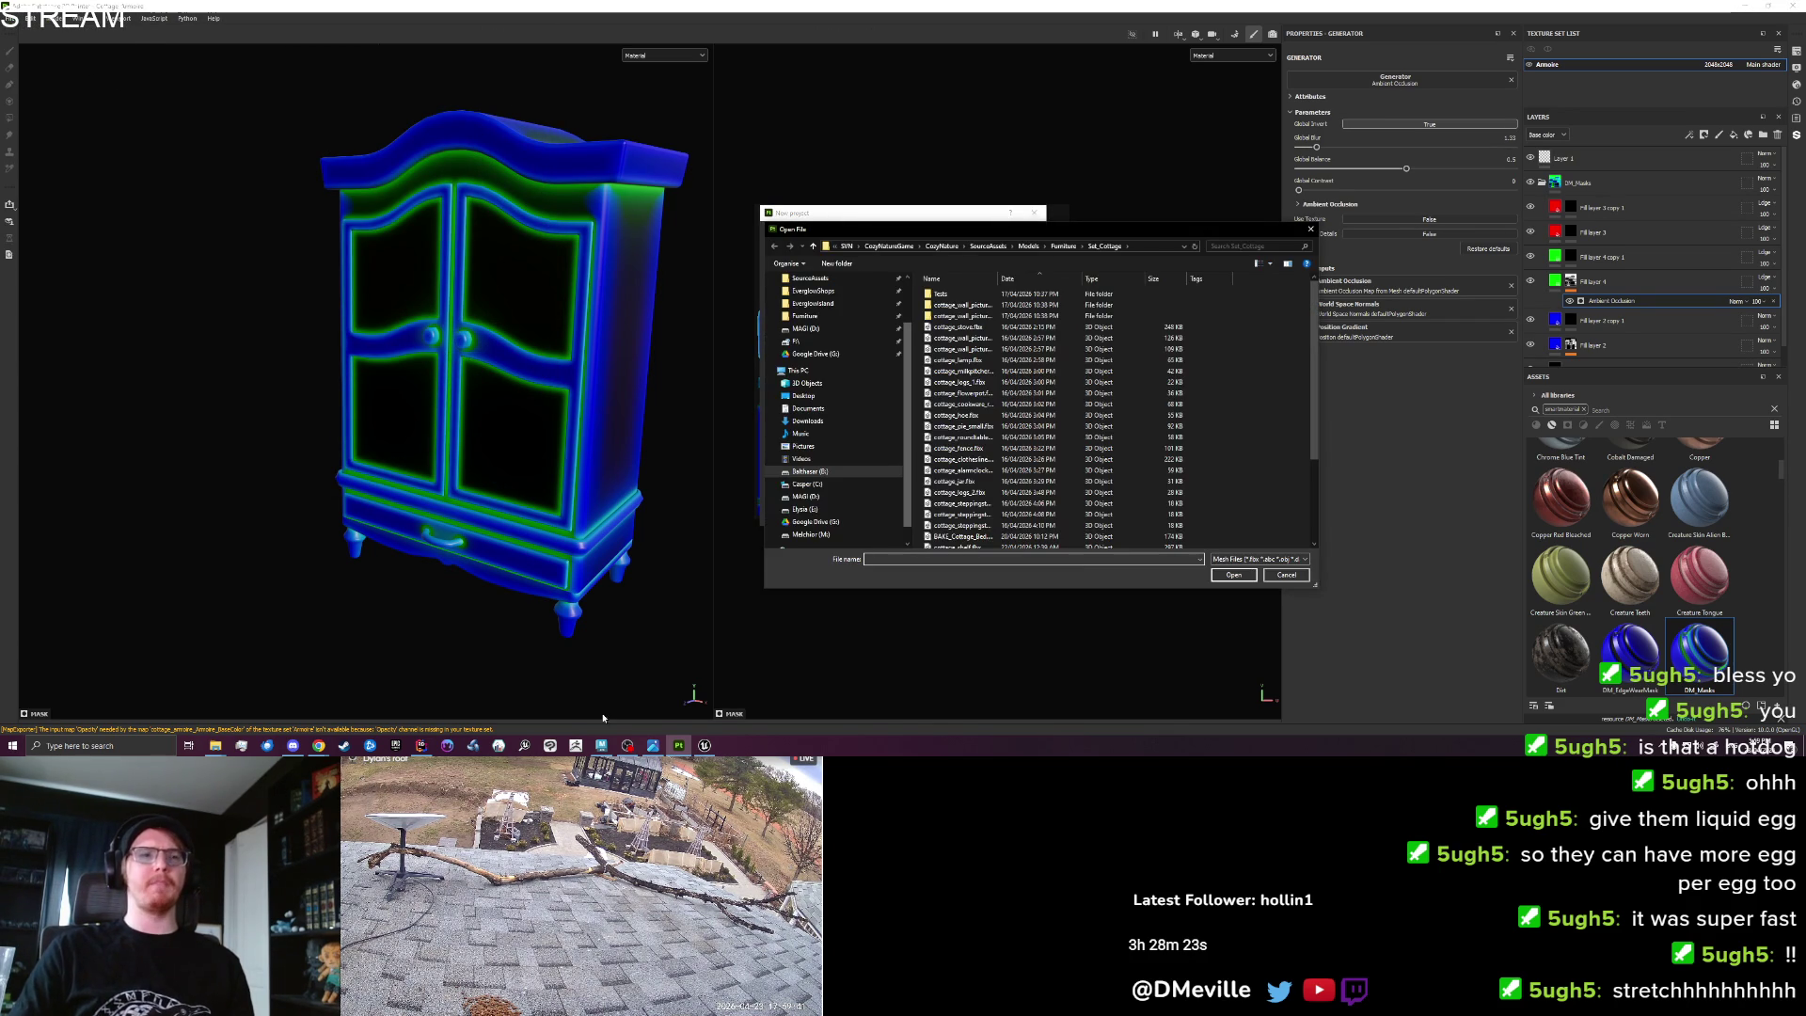
{"action": "left_click", "coordinate": [601, 746]}
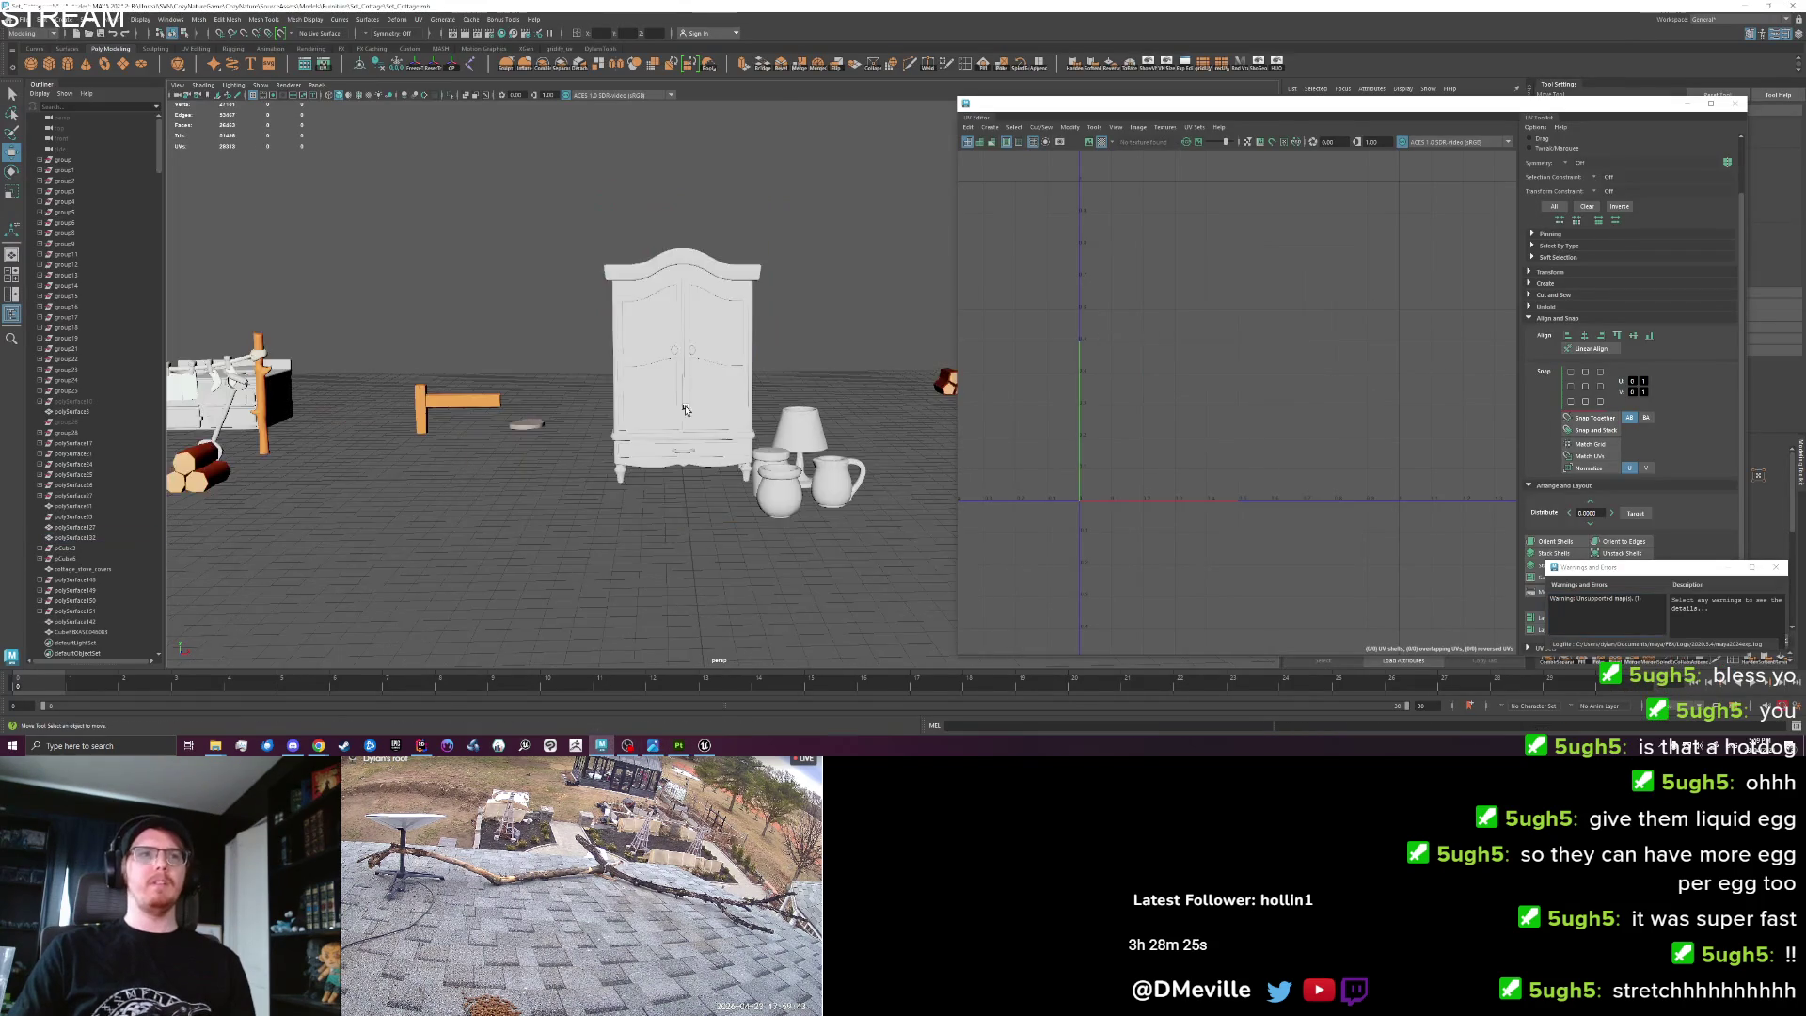
Zero the small pot's position and drag it to the back of the scene.
{"action": "left_click_drag", "start_coordinate": [676, 509], "coordinate": [647, 506]}
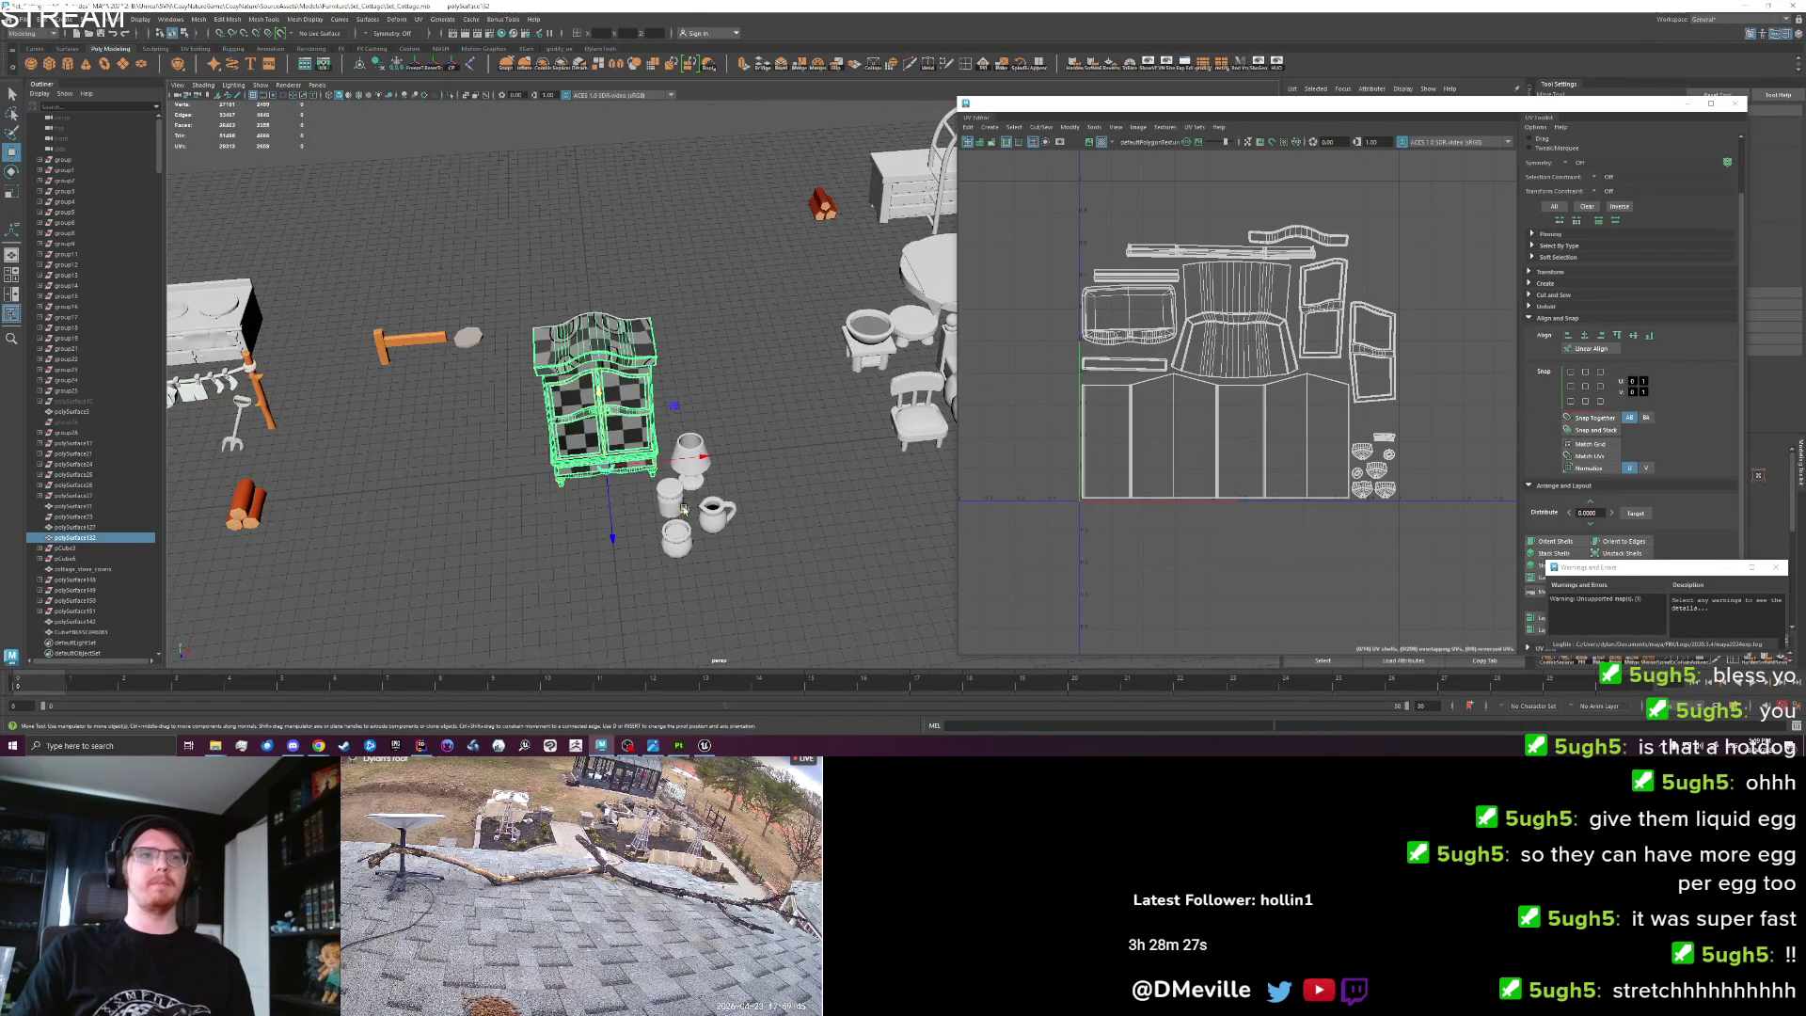
{"action": "left_click", "coordinate": [676, 526]}
{"action": "key", "text": "f"}
{"action": "scroll", "coordinate": [640, 357], "scroll_direction": "down", "scroll_amount": 3}
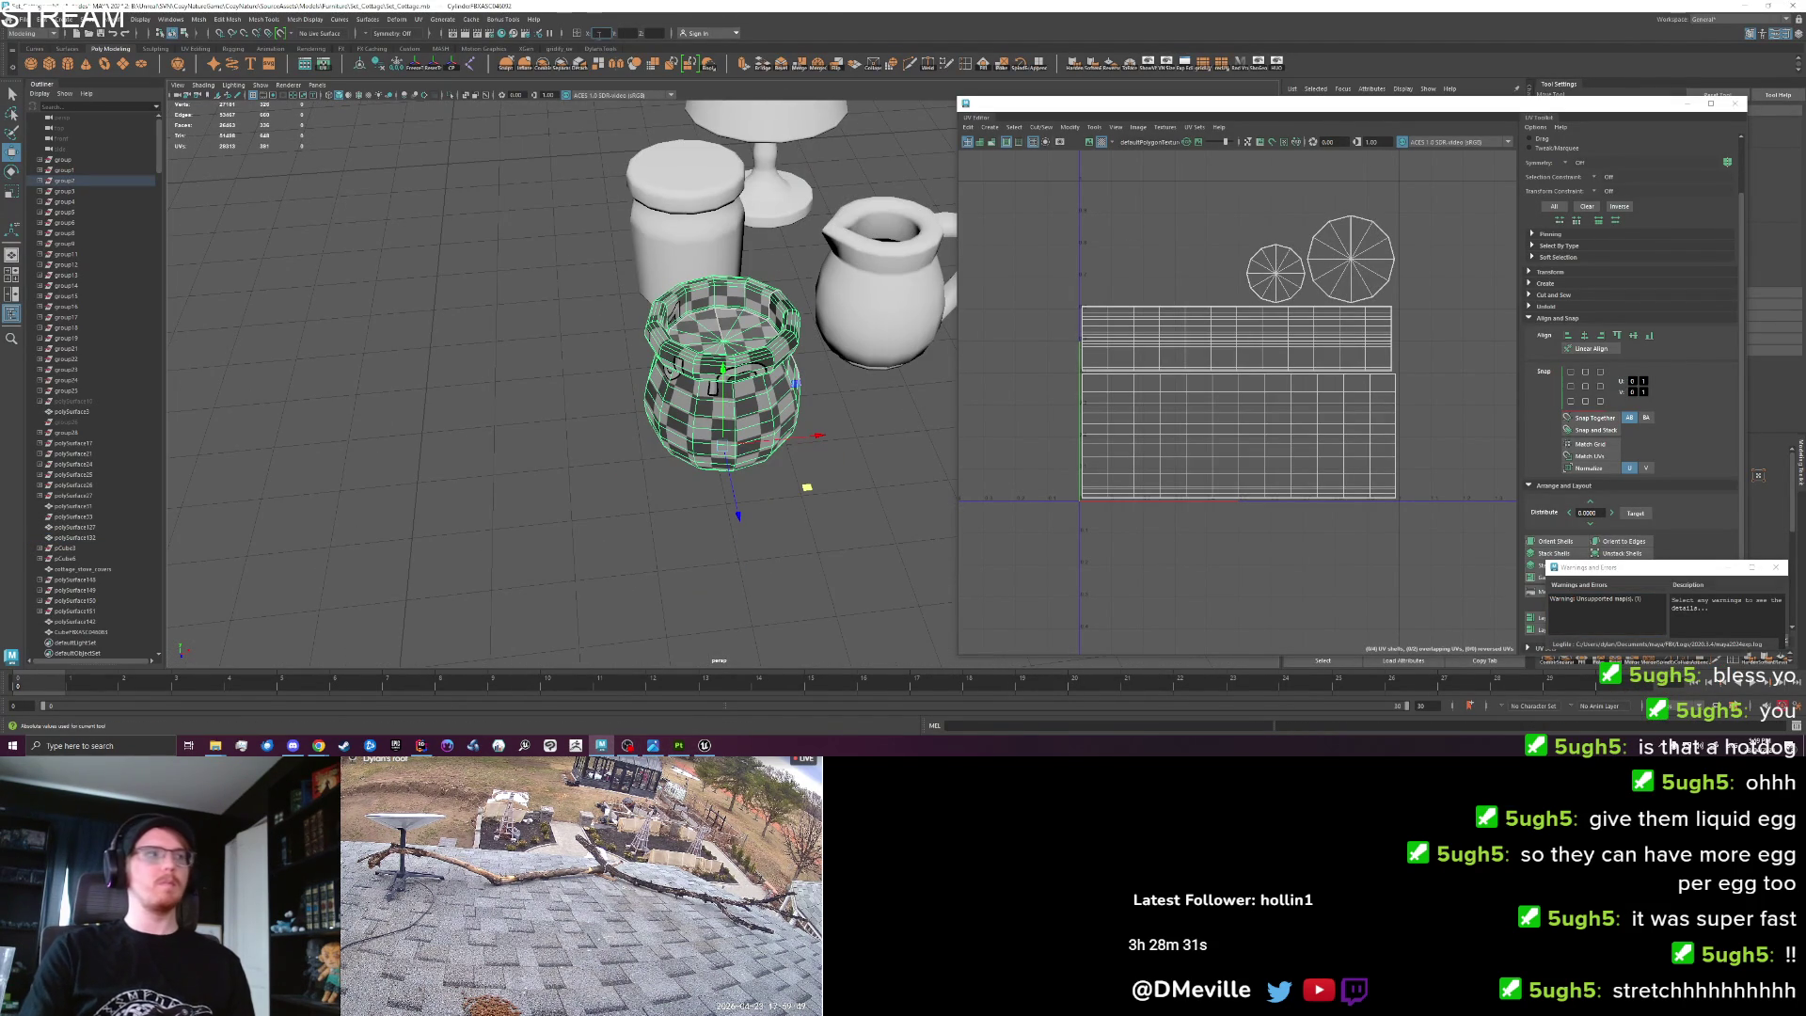
{"action": "type", "text": "0"}
{"action": "key", "text": "Tab"}
{"action": "scroll", "coordinate": [623, 407], "scroll_direction": "down", "scroll_amount": 2}
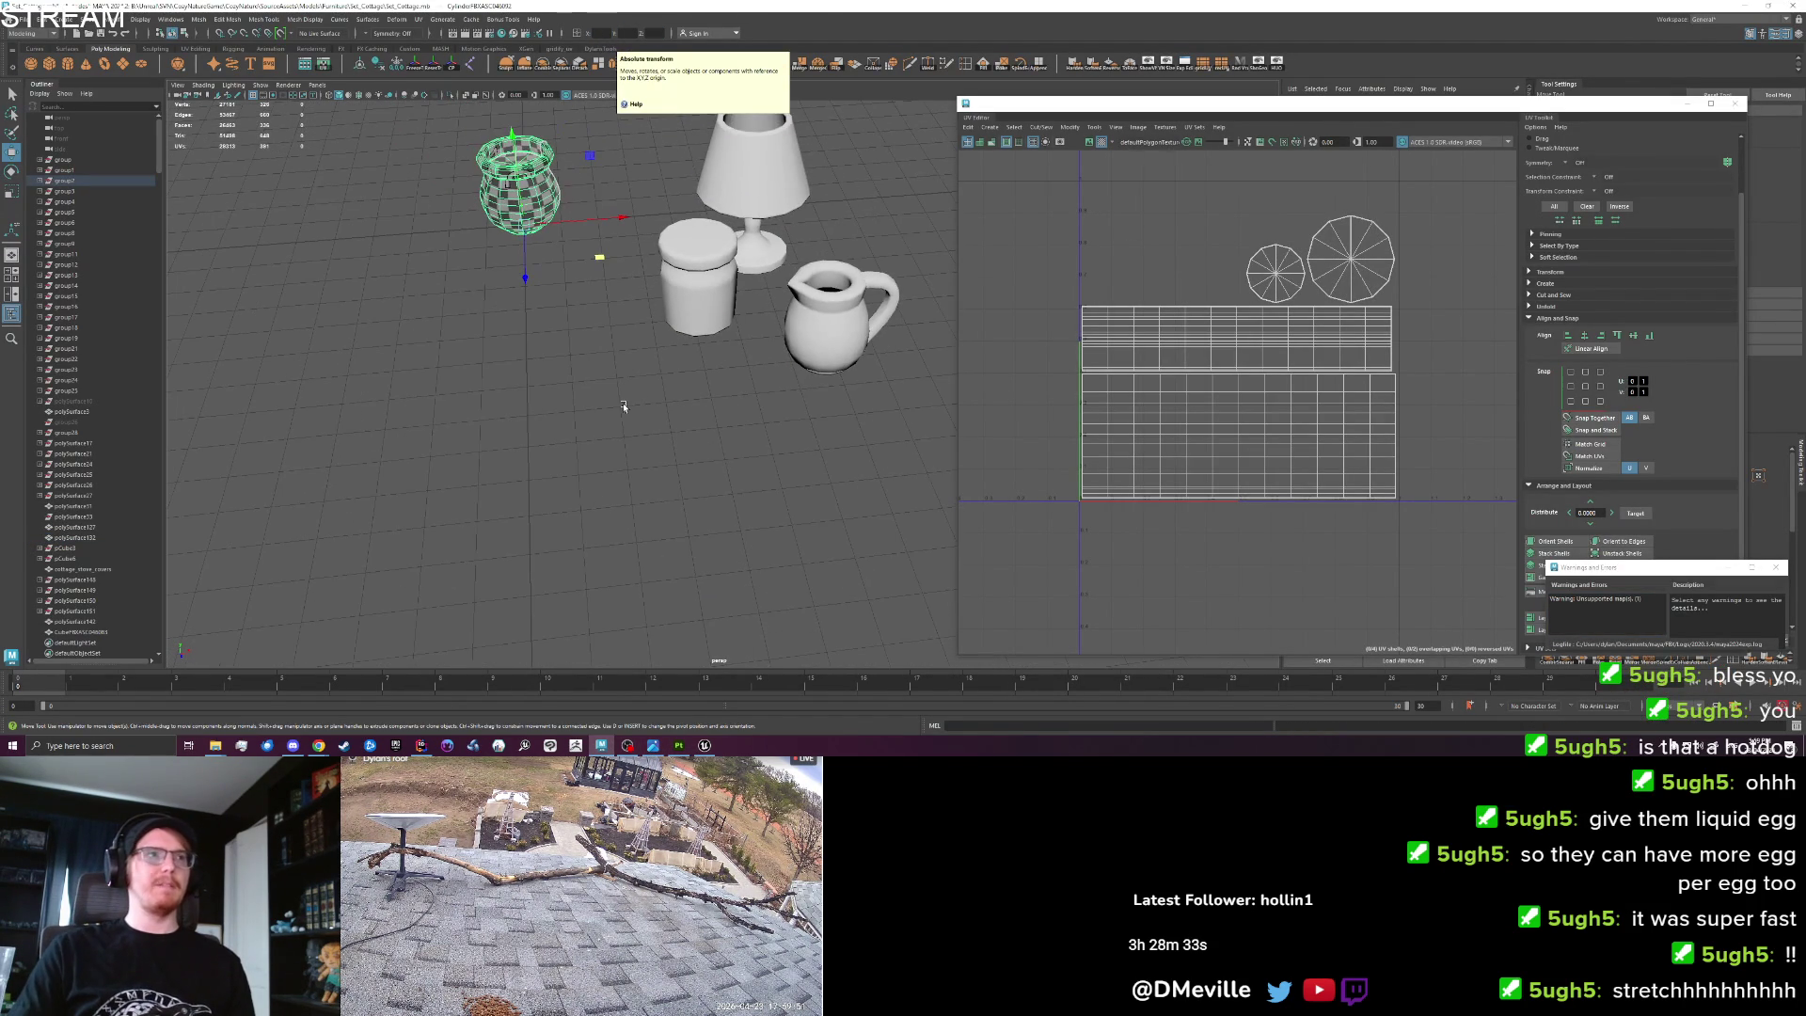
{"action": "scroll", "coordinate": [623, 406], "scroll_direction": "down", "scroll_amount": 4}
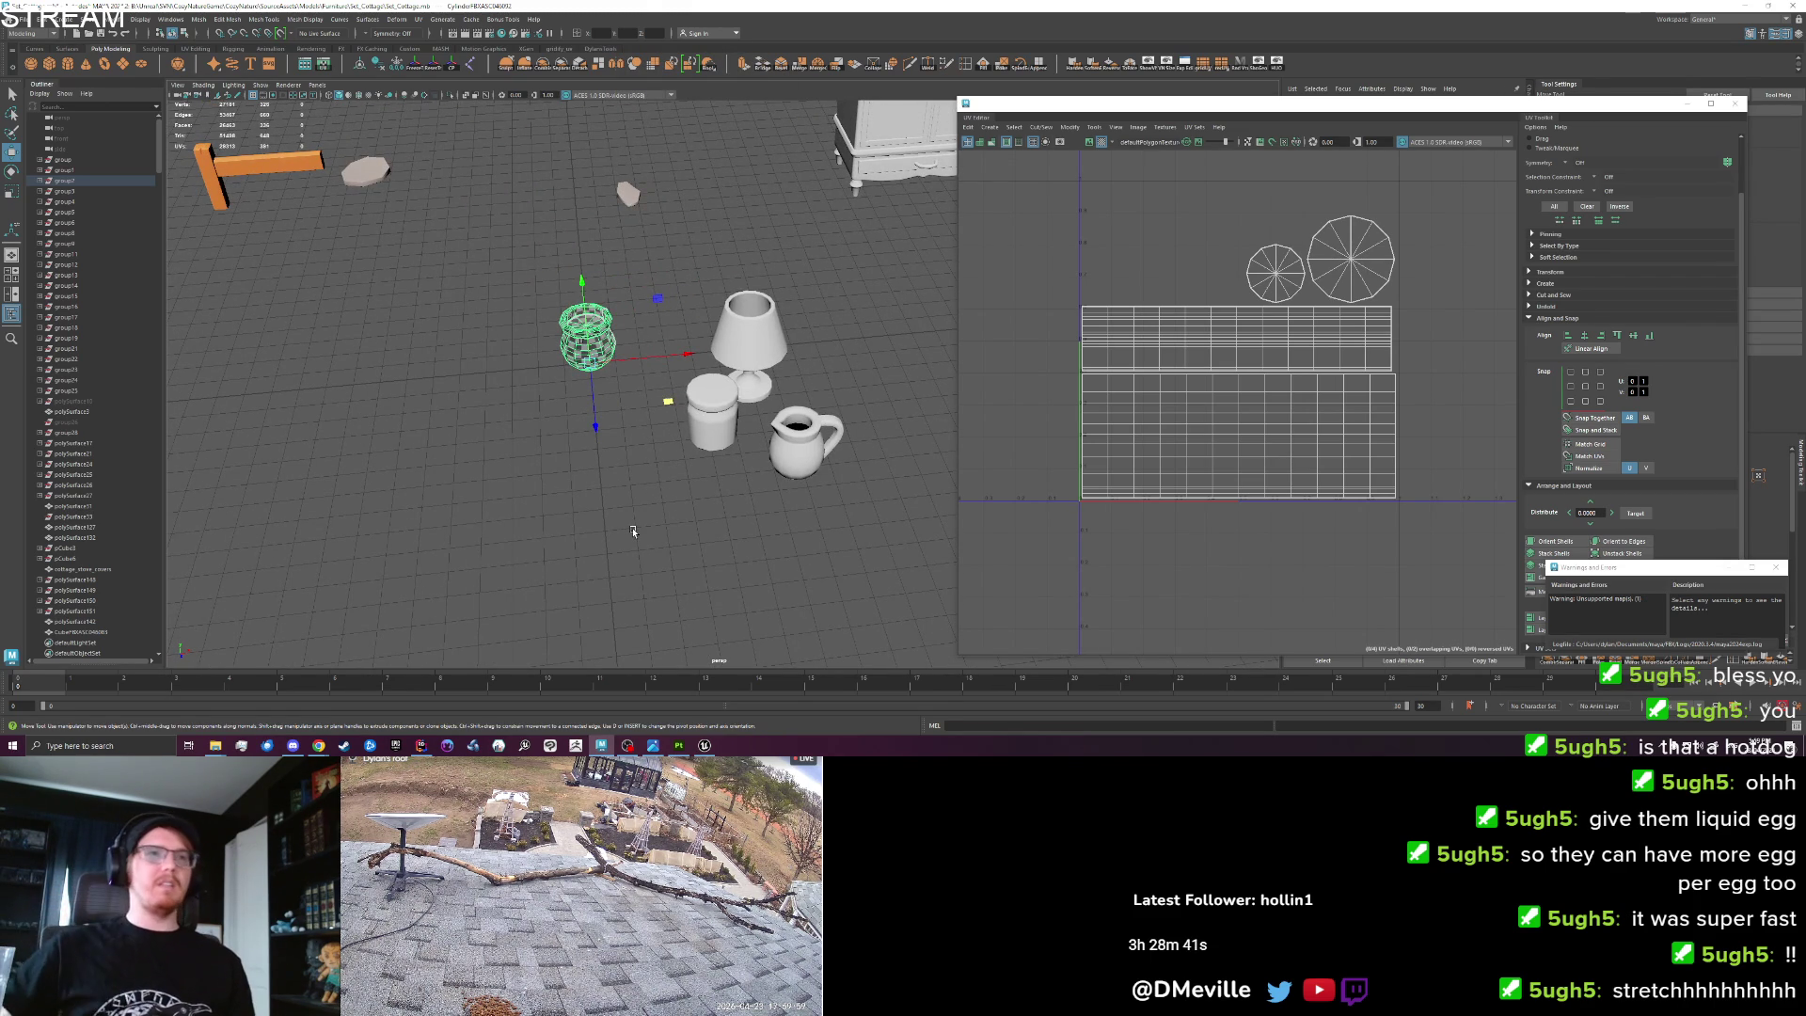
{"action": "left_click_drag", "start_coordinate": [593, 350], "coordinate": [576, 186]}
Move the lamp to the world origin at 0 0 0 and frame it in the view.
{"action": "left_click", "coordinate": [746, 351]}
{"action": "left_click", "coordinate": [602, 33]}
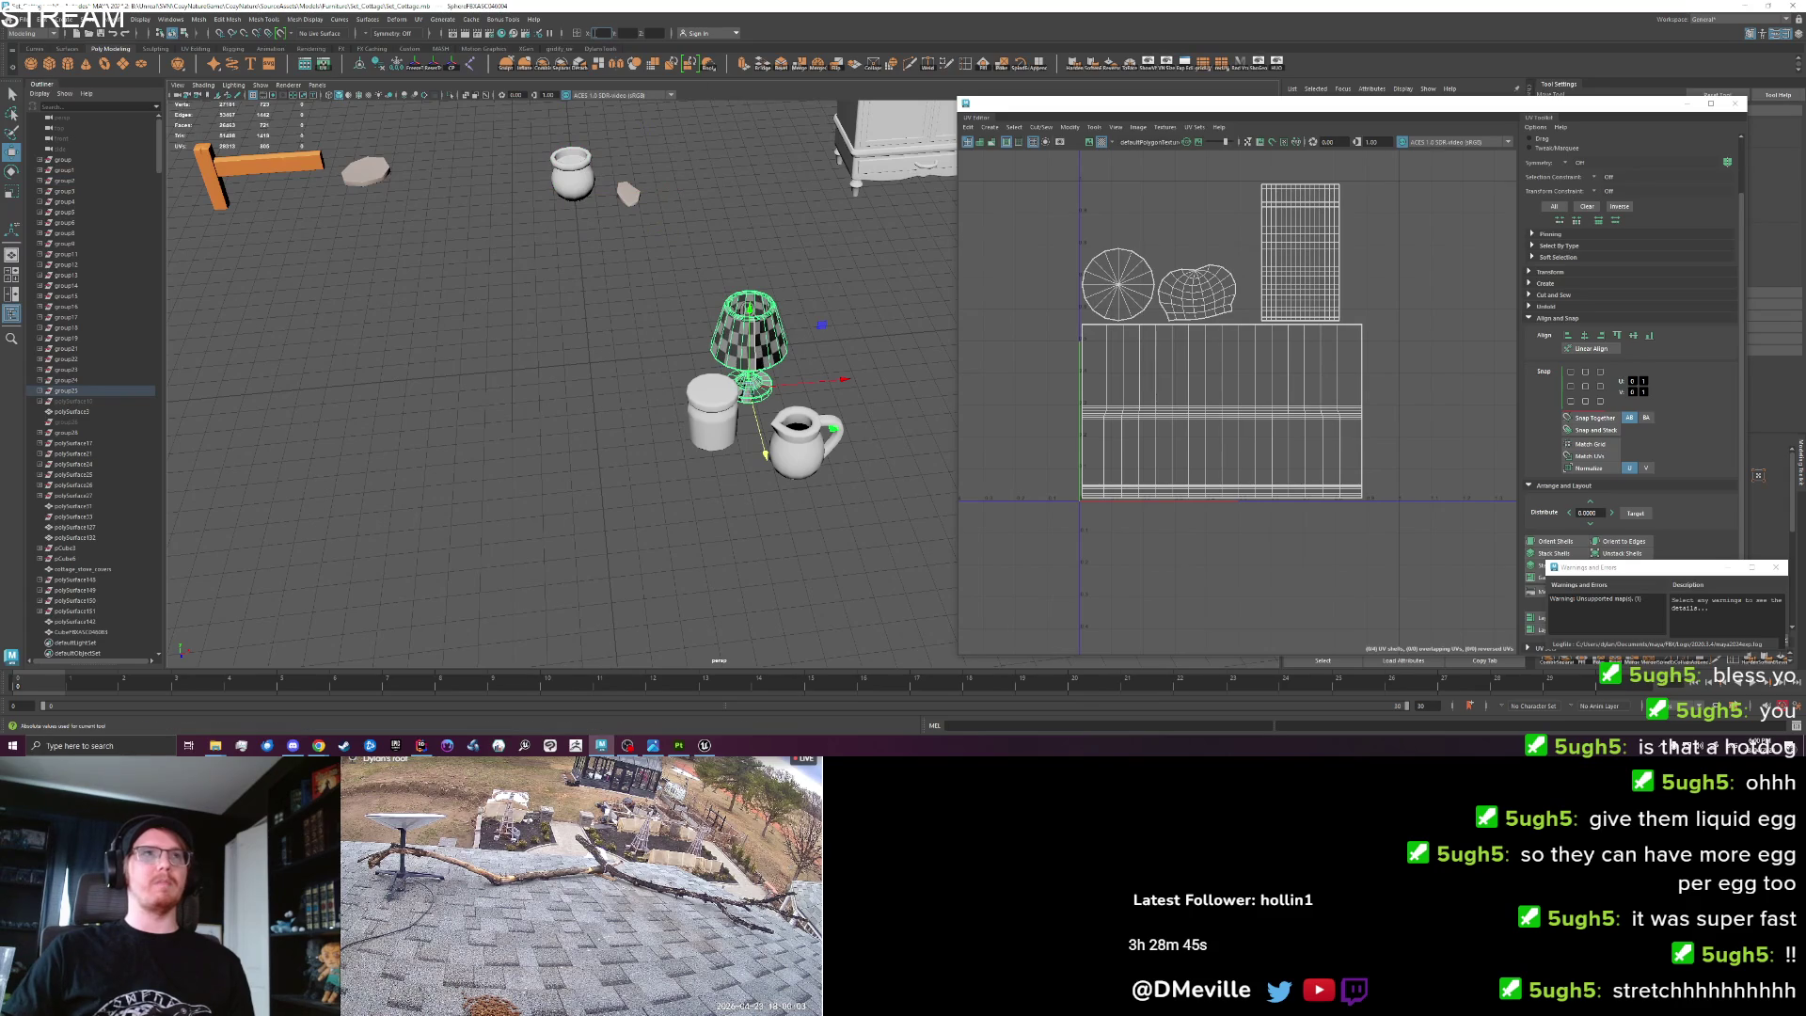
{"action": "type", "text": "0 0 0"}
{"action": "key", "text": "Return"}
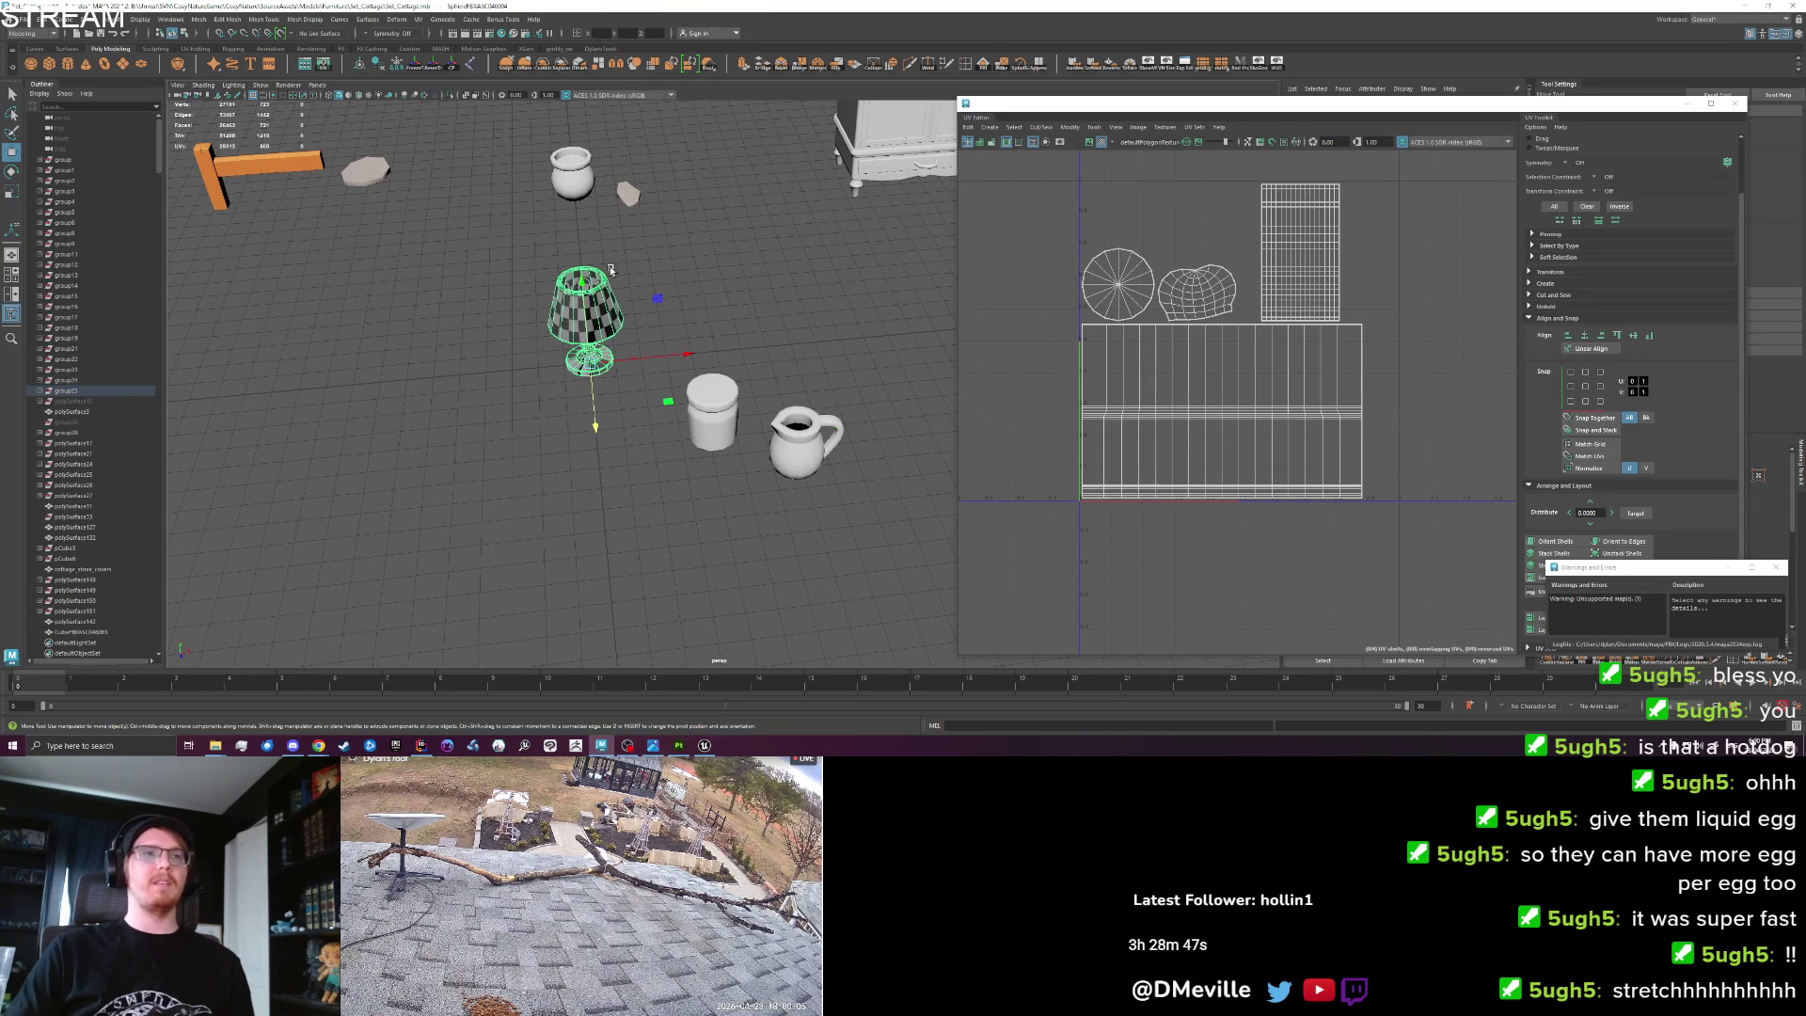
{"action": "left_click", "coordinate": [500, 483]}
{"action": "mouse_move", "coordinate": [500, 484]}
{"action": "left_mouse_down"}
{"action": "mouse_move", "coordinate": [665, 471]}
{"action": "mouse_move", "coordinate": [591, 394]}
{"action": "mouse_move", "coordinate": [705, 299]}
{"action": "left_mouse_up"}
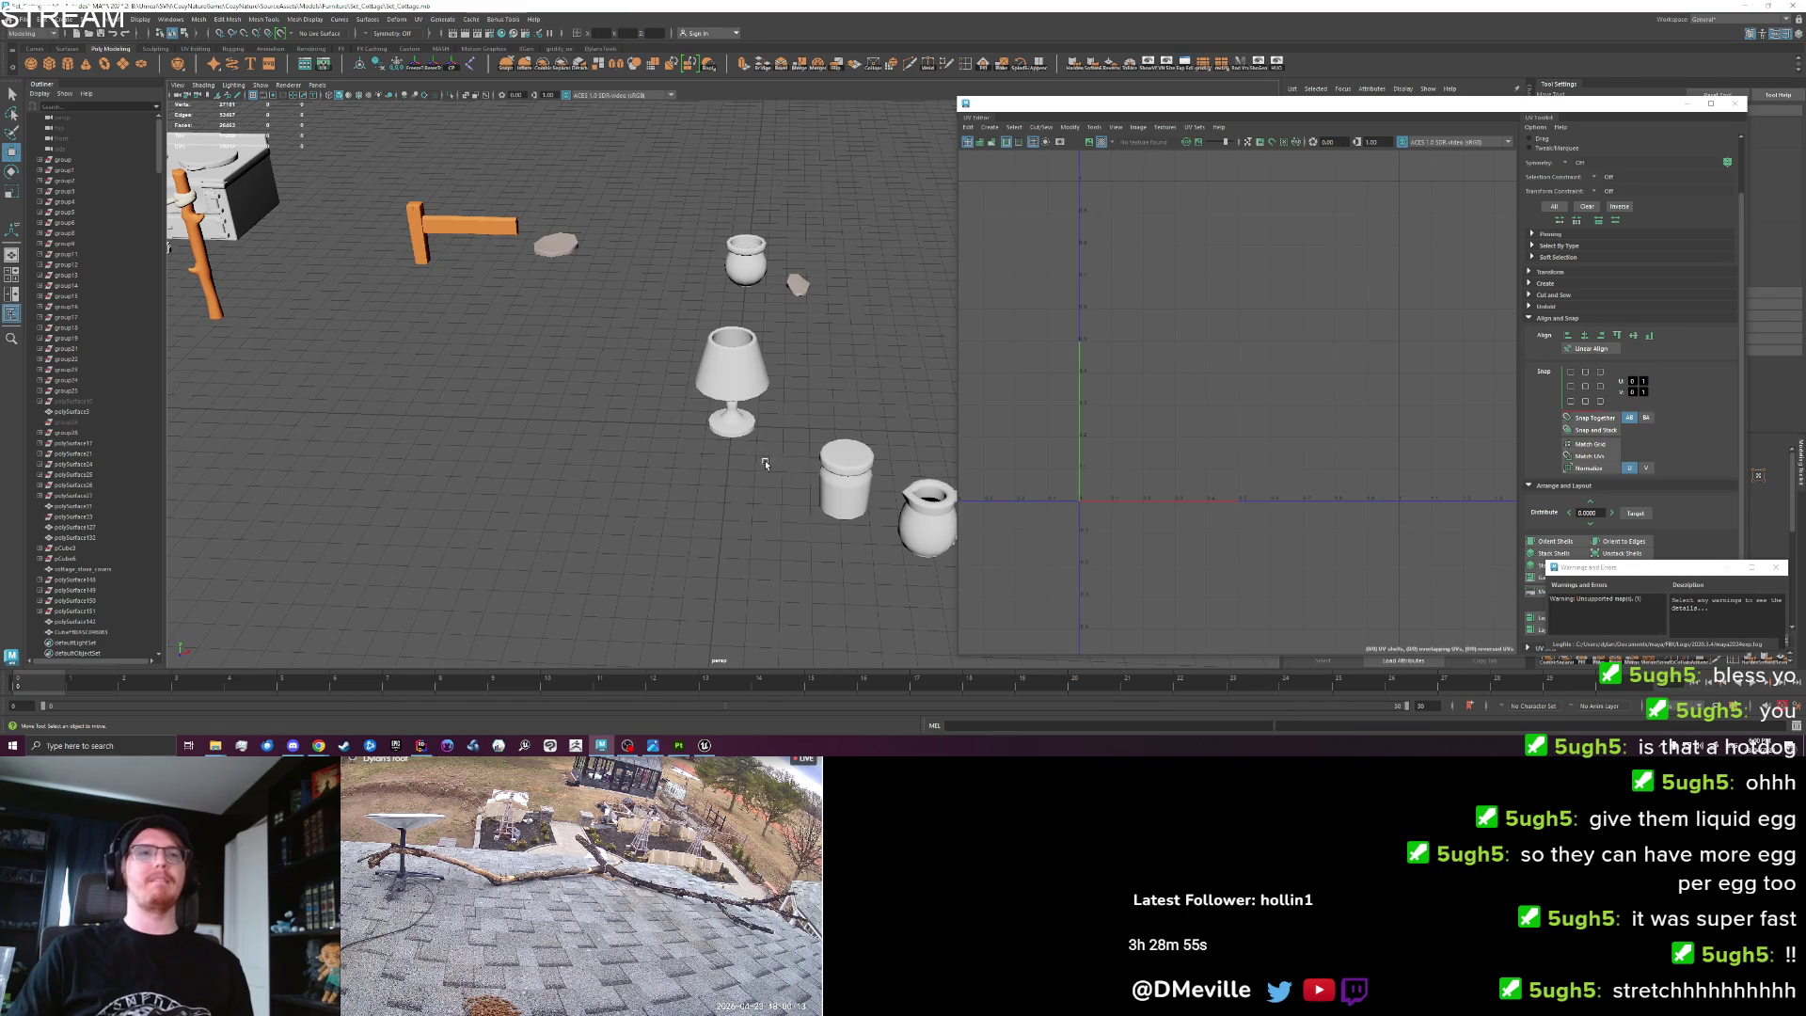
{"action": "left_click", "coordinate": [726, 438]}
{"action": "key", "text": "f"}
{"action": "mouse_move", "coordinate": [726, 443]}
{"action": "left_mouse_down"}
{"action": "mouse_move", "coordinate": [664, 328]}
{"action": "mouse_move", "coordinate": [685, 334]}
{"action": "left_mouse_up"}
{"action": "right_click", "coordinate": [685, 334]}
Inspect the lamp's shade, bulb and base in component mode, then return to object selection.
{"action": "left_click", "coordinate": [472, 382]}
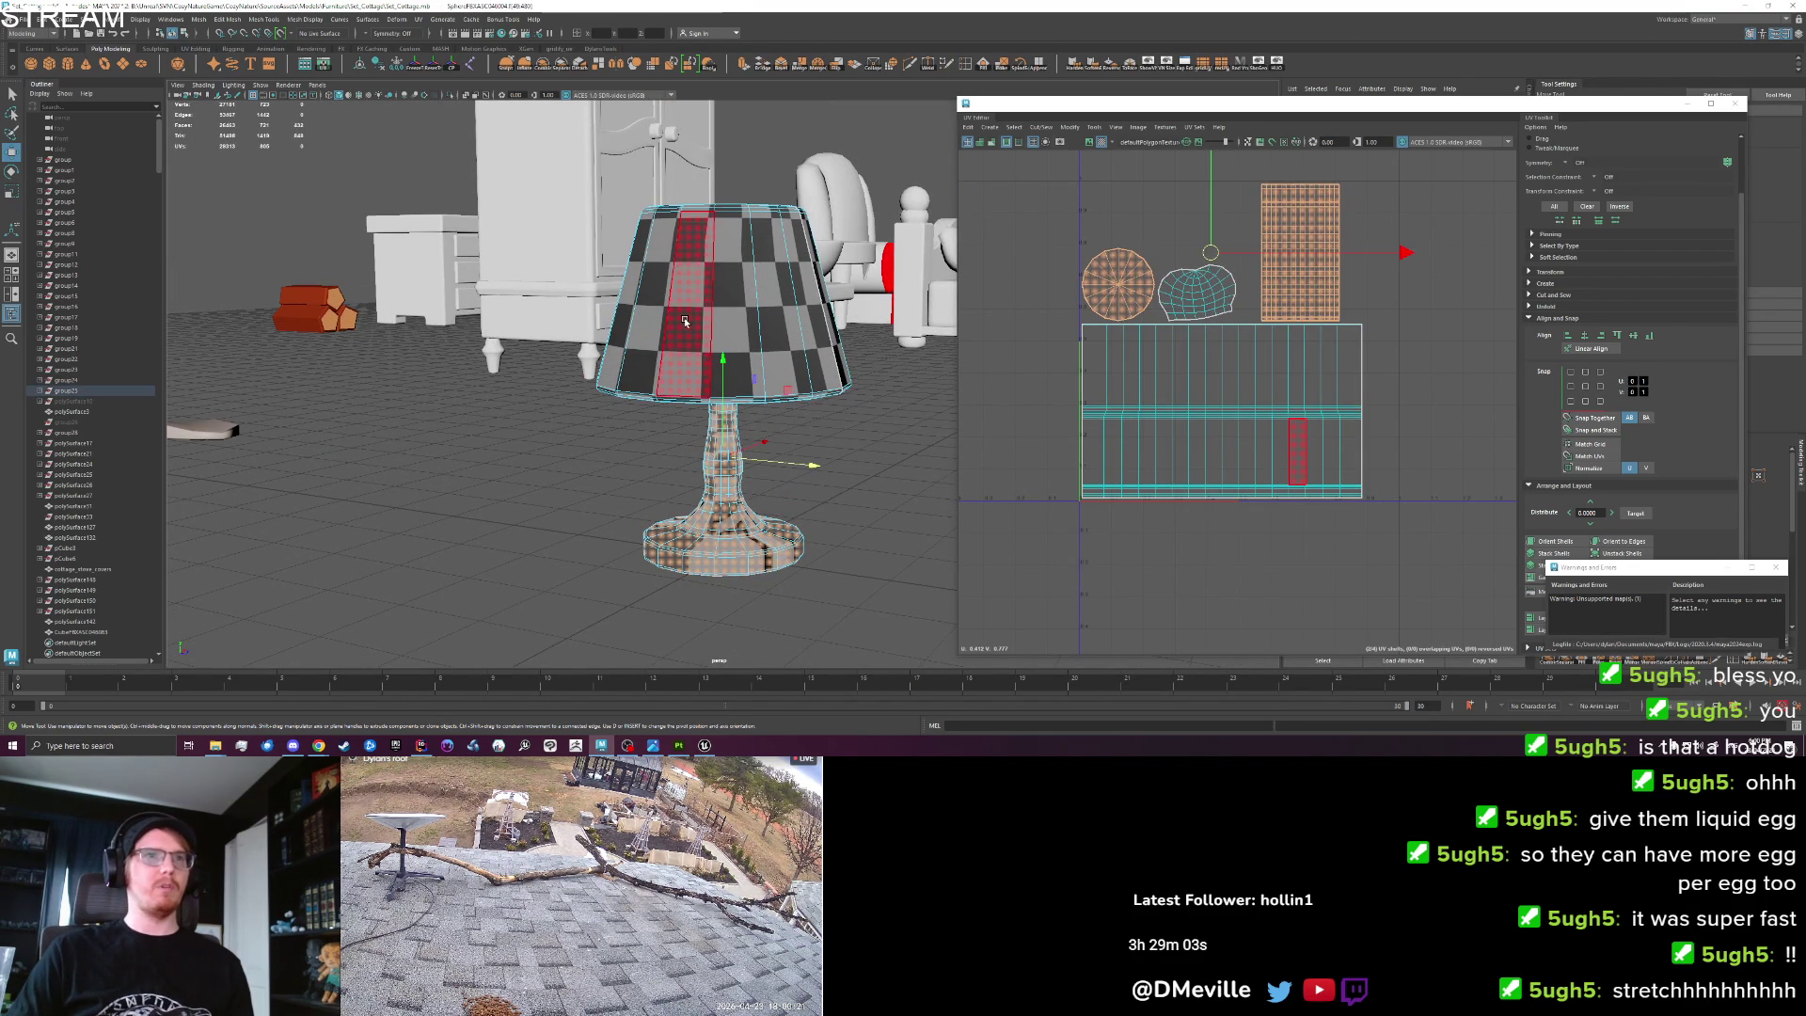
{"action": "left_click", "coordinate": [678, 358]}
{"action": "left_click_drag", "start_coordinate": [678, 358], "coordinate": [575, 445]}
{"action": "left_click", "coordinate": [701, 336]}
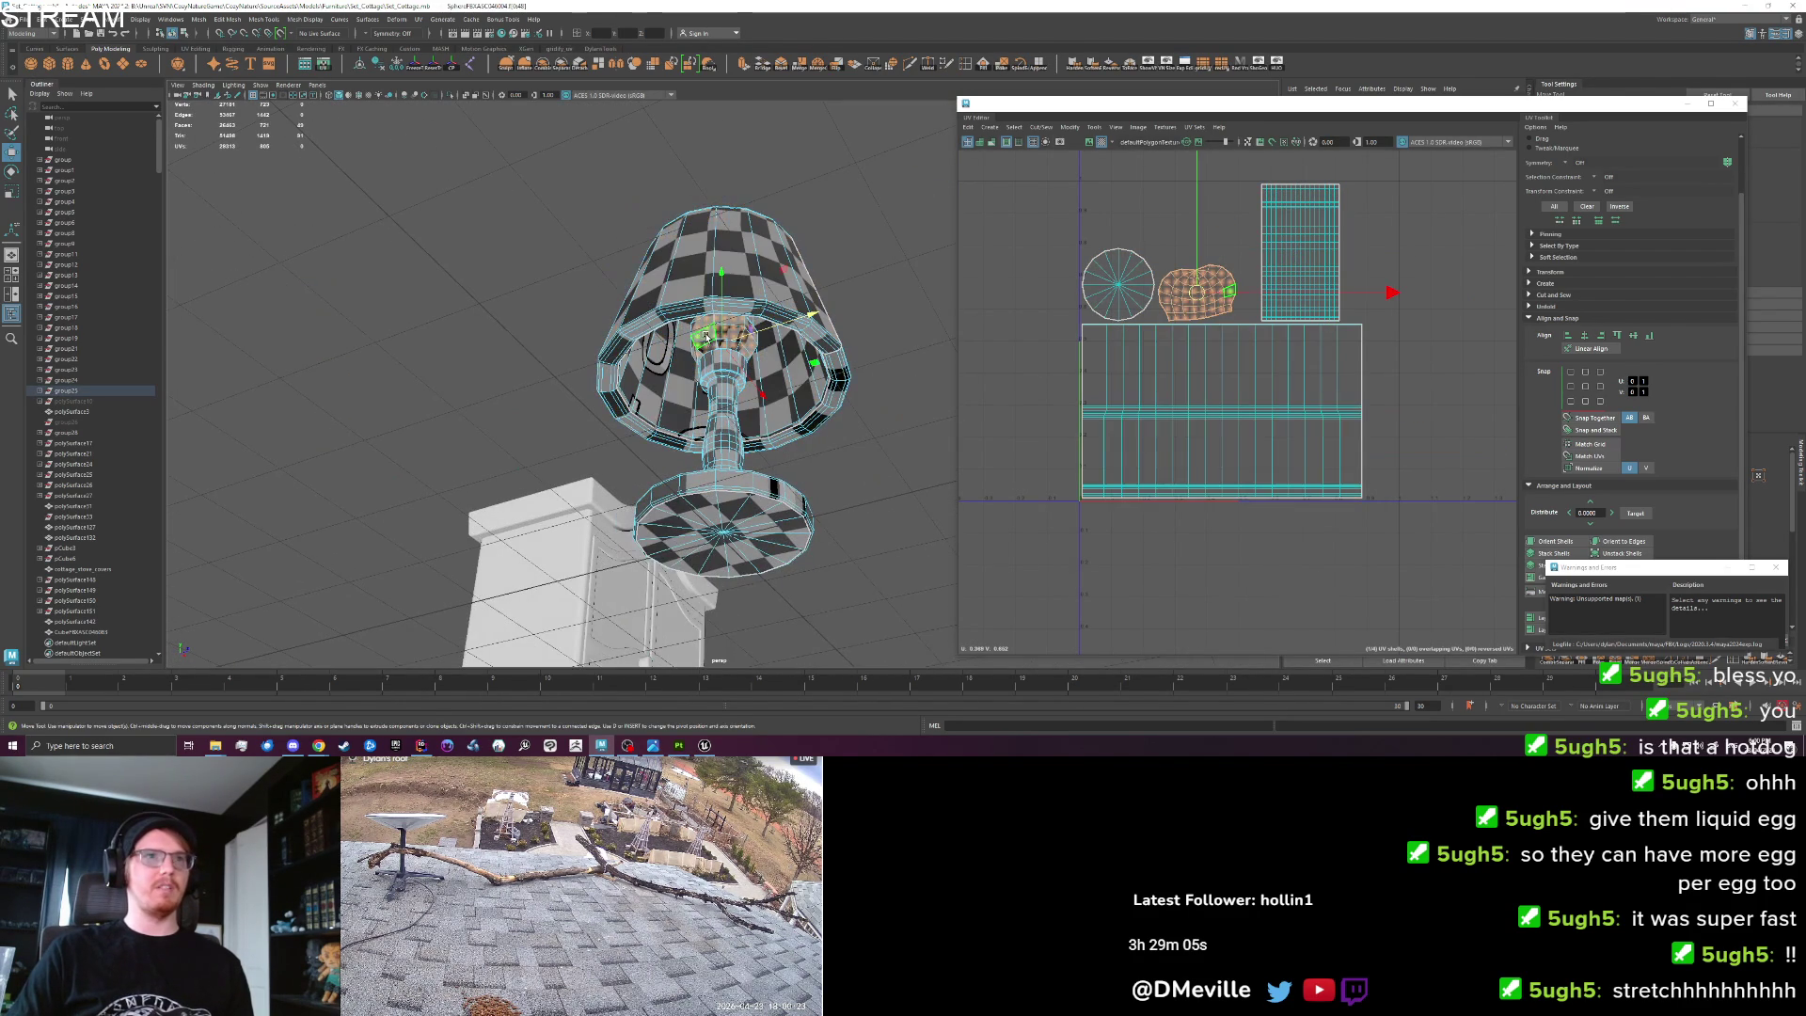
{"action": "left_click_drag", "start_coordinate": [543, 514], "coordinate": [600, 520]}
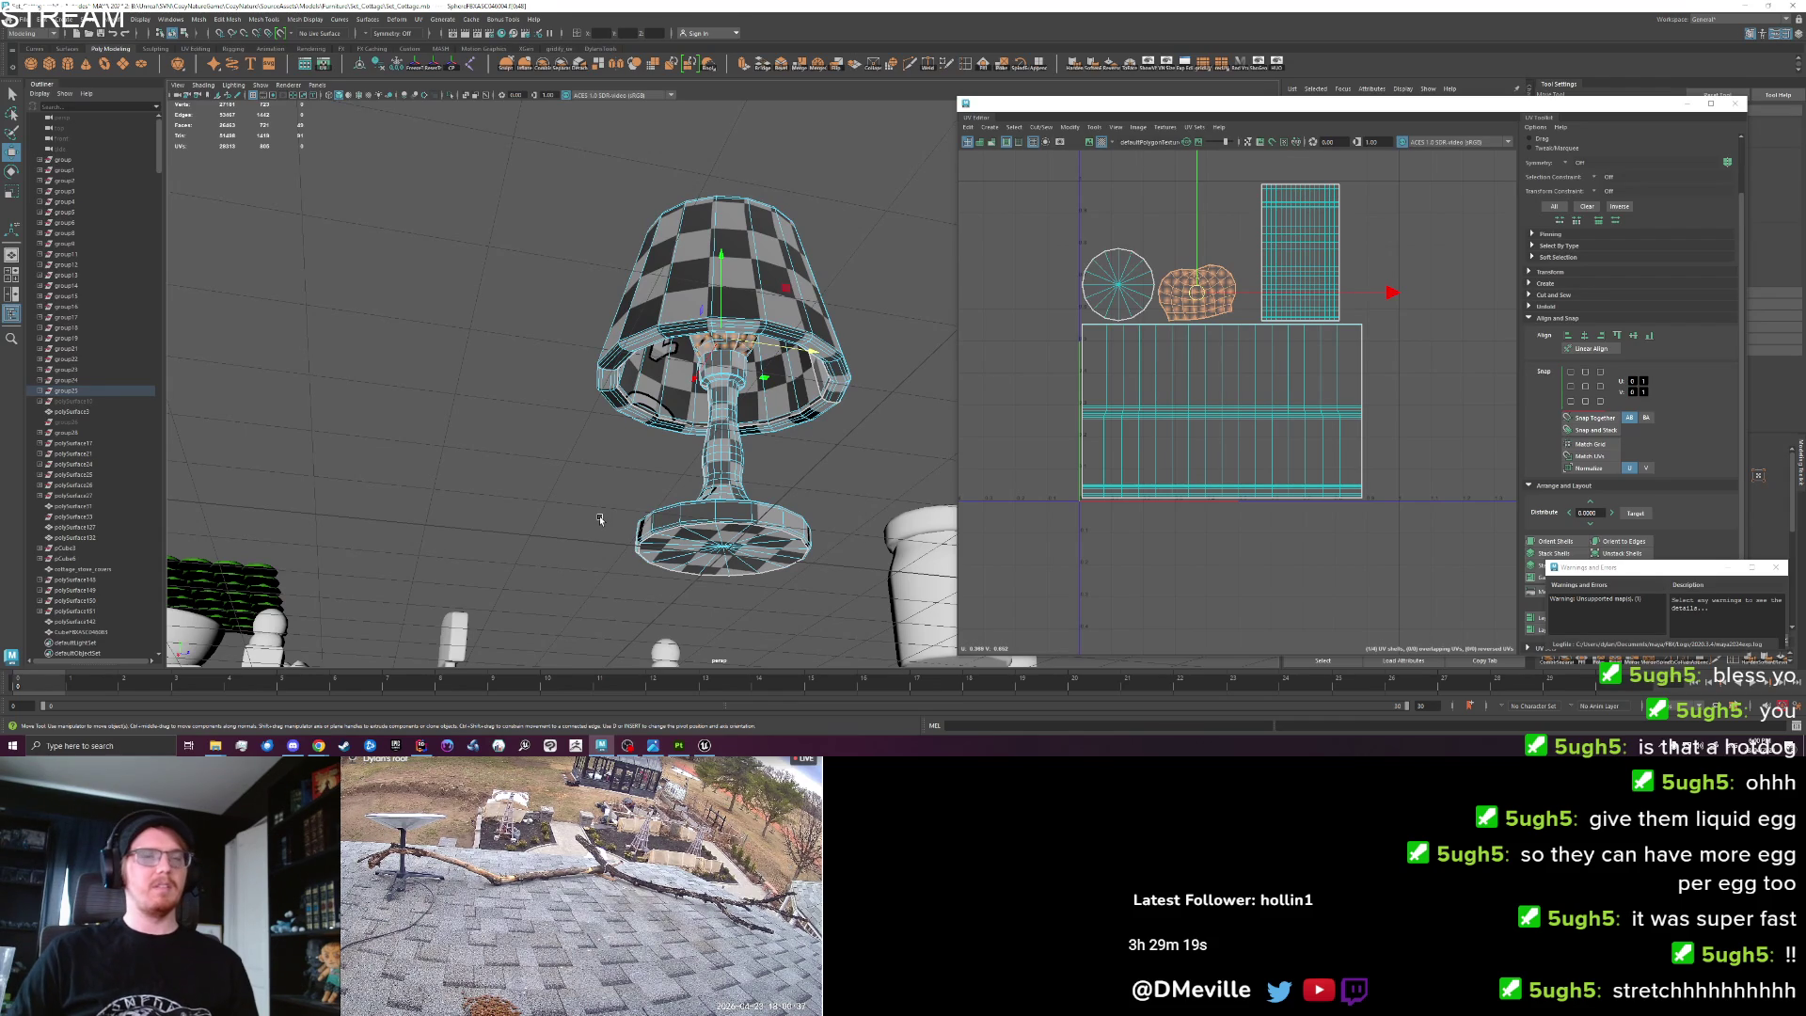
{"action": "mouse_move", "coordinate": [600, 520]}
{"action": "left_mouse_down", "text": "alt"}
{"action": "mouse_move", "coordinate": [723, 393]}
{"action": "mouse_move", "coordinate": [677, 442]}
{"action": "mouse_move", "coordinate": [650, 424]}
{"action": "left_mouse_up", "text": "alt"}
{"action": "left_click", "coordinate": [642, 414]}
{"action": "right_click", "coordinate": [643, 414]}
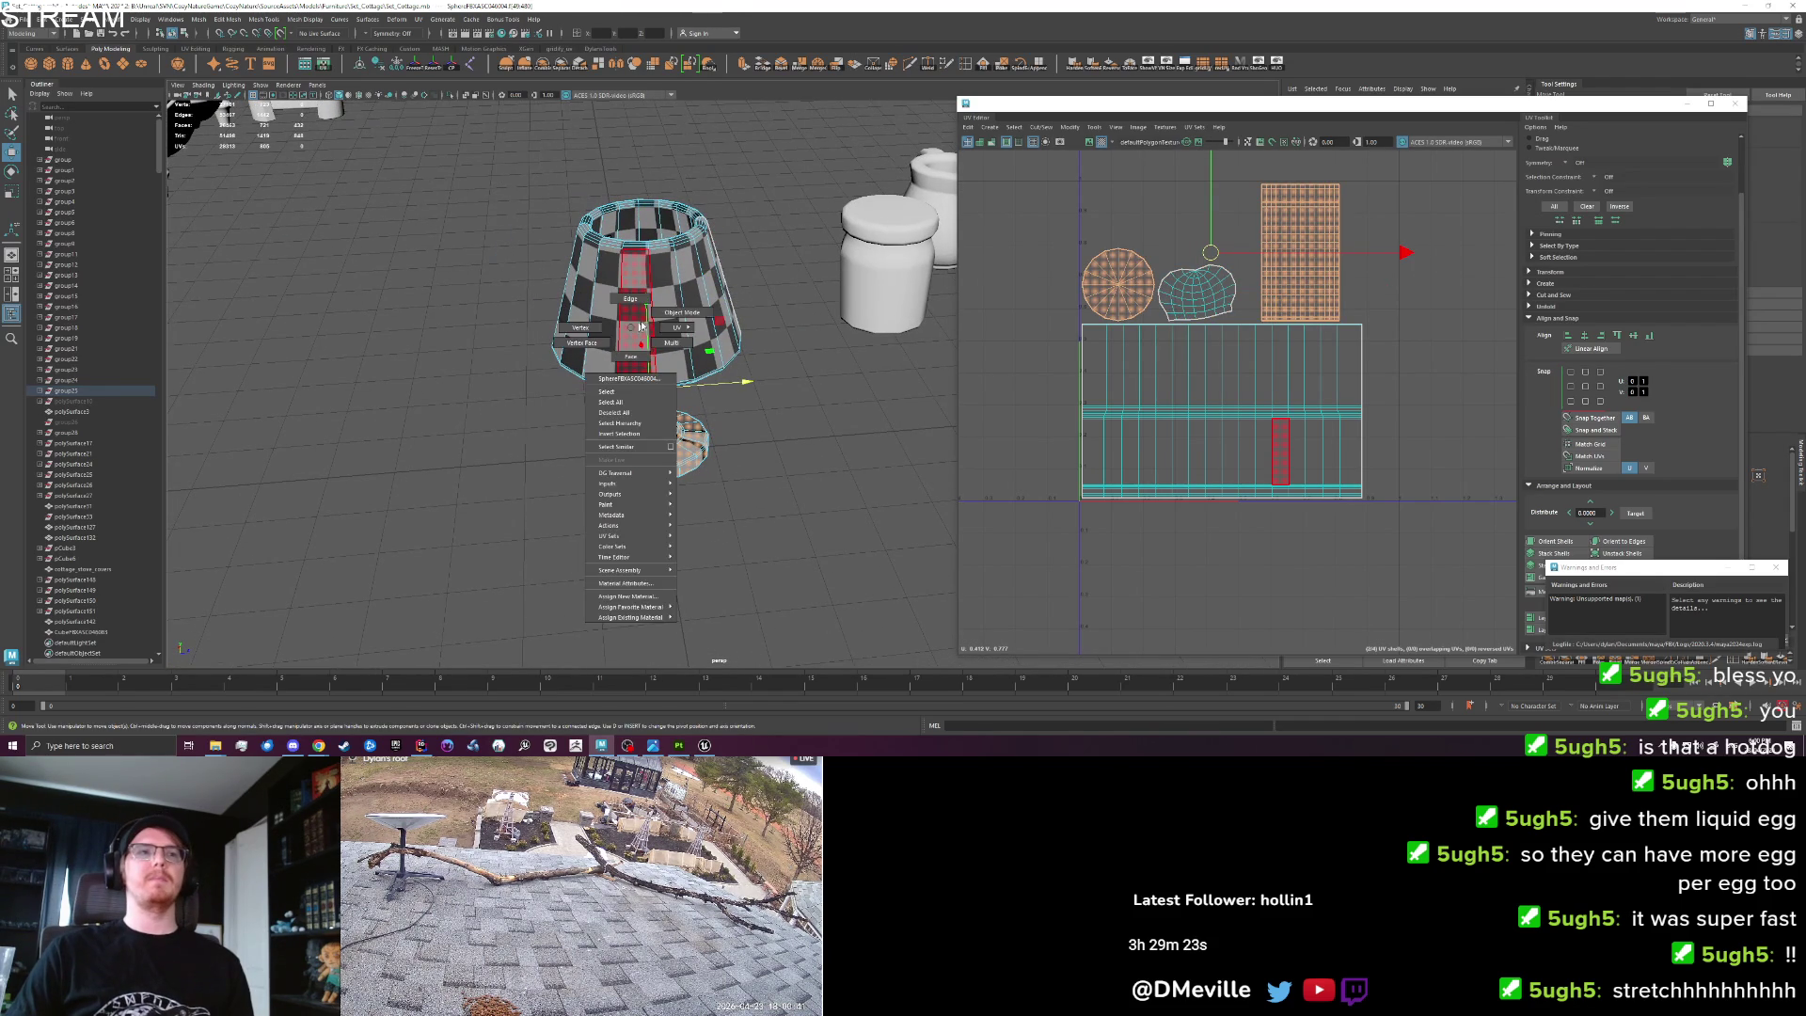
{"action": "left_click", "coordinate": [645, 418]}
Select all the lampshade faces and assign them a new Phong material.
{"action": "right_click", "coordinate": [555, 310]}
{"action": "left_click", "coordinate": [591, 335]}
{"action": "left_click_drag", "start_coordinate": [484, 541], "coordinate": [762, 202]}
{"action": "right_click", "coordinate": [616, 338]}
{"action": "left_click", "coordinate": [616, 579]}
{"action": "left_click", "coordinate": [679, 352]}
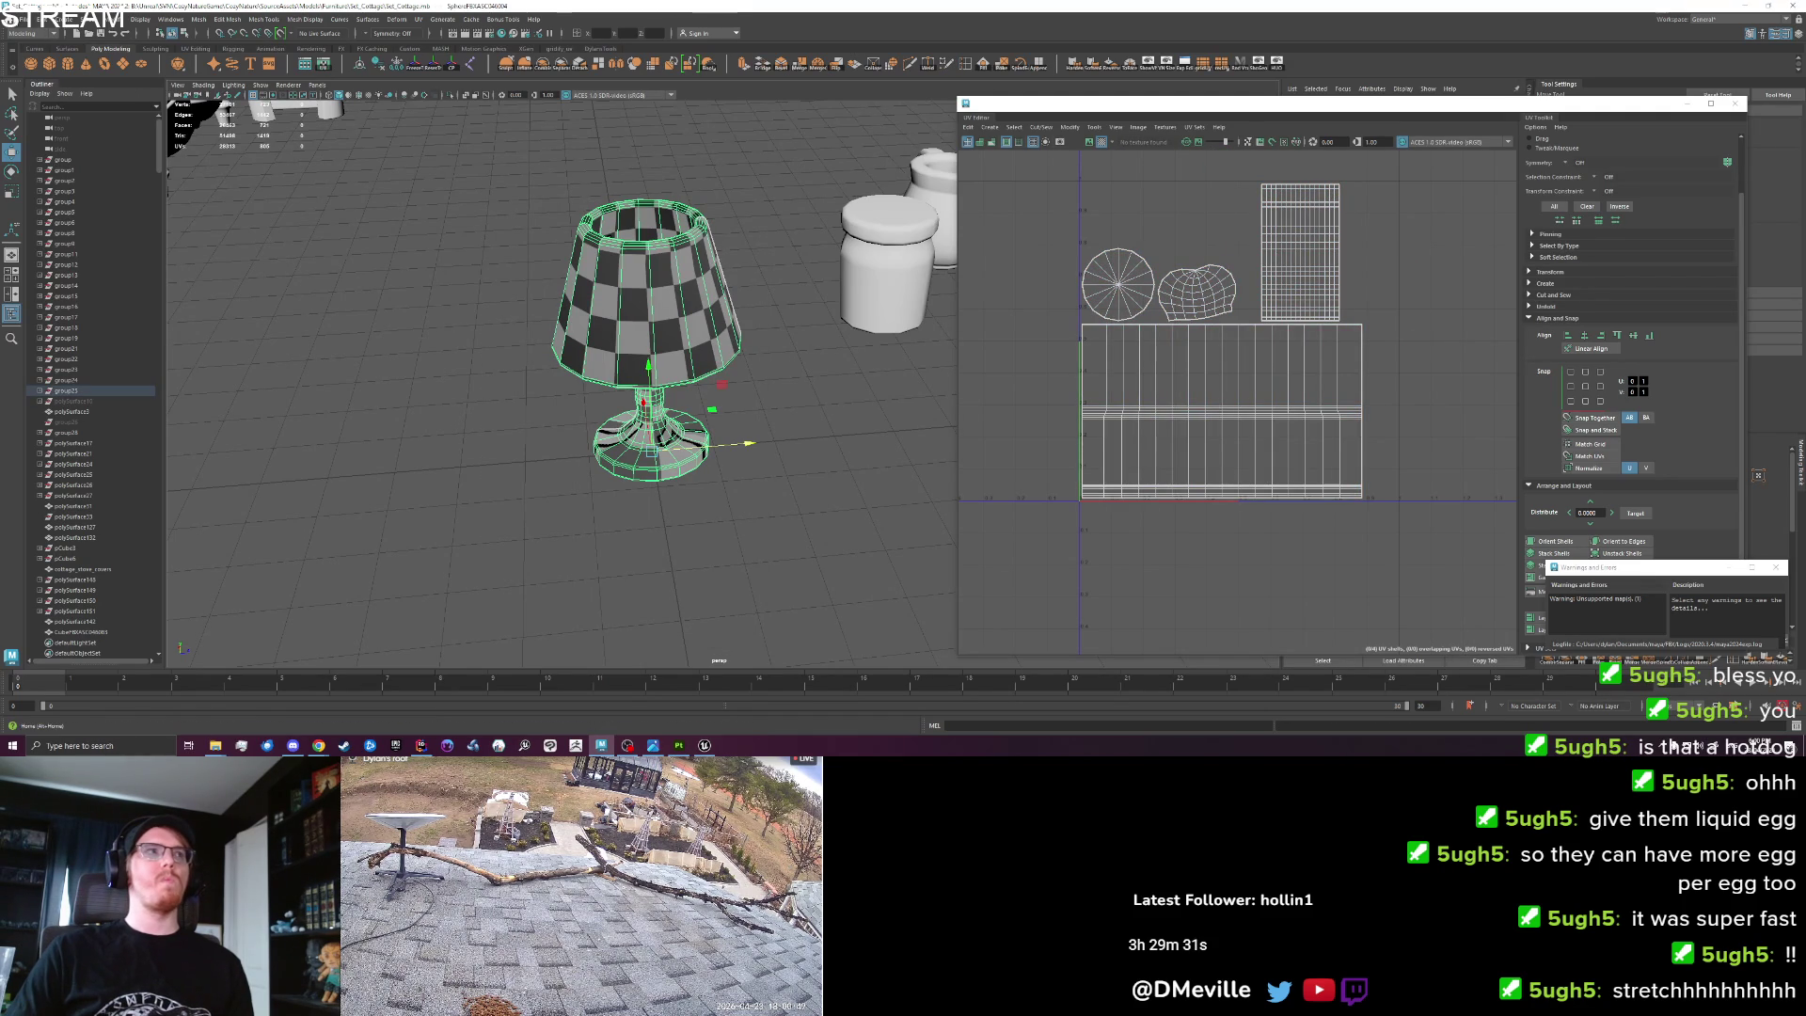
Export the selected lamp, replacing the existing cottage_lamp.fbx.
{"action": "left_click", "coordinate": [21, 19]}
{"action": "left_click", "coordinate": [72, 166]}
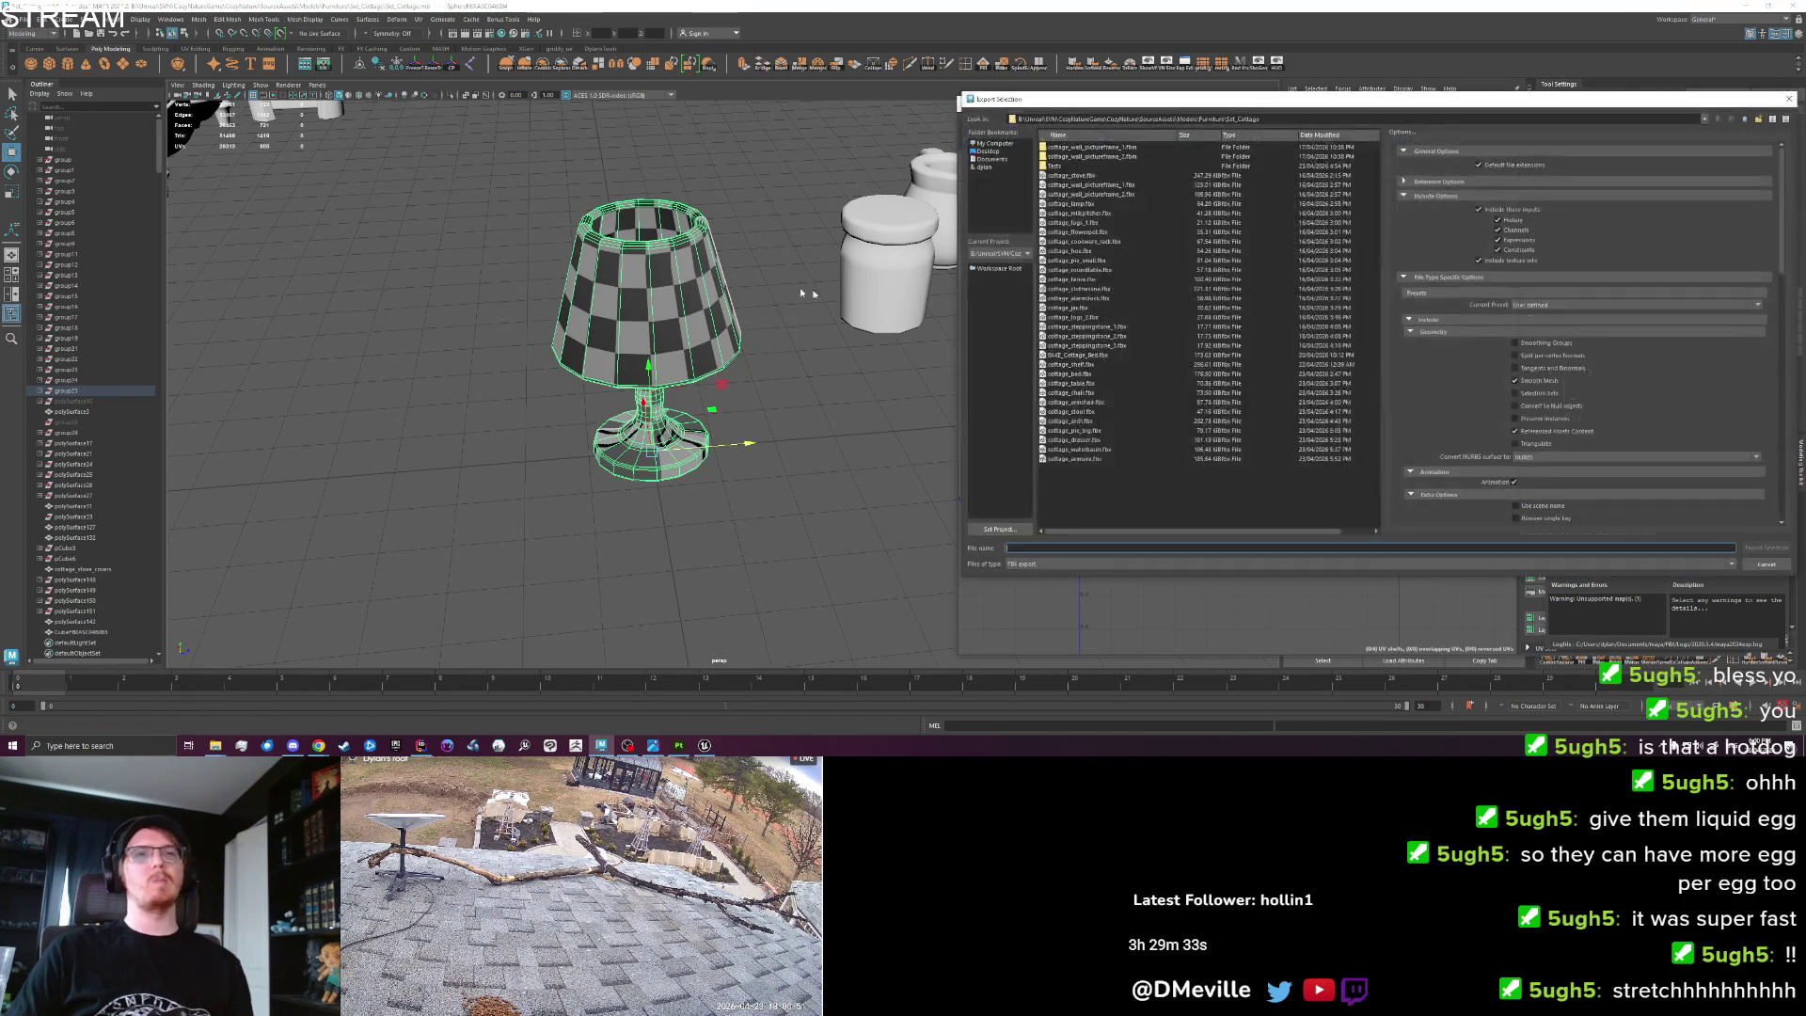
{"action": "left_click", "coordinate": [1072, 203]}
{"action": "key", "text": "Return"}
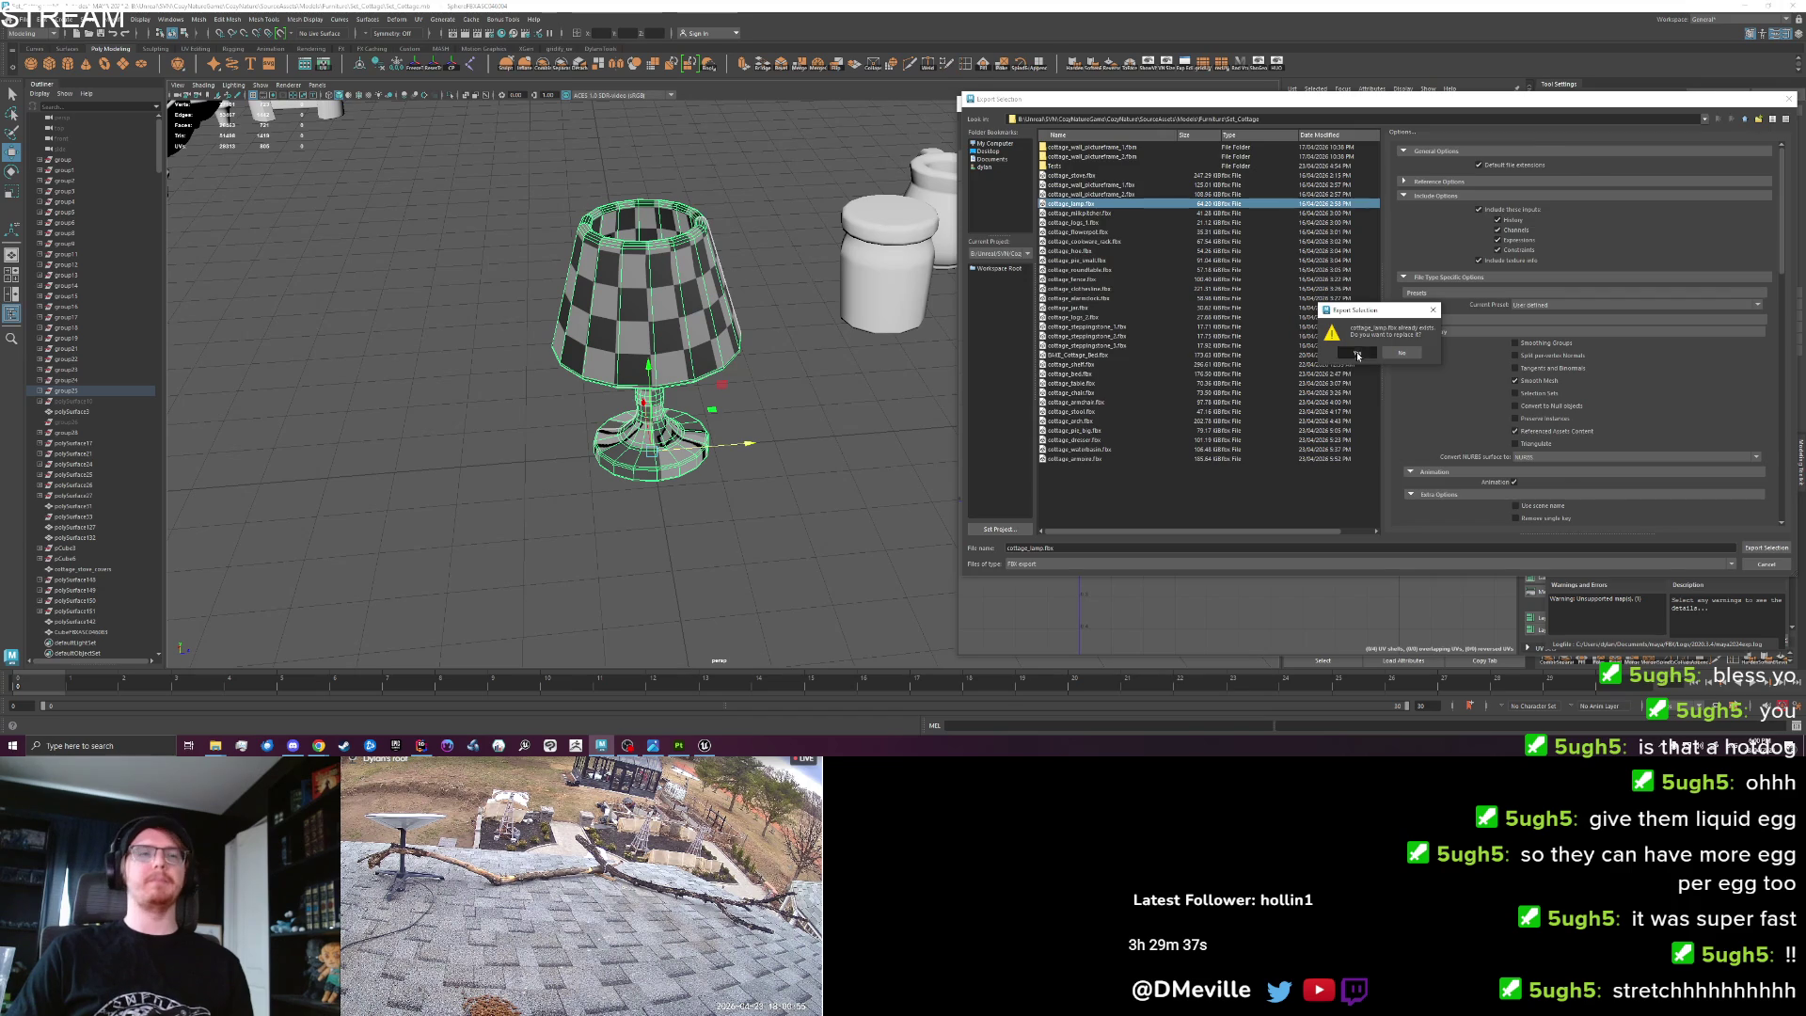
{"action": "left_click", "coordinate": [1357, 352]}
{"action": "left_click", "coordinate": [759, 512]}
{"action": "key", "text": "alt+Tab"}
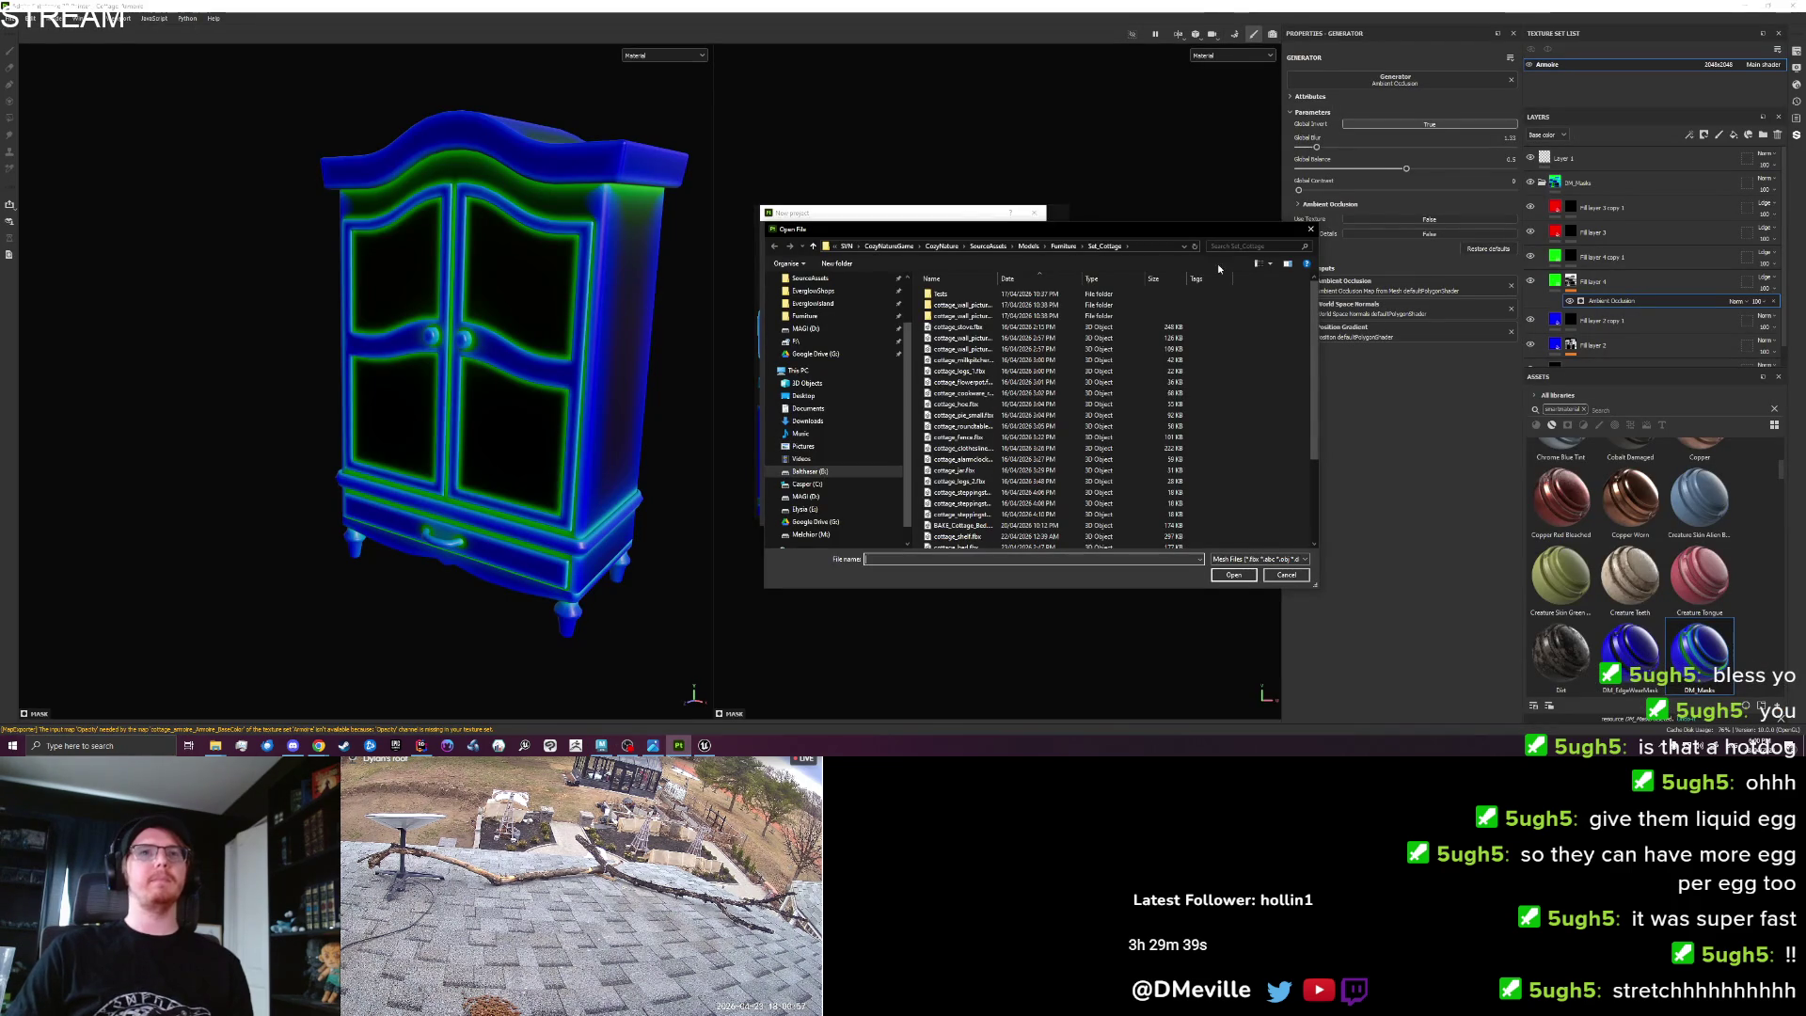
Create a new project from cottage_lamp.fbx and apply the DM_Masks smart material.
{"action": "scroll", "coordinate": [967, 517], "scroll_direction": "down", "scroll_amount": 4}
{"action": "double_click", "coordinate": [967, 544]}
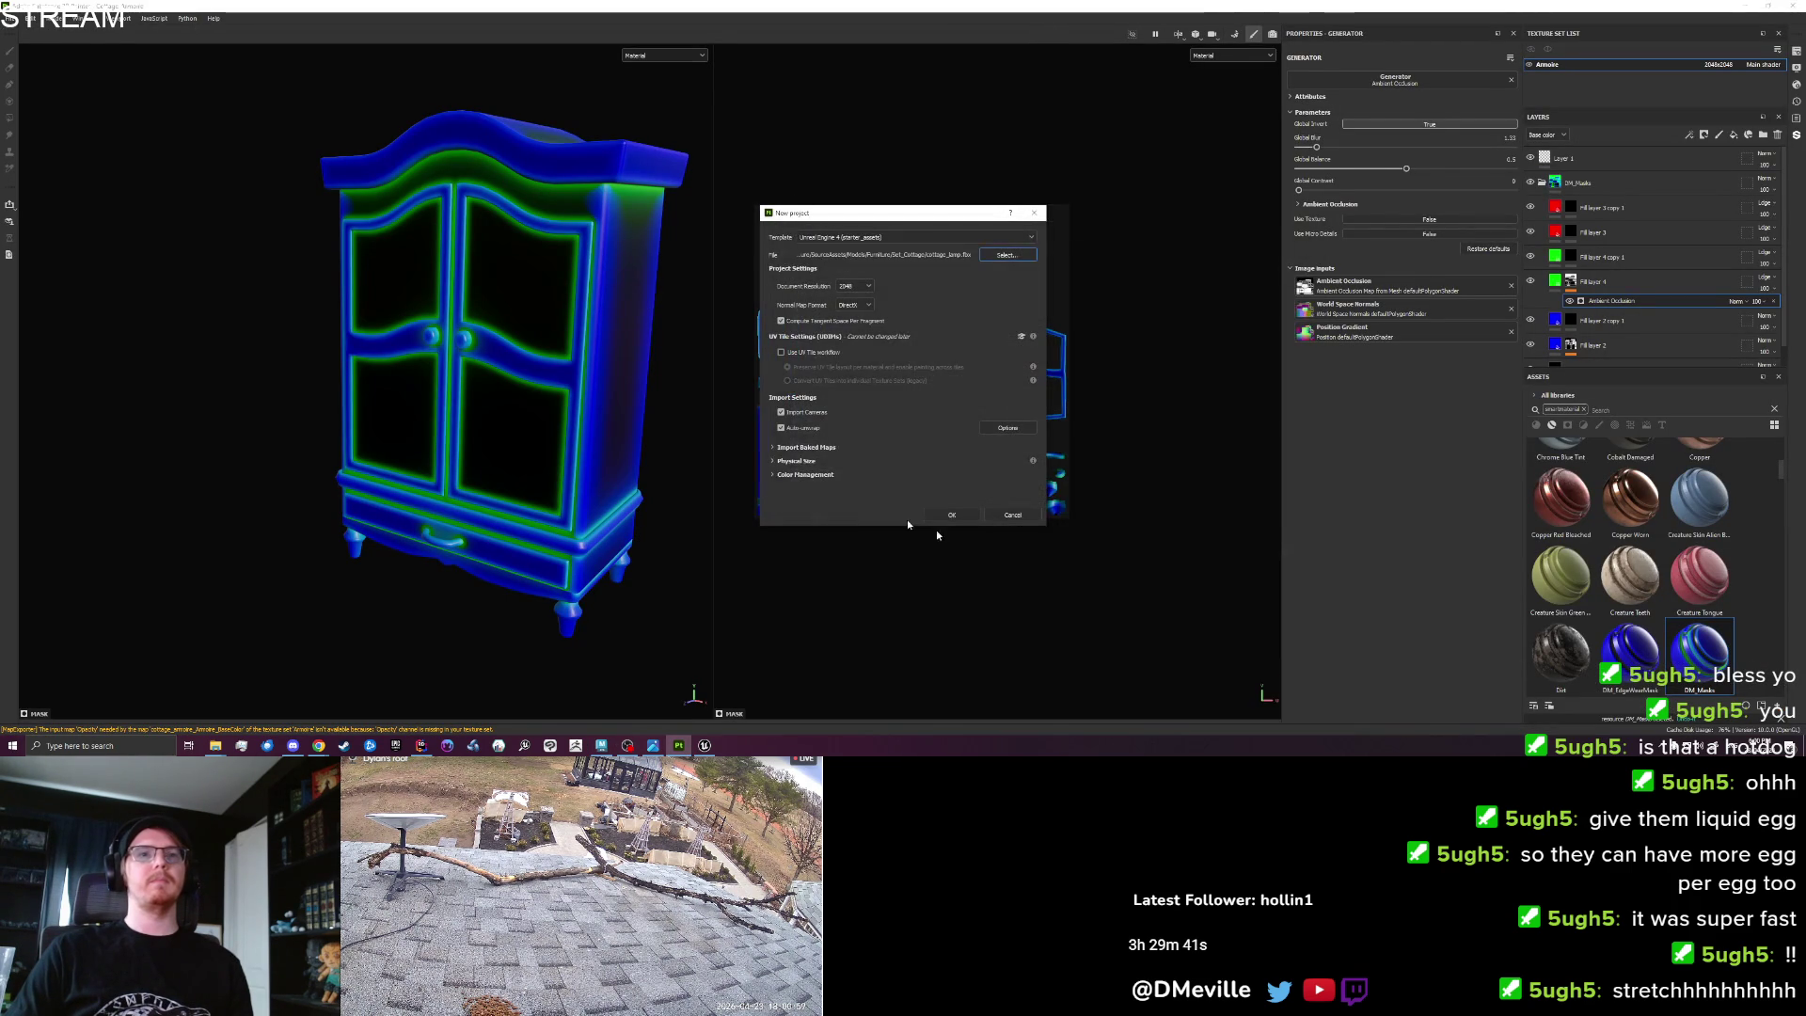
{"action": "left_click", "coordinate": [951, 515]}
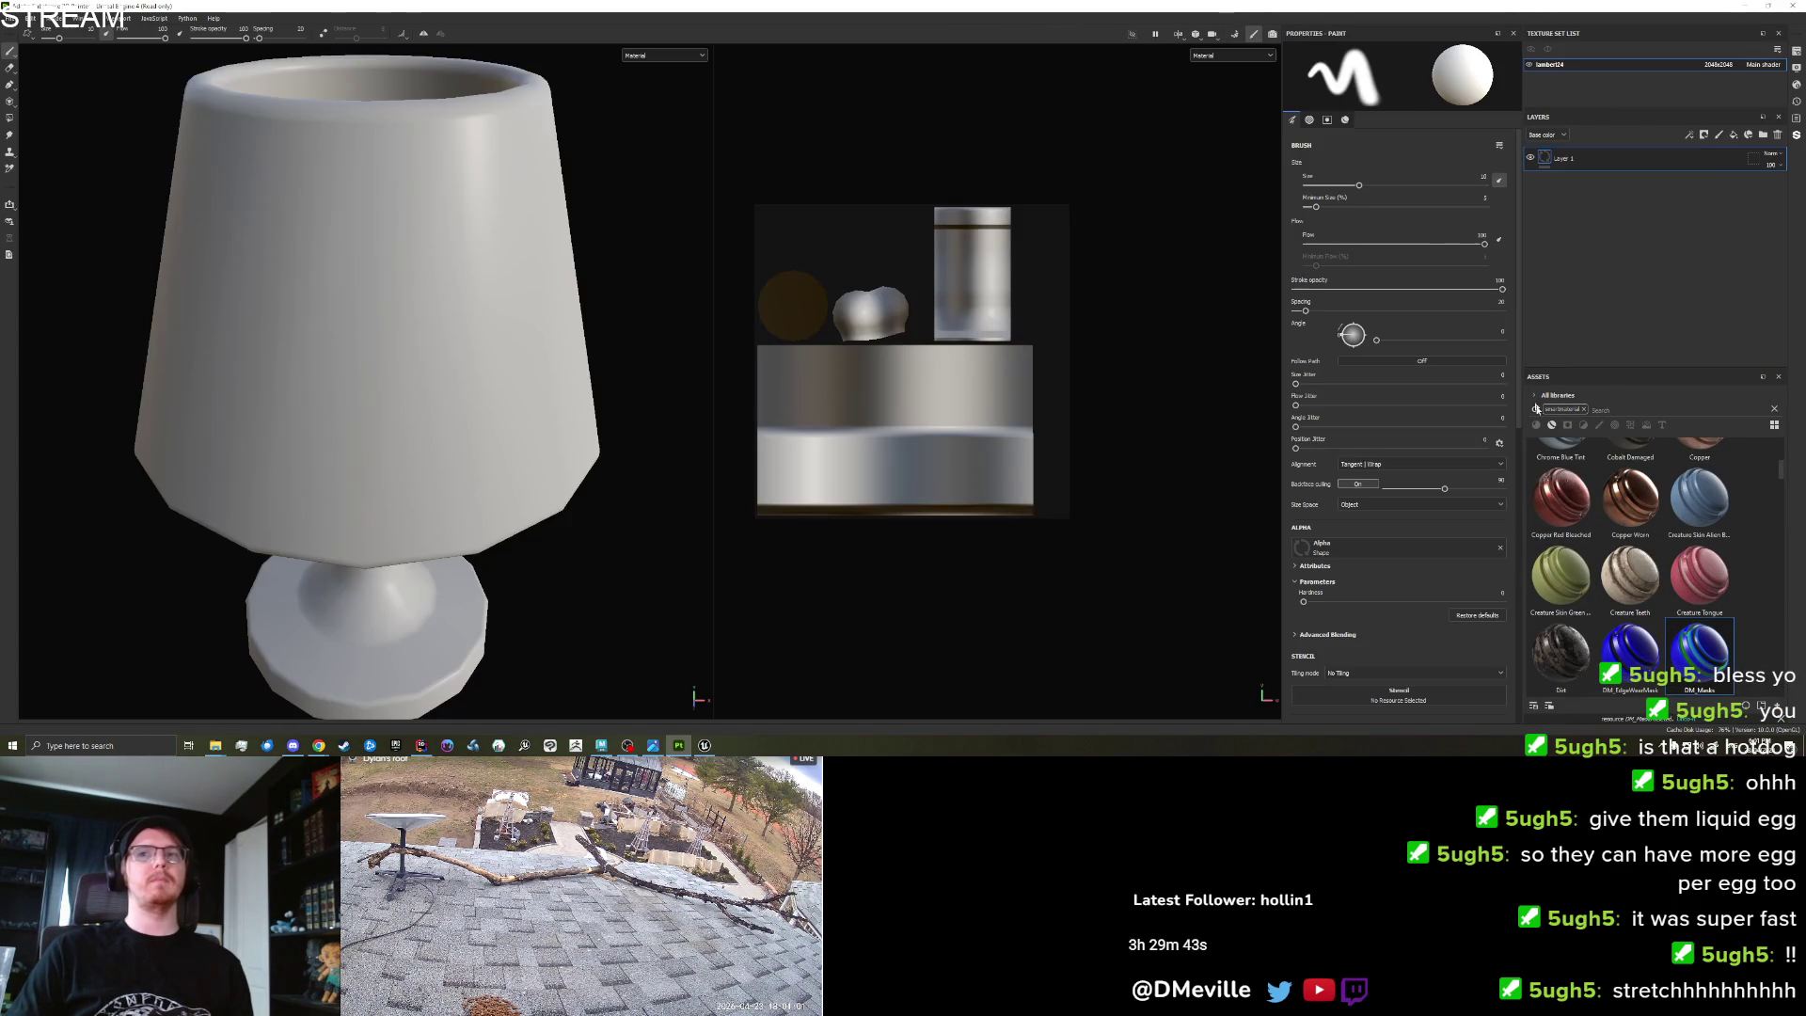
{"action": "left_click_drag", "start_coordinate": [1699, 656], "coordinate": [1656, 171]}
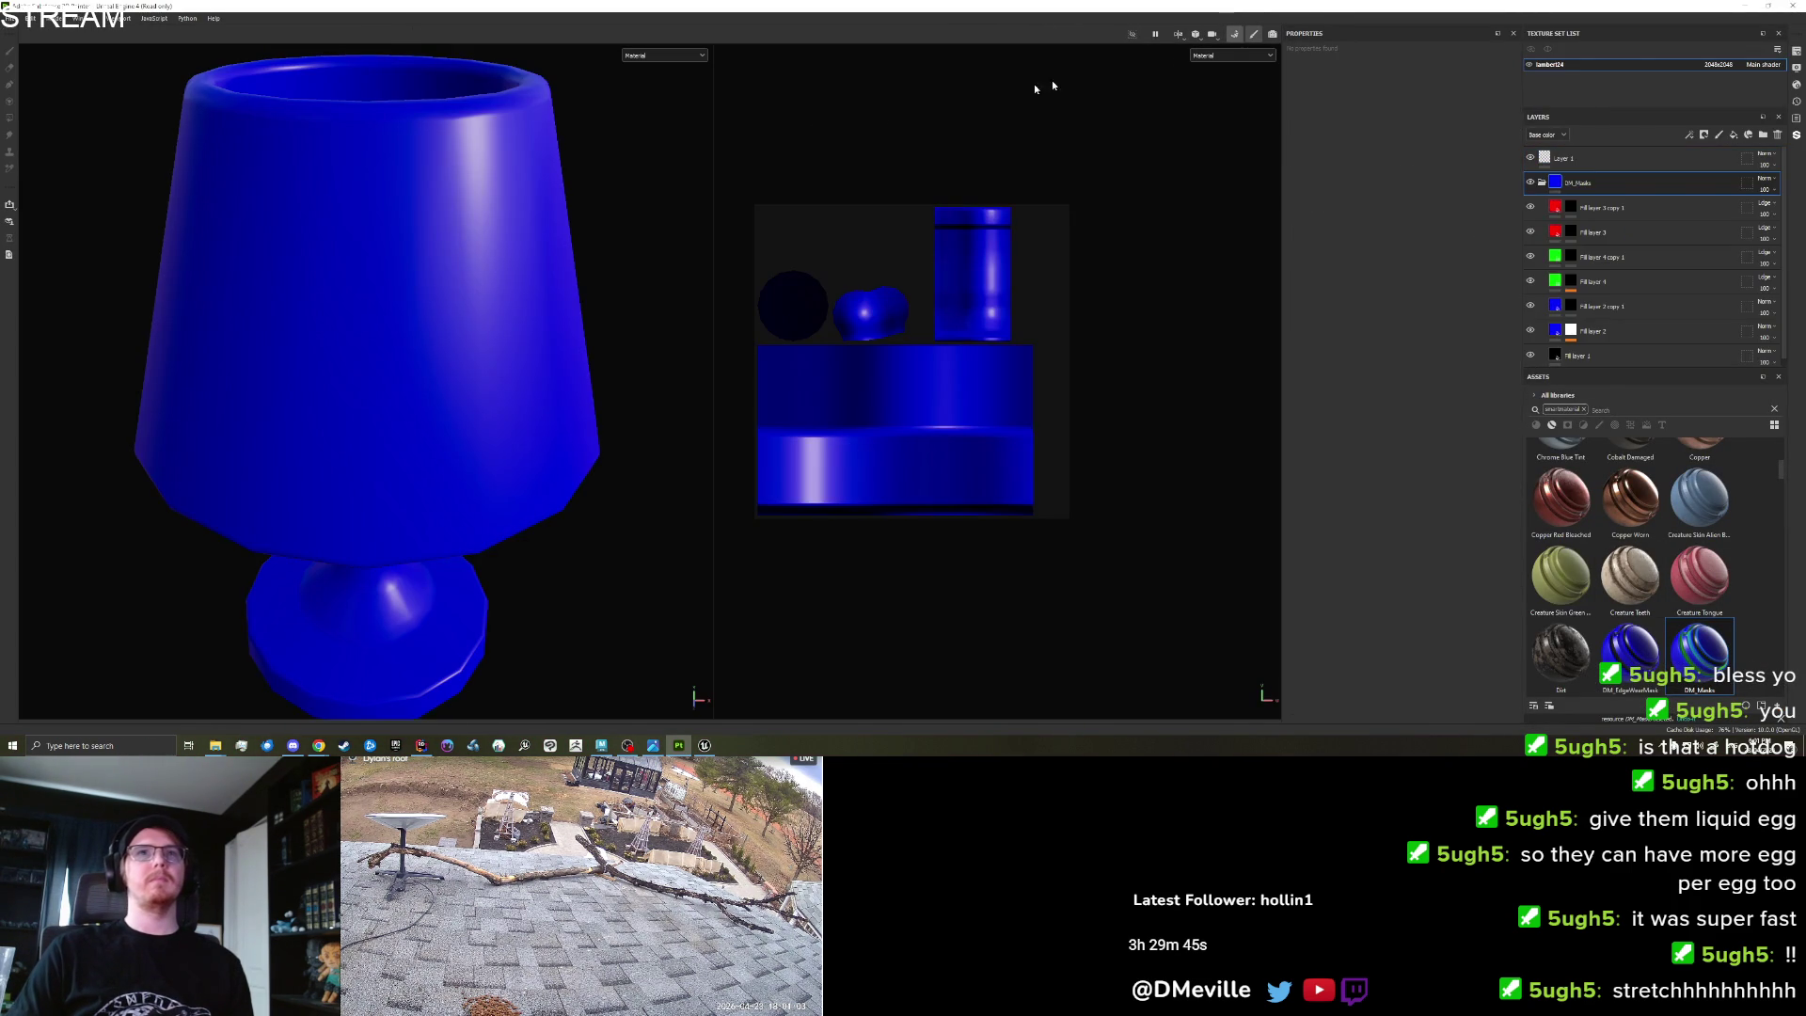
Bake the lamp's mesh maps with Secondary Rays 256, bounding-box scaling off and Sampling Radius 1.
{"action": "key", "text": "ctrl+shift+b"}
{"action": "left_click_drag", "start_coordinate": [256, 91], "coordinate": [402, 90]}
{"action": "left_click", "coordinate": [169, 129]}
{"action": "left_click_drag", "start_coordinate": [185, 112], "coordinate": [280, 112]}
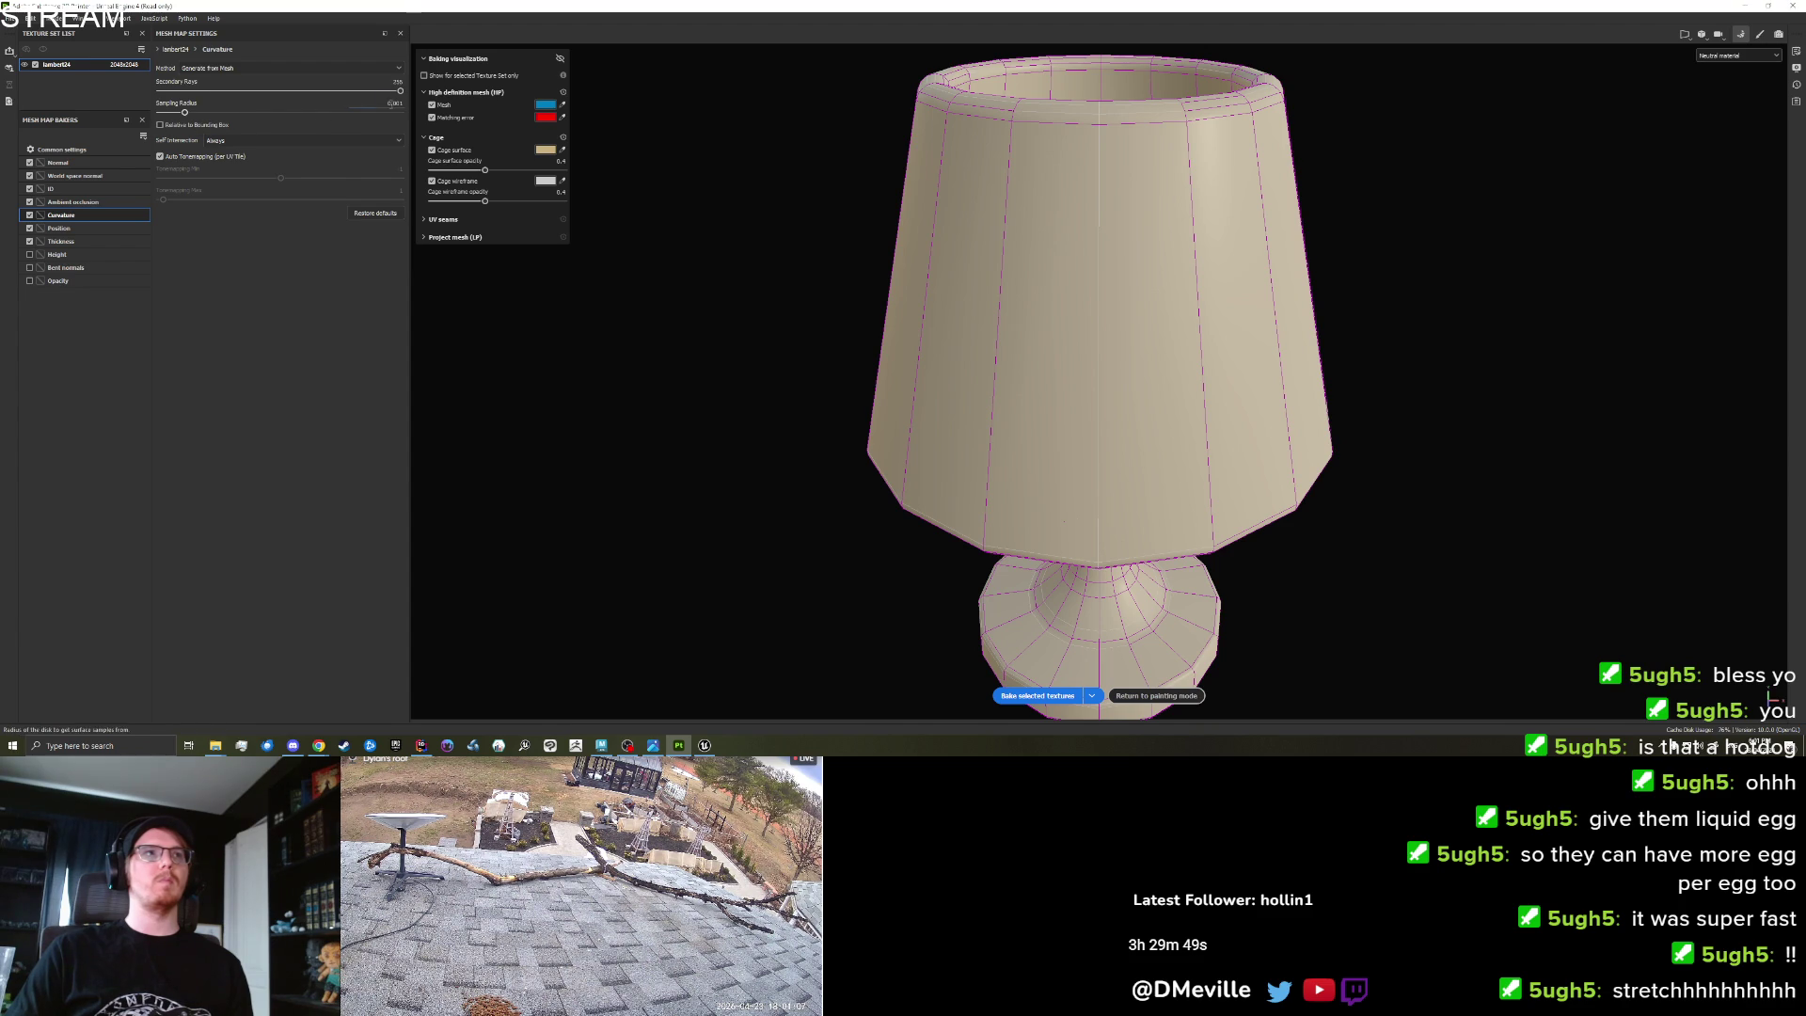
{"action": "left_click", "coordinate": [73, 202]}
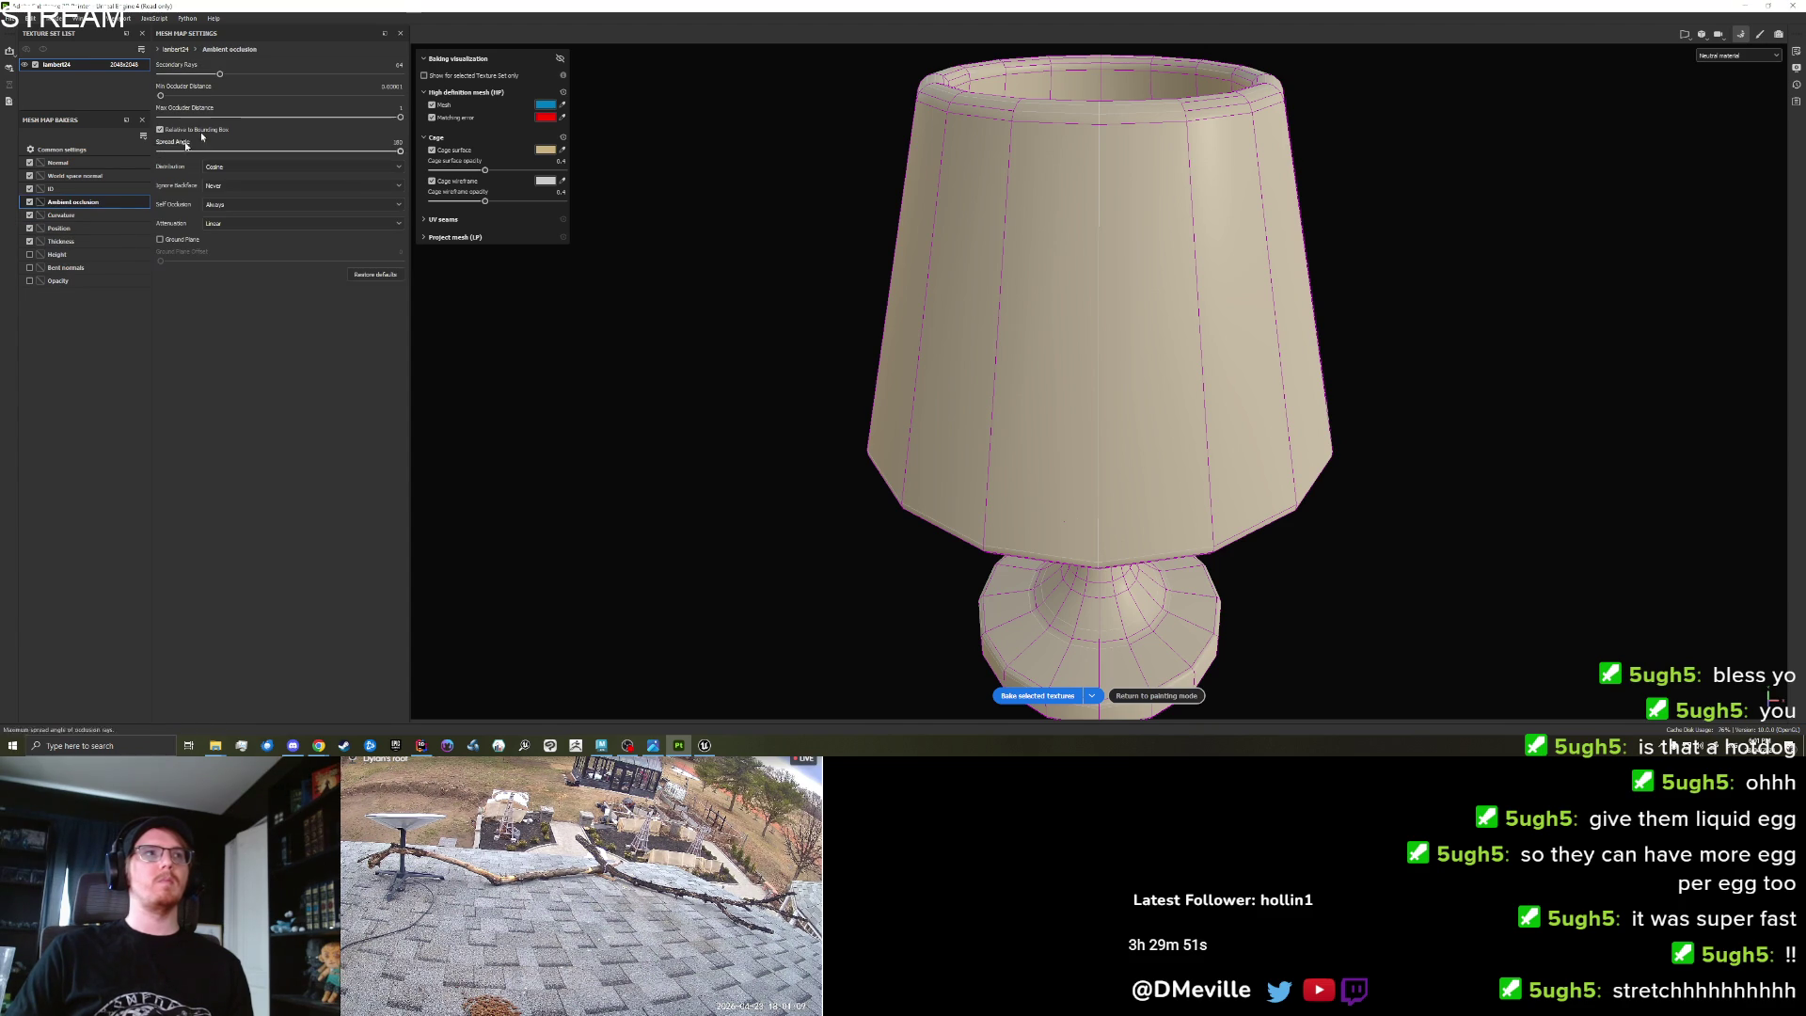
{"action": "left_click", "coordinate": [1035, 696]}
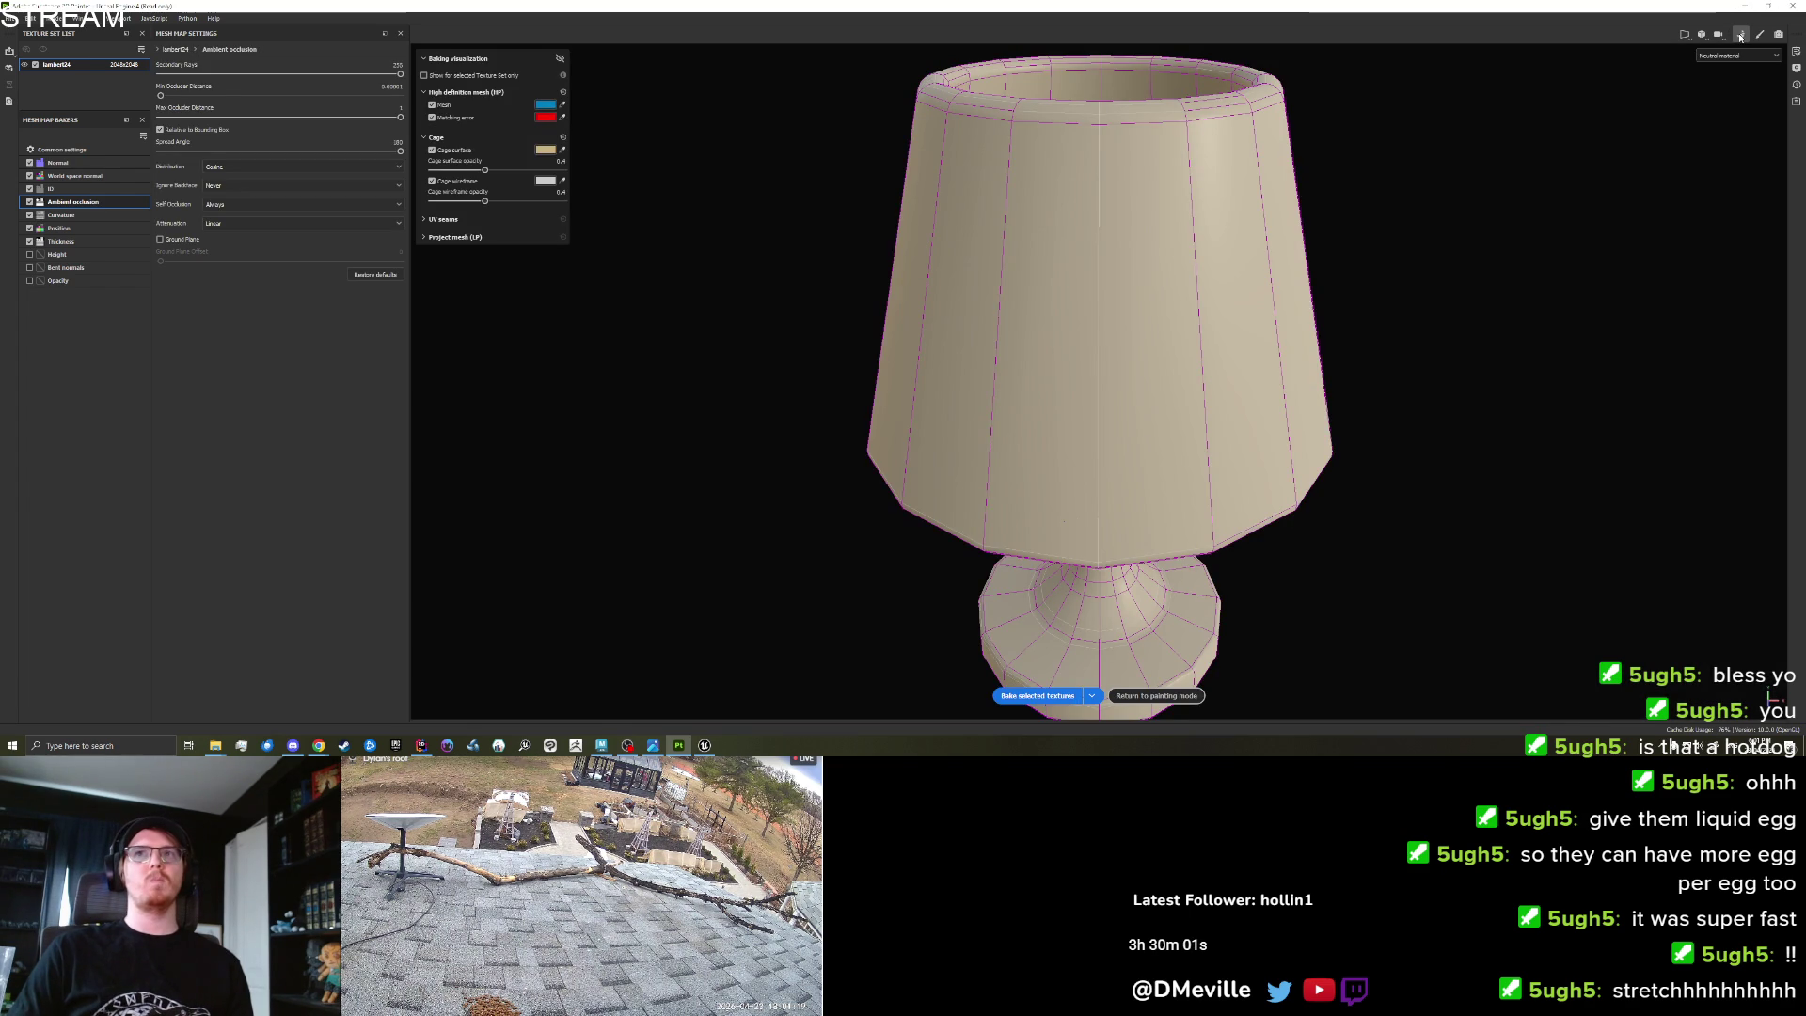
{"action": "left_click", "coordinate": [1750, 35]}
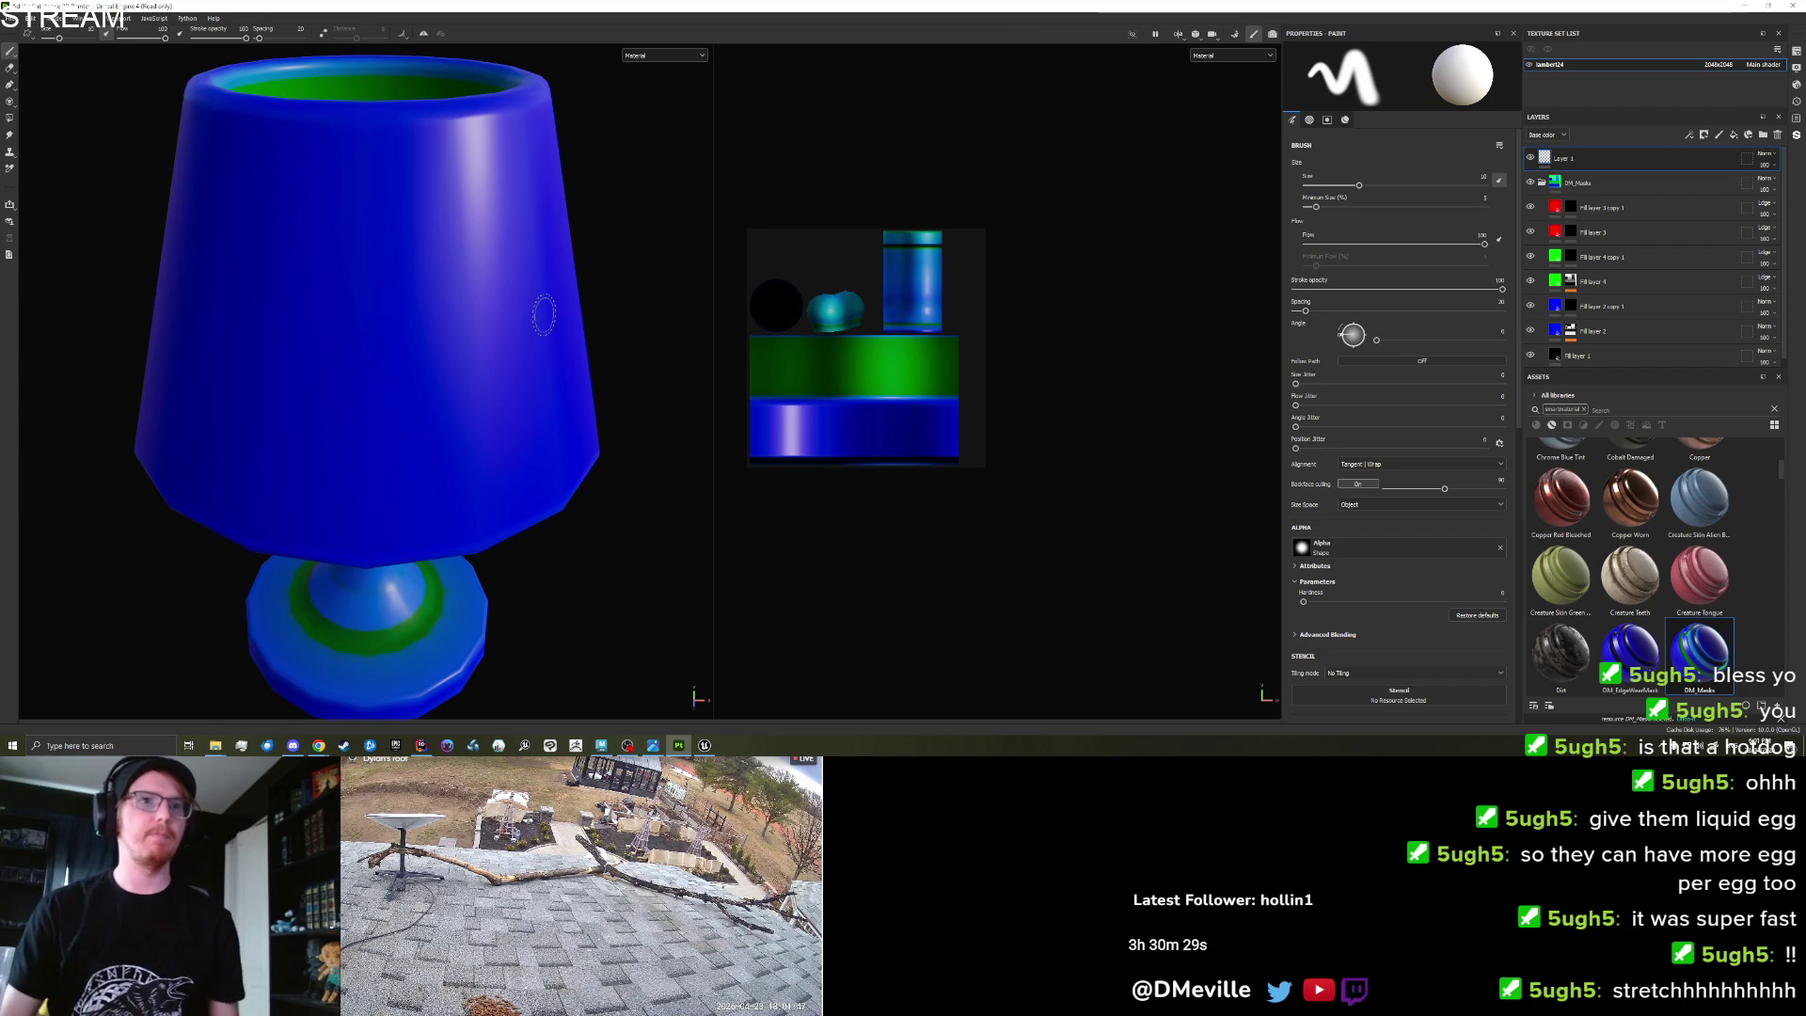
Show the lamp in Base color with both green layers hidden.
{"action": "left_click", "coordinate": [1233, 54]}
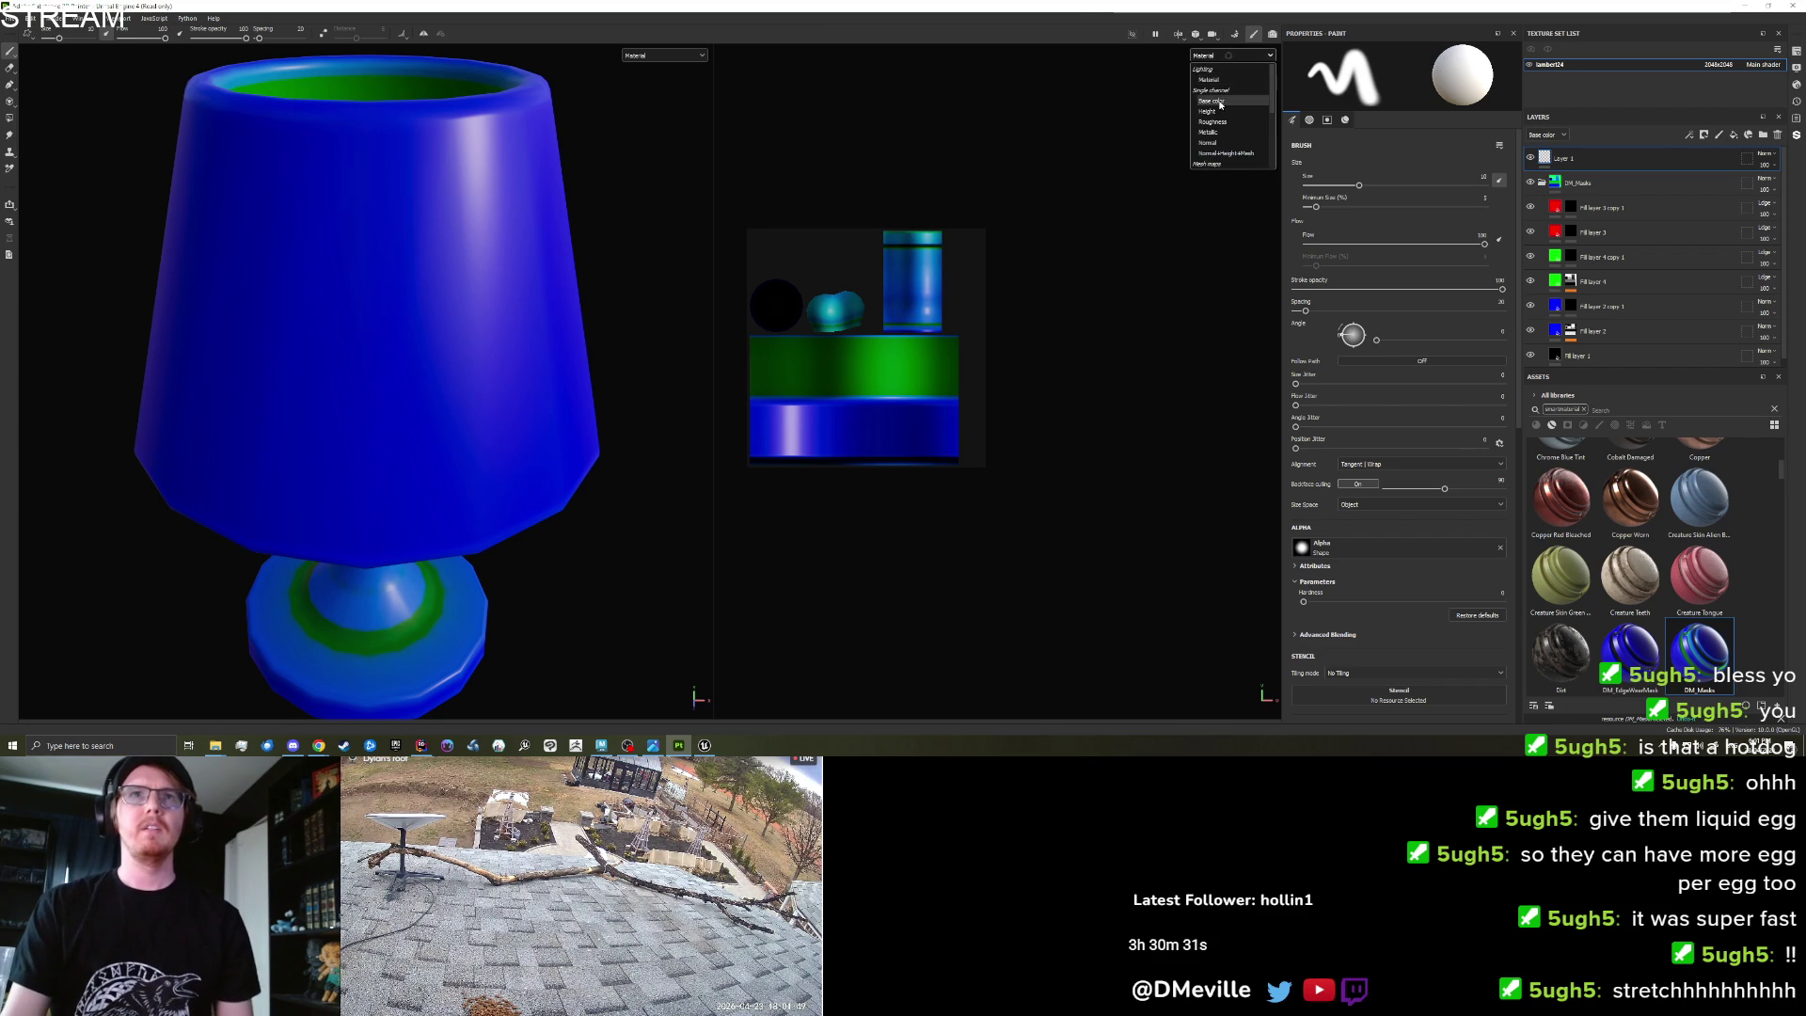
{"action": "left_click", "coordinate": [1230, 101]}
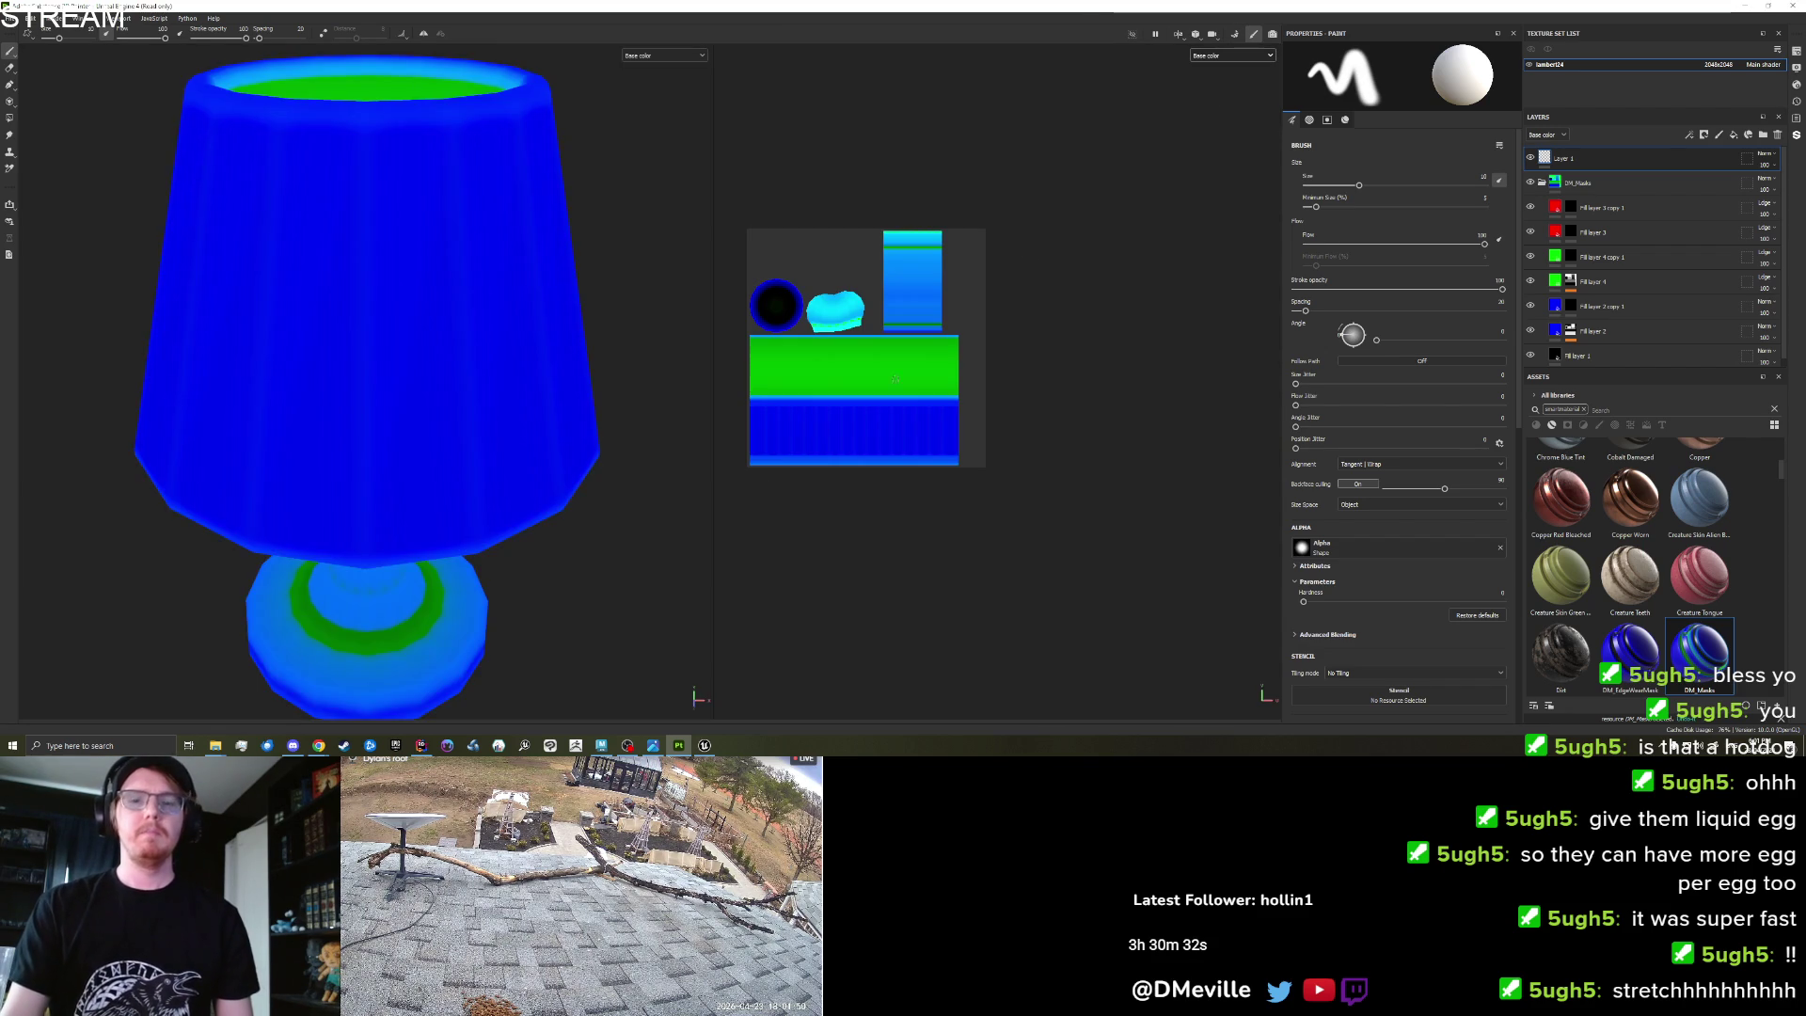
{"action": "left_click", "coordinate": [1530, 256]}
{"action": "left_click", "coordinate": [1529, 280]}
{"action": "scroll", "coordinate": [580, 453], "scroll_direction": "down", "scroll_amount": 2}
{"action": "left_click_drag", "start_coordinate": [580, 453], "coordinate": [507, 439]}
{"action": "mouse_move", "coordinate": [562, 539]}
{"action": "left_mouse_down"}
{"action": "mouse_move", "coordinate": [536, 371]}
{"action": "mouse_move", "coordinate": [568, 302]}
{"action": "mouse_move", "coordinate": [574, 367]}
{"action": "left_mouse_up"}
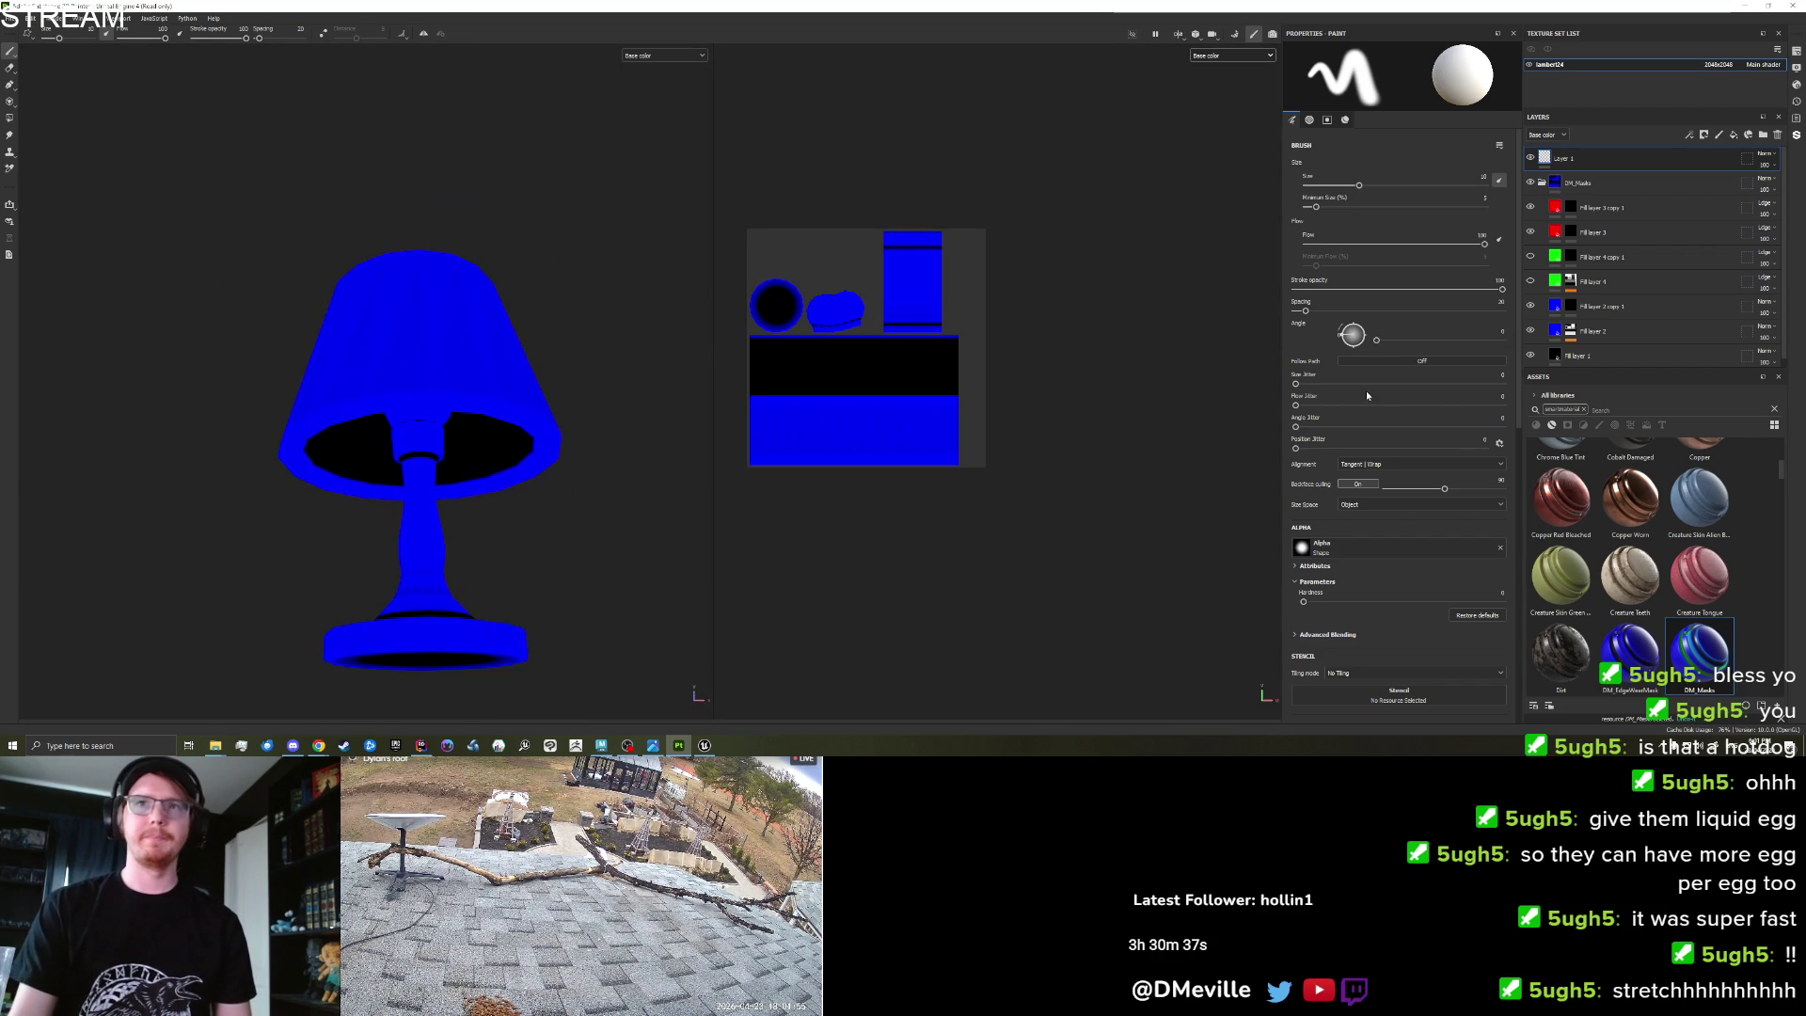
Lower Fill layer 2's Curvature generator balance so blue only lines the lamp's edges.
{"action": "left_click", "coordinate": [1571, 335]}
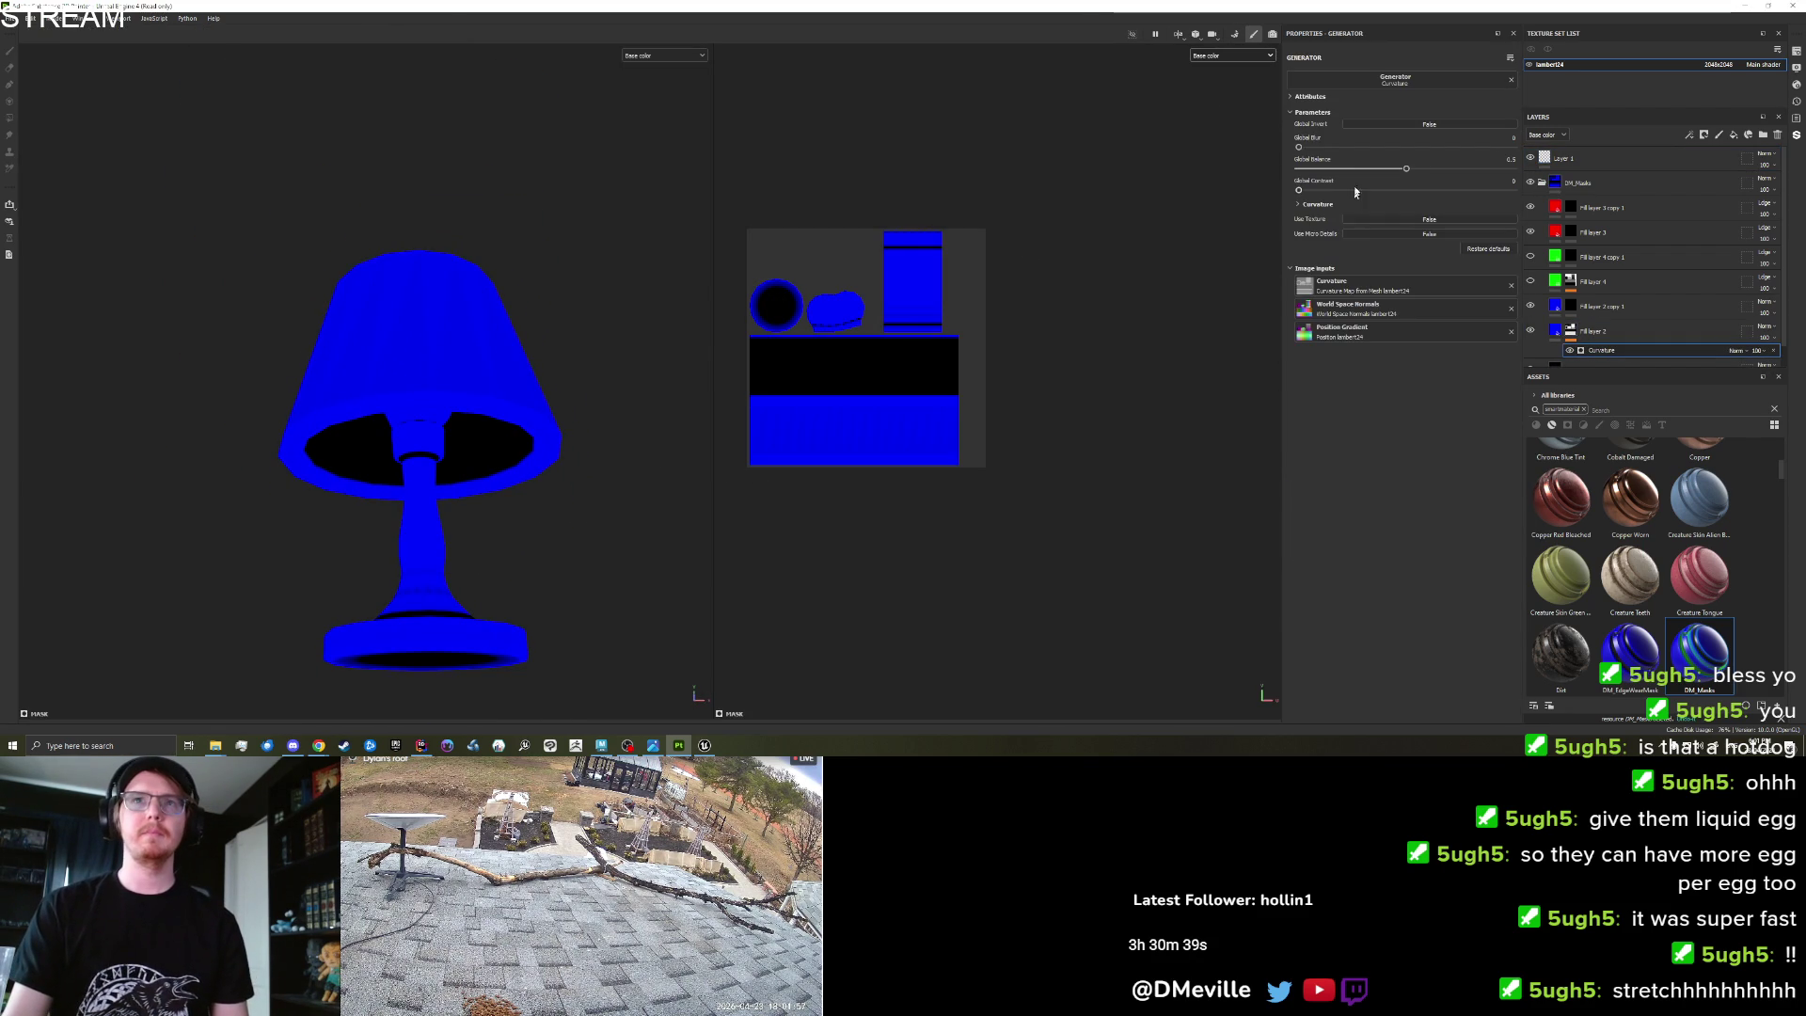
{"action": "left_click_drag", "start_coordinate": [1395, 170], "coordinate": [1305, 184]}
{"action": "mouse_move", "coordinate": [442, 536]}
{"action": "left_mouse_down"}
{"action": "mouse_move", "coordinate": [492, 564]}
{"action": "mouse_move", "coordinate": [371, 613]}
{"action": "mouse_move", "coordinate": [482, 407]}
{"action": "left_mouse_up"}
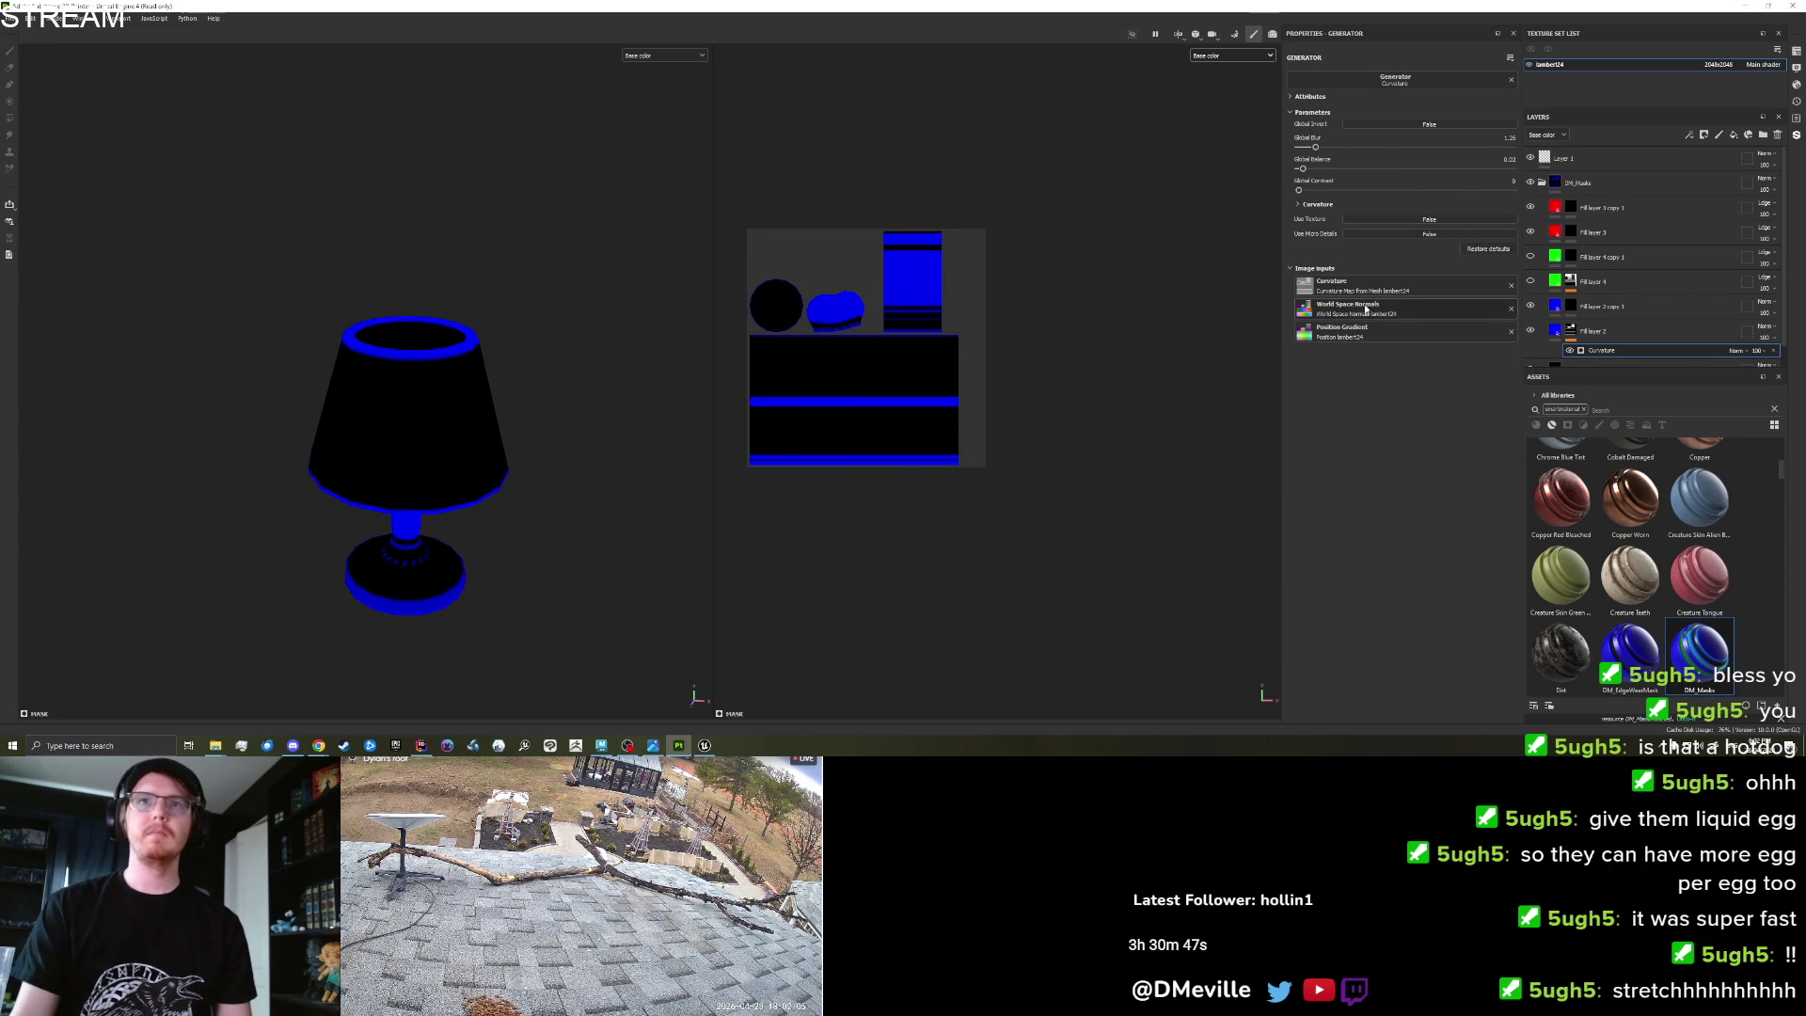
{"action": "left_click", "coordinate": [1473, 245]}
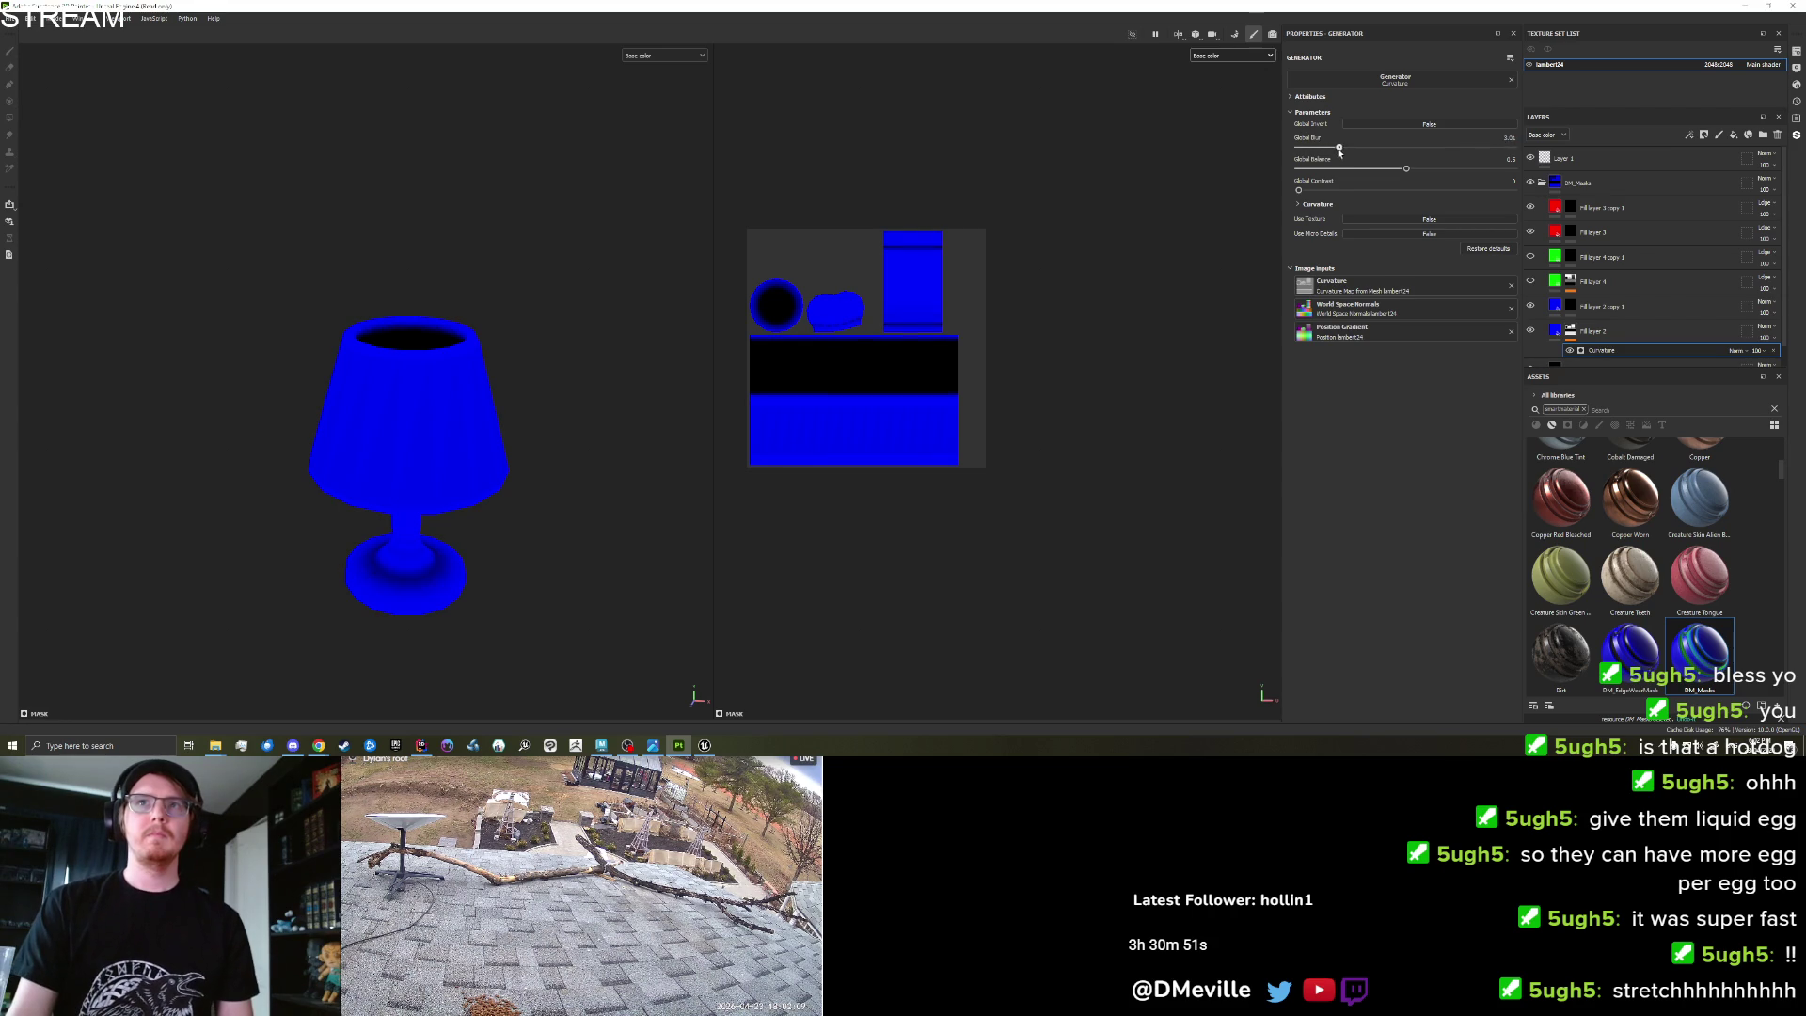
{"action": "left_click_drag", "start_coordinate": [583, 578], "coordinate": [524, 488]}
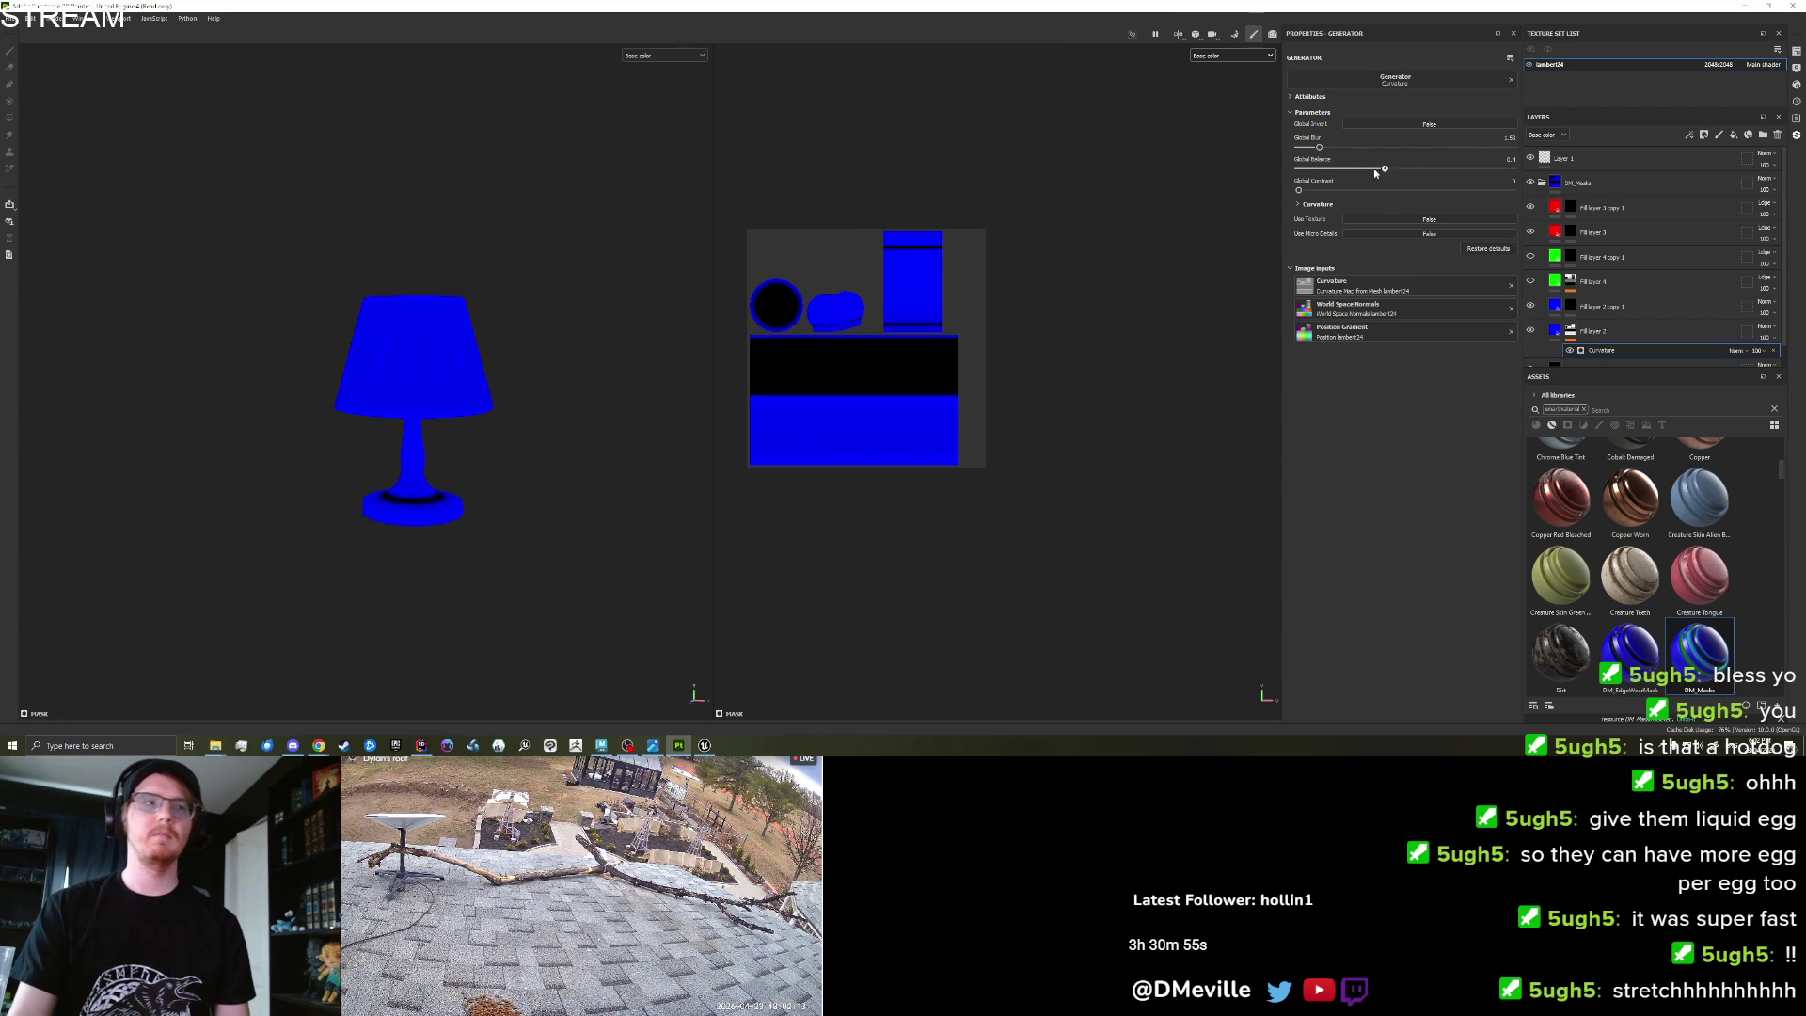
{"action": "left_click_drag", "start_coordinate": [1343, 179], "coordinate": [1305, 188]}
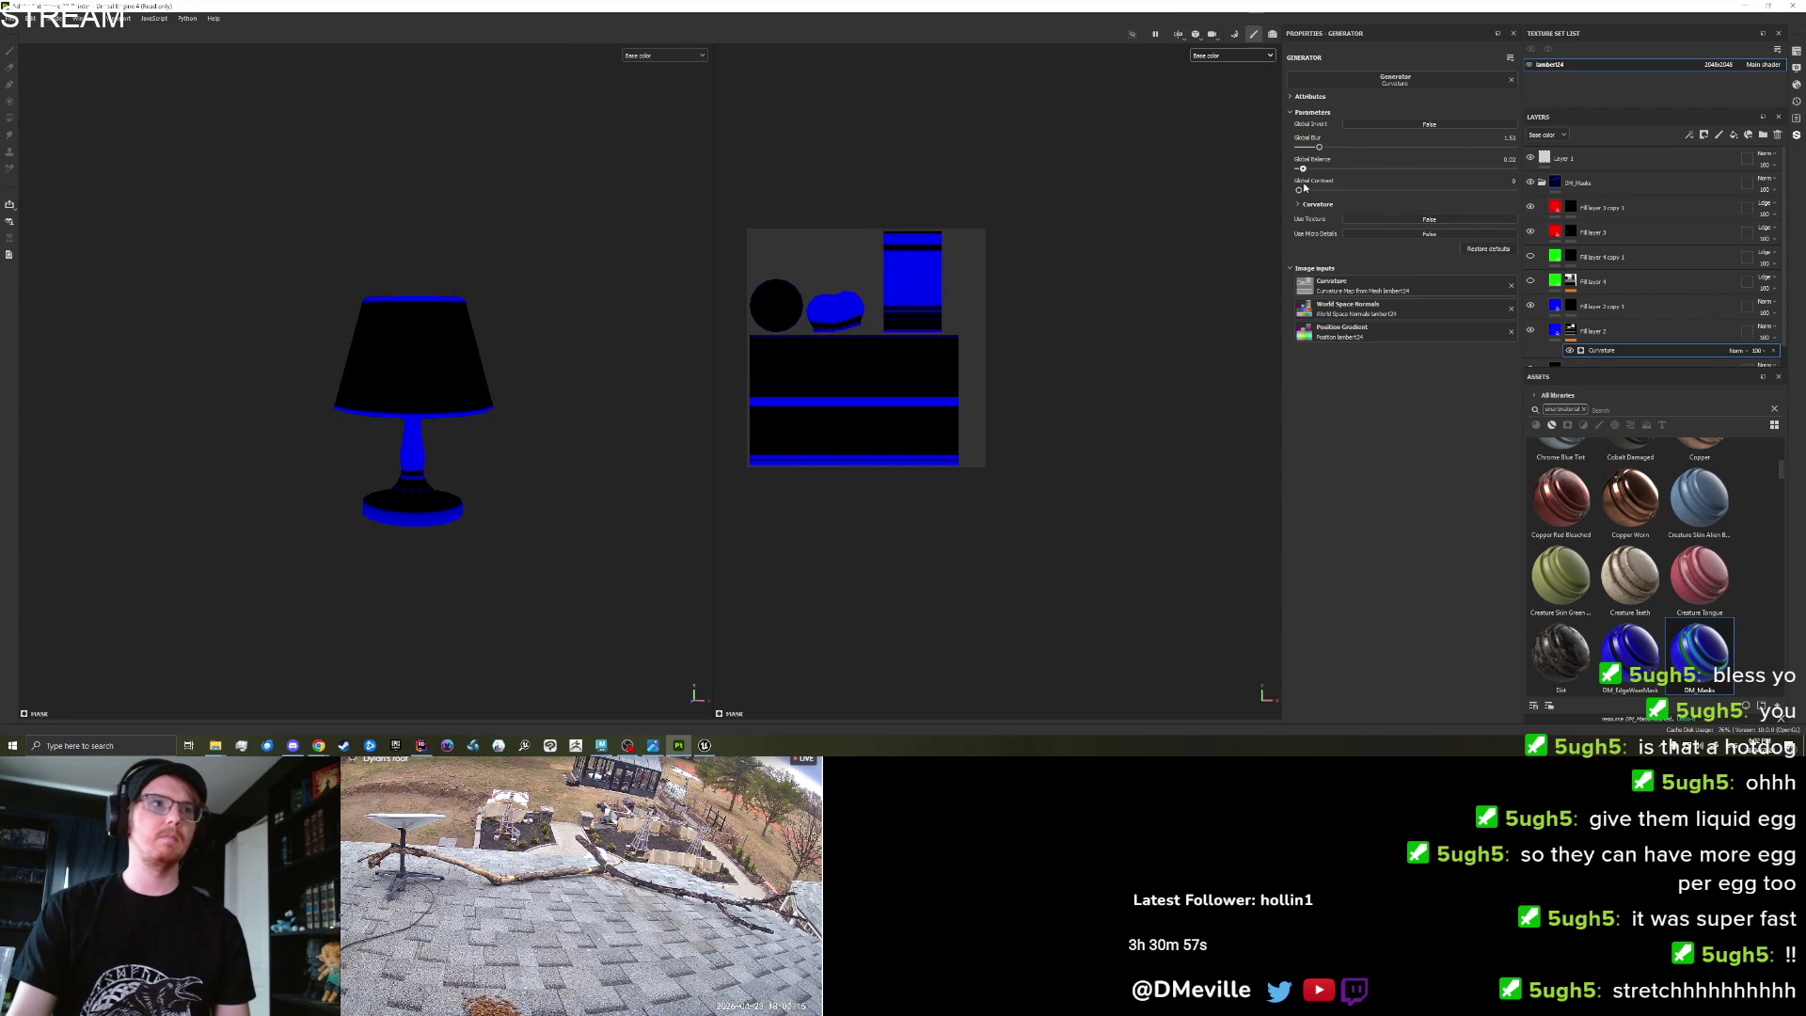
{"action": "mouse_move", "coordinate": [635, 509]}
{"action": "left_mouse_down"}
{"action": "mouse_move", "coordinate": [511, 568]}
{"action": "mouse_move", "coordinate": [577, 517]}
{"action": "mouse_move", "coordinate": [1005, 380]}
{"action": "left_mouse_up"}
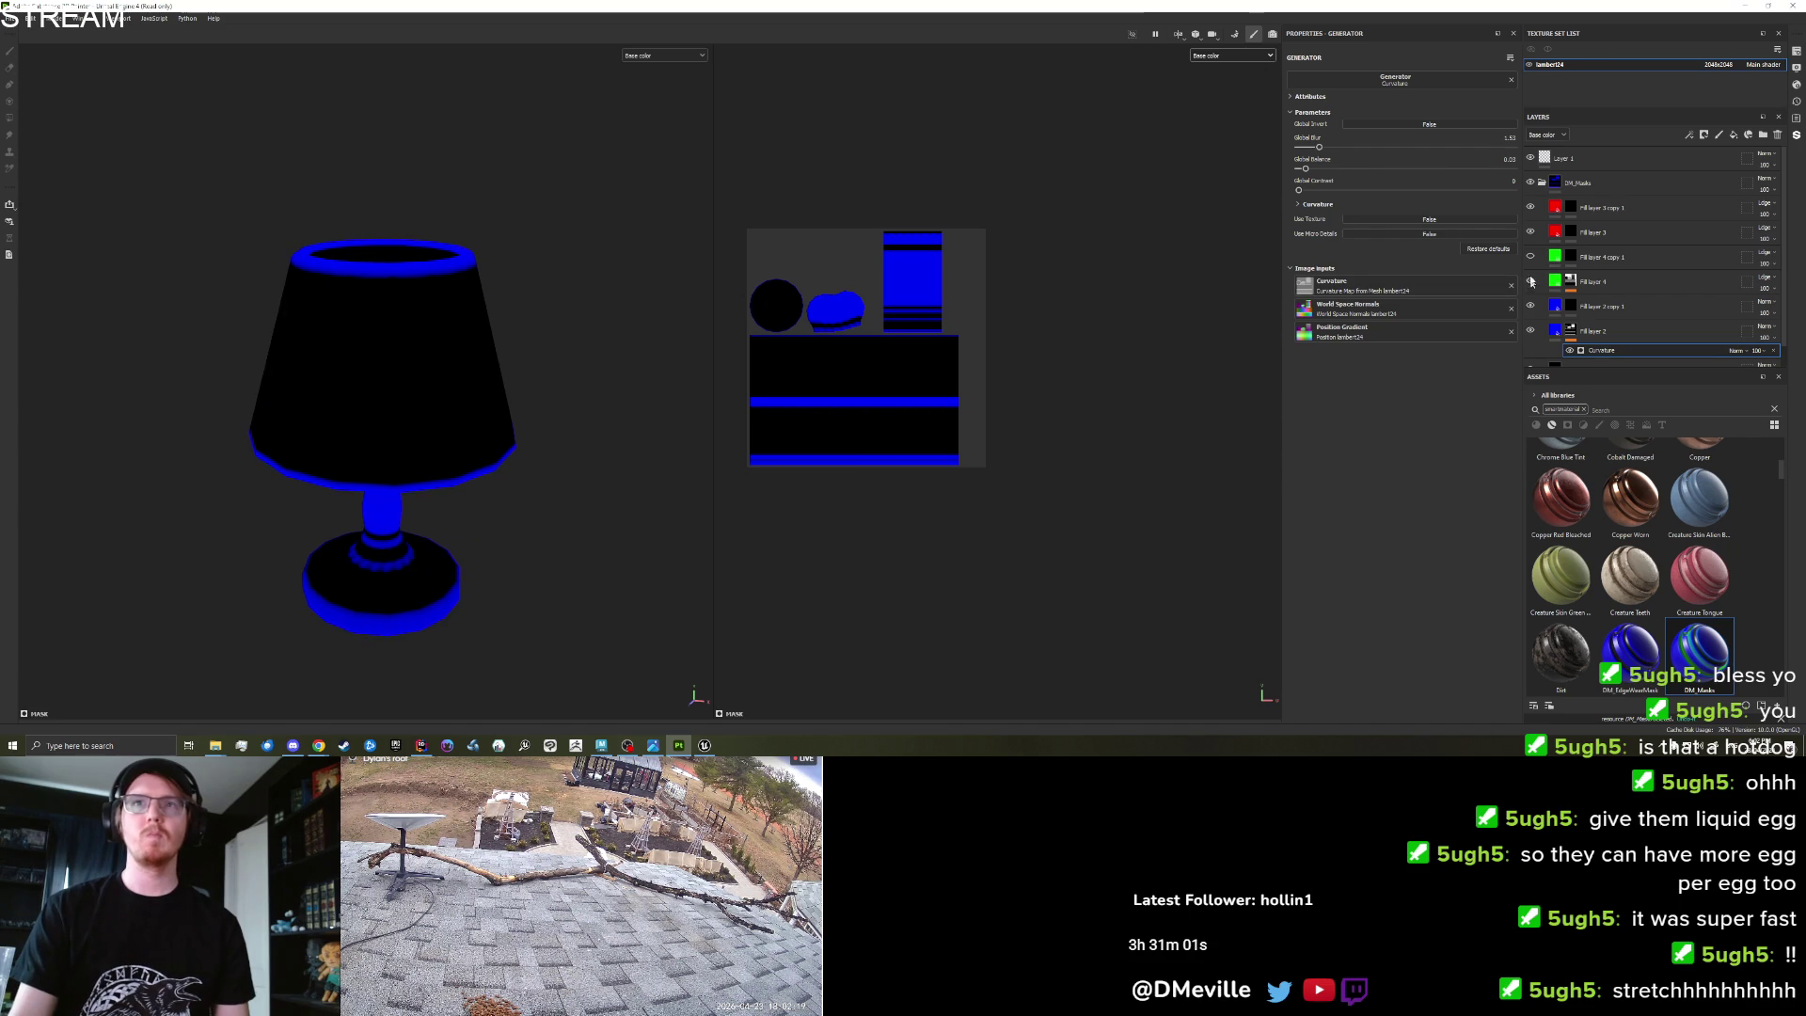
{"action": "mouse_move", "coordinate": [540, 479]}
{"action": "left_mouse_down"}
{"action": "mouse_move", "coordinate": [565, 325]}
{"action": "mouse_move", "coordinate": [552, 448]}
{"action": "mouse_move", "coordinate": [484, 294]}
{"action": "mouse_move", "coordinate": [496, 283]}
{"action": "mouse_move", "coordinate": [569, 408]}
{"action": "mouse_move", "coordinate": [577, 492]}
{"action": "mouse_move", "coordinate": [342, 565]}
{"action": "mouse_move", "coordinate": [323, 705]}
{"action": "left_mouse_up"}
{"action": "key", "text": "f"}
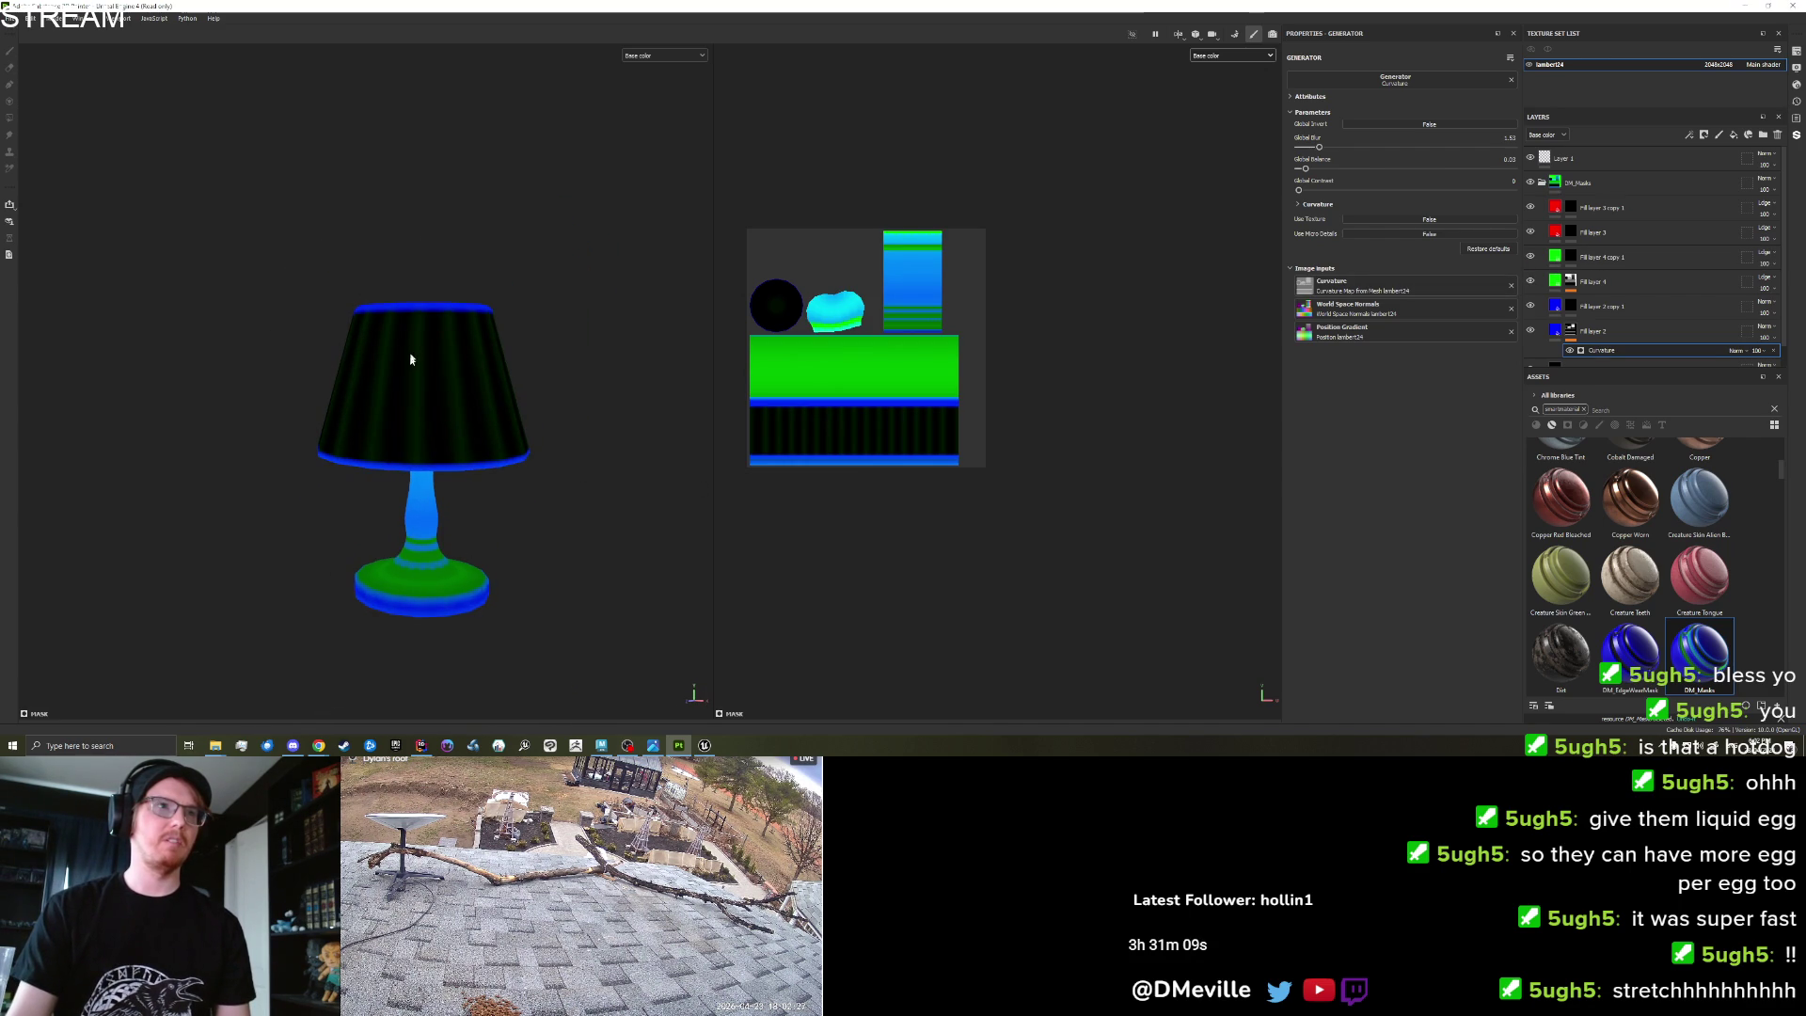
{"action": "left_click", "coordinate": [1571, 281]}
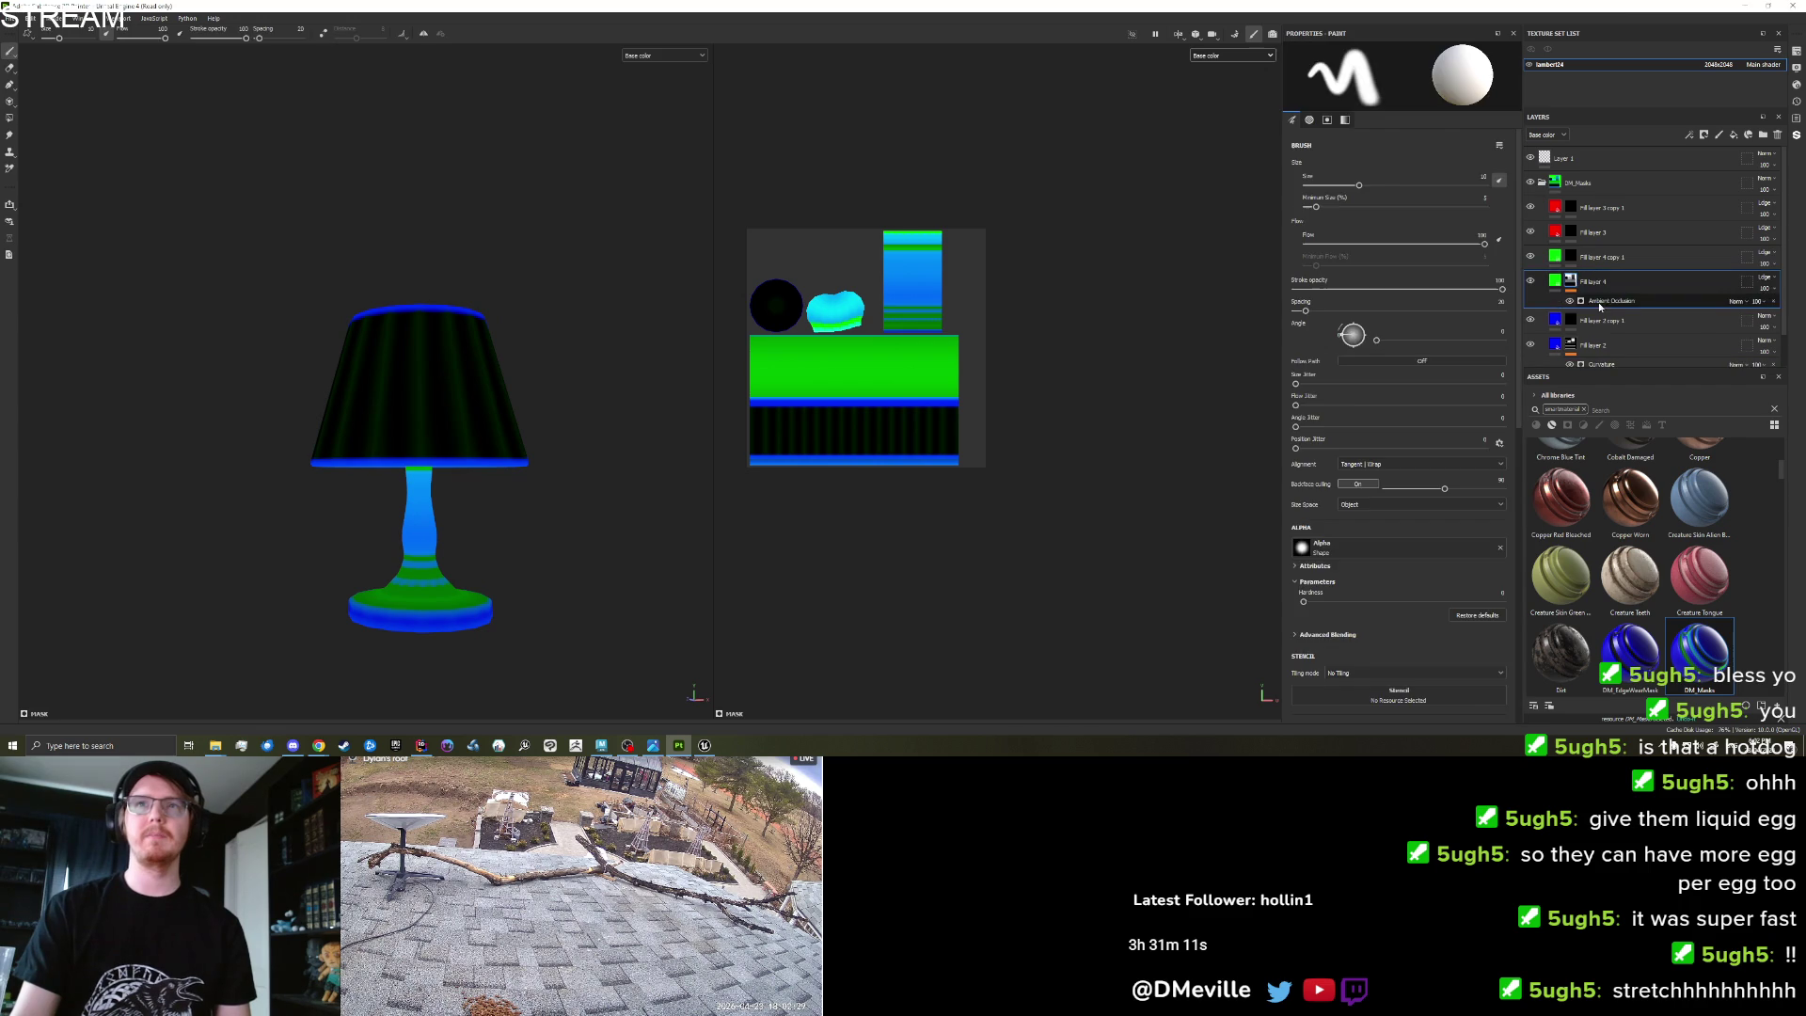
Raise Fill layer 4's Ambient Occlusion Global Blur to about 2.39, then orbit to inspect the mask.
{"action": "left_click", "coordinate": [1601, 301]}
{"action": "mouse_move", "coordinate": [1311, 148]}
{"action": "left_mouse_down"}
{"action": "mouse_move", "coordinate": [1444, 181]}
{"action": "mouse_move", "coordinate": [1427, 194]}
{"action": "left_mouse_up"}
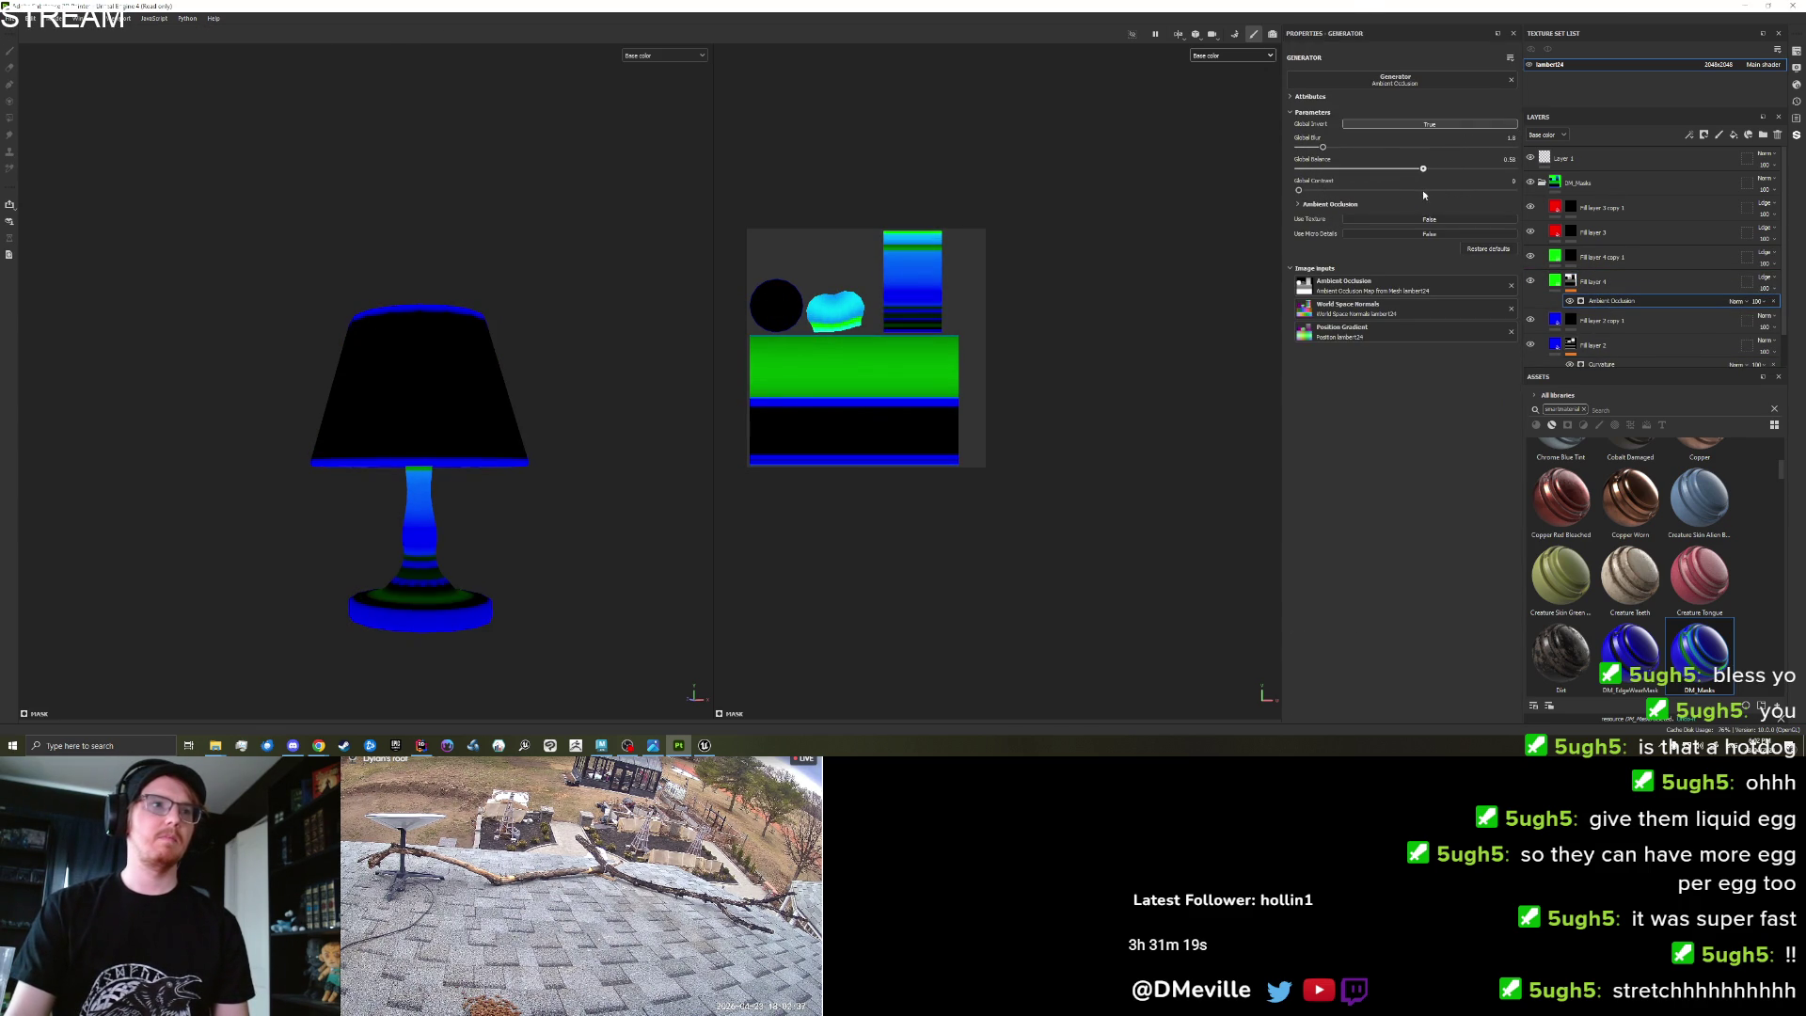
{"action": "mouse_move", "coordinate": [475, 549]}
{"action": "left_mouse_down"}
{"action": "mouse_move", "coordinate": [376, 423]}
{"action": "mouse_move", "coordinate": [193, 436]}
{"action": "mouse_move", "coordinate": [132, 528]}
{"action": "mouse_move", "coordinate": [504, 609]}
{"action": "mouse_move", "coordinate": [629, 531]}
{"action": "left_mouse_up"}
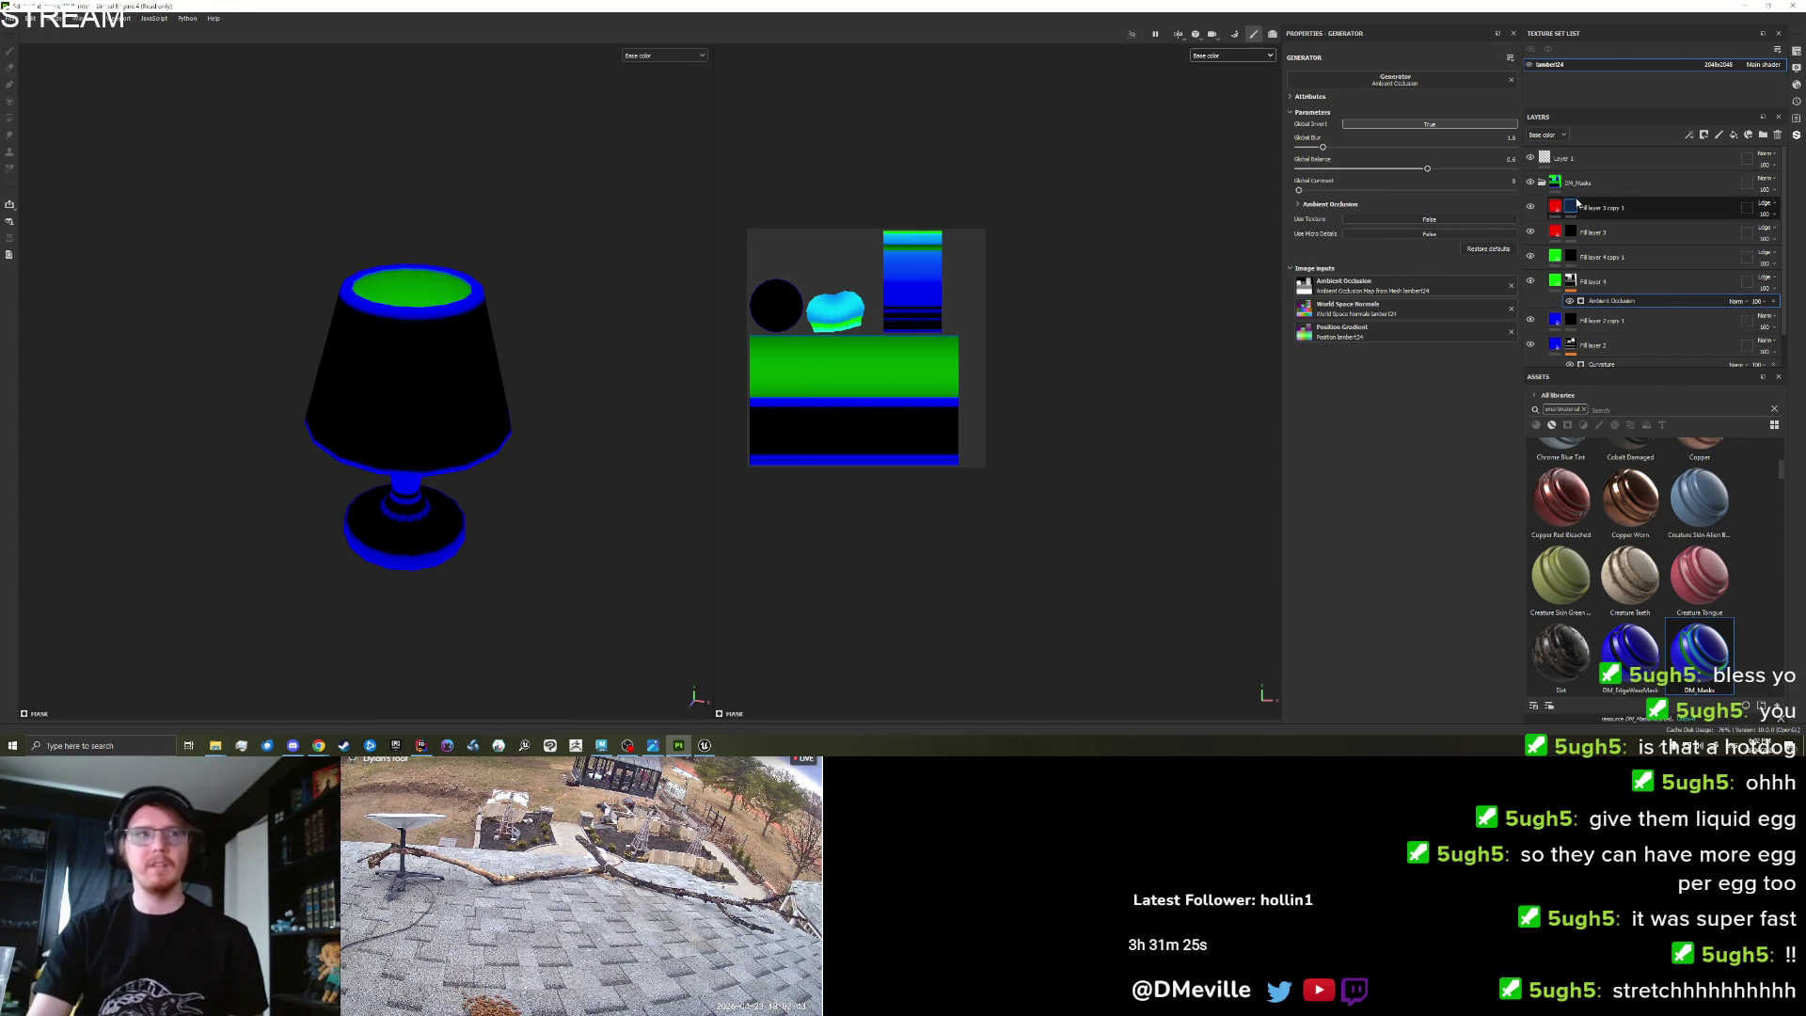
{"action": "mouse_move", "coordinate": [1580, 203]}
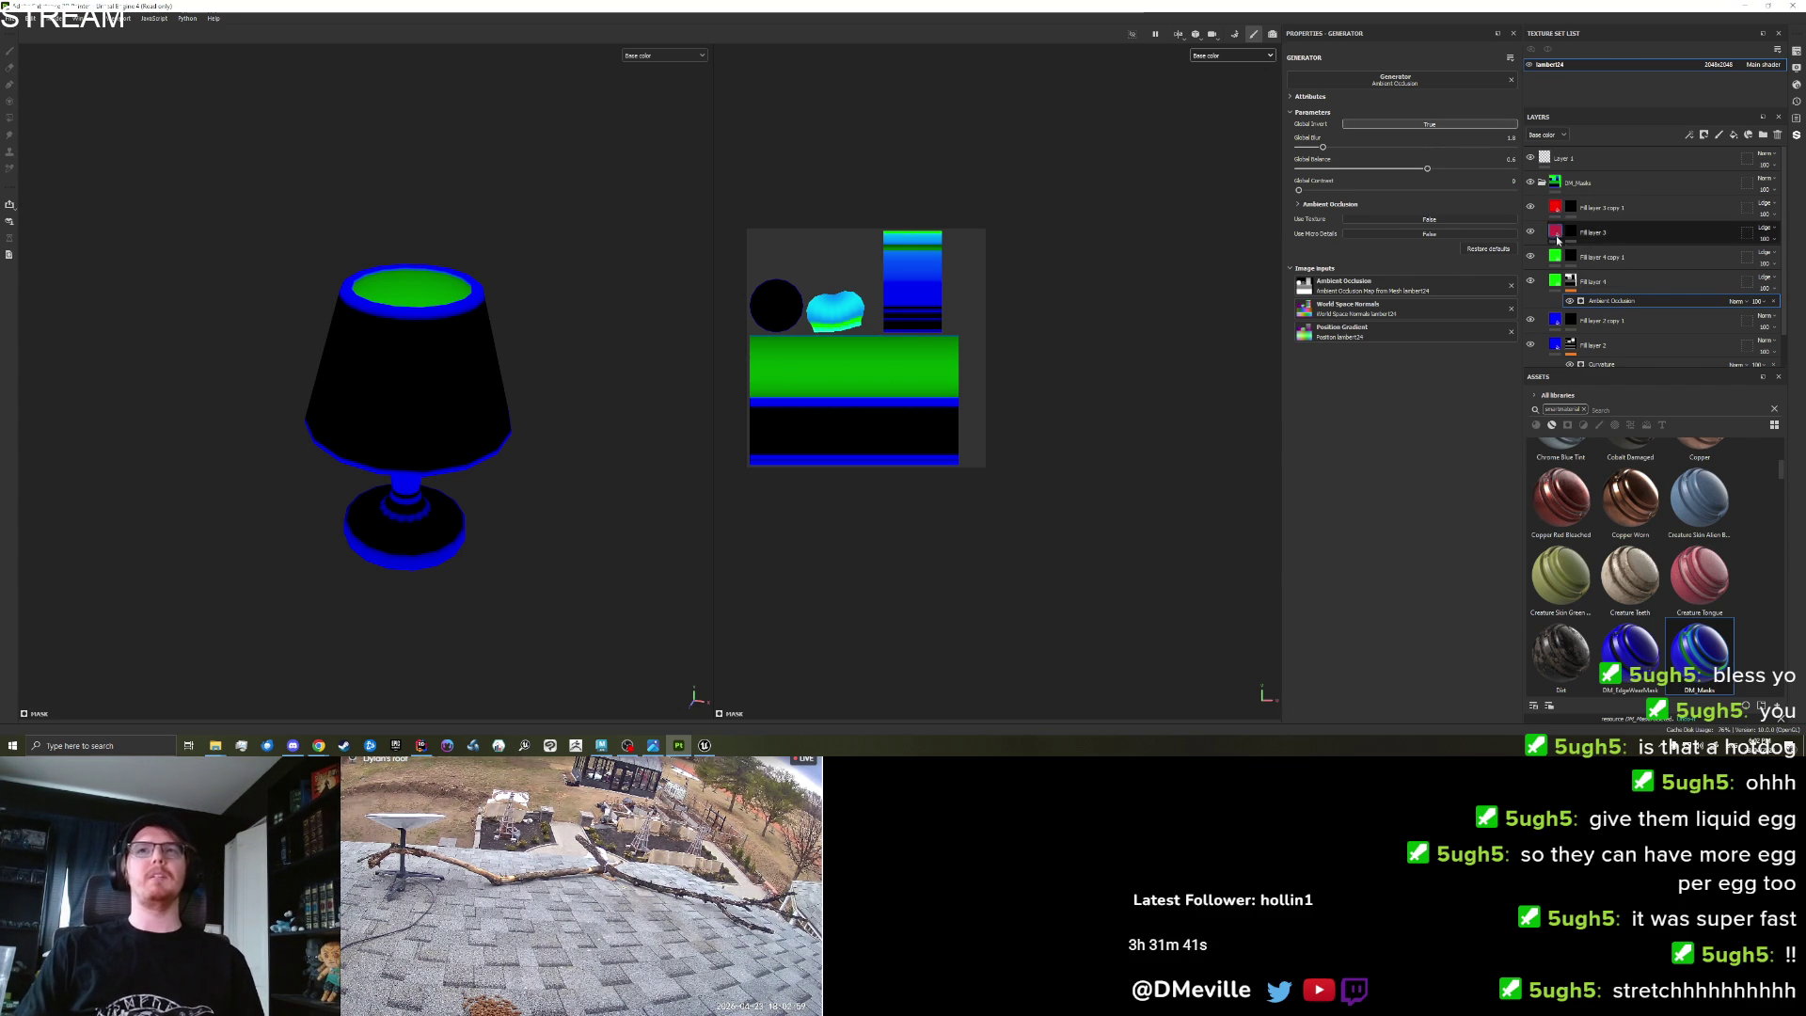
Compare Fill layer 4 on and off, then pick Fill layer 4 copy 1 for painting.
{"action": "left_click", "coordinate": [1530, 281]}
{"action": "left_click", "coordinate": [1530, 280]}
{"action": "left_click", "coordinate": [1571, 256]}
{"action": "mouse_move", "coordinate": [381, 340]}
{"action": "left_mouse_down"}
{"action": "mouse_move", "coordinate": [467, 339]}
{"action": "mouse_move", "coordinate": [655, 281]}
{"action": "left_mouse_up"}
{"action": "key", "text": "ctrl+z"}
Turn on Mirror X symmetry and shrink the brush to about 4.68.
{"action": "left_click", "coordinate": [442, 33]}
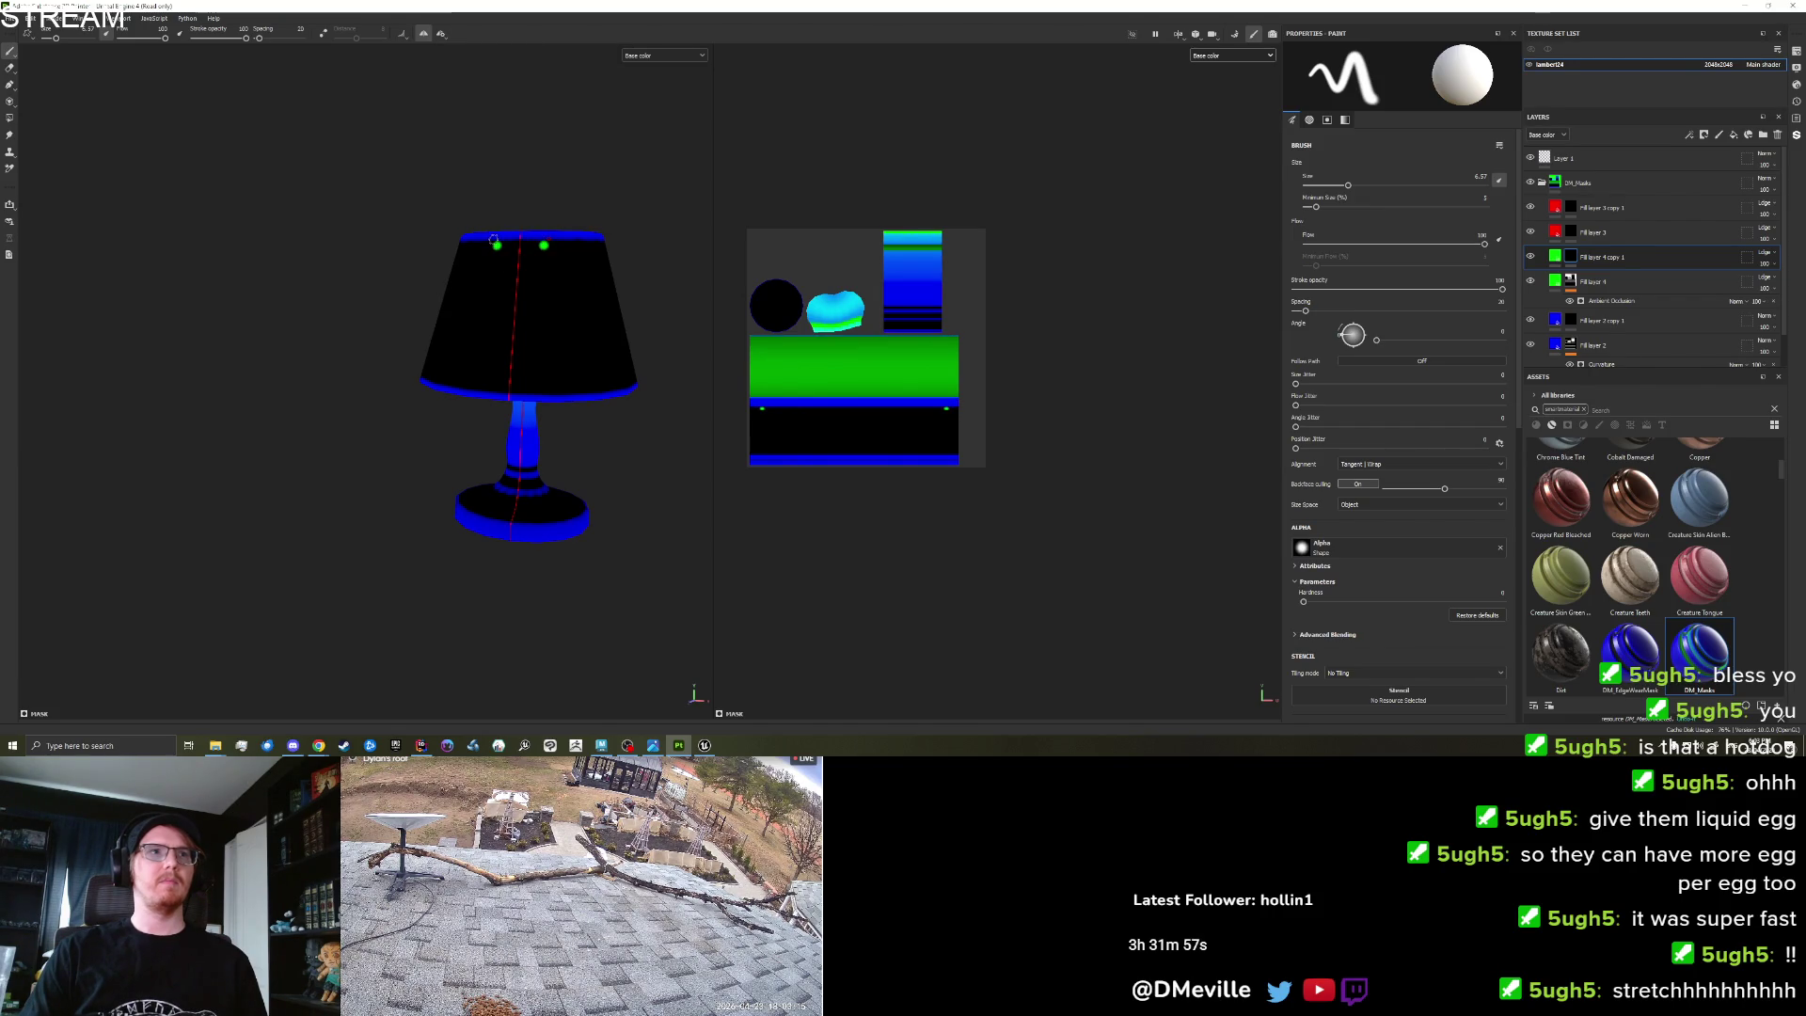
{"action": "scroll", "coordinate": [490, 278], "scroll_direction": "up", "scroll_amount": 3}
{"action": "left_click_drag", "start_coordinate": [487, 284], "coordinate": [490, 282]}
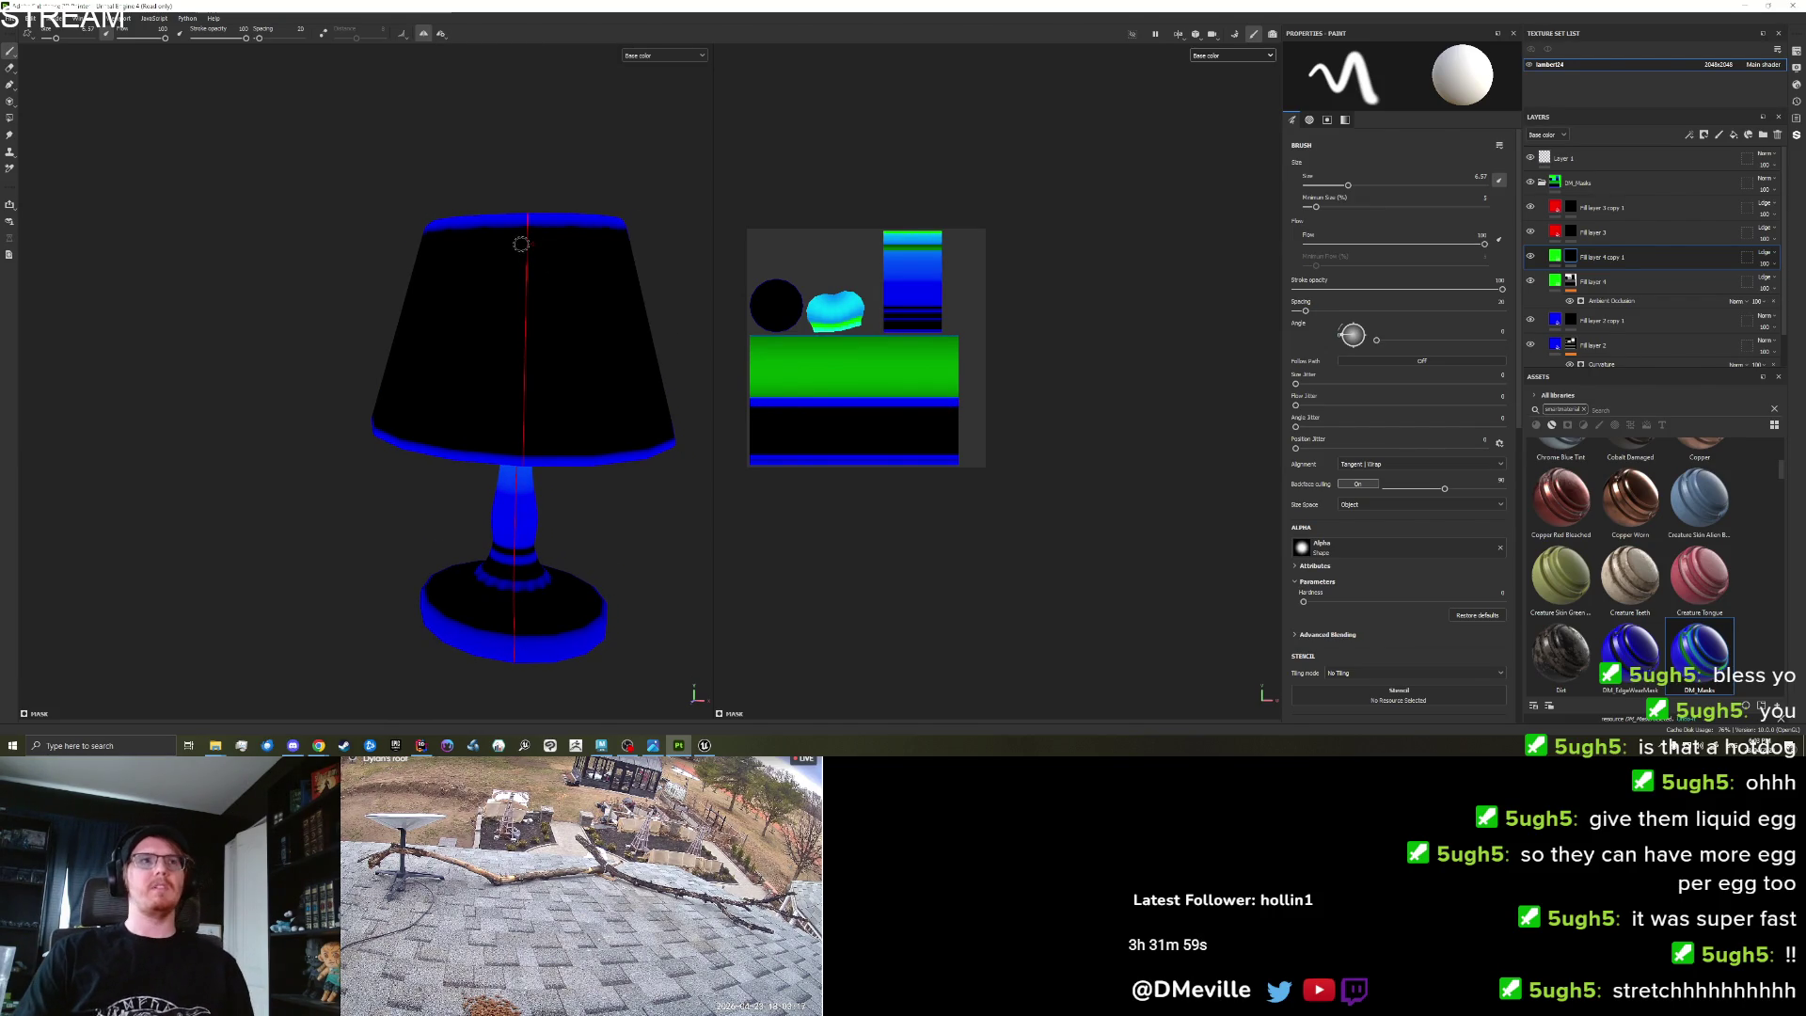
{"action": "key", "text": "bracketleft"}
{"action": "key", "text": "bracketleft"}
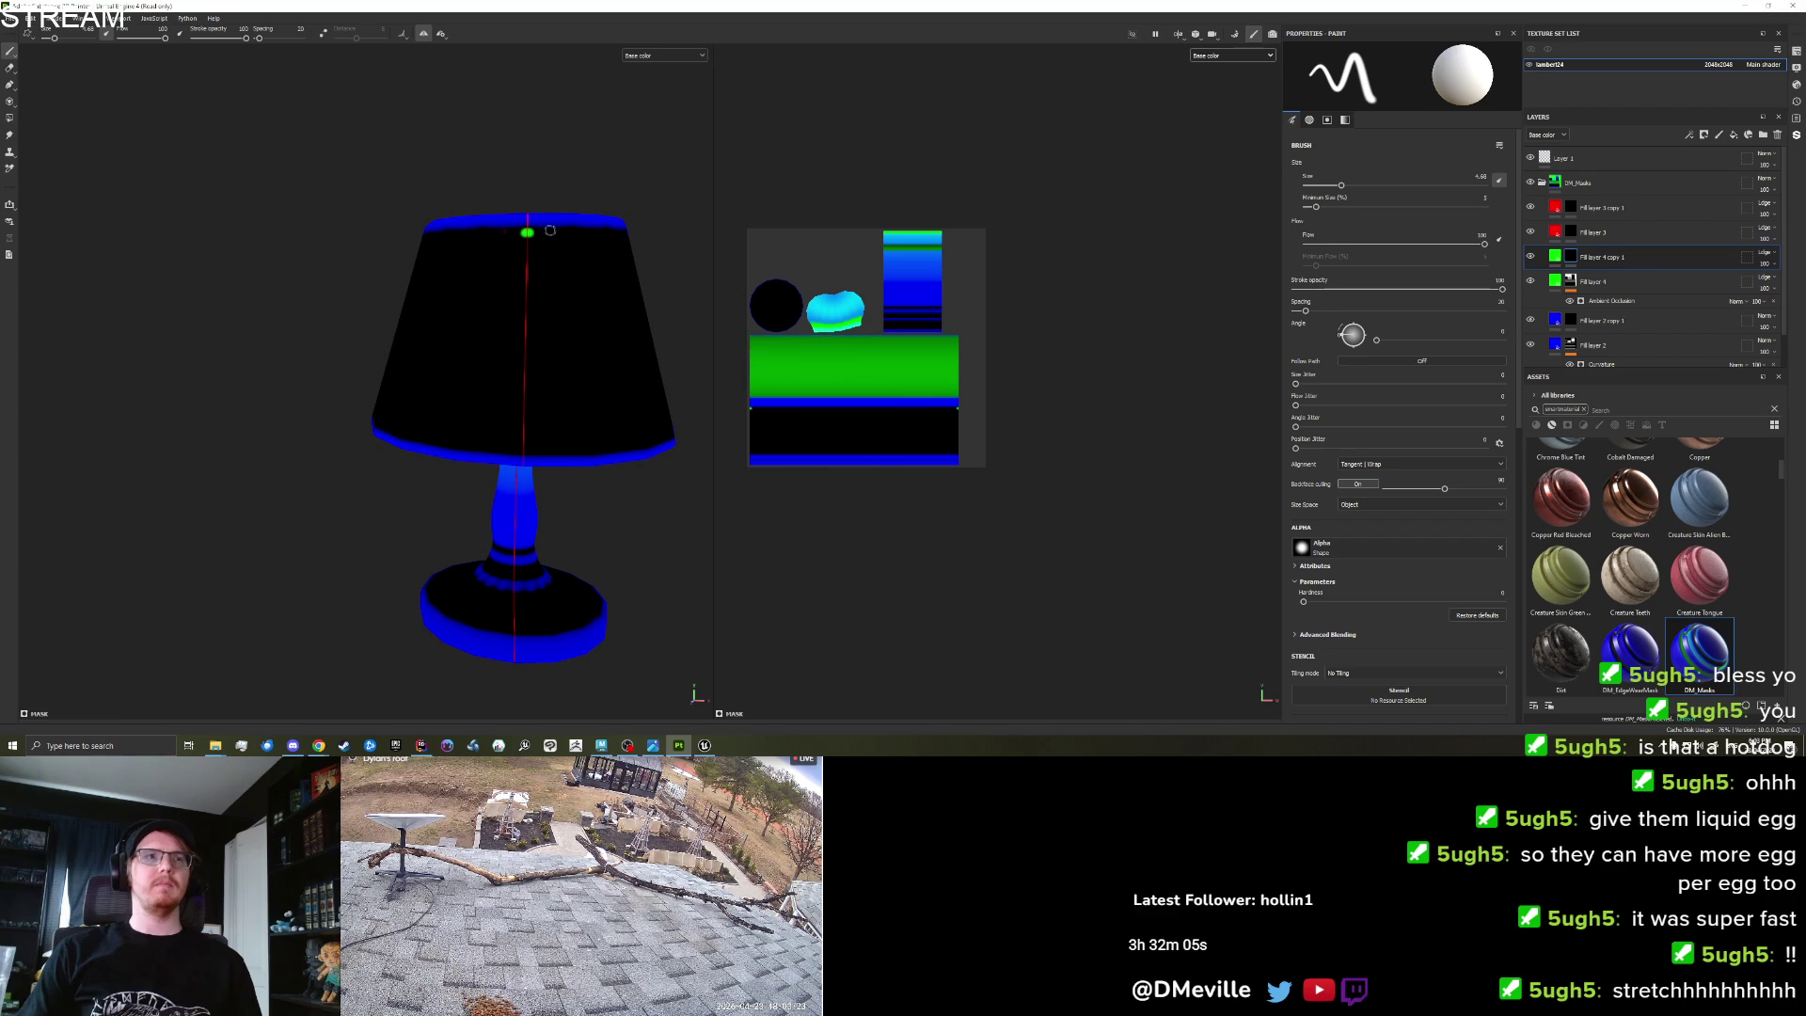
Test-paint green bands along the shade's upper edge, undoing each attempt.
{"action": "mouse_move", "coordinate": [316, 210]}
{"action": "left_mouse_down"}
{"action": "mouse_move", "coordinate": [568, 218]}
{"action": "mouse_move", "coordinate": [315, 245]}
{"action": "left_mouse_up"}
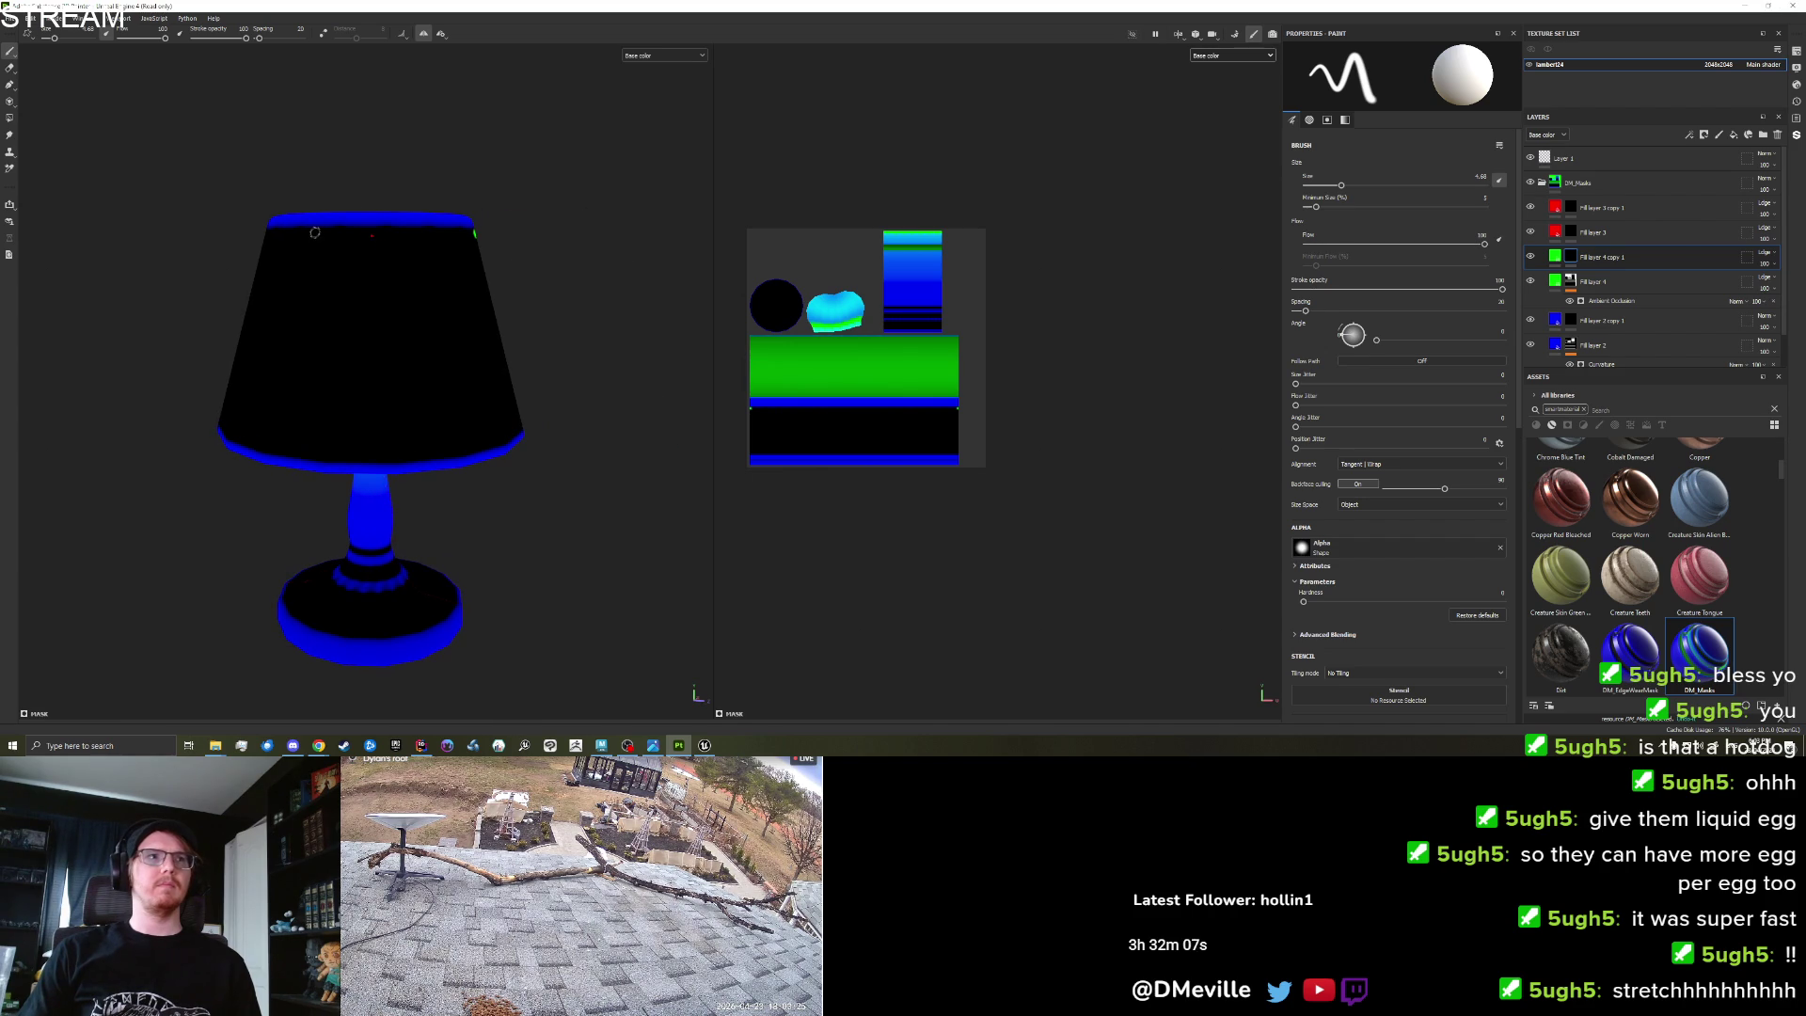
{"action": "key", "text": "ctrl+z"}
{"action": "mouse_move", "coordinate": [312, 232]}
{"action": "left_mouse_down"}
{"action": "mouse_move", "coordinate": [475, 232]}
{"action": "mouse_move", "coordinate": [391, 229]}
{"action": "mouse_move", "coordinate": [436, 266]}
{"action": "left_mouse_up"}
{"action": "scroll", "coordinate": [155, 276], "scroll_direction": "up", "scroll_amount": 5}
{"action": "left_click_drag", "start_coordinate": [155, 277], "coordinate": [194, 257]}
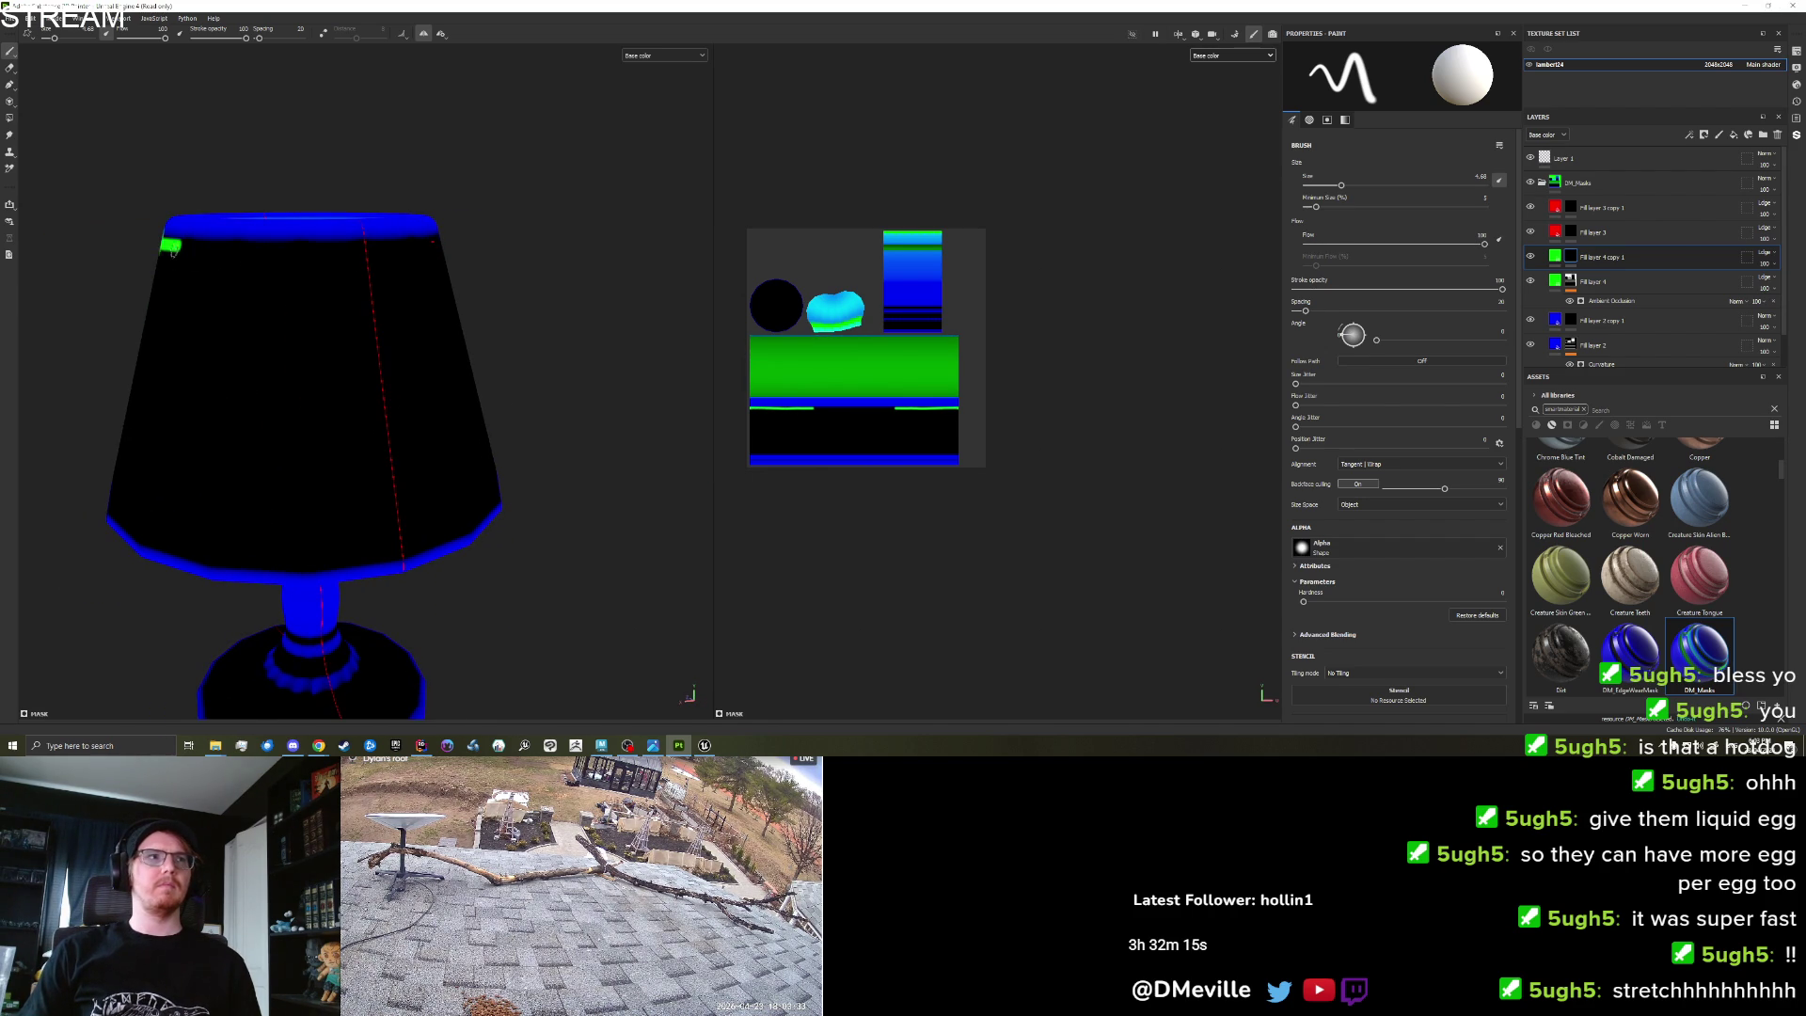
{"action": "mouse_move", "coordinate": [173, 246]}
{"action": "left_mouse_down"}
{"action": "mouse_move", "coordinate": [373, 251]}
{"action": "mouse_move", "coordinate": [209, 247]}
{"action": "left_mouse_up"}
{"action": "key", "text": "ctrl+z"}
{"action": "key", "text": "ctrl+z"}
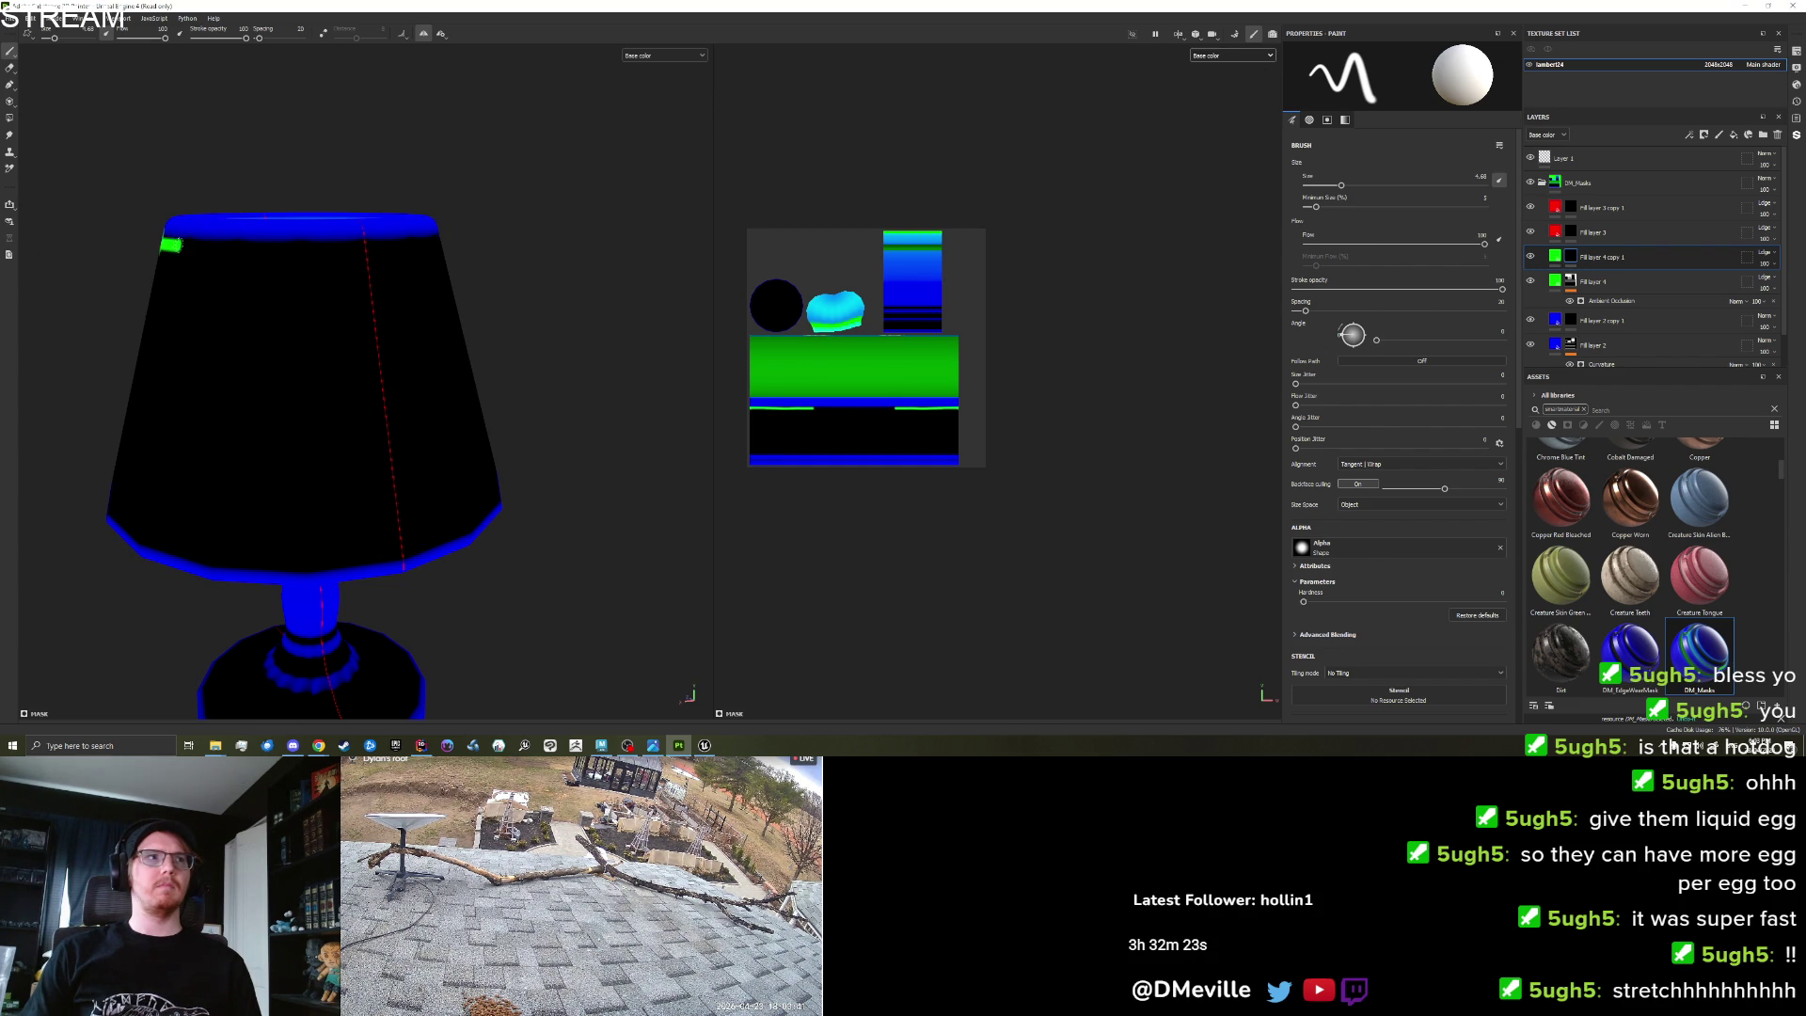
{"action": "left_click_drag", "start_coordinate": [174, 246], "coordinate": [359, 252]}
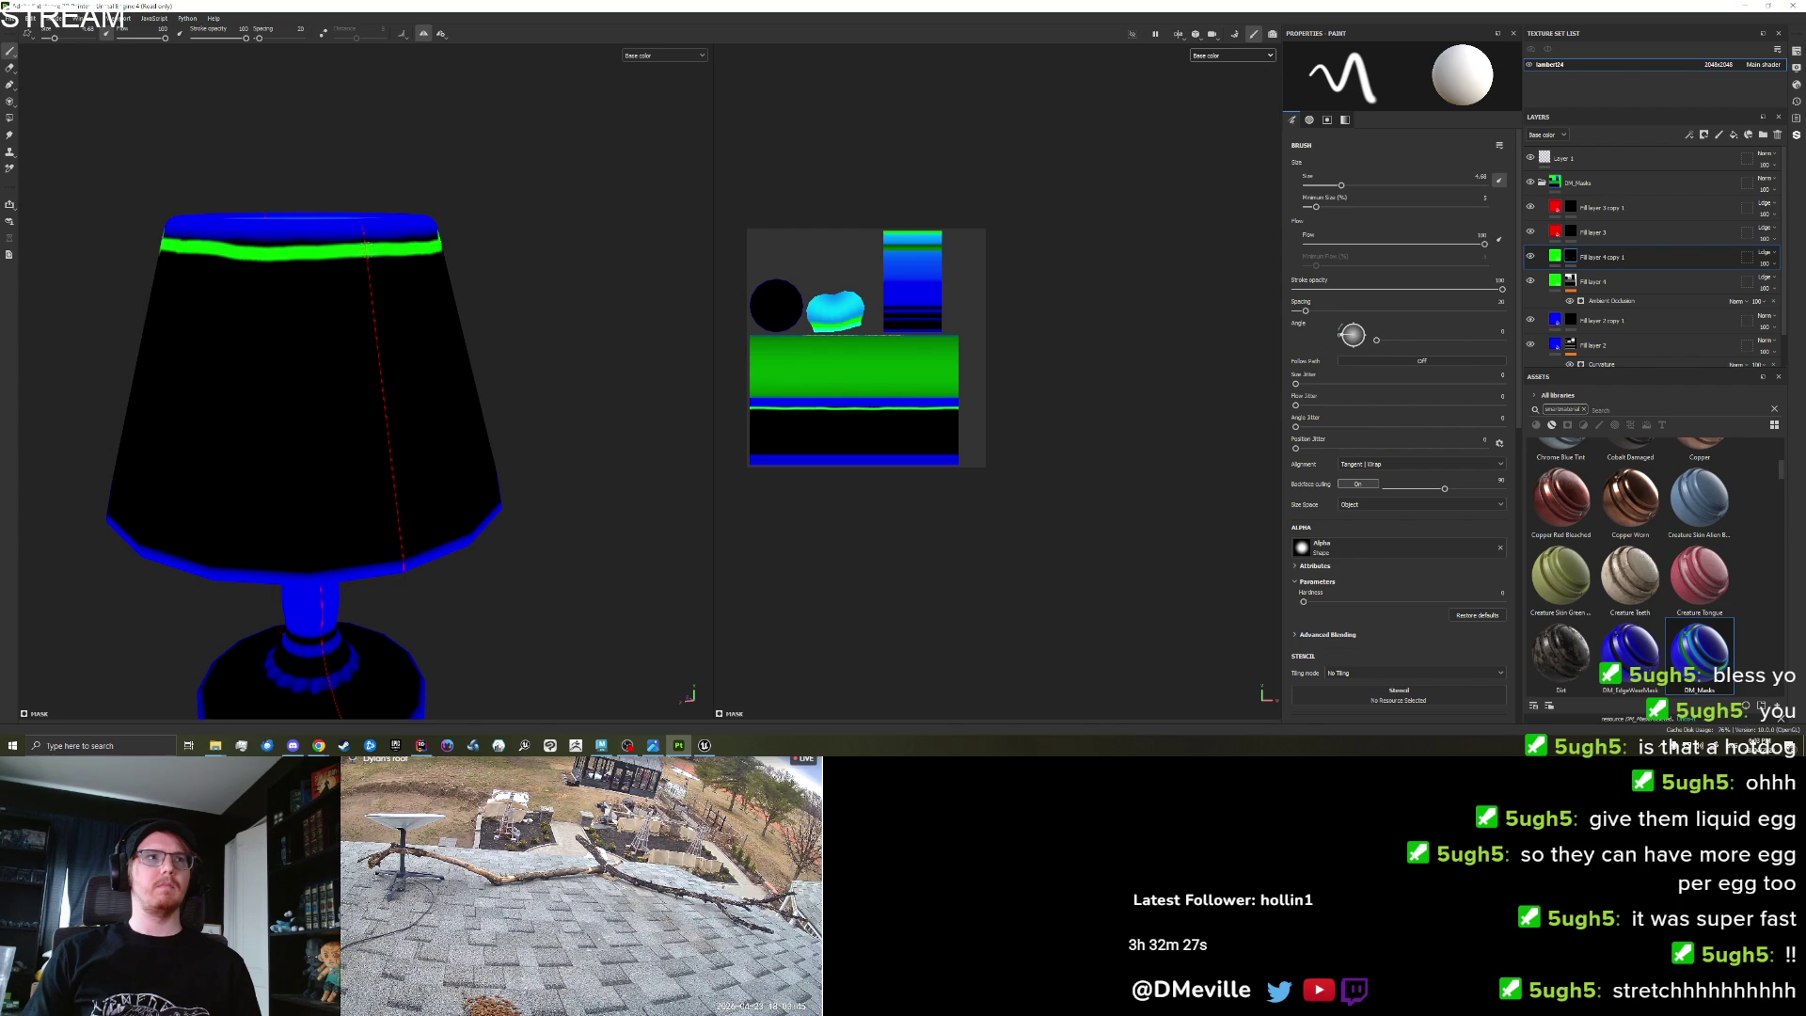
{"action": "scroll", "coordinate": [665, 332], "scroll_direction": "down", "scroll_amount": 5}
{"action": "mouse_move", "coordinate": [665, 332]}
{"action": "left_mouse_down"}
{"action": "mouse_move", "coordinate": [504, 314]}
{"action": "mouse_move", "coordinate": [613, 391]}
{"action": "mouse_move", "coordinate": [613, 488]}
{"action": "mouse_move", "coordinate": [628, 471]}
{"action": "left_mouse_up"}
{"action": "key", "text": "ctrl+z"}
Switch the viewport camera to orthographic projection.
{"action": "left_click_drag", "start_coordinate": [643, 360], "coordinate": [649, 310]}
{"action": "scroll", "coordinate": [468, 283], "scroll_direction": "up", "scroll_amount": 3}
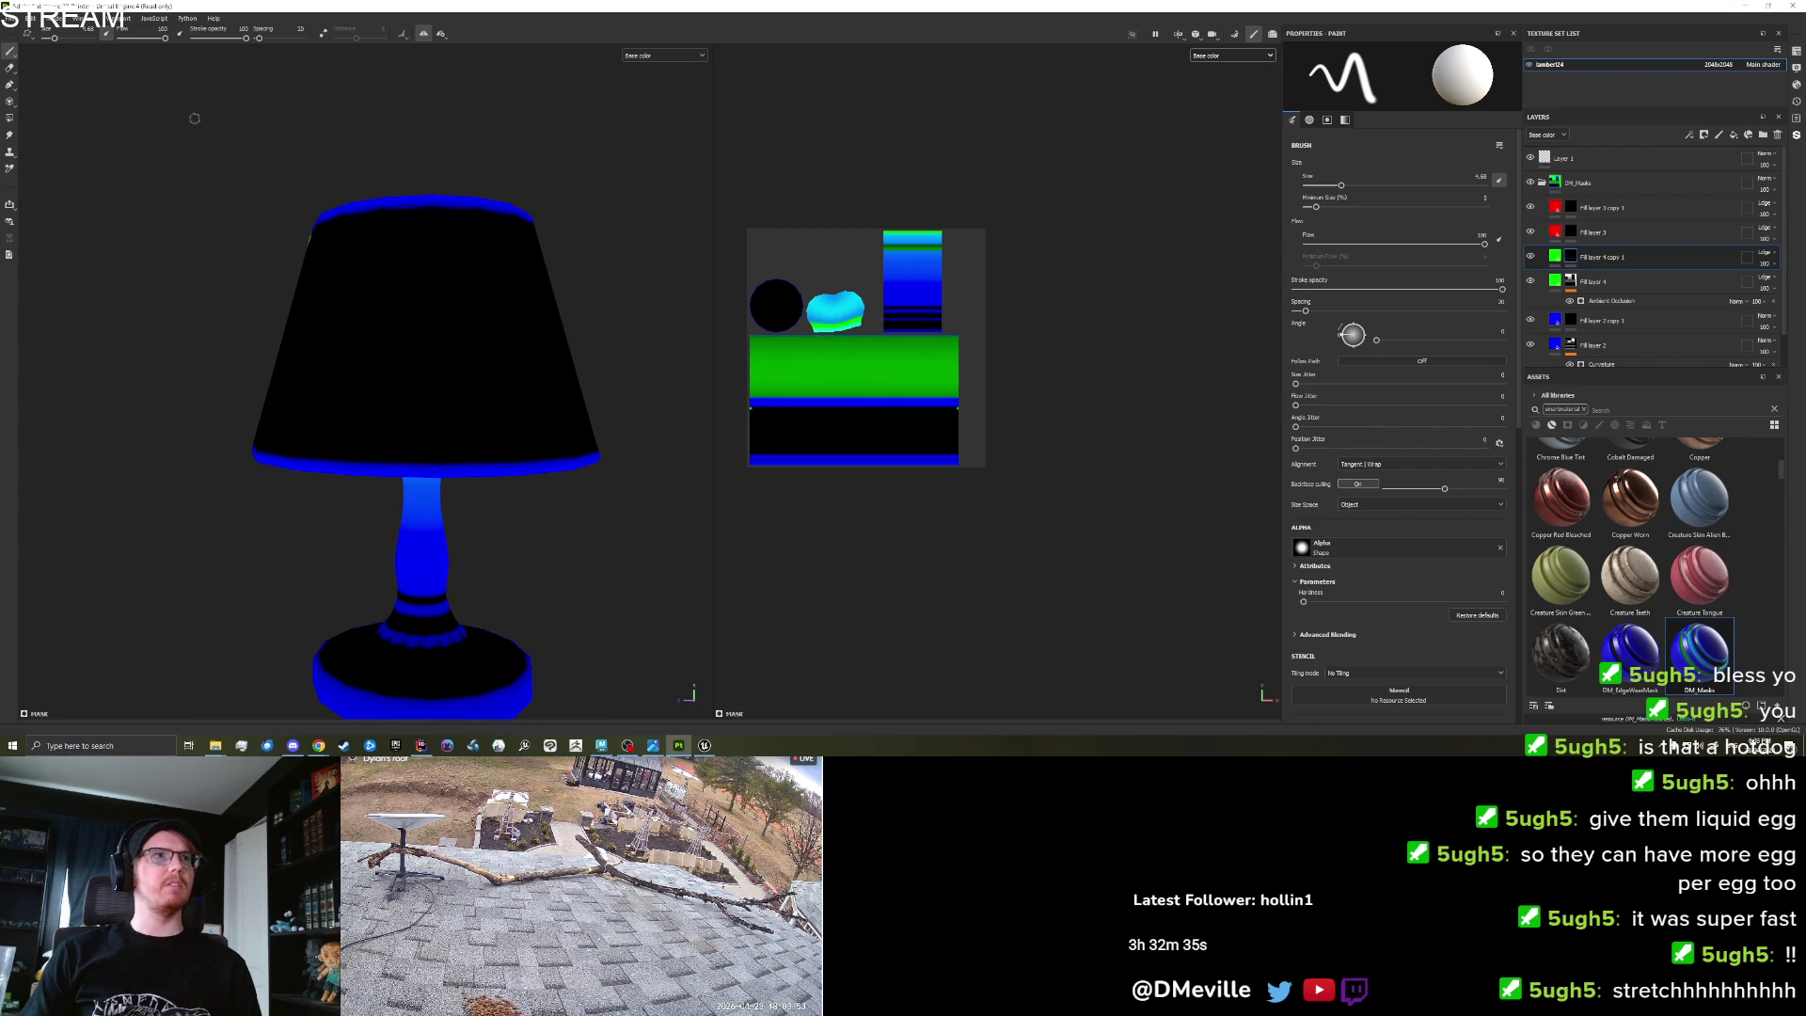
{"action": "right_click", "coordinate": [227, 154]}
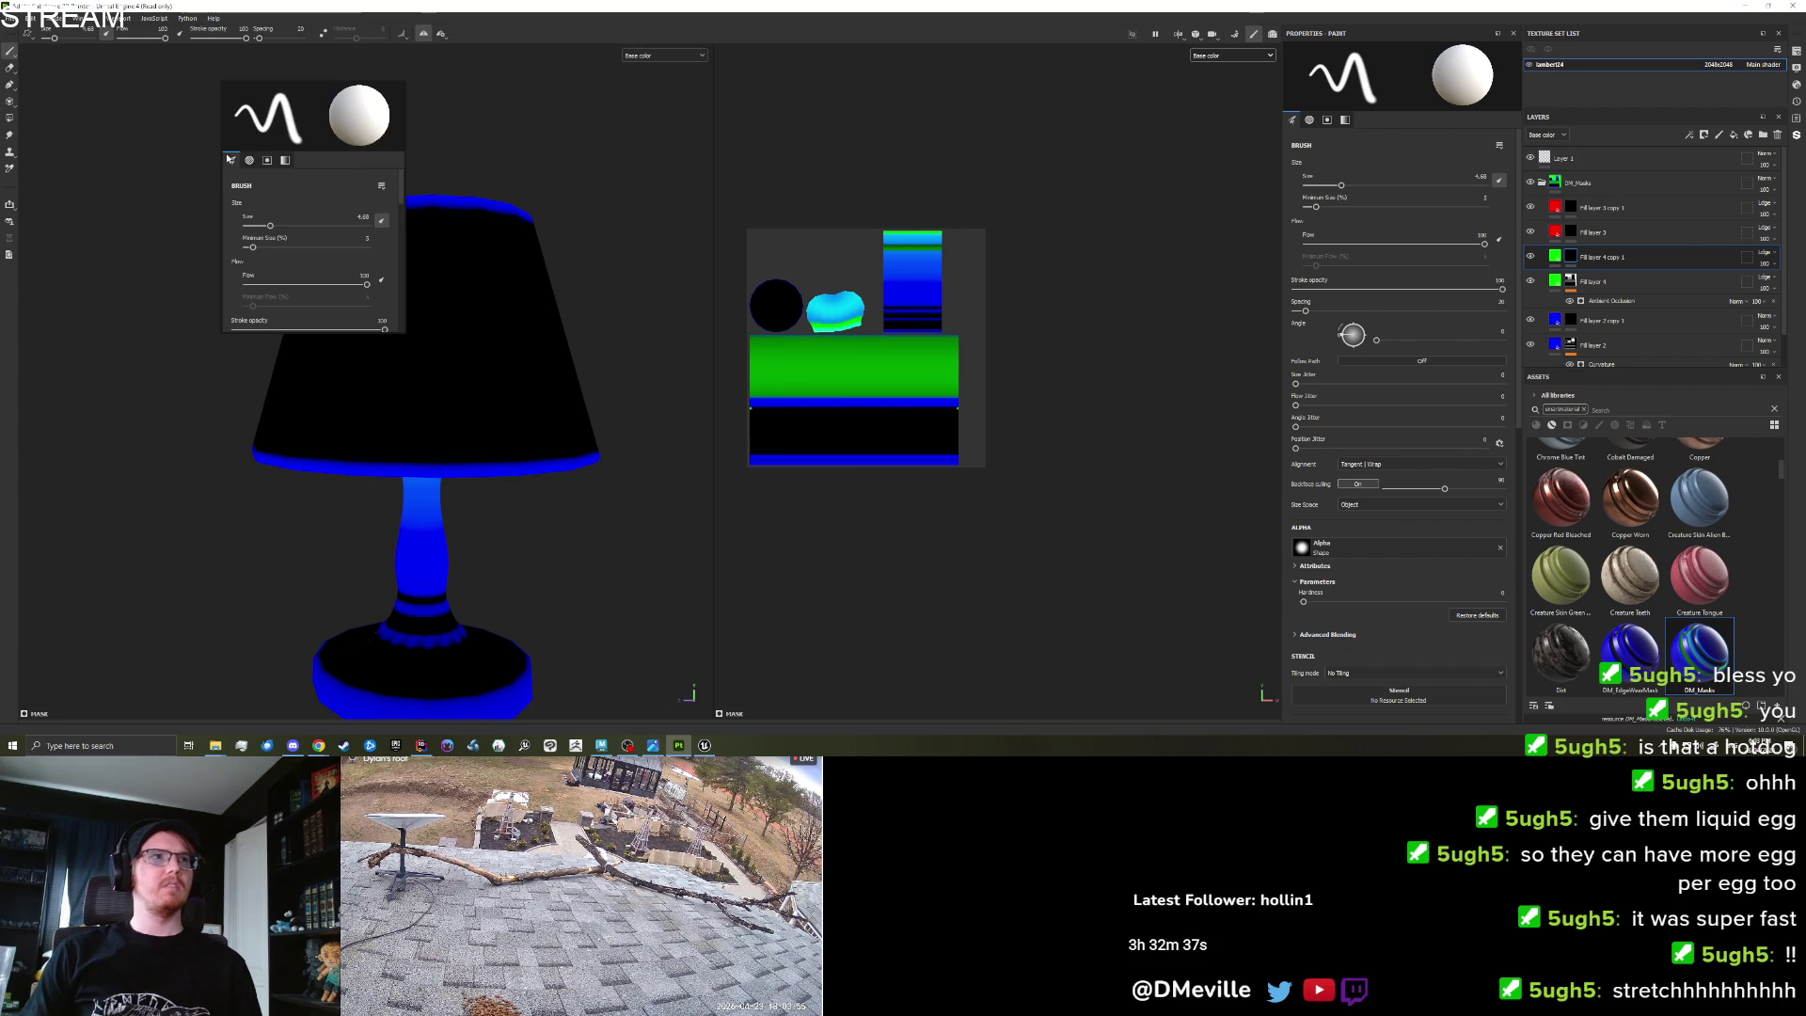
{"action": "left_click", "coordinate": [1212, 34]}
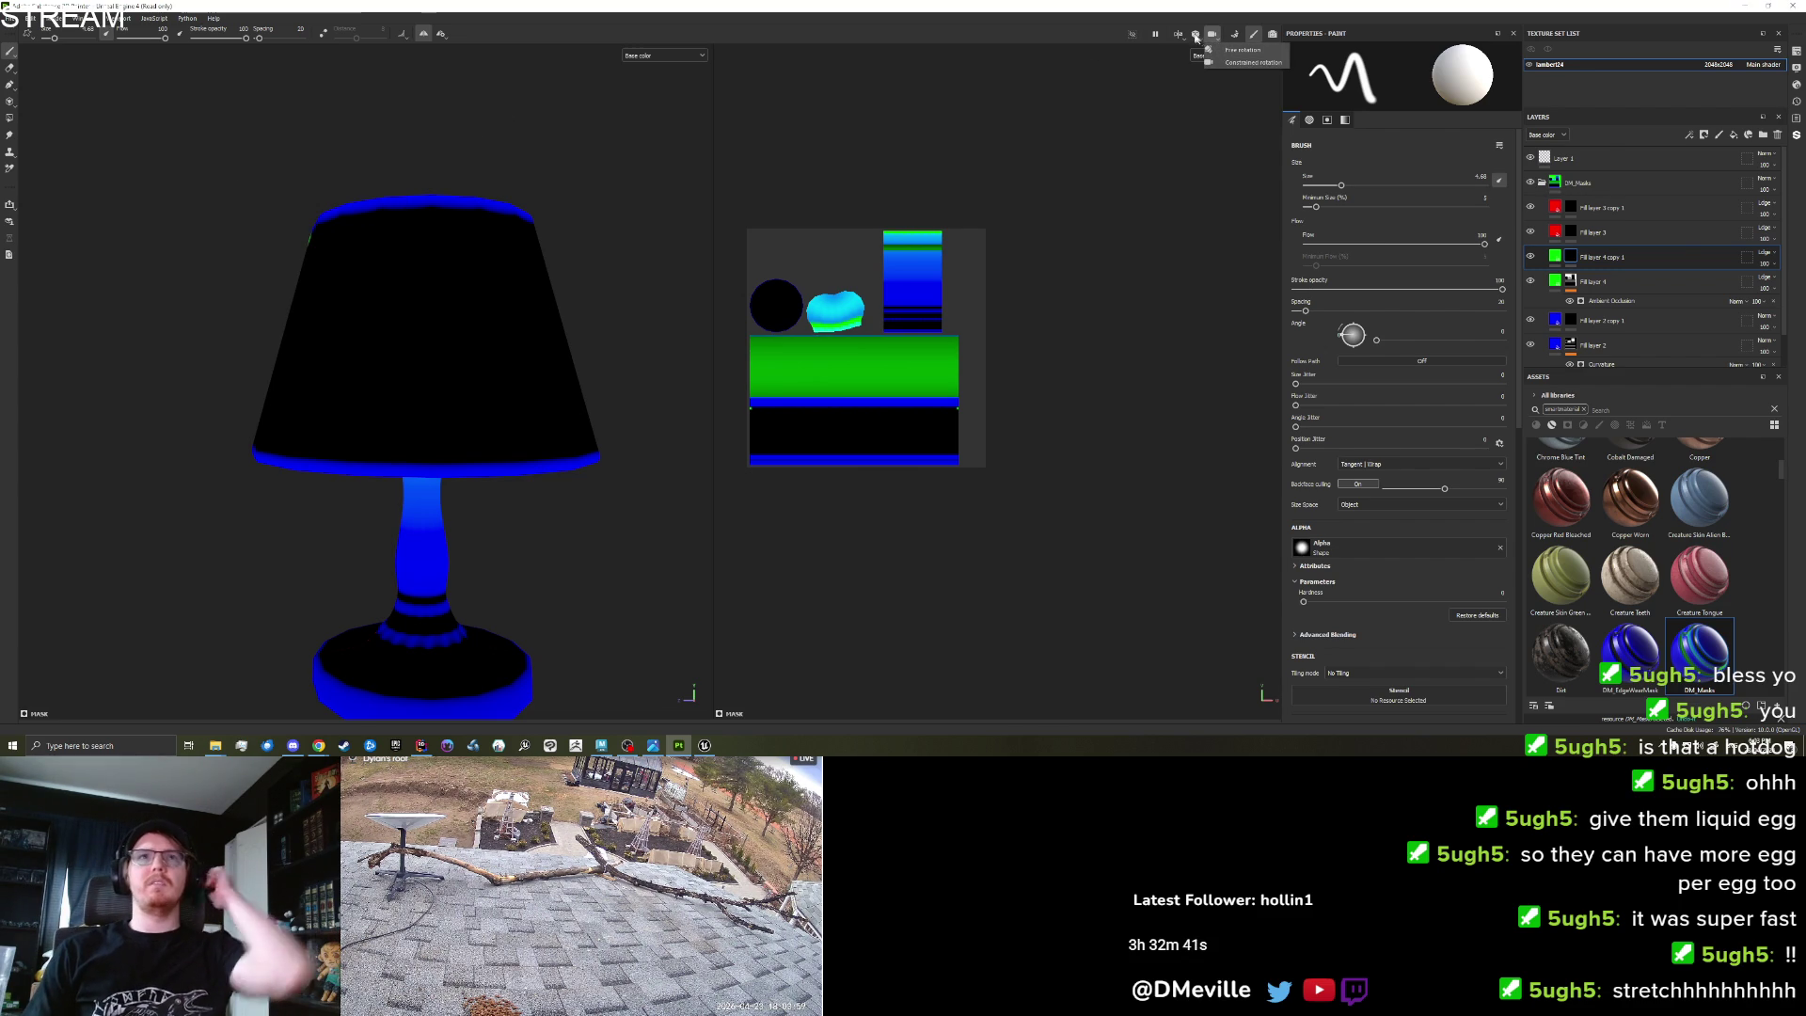
{"action": "left_click", "coordinate": [1195, 34]}
{"action": "left_click", "coordinate": [1223, 62]}
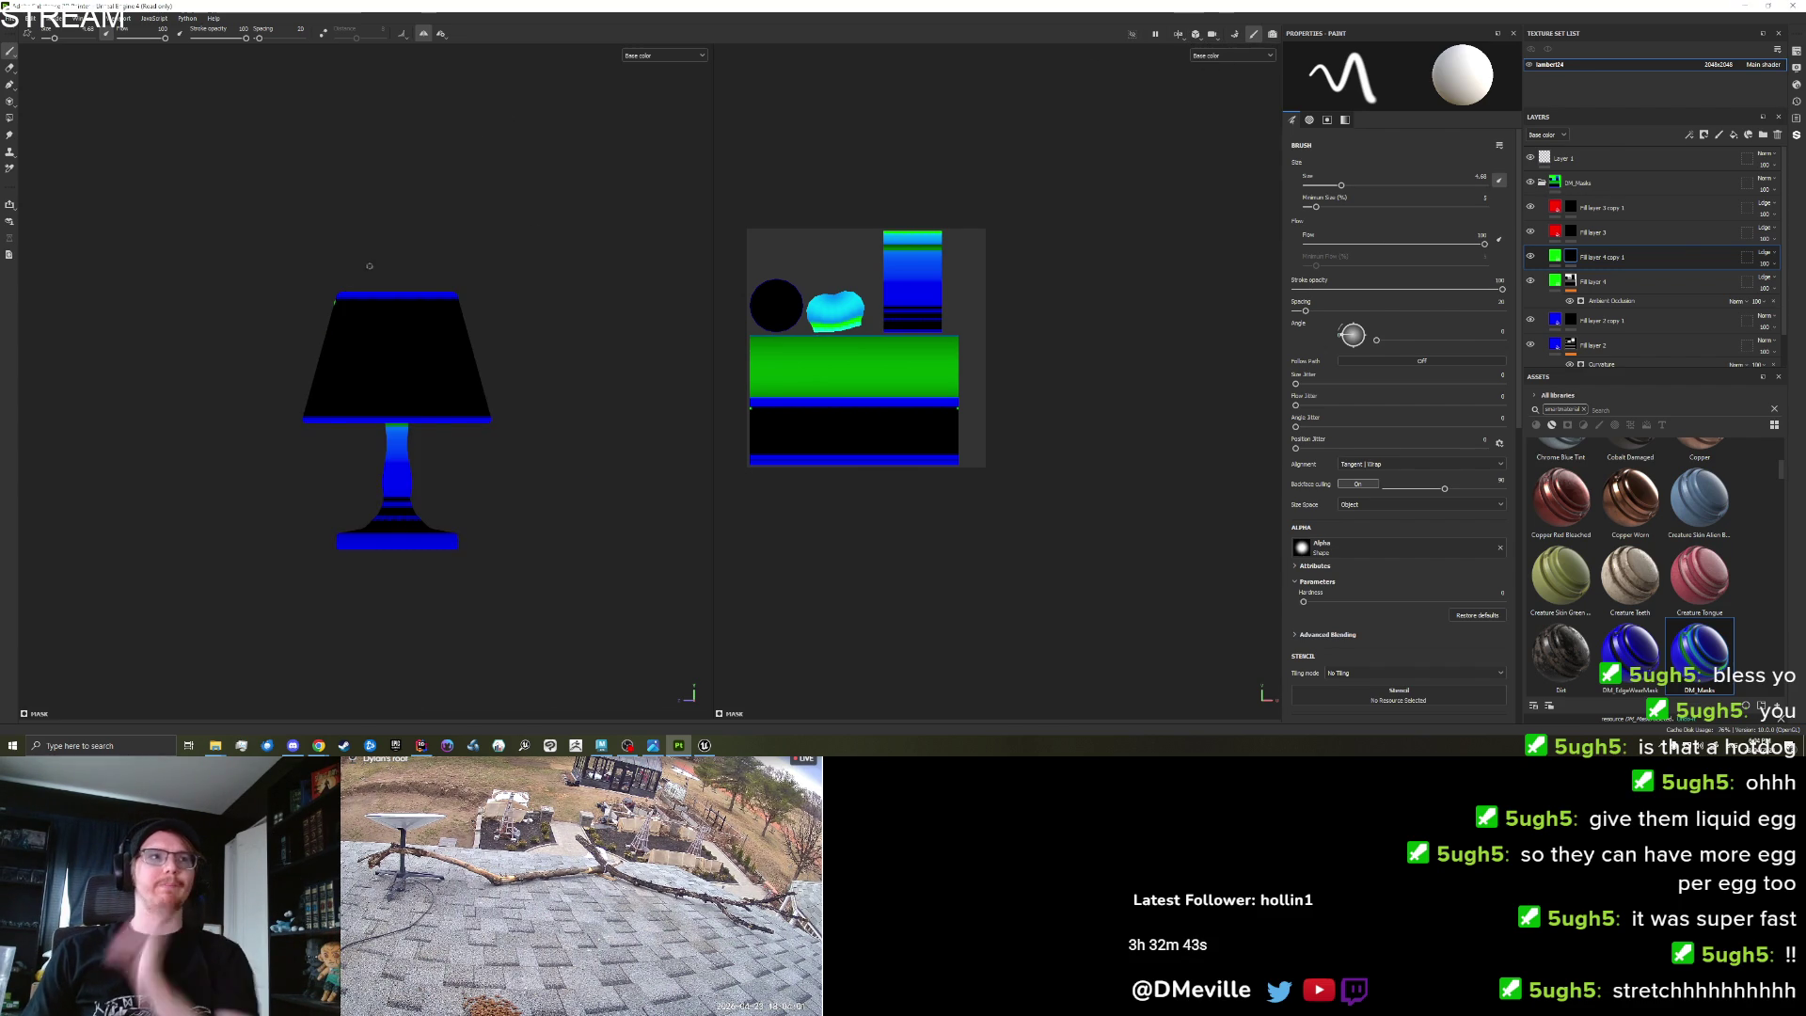
{"action": "scroll", "coordinate": [289, 284], "scroll_direction": "up", "scroll_amount": 3}
{"action": "left_click_drag", "start_coordinate": [222, 278], "coordinate": [605, 279]}
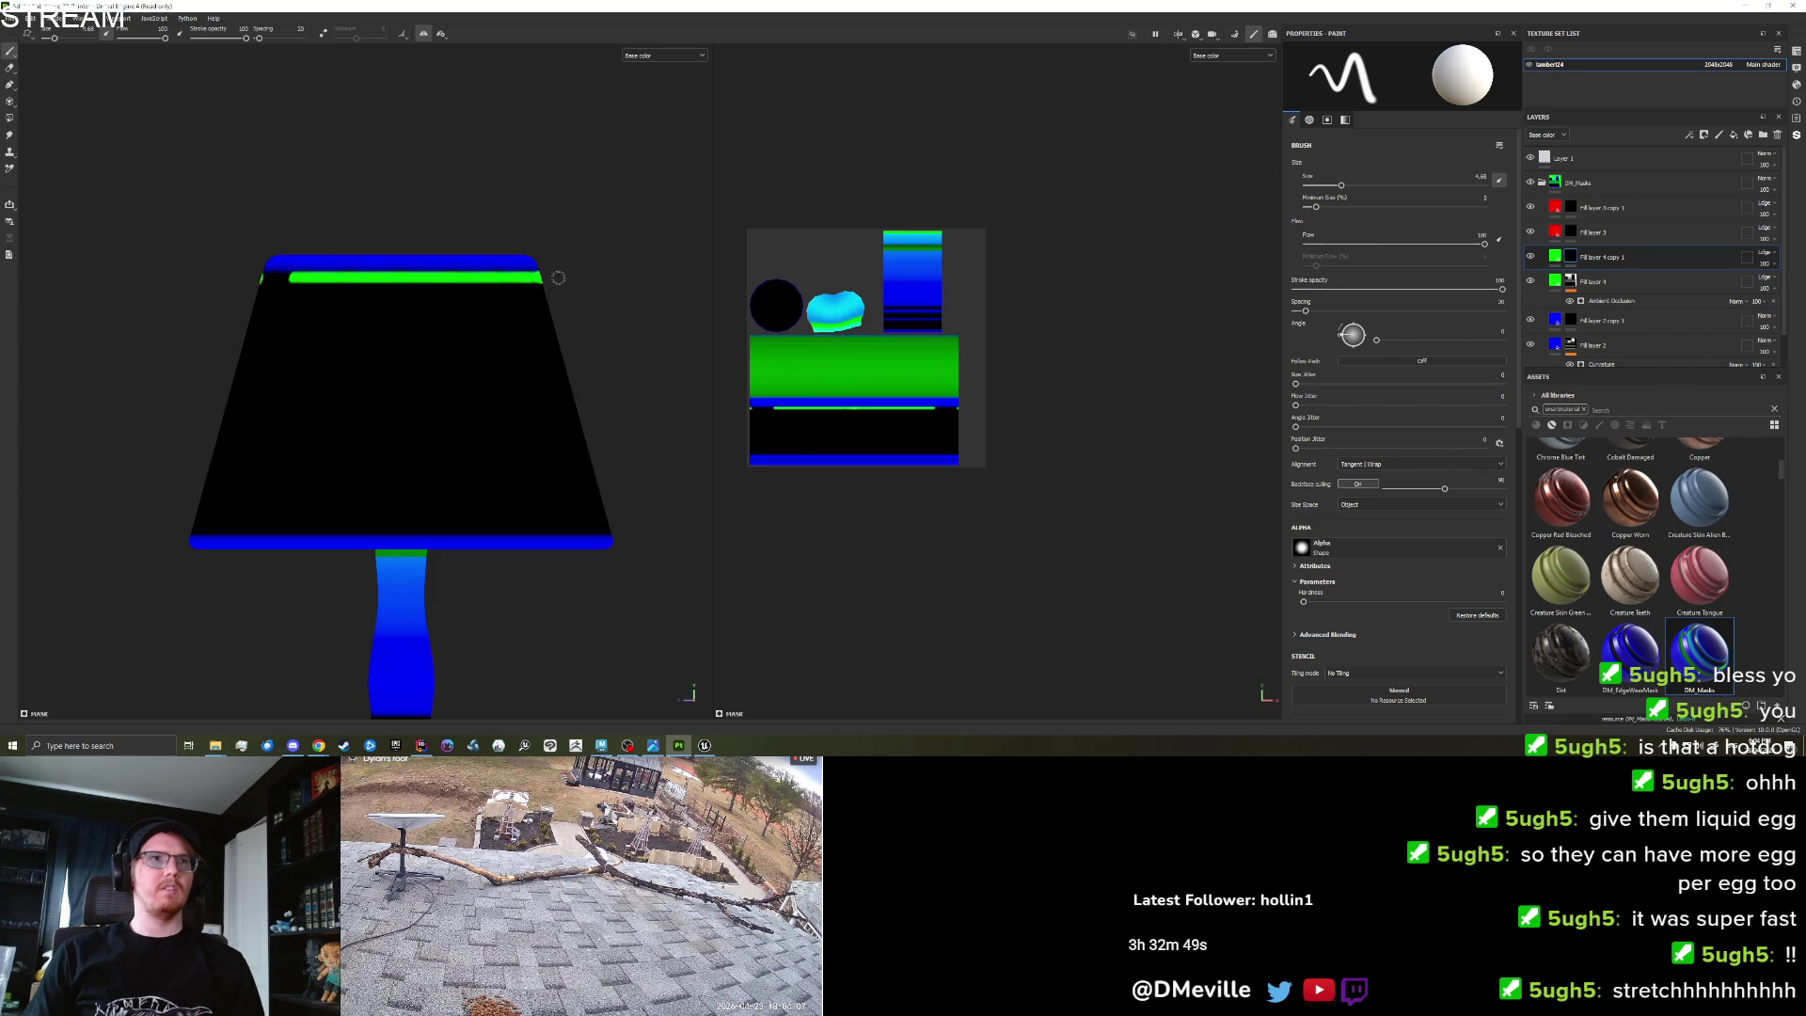
{"action": "left_click", "coordinate": [190, 269], "text": "shift"}
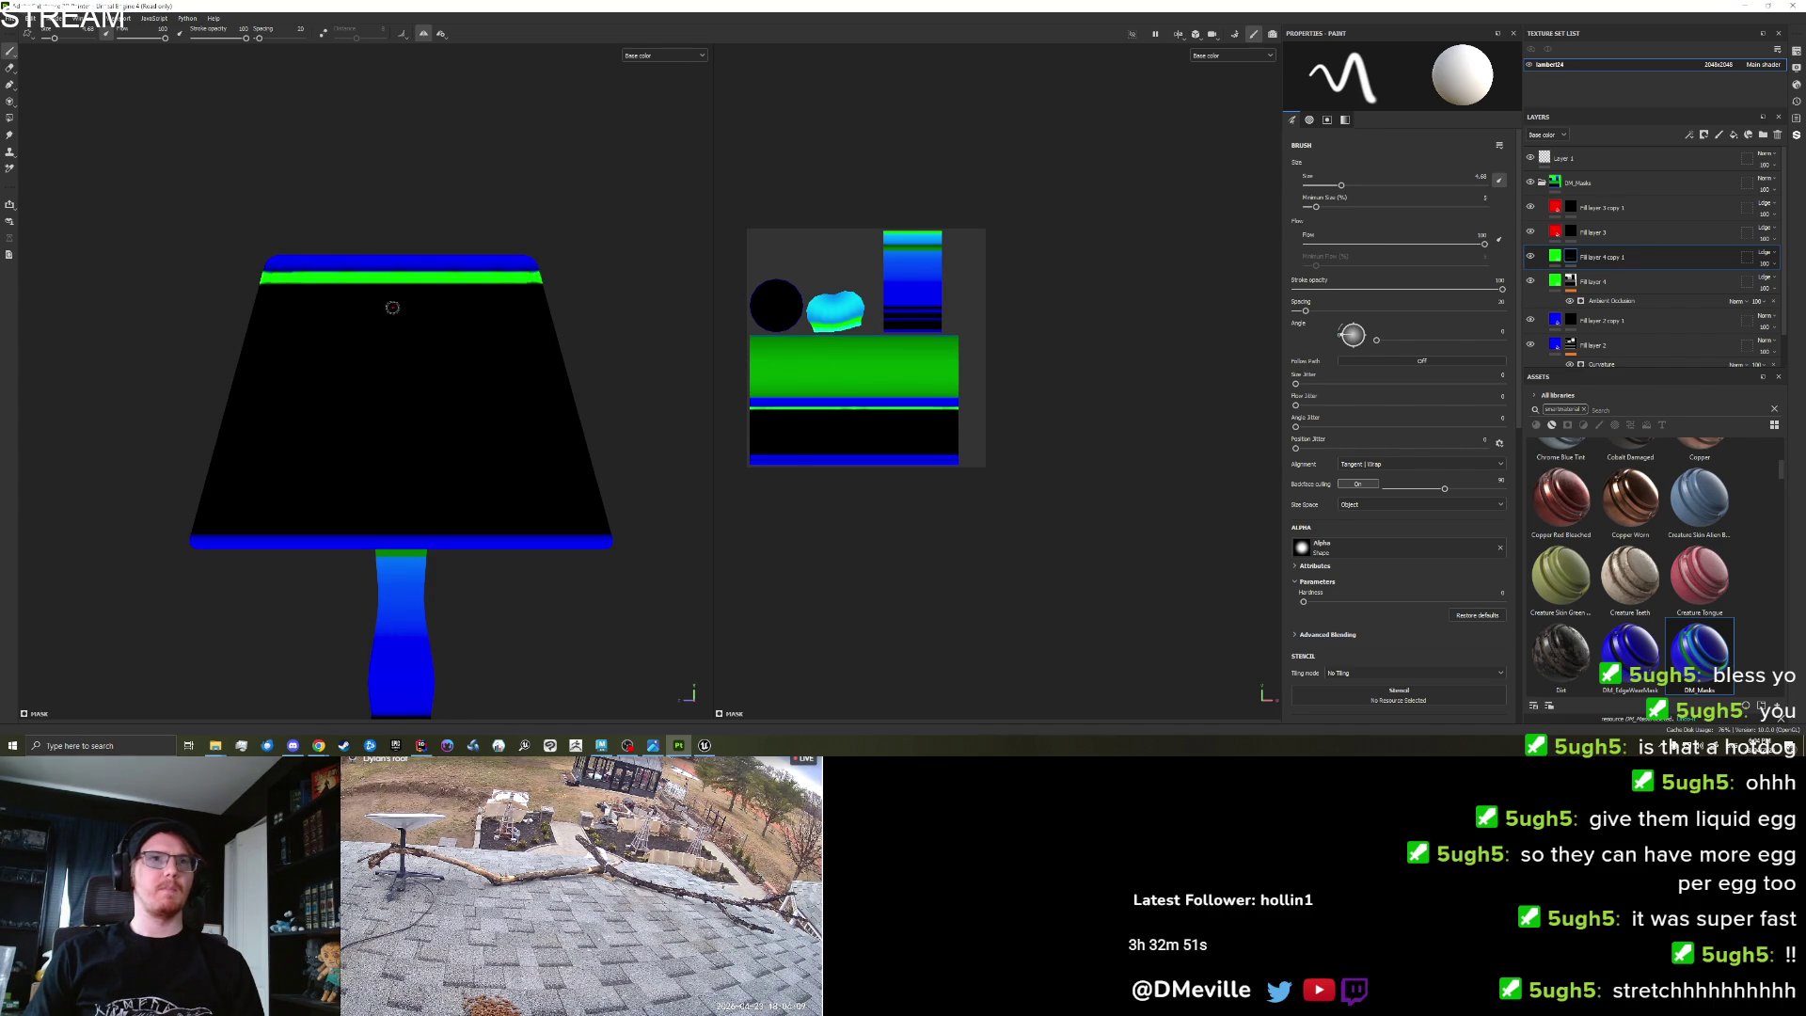
{"action": "left_click", "coordinate": [184, 526]}
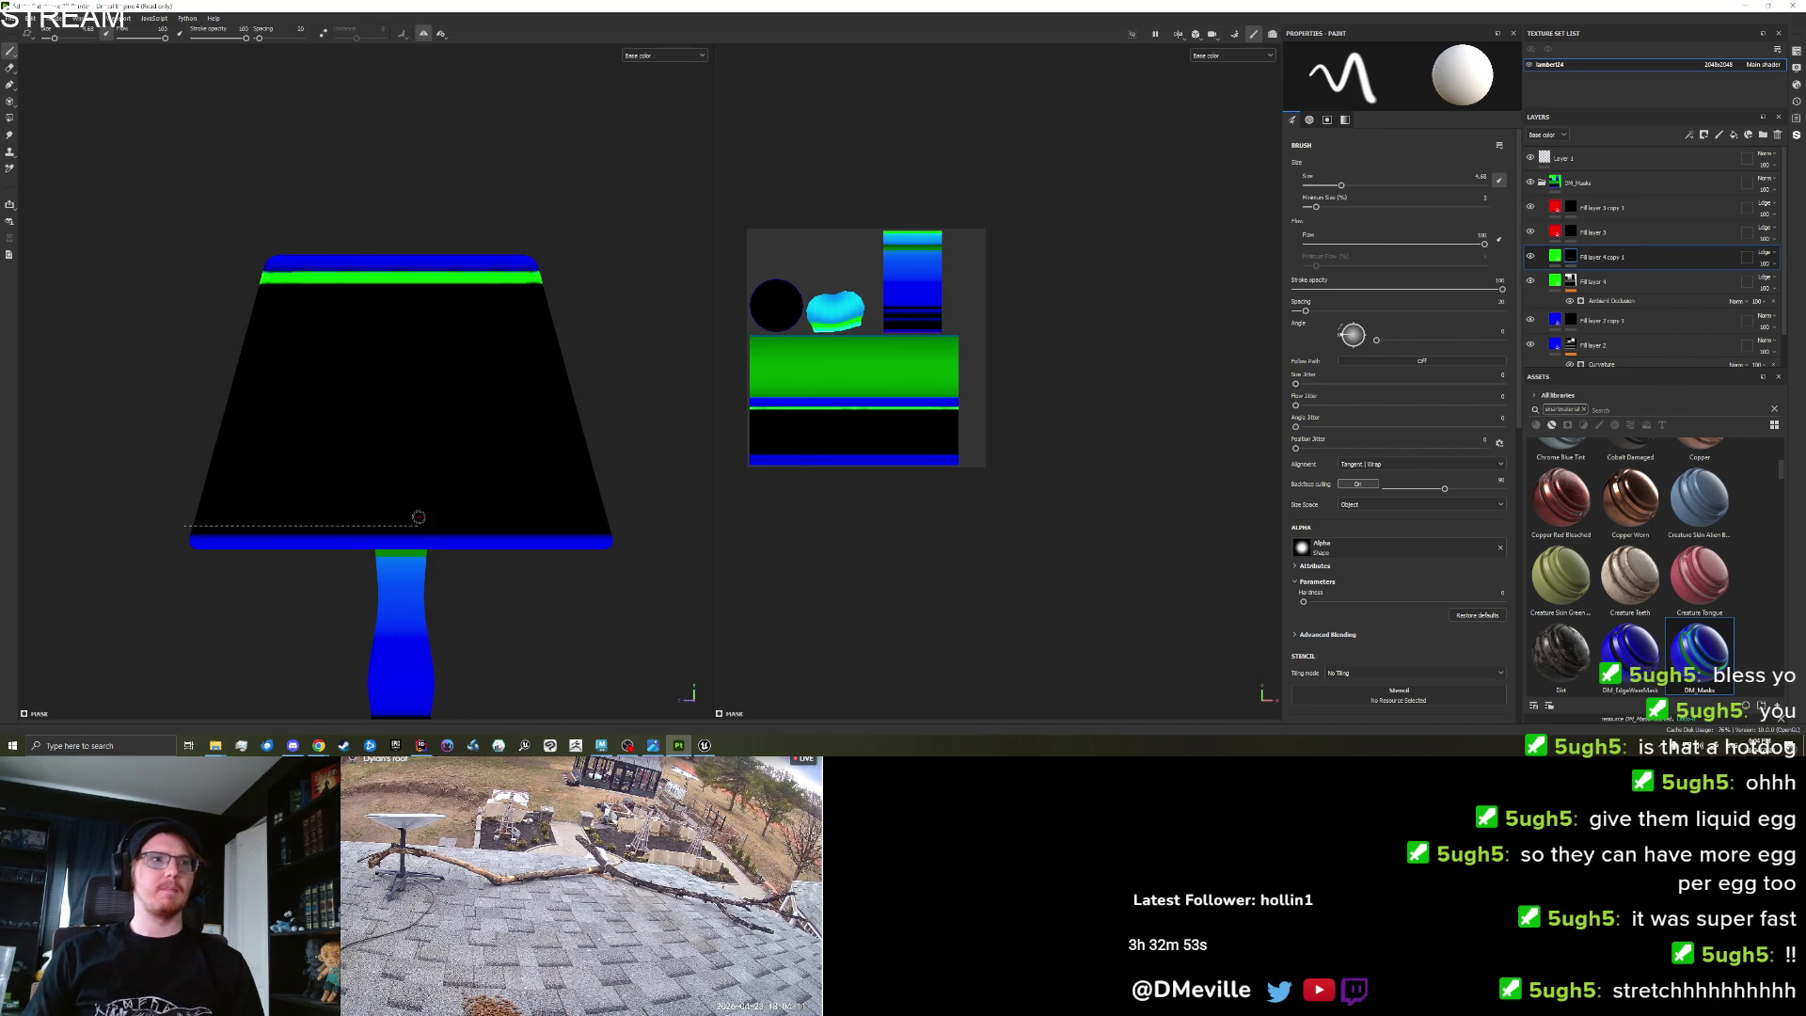
{"action": "left_click", "coordinate": [617, 522], "text": "shift"}
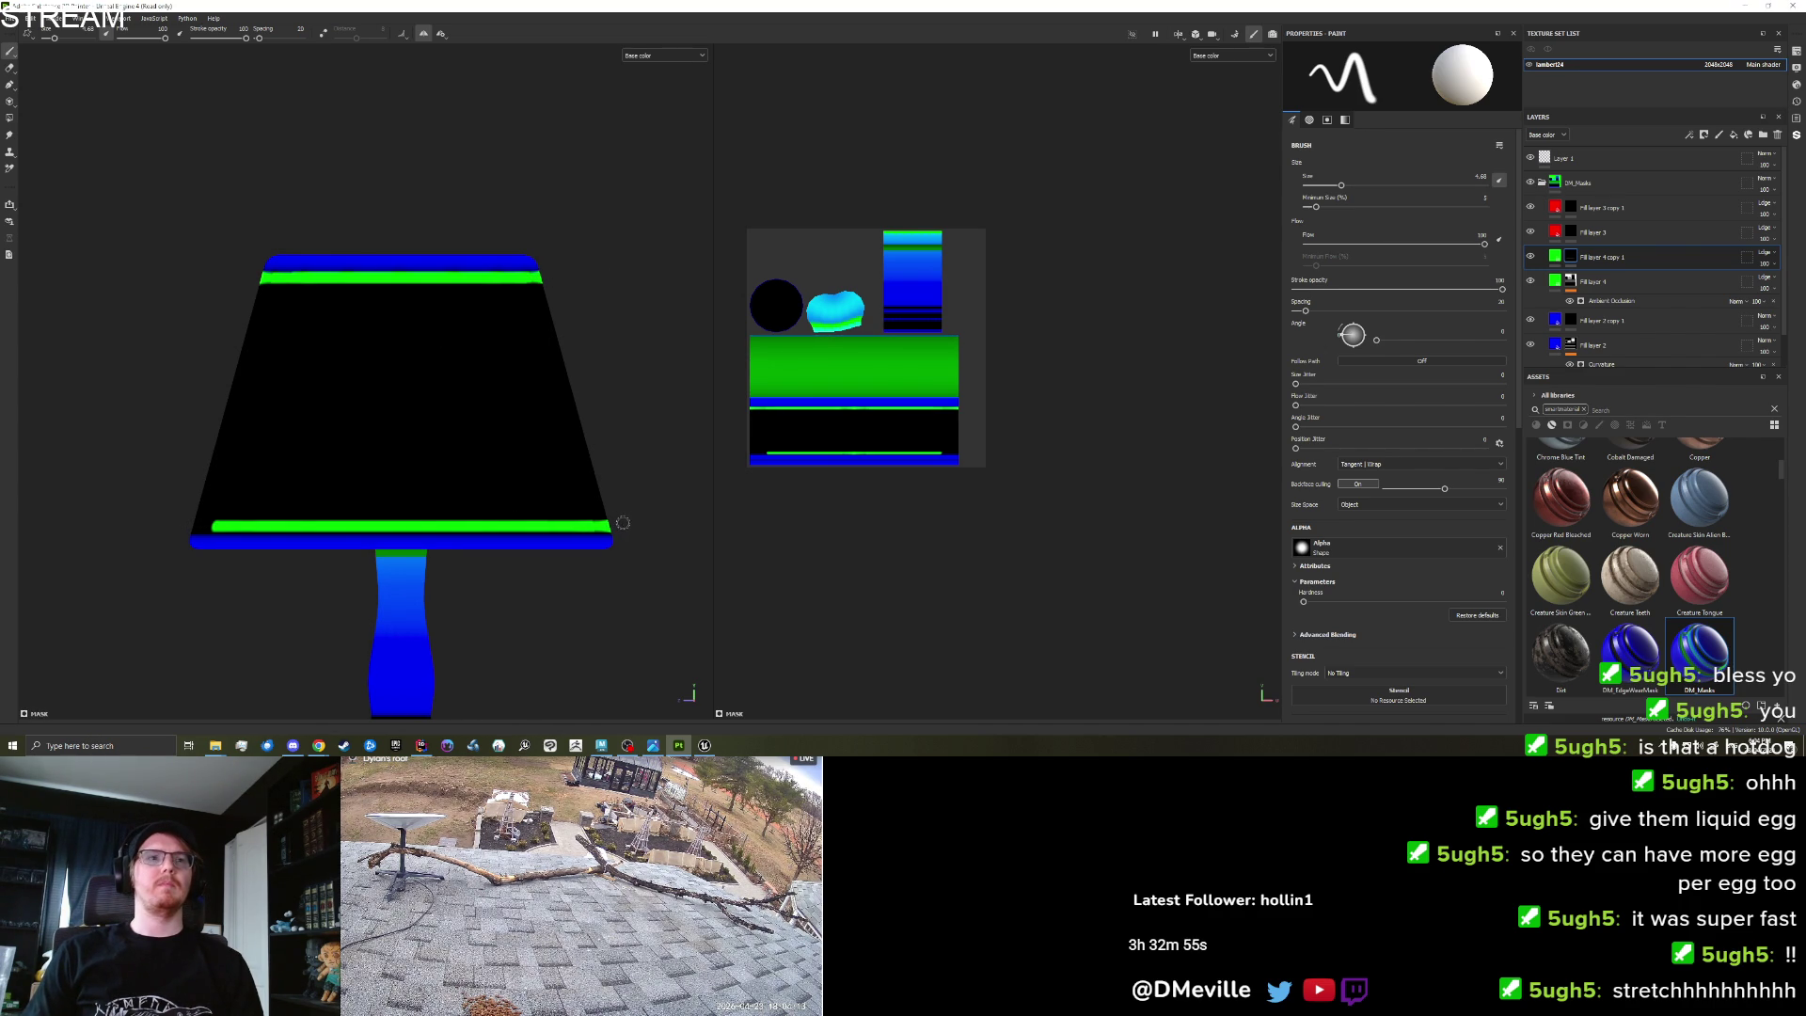
{"action": "left_click", "coordinate": [166, 523], "text": "shift"}
{"action": "left_click", "coordinate": [629, 534], "text": "shift"}
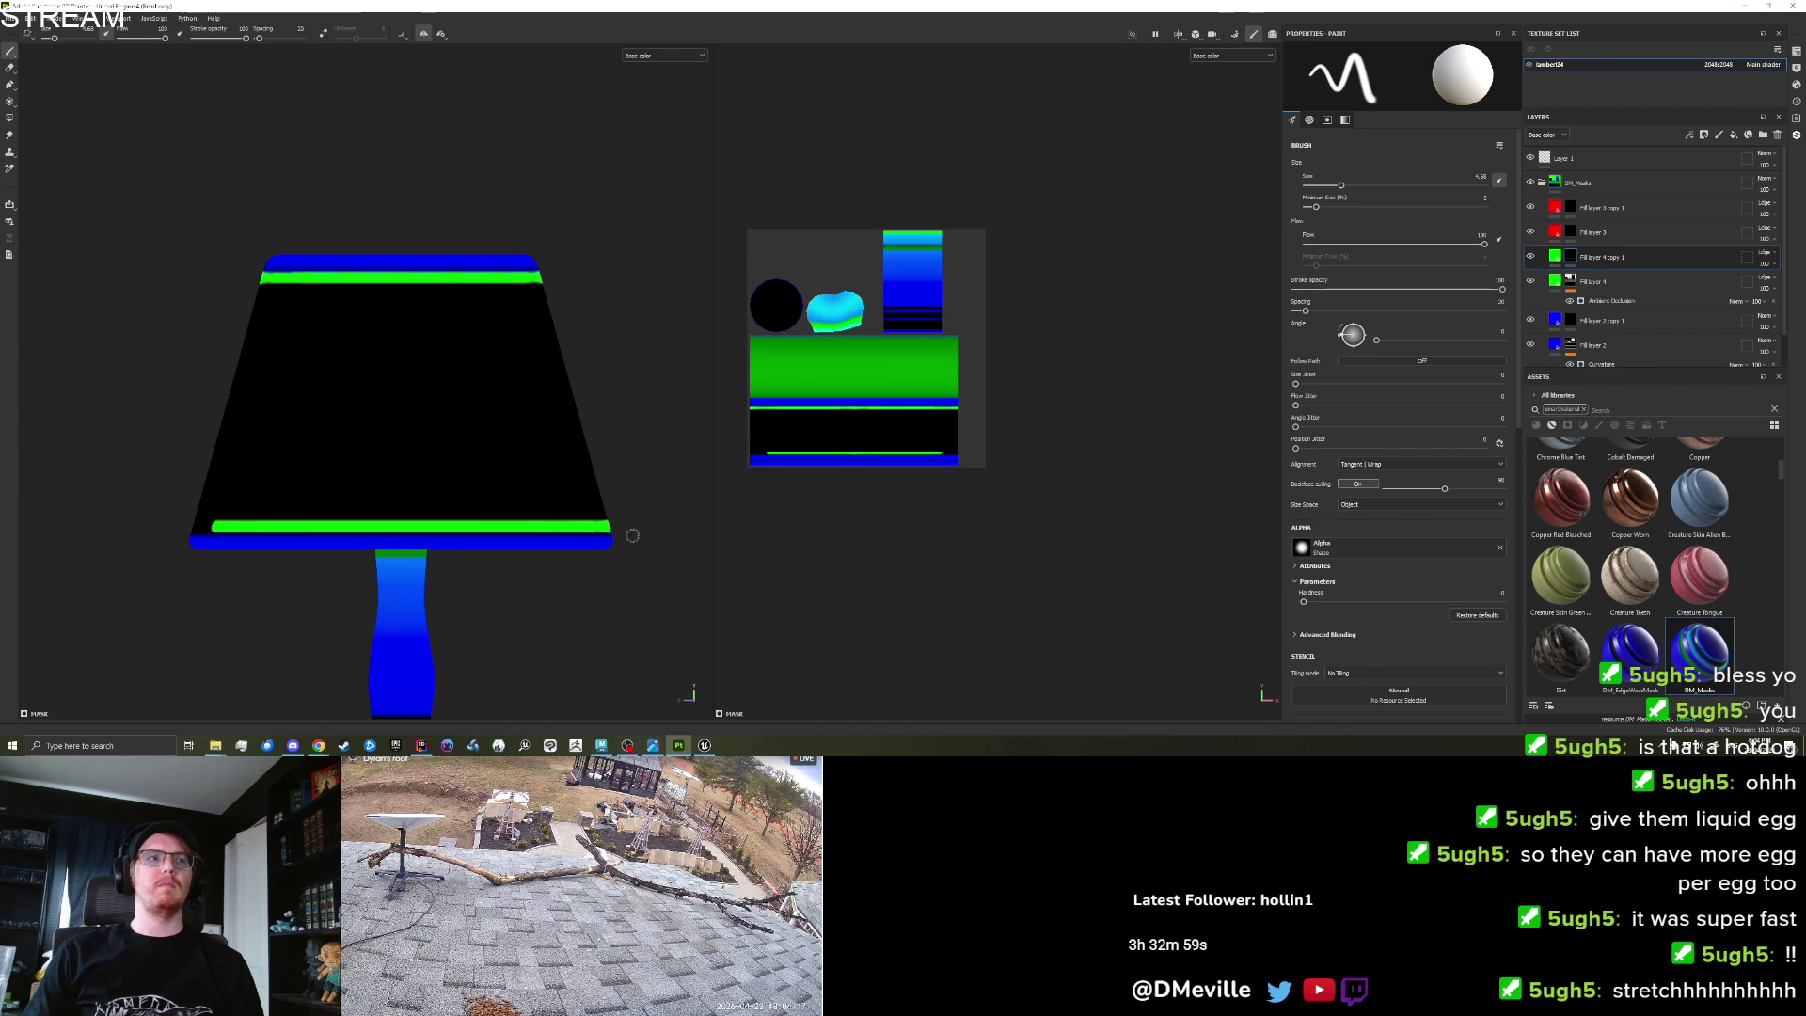
{"action": "left_click", "coordinate": [1369, 464]}
{"action": "left_click", "coordinate": [1362, 509]}
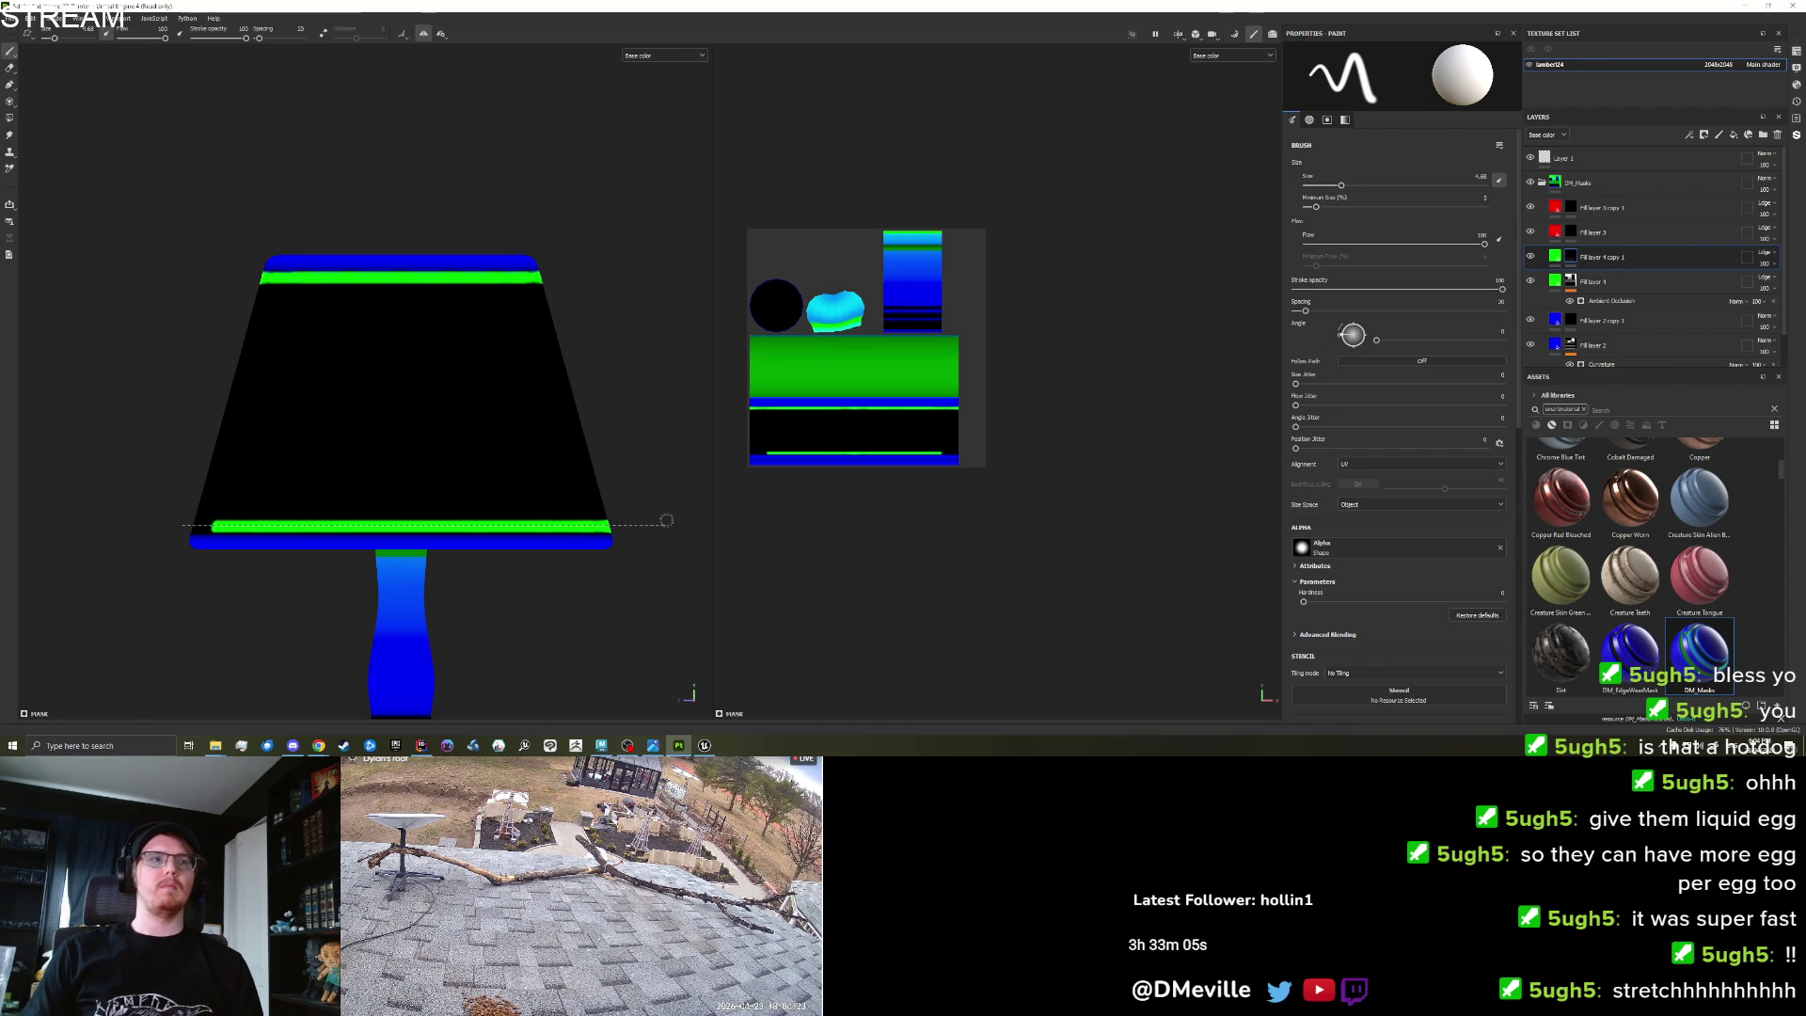
{"action": "scroll", "coordinate": [767, 476], "scroll_direction": "up", "scroll_amount": 5}
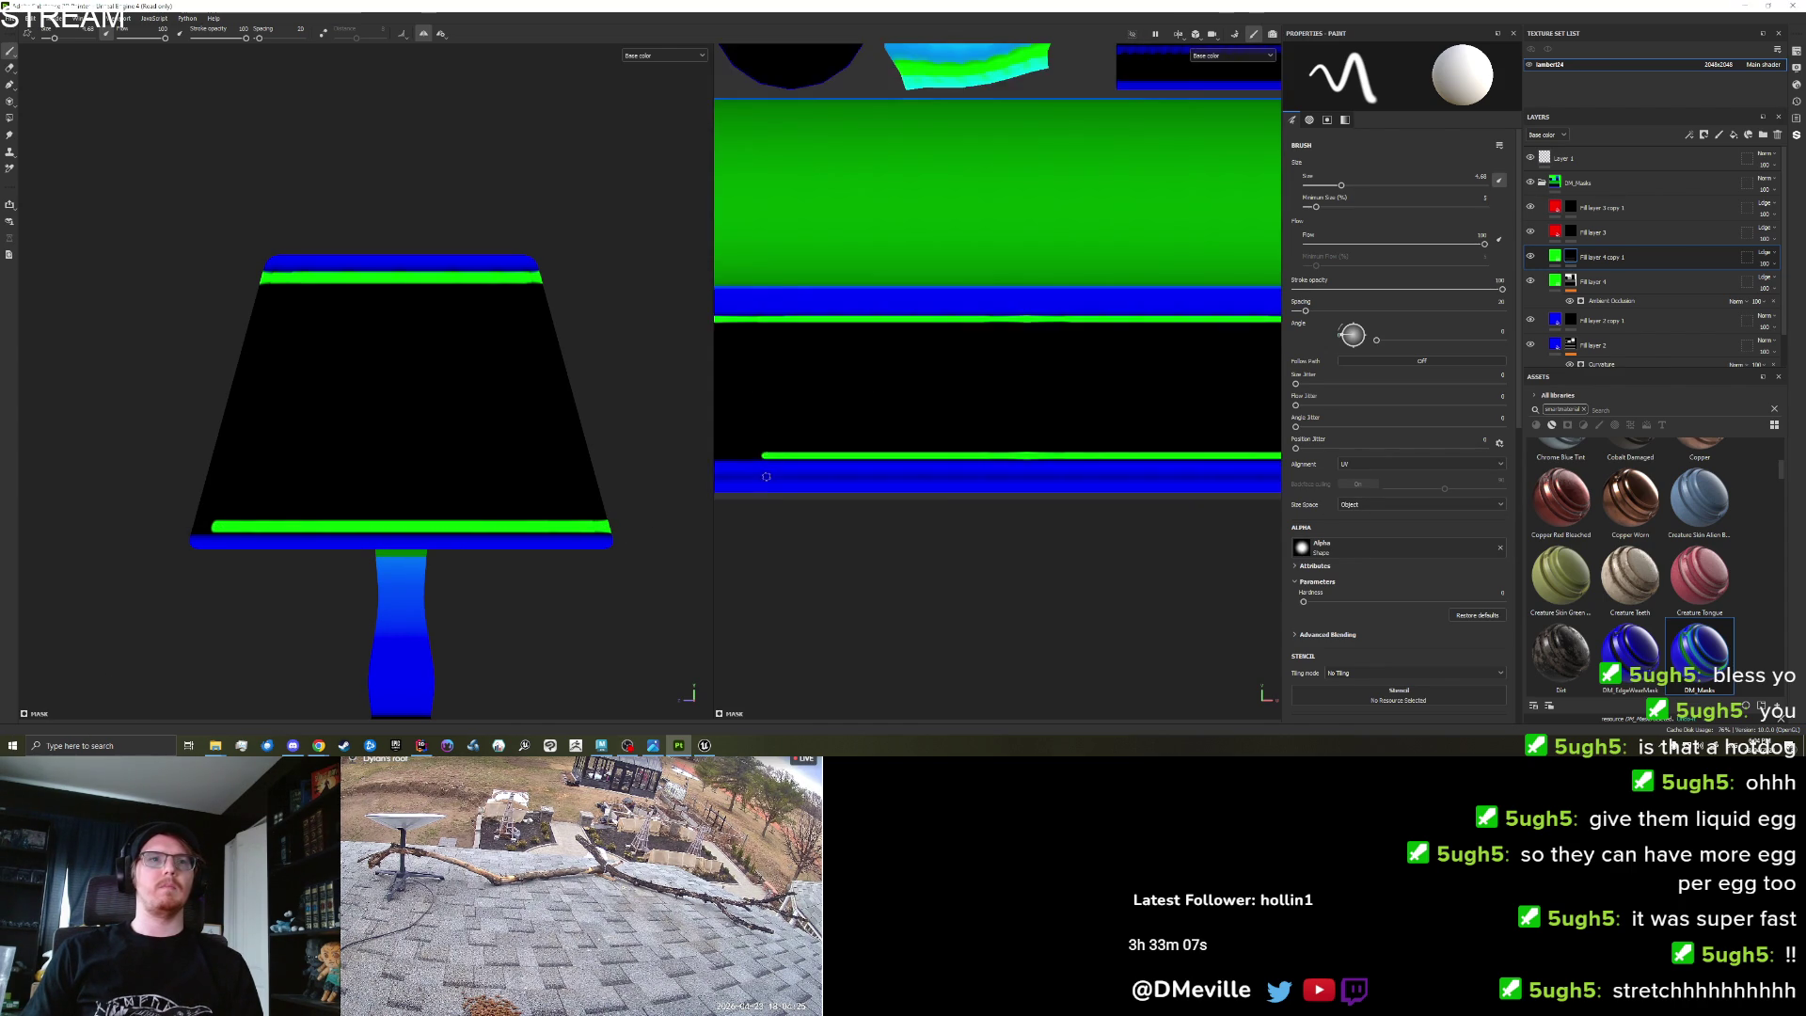
{"action": "left_click_drag", "start_coordinate": [767, 477], "coordinate": [927, 537]}
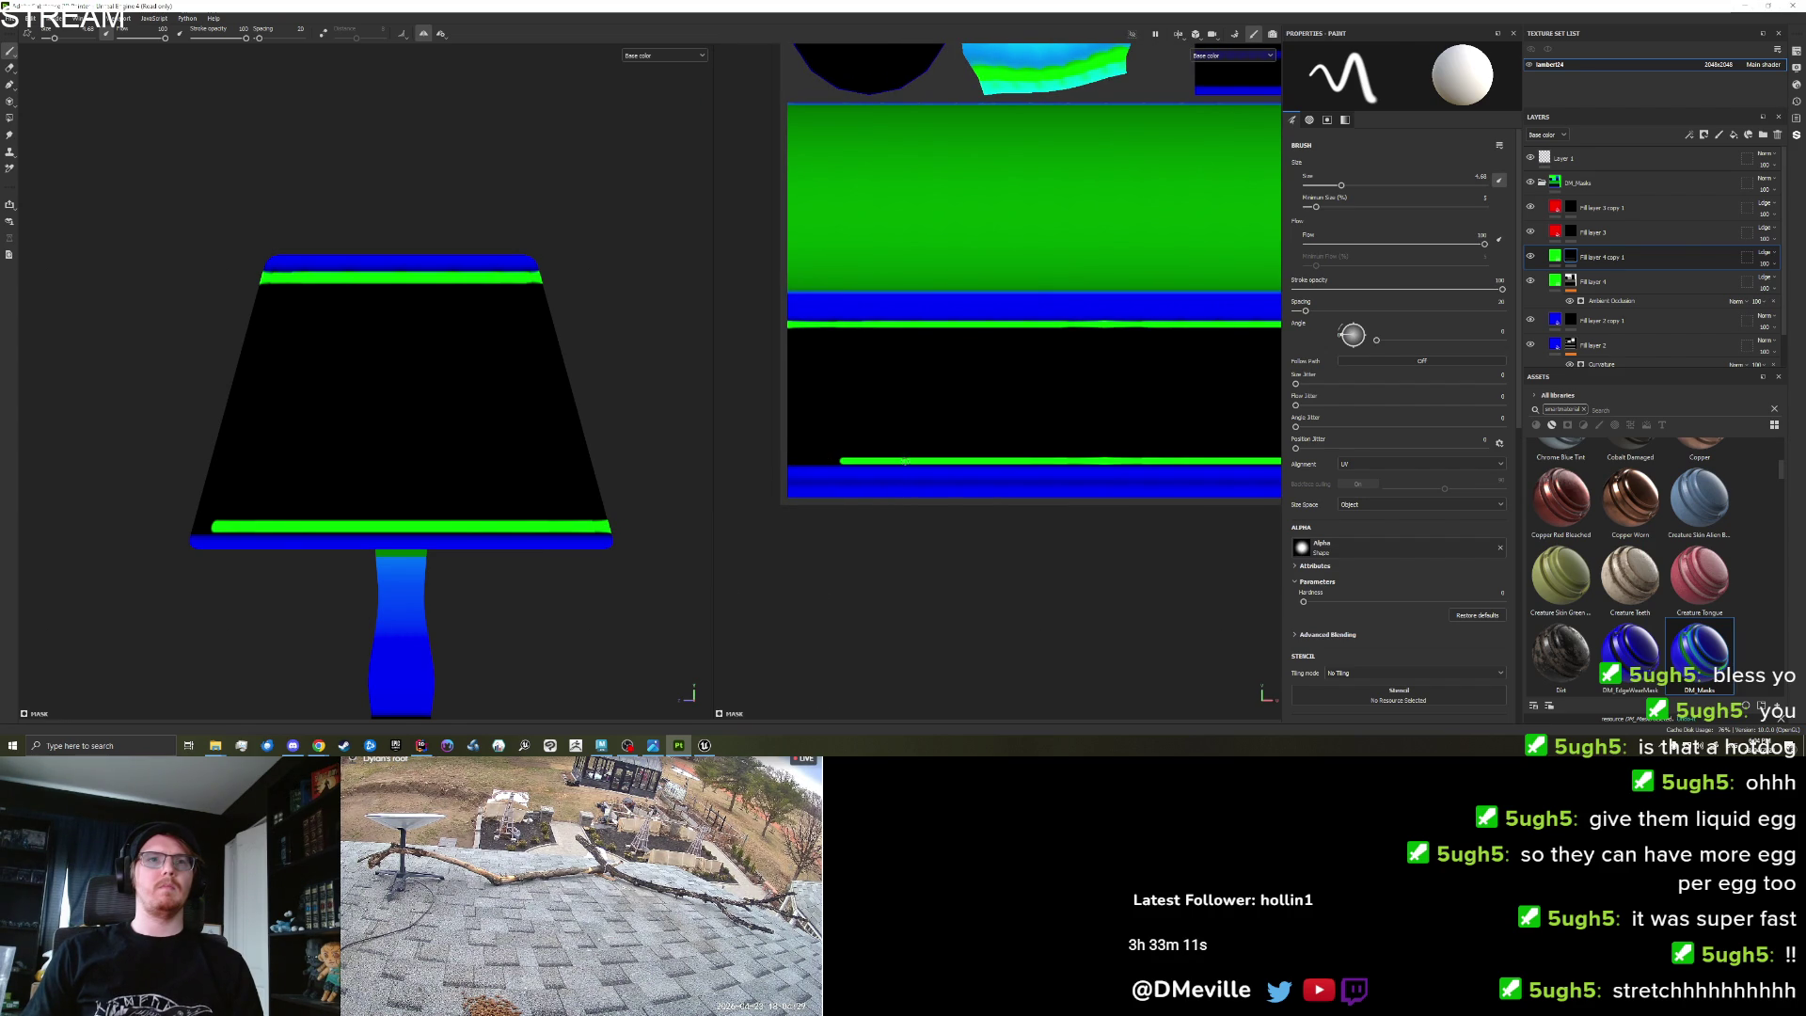
{"action": "key", "text": "ctrl+shift"}
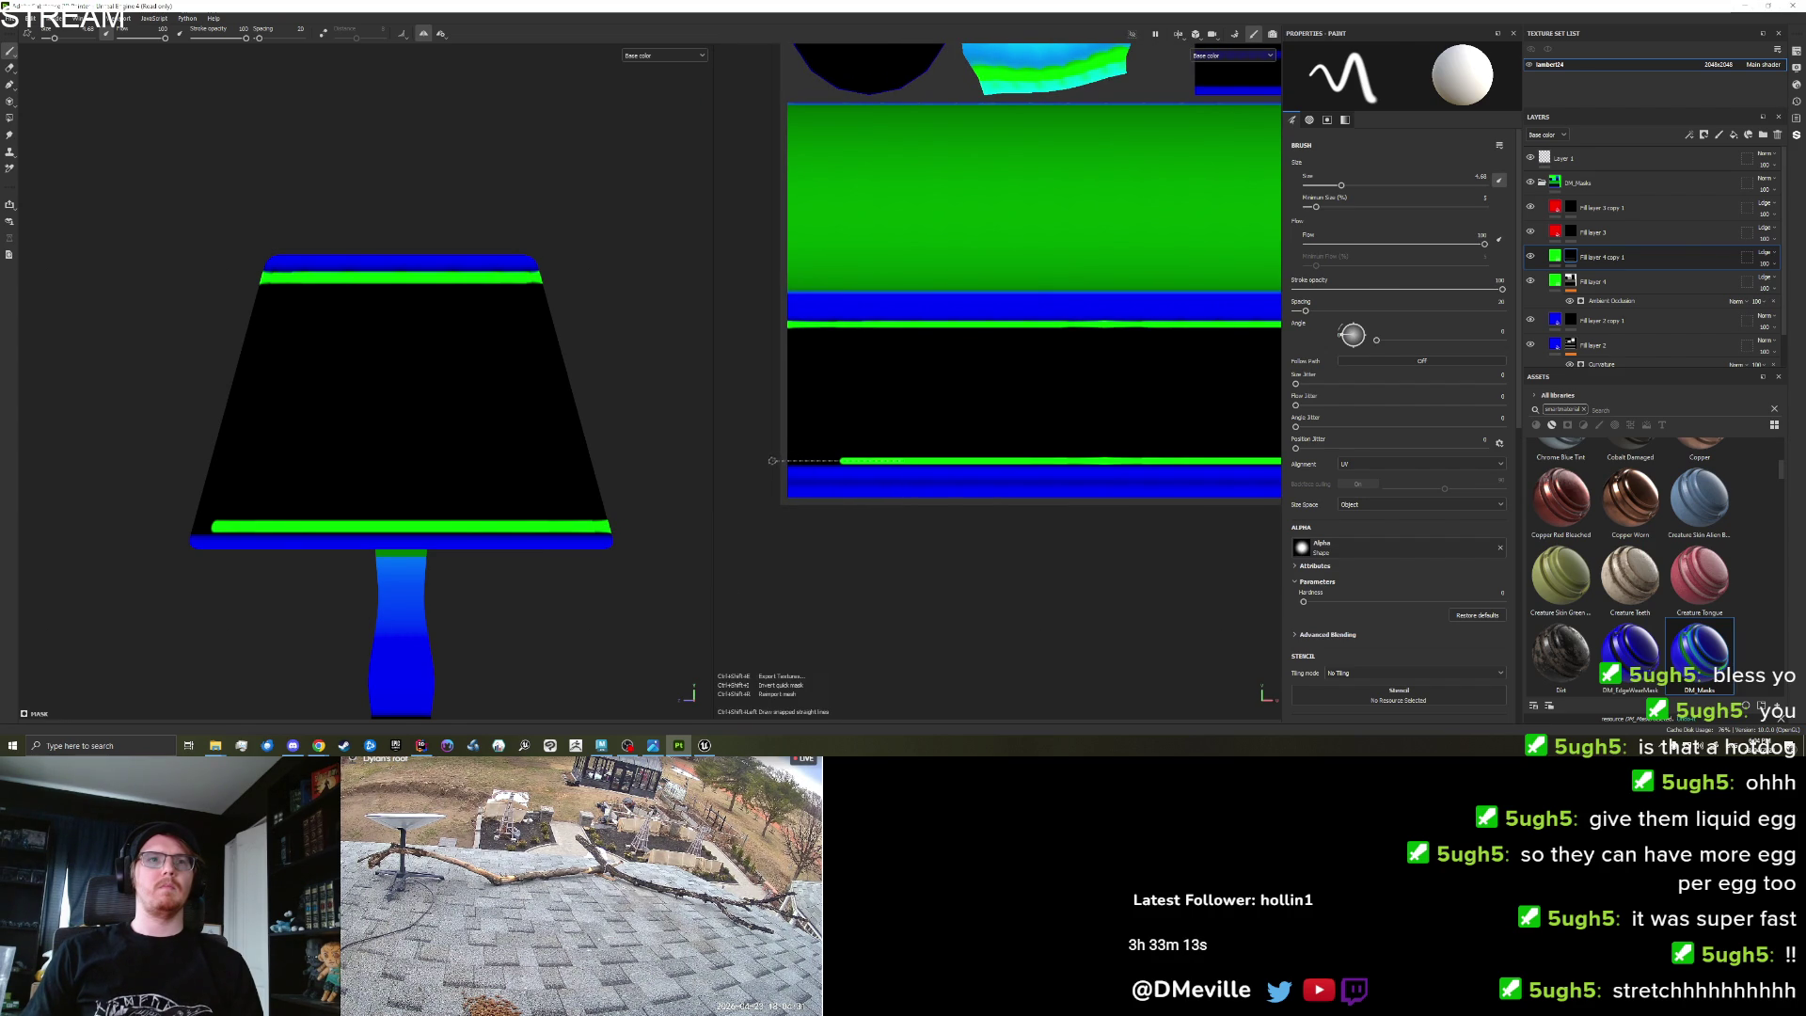
{"action": "scroll", "coordinate": [925, 453], "scroll_direction": "down", "scroll_amount": 2}
{"action": "left_click_drag", "start_coordinate": [925, 453], "coordinate": [602, 466]}
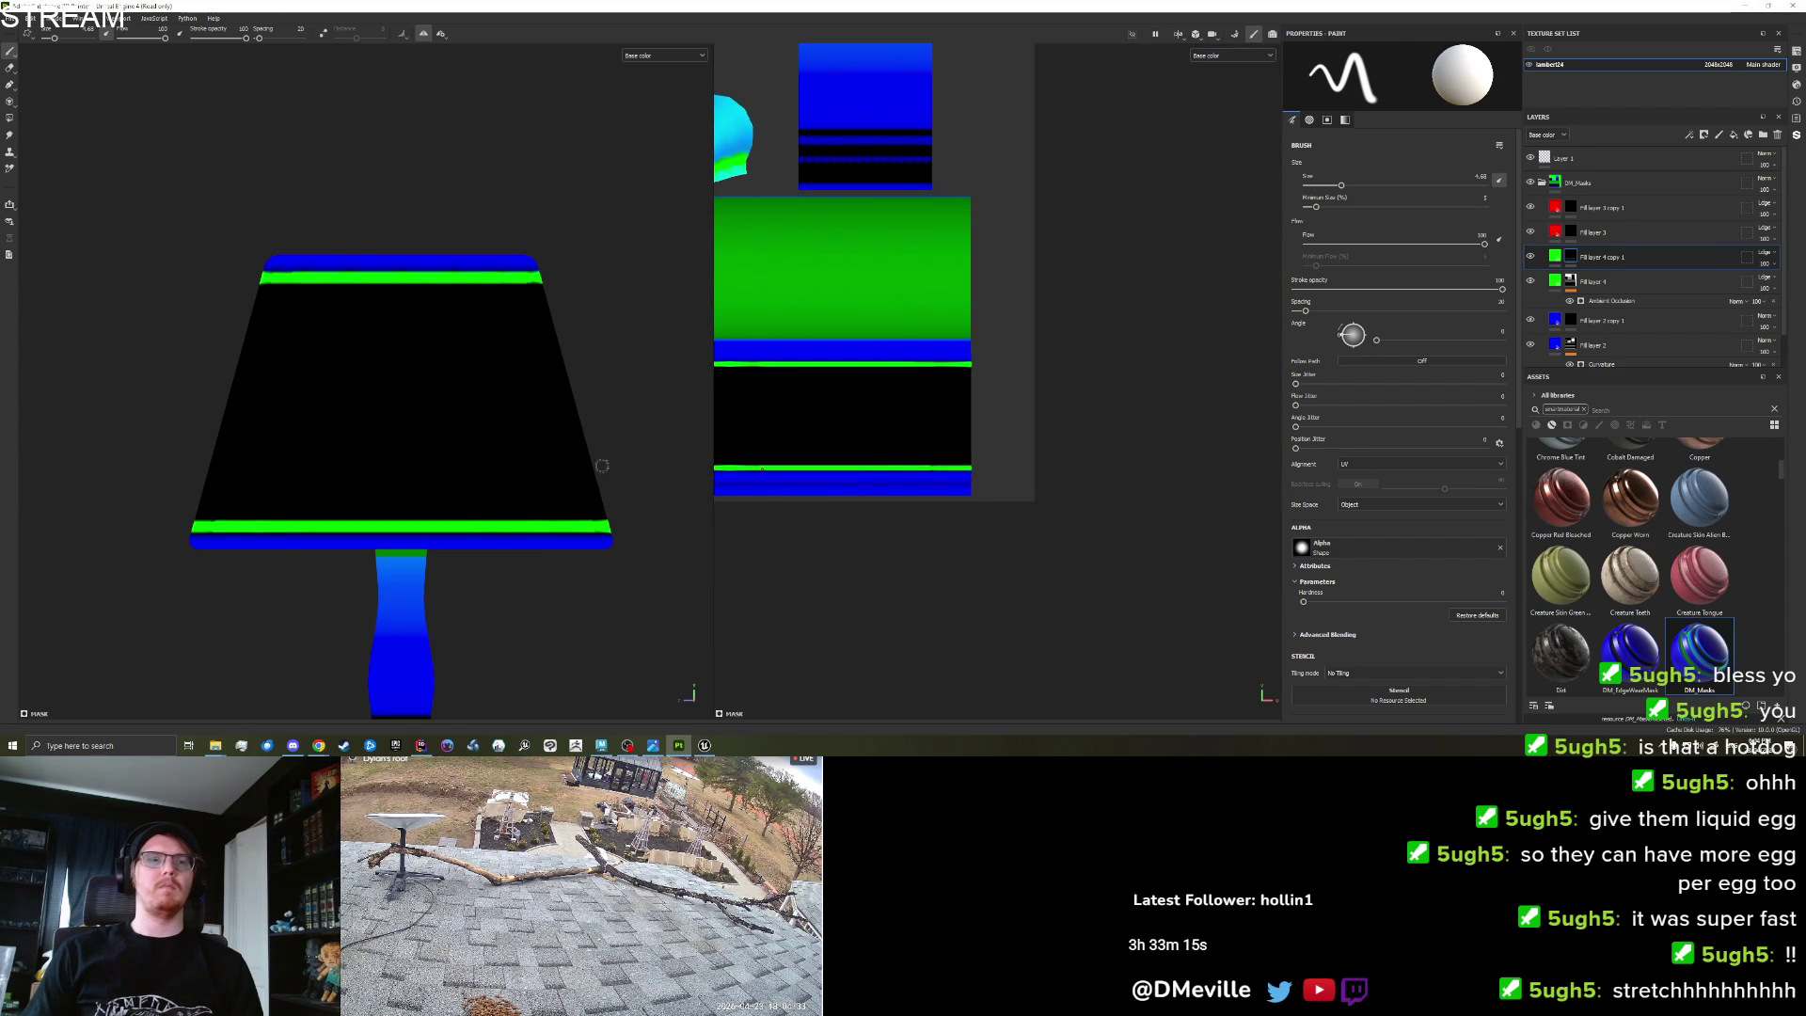
{"action": "scroll", "coordinate": [450, 464], "scroll_direction": "down", "scroll_amount": 3}
{"action": "mouse_move", "coordinate": [450, 464]}
{"action": "left_mouse_down"}
{"action": "mouse_move", "coordinate": [705, 457]}
{"action": "mouse_move", "coordinate": [584, 457]}
{"action": "mouse_move", "coordinate": [602, 438]}
{"action": "left_mouse_up"}
{"action": "scroll", "coordinate": [848, 436], "scroll_direction": "down", "scroll_amount": 1}
{"action": "mouse_move", "coordinate": [847, 436]}
{"action": "left_mouse_down"}
{"action": "mouse_move", "coordinate": [905, 401]}
{"action": "mouse_move", "coordinate": [1003, 400]}
{"action": "left_mouse_up"}
{"action": "scroll", "coordinate": [865, 343], "scroll_direction": "up", "scroll_amount": 2}
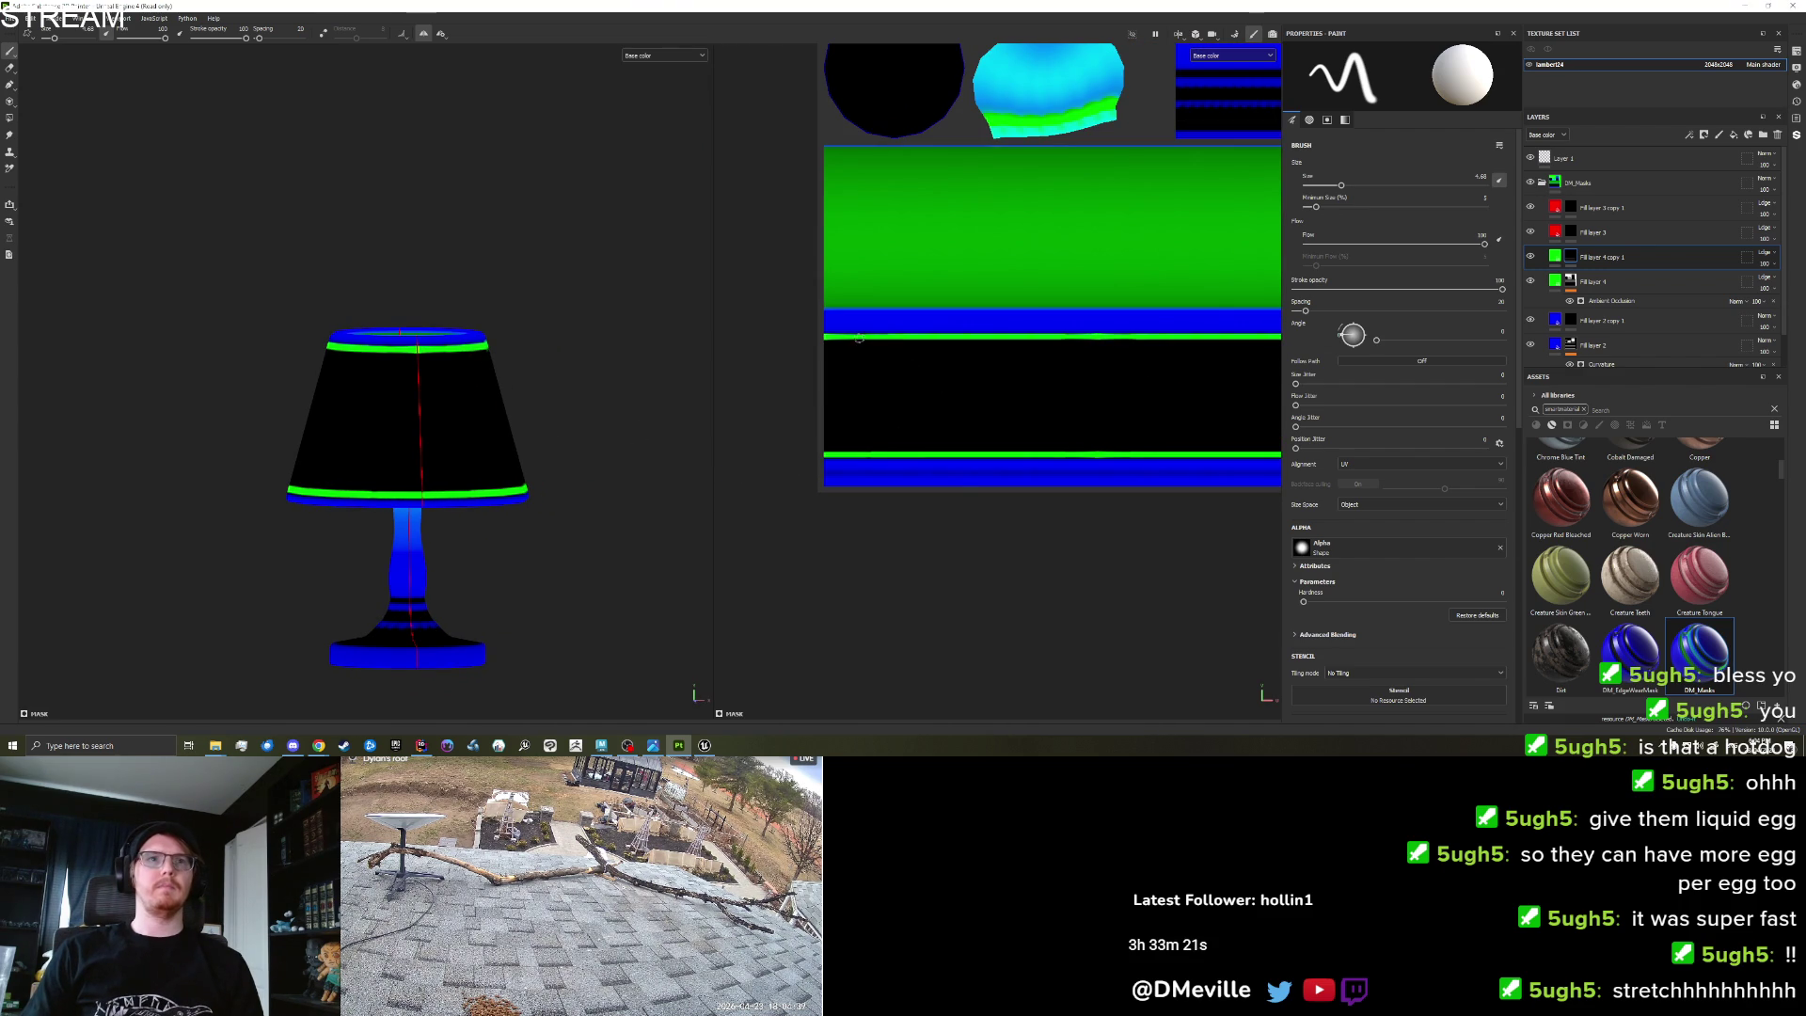
{"action": "left_click", "coordinate": [1347, 505]}
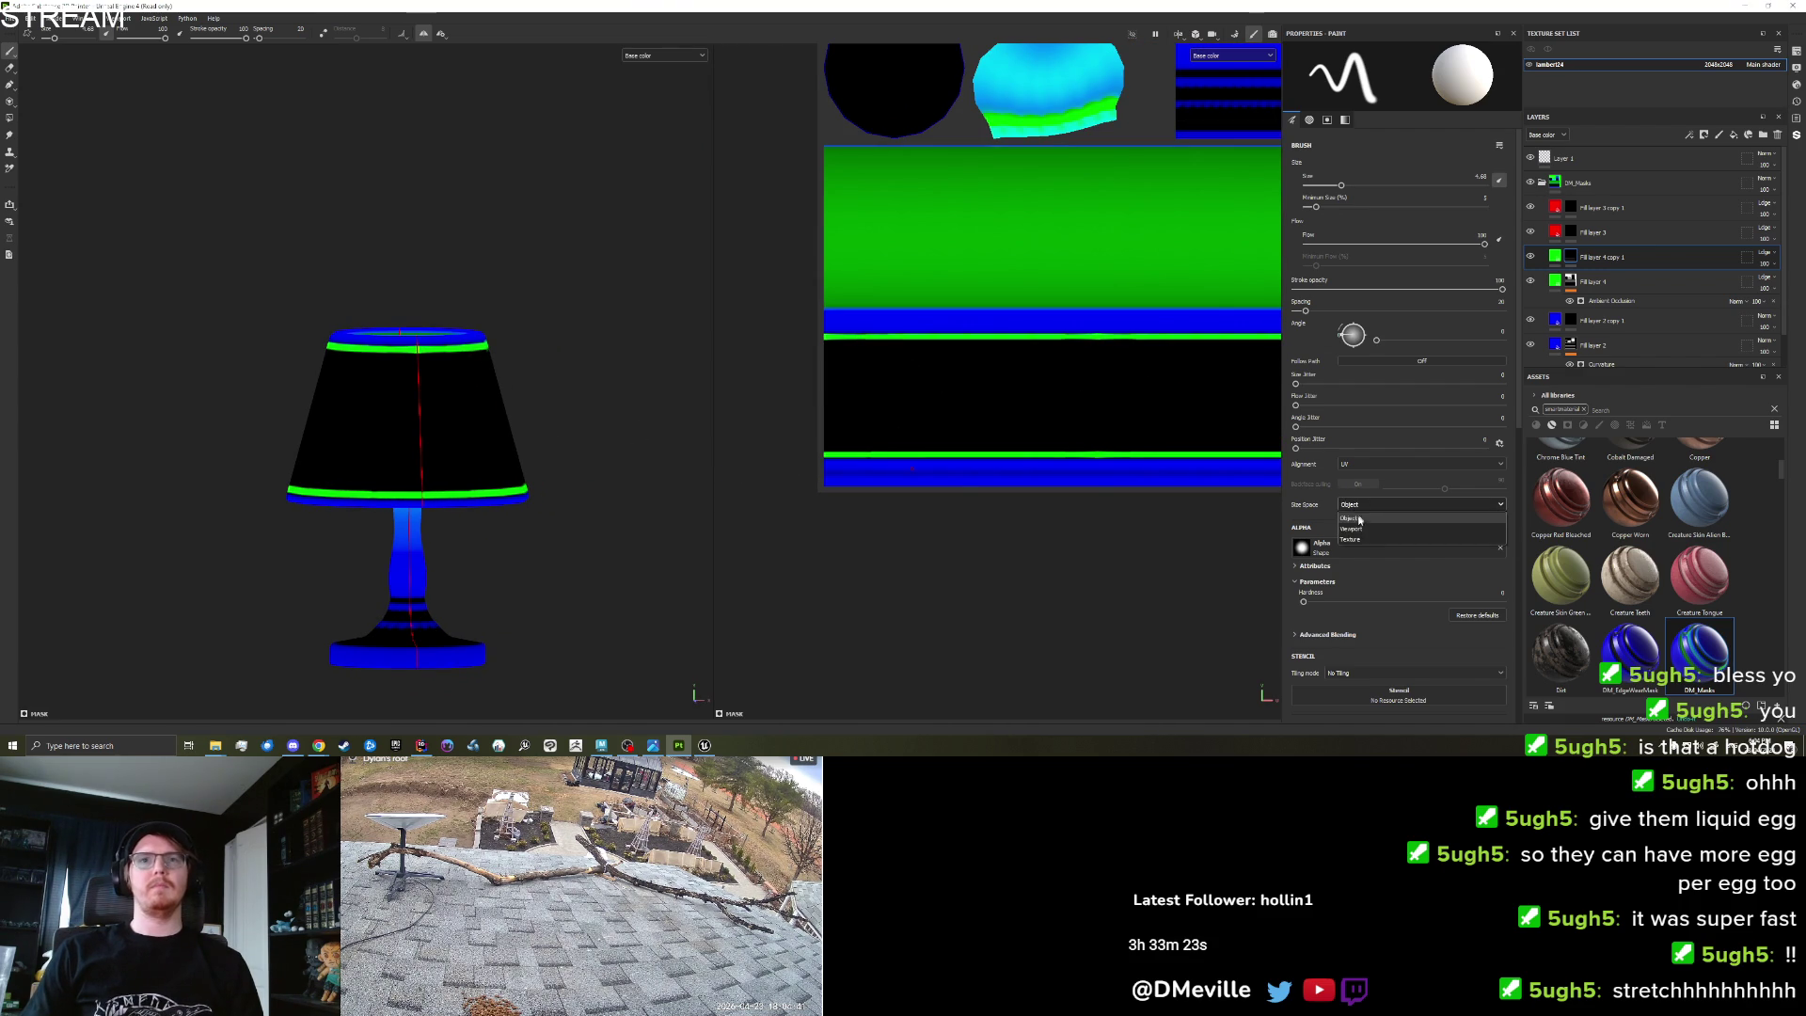
Set brush Size Space to Texture and shrink the brush to 0.93.
{"action": "left_click", "coordinate": [1351, 539]}
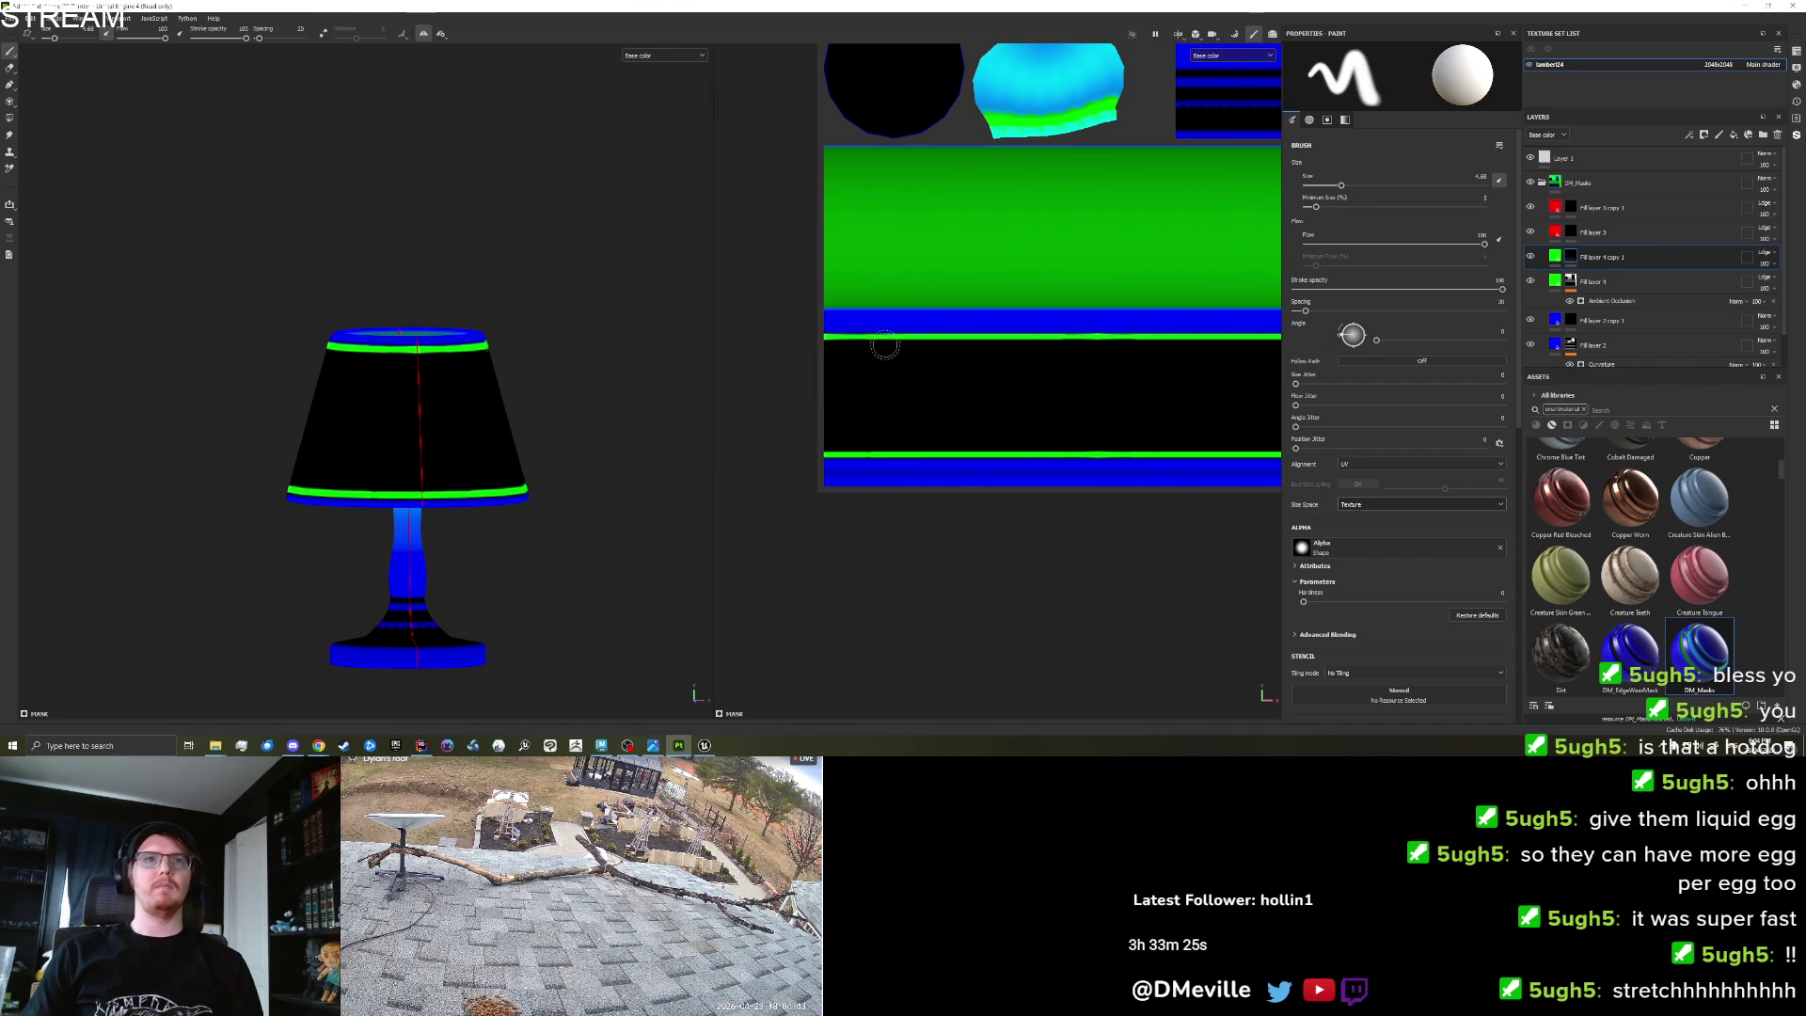
{"action": "left_click_drag", "start_coordinate": [880, 341], "coordinate": [881, 404]}
{"action": "key", "text": "ctrl+z"}
{"action": "key", "text": "bracketleft"}
{"action": "key", "text": "bracketleft"}
{"action": "key", "text": "bracketleft"}
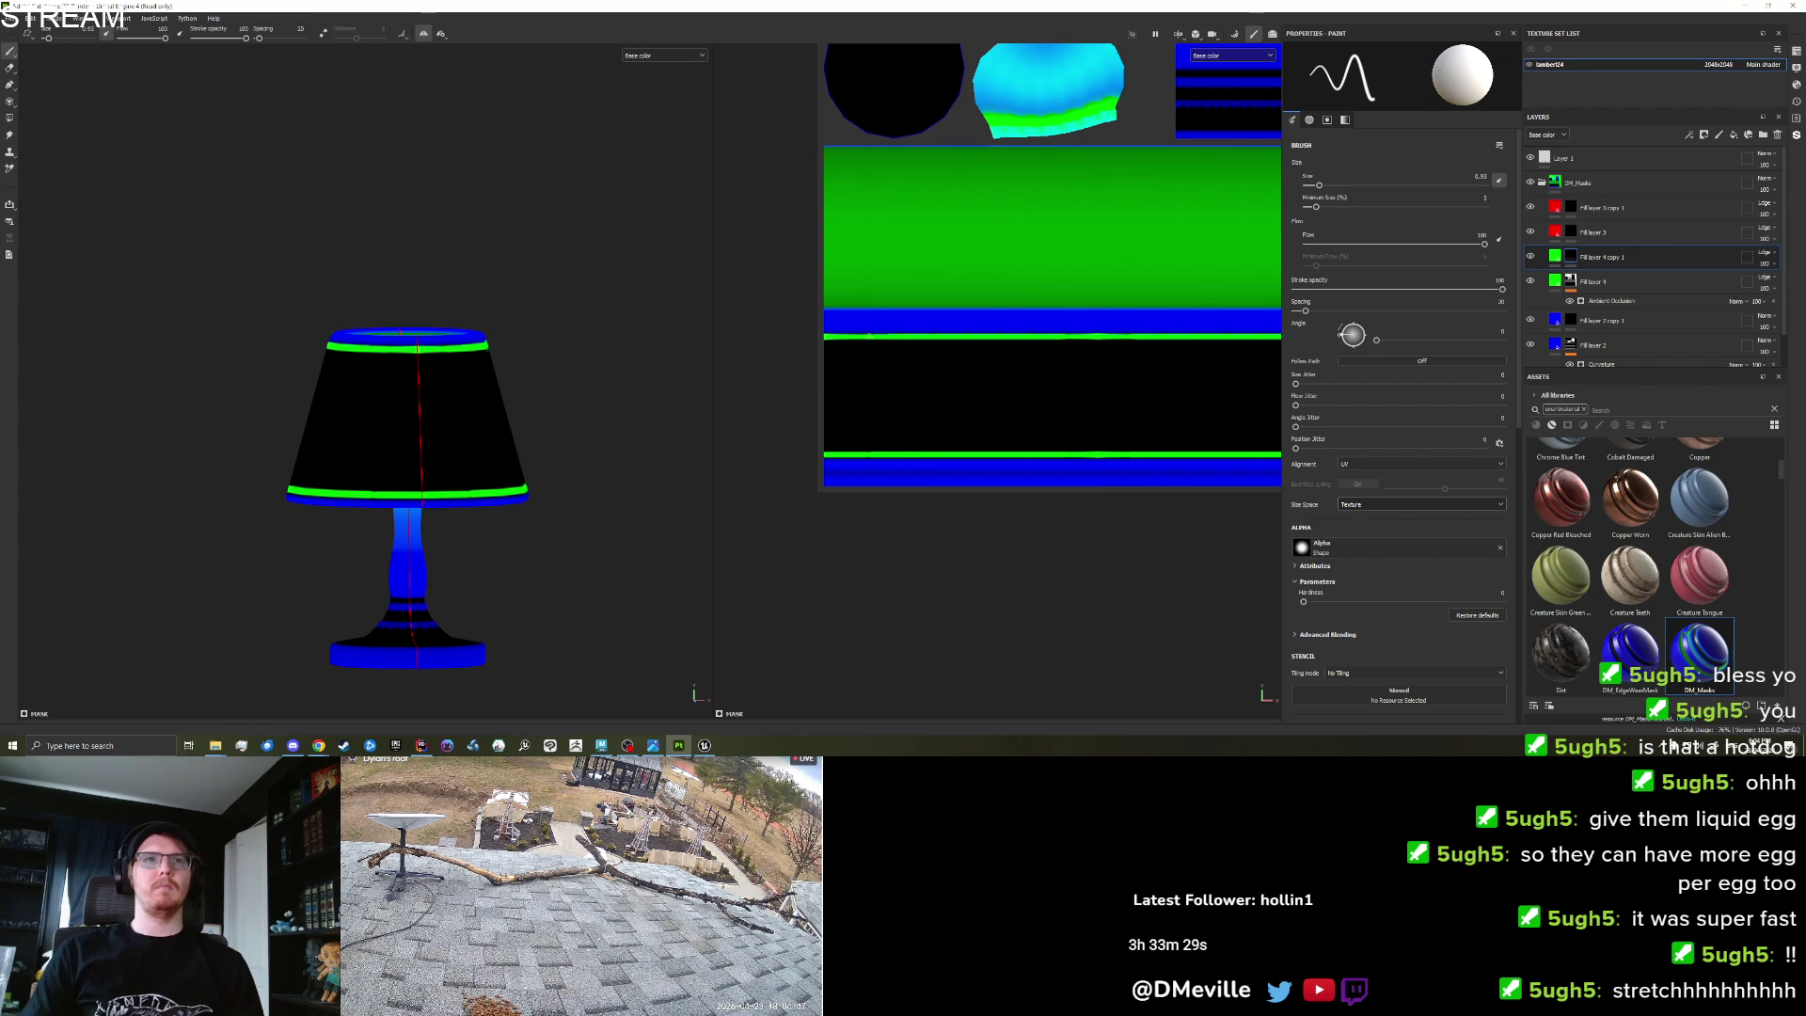
Paint straight green vertical lines across the shade band with Shift-click lines.
{"action": "key", "text": "ctrl+shift"}
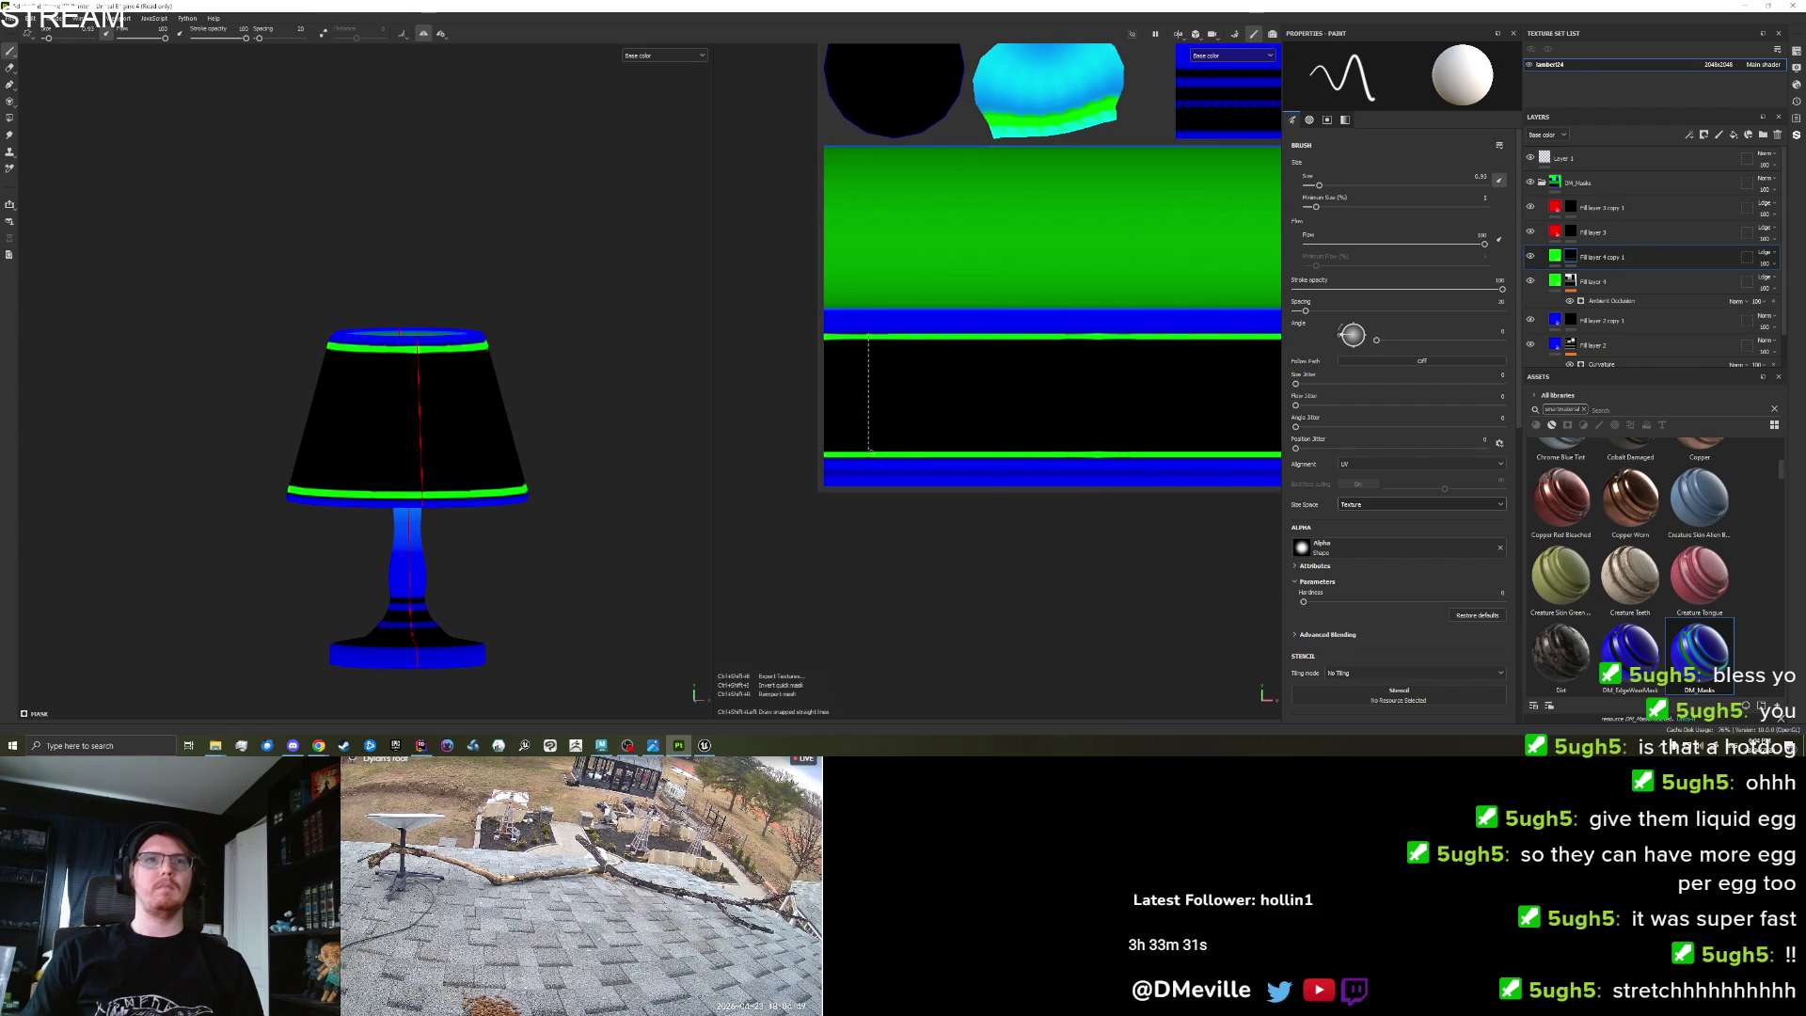
{"action": "left_click", "coordinate": [868, 454], "text": "ctrl+shift"}
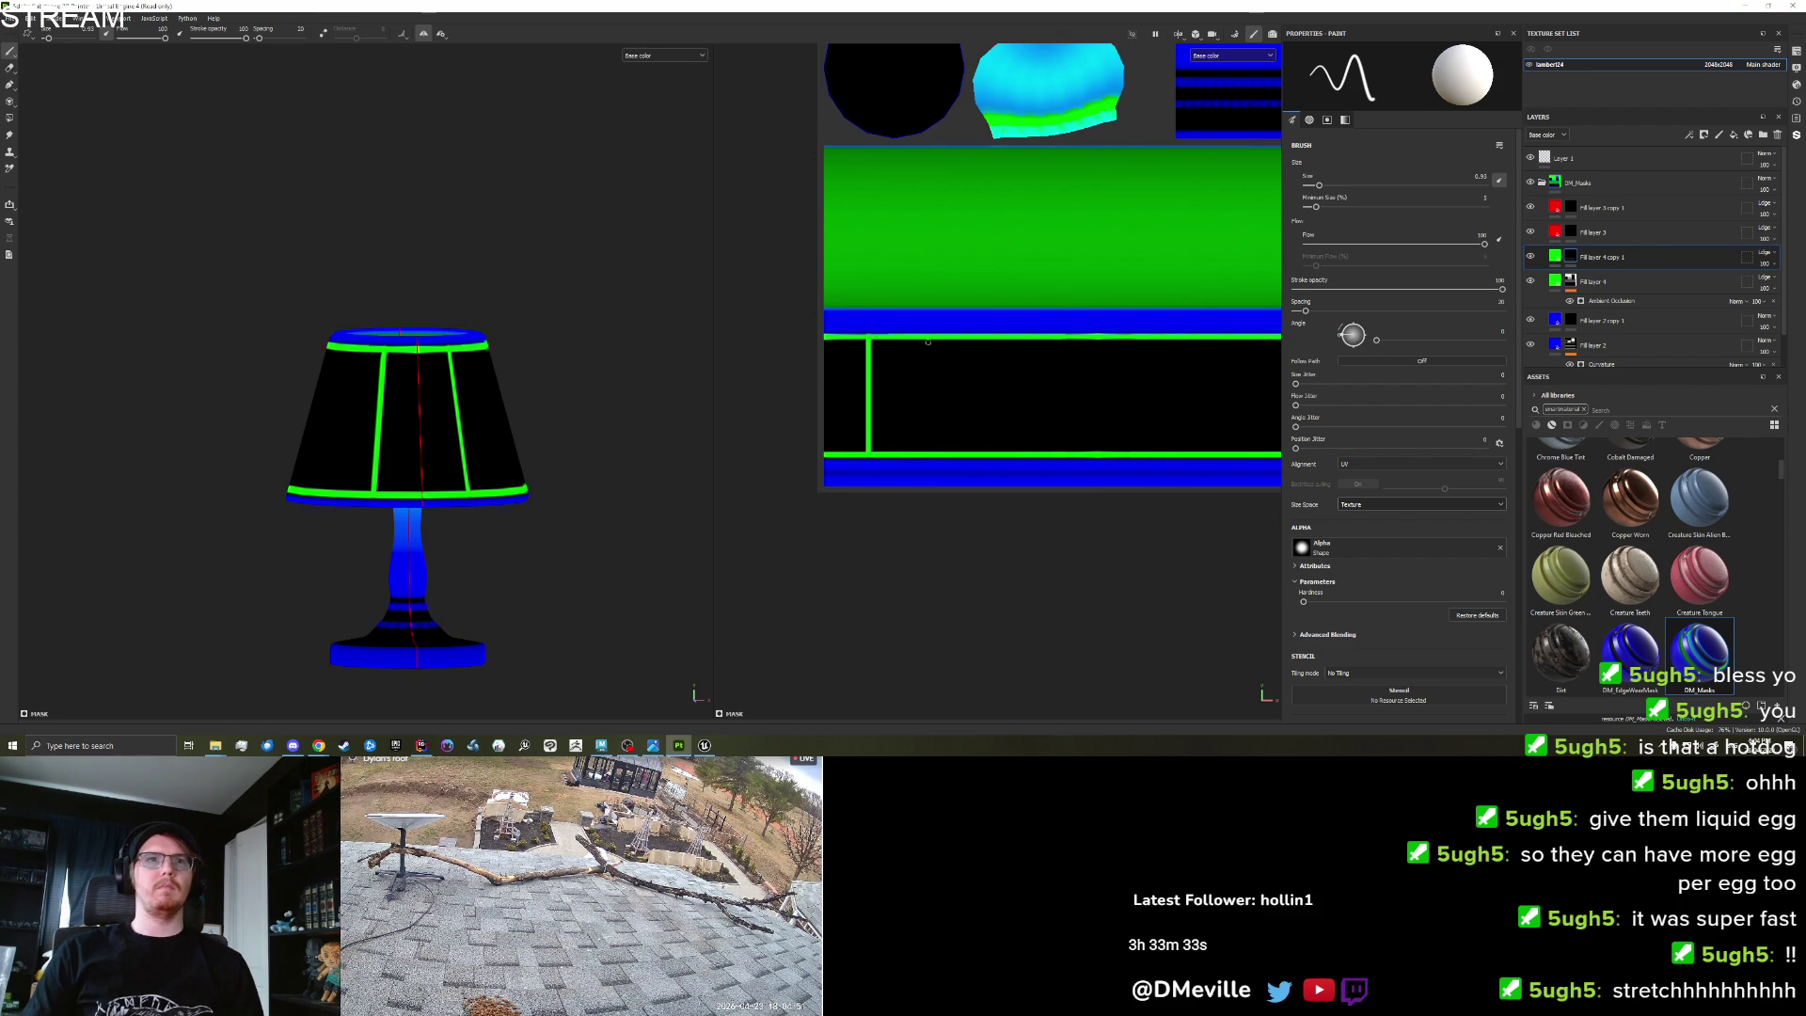
{"action": "left_click", "coordinate": [929, 454], "text": "ctrl+shift"}
{"action": "left_click", "coordinate": [1270, 337]}
{"action": "left_click", "coordinate": [1270, 454], "text": "ctrl+shift"}
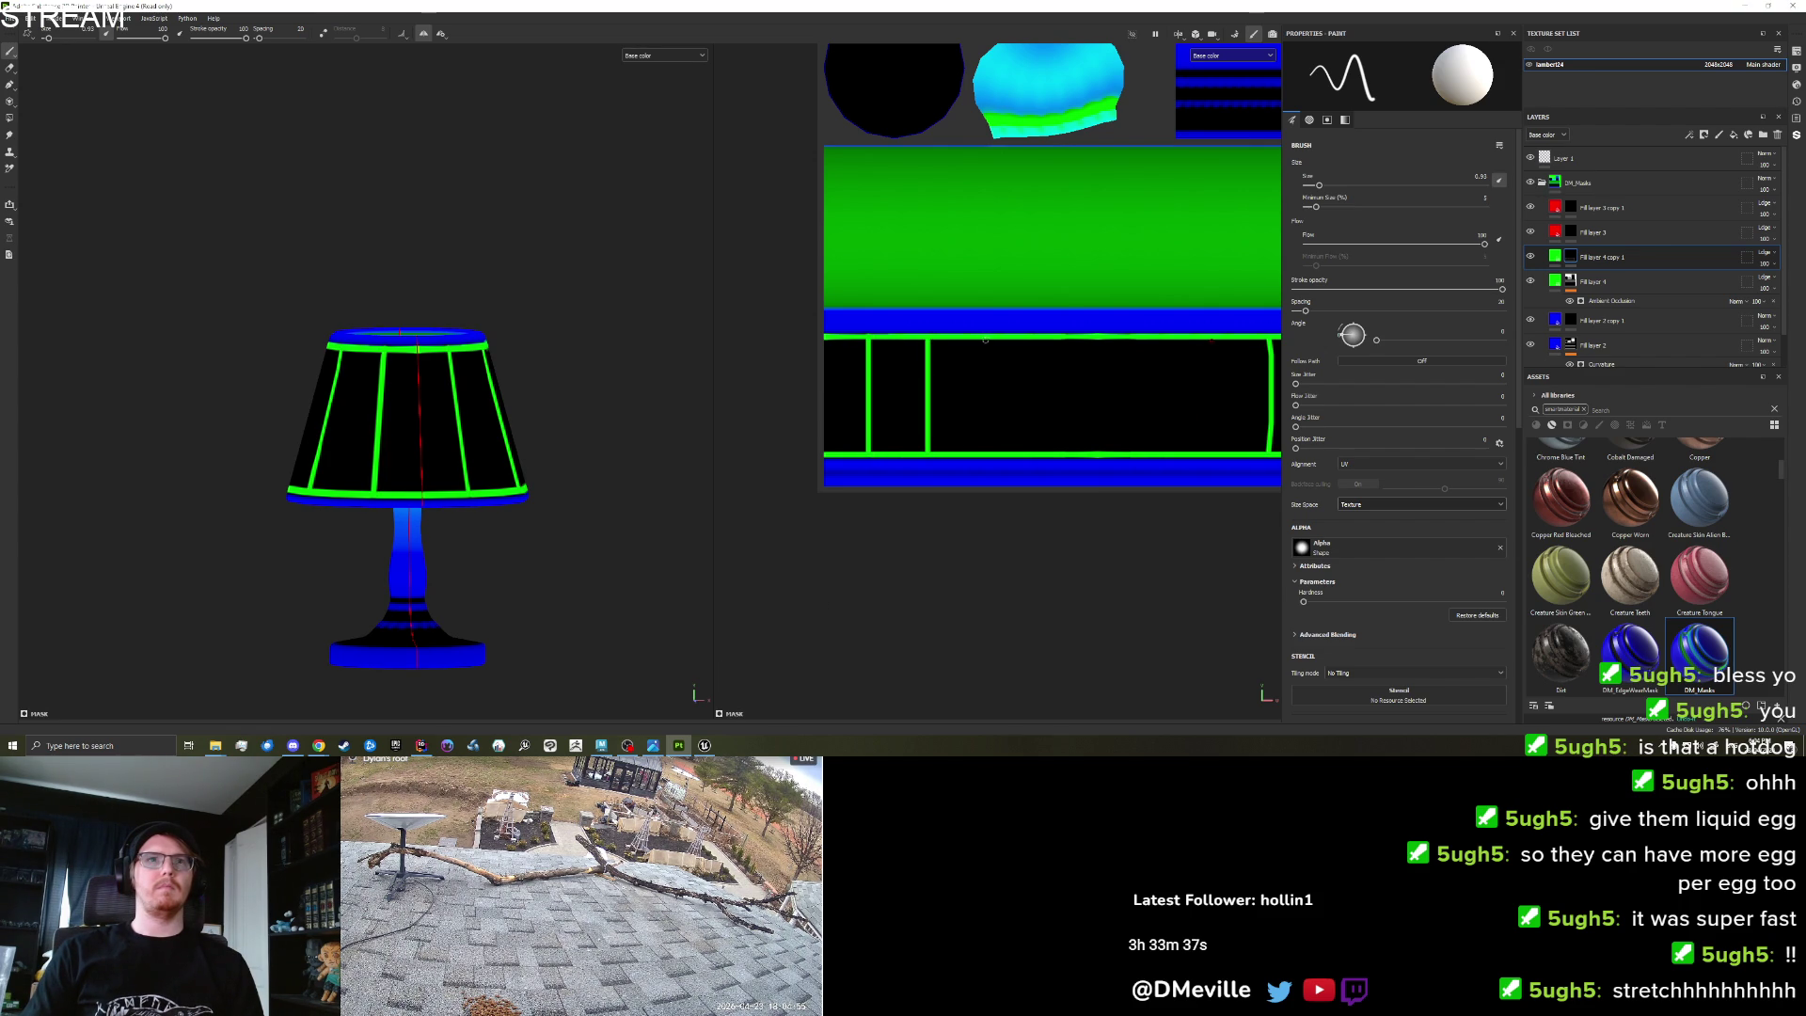
{"action": "key", "text": "ctrl+shift"}
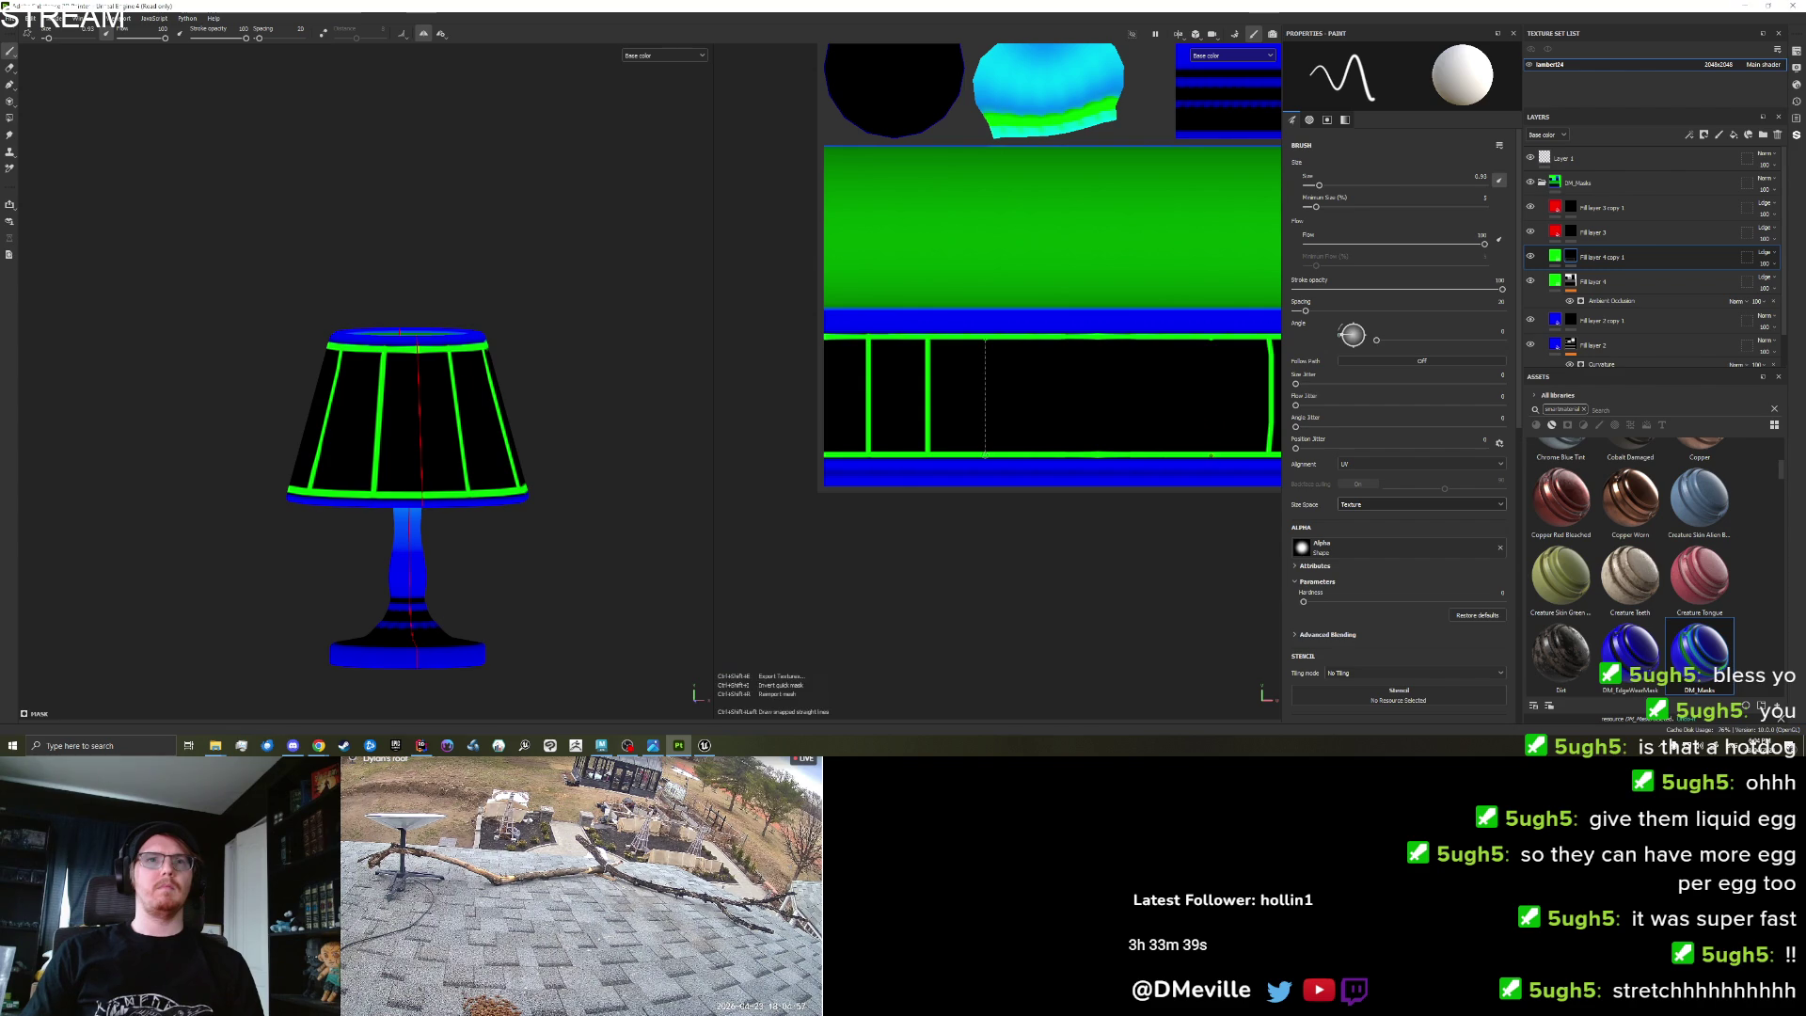
{"action": "left_click", "coordinate": [985, 456], "text": "ctrl+shift"}
{"action": "left_click_drag", "start_coordinate": [1064, 449], "coordinate": [994, 423]}
{"action": "key", "text": "ctrl+z"}
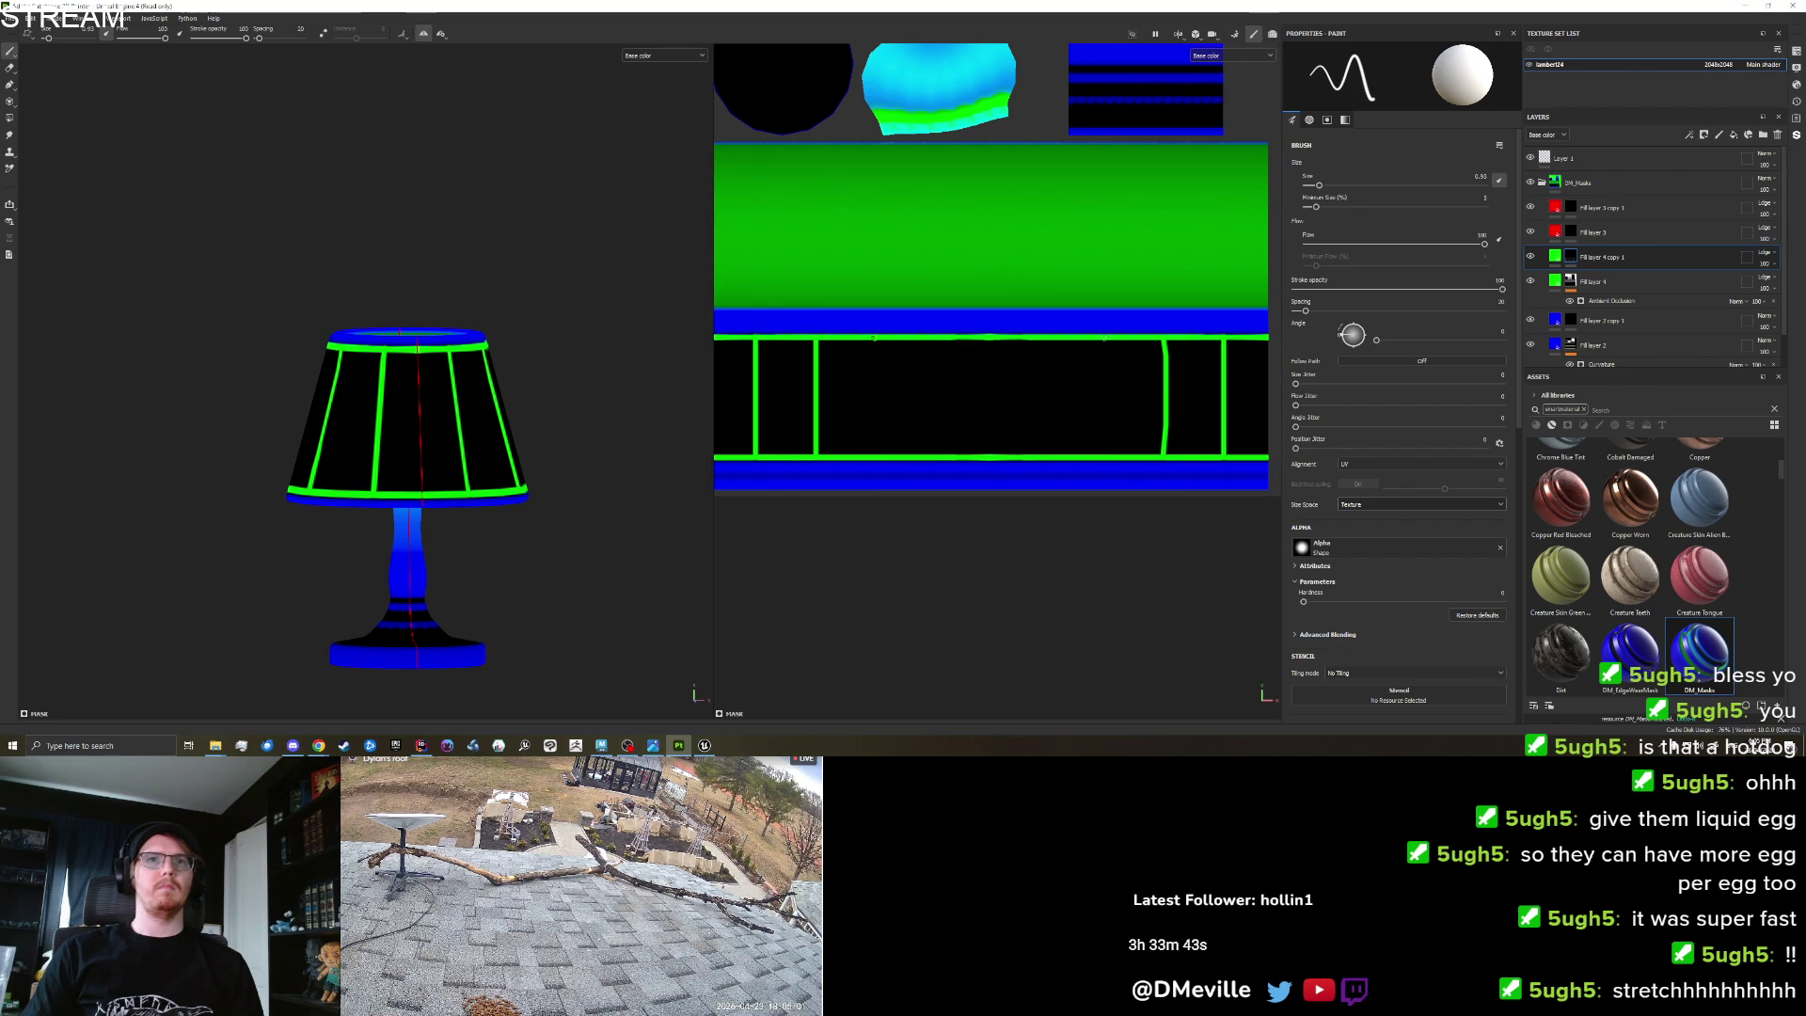
{"action": "key", "text": "ctrl+y"}
Undo the last two vertical lines and open the symmetry settings.
{"action": "mouse_move", "coordinate": [577, 393]}
{"action": "left_mouse_down"}
{"action": "mouse_move", "coordinate": [706, 414]}
{"action": "mouse_move", "coordinate": [979, 403]}
{"action": "mouse_move", "coordinate": [1078, 377]}
{"action": "mouse_move", "coordinate": [940, 407]}
{"action": "mouse_move", "coordinate": [1004, 517]}
{"action": "mouse_move", "coordinate": [1290, 469]}
{"action": "left_mouse_up"}
{"action": "key", "text": "ctrl+z"}
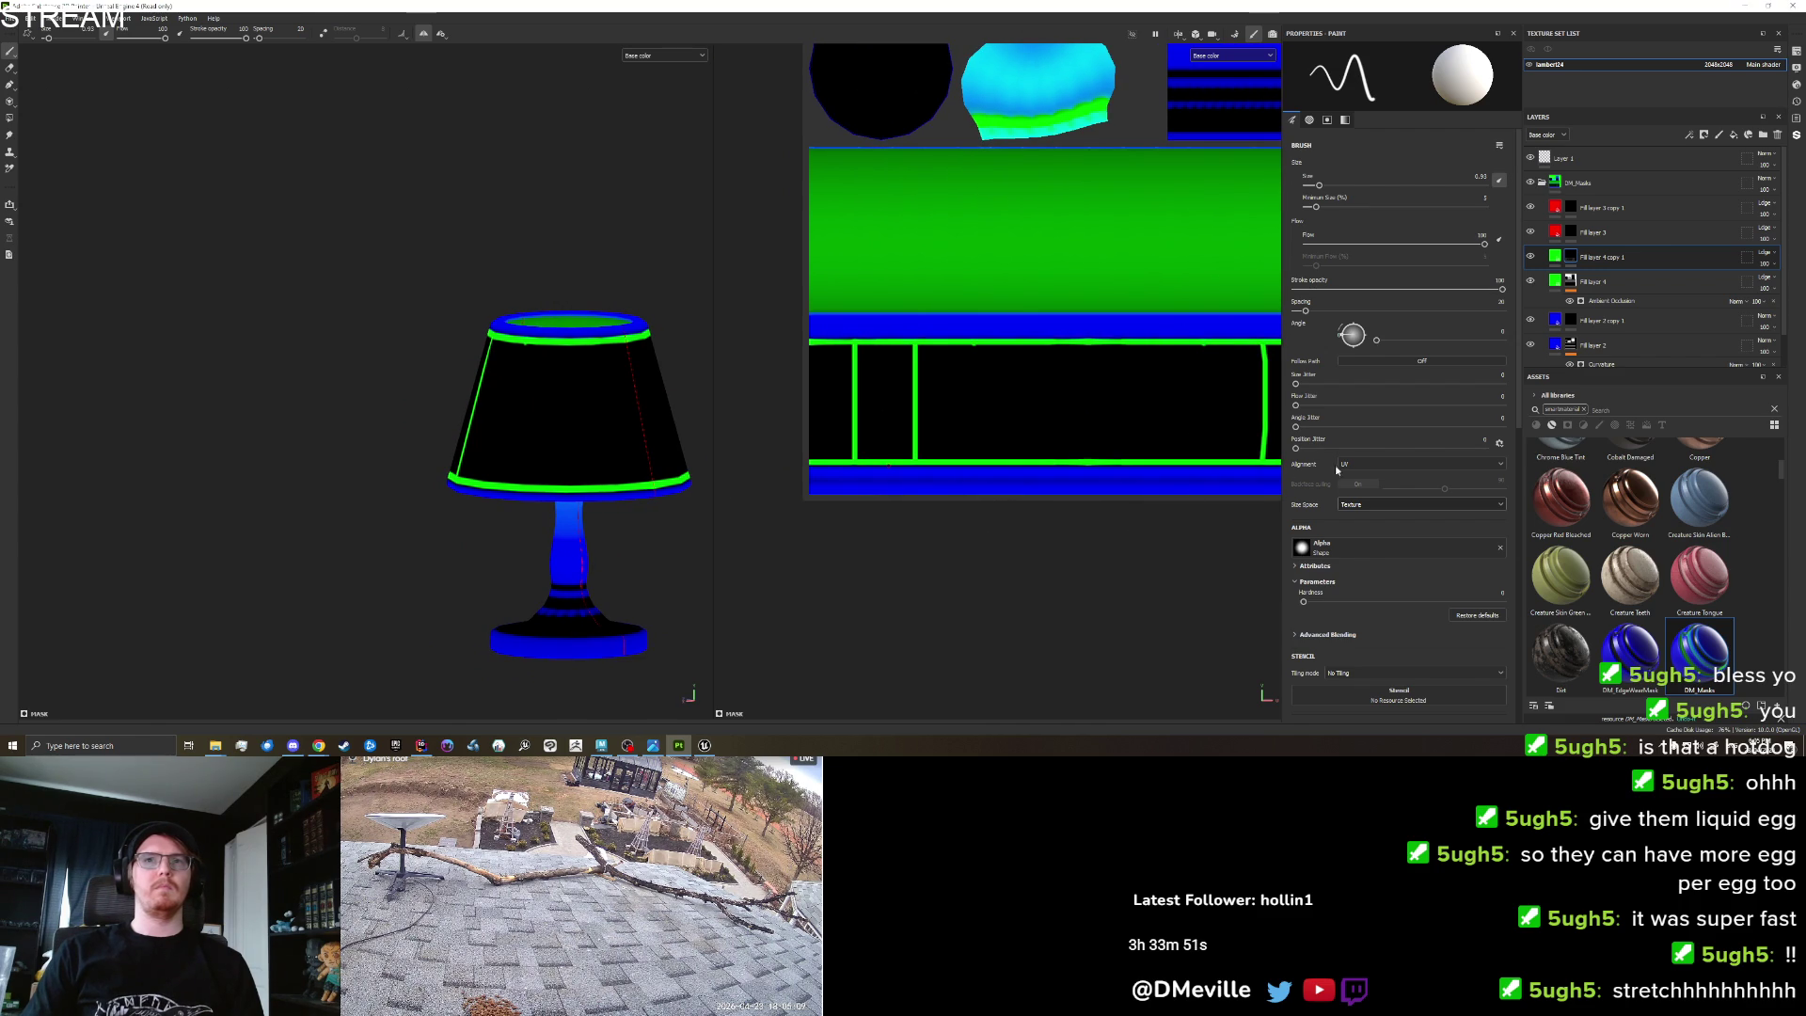
{"action": "left_click_drag", "start_coordinate": [1025, 535], "coordinate": [963, 524]}
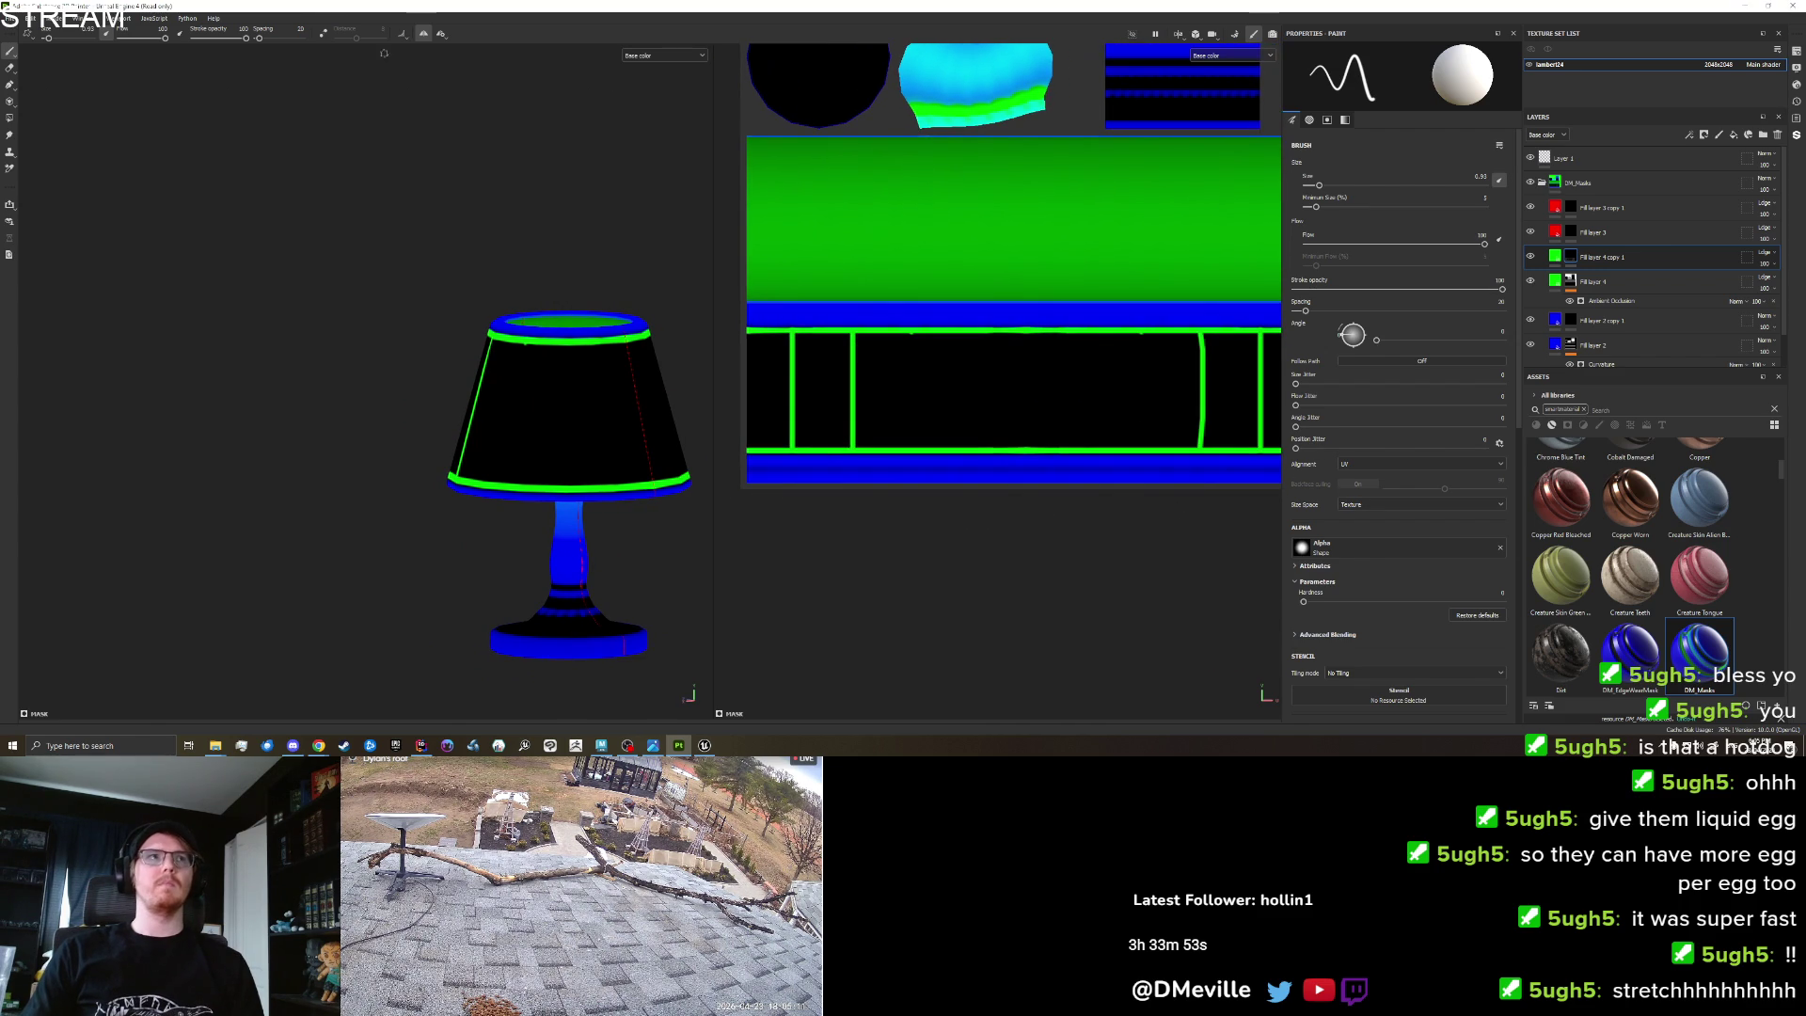
{"action": "left_click", "coordinate": [442, 35]}
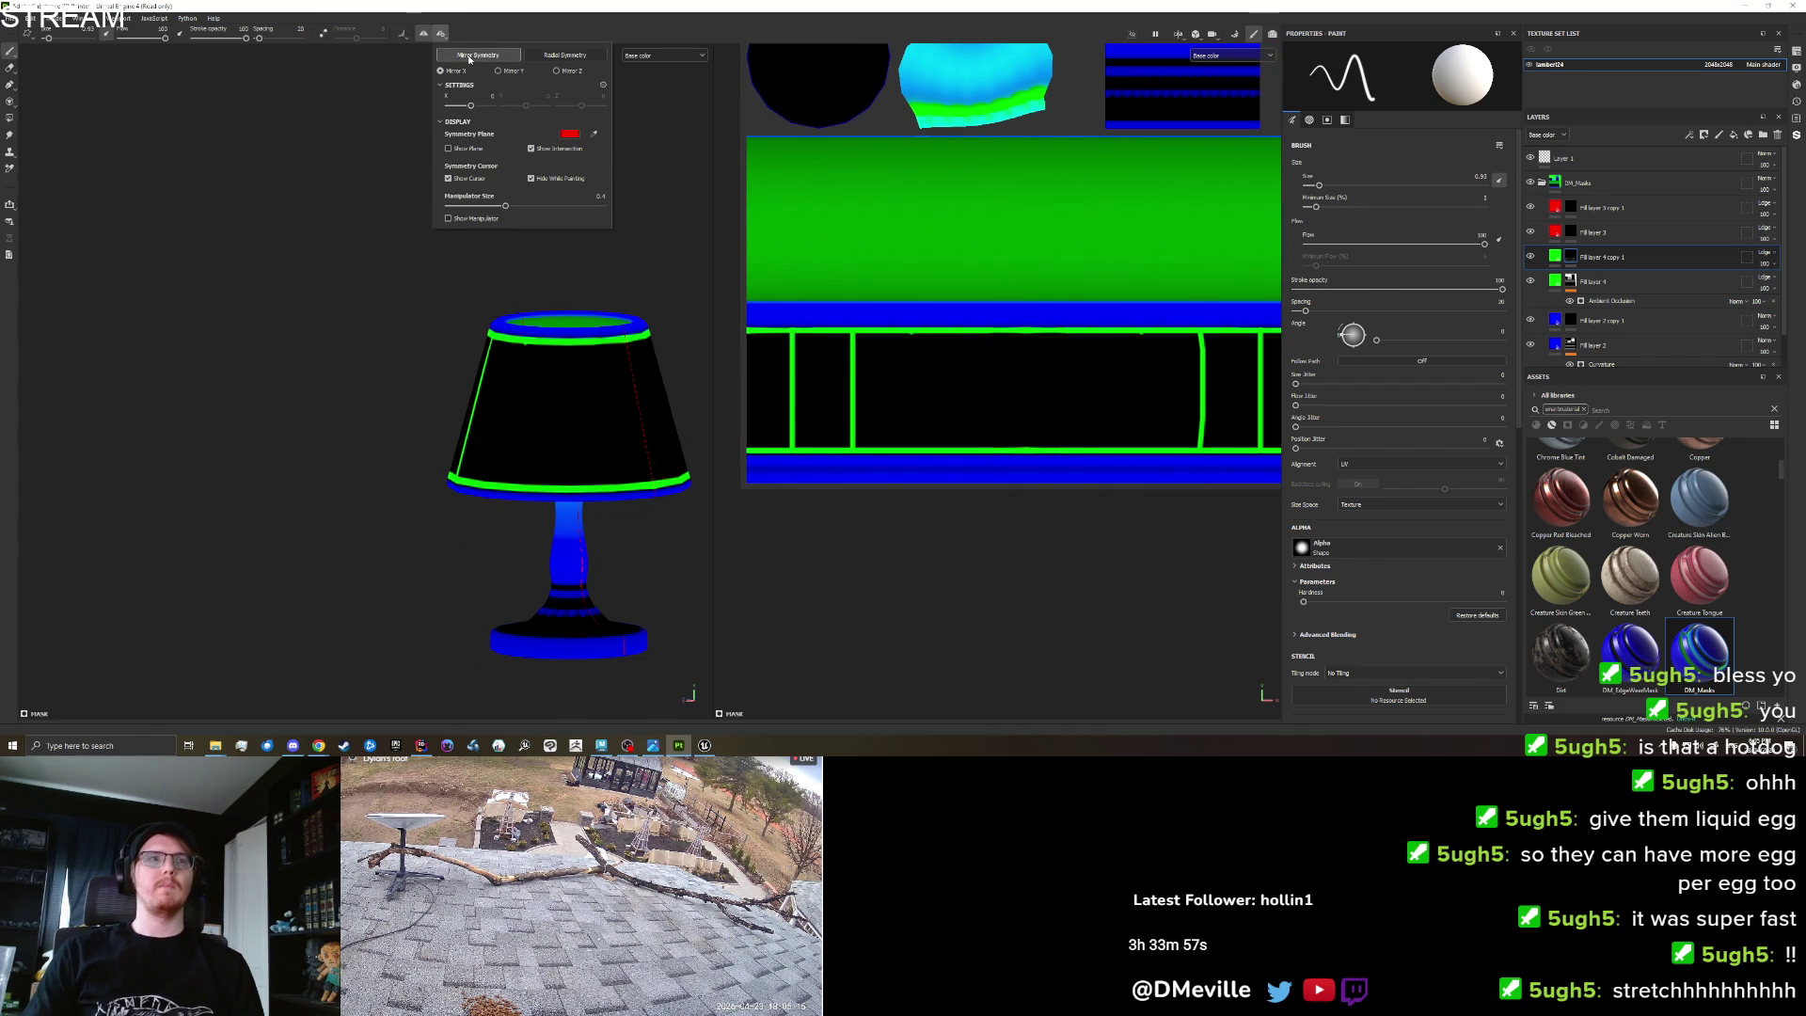
Switch symmetry to radial mode and test a stroke on the shade, then undo it.
{"action": "left_click", "coordinate": [564, 54]}
{"action": "left_click", "coordinate": [583, 407]}
{"action": "left_click_drag", "start_coordinate": [562, 367], "coordinate": [561, 404]}
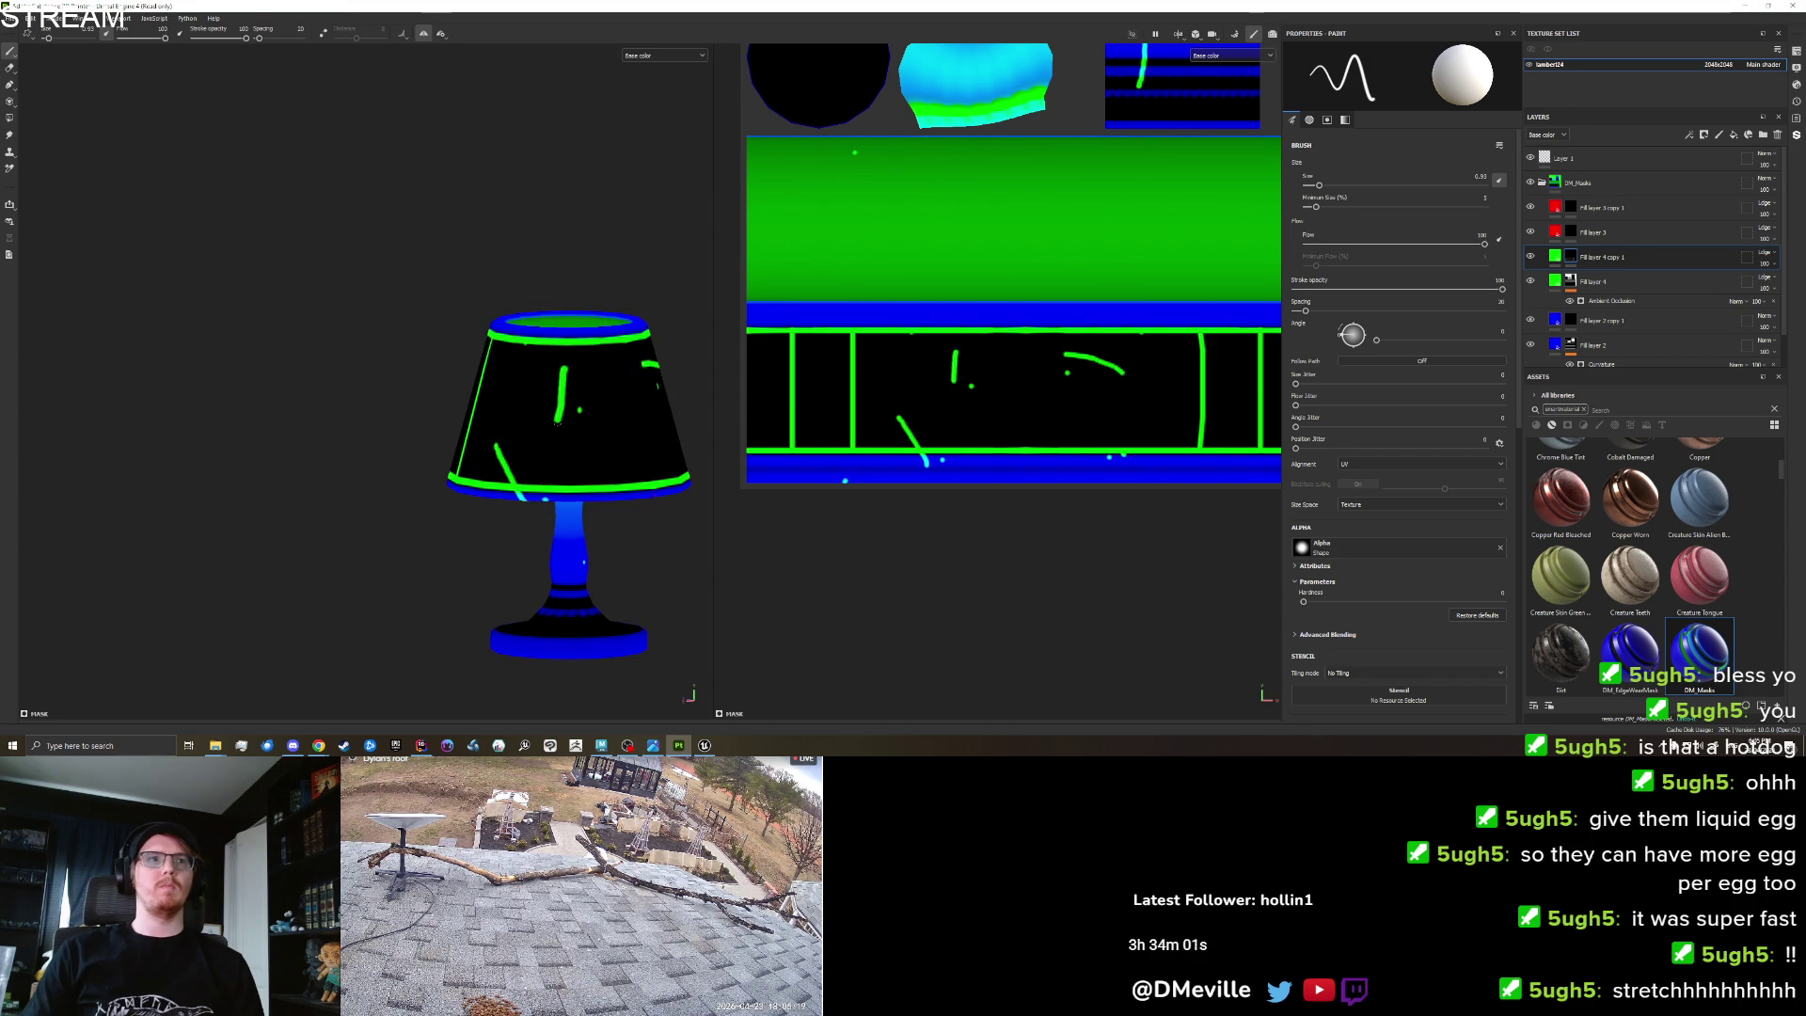
{"action": "key", "text": "ctrl+z"}
{"action": "key", "text": "ctrl+z"}
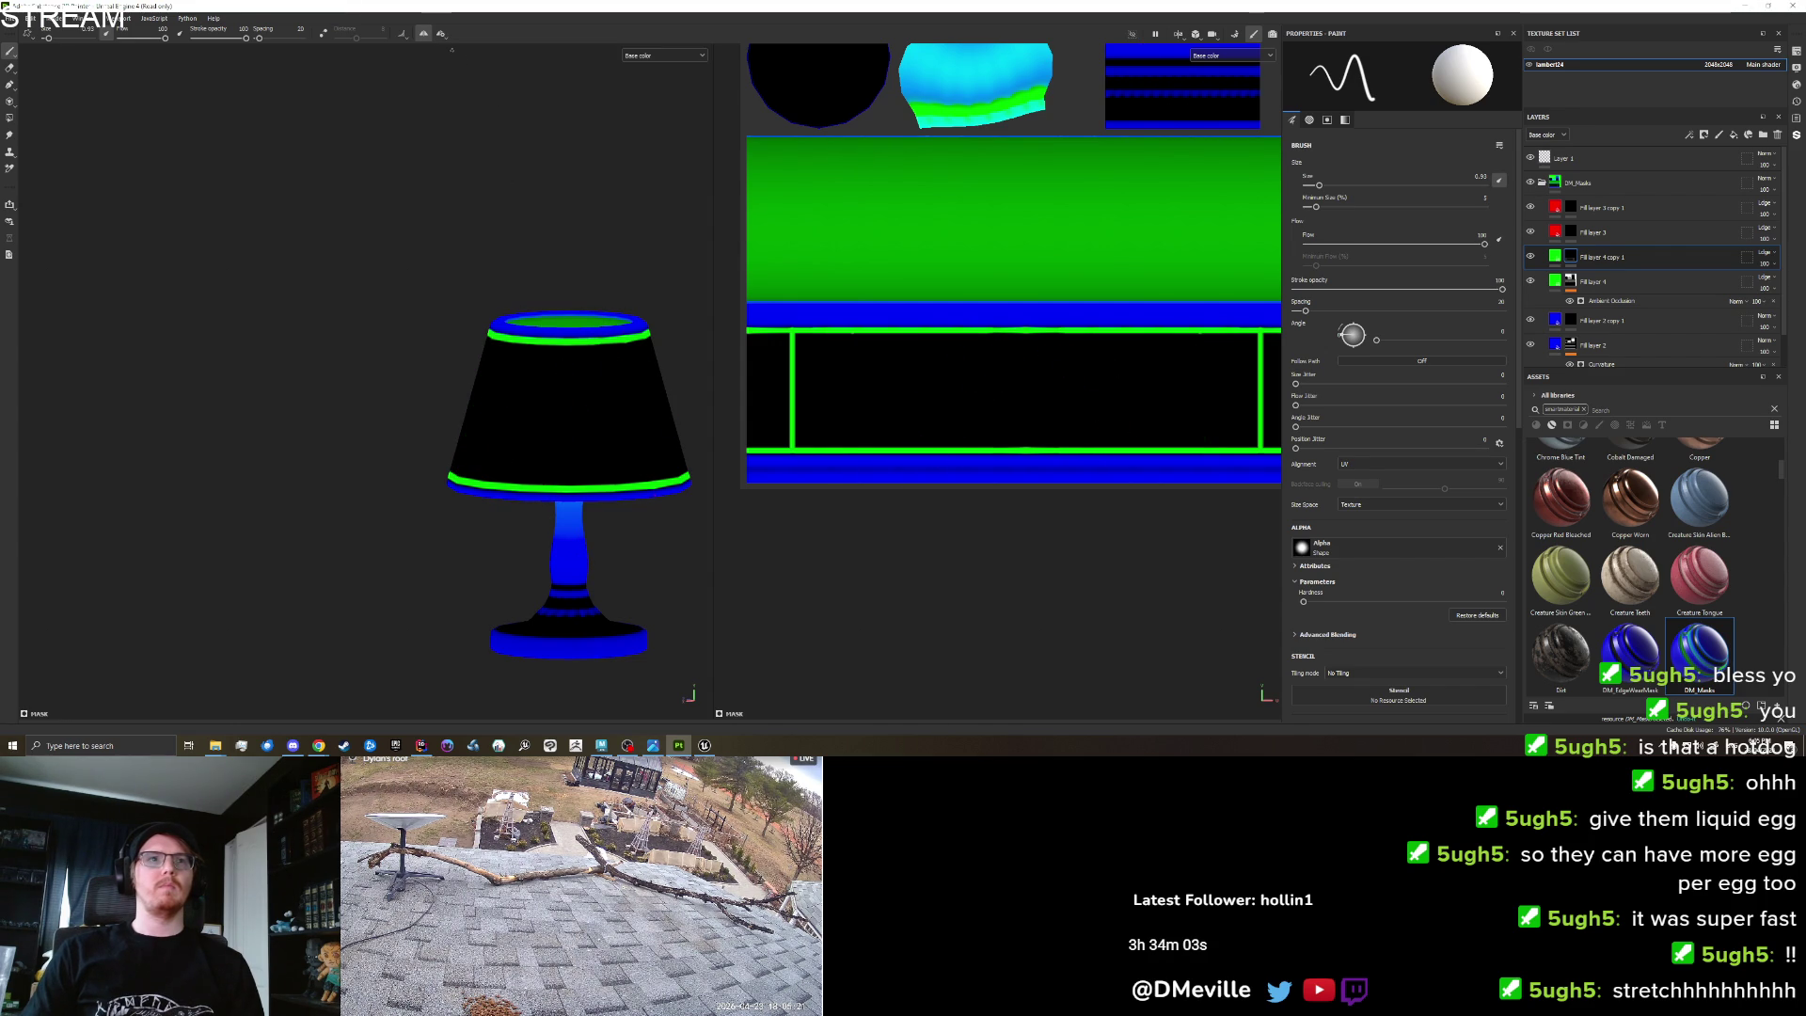
{"action": "key", "text": "ctrl+z"}
Change the symmetry axis to Y and test a stroke, undoing it.
{"action": "left_click", "coordinate": [440, 35]}
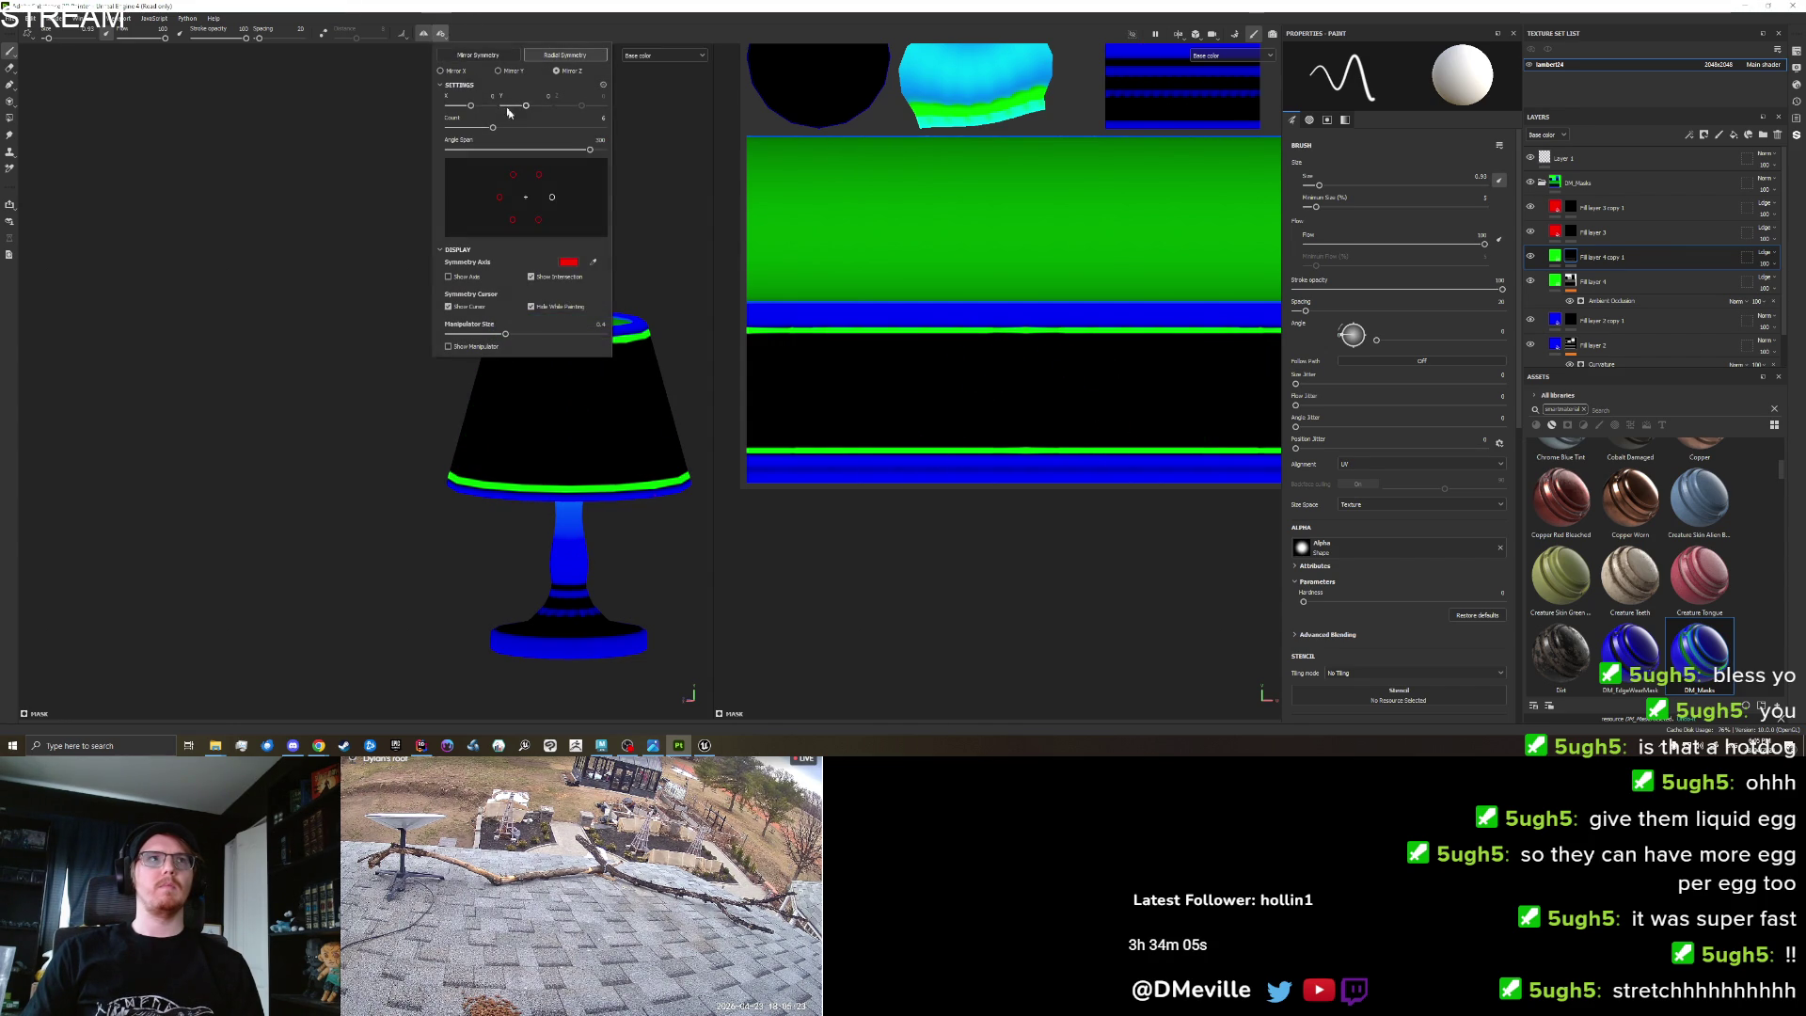
{"action": "left_click_drag", "start_coordinate": [655, 212], "coordinate": [630, 343]}
{"action": "left_click", "coordinate": [439, 34]}
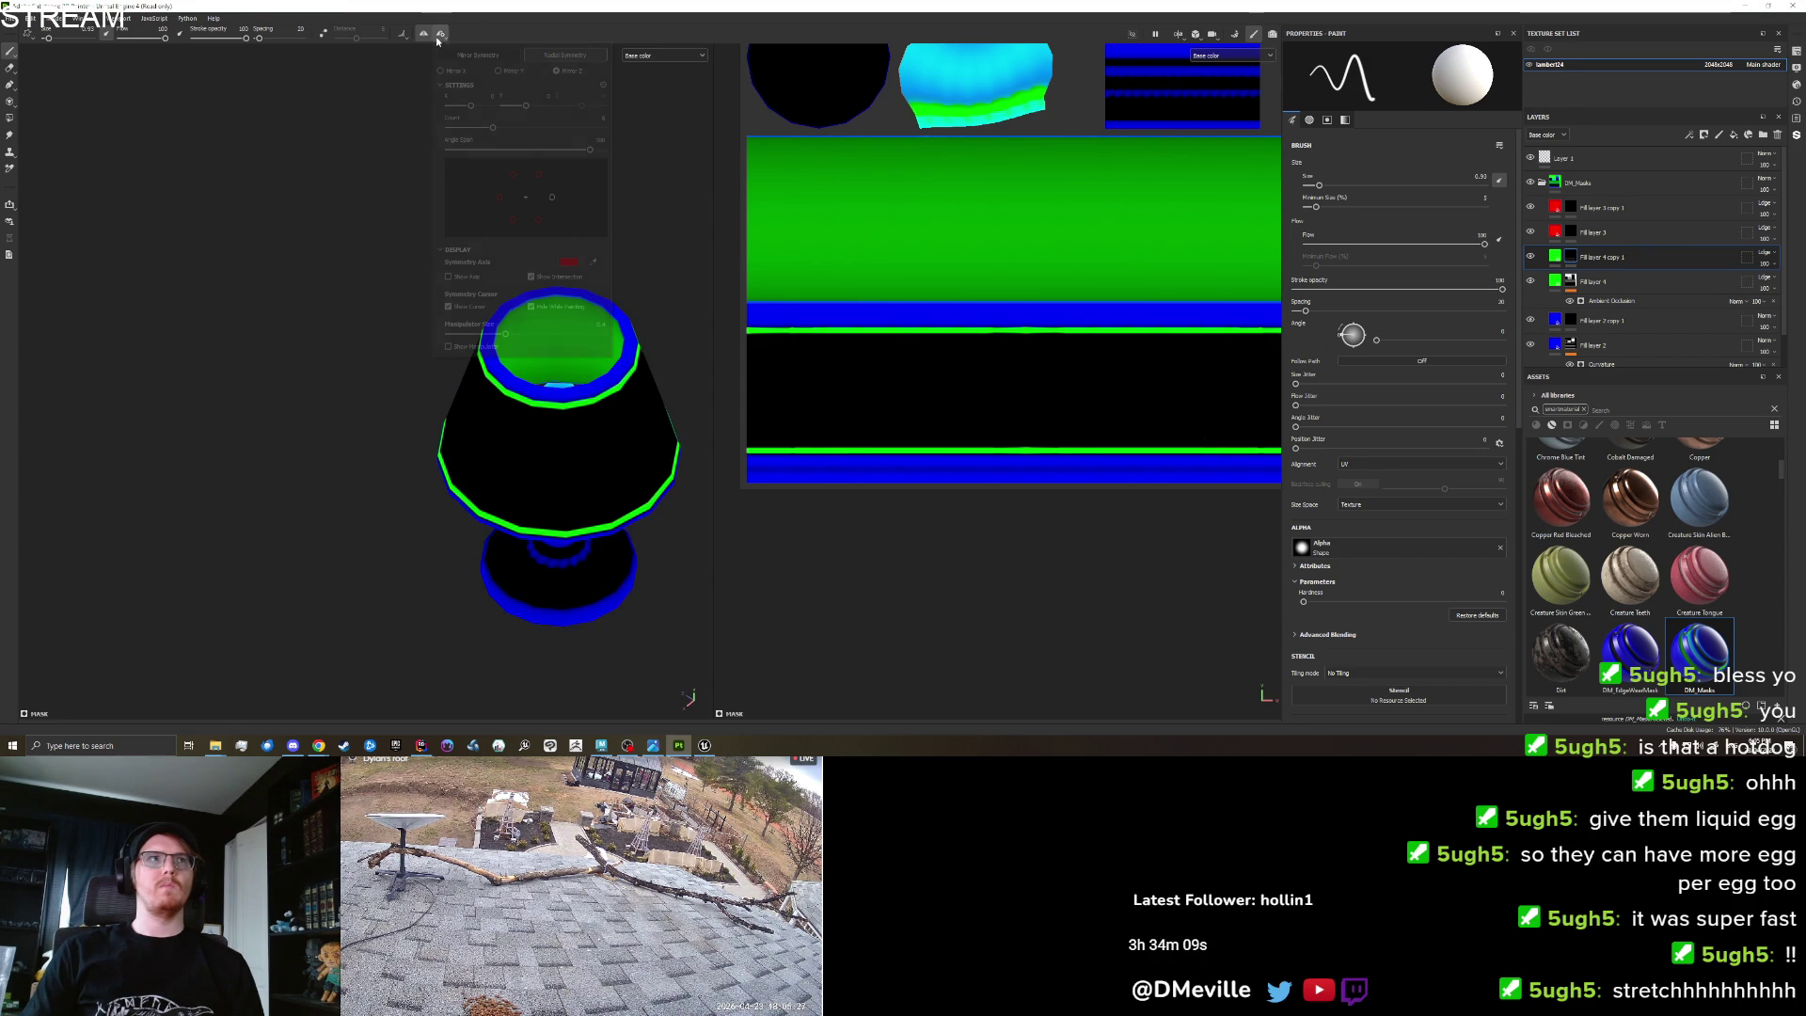
{"action": "left_click", "coordinate": [498, 71]}
{"action": "left_click", "coordinate": [574, 430]}
{"action": "mouse_move", "coordinate": [574, 430]}
{"action": "left_mouse_down"}
{"action": "mouse_move", "coordinate": [564, 466]}
{"action": "mouse_move", "coordinate": [588, 412]}
{"action": "left_mouse_up"}
{"action": "key", "text": "ctrl+z"}
{"action": "key", "text": "ctrl+z"}
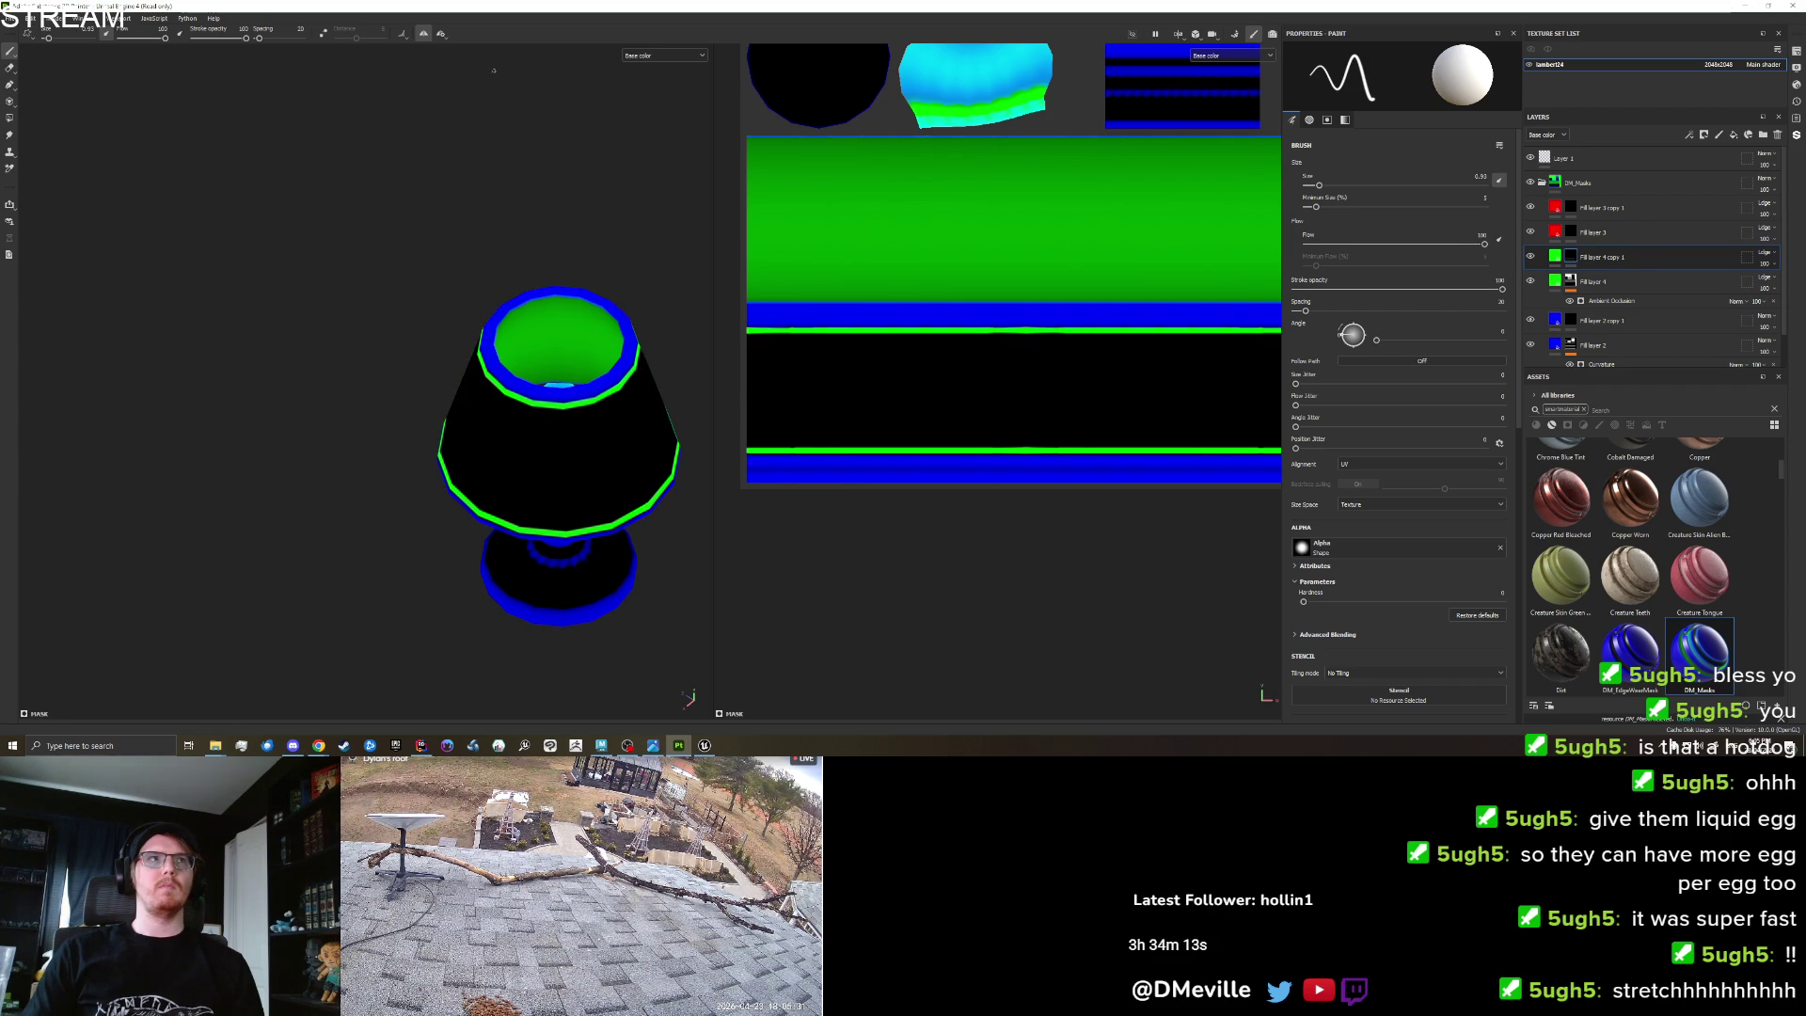
Try radially repeated vertical strokes down the shade, undoing them.
{"action": "left_click", "coordinate": [440, 35]}
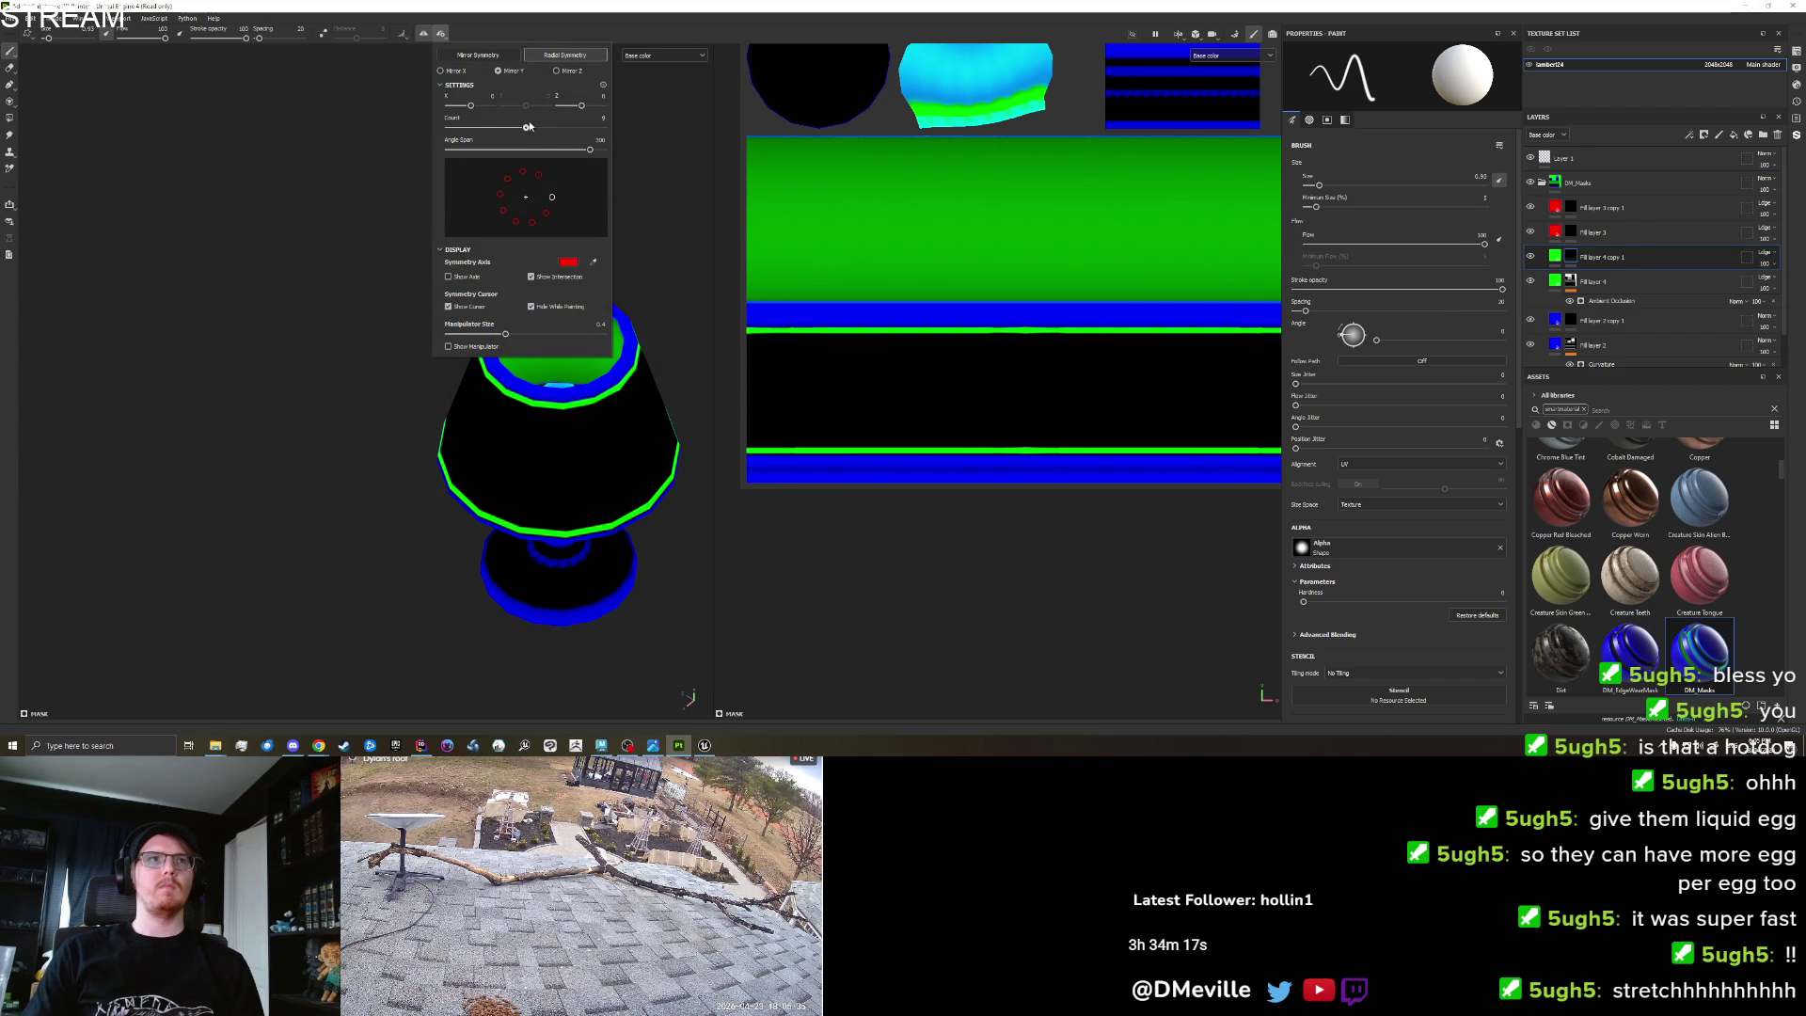
{"action": "left_click", "coordinate": [602, 406]}
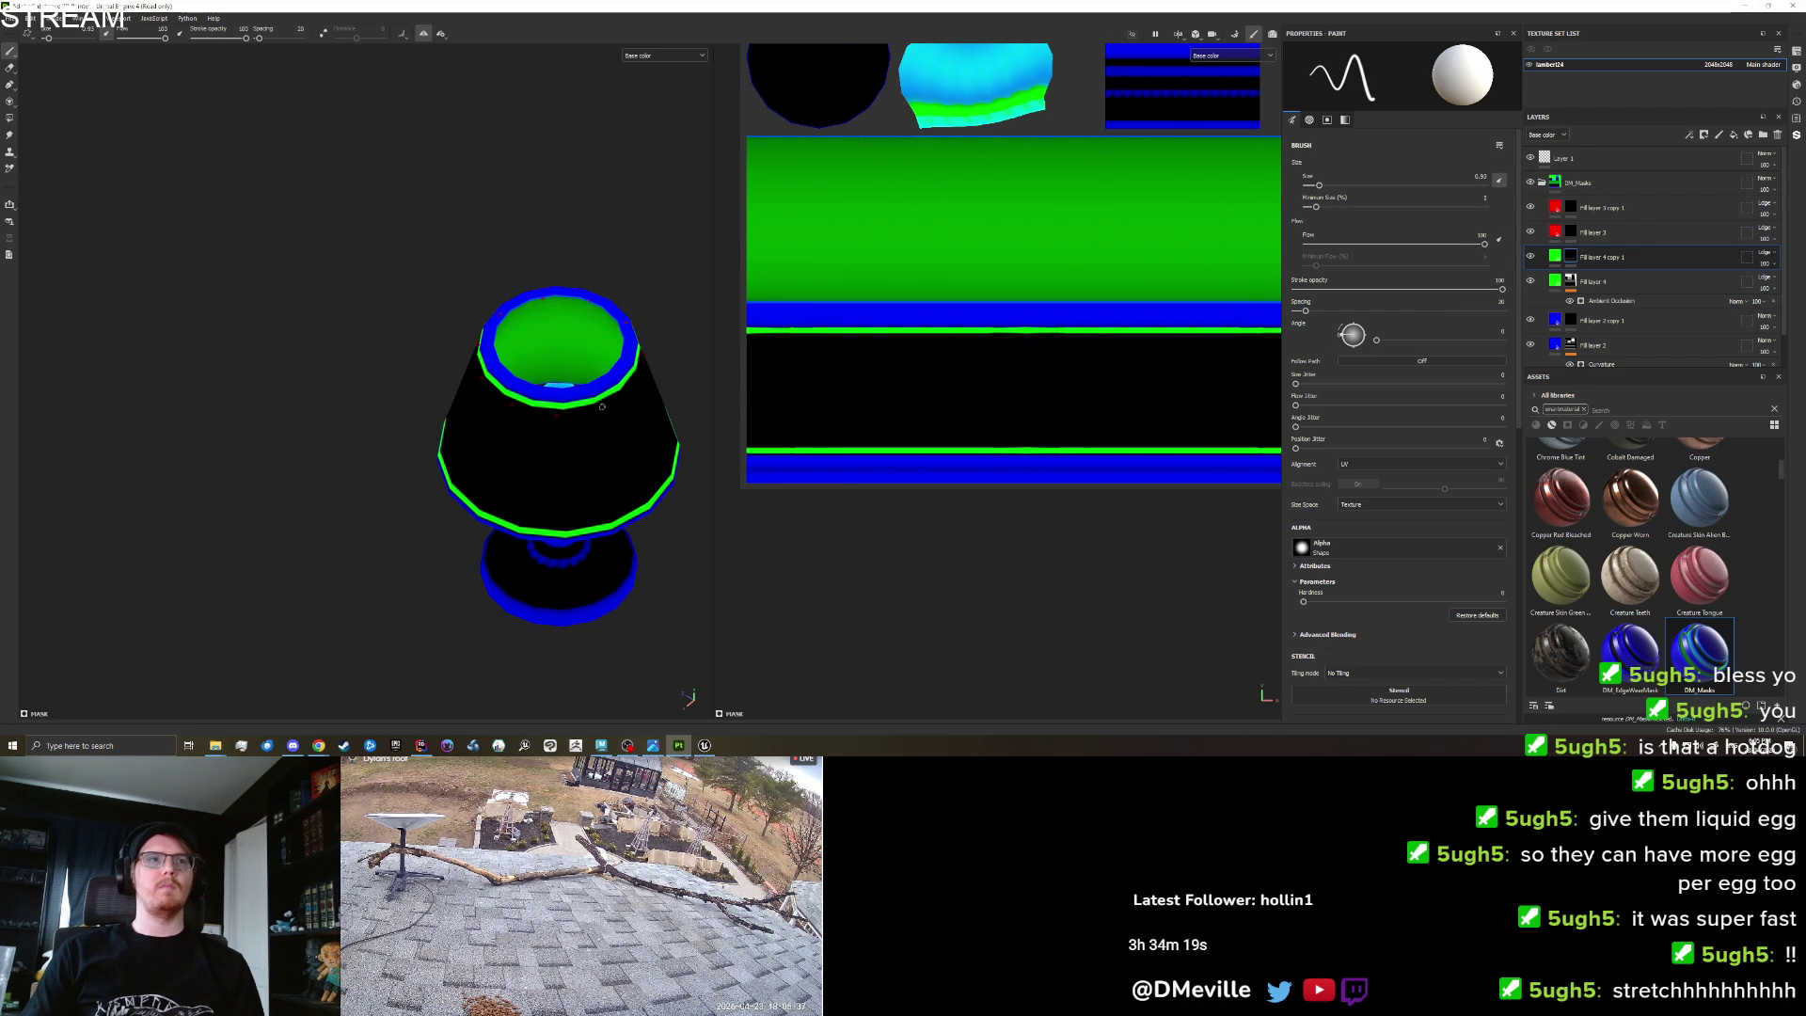
{"action": "mouse_move", "coordinate": [597, 404]}
{"action": "left_mouse_down"}
{"action": "mouse_move", "coordinate": [607, 517]}
{"action": "mouse_move", "coordinate": [622, 451]}
{"action": "left_mouse_up"}
{"action": "key", "text": "ctrl+z"}
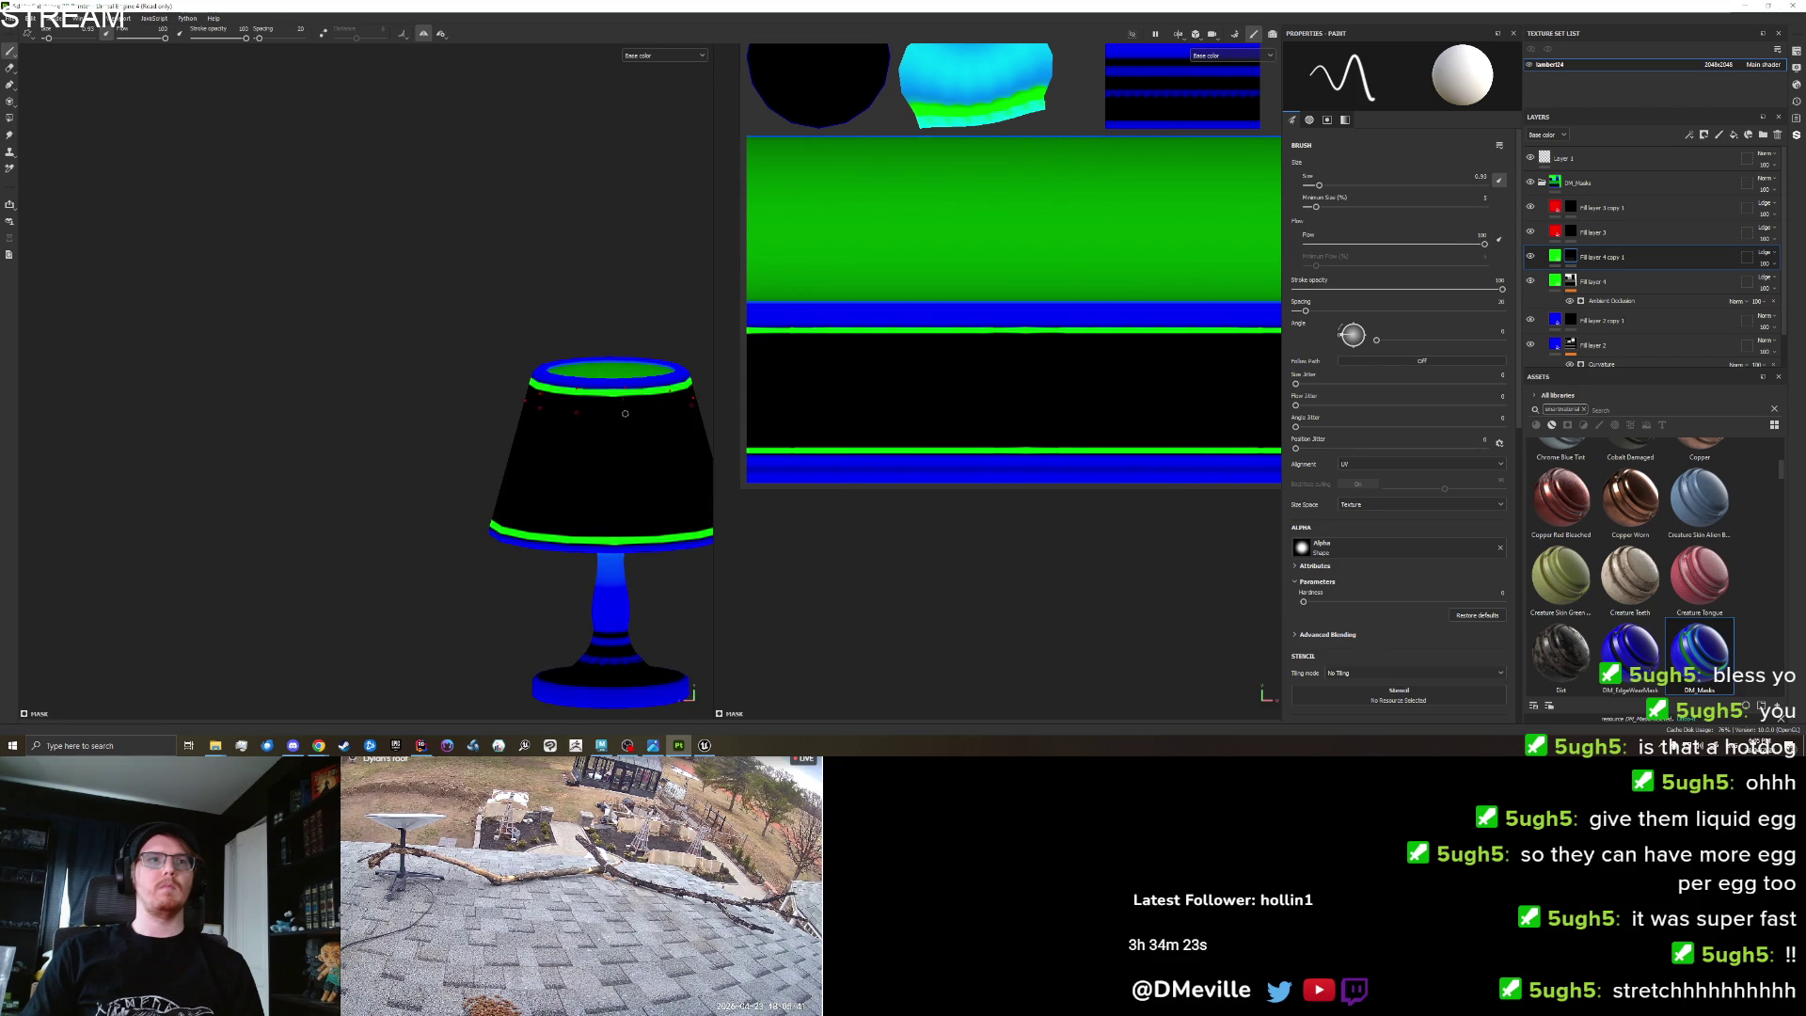
{"action": "left_click", "coordinate": [440, 34]}
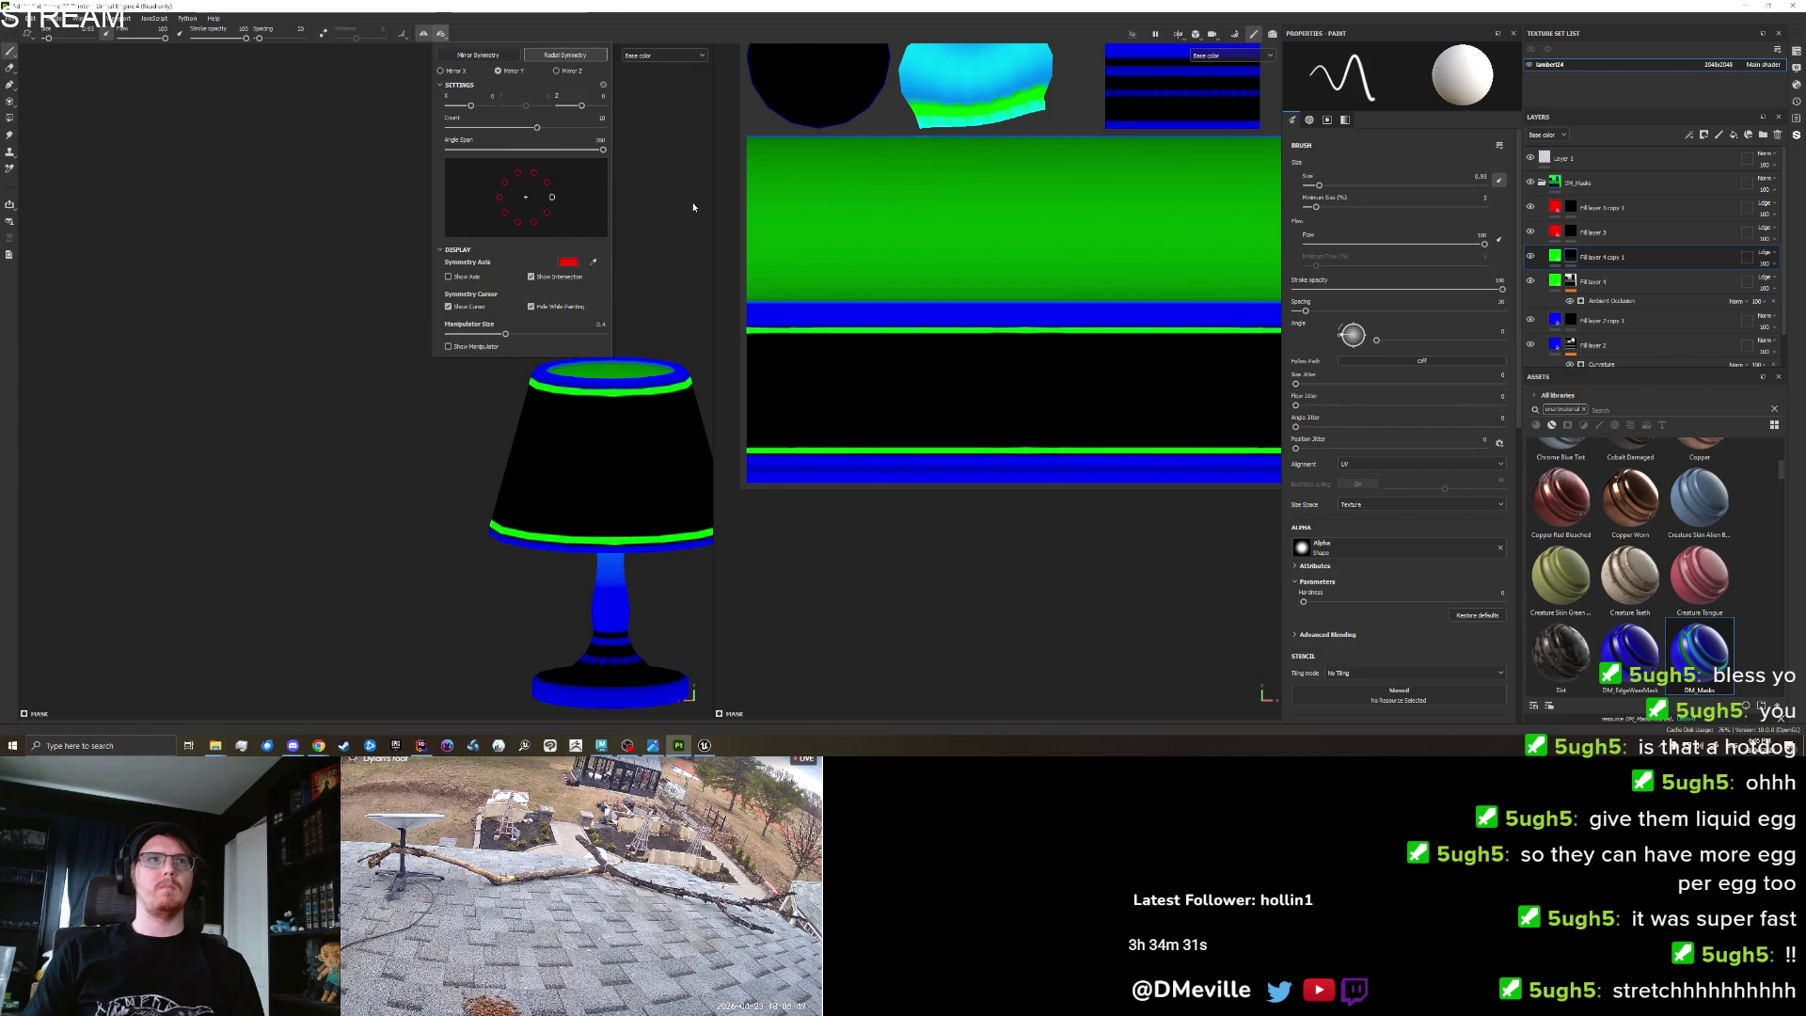
{"action": "left_click_drag", "start_coordinate": [618, 392], "coordinate": [623, 535]}
{"action": "mouse_move", "coordinate": [688, 614]}
{"action": "left_mouse_down"}
{"action": "mouse_move", "coordinate": [602, 555]}
{"action": "mouse_move", "coordinate": [564, 376]}
{"action": "left_mouse_up"}
{"action": "key", "text": "ctrl+z"}
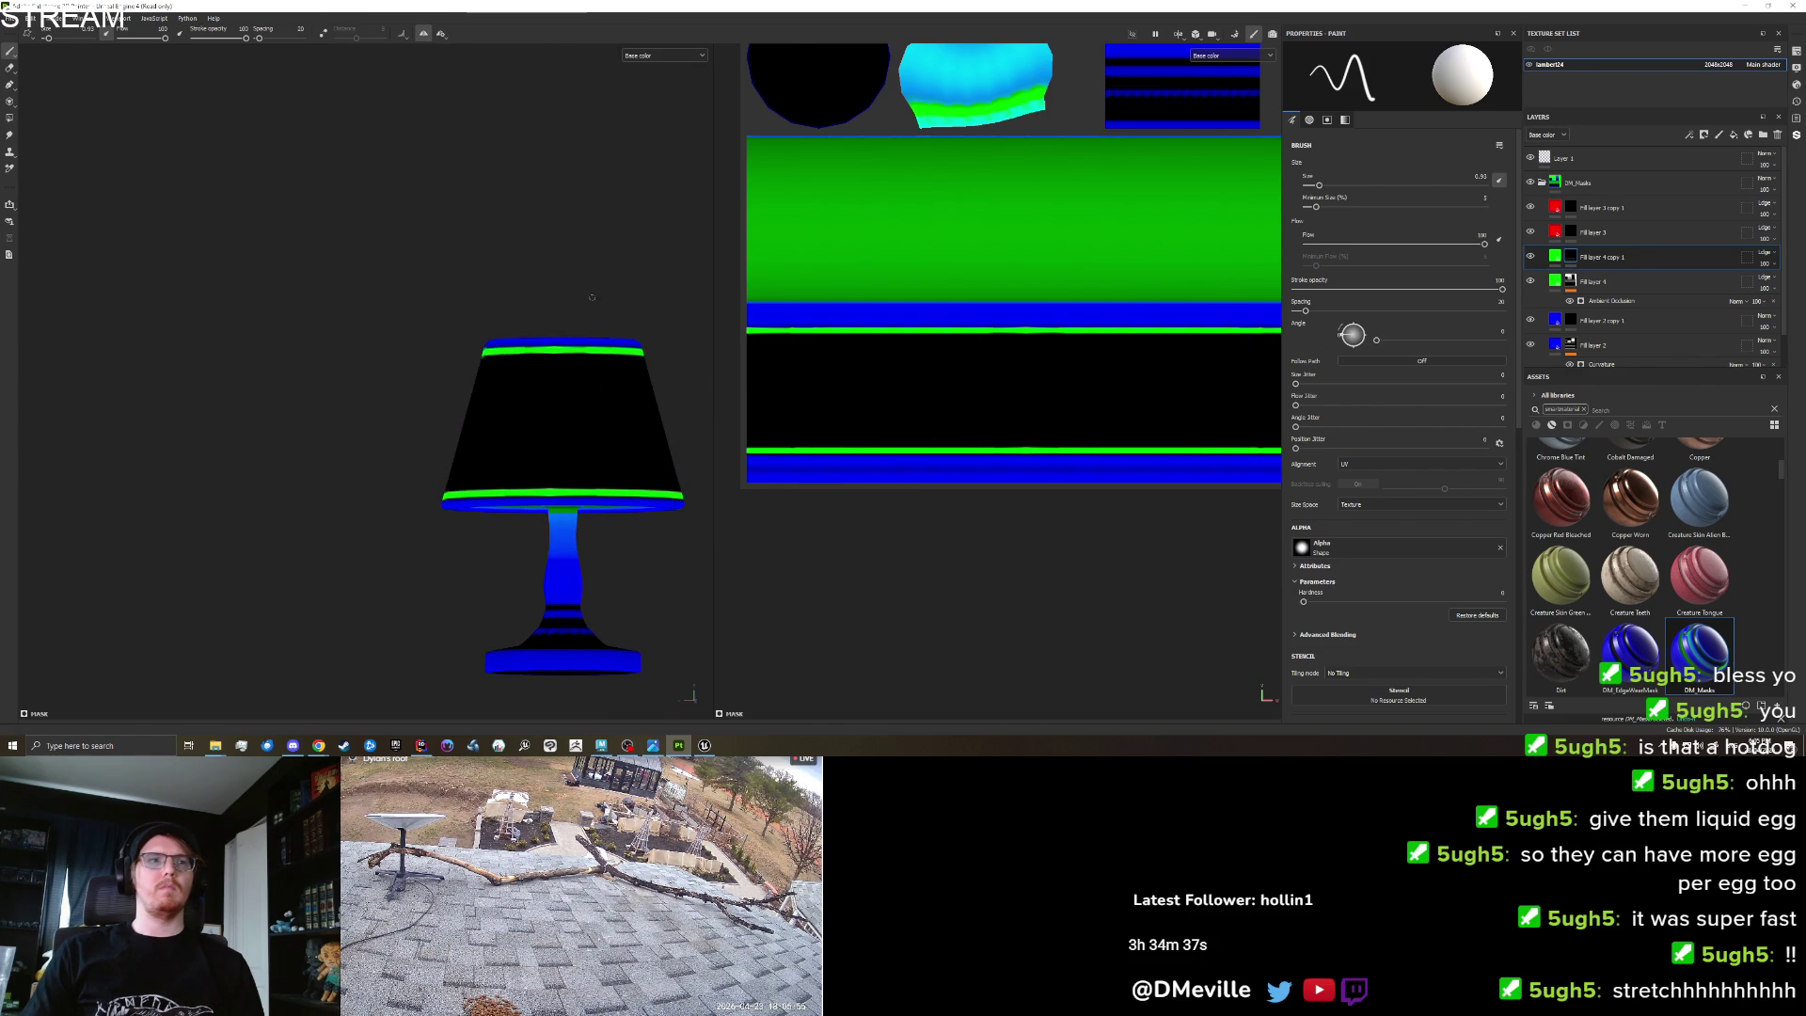
Test a repeated straight line, undo it, and shrink the brush to 0.58.
{"action": "left_click_drag", "start_coordinate": [596, 288], "coordinate": [570, 298]}
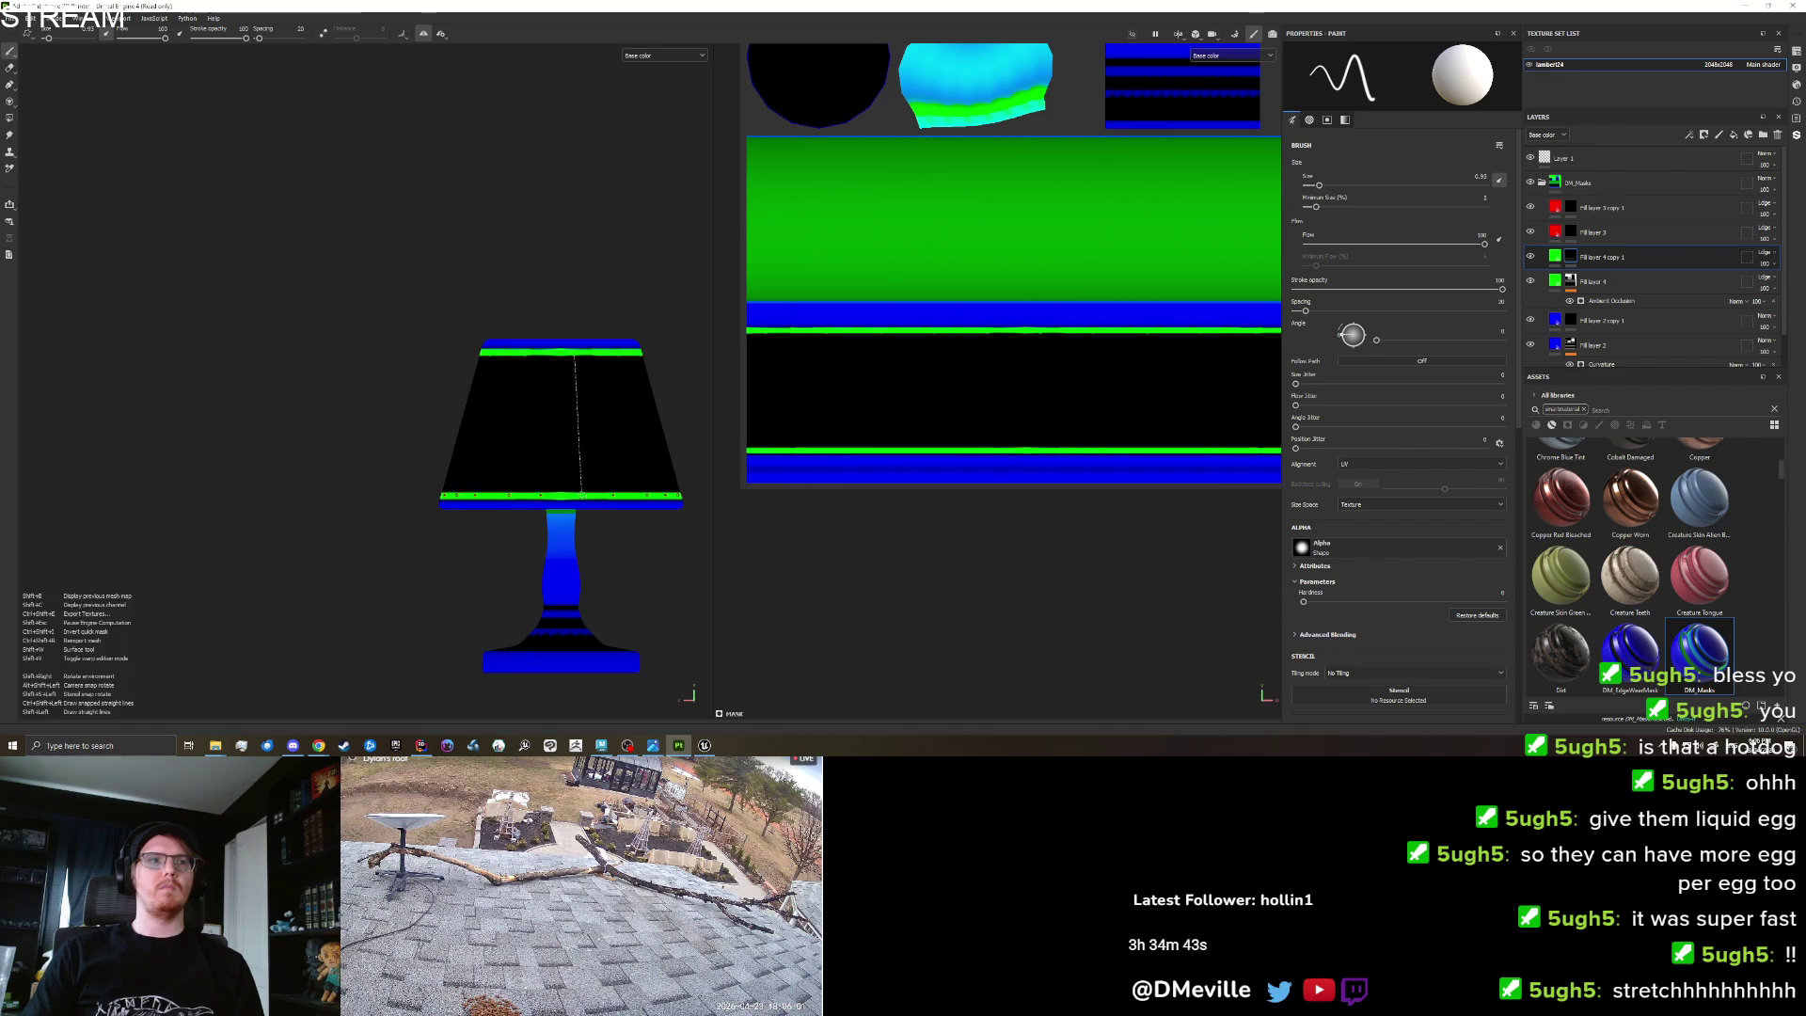
{"action": "left_click", "coordinate": [583, 496], "text": "shift"}
{"action": "scroll", "coordinate": [527, 519], "scroll_direction": "down", "scroll_amount": 3}
{"action": "mouse_move", "coordinate": [476, 524]}
{"action": "left_mouse_down"}
{"action": "mouse_move", "coordinate": [956, 561]}
{"action": "mouse_move", "coordinate": [1242, 528]}
{"action": "left_mouse_up"}
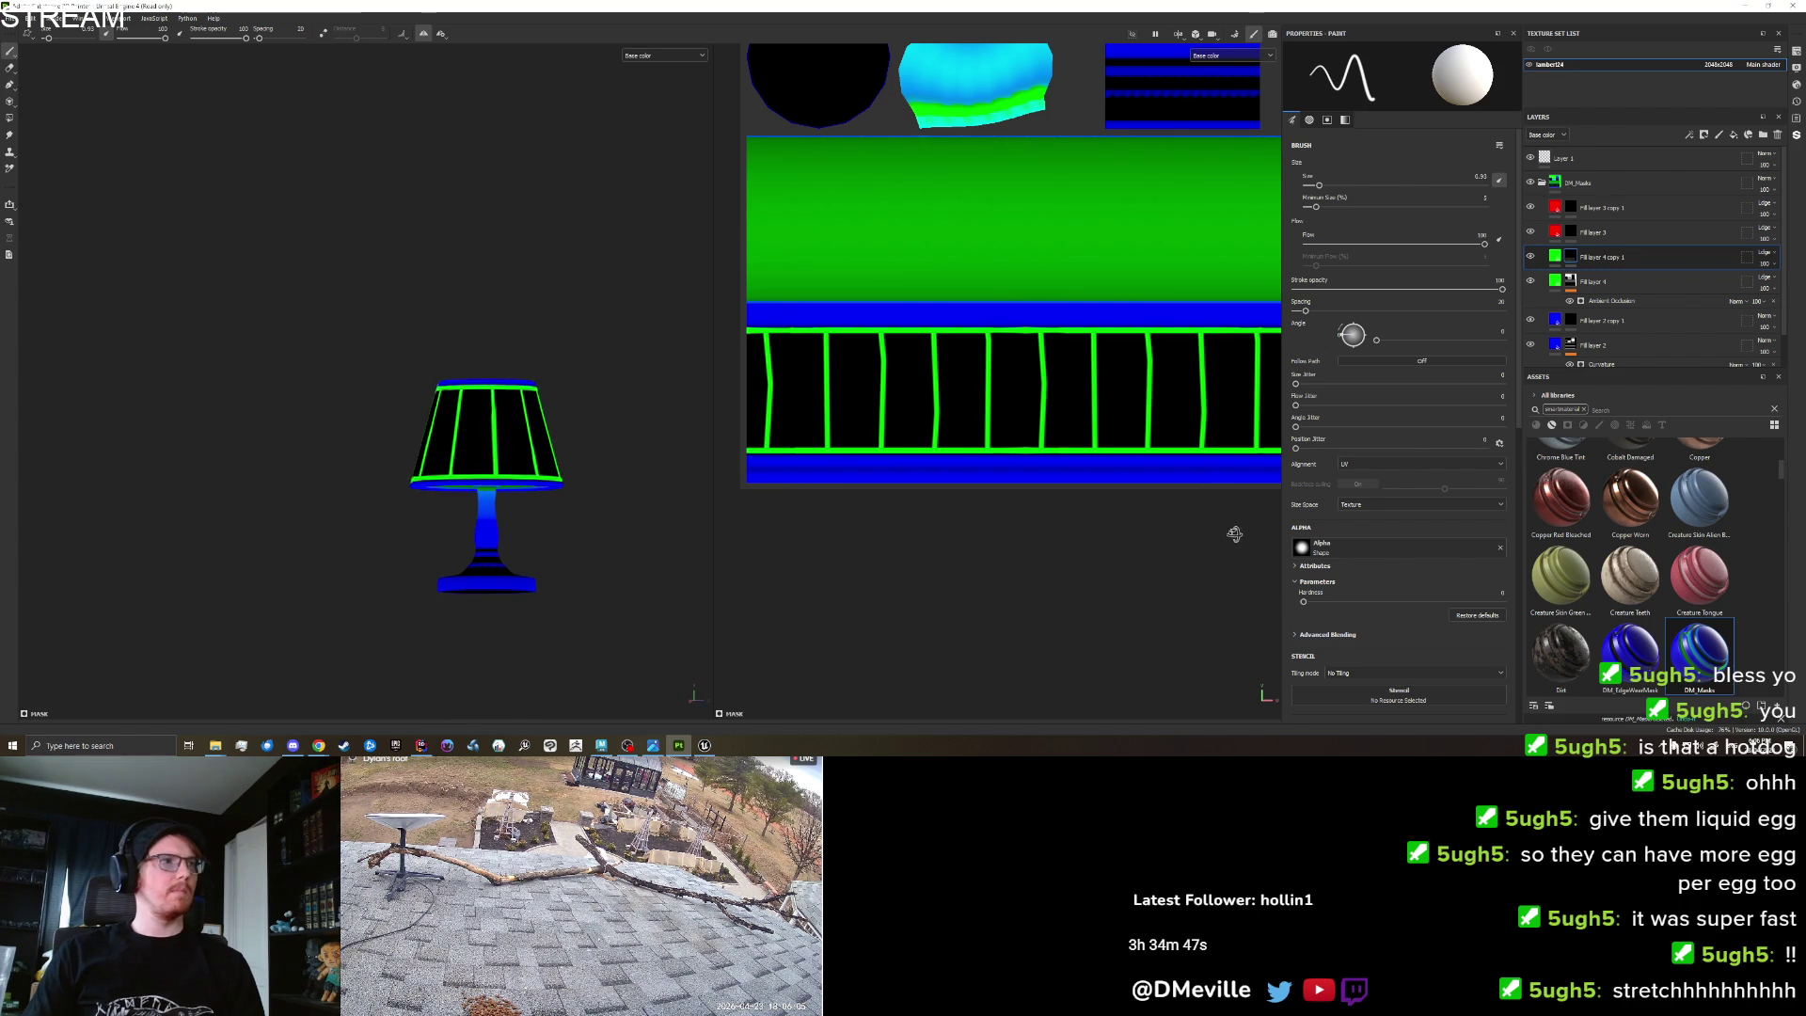
{"action": "scroll", "coordinate": [523, 517], "scroll_direction": "up", "scroll_amount": 3}
{"action": "scroll", "coordinate": [523, 517], "scroll_direction": "up", "scroll_amount": 2}
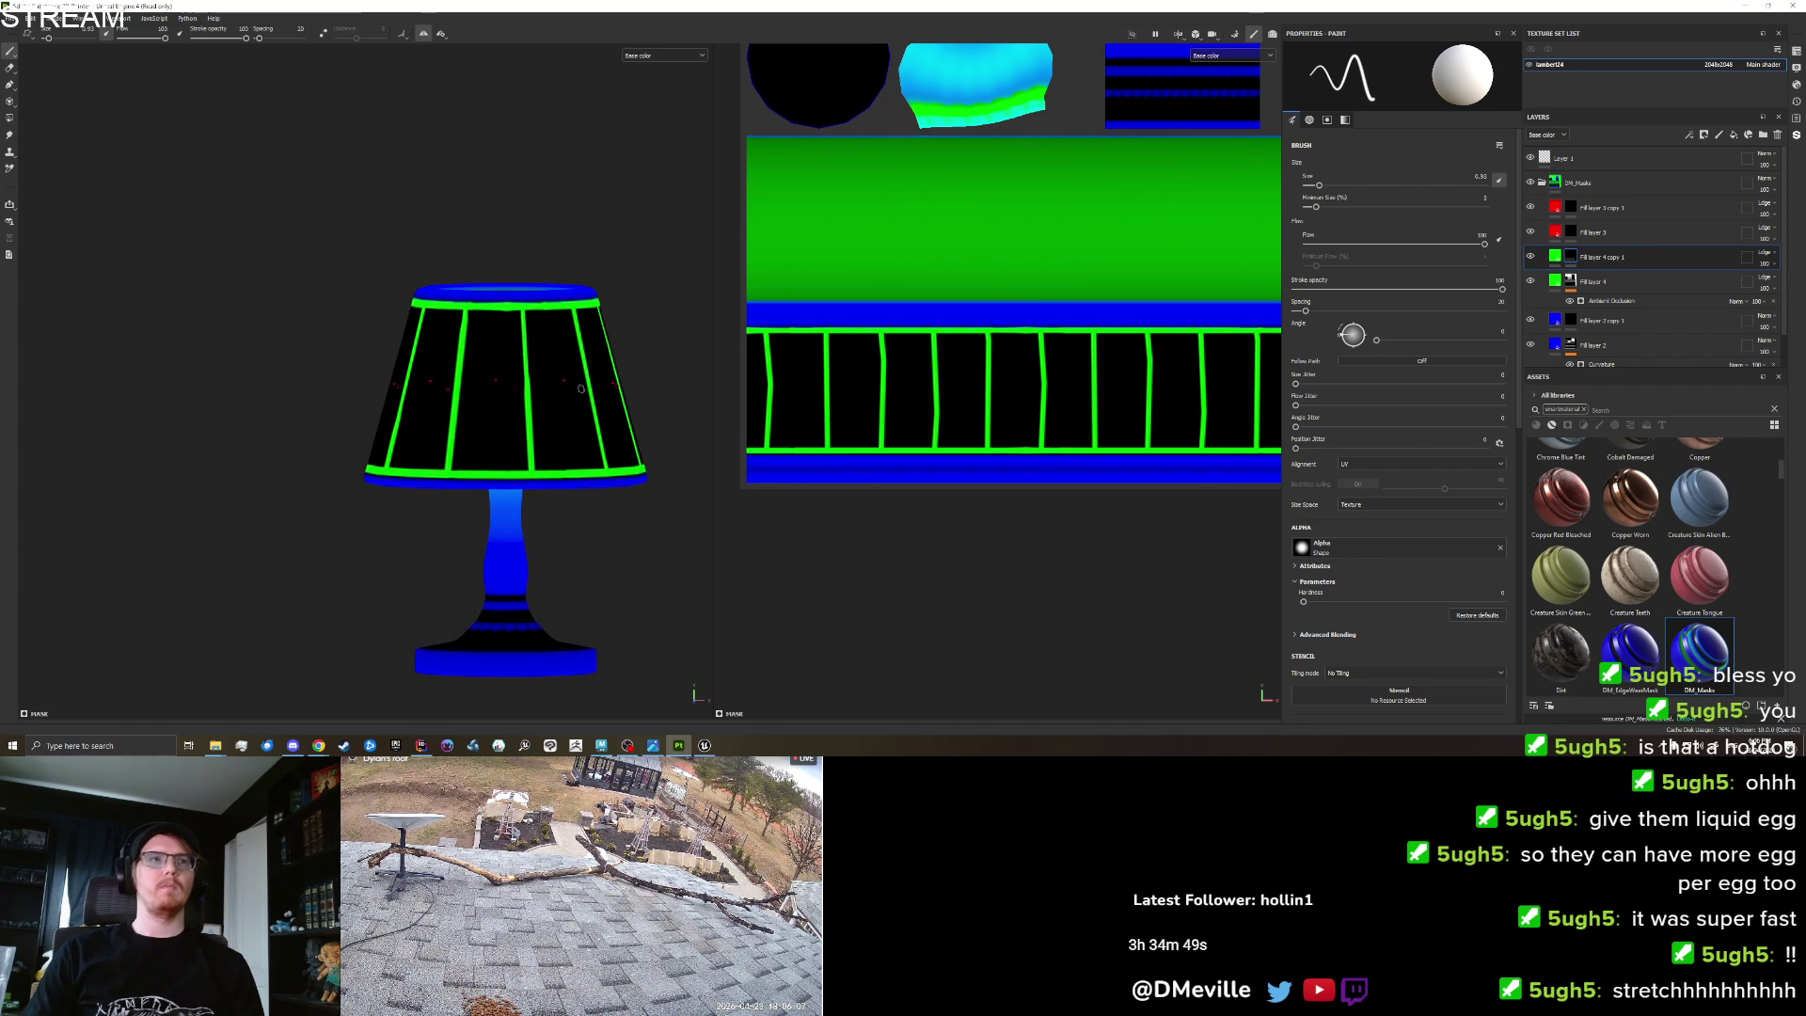
{"action": "key", "text": "ctrl+z"}
{"action": "key", "text": "bracketleft"}
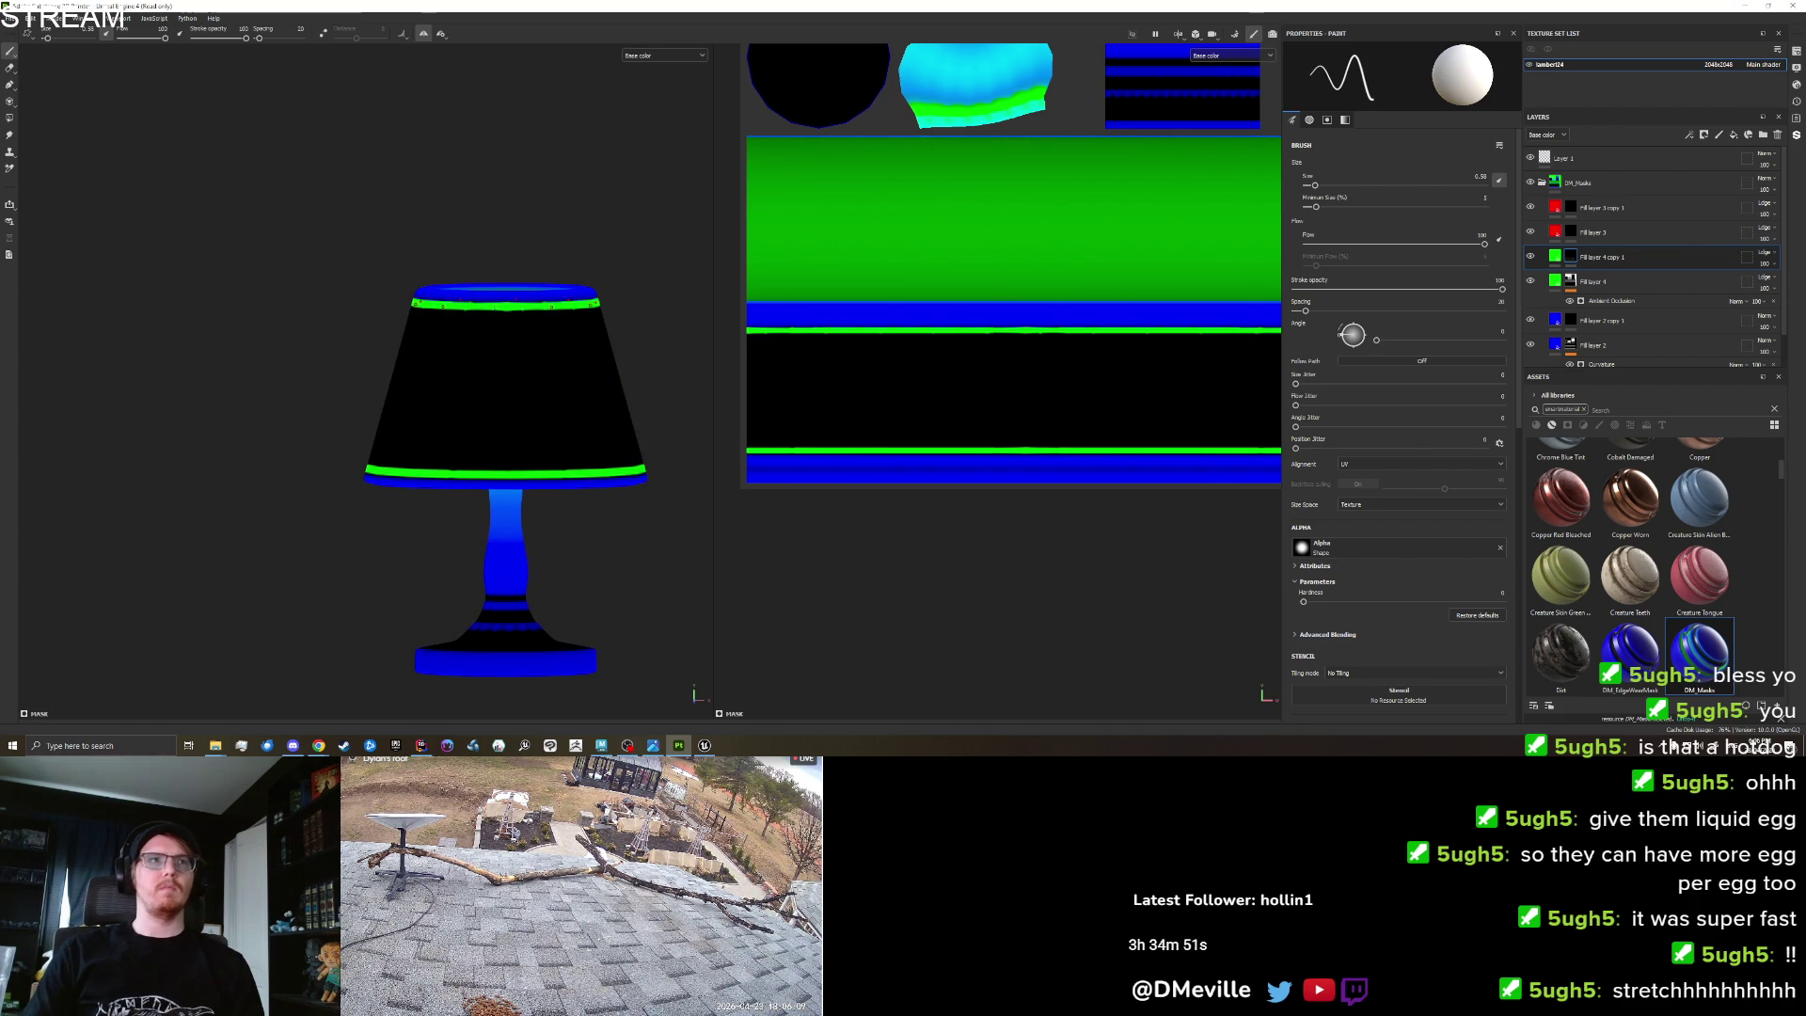
Try painting vertical stripes around the shade, undoing the wavy and curved attempts.
{"action": "left_click_drag", "start_coordinate": [516, 305], "coordinate": [523, 469]}
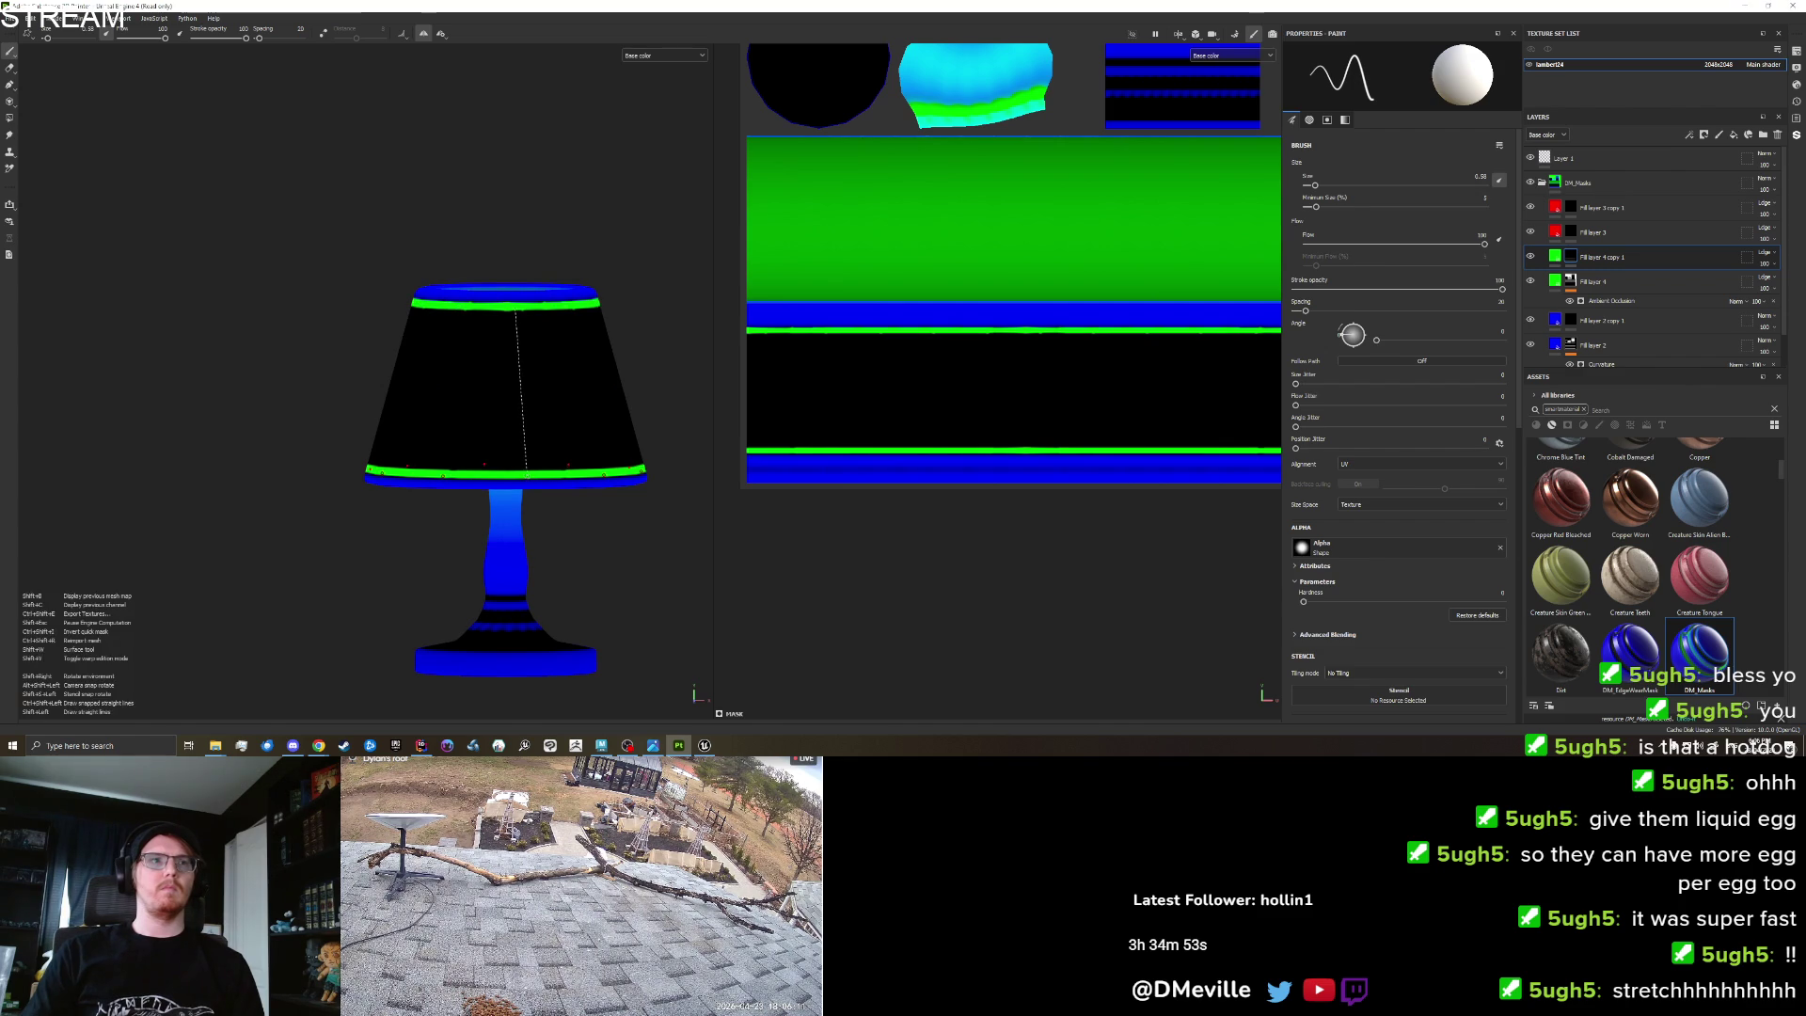
{"action": "key", "text": "ctrl+z"}
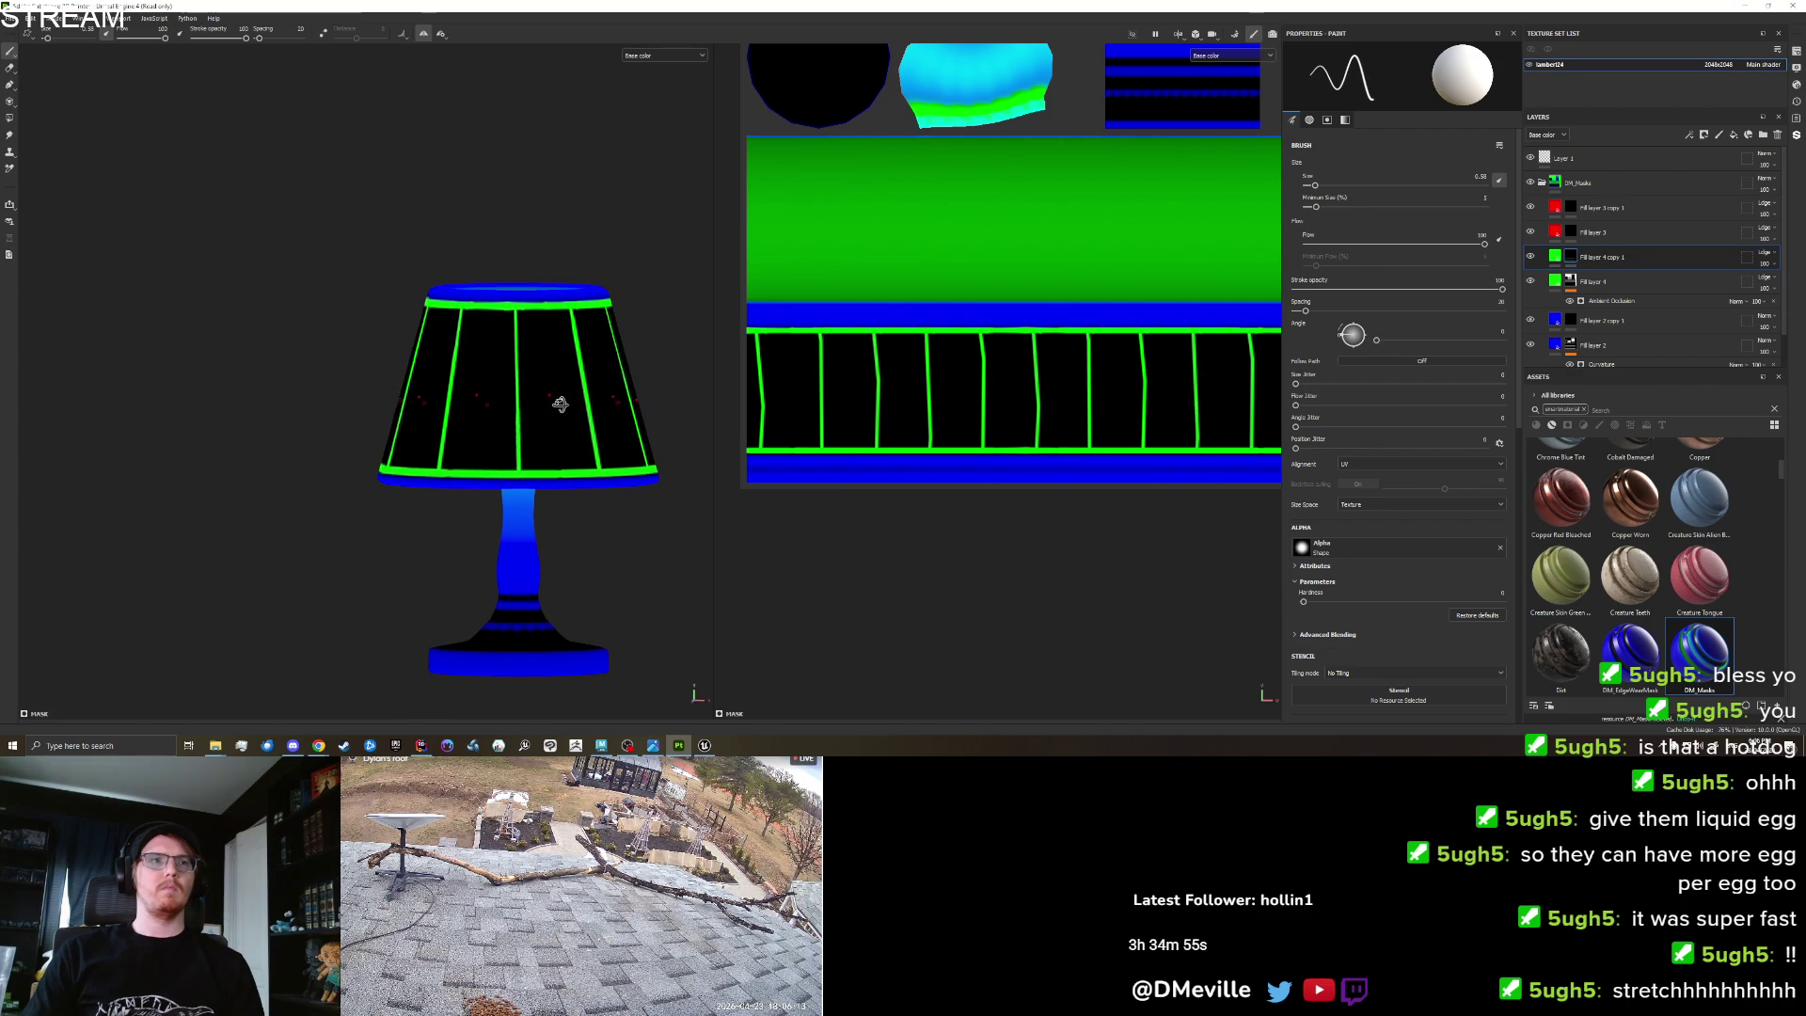
{"action": "left_click_drag", "start_coordinate": [613, 532], "coordinate": [624, 529]}
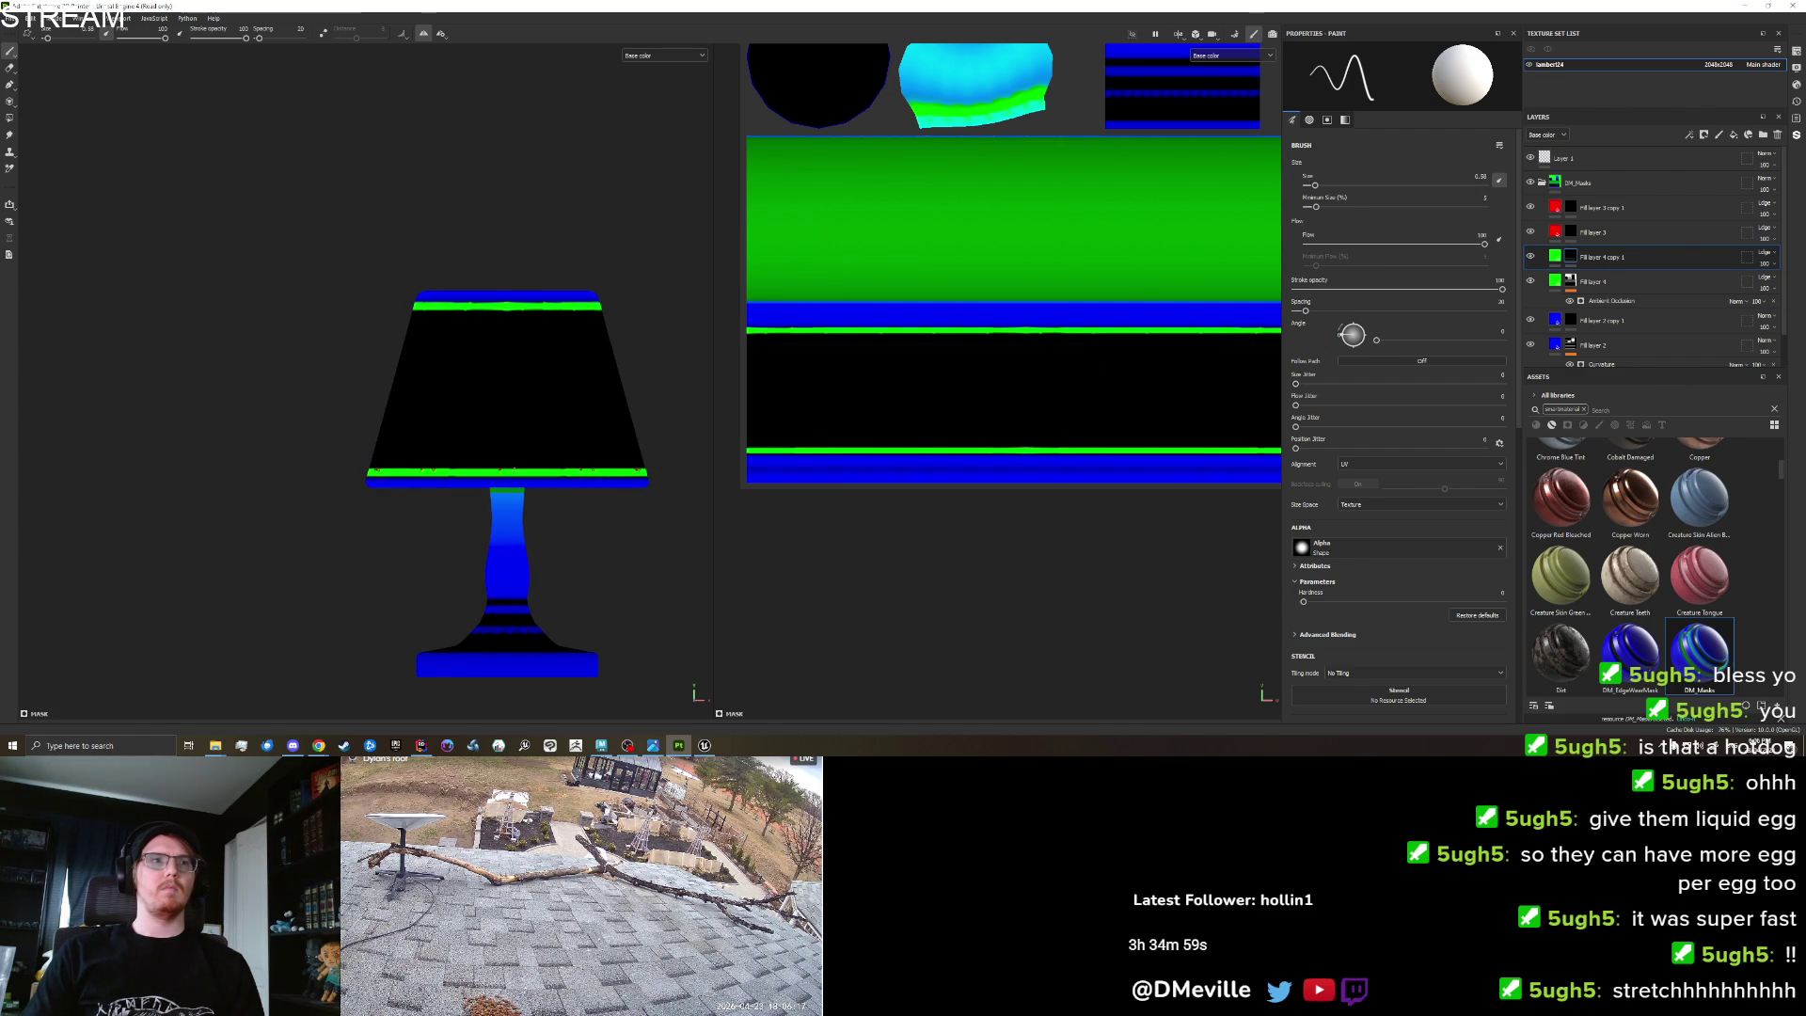
{"action": "key", "text": "shift"}
{"action": "left_click", "coordinate": [529, 468], "text": "shift"}
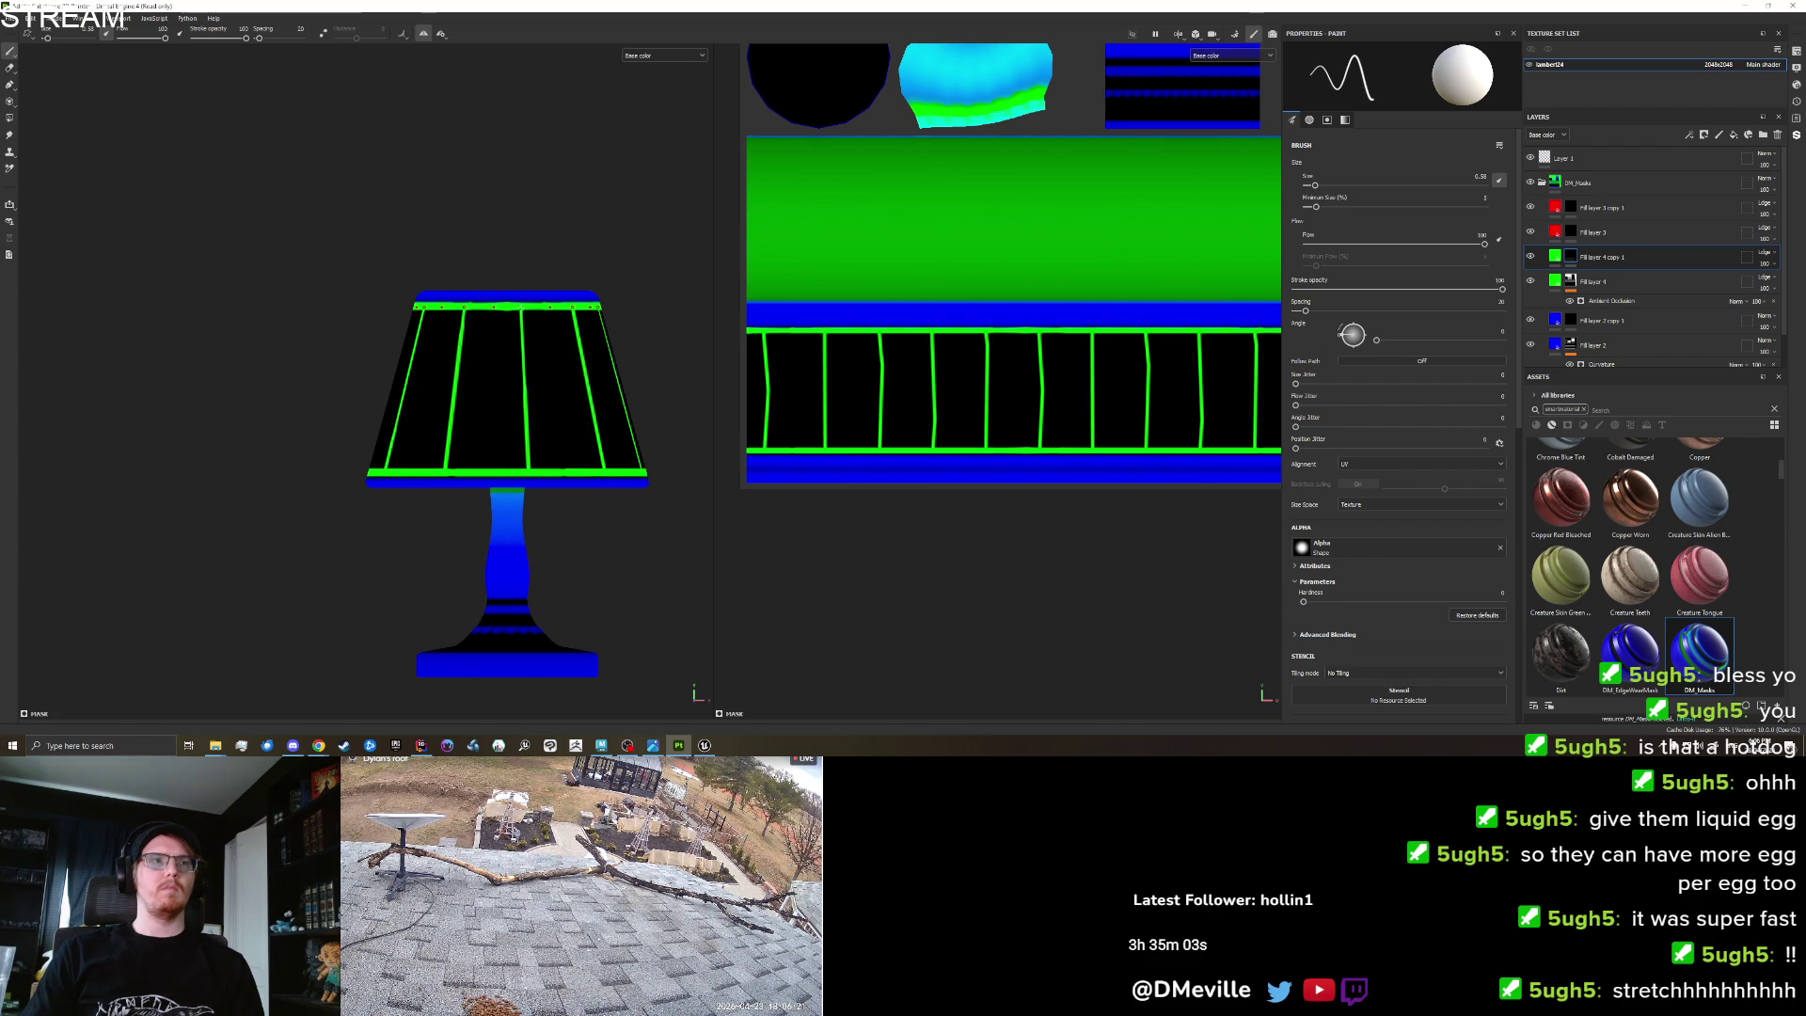
{"action": "key", "text": "ctrl+z"}
{"action": "mouse_move", "coordinate": [518, 310]}
{"action": "left_mouse_down"}
{"action": "mouse_move", "coordinate": [501, 346]}
{"action": "mouse_move", "coordinate": [536, 461]}
{"action": "left_mouse_up"}
{"action": "key", "text": "ctrl+z"}
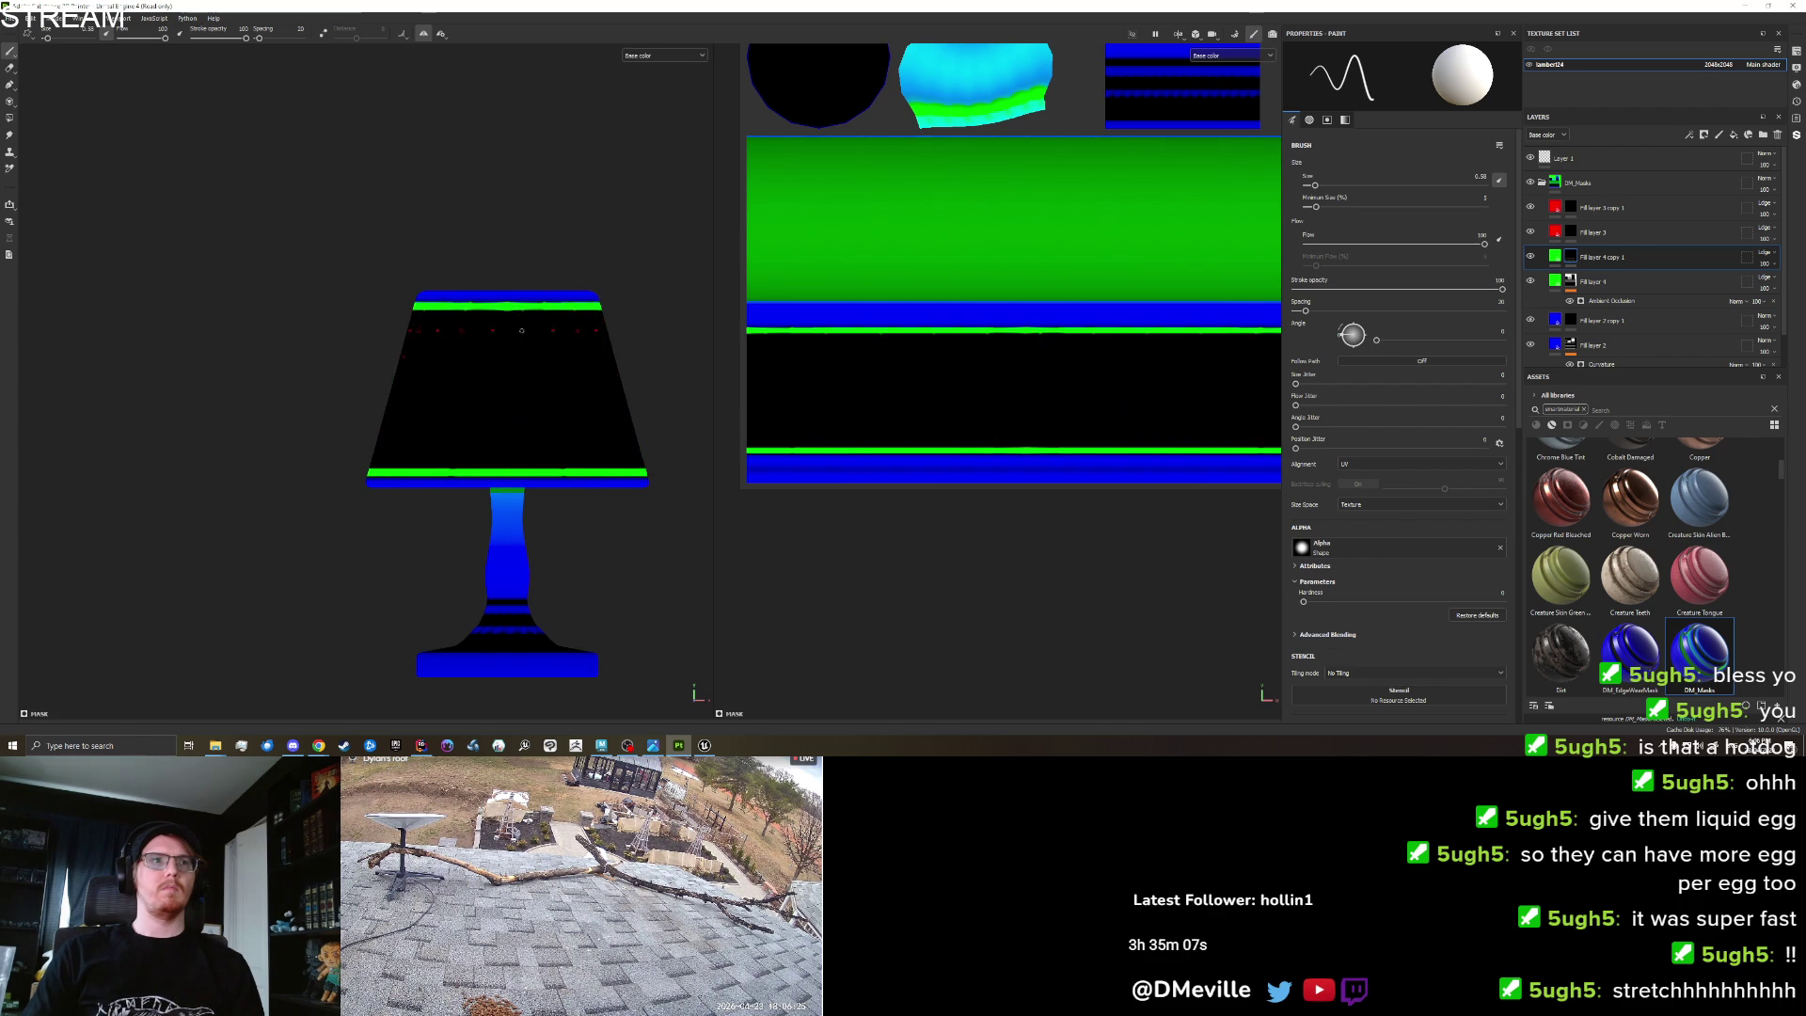
{"action": "mouse_move", "coordinate": [530, 310]}
{"action": "left_mouse_down"}
{"action": "mouse_move", "coordinate": [541, 381]}
{"action": "mouse_move", "coordinate": [515, 352]}
{"action": "mouse_move", "coordinate": [512, 372]}
{"action": "mouse_move", "coordinate": [538, 378]}
{"action": "mouse_move", "coordinate": [516, 457]}
{"action": "mouse_move", "coordinate": [512, 418]}
{"action": "mouse_move", "coordinate": [534, 435]}
{"action": "left_mouse_up"}
{"action": "key", "text": "ctrl+z"}
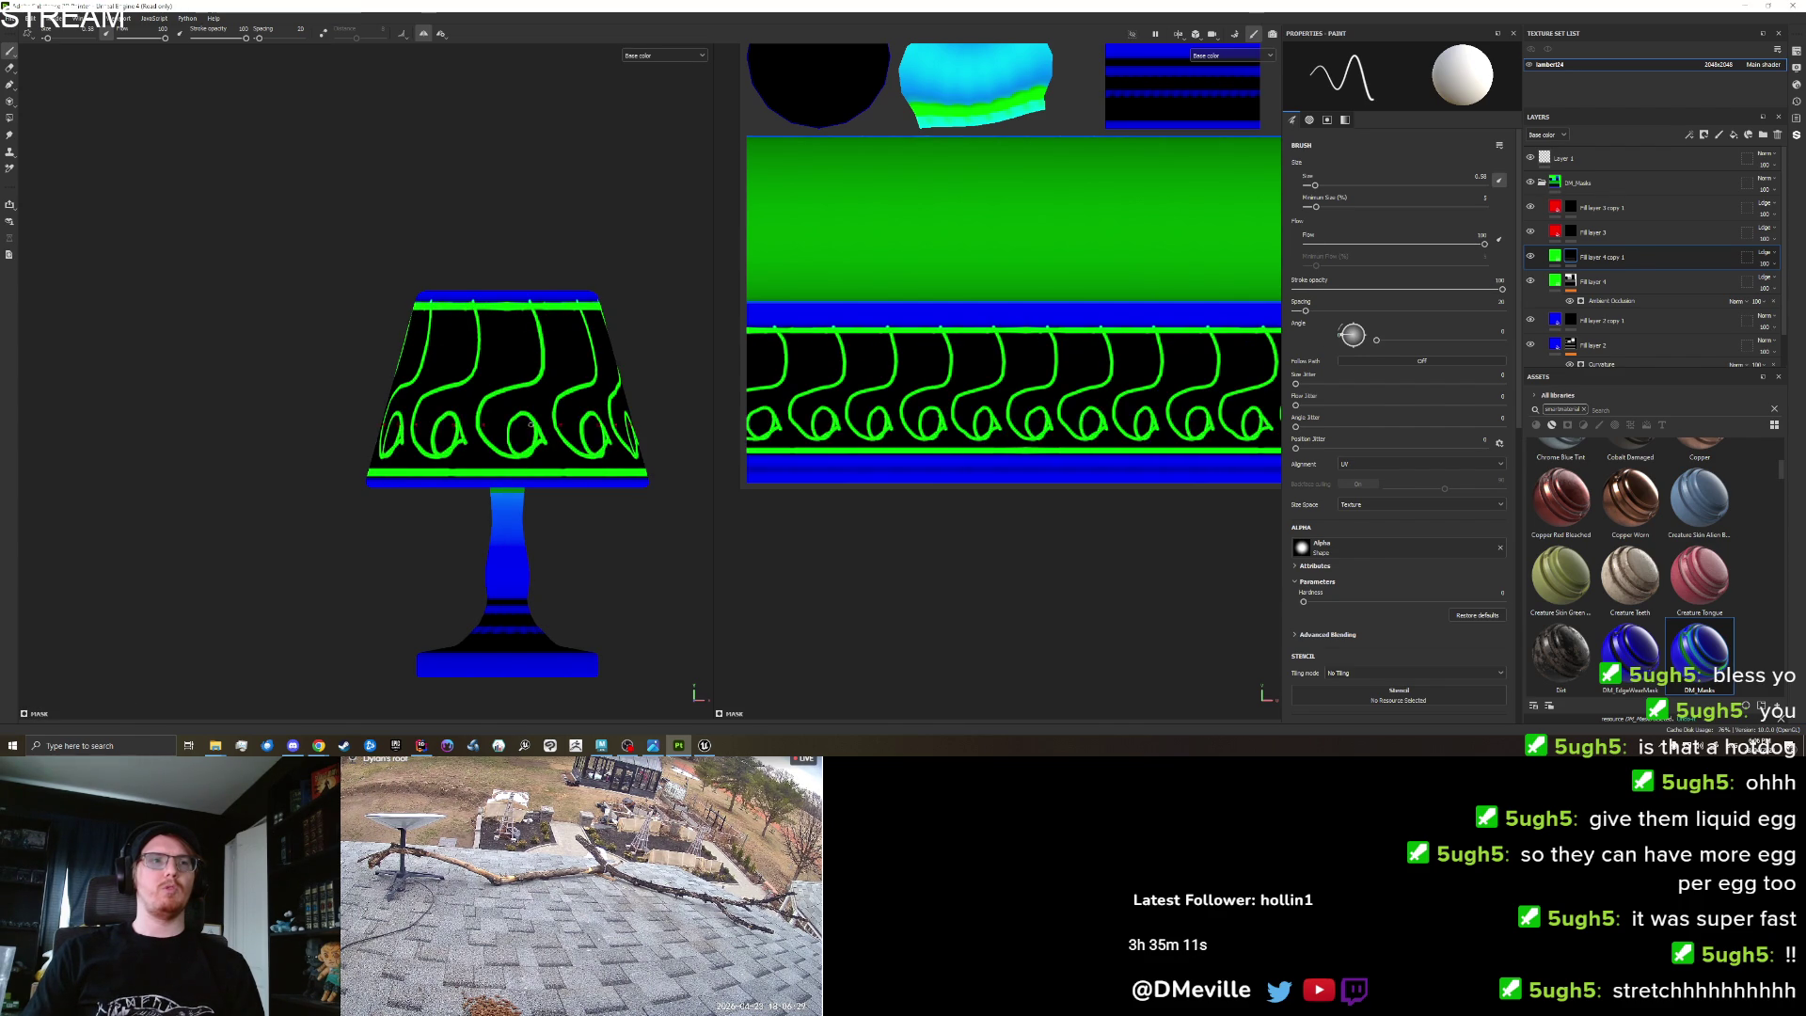
{"action": "key", "text": "ctrl+z"}
Paint straight vertical green stripes around the shade between its rims with Shift-click.
{"action": "key", "text": "shift"}
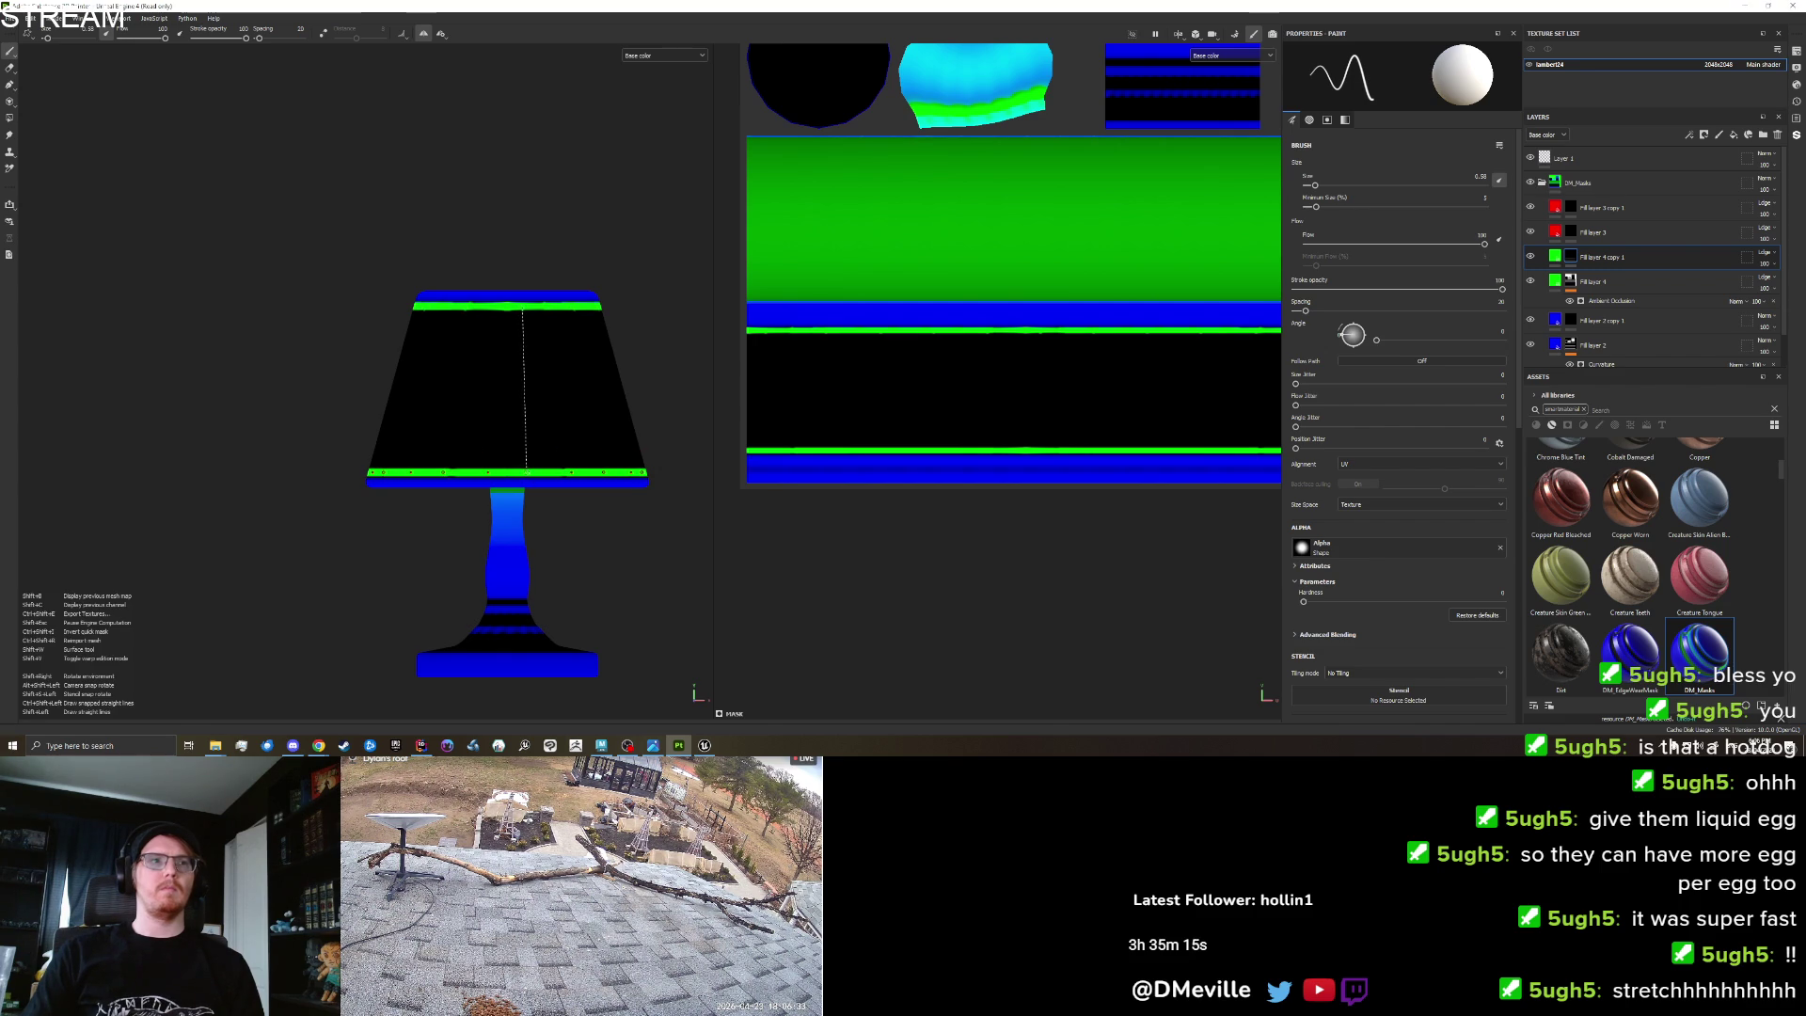
{"action": "left_click", "coordinate": [524, 469], "text": "shift"}
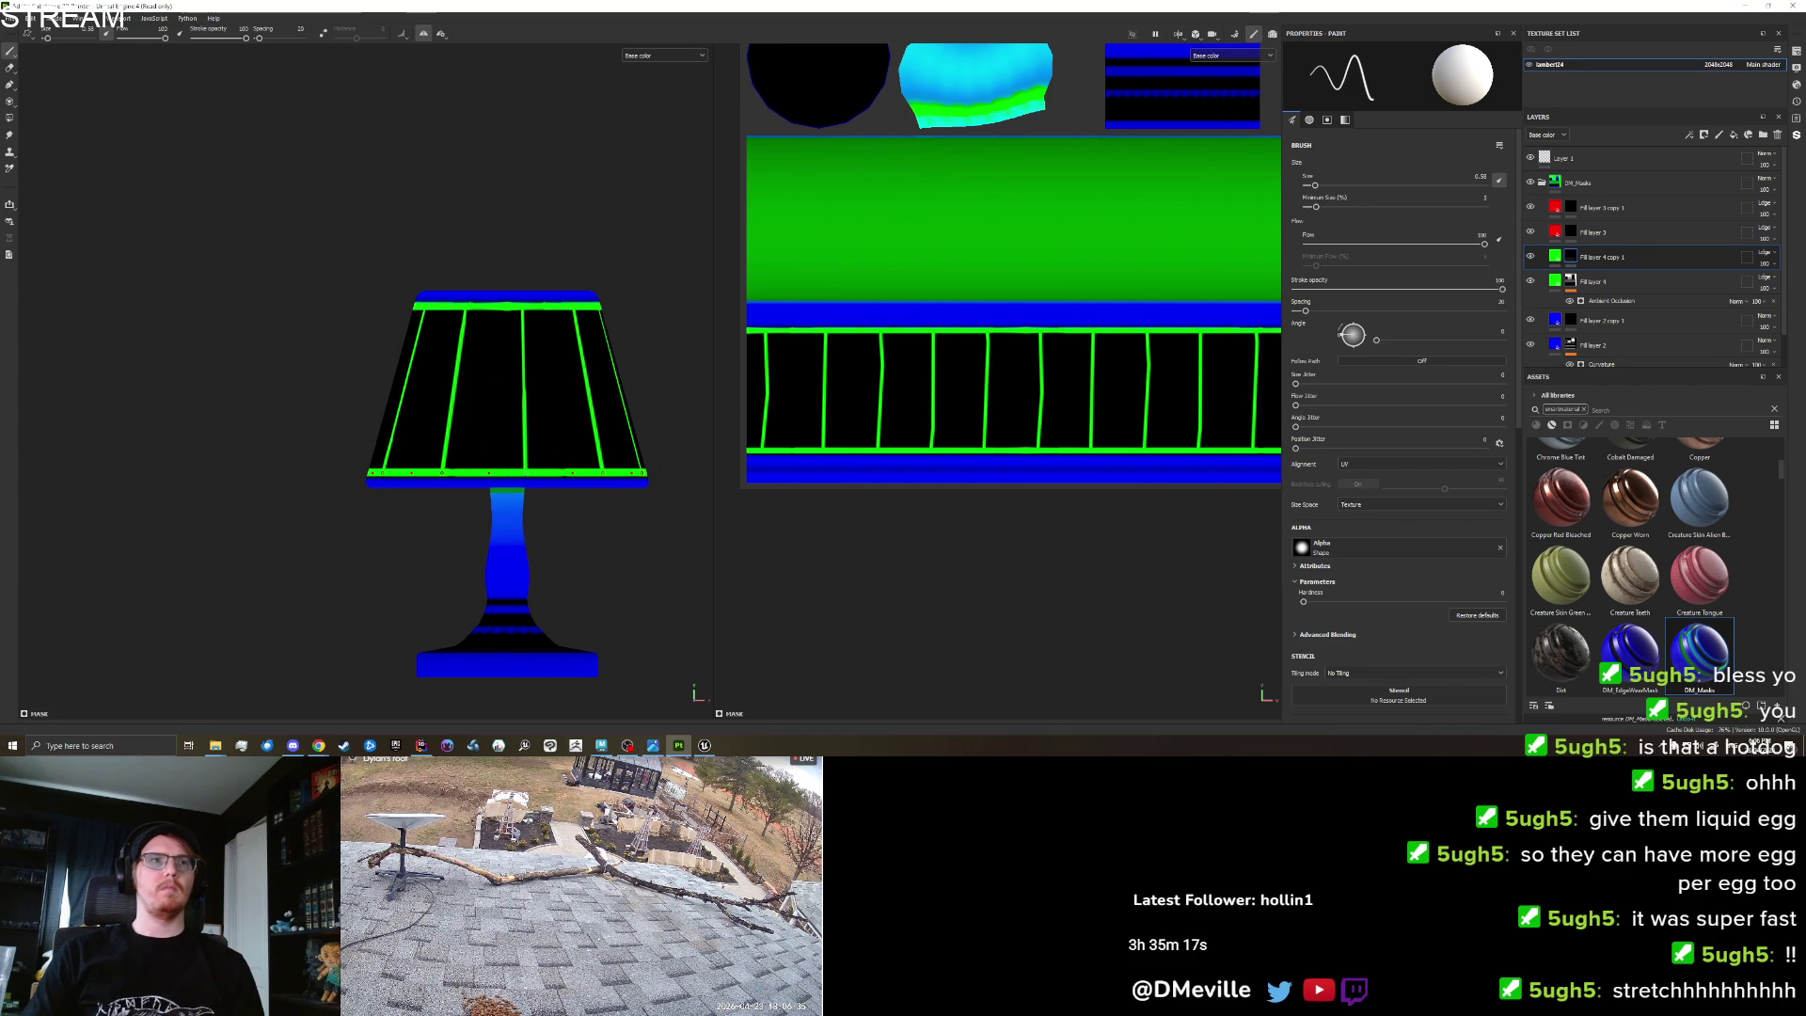
{"action": "left_click", "coordinate": [486, 311]}
{"action": "left_click", "coordinate": [488, 469], "text": "shift"}
{"action": "scroll", "coordinate": [508, 470], "scroll_direction": "down", "scroll_amount": 2}
{"action": "mouse_move", "coordinate": [526, 489]}
{"action": "left_mouse_down"}
{"action": "mouse_move", "coordinate": [799, 527]}
{"action": "mouse_move", "coordinate": [899, 520]}
{"action": "mouse_move", "coordinate": [530, 537]}
{"action": "mouse_move", "coordinate": [543, 240]}
{"action": "left_mouse_up"}
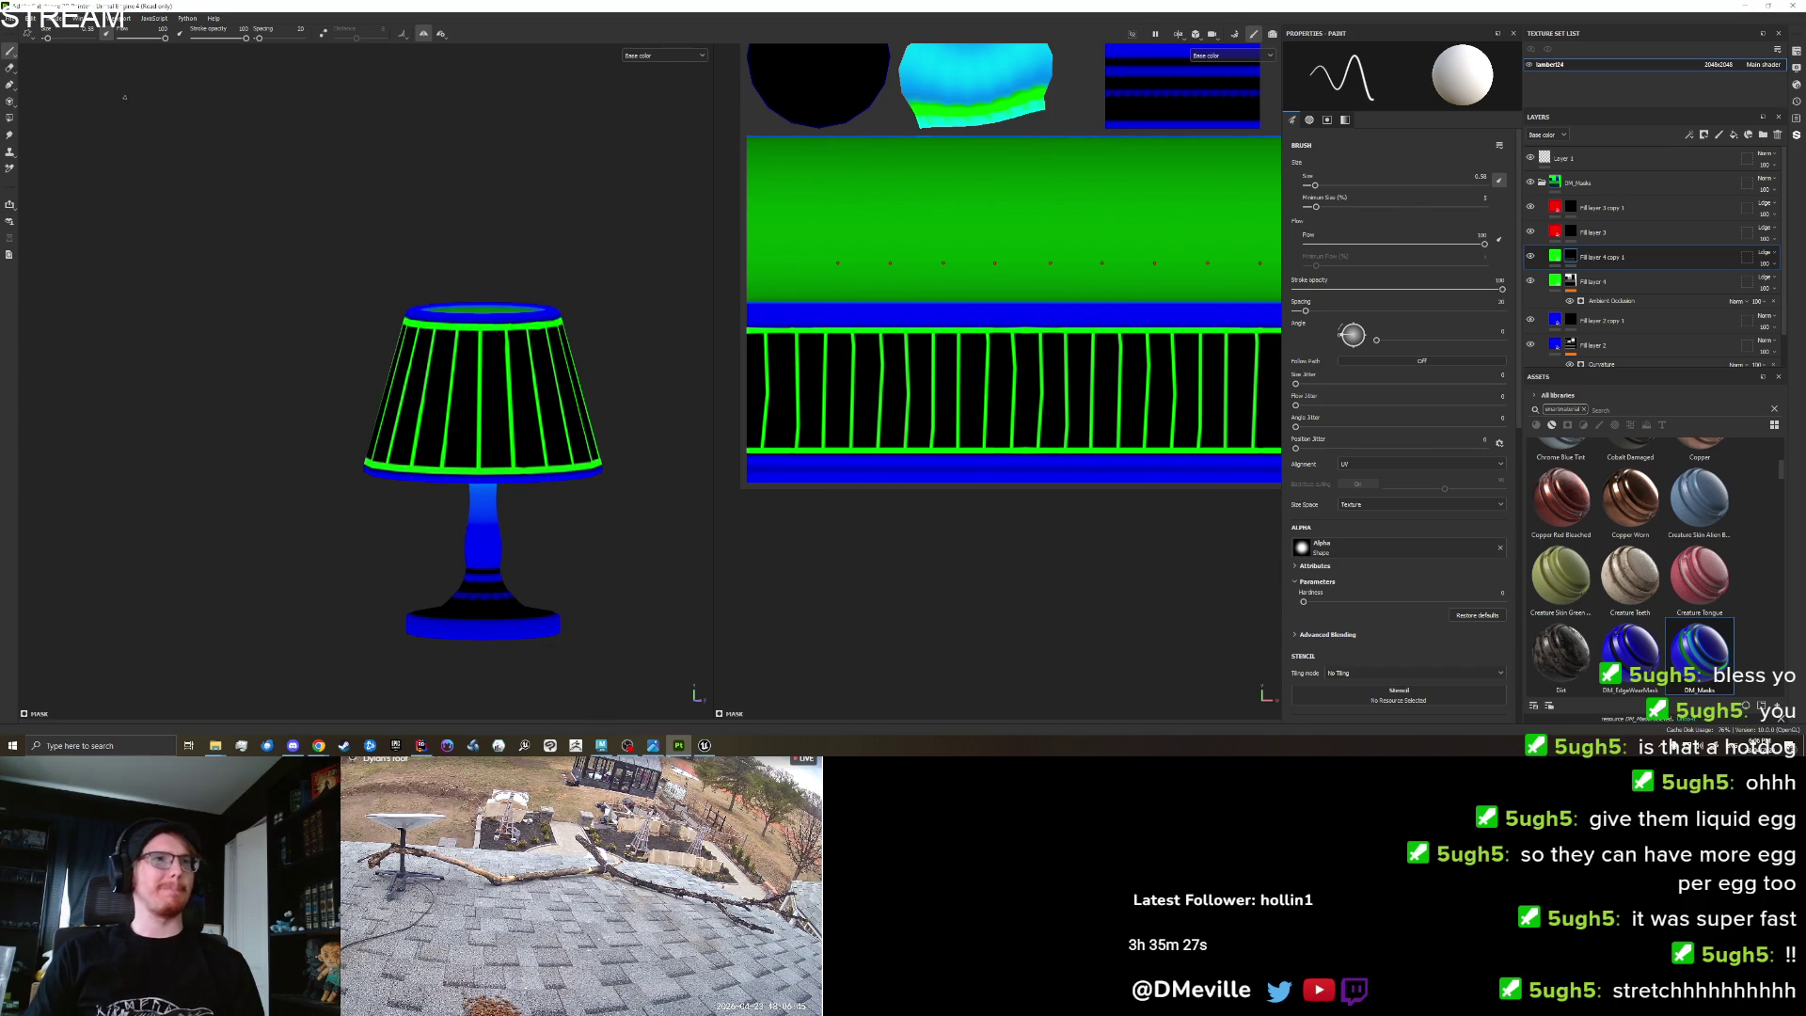
{"action": "left_click", "coordinate": [42, 171]}
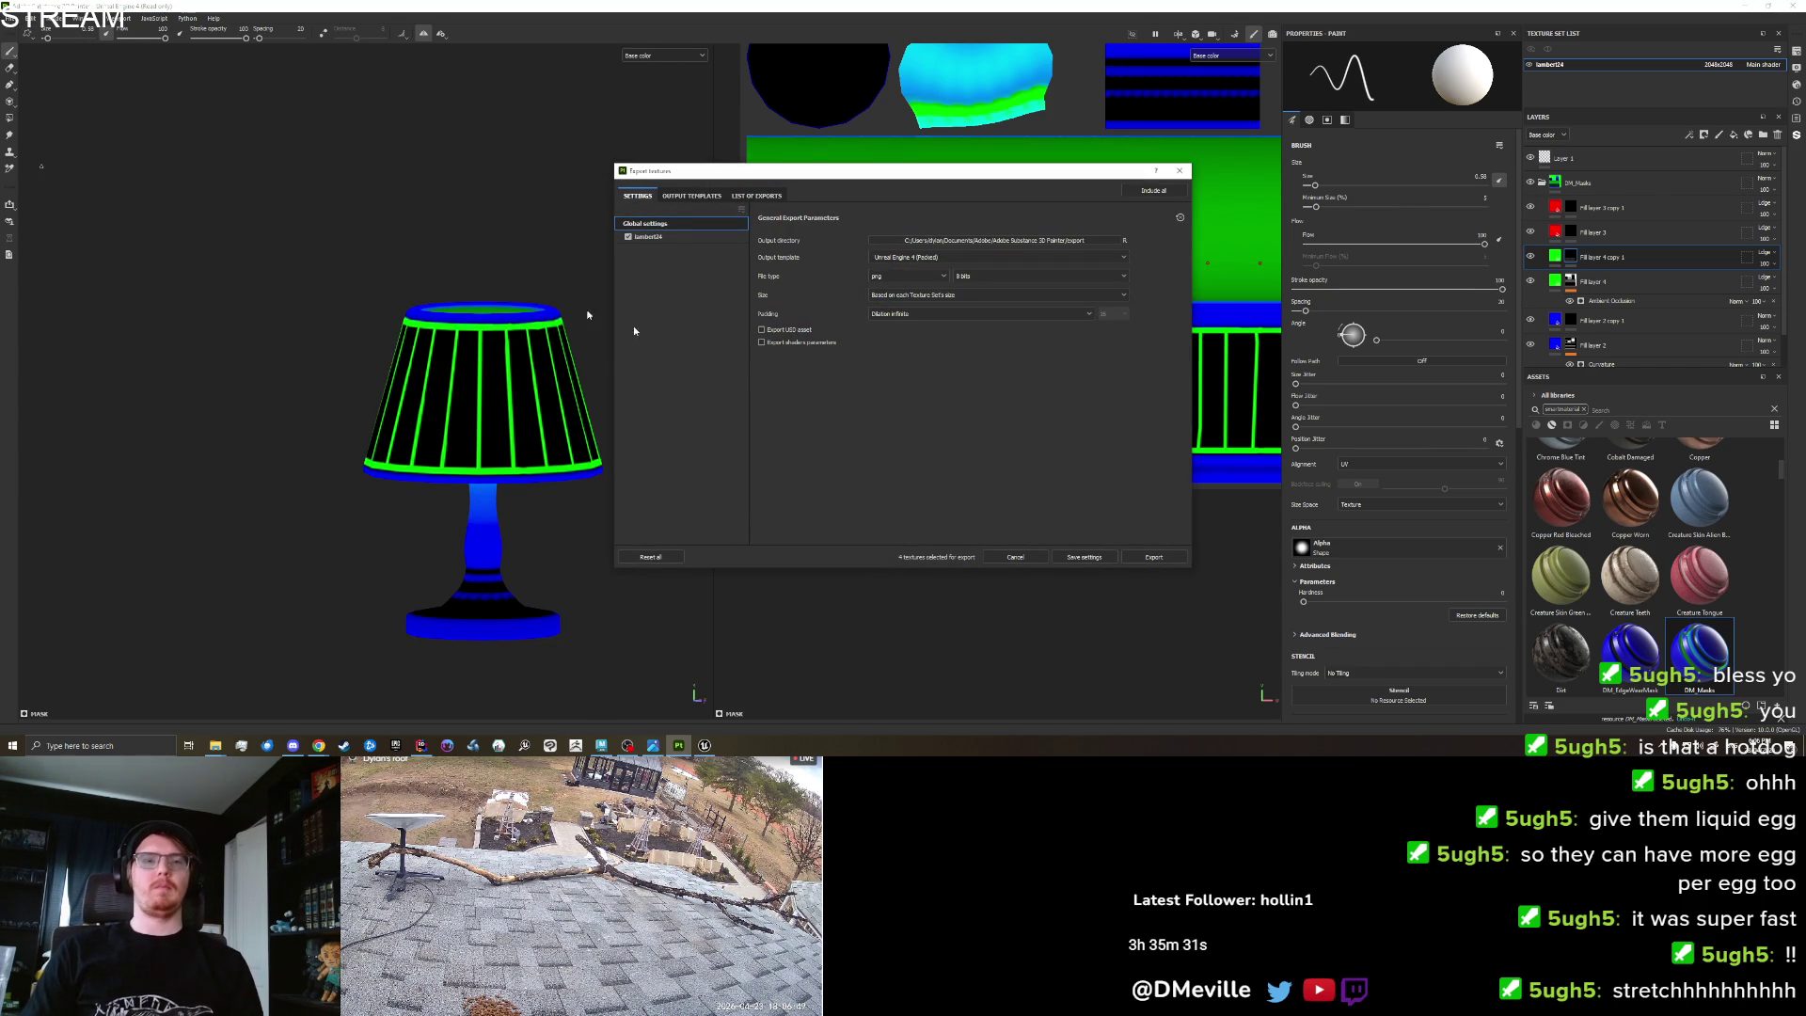
Export the Lamp texture set's base colour PNG via Export Textures, then switch to Unreal Engine.
{"action": "left_click", "coordinate": [1180, 170]}
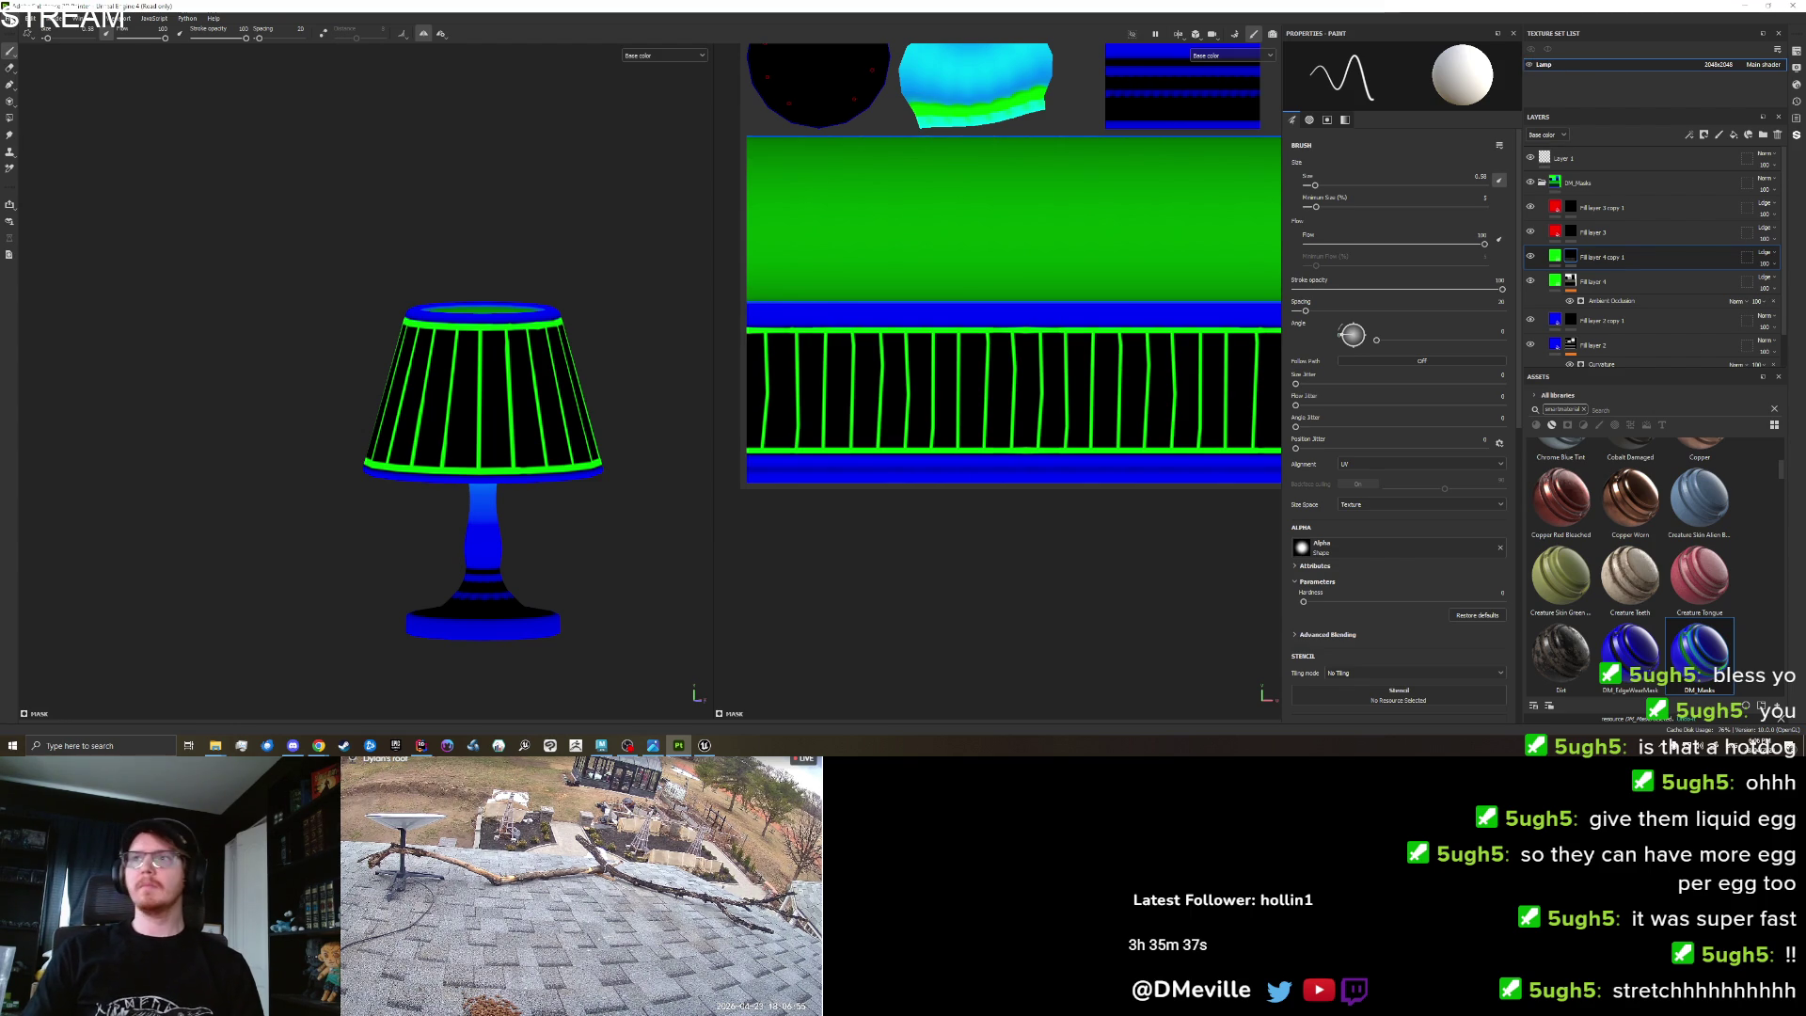
{"action": "left_click", "coordinate": [15, 18]}
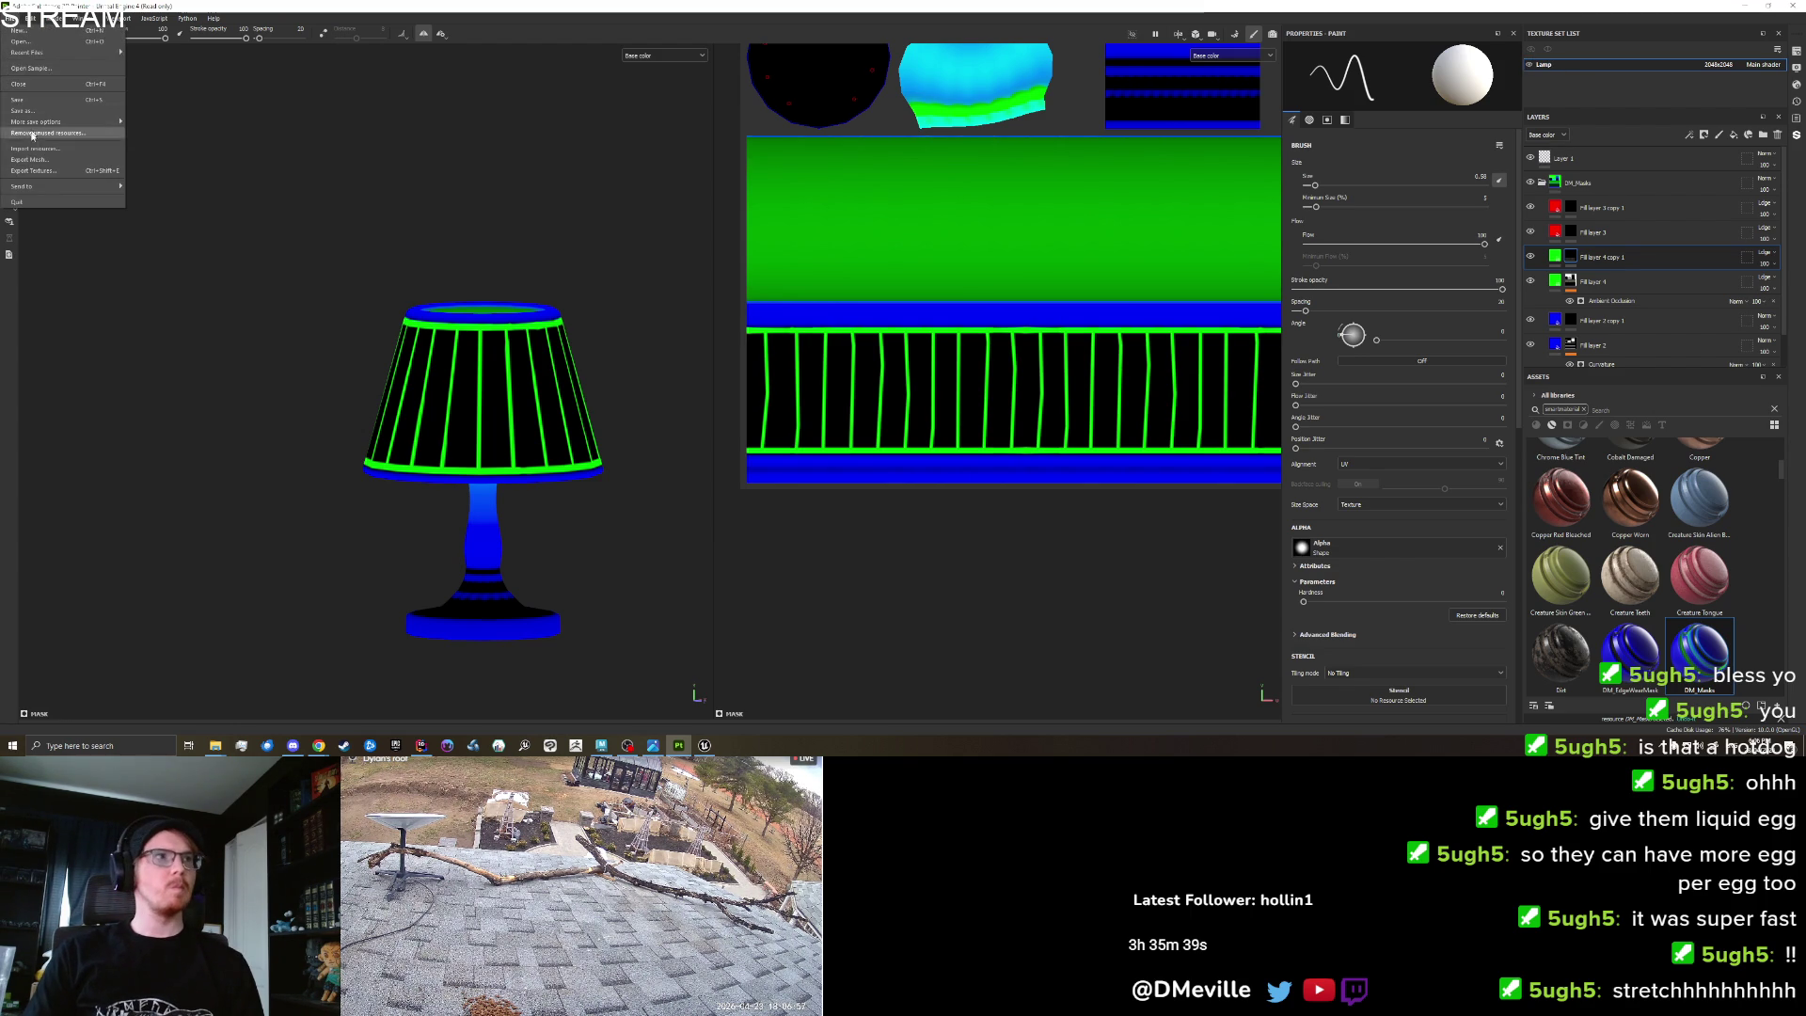
{"action": "left_click", "coordinate": [35, 170]}
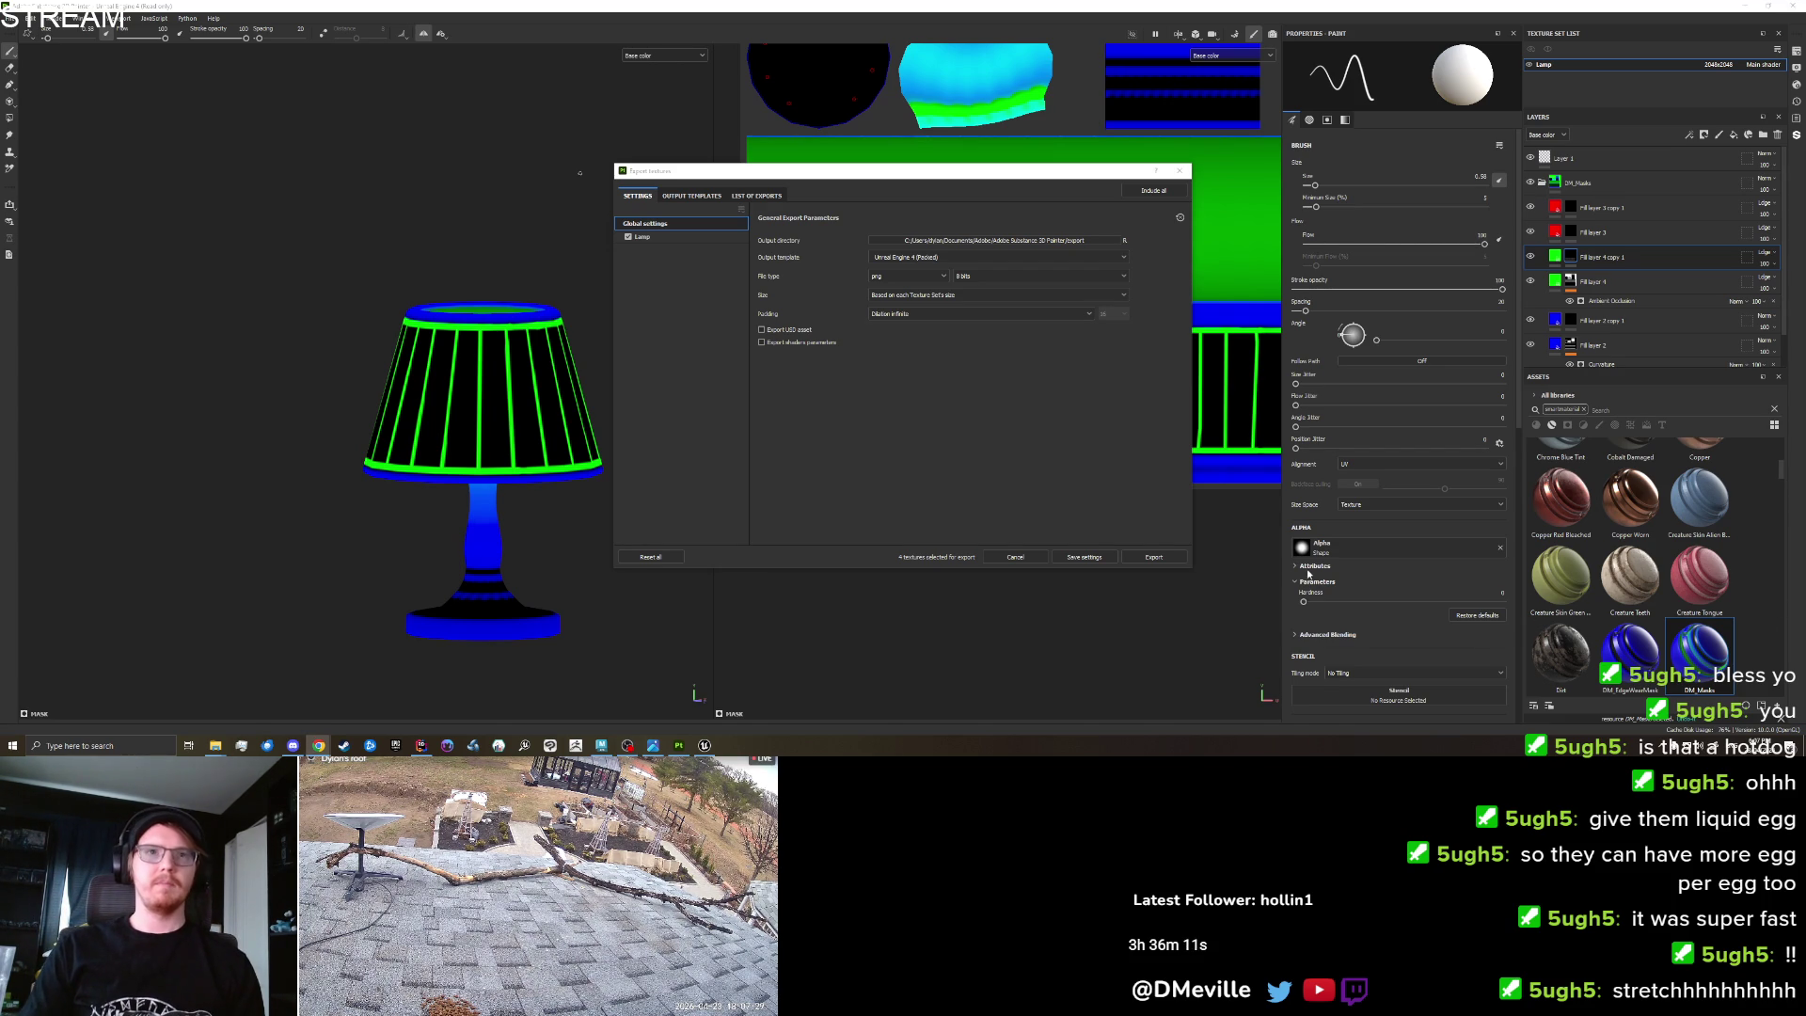
{"action": "left_click", "coordinate": [663, 237]}
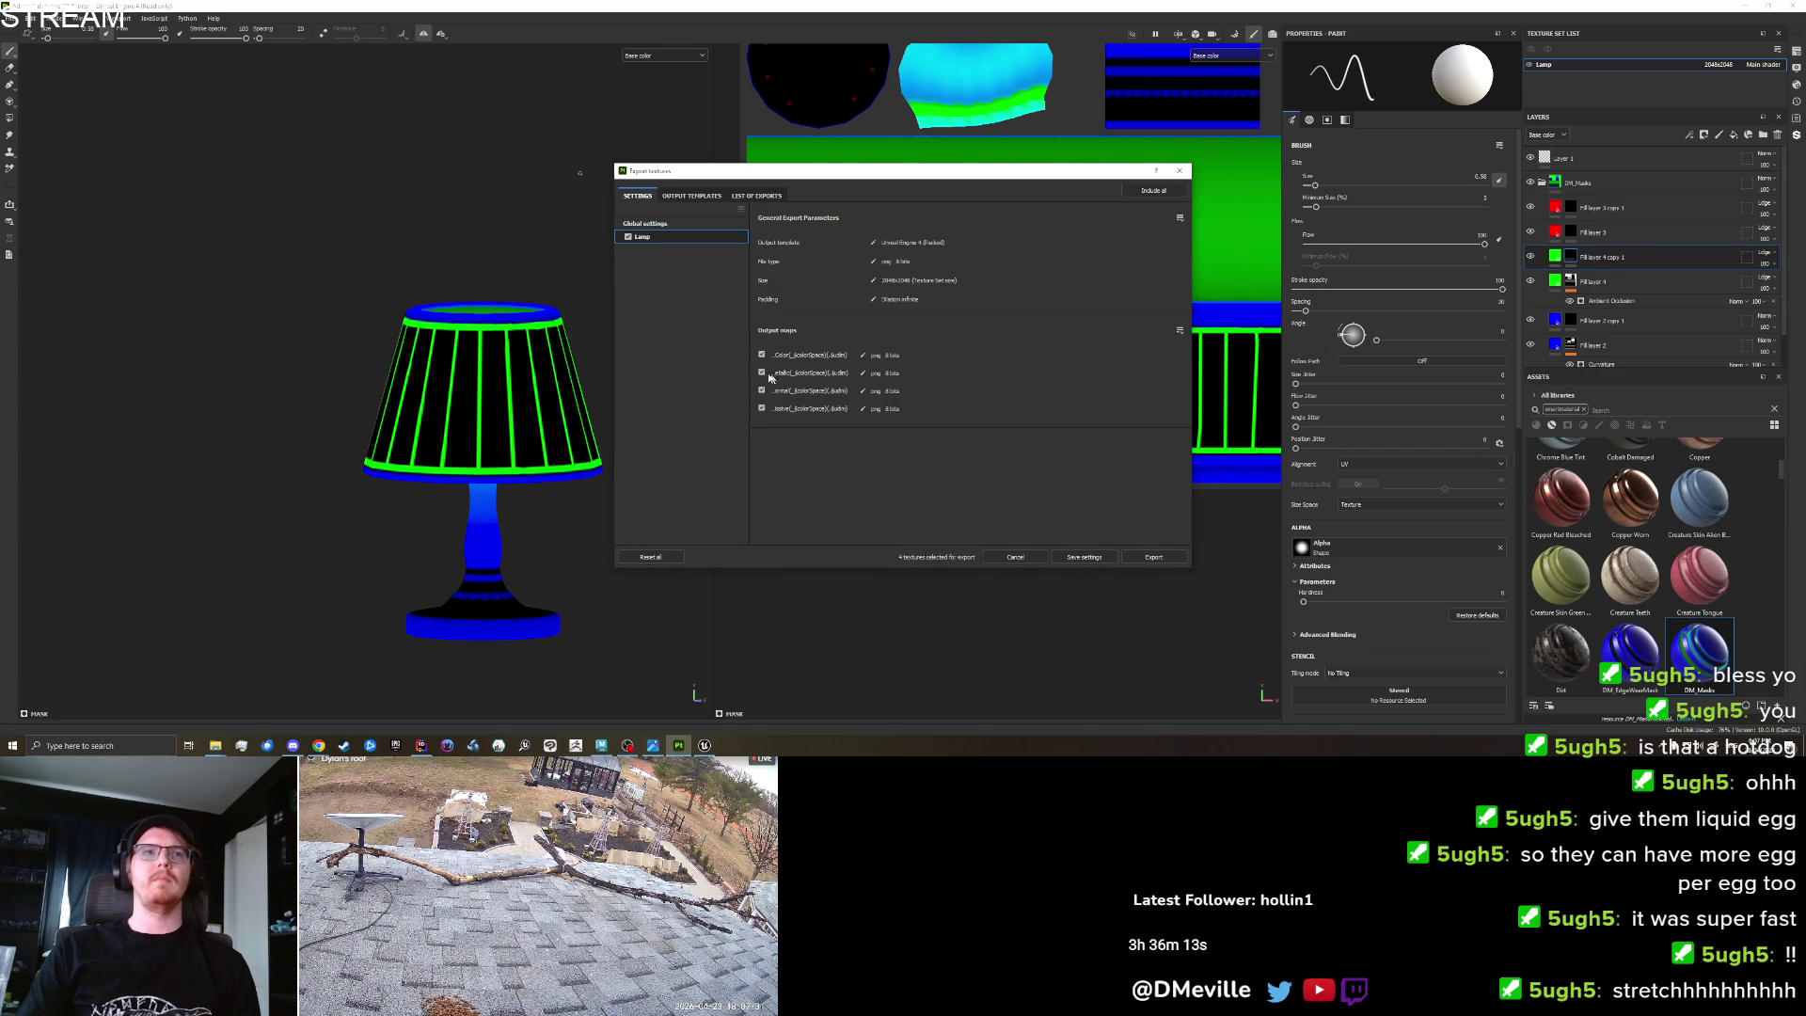
{"action": "left_click", "coordinate": [1153, 563]}
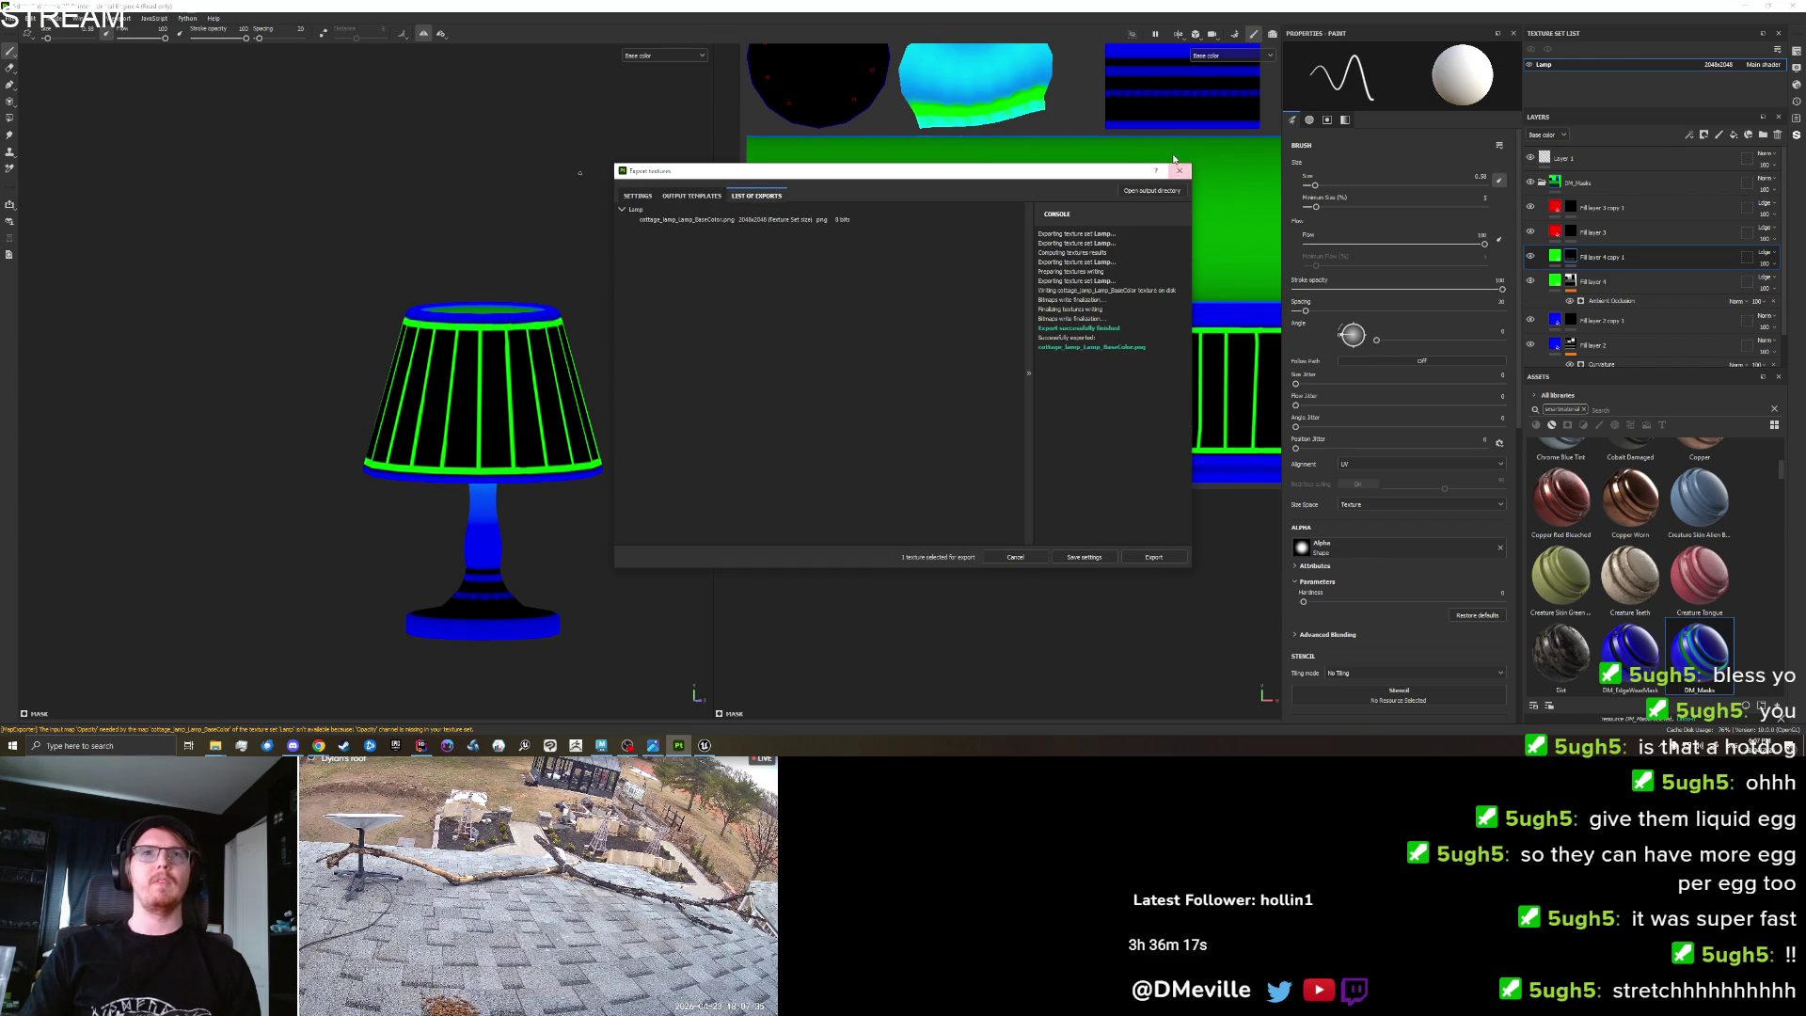
{"action": "left_click", "coordinate": [1178, 170]}
{"action": "left_click", "coordinate": [705, 746]}
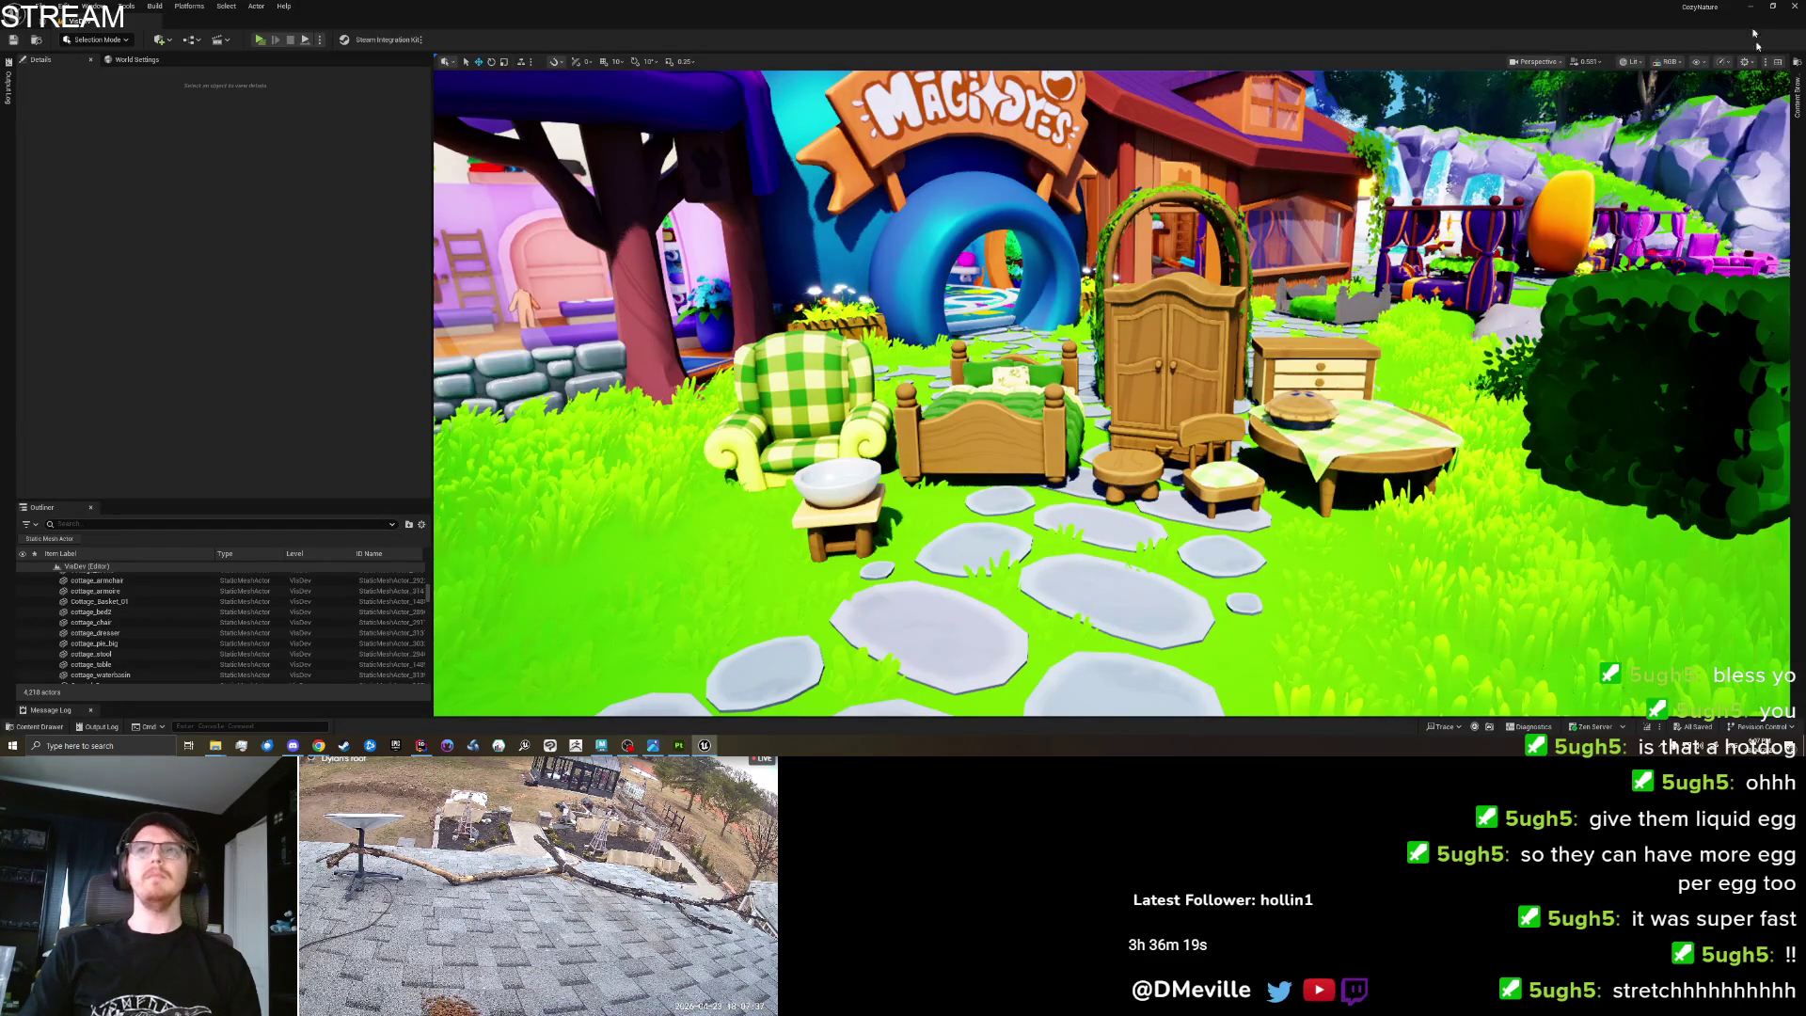
Browse the Set_Cottage assets in the Content Drawer, then return to Substance 3D Painter.
{"action": "left_click", "coordinate": [1798, 98]}
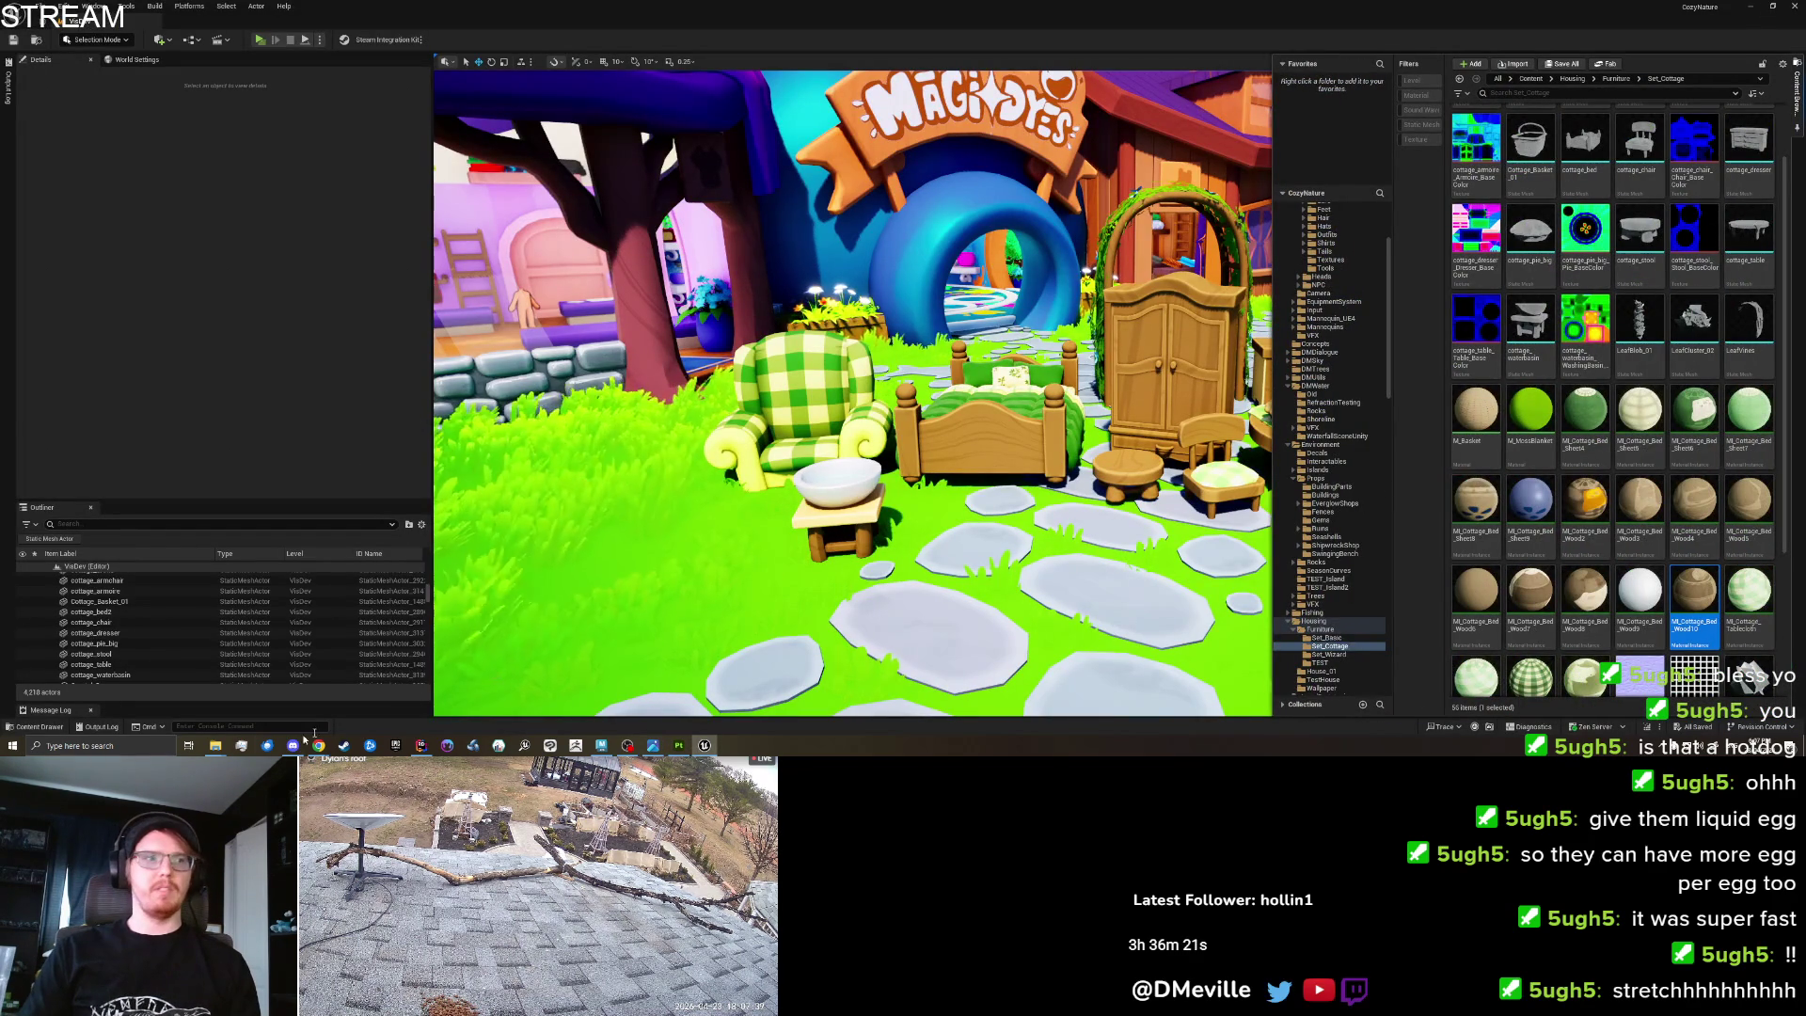
{"action": "mouse_move", "coordinate": [220, 742]}
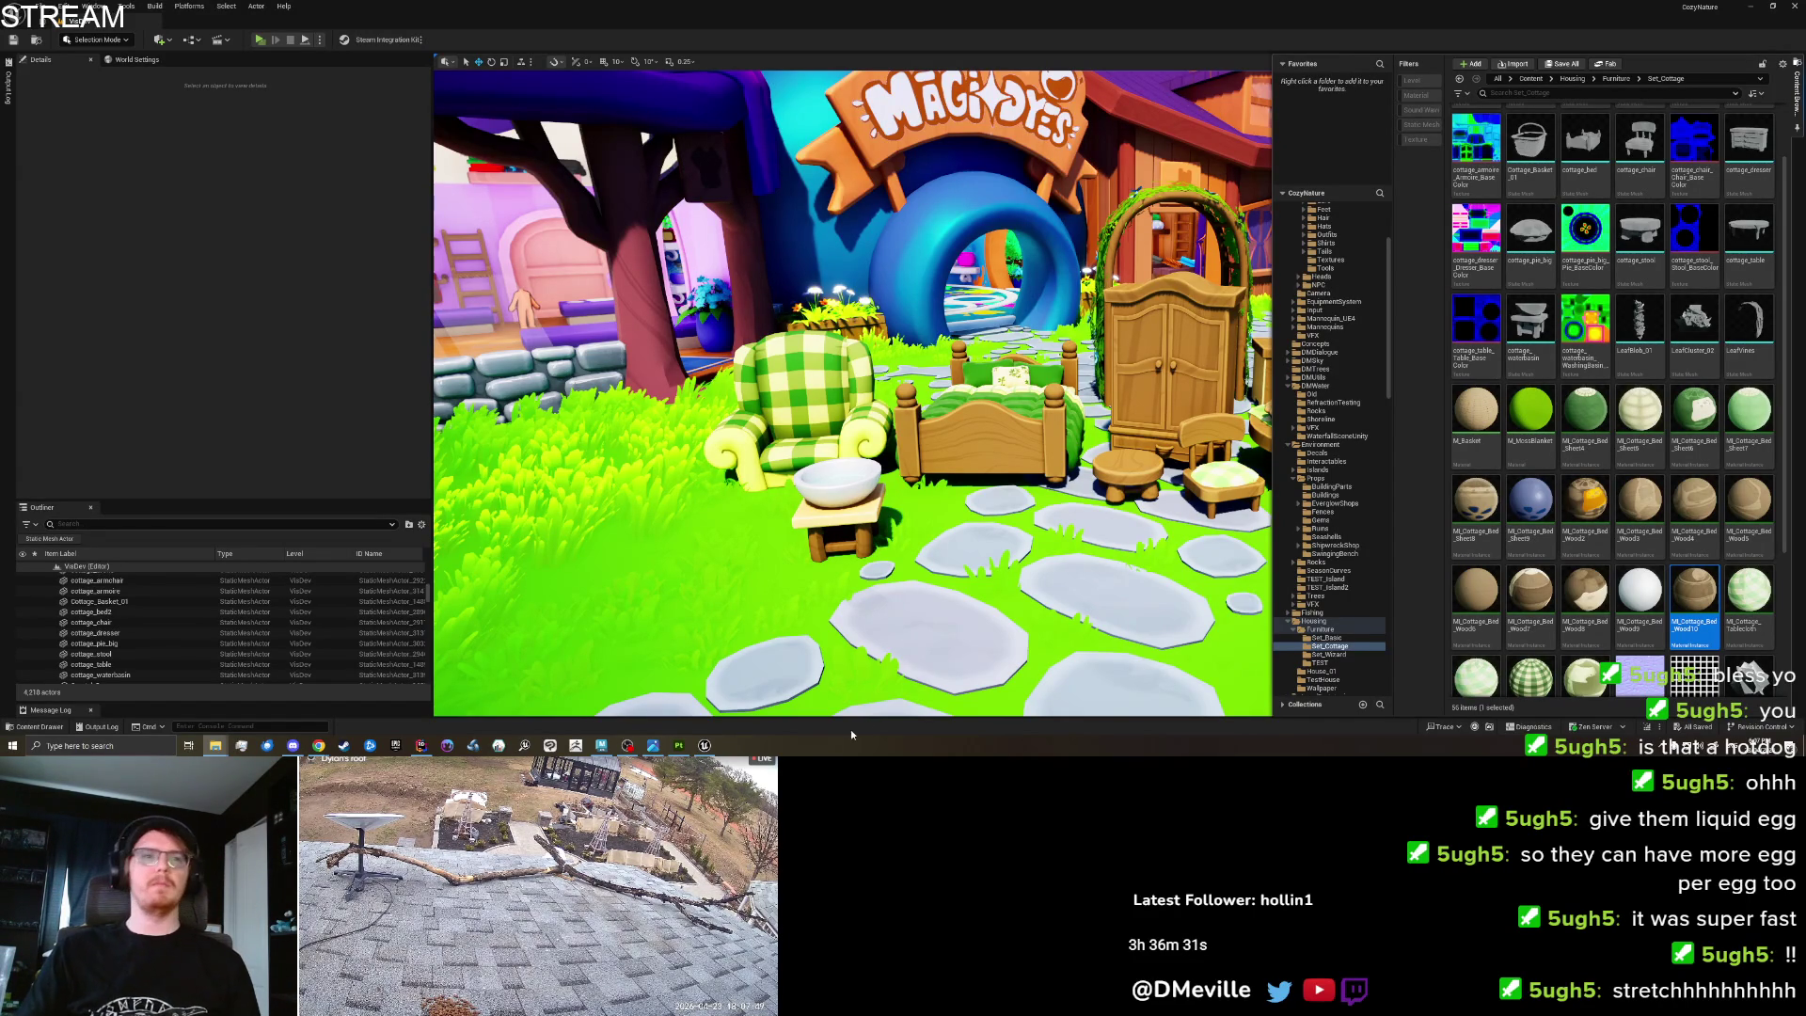
{"action": "left_click", "coordinate": [685, 747]}
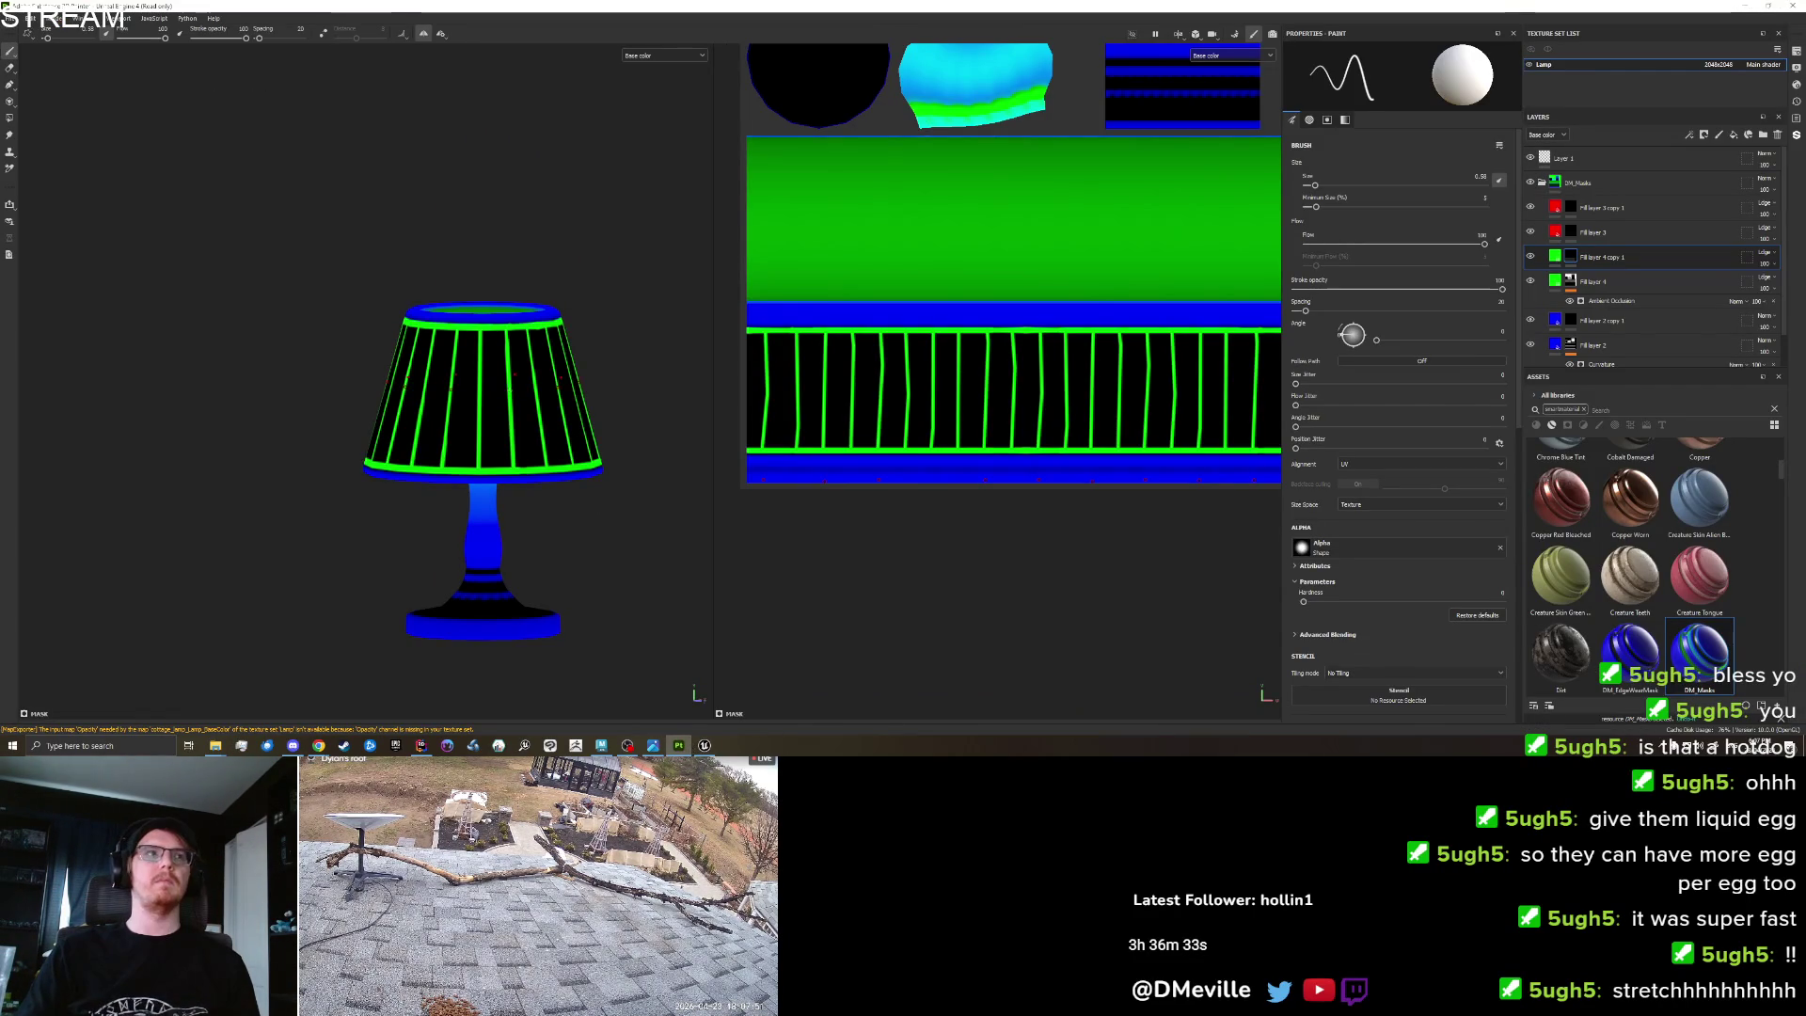
Set the texture export output directory to Models/Furniture/Set_Cottage.
{"action": "left_click", "coordinate": [8, 18]}
{"action": "left_click", "coordinate": [35, 170]}
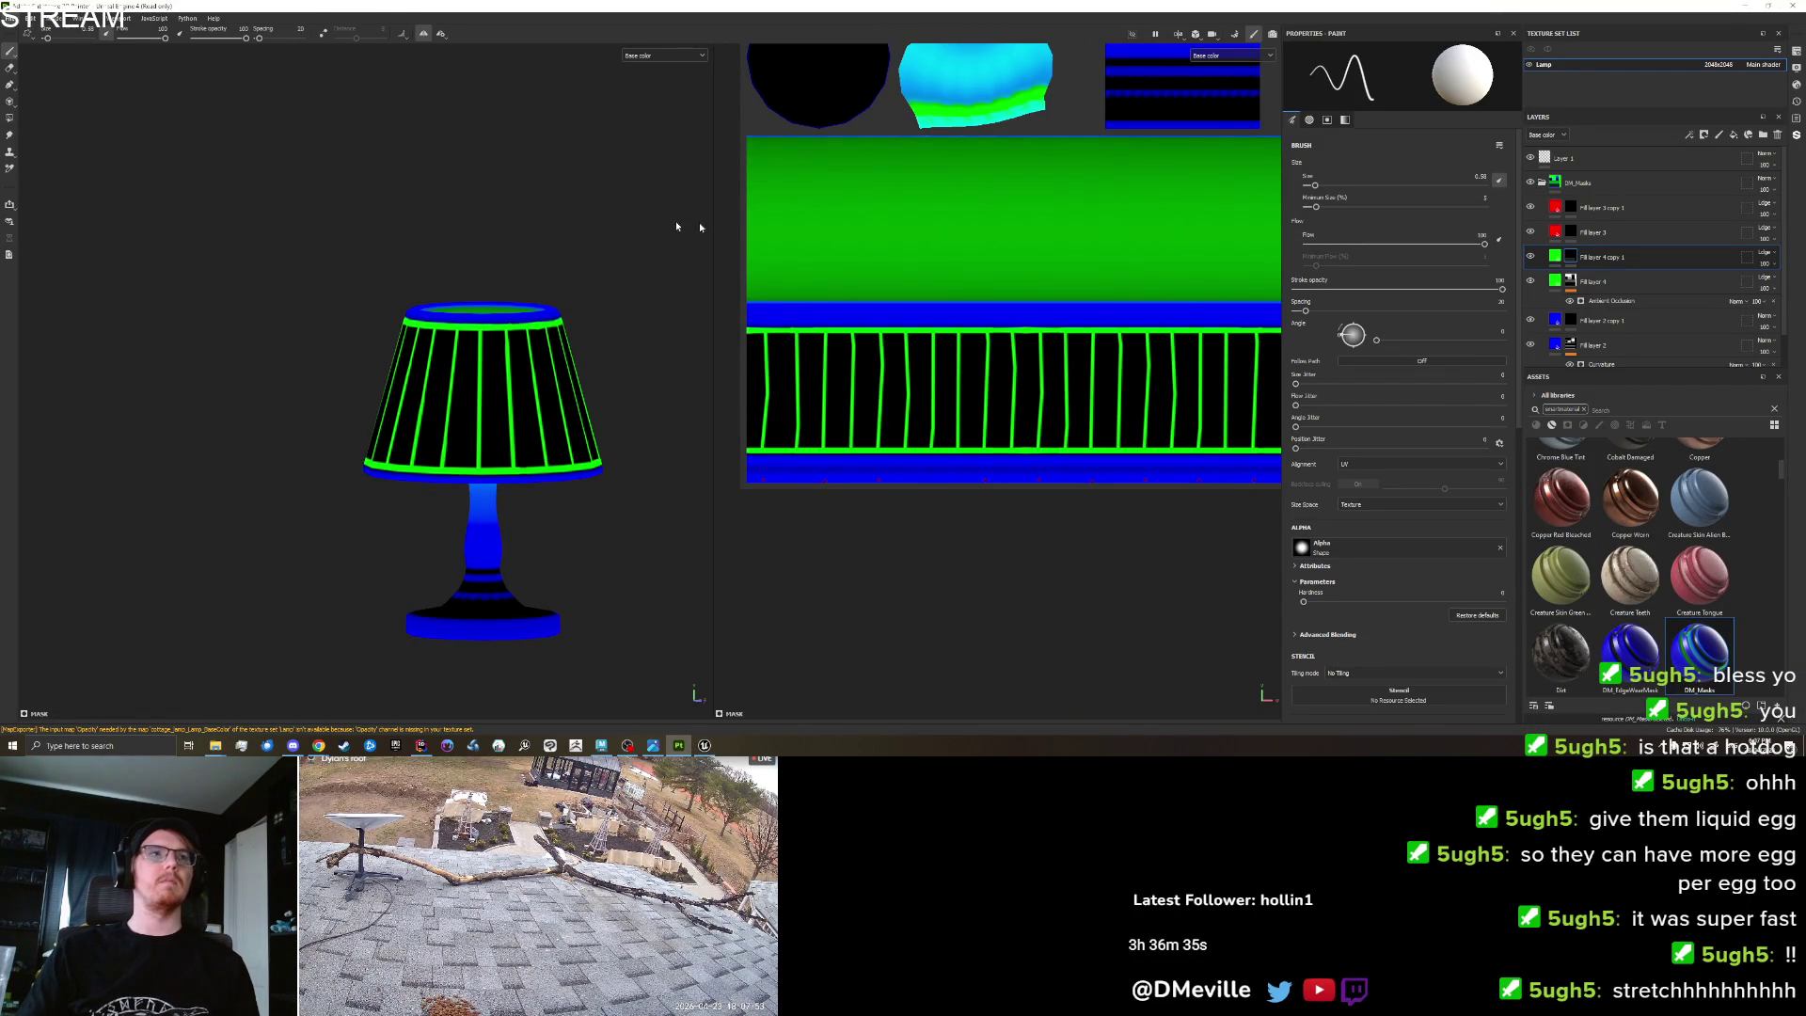
{"action": "left_click", "coordinate": [961, 242]}
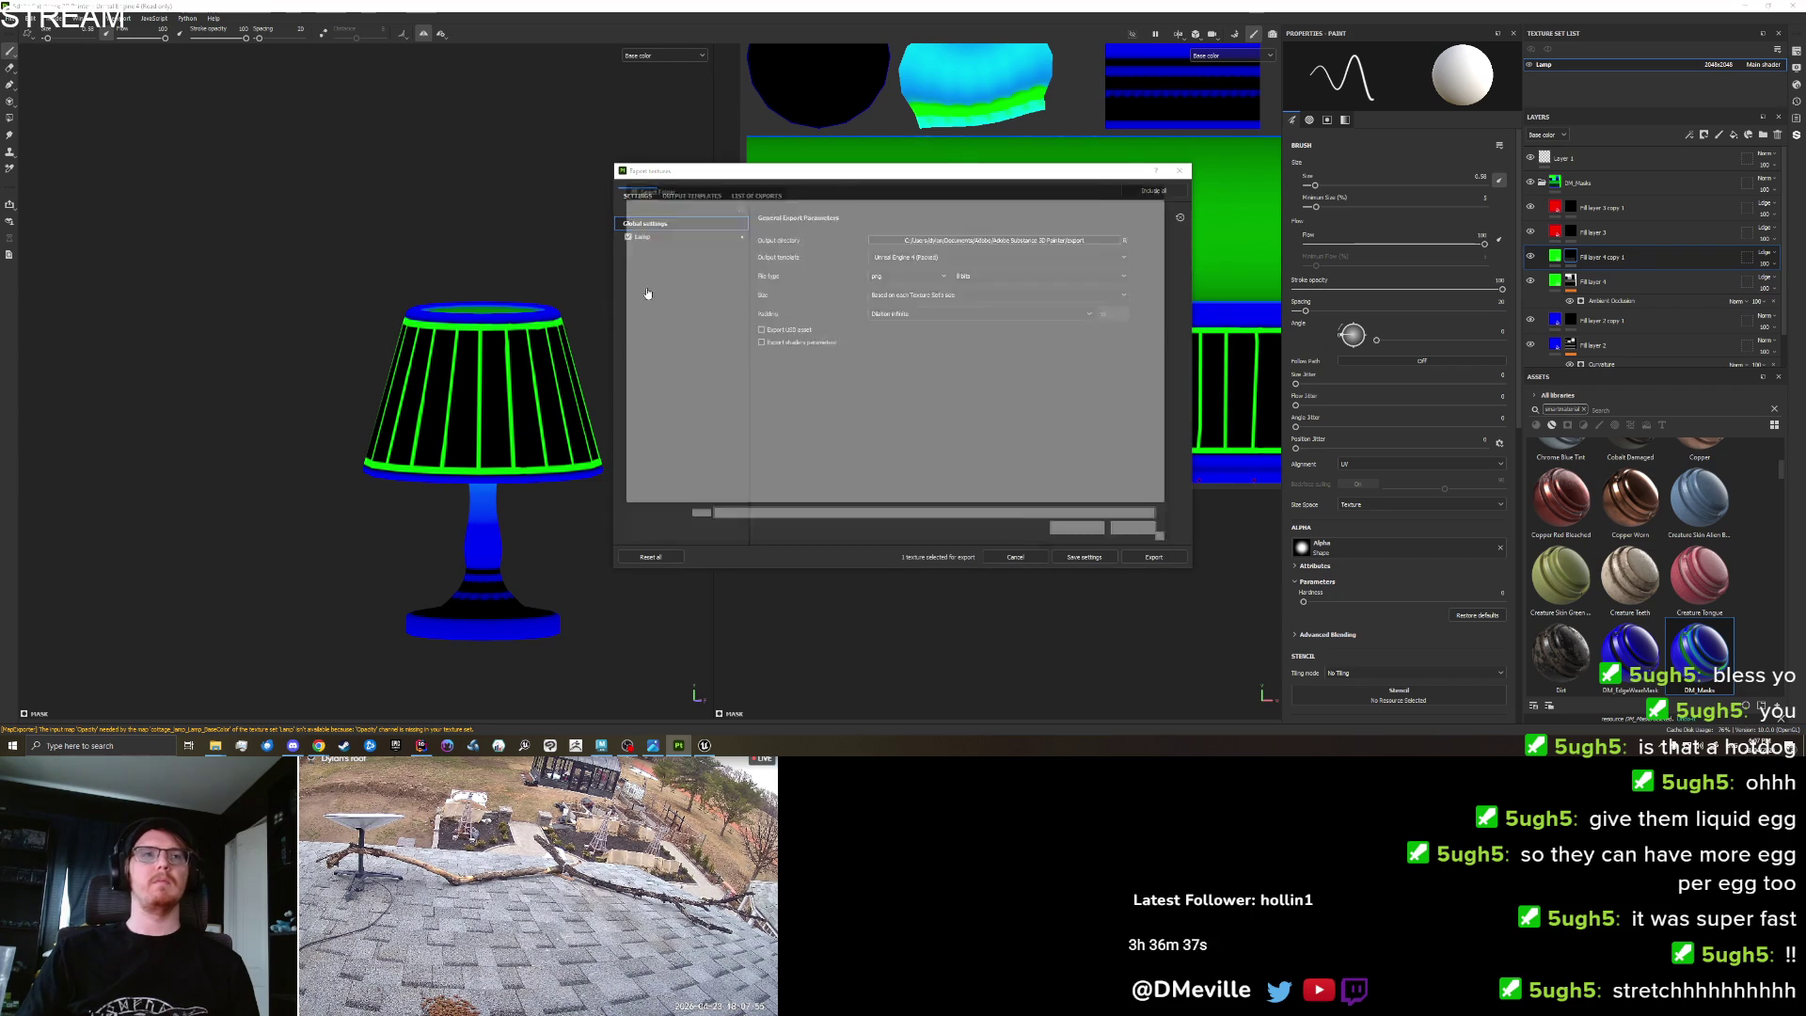
{"action": "left_click", "coordinate": [677, 274]}
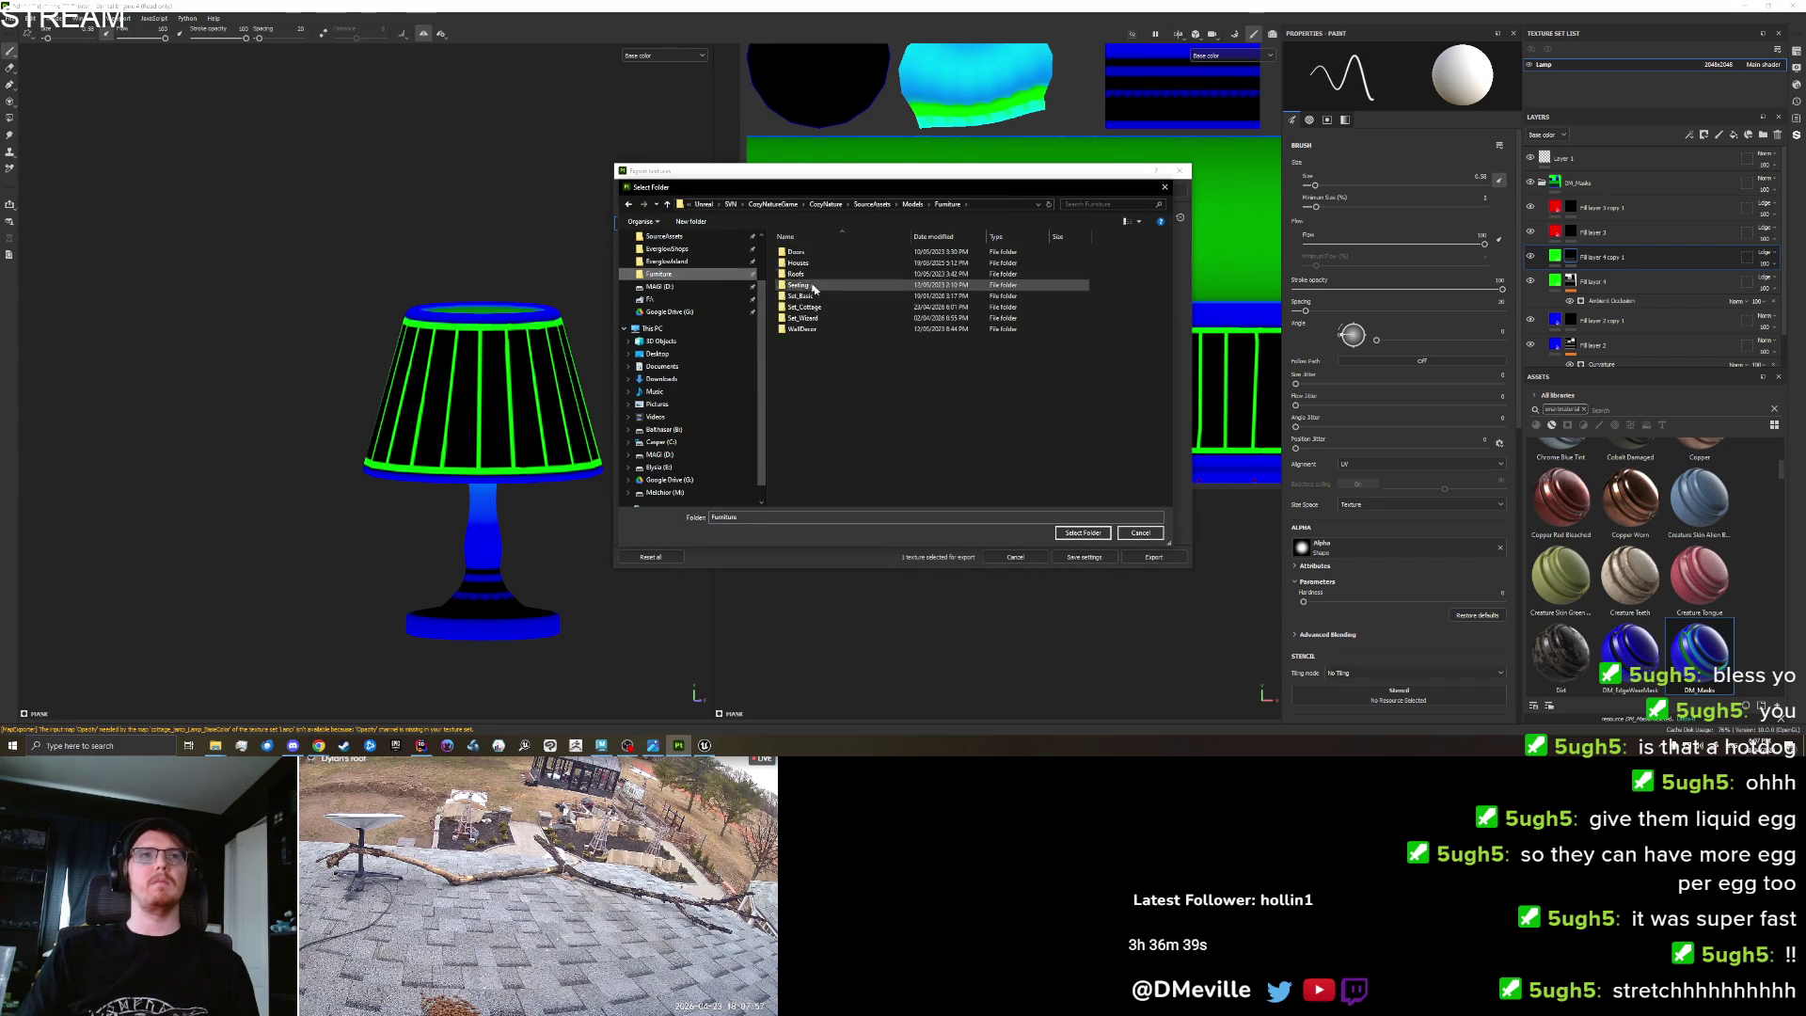
{"action": "double_click", "coordinate": [826, 310]}
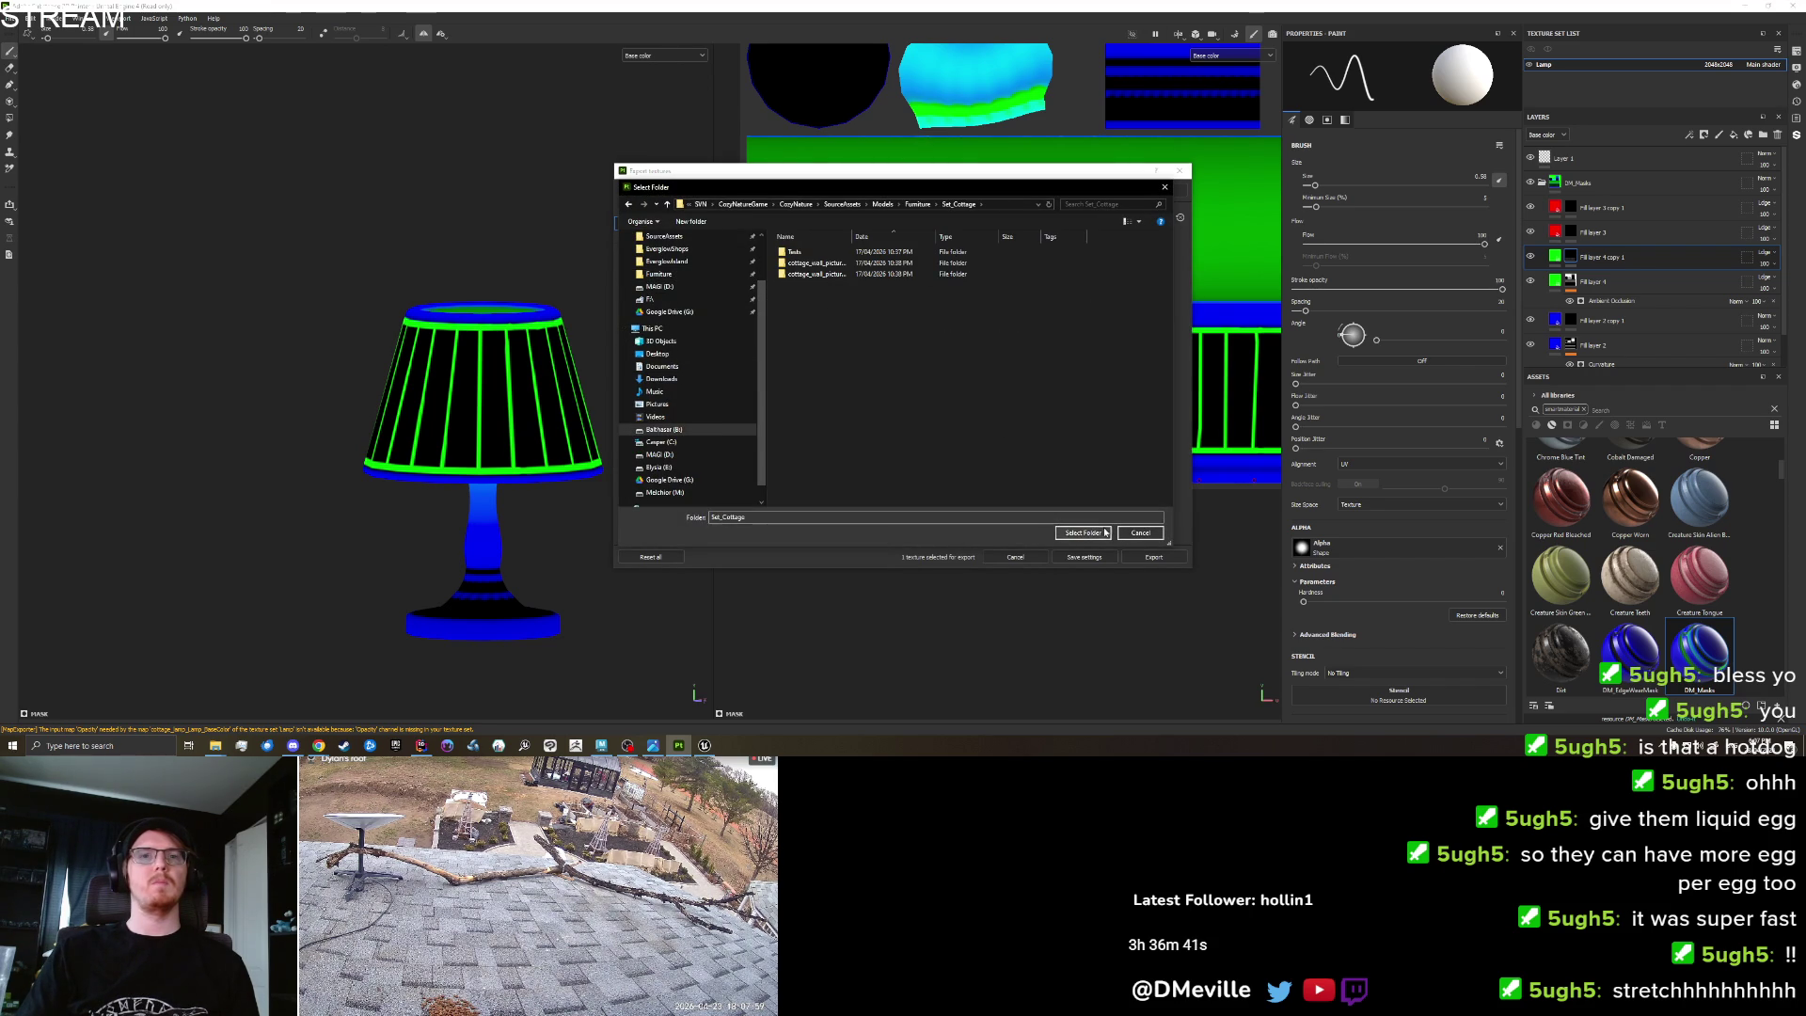
{"action": "left_click", "coordinate": [1106, 533]}
Export the Lamp textures to Set_Cottage, then switch to Unreal Engine.
{"action": "left_click", "coordinate": [685, 236]}
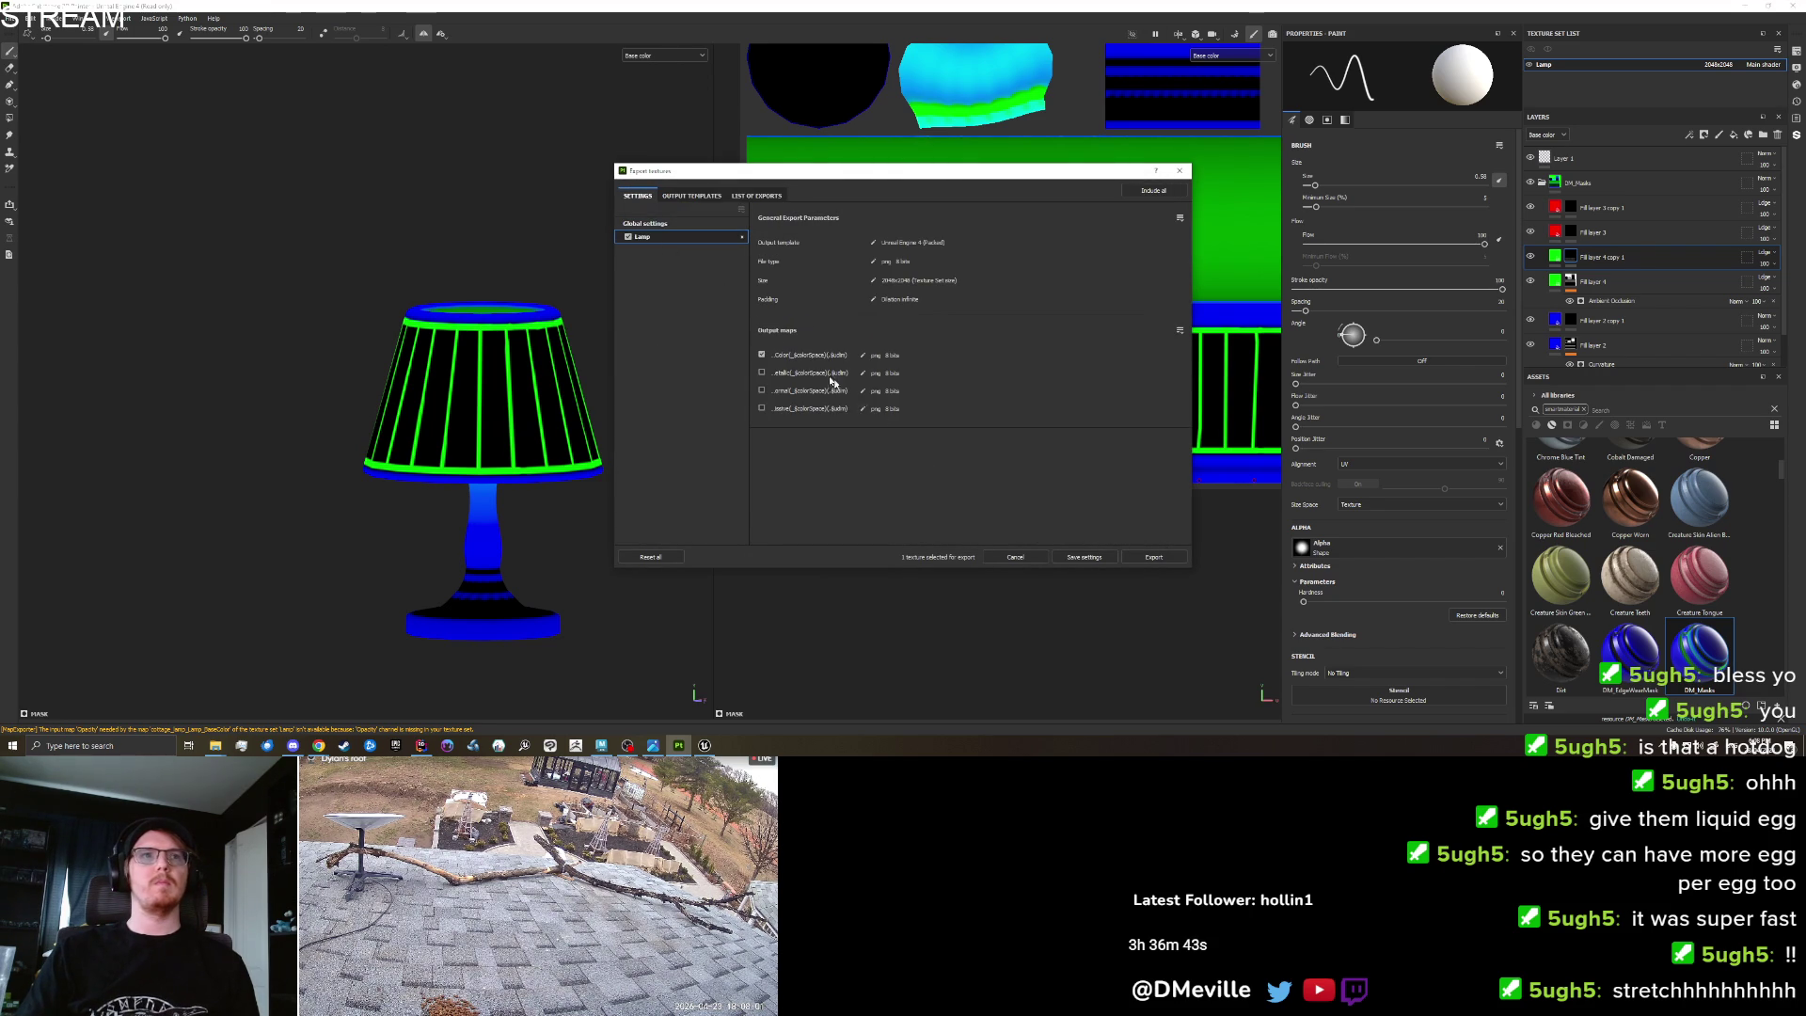
{"action": "left_click", "coordinate": [1174, 552]}
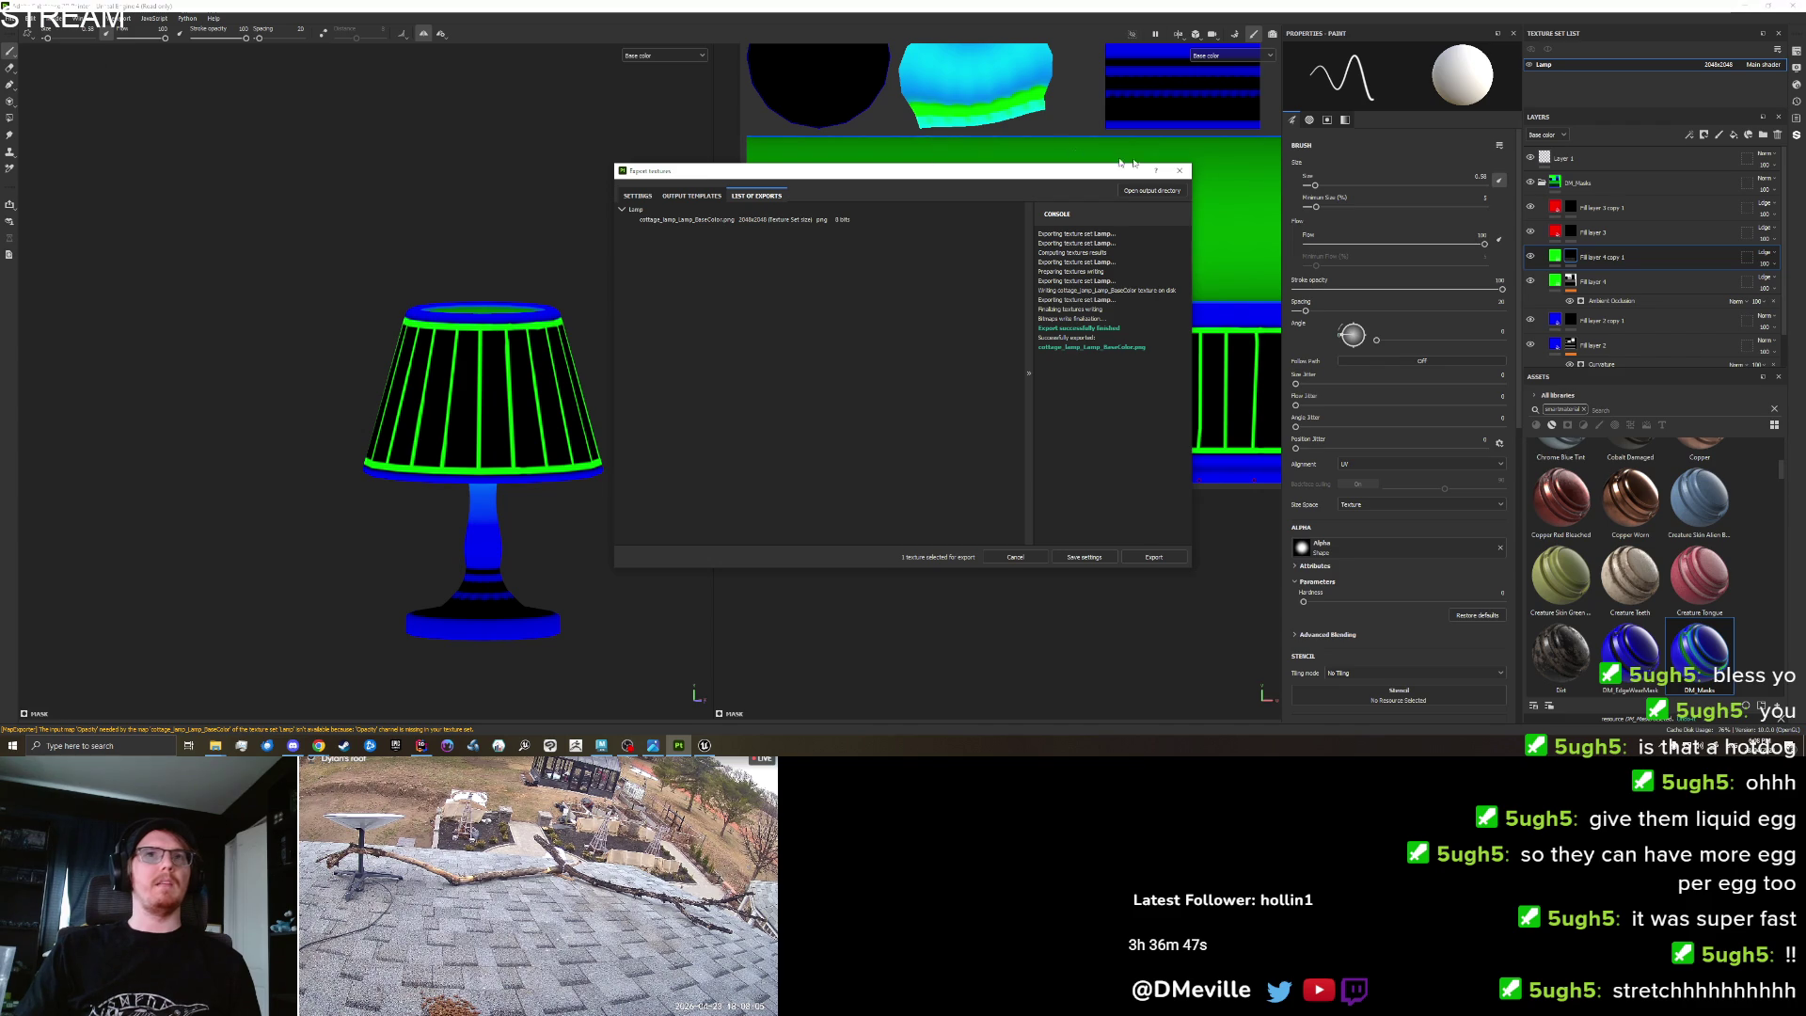
{"action": "left_click", "coordinate": [1182, 171]}
{"action": "left_click", "coordinate": [15, 19]}
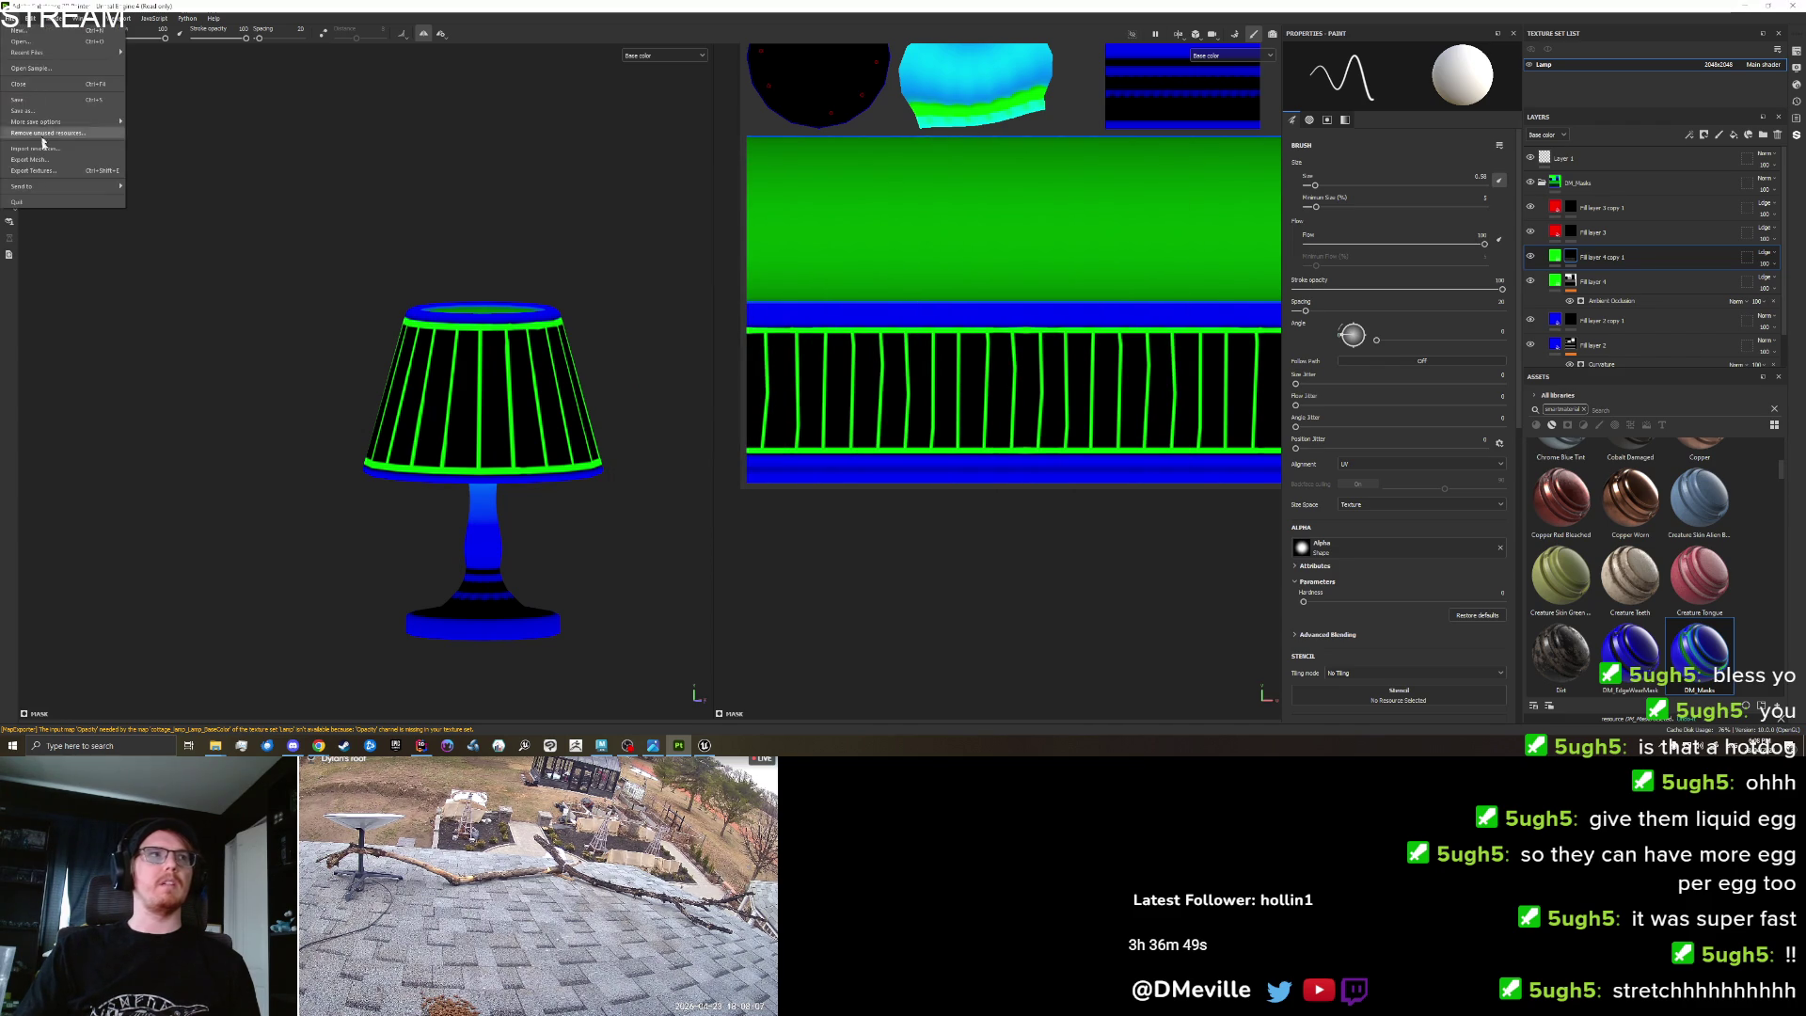
{"action": "left_click", "coordinate": [47, 172]}
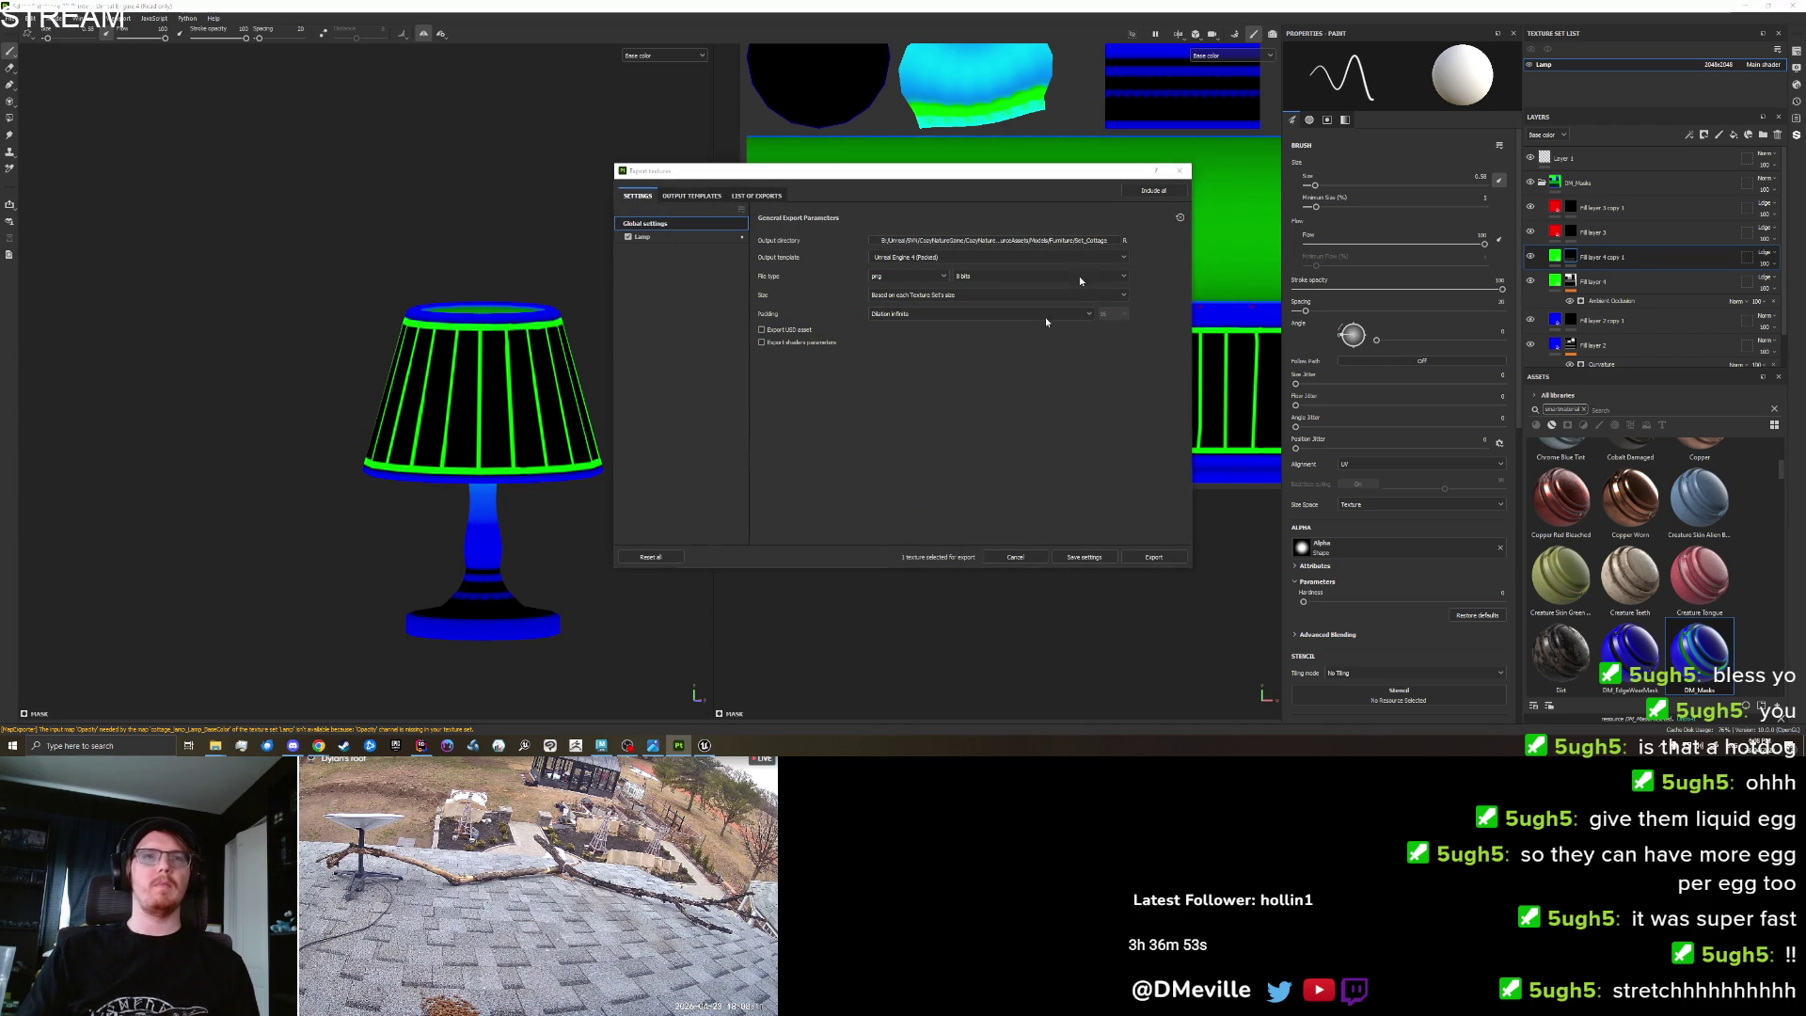
{"action": "left_click", "coordinate": [1185, 170]}
{"action": "left_click", "coordinate": [705, 745]}
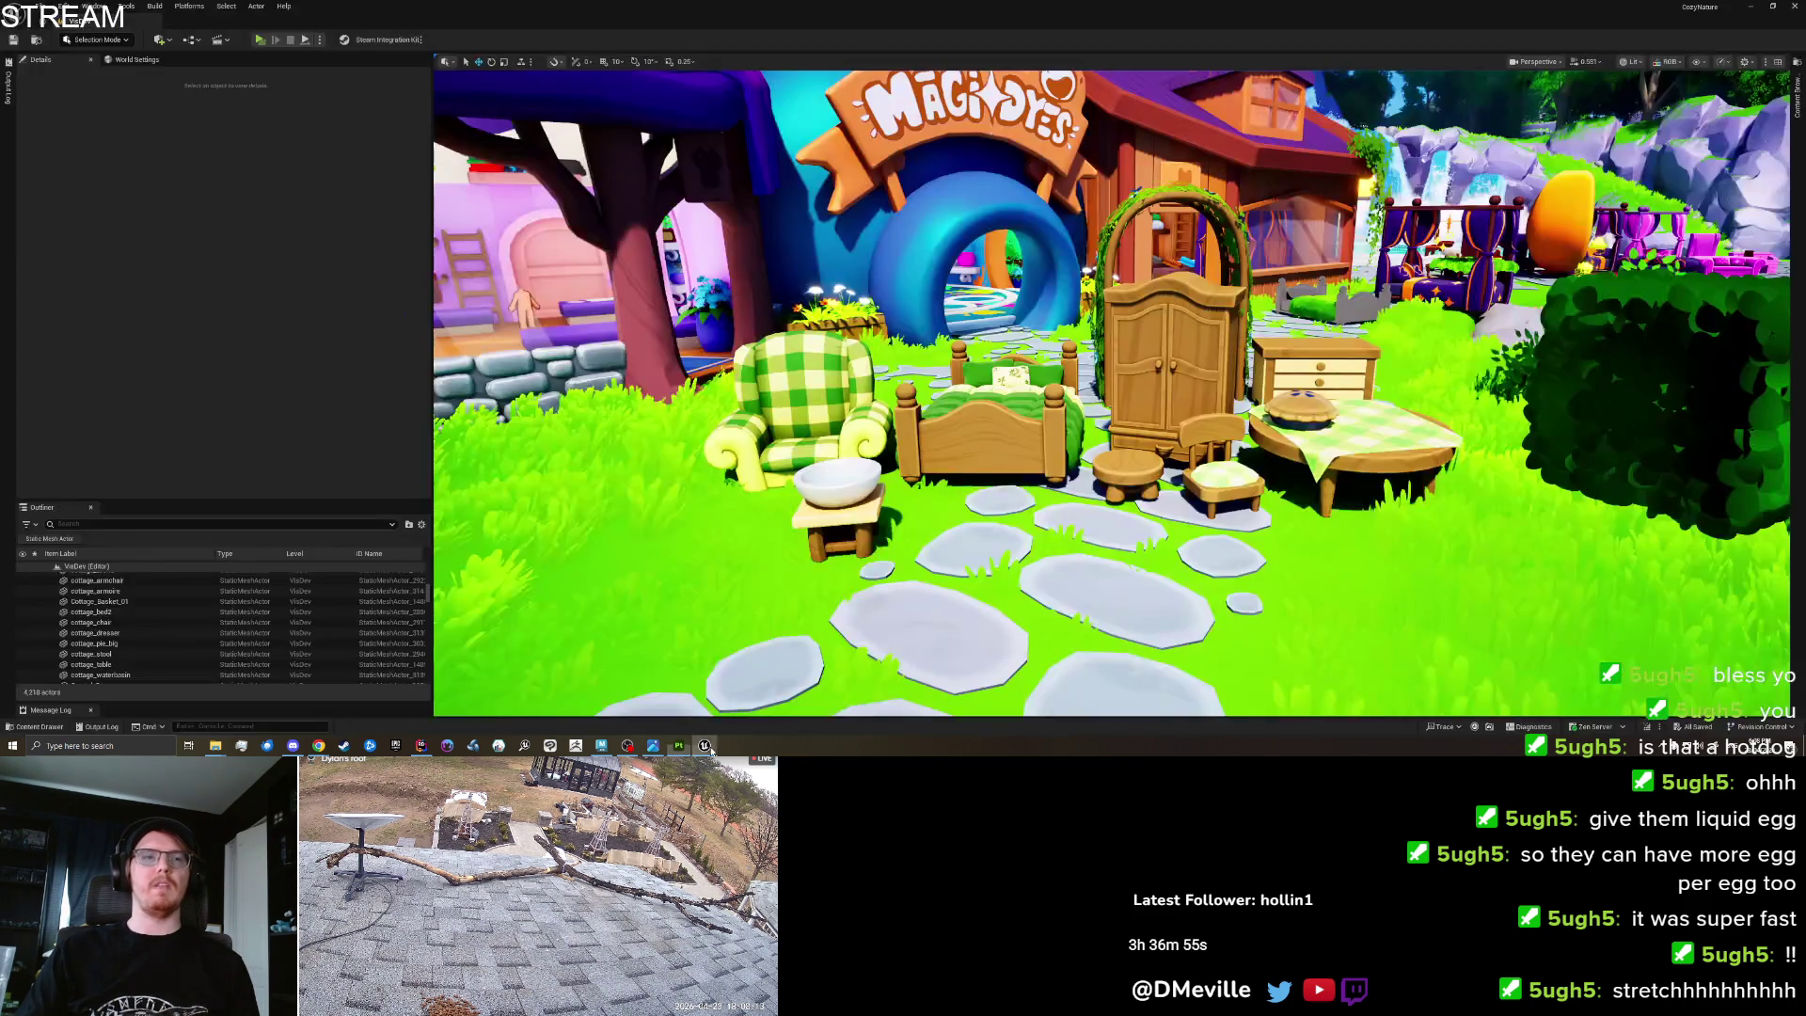
Import the new lamp texture into Set_Cottage and place the cottage_lamp mesh on the table.
{"action": "left_click", "coordinate": [1799, 94]}
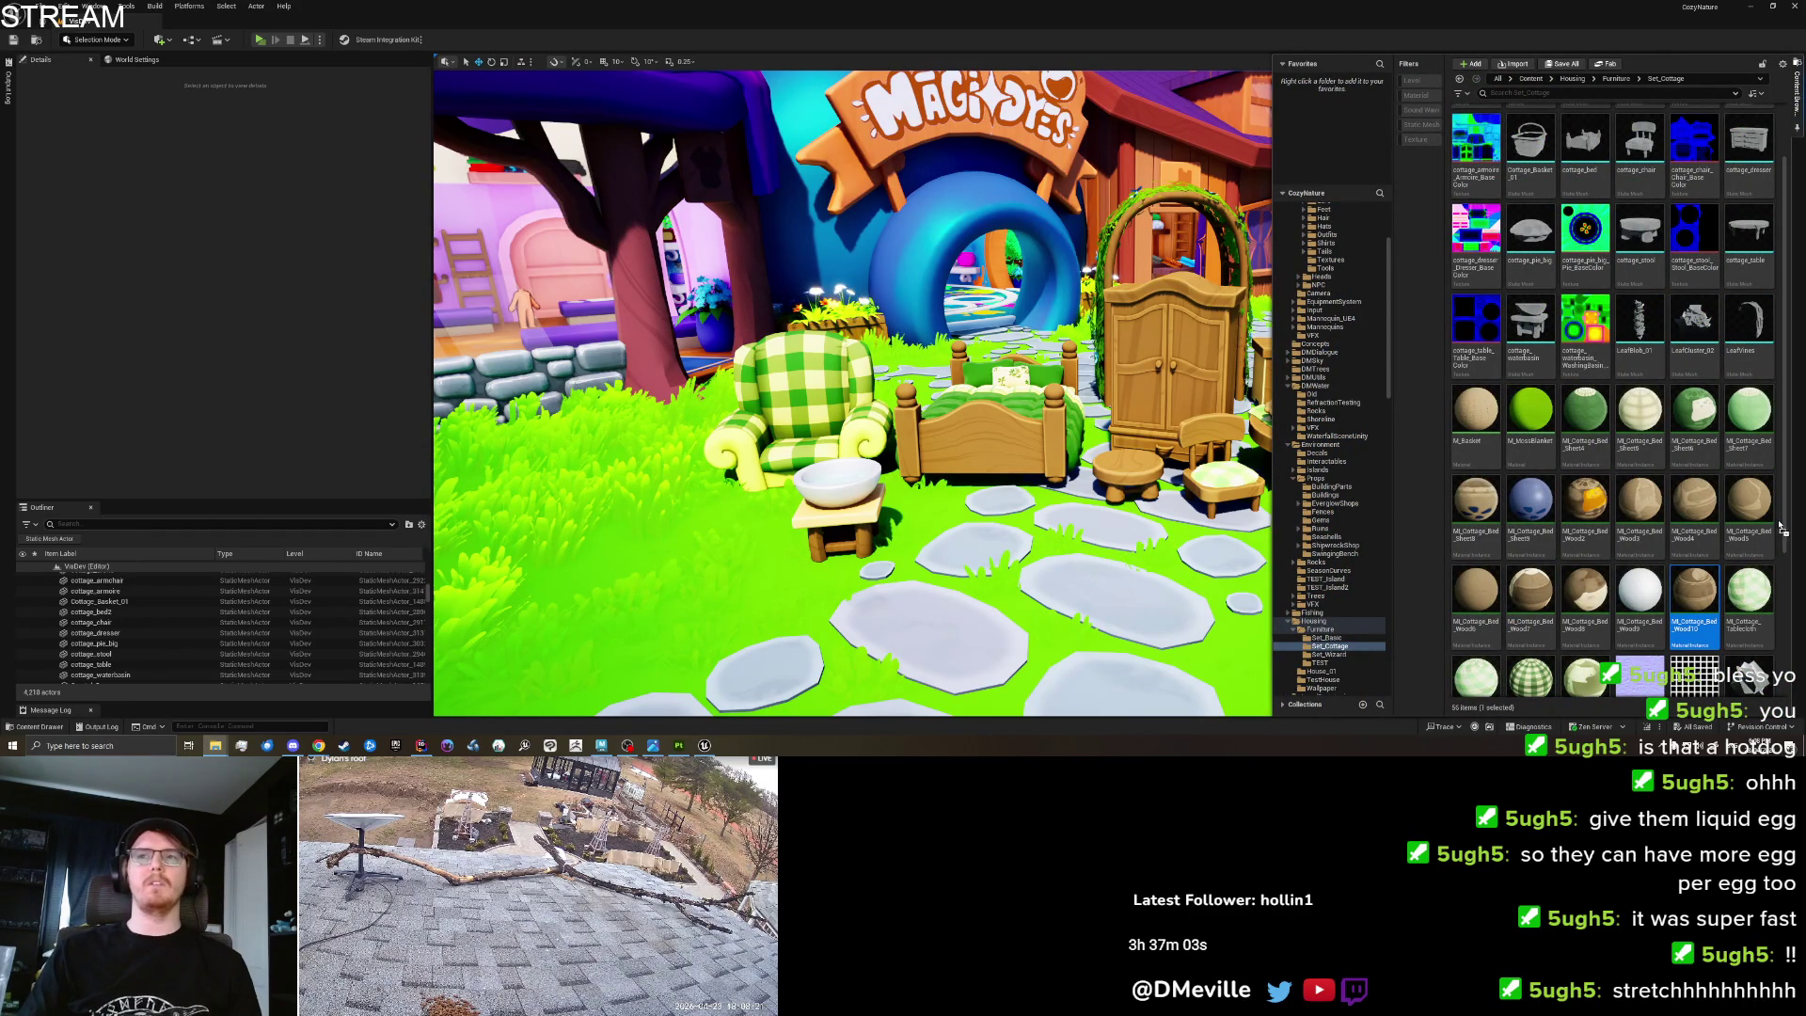
{"action": "left_click_drag", "start_coordinate": [1781, 528], "coordinate": [1656, 527]}
{"action": "left_click", "coordinate": [1030, 534]}
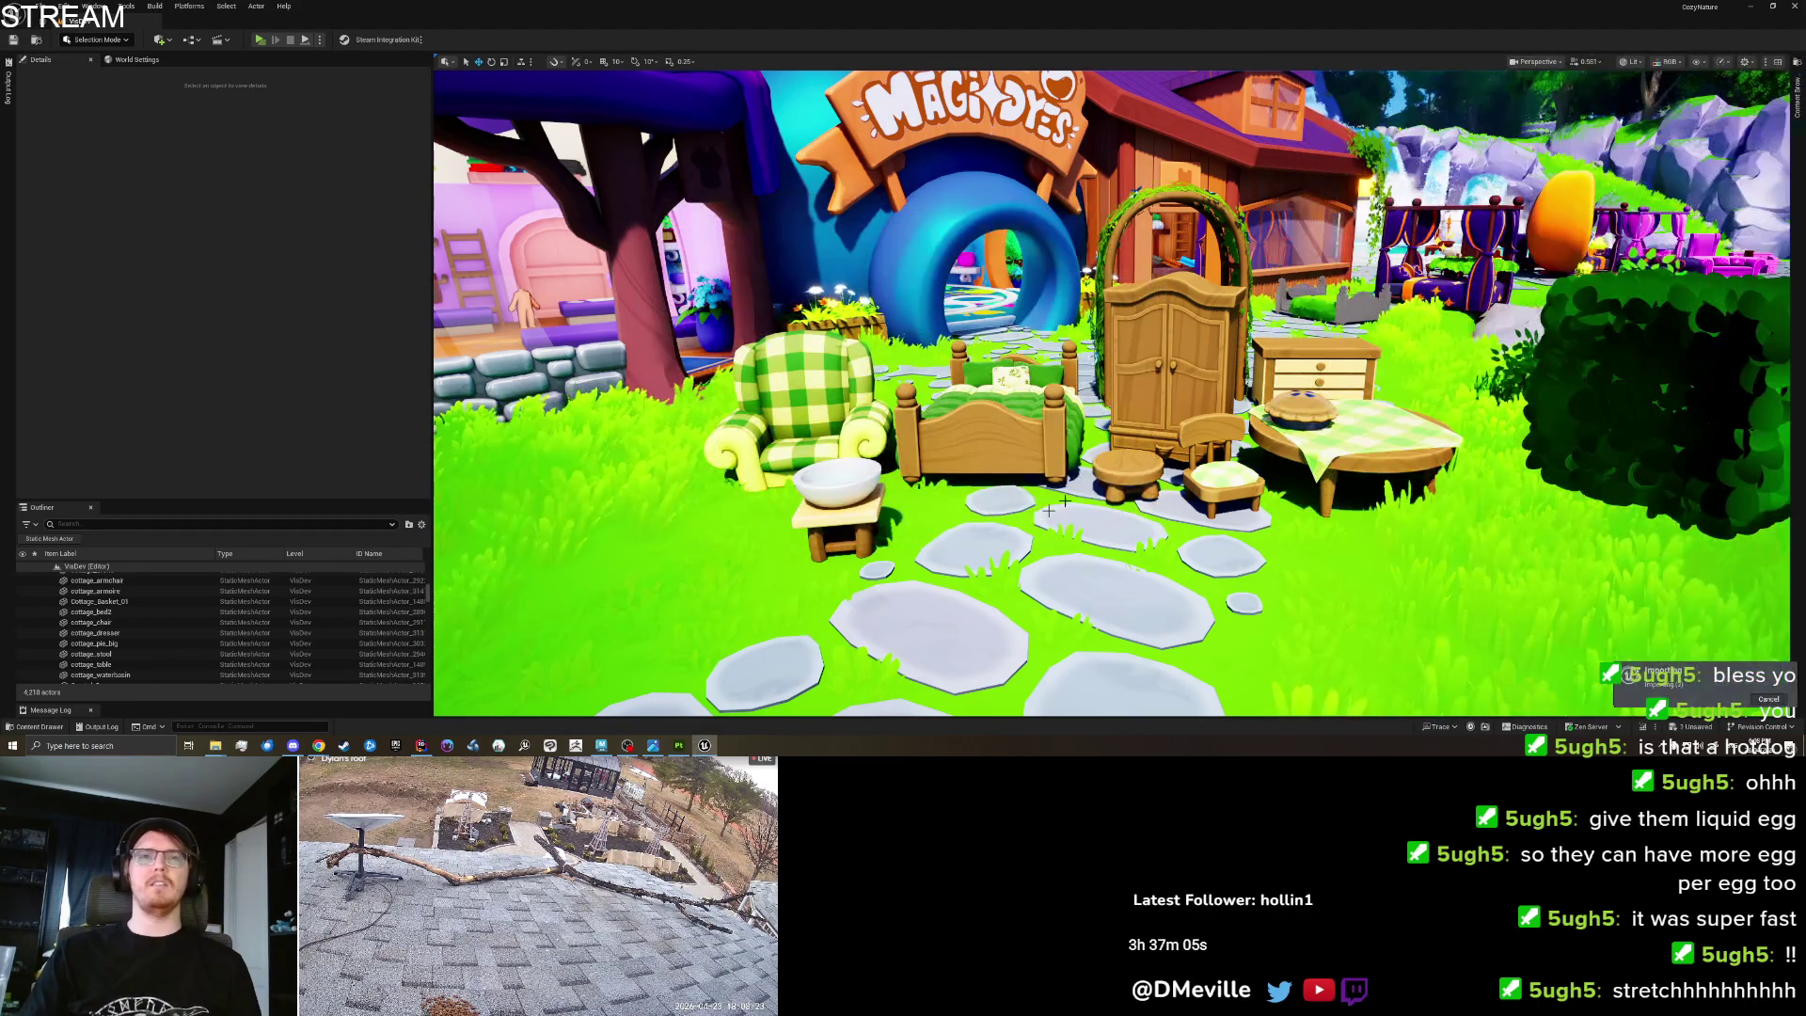
{"action": "scroll", "coordinate": [1675, 548], "scroll_direction": "down", "scroll_amount": 1}
{"action": "scroll", "coordinate": [1715, 218], "scroll_direction": "up", "scroll_amount": 2}
{"action": "mouse_move", "coordinate": [1479, 329]}
{"action": "left_mouse_down"}
{"action": "mouse_move", "coordinate": [1307, 414]}
{"action": "mouse_move", "coordinate": [1364, 433]}
{"action": "mouse_move", "coordinate": [1399, 415]}
{"action": "left_mouse_up"}
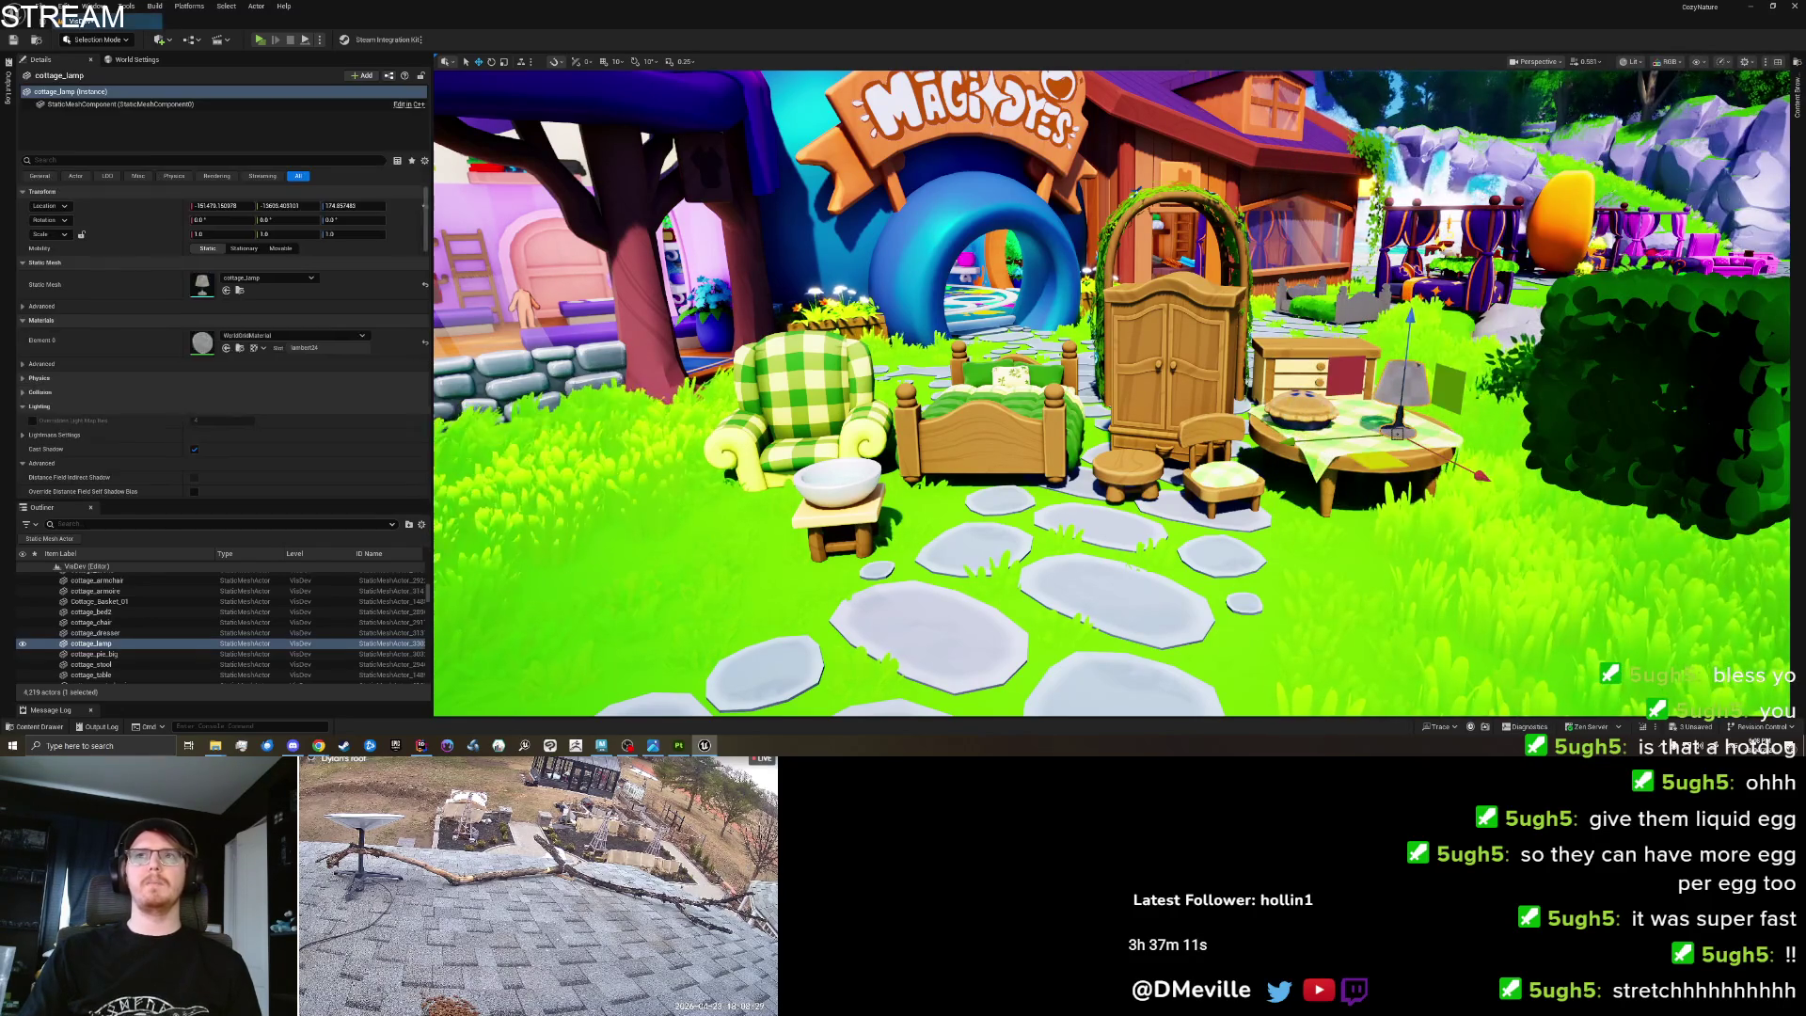
Fly the camera around the cottage table to inspect the lamp.
{"action": "key", "text": "ctrl+space"}
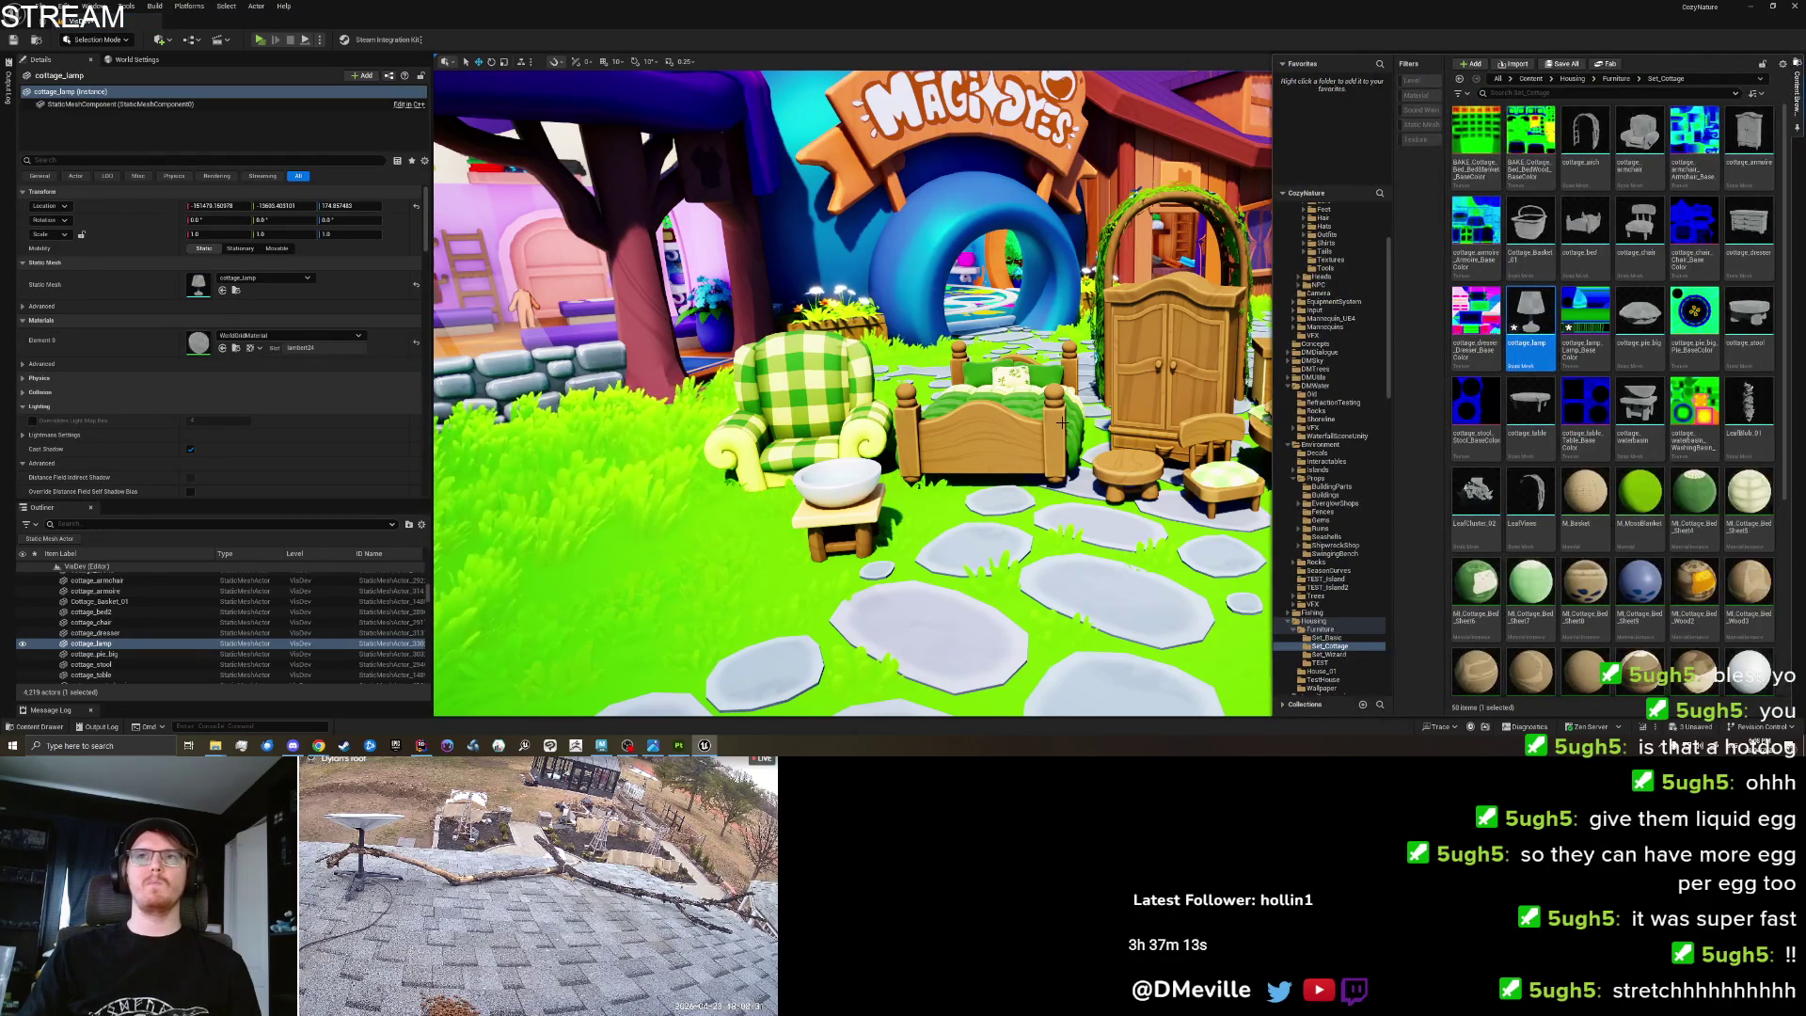
{"action": "right_click", "coordinate": [1061, 423]}
{"action": "key", "text": "w"}
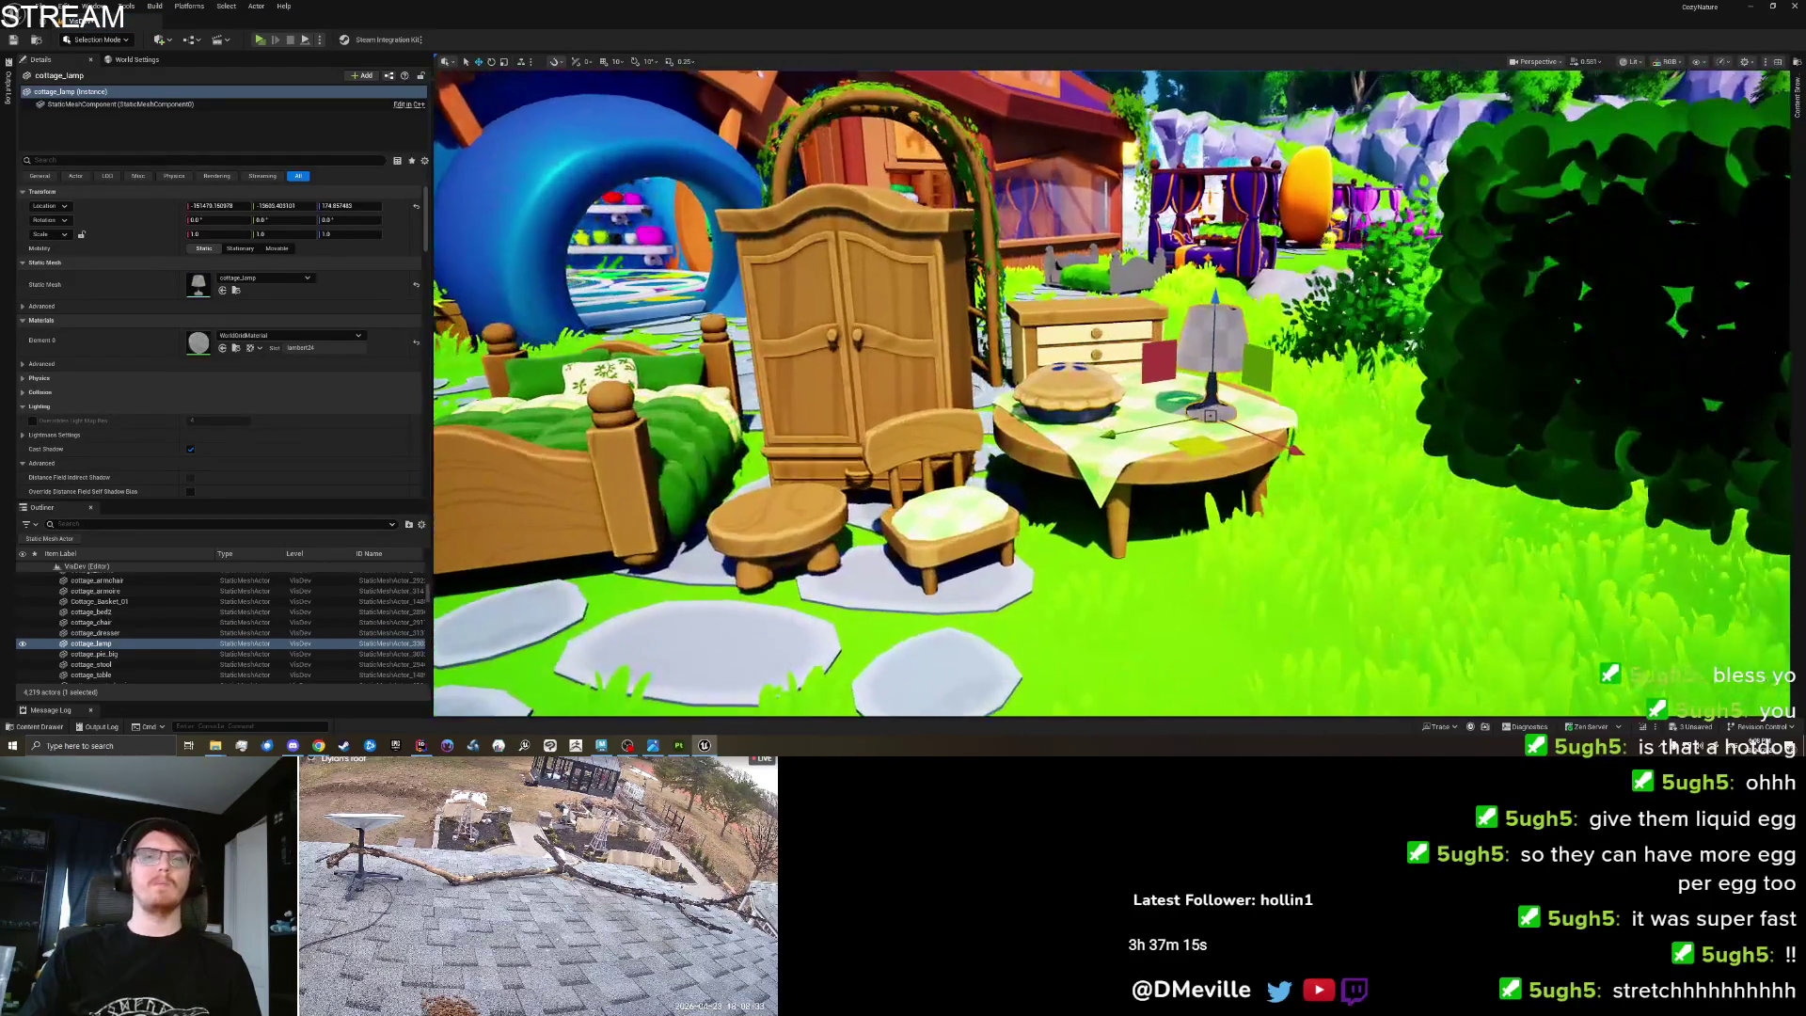
{"action": "key", "text": "d"}
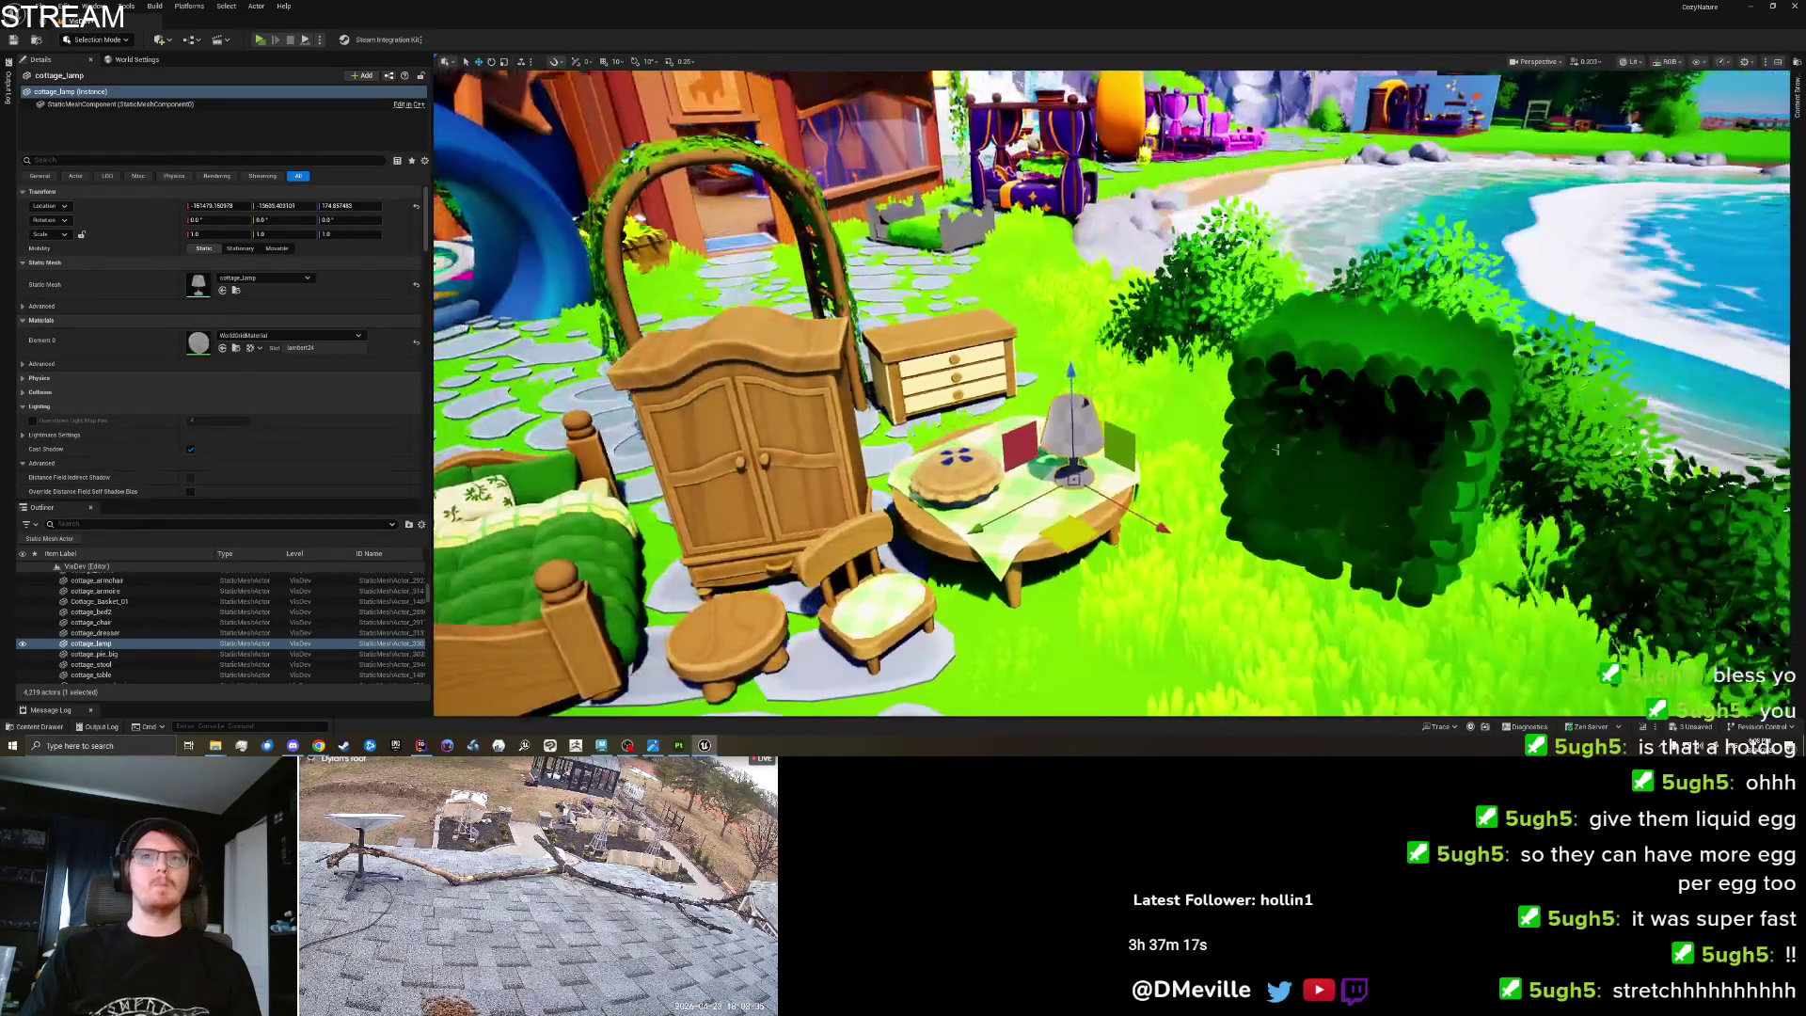
{"action": "left_click", "coordinate": [1317, 442]}
{"action": "left_click_drag", "start_coordinate": [1361, 435], "coordinate": [1477, 414]}
{"action": "key", "text": "s"}
{"action": "key", "text": "a"}
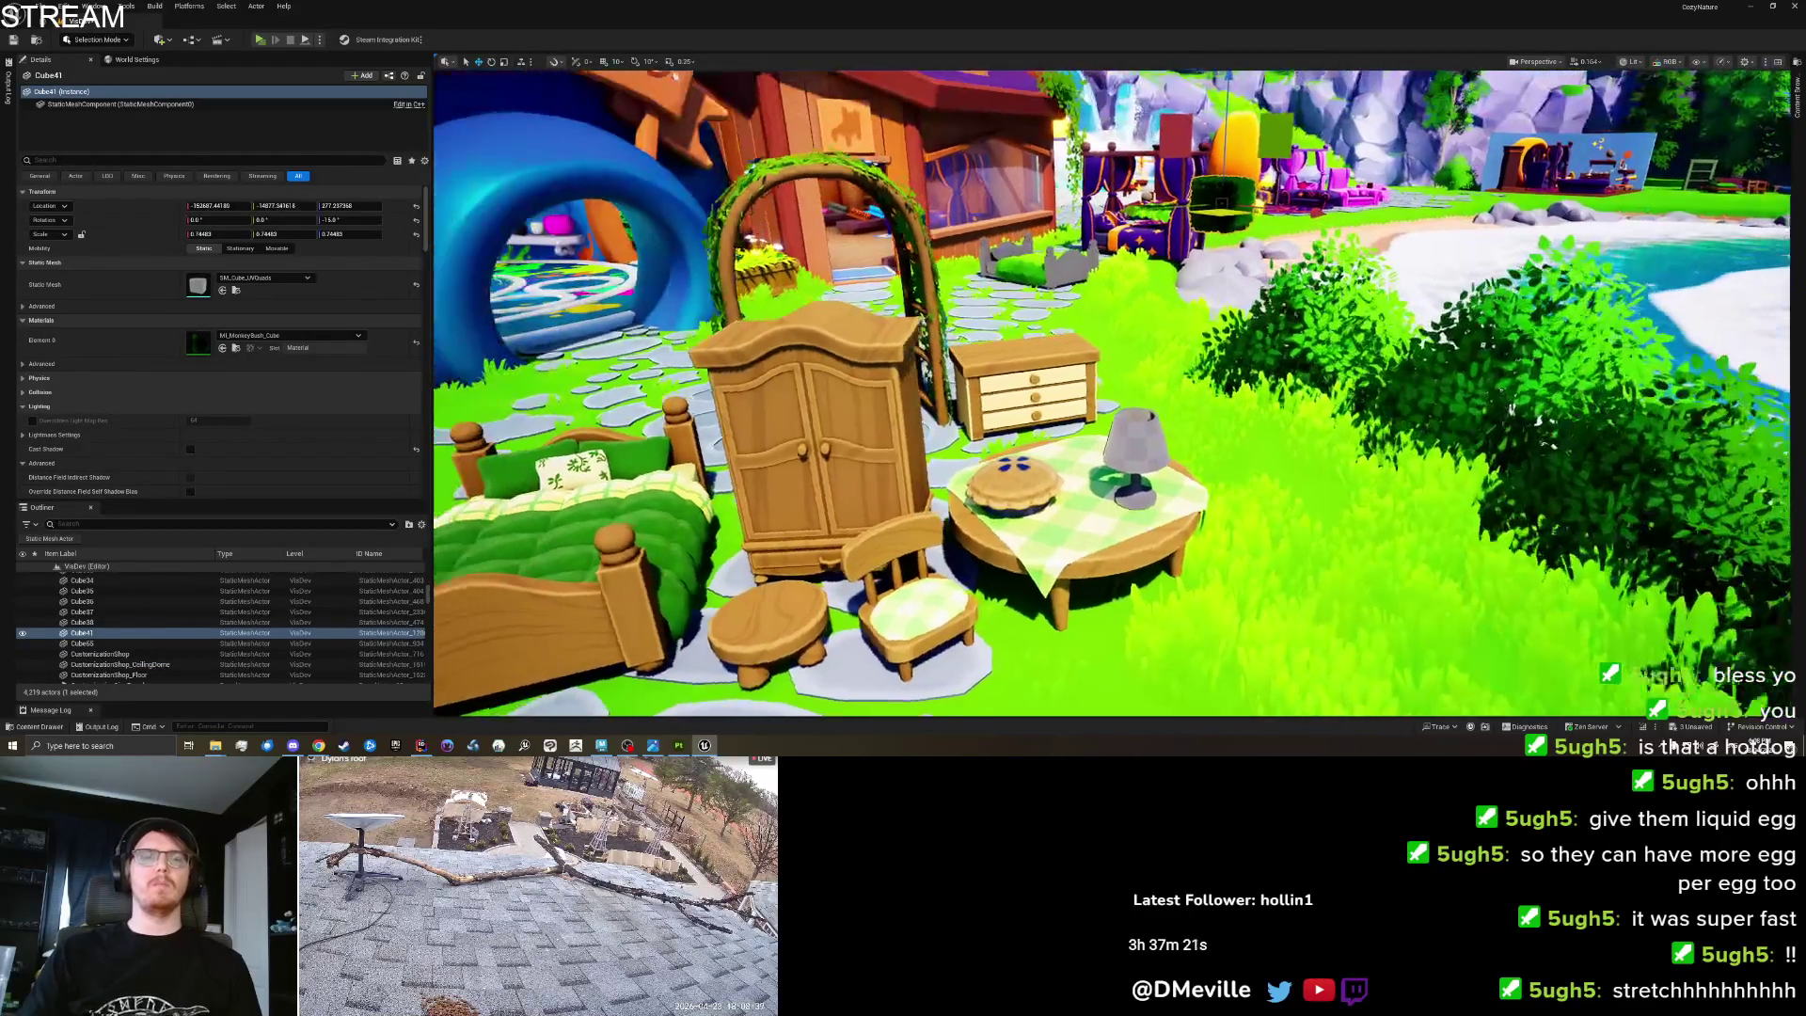
{"action": "key", "text": "w"}
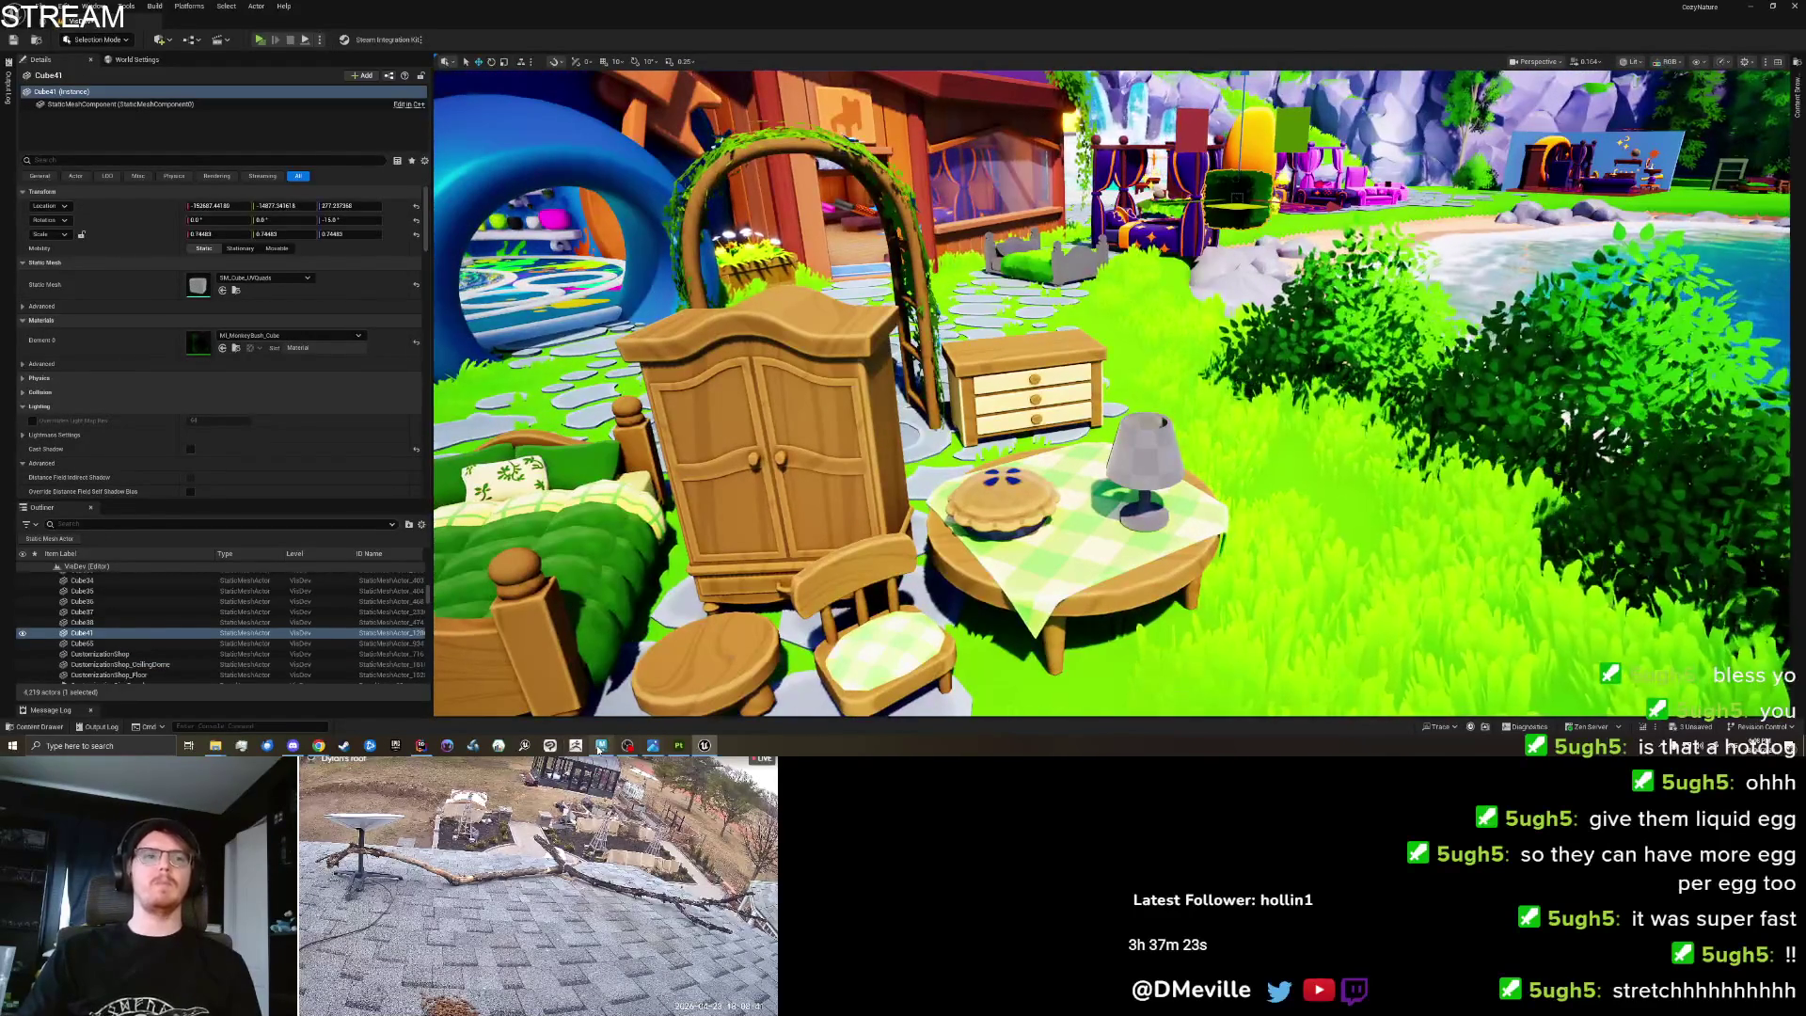
In Maya, select a column of faces on the lamp shade.
{"action": "left_click", "coordinate": [599, 746]}
{"action": "left_click", "coordinate": [646, 565]}
{"action": "right_click", "coordinate": [665, 402]}
{"action": "left_click", "coordinate": [680, 317]}
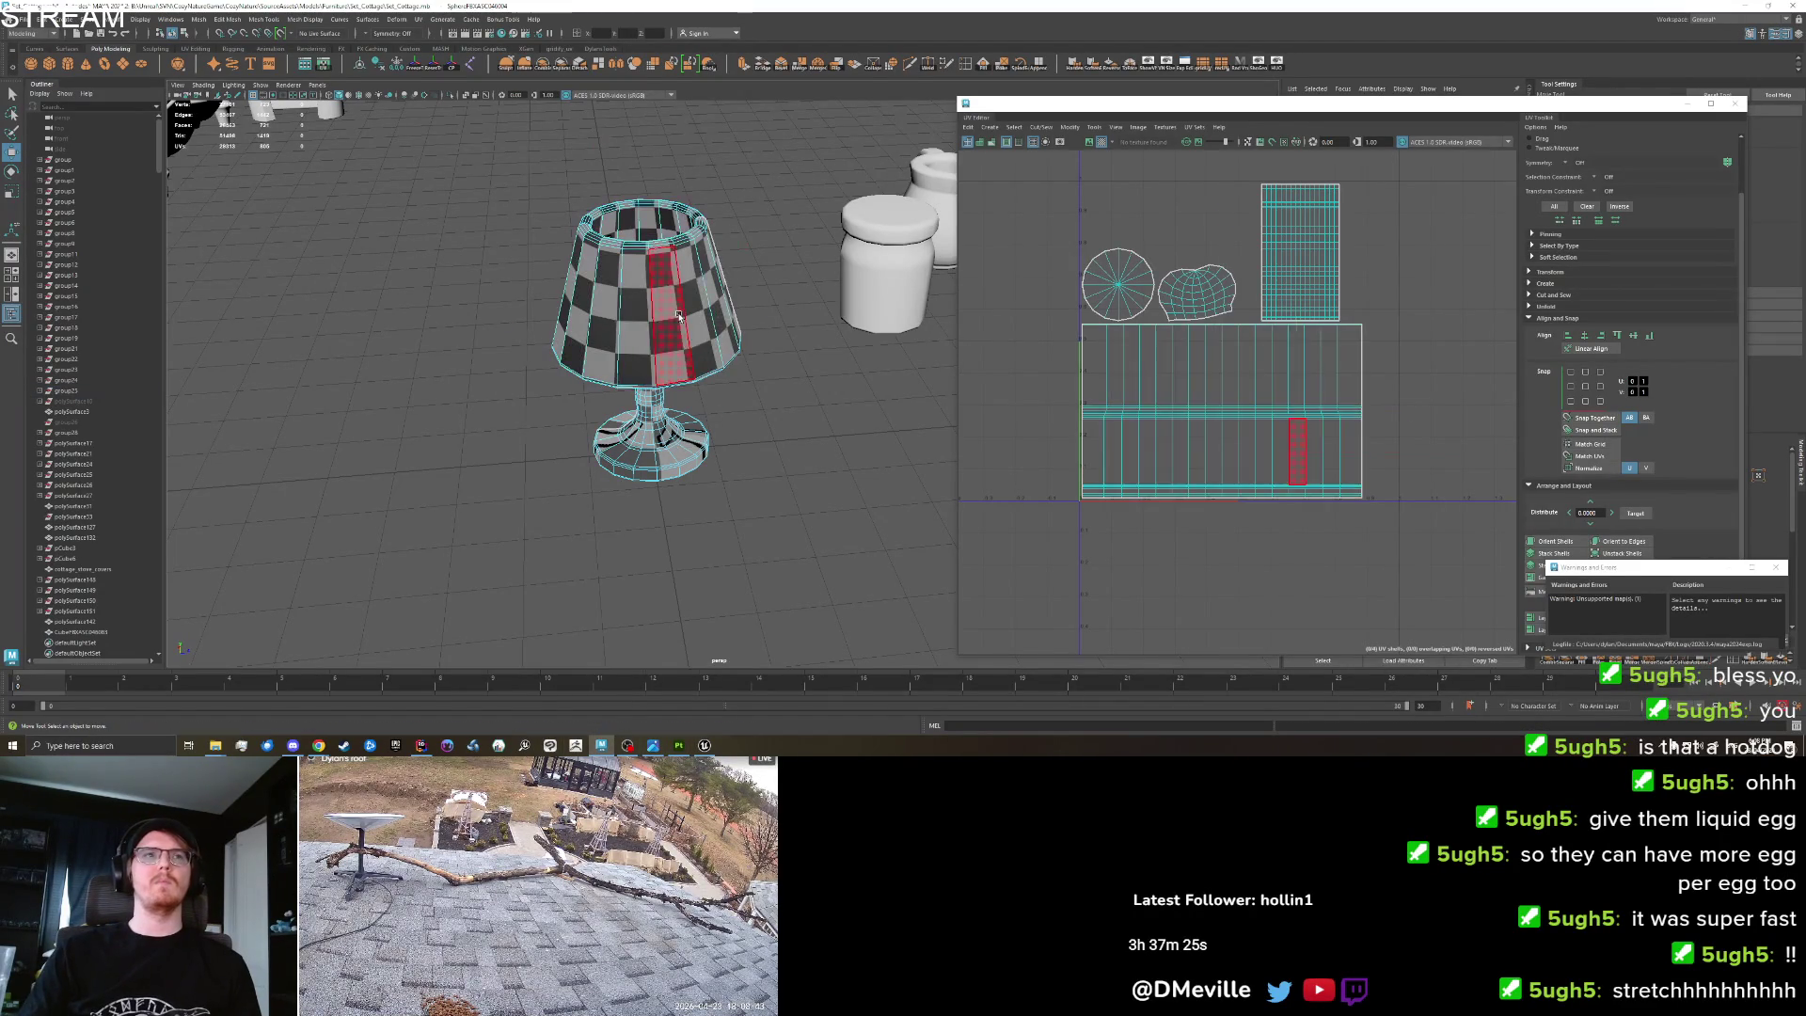
Assign new Lambert materials to the lamp's shade faces and to its base faces.
{"action": "right_click", "coordinate": [581, 282]}
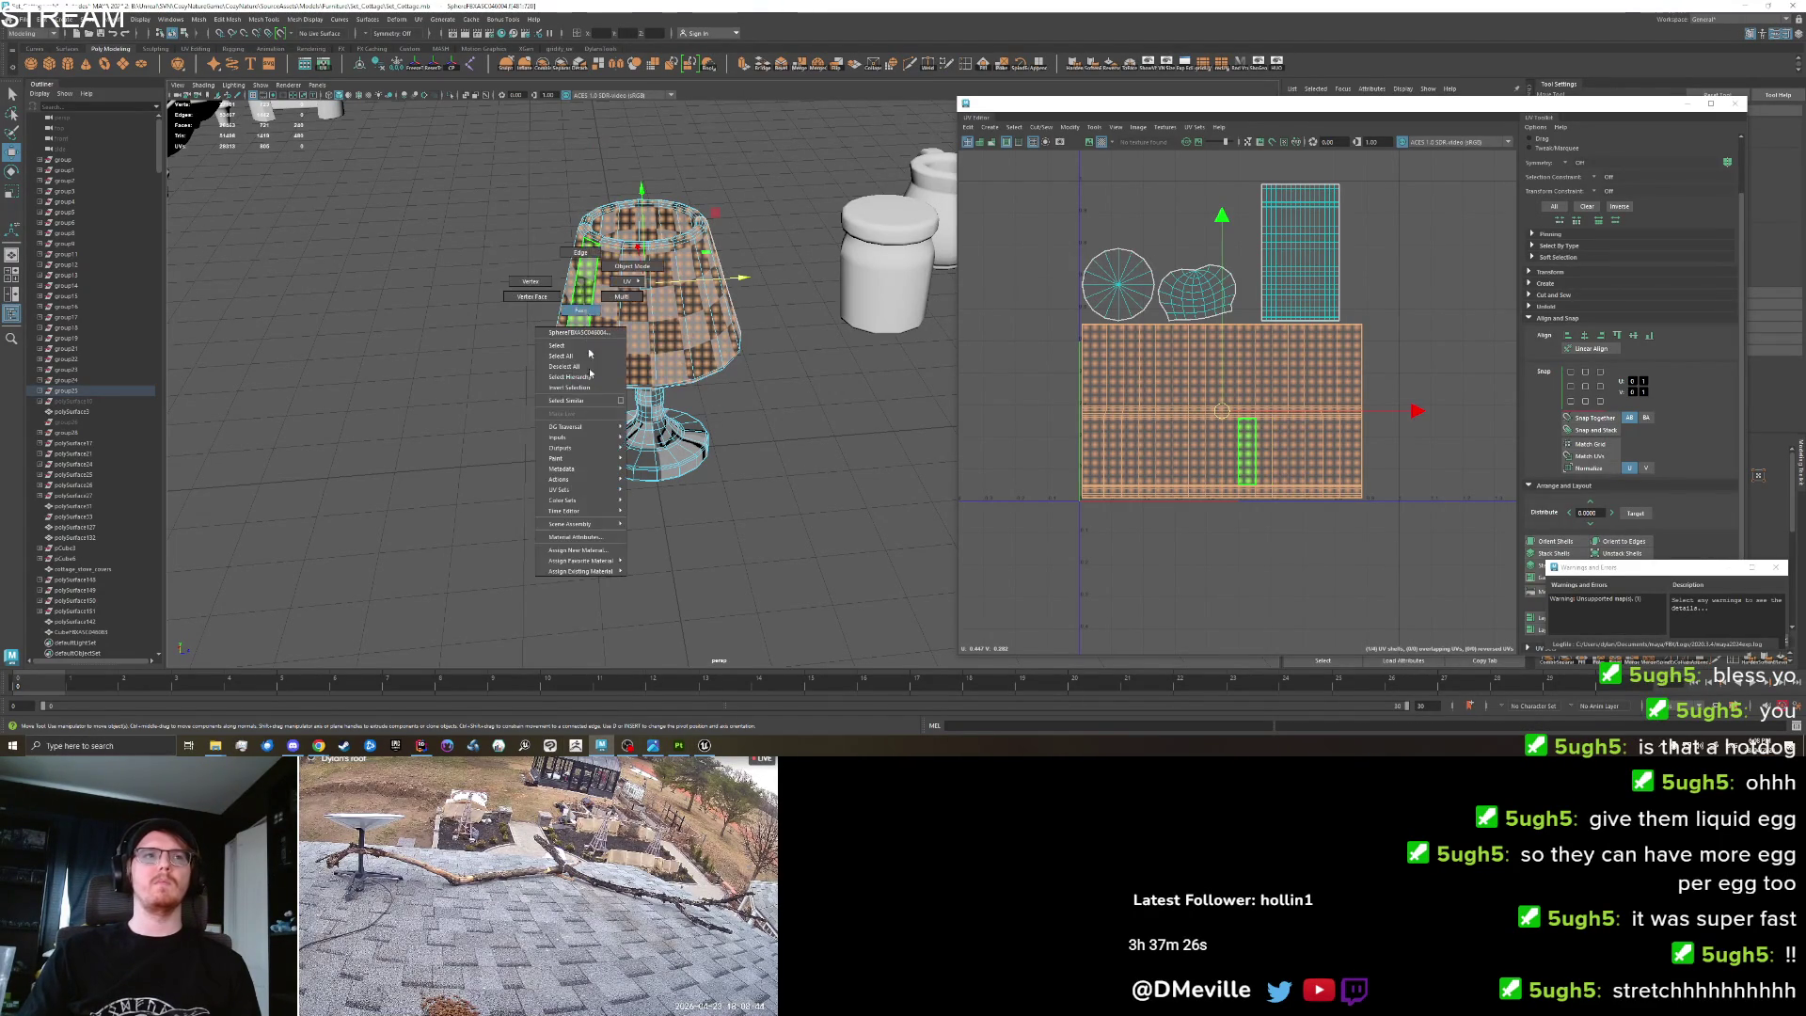
{"action": "left_click", "coordinate": [584, 552]}
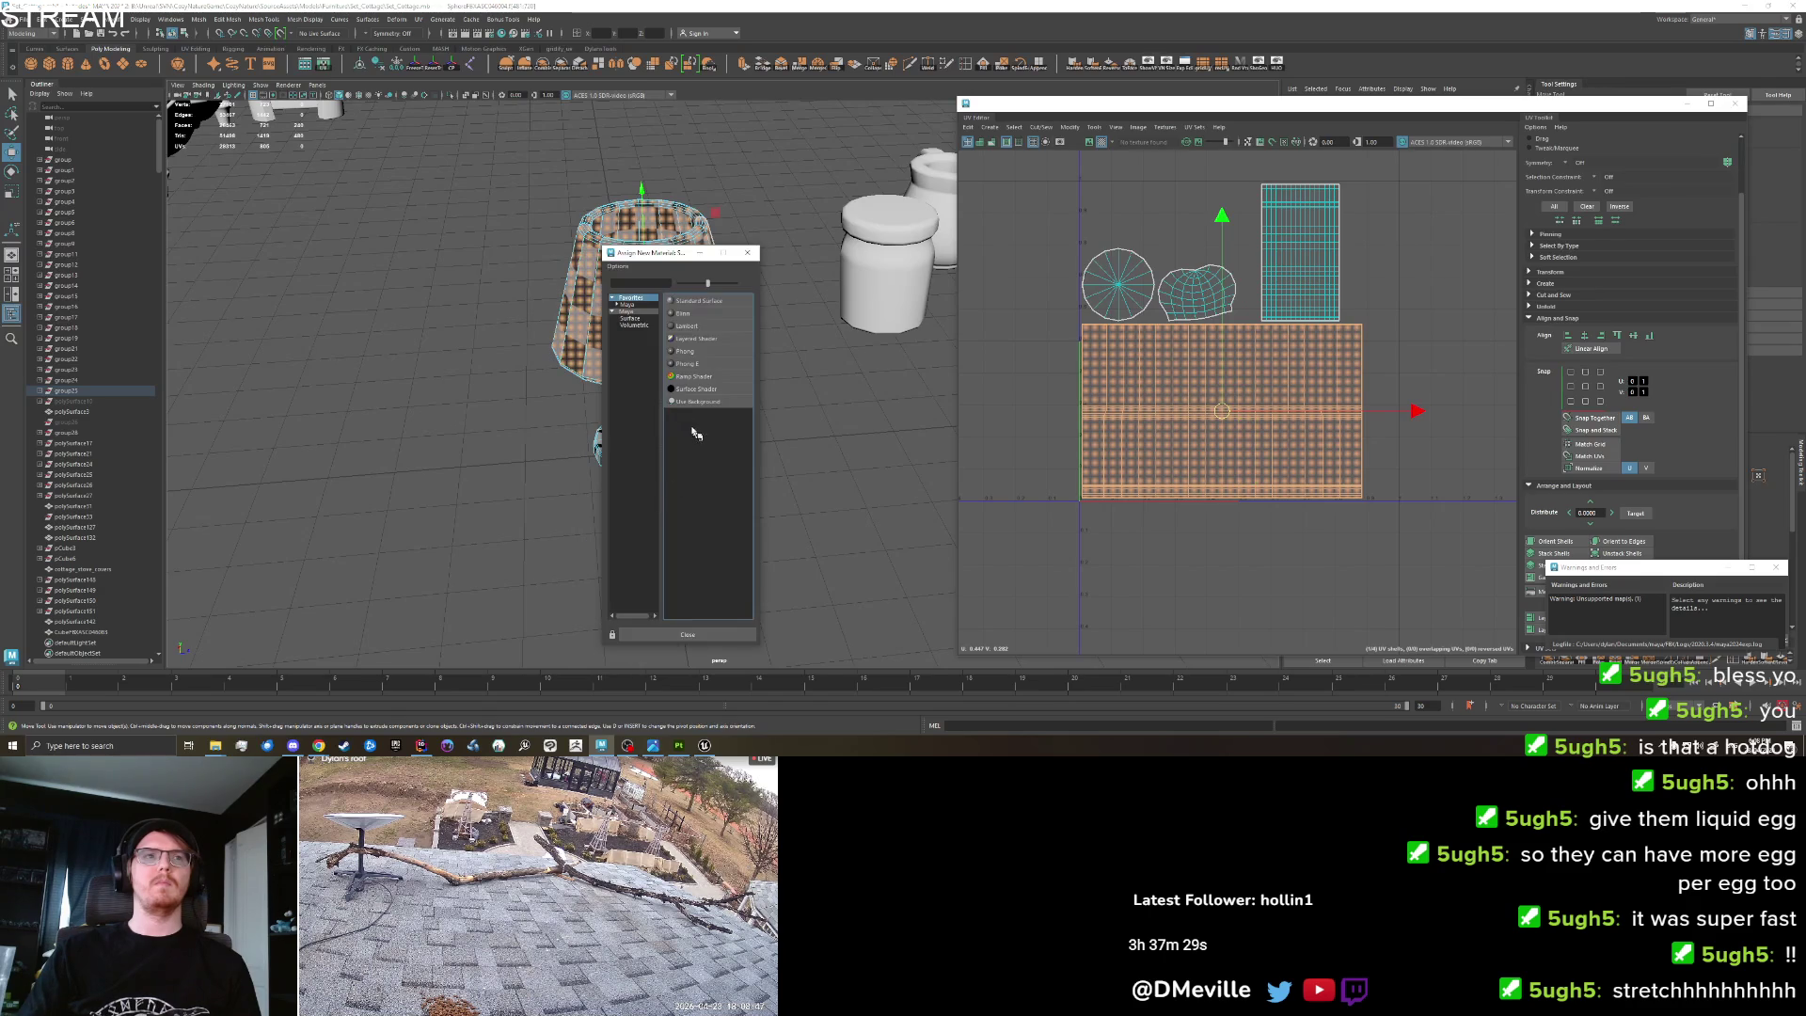
{"action": "left_click", "coordinate": [695, 327]}
{"action": "mouse_move", "coordinate": [791, 512]}
{"action": "left_mouse_down"}
{"action": "mouse_move", "coordinate": [693, 517]}
{"action": "mouse_move", "coordinate": [637, 452]}
{"action": "mouse_move", "coordinate": [633, 393]}
{"action": "left_mouse_up"}
{"action": "right_click", "coordinate": [629, 431]}
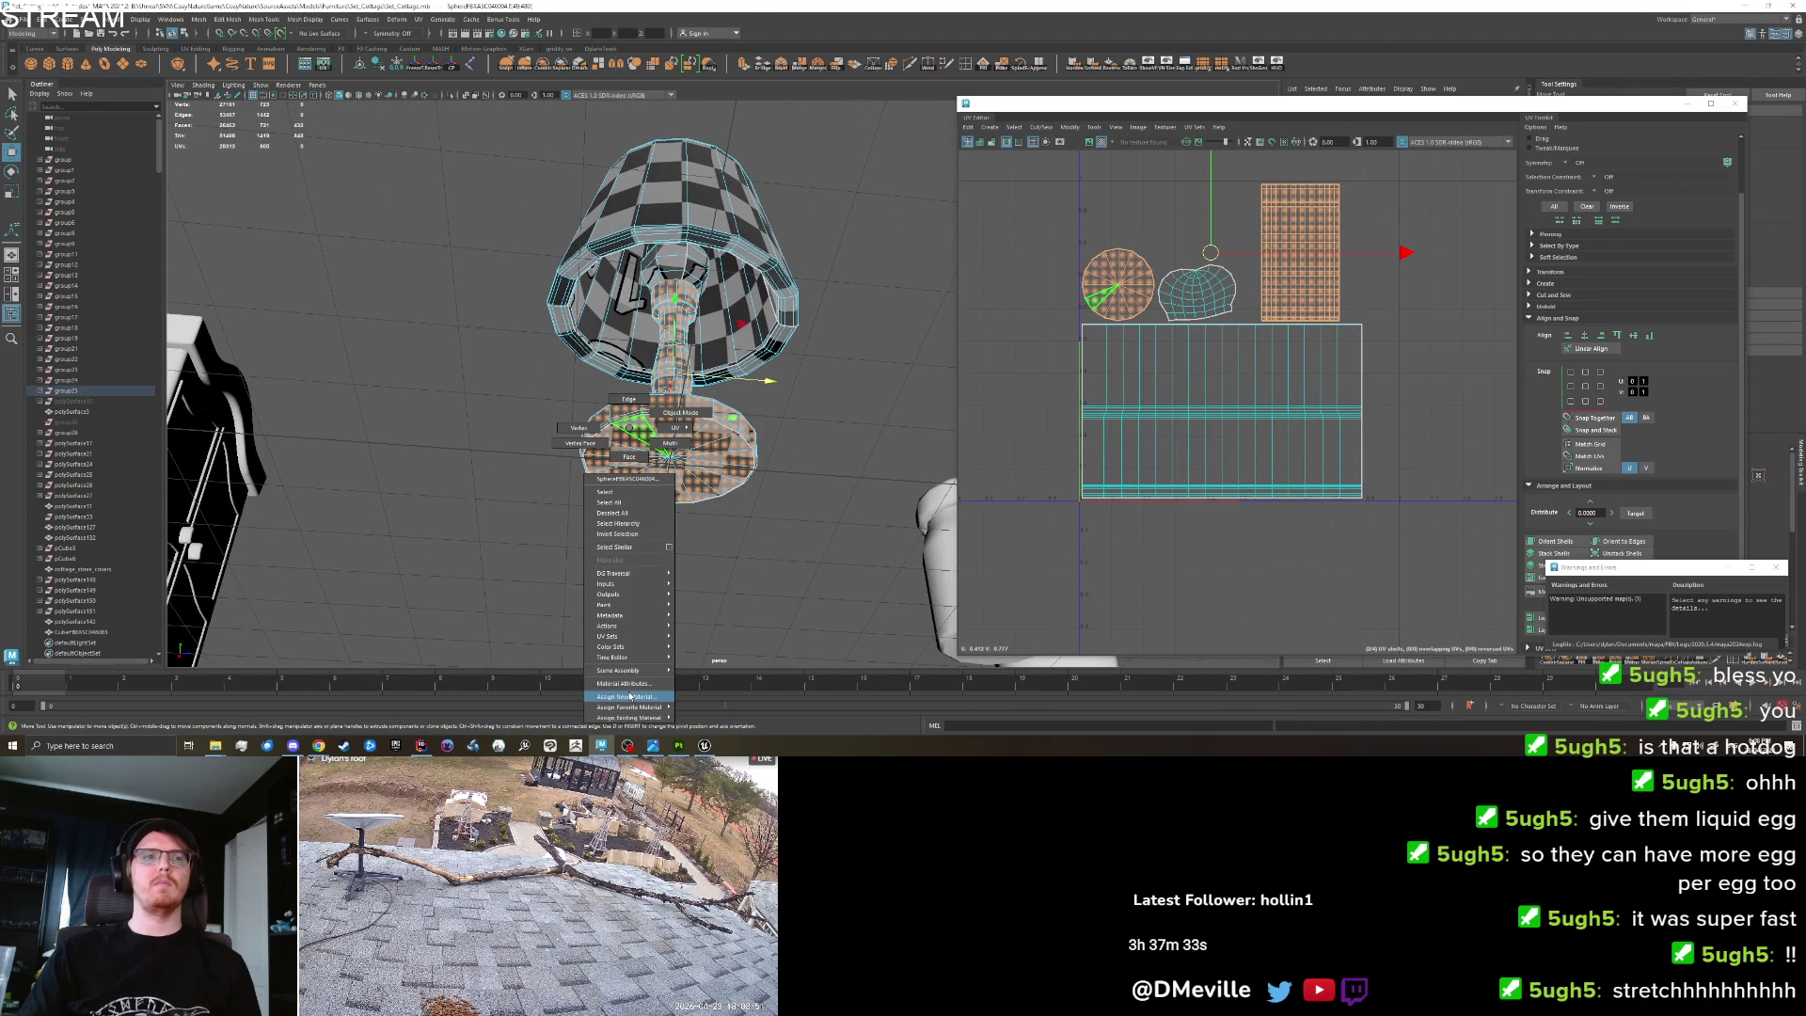
{"action": "left_click", "coordinate": [630, 697]}
{"action": "left_click", "coordinate": [695, 329]}
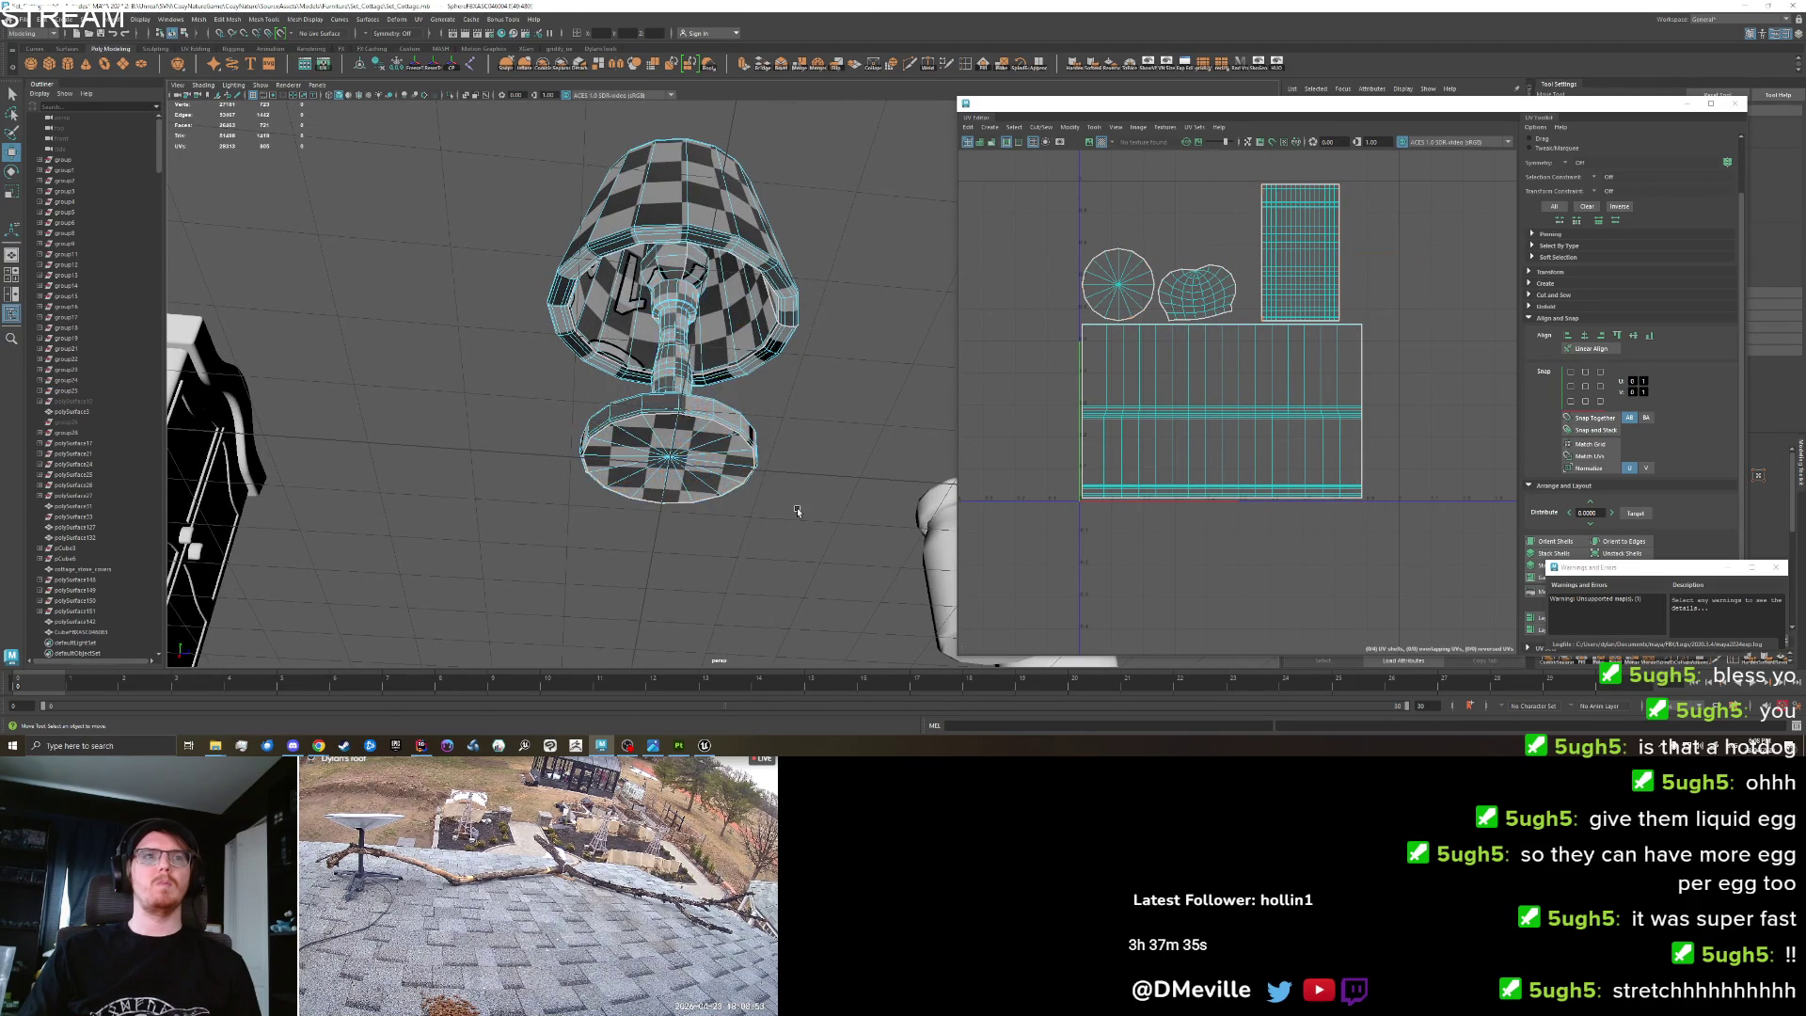
Export the selected lamp over cottage_lamp.fbx.
{"action": "left_click_drag", "start_coordinate": [798, 504], "coordinate": [649, 405]}
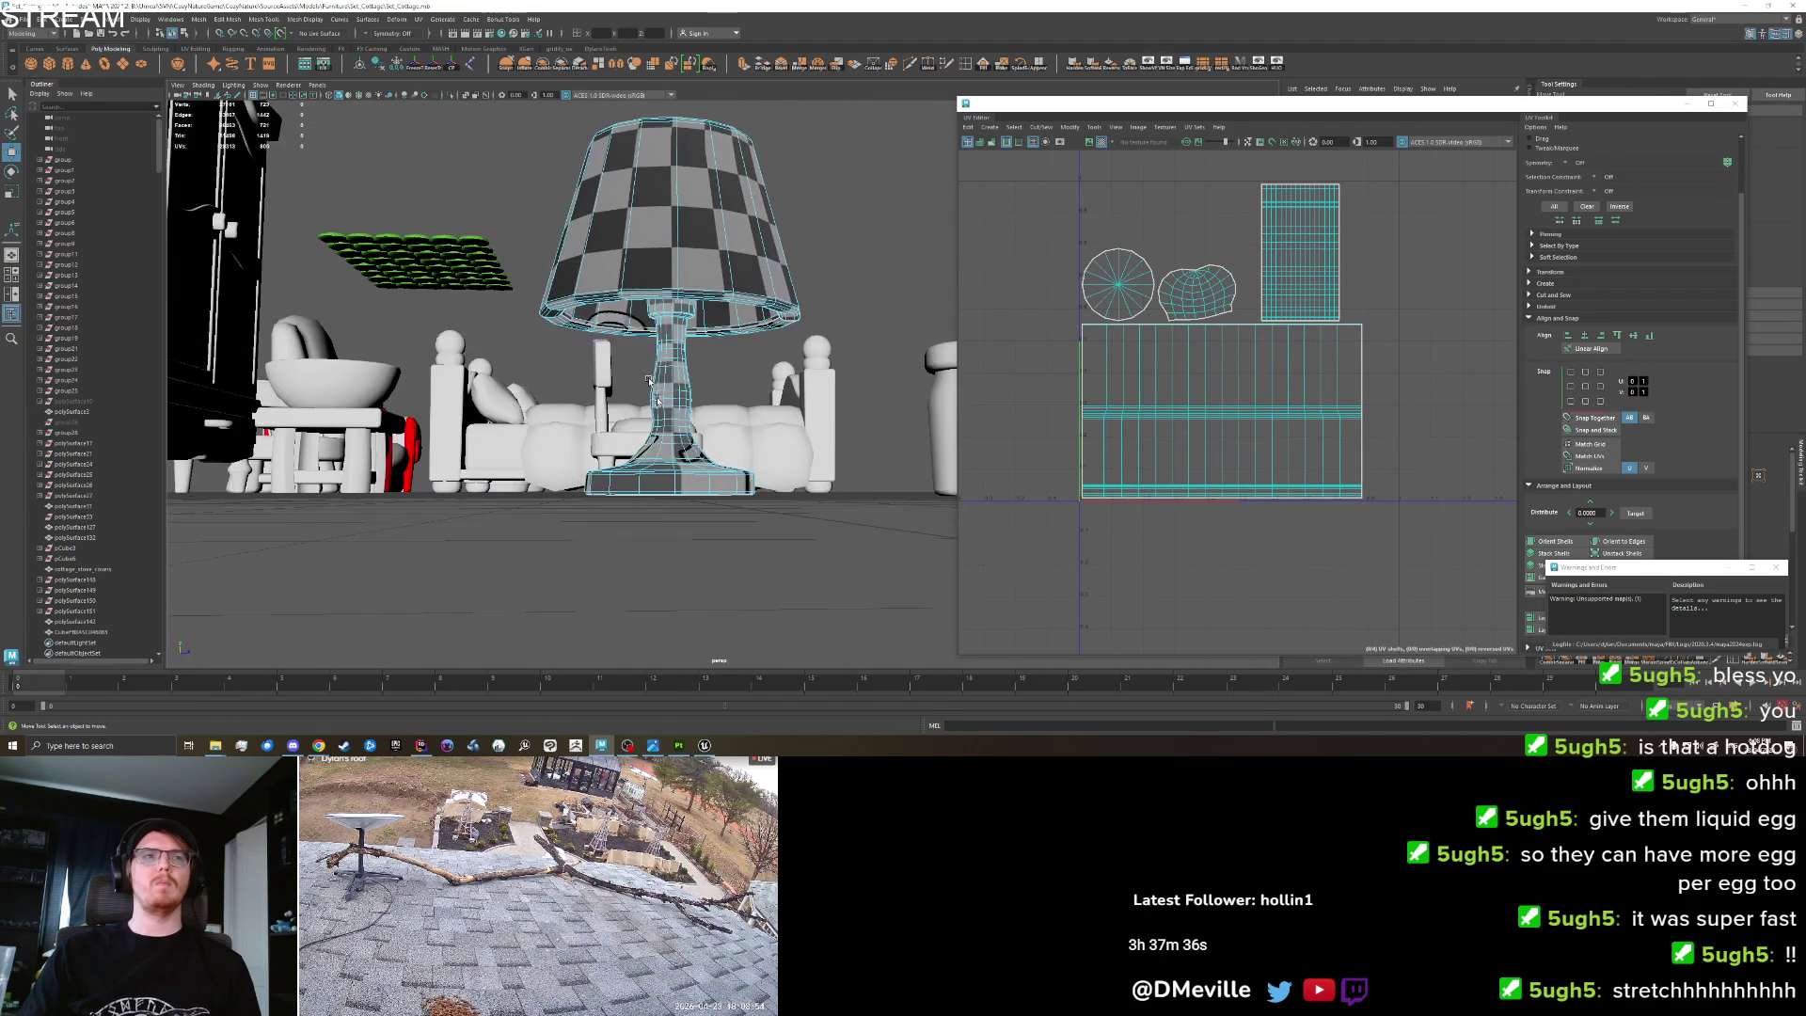
{"action": "left_click", "coordinate": [20, 18]}
{"action": "left_click", "coordinate": [59, 158]}
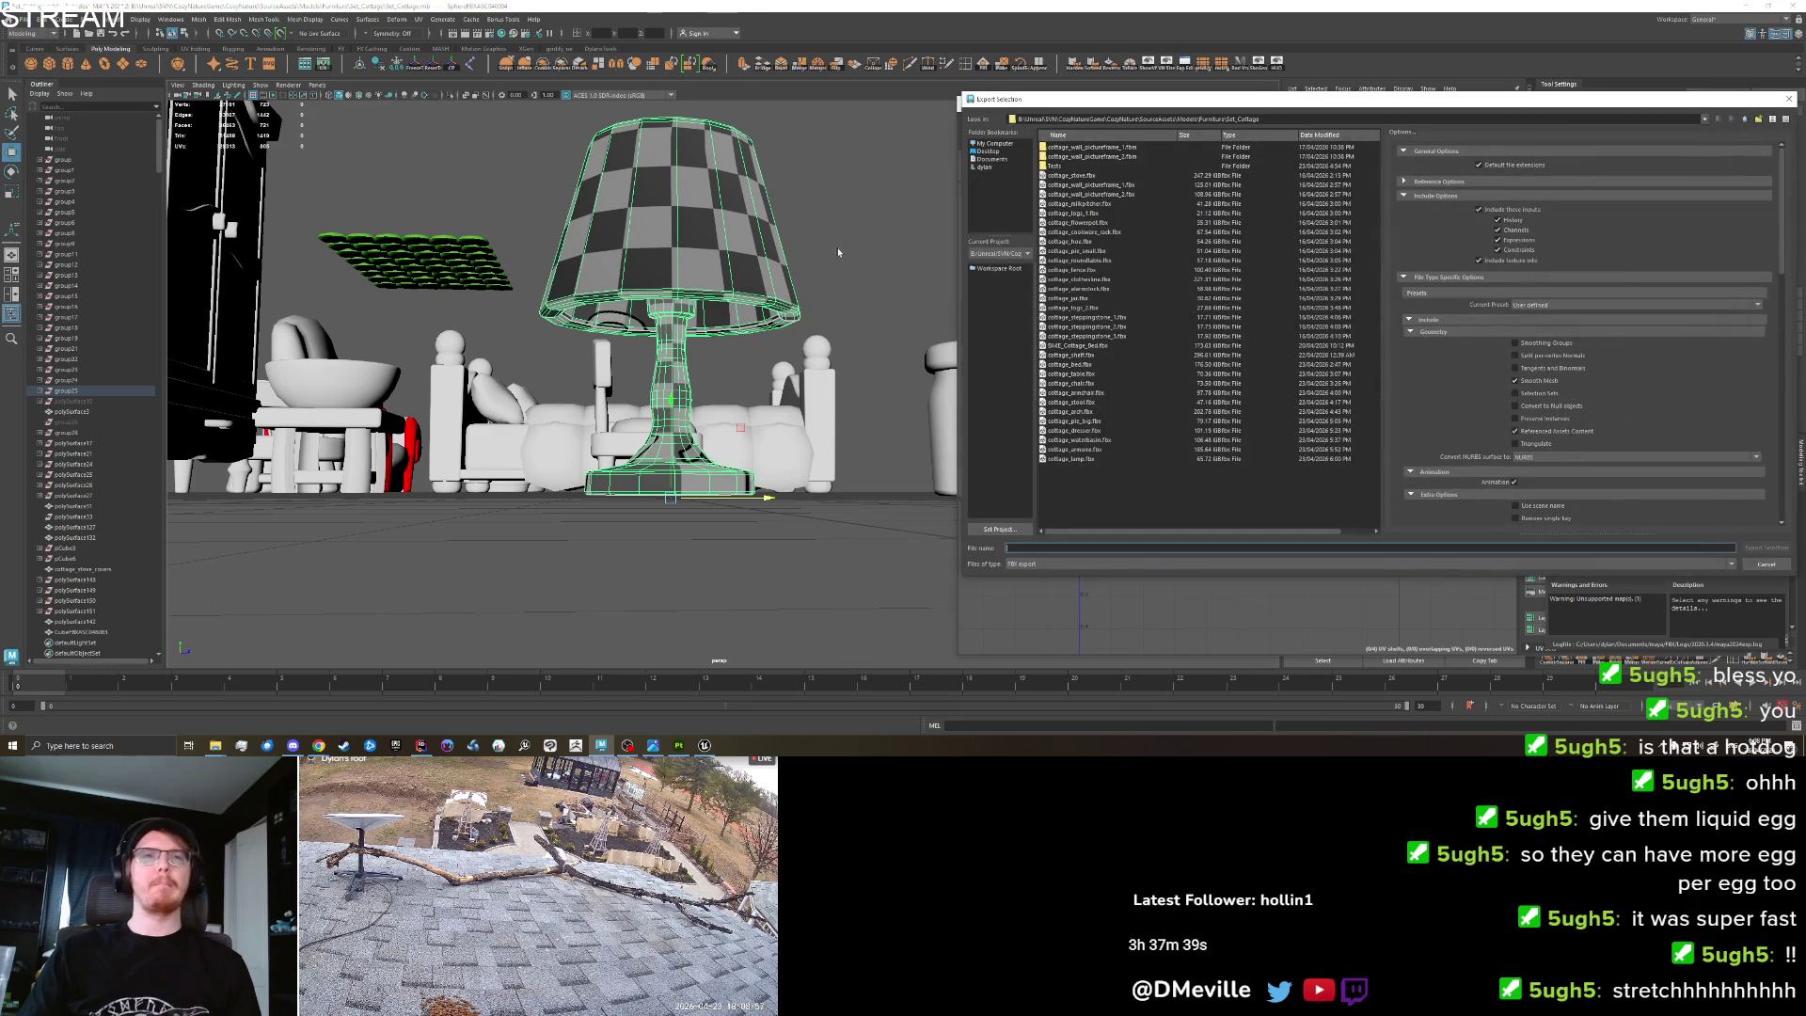
{"action": "left_click", "coordinate": [1105, 459]}
{"action": "left_click", "coordinate": [1752, 549]}
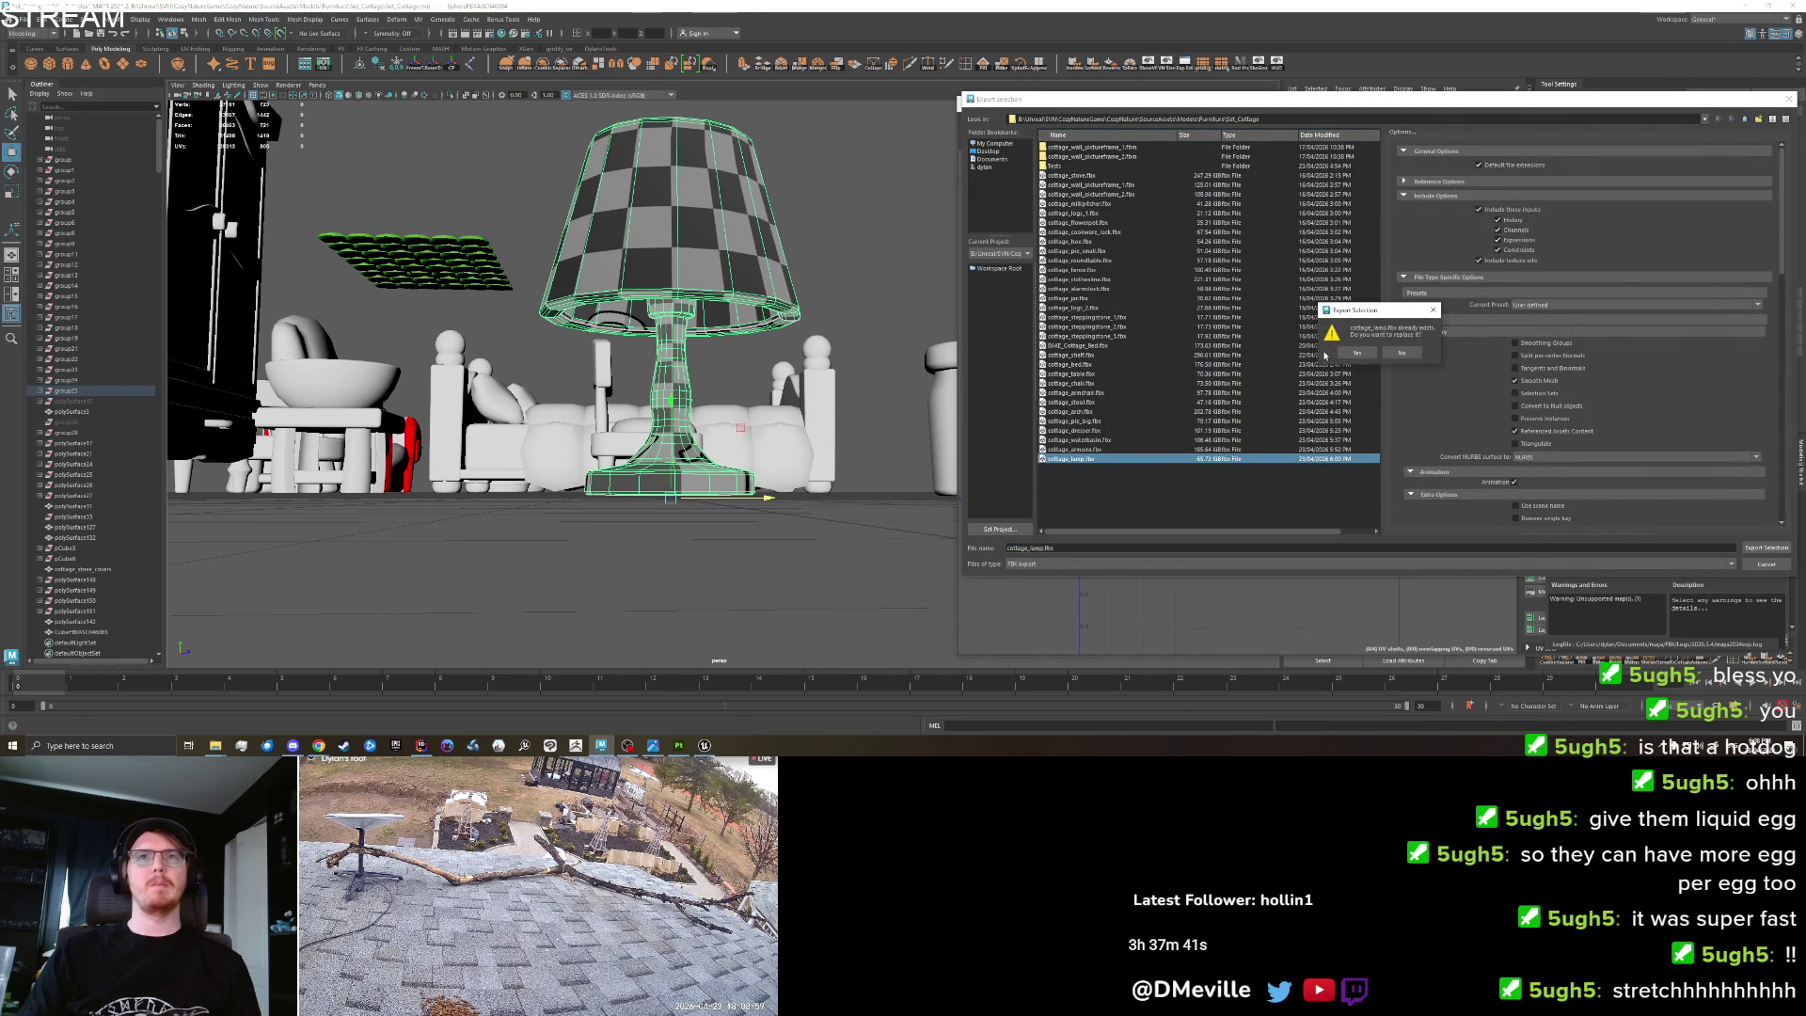
{"action": "key", "text": "alt+Tab"}
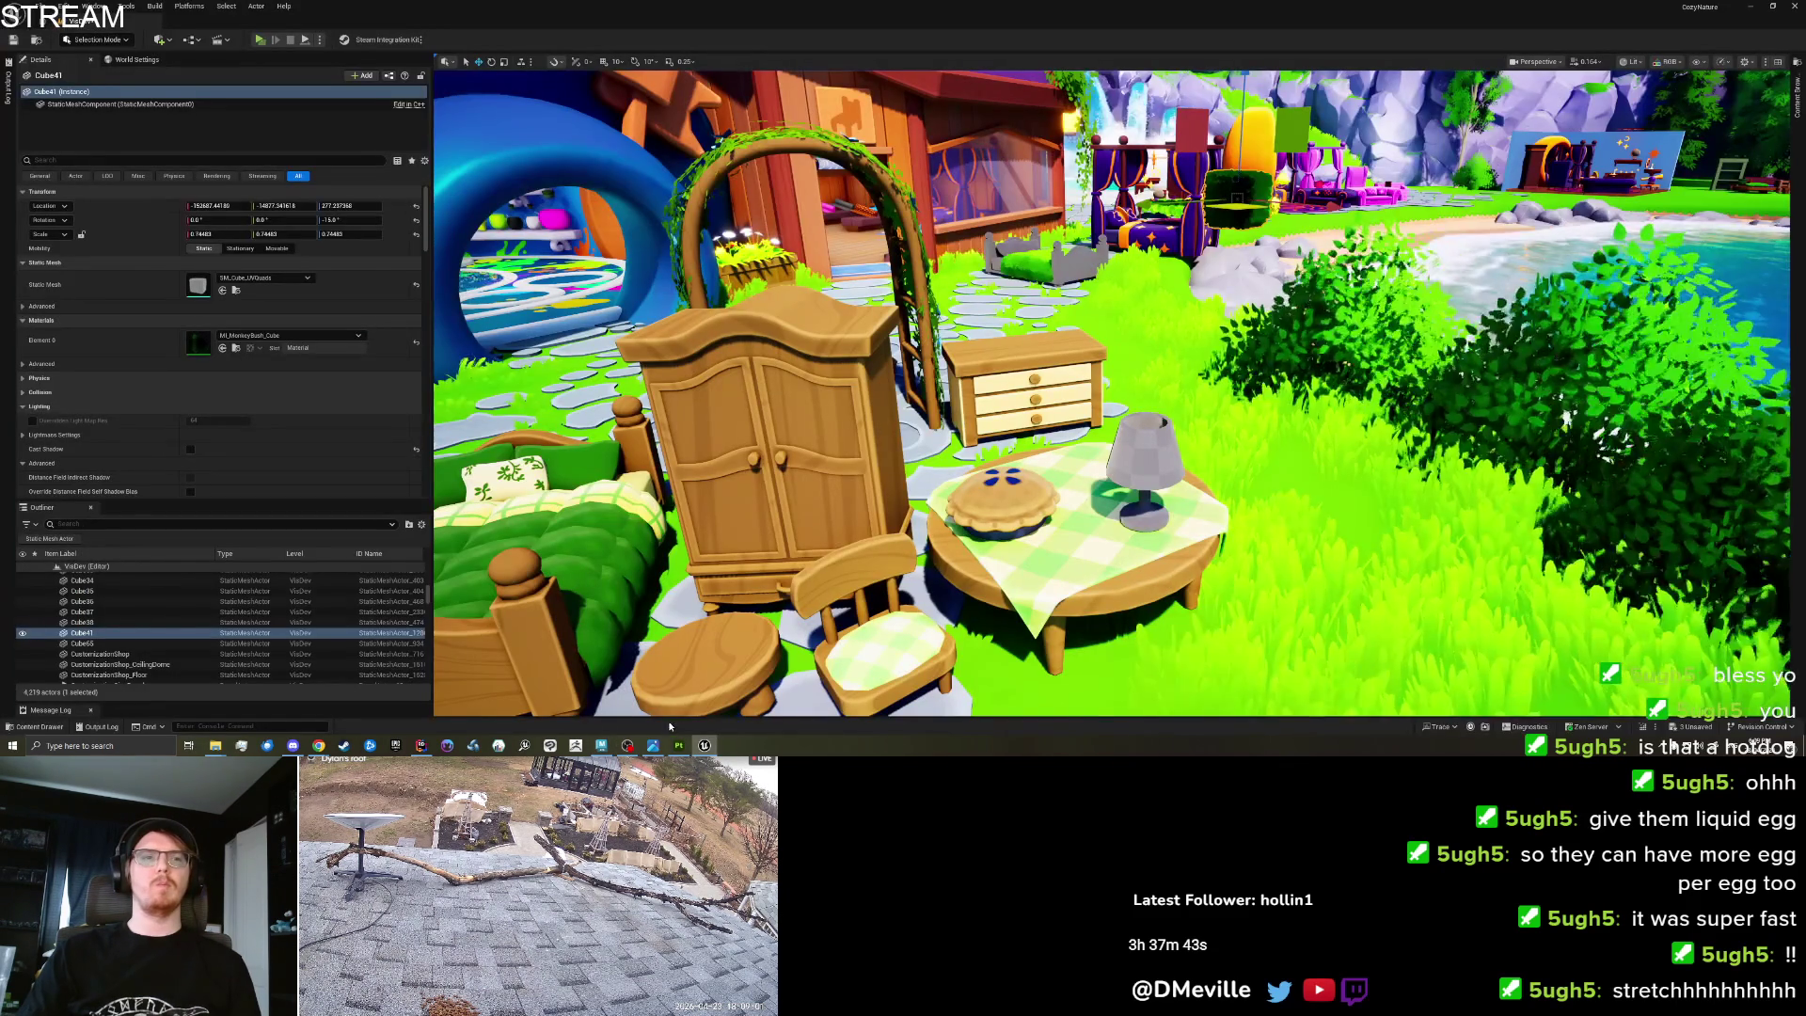
Save the level and reimport the cottage_lamp mesh so it has three material slots.
{"action": "left_click", "coordinate": [236, 290]}
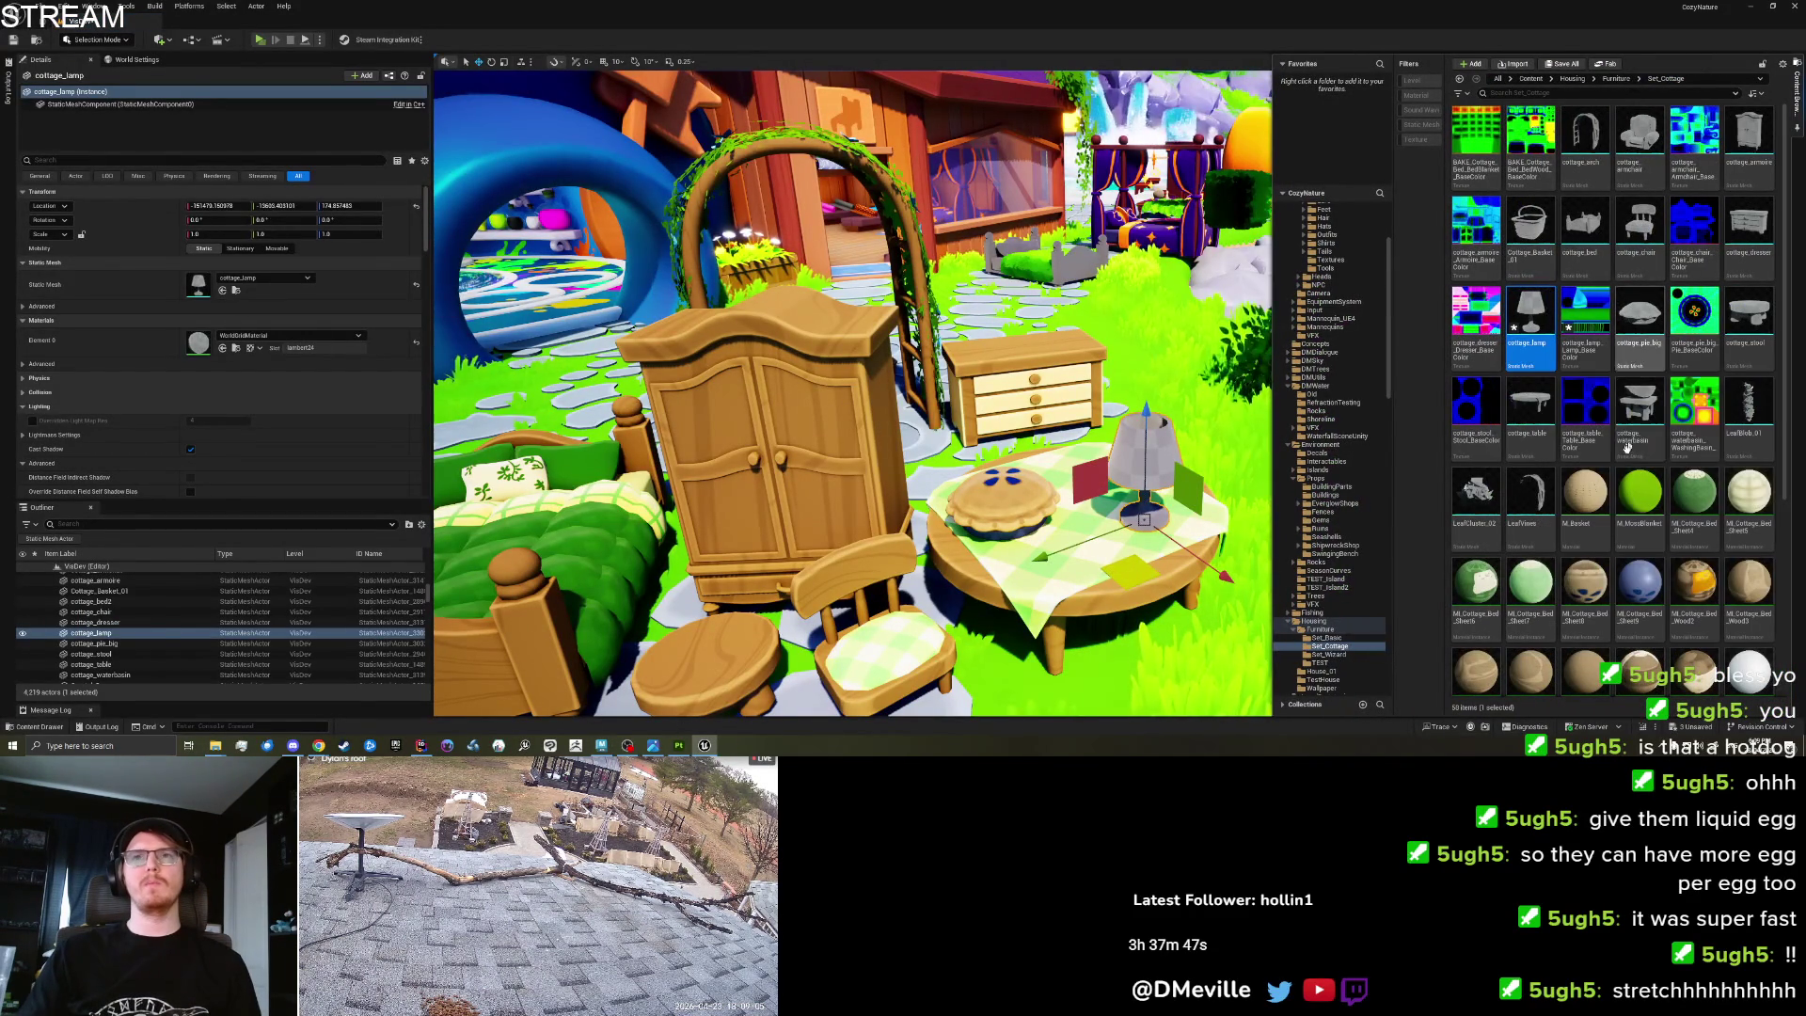
{"action": "key", "text": "ctrl+space"}
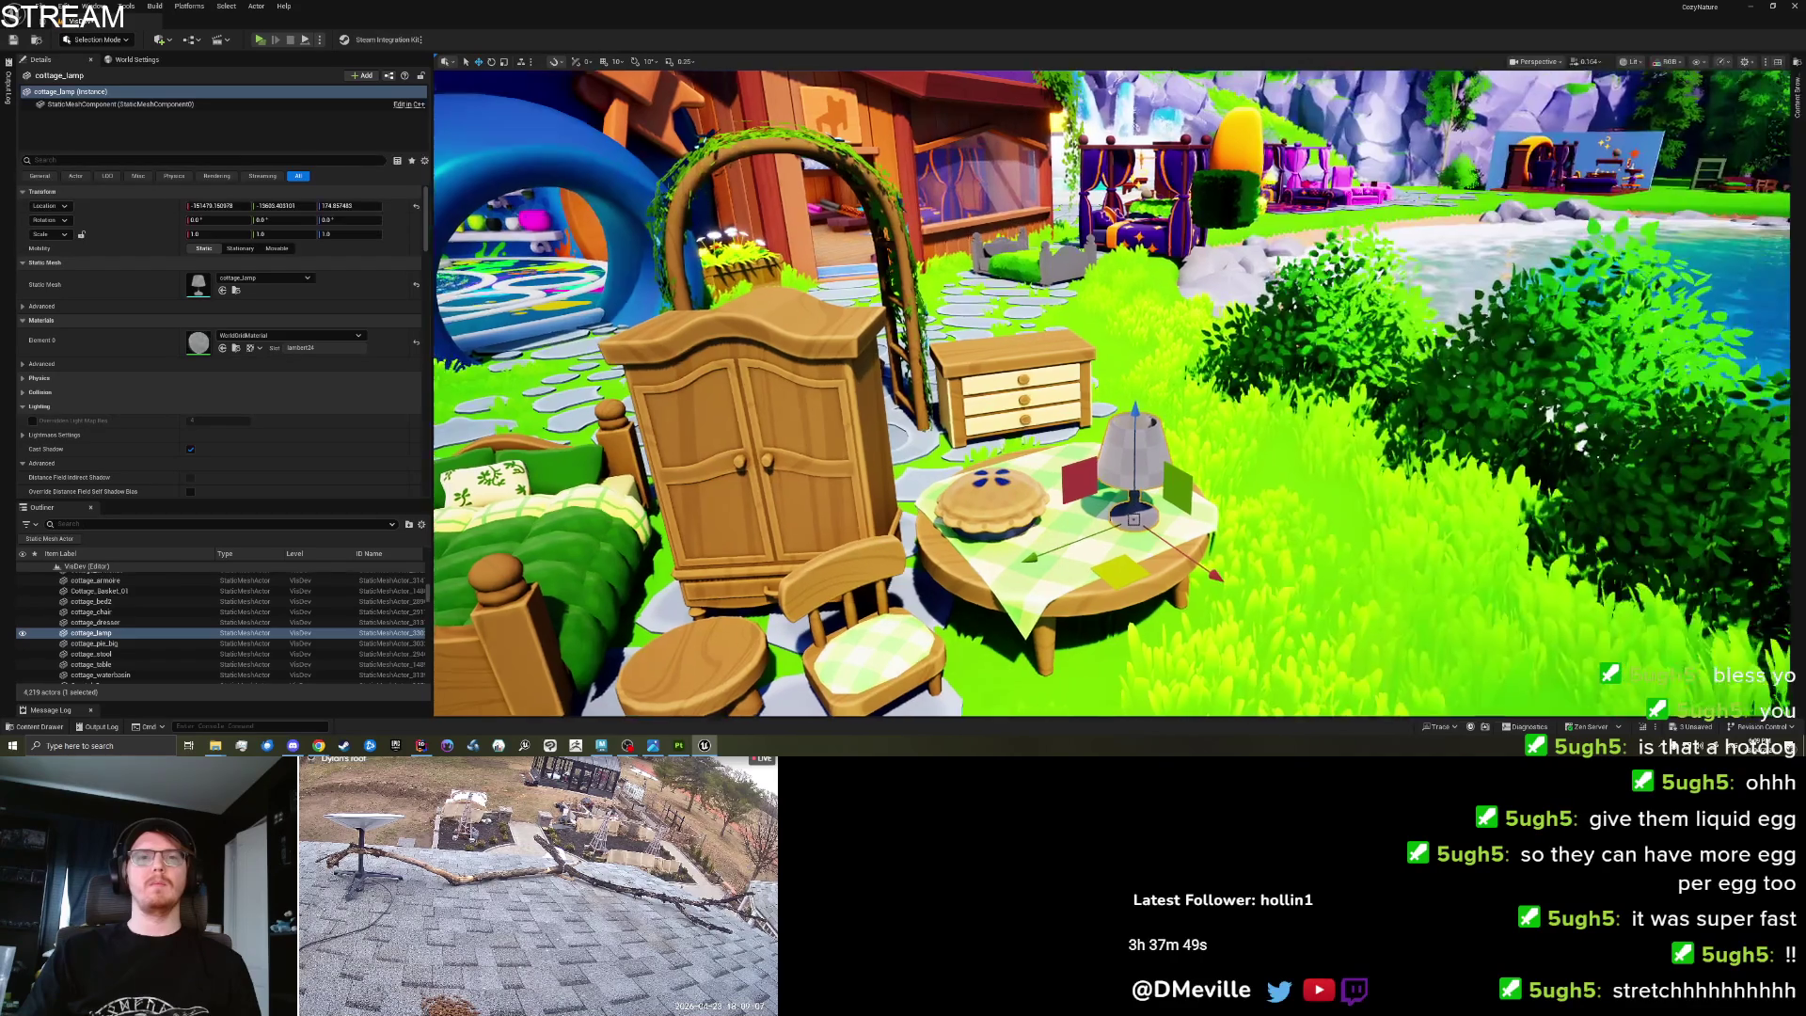
{"action": "key", "text": "ctrl+s"}
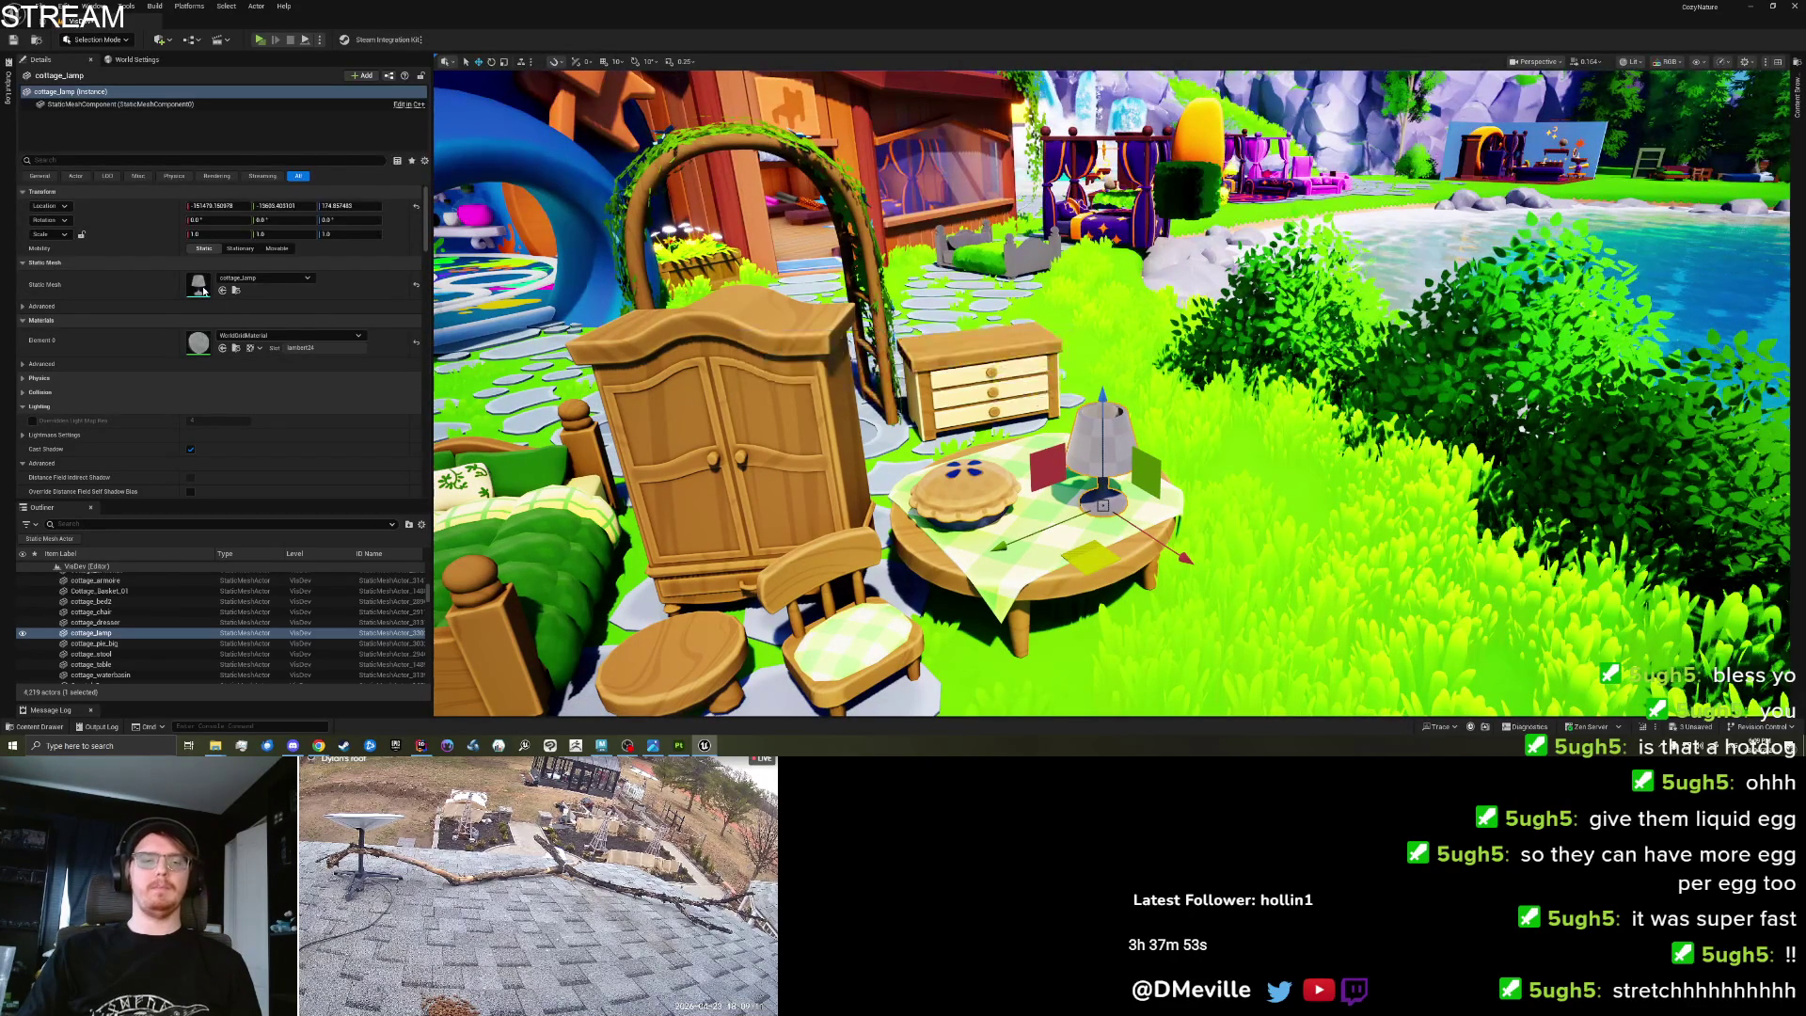
{"action": "key", "text": "ctrl+e"}
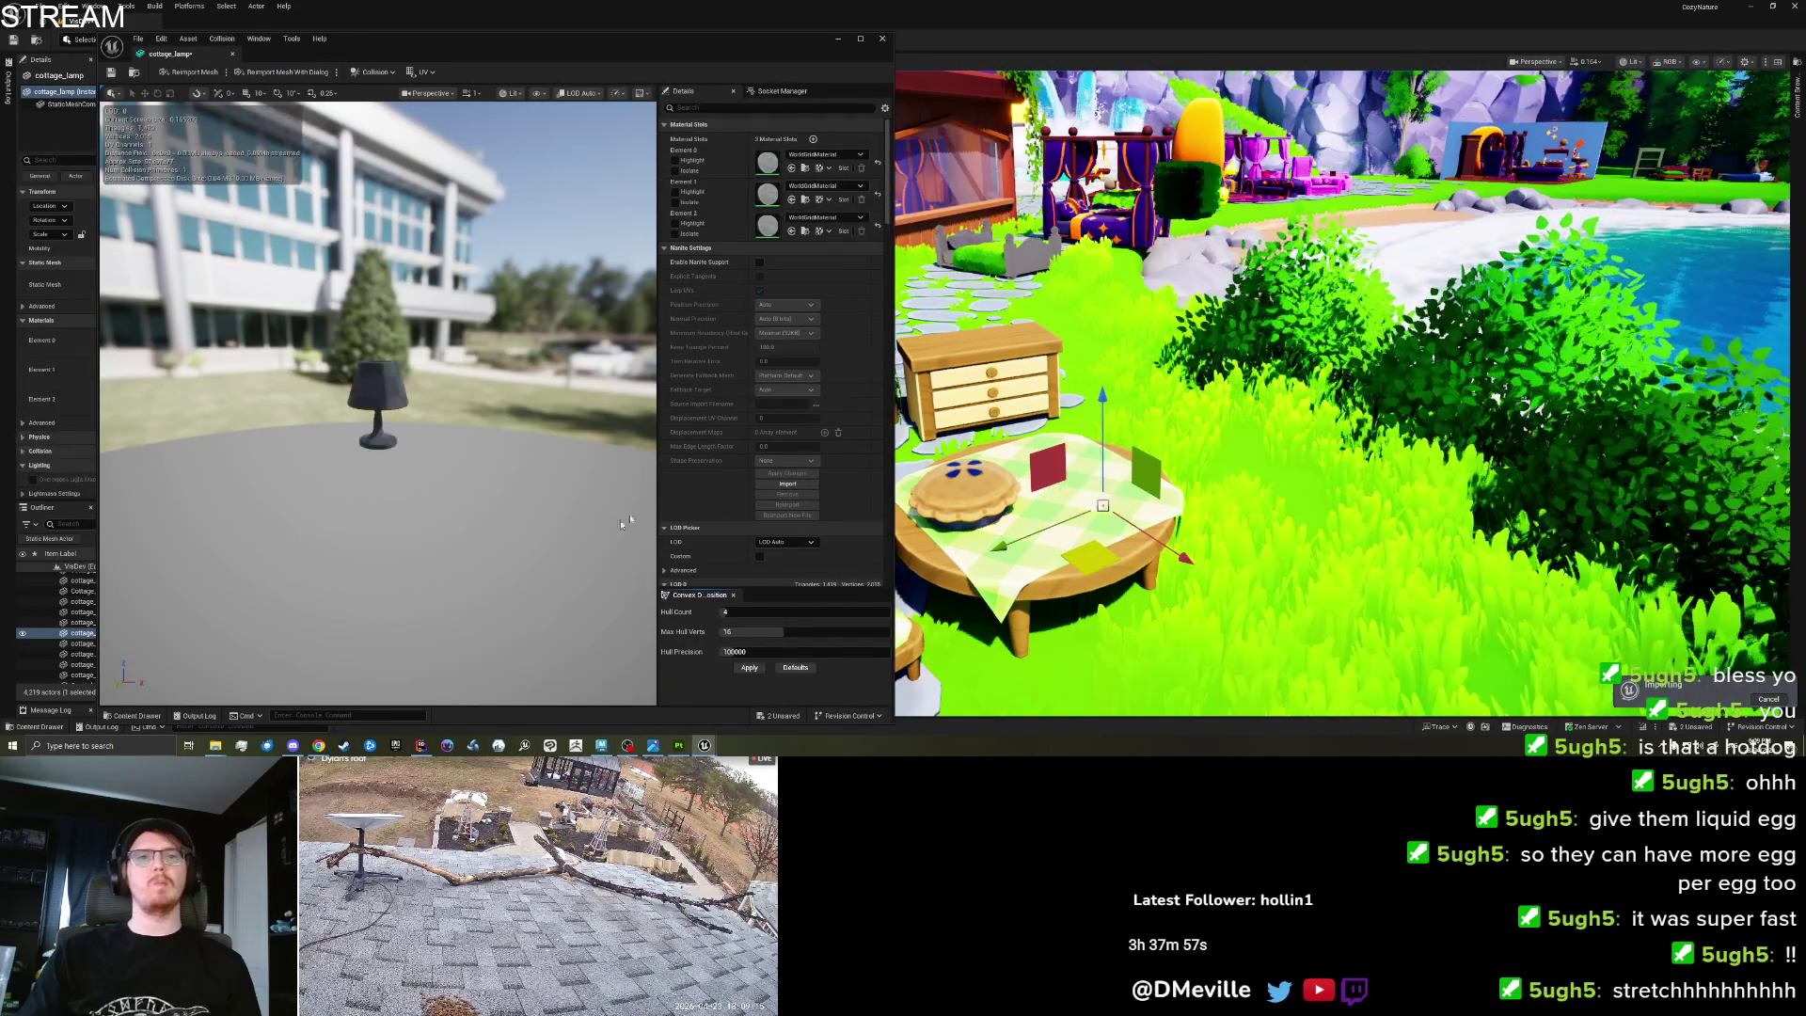
{"action": "left_click", "coordinate": [1798, 121]}
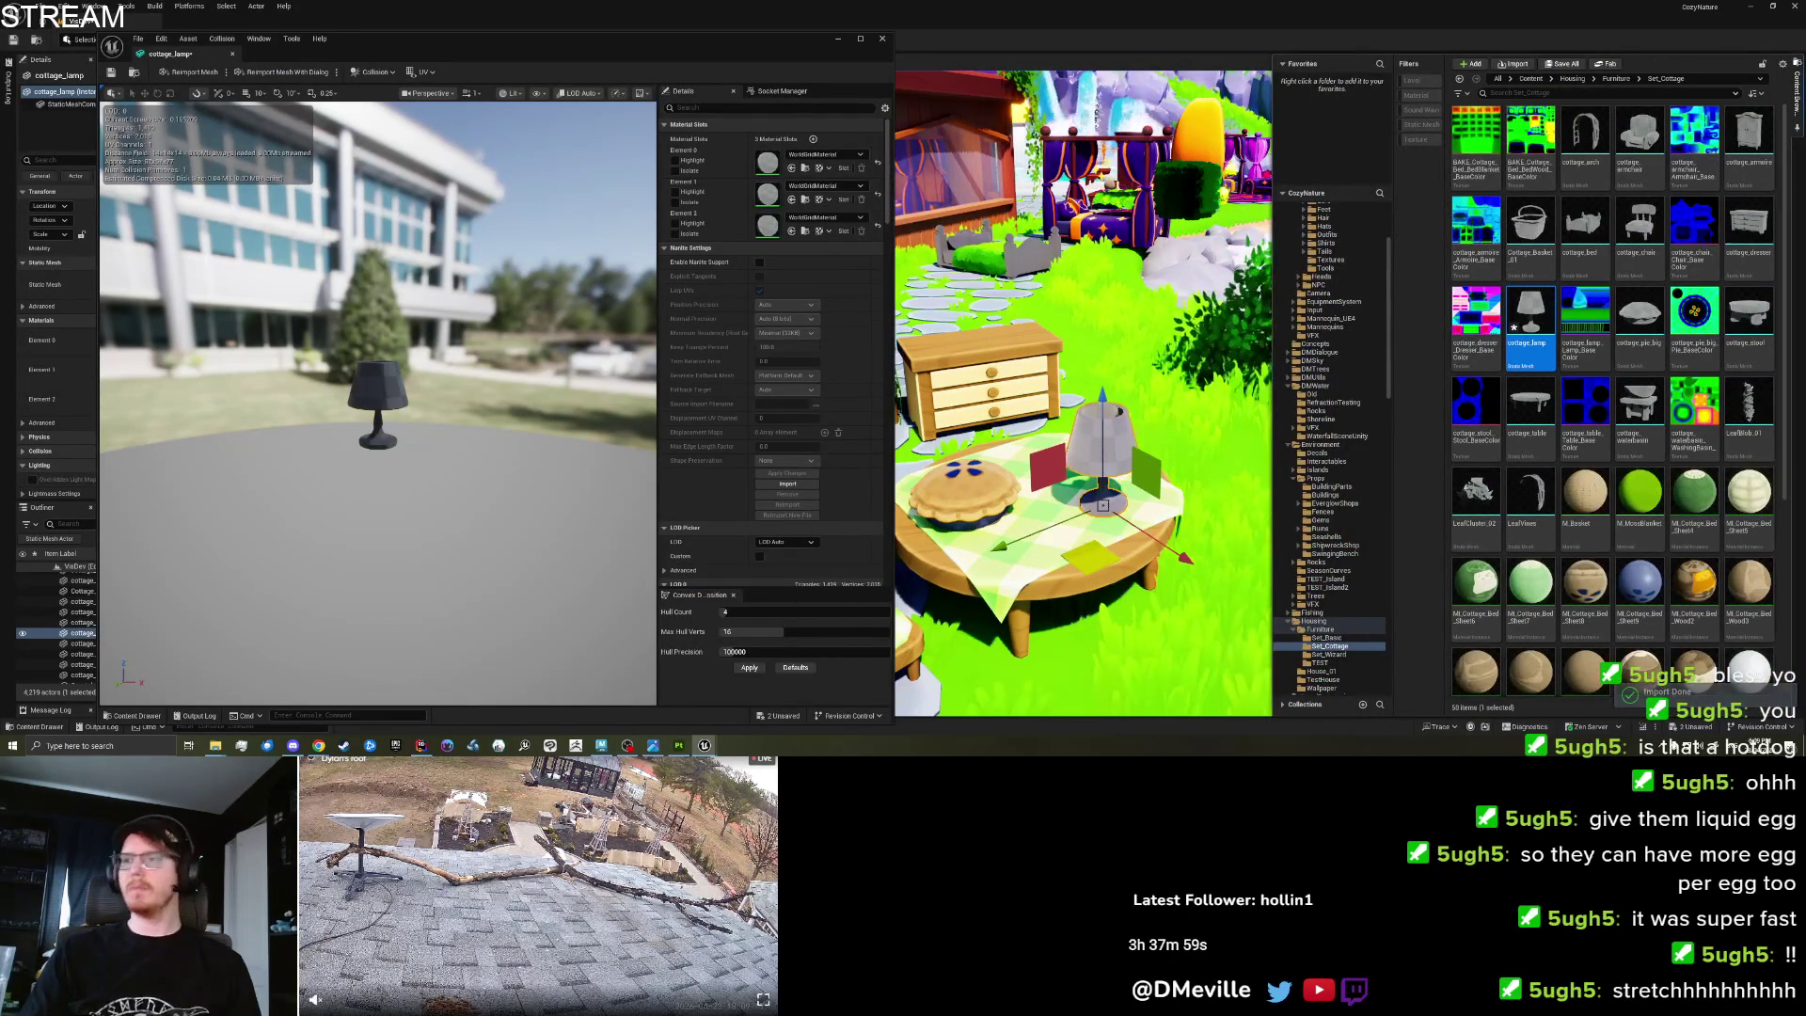
{"action": "left_click", "coordinate": [1028, 588]}
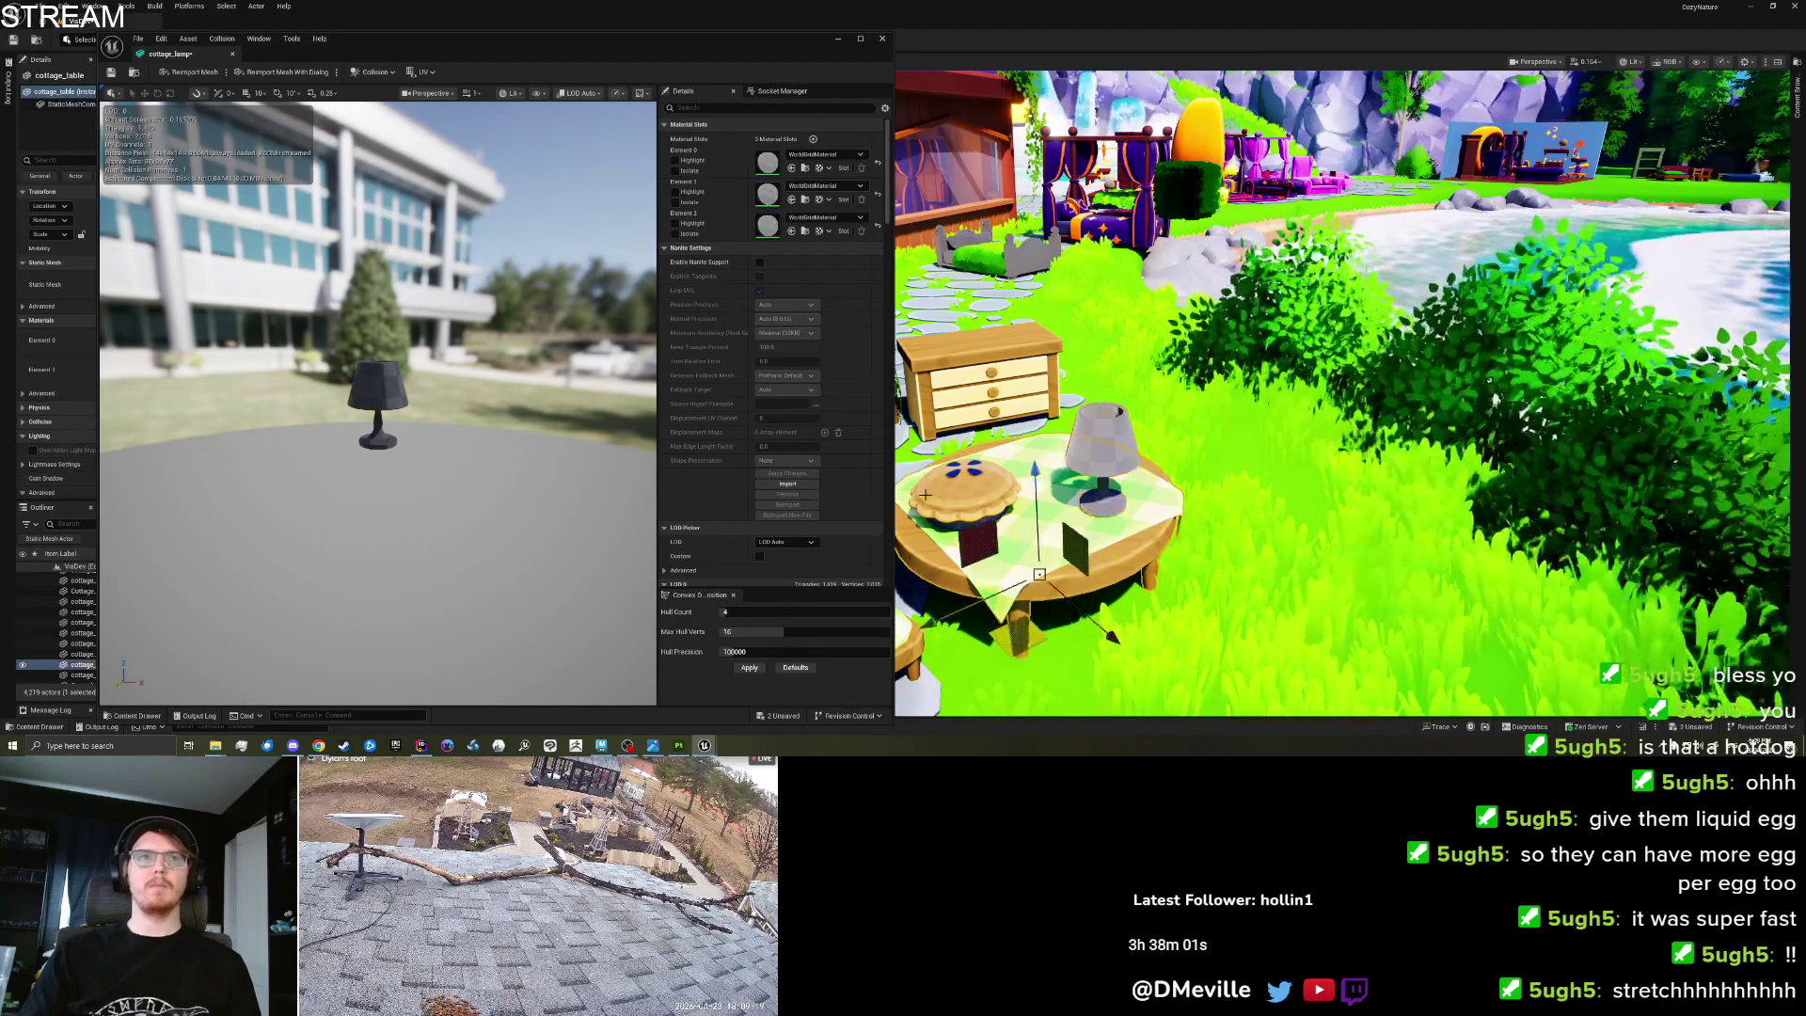
{"action": "left_click", "coordinate": [838, 39]}
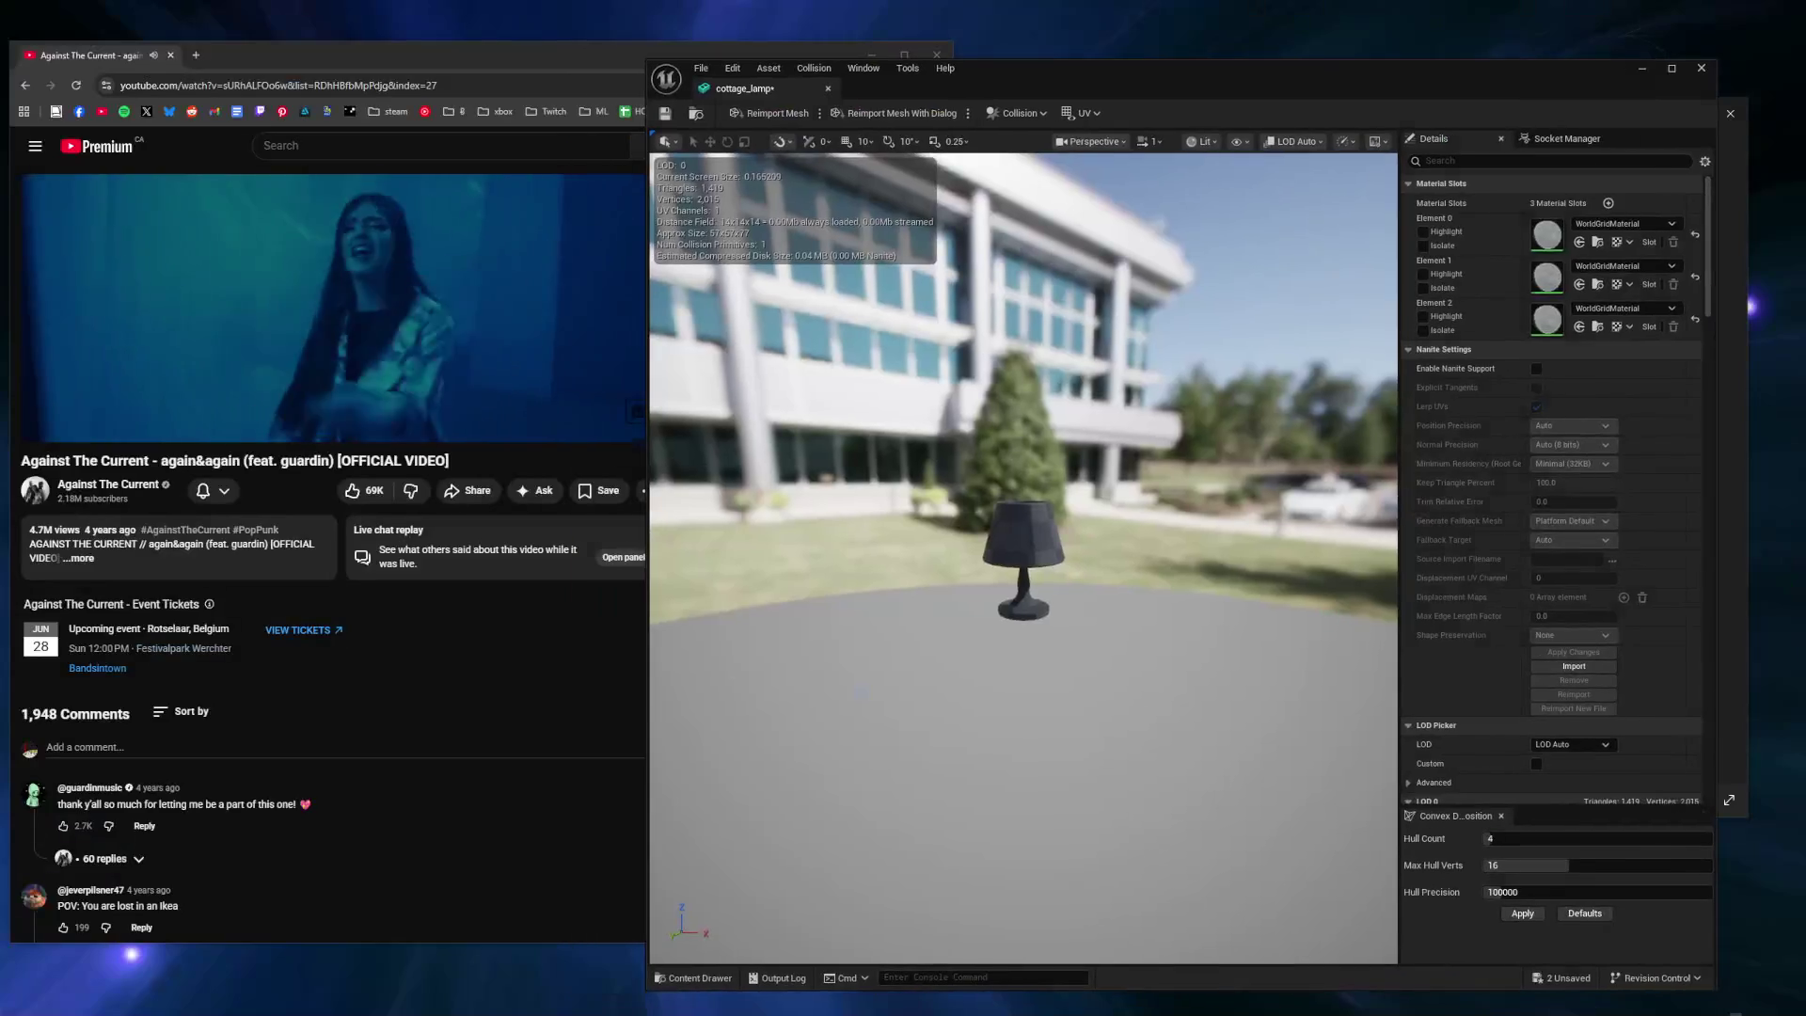
Duplicate MI_Cottage_Bed_Wood10 as MI_Cottage_Bed_Wood11 and open the copy for editing.
{"action": "left_click", "coordinate": [688, 518]}
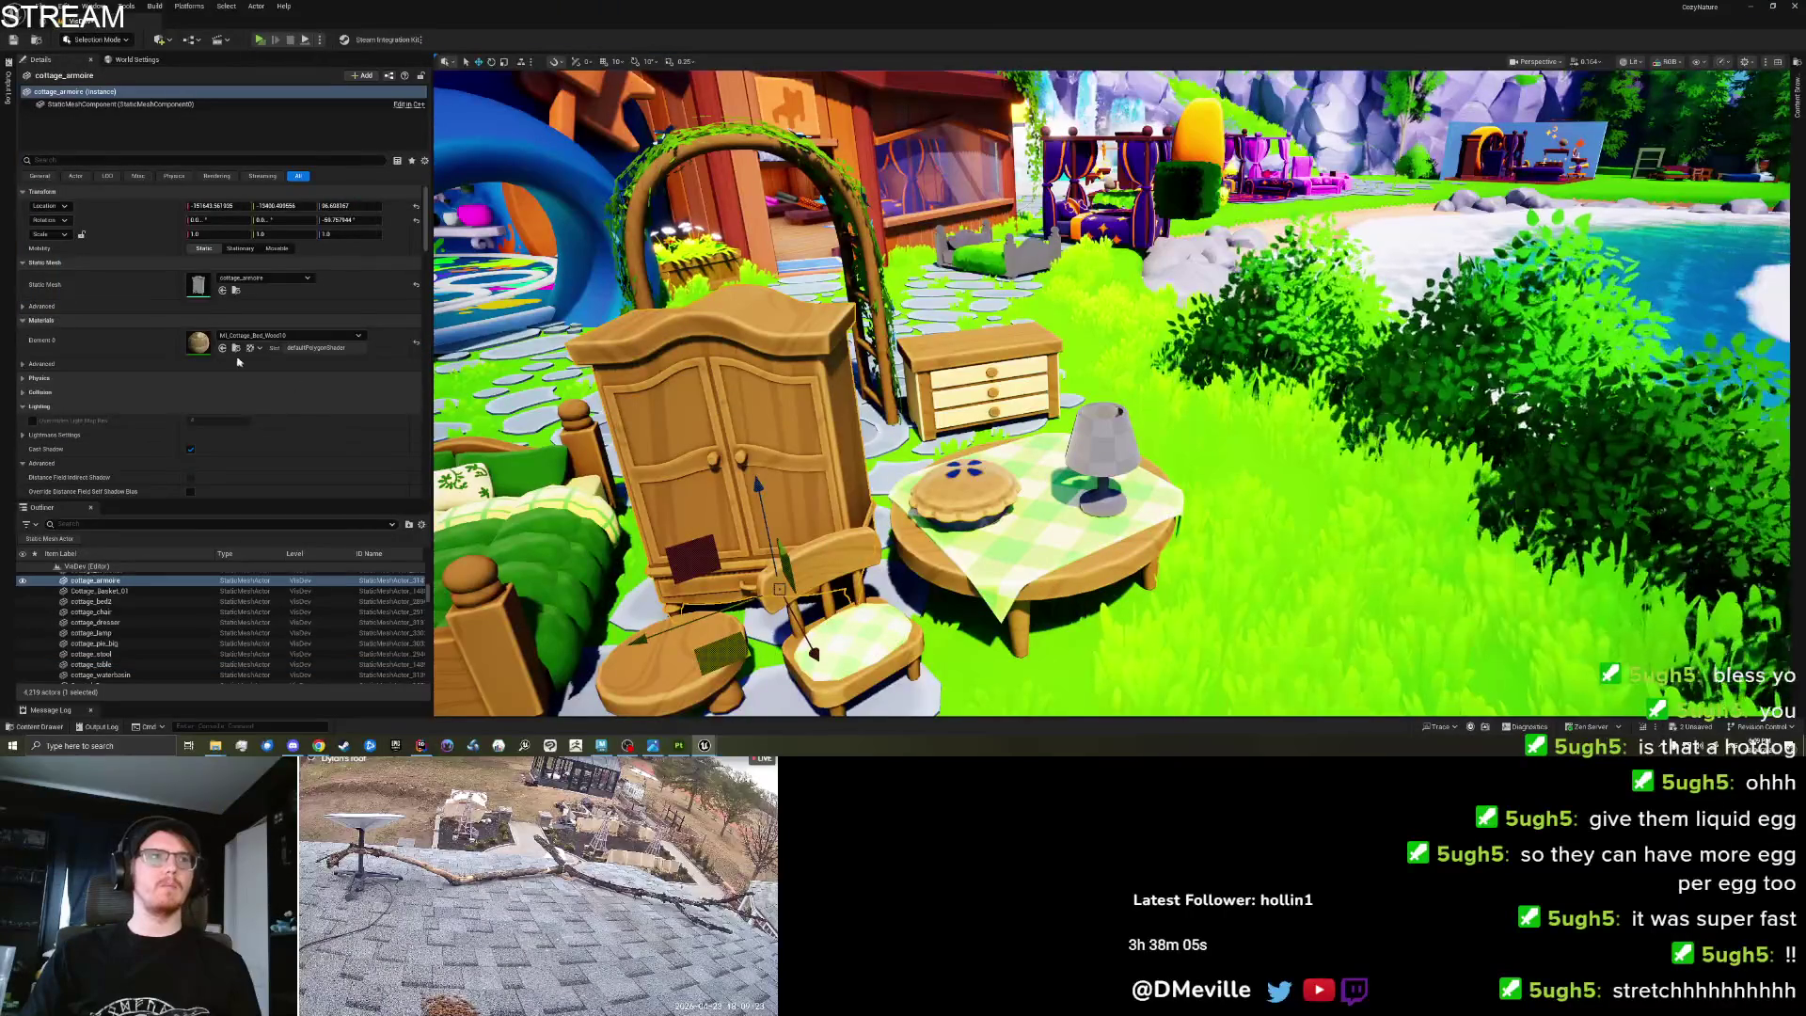
{"action": "key", "text": "ctrl+space"}
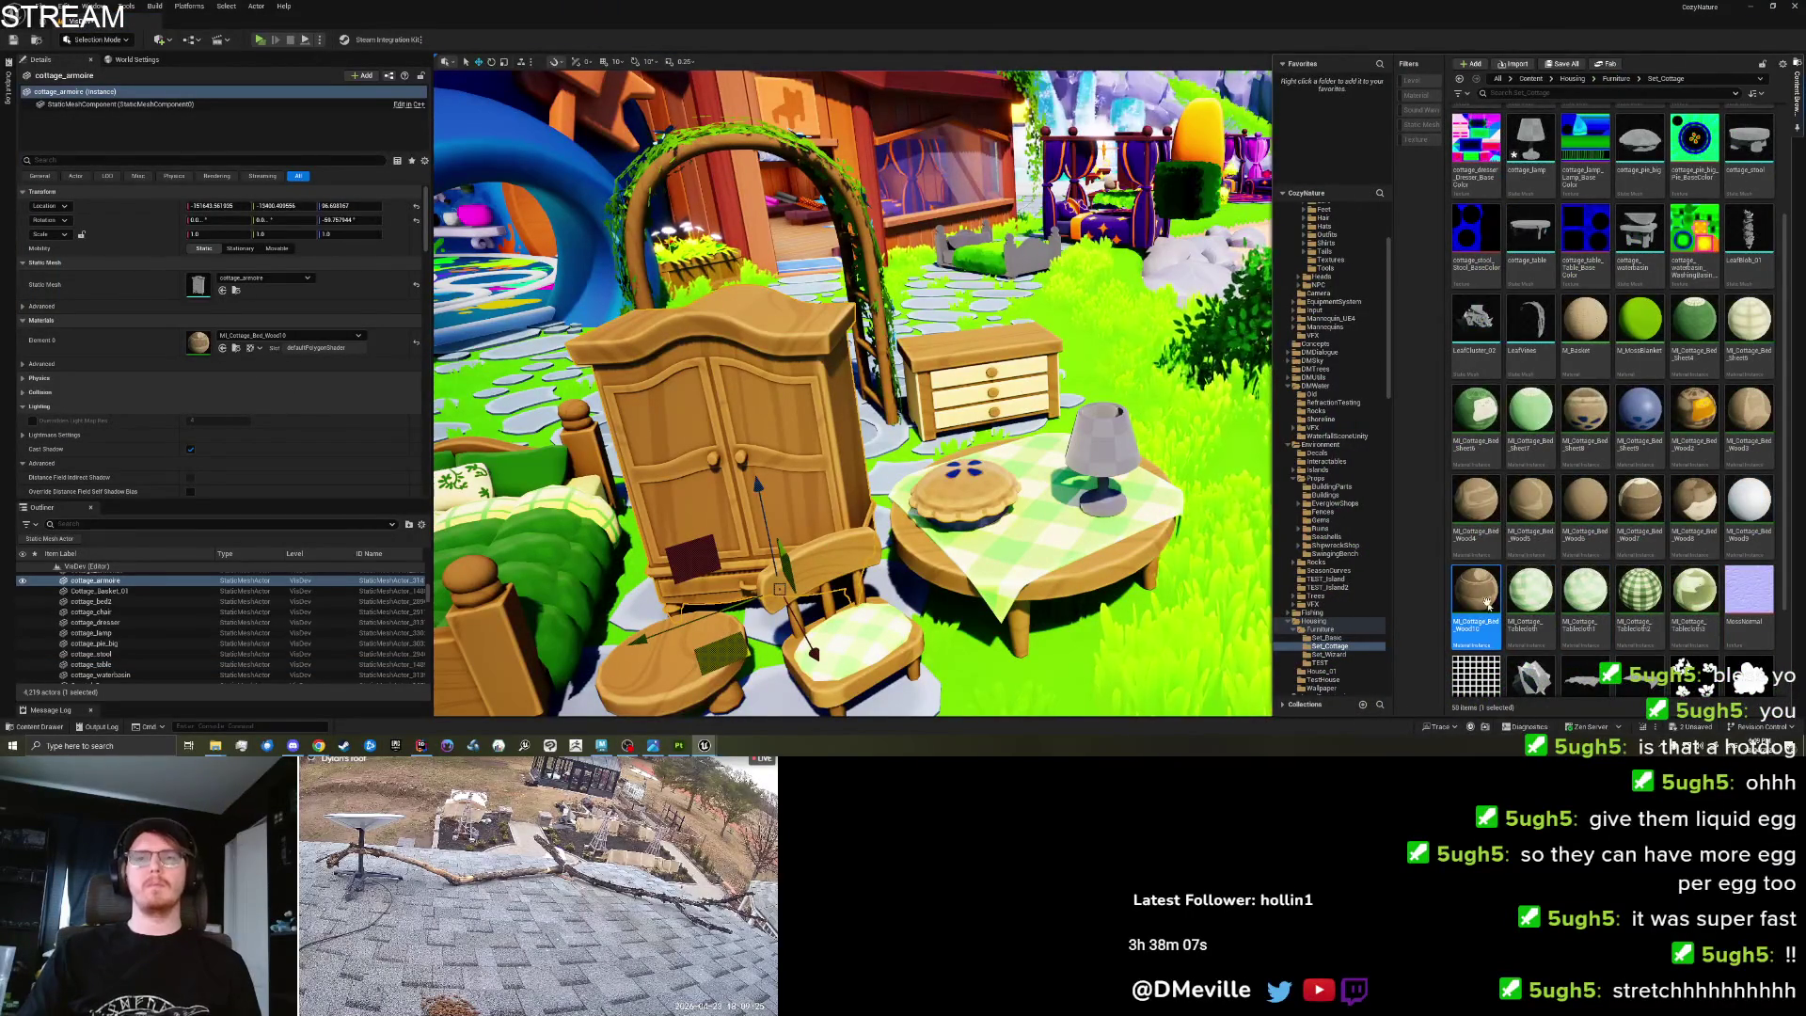
{"action": "right_click", "coordinate": [1487, 602]}
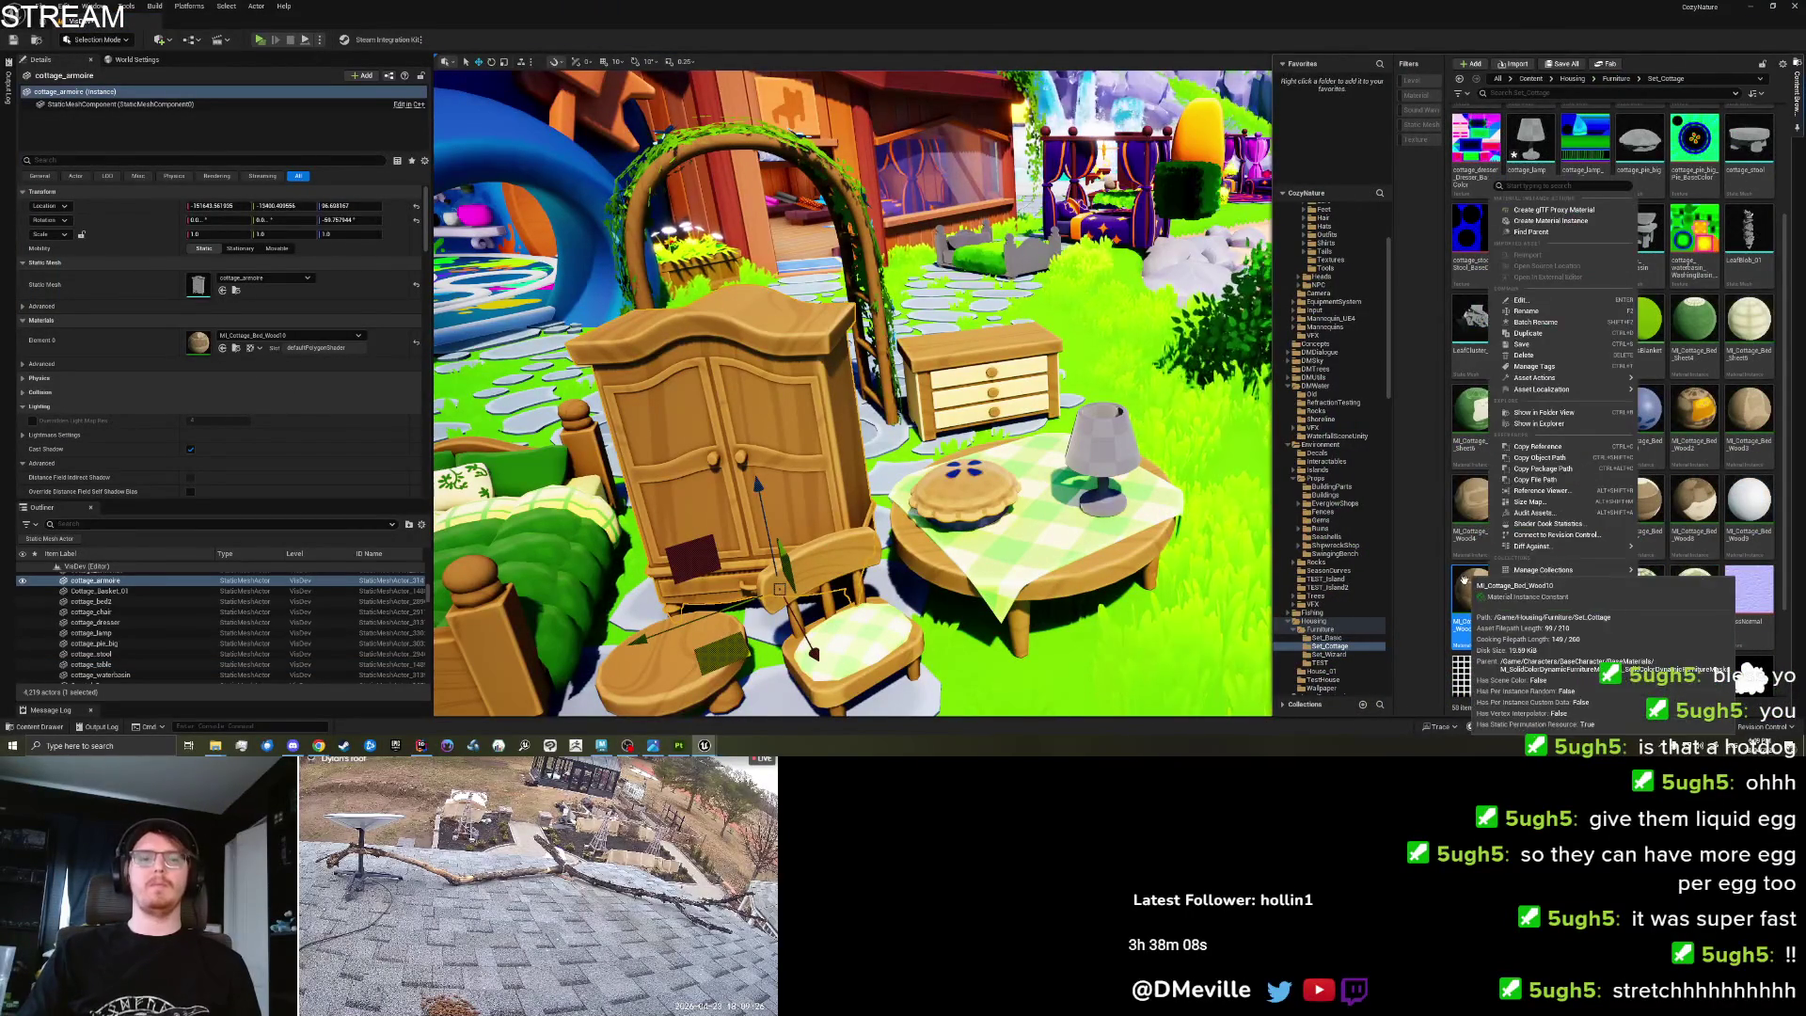
{"action": "left_click", "coordinate": [1529, 333]}
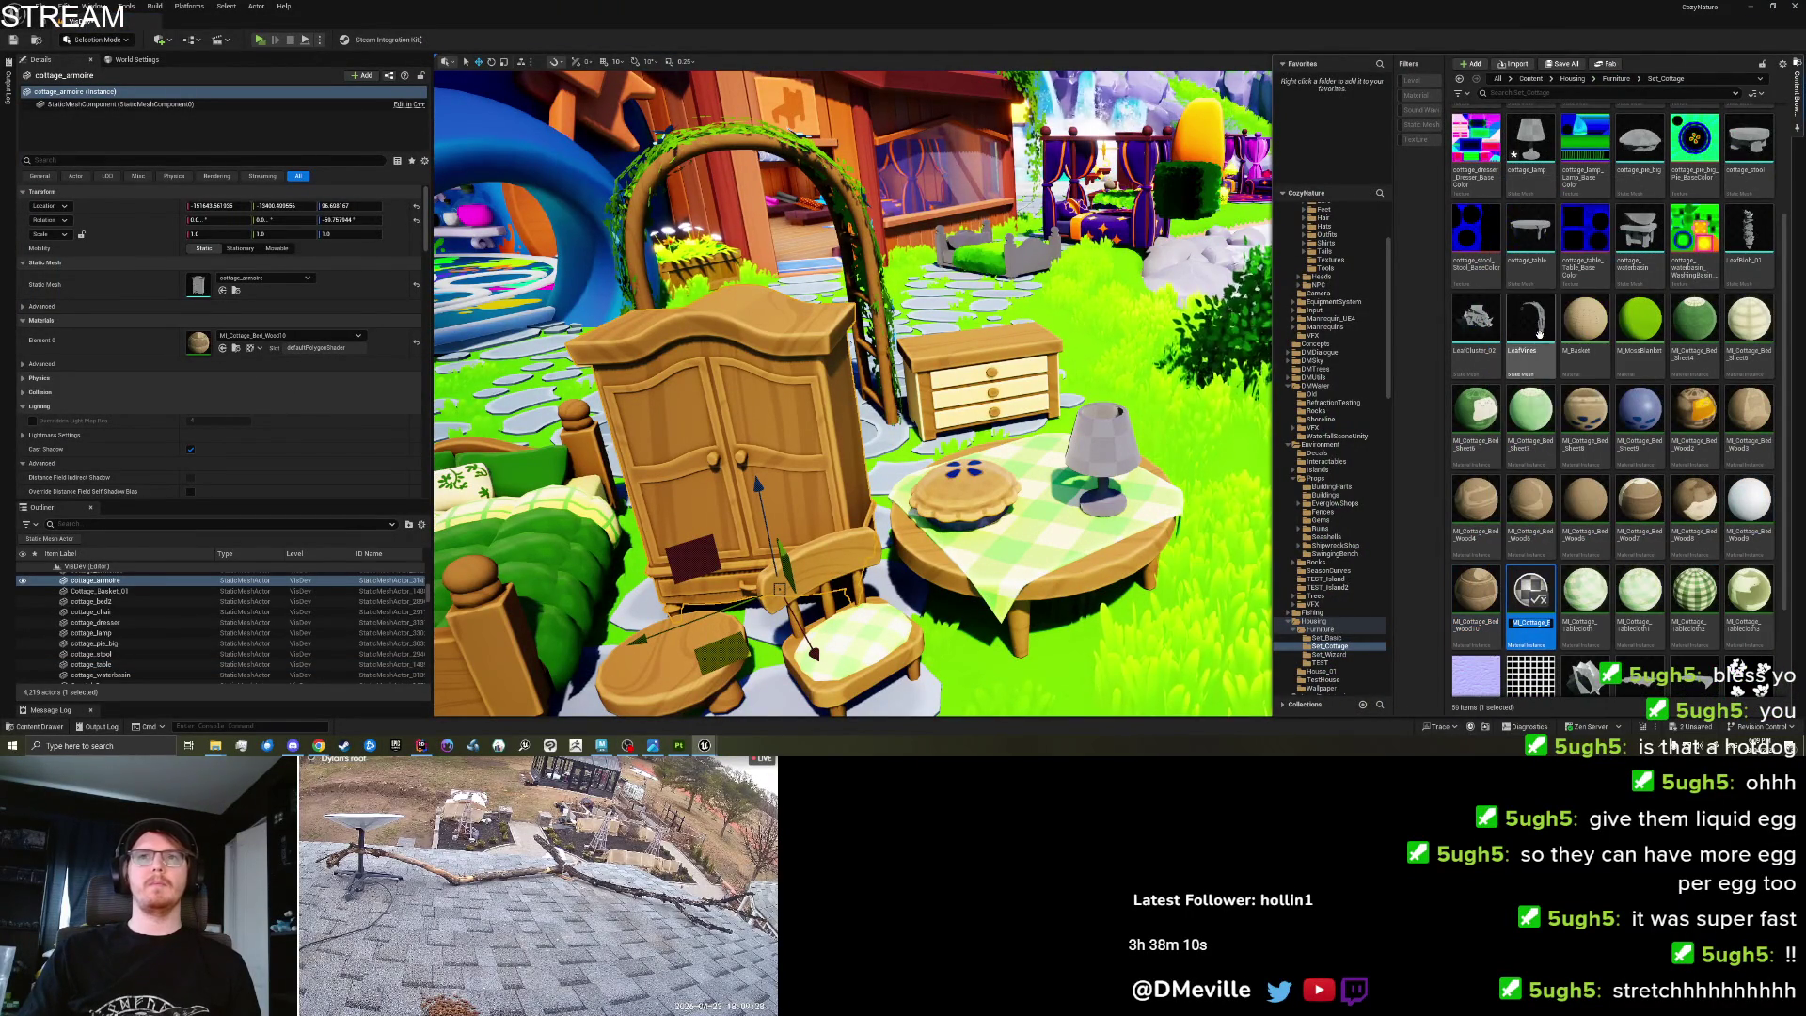
{"action": "double_click", "coordinate": [1540, 600]}
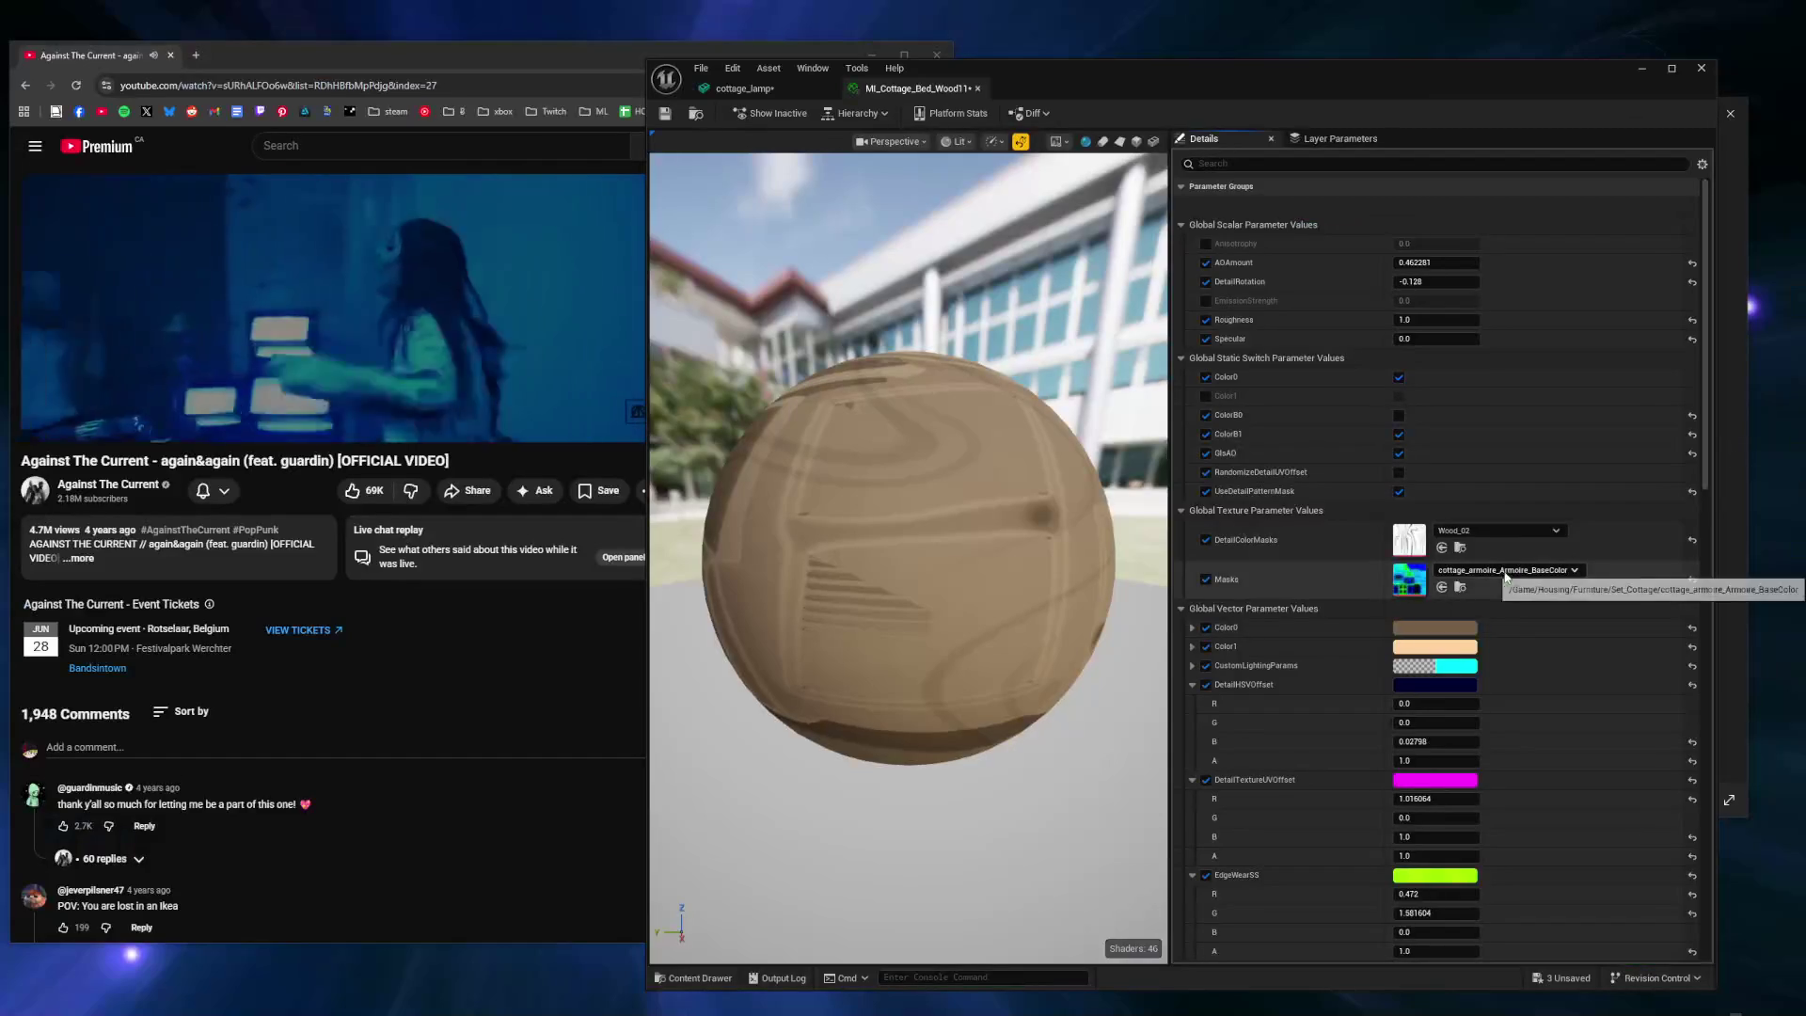
Set the instance's Masks texture to cottage_lamp_Lamp_BaseColor.
{"action": "left_click", "coordinate": [1505, 570]}
{"action": "type", "text": "lamp"}
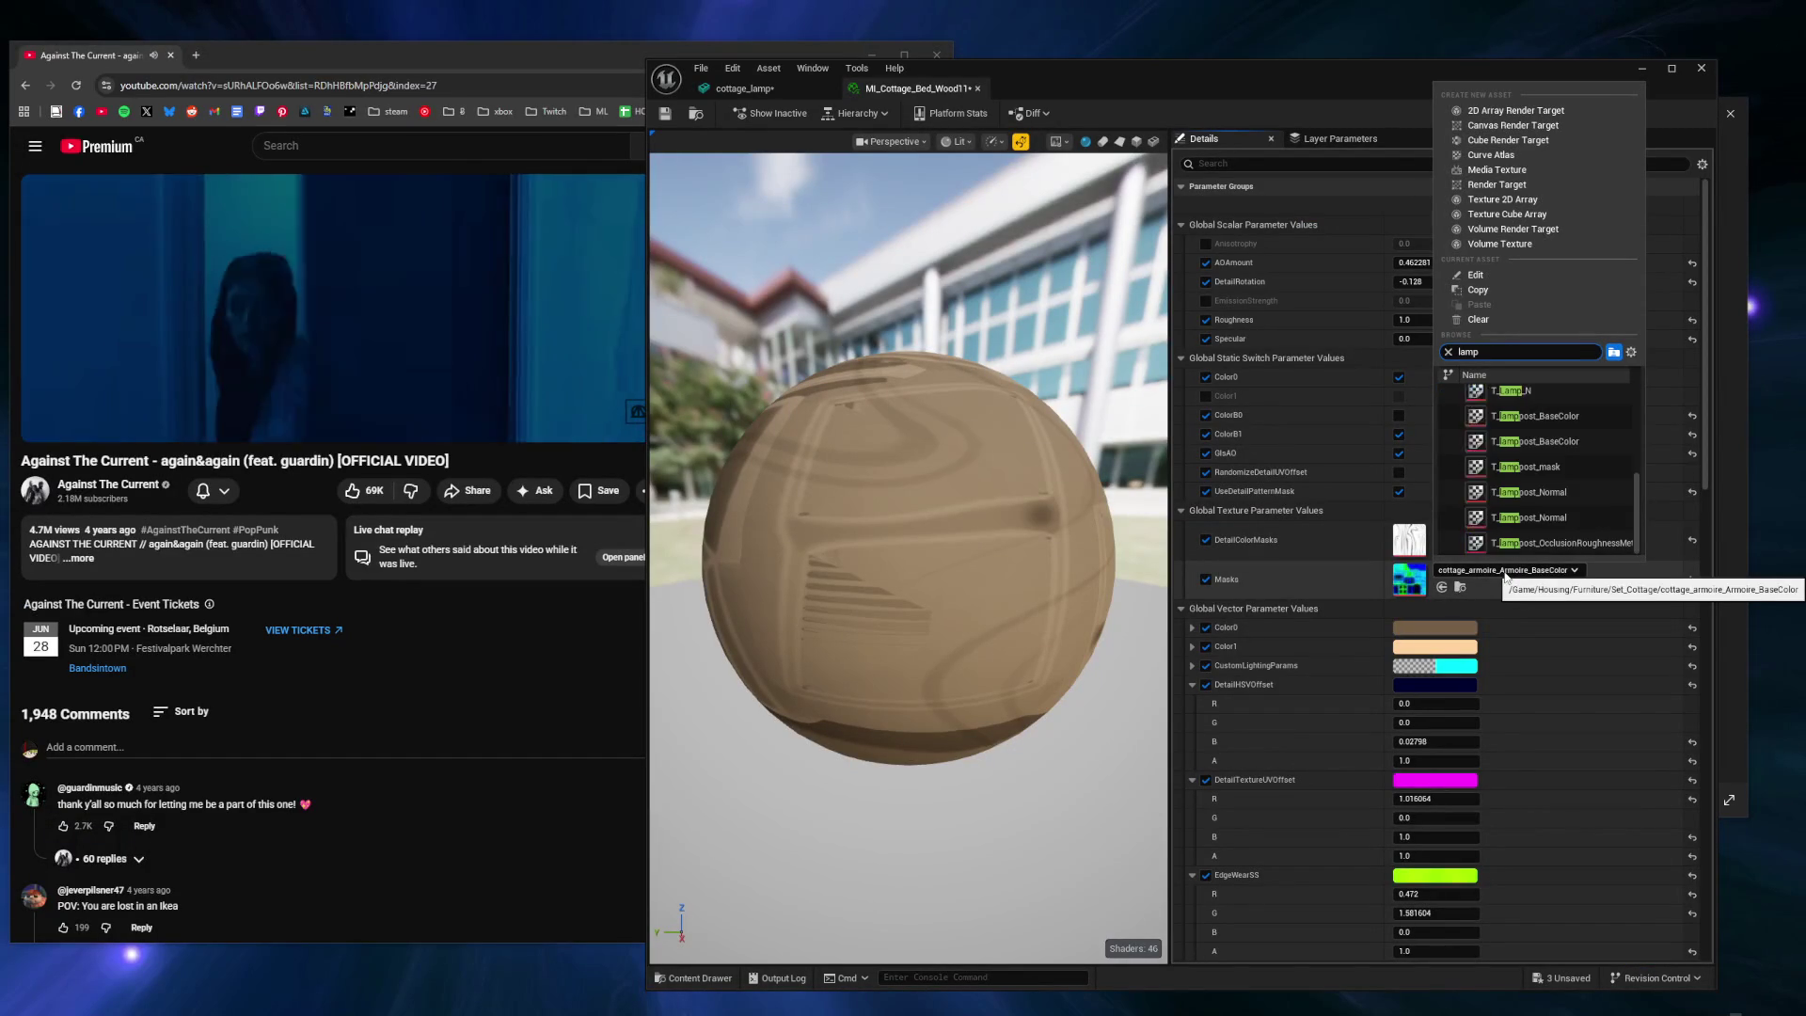
{"action": "scroll", "coordinate": [1520, 426], "scroll_direction": "up", "scroll_amount": 5}
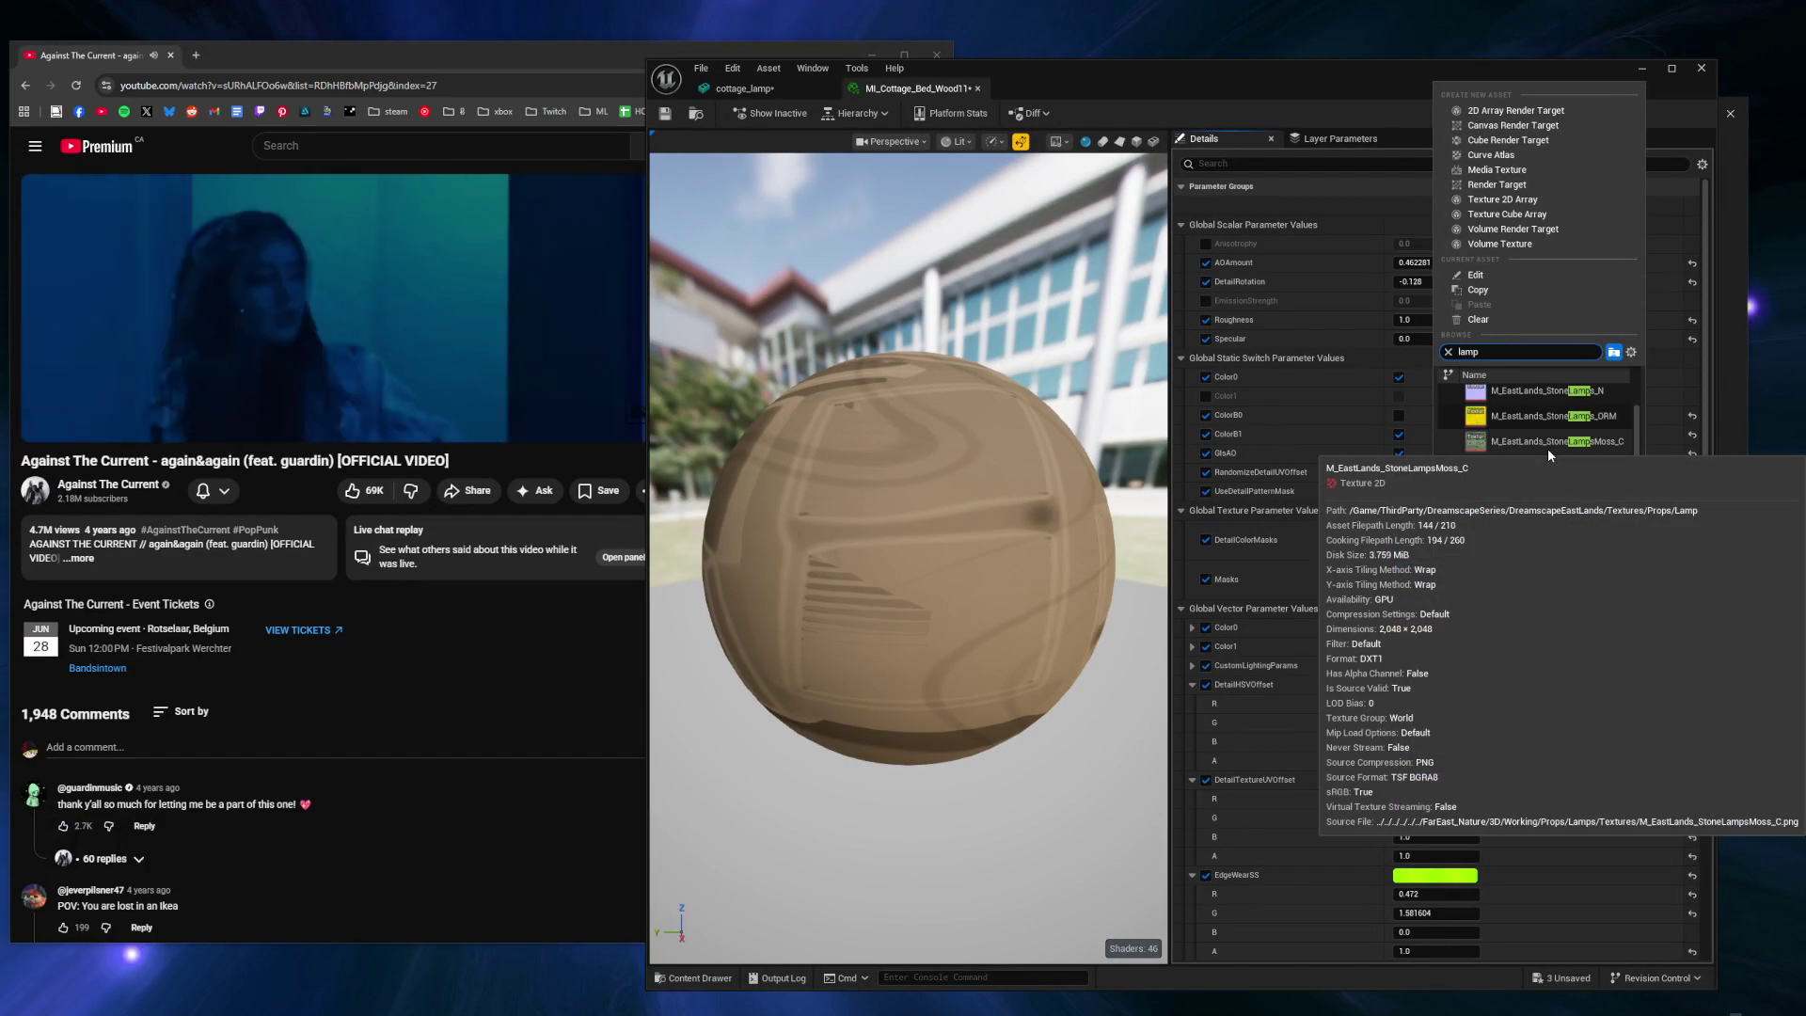
{"action": "key", "text": "BackSpace"}
{"action": "key", "text": "BackSpace"}
{"action": "key", "text": "BackSpace"}
{"action": "type", "text": "cottage la"}
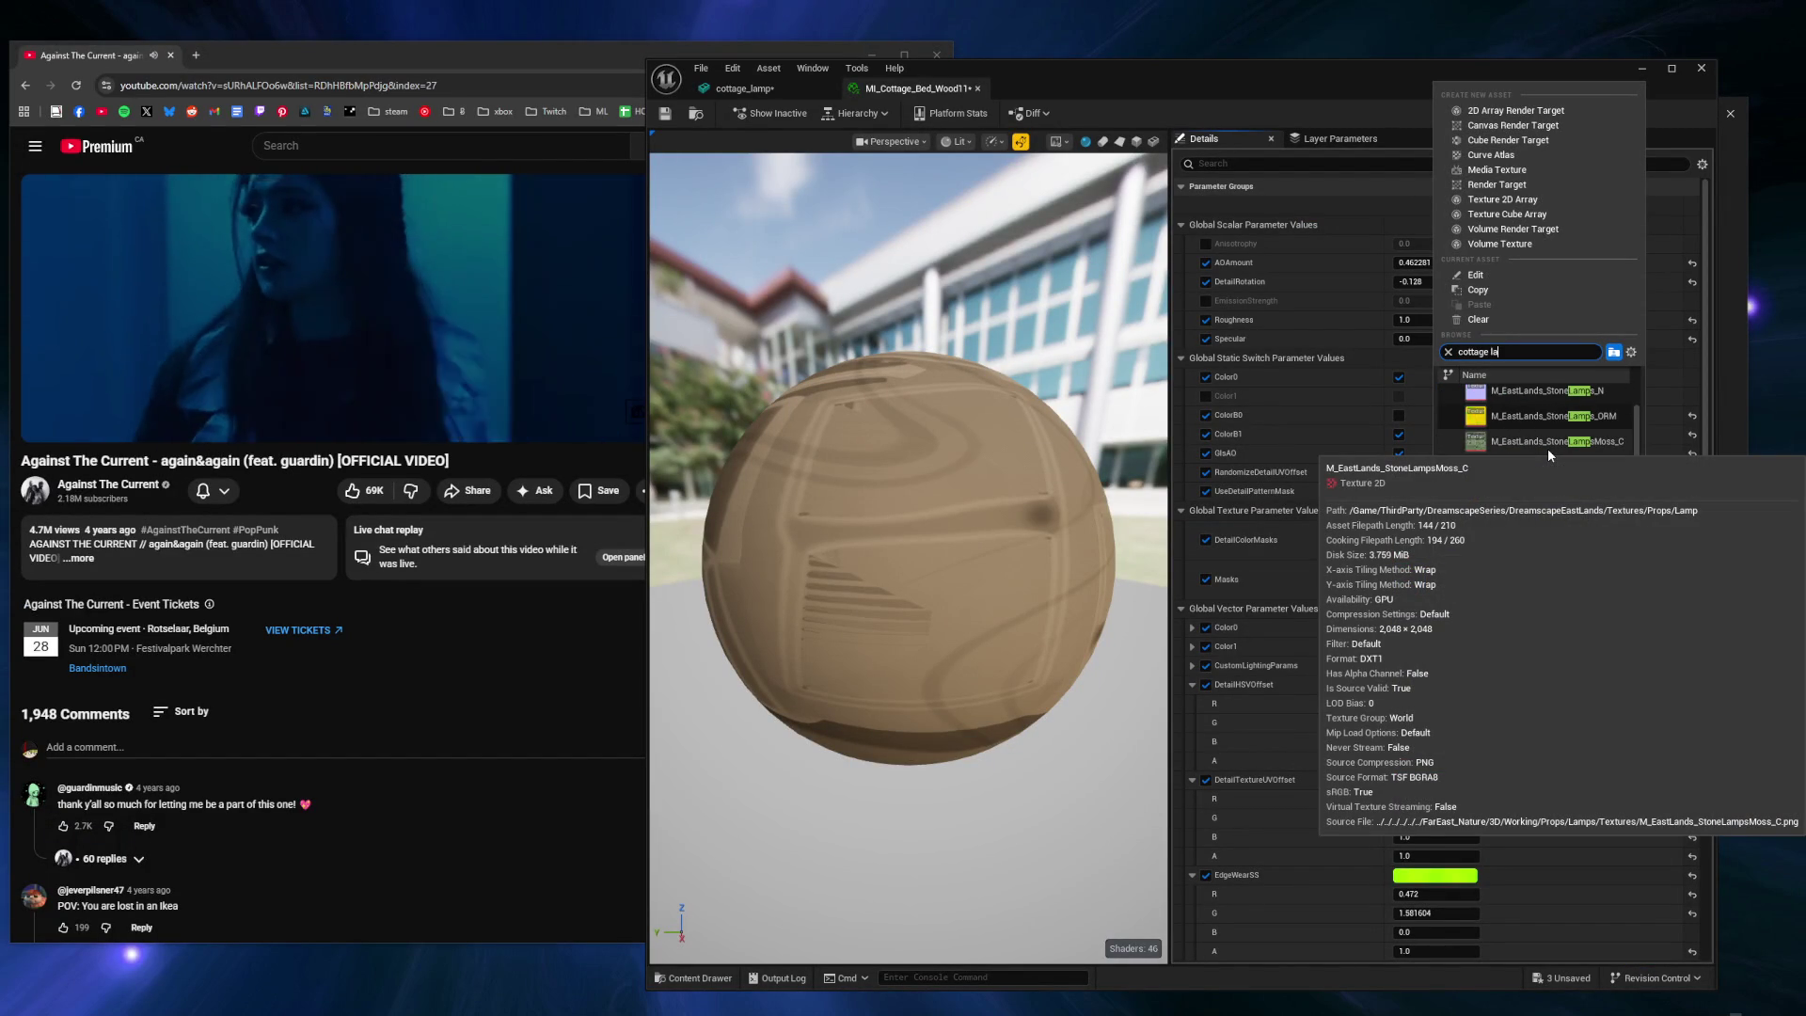
{"action": "left_click", "coordinate": [1547, 401]}
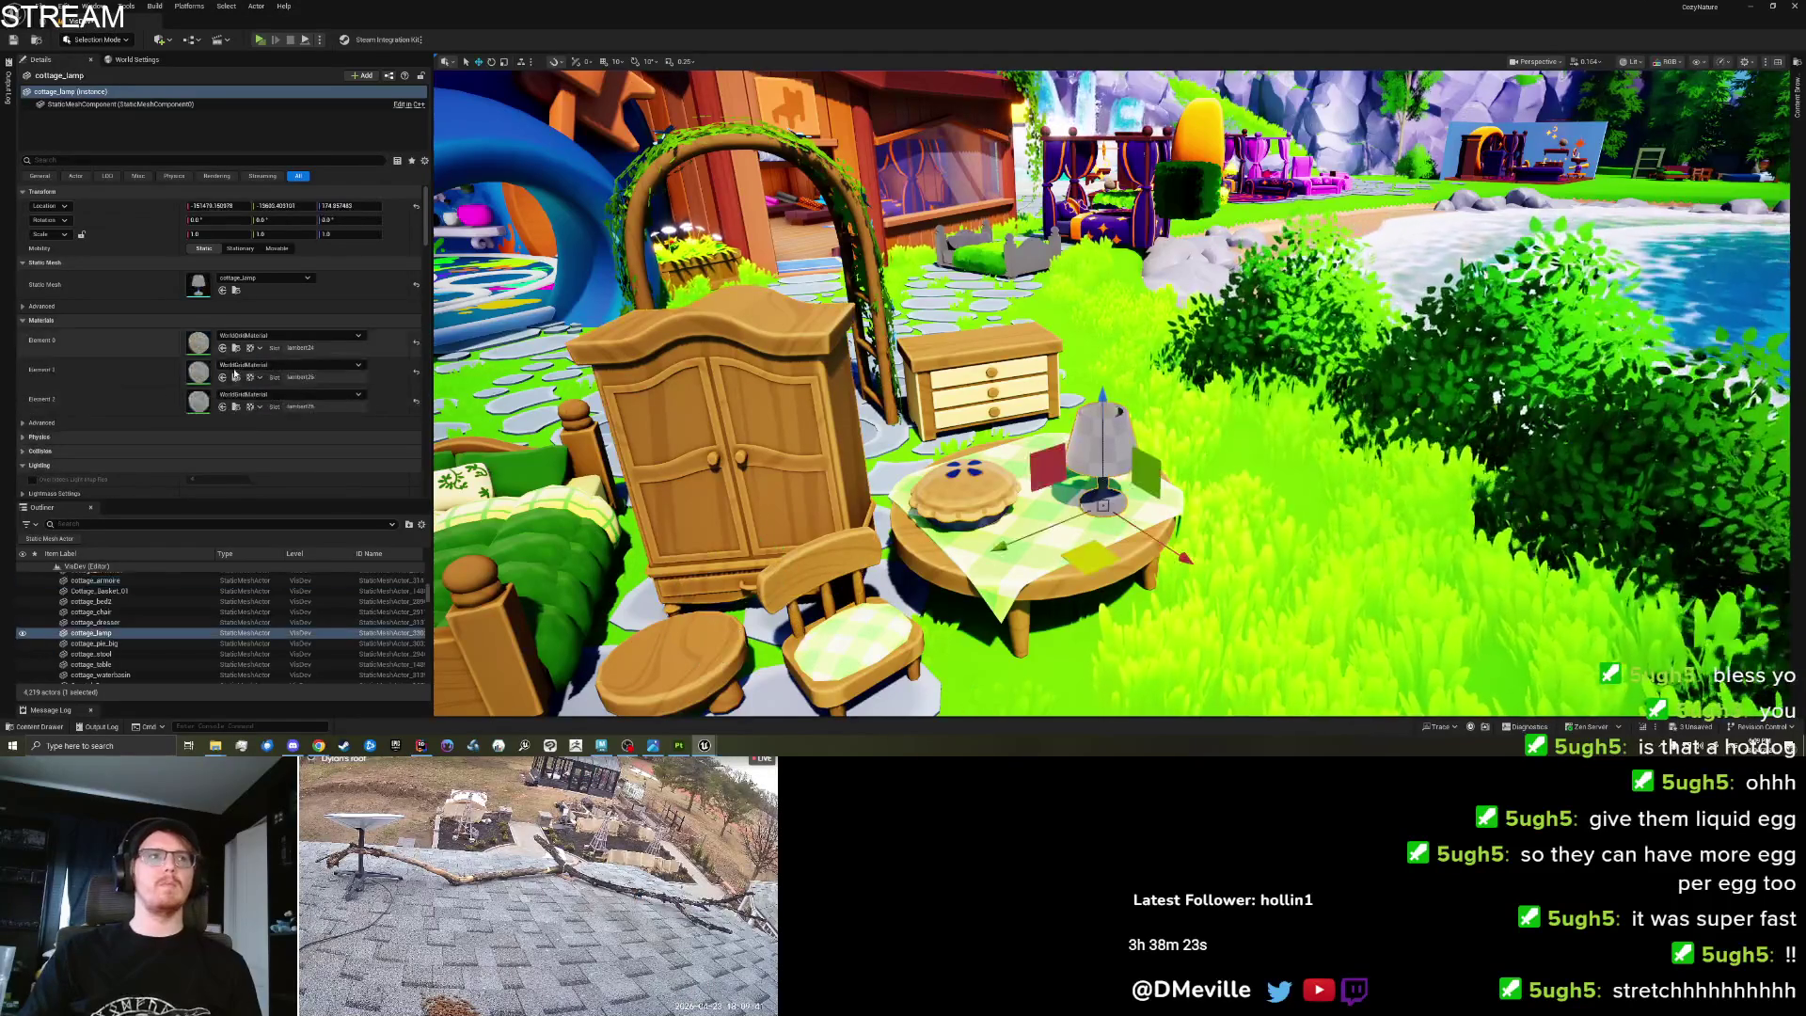
Apply MI_Cottage_Bed_Wood11 to the lamp's second material slot.
{"action": "left_click", "coordinate": [222, 347]}
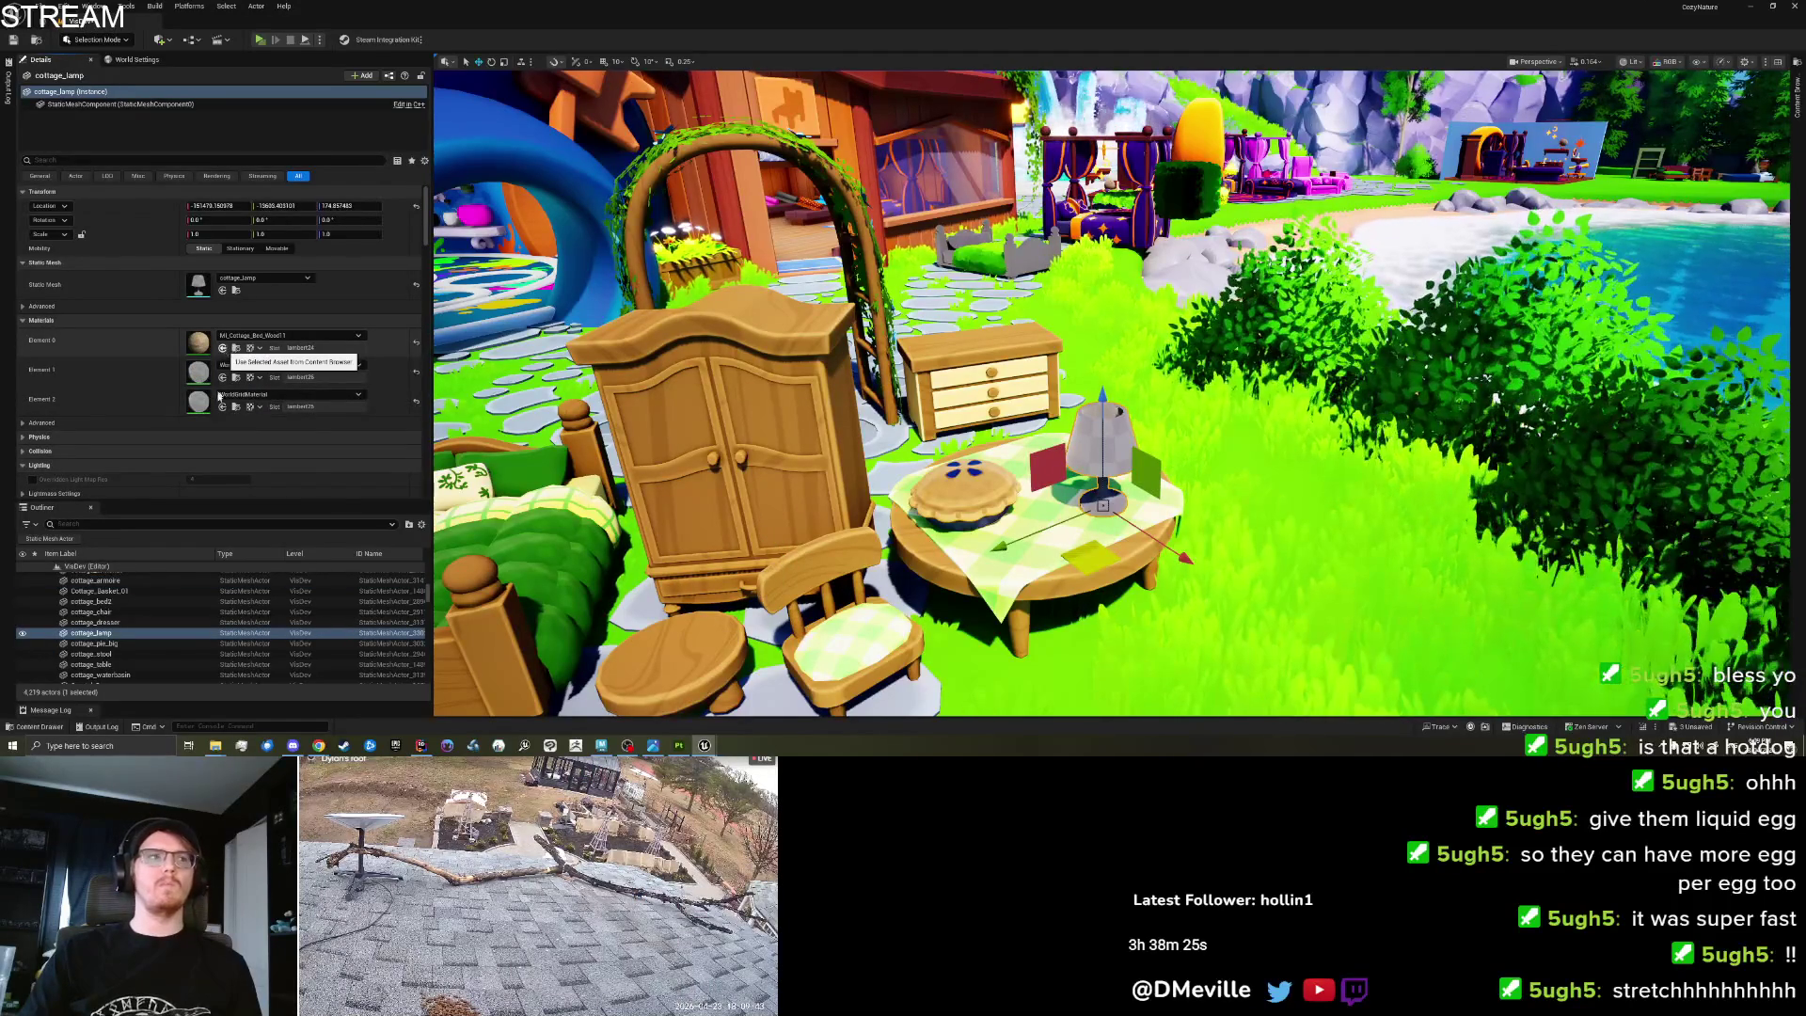
{"action": "key", "text": "ctrl+z"}
{"action": "left_click", "coordinate": [223, 407]}
{"action": "key", "text": "ctrl+z"}
{"action": "left_click", "coordinate": [222, 376]}
Lower EdgeWearSS red and set EdgeWearSS green to about 0.36.
{"action": "scroll", "coordinate": [995, 489], "scroll_direction": "up", "scroll_amount": 2}
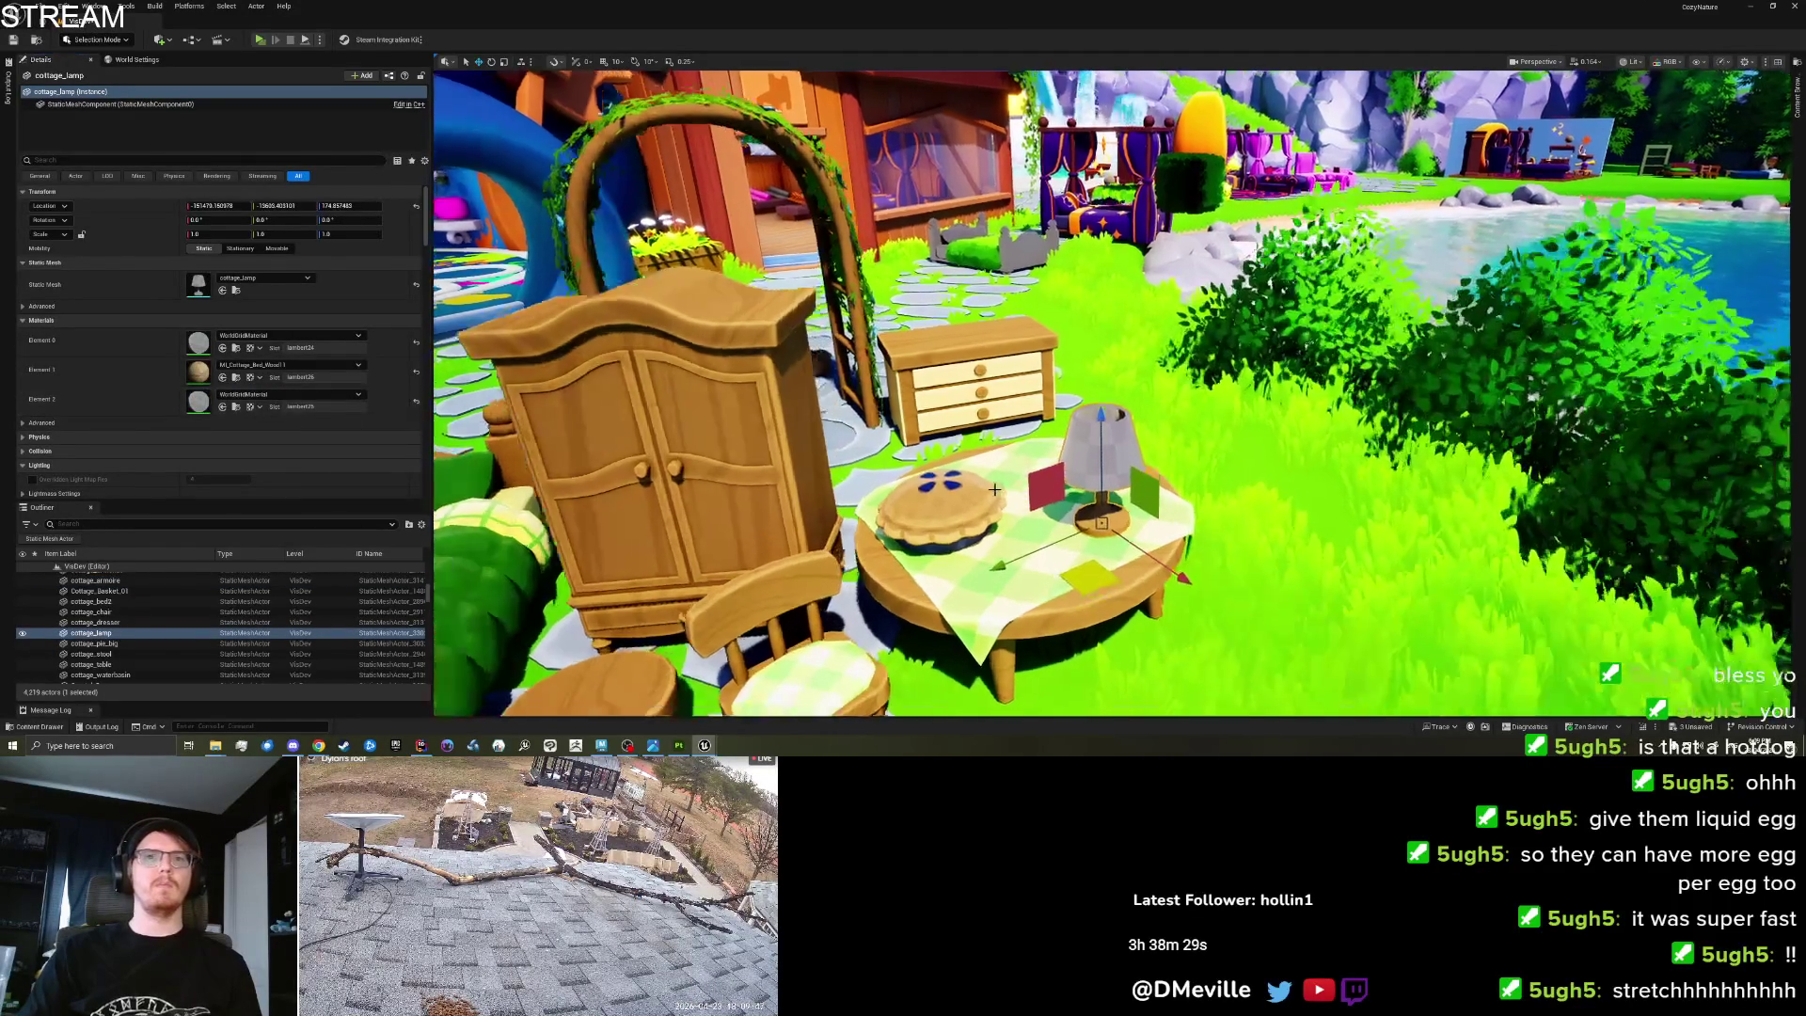
{"action": "scroll", "coordinate": [995, 490], "scroll_direction": "up", "scroll_amount": 5}
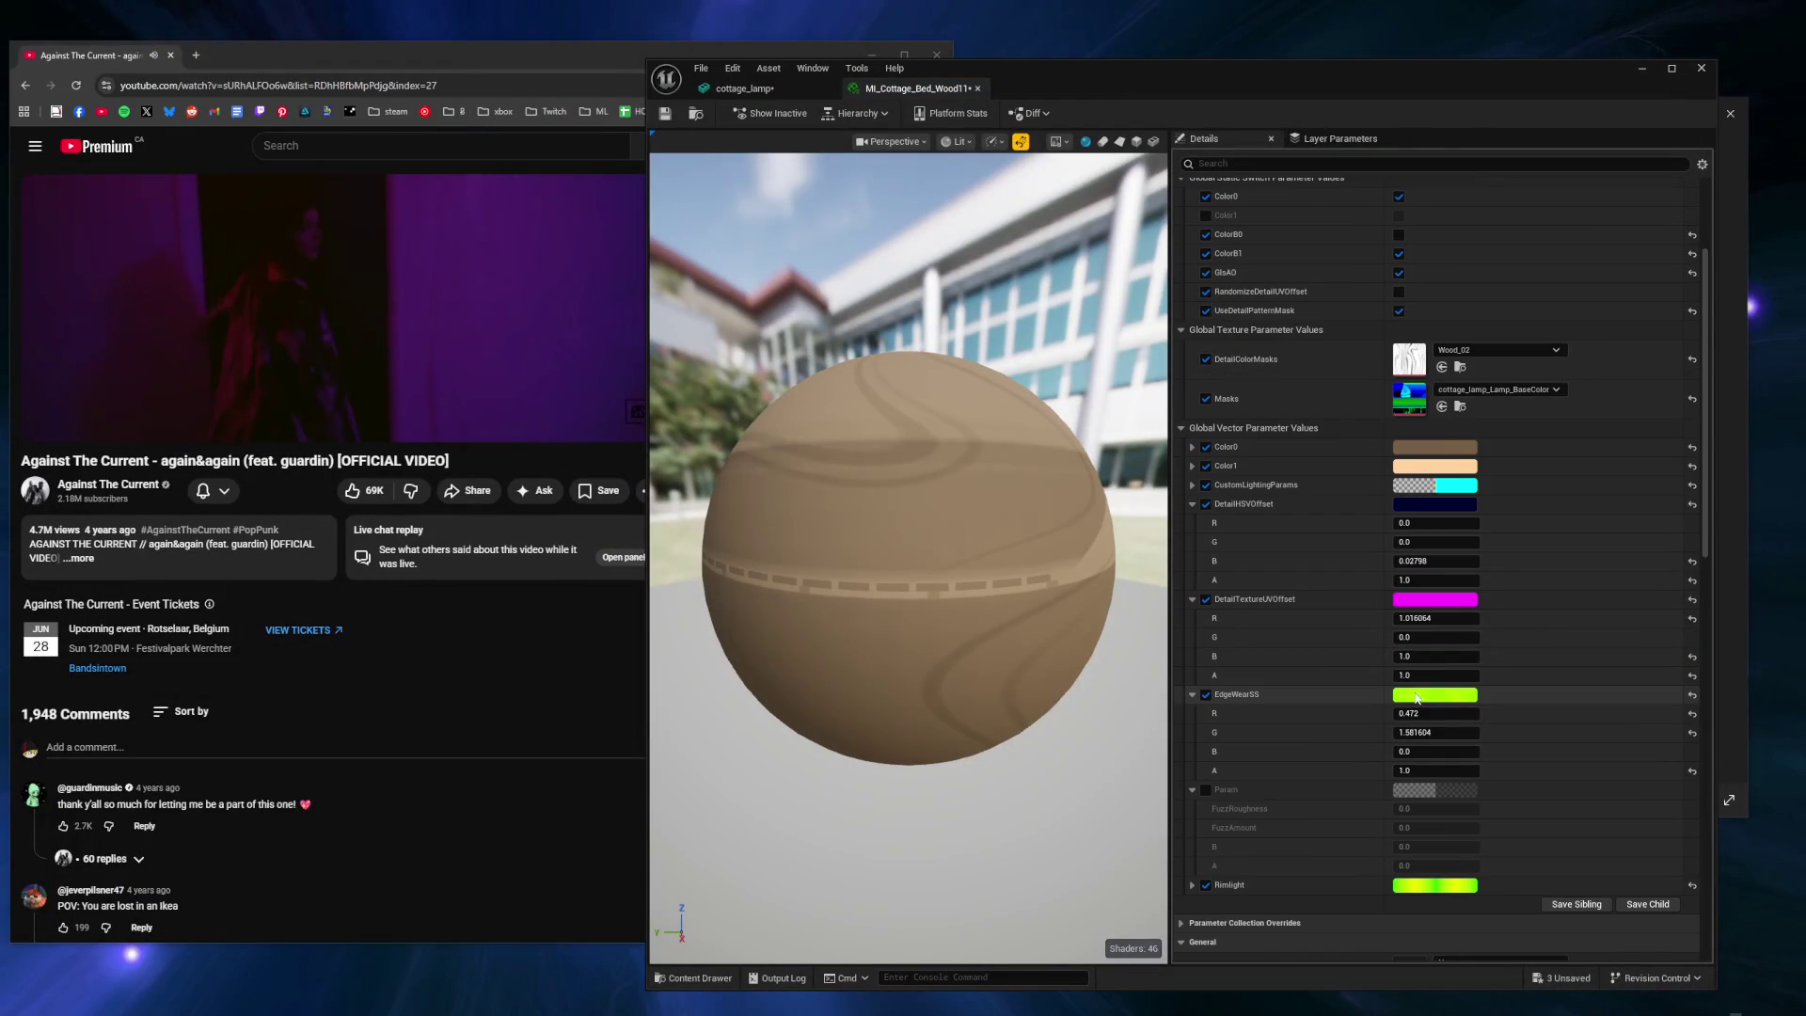
{"action": "mouse_move", "coordinate": [1421, 713]}
{"action": "left_mouse_down"}
{"action": "mouse_move", "coordinate": [1365, 713]}
{"action": "mouse_move", "coordinate": [1468, 724]}
{"action": "mouse_move", "coordinate": [1393, 734]}
{"action": "mouse_move", "coordinate": [1491, 714]}
{"action": "left_mouse_up"}
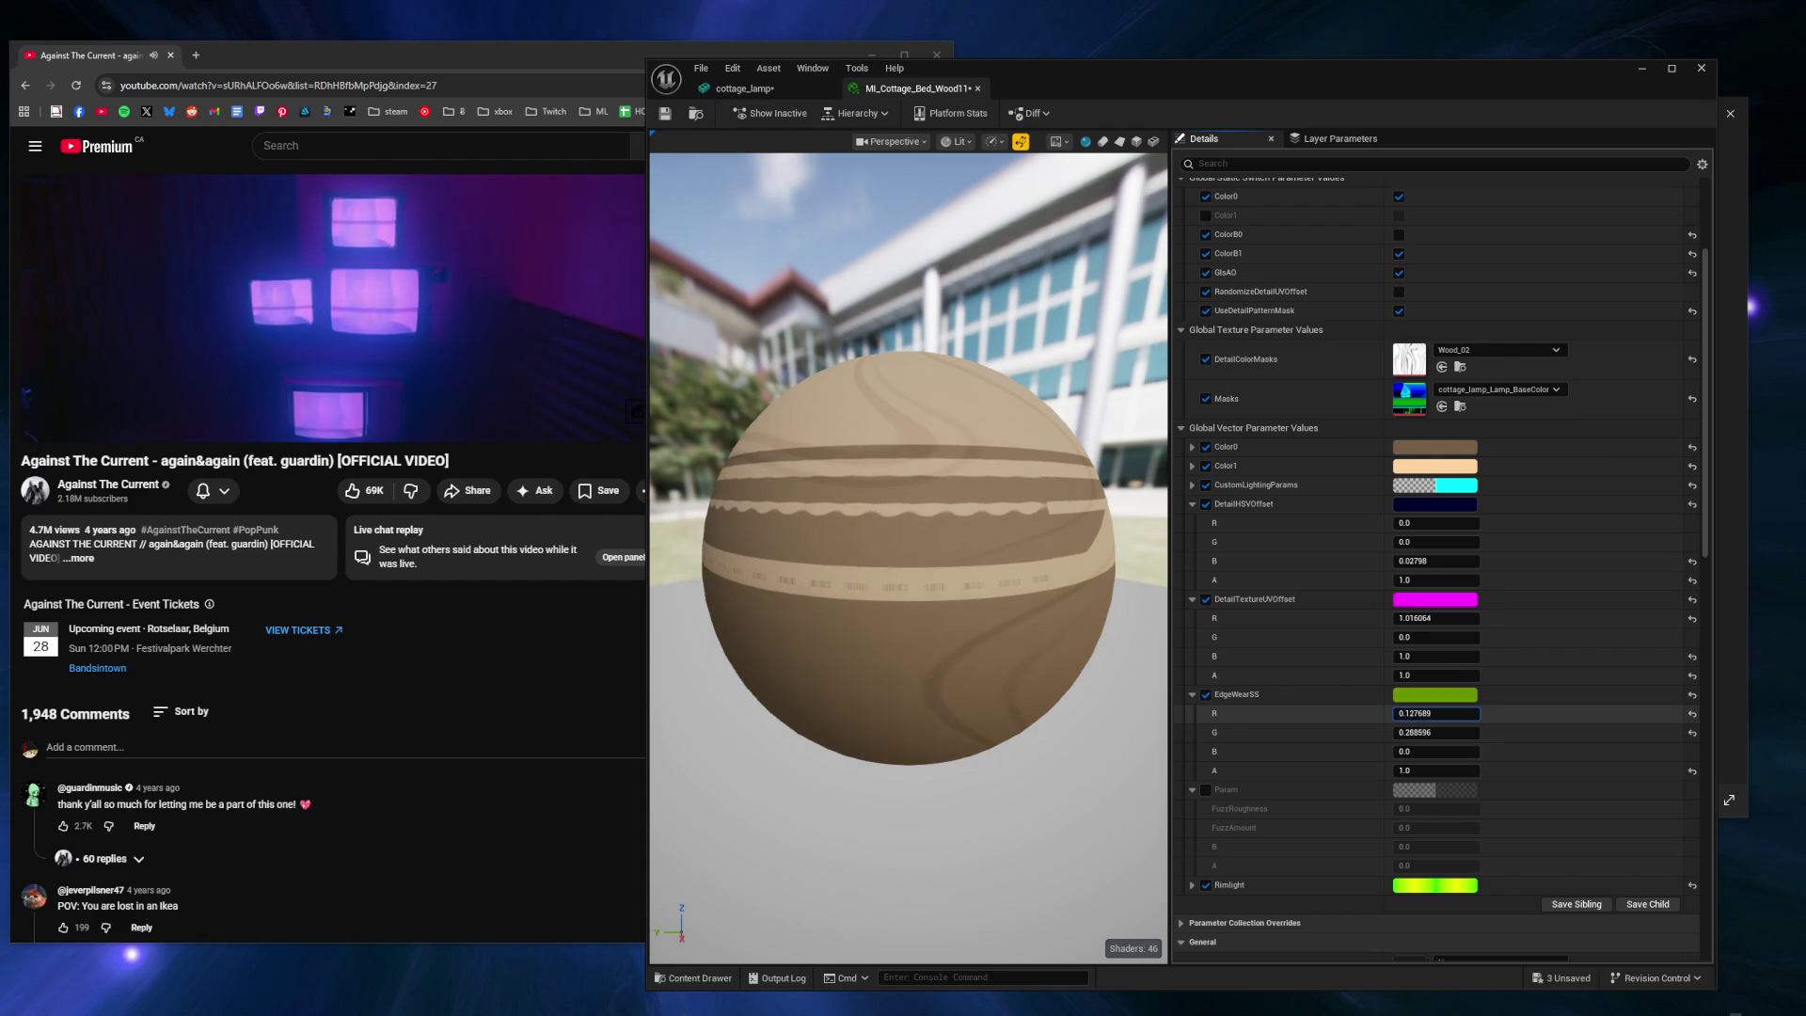
{"action": "left_click_drag", "start_coordinate": [1431, 732], "coordinate": [1482, 732]}
{"action": "mouse_move", "coordinate": [1436, 732]}
{"action": "left_mouse_down"}
{"action": "mouse_move", "coordinate": [1373, 732]}
{"action": "mouse_move", "coordinate": [1440, 732]}
{"action": "left_mouse_up"}
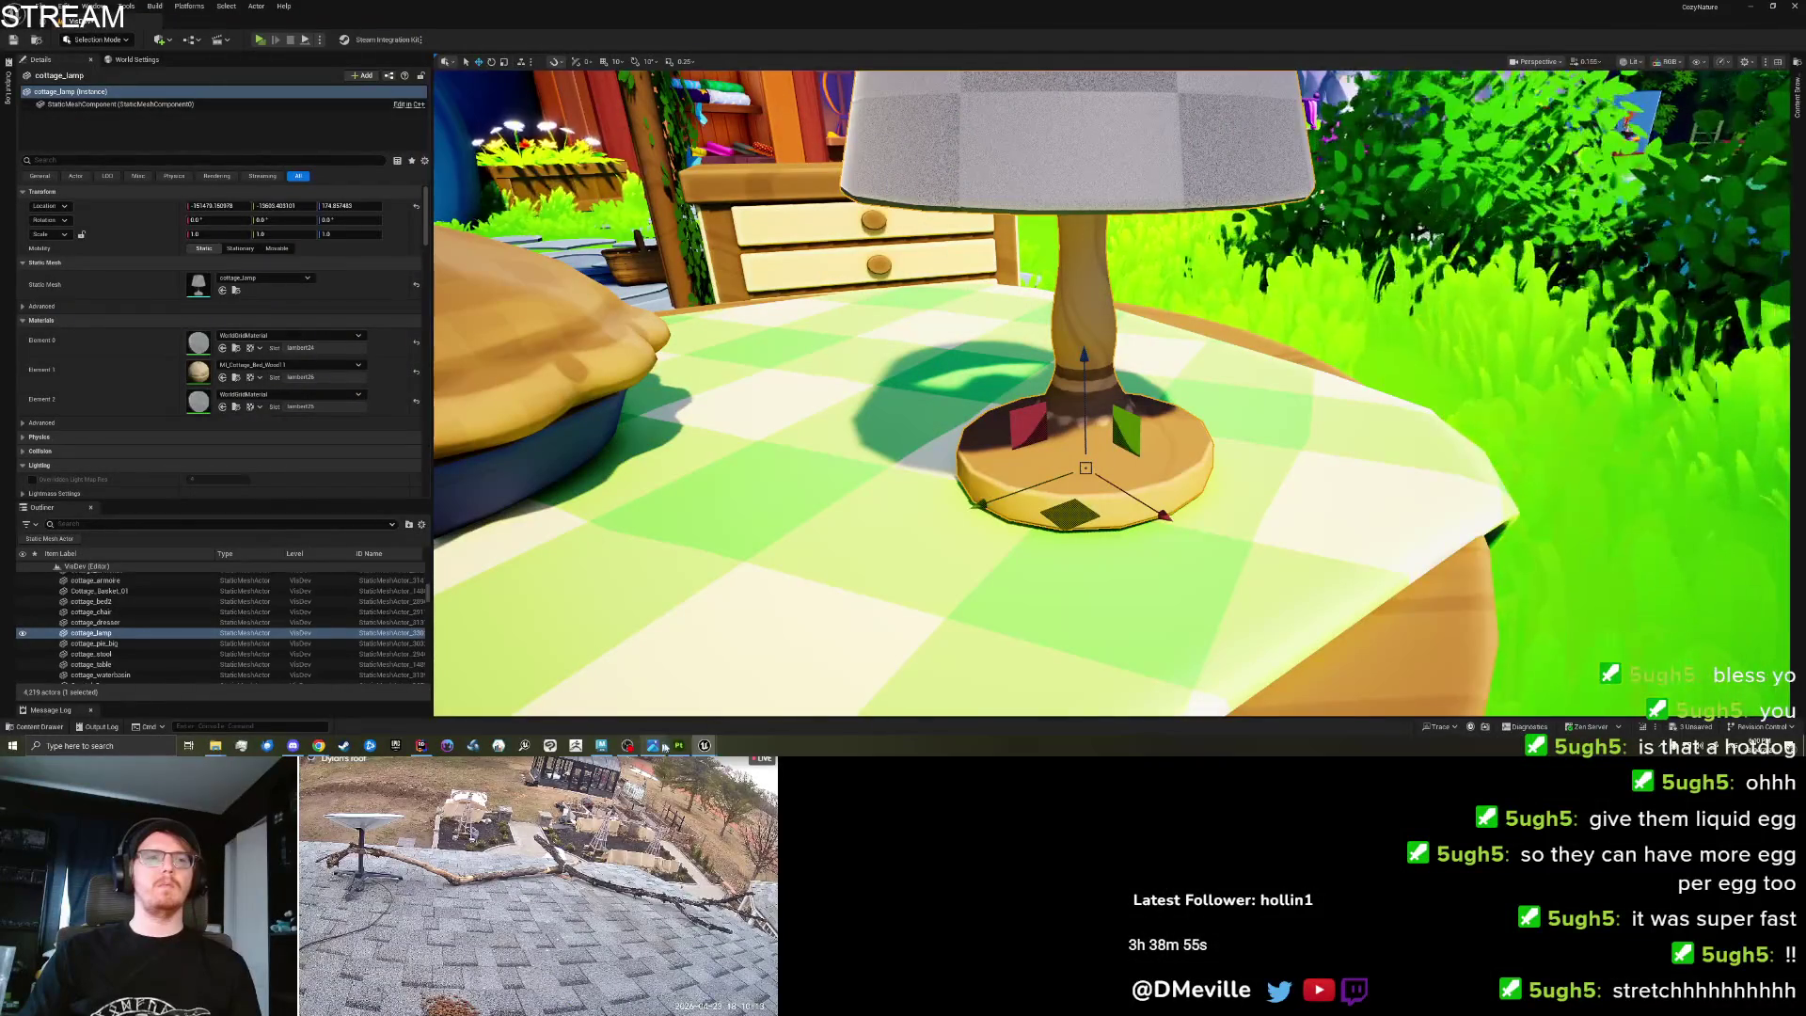
{"action": "left_click", "coordinate": [679, 746]}
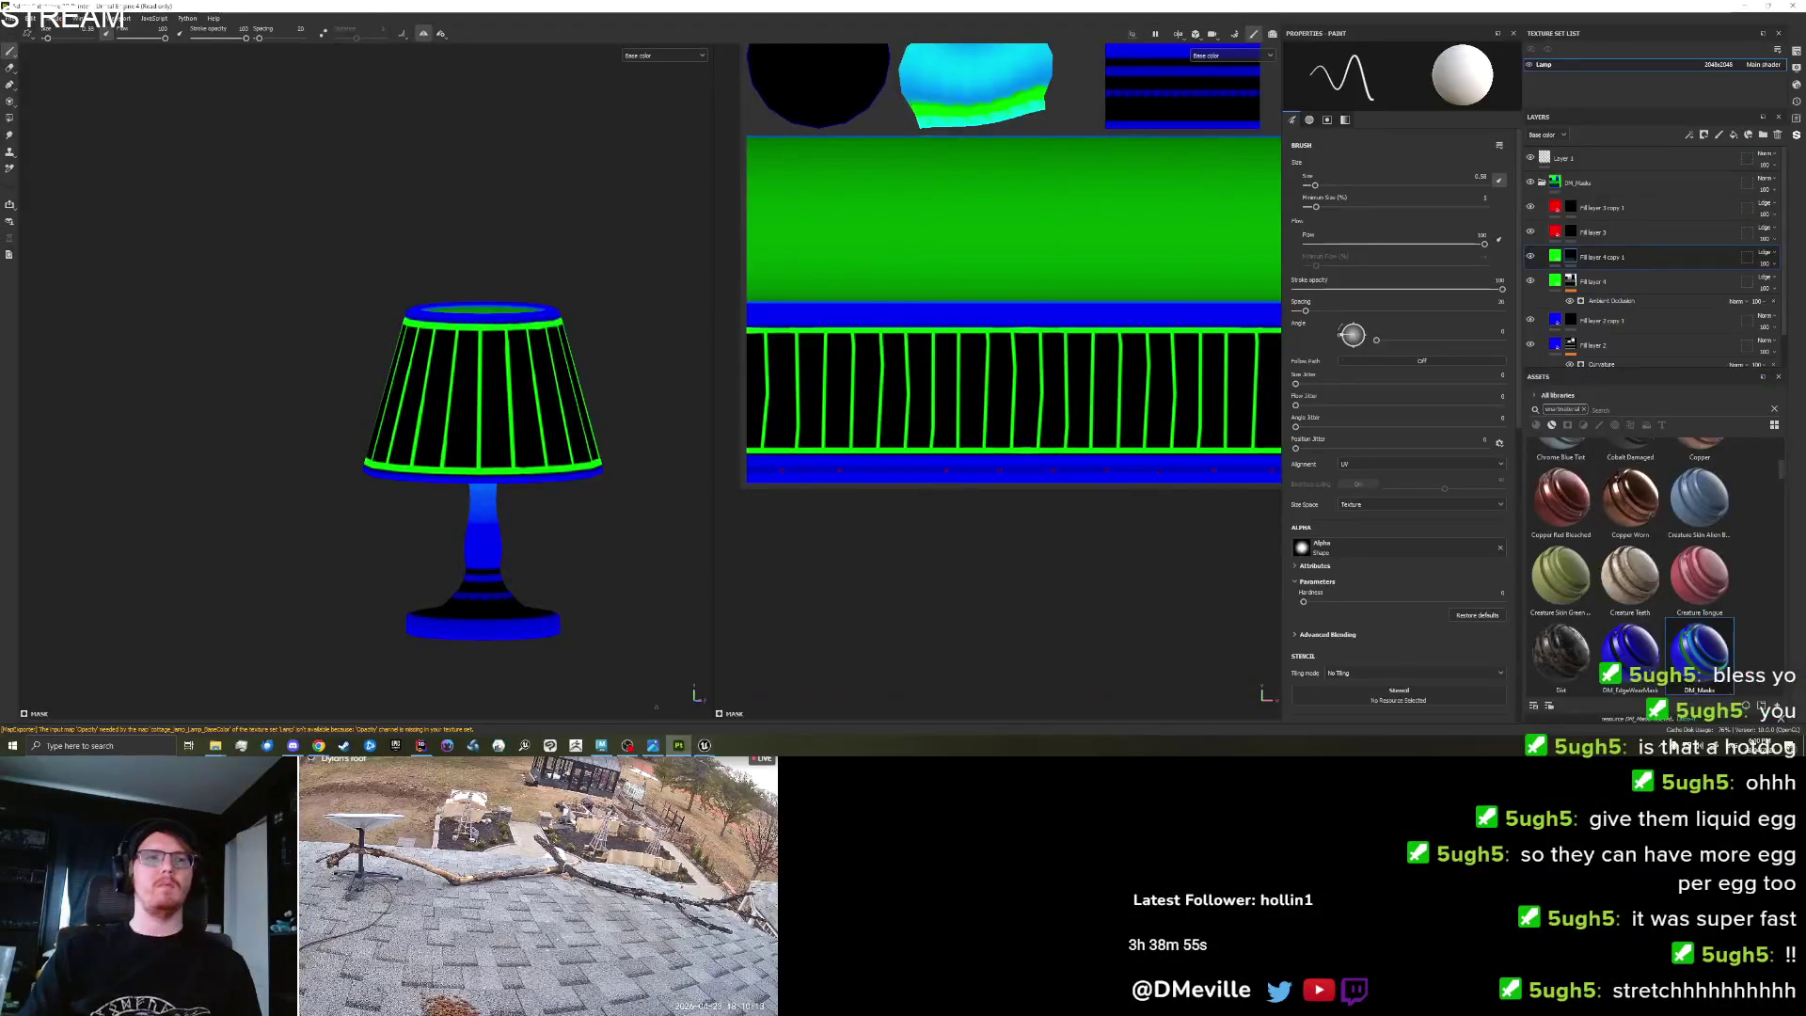
Change Fill layer 2 copy 1's base colour from blue to black.
{"action": "mouse_move", "coordinate": [572, 626]}
{"action": "left_mouse_down"}
{"action": "mouse_move", "coordinate": [549, 536]}
{"action": "mouse_move", "coordinate": [565, 583]}
{"action": "left_mouse_up"}
{"action": "scroll", "coordinate": [564, 583], "scroll_direction": "up", "scroll_amount": 3}
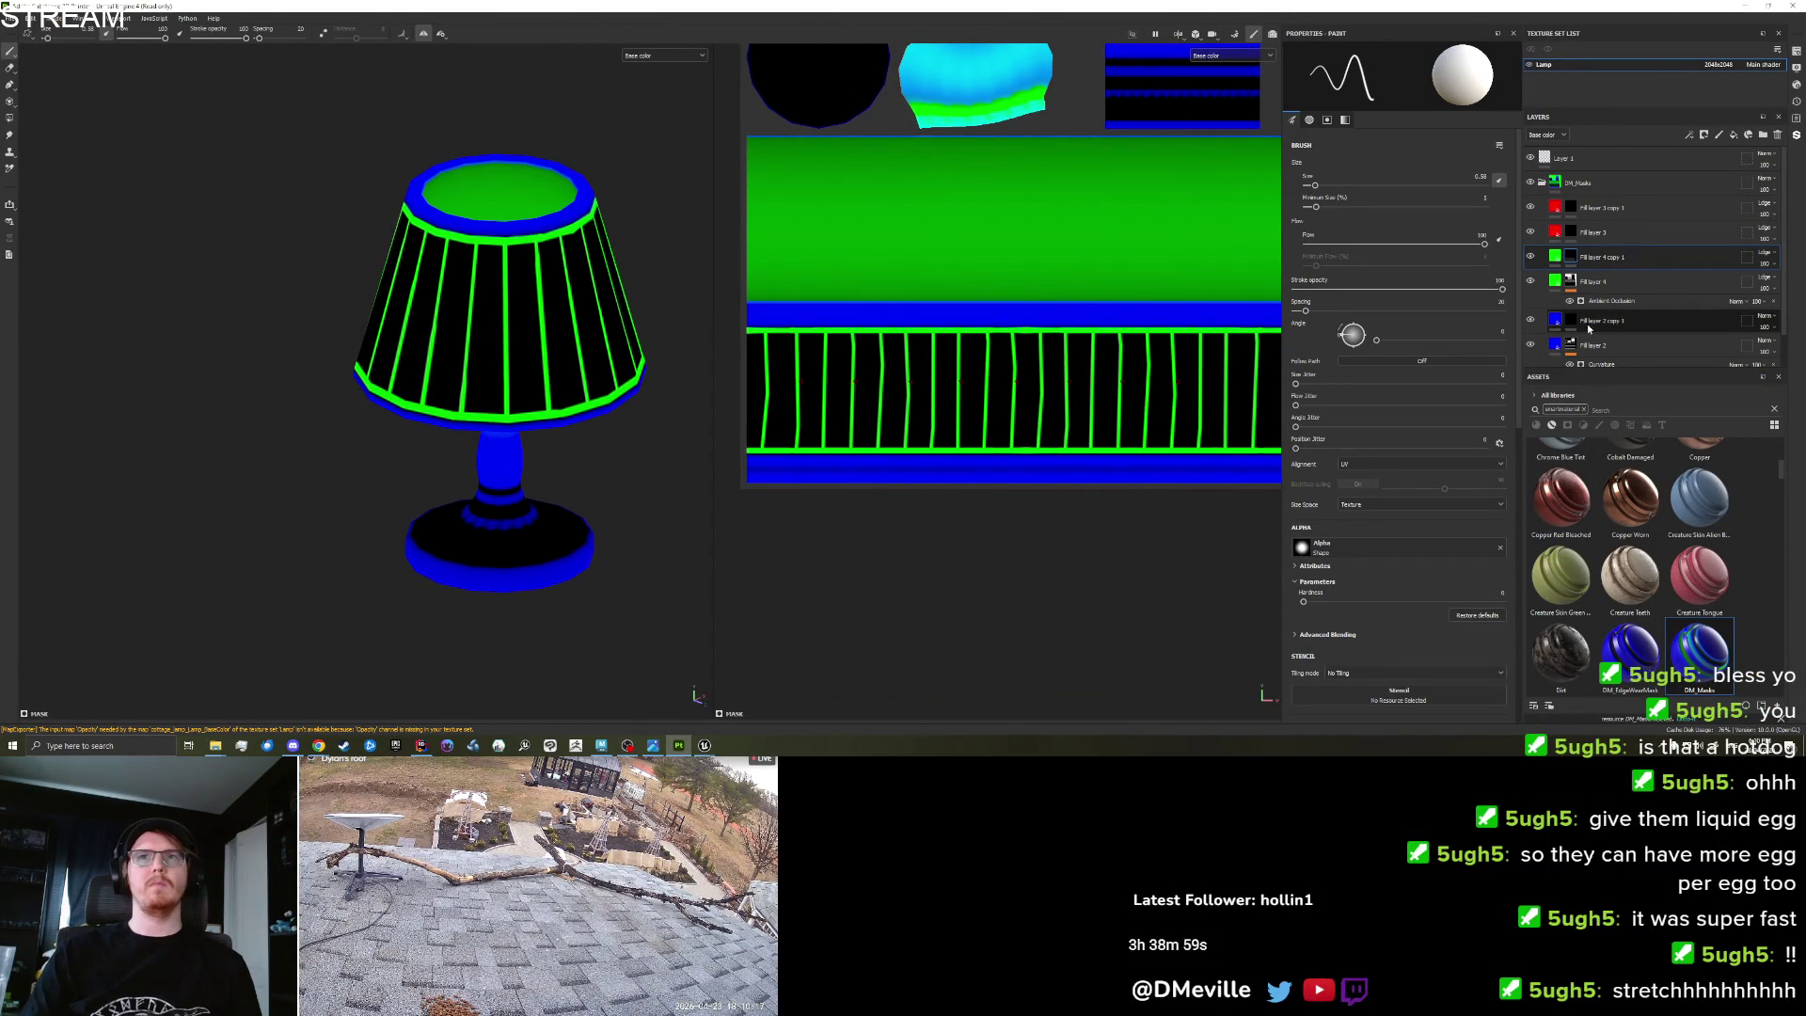
{"action": "left_click", "coordinate": [1570, 321]}
{"action": "left_click_drag", "start_coordinate": [679, 575], "coordinate": [585, 579]}
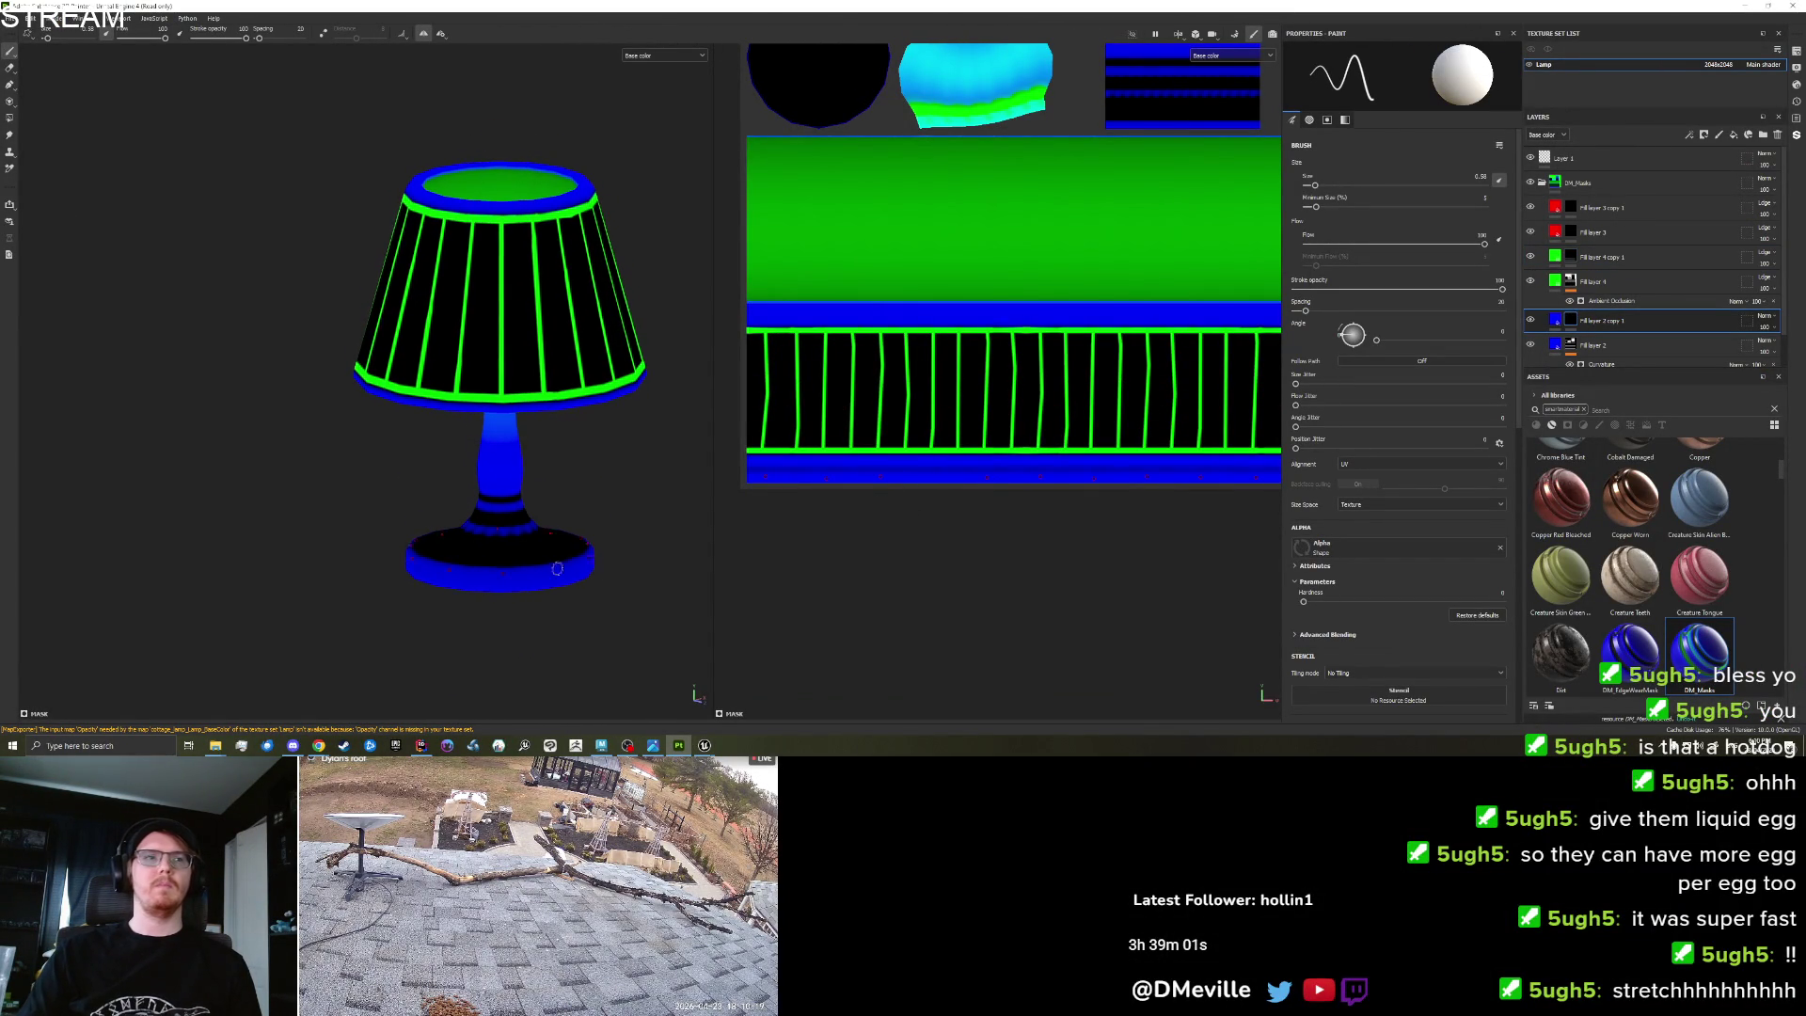
{"action": "double_click", "coordinate": [1611, 322]}
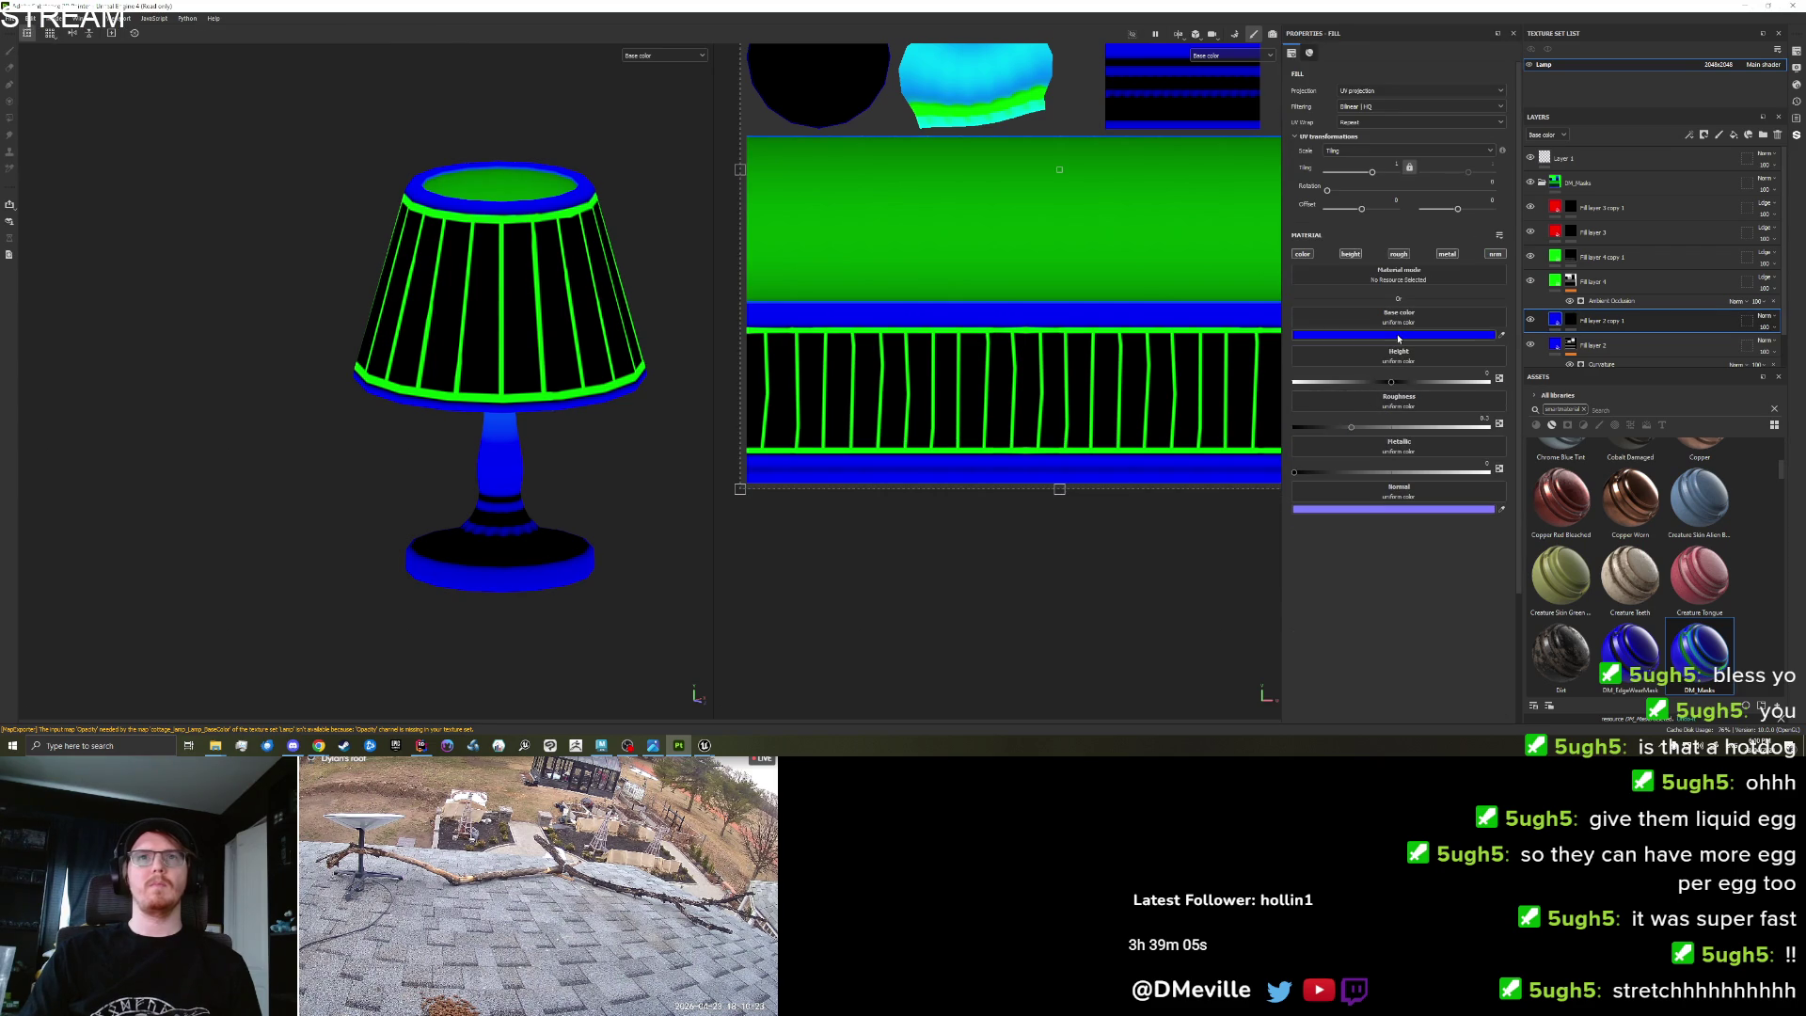
{"action": "left_click", "coordinate": [1397, 335]}
{"action": "left_click", "coordinate": [529, 634]}
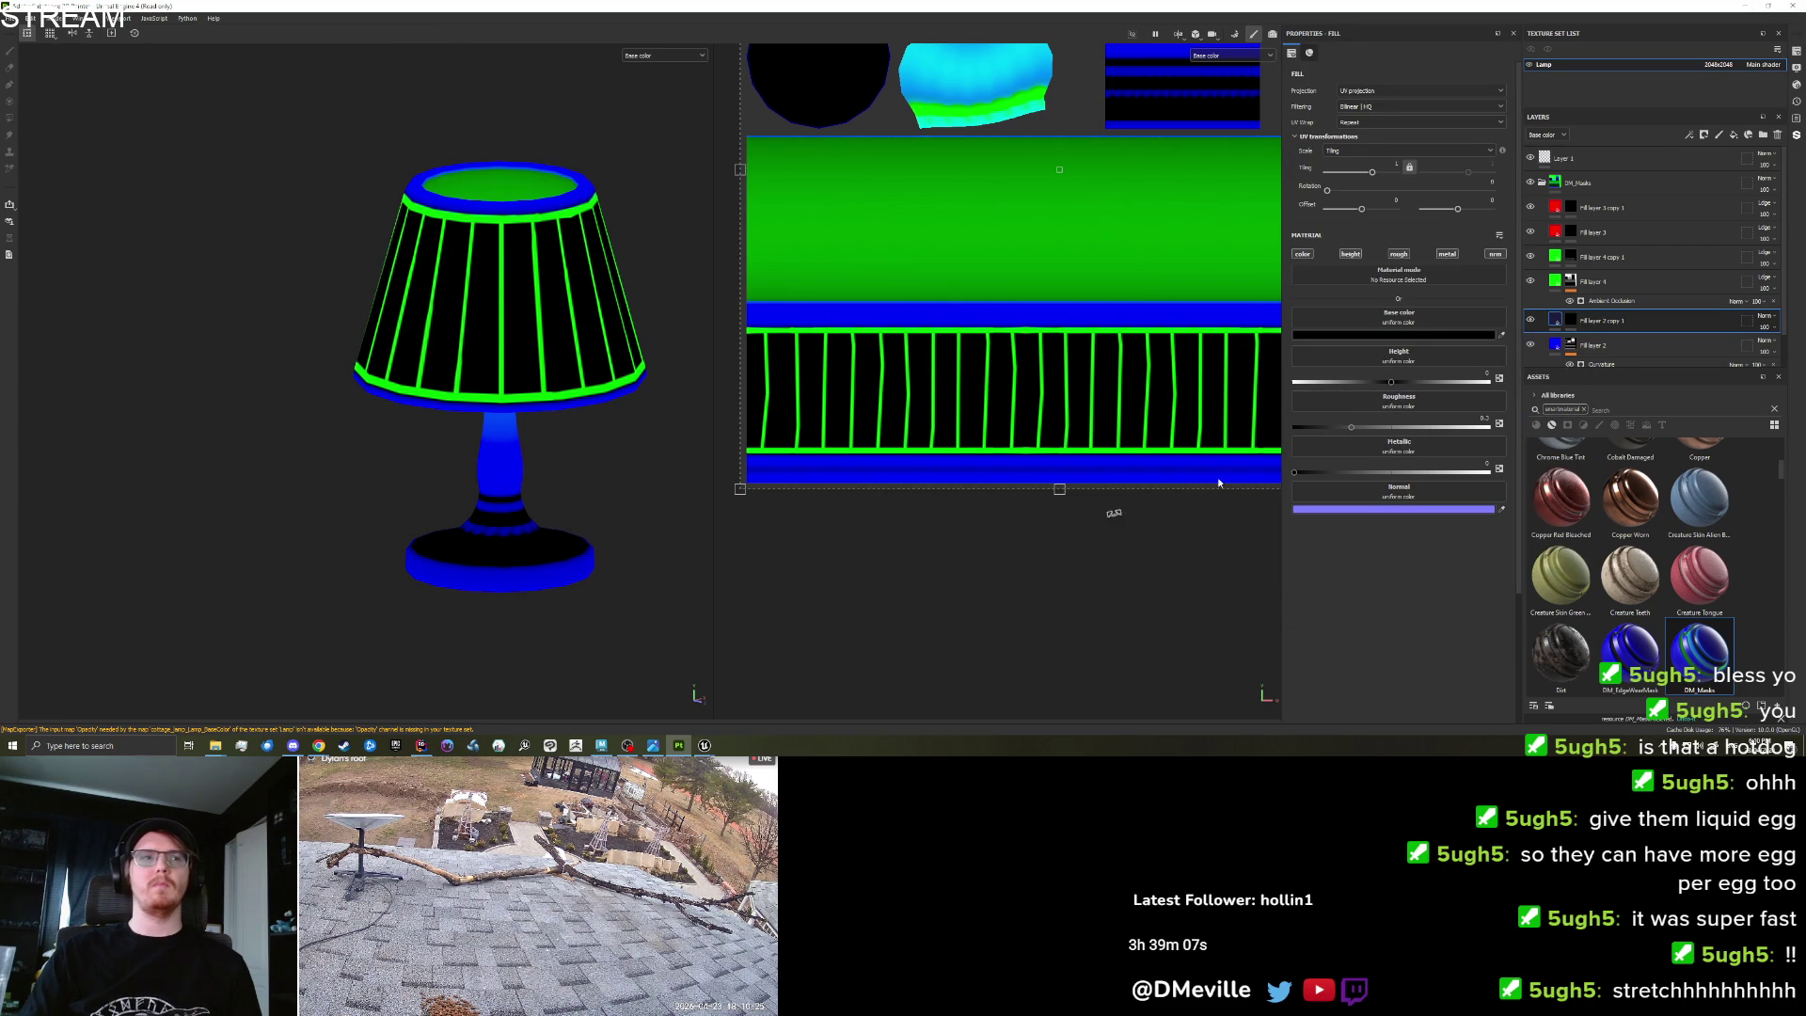
{"action": "mouse_move", "coordinate": [482, 606]}
{"action": "left_mouse_down"}
{"action": "mouse_move", "coordinate": [403, 604]}
{"action": "mouse_move", "coordinate": [410, 577]}
{"action": "left_mouse_up"}
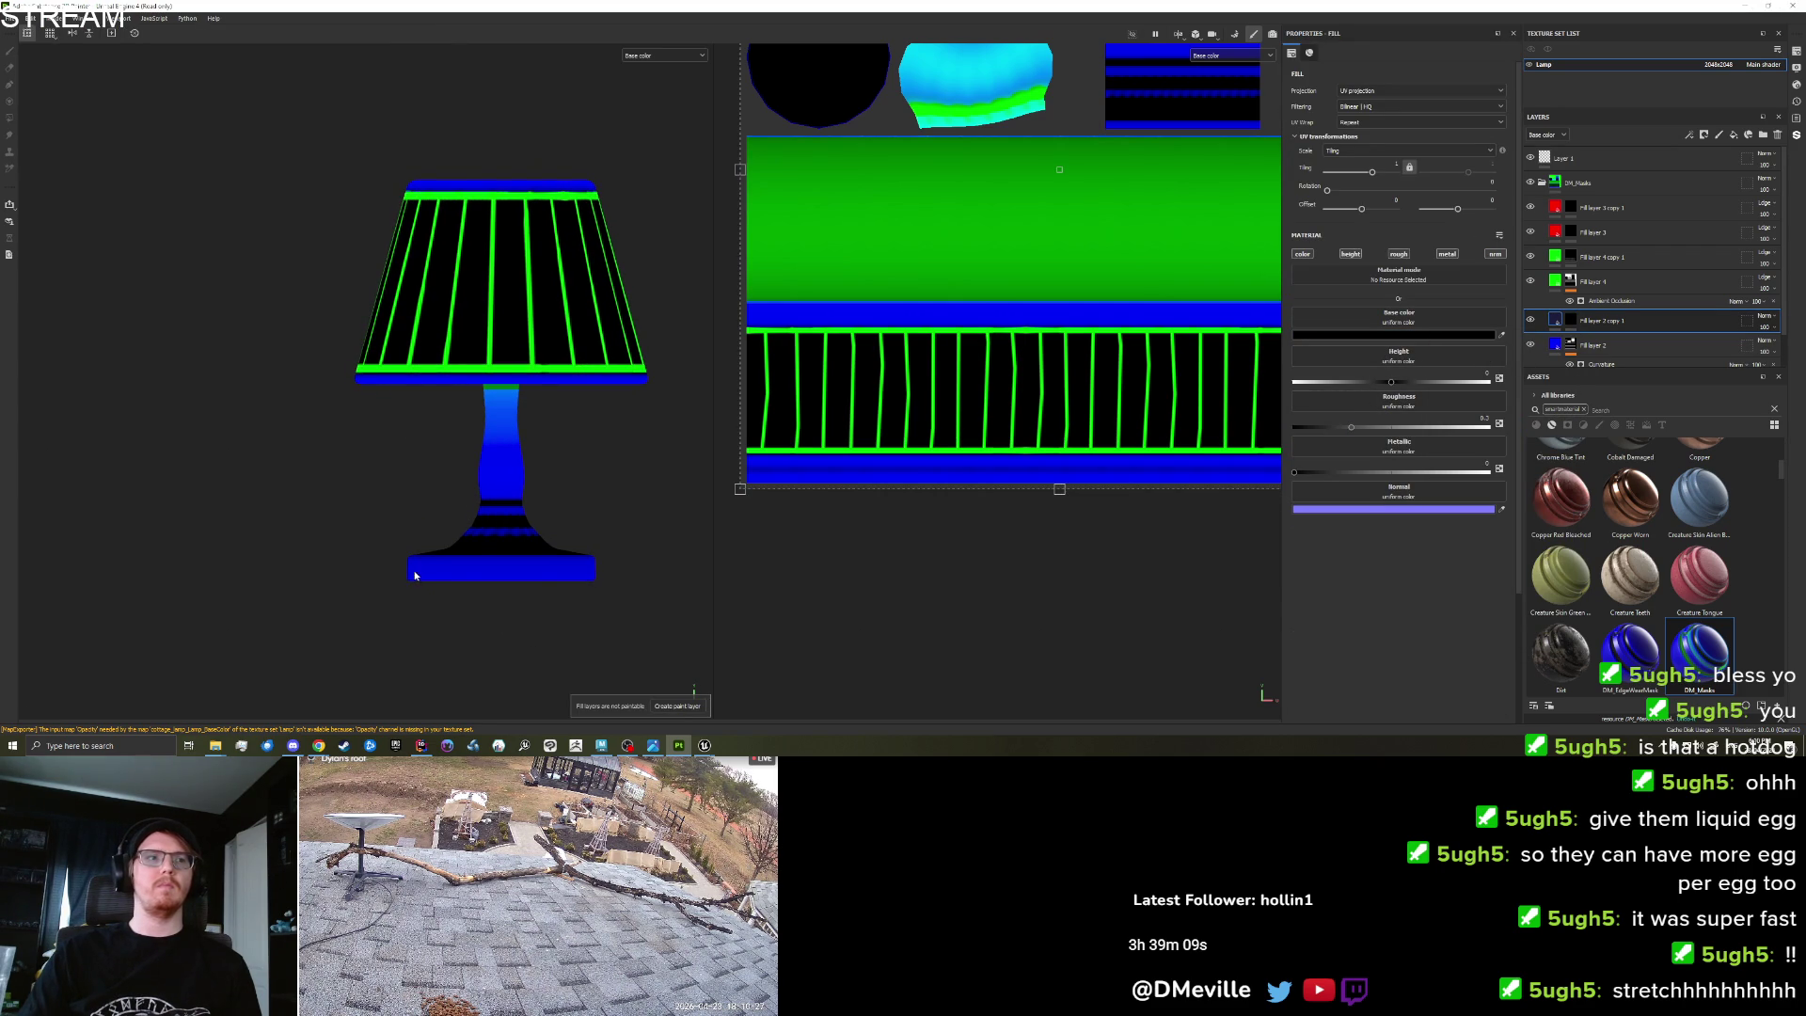
Re-export the lamp textures through Export Textures.
{"action": "left_click", "coordinate": [1569, 320]}
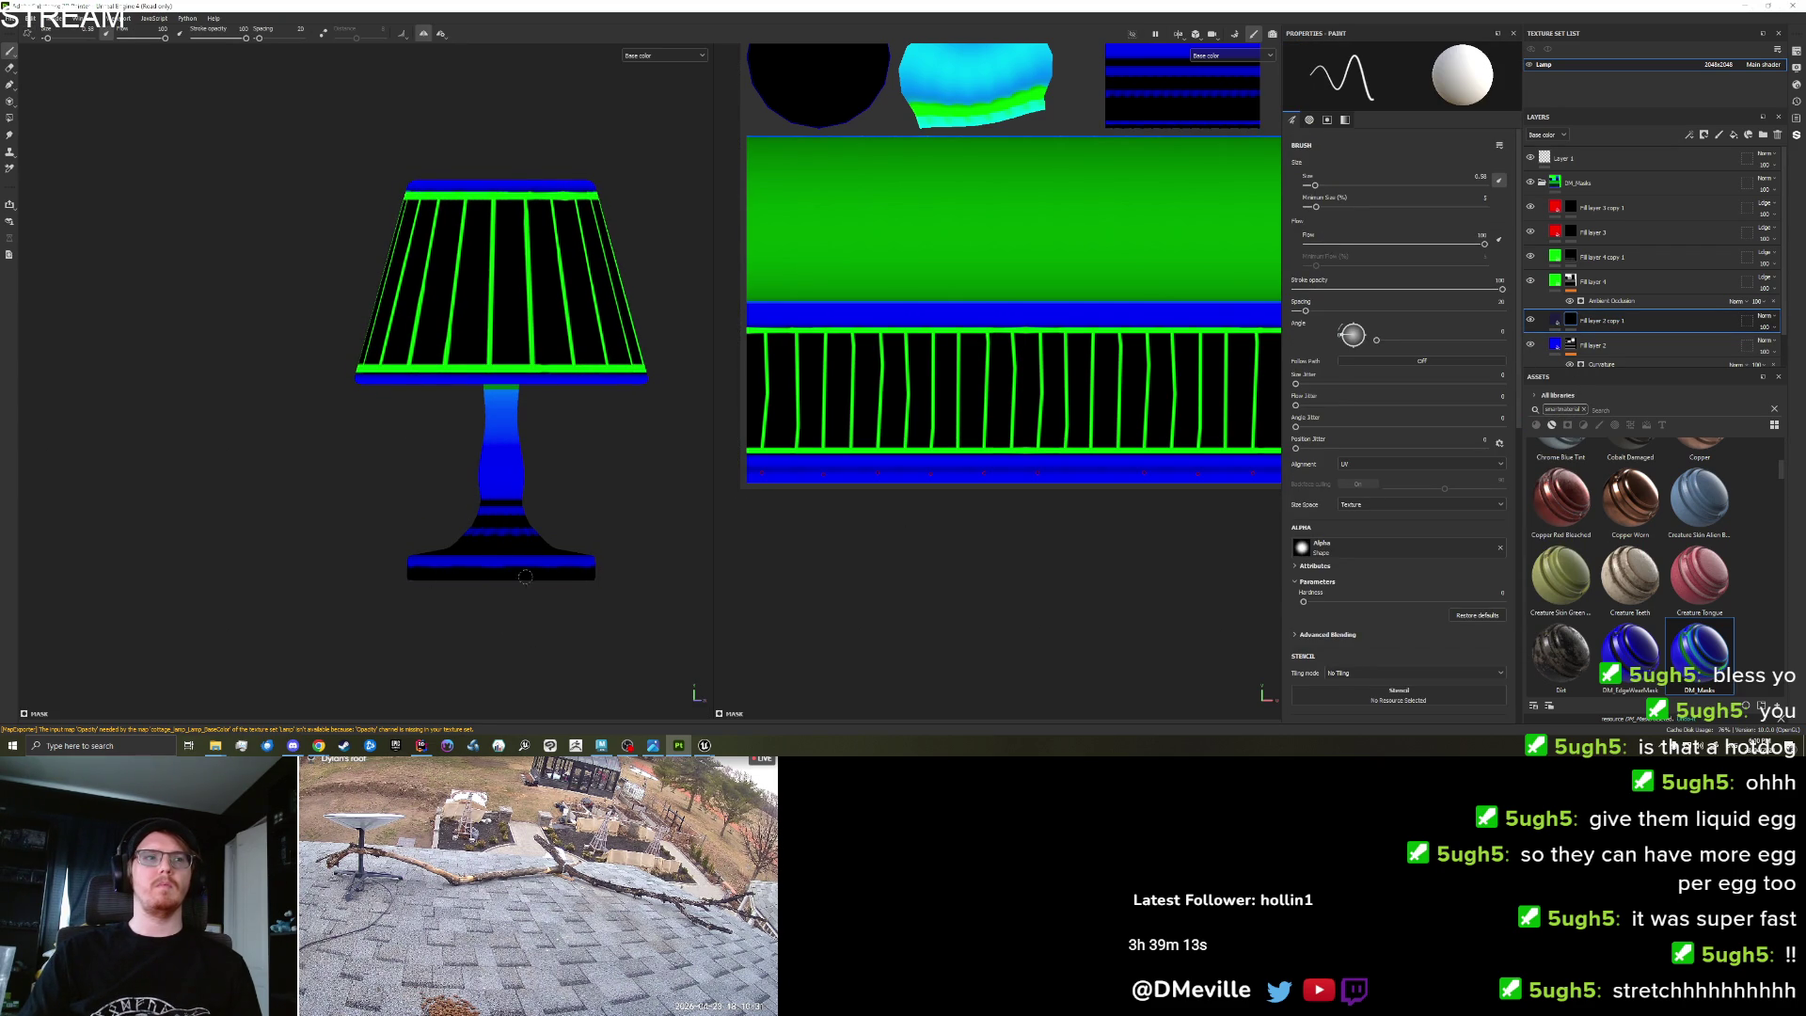
{"action": "left_click_drag", "start_coordinate": [427, 623], "coordinate": [450, 507]}
{"action": "left_click", "coordinate": [9, 18]}
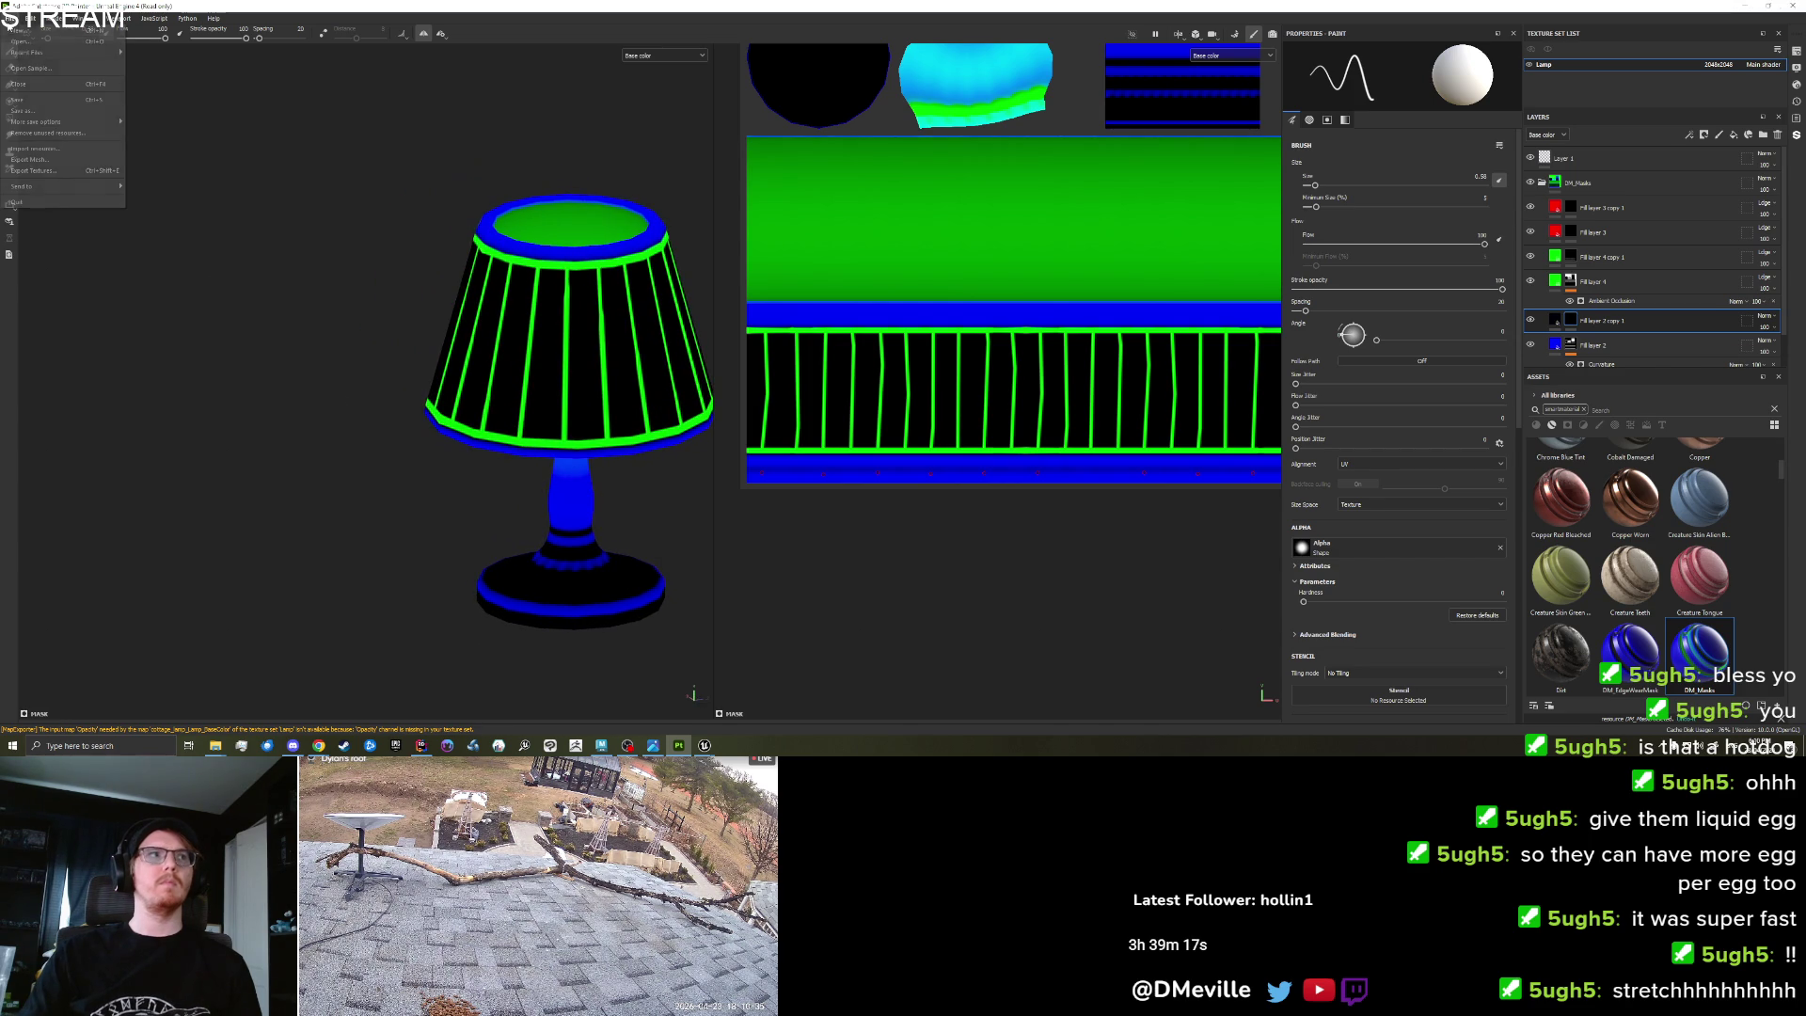
{"action": "left_click", "coordinate": [37, 173]}
{"action": "left_click", "coordinate": [1134, 558]}
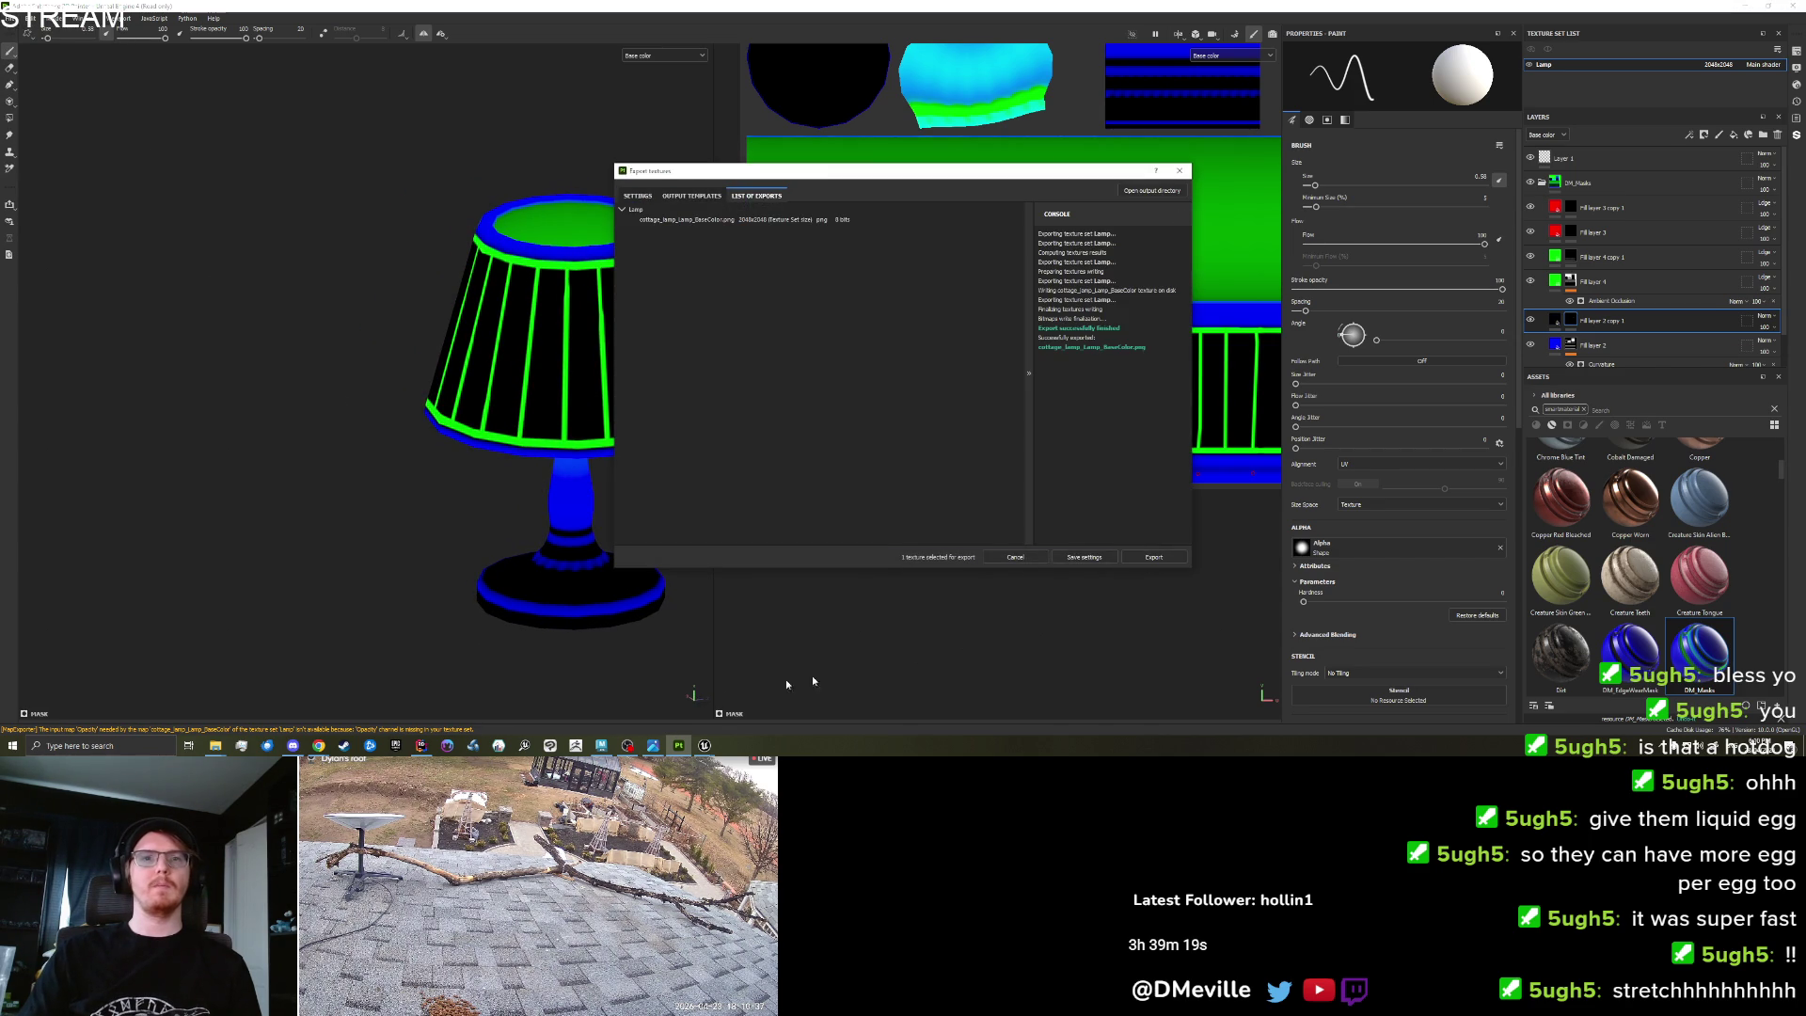
{"action": "left_click", "coordinate": [704, 745]}
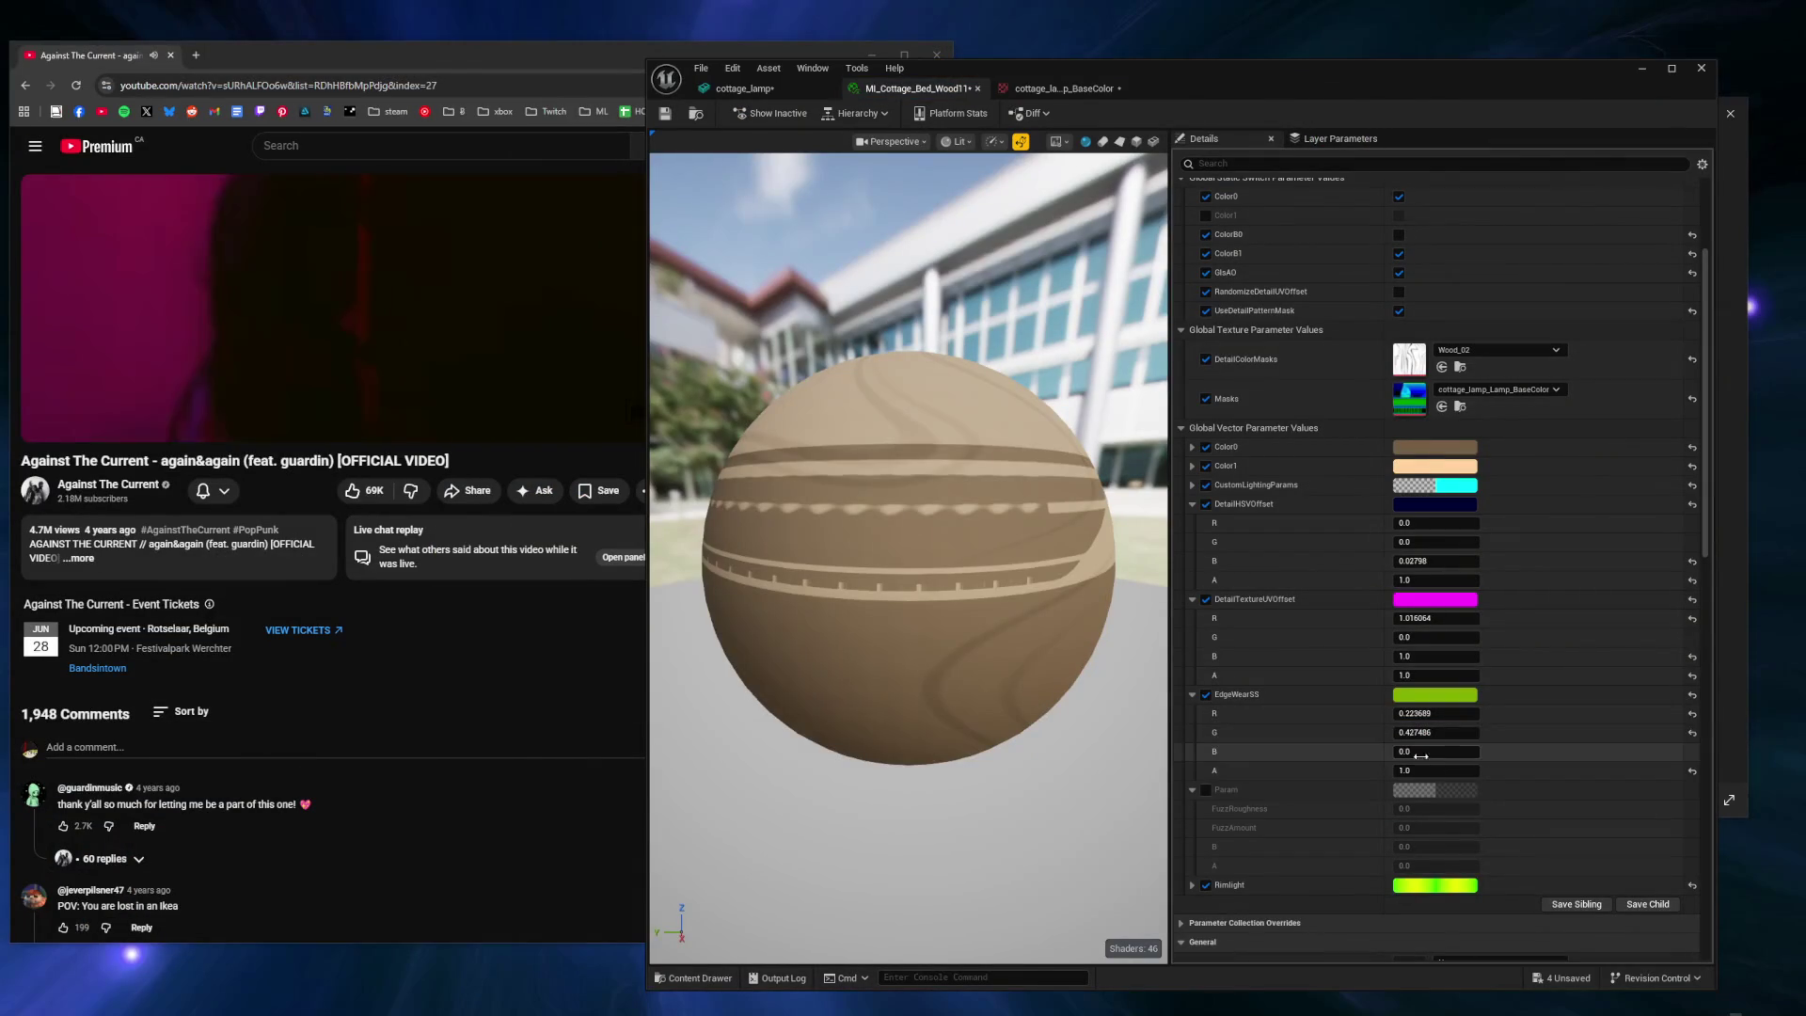
Raise EdgeWearSS green, inspect the lamp in the level, then reset EdgeWearSS red and green to 0.
{"action": "mouse_move", "coordinate": [1440, 733]}
{"action": "left_mouse_down"}
{"action": "mouse_move", "coordinate": [1515, 733]}
{"action": "mouse_move", "coordinate": [1410, 713]}
{"action": "left_mouse_up"}
{"action": "scroll", "coordinate": [1217, 834], "scroll_direction": "down", "scroll_amount": 2}
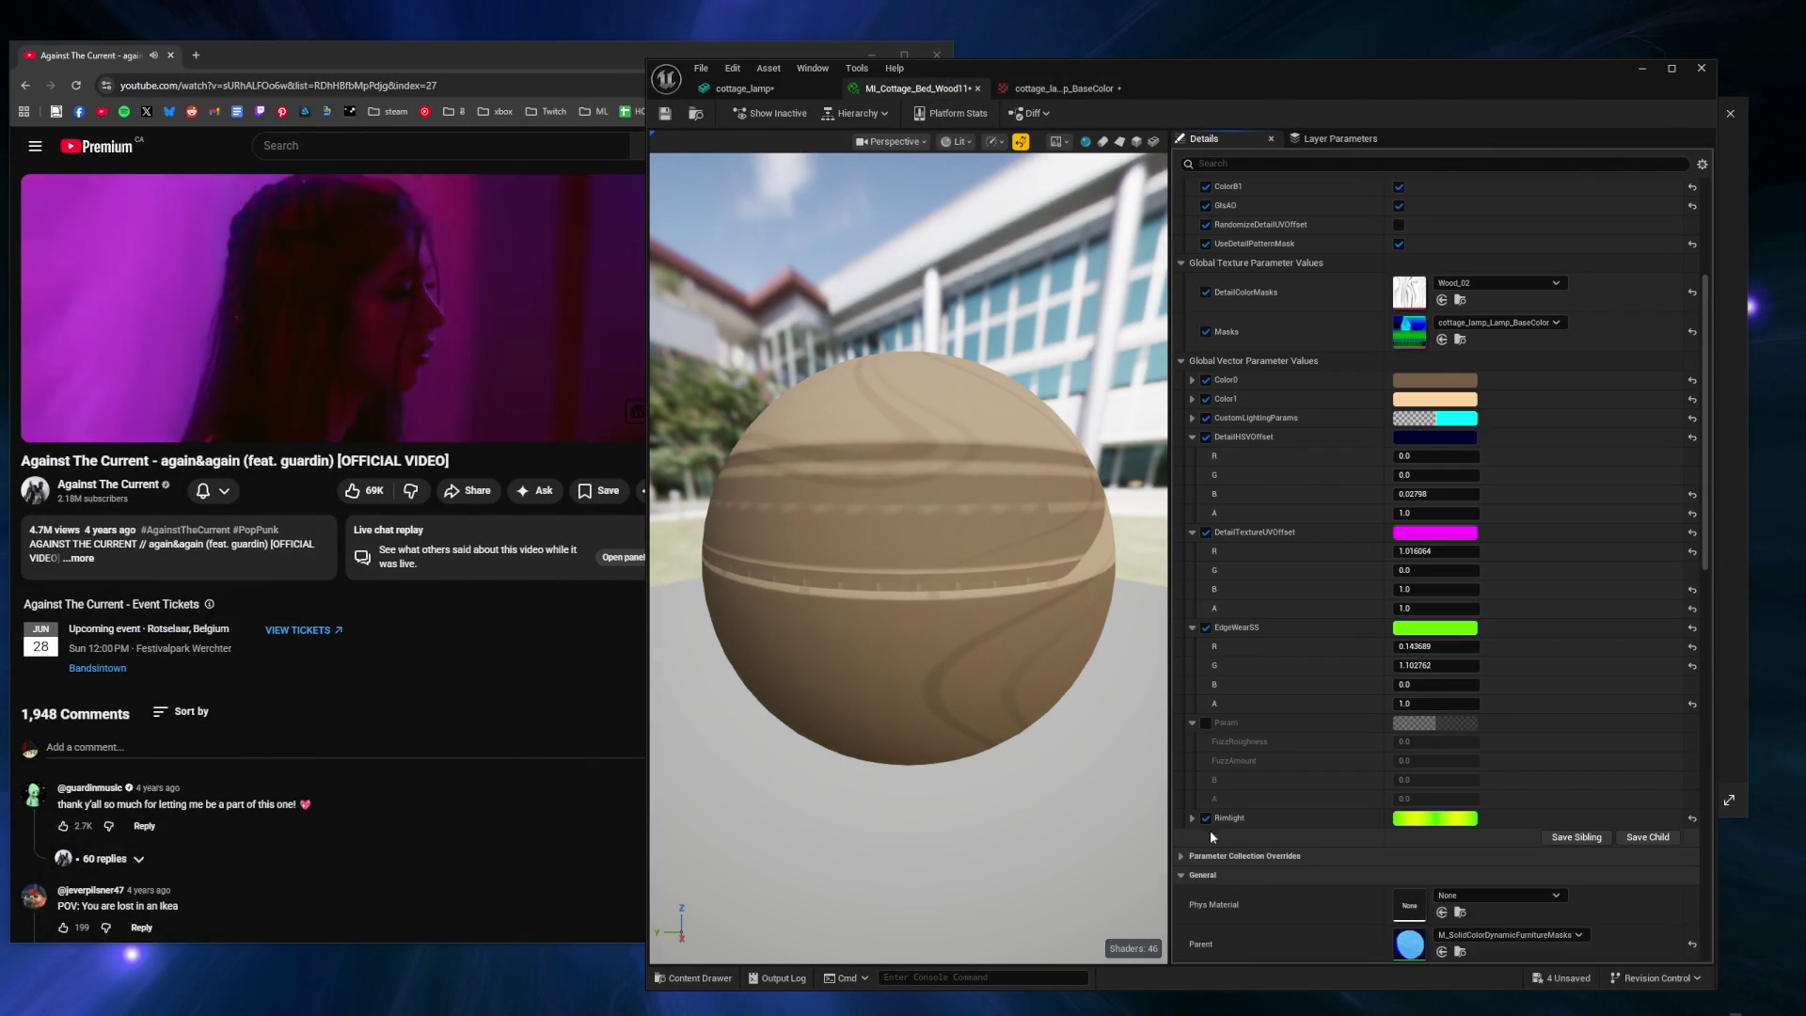
{"action": "left_click", "coordinate": [1193, 817]}
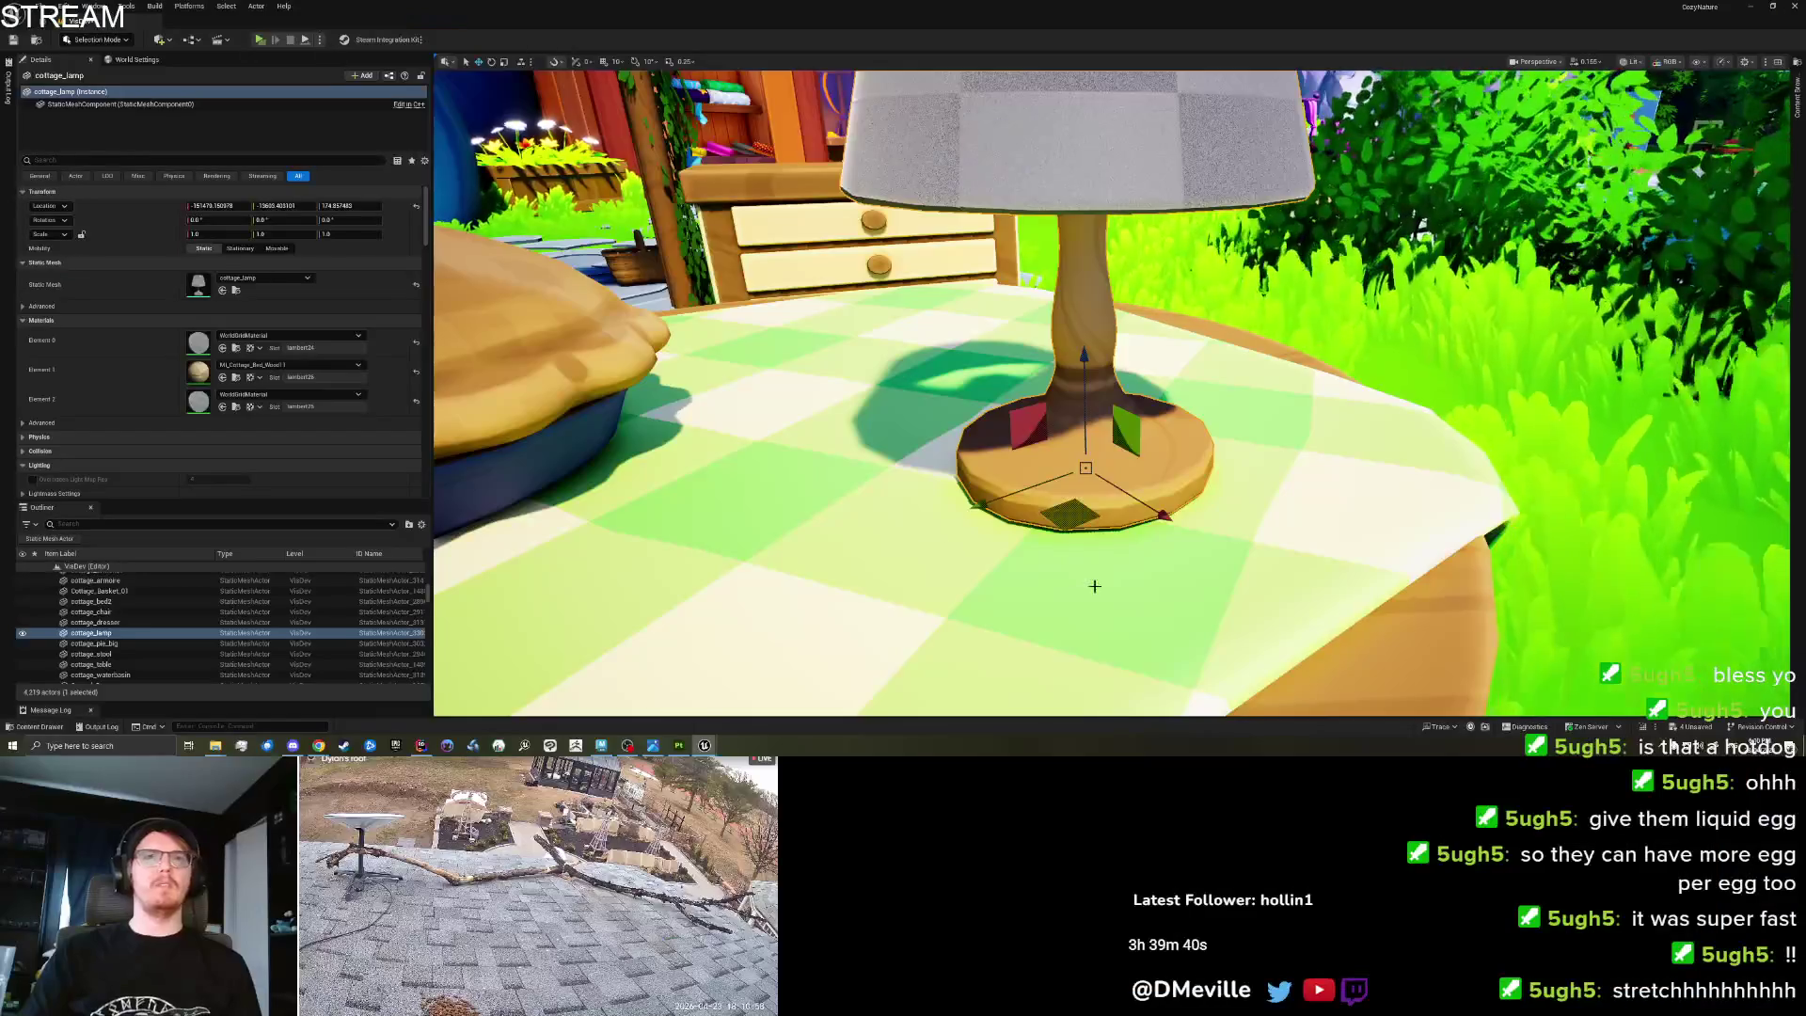
{"action": "mouse_move", "coordinate": [1095, 586]}
{"action": "left_mouse_down"}
{"action": "mouse_move", "coordinate": [1148, 680]}
{"action": "mouse_move", "coordinate": [1109, 596]}
{"action": "mouse_move", "coordinate": [1082, 650]}
{"action": "mouse_move", "coordinate": [1110, 545]}
{"action": "mouse_move", "coordinate": [941, 557]}
{"action": "left_mouse_up"}
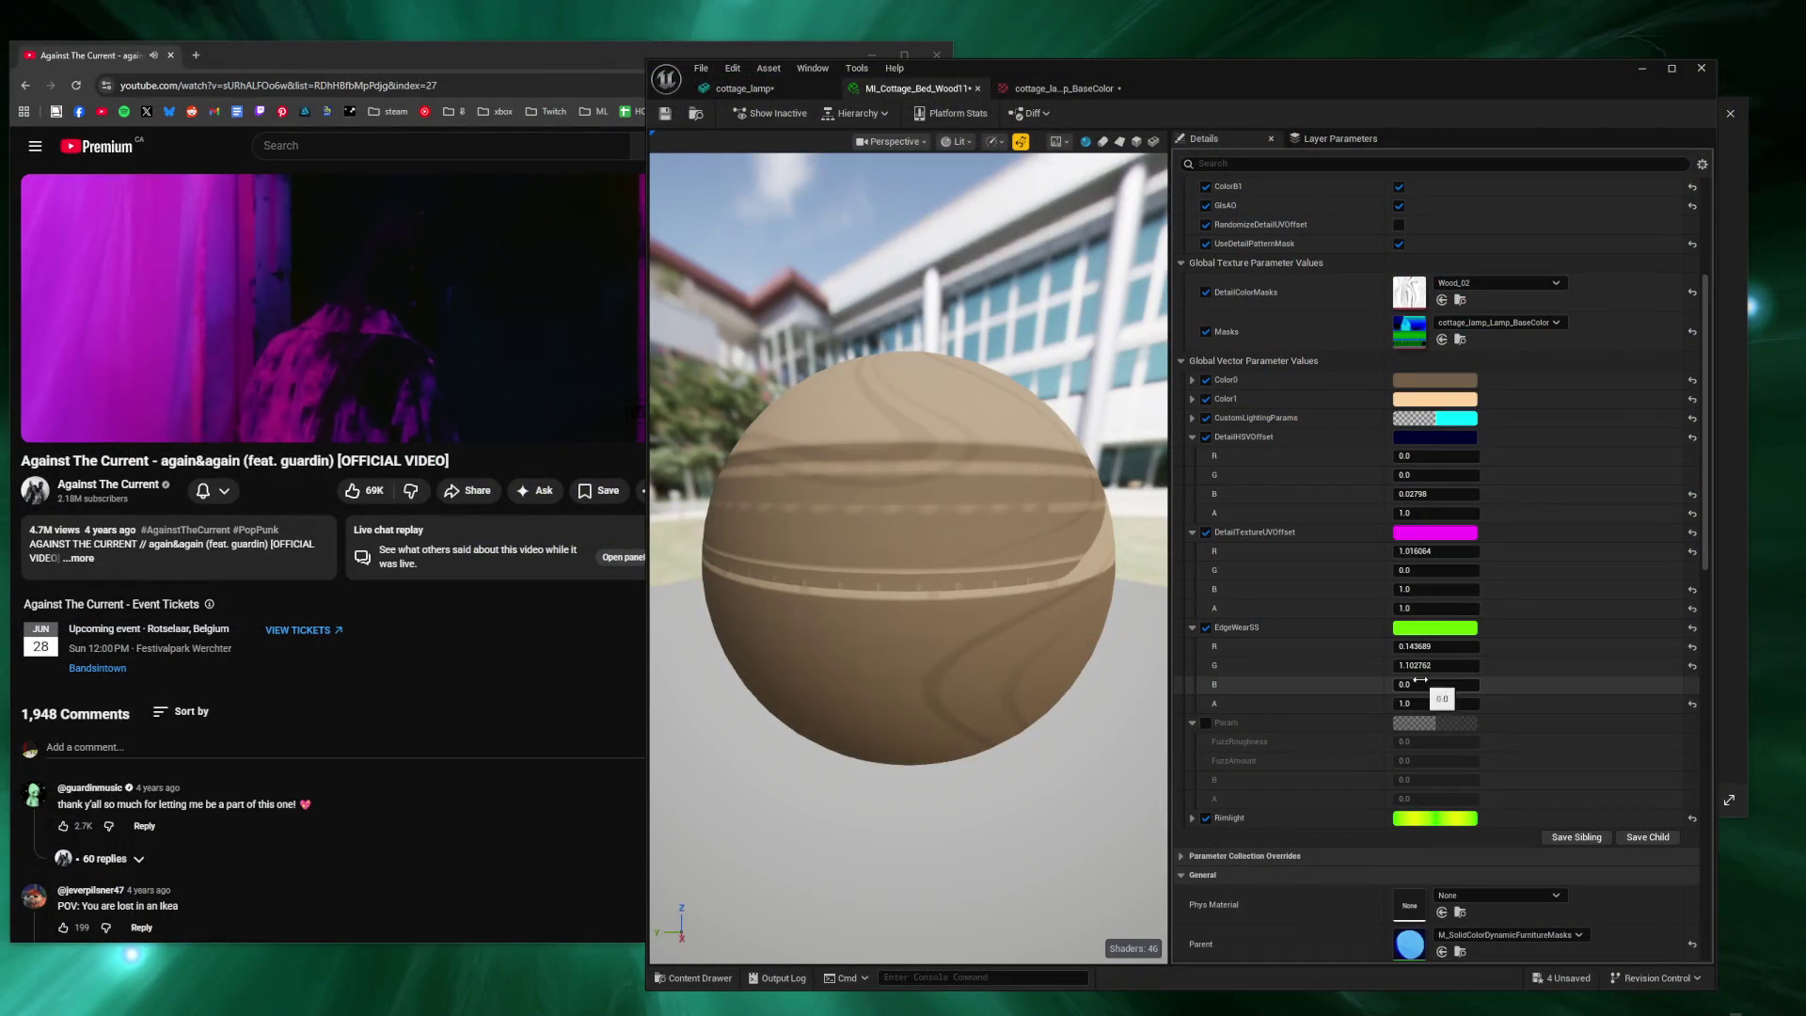
{"action": "left_click", "coordinate": [1692, 646]}
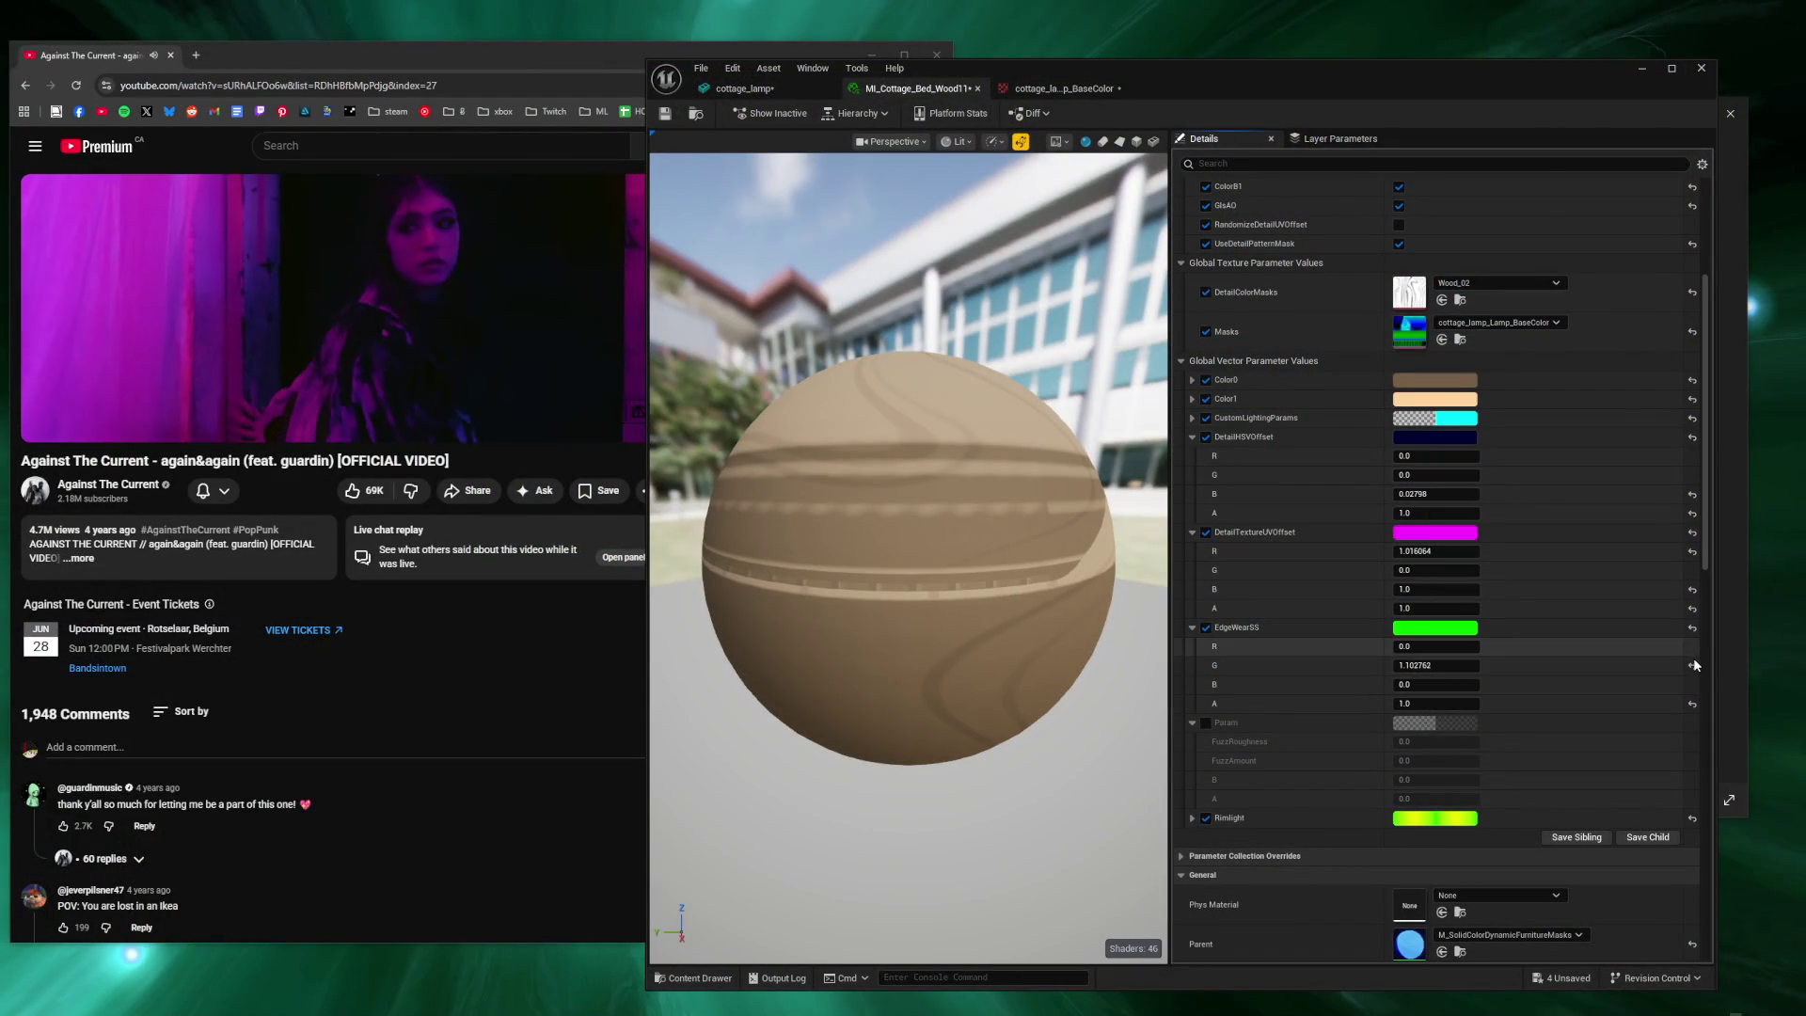
{"action": "left_click", "coordinate": [1694, 666]}
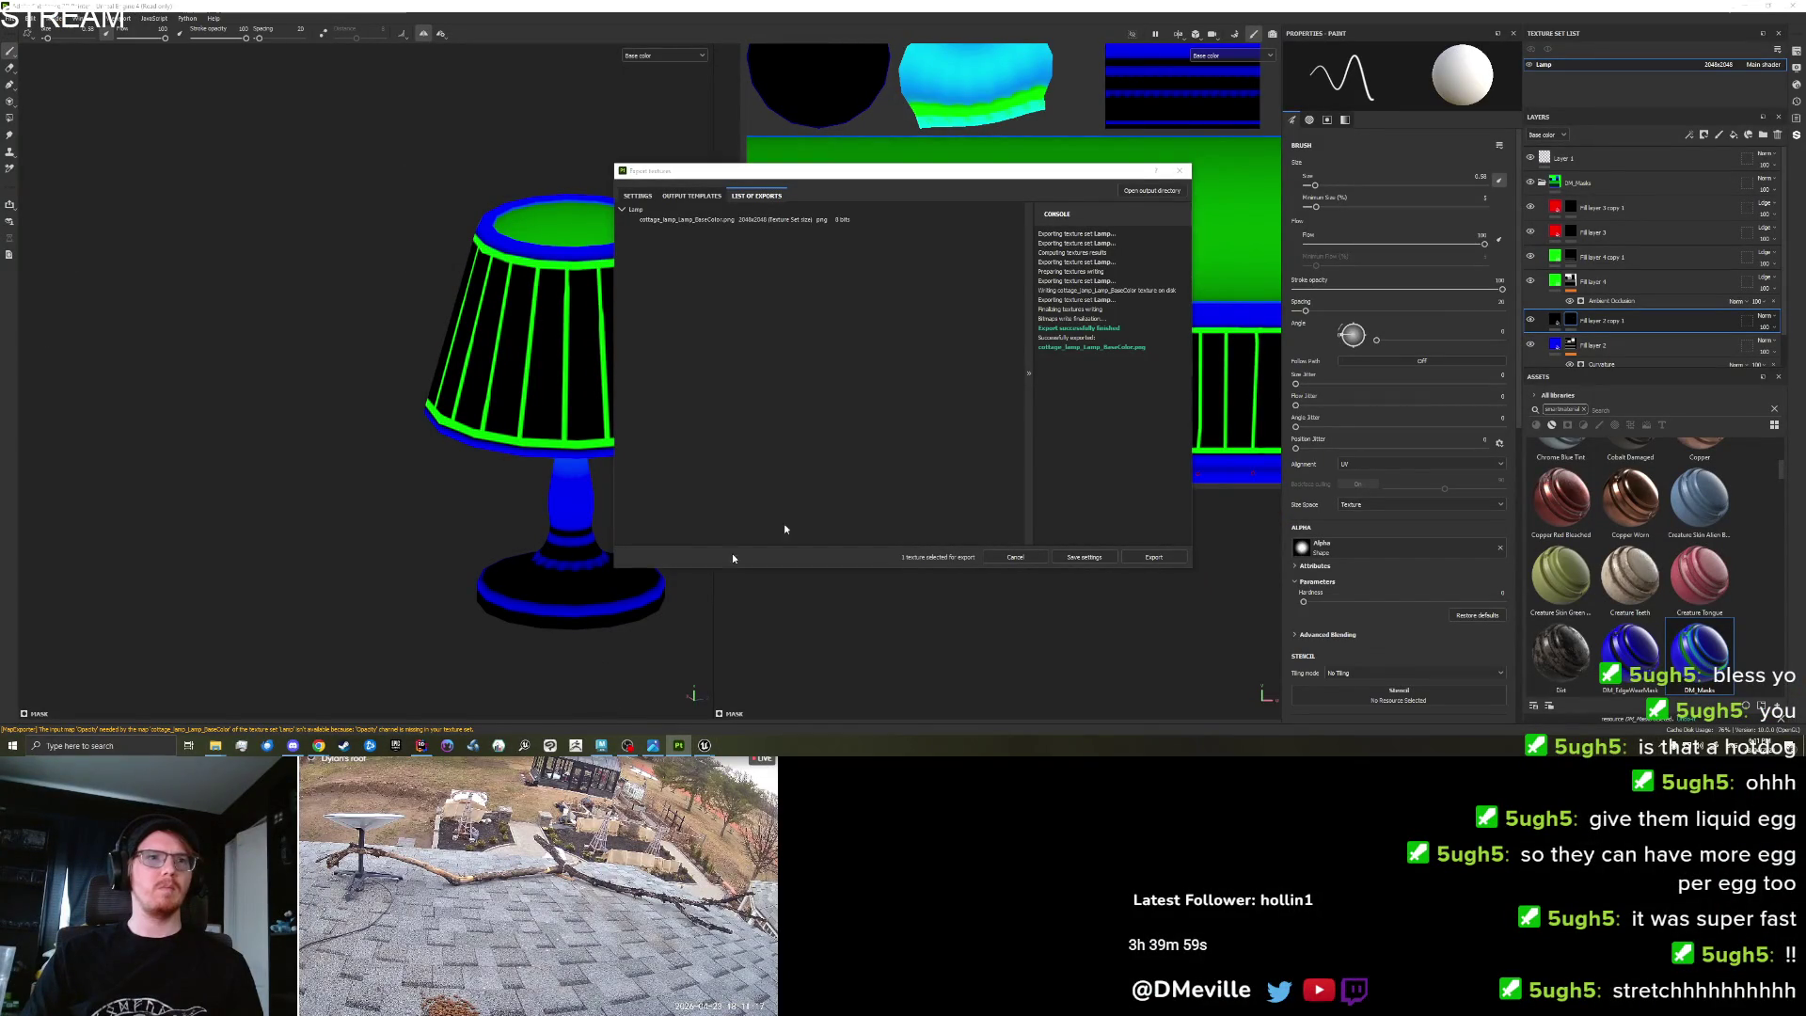
Raise the blue layer's Curvature Global Blur to about 3.6 and fine-tune Global Balance.
{"action": "left_click", "coordinate": [1180, 170]}
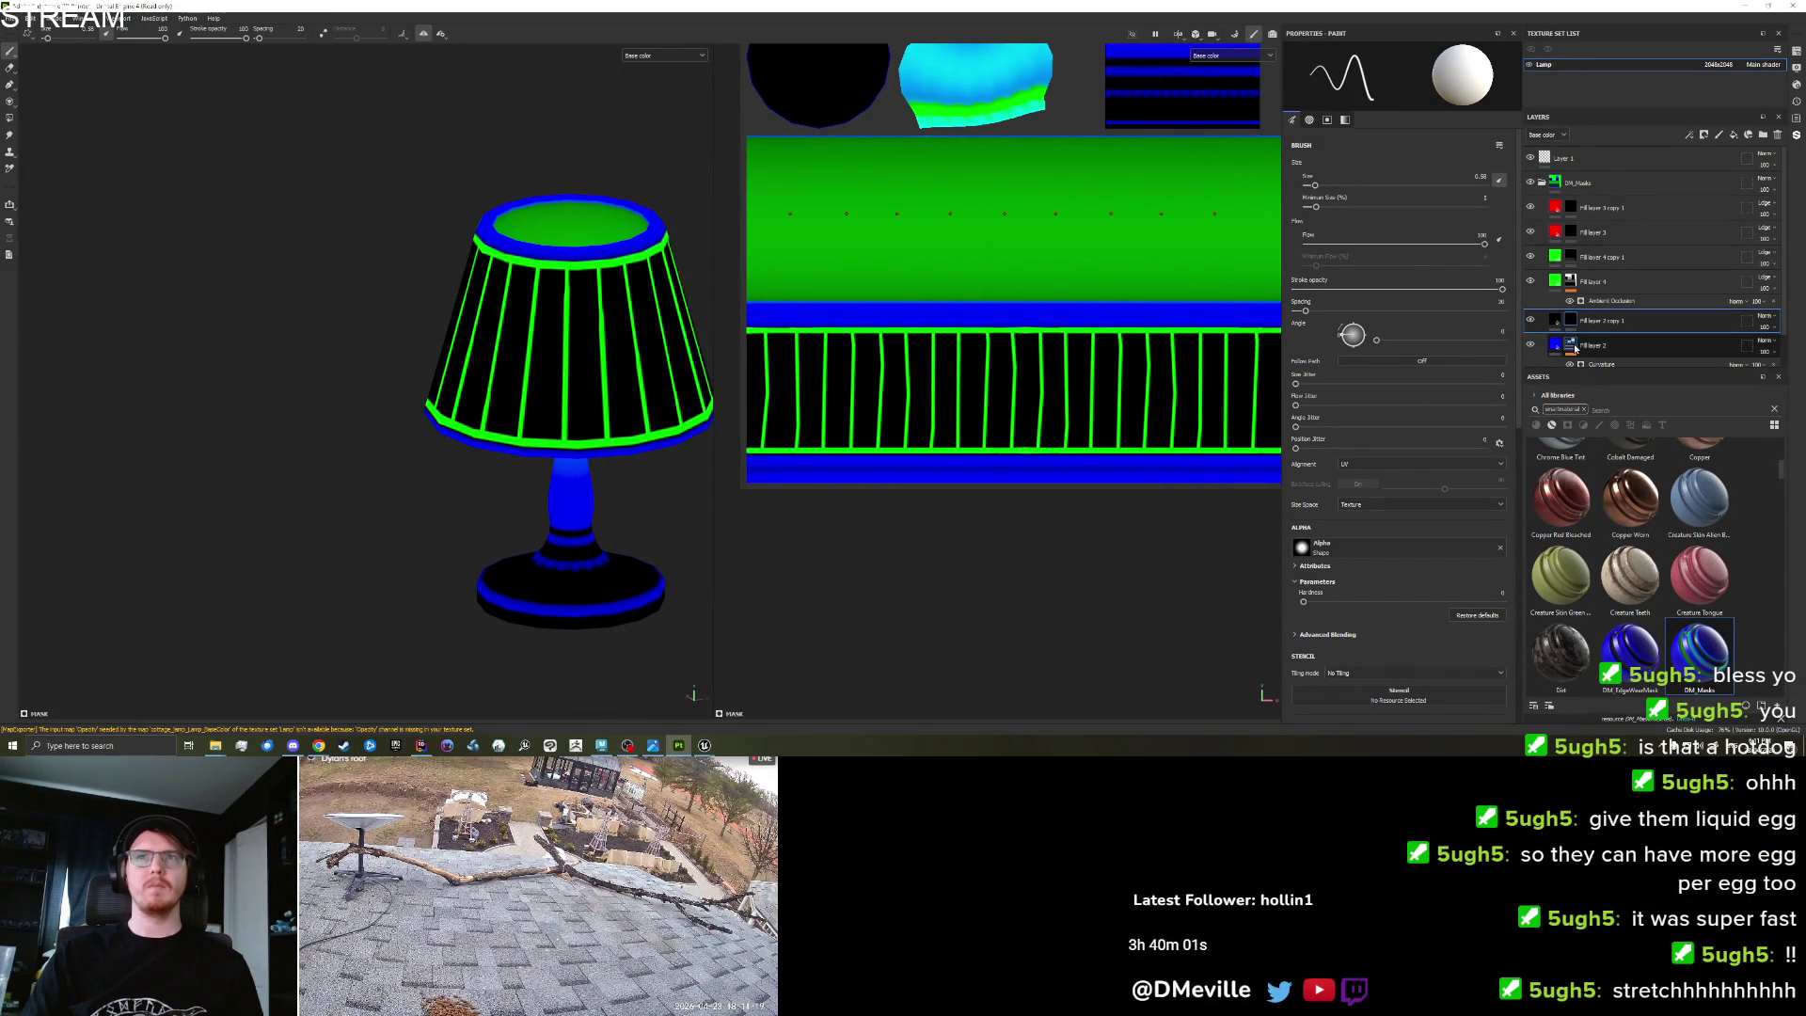
{"action": "scroll", "coordinate": [1577, 348], "scroll_direction": "down", "scroll_amount": 1}
{"action": "left_click", "coordinate": [1602, 328]}
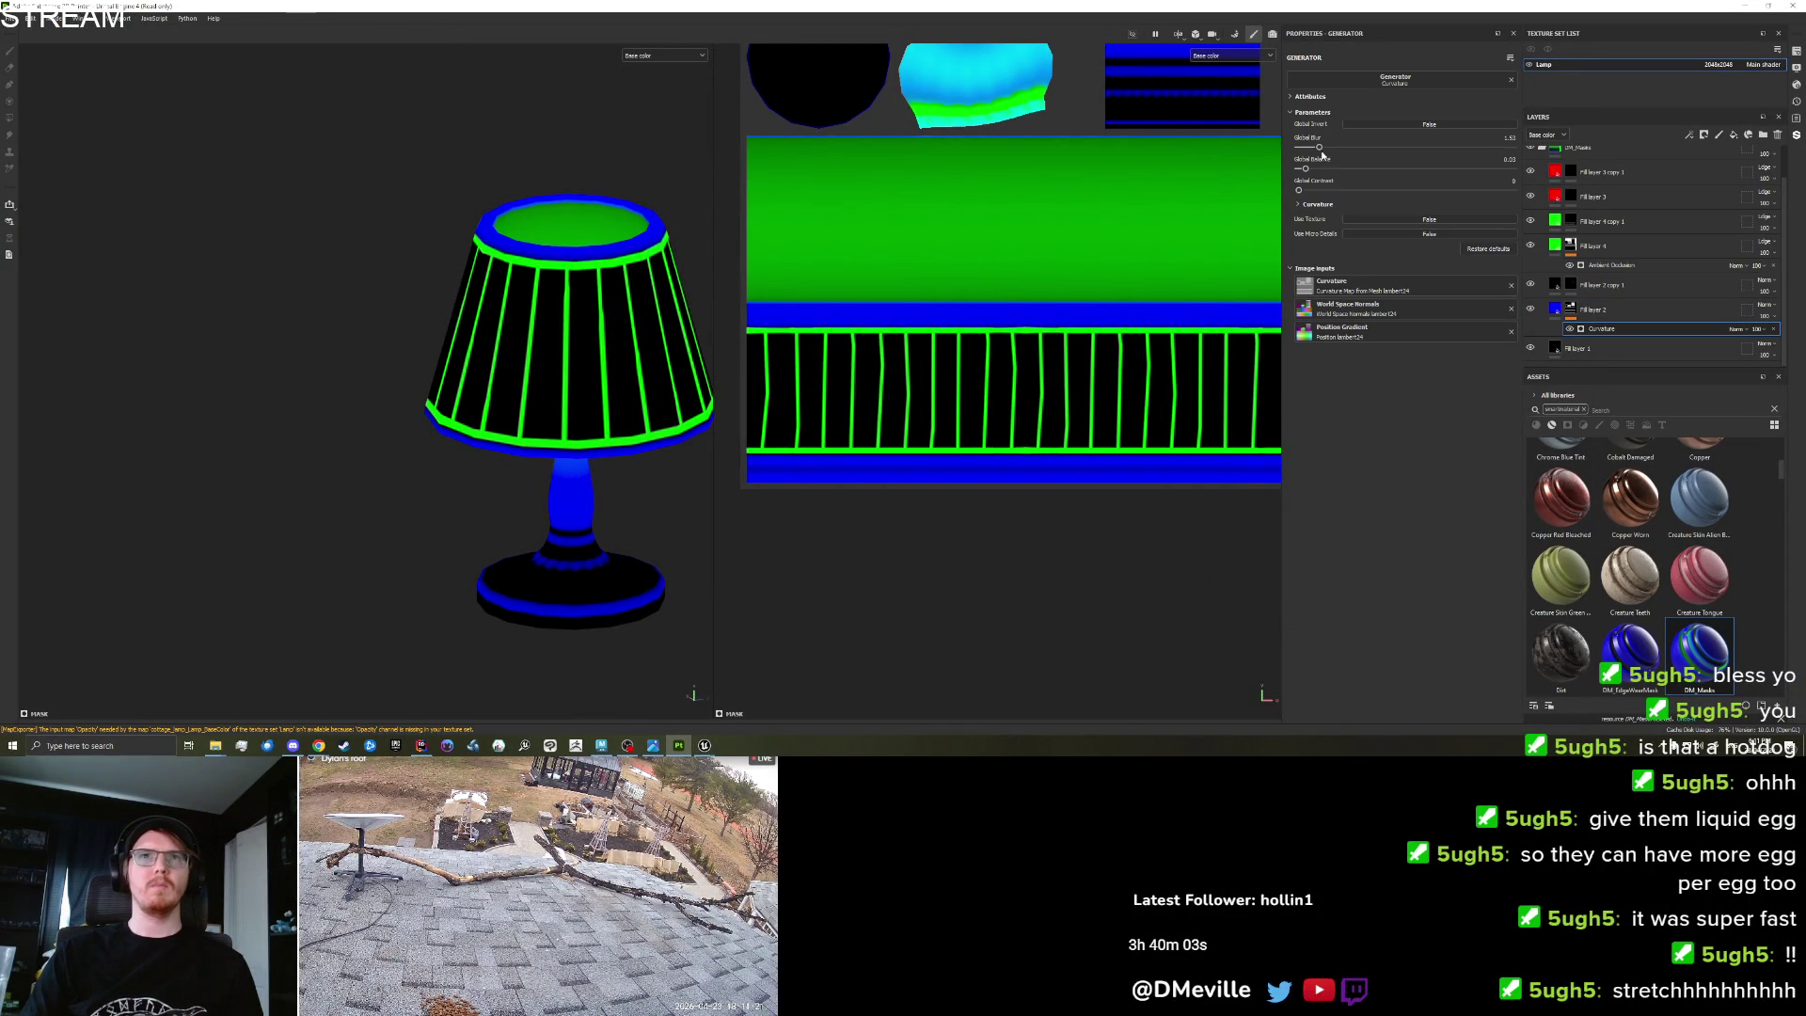
{"action": "left_click_drag", "start_coordinate": [1322, 148], "coordinate": [1346, 151]}
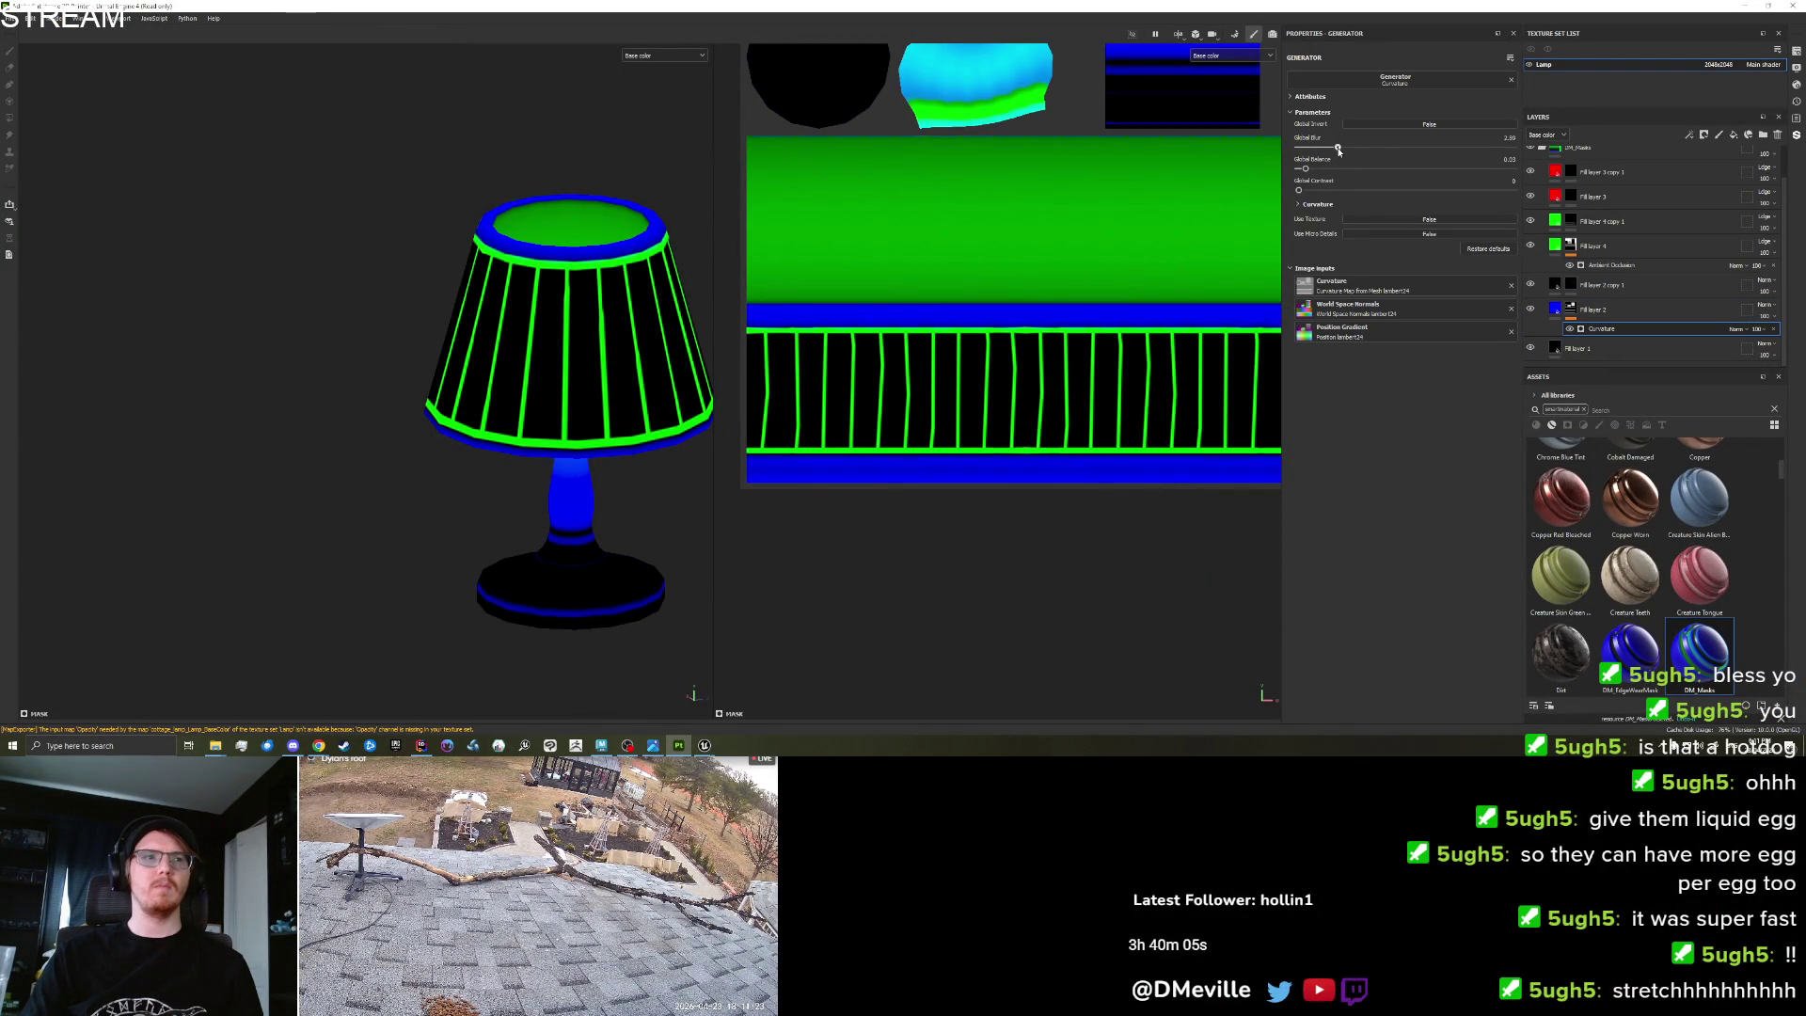
{"action": "mouse_move", "coordinate": [1306, 170]}
{"action": "left_mouse_down"}
{"action": "mouse_move", "coordinate": [1363, 168]}
{"action": "mouse_move", "coordinate": [1309, 198]}
{"action": "left_mouse_up"}
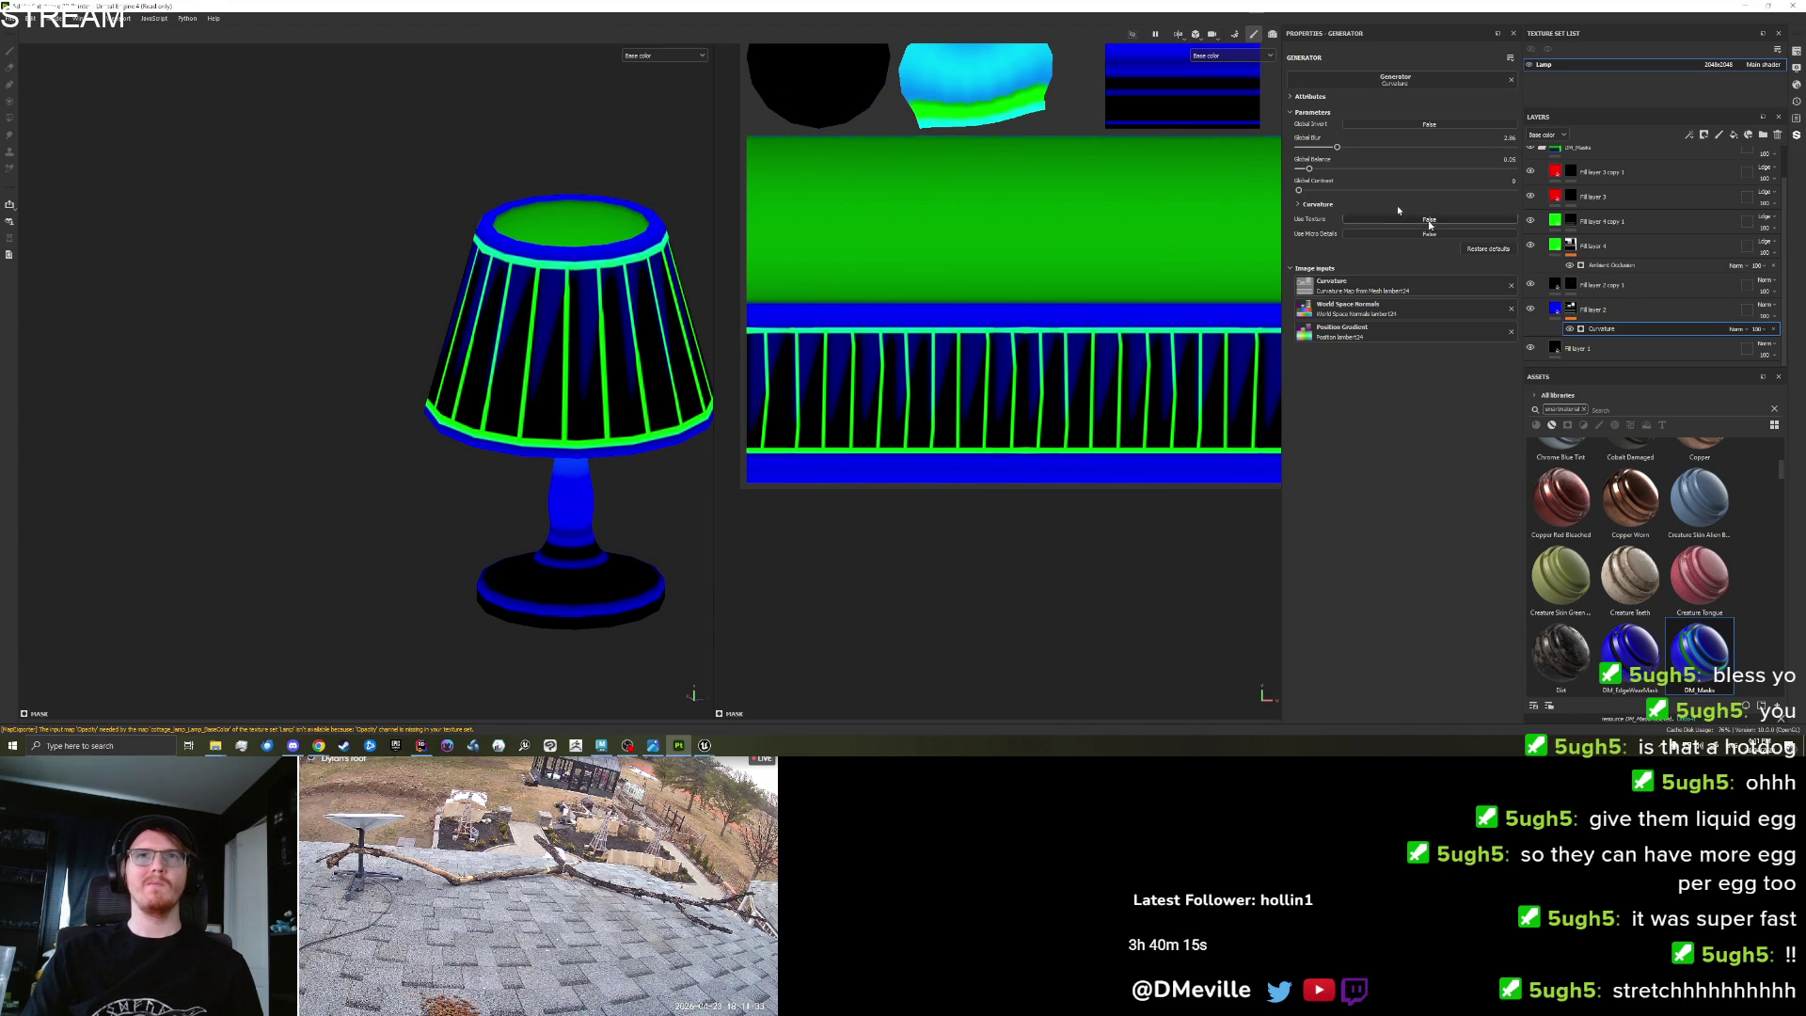
{"action": "left_click_drag", "start_coordinate": [1313, 173], "coordinate": [1309, 172]}
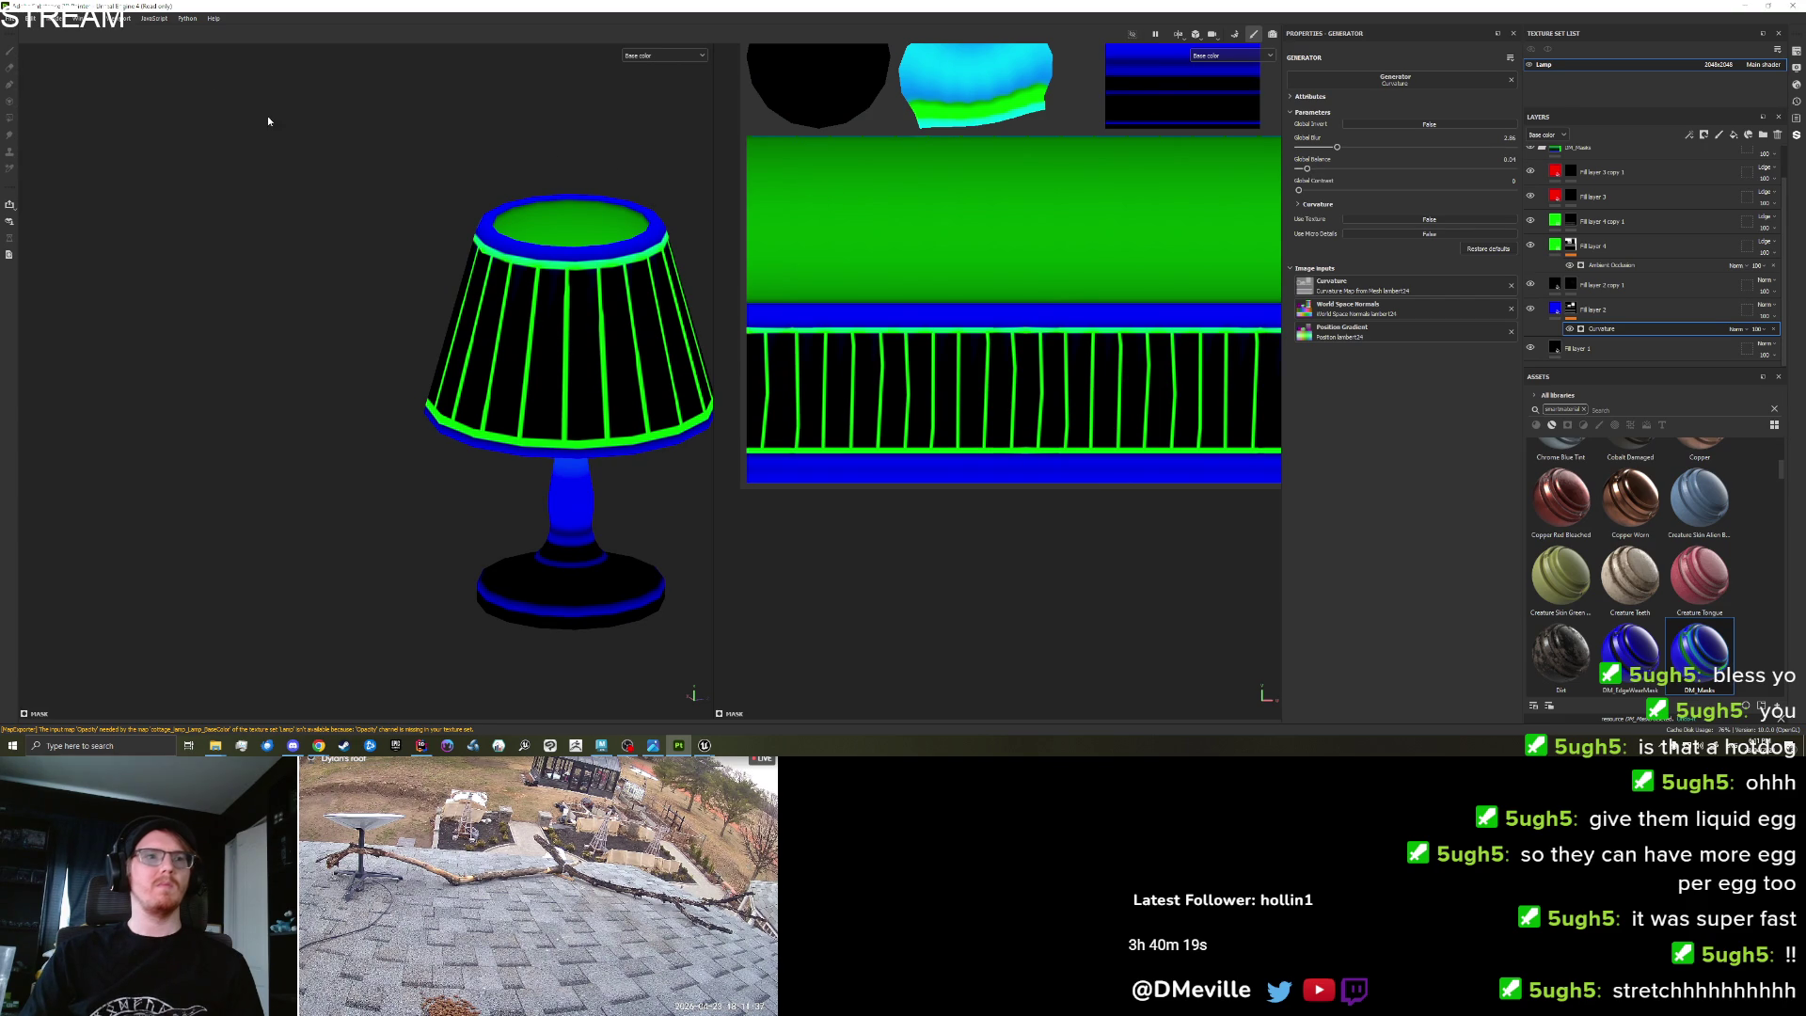
Re-export the lamp's base colour texture.
{"action": "left_click", "coordinate": [10, 18]}
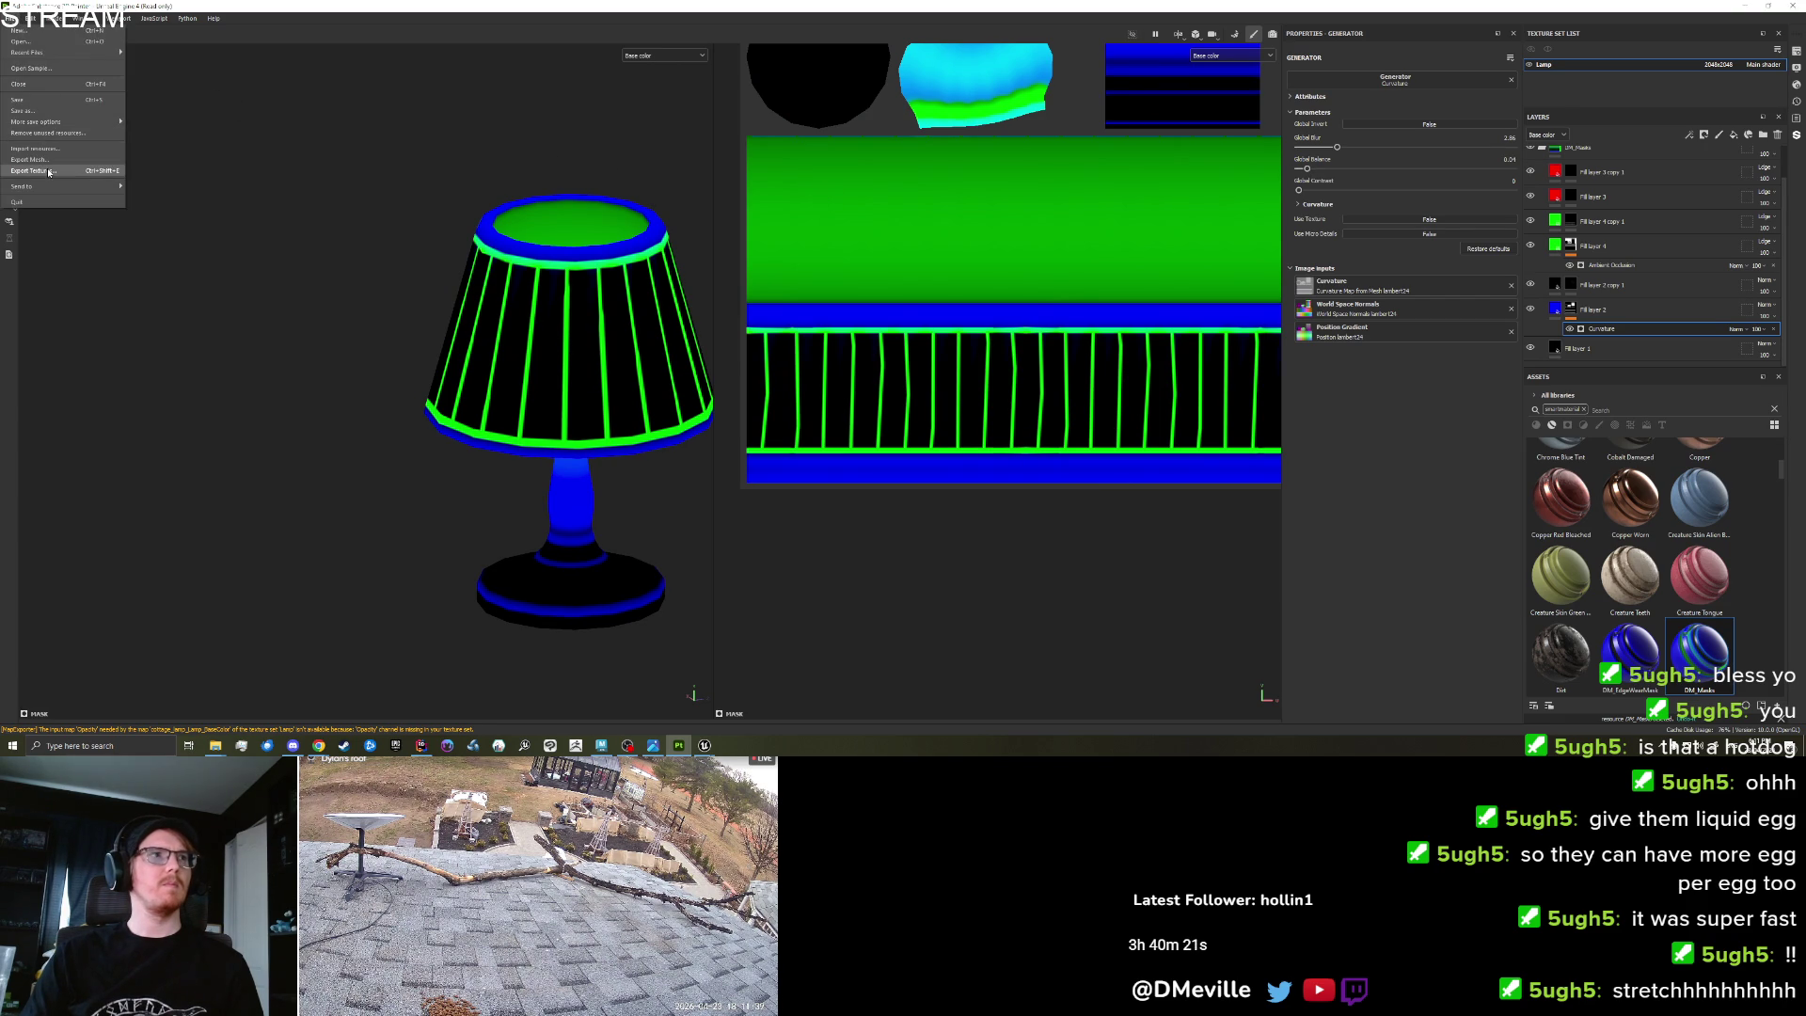
{"action": "left_click", "coordinate": [49, 172]}
{"action": "key", "text": "Return"}
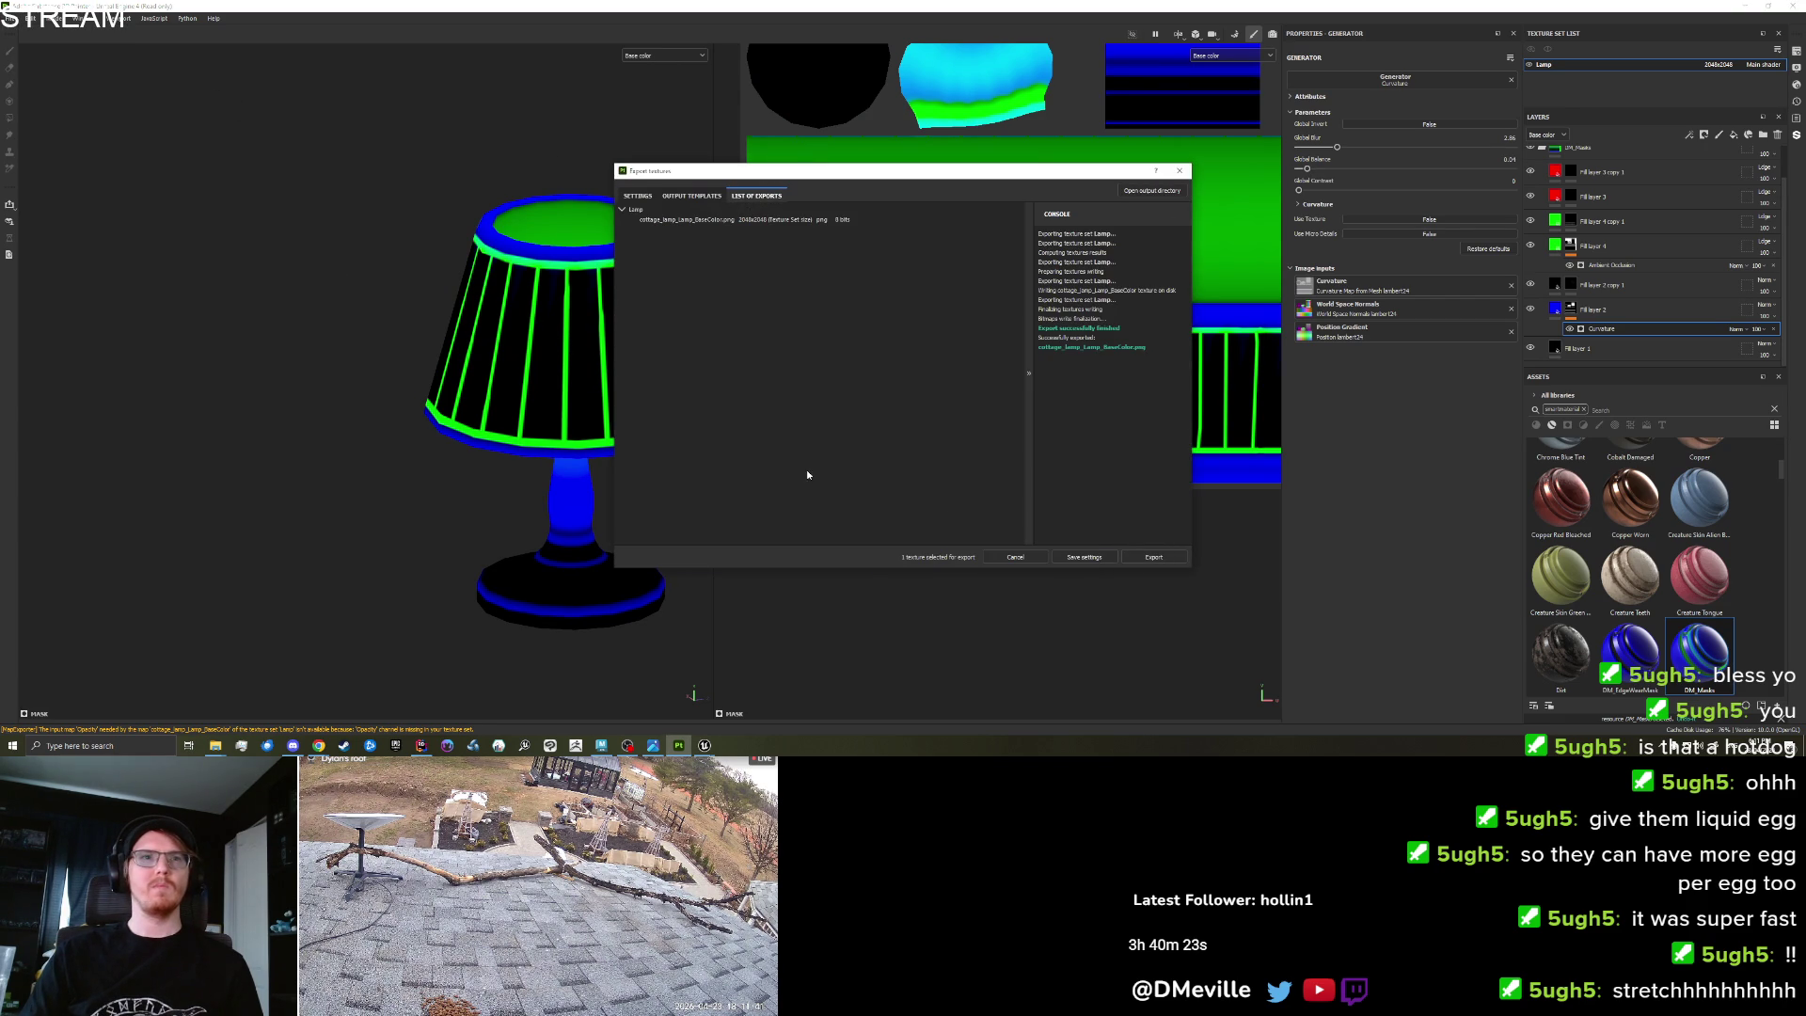
{"action": "left_click", "coordinate": [704, 746]}
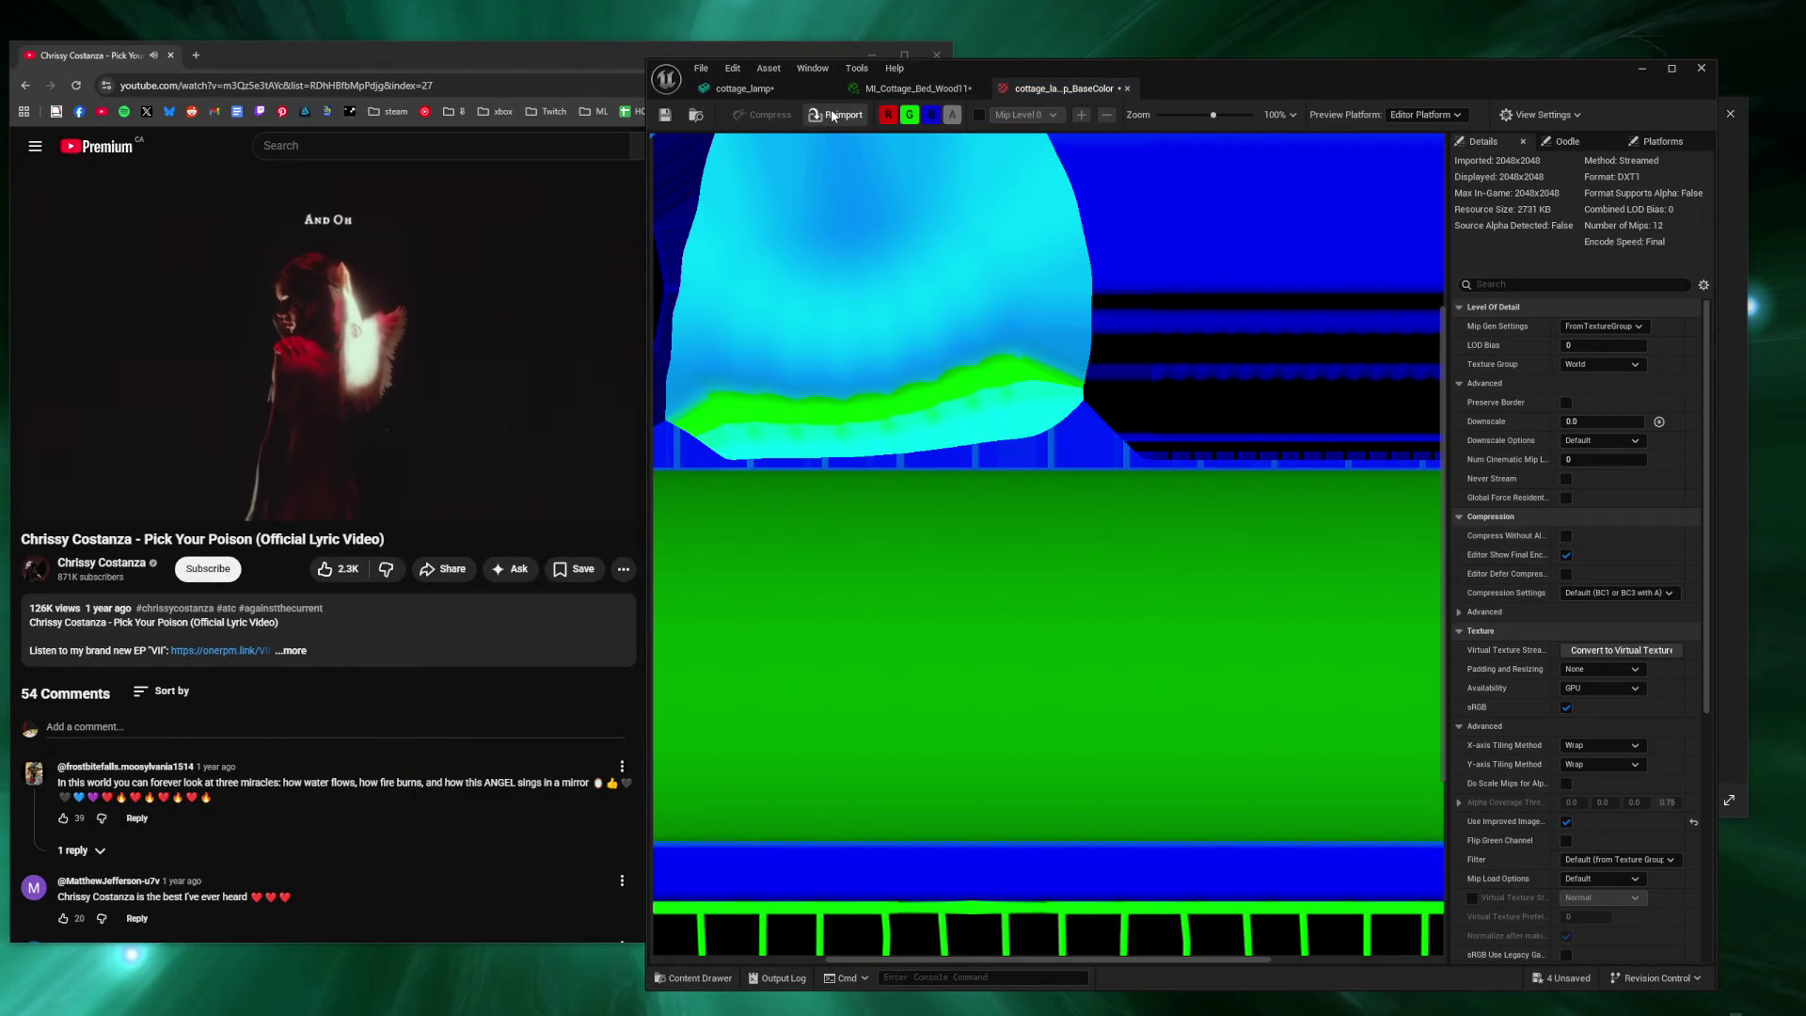
Reimport the lamp BaseColor texture and raise EdgeWearSS green to about 0.49.
{"action": "left_click", "coordinate": [832, 116]}
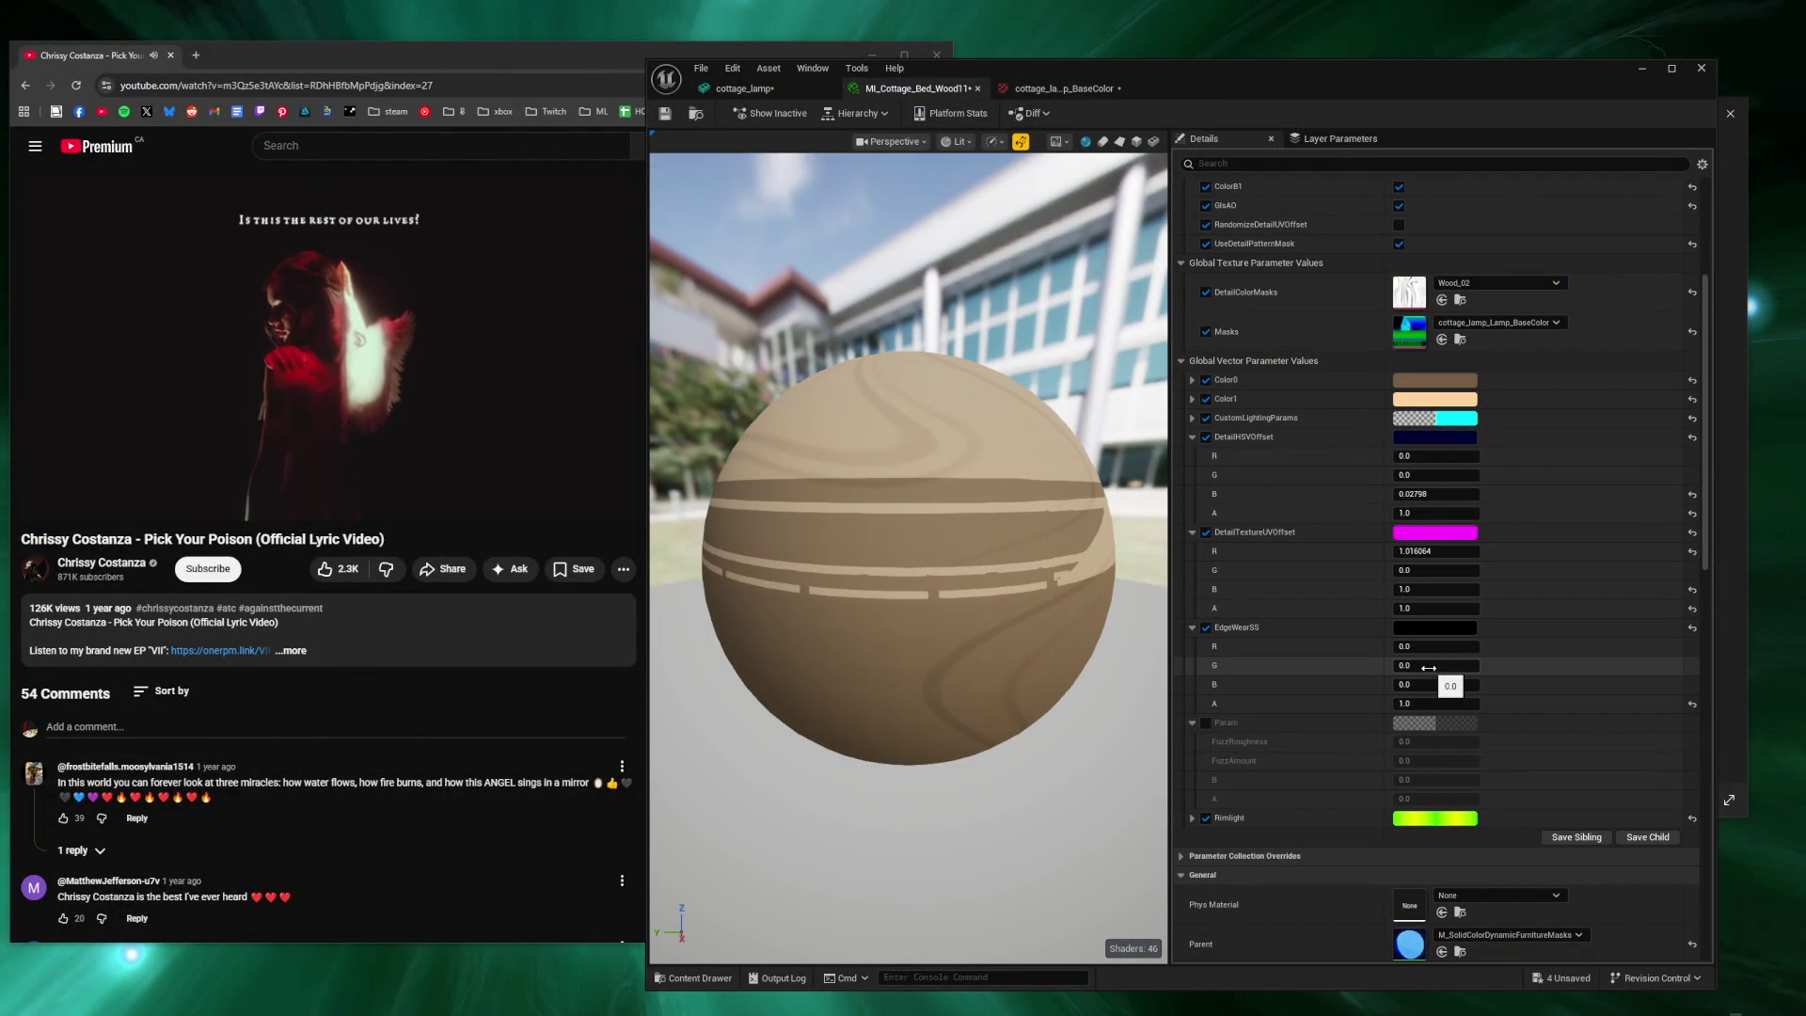
{"action": "left_click_drag", "start_coordinate": [1430, 664], "coordinate": [1477, 664]}
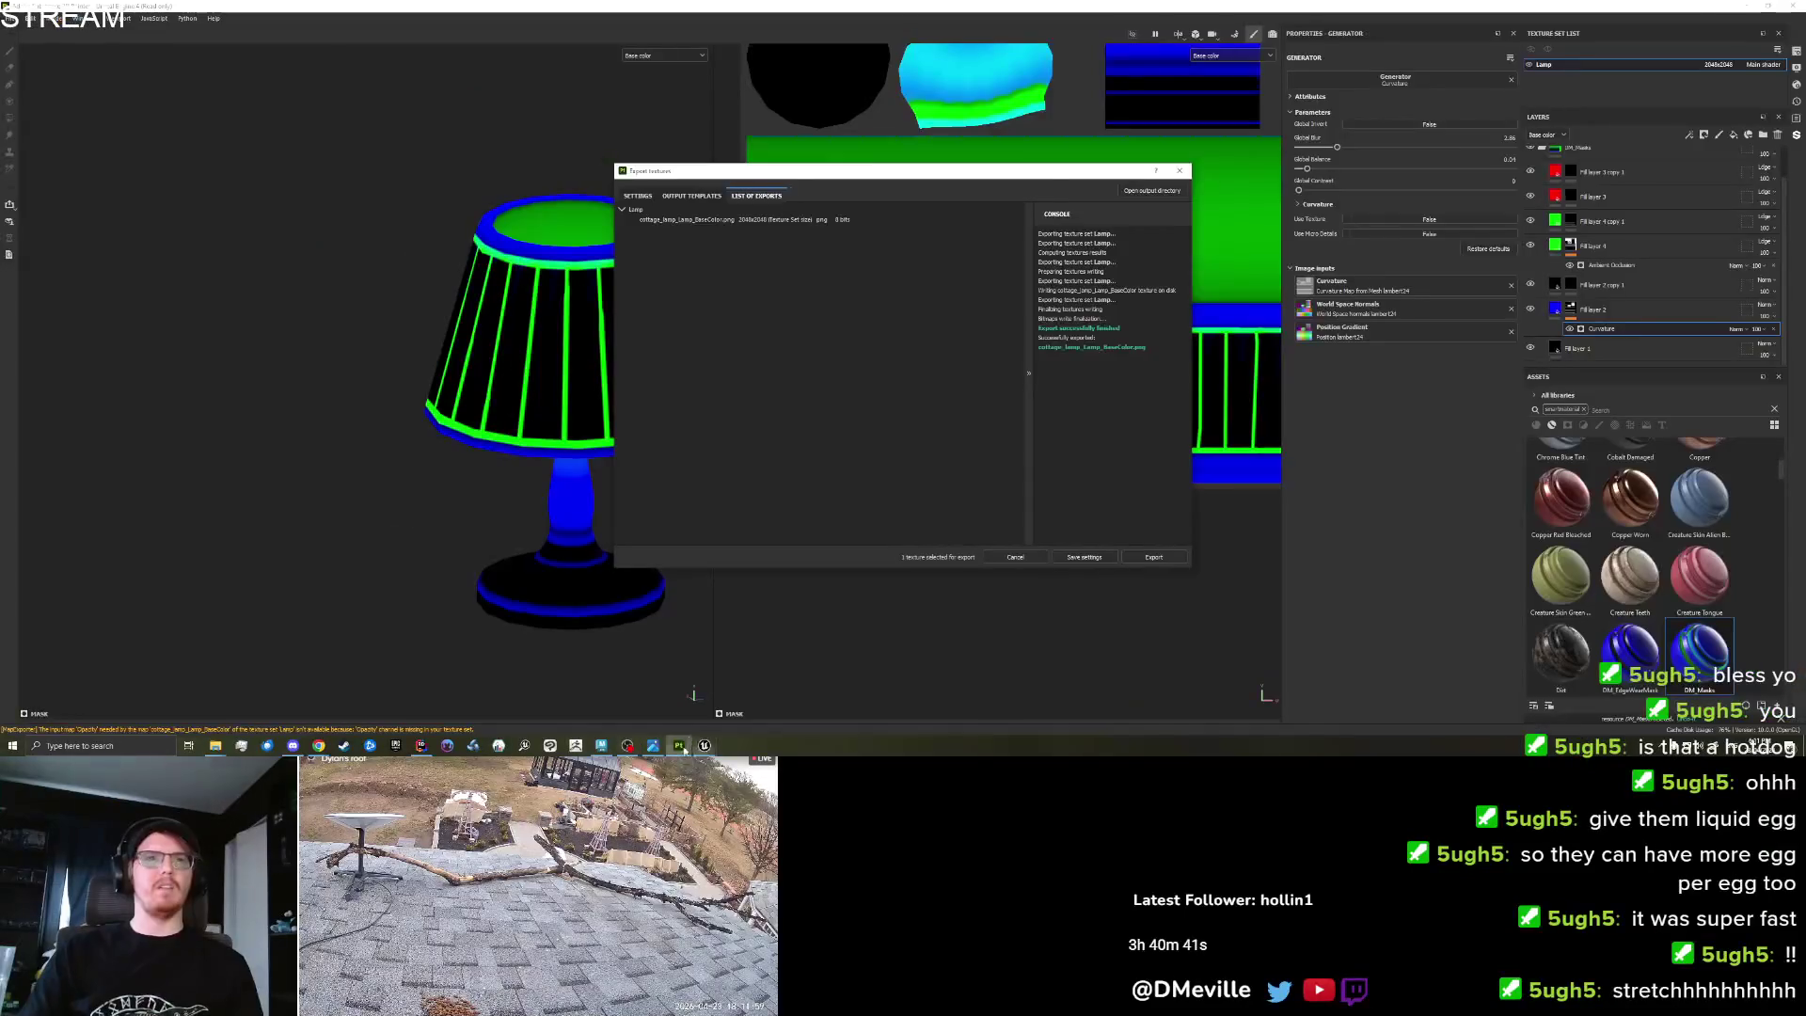
Hide Fill layer 4 and Fill layer 4 copy 1, then select Fill layer 2 copy 1's mask with Polygon Fill.
{"action": "left_click", "coordinate": [1179, 170]}
{"action": "mouse_move", "coordinate": [403, 517]}
{"action": "left_mouse_down"}
{"action": "mouse_move", "coordinate": [351, 524]}
{"action": "mouse_move", "coordinate": [339, 409]}
{"action": "mouse_move", "coordinate": [391, 342]}
{"action": "left_mouse_up"}
{"action": "scroll", "coordinate": [562, 410], "scroll_direction": "up", "scroll_amount": 3}
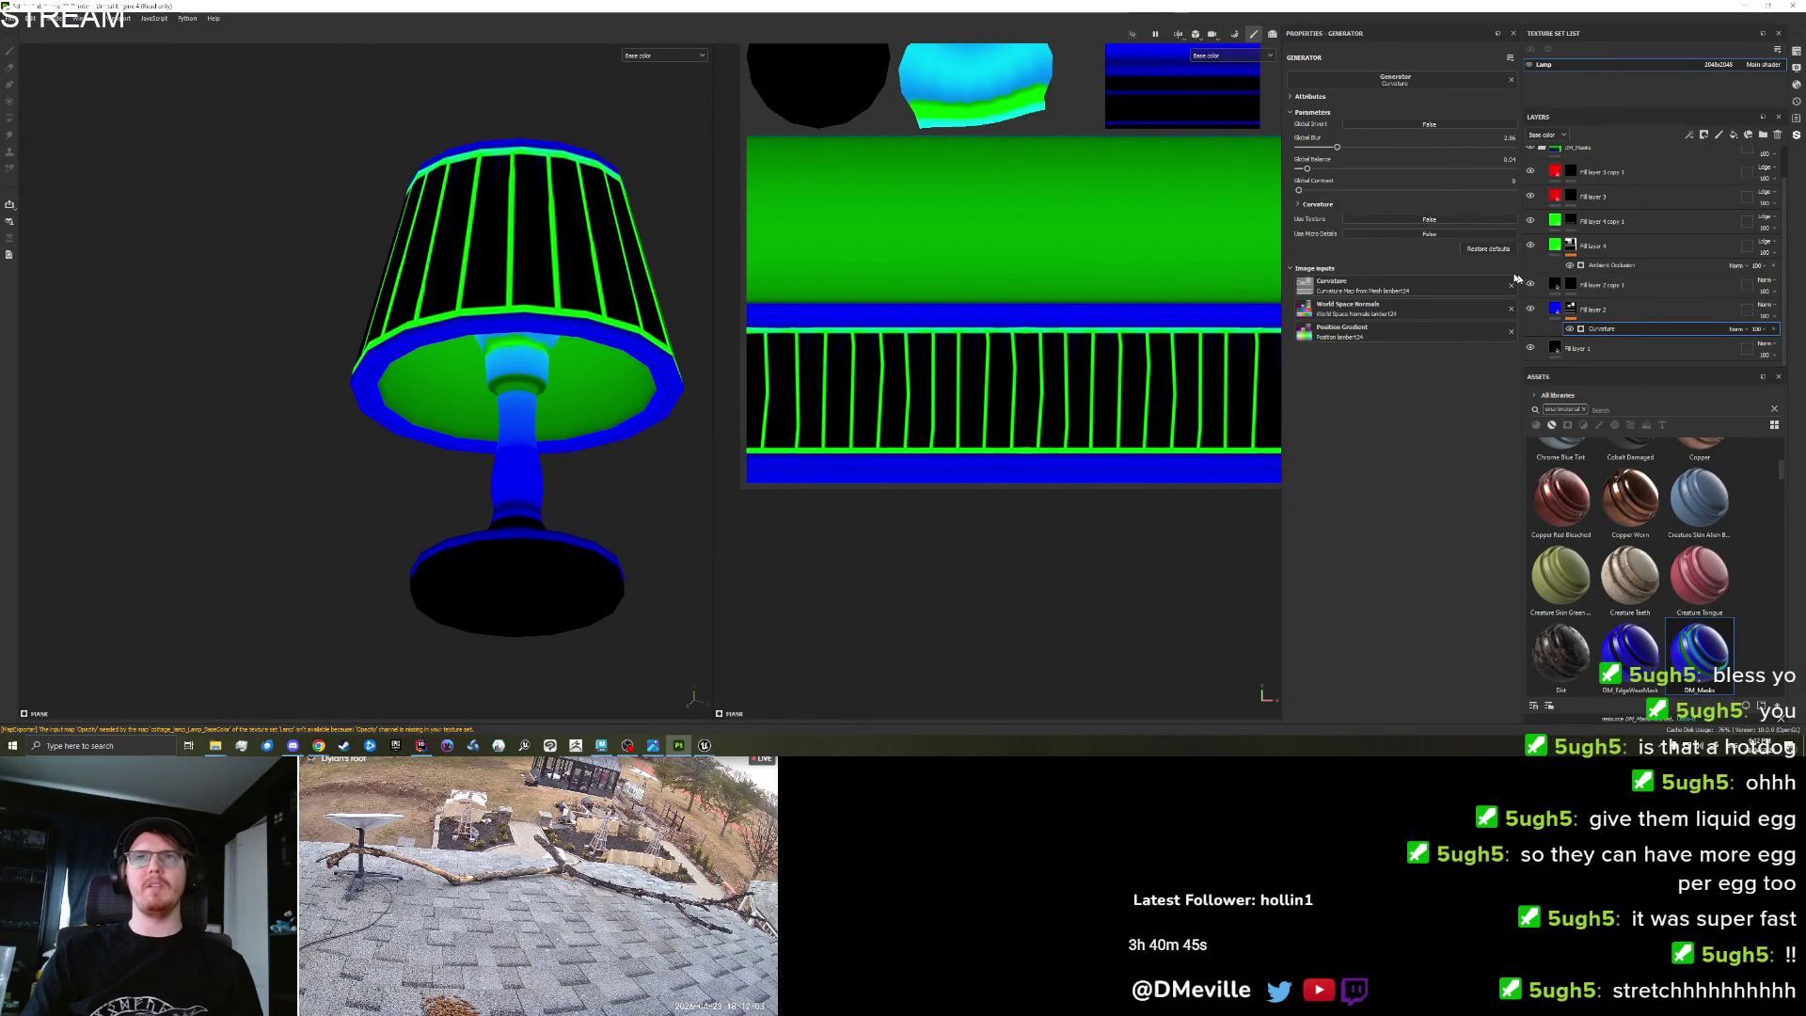
{"action": "left_click_drag", "start_coordinate": [1531, 219], "coordinate": [1531, 245]}
{"action": "mouse_move", "coordinate": [600, 423]}
{"action": "left_mouse_down"}
{"action": "mouse_move", "coordinate": [403, 376]}
{"action": "mouse_move", "coordinate": [419, 323]}
{"action": "mouse_move", "coordinate": [489, 485]}
{"action": "mouse_move", "coordinate": [556, 395]}
{"action": "mouse_move", "coordinate": [597, 415]}
{"action": "mouse_move", "coordinate": [609, 508]}
{"action": "mouse_move", "coordinate": [585, 565]}
{"action": "mouse_move", "coordinate": [577, 386]}
{"action": "mouse_move", "coordinate": [573, 497]}
{"action": "left_mouse_up"}
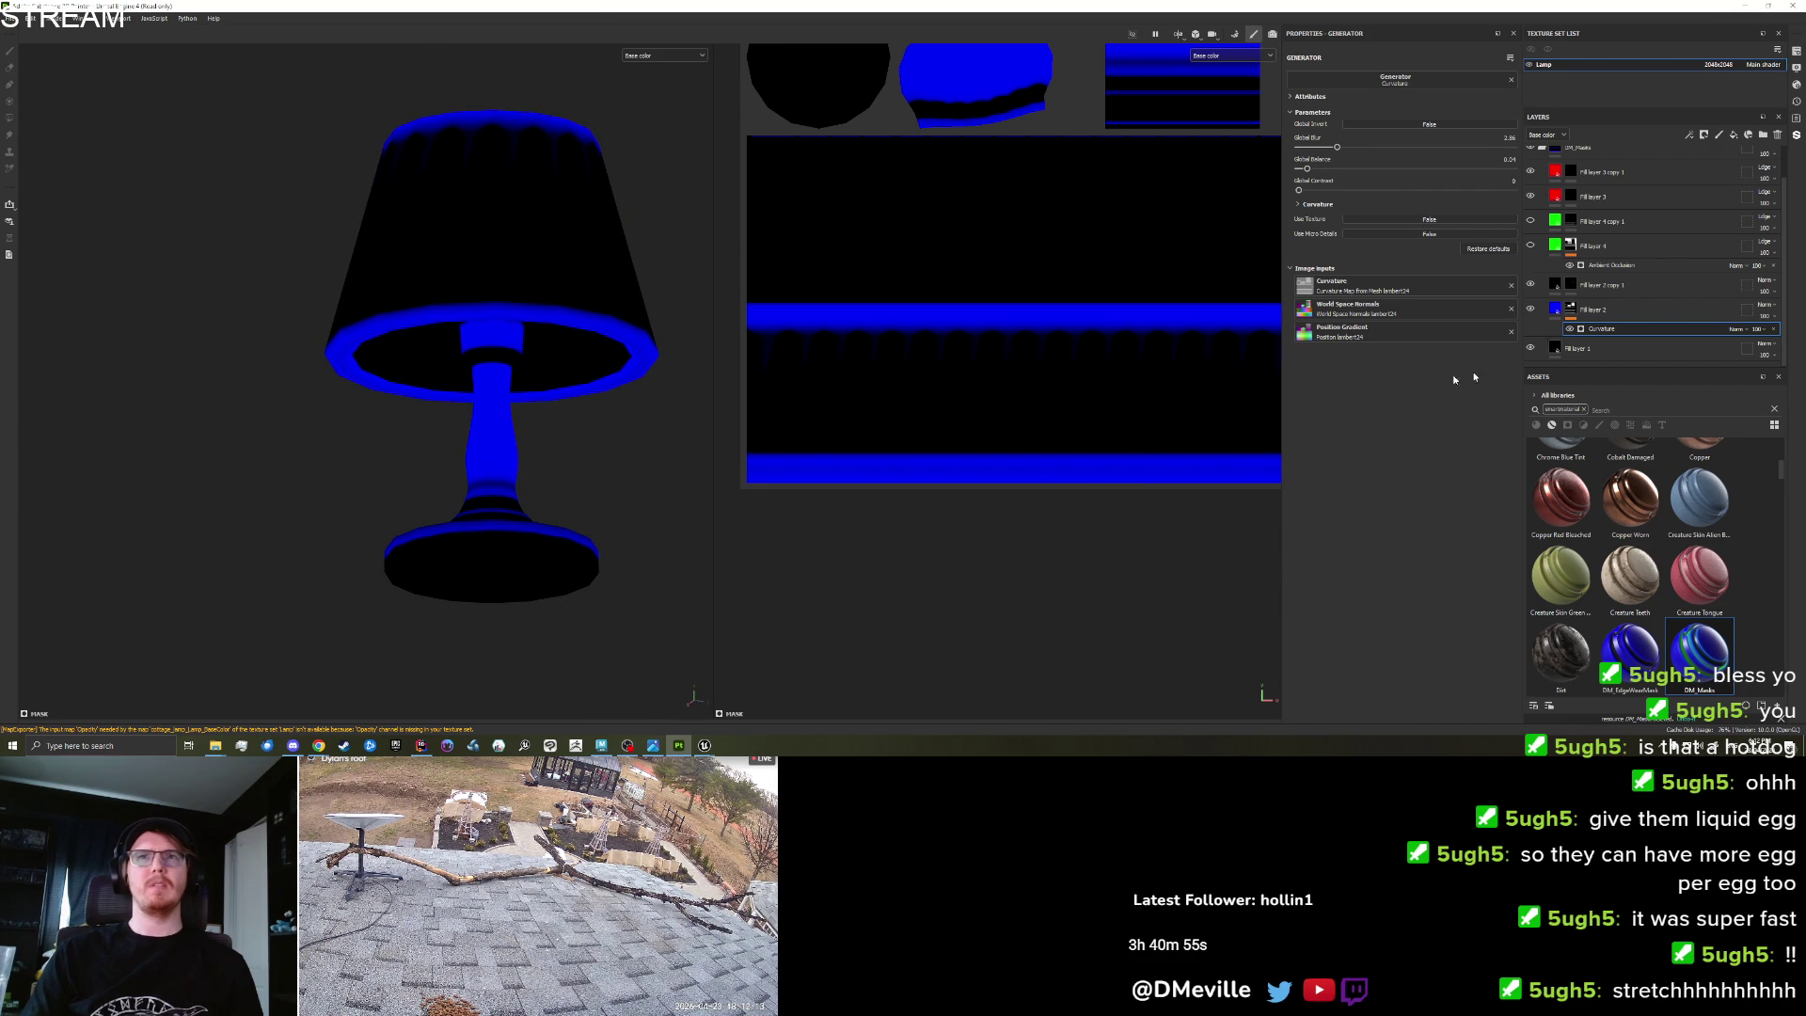
{"action": "left_click", "coordinate": [1600, 284]}
{"action": "scroll", "coordinate": [1129, 357], "scroll_direction": "down", "scroll_amount": 3}
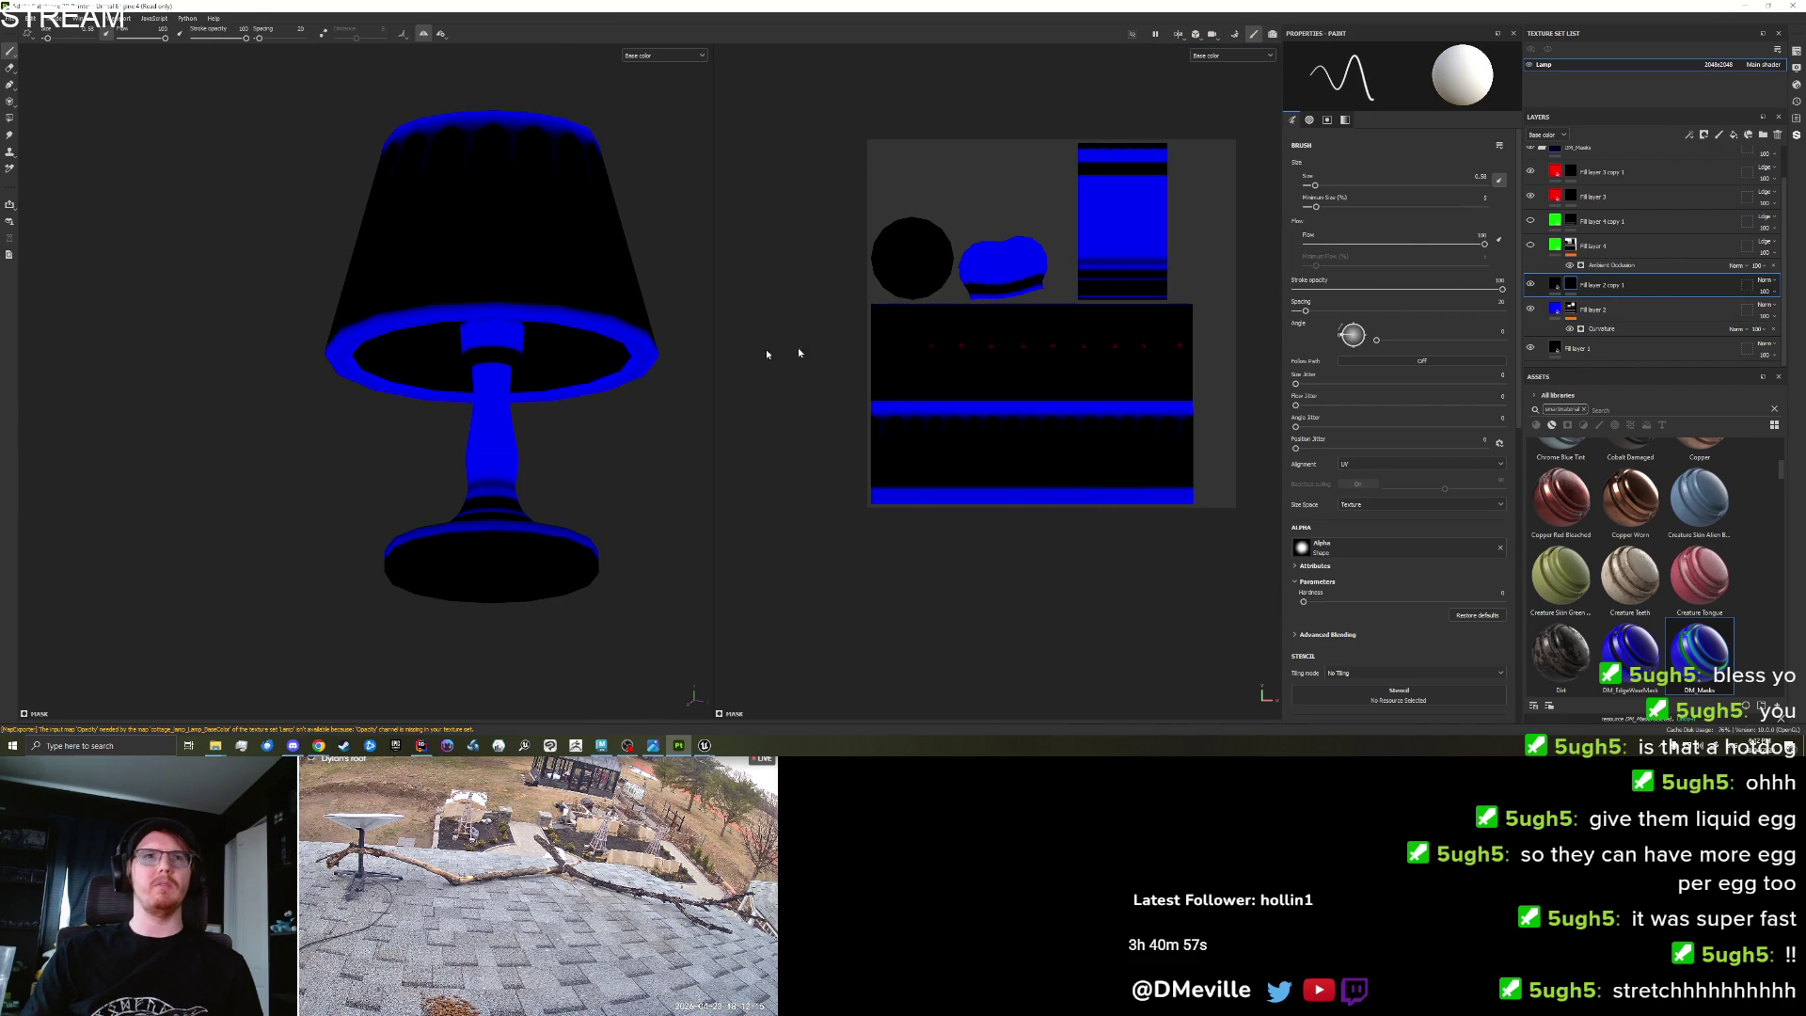
{"action": "scroll", "coordinate": [475, 356], "scroll_direction": "up", "scroll_amount": 2}
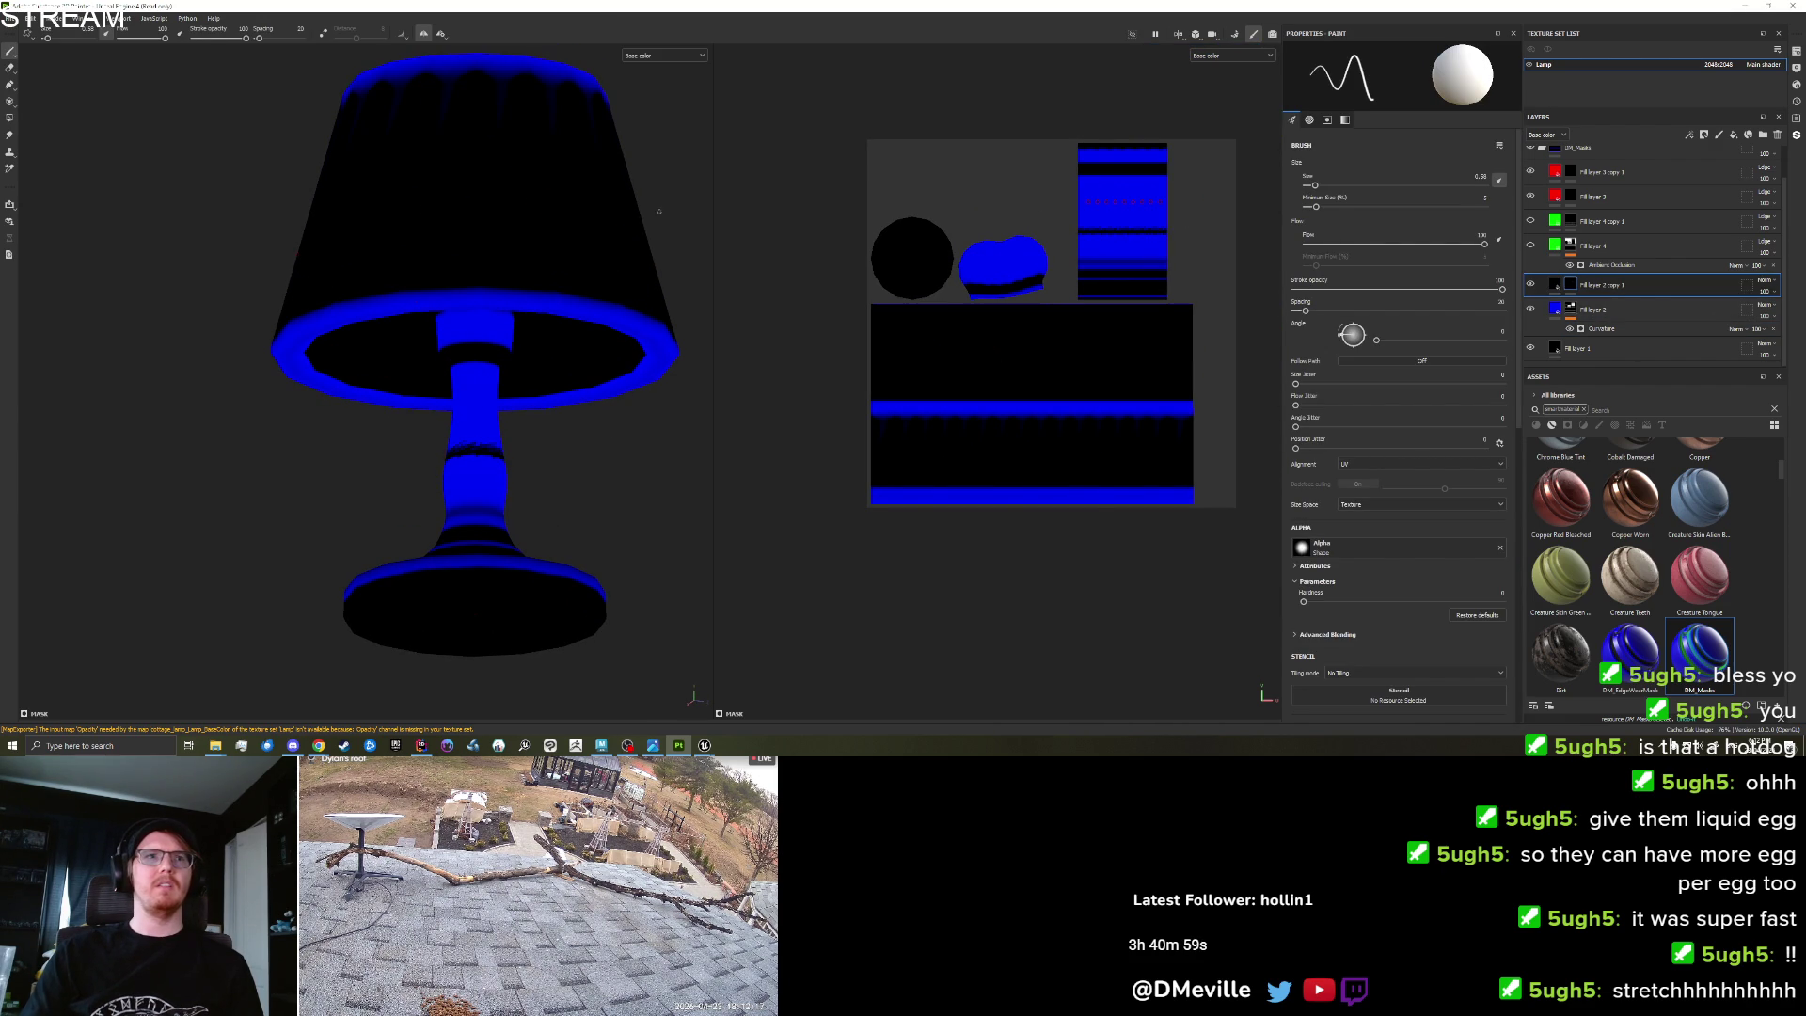
{"action": "left_click", "coordinate": [10, 117]}
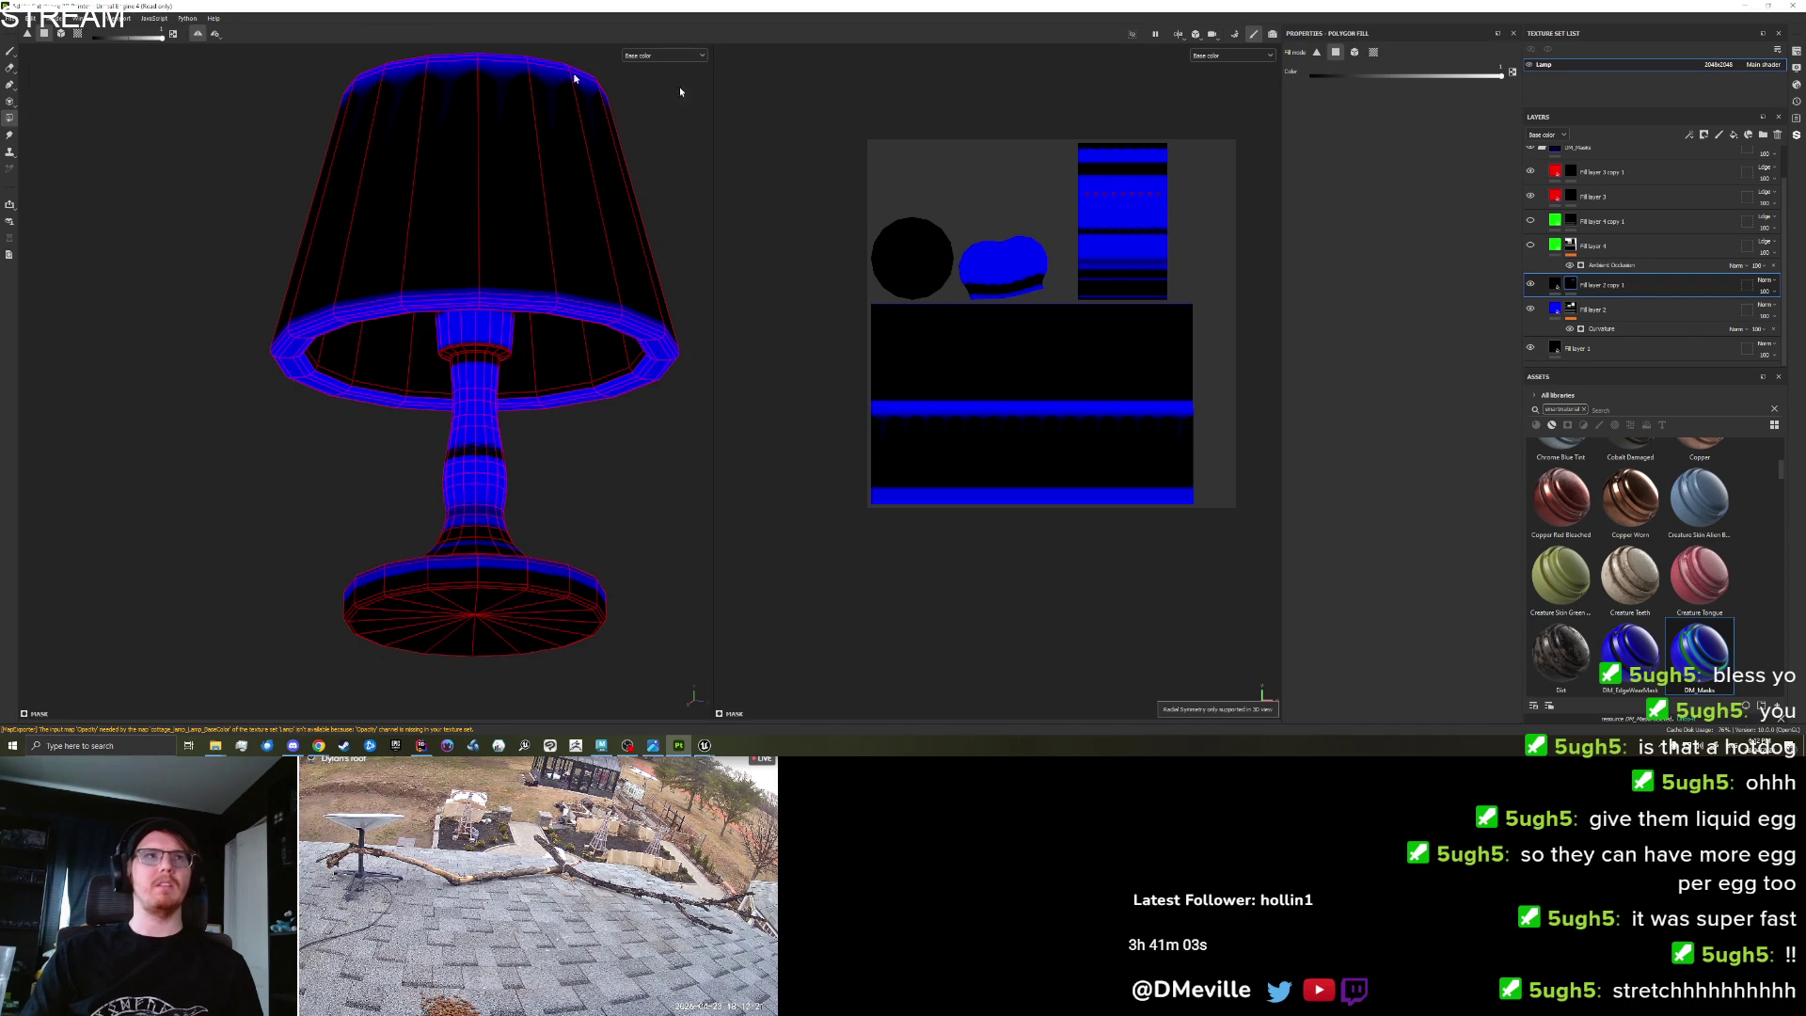
Polygon-fill the lamp base's UV strip, cap and rim faces to clear the blue band.
{"action": "left_click", "coordinate": [197, 35]}
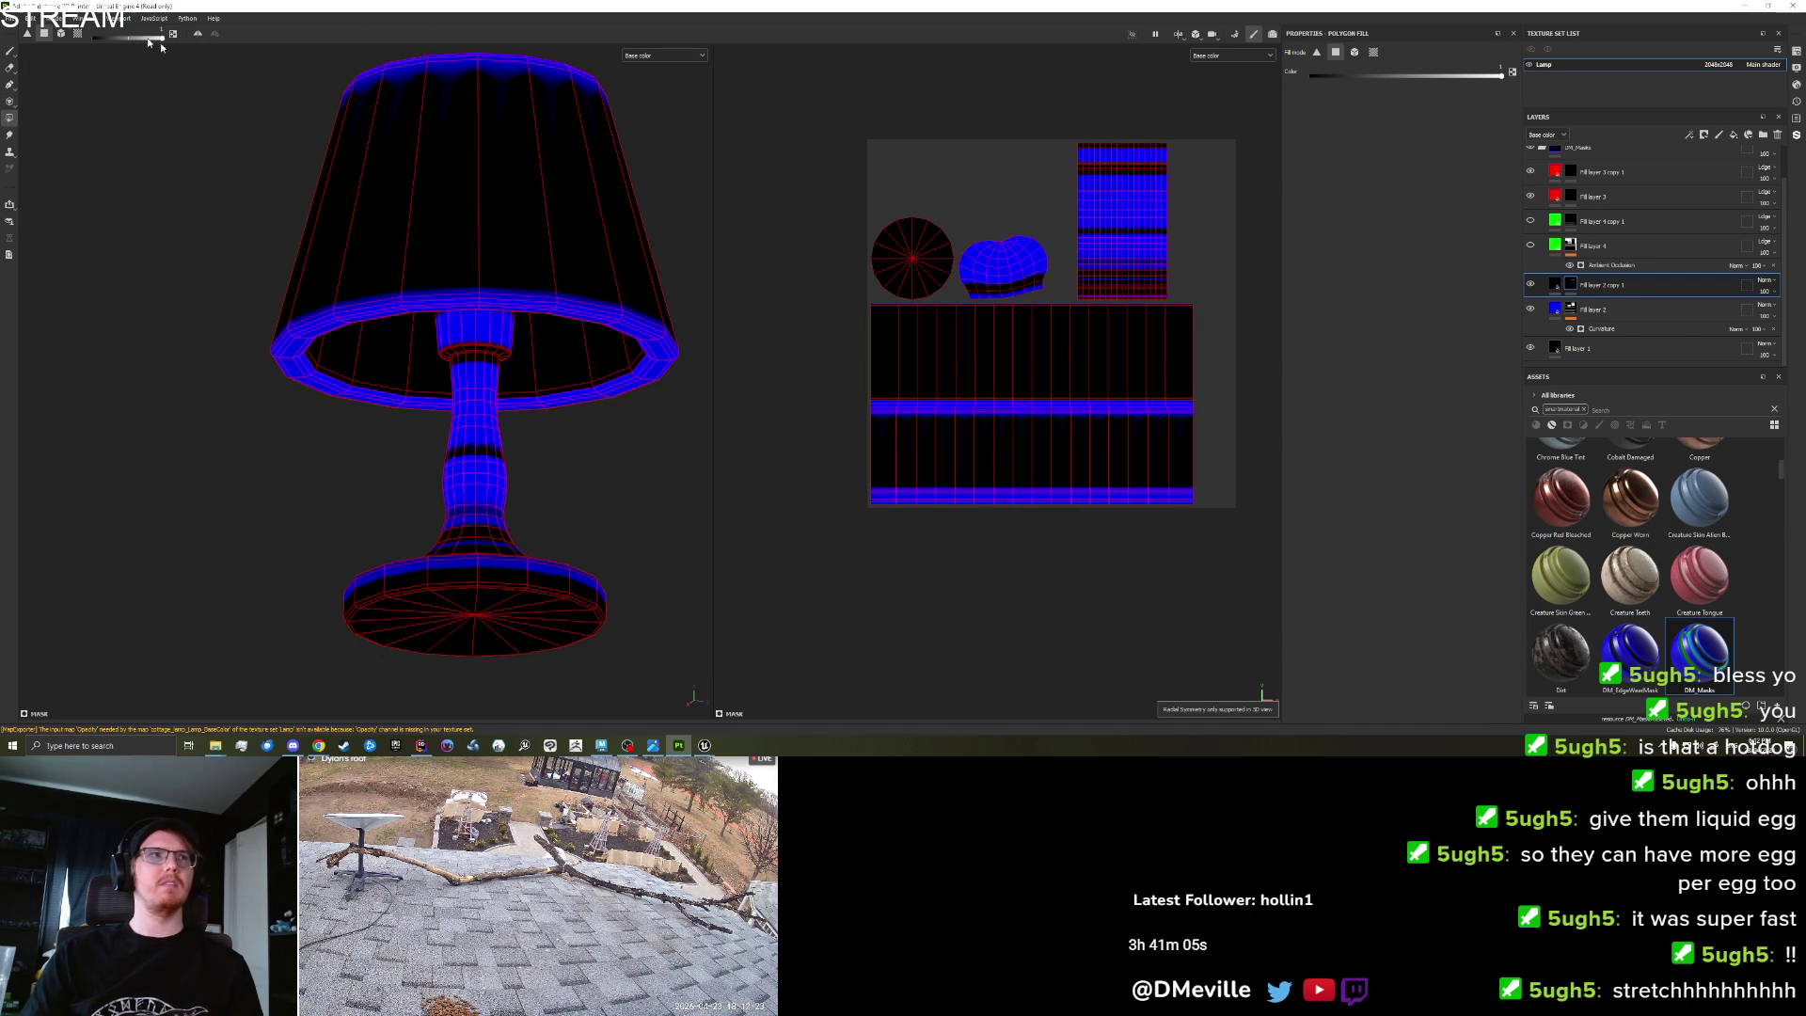
{"action": "mouse_move", "coordinate": [1060, 132]}
{"action": "left_mouse_down"}
{"action": "mouse_move", "coordinate": [1161, 222]}
{"action": "mouse_move", "coordinate": [1196, 297]}
{"action": "left_mouse_up"}
{"action": "left_click_drag", "start_coordinate": [628, 291], "coordinate": [617, 202]}
{"action": "left_click_drag", "start_coordinate": [932, 226], "coordinate": [1080, 310]}
{"action": "mouse_move", "coordinate": [424, 244]}
{"action": "left_mouse_down"}
{"action": "mouse_move", "coordinate": [395, 274]}
{"action": "mouse_move", "coordinate": [339, 448]}
{"action": "mouse_move", "coordinate": [409, 445]}
{"action": "mouse_move", "coordinate": [467, 475]}
{"action": "left_mouse_up"}
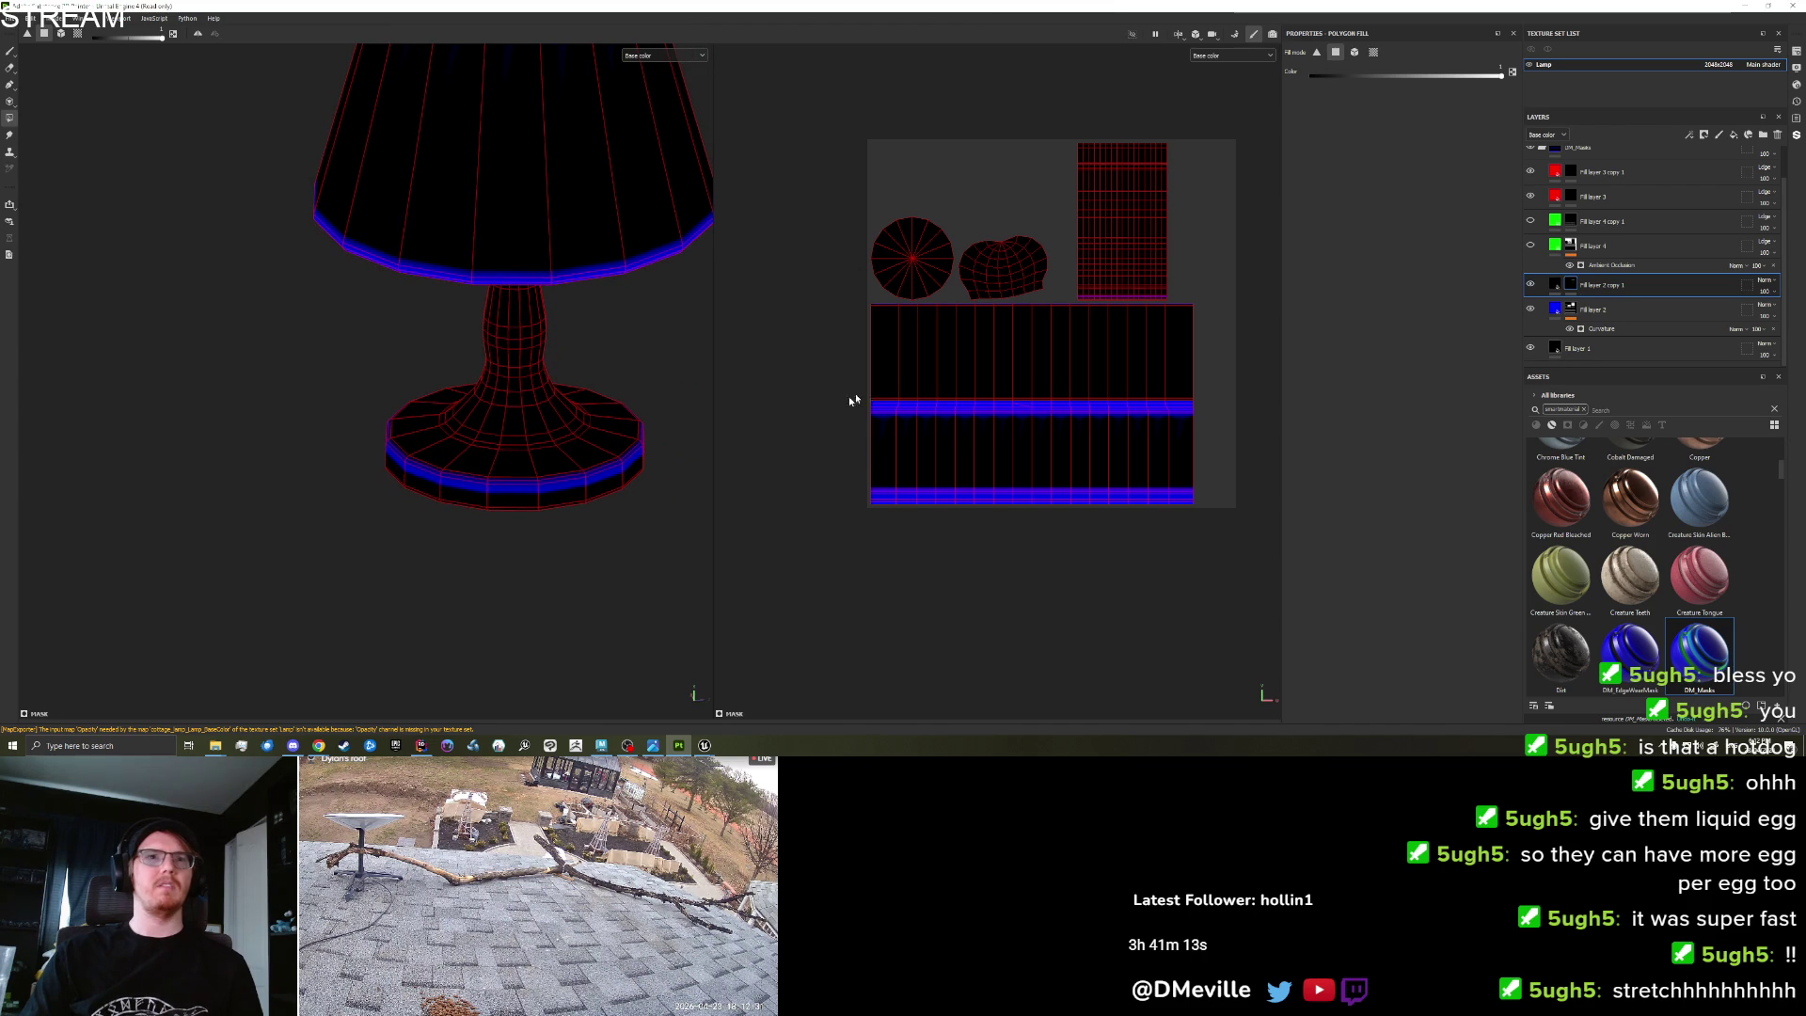
{"action": "left_click_drag", "start_coordinate": [316, 389], "coordinate": [766, 556]}
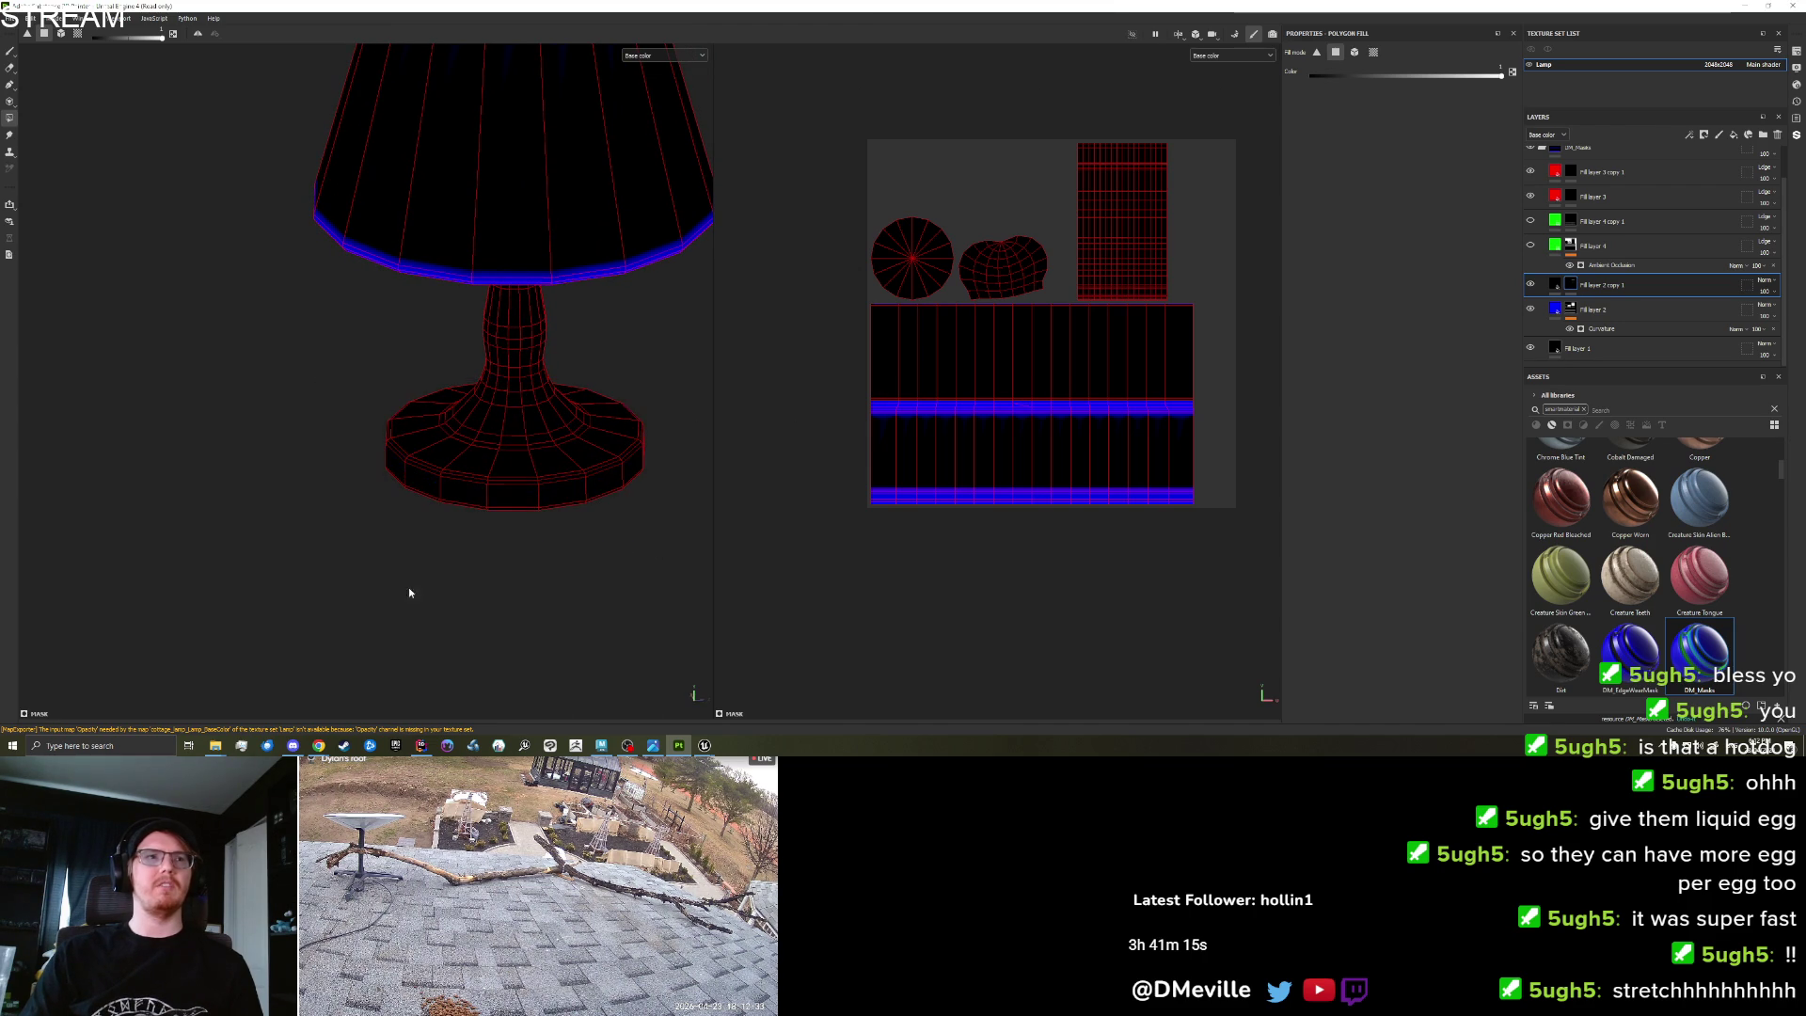
{"action": "left_click_drag", "start_coordinate": [419, 597], "coordinate": [783, 510]}
{"action": "left_click", "coordinate": [8, 49]}
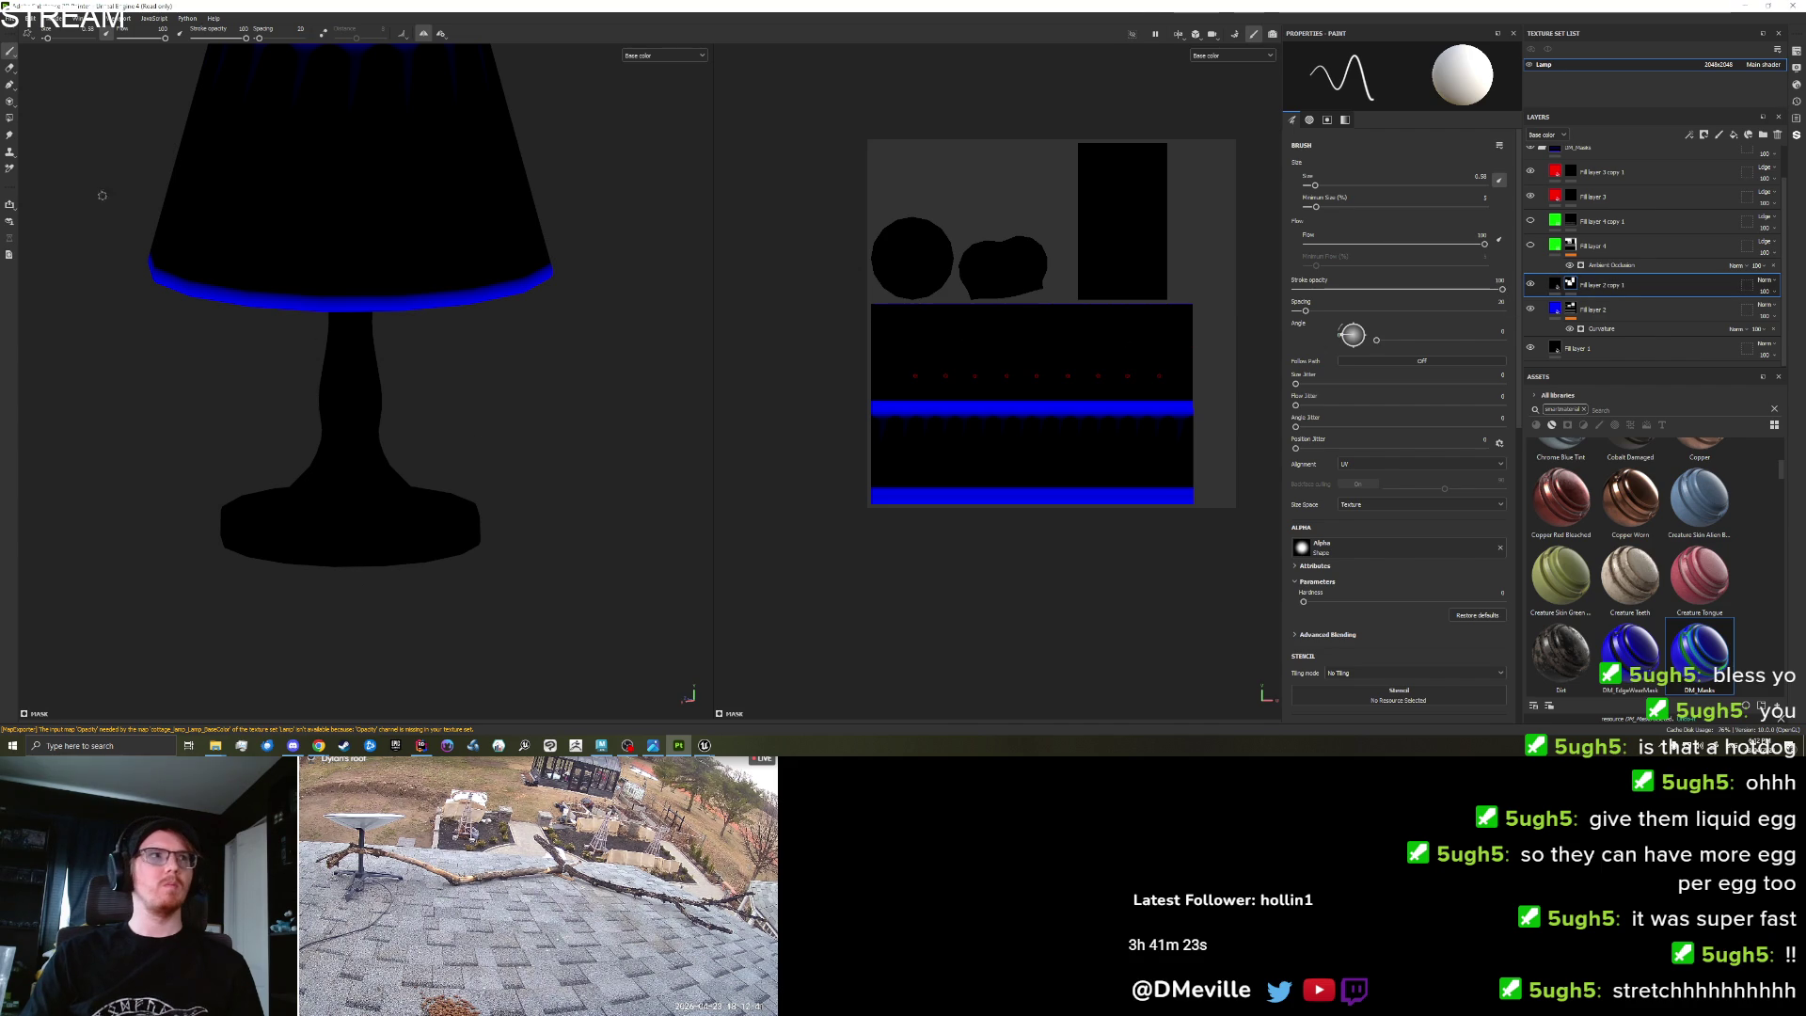
Erase the last leftover blue spots on the lamp base.
{"action": "left_click", "coordinate": [10, 68]}
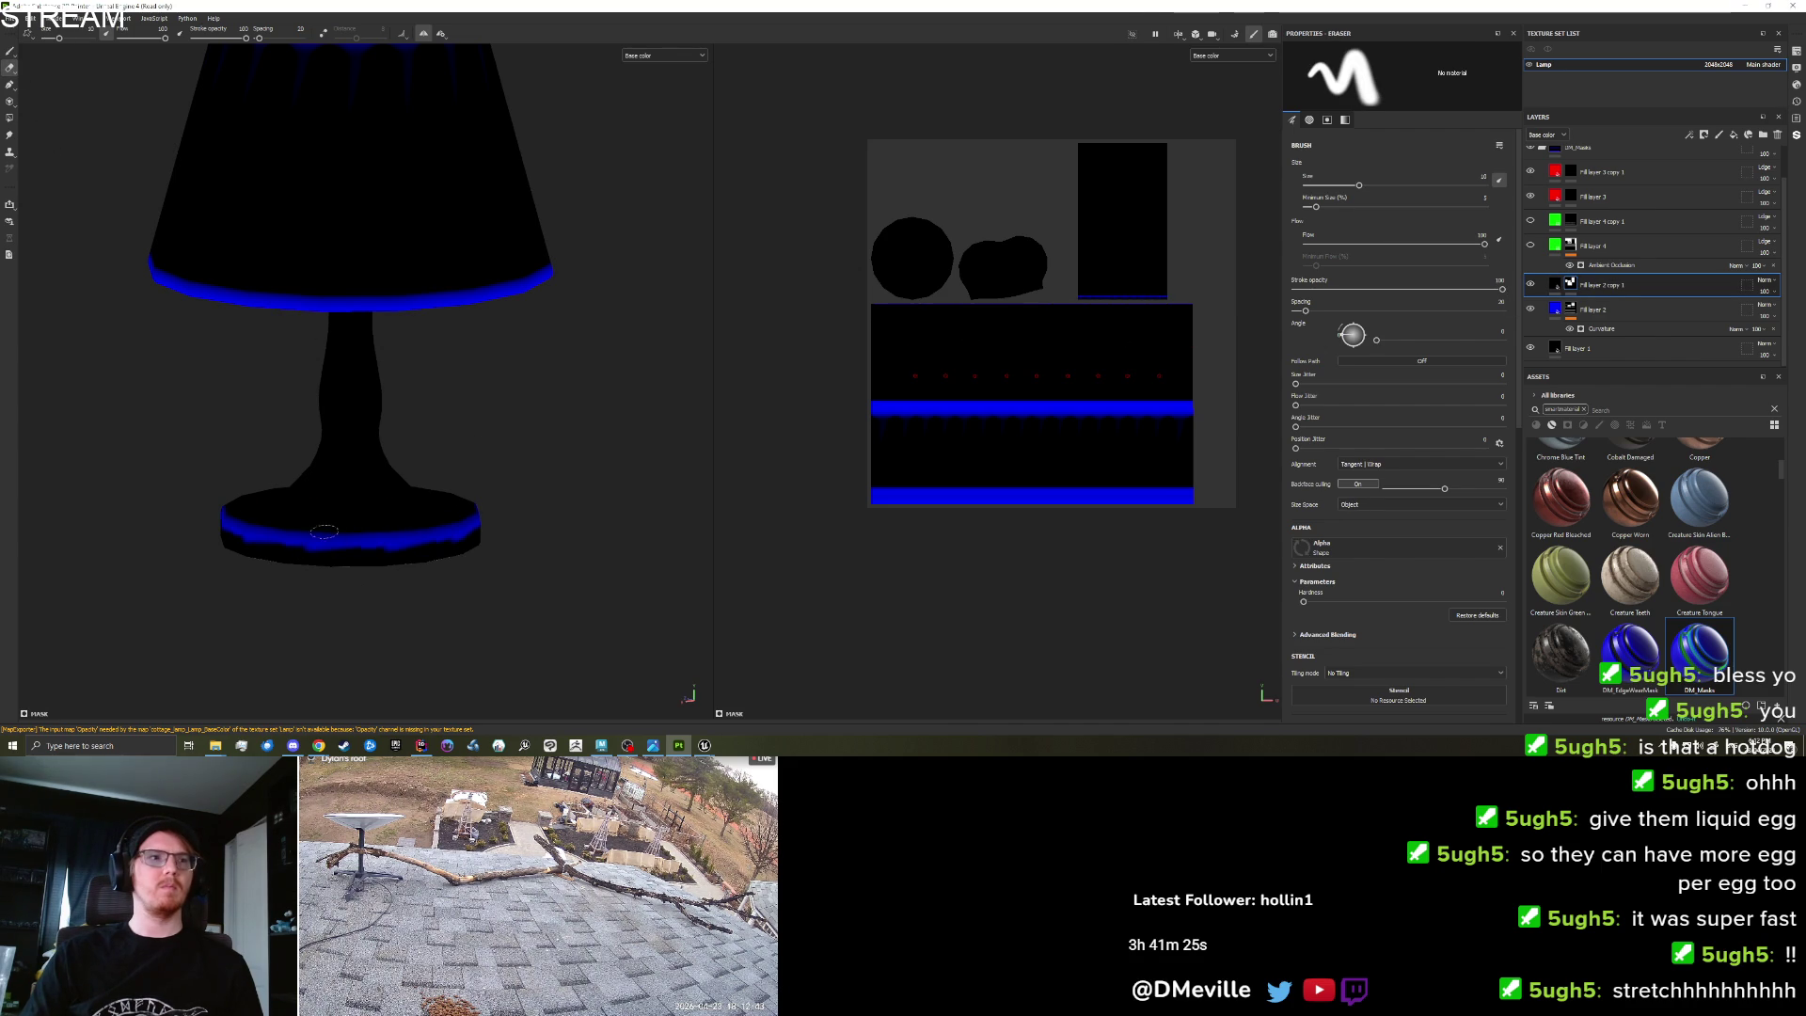
{"action": "left_click", "coordinate": [449, 529]}
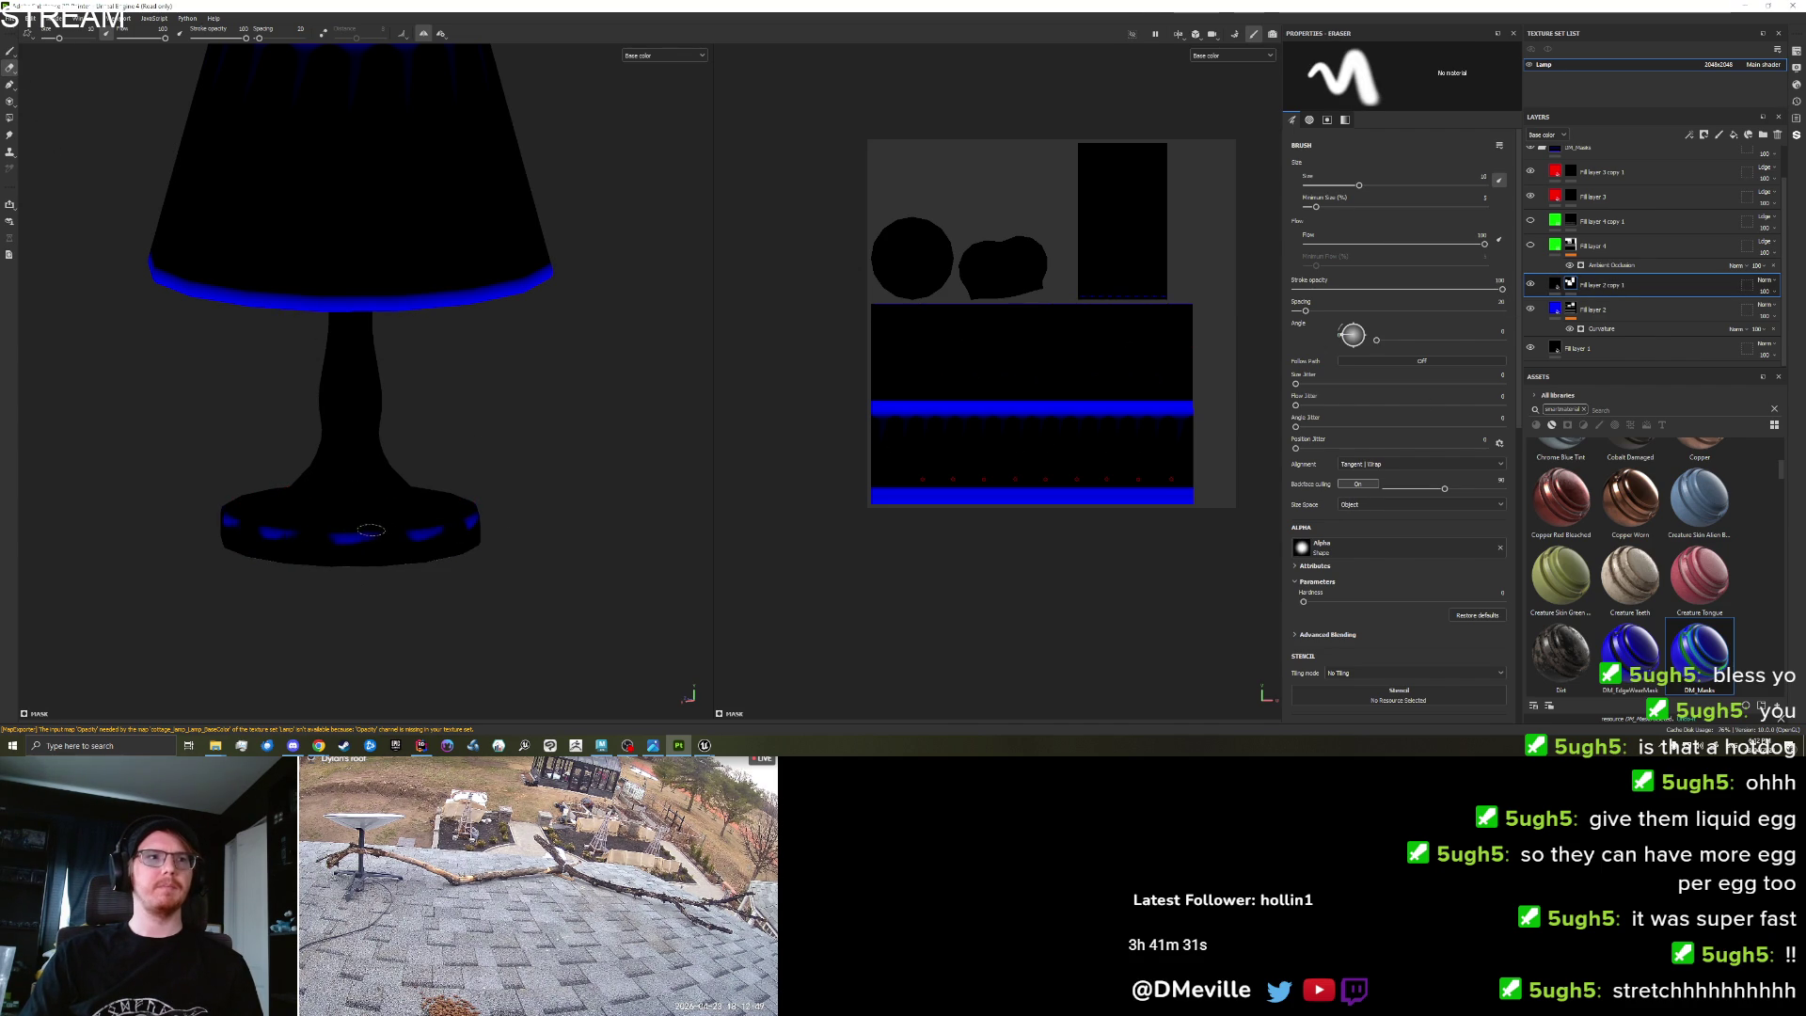
{"action": "left_click", "coordinate": [447, 531]}
{"action": "left_click", "coordinate": [365, 538]}
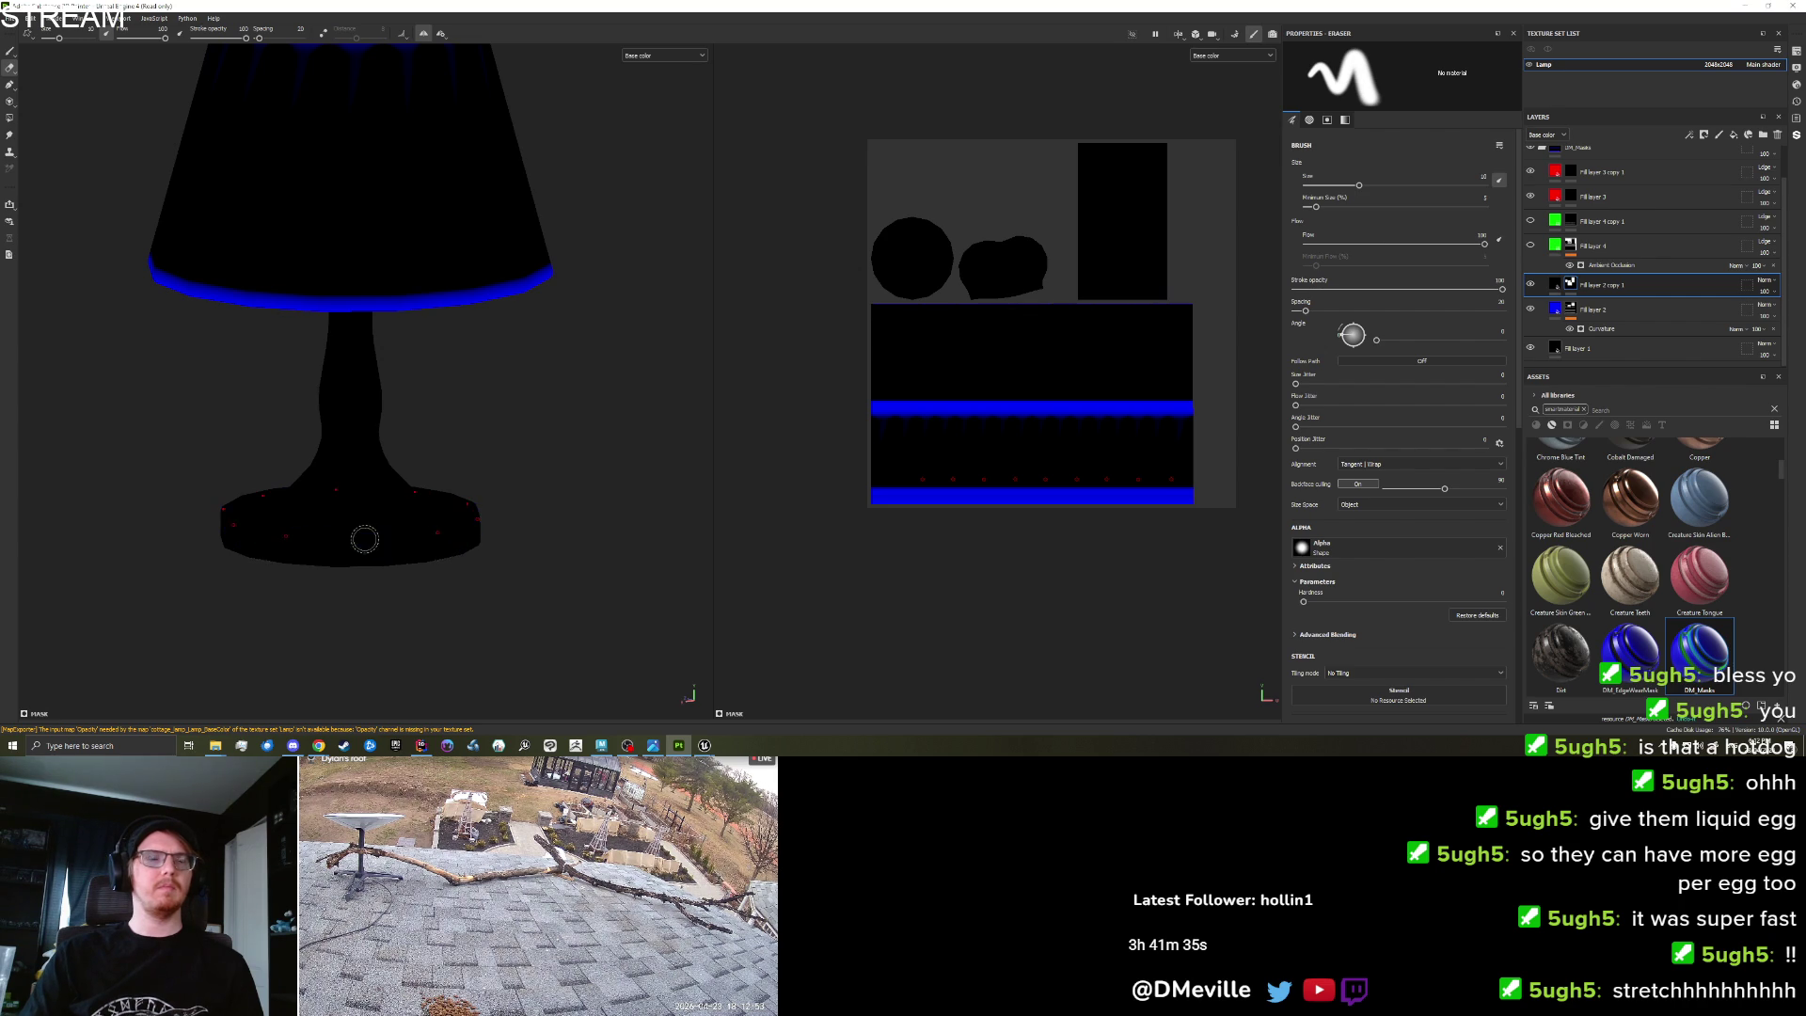
Duplicate Fill layer 2 copy 1, clear the copy's mask and set its base colour to blue.
{"action": "right_click", "coordinate": [1611, 306]}
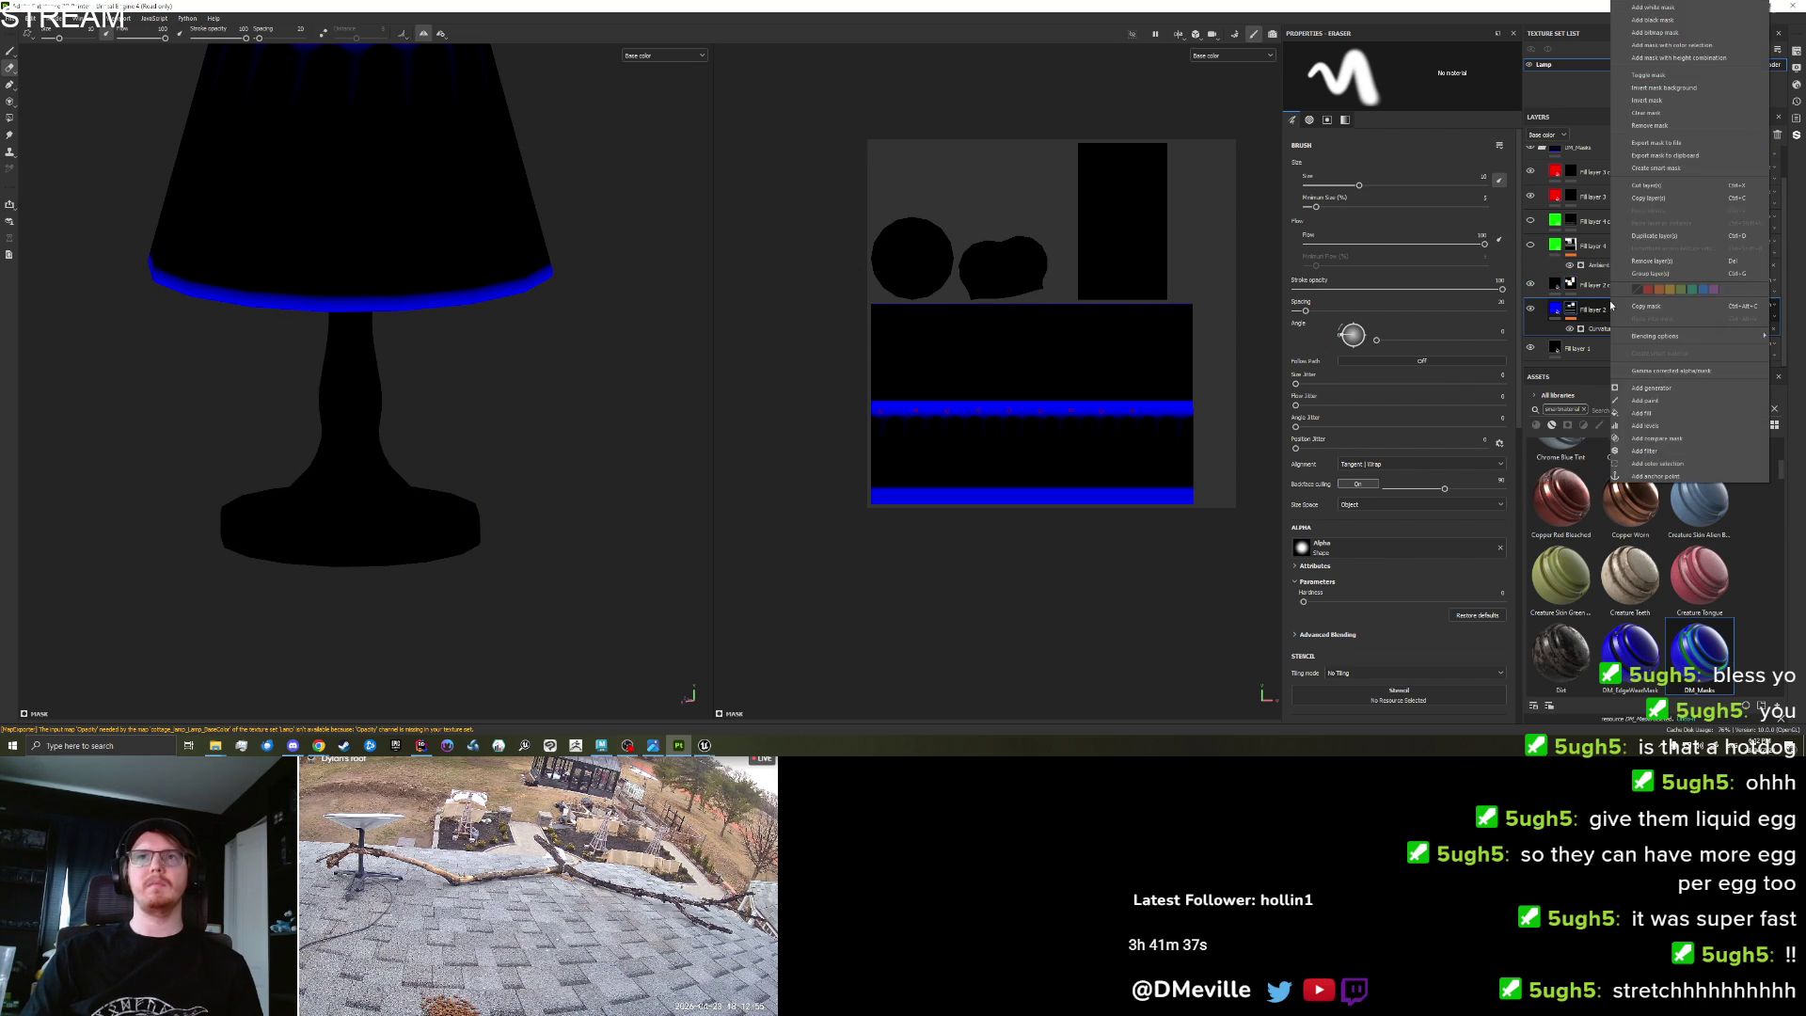
{"action": "left_click", "coordinate": [1602, 287]}
{"action": "right_click", "coordinate": [1602, 285]}
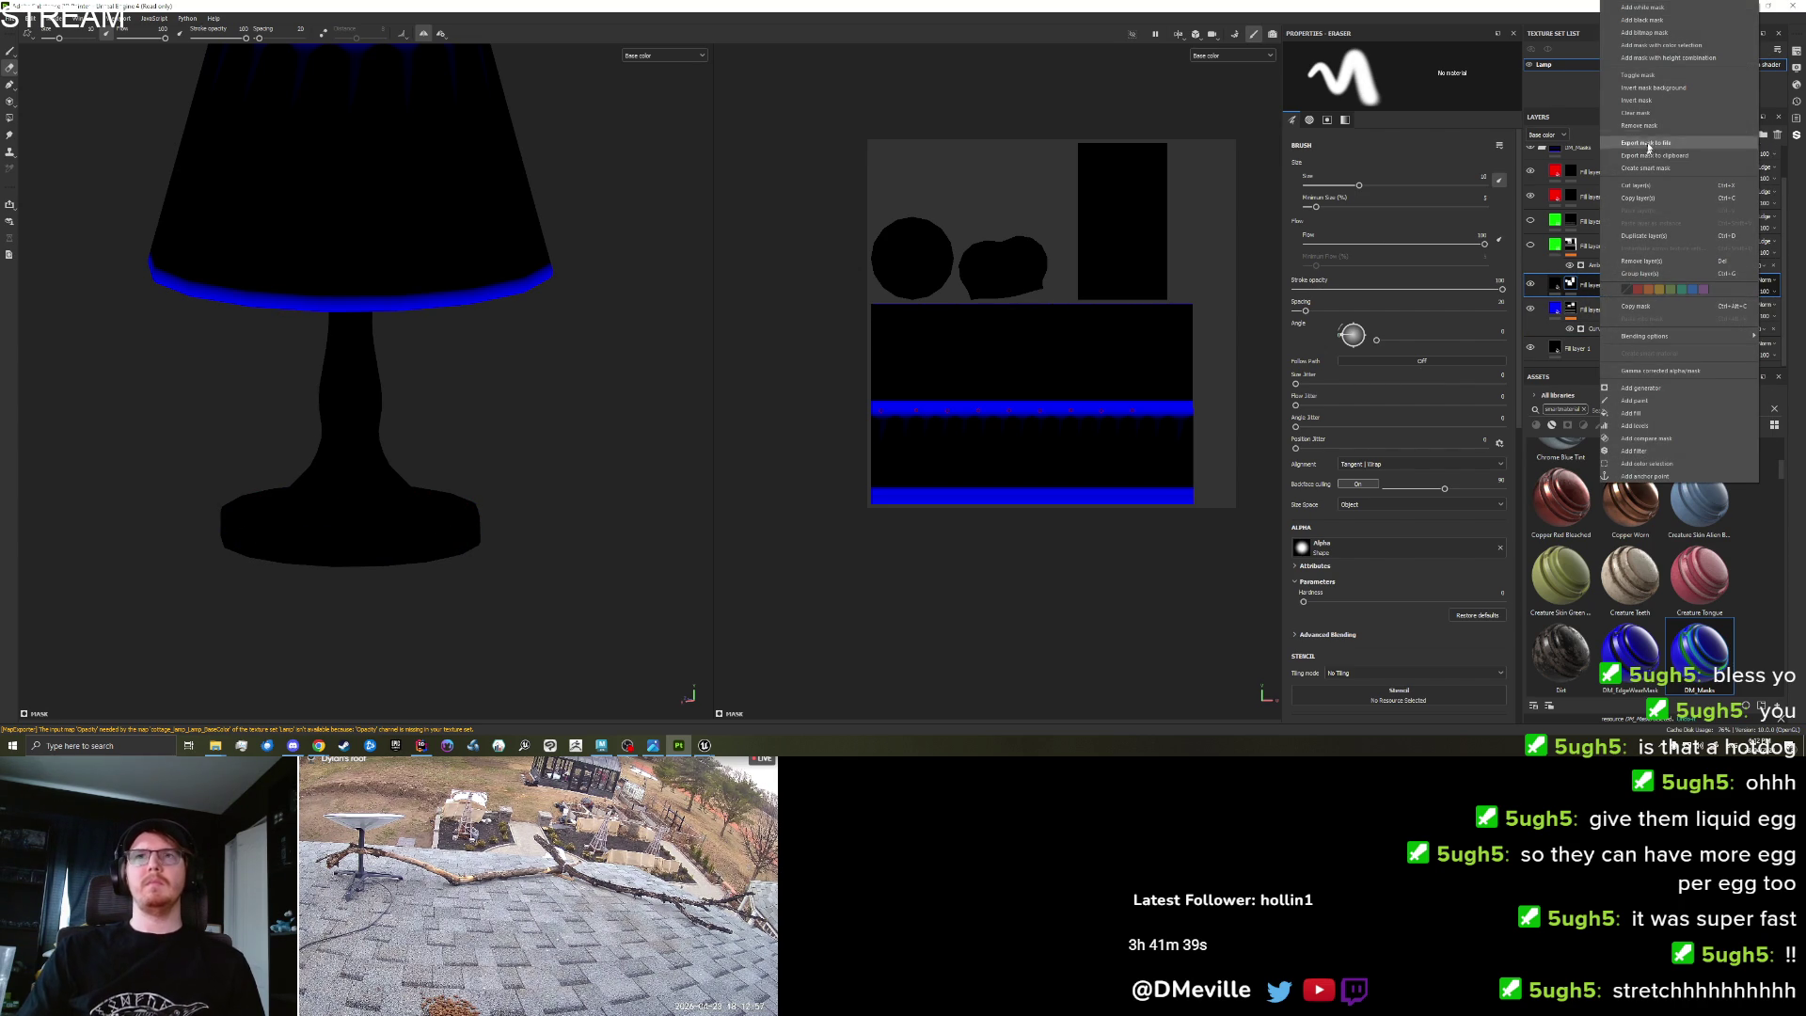
{"action": "left_click", "coordinate": [1644, 236]}
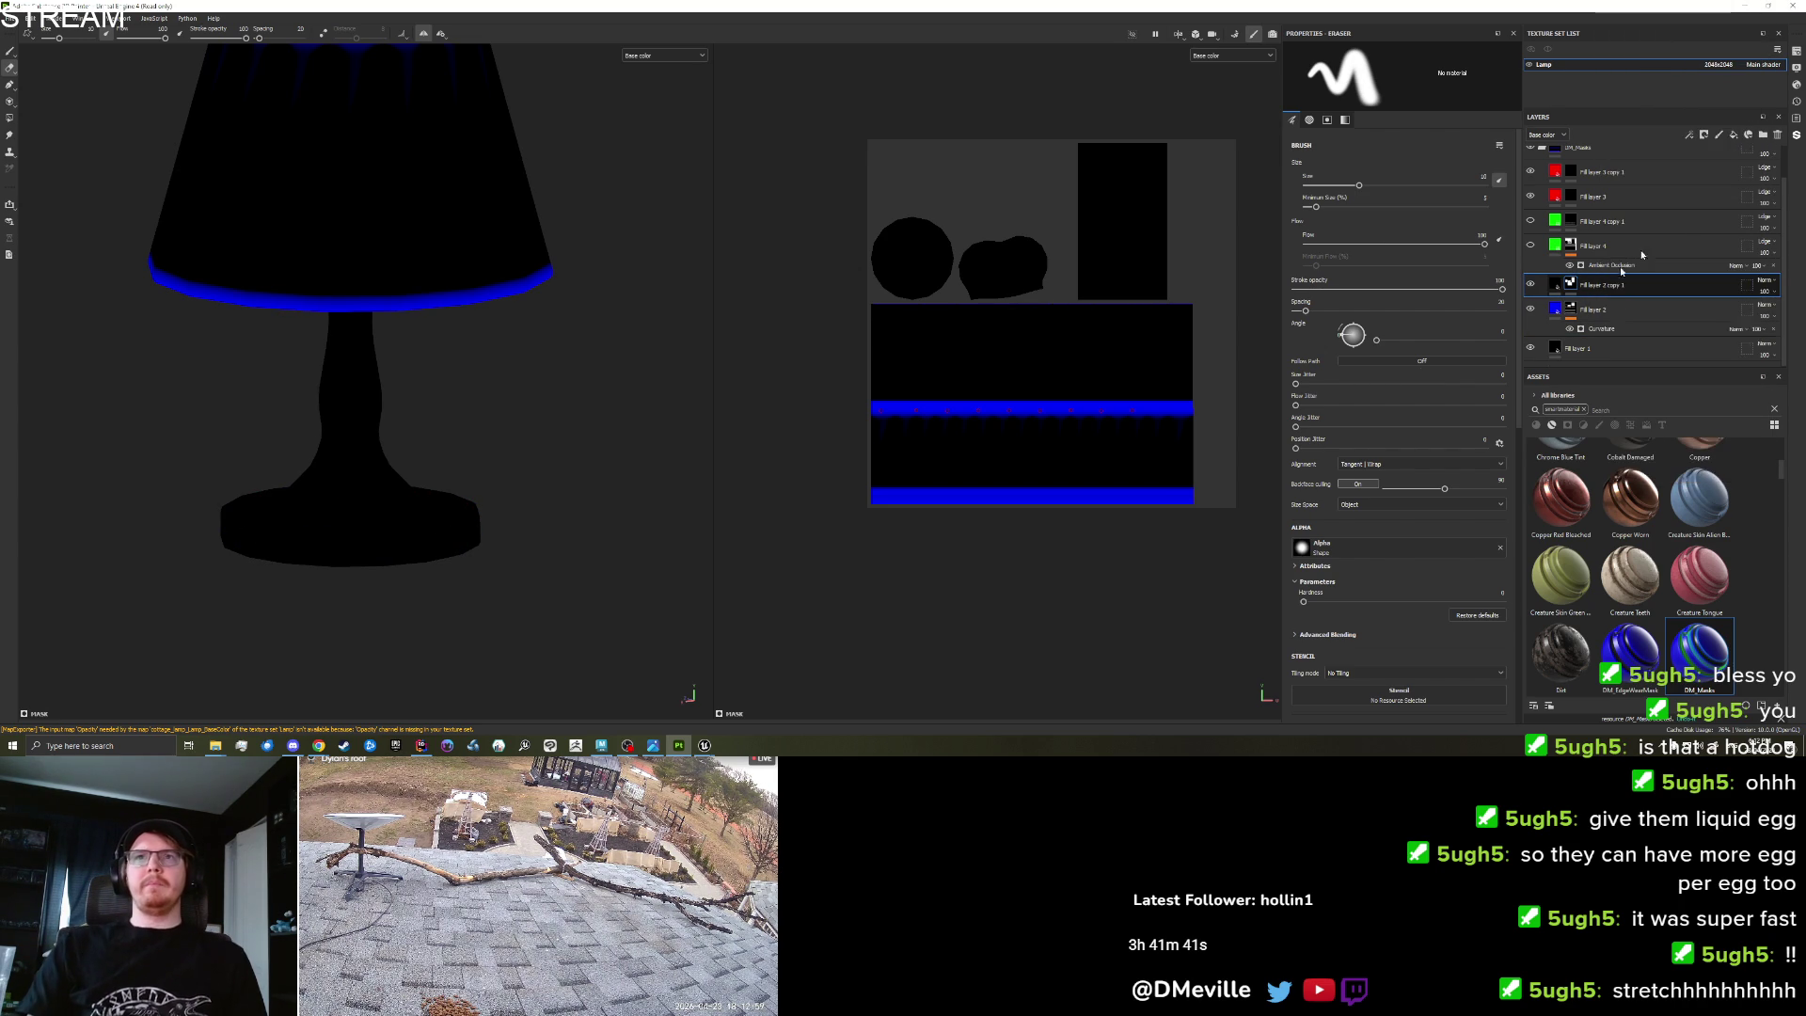
{"action": "right_click", "coordinate": [1570, 285]}
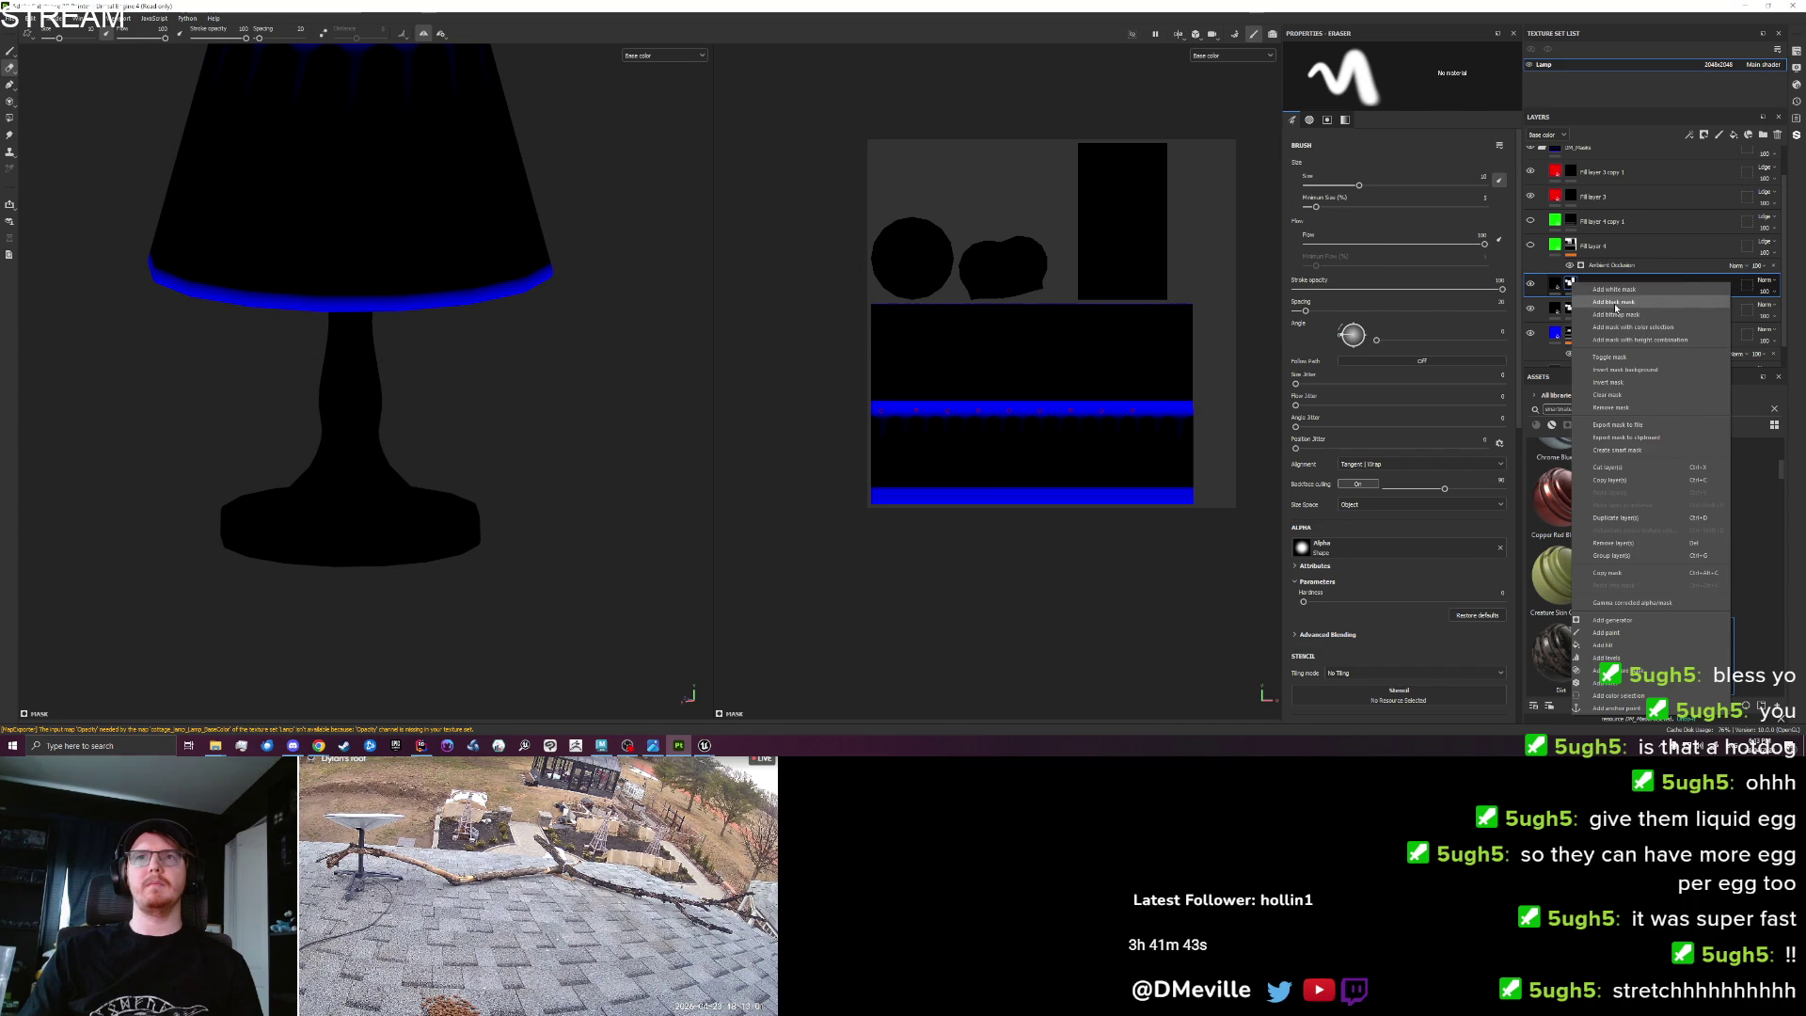
{"action": "left_click", "coordinate": [1573, 301]}
{"action": "left_click", "coordinate": [1558, 288]}
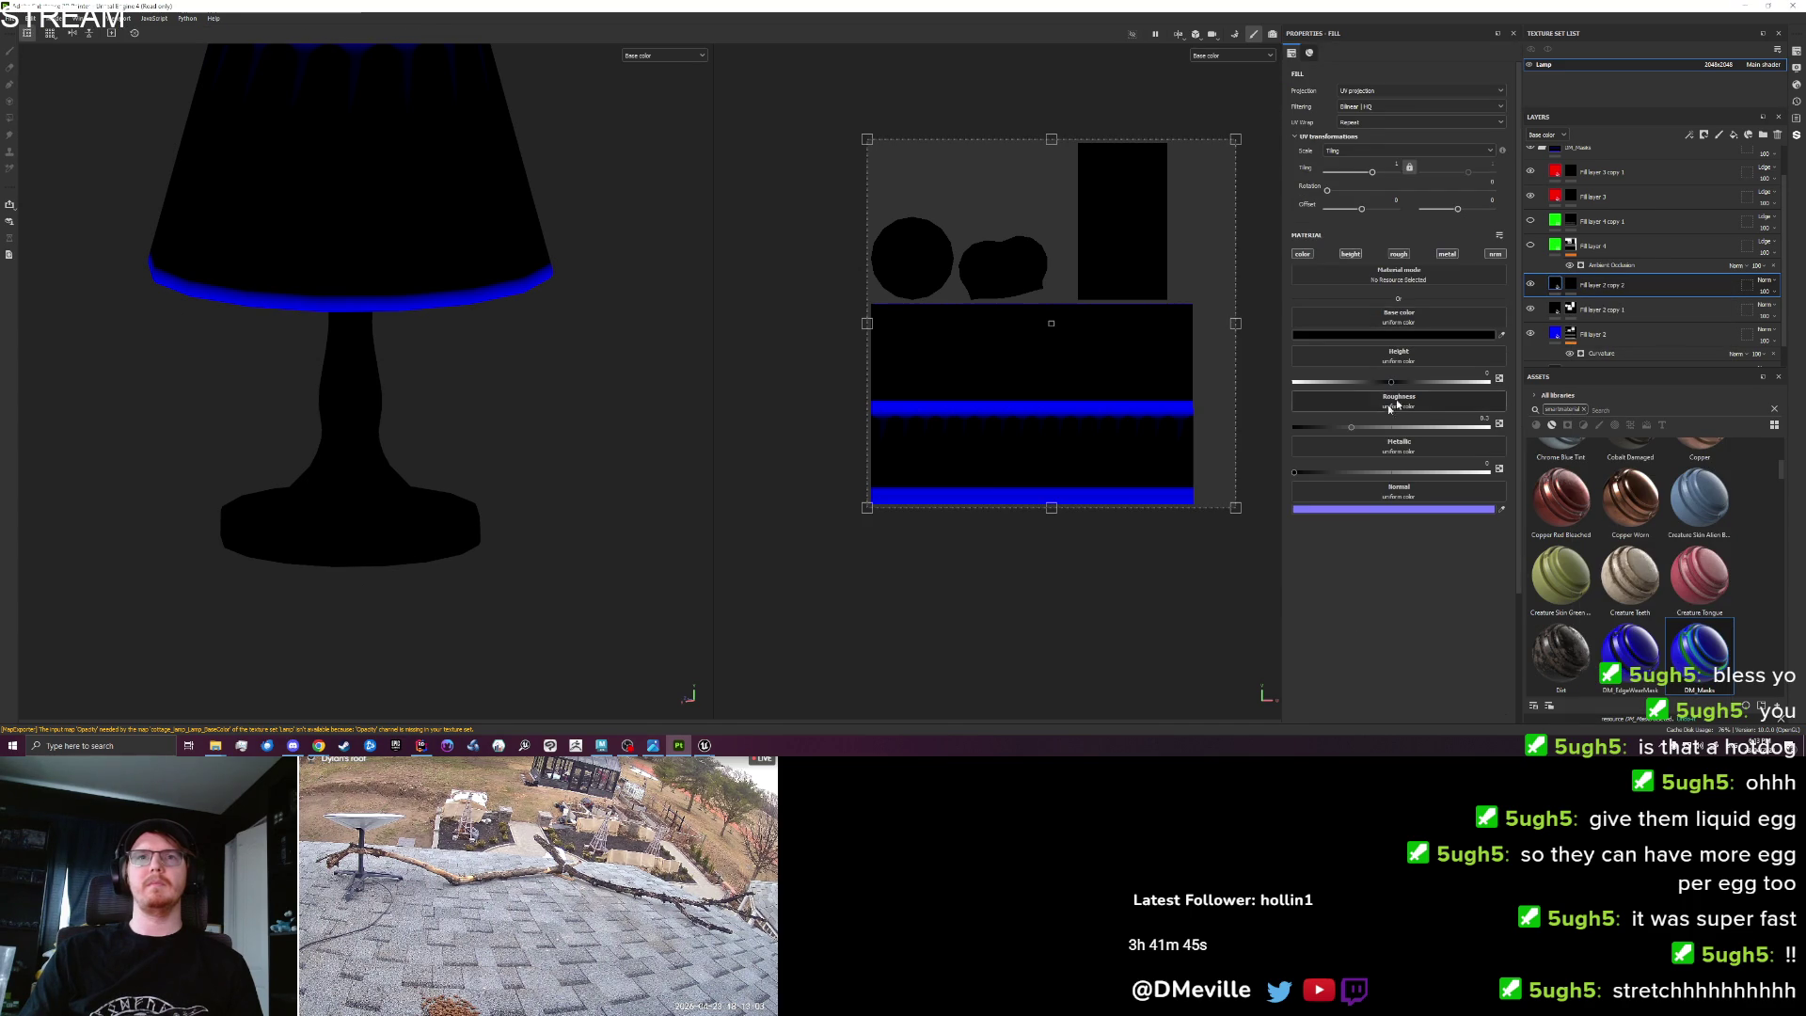
{"action": "left_click", "coordinate": [1390, 335]}
{"action": "left_click_drag", "start_coordinate": [1466, 568], "coordinate": [1536, 567]}
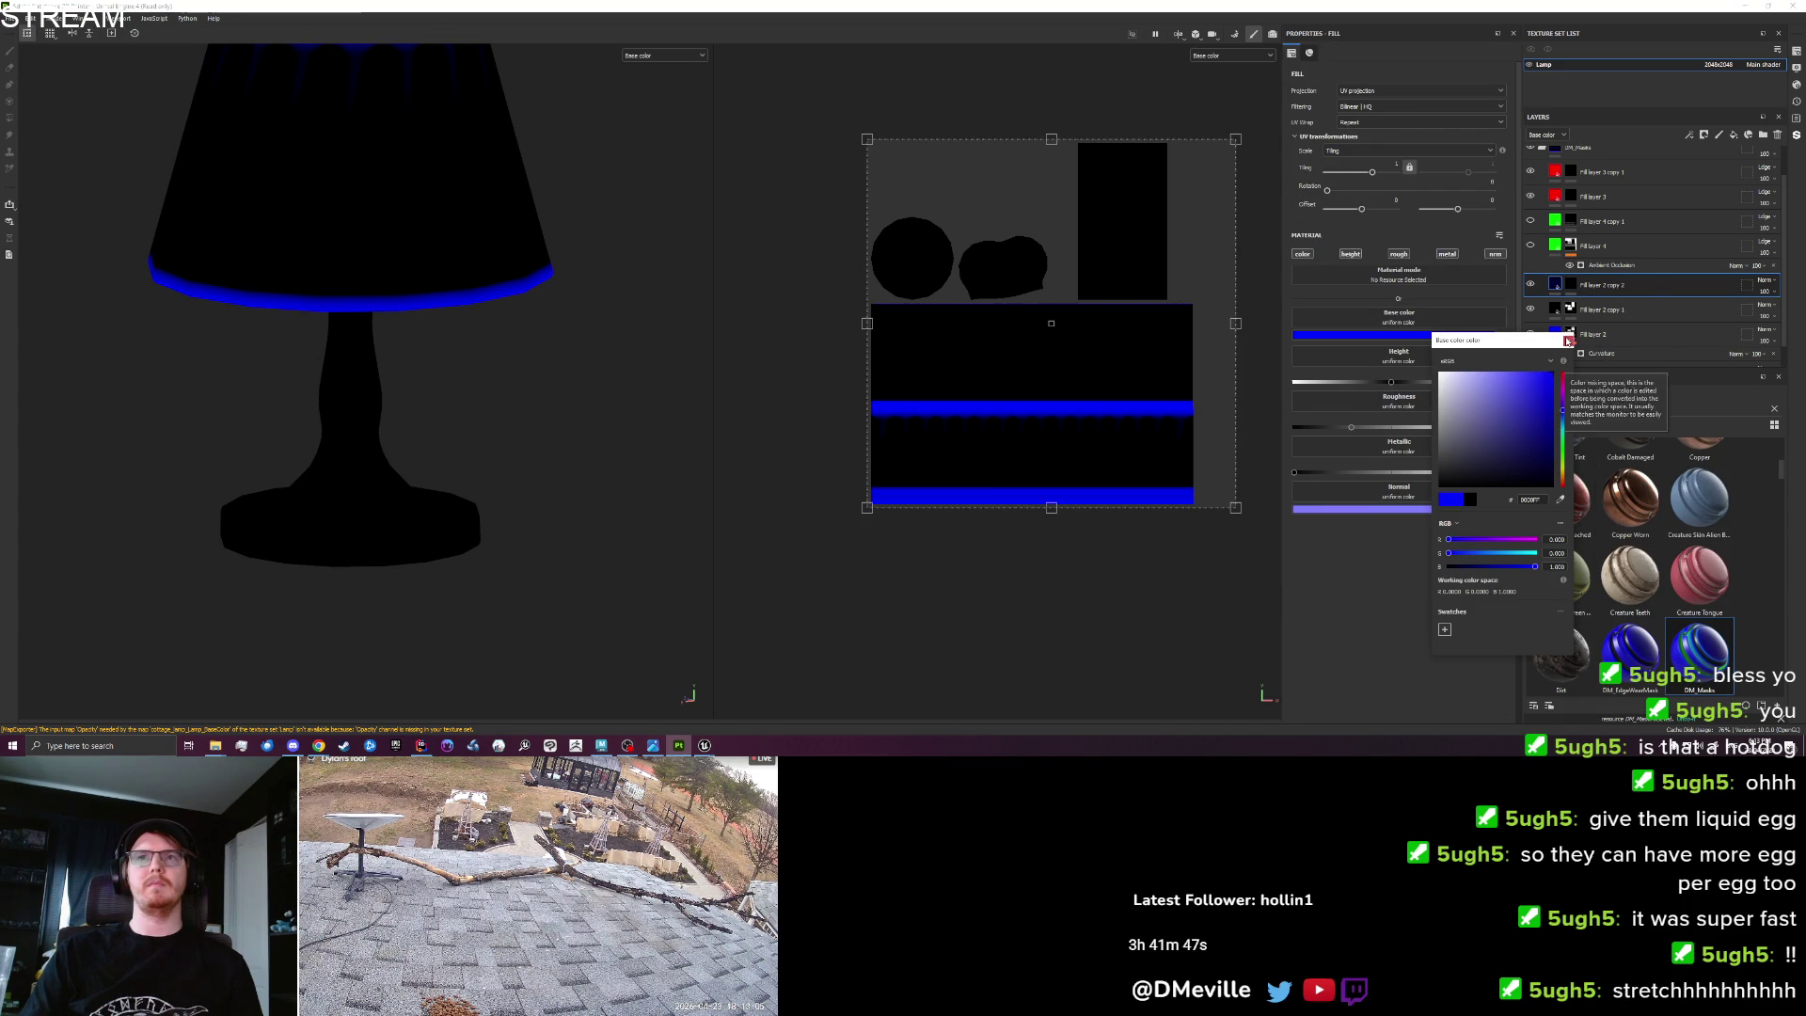
{"action": "left_click", "coordinate": [1567, 337]}
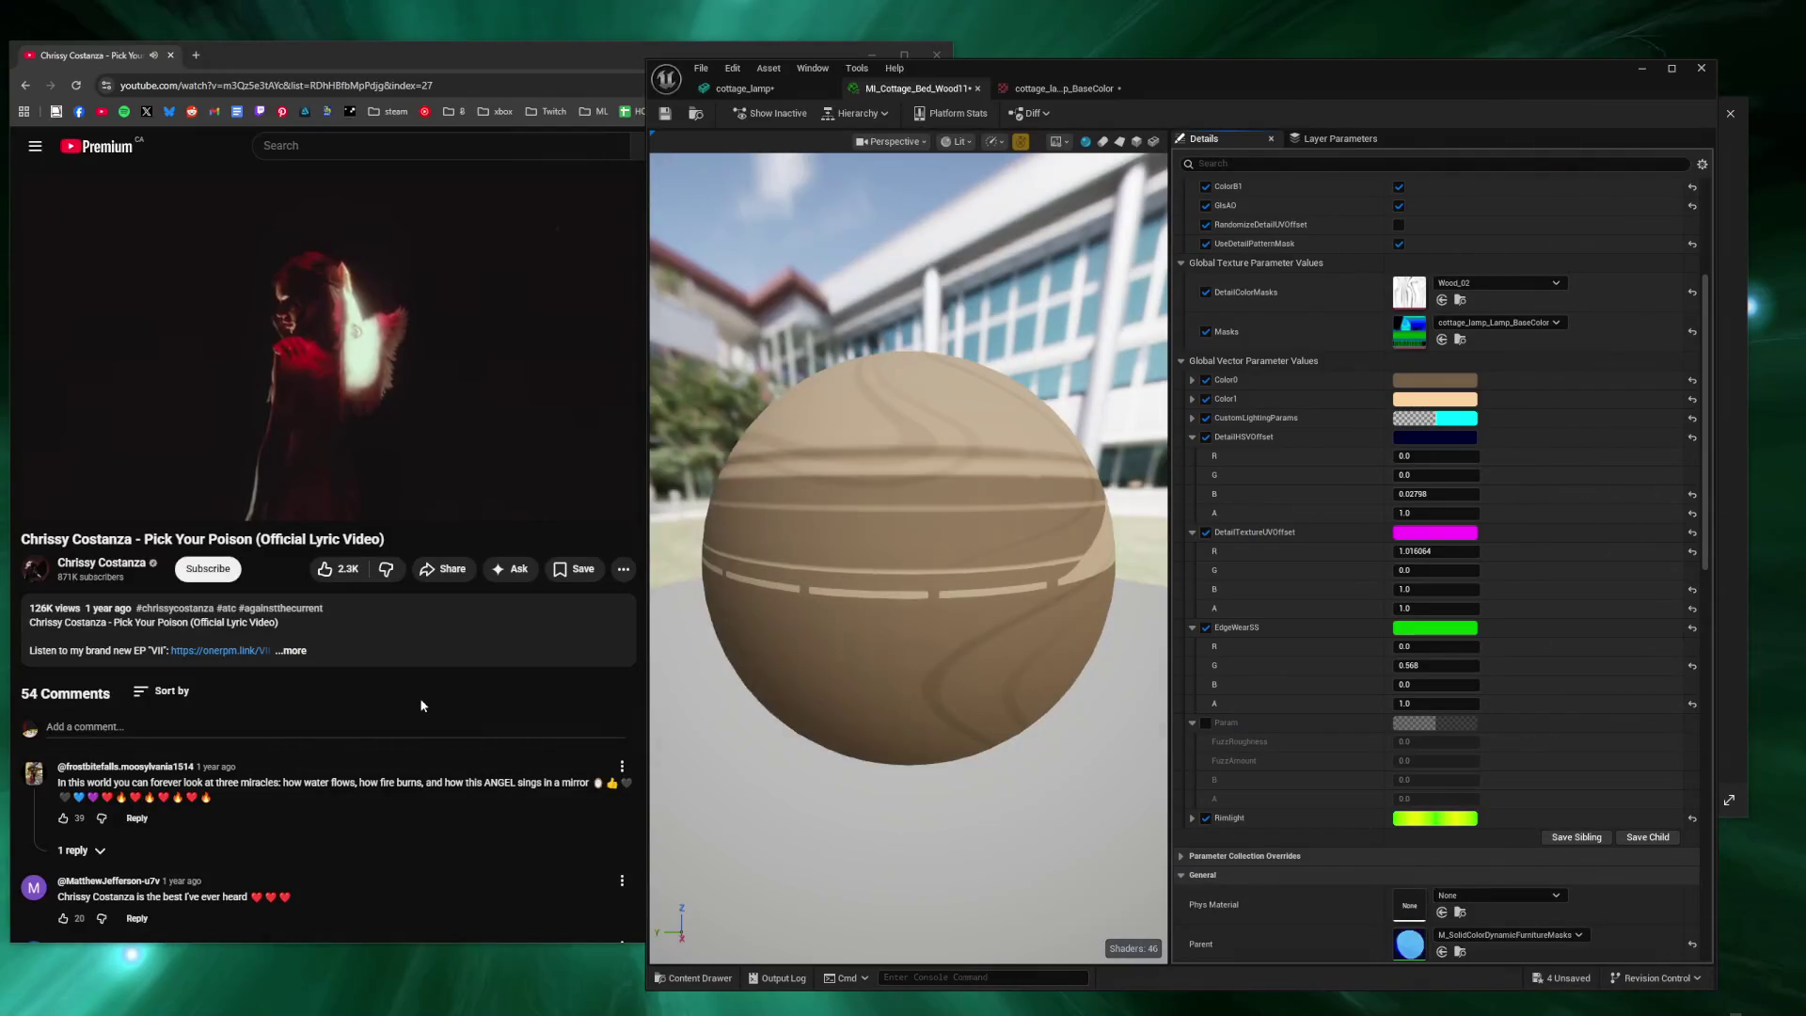
Leave the Unreal wood preview and return to Painter with the Eraser tool active.
{"action": "left_click", "coordinate": [421, 706]}
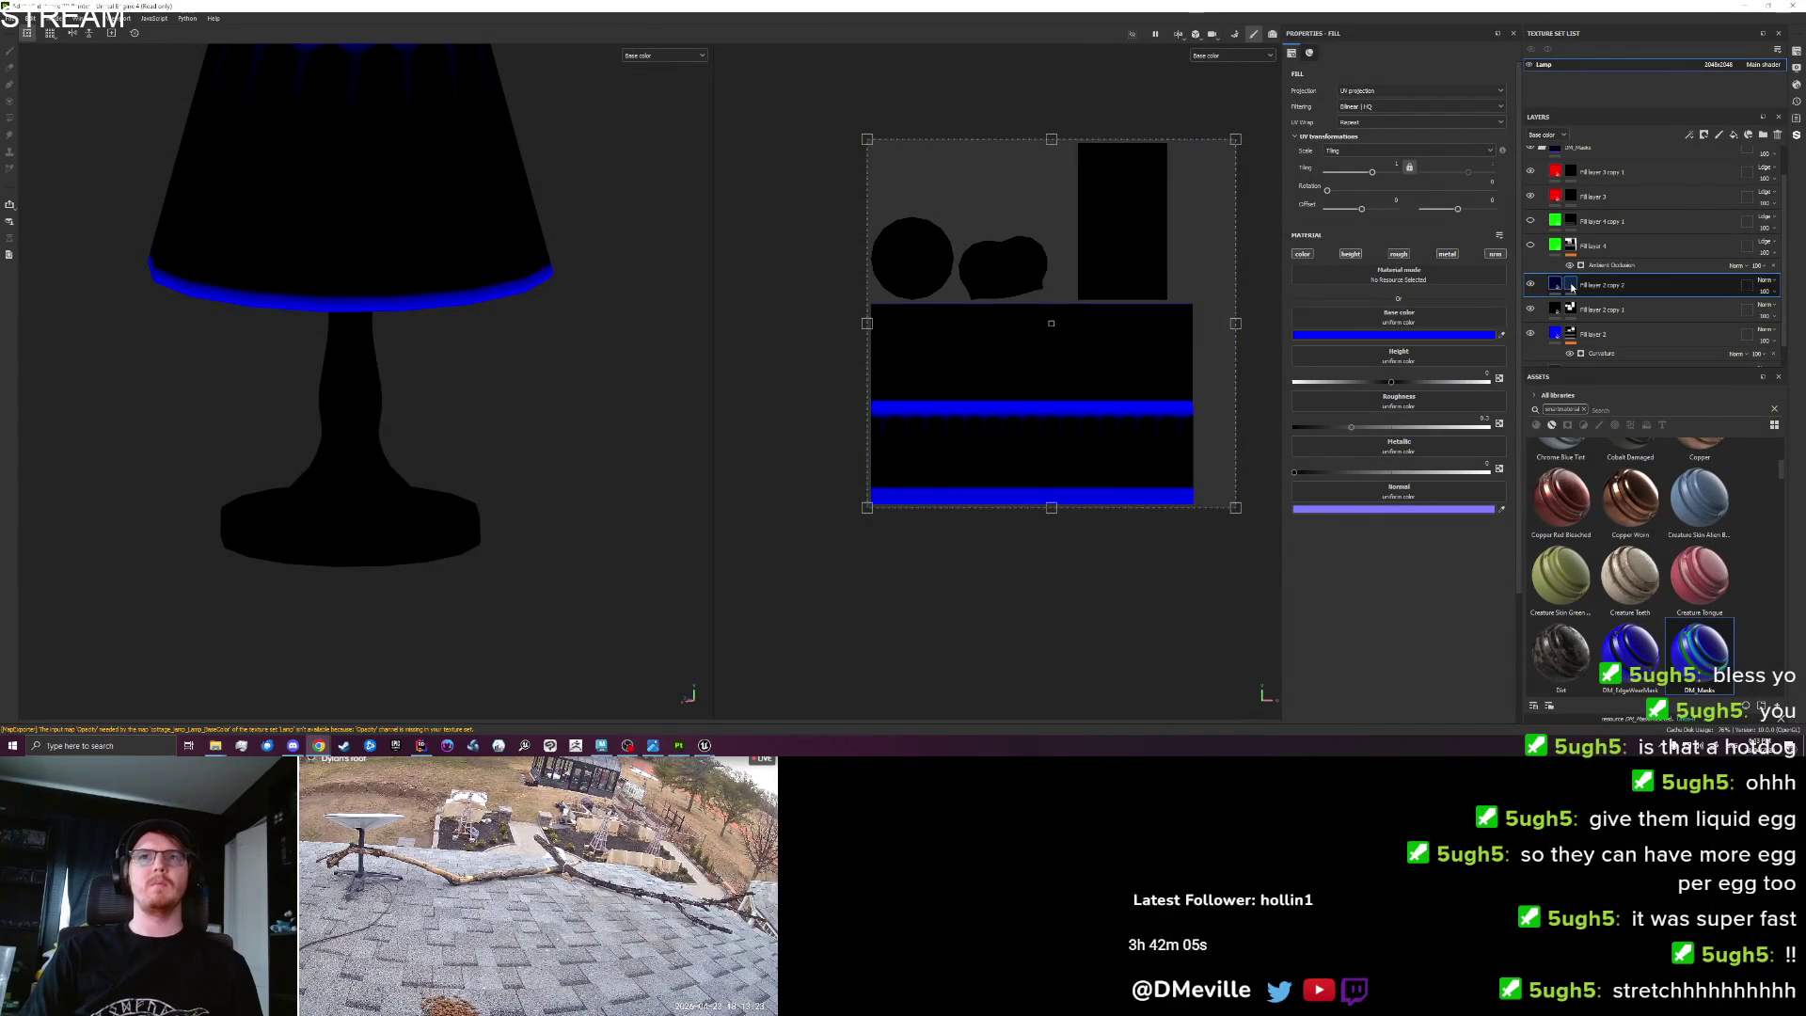
{"action": "key", "text": "e"}
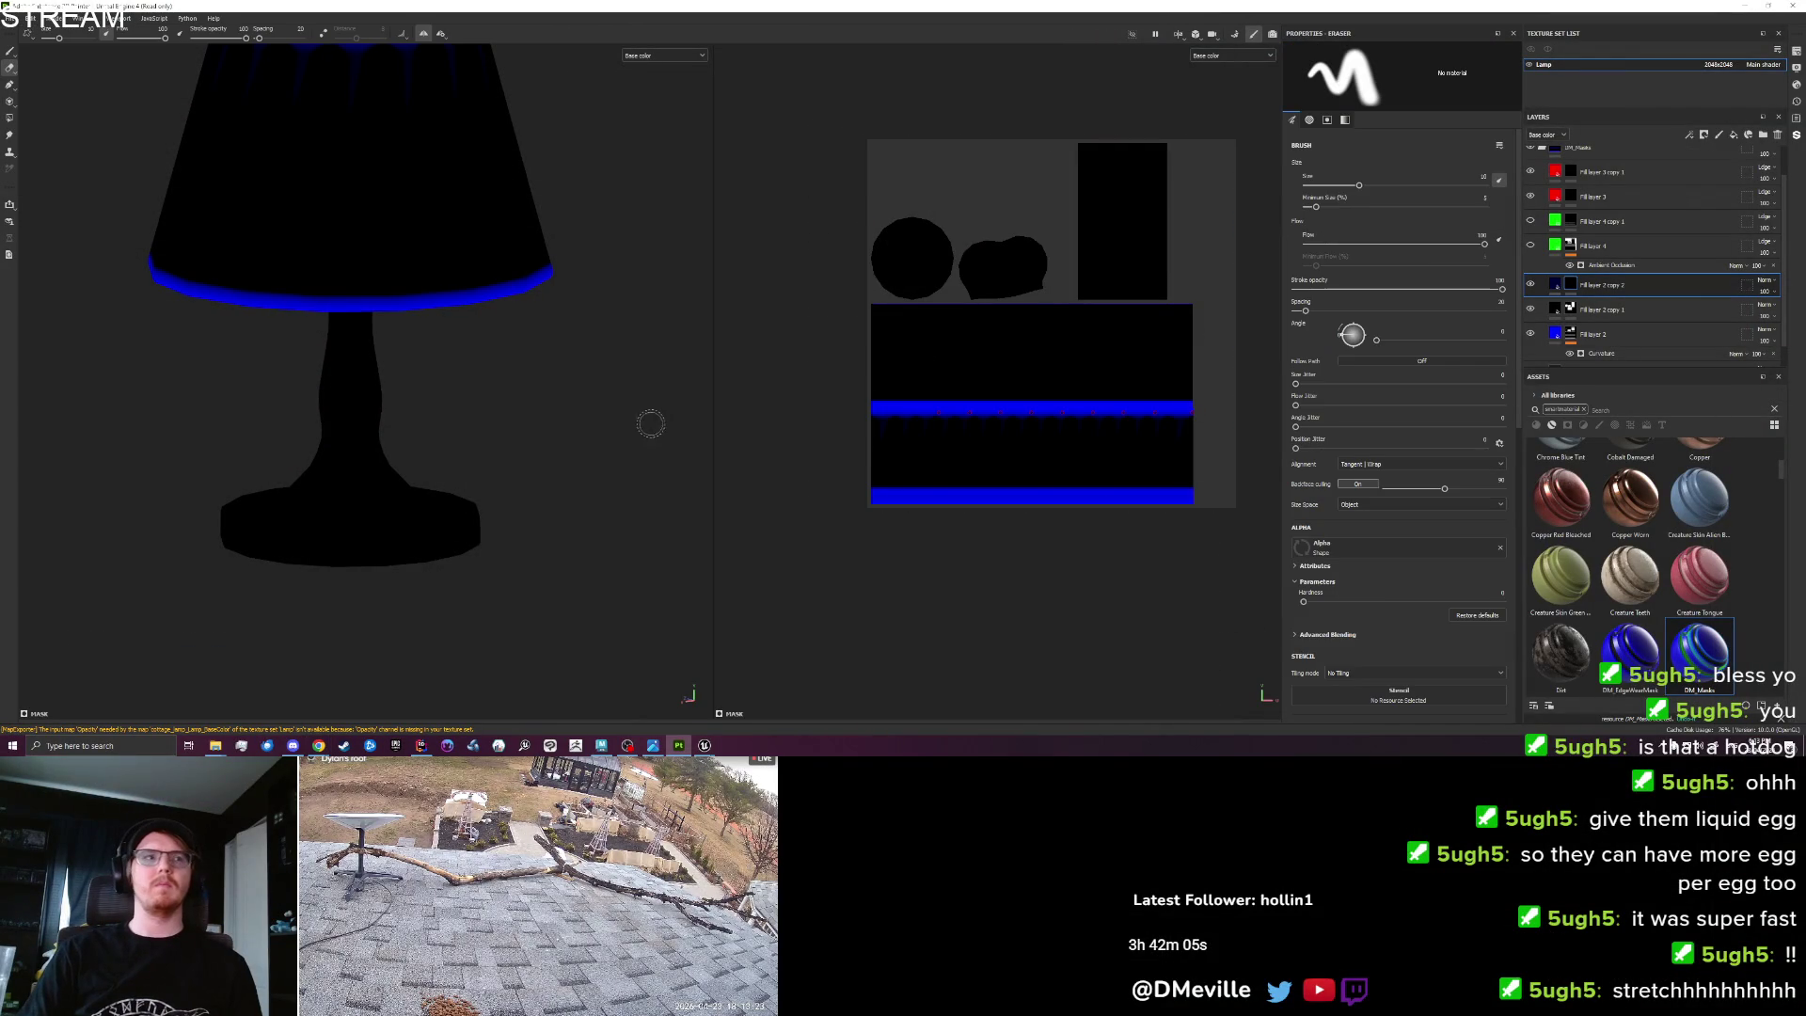
Paint a blue band around the lamp base rim on Fill layer 2 copy 2's mask and orbit to check it.
{"action": "left_click", "coordinate": [9, 52]}
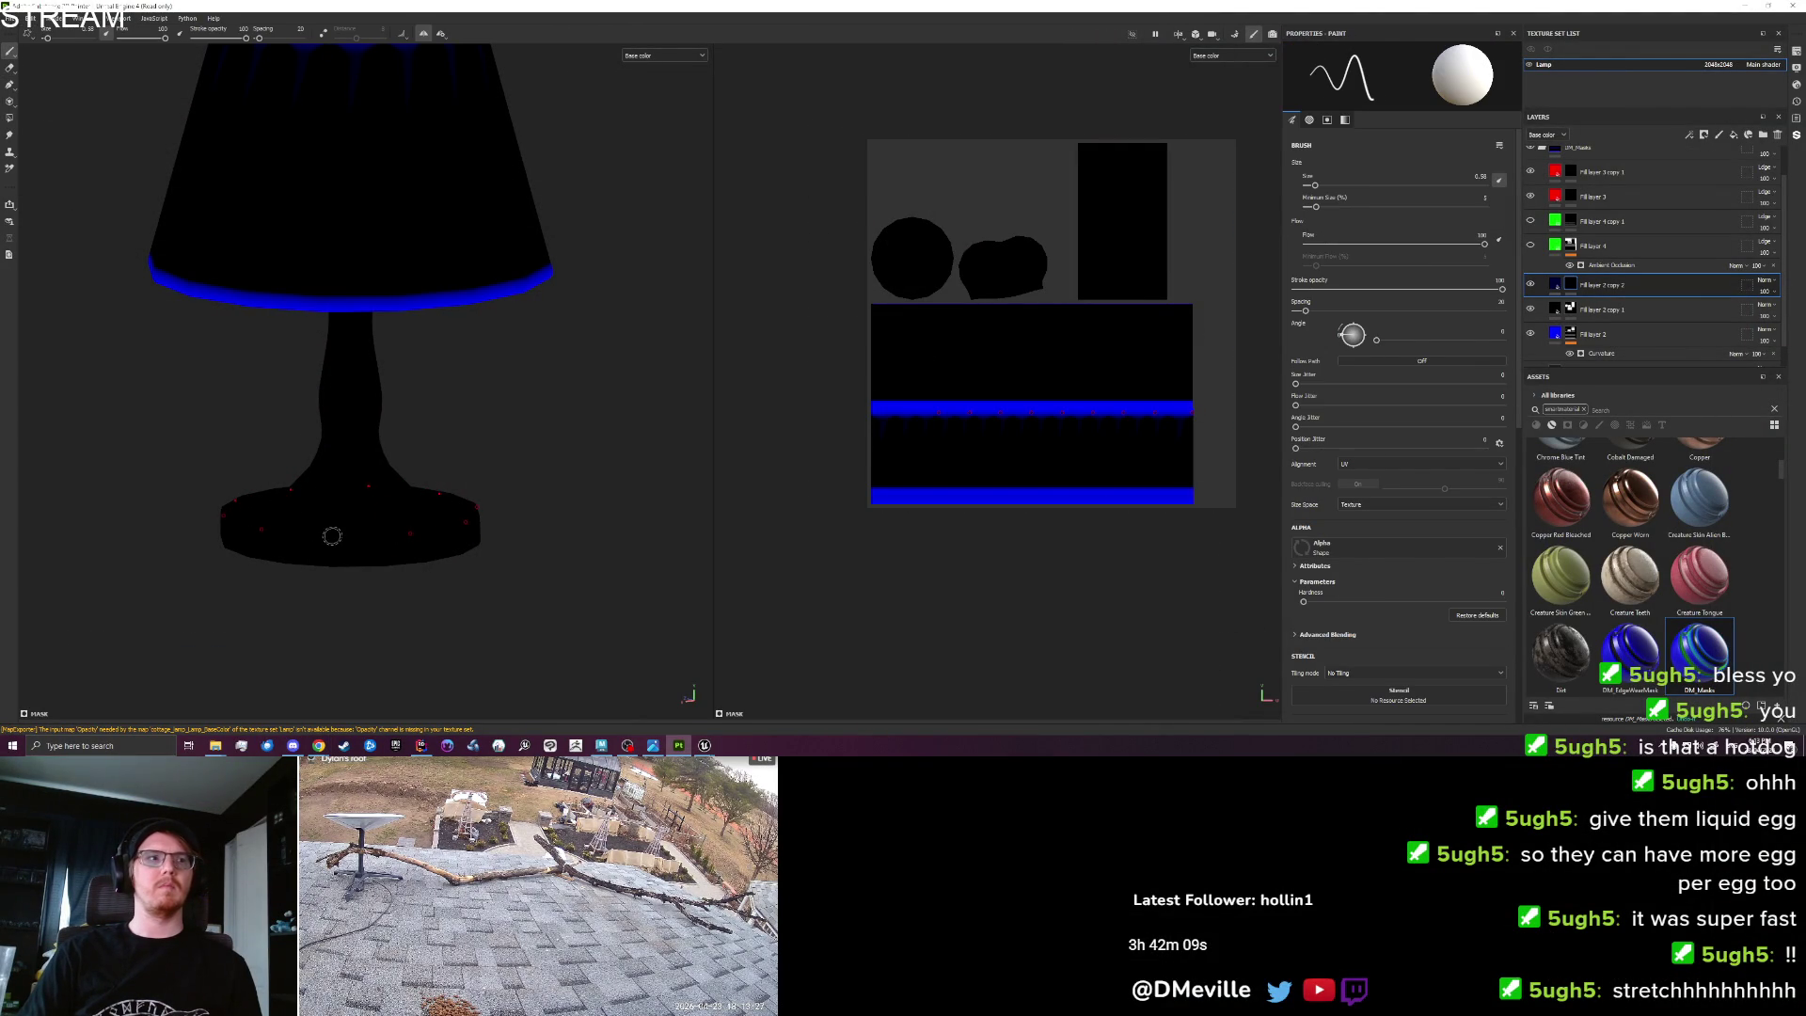
{"action": "left_click", "coordinate": [367, 536]}
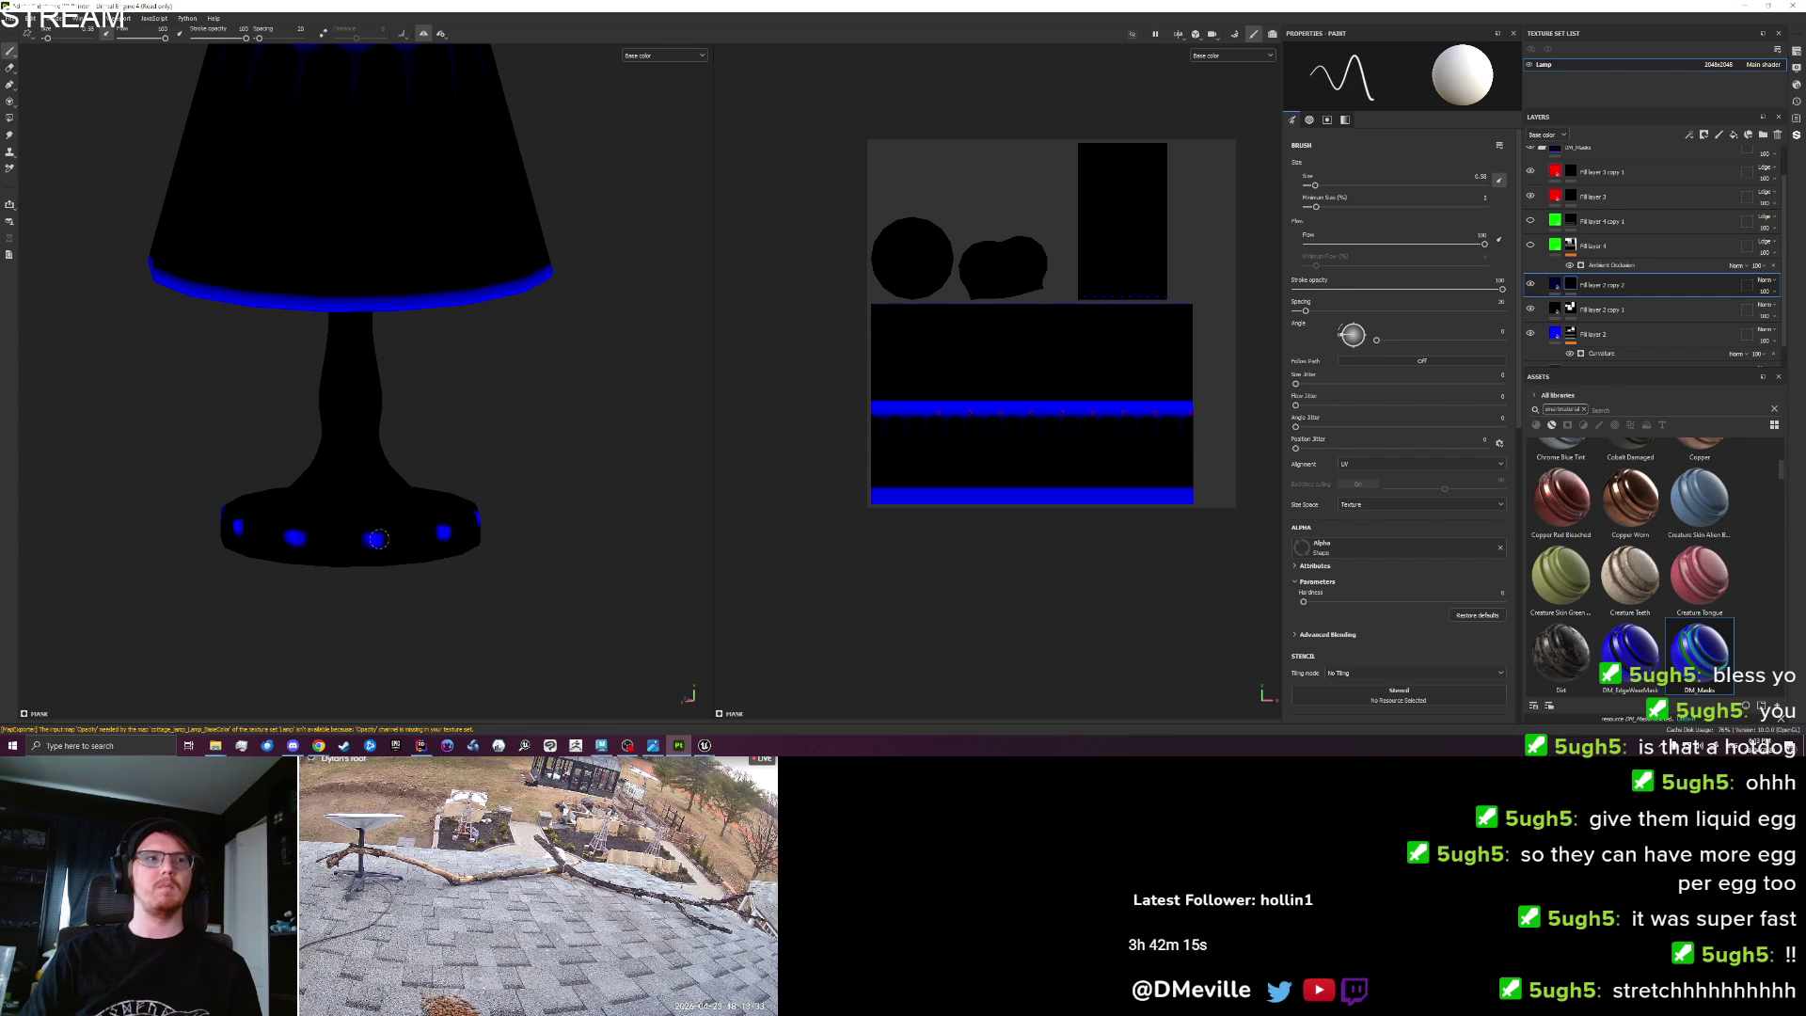
{"action": "mouse_move", "coordinate": [575, 472]}
{"action": "left_mouse_down", "text": "alt"}
{"action": "mouse_move", "coordinate": [464, 564]}
{"action": "mouse_move", "coordinate": [123, 237]}
{"action": "left_mouse_up", "text": "alt"}
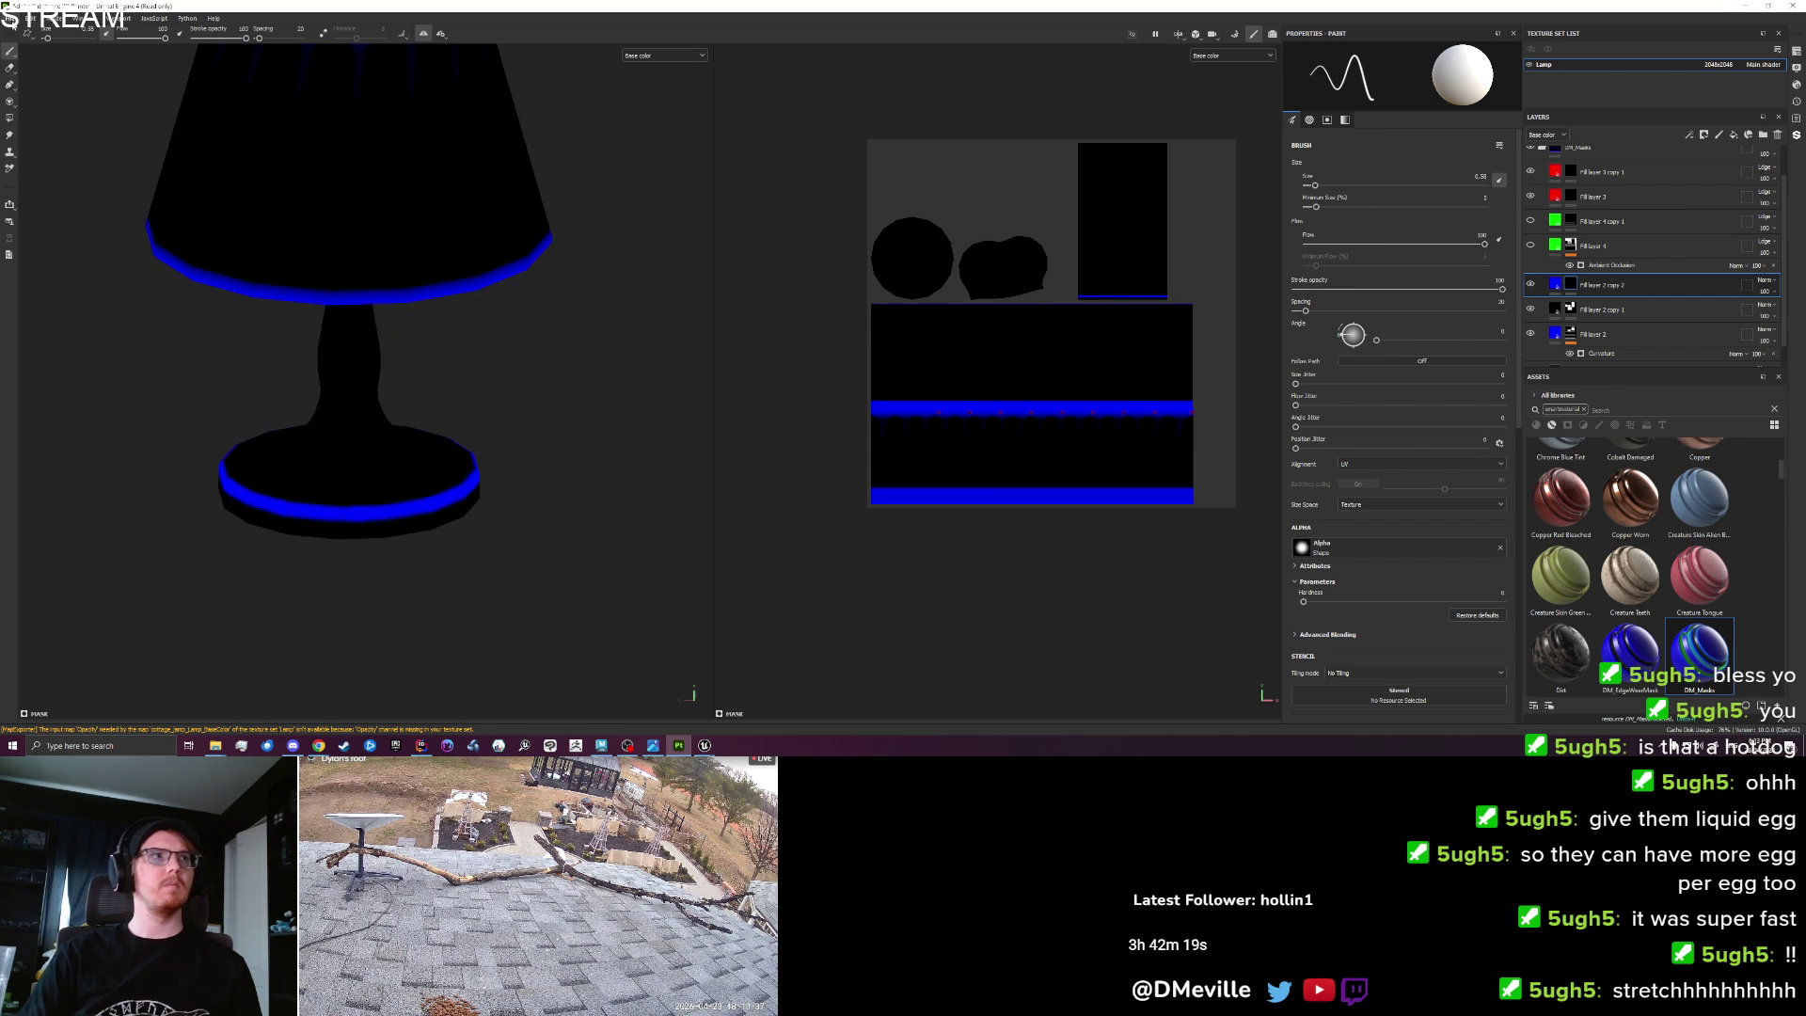
{"action": "left_click", "coordinate": [11, 18]}
{"action": "left_click", "coordinate": [40, 176]}
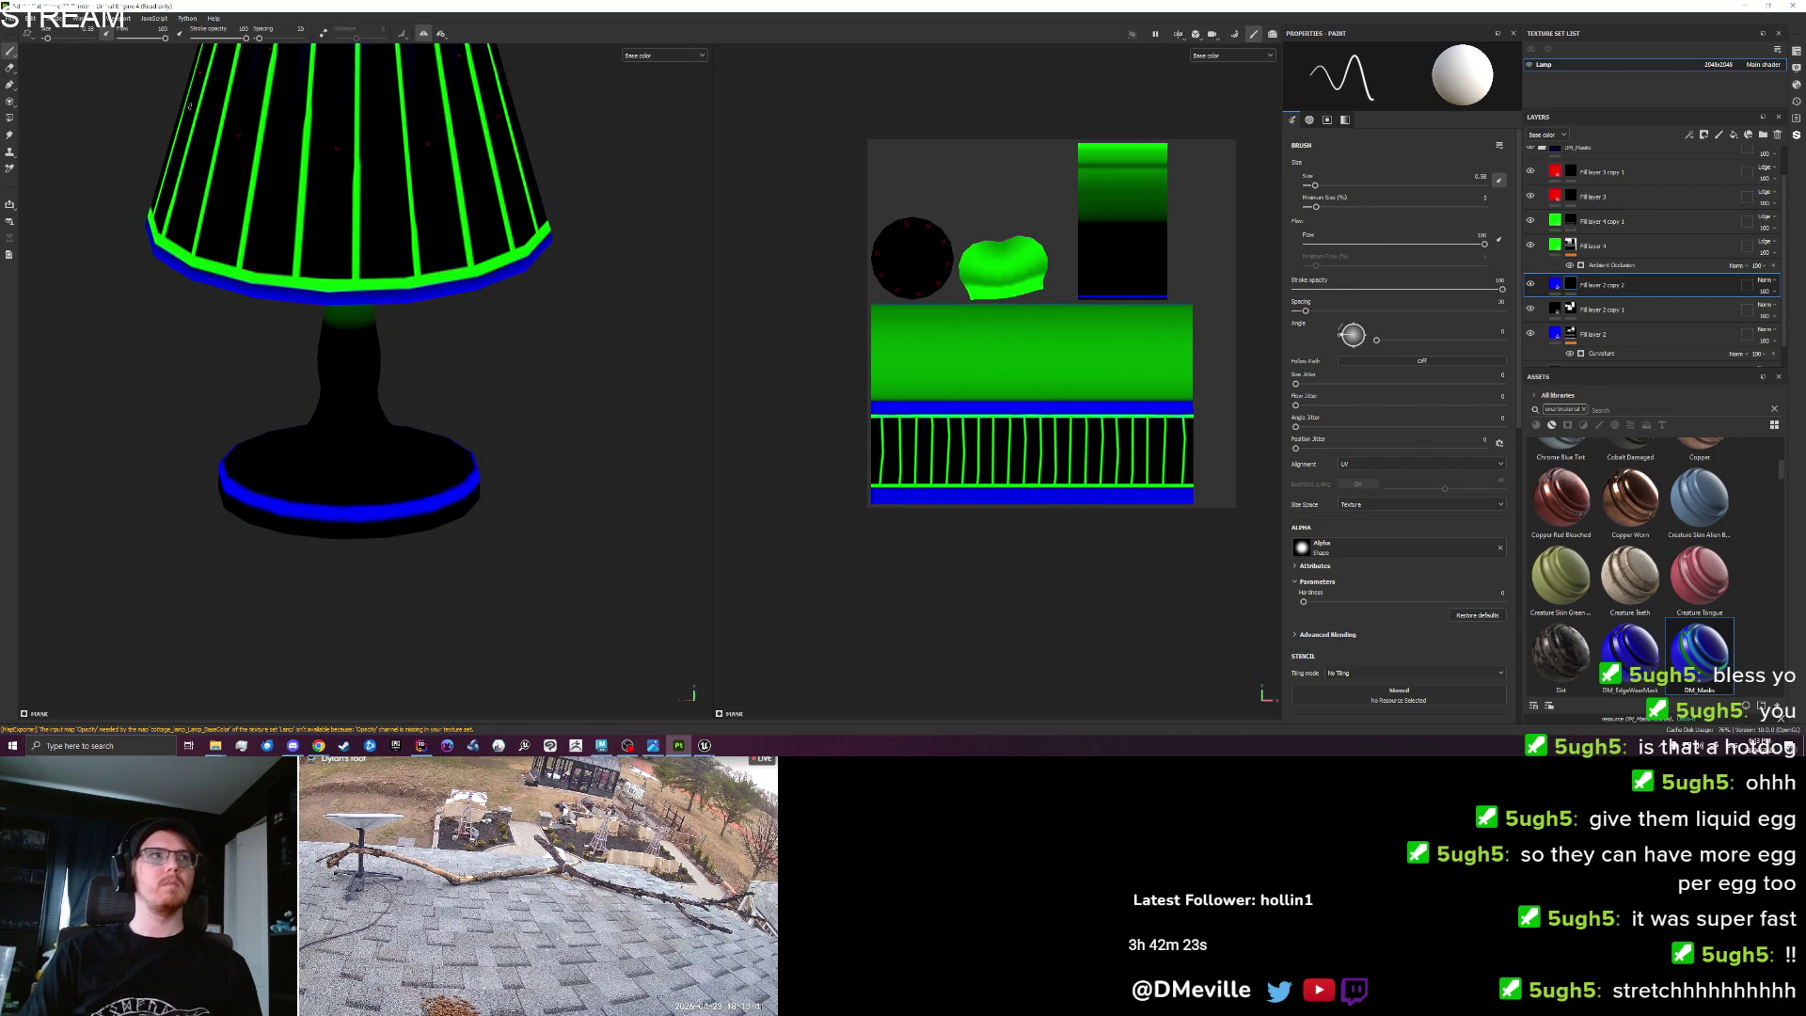
{"action": "left_click", "coordinate": [11, 18]}
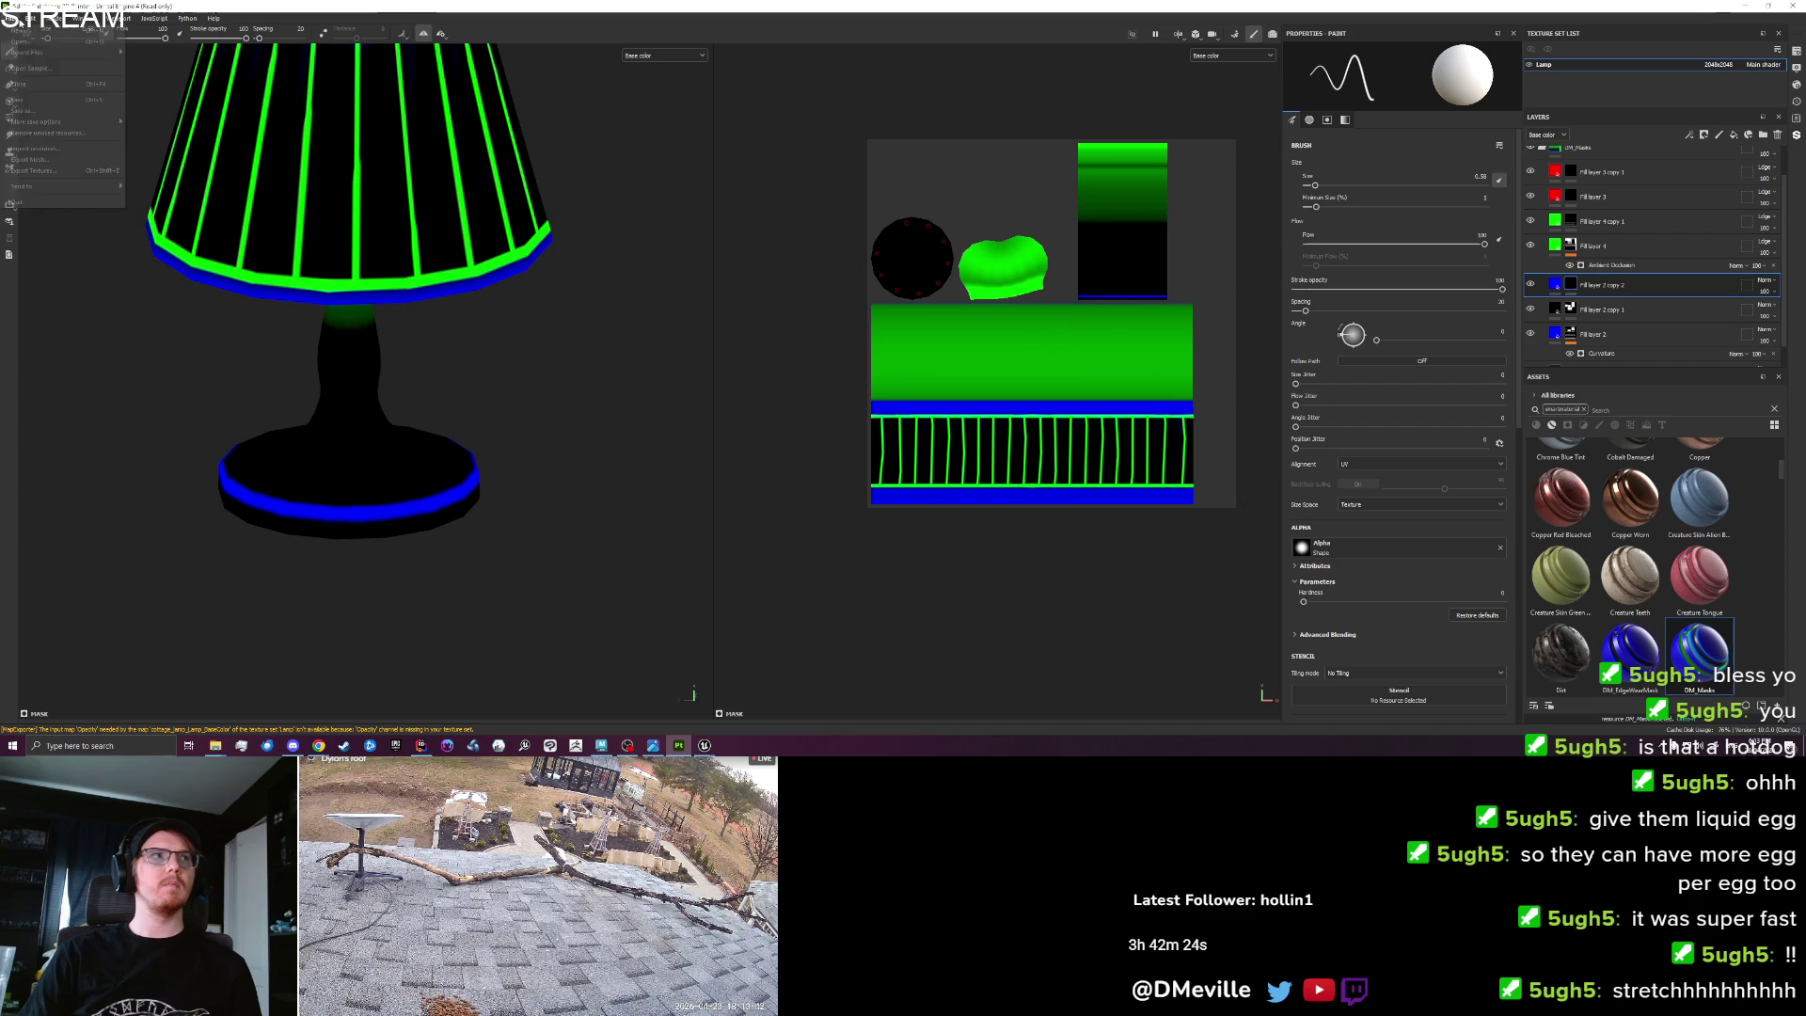
Re-export the lamp textures from Painter and open the cottage_lamp BaseColor texture editor in Unreal.
{"action": "left_click", "coordinate": [37, 171]}
{"action": "left_click", "coordinate": [1131, 557]}
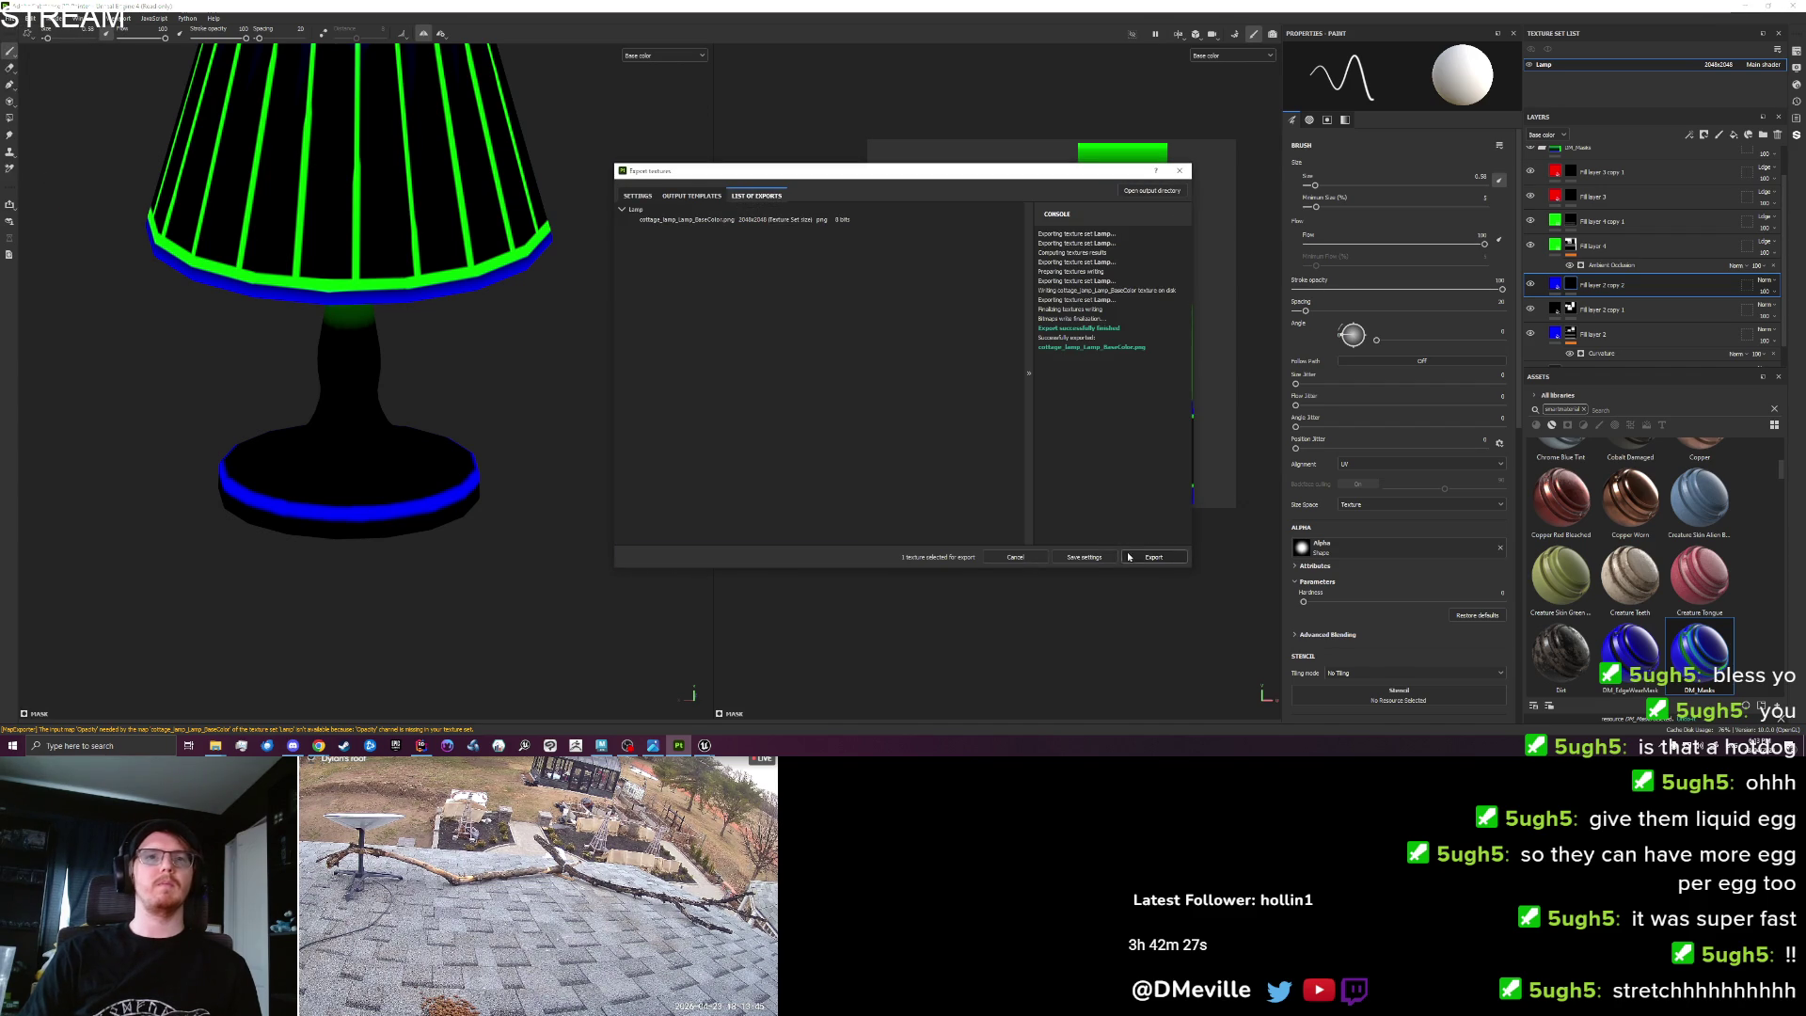
{"action": "mouse_move", "coordinate": [705, 745]}
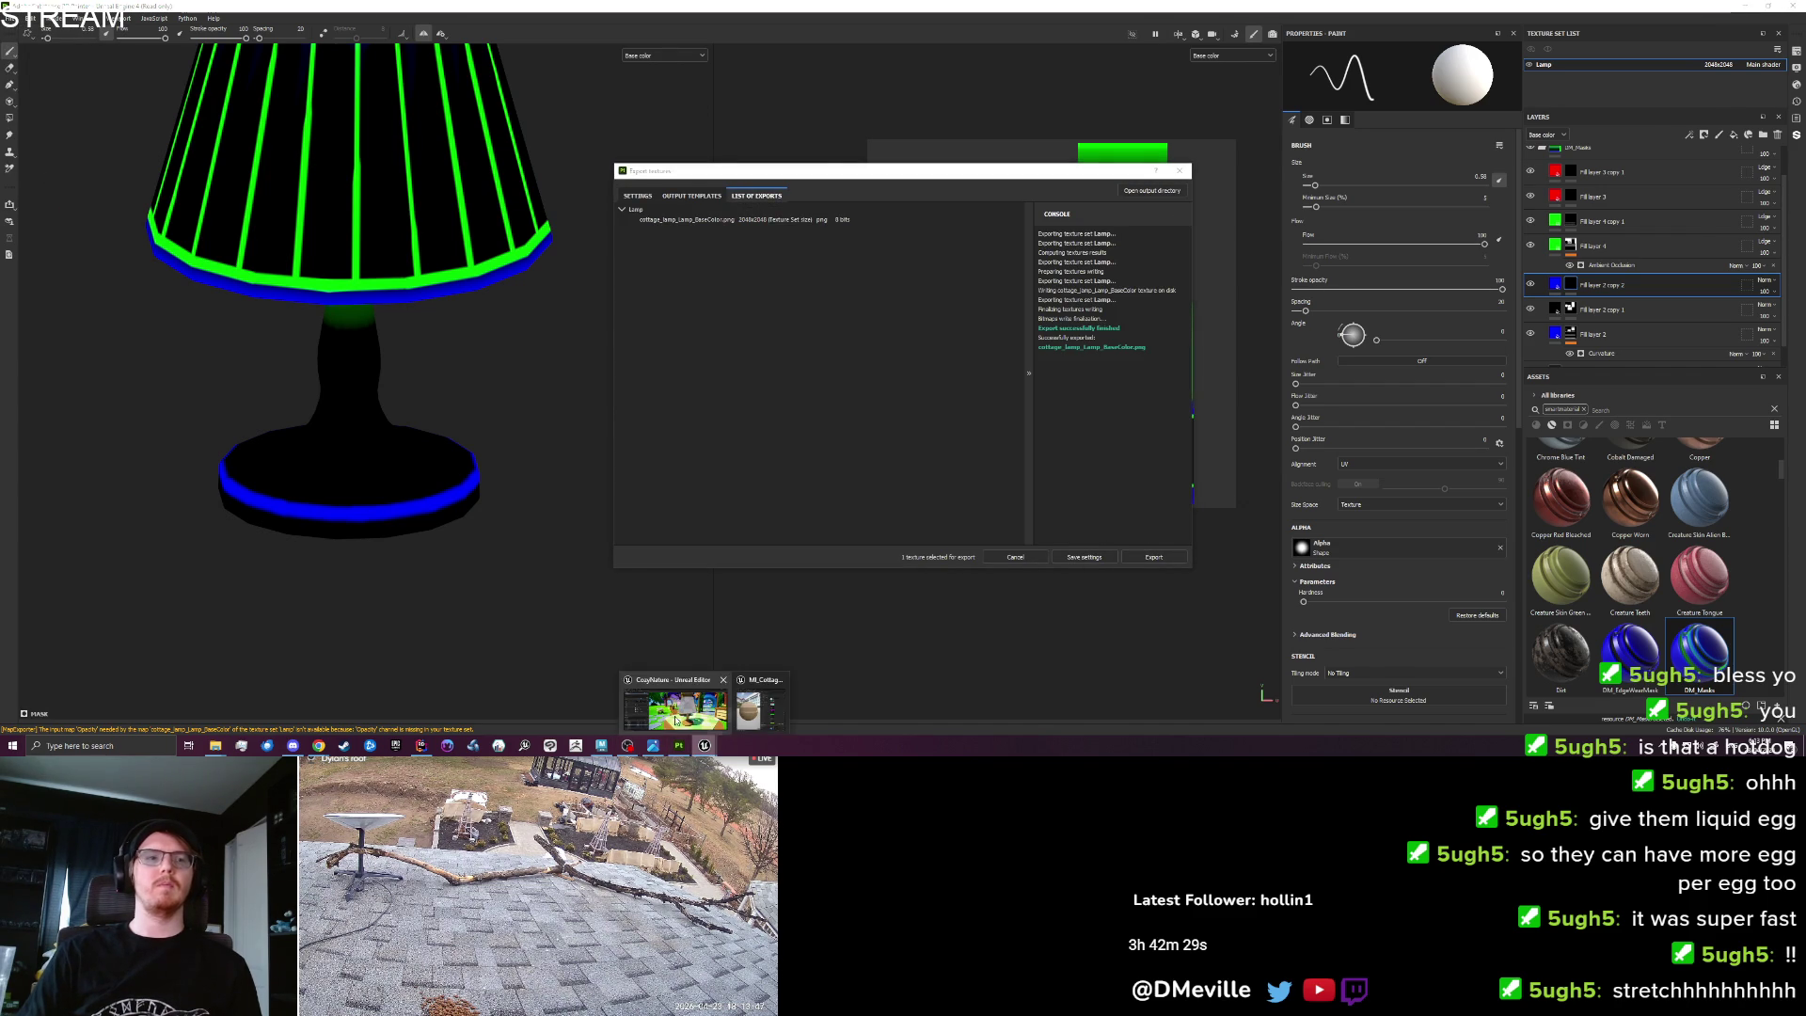
{"action": "left_click", "coordinate": [678, 706]}
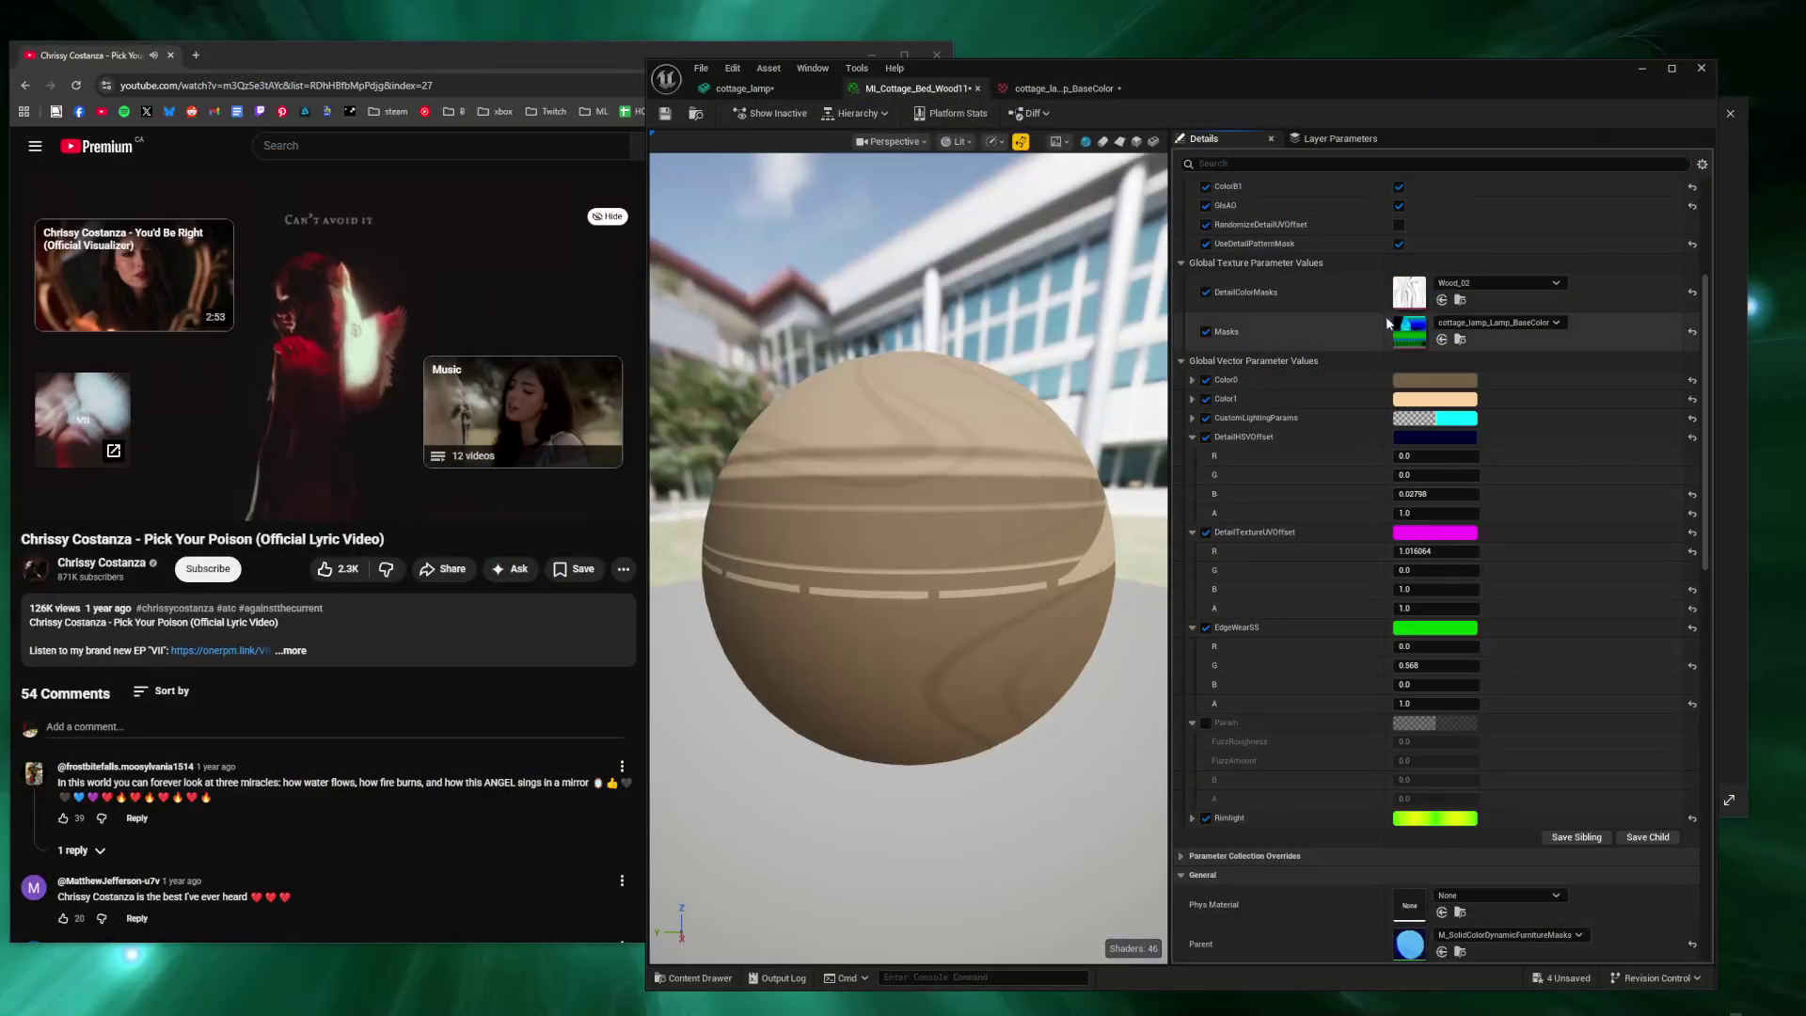
{"action": "left_click", "coordinate": [1063, 88]}
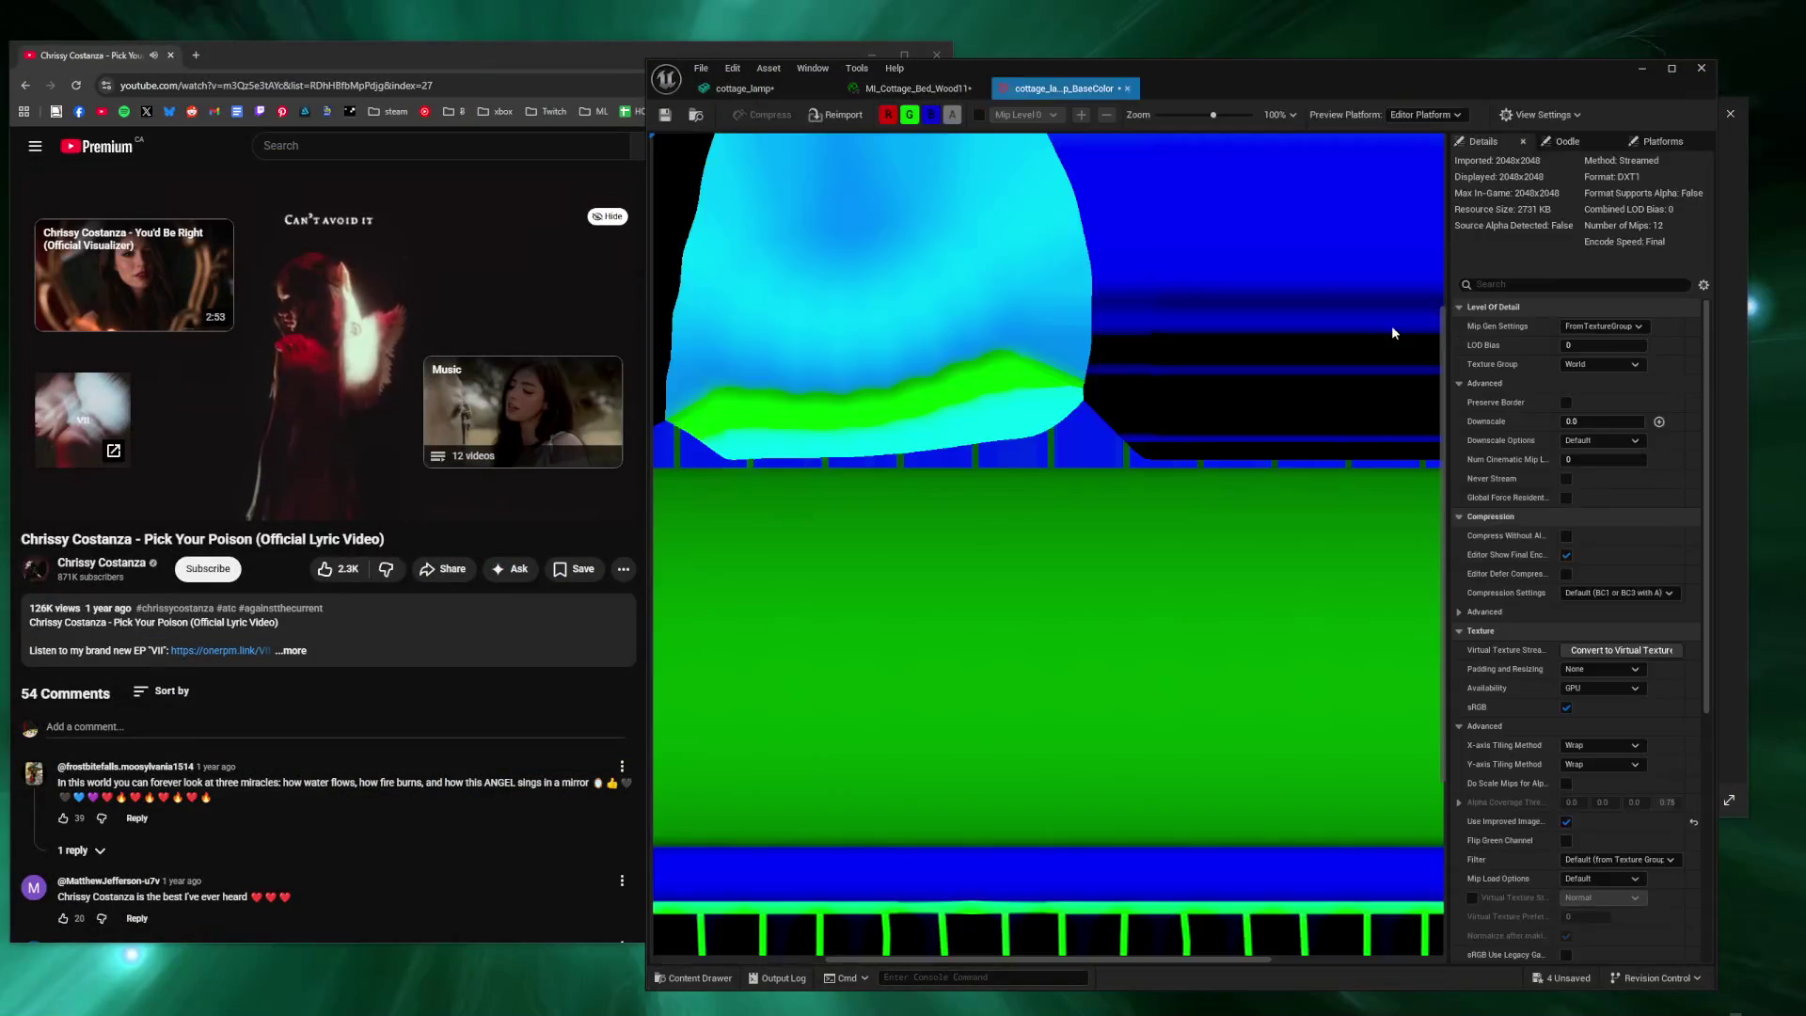
Reimport the lamp BaseColor texture and lower EdgeWearSS G to 2.154038 in MI_Cottage_Bed_Wood11.
{"action": "left_click", "coordinate": [817, 121]}
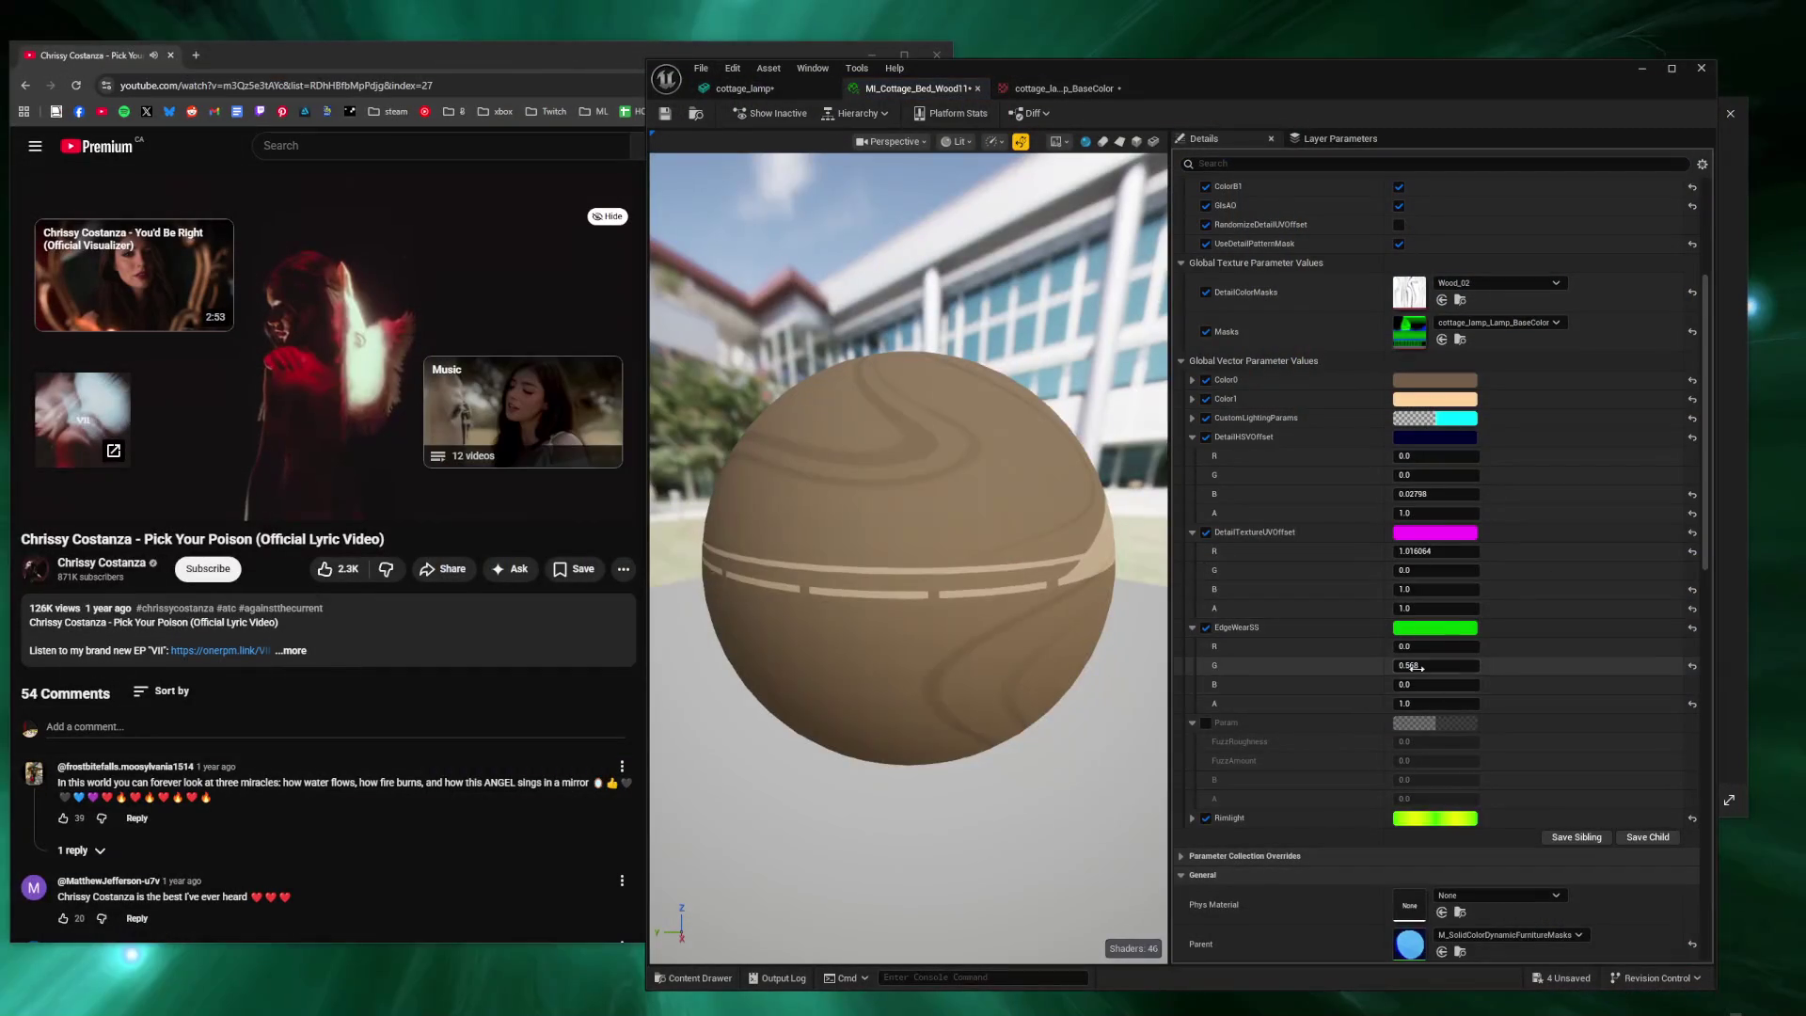
{"action": "mouse_move", "coordinate": [1436, 665]}
{"action": "left_mouse_down"}
{"action": "mouse_move", "coordinate": [1411, 665]}
{"action": "mouse_move", "coordinate": [1440, 647]}
{"action": "left_mouse_up"}
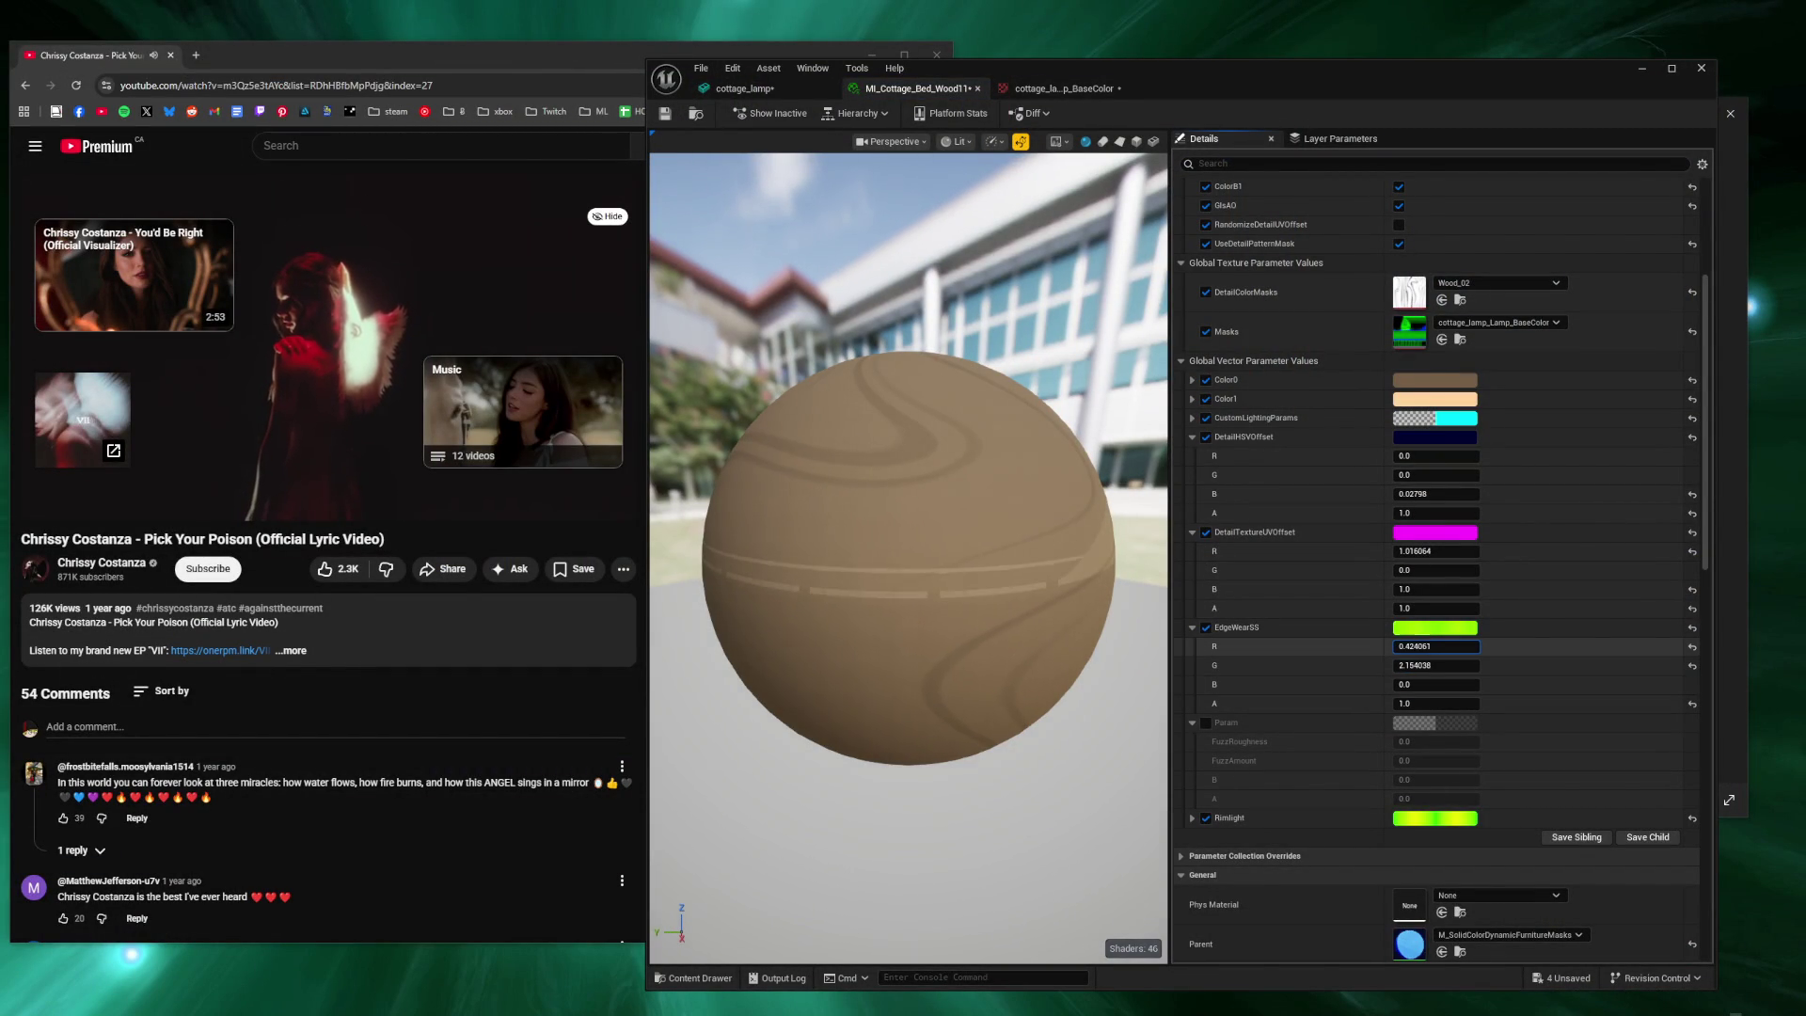
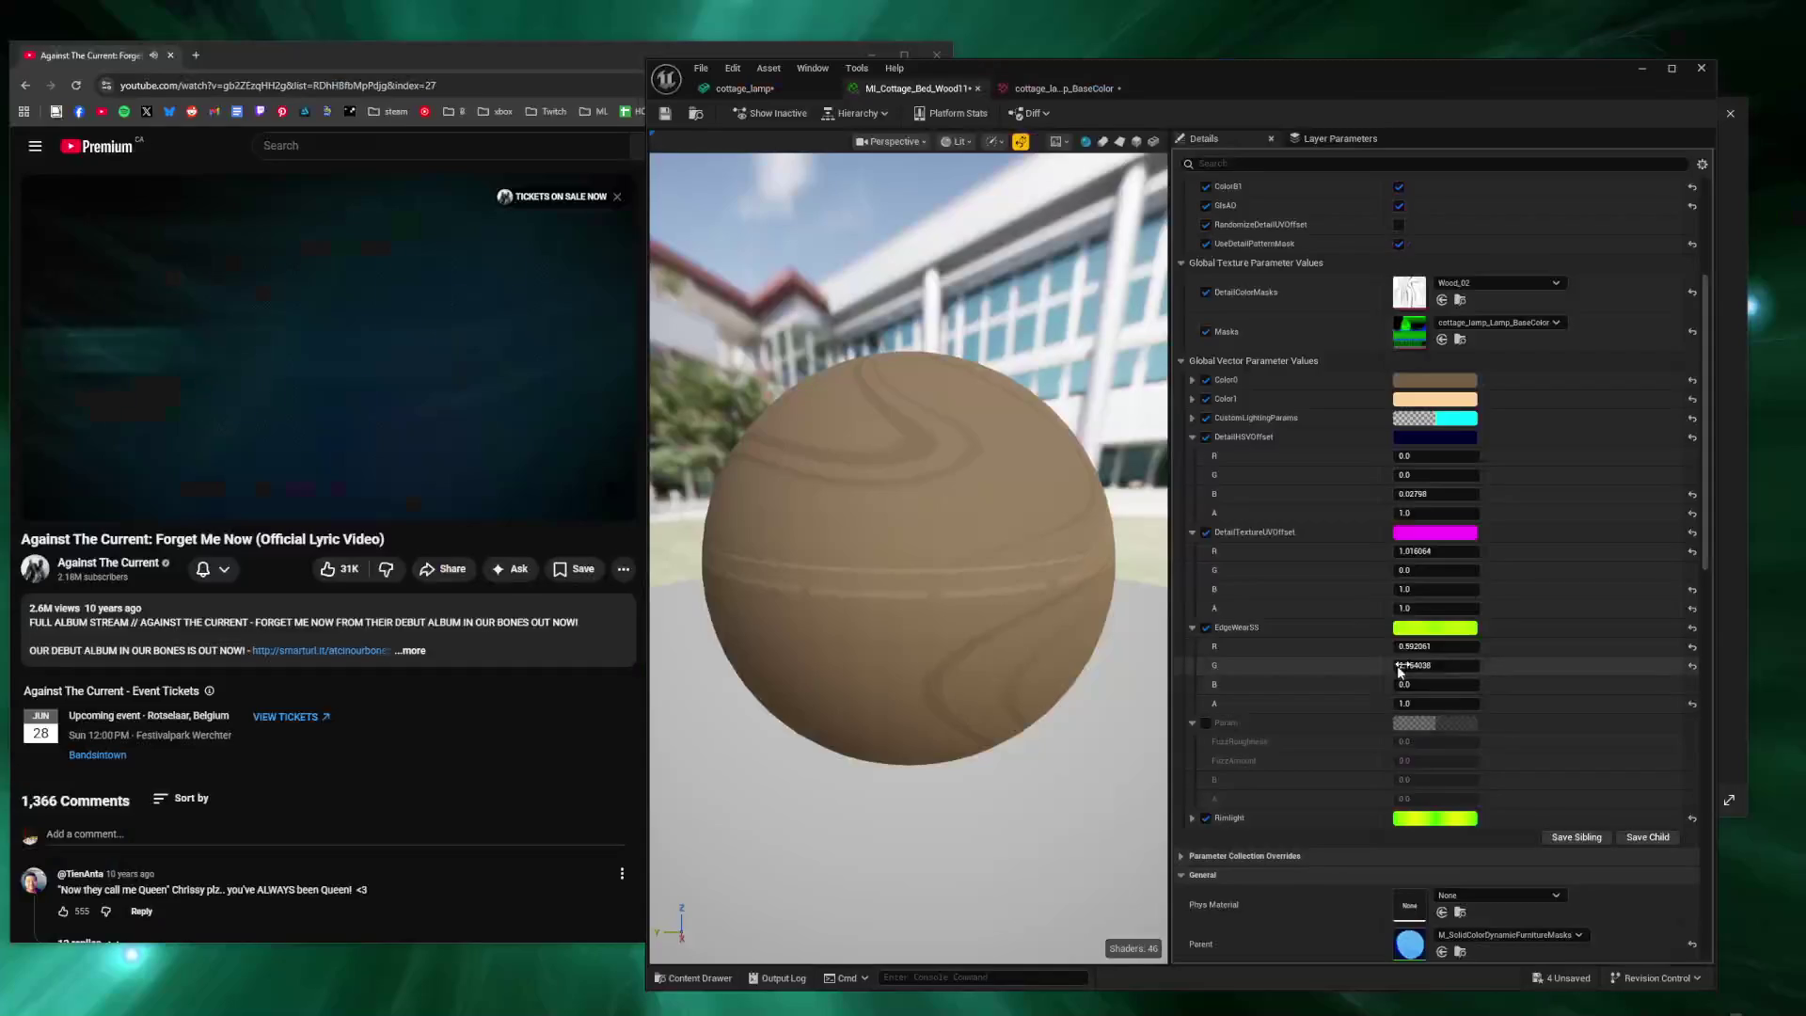
Raise the wood material's DetailTextureUVOffset R to about 2.4 and view the lamp base.
{"action": "left_click_drag", "start_coordinate": [1416, 552], "coordinate": [1477, 552]}
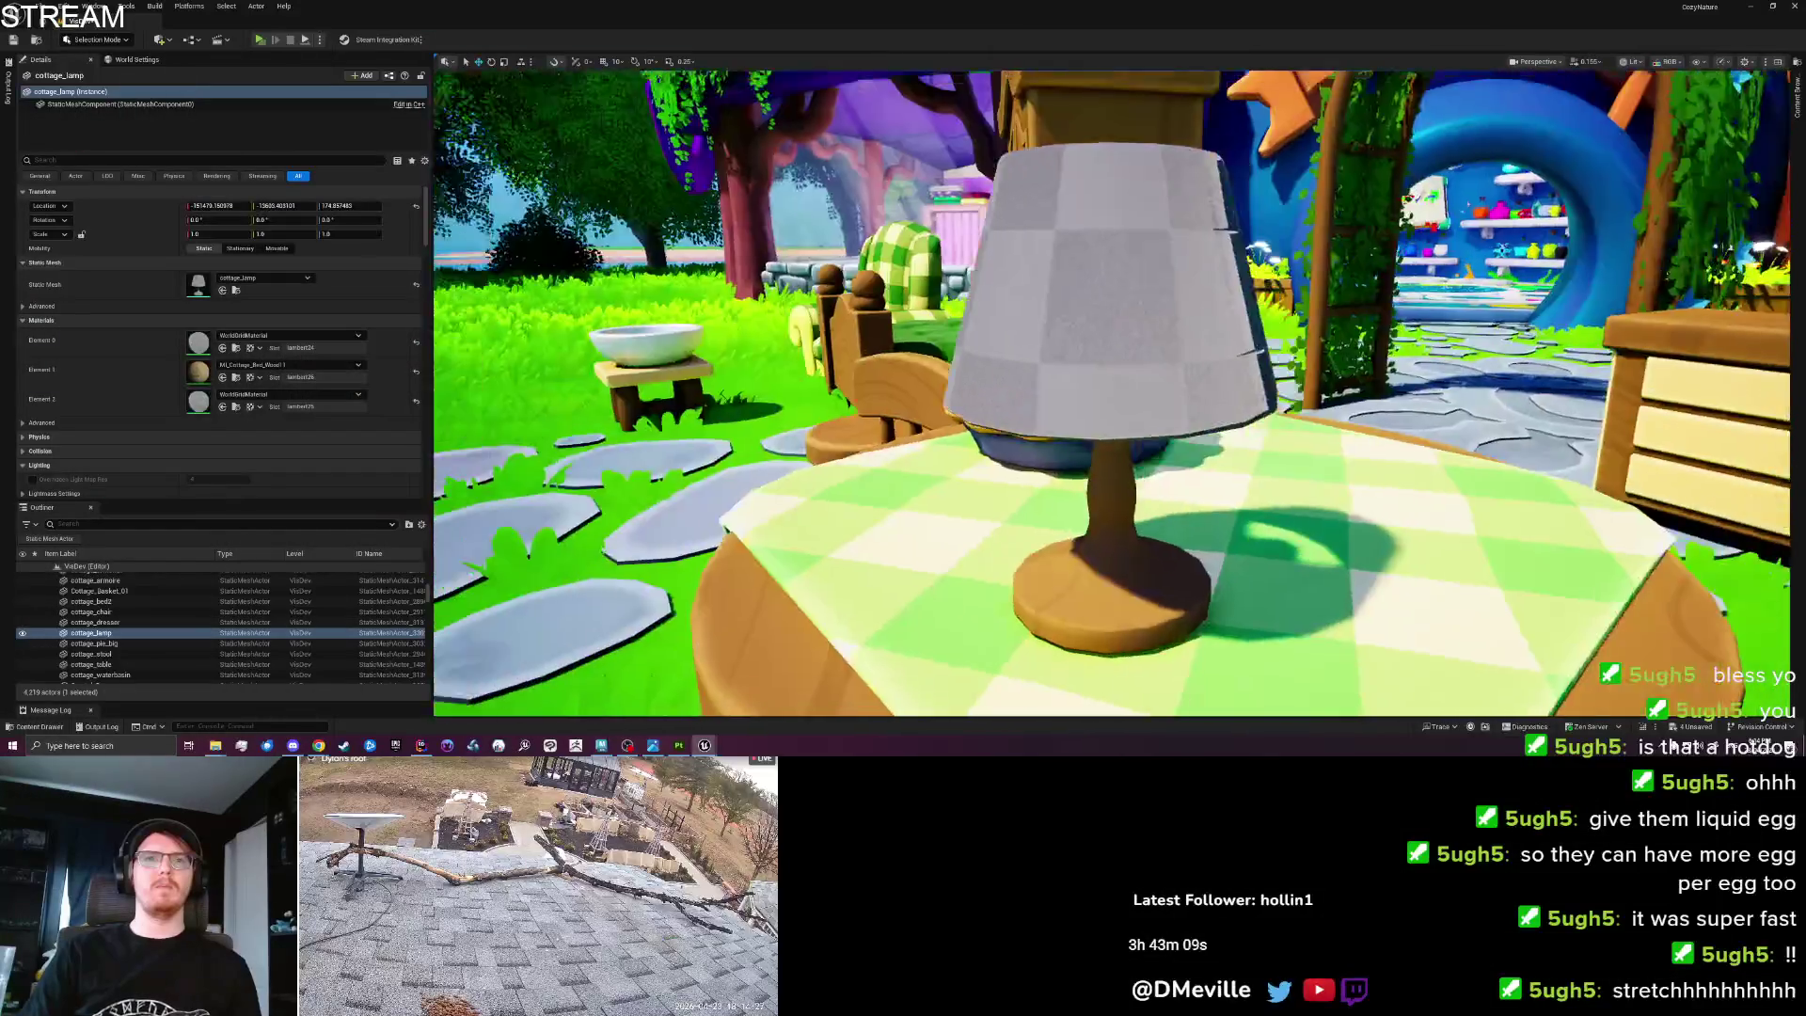
{"action": "mouse_move", "coordinate": [1110, 377]}
{"action": "left_mouse_down"}
{"action": "mouse_move", "coordinate": [884, 376]}
{"action": "mouse_move", "coordinate": [1072, 358]}
{"action": "mouse_move", "coordinate": [1269, 491]}
{"action": "left_mouse_up"}
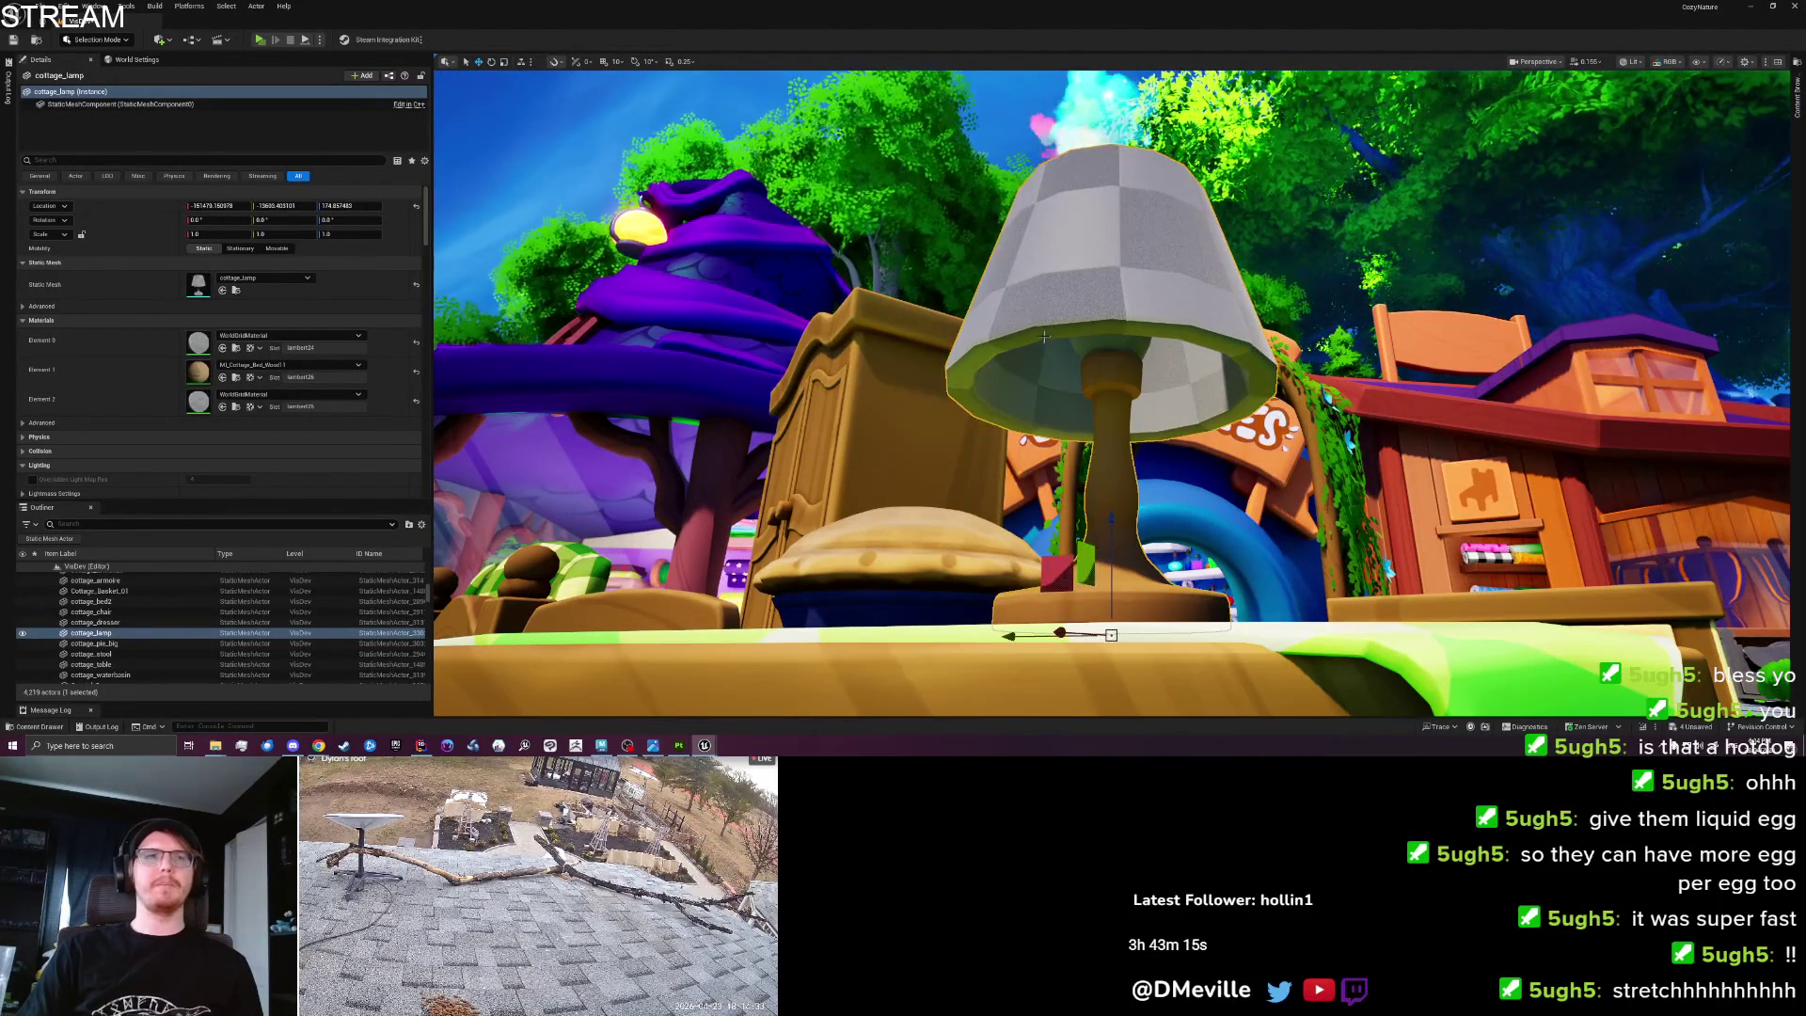
{"action": "left_click", "coordinate": [237, 349]}
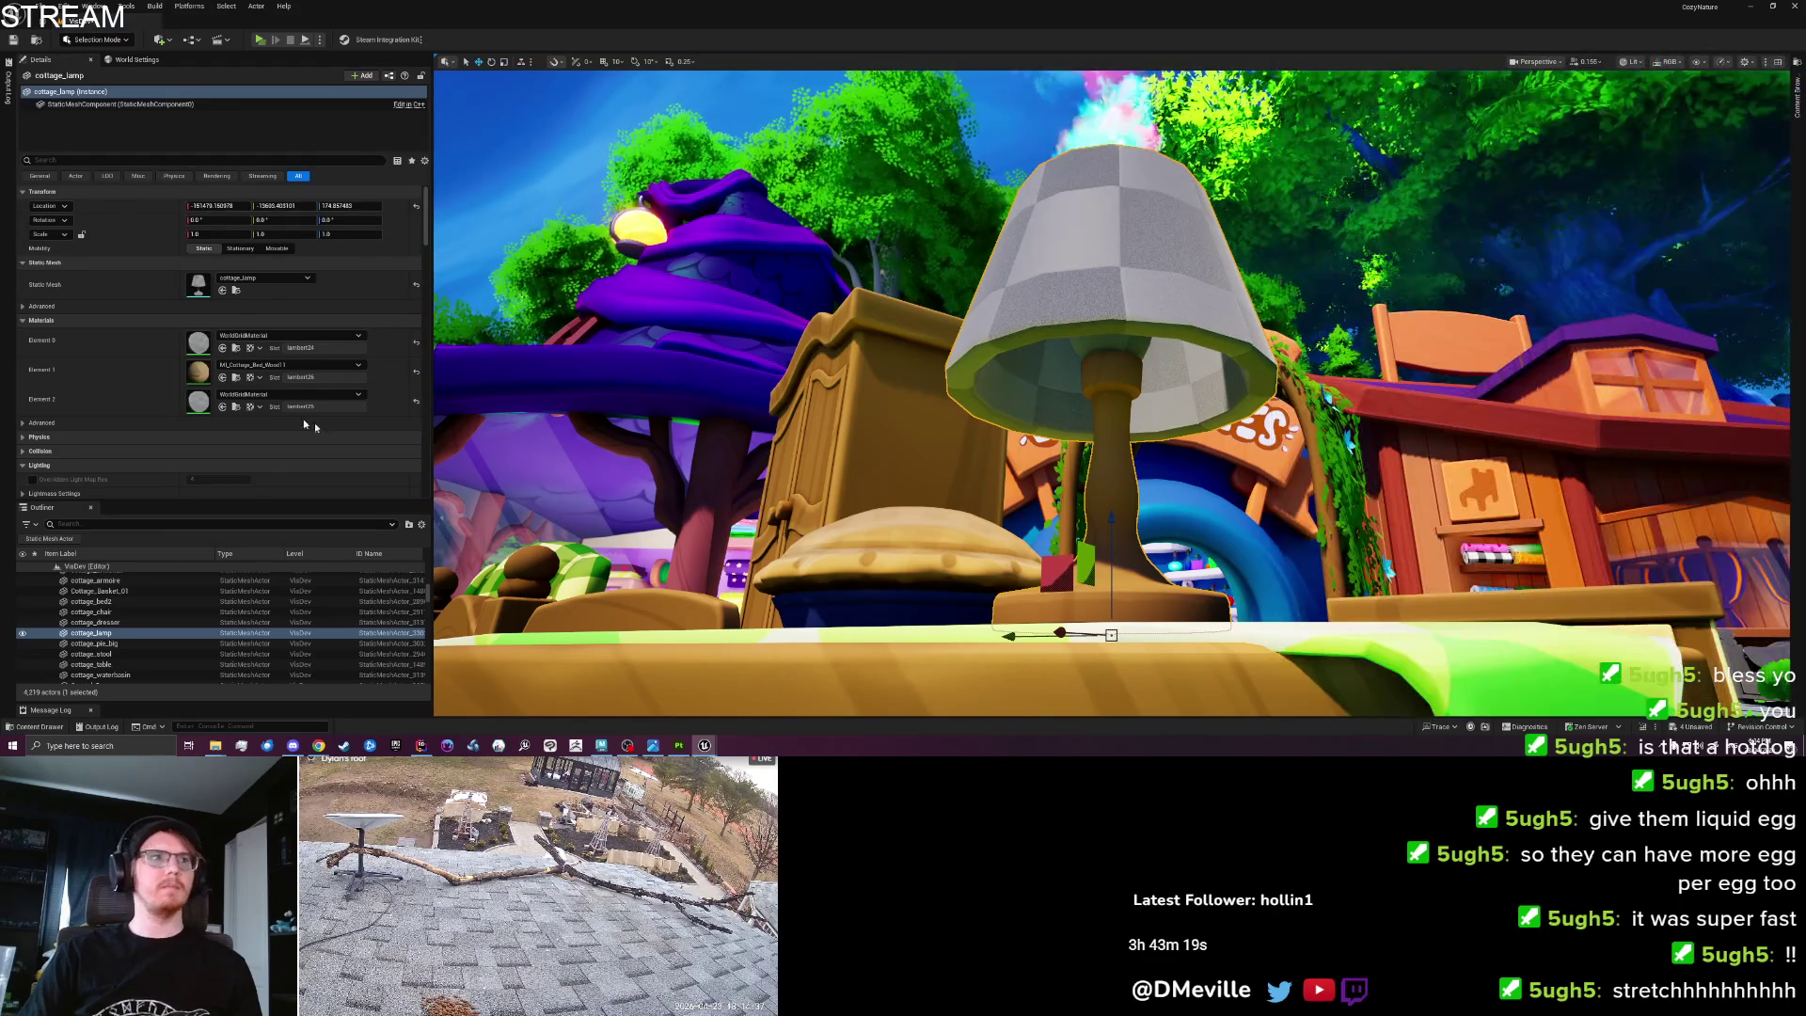
{"action": "left_click", "coordinate": [236, 377]}
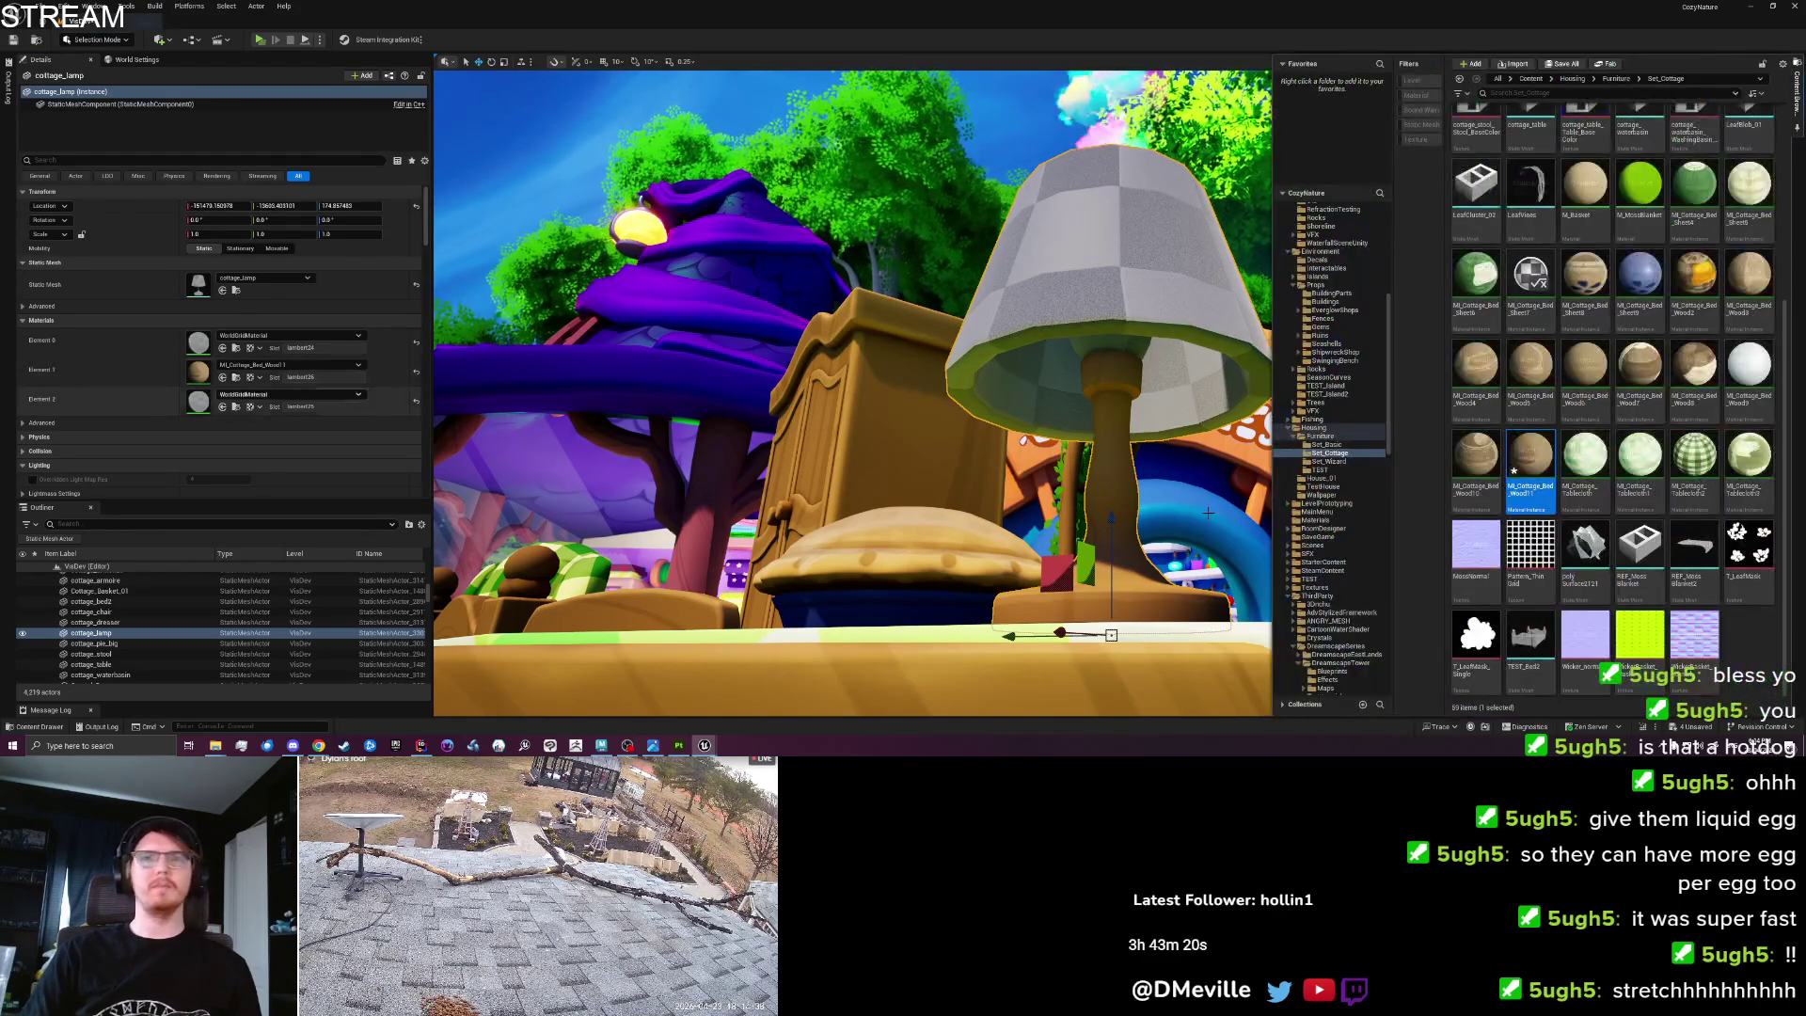
{"action": "right_click", "coordinate": [1744, 644]}
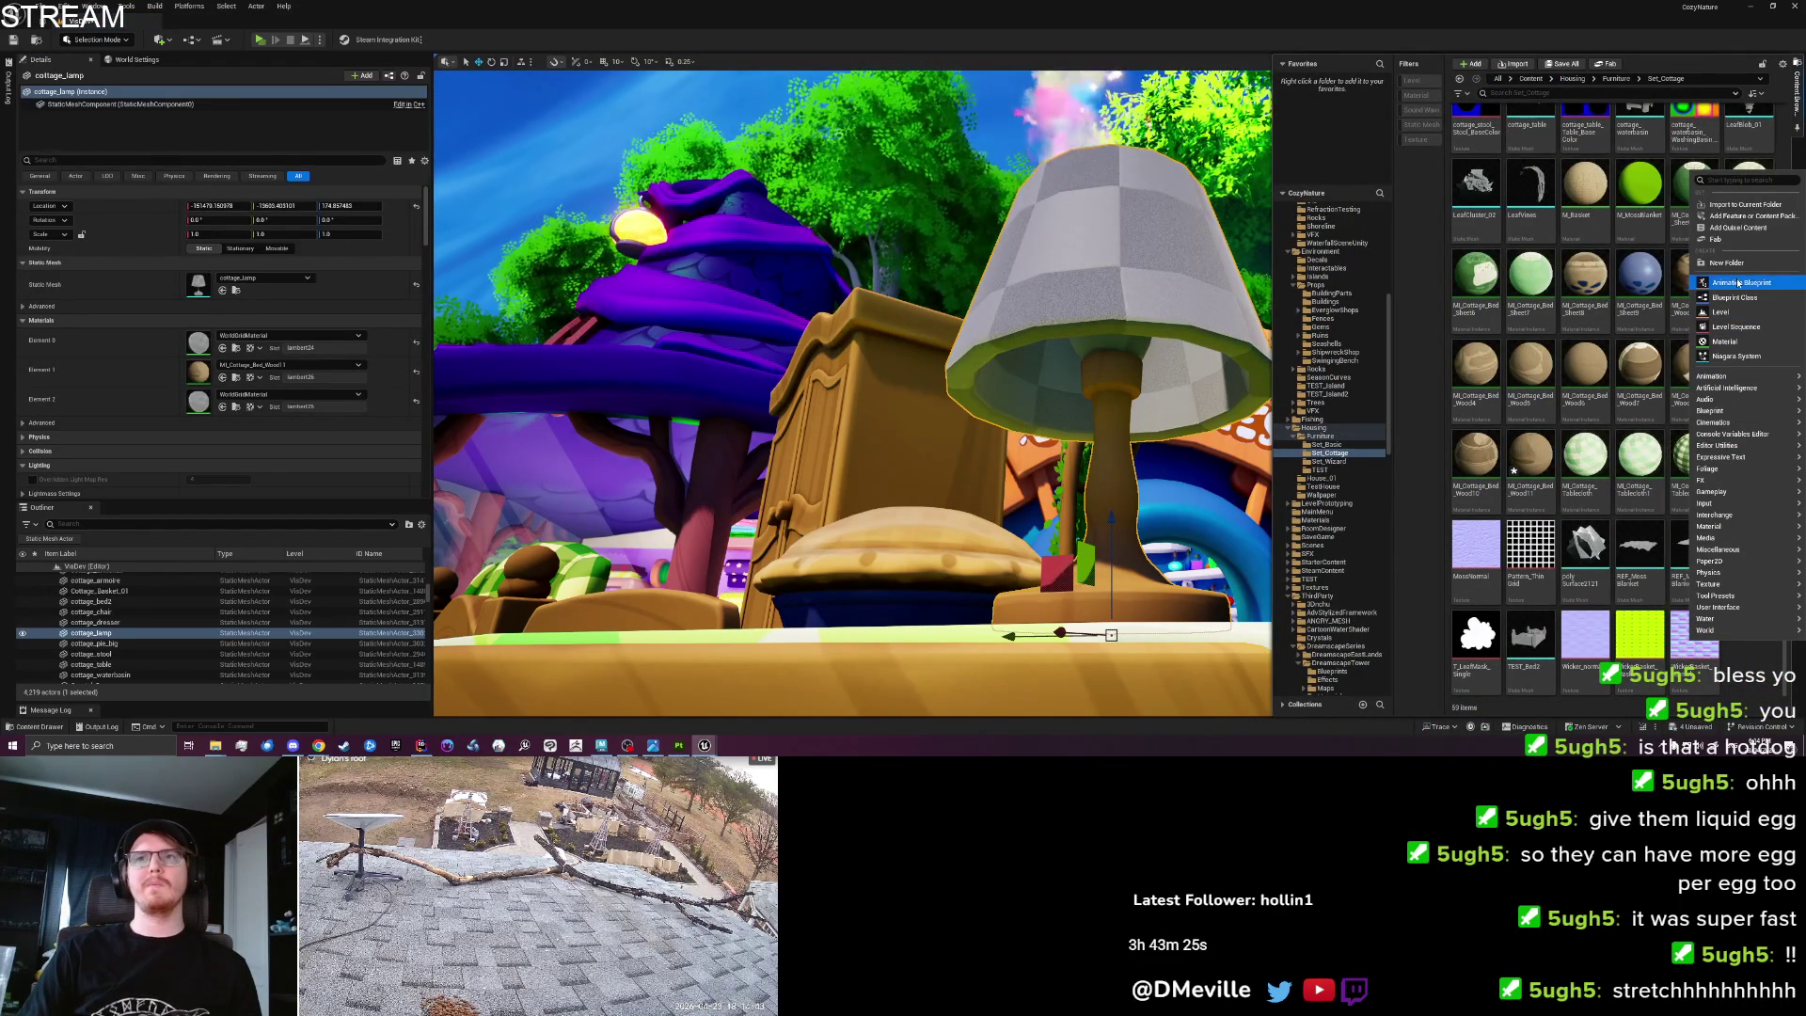
{"action": "left_click", "coordinate": [1736, 343]}
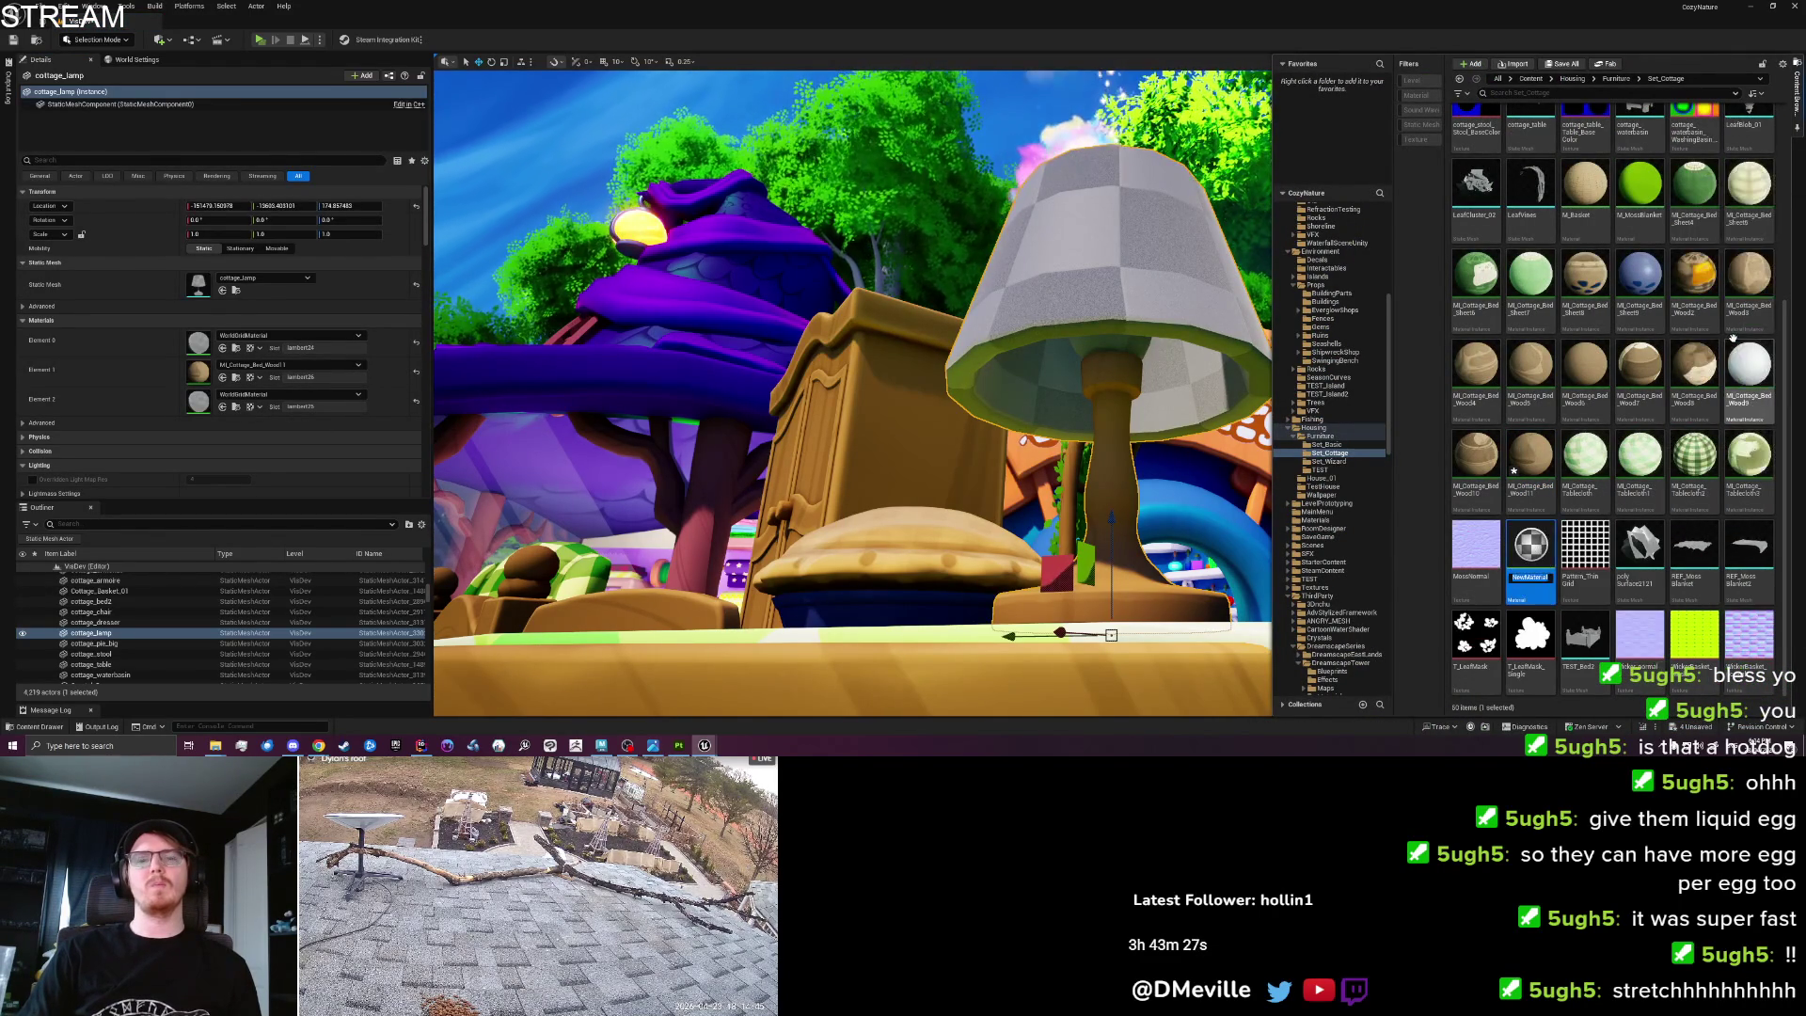
{"action": "right_click", "coordinate": [1547, 565]}
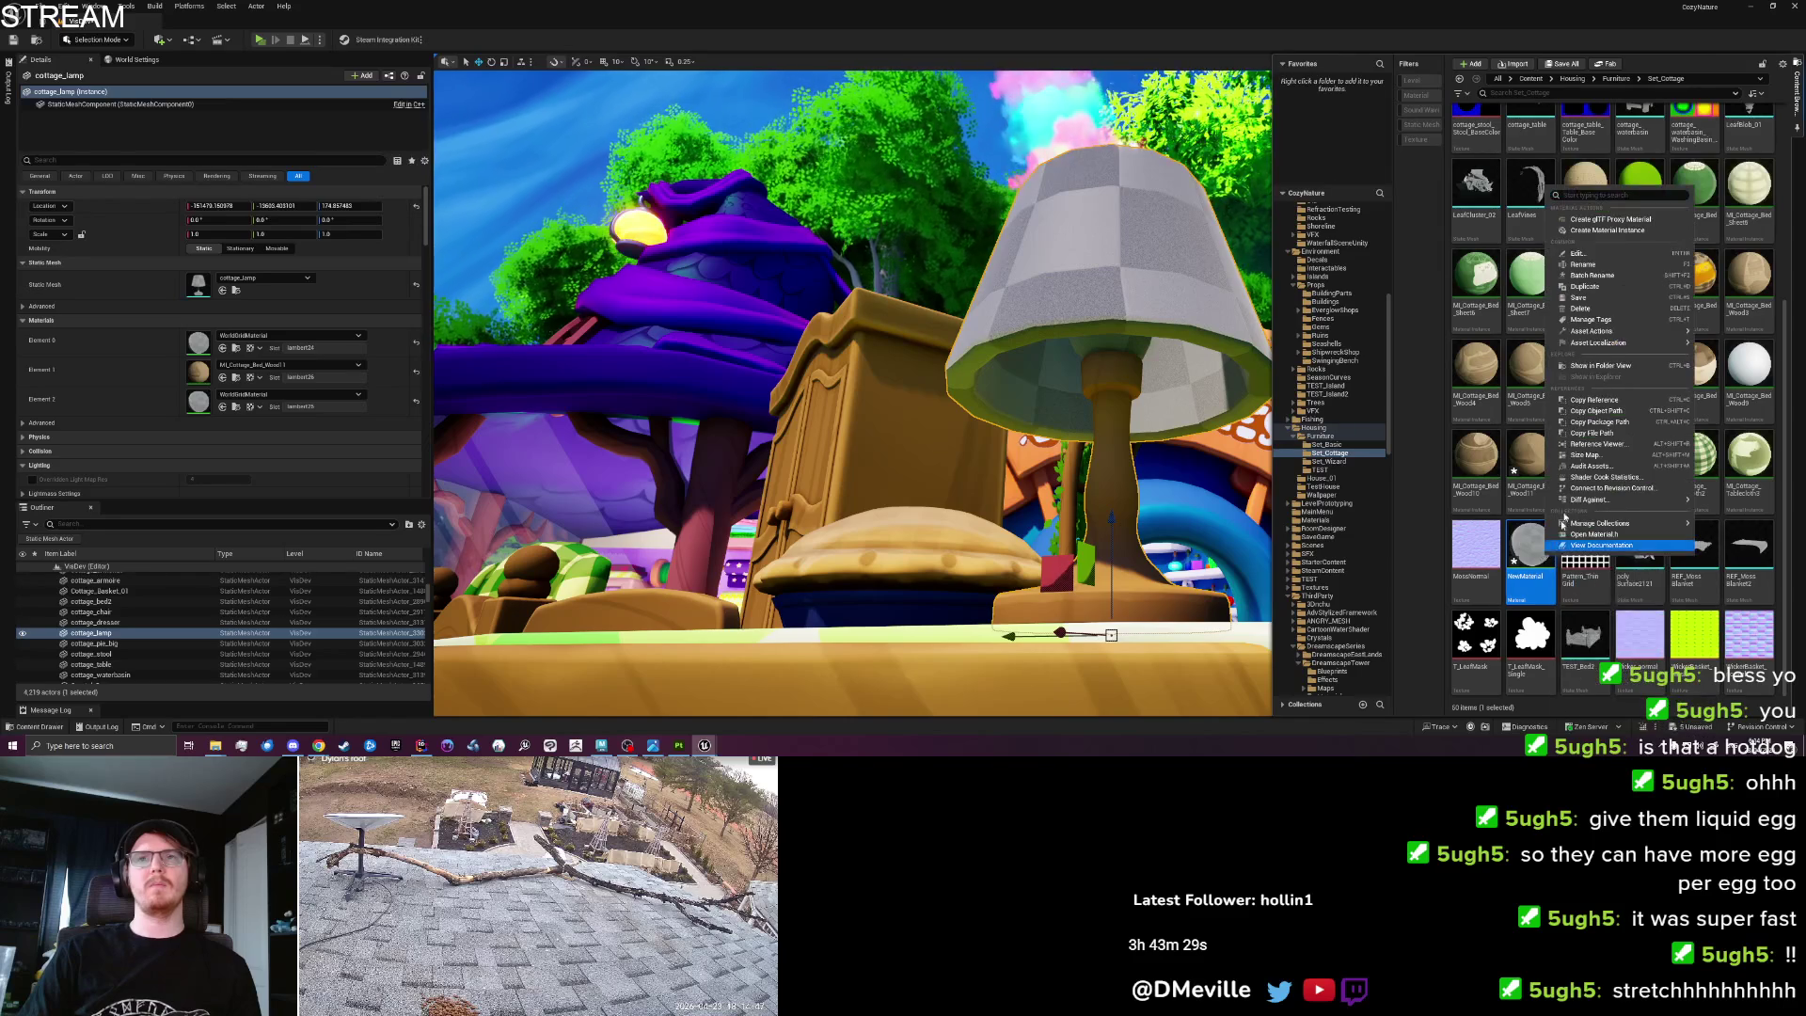
{"action": "left_click", "coordinate": [1596, 292]}
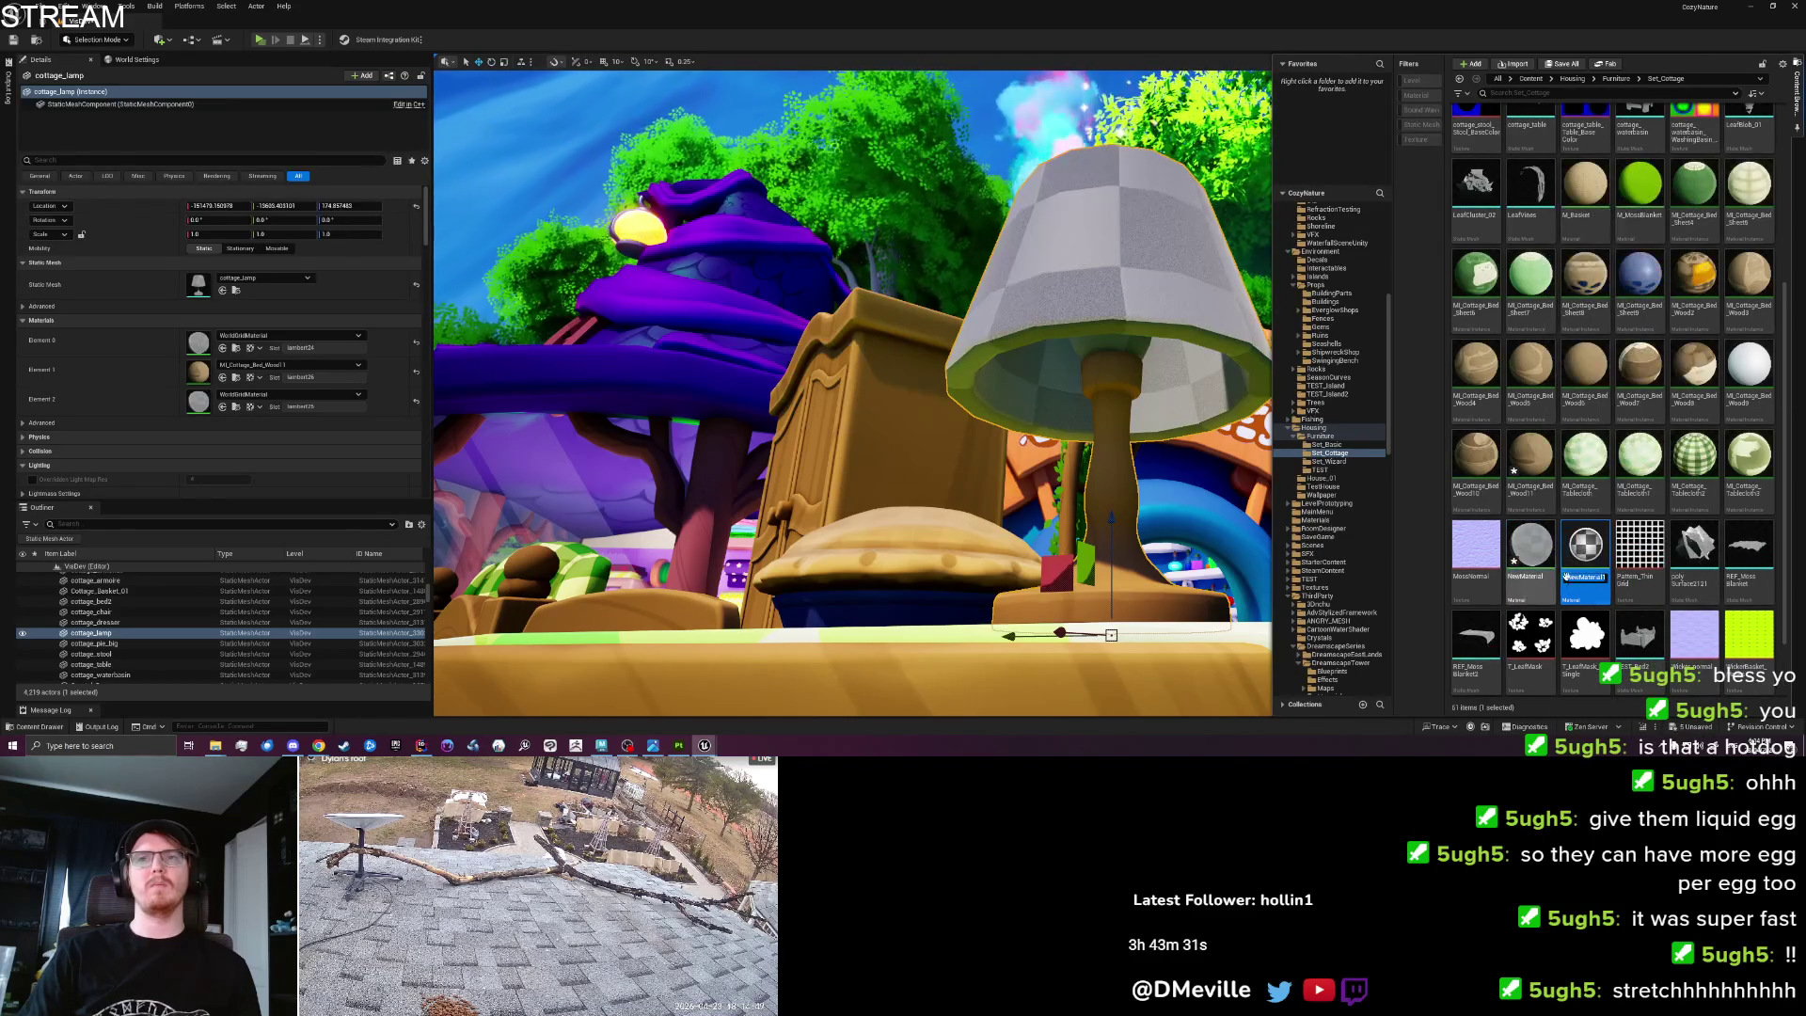
{"action": "key", "text": "Return"}
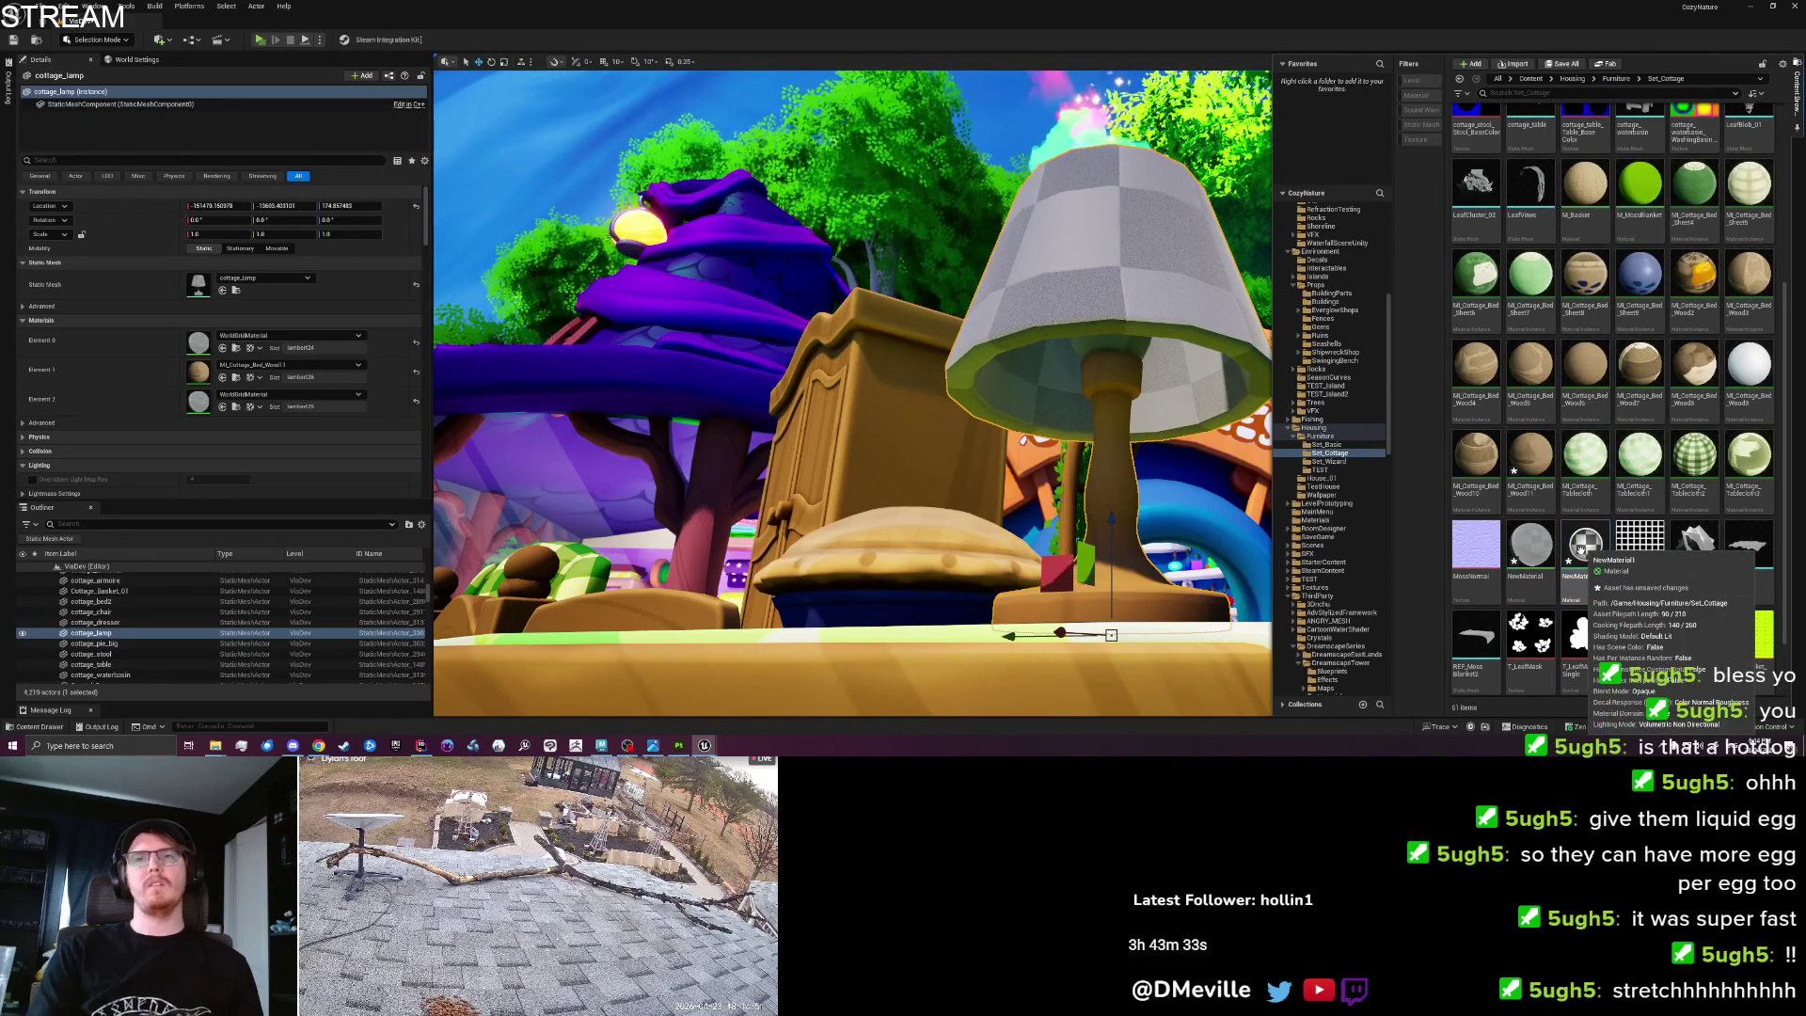
{"action": "key", "text": "Delete"}
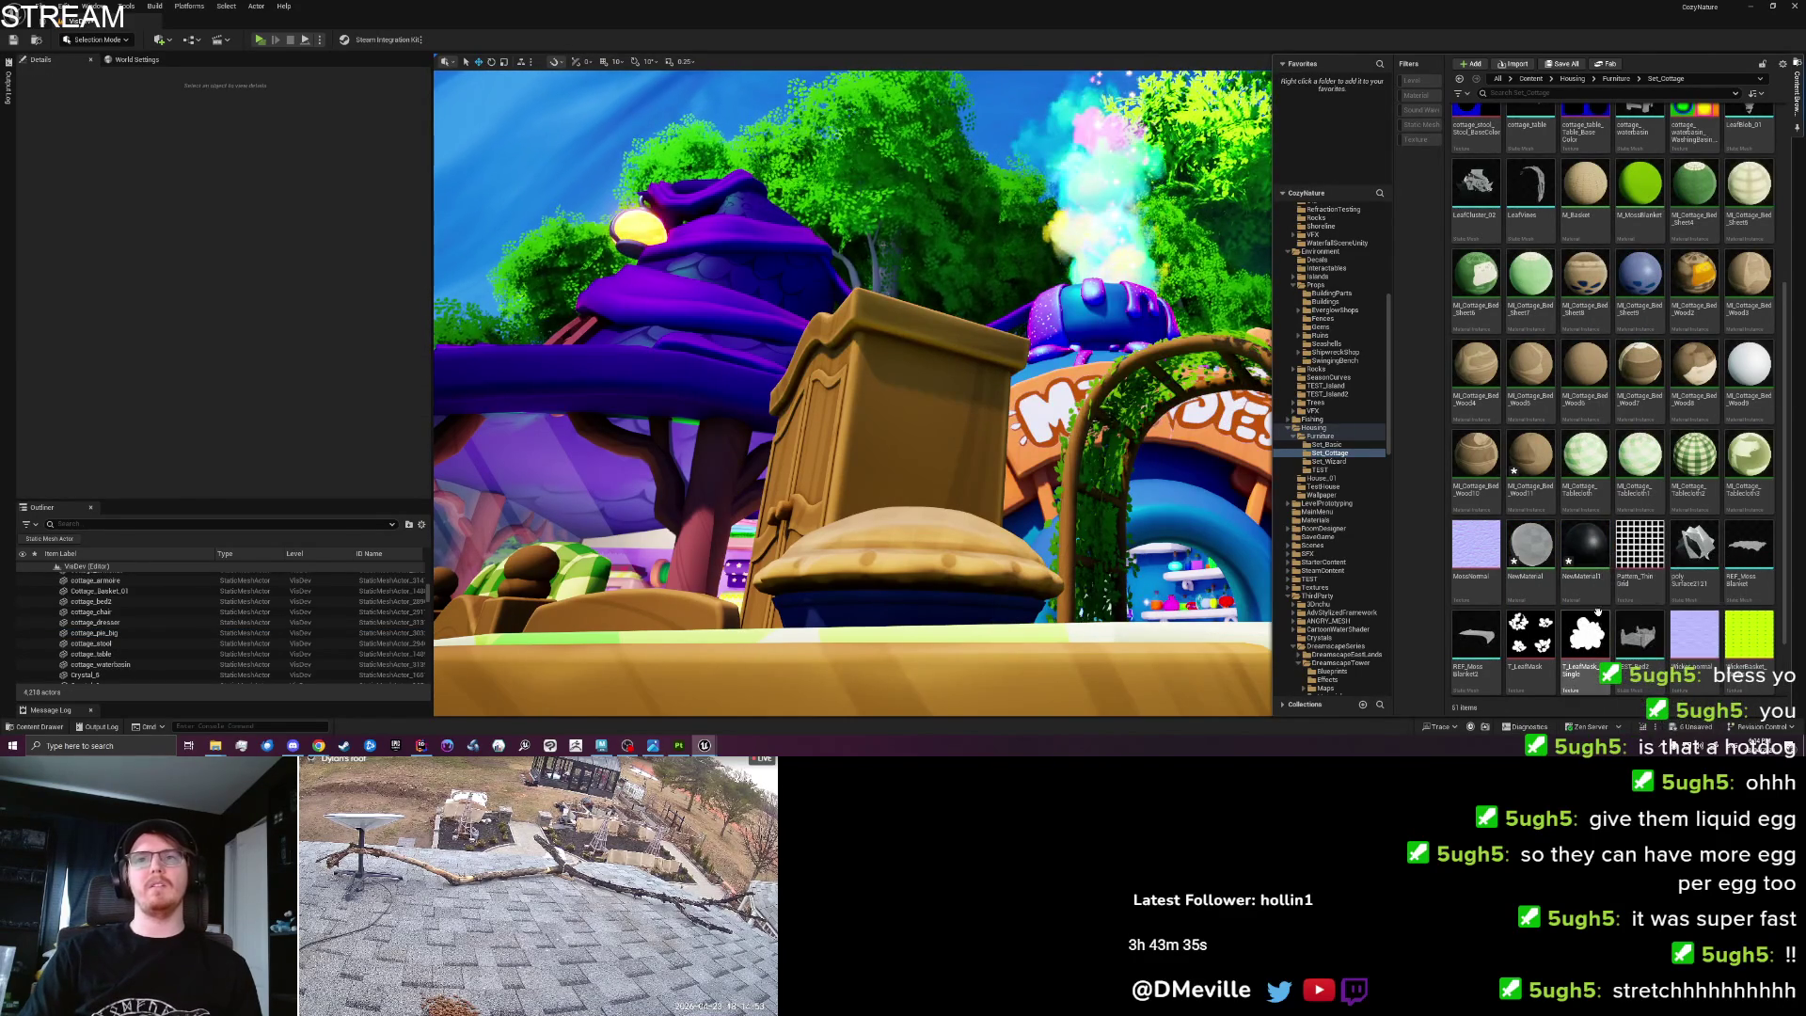
{"action": "key", "text": "ctrl+z"}
{"action": "left_click", "coordinate": [1586, 565]}
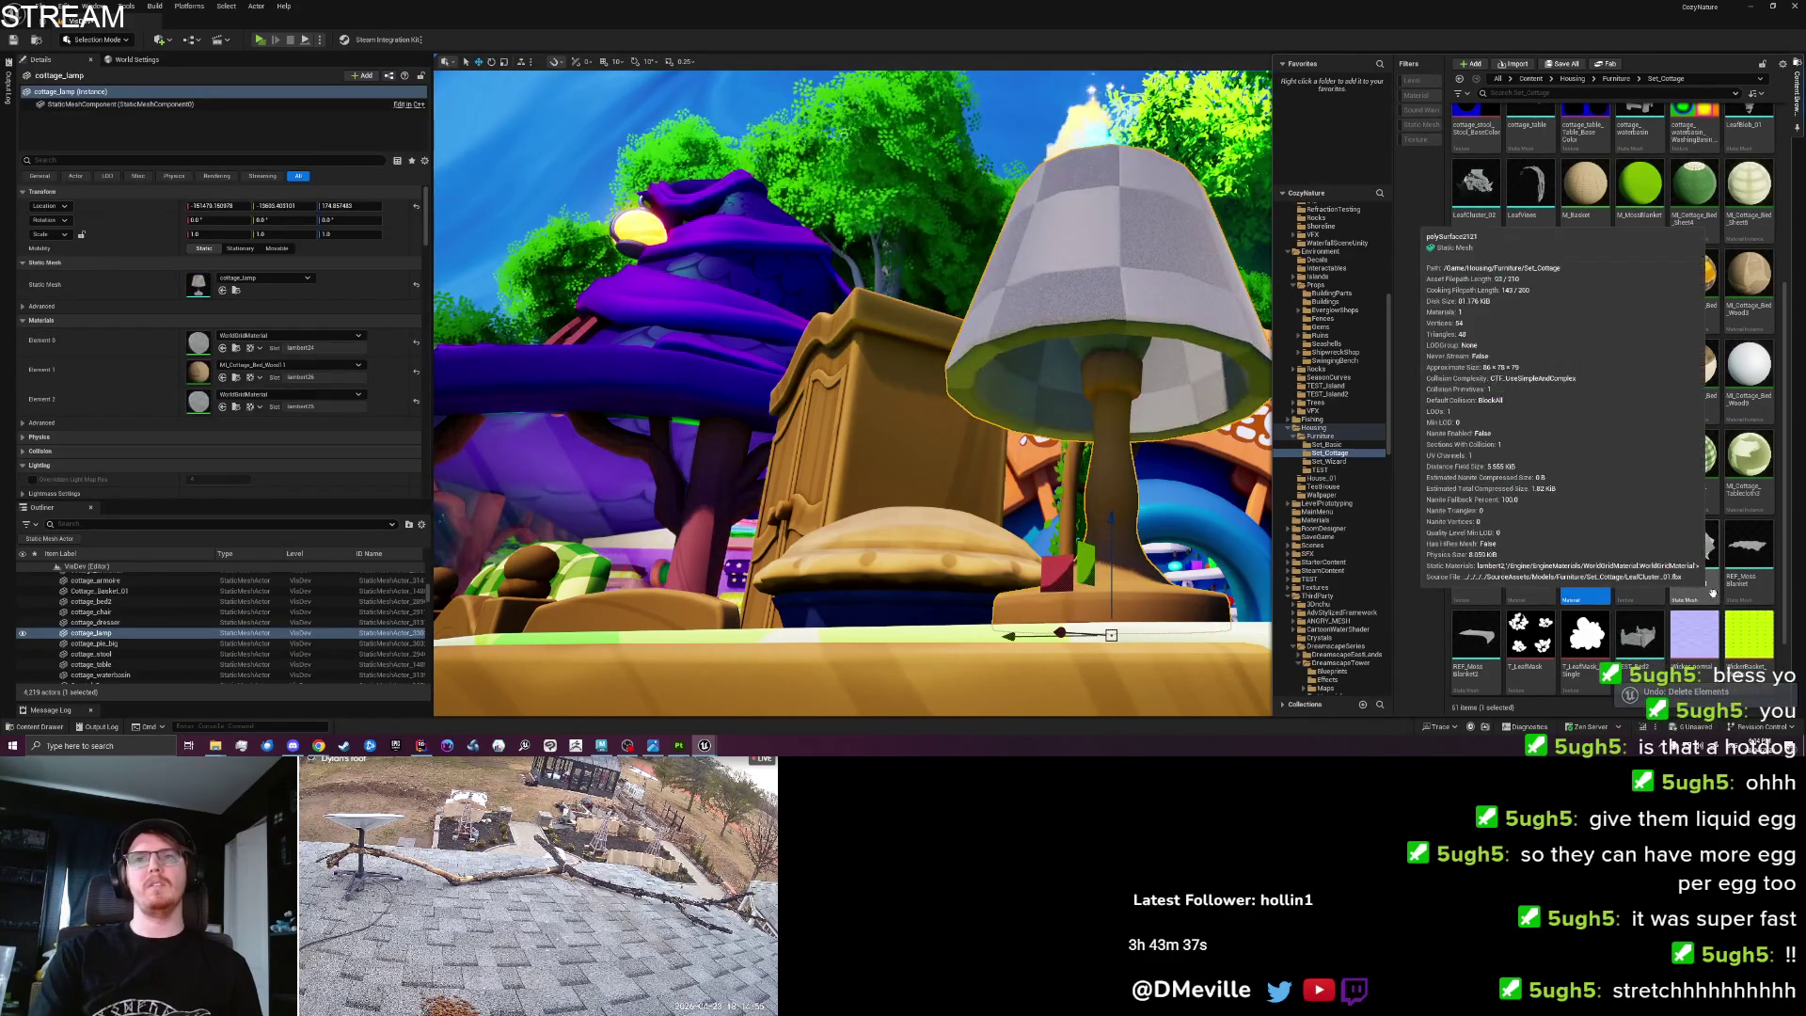
{"action": "key", "text": "Delete"}
{"action": "key", "text": "Return"}
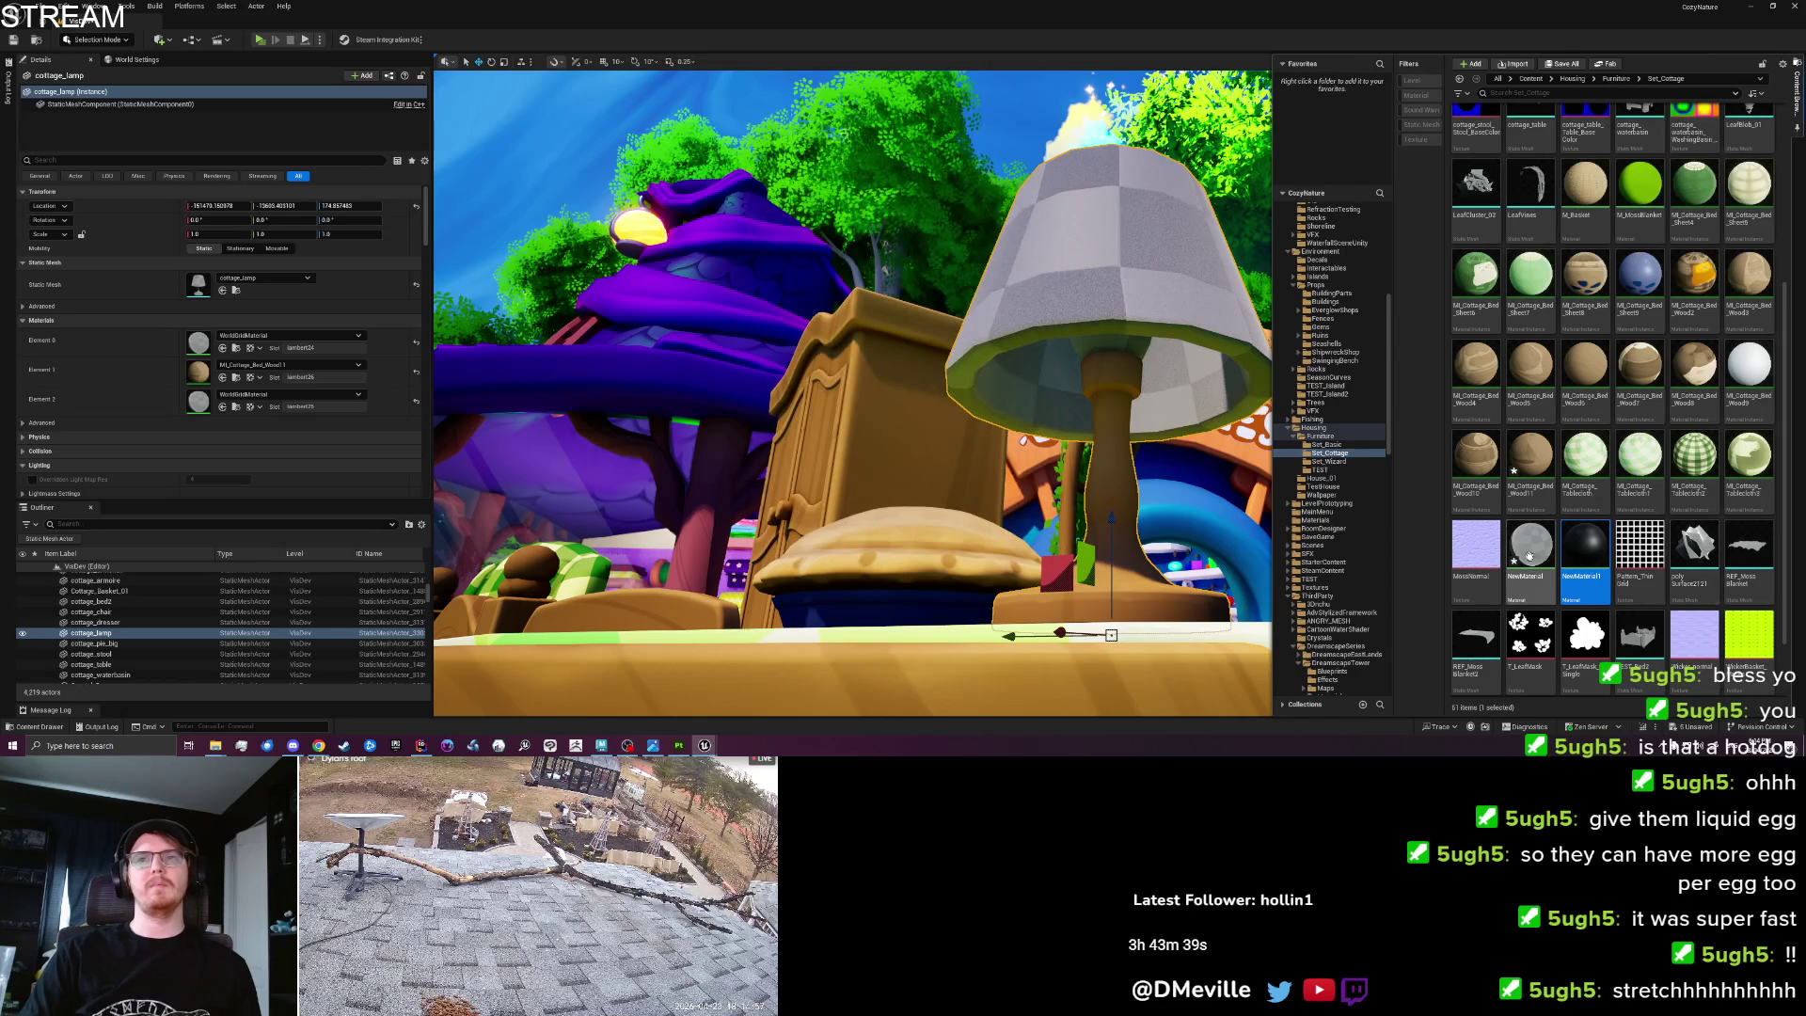
{"action": "key", "text": "Delete"}
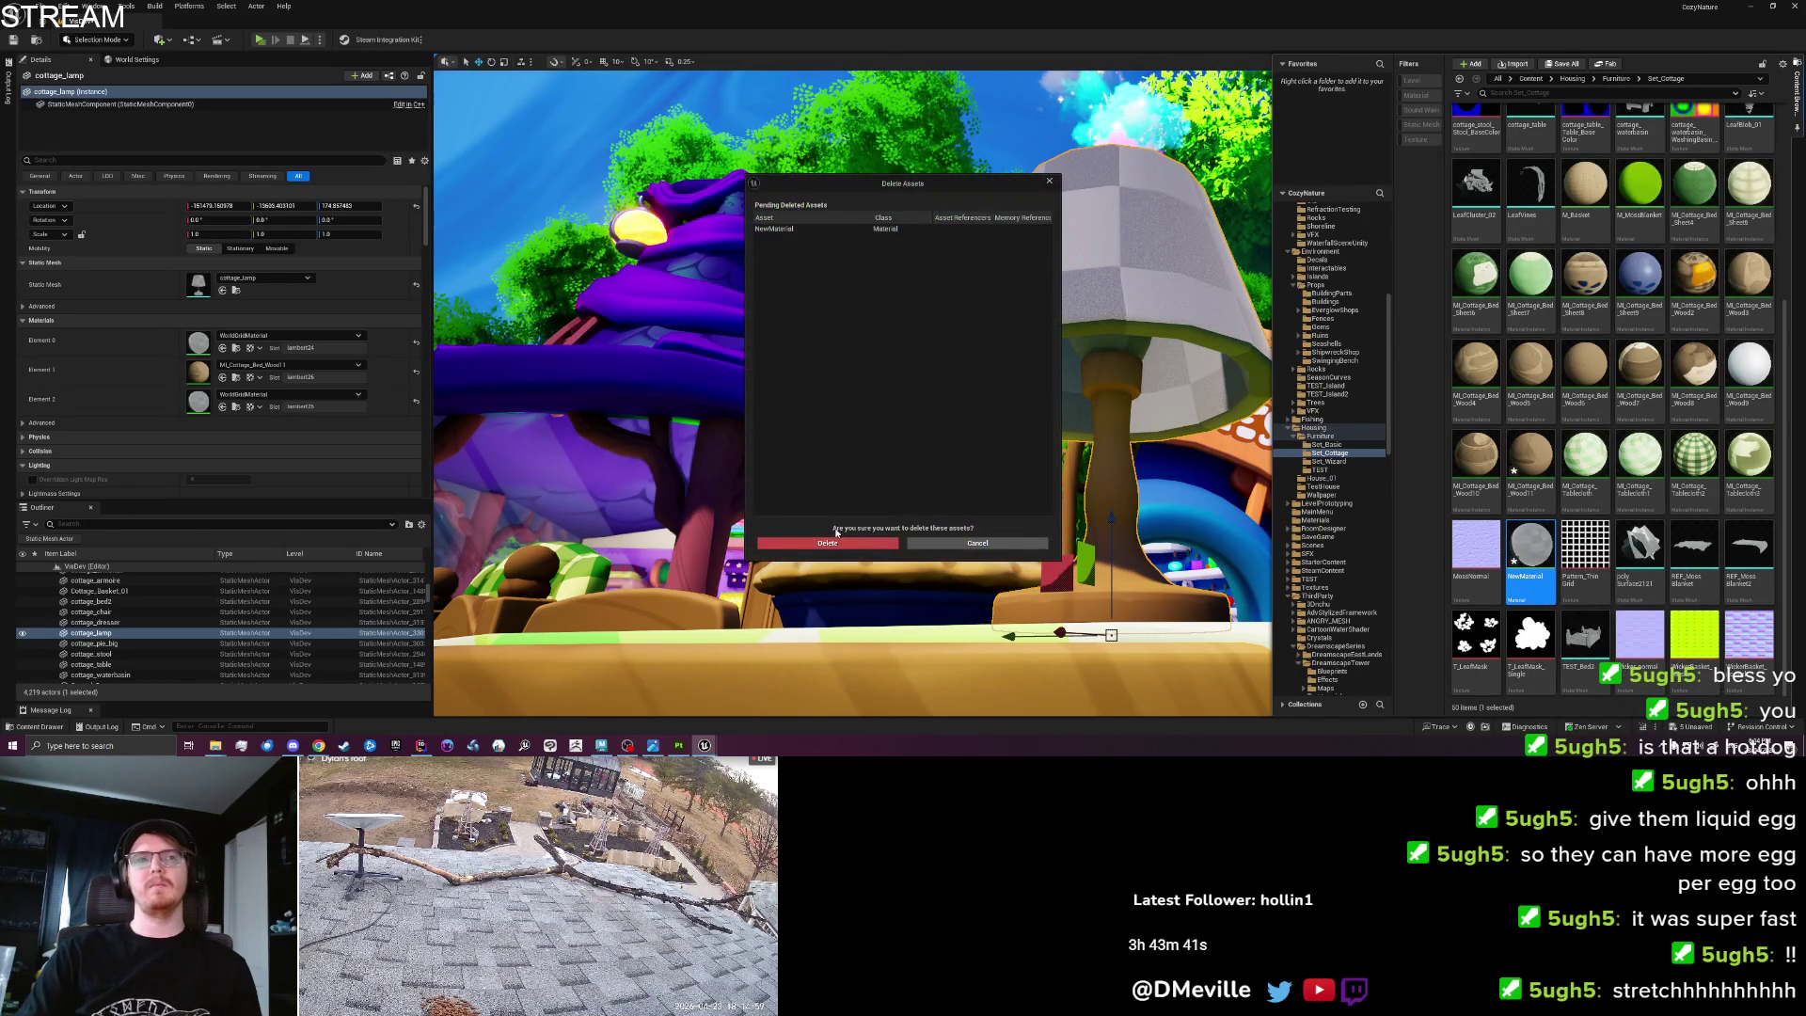
{"action": "left_click", "coordinate": [832, 542]}
{"action": "key", "text": "s"}
{"action": "key", "text": "w"}
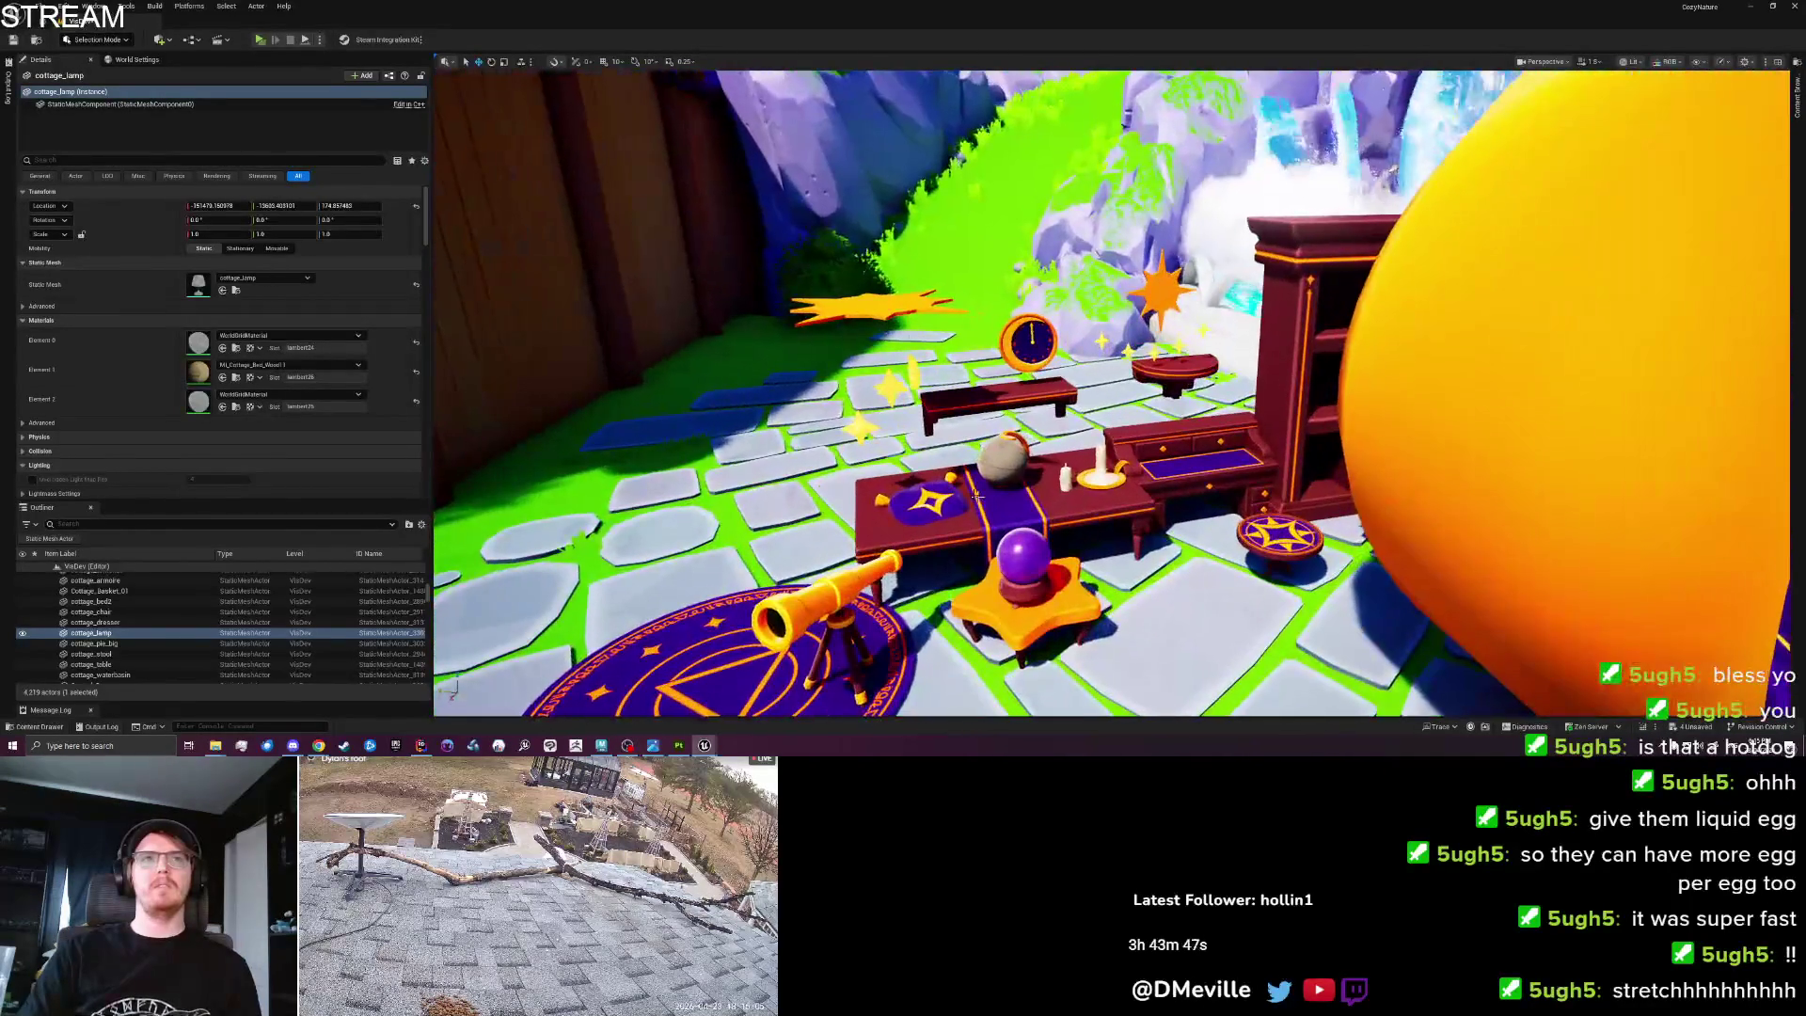
Find the hanging stars' desk-handle materials in the browser and inspect MI_DeskHandles4.
{"action": "left_click", "coordinate": [889, 388]}
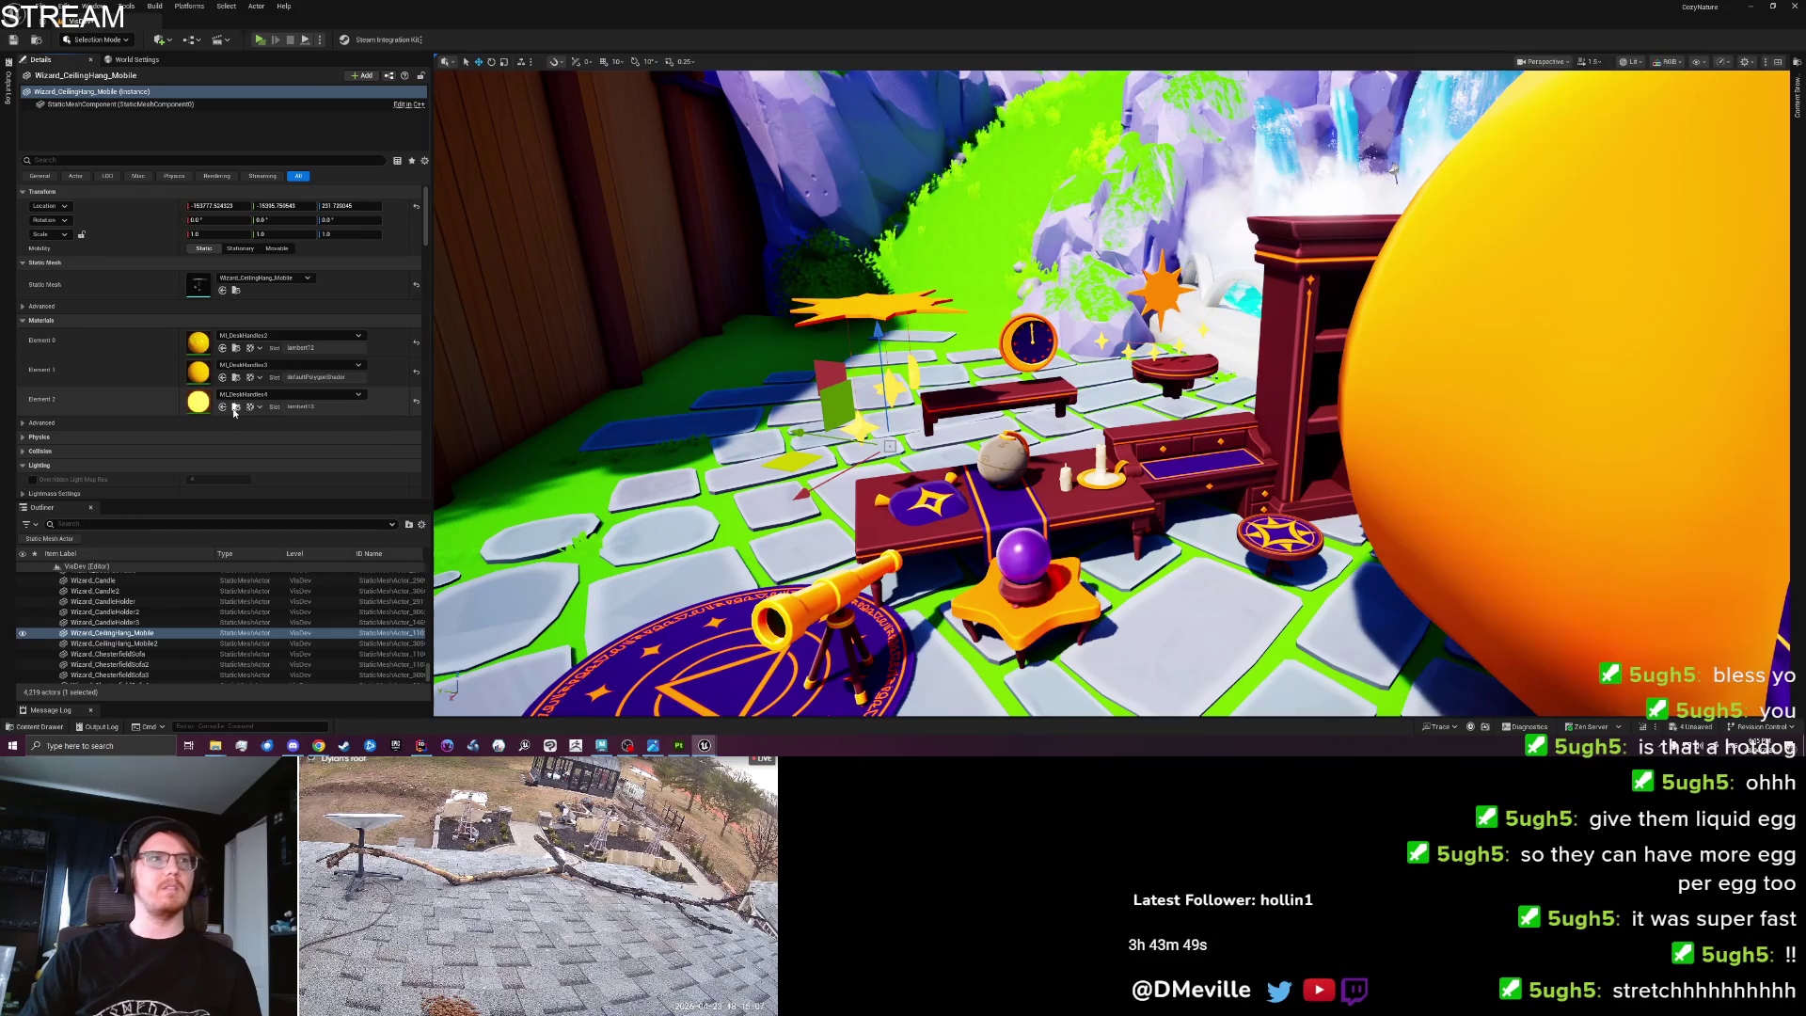
{"action": "left_click", "coordinate": [234, 409]}
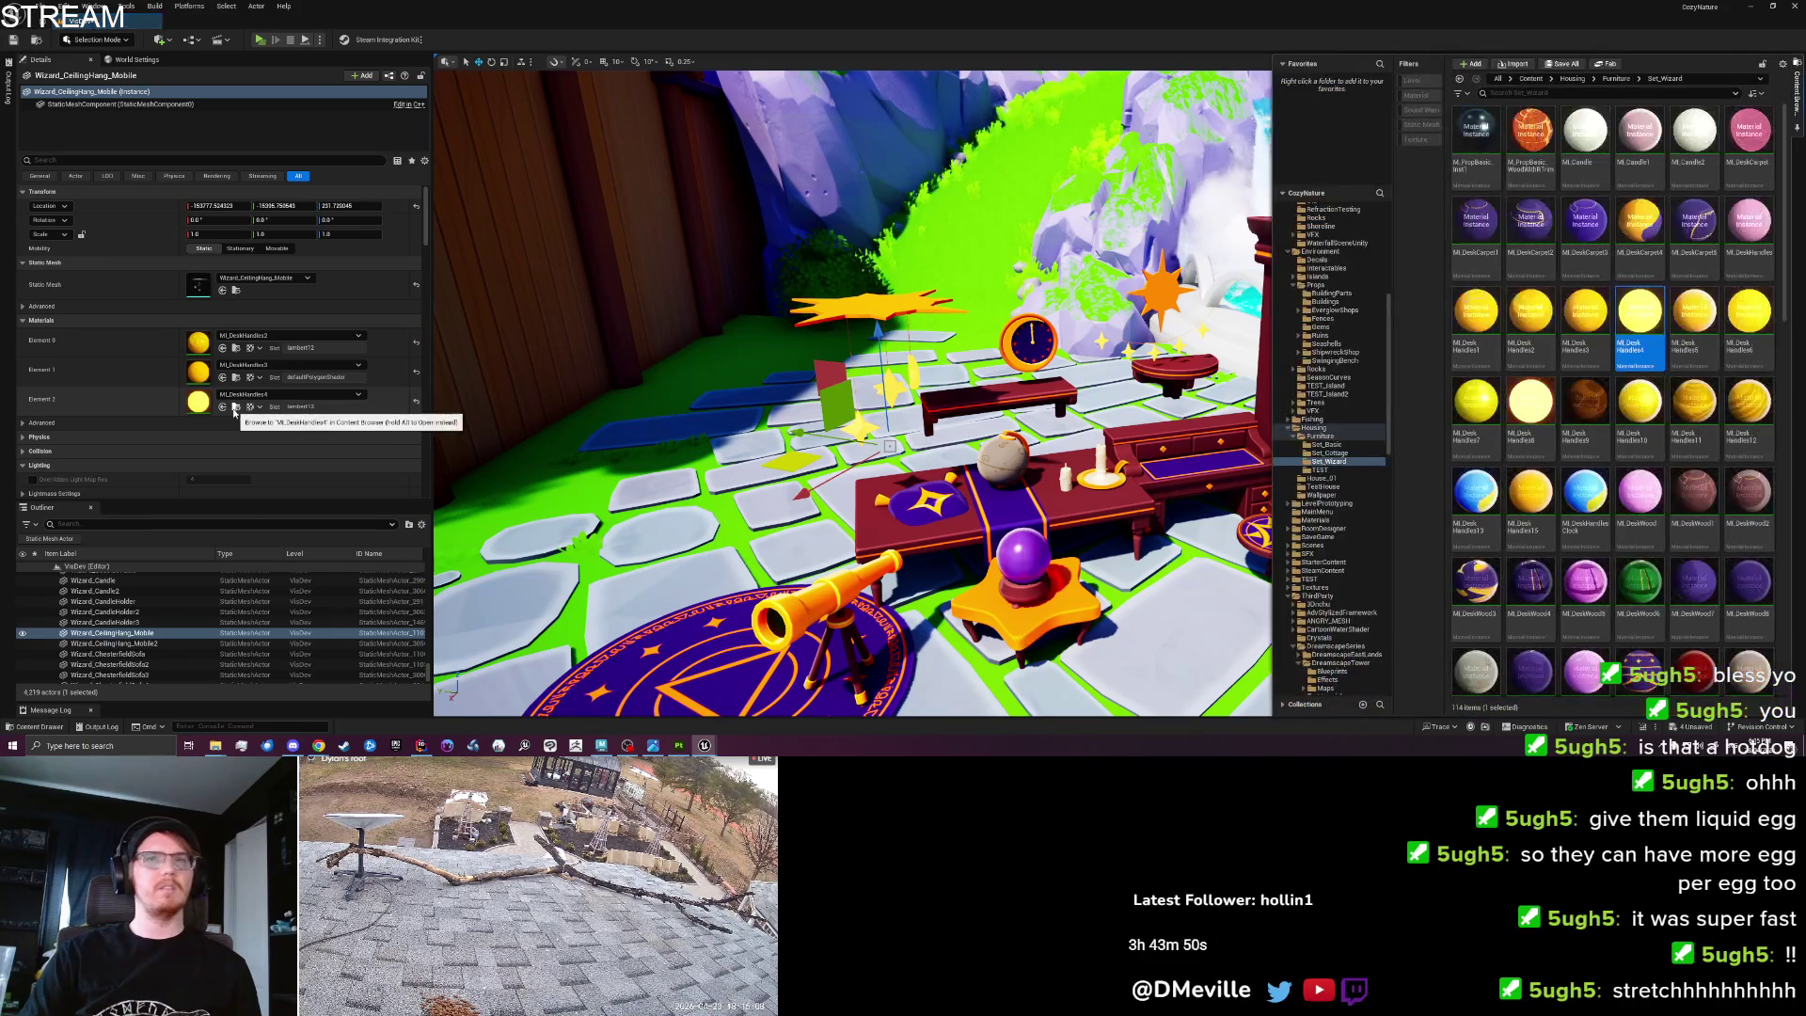
{"action": "double_click", "coordinate": [1641, 313]}
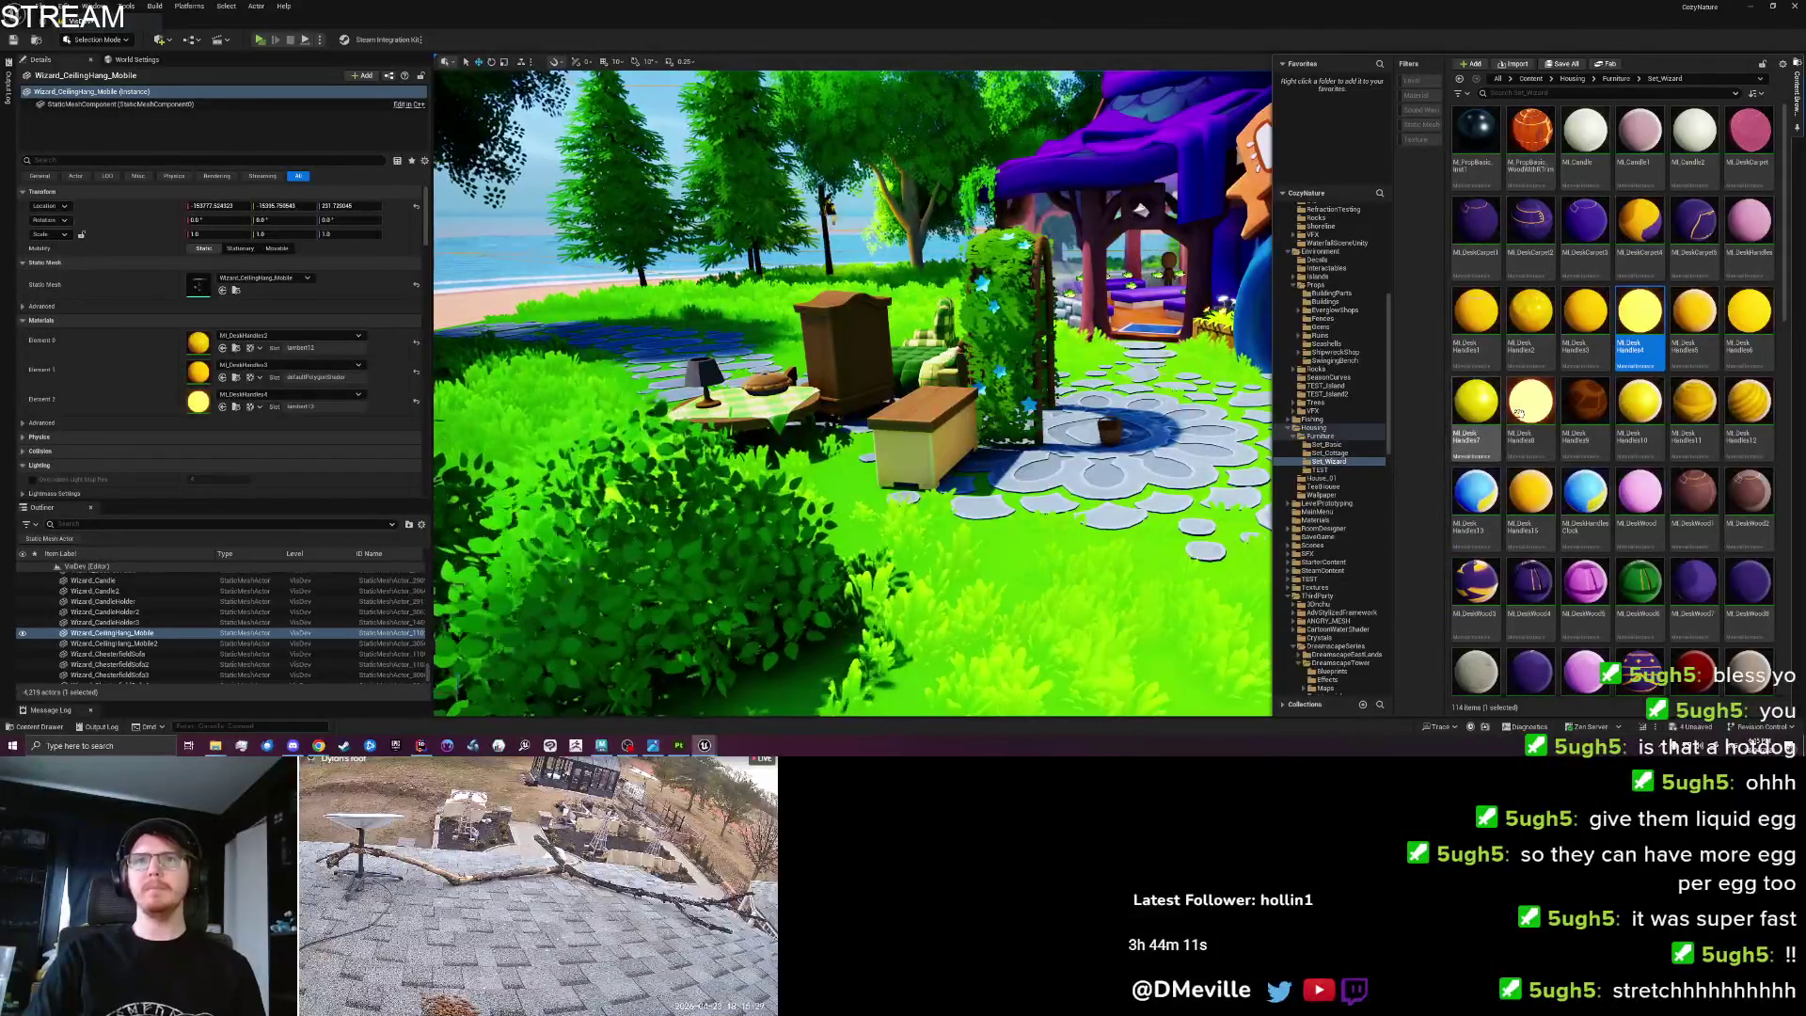
Duplicate MI_DeskHandles8 as MI_DeskHandles16 and copy it into the Set_Cottage folder.
{"action": "left_click", "coordinate": [1535, 447]}
{"action": "right_click", "coordinate": [1533, 400]}
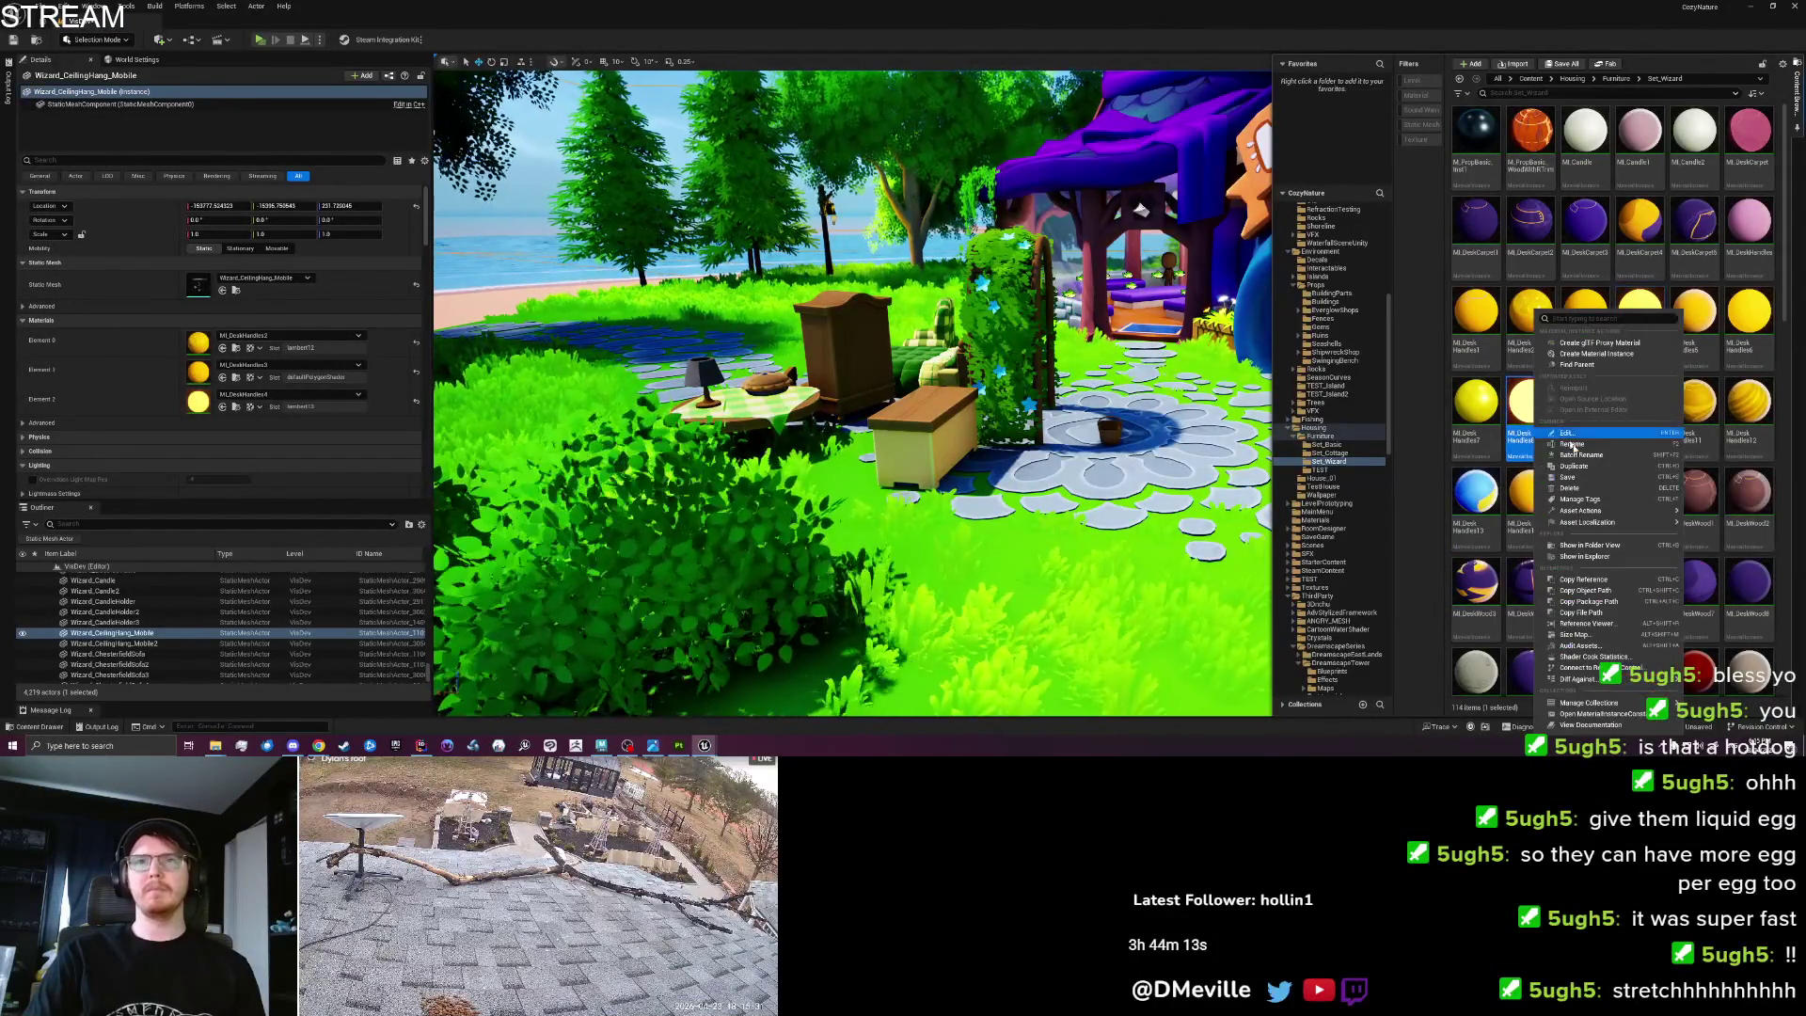
{"action": "left_click", "coordinate": [1574, 467]}
{"action": "left_click_drag", "start_coordinate": [1583, 503], "coordinate": [1333, 458]}
{"action": "left_click", "coordinate": [1364, 480]}
{"action": "scroll", "coordinate": [1625, 457], "scroll_direction": "up", "scroll_amount": 3}
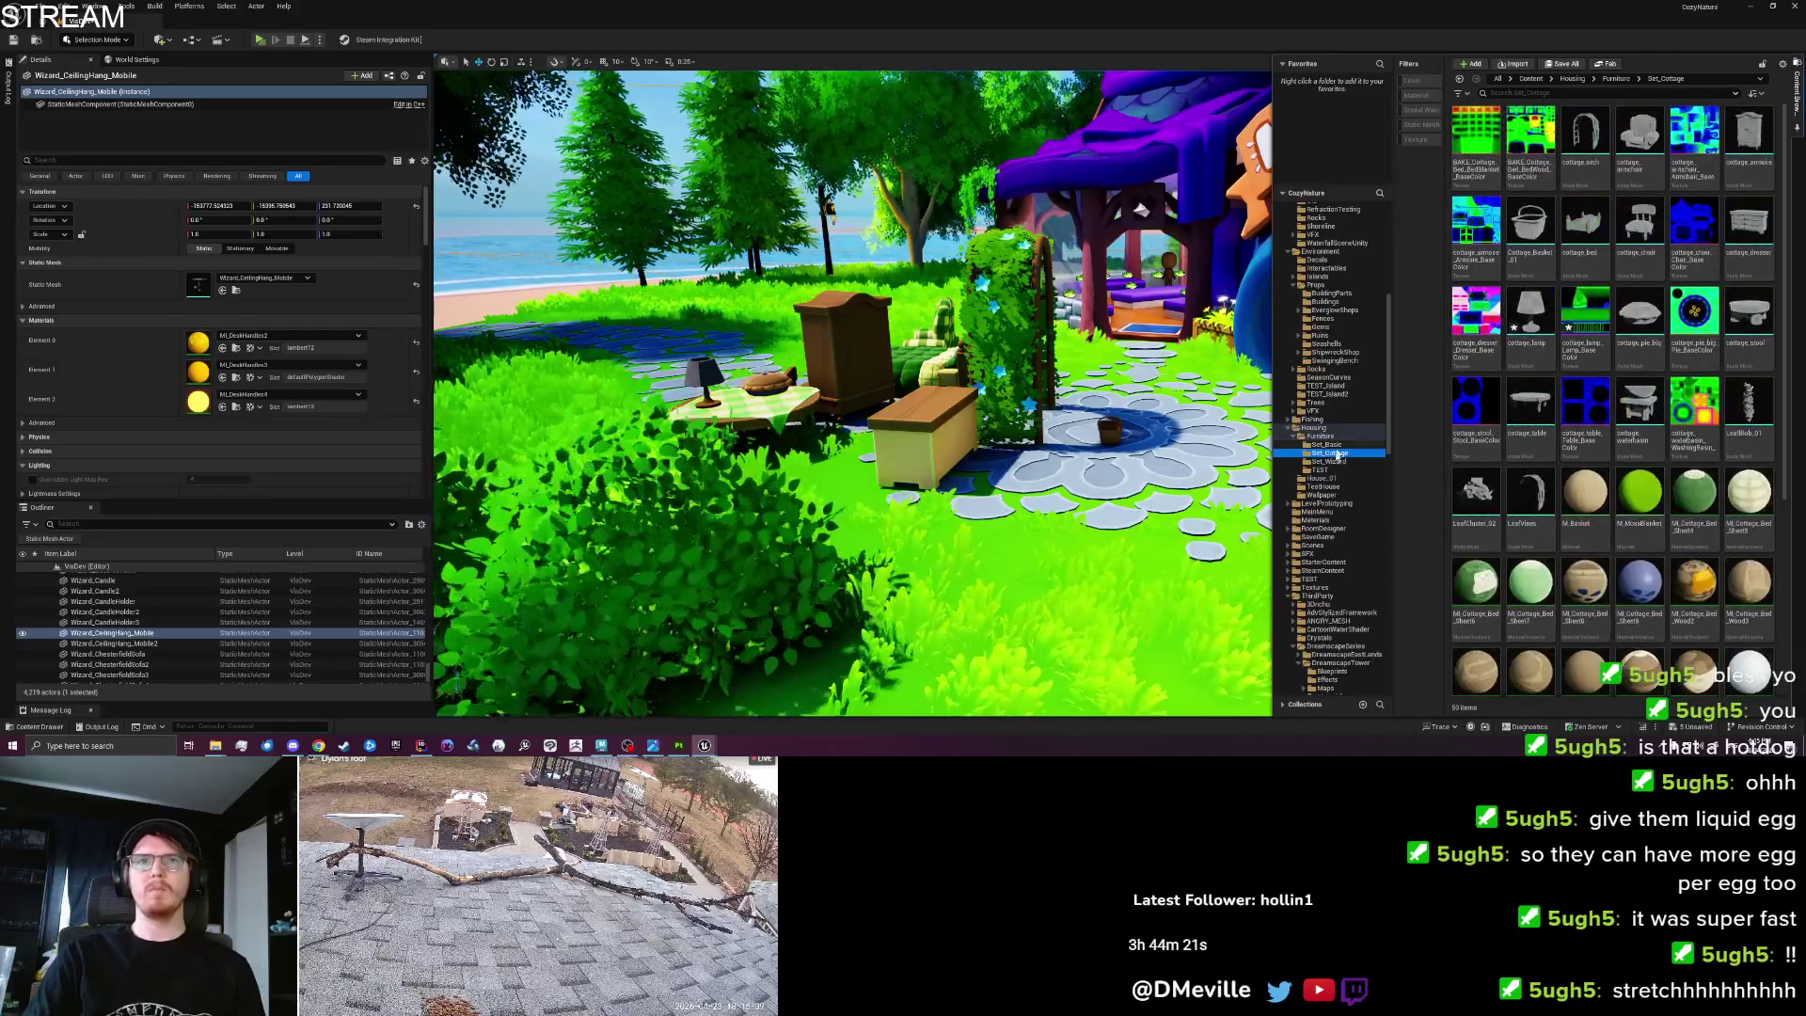
{"action": "left_click", "coordinate": [1330, 461]}
{"action": "mouse_move", "coordinate": [1587, 493]}
{"action": "left_mouse_down"}
{"action": "mouse_move", "coordinate": [1329, 454]}
{"action": "mouse_move", "coordinate": [1341, 472]}
{"action": "left_mouse_up"}
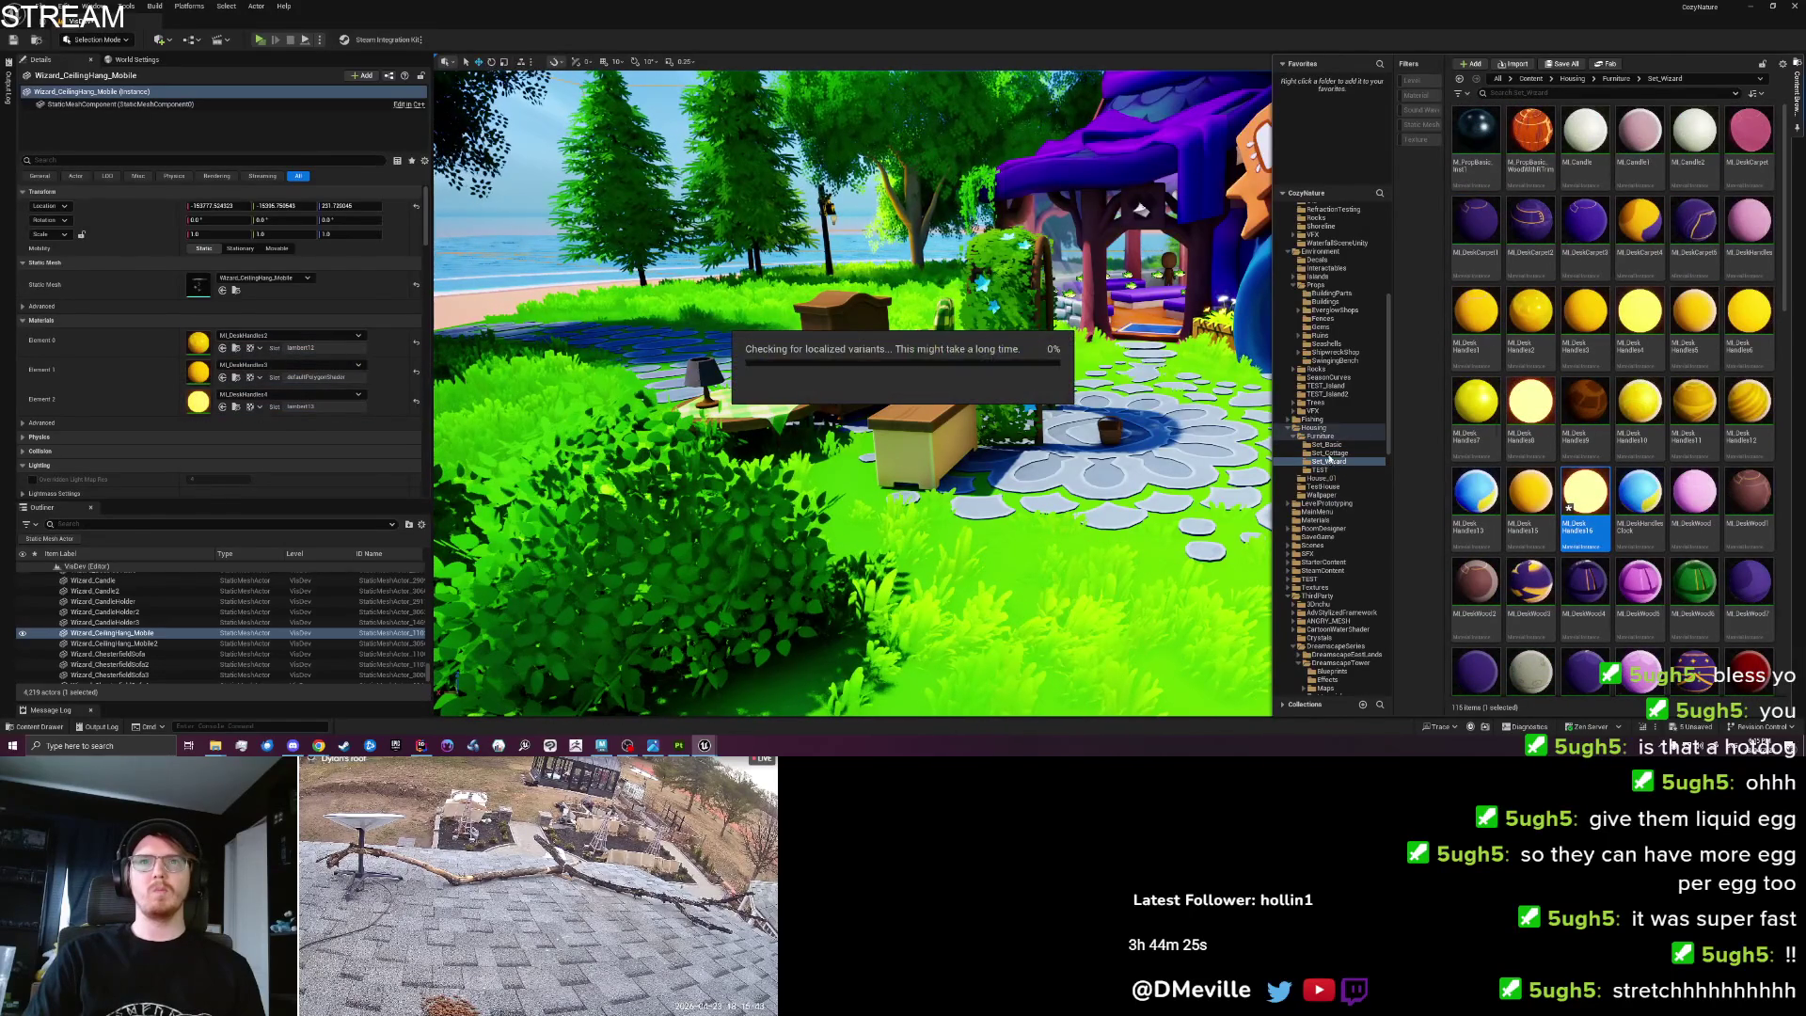
{"action": "left_click", "coordinate": [1330, 453]}
Return the view to the cottage table and frame the lamp.
{"action": "scroll", "coordinate": [1680, 493], "scroll_direction": "down", "scroll_amount": 3}
{"action": "left_click_drag", "start_coordinate": [909, 458], "coordinate": [941, 452]}
{"action": "left_click", "coordinate": [1176, 247]}
{"action": "key", "text": "f"}
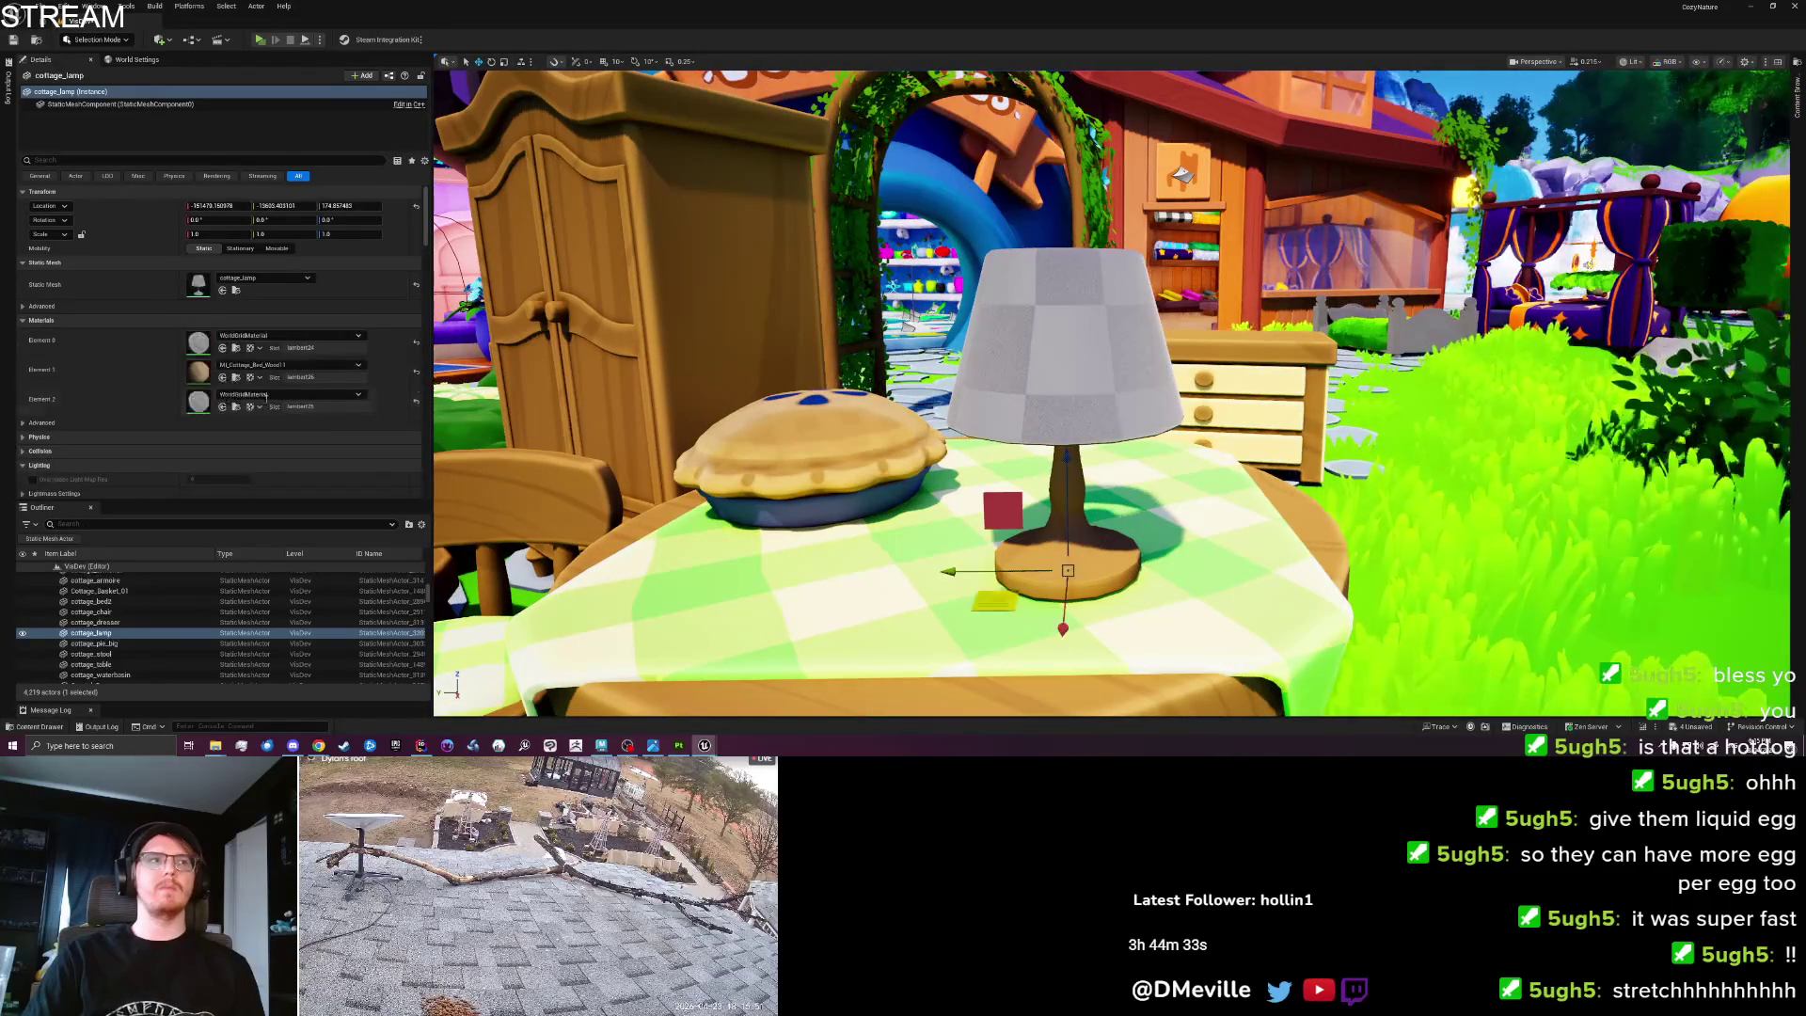
Assign MI_DeskHandles16 to the lamp's first and third material slots, including the shade.
{"action": "left_click", "coordinate": [222, 347]}
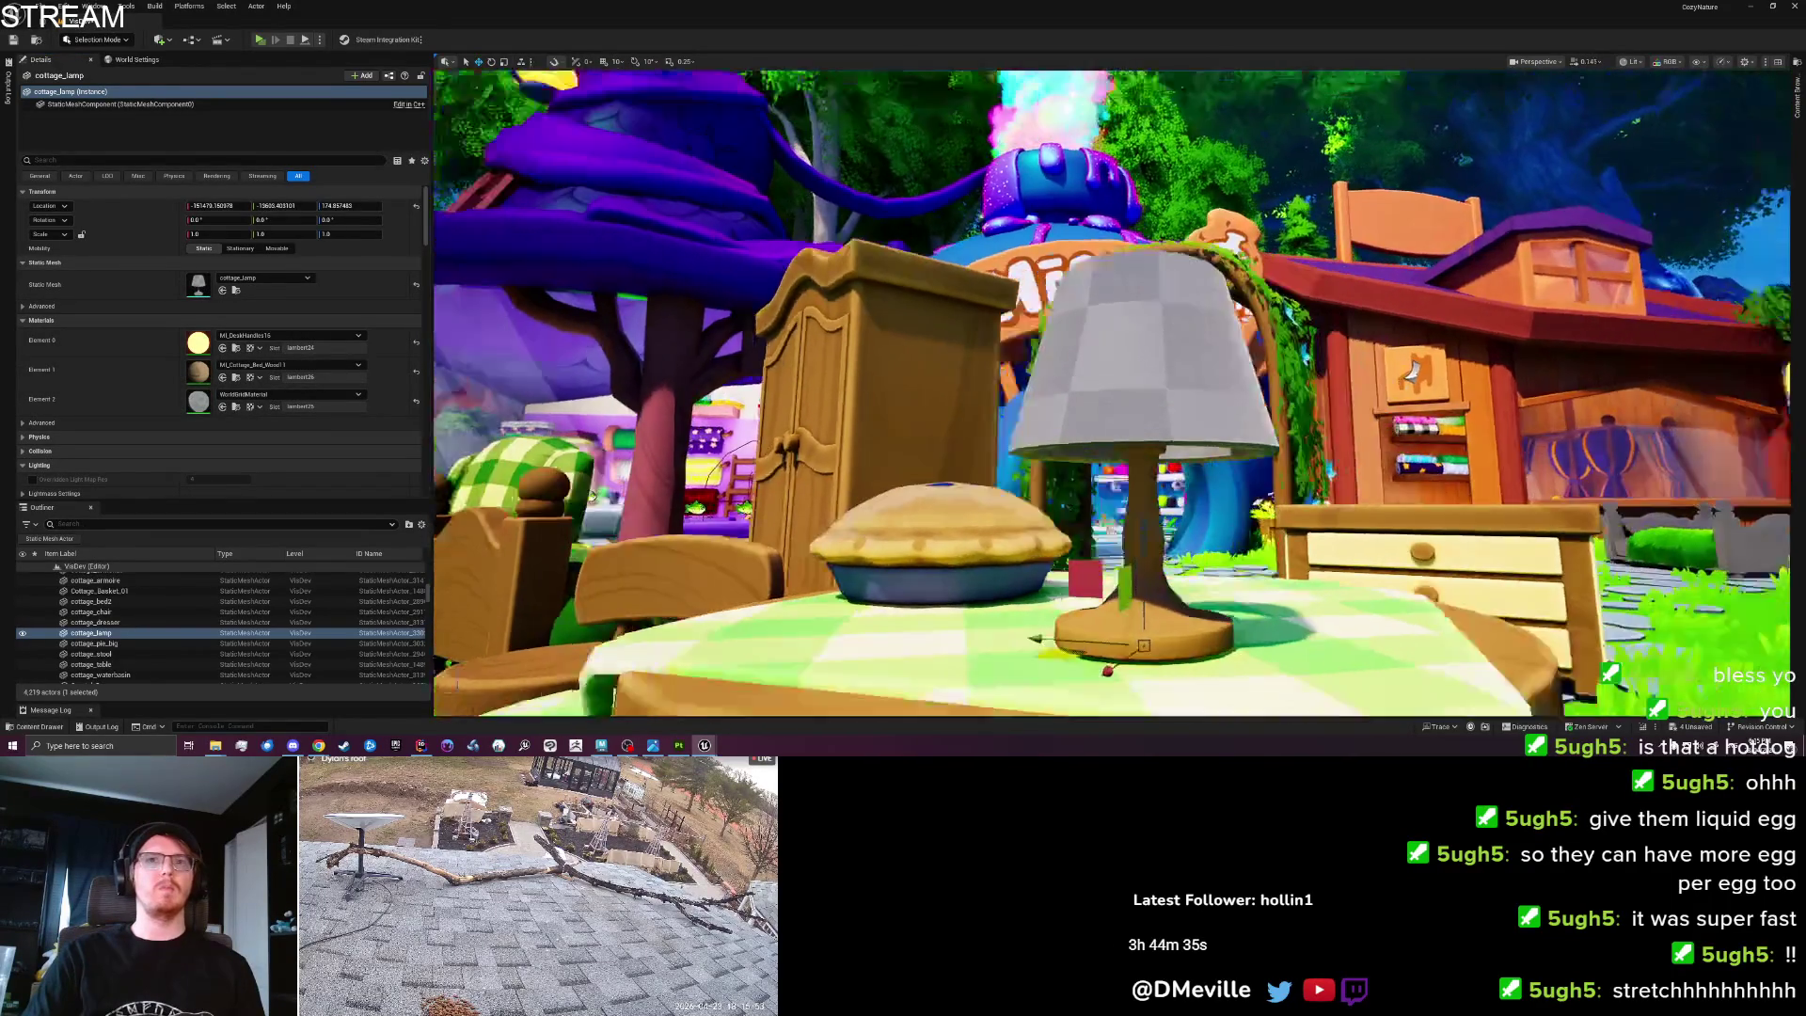
{"action": "left_click_drag", "start_coordinate": [940, 452], "coordinate": [998, 433]}
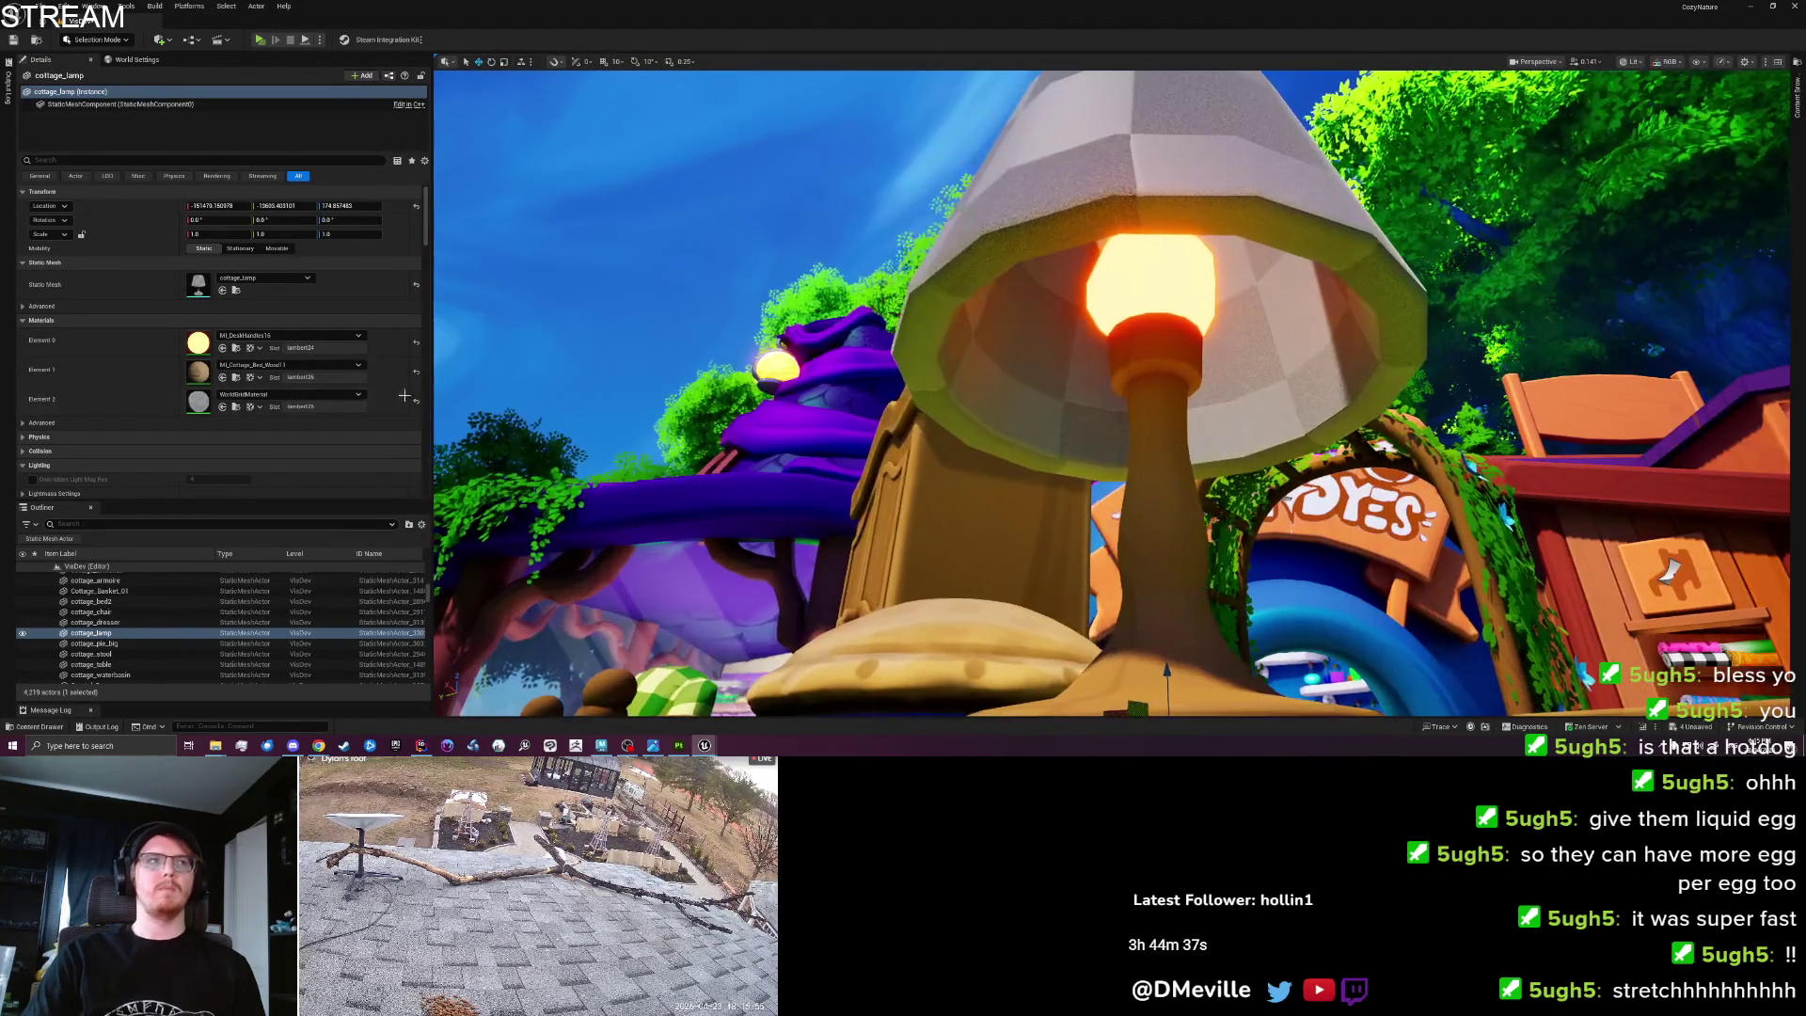
{"action": "left_click", "coordinate": [222, 406]}
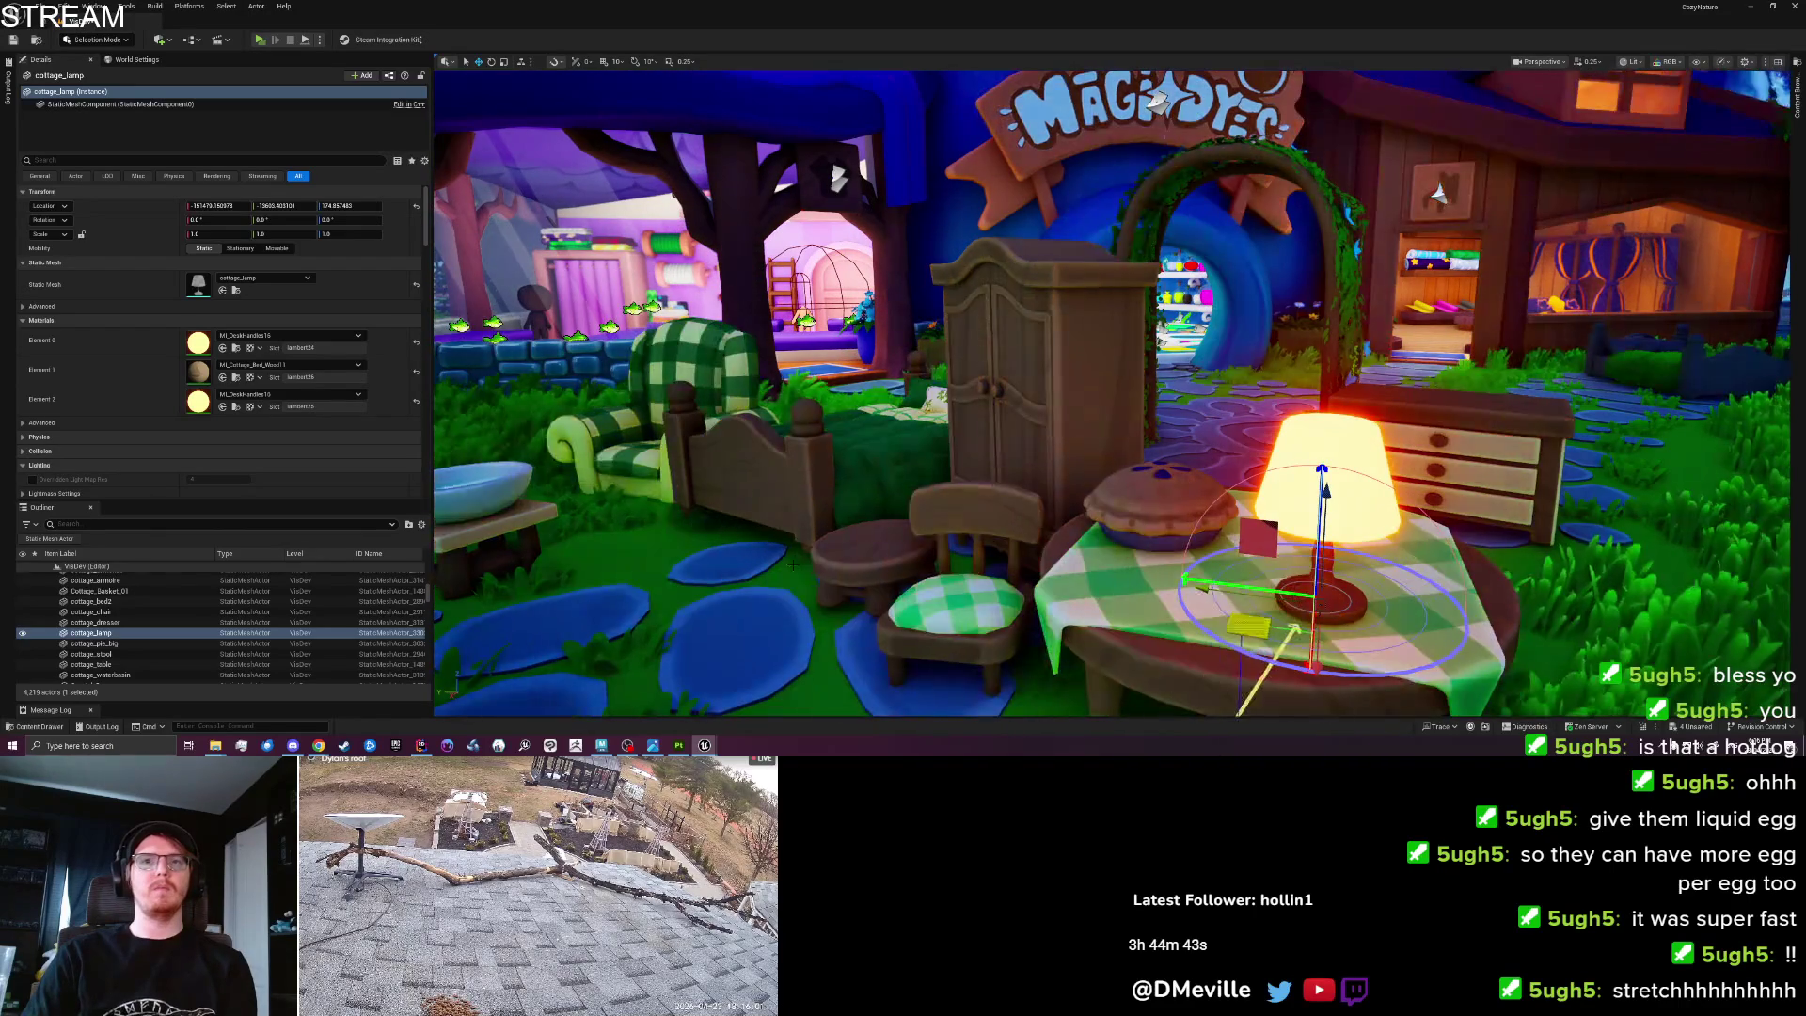
{"action": "key", "text": "f"}
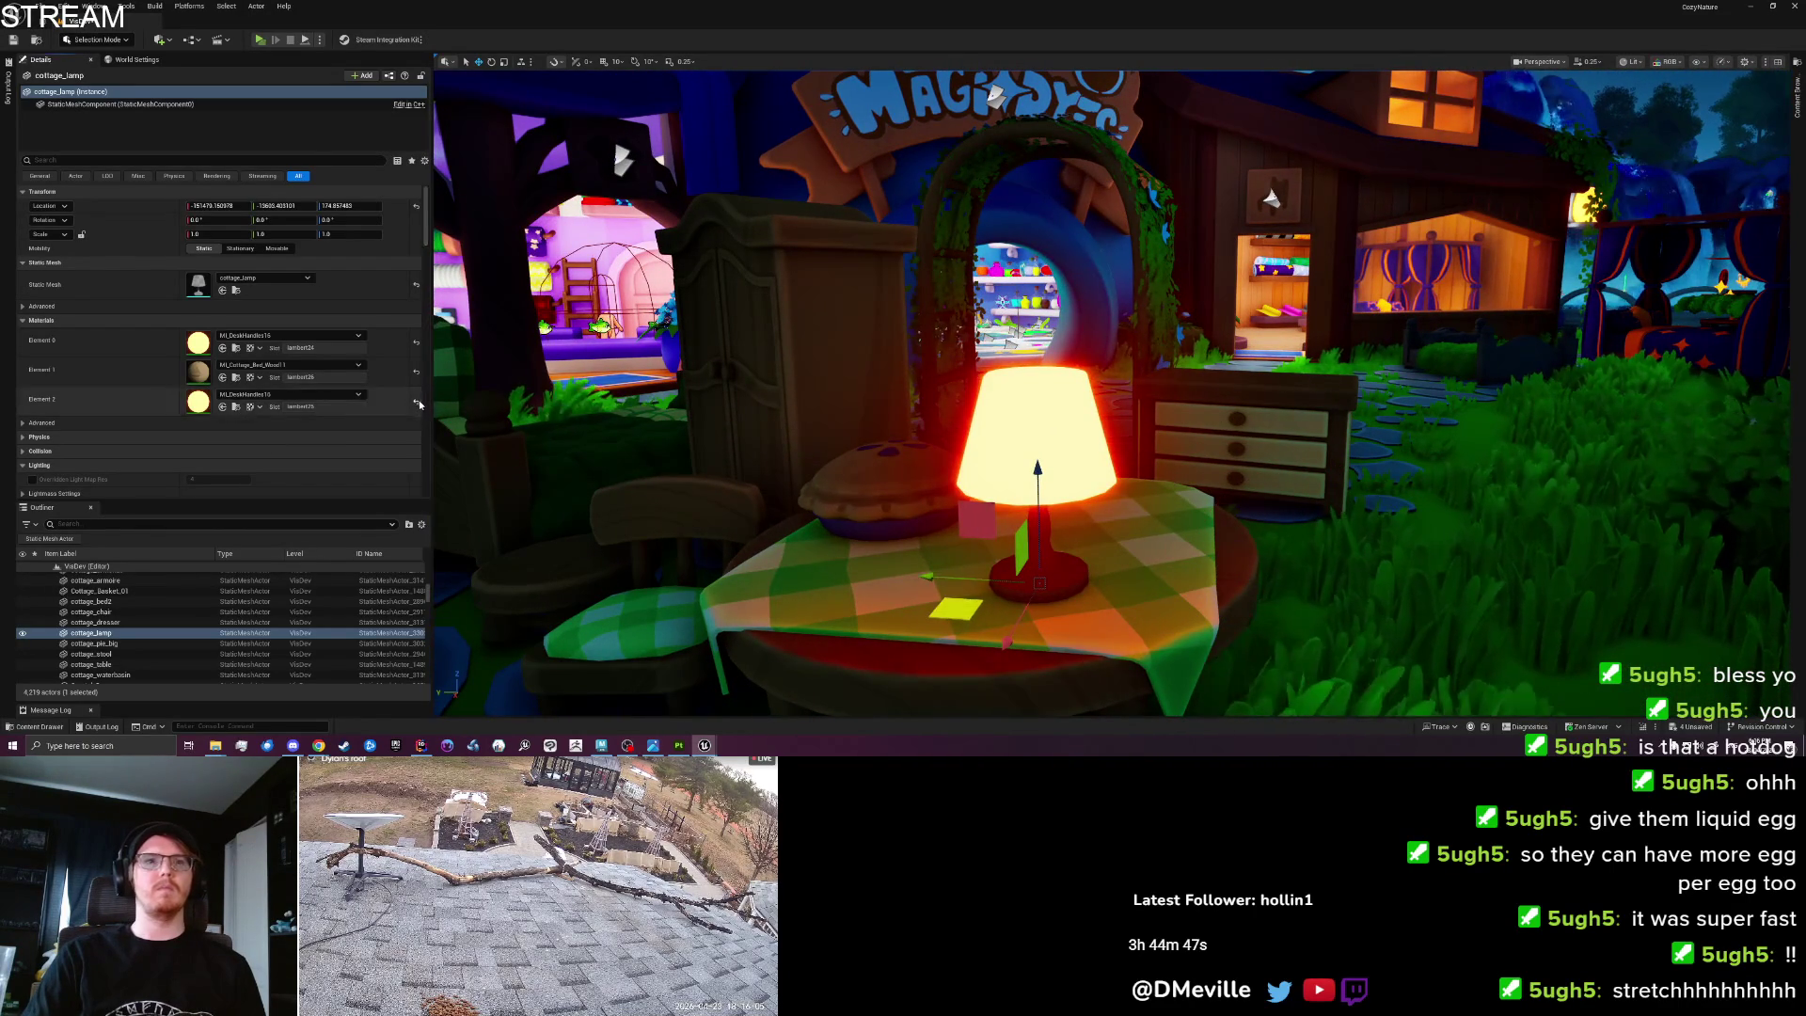
{"action": "scroll", "coordinate": [1110, 395], "scroll_direction": "up", "scroll_amount": 6}
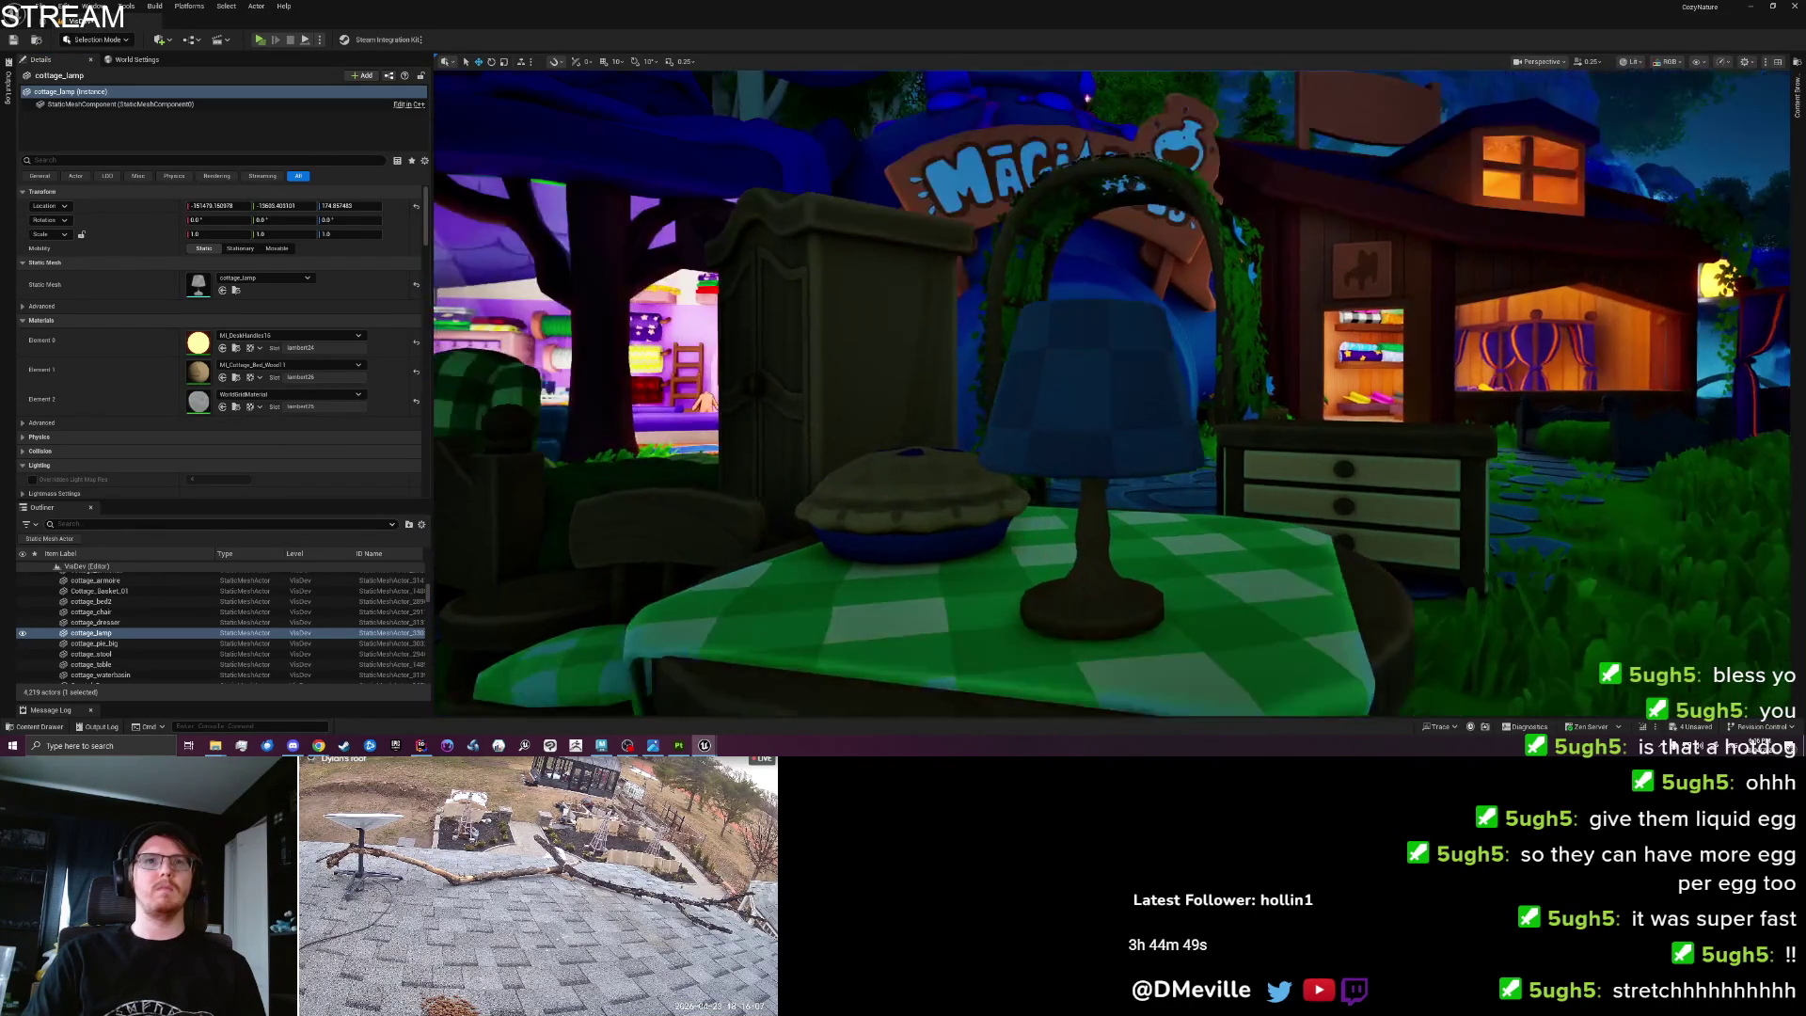
{"action": "mouse_move", "coordinate": [1110, 395]}
{"action": "left_mouse_down"}
{"action": "mouse_move", "coordinate": [1110, 513]}
{"action": "mouse_move", "coordinate": [1110, 376]}
{"action": "mouse_move", "coordinate": [1110, 419]}
{"action": "left_mouse_up"}
{"action": "scroll", "coordinate": [1110, 400], "scroll_direction": "down", "scroll_amount": 1}
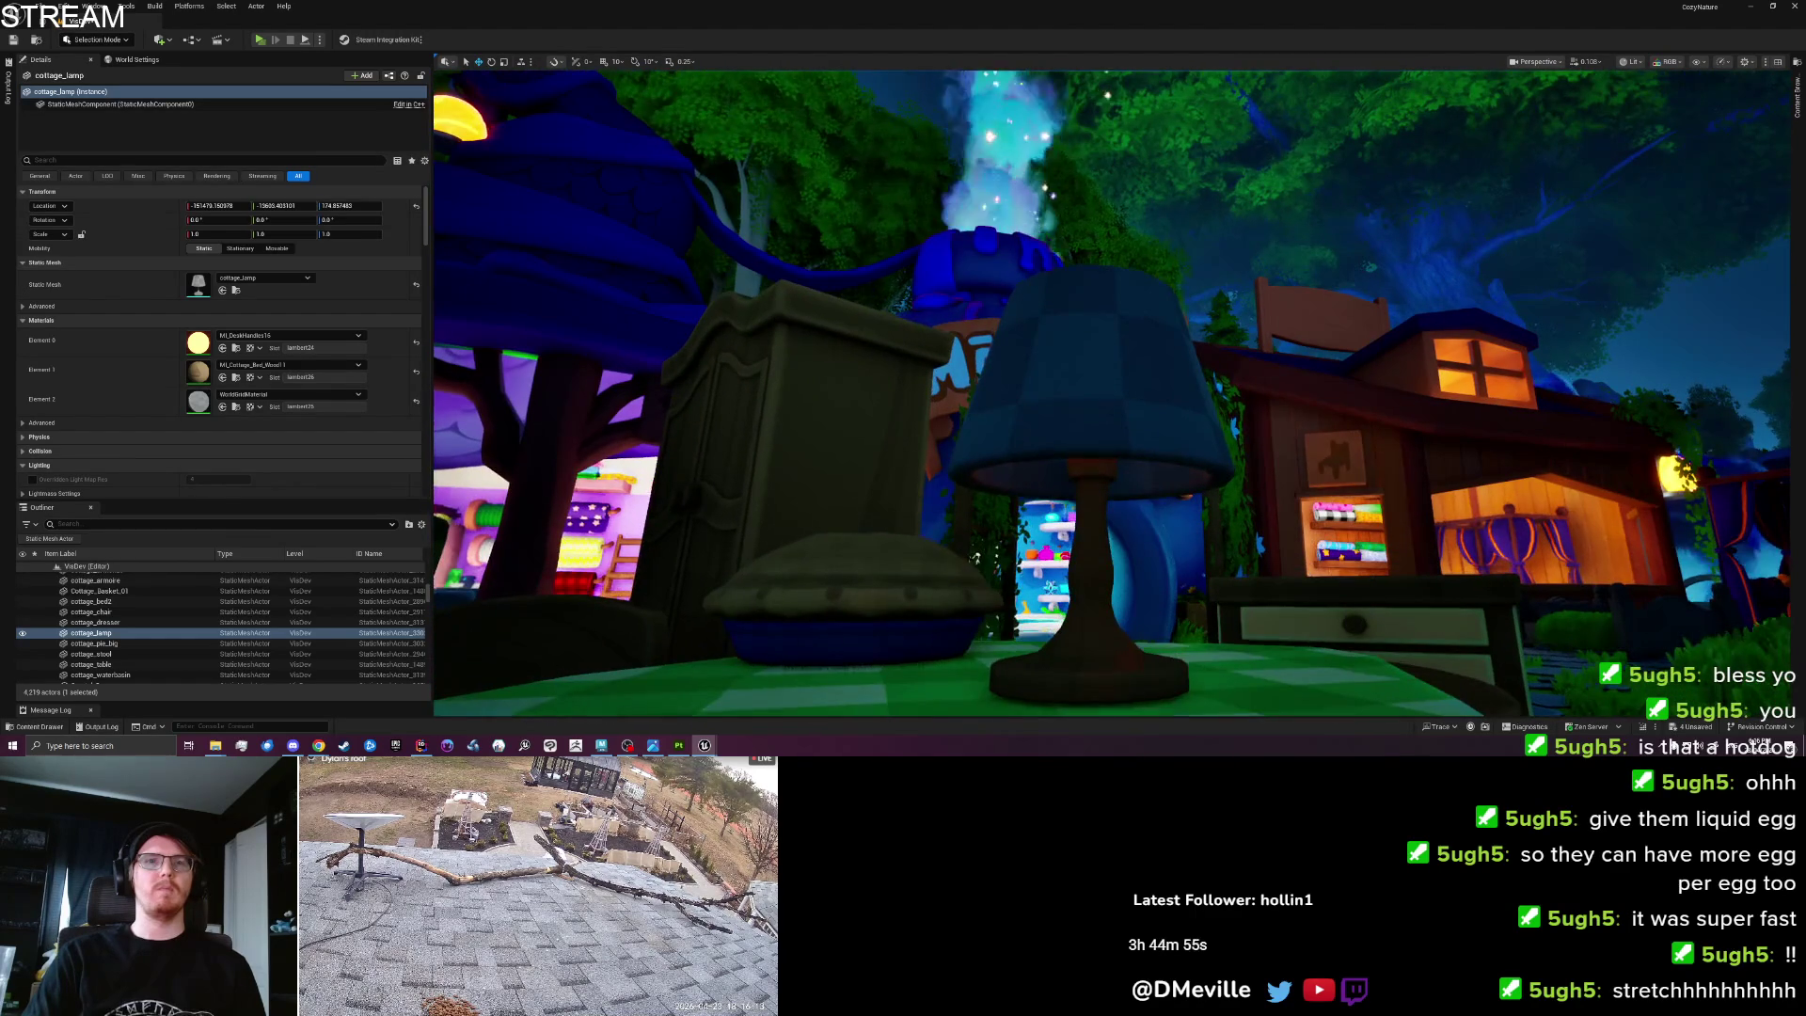
{"action": "left_click", "coordinate": [1063, 397]}
{"action": "left_click", "coordinate": [225, 407]}
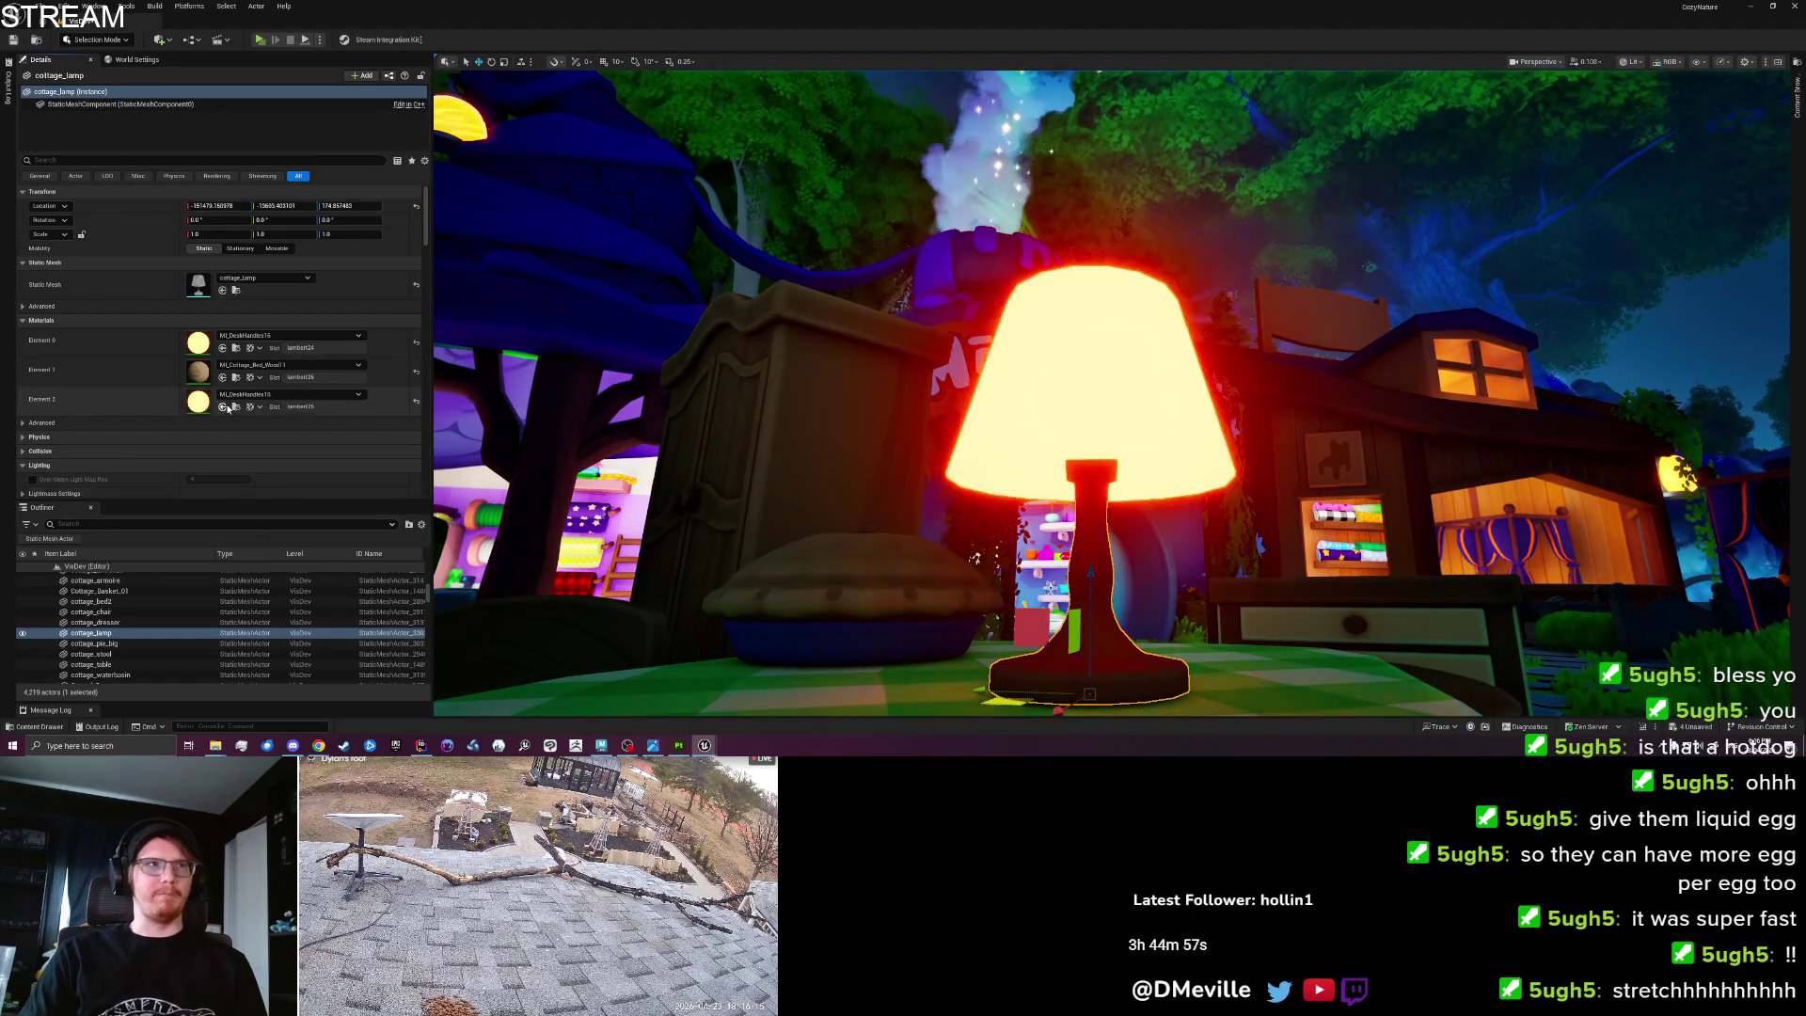
Duplicate MI_DeskHandles16 as MI_DeskHandles17, assign it to the lamp, and open it.
{"action": "left_click", "coordinate": [237, 408]}
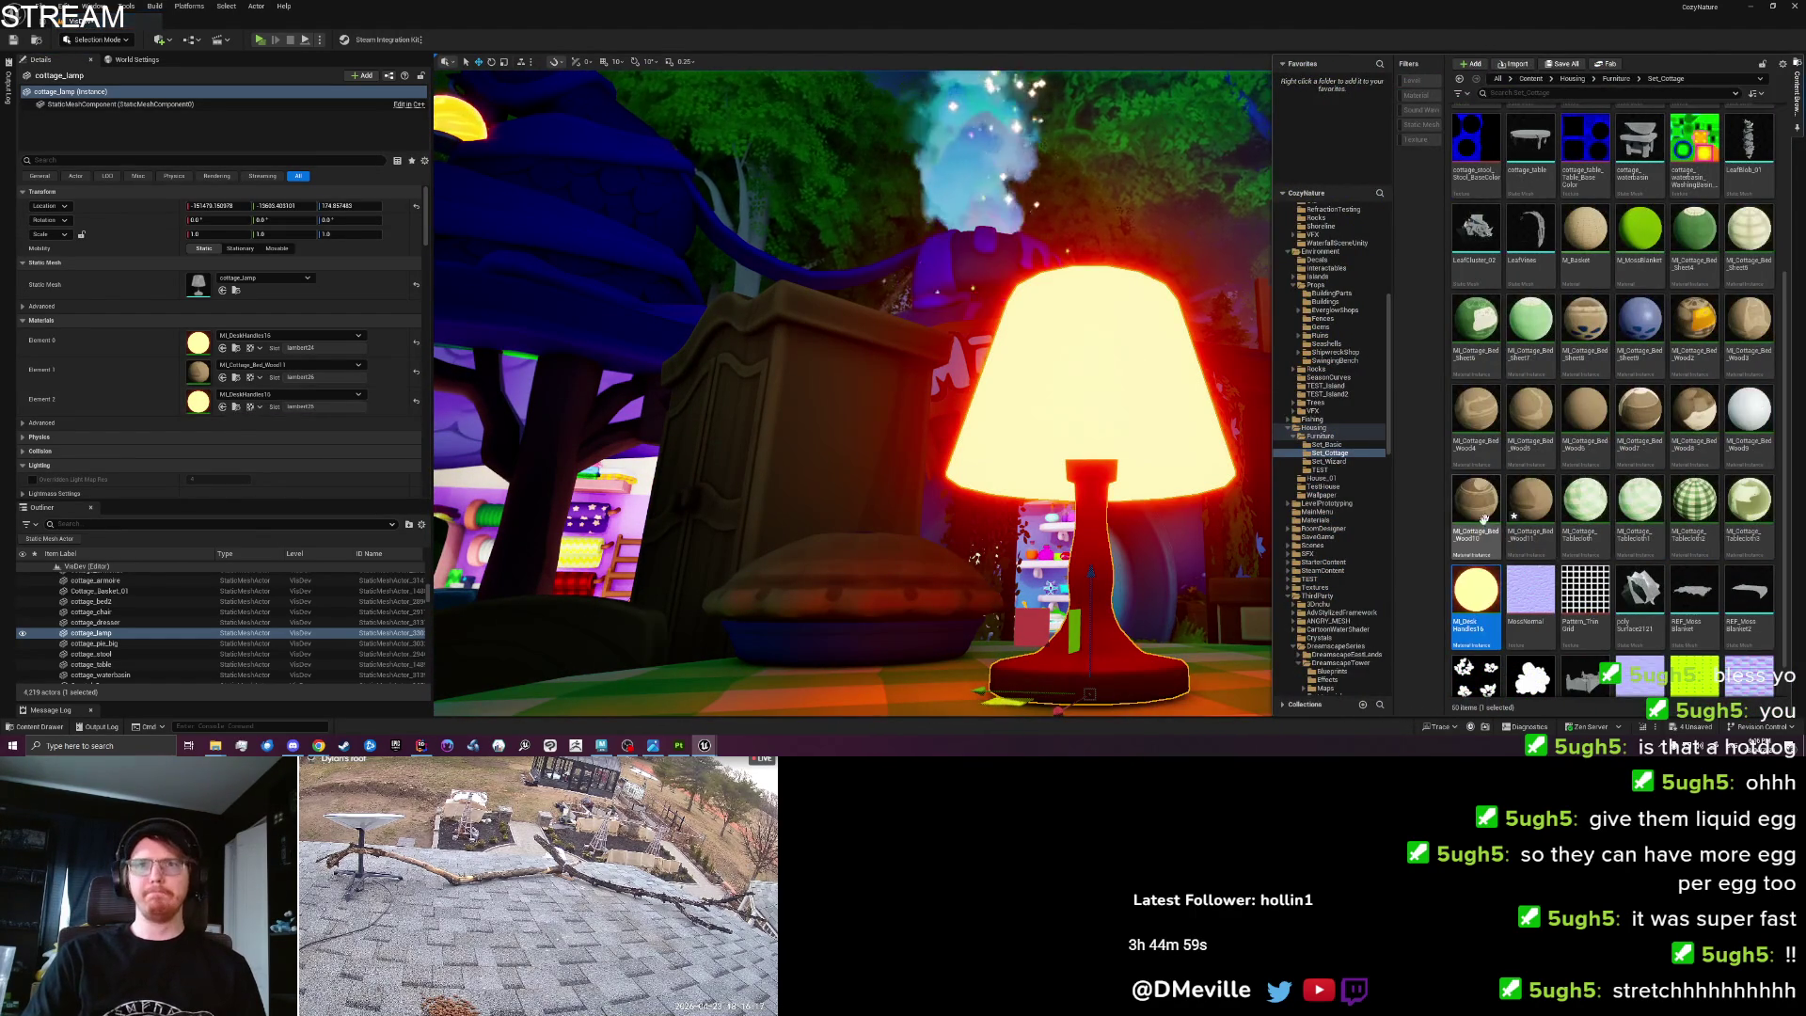
{"action": "right_click", "coordinate": [1488, 602]}
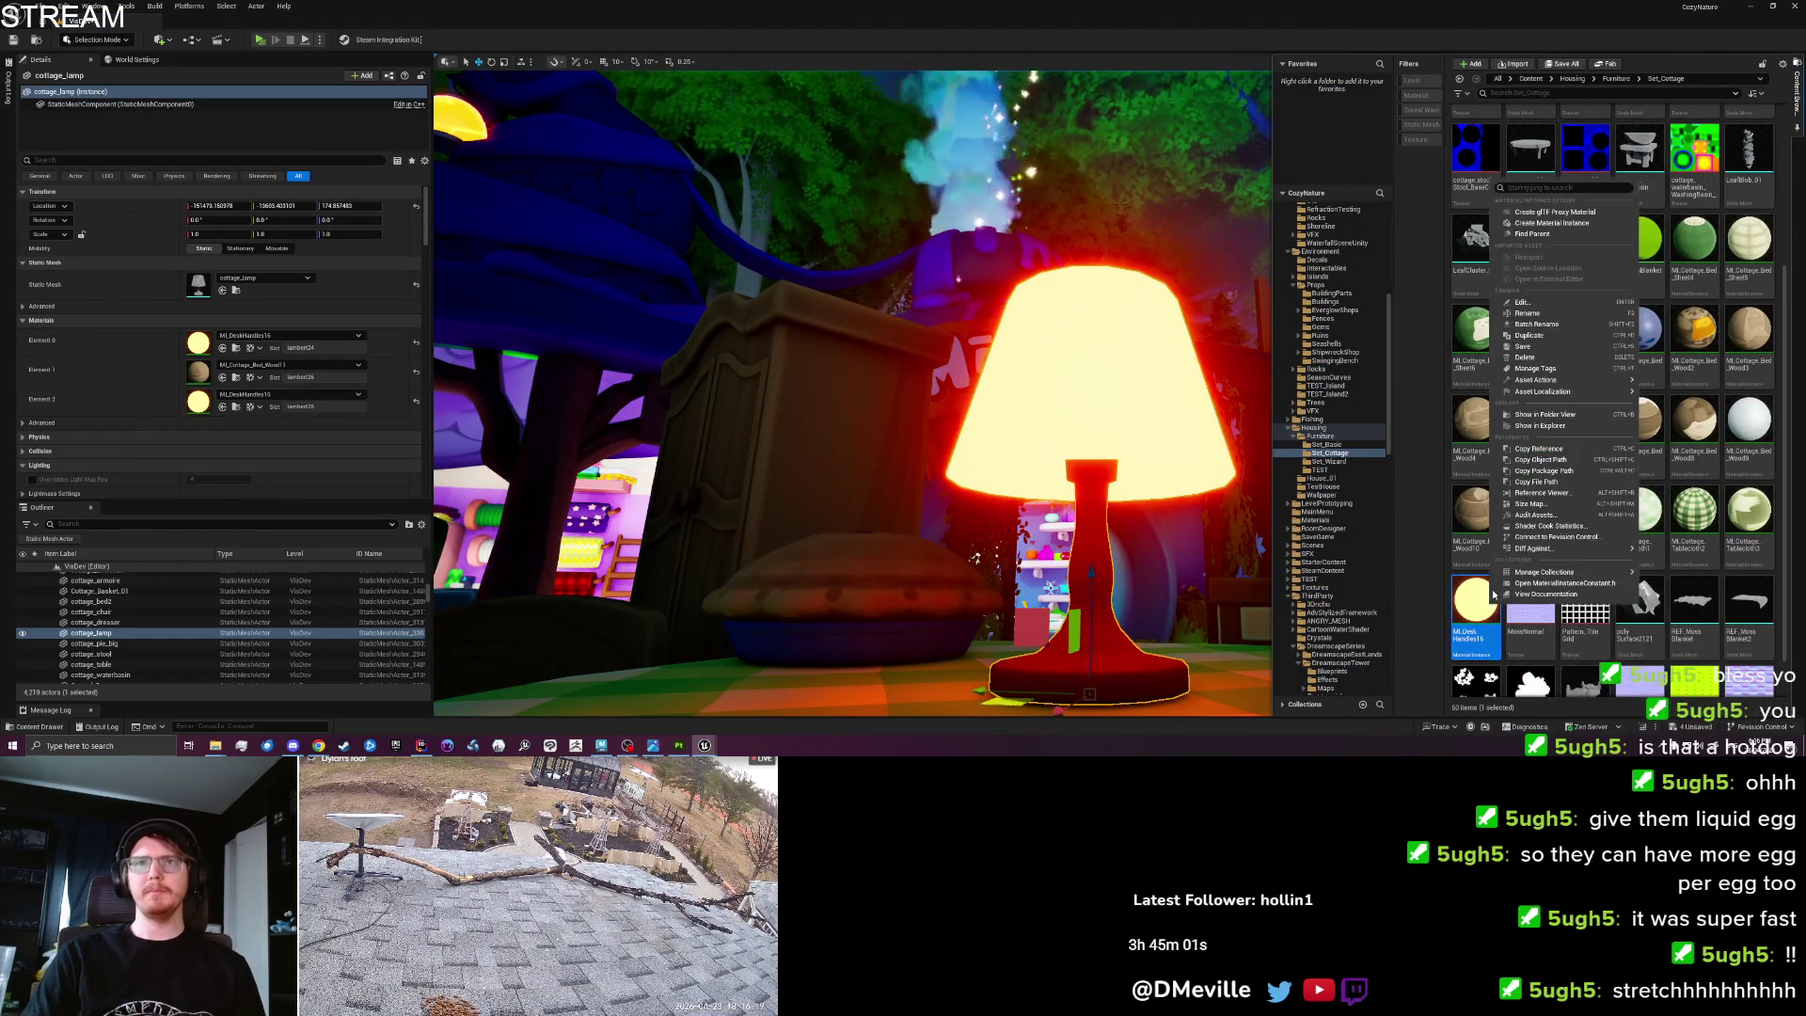
{"action": "left_click", "coordinate": [1537, 338]}
{"action": "mouse_move", "coordinate": [1530, 594]}
{"action": "left_mouse_down"}
{"action": "mouse_move", "coordinate": [242, 436]}
{"action": "mouse_move", "coordinate": [200, 411]}
{"action": "left_mouse_up"}
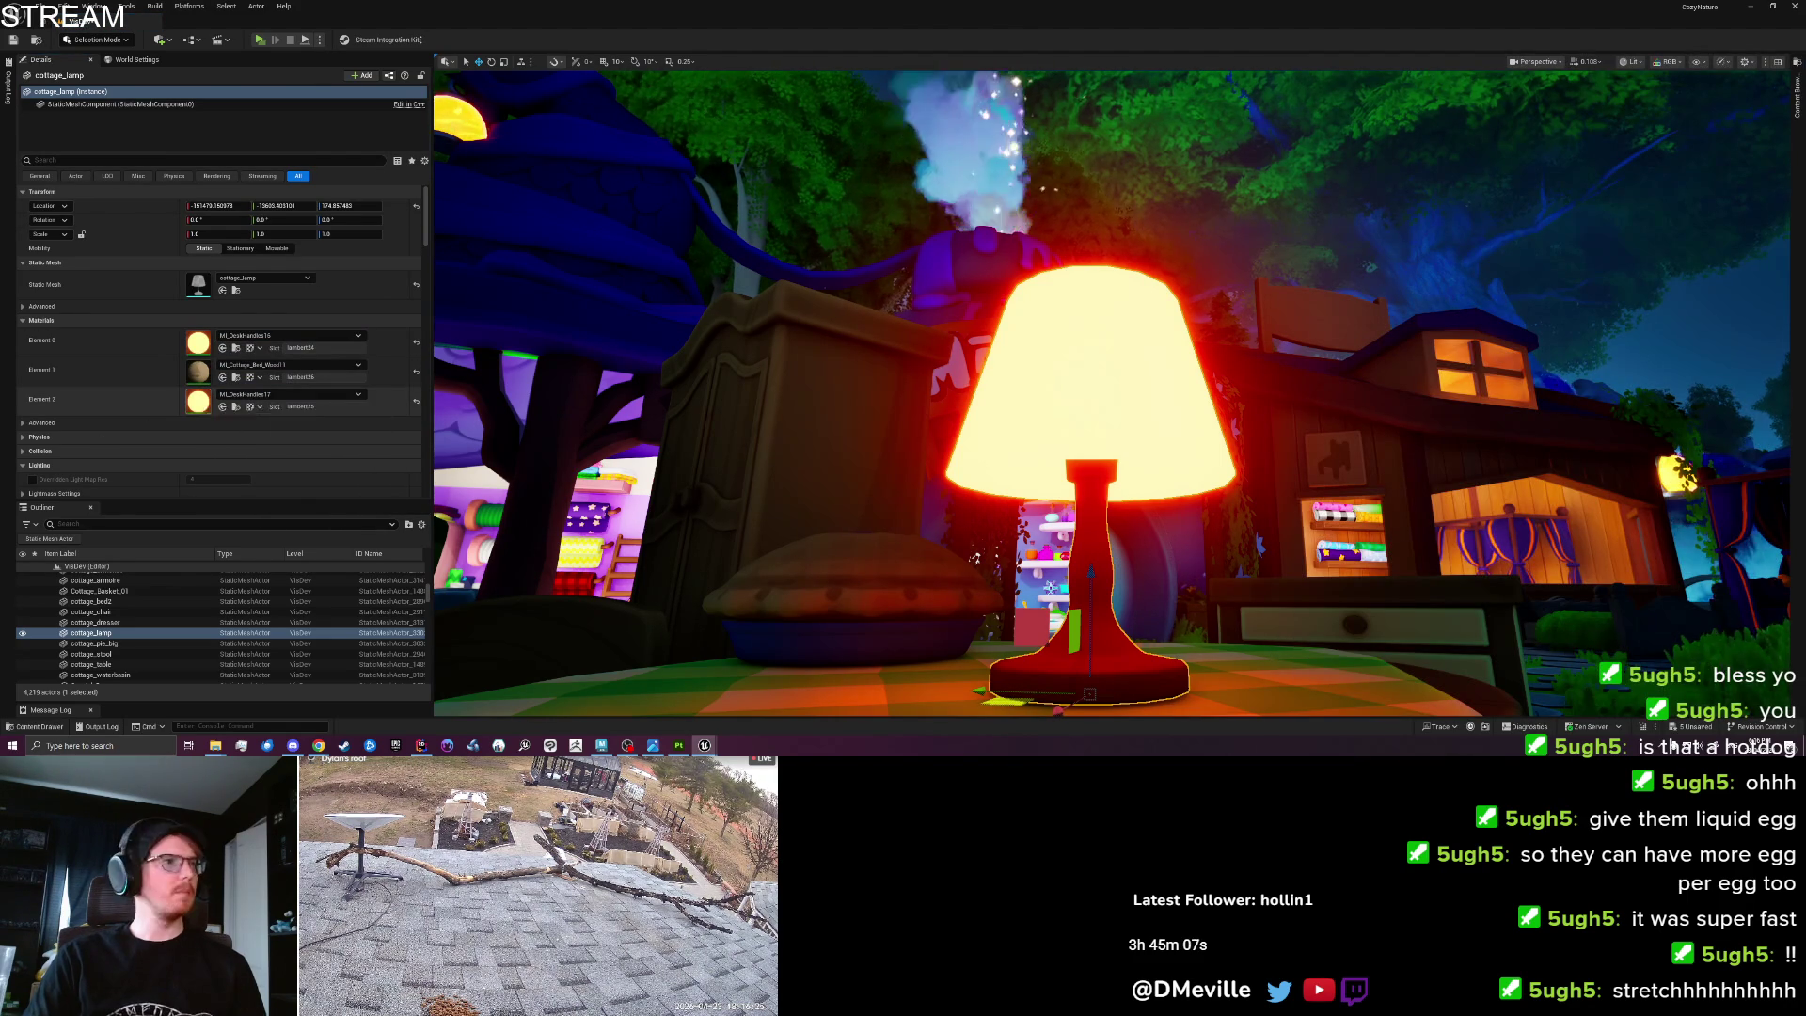
{"action": "double_click", "coordinate": [201, 411]}
{"action": "left_click", "coordinate": [1451, 478]}
Set Masks to cottage_lamp_Lamp_BaseColor and enable GlsAO.
{"action": "type", "text": "cottage lamp"}
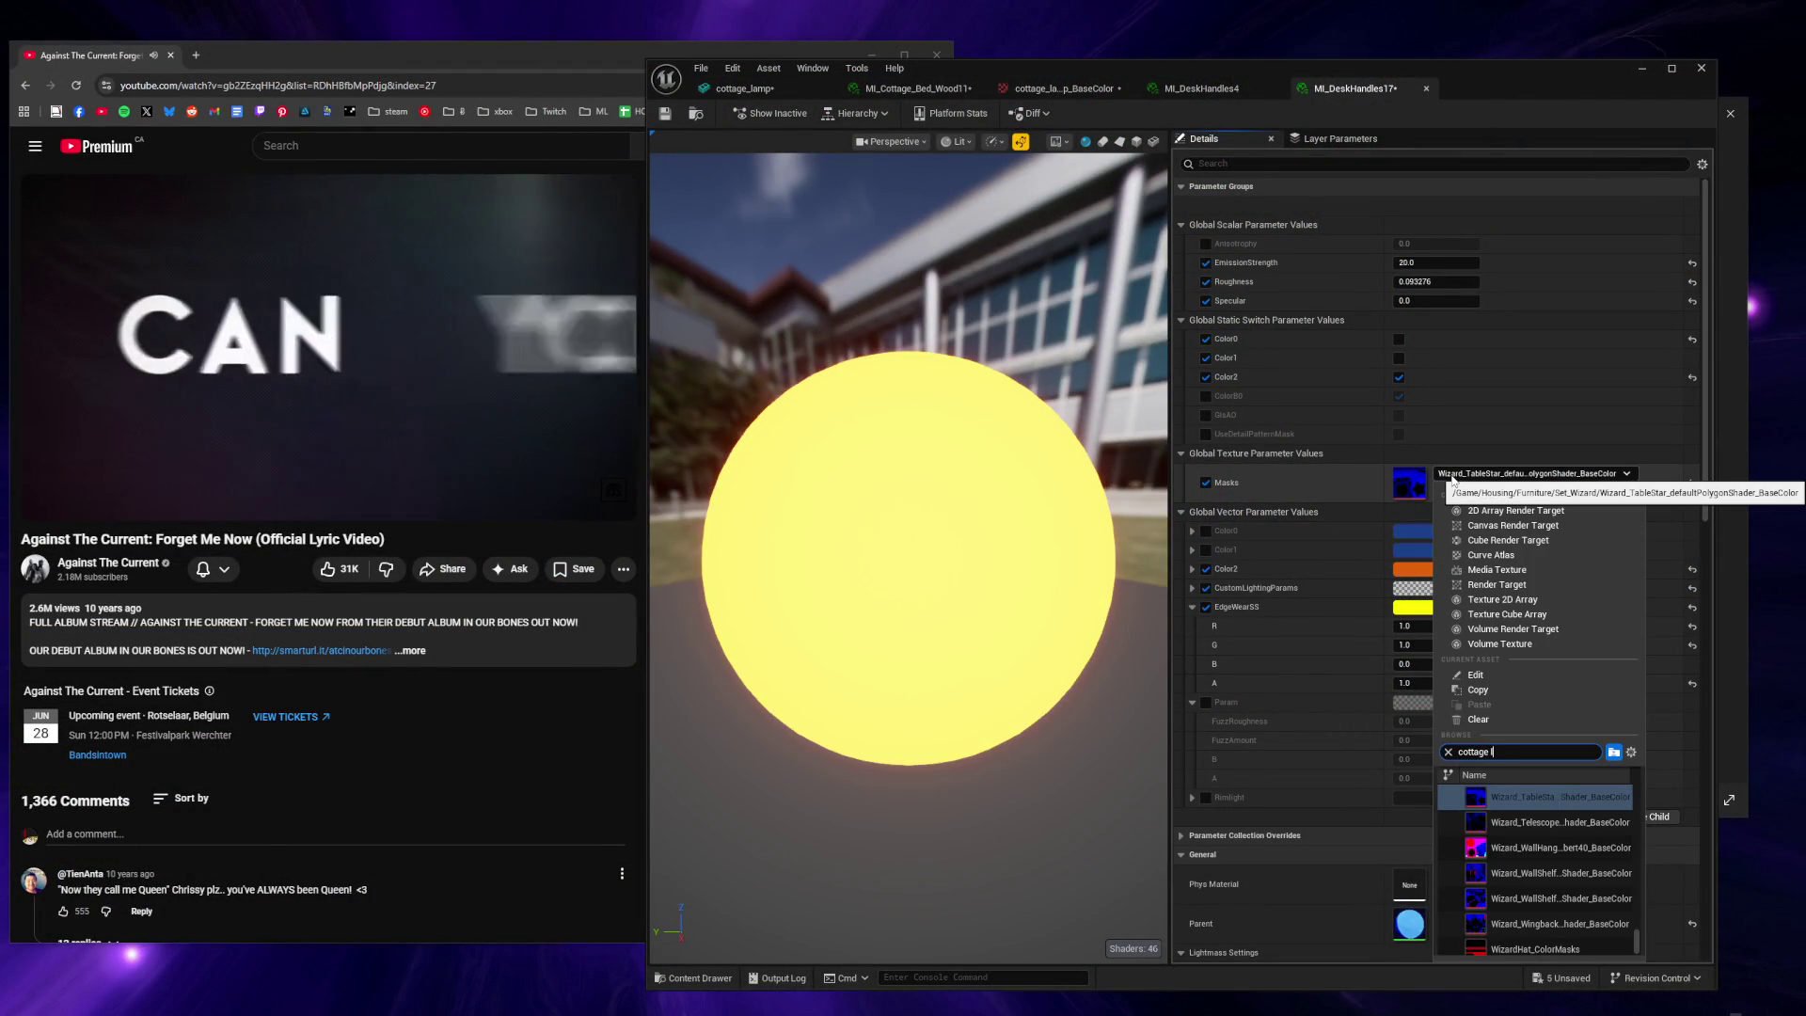
{"action": "left_click", "coordinate": [1516, 798]}
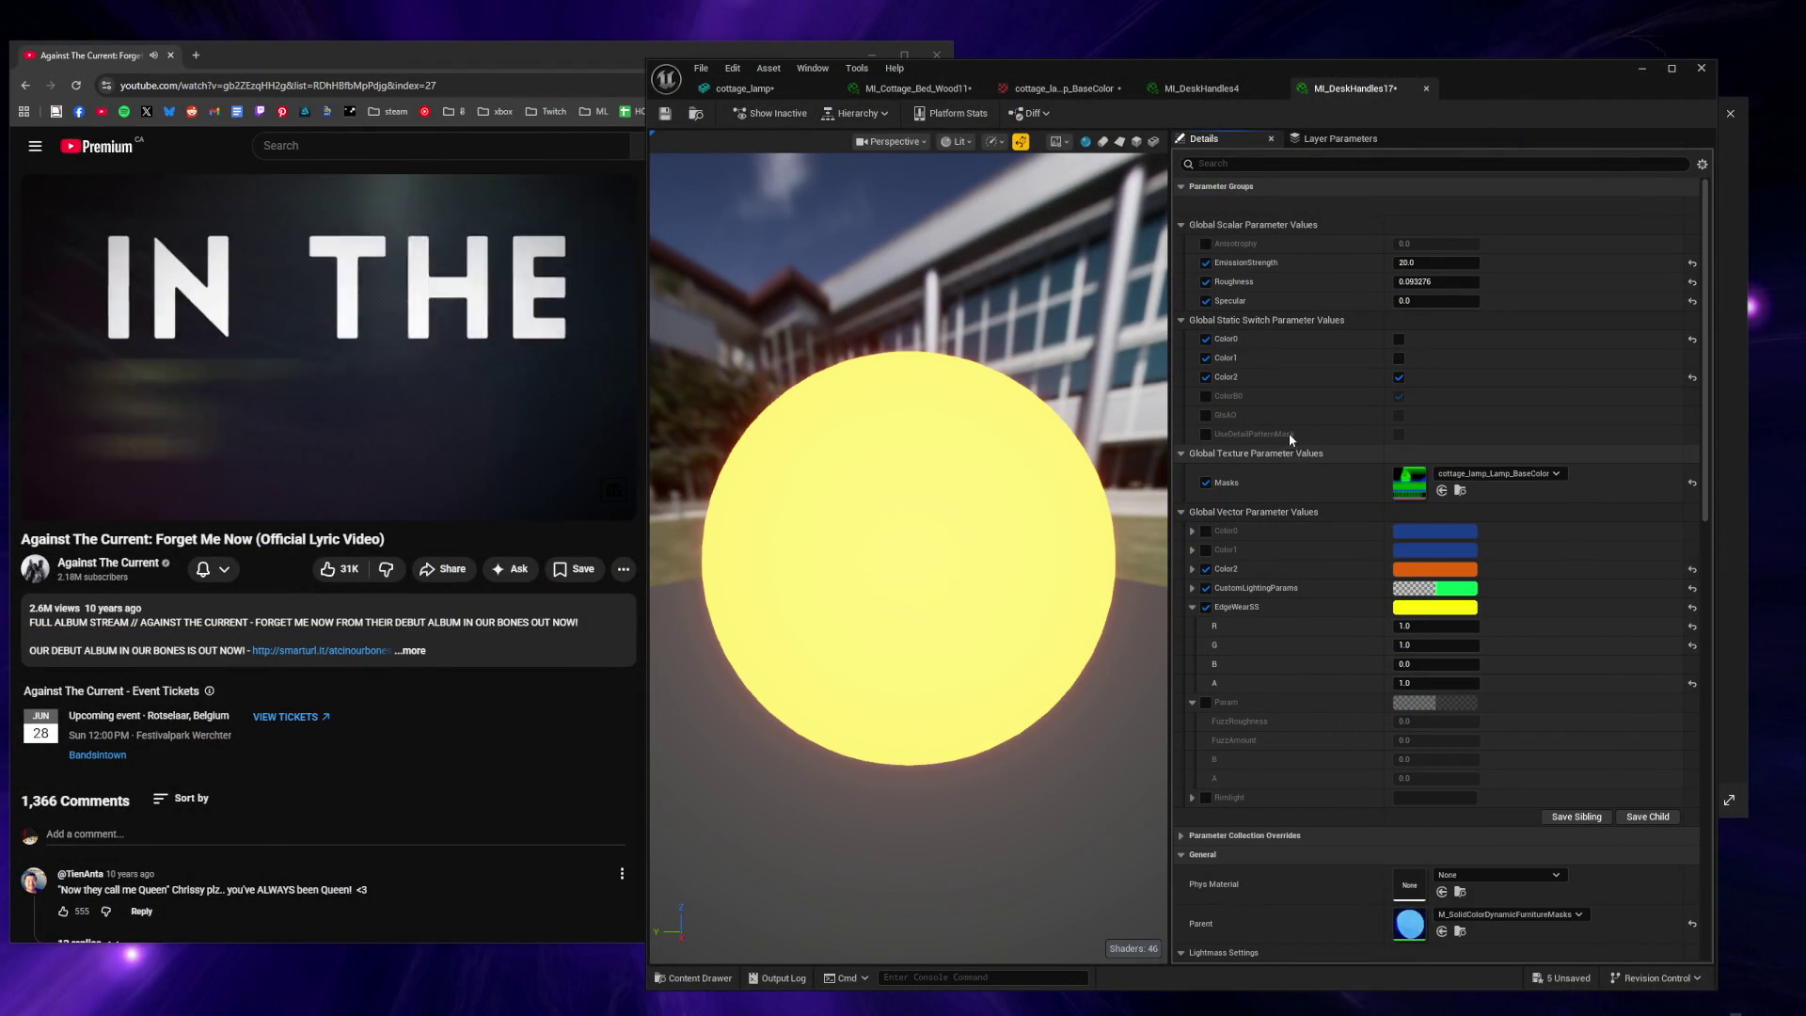
{"action": "left_click", "coordinate": [1400, 415]}
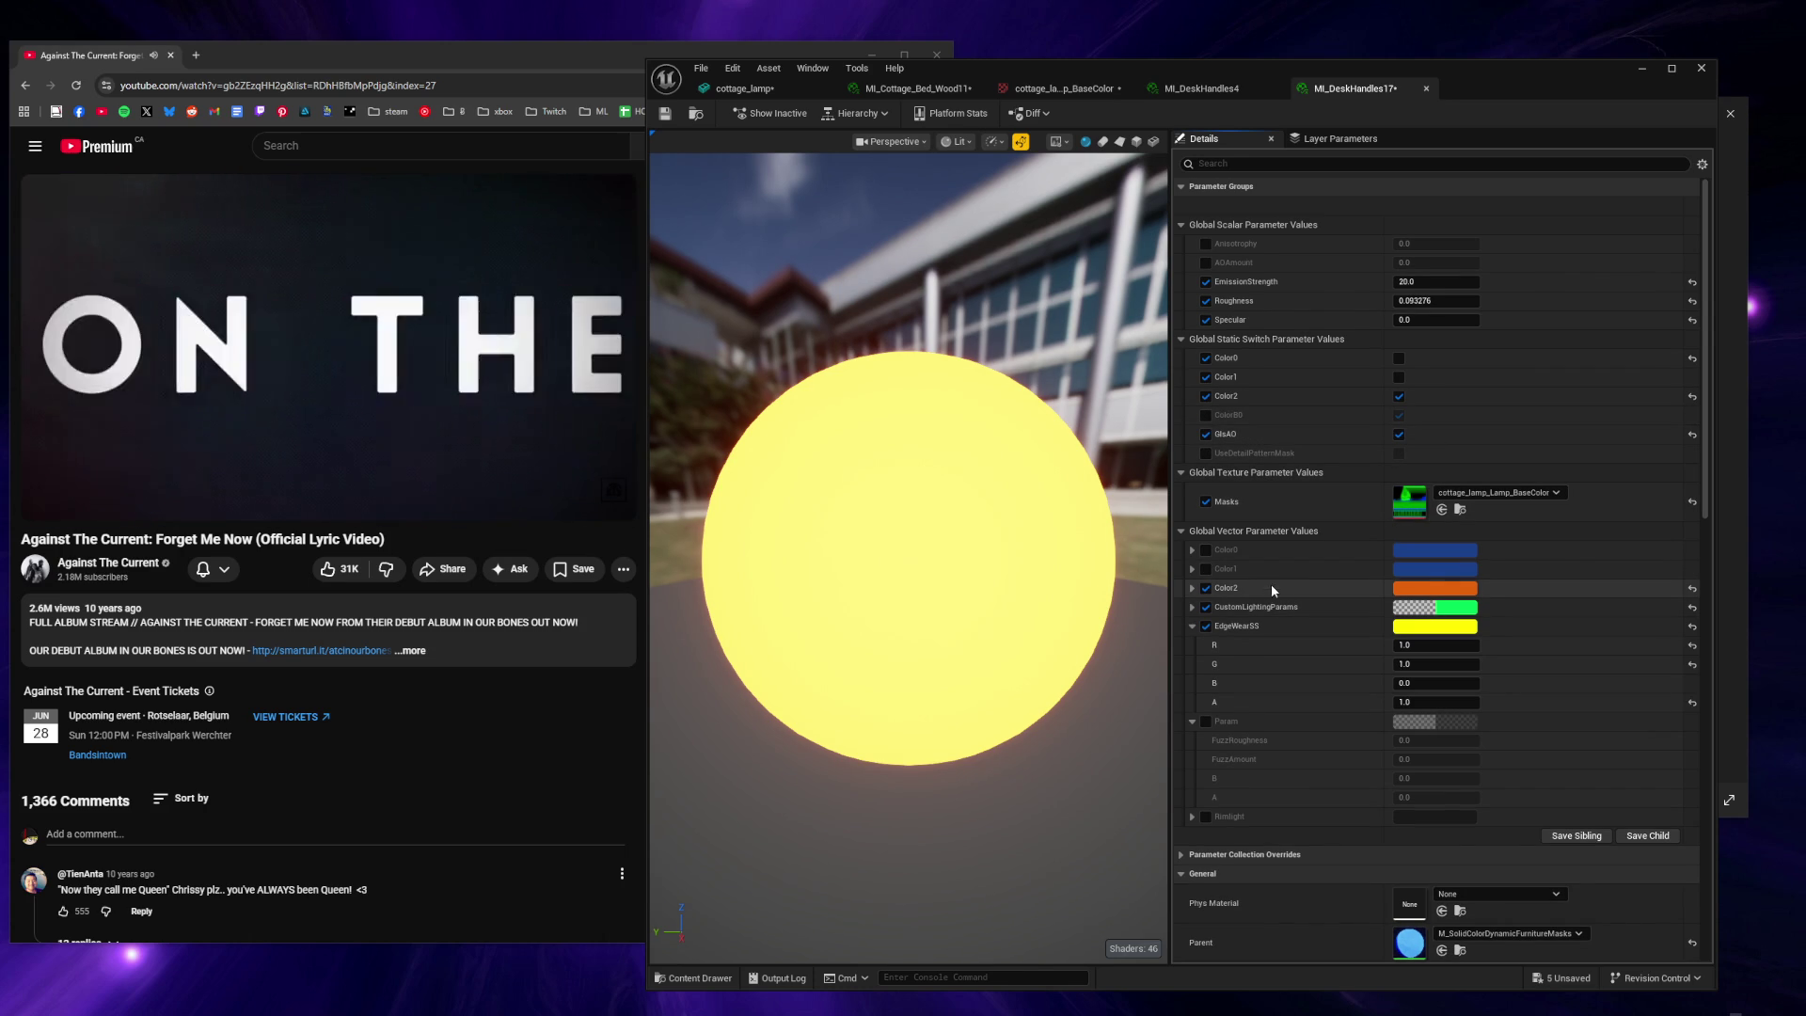
Set EmissionStrength to 1 and tint Color2 toward a salmon tone.
{"action": "left_click", "coordinate": [1436, 282]}
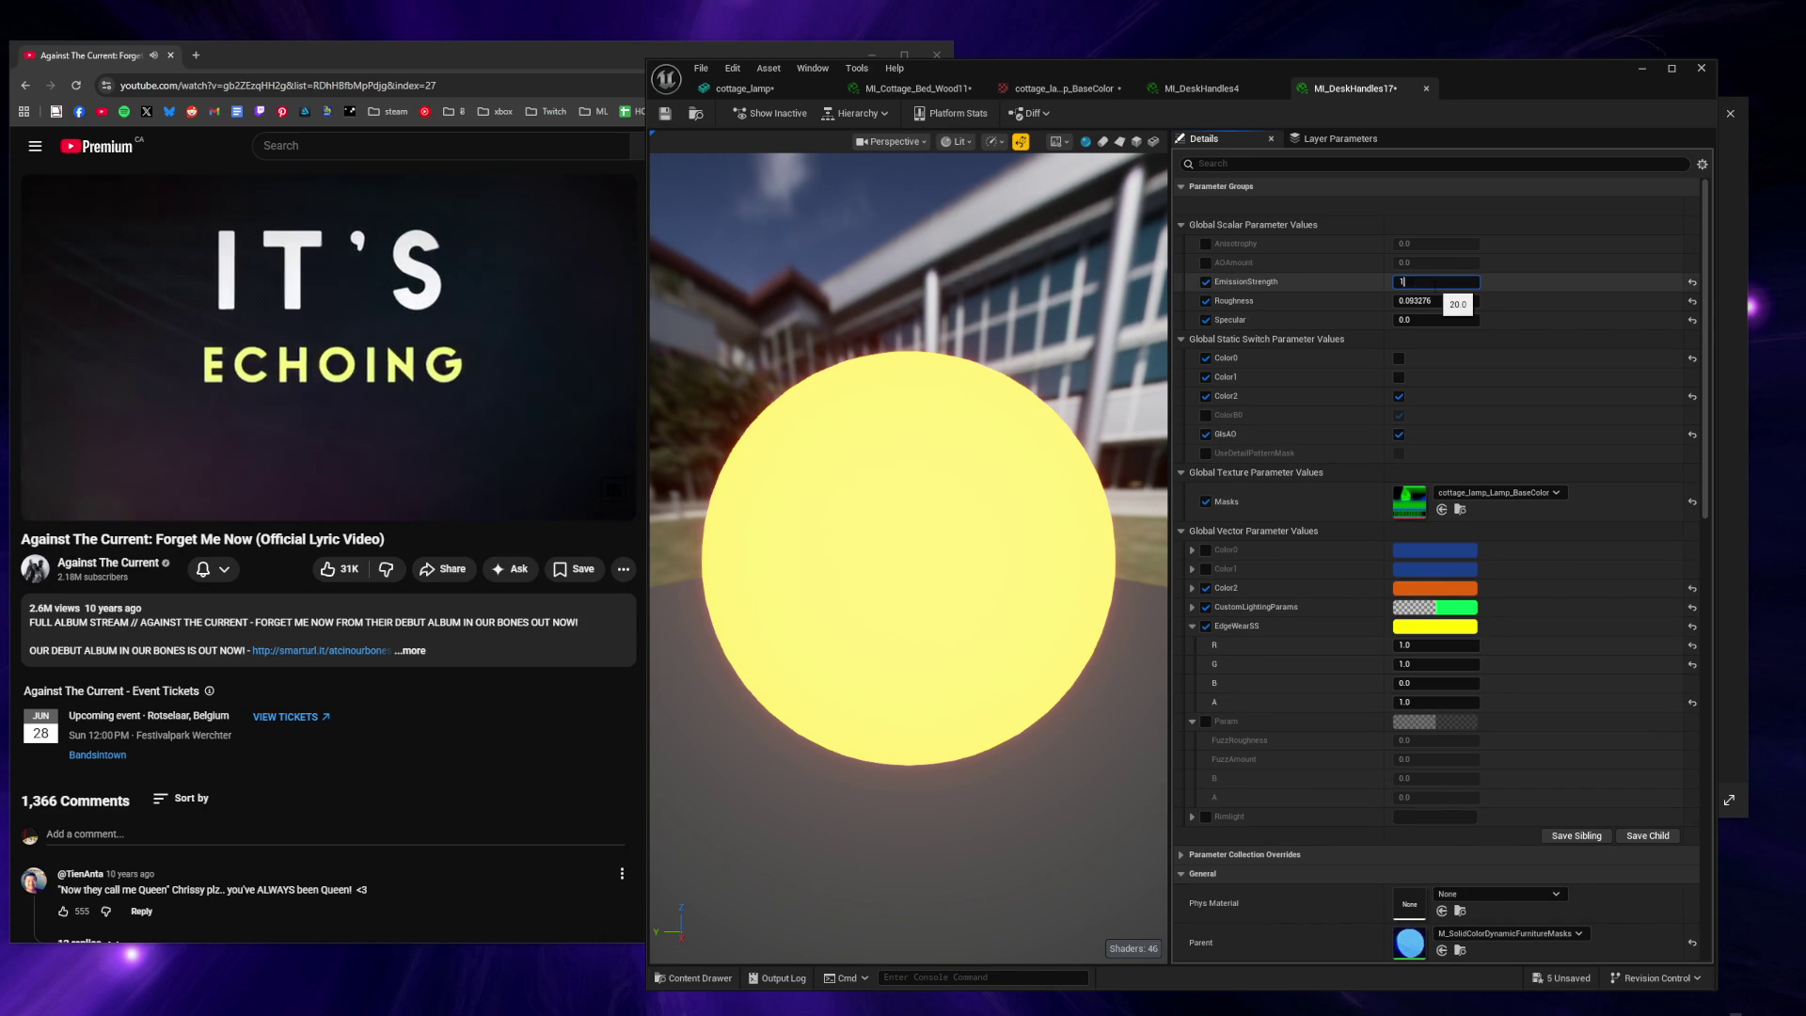
{"action": "key", "text": "Return"}
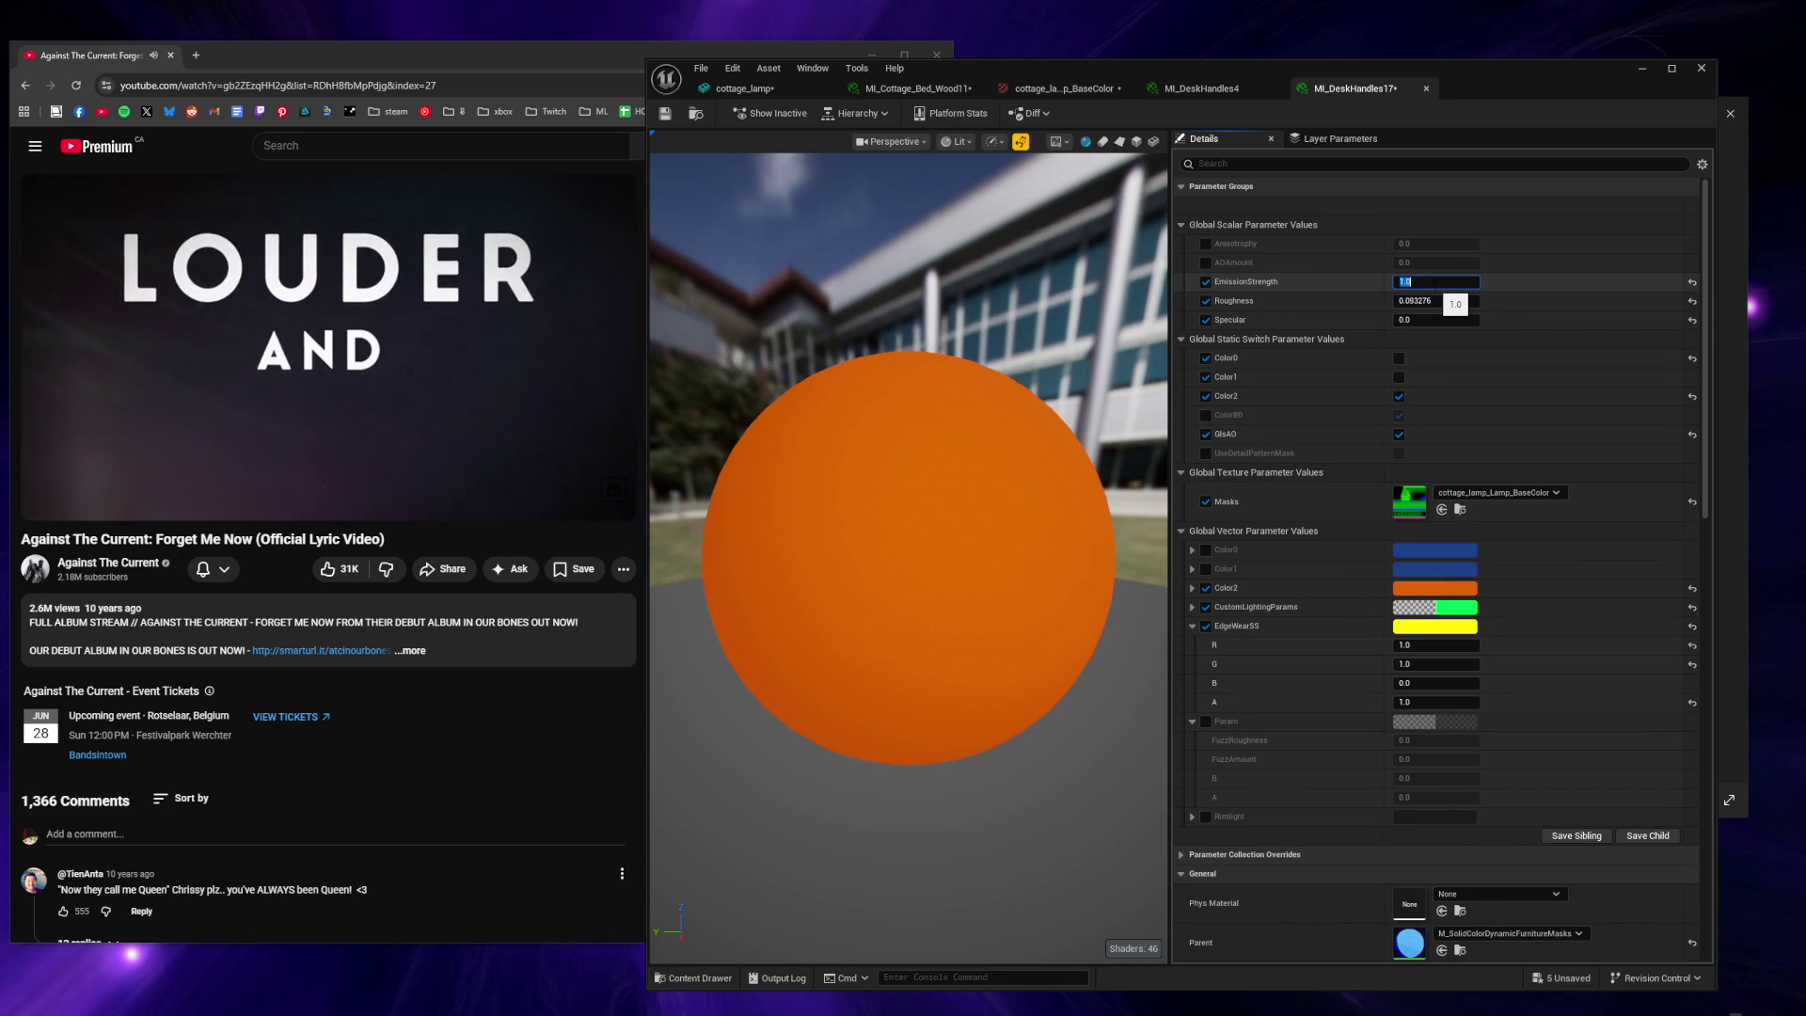
{"action": "left_click", "coordinate": [1435, 588]}
{"action": "mouse_move", "coordinate": [1605, 700]}
{"action": "left_mouse_down"}
{"action": "mouse_move", "coordinate": [1608, 758]}
{"action": "mouse_move", "coordinate": [1628, 651]}
{"action": "left_mouse_up"}
{"action": "left_click", "coordinate": [1638, 943]}
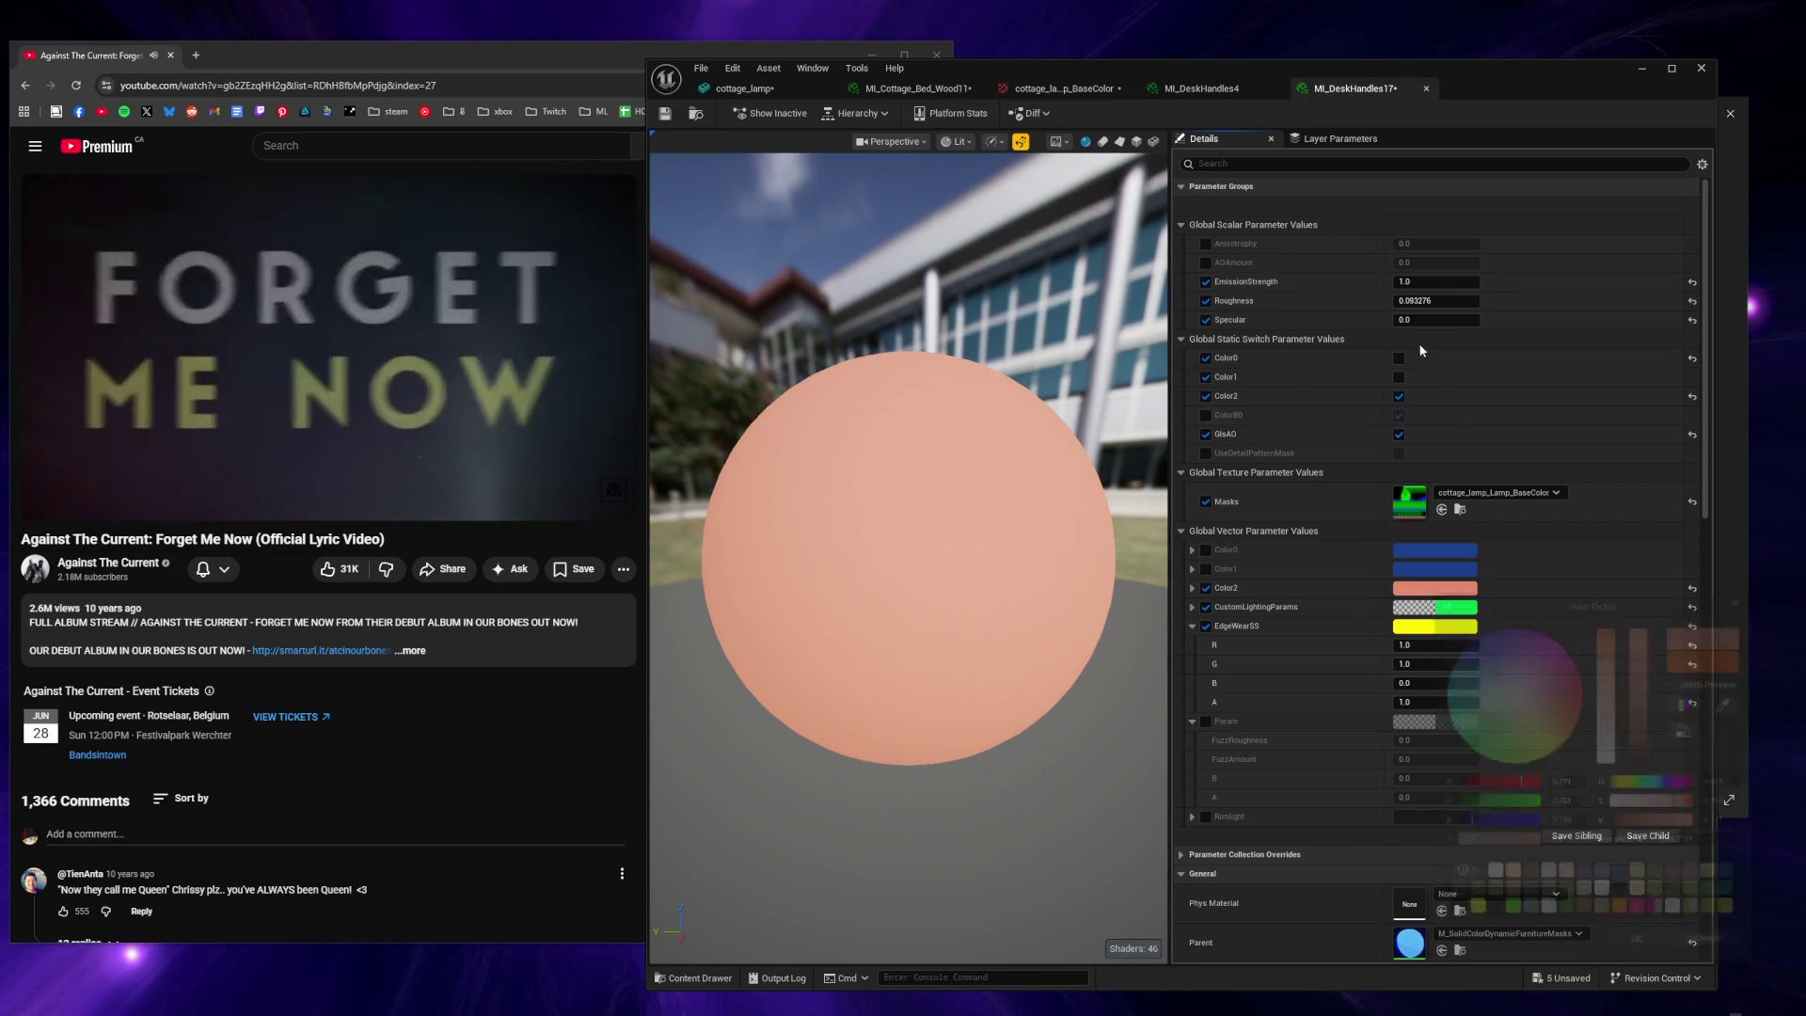
Bring EmissionStrength down to 0 and set Roughness to 1 and Specular to 0.
{"action": "left_click", "coordinate": [1436, 281]}
{"action": "type", "text": "0.512"}
{"action": "key", "text": "Return"}
{"action": "left_click_drag", "start_coordinate": [1436, 281], "coordinate": [1408, 281]}
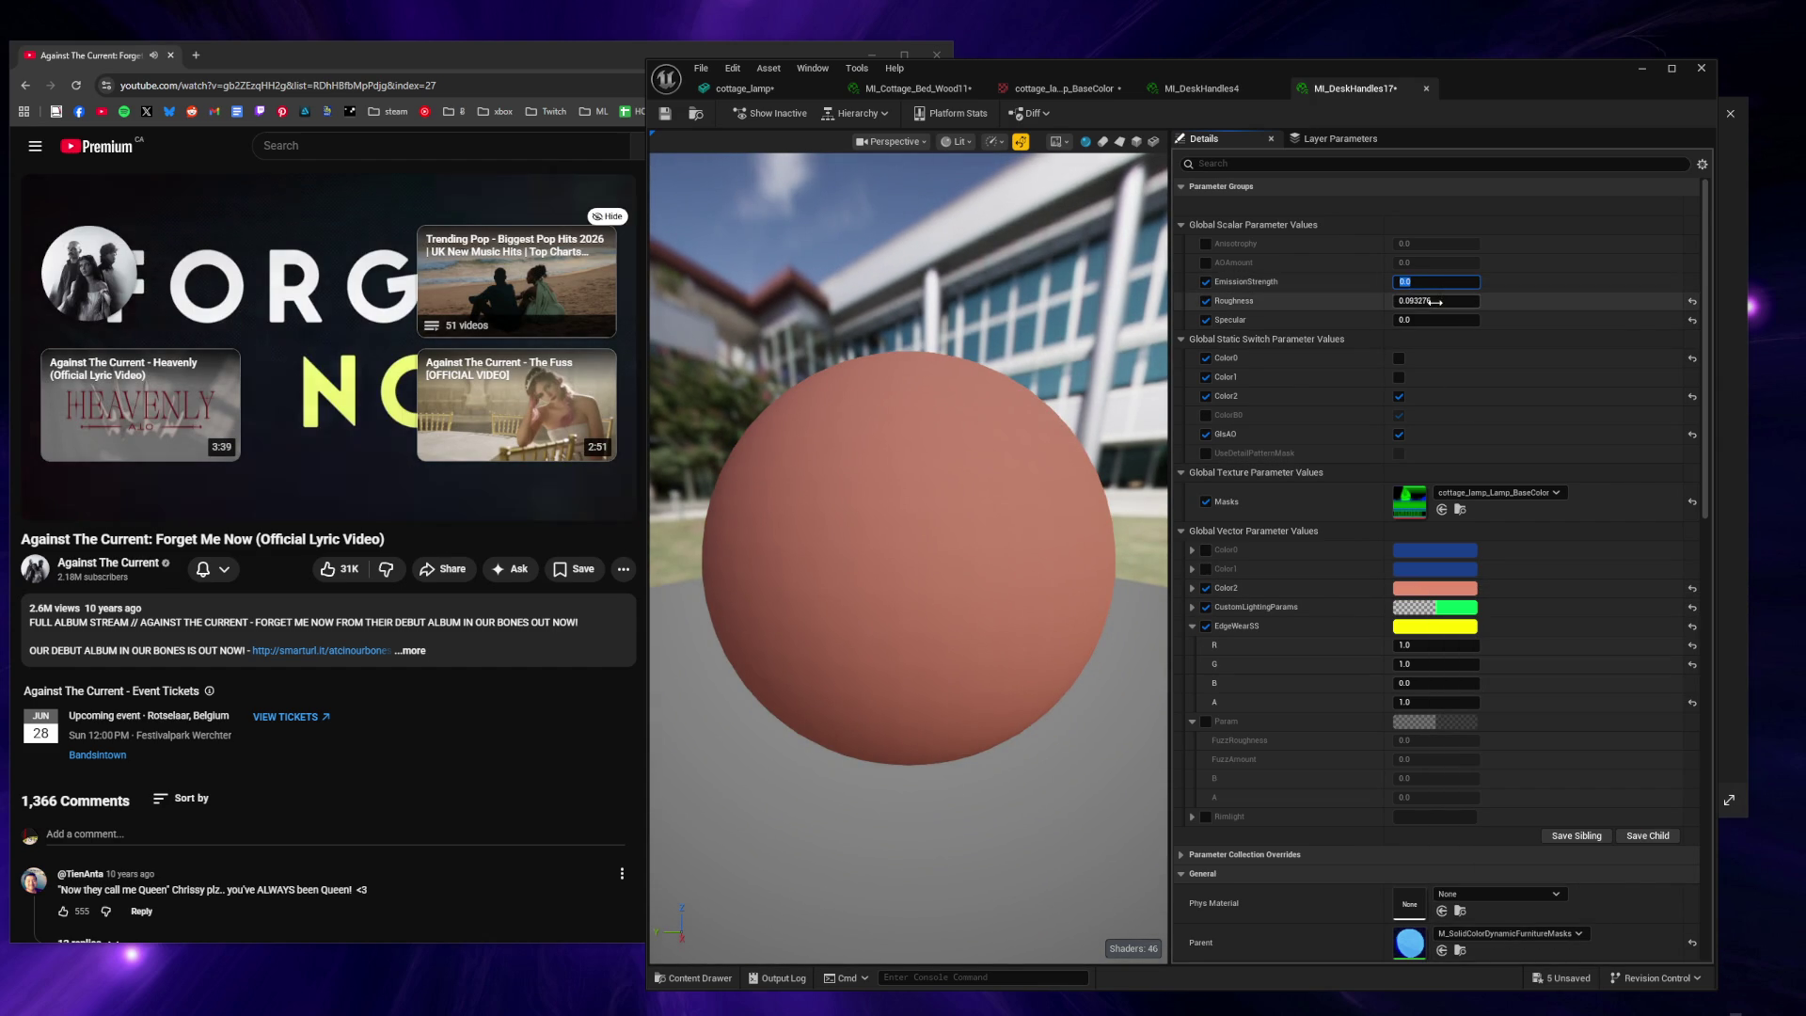
{"action": "key", "text": "Tab"}
{"action": "type", "text": "1"}
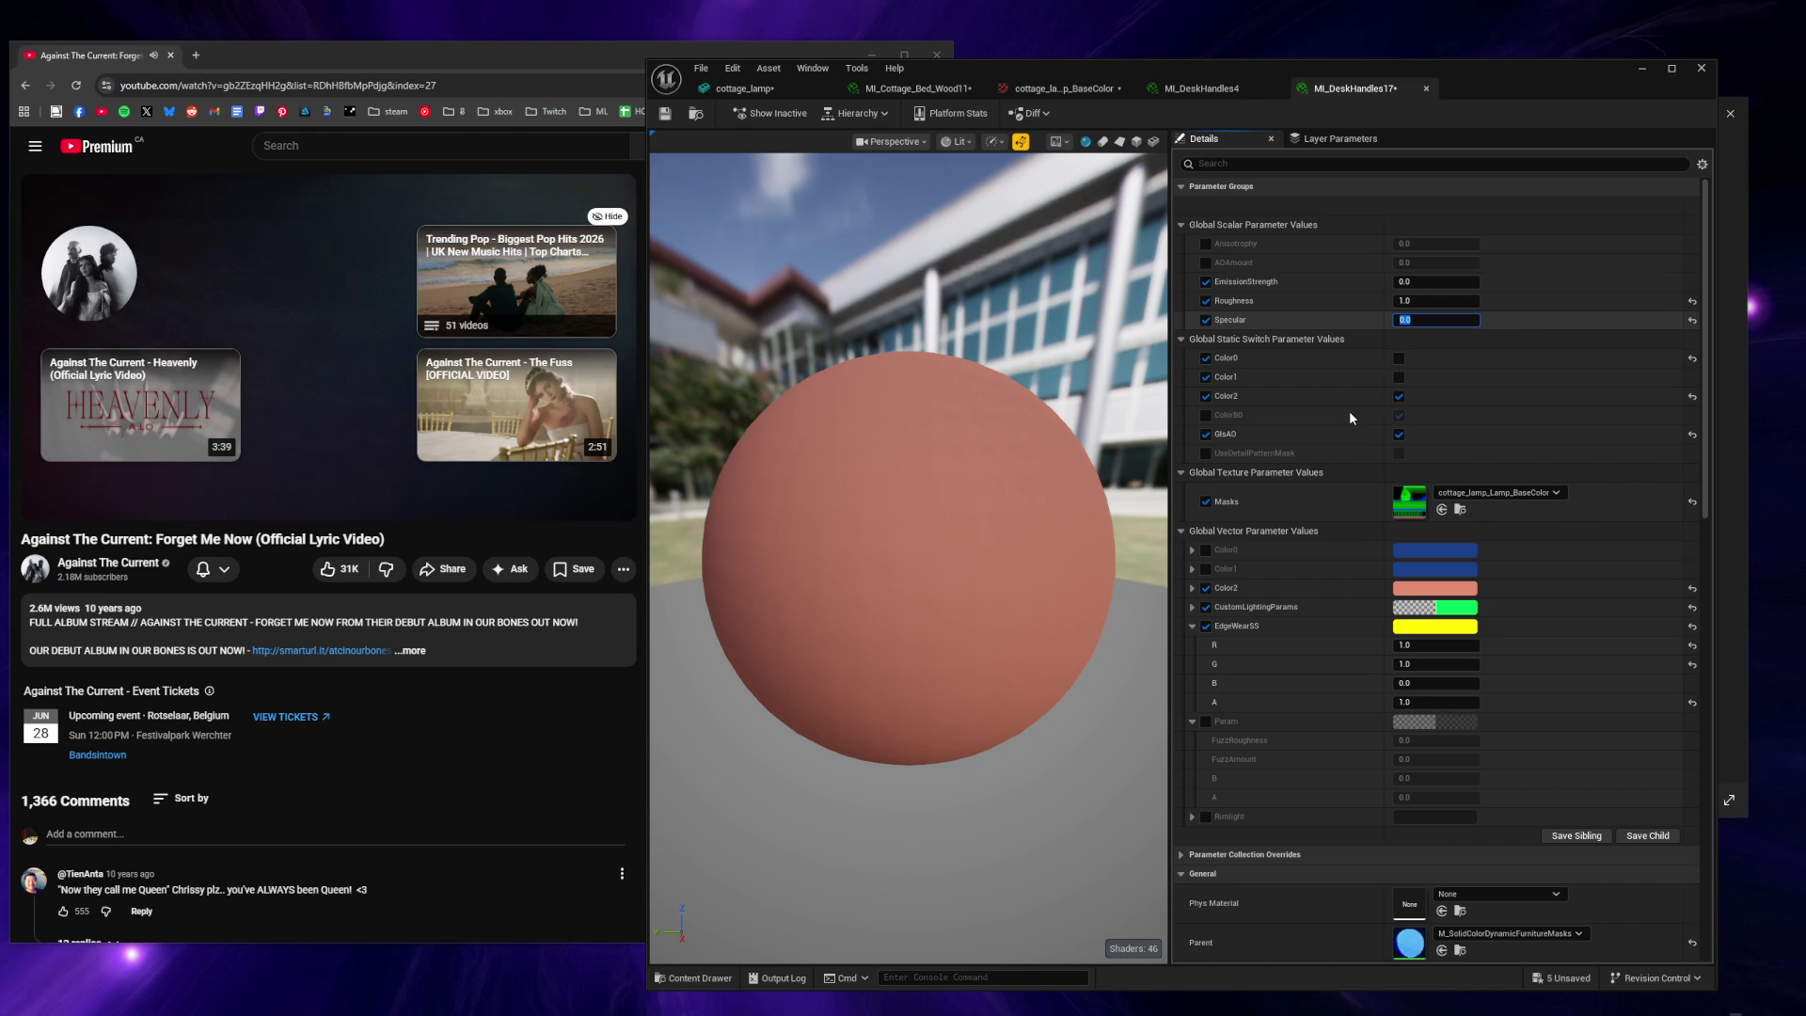
{"action": "key", "text": "Return"}
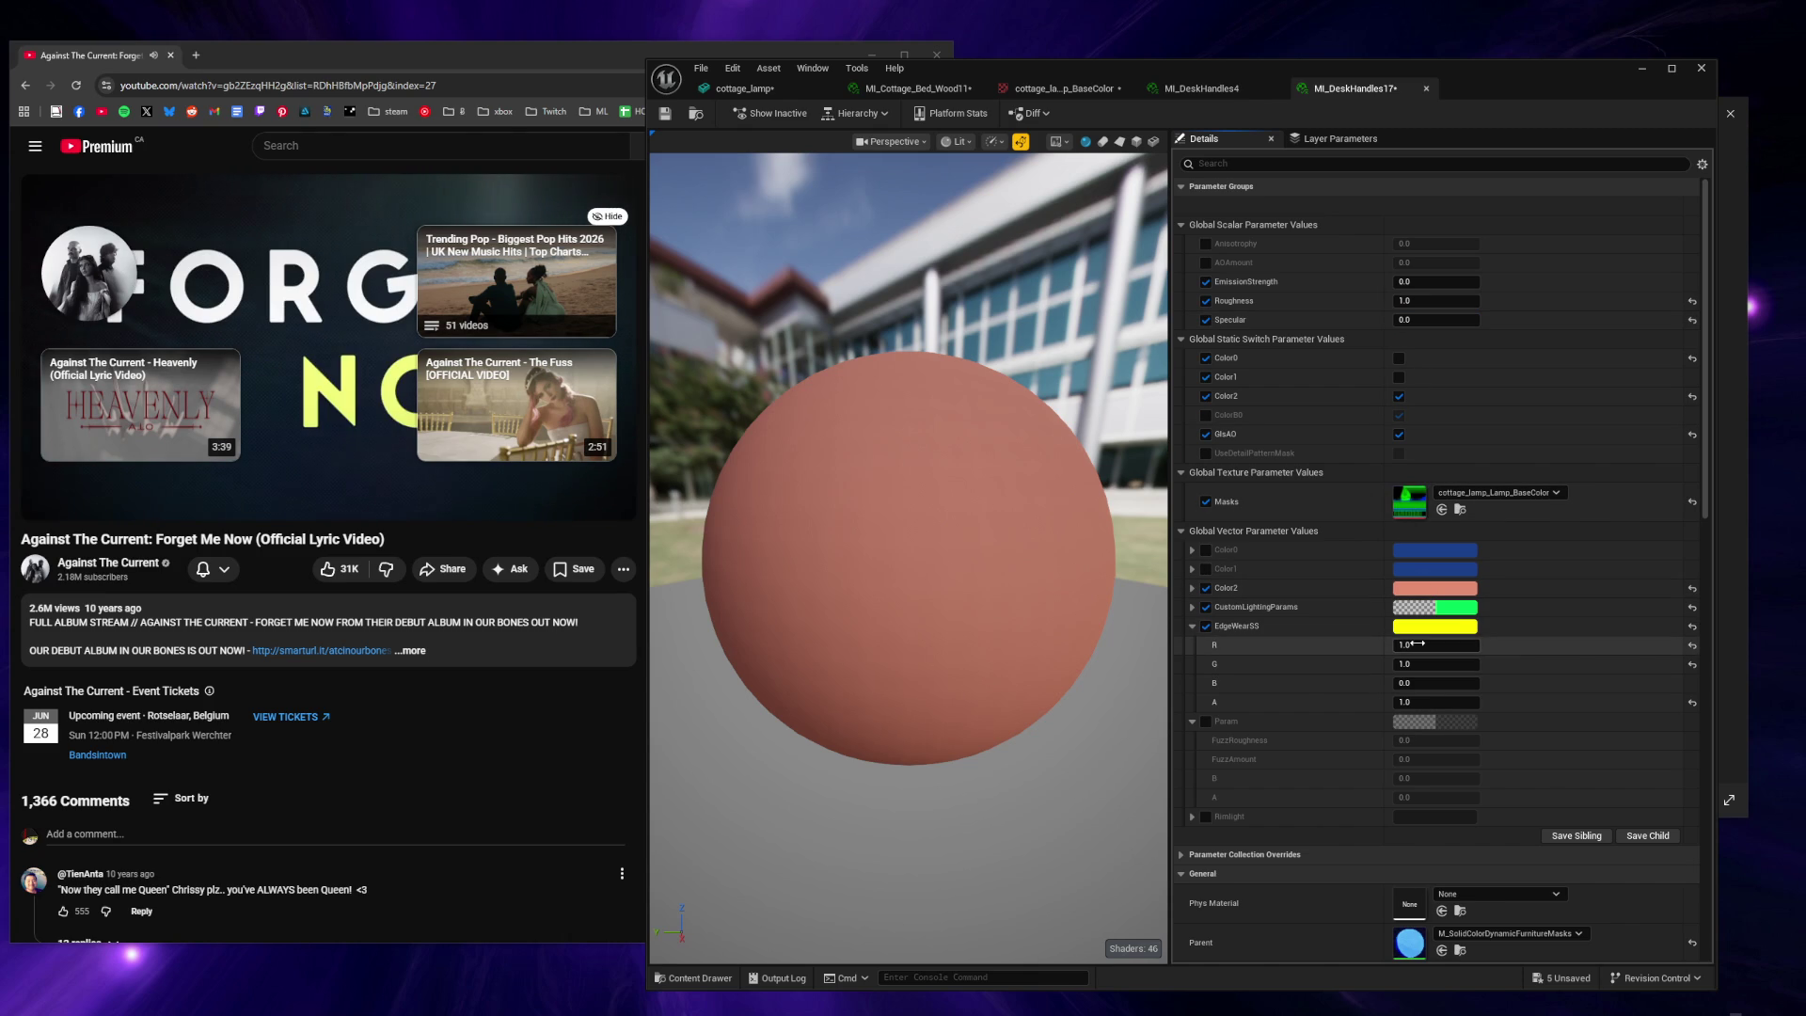
Set EdgeWearSS red to 0 and green to about 0.352.
{"action": "type", "text": "0"}
{"action": "key", "text": "Return"}
{"action": "mouse_move", "coordinate": [1430, 664]}
{"action": "left_mouse_down"}
{"action": "mouse_move", "coordinate": [1364, 664]}
{"action": "mouse_move", "coordinate": [1454, 663]}
{"action": "left_mouse_up"}
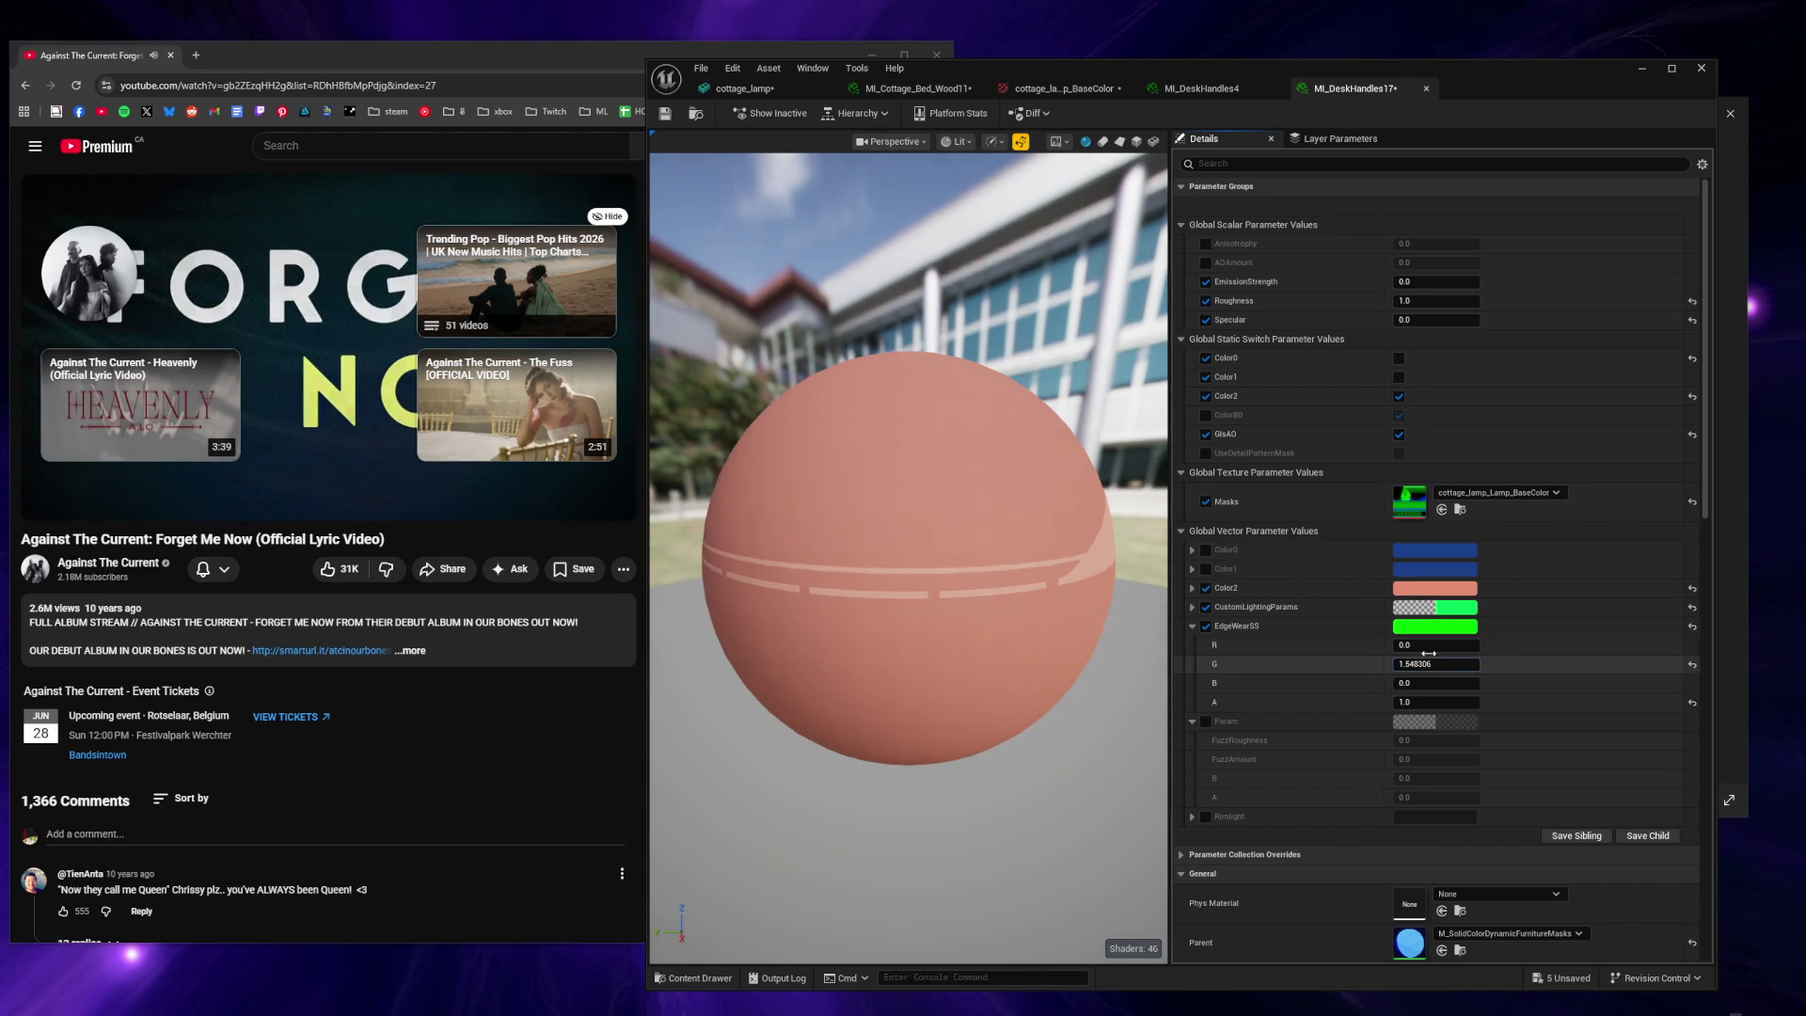
Change Color2 to a warm off-white tan and enable AOAmount at about 0.256.
{"action": "left_click", "coordinate": [1434, 588]}
{"action": "left_click", "coordinate": [1540, 700]}
{"action": "mouse_move", "coordinate": [1540, 725]}
{"action": "left_mouse_down"}
{"action": "mouse_move", "coordinate": [1534, 710]}
{"action": "mouse_move", "coordinate": [1554, 718]}
{"action": "left_mouse_up"}
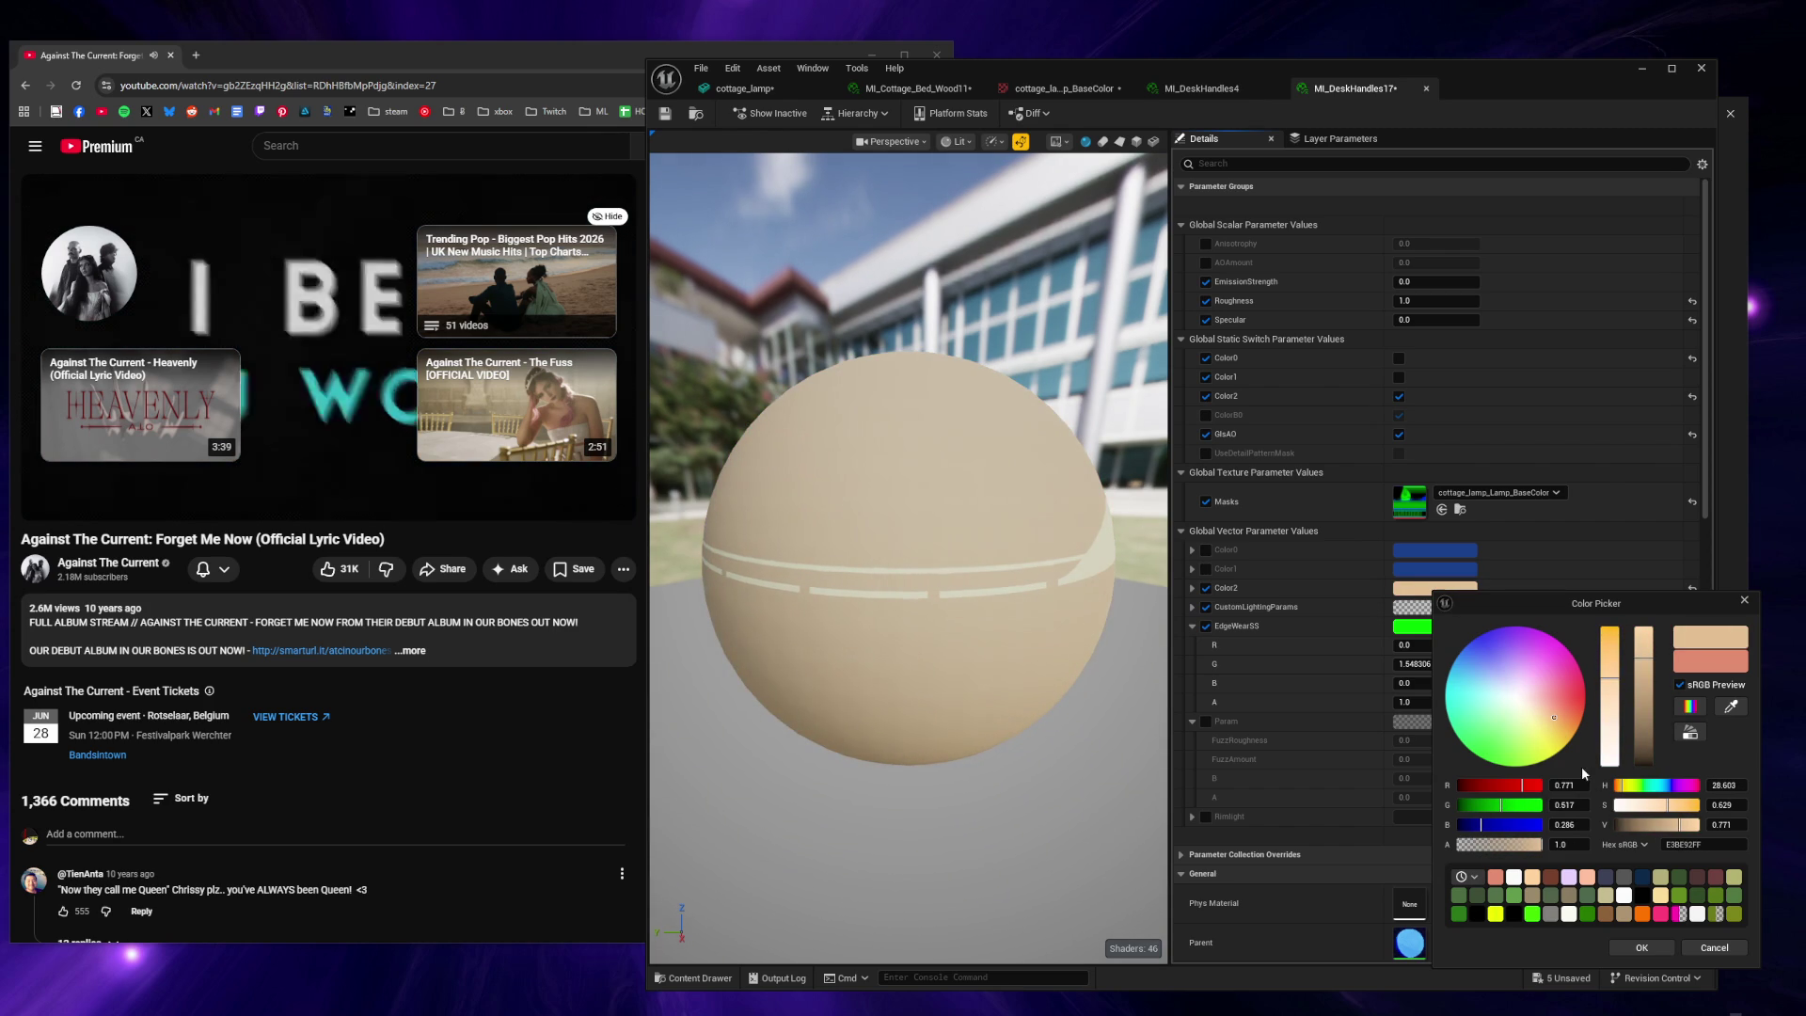
{"action": "left_click", "coordinate": [1642, 947]}
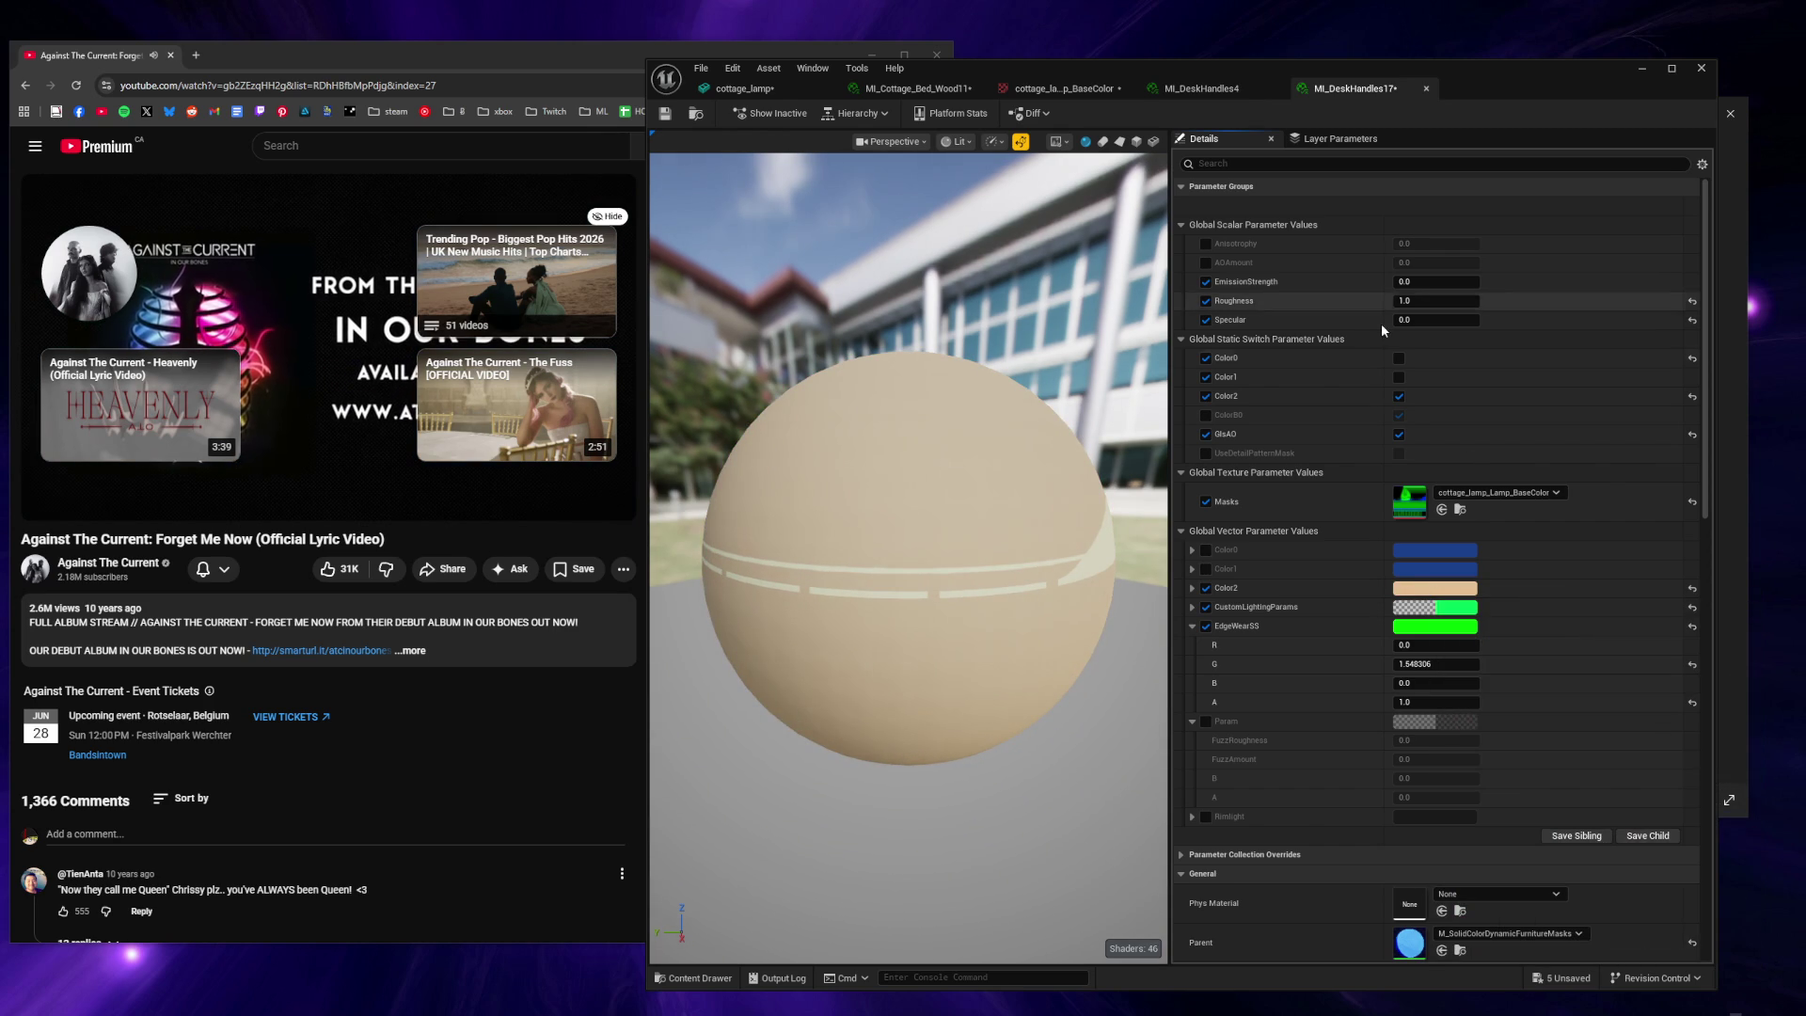
{"action": "left_click", "coordinate": [1207, 262]}
{"action": "left_click_drag", "start_coordinate": [1410, 262], "coordinate": [1407, 262]}
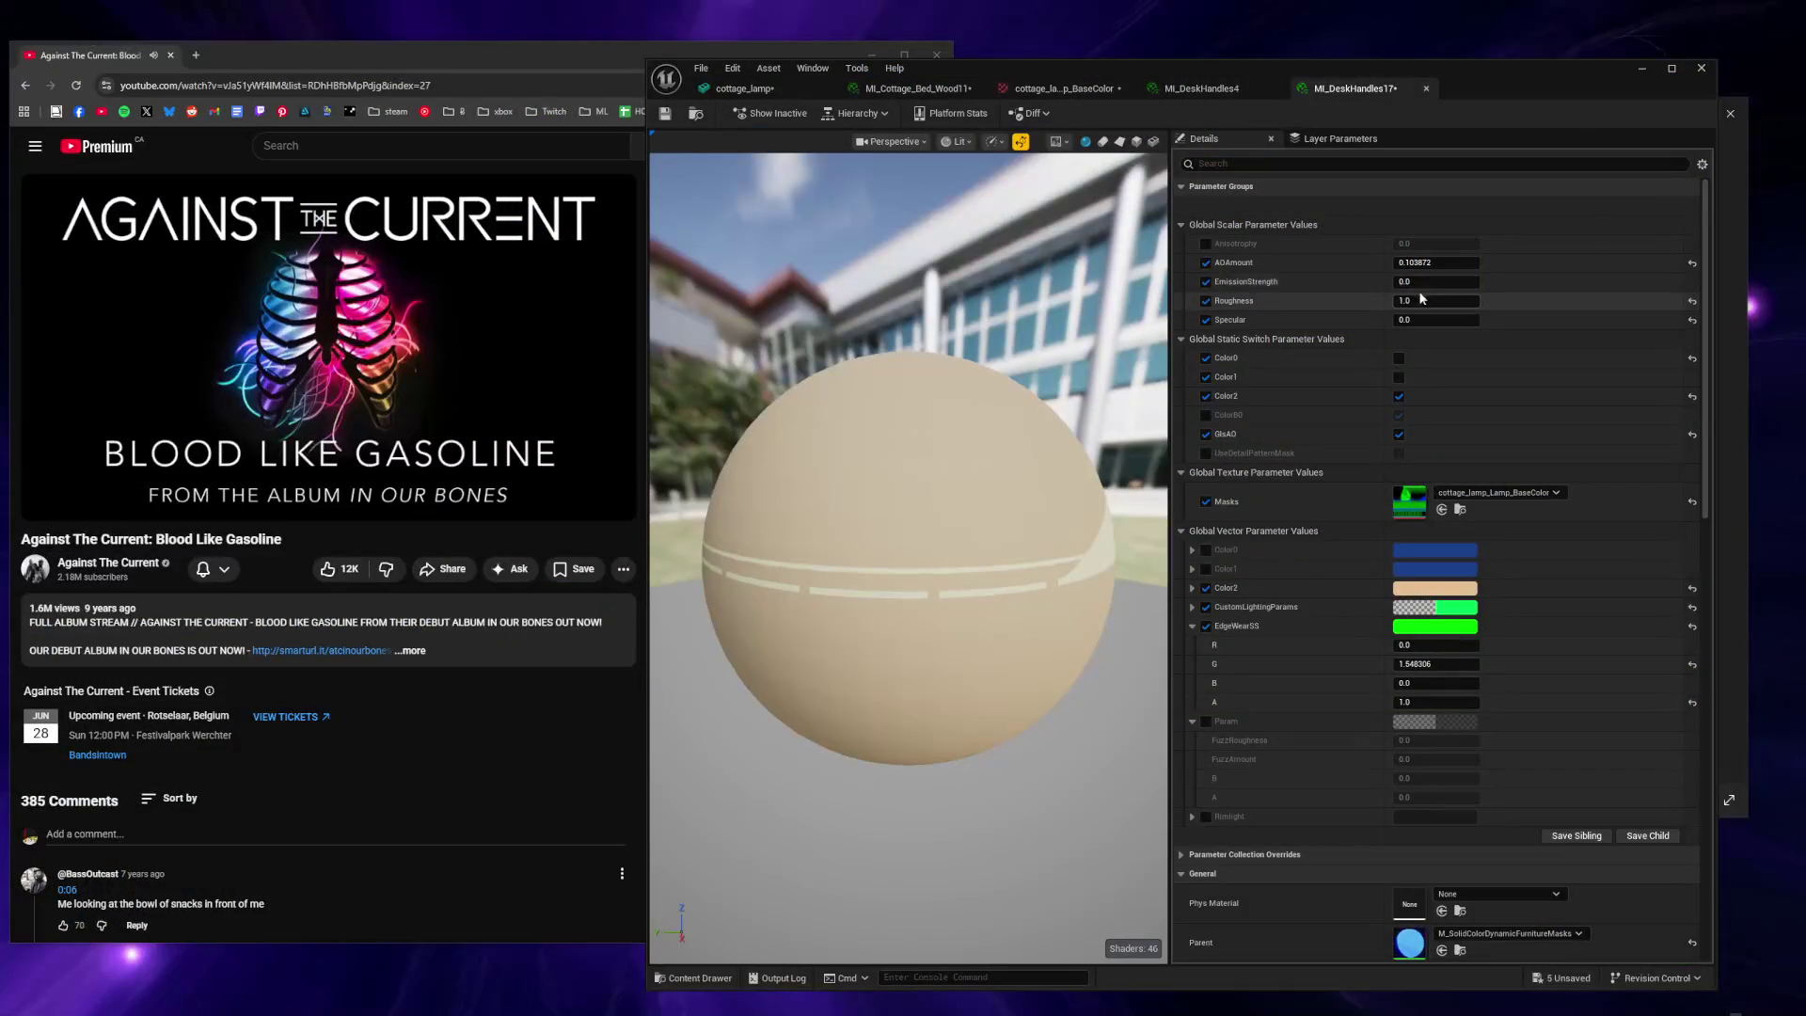
Raise MI_DeskHandles17's EmissionStrength from 0 to about 0.208.
{"action": "left_click_drag", "start_coordinate": [1421, 281], "coordinate": [1477, 281]}
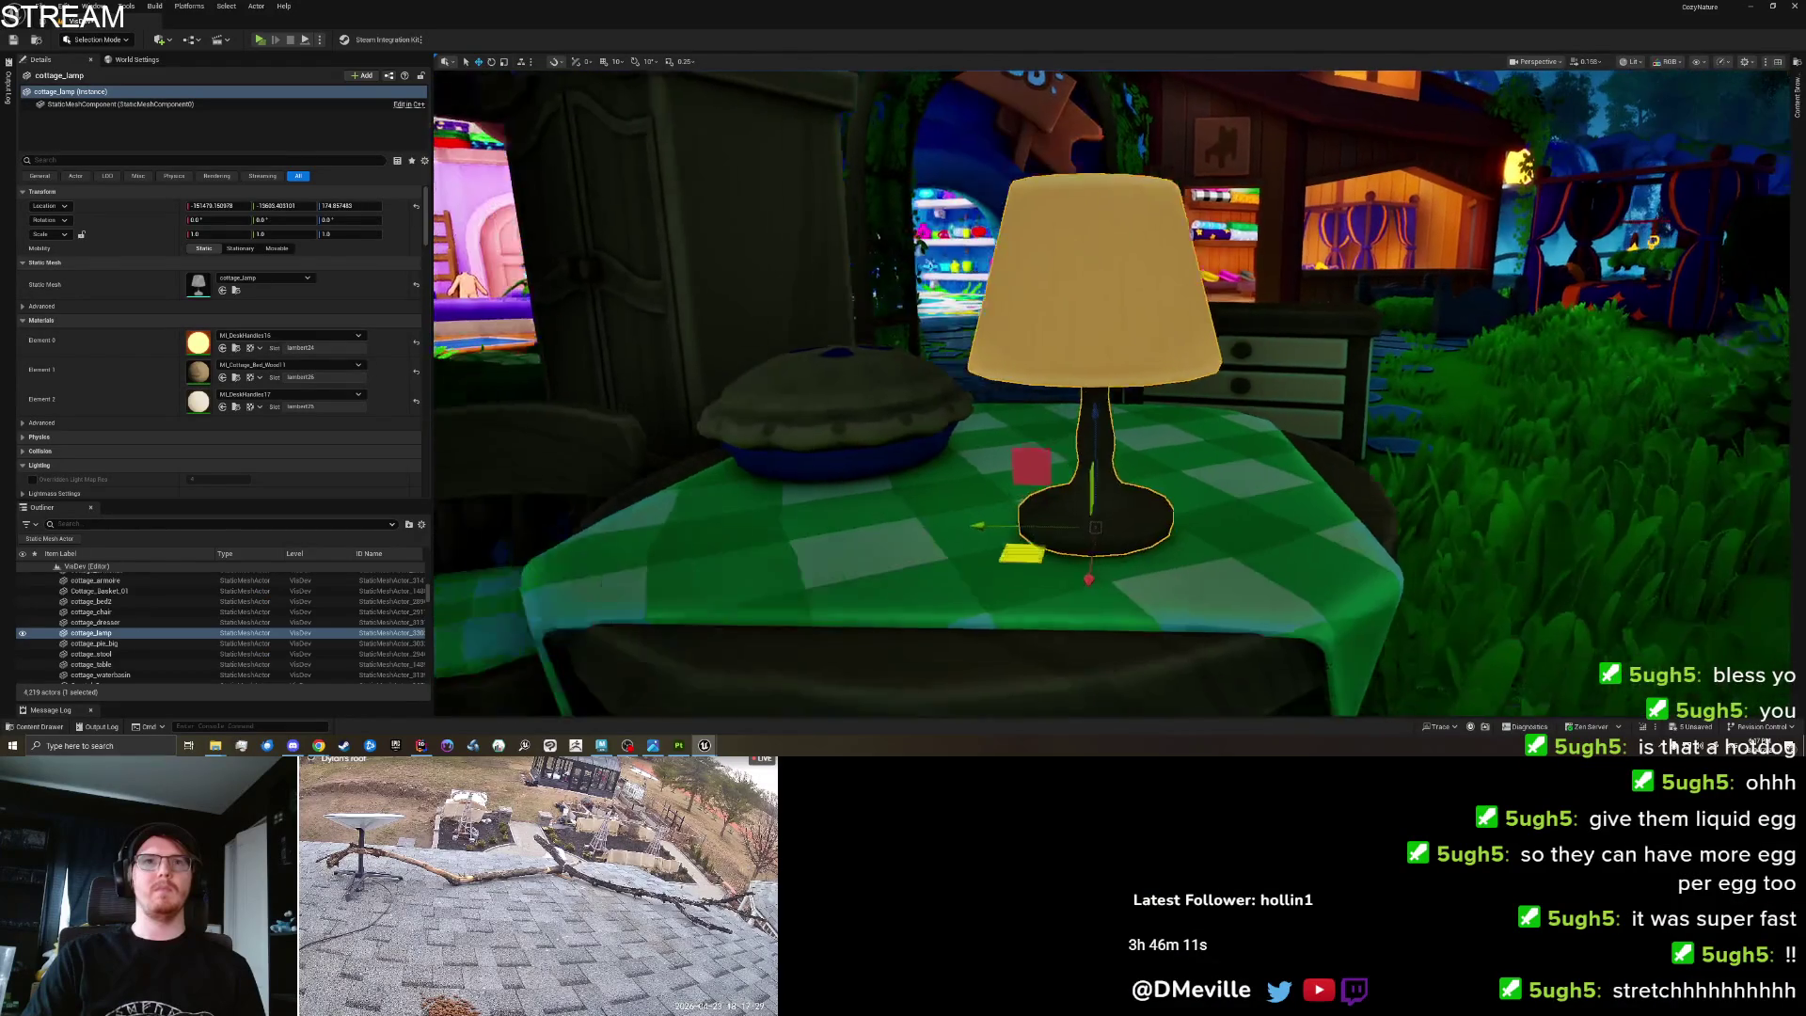
{"action": "scroll", "coordinate": [1010, 294], "scroll_direction": "up", "scroll_amount": 2}
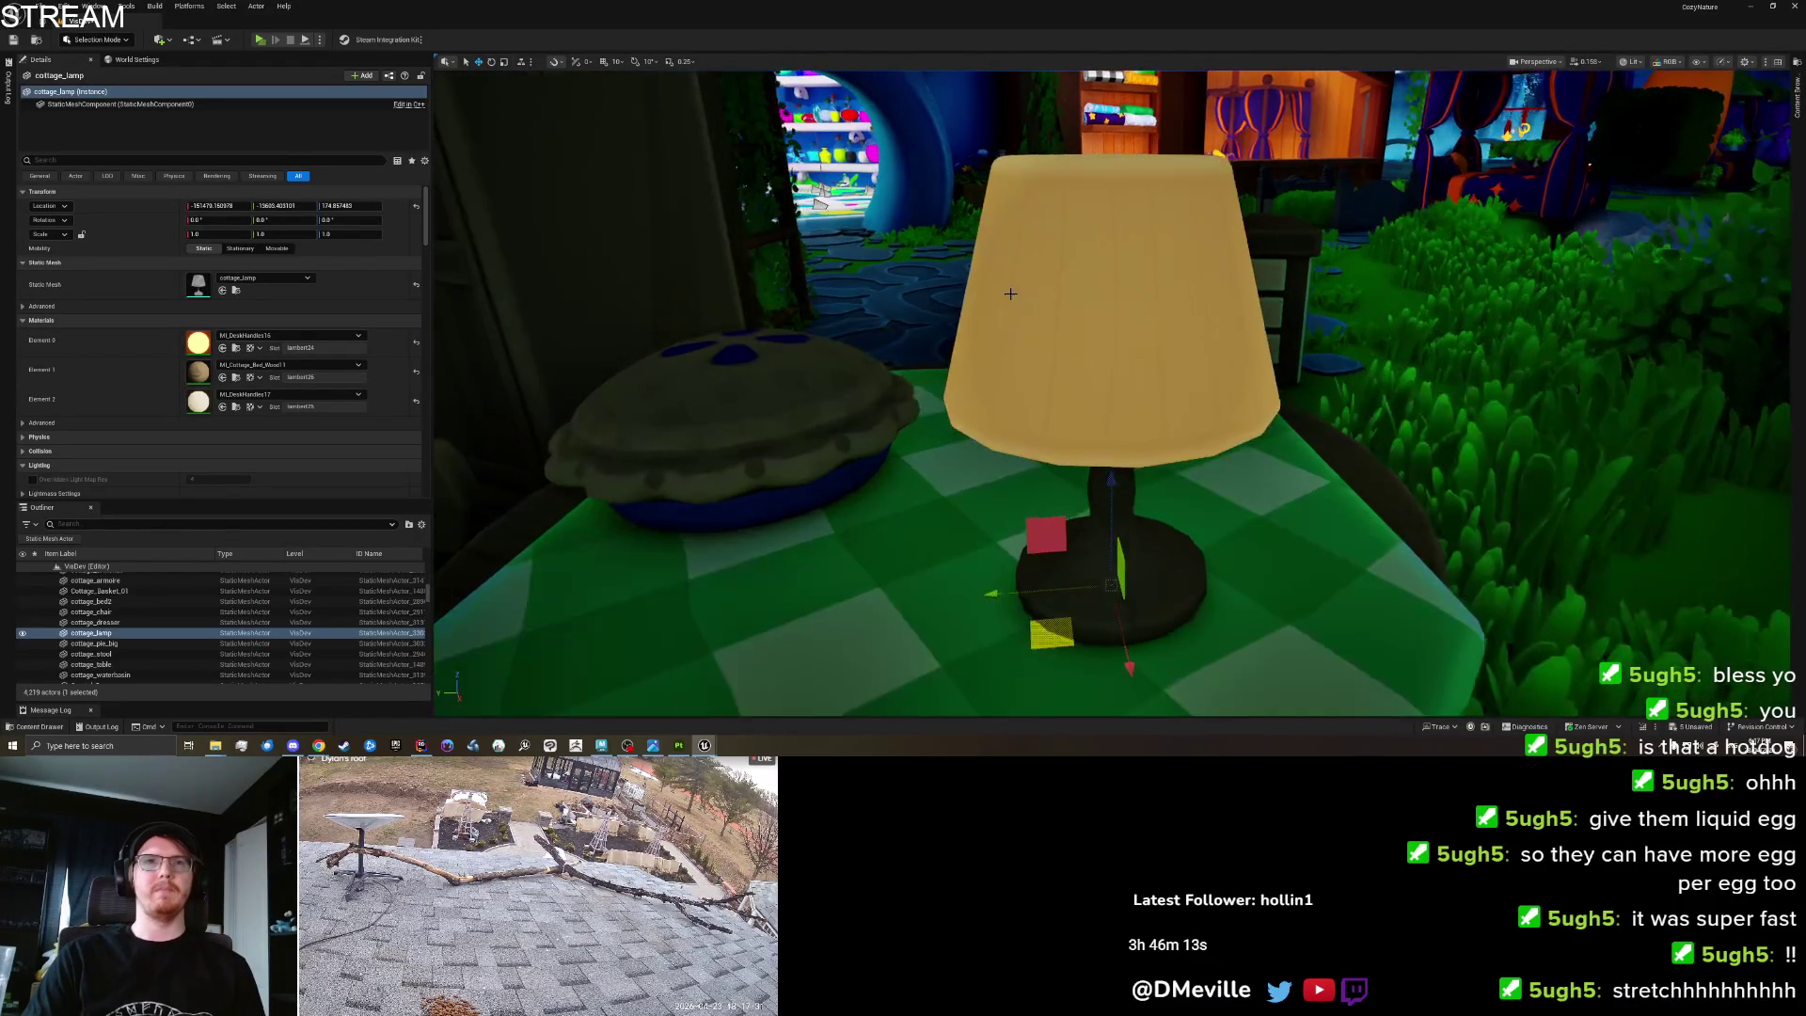
Add a Point Light to the level and frame the table and lamp.
{"action": "mouse_move", "coordinate": [897, 335]}
{"action": "left_mouse_down"}
{"action": "mouse_move", "coordinate": [748, 442]}
{"action": "mouse_move", "coordinate": [645, 285]}
{"action": "left_mouse_up"}
{"action": "left_click", "coordinate": [156, 40]}
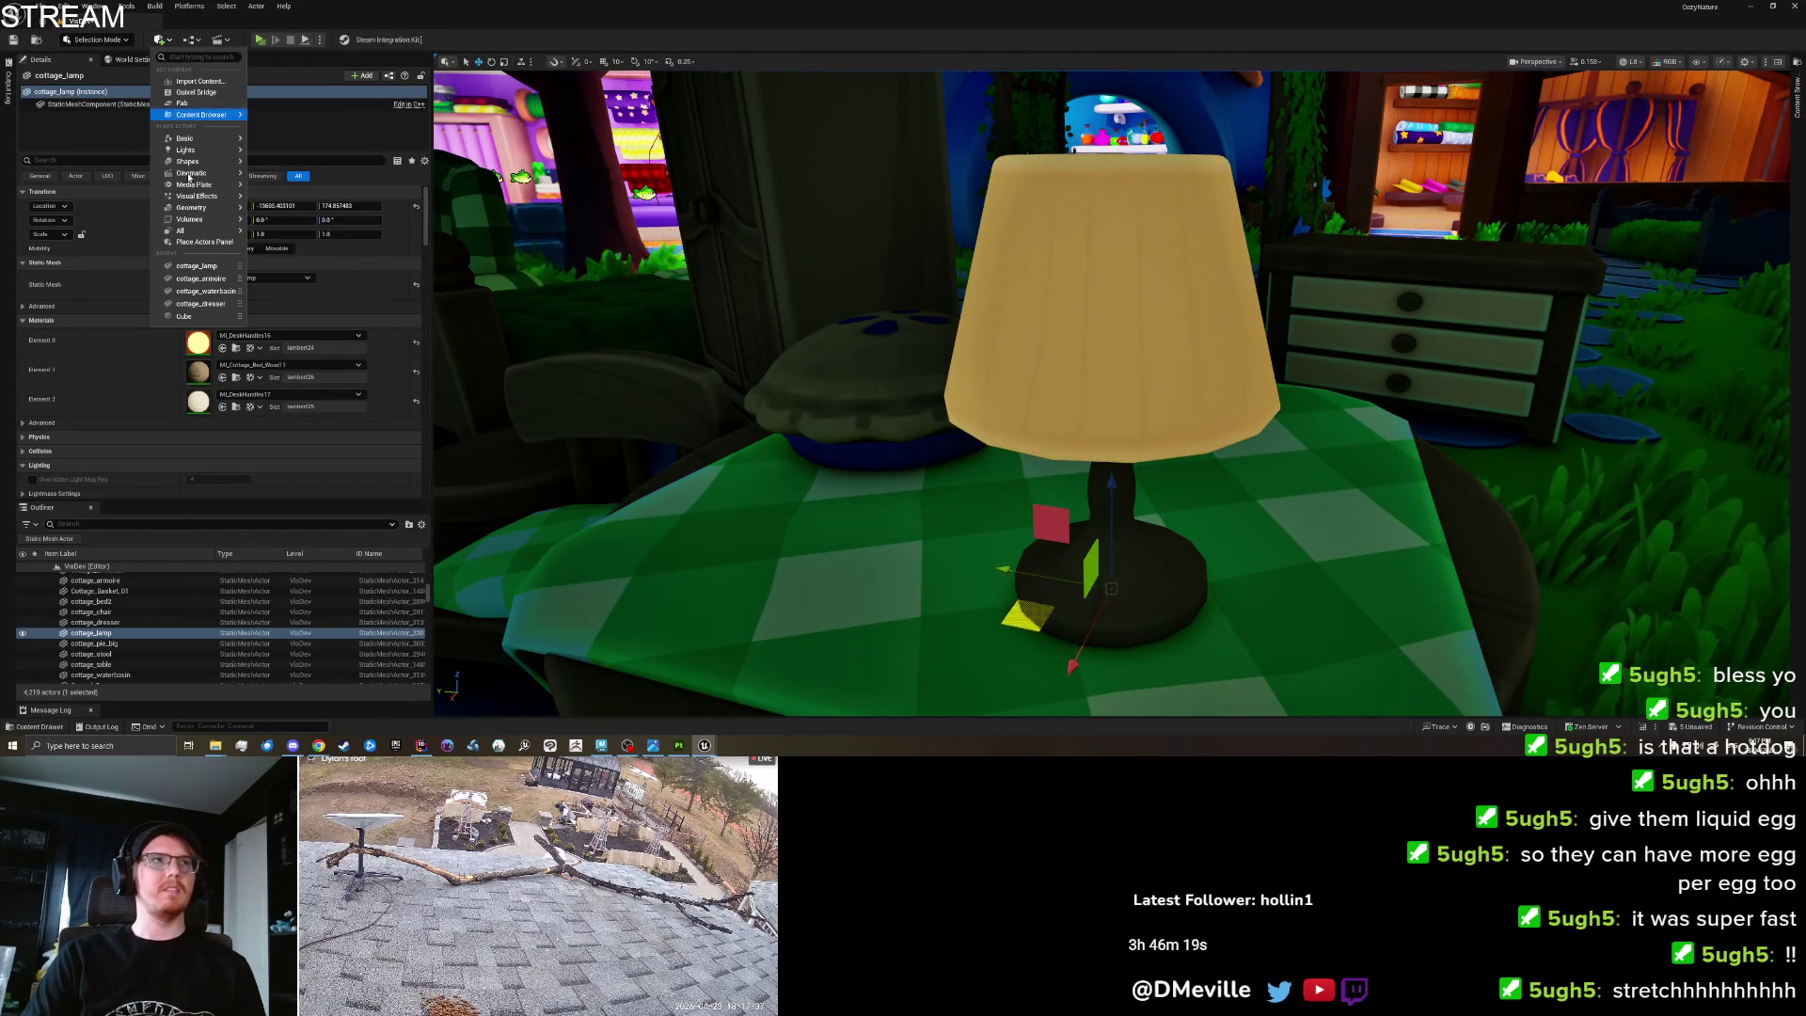
{"action": "mouse_move", "coordinate": [194, 151]}
{"action": "left_click", "coordinate": [301, 169]}
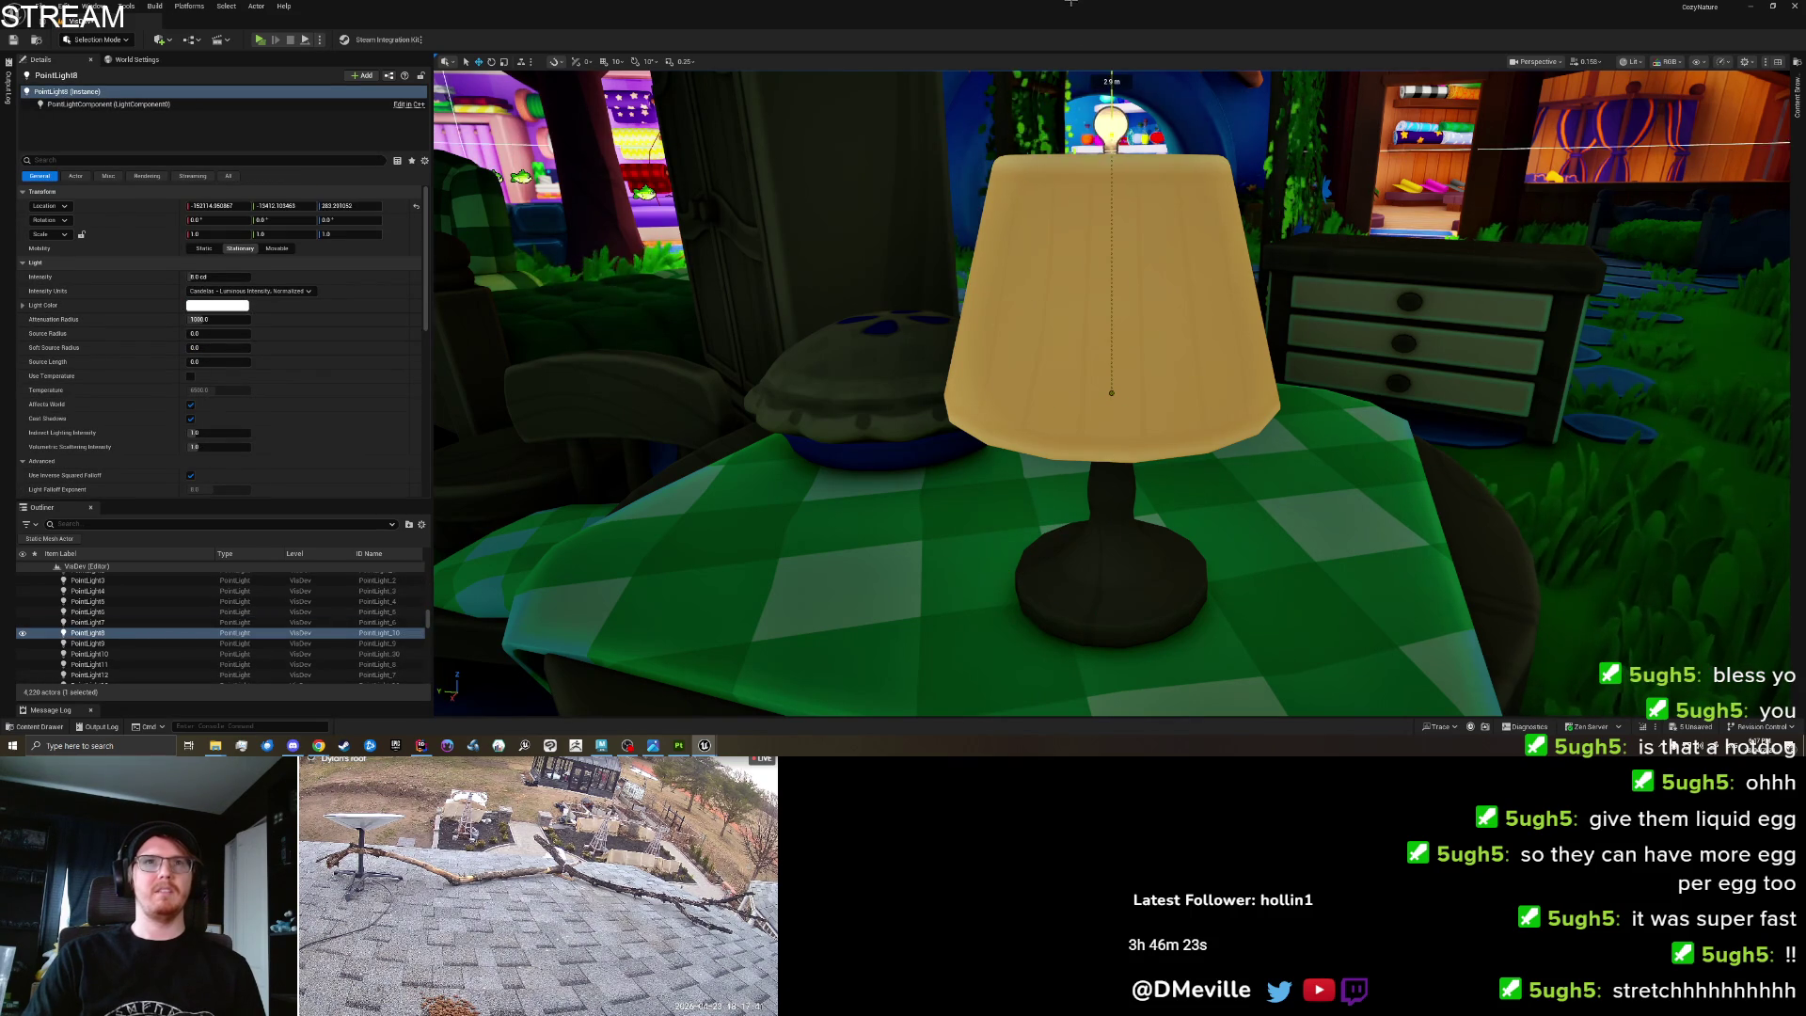
{"action": "mouse_move", "coordinate": [1083, 270]}
{"action": "left_mouse_down"}
{"action": "mouse_move", "coordinate": [1006, 436]}
{"action": "mouse_move", "coordinate": [1042, 588]}
{"action": "left_mouse_up"}
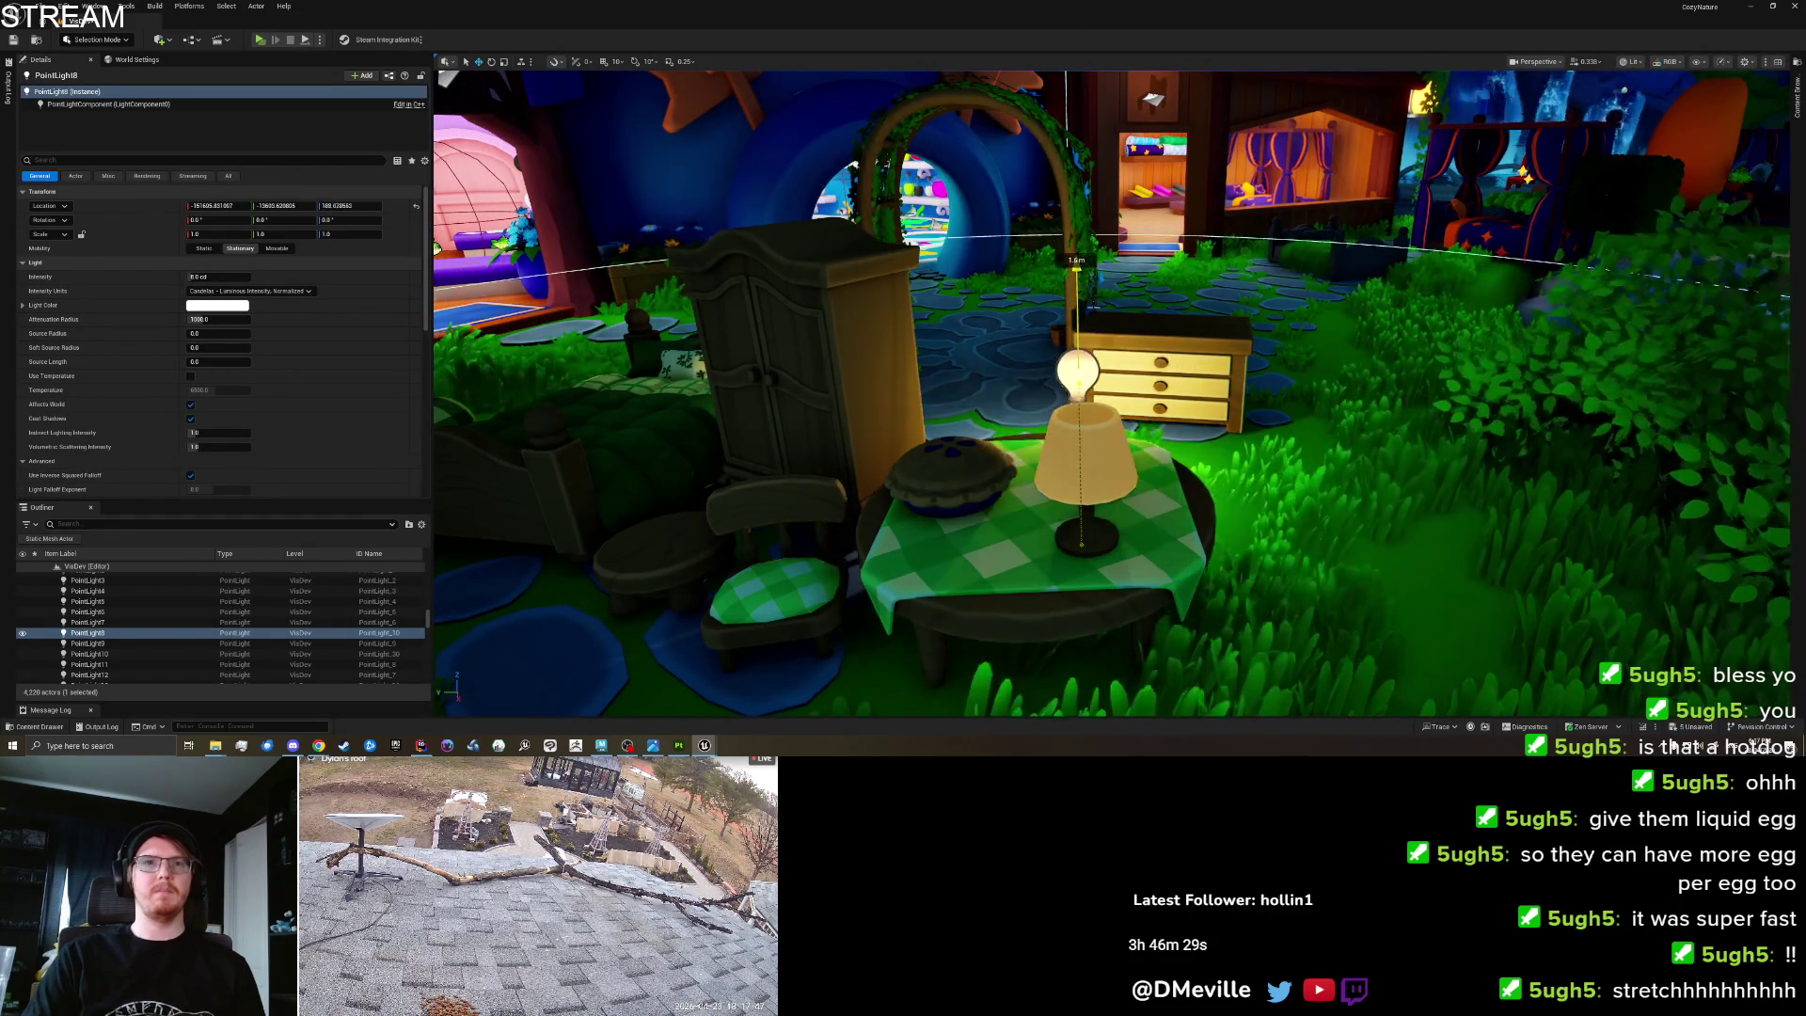
{"action": "key", "text": "f"}
Move the point light up into the lamp shade and turn off Cast Shadows.
{"action": "left_click_drag", "start_coordinate": [1011, 452], "coordinate": [1041, 559]}
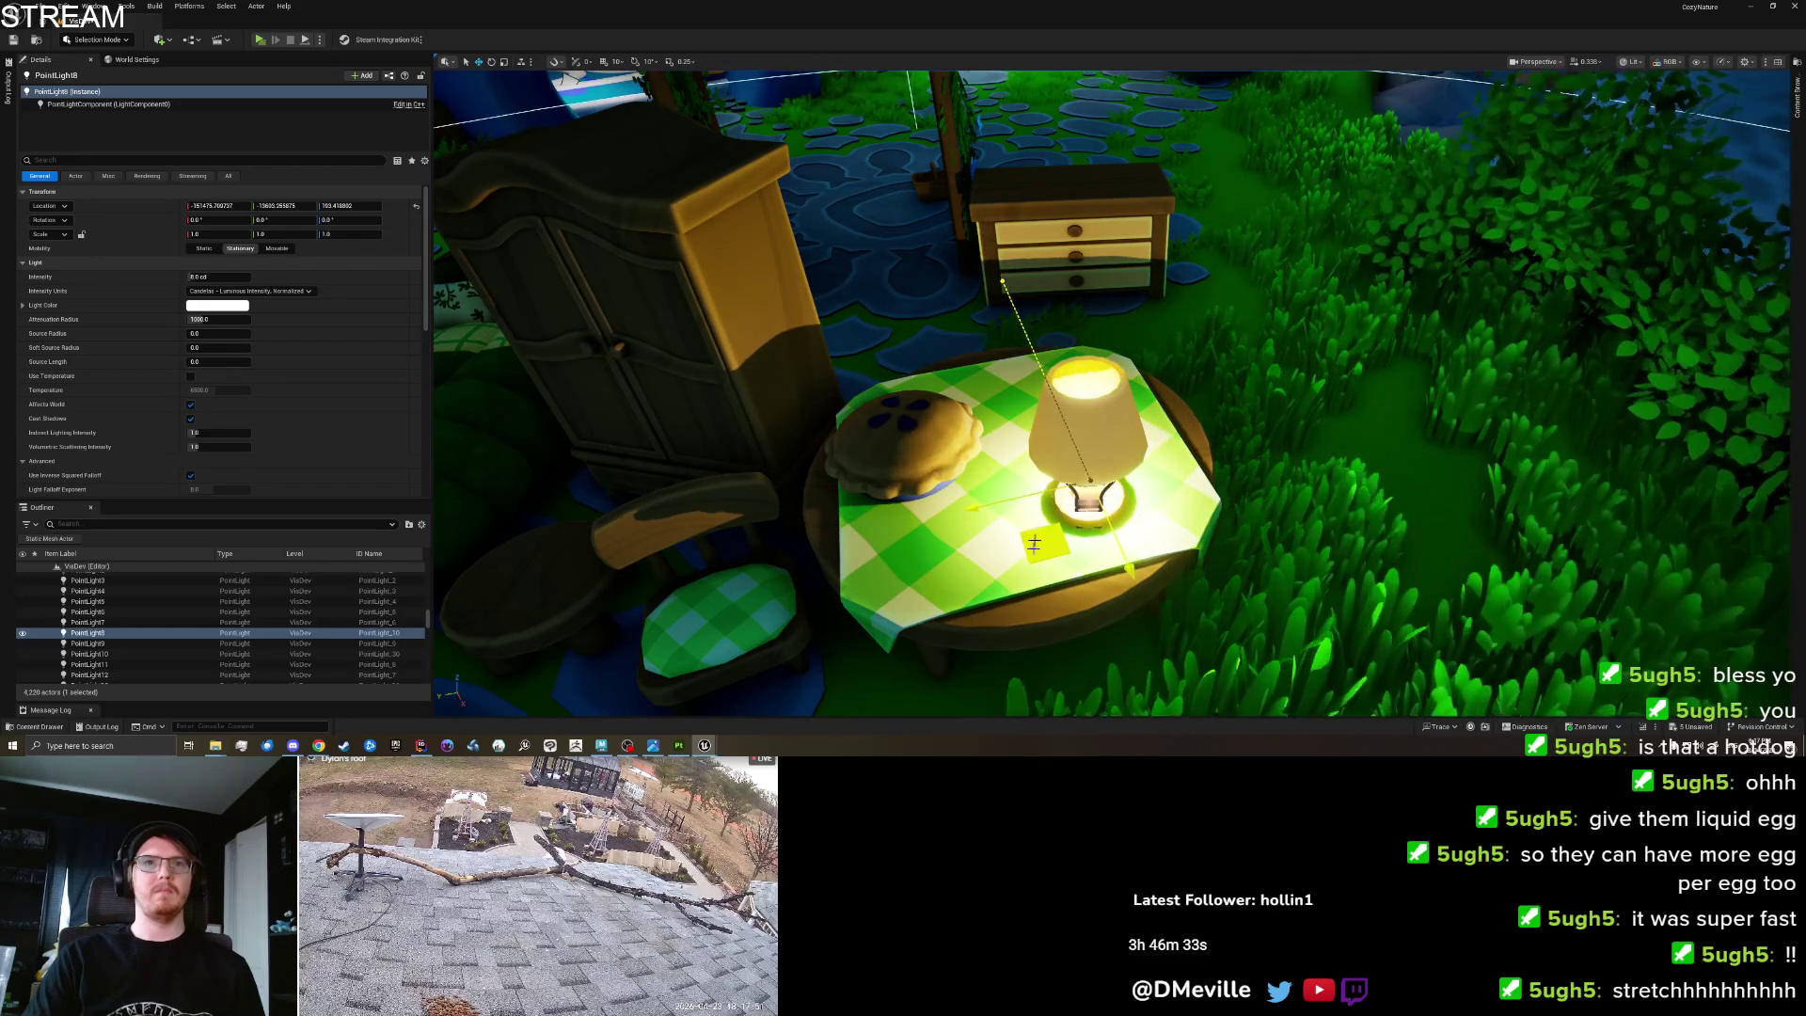
{"action": "left_click_drag", "start_coordinate": [1087, 440], "coordinate": [1093, 357]}
{"action": "left_click_drag", "start_coordinate": [1193, 397], "coordinate": [1092, 381]}
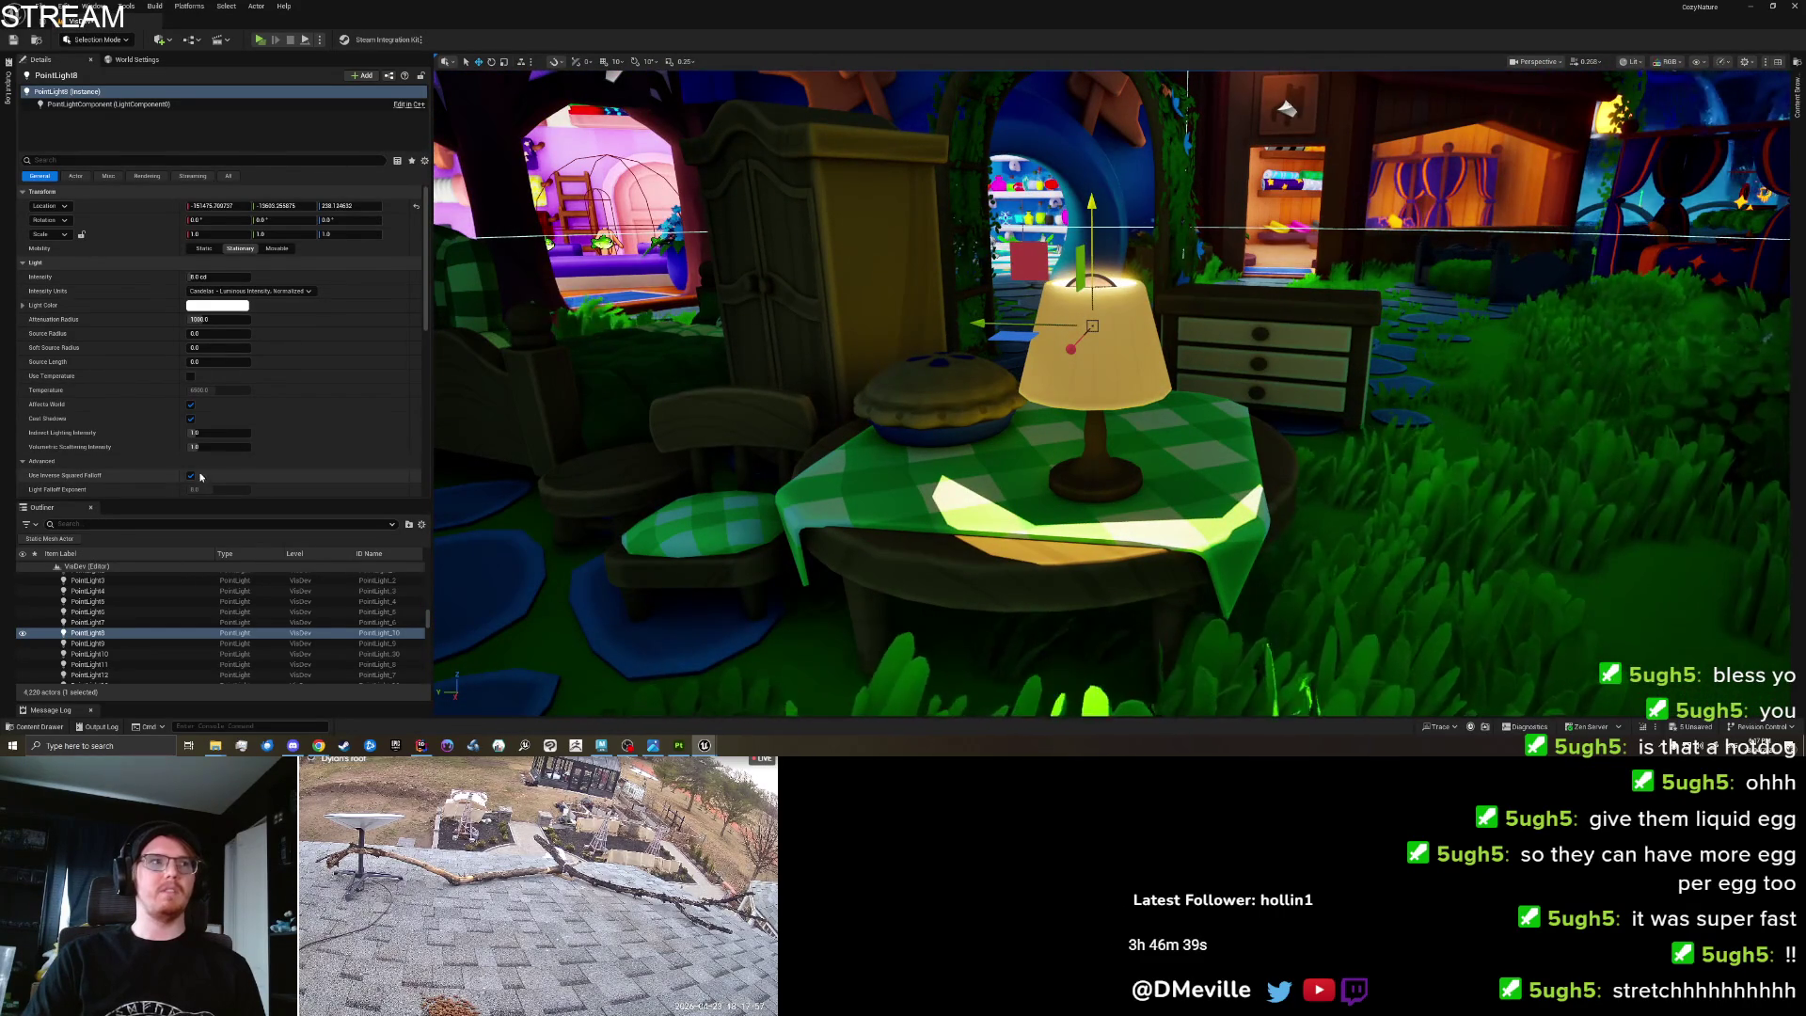
{"action": "left_click", "coordinate": [191, 419]}
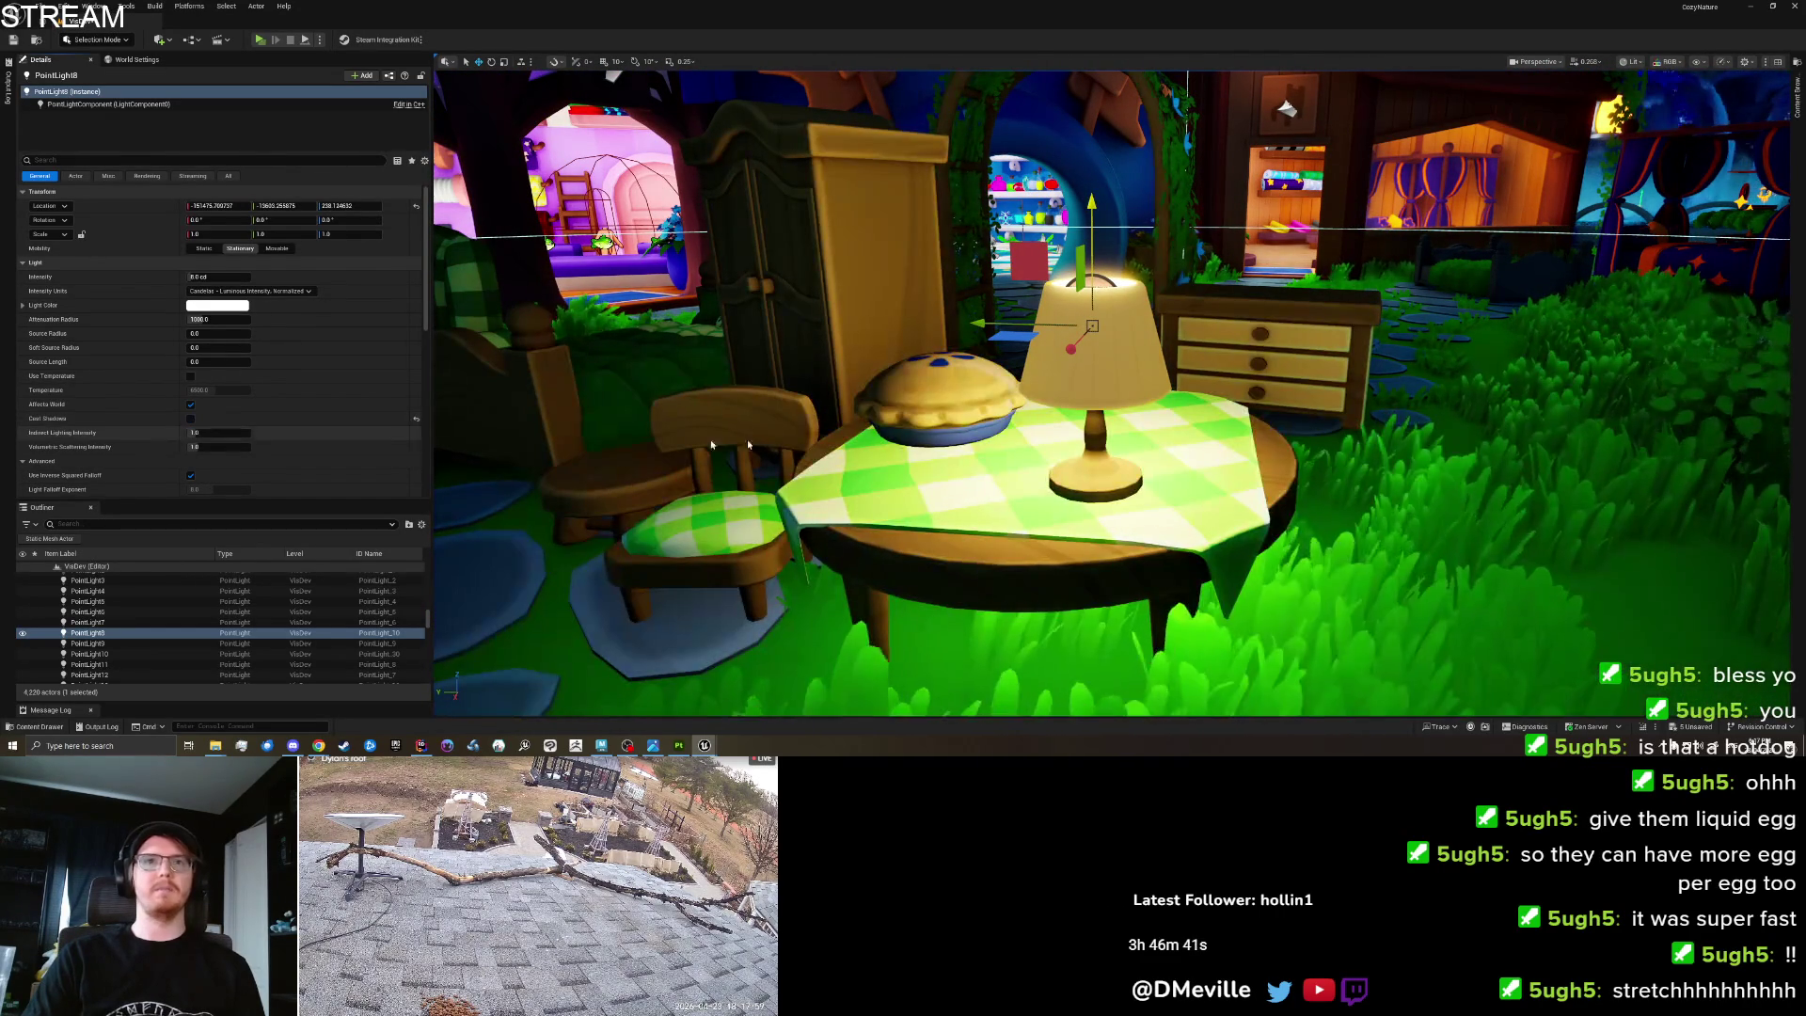
{"action": "scroll", "coordinate": [481, 438], "scroll_direction": "down", "scroll_amount": 10}
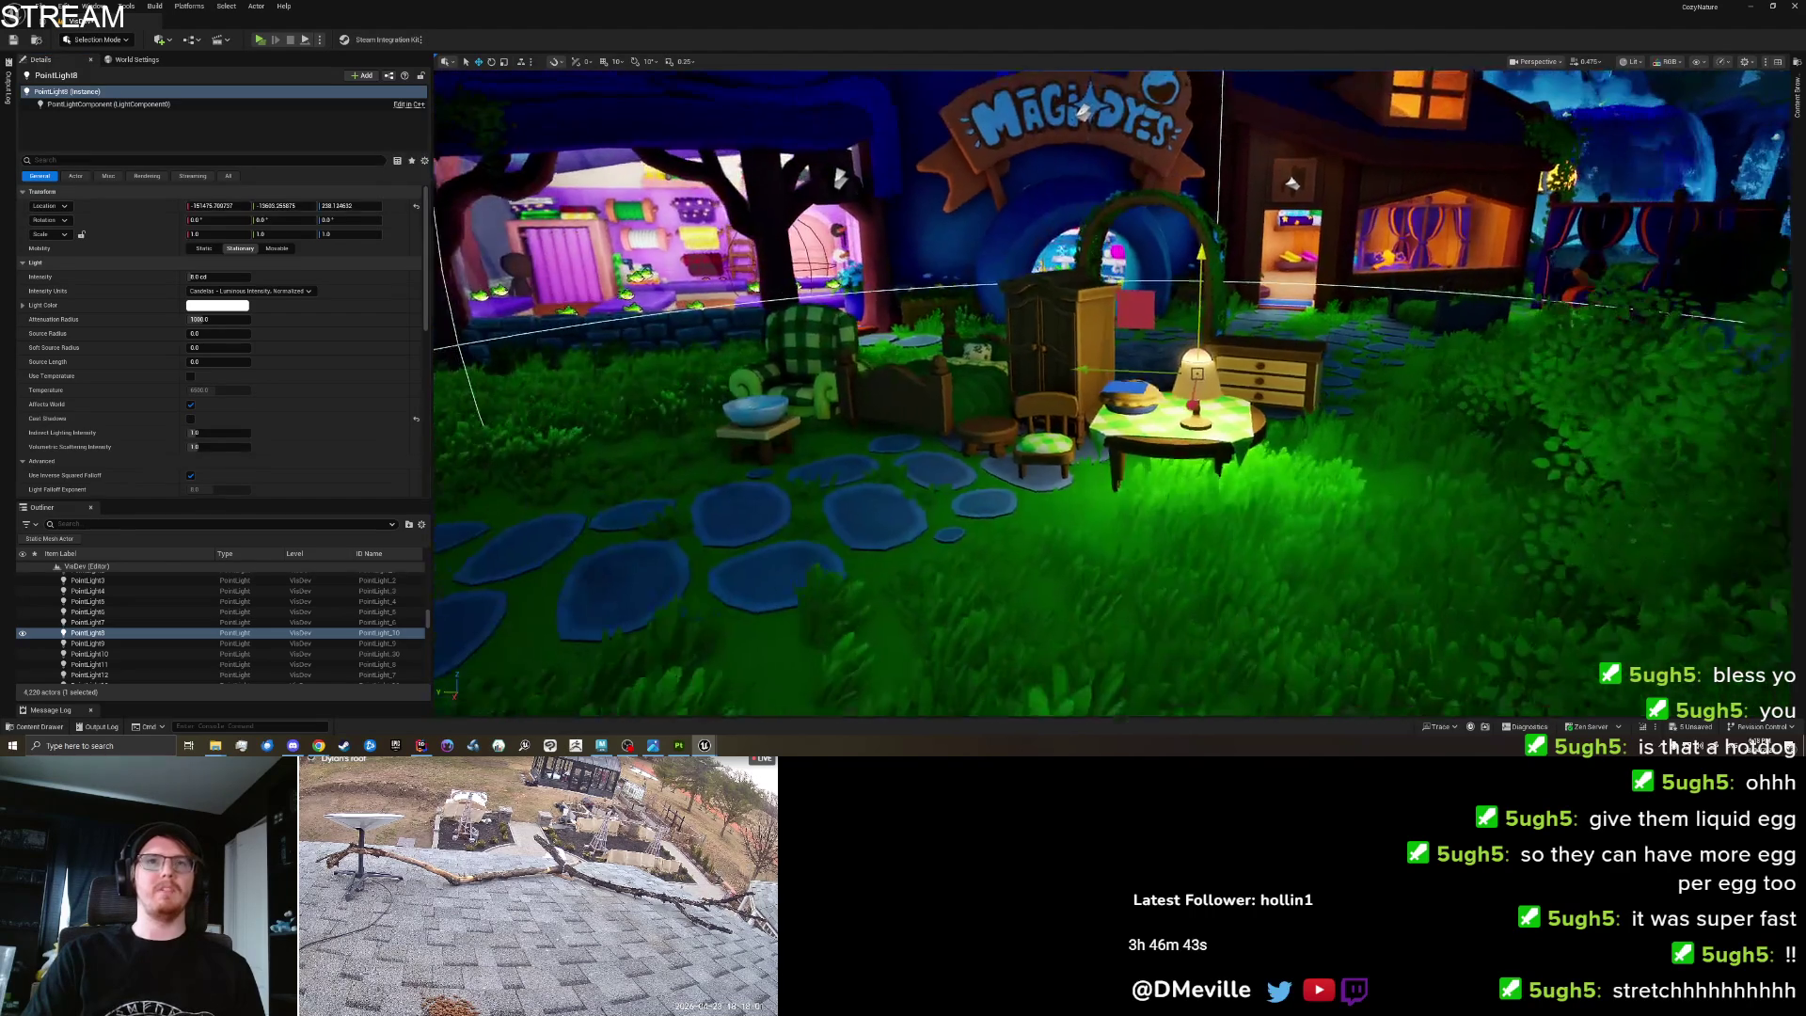
{"action": "scroll", "coordinate": [1041, 465], "scroll_direction": "up", "scroll_amount": 5}
{"action": "scroll", "coordinate": [1042, 464], "scroll_direction": "up", "scroll_amount": 5}
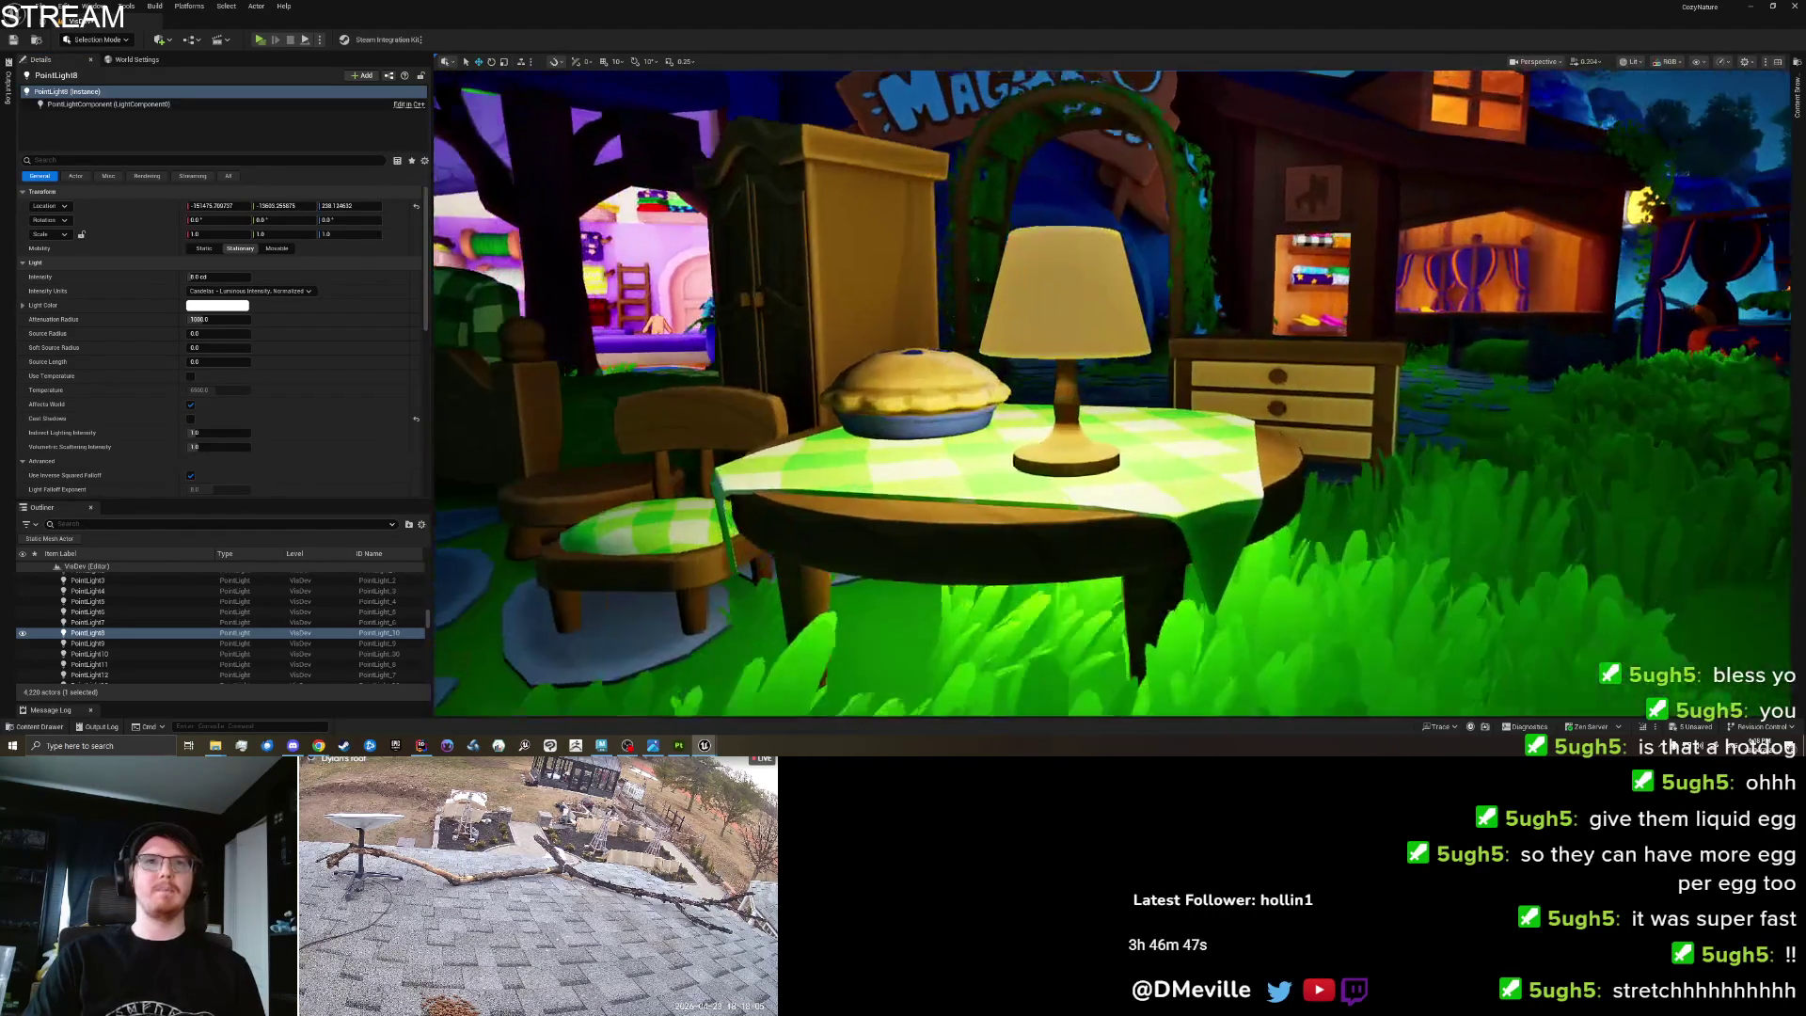
{"action": "scroll", "coordinate": [1073, 376], "scroll_direction": "up", "scroll_amount": 3}
{"action": "left_click", "coordinate": [1072, 357]}
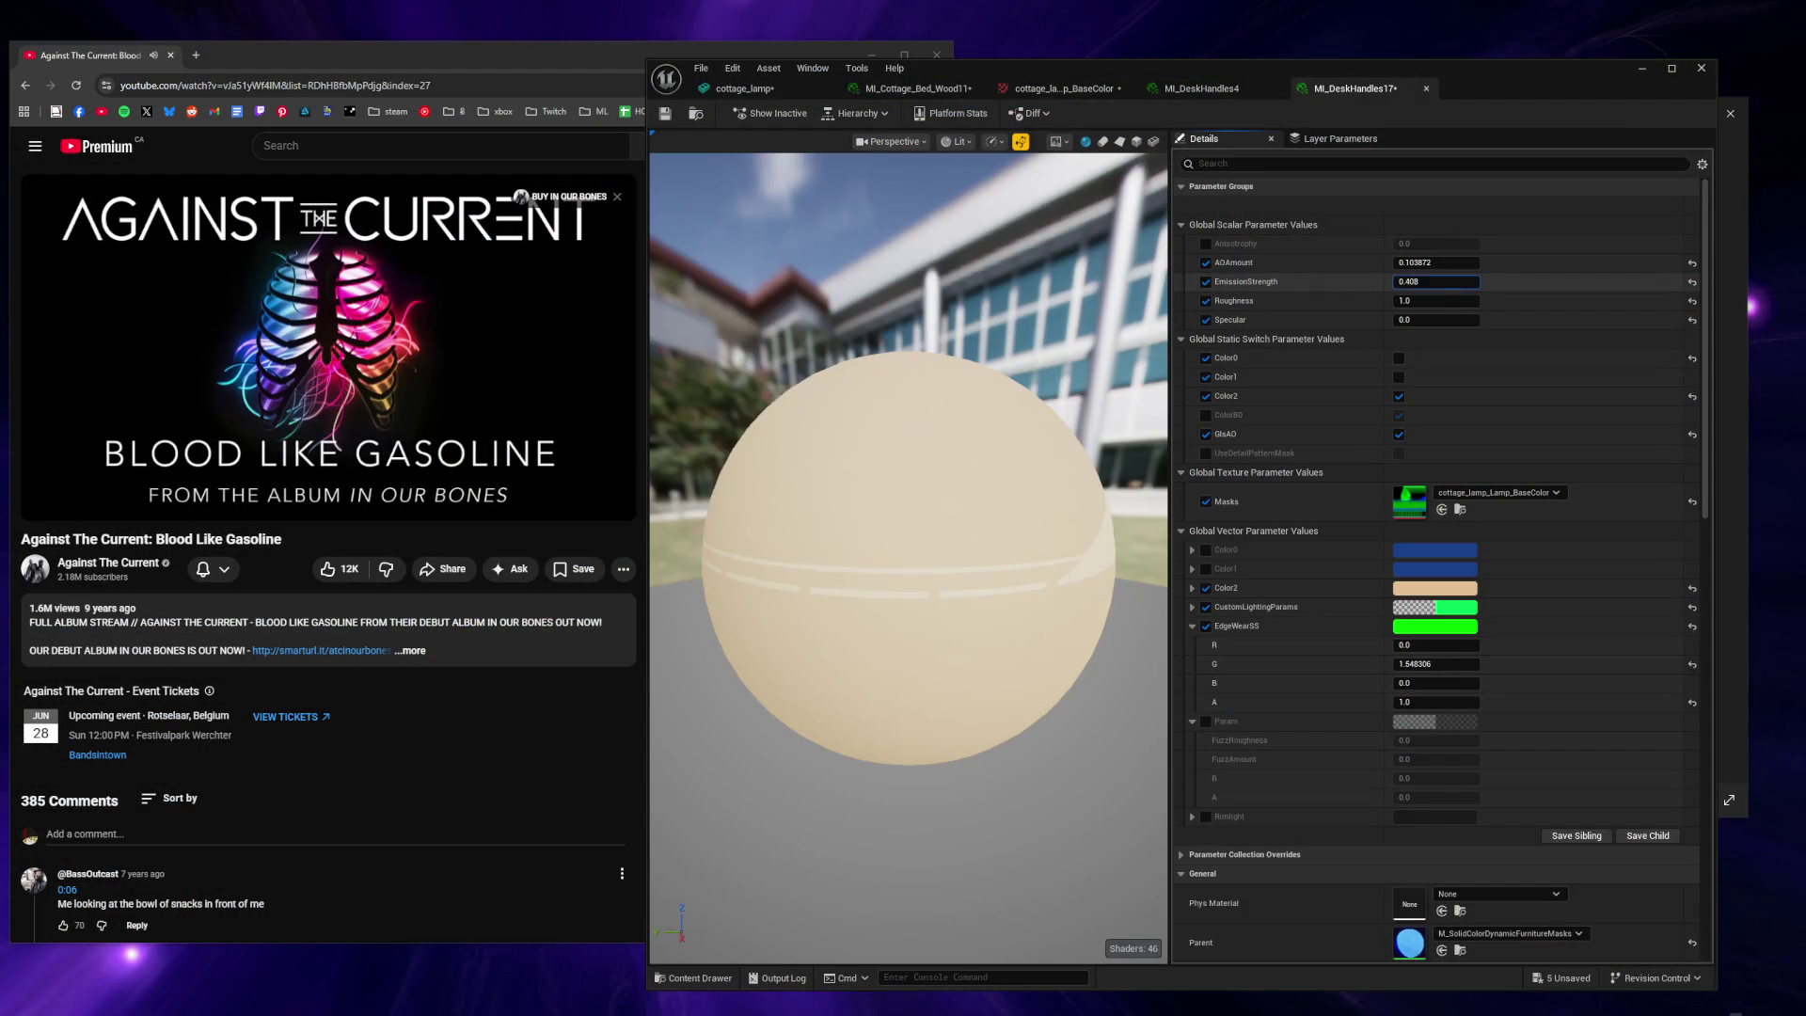
Raise the lamp shade's EmissionStrength to about 8.28.
{"action": "left_click_drag", "start_coordinate": [1436, 282], "coordinate": [1543, 281]}
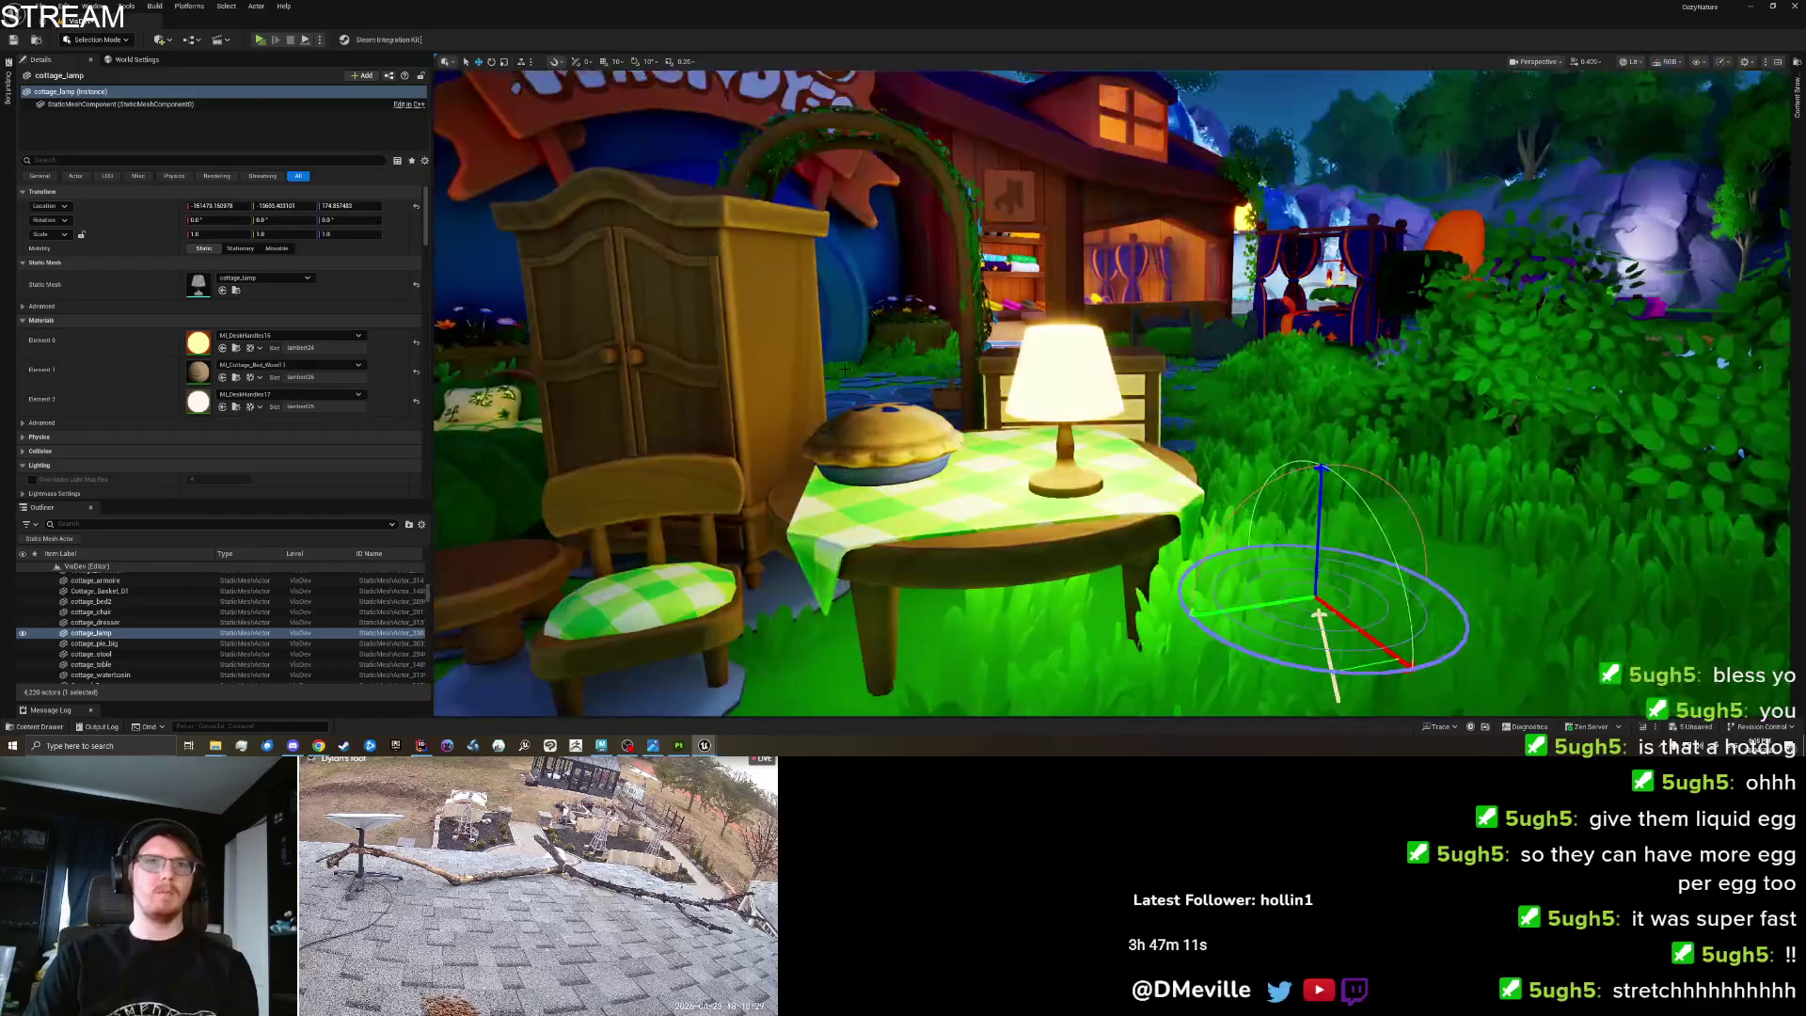
{"action": "scroll", "coordinate": [844, 430], "scroll_direction": "down", "scroll_amount": 6}
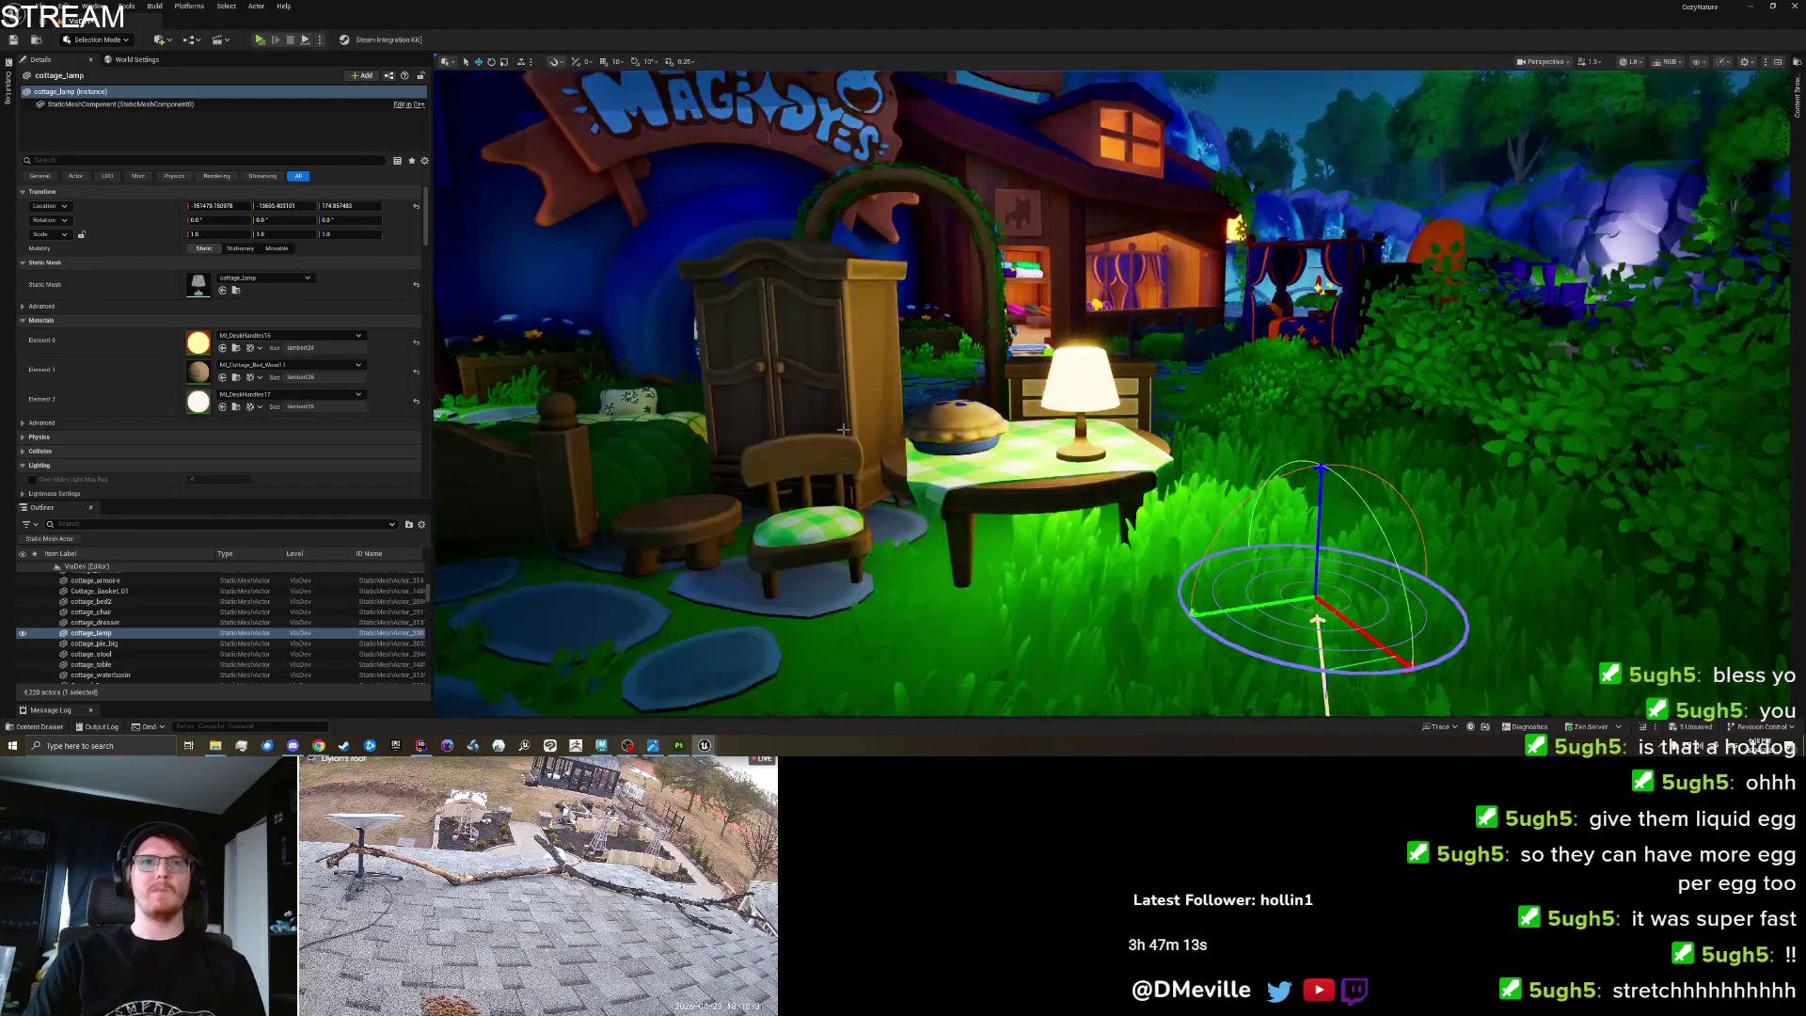
{"action": "scroll", "coordinate": [844, 430], "scroll_direction": "up", "scroll_amount": 6}
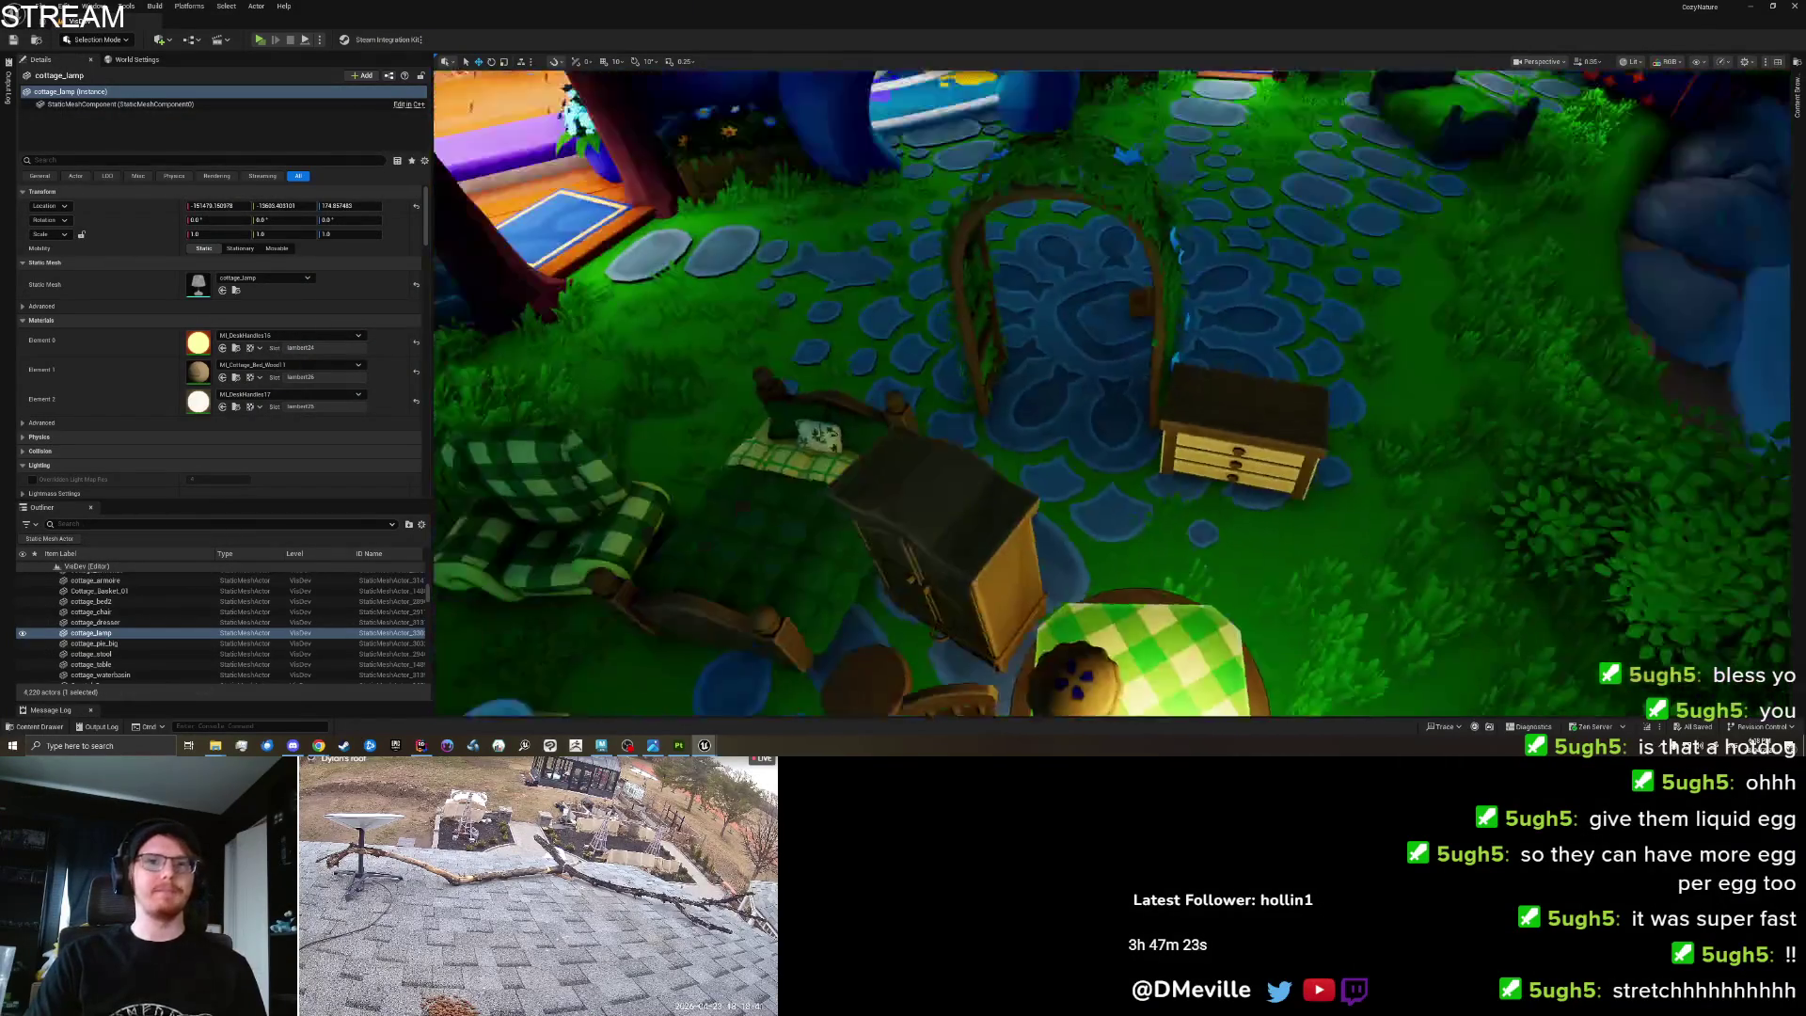
{"action": "left_click", "coordinate": [1148, 528]}
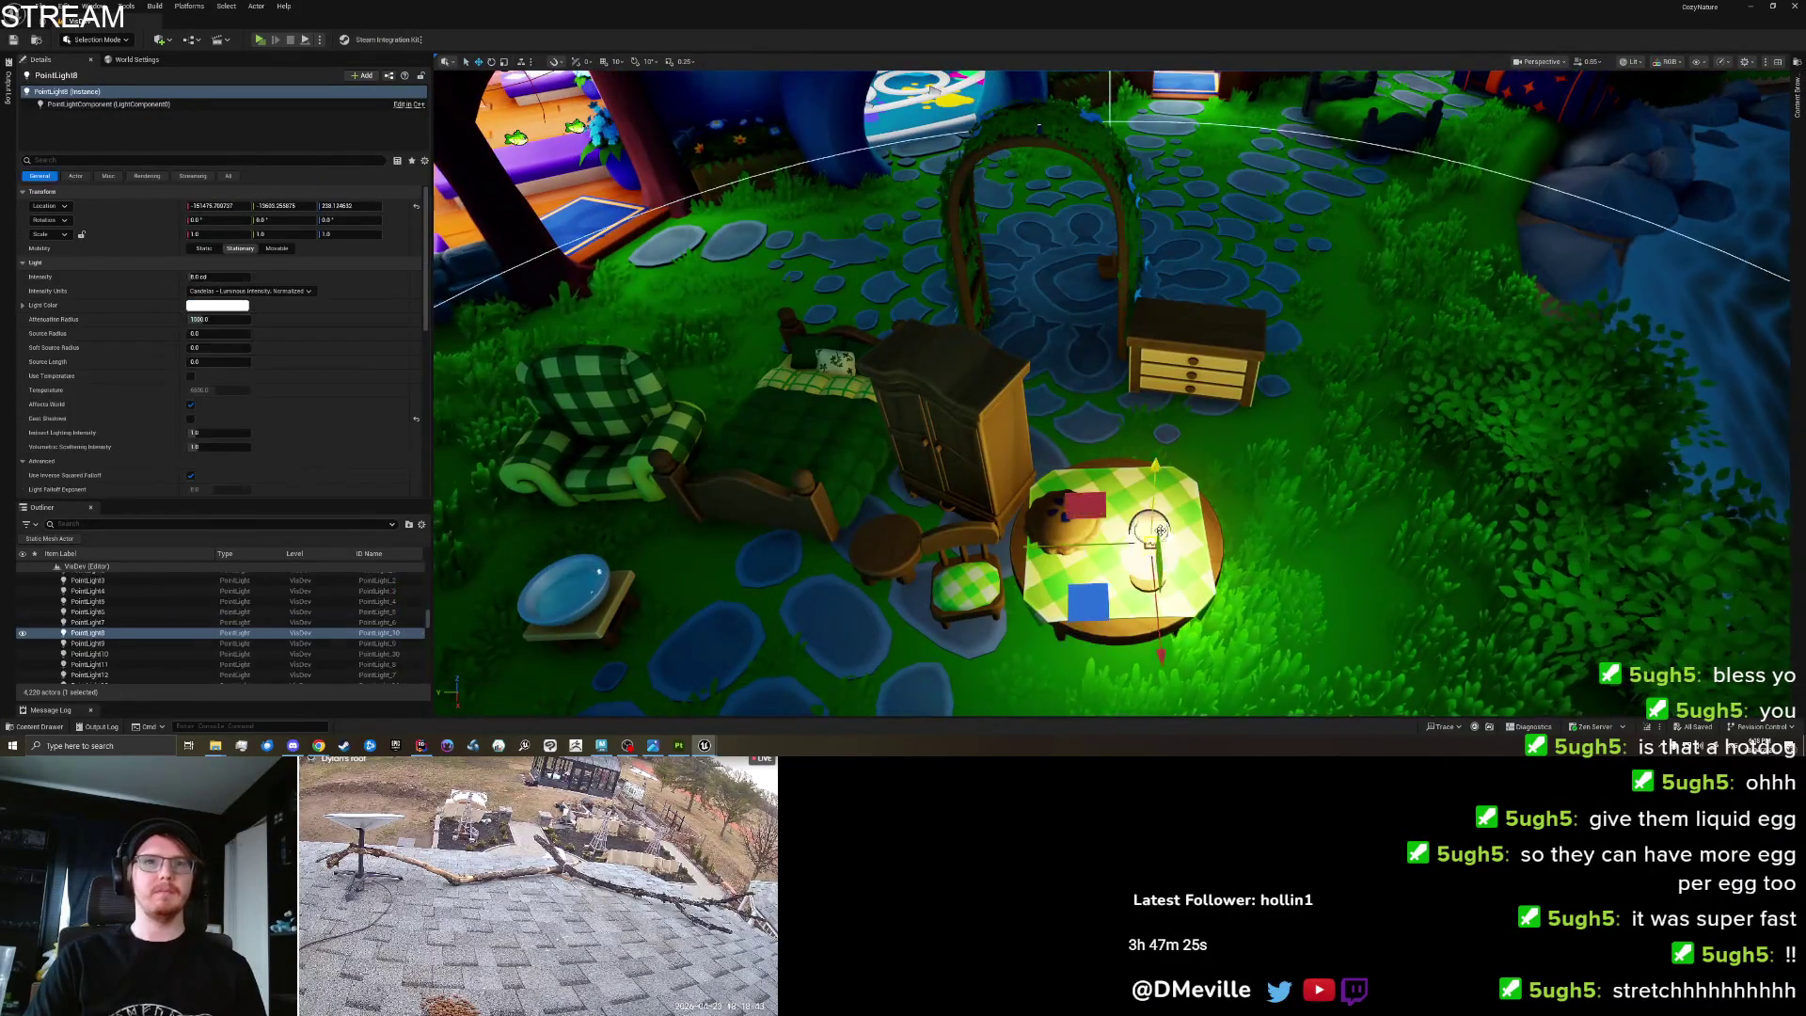
Re-enable shadow casting on PointLight8 and lower it down inside the lamp shade.
{"action": "key", "text": "f"}
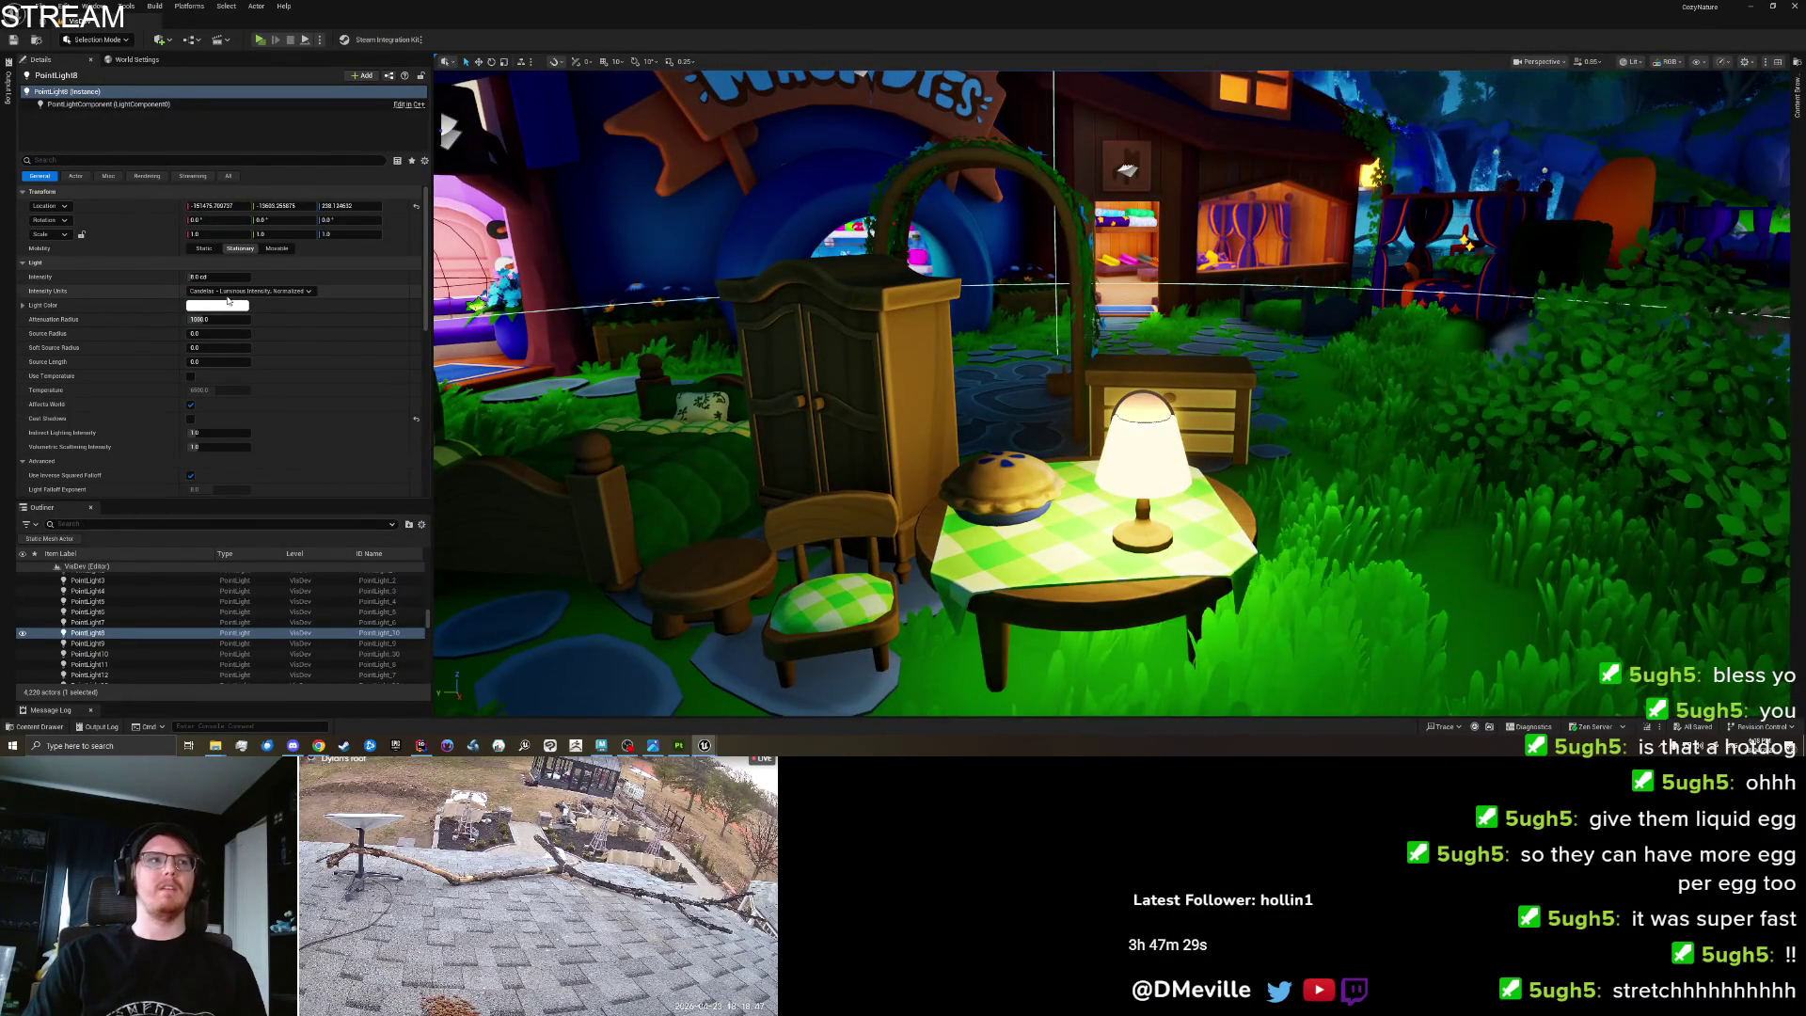
{"action": "left_click", "coordinate": [190, 419]}
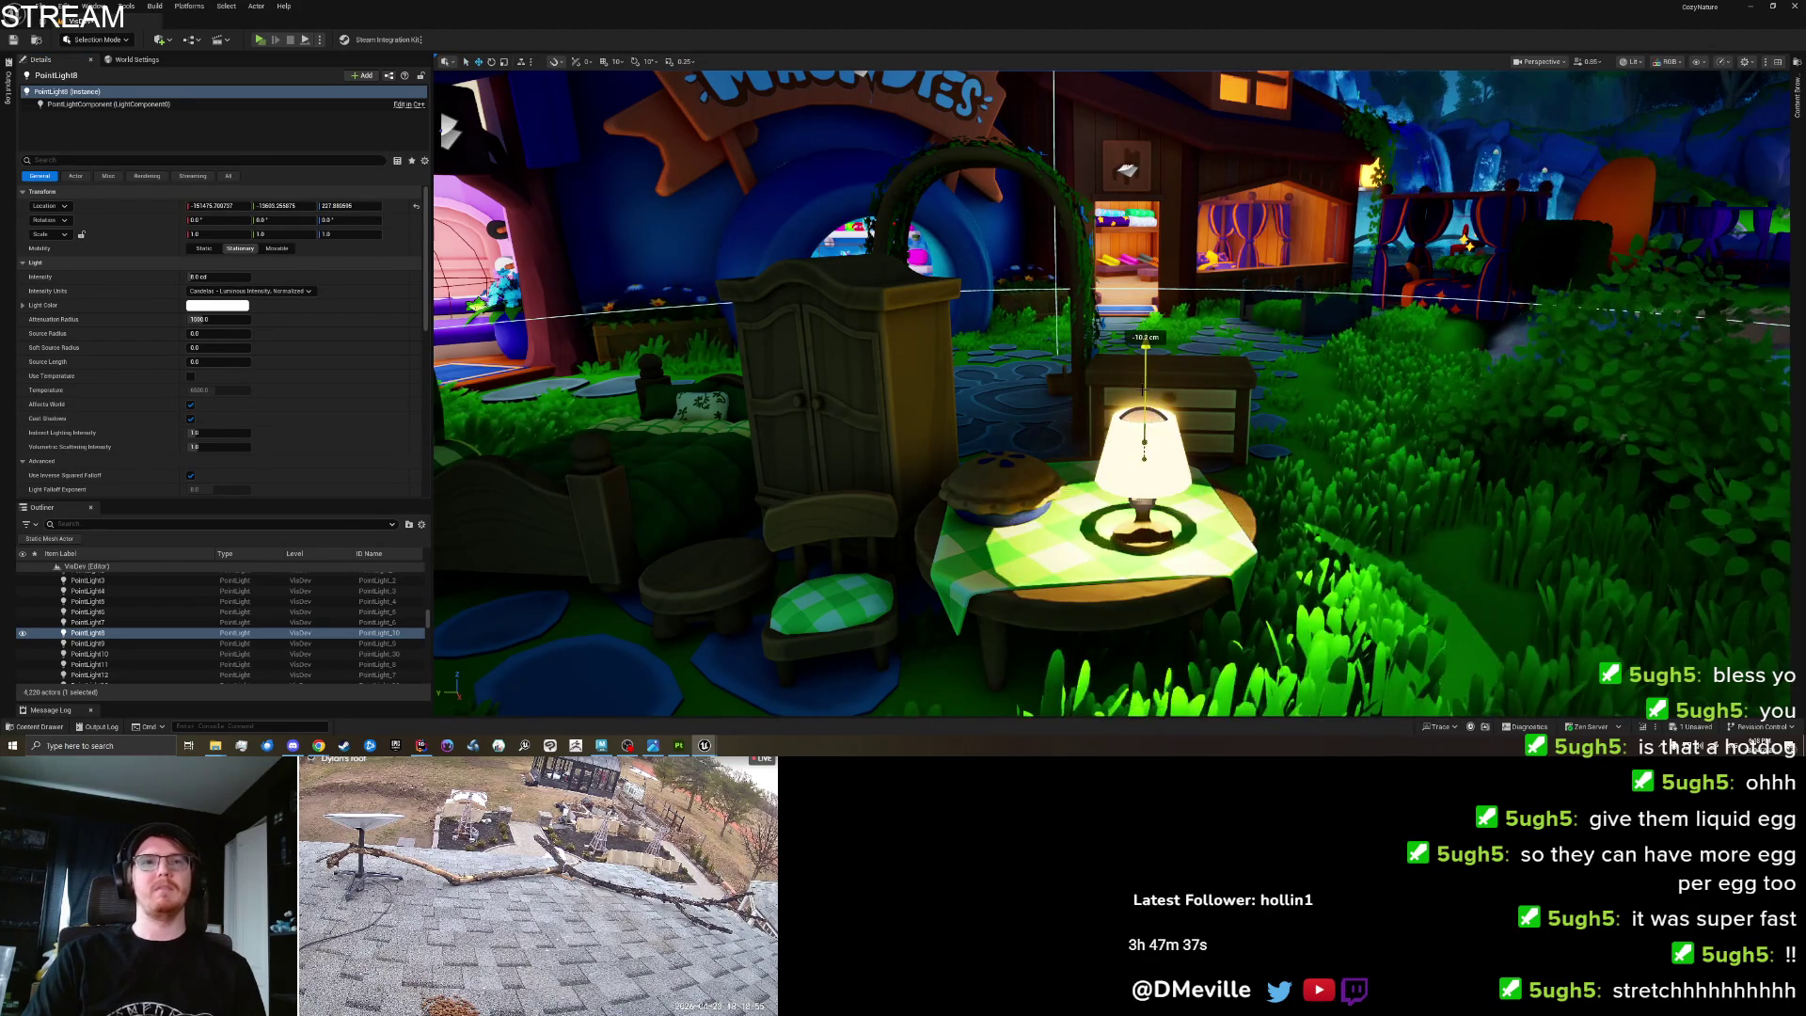
{"action": "left_click_drag", "start_coordinate": [1145, 404], "coordinate": [1146, 394]}
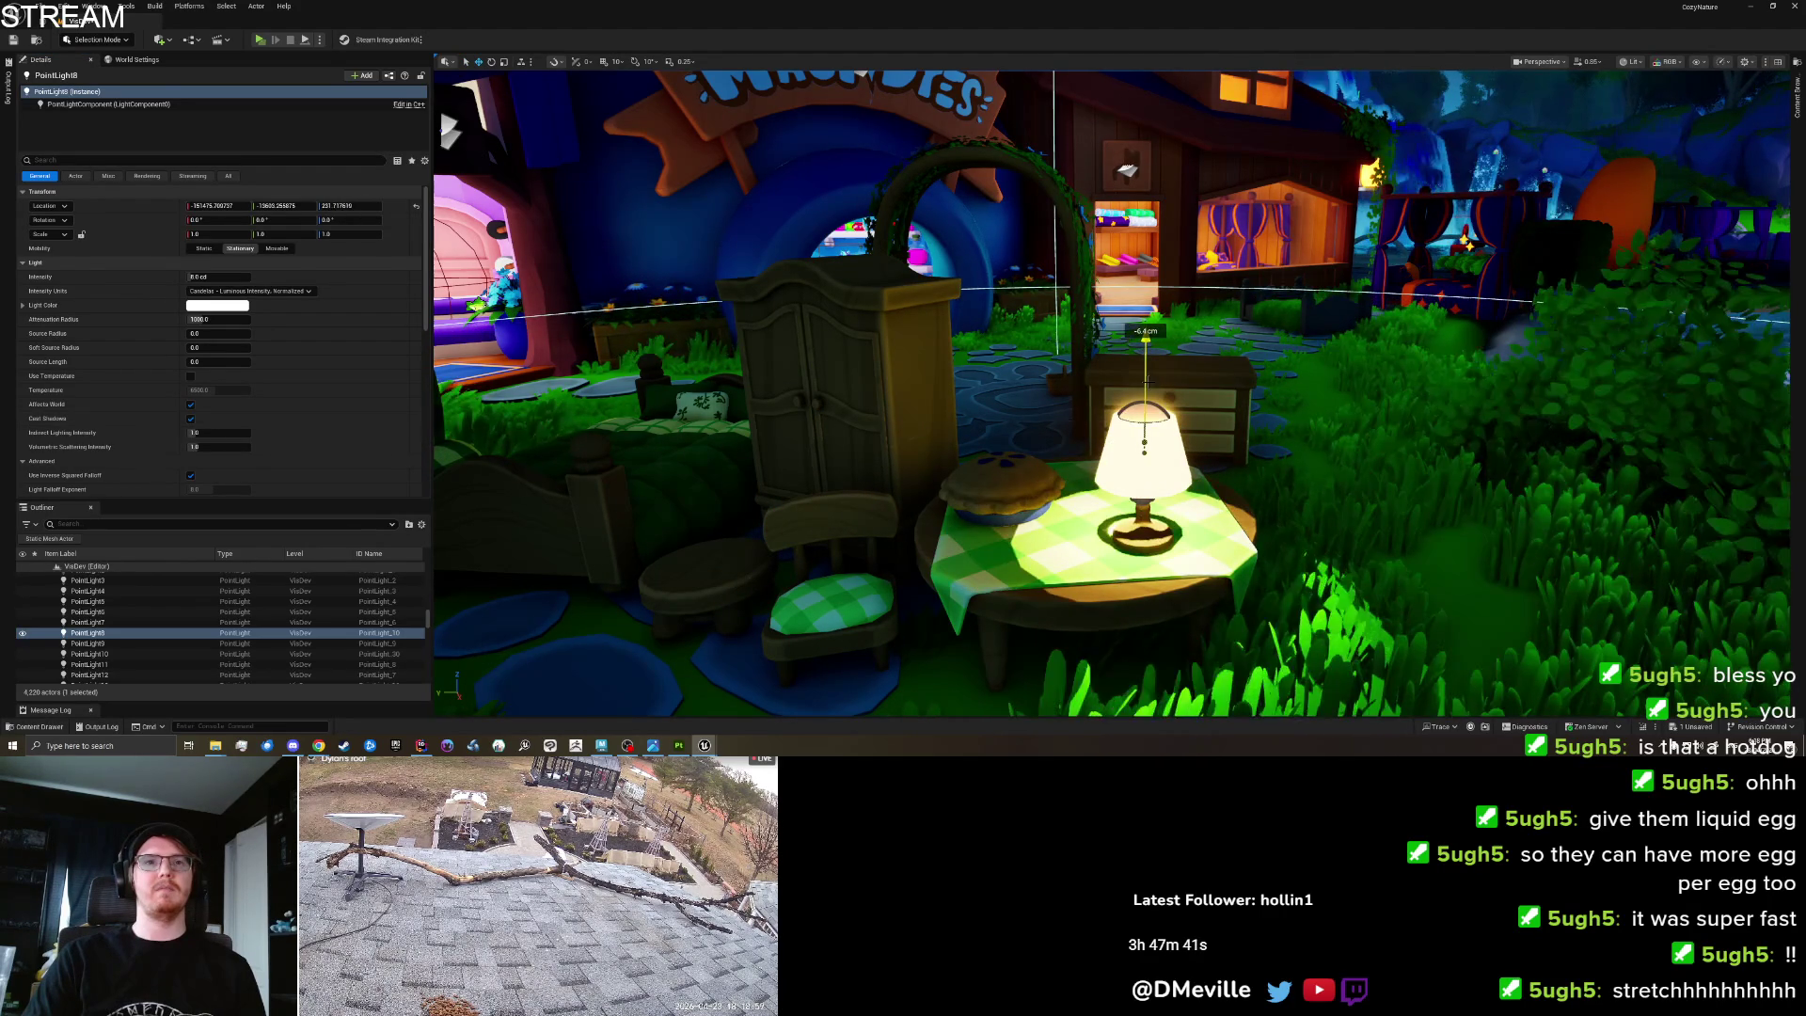
{"action": "mouse_move", "coordinate": [1150, 399]}
{"action": "left_mouse_down"}
{"action": "mouse_move", "coordinate": [1092, 311]}
{"action": "mouse_move", "coordinate": [1157, 428]}
{"action": "mouse_move", "coordinate": [1150, 318]}
{"action": "mouse_move", "coordinate": [1145, 350]}
{"action": "left_mouse_up"}
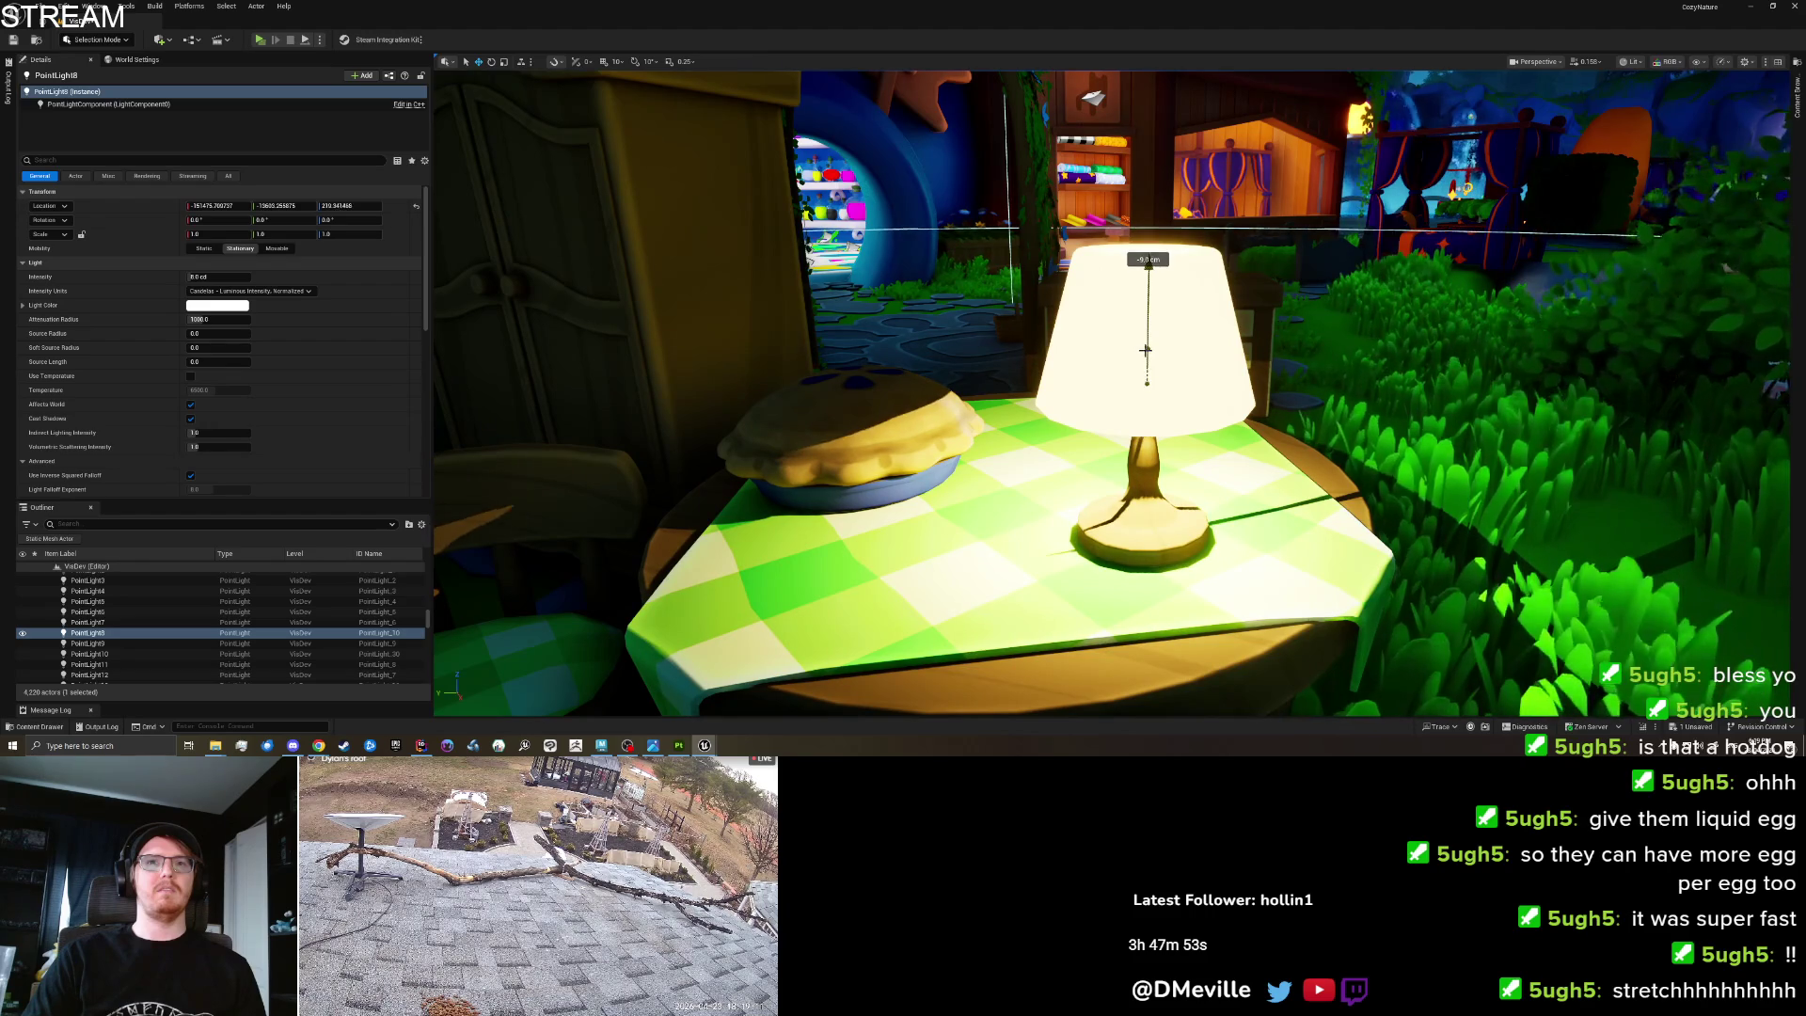
{"action": "scroll", "coordinate": [1244, 430], "scroll_direction": "down", "scroll_amount": 10}
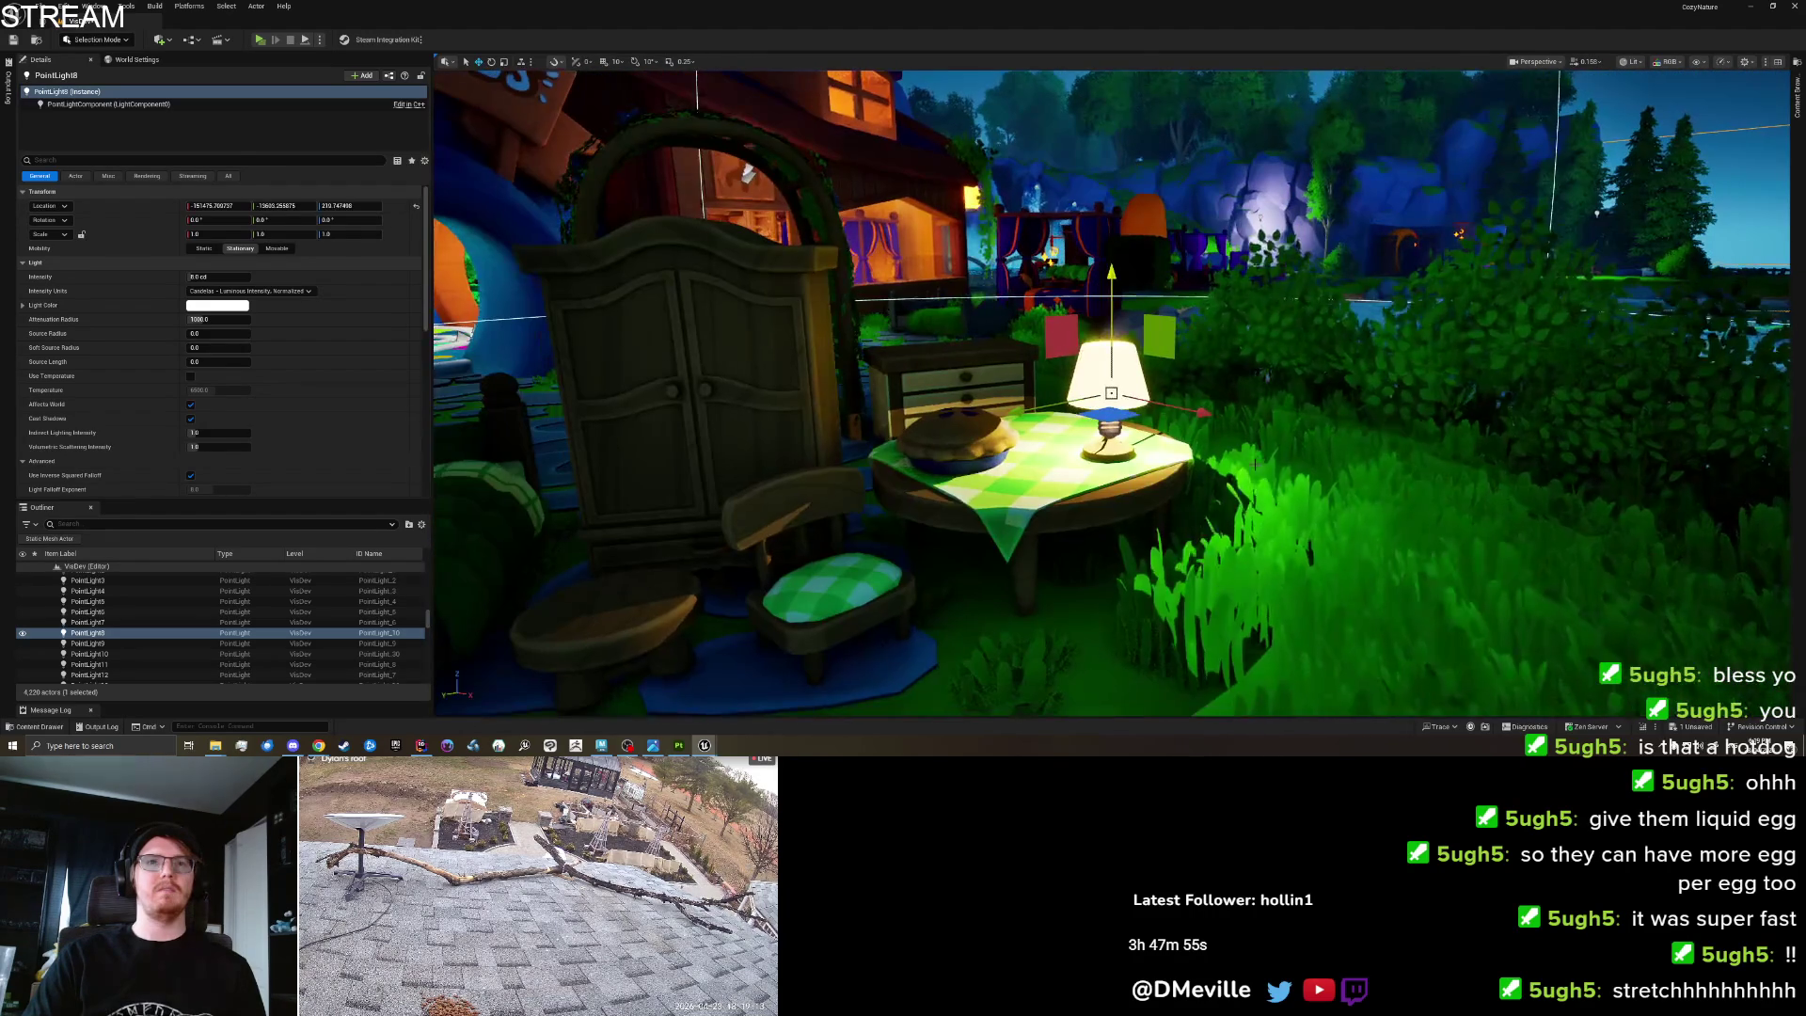
{"action": "left_click_drag", "start_coordinate": [1103, 464], "coordinate": [691, 455]}
{"action": "scroll", "coordinate": [692, 455], "scroll_direction": "up", "scroll_amount": 5}
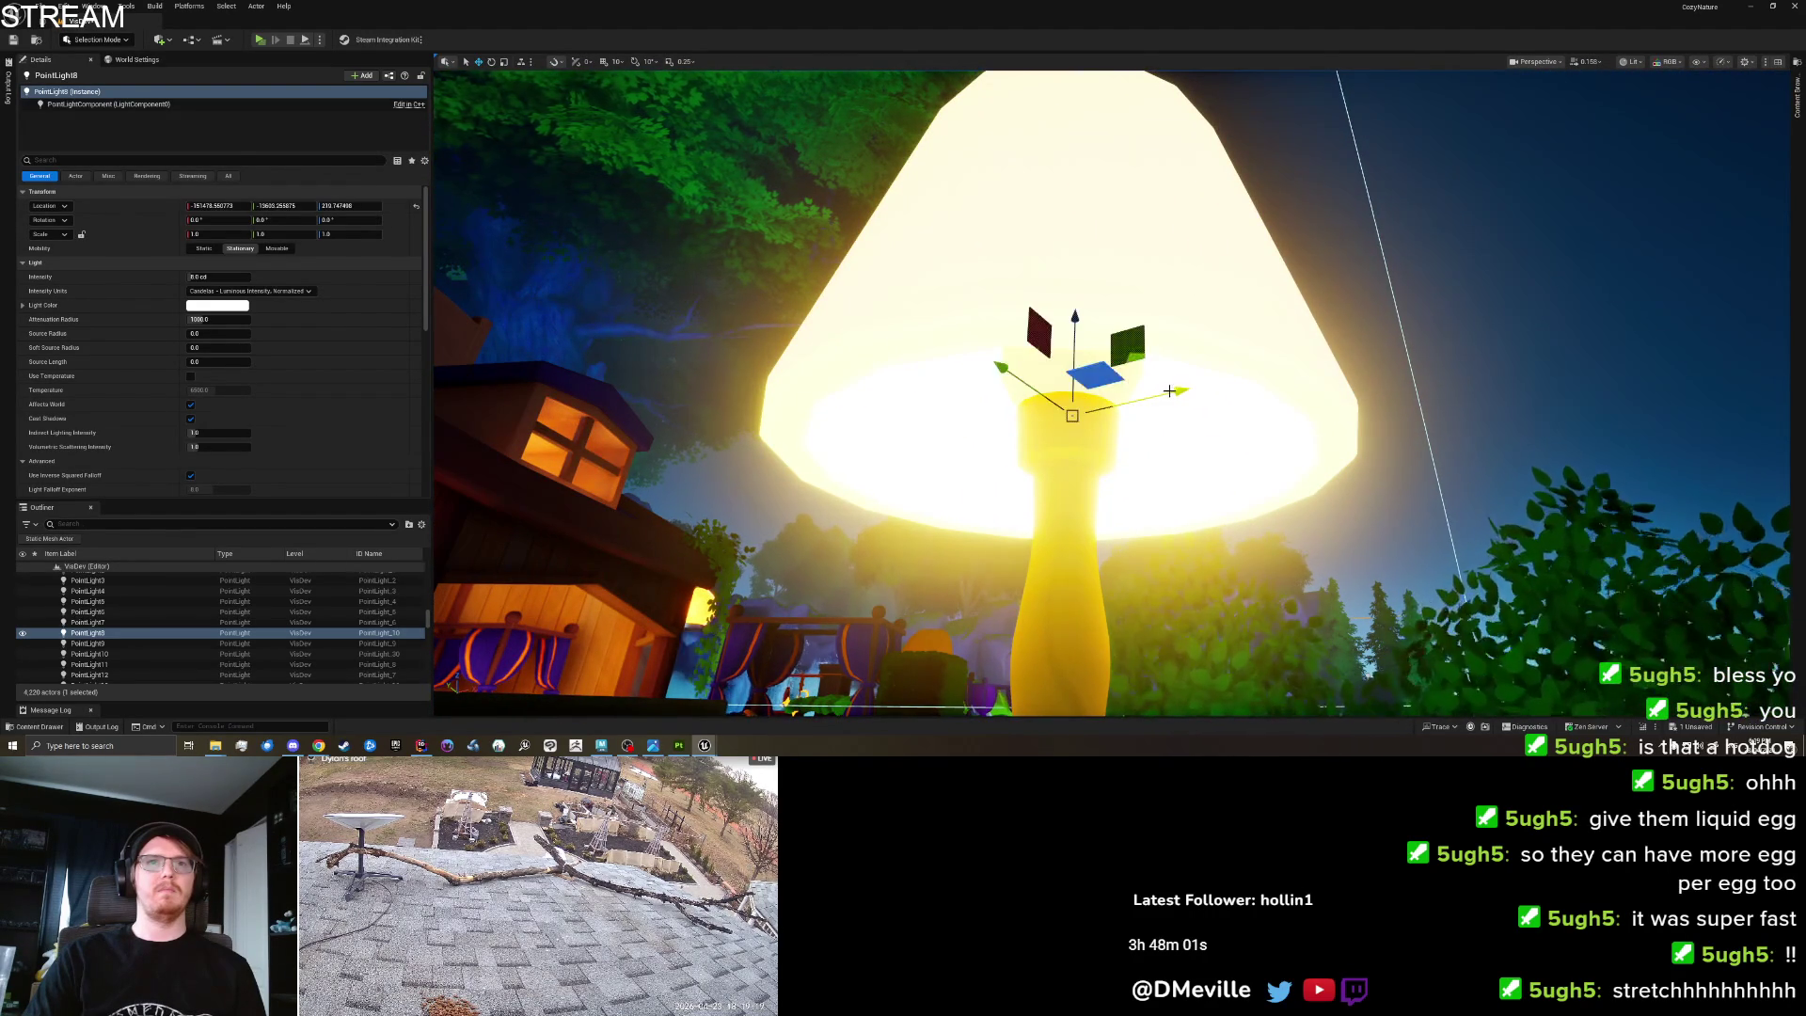
{"action": "scroll", "coordinate": [1110, 393], "scroll_direction": "down", "scroll_amount": 8}
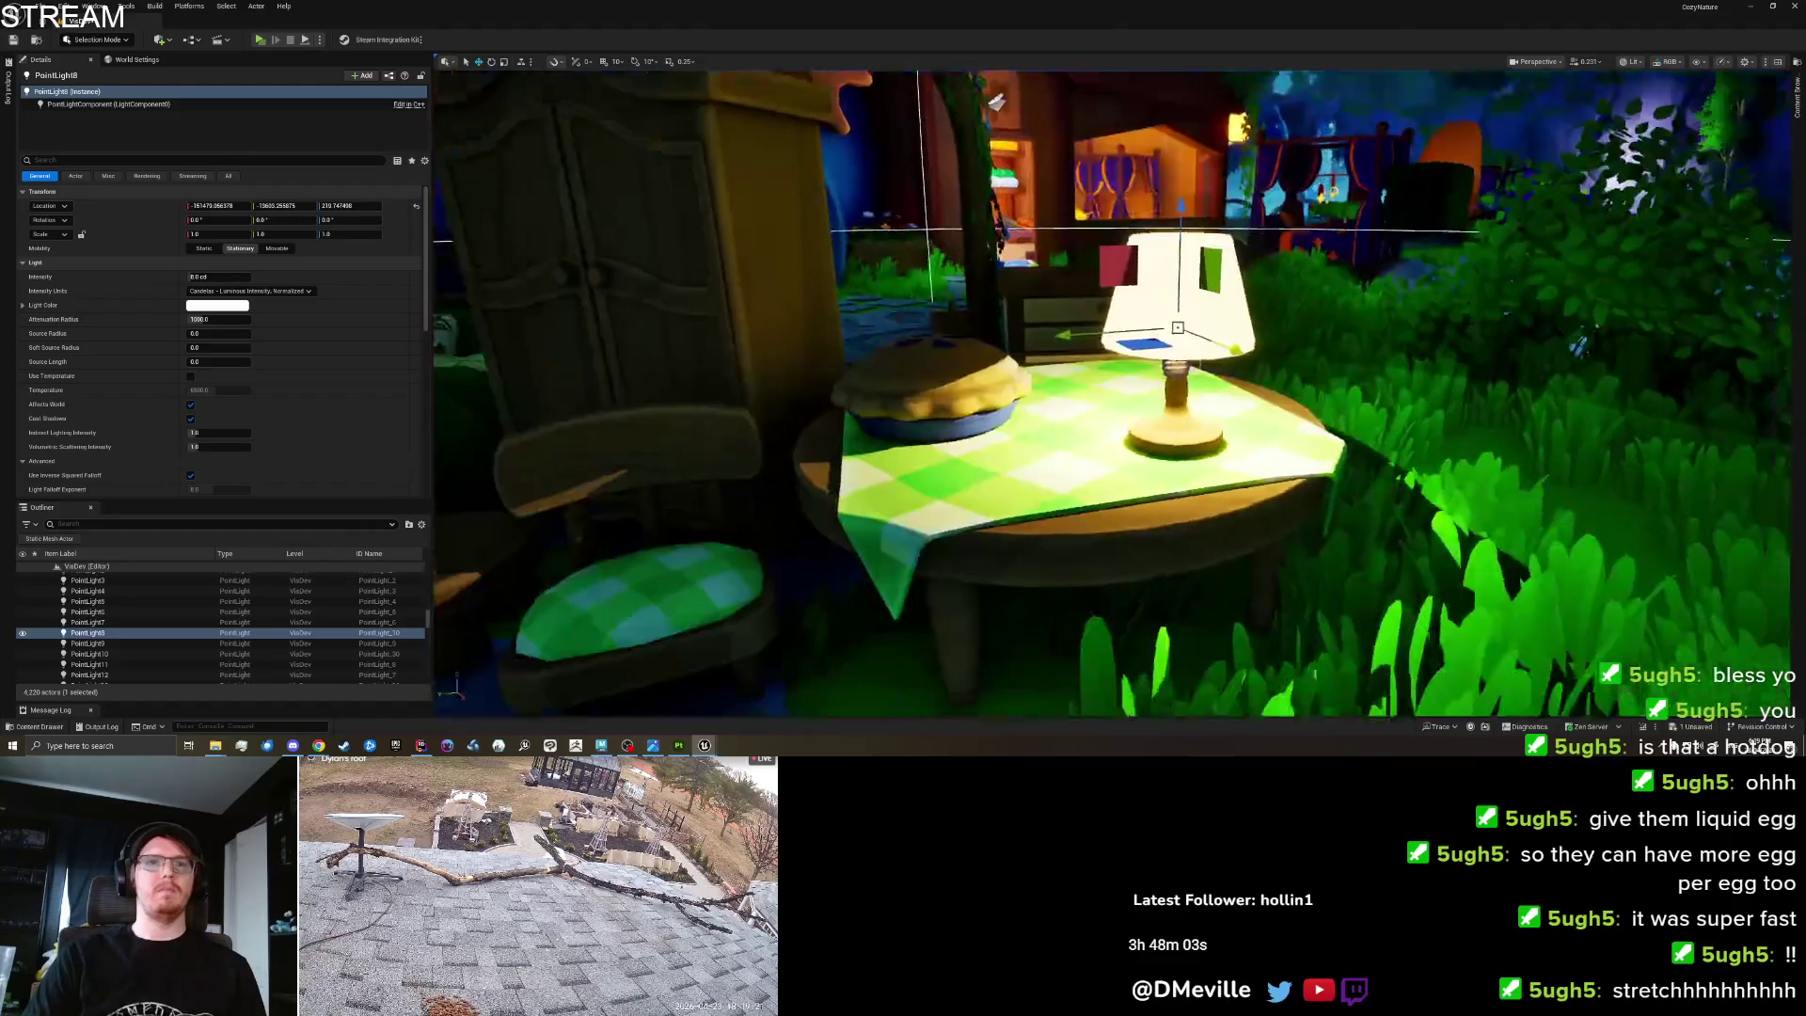
{"action": "scroll", "coordinate": [1110, 393], "scroll_direction": "down", "scroll_amount": 6}
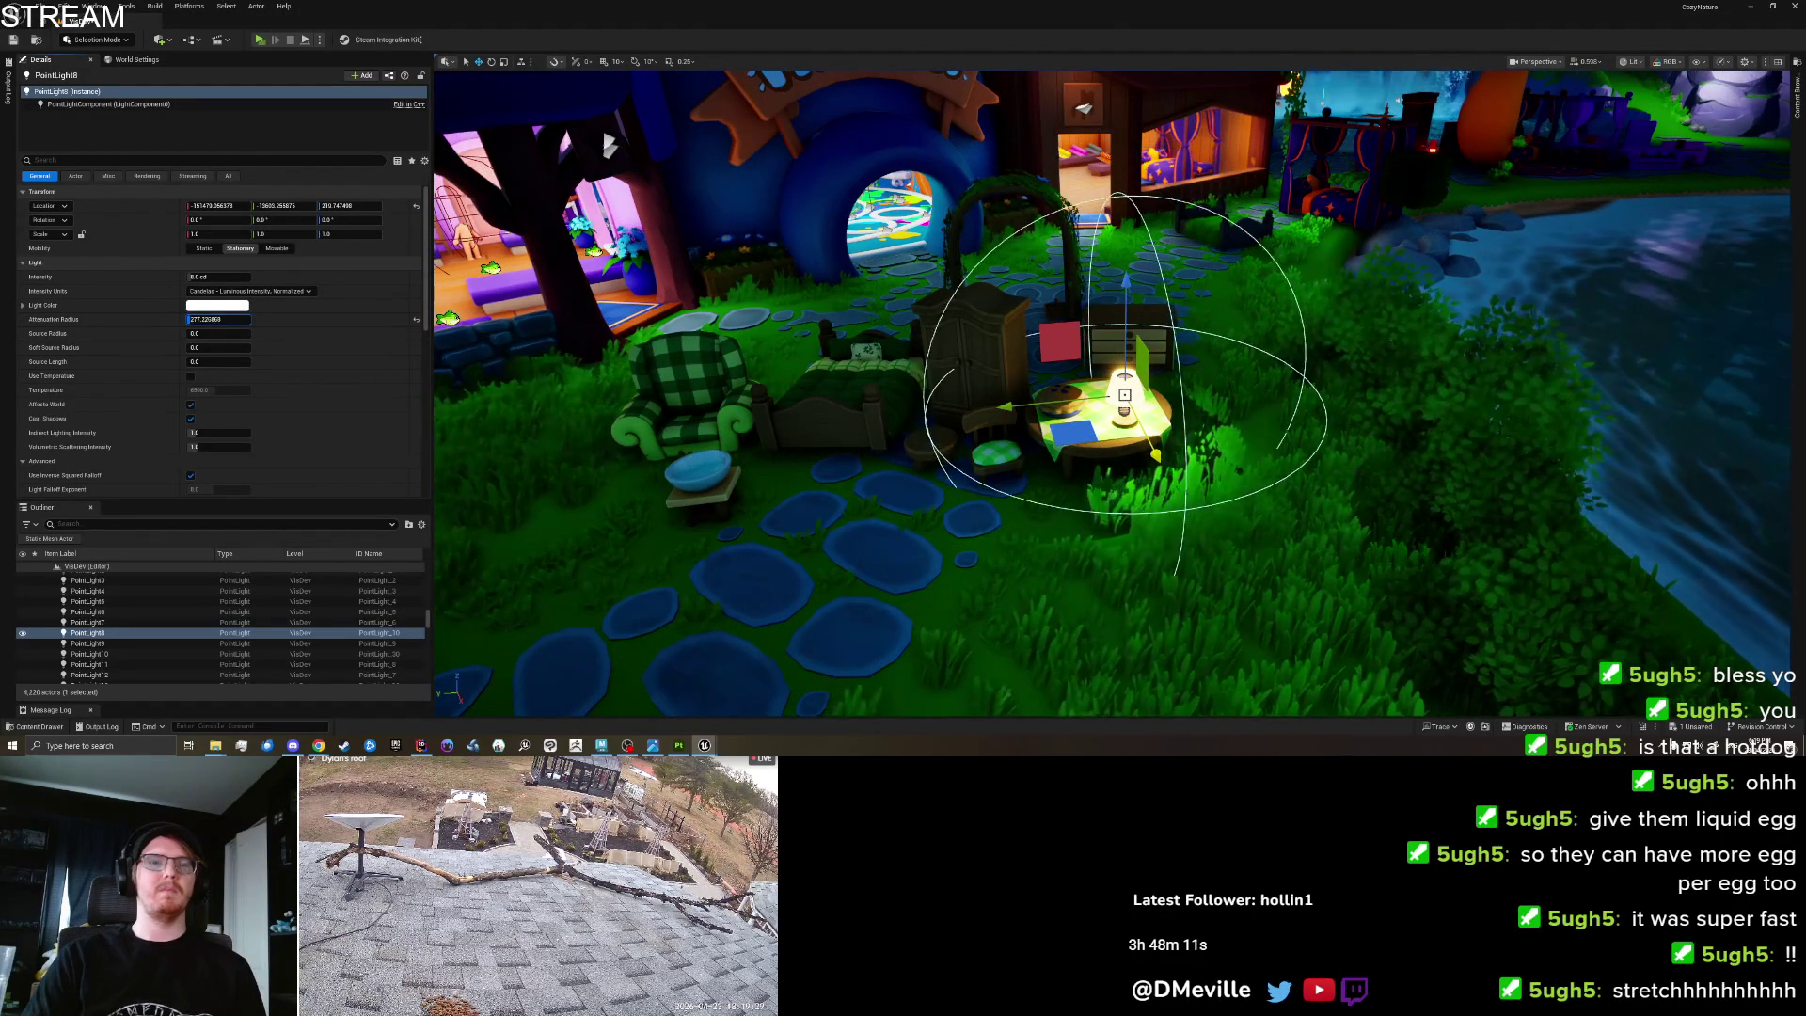
Zoom in and out around the glowing lamp, then save the level with Ctrl+S.
{"action": "scroll", "coordinate": [652, 425], "scroll_direction": "up", "scroll_amount": 10}
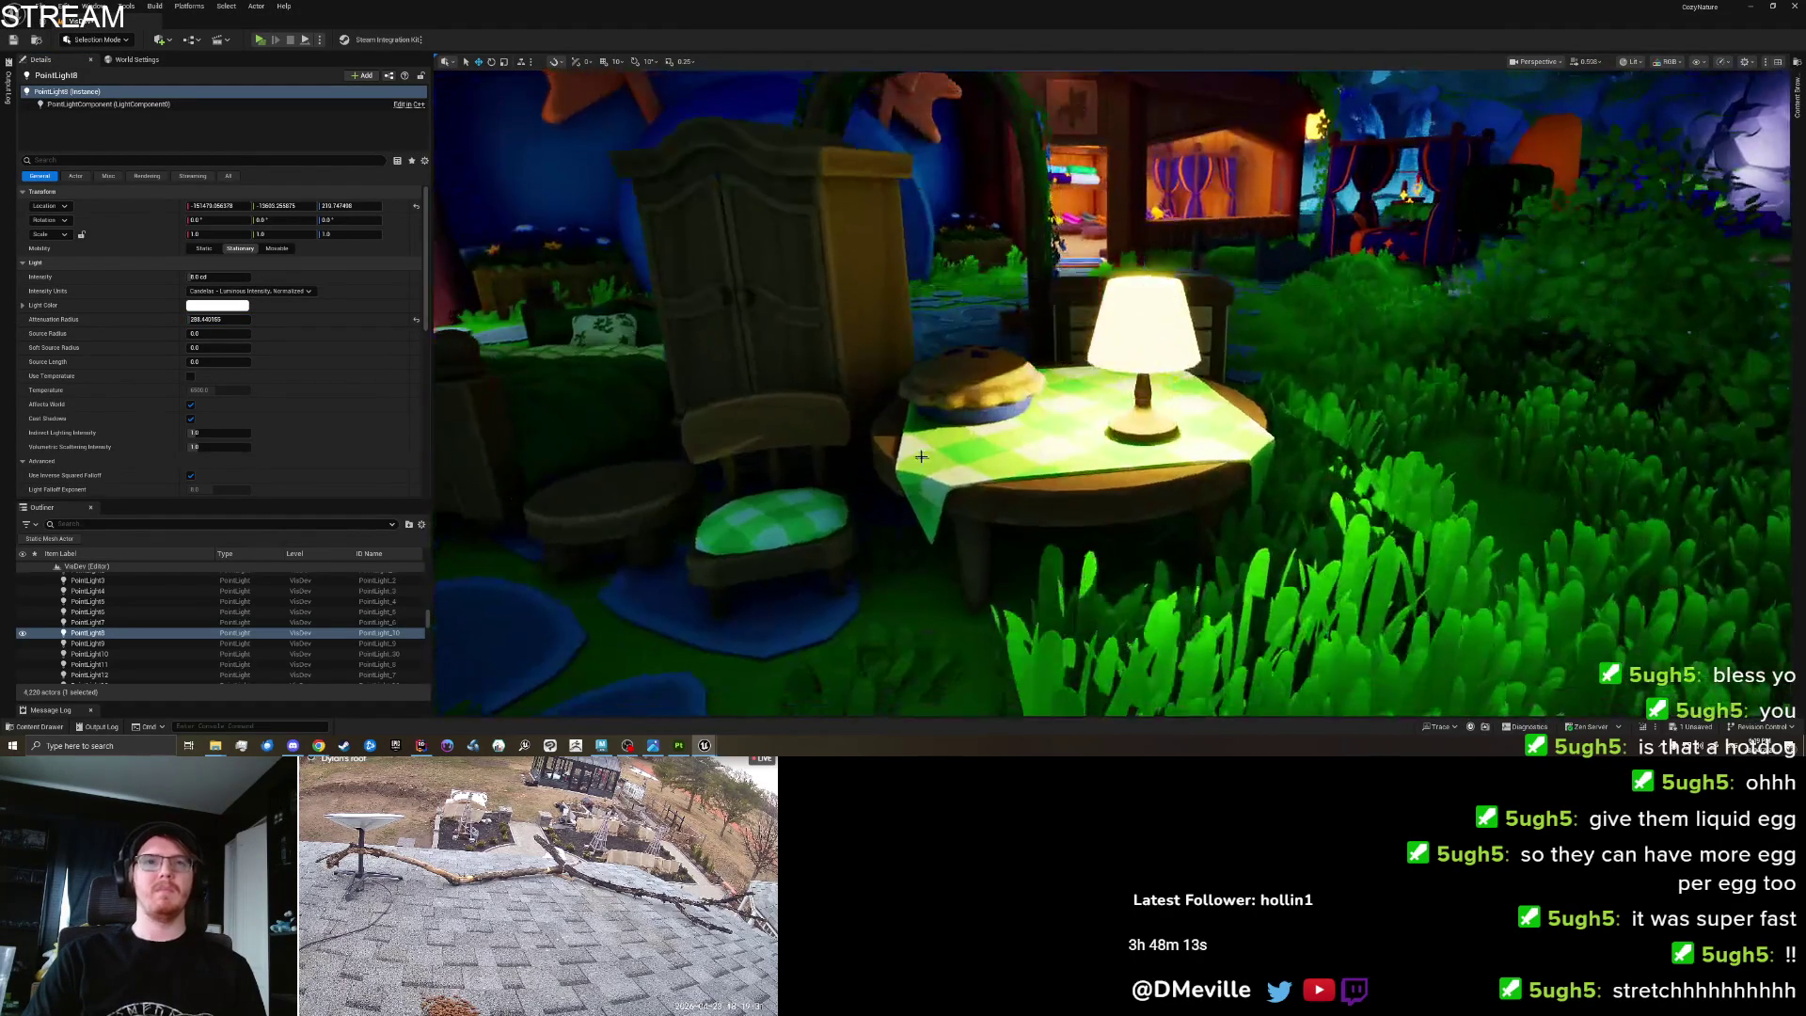
{"action": "scroll", "coordinate": [1110, 393], "scroll_direction": "up", "scroll_amount": 10}
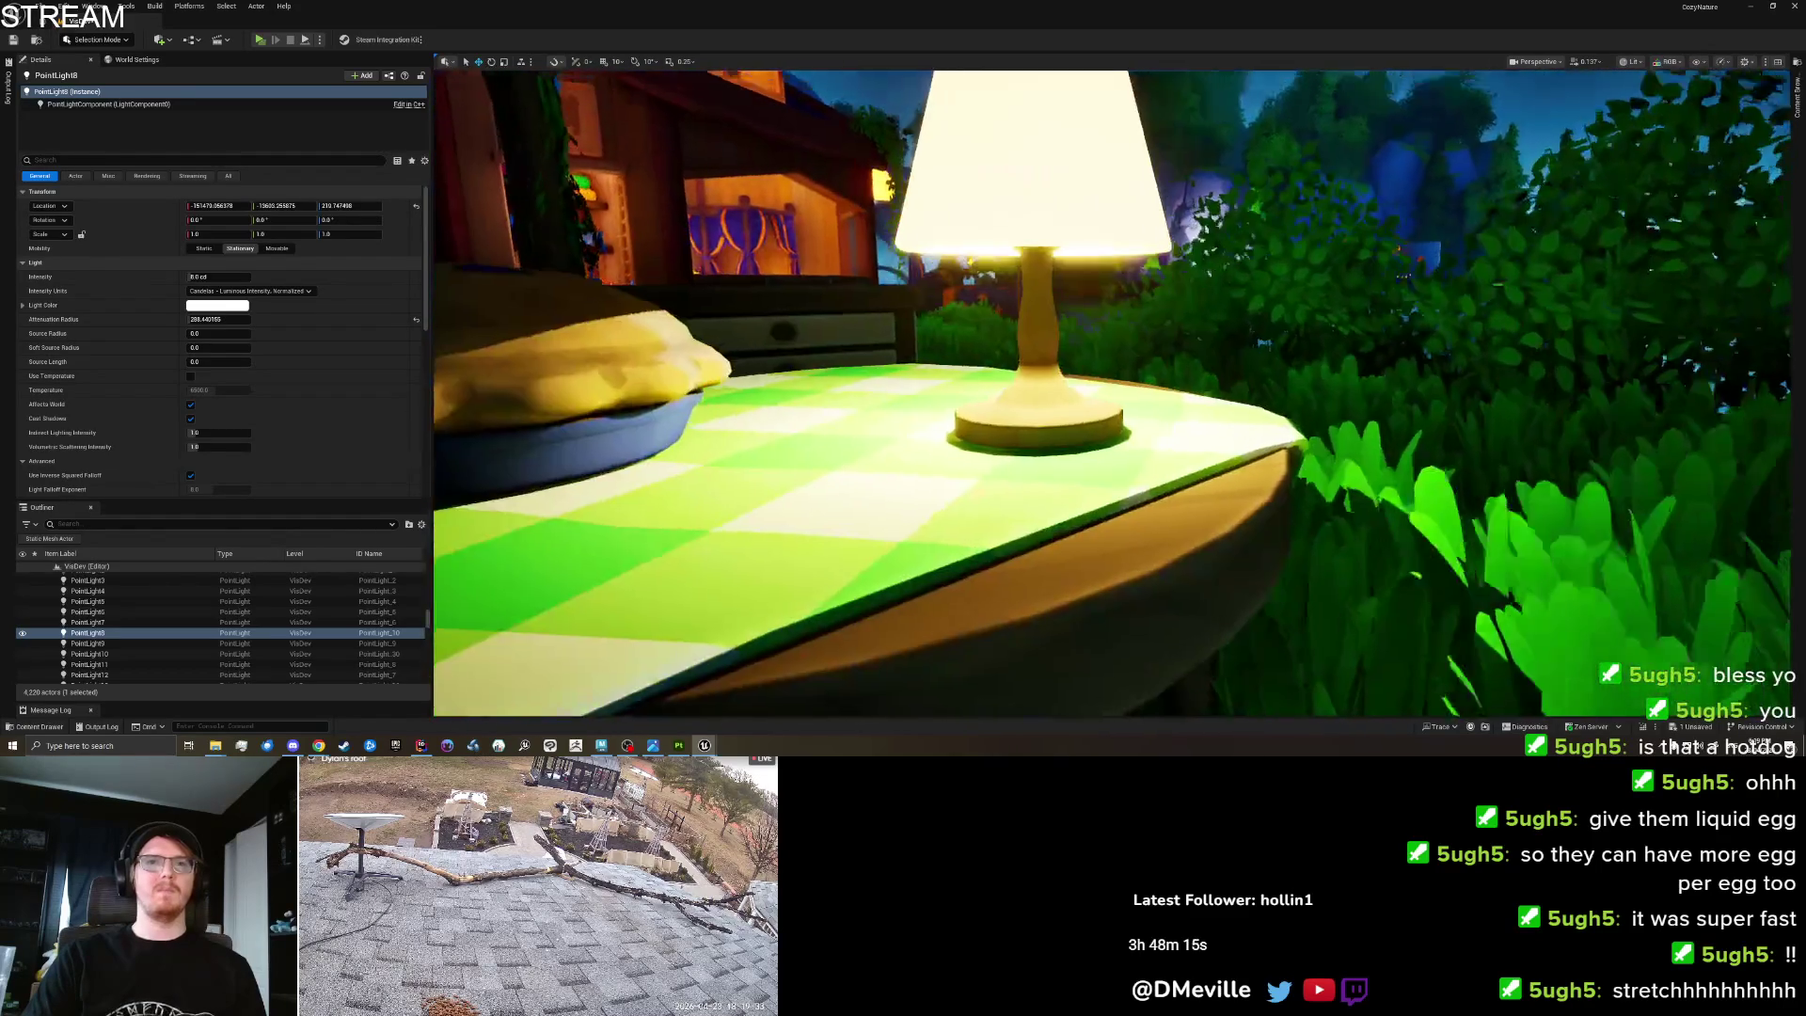
{"action": "scroll", "coordinate": [1110, 393], "scroll_direction": "down", "scroll_amount": 5}
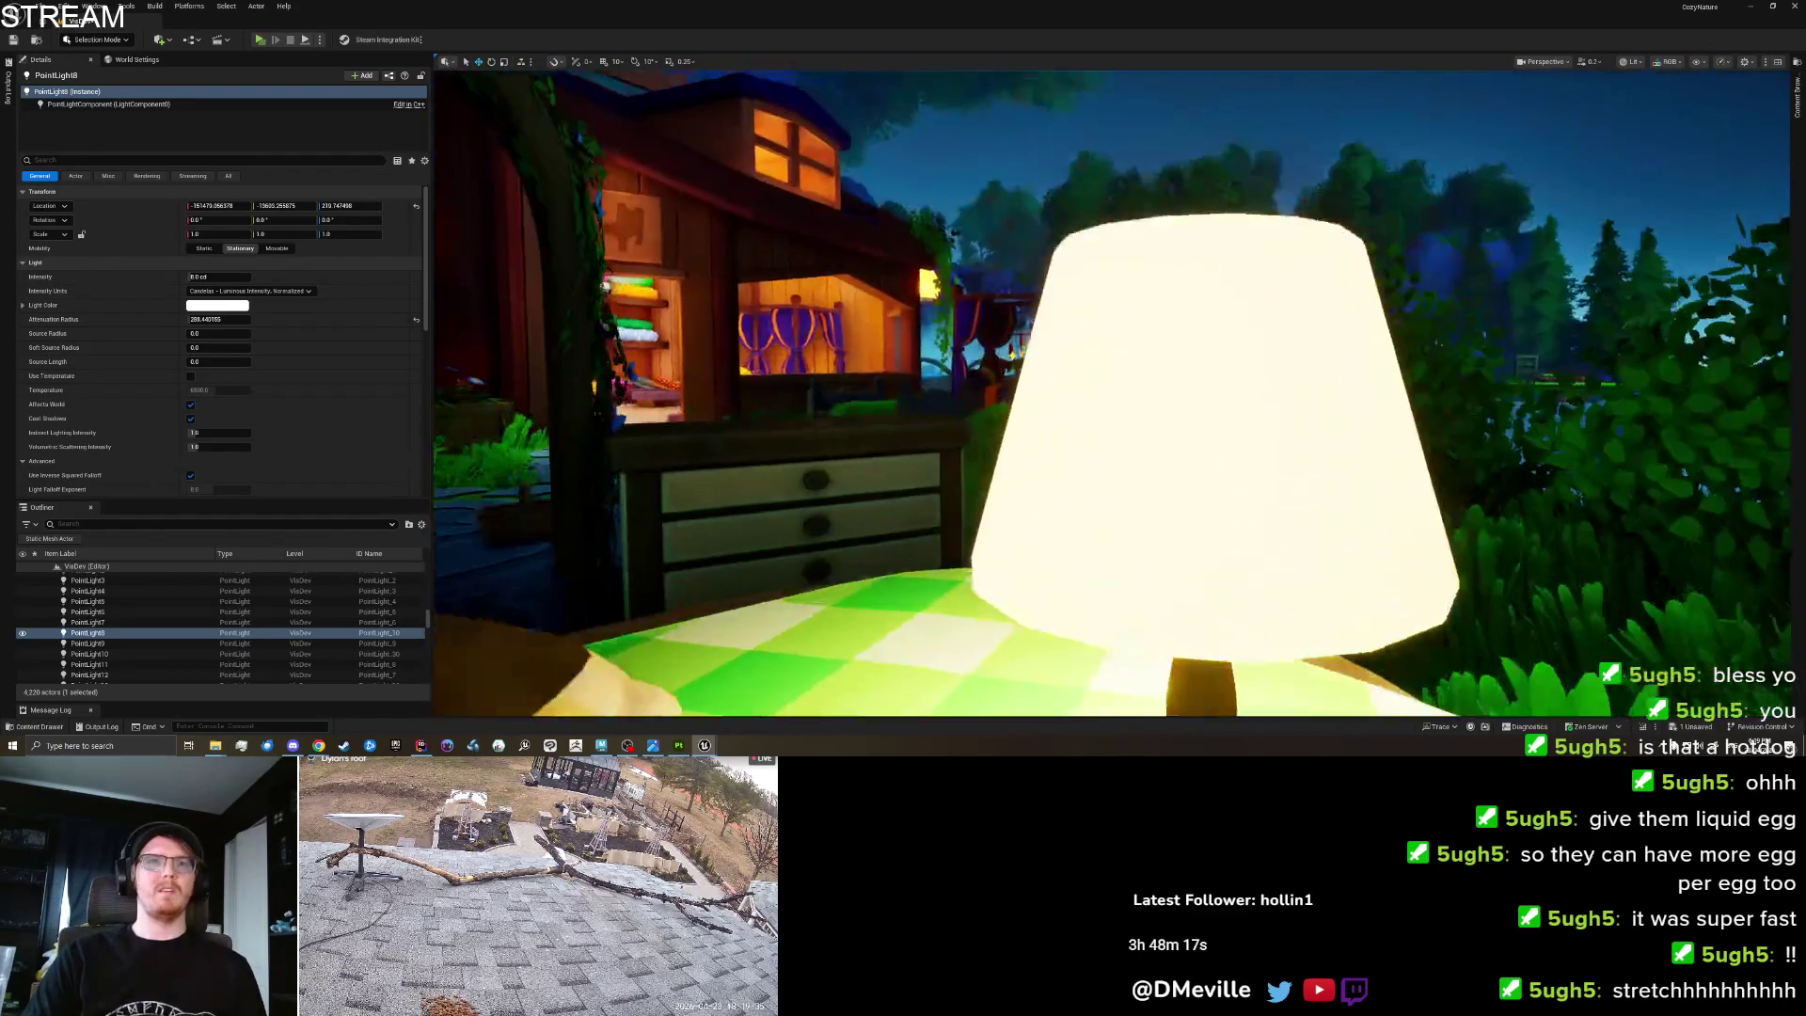
{"action": "scroll", "coordinate": [986, 445], "scroll_direction": "down", "scroll_amount": 3}
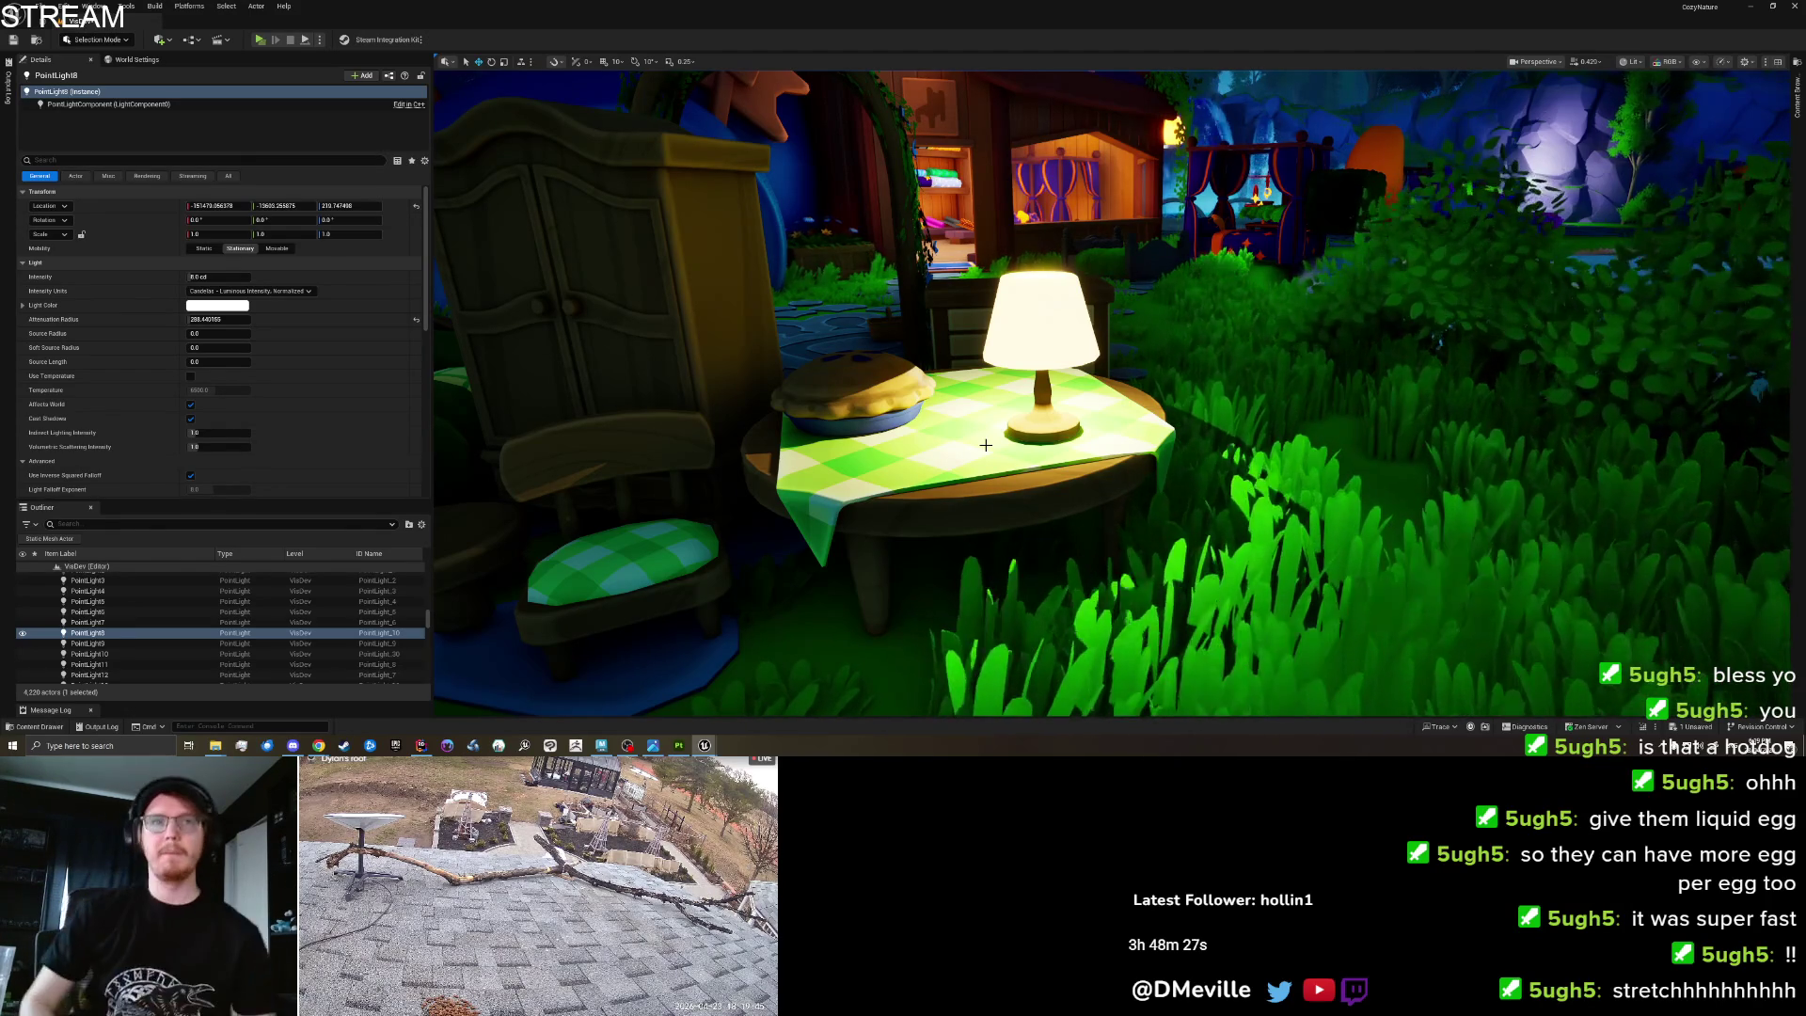
{"action": "key", "text": "ctrl+s"}
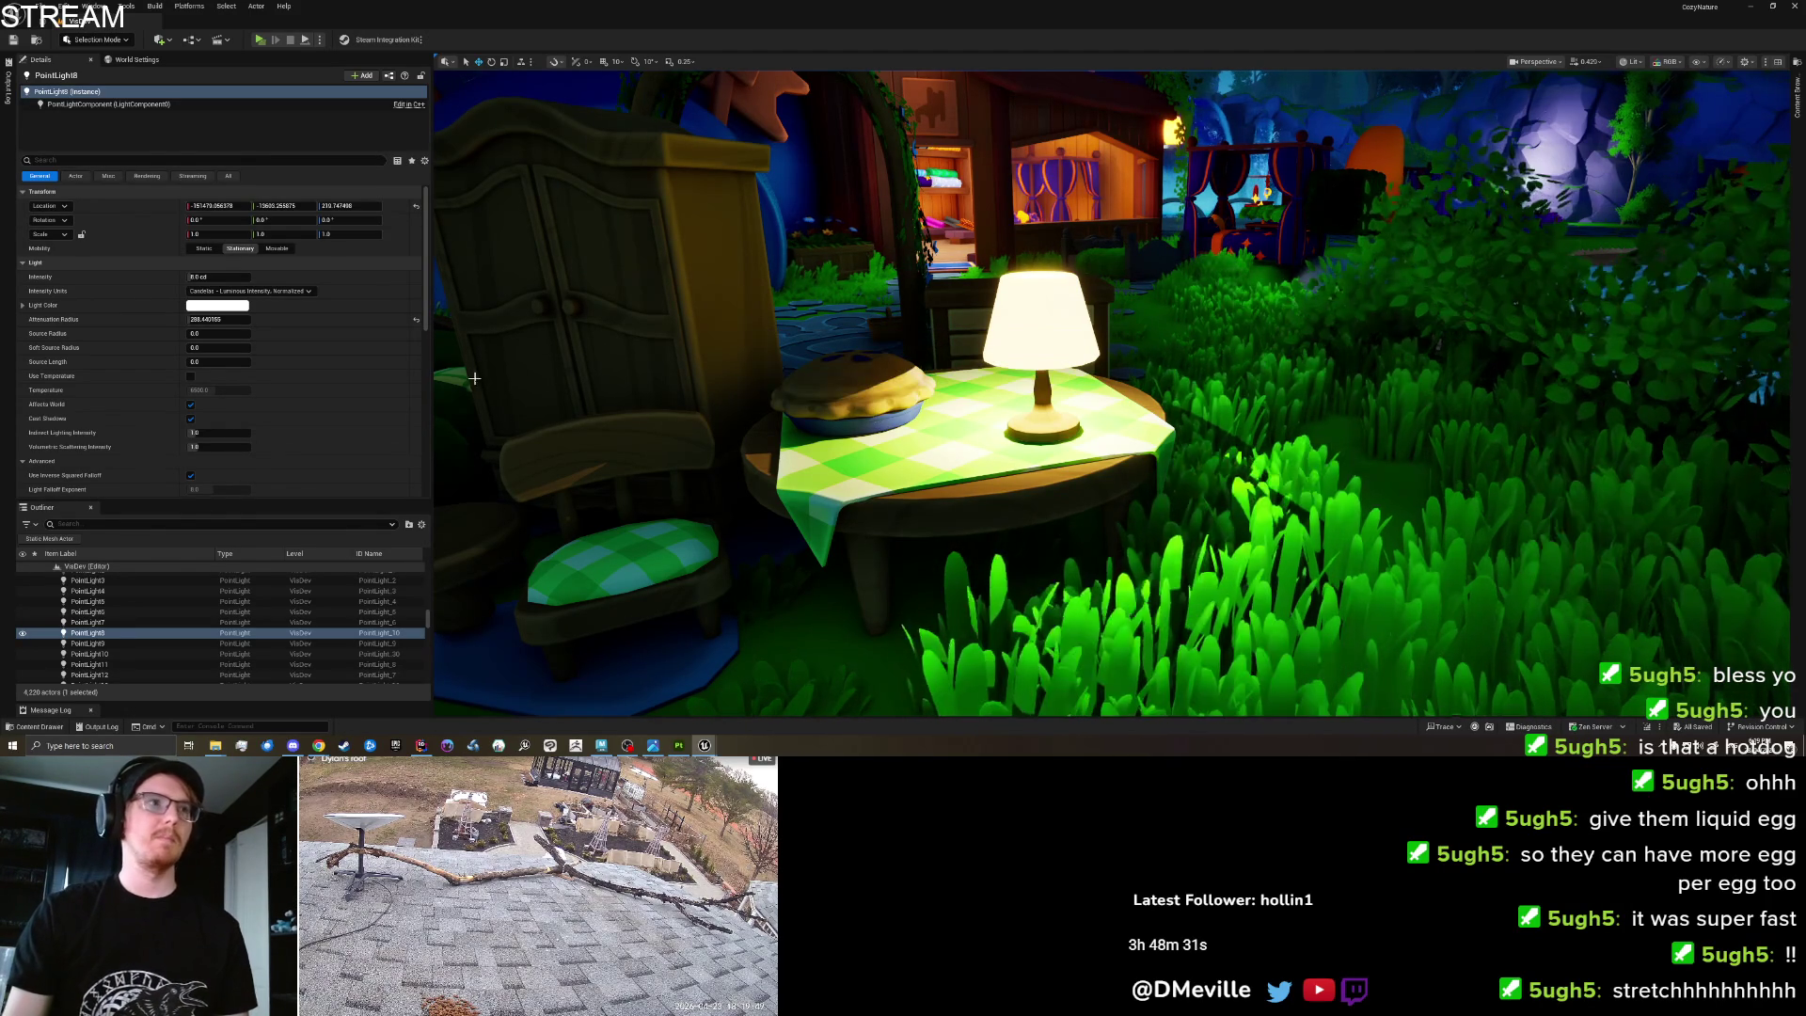
{"action": "left_click", "coordinate": [219, 307]}
Set PointLight8's light colour to a pale, soft warm peach.
{"action": "mouse_move", "coordinate": [310, 387]}
{"action": "left_mouse_down"}
{"action": "mouse_move", "coordinate": [298, 346]}
{"action": "mouse_move", "coordinate": [242, 375]}
{"action": "mouse_move", "coordinate": [320, 408]}
{"action": "mouse_move", "coordinate": [303, 385]}
{"action": "mouse_move", "coordinate": [290, 401]}
{"action": "mouse_move", "coordinate": [344, 355]}
{"action": "mouse_move", "coordinate": [369, 403]}
{"action": "mouse_move", "coordinate": [396, 270]}
{"action": "left_mouse_up"}
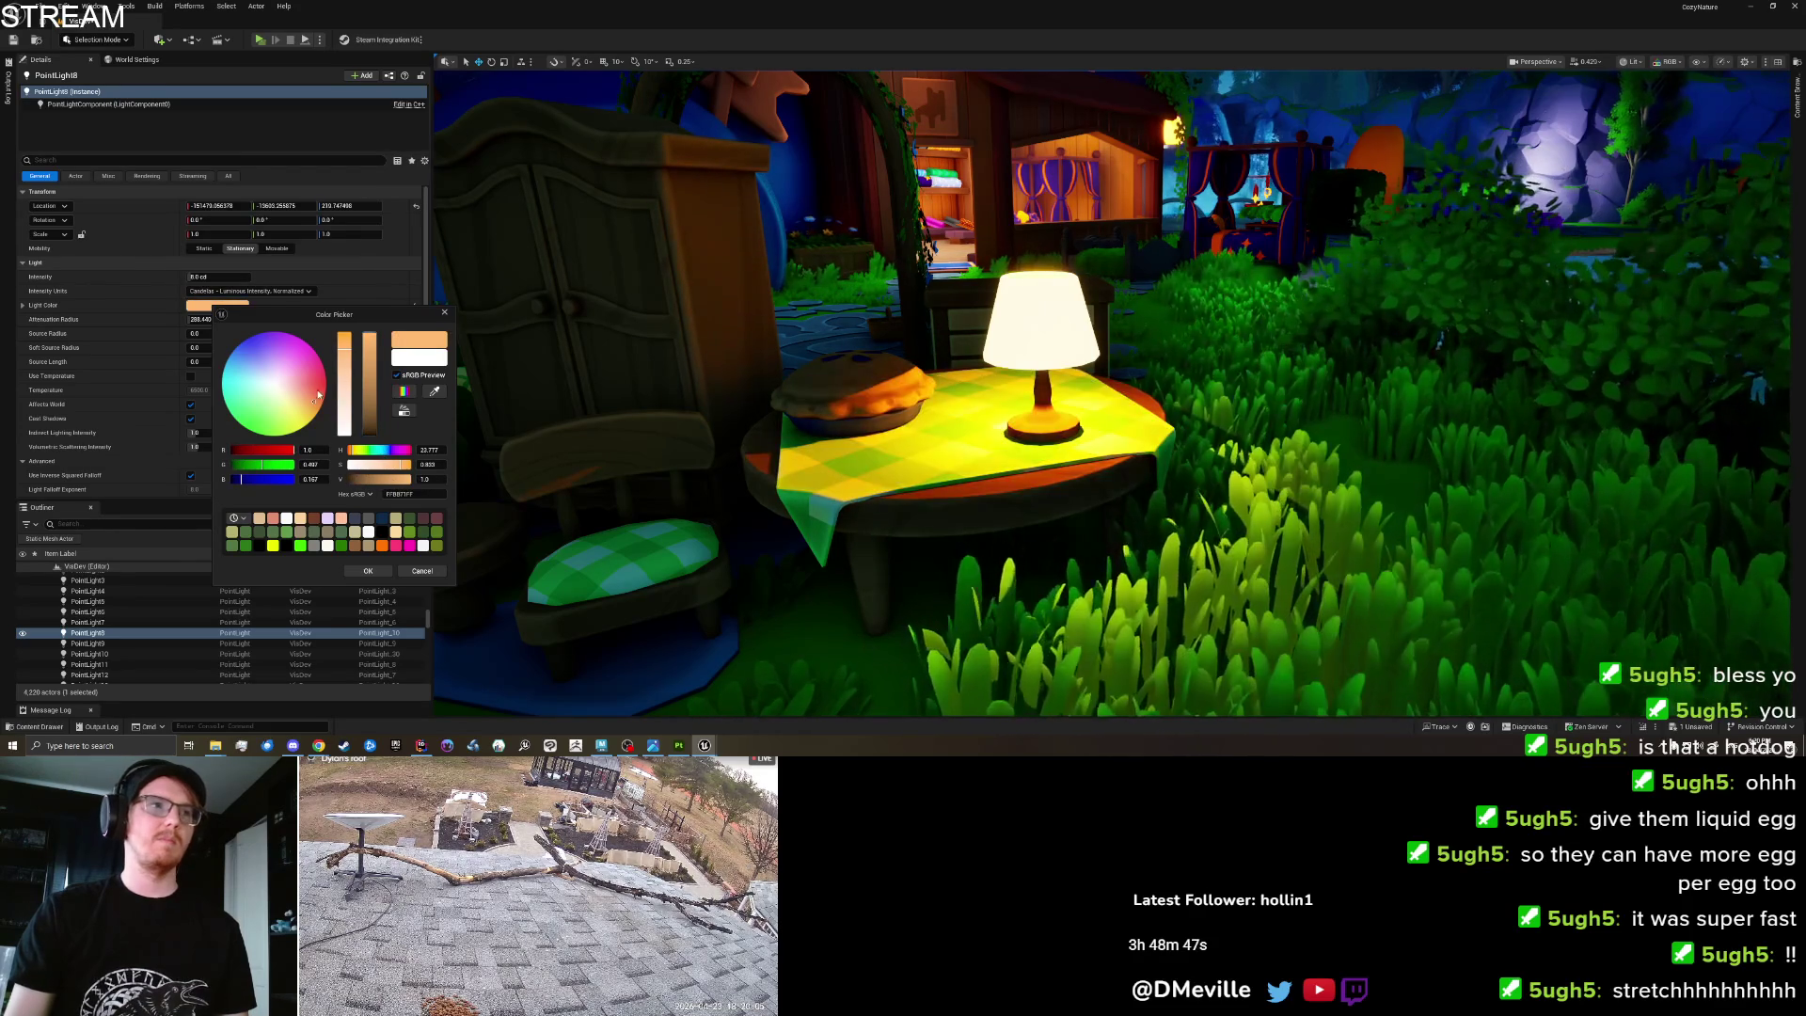
{"action": "left_click_drag", "start_coordinate": [343, 399], "coordinate": [348, 429]}
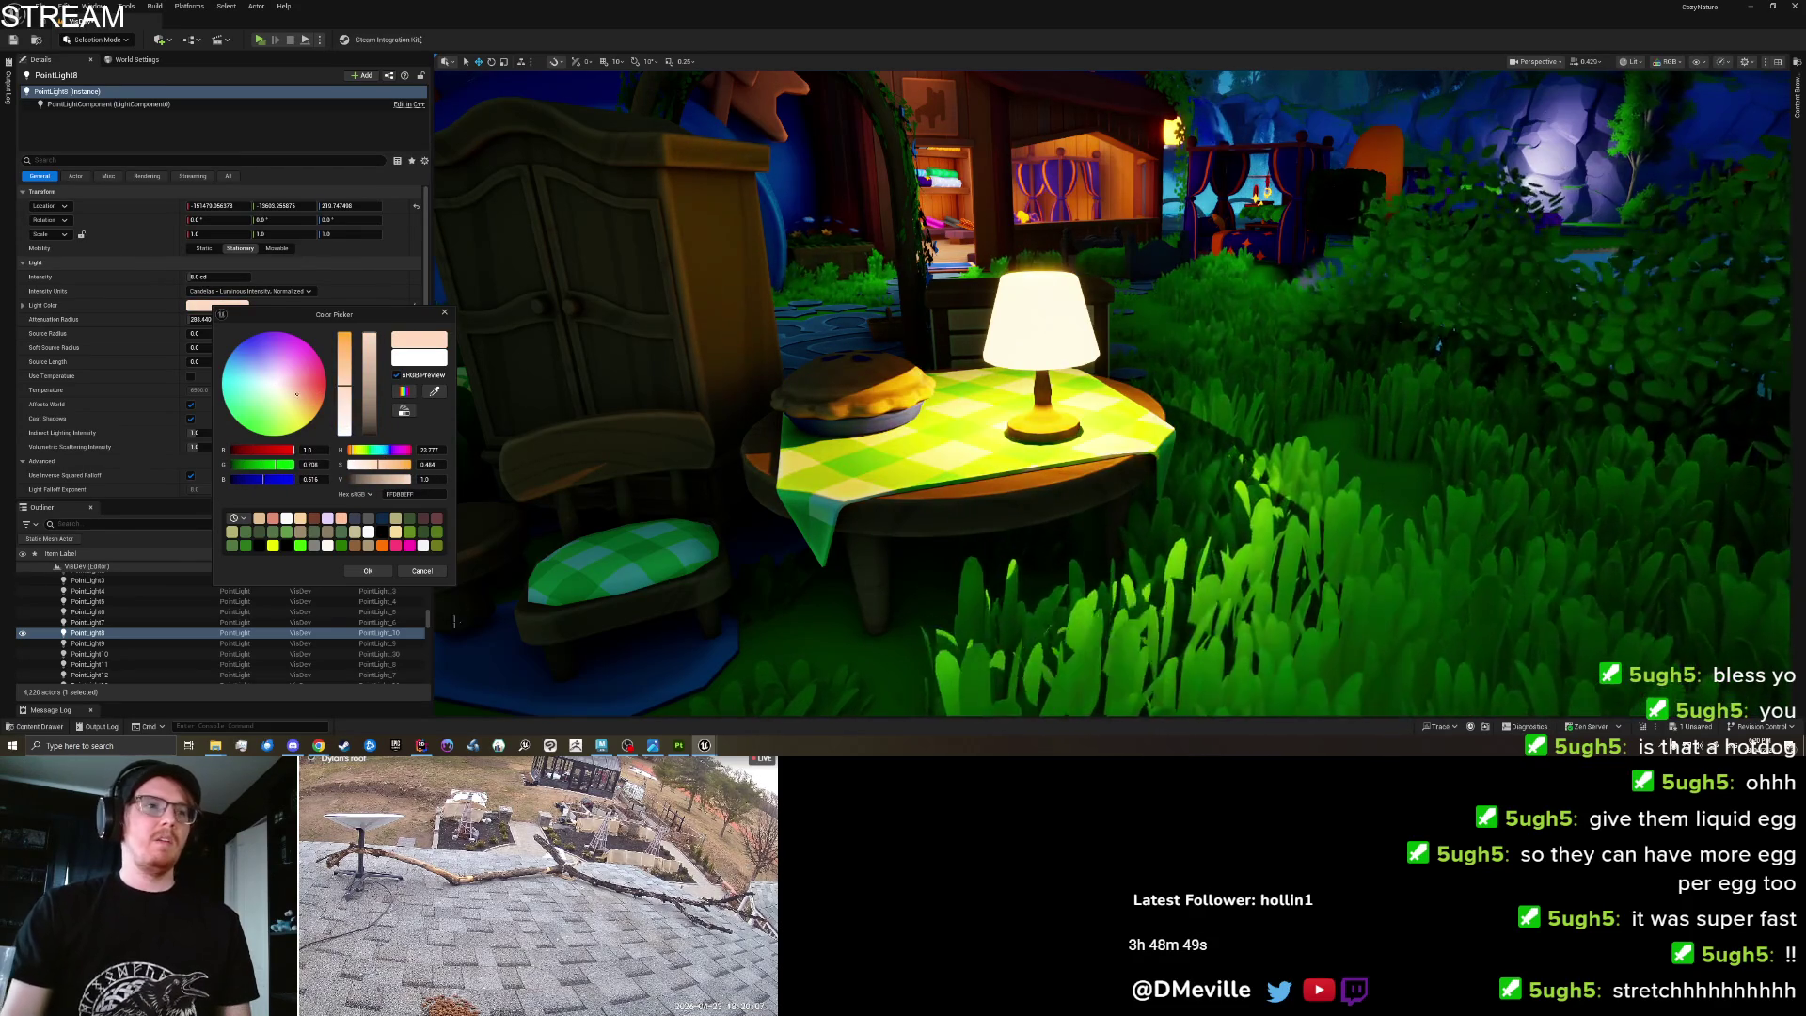
{"action": "key", "text": "Return"}
{"action": "scroll", "coordinate": [1110, 395], "scroll_direction": "down", "scroll_amount": 3}
{"action": "scroll", "coordinate": [1110, 395], "scroll_direction": "down", "scroll_amount": 5}
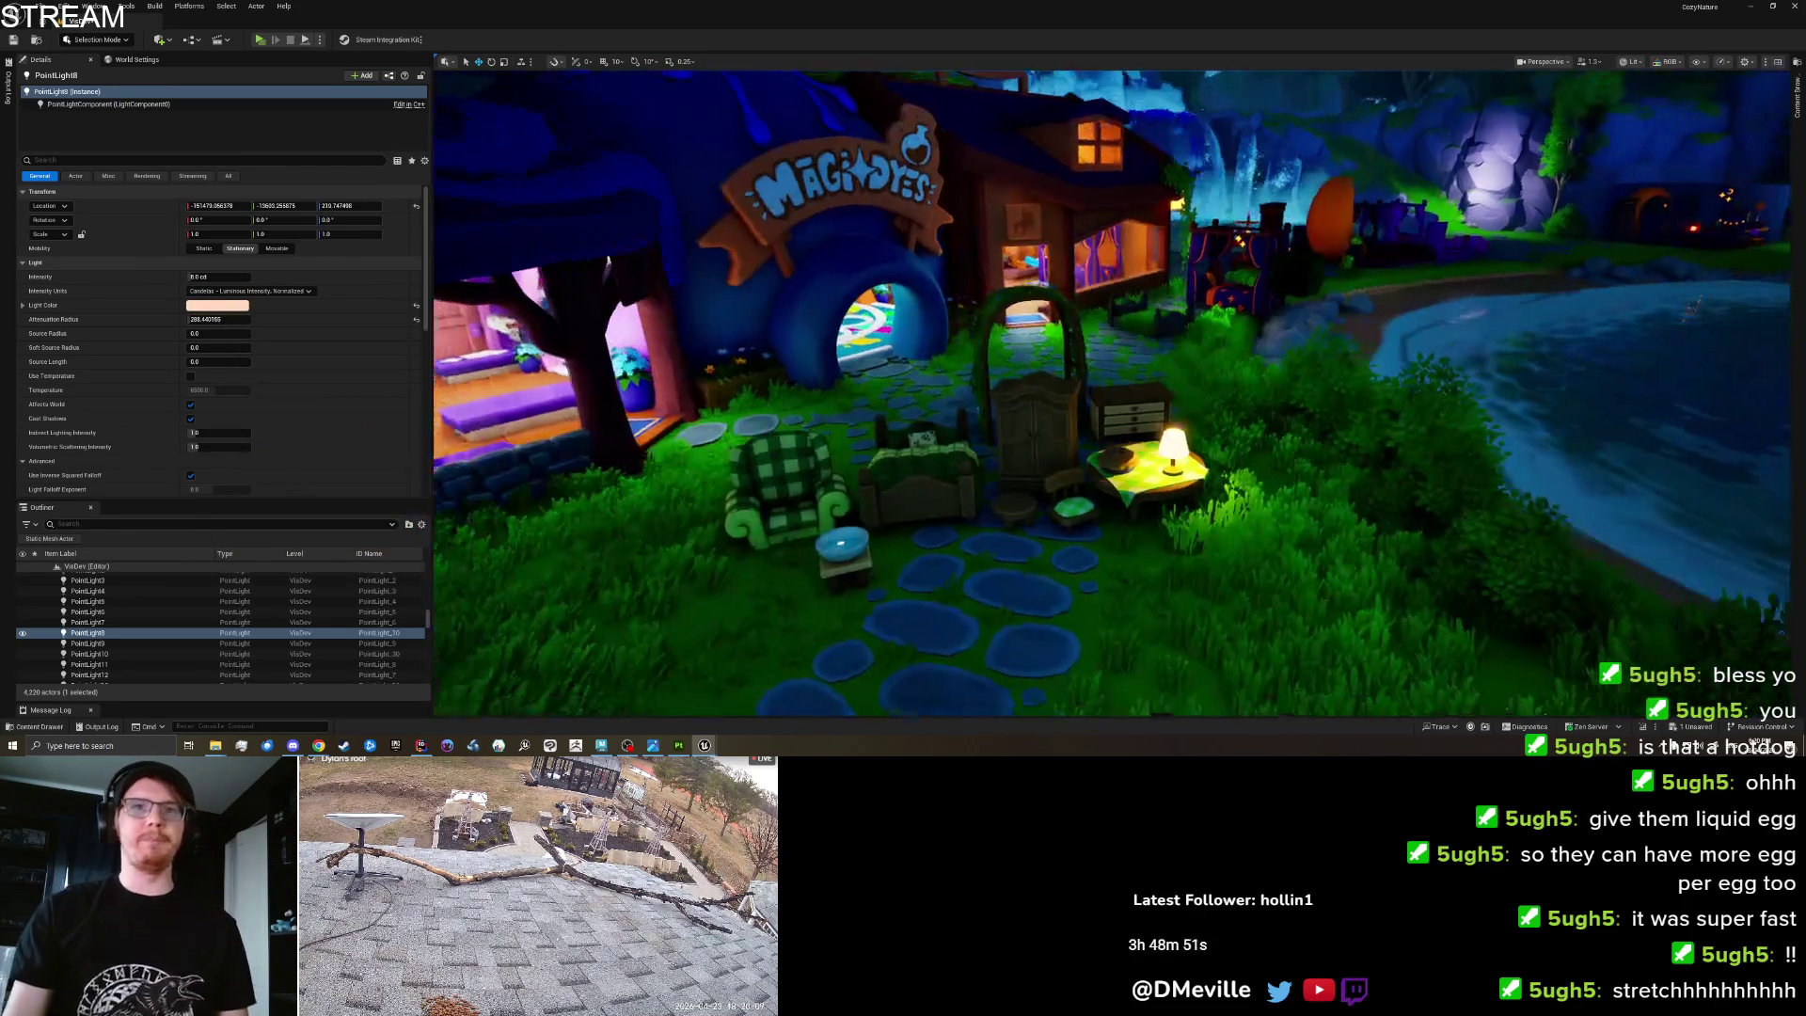
{"action": "key", "text": "alt+k"}
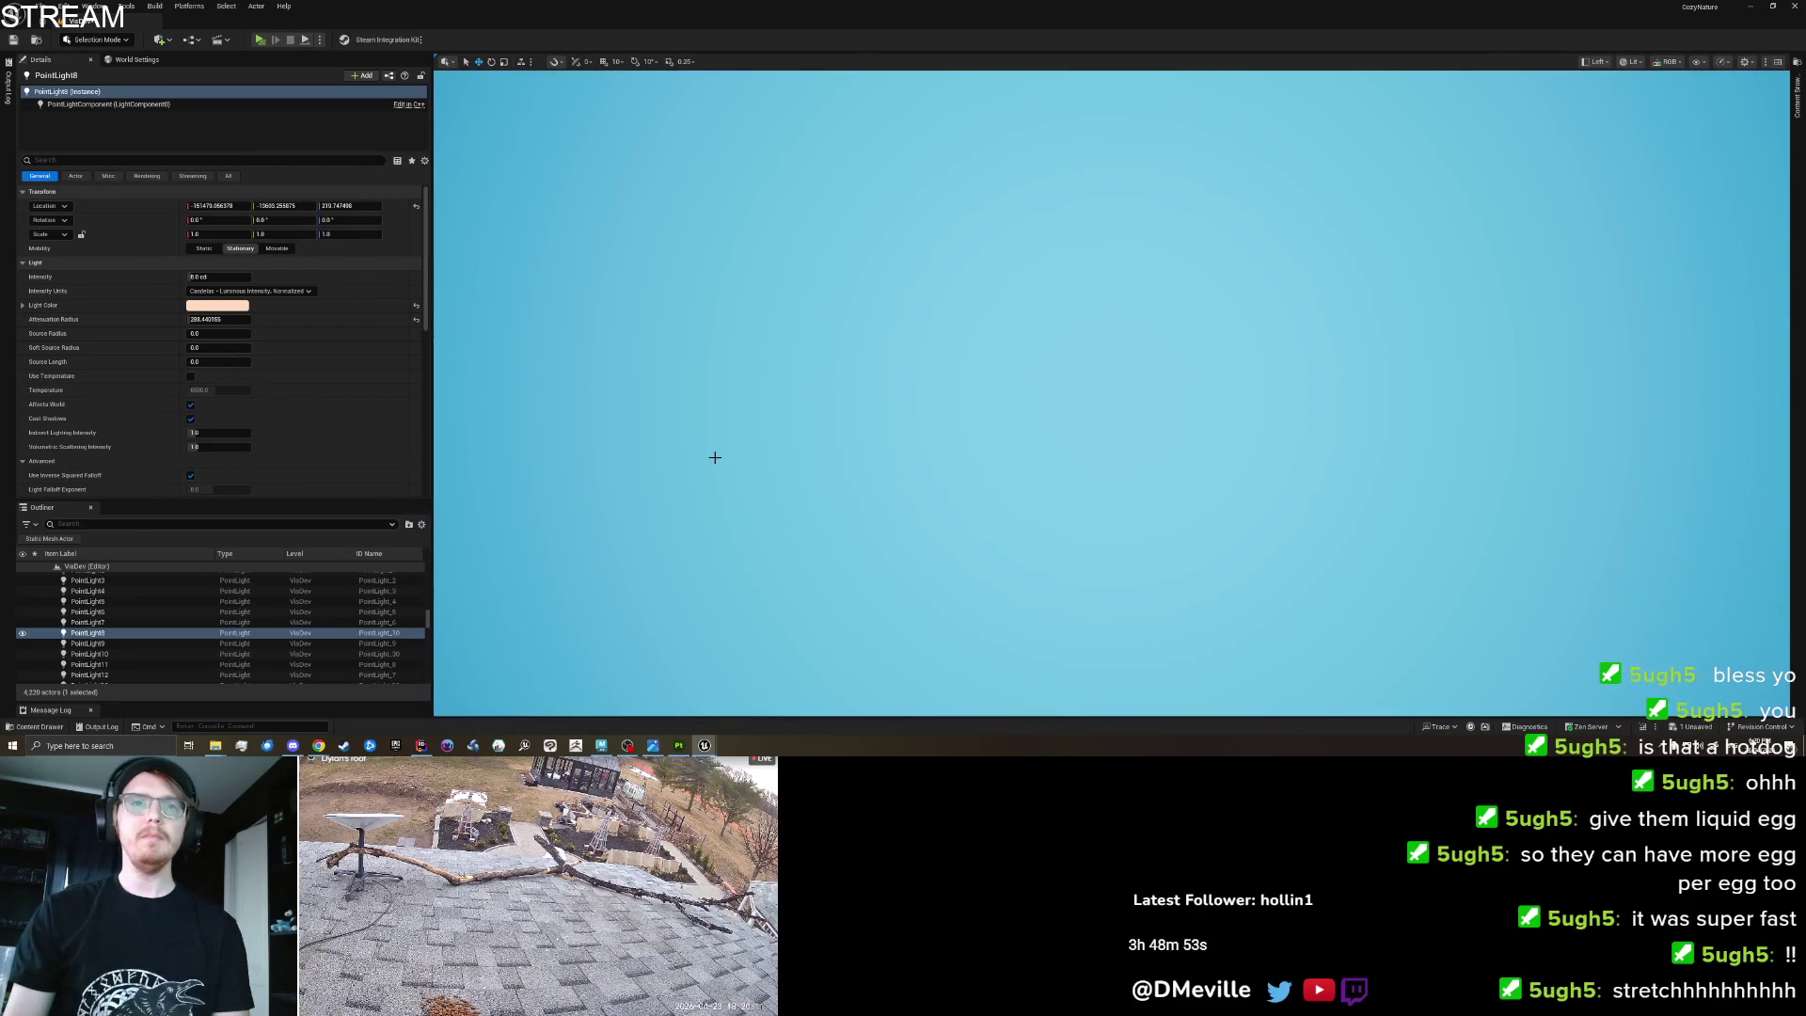
Filter the Outliner for 'lamp' and focus the view on cottage_lamp.
{"action": "left_click", "coordinate": [87, 622]}
{"action": "left_click", "coordinate": [88, 632]}
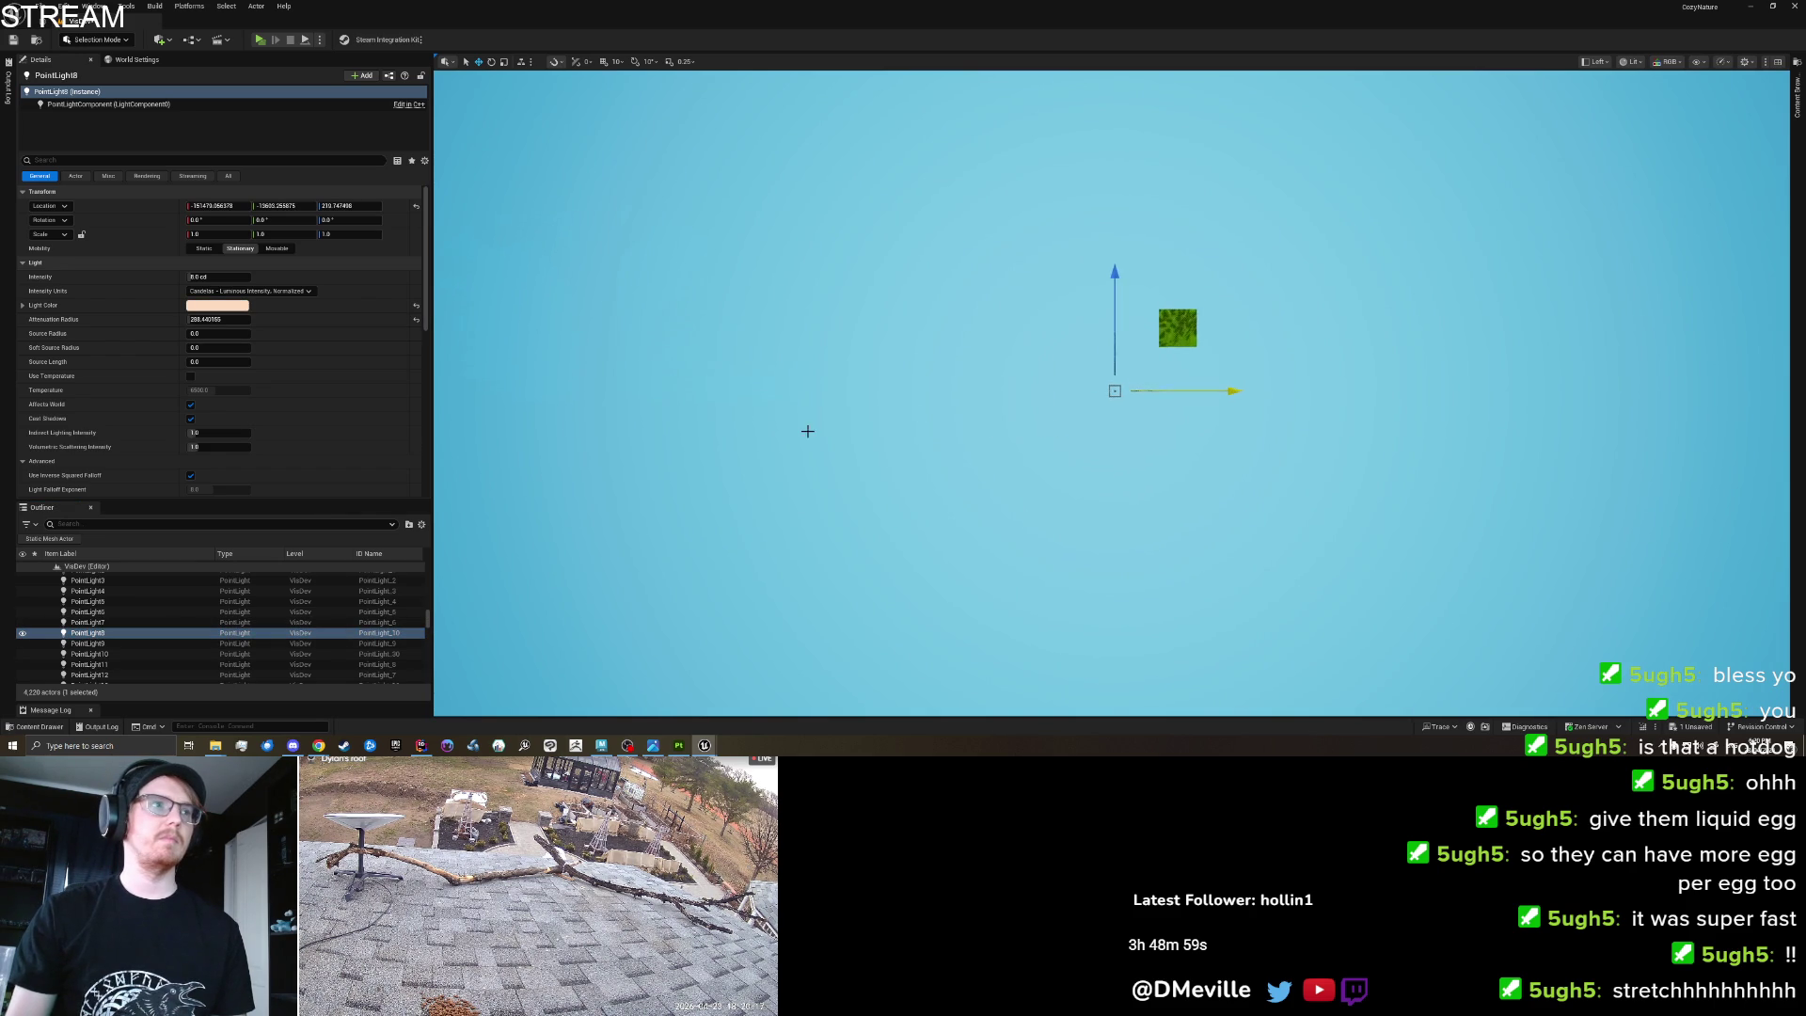
{"action": "type", "text": "lamp"}
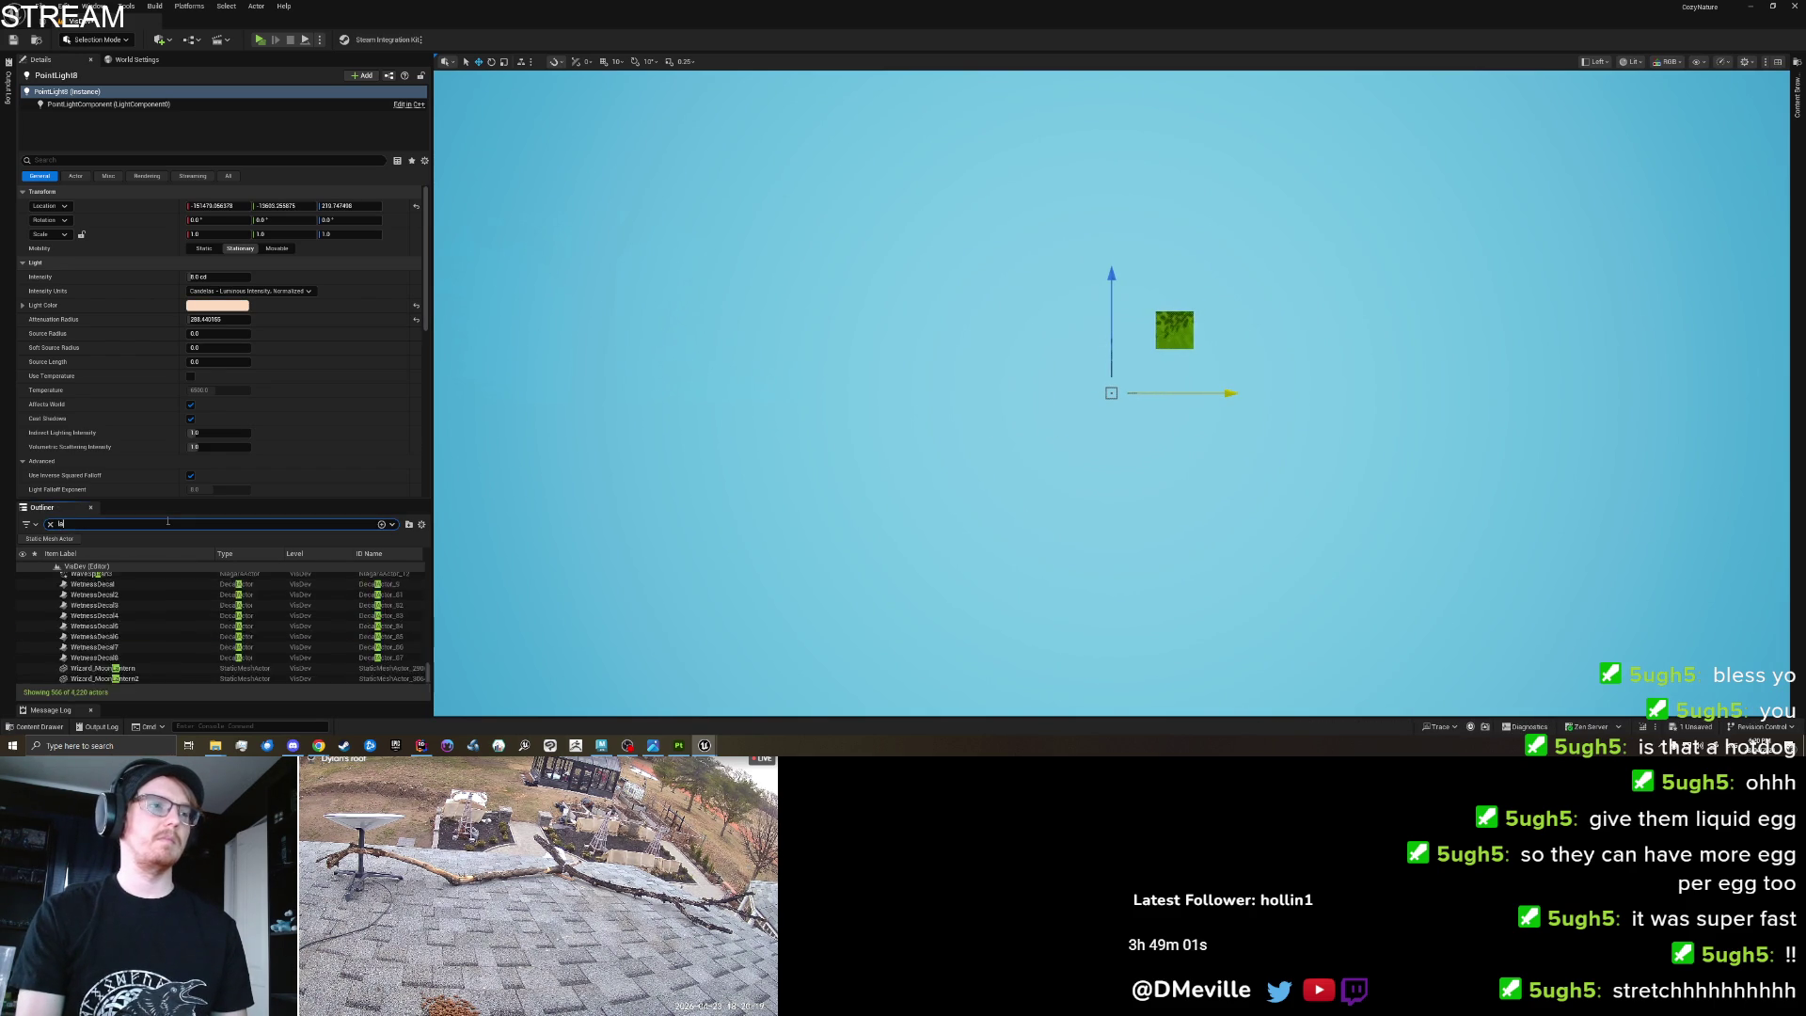
{"action": "double_click", "coordinate": [140, 578]}
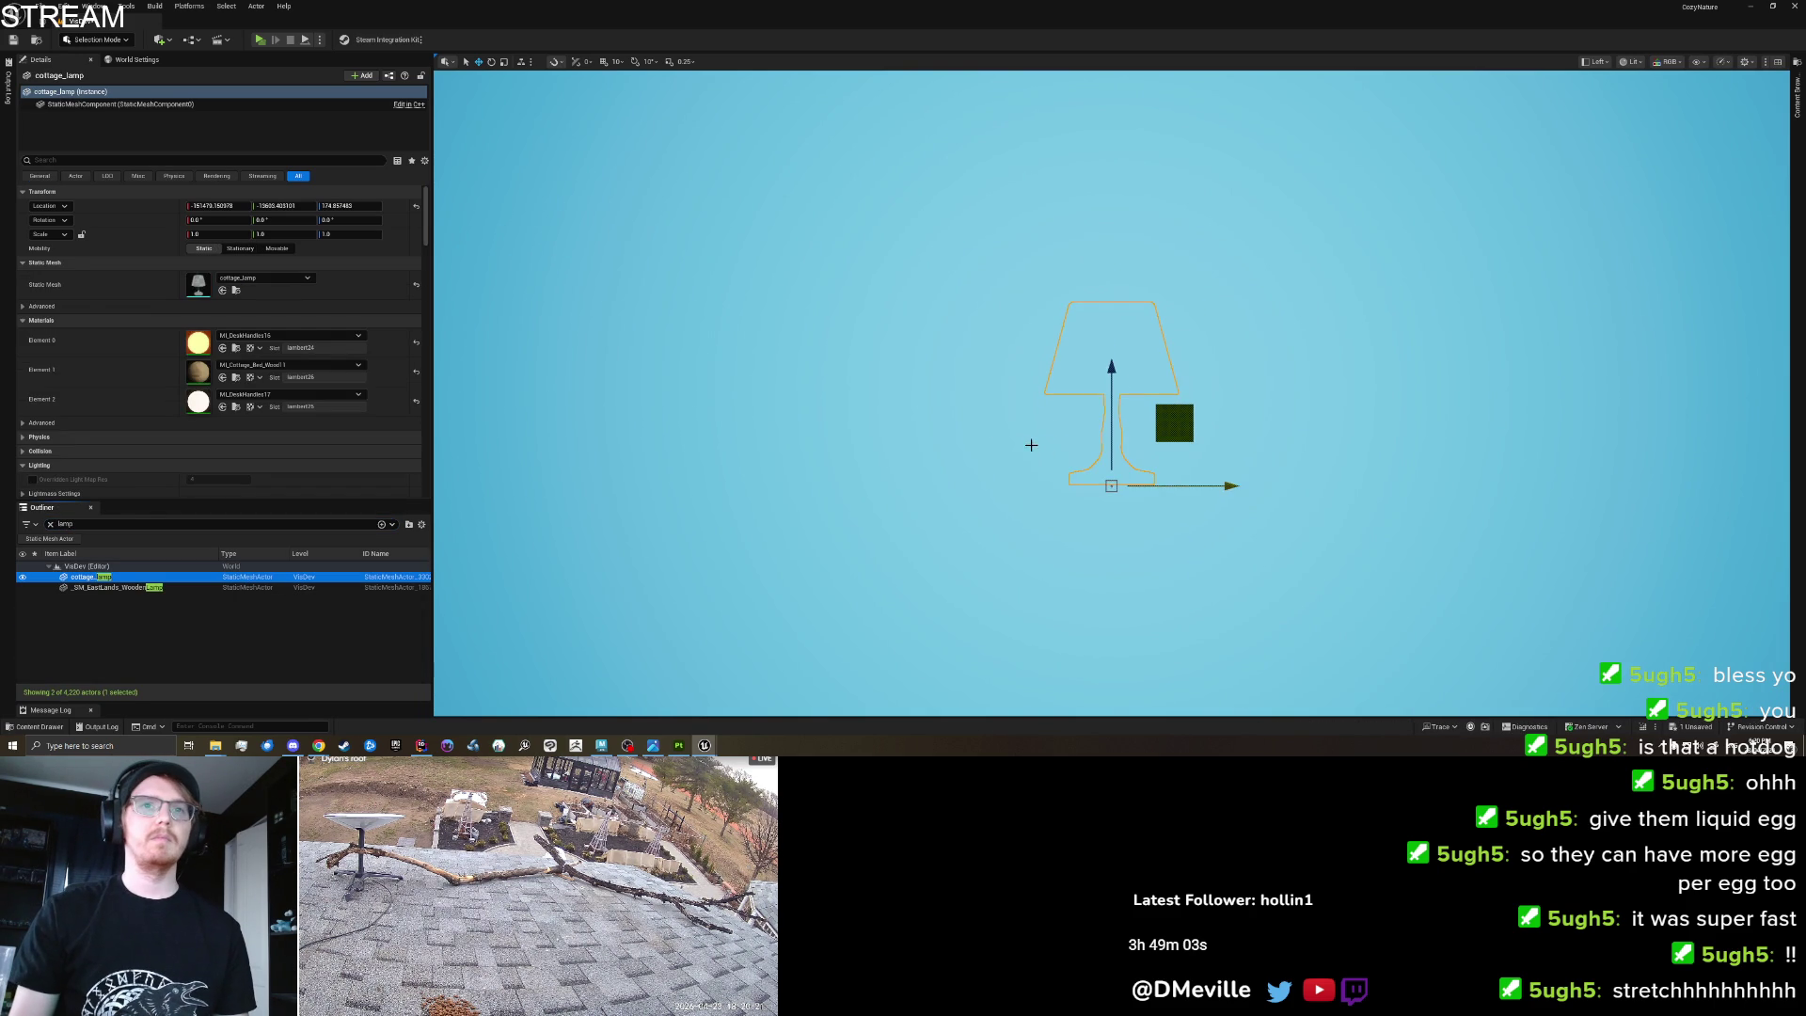
Return the viewport to Perspective, fly in to the lit lamp table, and save the level.
{"action": "left_click", "coordinate": [1597, 62]}
{"action": "left_click", "coordinate": [1624, 103]}
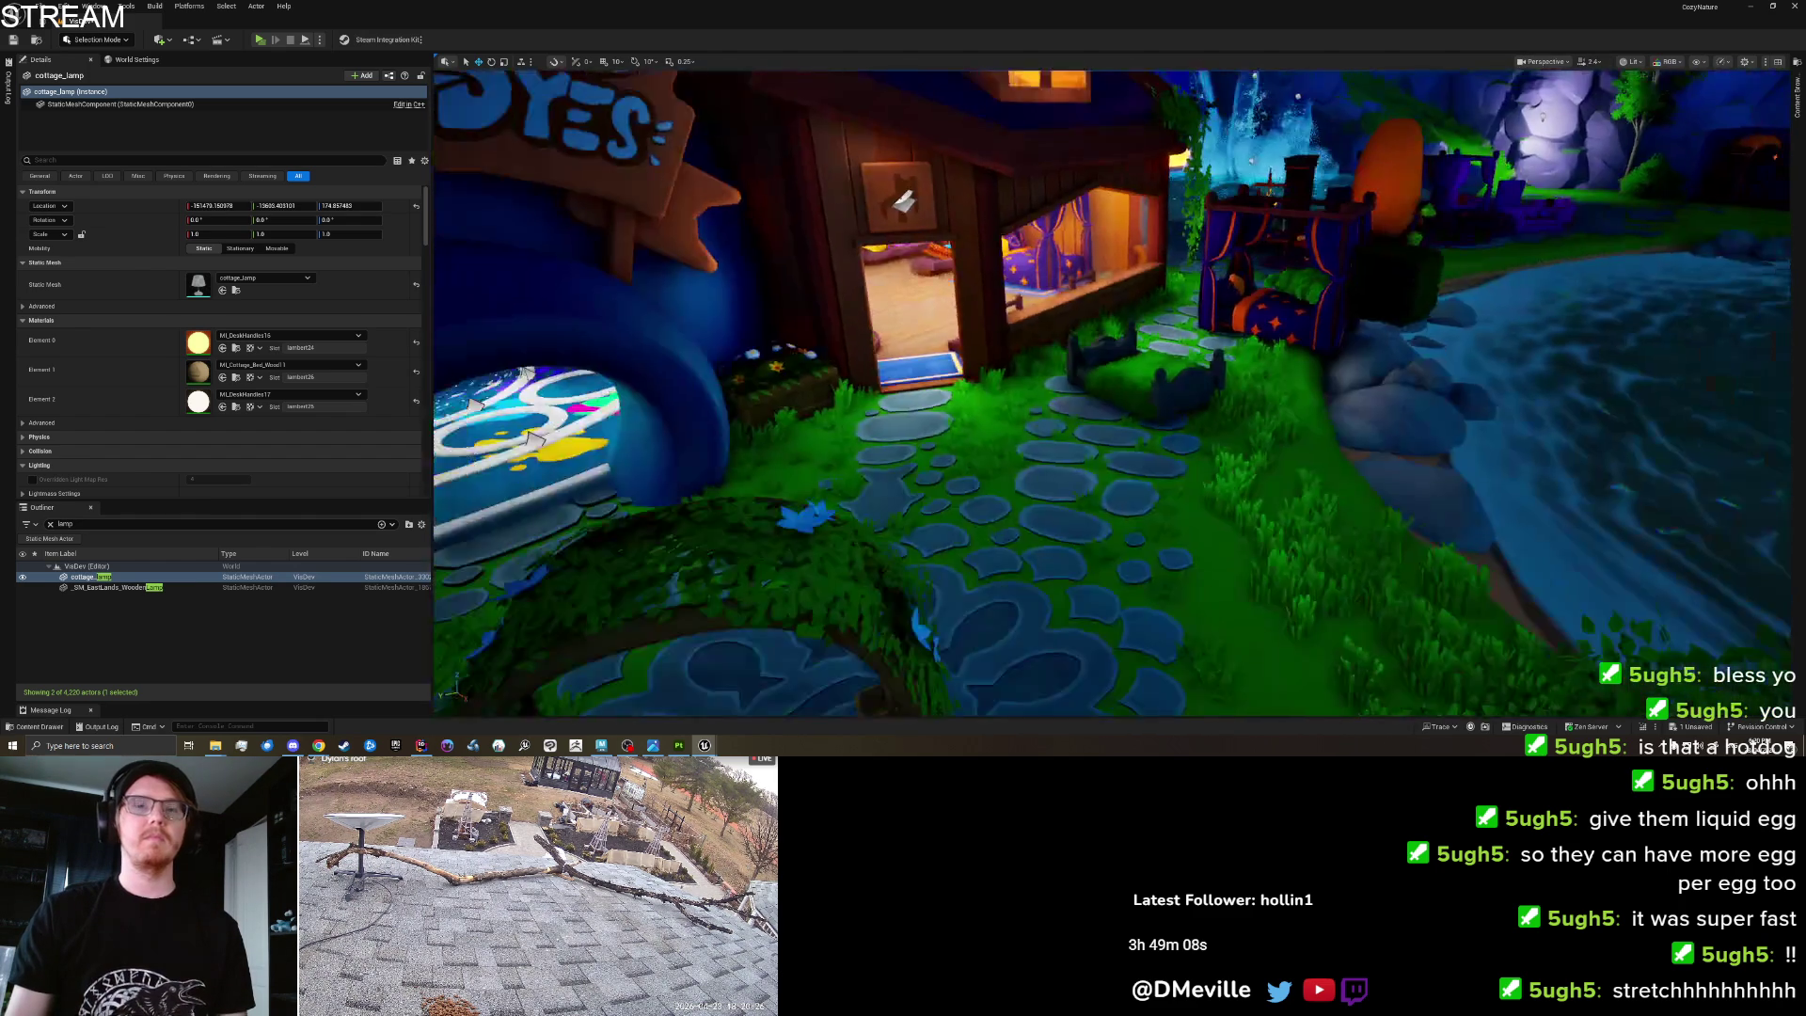
{"action": "mouse_move", "coordinate": [847, 376]}
{"action": "left_mouse_down"}
{"action": "mouse_move", "coordinate": [772, 273]}
{"action": "mouse_move", "coordinate": [456, 146]}
{"action": "left_mouse_up"}
{"action": "left_click_drag", "start_coordinate": [1047, 452], "coordinate": [1047, 438]}
{"action": "key", "text": "ctrl+s"}
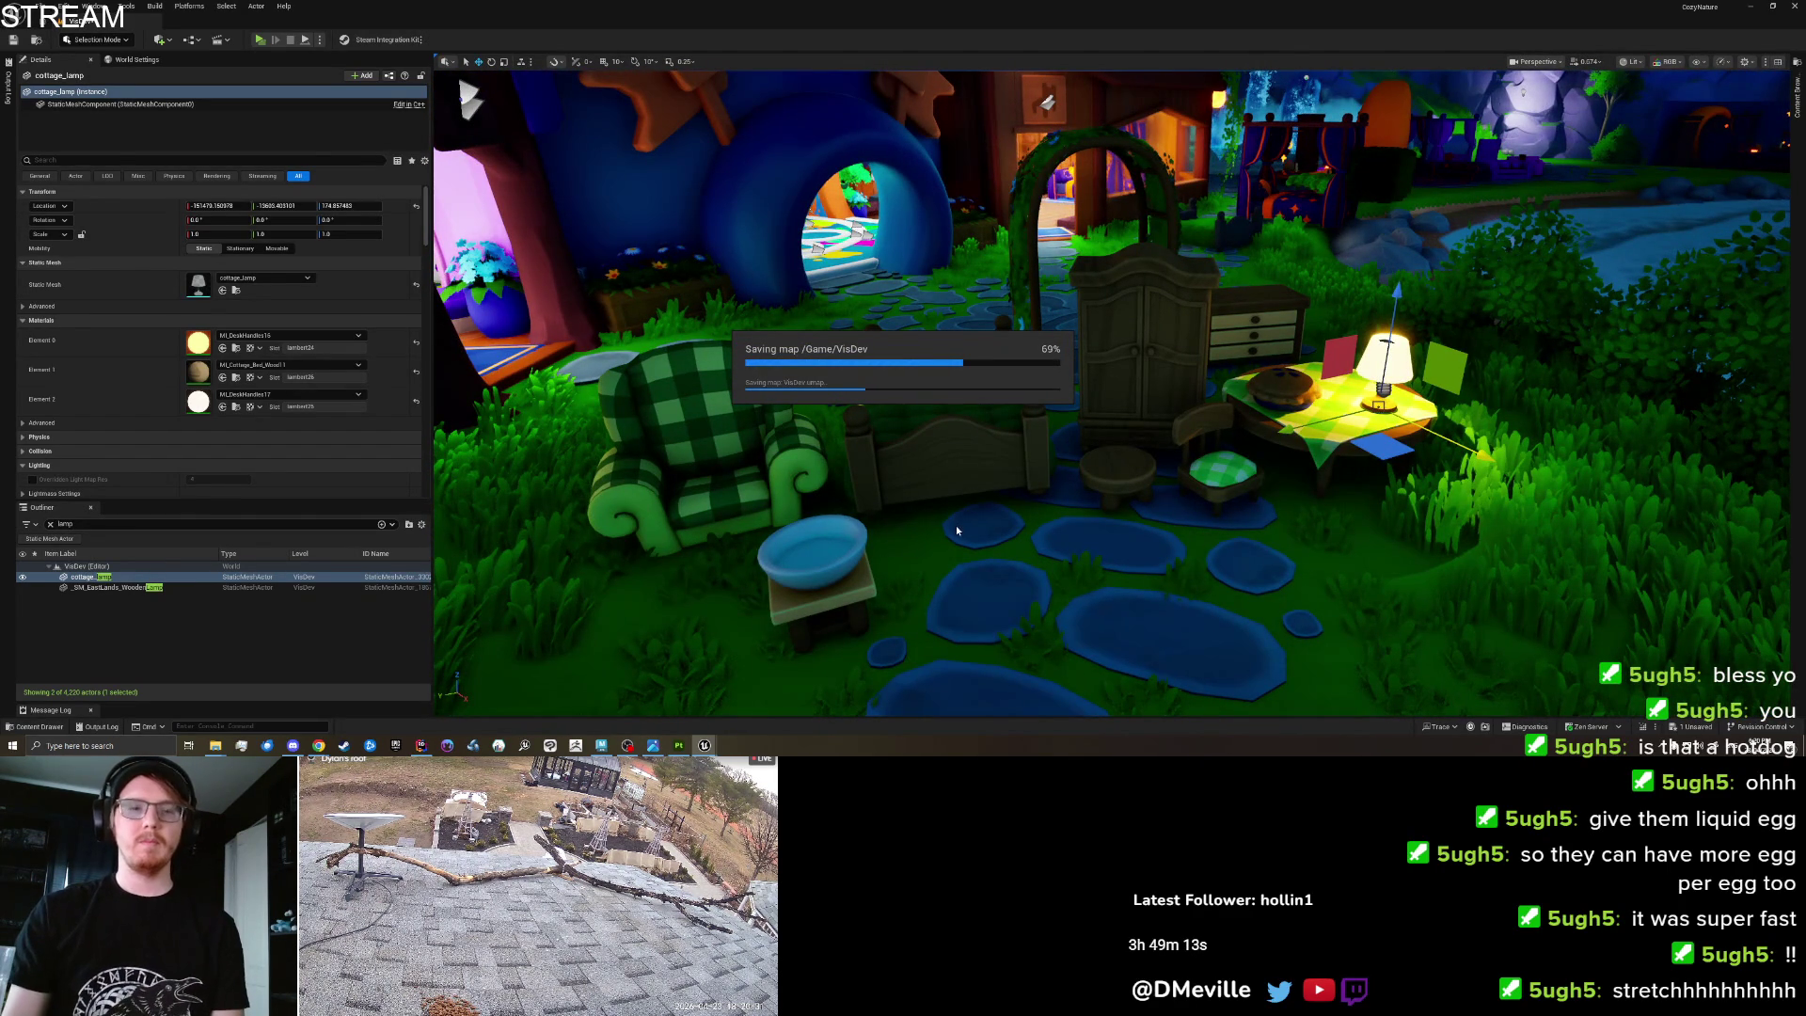
Save the VisDev map and all modified assets, then toggle game view.
{"action": "scroll", "coordinate": [946, 544], "scroll_direction": "up", "scroll_amount": 3}
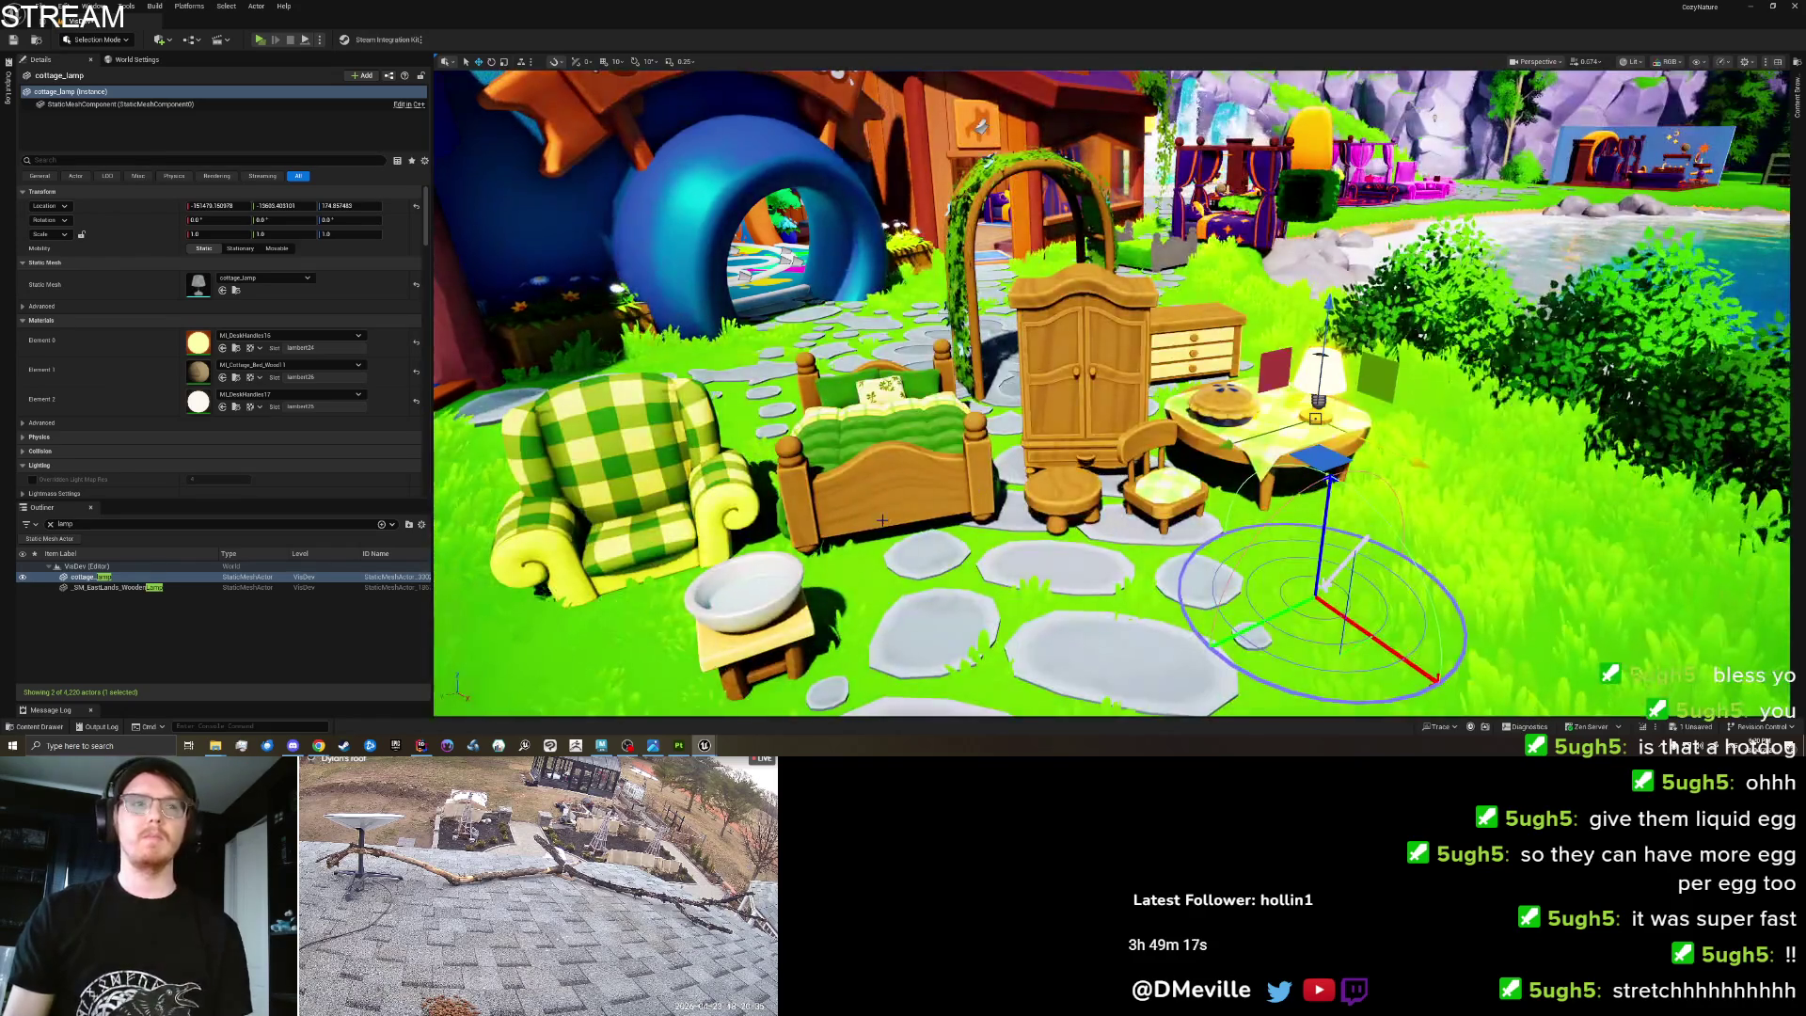
{"action": "scroll", "coordinate": [877, 489], "scroll_direction": "down", "scroll_amount": 5}
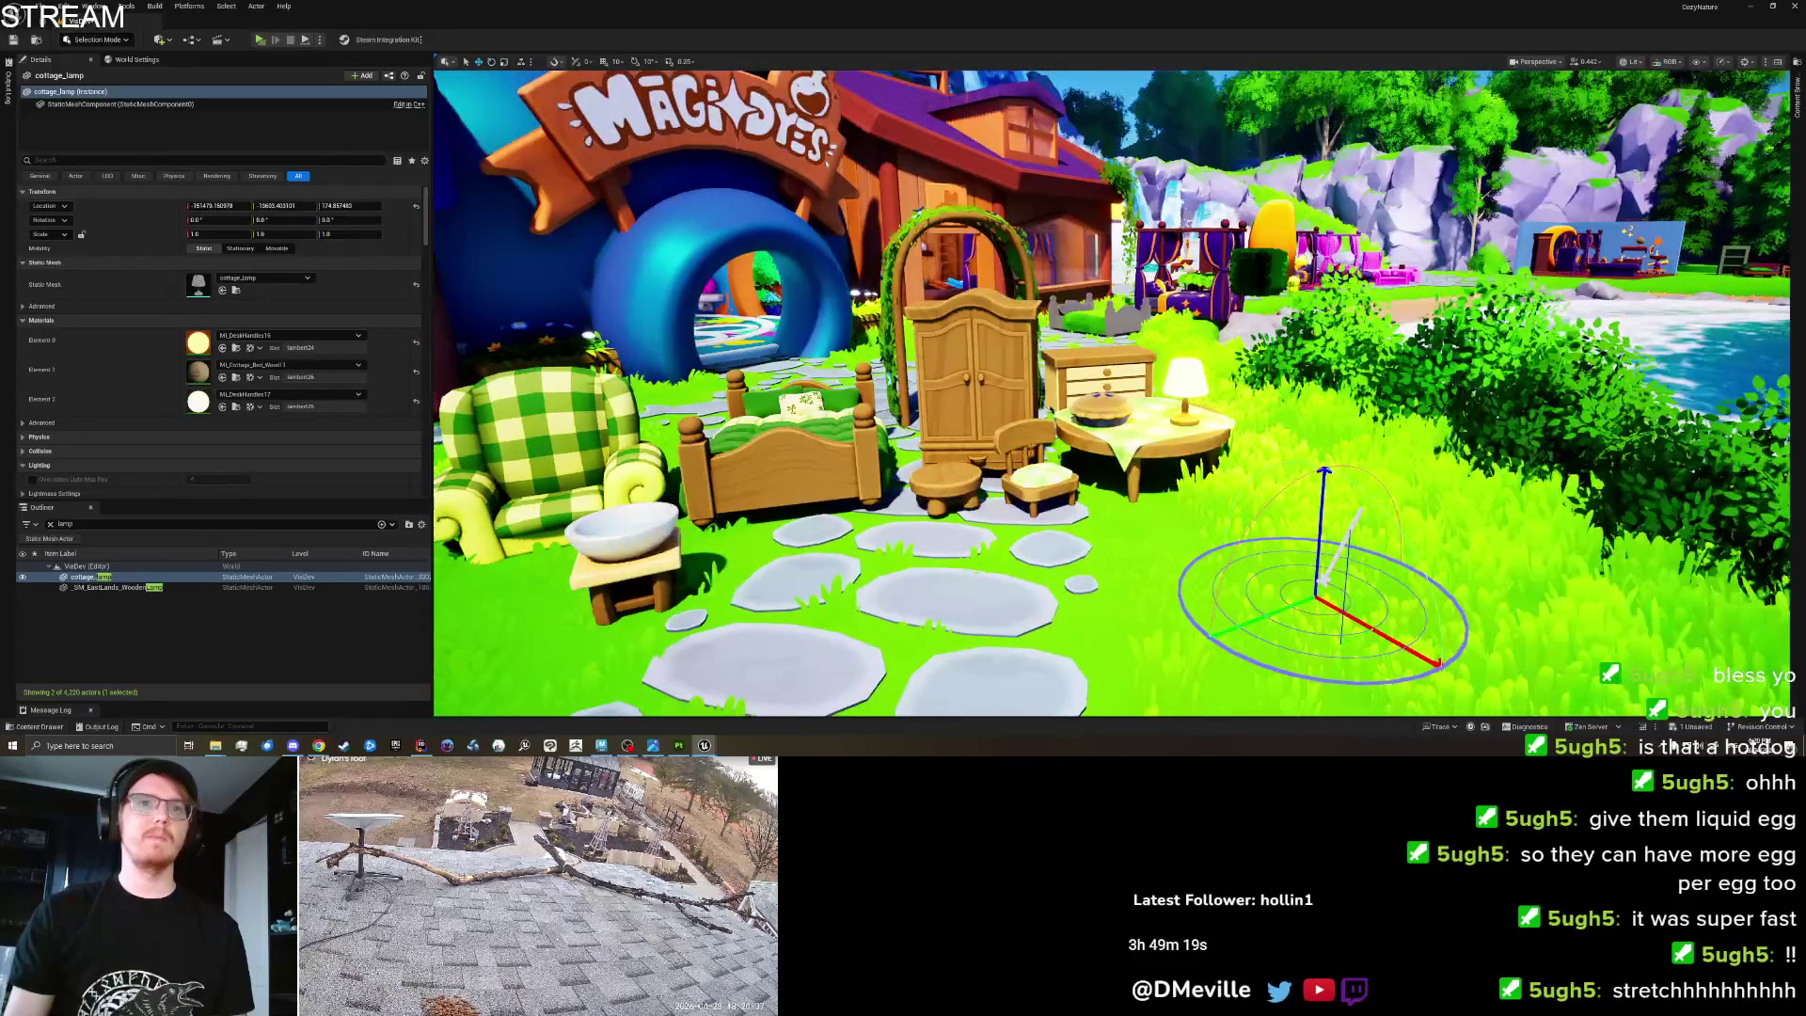
{"action": "key", "text": "ctrl+s"}
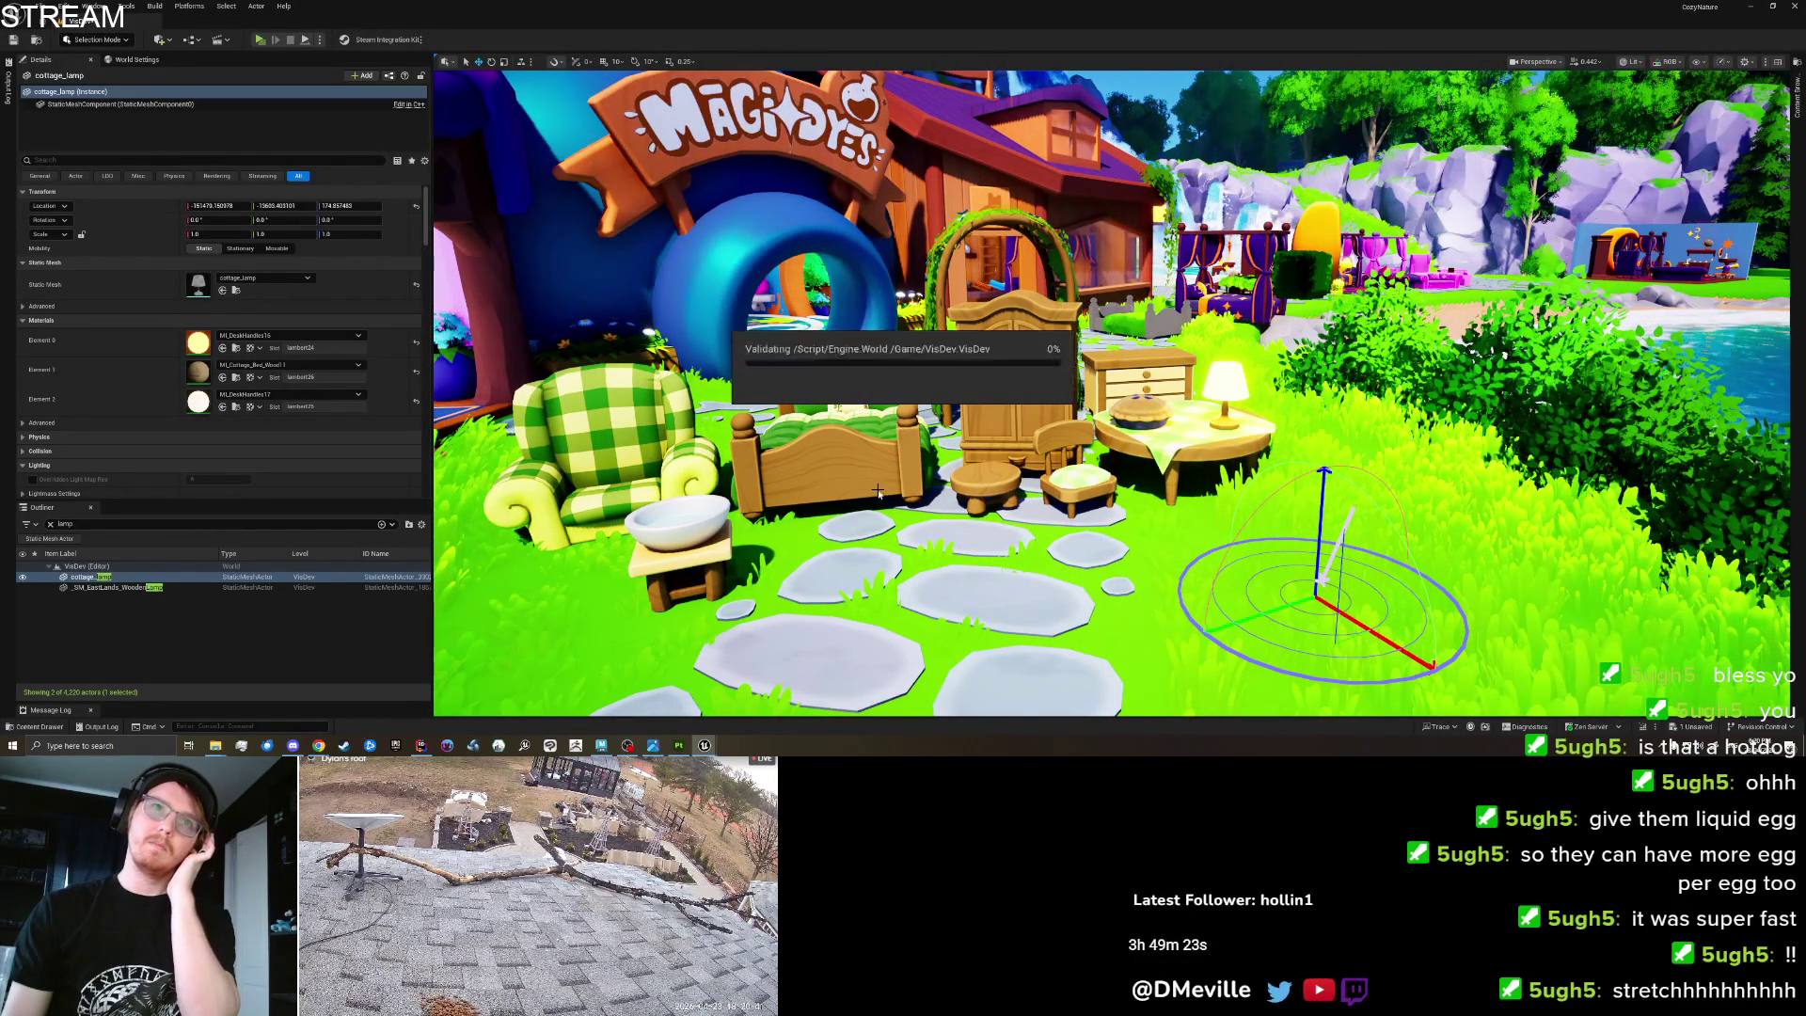
{"action": "key", "text": "g"}
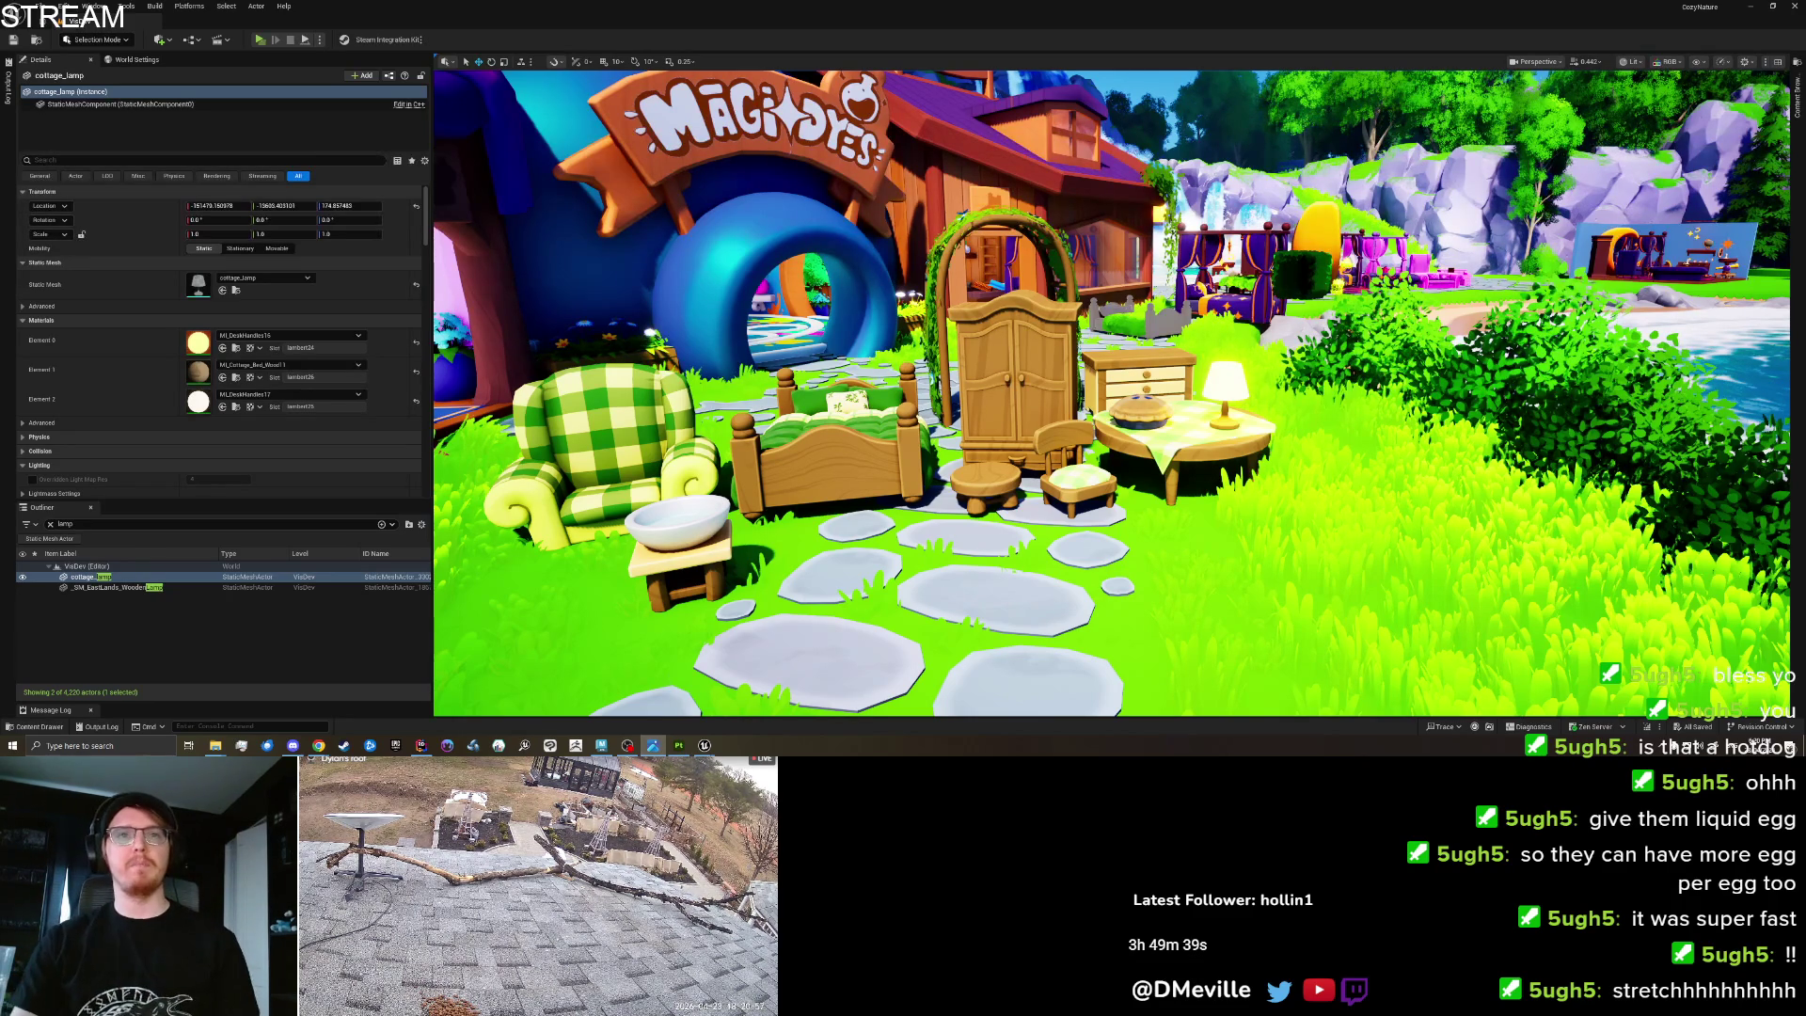
Move Cottage_Basket_01 from the arch onto the table, in front of the pie beside the lamp.
{"action": "left_click_drag", "start_coordinate": [1196, 662], "coordinate": [1176, 541]}
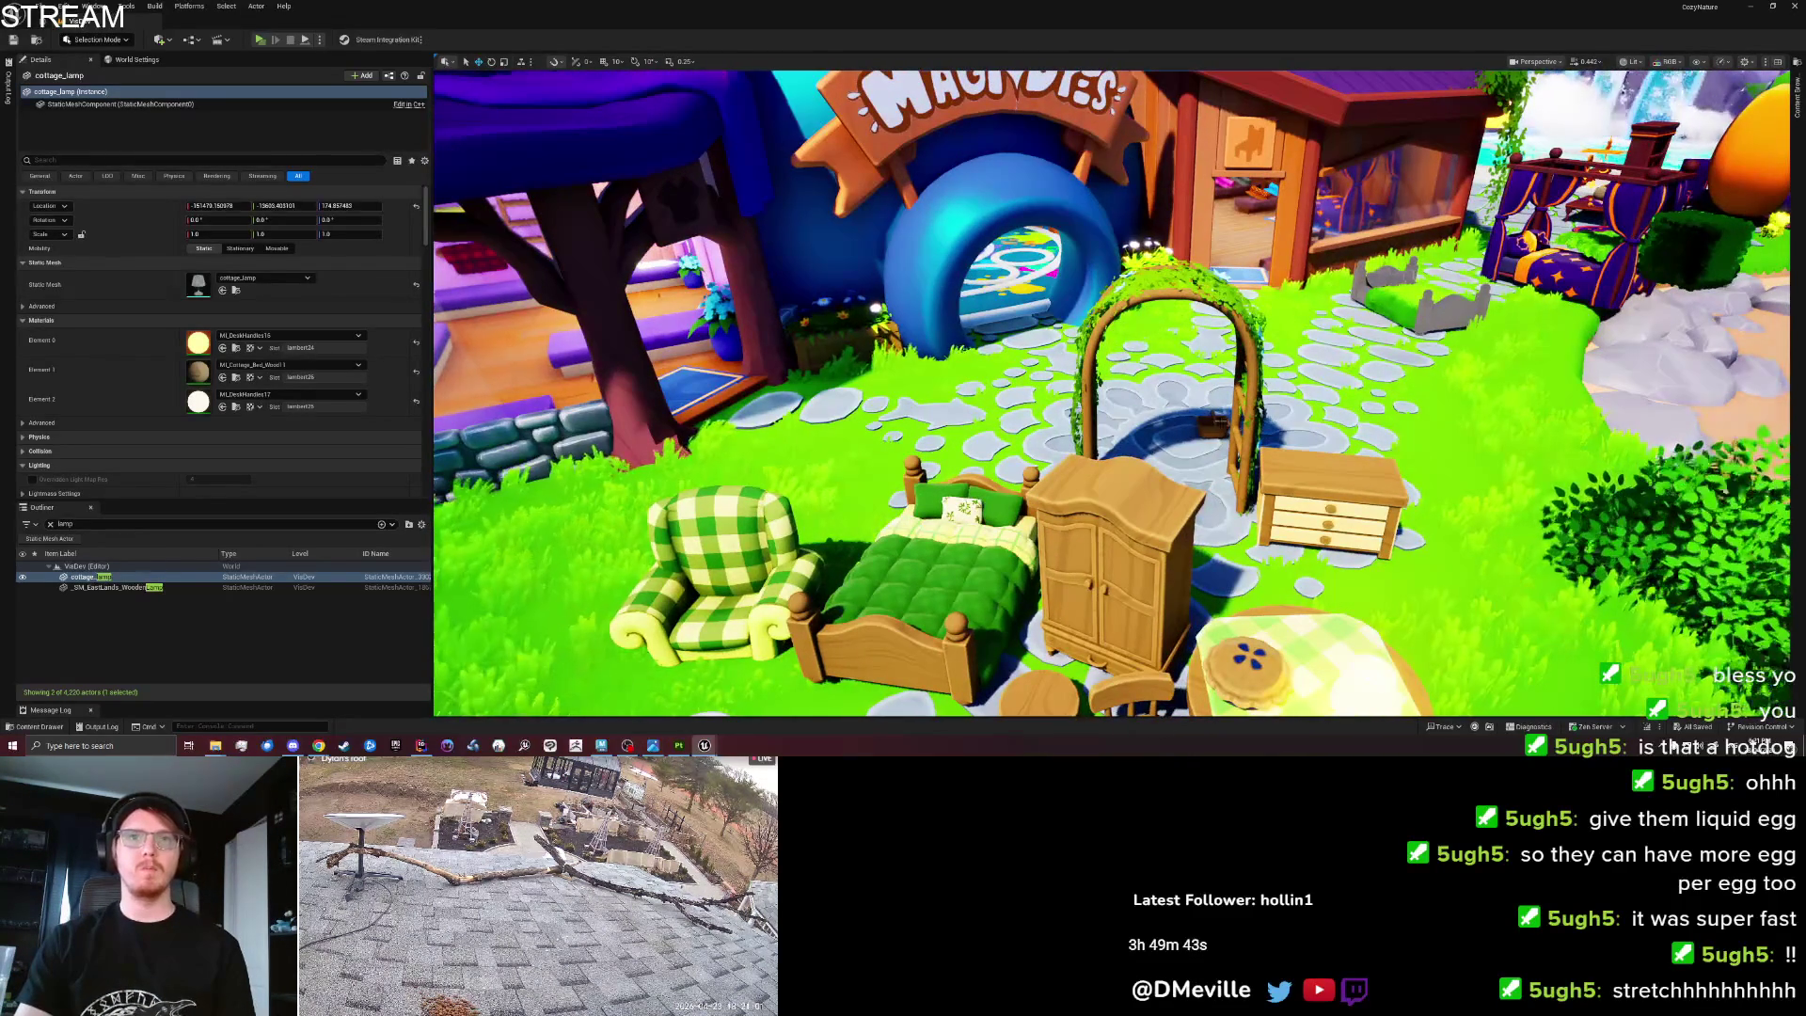
{"action": "left_click", "coordinate": [1212, 425]}
{"action": "mouse_move", "coordinate": [1212, 425]}
{"action": "left_mouse_down"}
{"action": "mouse_move", "coordinate": [1263, 543]}
{"action": "mouse_move", "coordinate": [1256, 529]}
{"action": "mouse_move", "coordinate": [1094, 656]}
{"action": "mouse_move", "coordinate": [1150, 632]}
{"action": "mouse_move", "coordinate": [1159, 657]}
{"action": "mouse_move", "coordinate": [1196, 508]}
{"action": "mouse_move", "coordinate": [1195, 524]}
{"action": "left_mouse_up"}
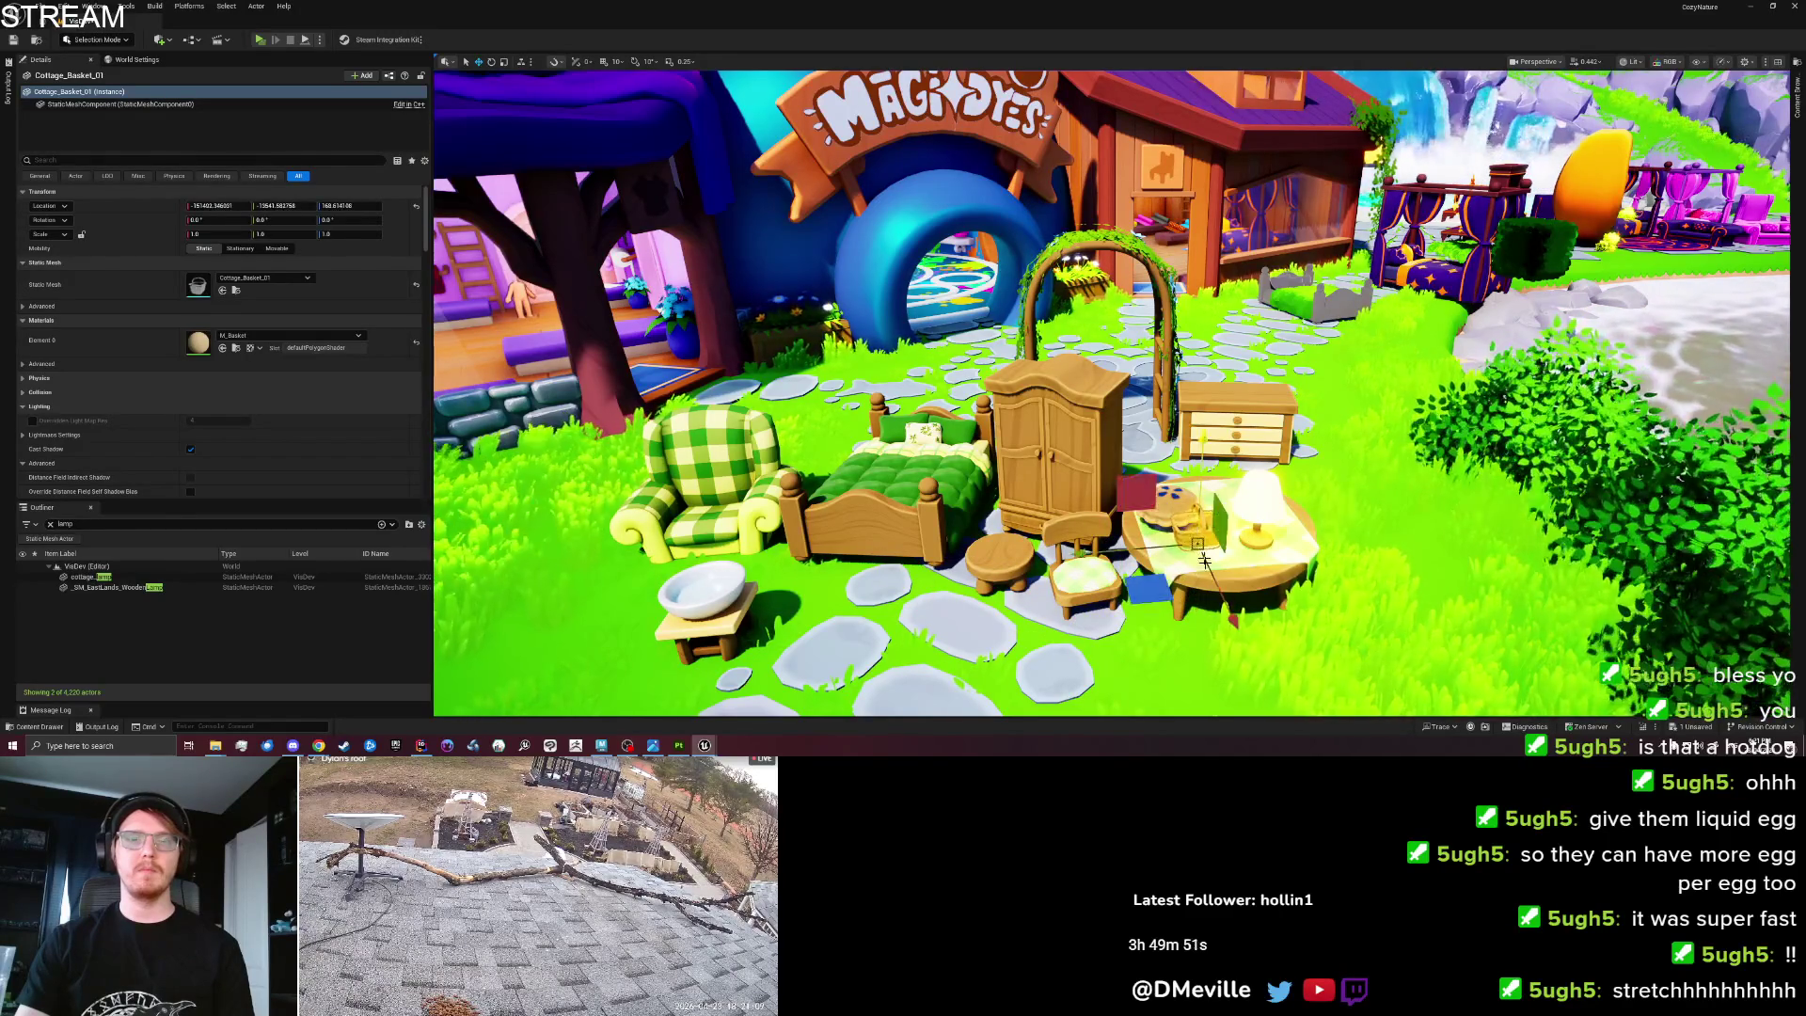
{"action": "key", "text": "f"}
{"action": "left_click_drag", "start_coordinate": [1032, 546], "coordinate": [1094, 421]}
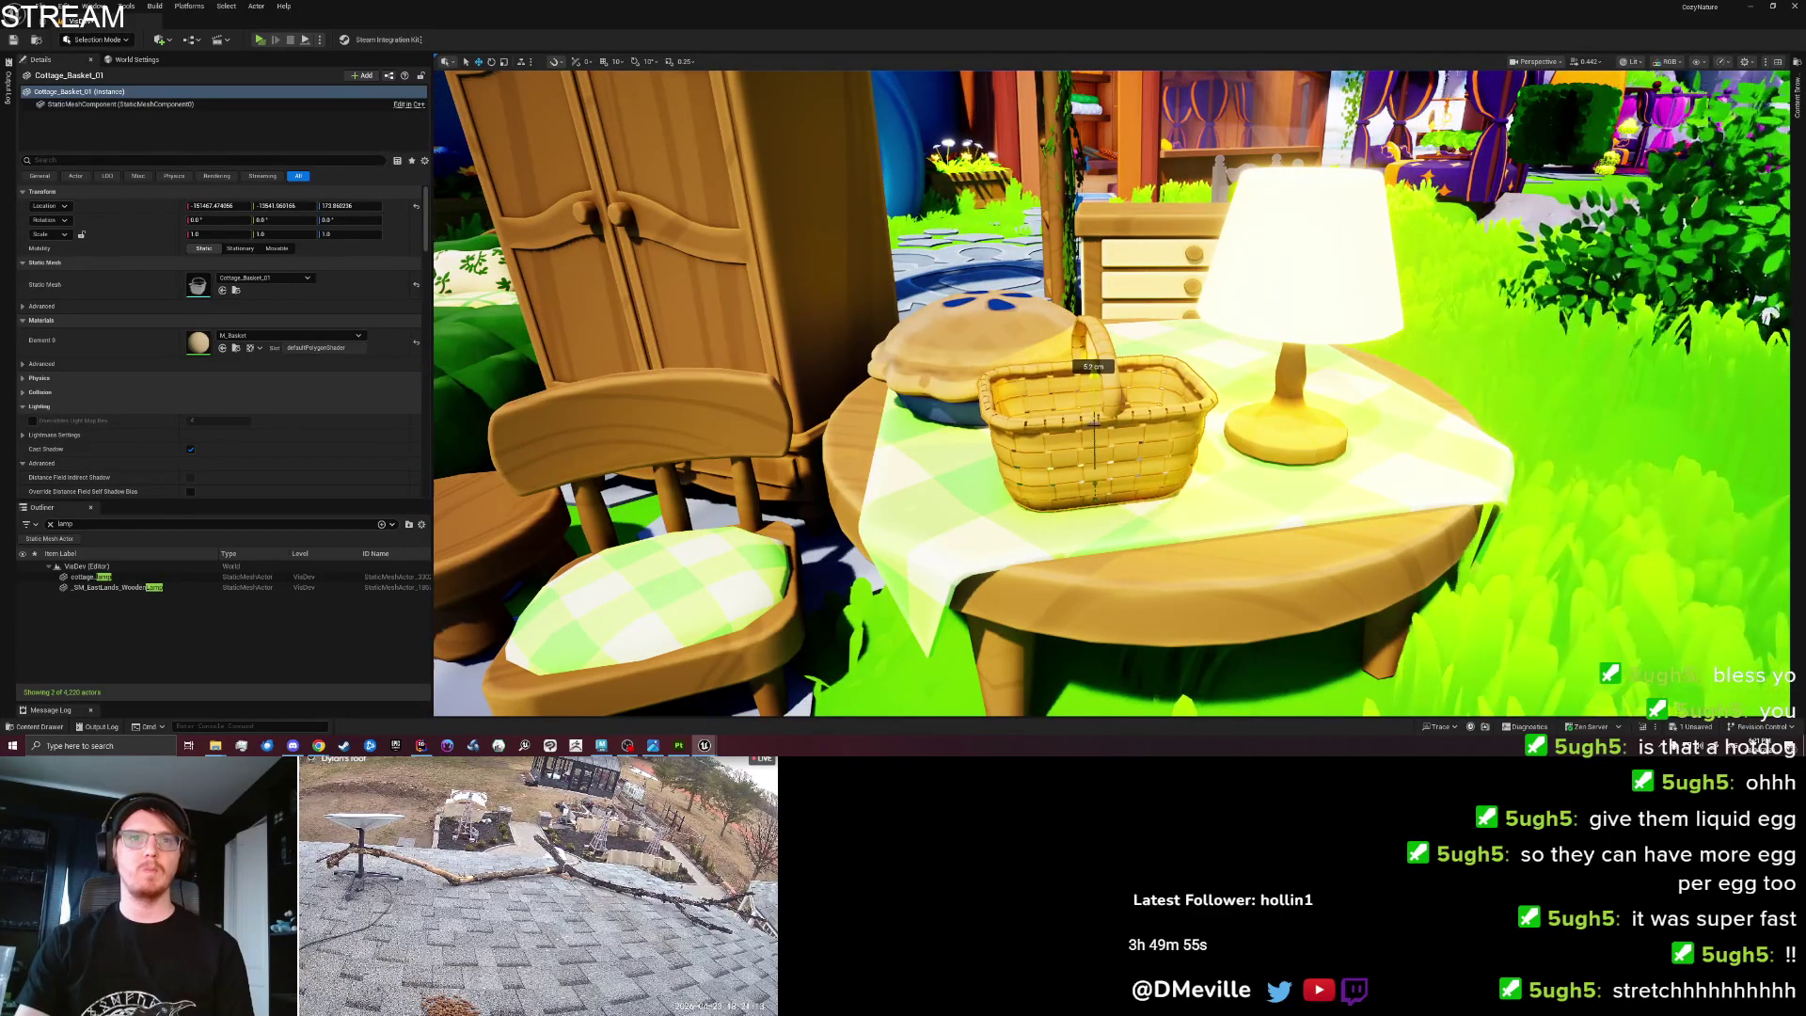
{"action": "mouse_move", "coordinate": [1056, 516]}
{"action": "left_mouse_down"}
{"action": "mouse_move", "coordinate": [1076, 413]}
{"action": "mouse_move", "coordinate": [1067, 454]}
{"action": "mouse_move", "coordinate": [1028, 486]}
{"action": "left_mouse_up"}
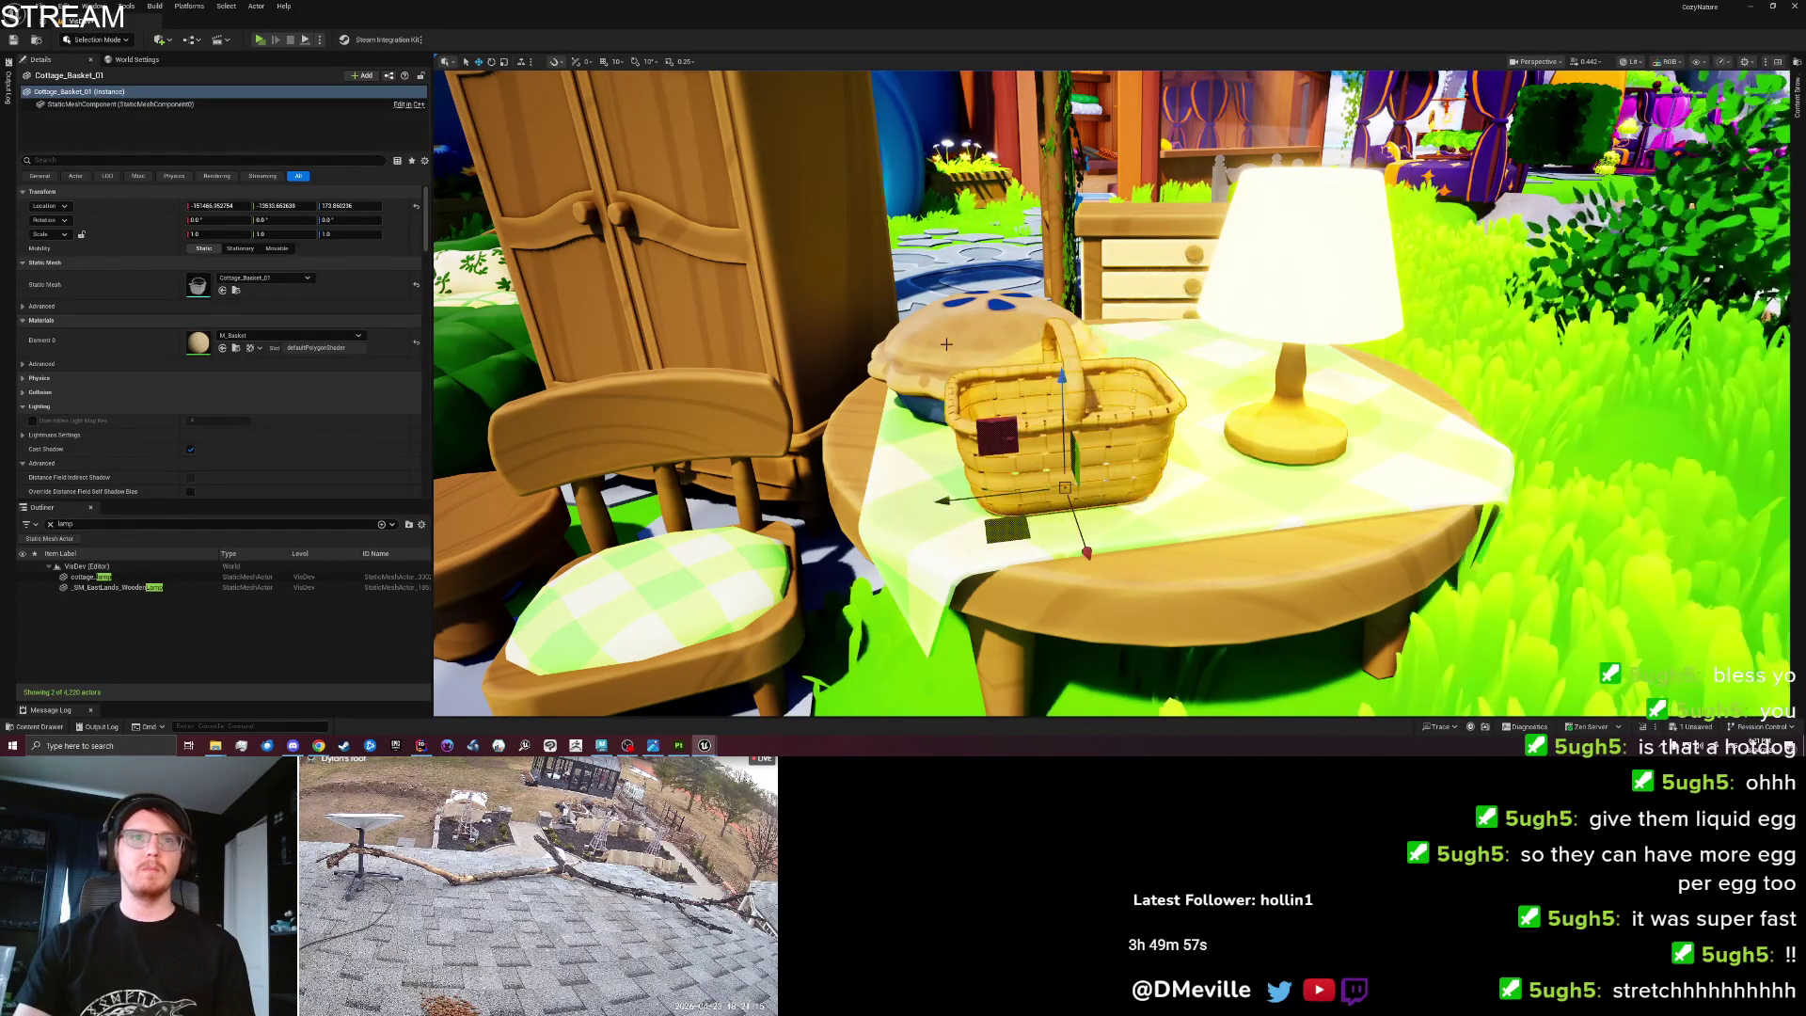
{"action": "left_click", "coordinate": [922, 336]}
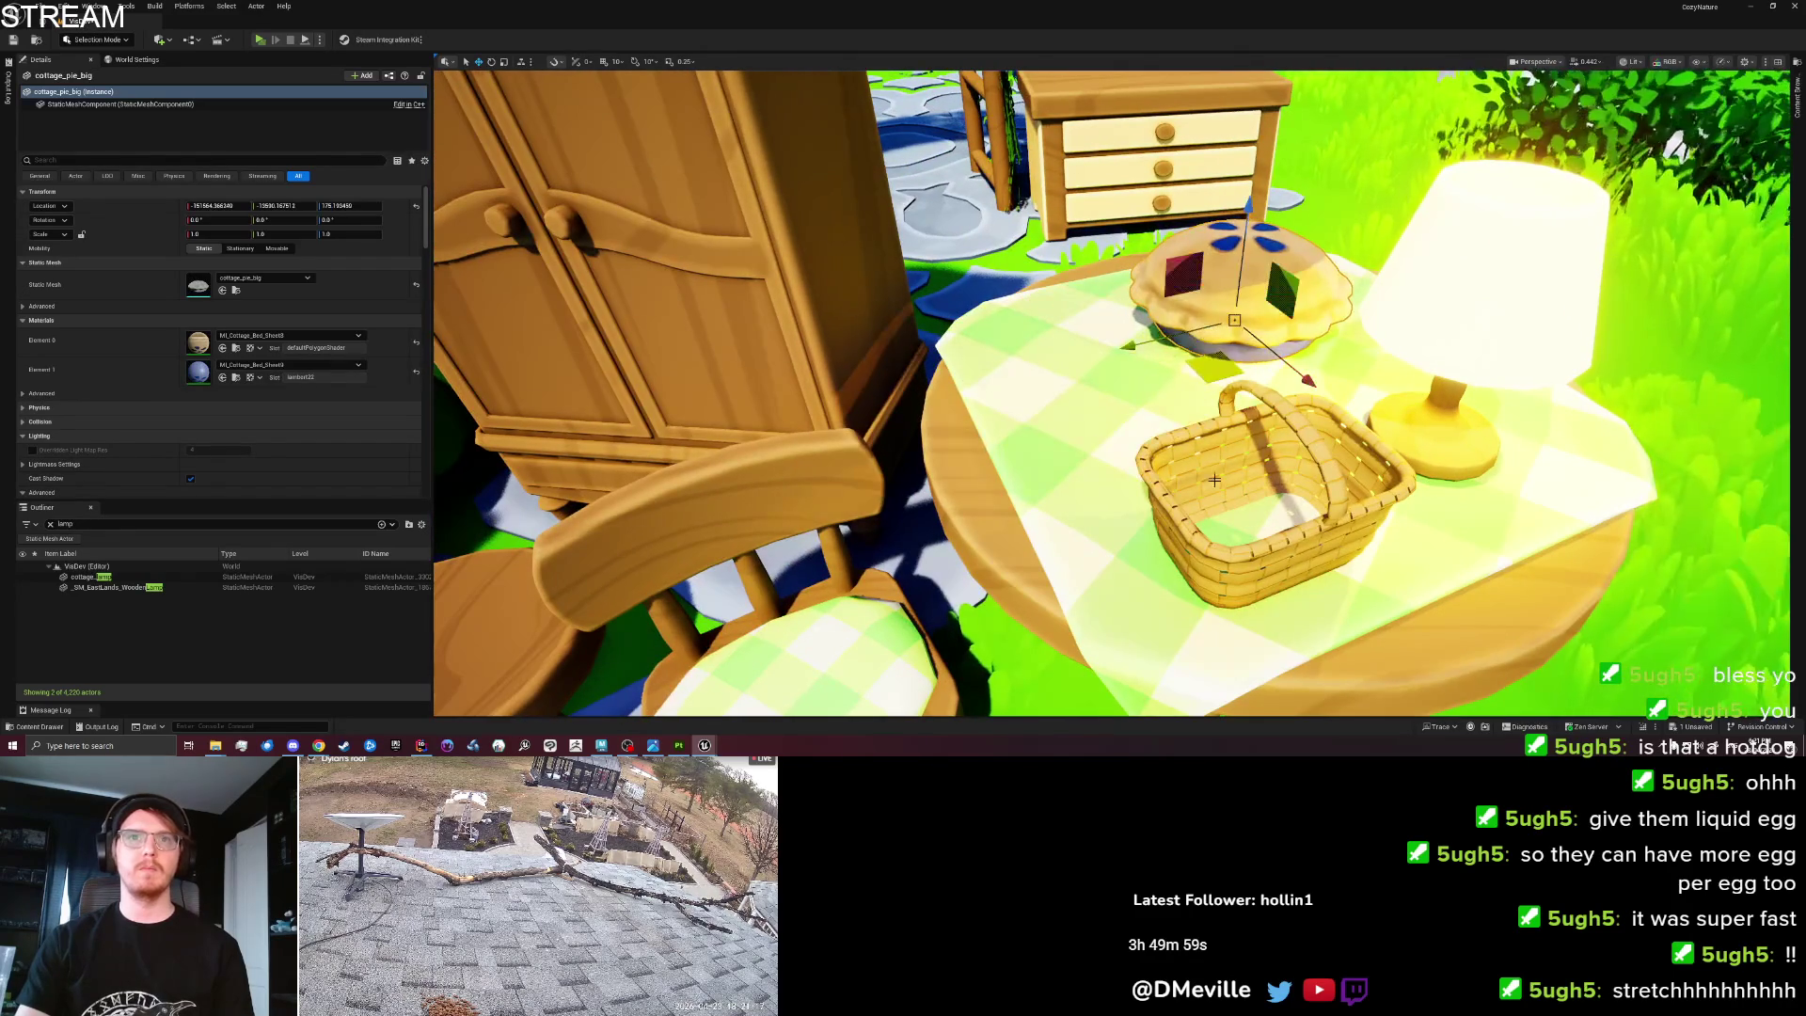